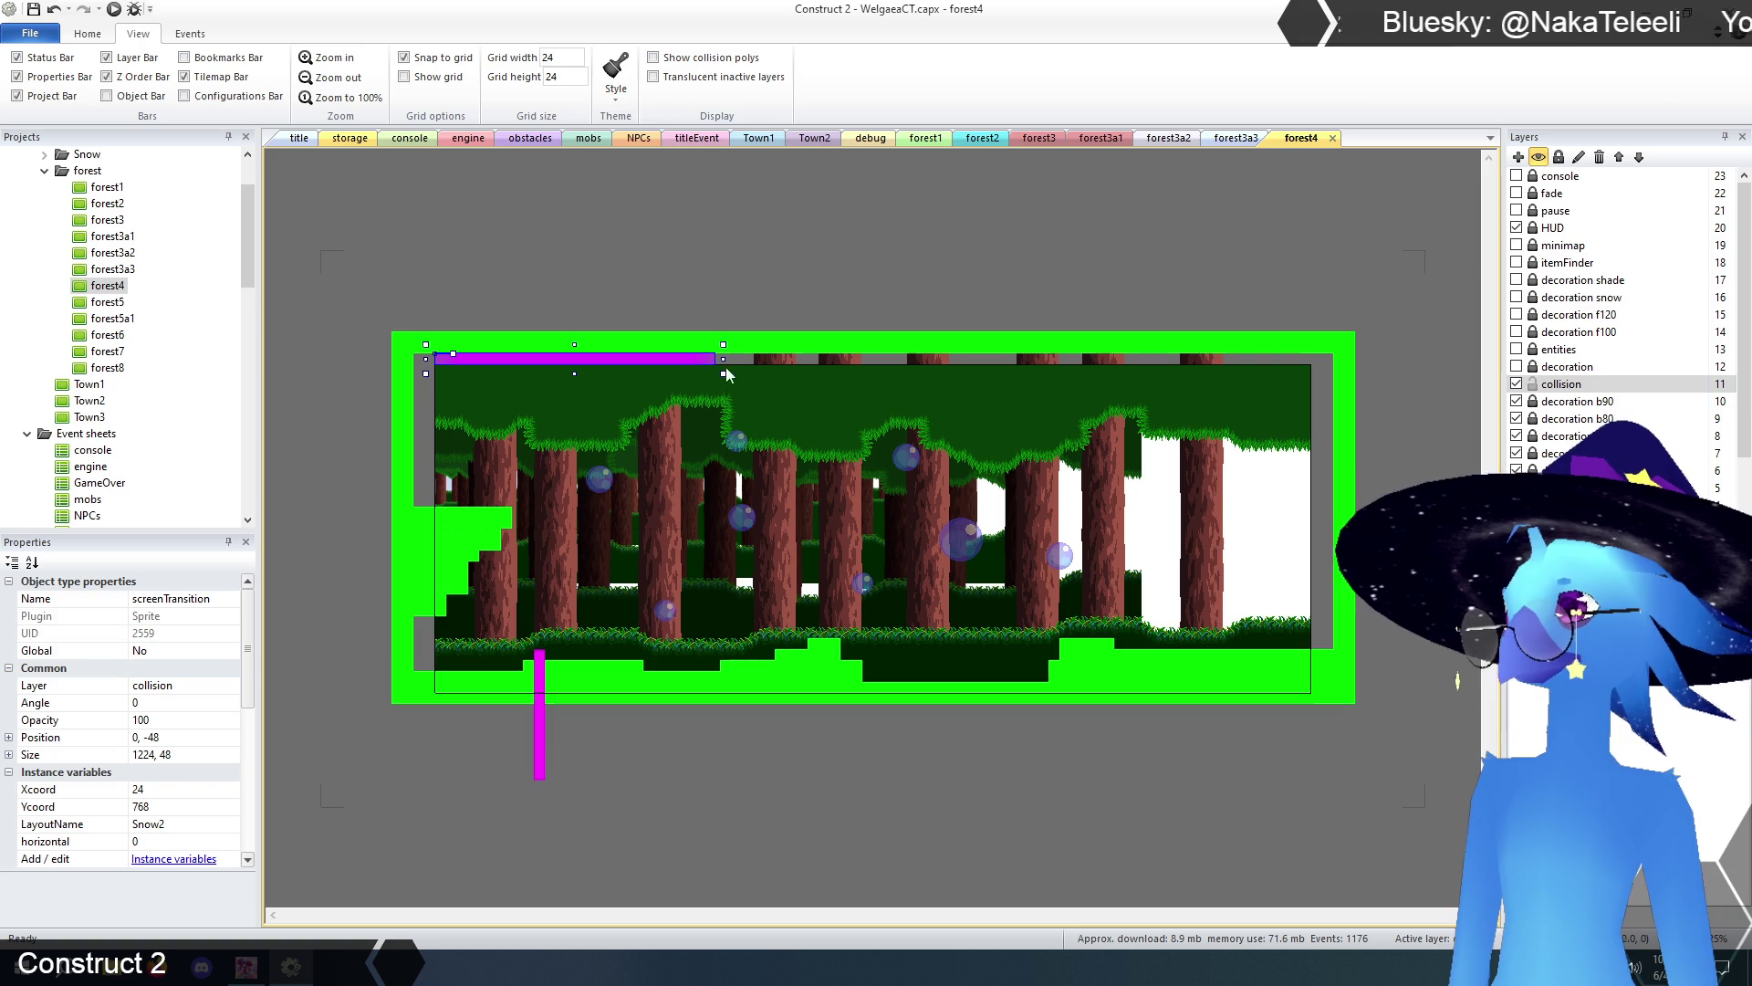
- Nudge the top trigger right and reshape the vertical trigger into an 840×24 bottom-edge bar
{"action": "left_click_drag", "start_coordinate": [659, 363], "coordinate": [670, 358]}
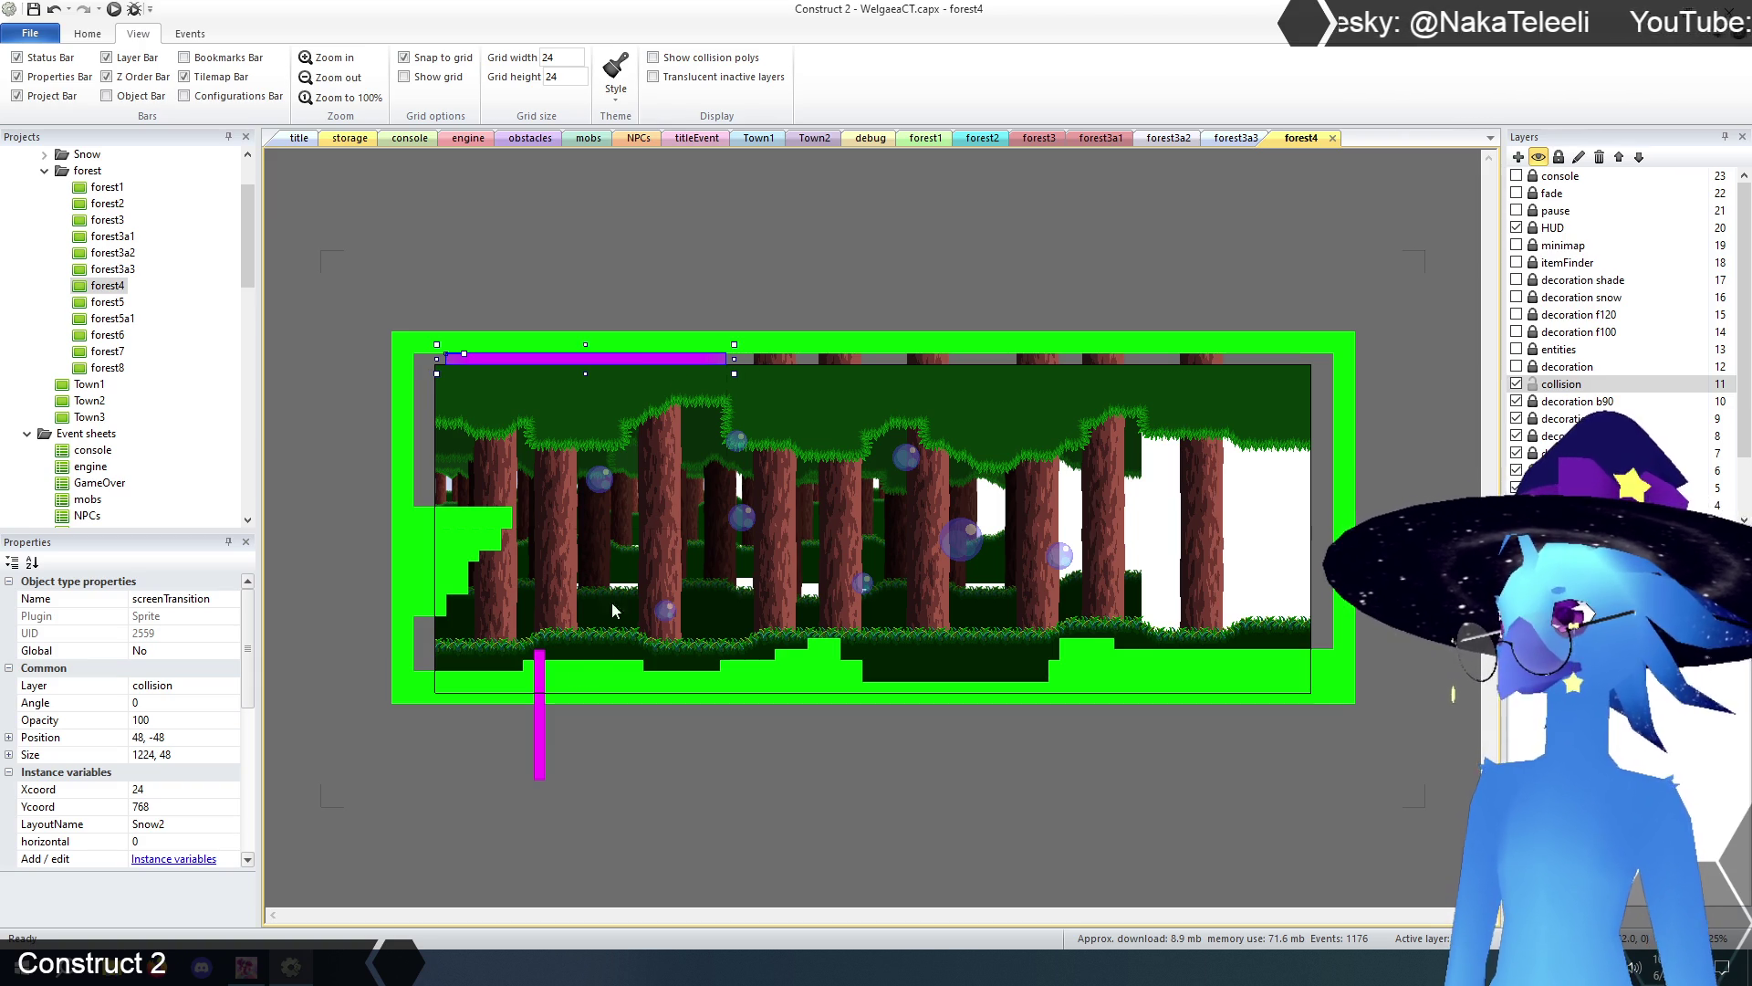
{"action": "left_click", "coordinate": [536, 704]}
{"action": "mouse_move", "coordinate": [553, 790]}
{"action": "left_mouse_down"}
{"action": "mouse_move", "coordinate": [799, 676]}
{"action": "mouse_move", "coordinate": [729, 667]}
{"action": "mouse_move", "coordinate": [821, 669]}
{"action": "left_mouse_up"}
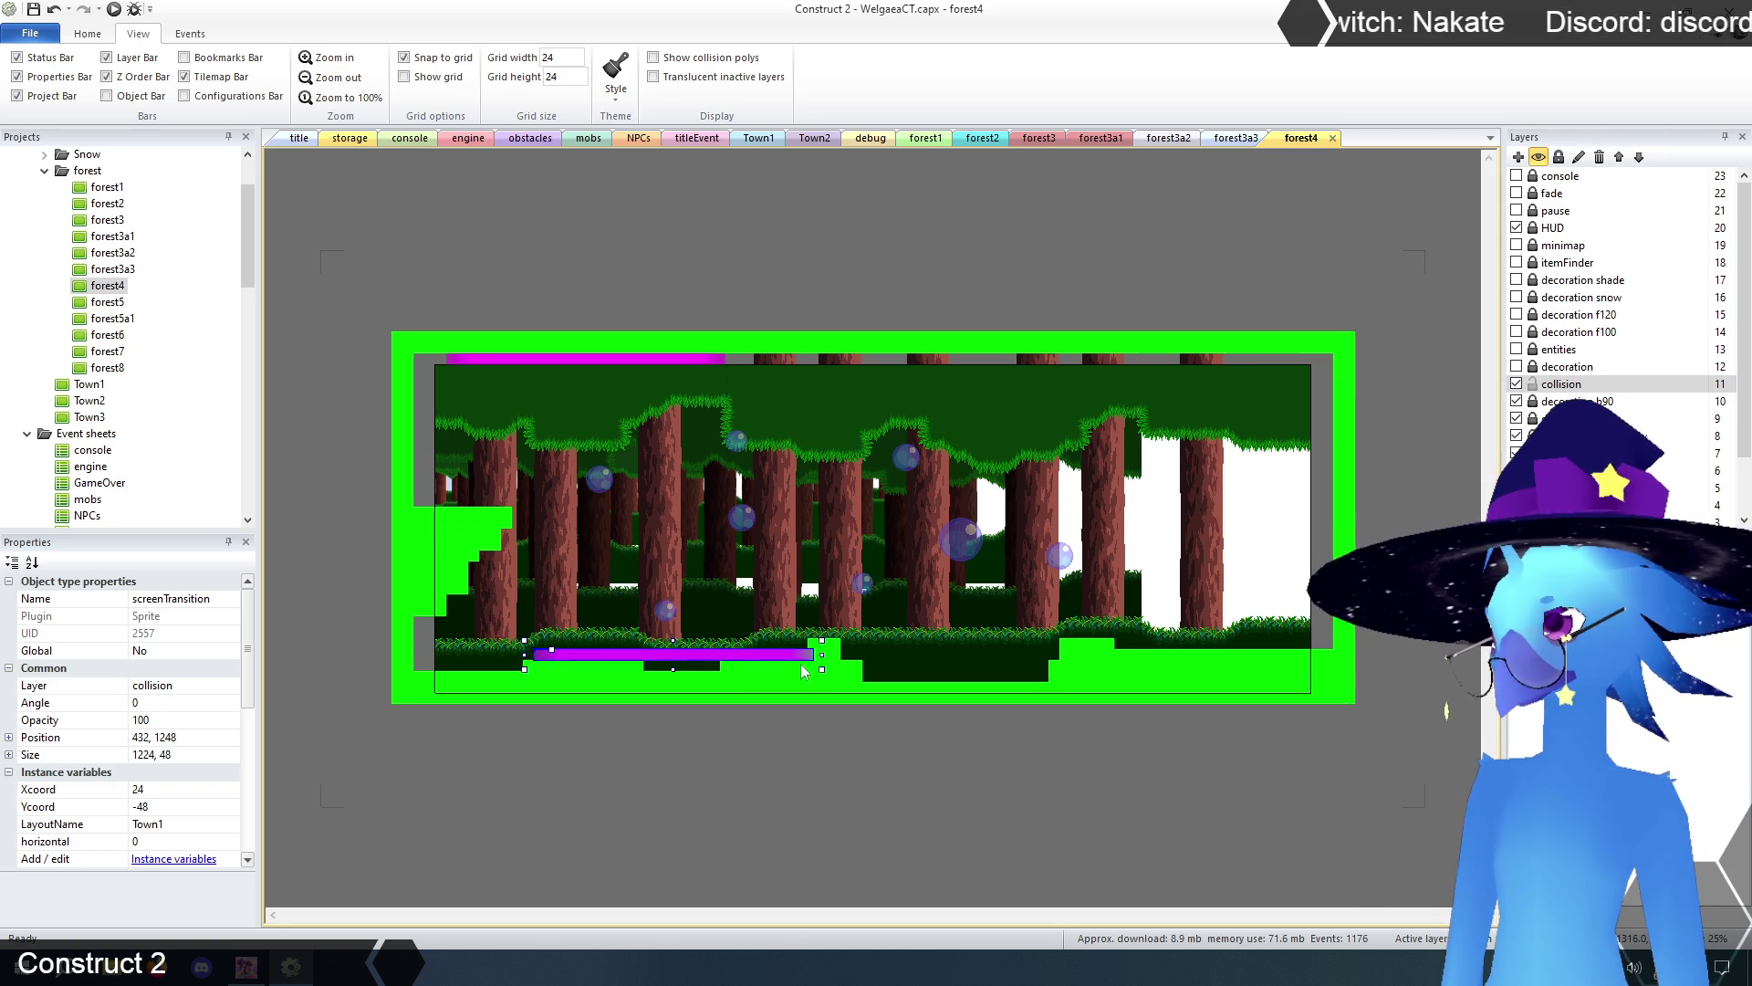
{"action": "left_click_drag", "start_coordinate": [763, 657], "coordinate": [672, 699]}
{"action": "left_click", "coordinate": [727, 787]}
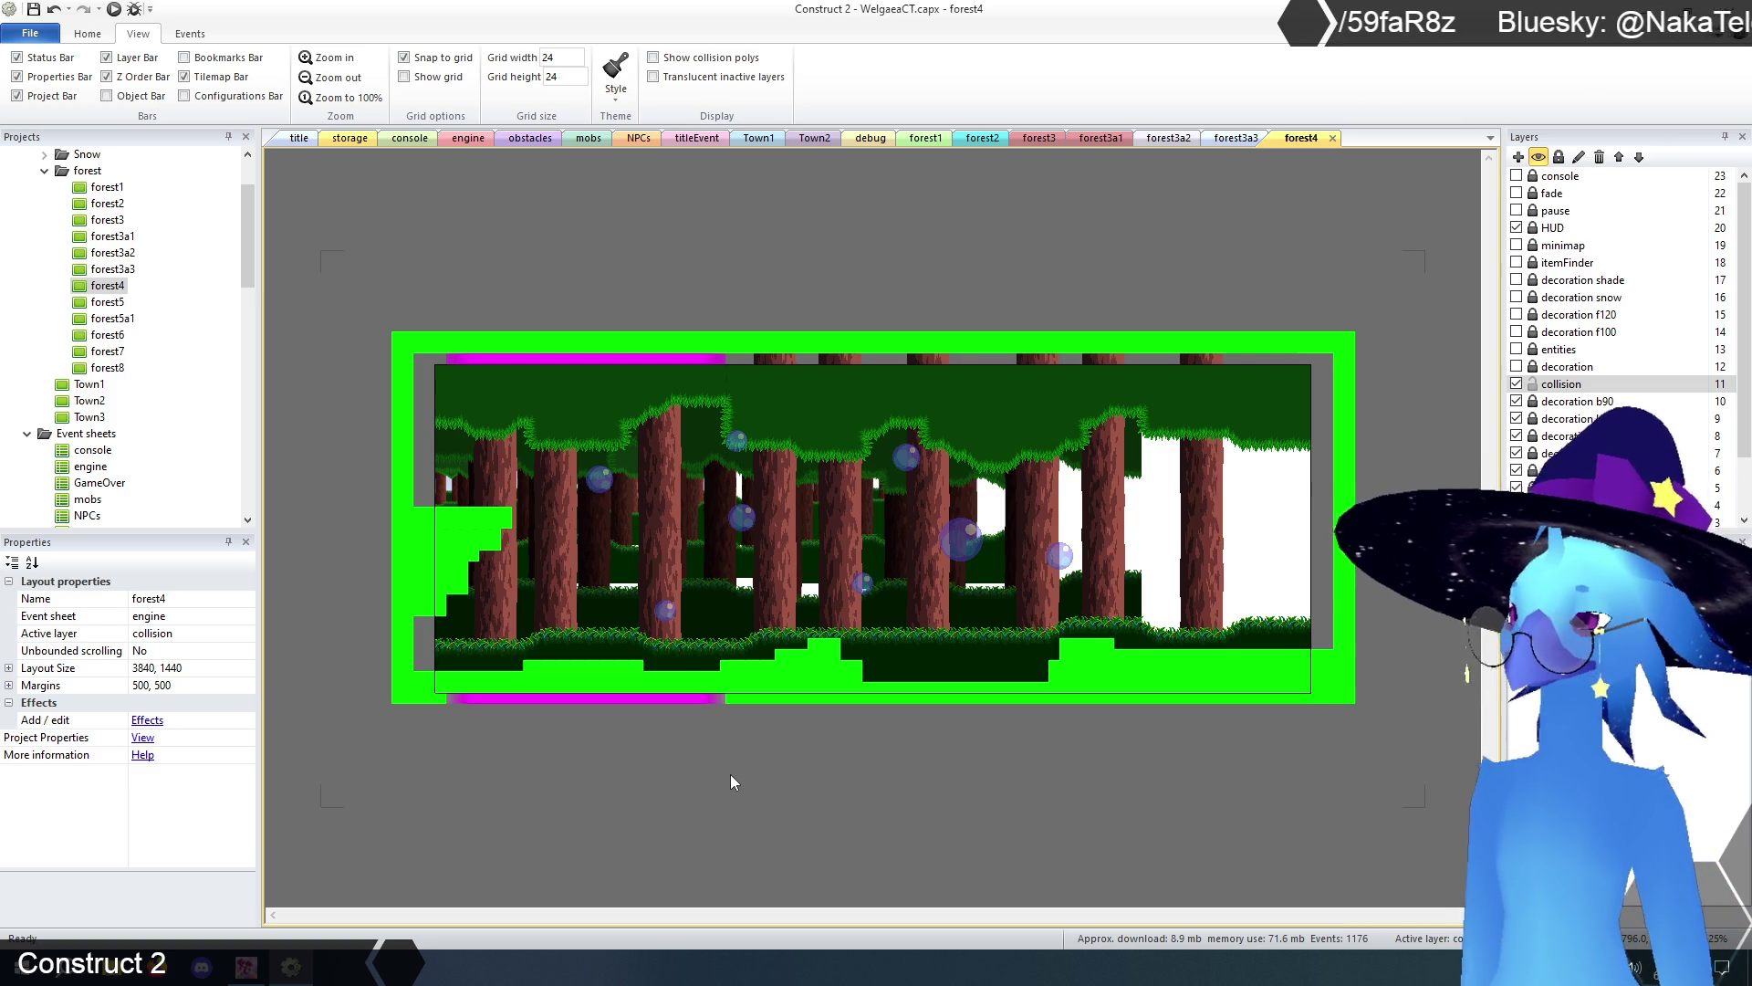
- Set the horizontal variable to 1 on both the top and bottom screenTransition triggers
{"action": "left_click", "coordinate": [558, 361]}
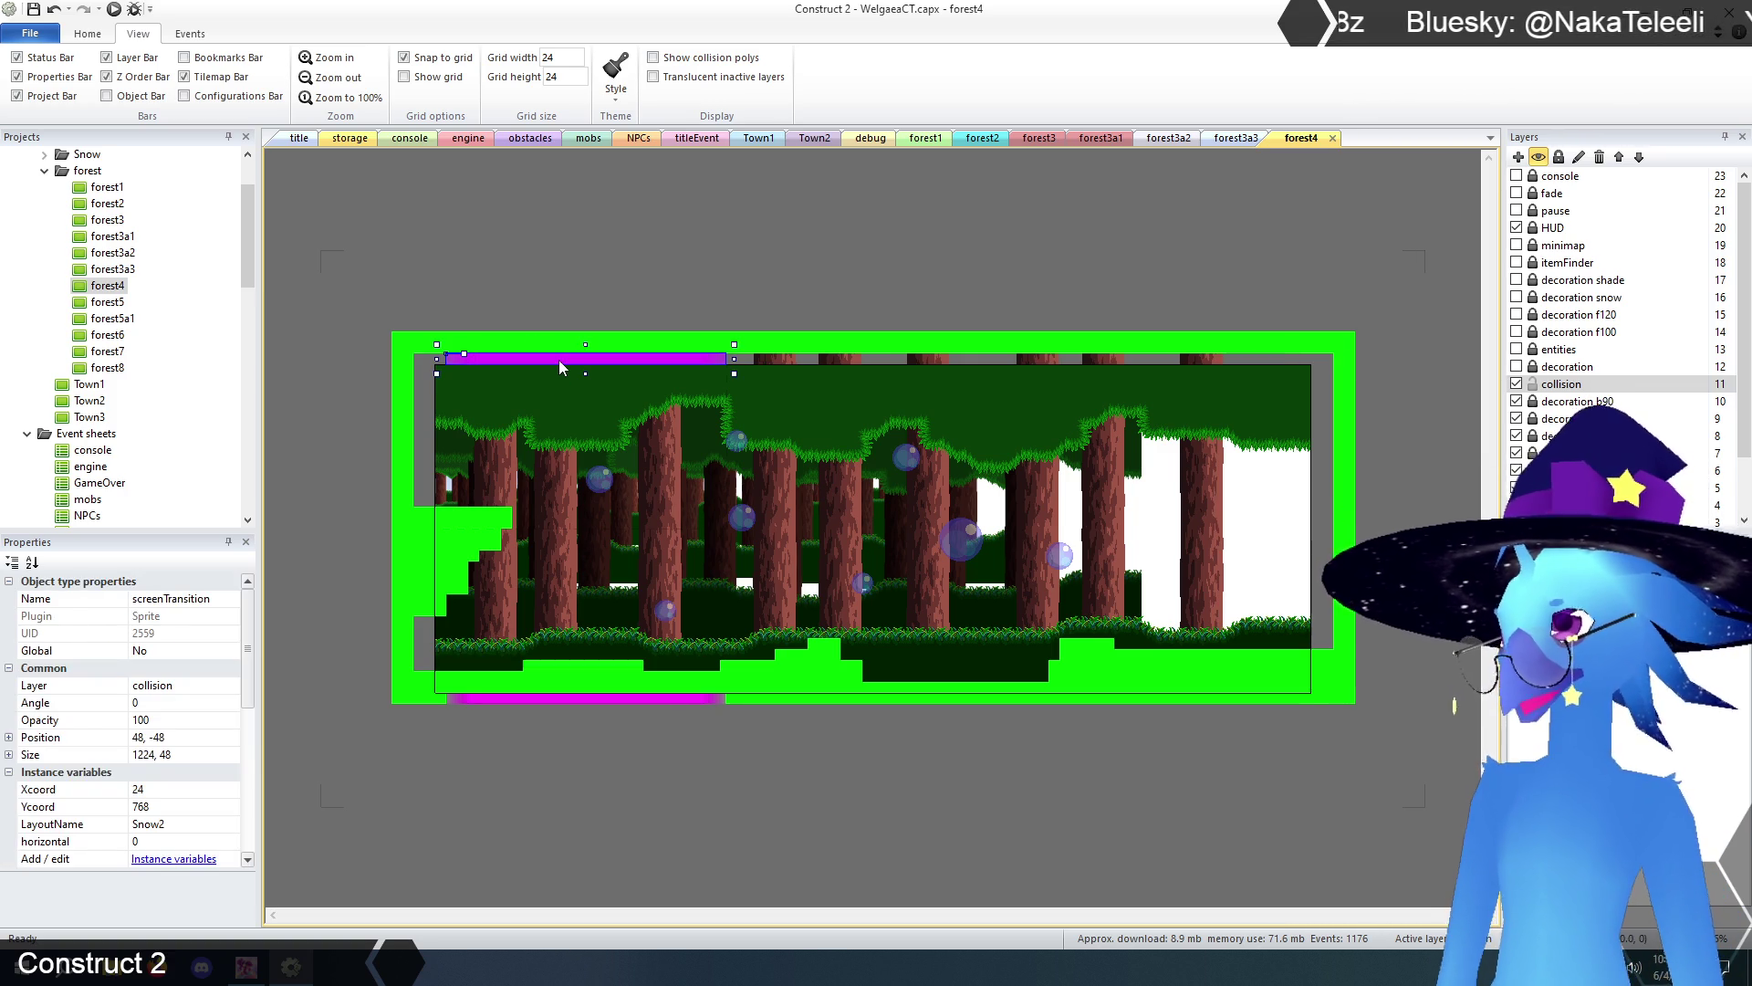
{"action": "left_click", "coordinate": [190, 841]}
{"action": "type", "text": "1"}
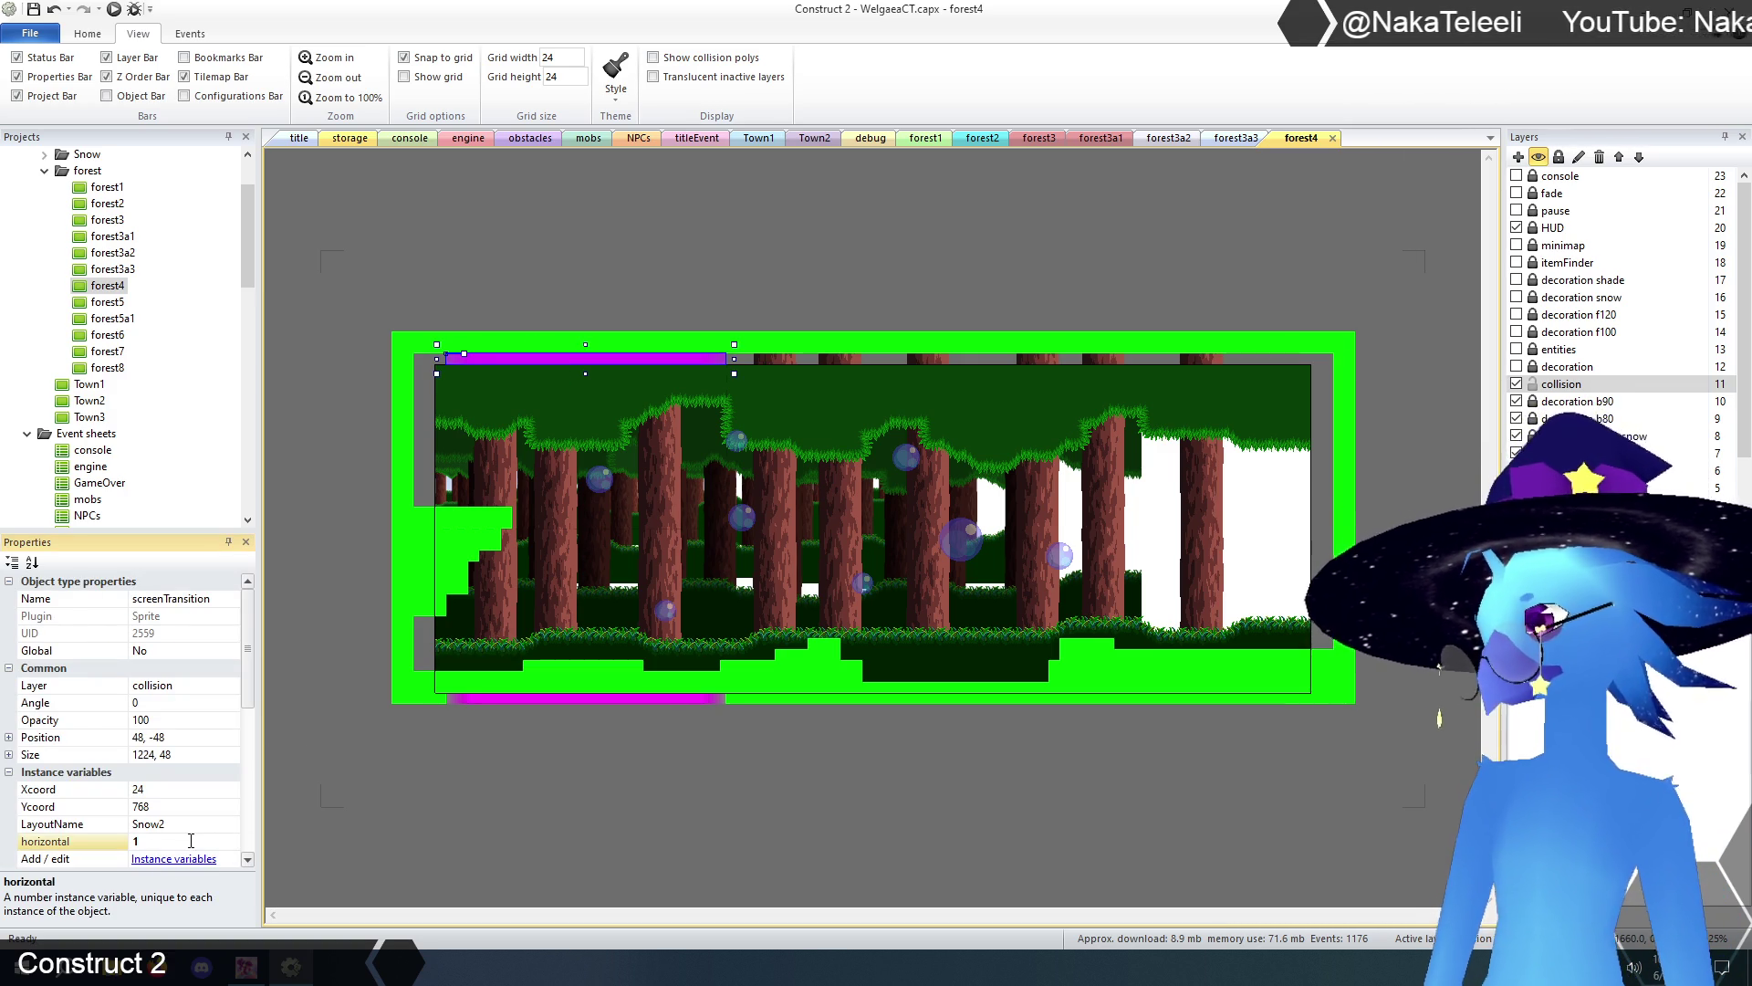
{"action": "left_click", "coordinate": [540, 698]}
{"action": "left_click", "coordinate": [164, 841]}
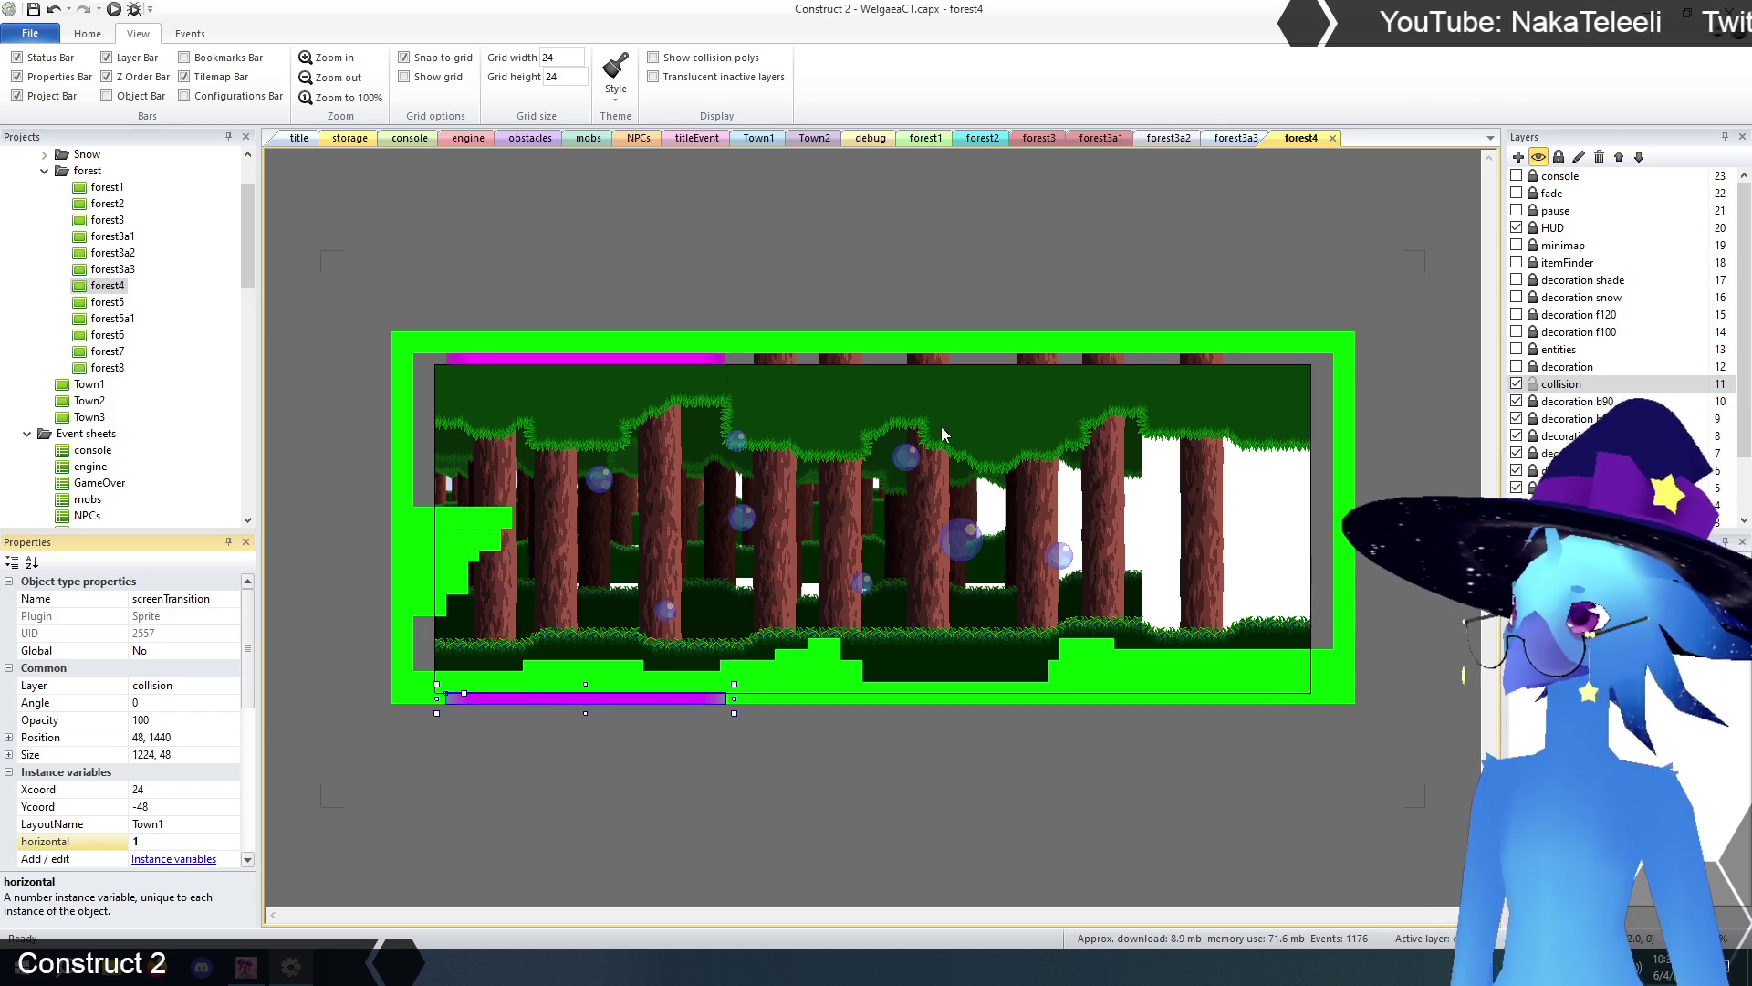
{"action": "left_click", "coordinate": [1228, 138]}
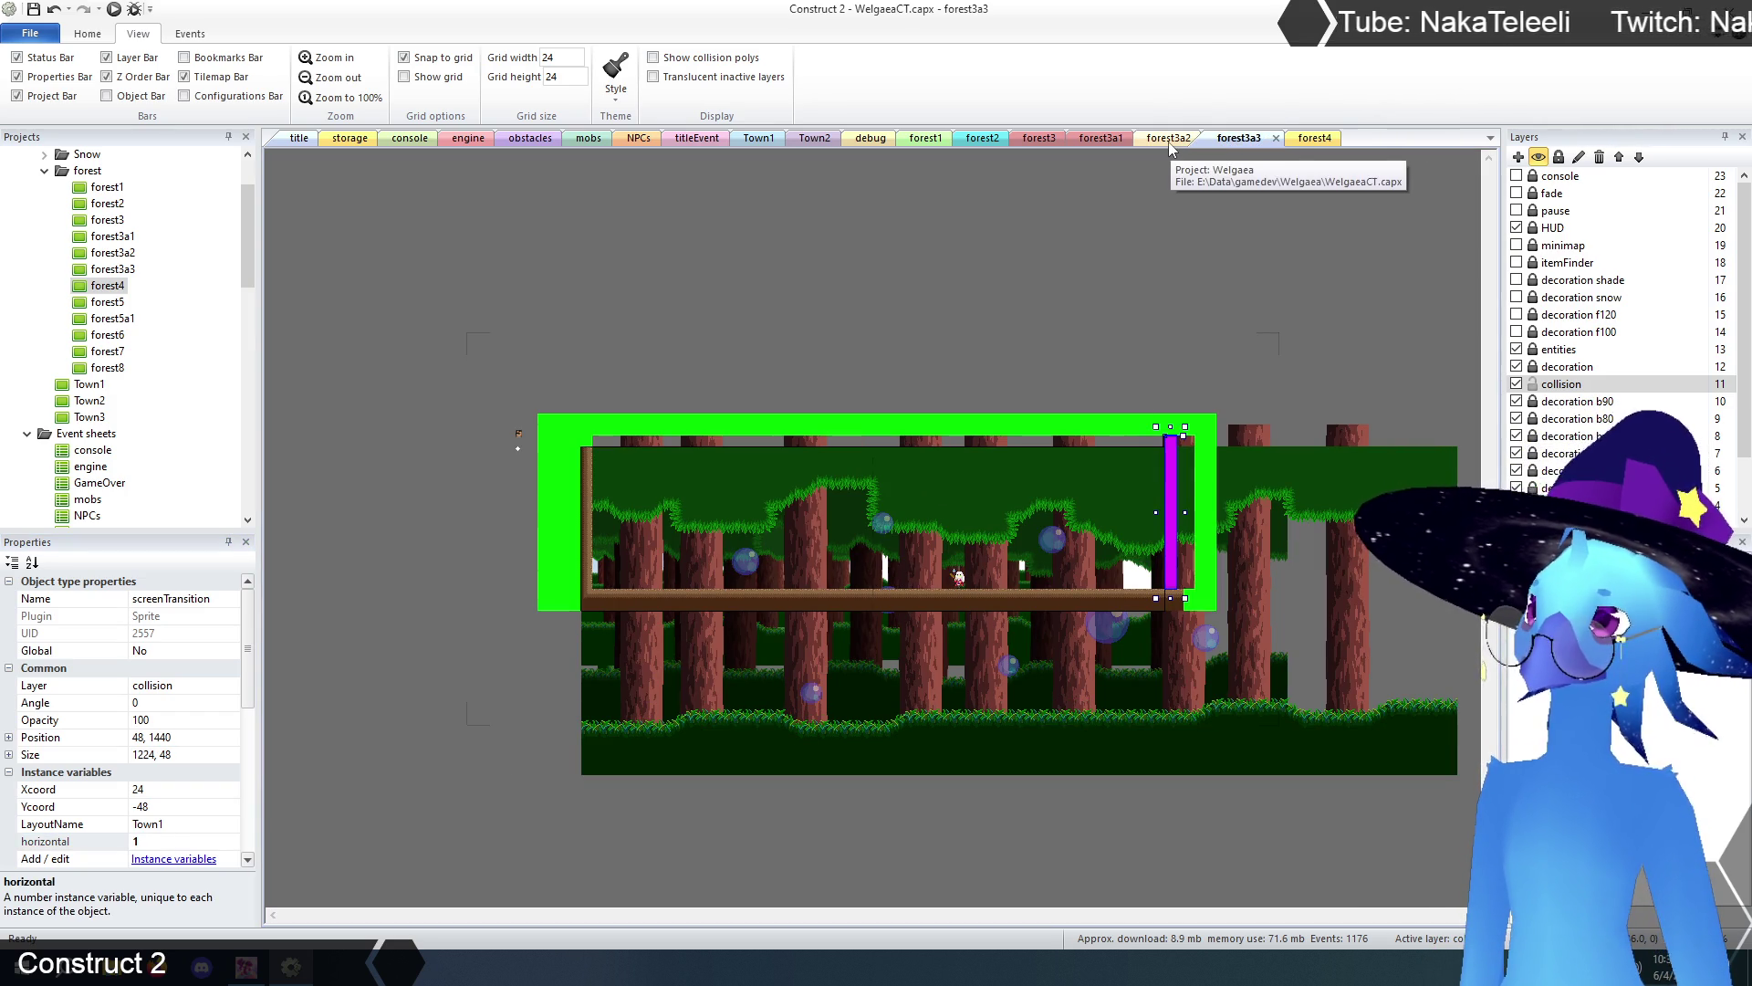
{"action": "left_click", "coordinate": [1037, 139]}
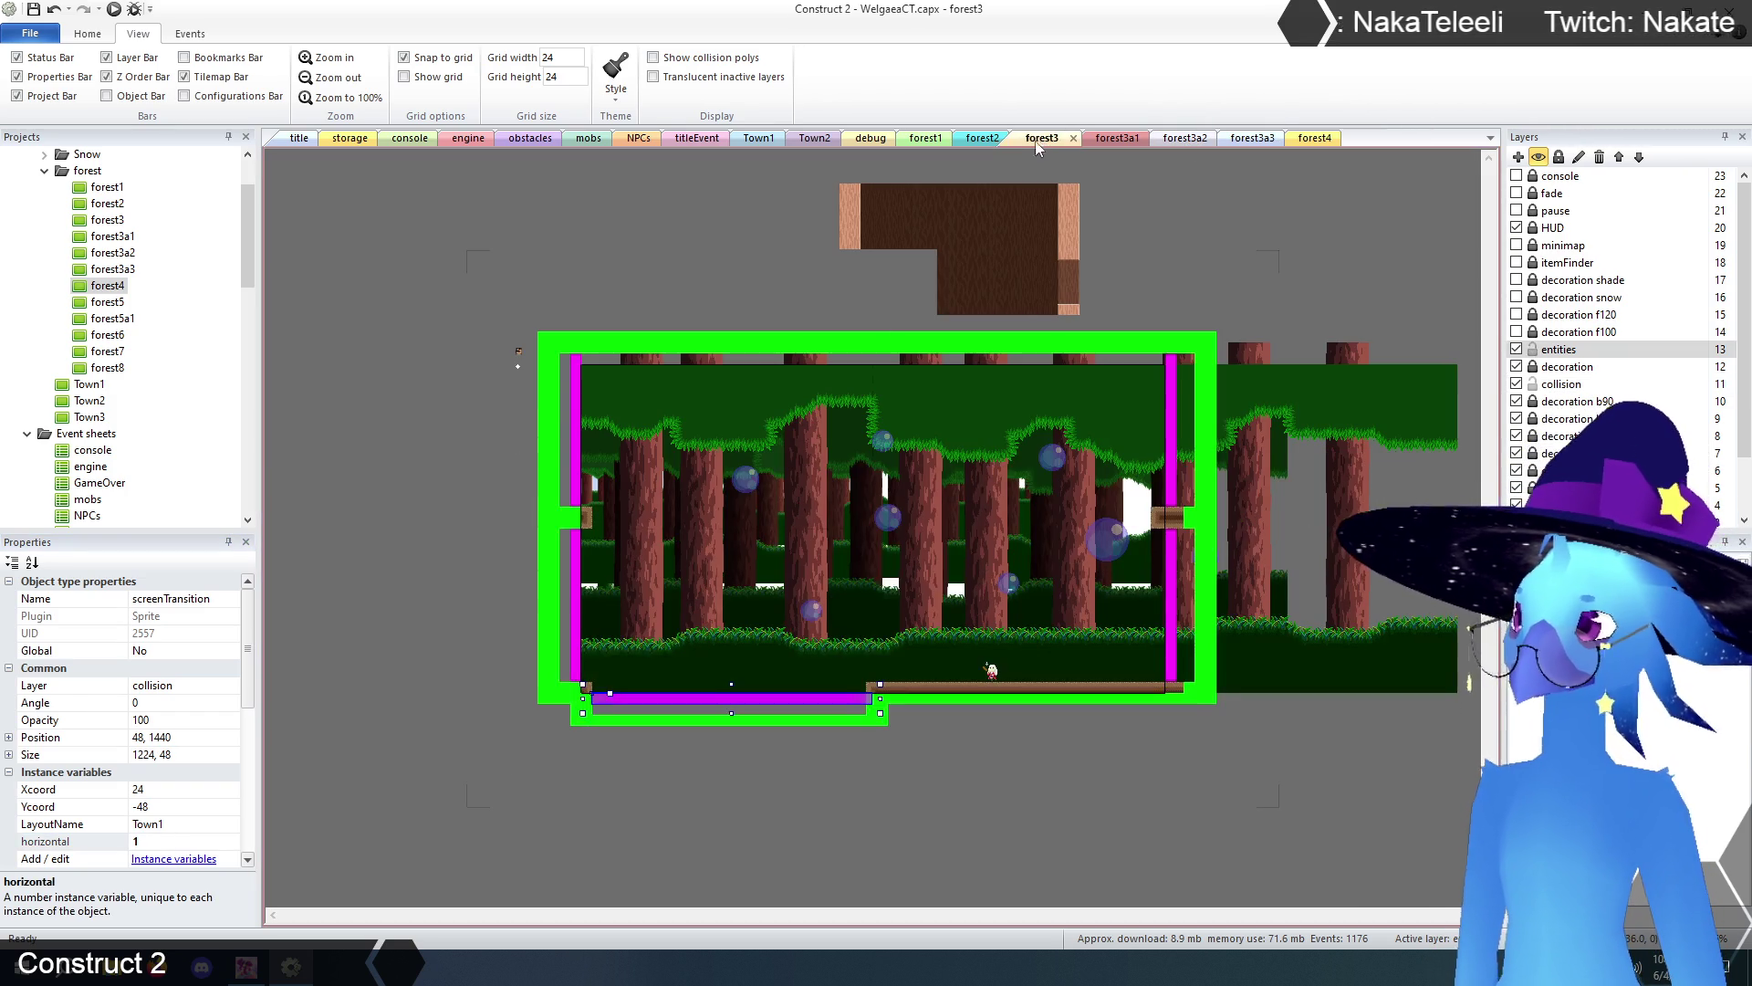
{"action": "left_click", "coordinate": [445, 699]}
{"action": "left_click", "coordinate": [685, 709]}
{"action": "left_click", "coordinate": [159, 842]}
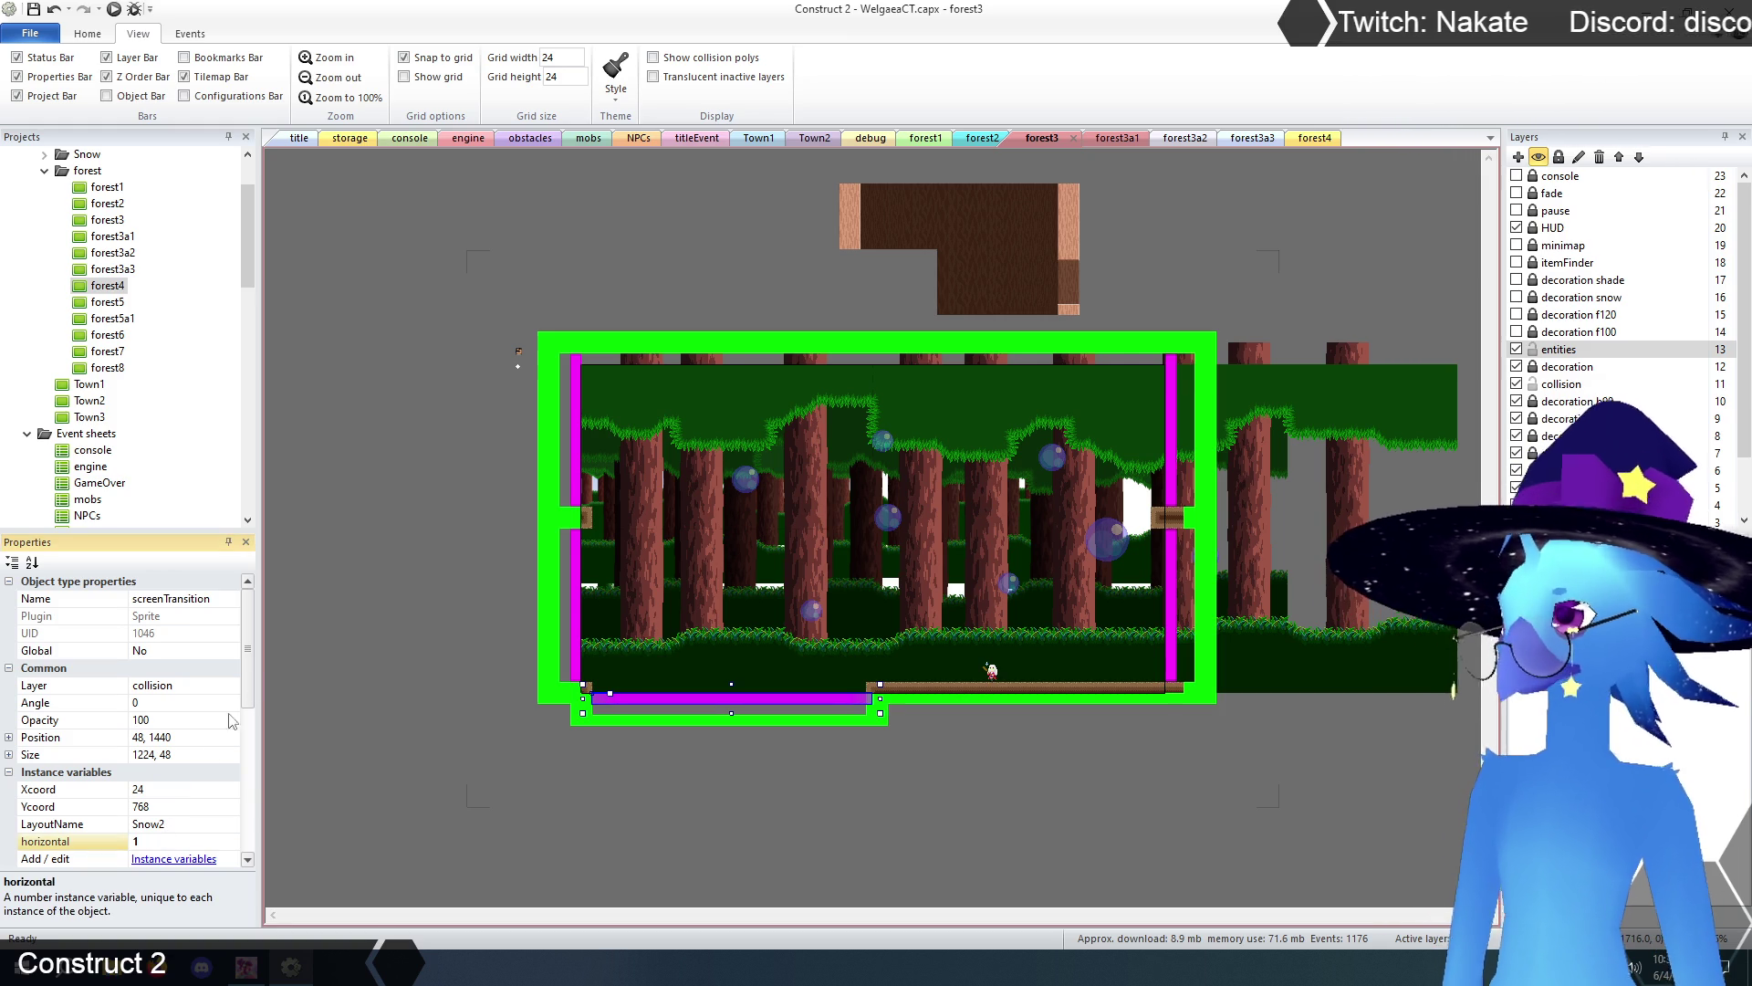
{"action": "left_click", "coordinate": [395, 541]}
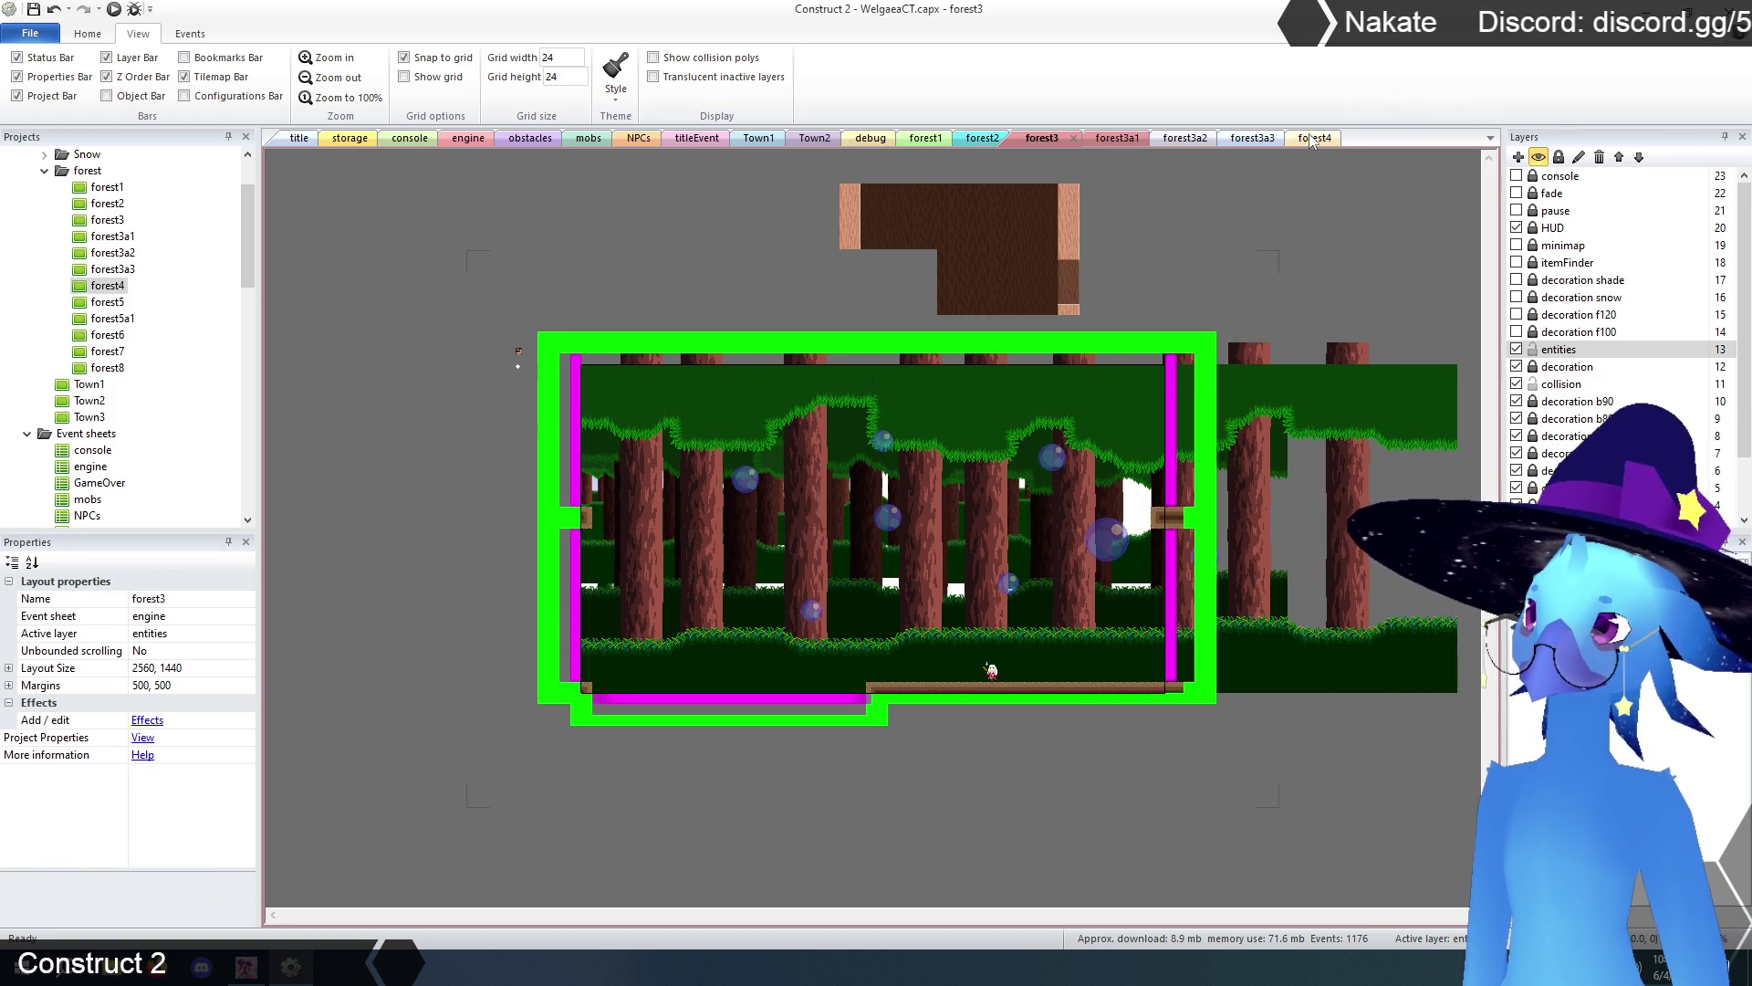
{"action": "left_click", "coordinate": [1312, 139]}
{"action": "left_click", "coordinate": [788, 793]}
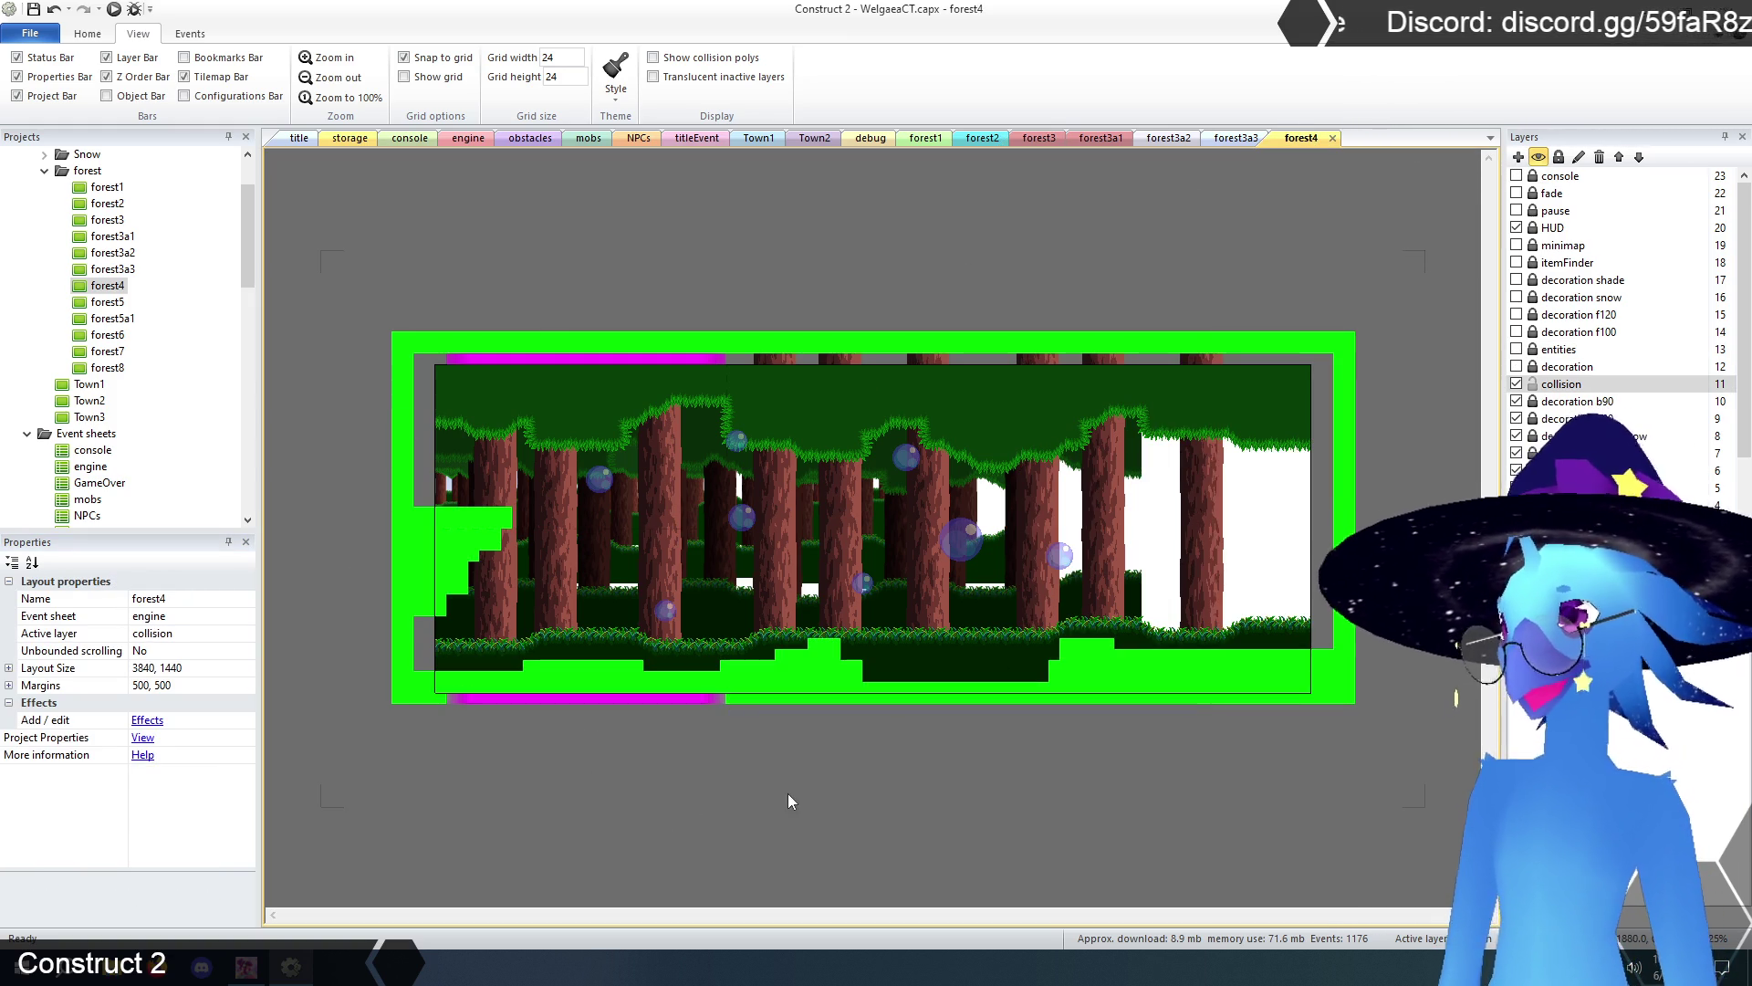
- Erase the top and bottom TilemapCollision border tiles beyond the new 1280 width
{"action": "left_click", "coordinate": [1191, 464]}
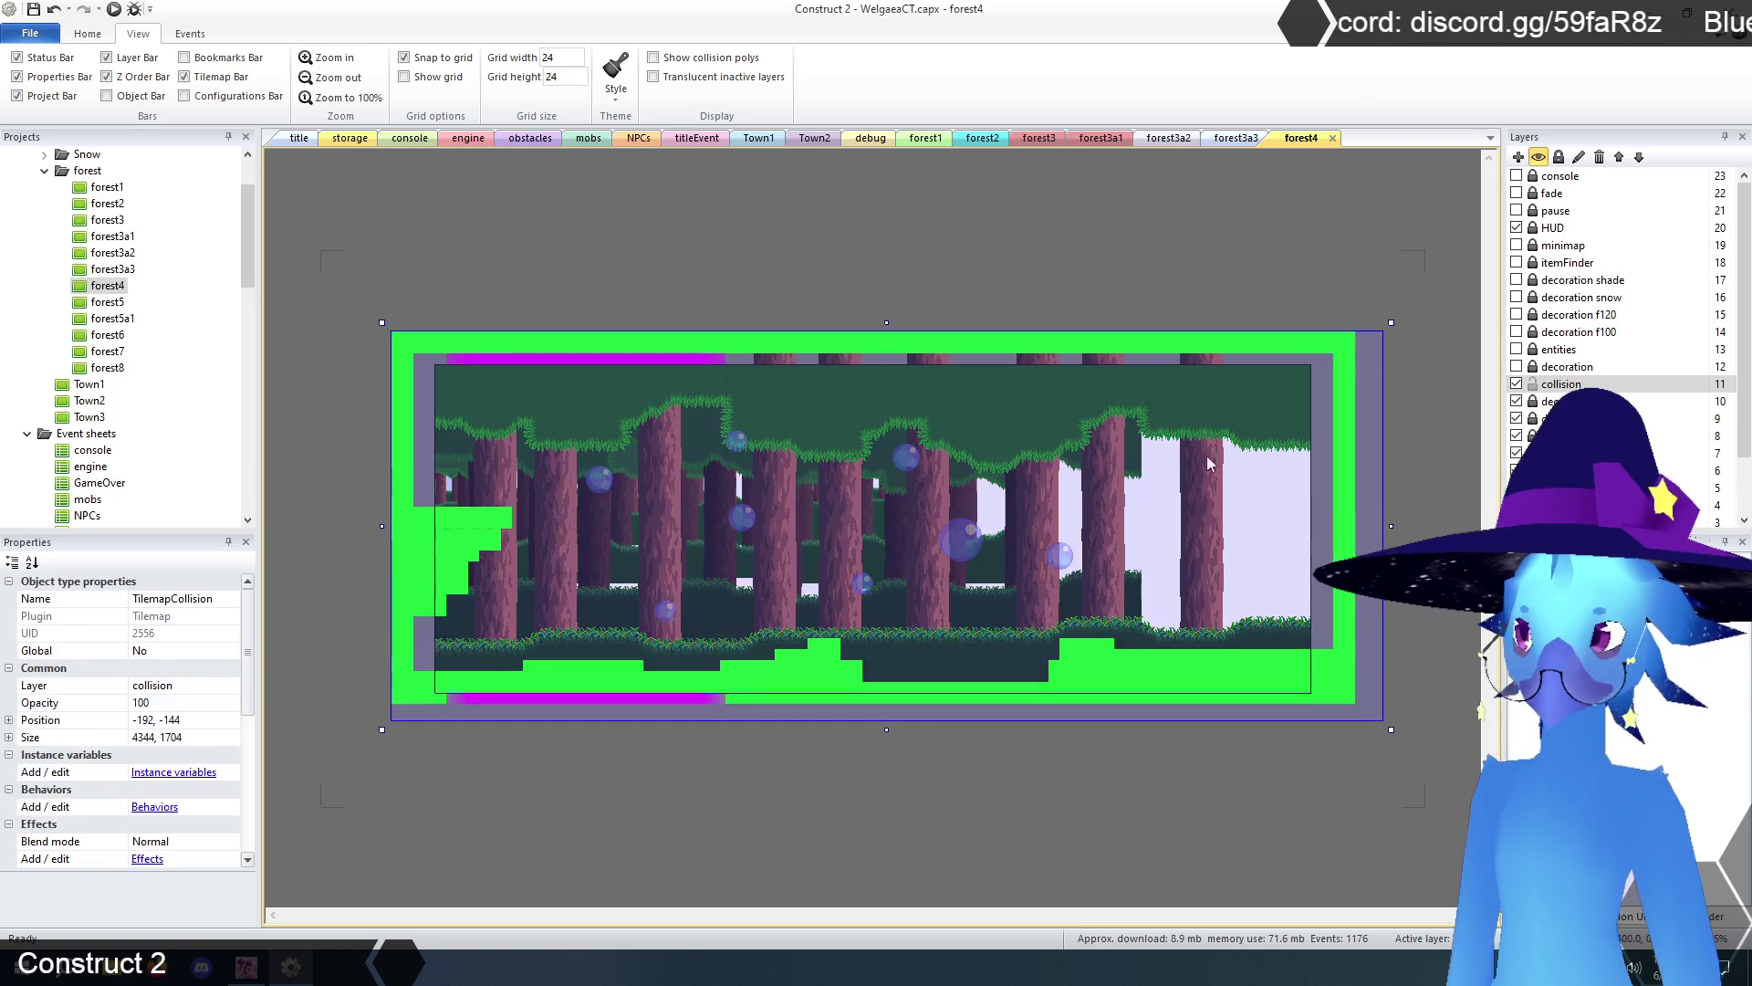
{"action": "mouse_move", "coordinate": [821, 643]}
{"action": "left_mouse_down"}
{"action": "mouse_move", "coordinate": [804, 662]}
{"action": "mouse_move", "coordinate": [844, 689]}
{"action": "mouse_move", "coordinate": [1351, 701]}
{"action": "mouse_move", "coordinate": [1029, 675]}
{"action": "mouse_move", "coordinate": [1375, 641]}
{"action": "mouse_move", "coordinate": [1356, 313]}
{"action": "left_mouse_up"}
{"action": "mouse_move", "coordinate": [1328, 496]}
{"action": "left_mouse_down"}
{"action": "mouse_move", "coordinate": [1273, 342]}
{"action": "mouse_move", "coordinate": [835, 345]}
{"action": "mouse_move", "coordinate": [807, 385]}
{"action": "left_mouse_up"}
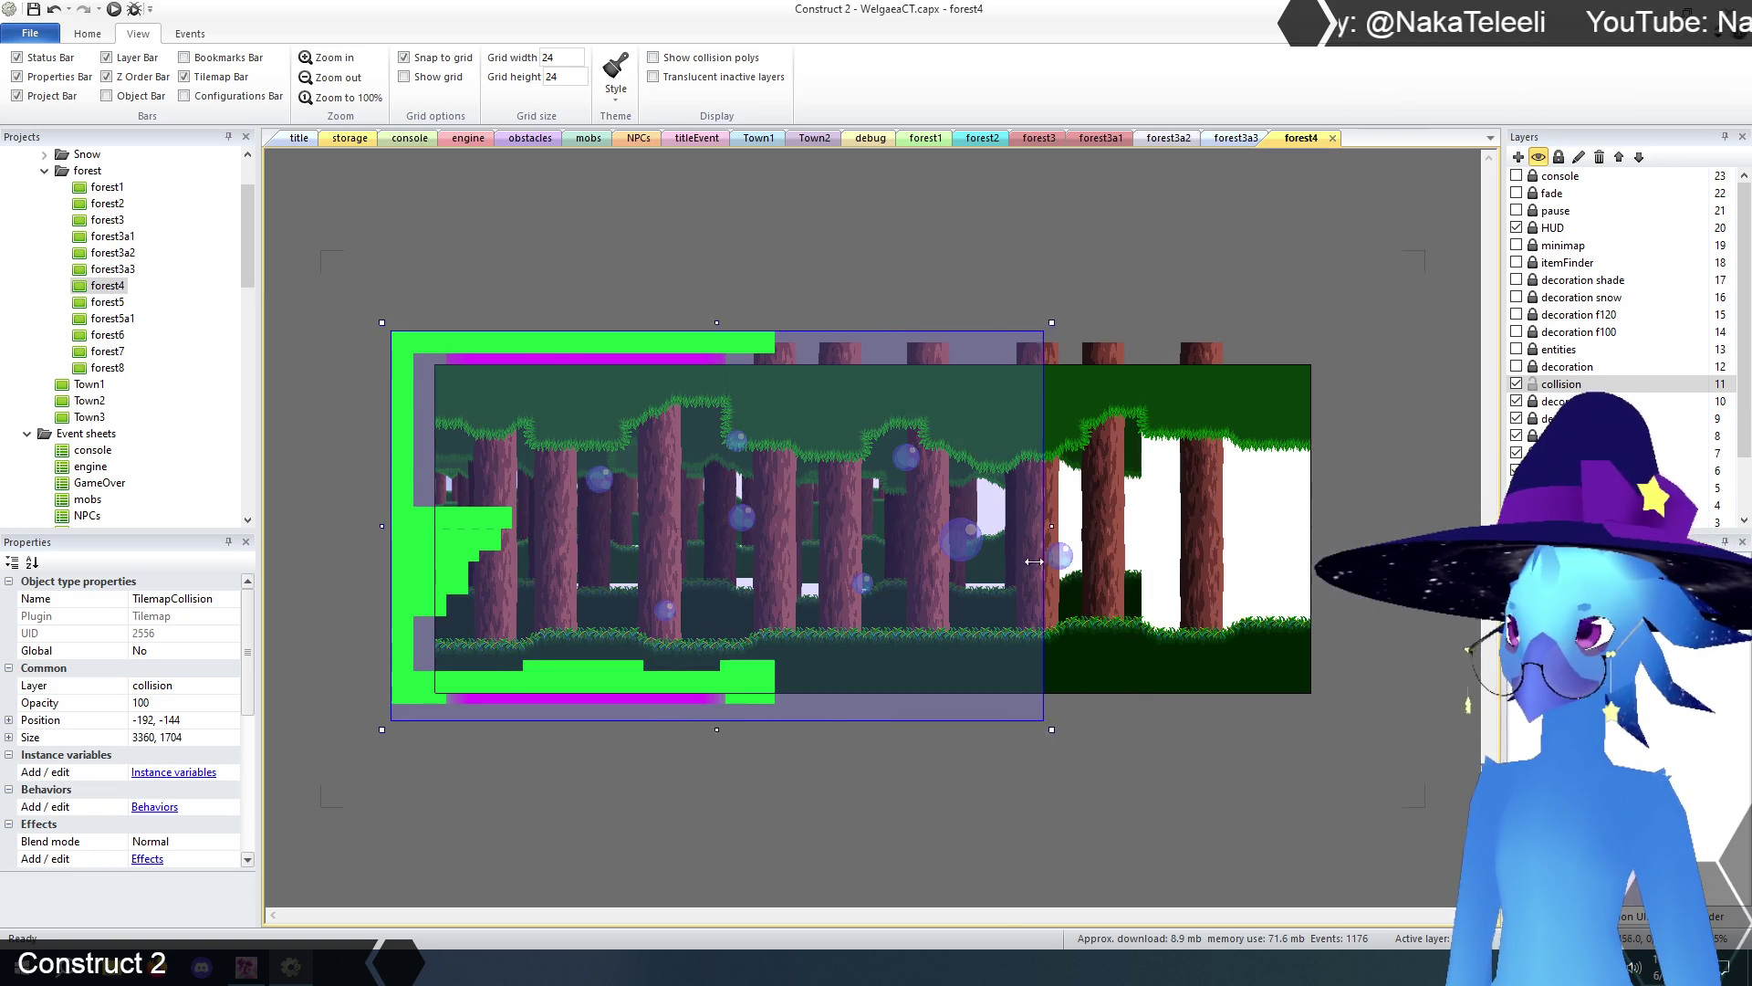
{"action": "key", "text": "Escape"}
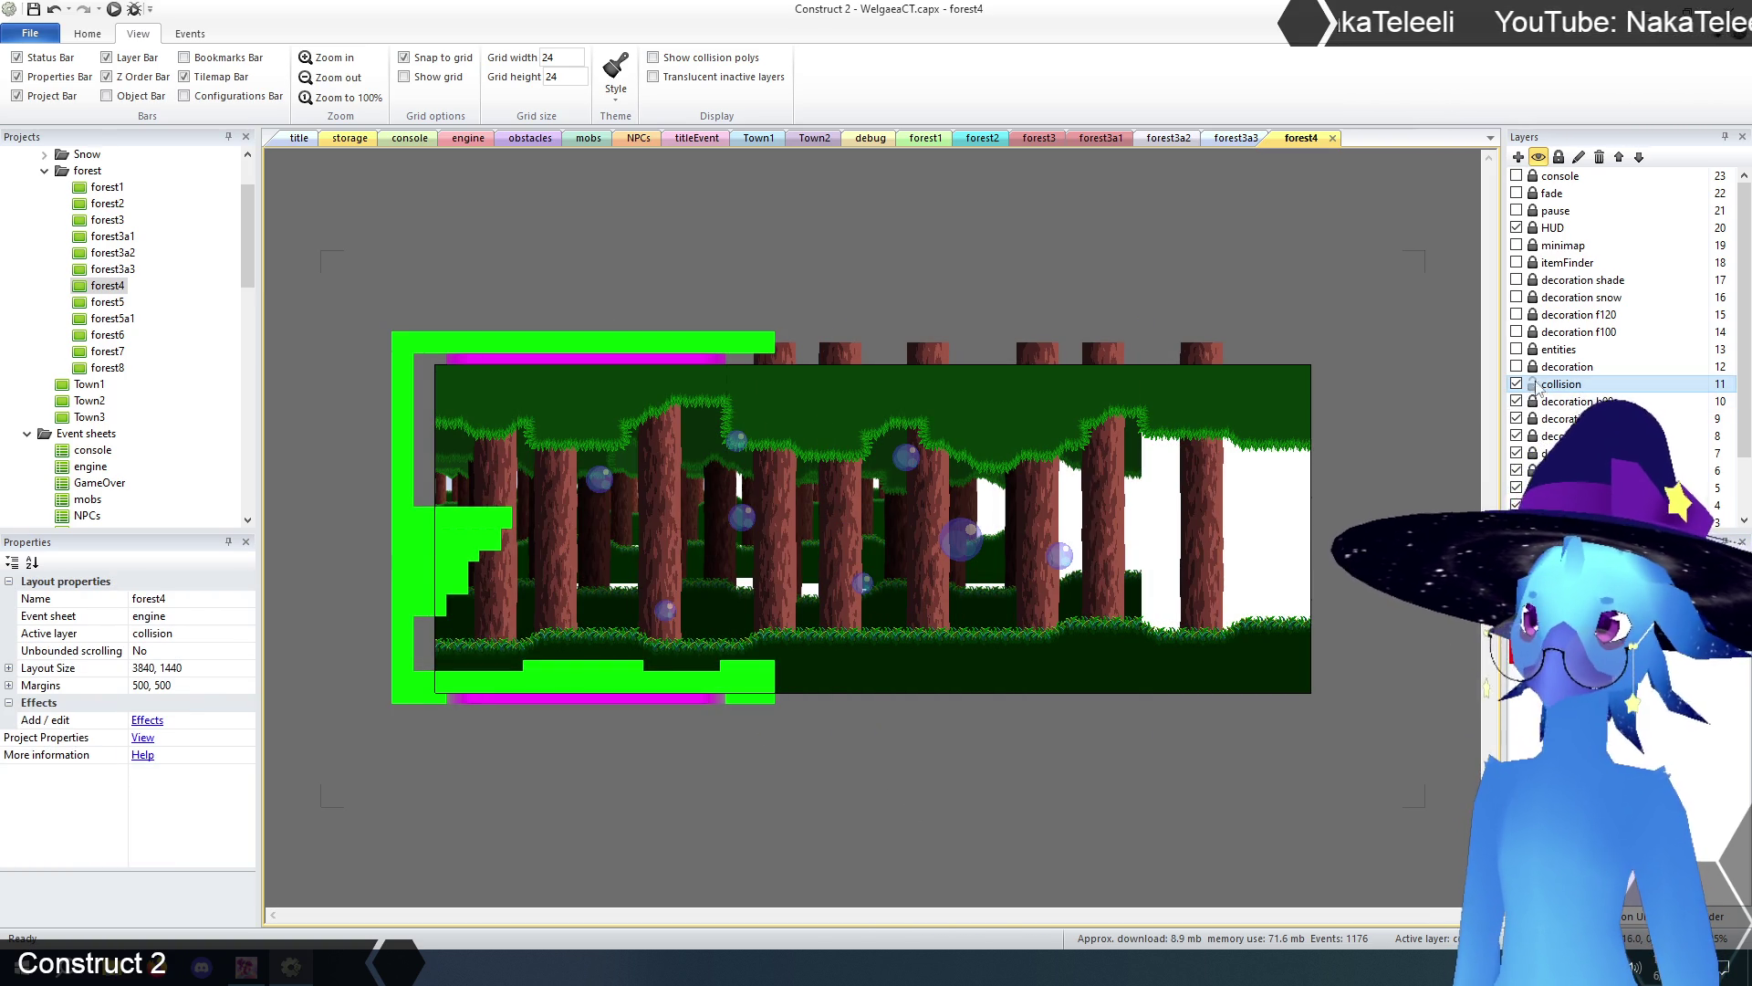
- Show the decoration layer and narrow TilemapCave to 1824 wide
{"action": "left_click", "coordinate": [1532, 367]}
{"action": "left_click", "coordinate": [1517, 367]}
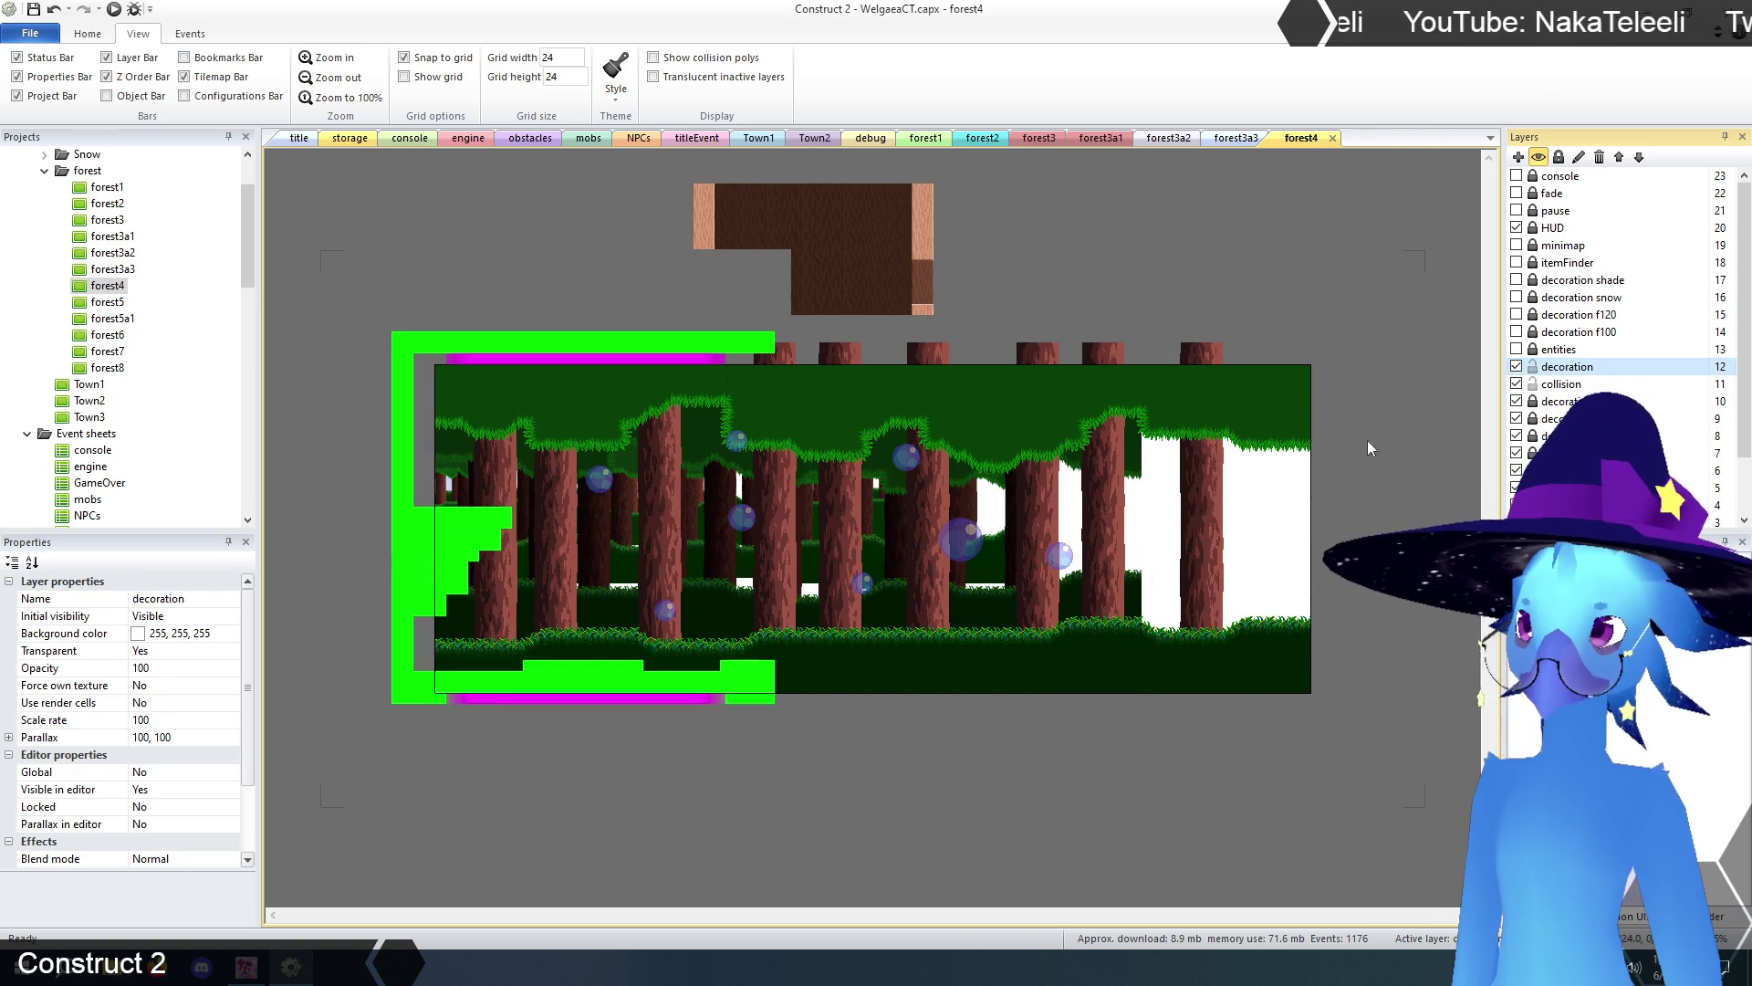
{"action": "left_click", "coordinate": [1095, 282]}
{"action": "left_click", "coordinate": [817, 467]}
{"action": "left_click_drag", "start_coordinate": [1320, 527], "coordinate": [860, 528]}
{"action": "left_click", "coordinate": [1314, 344]}
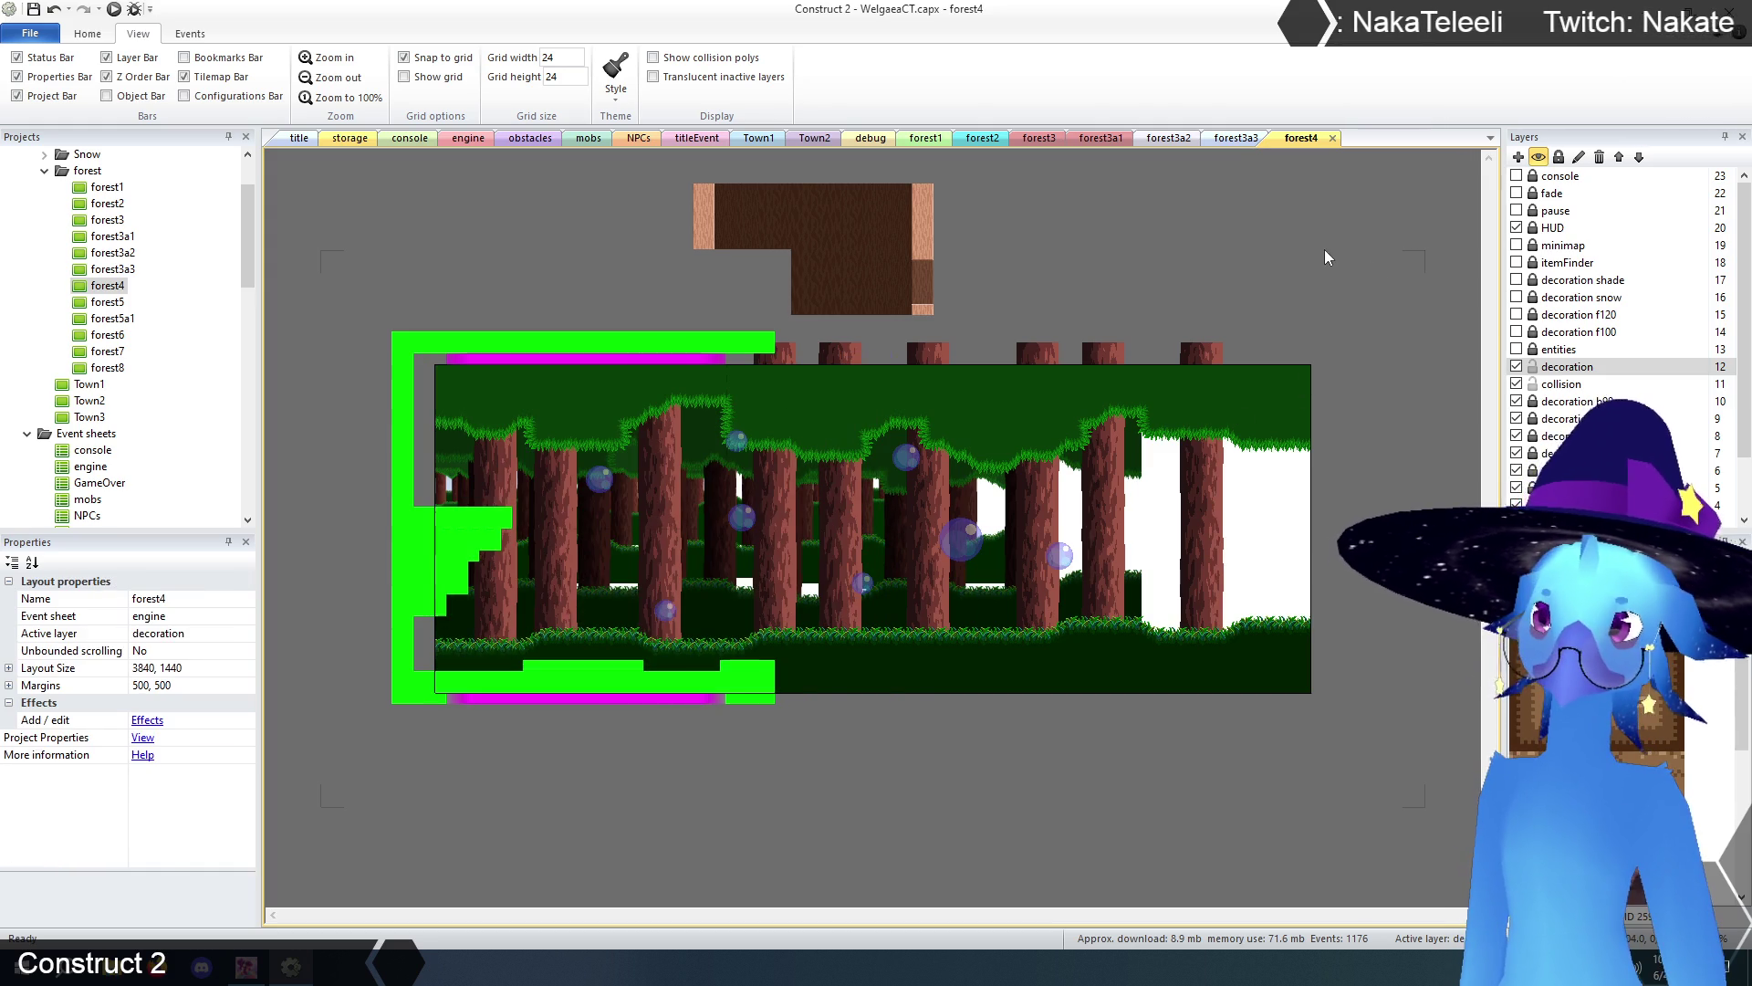
{"action": "left_click", "coordinate": [1558, 385]}
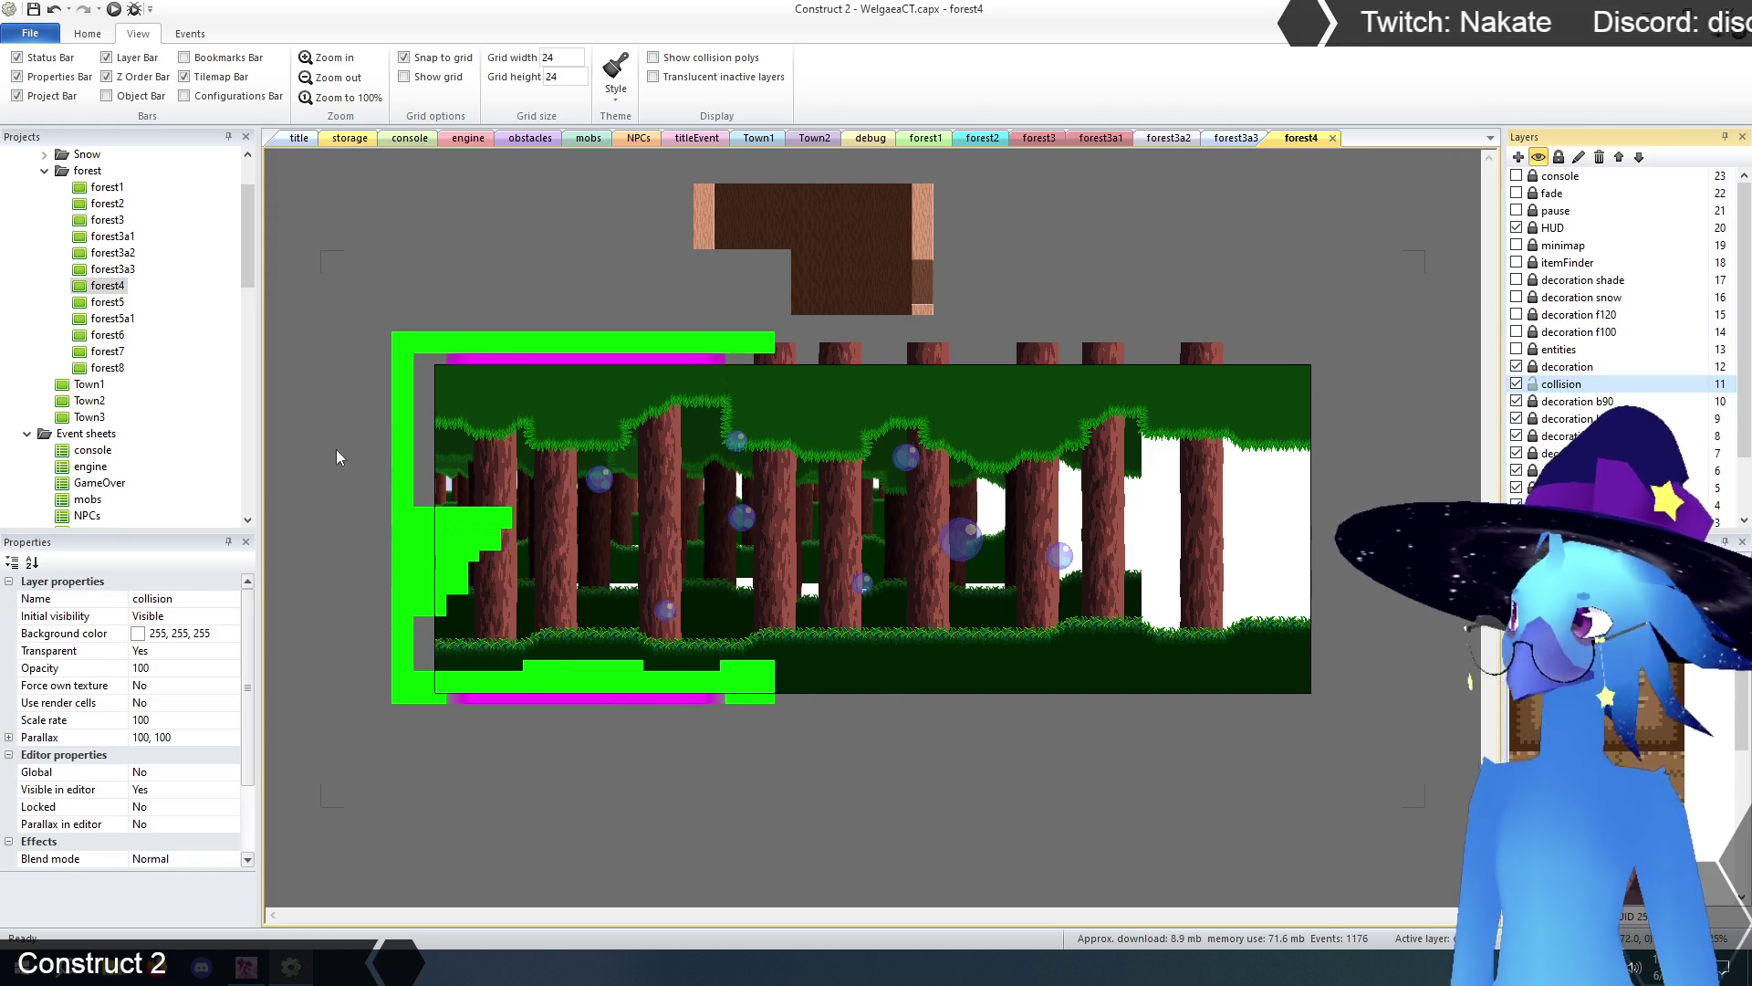
- Change forest4's Layout Size from 3840 × 1440 to 1280 × 1440
{"action": "left_click", "coordinate": [107, 286]}
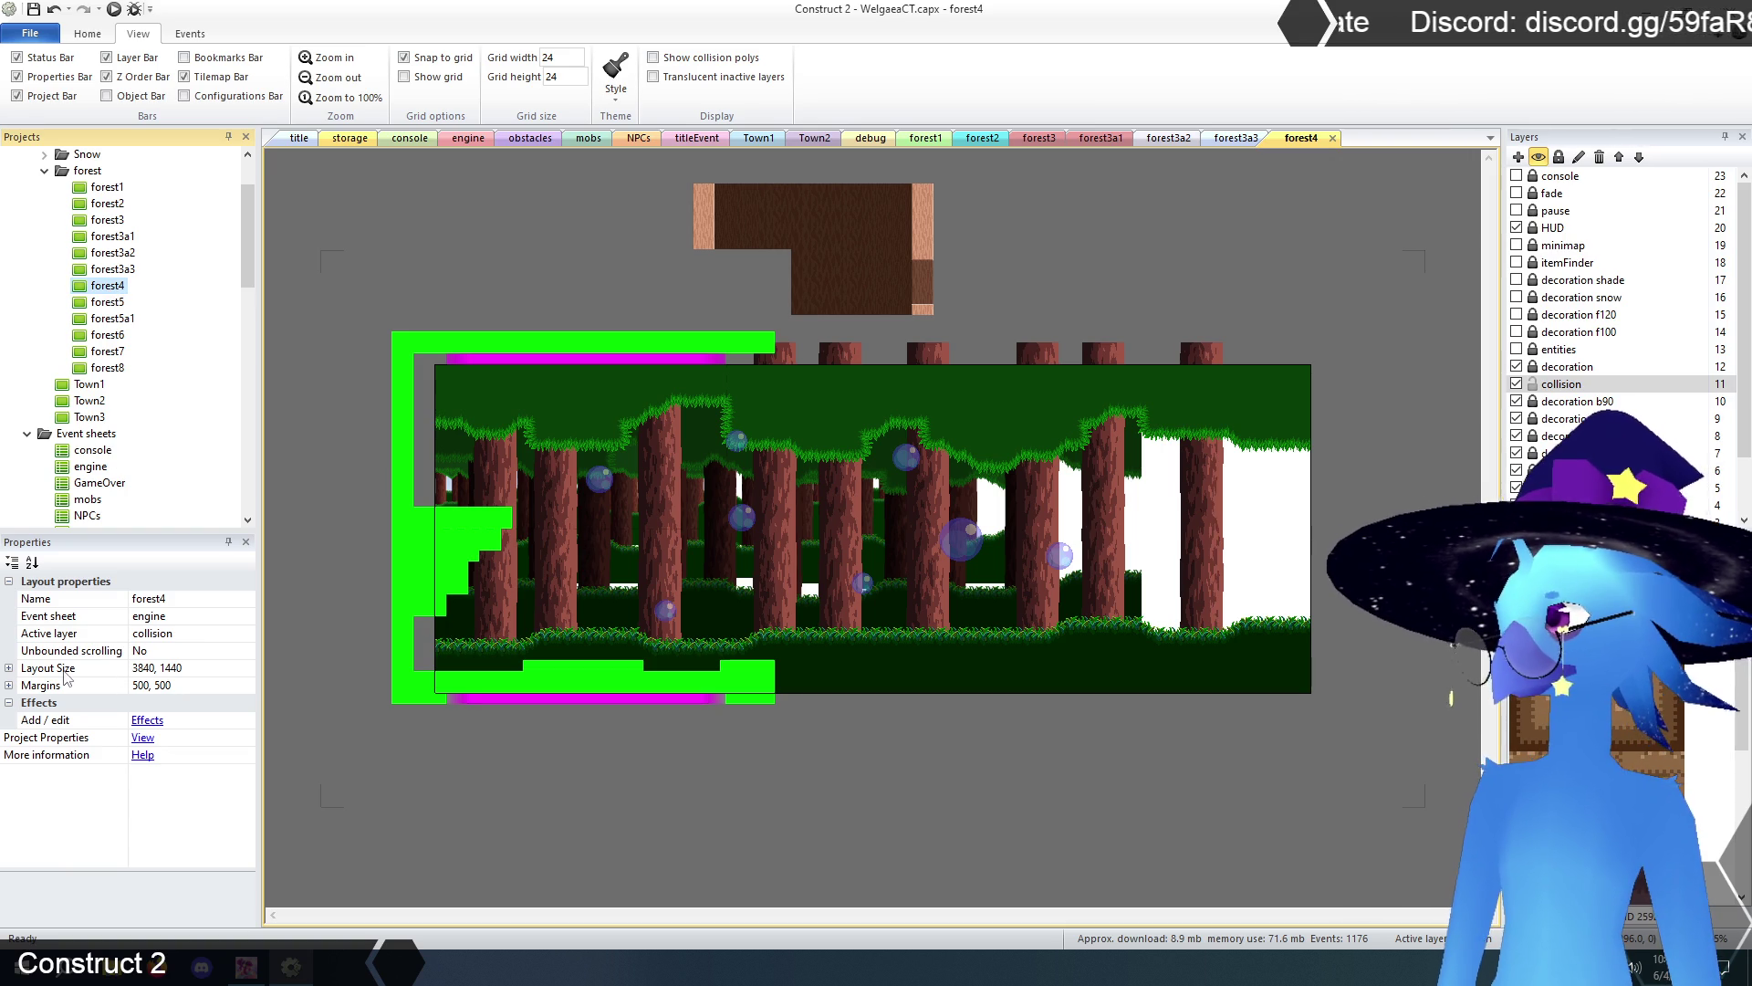
{"action": "left_click", "coordinate": [147, 669]}
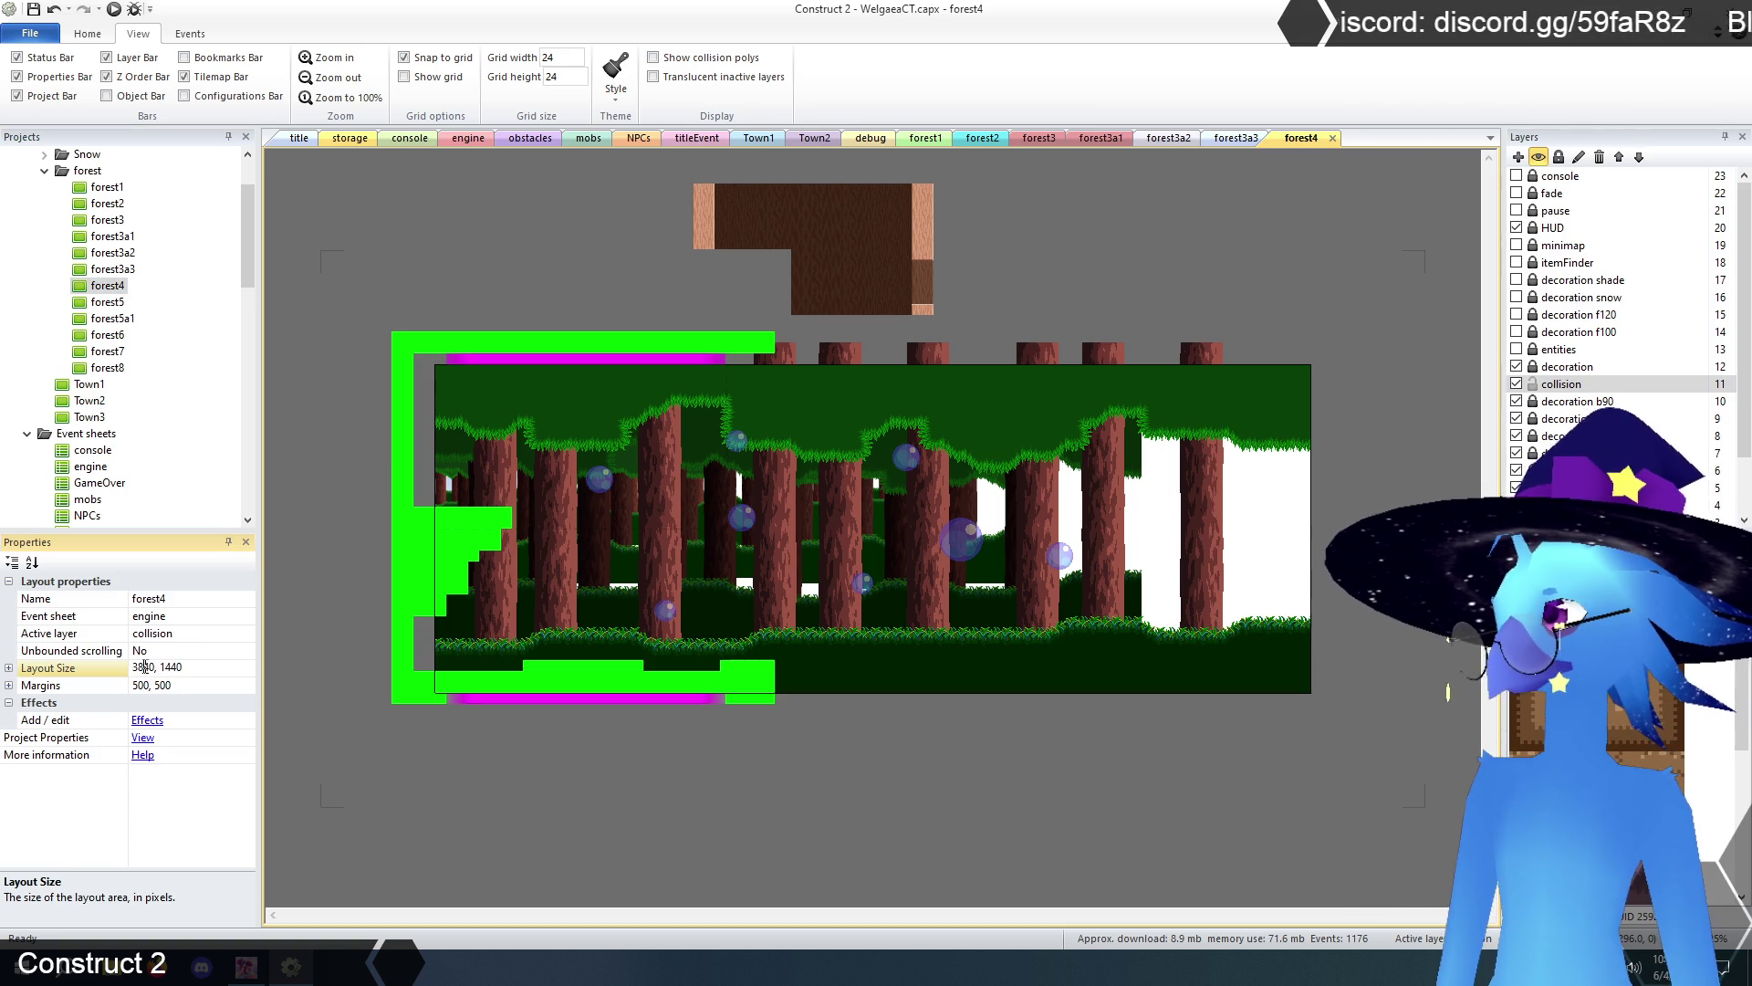
{"action": "double_click", "coordinate": [154, 668]}
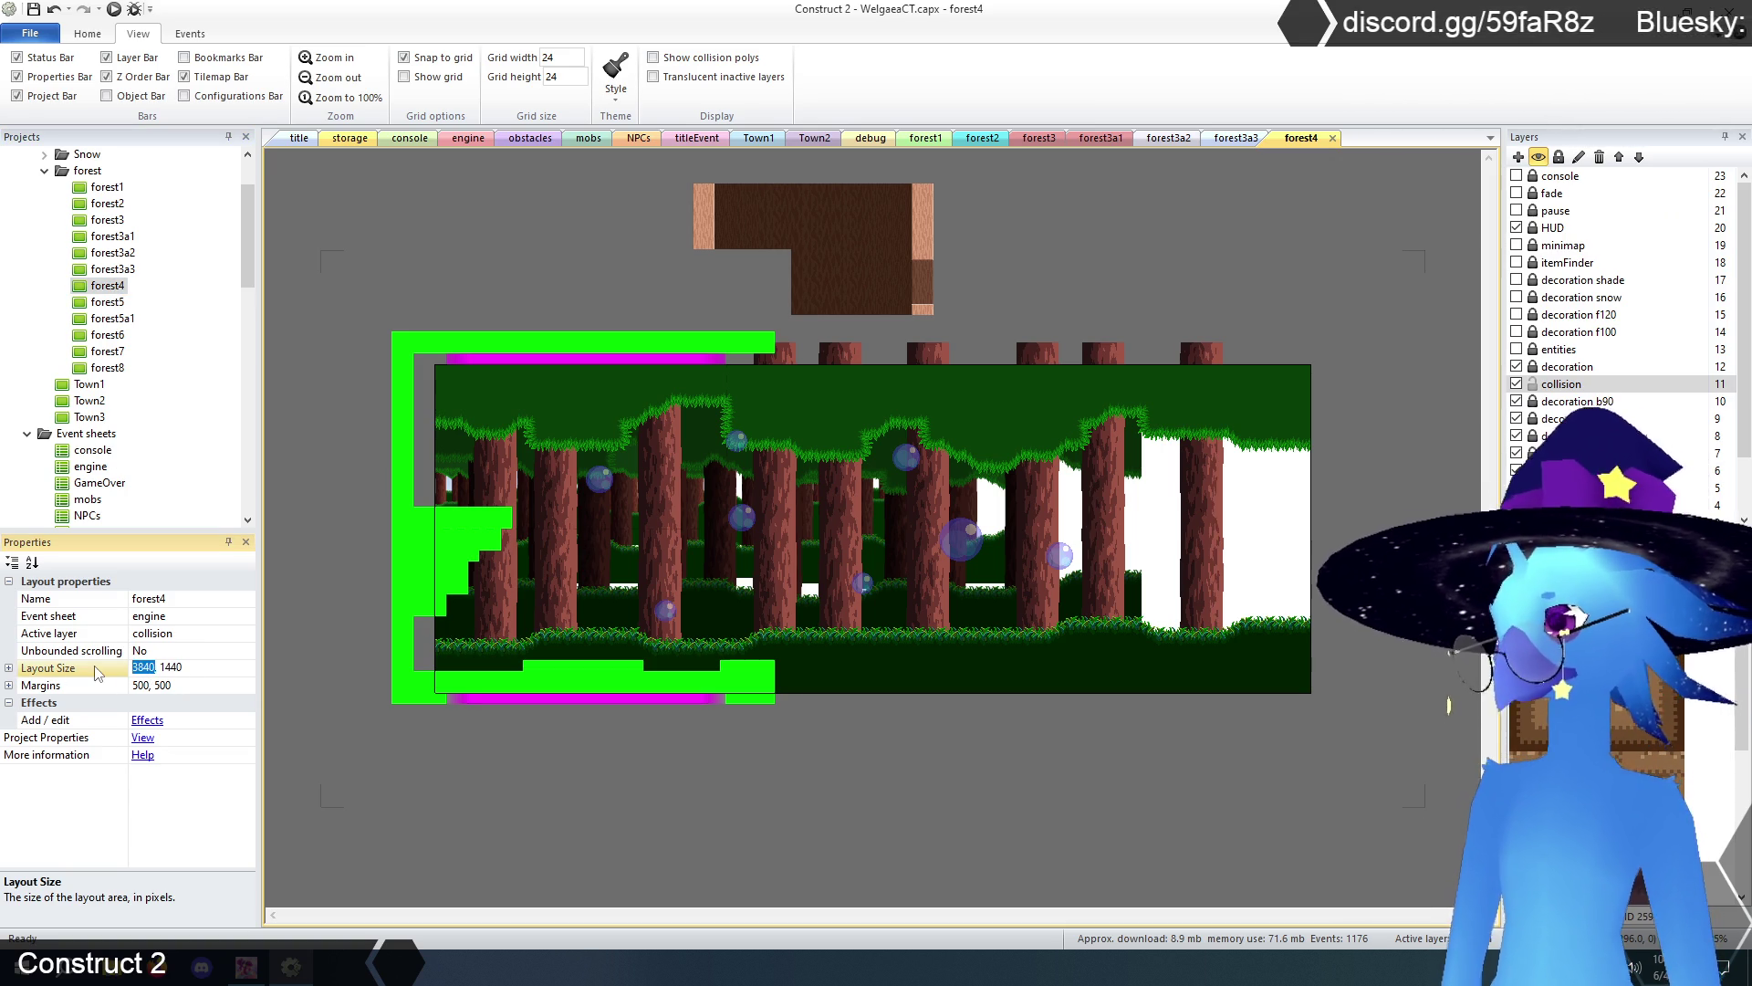
{"action": "type", "text": "12"}
{"action": "key", "text": "Return"}
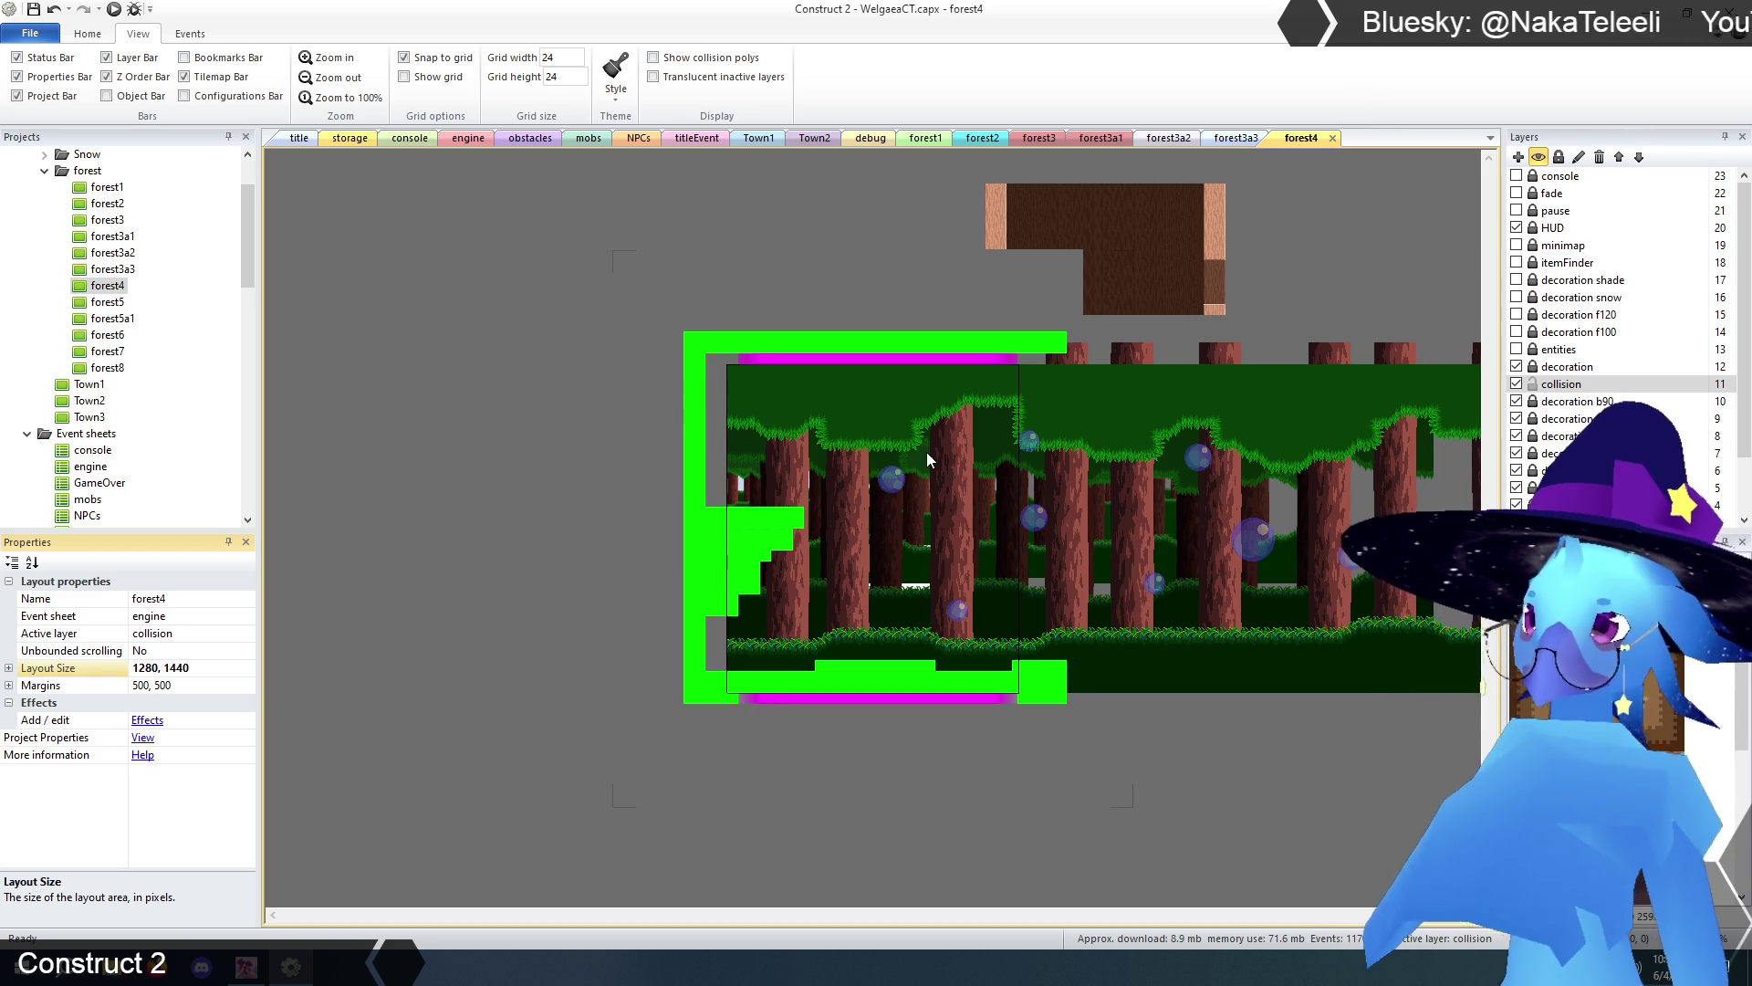
- Paint collision tiles down the left wall and a new right wall on TilemapCollision
{"action": "left_click", "coordinate": [885, 529]}
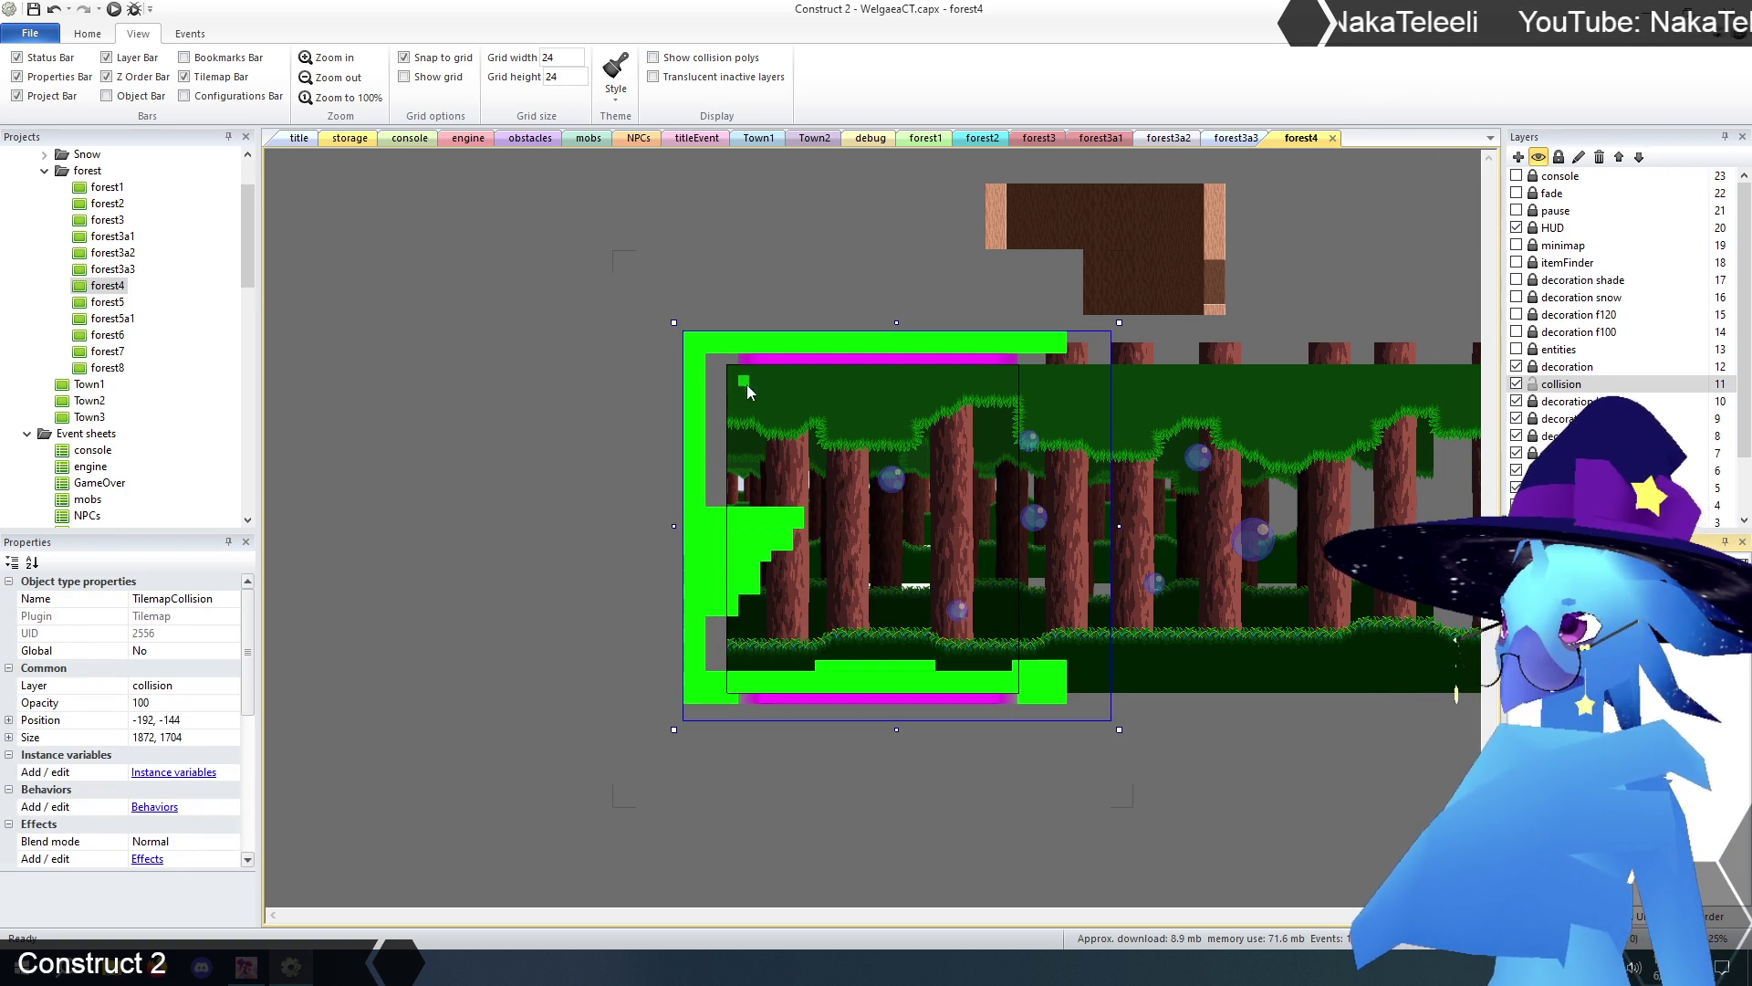
{"action": "mouse_move", "coordinate": [734, 363]}
{"action": "left_mouse_down"}
{"action": "mouse_move", "coordinate": [720, 675]}
{"action": "mouse_move", "coordinate": [717, 609]}
{"action": "left_mouse_up"}
{"action": "mouse_move", "coordinate": [722, 502]}
{"action": "left_mouse_down"}
{"action": "mouse_move", "coordinate": [713, 360]}
{"action": "mouse_move", "coordinate": [720, 511]}
{"action": "mouse_move", "coordinate": [713, 461]}
{"action": "left_mouse_up"}
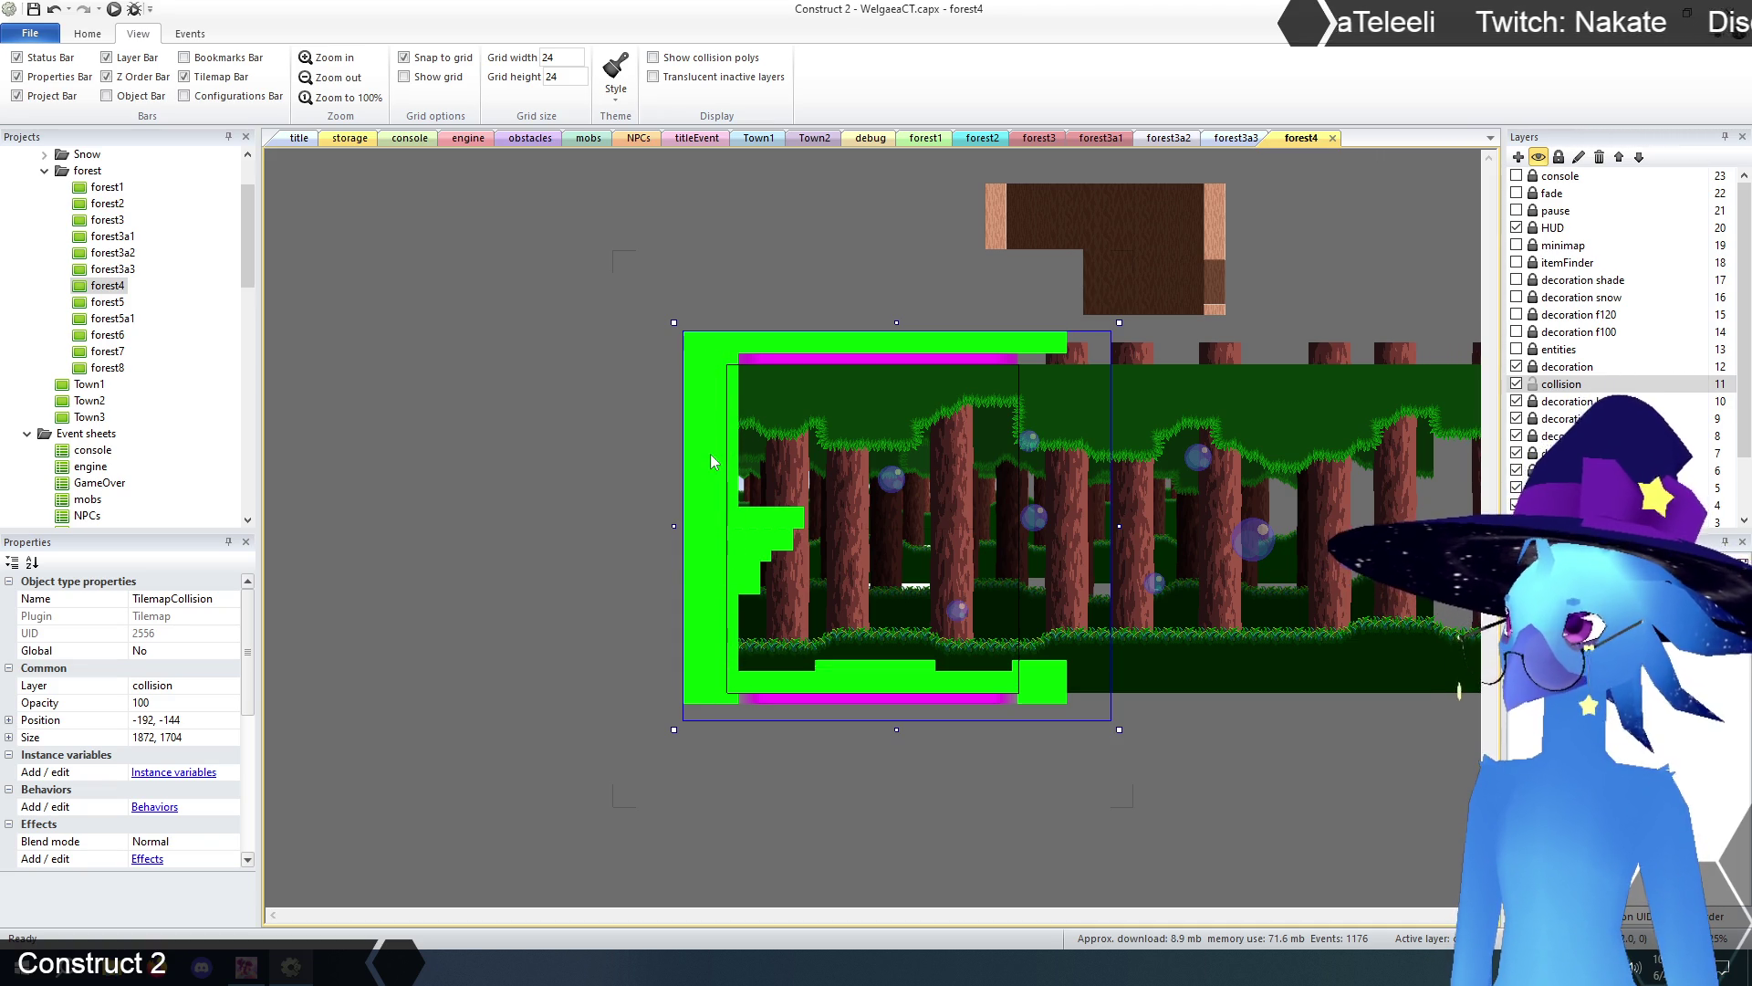
{"action": "mouse_move", "coordinate": [1024, 391]}
{"action": "left_mouse_down"}
{"action": "mouse_move", "coordinate": [1023, 358]}
{"action": "mouse_move", "coordinate": [1021, 671]}
{"action": "mouse_move", "coordinate": [1036, 671]}
{"action": "mouse_move", "coordinate": [1023, 540]}
{"action": "left_mouse_up"}
{"action": "mouse_move", "coordinate": [1025, 369]}
{"action": "left_mouse_down"}
{"action": "mouse_move", "coordinate": [1029, 530]}
{"action": "mouse_move", "coordinate": [1050, 567]}
{"action": "left_mouse_up"}
- Erase outside tiles, the left staircase and bottom floor row, then make the tilemap 1872 tall
{"action": "mouse_move", "coordinate": [1106, 647]}
{"action": "left_mouse_down"}
{"action": "mouse_move", "coordinate": [1049, 659]}
{"action": "mouse_move", "coordinate": [1041, 712]}
{"action": "mouse_move", "coordinate": [1078, 628]}
{"action": "left_mouse_up"}
{"action": "left_click_drag", "start_coordinate": [1064, 345], "coordinate": [1040, 344]}
{"action": "mouse_move", "coordinate": [730, 562]}
{"action": "left_mouse_down"}
{"action": "mouse_move", "coordinate": [746, 516]}
{"action": "mouse_move", "coordinate": [746, 598]}
{"action": "mouse_move", "coordinate": [765, 518]}
{"action": "mouse_move", "coordinate": [768, 552]}
{"action": "mouse_move", "coordinate": [780, 516]}
{"action": "mouse_move", "coordinate": [787, 531]}
{"action": "left_mouse_up"}
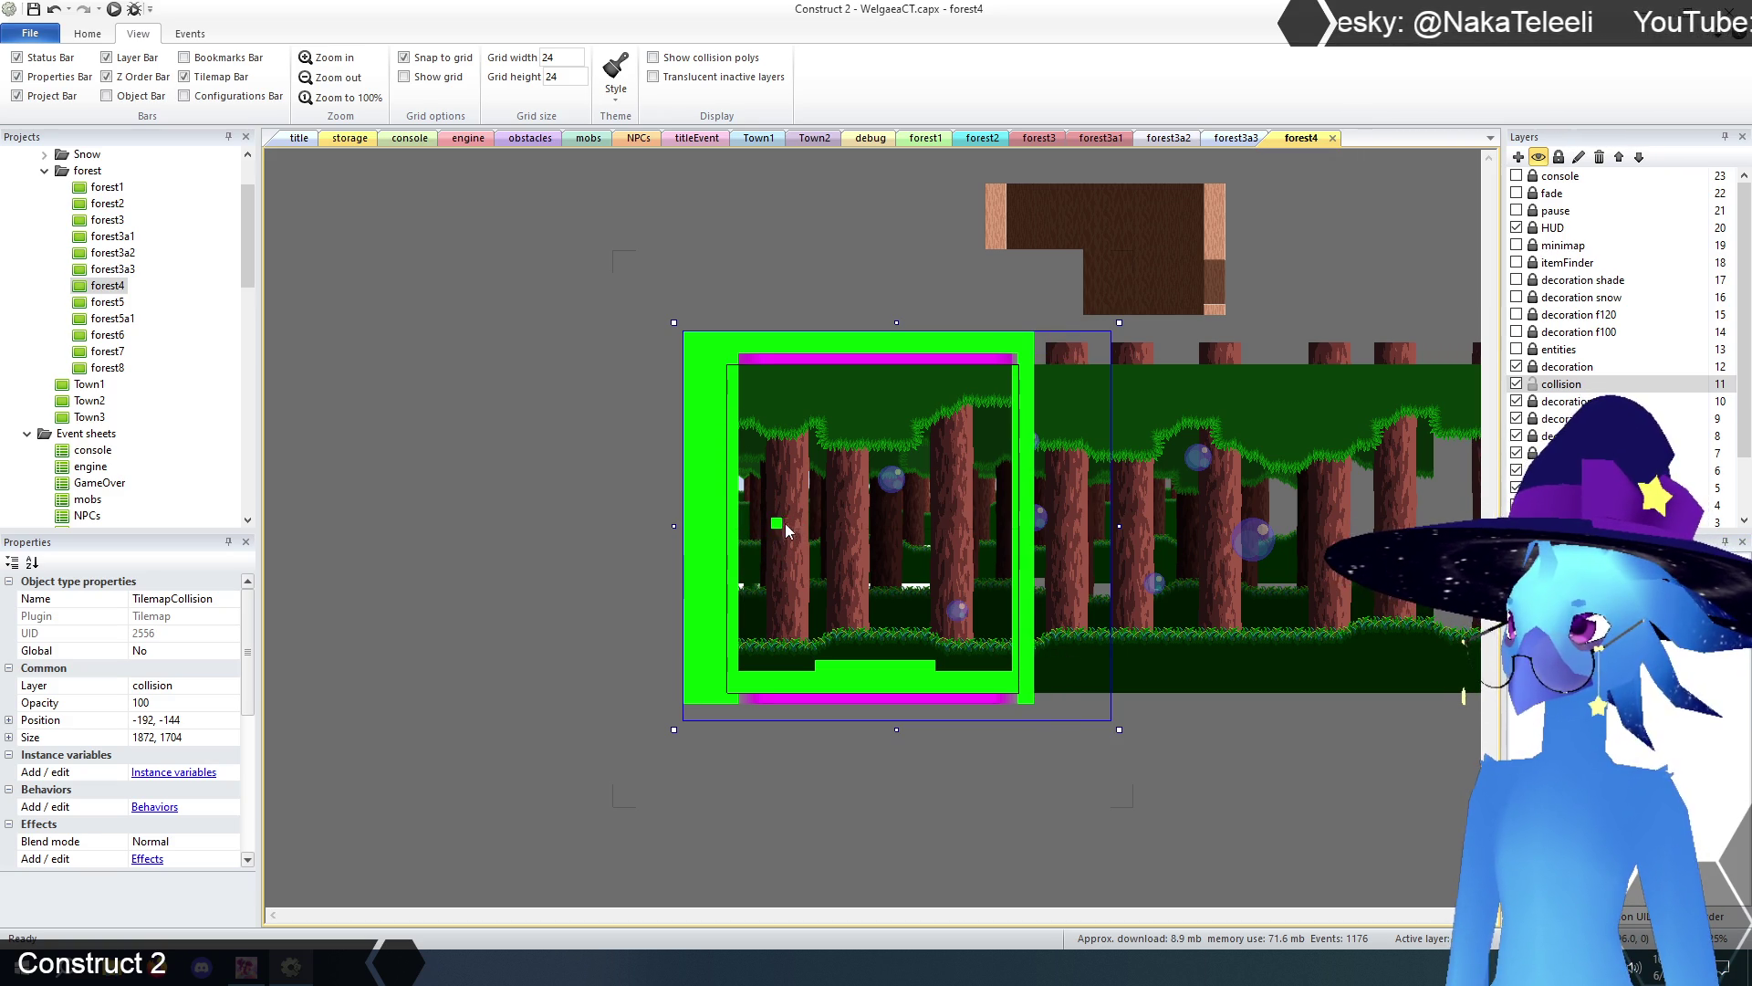
{"action": "left_click", "coordinate": [748, 680]}
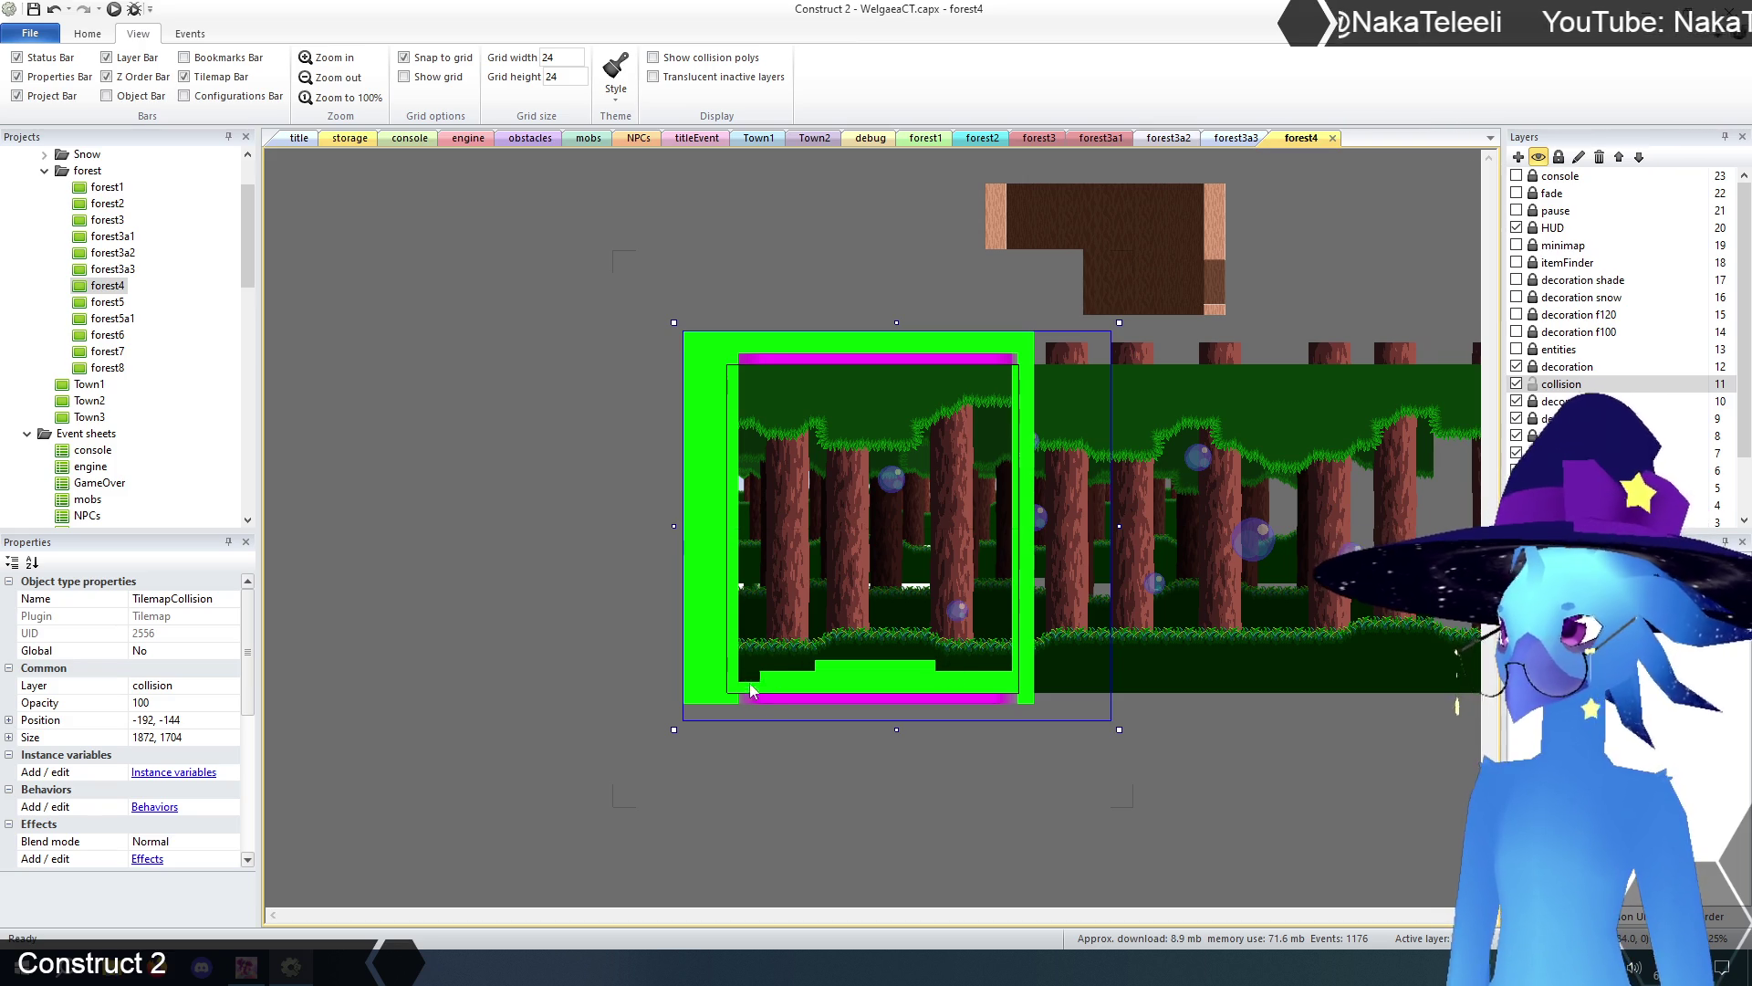
{"action": "mouse_move", "coordinate": [785, 693]}
{"action": "left_mouse_down"}
{"action": "mouse_move", "coordinate": [1009, 692]}
{"action": "mouse_move", "coordinate": [818, 677]}
{"action": "mouse_move", "coordinate": [931, 664]}
{"action": "left_mouse_up"}
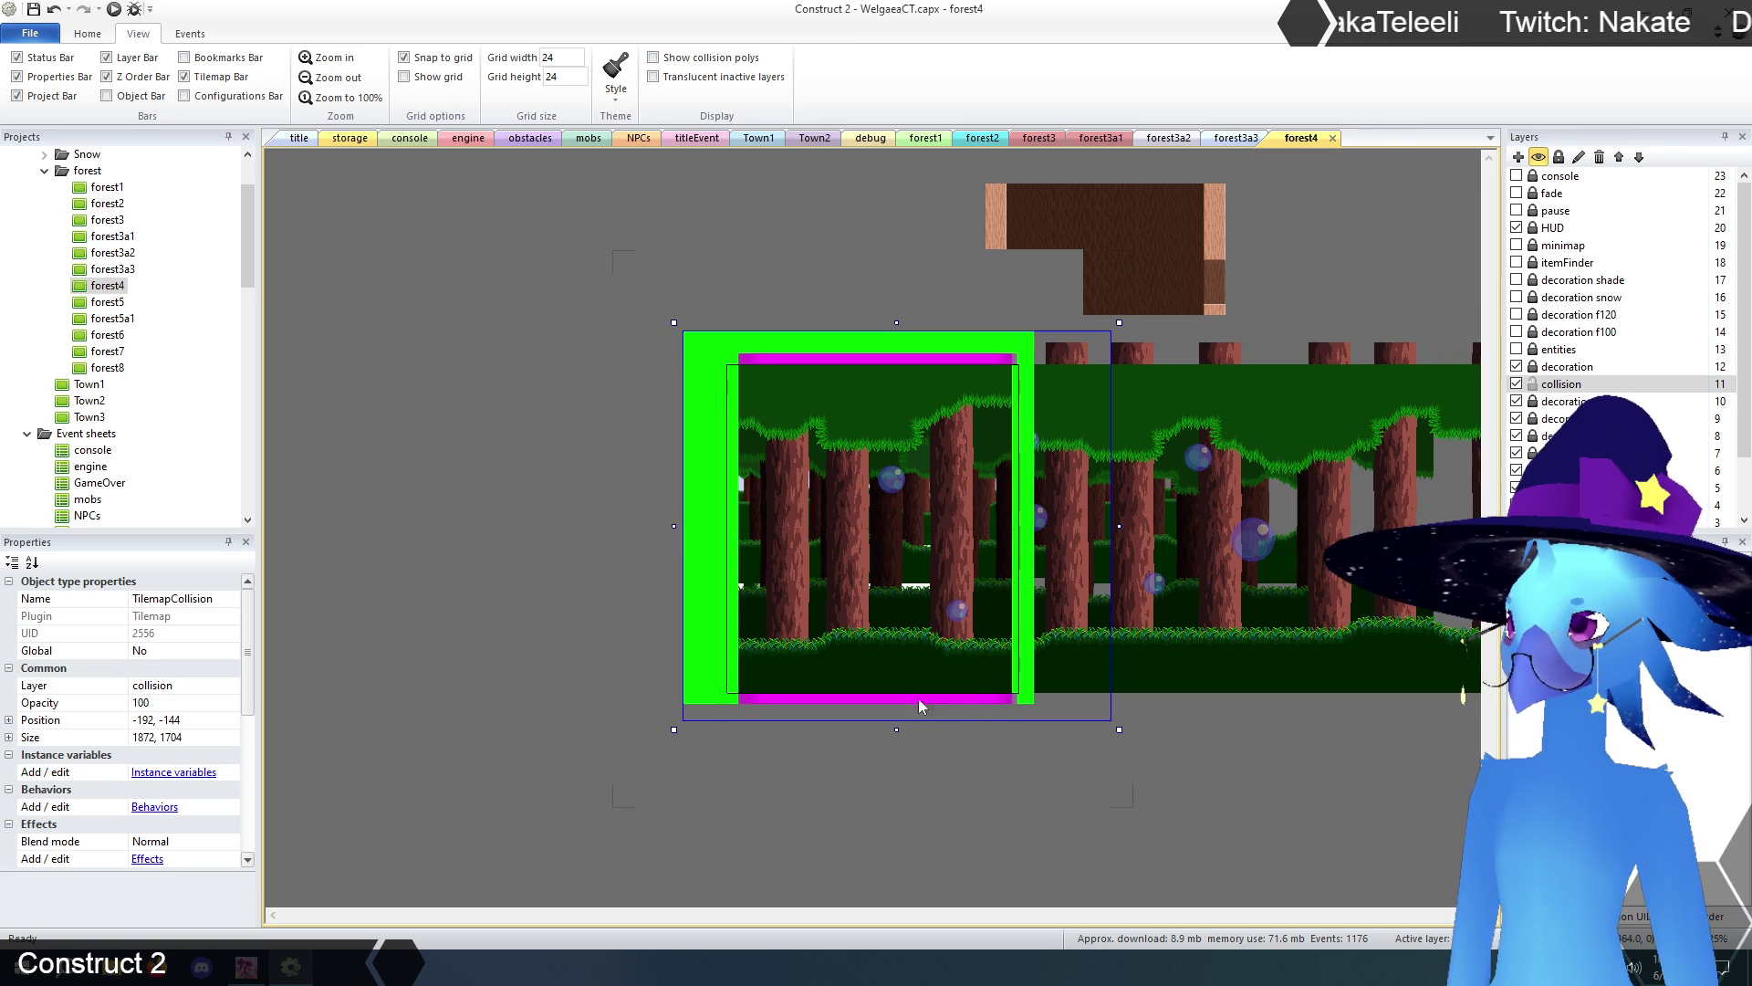
{"action": "left_click_drag", "start_coordinate": [897, 729], "coordinate": [911, 767]}
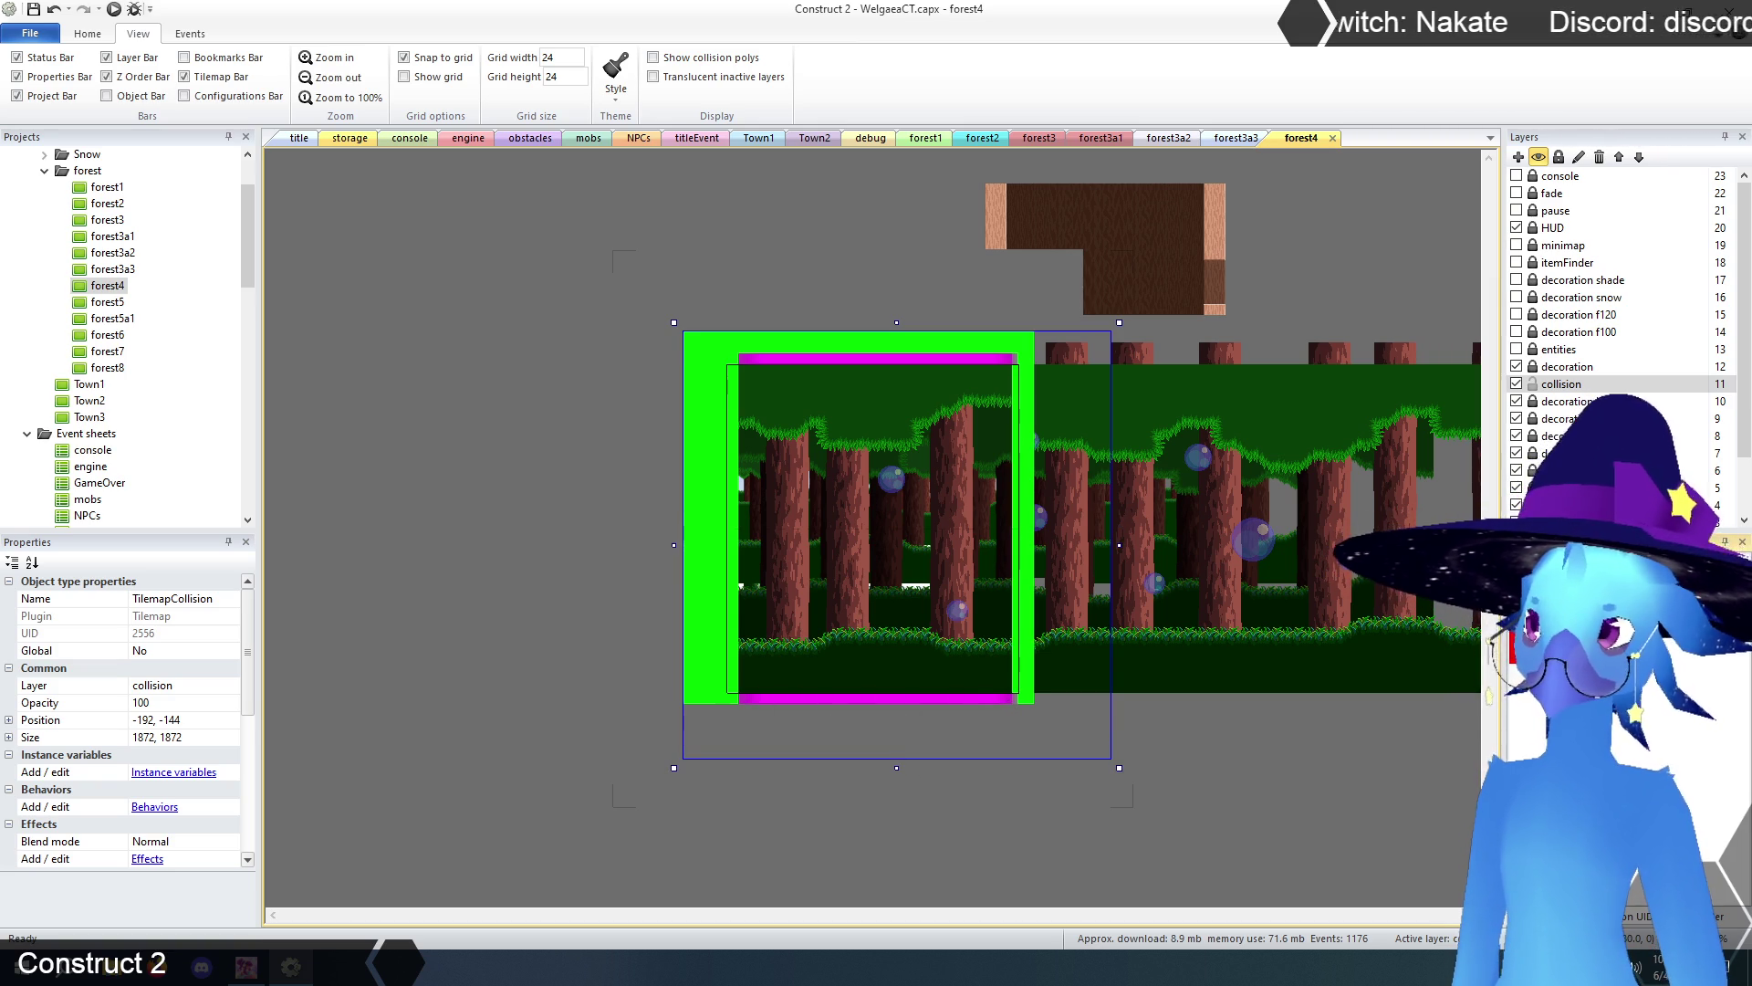
- Paint a collision floor strip and left ledge, and erase the row above the bottom trigger
{"action": "left_click_drag", "start_coordinate": [730, 728], "coordinate": [1017, 729]}
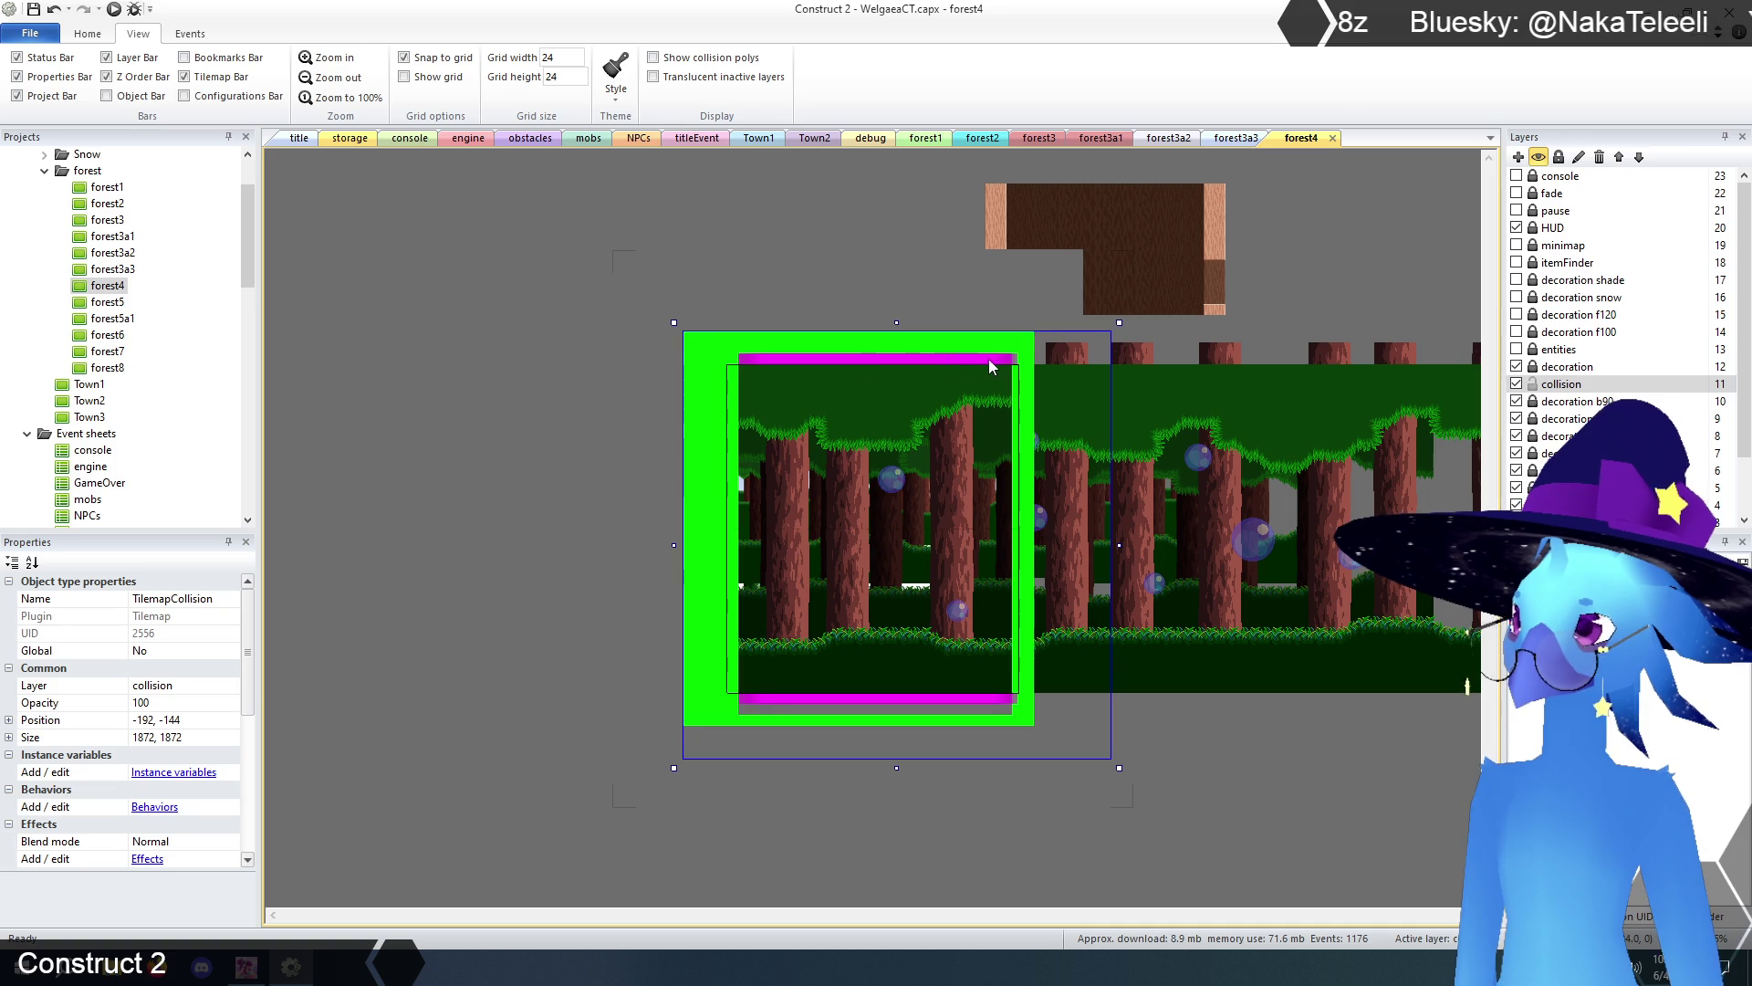
{"action": "left_click_drag", "start_coordinate": [1008, 365], "coordinate": [748, 356]}
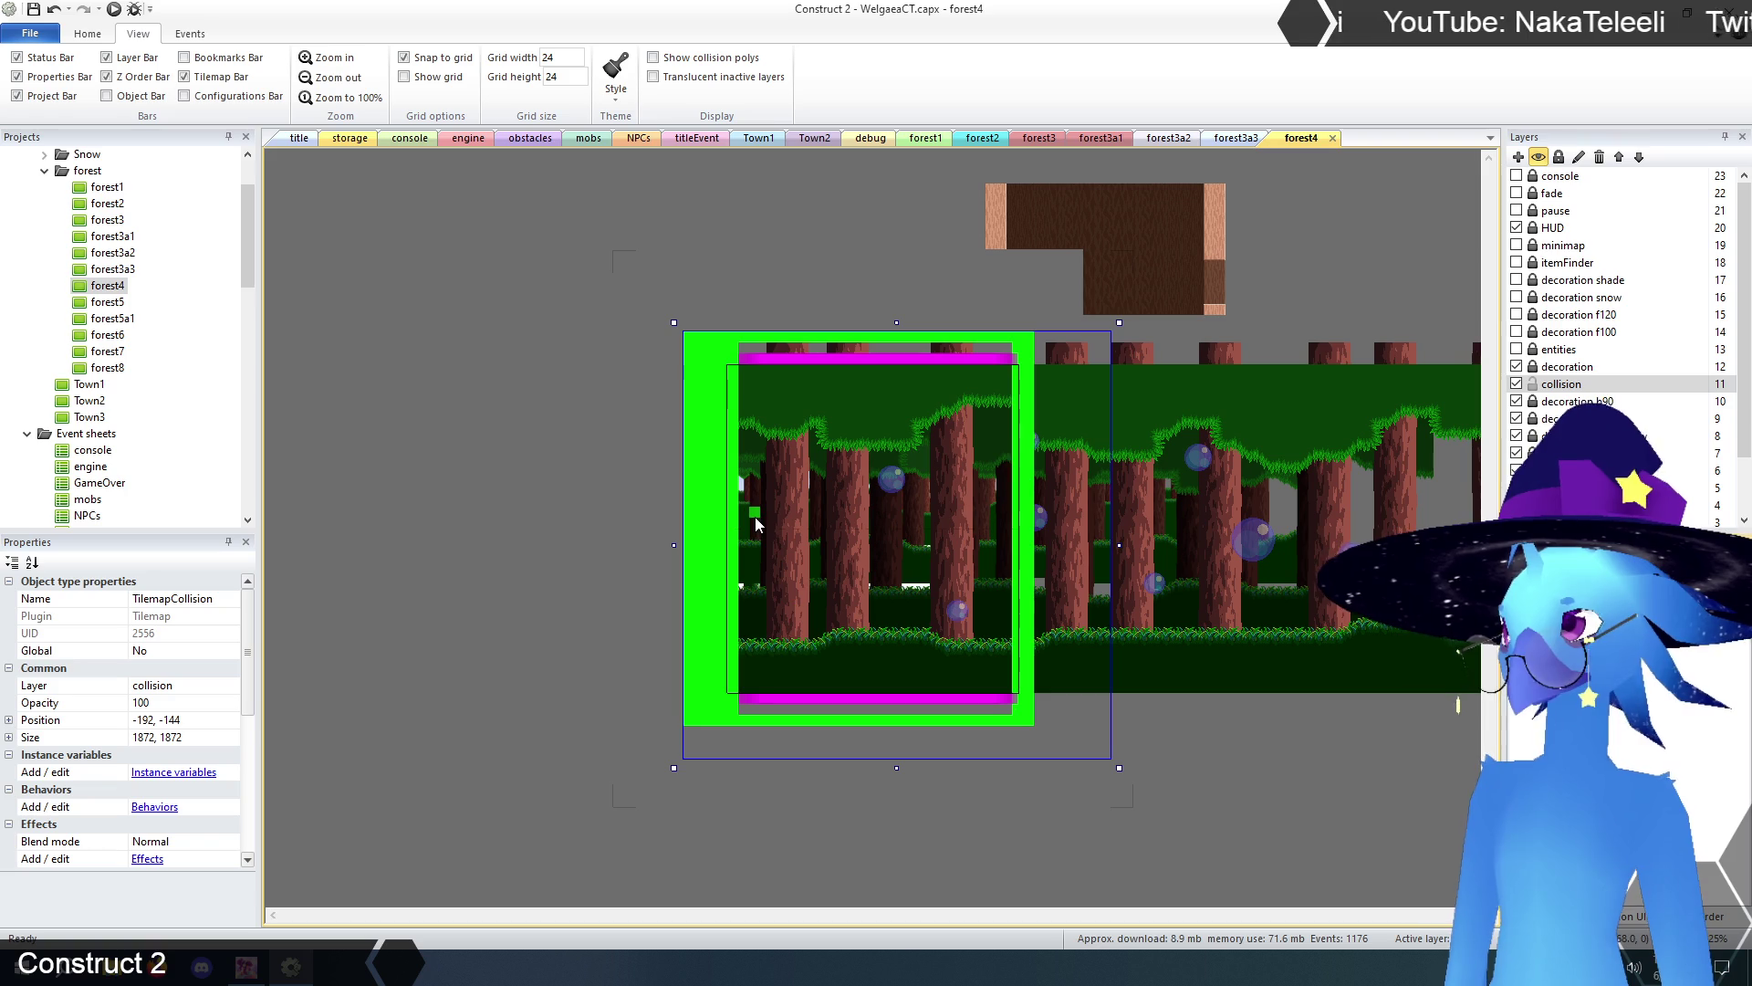
{"action": "mouse_move", "coordinate": [754, 518]}
{"action": "left_mouse_down"}
{"action": "mouse_move", "coordinate": [867, 522]}
{"action": "mouse_move", "coordinate": [741, 539]}
{"action": "left_mouse_up"}
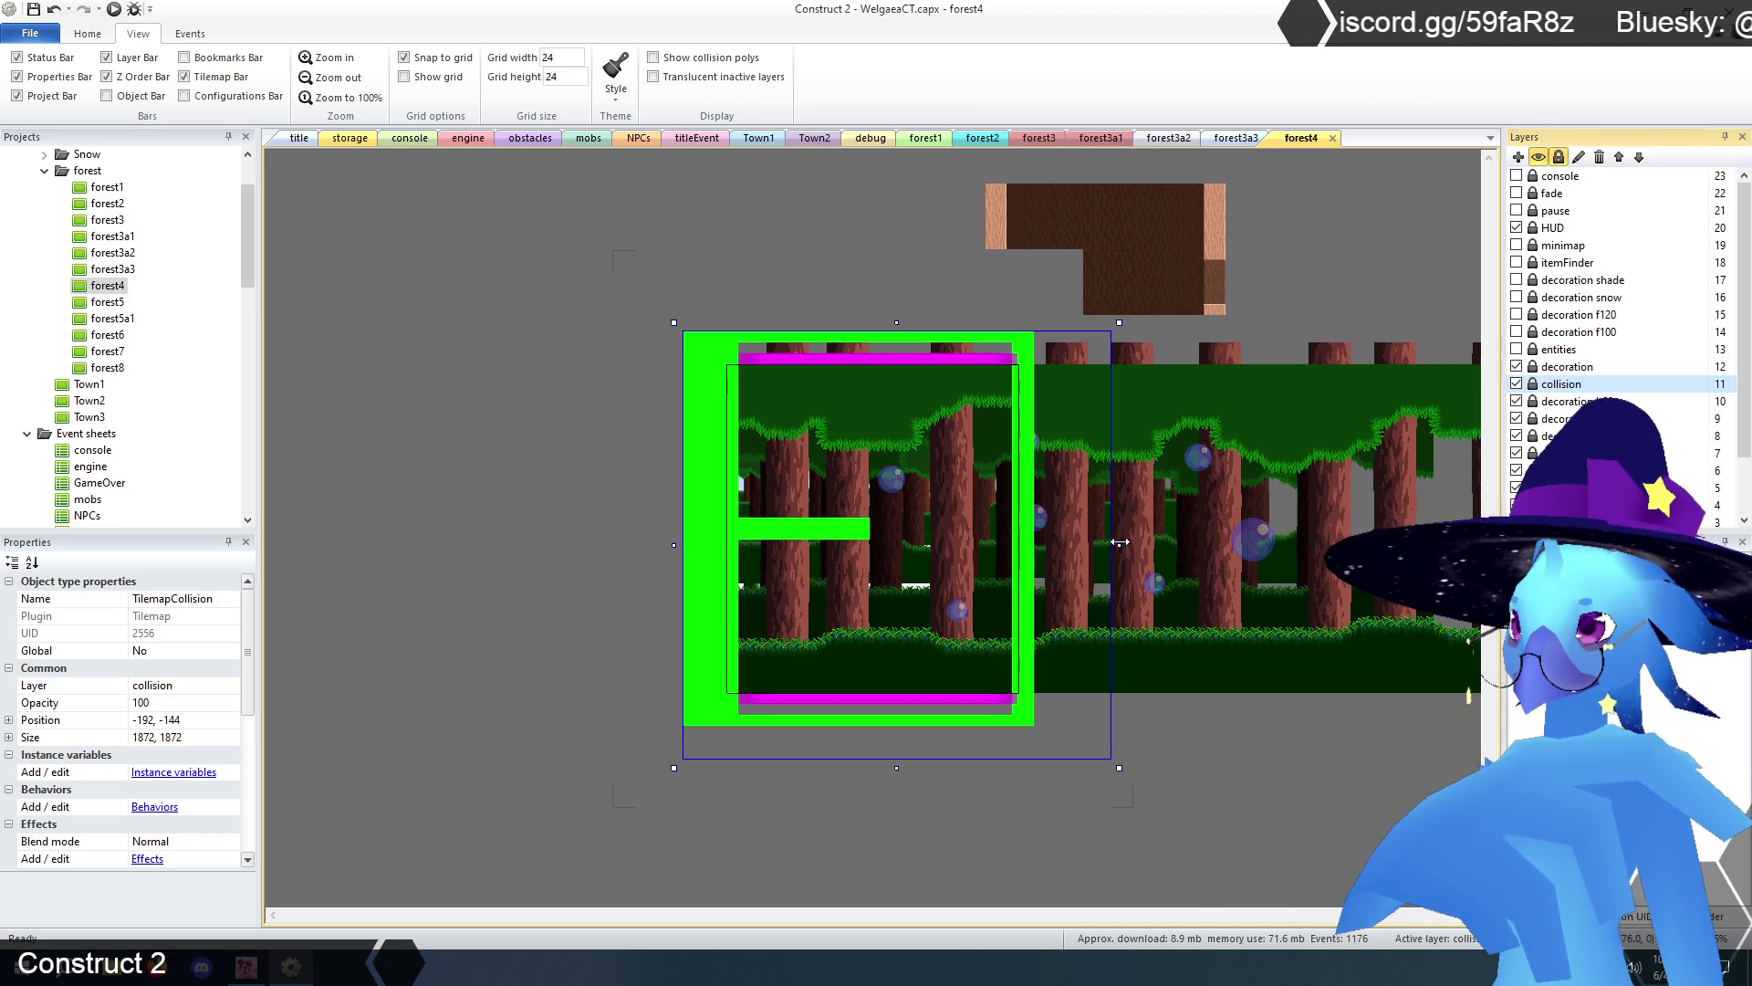
{"action": "left_click", "coordinate": [1120, 548]}
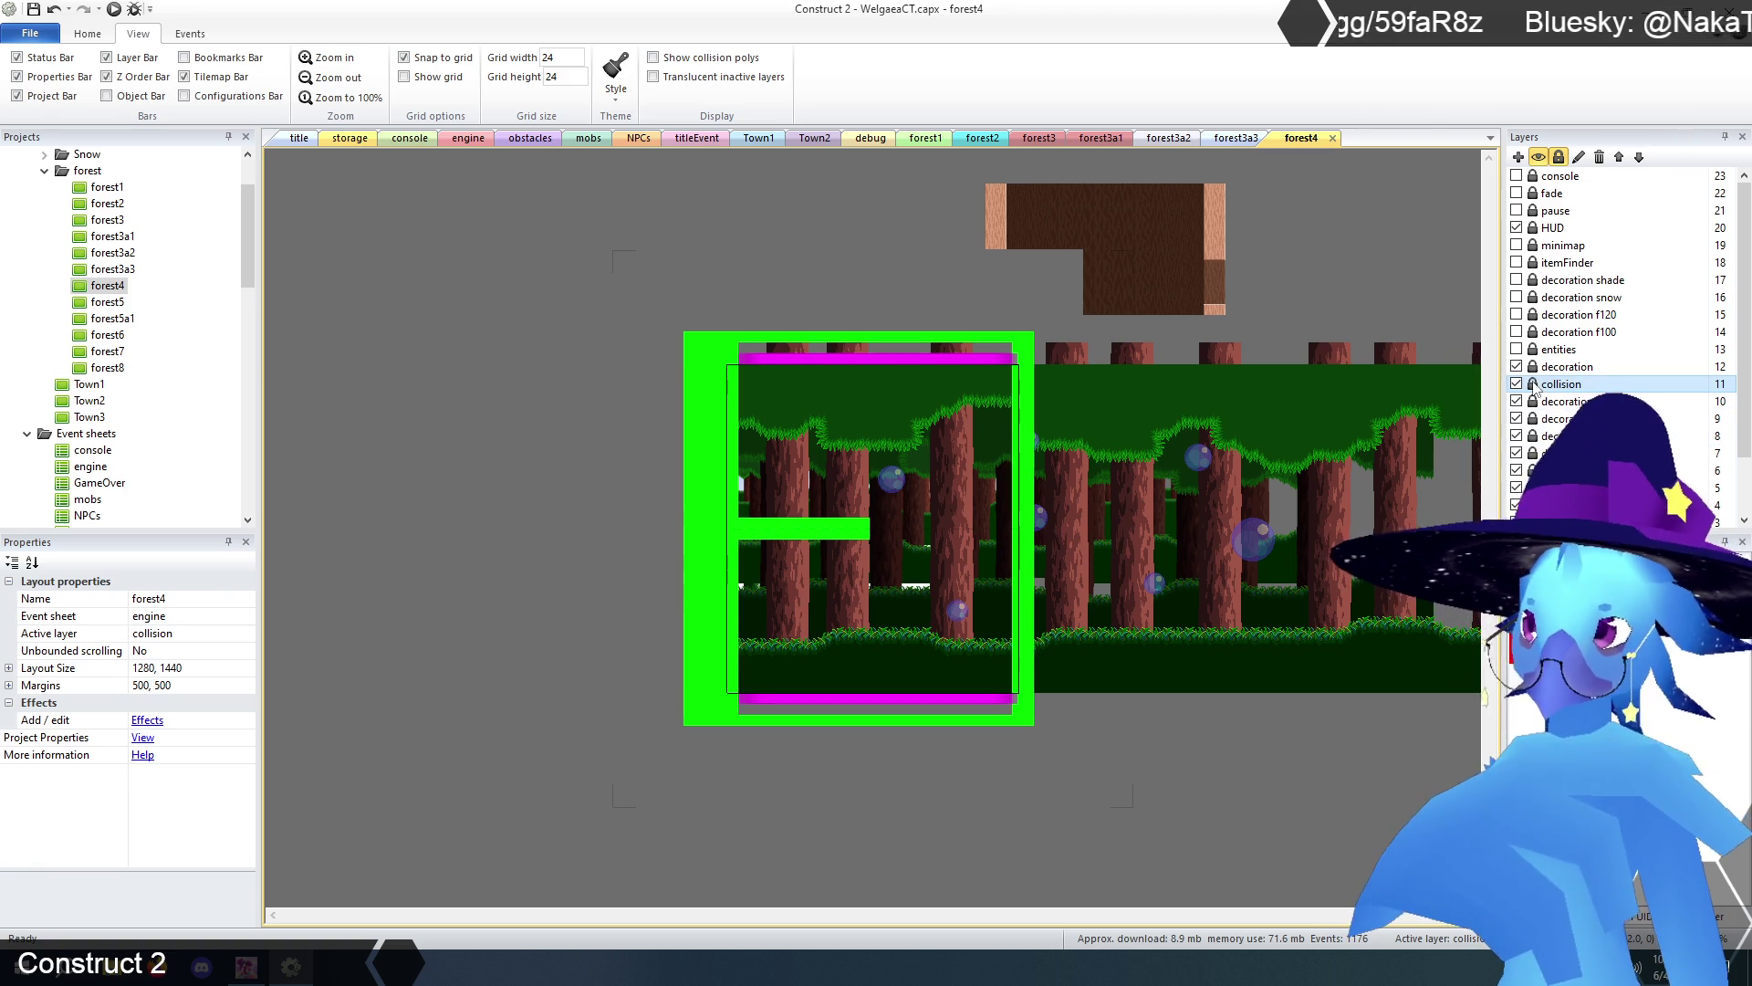
- Undo the stray tile, trim the collision tilemap to 1632 × 1848, and lock the collision layer
{"action": "left_click", "coordinate": [979, 581]}
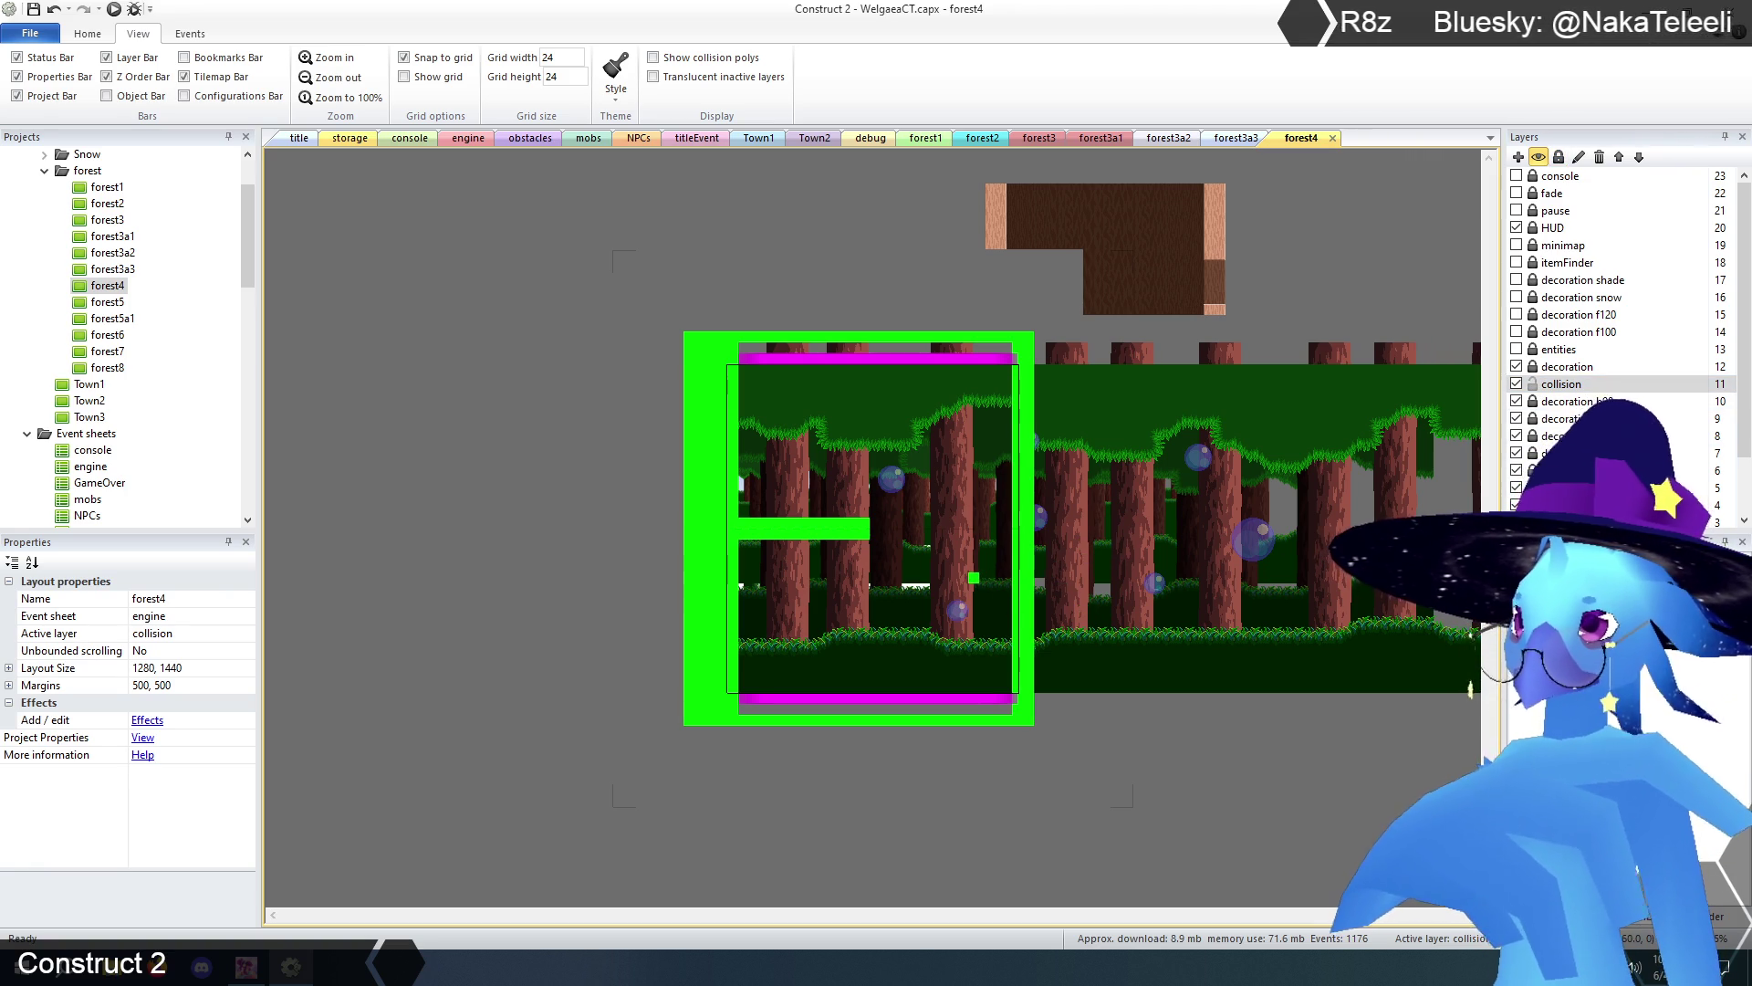
{"action": "key", "text": "ctrl+a"}
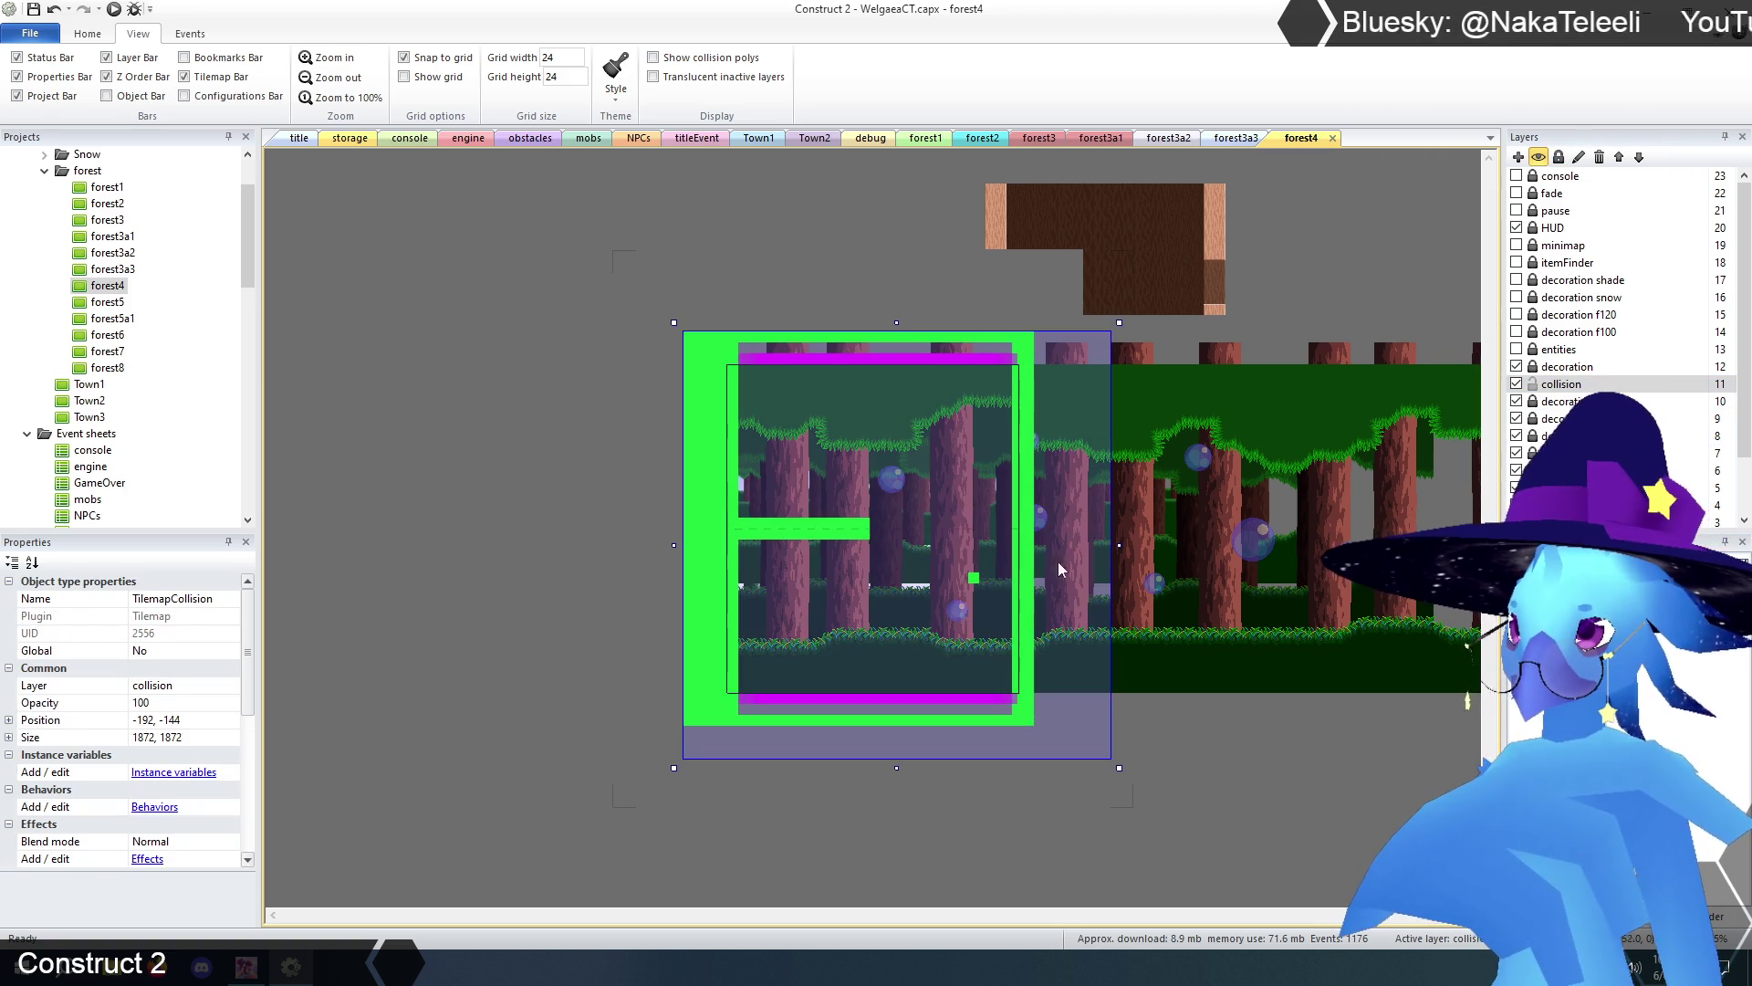
{"action": "key", "text": "ctrl+z"}
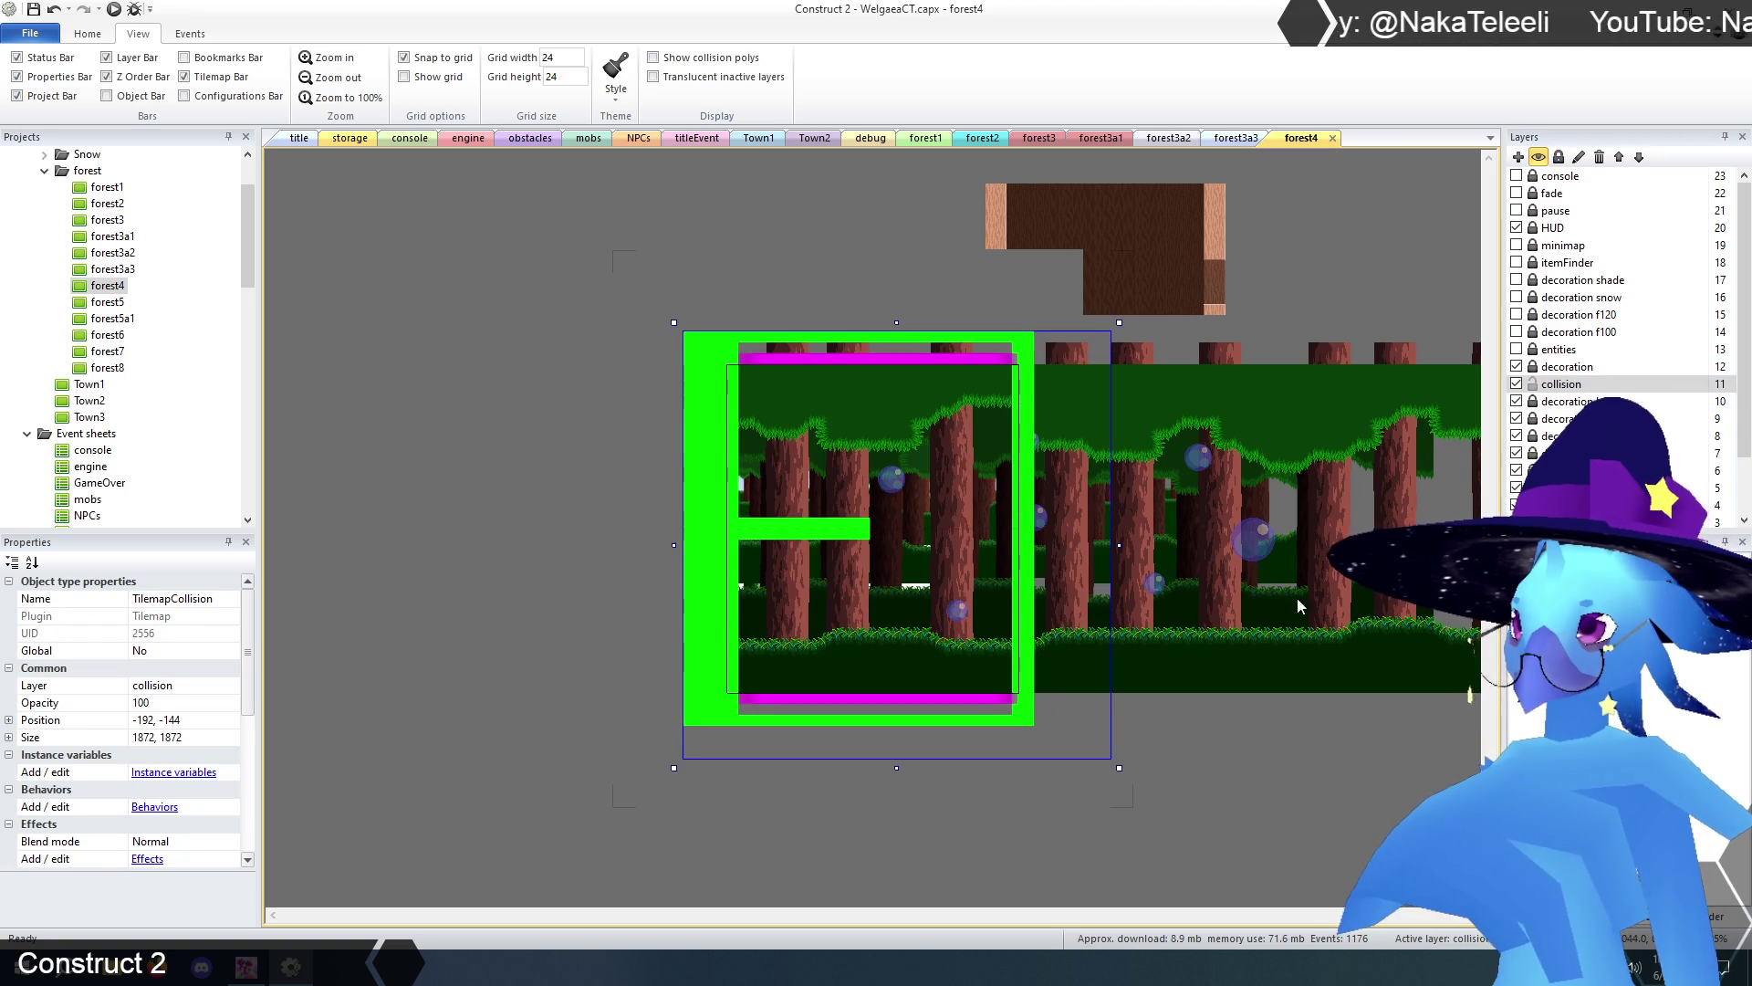
{"action": "left_click_drag", "start_coordinate": [1119, 545], "coordinate": [1064, 545]}
{"action": "left_click_drag", "start_coordinate": [869, 768], "coordinate": [869, 745]}
{"action": "left_click", "coordinate": [1051, 814]}
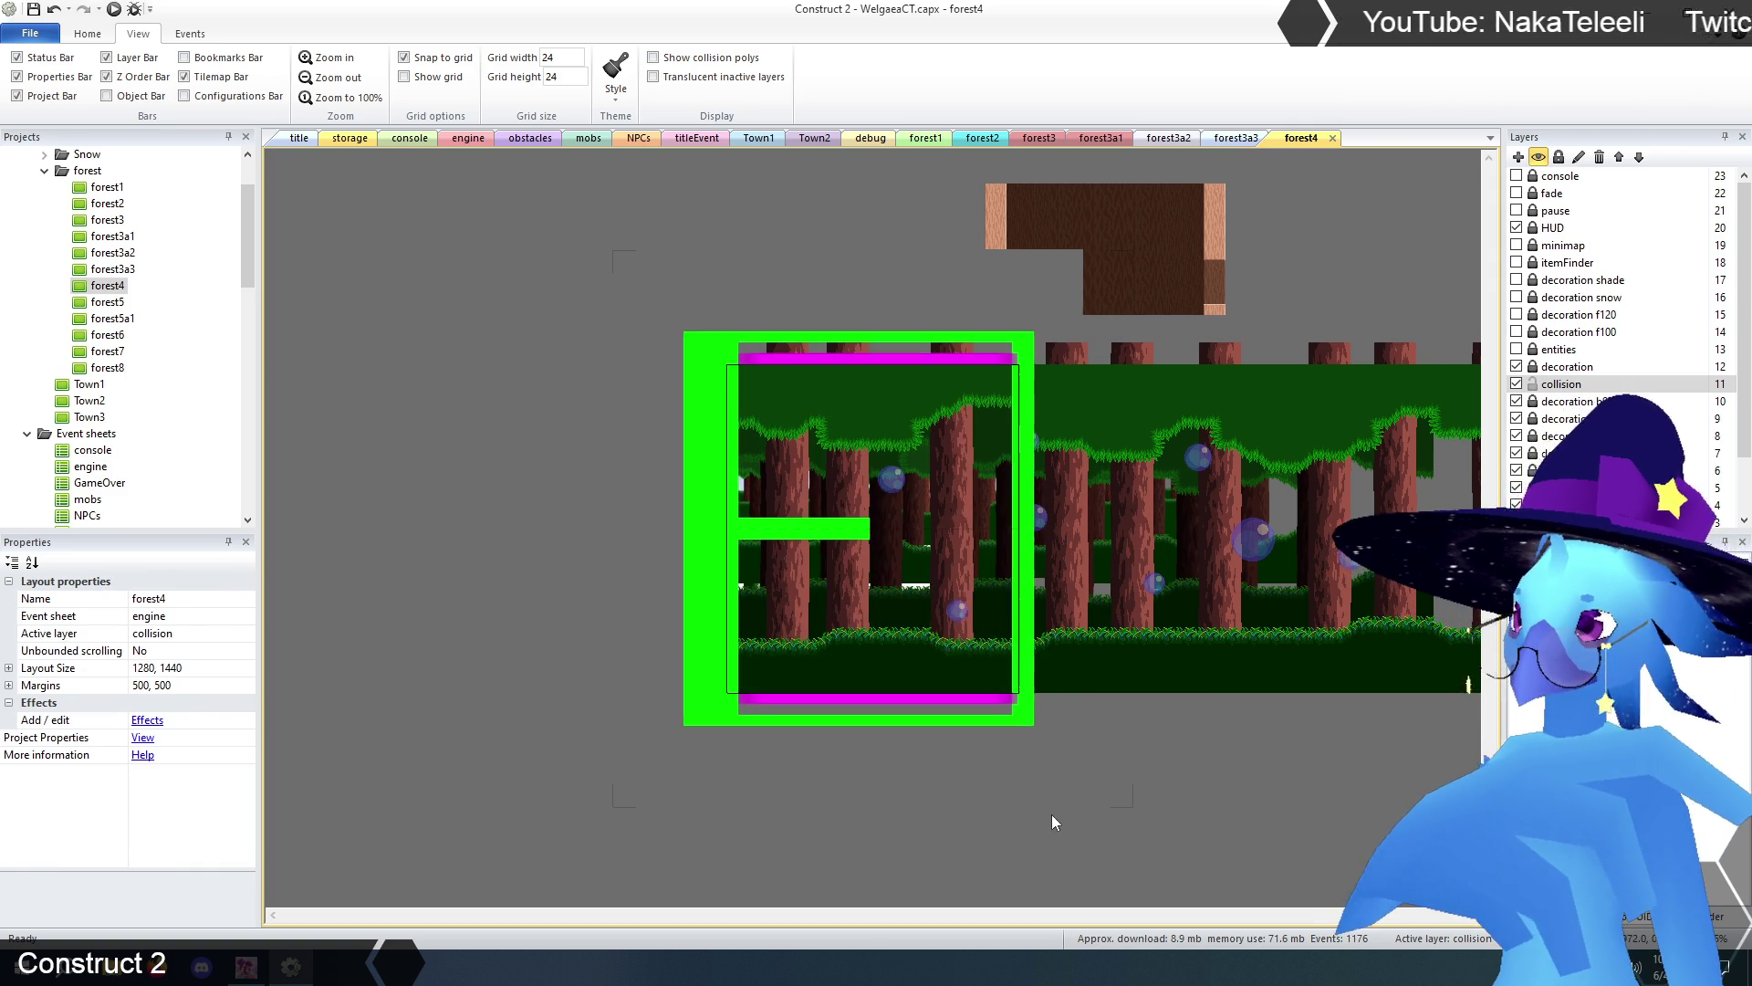
{"action": "left_click", "coordinate": [1535, 384]}
{"action": "left_click", "coordinate": [1539, 368]}
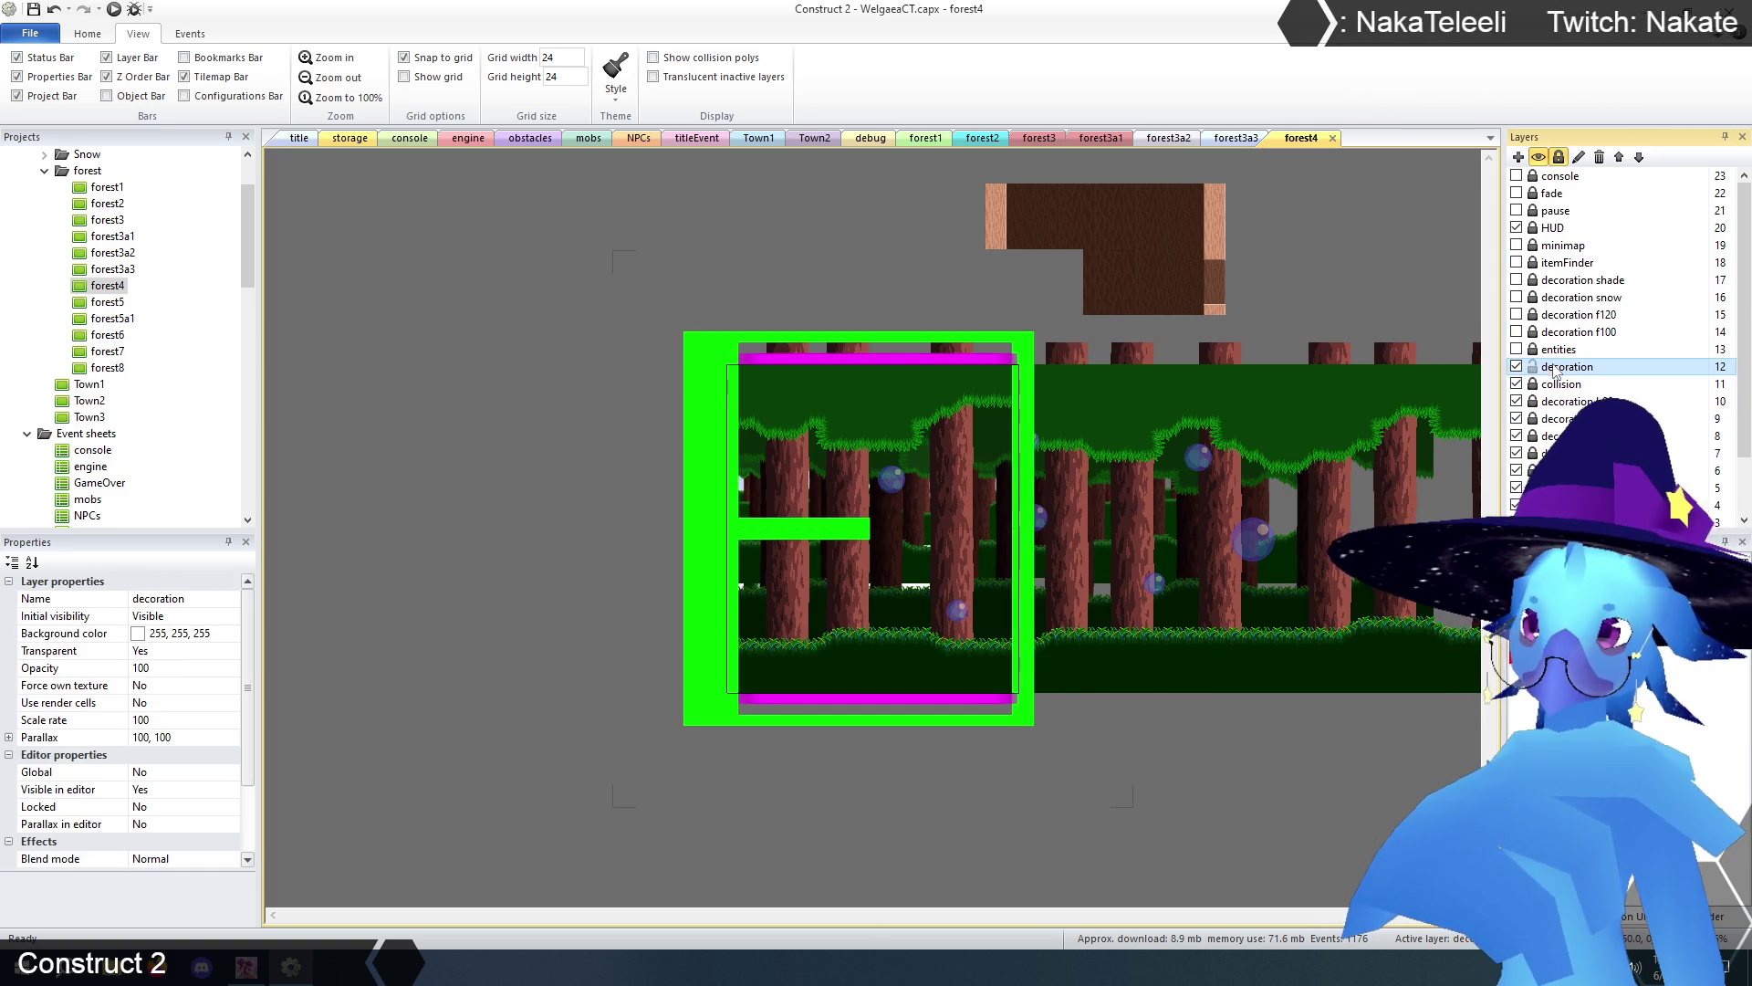
- Shrink TilemapCave to 1368 wide and paint a tree-trunk column down the right edge
{"action": "left_click", "coordinate": [888, 523]}
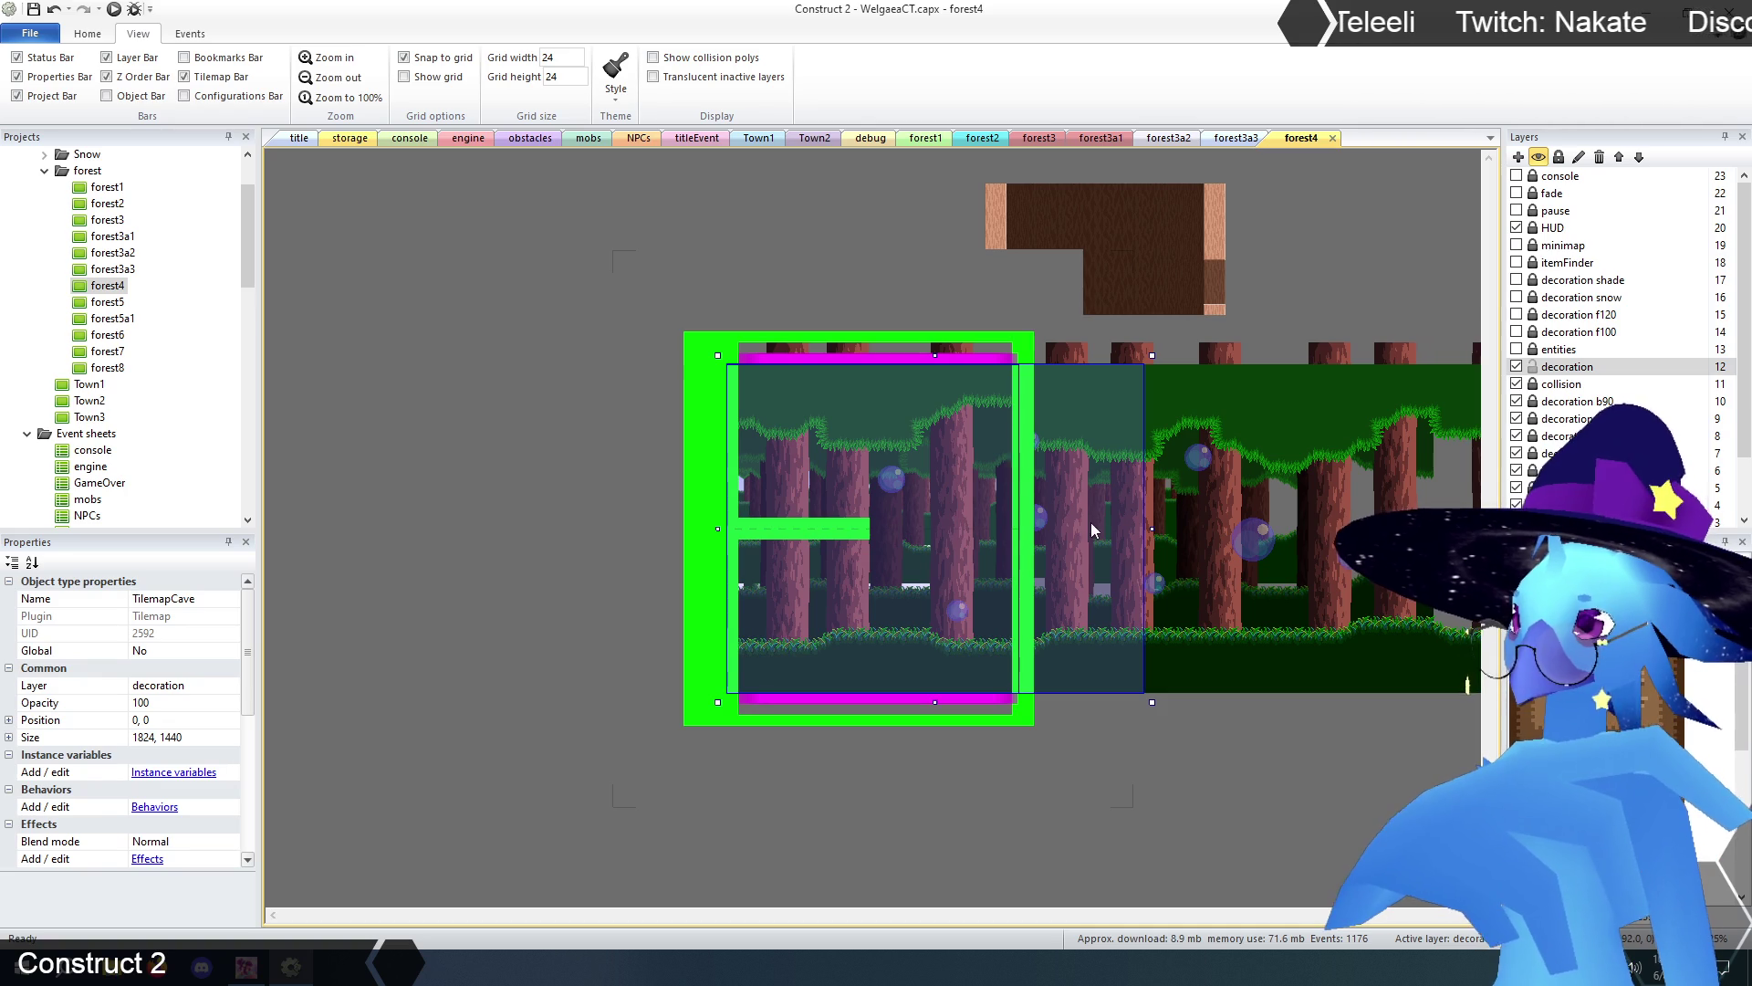
{"action": "left_click_drag", "start_coordinate": [1151, 527], "coordinate": [1049, 527]}
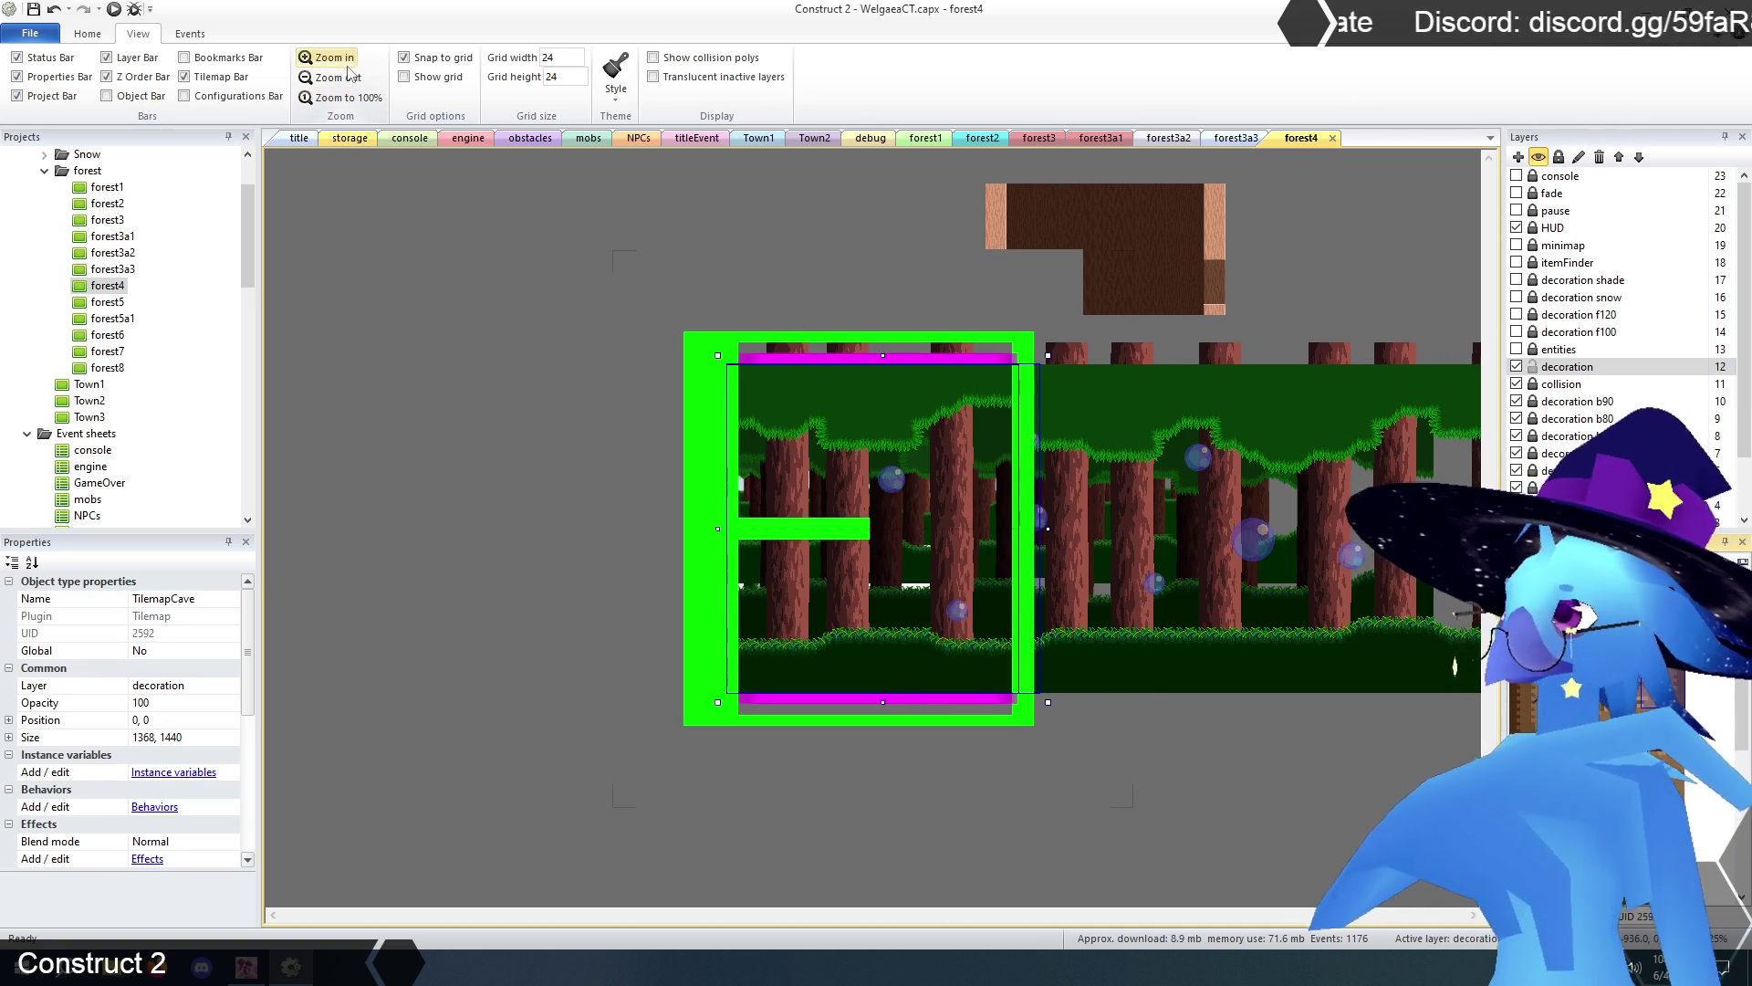
{"action": "left_click", "coordinate": [321, 58]}
{"action": "left_click_drag", "start_coordinate": [1166, 226], "coordinate": [1165, 829]}
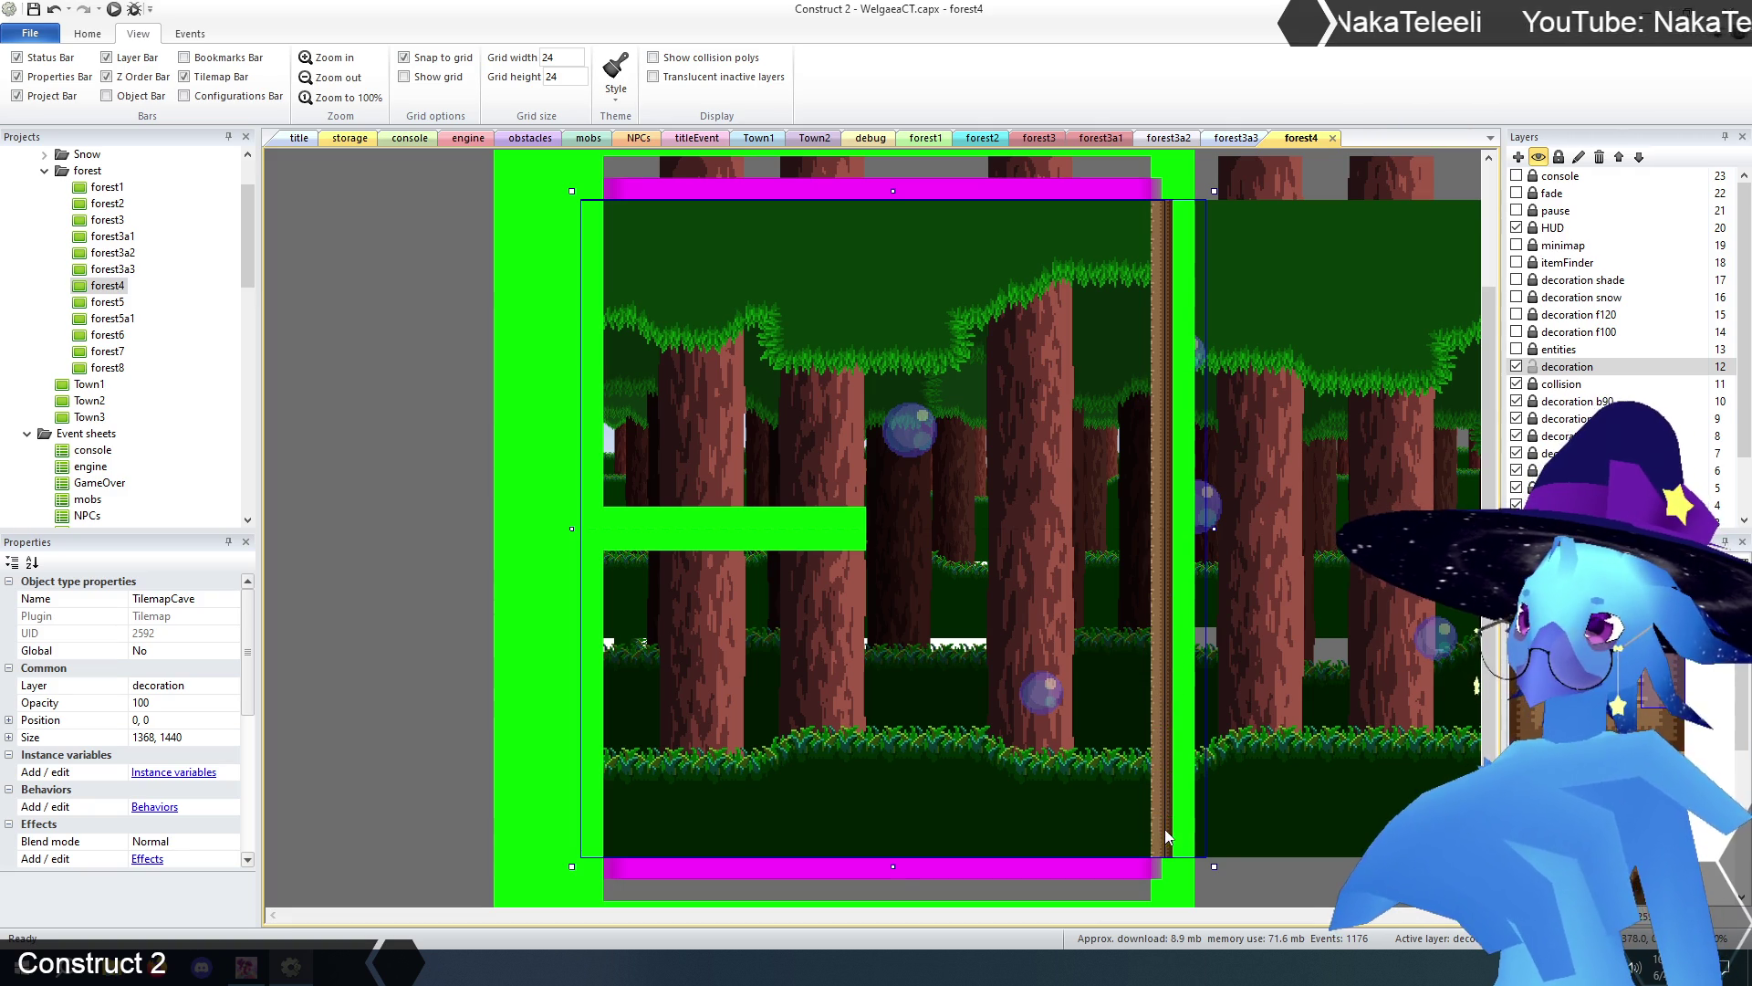
- Paint a trunk column down the left edge and a bark-ended wooden log over the green ledge
{"action": "mouse_move", "coordinate": [590, 241]}
{"action": "left_mouse_down"}
{"action": "mouse_move", "coordinate": [599, 214]}
{"action": "mouse_move", "coordinate": [608, 580]}
{"action": "mouse_move", "coordinate": [589, 551]}
{"action": "mouse_move", "coordinate": [591, 822]}
{"action": "left_mouse_up"}
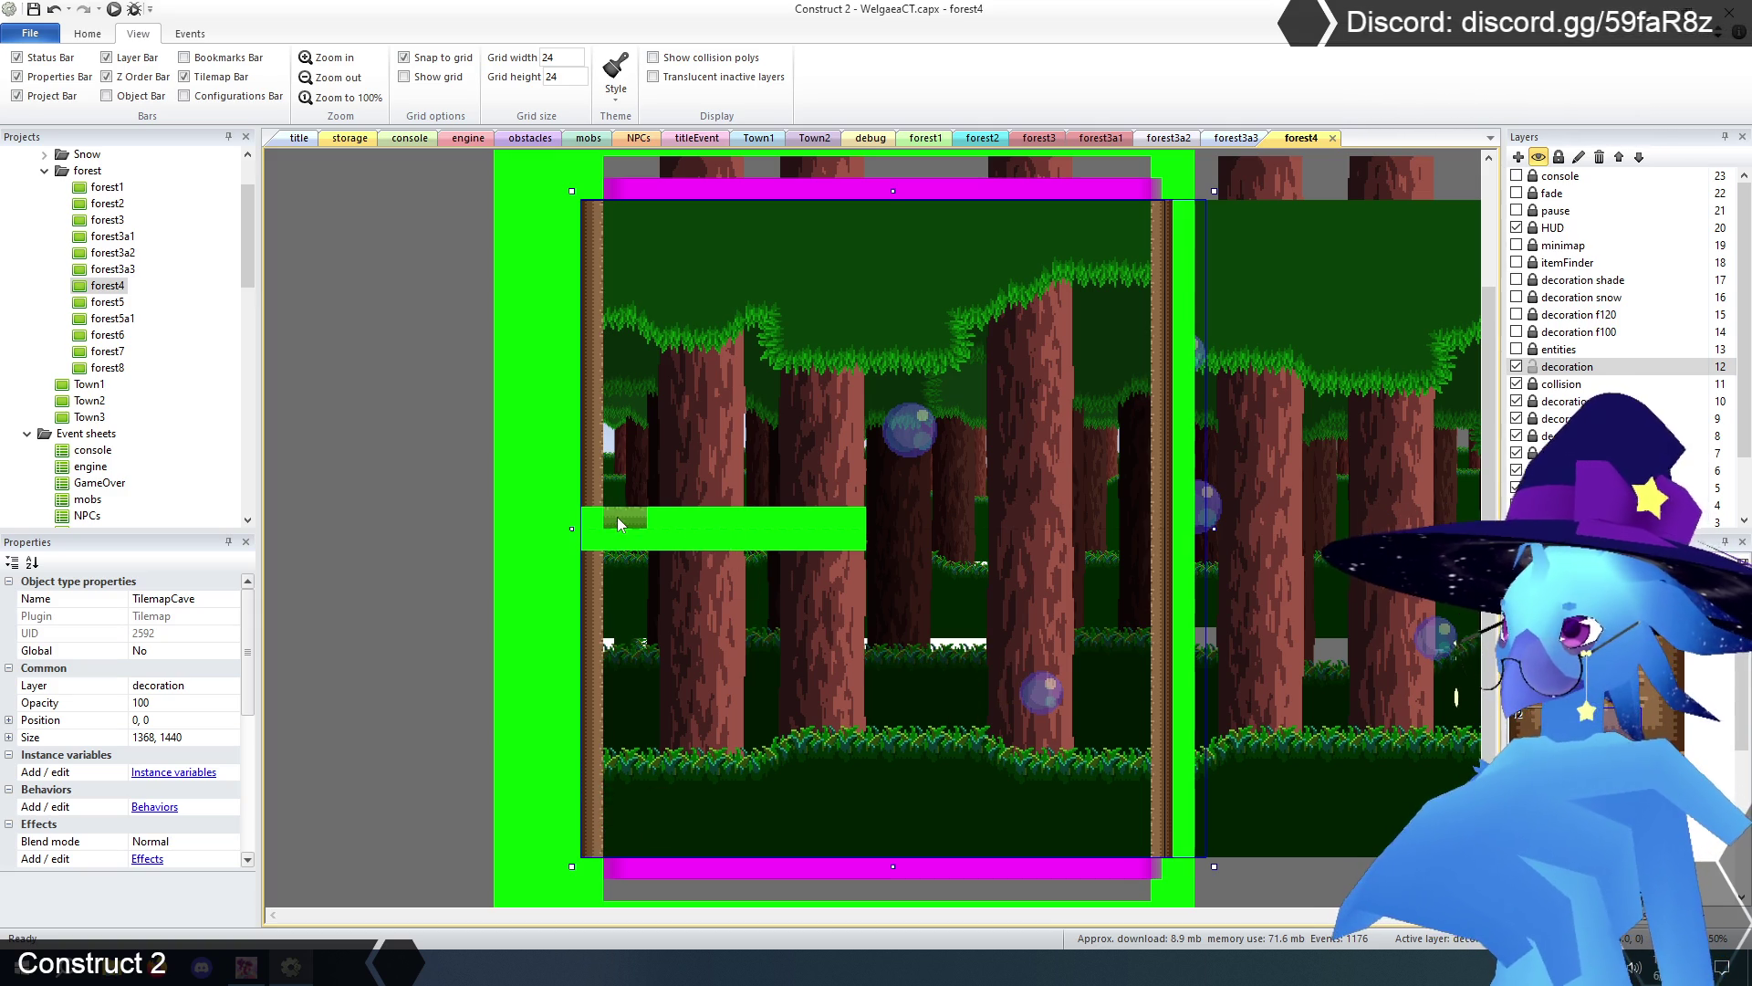
{"action": "left_click_drag", "start_coordinate": [709, 518], "coordinate": [783, 526]}
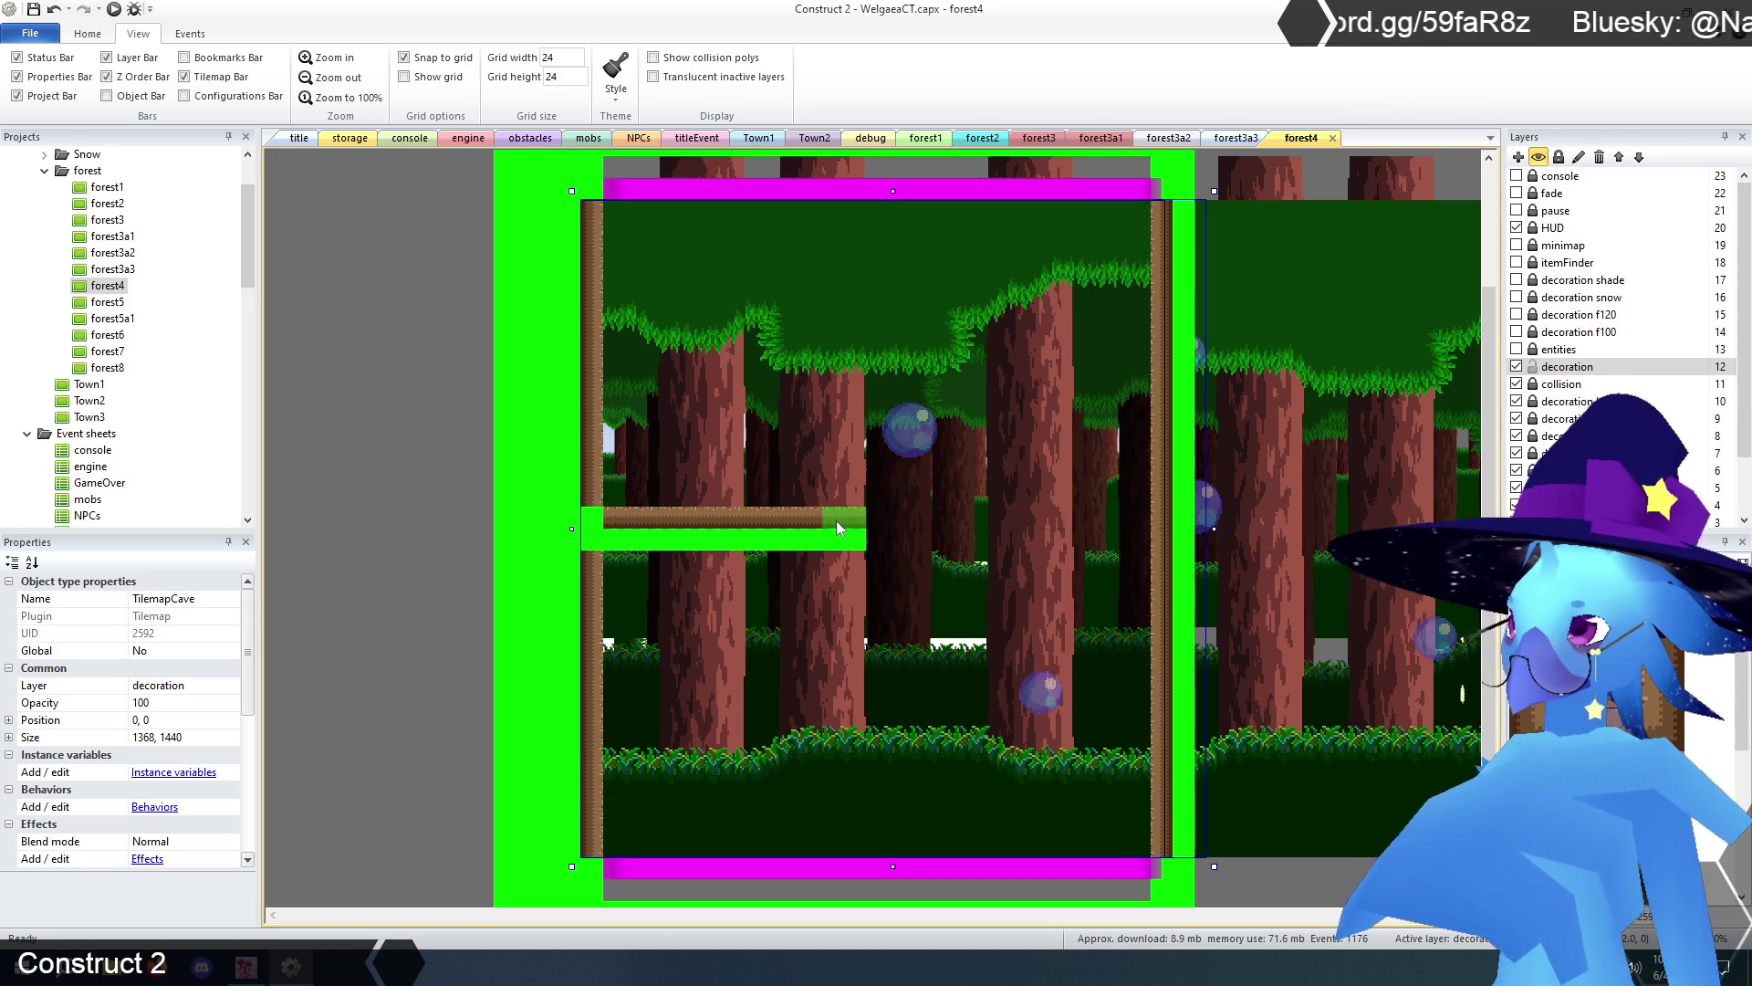
{"action": "left_click", "coordinate": [620, 552]}
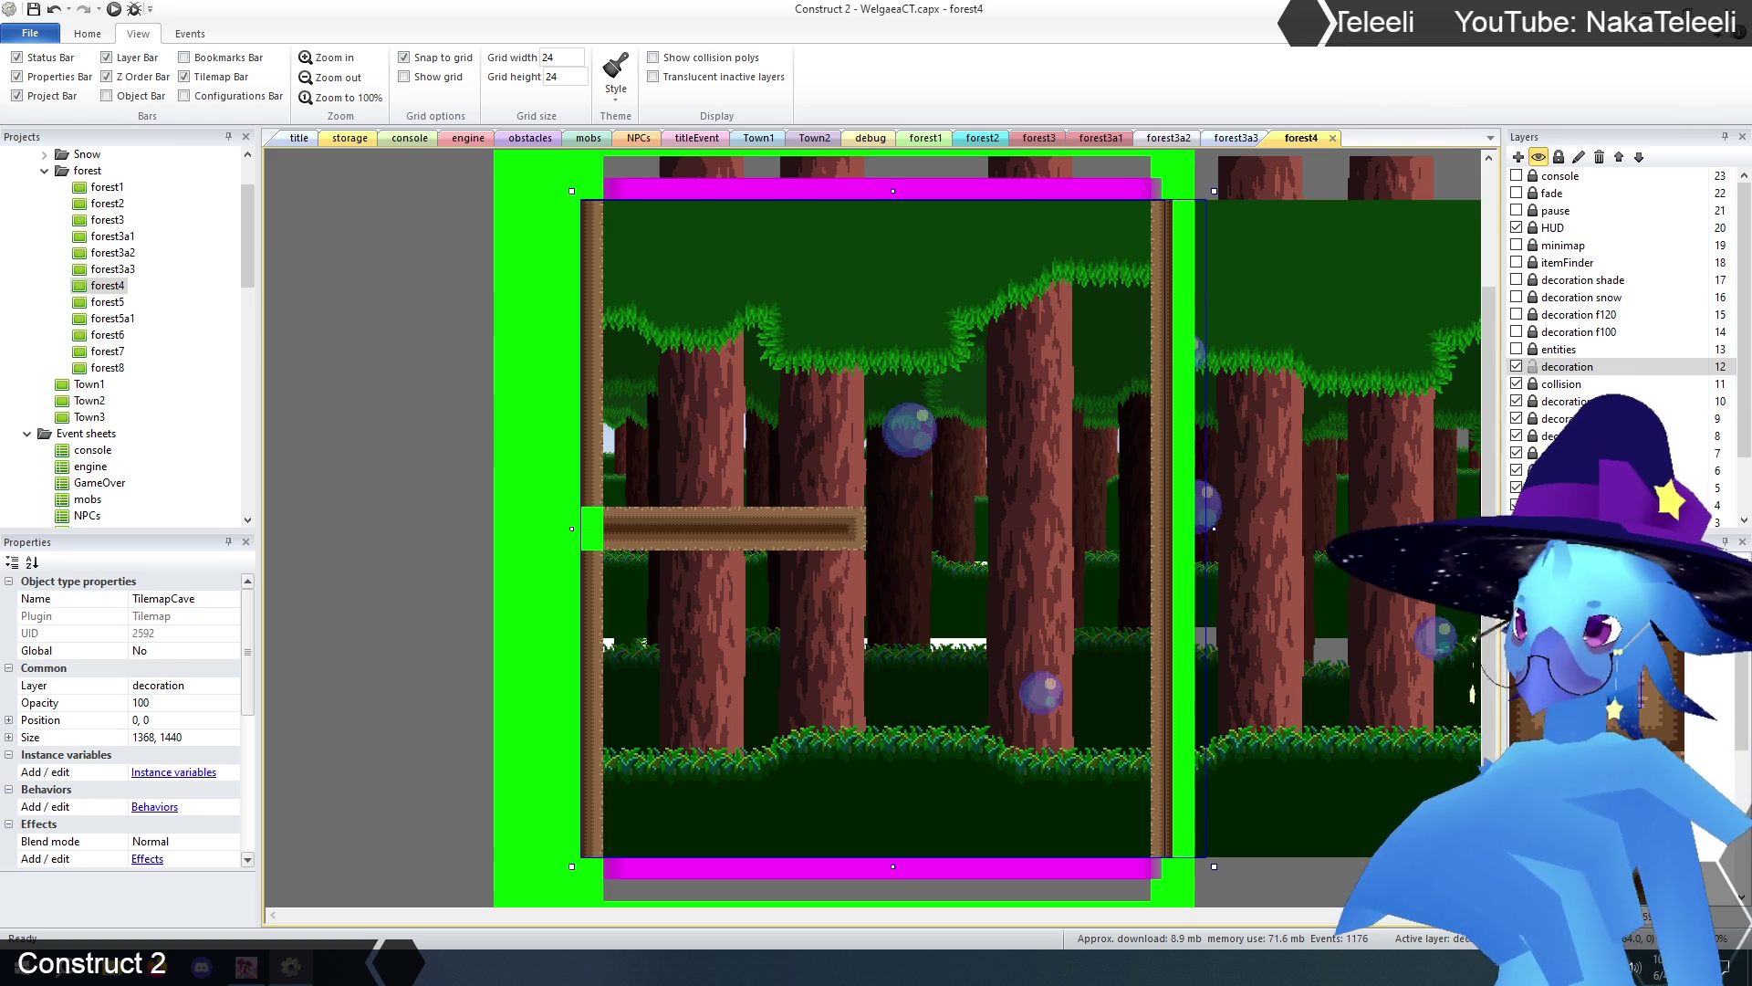
{"action": "left_click", "coordinate": [594, 531]}
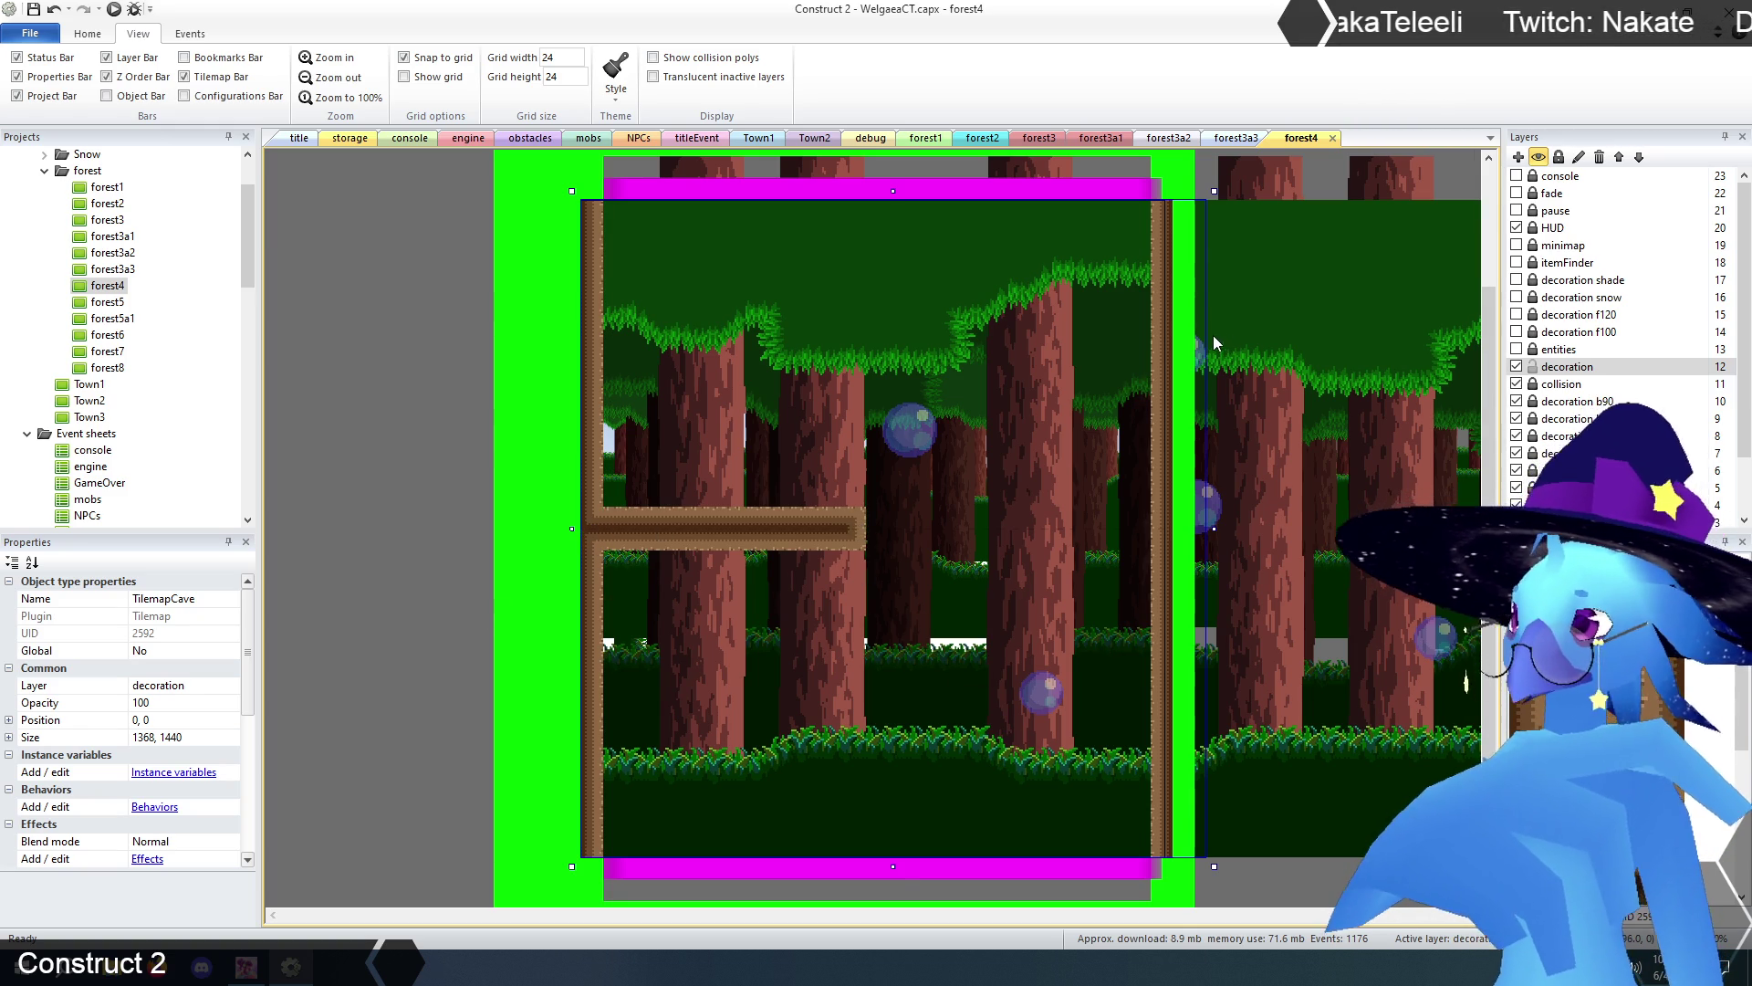
{"action": "left_click", "coordinate": [1517, 349]}
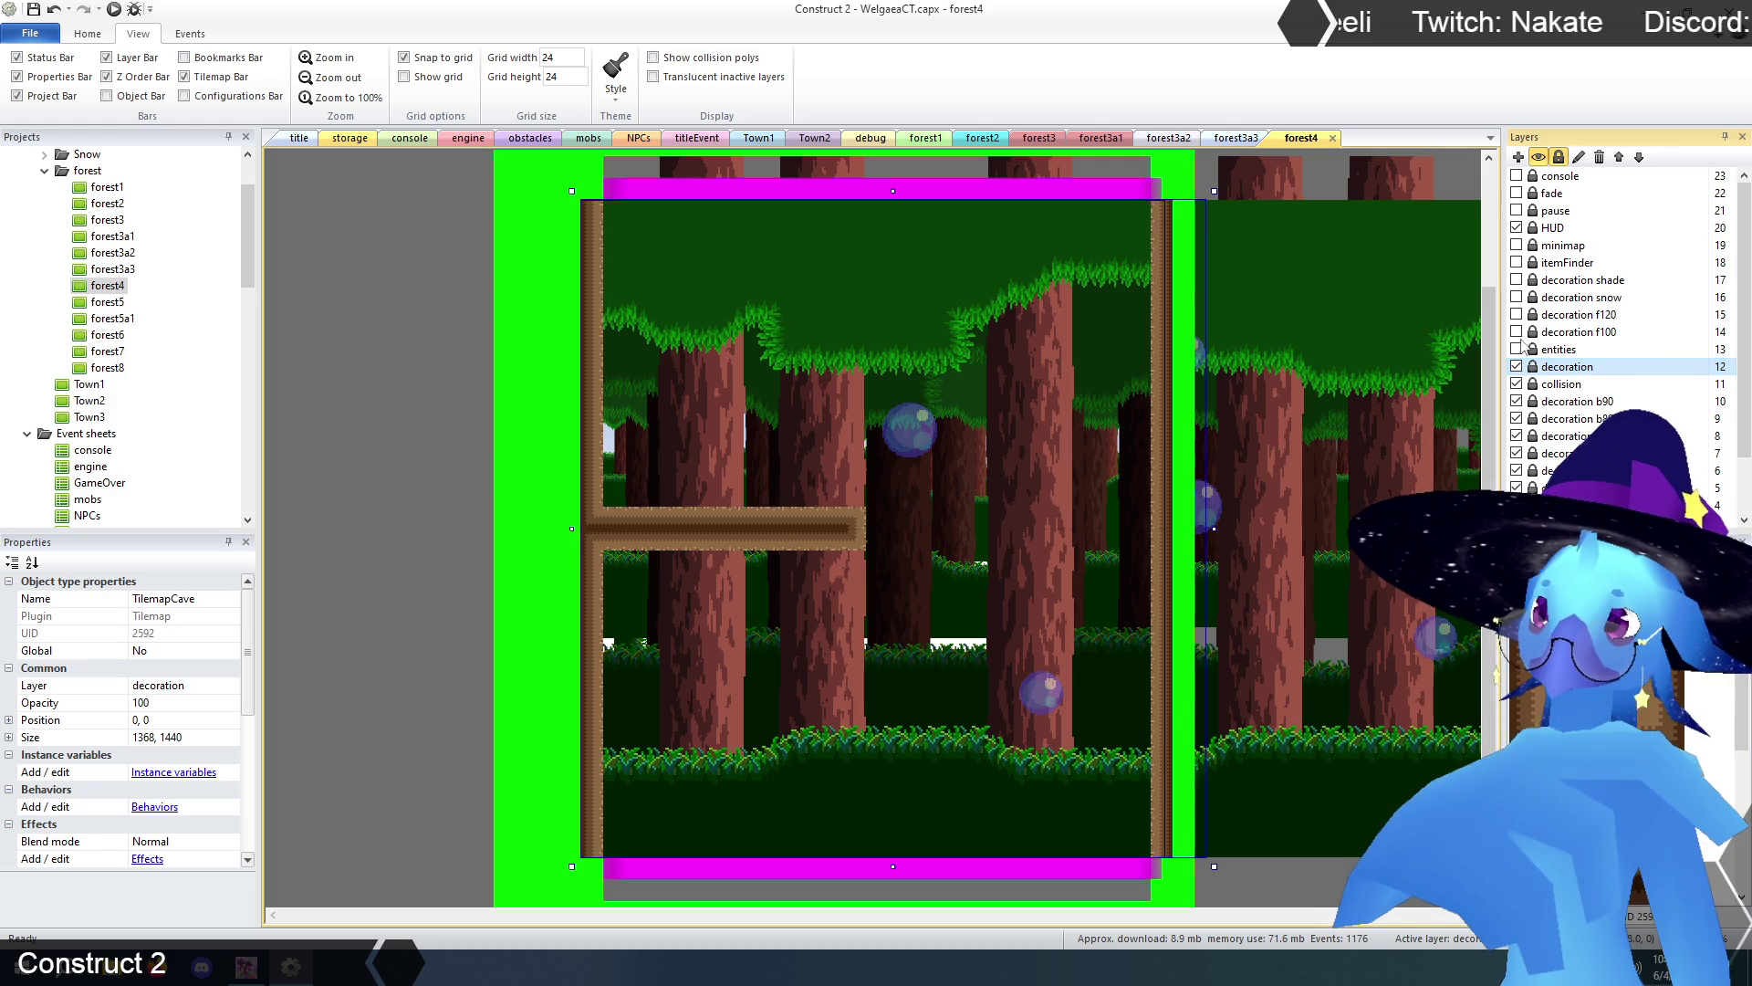
{"action": "left_click", "coordinate": [1556, 354]}
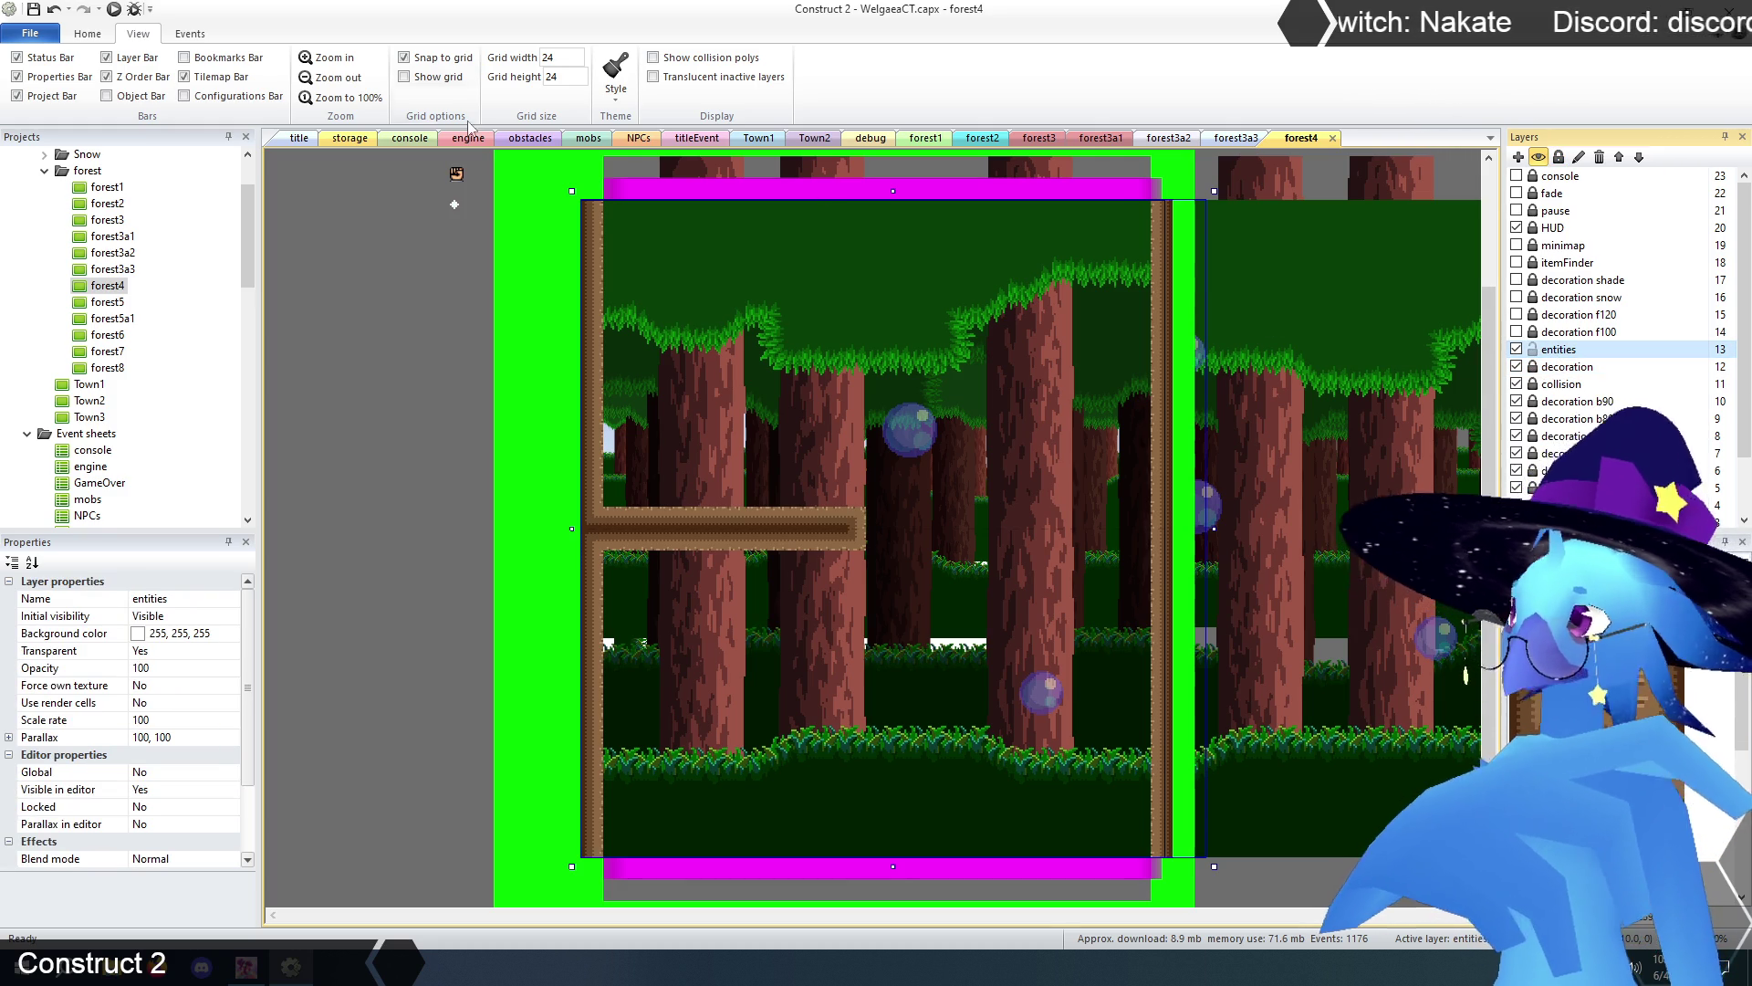
- Move the GenericNPC from outside the room onto the log
{"action": "left_click", "coordinate": [333, 77]}
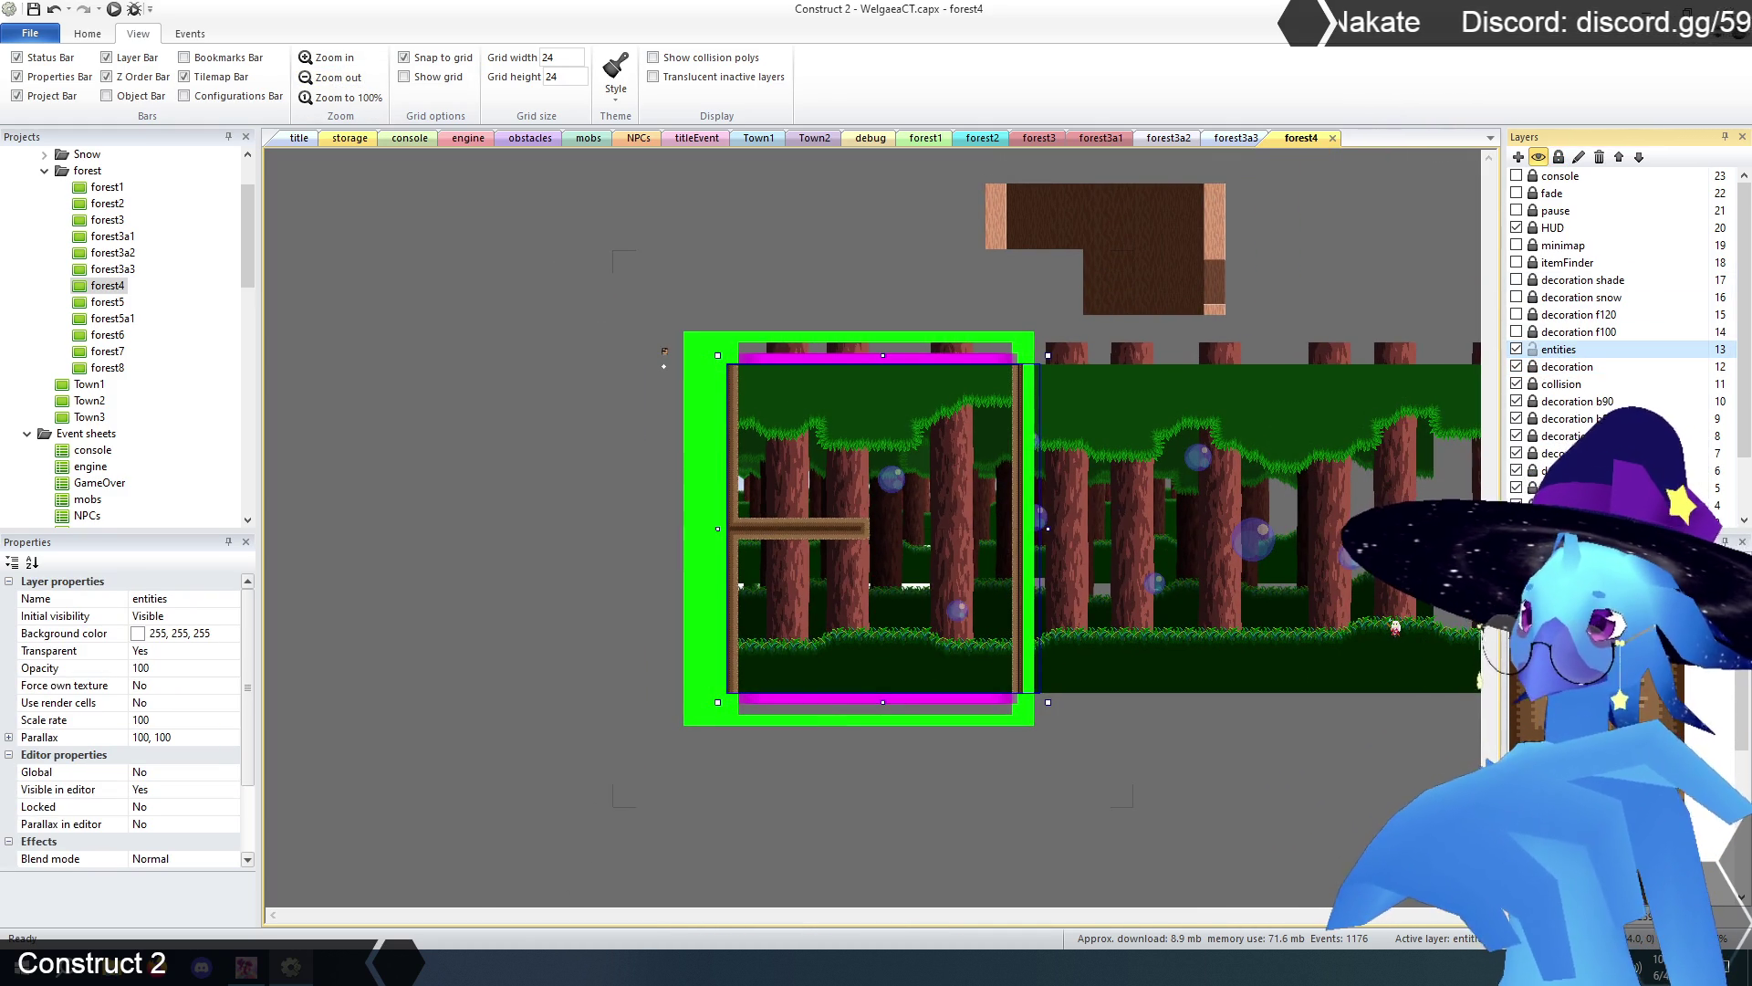
{"action": "left_click", "coordinate": [783, 497]}
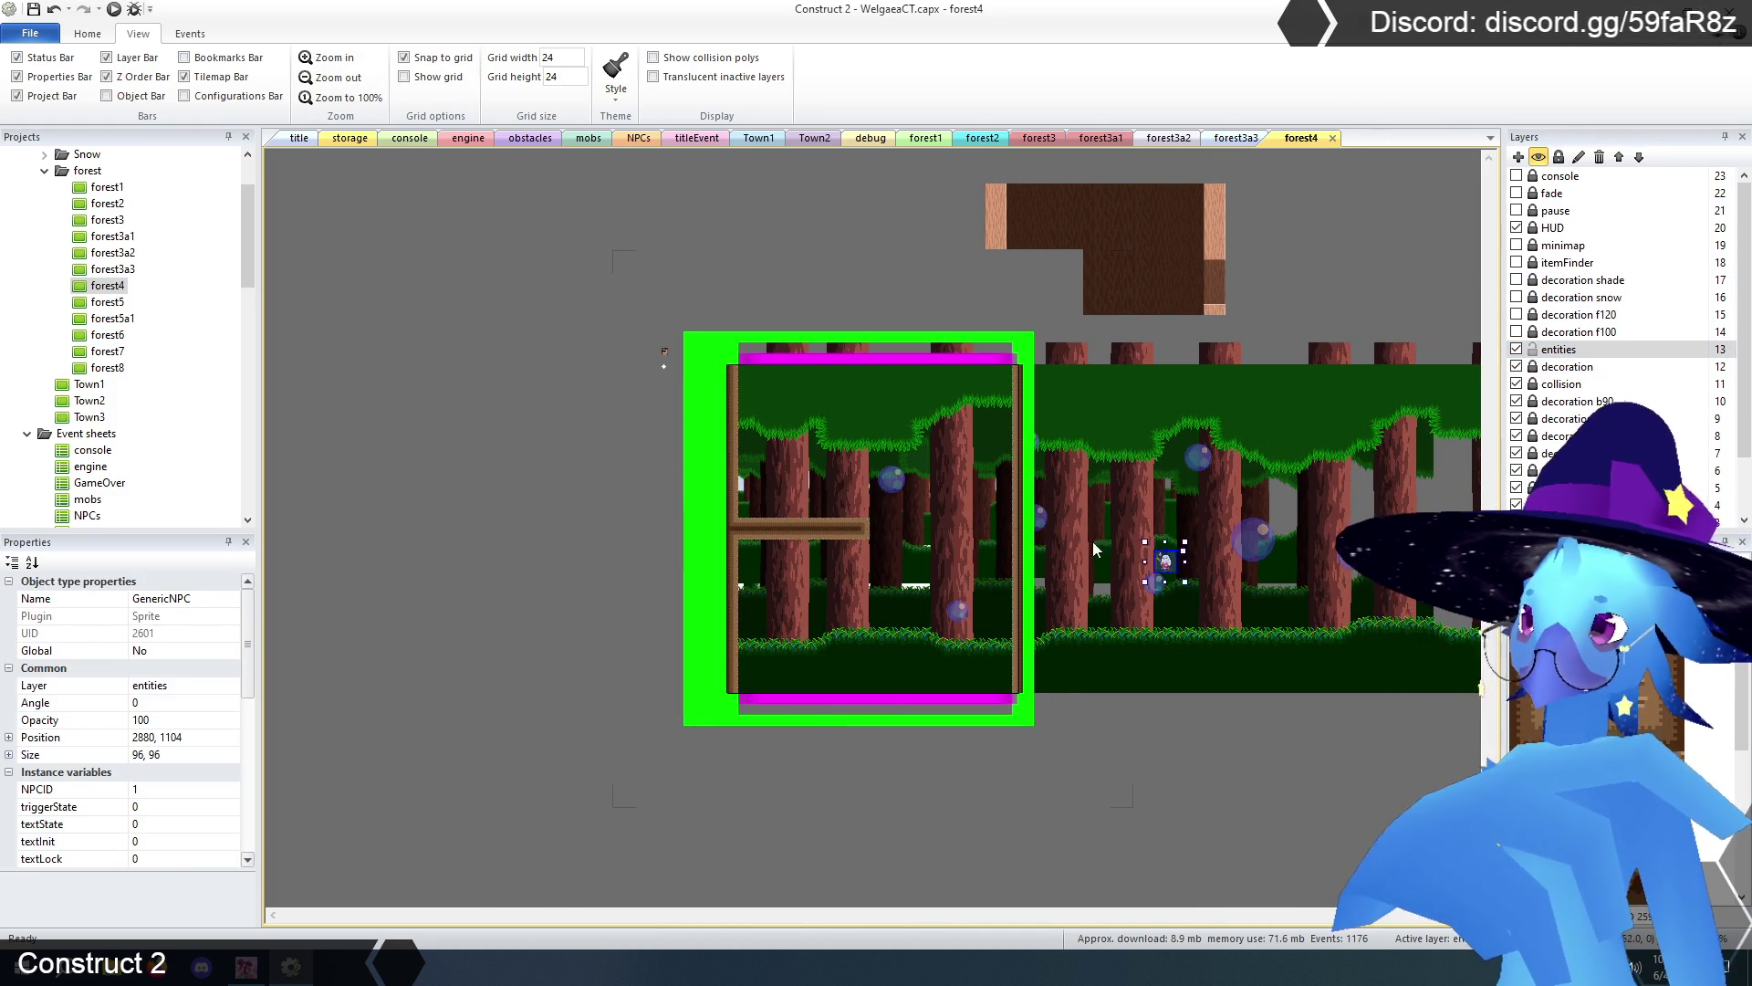
{"action": "left_click_drag", "start_coordinate": [785, 503], "coordinate": [789, 512]}
{"action": "left_click", "coordinate": [607, 391]}
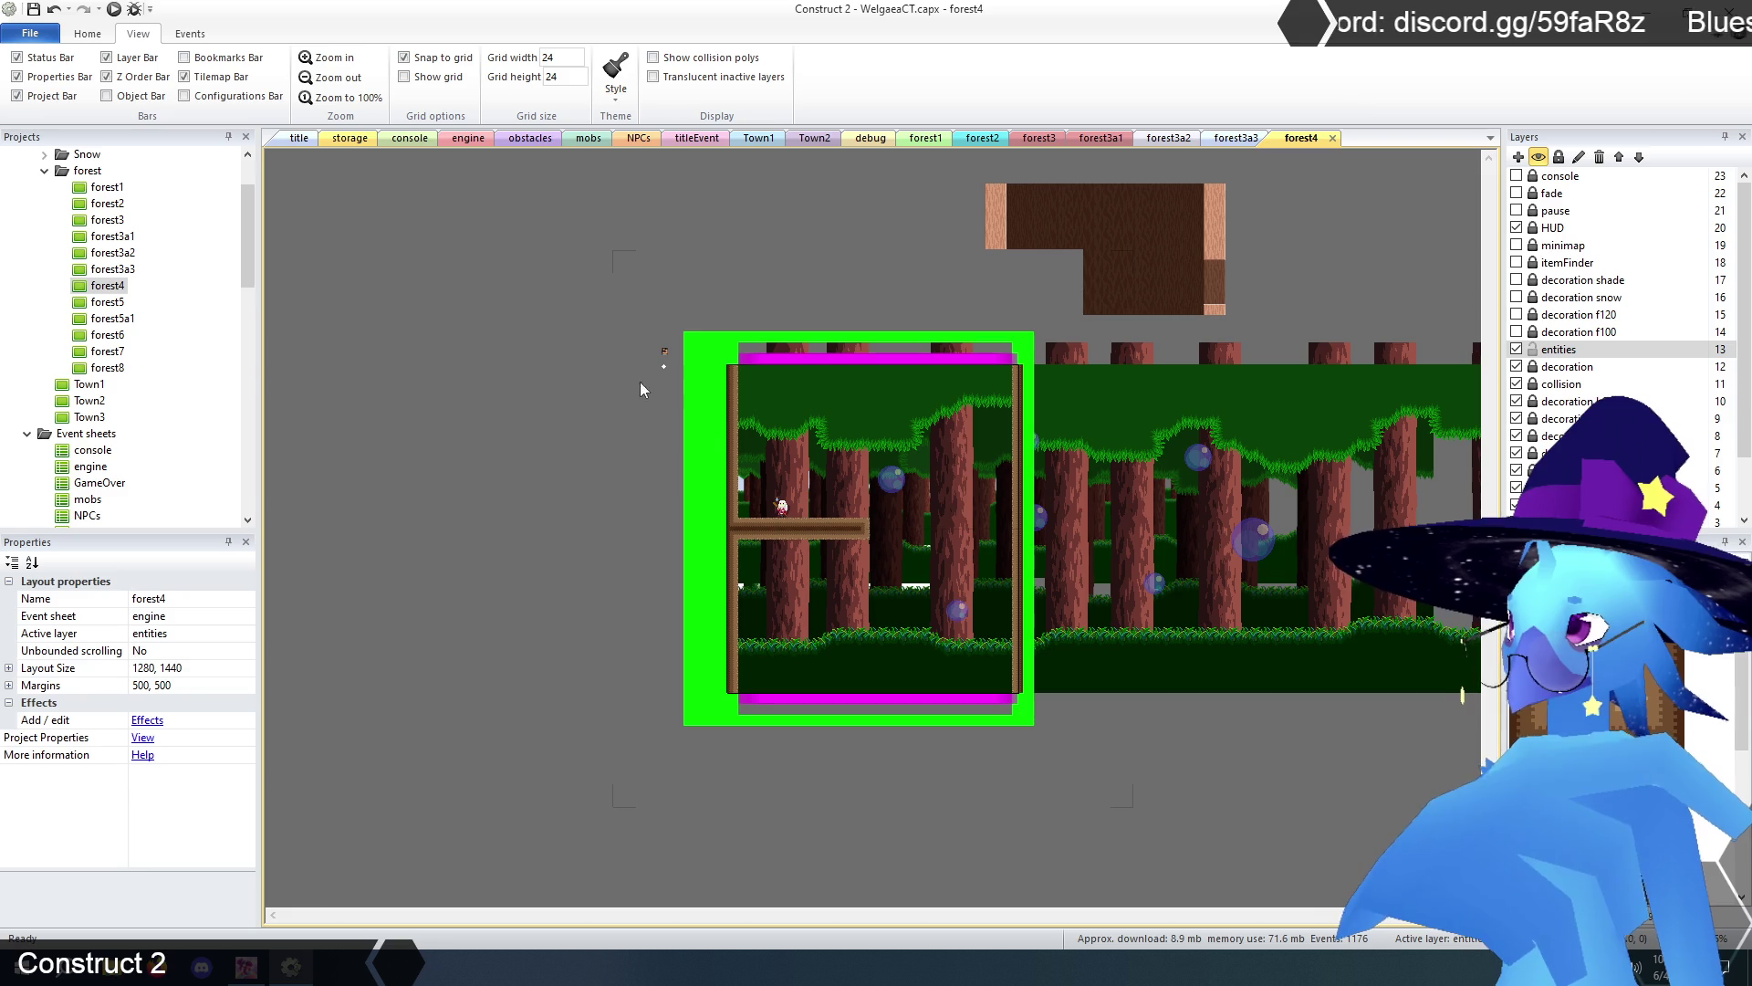
- Set roomStuff's mapX to 19 and clear its areaName
{"action": "left_click", "coordinate": [667, 351]}
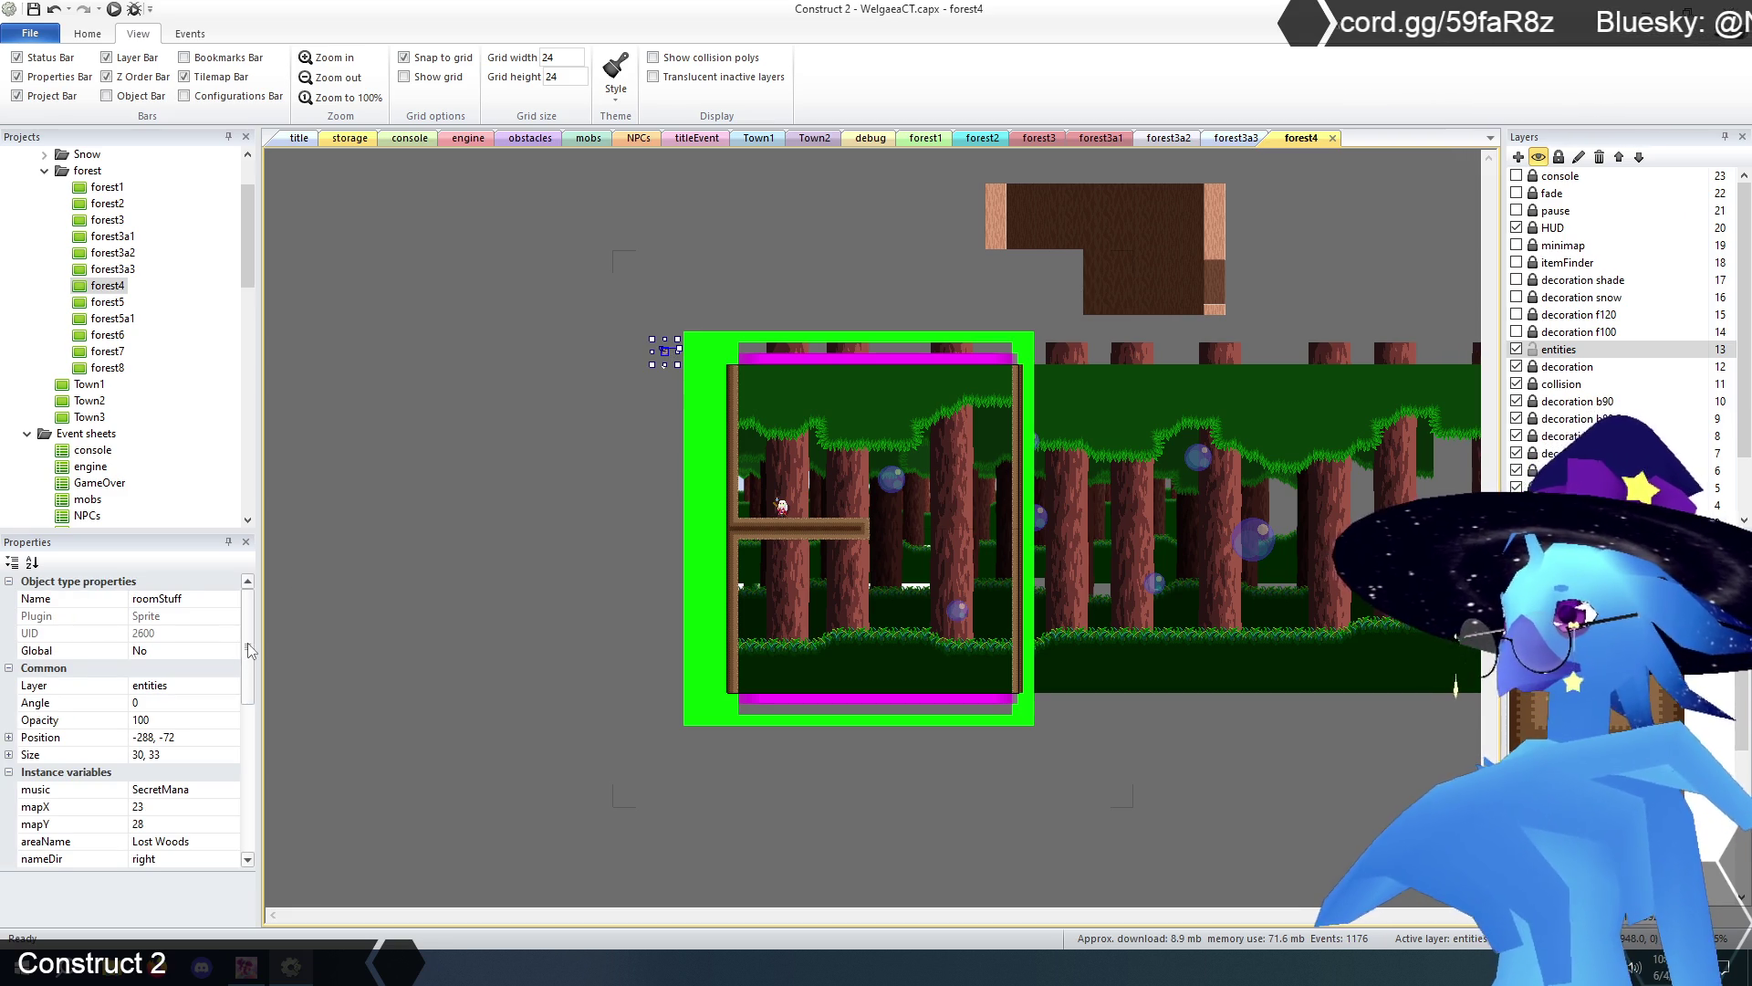
{"action": "scroll", "coordinate": [249, 643], "scroll_direction": "down", "scroll_amount": 2}
{"action": "left_click", "coordinate": [188, 720]}
{"action": "type", "text": "19"}
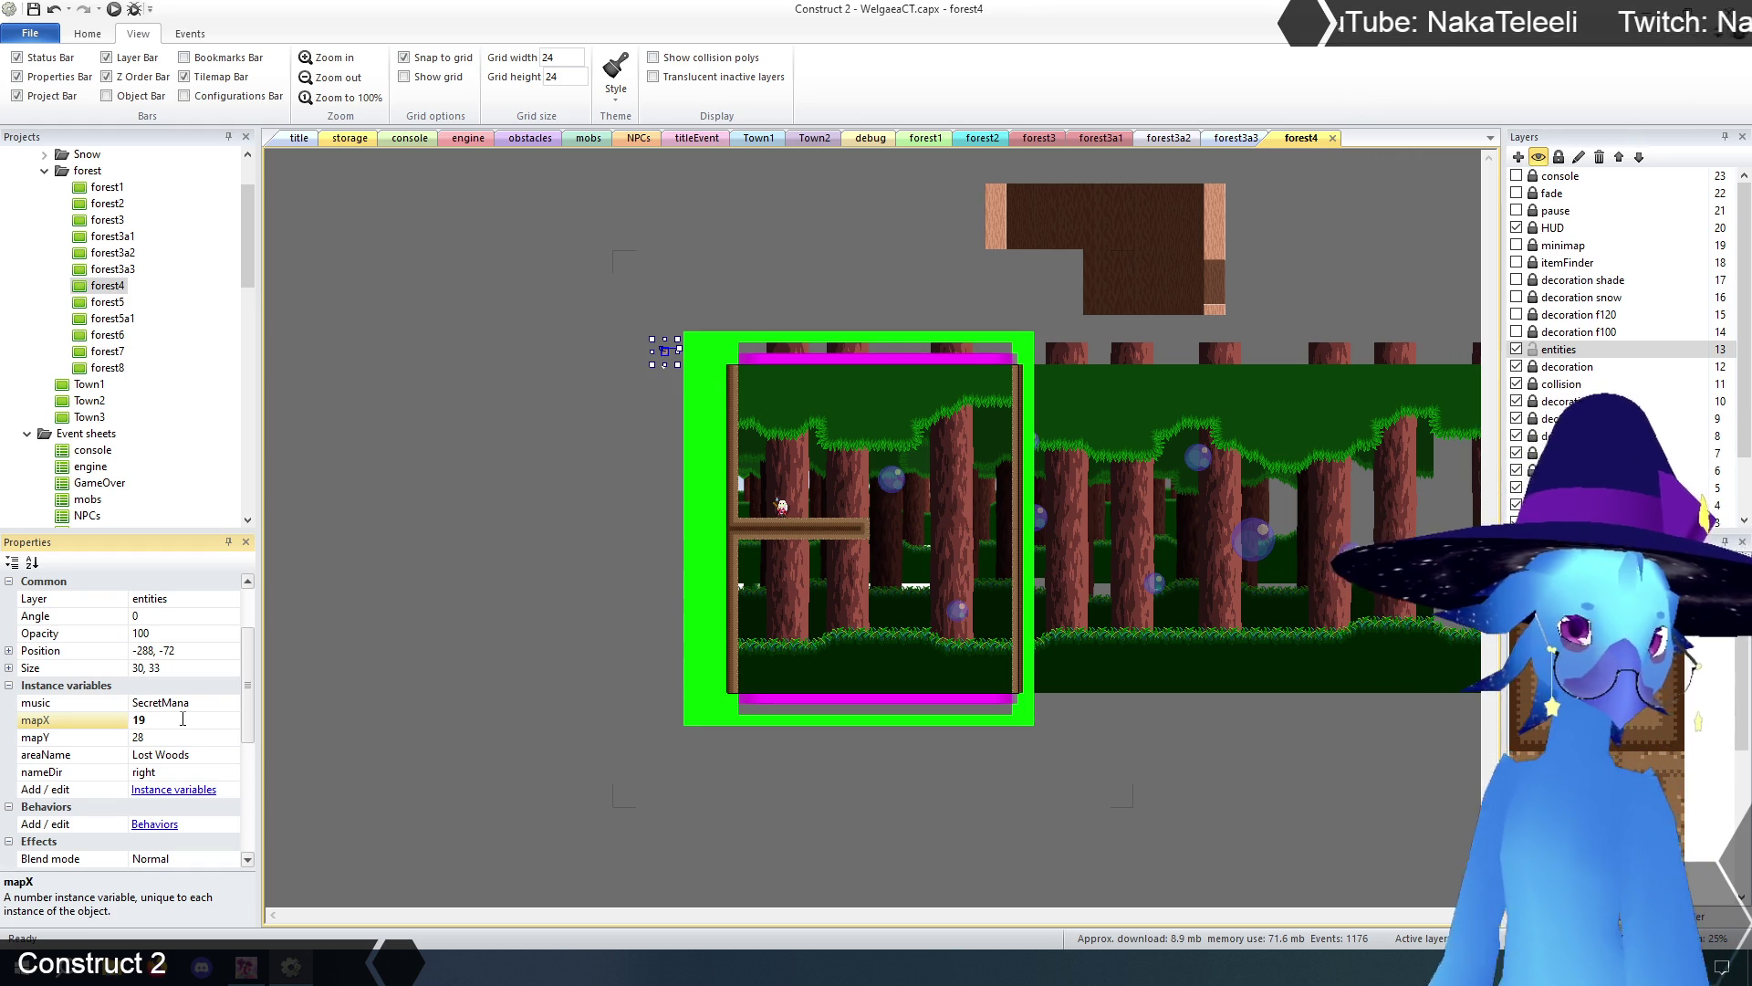
{"action": "left_click", "coordinate": [210, 750]}
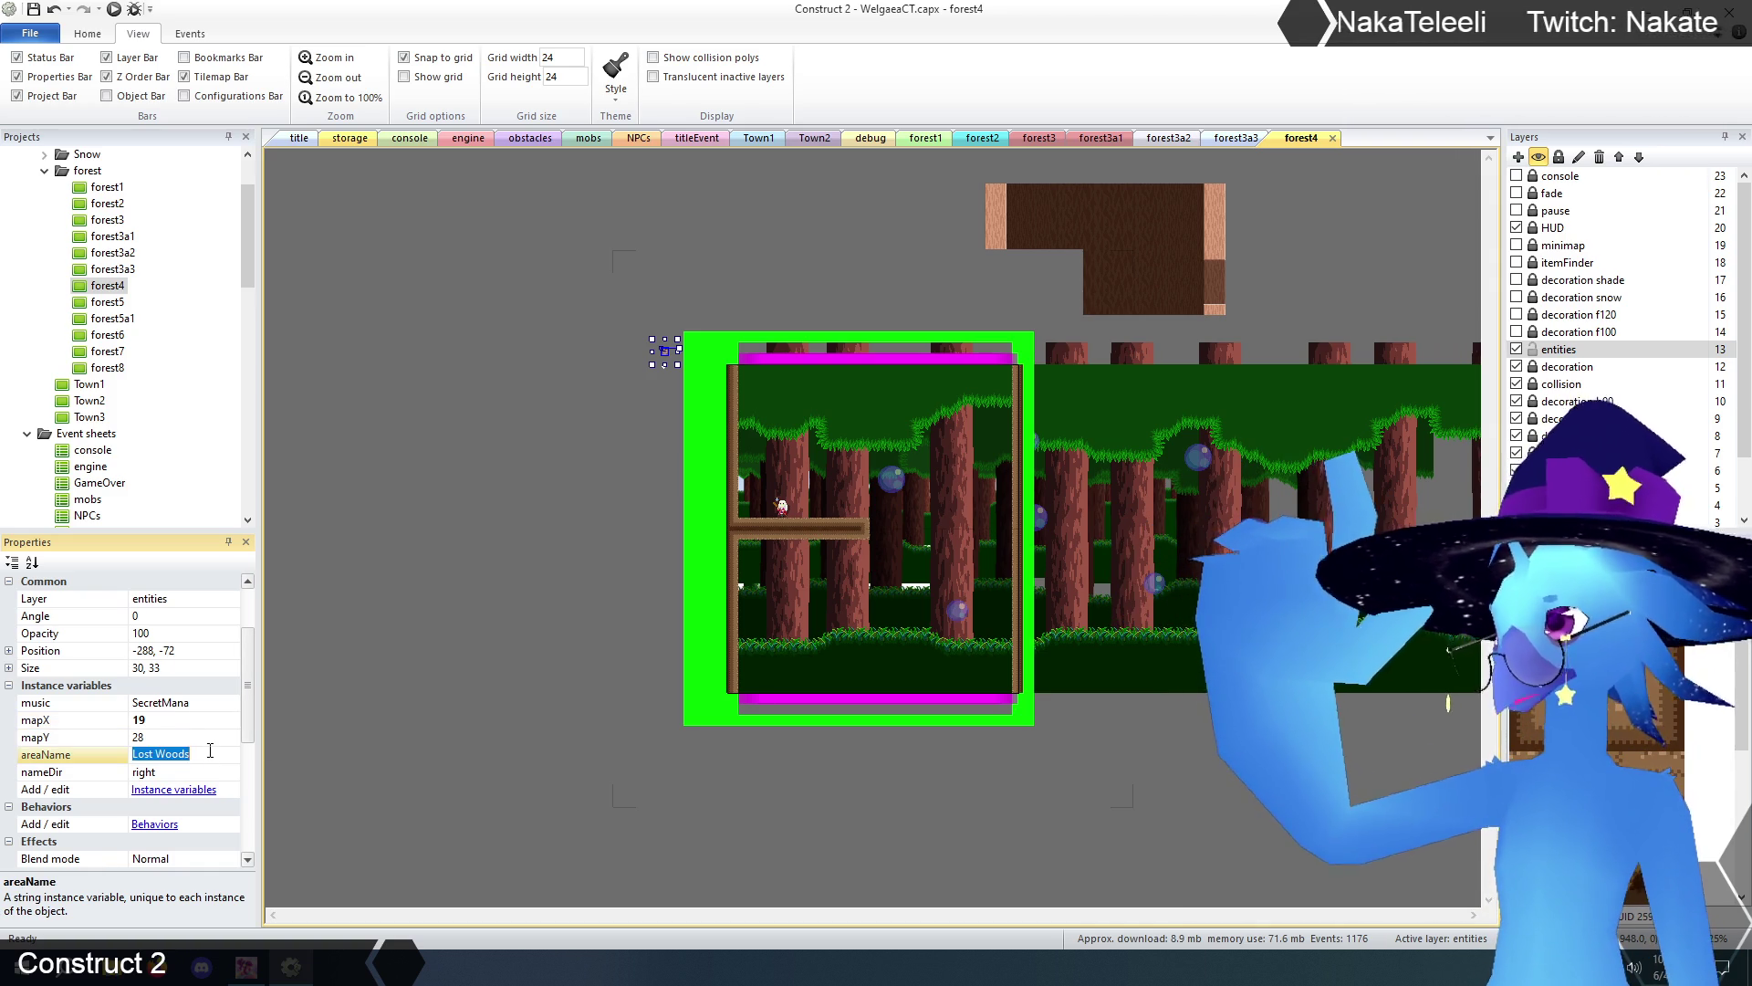
{"action": "key", "text": "BackSpace"}
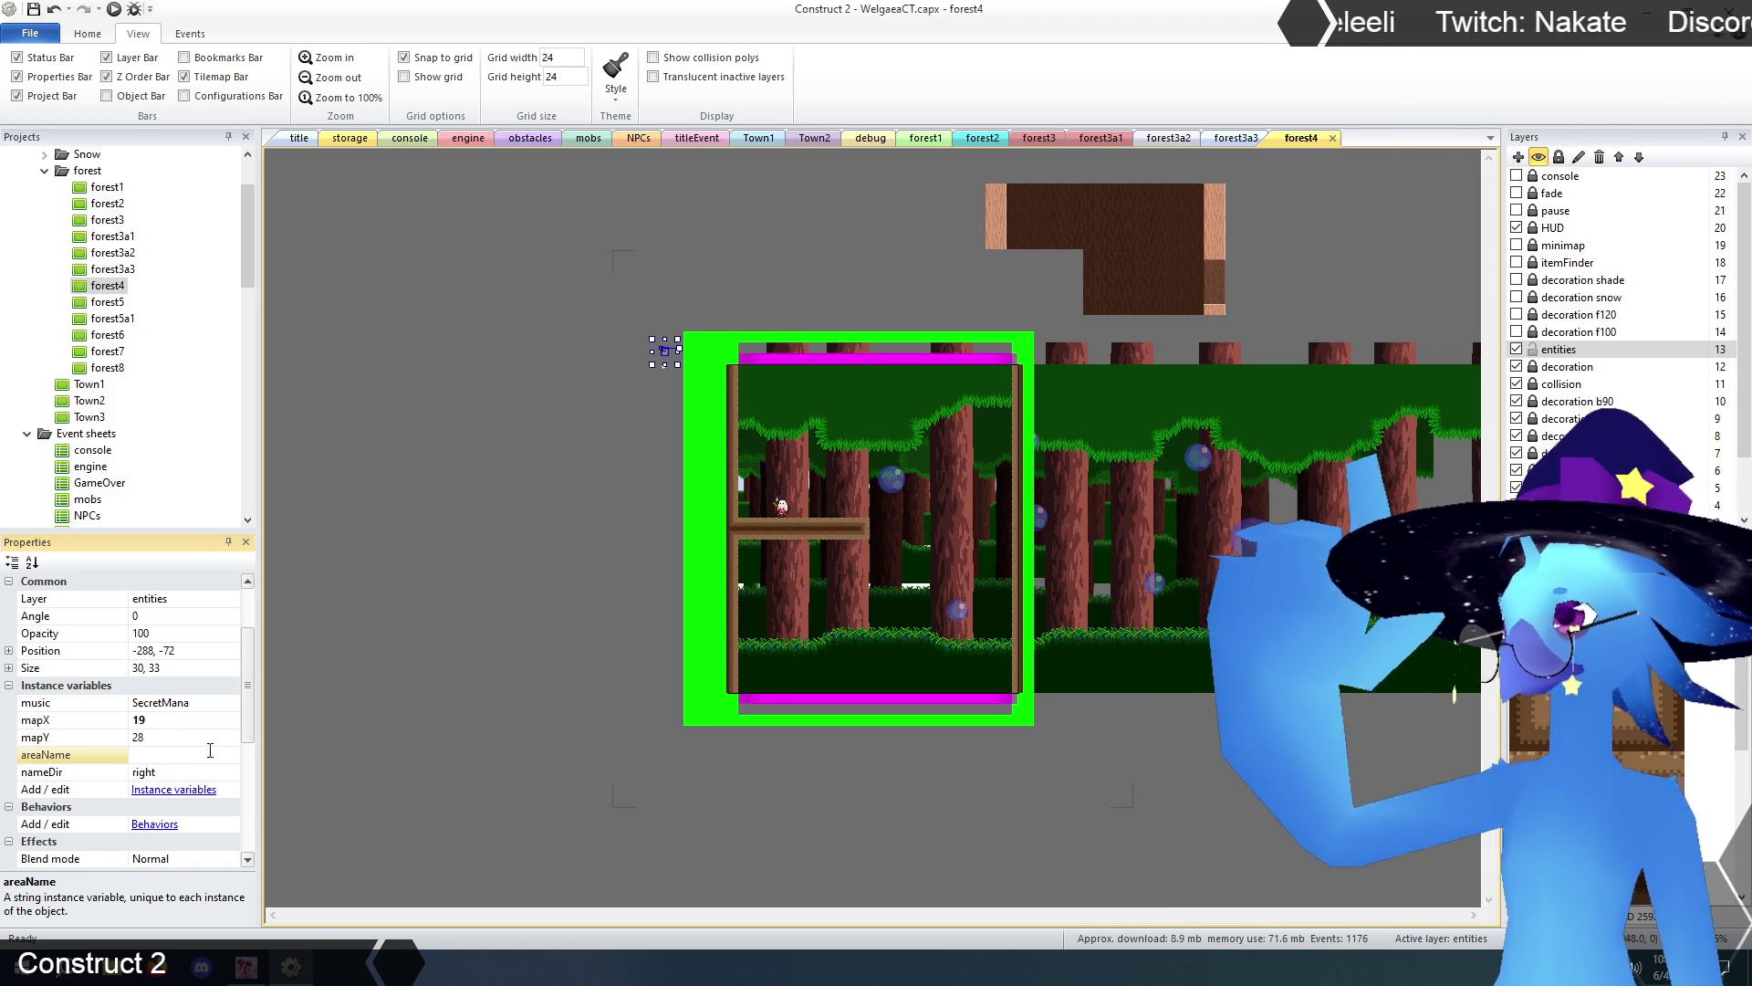
{"action": "left_click", "coordinate": [495, 564]}
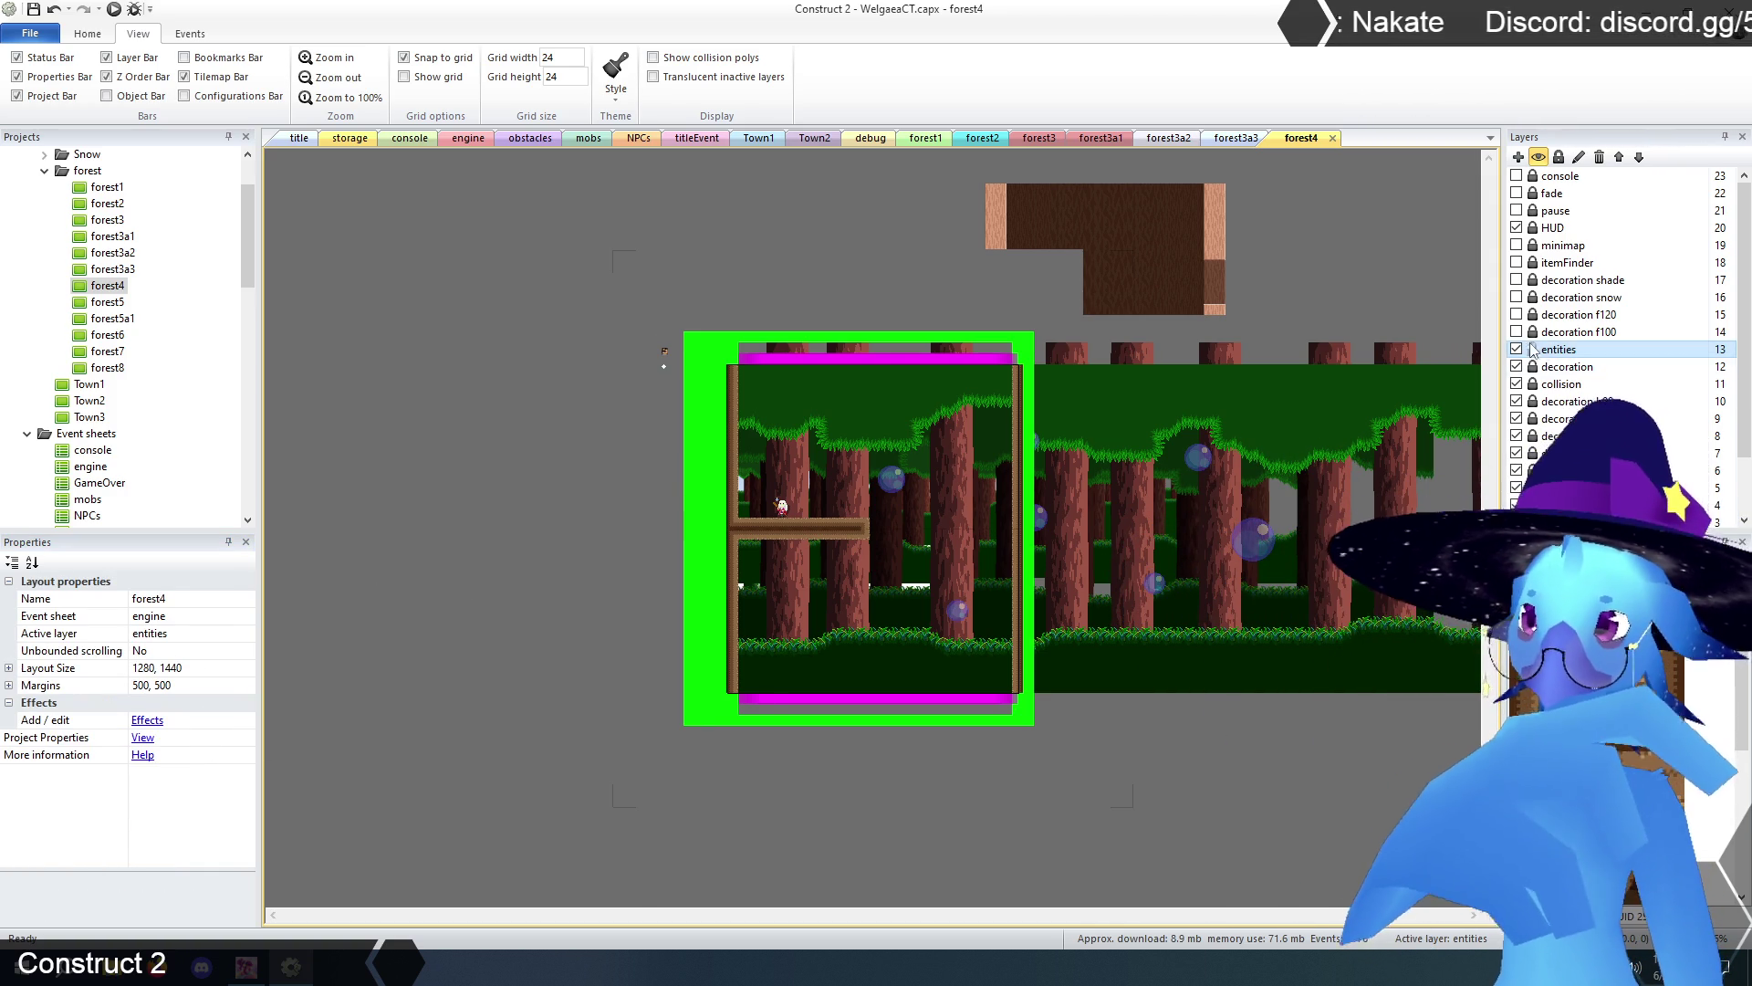
- Set the top trigger's target LayoutName to forest3
{"action": "left_click", "coordinate": [1549, 387]}
{"action": "left_click", "coordinate": [584, 474]}
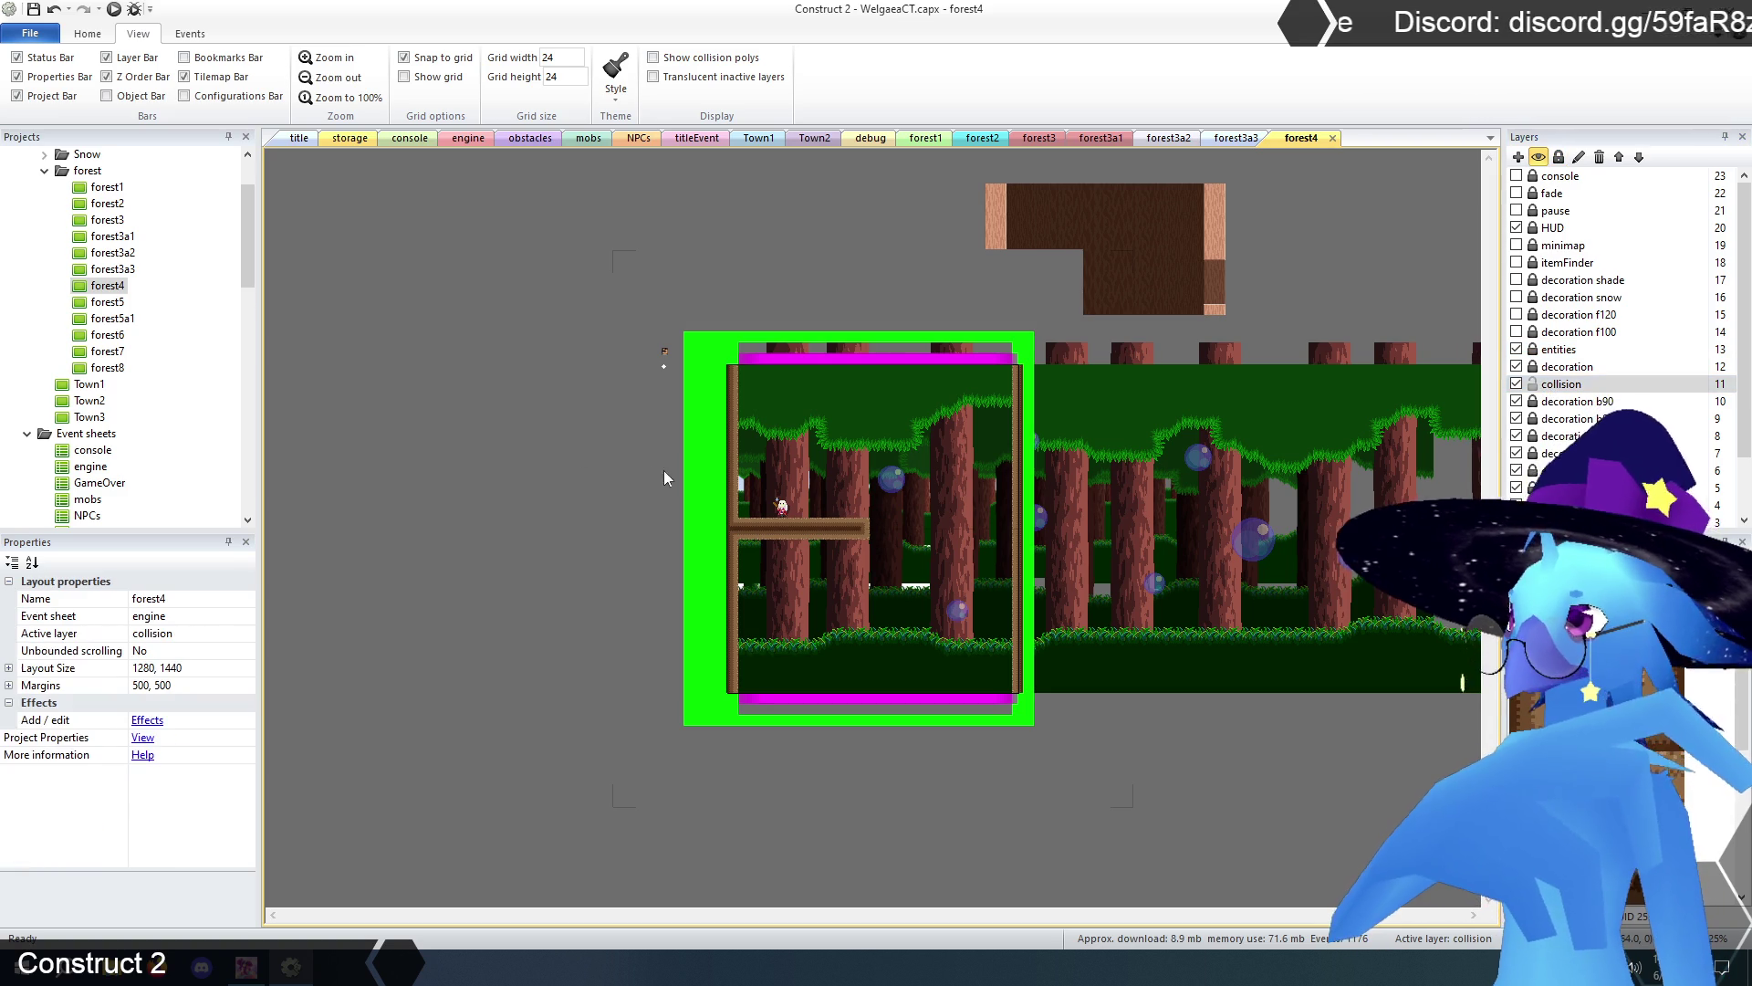
{"action": "left_click", "coordinate": [873, 360]}
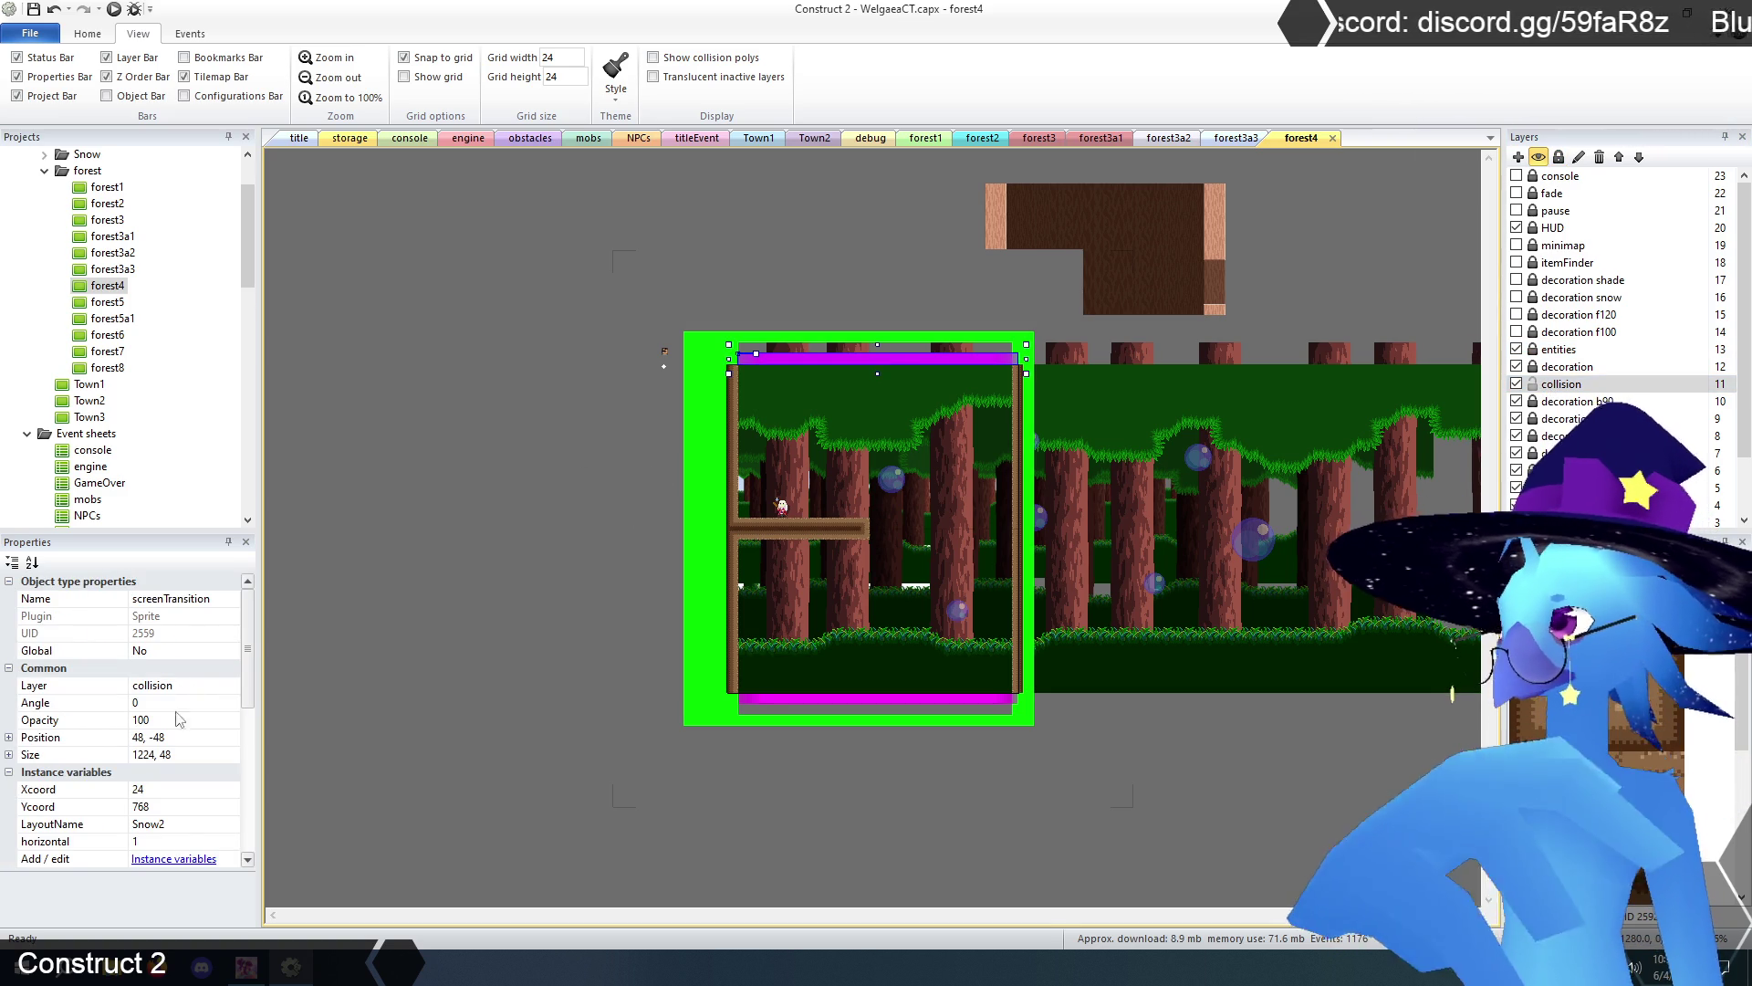
{"action": "left_click", "coordinate": [185, 826]}
{"action": "type", "text": "forest3"}
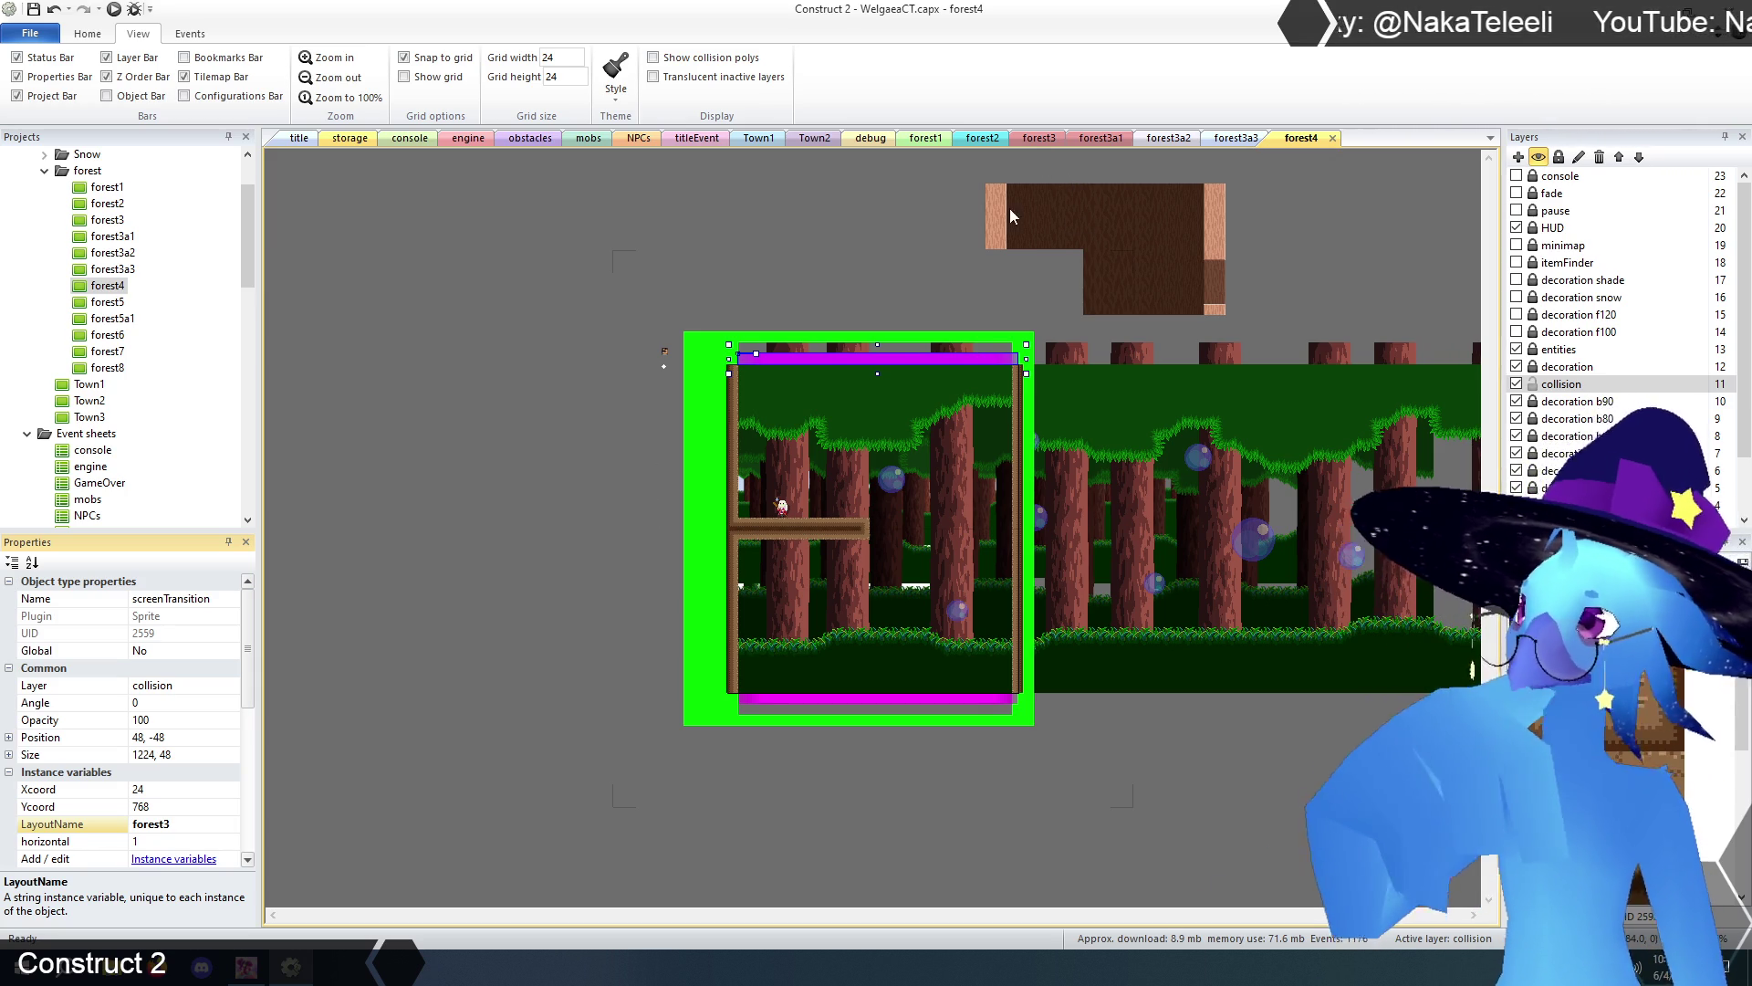
- Check forest3's bottom transition trigger, then change forest4's top trigger Xcoord from 24 to 48
{"action": "left_click", "coordinate": [1039, 139]}
{"action": "left_click", "coordinate": [646, 834]}
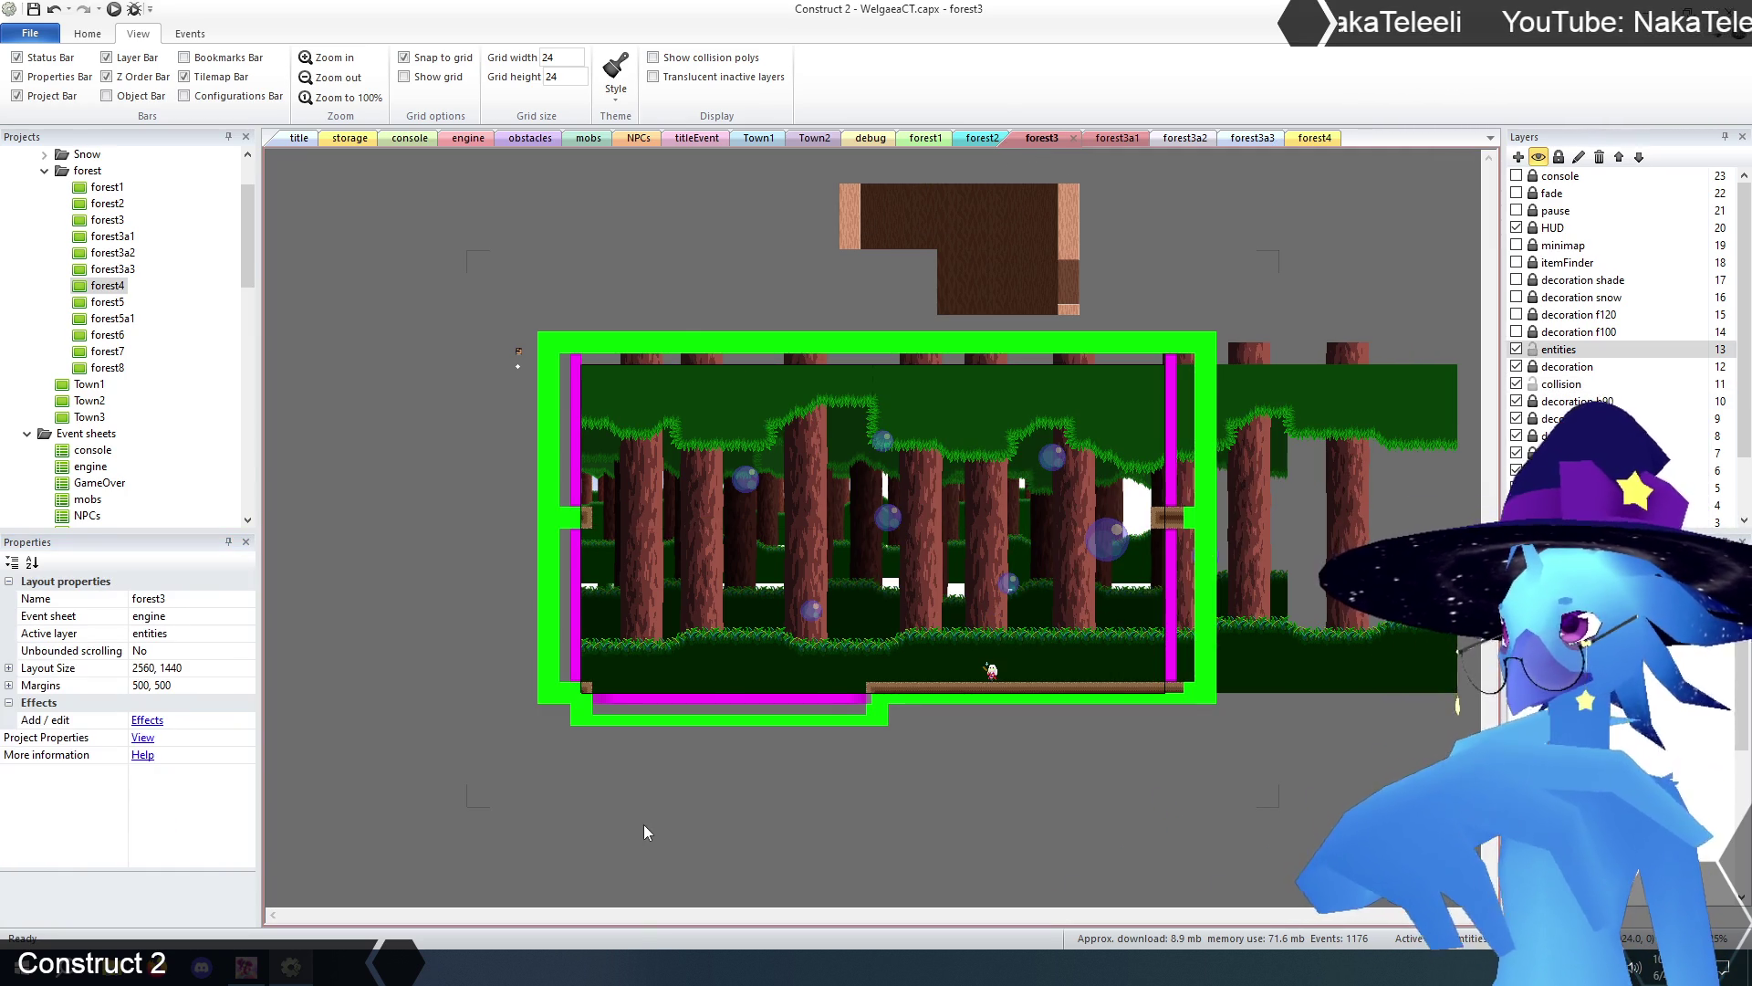
{"action": "left_click", "coordinate": [644, 699]}
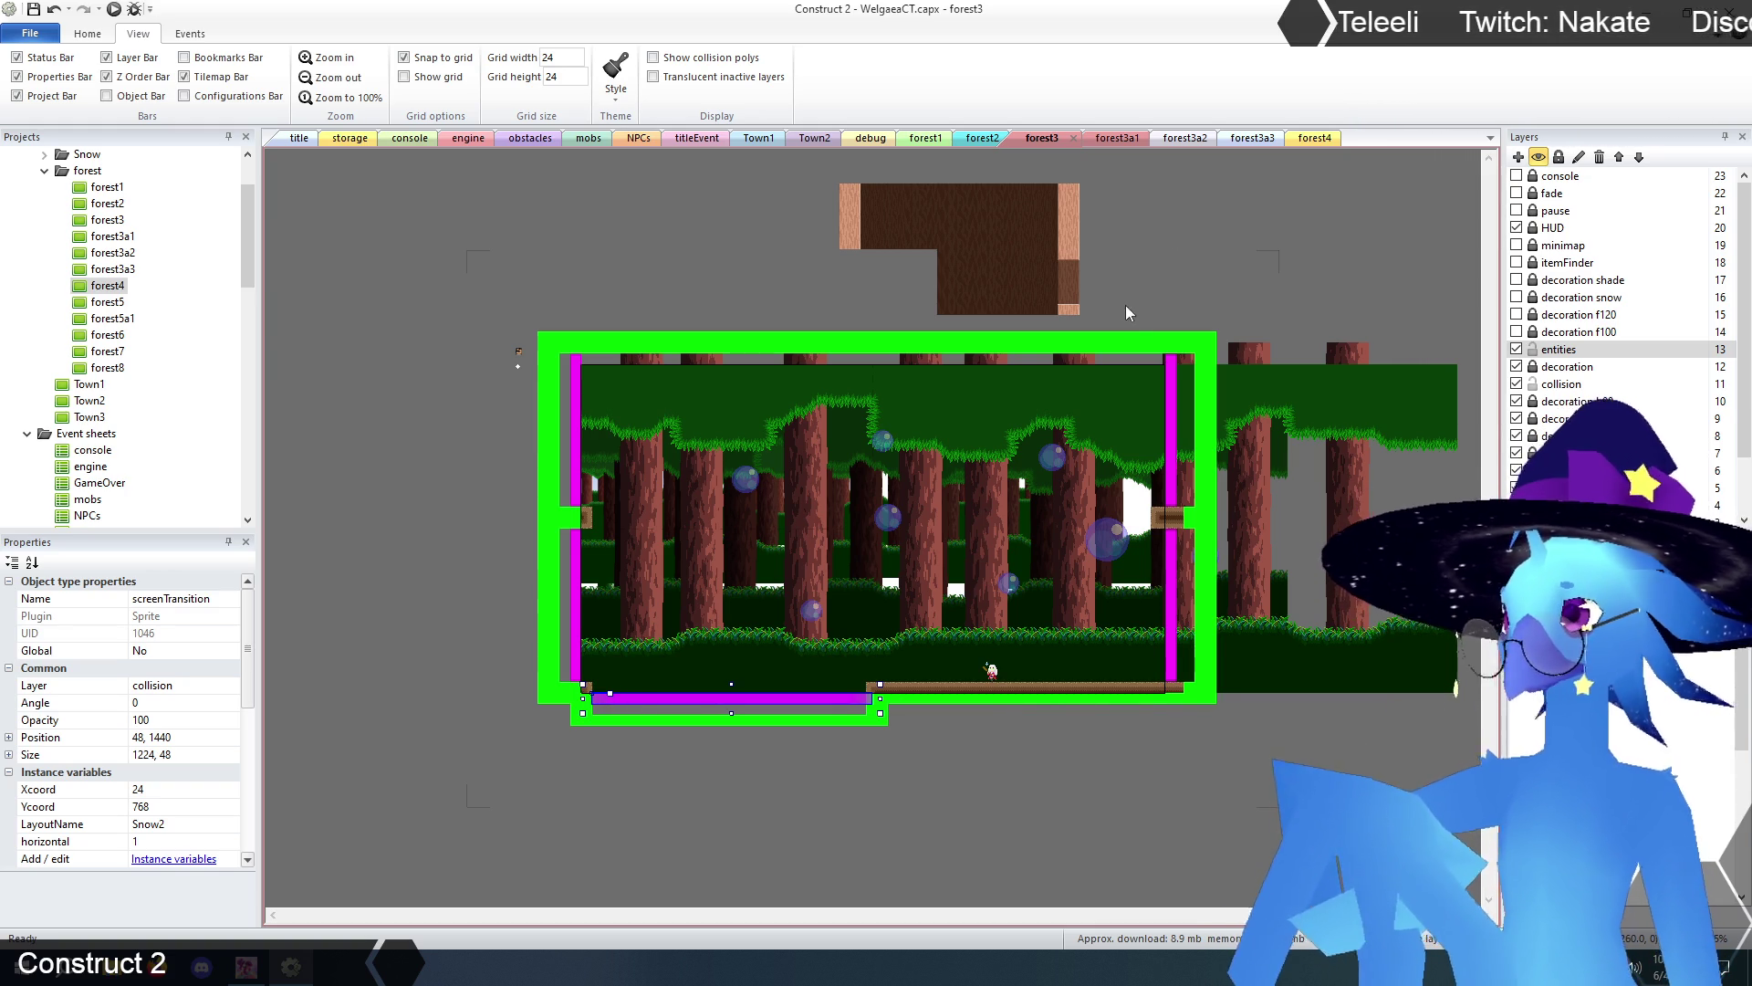
{"action": "left_click", "coordinate": [1315, 137]}
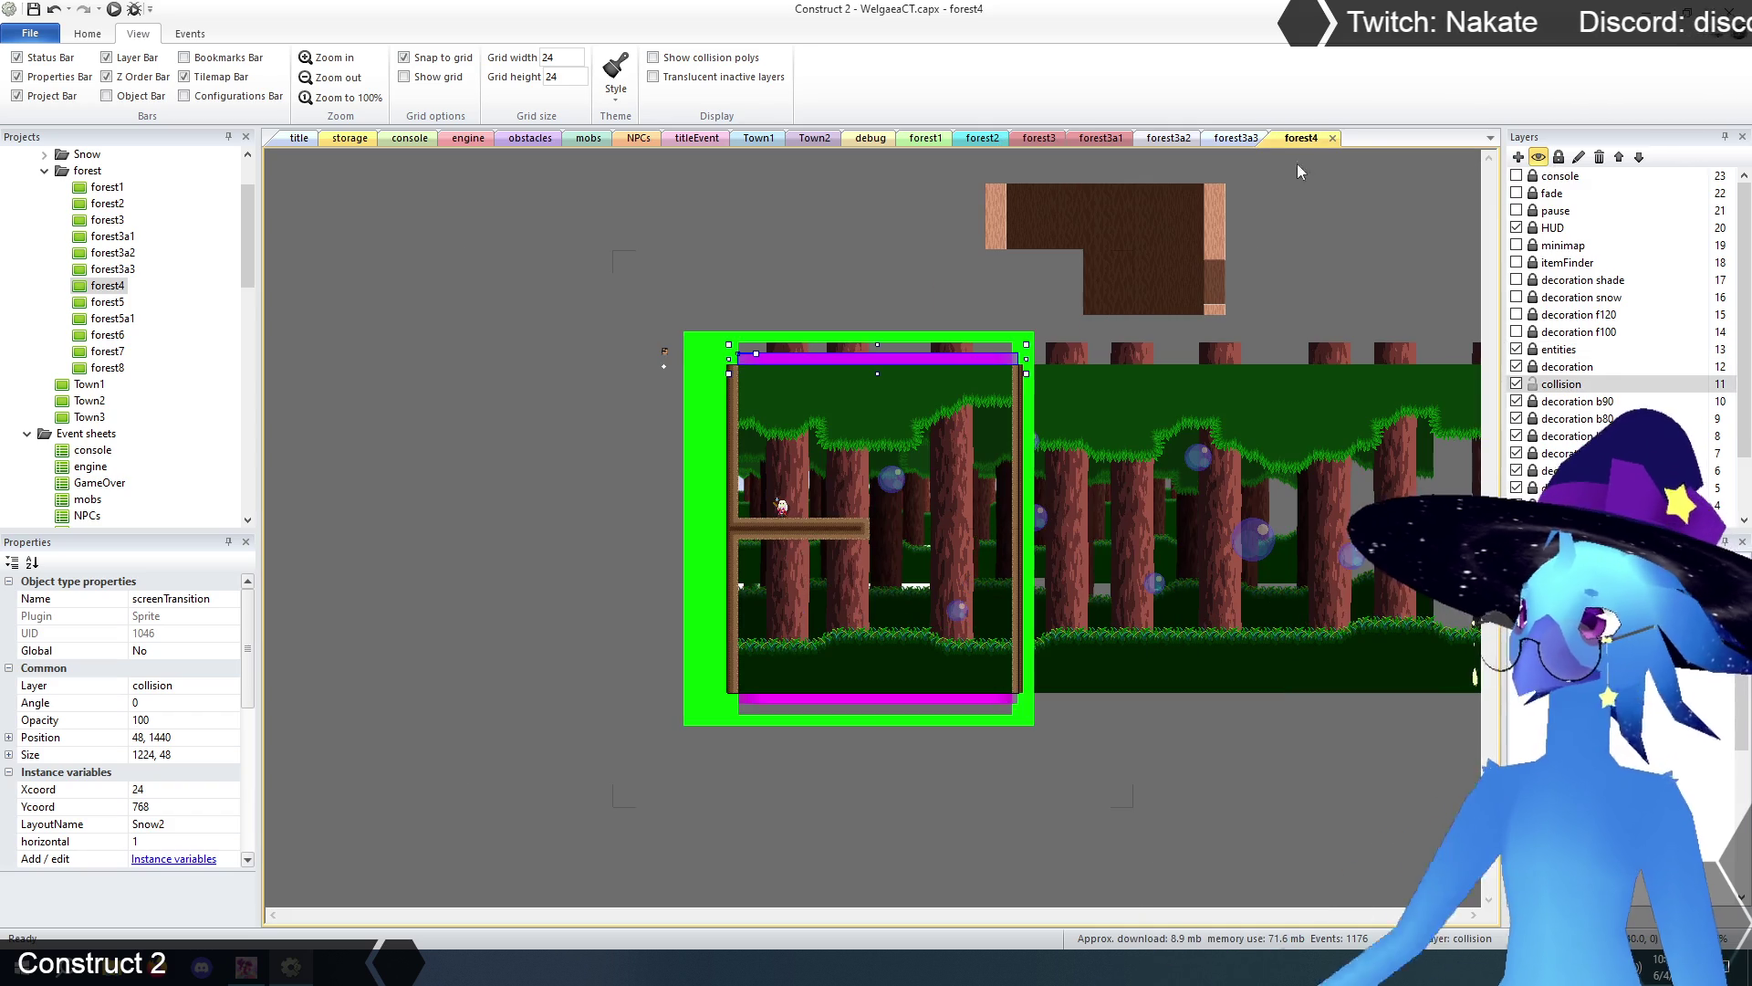
{"action": "left_click", "coordinate": [168, 789]}
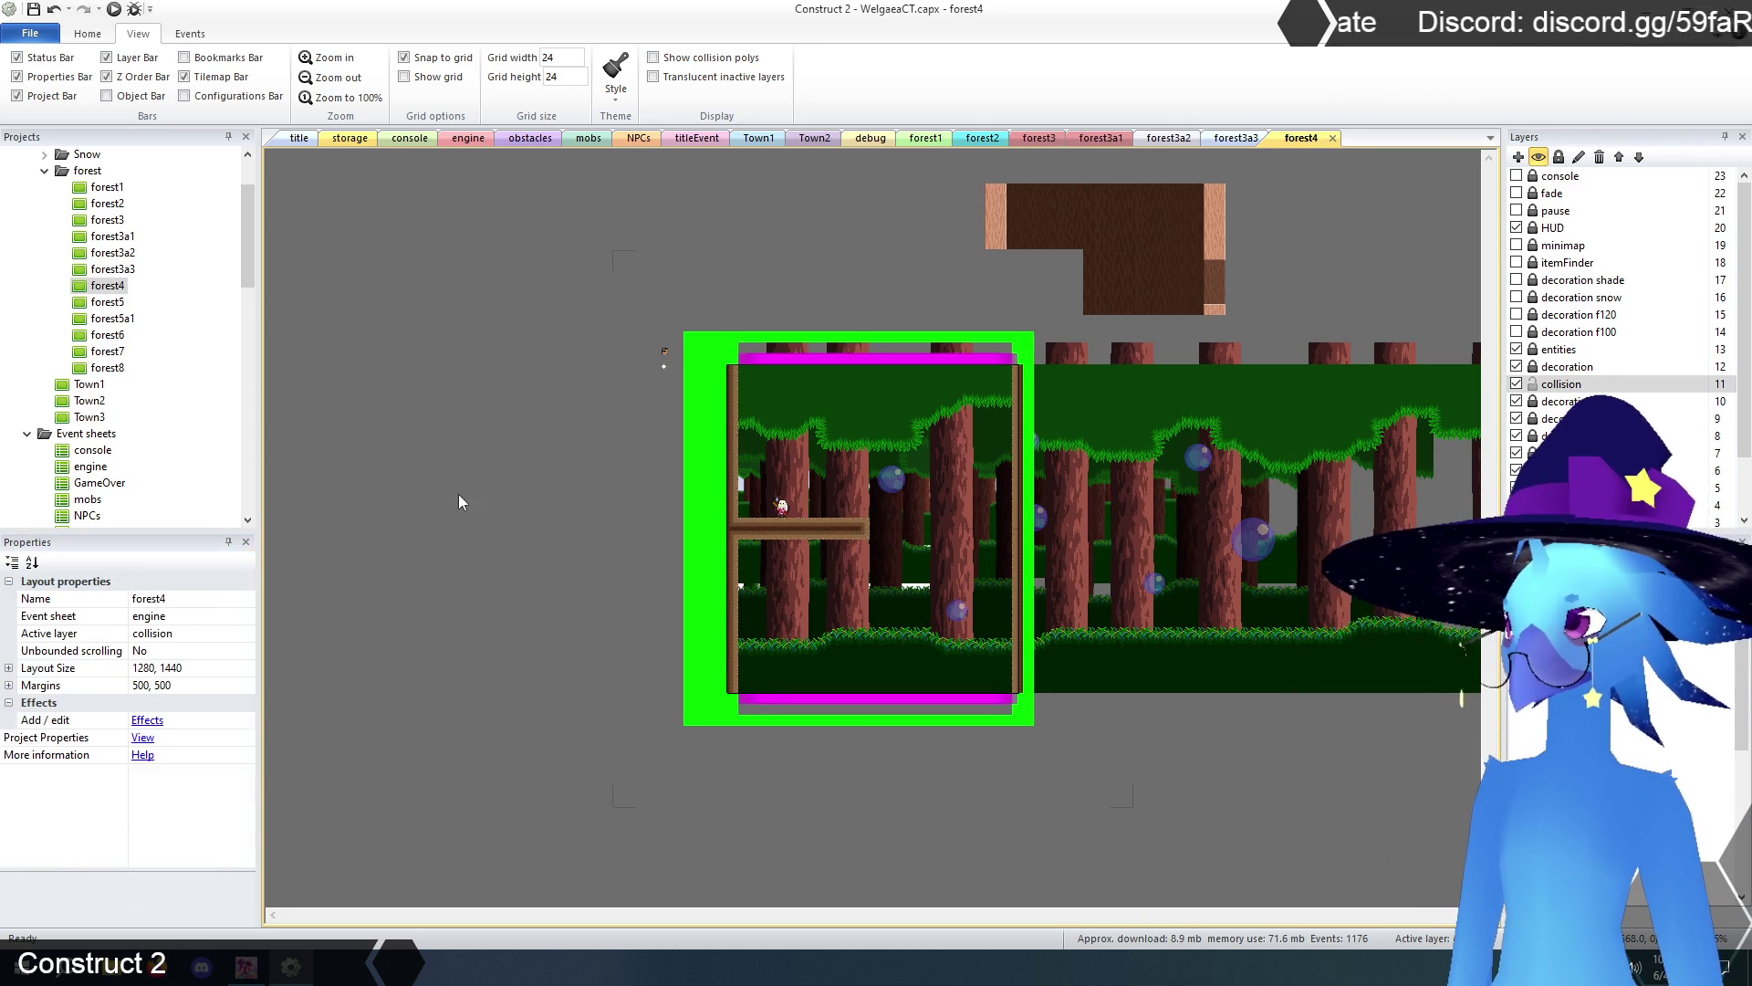
{"action": "left_click", "coordinate": [827, 362]}
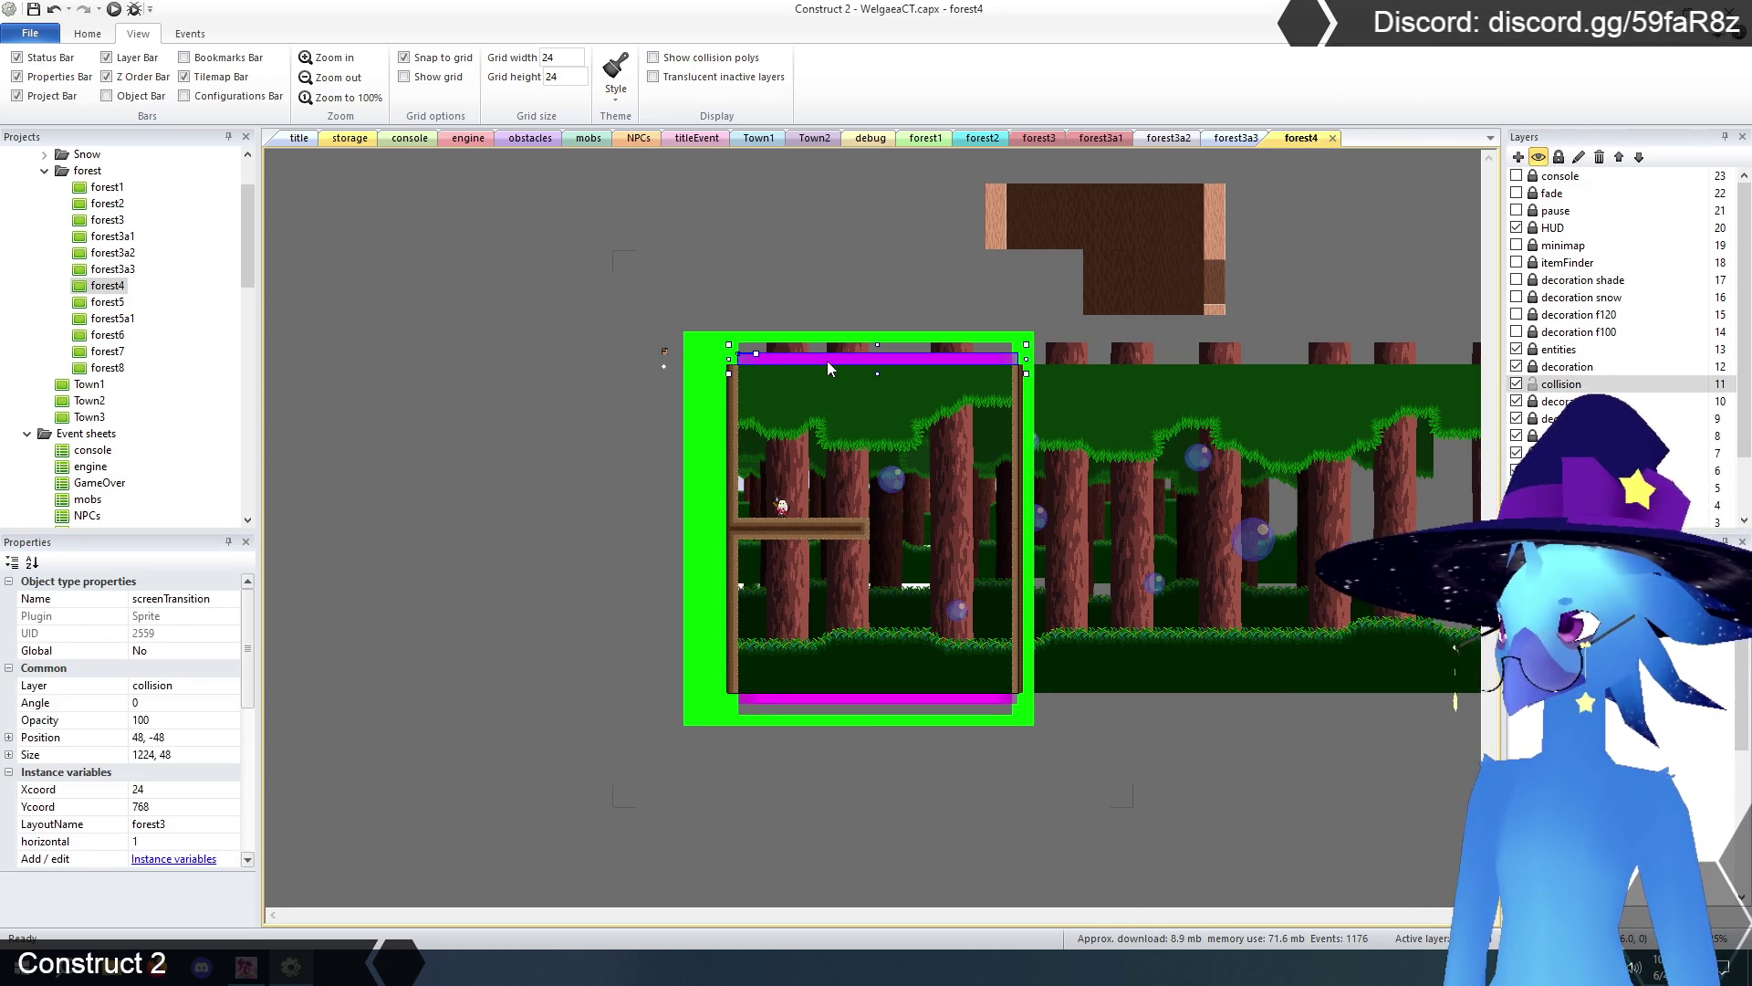
{"action": "left_click", "coordinate": [161, 789]}
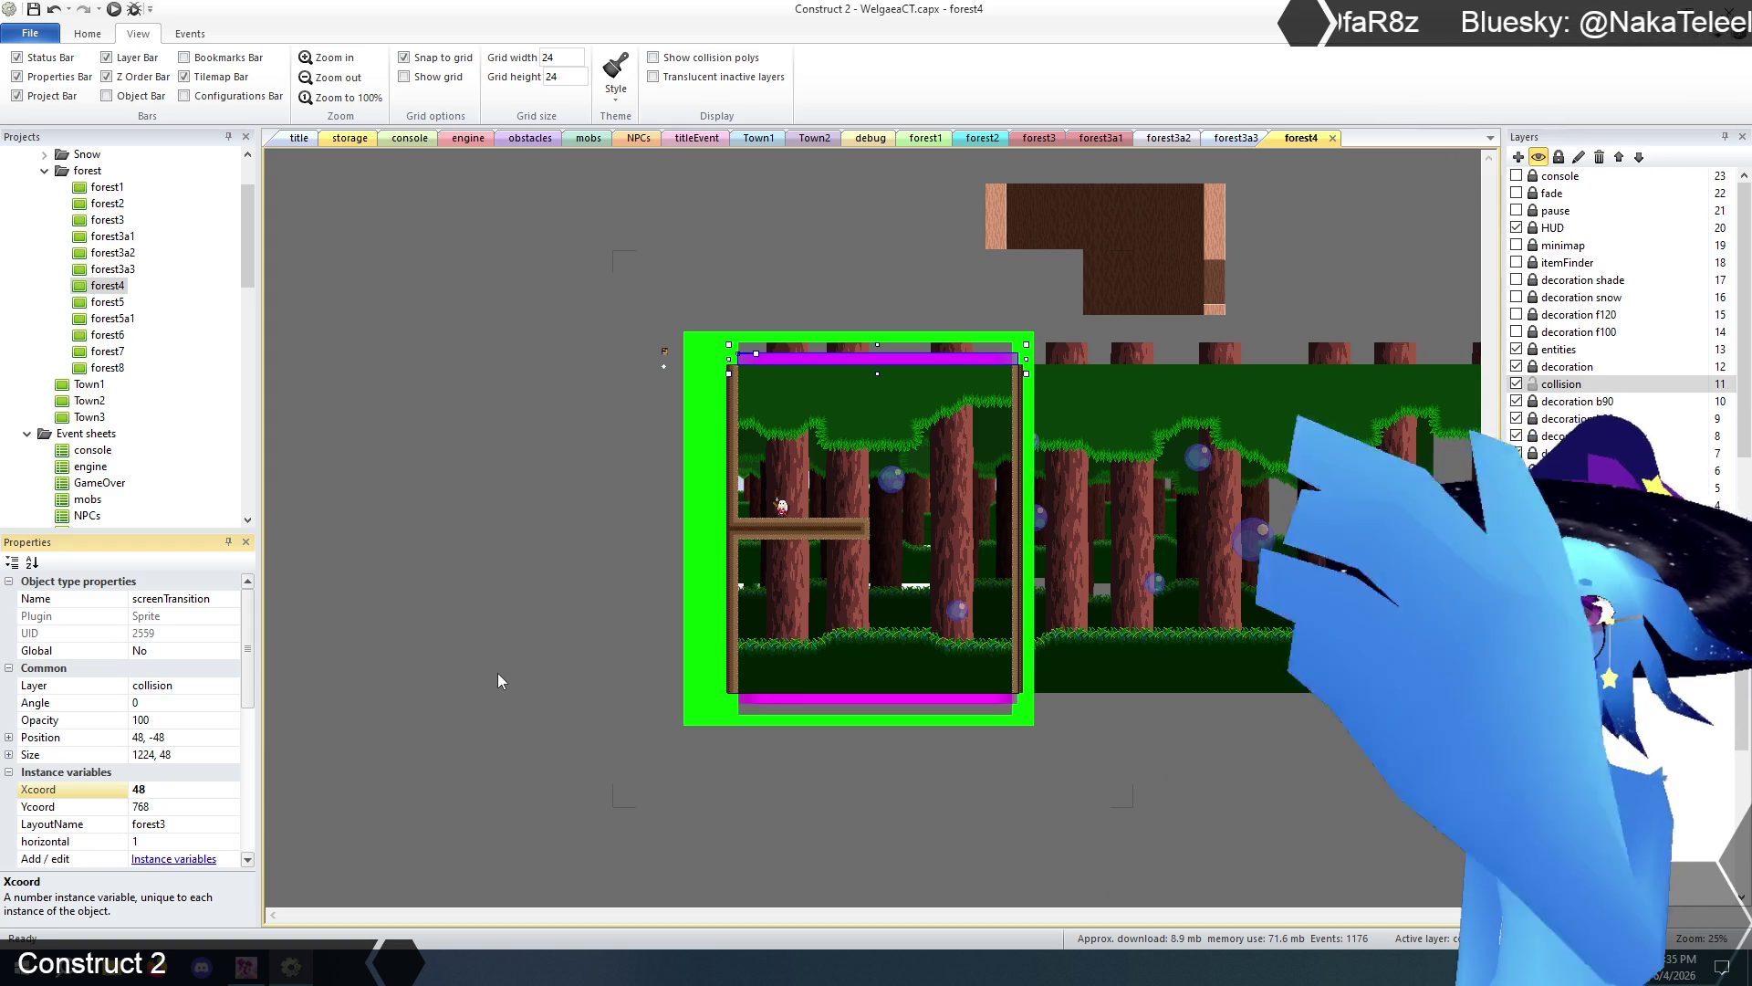
- Close the forest3a1, forest3a2 and forest3a3 tabs and make forest3's decoration layer active
{"action": "left_click", "coordinate": [1229, 140]}
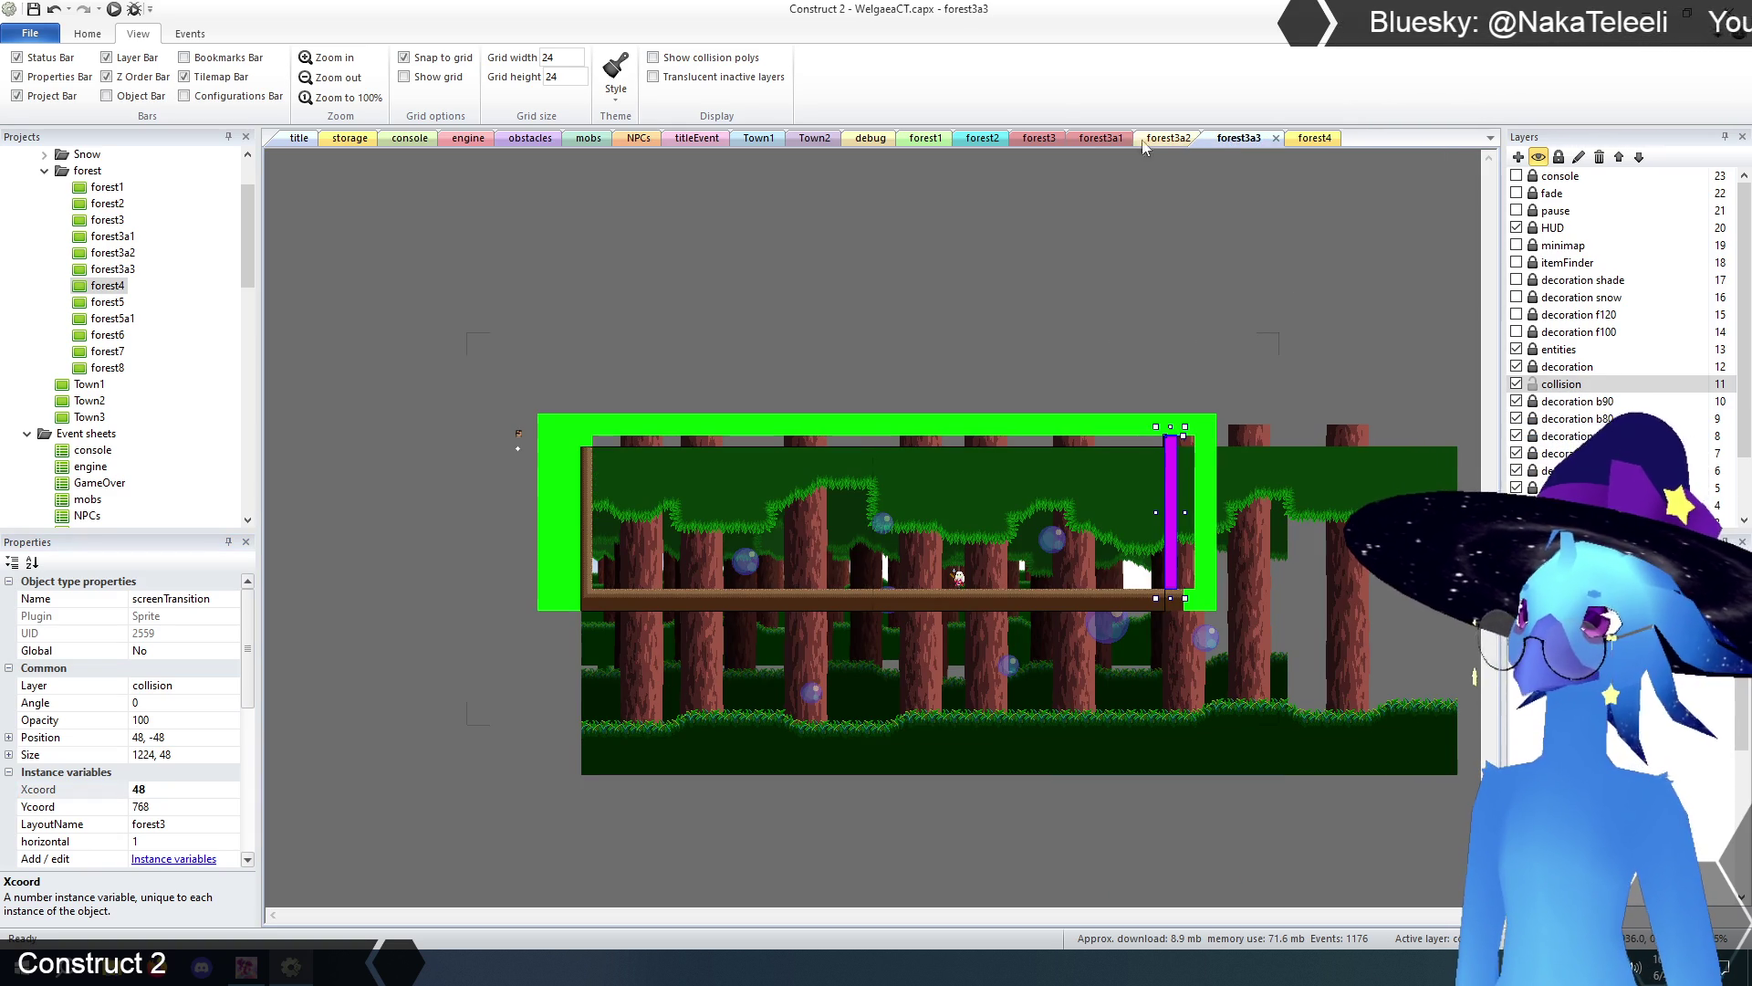
{"action": "left_click", "coordinate": [1031, 139]}
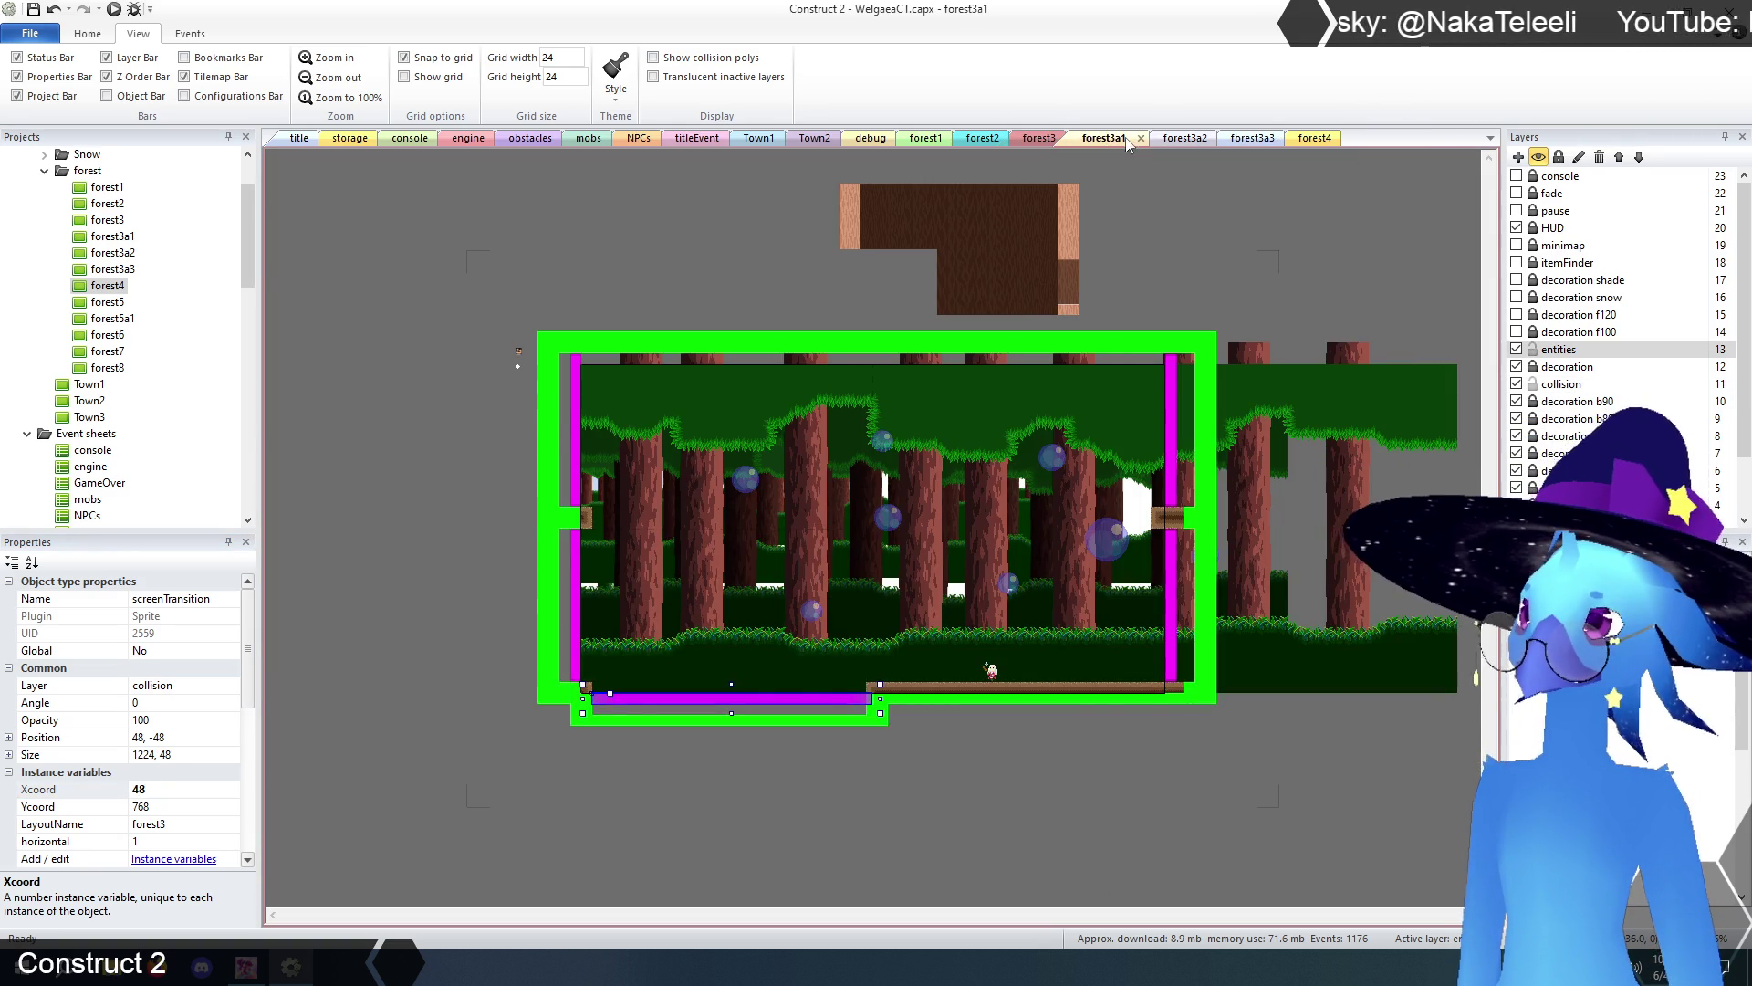
{"action": "left_click", "coordinate": [1128, 141]}
{"action": "left_click", "coordinate": [1141, 139]}
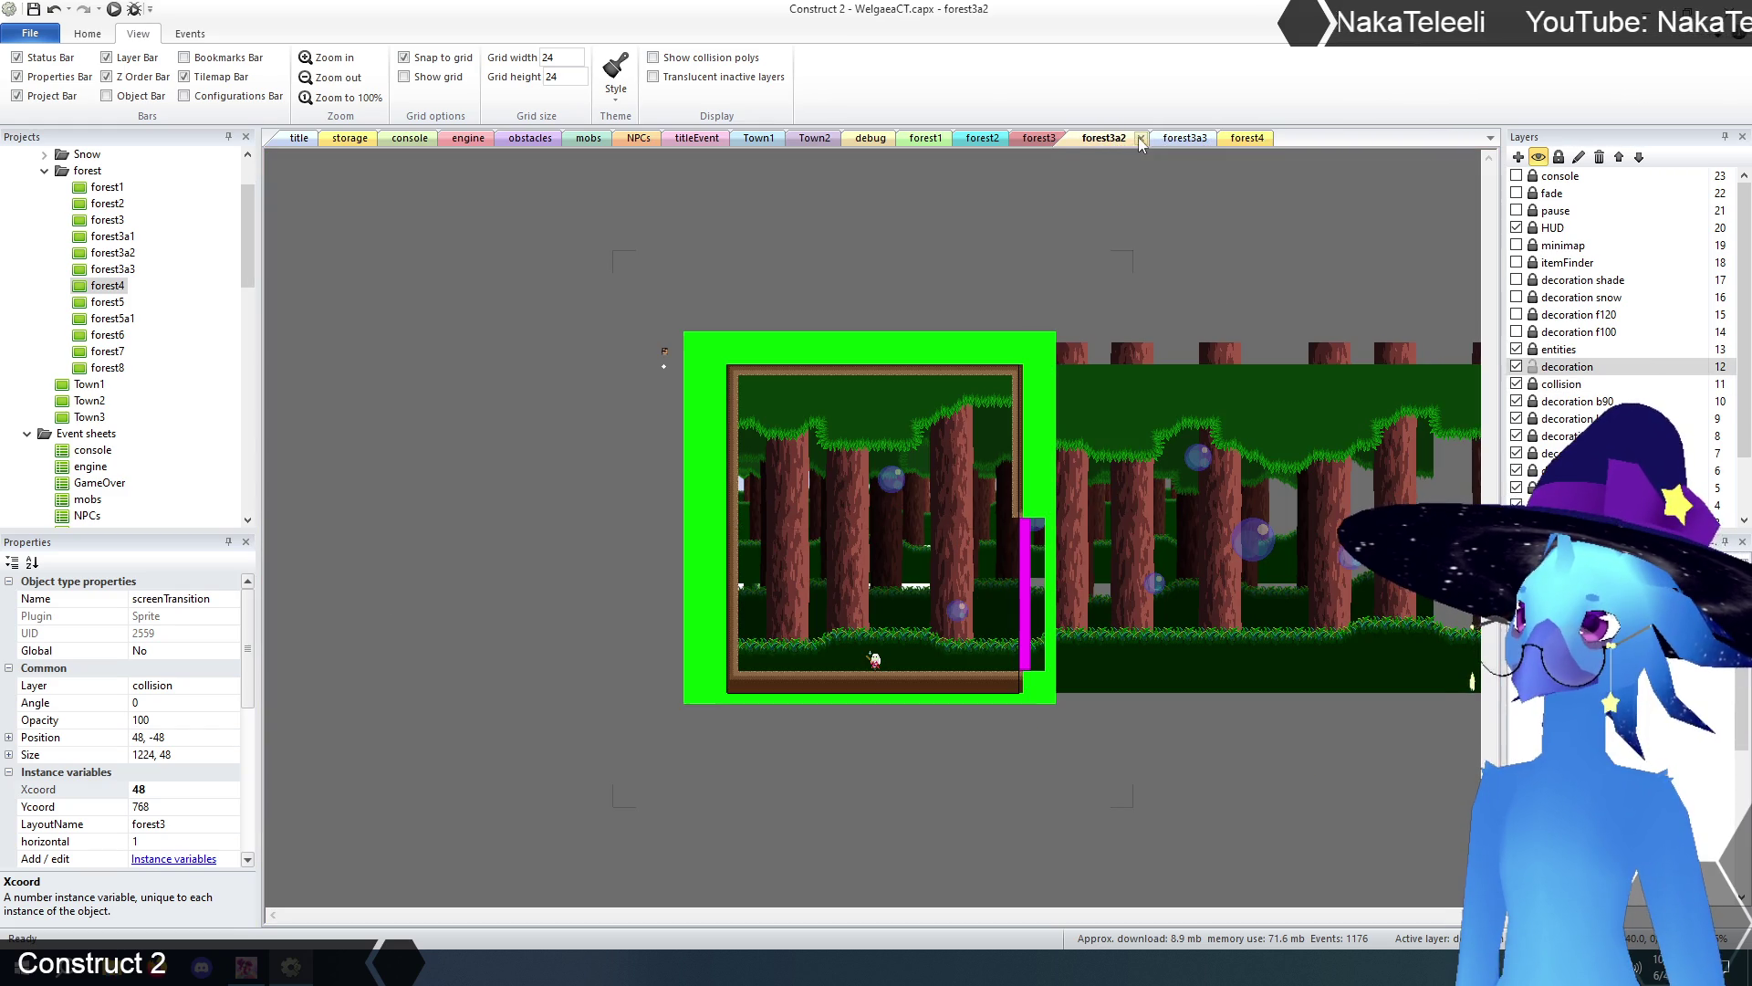
{"action": "left_click", "coordinate": [1141, 139]}
{"action": "left_click", "coordinate": [1141, 138]}
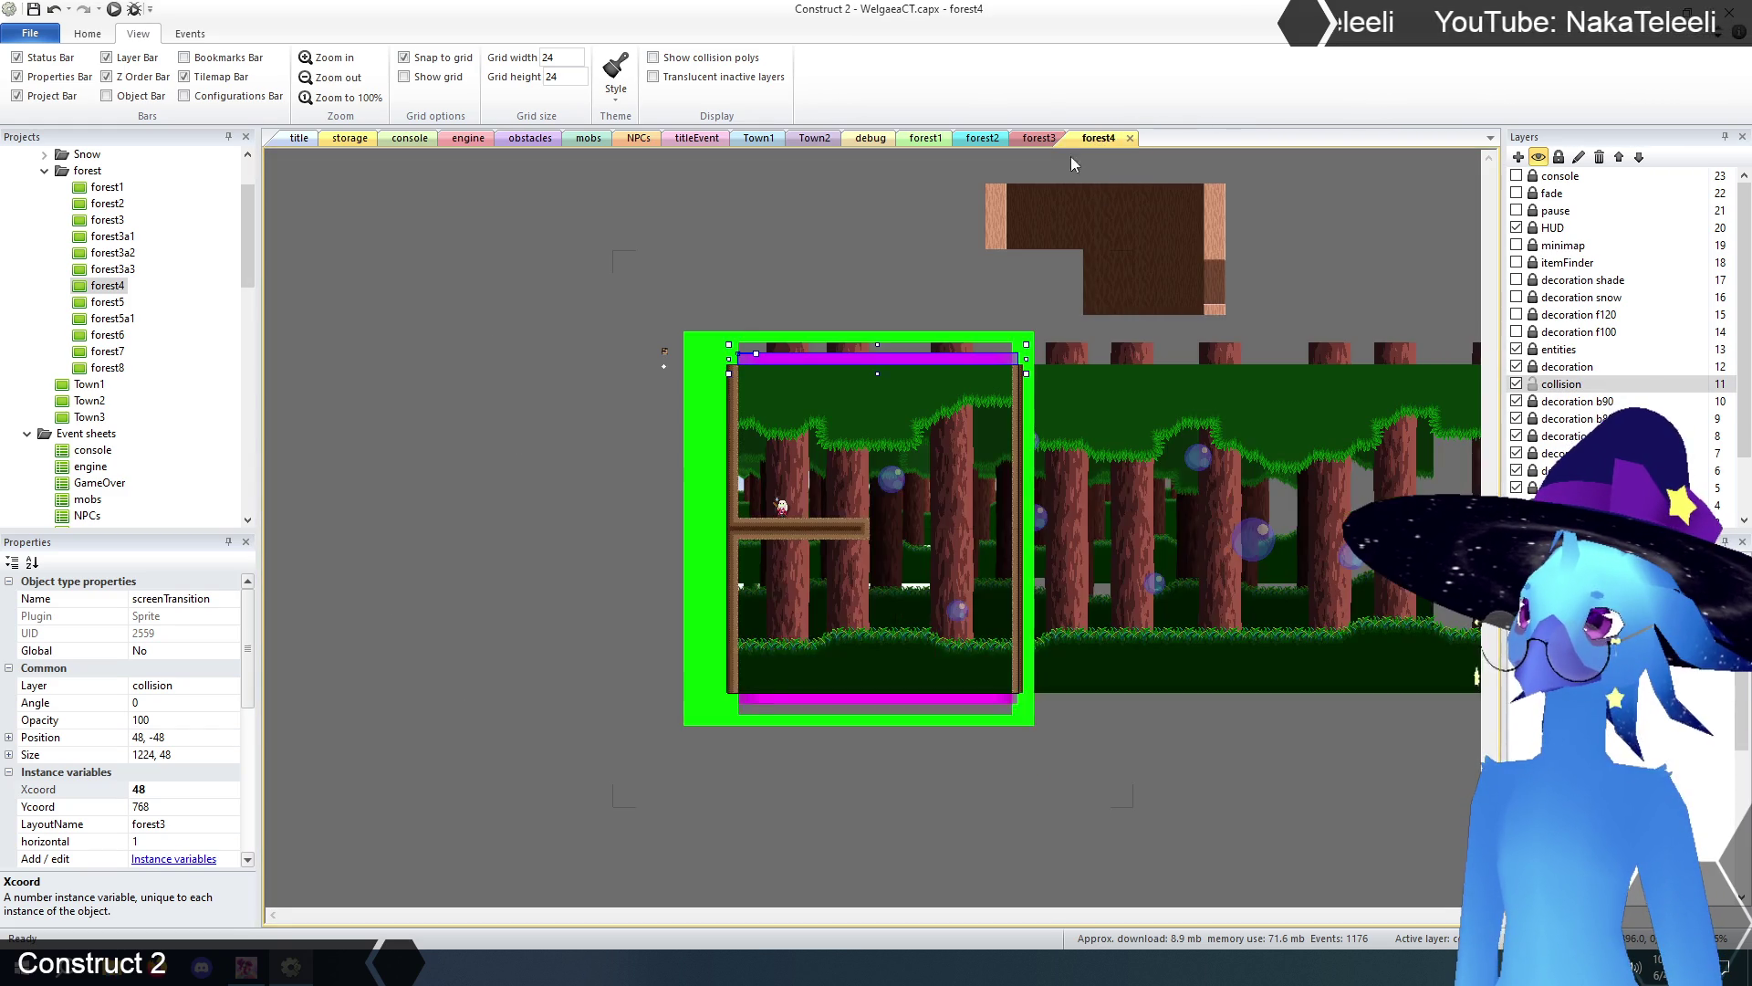
{"action": "left_click", "coordinate": [1037, 140]}
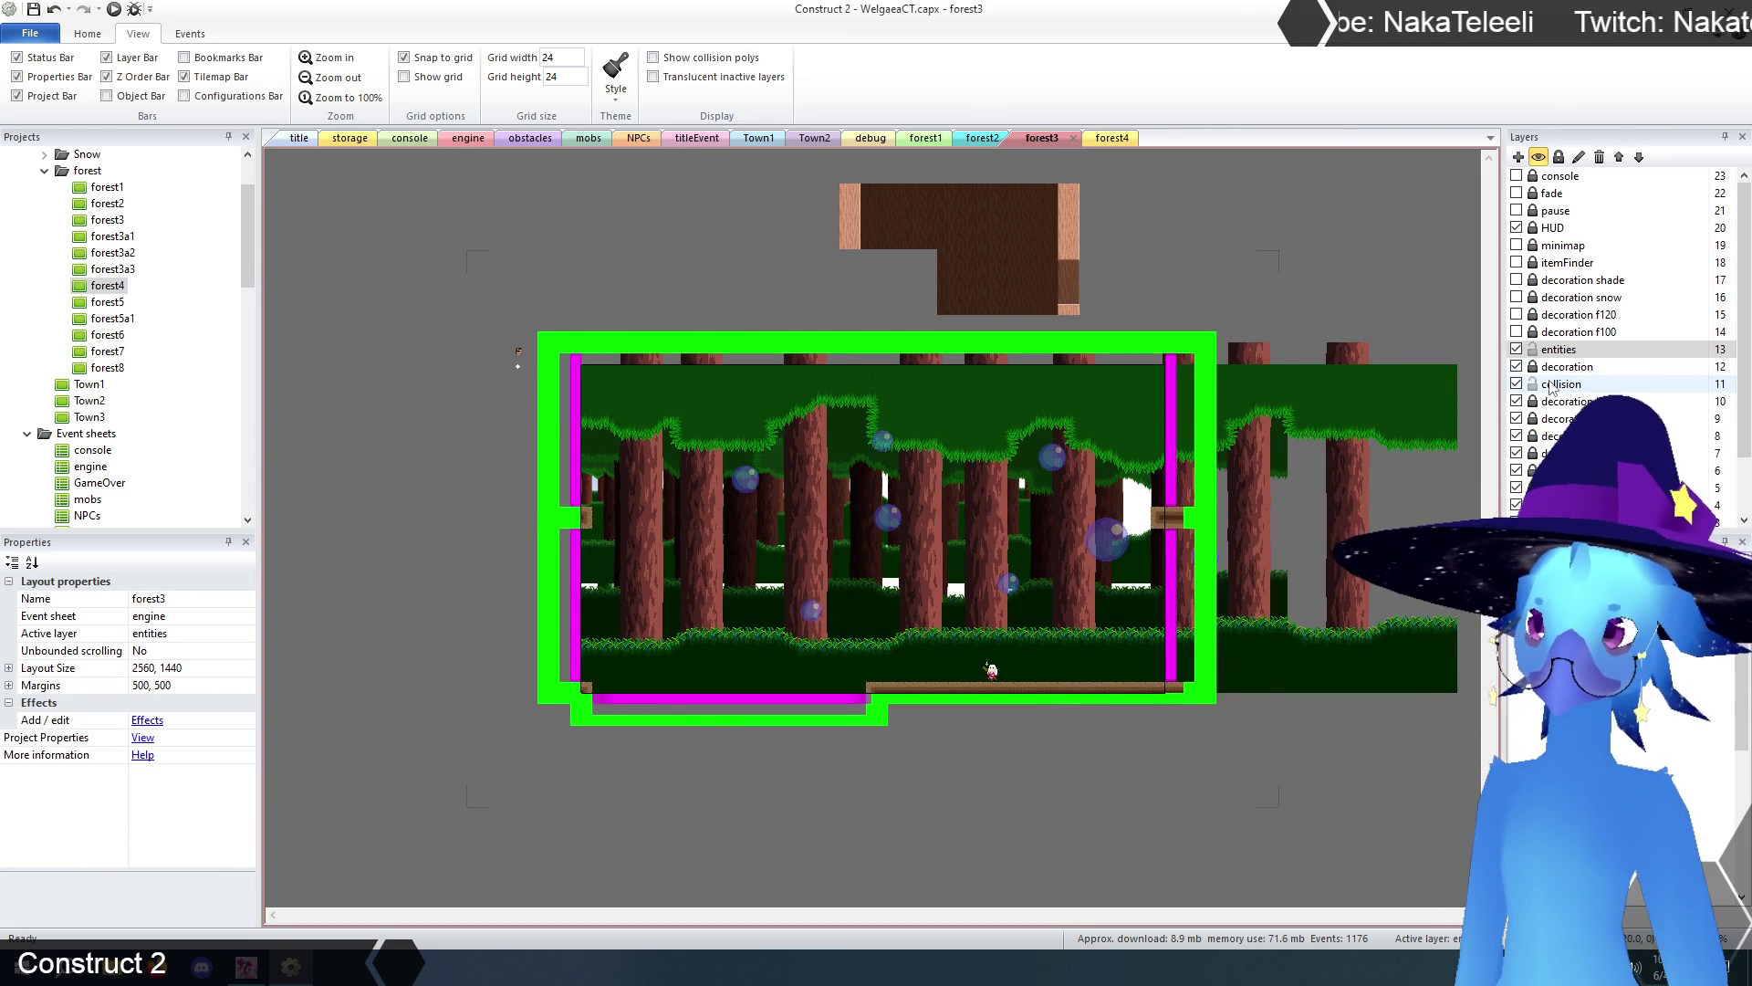
{"action": "left_click", "coordinate": [1562, 371]}
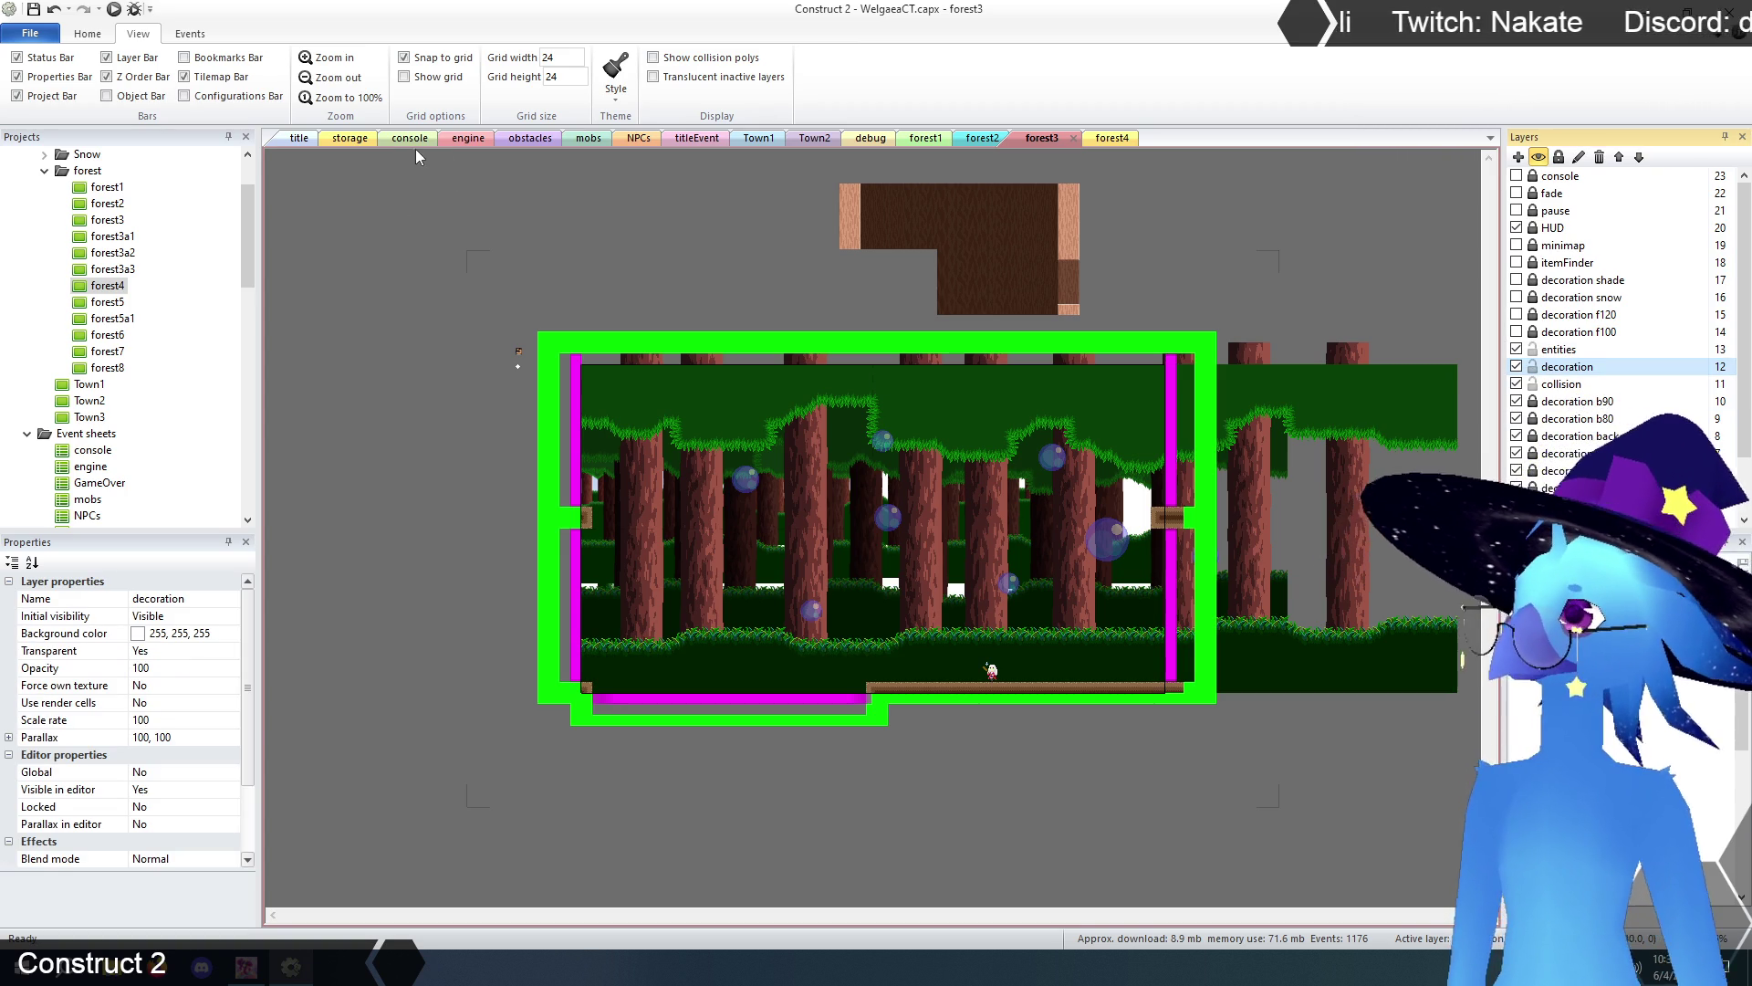
{"action": "left_click", "coordinate": [350, 138]}
- Copy the 1wayPlatform from storage into forest3 at 576, 1200 with initial frame 3
{"action": "left_click", "coordinate": [669, 593]}
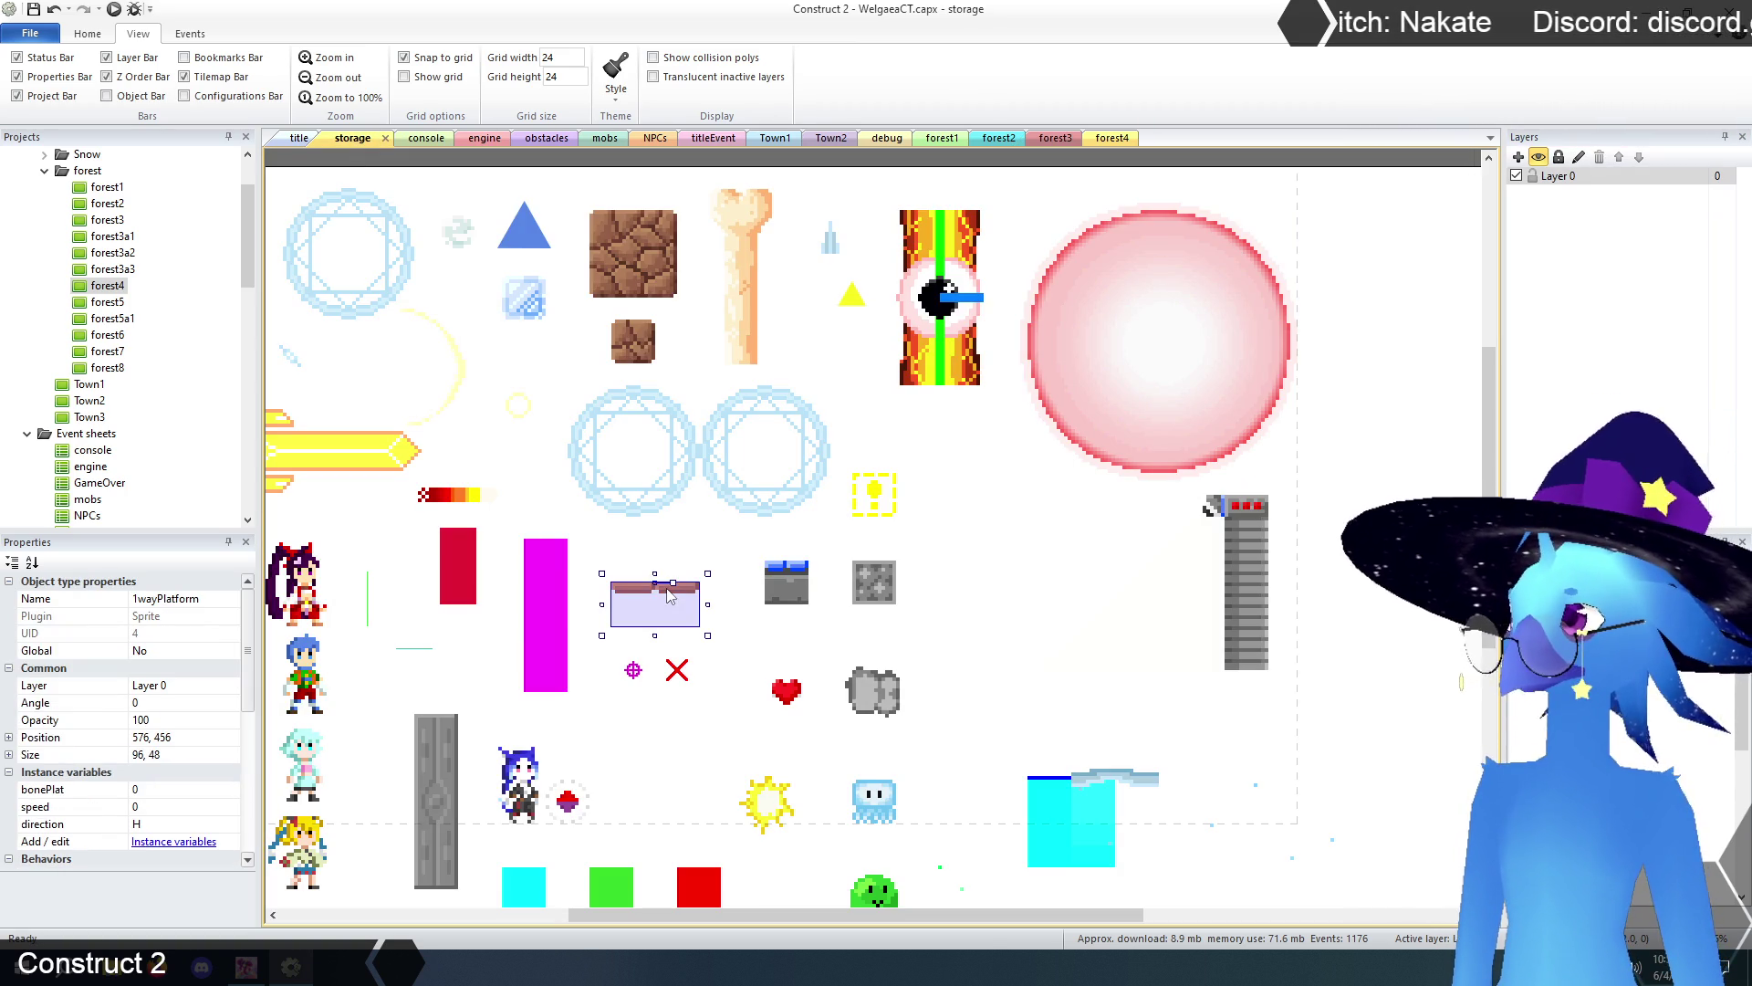
{"action": "left_click", "coordinate": [1049, 138]}
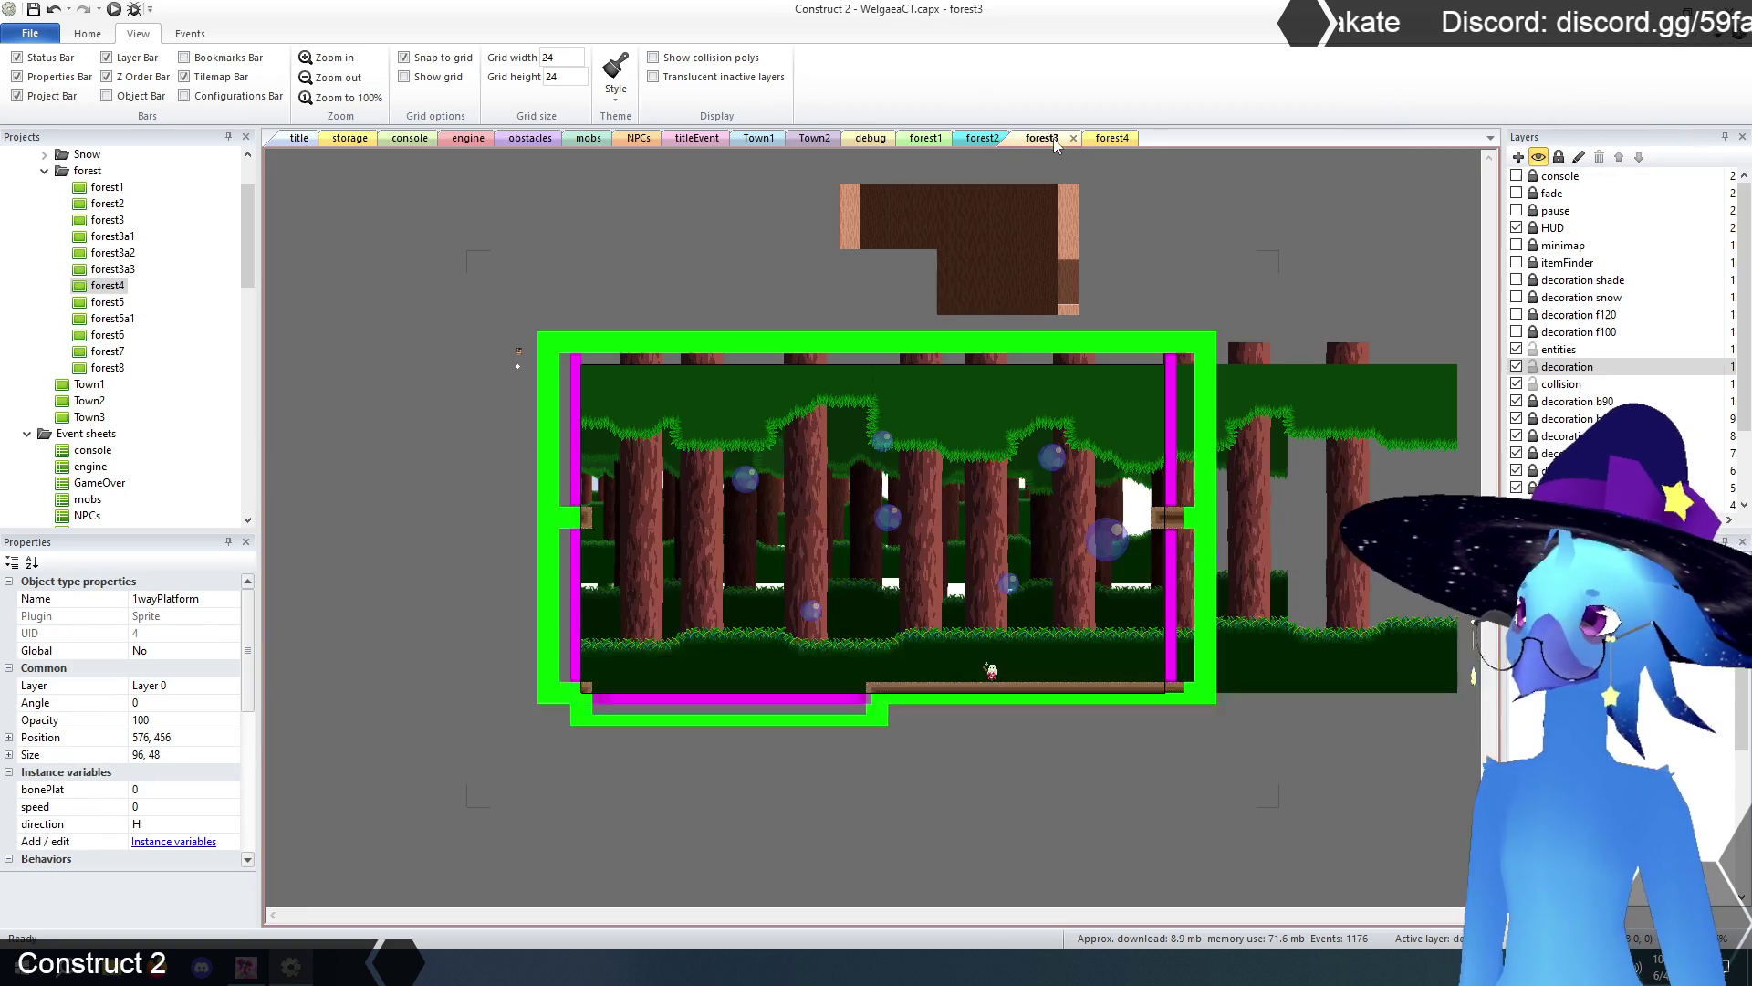
{"action": "left_click", "coordinate": [321, 59]}
{"action": "left_click", "coordinate": [321, 59]}
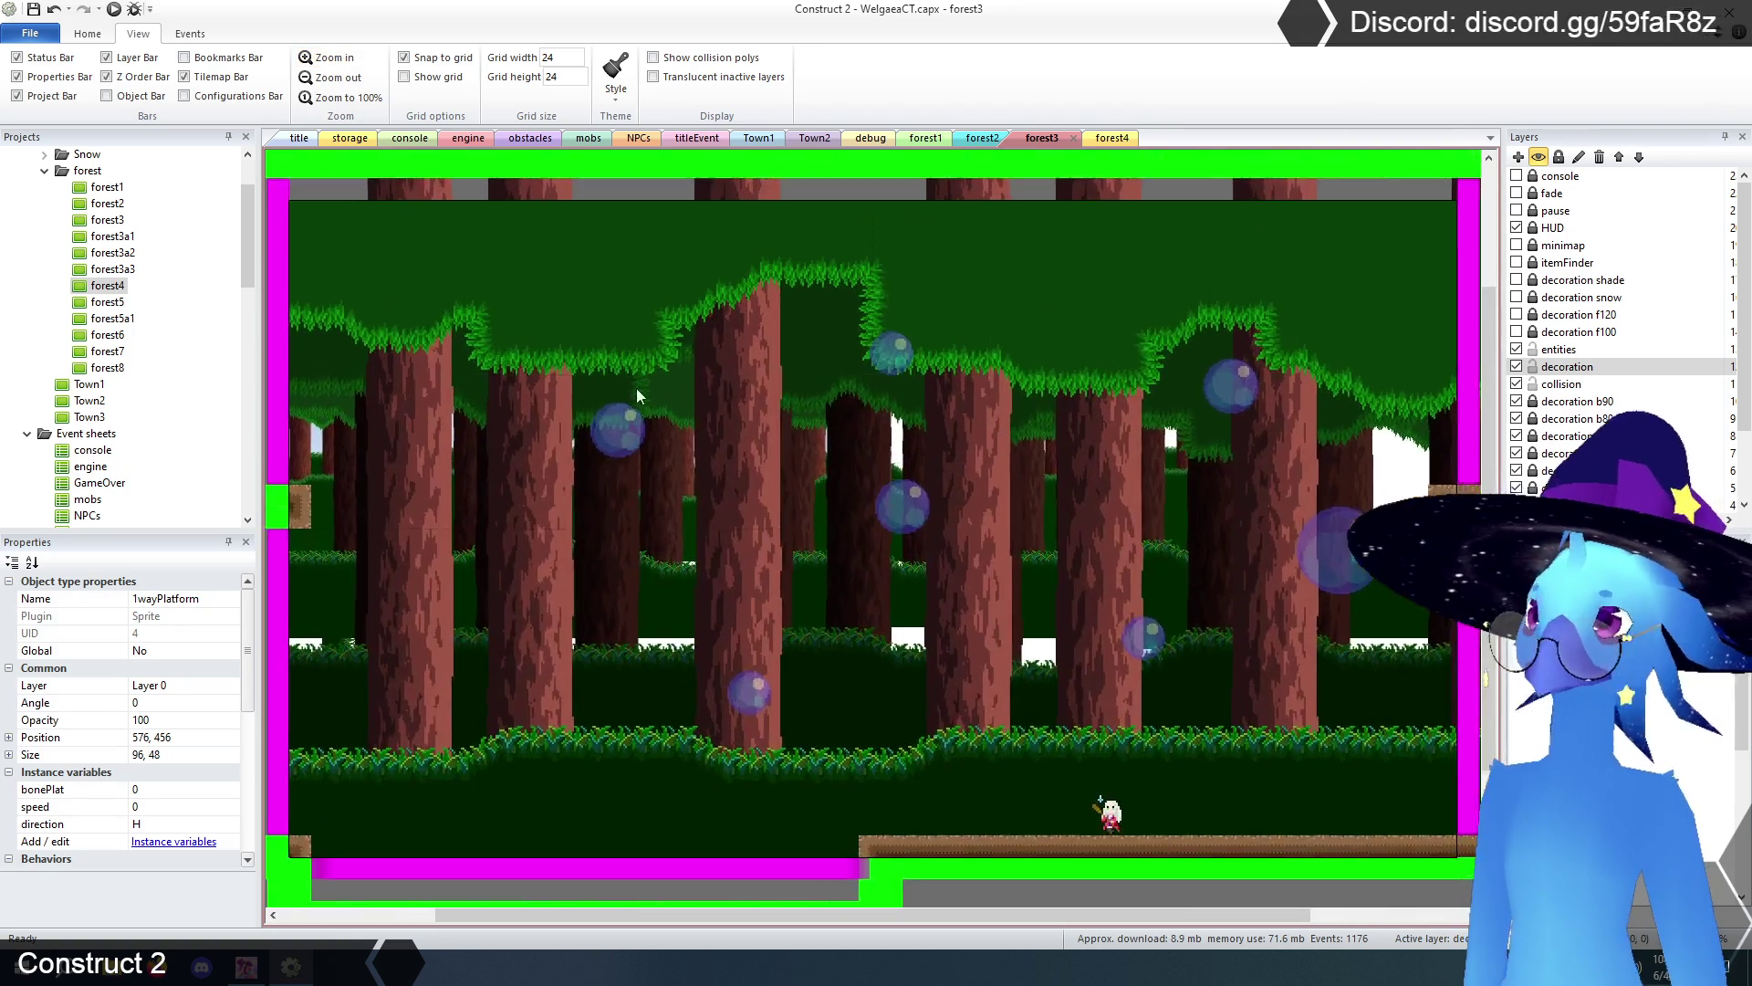
{"action": "scroll", "coordinate": [648, 547], "scroll_direction": "down", "scroll_amount": 3}
{"action": "key", "text": "ctrl+v"}
{"action": "left_click", "coordinate": [577, 599]}
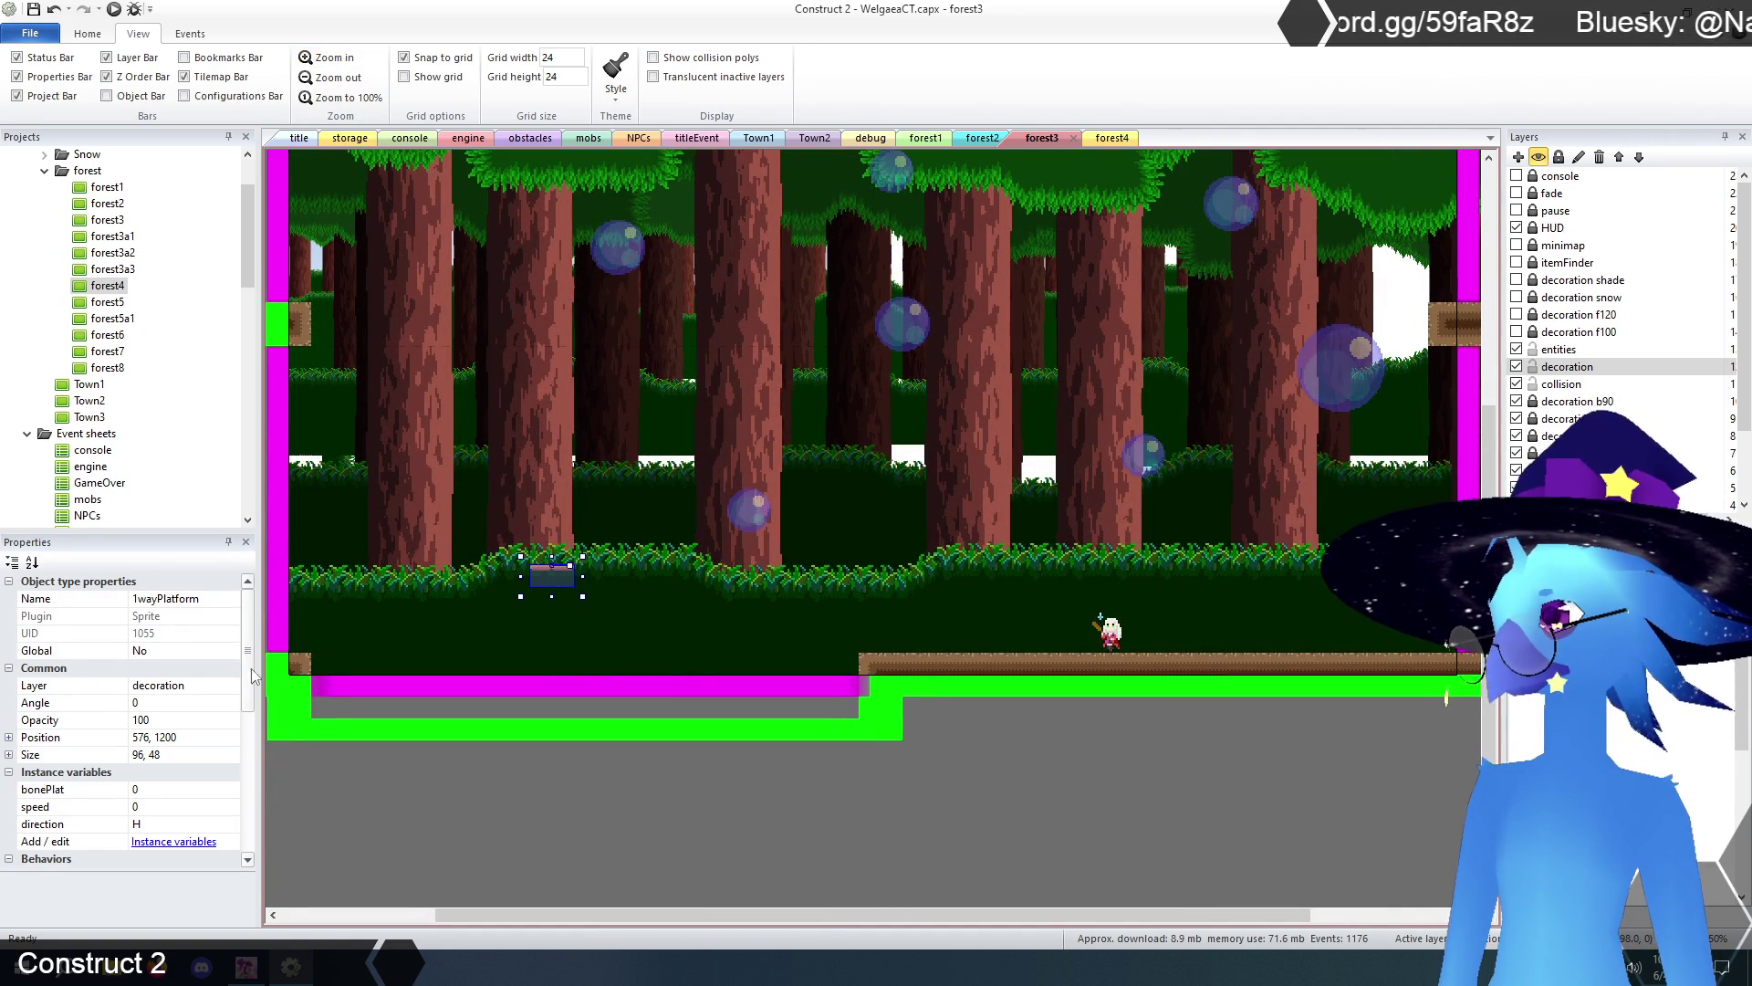
{"action": "left_click_drag", "start_coordinate": [248, 706], "coordinate": [259, 850]}
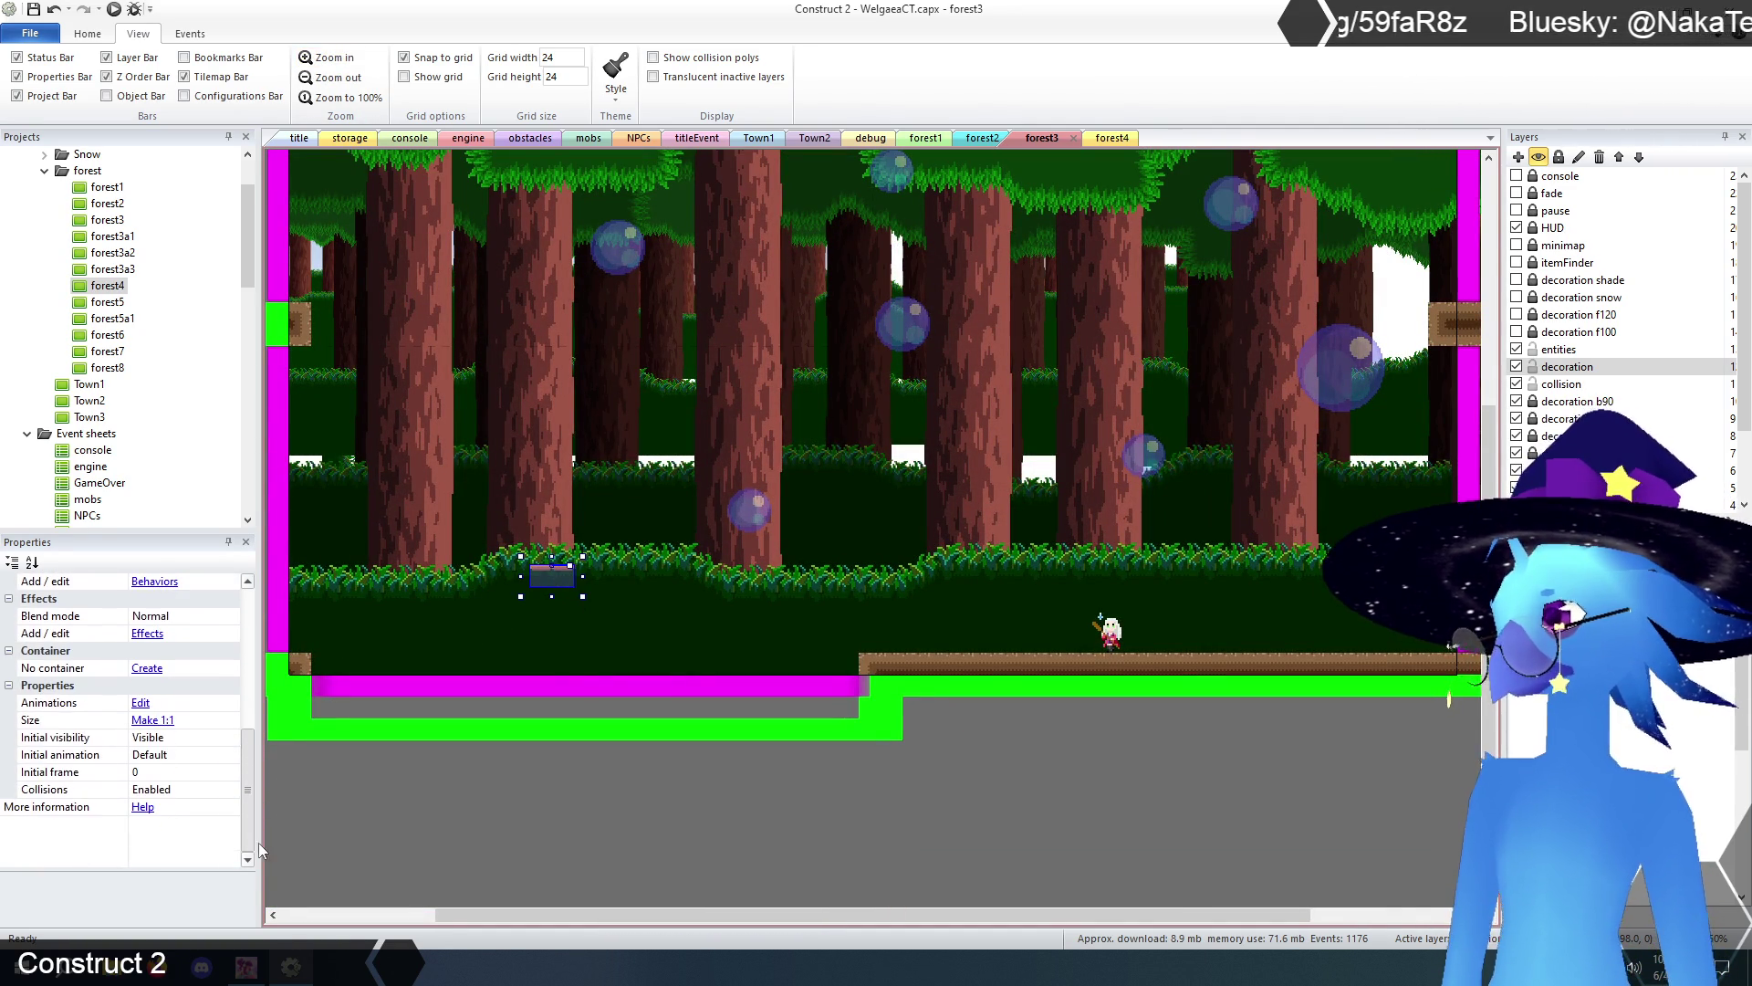
{"action": "left_click", "coordinate": [169, 773]}
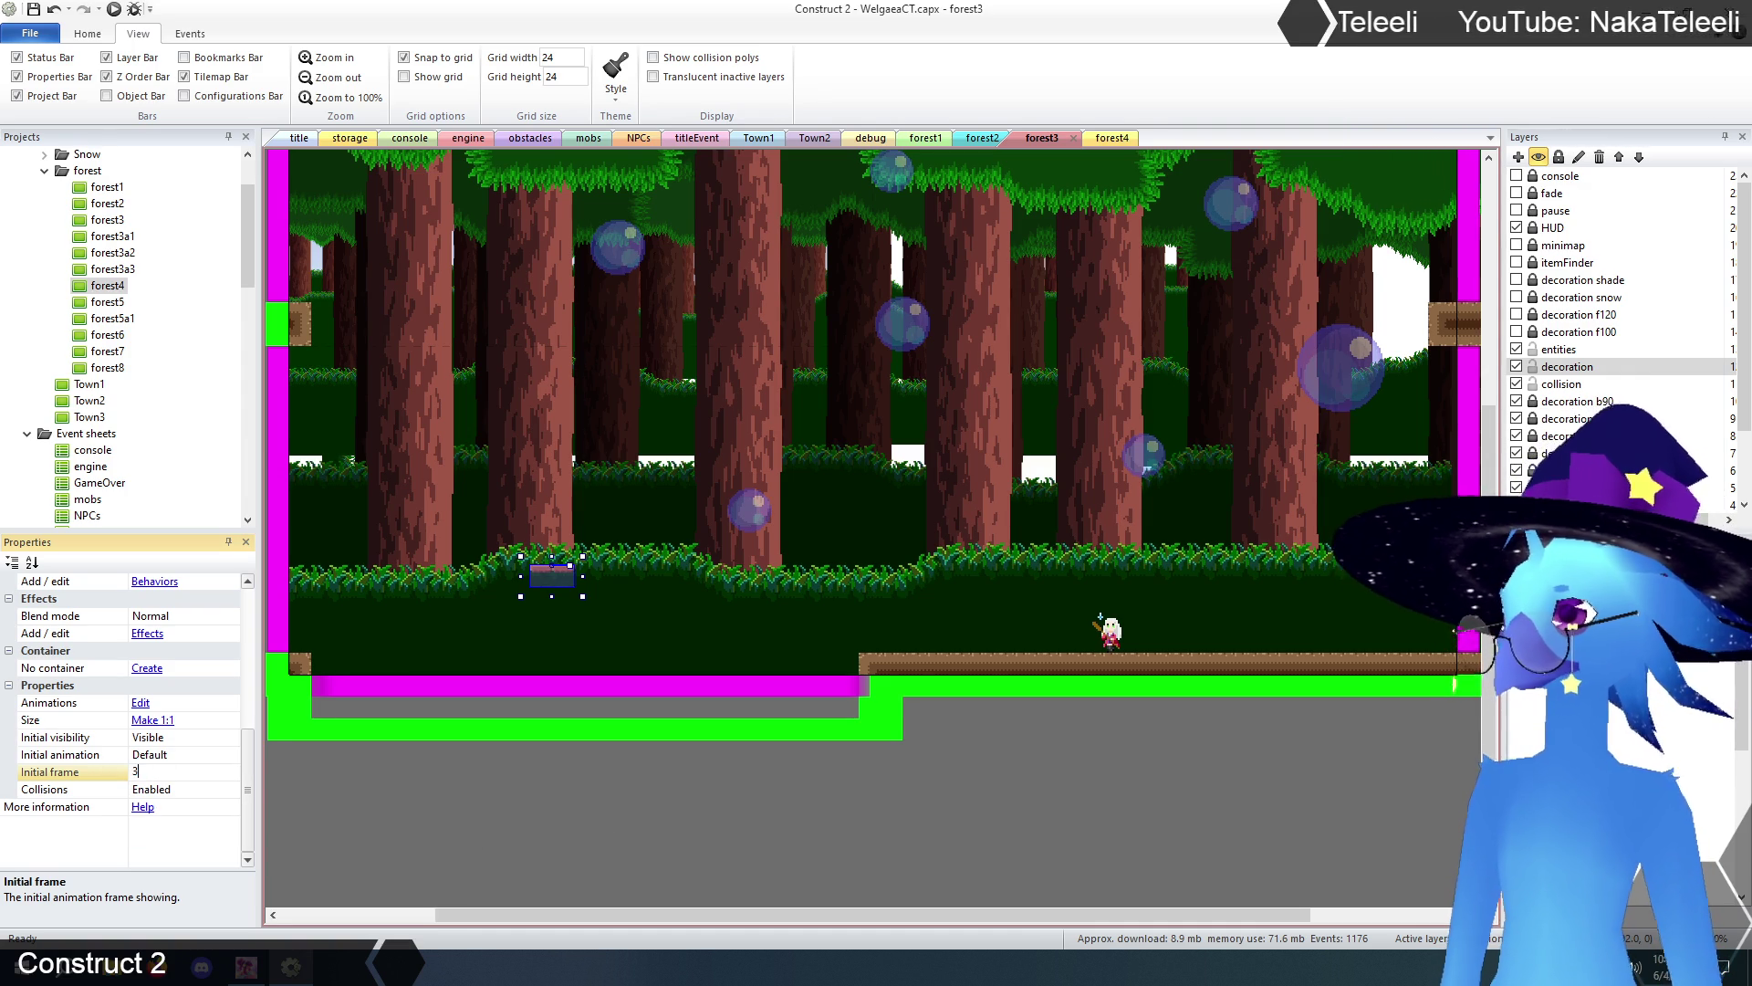
- Move the first 1wayPlatform onto forest3's ground and place copies beside it
{"action": "left_click_drag", "start_coordinate": [557, 573], "coordinate": [336, 664]}
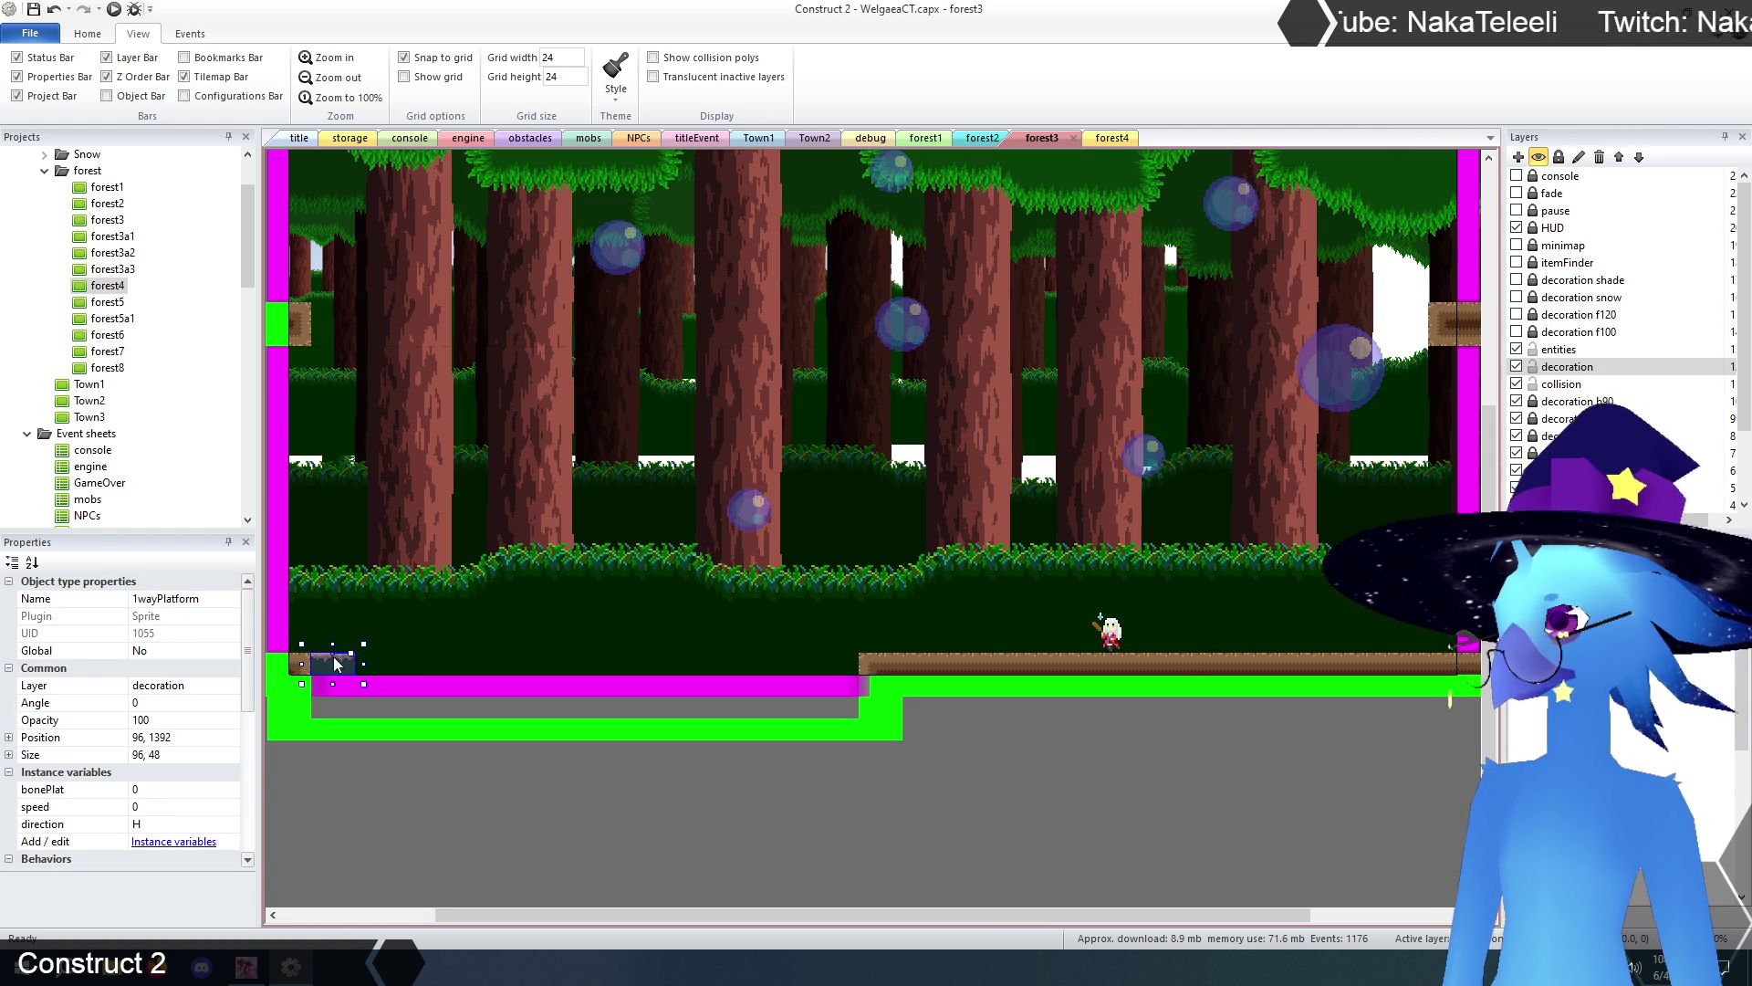
{"action": "left_click", "coordinate": [389, 664]}
{"action": "mouse_move", "coordinate": [376, 673]}
{"action": "left_mouse_down"}
{"action": "mouse_move", "coordinate": [500, 699]}
{"action": "mouse_move", "coordinate": [467, 666]}
{"action": "left_mouse_up"}
{"action": "key", "text": "ctrl+v"}
{"action": "left_click", "coordinate": [542, 641]}
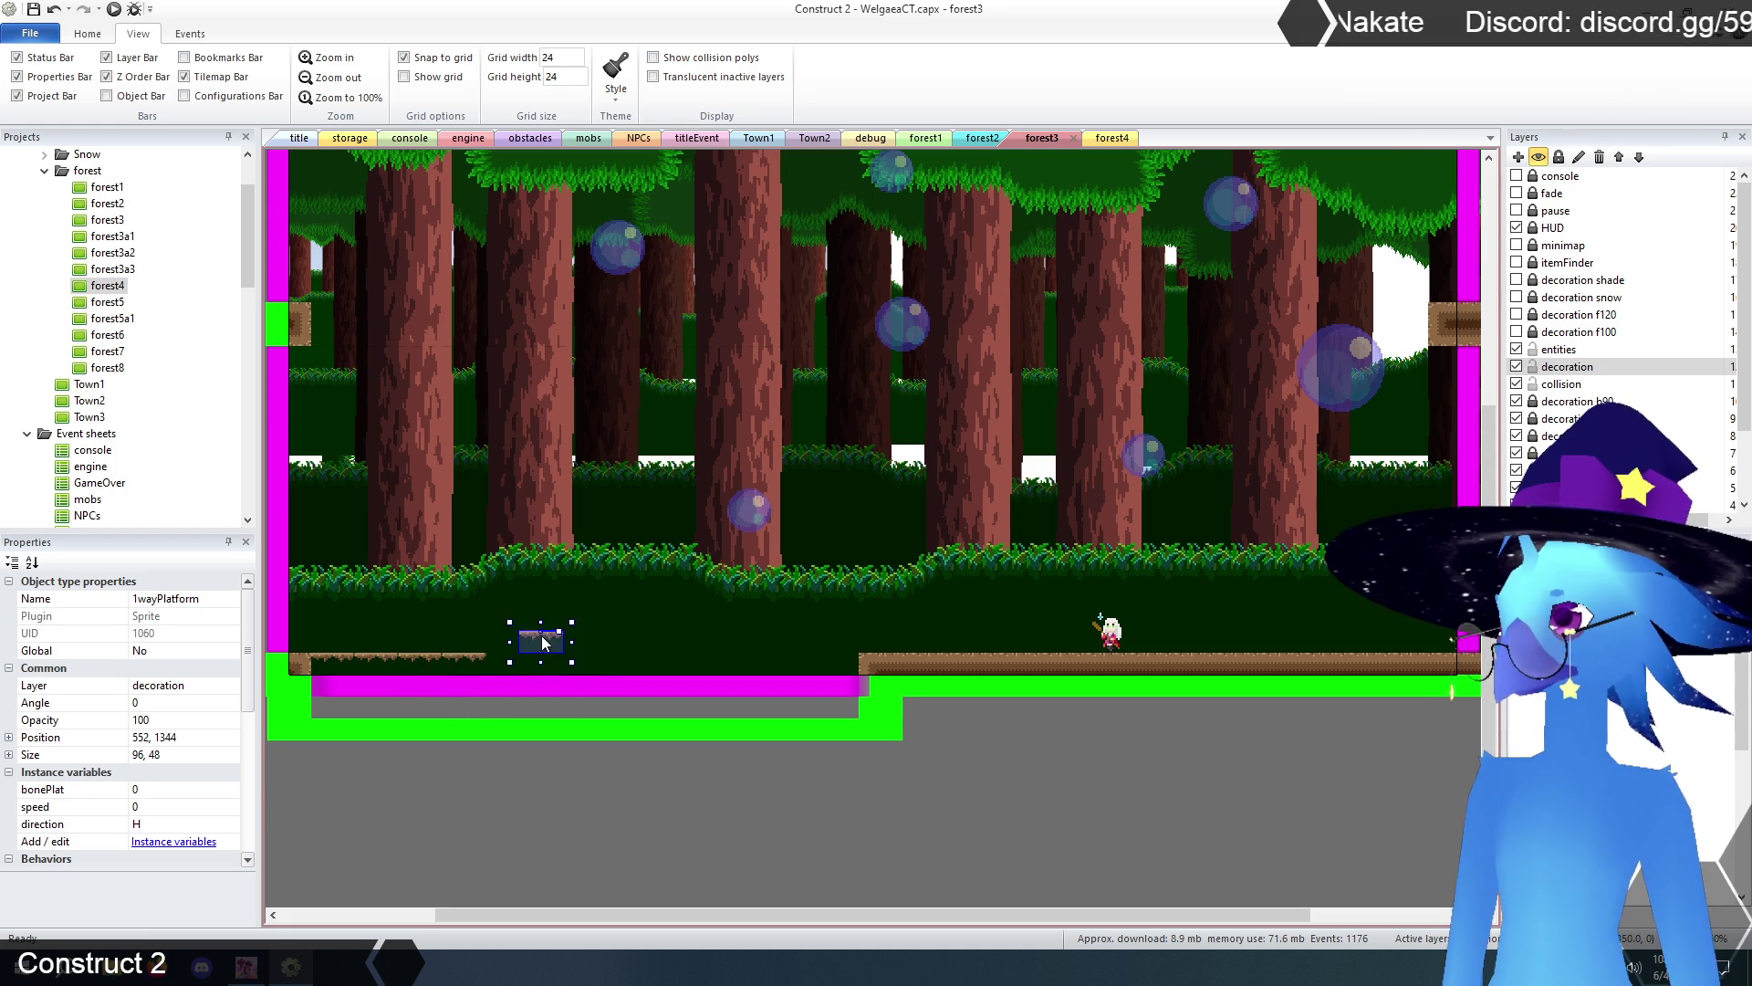
{"action": "key", "text": "ctrl+v"}
{"action": "left_click", "coordinate": [582, 652]}
{"action": "left_click_drag", "start_coordinate": [583, 651], "coordinate": [567, 668]}
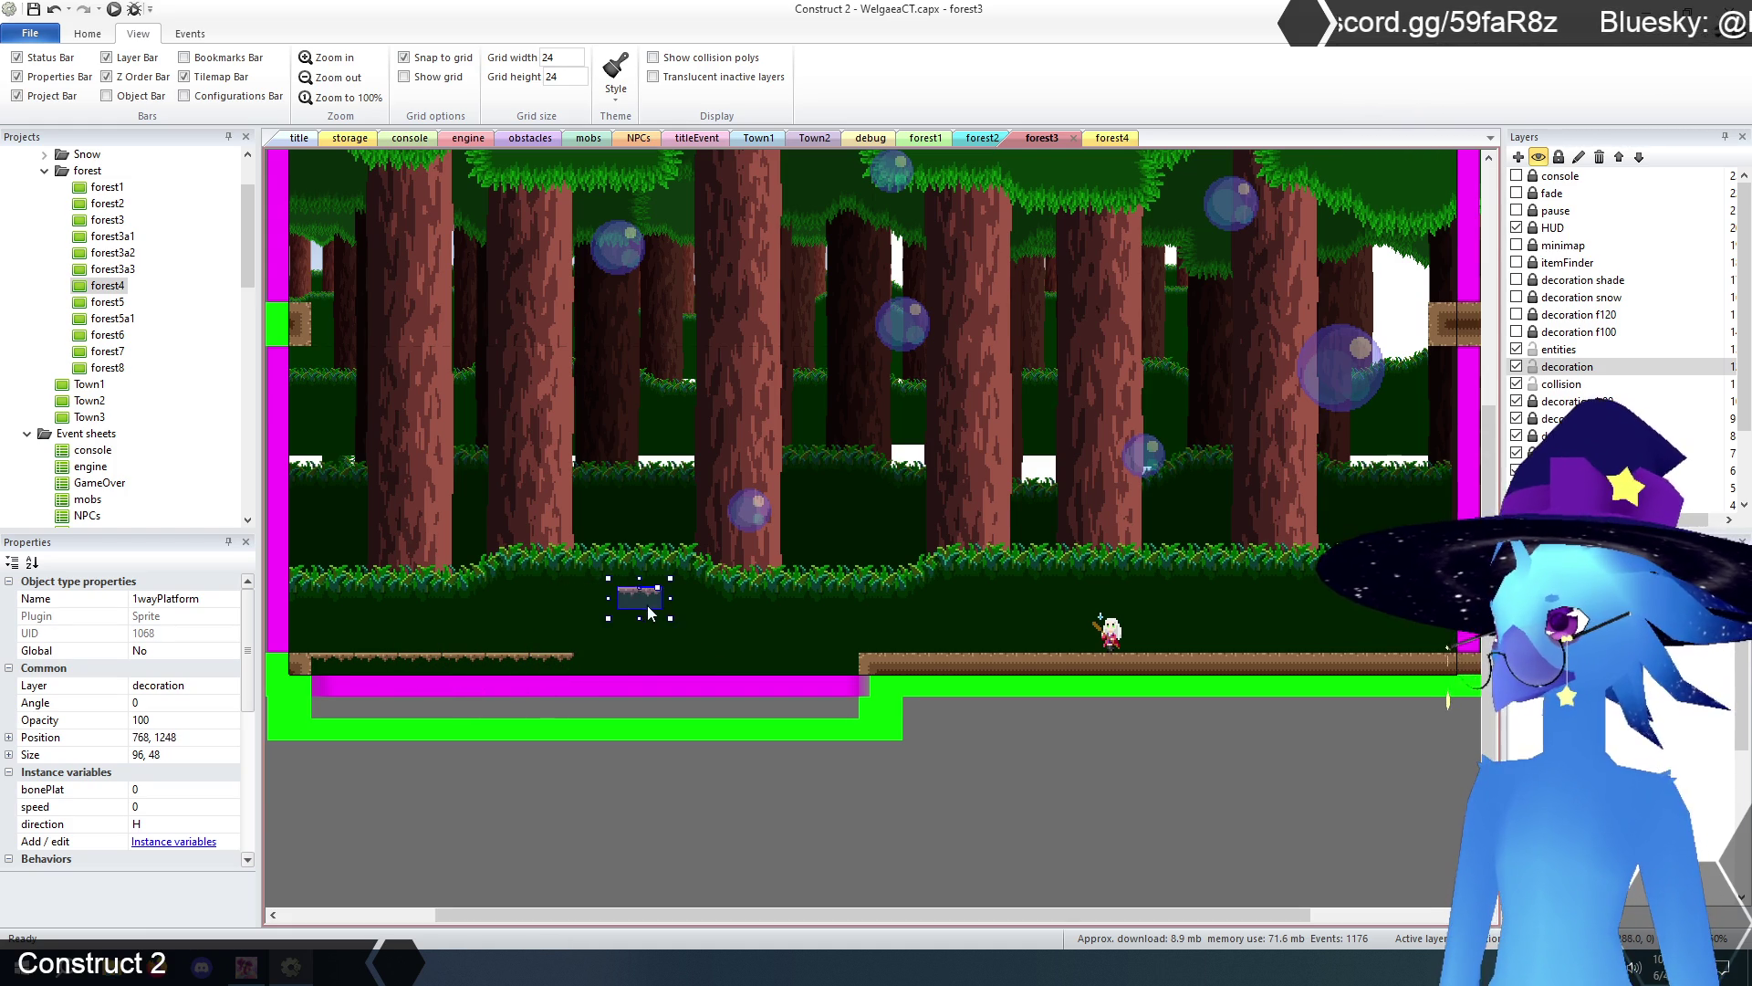
- Paste and place more platform copies further right along the ground row
{"action": "left_click", "coordinate": [682, 598]}
{"action": "key", "text": "ctrl+v"}
{"action": "left_click", "coordinate": [716, 570]}
{"action": "left_click", "coordinate": [780, 558]}
{"action": "key", "text": "ctrl+v"}
{"action": "left_click", "coordinate": [741, 656]}
{"action": "key", "text": "ctrl+v"}
{"action": "left_click", "coordinate": [780, 663]}
{"action": "key", "text": "ctrl+v"}
- Drop one more platform onto the ground strip and delete the stray platform
{"action": "left_click", "coordinate": [859, 584]}
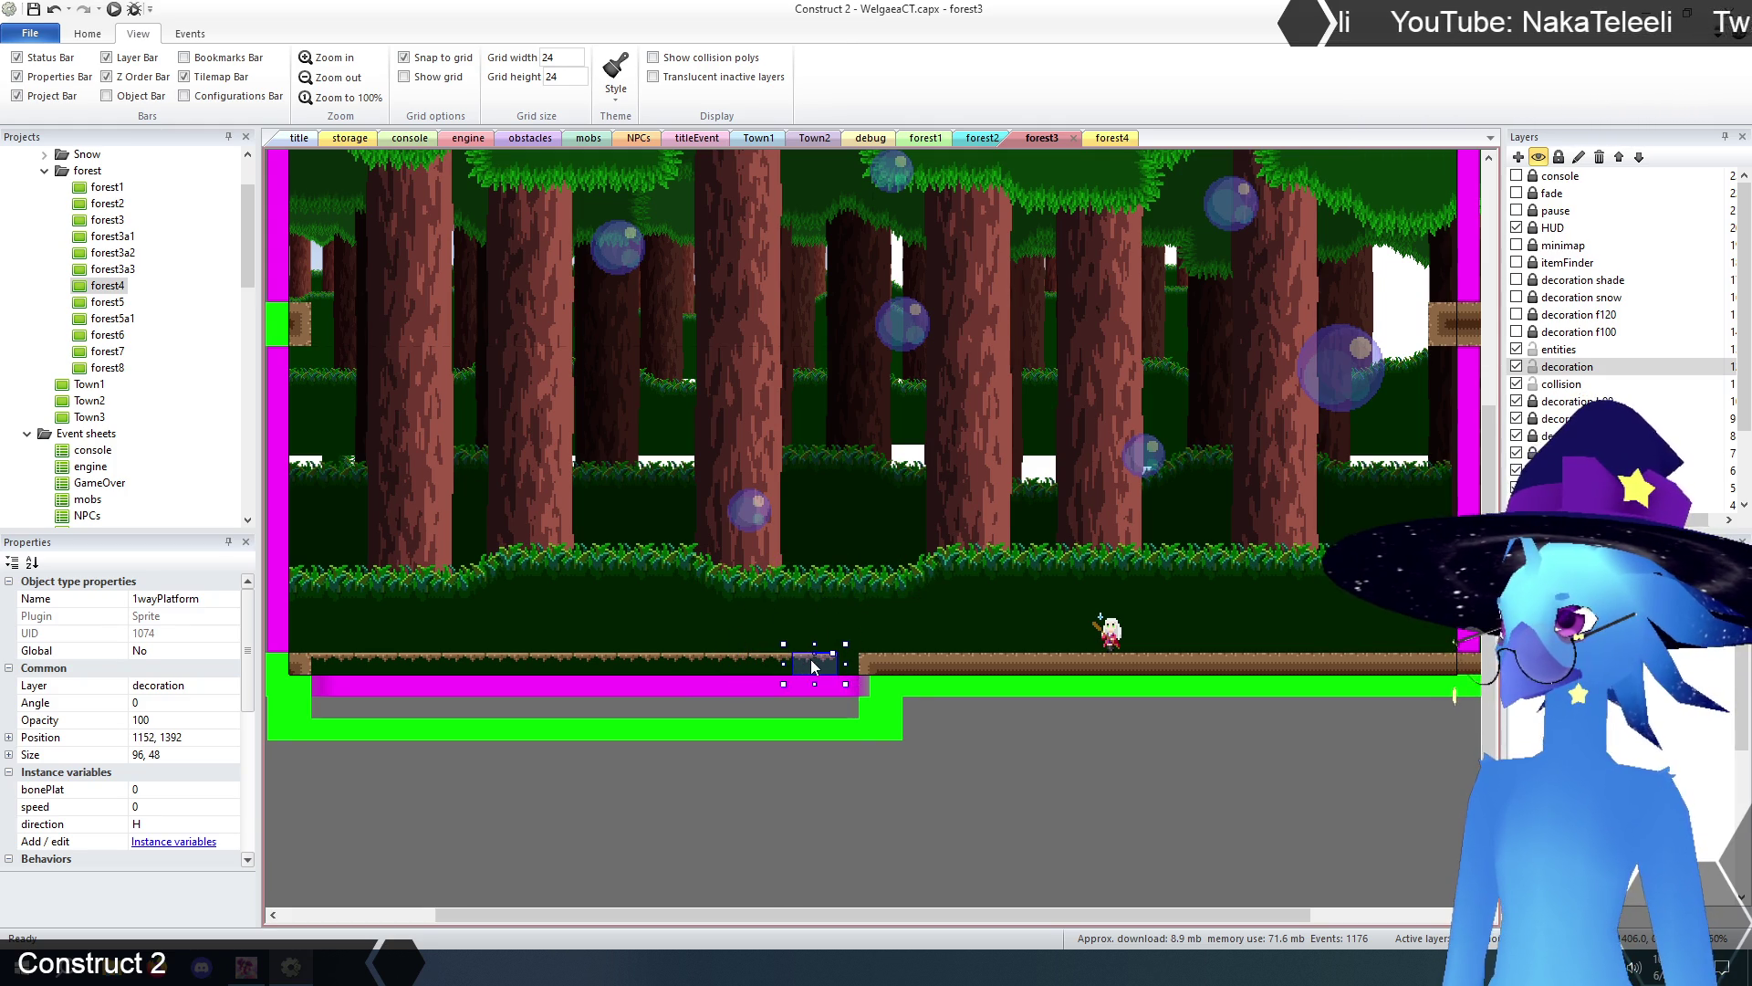
{"action": "key", "text": "ctrl+v"}
{"action": "left_click", "coordinate": [865, 595]}
{"action": "left_click_drag", "start_coordinate": [861, 601], "coordinate": [860, 665]}
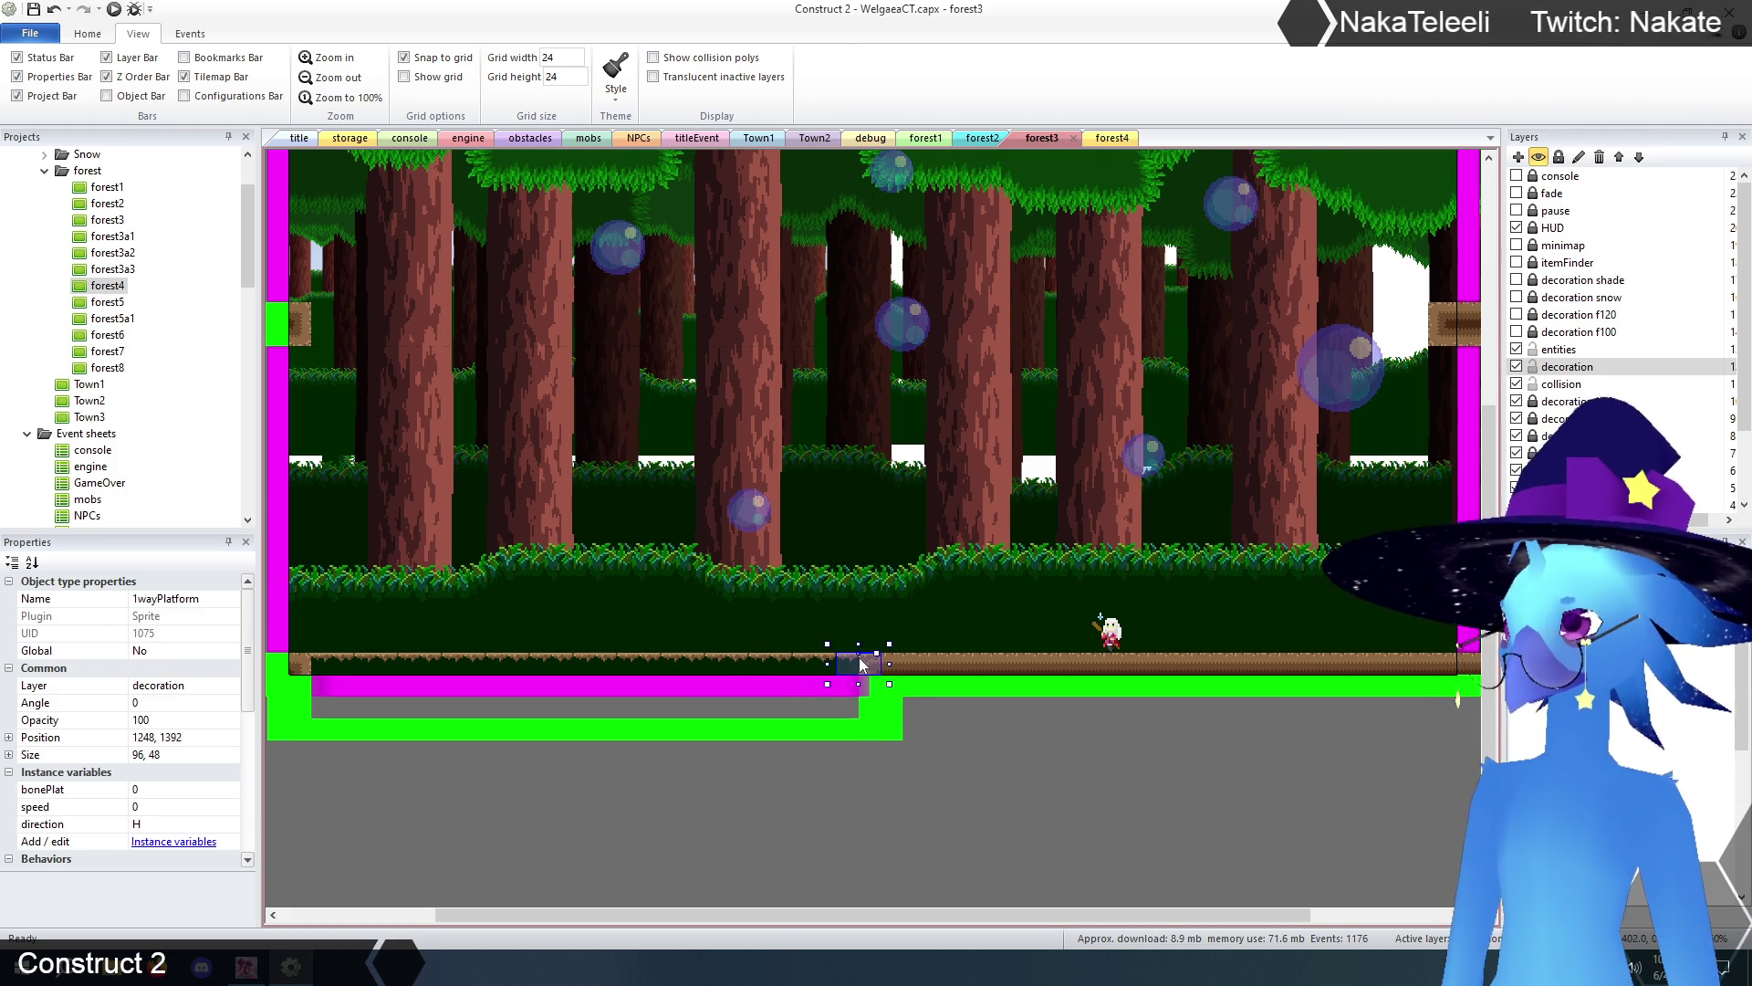
{"action": "left_click", "coordinate": [973, 823]}
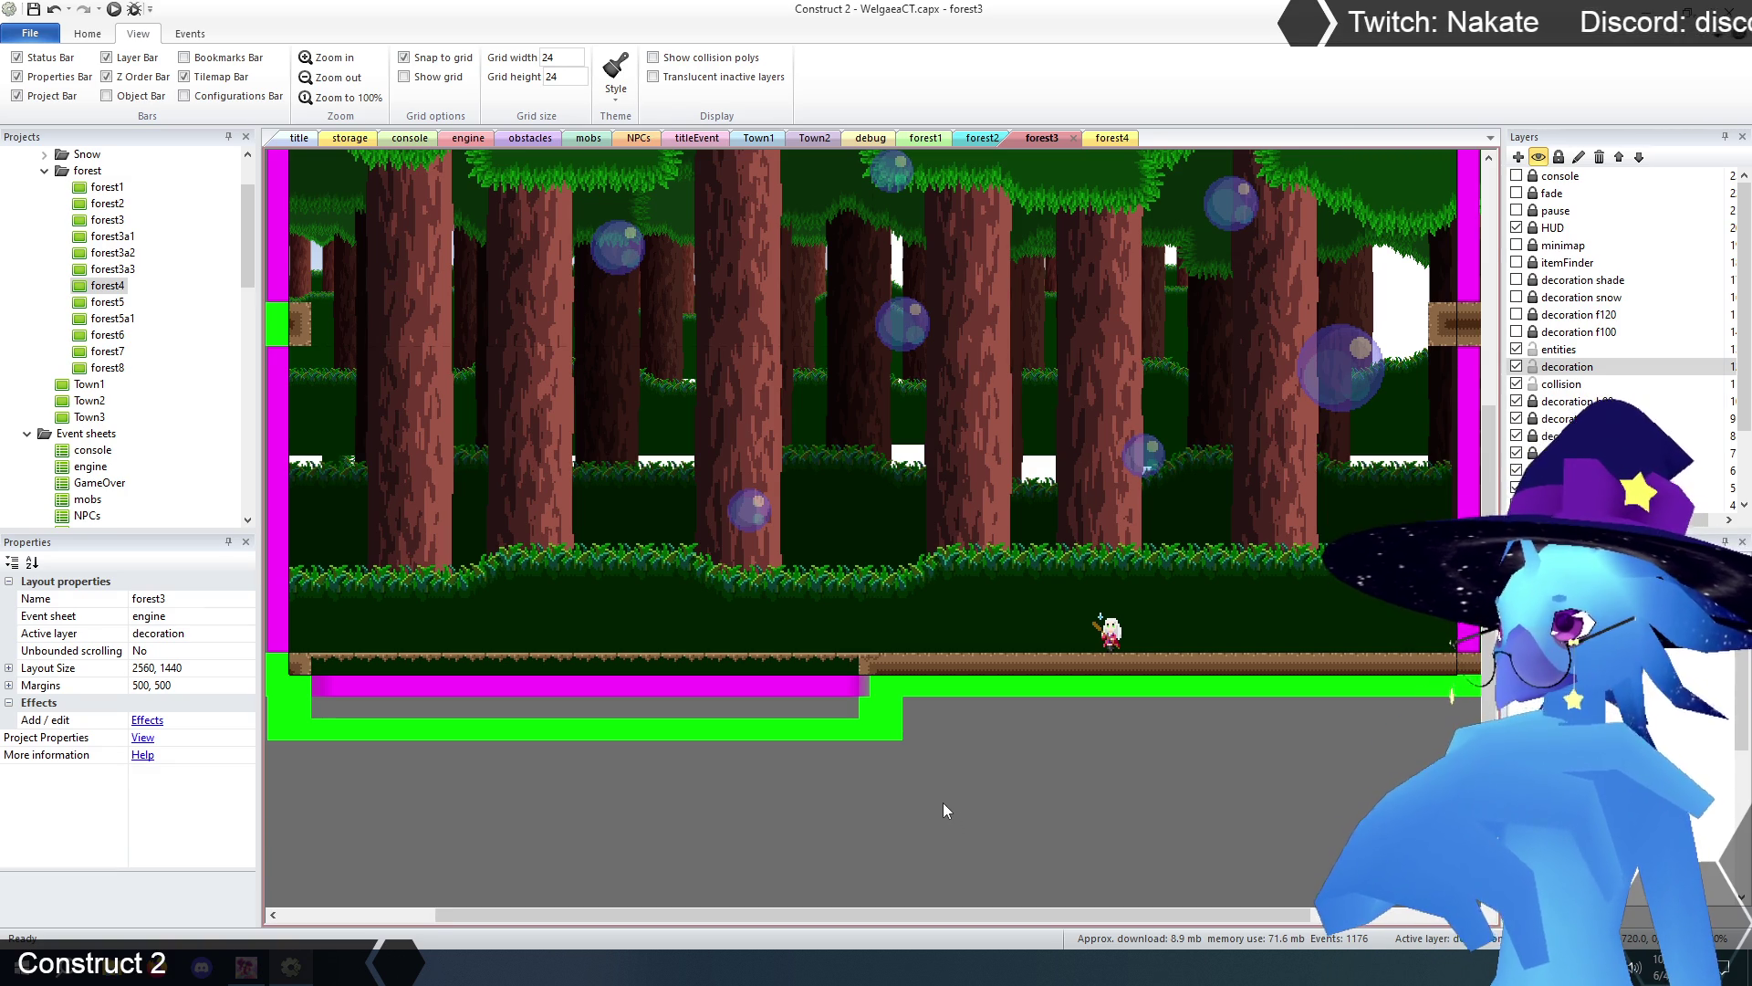
{"action": "left_click", "coordinate": [847, 654]}
{"action": "key", "text": "Delete"}
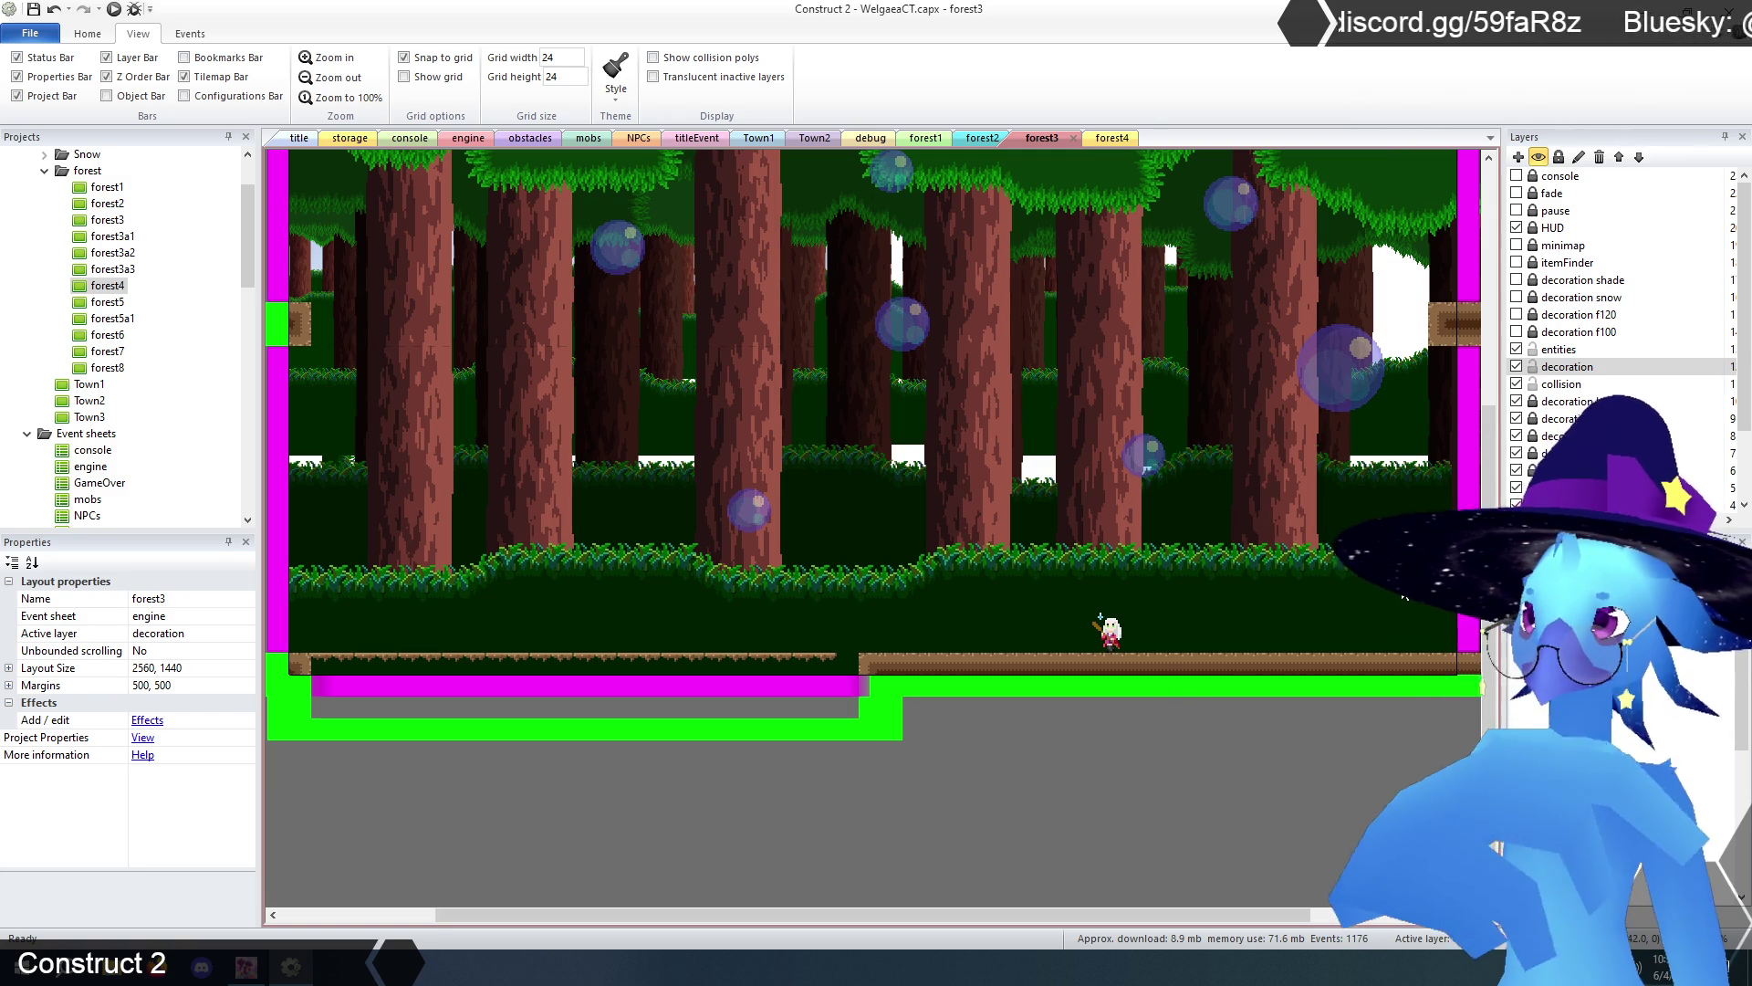
- Extend forest3's green collision floor further left, then lock the collision layer
{"action": "left_click", "coordinate": [1542, 386]}
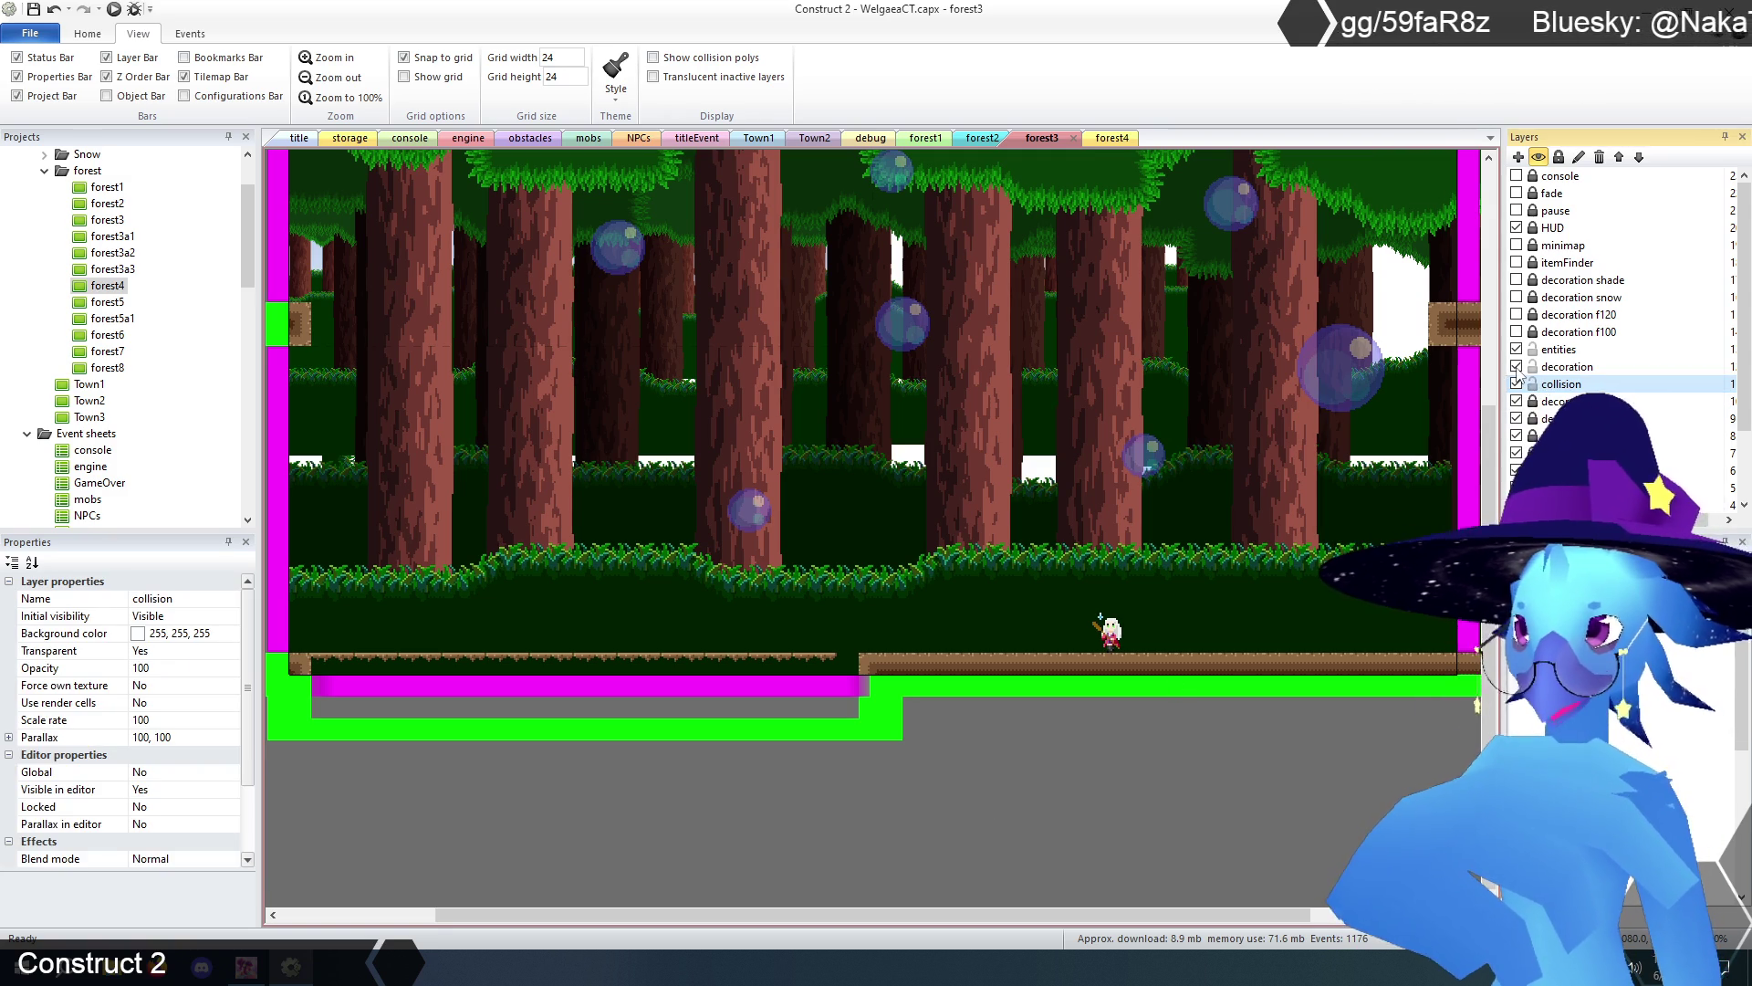
{"action": "left_click", "coordinate": [1517, 366]}
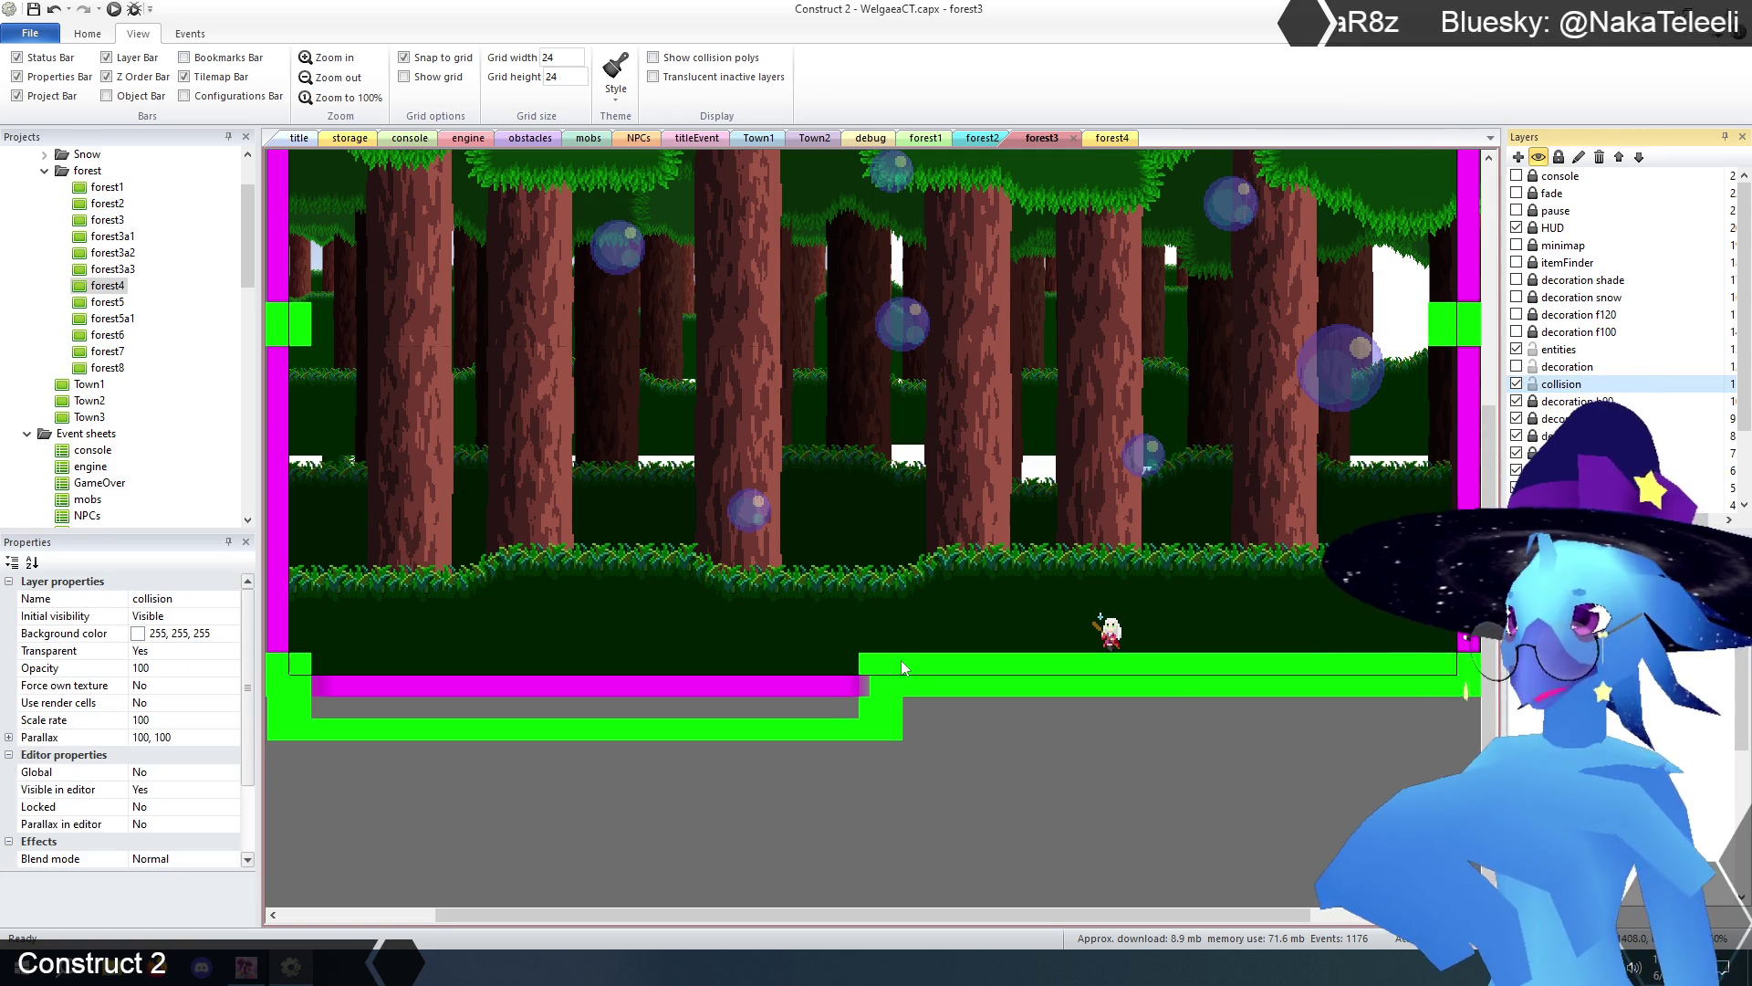
{"action": "left_click", "coordinate": [1134, 667]}
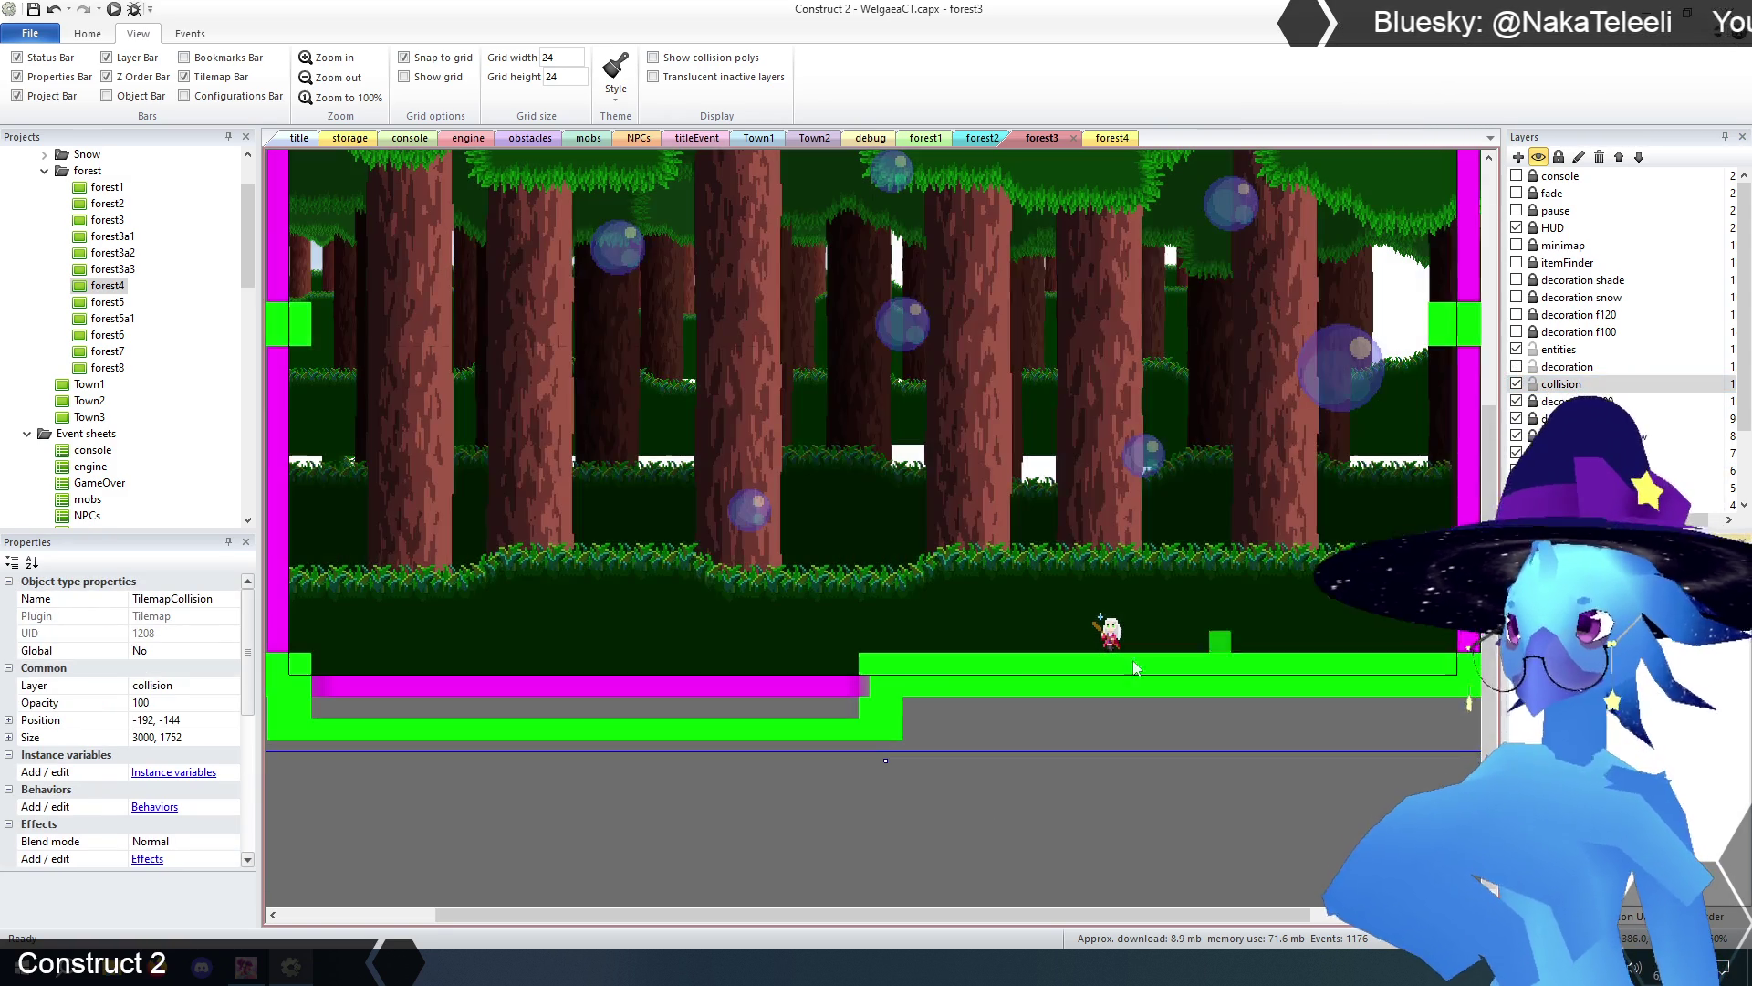
{"action": "key", "text": "ctrl+z"}
{"action": "left_click_drag", "start_coordinate": [840, 659], "coordinate": [851, 721]}
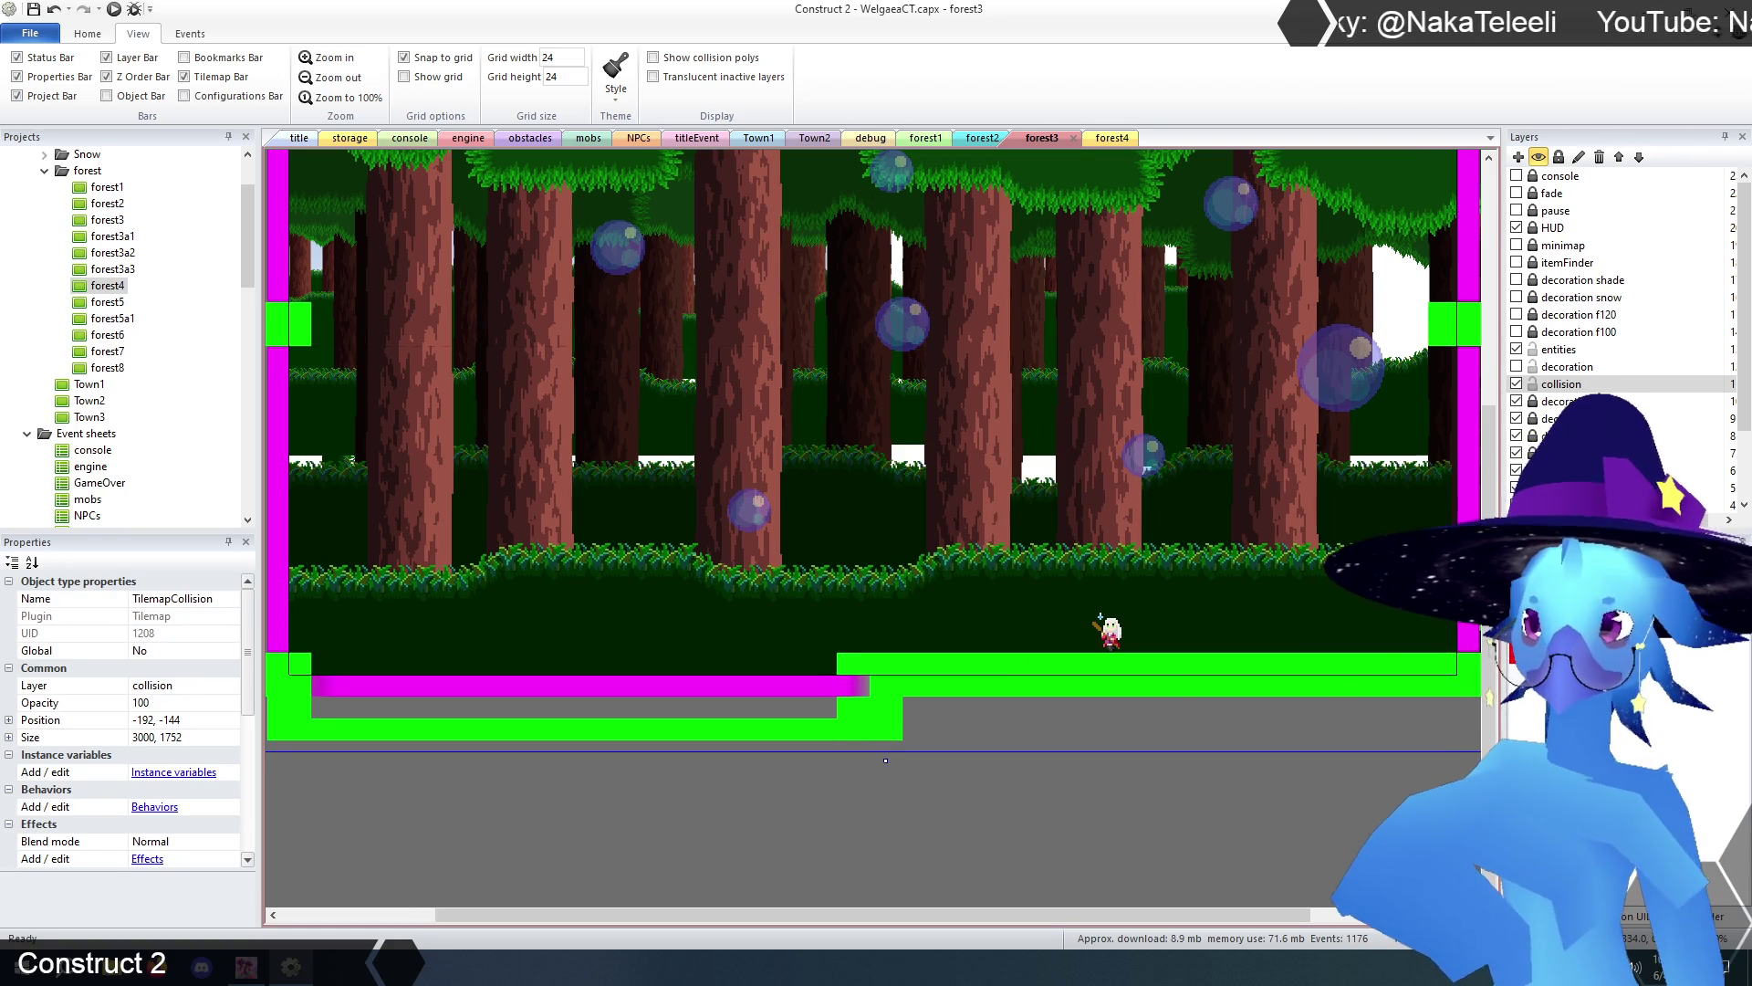
{"action": "left_click", "coordinate": [1533, 384]}
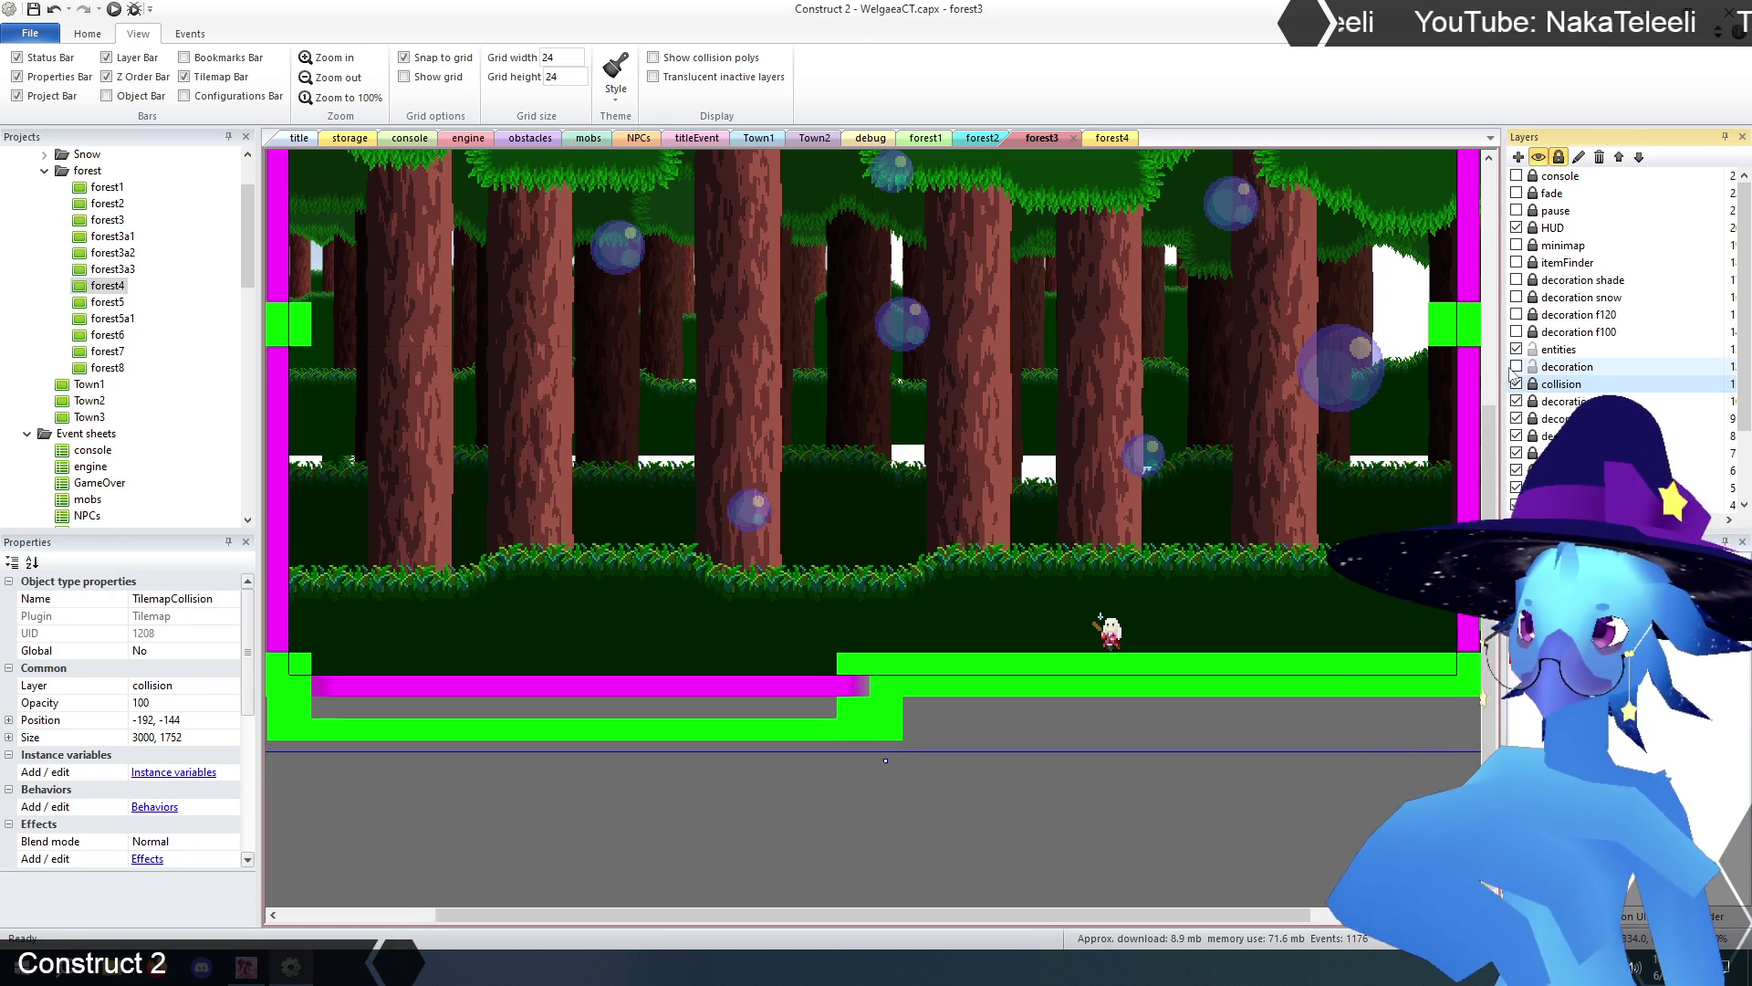
- Show the decoration layer again, make it active and select the TilemapCave tilemap
{"action": "left_click", "coordinate": [1517, 367]}
{"action": "left_click", "coordinate": [1562, 367]}
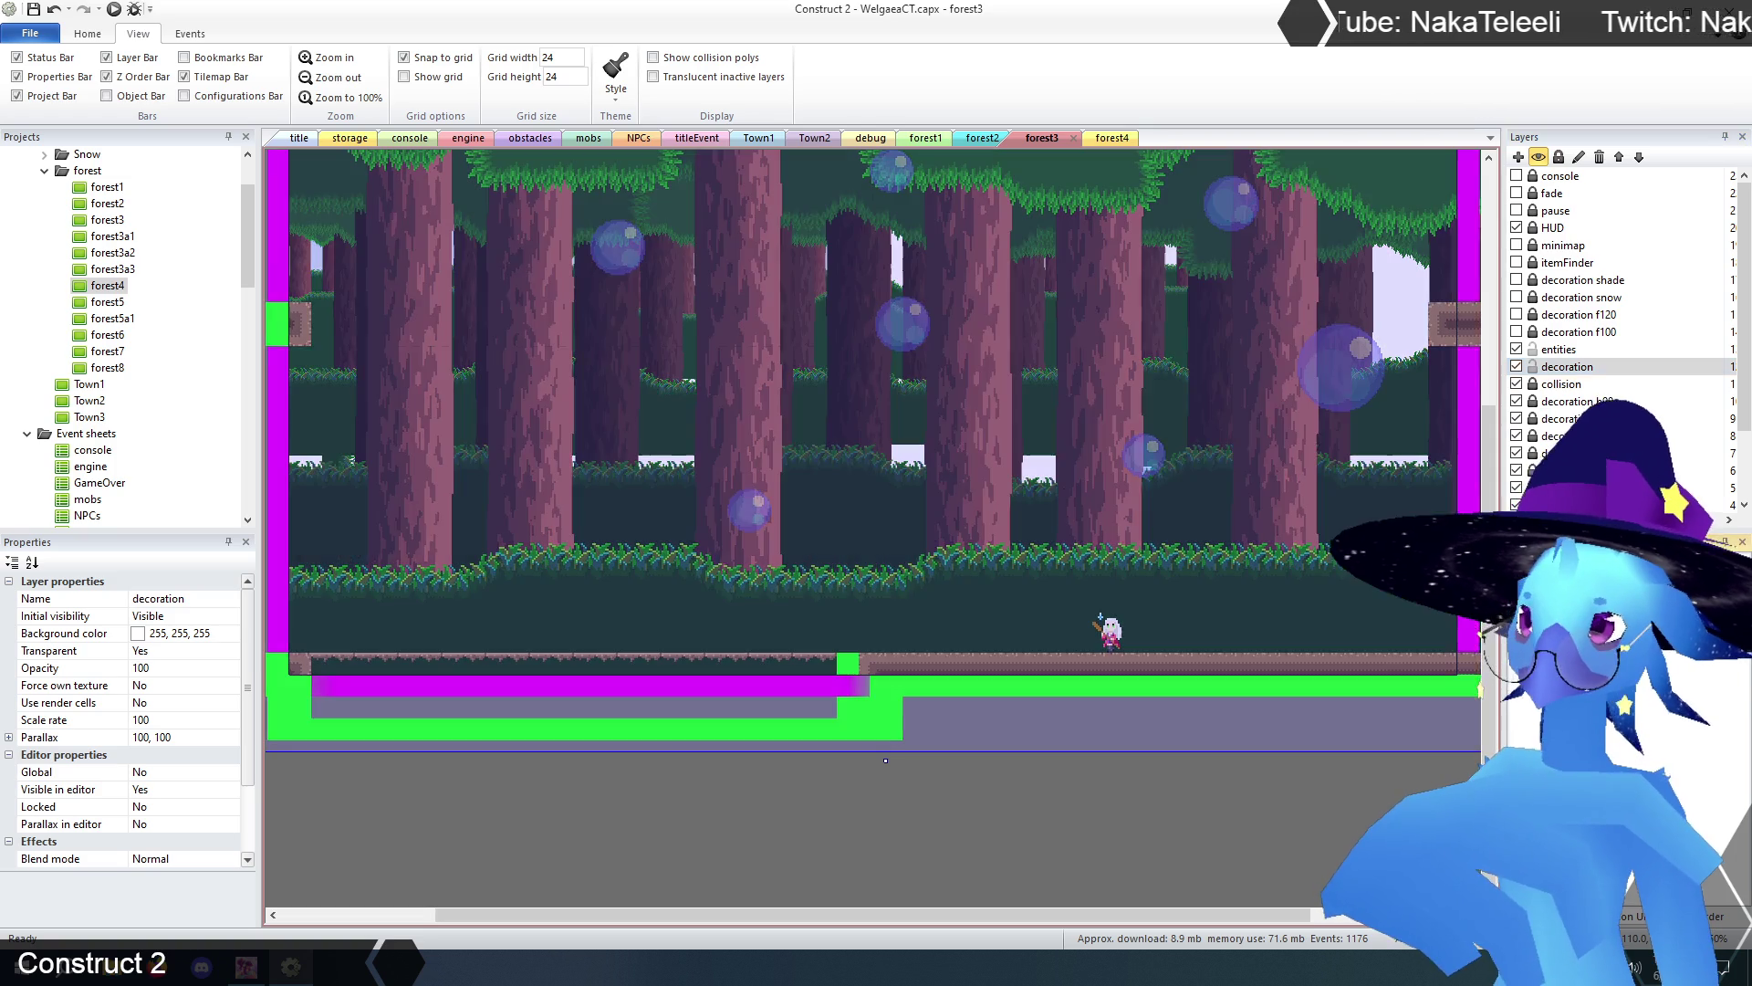
{"action": "left_click", "coordinate": [993, 847]}
{"action": "left_click", "coordinate": [879, 529]}
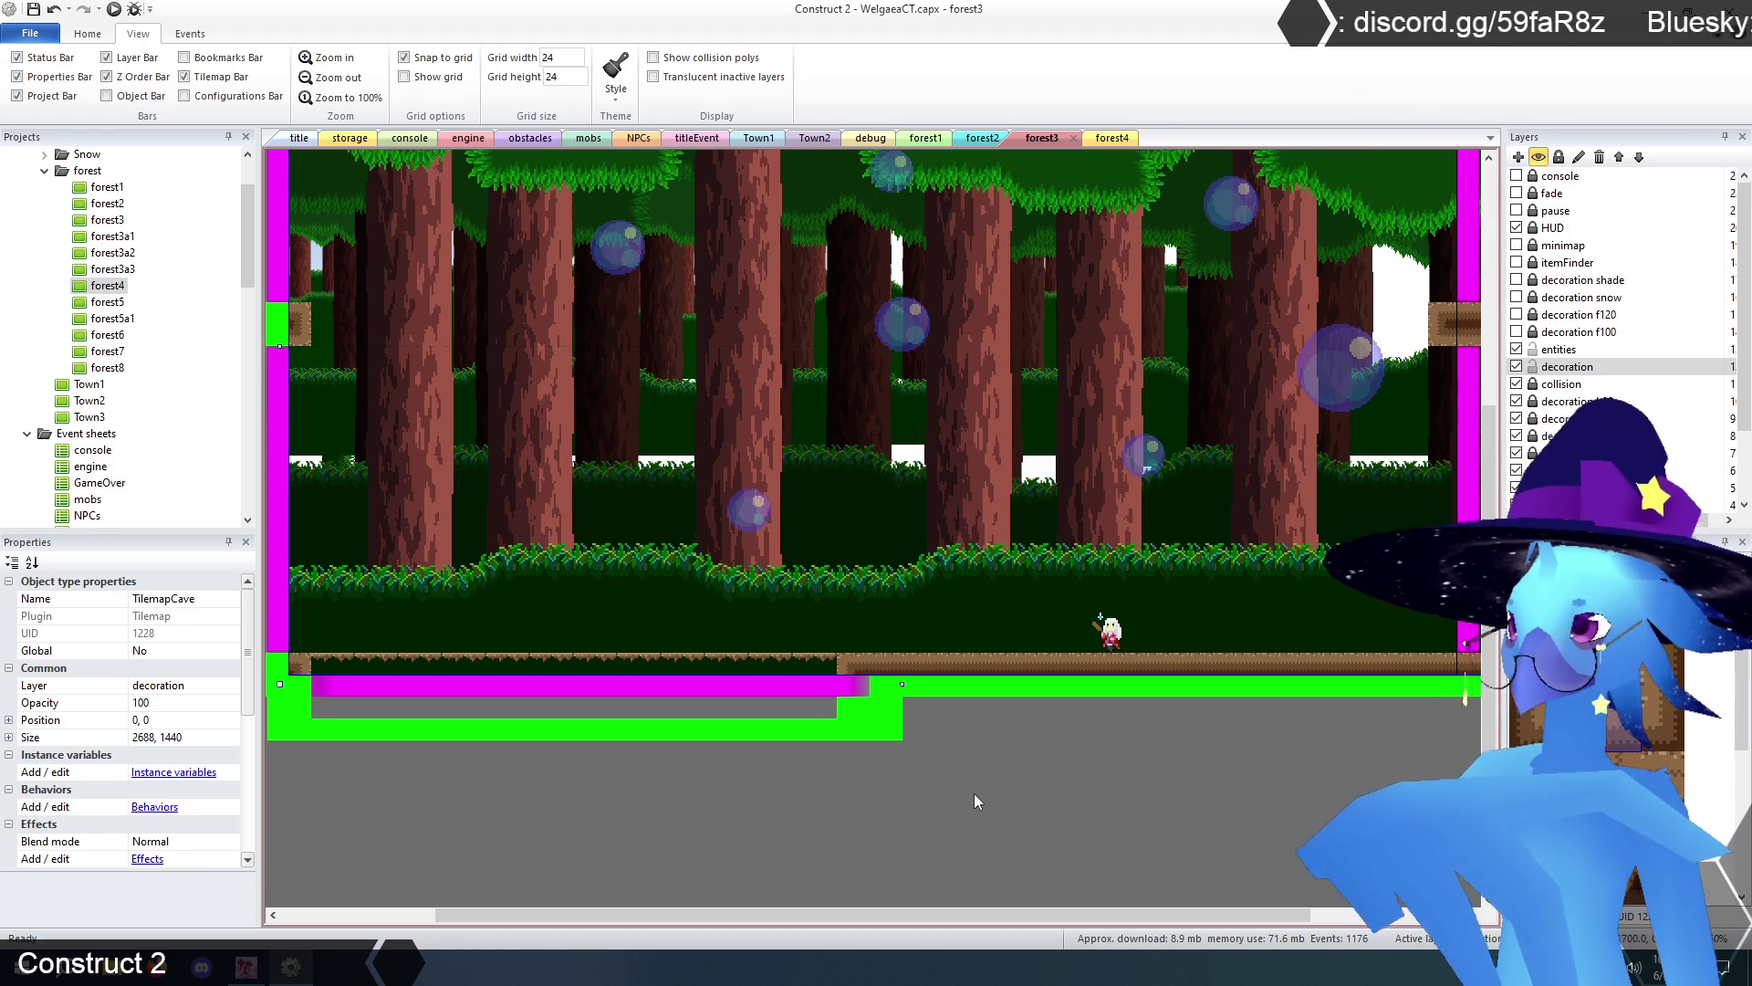
{"action": "left_click", "coordinate": [329, 60]}
{"action": "left_click", "coordinate": [329, 60]}
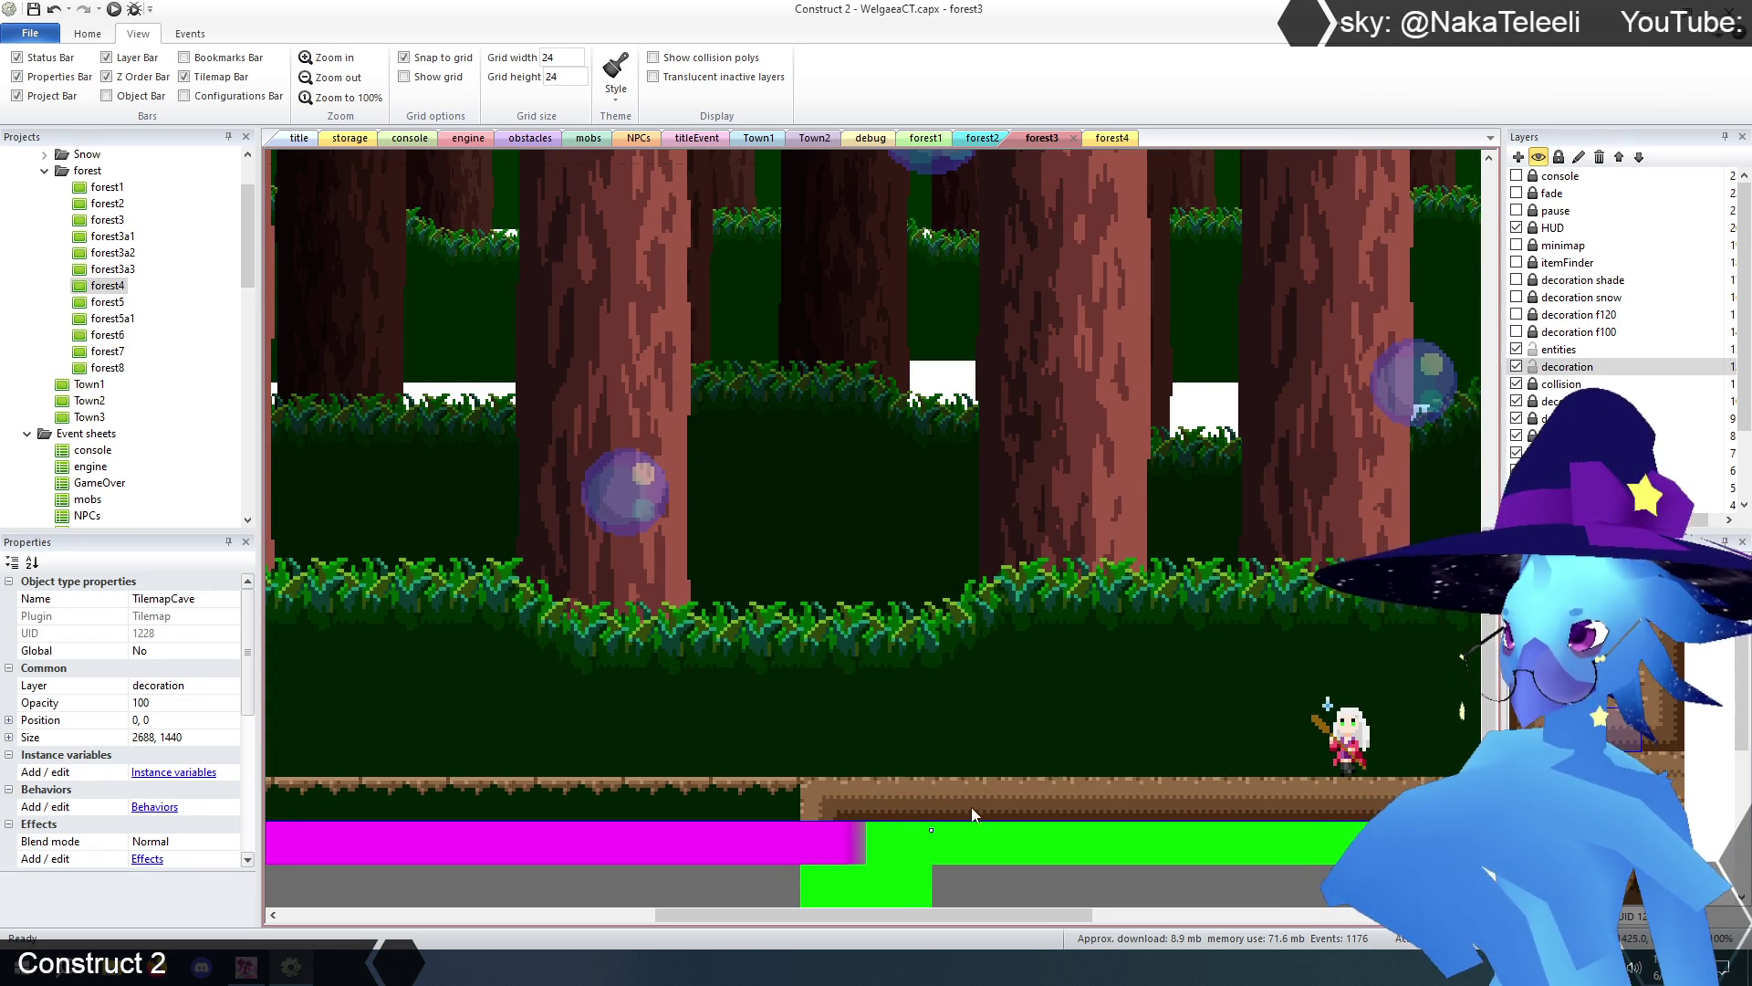
{"action": "left_click", "coordinate": [330, 78]}
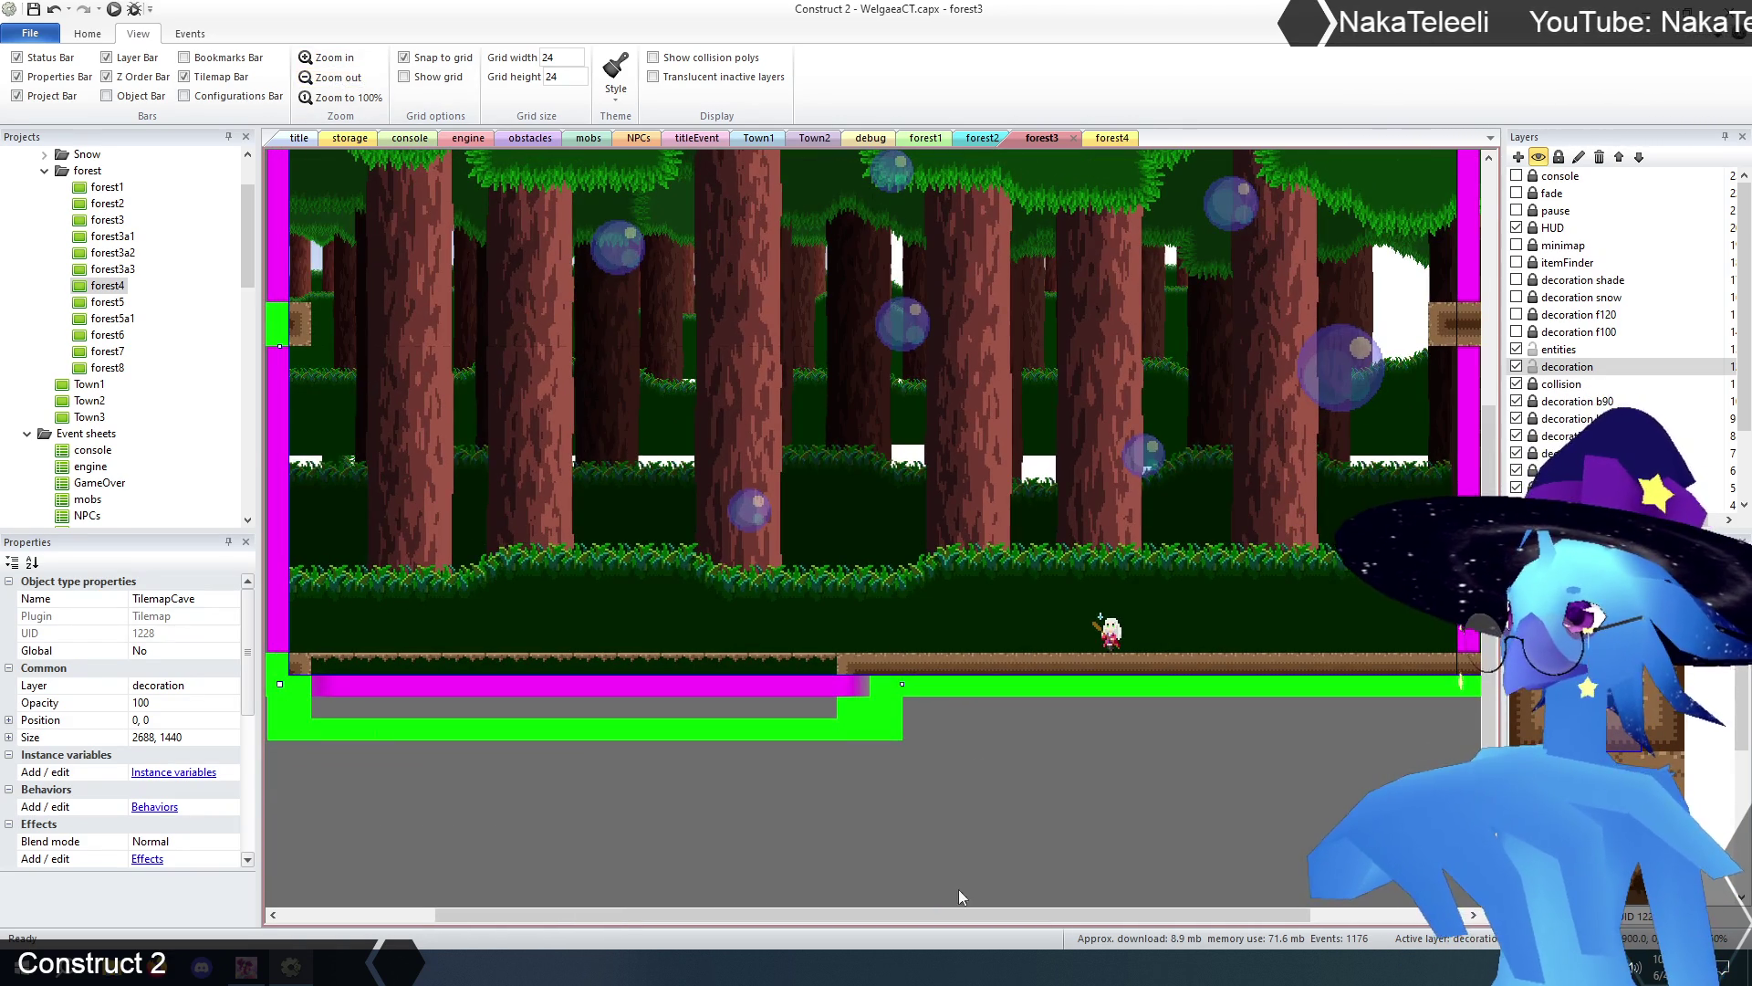
{"action": "left_click_drag", "start_coordinate": [955, 912], "coordinate": [889, 912]}
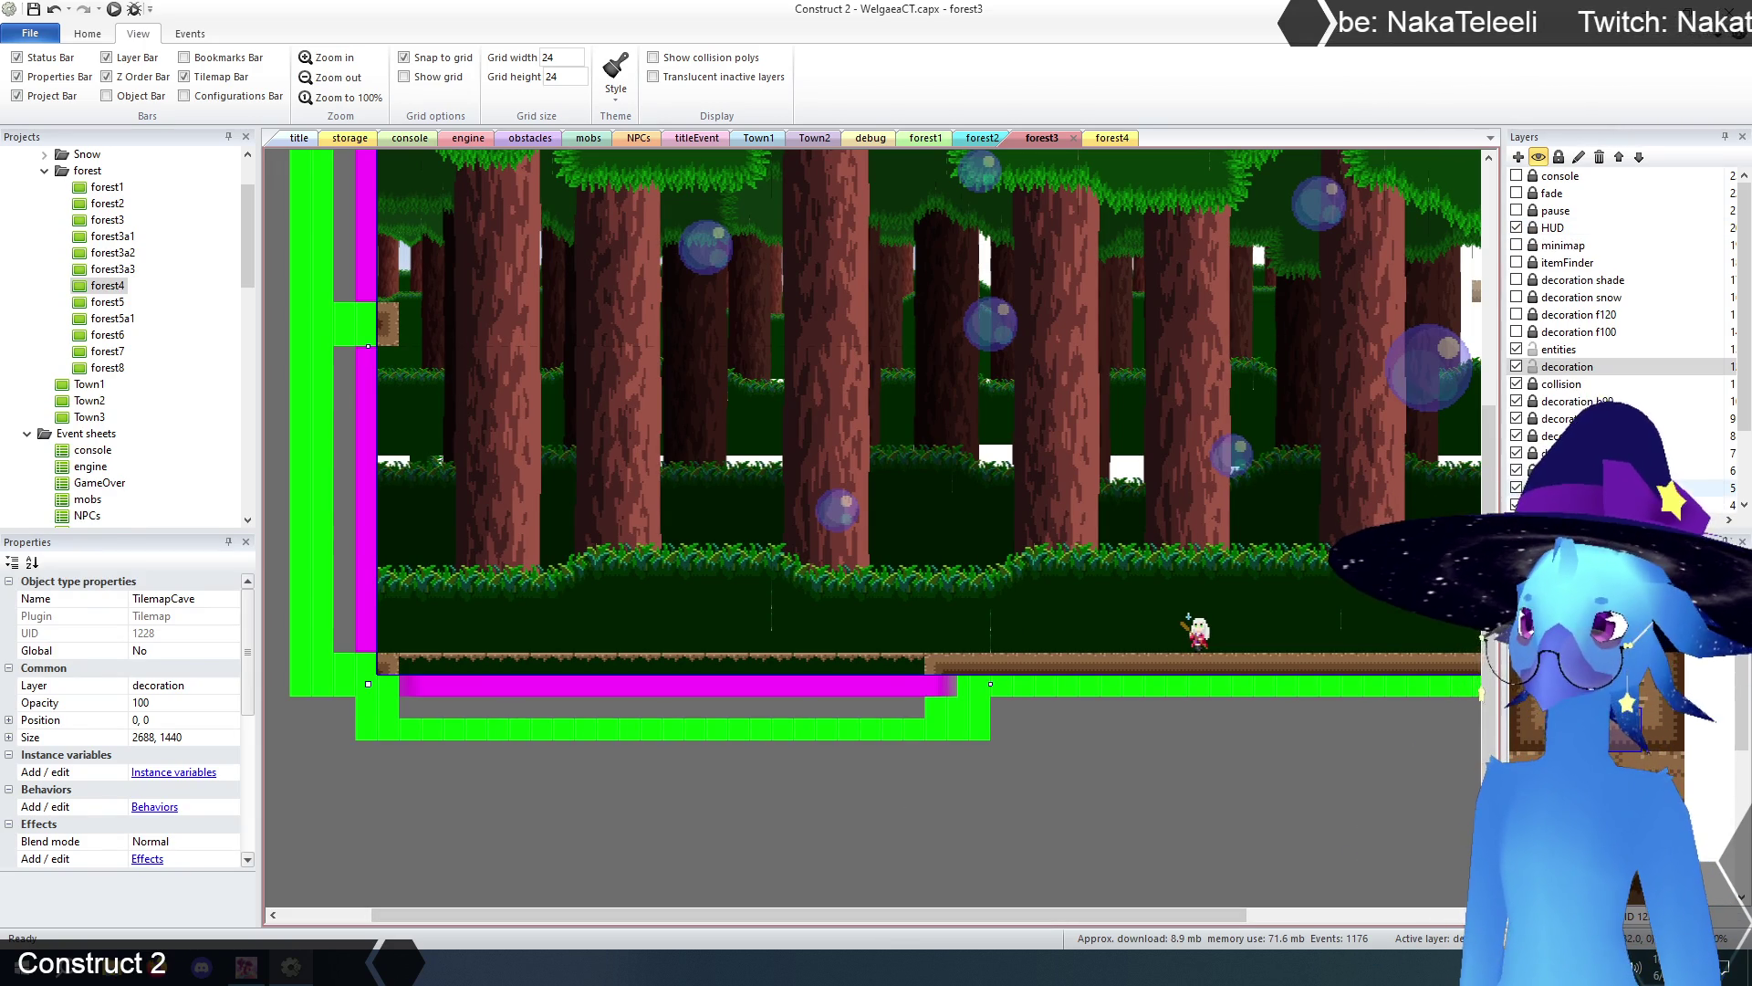
- Lock the decoration layer, check the NPC's position, and move to forest4
{"action": "left_click", "coordinate": [1534, 366]}
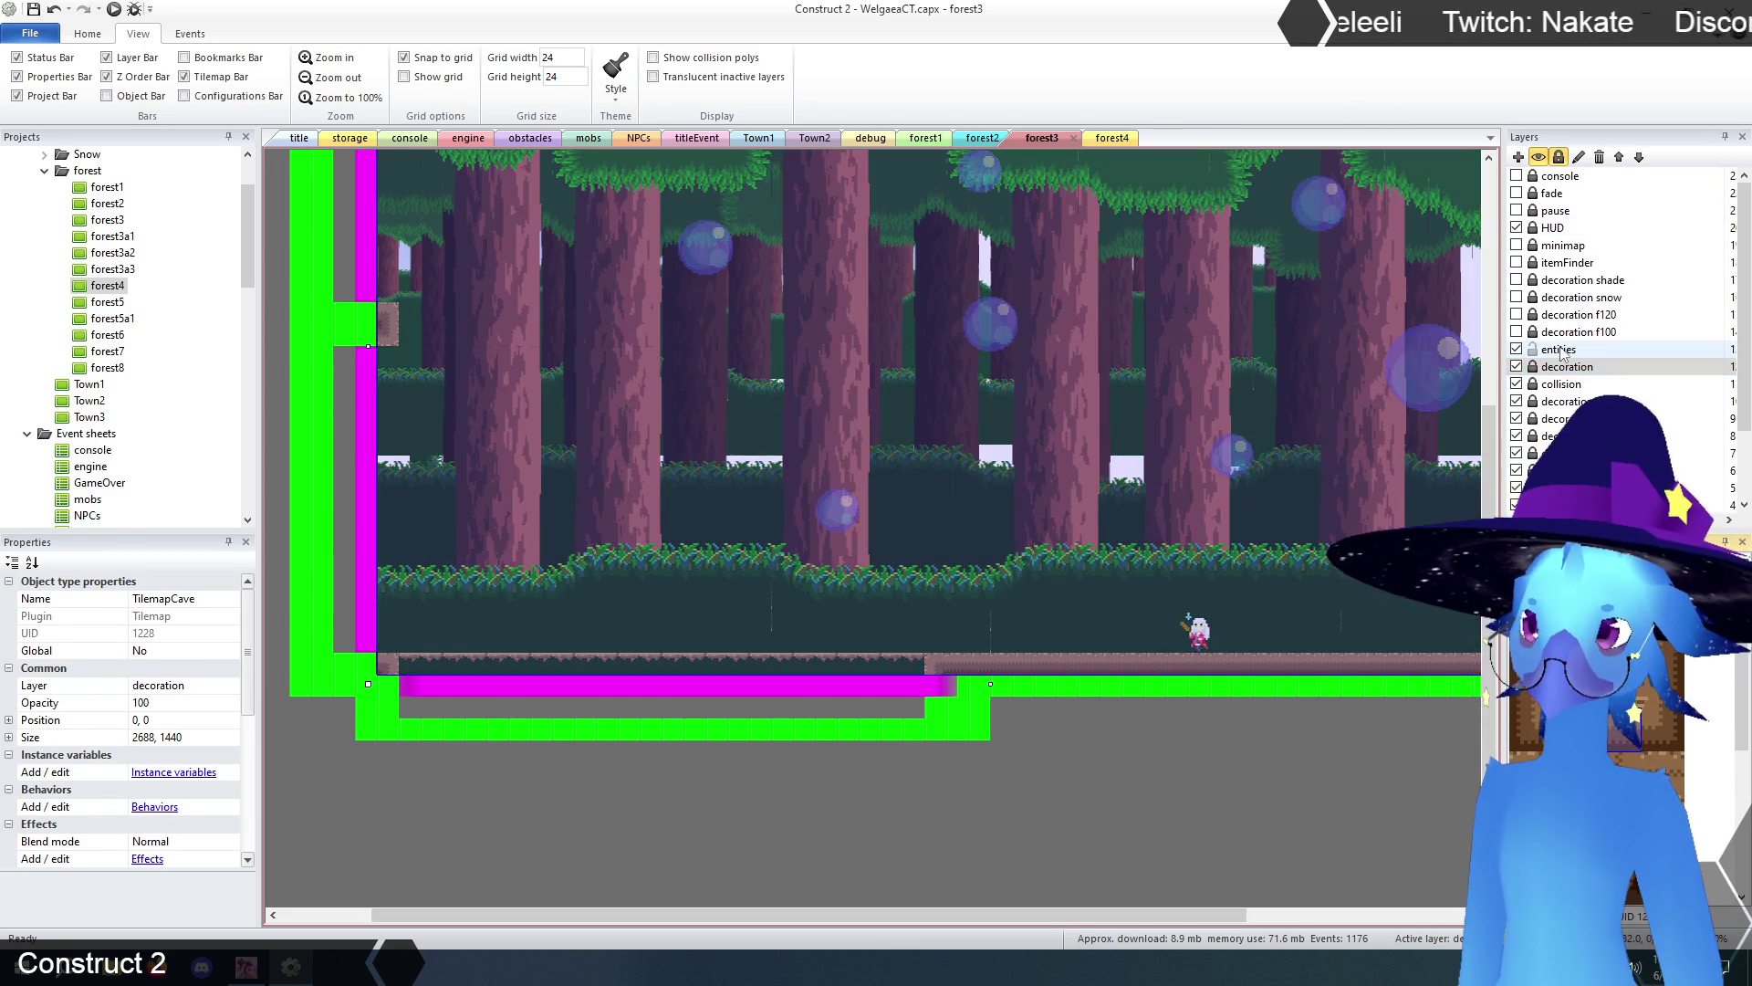
{"action": "left_click", "coordinate": [1179, 785]}
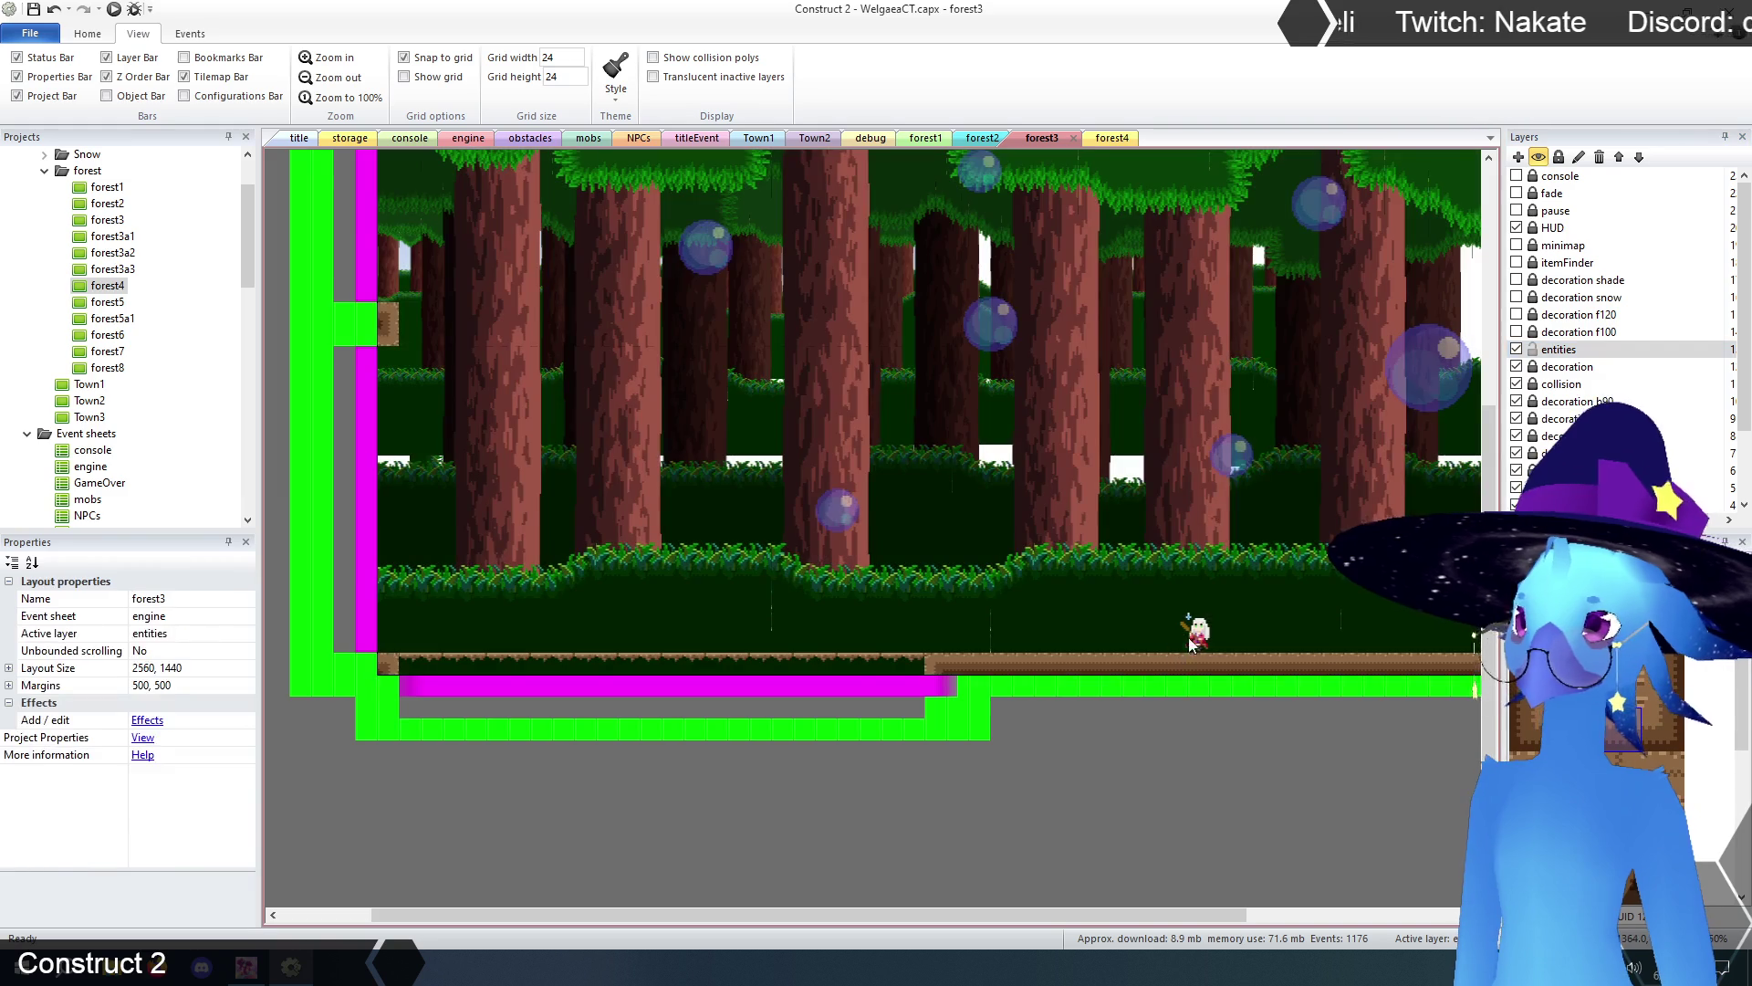
{"action": "left_click", "coordinate": [1187, 639]}
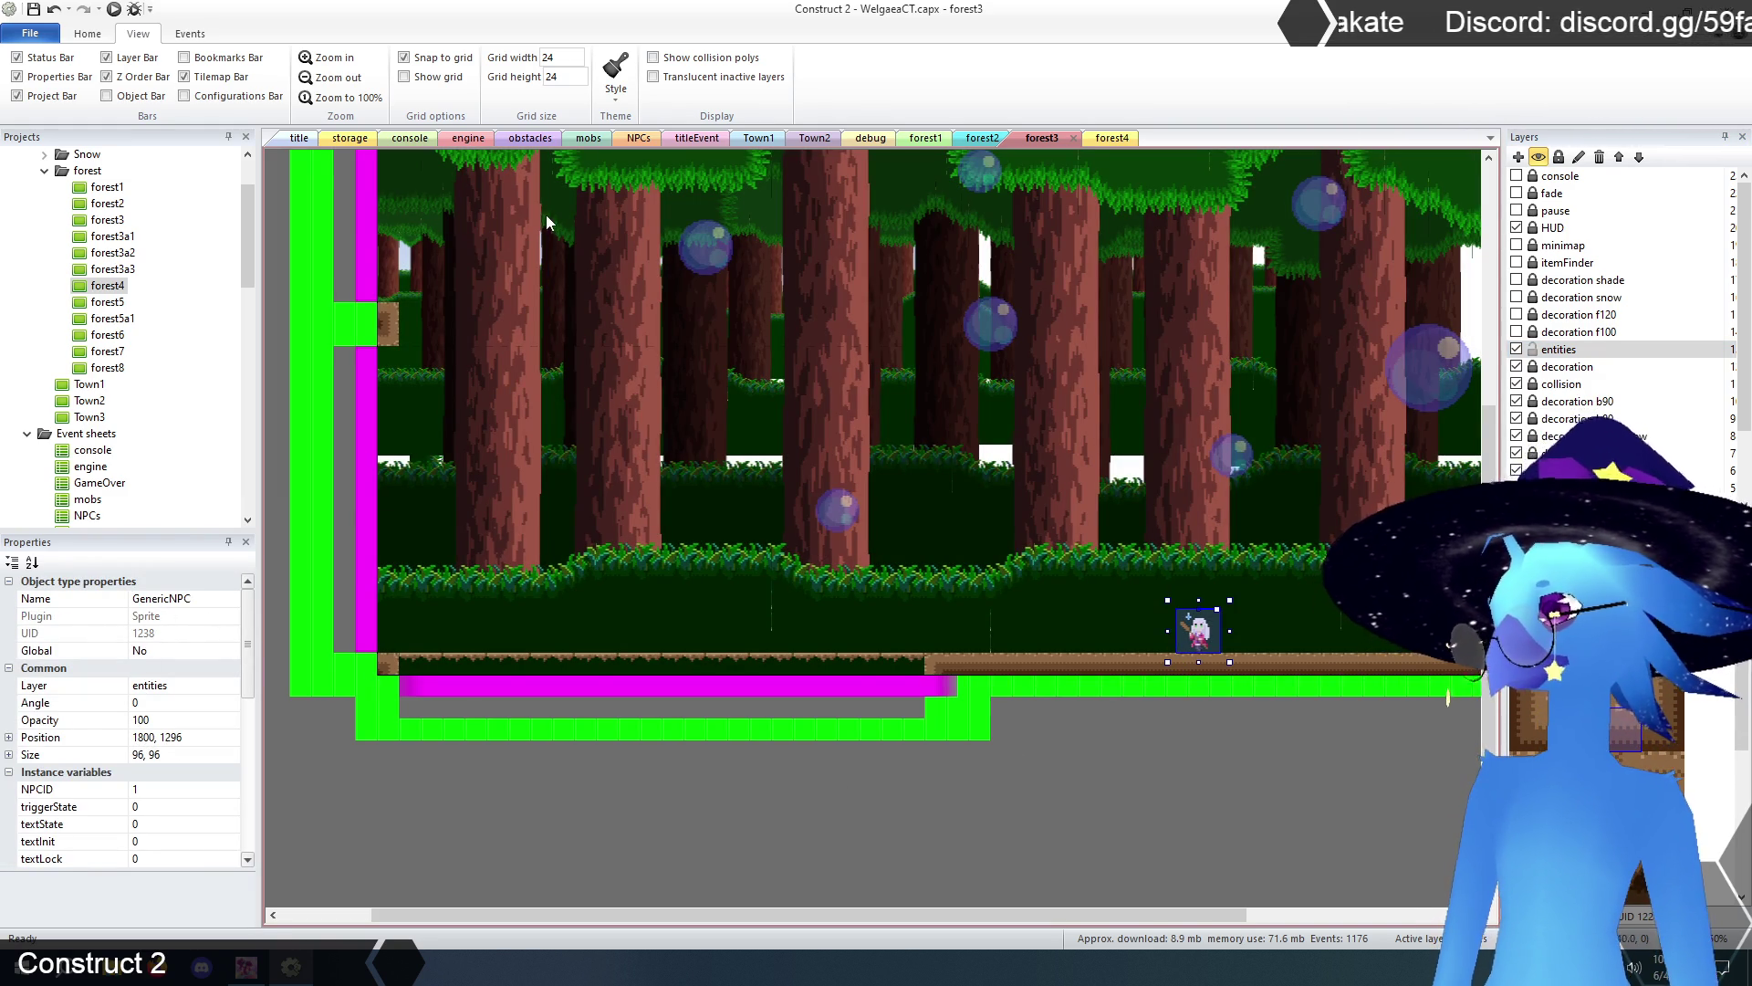
{"action": "left_click", "coordinate": [1111, 138]}
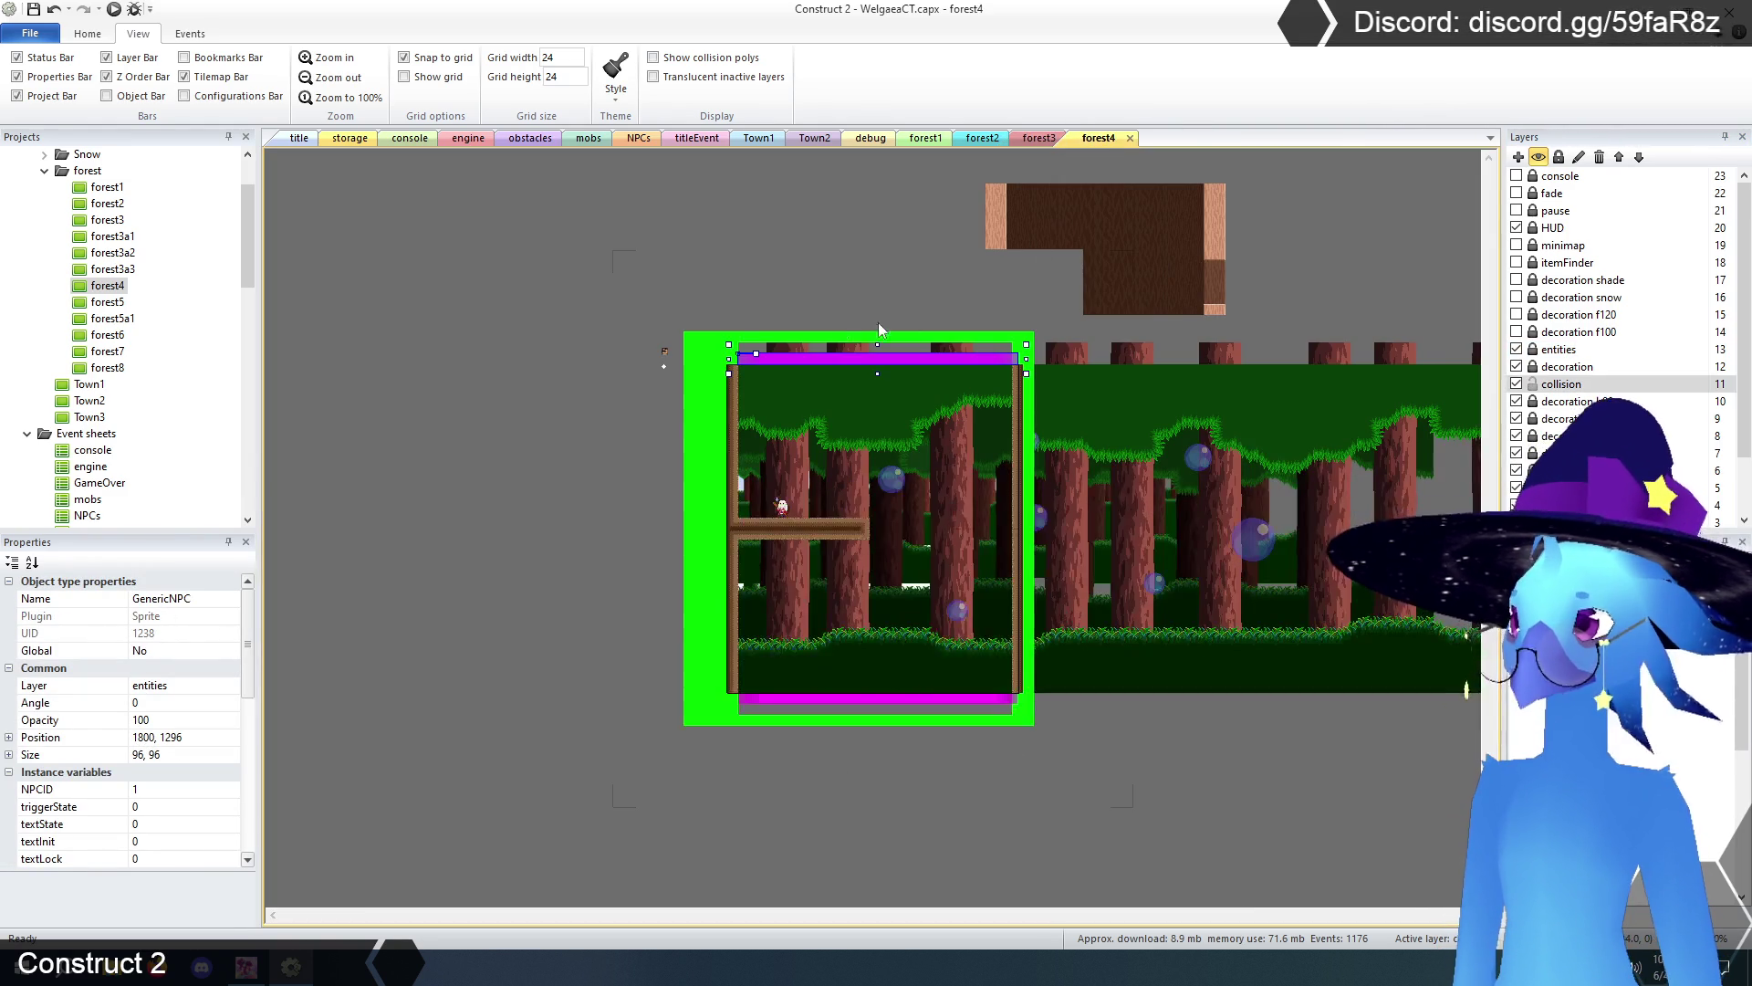
- Set forest4's top screenTransition Ycoord to 1296 and compare it against forest3
{"action": "left_click", "coordinate": [812, 360]}
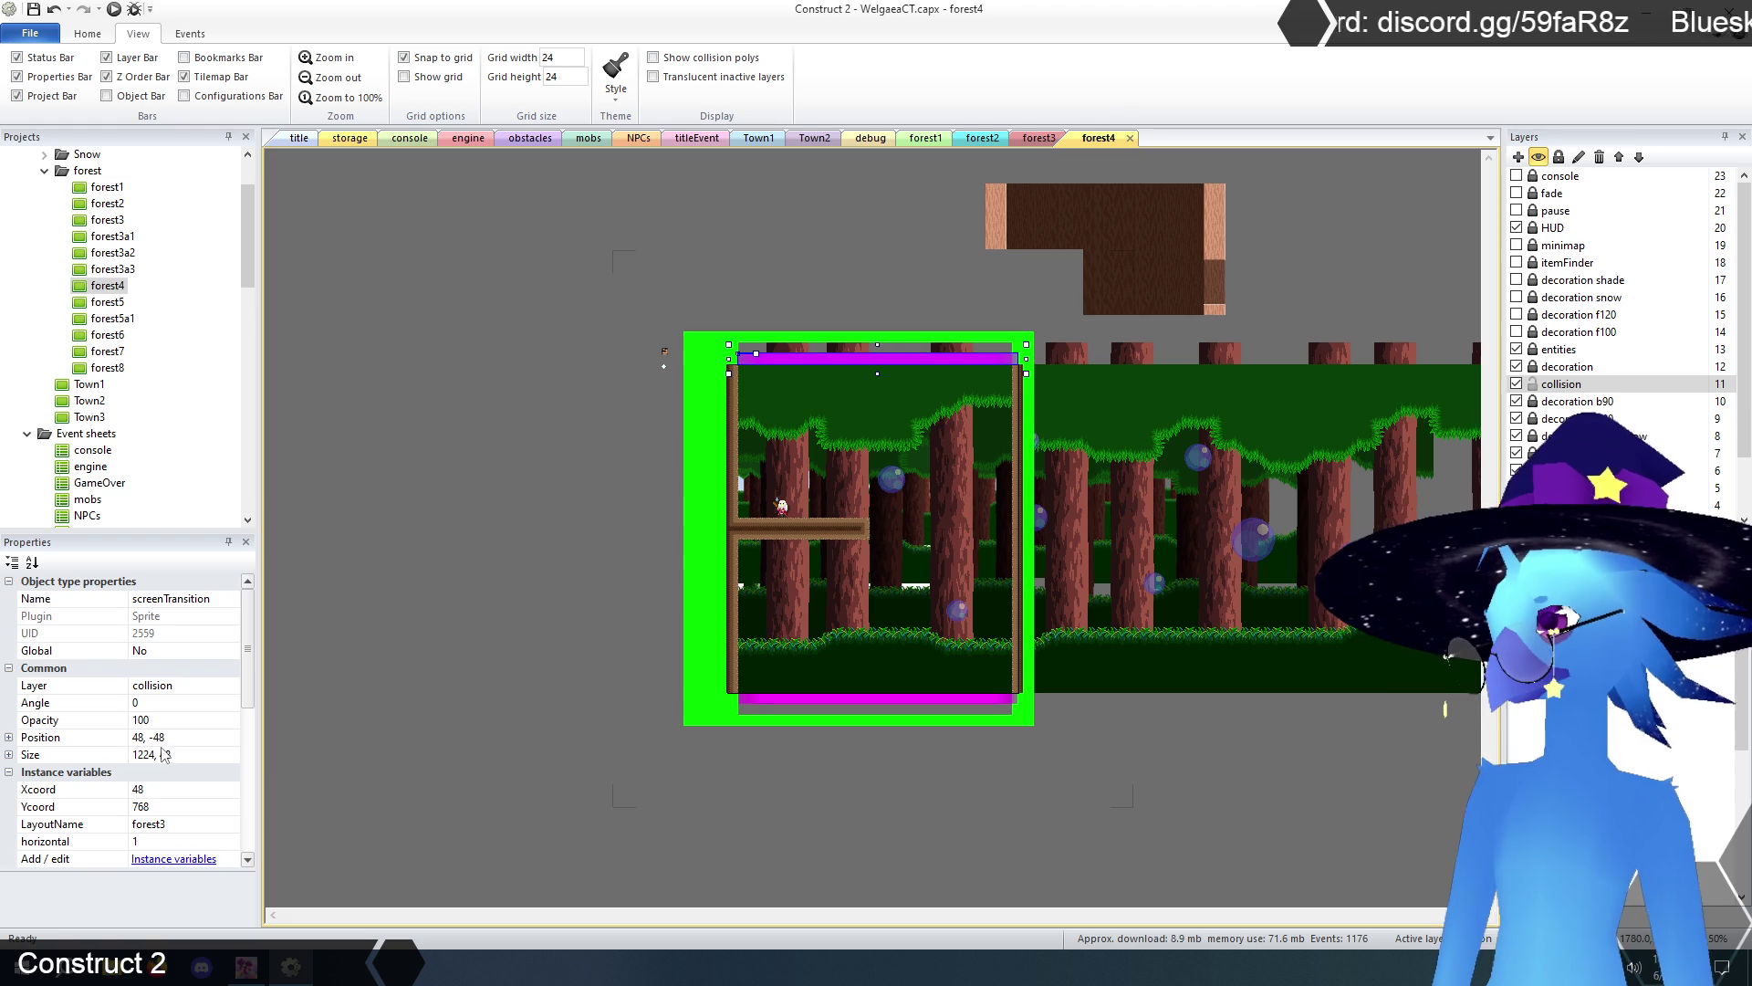
{"action": "left_click", "coordinate": [167, 810]}
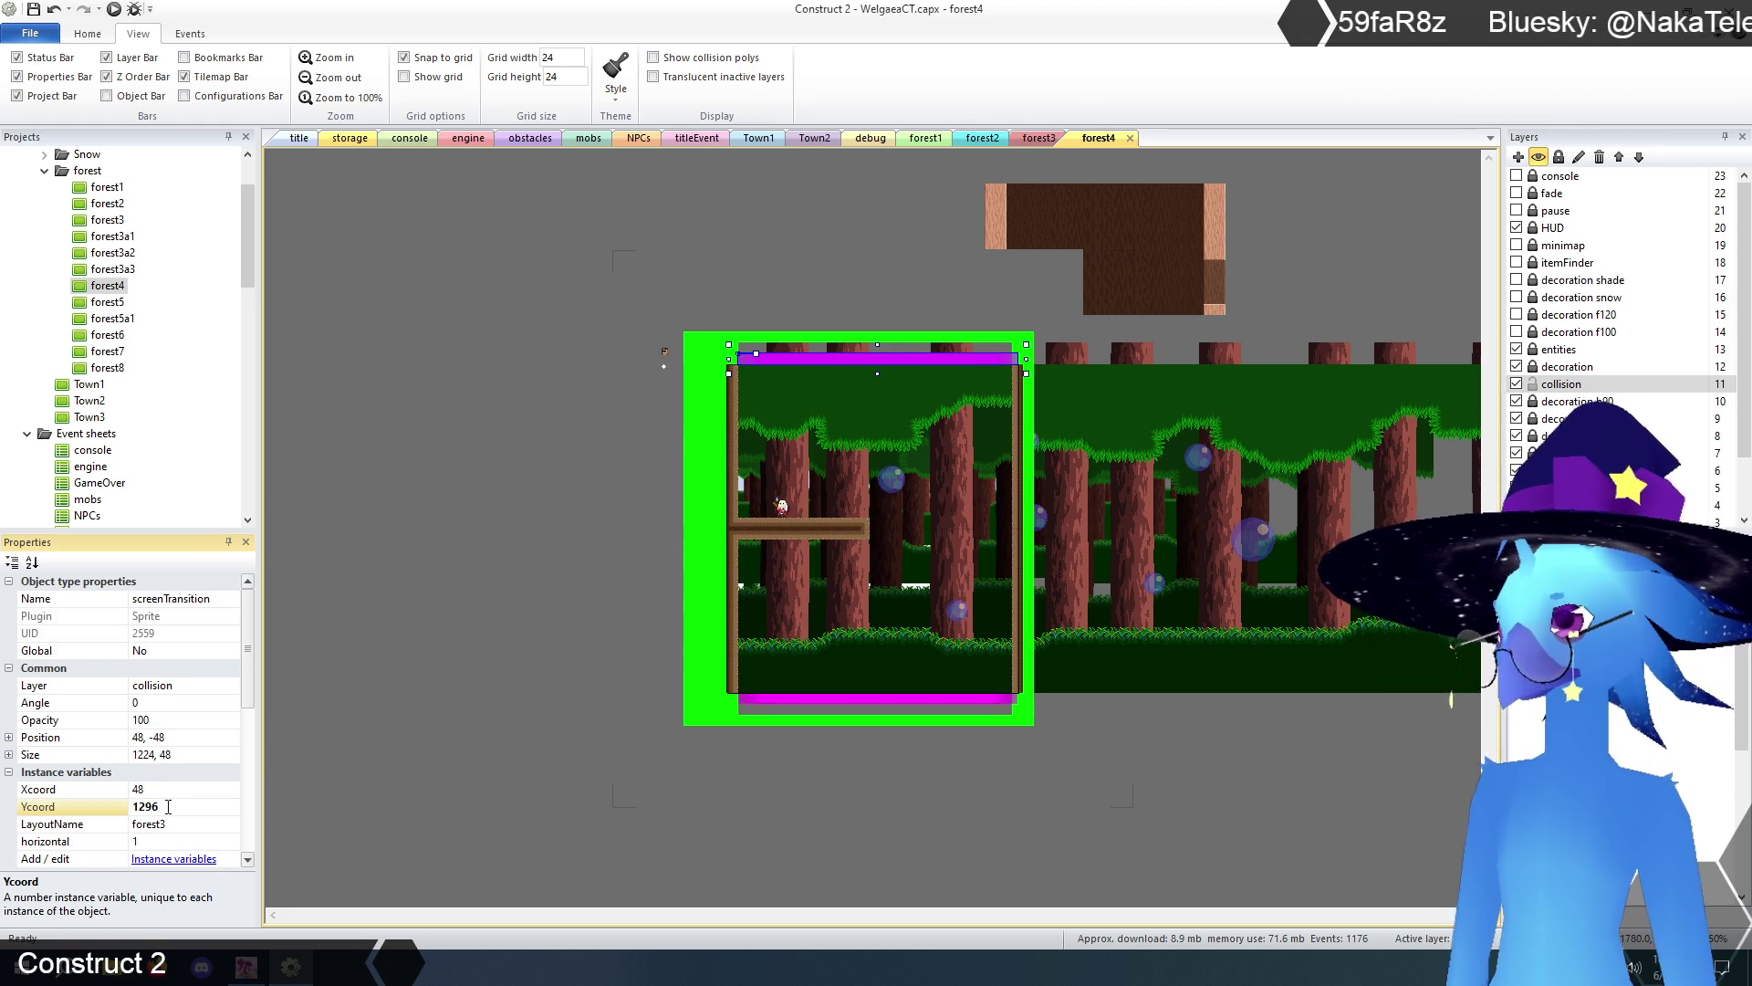
{"action": "left_click", "coordinate": [330, 58]}
{"action": "scroll", "coordinate": [993, 384], "scroll_direction": "up", "scroll_amount": 3}
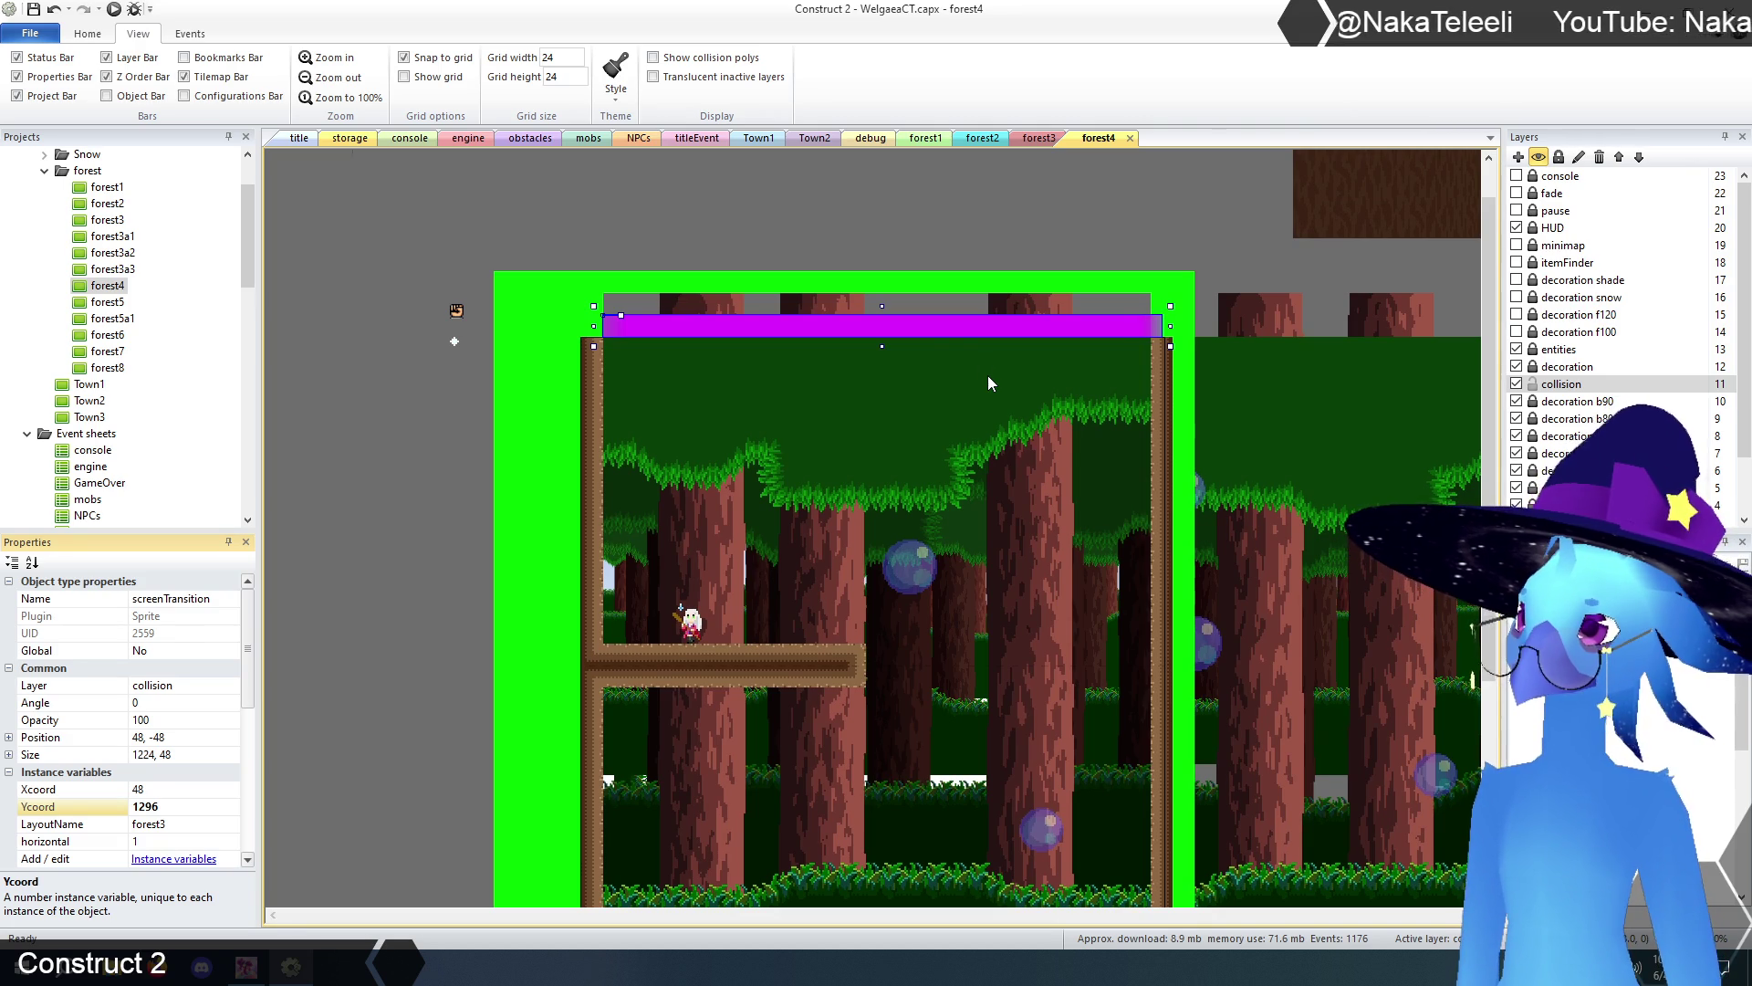
{"action": "left_click", "coordinate": [911, 228]}
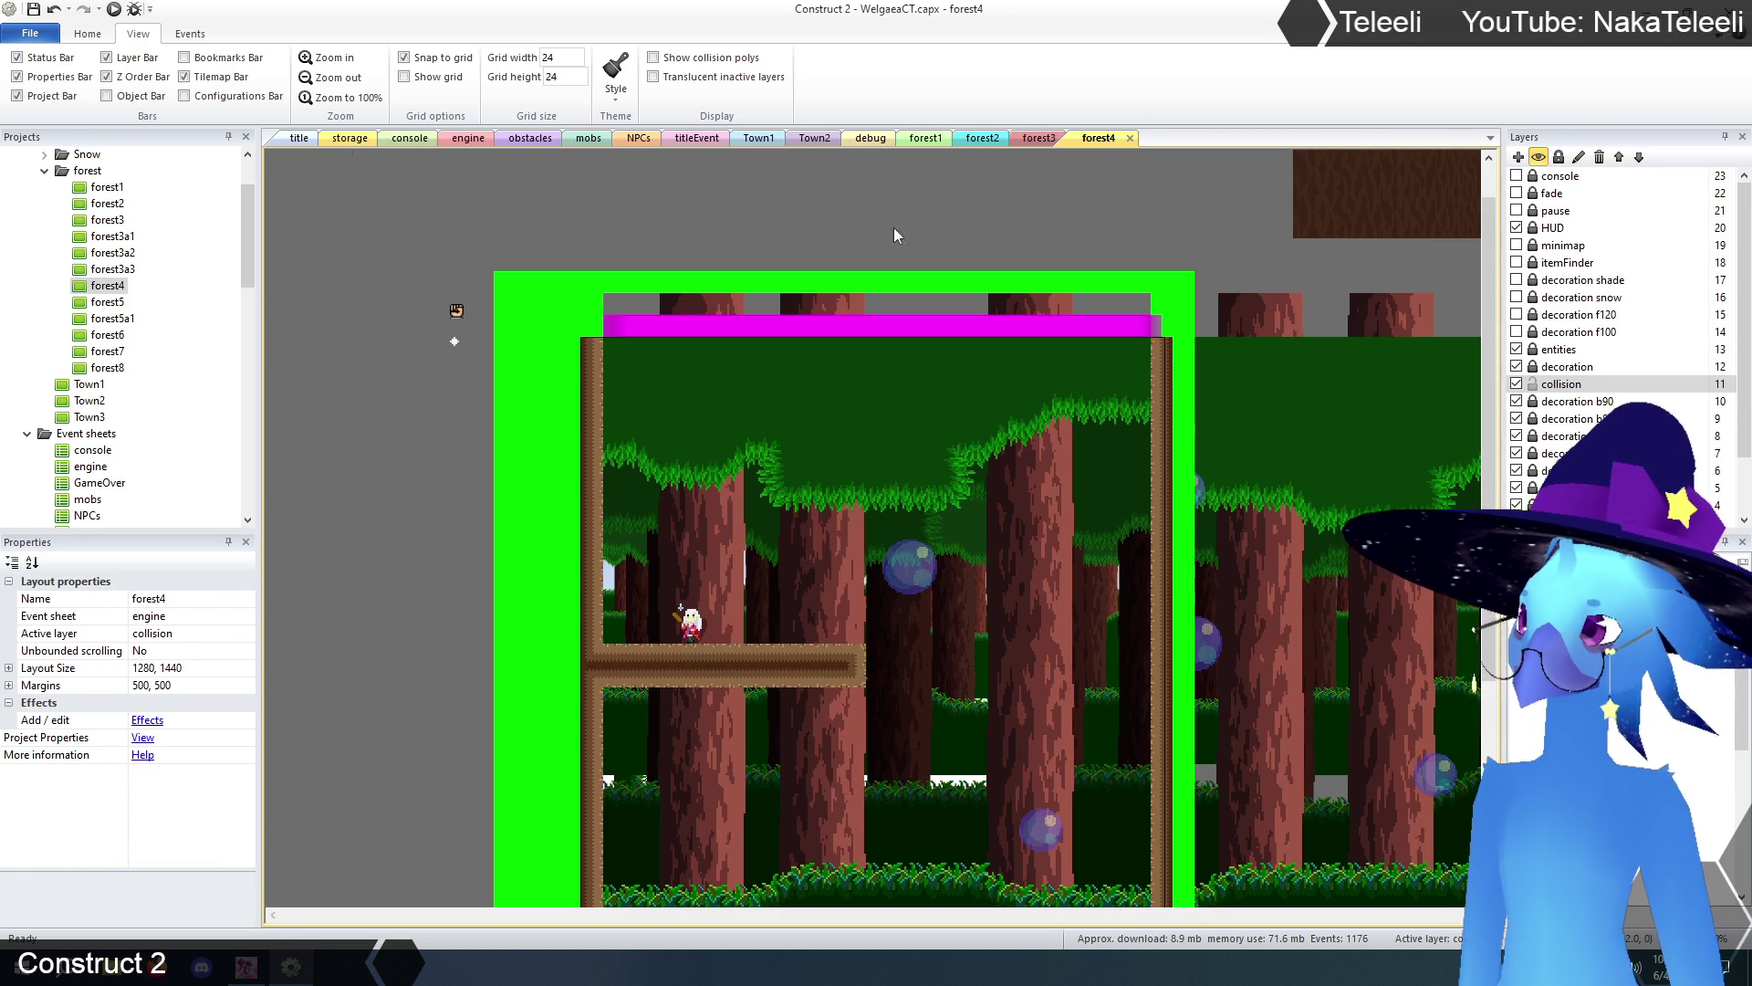
{"action": "left_click", "coordinate": [1034, 140]}
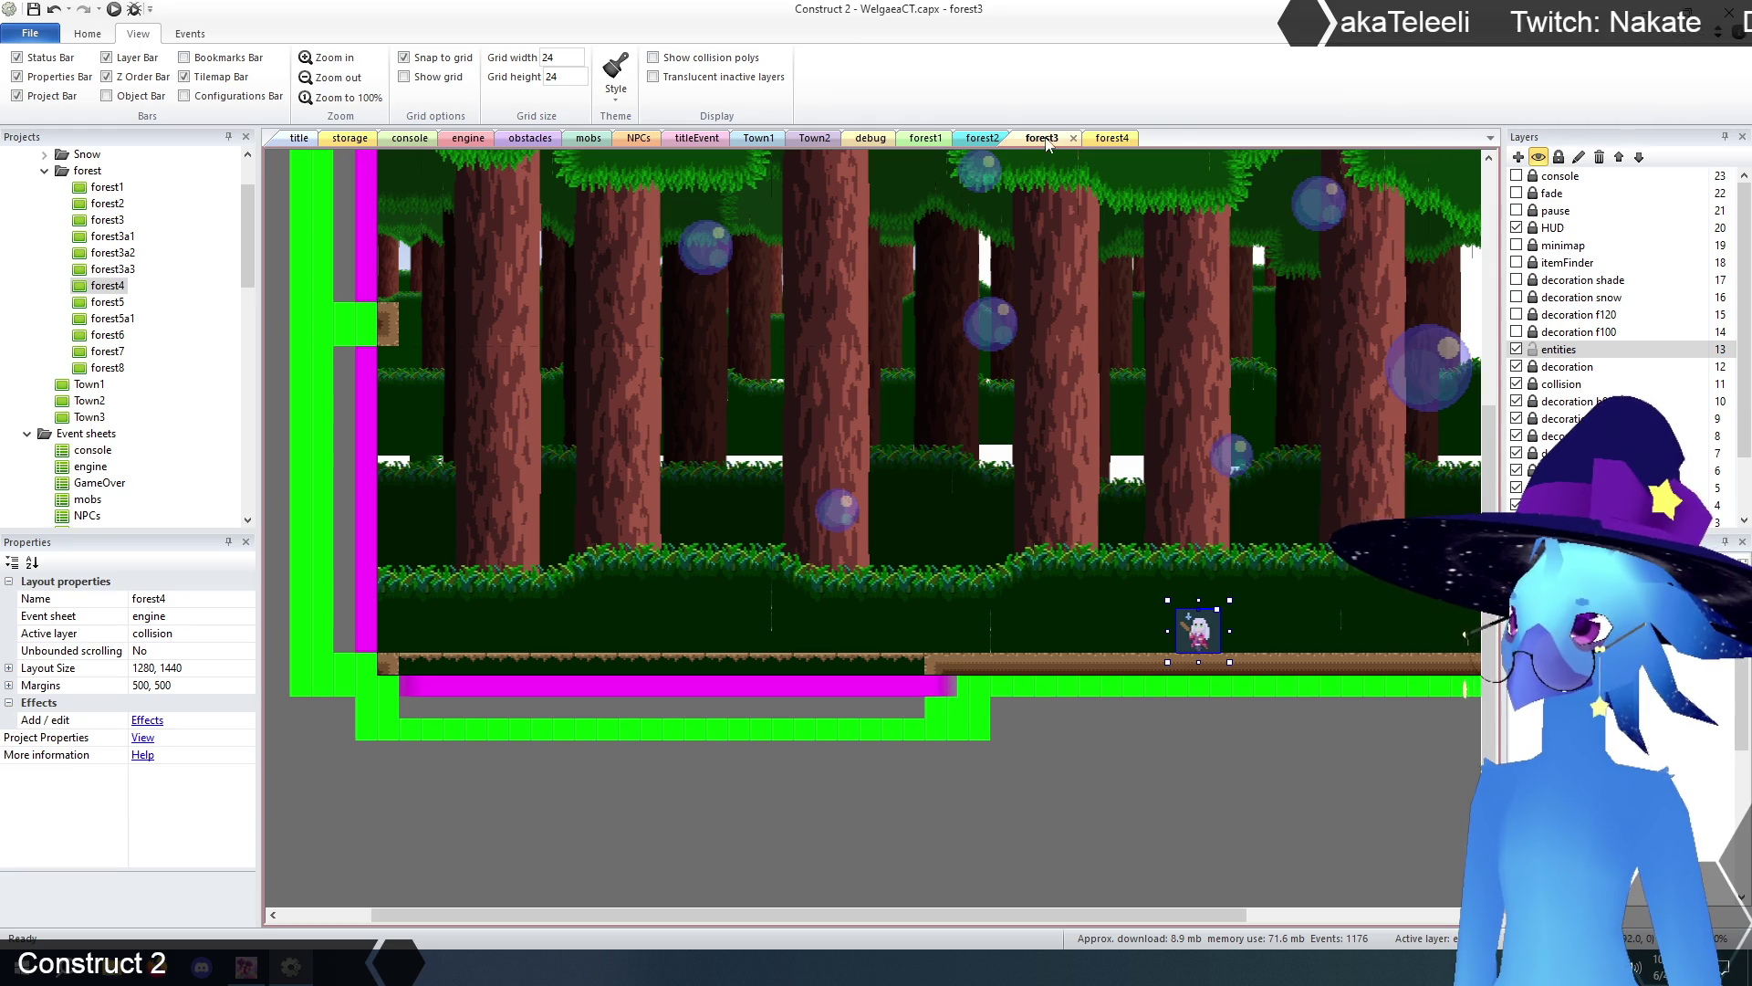
{"action": "left_click", "coordinate": [1102, 141]}
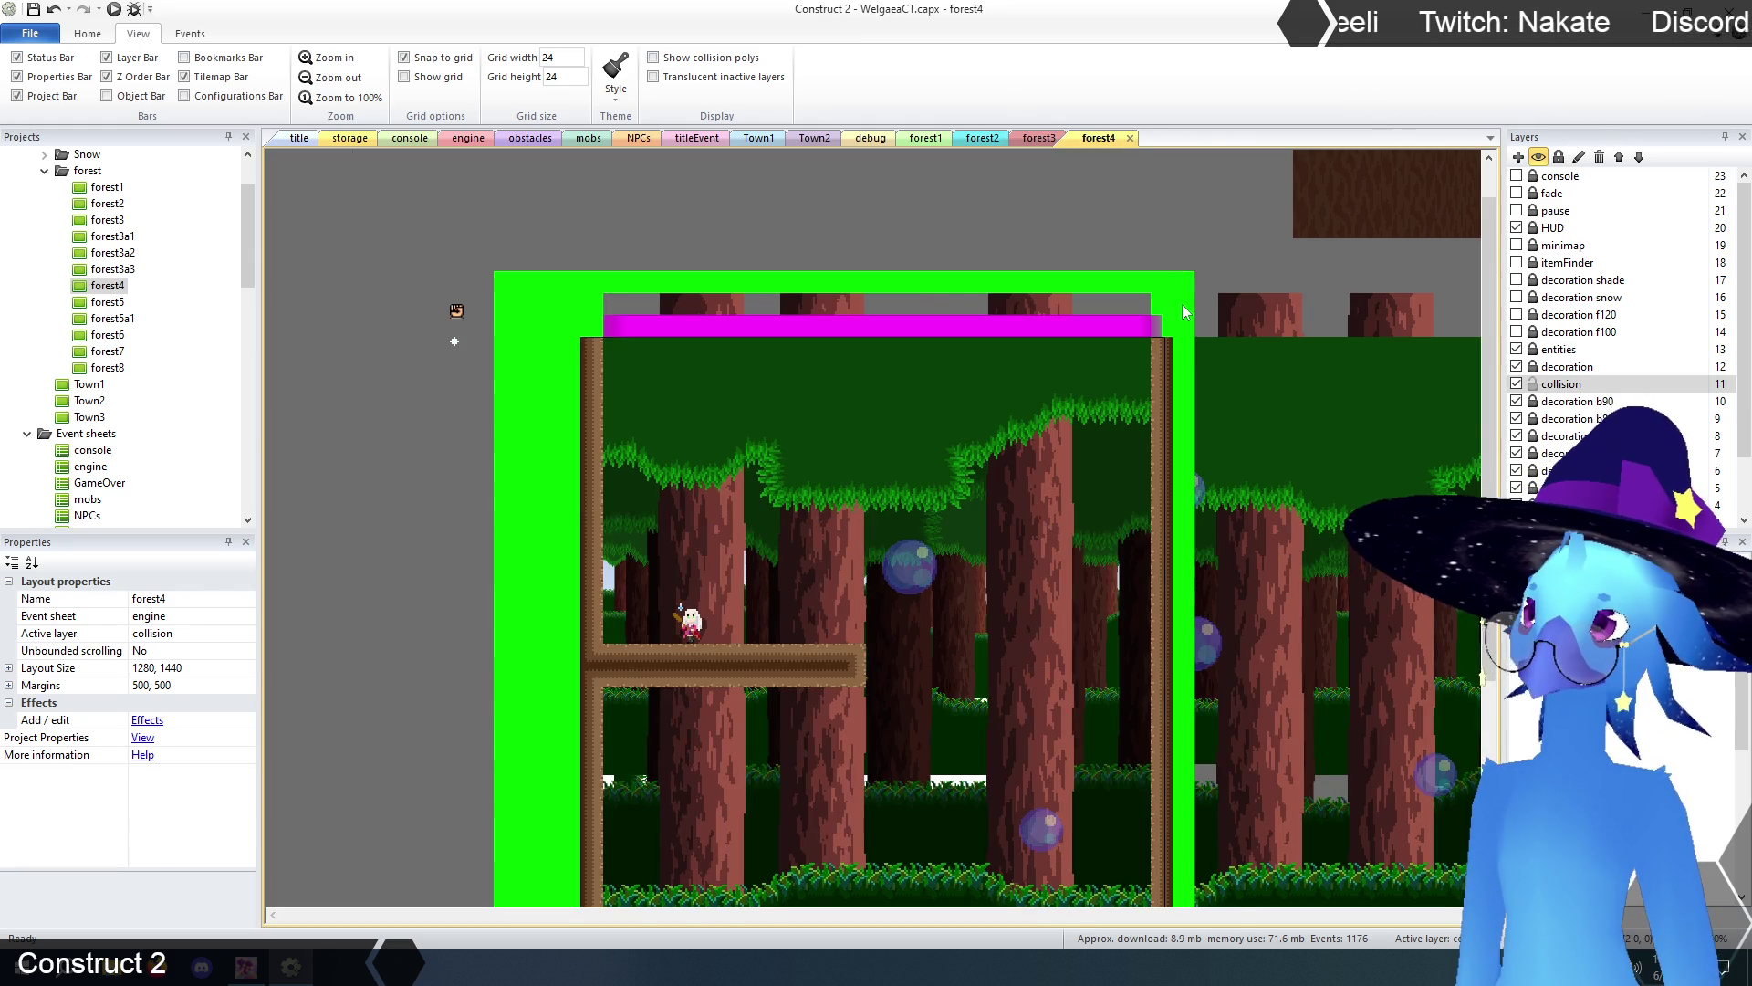
{"action": "left_click", "coordinate": [1183, 311]}
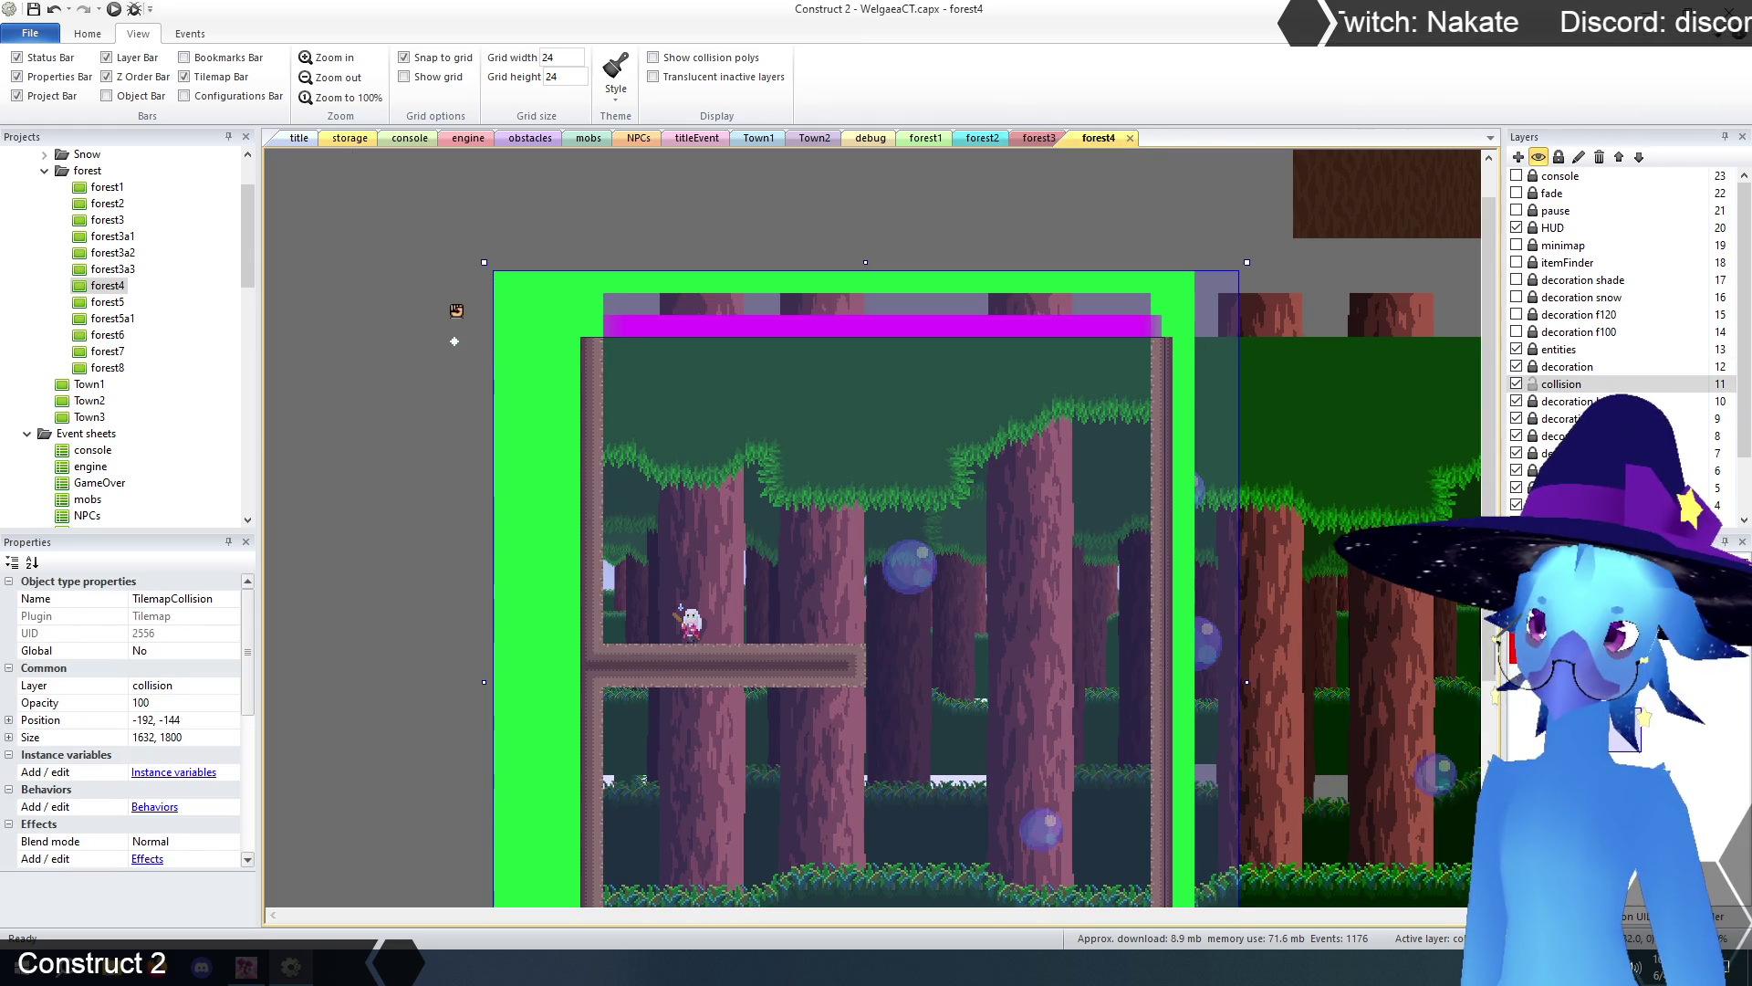
- Paint TilemapCollision tiles down the full right edge of forest4
{"action": "left_click_drag", "start_coordinate": [1141, 301], "coordinate": [1150, 625]}
{"action": "scroll", "coordinate": [1150, 624], "scroll_direction": "down", "scroll_amount": 3}
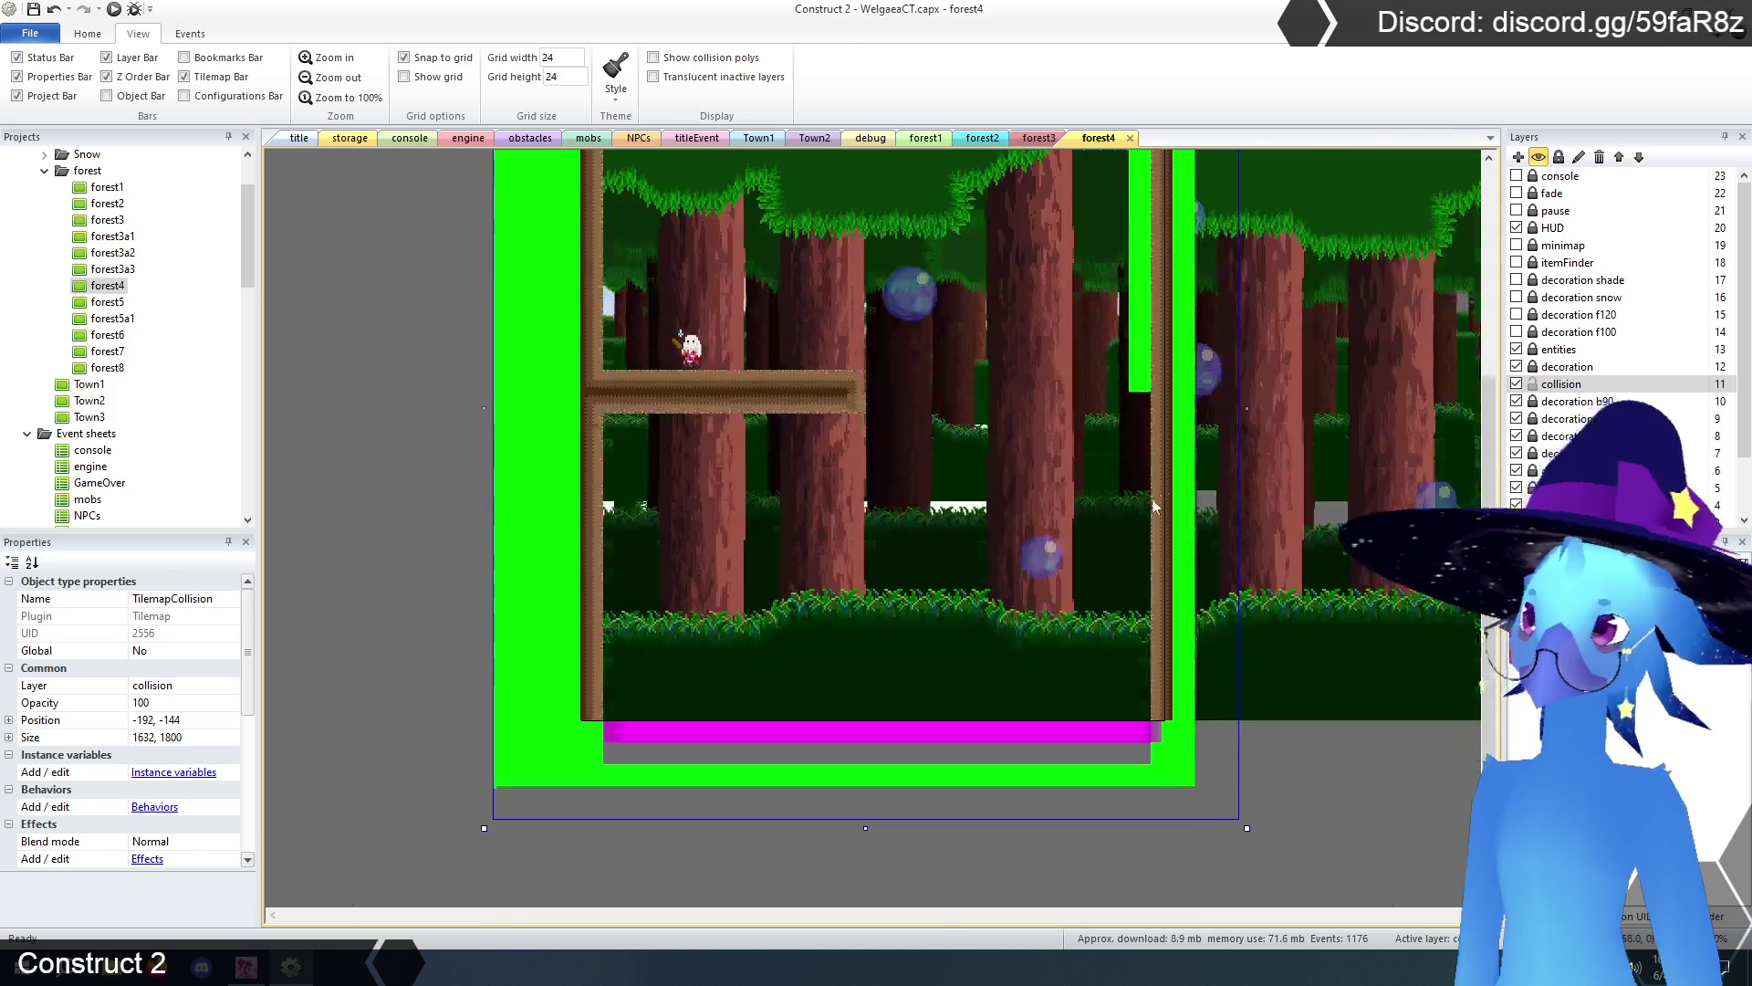
{"action": "left_click_drag", "start_coordinate": [1152, 388], "coordinate": [1150, 765]}
{"action": "scroll", "coordinate": [1150, 765], "scroll_direction": "up", "scroll_amount": 3}
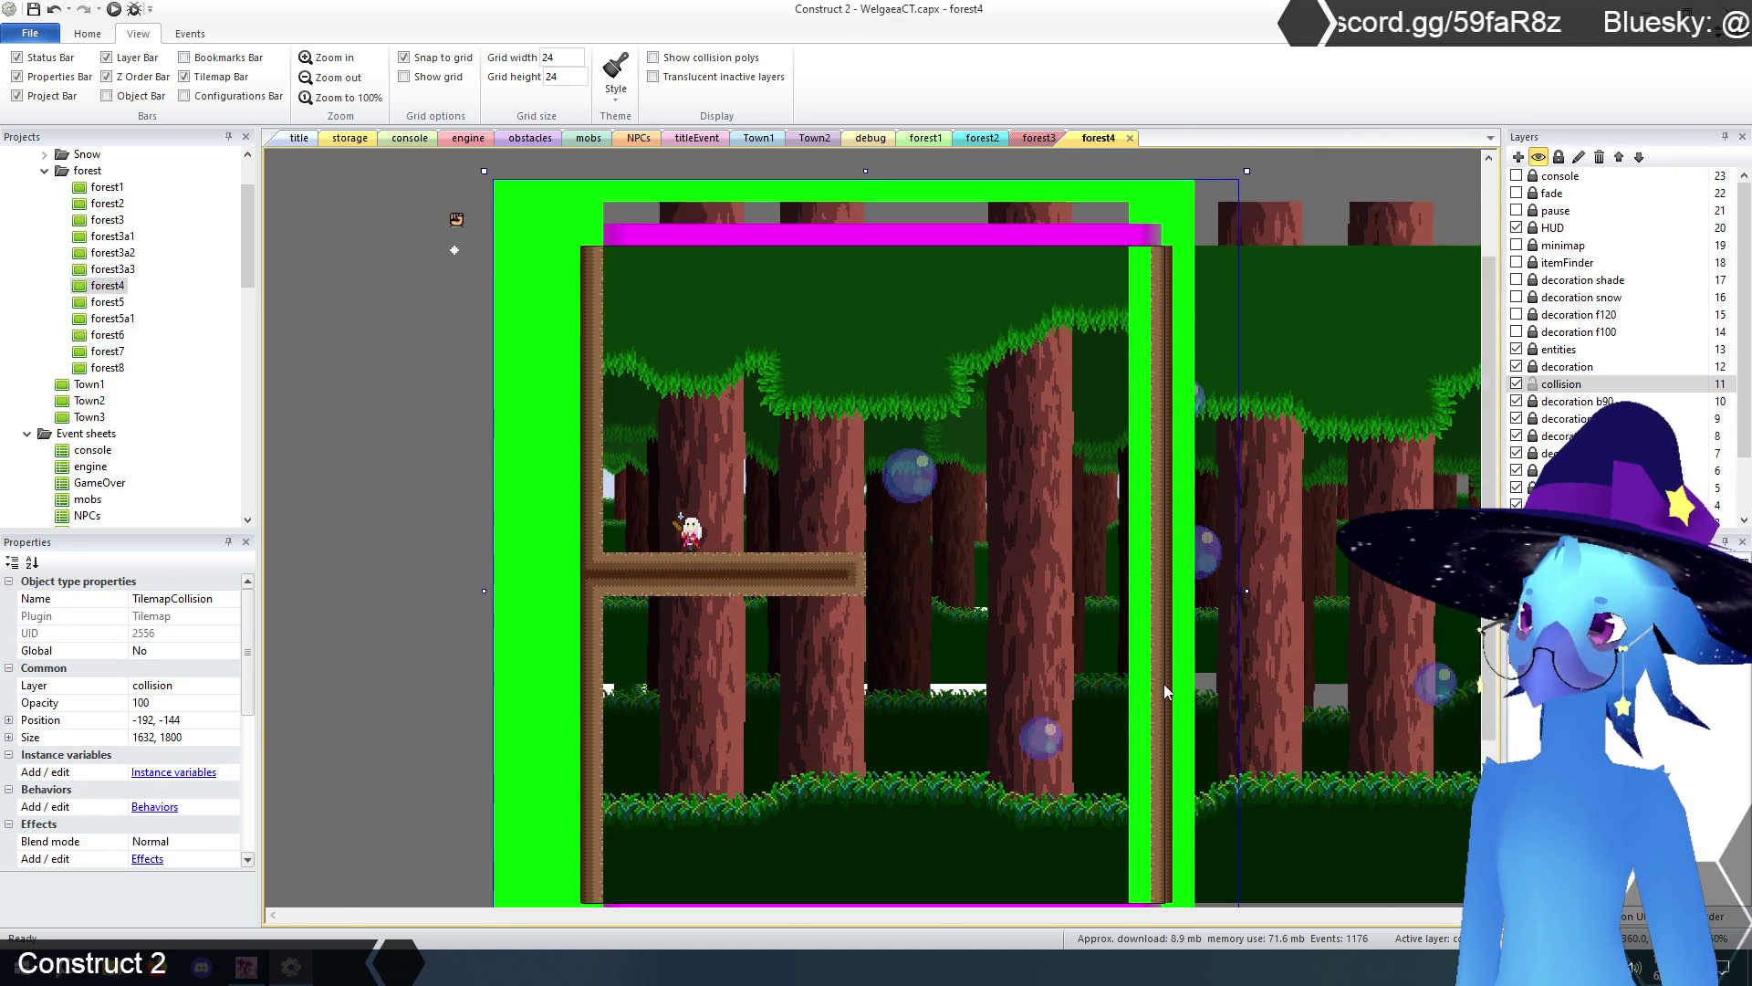
{"action": "scroll", "coordinate": [1354, 561], "scroll_direction": "down", "scroll_amount": 1}
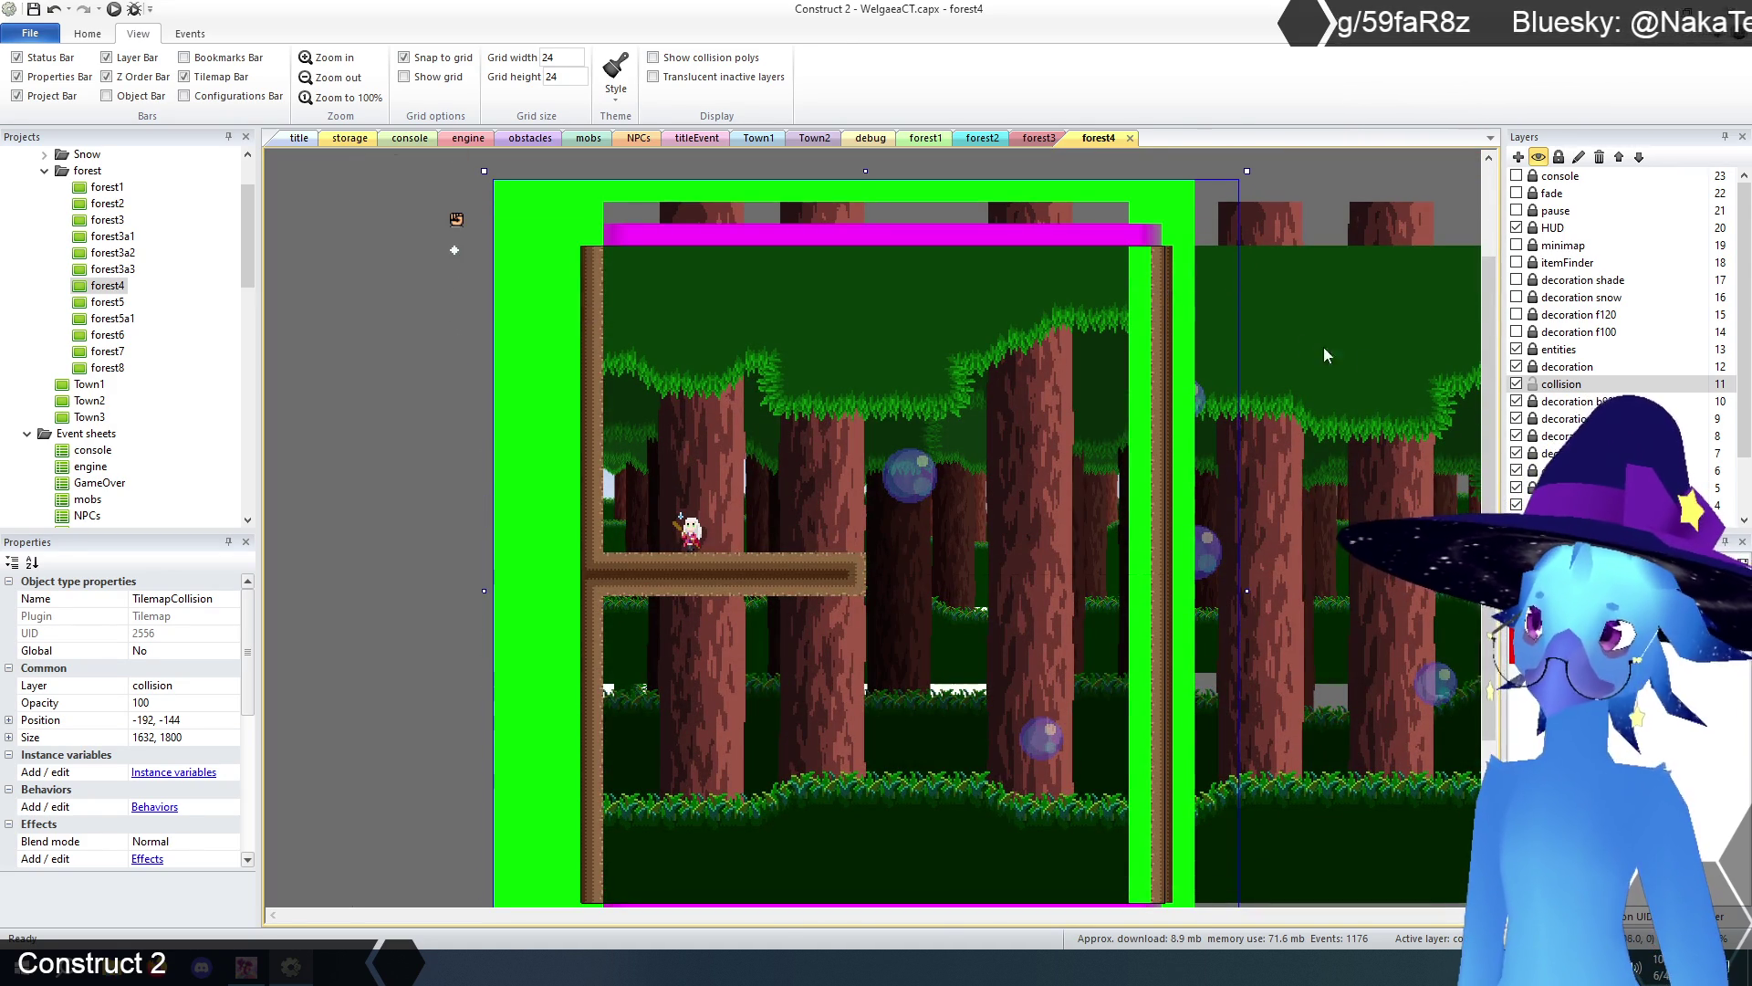
{"action": "left_click", "coordinate": [1517, 367]}
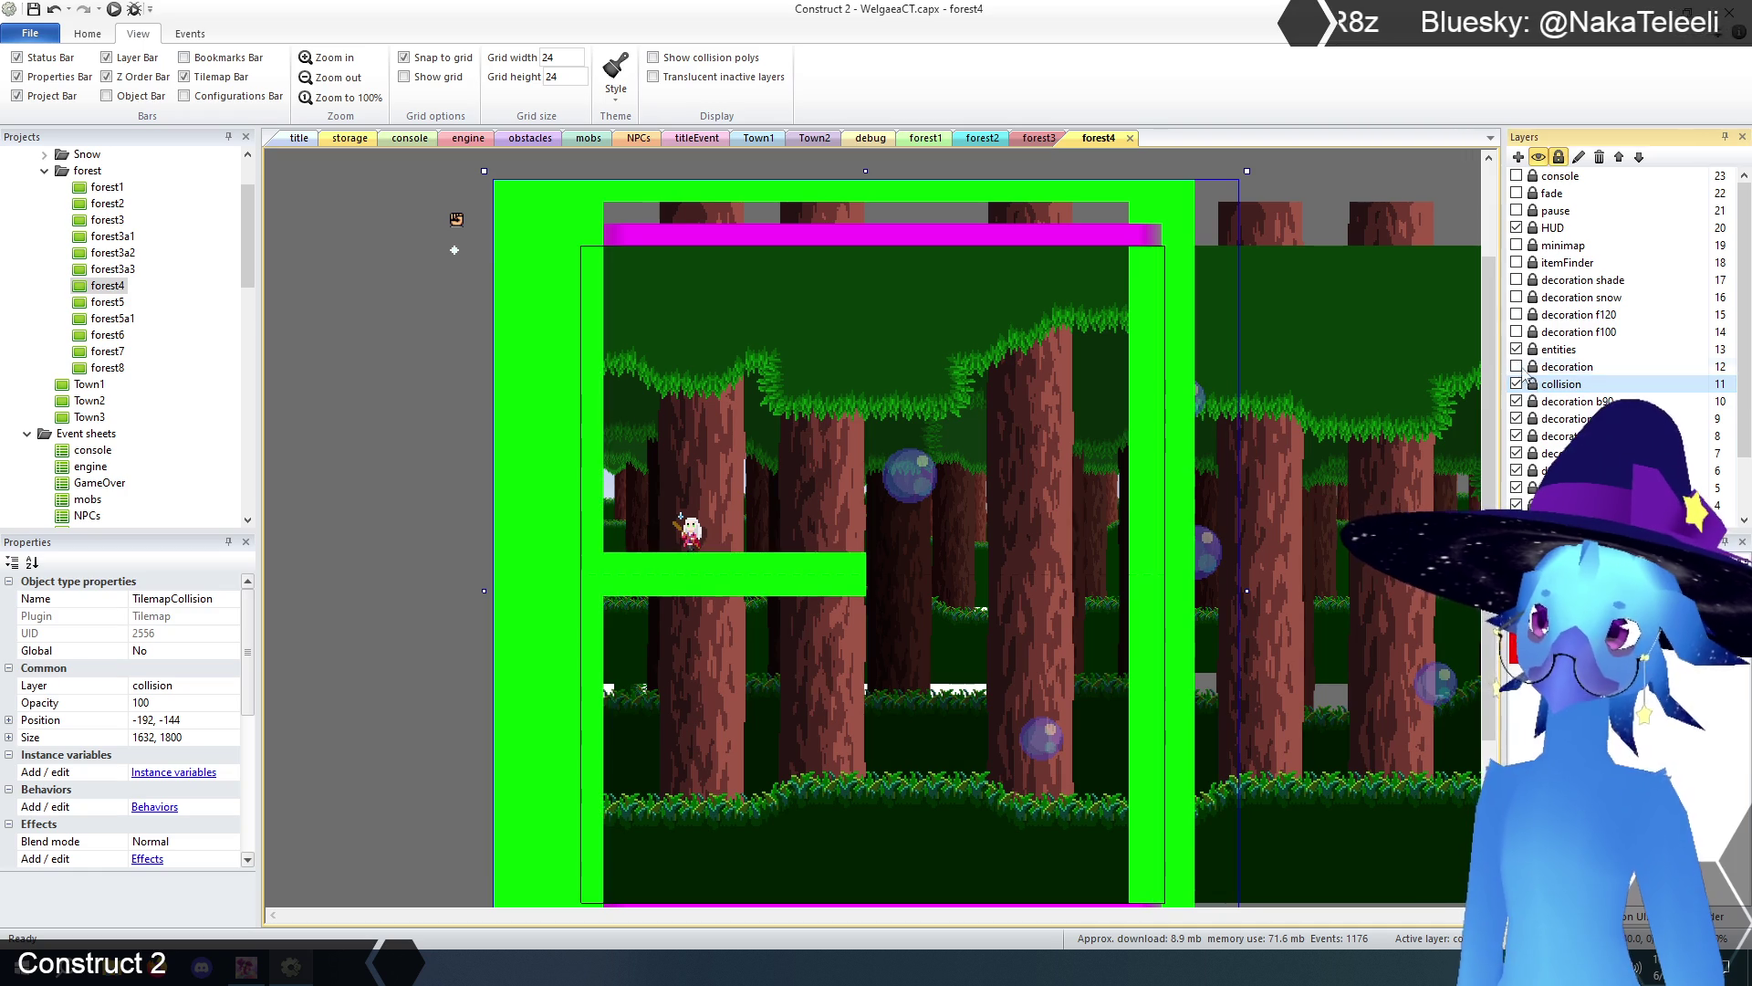
{"action": "left_click", "coordinate": [1535, 368]}
- Cover that right-edge column with bark tiles from TilemapCave
{"action": "left_click", "coordinate": [1517, 367]}
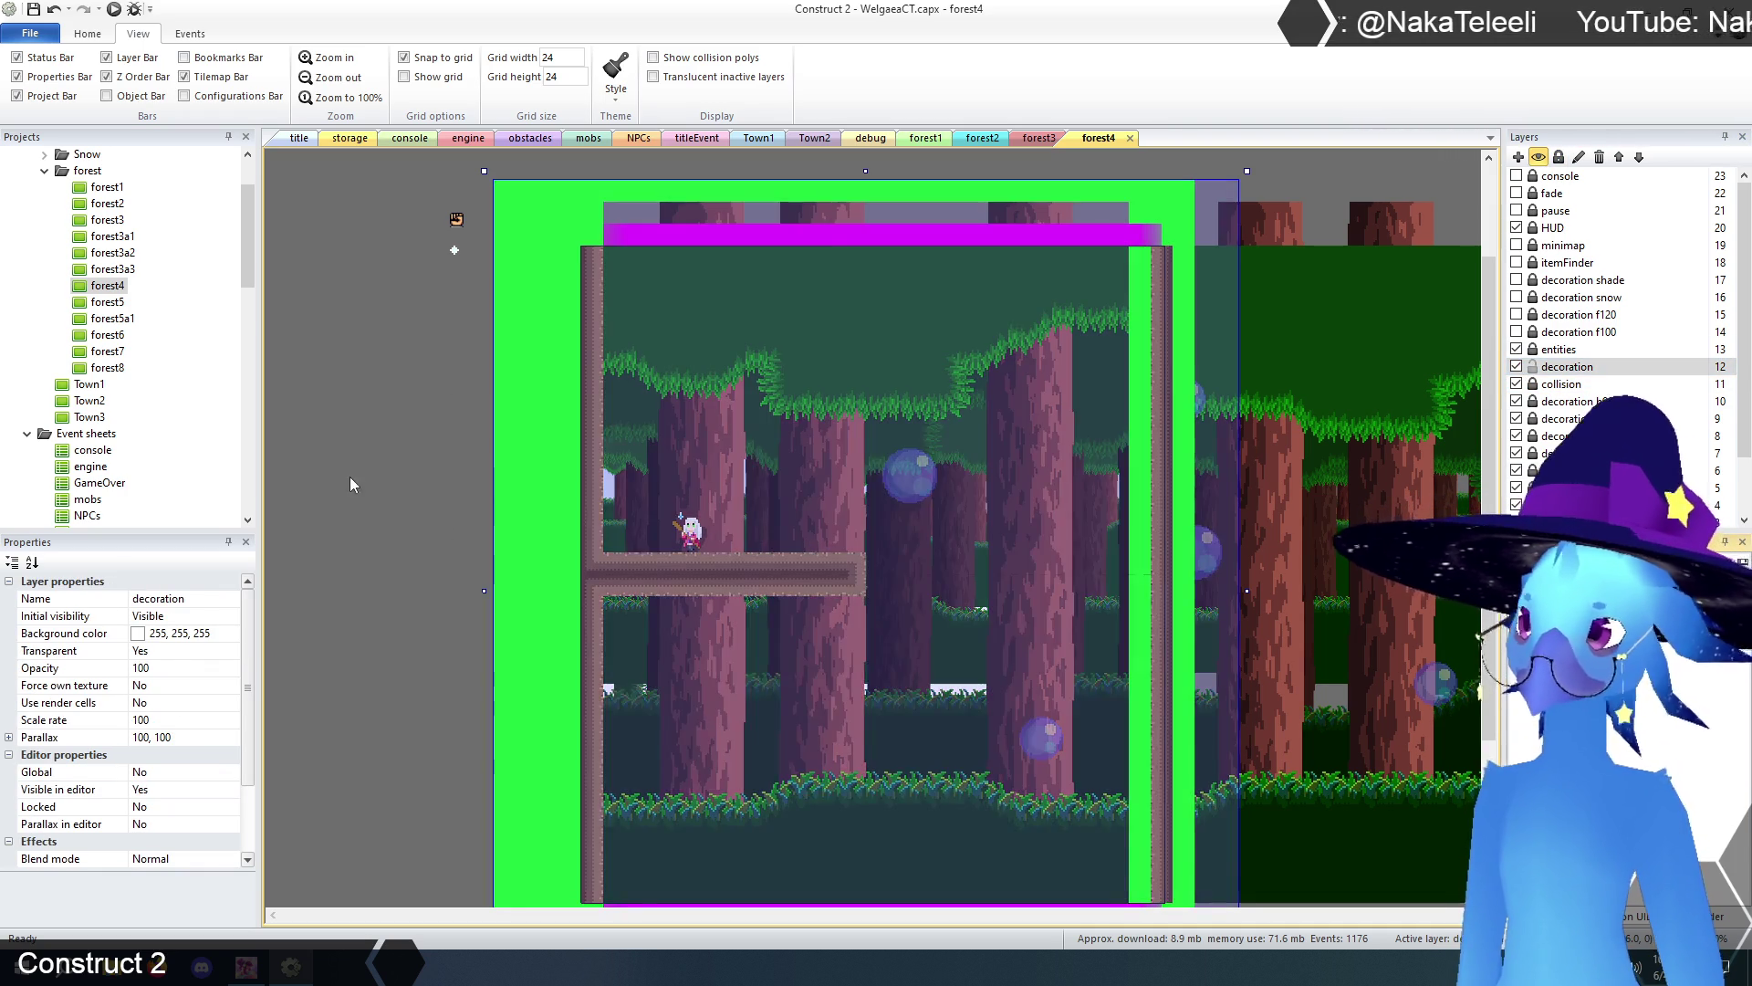
{"action": "left_click", "coordinate": [349, 477]}
{"action": "left_click", "coordinate": [681, 440]}
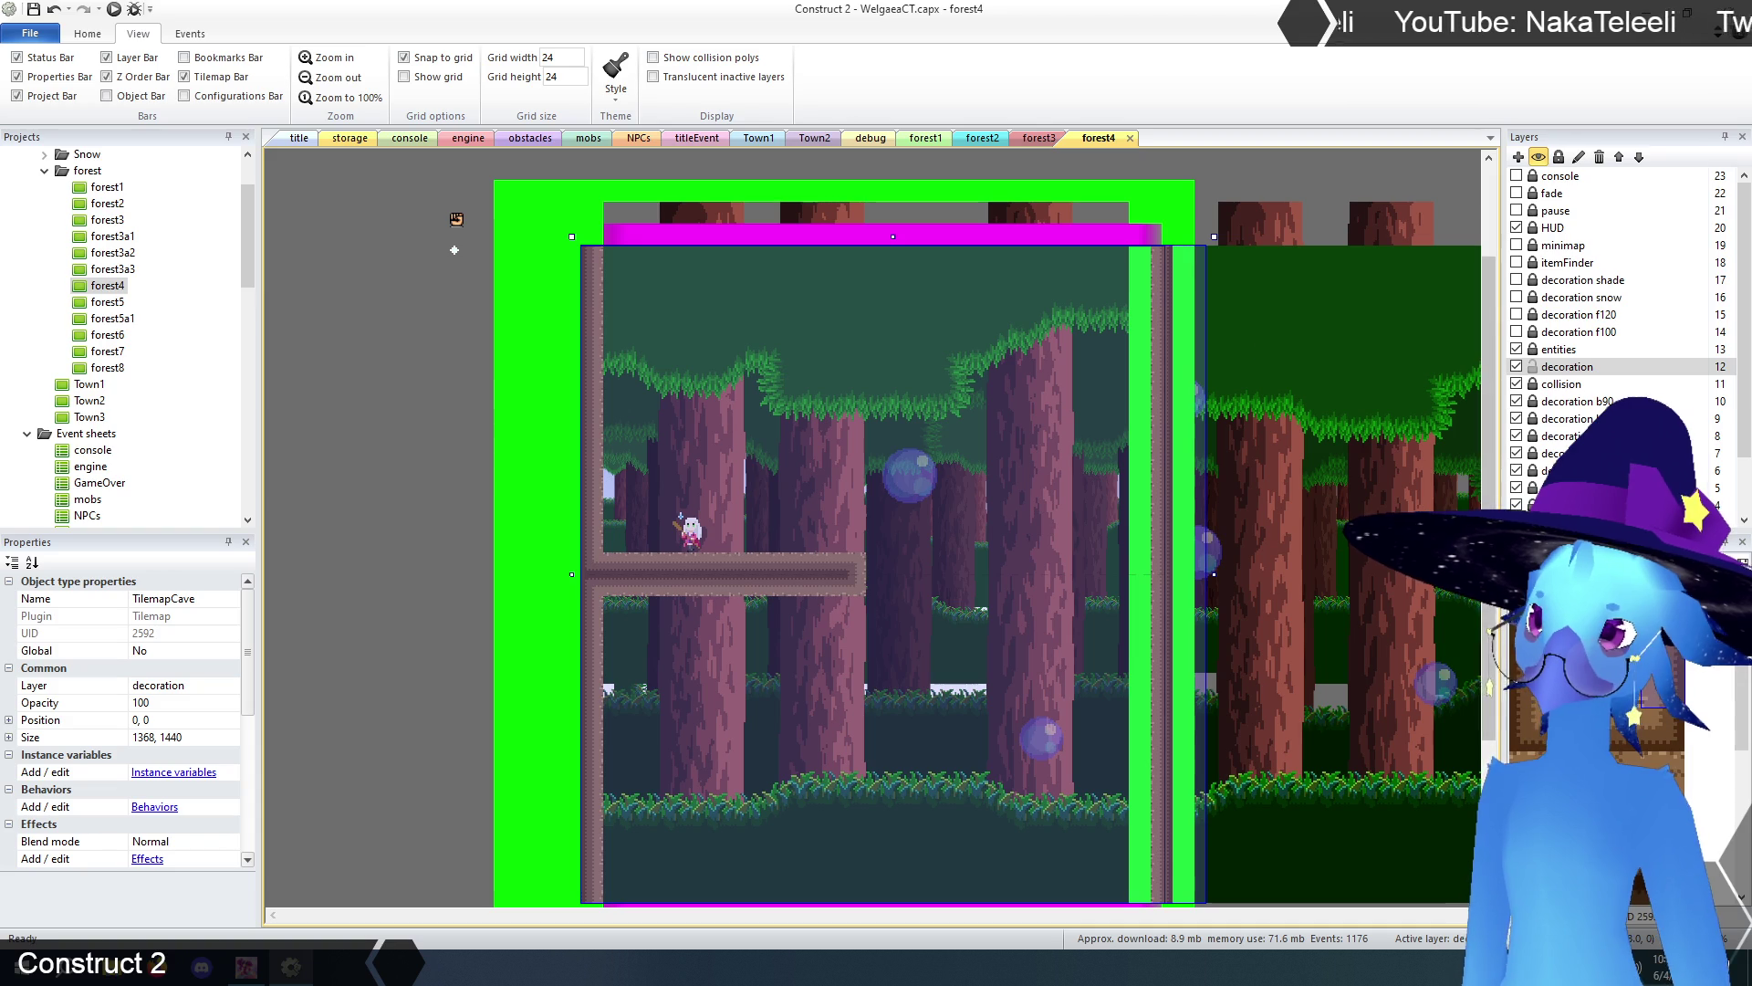
{"action": "left_click_drag", "start_coordinate": [1141, 259], "coordinate": [1137, 447]}
{"action": "scroll", "coordinate": [1167, 404], "scroll_direction": "down", "scroll_amount": 2}
{"action": "scroll", "coordinate": [1167, 404], "scroll_direction": "down", "scroll_amount": 1}
{"action": "mouse_move", "coordinate": [1150, 309]}
{"action": "left_mouse_down"}
{"action": "mouse_move", "coordinate": [1139, 298]}
{"action": "mouse_move", "coordinate": [1140, 703]}
{"action": "left_mouse_up"}
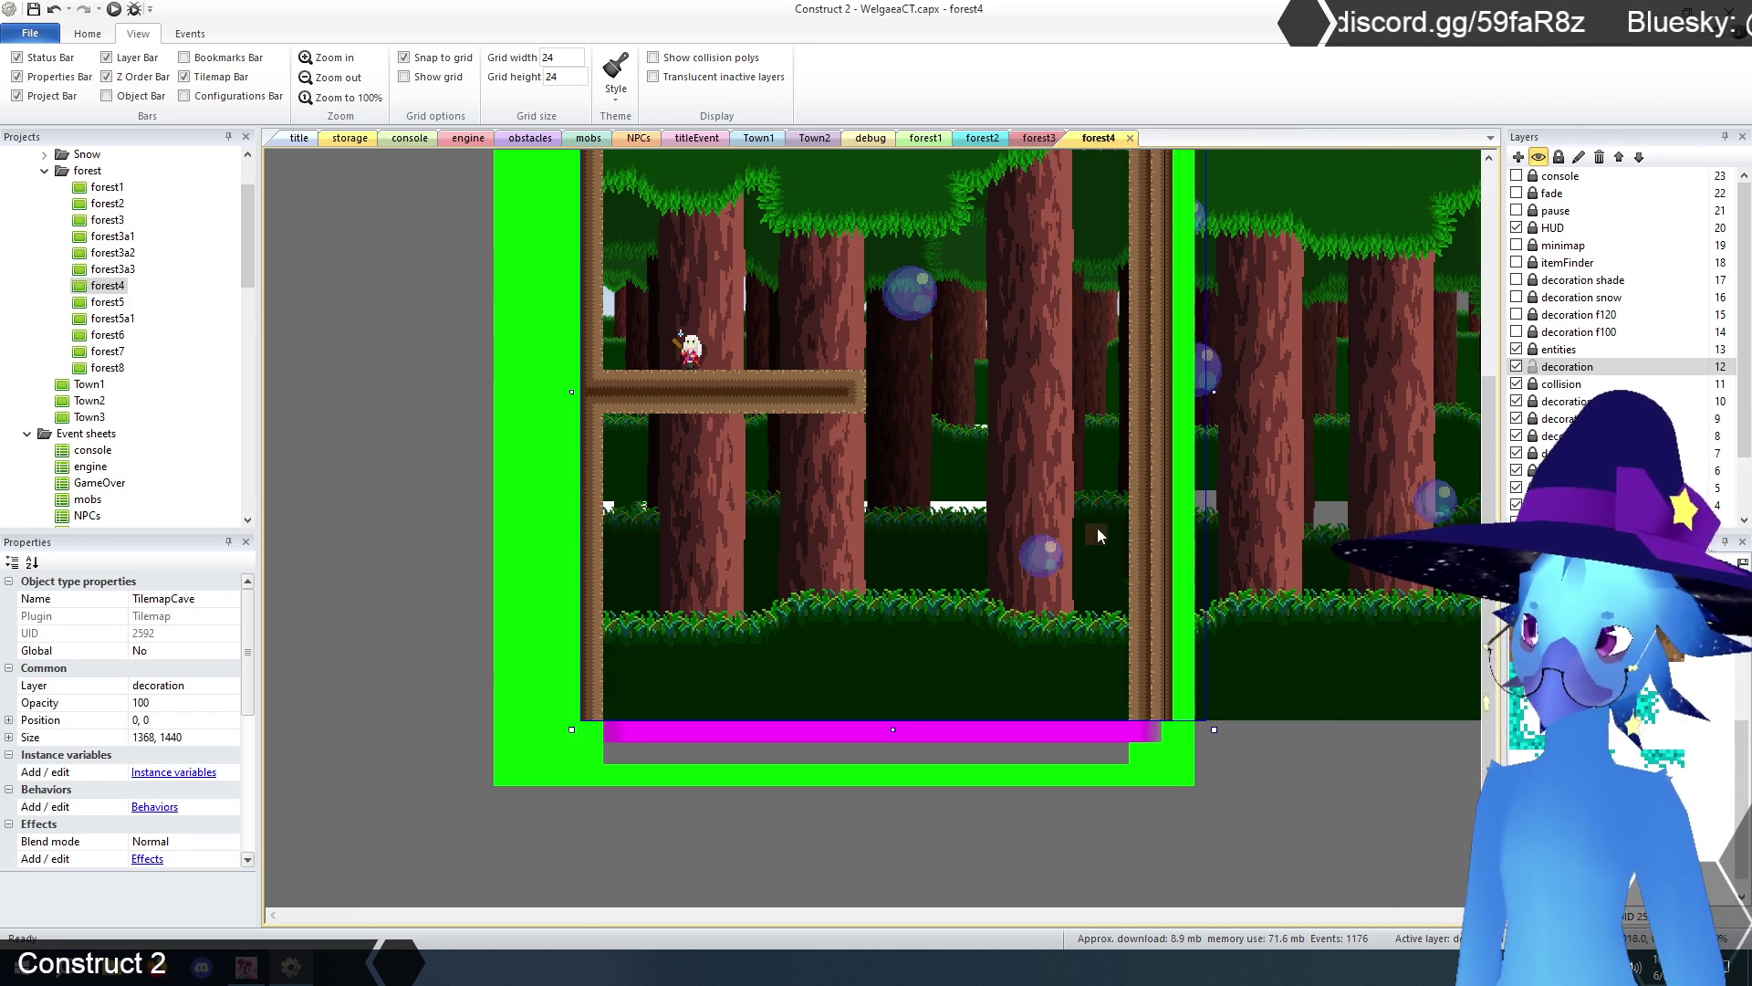
{"action": "scroll", "coordinate": [1097, 528], "scroll_direction": "up", "scroll_amount": 3}
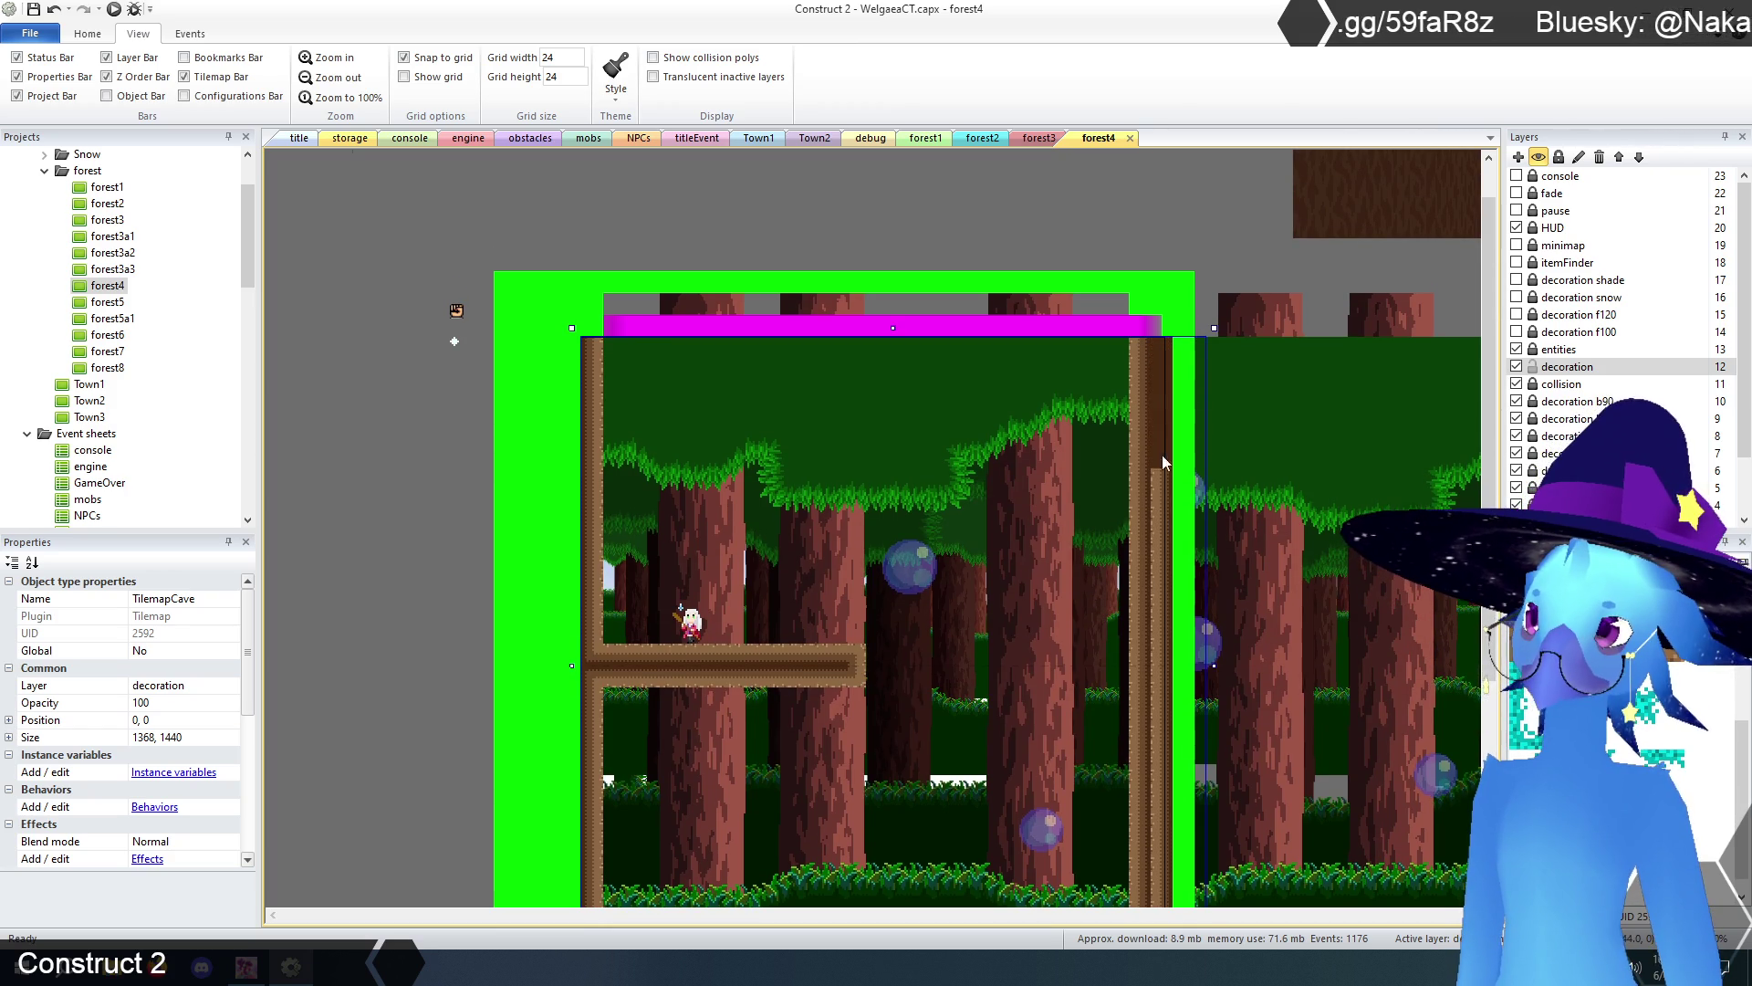
{"action": "scroll", "coordinate": [1168, 628], "scroll_direction": "down", "scroll_amount": 3}
{"action": "scroll", "coordinate": [1181, 528], "scroll_direction": "down", "scroll_amount": 1}
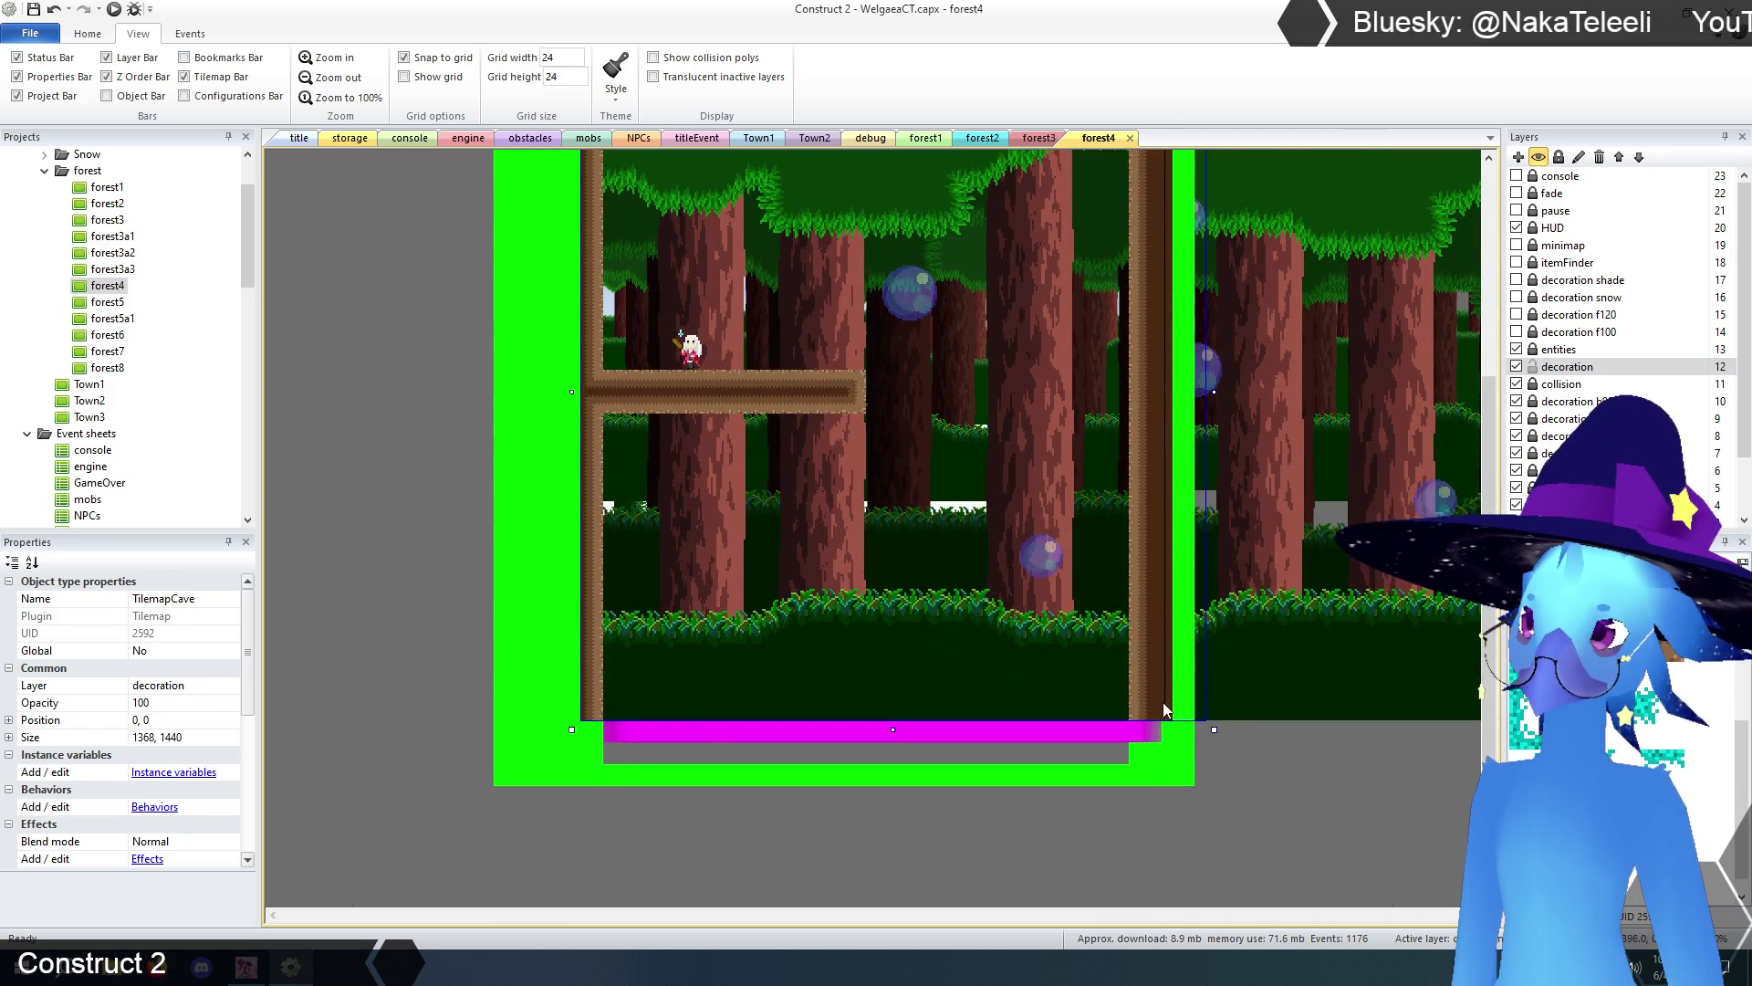
{"action": "scroll", "coordinate": [1164, 639], "scroll_direction": "up", "scroll_amount": 2}
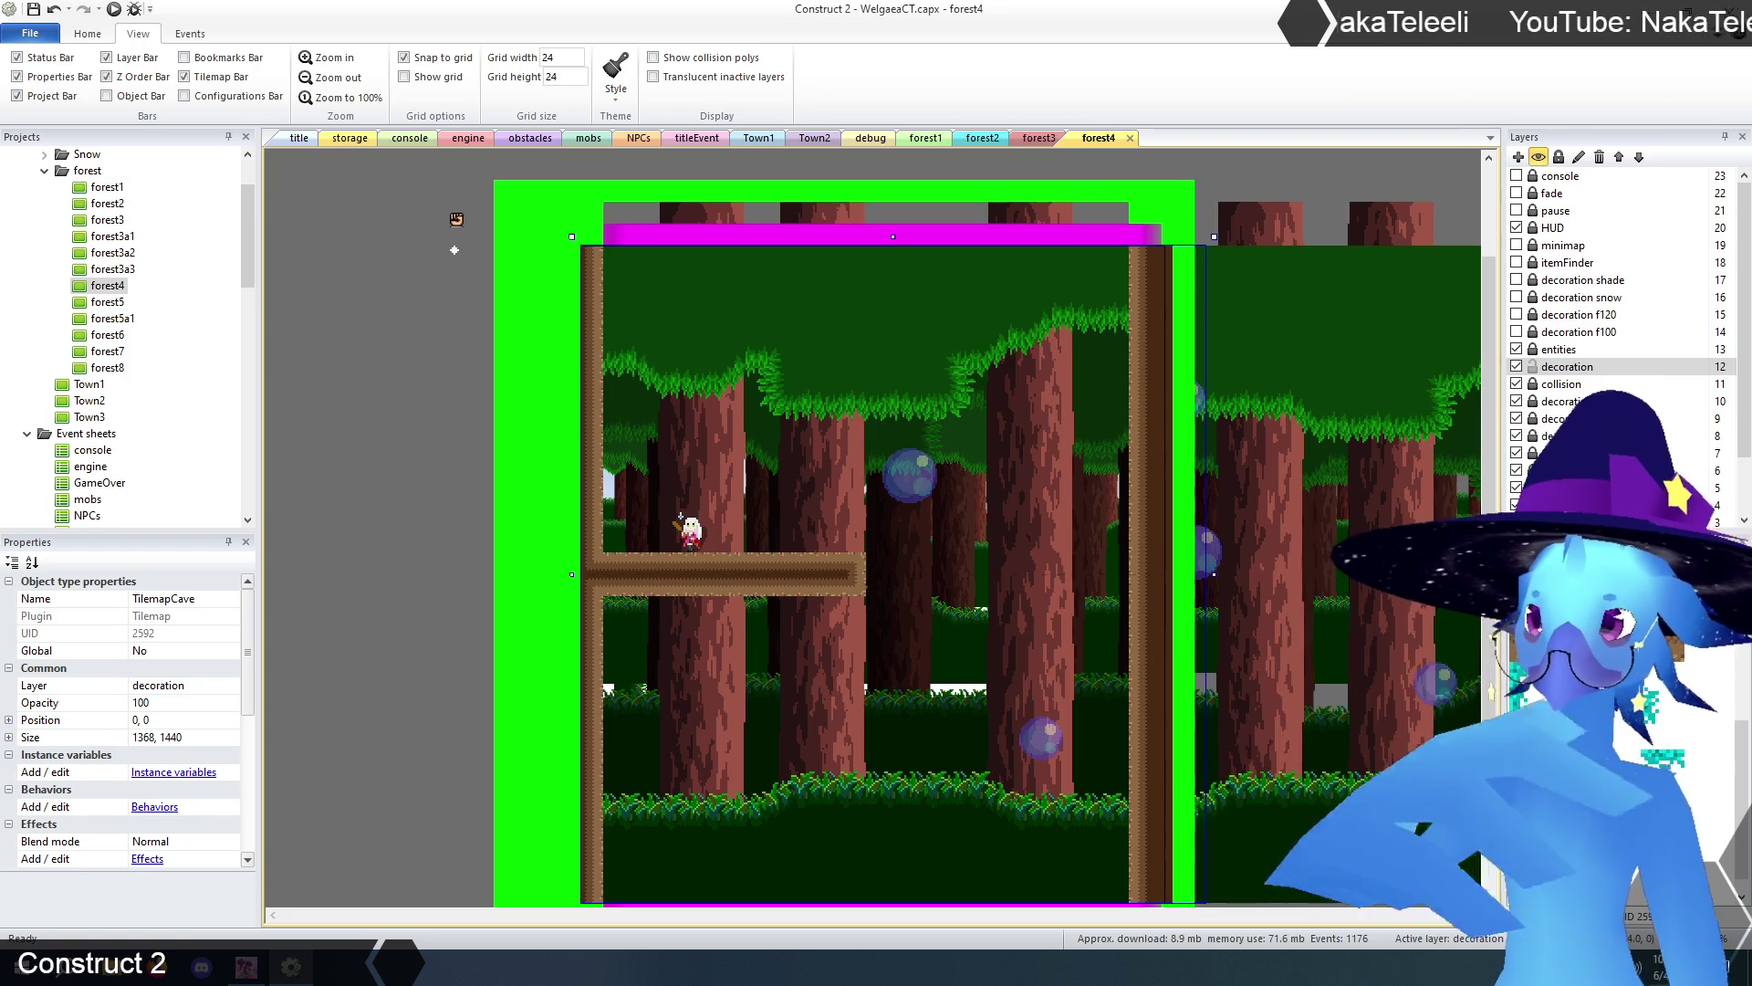
- Lock the decoration layer and make the collision layer active
{"action": "left_click", "coordinate": [439, 447]}
{"action": "left_click", "coordinate": [1552, 367]}
{"action": "left_click", "coordinate": [1558, 385]}
{"action": "left_click", "coordinate": [451, 486]}
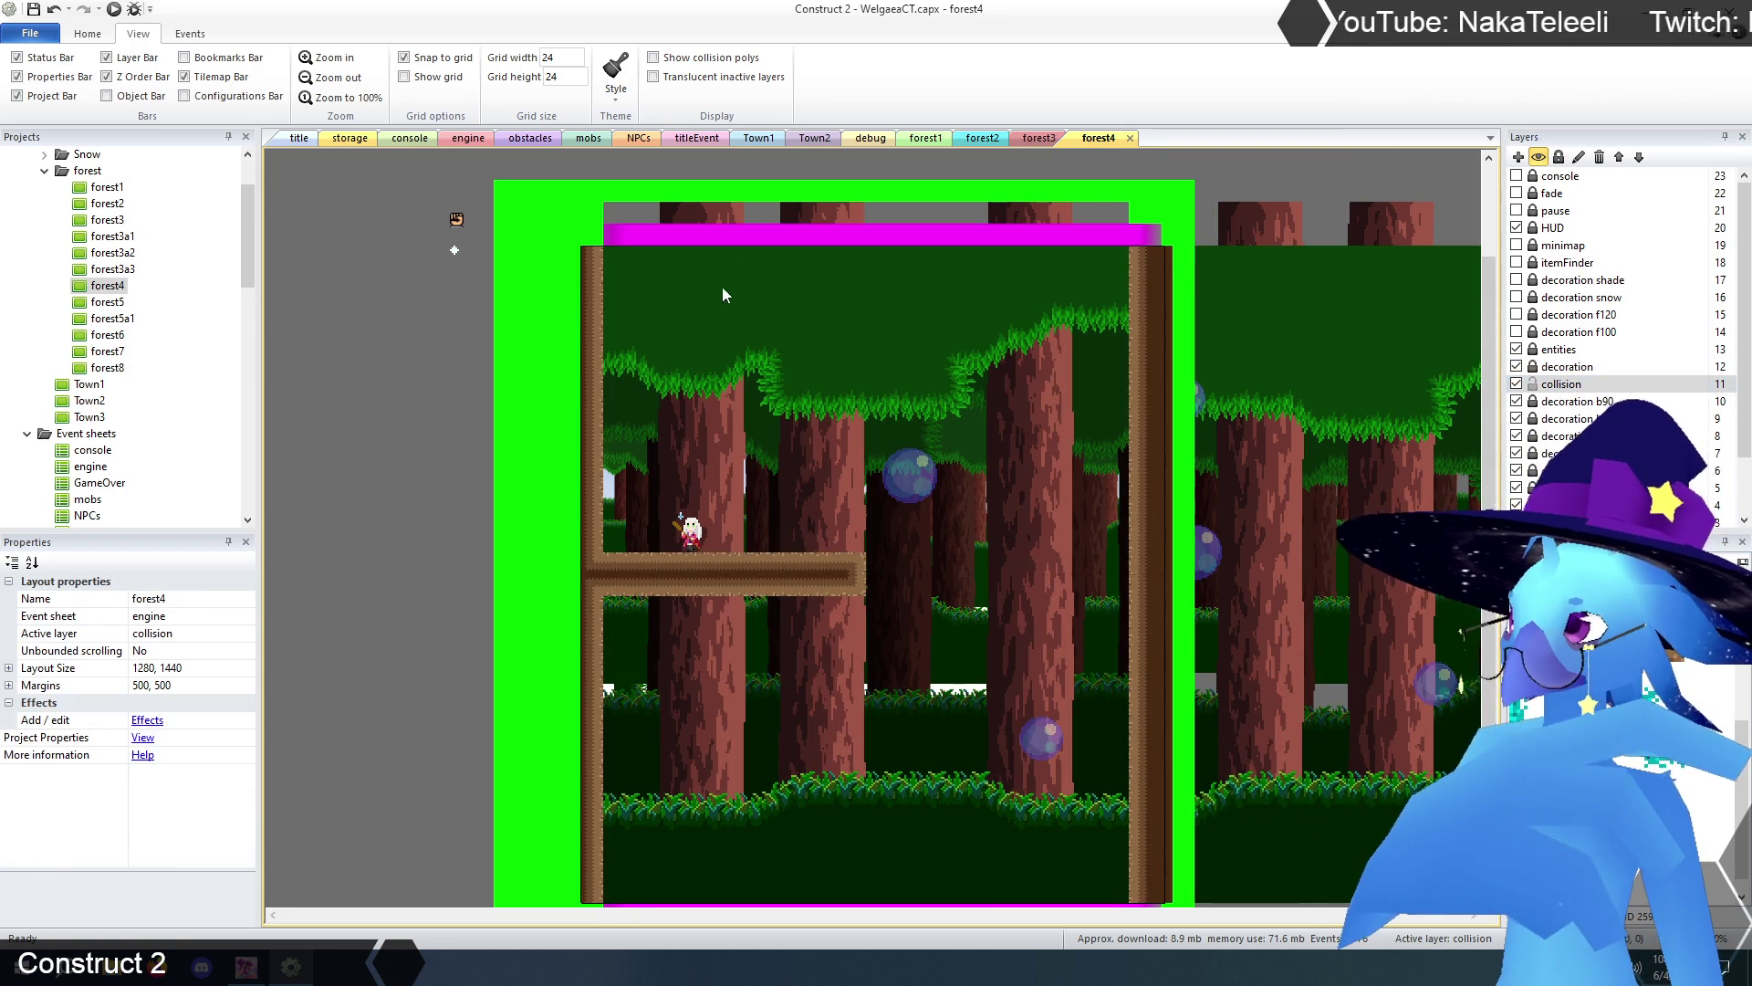
- Change forest3's bottom screenTransition LayoutName from Snow2 to forest4
{"action": "left_click", "coordinate": [742, 239]}
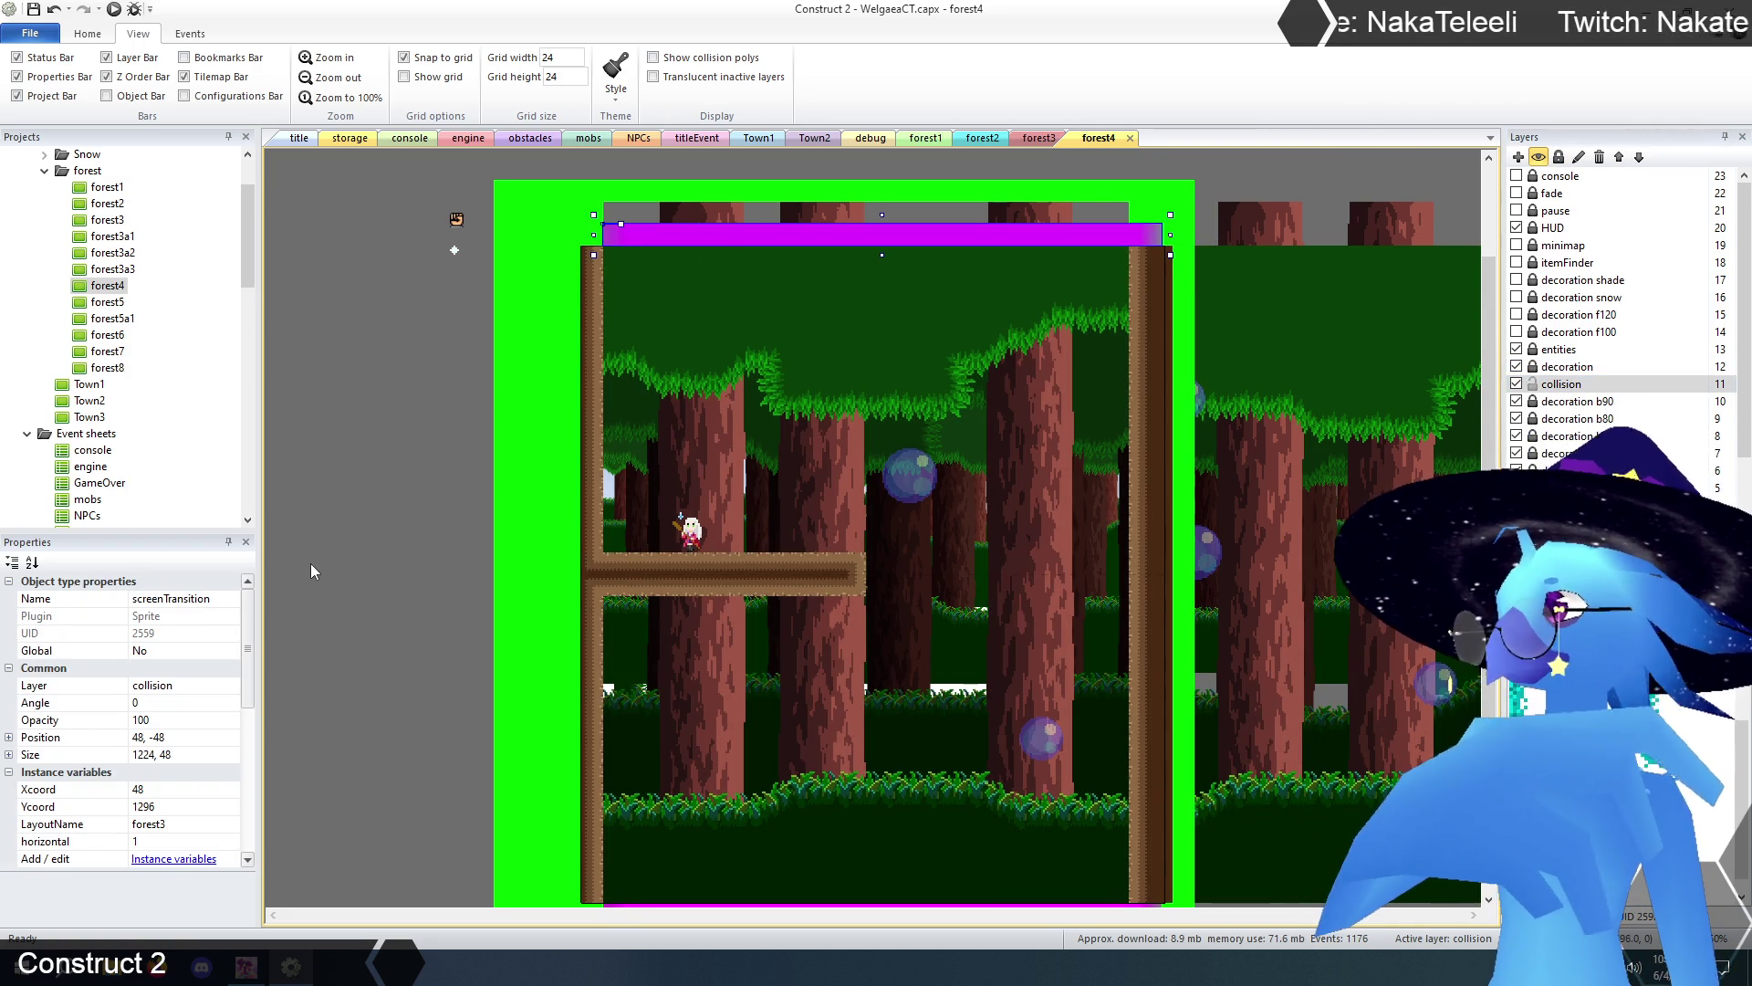
{"action": "left_click", "coordinate": [1019, 139]}
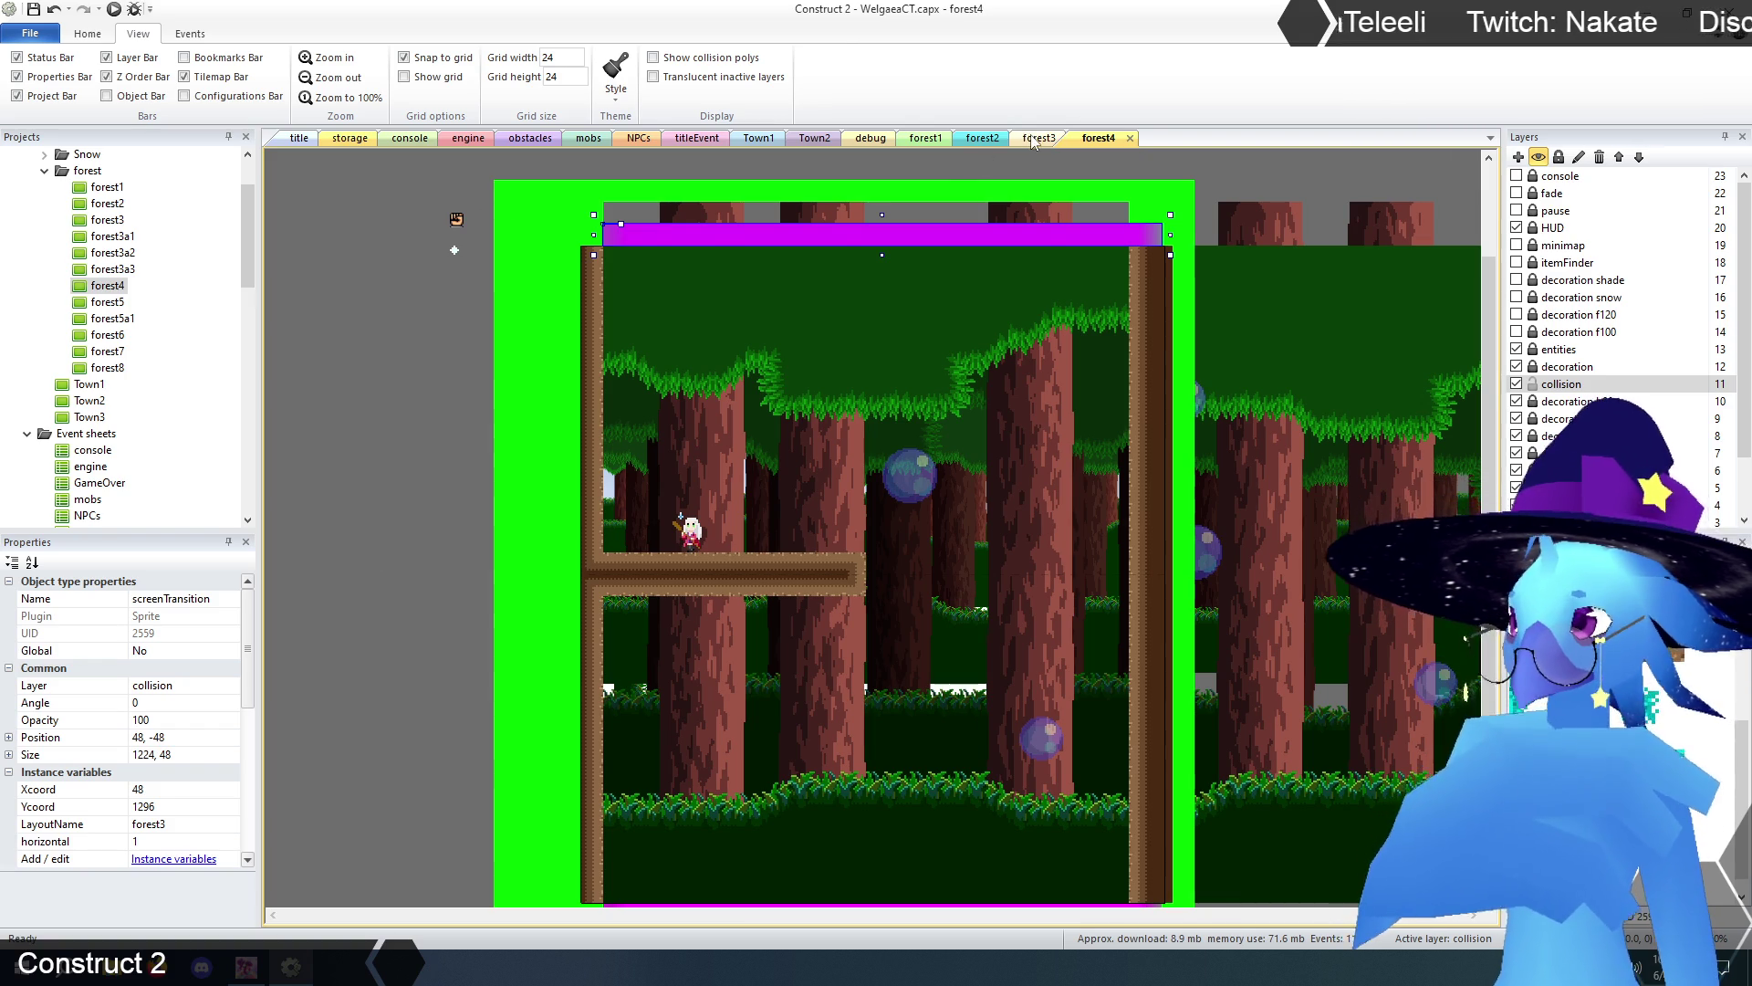
{"action": "left_click", "coordinate": [462, 685]}
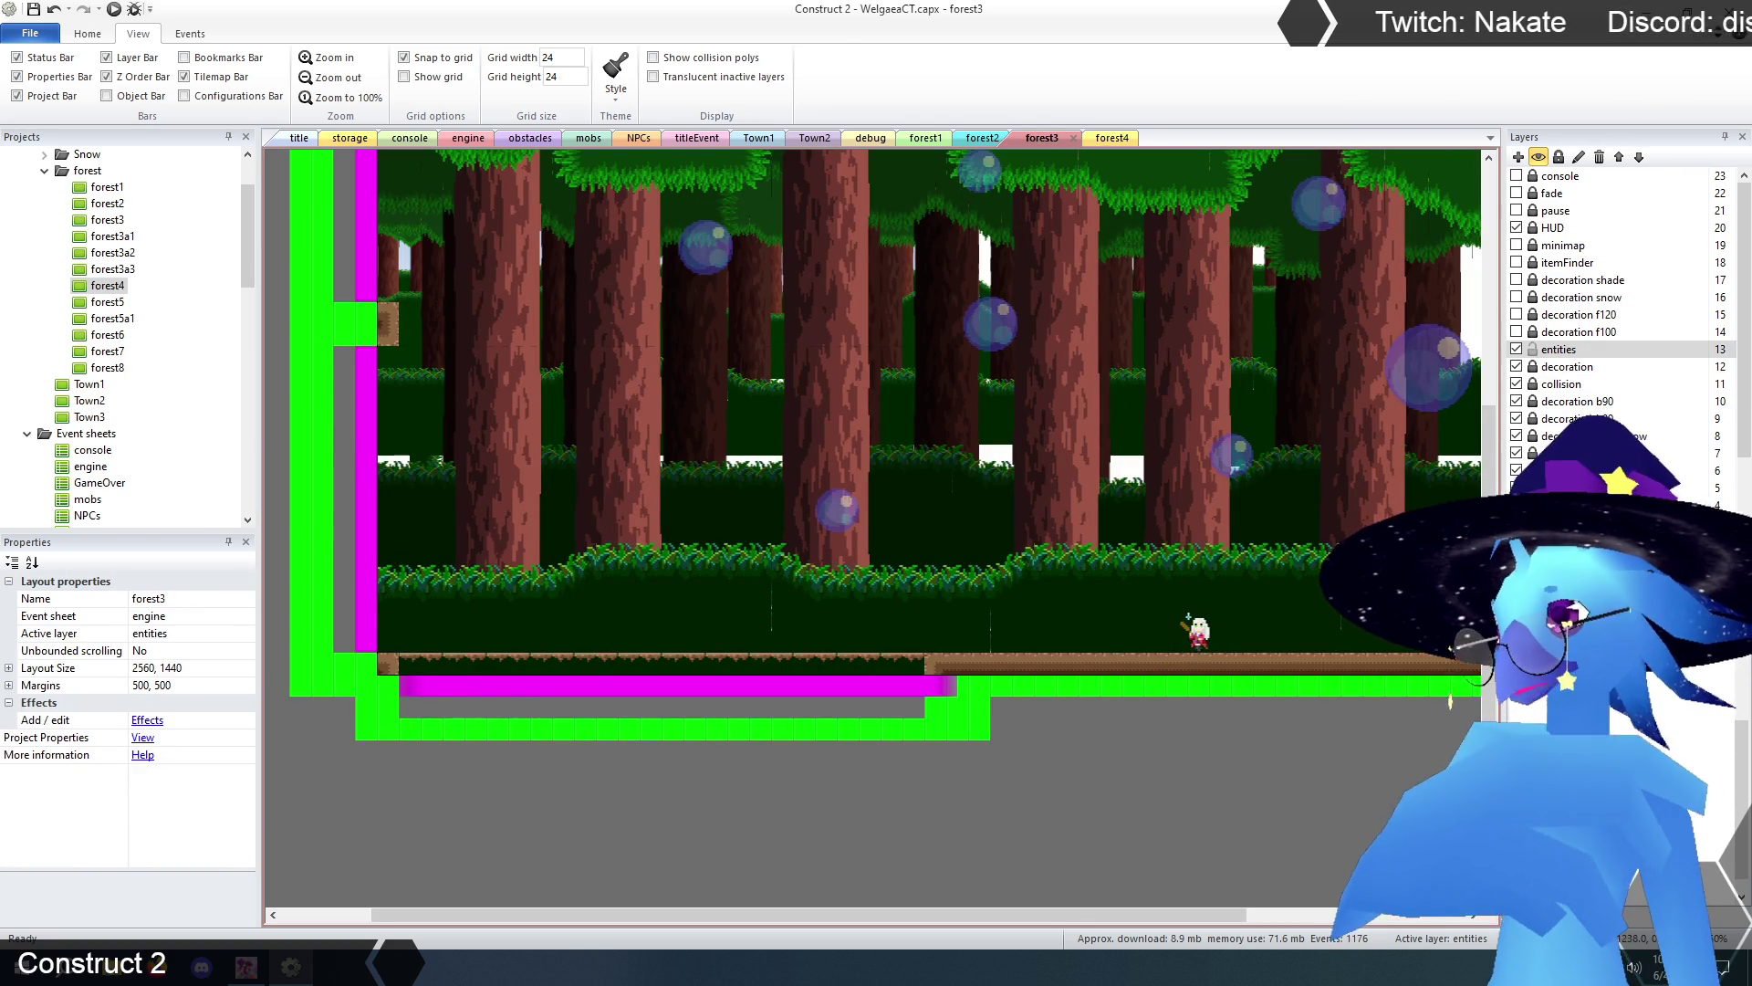
{"action": "left_click", "coordinate": [1556, 385]}
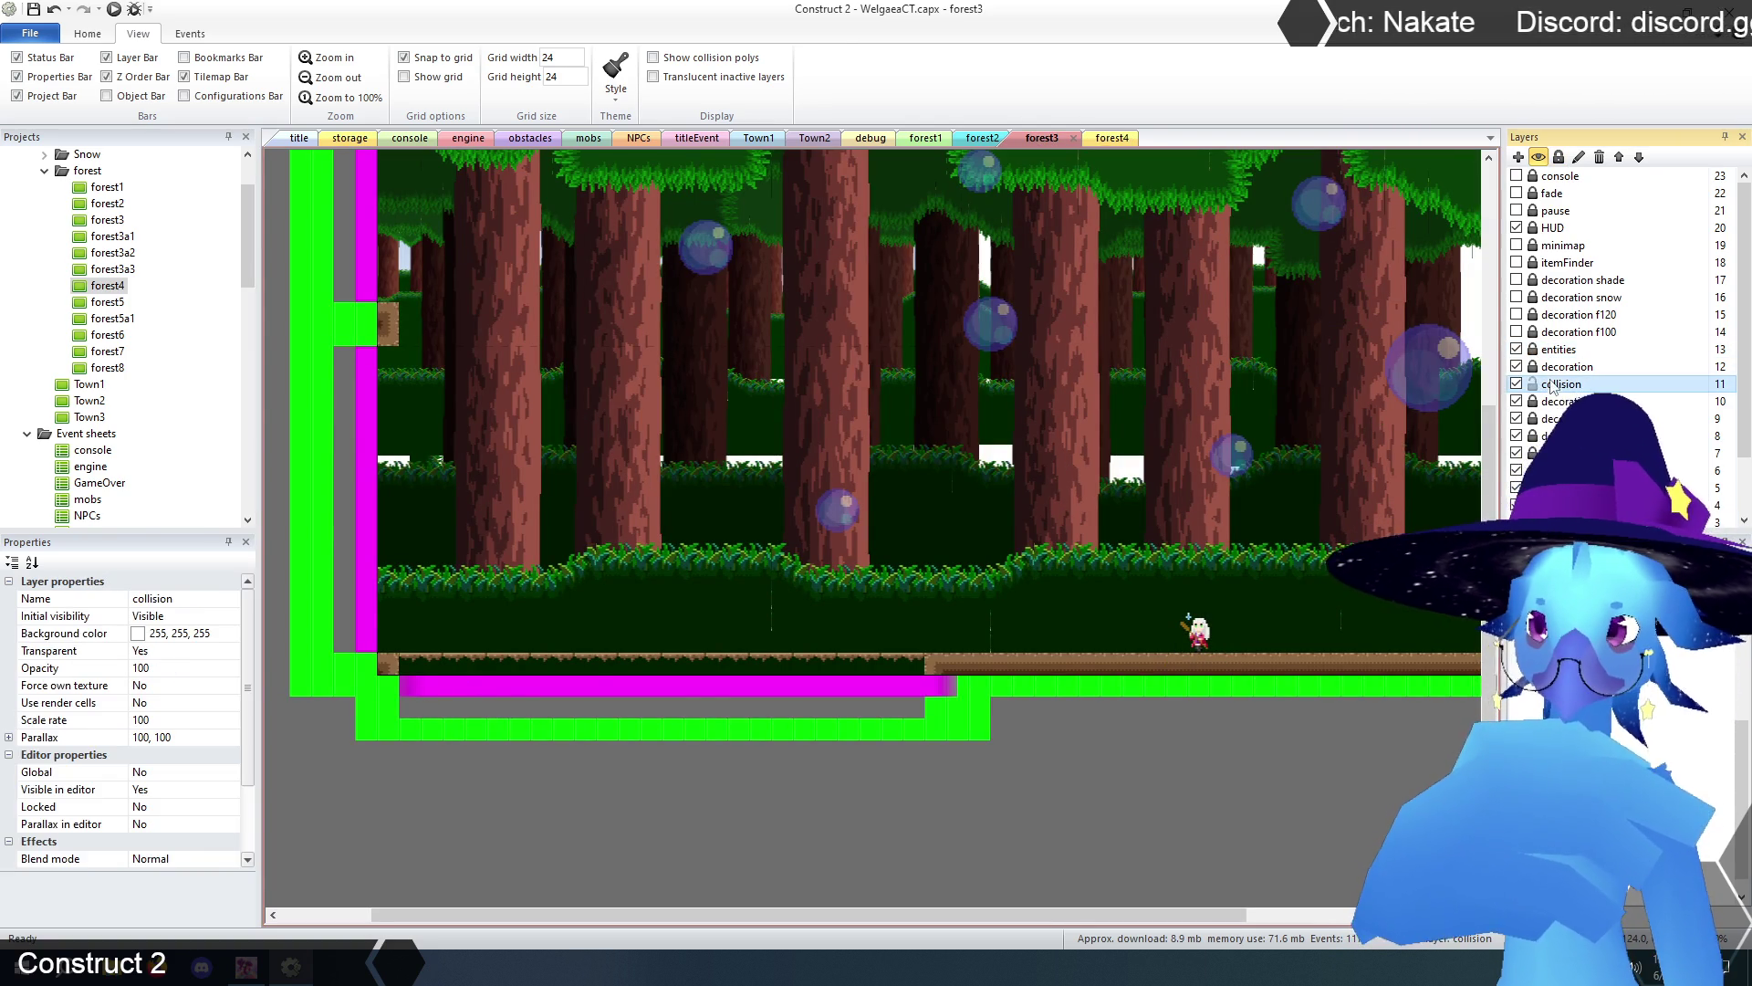
{"action": "left_click", "coordinate": [691, 681]}
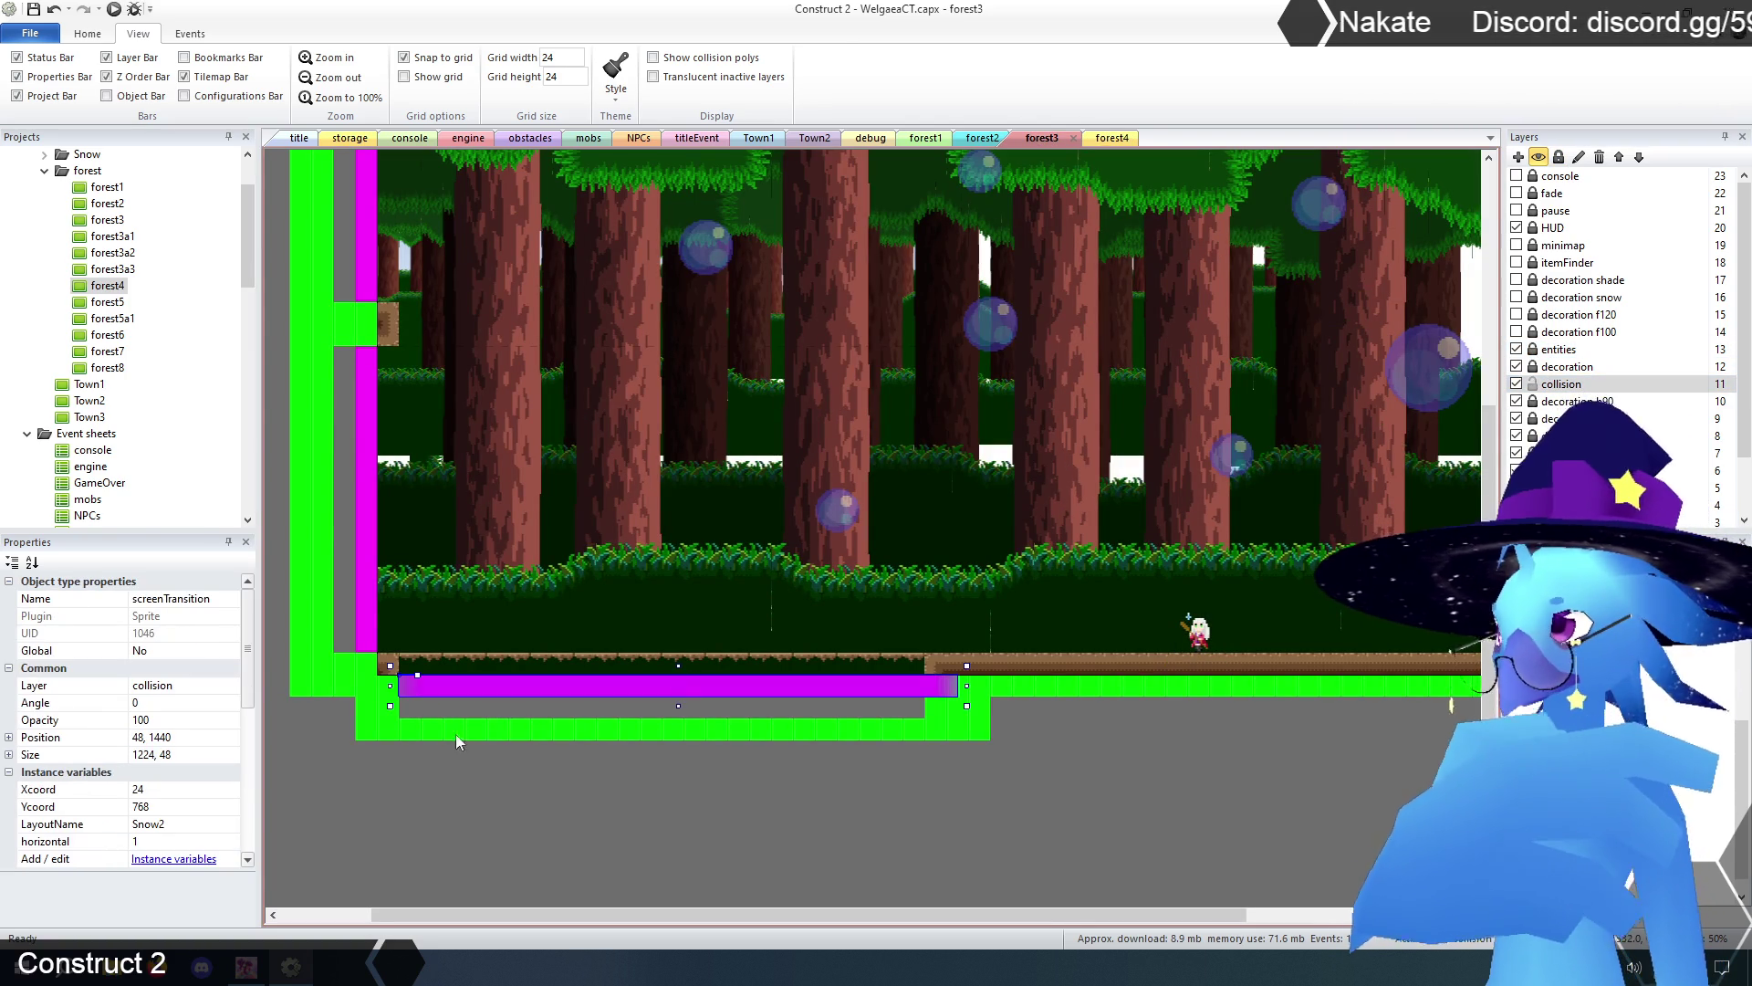
{"action": "left_click", "coordinate": [189, 824]}
{"action": "type", "text": "fore"}
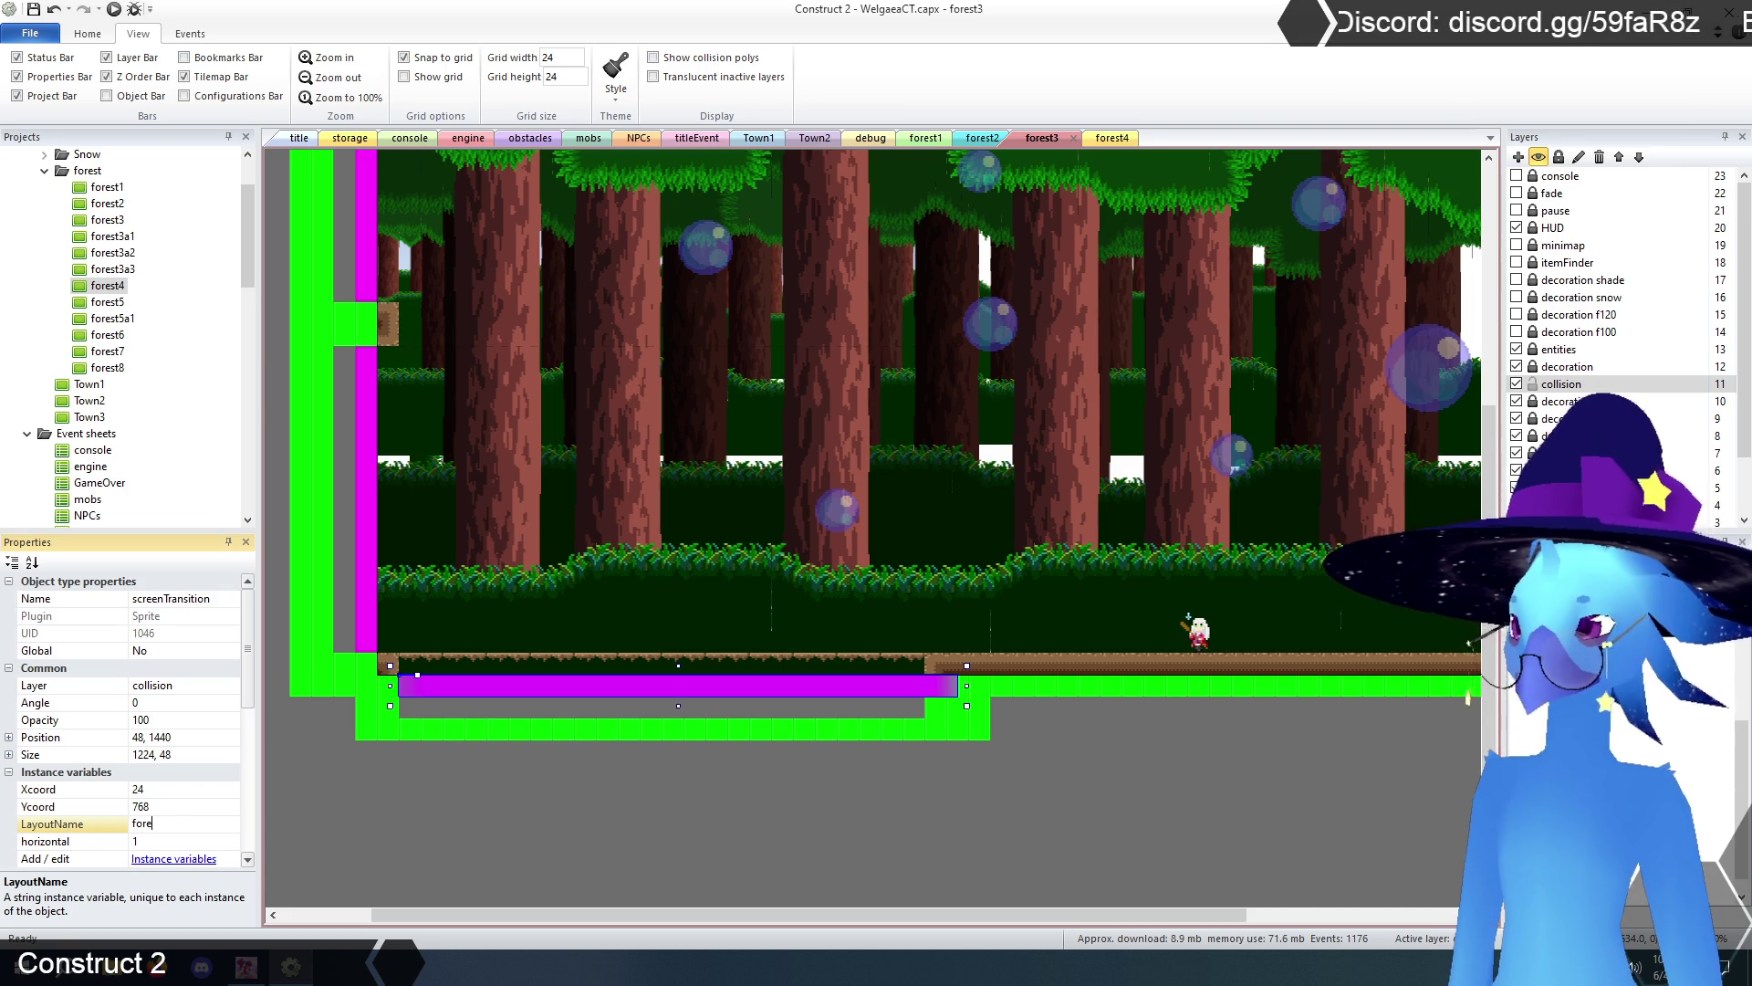
{"action": "key", "text": "Return"}
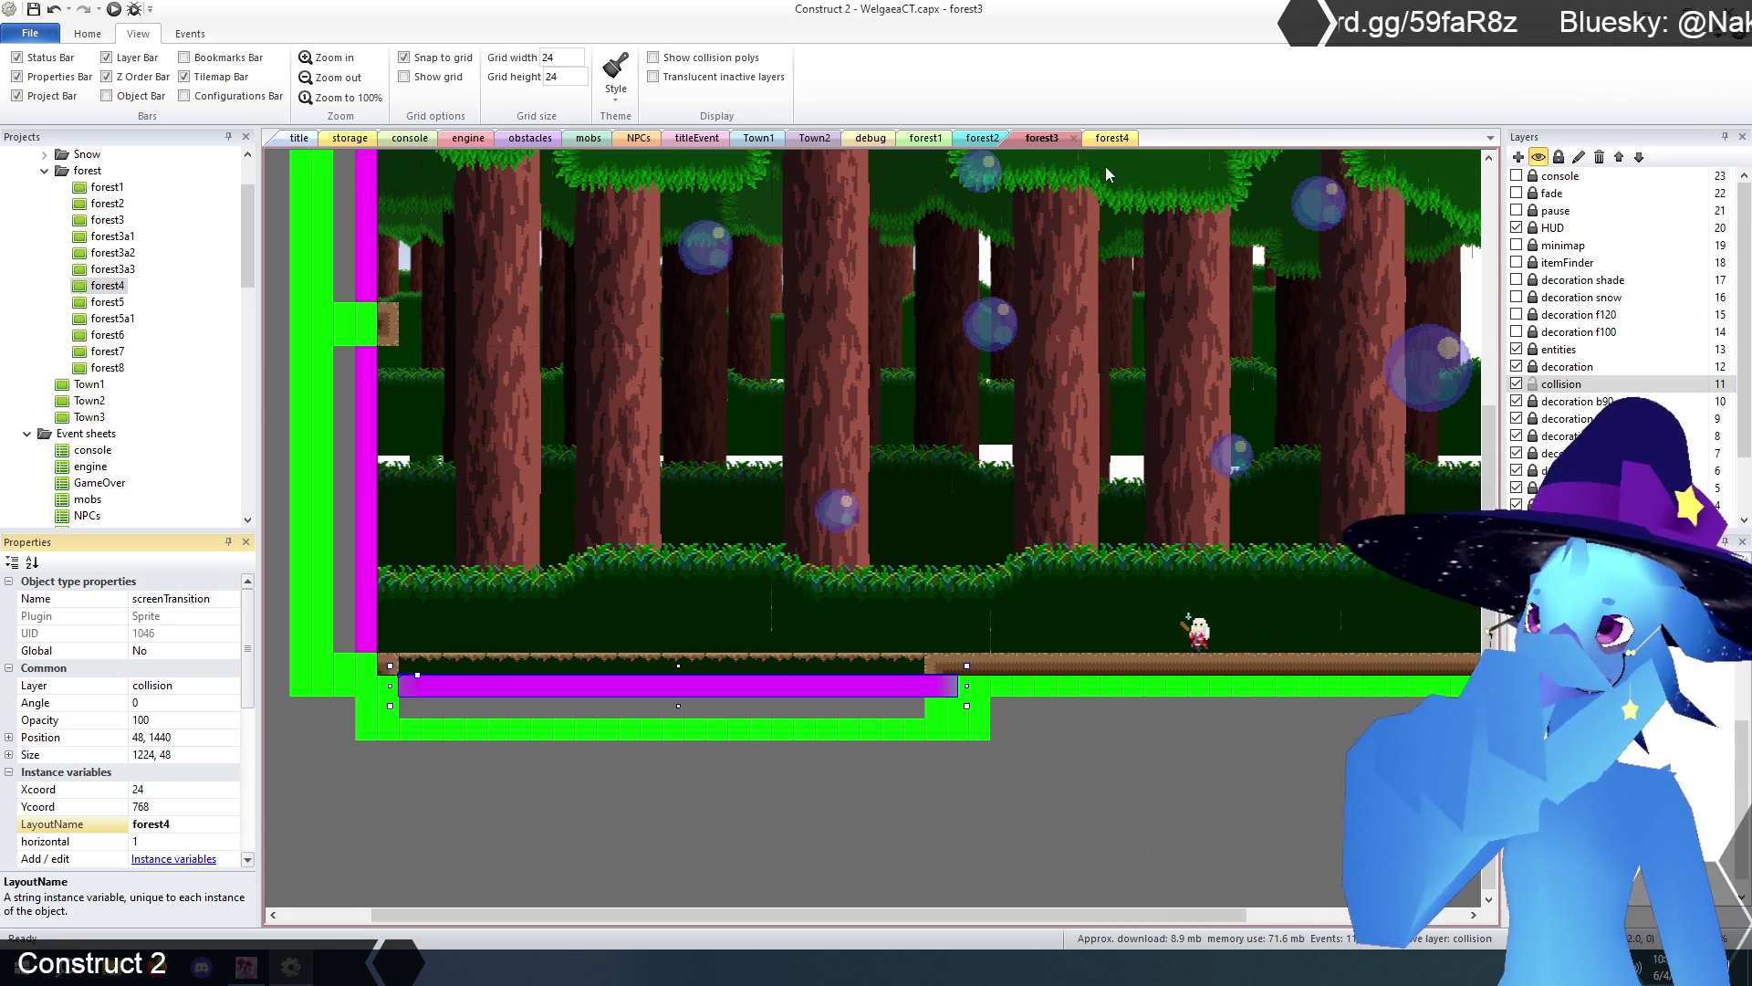
{"action": "left_click", "coordinate": [1109, 138]}
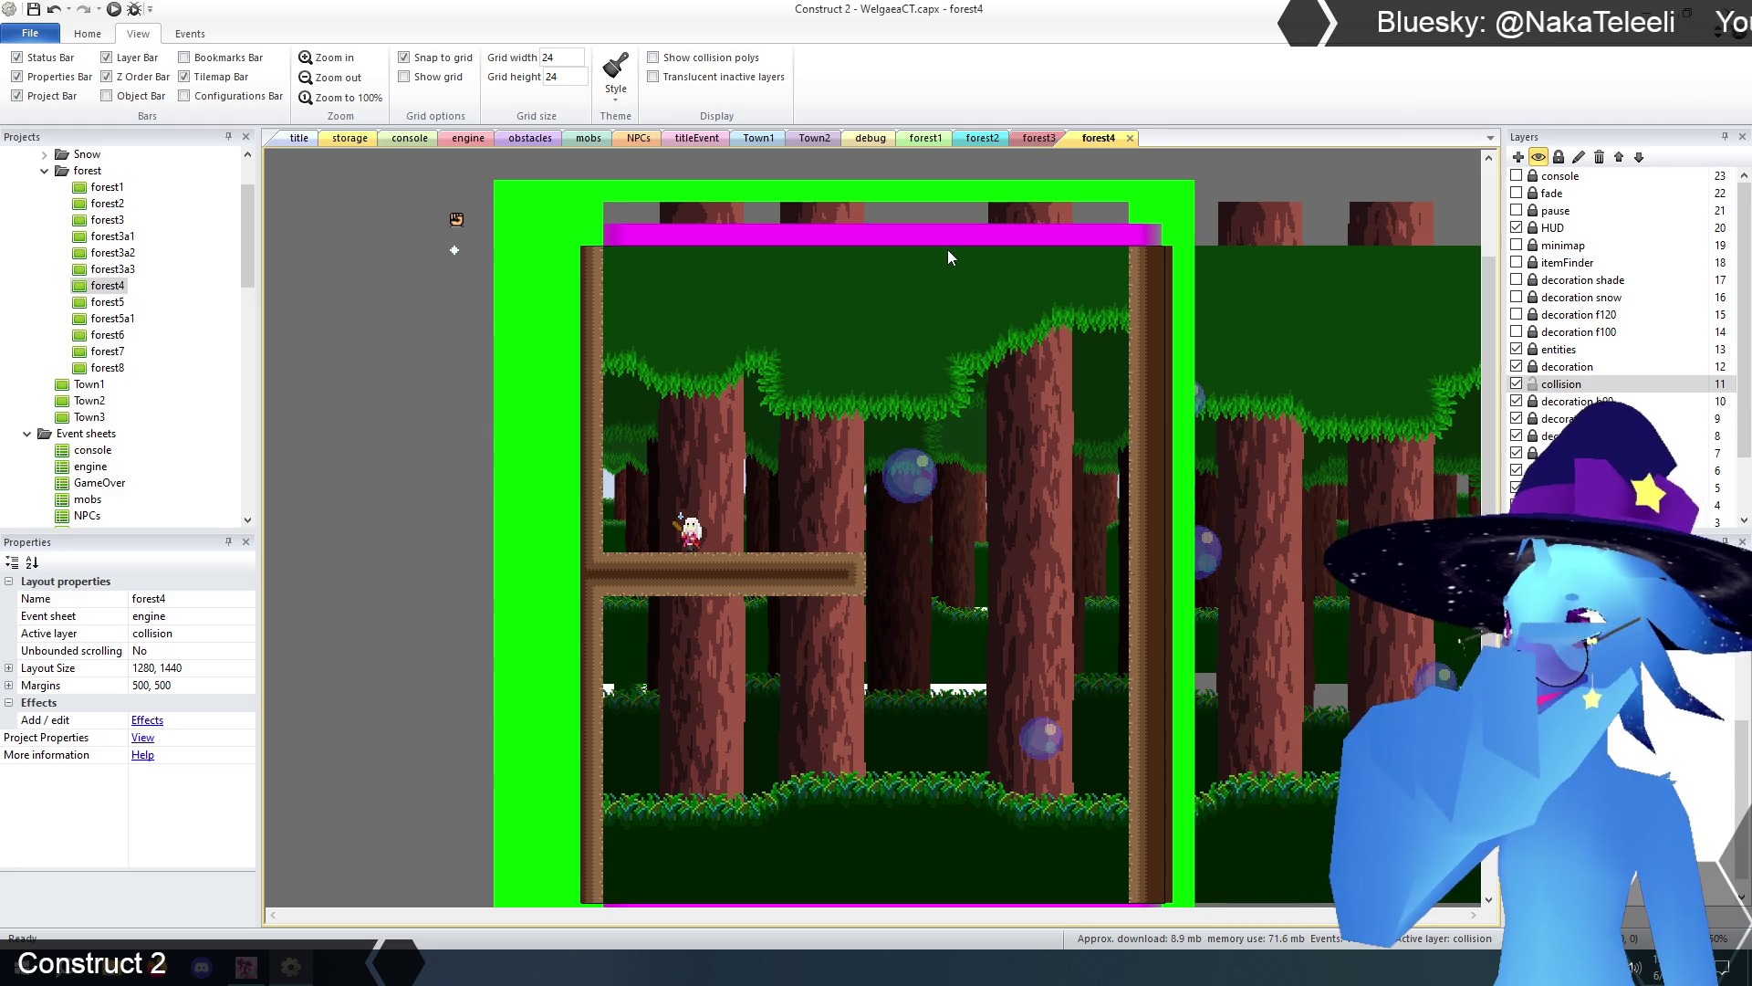
{"action": "left_click", "coordinate": [1038, 139]}
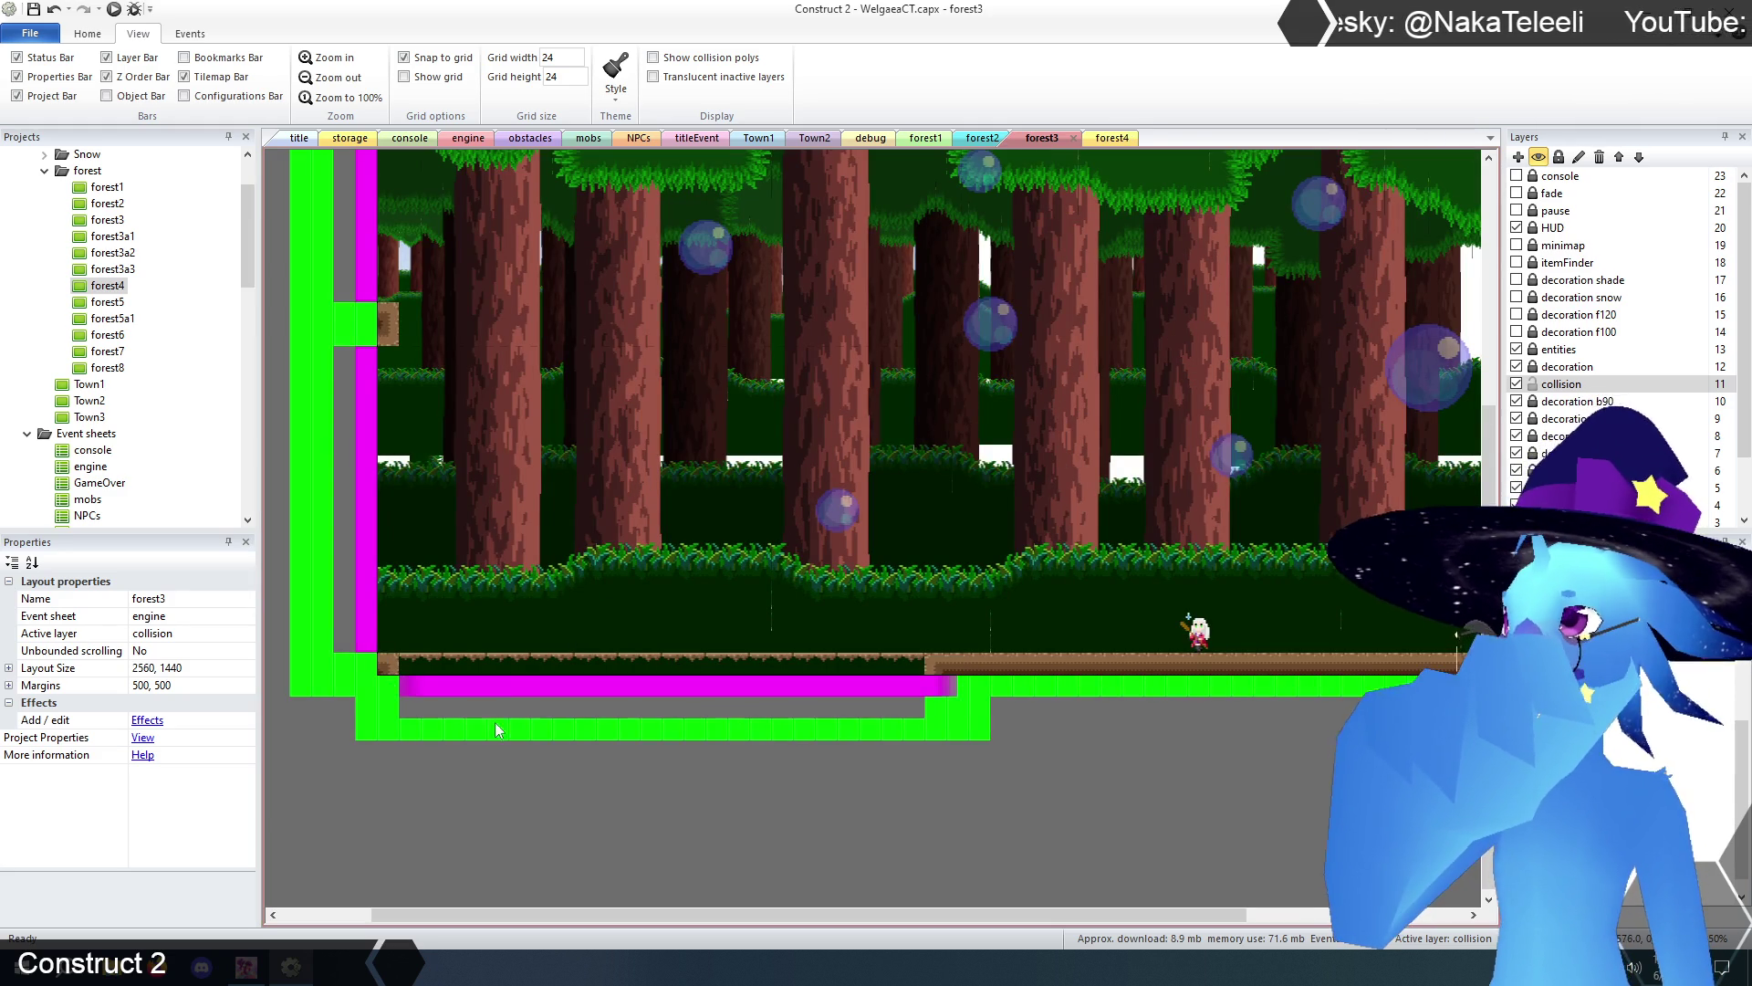
- Check forest3's bottom transition Ycoord of 0 against forest4's transition values
{"action": "left_click", "coordinate": [489, 689]}
{"action": "left_click", "coordinate": [170, 807]}
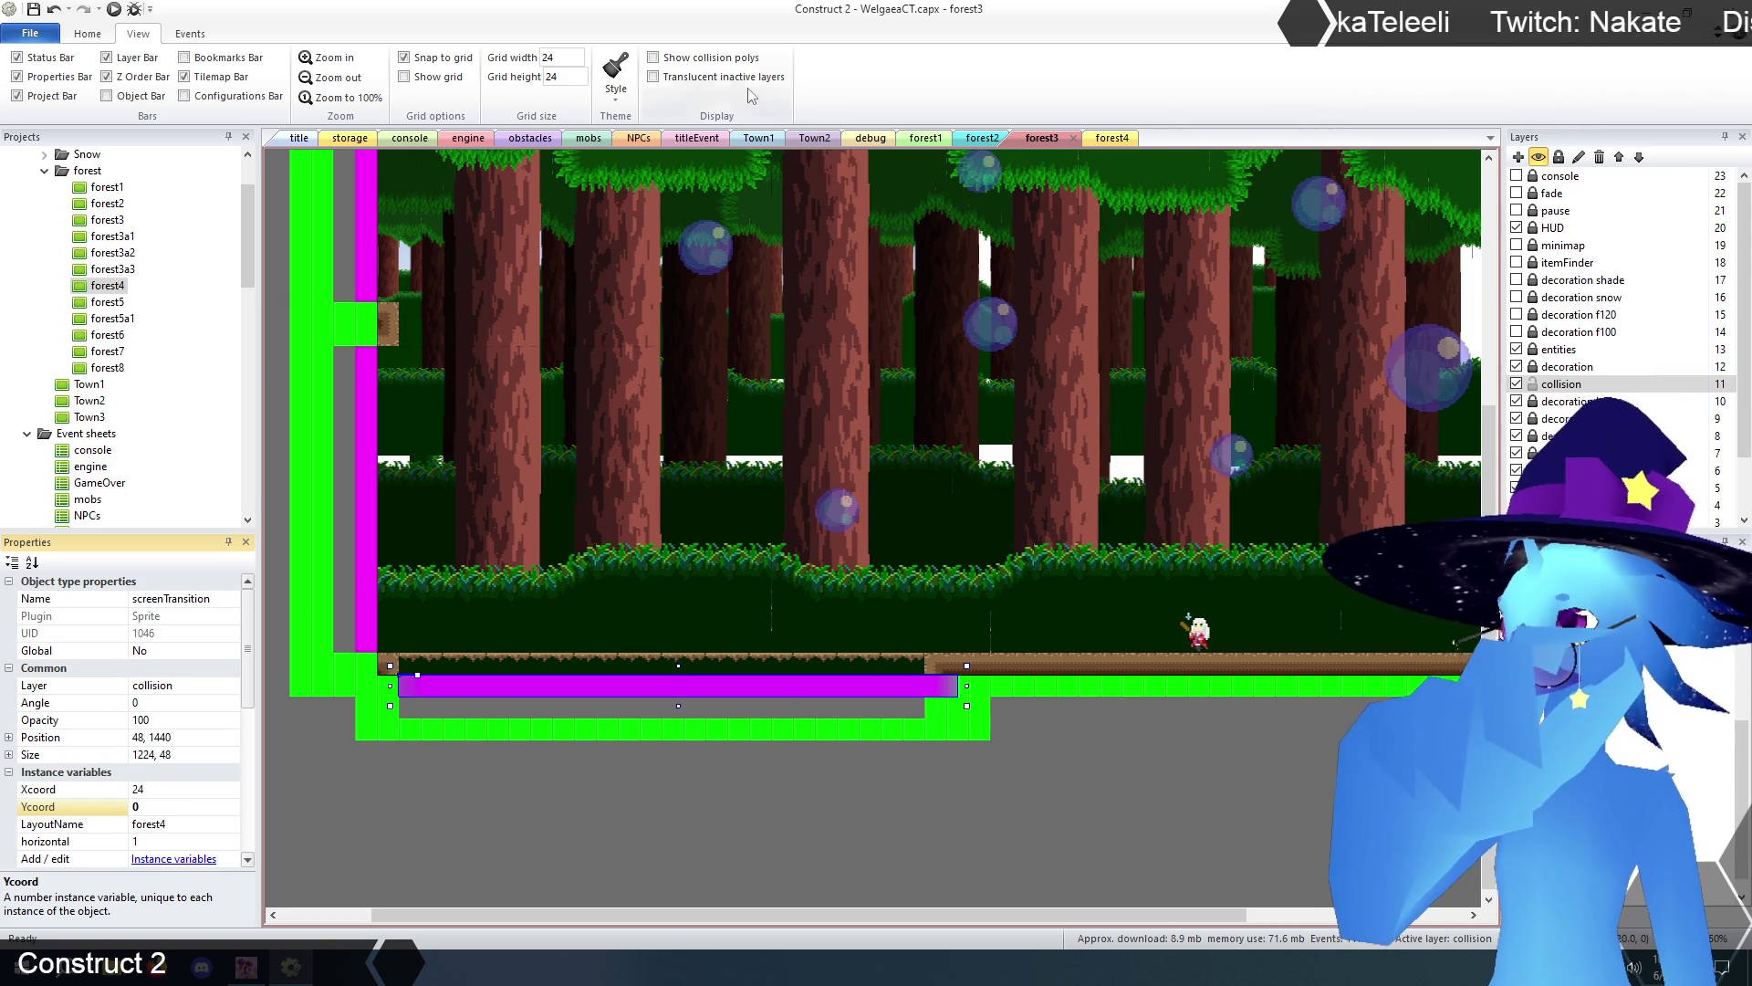
{"action": "left_click", "coordinate": [1113, 139]}
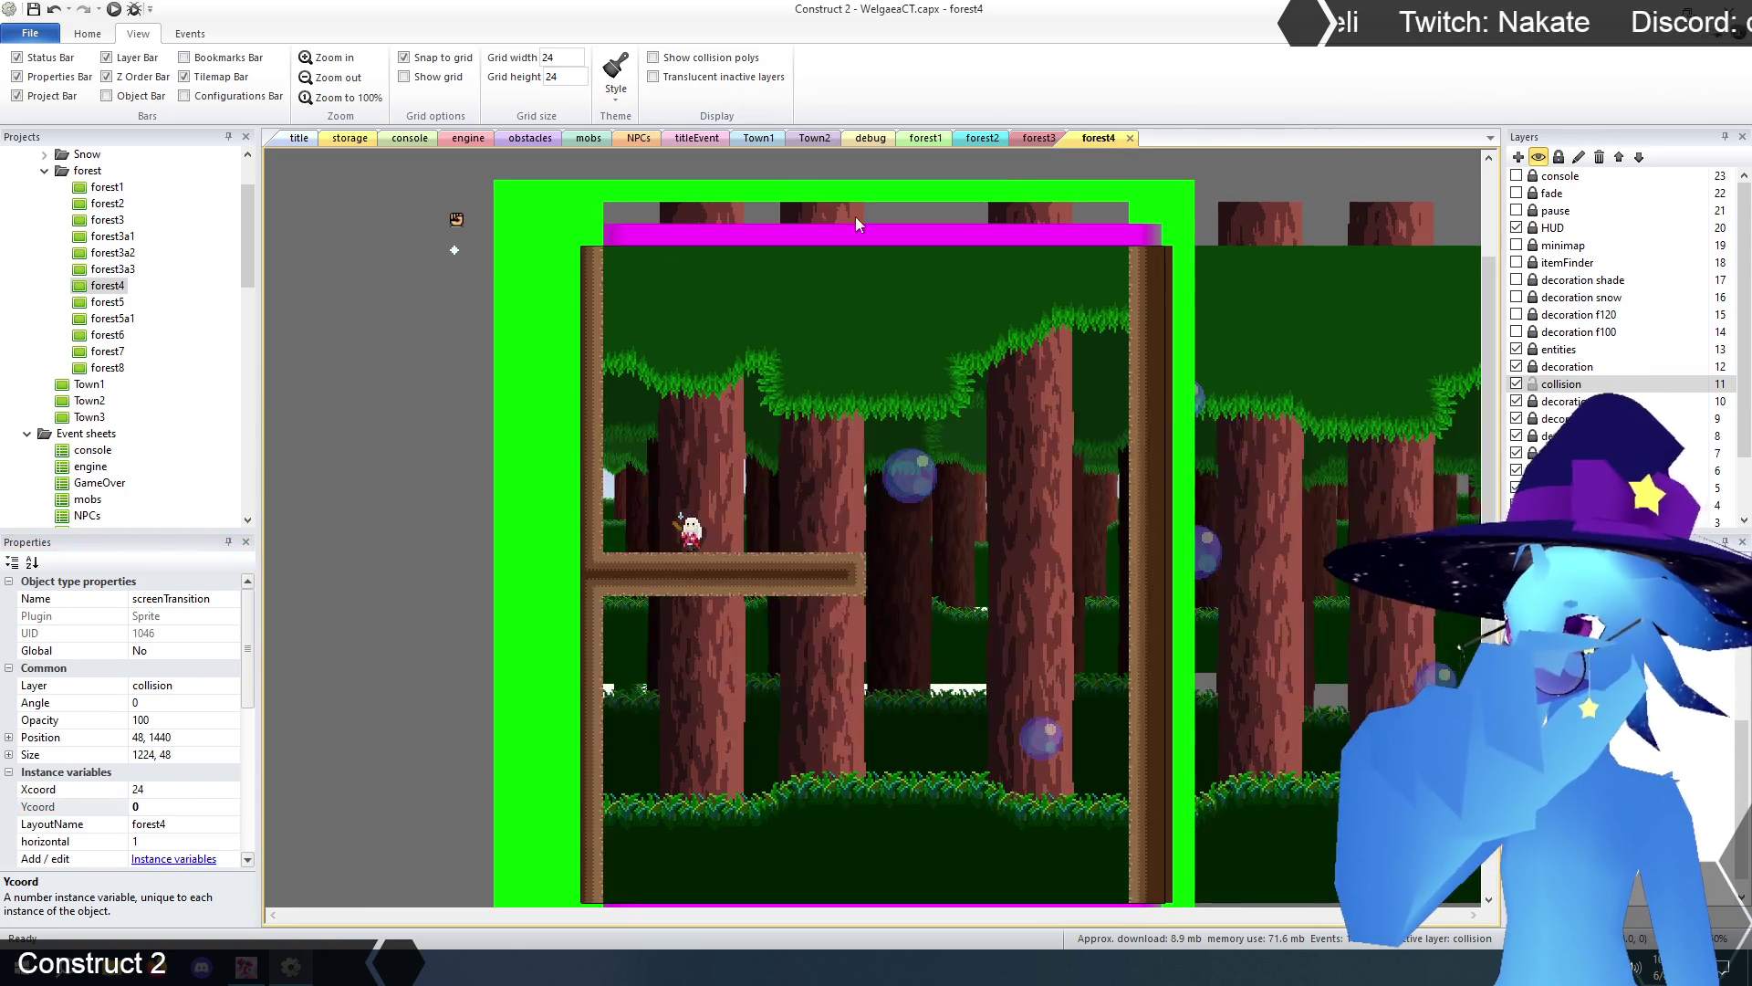
{"action": "left_click", "coordinate": [642, 238]}
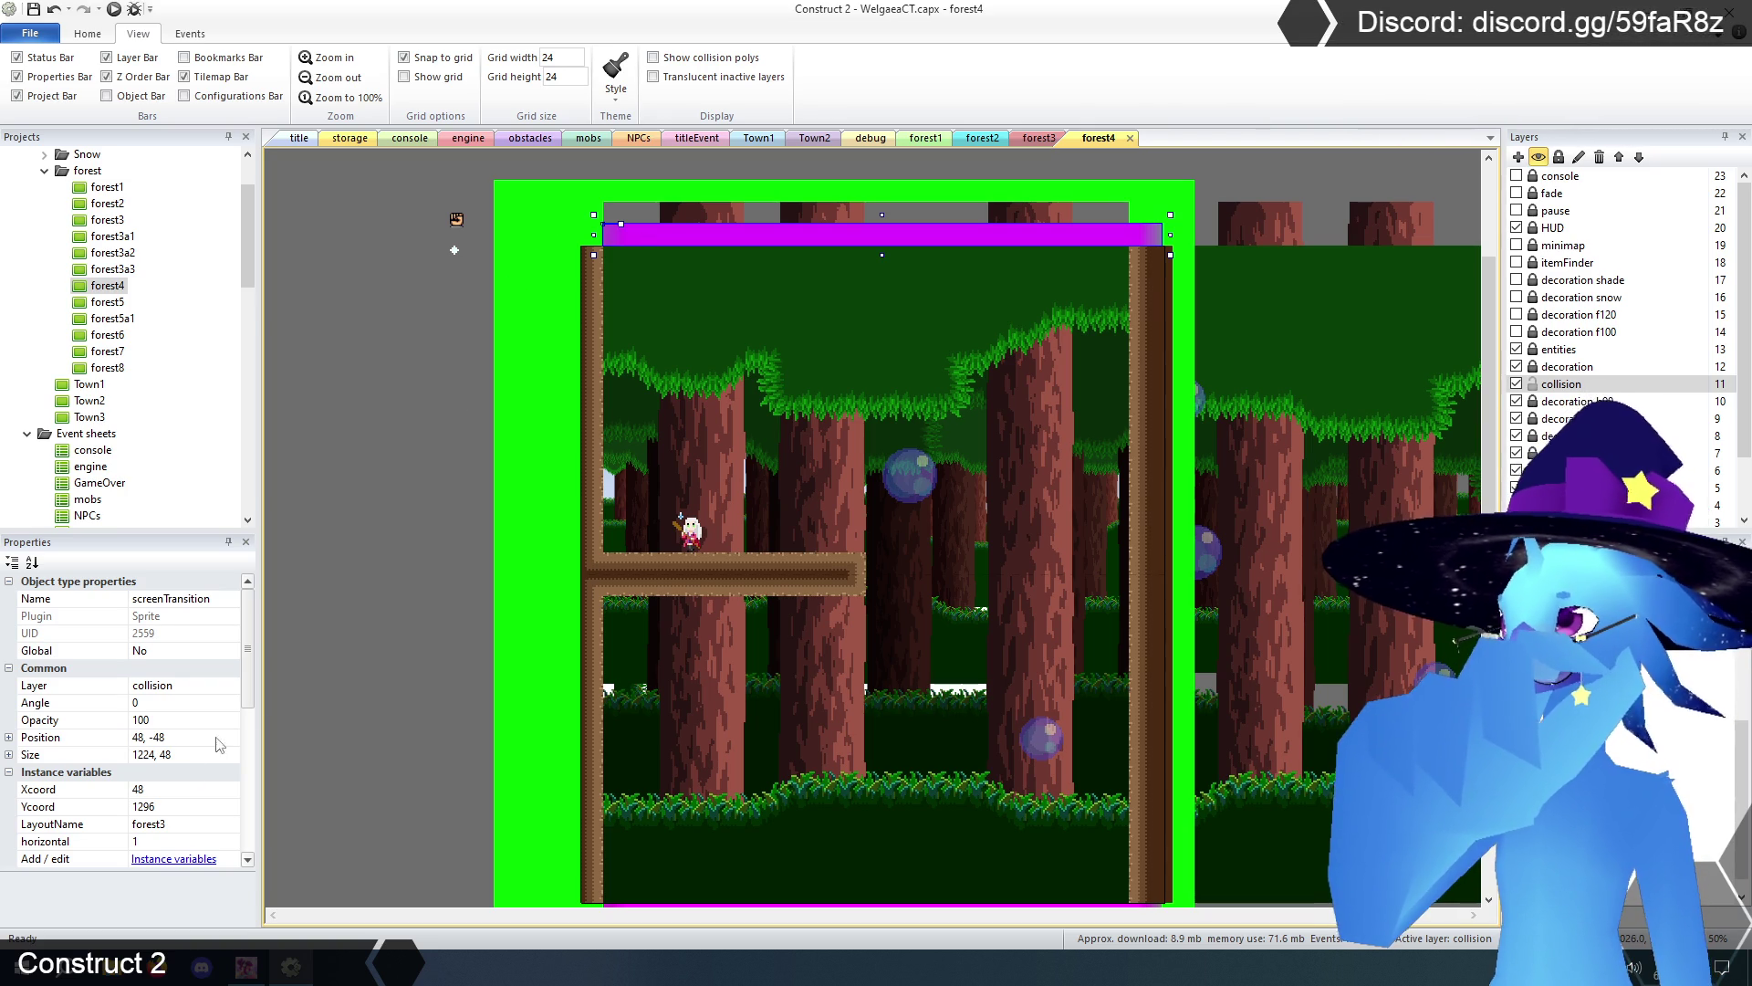
{"action": "left_click", "coordinate": [1039, 139]}
{"action": "left_click", "coordinate": [553, 769]}
{"action": "left_click", "coordinate": [508, 692]}
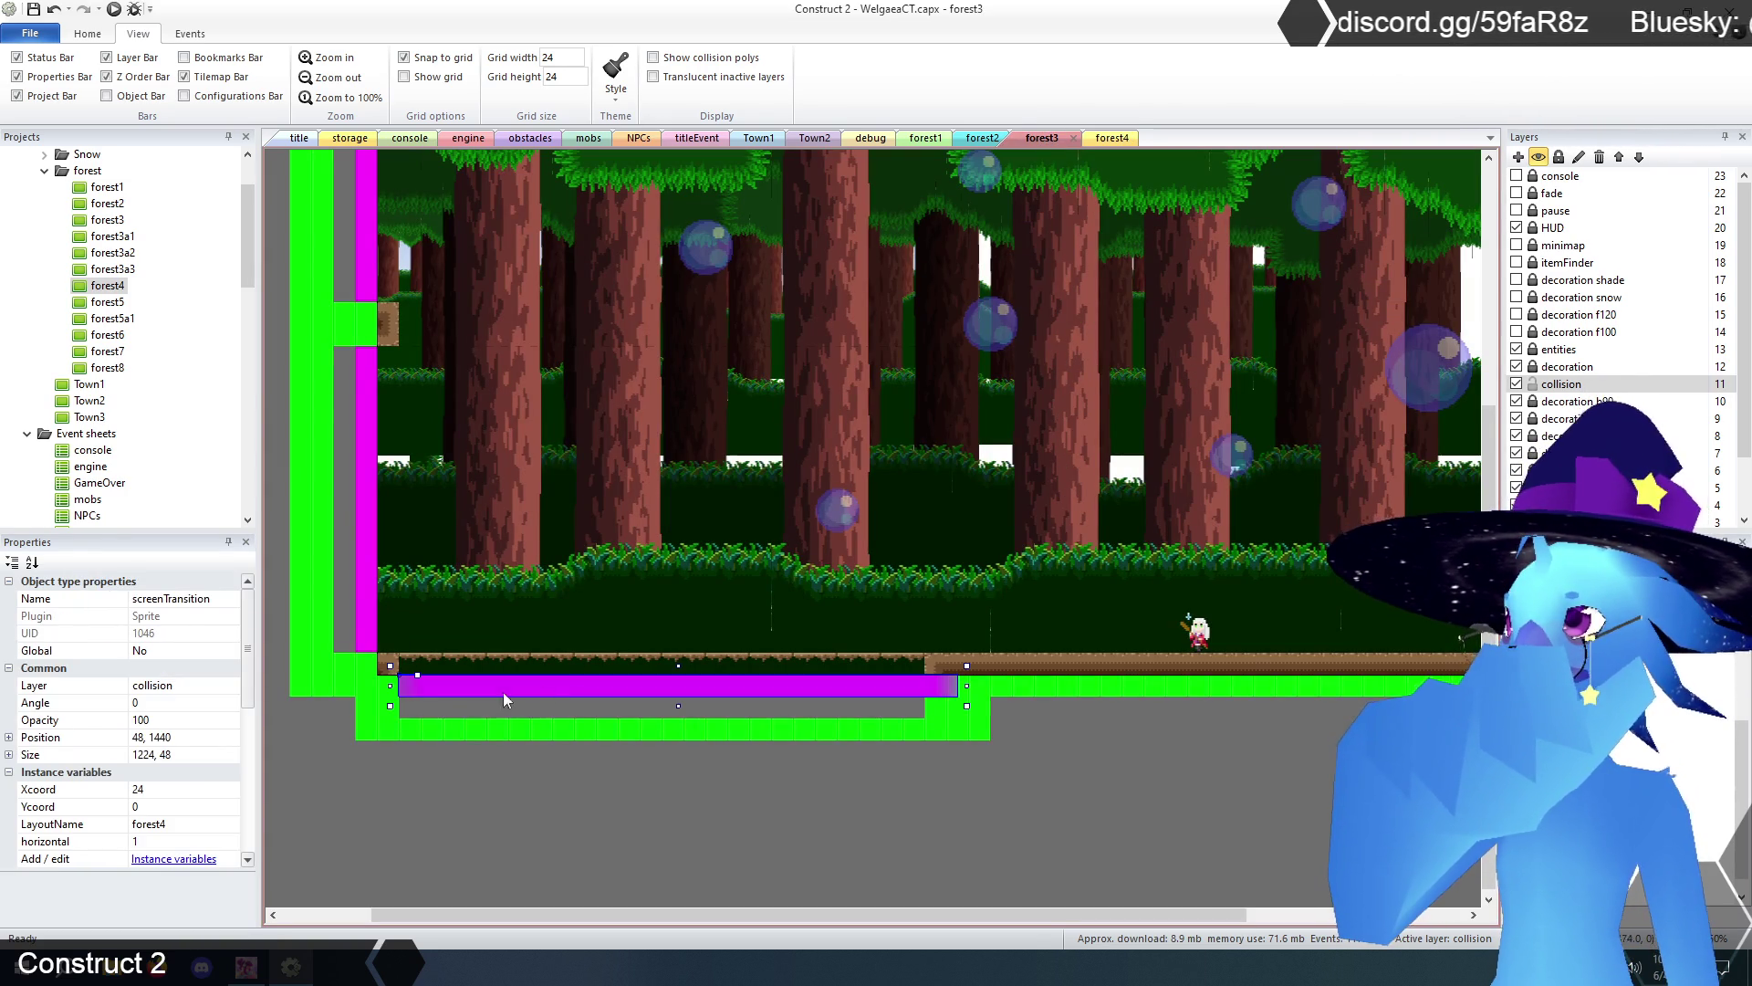
{"action": "left_click", "coordinate": [168, 808]}
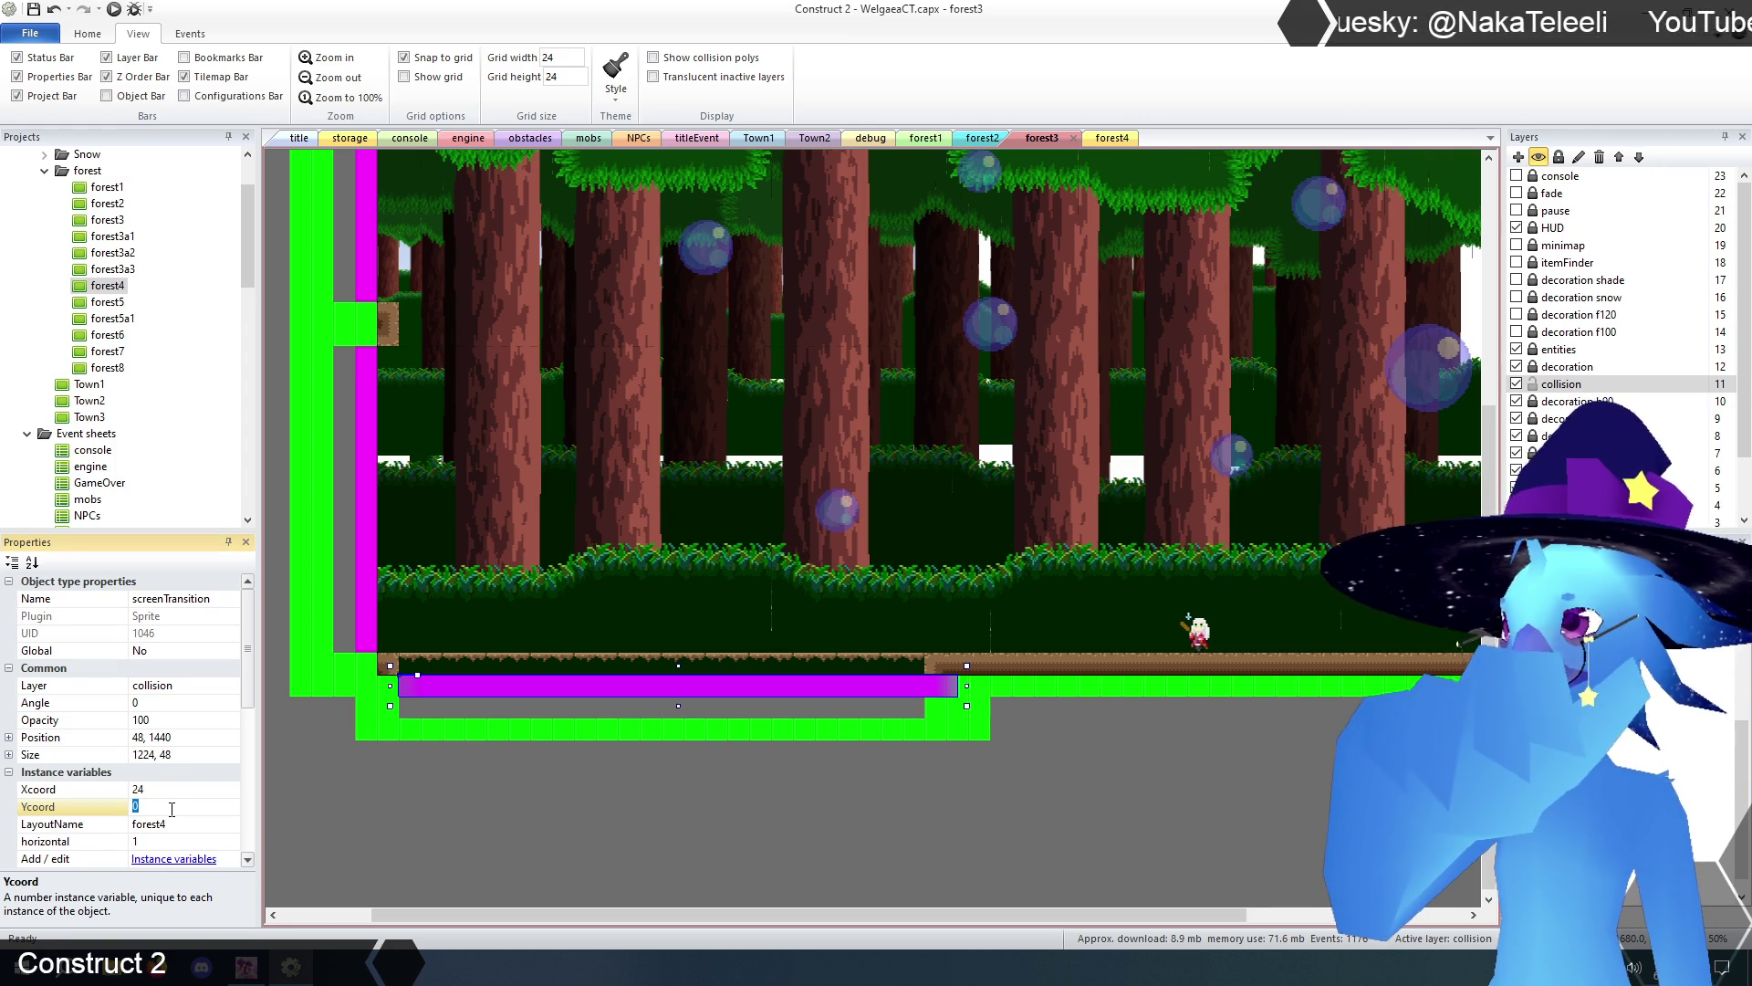
{"action": "left_click", "coordinate": [527, 822]}
- Set the bottom transition's Xcoord to 48
{"action": "left_click", "coordinate": [528, 692]}
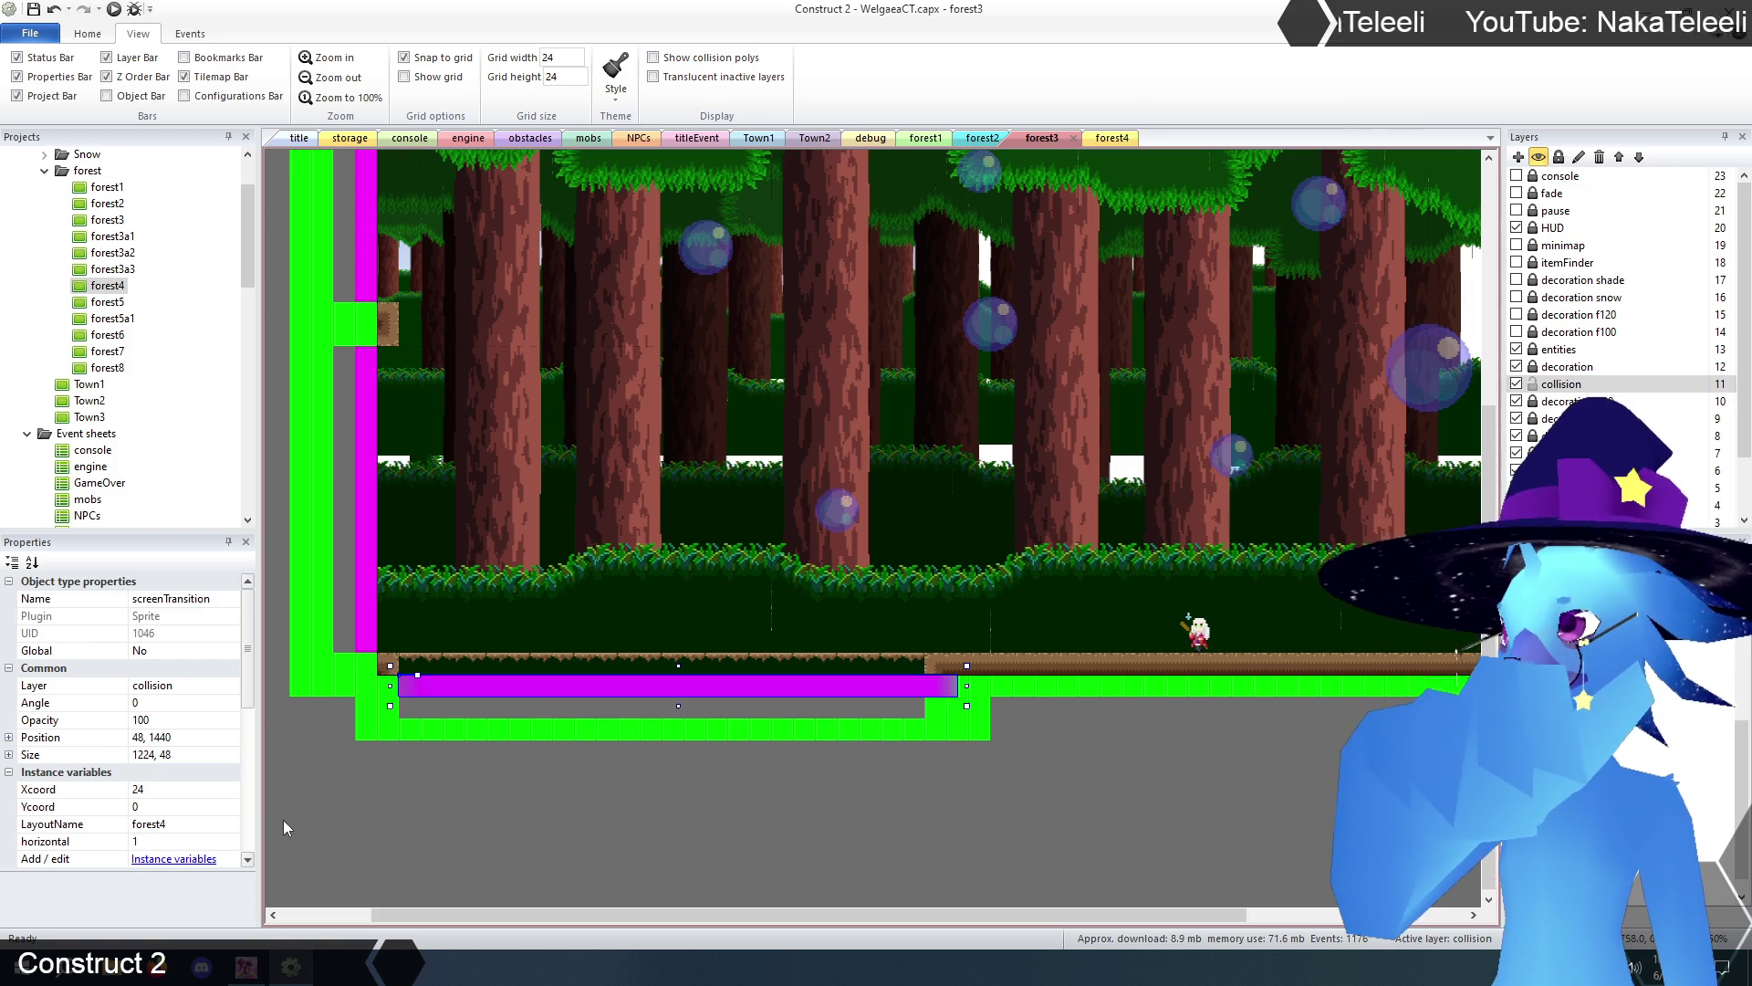
{"action": "left_click", "coordinate": [174, 791]}
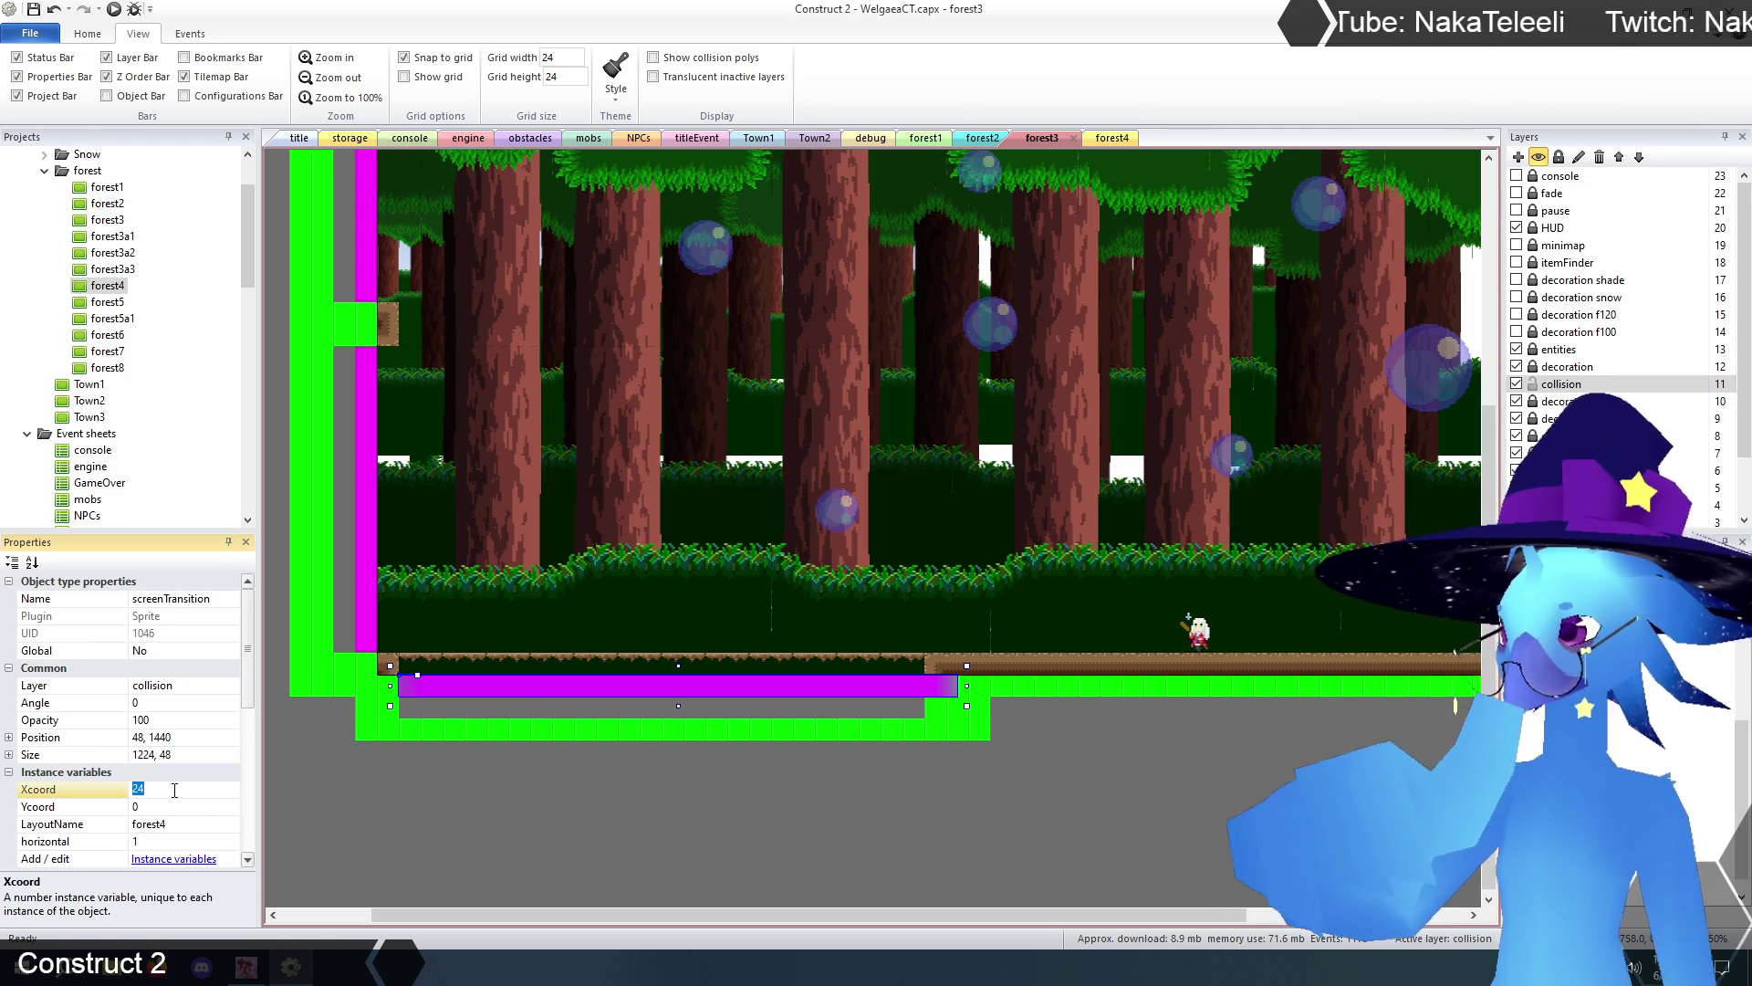
{"action": "type", "text": "4"}
{"action": "key", "text": "Return"}
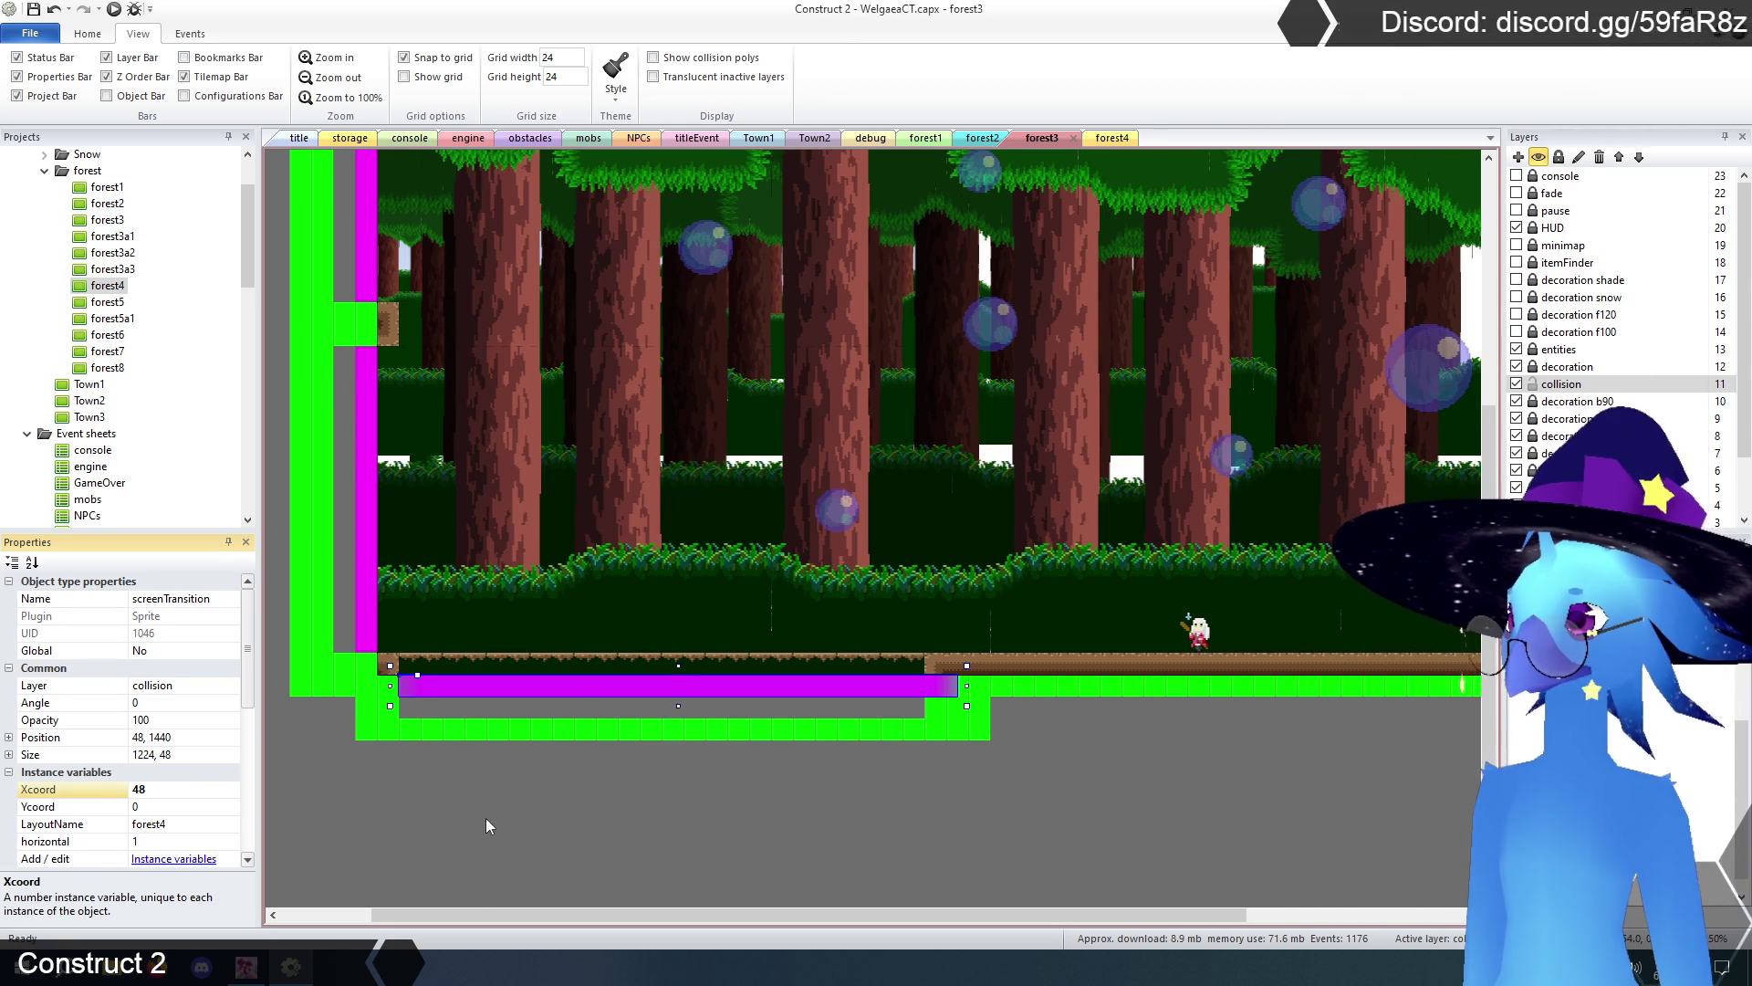
{"action": "left_click", "coordinate": [530, 821]}
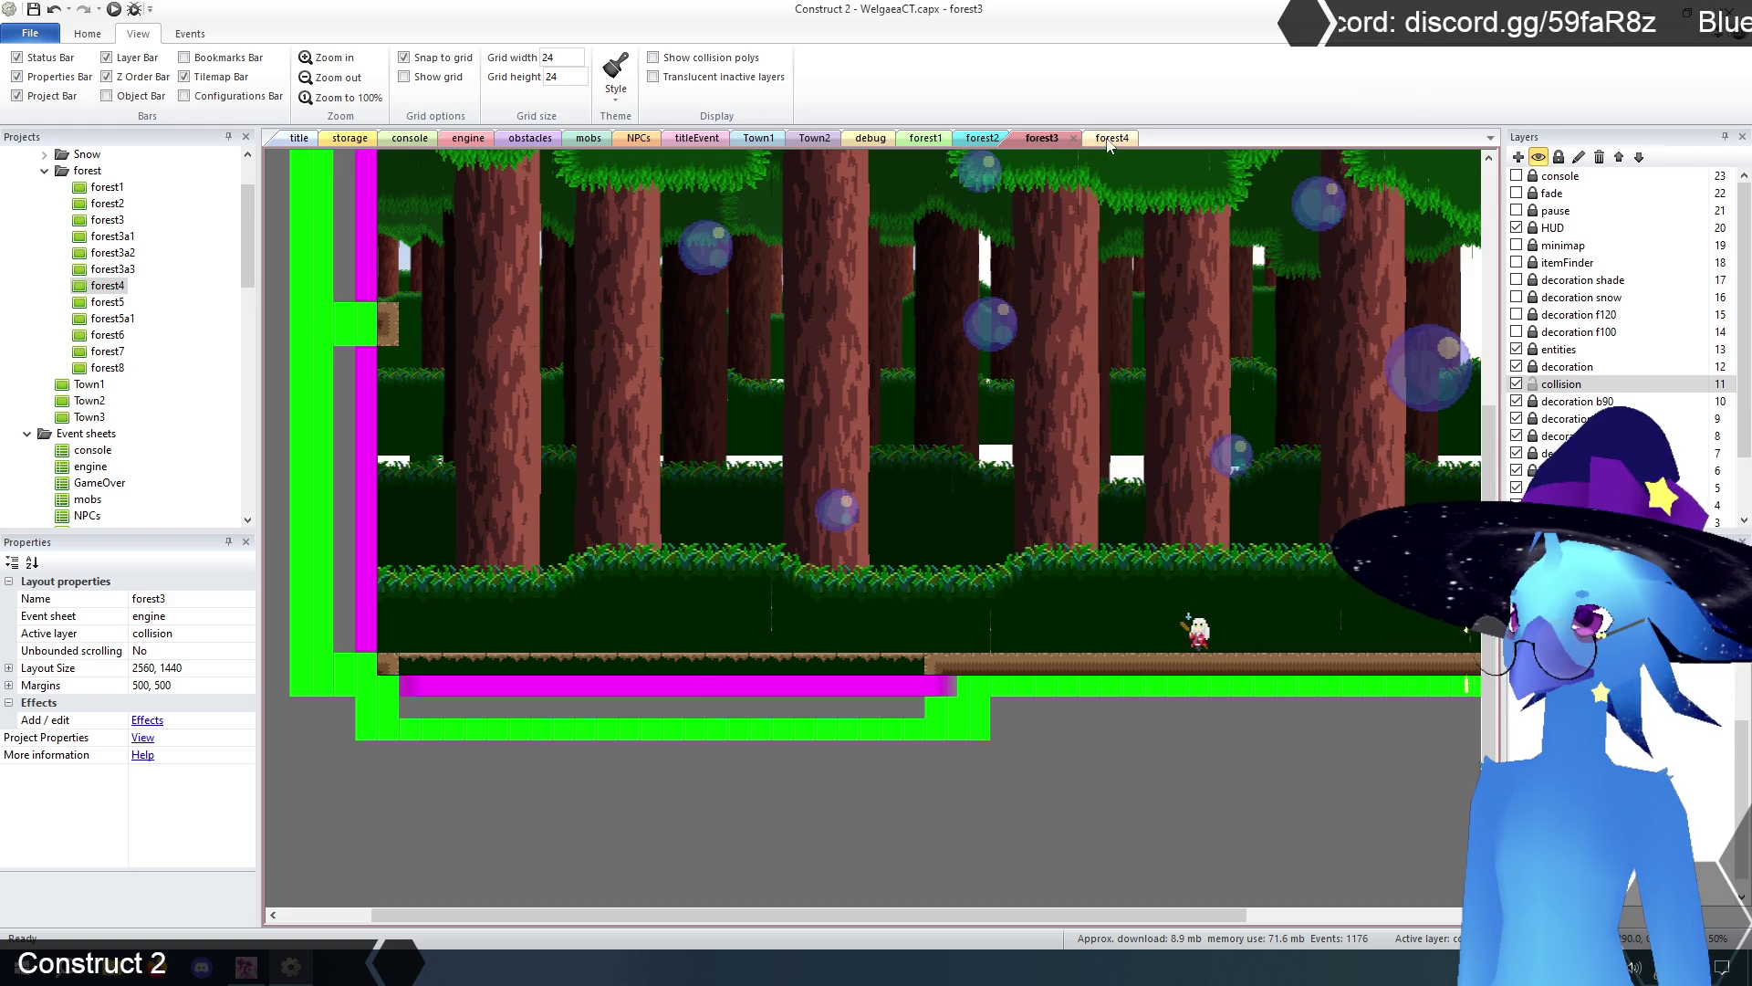
- Compare the screenTransition values in forest4 and forest3
{"action": "left_click", "coordinate": [1109, 138]}
{"action": "left_click", "coordinate": [761, 242]}
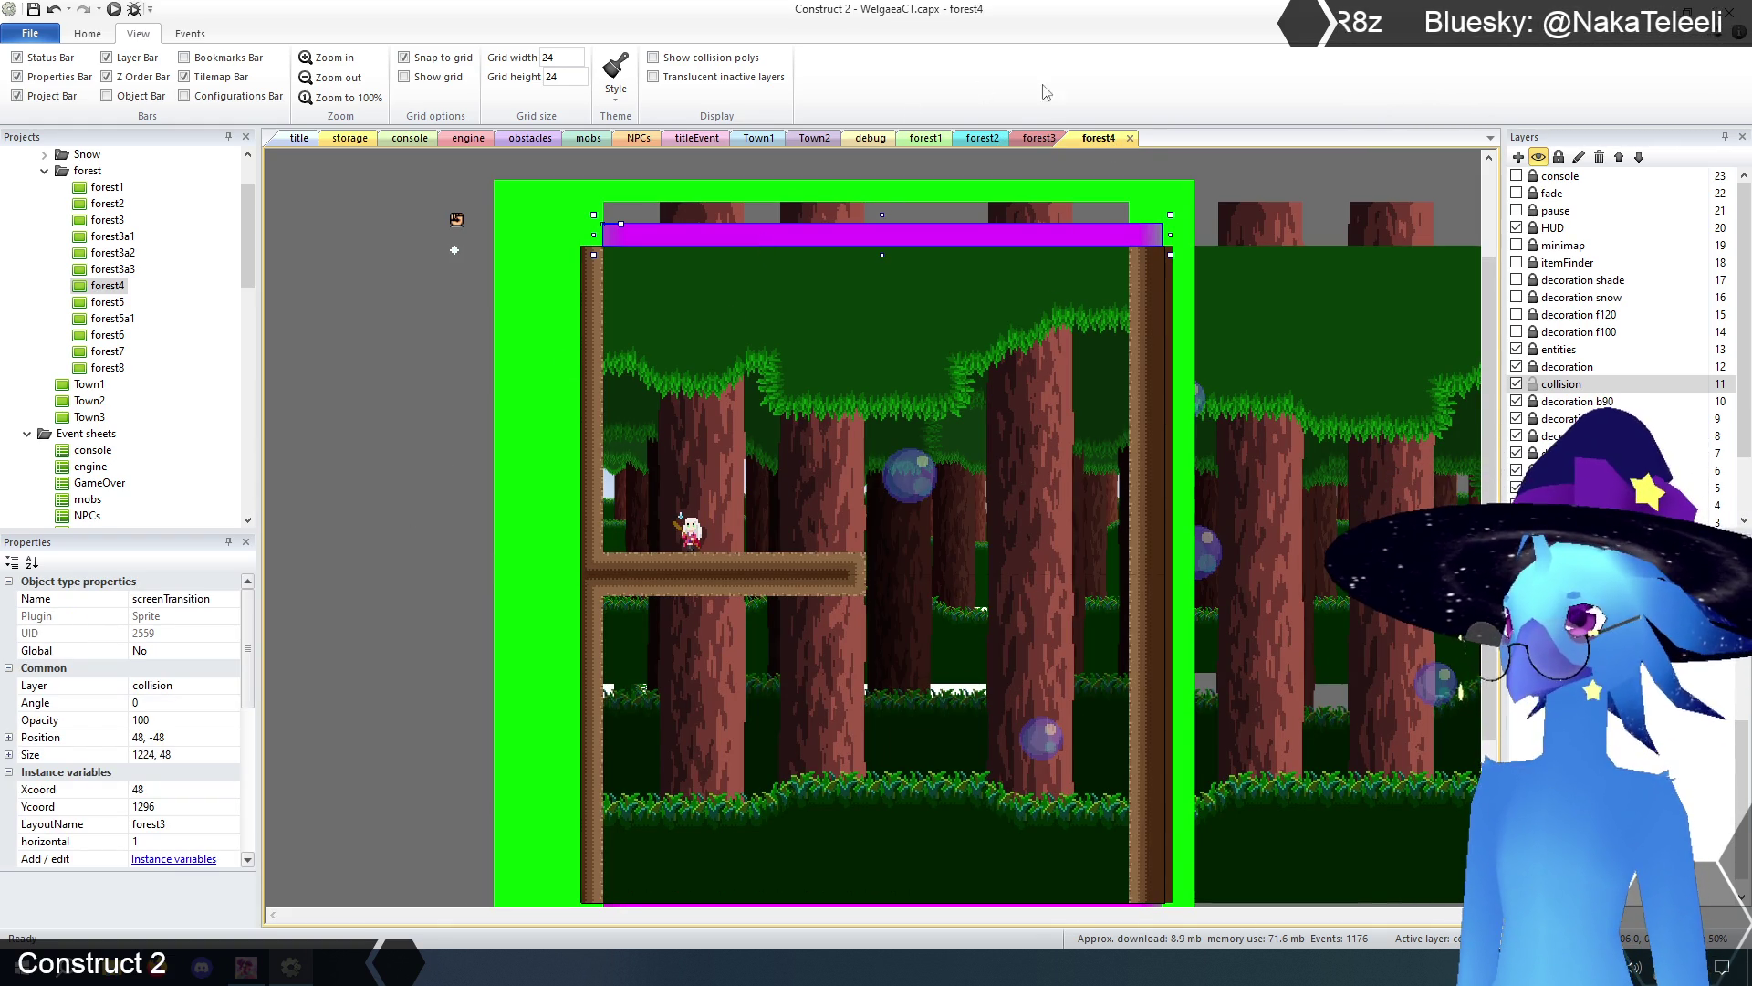
{"action": "left_click", "coordinate": [1038, 138]}
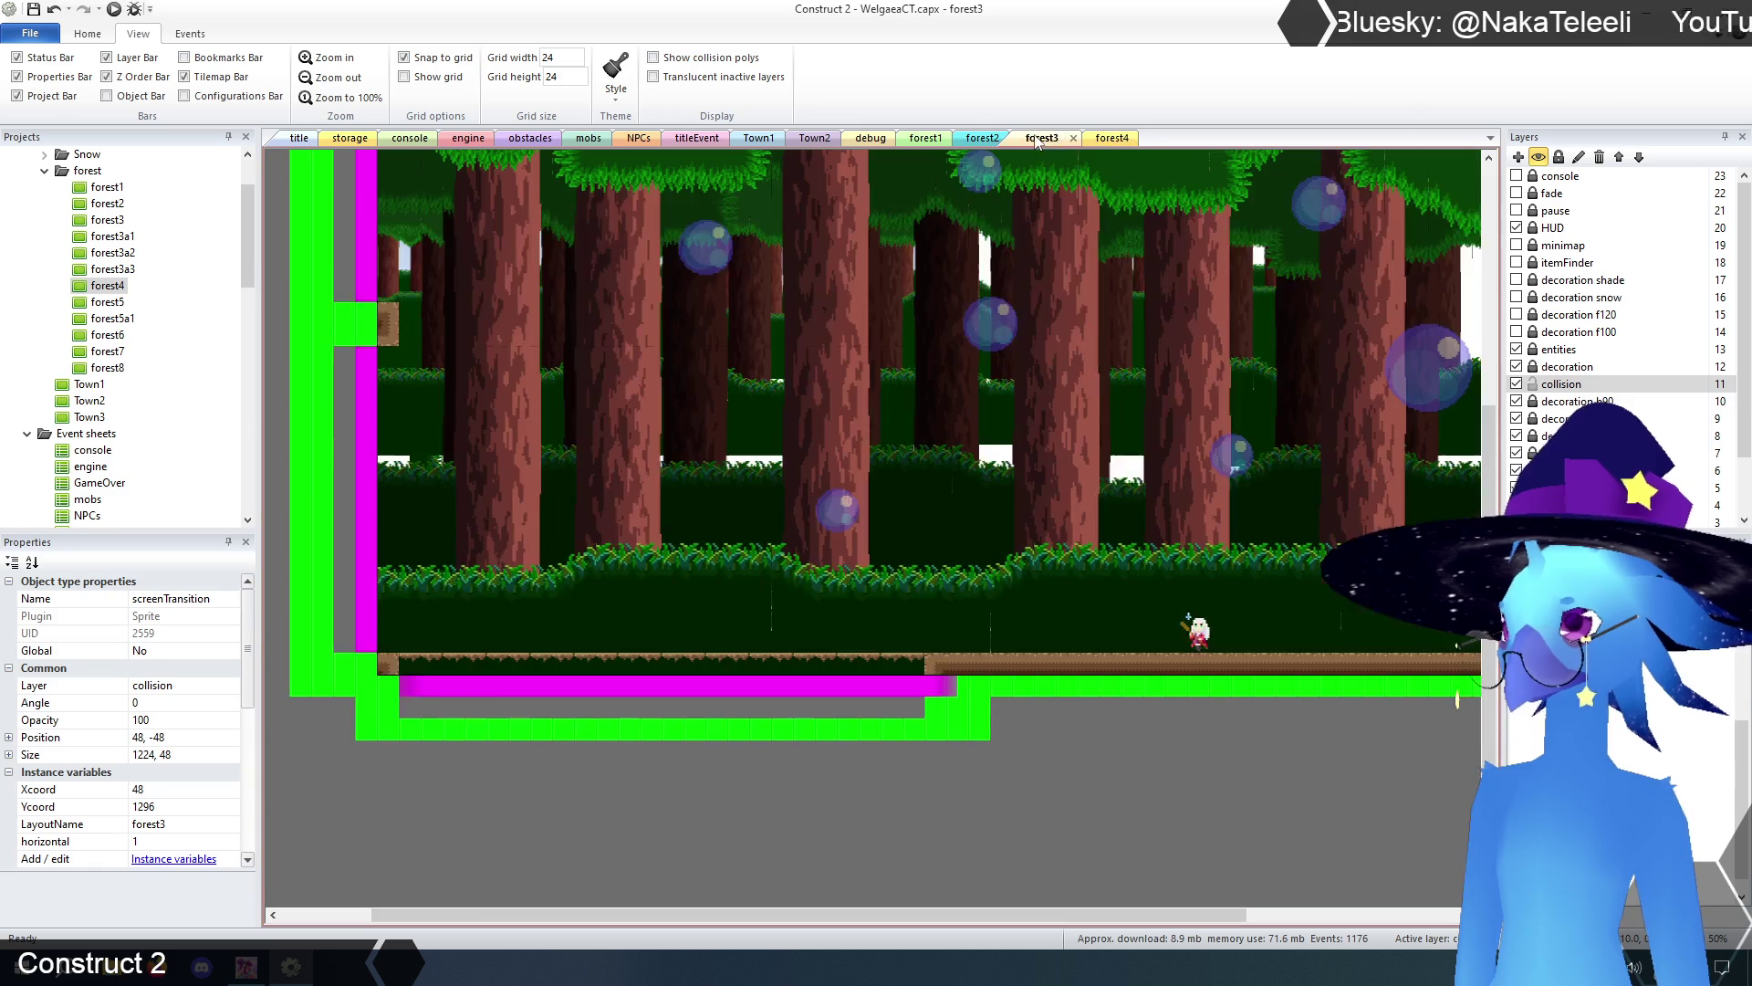
{"action": "left_click", "coordinate": [456, 809]}
{"action": "left_click", "coordinate": [504, 689]}
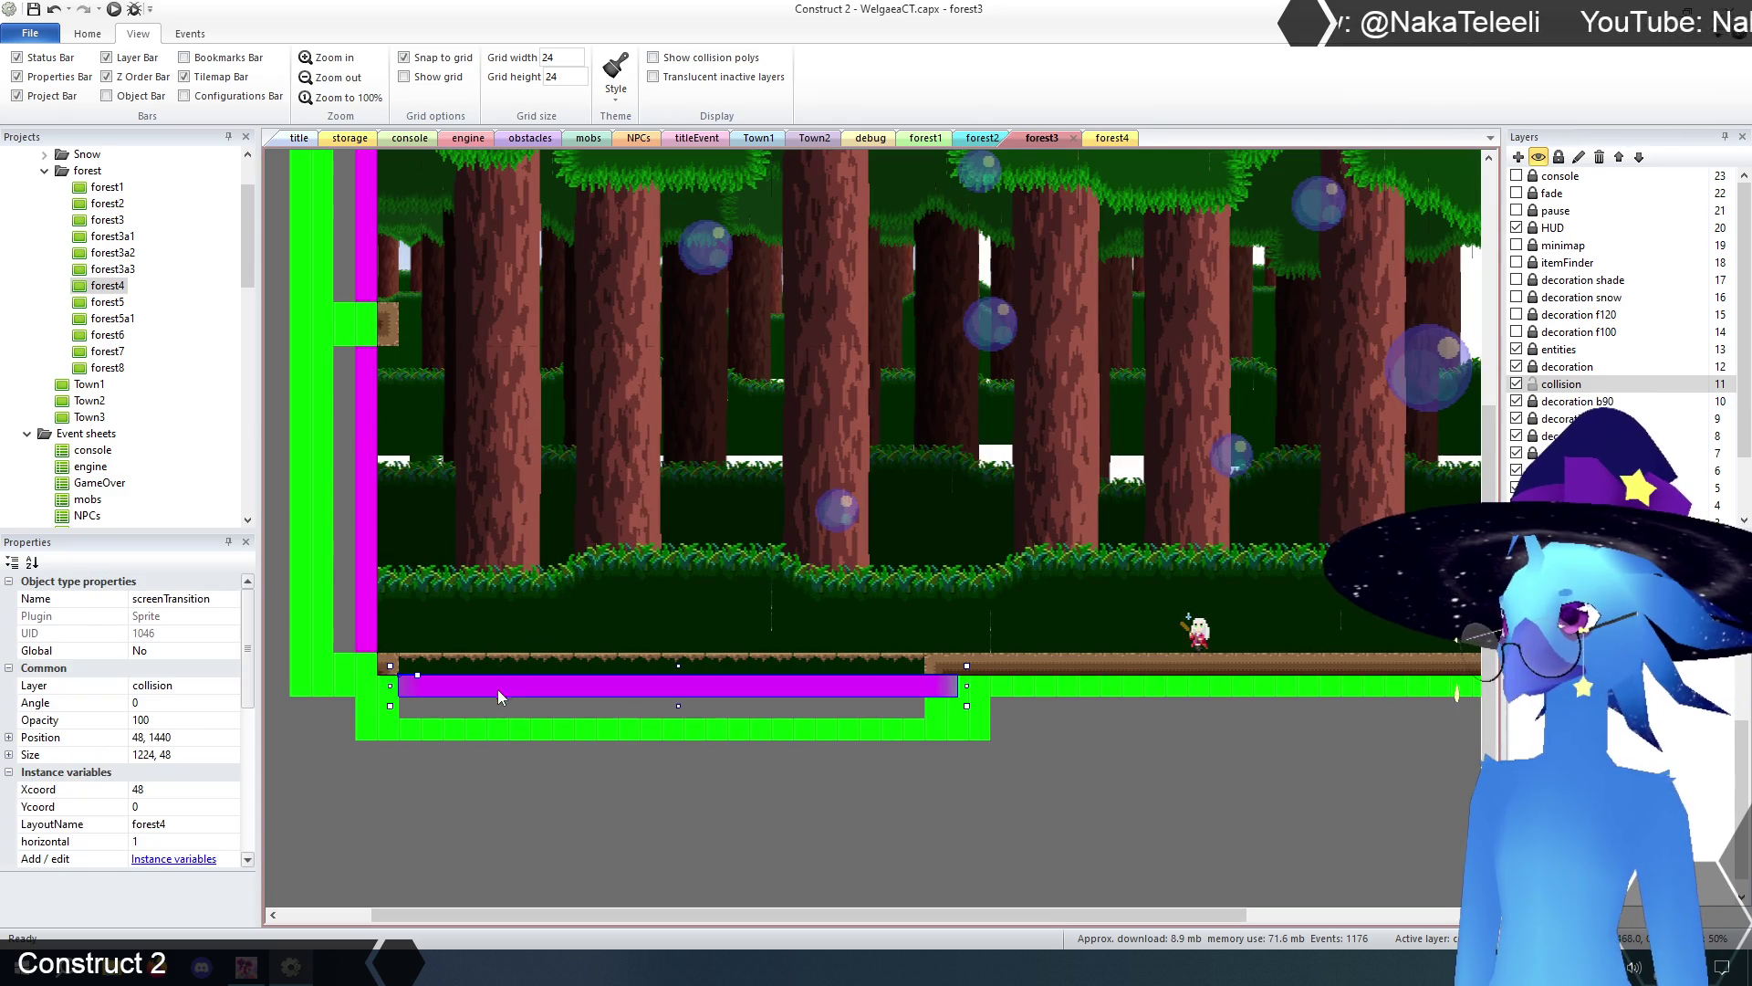
{"action": "left_click", "coordinate": [436, 838]}
{"action": "scroll", "coordinate": [459, 737], "scroll_direction": "up", "scroll_amount": 3}
- Inspect forest4's roomStuff object, then run a preview from the title layout
{"action": "left_click", "coordinate": [1109, 139]}
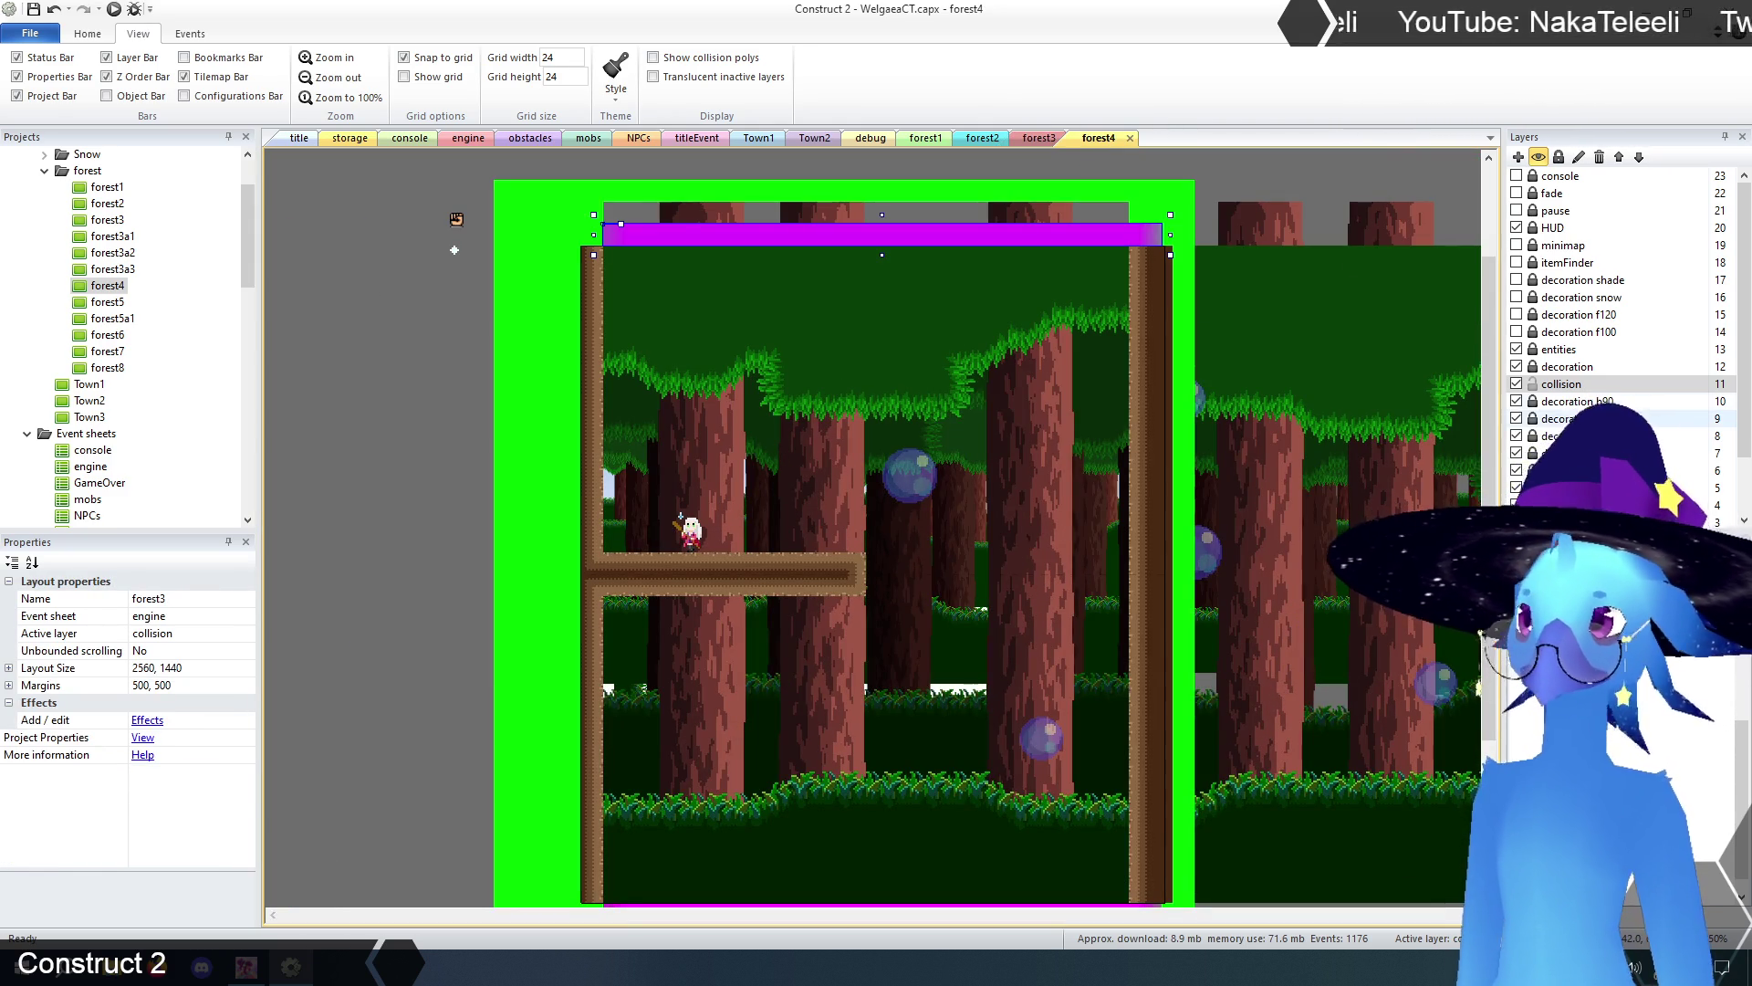
{"action": "left_click", "coordinate": [1559, 350]}
{"action": "left_click", "coordinate": [457, 220]}
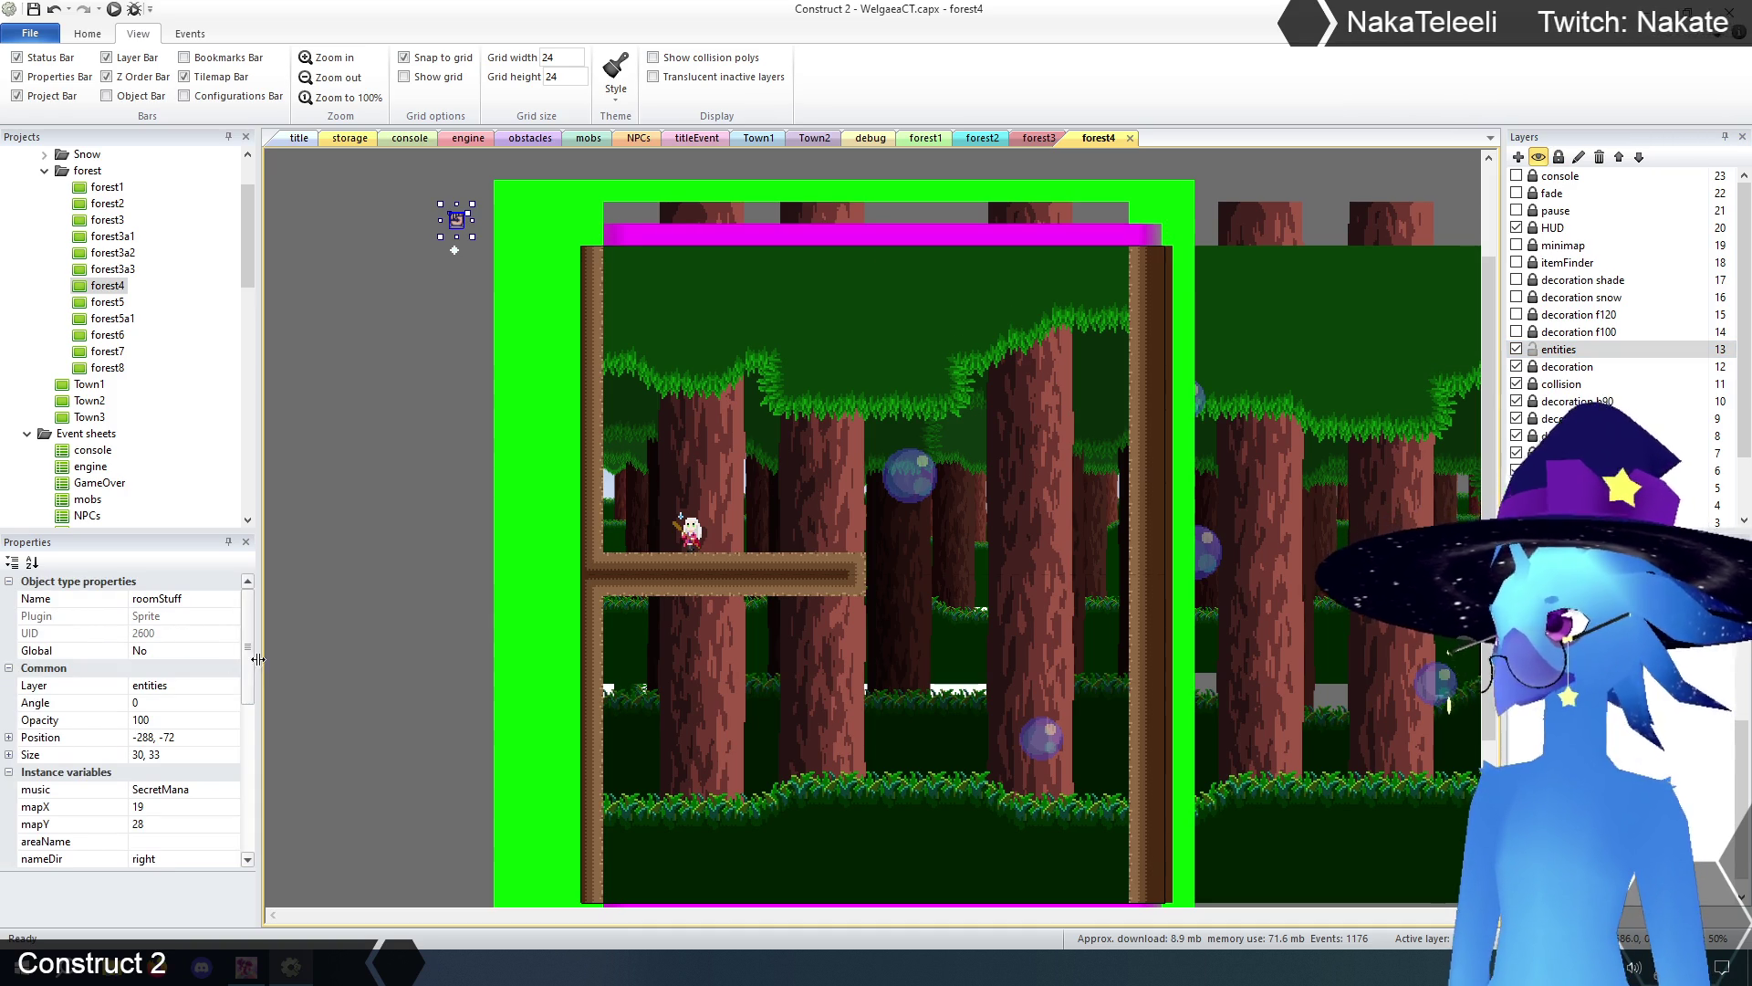
{"action": "left_click", "coordinate": [419, 480]}
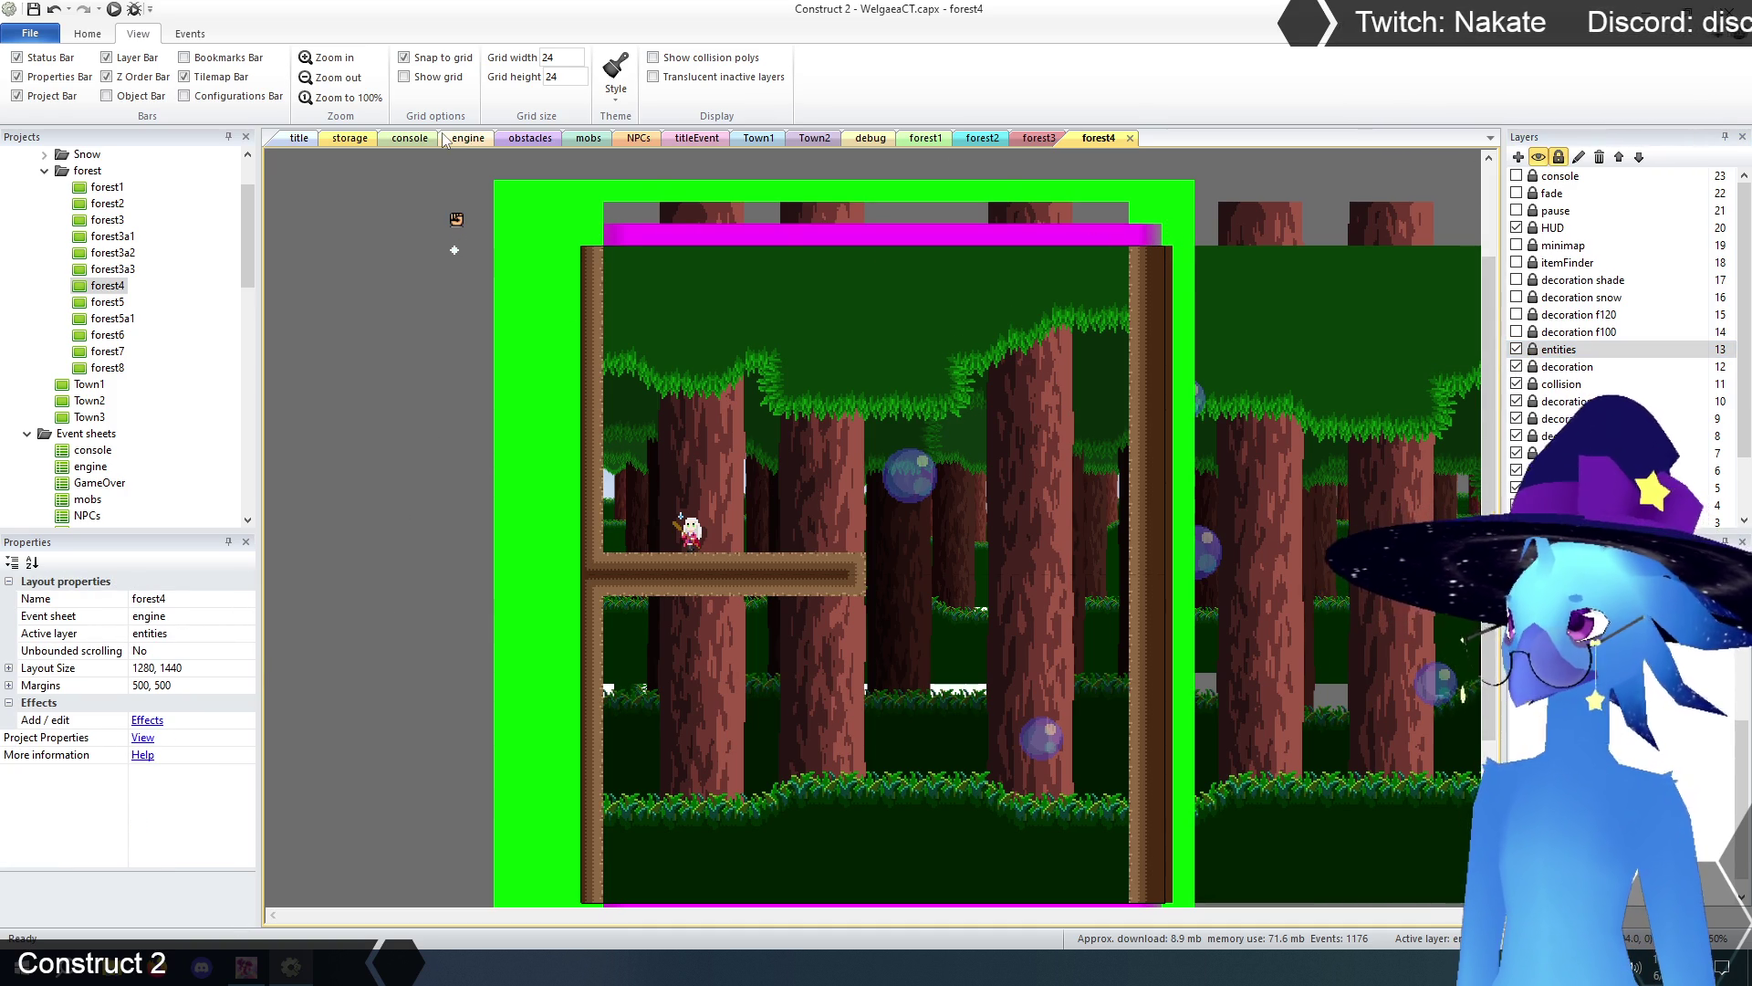
{"action": "left_click", "coordinate": [301, 138]}
{"action": "left_click", "coordinate": [114, 9]}
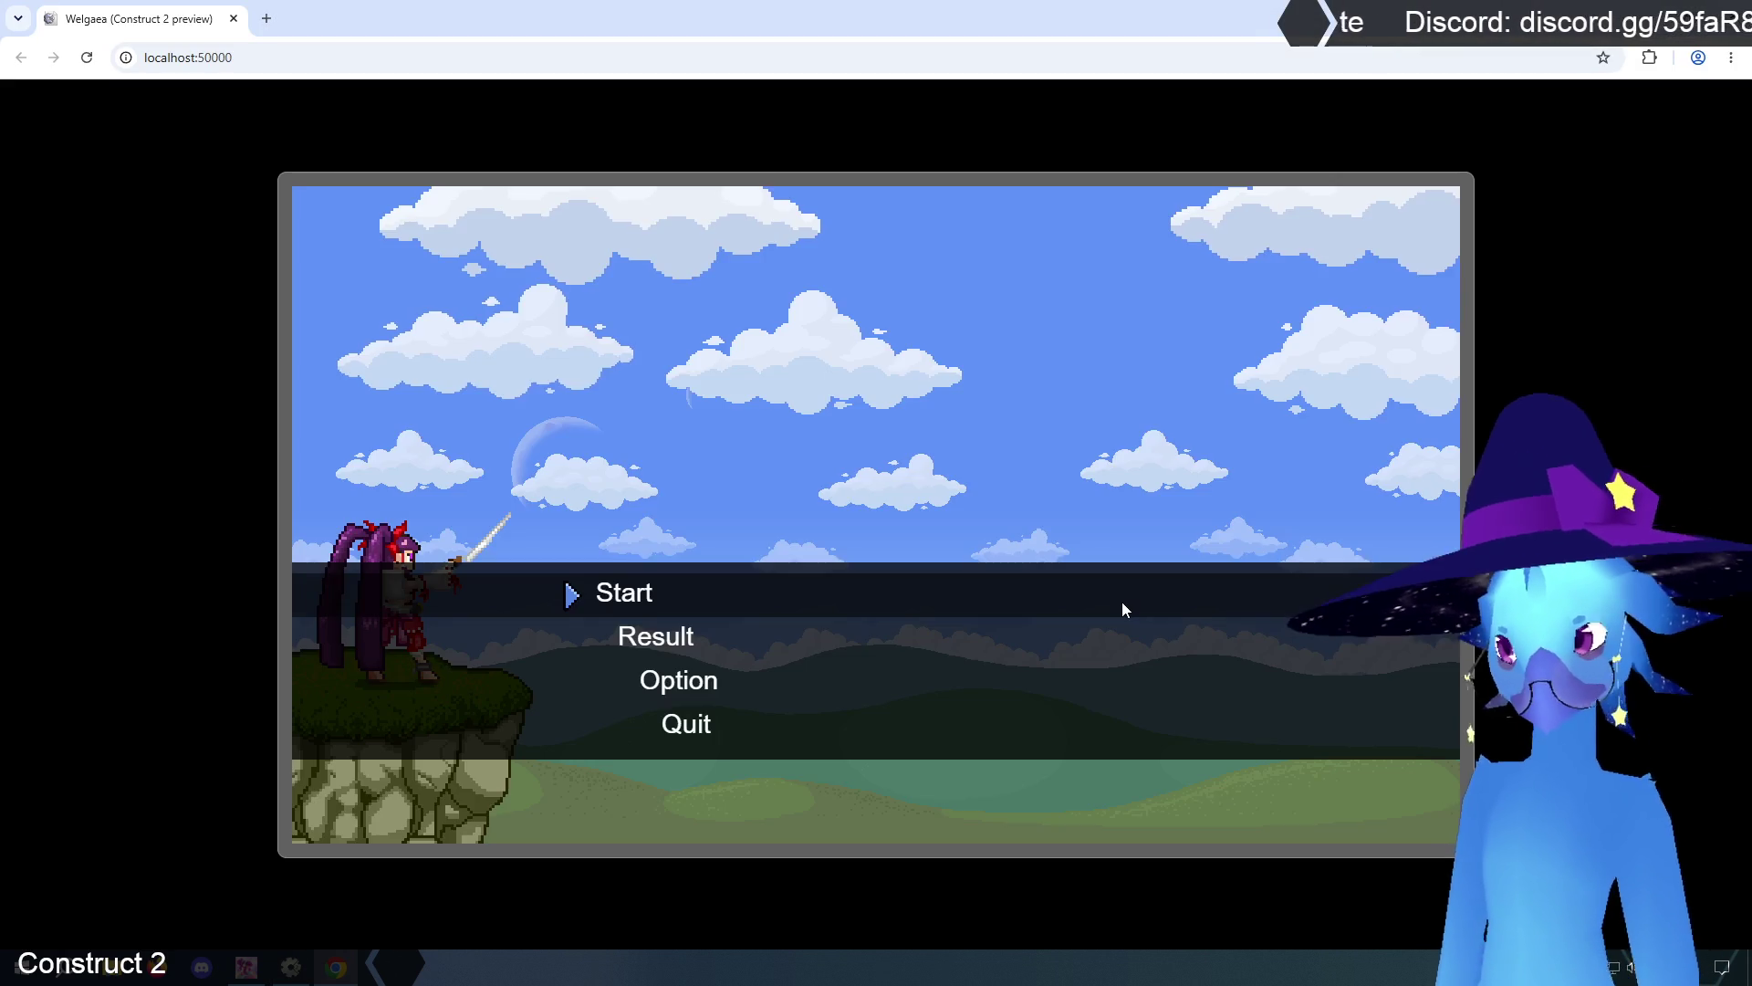
- Start the game and walk the player through the forest rooms' transitions
{"action": "key", "text": "Return"}
{"action": "key", "text": "Return"}
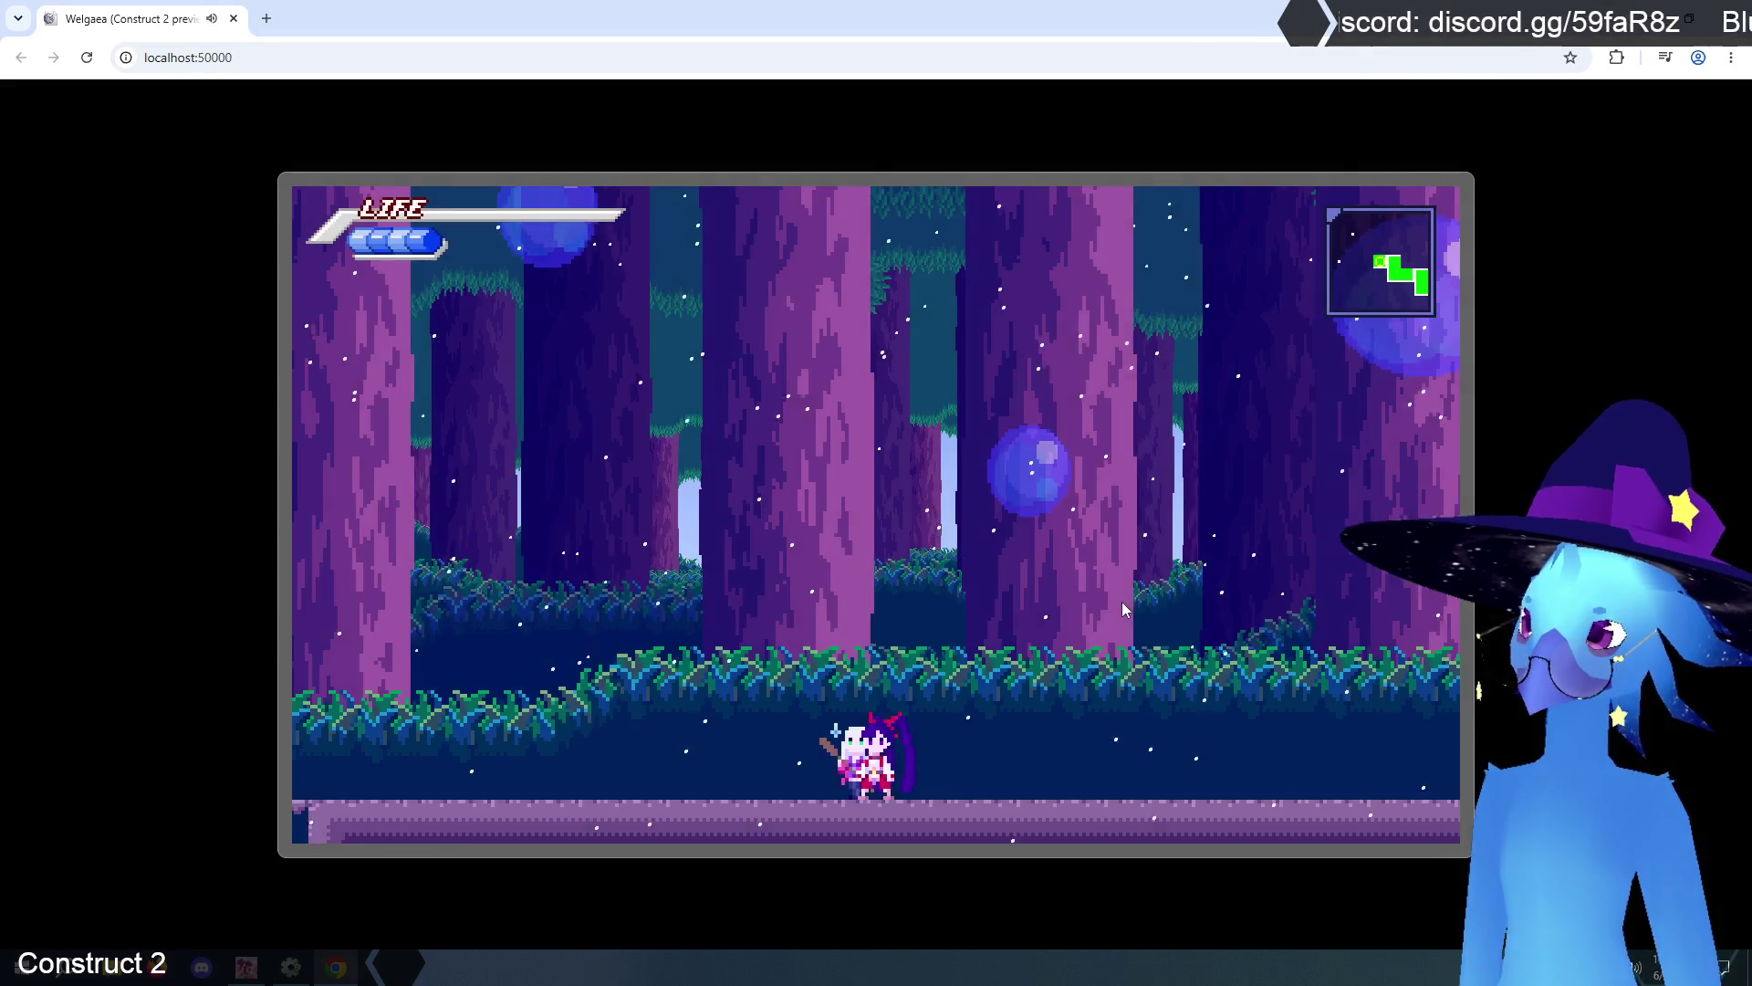
{"action": "key", "text": "Left"}
{"action": "key", "text": "Left"}
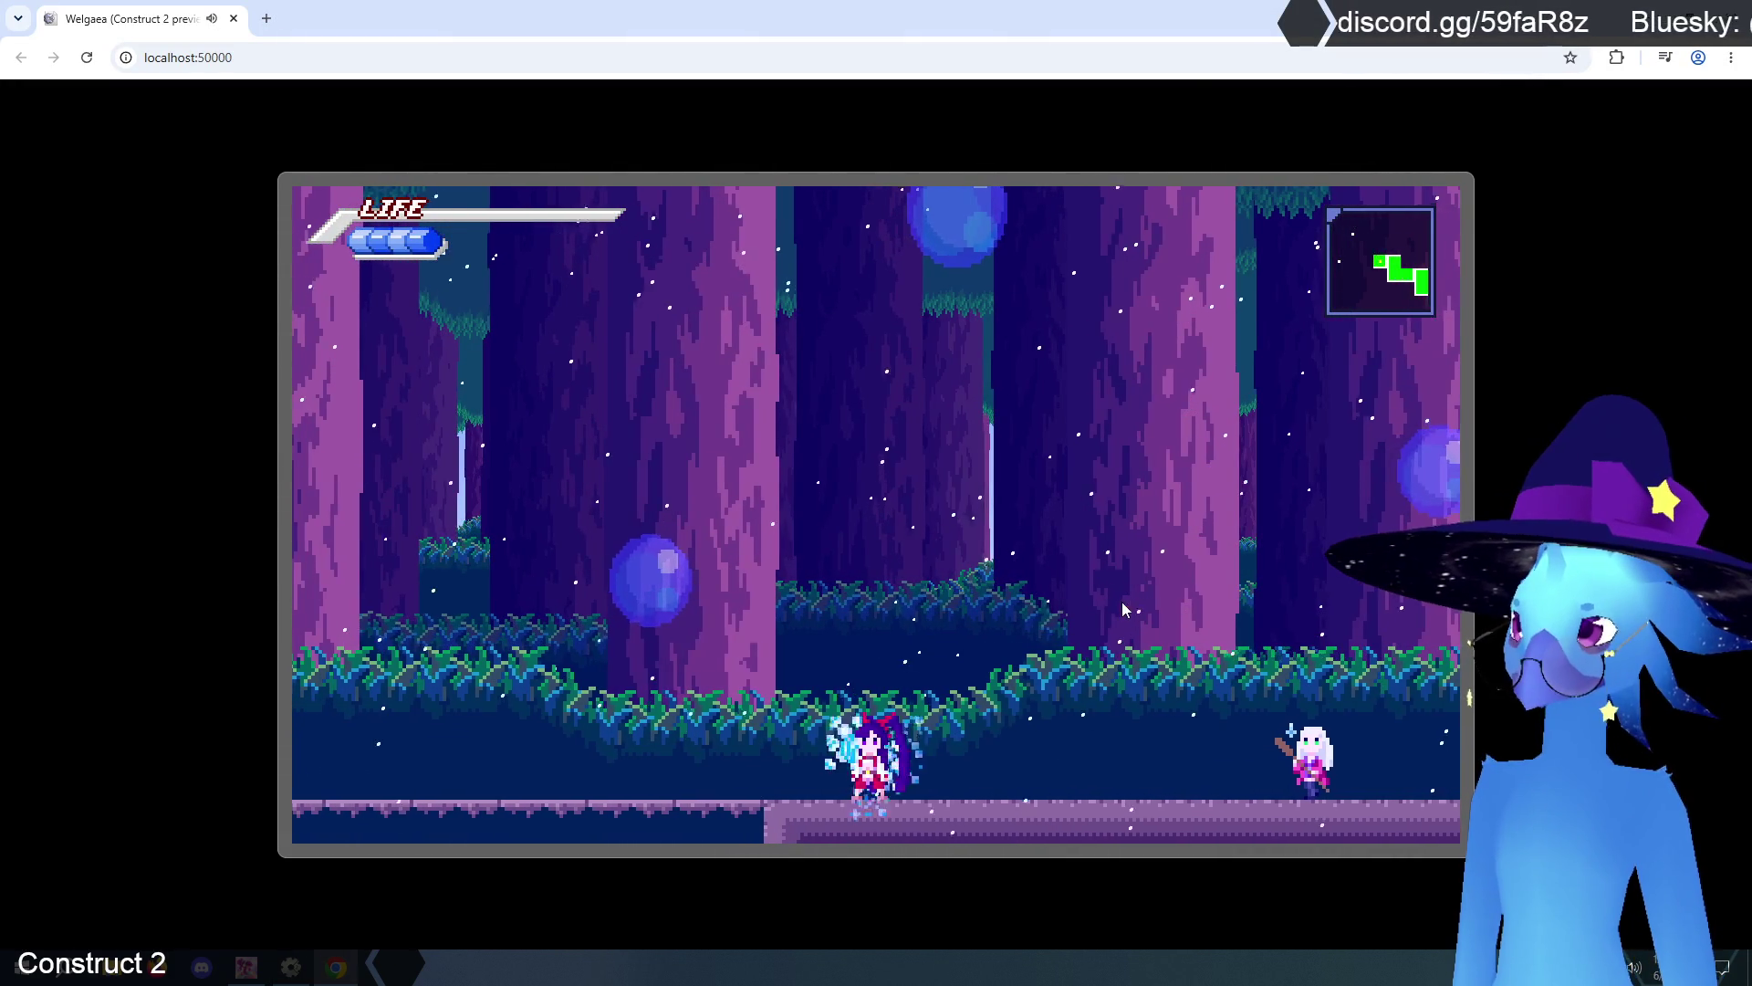
{"action": "key", "text": "Left"}
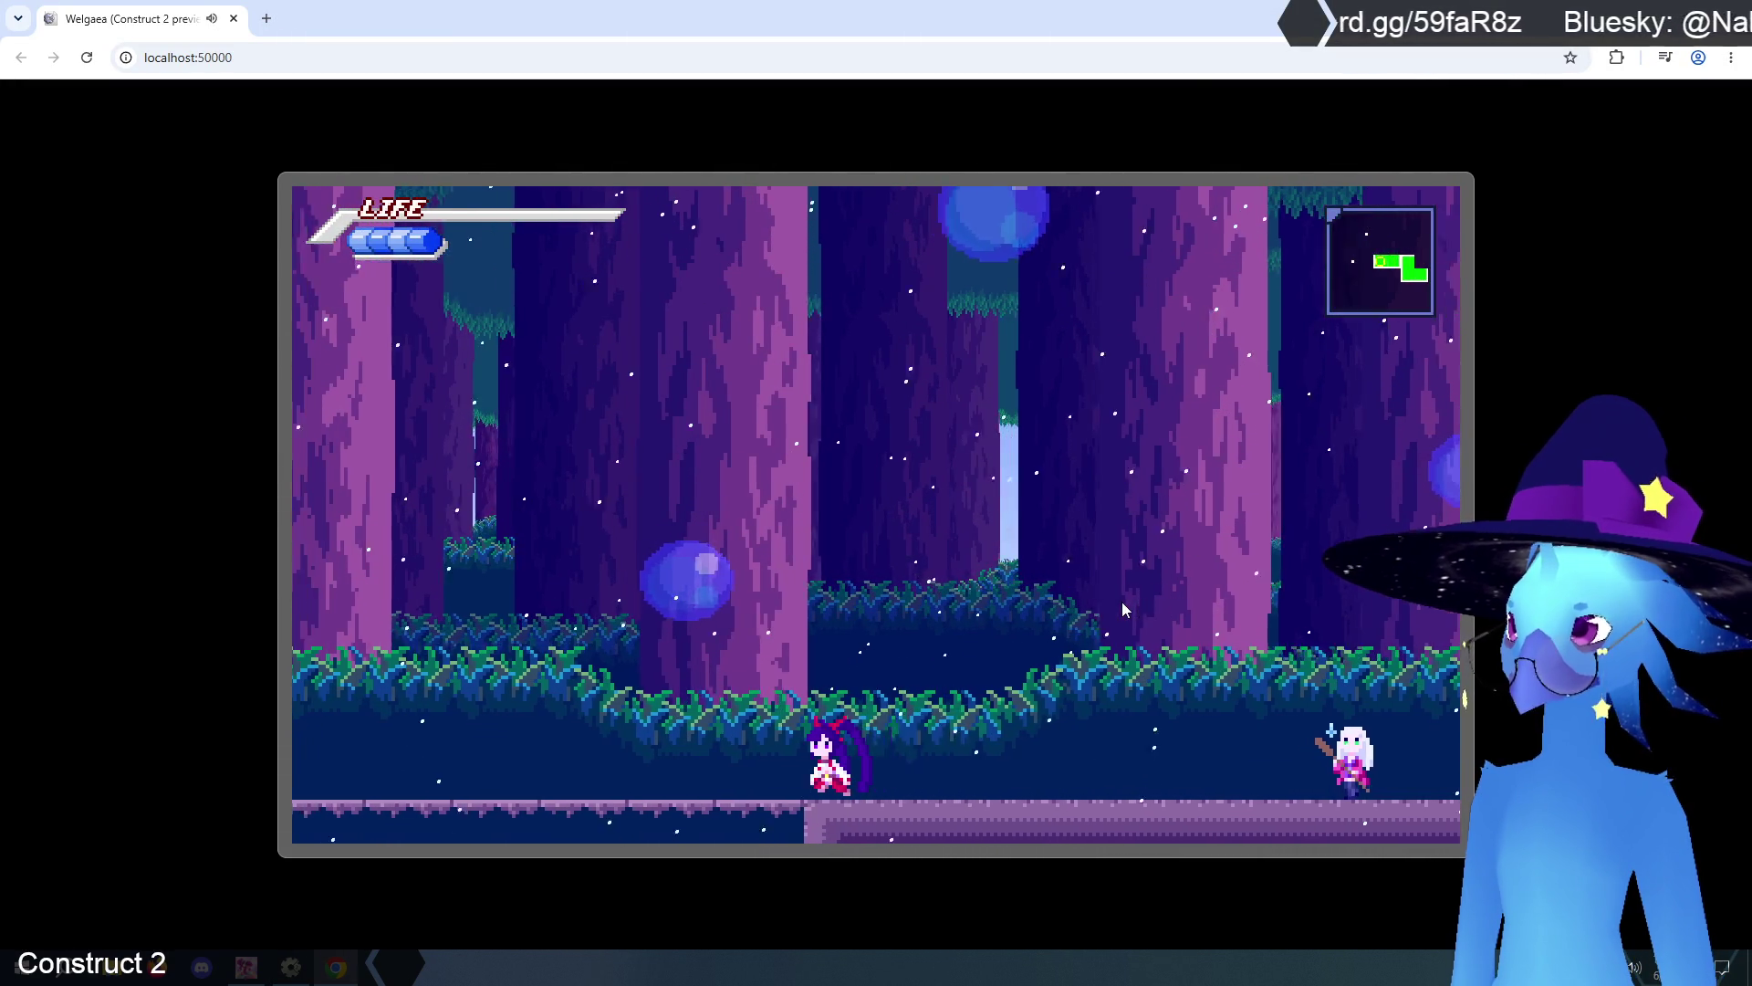
{"action": "key", "text": "Left"}
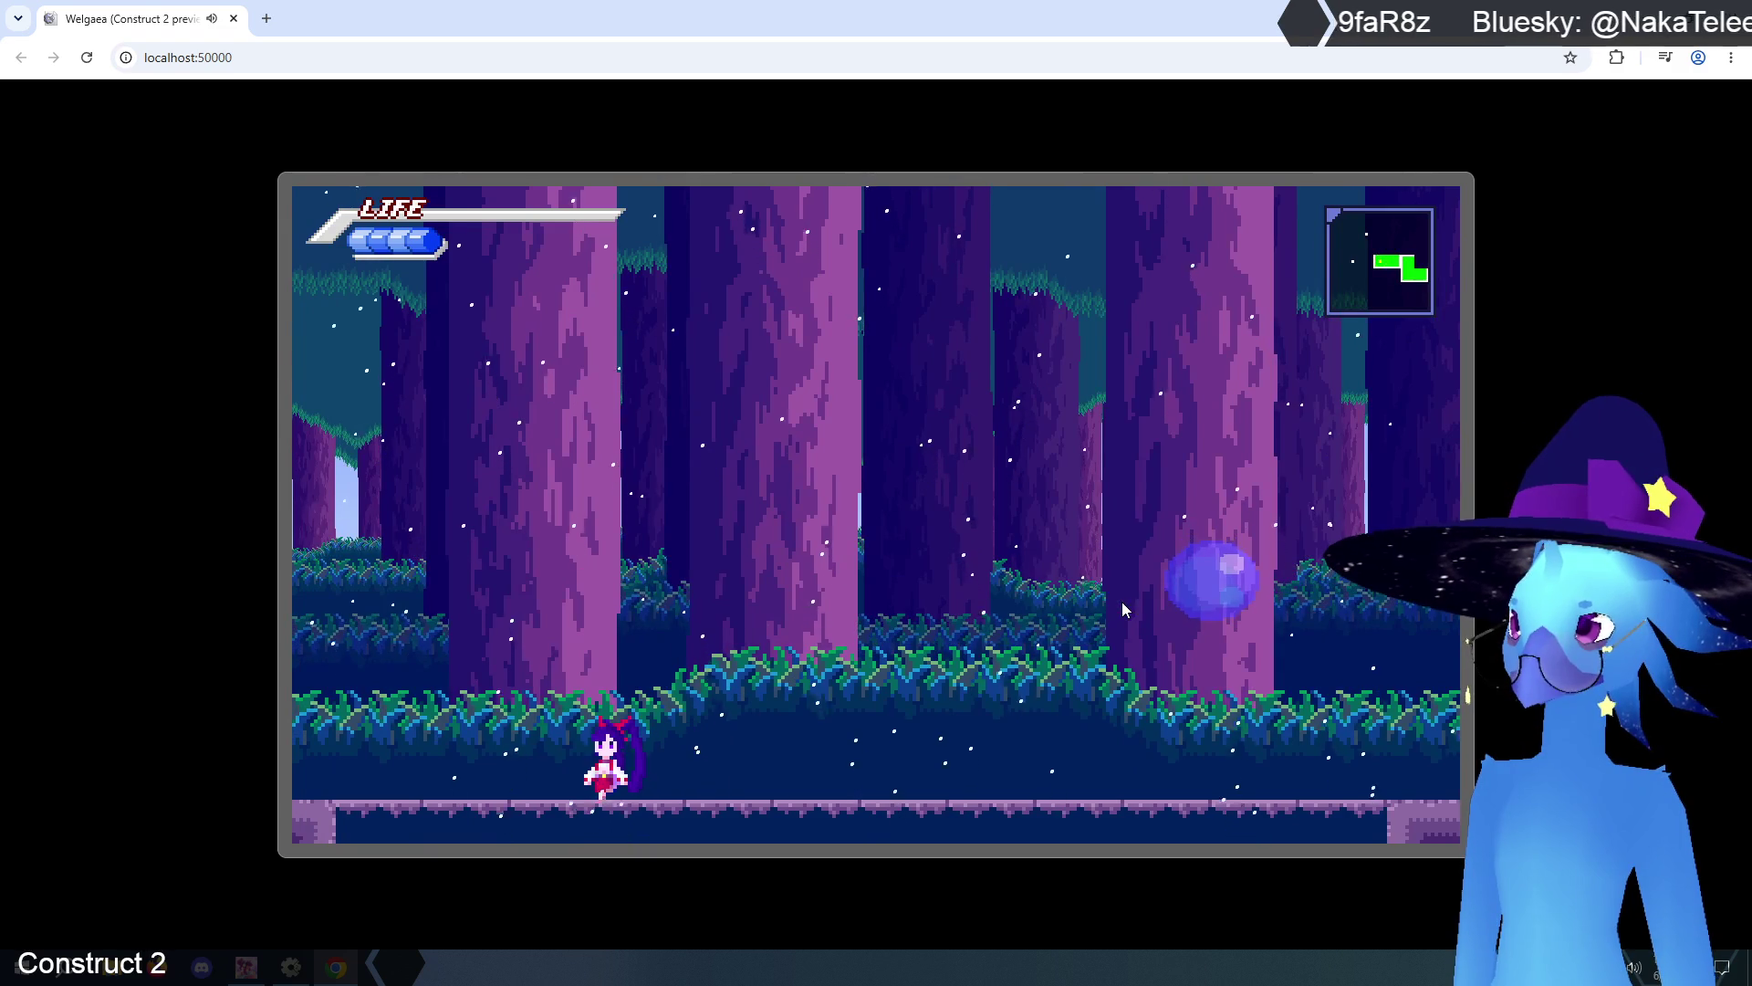
{"action": "key", "text": "Left"}
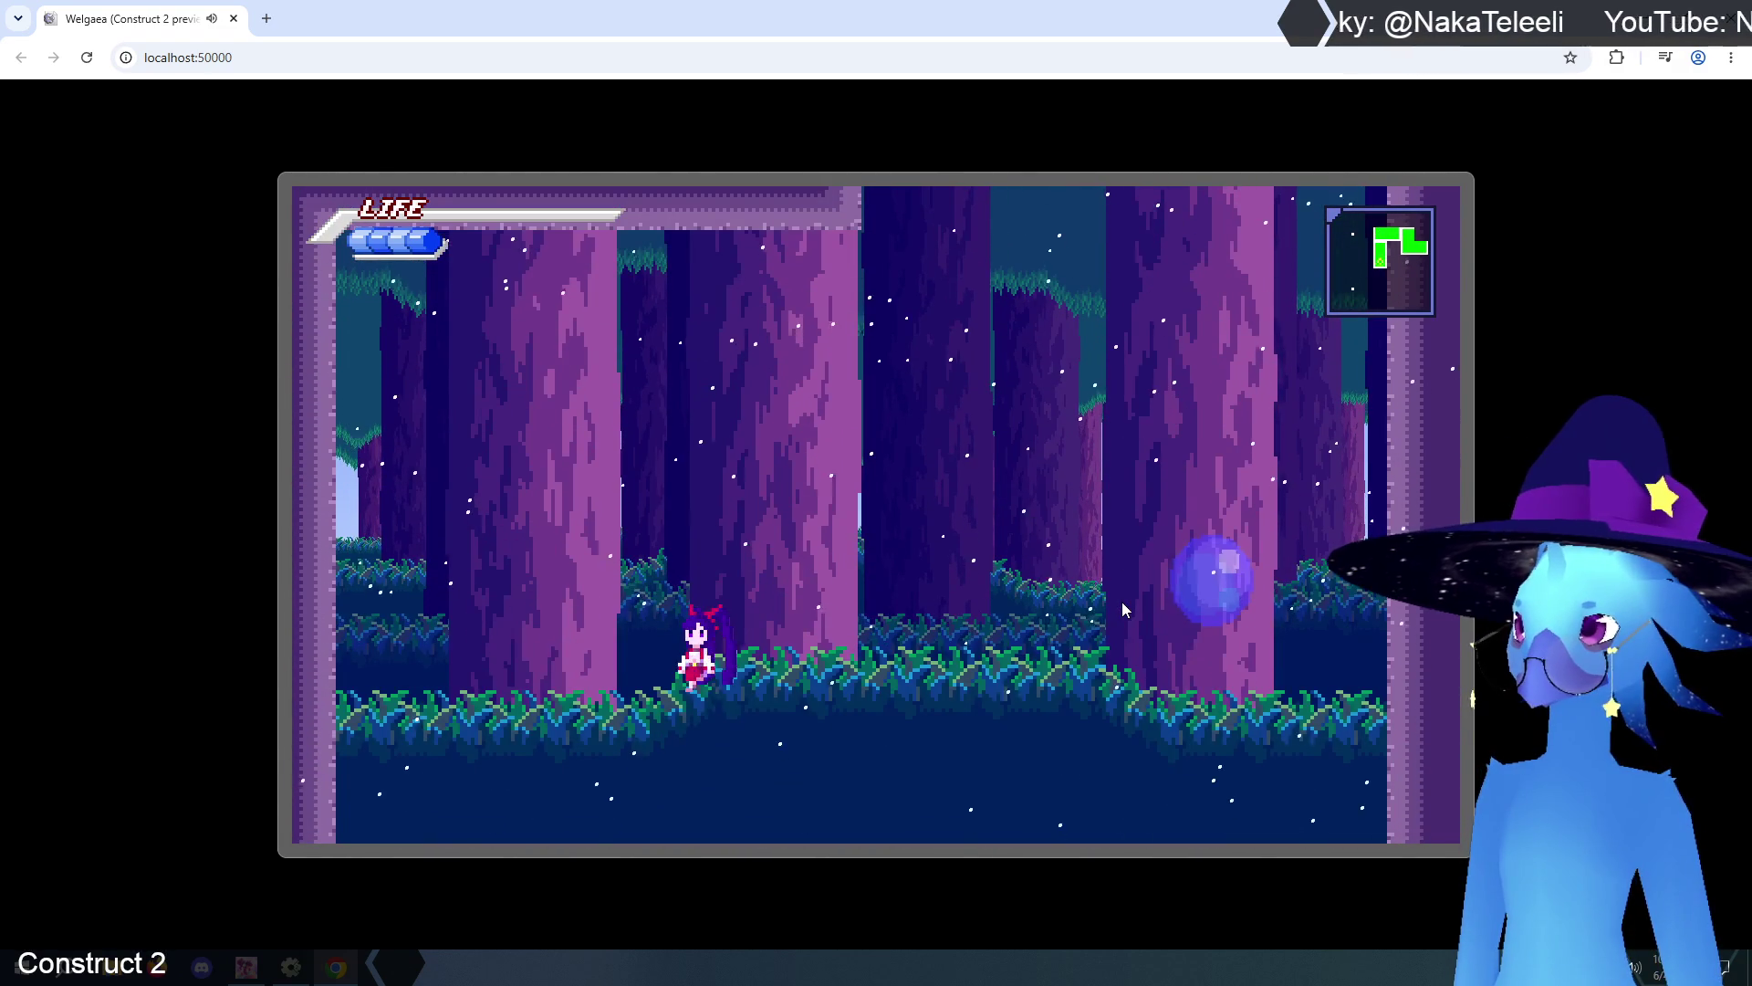
{"action": "key", "text": "Up"}
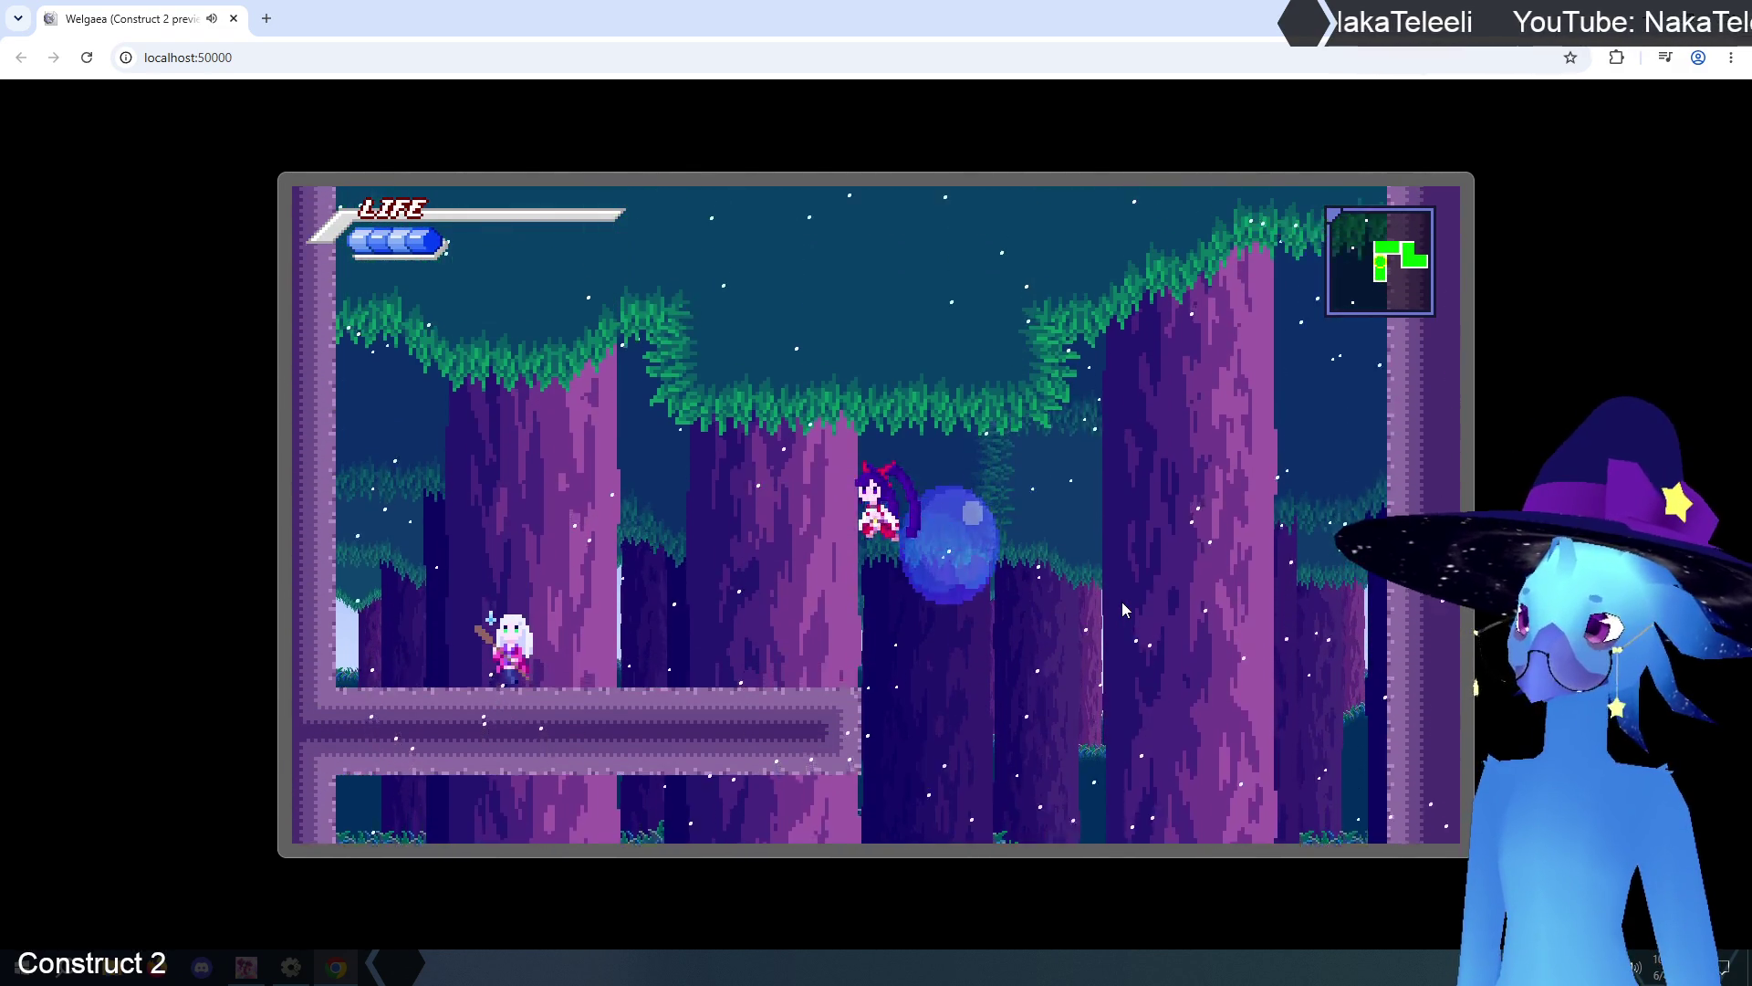
{"action": "key", "text": "Right"}
{"action": "key", "text": "Up"}
{"action": "key", "text": "Down"}
{"action": "key", "text": "Up"}
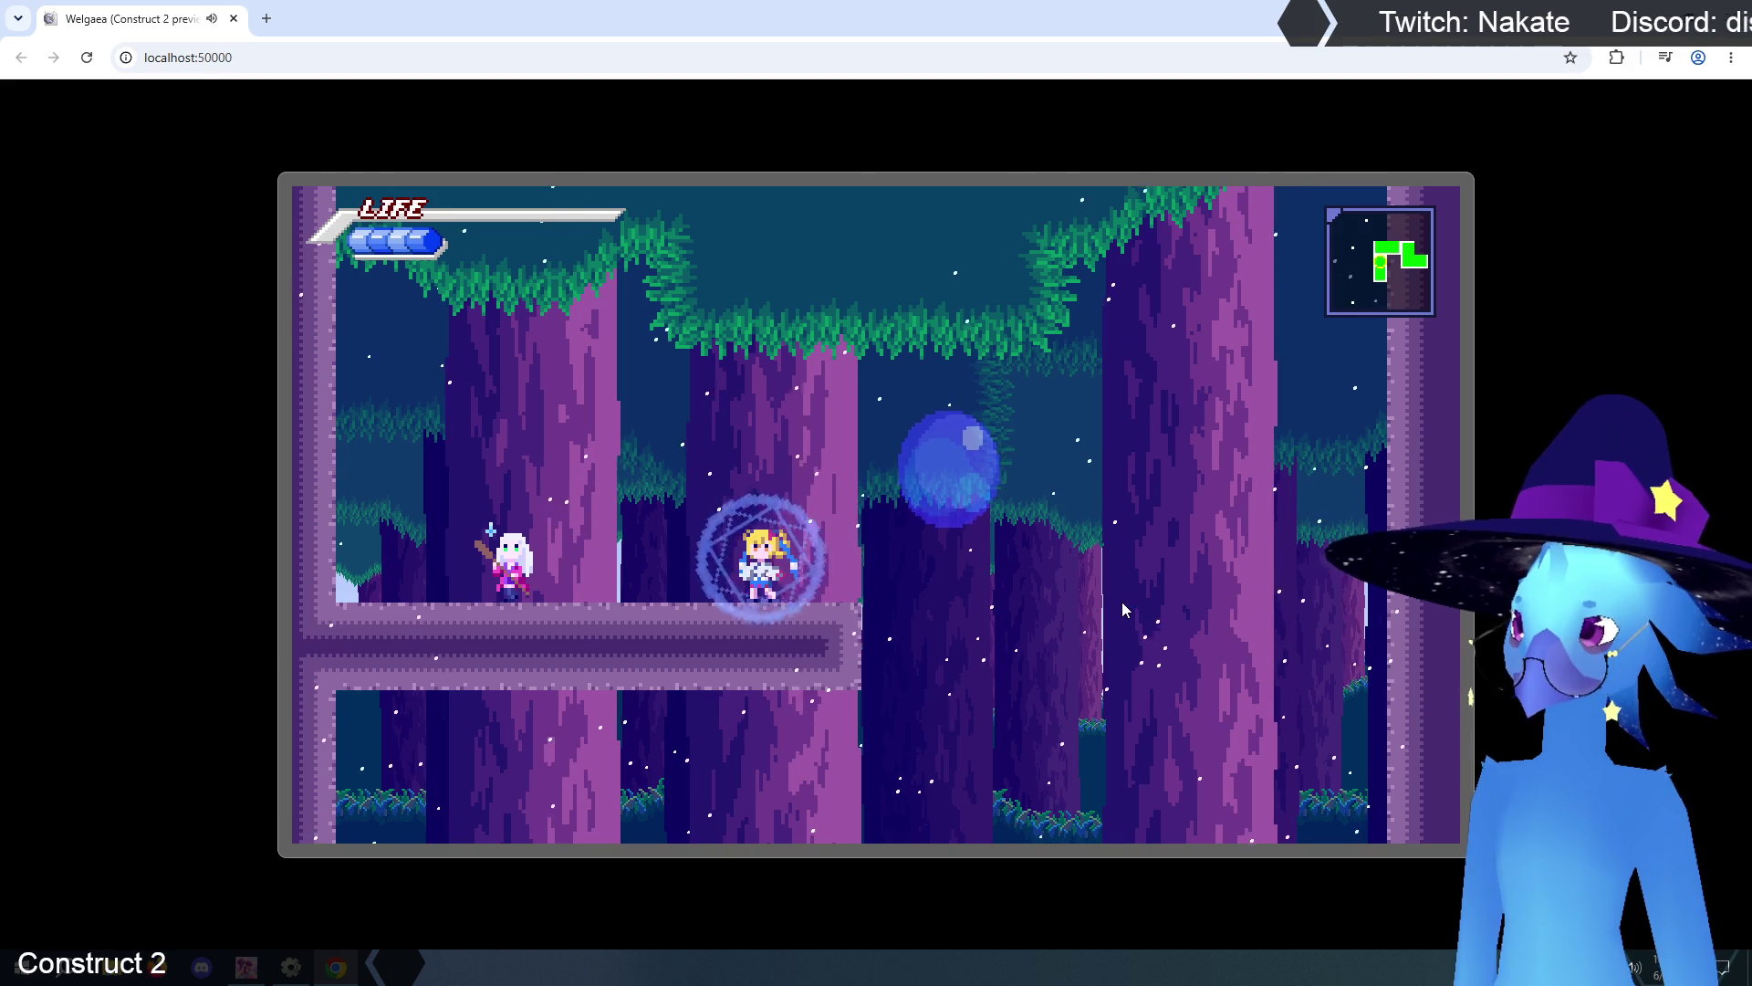
{"action": "key", "text": "Up"}
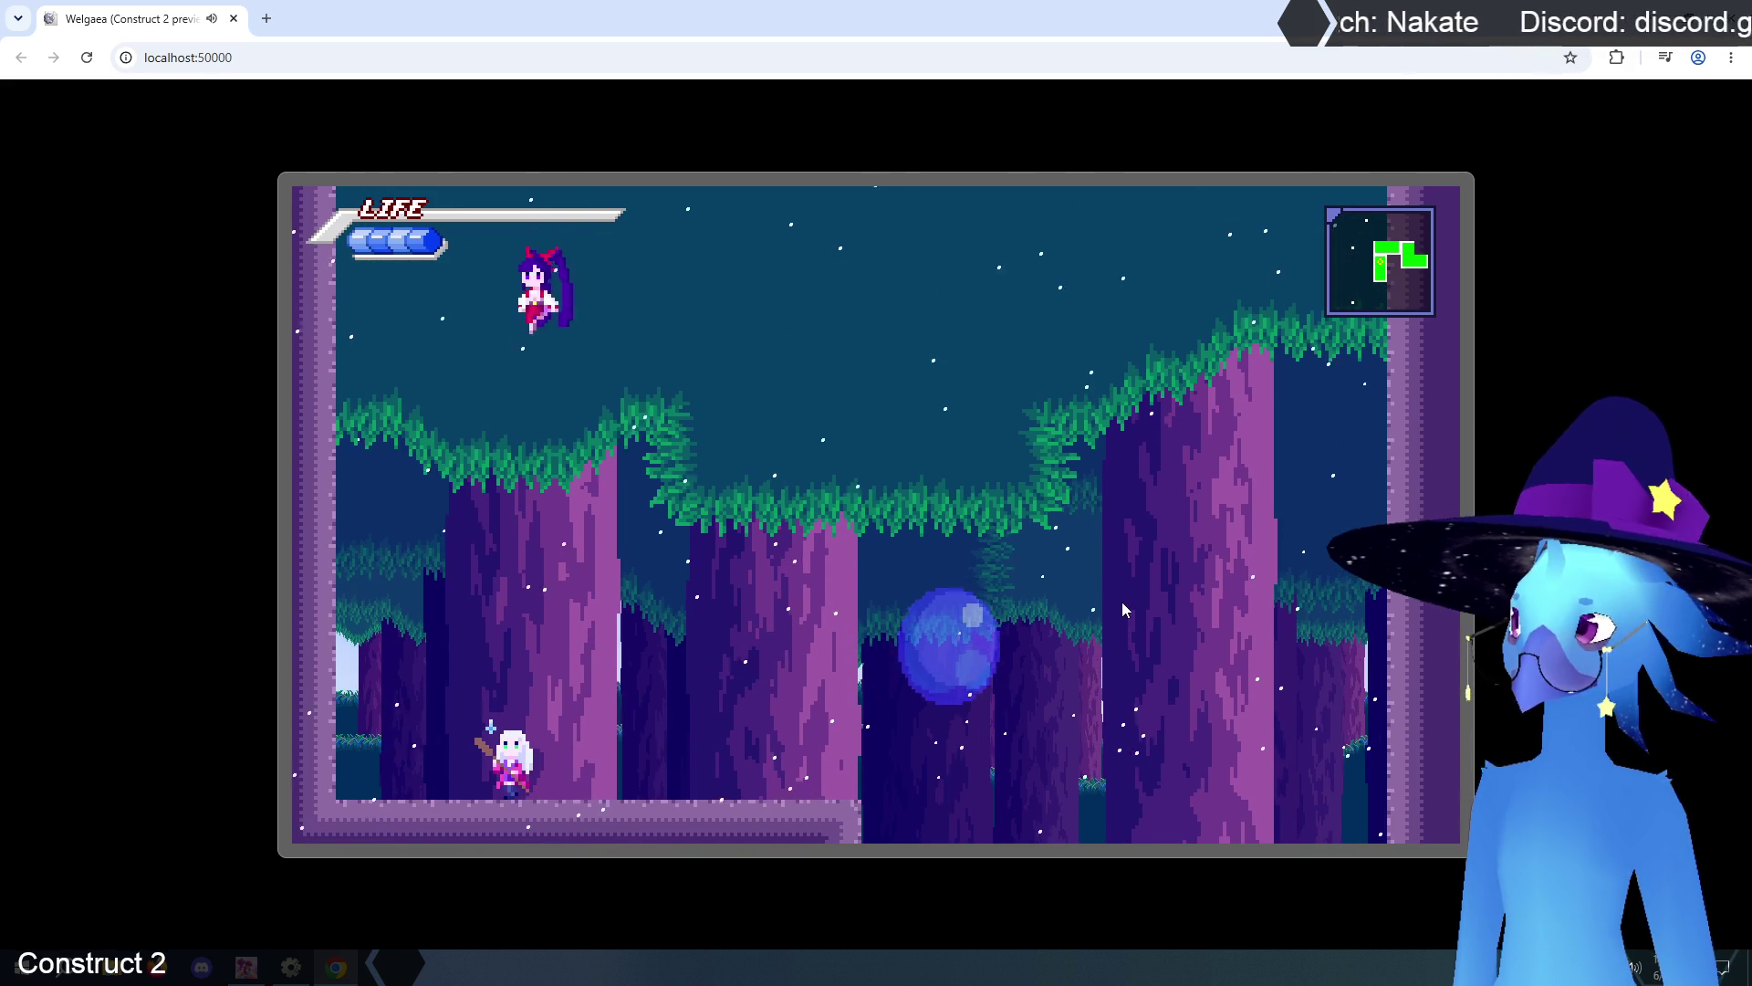
{"action": "key", "text": "Left"}
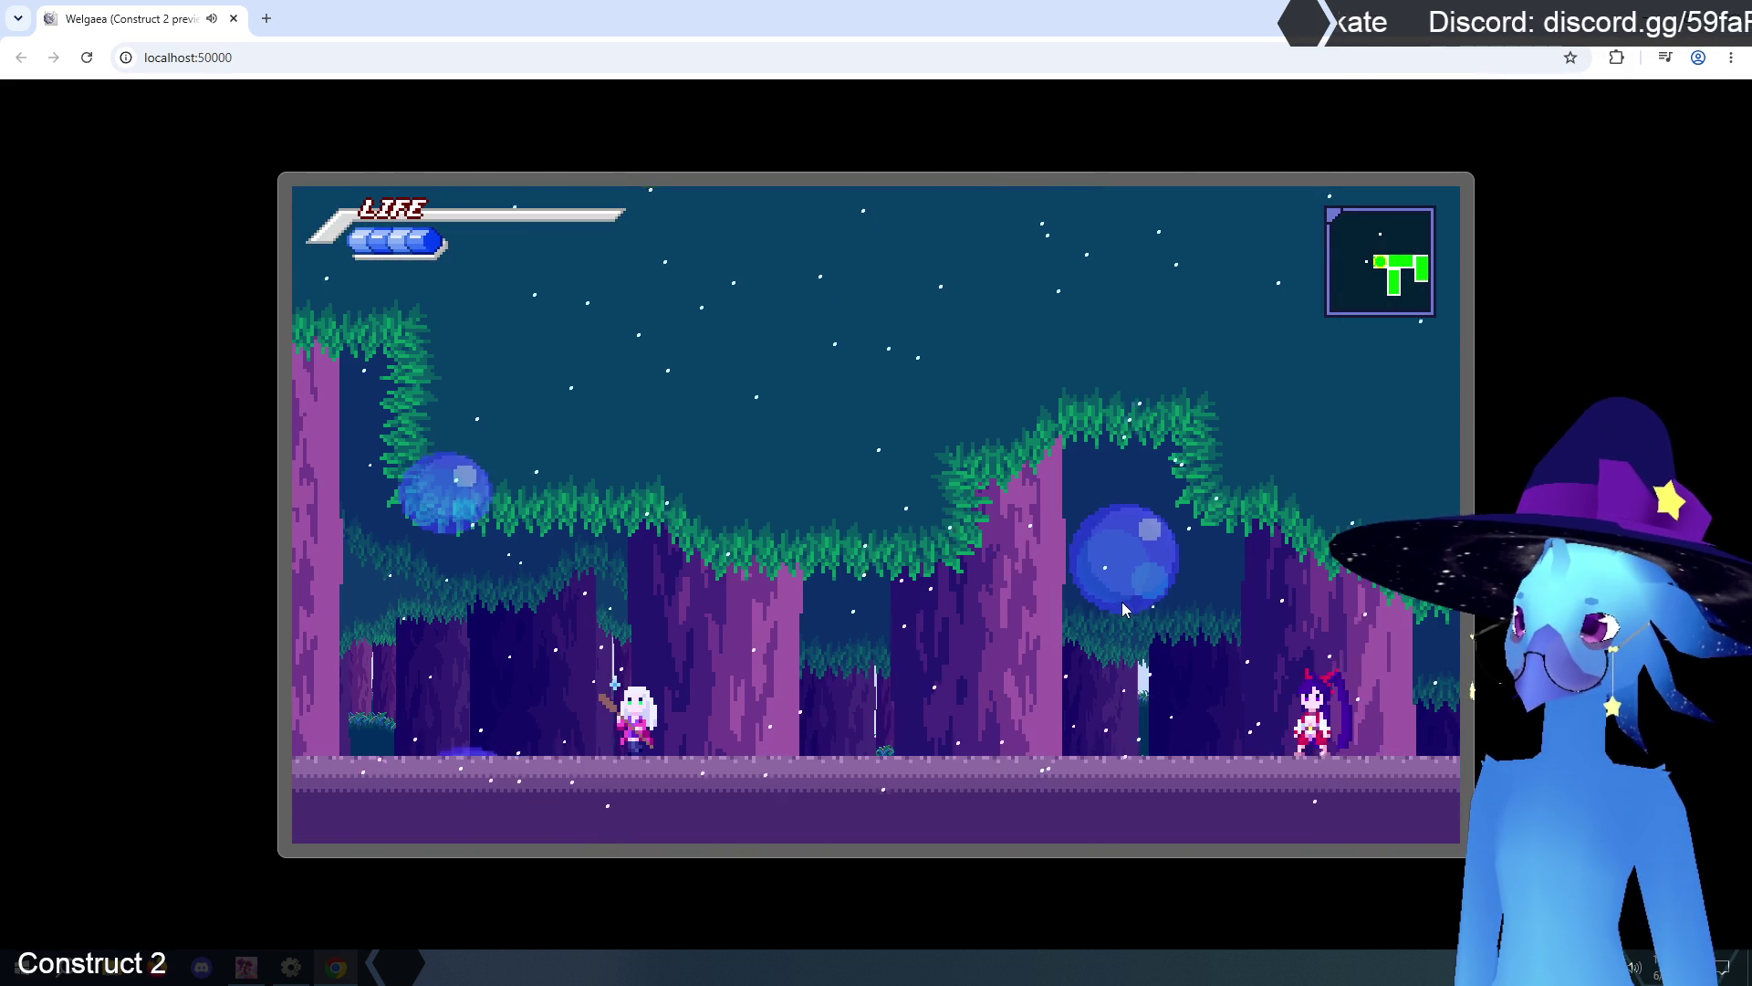
- Continue into the grassy temple area, end the game, and close the preview
{"action": "key", "text": "Right"}
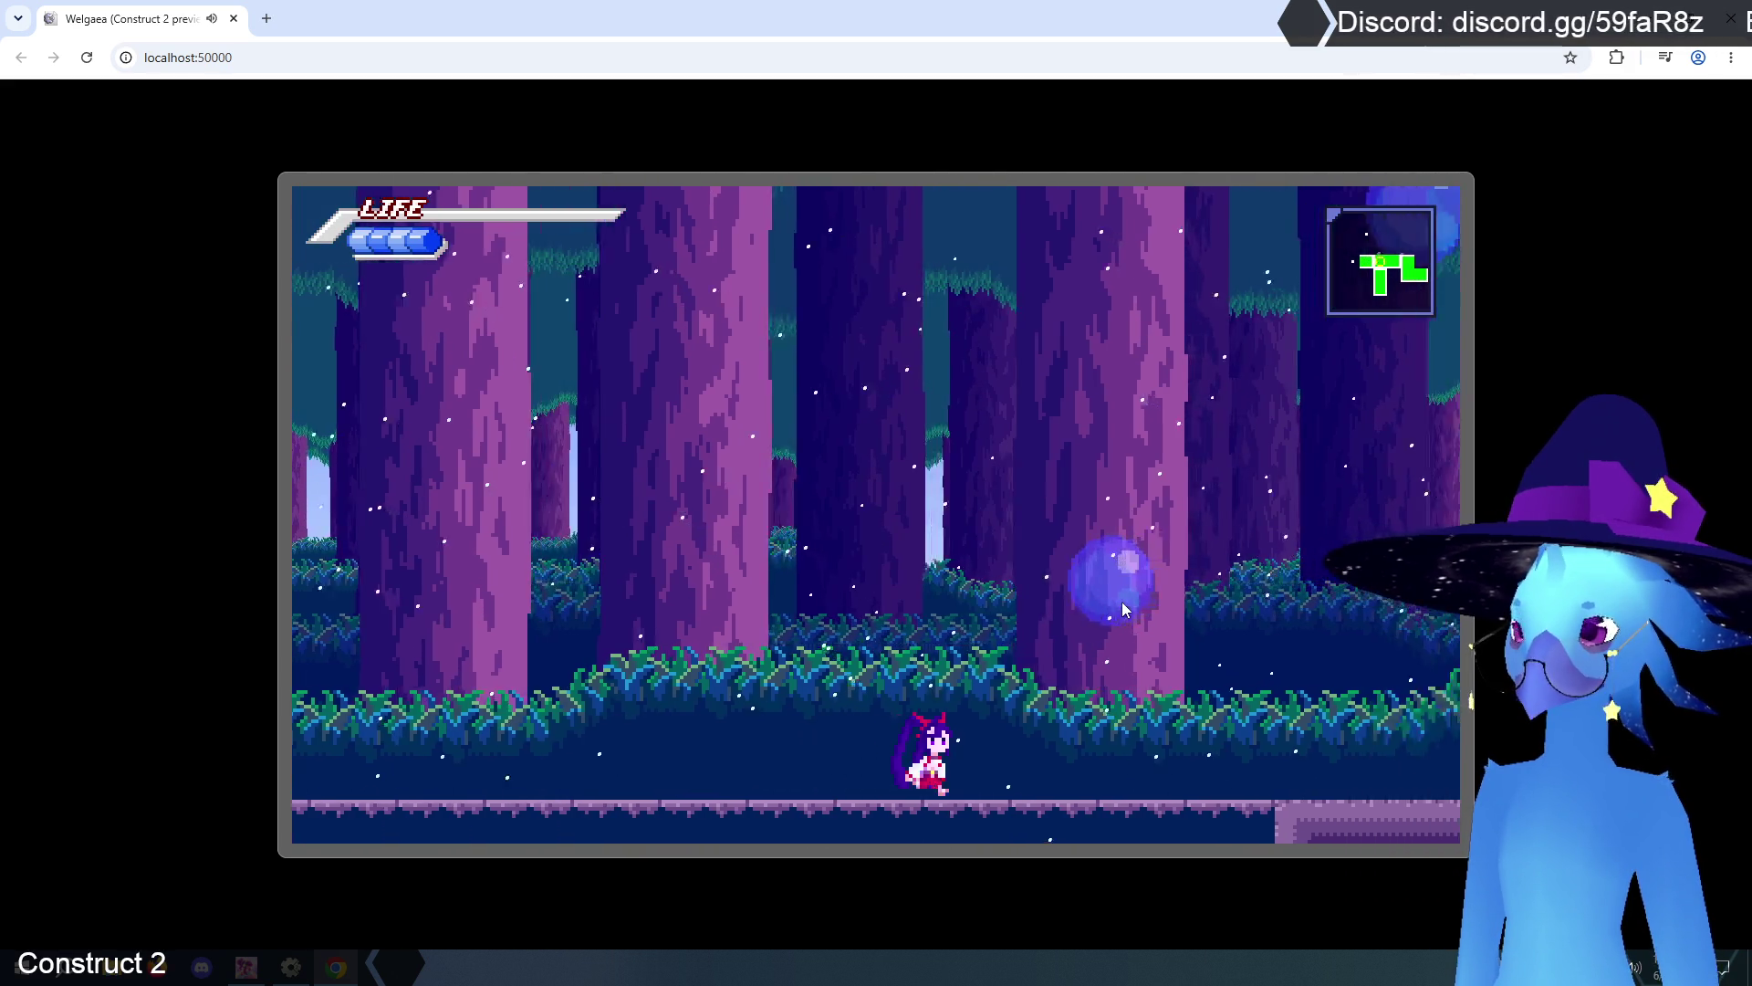
{"action": "key", "text": "Left"}
{"action": "key", "text": "Up"}
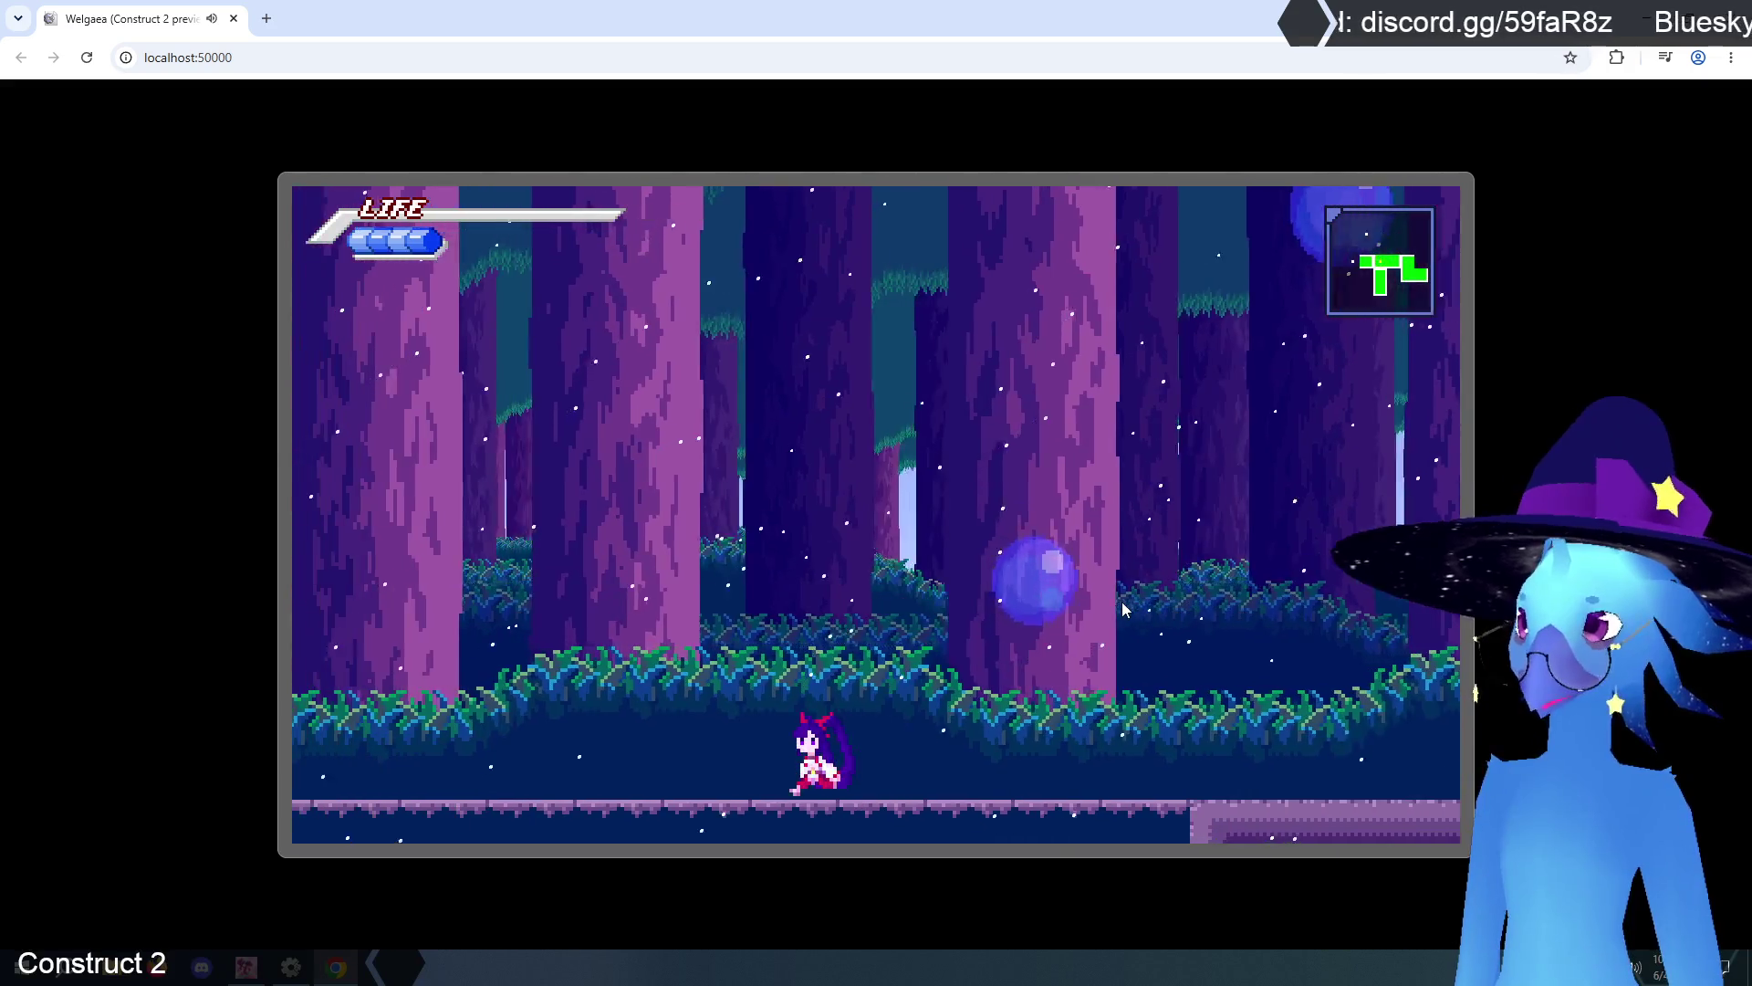
{"action": "key", "text": "Right"}
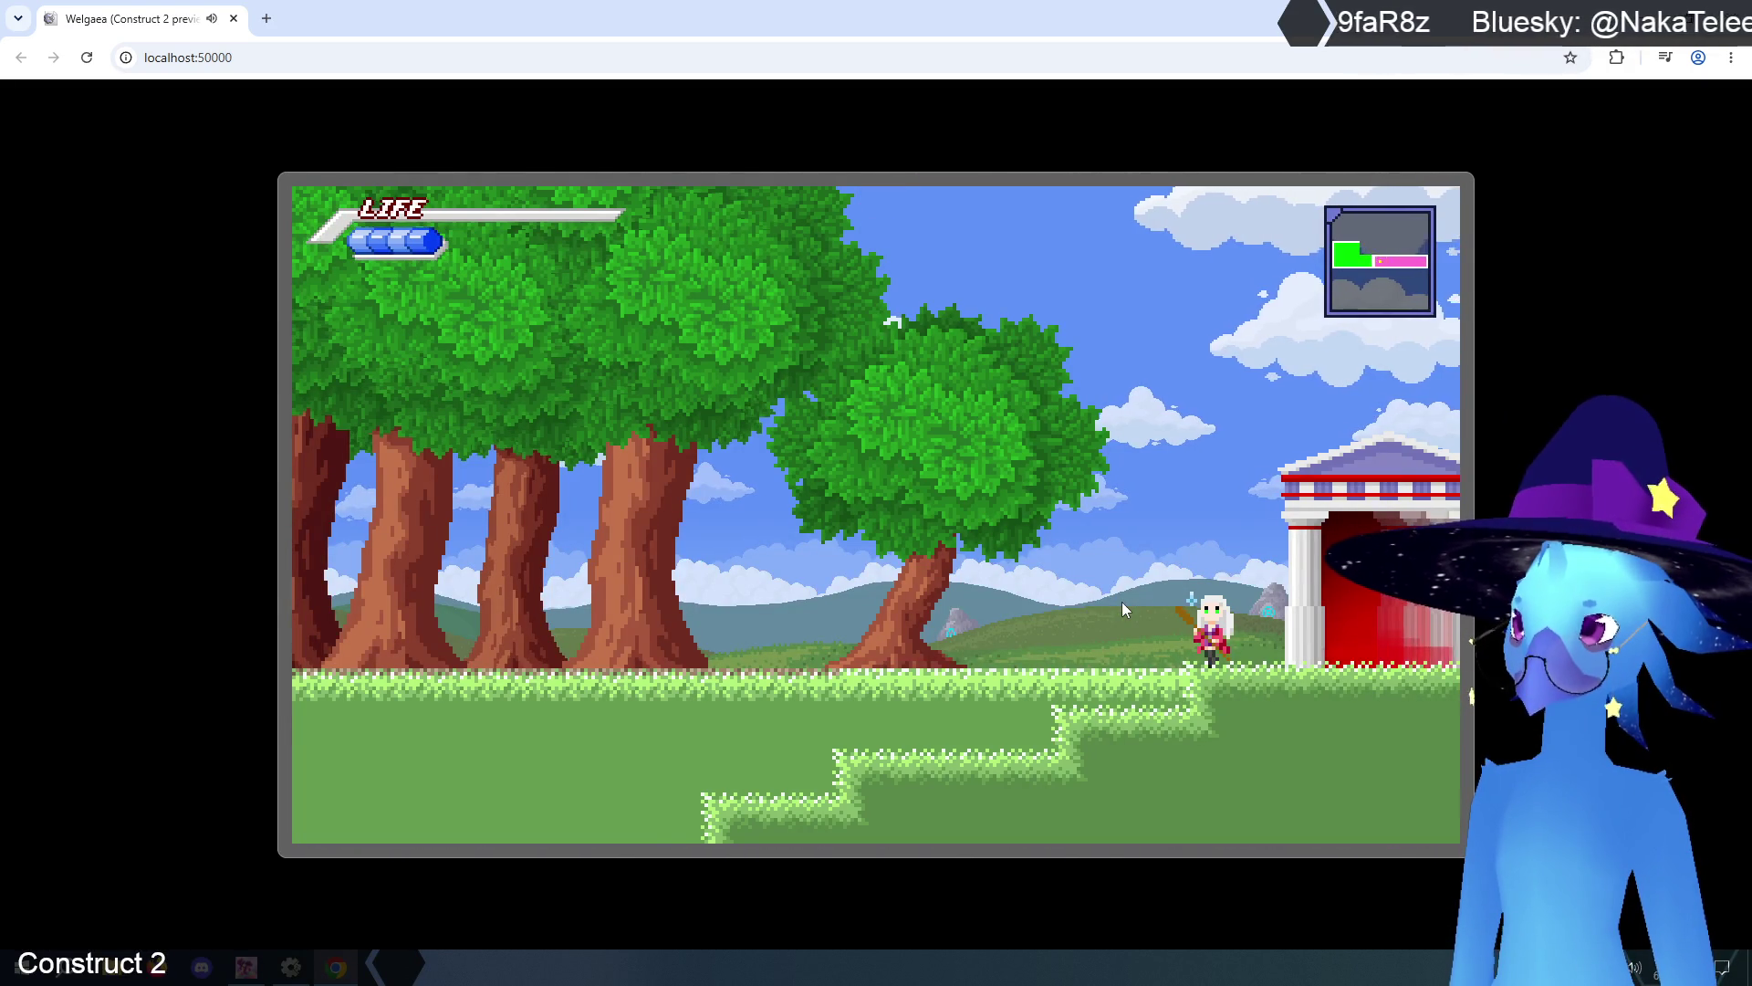
{"action": "key", "text": "Left"}
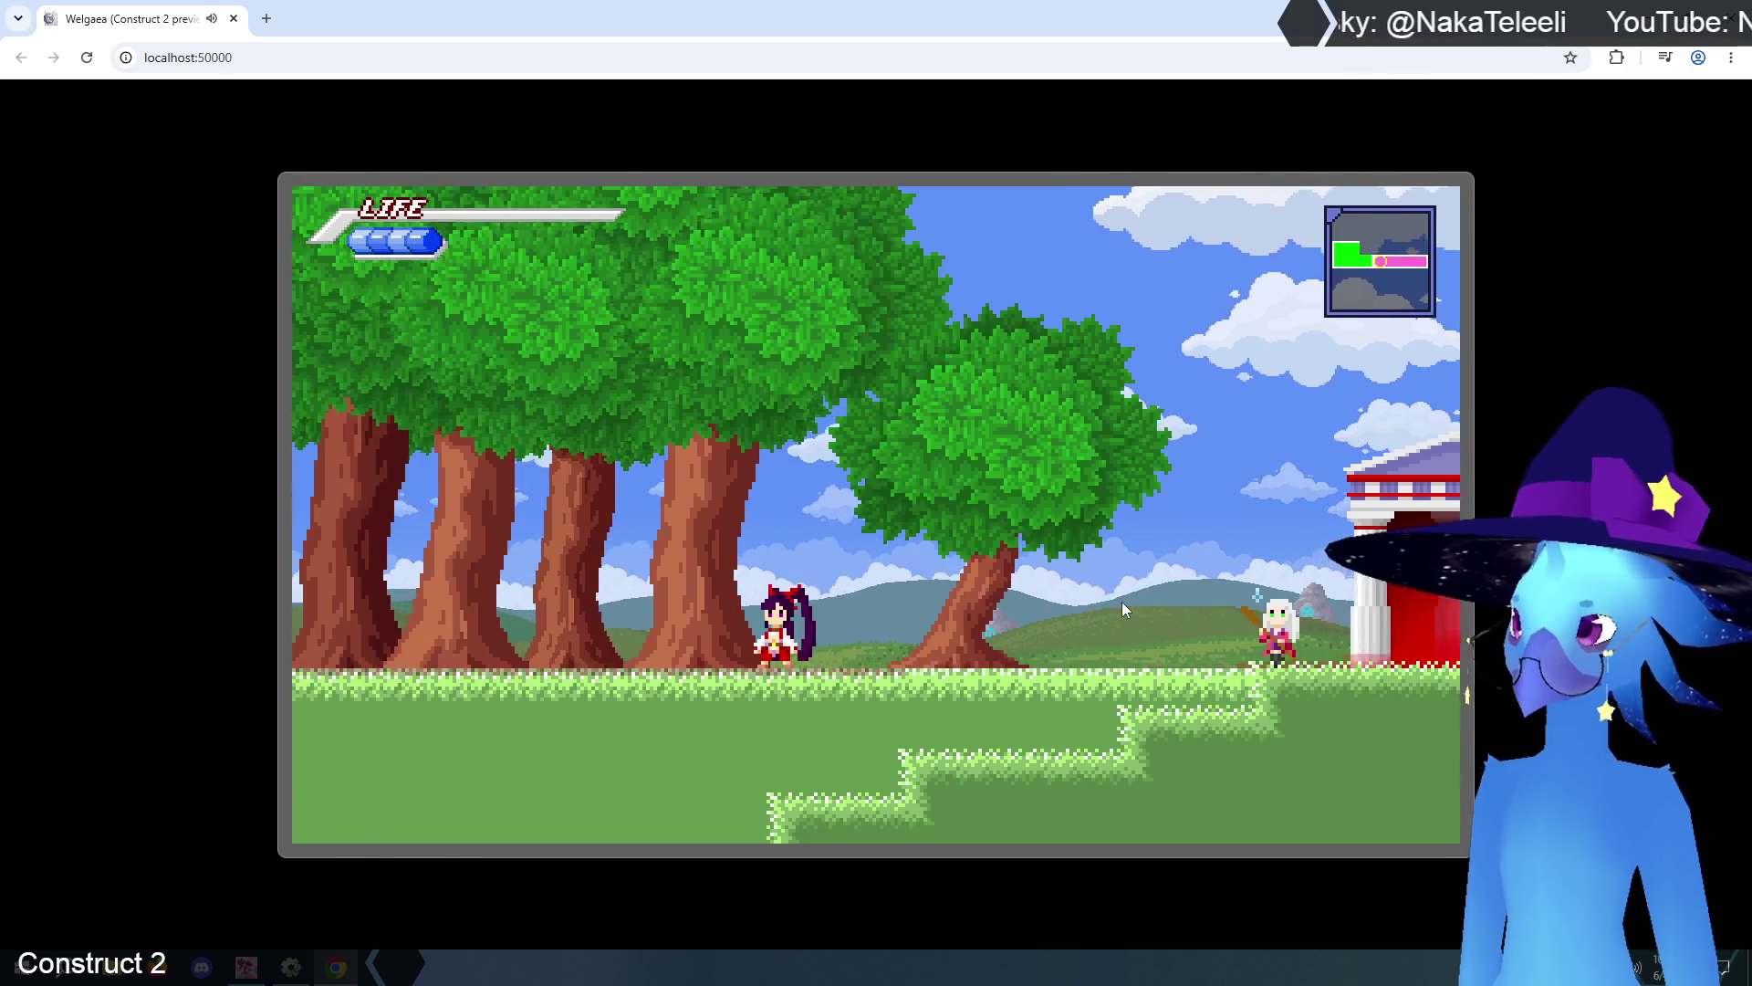
{"action": "key", "text": "Escape"}
{"action": "key", "text": "Down"}
{"action": "key", "text": "Return"}
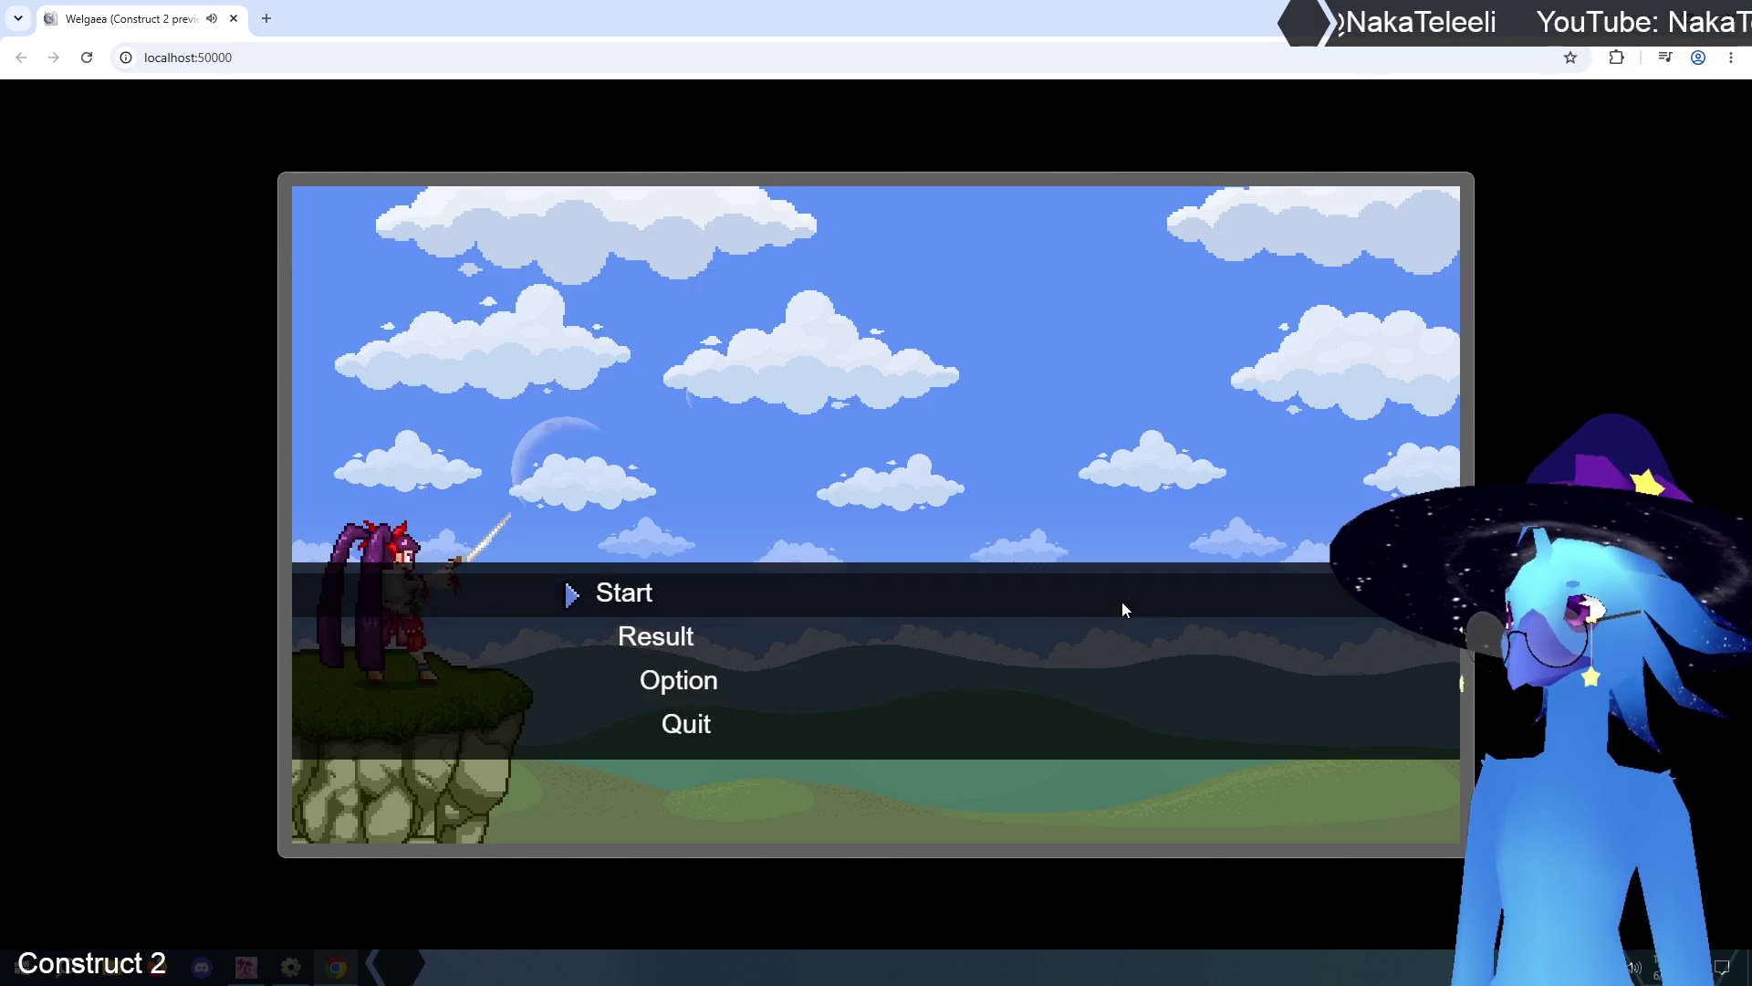
{"action": "left_click", "coordinate": [1732, 14]}
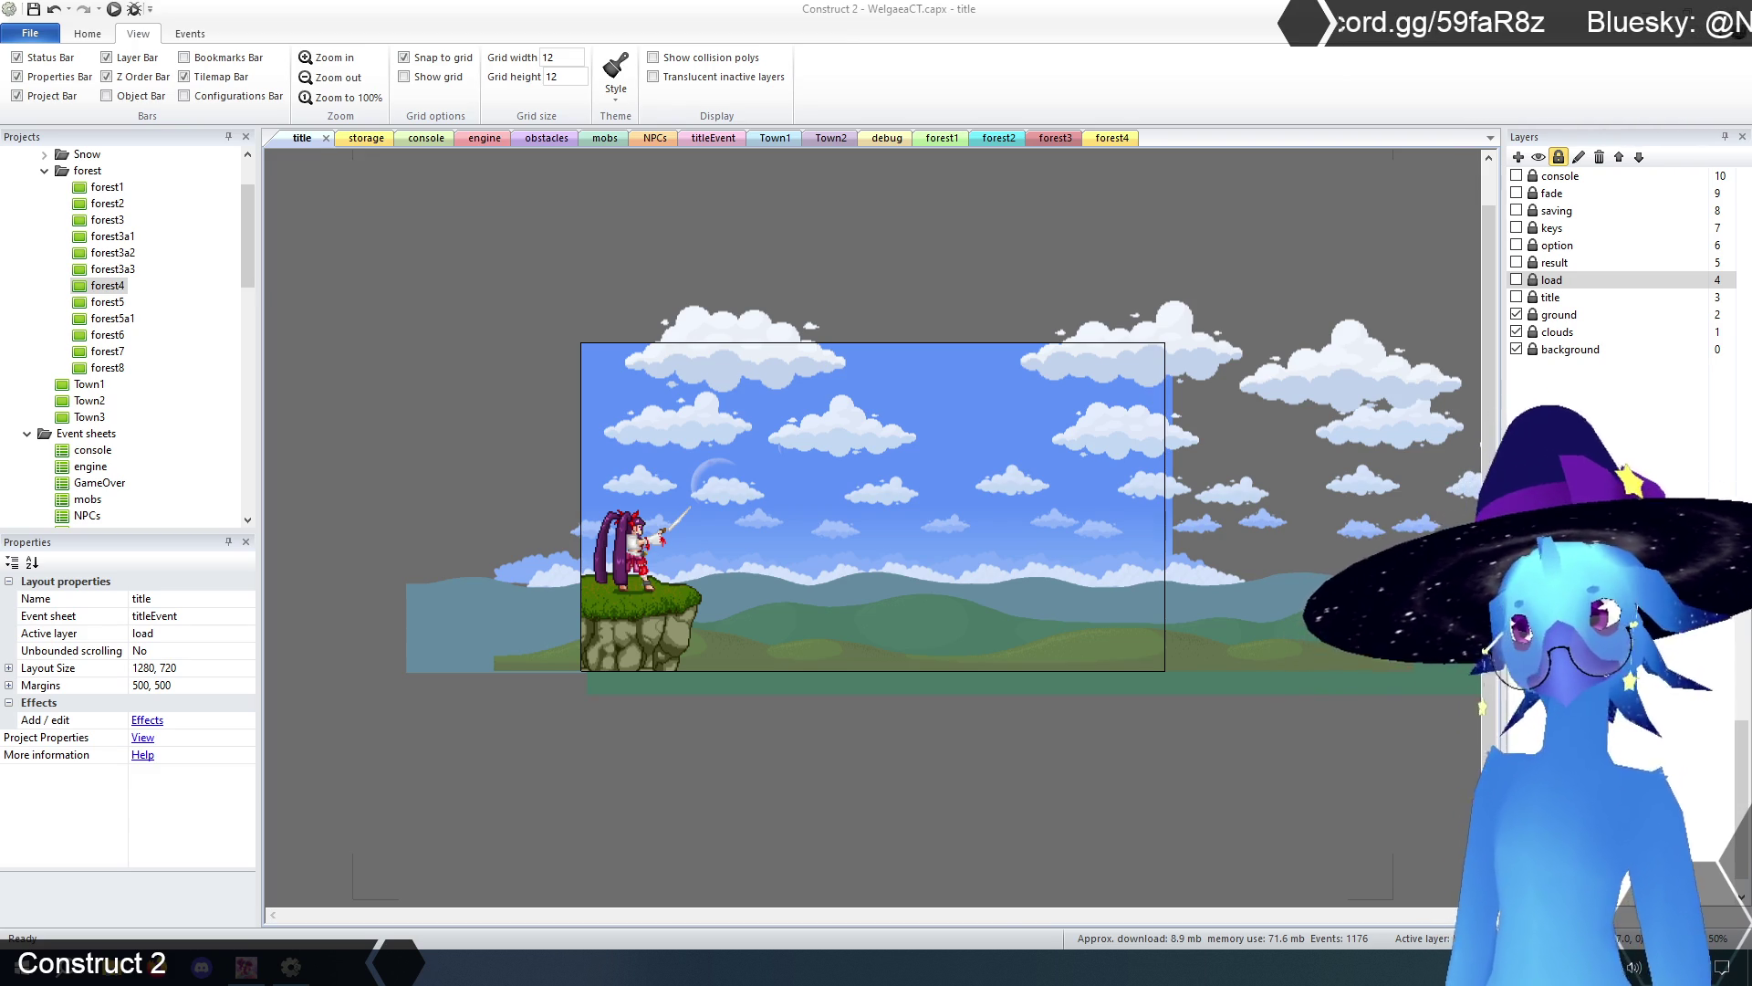
- Close the forest2, forest3 and forest1 tabs and zoom out to show forest4 fully
{"action": "left_click", "coordinate": [248, 967]}
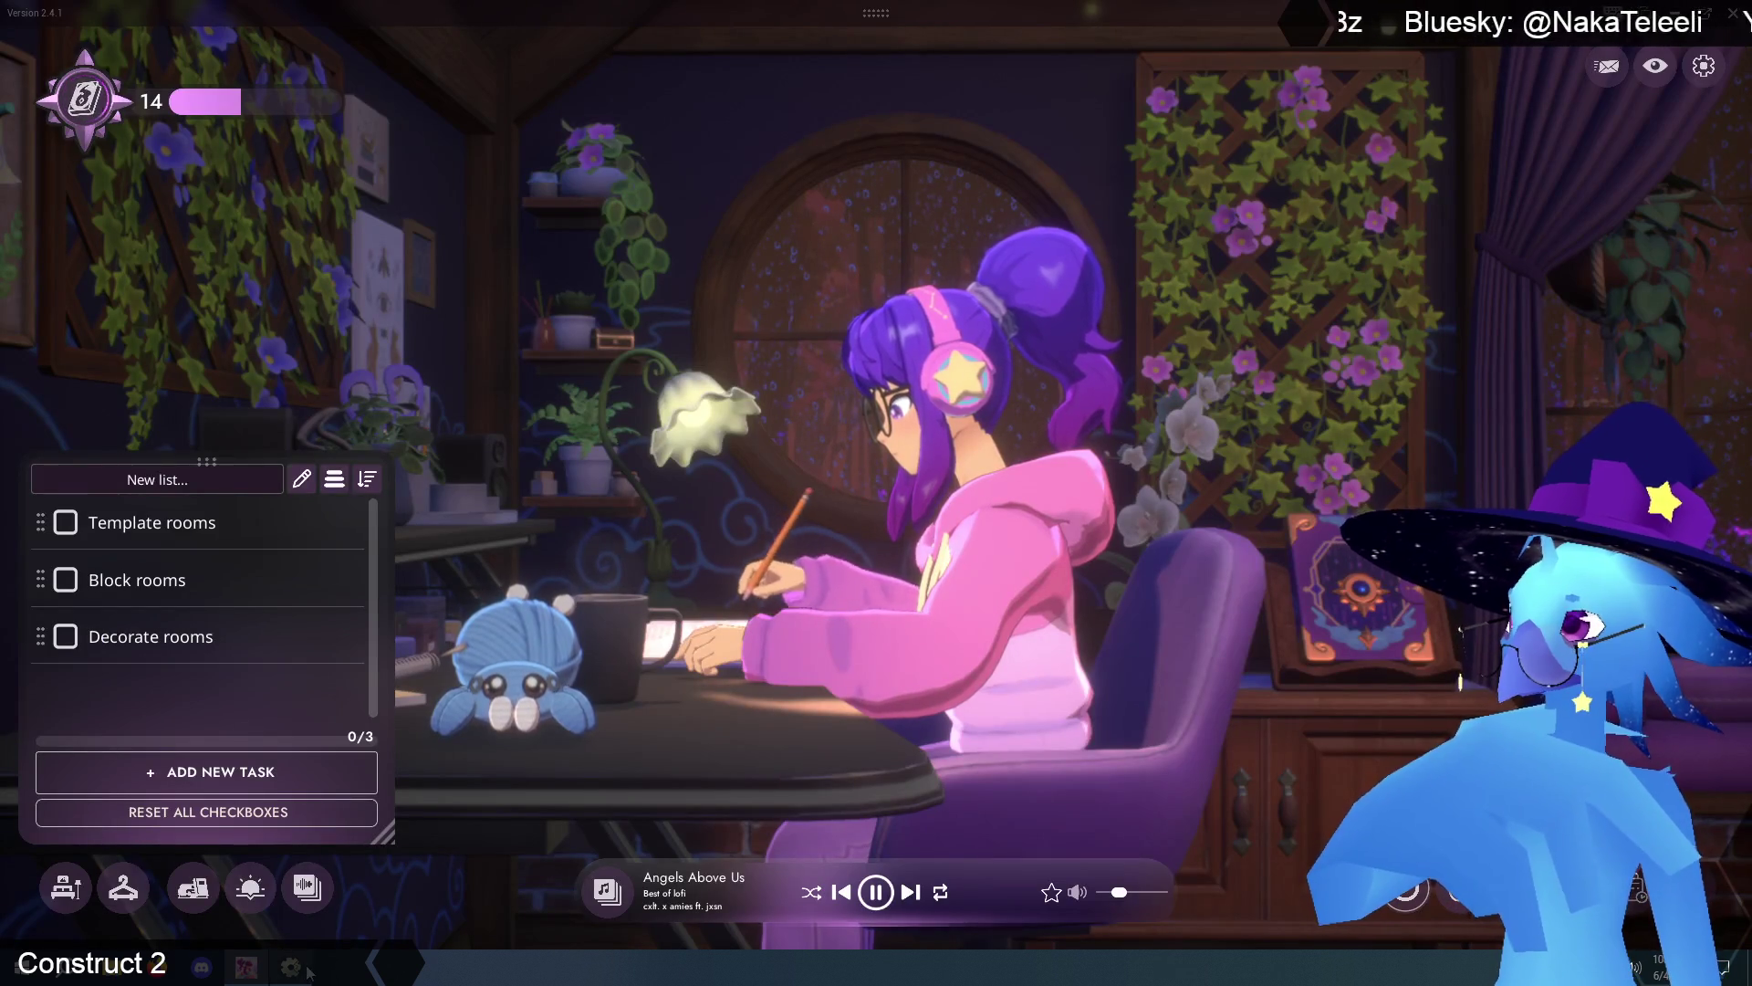
{"action": "left_click", "coordinate": [248, 968]}
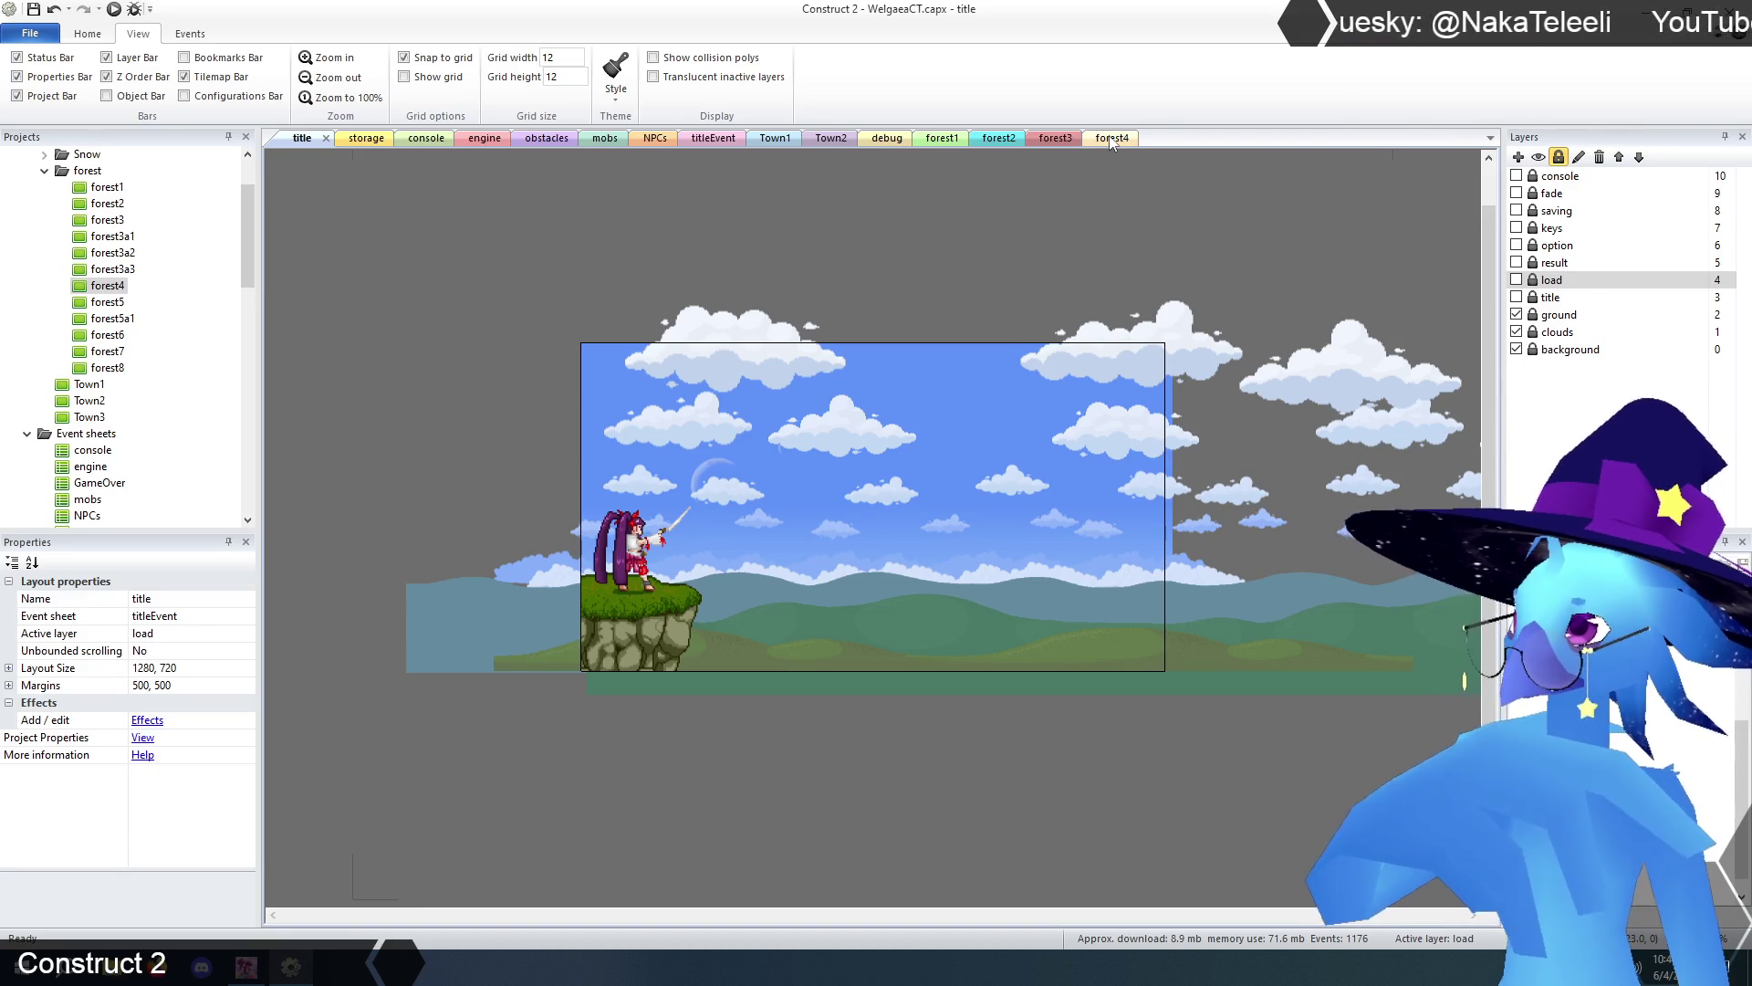
{"action": "left_click", "coordinate": [1110, 139]}
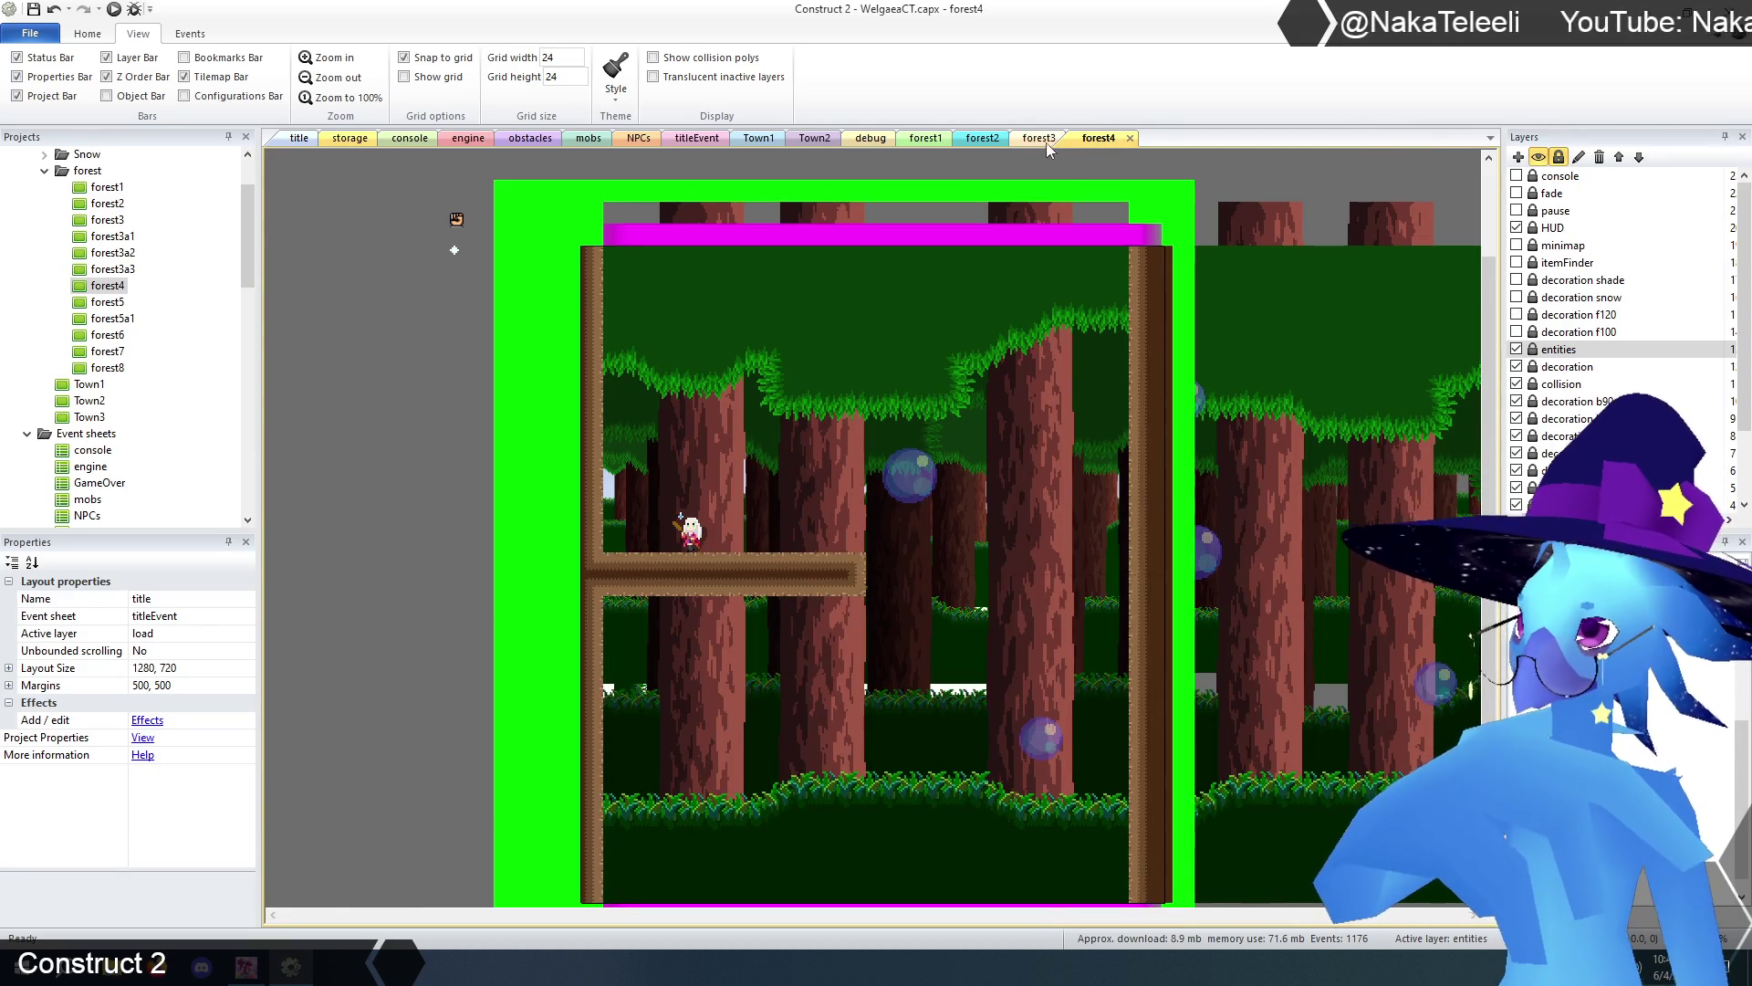
{"action": "left_click", "coordinate": [1045, 141]}
{"action": "left_click", "coordinate": [984, 141]}
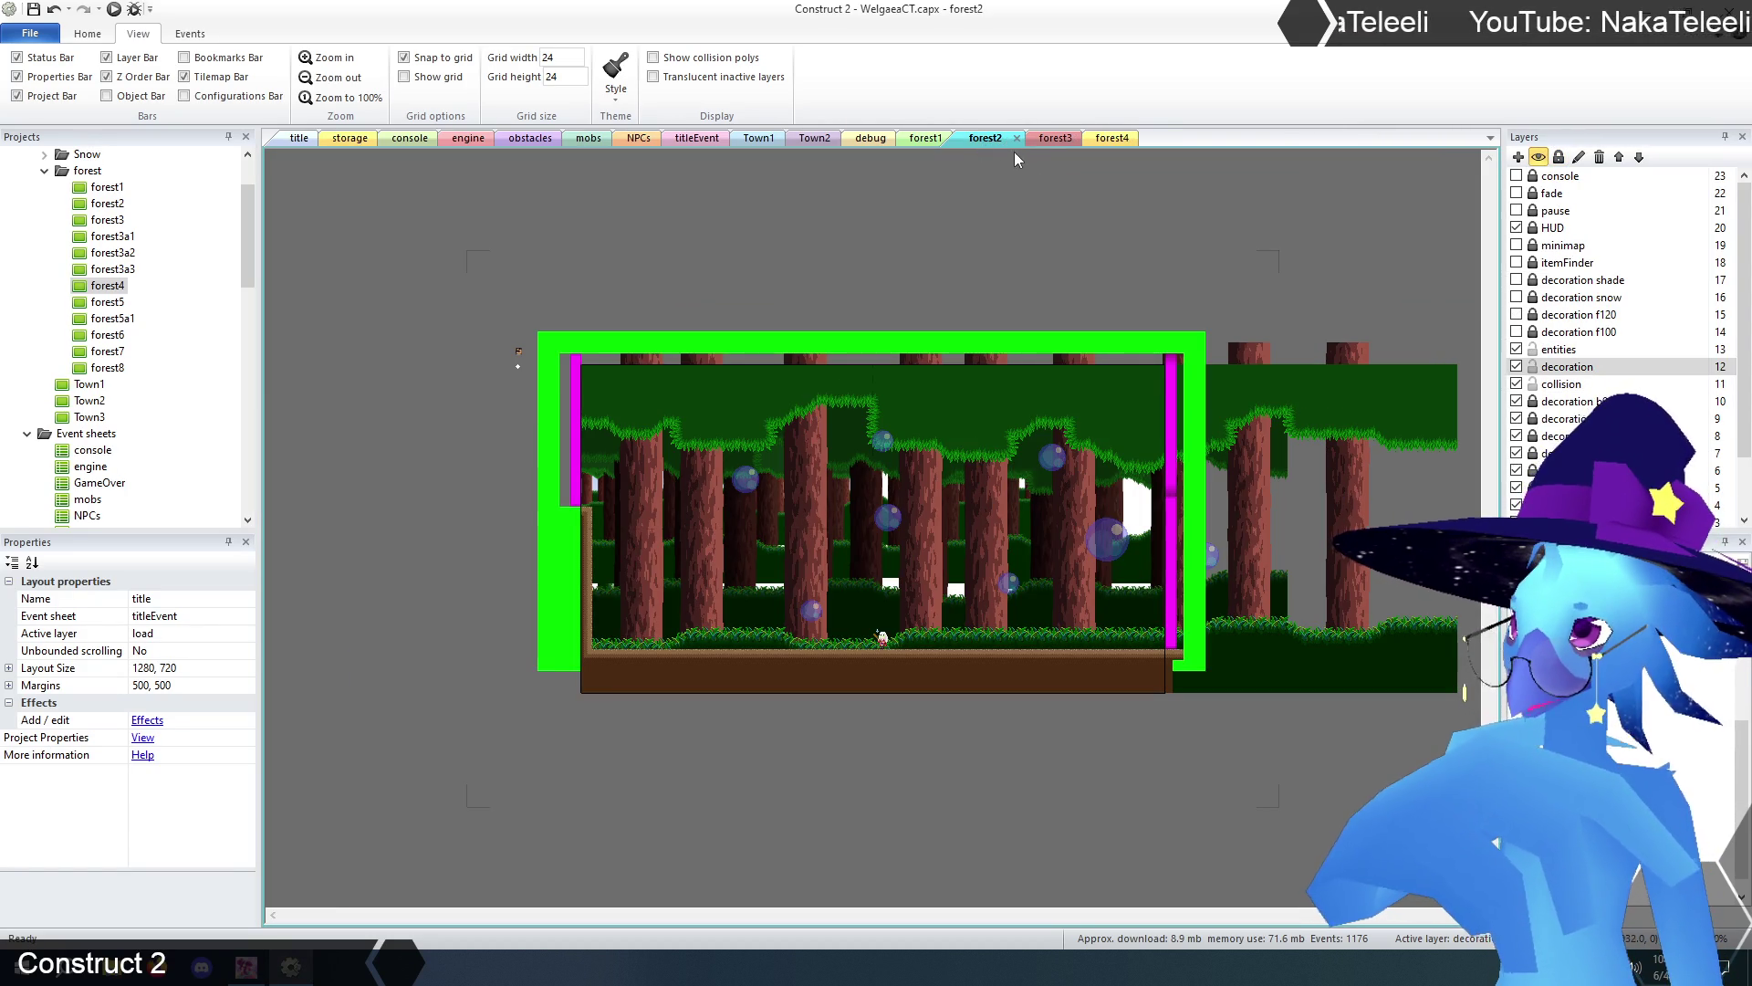
{"action": "left_click", "coordinate": [1017, 139]}
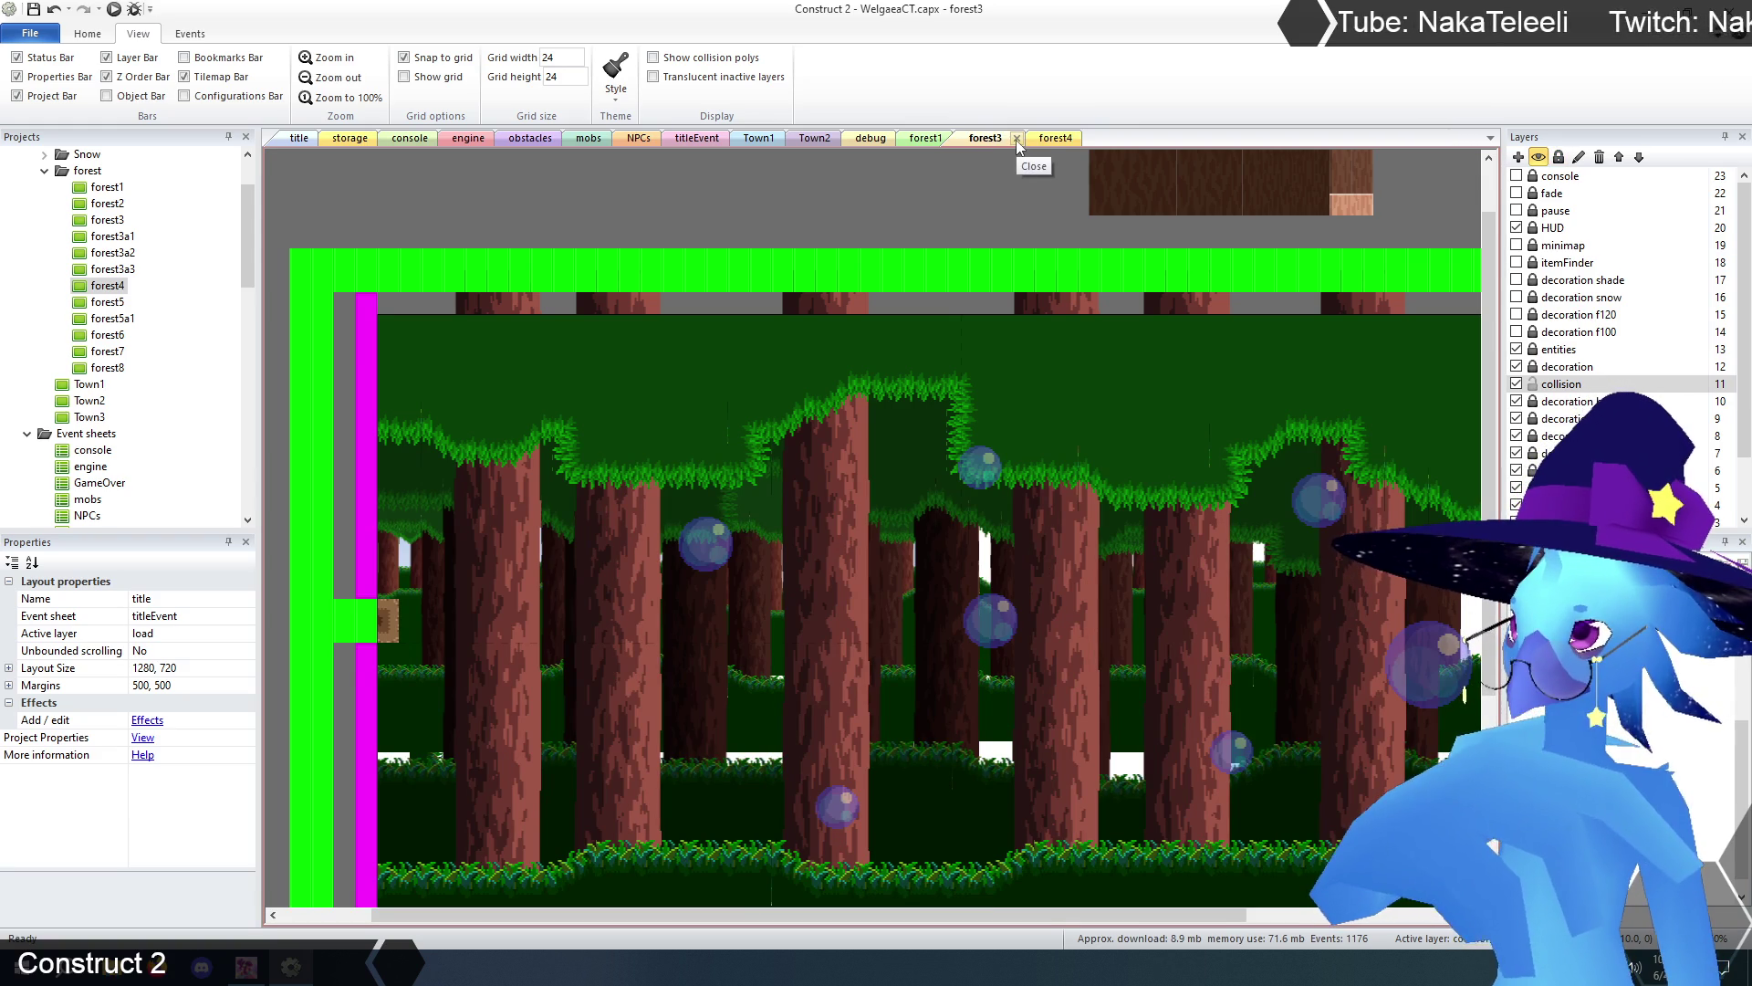
{"action": "left_click", "coordinate": [1016, 139]}
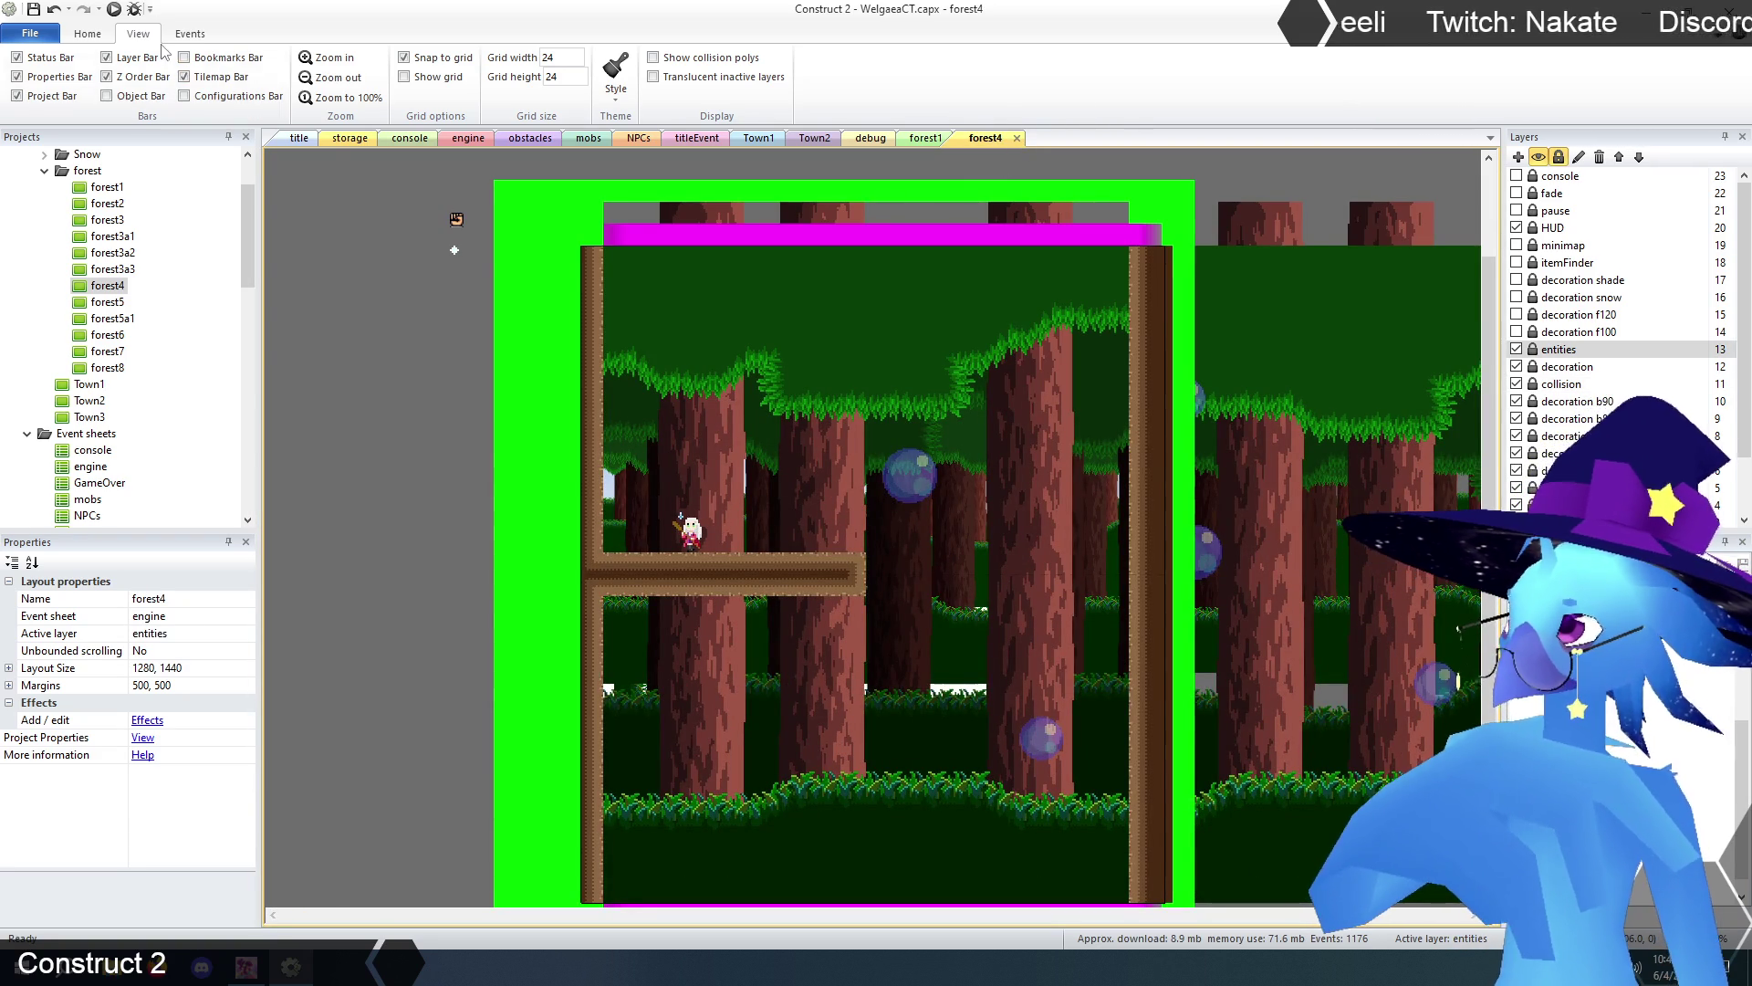
{"action": "left_click", "coordinate": [338, 80]}
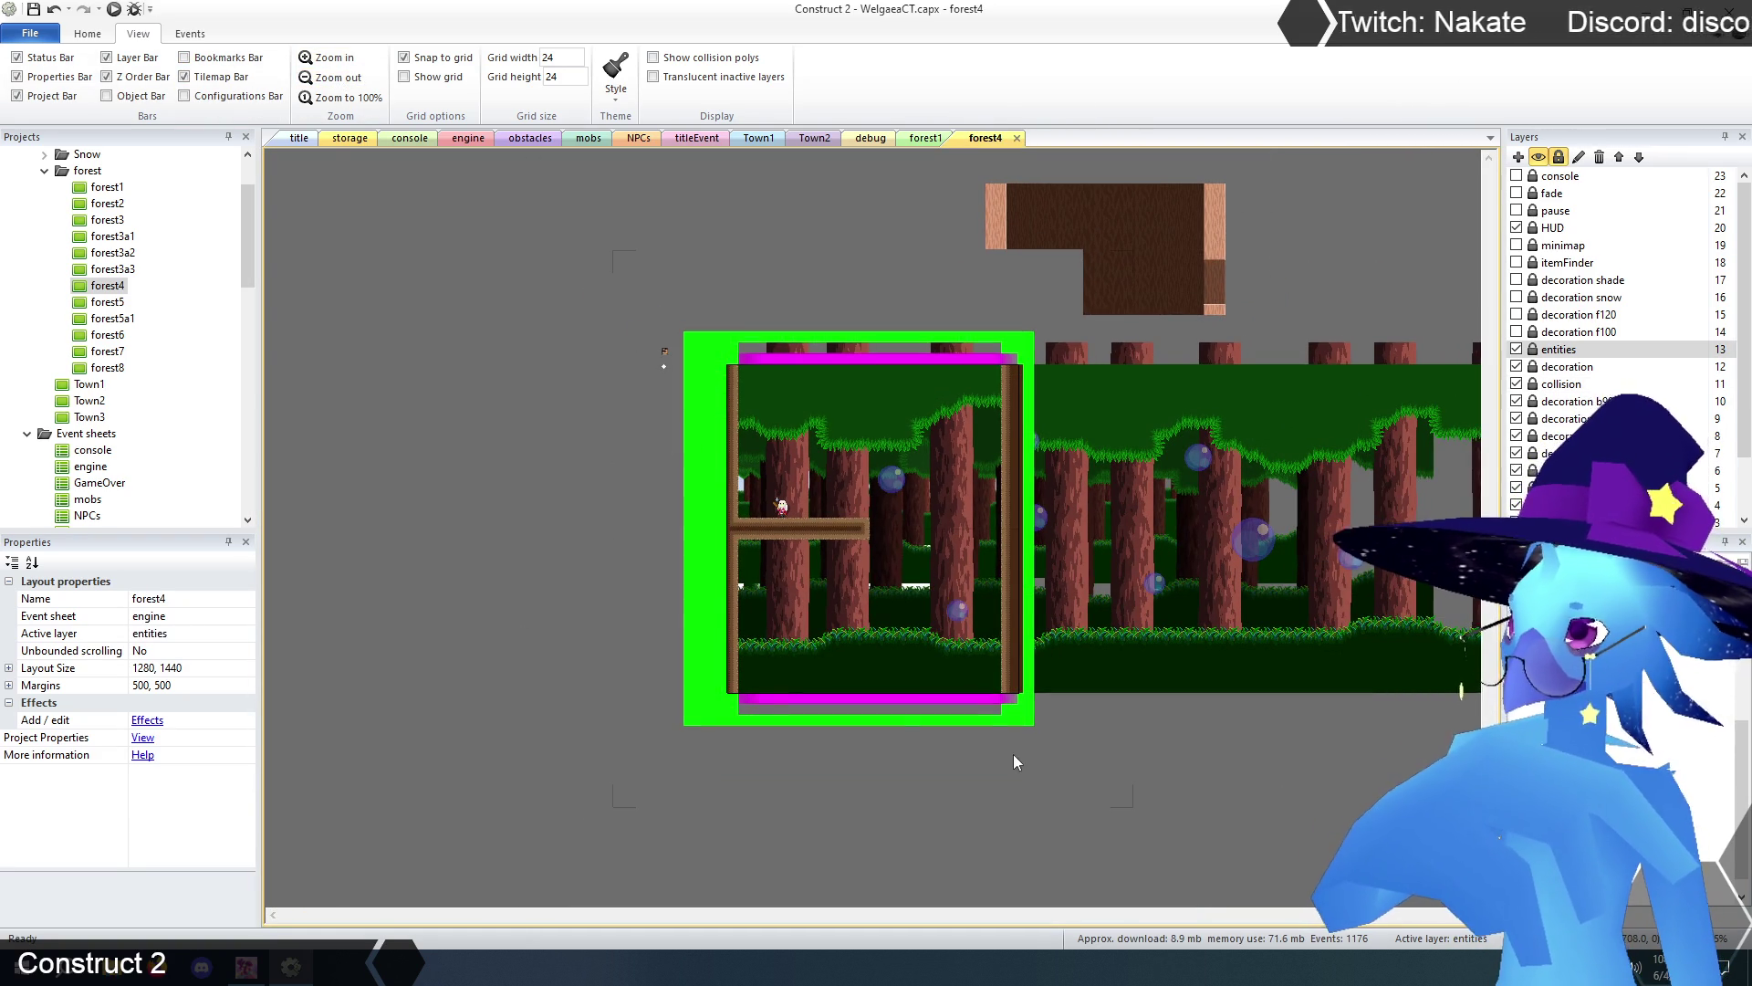
{"action": "left_click", "coordinate": [924, 138]}
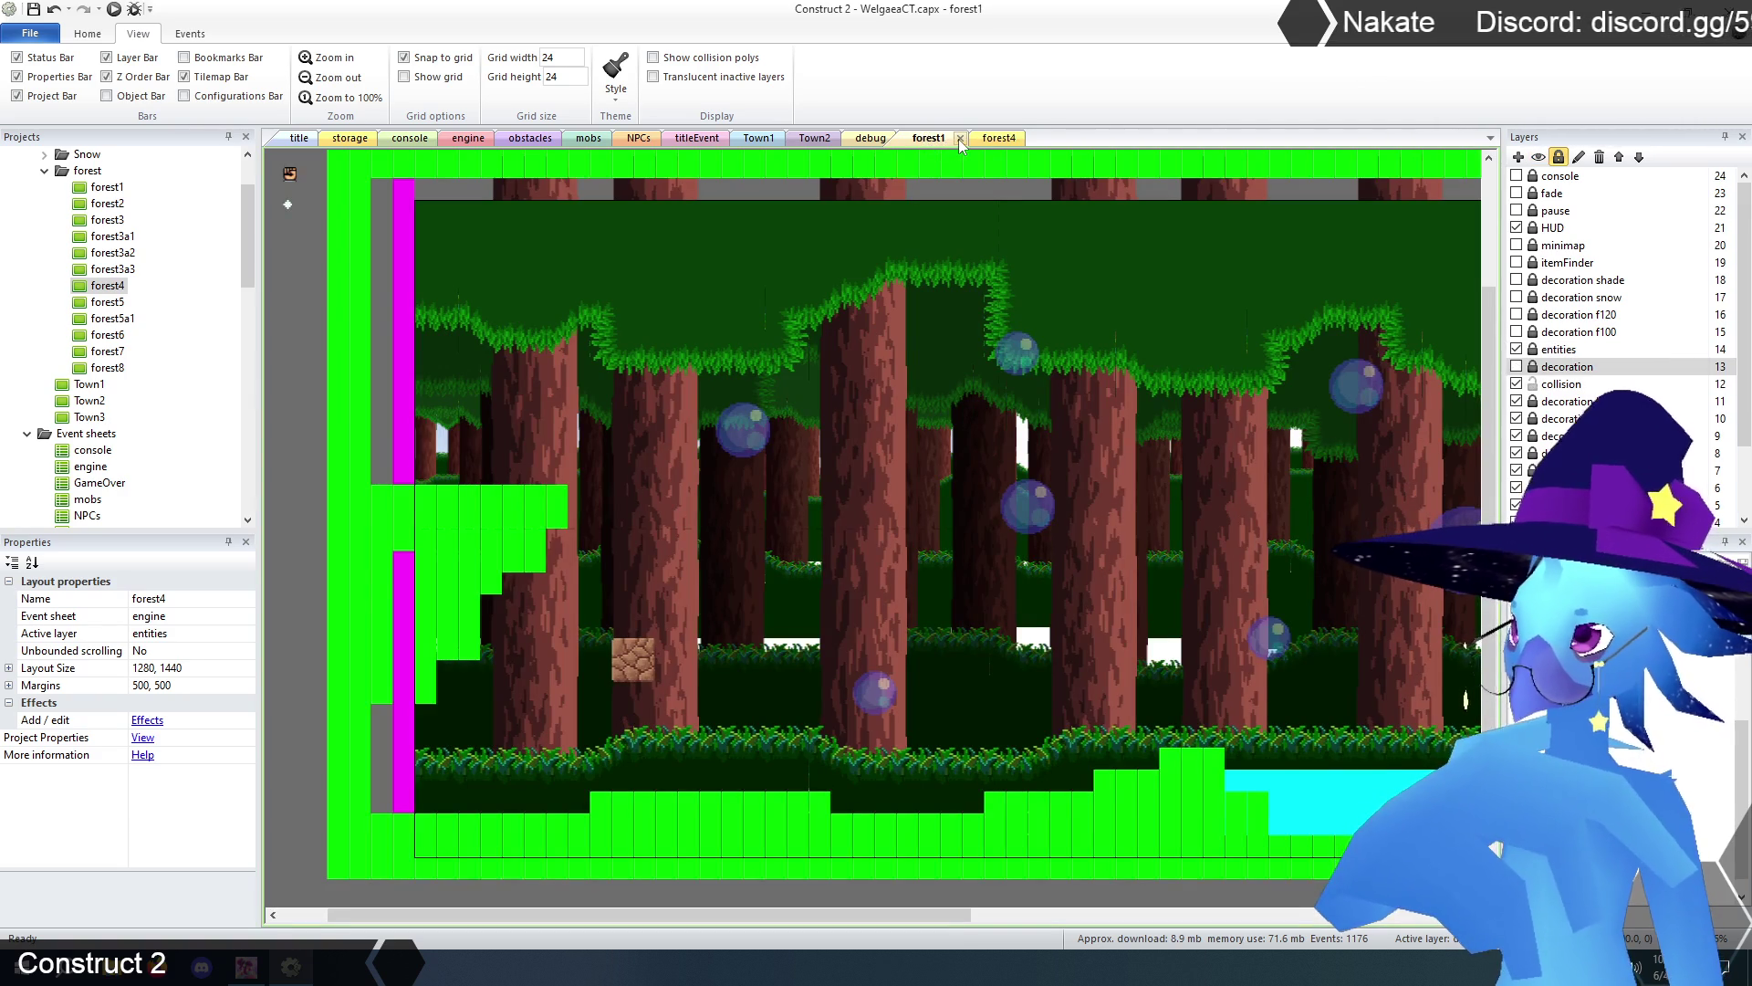
{"action": "left_click", "coordinate": [960, 140]}
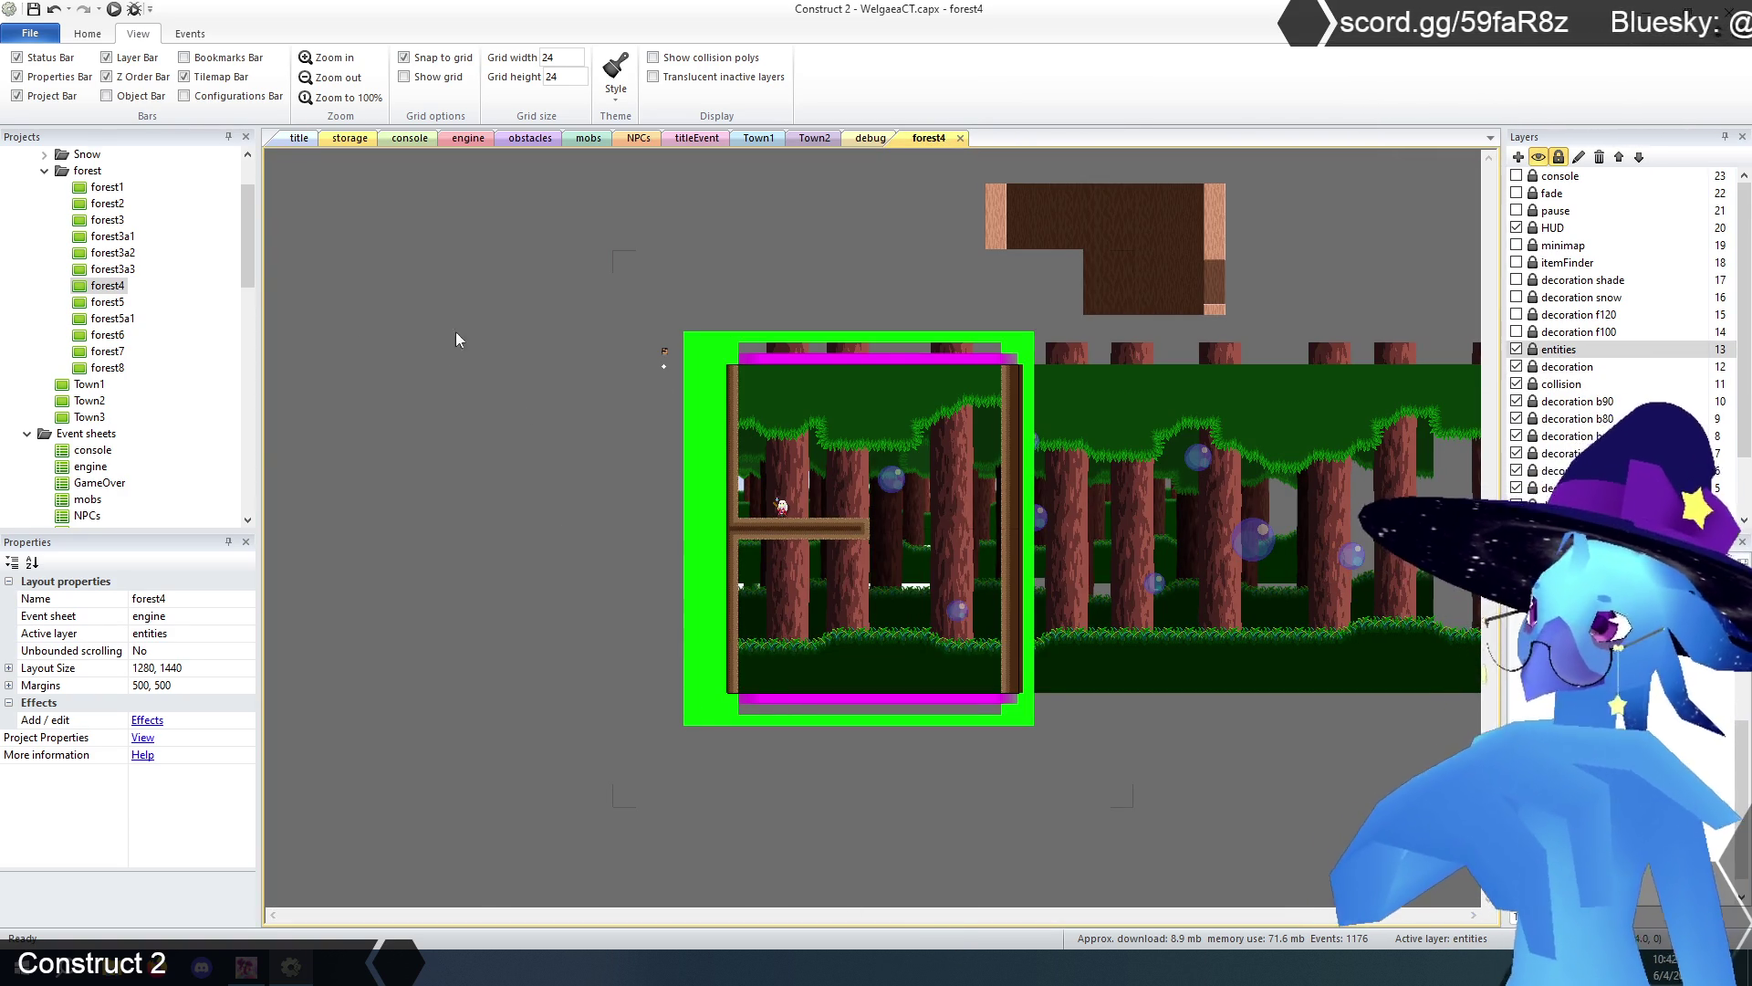
- Open the forest5 layout and select the TilemapForestFront tilemap on the decoration f120 layer
{"action": "double_click", "coordinate": [108, 304]}
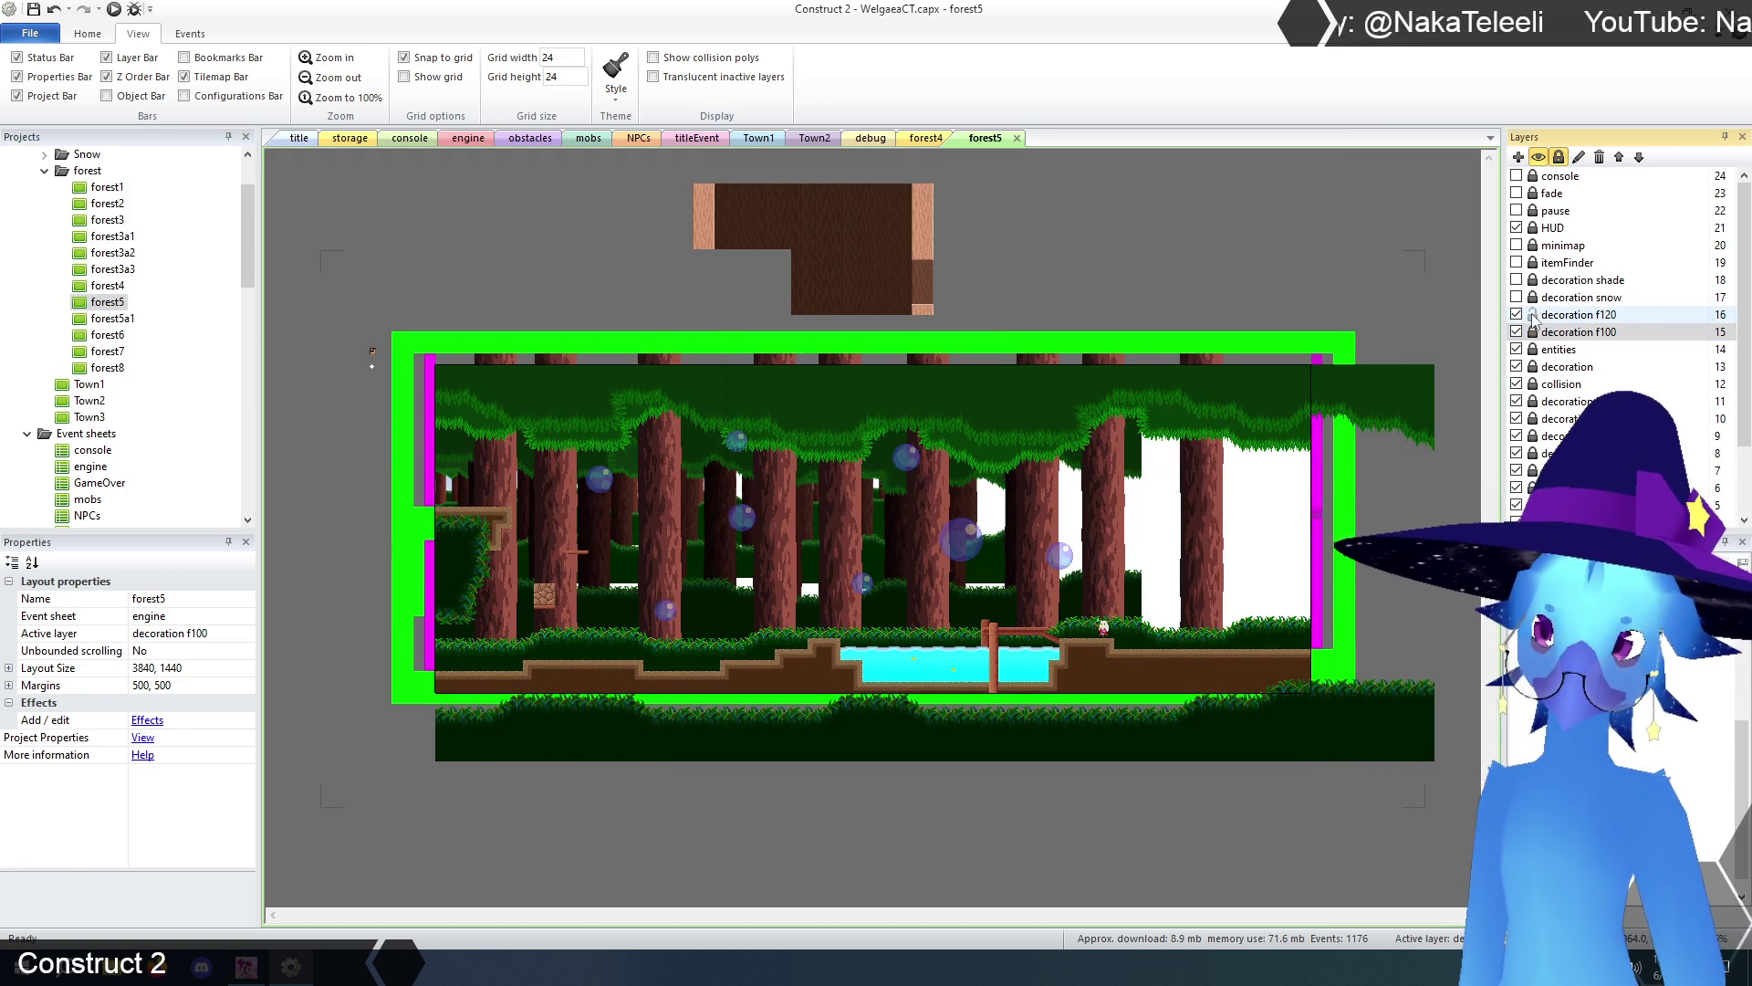
{"action": "left_click", "coordinate": [1579, 314]}
{"action": "mouse_move", "coordinate": [338, 271]}
{"action": "left_mouse_down"}
{"action": "mouse_move", "coordinate": [460, 413]}
{"action": "mouse_move", "coordinate": [1460, 775]}
{"action": "mouse_move", "coordinate": [1472, 849]}
{"action": "left_mouse_up"}
{"action": "left_click", "coordinate": [954, 823]}
{"action": "left_click", "coordinate": [928, 697]}
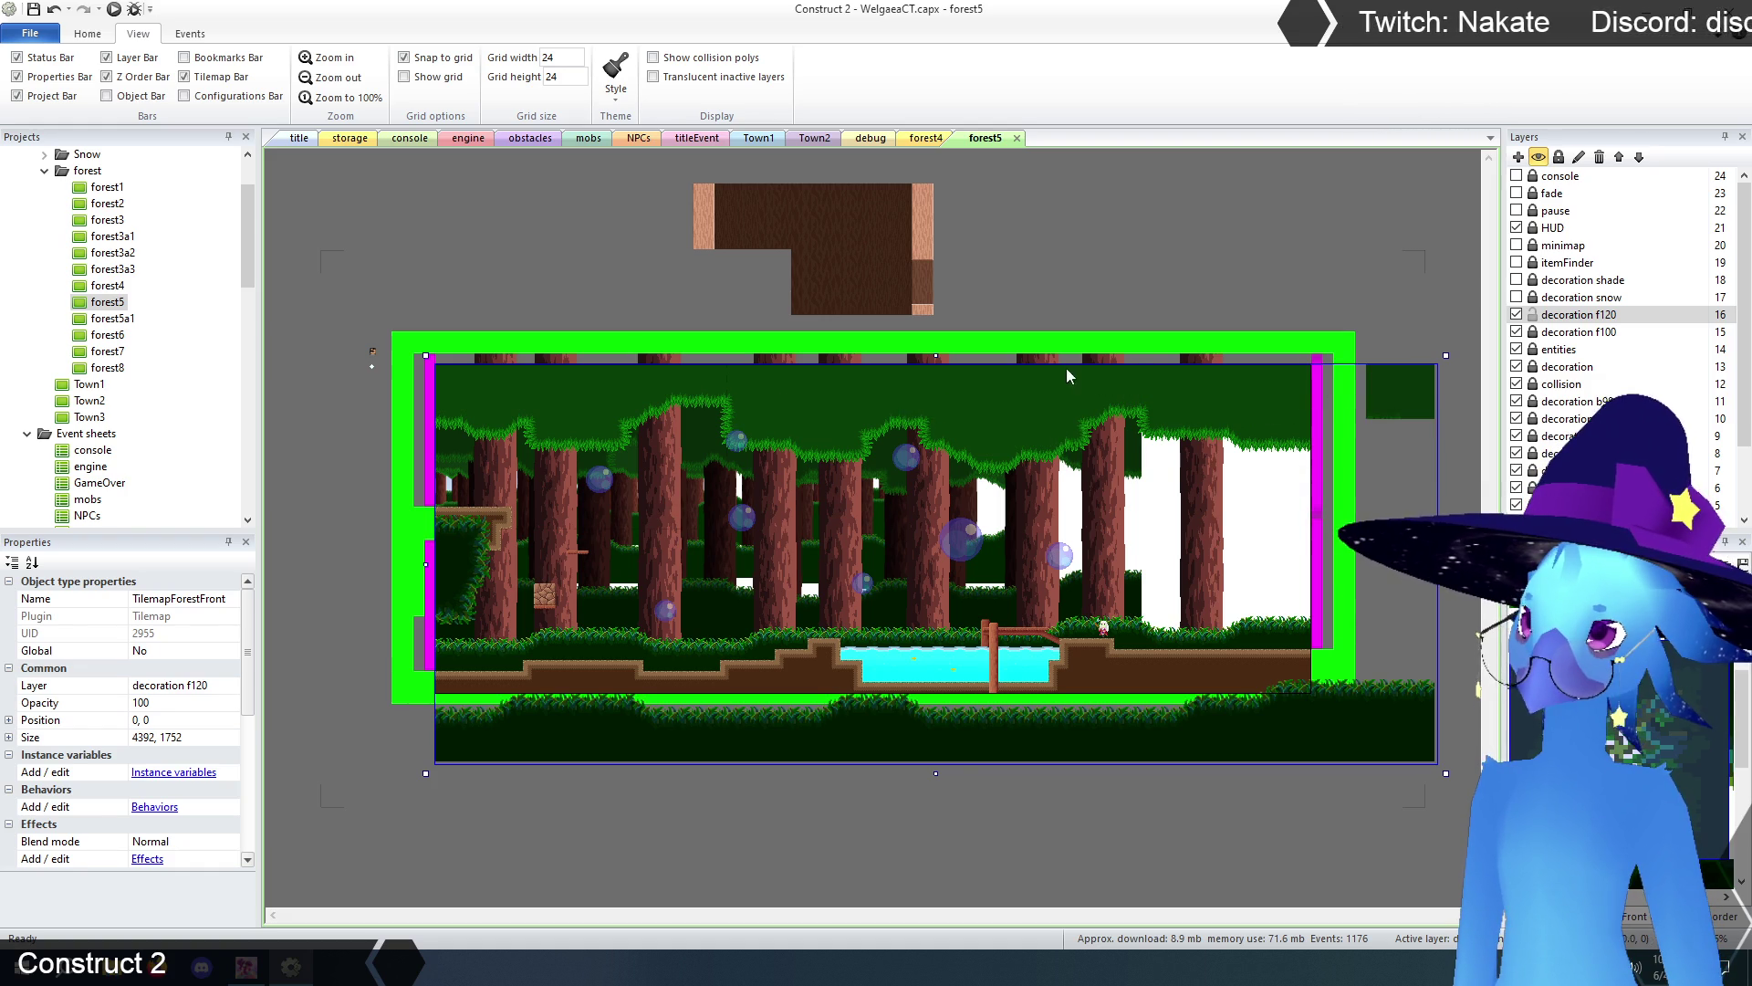
- Erase the grass tiles hanging below the room's floor and paint a dirt staircase at the left edge
{"action": "left_click", "coordinate": [1568, 366]}
{"action": "mouse_move", "coordinate": [1424, 731]}
{"action": "left_mouse_down"}
{"action": "mouse_move", "coordinate": [1378, 720]}
{"action": "mouse_move", "coordinate": [1328, 752]}
{"action": "mouse_move", "coordinate": [628, 766]}
{"action": "mouse_move", "coordinate": [1011, 698]}
{"action": "left_mouse_up"}
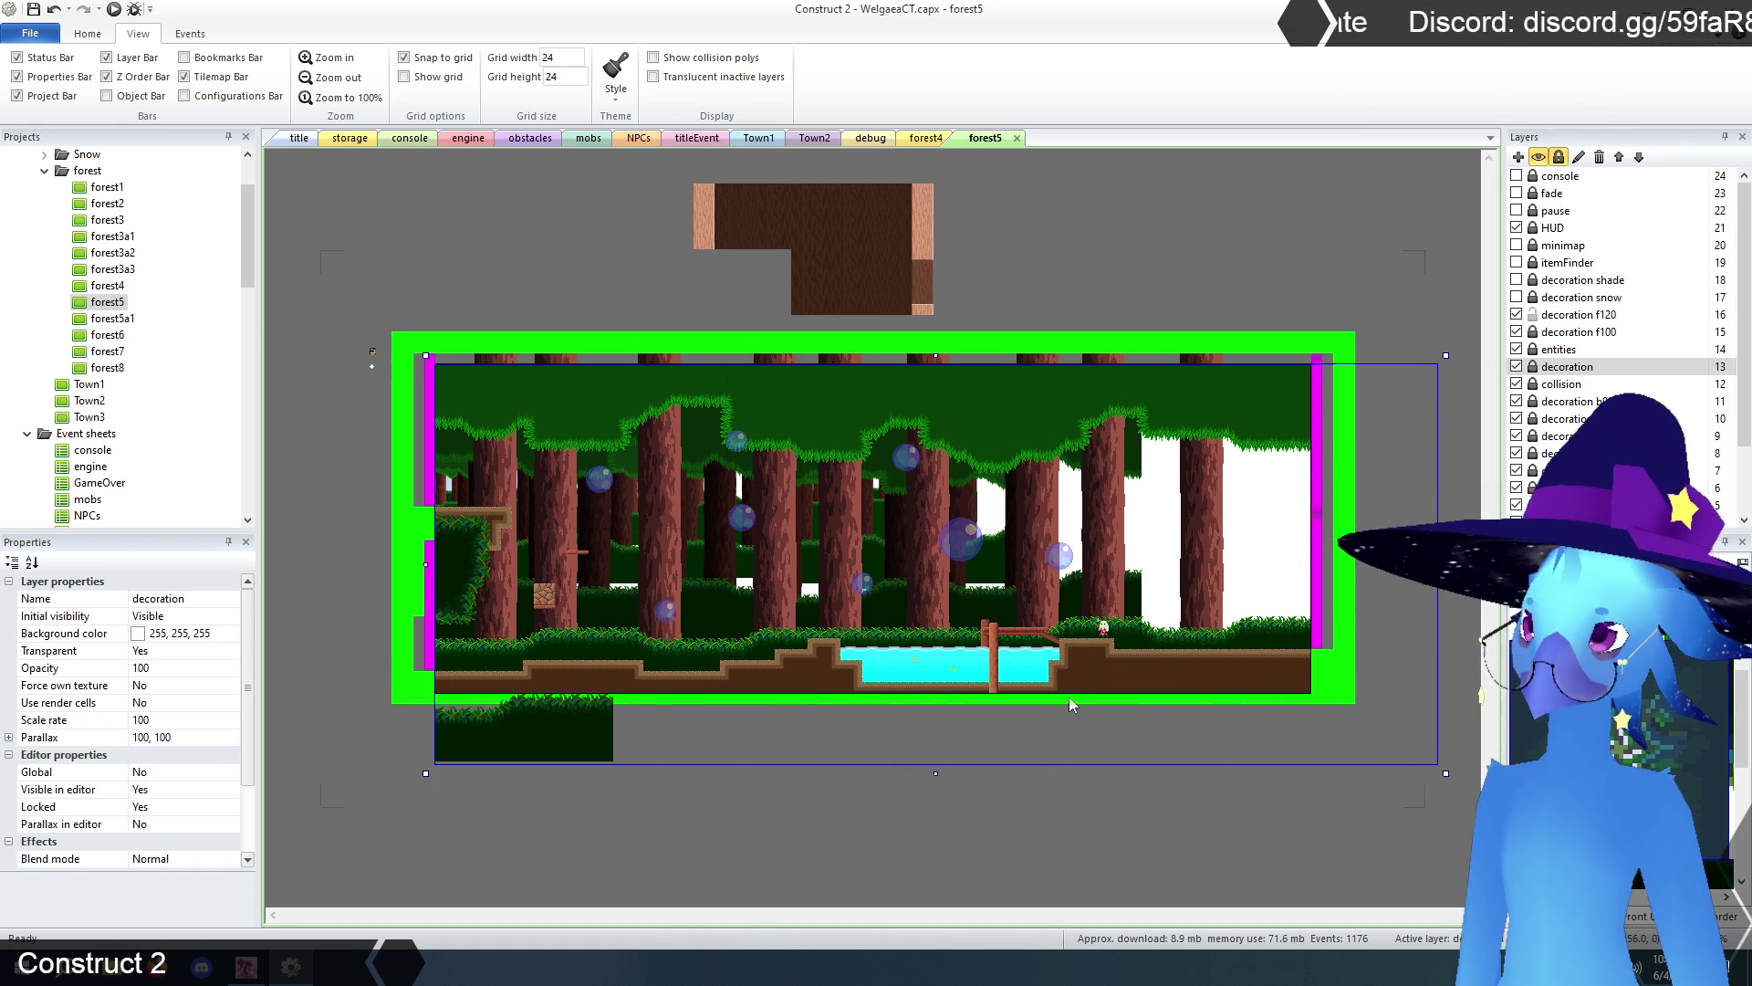
{"action": "left_click_drag", "start_coordinate": [447, 749], "coordinate": [577, 737]}
{"action": "left_click", "coordinate": [482, 525]}
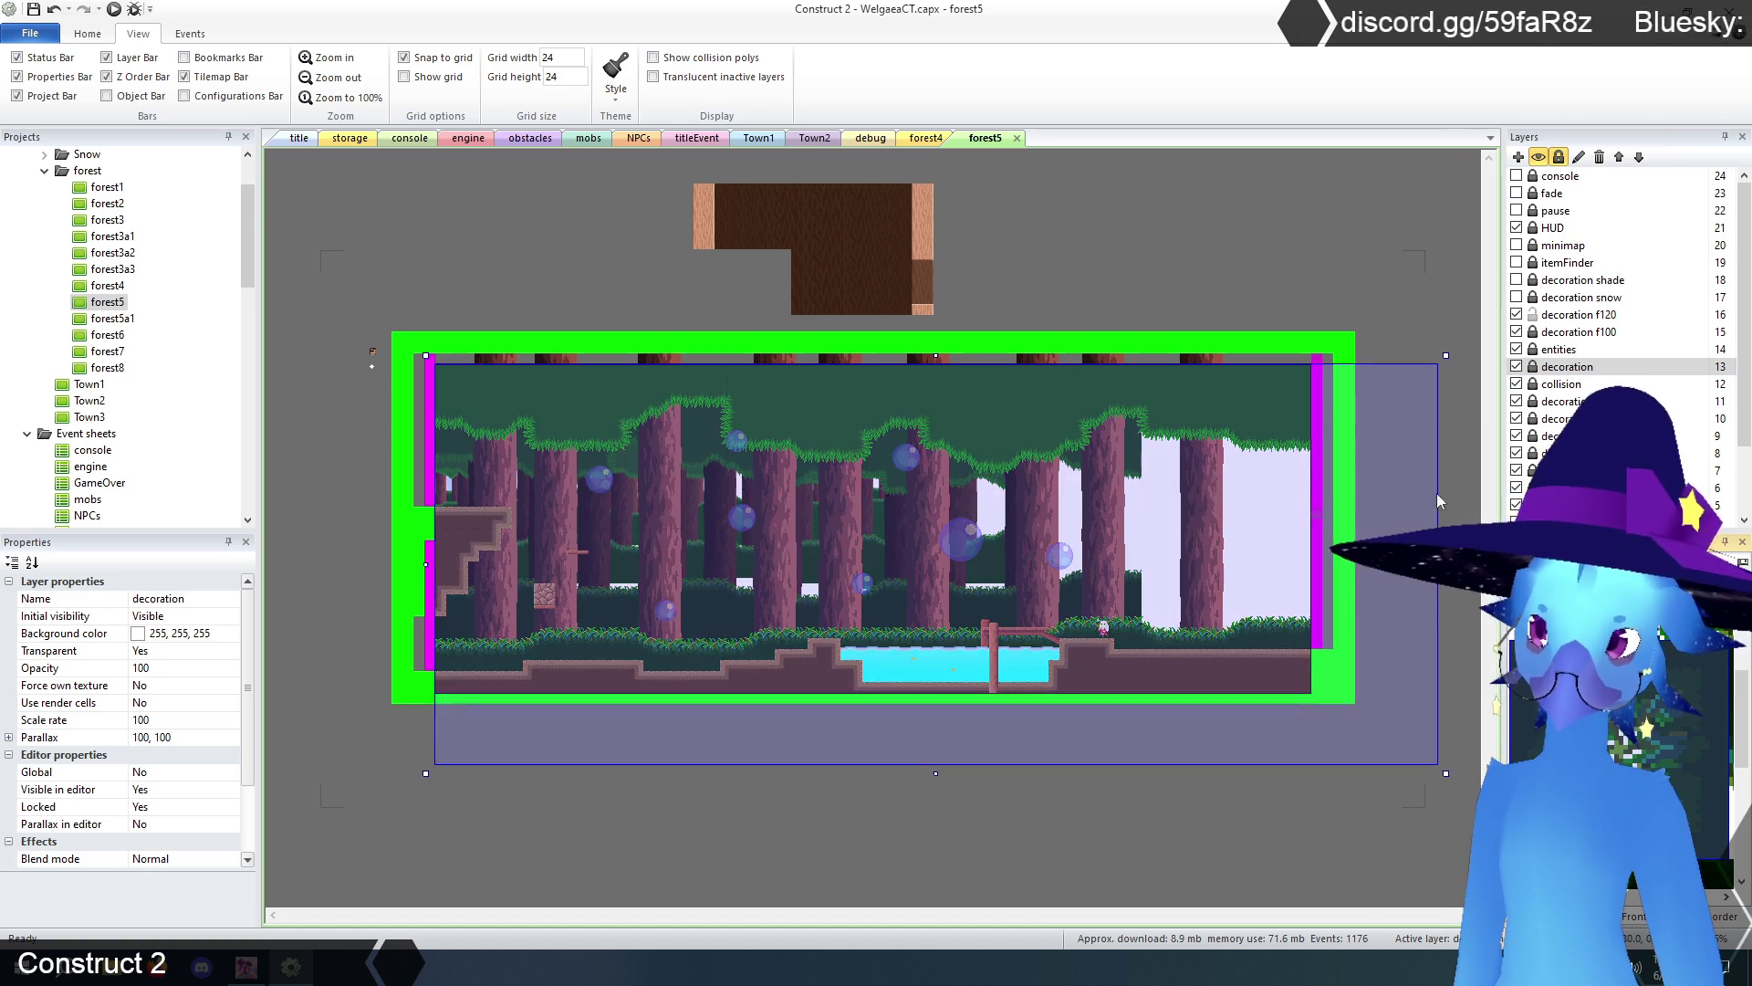
{"action": "left_click", "coordinate": [1295, 215]}
- Hide and lock the decoration f120 layer
{"action": "left_click", "coordinate": [1567, 316]}
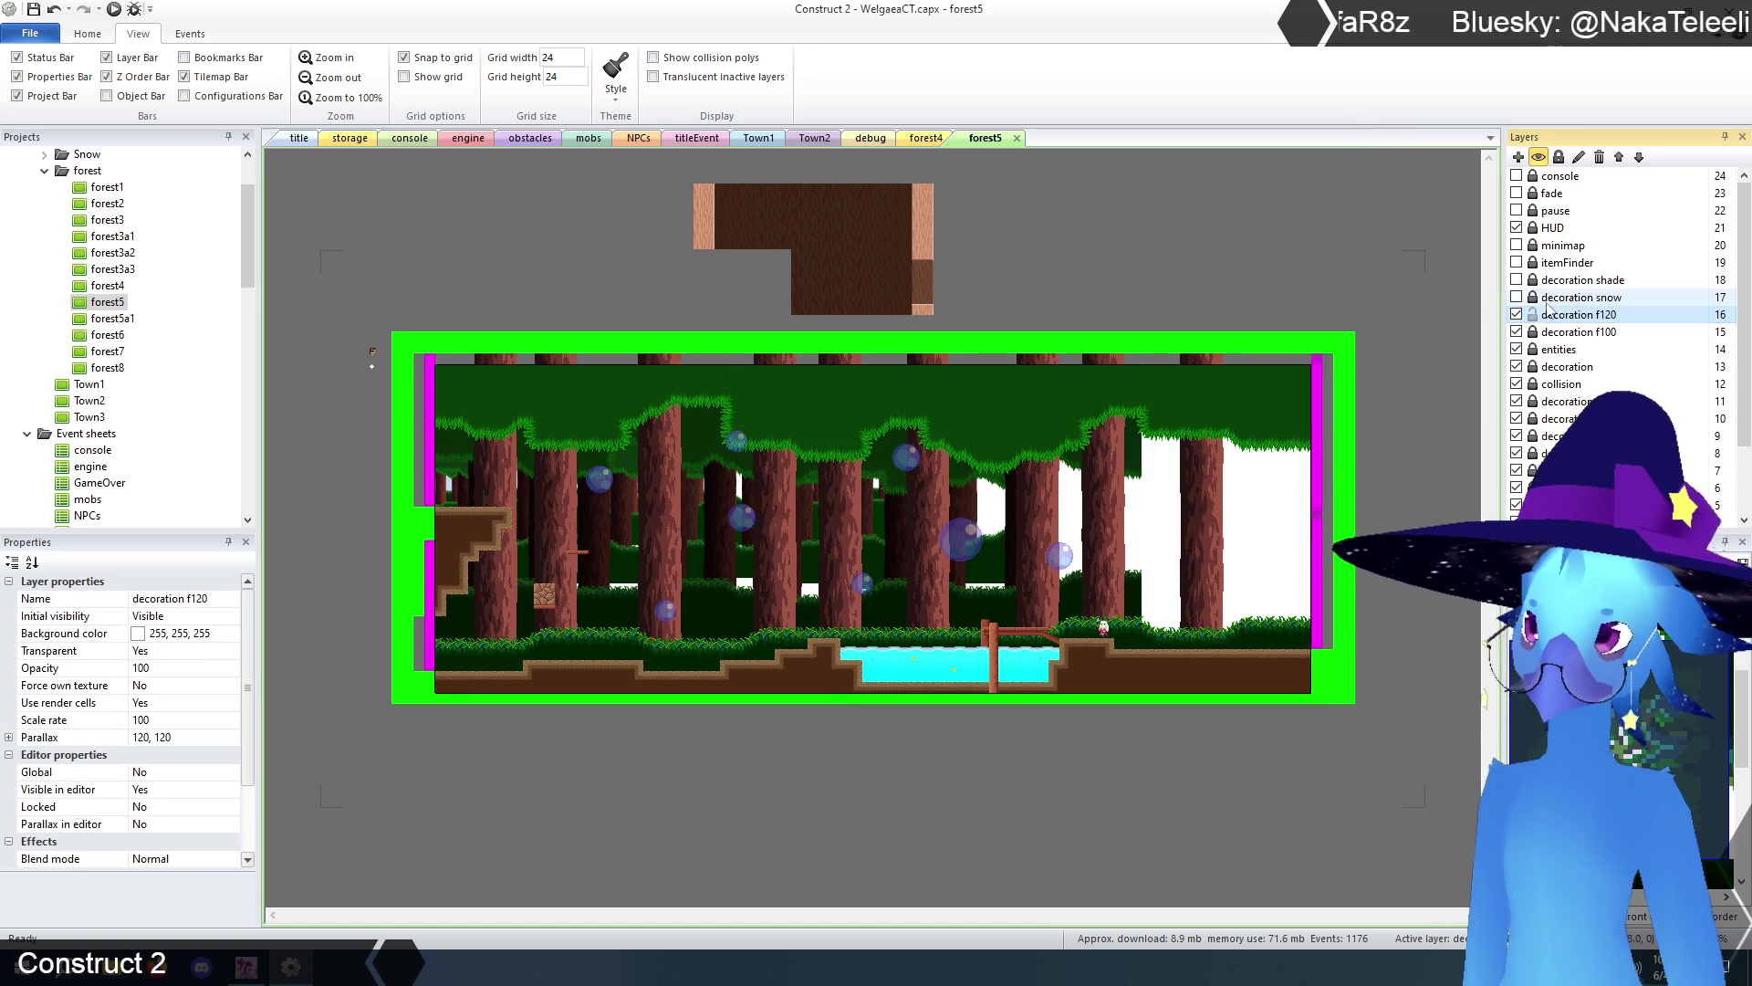
{"action": "left_click", "coordinate": [1517, 315]}
{"action": "left_click", "coordinate": [1533, 315]}
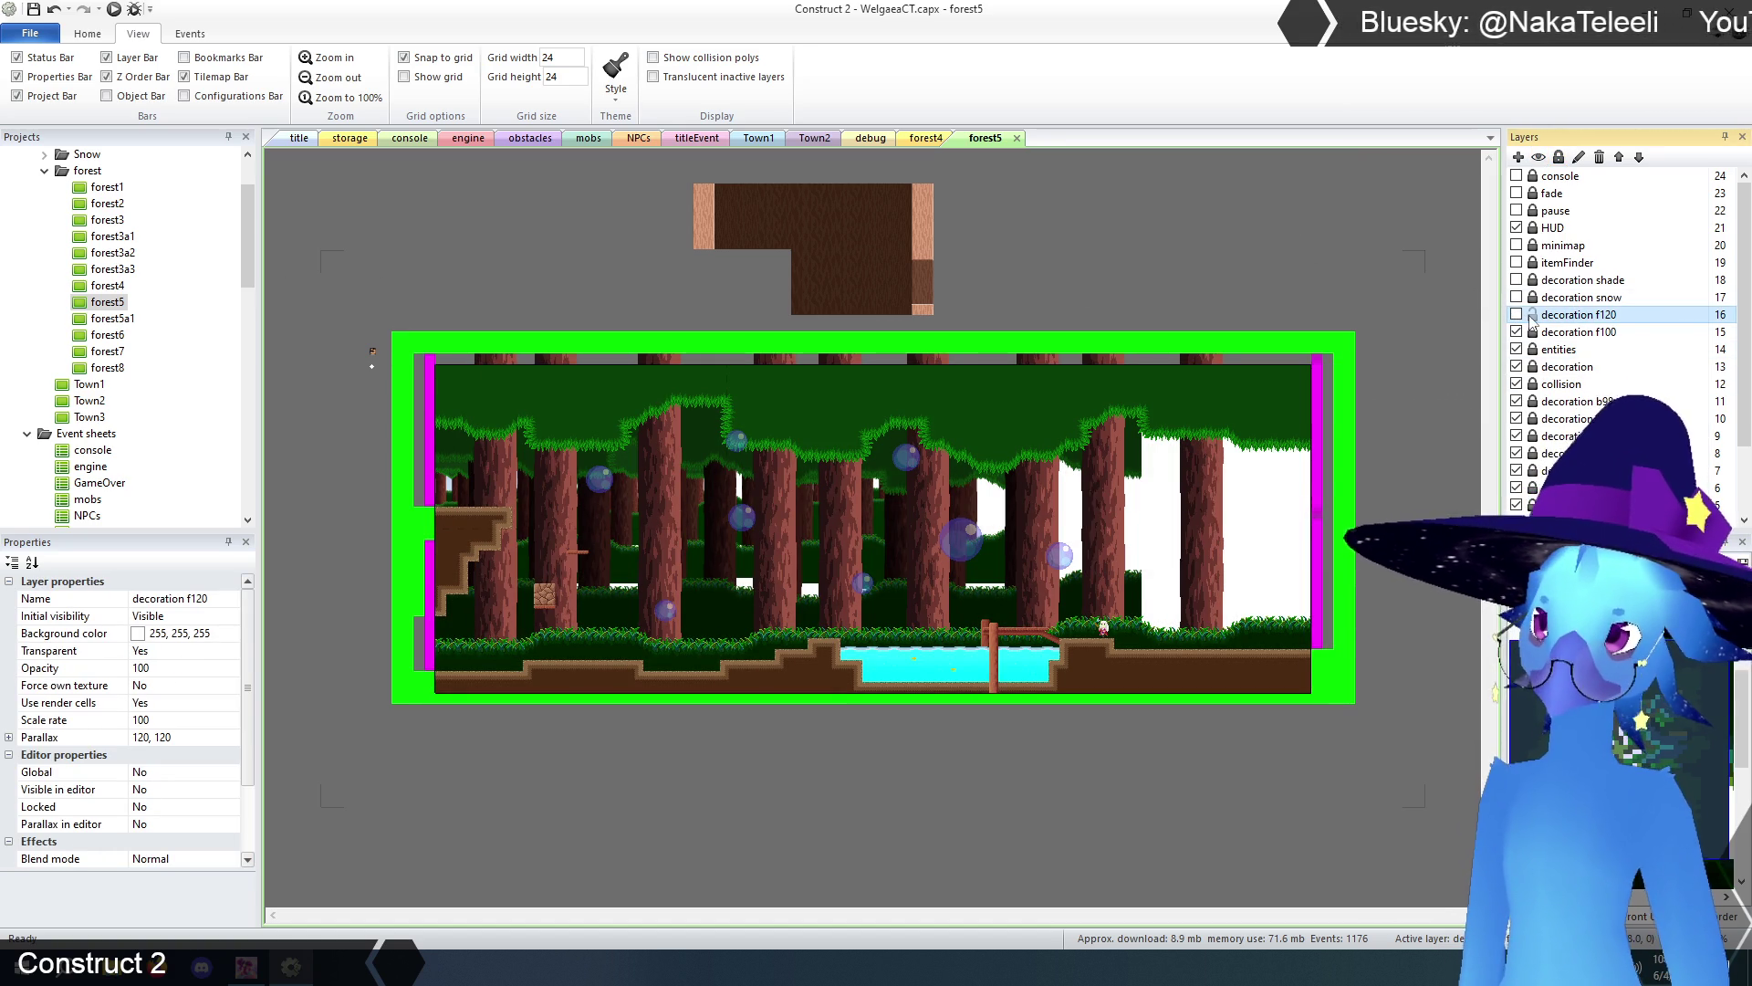
{"action": "left_click", "coordinate": [1517, 332]}
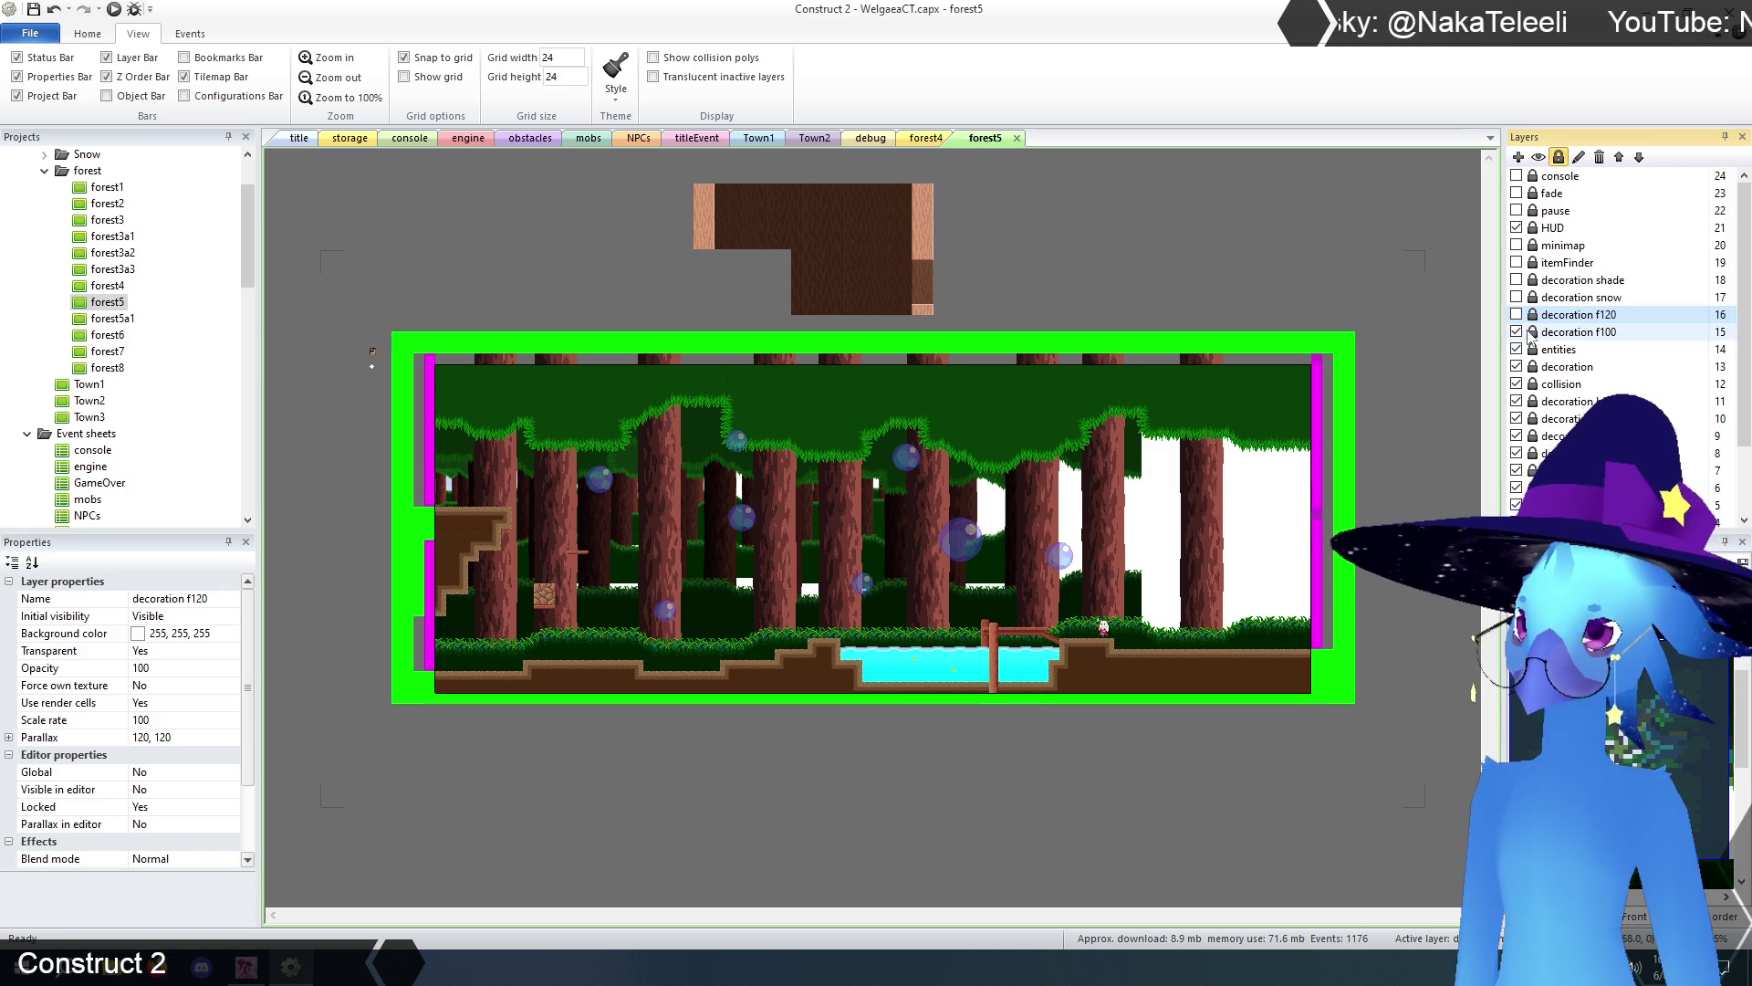
{"action": "left_click", "coordinate": [1517, 332]}
- Delete the bridge piece over the pond and hide the decoration f100 layer
{"action": "mouse_move", "coordinate": [322, 274]}
{"action": "left_mouse_down"}
{"action": "mouse_move", "coordinate": [393, 328]}
{"action": "mouse_move", "coordinate": [1421, 774]}
{"action": "left_mouse_up"}
{"action": "key", "text": "Delete"}
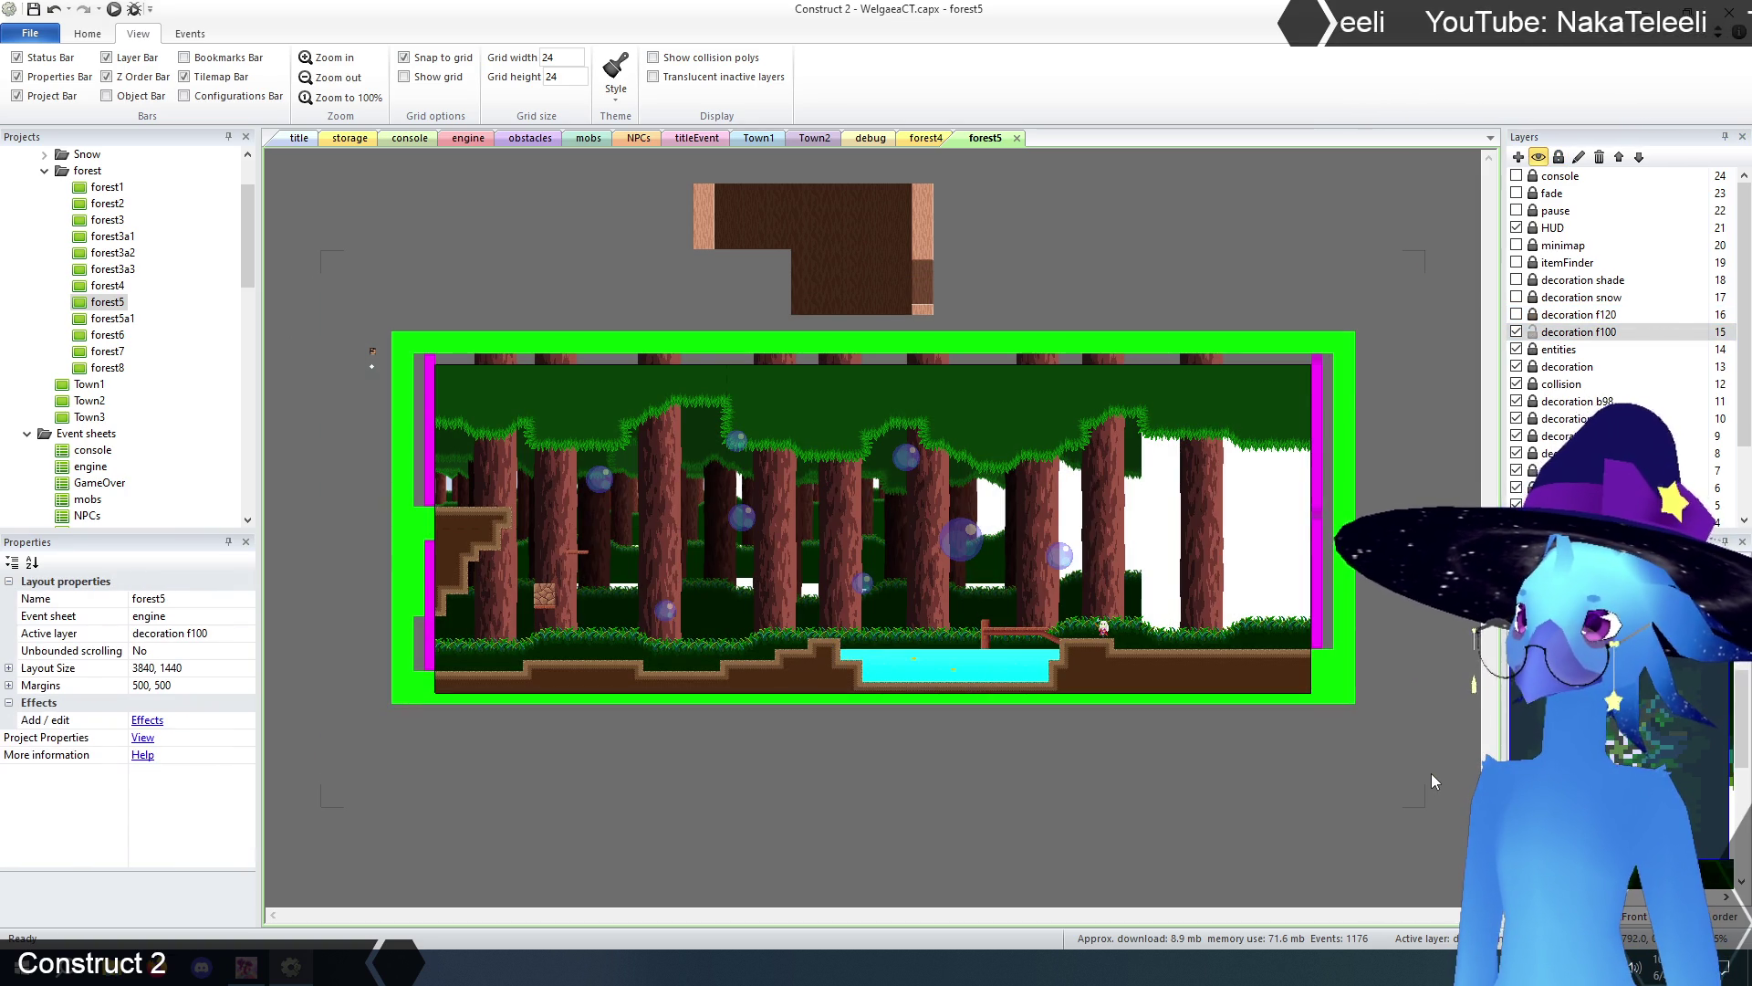
{"action": "left_click", "coordinate": [1517, 332]}
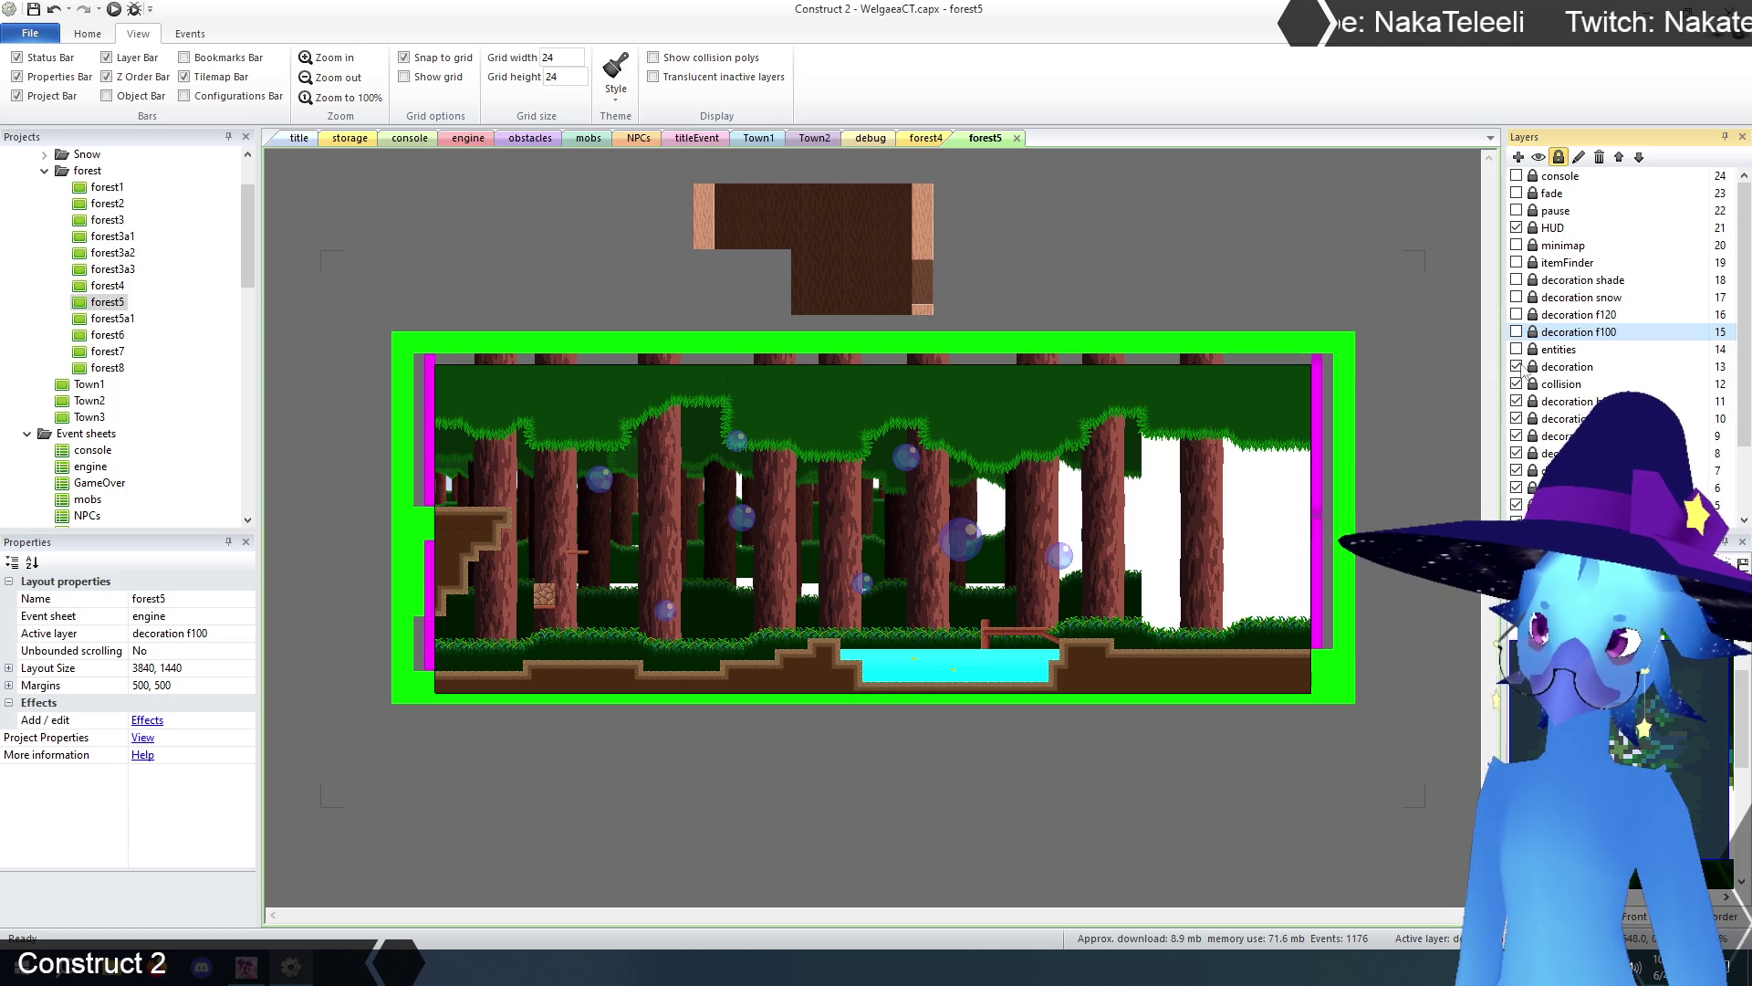
{"action": "left_click", "coordinate": [1533, 366]}
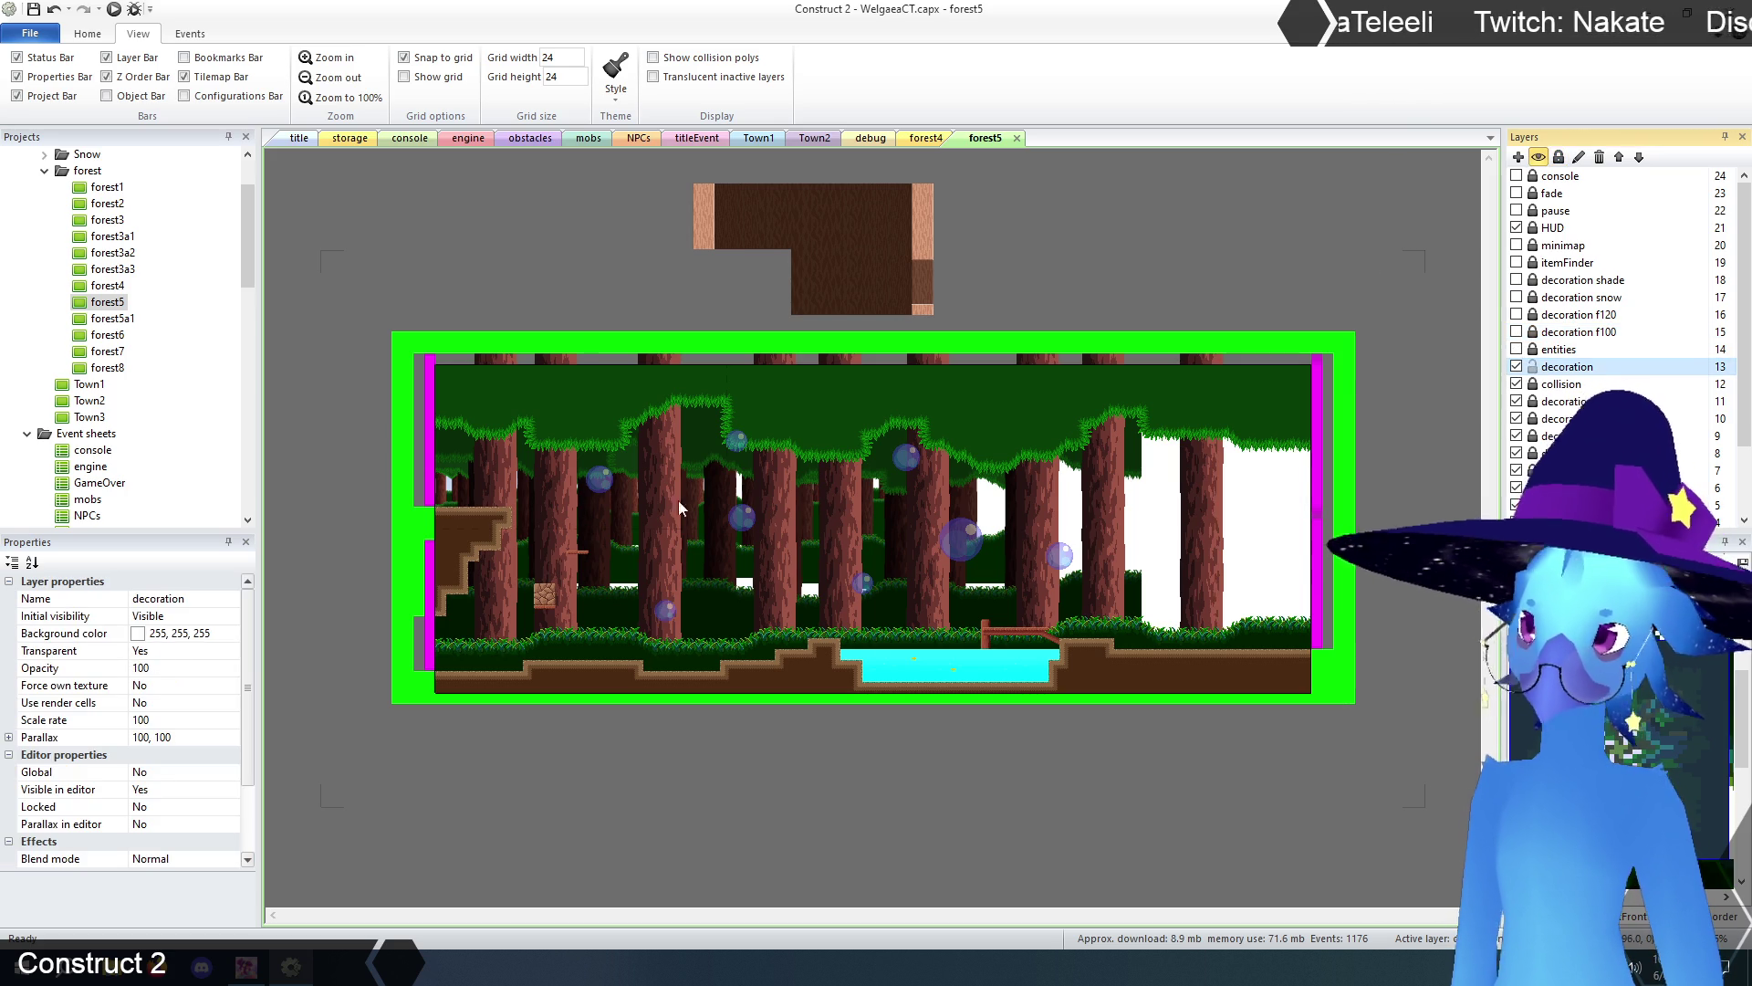
- Marquee-select the water and bridge objects around the forest5 pond
{"action": "mouse_move", "coordinate": [322, 266]}
{"action": "left_mouse_down"}
{"action": "mouse_move", "coordinate": [1478, 781]}
{"action": "mouse_move", "coordinate": [1442, 802]}
{"action": "left_mouse_up"}
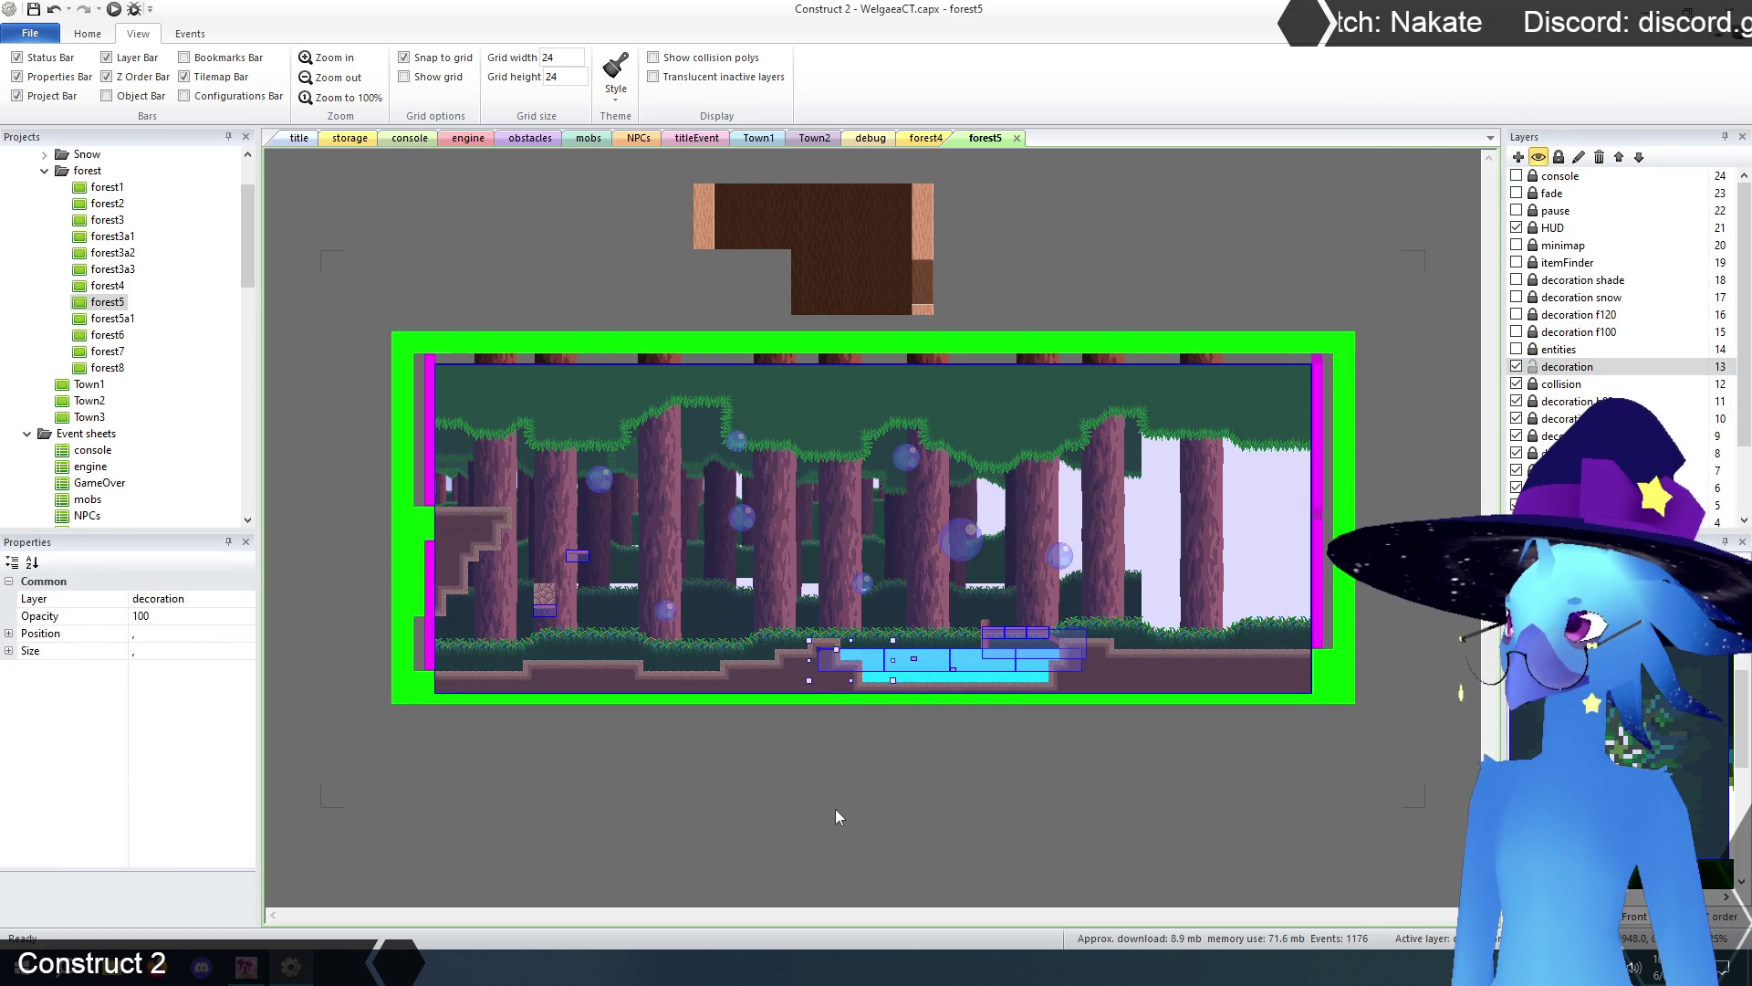
{"action": "left_click", "coordinate": [836, 809]}
{"action": "mouse_move", "coordinate": [465, 285]}
{"action": "left_mouse_down"}
{"action": "mouse_move", "coordinate": [1101, 807]}
{"action": "mouse_move", "coordinate": [1284, 793]}
{"action": "left_mouse_up"}
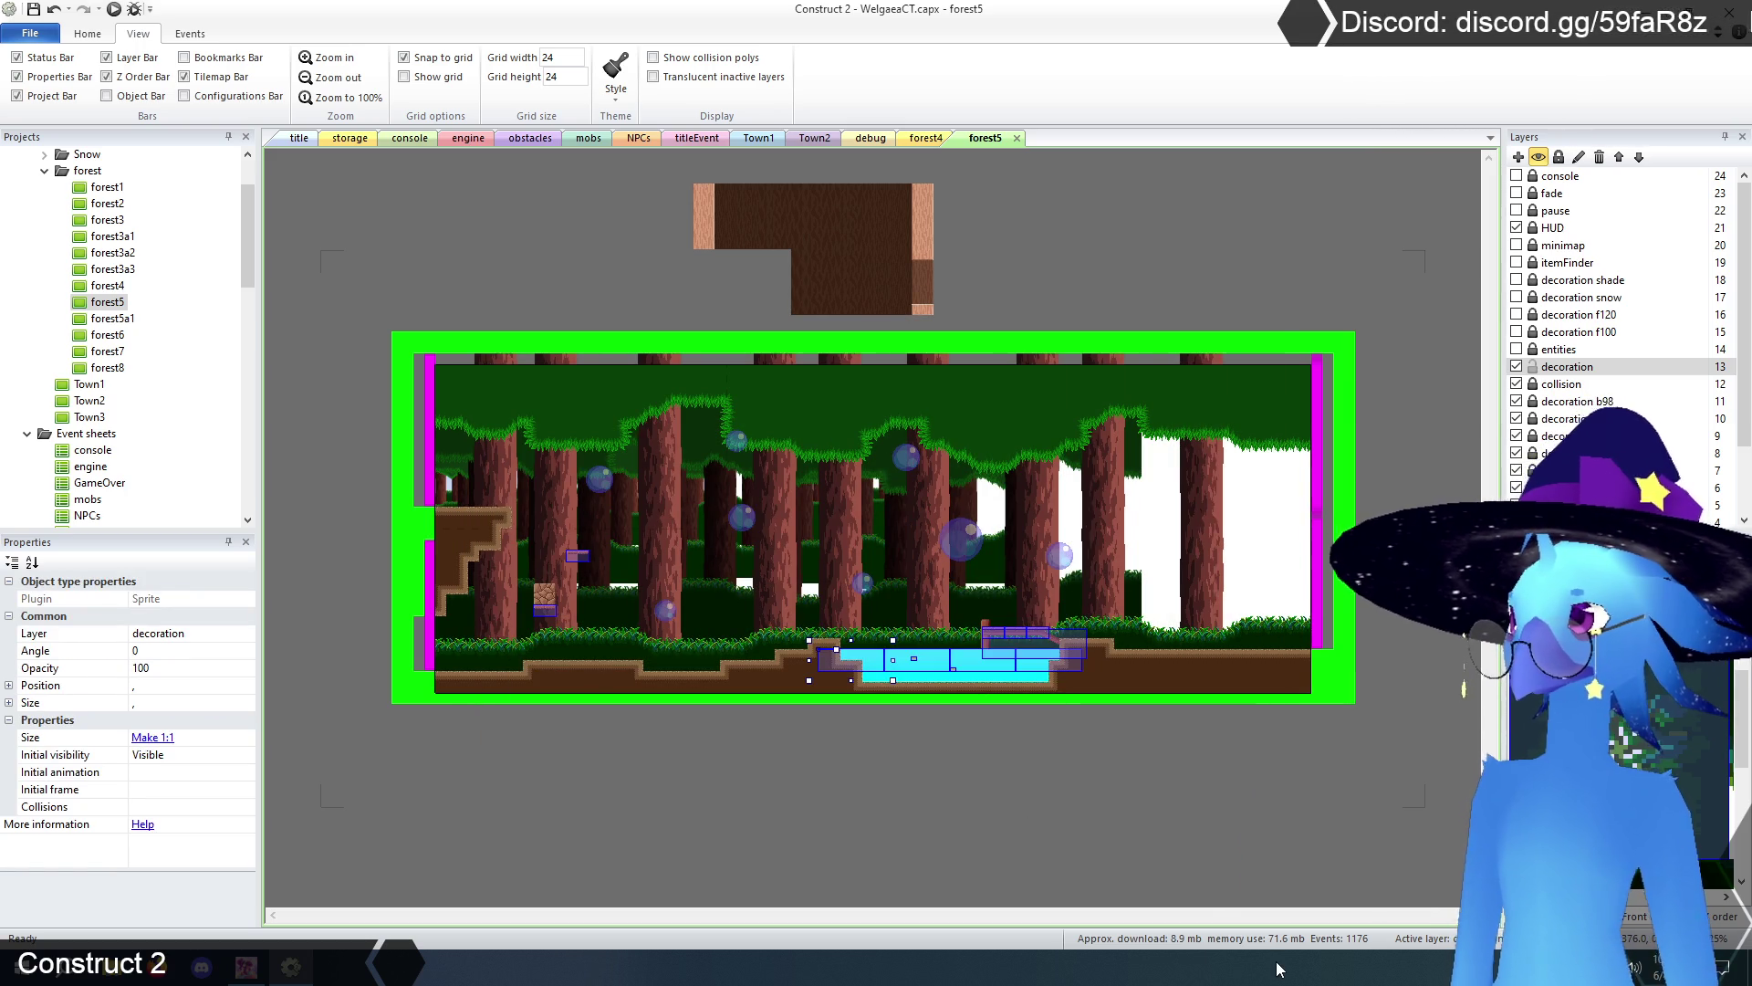
{"action": "left_click", "coordinate": [1275, 880]}
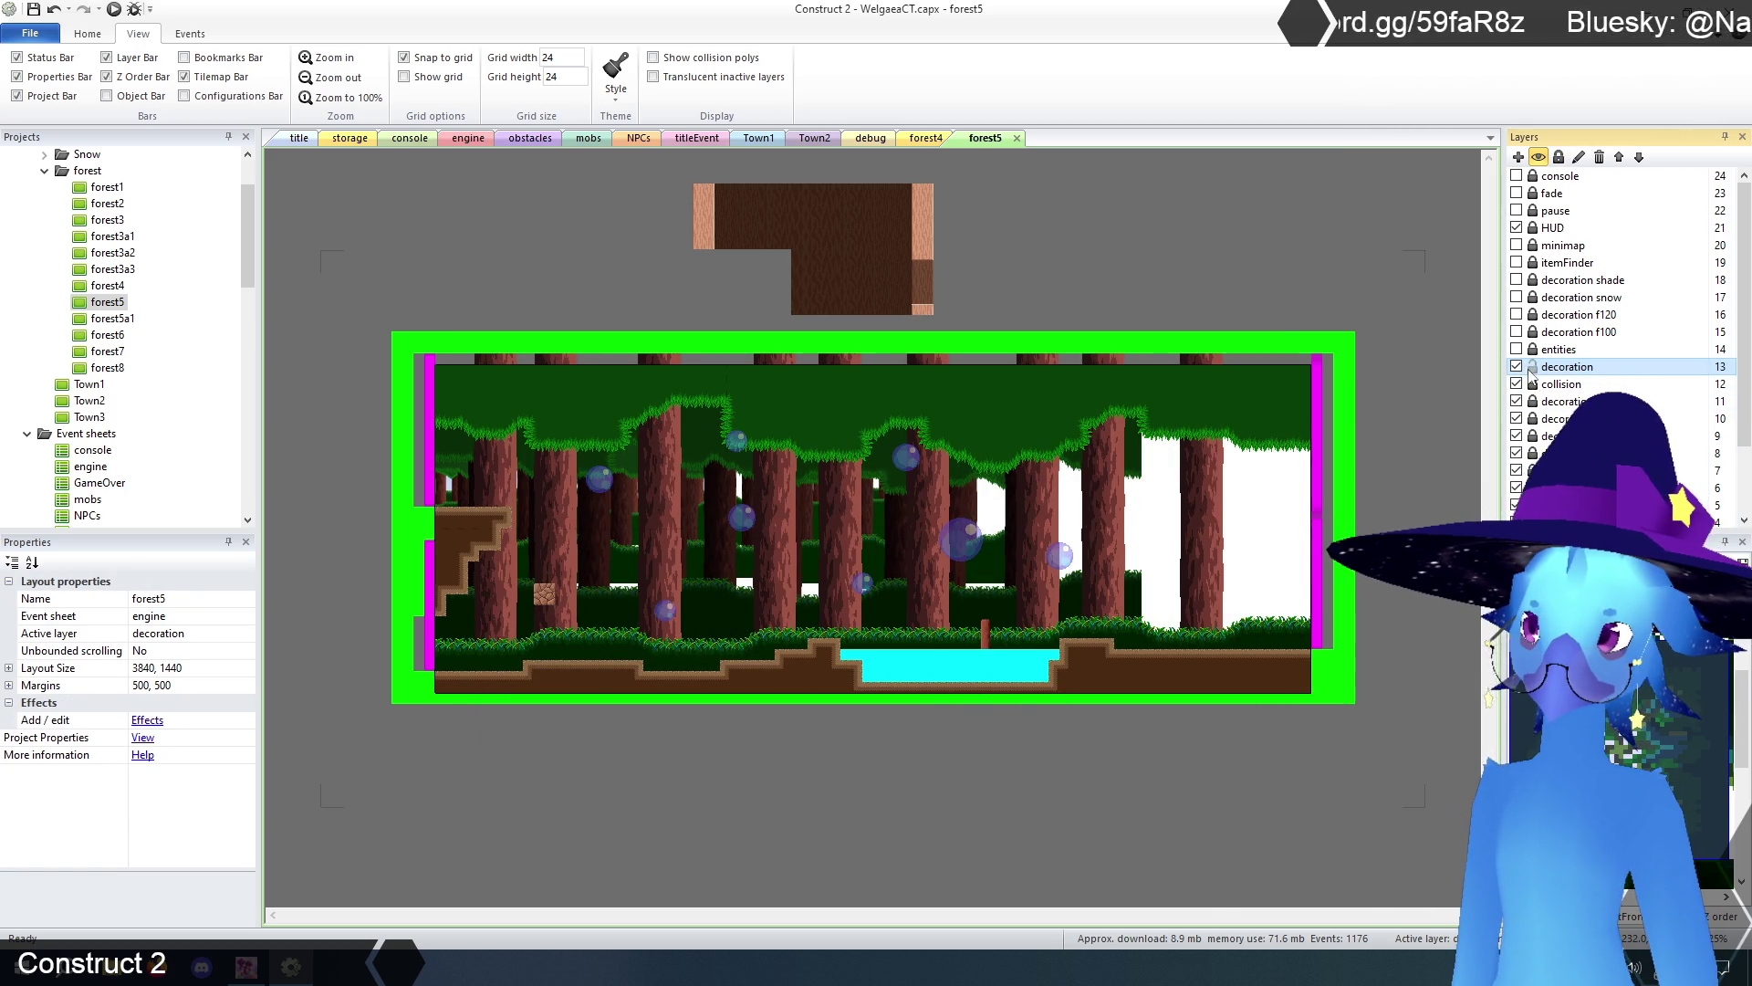
- Erase the TilemapCave tiles along the floor and hide the decoration layer to reveal the collision tiles
{"action": "left_click", "coordinate": [1048, 530]}
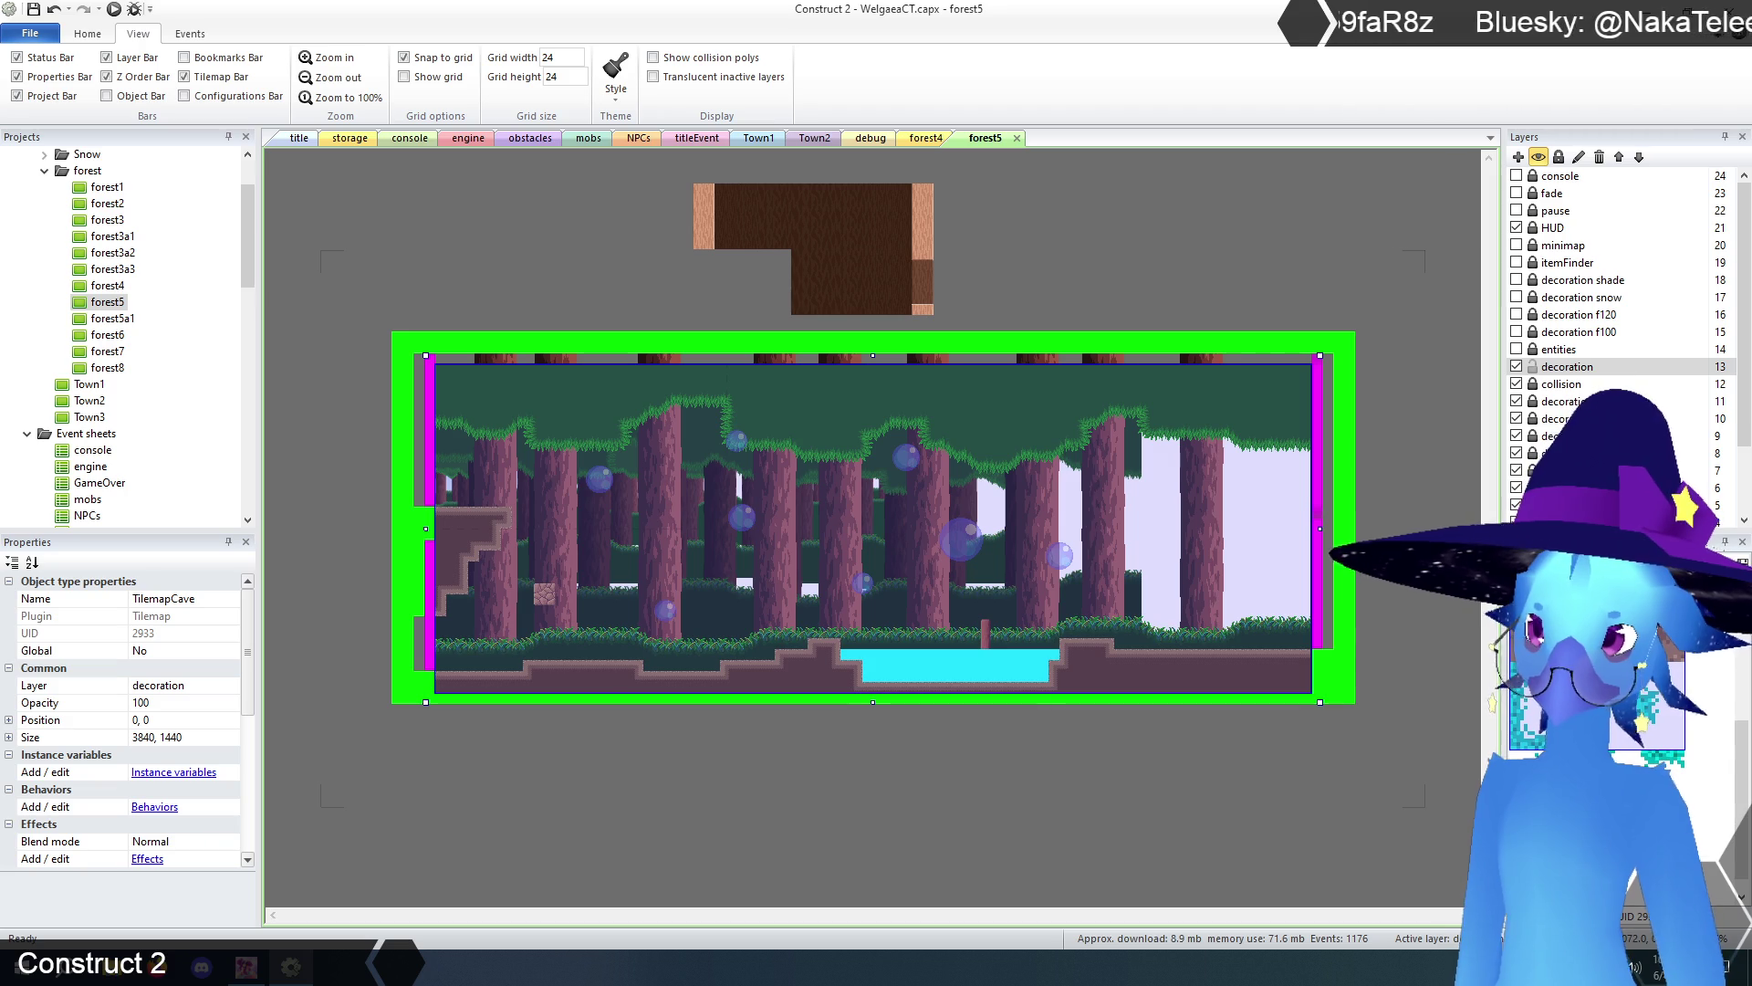
{"action": "mouse_move", "coordinate": [1086, 643]}
{"action": "left_mouse_down"}
{"action": "mouse_move", "coordinate": [1141, 680]}
{"action": "mouse_move", "coordinate": [1169, 655]}
{"action": "mouse_move", "coordinate": [1196, 687]}
{"action": "mouse_move", "coordinate": [443, 671]}
{"action": "mouse_move", "coordinate": [488, 516]}
{"action": "left_mouse_up"}
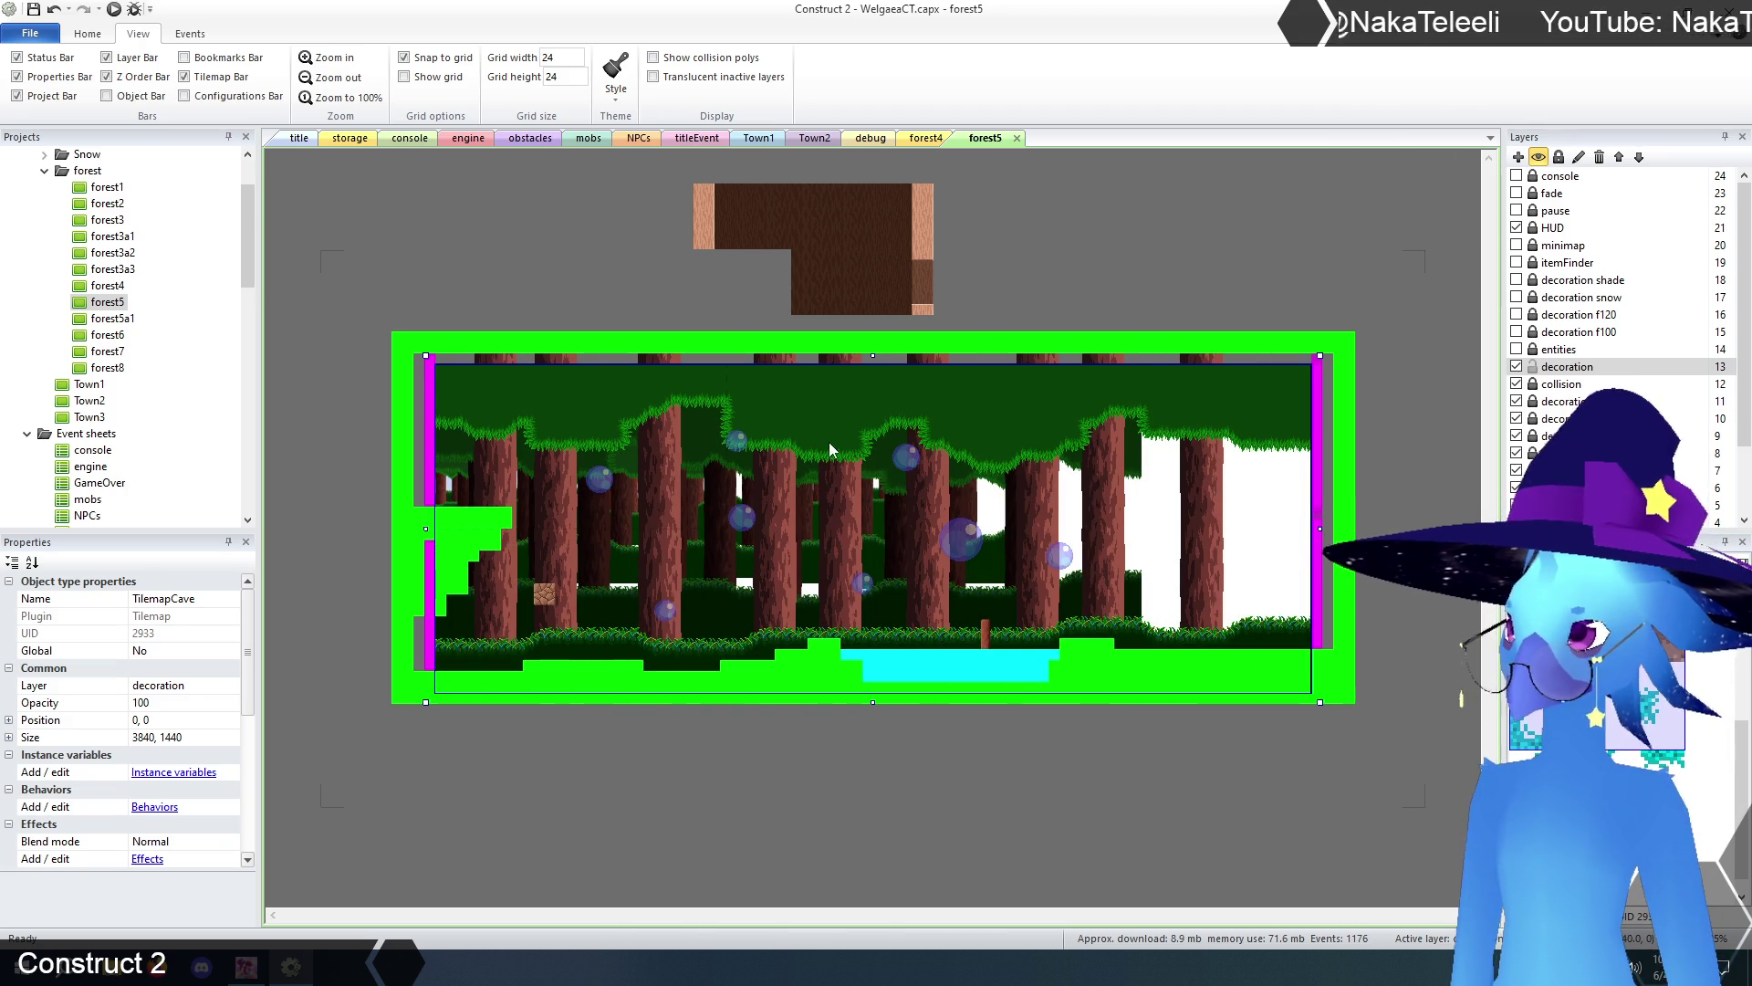
{"action": "left_click", "coordinate": [1428, 438]}
{"action": "left_click", "coordinate": [1516, 366]}
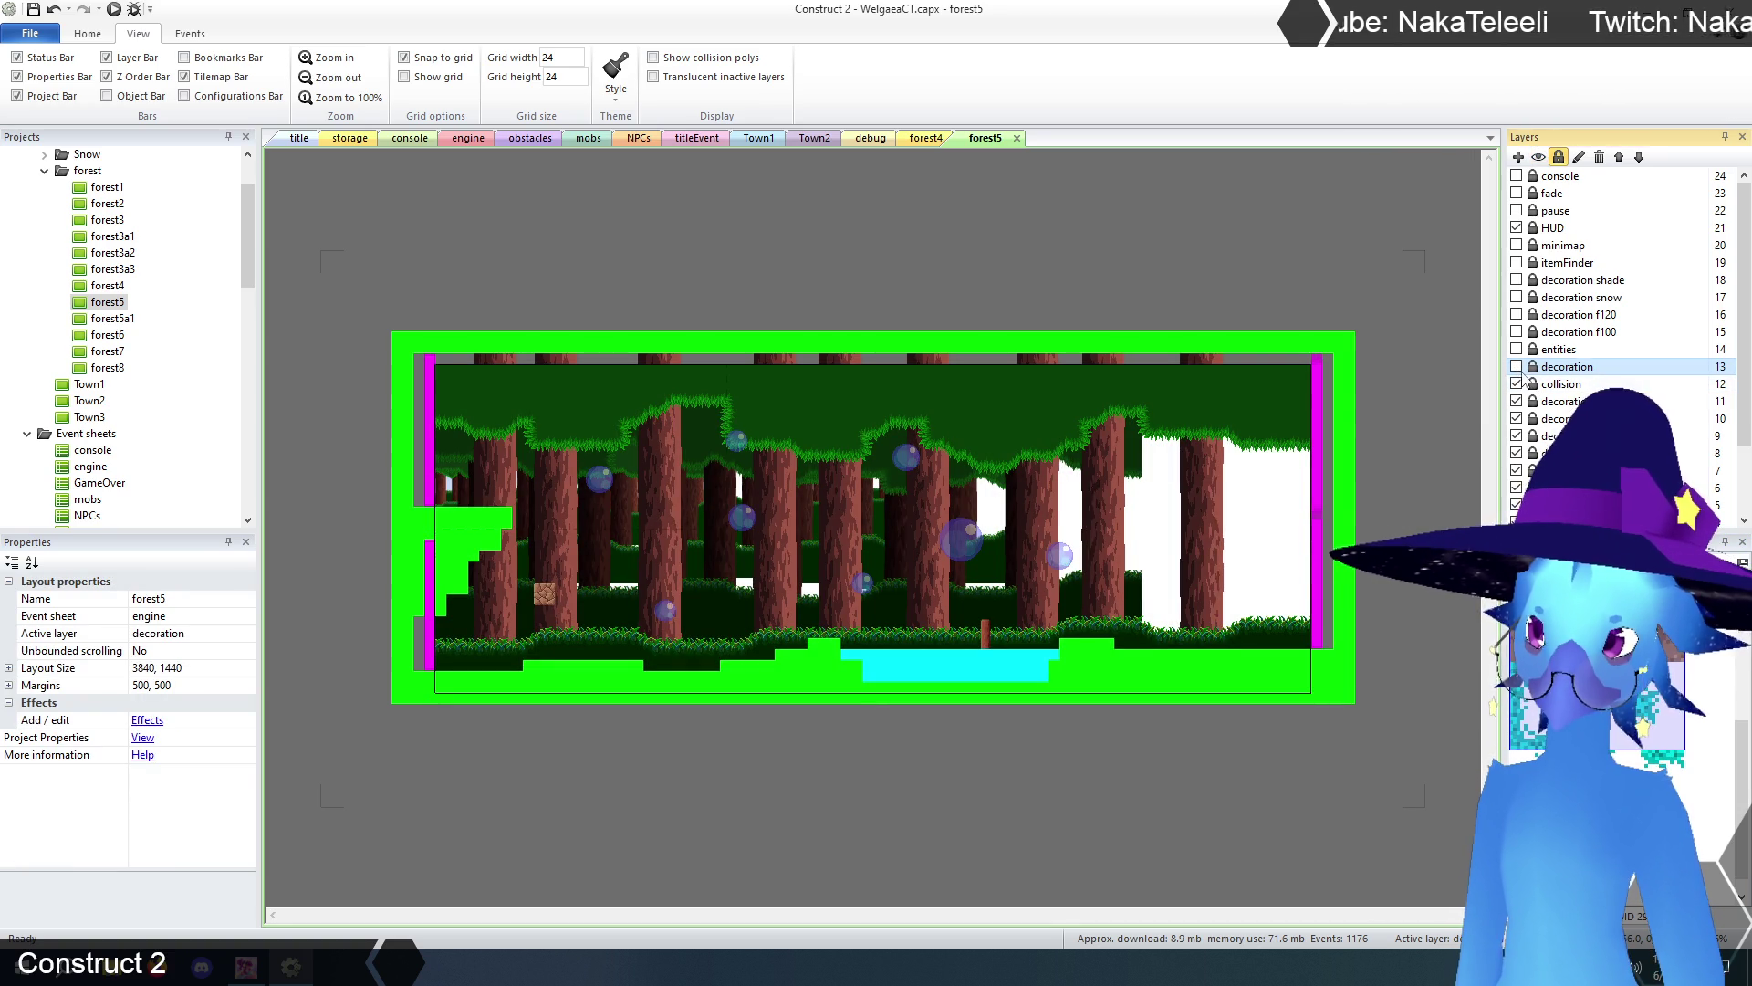
{"action": "left_click", "coordinate": [1516, 366]}
{"action": "left_click", "coordinate": [1516, 366]}
{"action": "left_click", "coordinate": [1558, 384]}
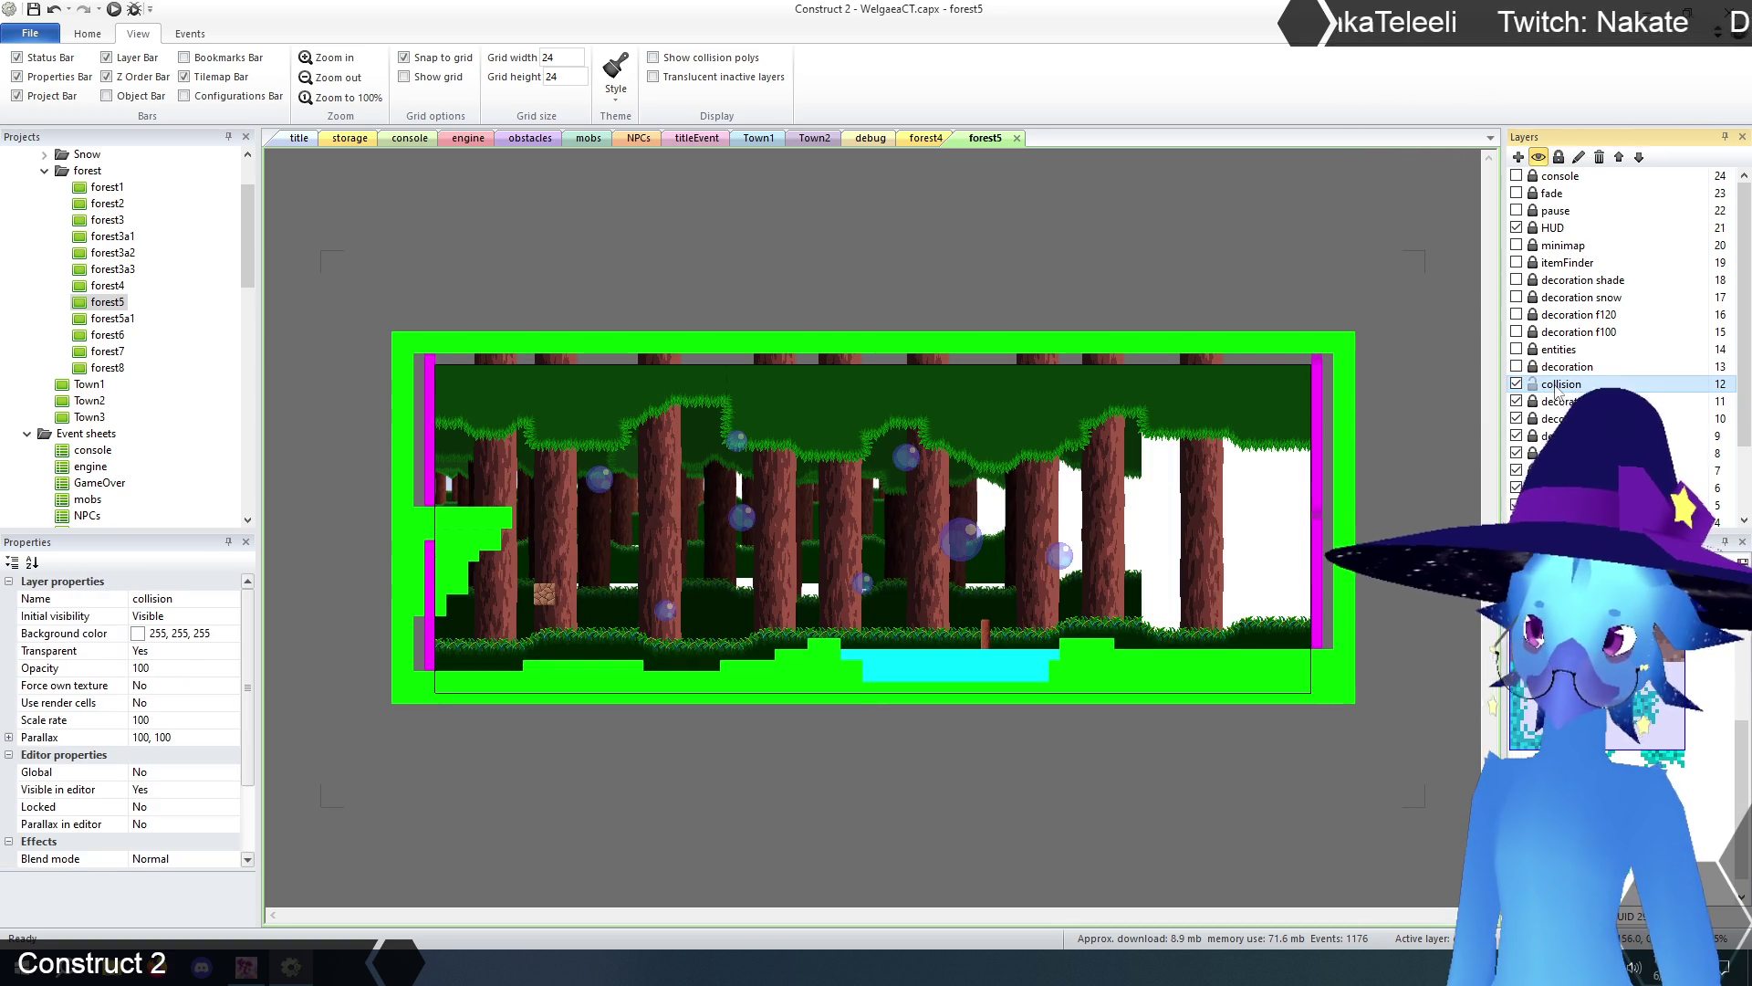
- Erase collision tiles along the floor, bottom-right staircase and top edge, then delete the cyan block and small tile
{"action": "left_click", "coordinate": [881, 476]}
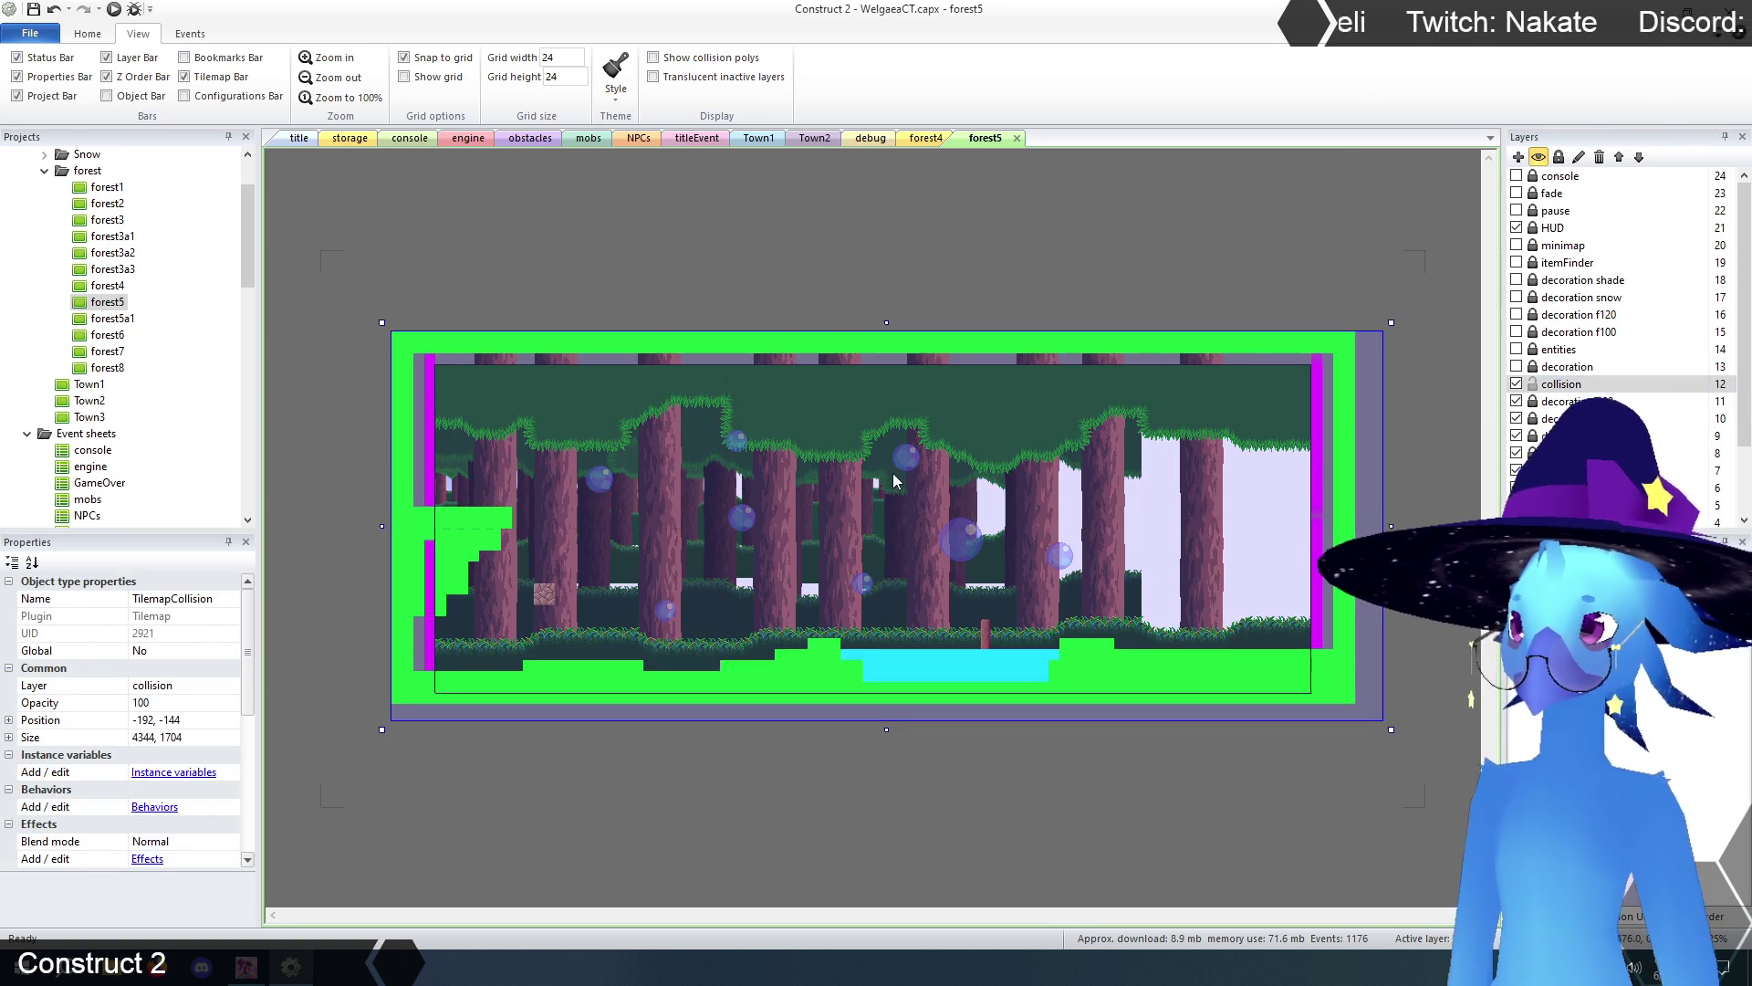
{"action": "mouse_move", "coordinate": [1278, 680]}
{"action": "left_mouse_down"}
{"action": "mouse_move", "coordinate": [1004, 689]}
{"action": "mouse_move", "coordinate": [1032, 692]}
{"action": "mouse_move", "coordinate": [916, 655]}
{"action": "mouse_move", "coordinate": [687, 702]}
{"action": "left_mouse_up"}
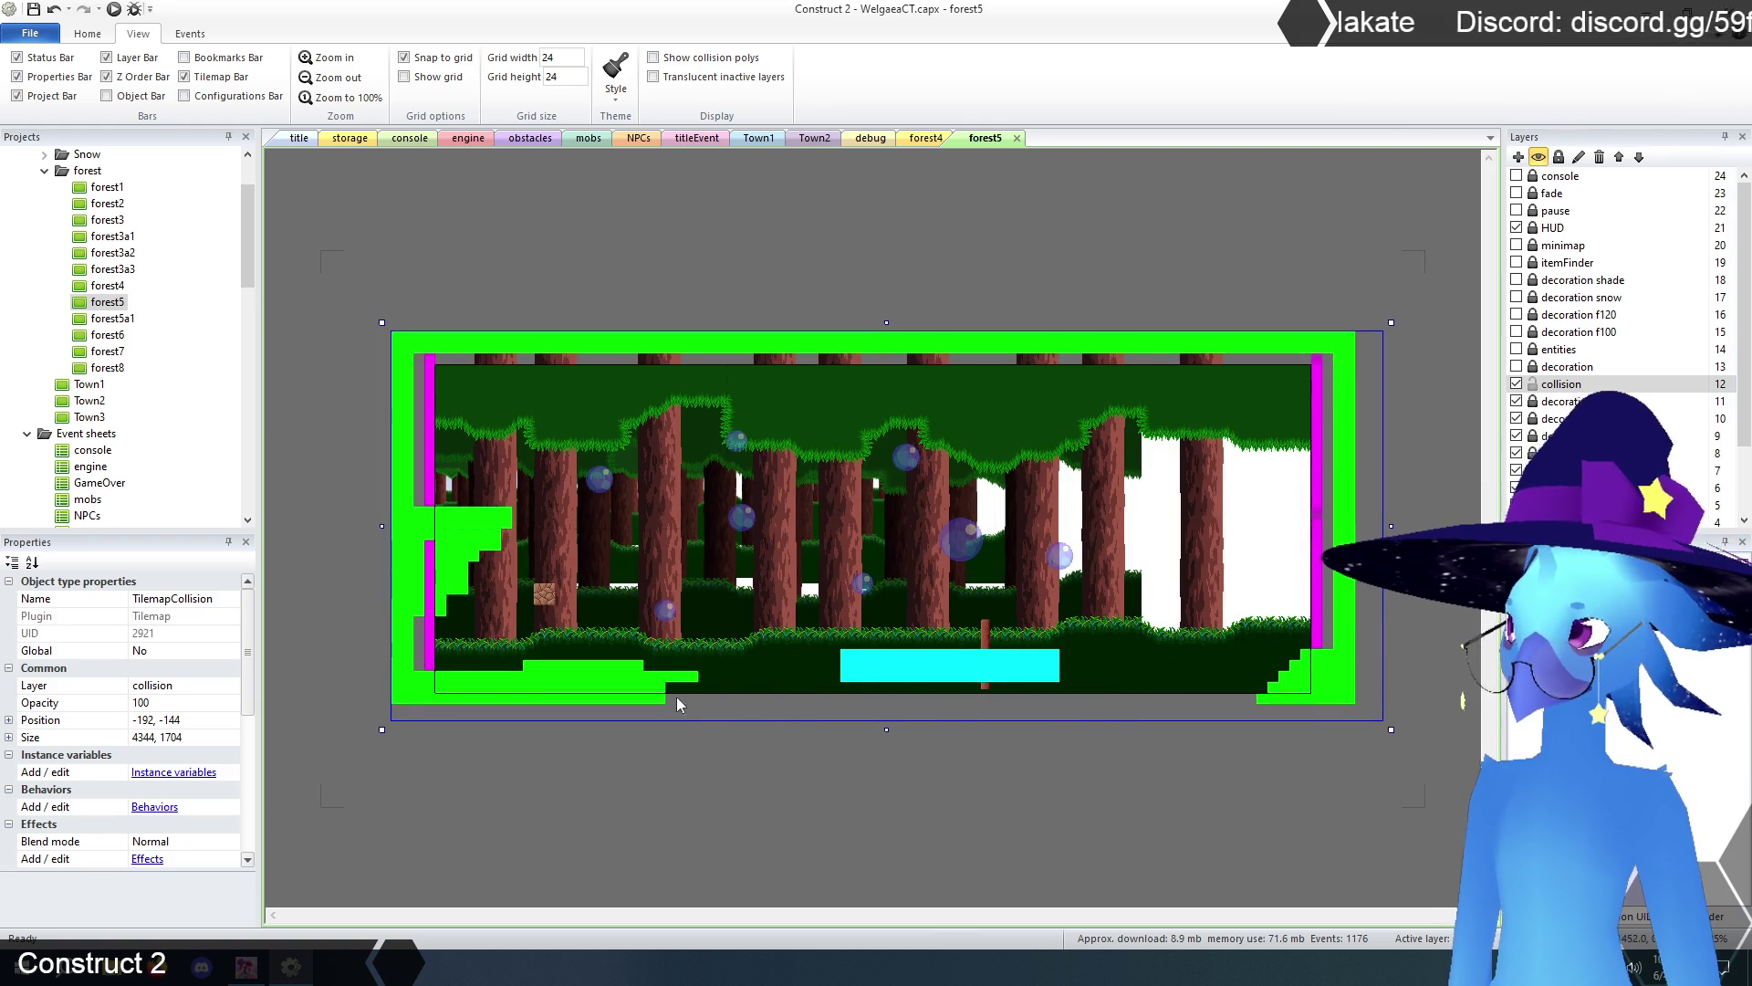
{"action": "mouse_move", "coordinate": [1100, 700]}
{"action": "left_mouse_down"}
{"action": "mouse_move", "coordinate": [1358, 664]}
{"action": "mouse_move", "coordinate": [1333, 294]}
{"action": "left_mouse_up"}
{"action": "mouse_move", "coordinate": [1310, 343]}
{"action": "left_mouse_down"}
{"action": "mouse_move", "coordinate": [525, 349]}
{"action": "mouse_move", "coordinate": [552, 364]}
{"action": "left_mouse_up"}
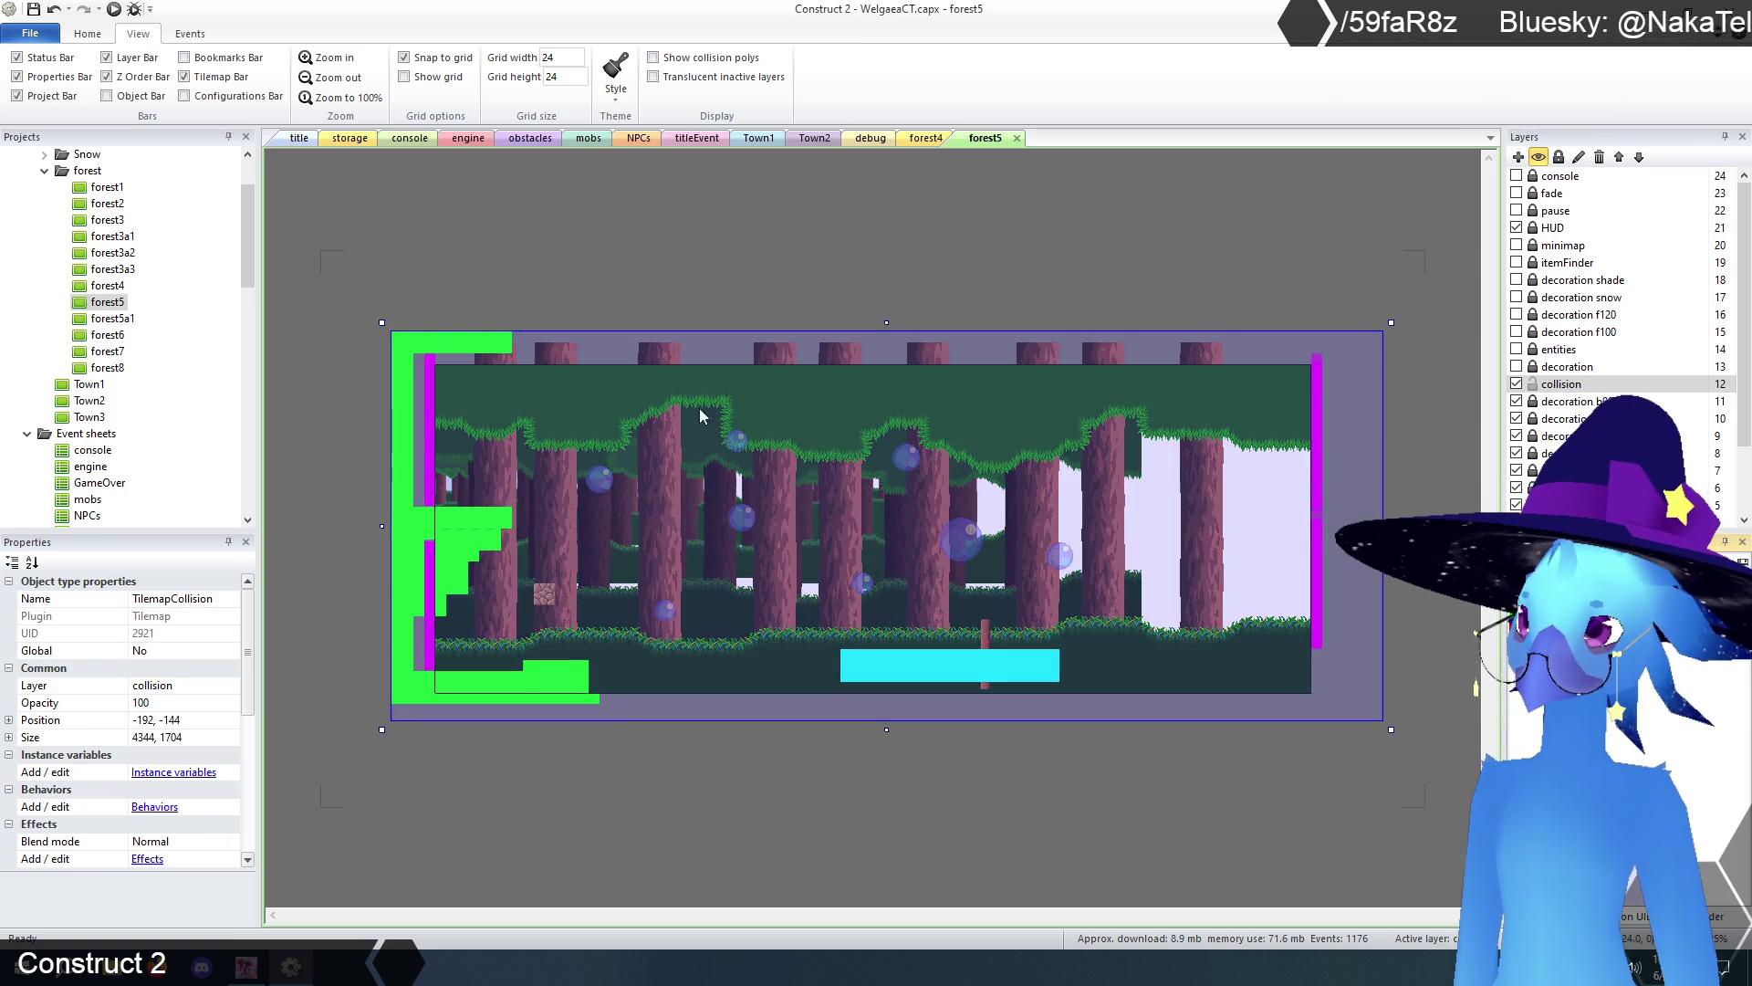
{"action": "left_click", "coordinate": [488, 249]}
{"action": "mouse_move", "coordinate": [442, 300]}
{"action": "left_mouse_down"}
{"action": "mouse_move", "coordinate": [516, 499]}
{"action": "mouse_move", "coordinate": [1421, 814]}
{"action": "mouse_move", "coordinate": [1300, 796]}
{"action": "left_mouse_up"}
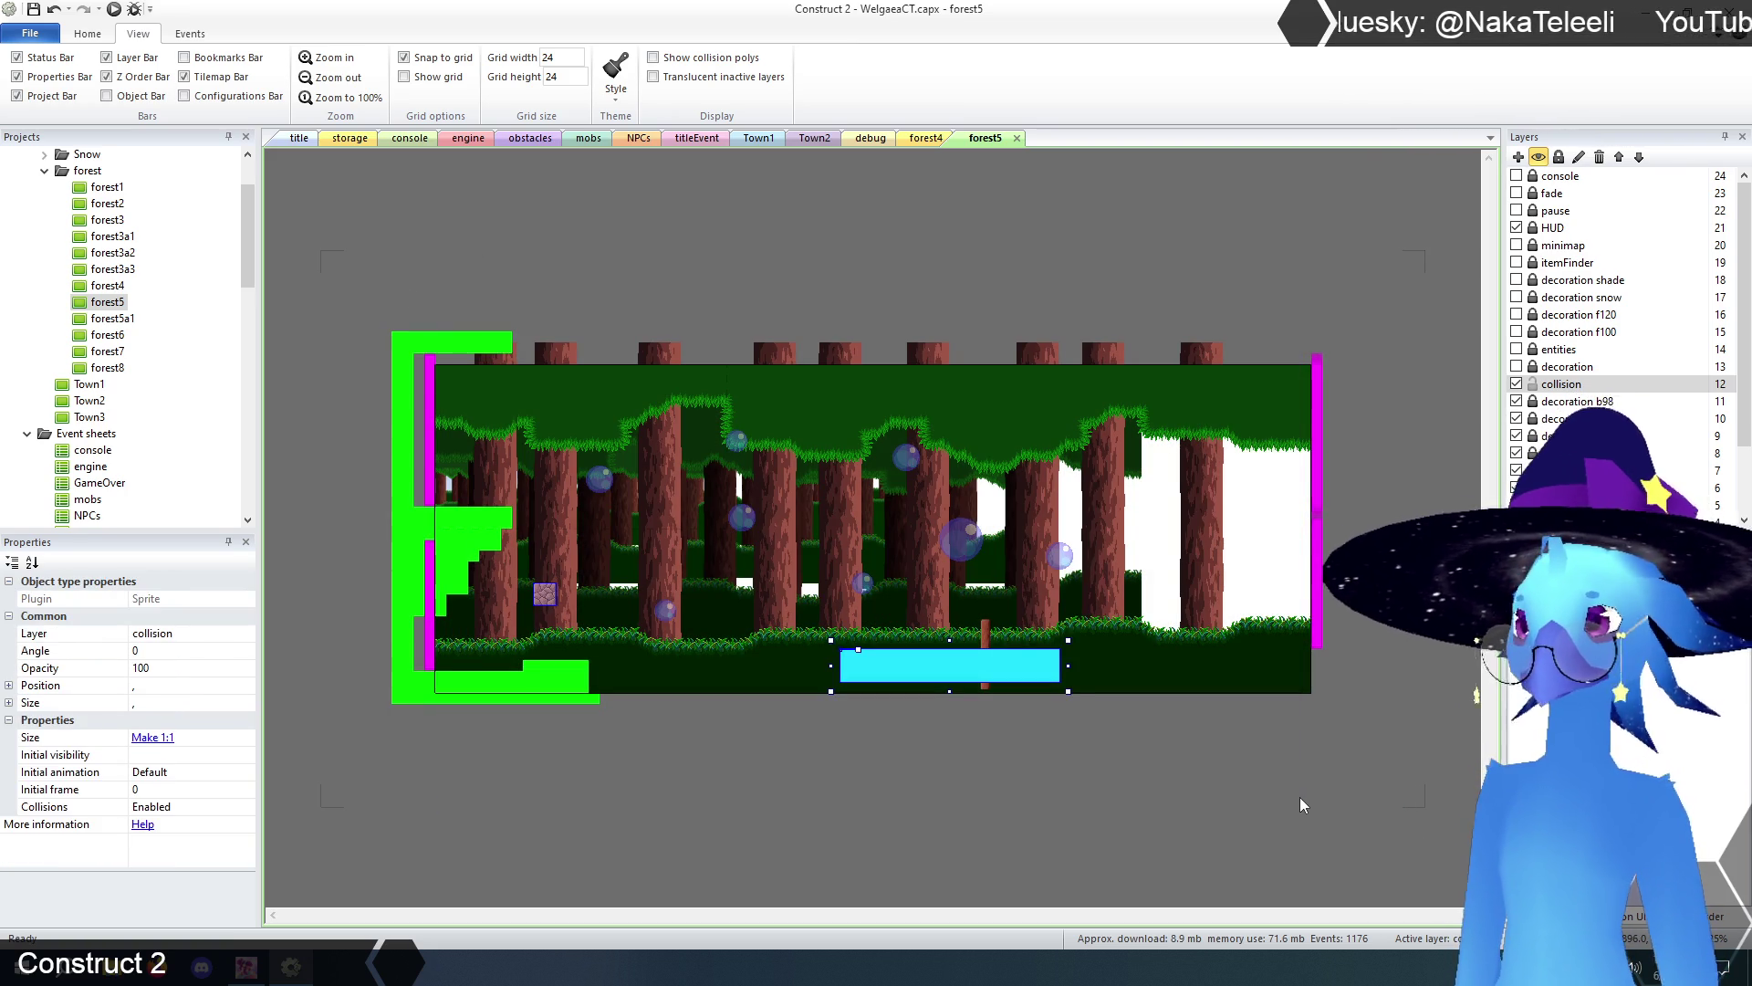
{"action": "key", "text": "Delete"}
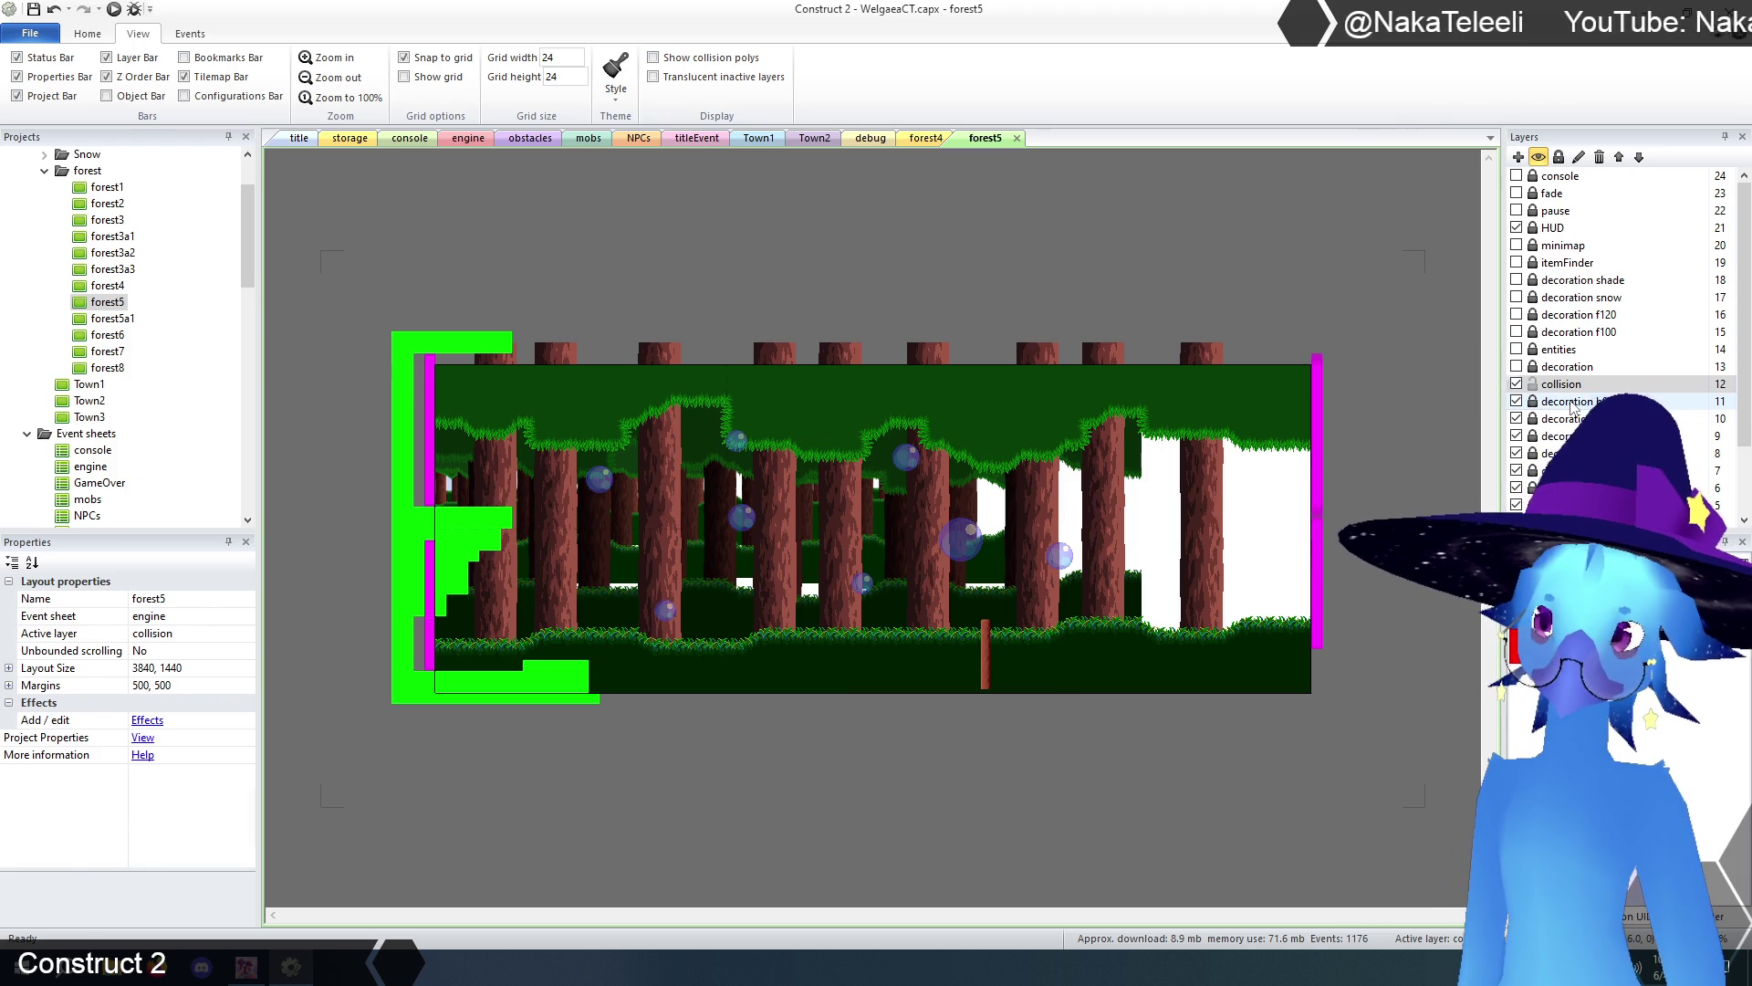
- Delete the decoration b98 layer and select the right-edge static transition bar on the collision layer
{"action": "left_click", "coordinate": [1569, 402]}
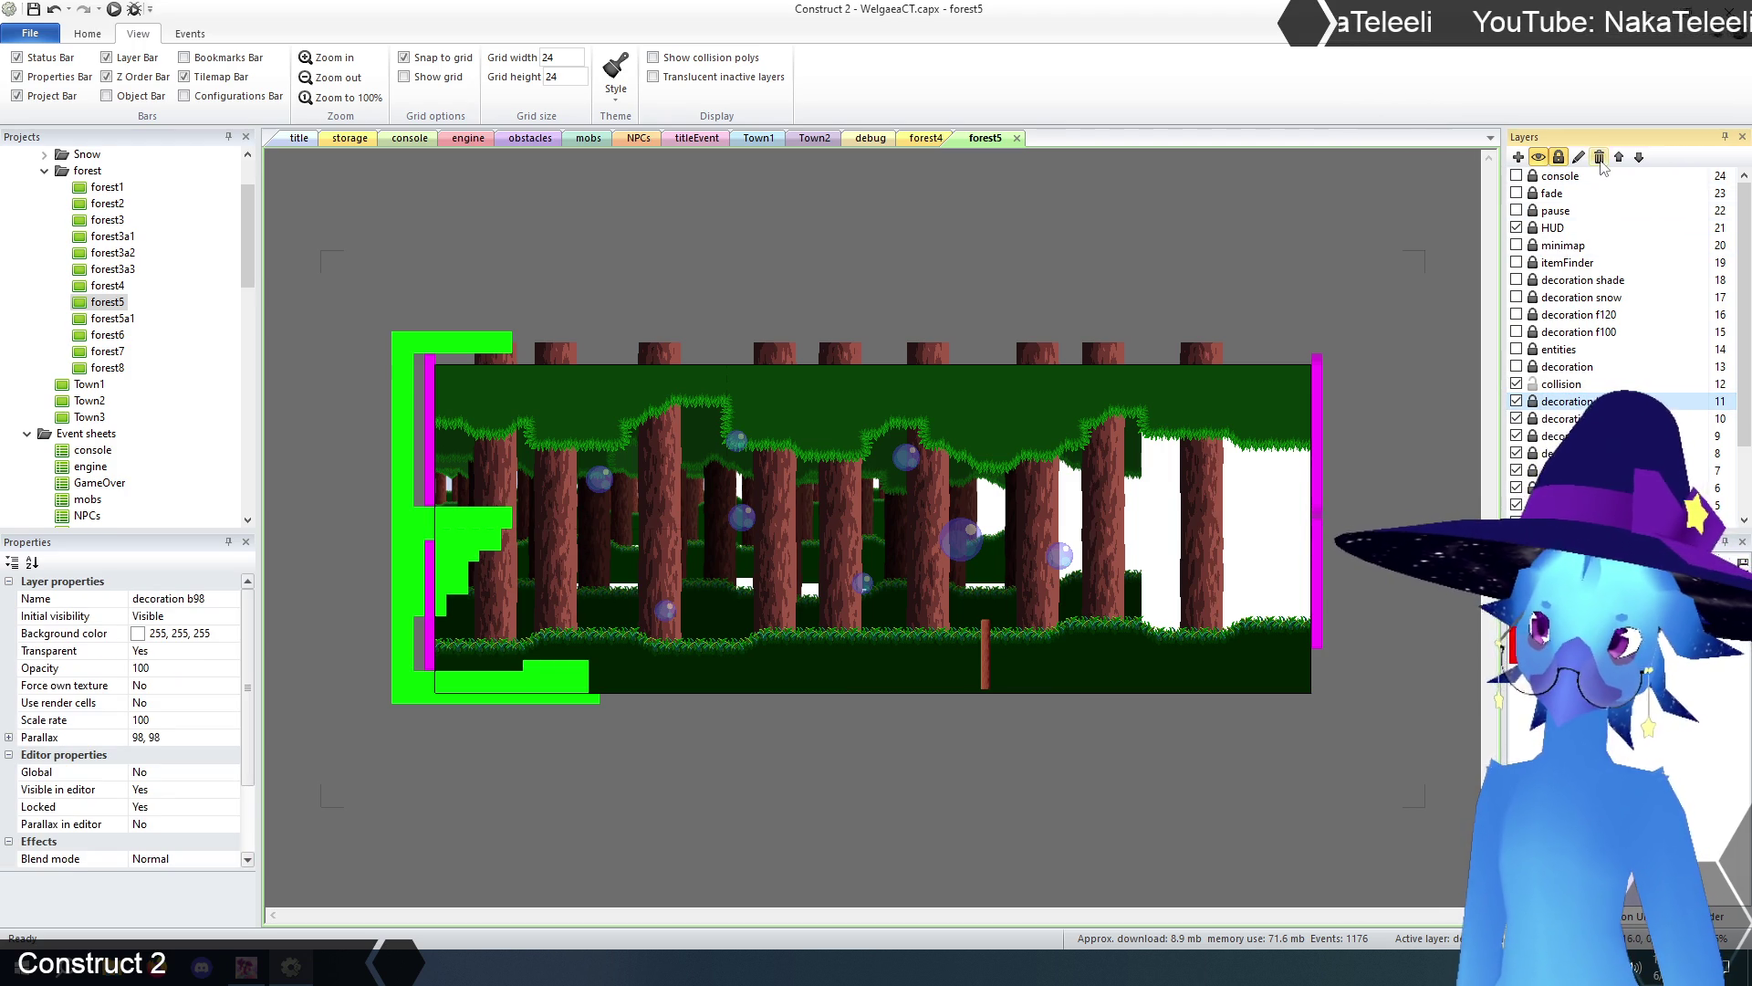
{"action": "left_click", "coordinate": [1599, 157]}
{"action": "key", "text": "Return"}
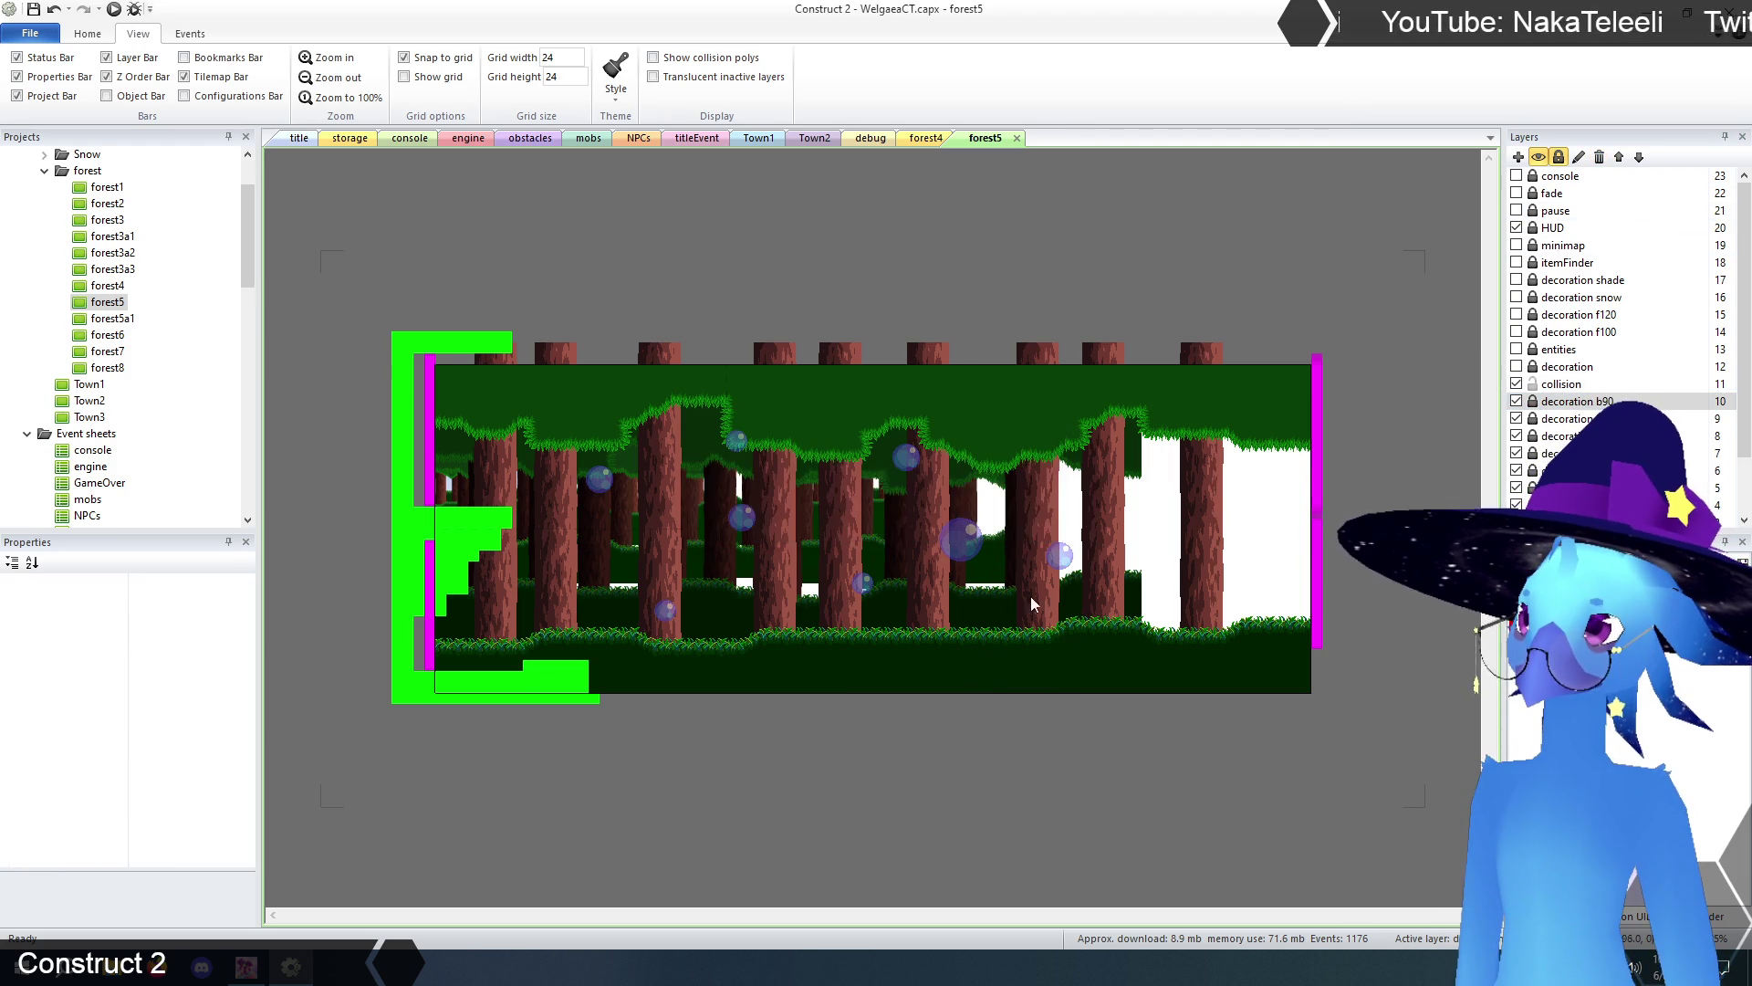
{"action": "left_click", "coordinate": [1562, 384]}
{"action": "left_click", "coordinate": [884, 271]}
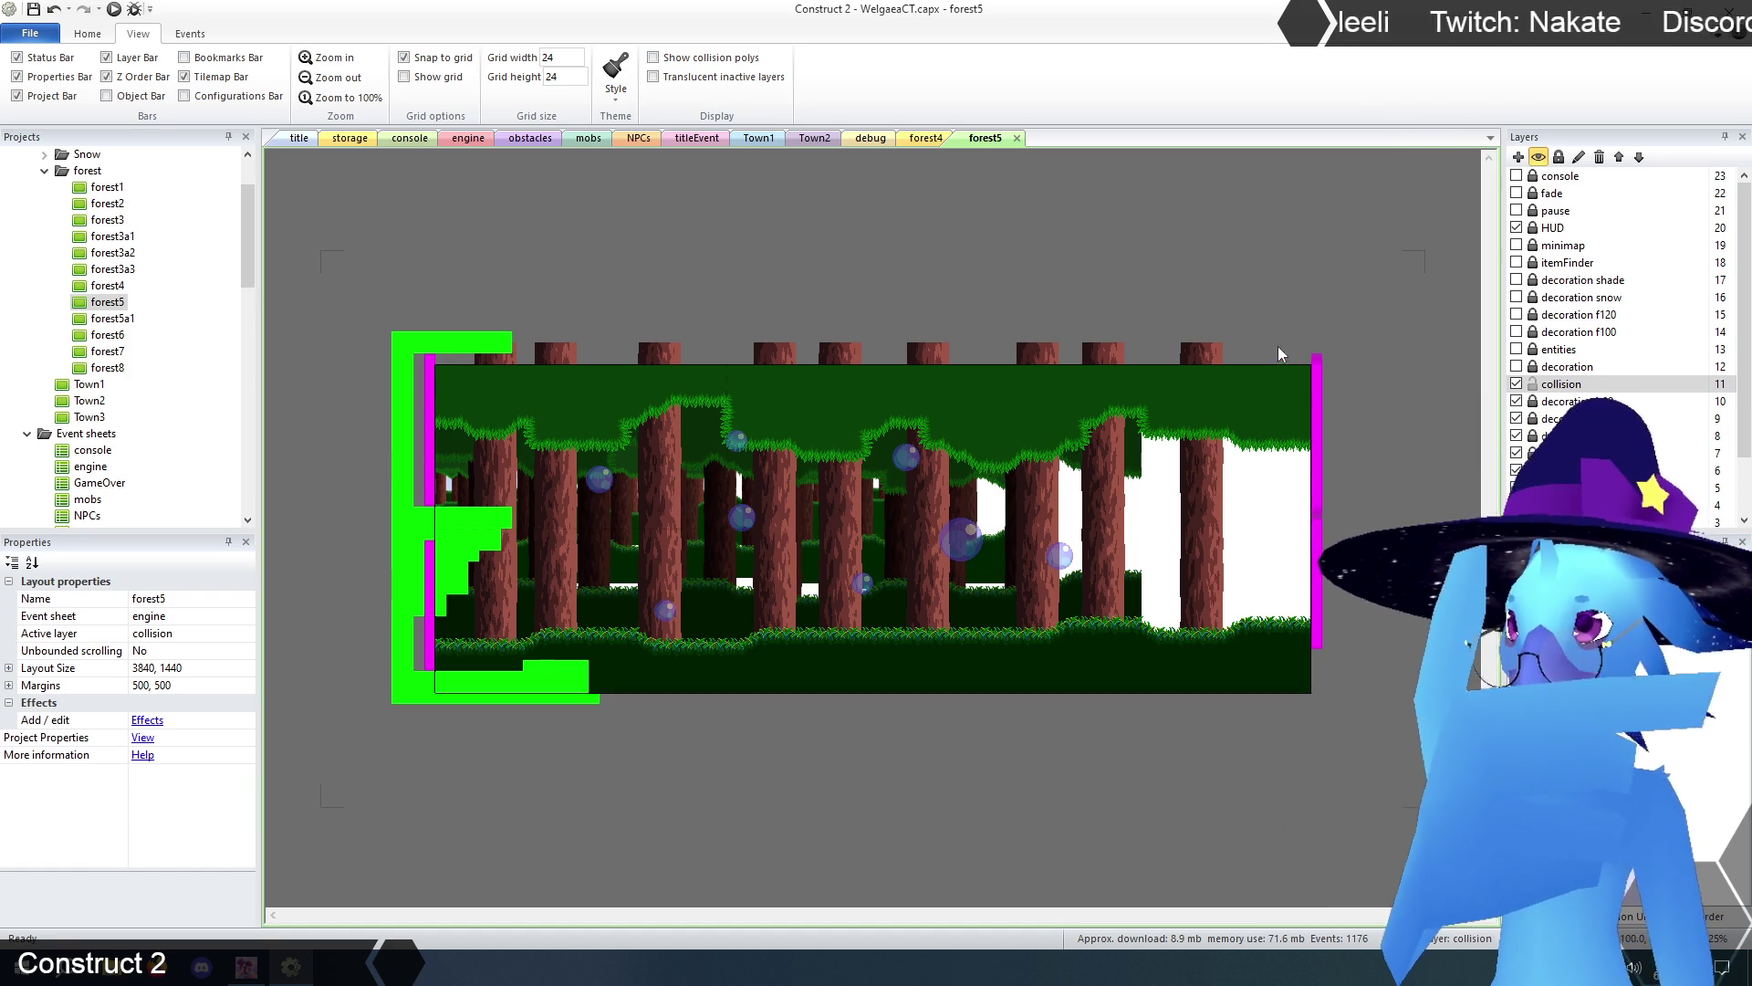
{"action": "left_click", "coordinate": [1318, 392]}
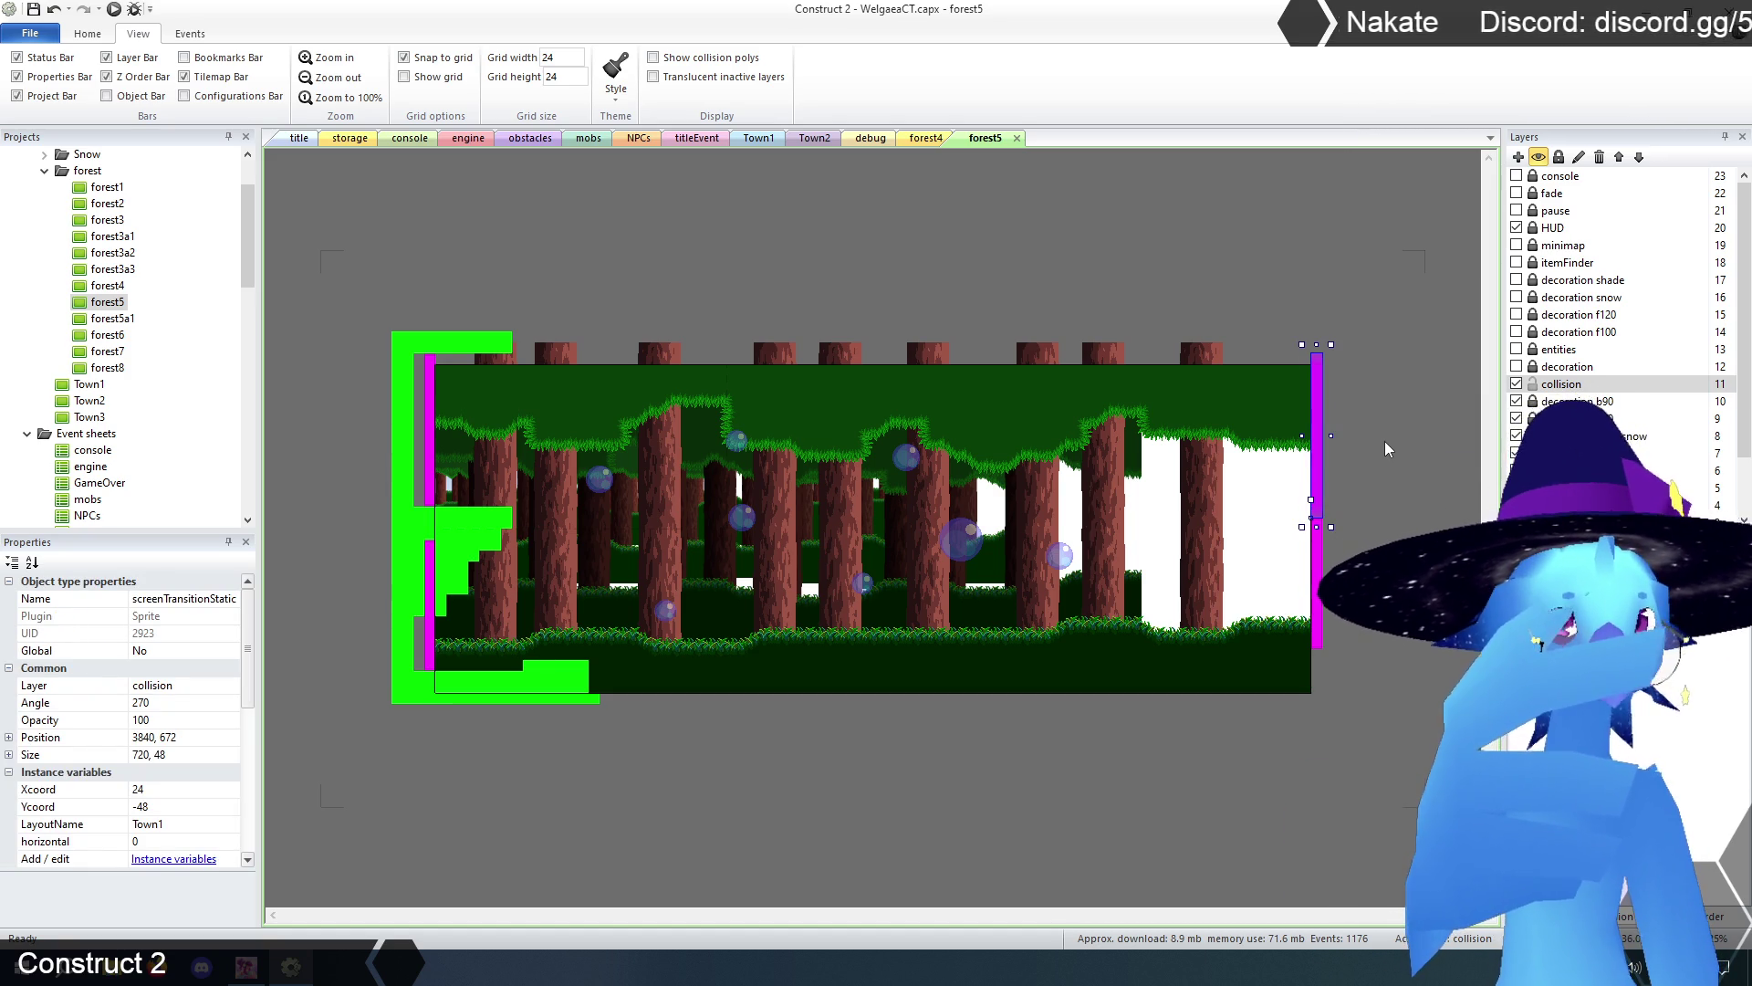
- Delete the static transition bar and set the right-edge screen-transition bar's height to 672
{"action": "key", "text": "Delete"}
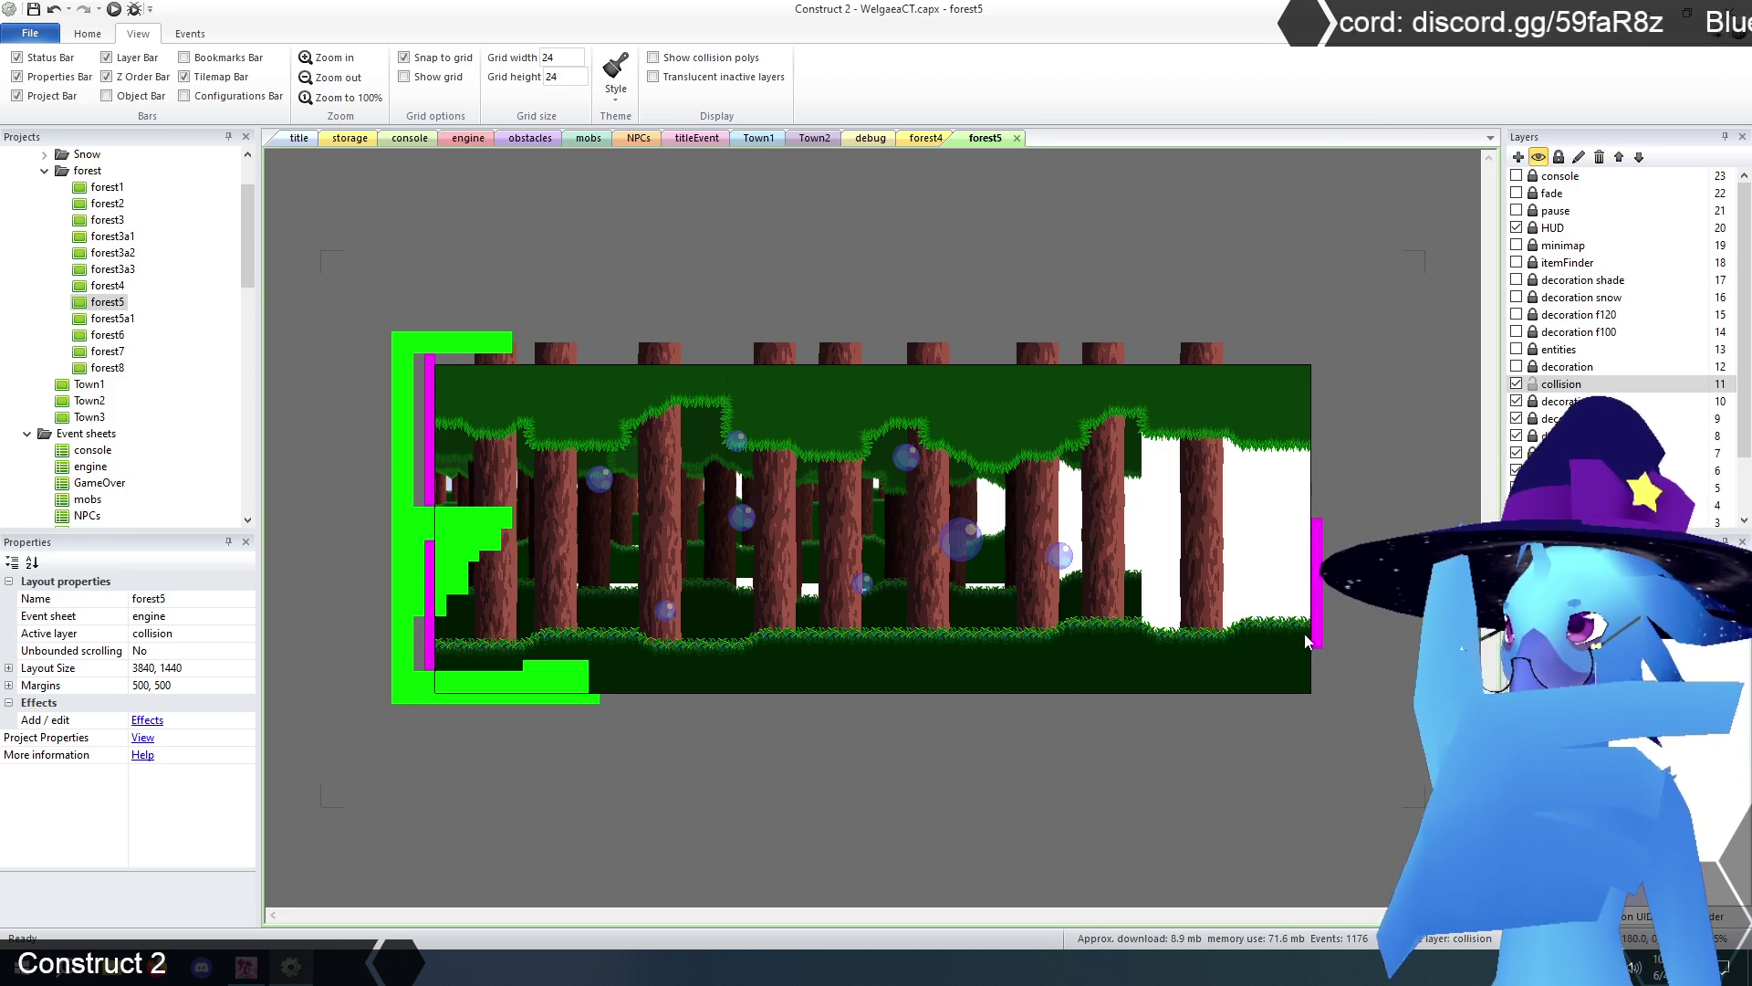
{"action": "left_click", "coordinate": [1317, 556]}
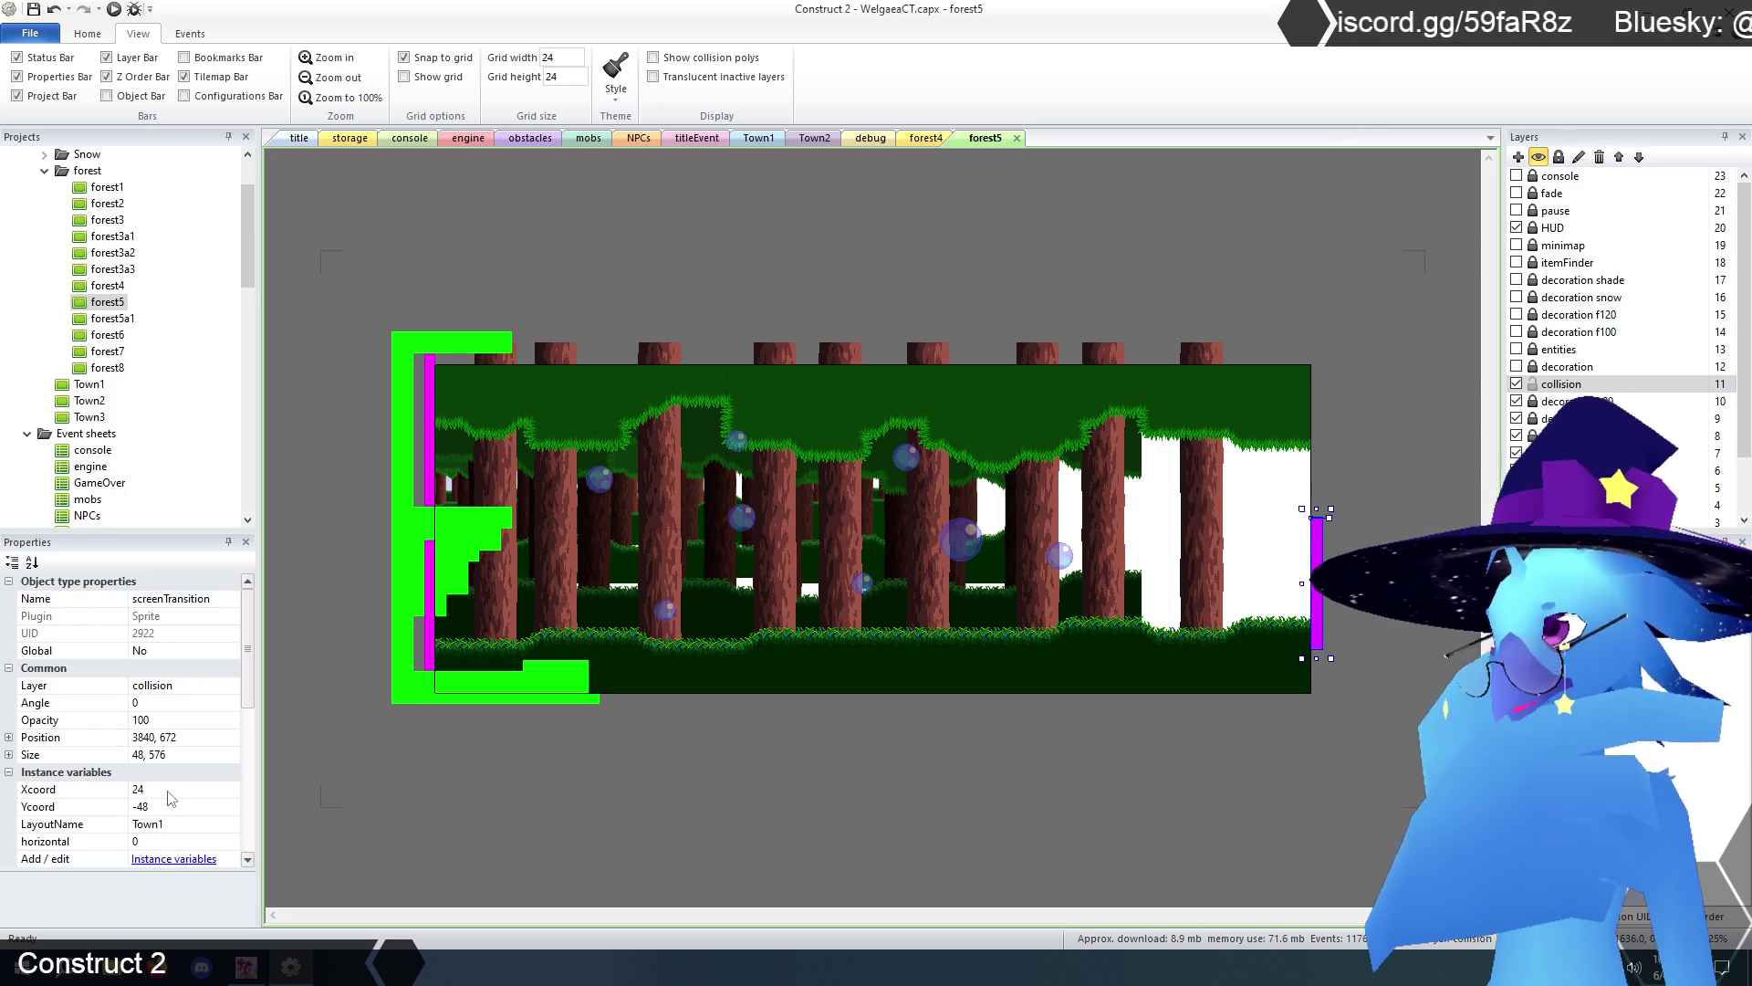
{"action": "left_click", "coordinate": [173, 754]}
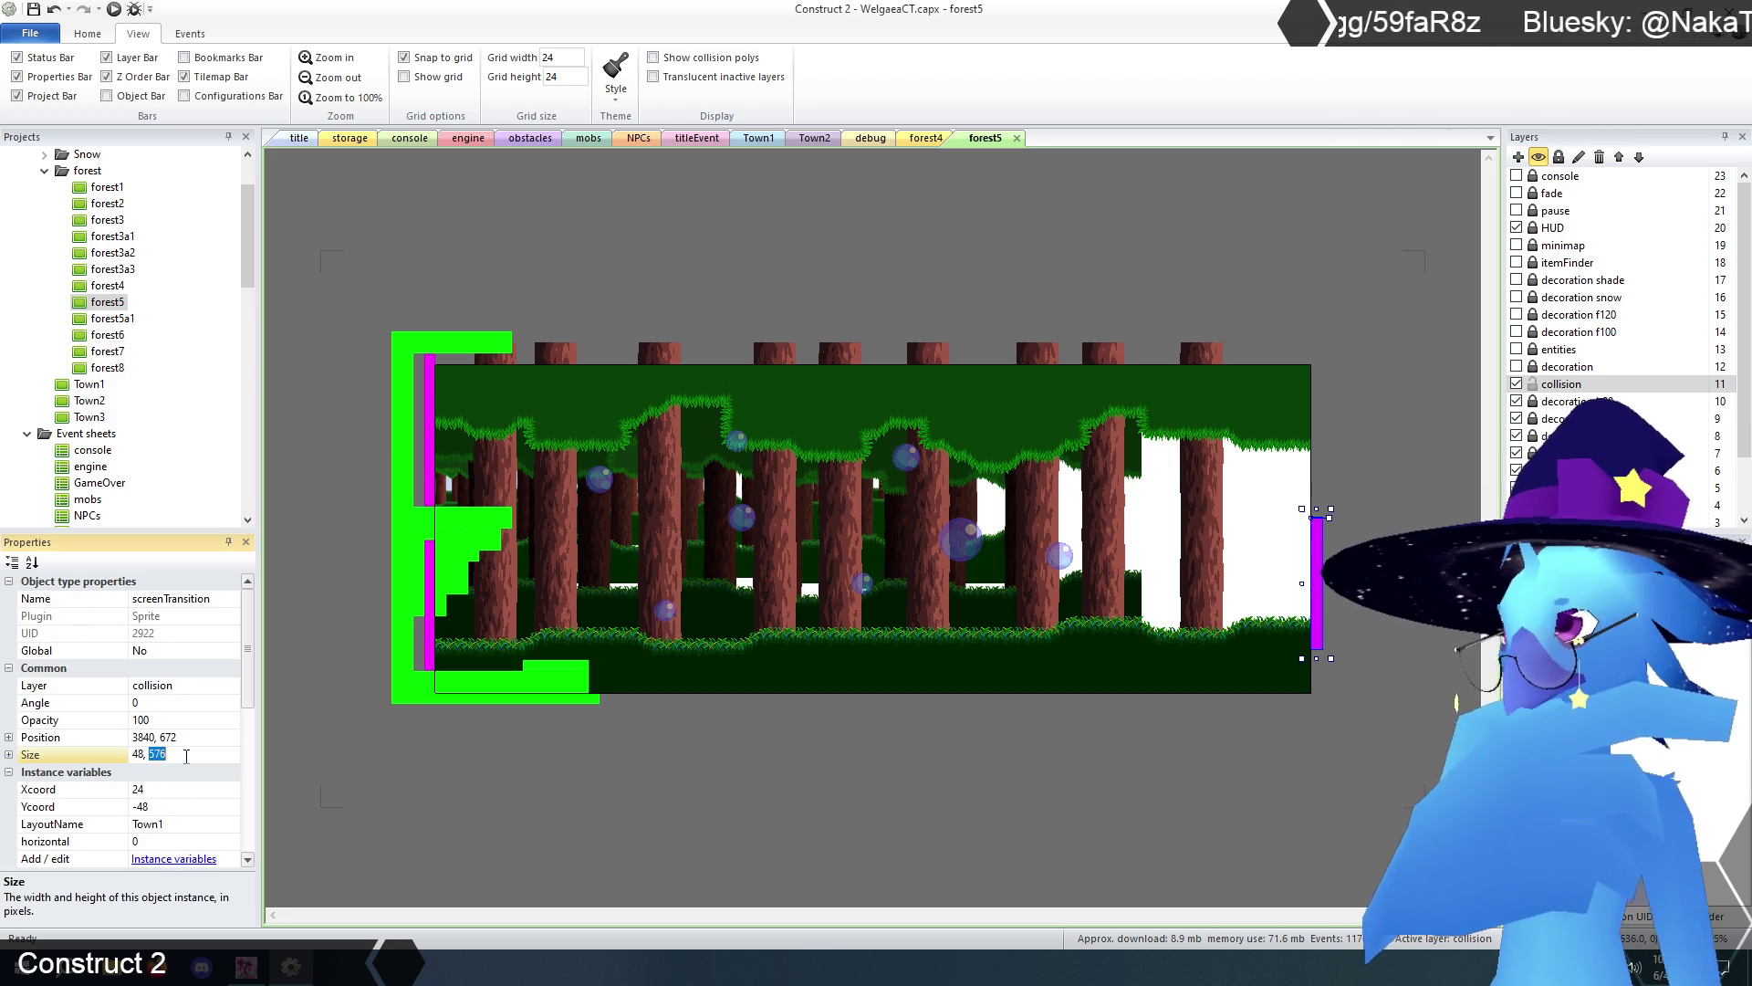
{"action": "key", "text": "BackSpace"}
{"action": "key", "text": "BackSpace"}
{"action": "key", "text": "BackSpace"}
{"action": "type", "text": "672"}
{"action": "key", "text": "Return"}
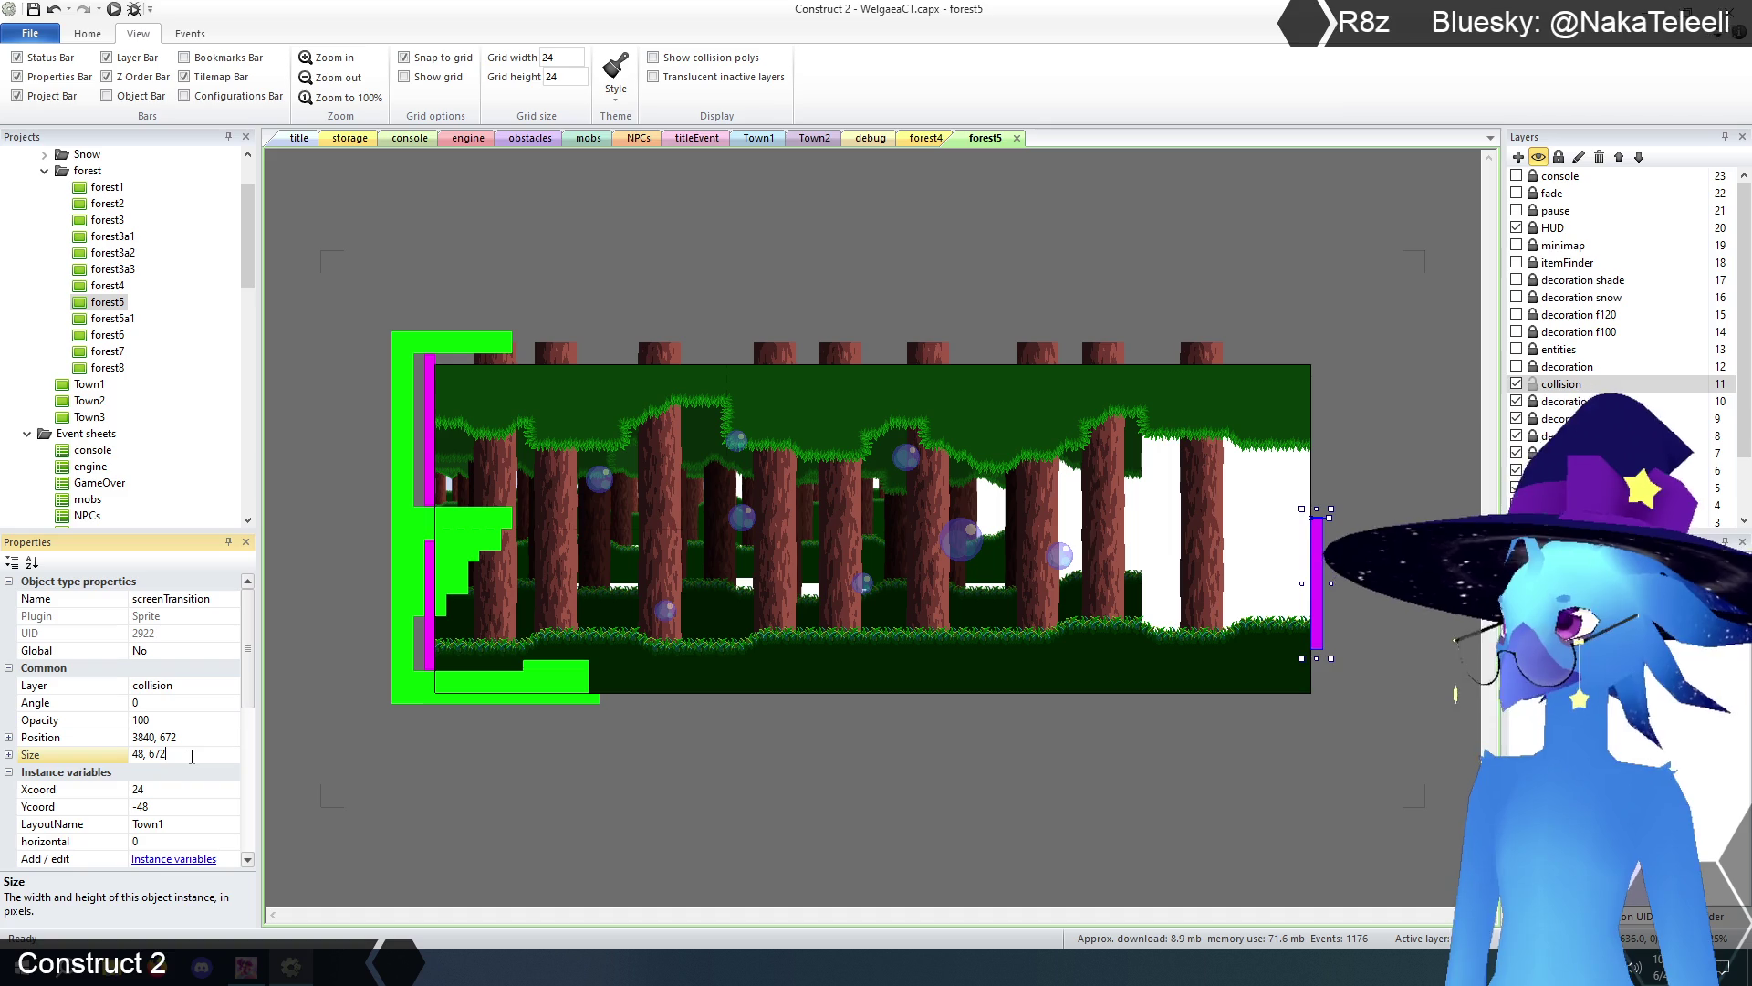
- Move the right transition bar down one grid step and check its 672 height
{"action": "mouse_move", "coordinate": [373, 258]}
{"action": "left_mouse_down"}
{"action": "mouse_move", "coordinate": [1206, 554]}
{"action": "mouse_move", "coordinate": [1369, 541]}
{"action": "left_mouse_up"}
{"action": "left_click", "coordinate": [1312, 563]}
{"action": "left_click", "coordinate": [1314, 570]}
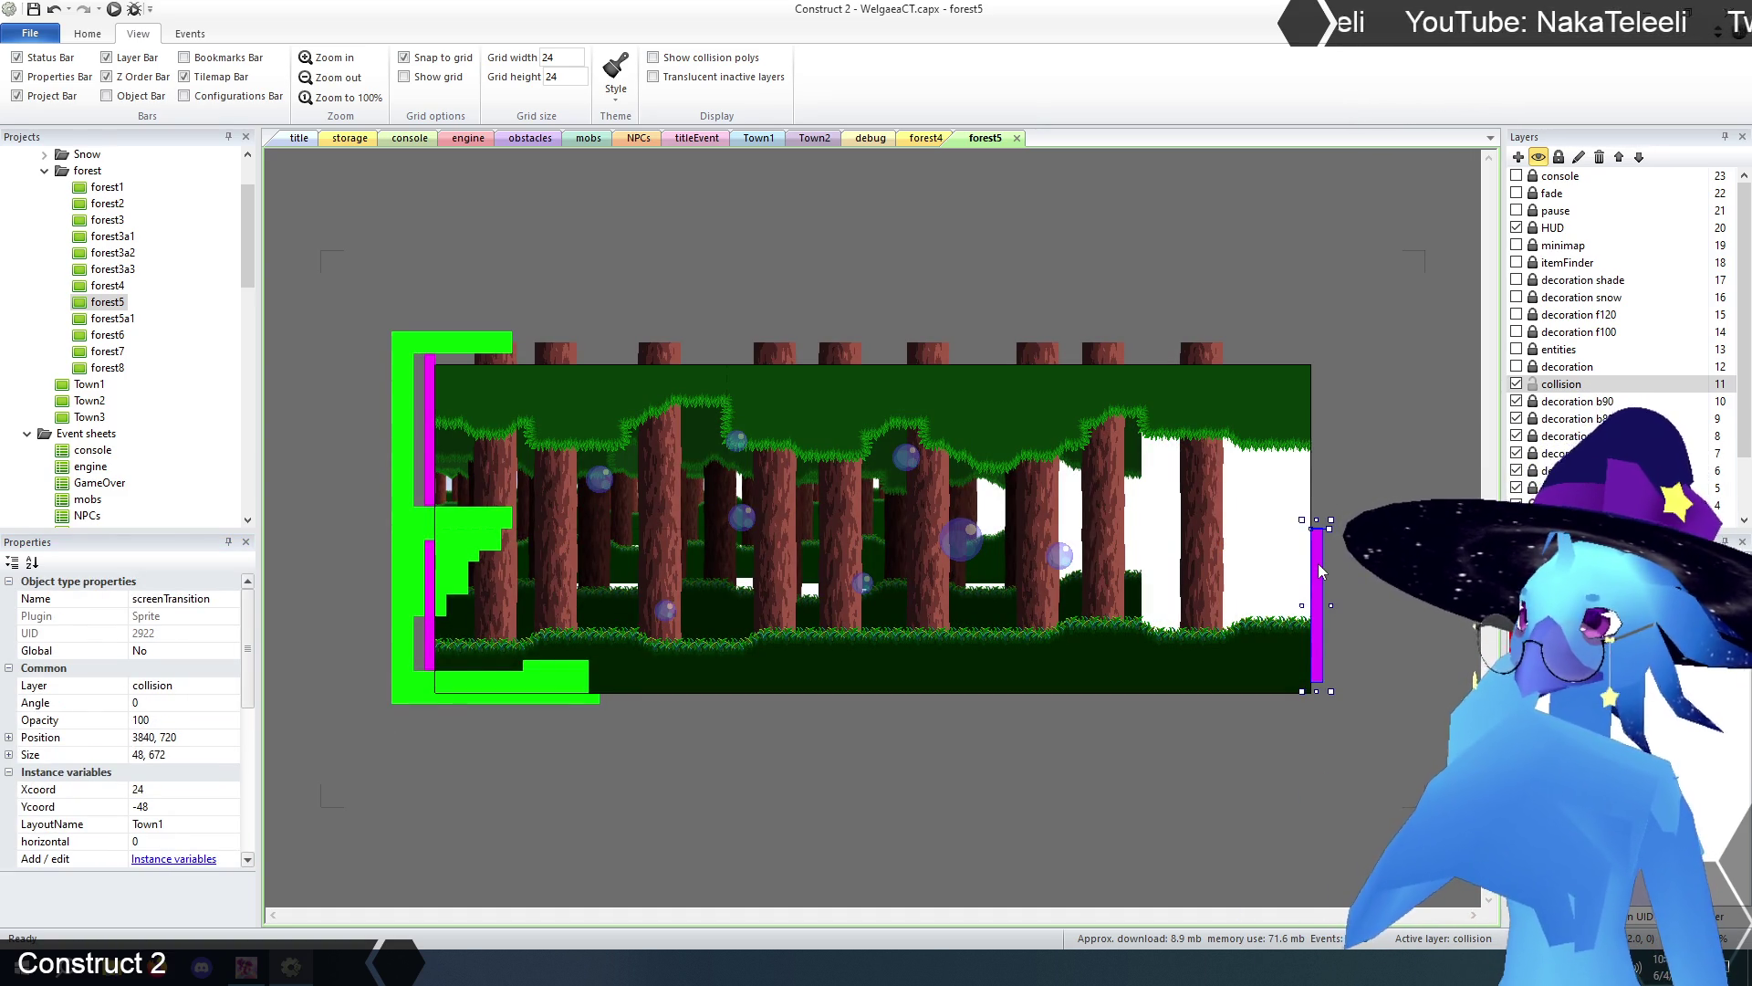
{"action": "left_click_drag", "start_coordinate": [1318, 562], "coordinate": [1319, 568]}
{"action": "left_click", "coordinate": [430, 610]}
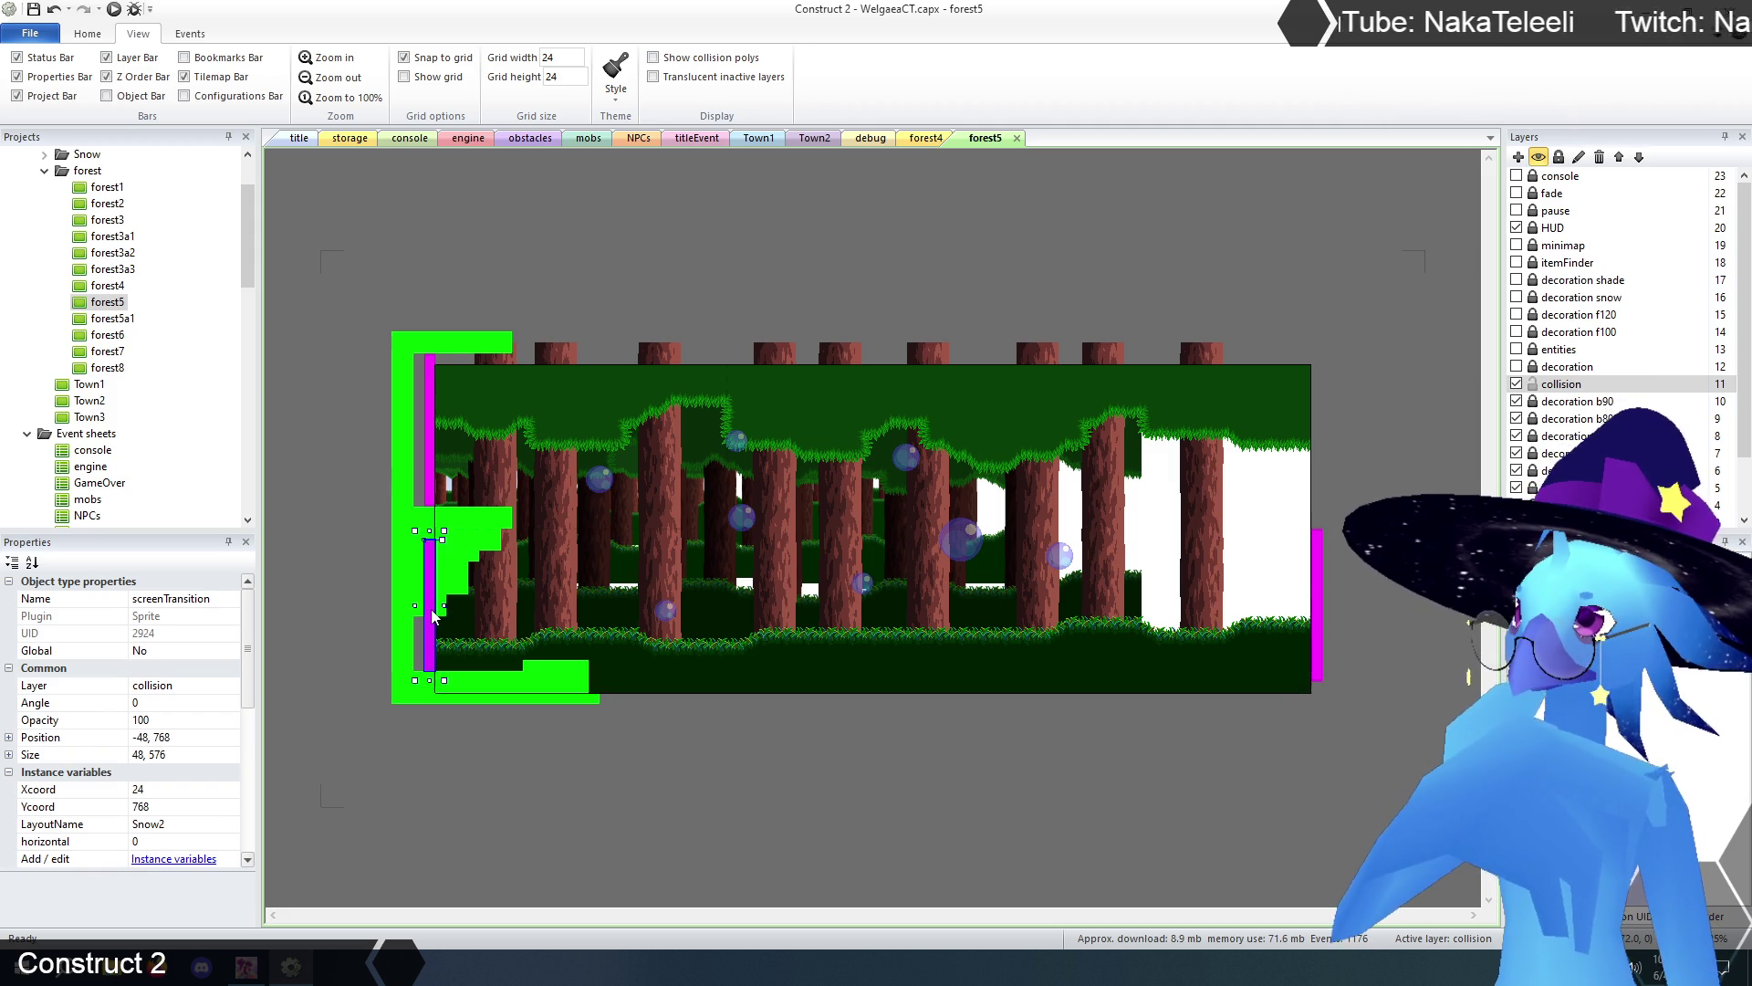
{"action": "left_click", "coordinate": [1317, 611]}
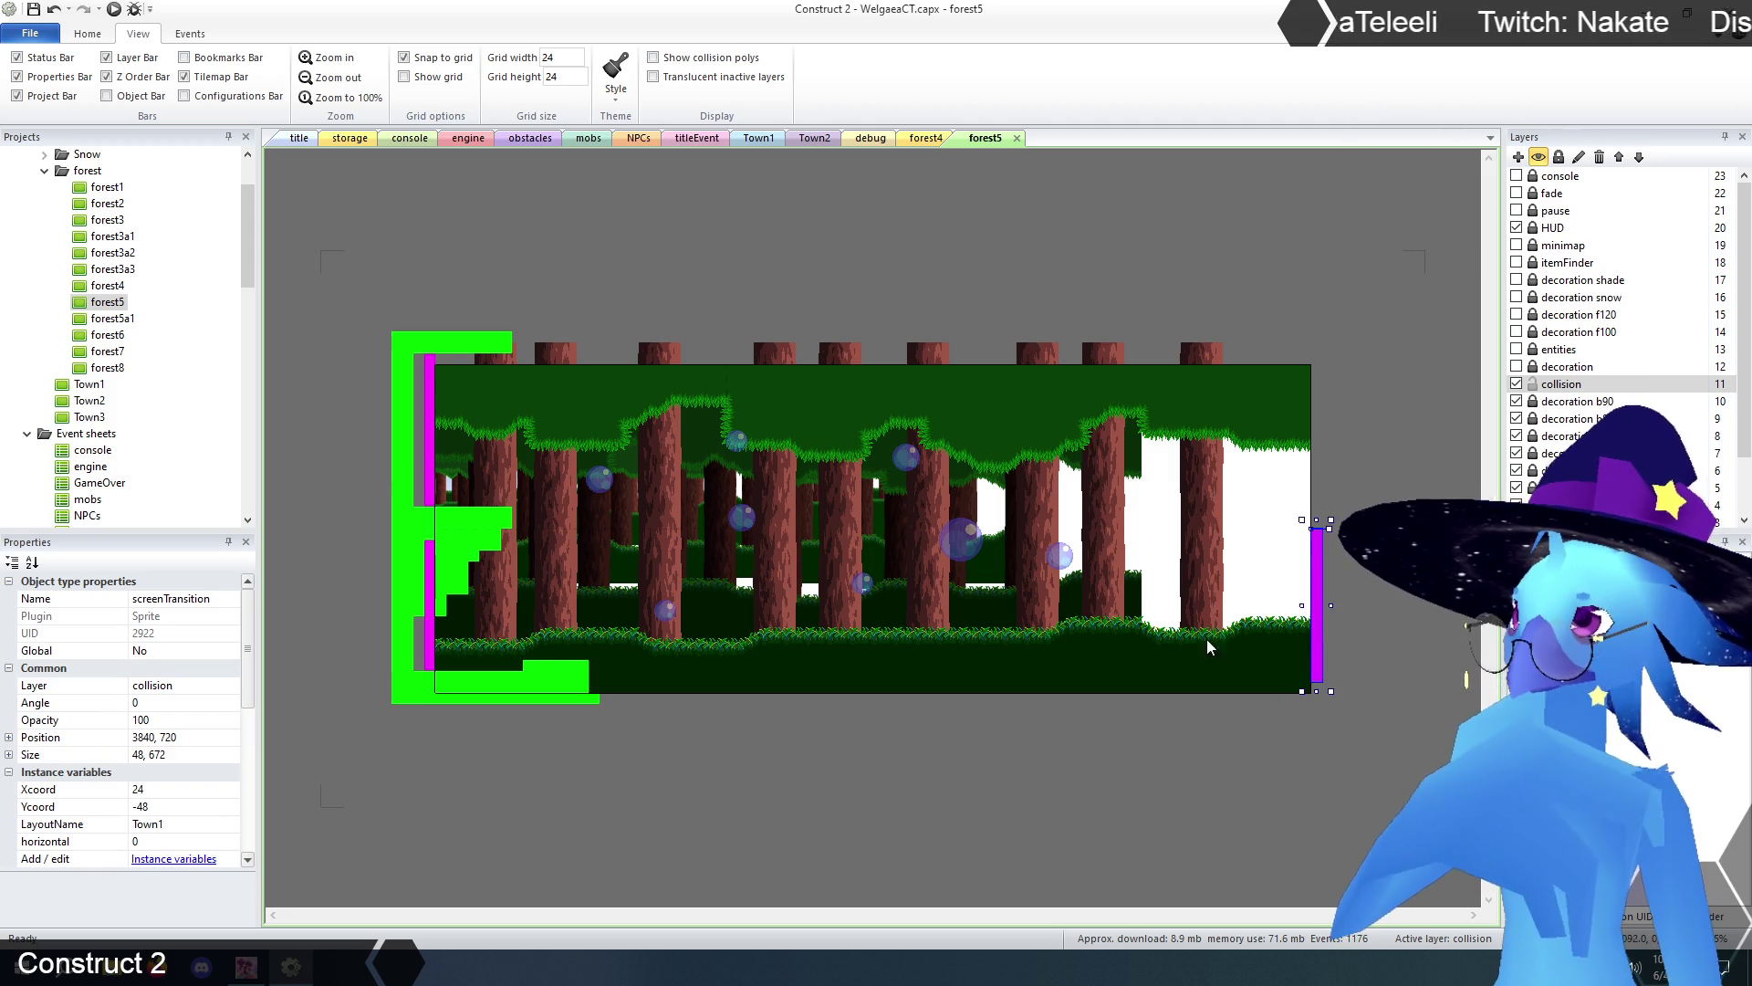
{"action": "double_click", "coordinate": [183, 755]}
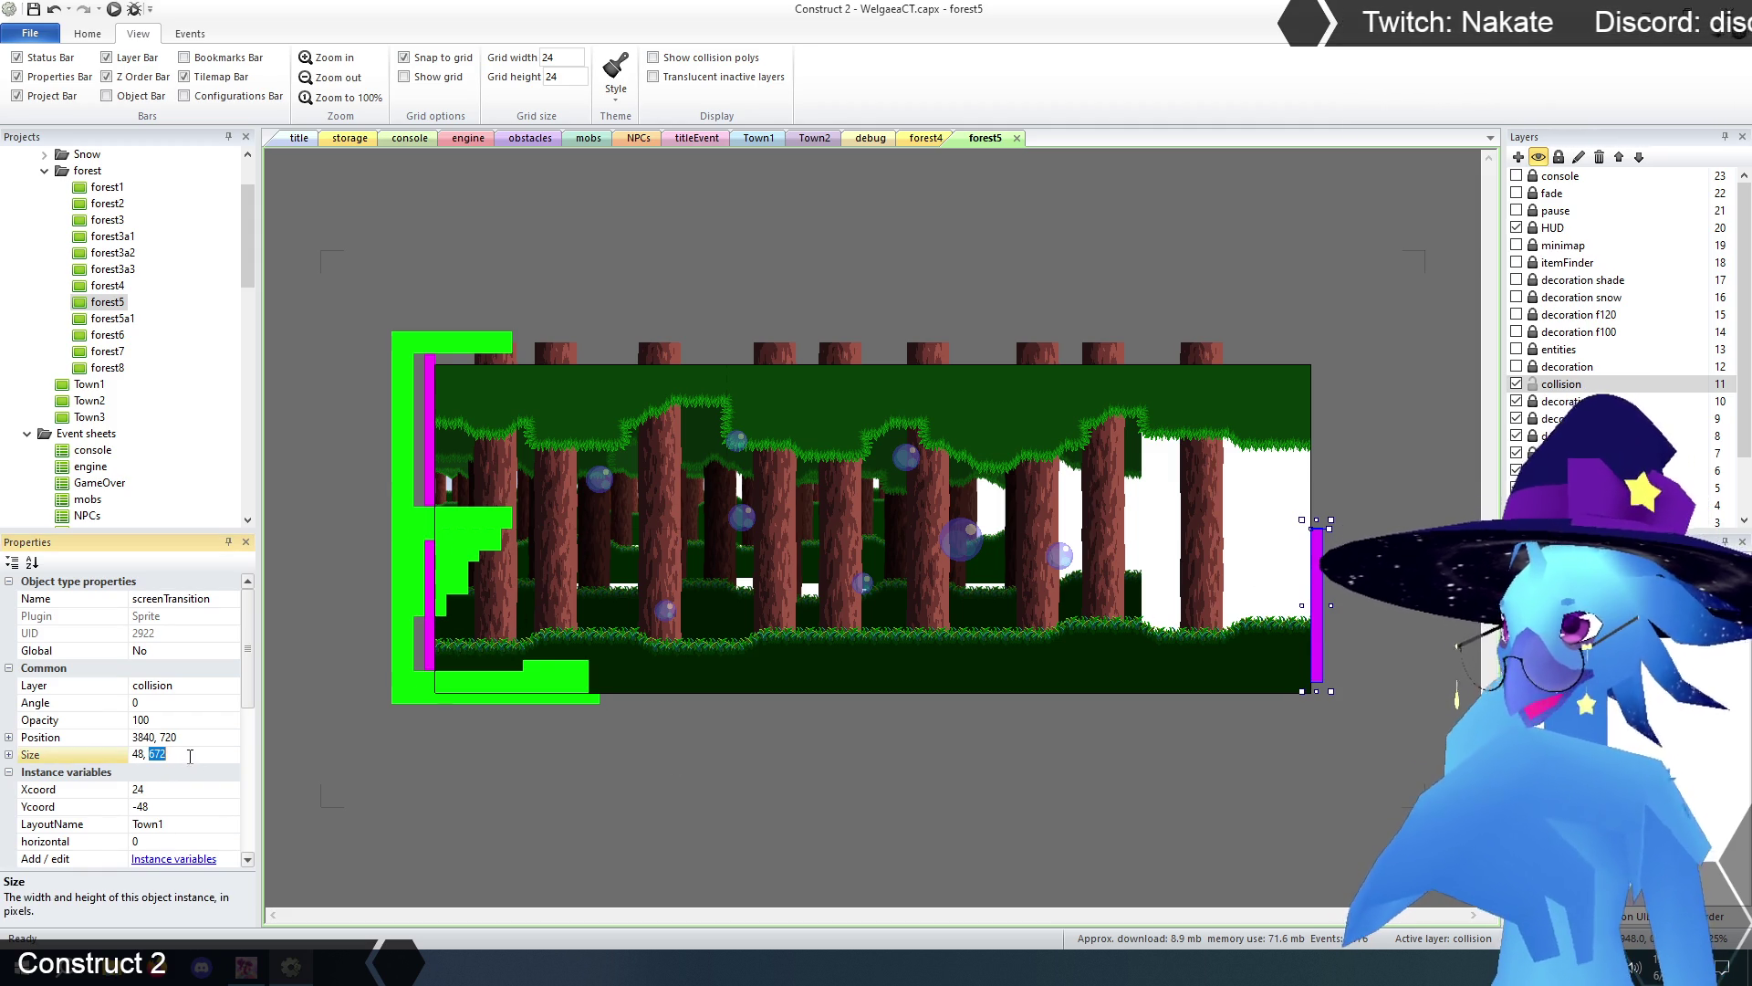
- Resize the lower-left transition bar to 48 × 672
{"action": "left_click", "coordinate": [432, 451]}
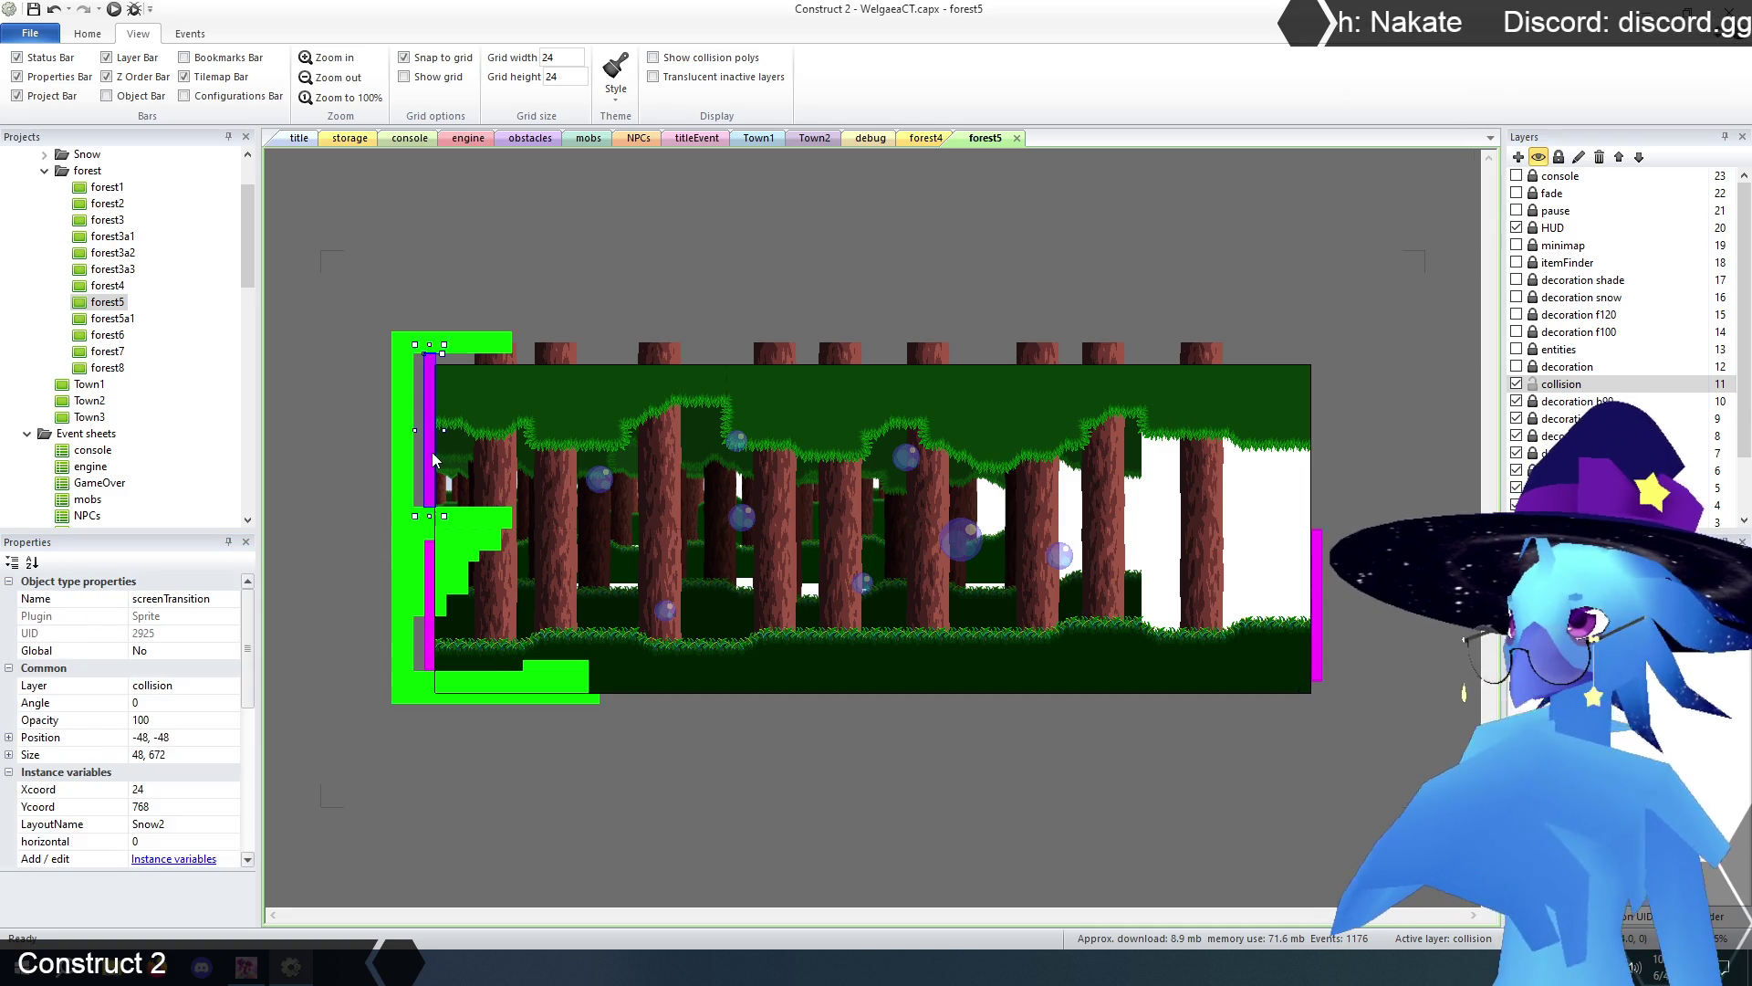
{"action": "left_click", "coordinate": [433, 578]}
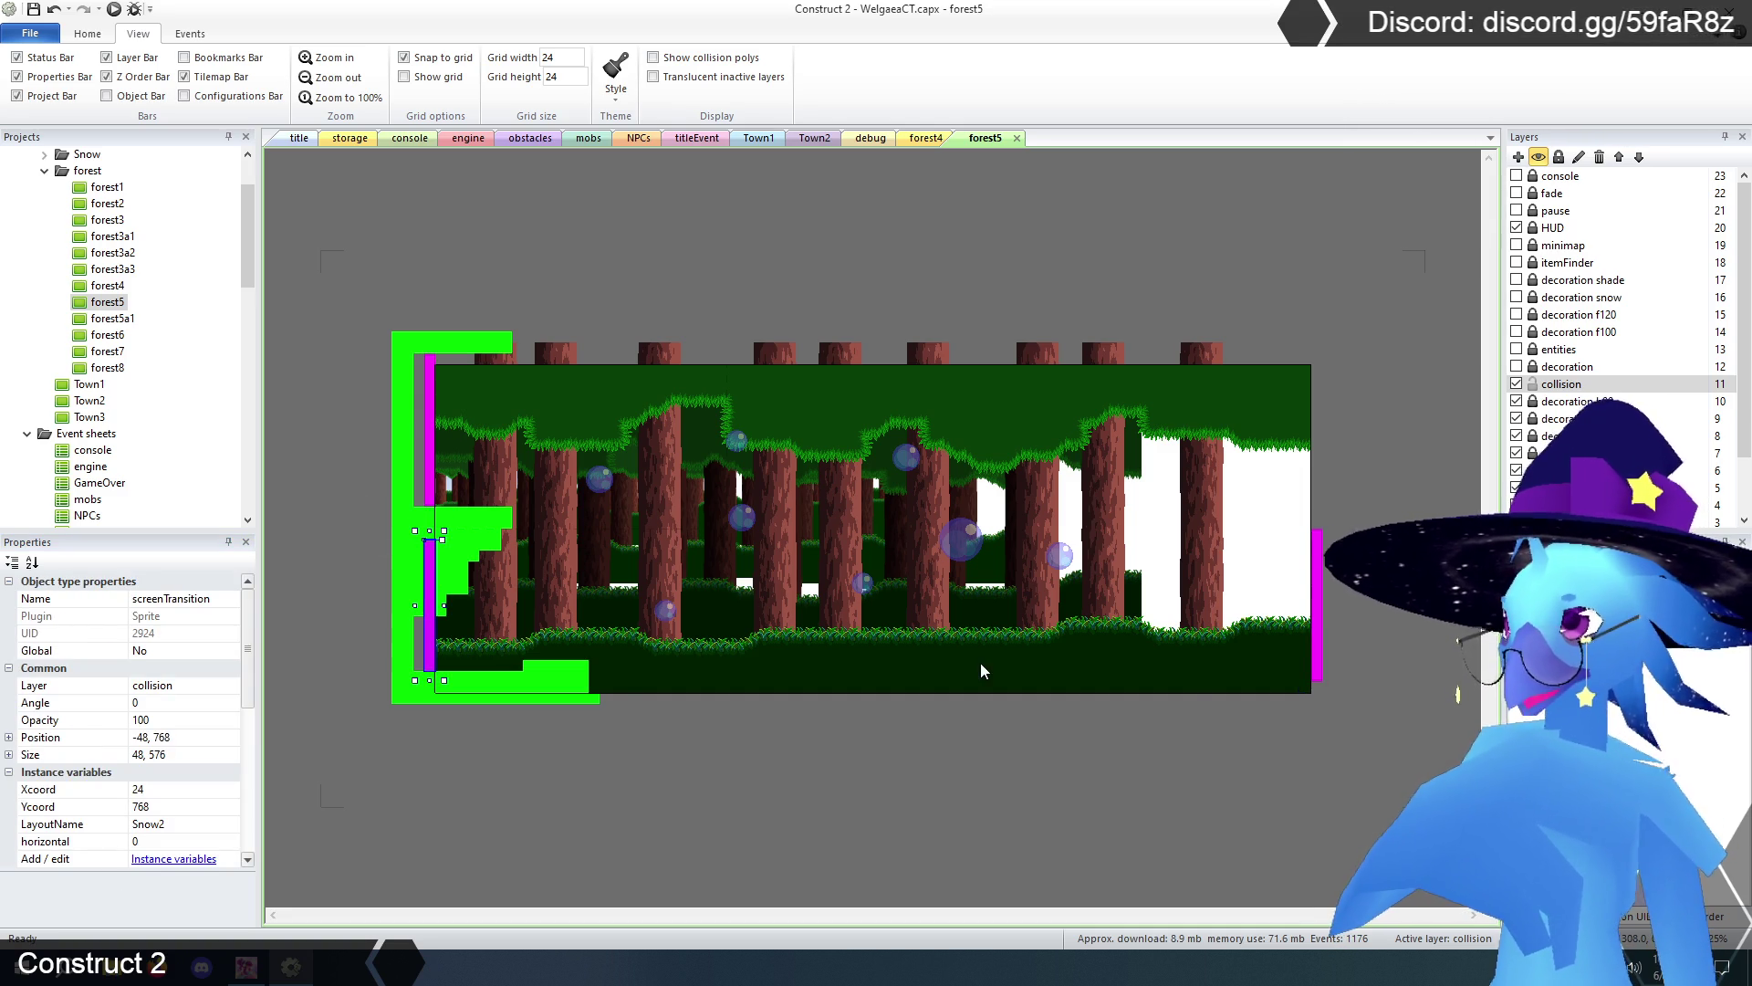
{"action": "left_click", "coordinate": [1317, 609]}
{"action": "left_click", "coordinate": [430, 636]}
{"action": "left_click", "coordinate": [159, 755]}
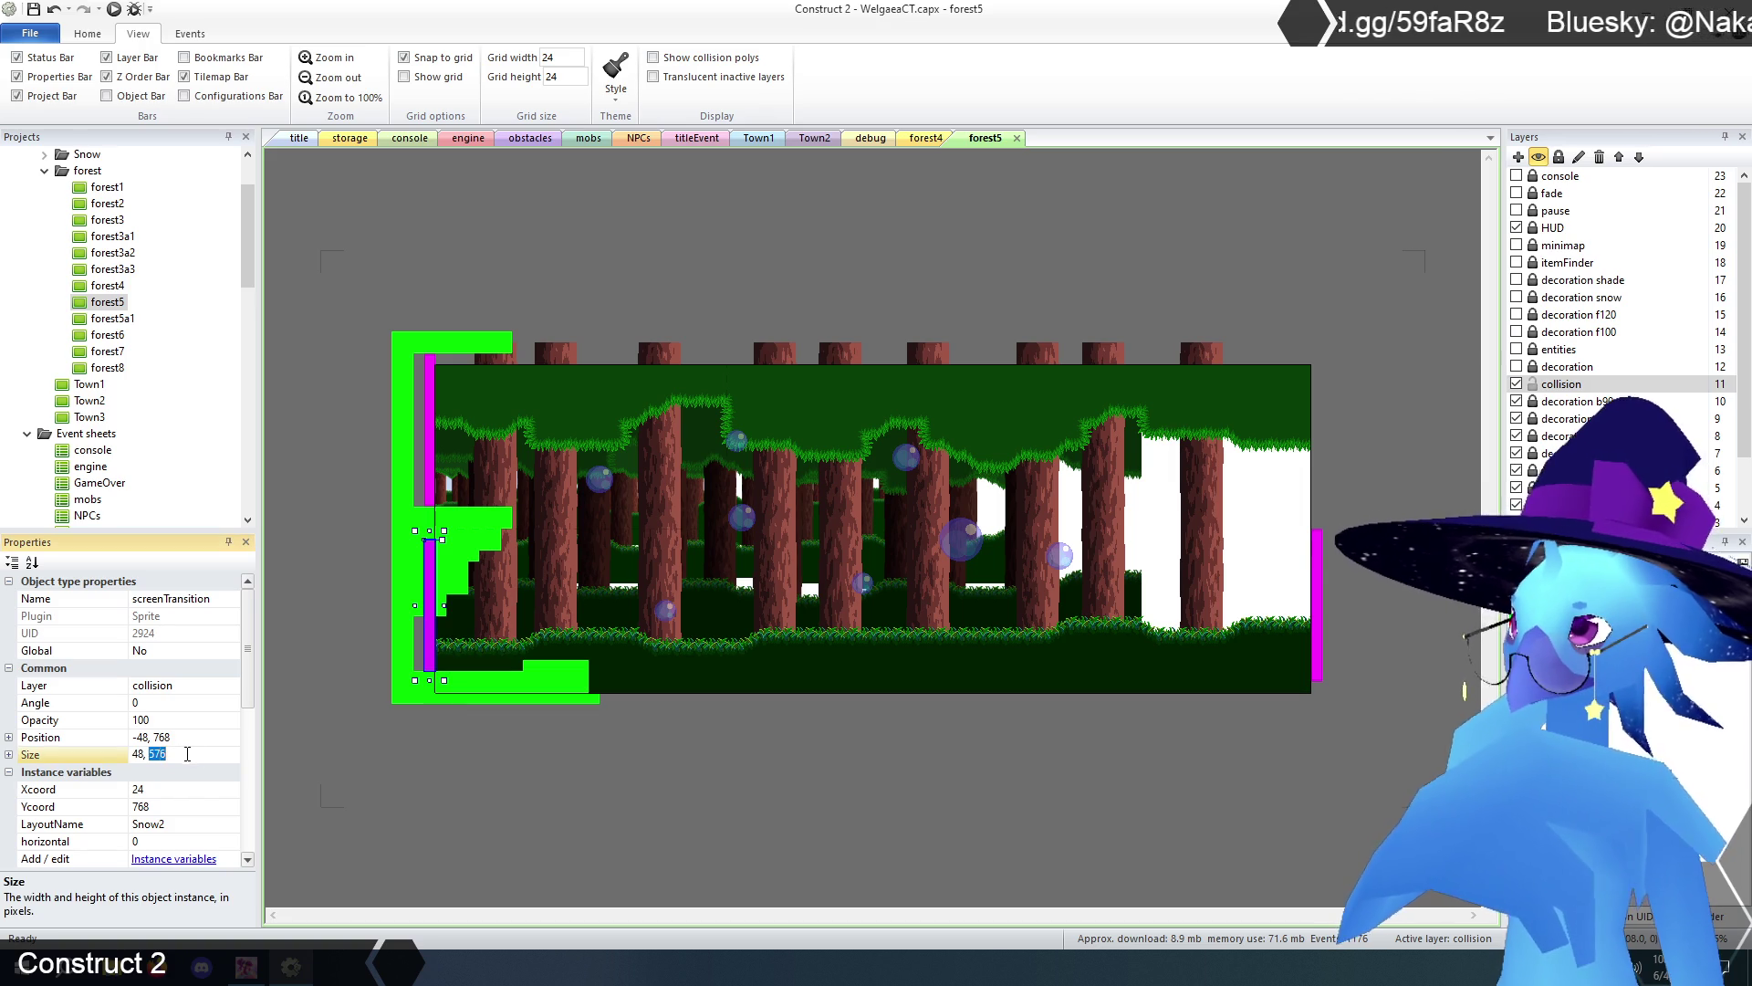
{"action": "type", "text": "672"}
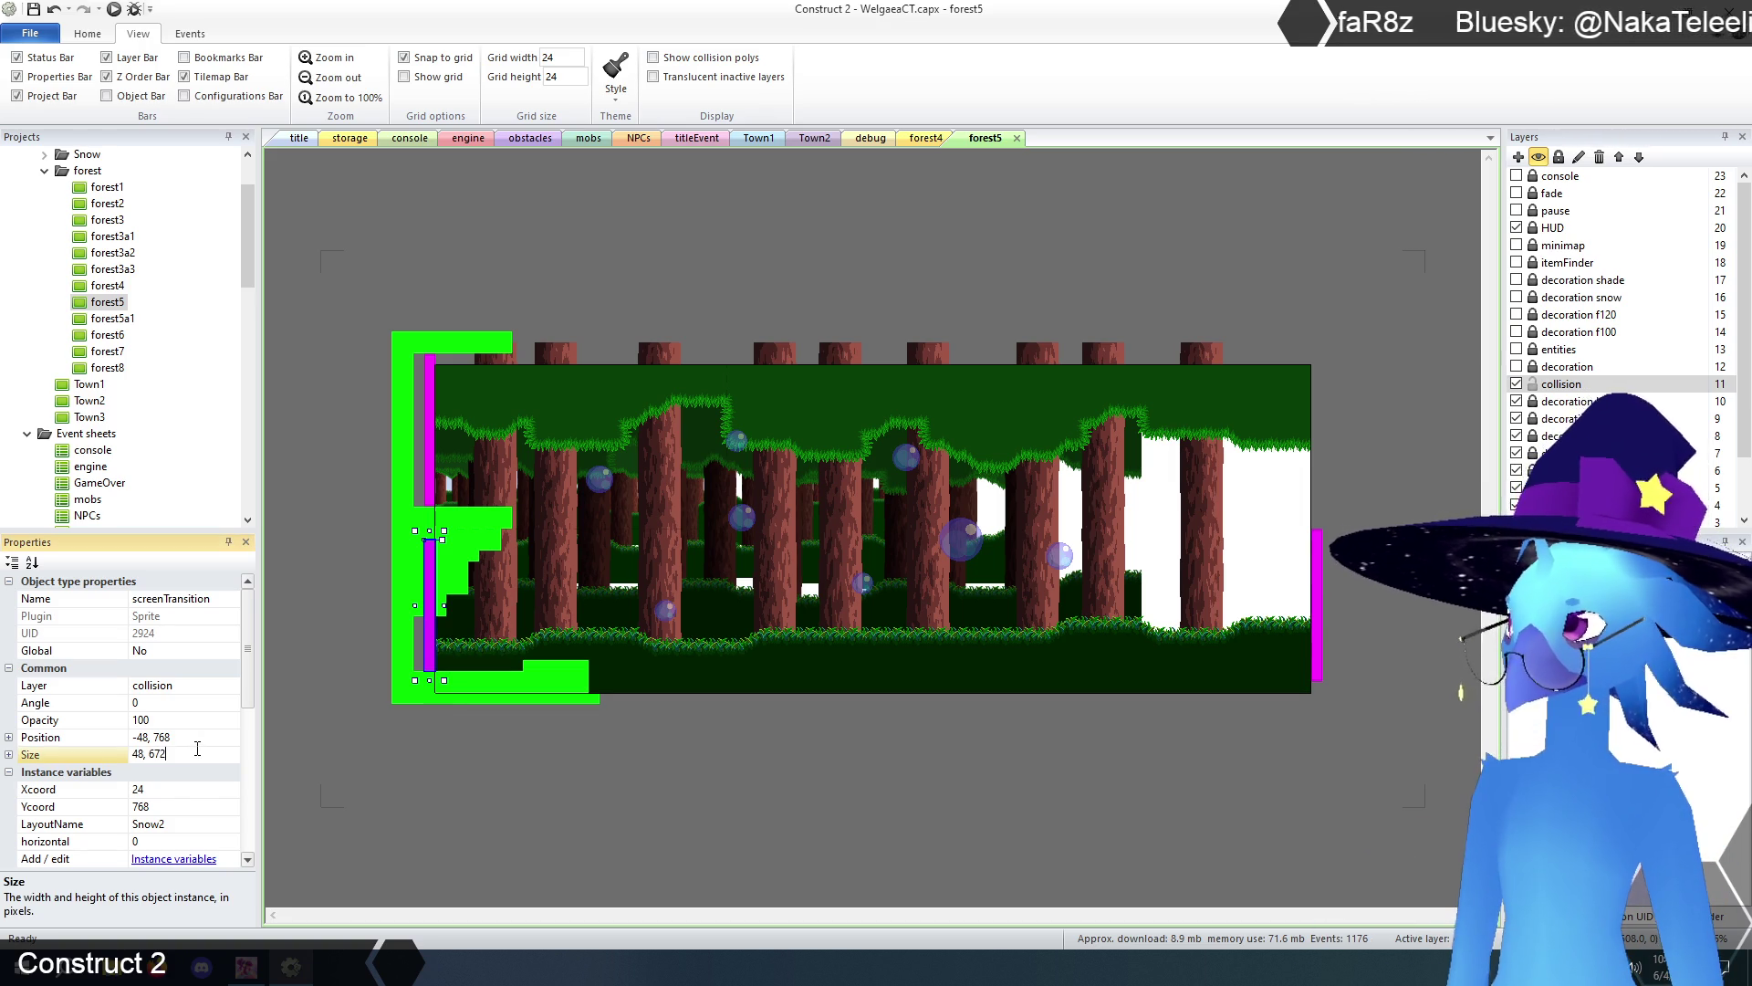
{"action": "left_click", "coordinate": [321, 645]}
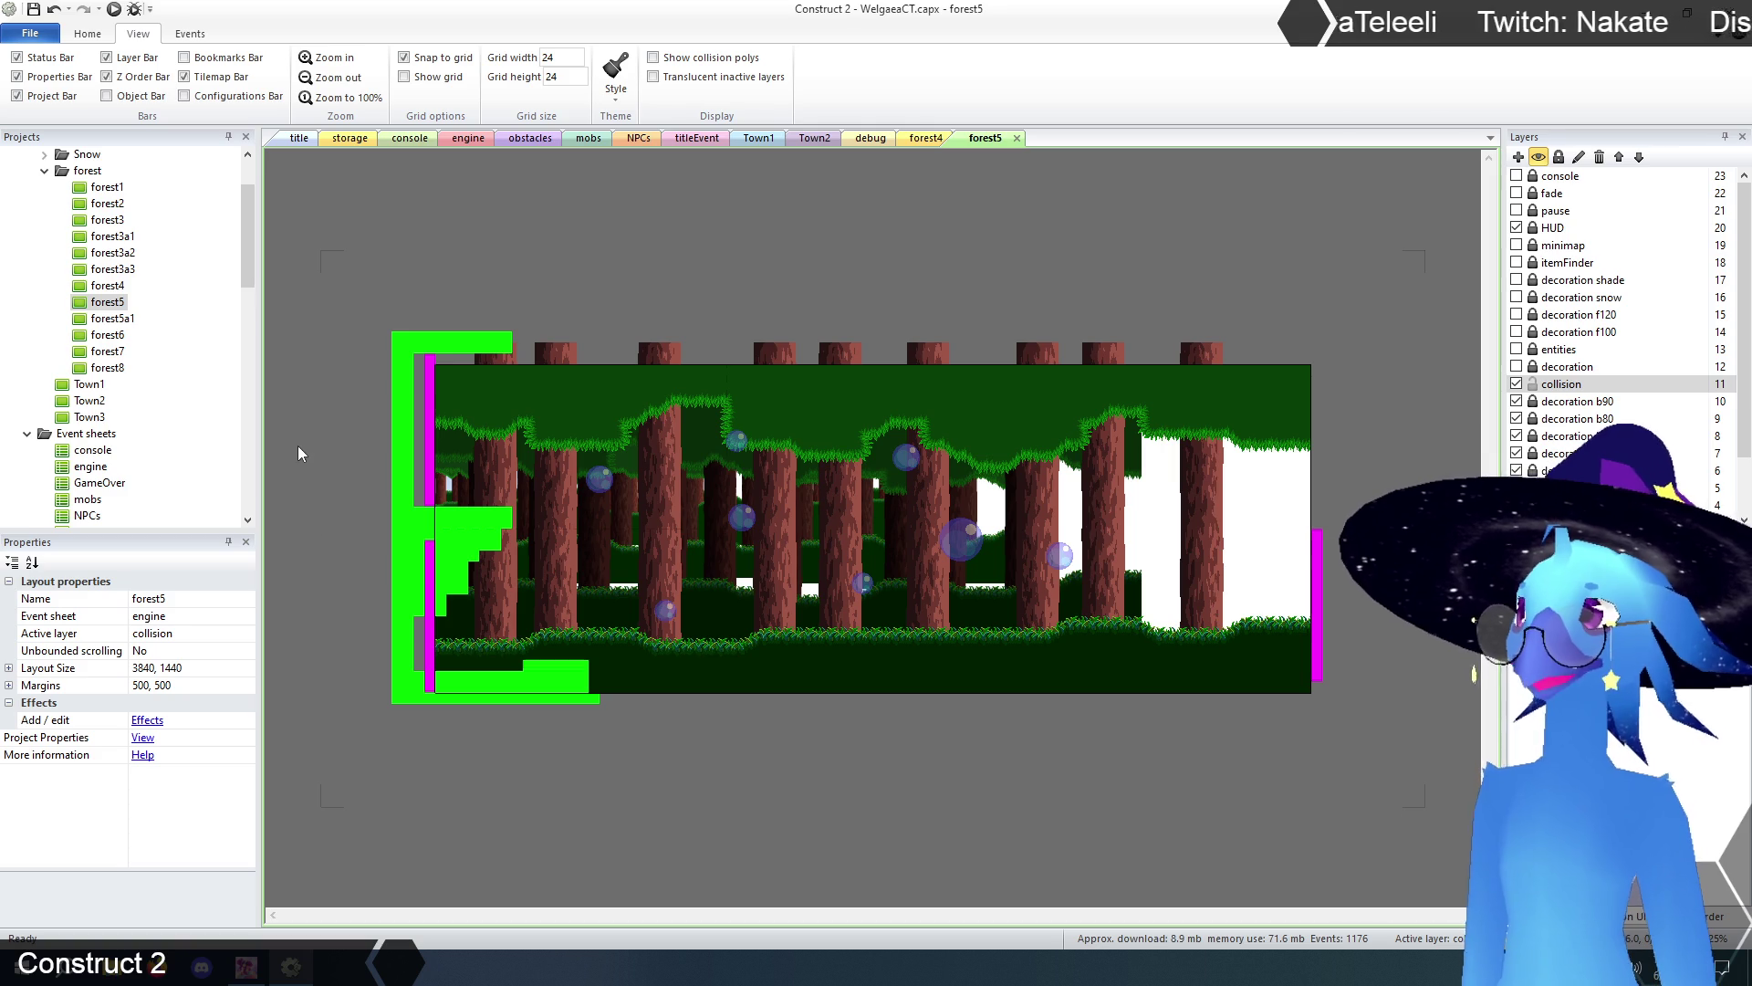
- Set the upper-left transition bar to horizontal 1 and stretch it to 1224 × 48 along the top edge
{"action": "left_click", "coordinate": [428, 579]}
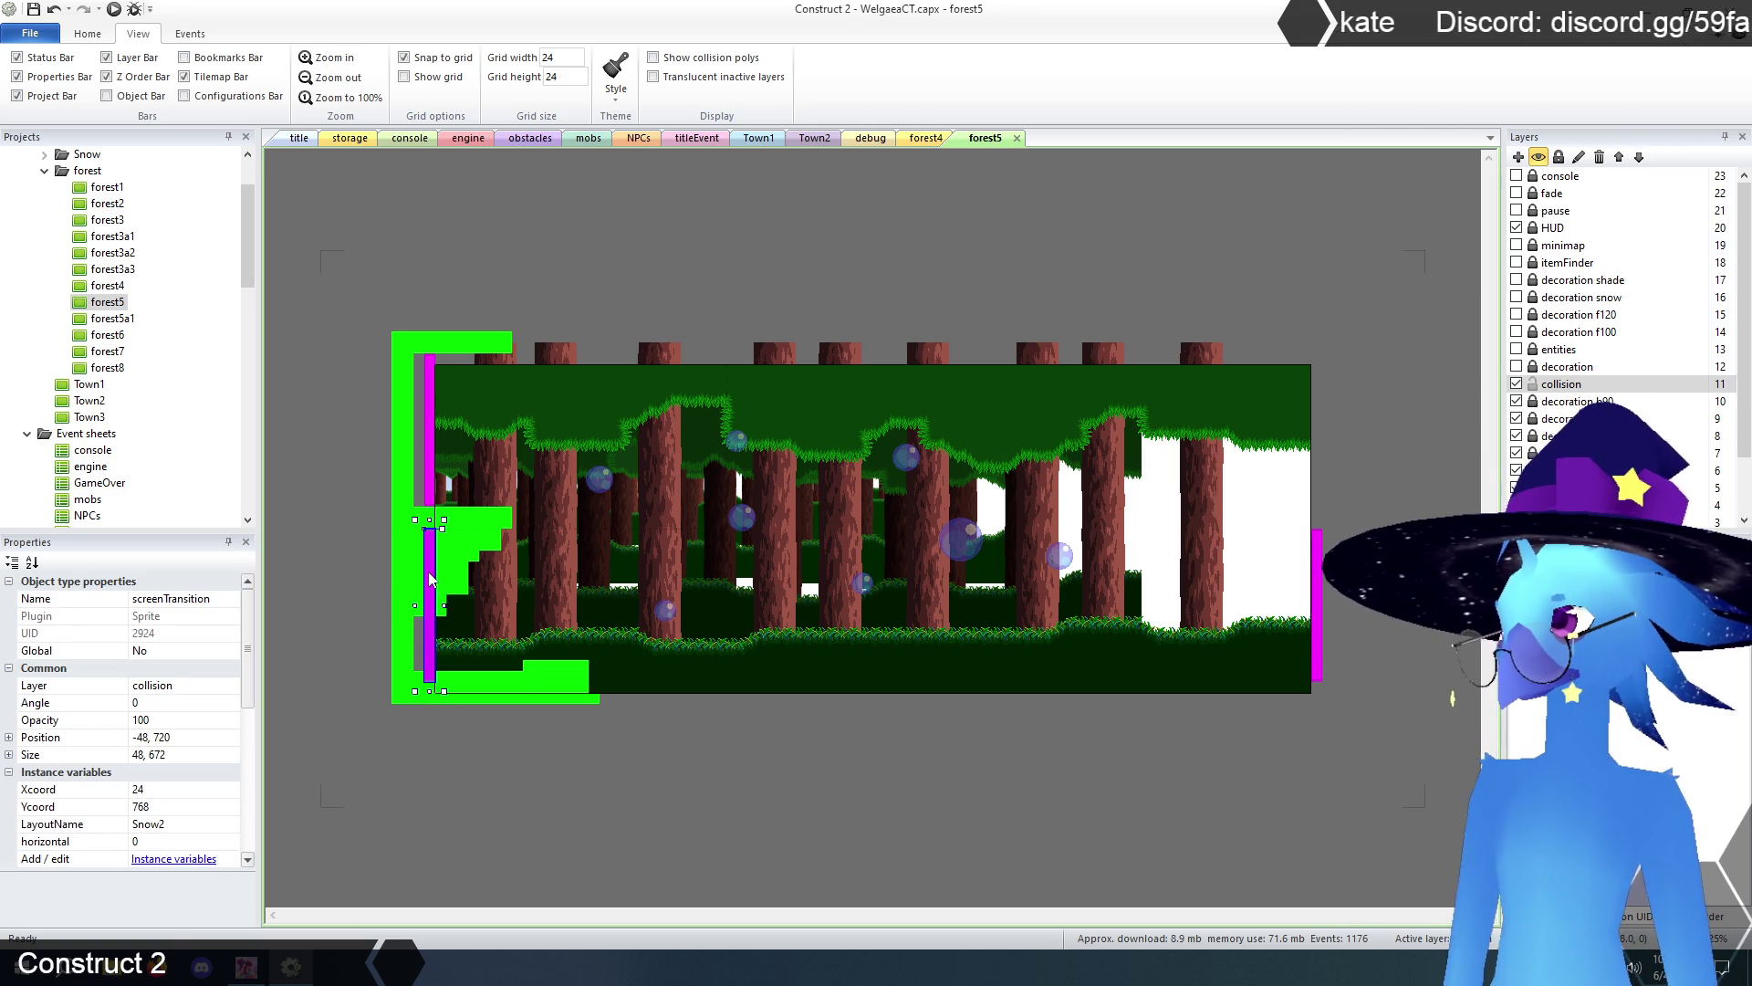
{"action": "left_click", "coordinate": [1318, 571]}
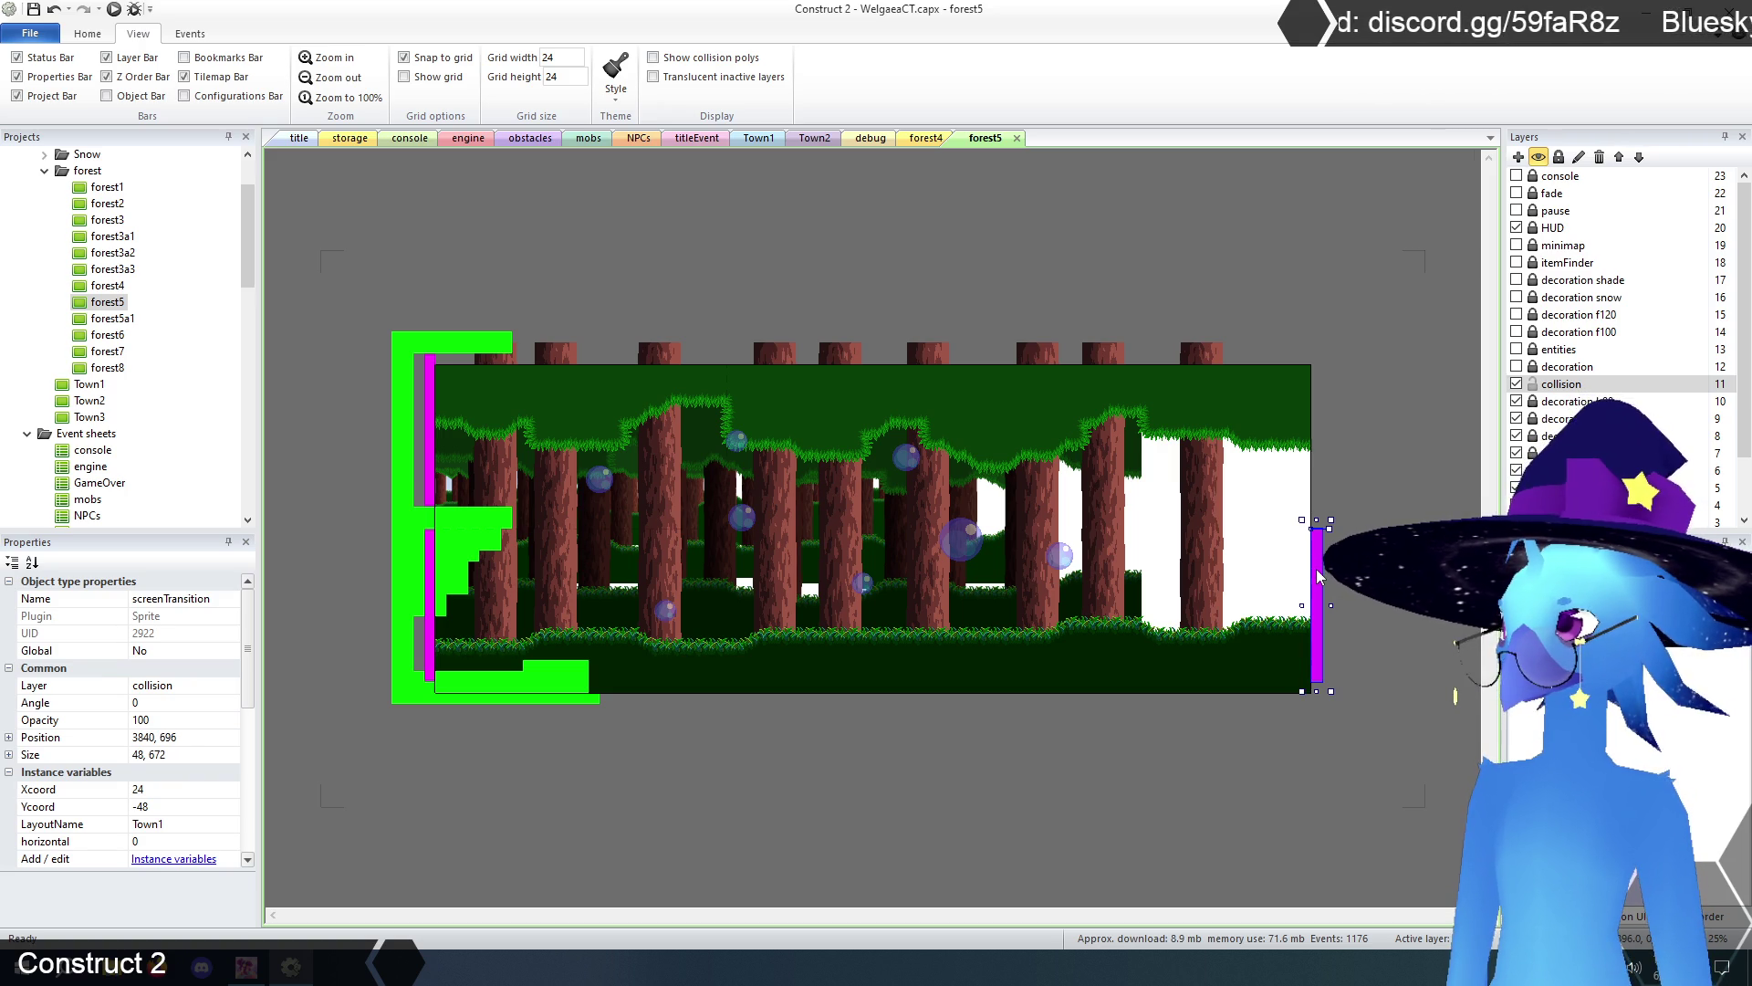
{"action": "left_click", "coordinate": [1164, 801]}
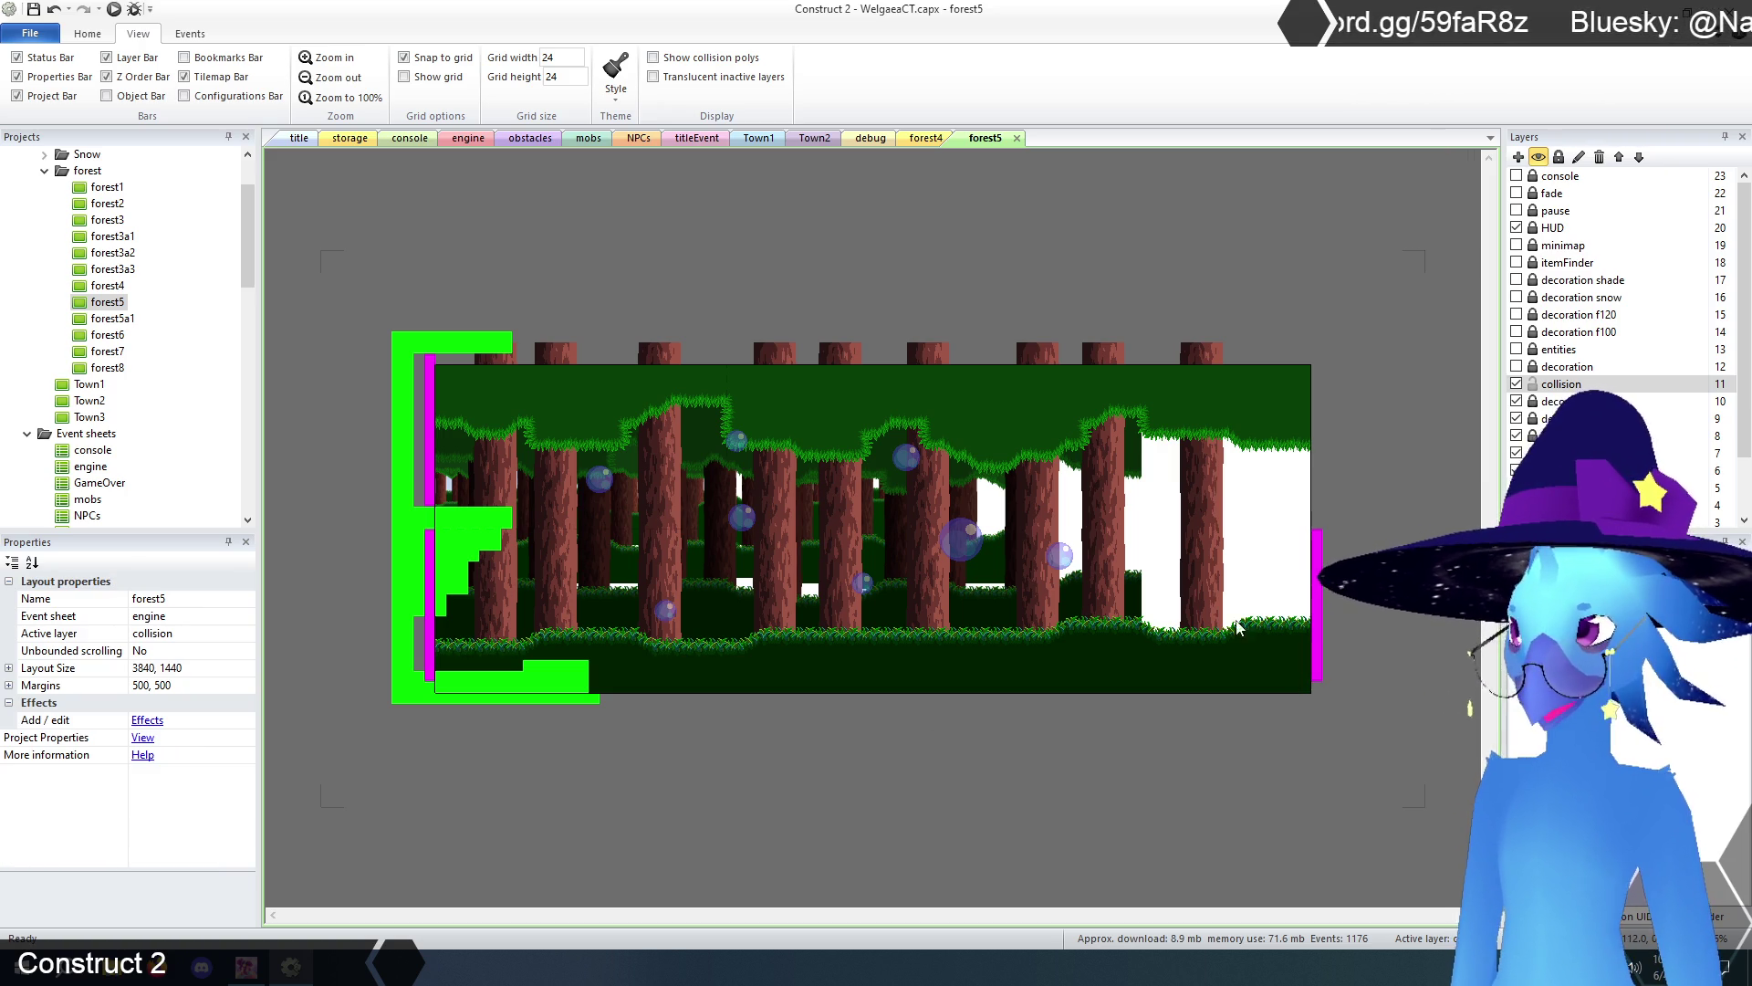
{"action": "left_click", "coordinate": [433, 413]}
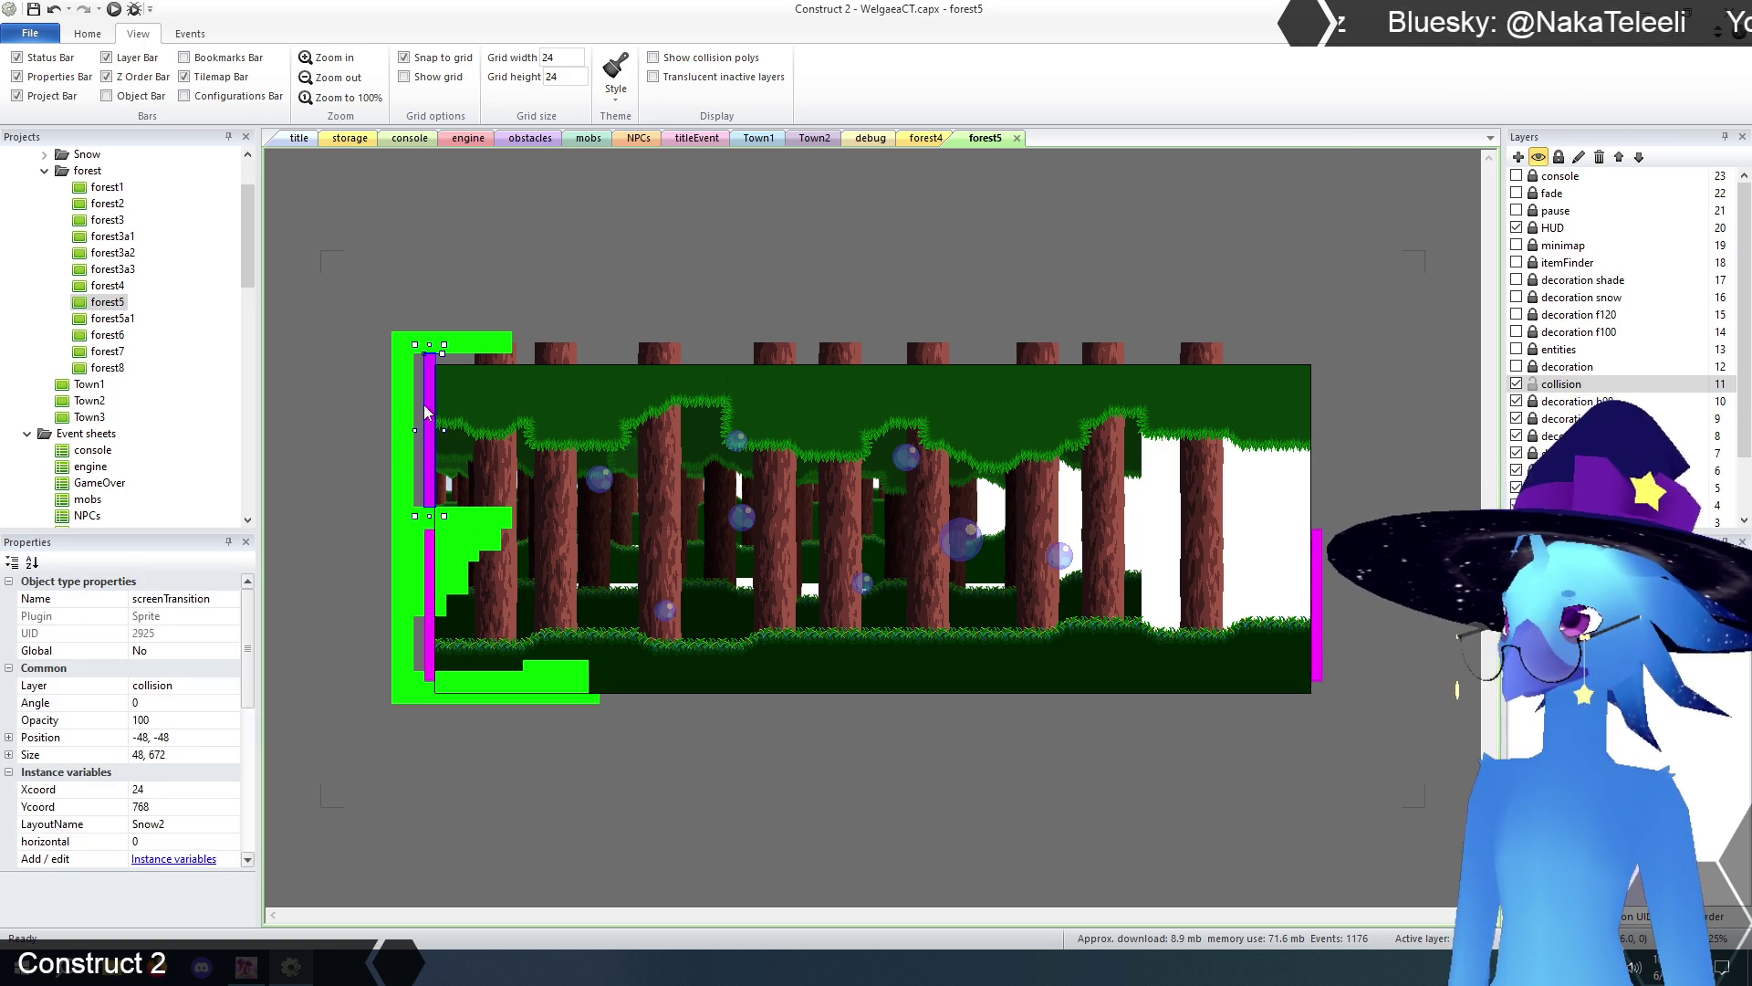
{"action": "left_click", "coordinate": [201, 841]}
{"action": "type", "text": "1"}
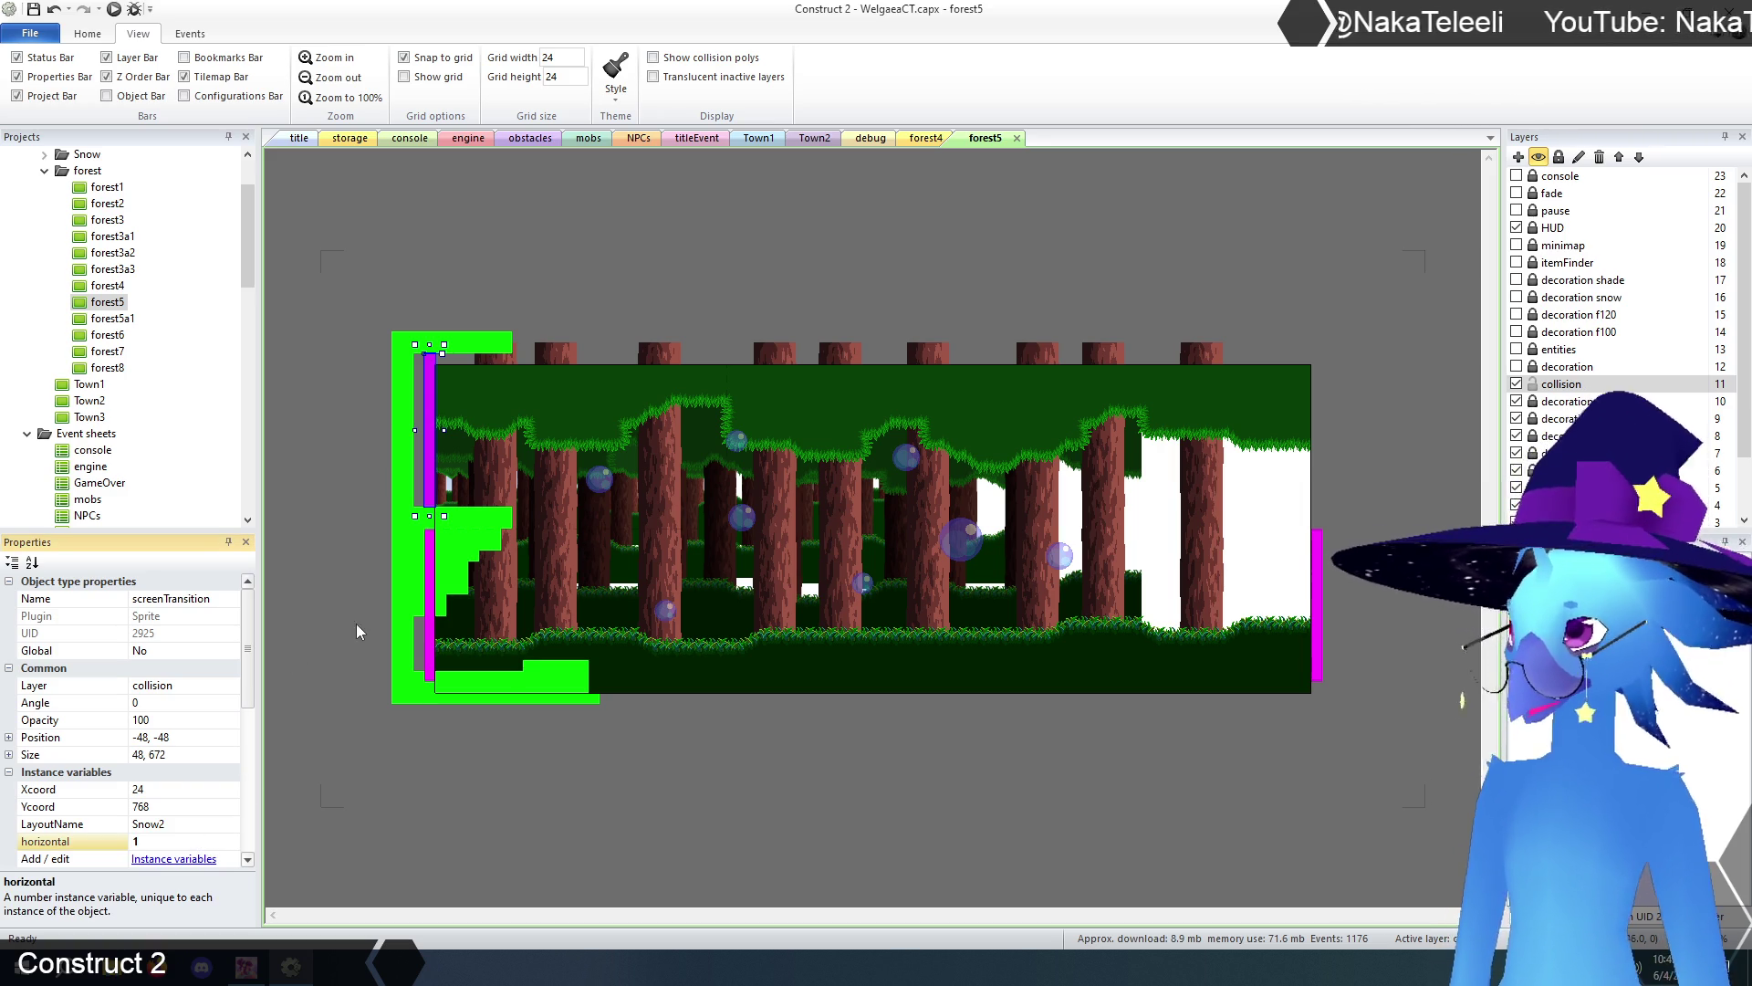
{"action": "left_click_drag", "start_coordinate": [444, 516], "coordinate": [627, 375]}
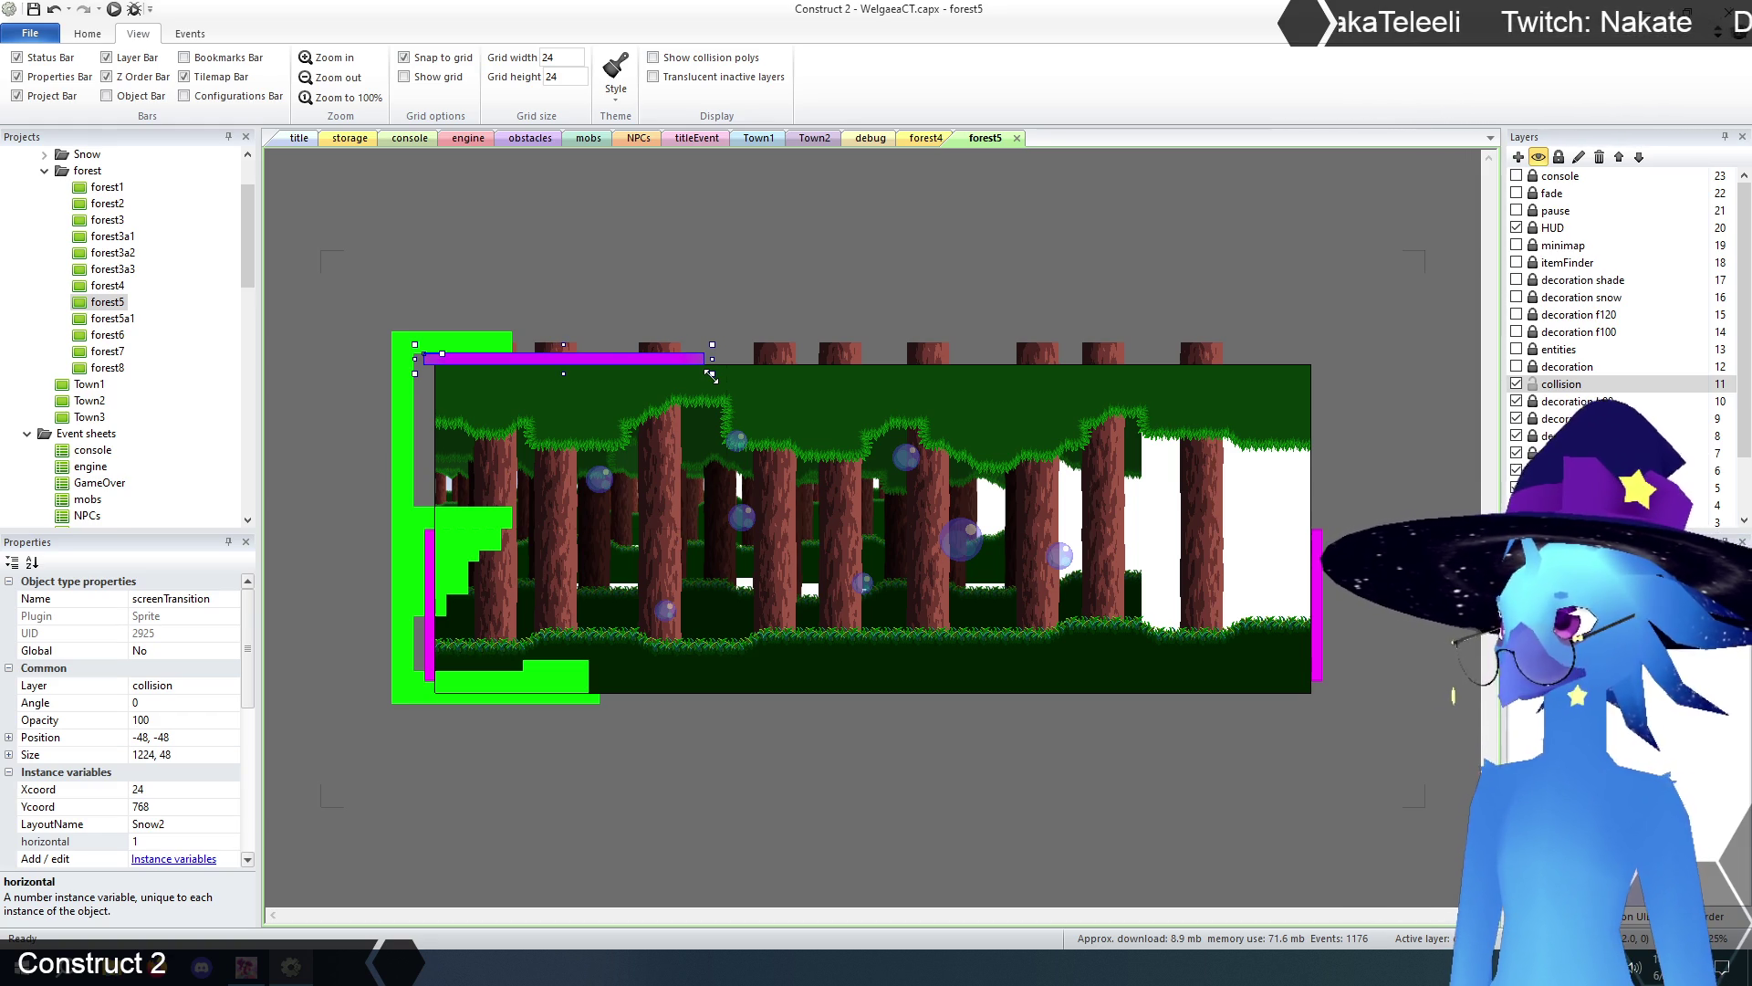
{"action": "left_click", "coordinate": [920, 138]}
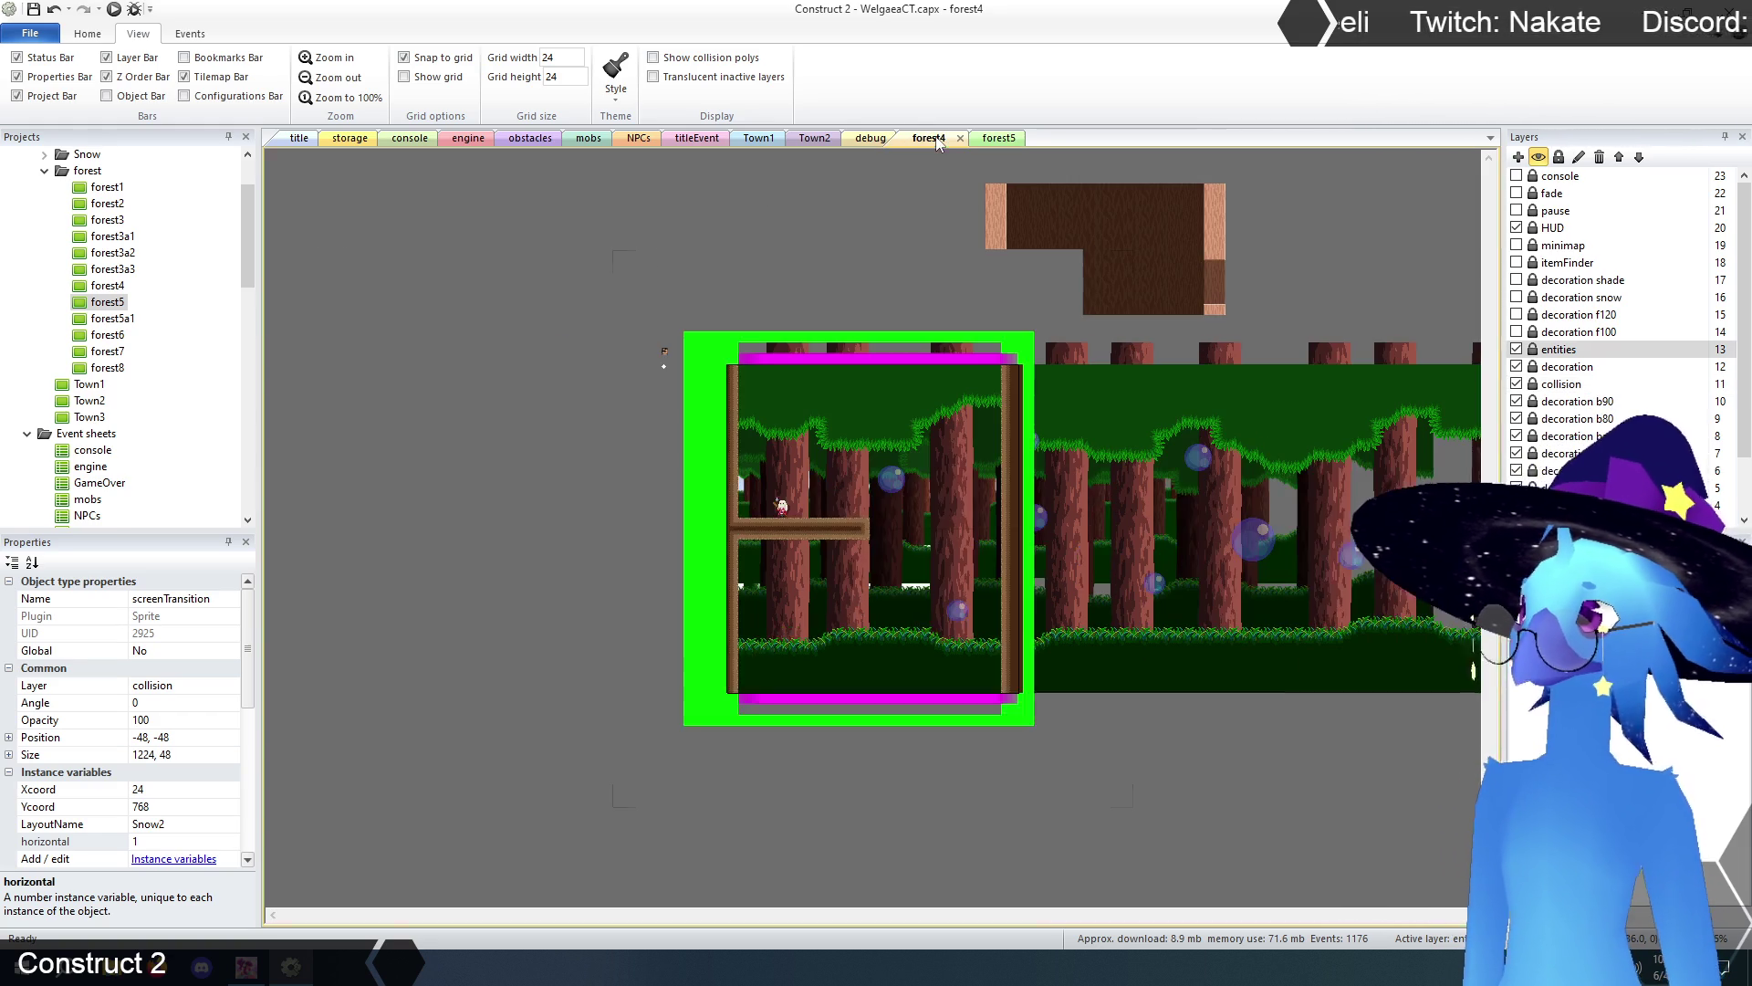
- Inspect forest4's bottom screenTransition (Town1, Xcoord 24, Ycoord -48), then return to forest5
{"action": "left_click", "coordinate": [862, 699]}
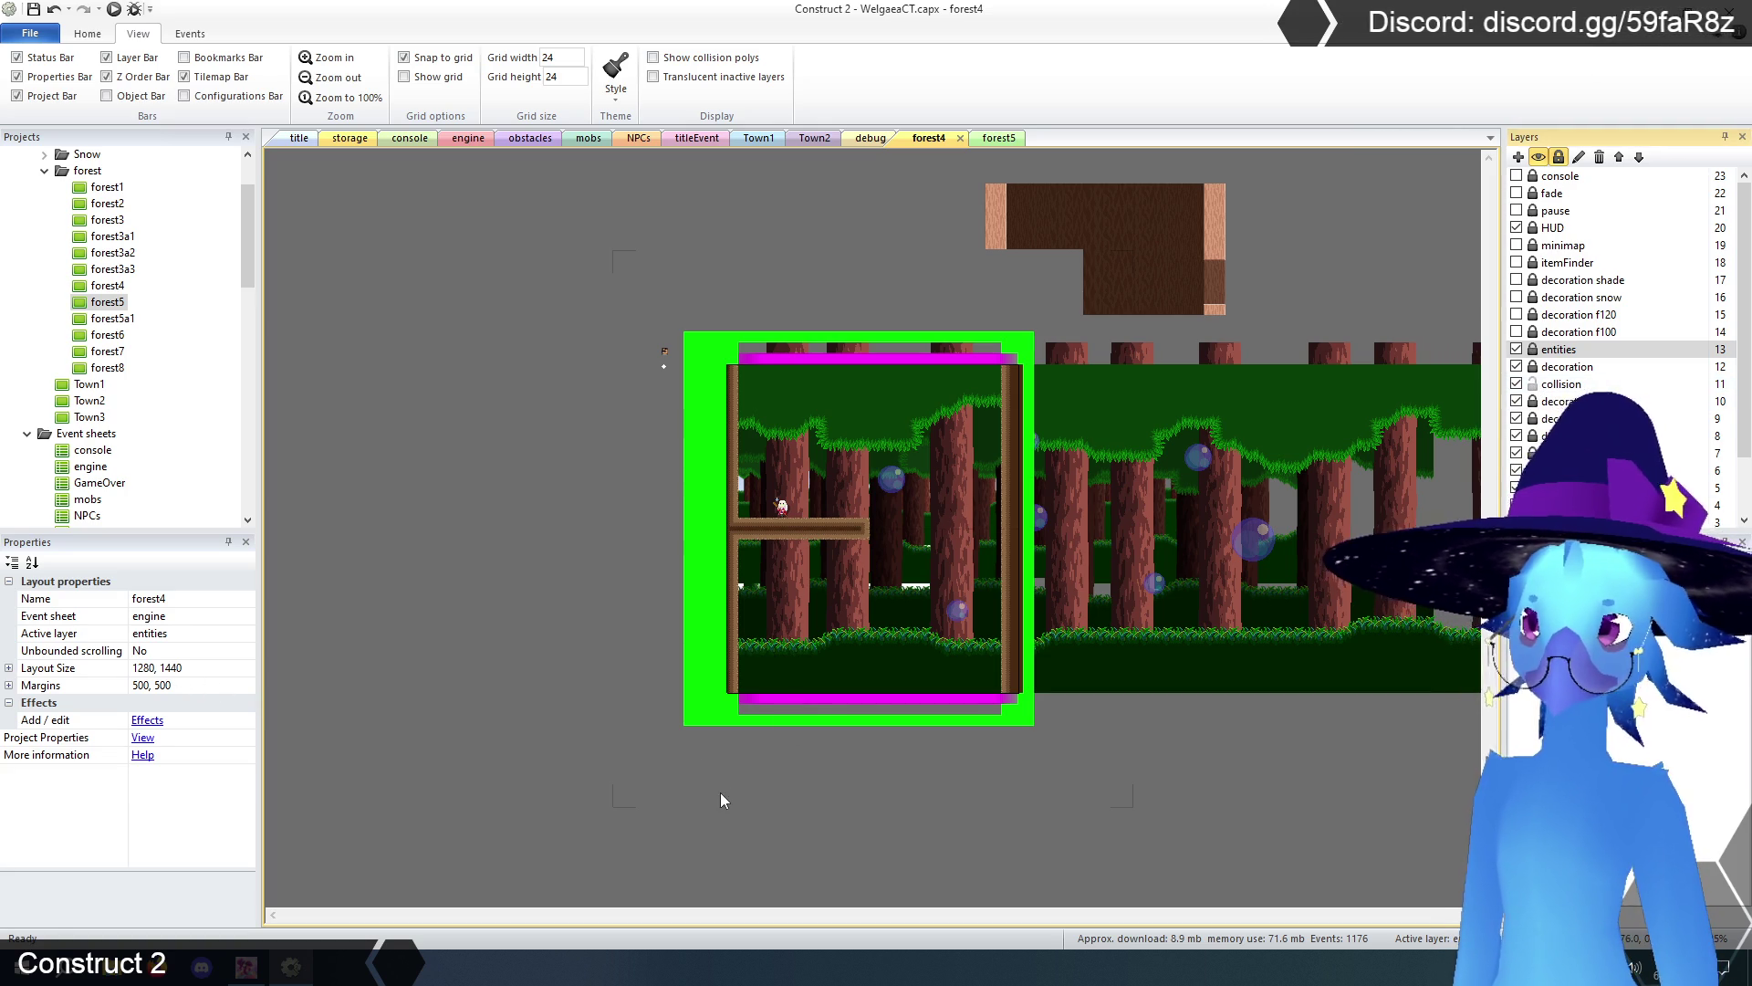
{"action": "left_click", "coordinate": [804, 701]}
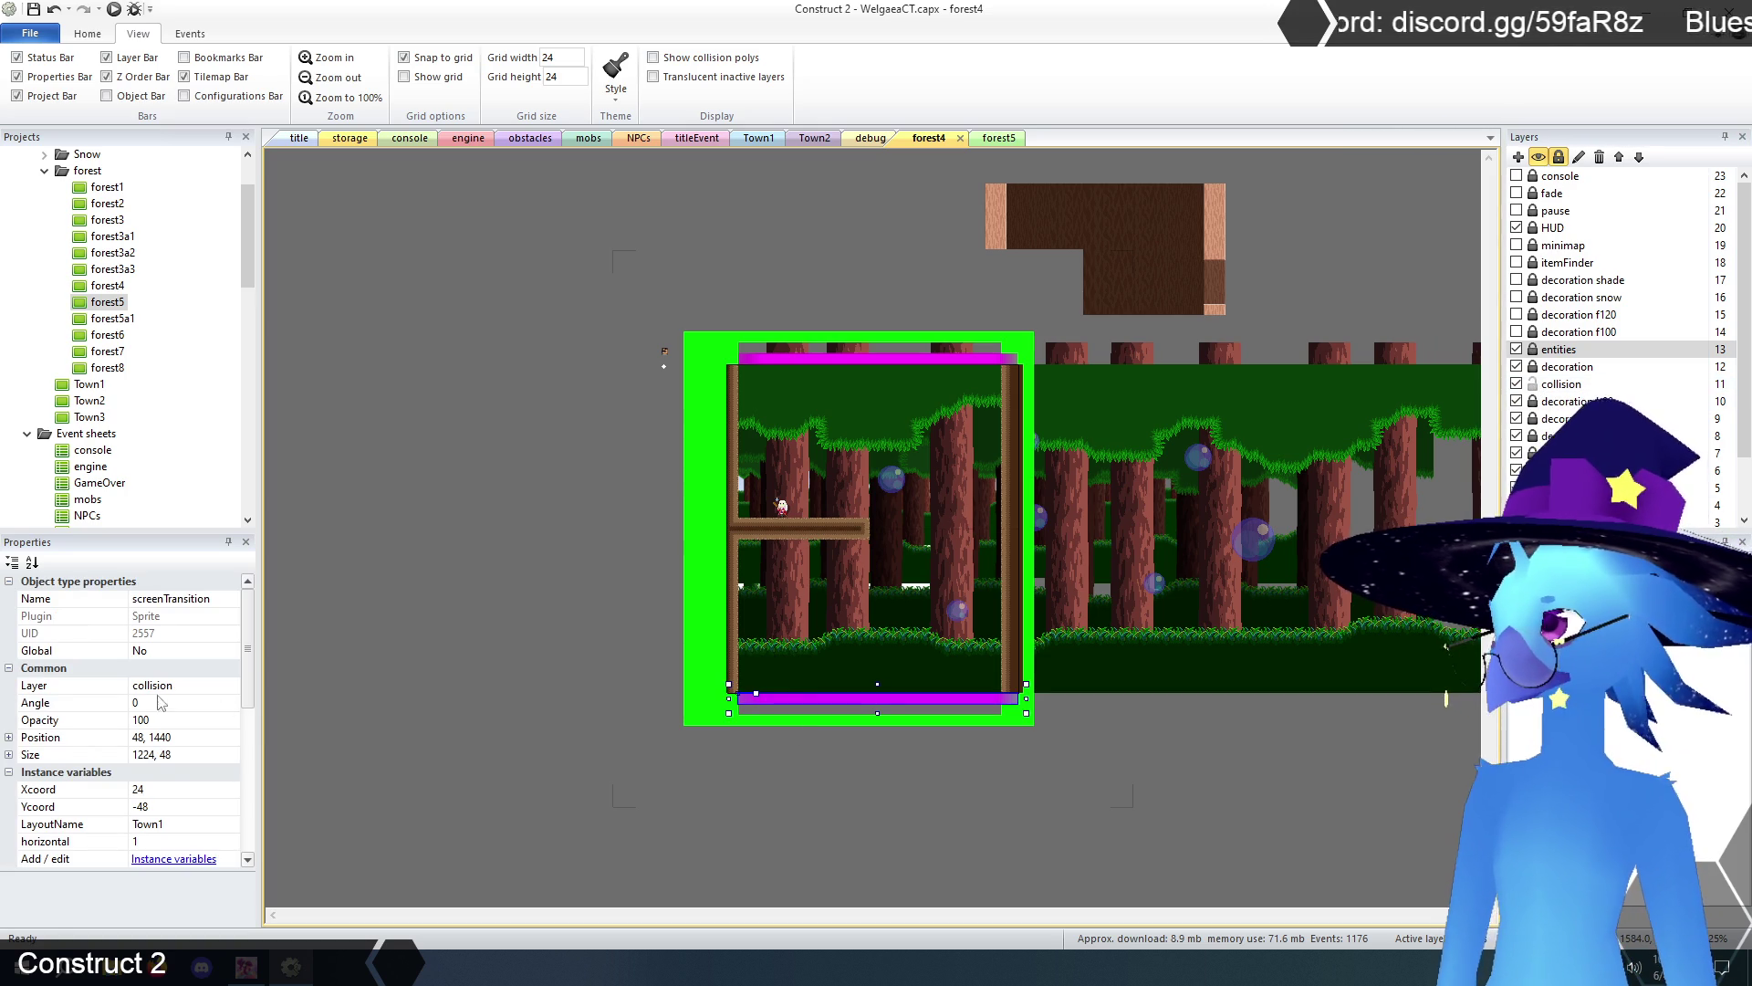
{"action": "left_click", "coordinate": [999, 138]}
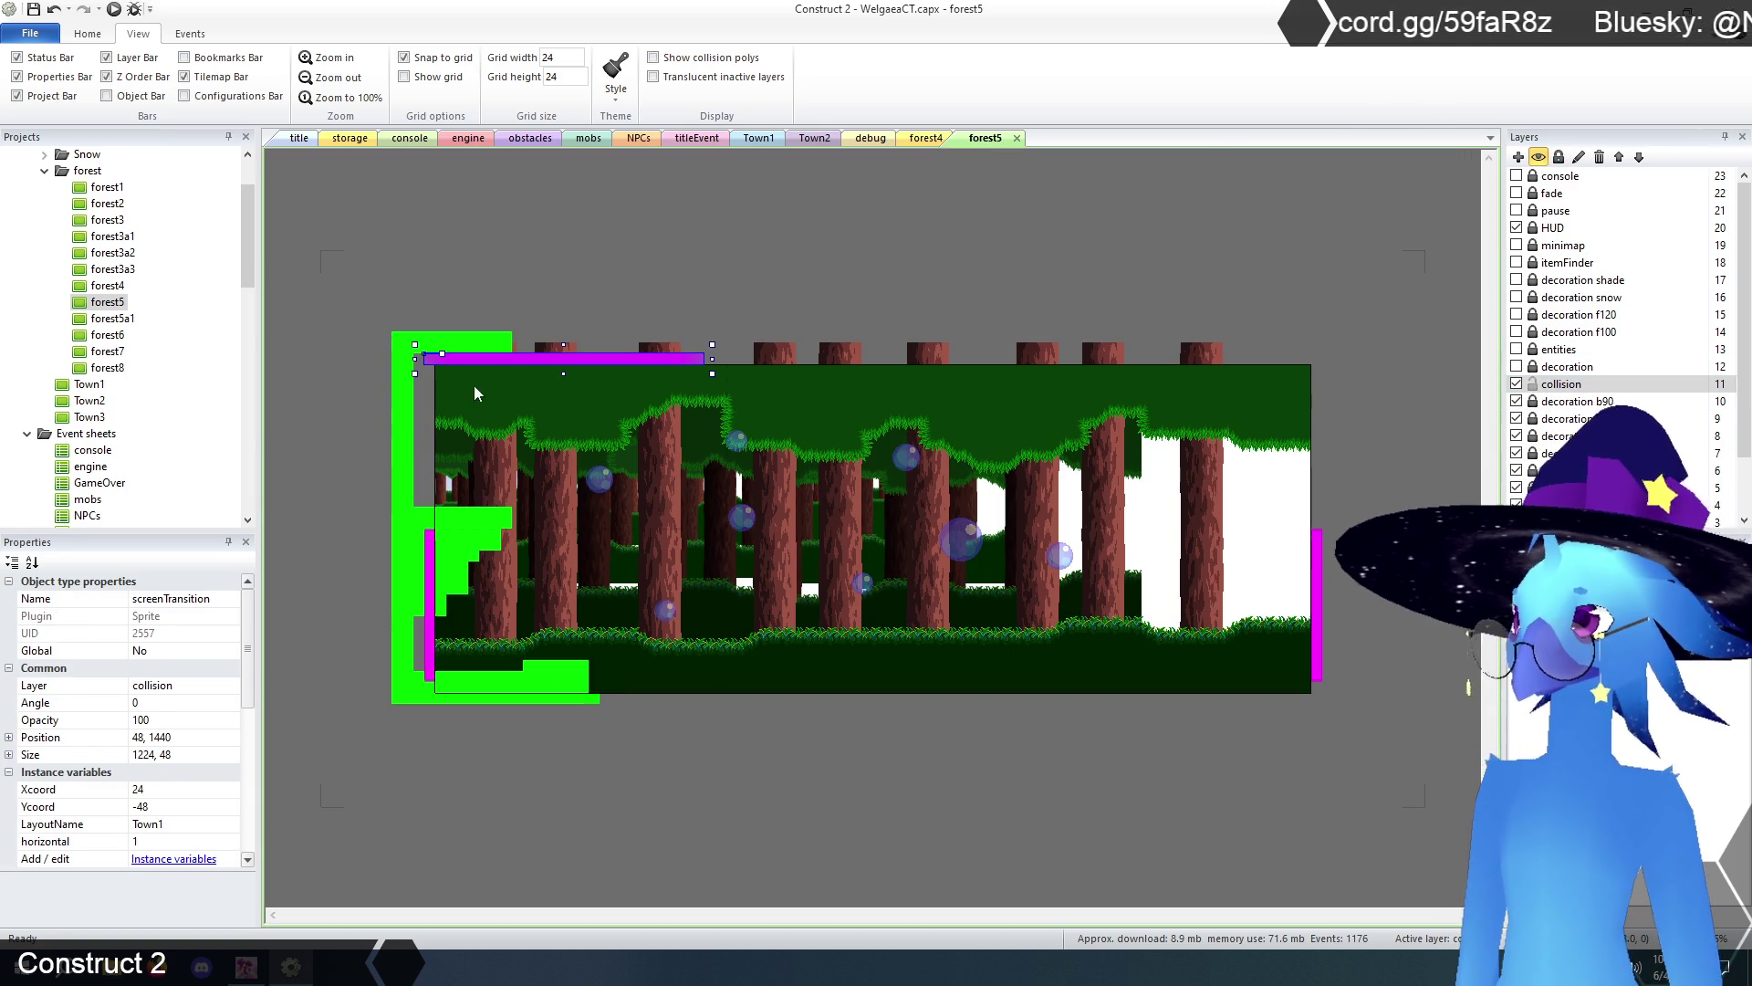
- Nudge the top transition bar and move the right Town1 screen-transition trigger into the room at 1392, 720
{"action": "left_click", "coordinate": [509, 281]}
{"action": "left_click", "coordinate": [517, 359]}
{"action": "left_click_drag", "start_coordinate": [495, 359], "coordinate": [517, 359]}
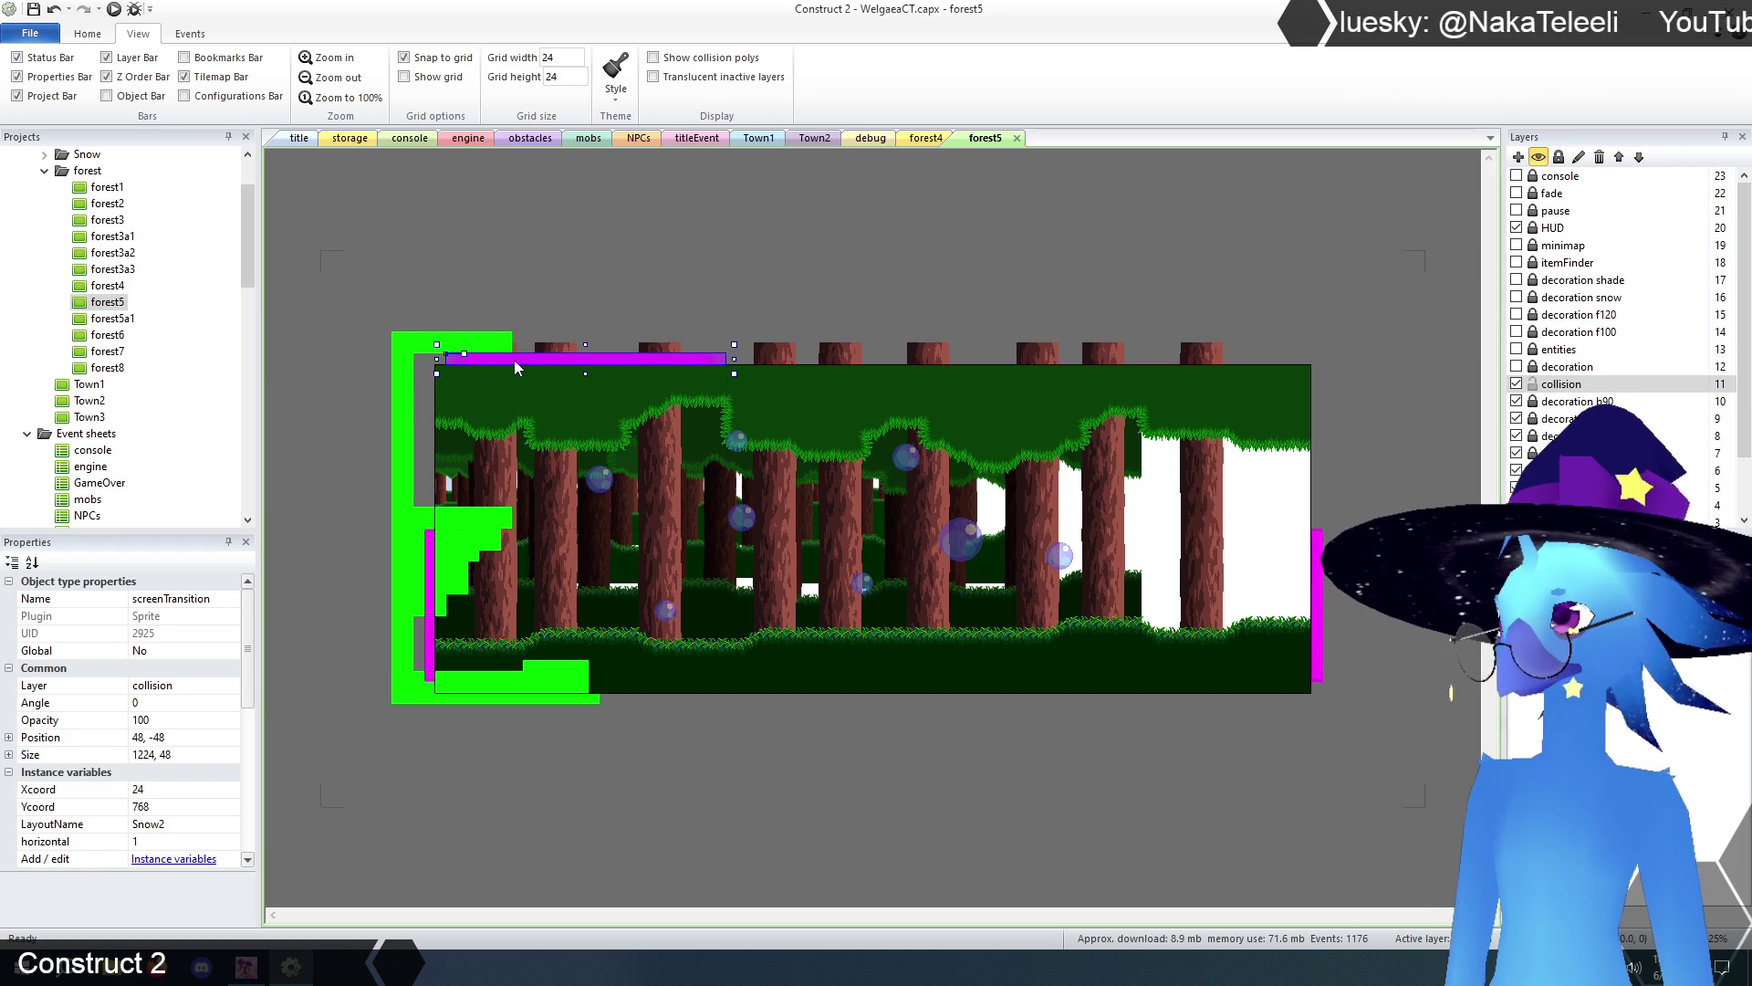
{"action": "left_click", "coordinate": [528, 226]}
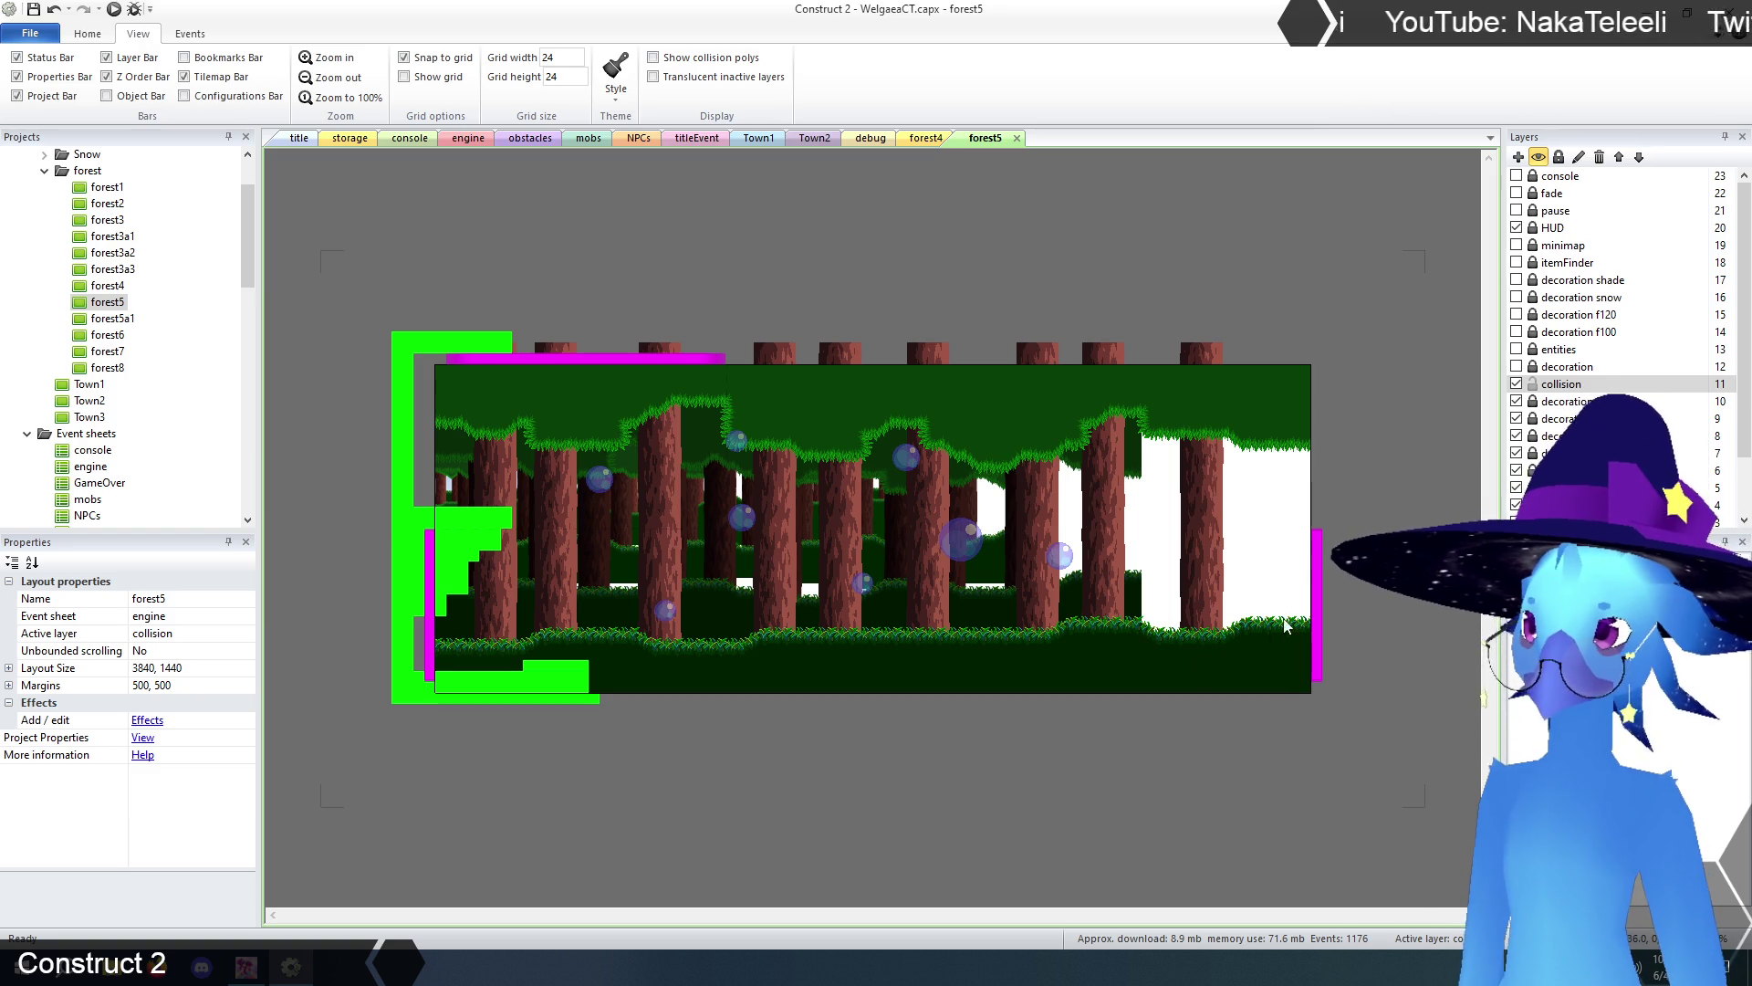
{"action": "left_click_drag", "start_coordinate": [1321, 604], "coordinate": [763, 609]}
- Narrow the collision tilemap from its right side, from 4344 to 1872 wide
{"action": "left_click", "coordinate": [856, 770]}
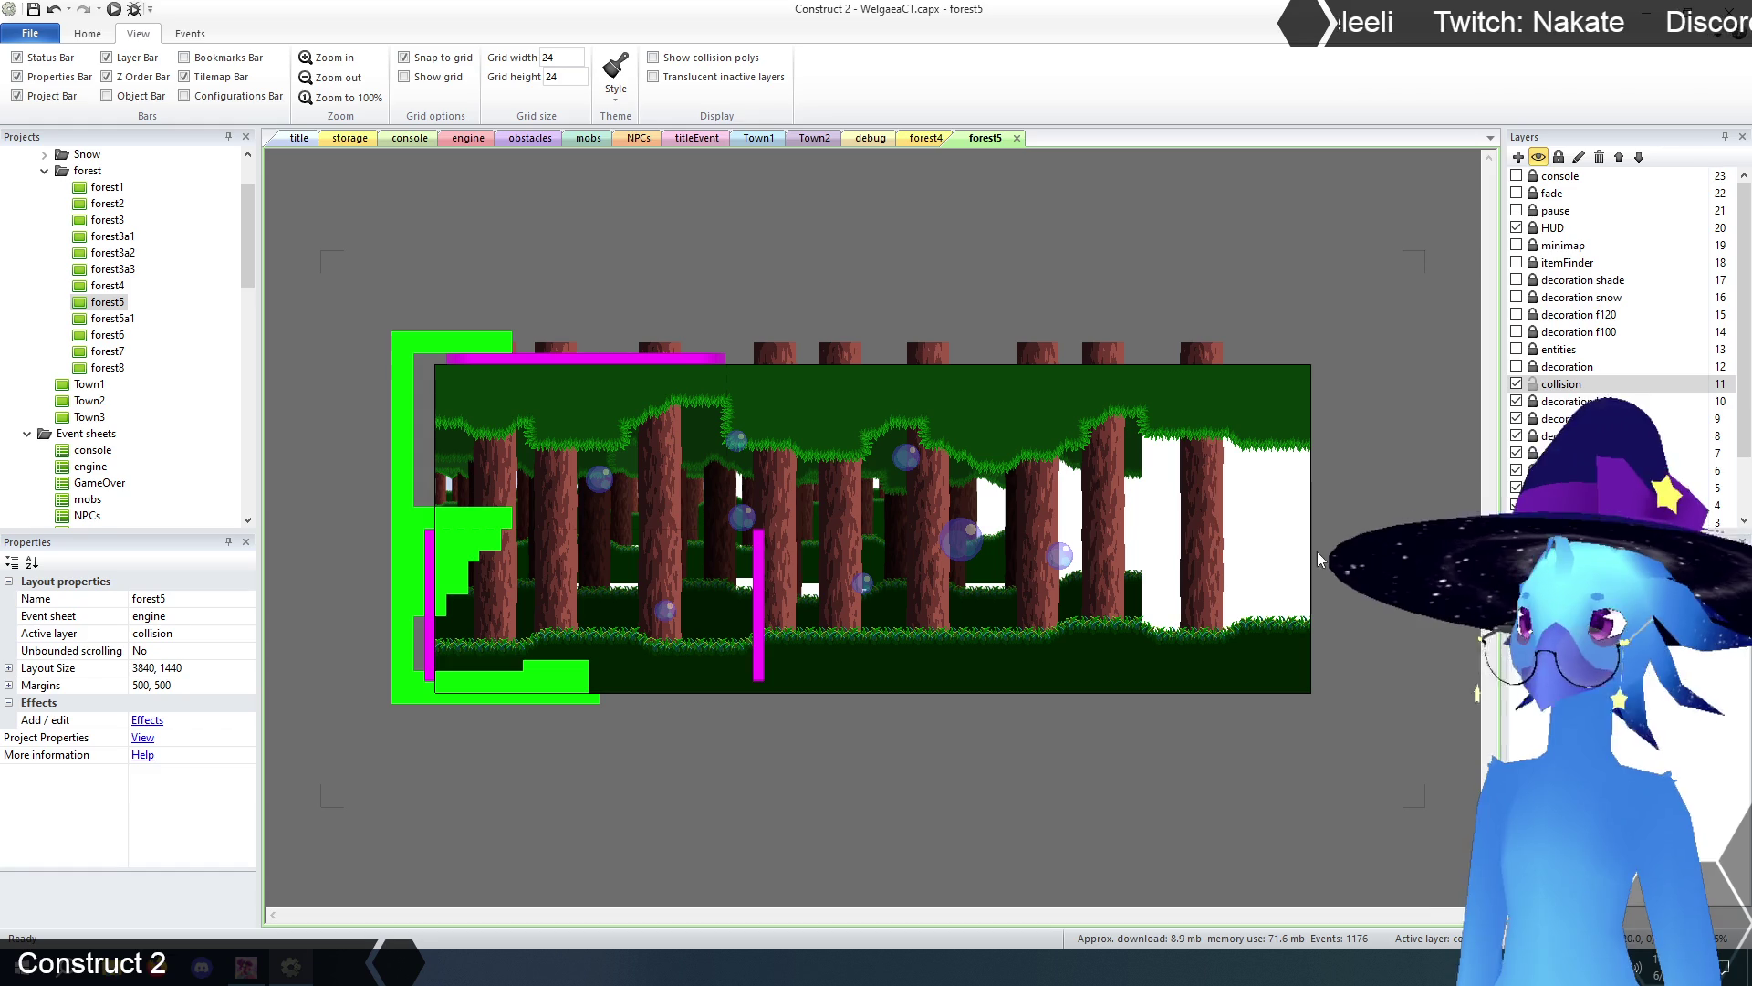
{"action": "left_click", "coordinate": [1296, 526]}
{"action": "left_click_drag", "start_coordinate": [1357, 526], "coordinate": [827, 534]}
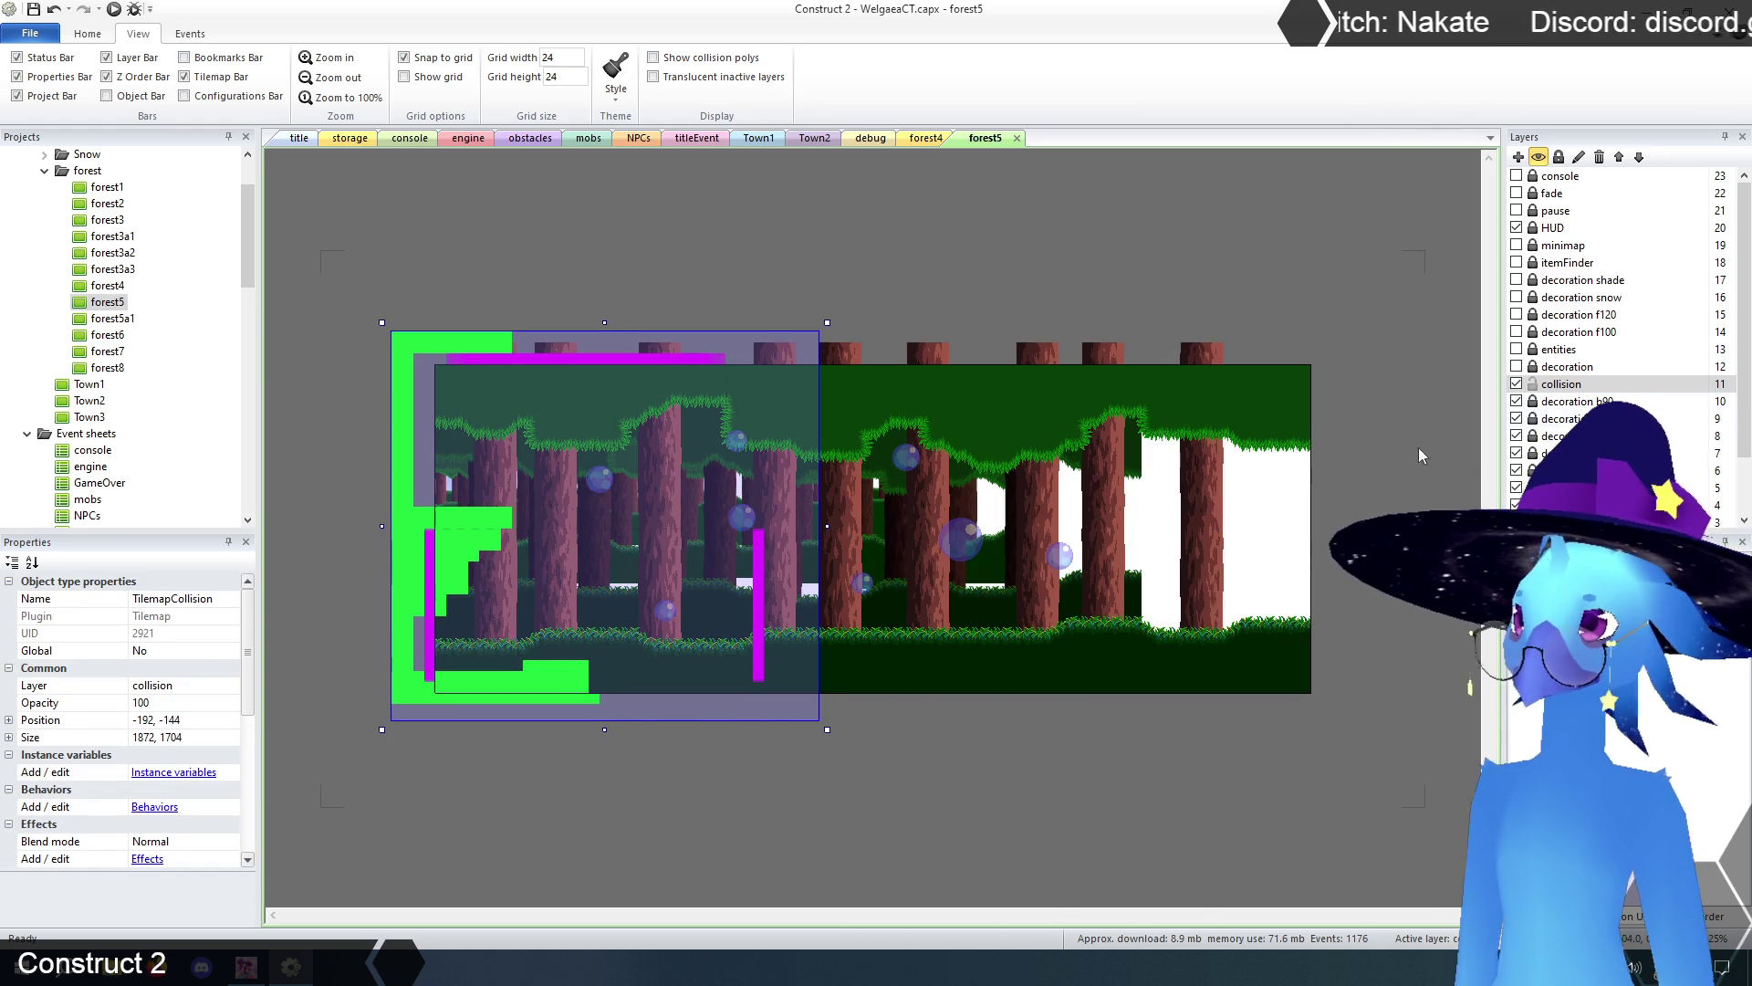
- Show the decoration layer and trim TilemapCave to 1632 × 1440, unlocking decoration and locking collision
{"action": "left_click", "coordinate": [1517, 366]}
{"action": "left_click", "coordinate": [1562, 366]}
{"action": "left_click", "coordinate": [946, 535]}
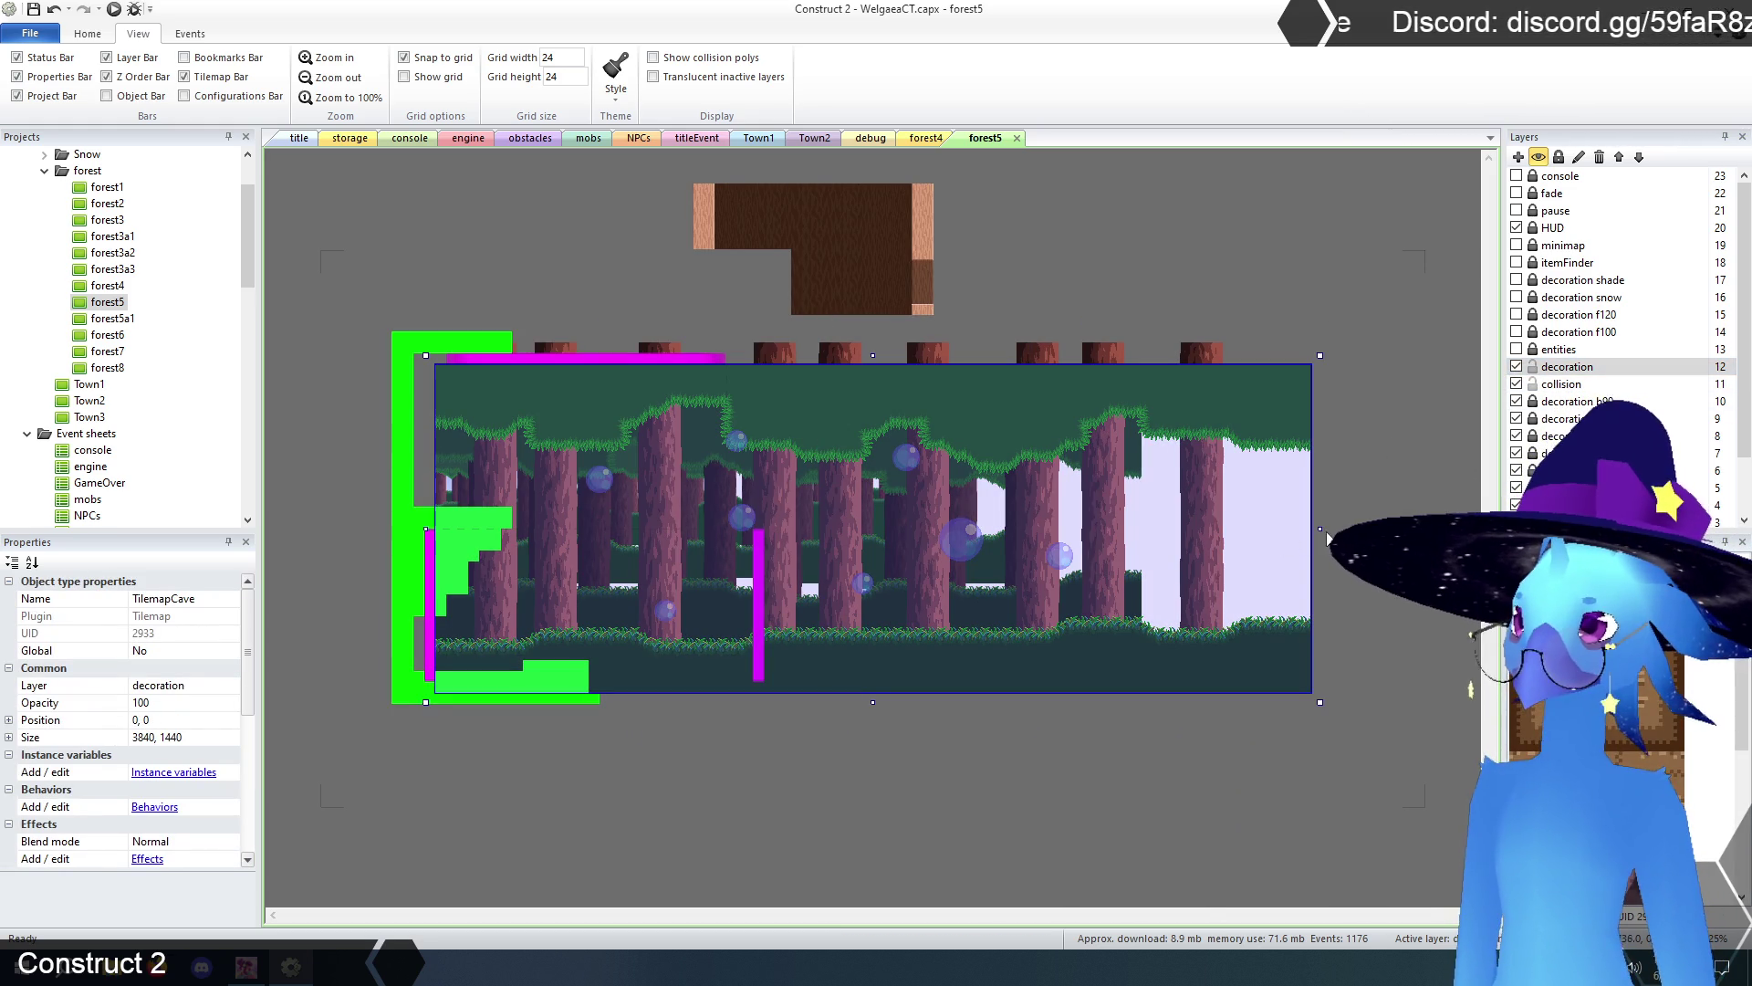
{"action": "left_click_drag", "start_coordinate": [1321, 528], "coordinate": [816, 528]}
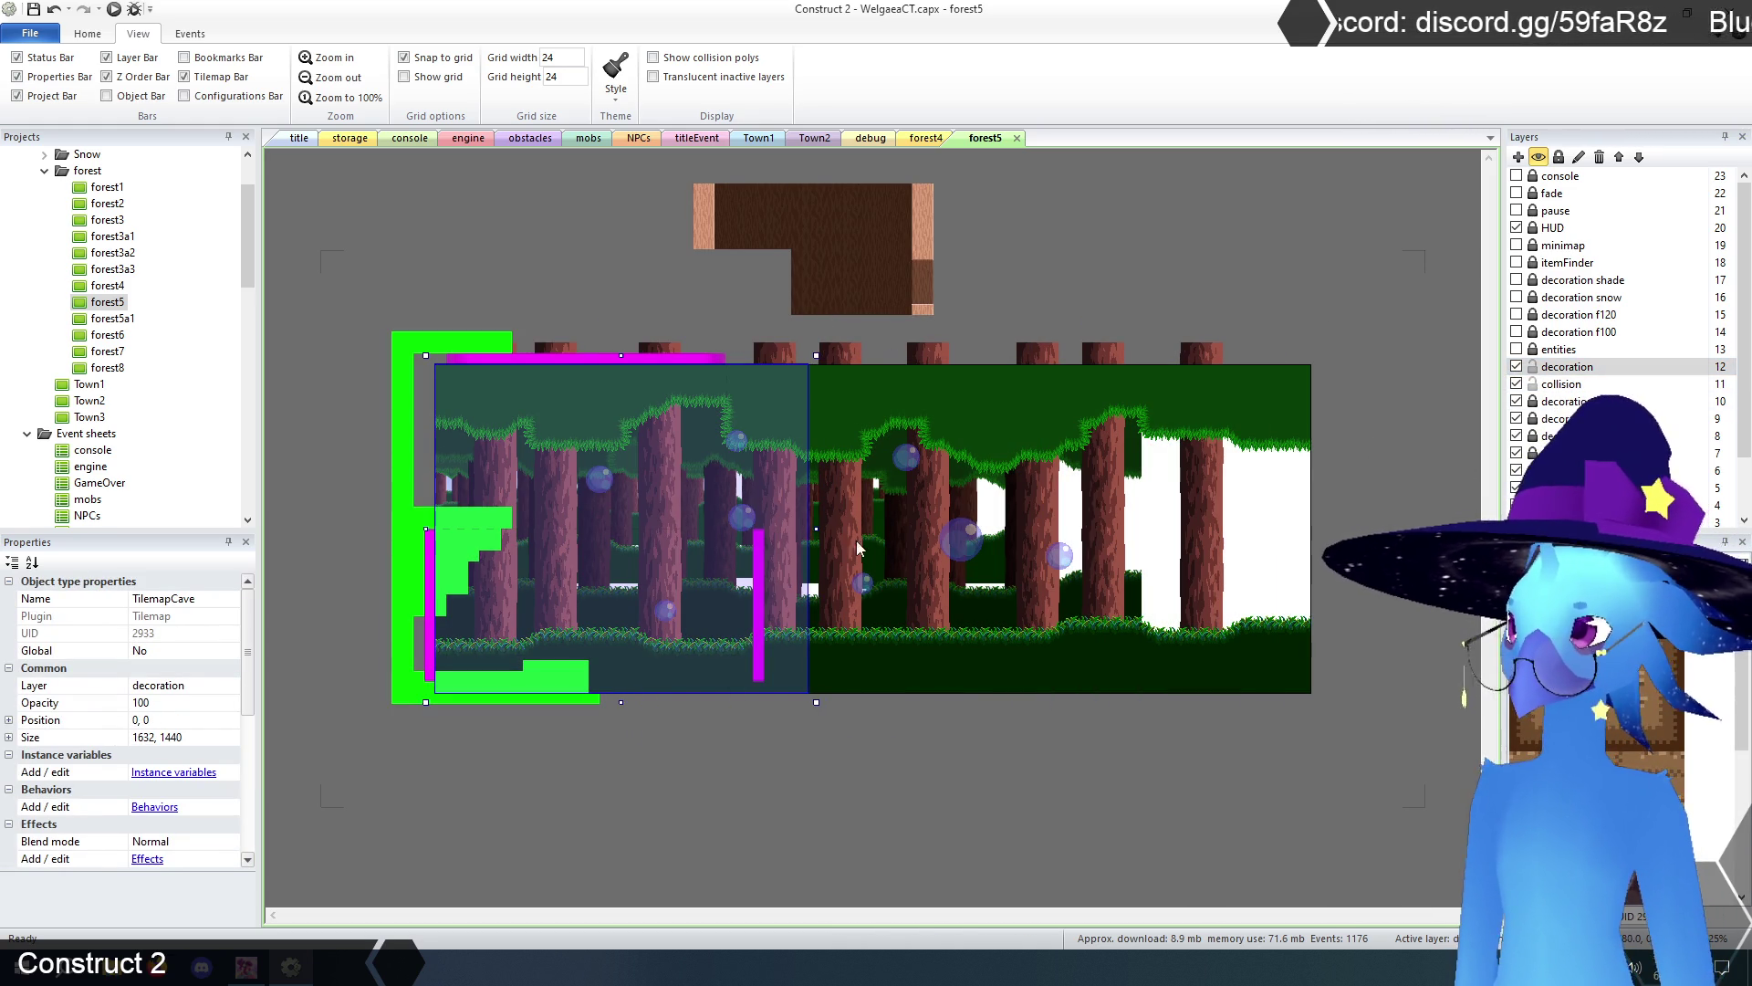
{"action": "left_click", "coordinate": [1534, 367]}
{"action": "left_click", "coordinate": [1534, 384]}
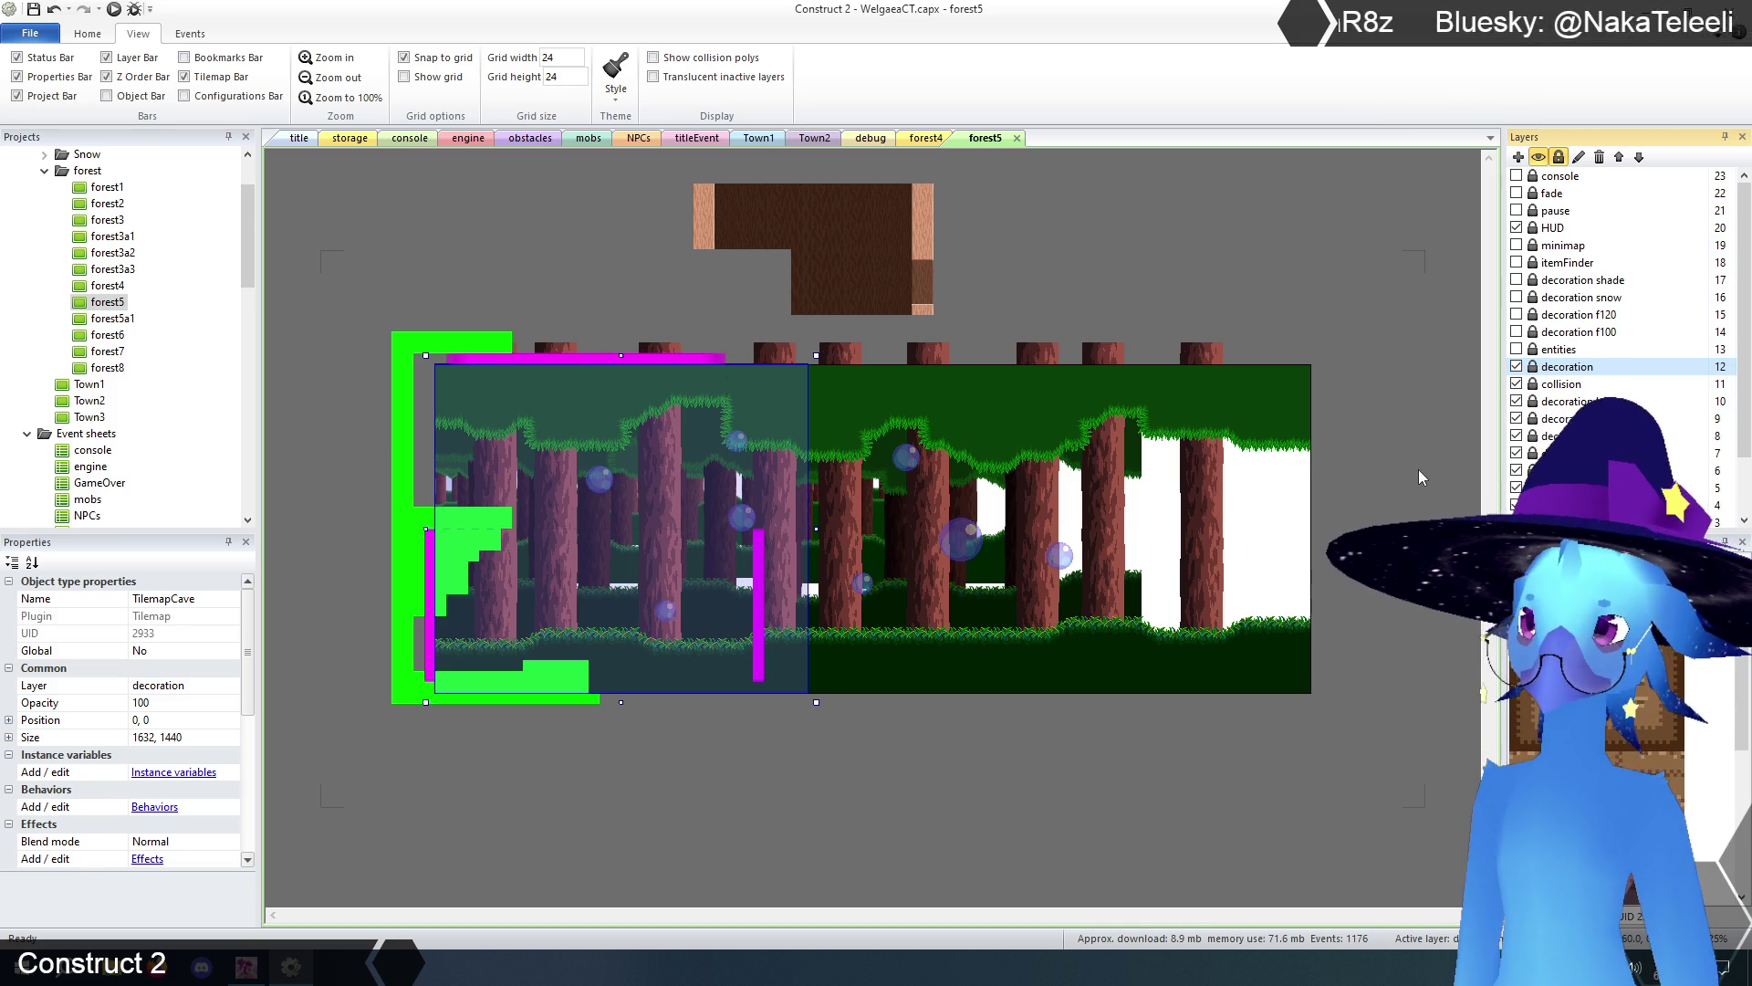
{"action": "left_click", "coordinate": [1388, 312]}
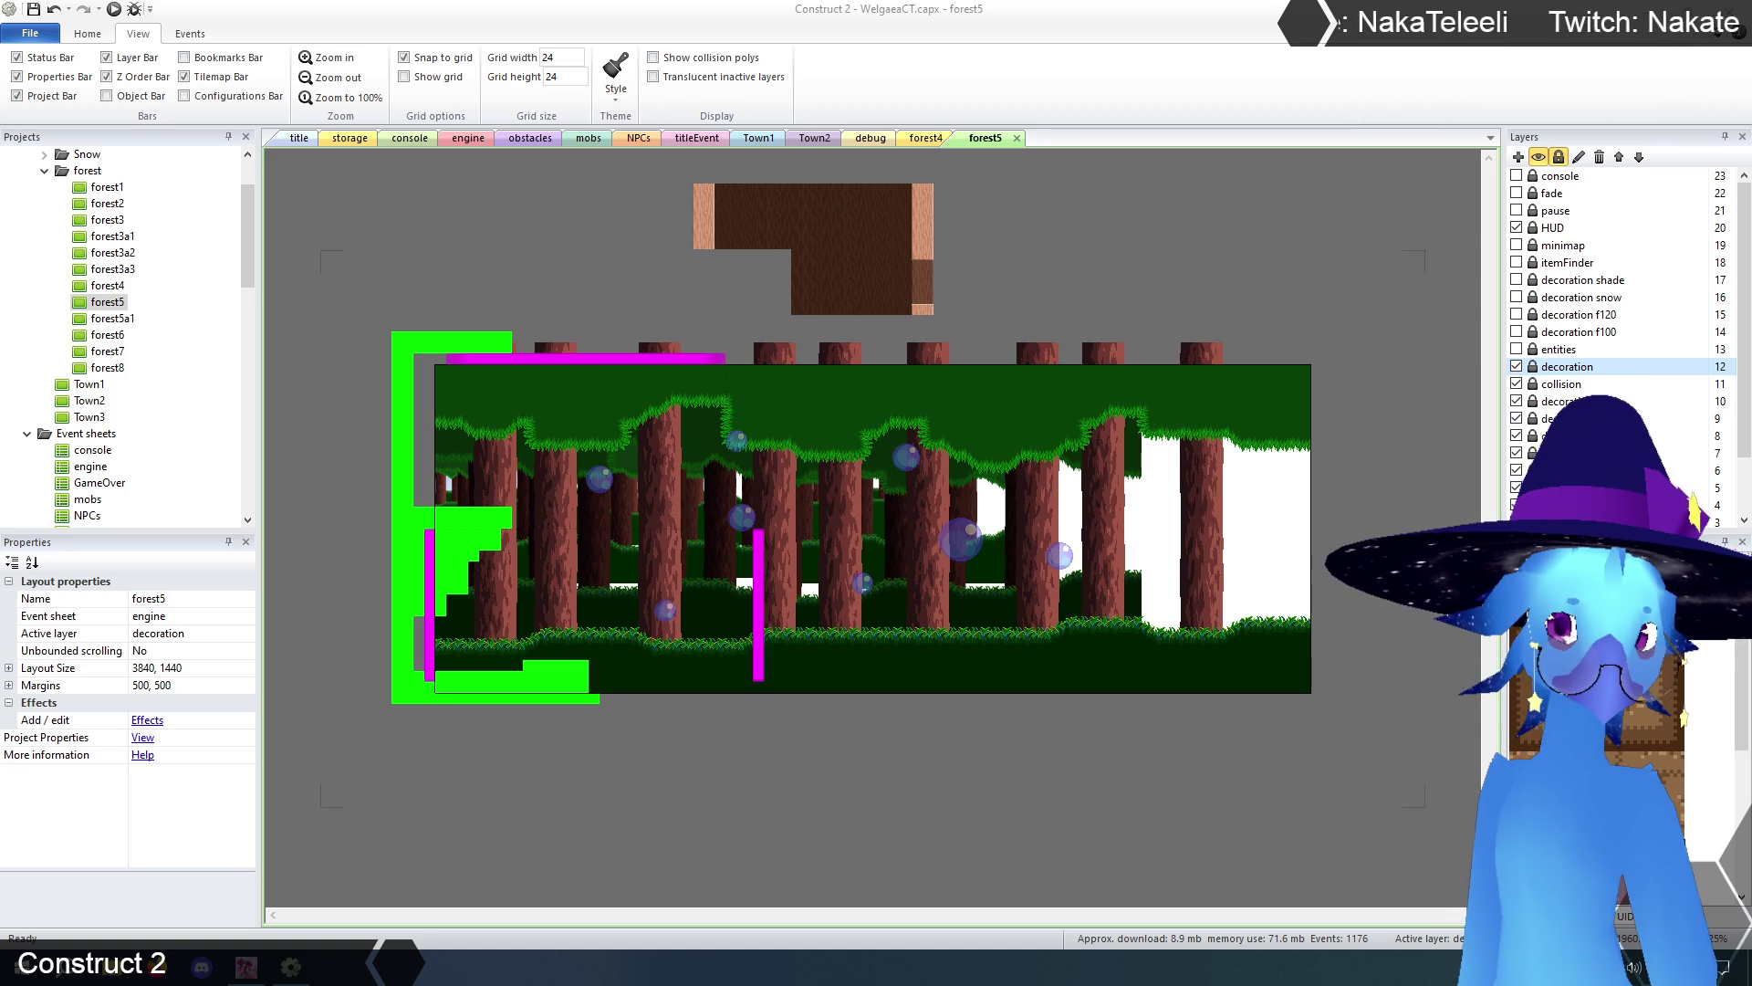
- Set the forest5 layout size to 2560 × 1440
{"action": "left_click", "coordinate": [155, 668]}
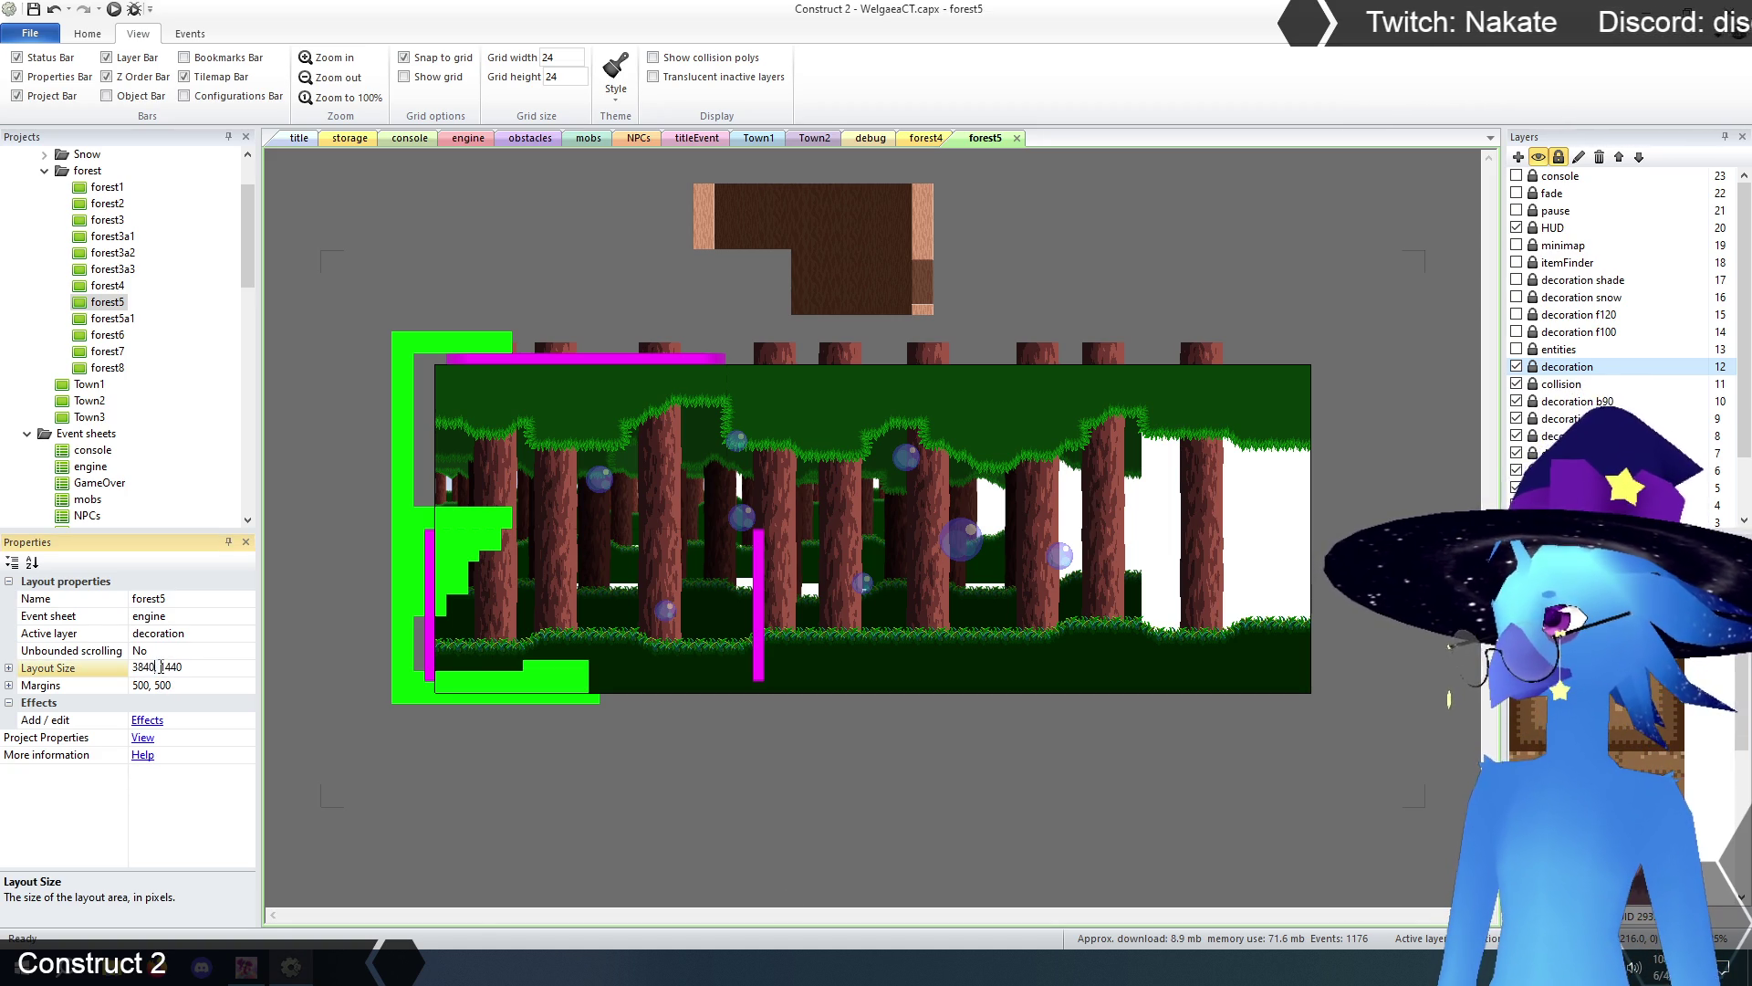
{"action": "double_click", "coordinate": [146, 667]}
{"action": "type", "text": "256"}
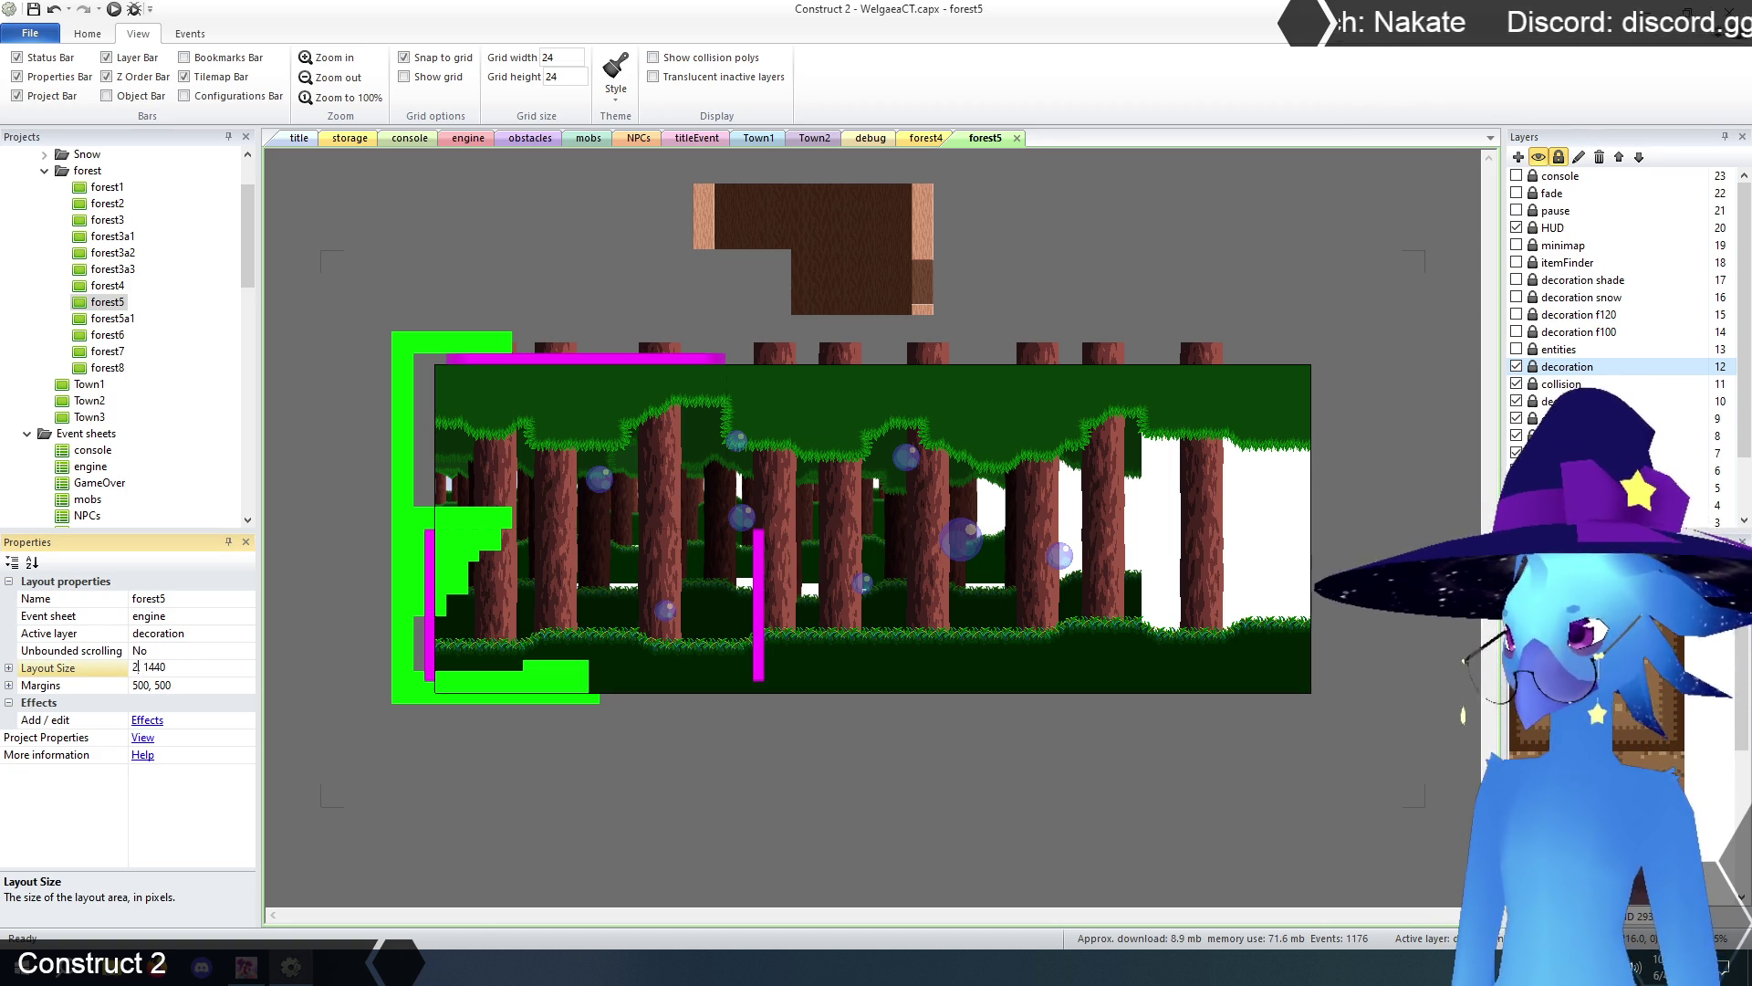
{"action": "type", "text": "0"}
{"action": "key", "text": "Return"}
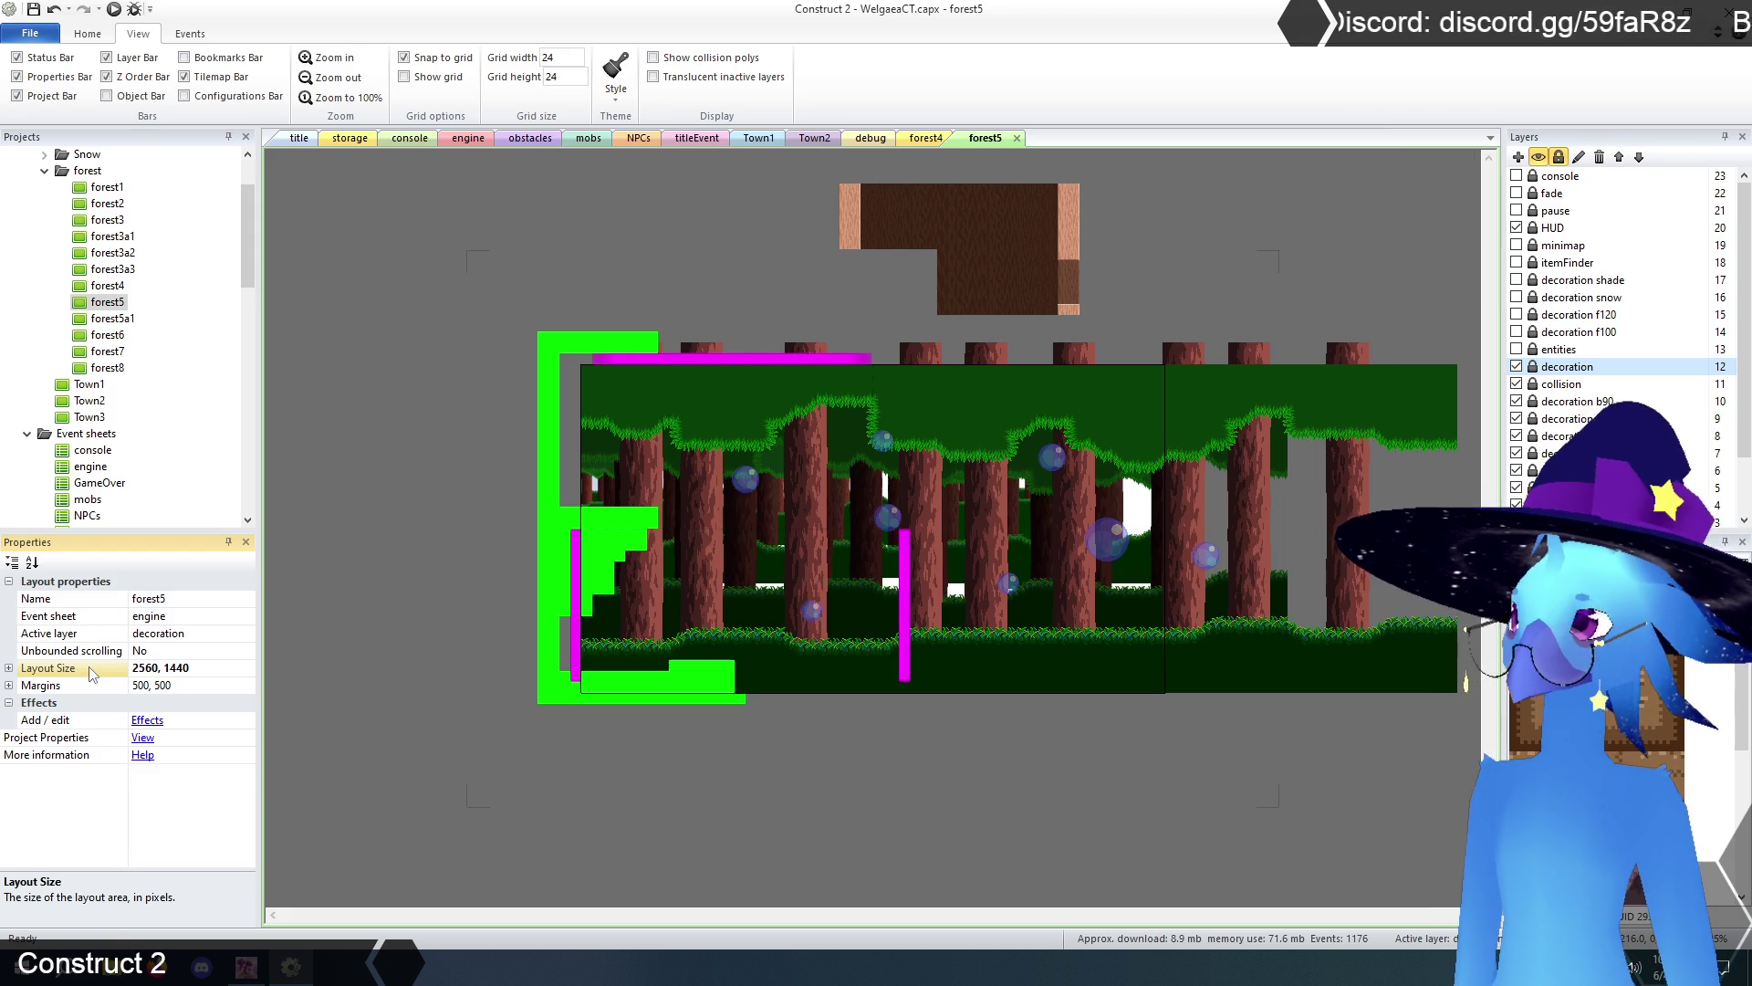
- Move the Town1 screen-transition trigger to position 2560, 720
{"action": "left_click", "coordinate": [1562, 383]}
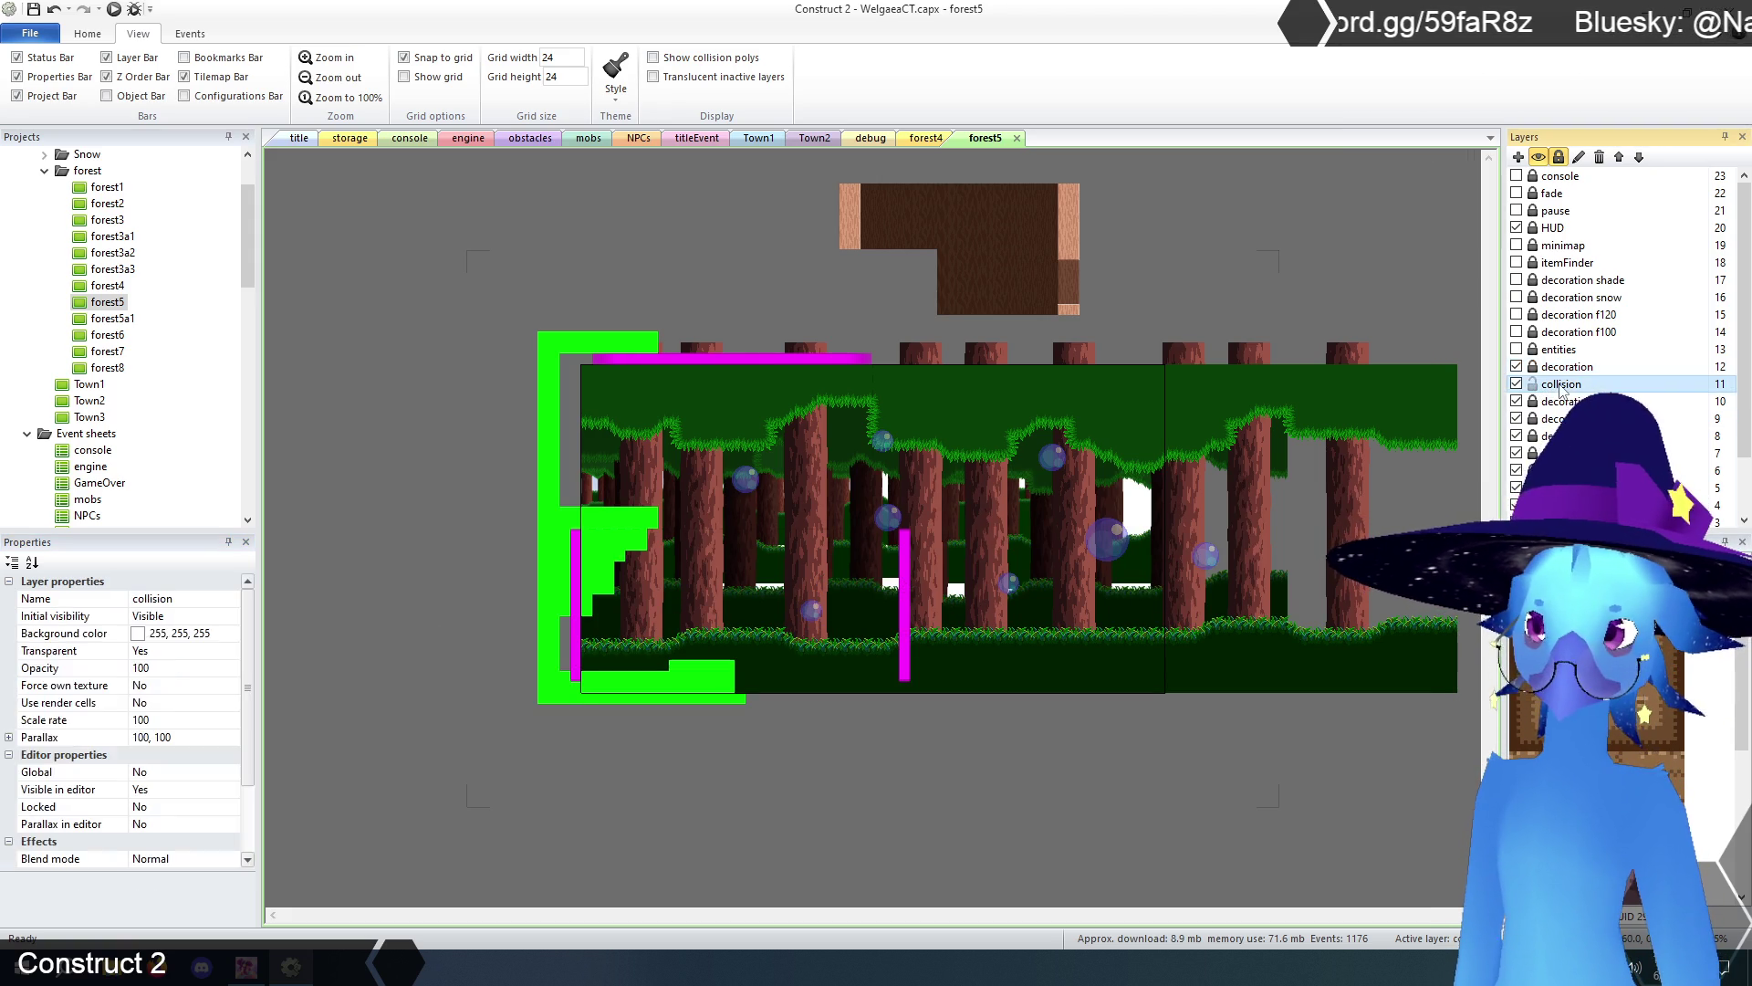
{"action": "left_click", "coordinate": [906, 645]}
{"action": "left_click", "coordinate": [178, 738]}
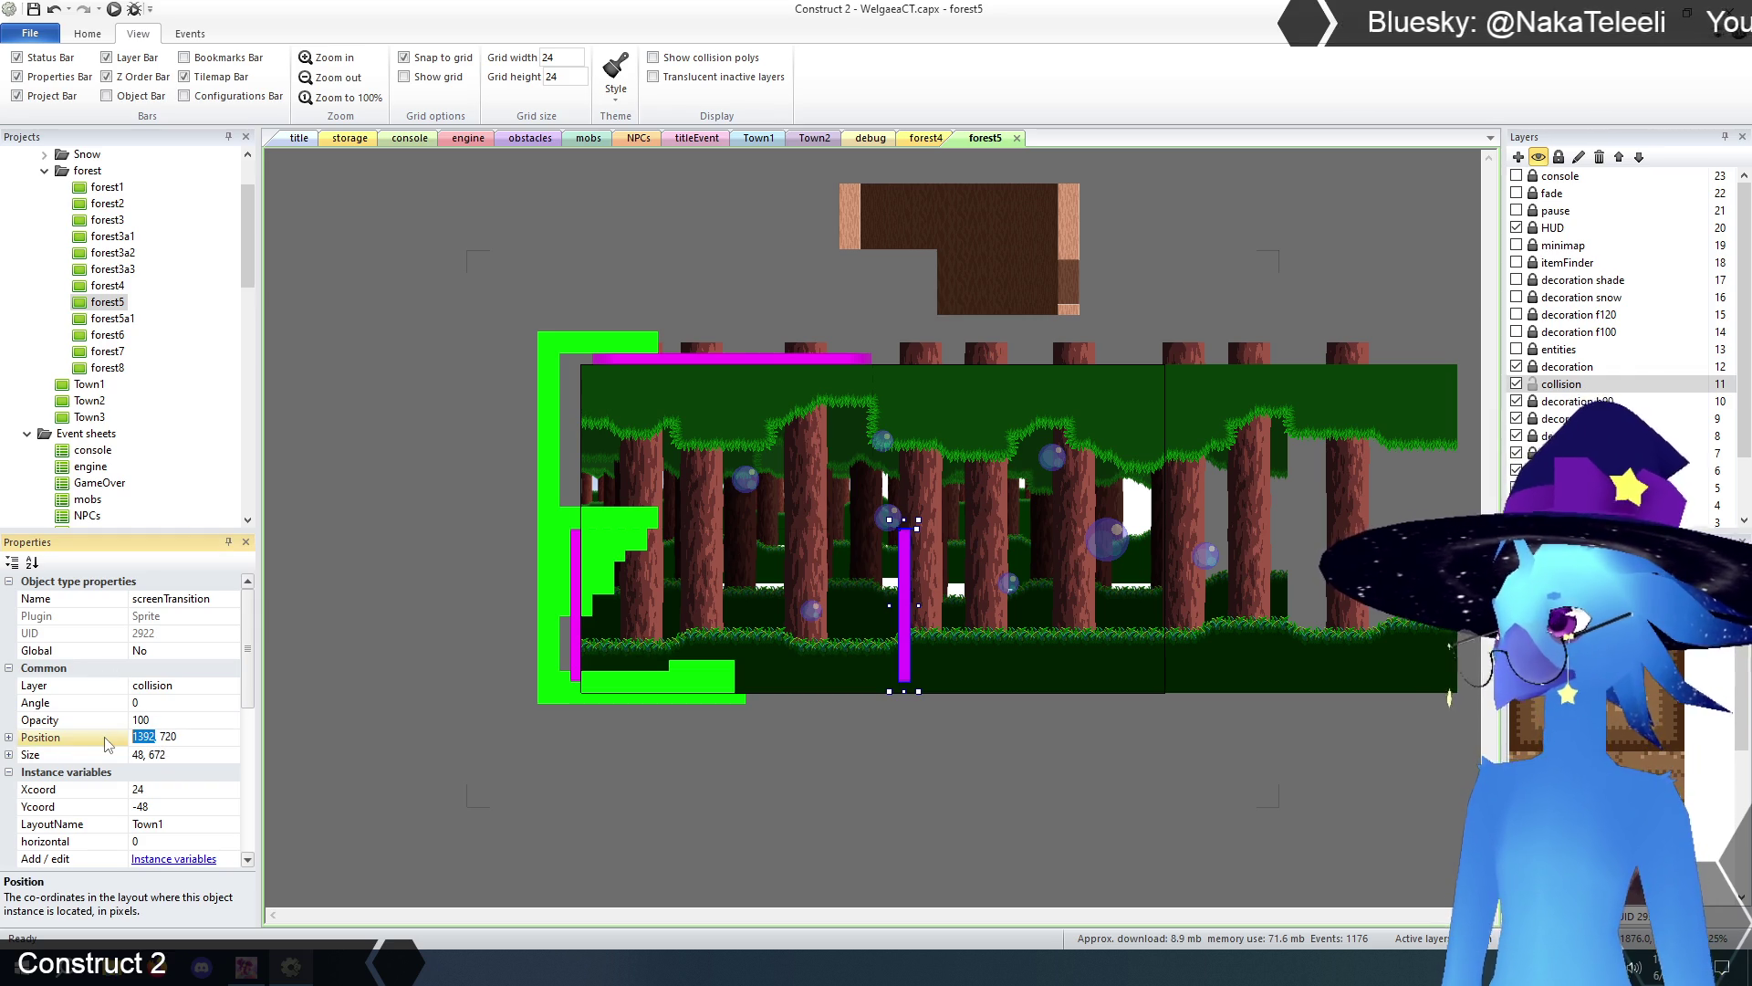
{"action": "key", "text": "Return"}
- Widen the collision tilemap past the new right edge to 2952 wide
{"action": "left_click", "coordinate": [818, 776]}
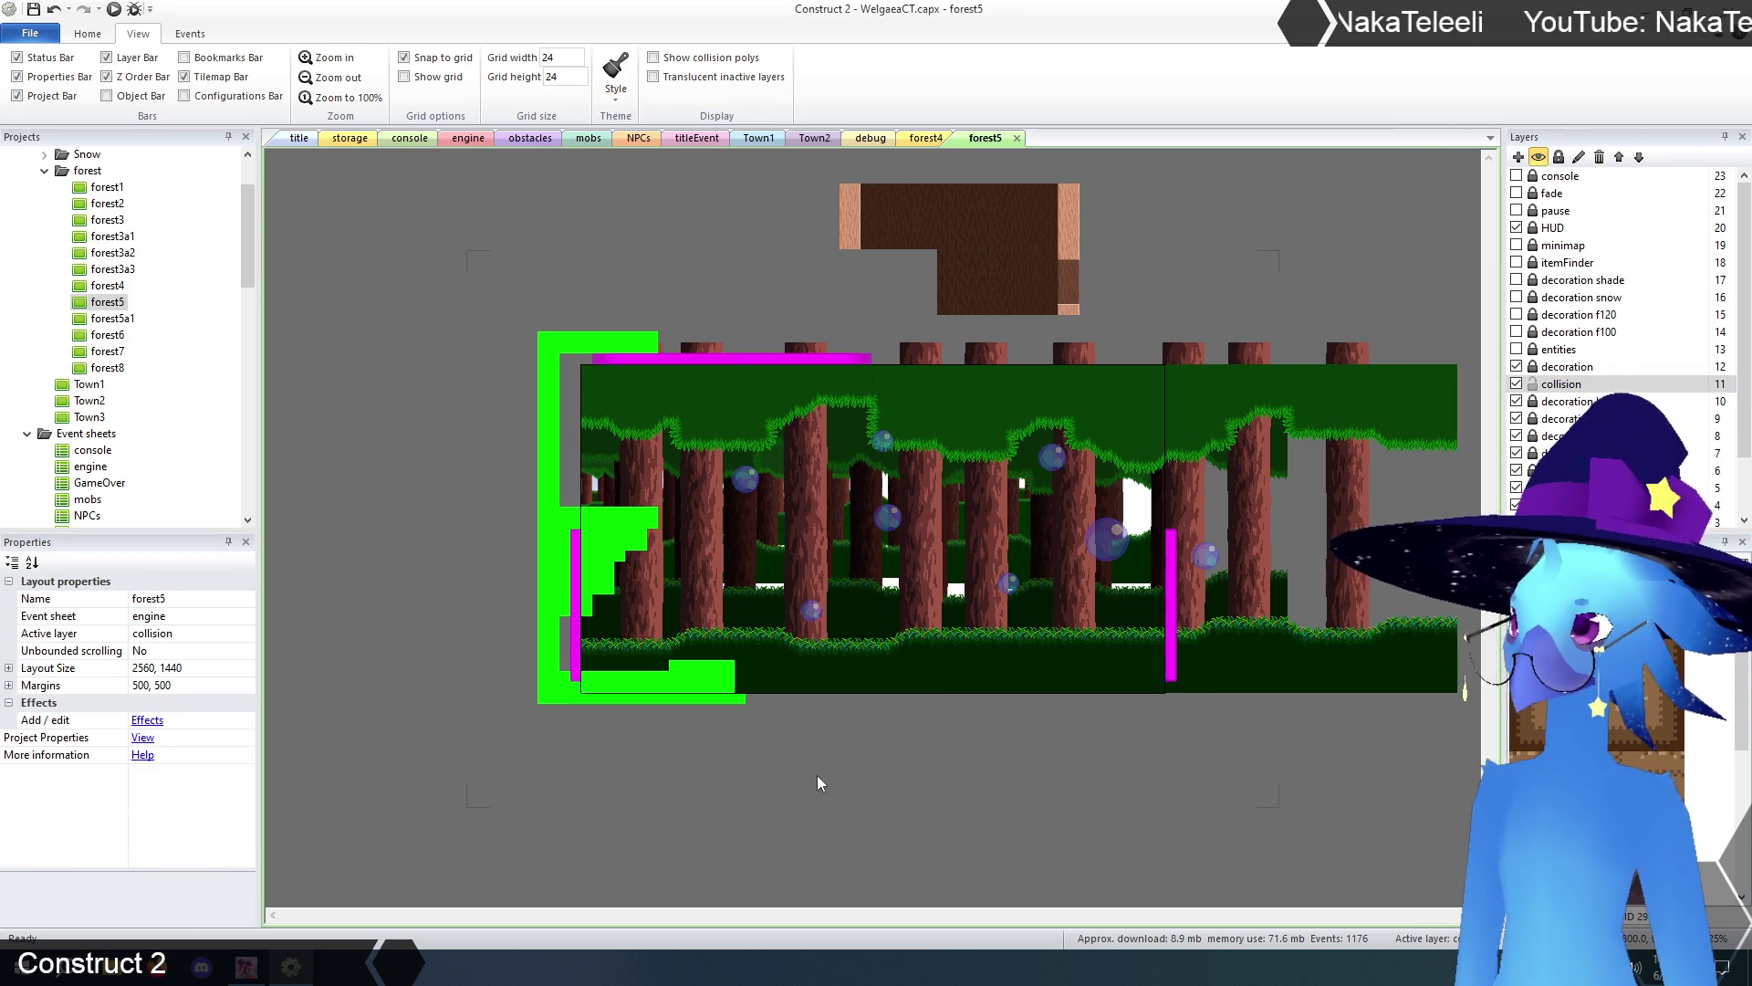
{"action": "left_click", "coordinate": [875, 470]}
{"action": "left_click_drag", "start_coordinate": [973, 527], "coordinate": [1221, 542]}
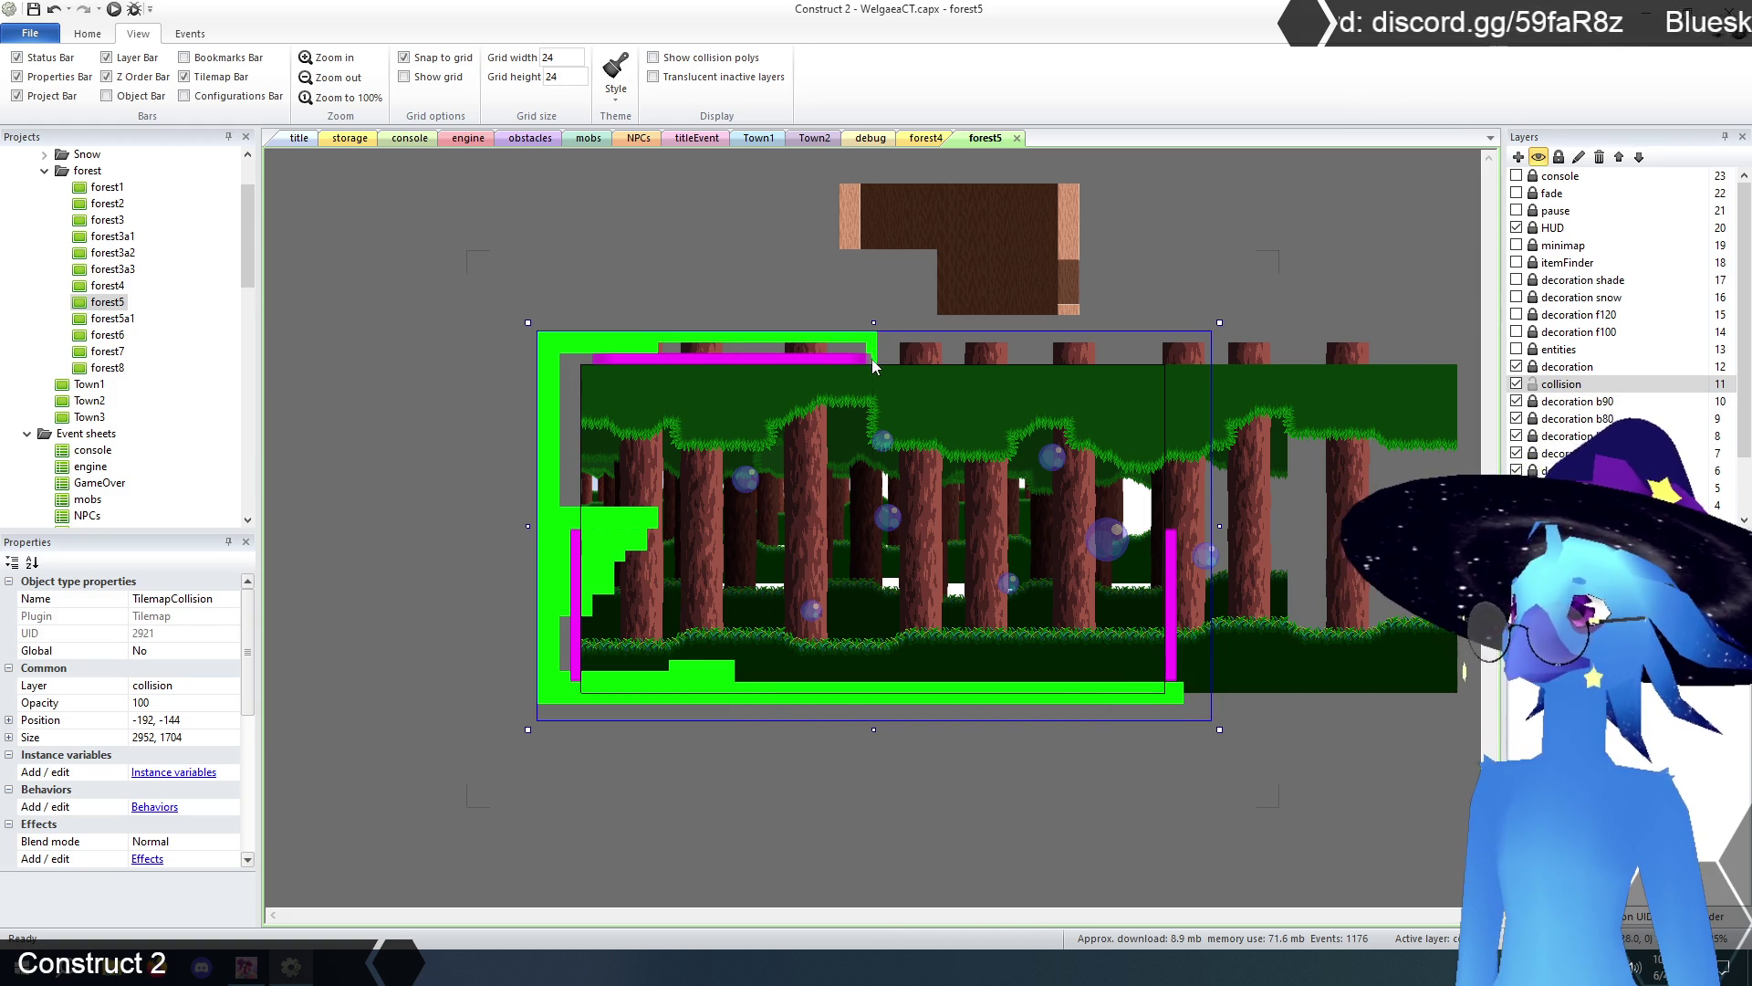
- Paint a collision ceiling strip and a solid right collision wall
{"action": "mouse_move", "coordinate": [864, 371]}
{"action": "left_mouse_down"}
{"action": "mouse_move", "coordinate": [1171, 375]}
{"action": "mouse_move", "coordinate": [888, 367]}
{"action": "left_mouse_up"}
{"action": "left_click", "coordinate": [1200, 372]}
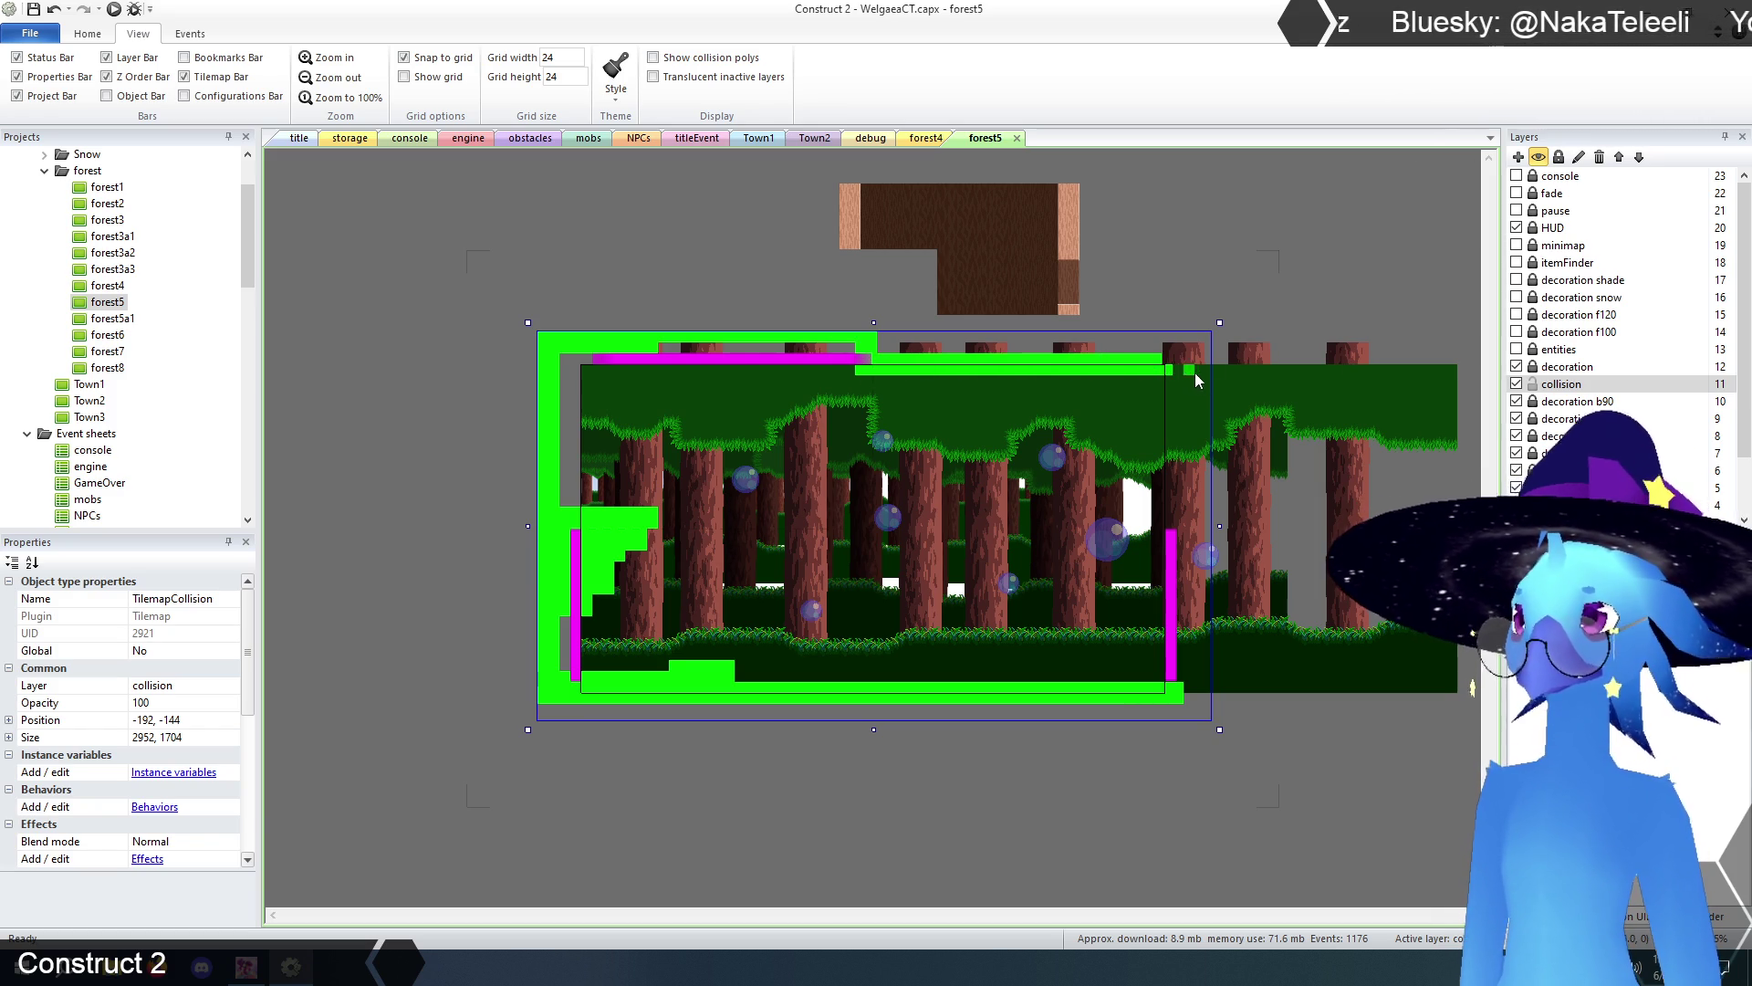
{"action": "mouse_move", "coordinate": [1162, 381]}
{"action": "left_mouse_down"}
{"action": "mouse_move", "coordinate": [1159, 516]}
{"action": "mouse_move", "coordinate": [1173, 458]}
{"action": "mouse_move", "coordinate": [1163, 524]}
{"action": "mouse_move", "coordinate": [1191, 532]}
{"action": "mouse_move", "coordinate": [1202, 567]}
{"action": "mouse_move", "coordinate": [1203, 705]}
{"action": "left_mouse_up"}
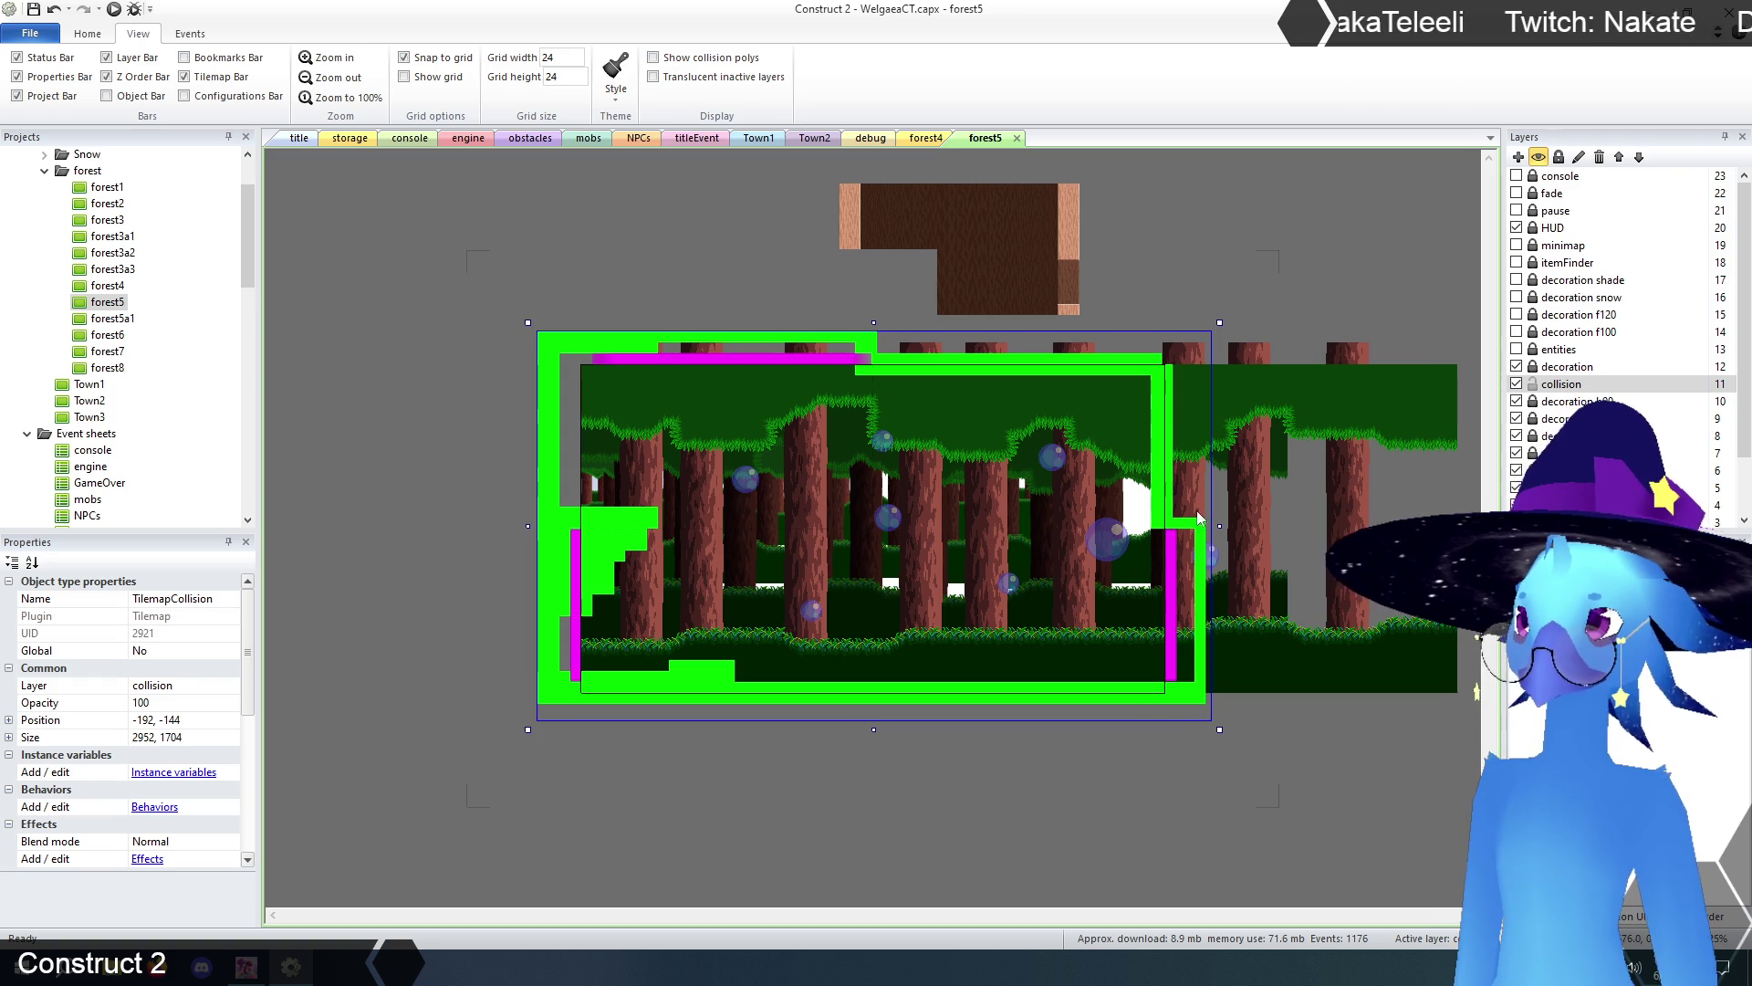
{"action": "left_click", "coordinate": [1169, 359]}
{"action": "left_click", "coordinate": [1180, 519]}
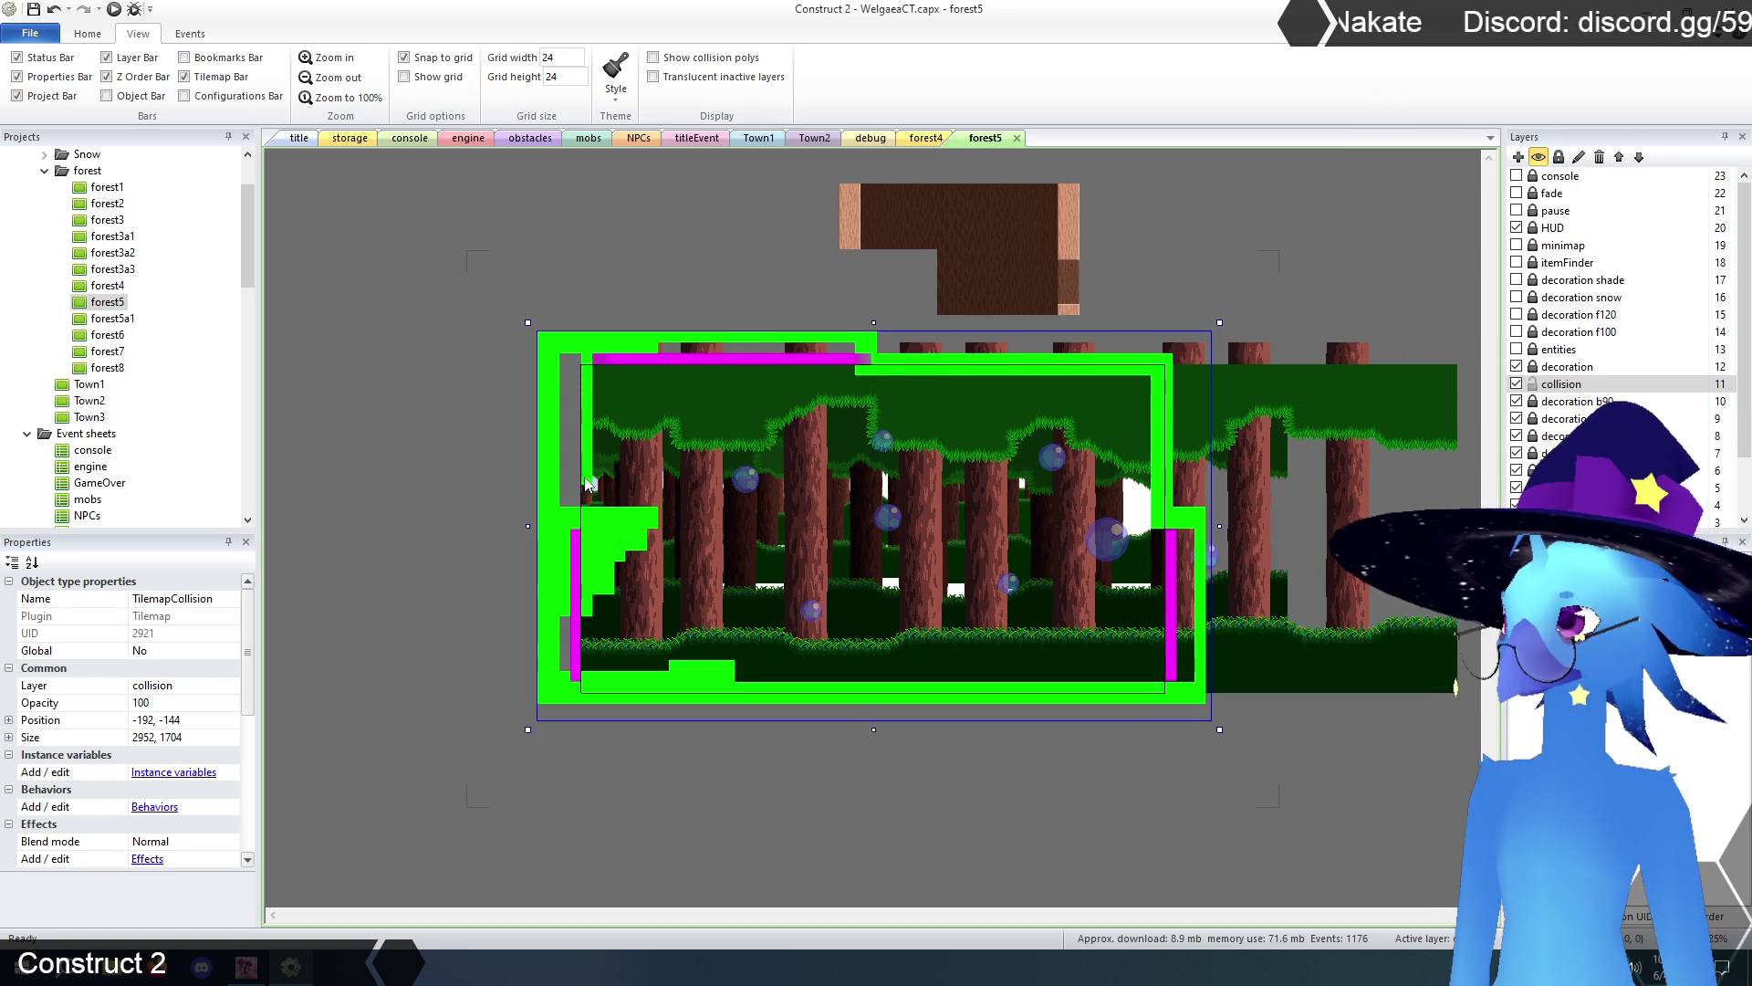
- Patch the left collision wall, erase stray floor and top-left ceiling tiles, and finish the right wall
{"action": "mouse_move", "coordinate": [578, 429]}
{"action": "left_mouse_down"}
{"action": "mouse_move", "coordinate": [575, 363]}
{"action": "mouse_move", "coordinate": [564, 517]}
{"action": "left_mouse_up"}
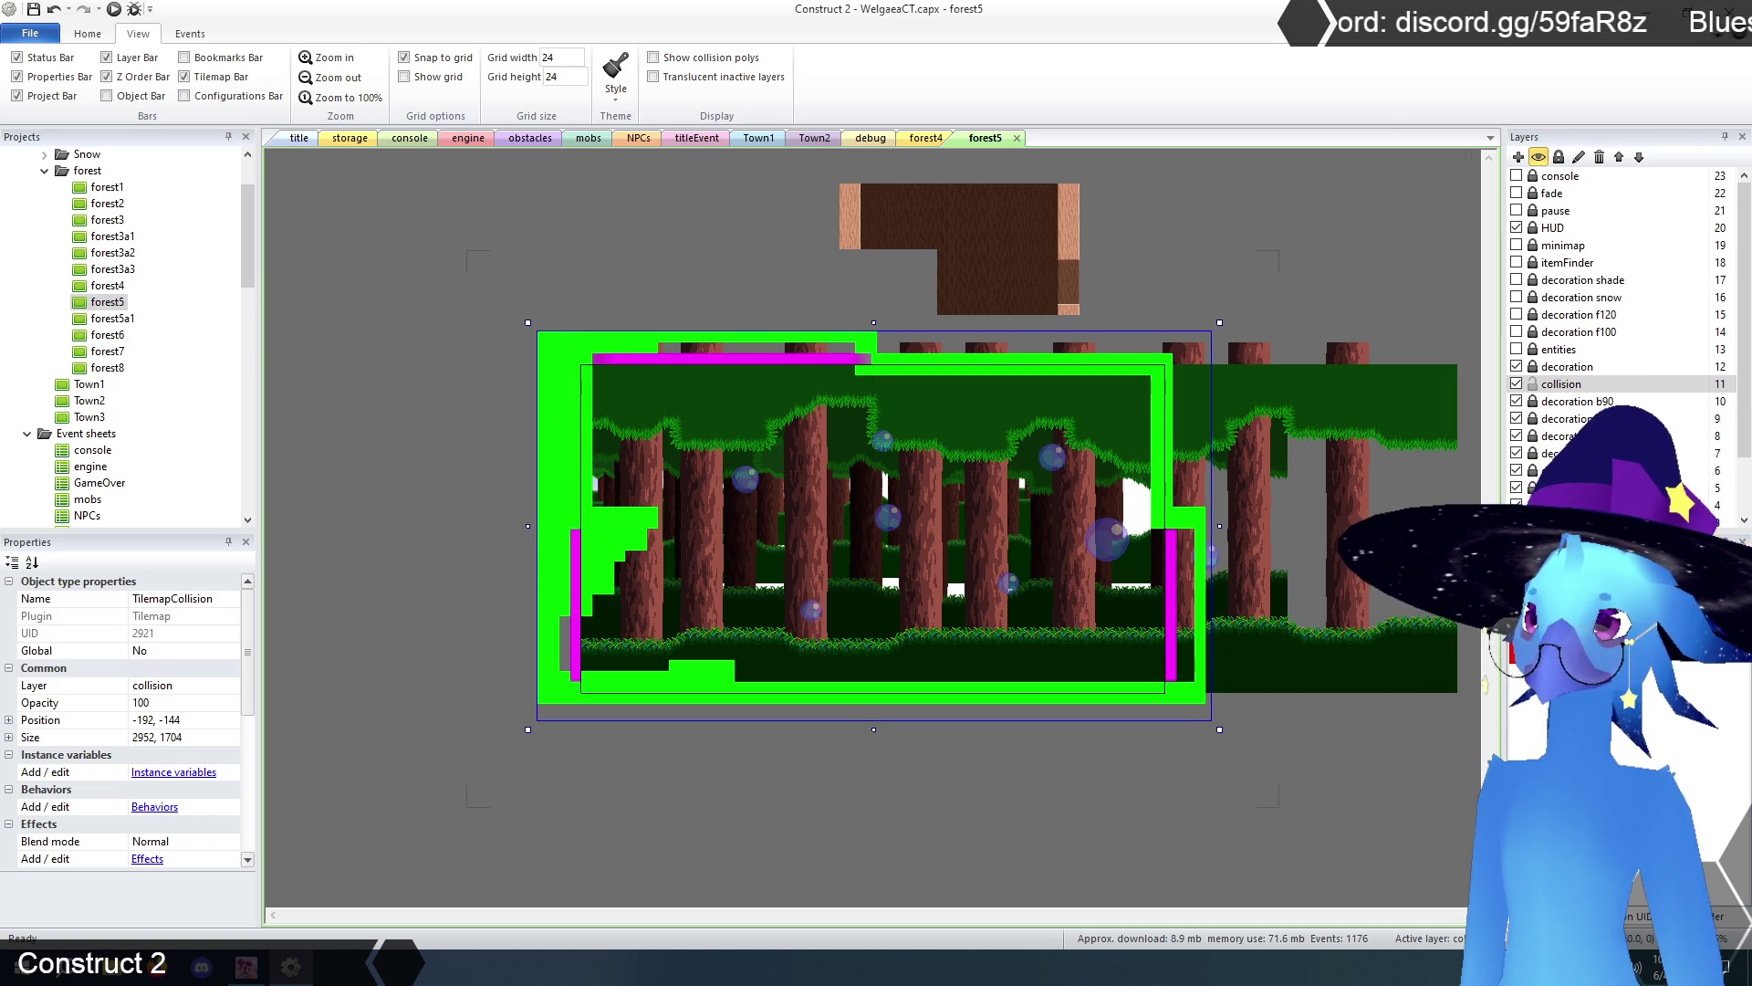
{"action": "mouse_move", "coordinate": [570, 547]}
{"action": "left_mouse_down"}
{"action": "mouse_move", "coordinate": [564, 630]}
{"action": "mouse_move", "coordinate": [581, 621]}
{"action": "mouse_move", "coordinate": [581, 544]}
{"action": "mouse_move", "coordinate": [589, 620]}
{"action": "mouse_move", "coordinate": [613, 547]}
{"action": "mouse_move", "coordinate": [655, 546]}
{"action": "mouse_move", "coordinate": [611, 600]}
{"action": "mouse_move", "coordinate": [617, 520]}
{"action": "mouse_move", "coordinate": [602, 520]}
{"action": "mouse_move", "coordinate": [654, 534]}
{"action": "mouse_move", "coordinate": [626, 544]}
{"action": "left_mouse_up"}
{"action": "mouse_move", "coordinate": [580, 685]}
{"action": "left_mouse_down"}
{"action": "mouse_move", "coordinate": [717, 669]}
{"action": "mouse_move", "coordinate": [659, 666]}
{"action": "left_mouse_up"}
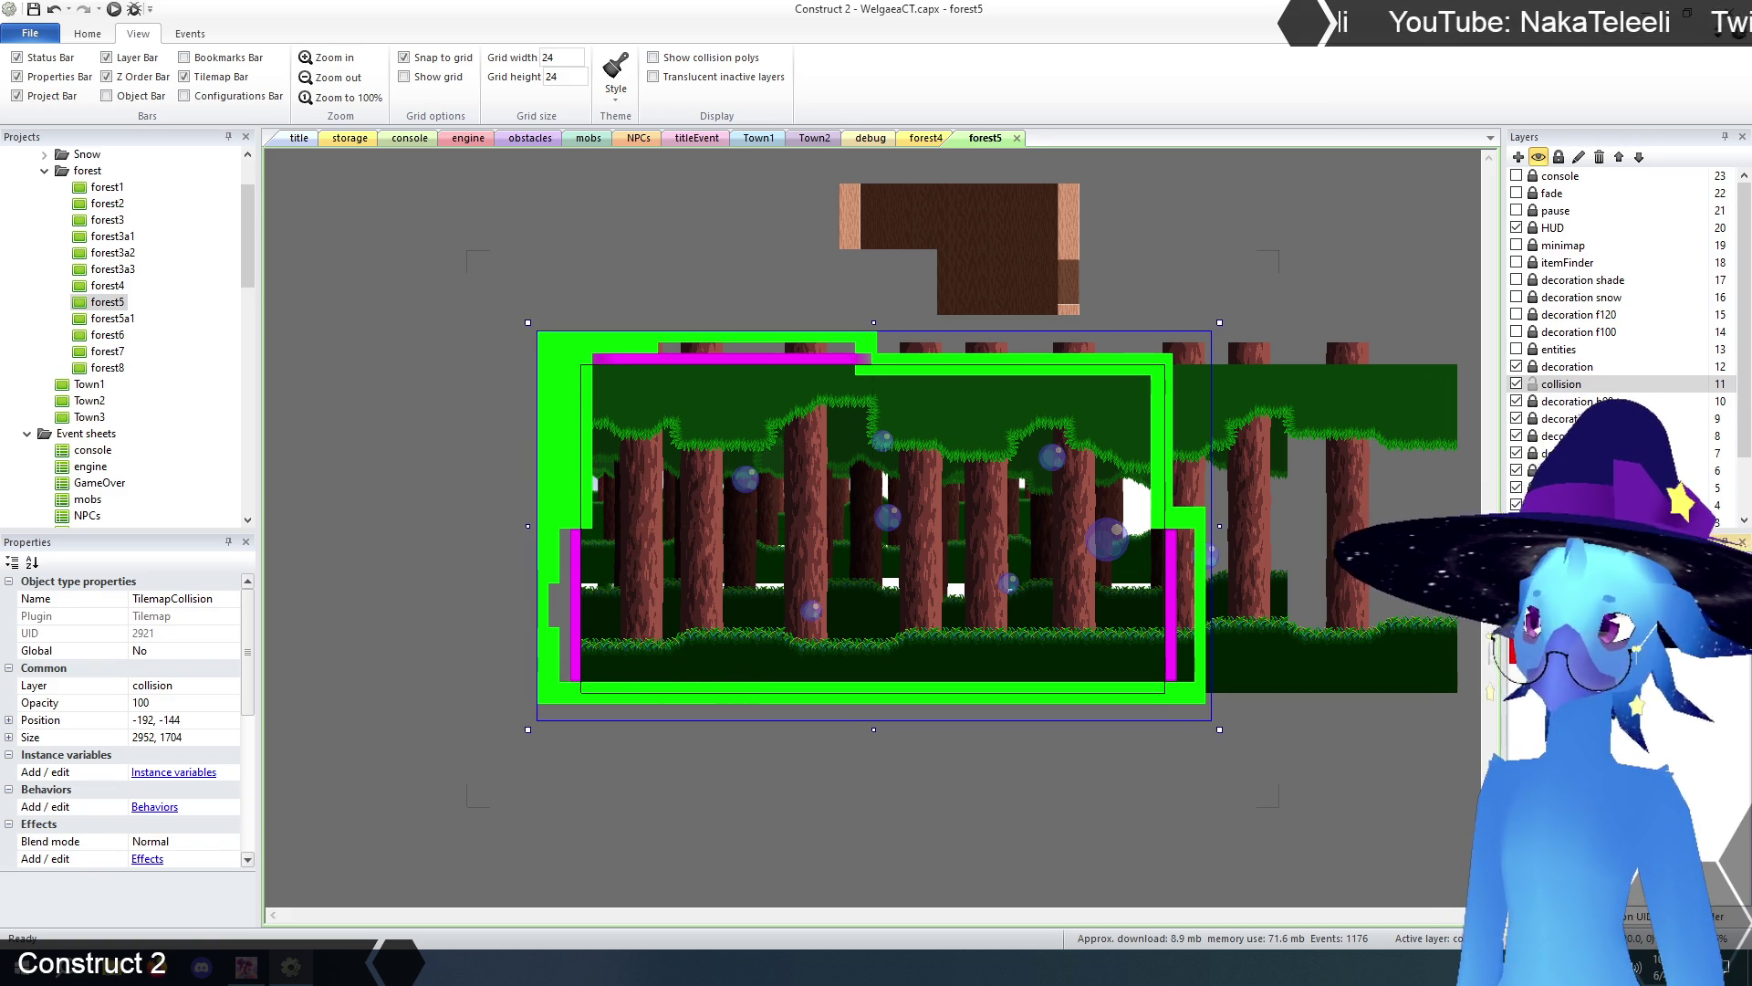
{"action": "mouse_move", "coordinate": [578, 619]}
{"action": "left_mouse_down"}
{"action": "mouse_move", "coordinate": [552, 600]}
{"action": "mouse_move", "coordinate": [558, 631]}
{"action": "left_mouse_up"}
{"action": "left_click", "coordinate": [861, 622]}
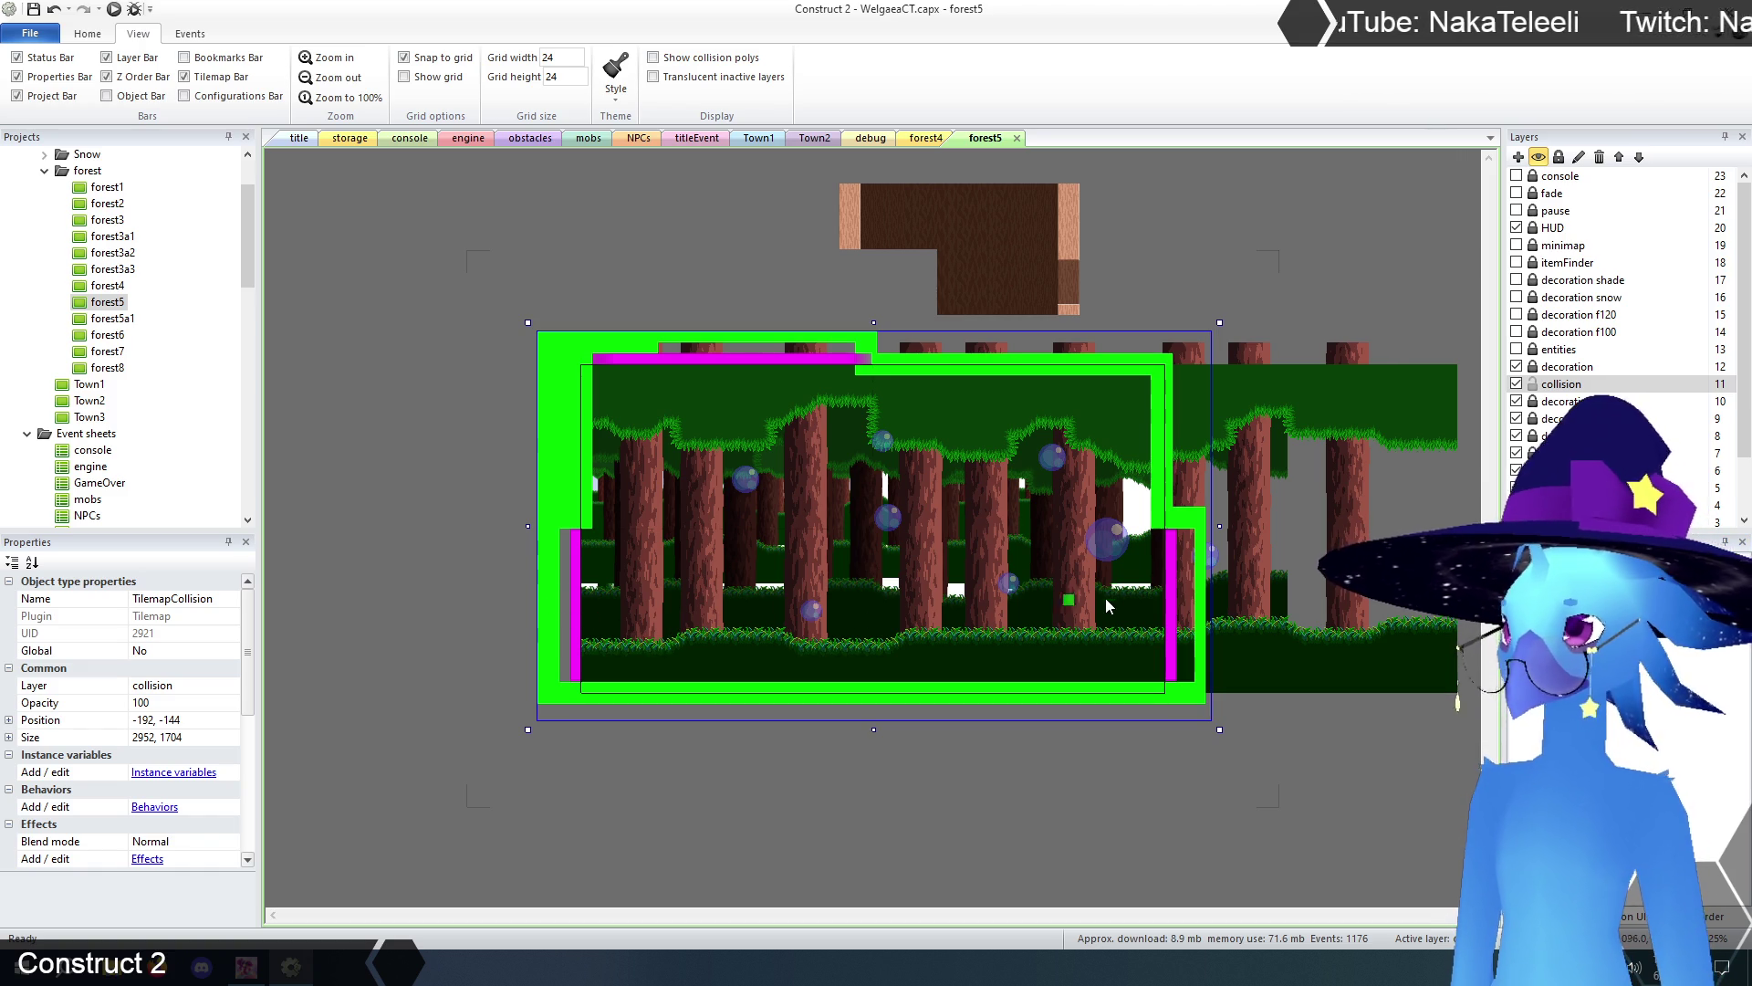
{"action": "left_click_drag", "start_coordinate": [1194, 536], "coordinate": [1192, 682]}
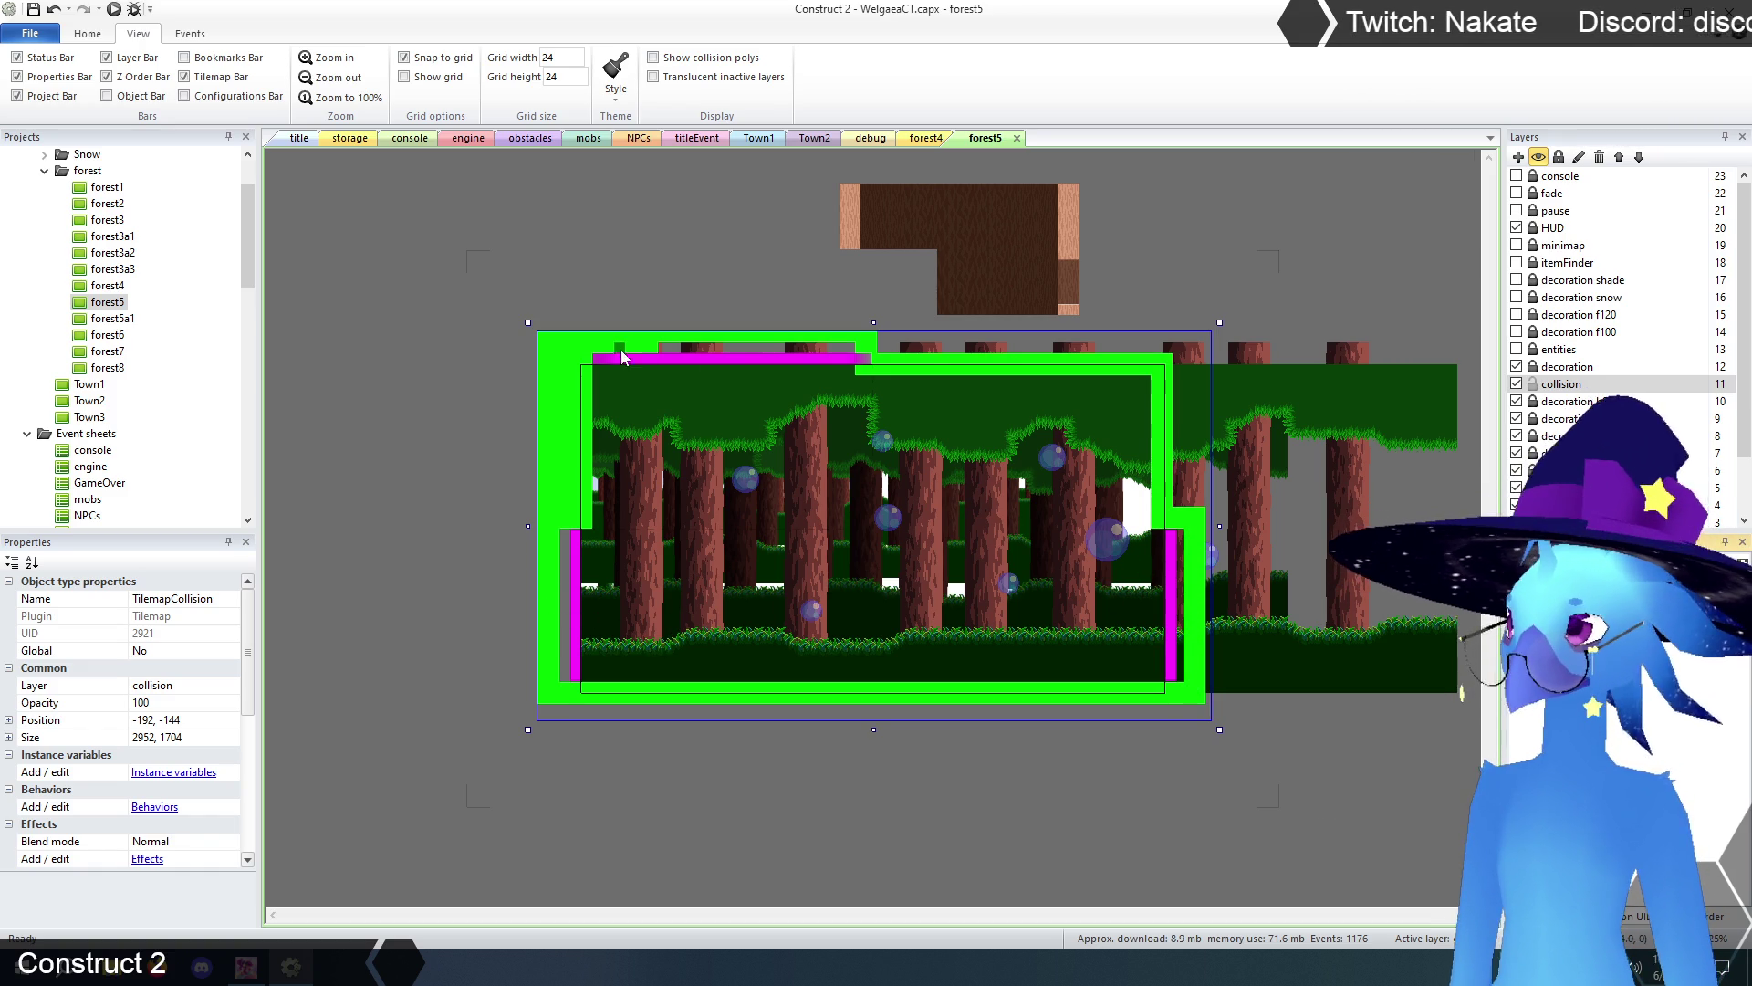
{"action": "left_click_drag", "start_coordinate": [603, 353], "coordinate": [670, 356]}
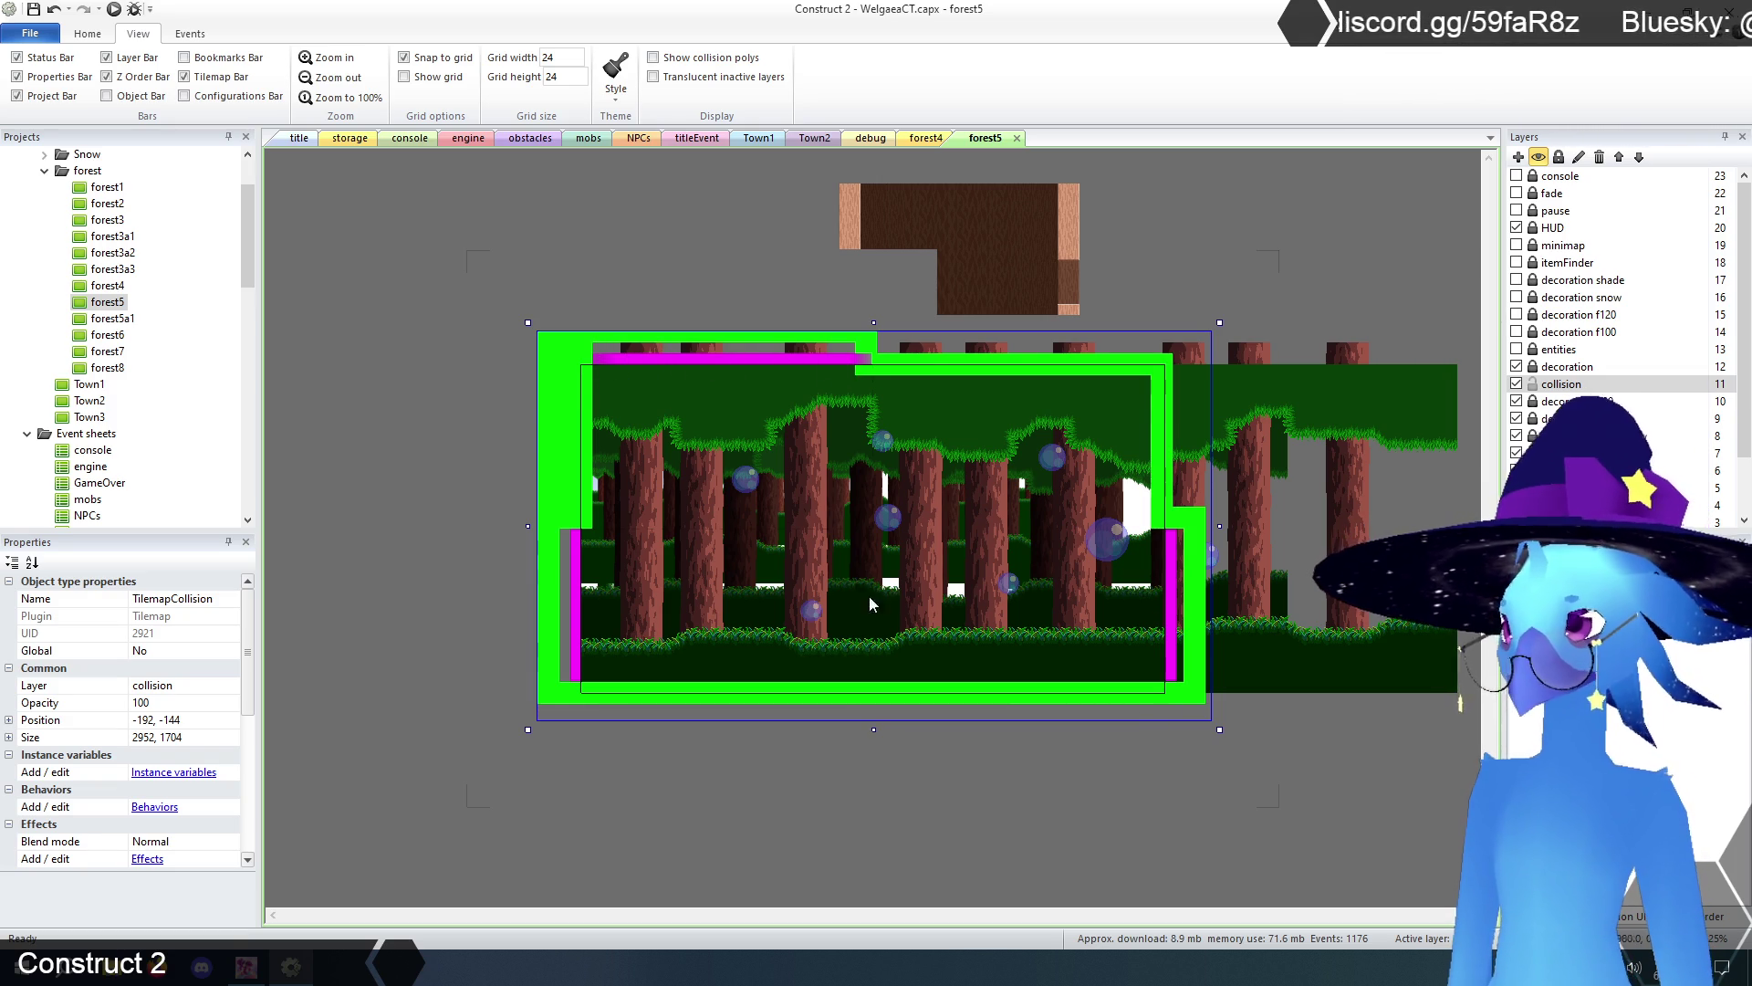
{"action": "left_click", "coordinate": [1276, 816]}
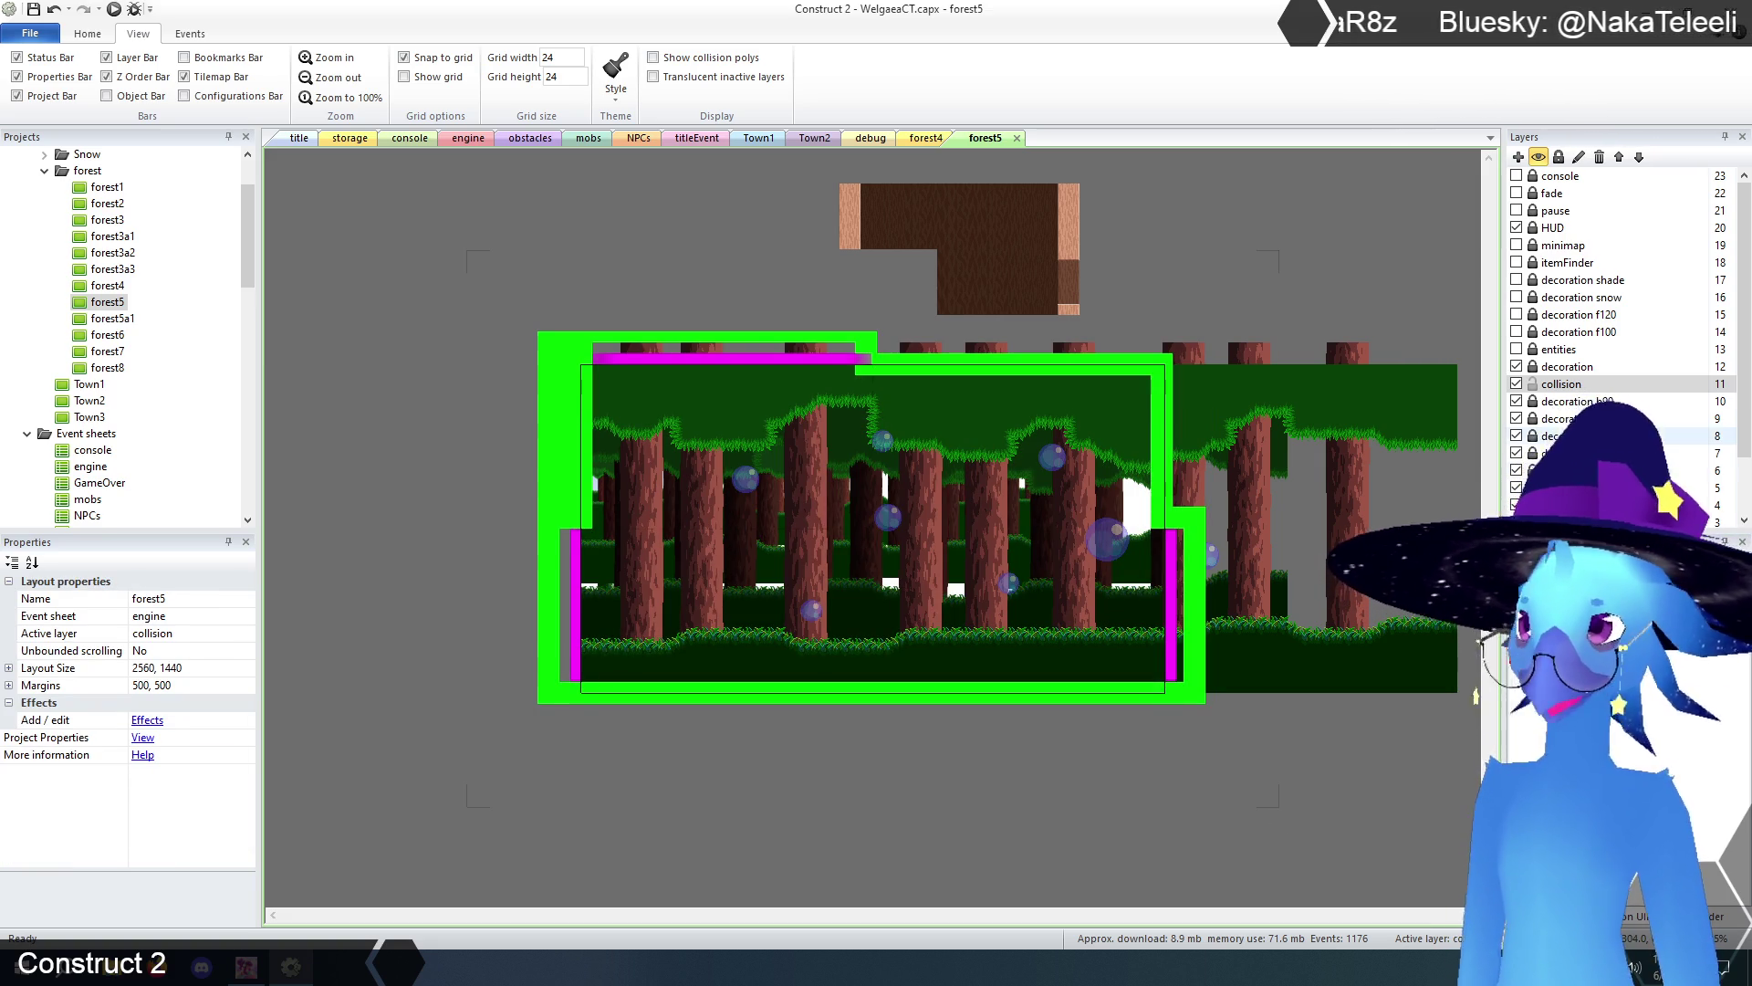
- Widen the TilemapCave decoration tilemap to 2664 × 1440 so it spans the whole room
{"action": "left_click", "coordinate": [1564, 367]}
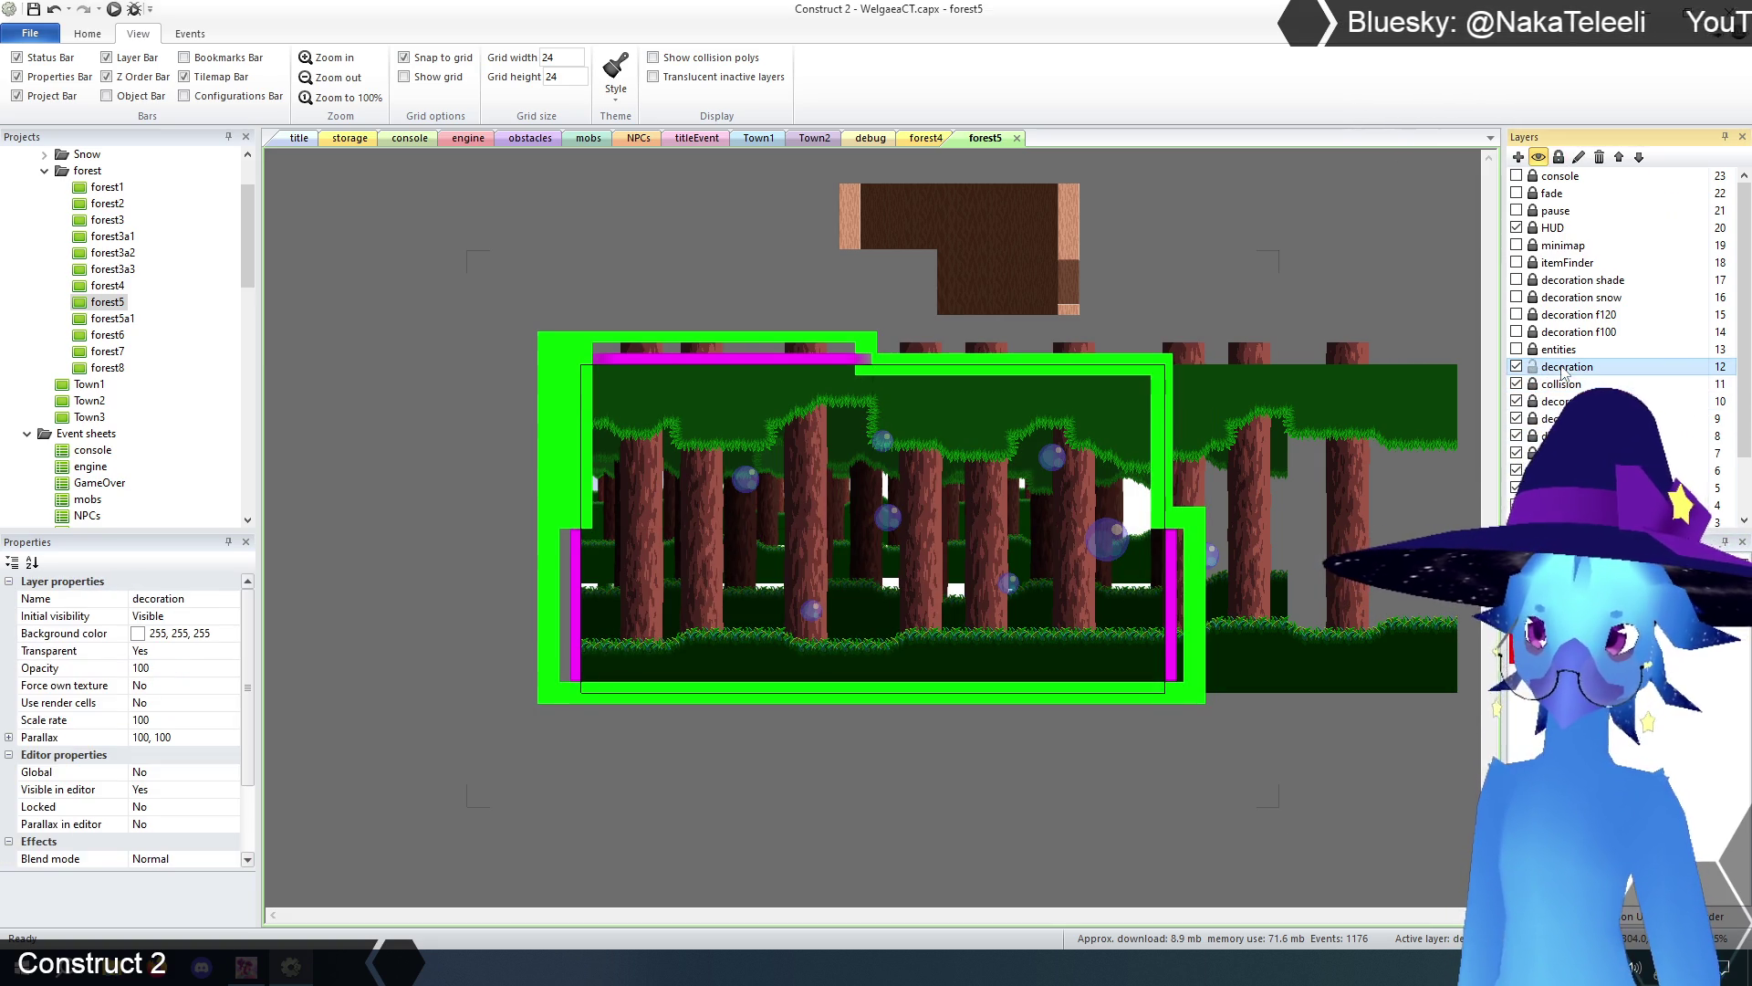
{"action": "left_click", "coordinate": [976, 599]}
{"action": "left_click", "coordinate": [906, 569]}
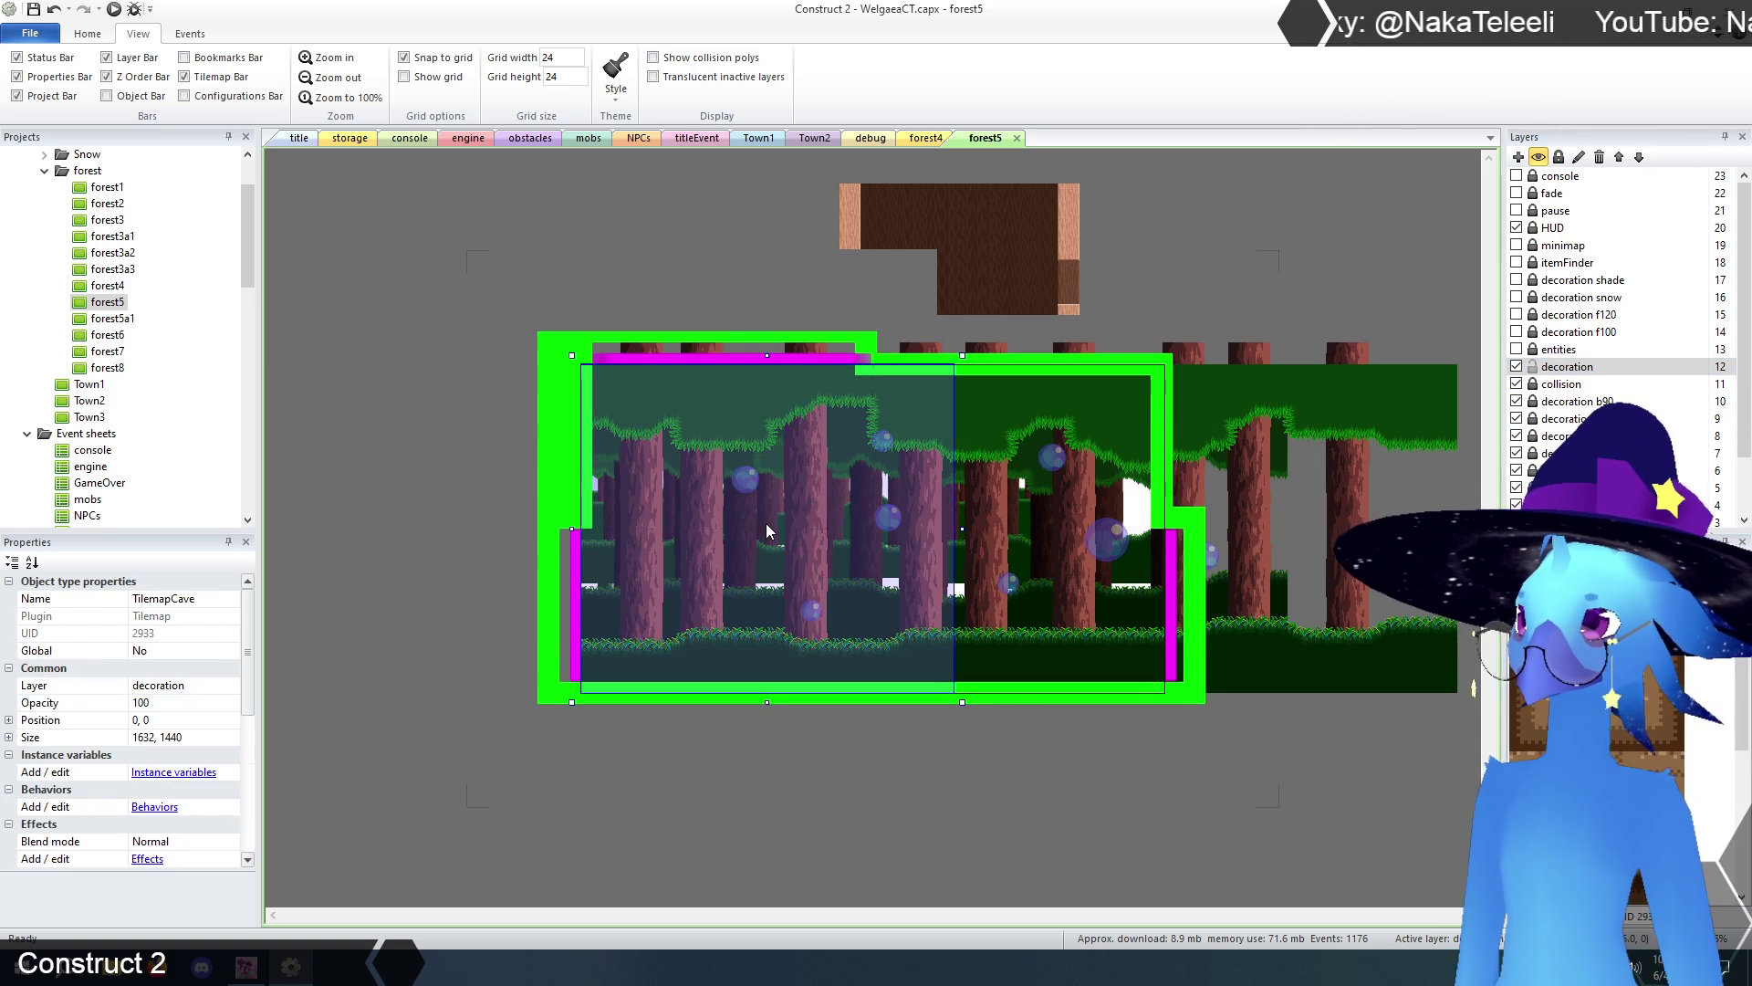
{"action": "left_click_drag", "start_coordinate": [962, 530], "coordinate": [1198, 527]}
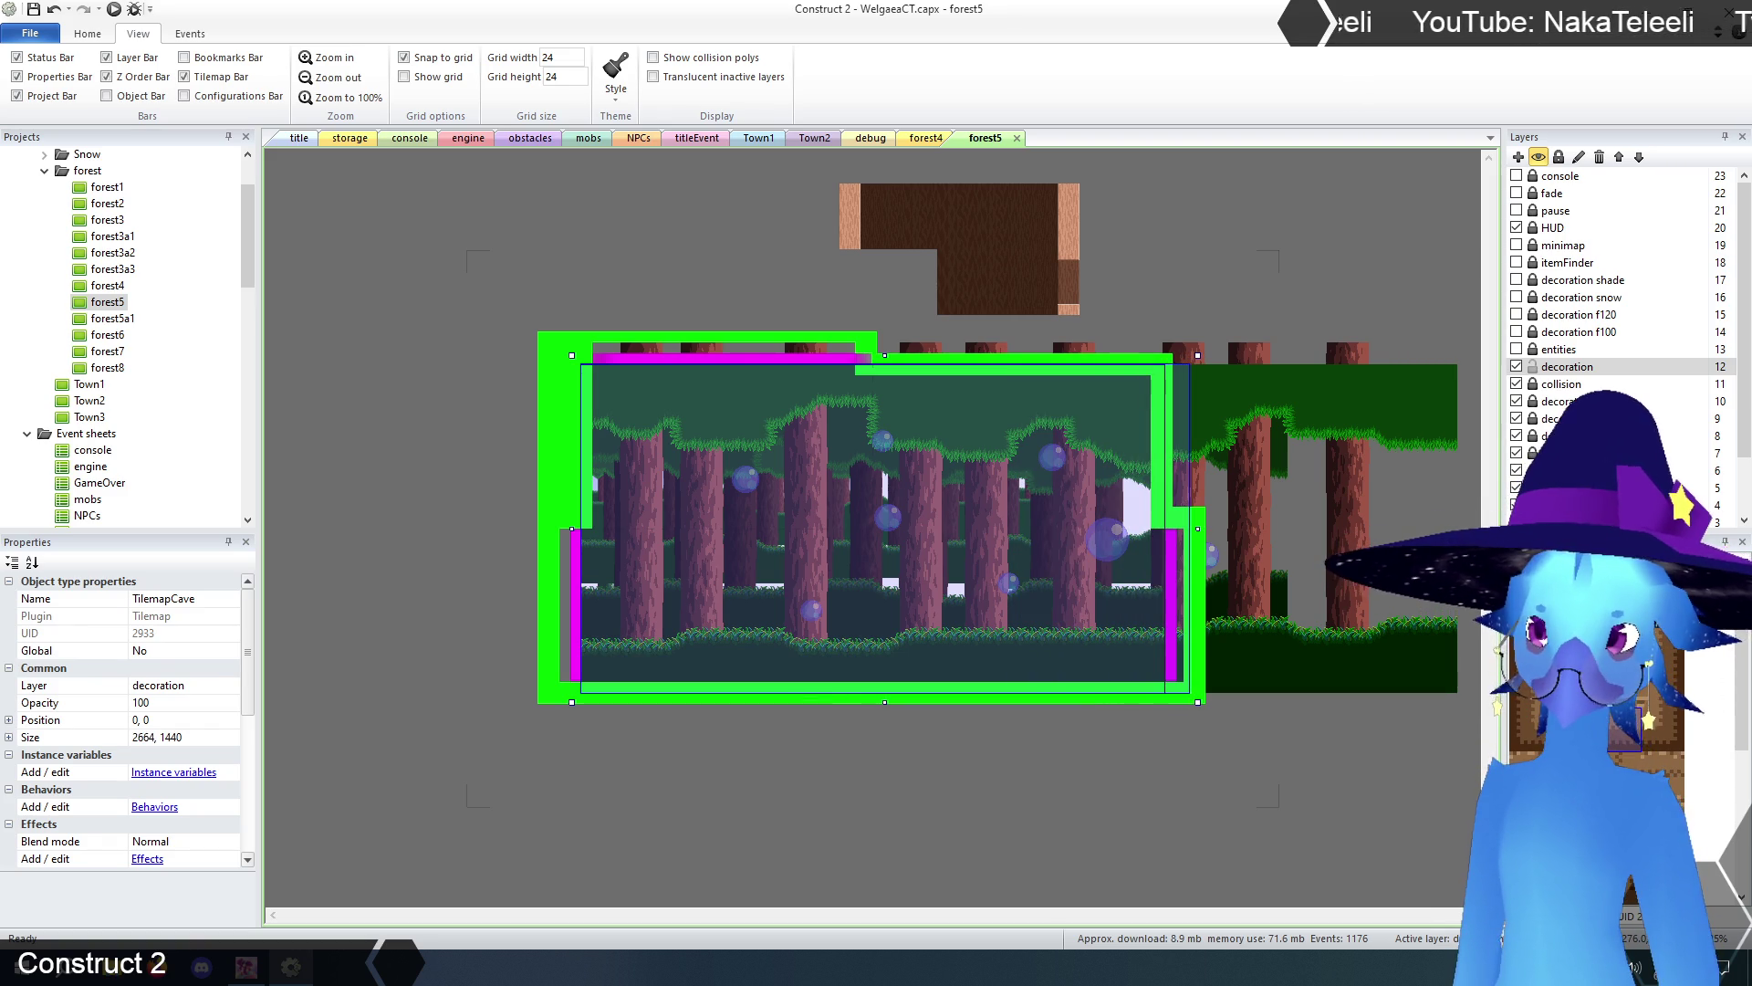
{"action": "left_click", "coordinate": [326, 58]}
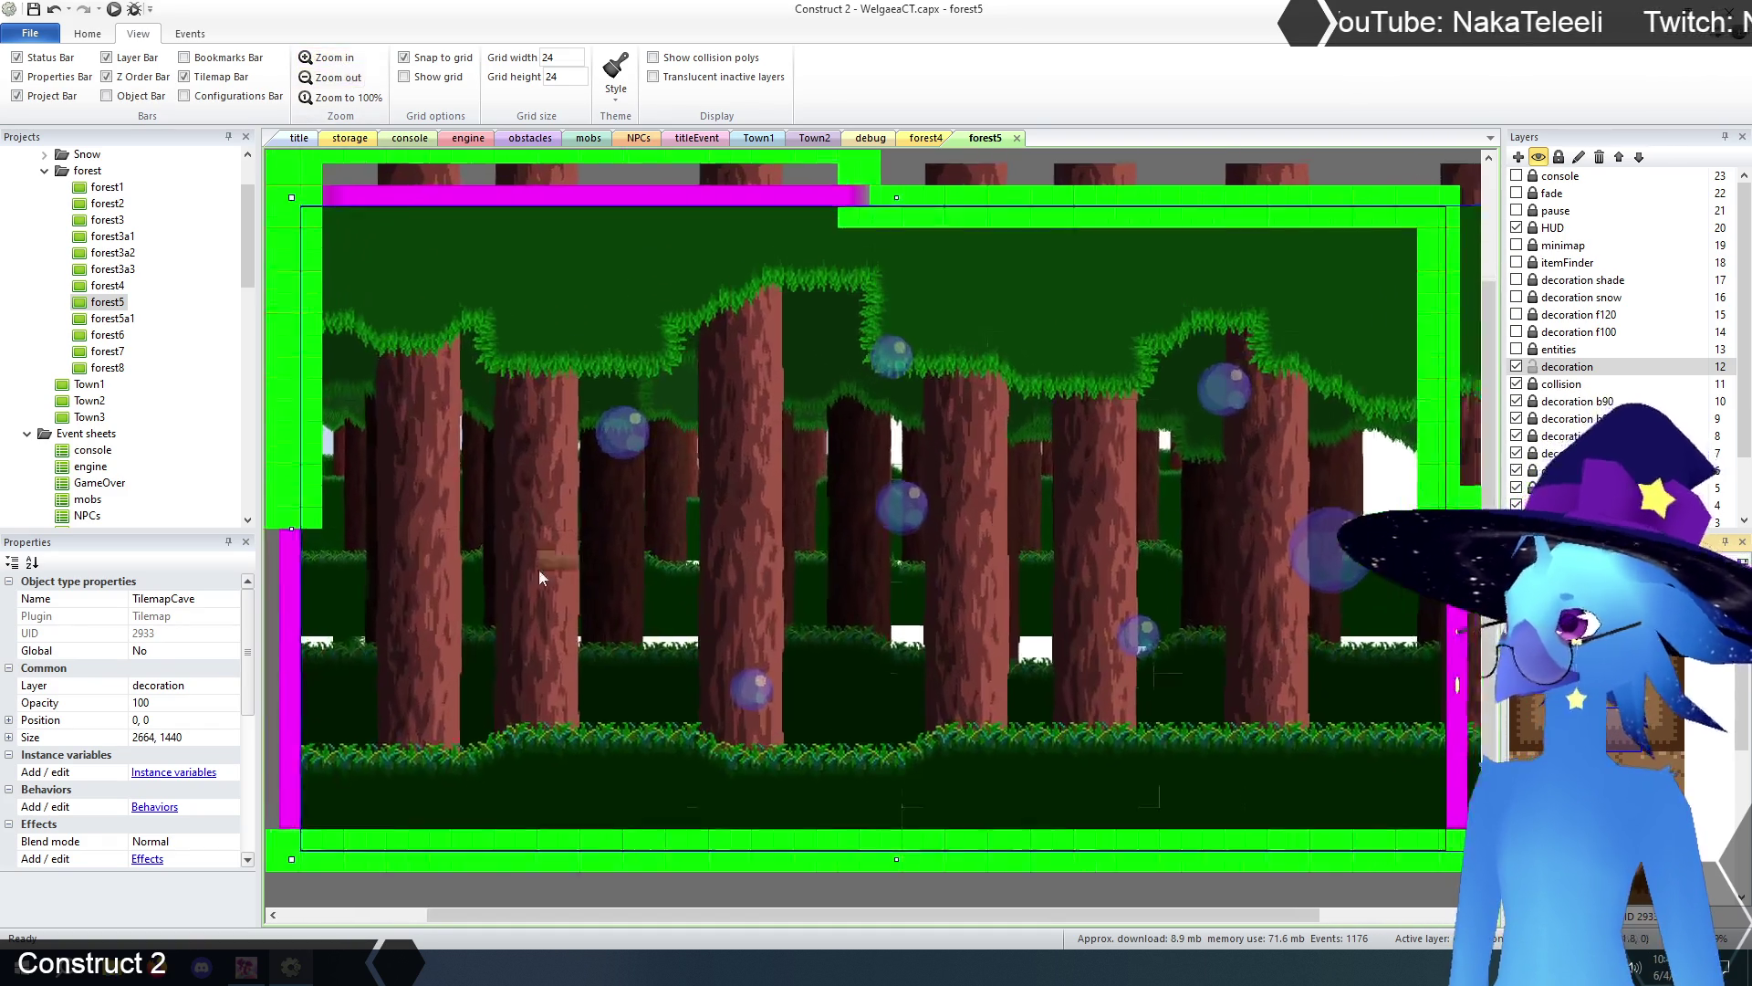
- Paint dirt tiles along the room floor and extend the trunk wall tiles further down
{"action": "scroll", "coordinate": [435, 753], "scroll_direction": "down", "scroll_amount": 3}
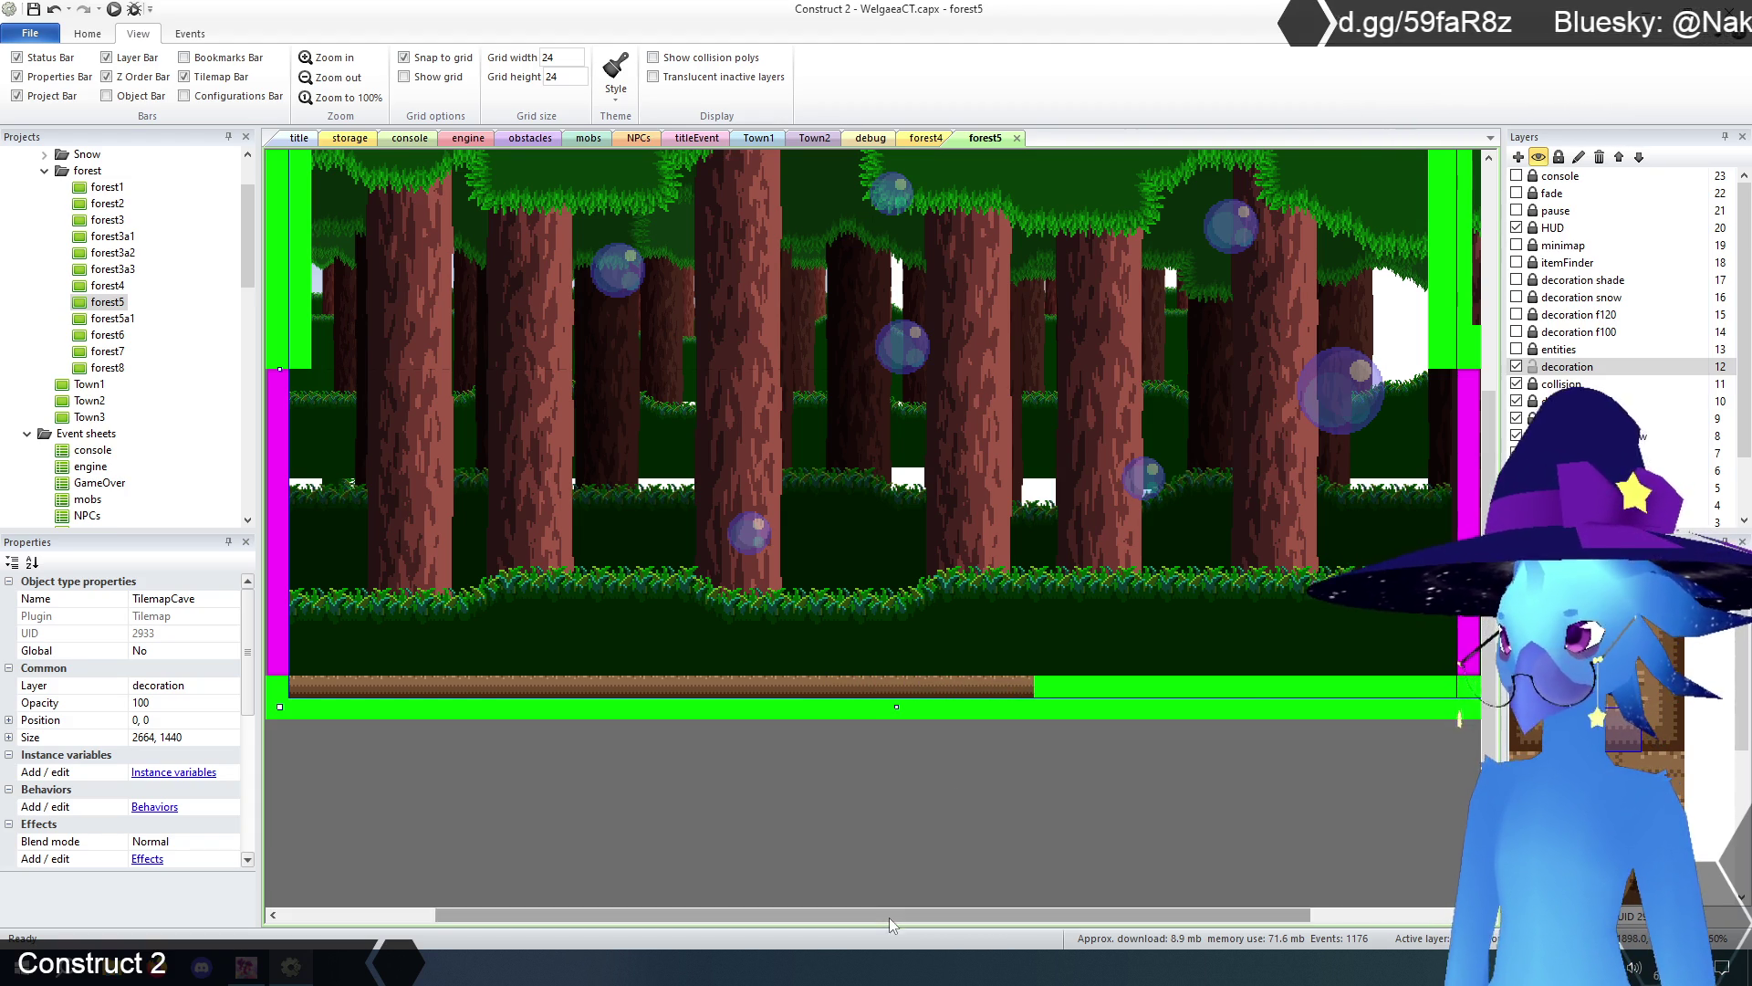
{"action": "left_click_drag", "start_coordinate": [889, 917], "coordinate": [1100, 924]}
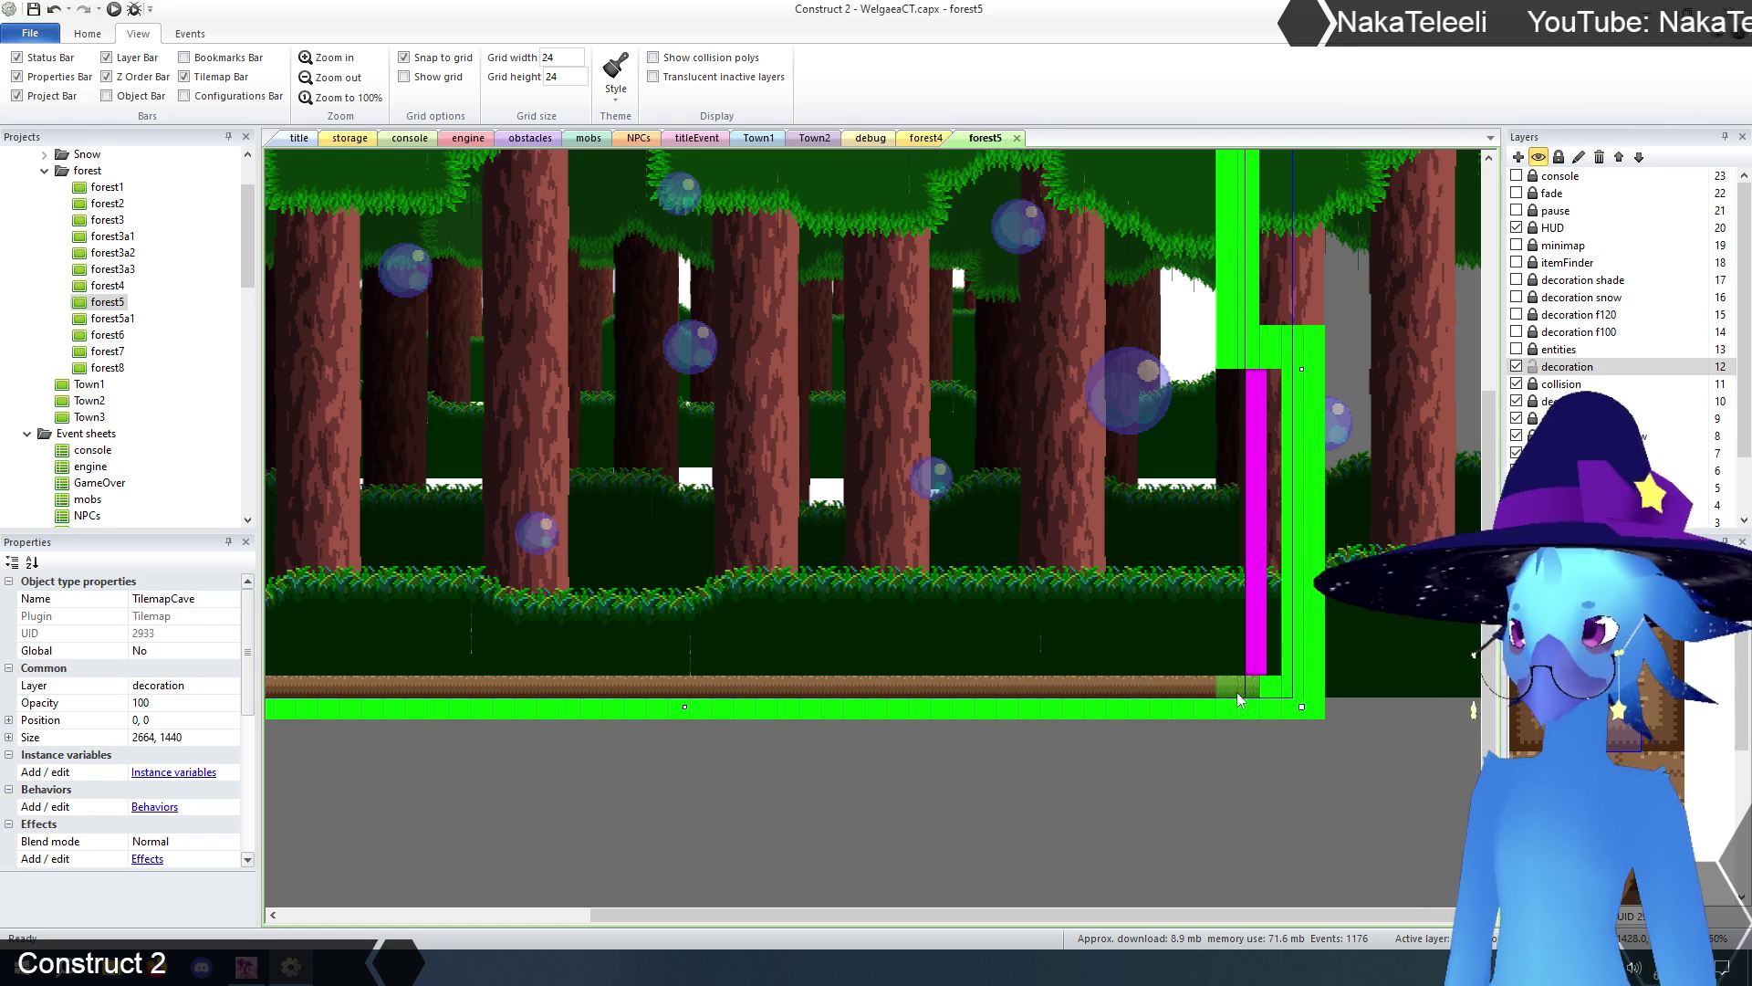
{"action": "scroll", "coordinate": [1042, 745], "scroll_direction": "up", "scroll_amount": 5}
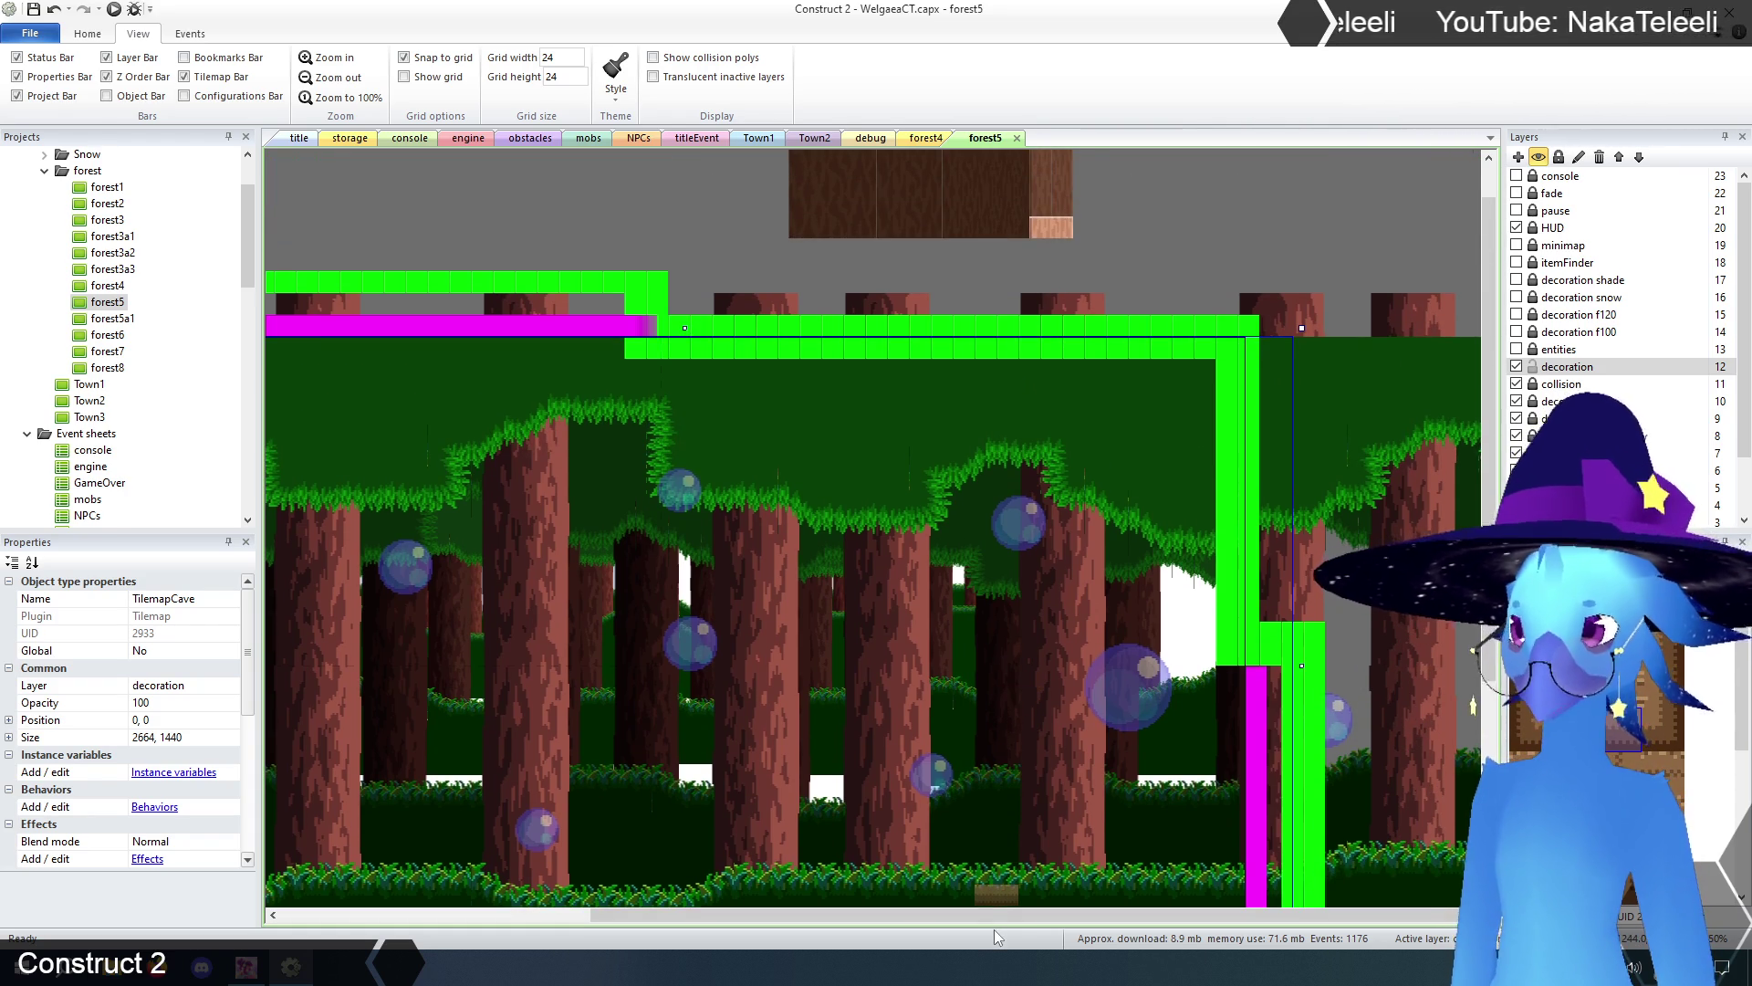
{"action": "left_click_drag", "start_coordinate": [979, 917], "coordinate": [729, 916]}
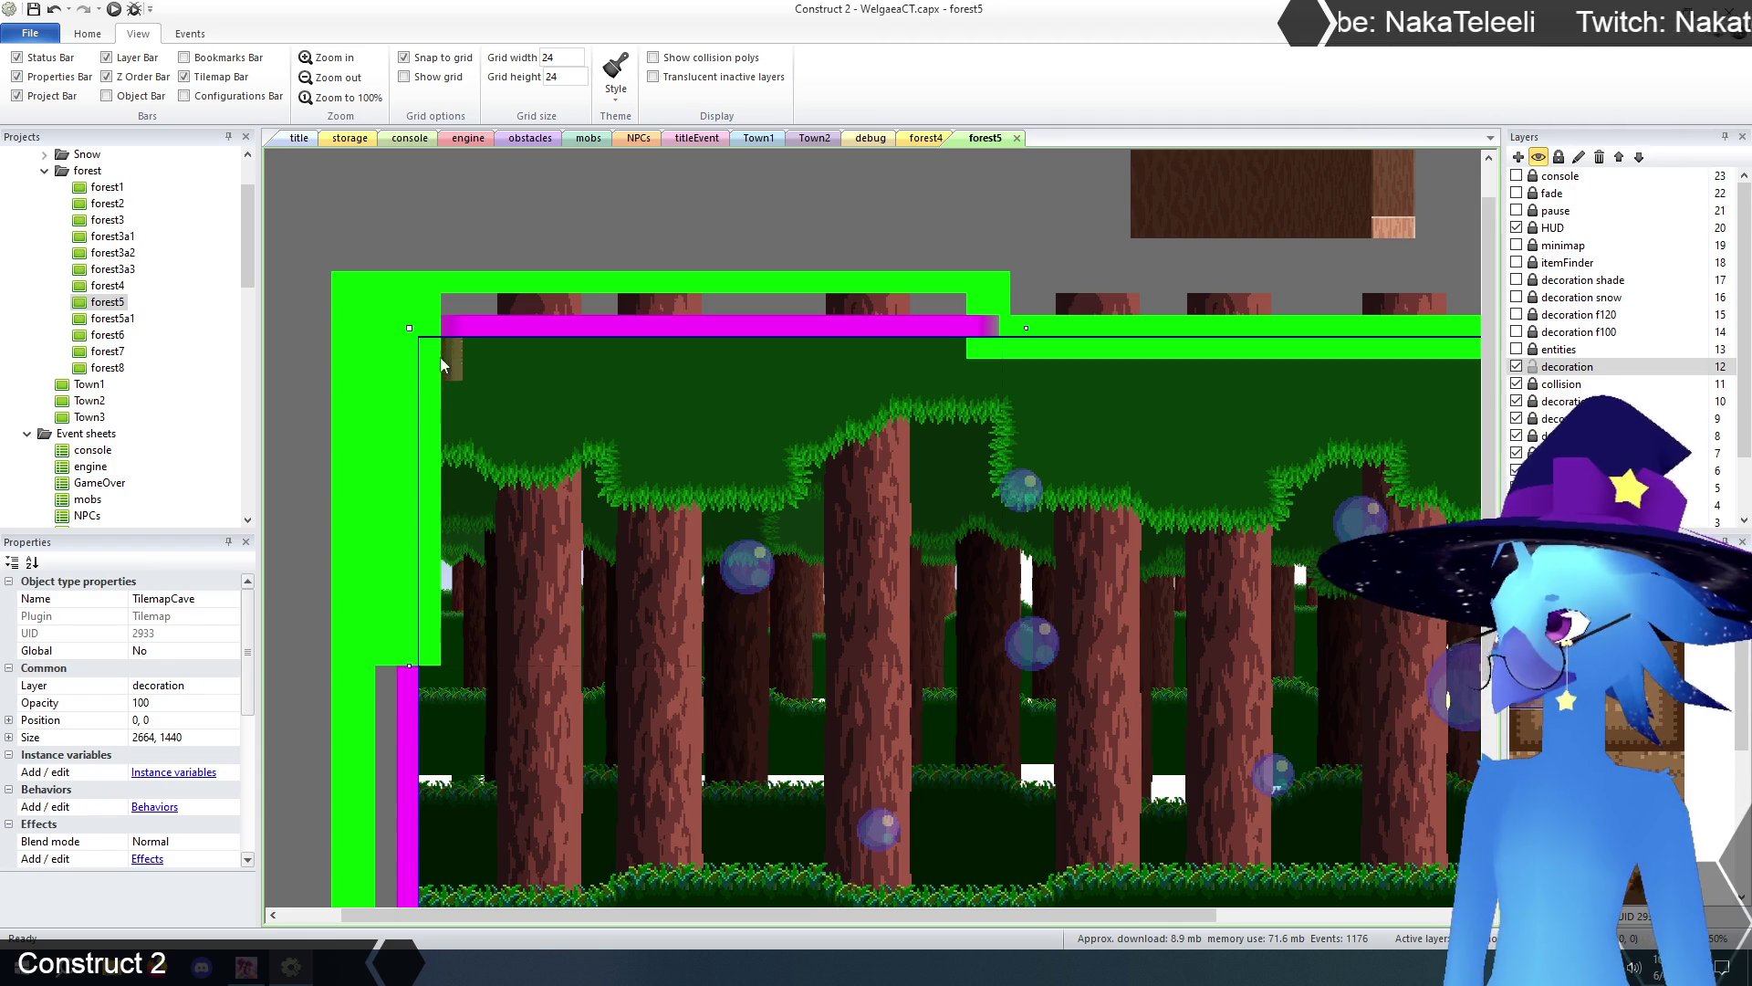
{"action": "left_click_drag", "start_coordinate": [429, 419], "coordinate": [431, 524]}
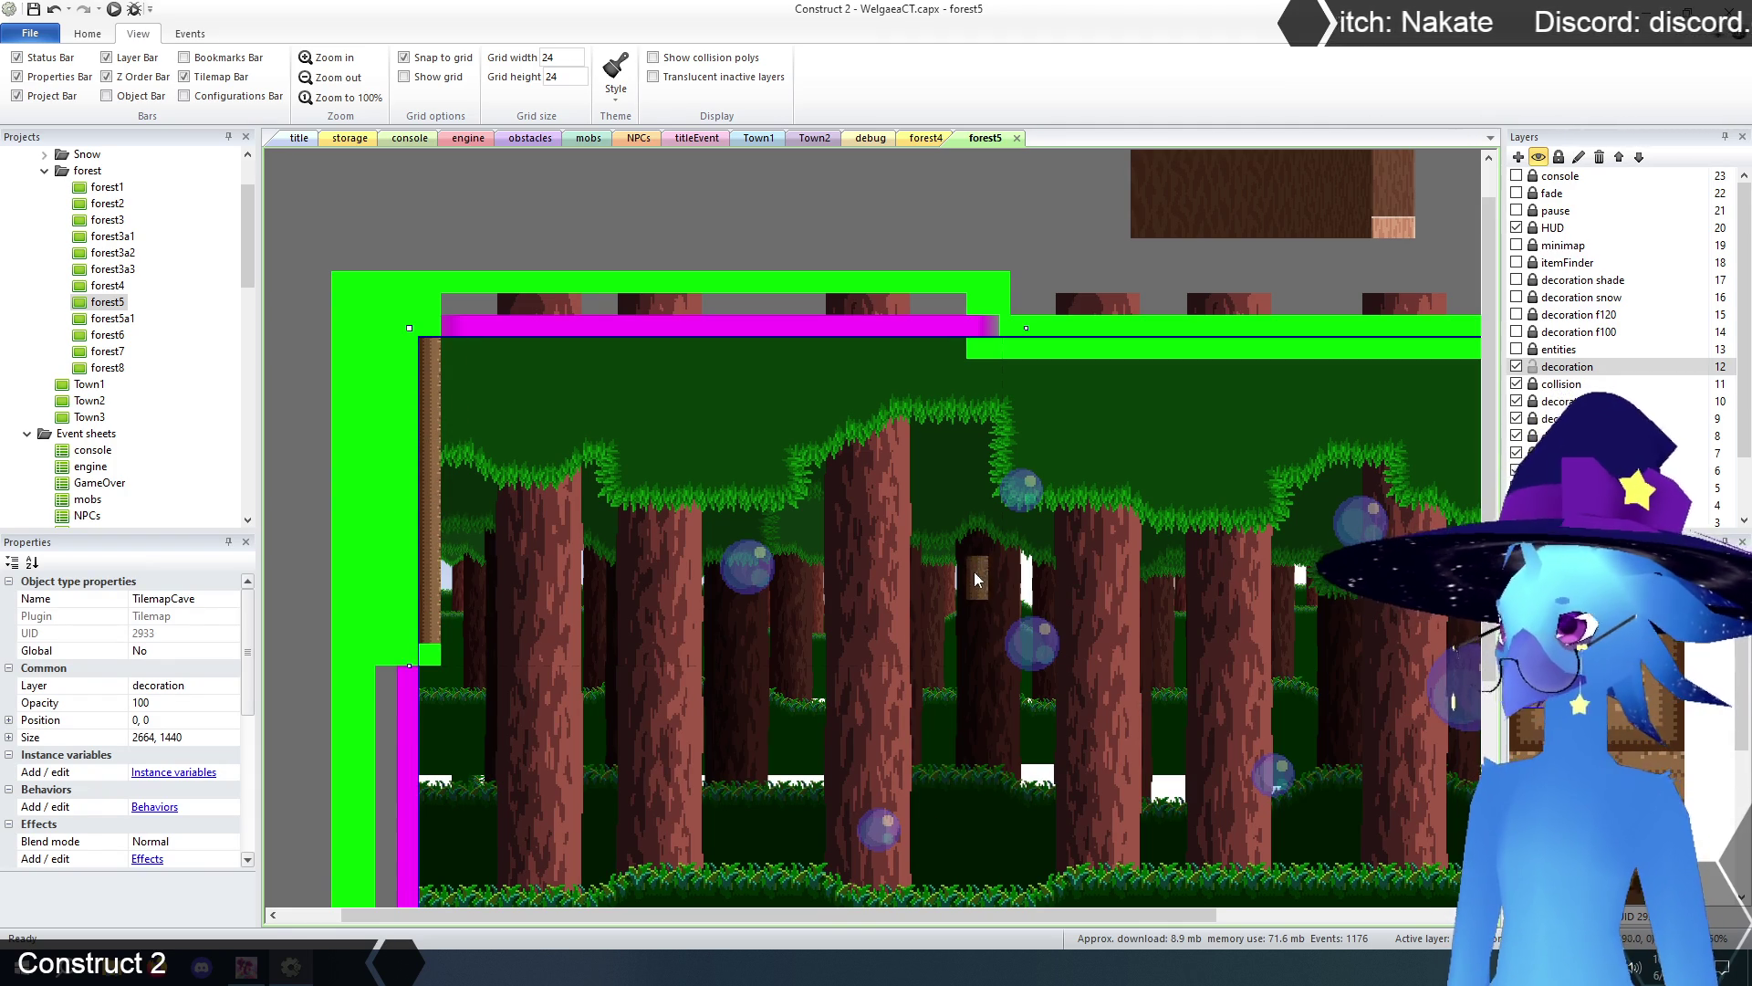
{"action": "left_click_drag", "start_coordinate": [829, 922], "coordinate": [1056, 928]}
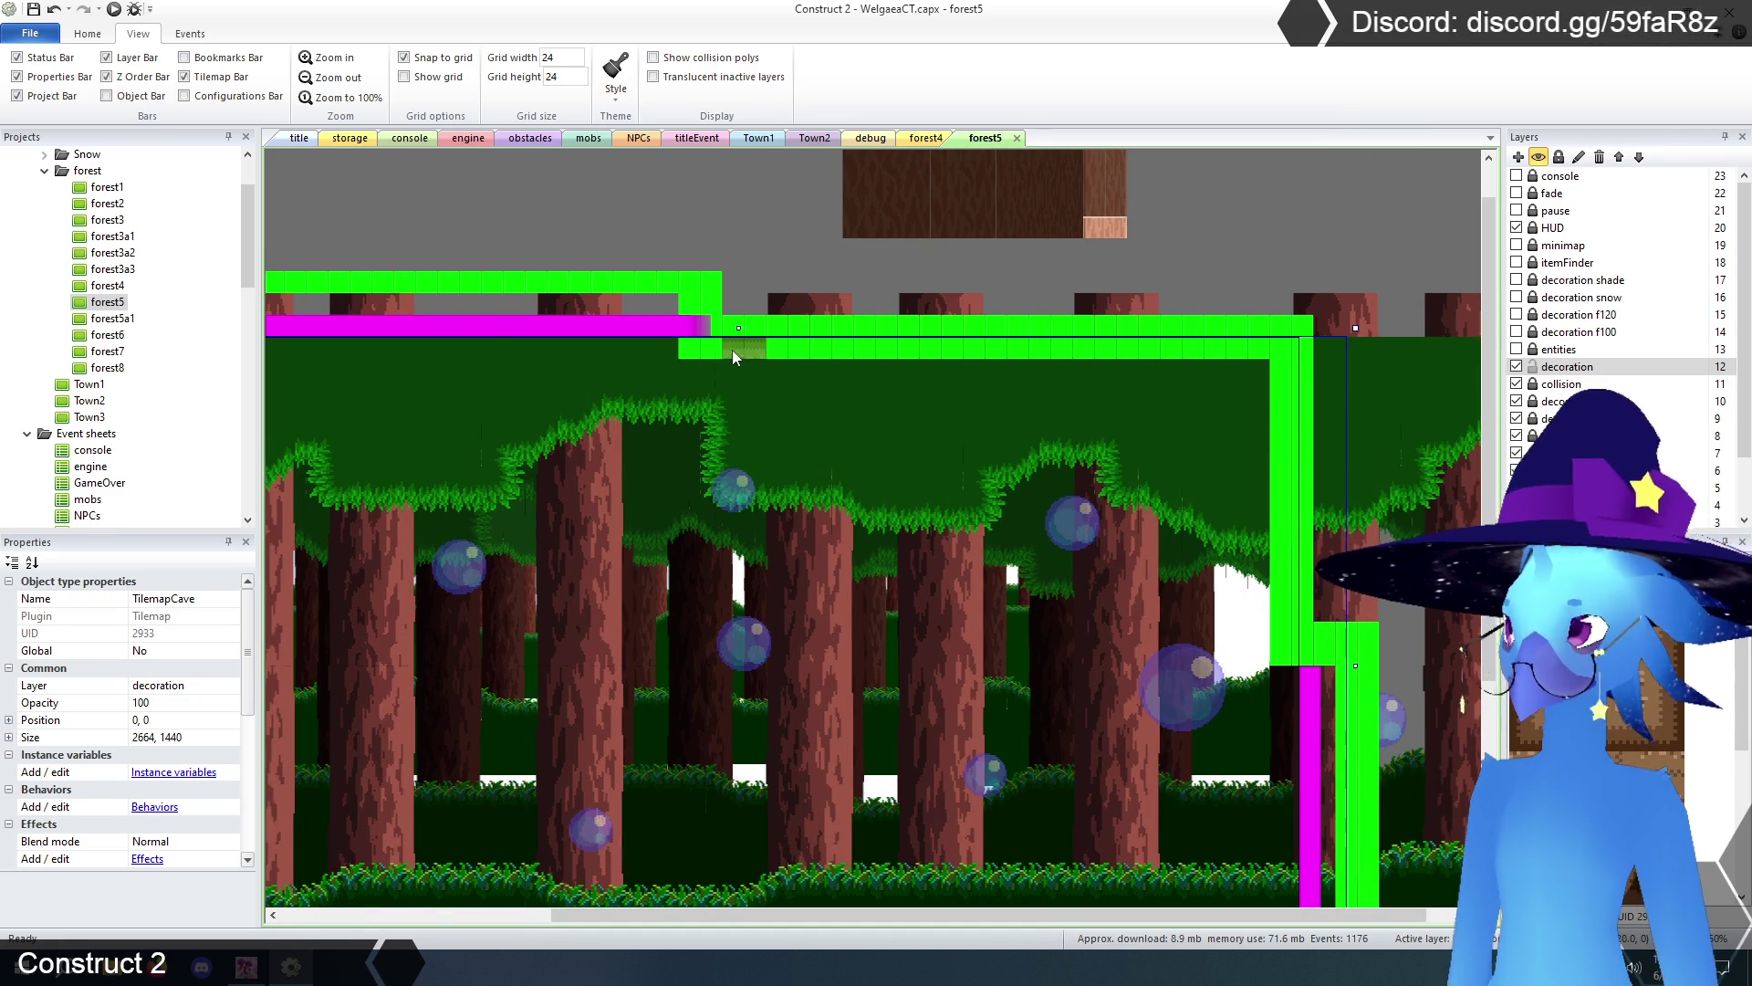
- Extend the dirt ceiling tiles to the right and fill the wall corners with dirt
{"action": "mouse_move", "coordinate": [755, 348]}
{"action": "left_mouse_down"}
{"action": "mouse_move", "coordinate": [1264, 348]}
{"action": "mouse_move", "coordinate": [1284, 403]}
{"action": "mouse_move", "coordinate": [1278, 653]}
{"action": "left_mouse_up"}
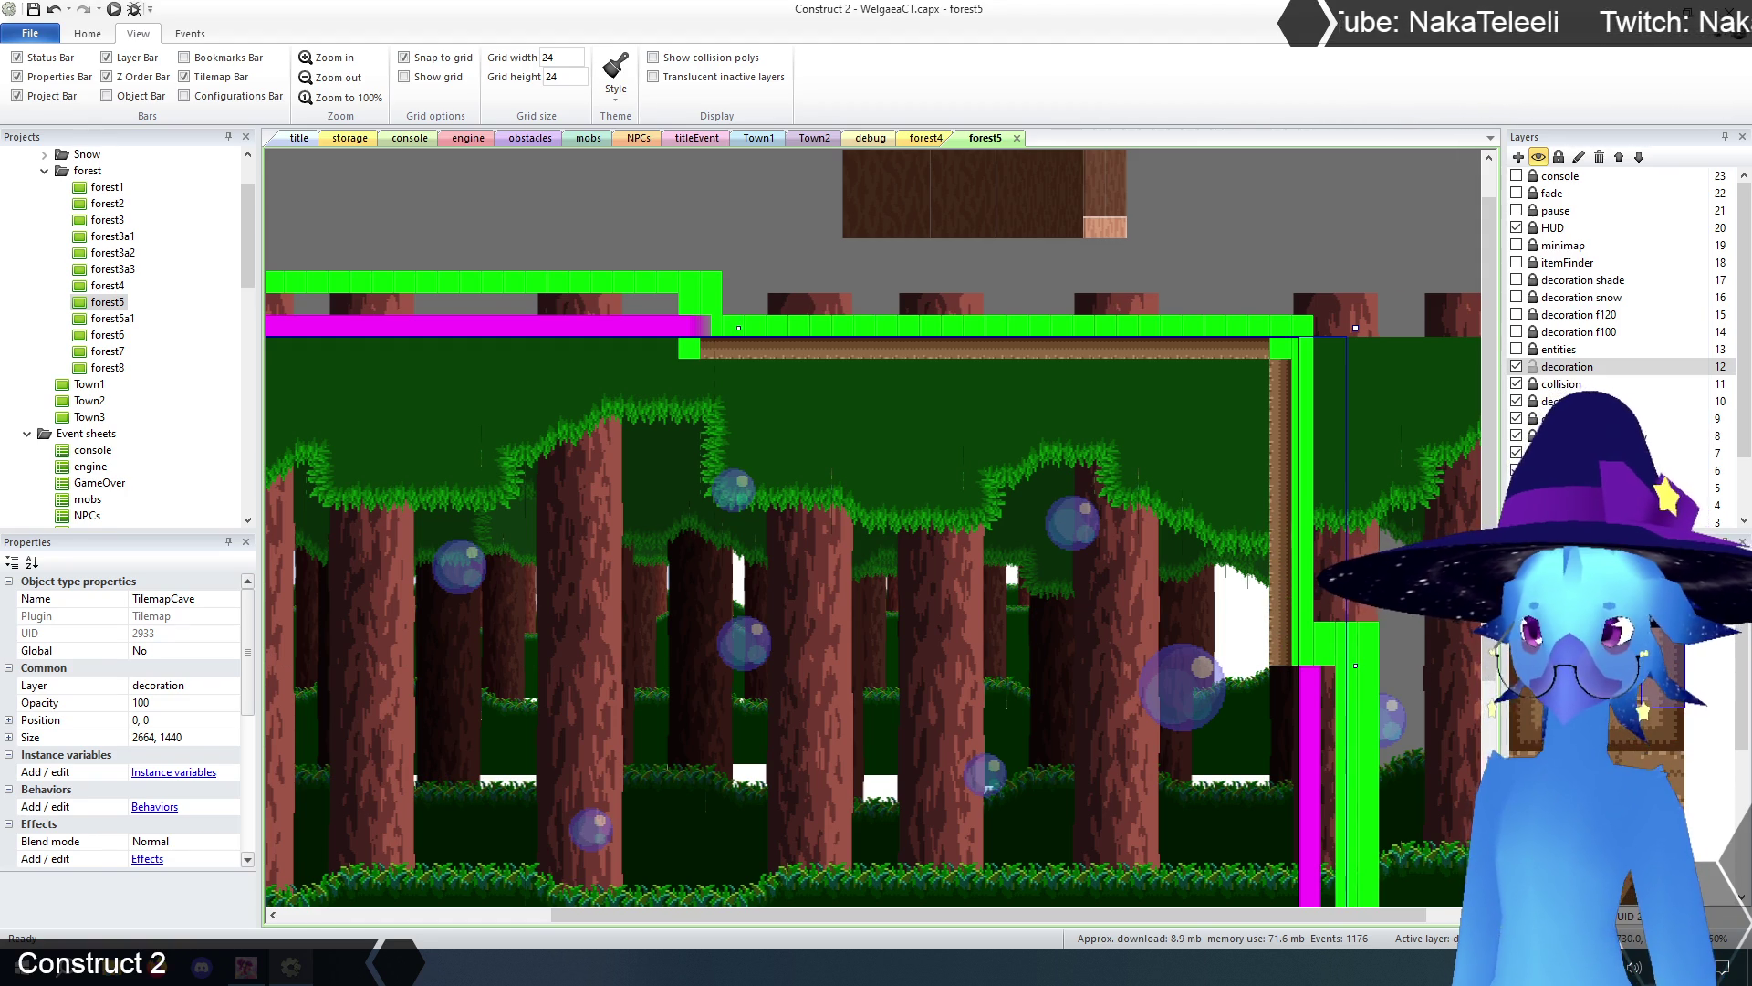
{"action": "left_click", "coordinate": [1296, 655]}
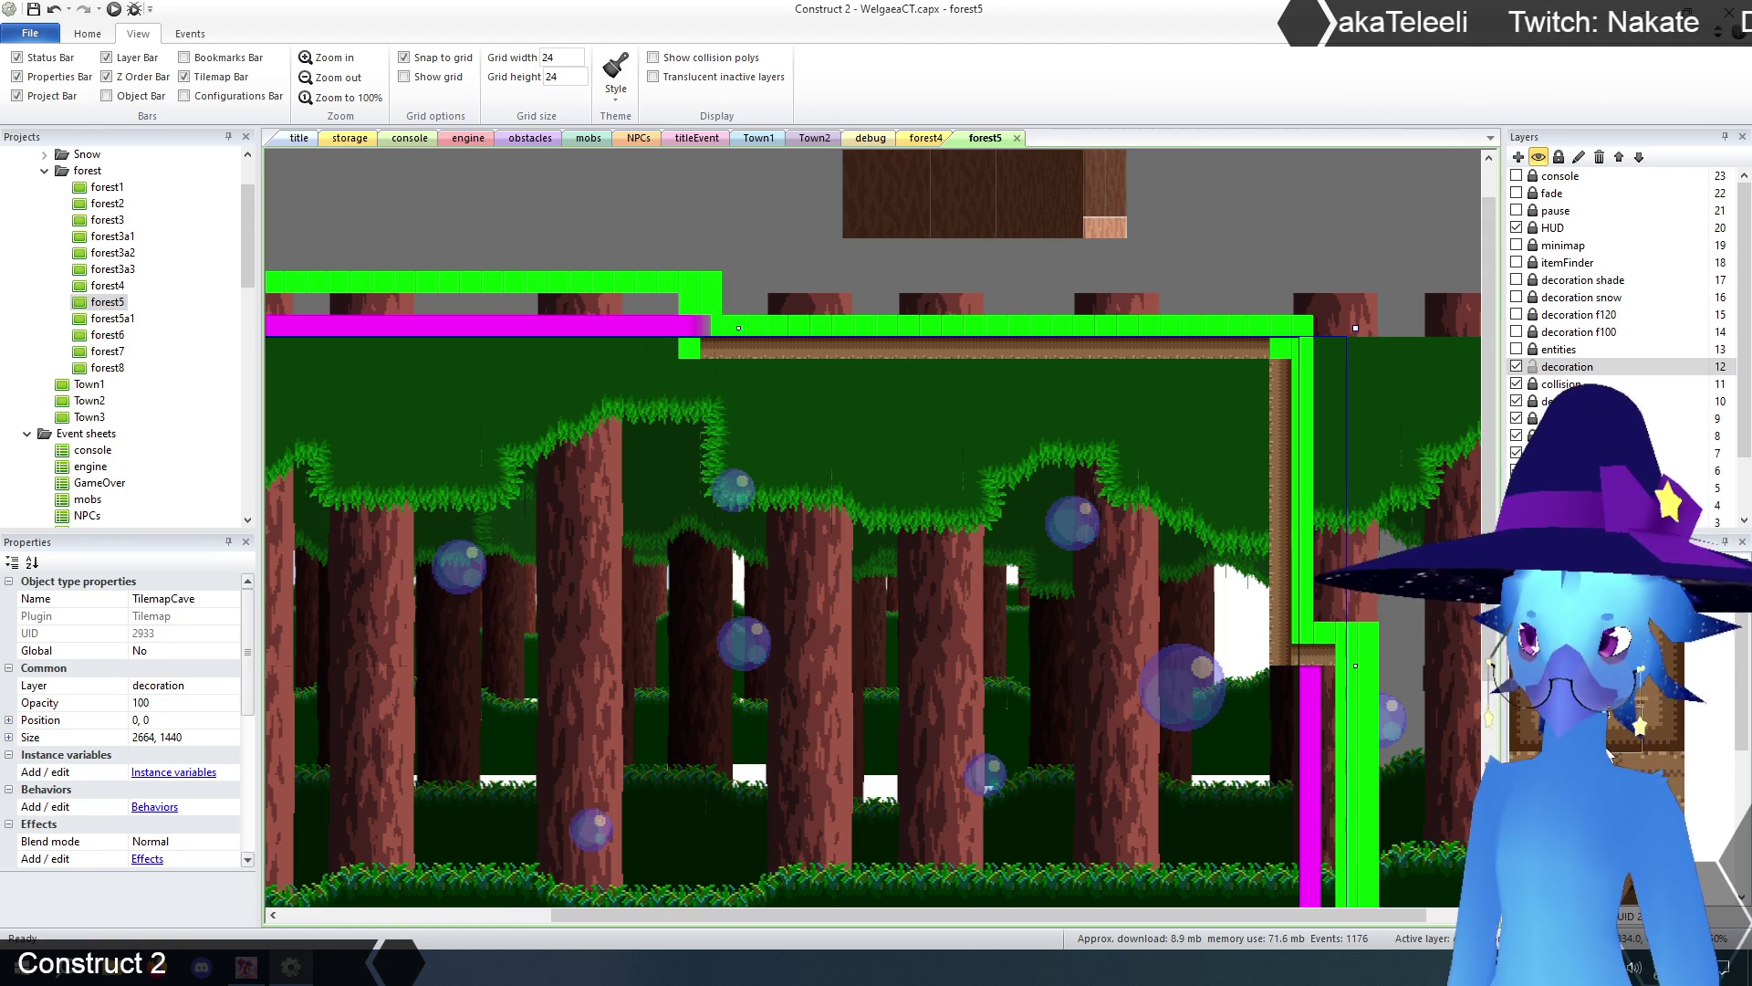
{"action": "left_click", "coordinate": [1257, 662]}
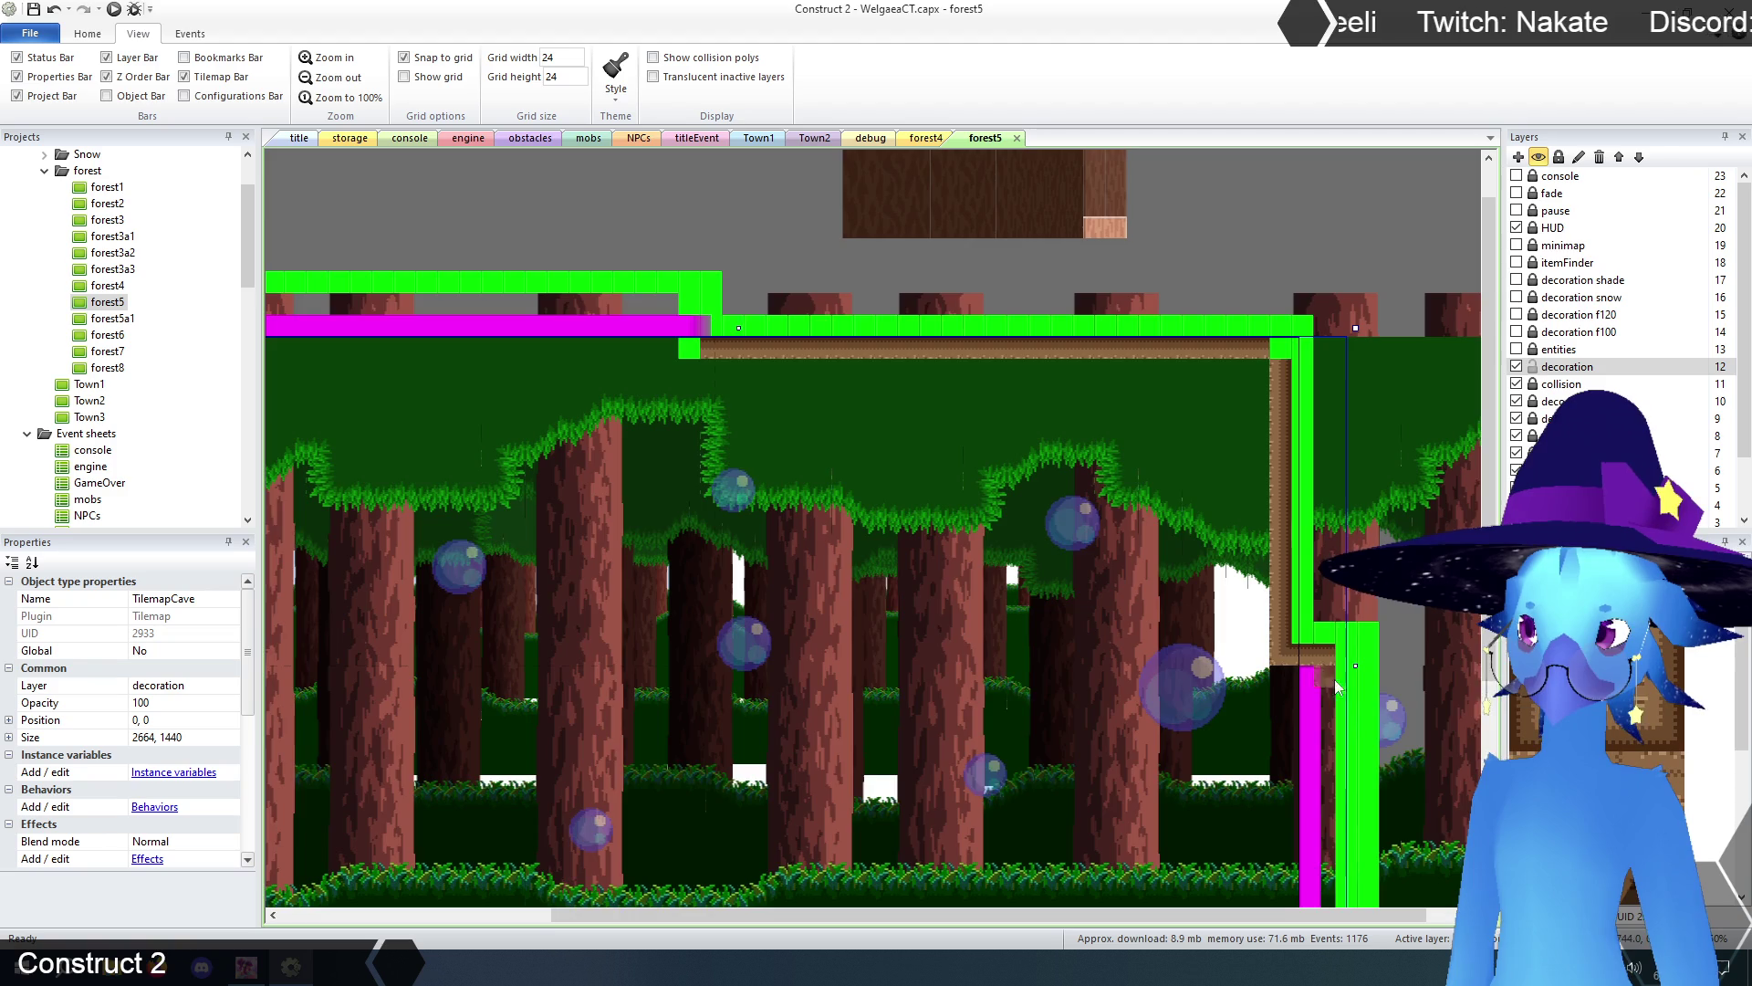
{"action": "scroll", "coordinate": [1299, 666], "scroll_direction": "down", "scroll_amount": 4}
{"action": "scroll", "coordinate": [1300, 667], "scroll_direction": "up", "scroll_amount": 1}
{"action": "scroll", "coordinate": [1376, 919], "scroll_direction": "up", "scroll_amount": 1}
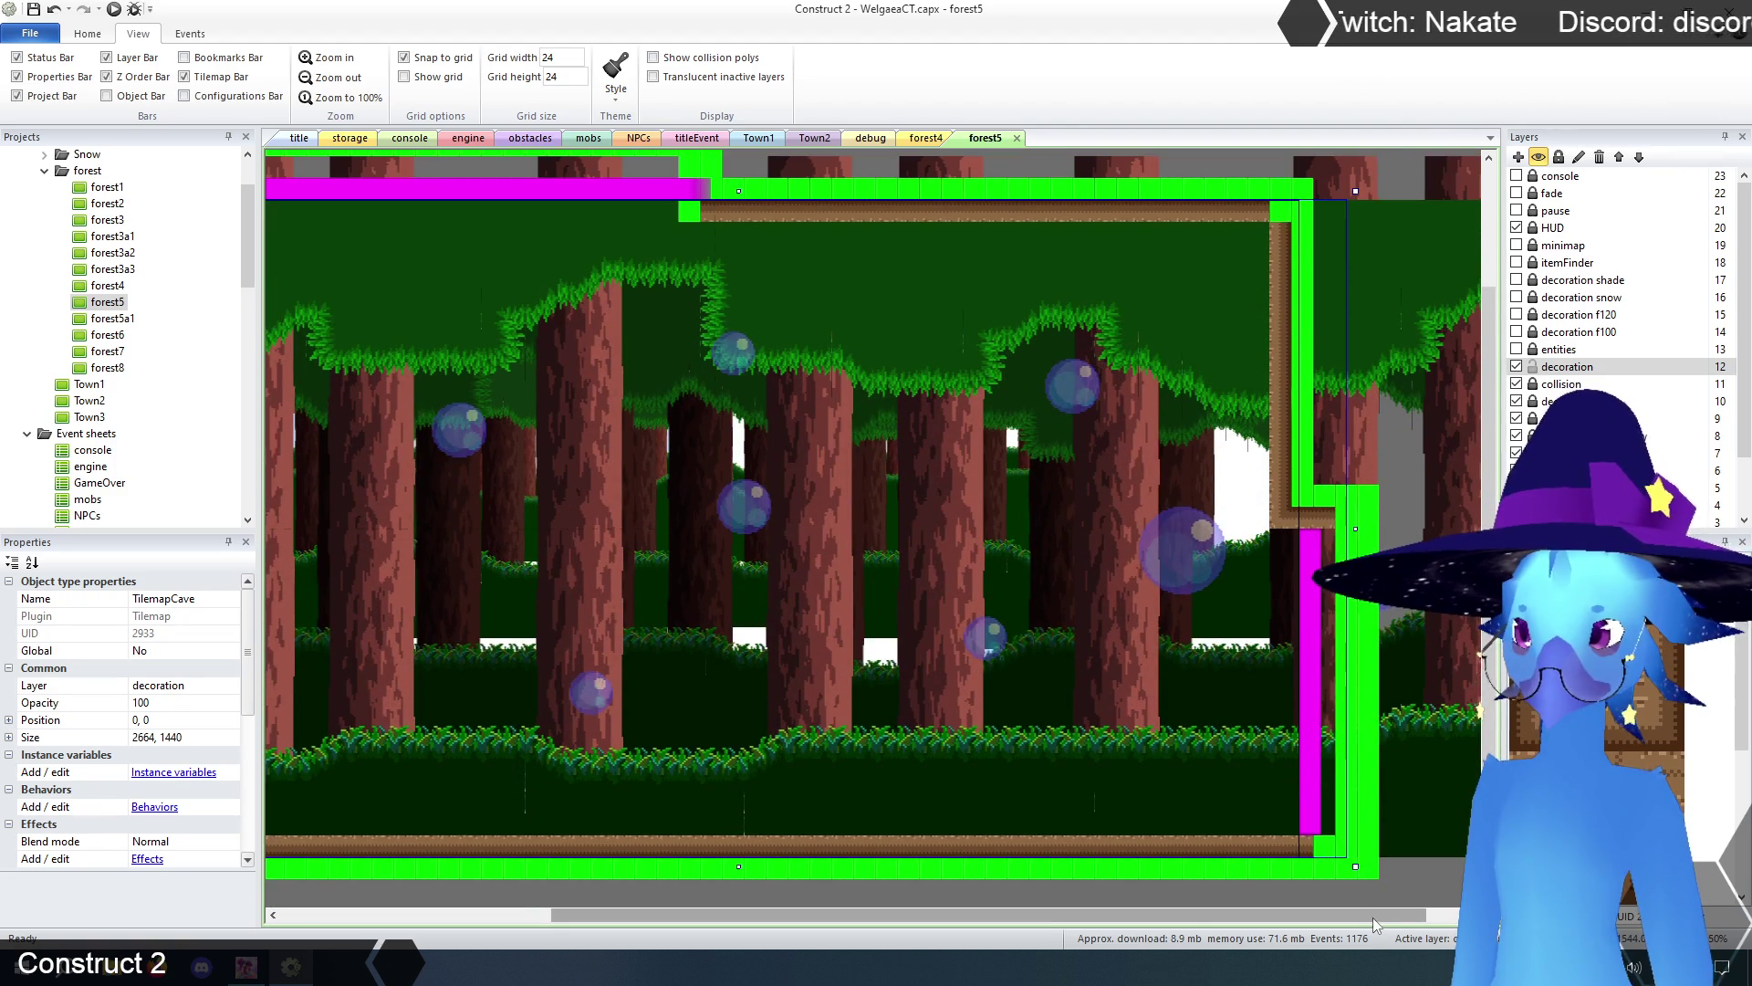
{"action": "scroll", "coordinate": [1367, 915], "scroll_direction": "up", "scroll_amount": 1}
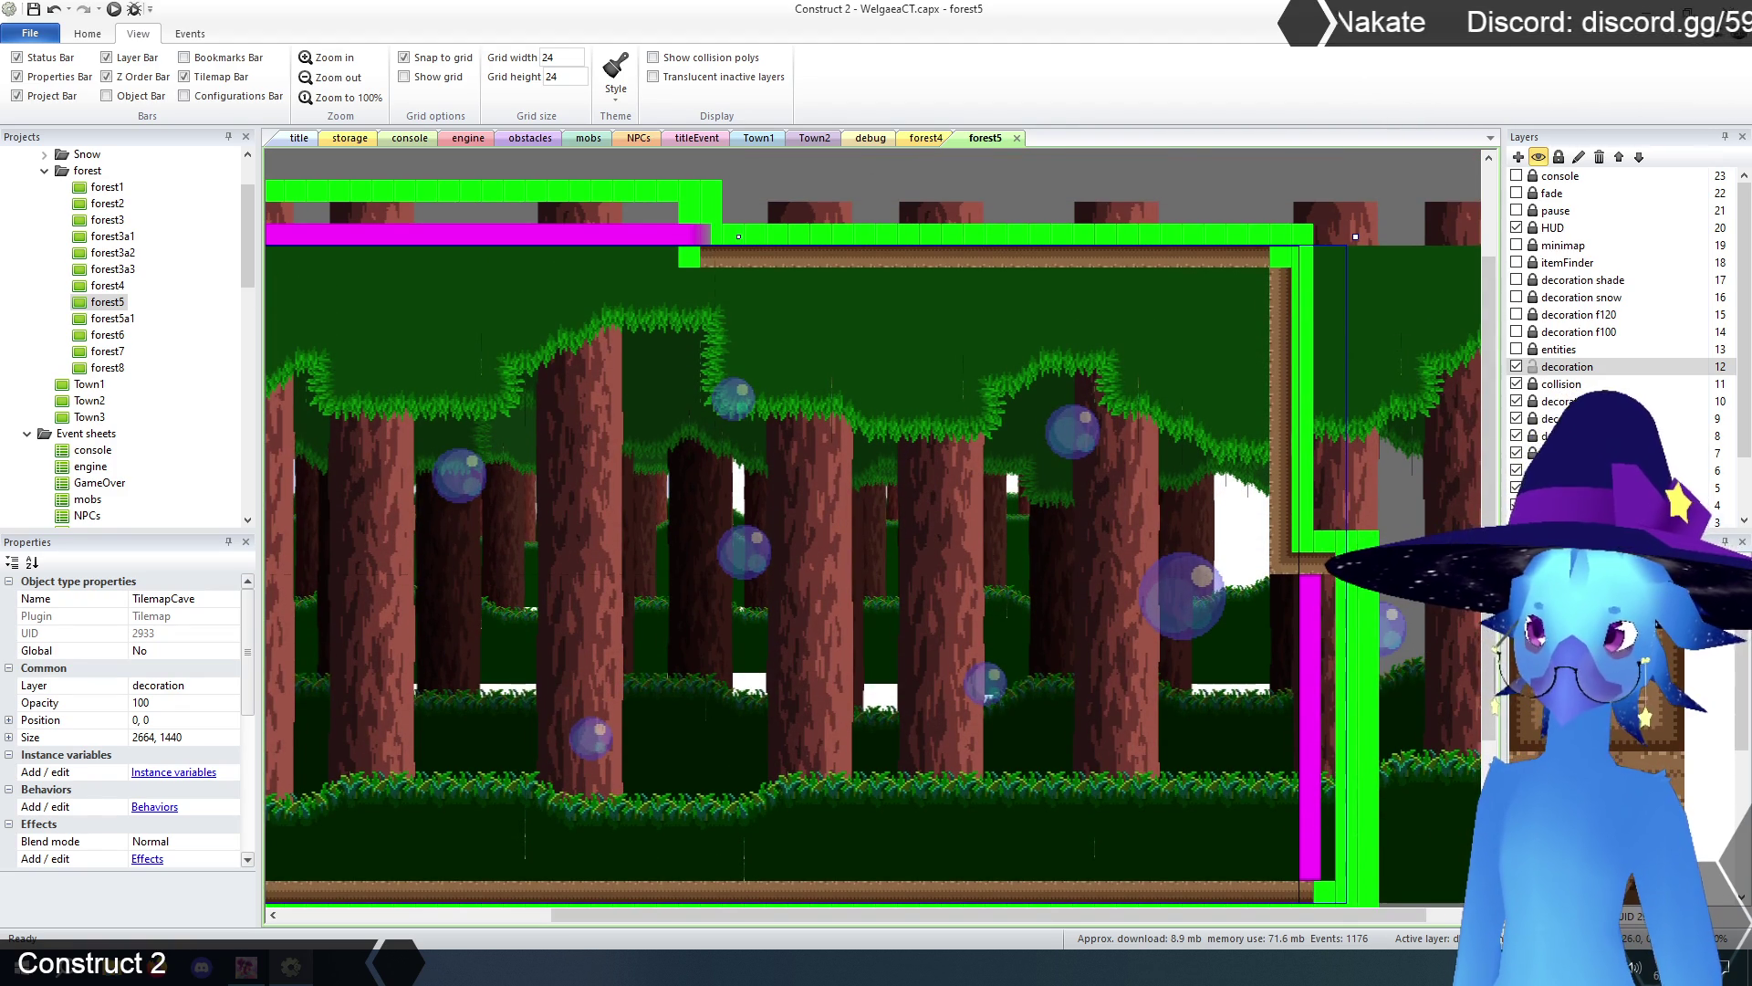
{"action": "left_click", "coordinate": [1282, 257]}
{"action": "scroll", "coordinate": [874, 497], "scroll_direction": "left", "scroll_amount": 10}
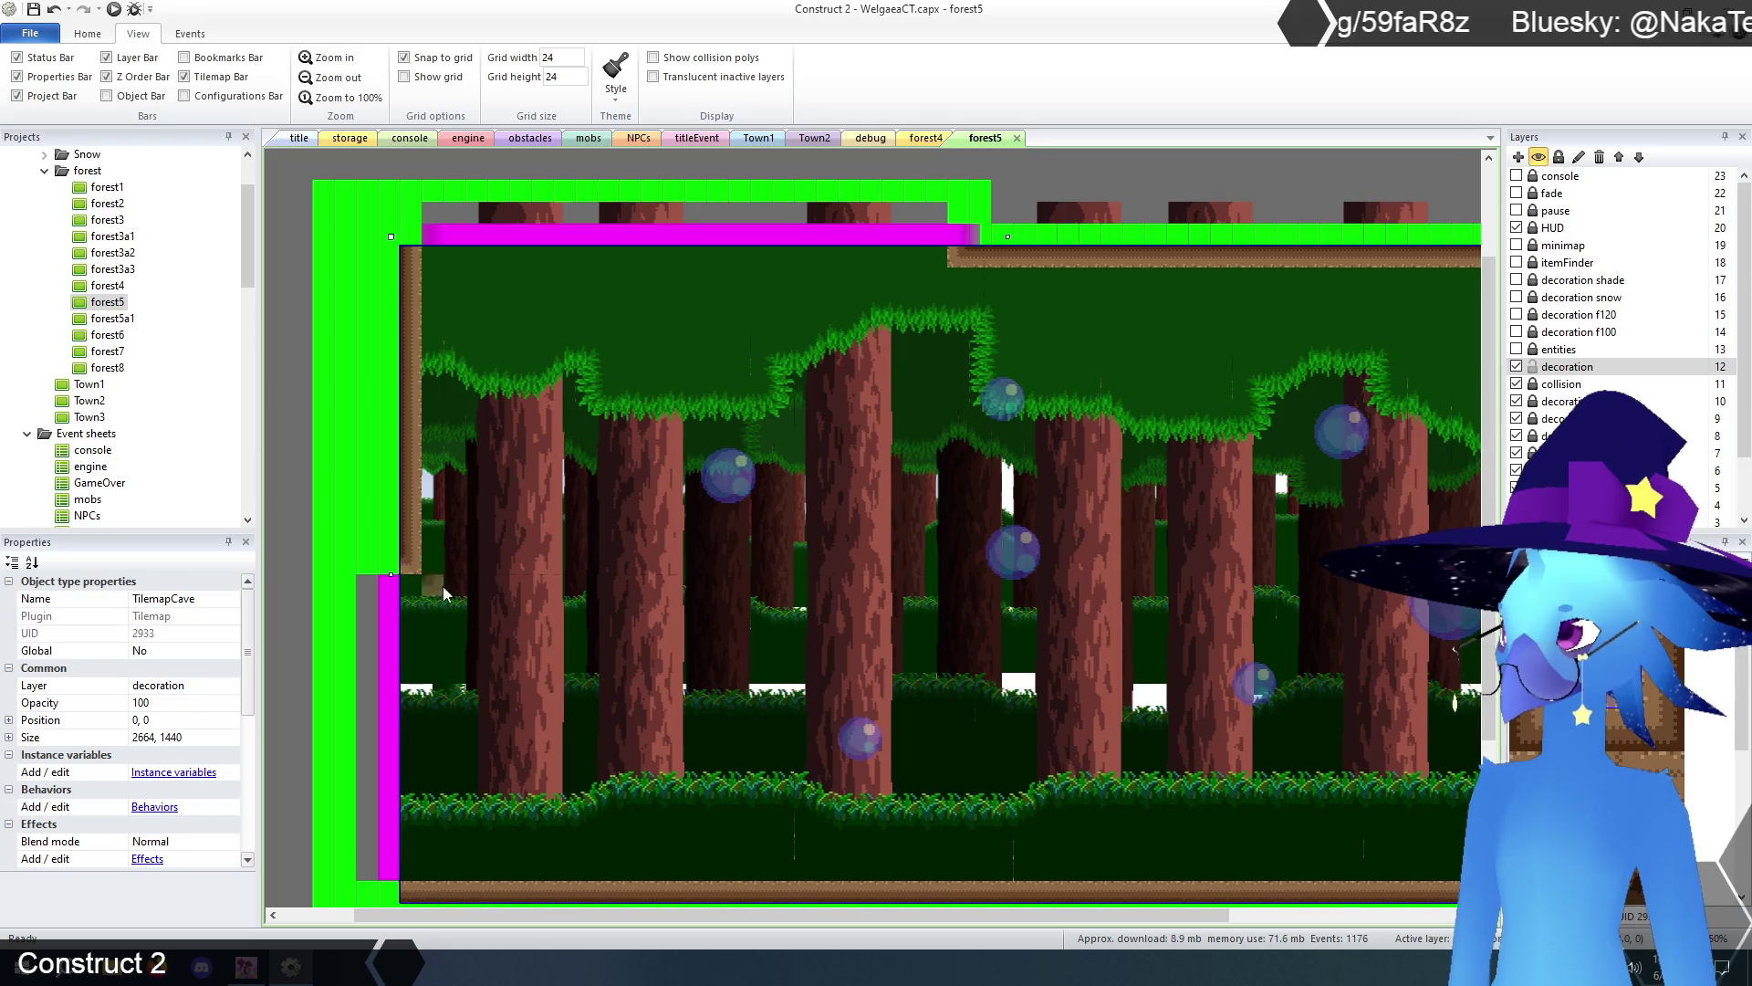
{"action": "scroll", "coordinate": [790, 688], "scroll_direction": "down", "scroll_amount": 2}
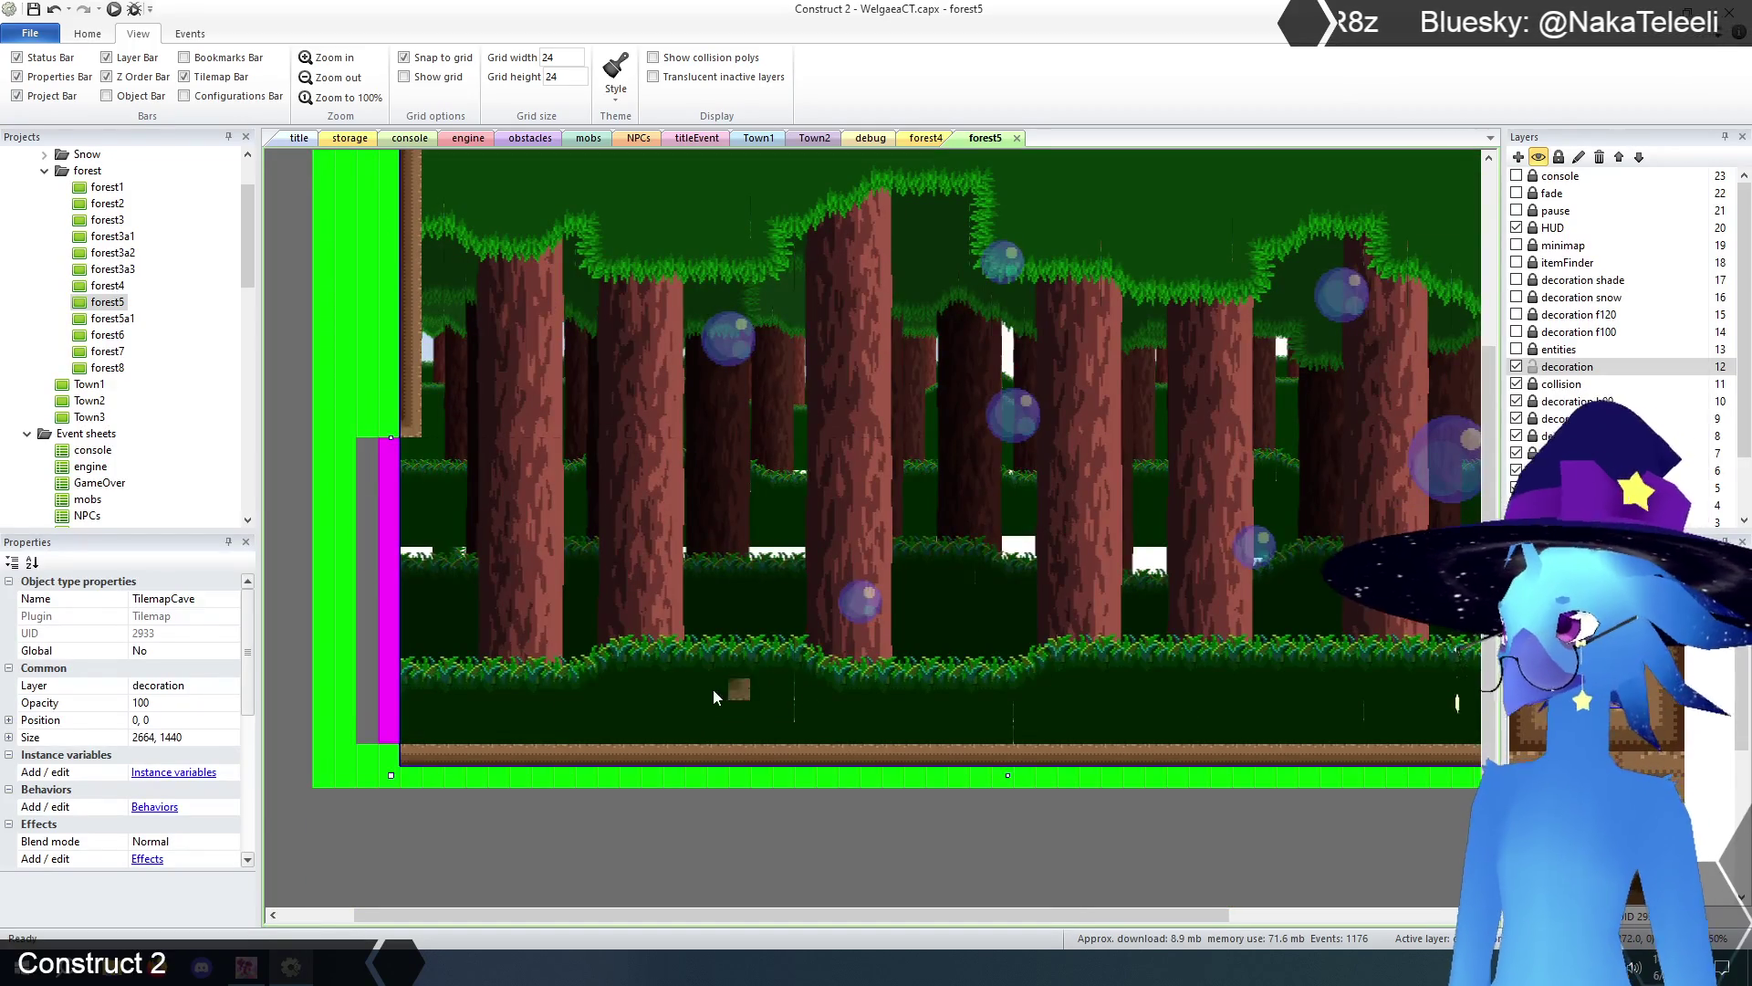
{"action": "scroll", "coordinate": [460, 781], "scroll_direction": "up", "scroll_amount": 5}
- Finish the floor tiles and erase the leftover green collision strip on the right
{"action": "left_click_drag", "start_coordinate": [645, 922], "coordinate": [877, 922]}
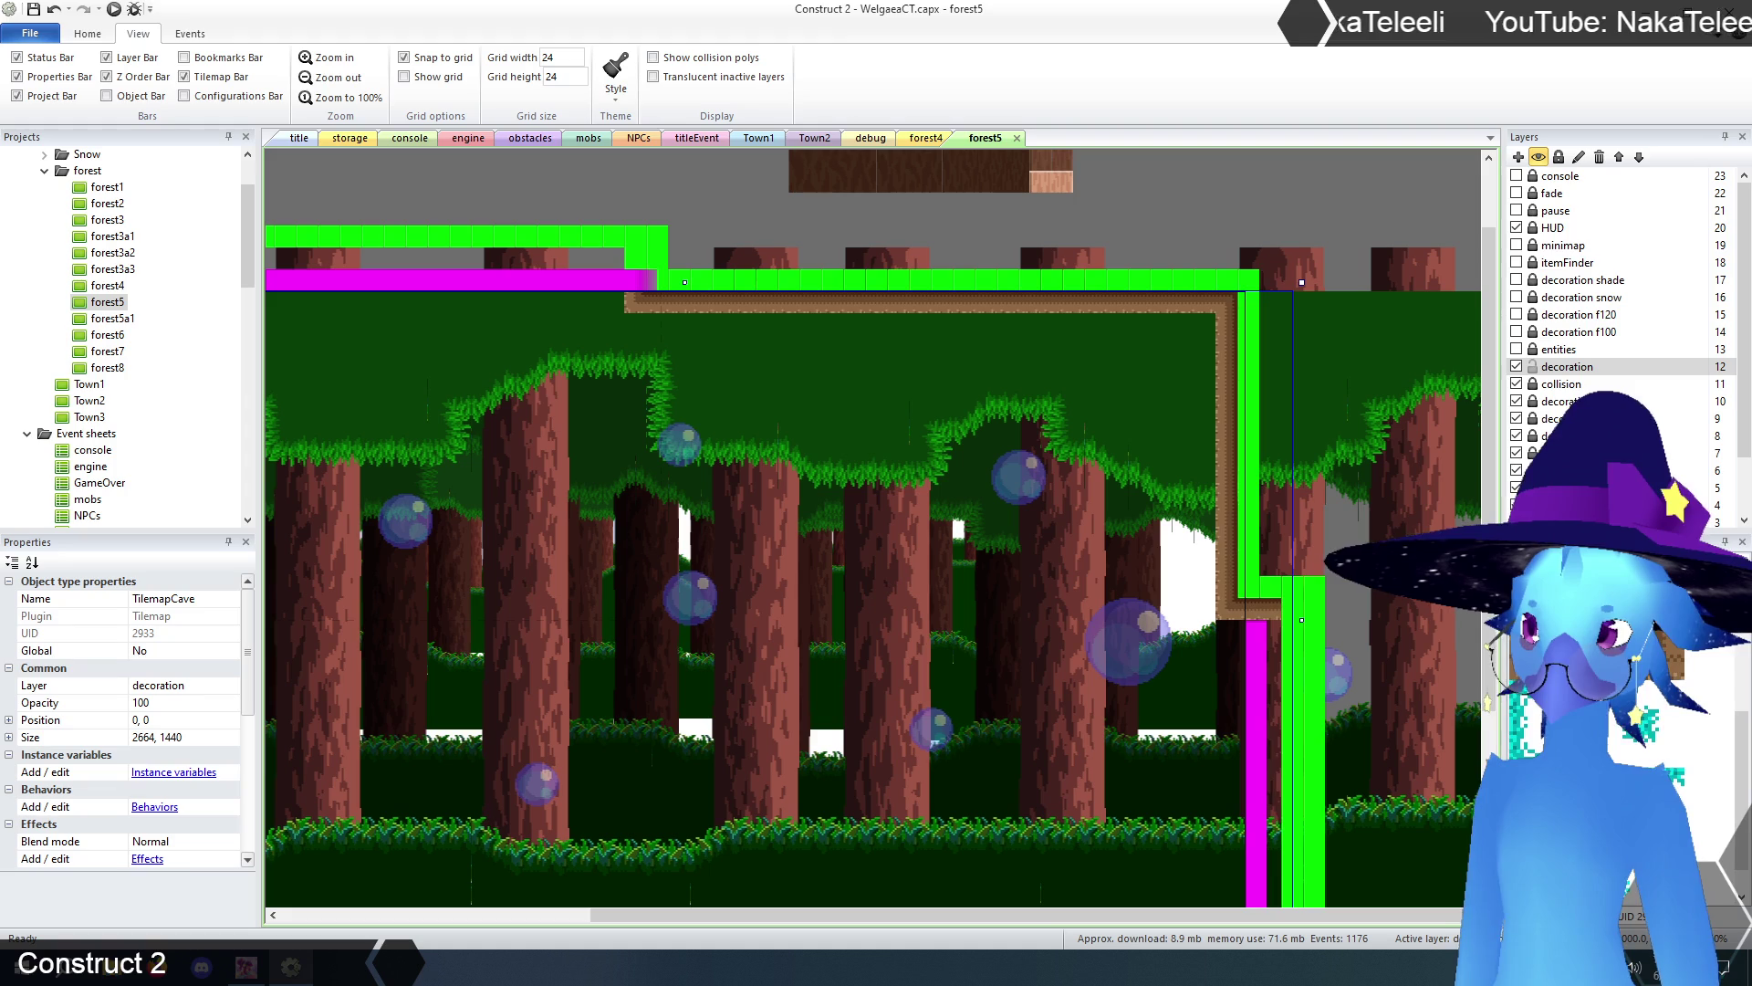
{"action": "left_click_drag", "start_coordinate": [1246, 310], "coordinate": [1252, 565]}
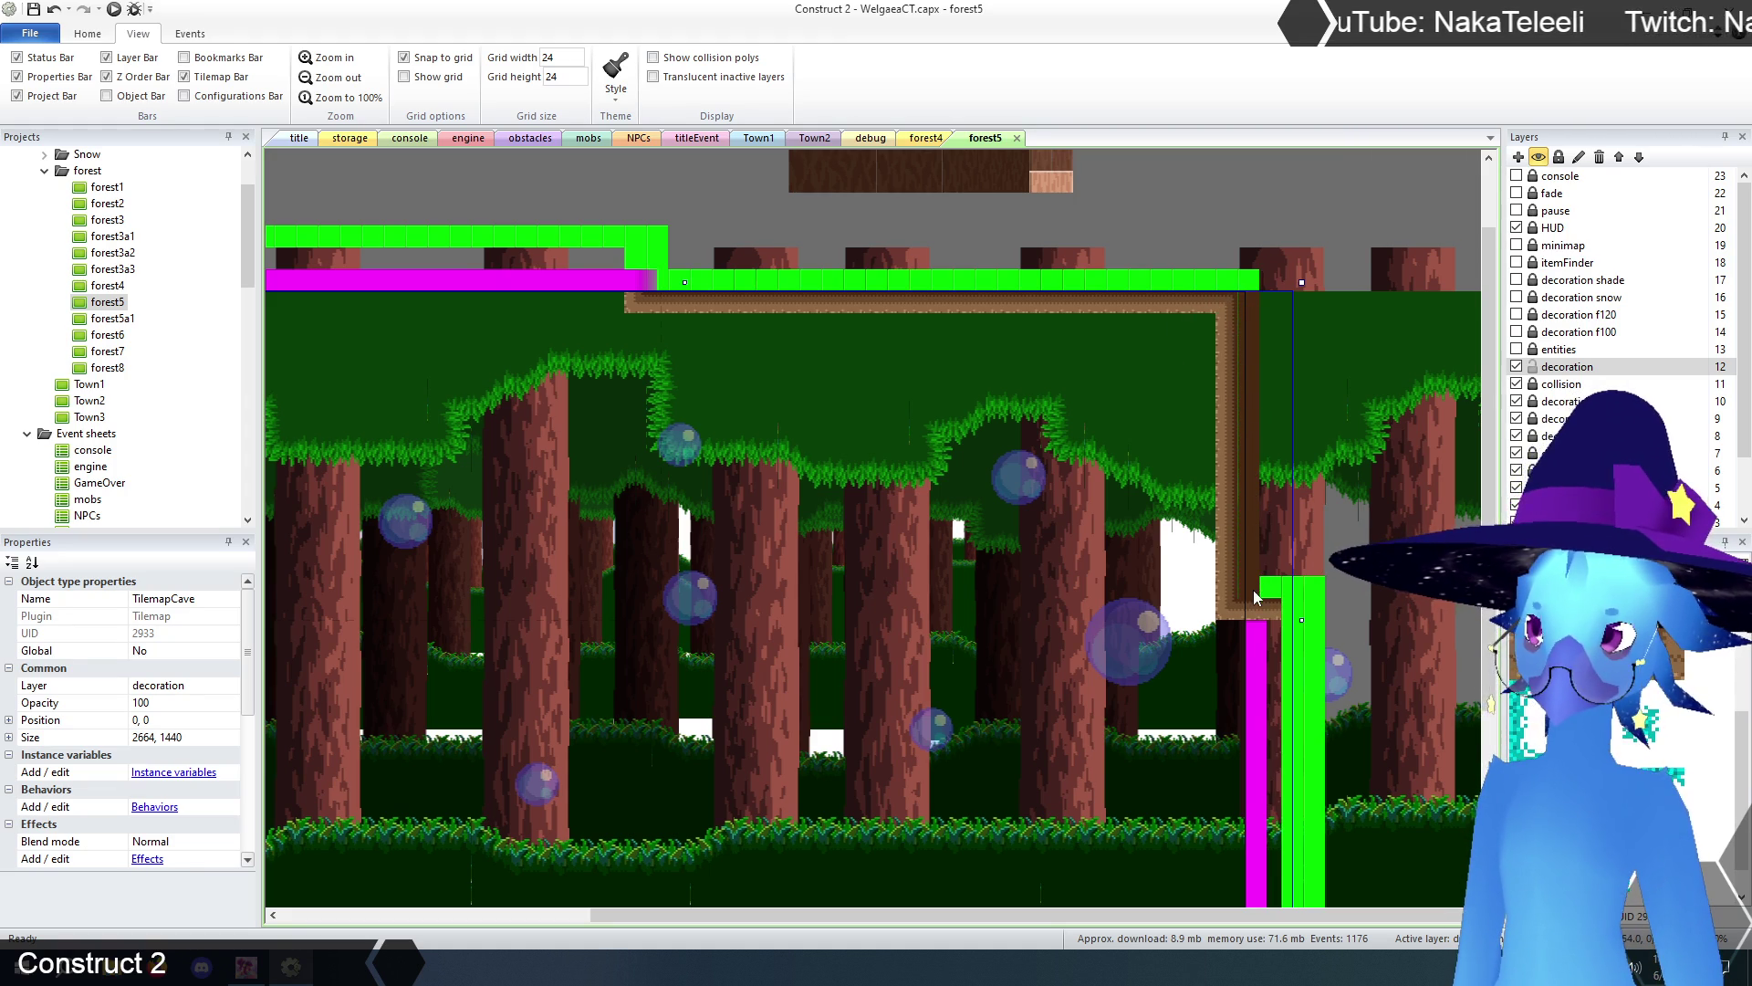
{"action": "scroll", "coordinate": [1242, 529], "scroll_direction": "down", "scroll_amount": 2}
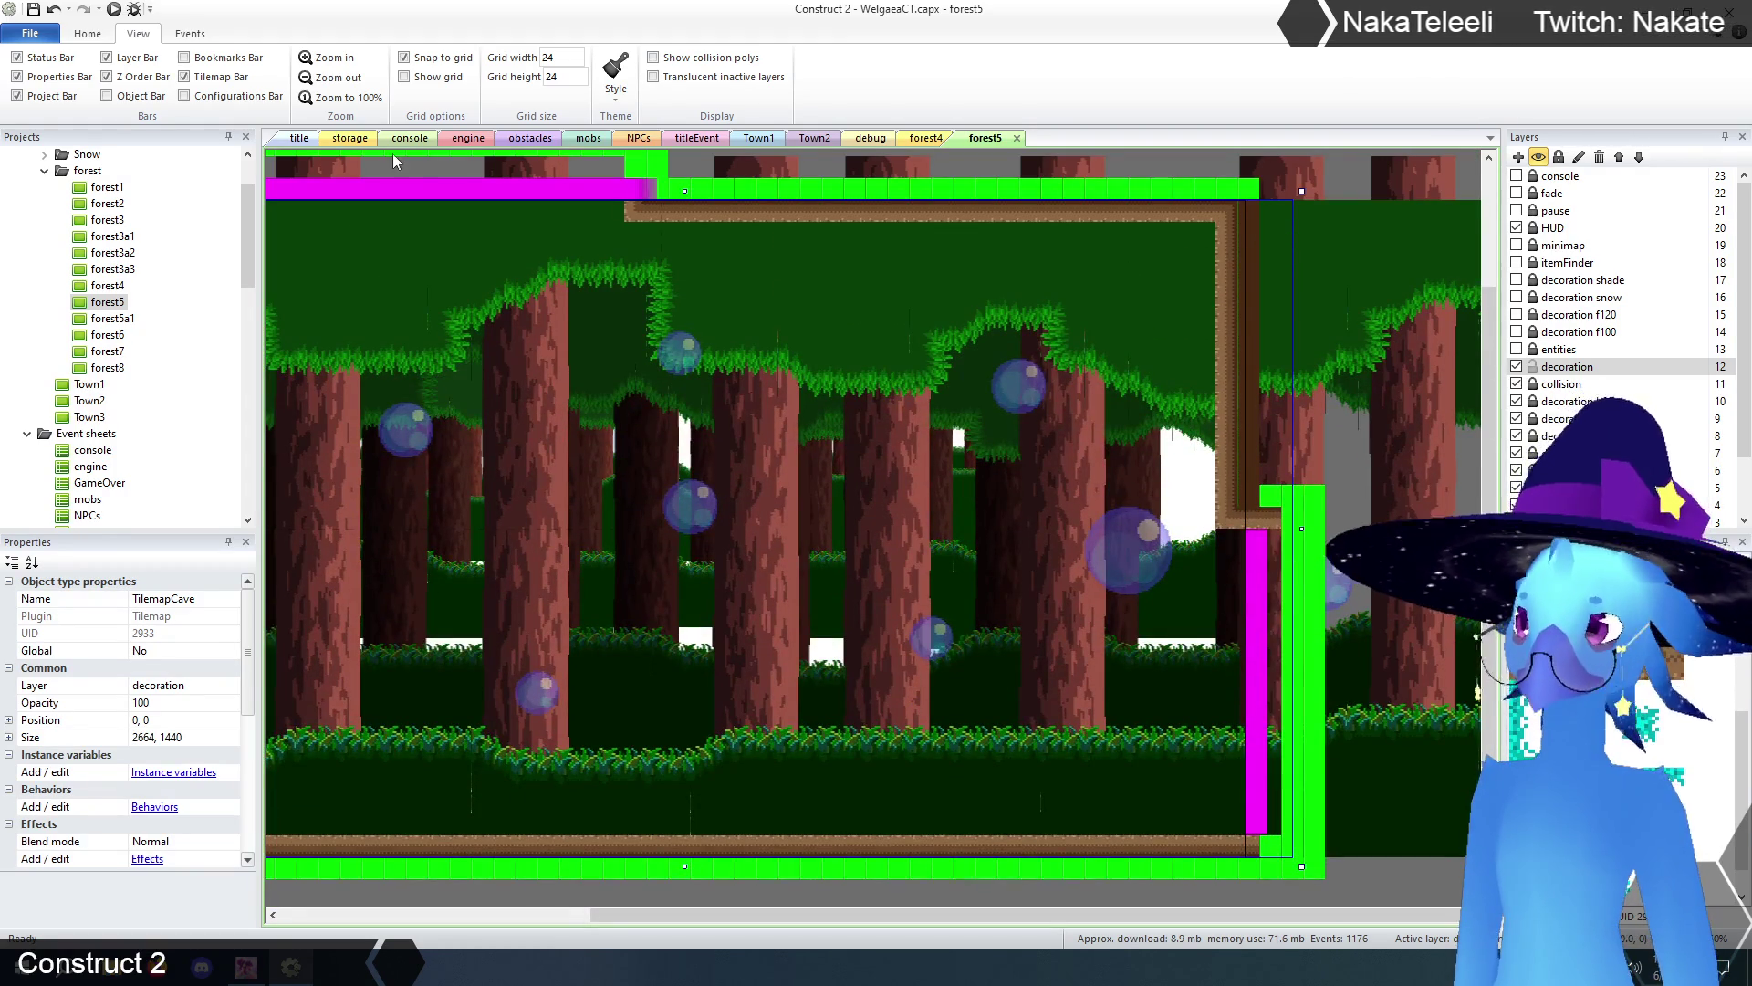
{"action": "left_click", "coordinate": [331, 79]}
{"action": "left_click", "coordinate": [327, 81]}
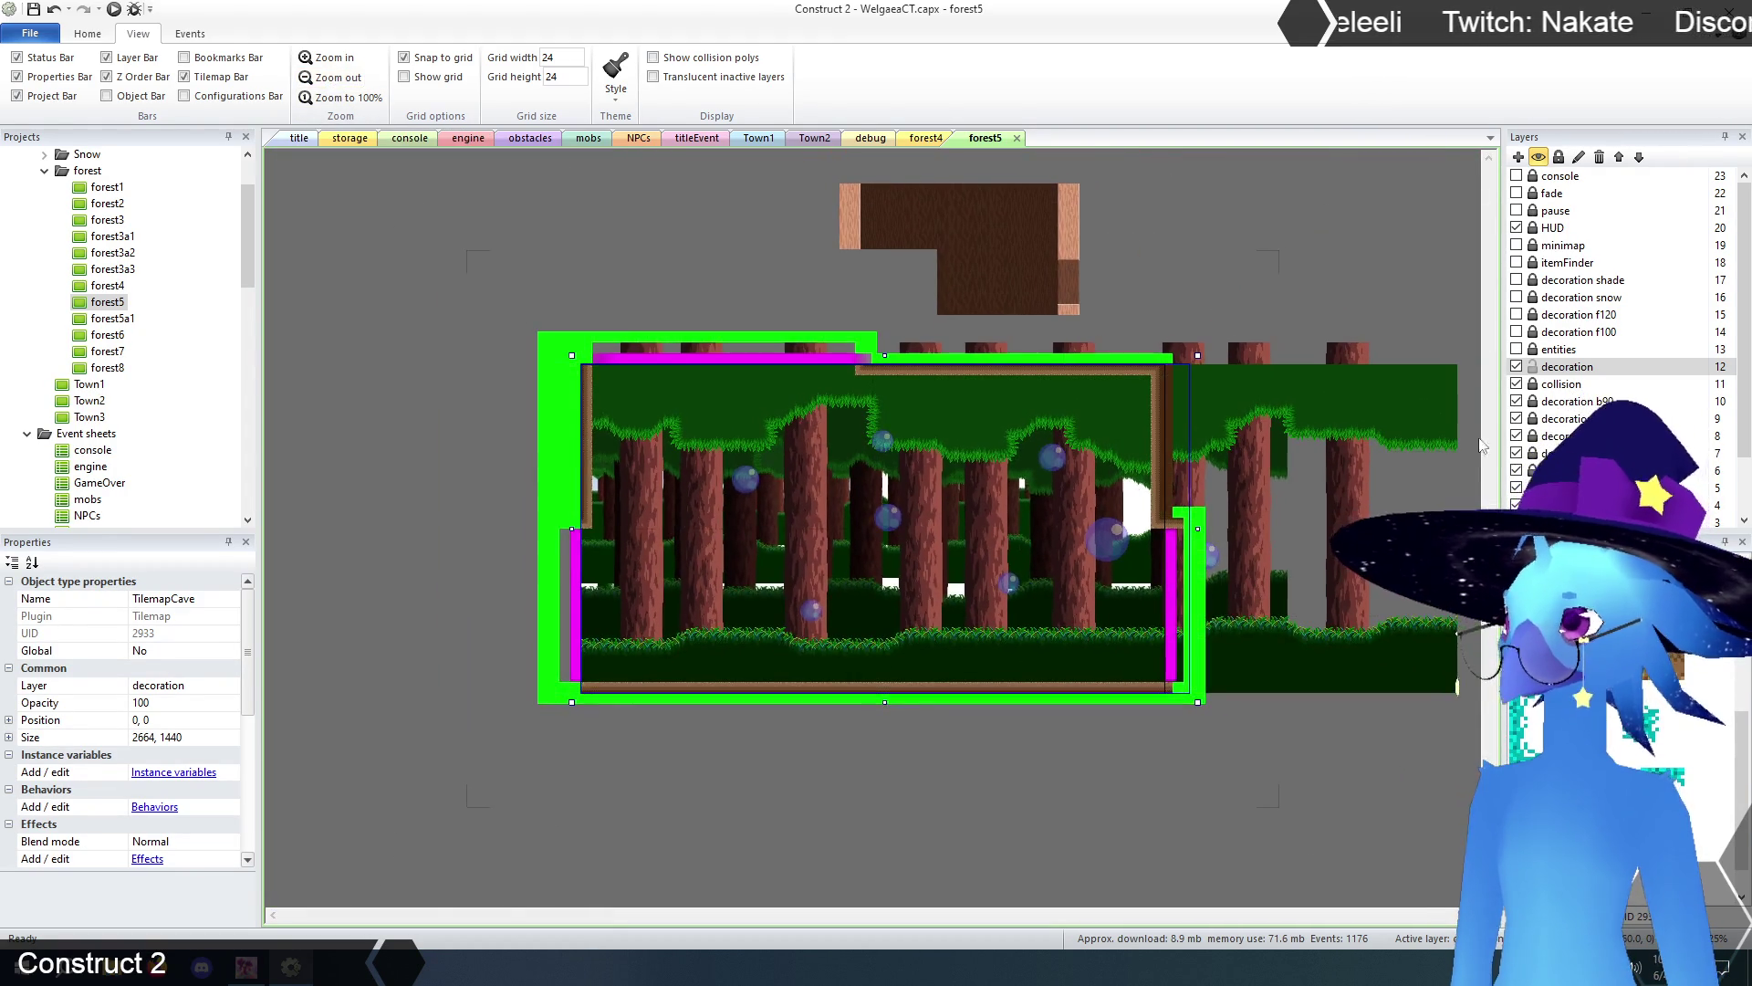
- Show the entities layer and move the GenericNPC onto the bottom-centre floor
{"action": "left_click", "coordinate": [1033, 773]}
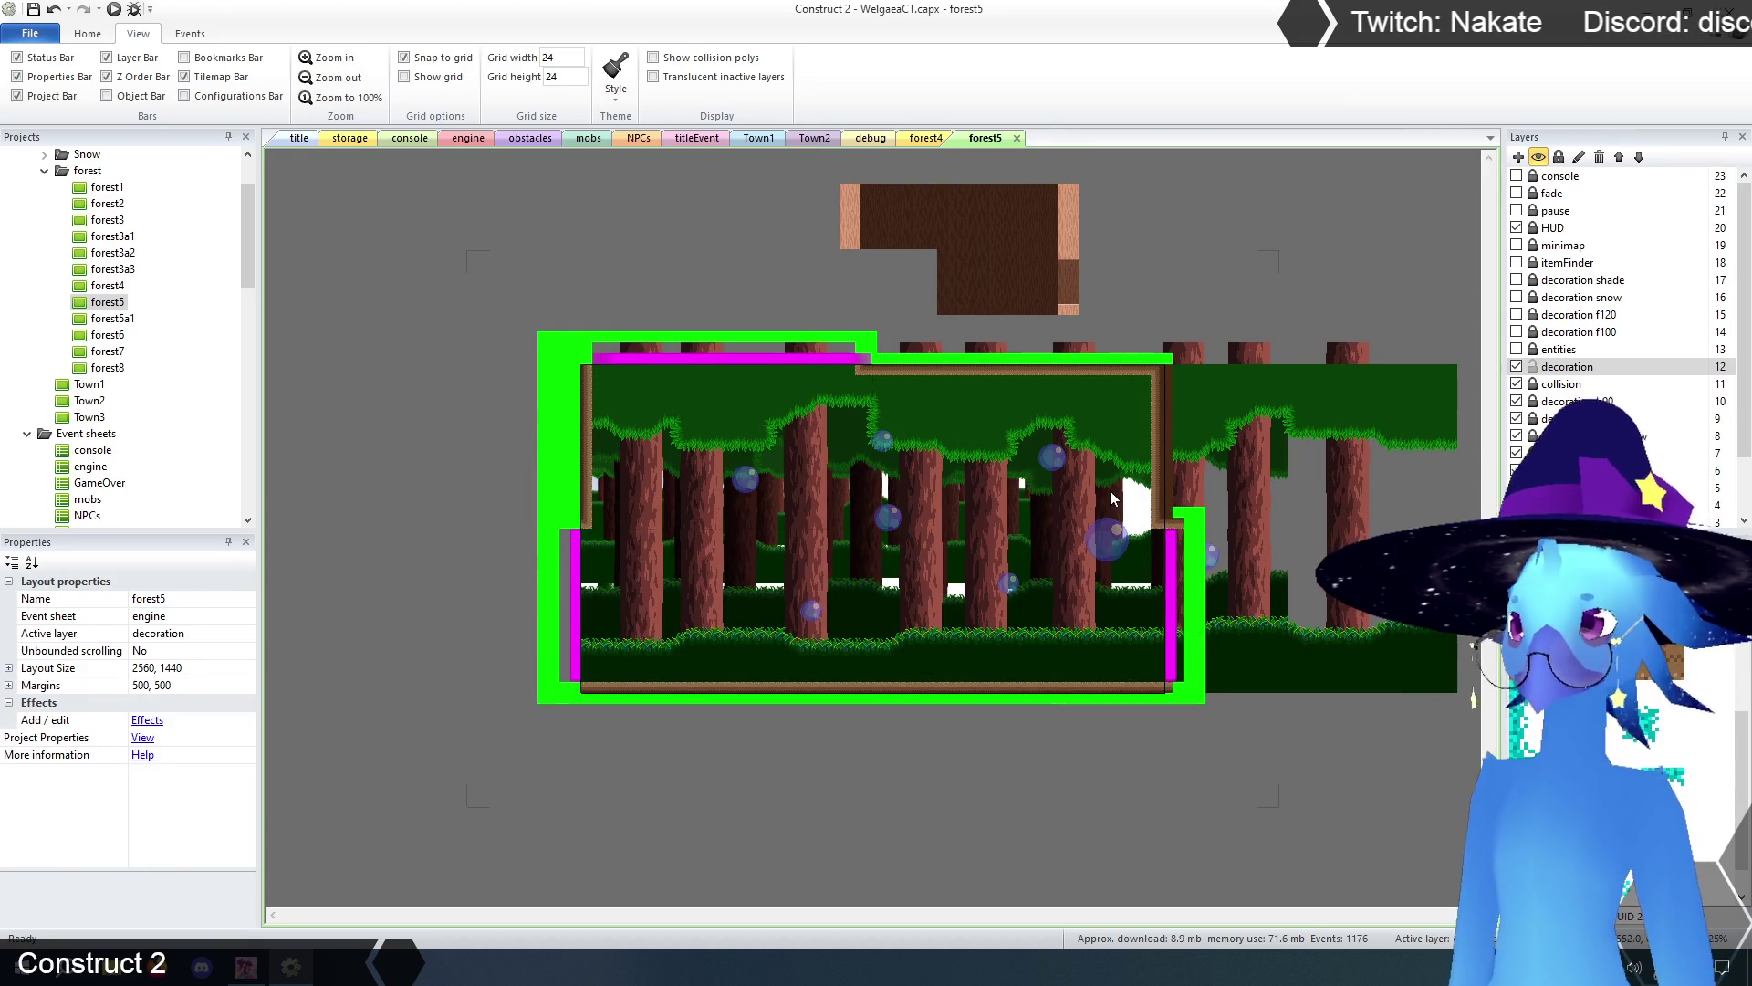
{"action": "left_click", "coordinate": [1517, 350]}
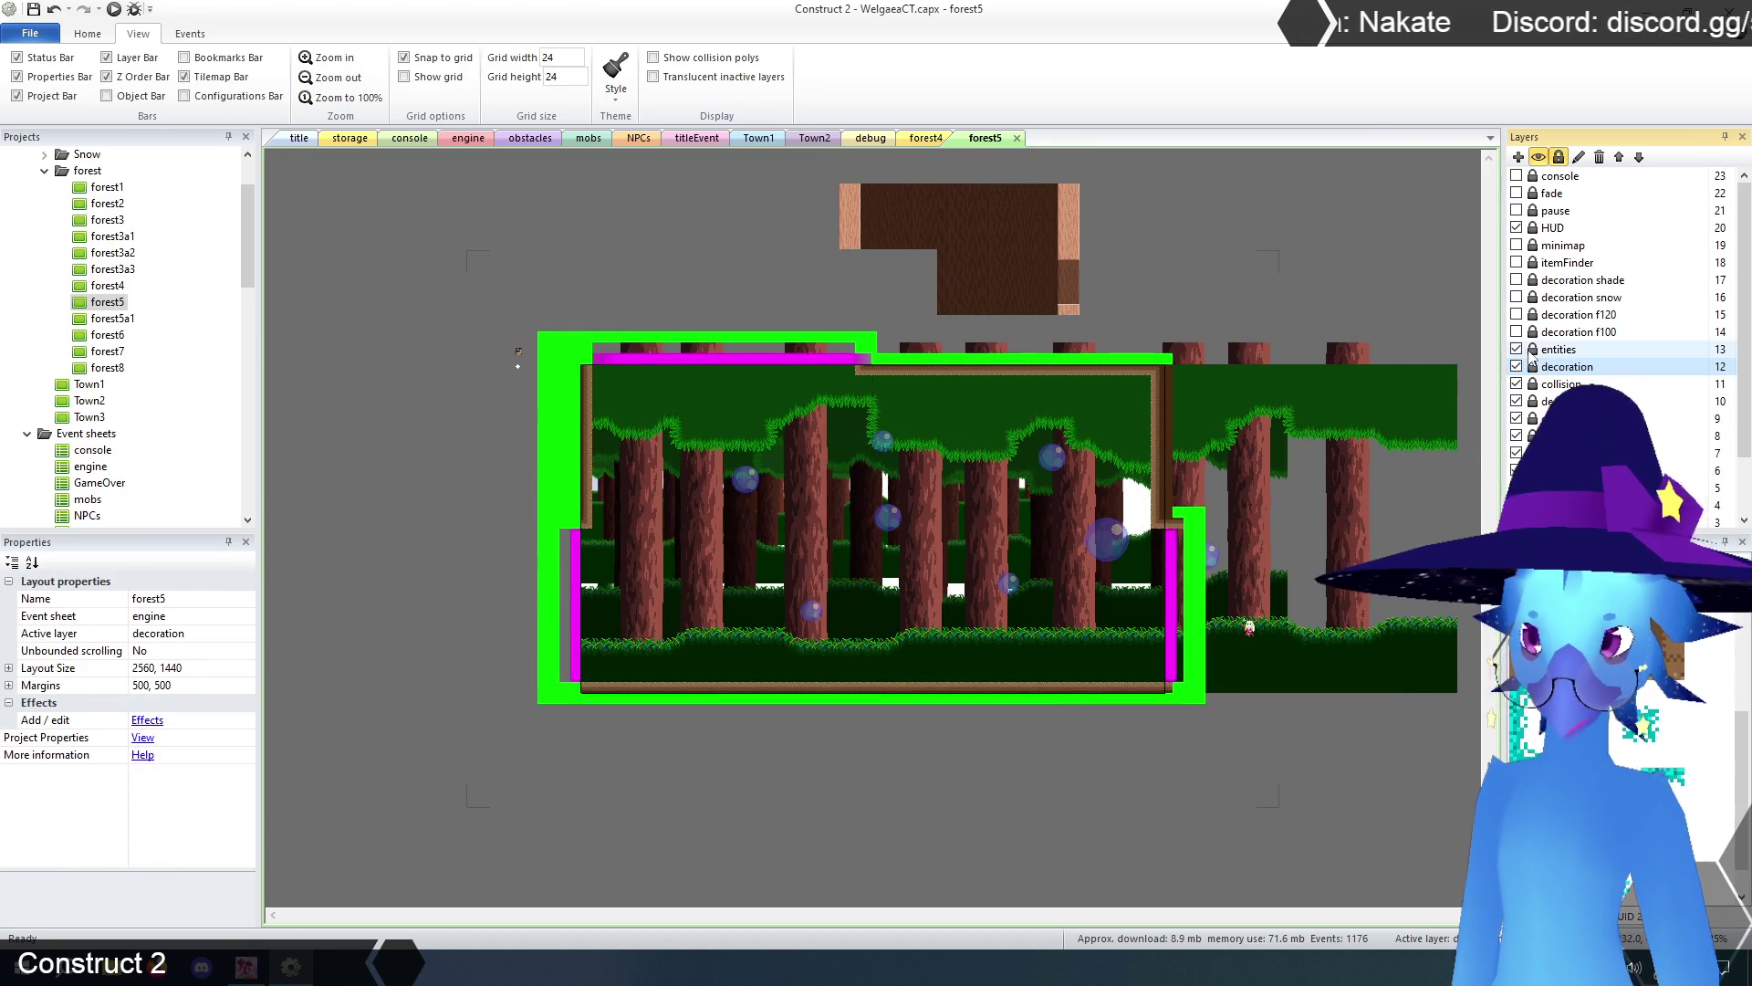
{"action": "left_click", "coordinate": [1558, 350]}
{"action": "mouse_move", "coordinate": [1250, 630]}
{"action": "left_mouse_down"}
{"action": "mouse_move", "coordinate": [1025, 618]}
{"action": "mouse_move", "coordinate": [871, 677]}
{"action": "left_mouse_up"}
{"action": "left_click", "coordinate": [413, 328]}
- Set roomStuff's mapX to 19 and mapY to 30, clear its old areaName, and lock entities
{"action": "left_click", "coordinate": [517, 354]}
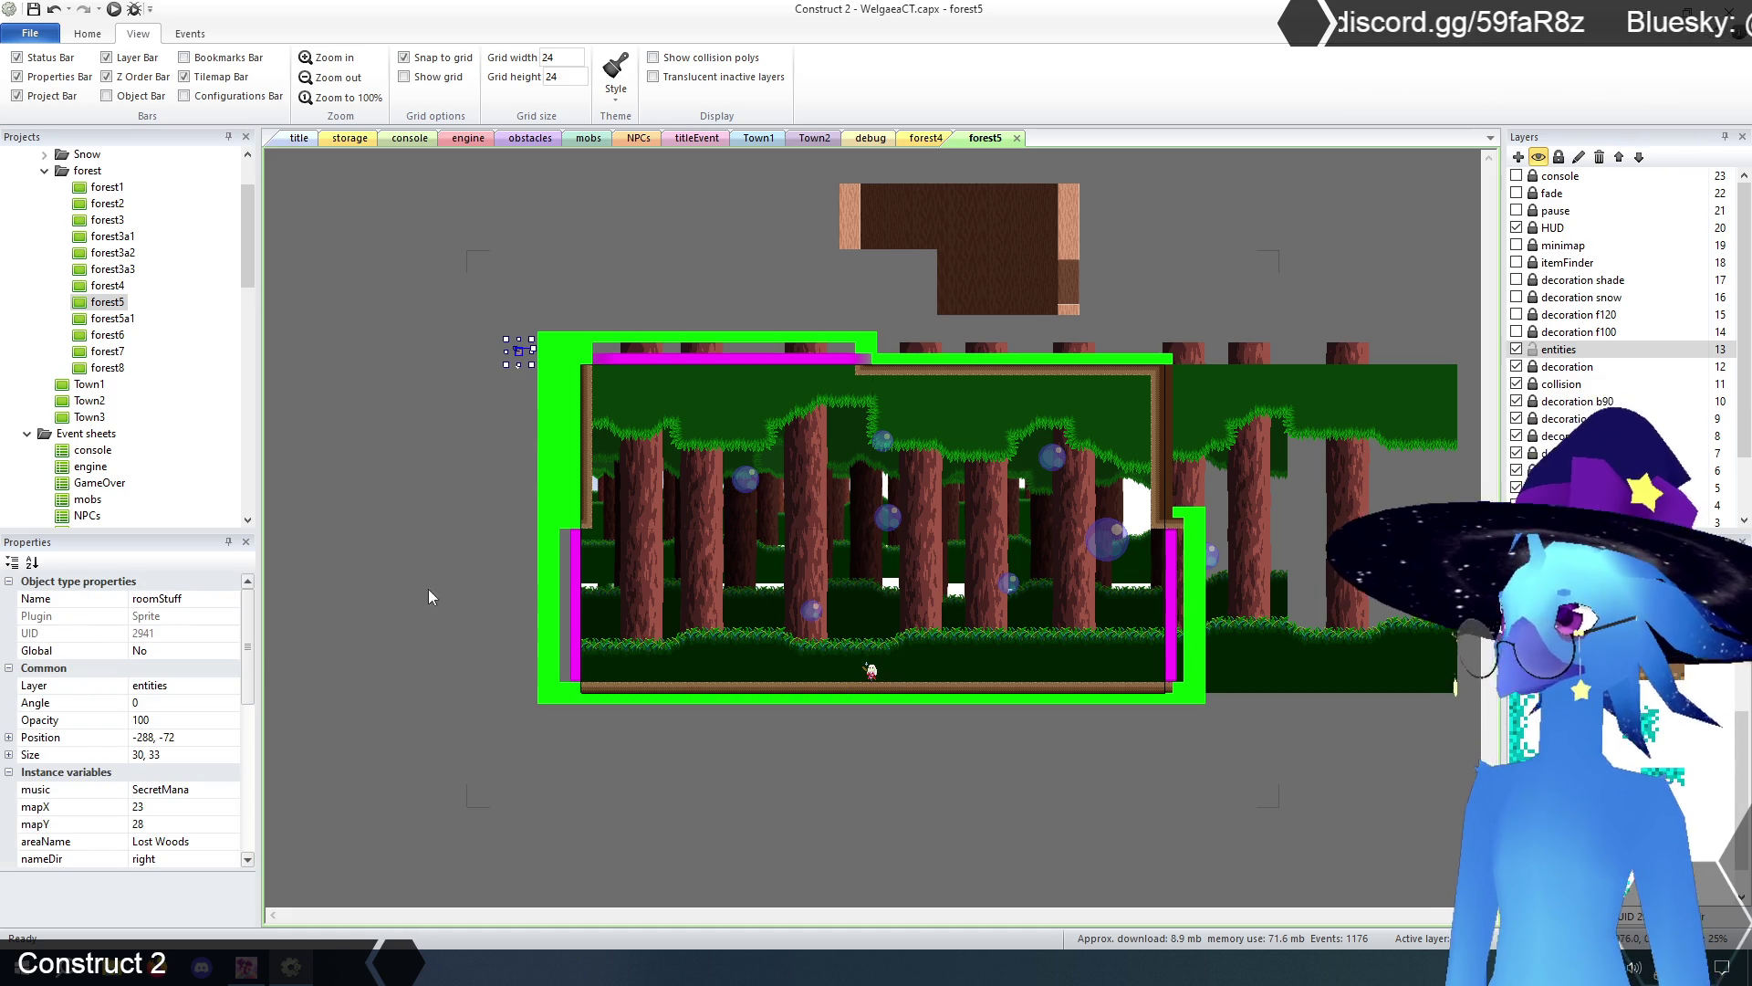
{"action": "left_click_drag", "start_coordinate": [252, 672], "coordinate": [249, 701]}
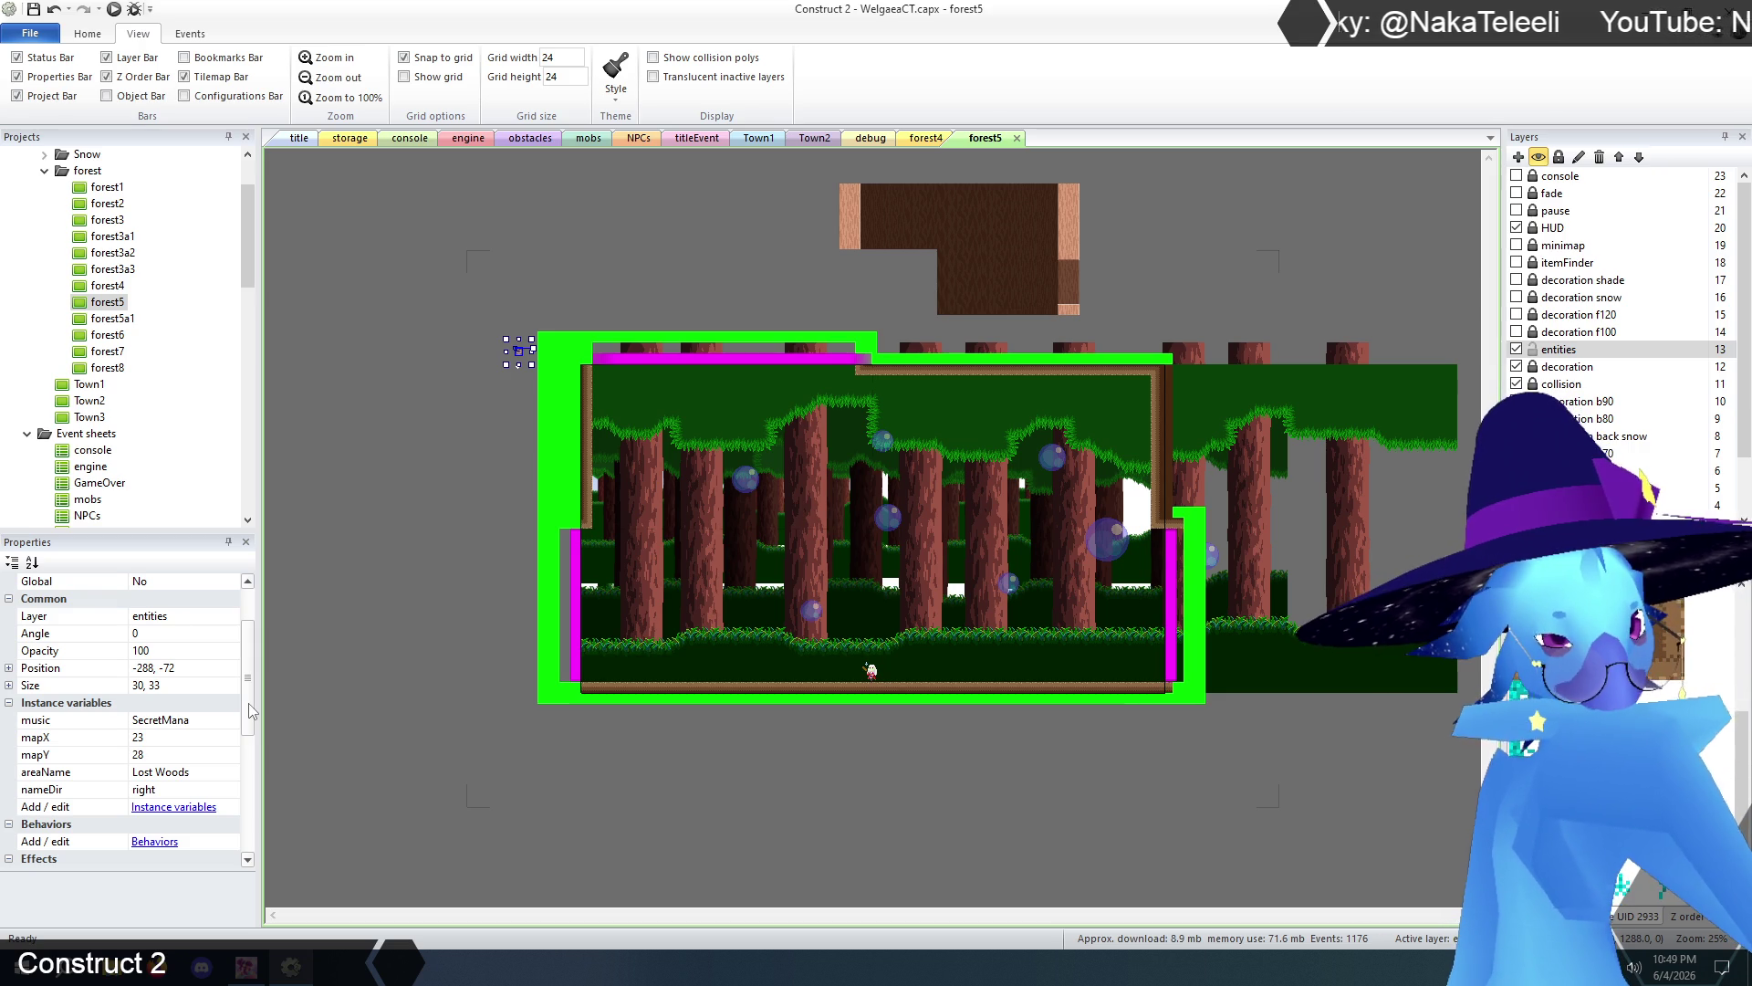
{"action": "left_click", "coordinate": [170, 737]}
{"action": "type", "text": "19"}
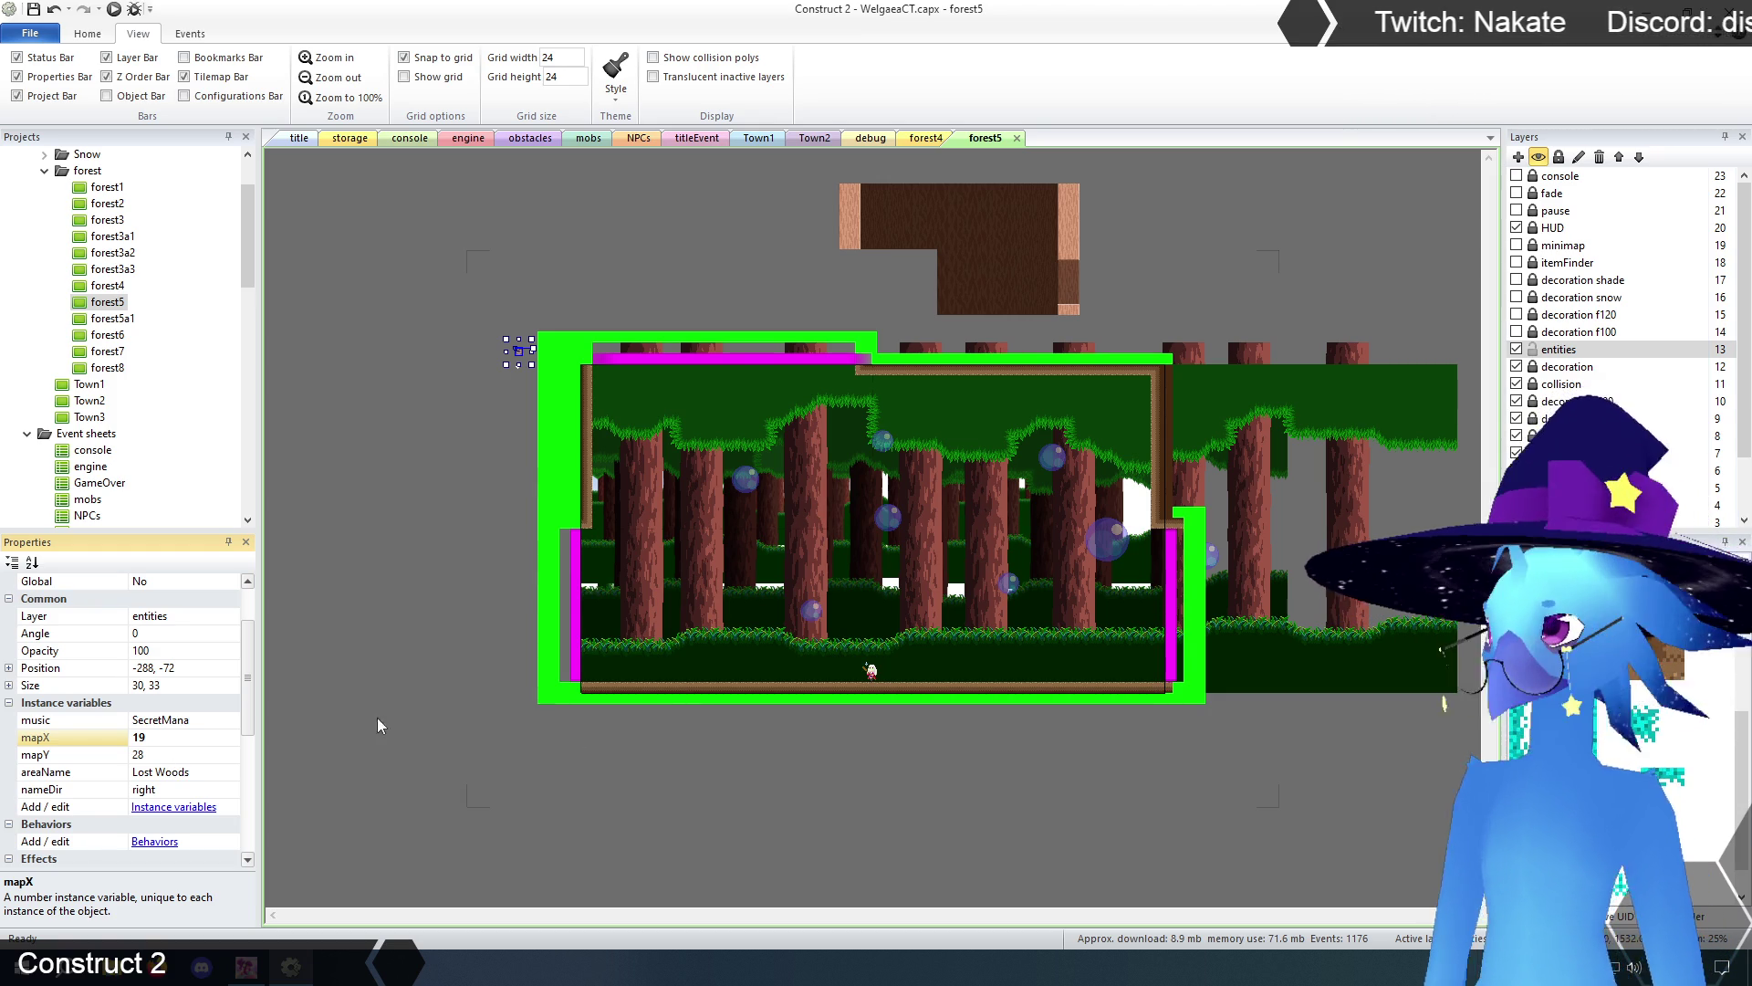
{"action": "left_click", "coordinate": [200, 754]}
{"action": "type", "text": "30"}
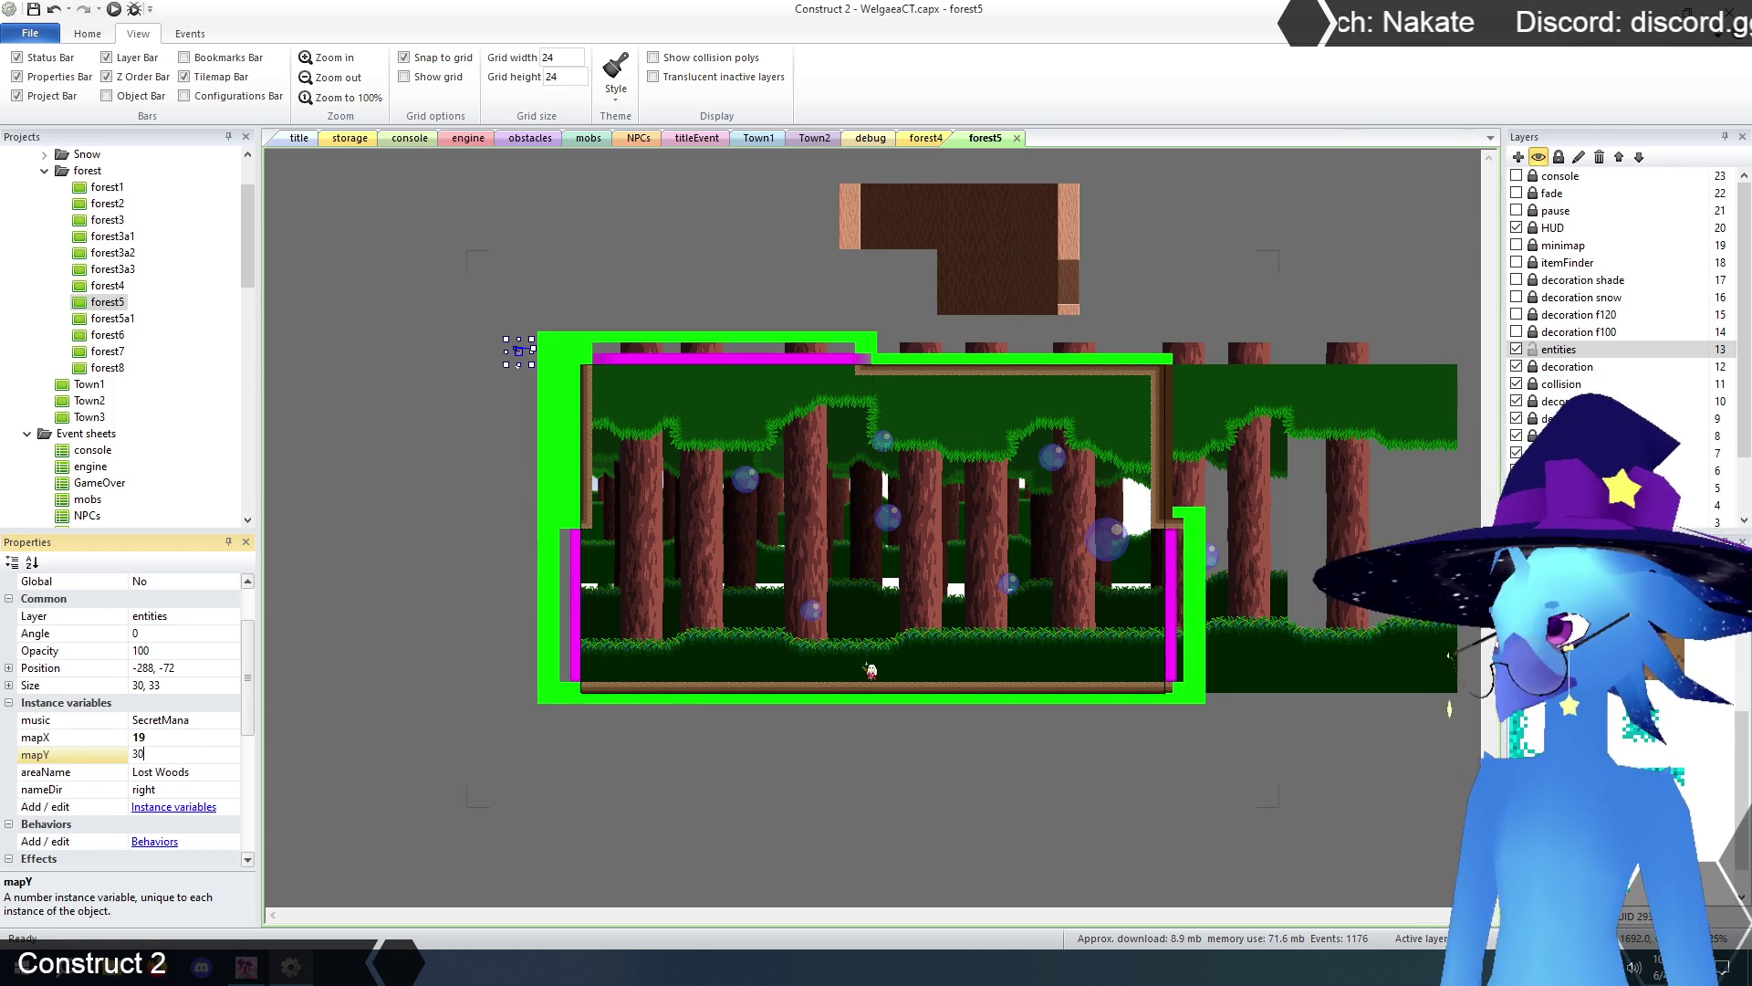
{"action": "left_click", "coordinate": [221, 773]}
{"action": "key", "text": "BackSpace"}
{"action": "left_click", "coordinate": [374, 713]}
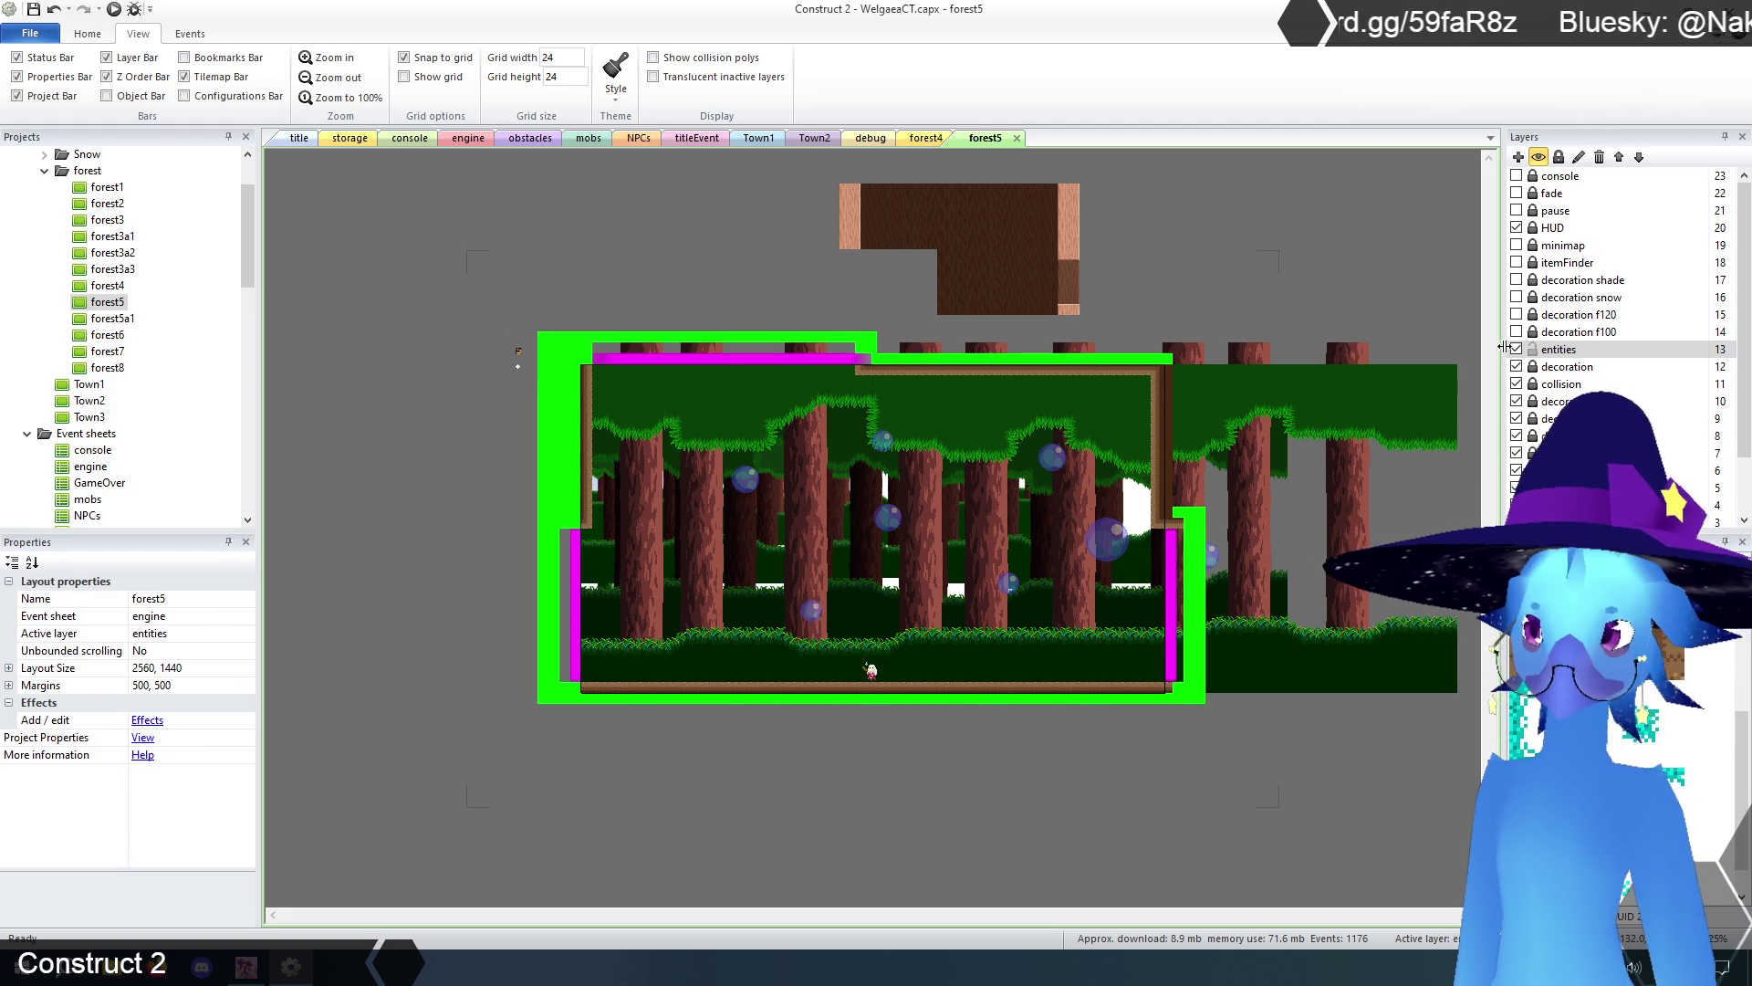
{"action": "left_click", "coordinate": [1533, 348]}
- Point forest5's top screenTransition to forest4 with Xcoord 48, then select forest4's bottom trigger
{"action": "left_click", "coordinate": [1562, 385]}
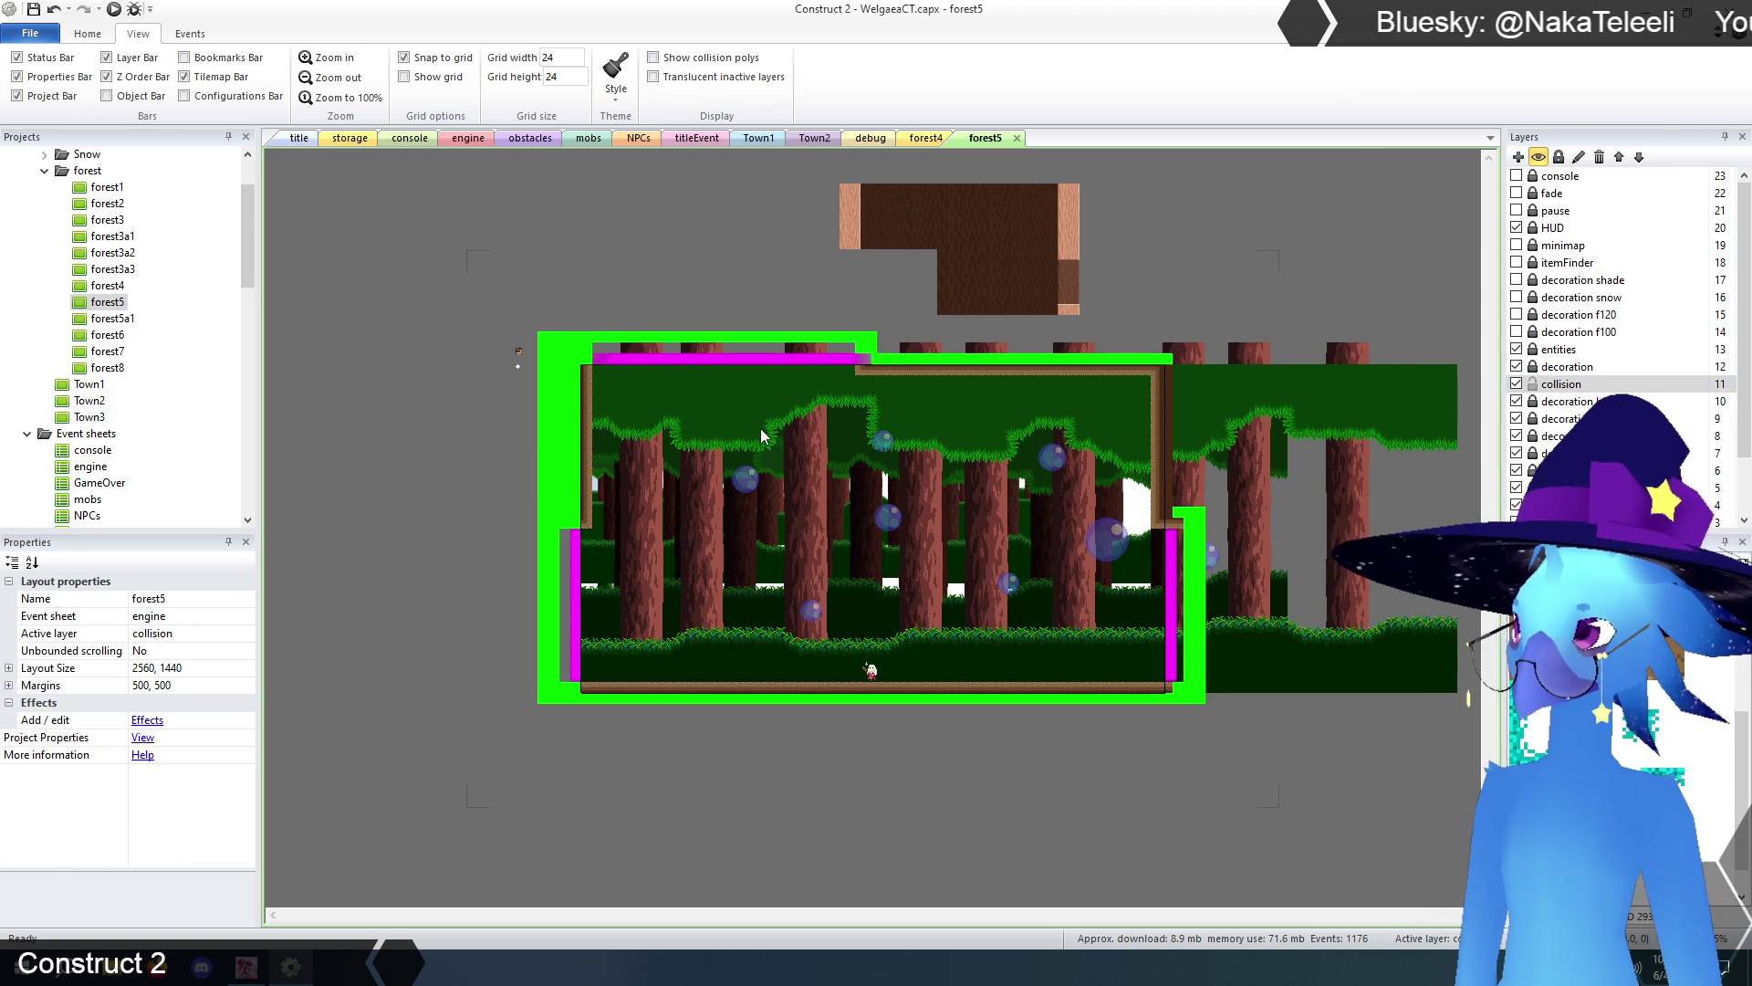
{"action": "left_click", "coordinate": [728, 367]}
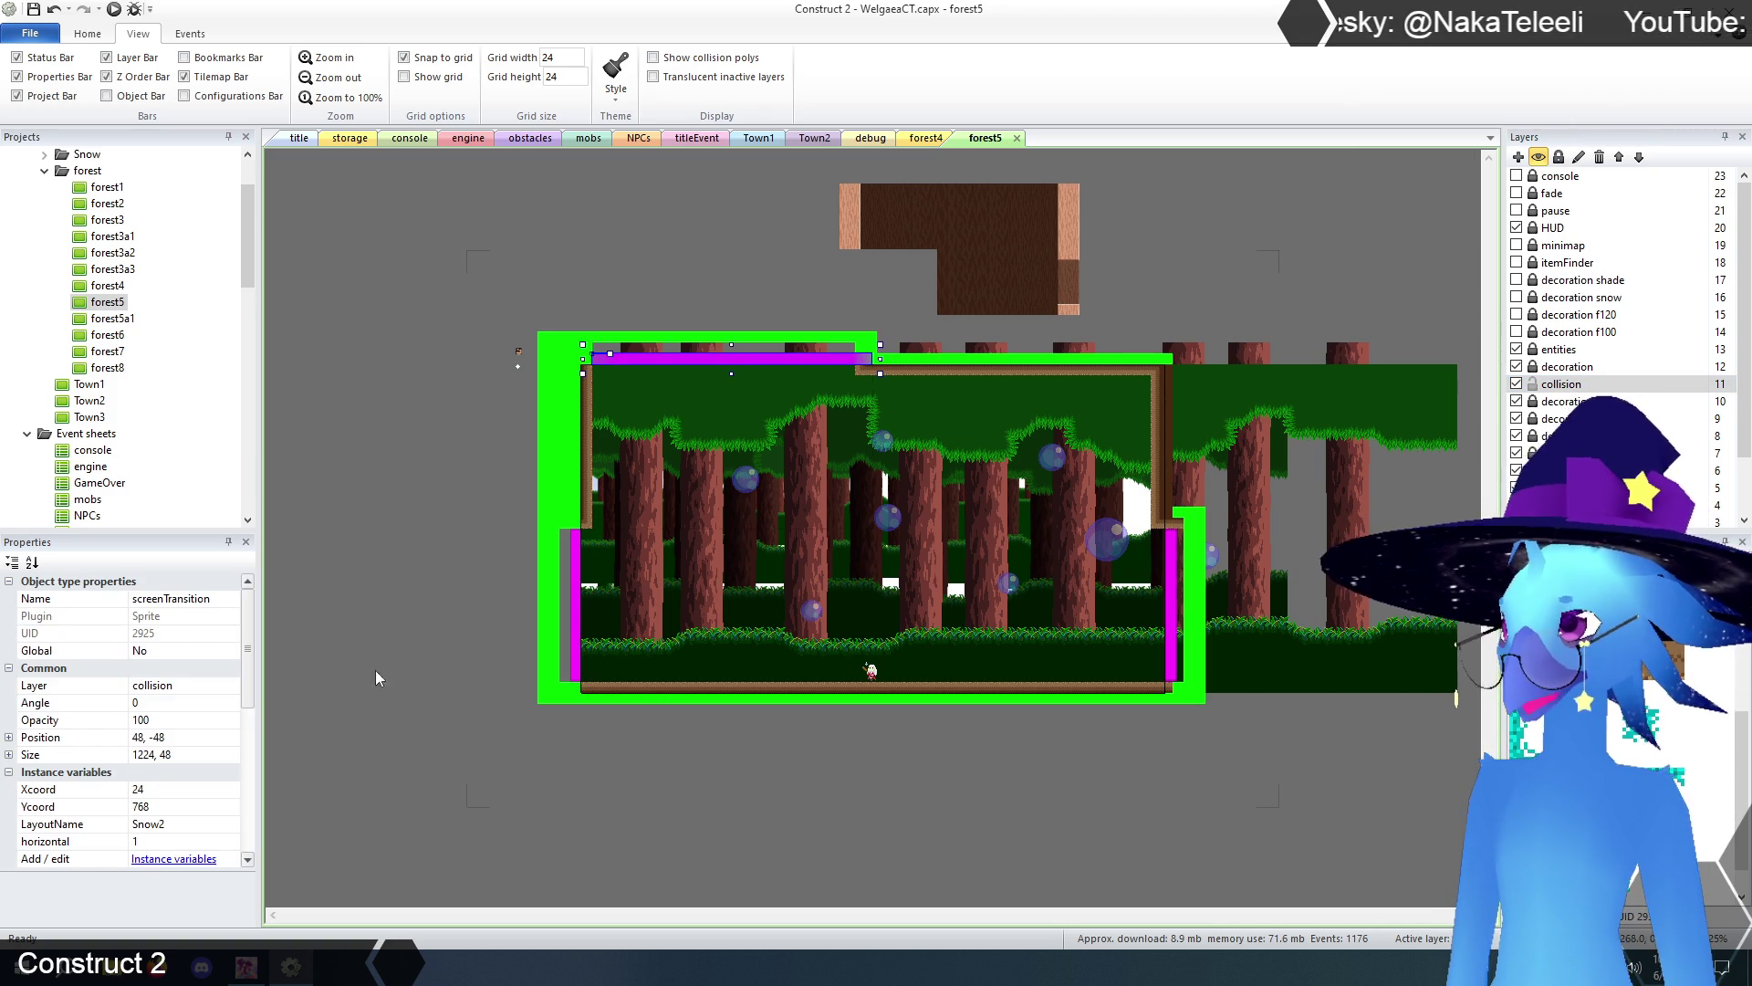
{"action": "mouse_move", "coordinate": [254, 657]}
{"action": "left_mouse_down"}
{"action": "mouse_move", "coordinate": [249, 760]}
{"action": "mouse_move", "coordinate": [255, 687]}
{"action": "left_mouse_up"}
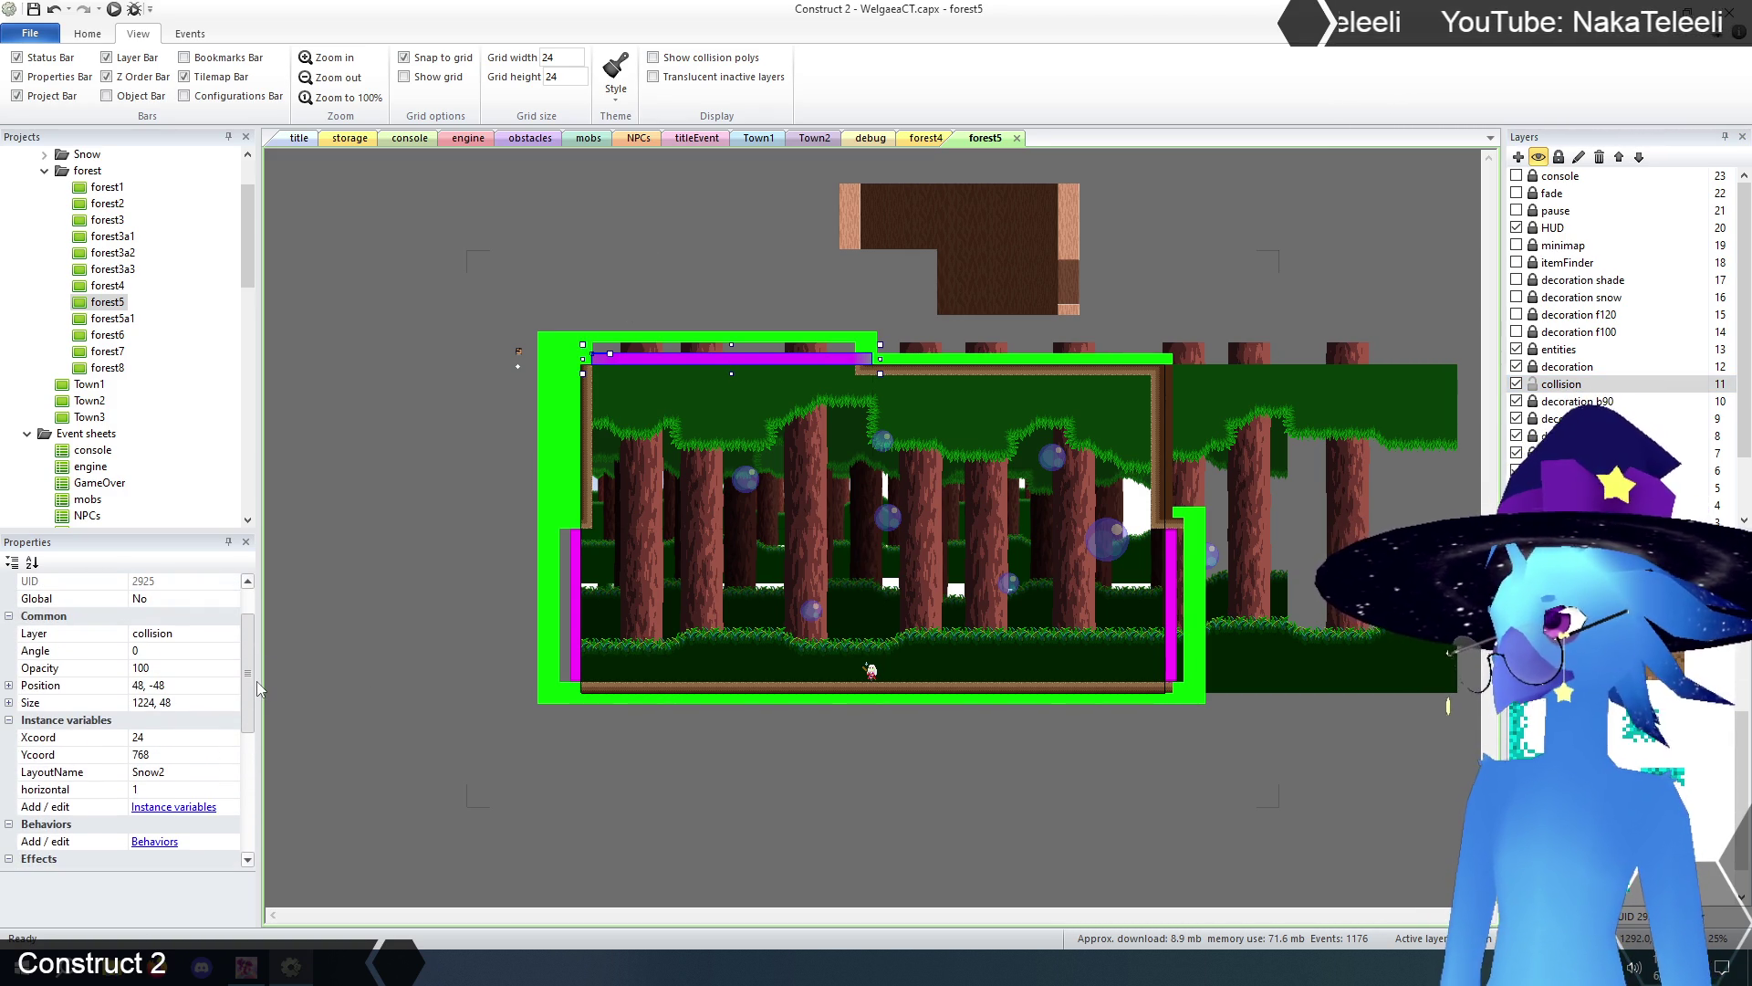
{"action": "left_click", "coordinate": [182, 772]}
{"action": "type", "text": "forest4"}
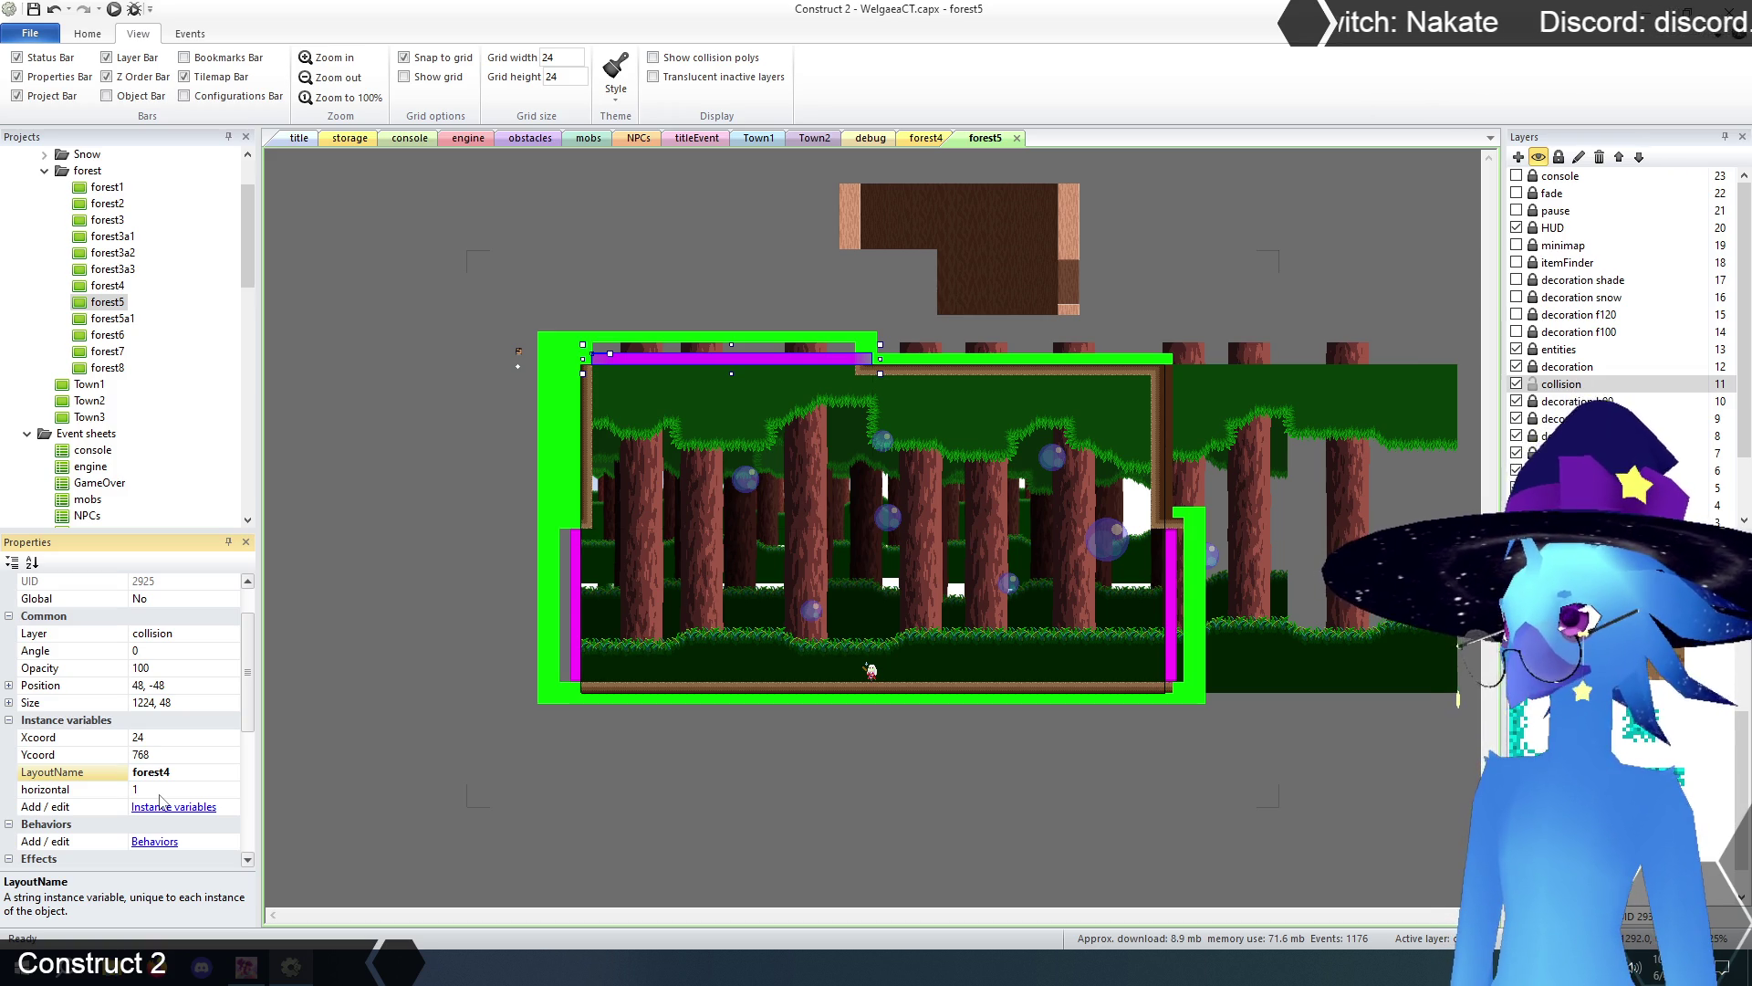
{"action": "left_click", "coordinate": [155, 737]}
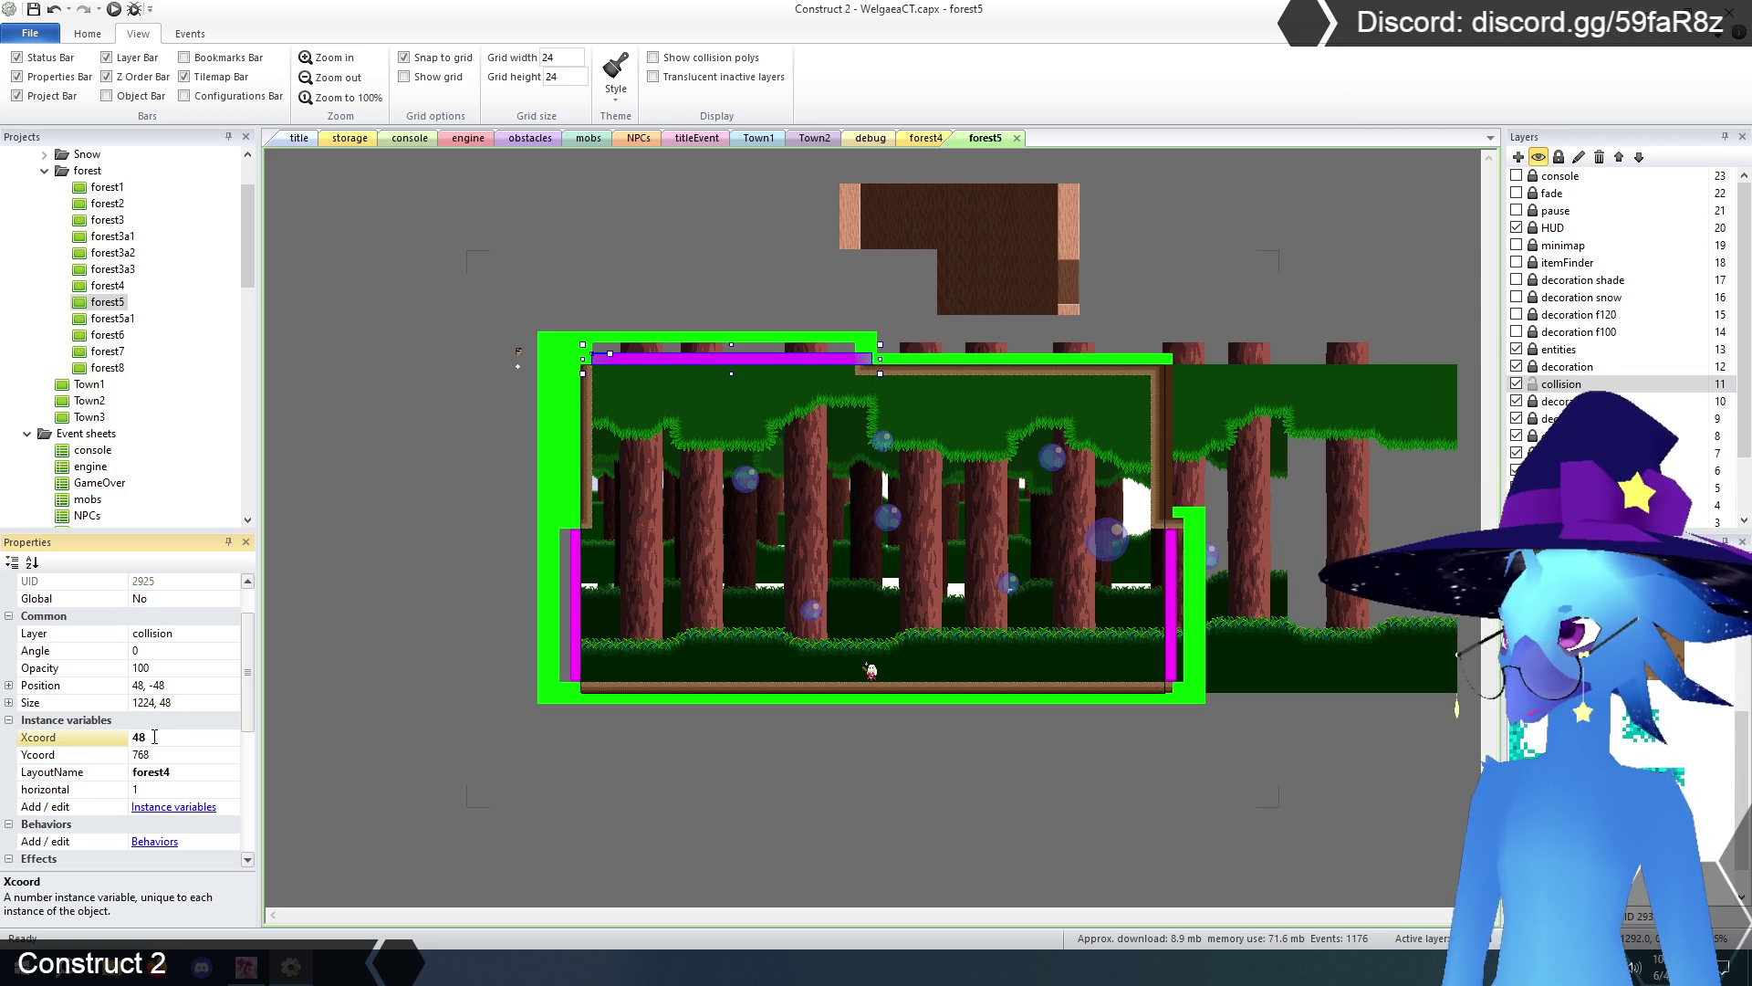
{"action": "left_click", "coordinate": [926, 139]}
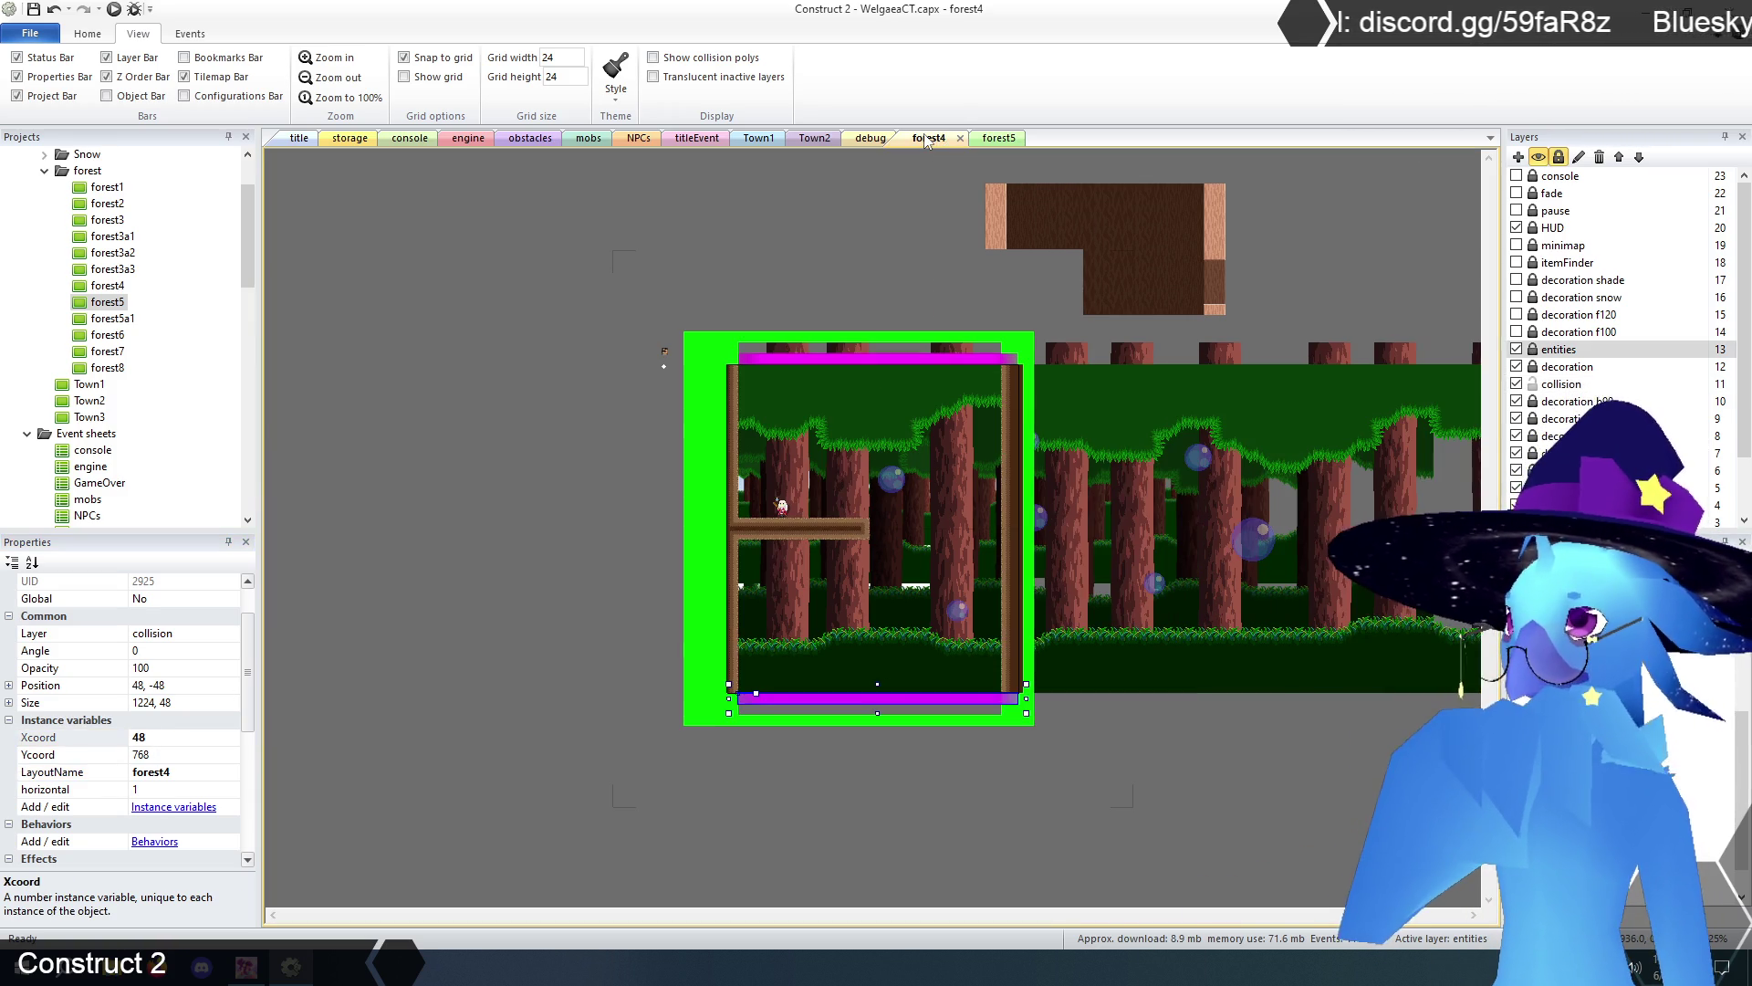
{"action": "left_click", "coordinate": [786, 701]}
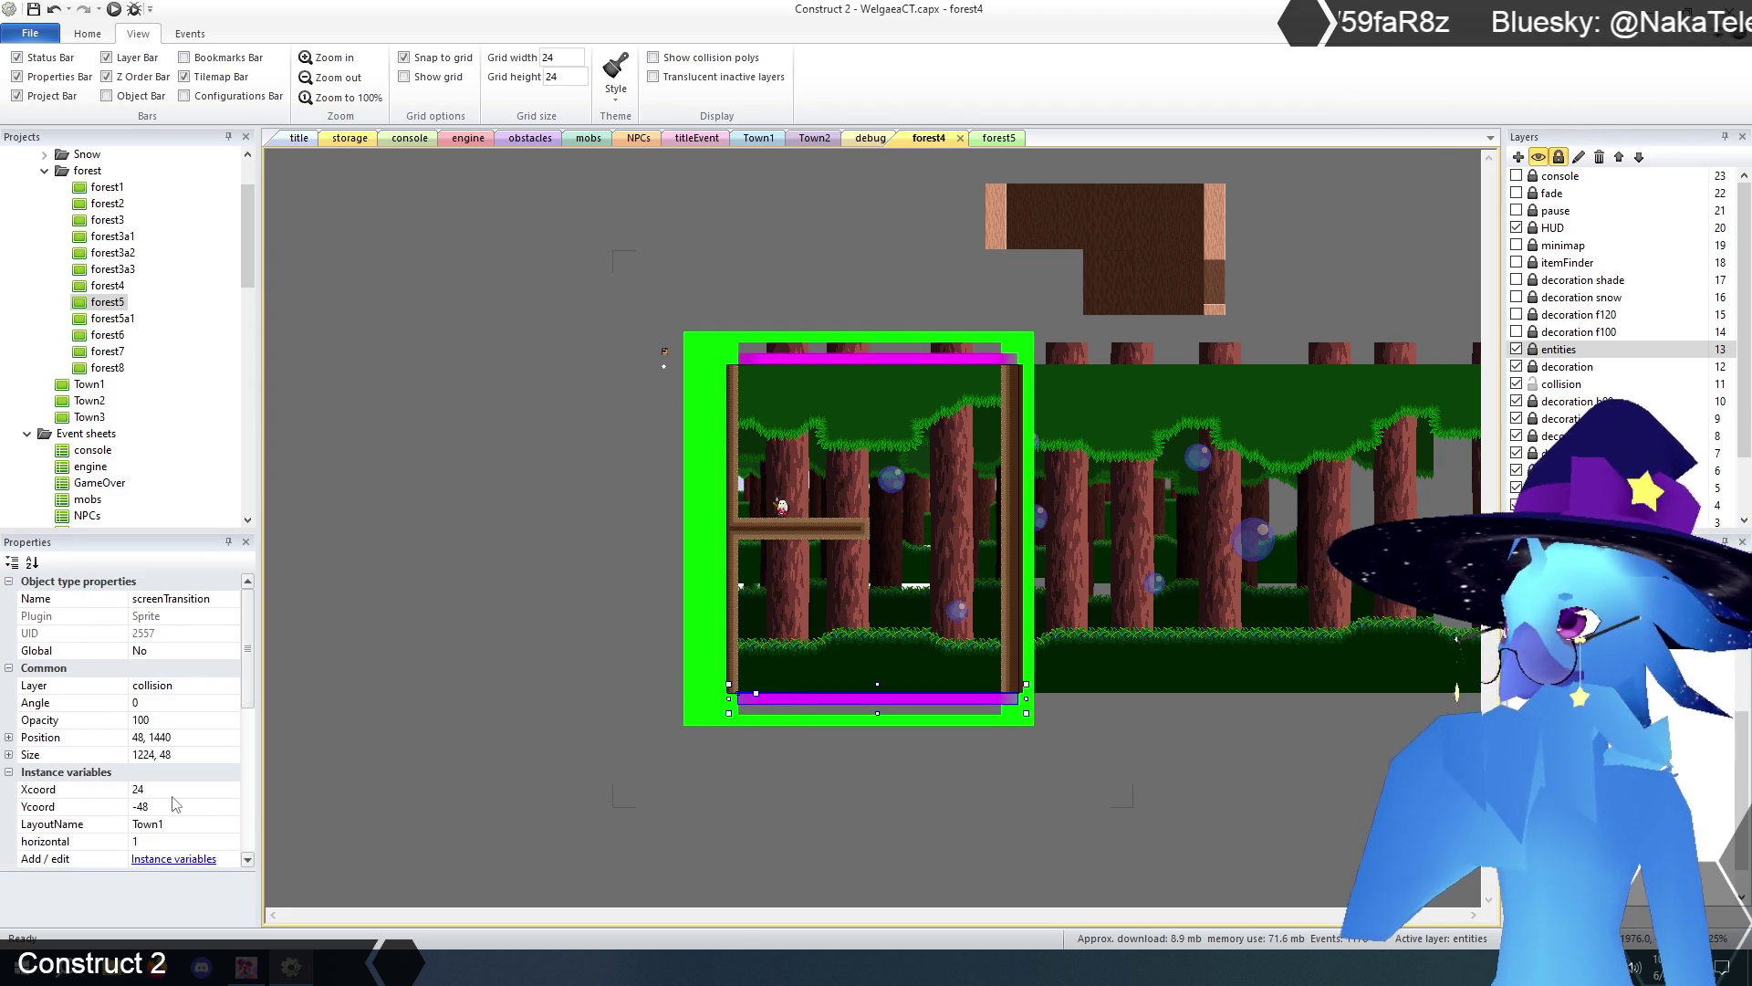
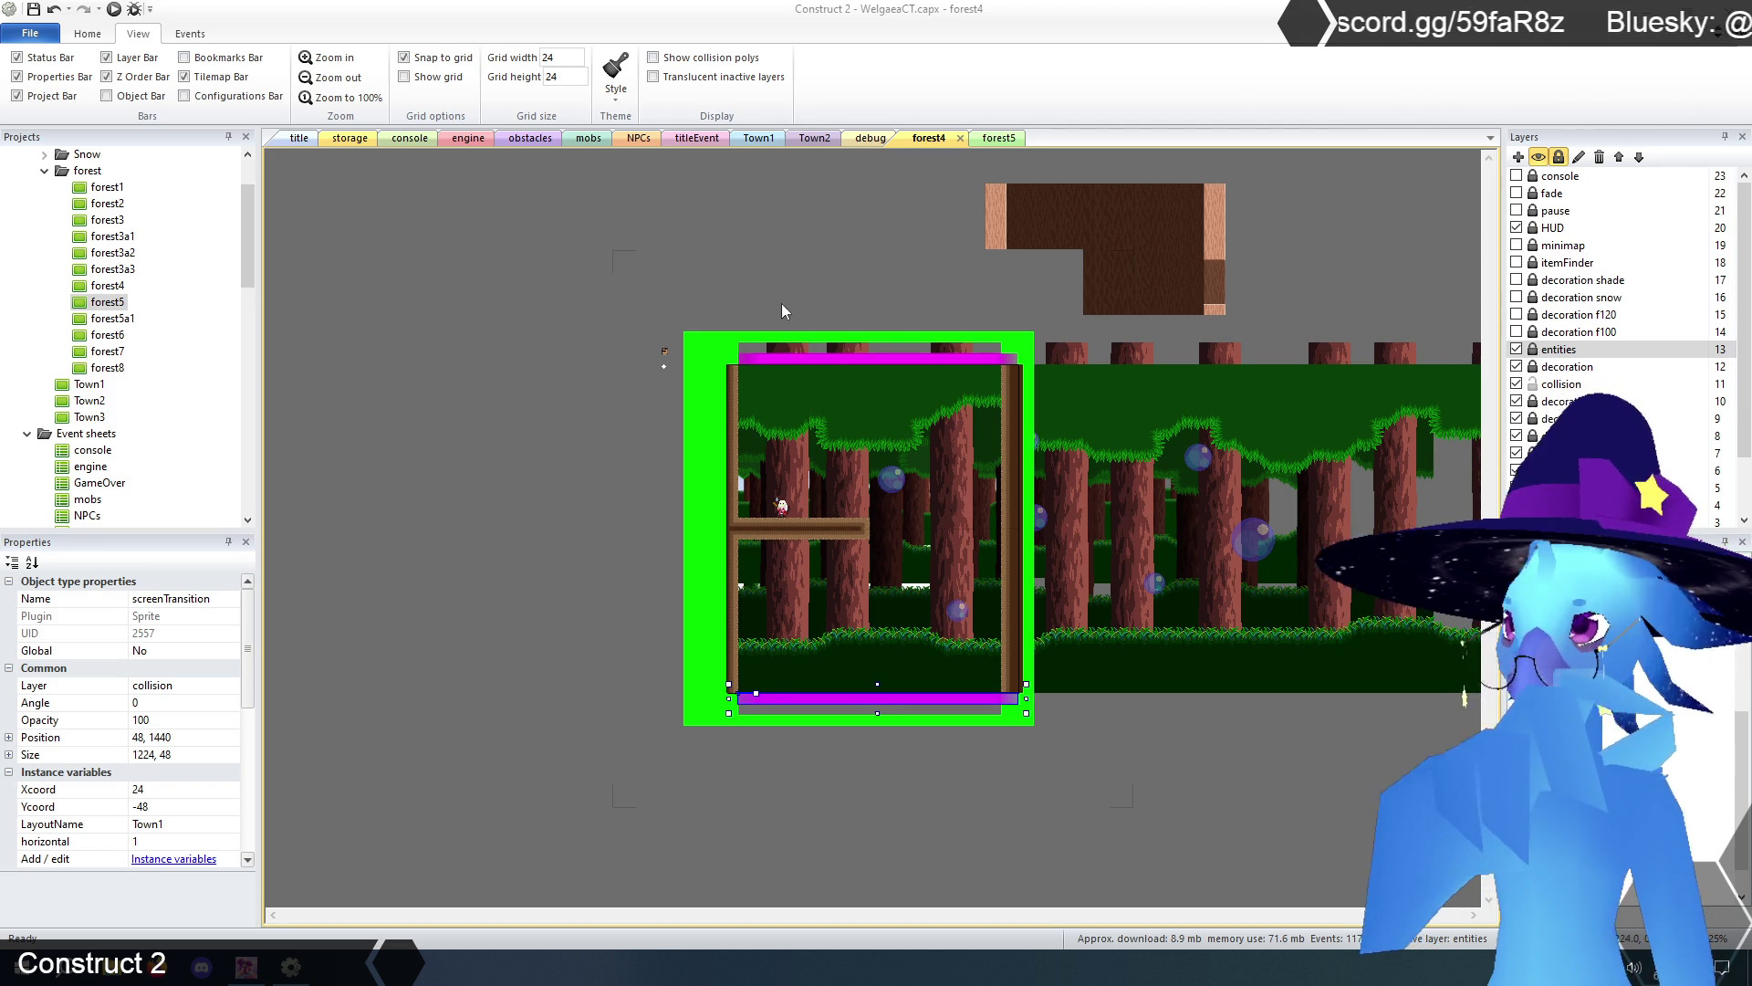
- Change forest5's top screenTransition Ycoord to 1344
{"action": "left_click", "coordinate": [995, 138]}
{"action": "left_click", "coordinate": [419, 399]}
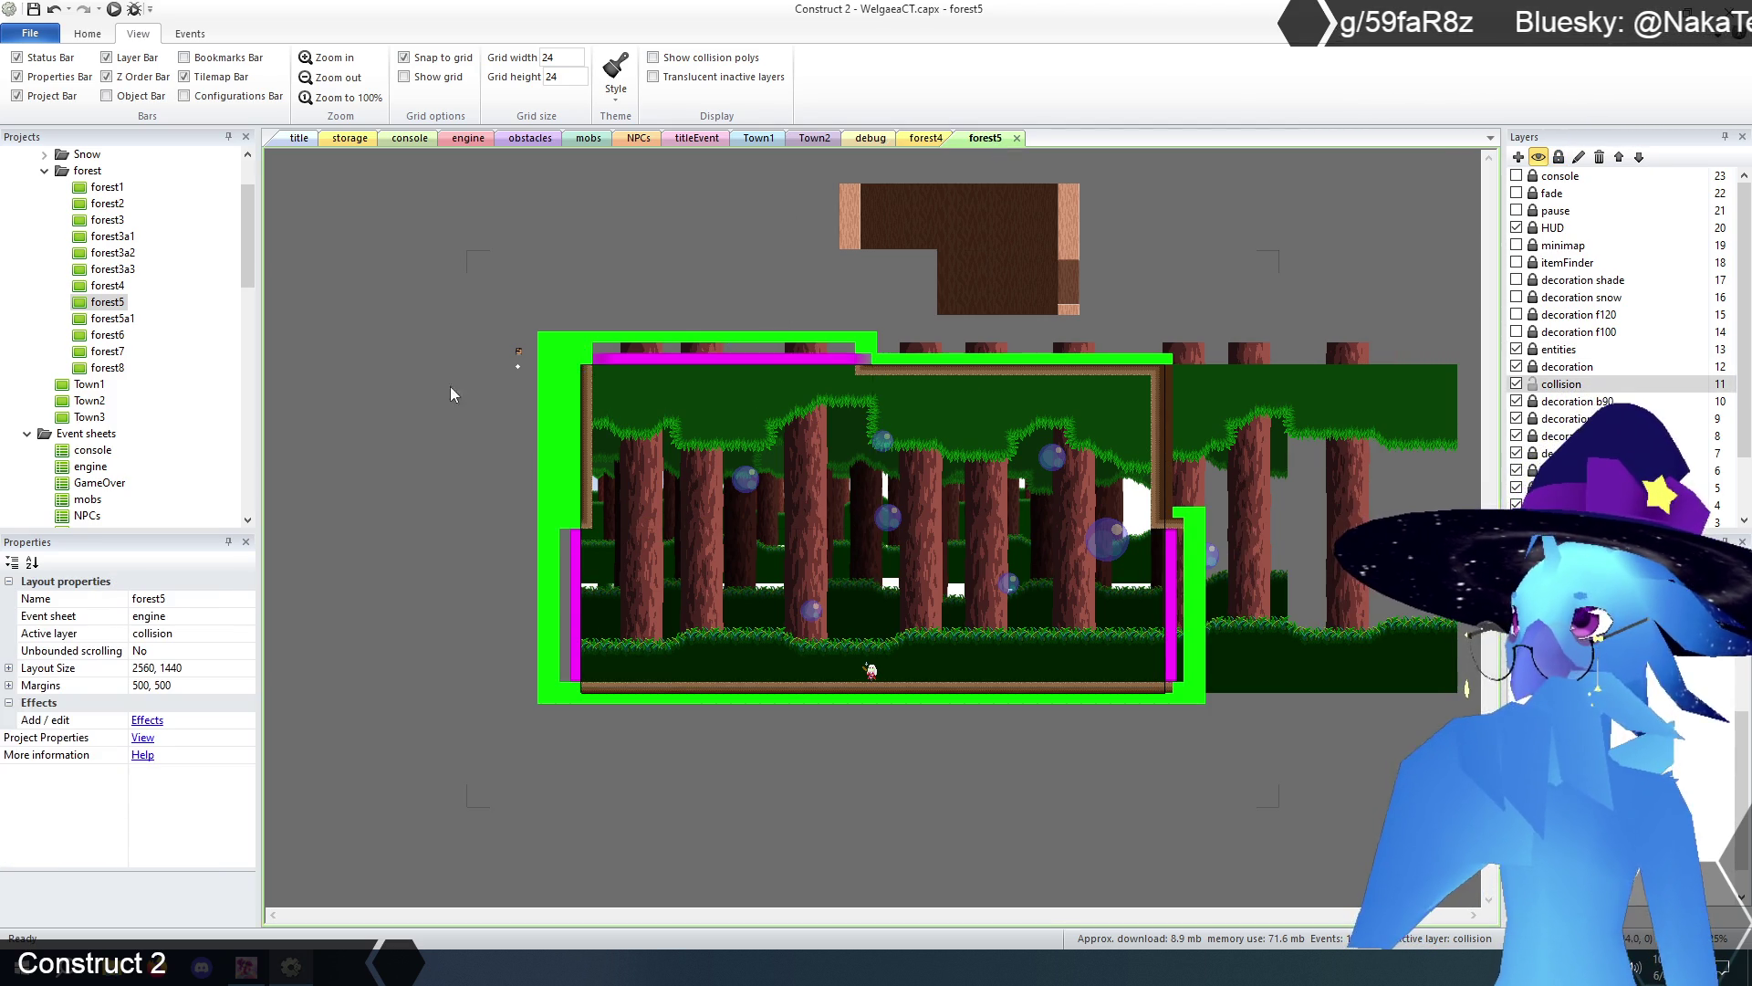
{"action": "left_click", "coordinate": [618, 365]}
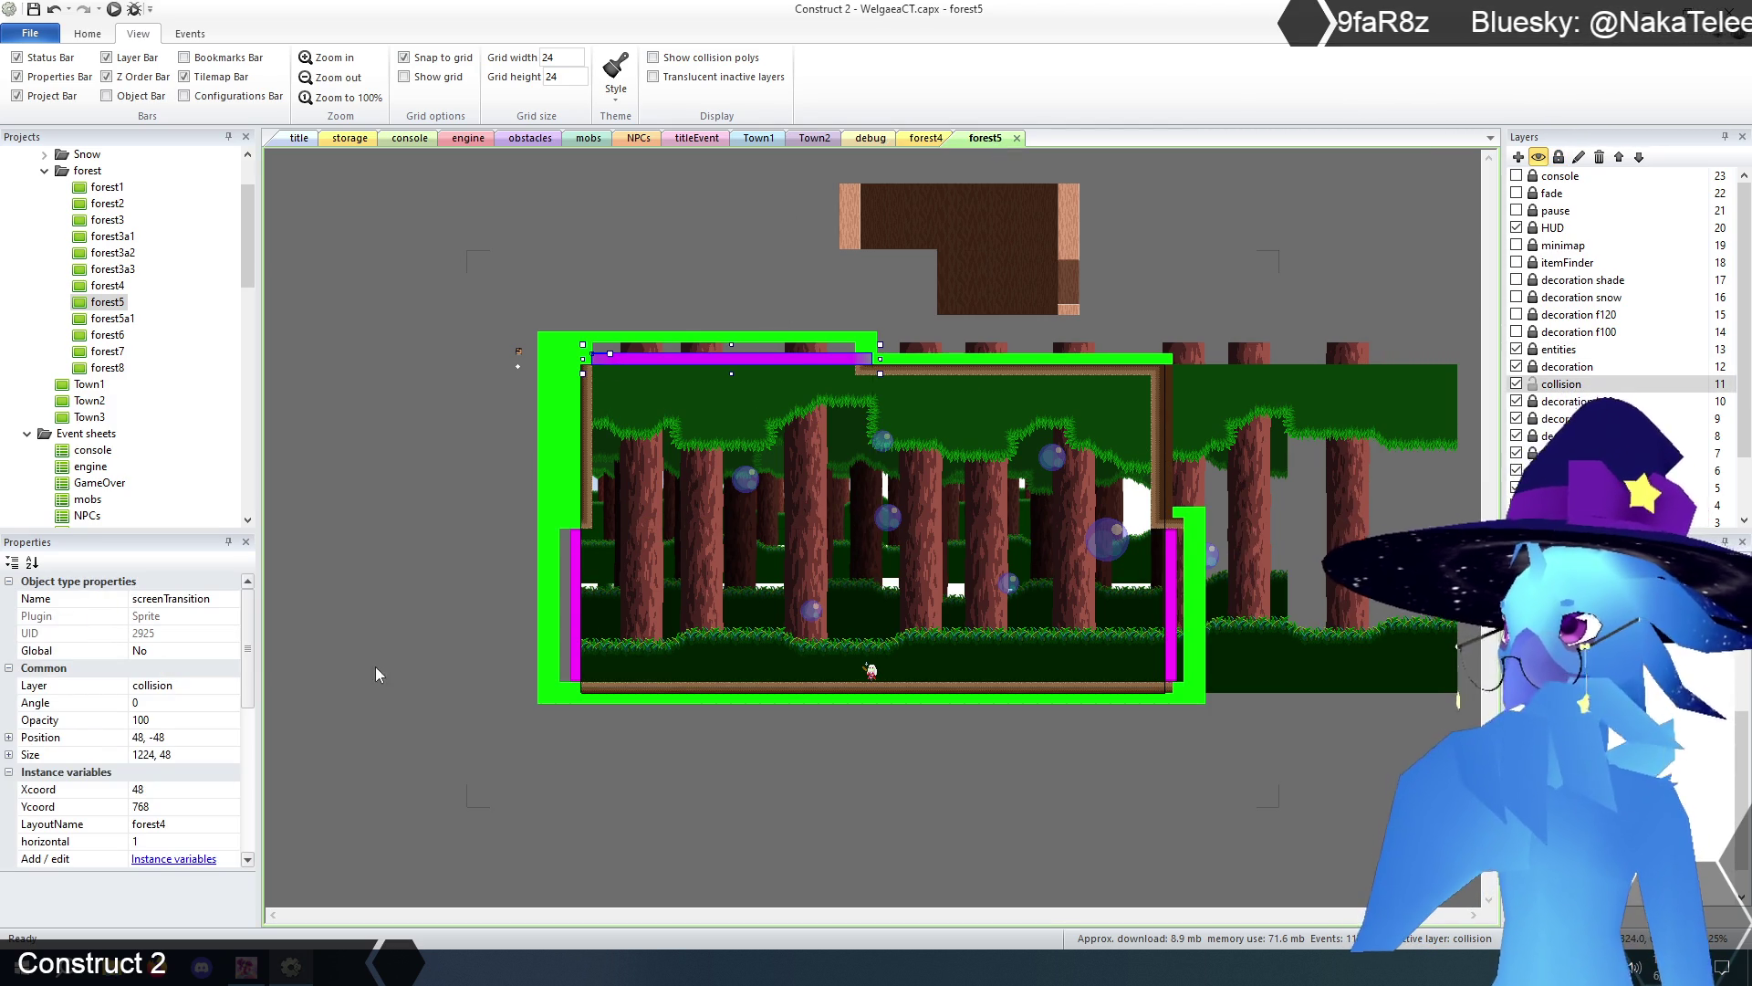
{"action": "left_click", "coordinate": [157, 809]}
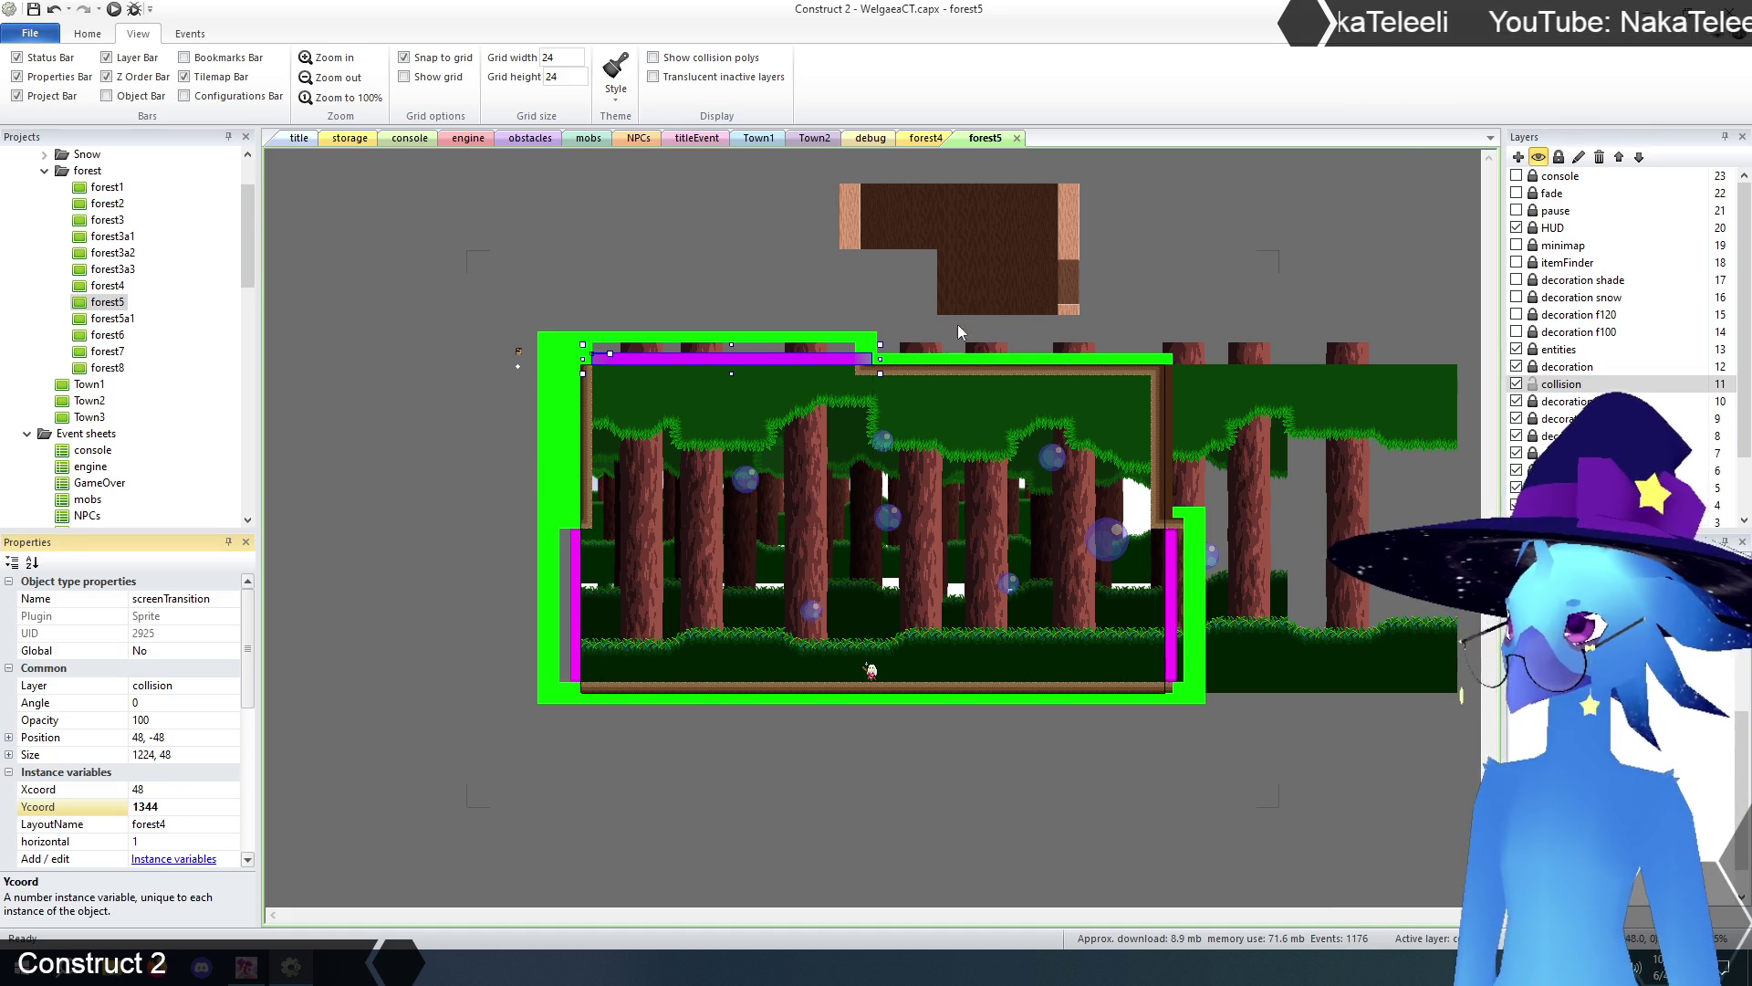
- Point forest4's bottom screenTransition to forest5 at Xcoord 48, Ycoord 0
{"action": "left_click", "coordinate": [923, 138]}
{"action": "left_click", "coordinate": [825, 698]}
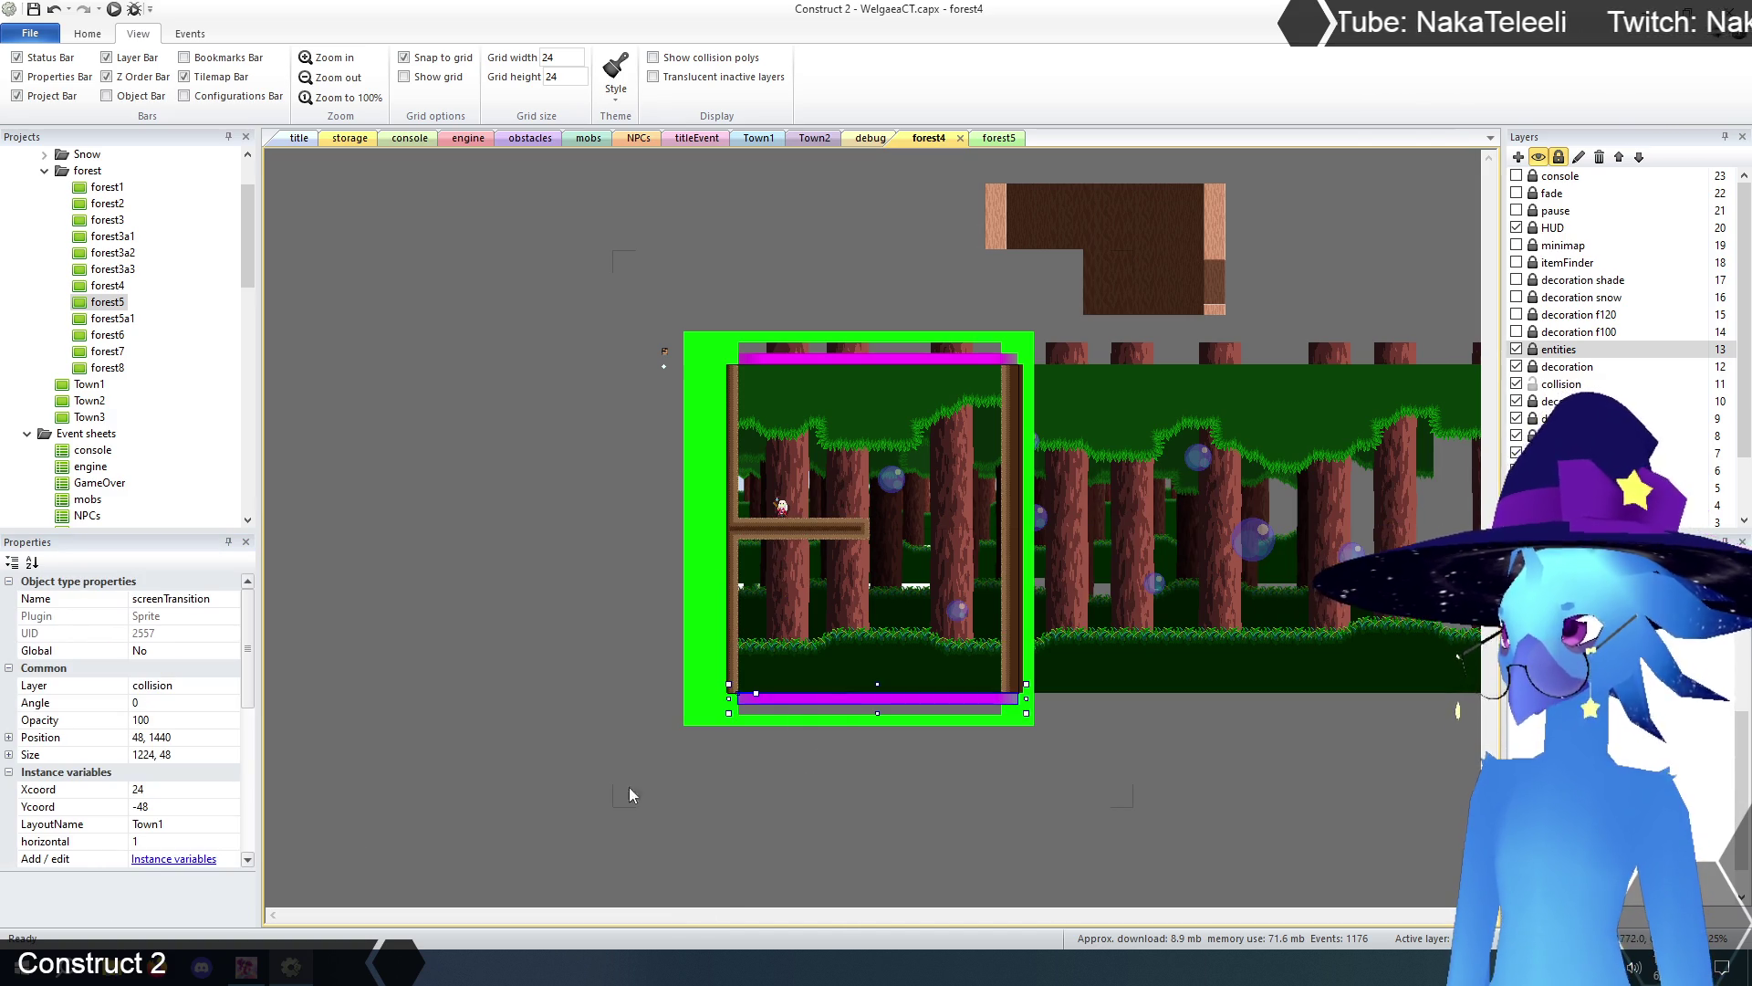
{"action": "left_click", "coordinate": [184, 822]}
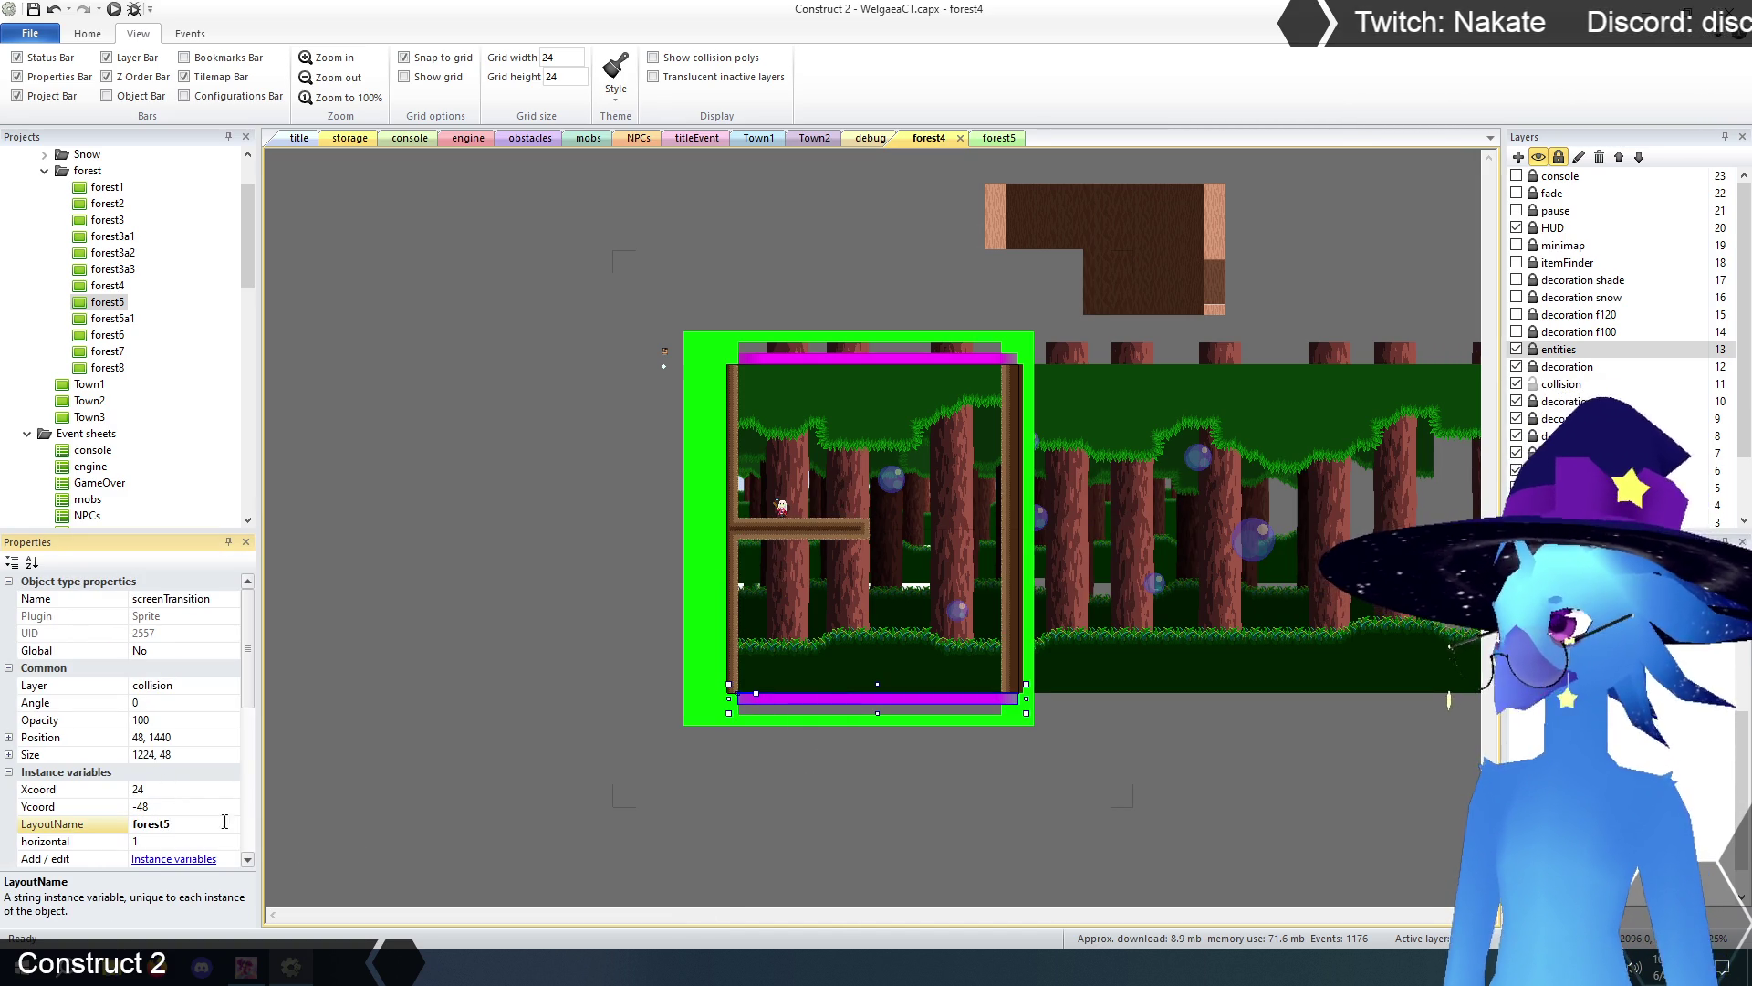
{"action": "left_click", "coordinate": [166, 791]}
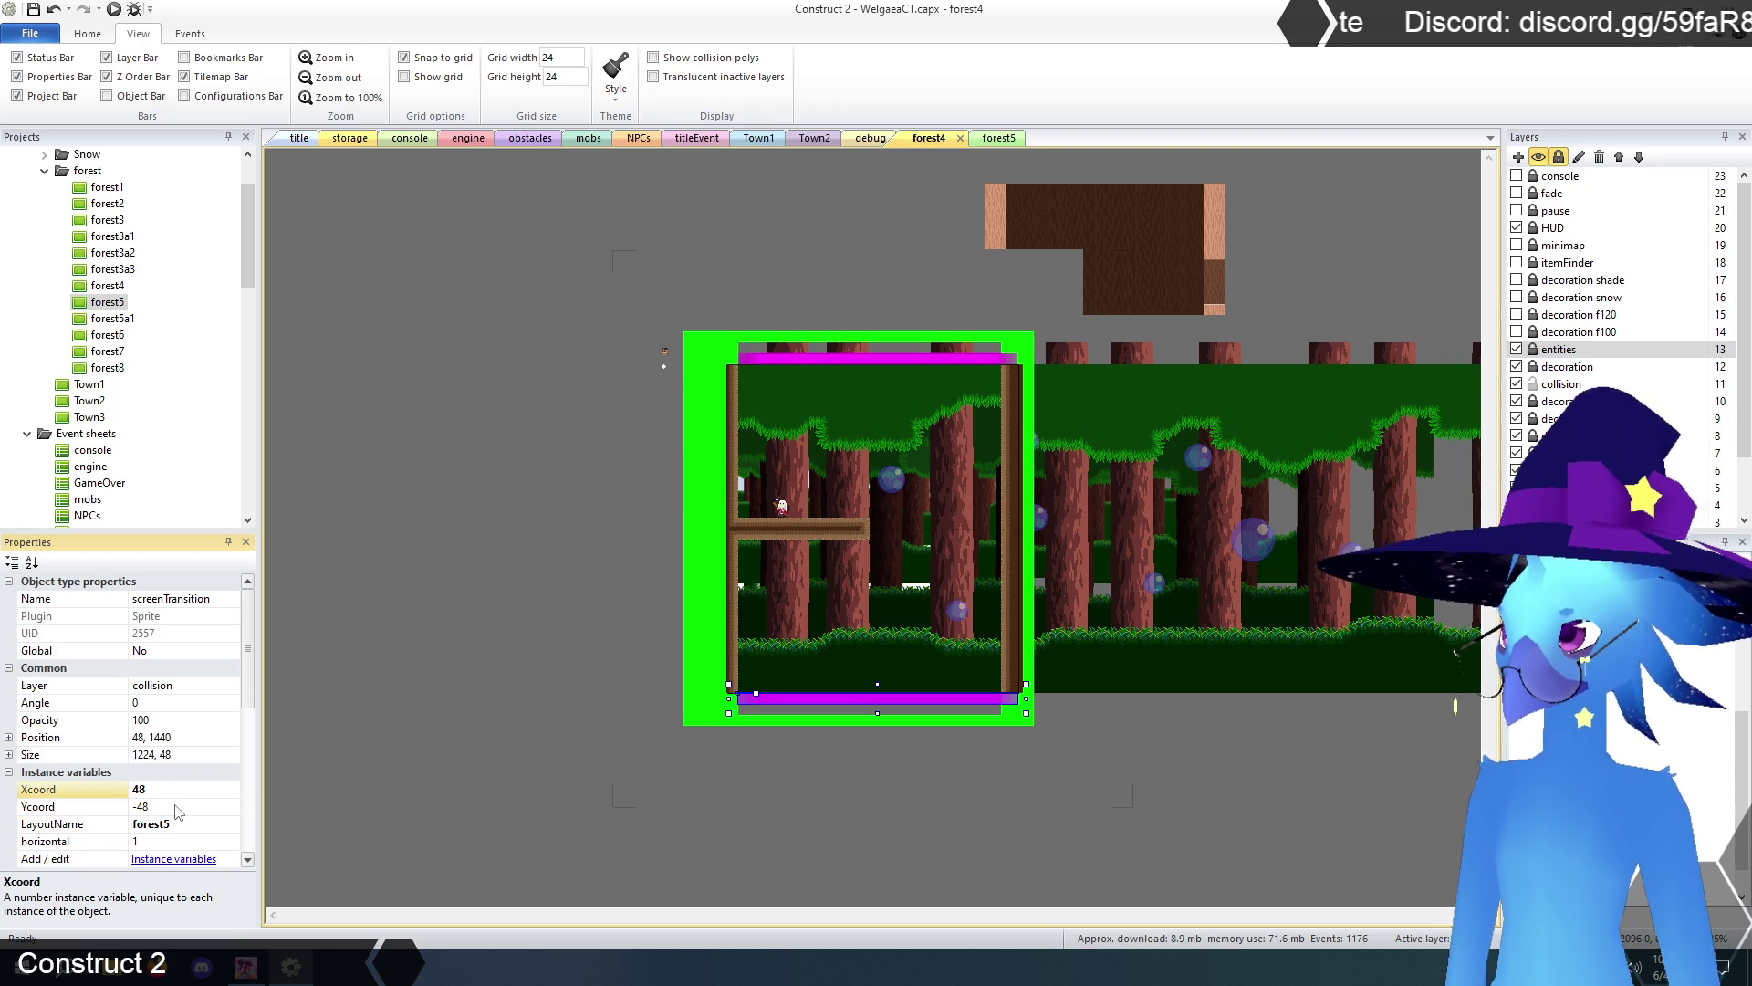
{"action": "left_click", "coordinate": [179, 809]}
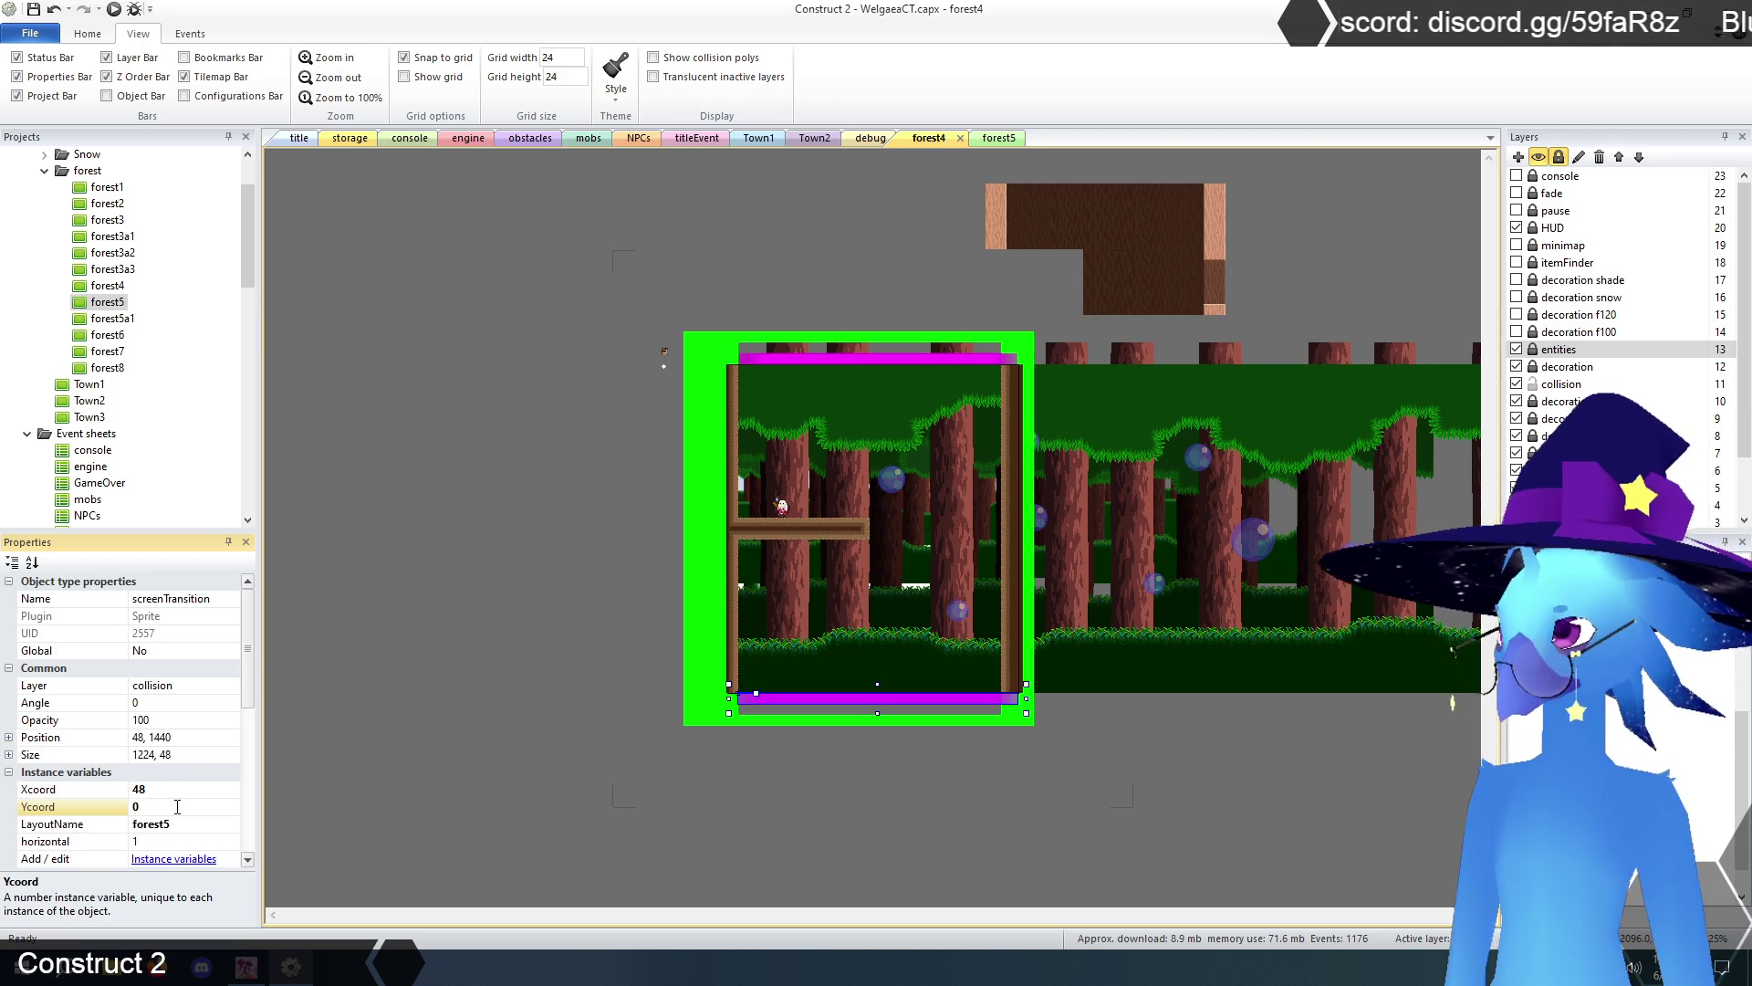
- Recheck both layouts' transitions, then launch a preview from the title layout
{"action": "left_click", "coordinate": [985, 139]}
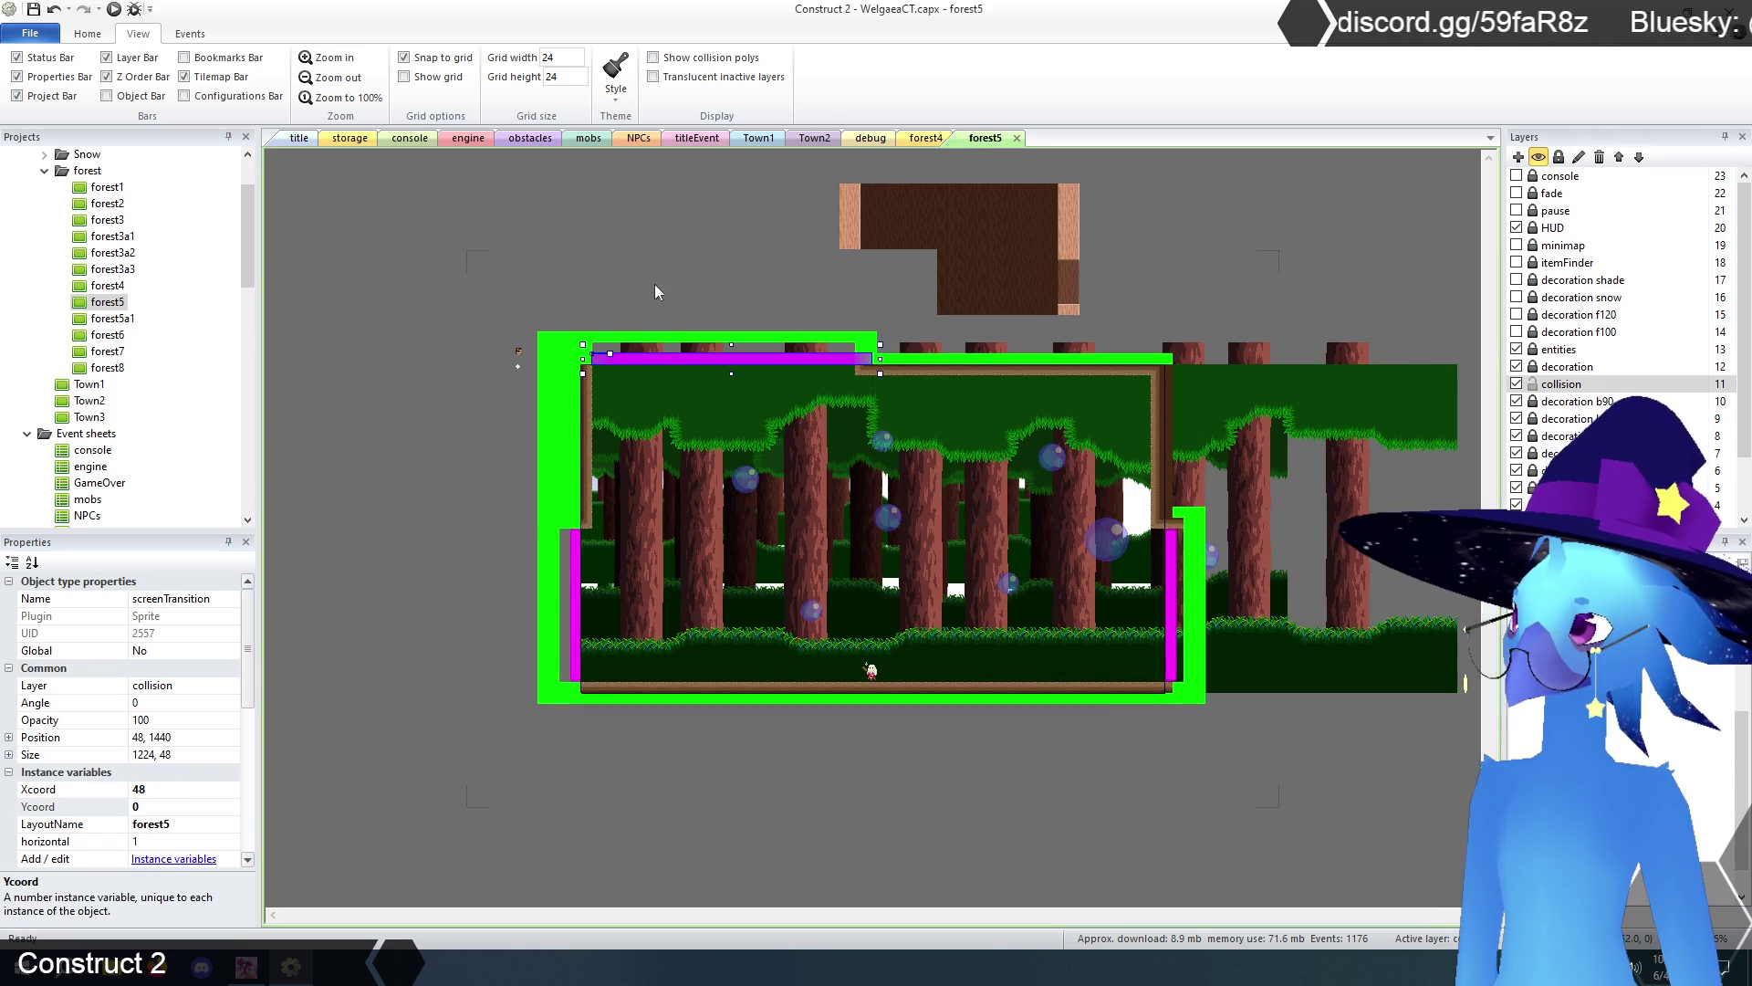
{"action": "left_click", "coordinate": [928, 139]}
{"action": "left_click", "coordinate": [523, 455]}
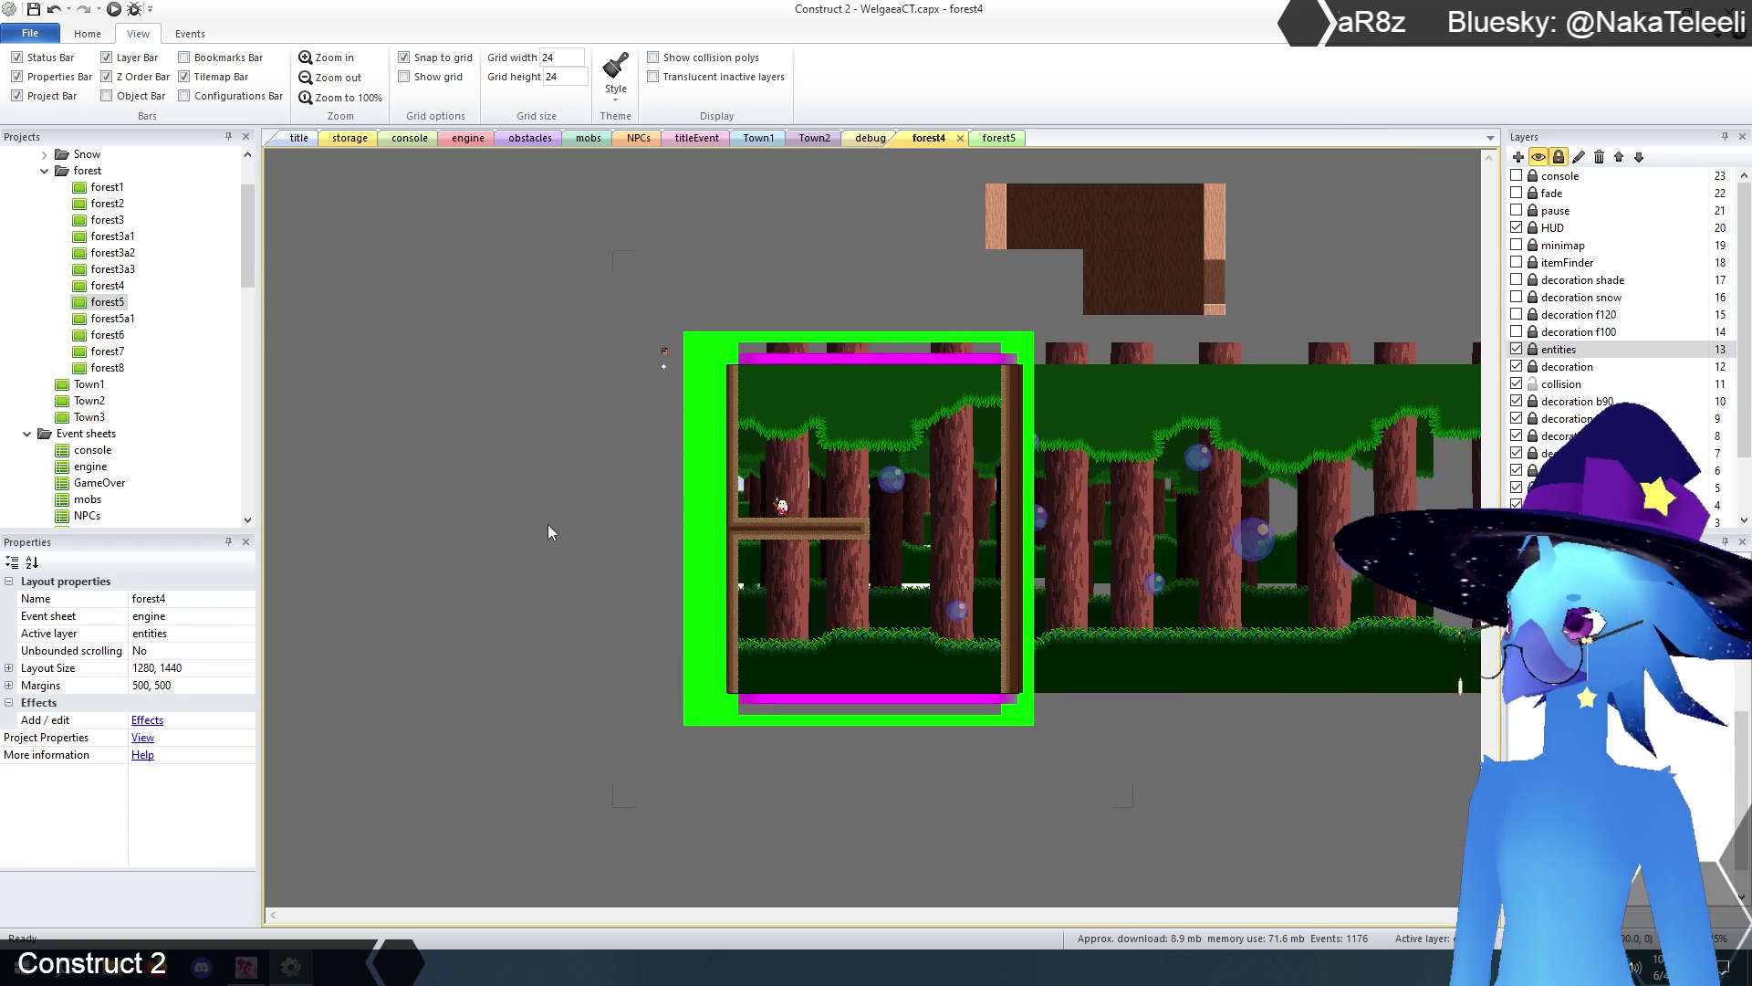
{"action": "left_click", "coordinate": [999, 138]}
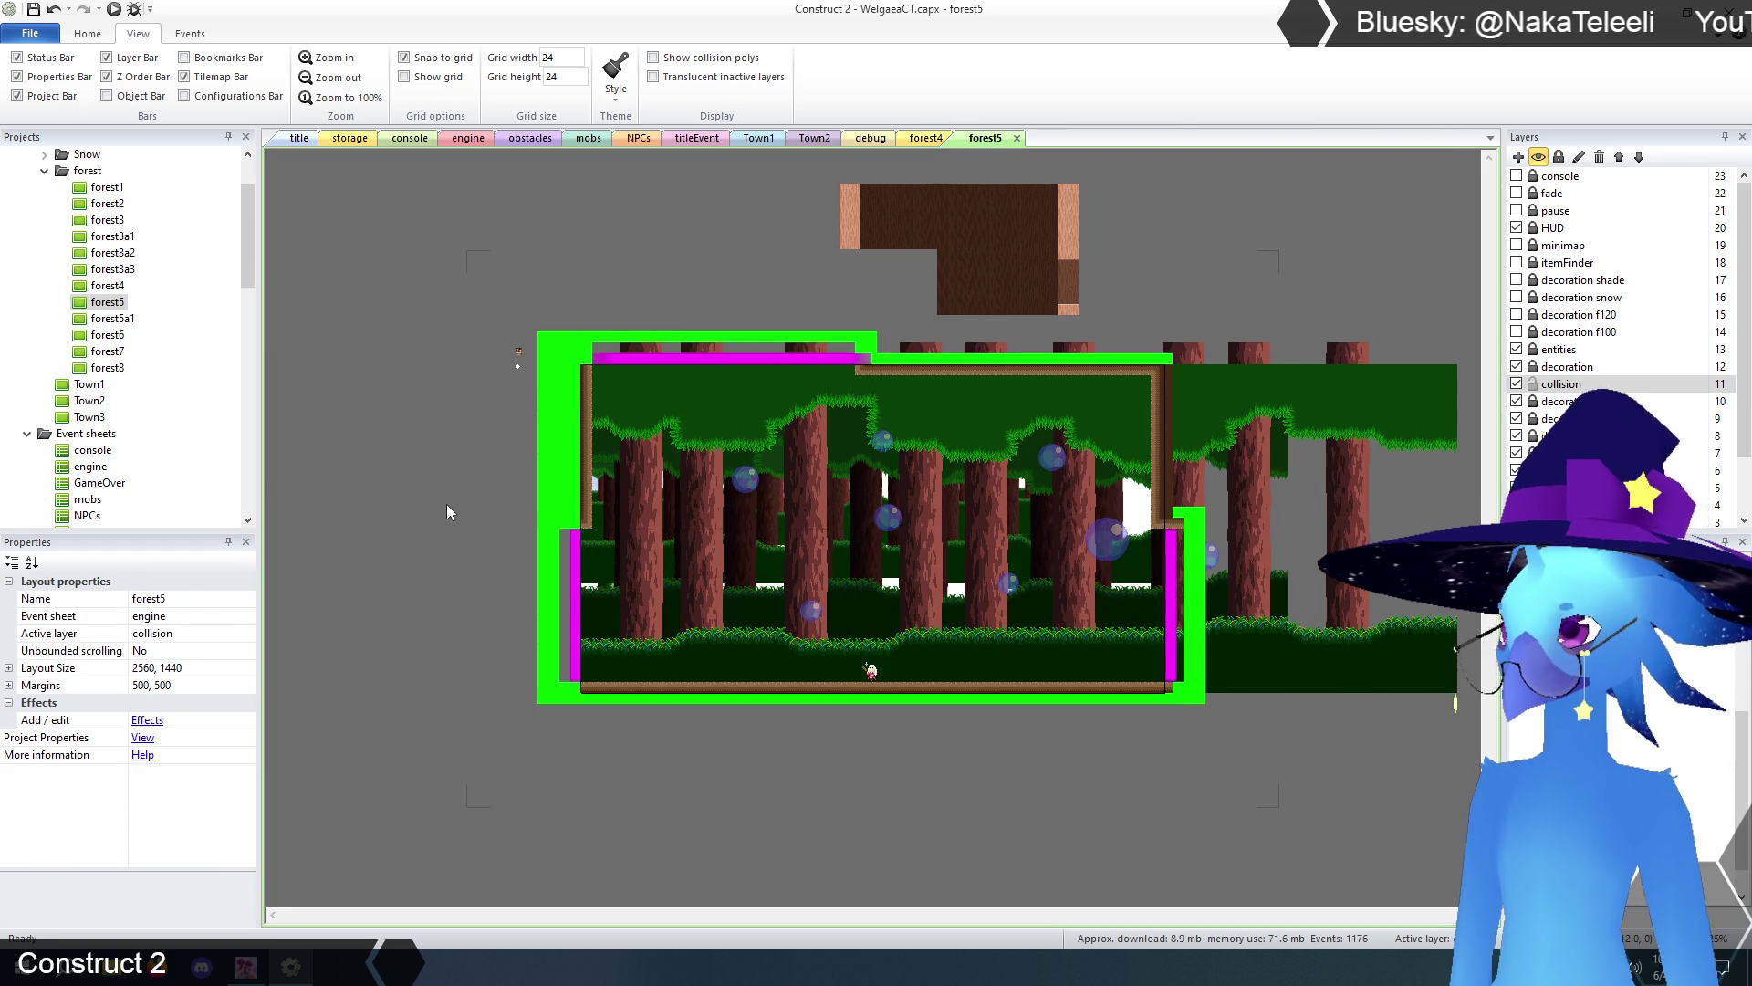
{"action": "left_click", "coordinate": [702, 359]}
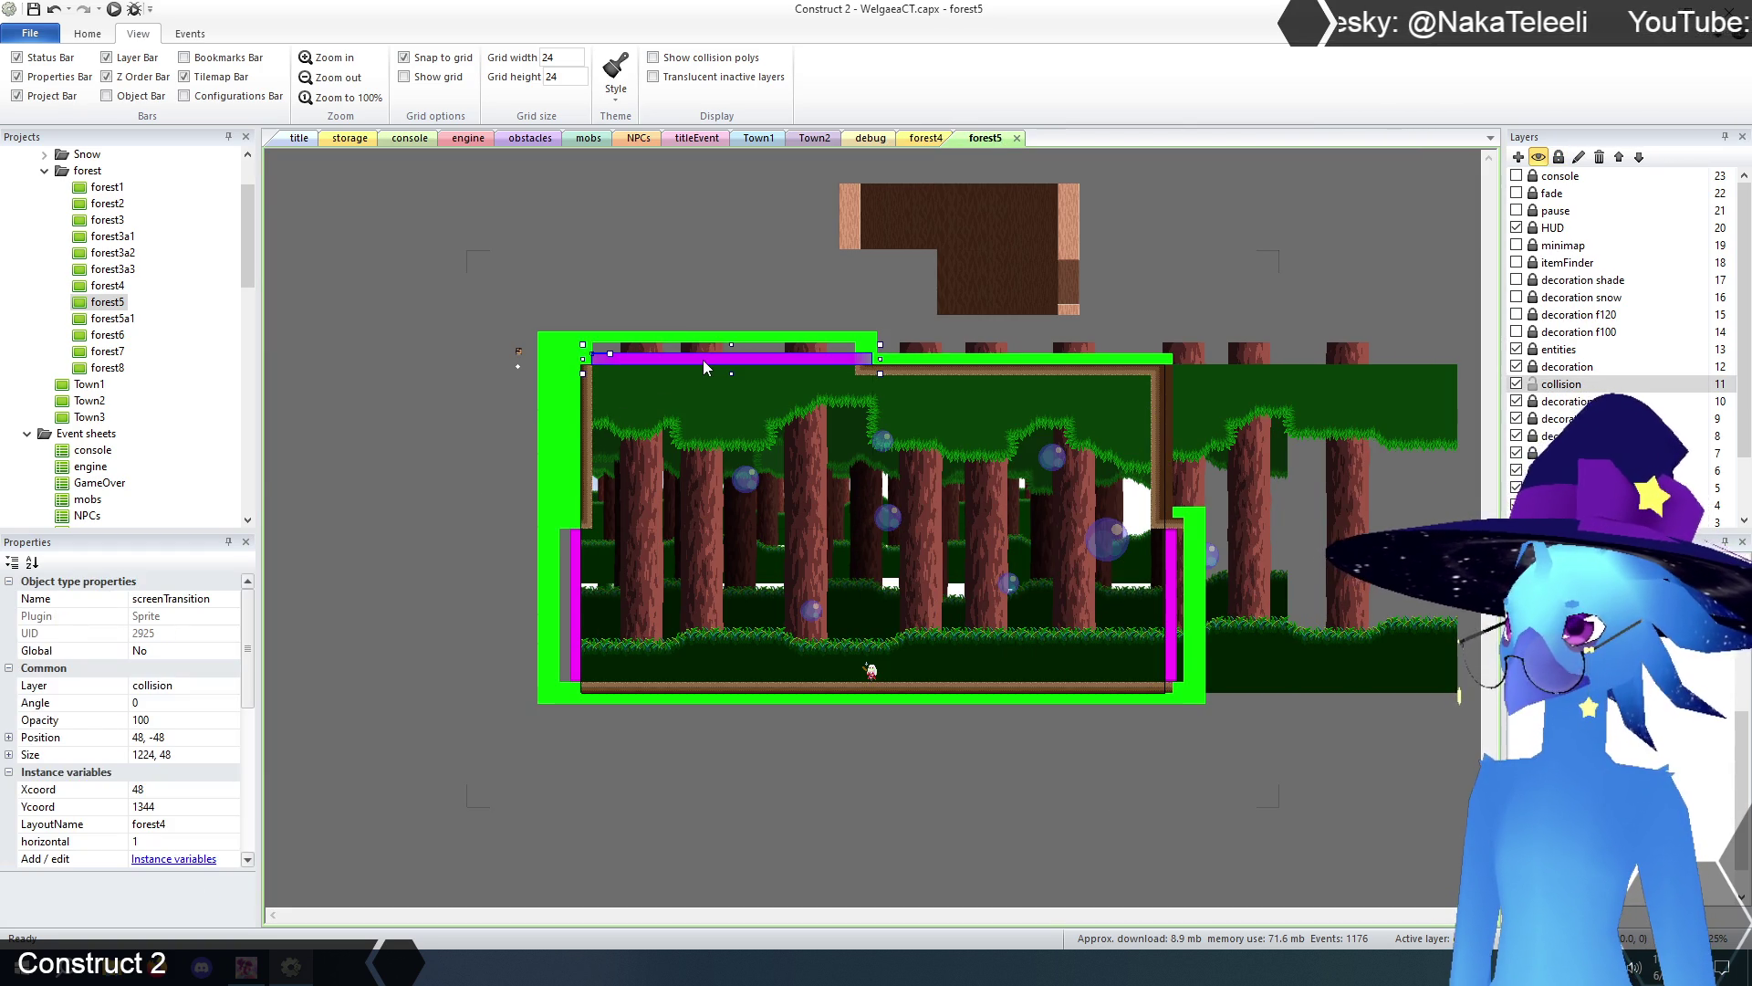
{"action": "left_click", "coordinate": [382, 710]}
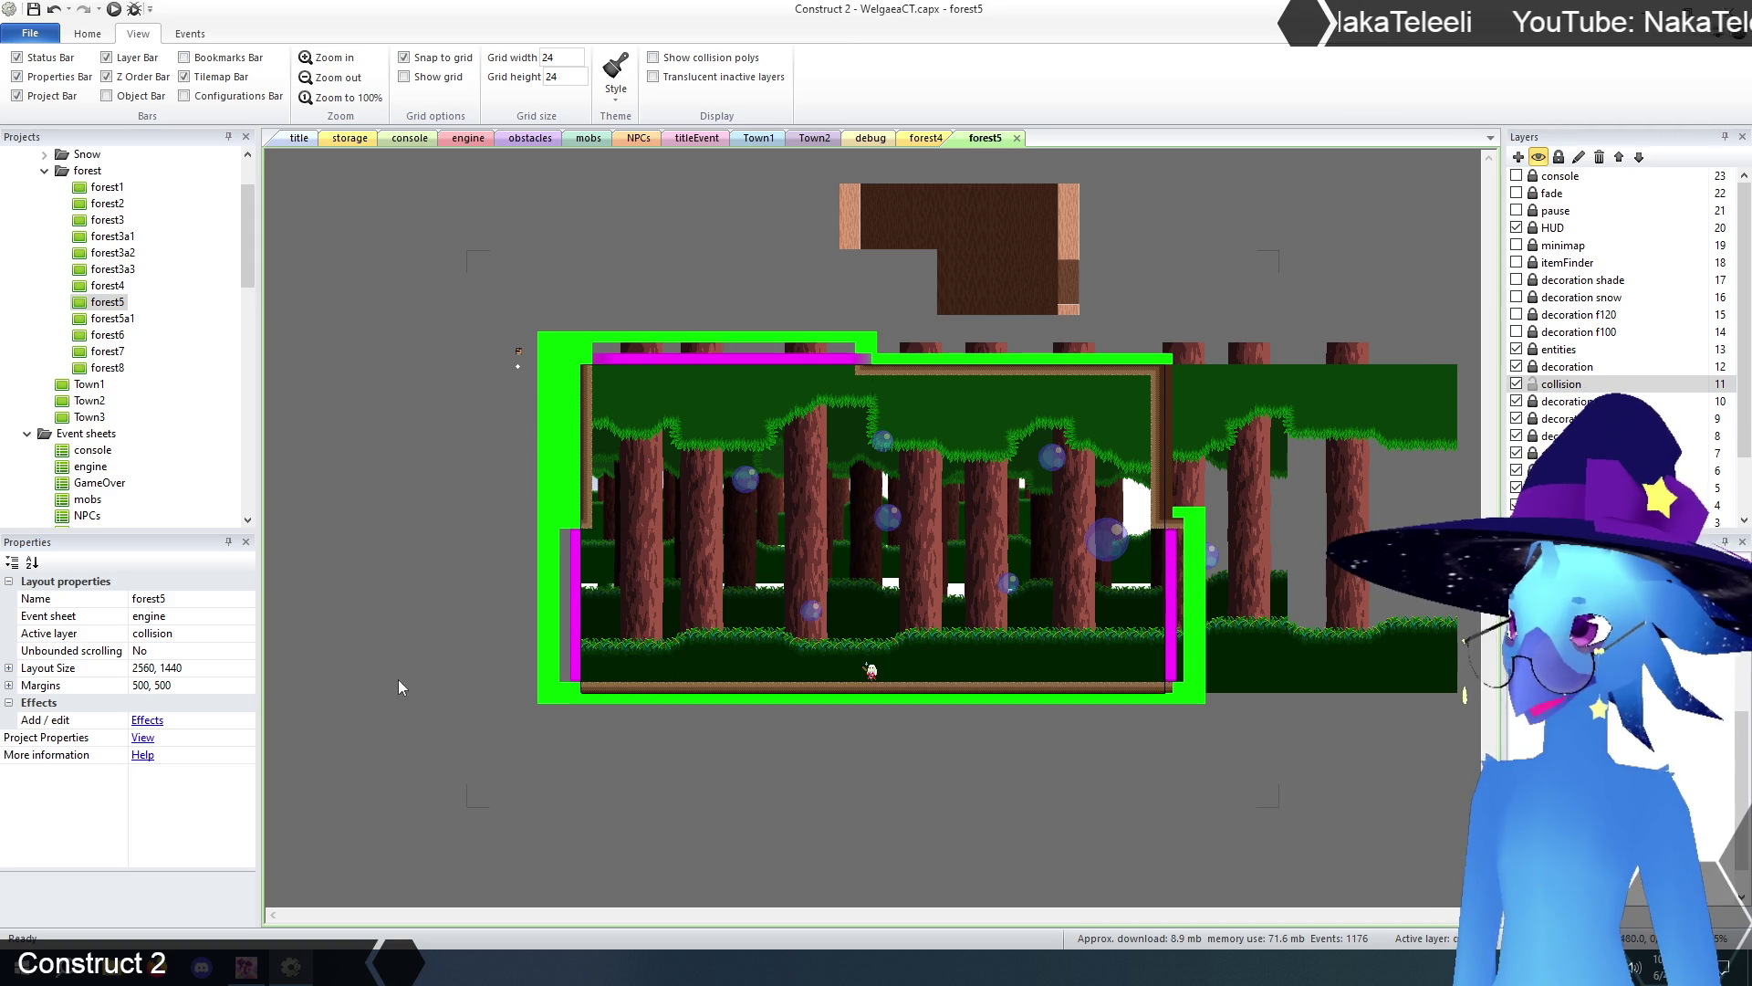
{"action": "left_click", "coordinate": [300, 139]}
{"action": "left_click", "coordinate": [114, 9]}
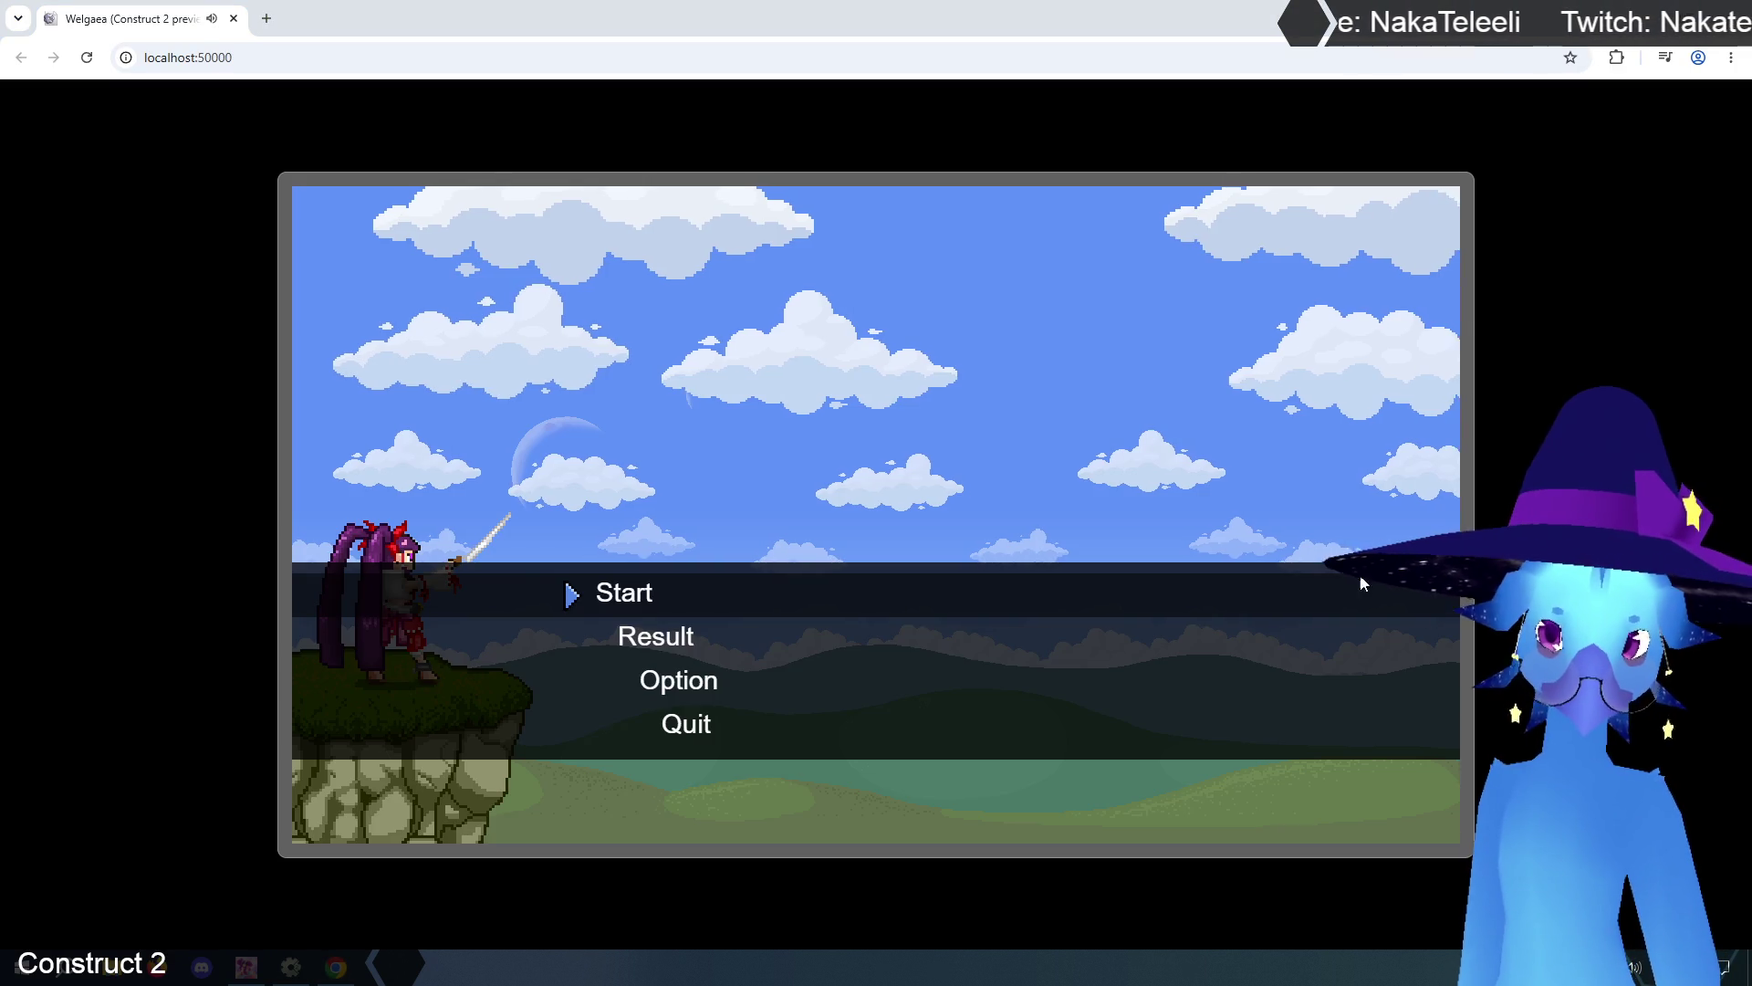
- Start the game and move the character through the forest and up the treetops
{"action": "key", "text": "Return"}
{"action": "key", "text": "Return"}
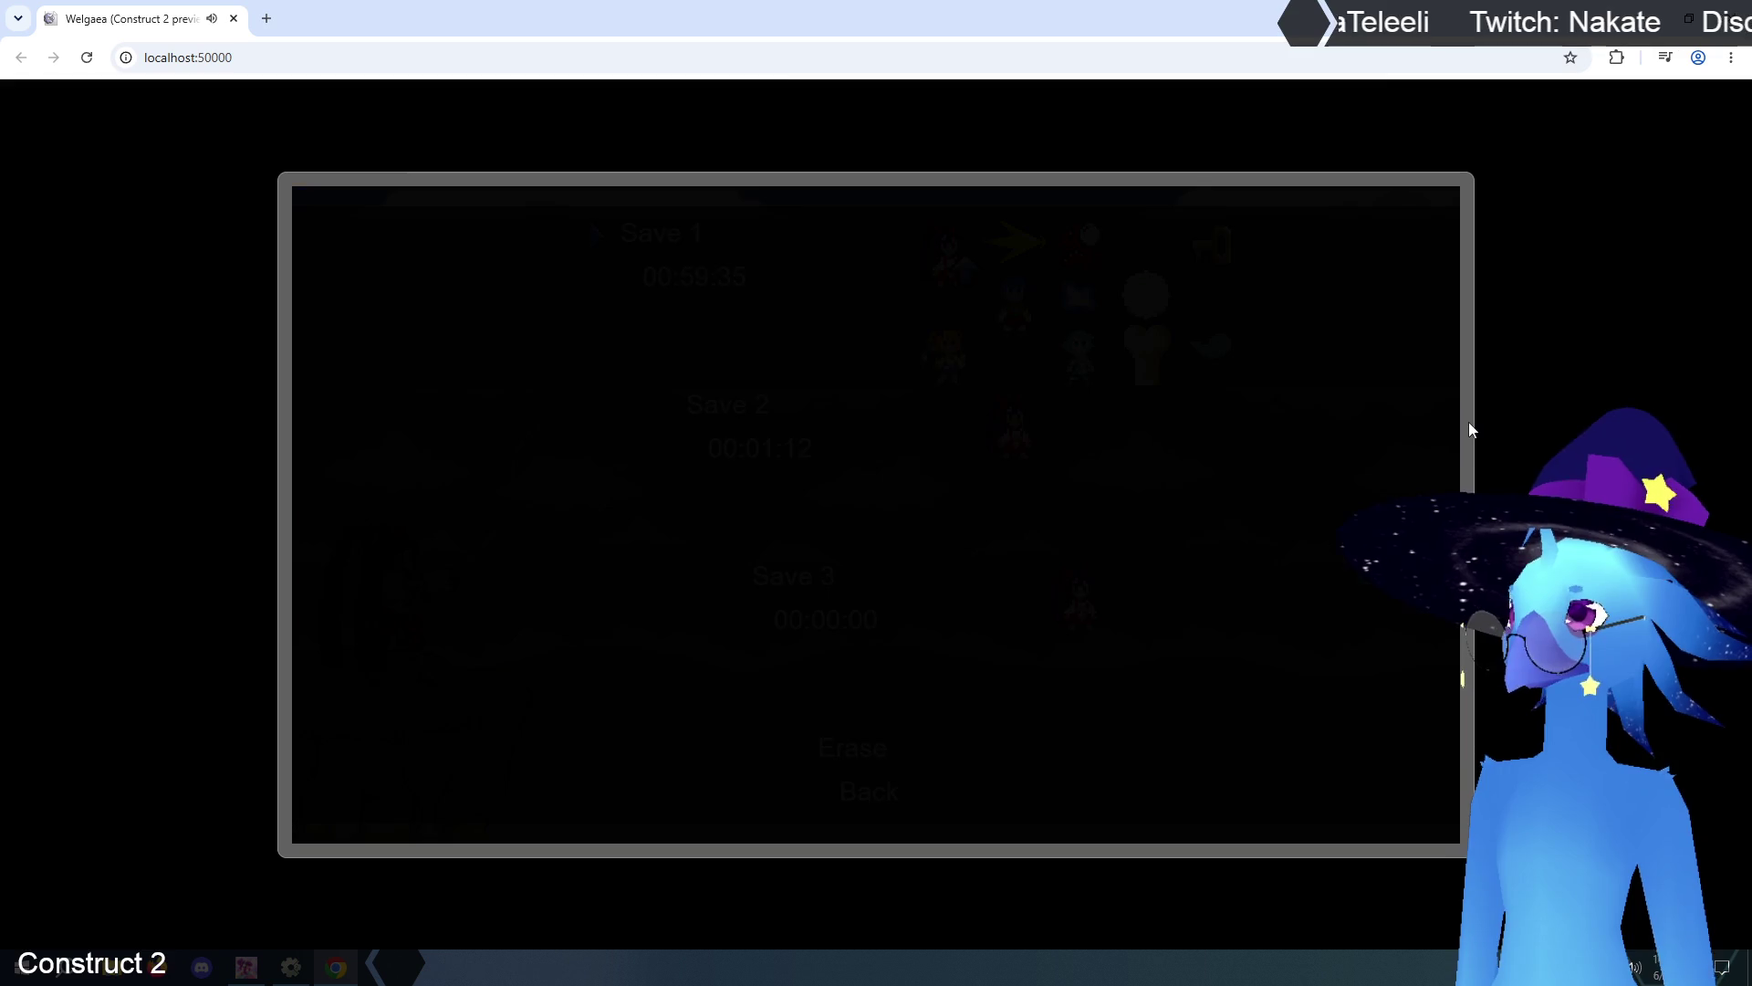
{"action": "key", "text": "Left"}
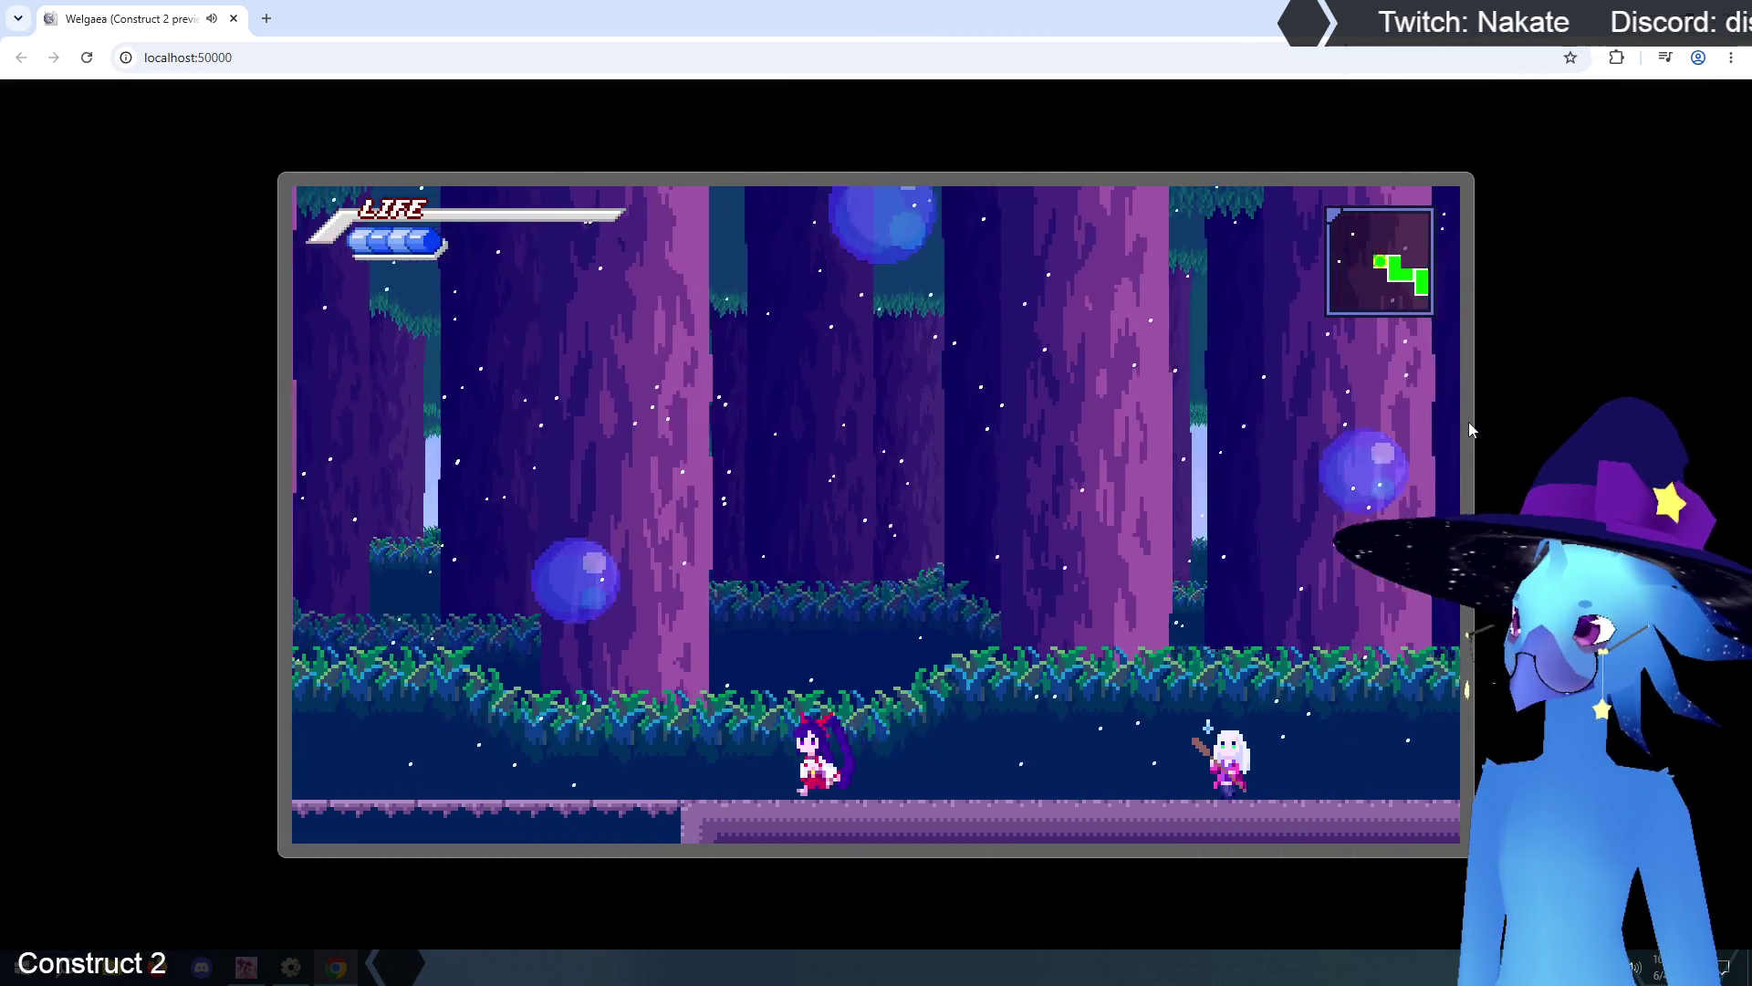
{"action": "key", "text": "Right"}
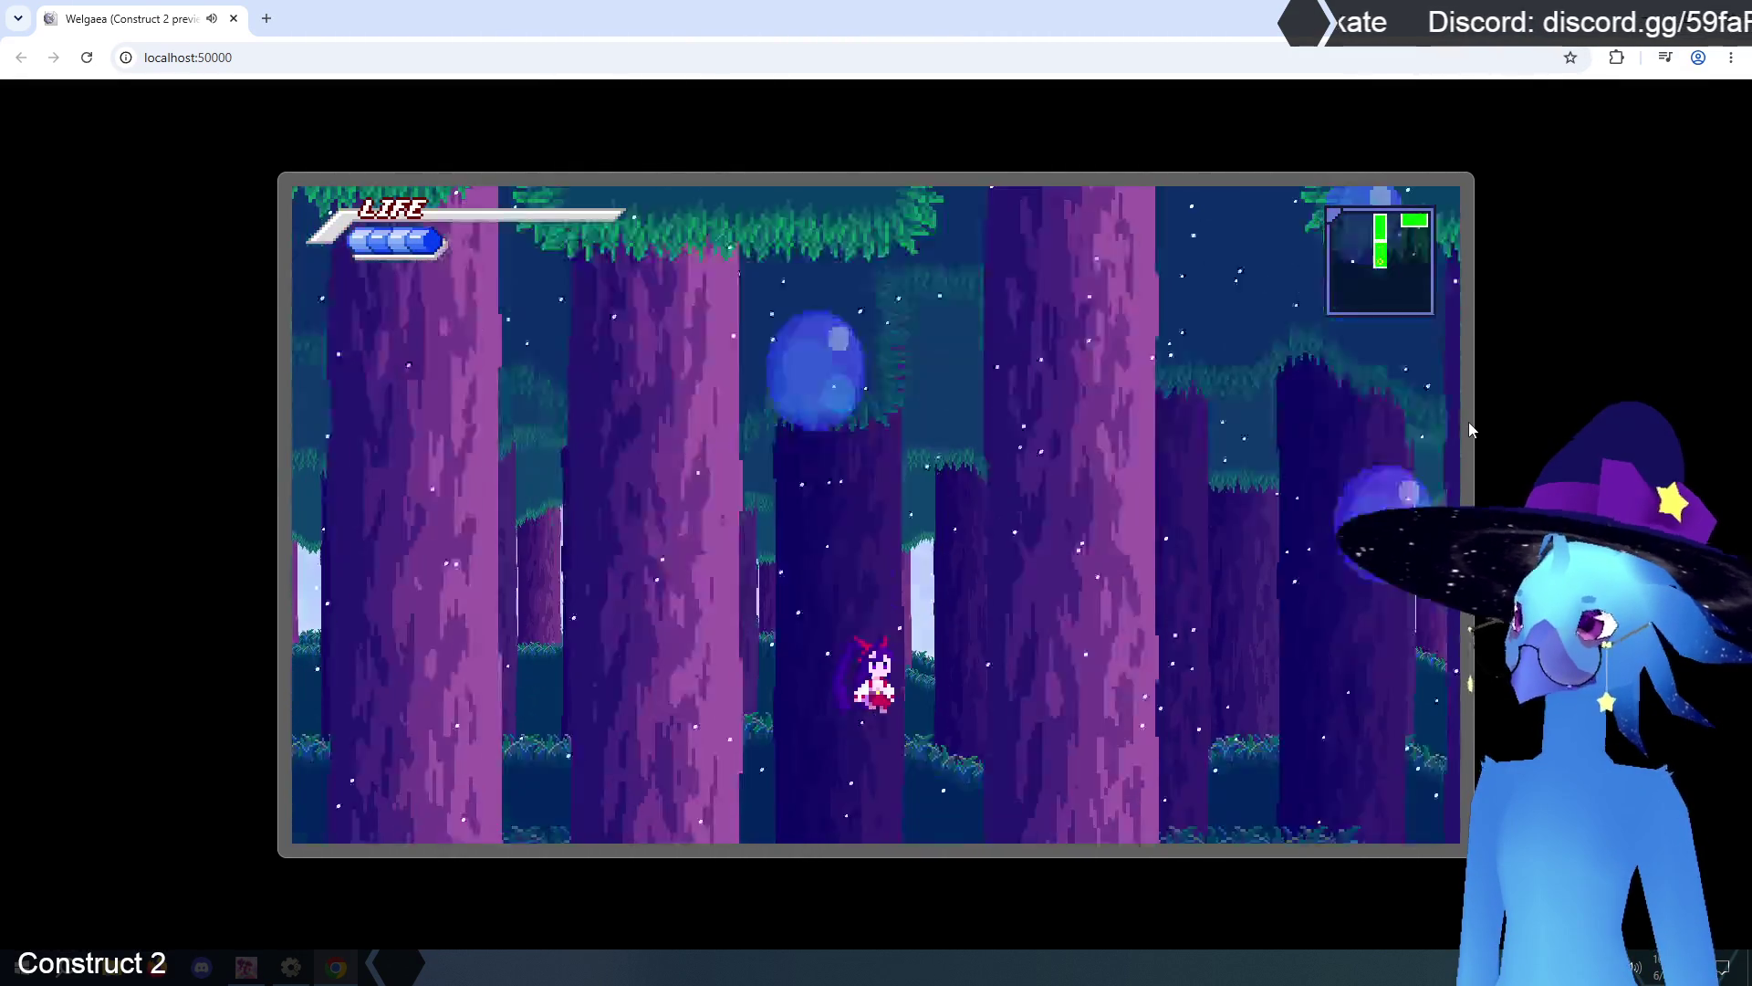
{"action": "key", "text": "Left"}
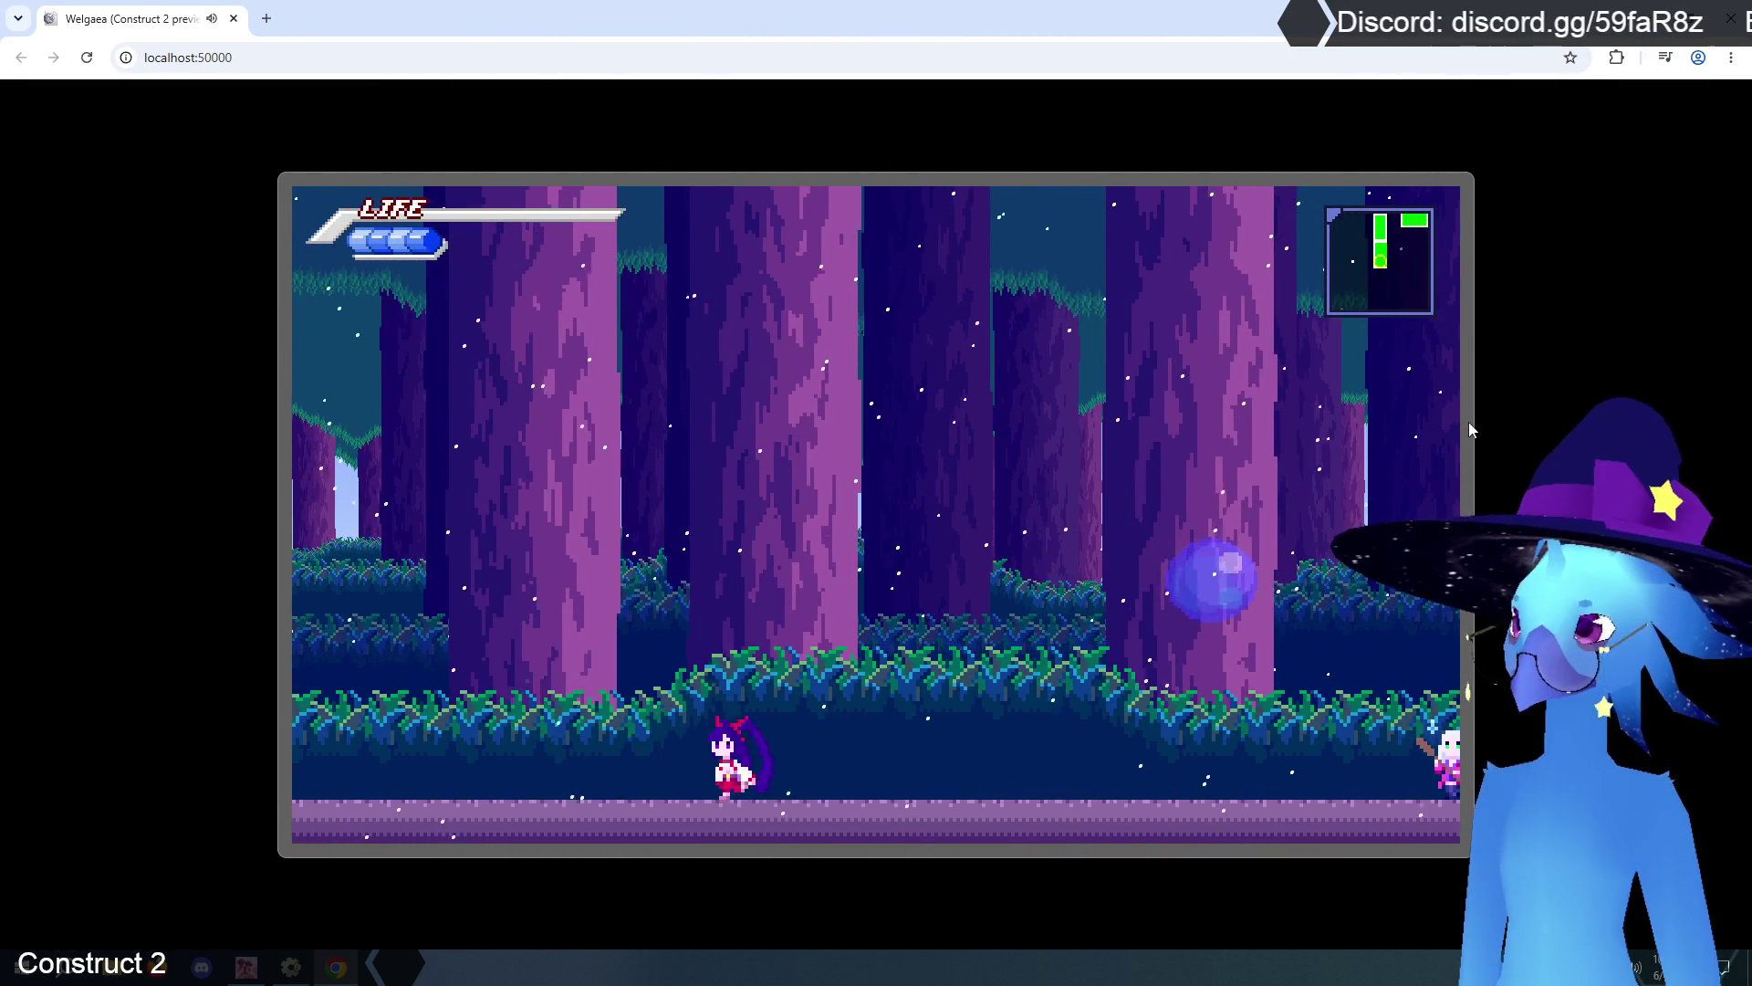
{"action": "key", "text": "Right"}
{"action": "key", "text": "Left"}
{"action": "key", "text": "Up"}
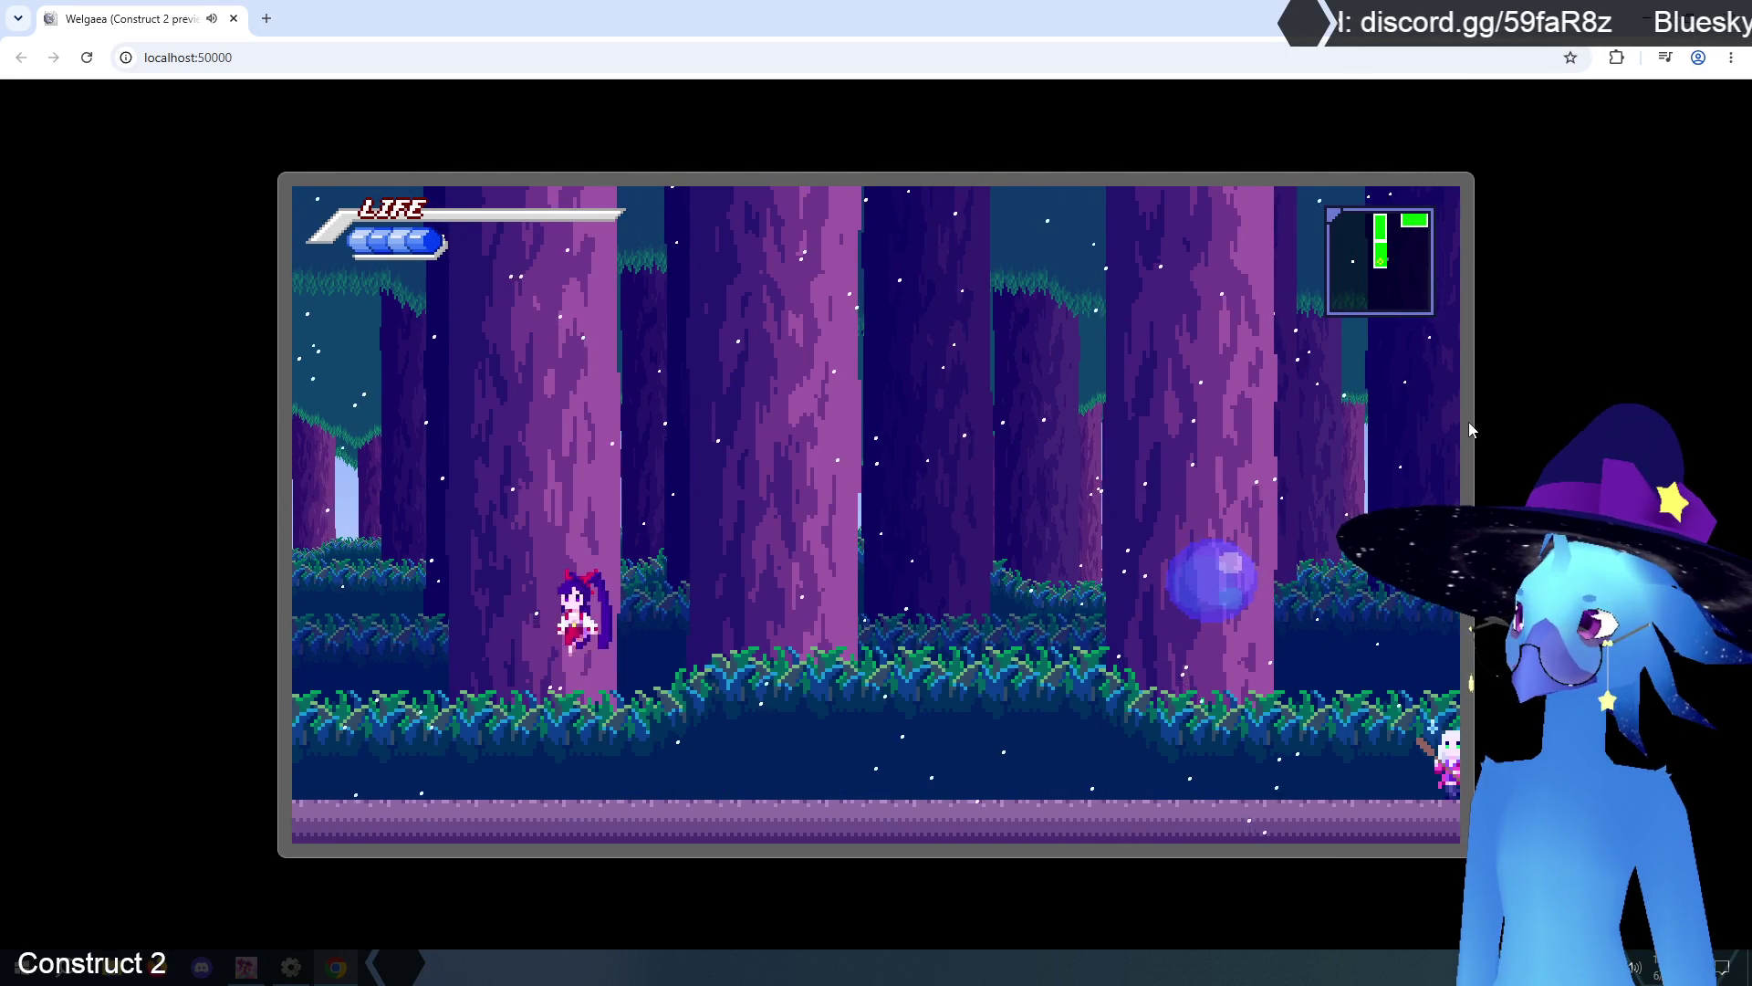
{"action": "key", "text": "Left"}
{"action": "key", "text": "Right"}
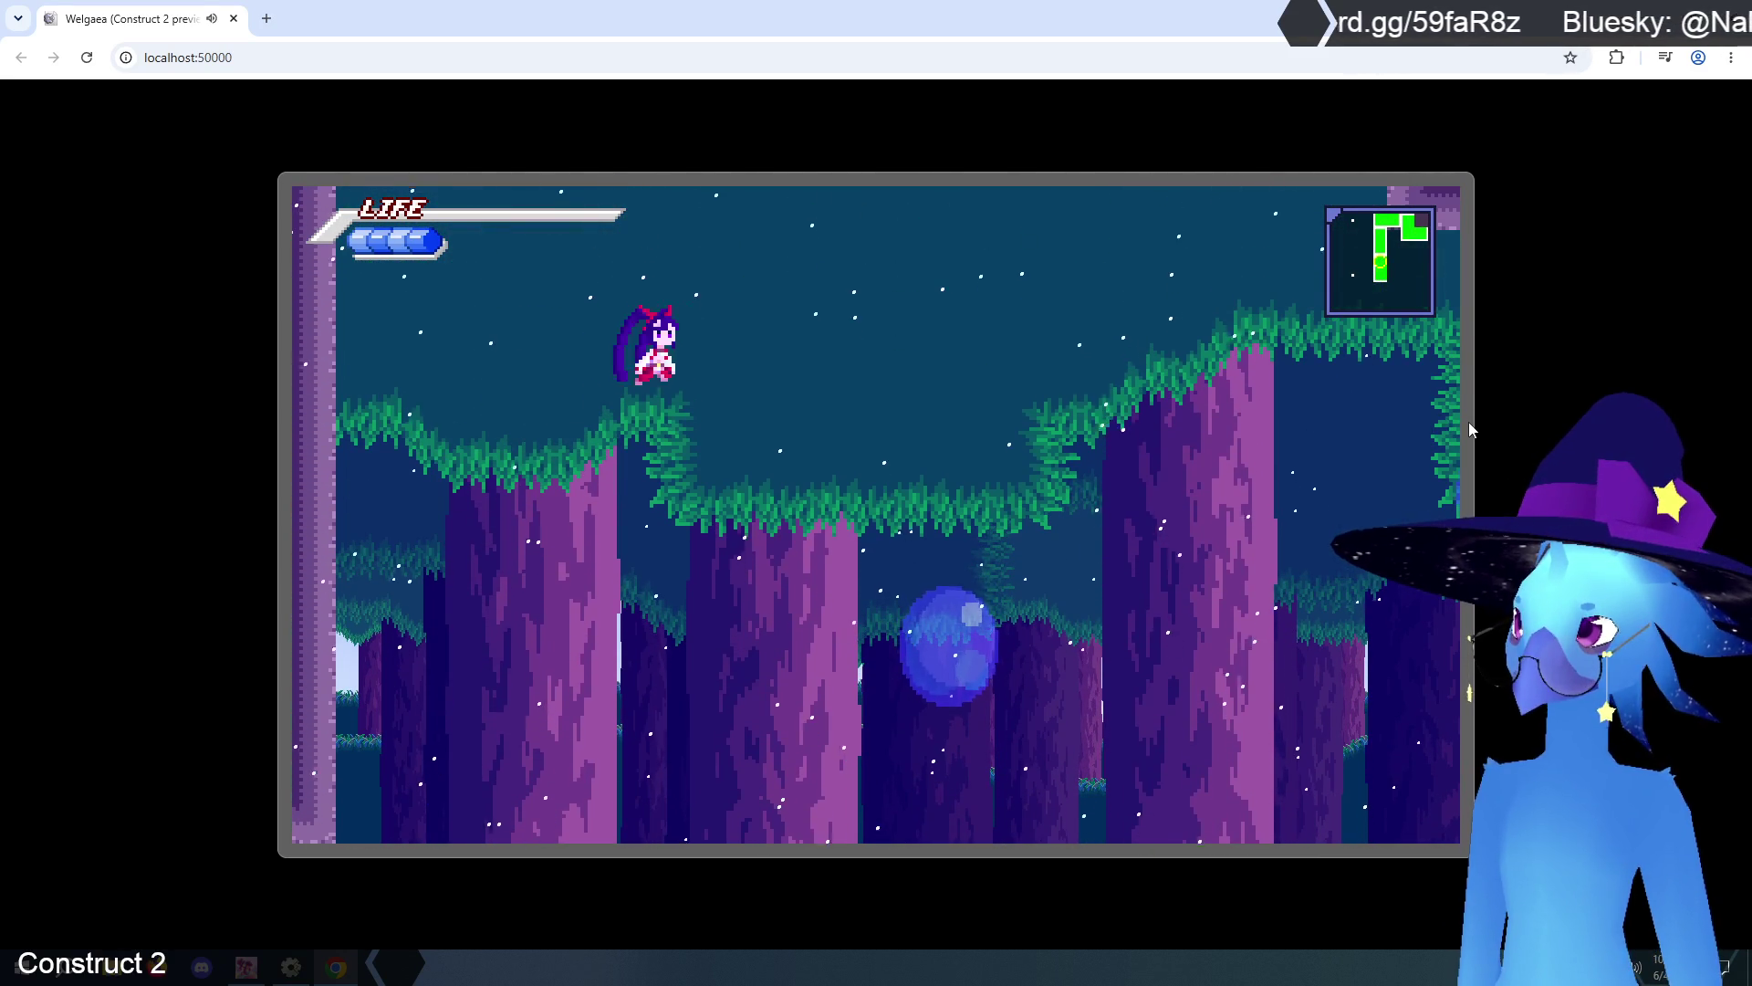
{"action": "key", "text": "Right"}
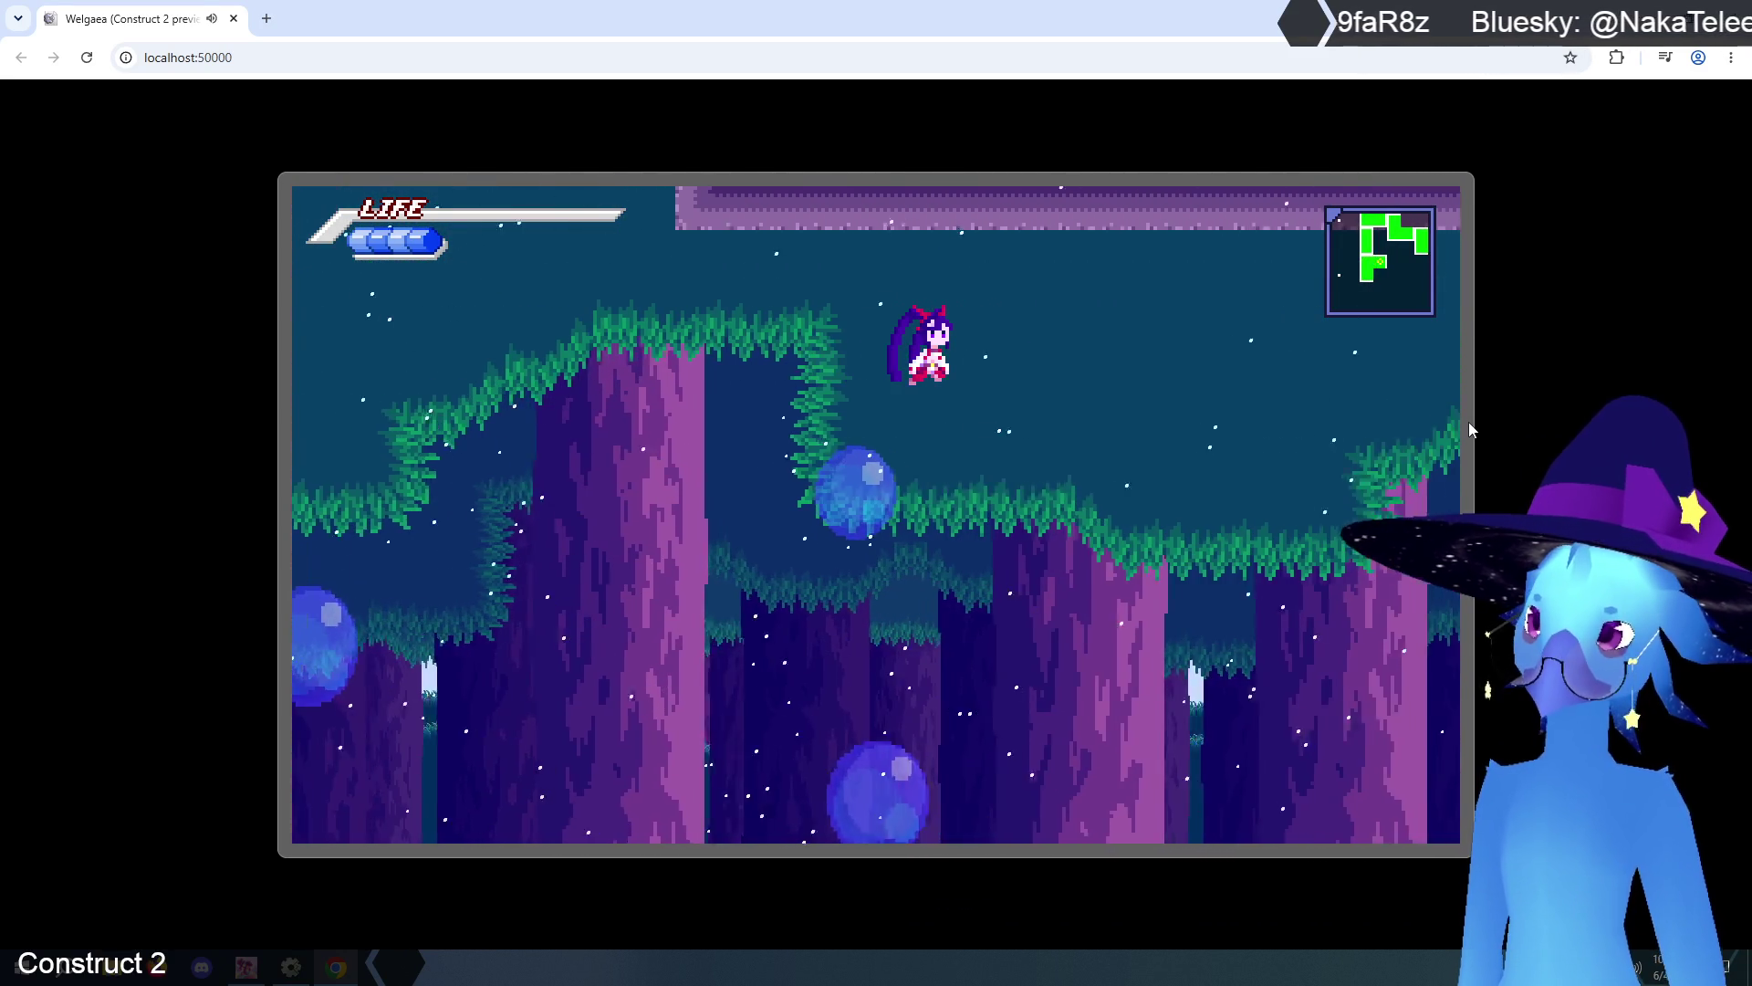
{"action": "key", "text": "Right"}
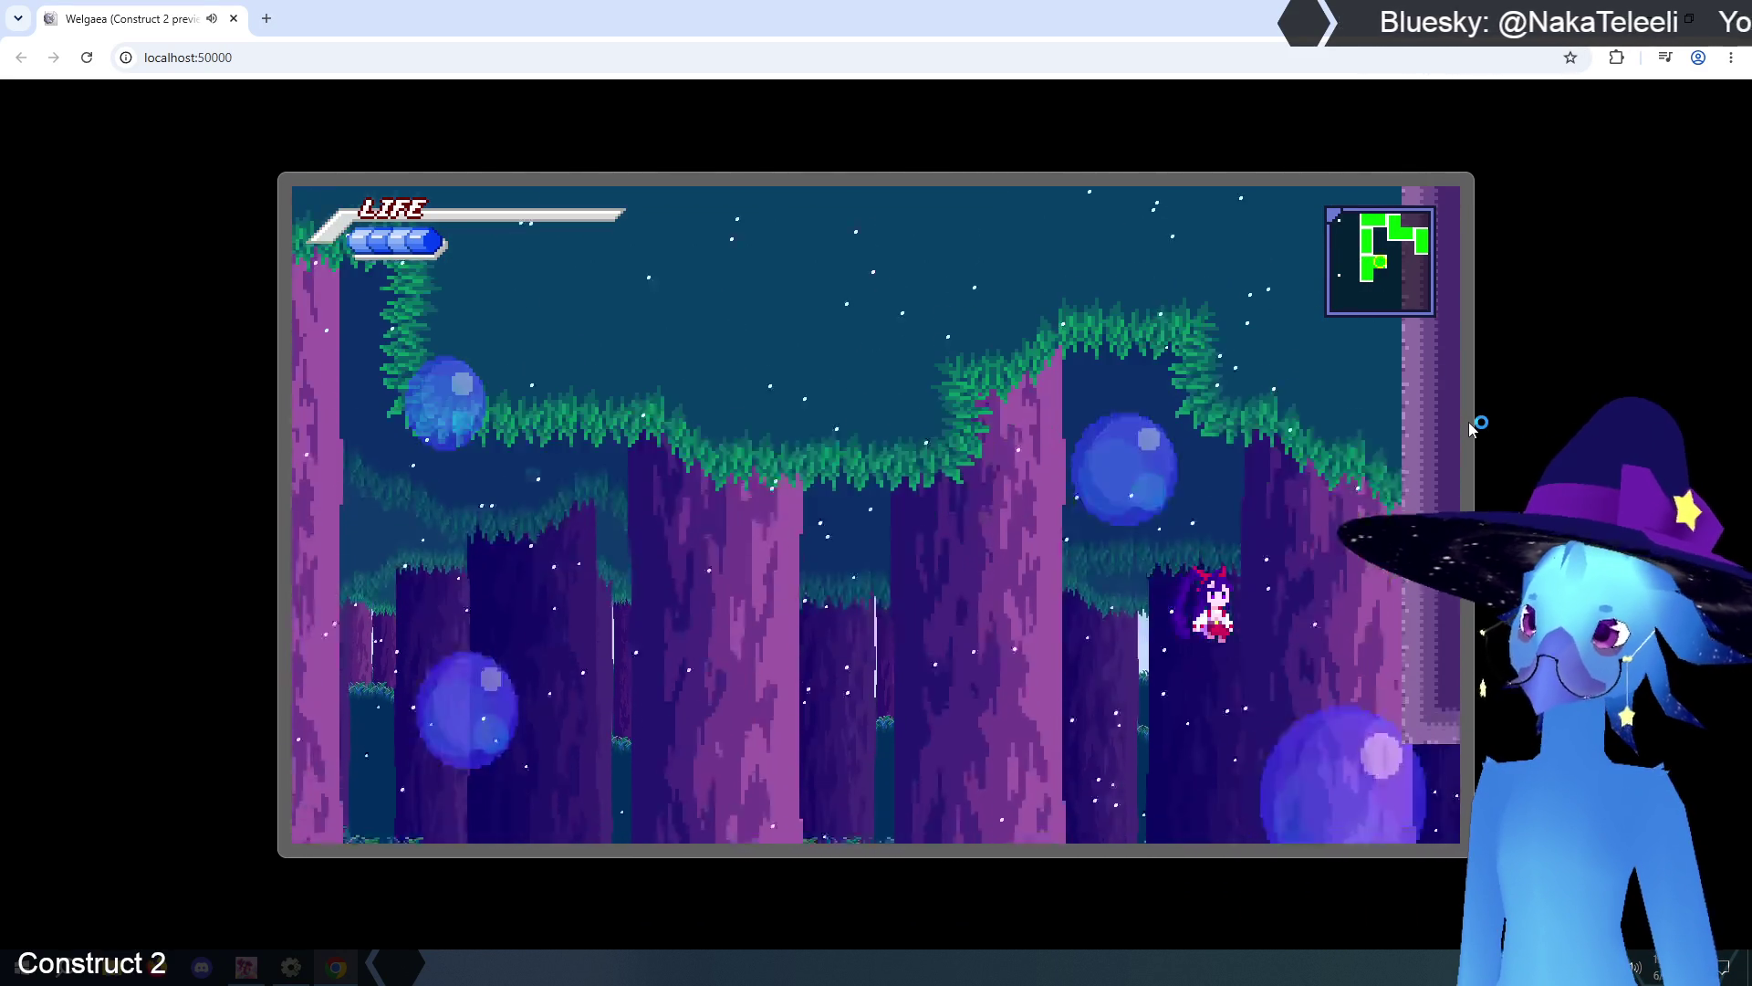
- Climb through the remaining forest rooms, open the pause menu and close the preview
{"action": "key", "text": "Left"}
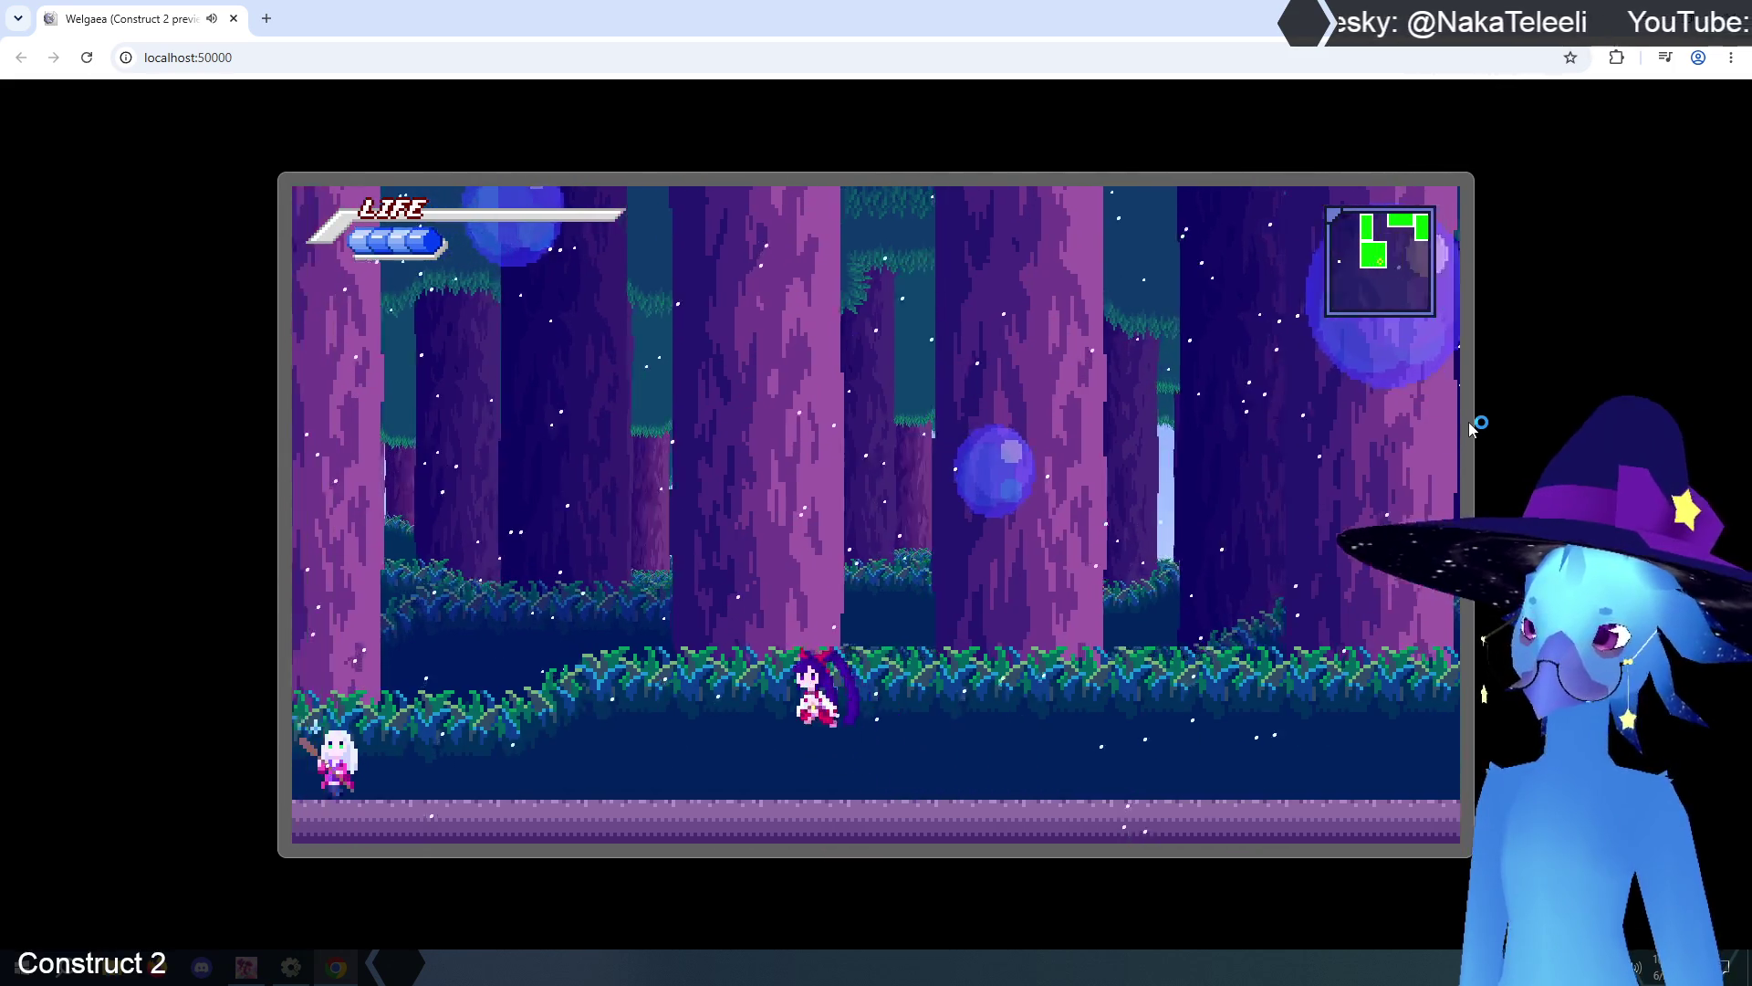
{"action": "key", "text": "Up"}
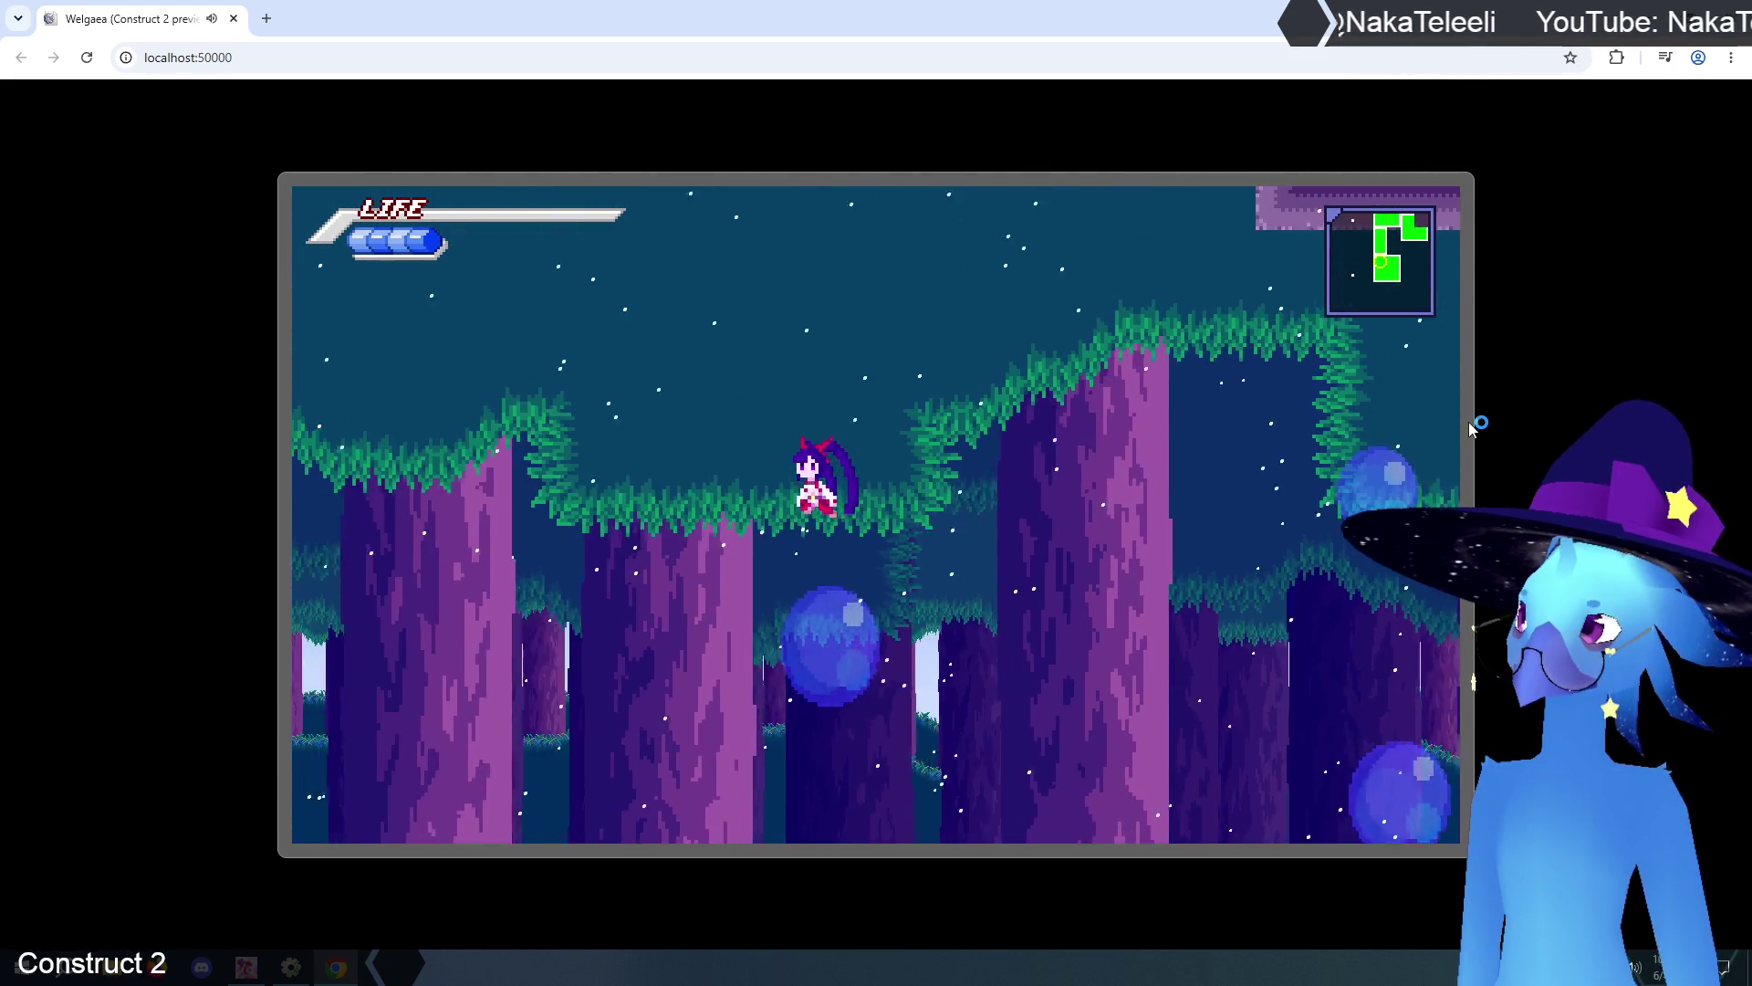
{"action": "key", "text": "Up"}
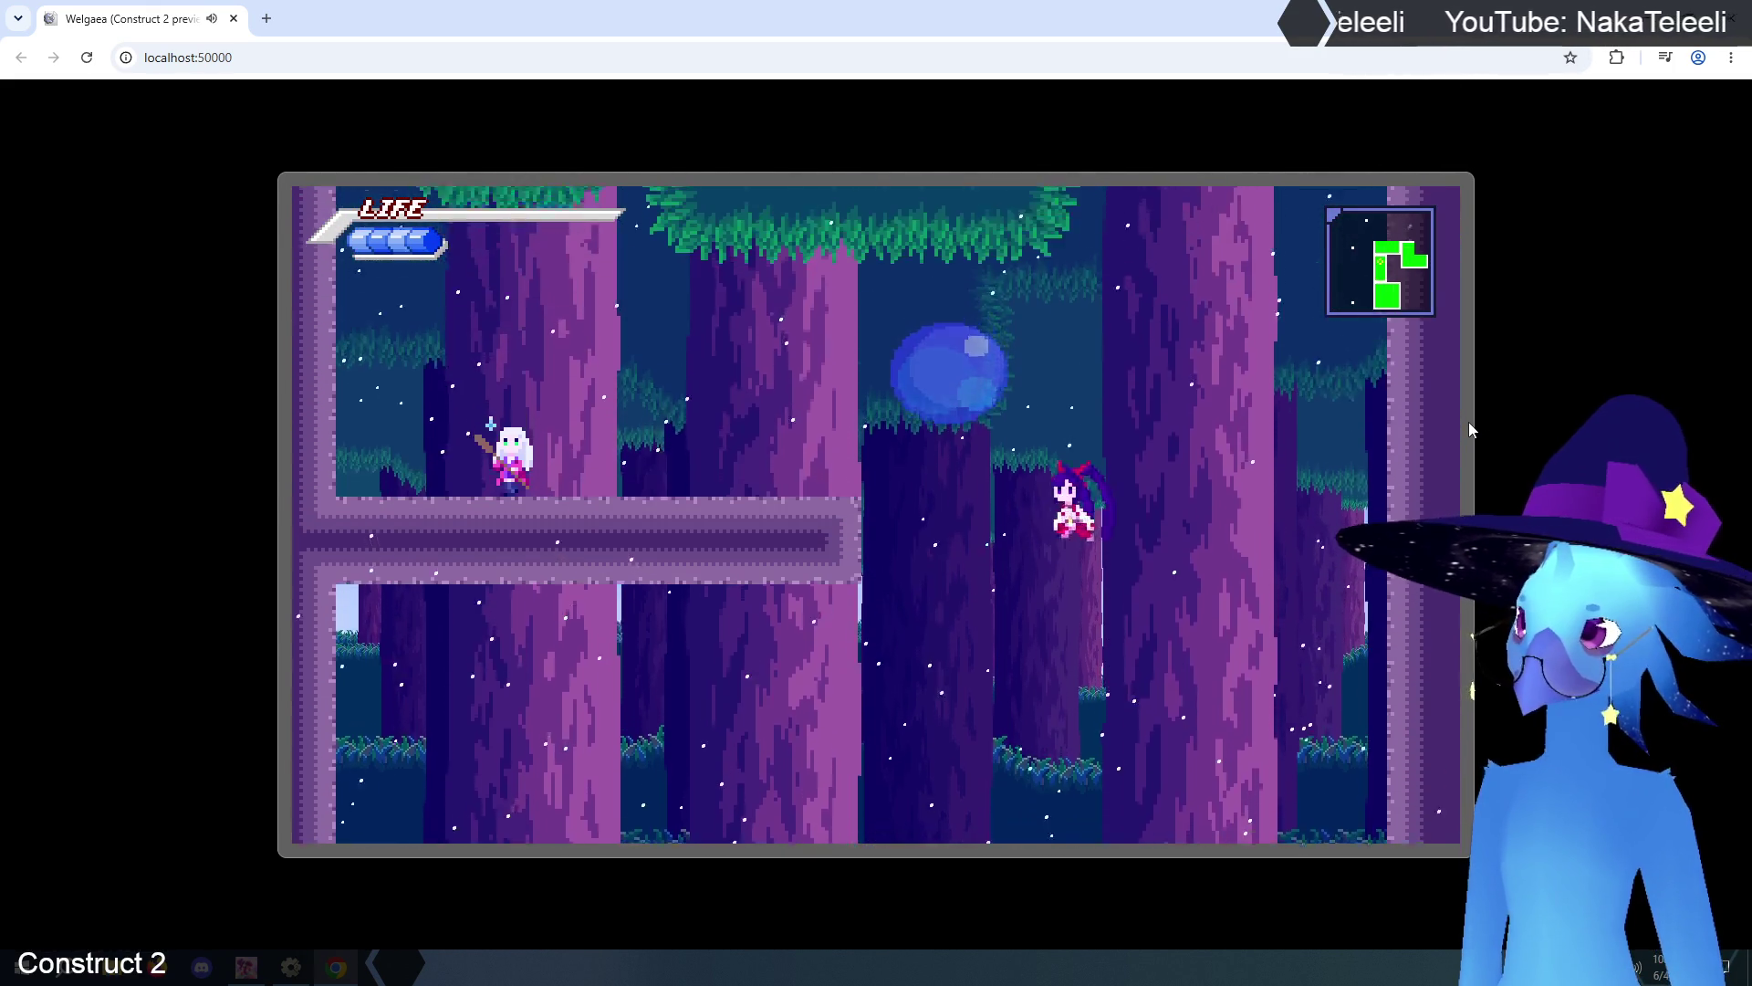
{"action": "key", "text": "Left"}
{"action": "key", "text": "Left"}
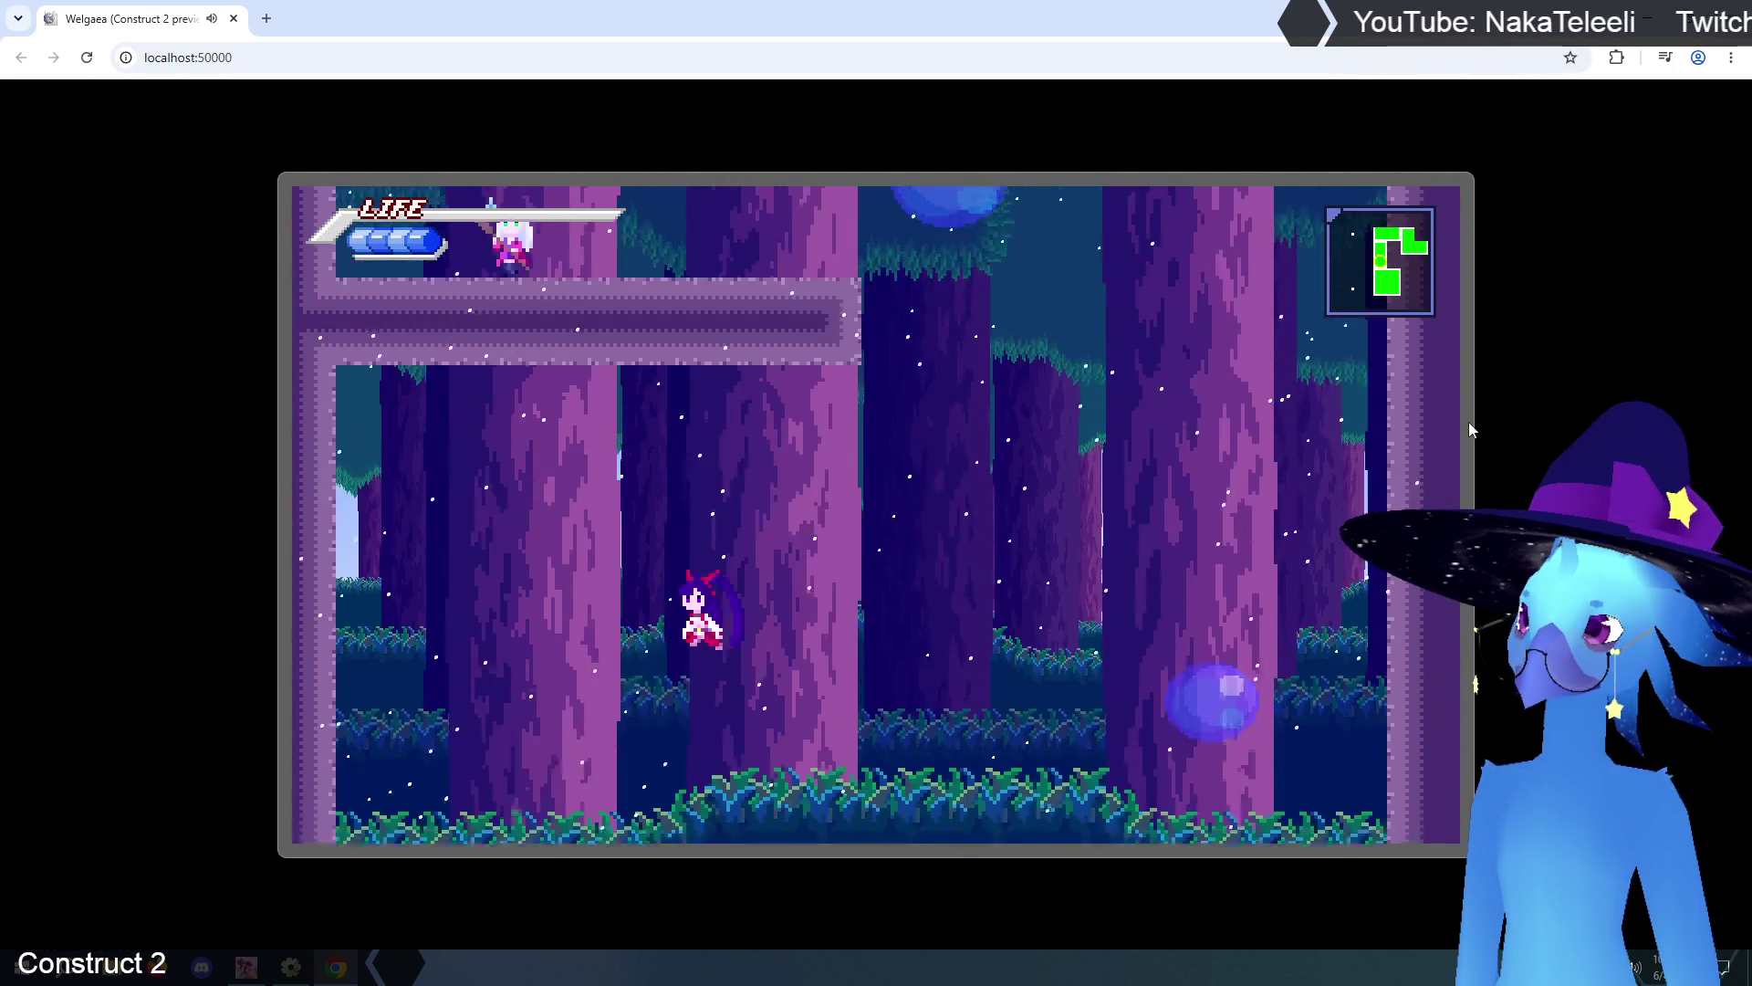
{"action": "key", "text": "Up"}
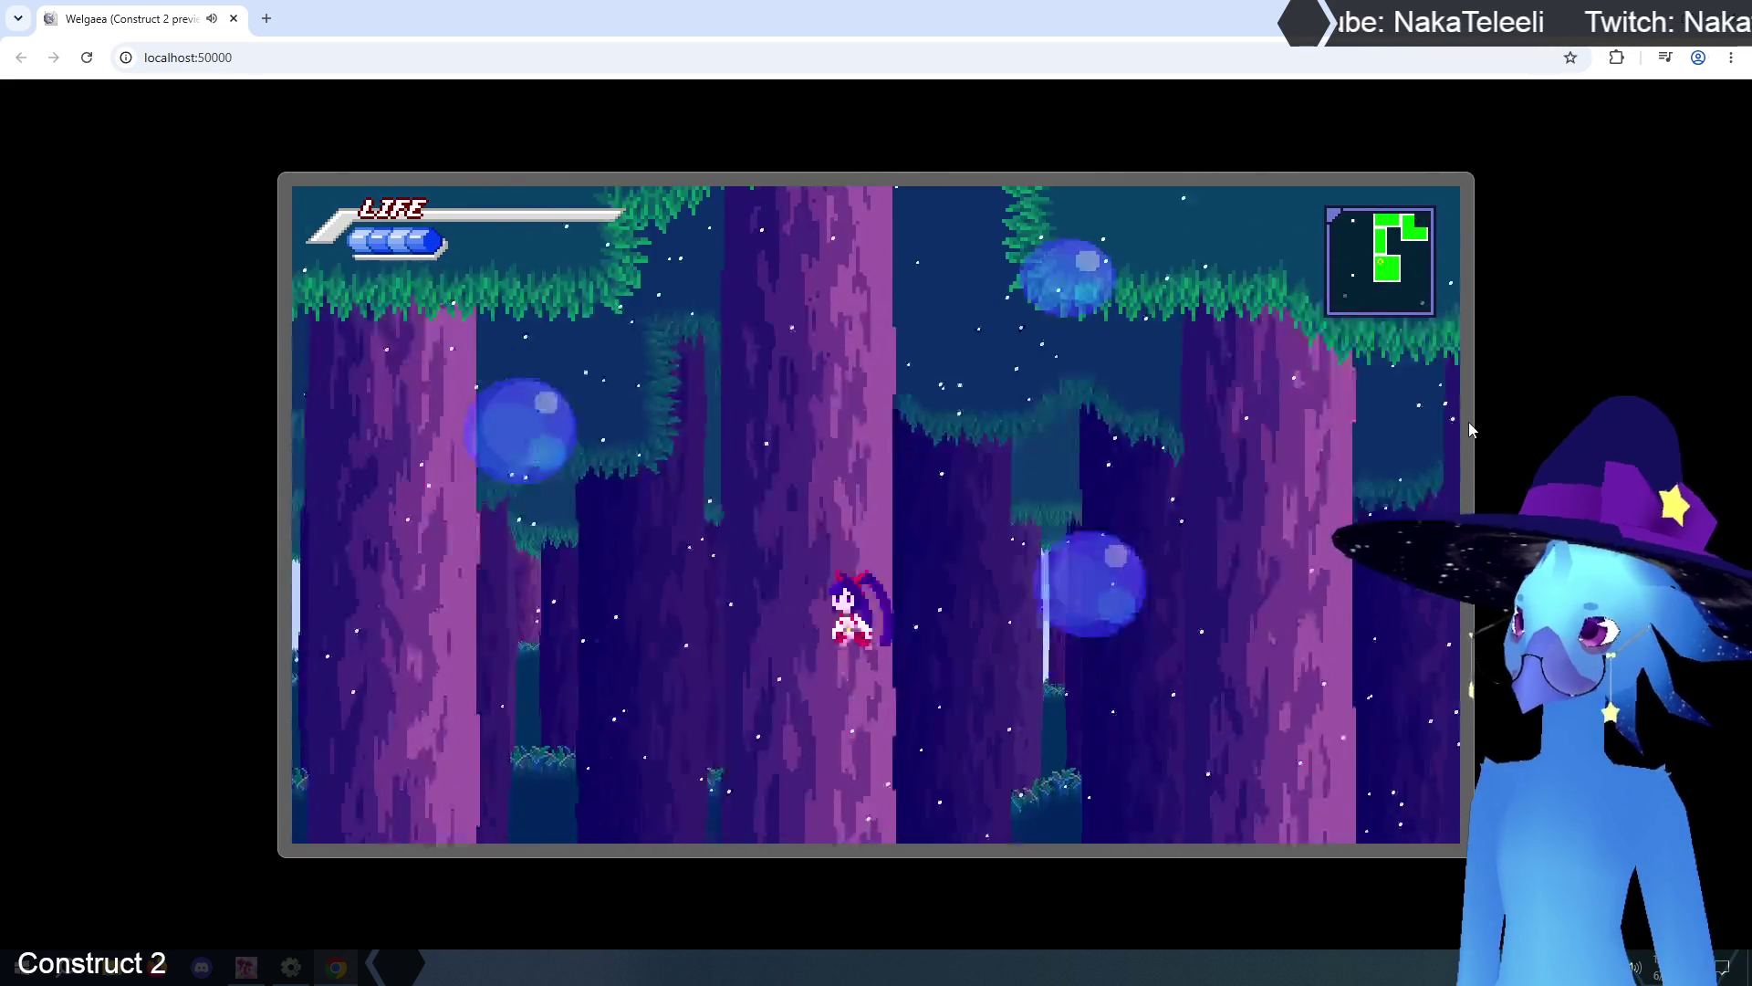
{"action": "key", "text": "Escape"}
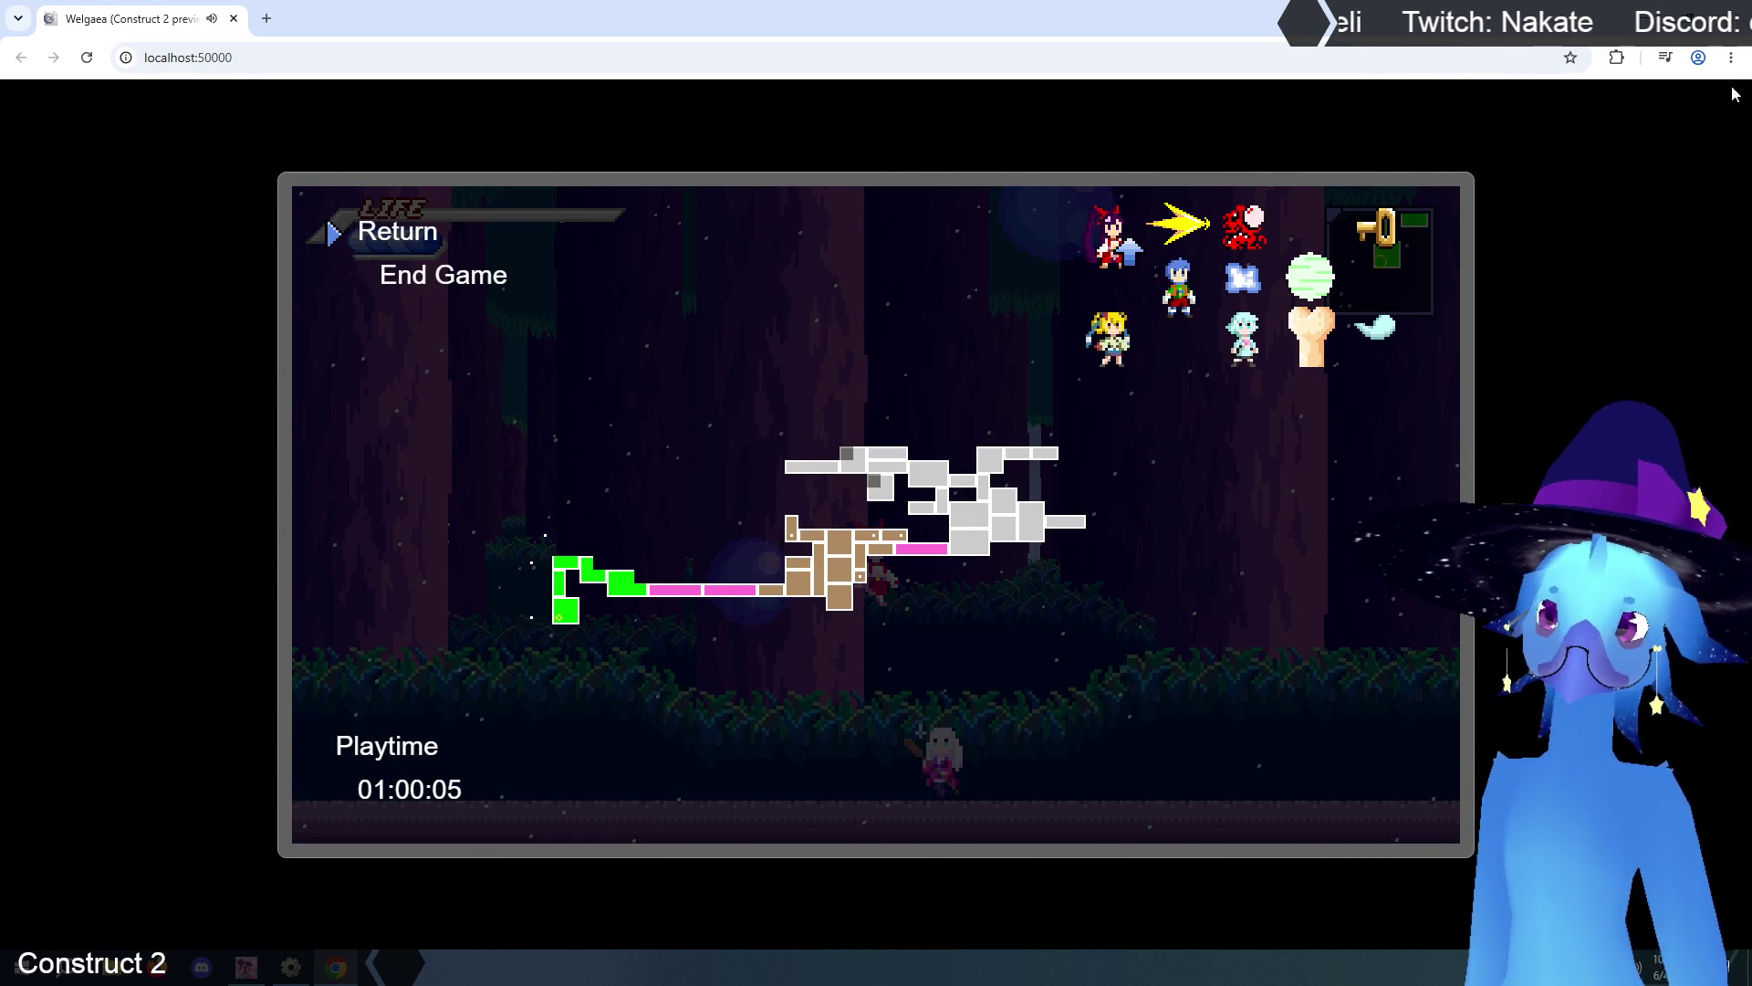
{"action": "key", "text": "ctrl+w"}
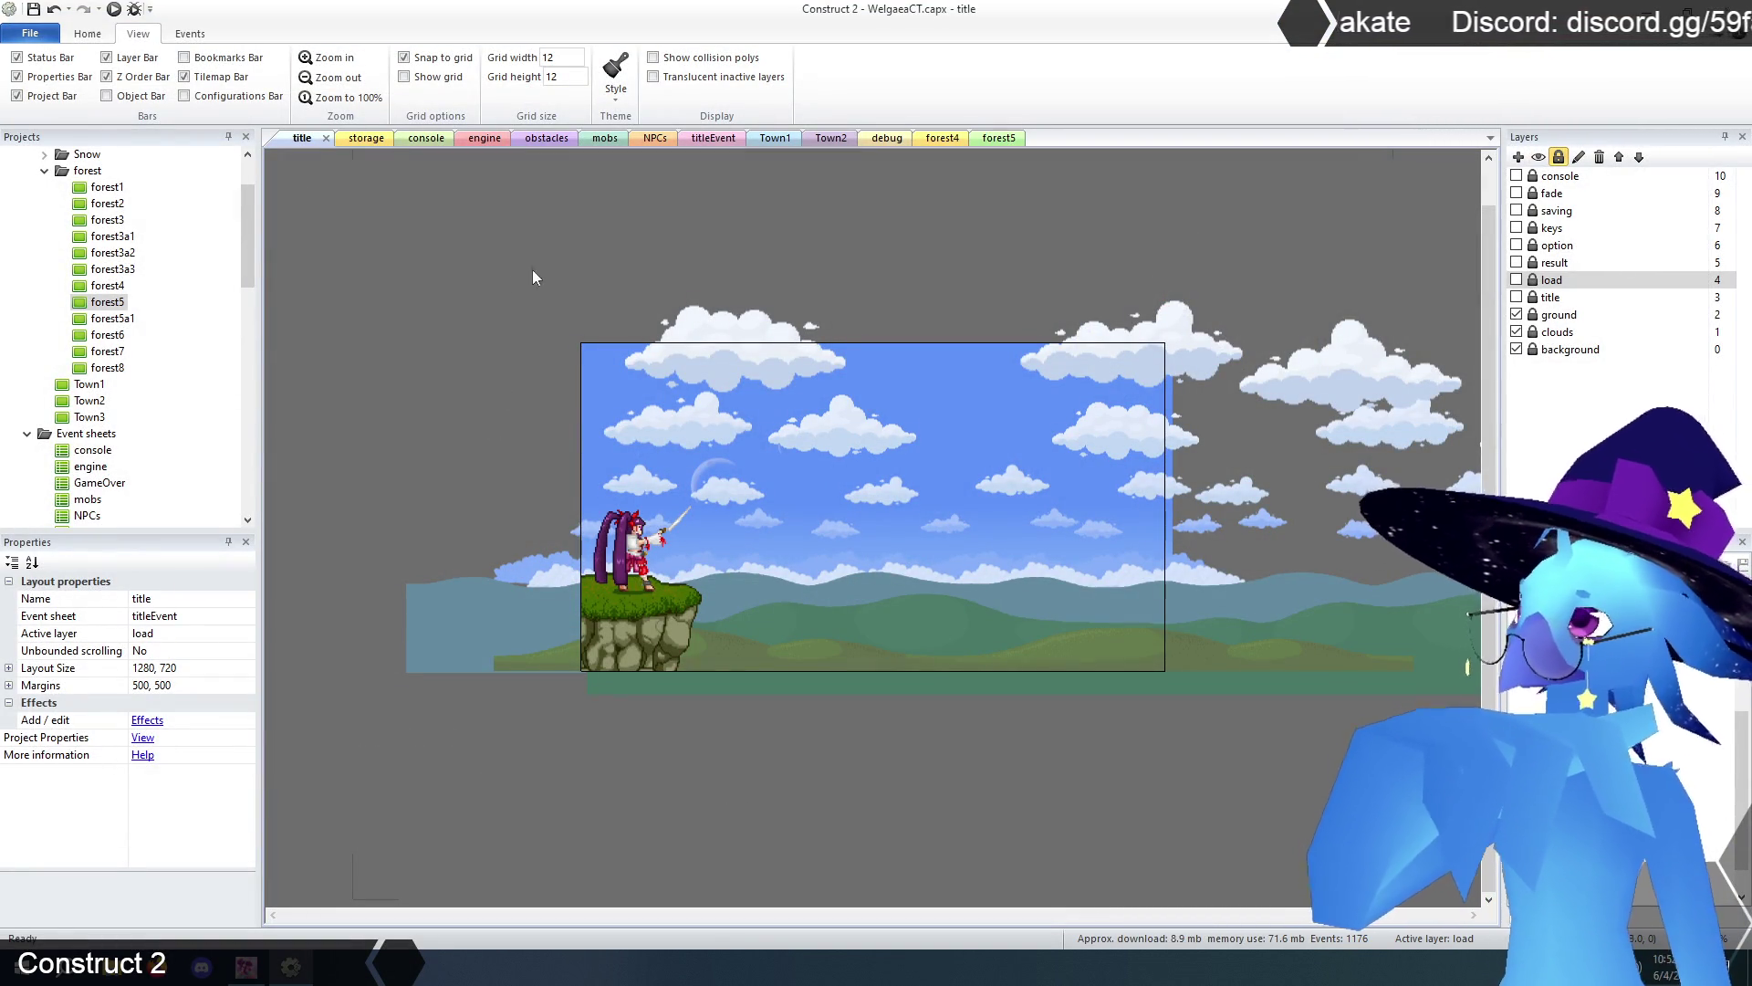
- Close the forest4 layout and open forest5a1 for editing
{"action": "left_click", "coordinate": [956, 143]}
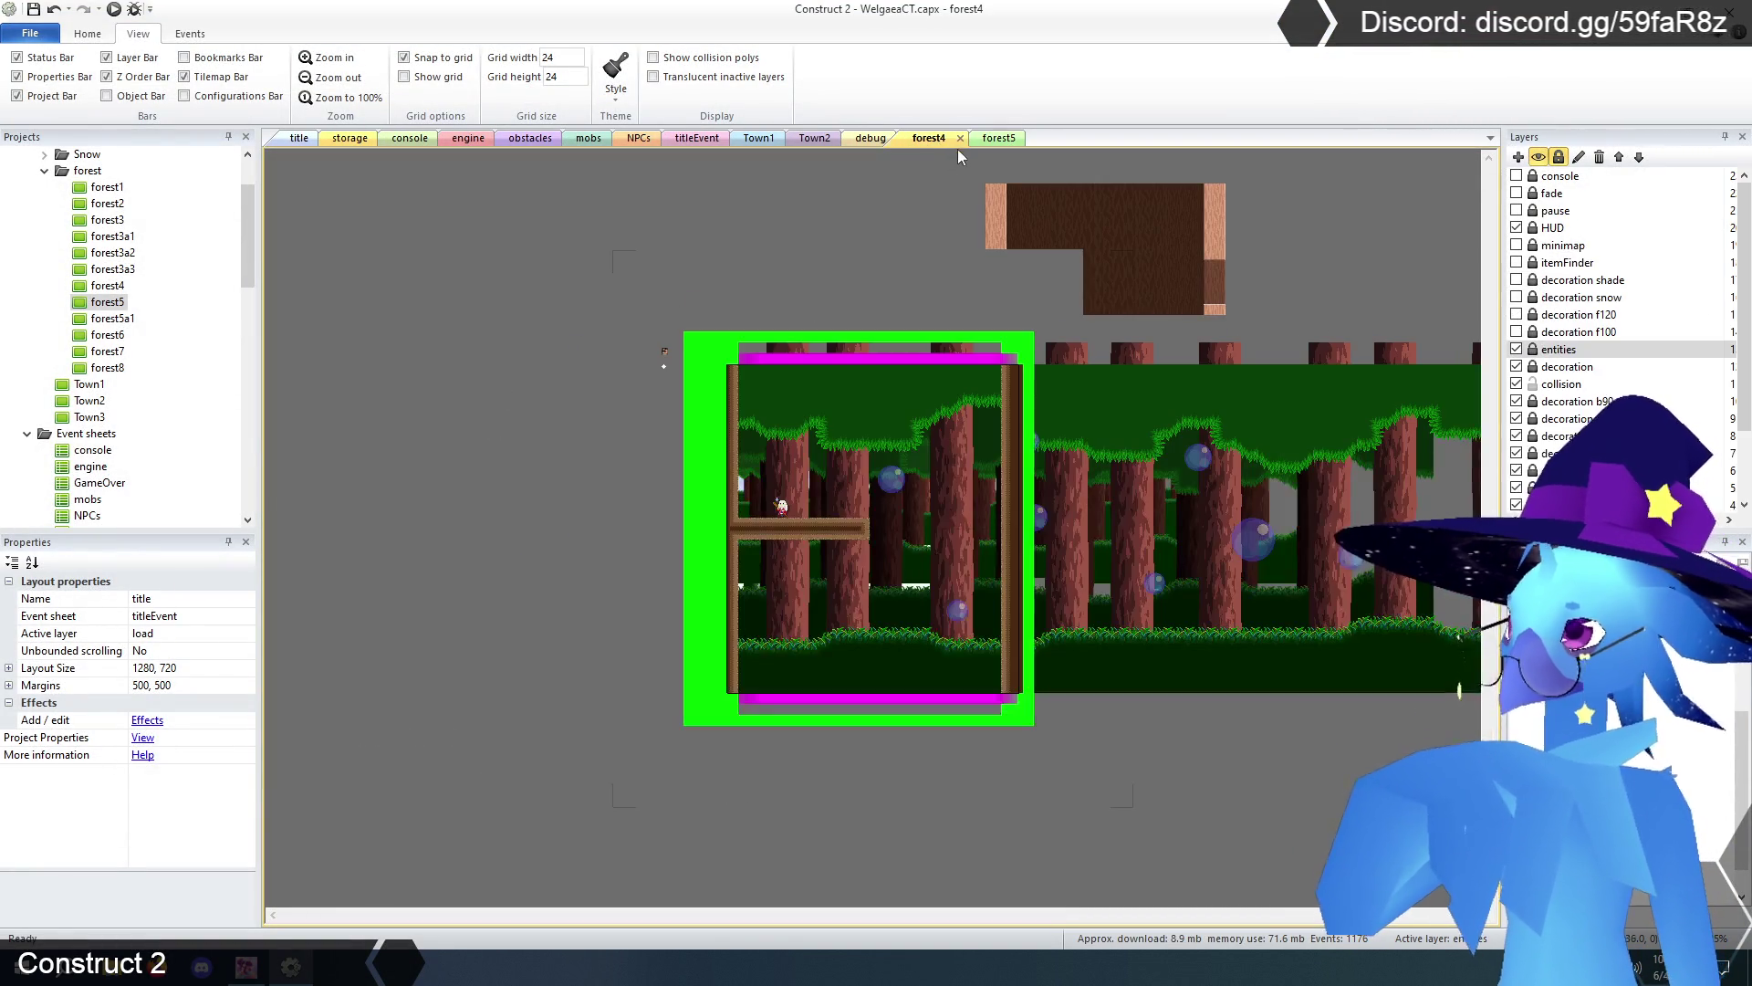
{"action": "left_click", "coordinate": [960, 138]}
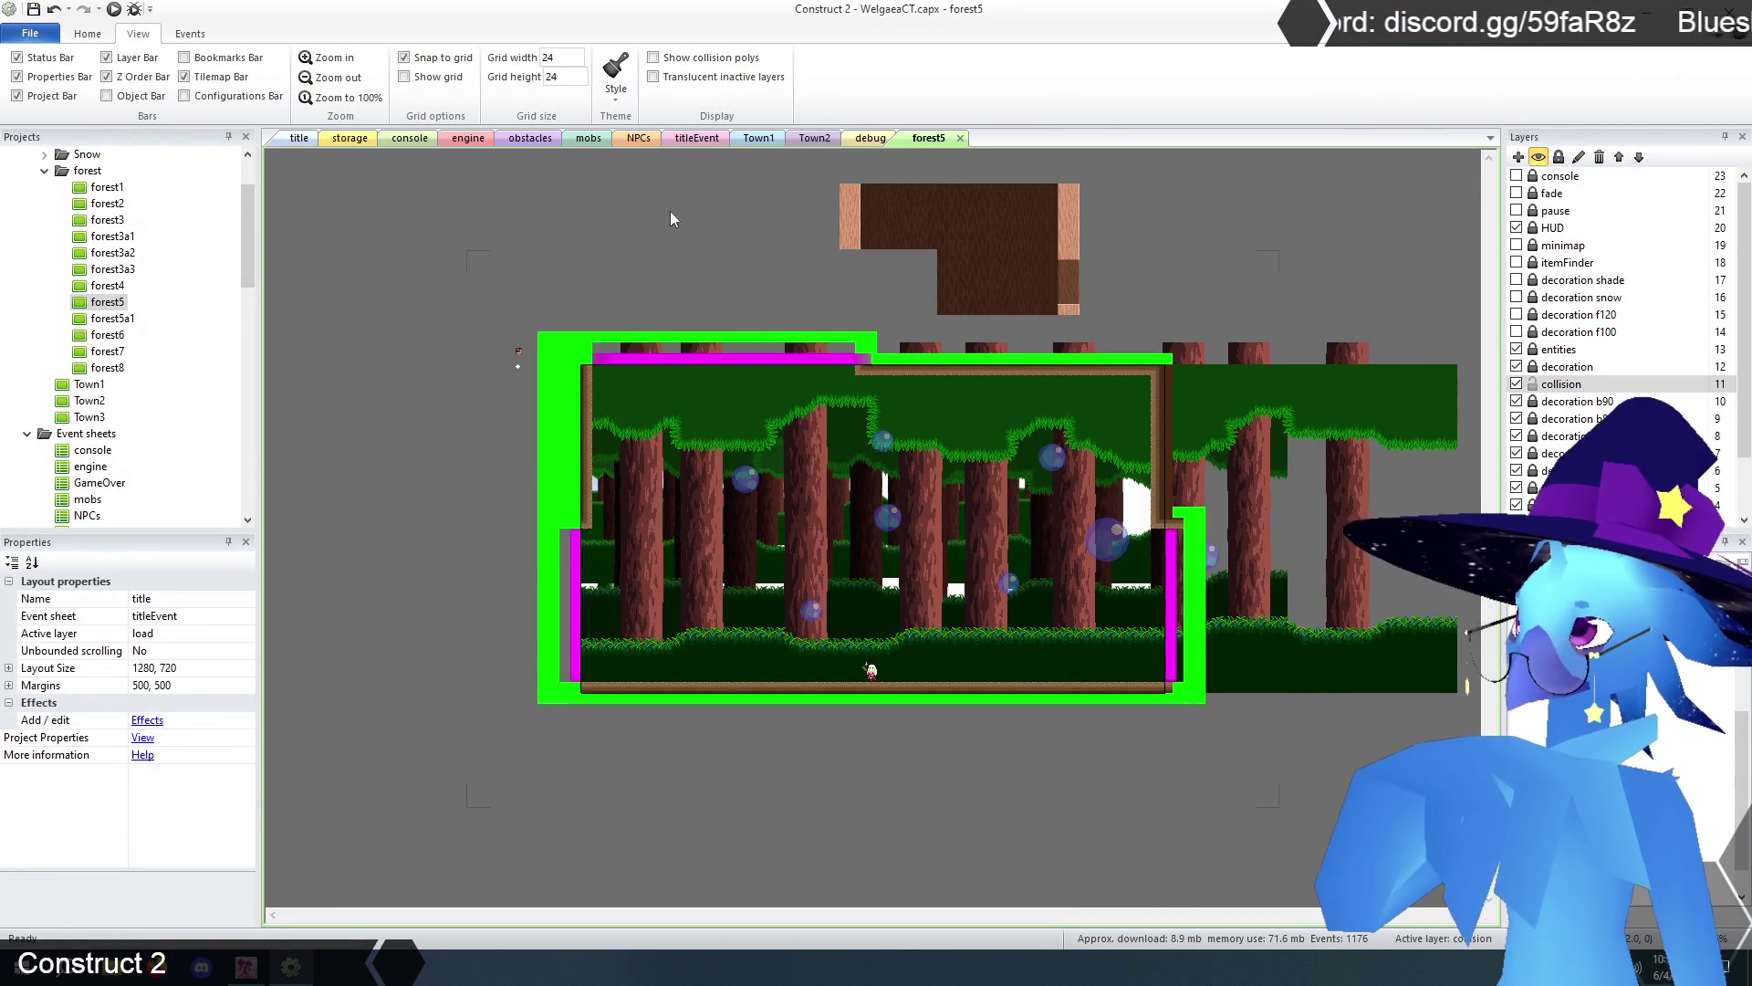
{"action": "left_click", "coordinate": [112, 319]}
{"action": "double_click", "coordinate": [112, 320]}
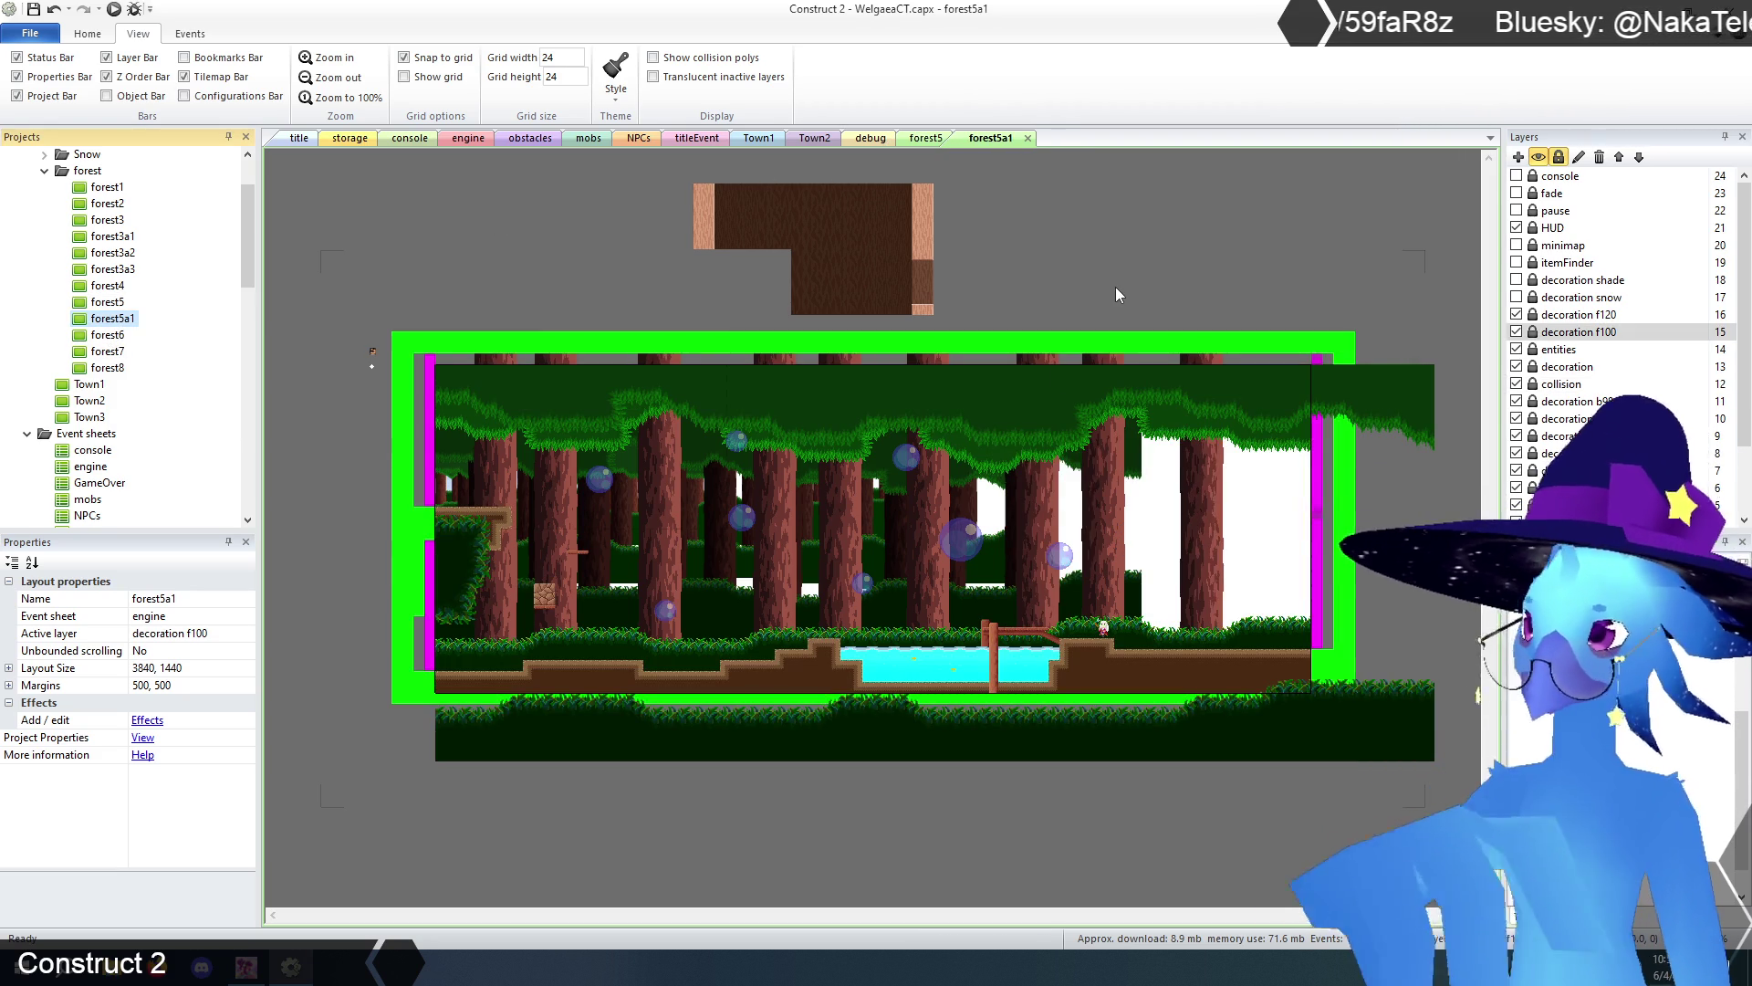
- Unlock decoration f120 and trim TilemapForestFront's overhanging foliage tiles
{"action": "left_click", "coordinate": [1533, 315]}
{"action": "left_click", "coordinate": [1387, 566]}
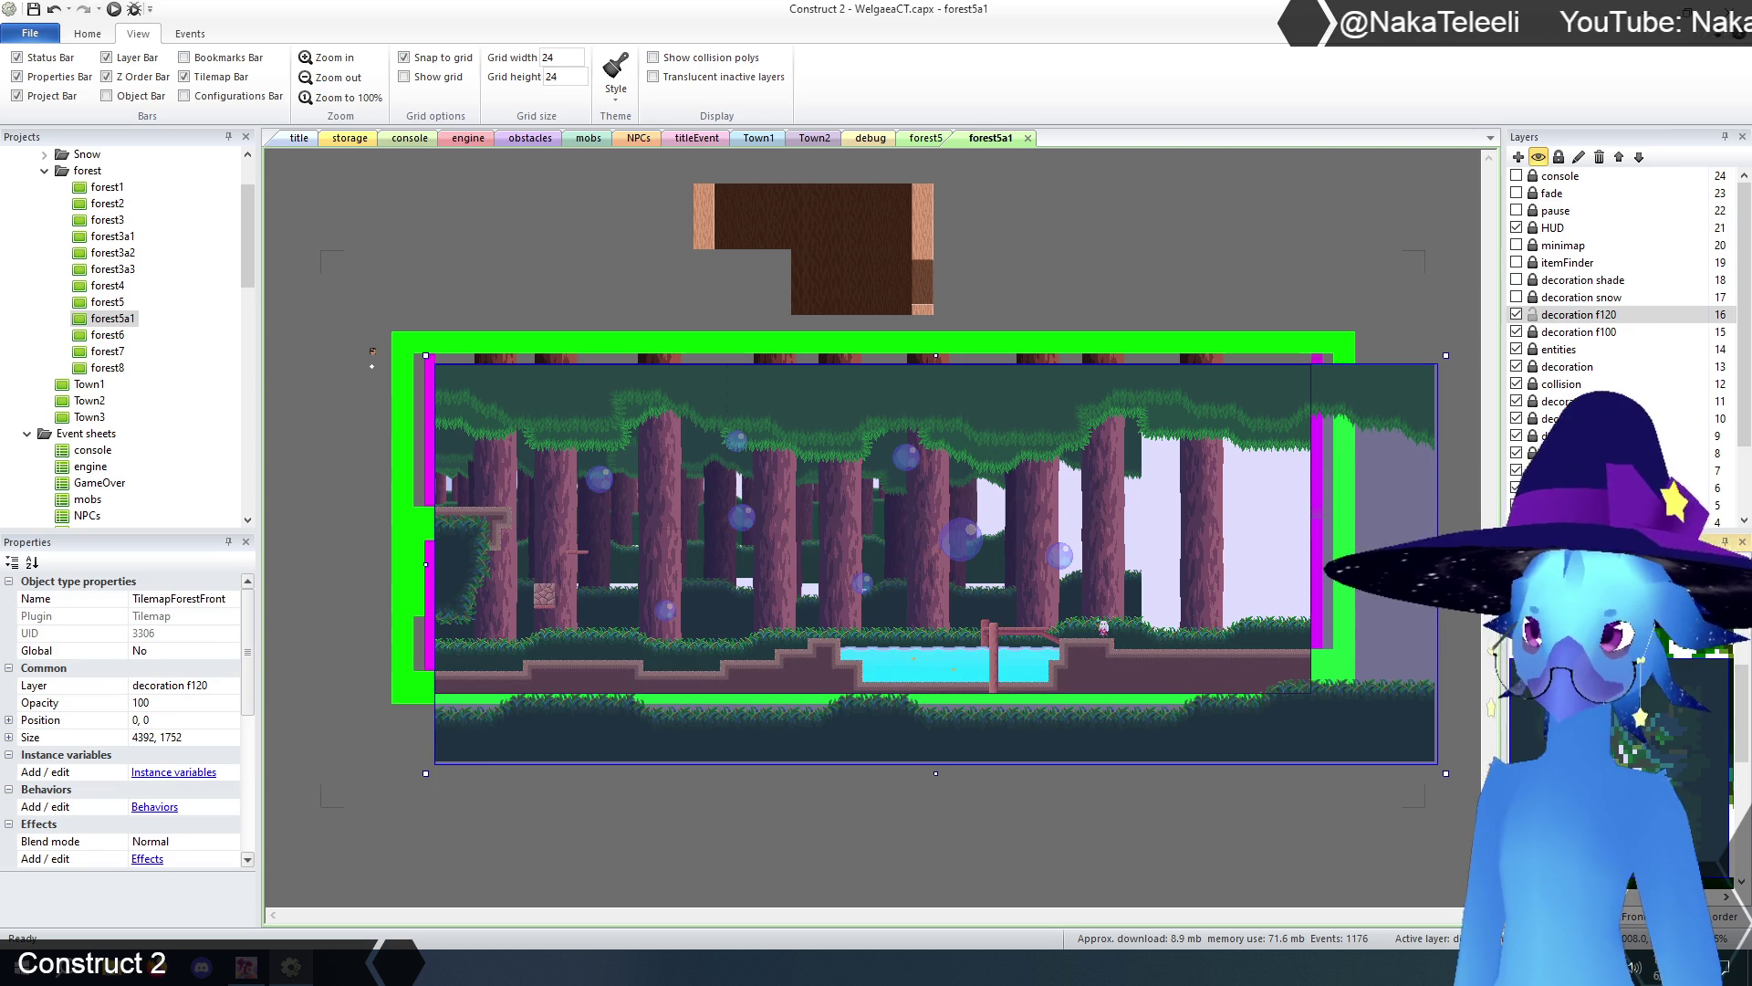
{"action": "left_click", "coordinate": [1276, 394]}
{"action": "mouse_move", "coordinate": [1382, 453]}
{"action": "left_mouse_down"}
{"action": "mouse_move", "coordinate": [1369, 383]}
{"action": "mouse_move", "coordinate": [1320, 448]}
{"action": "left_mouse_up"}
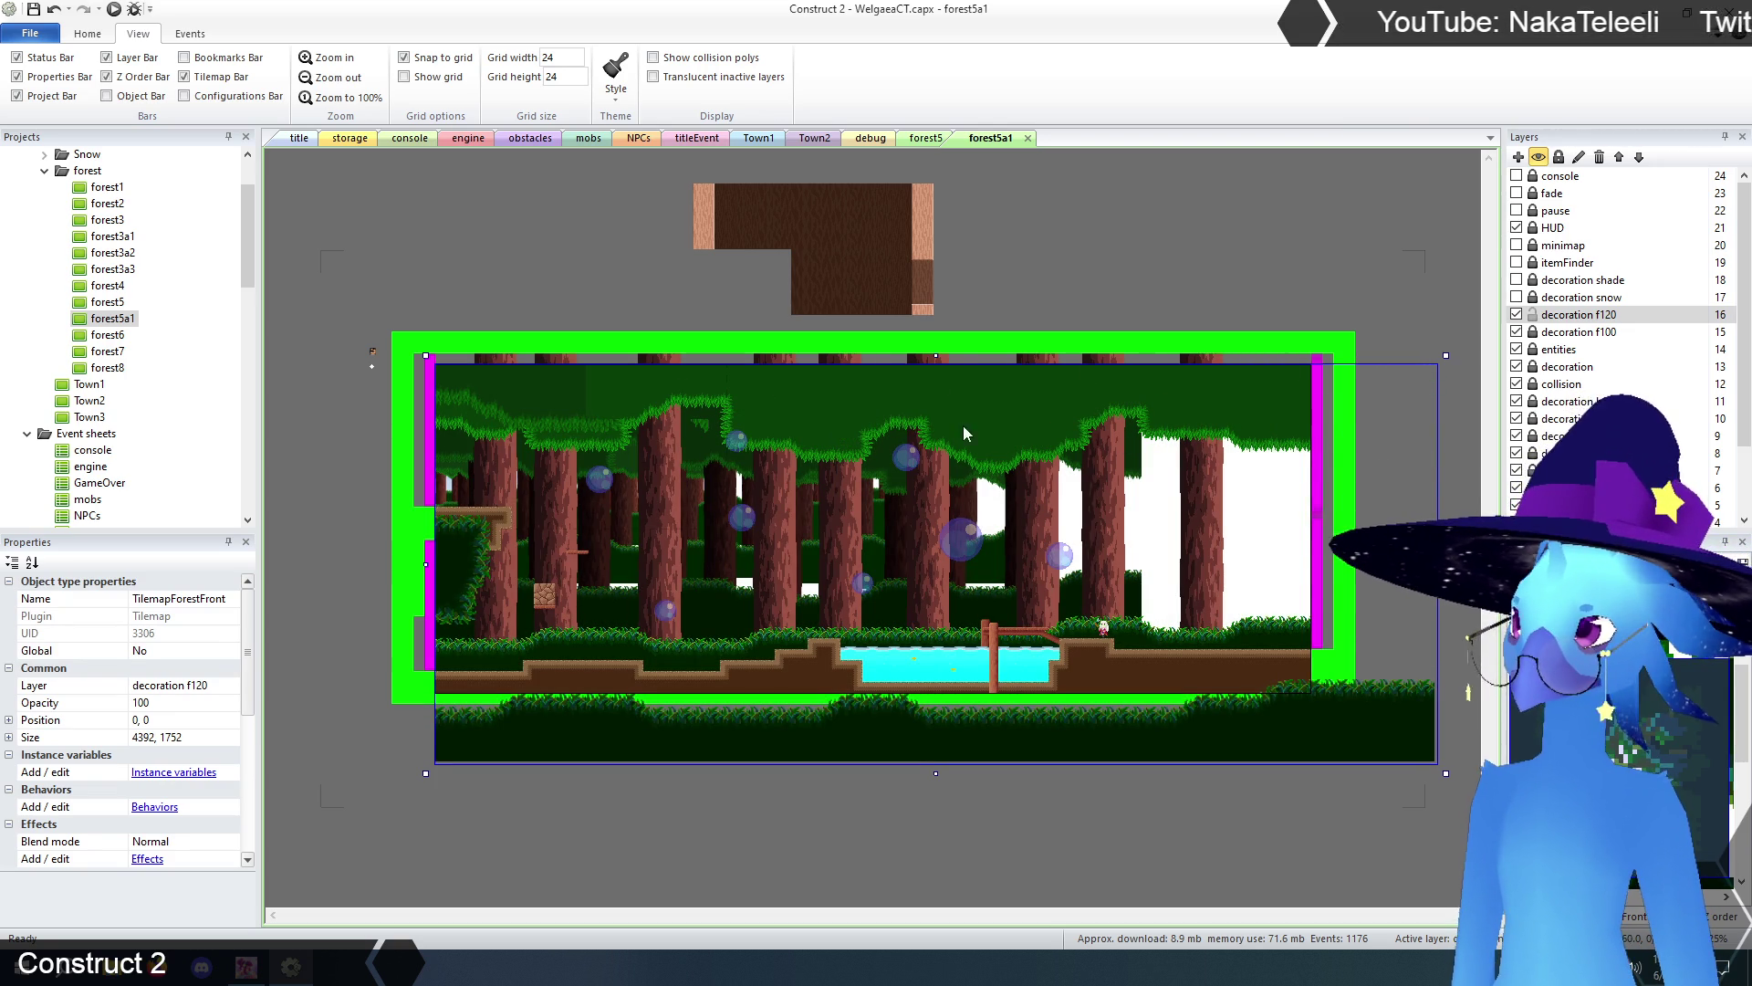
{"action": "left_click_drag", "start_coordinate": [470, 522], "coordinate": [441, 629]}
{"action": "mouse_move", "coordinate": [456, 716]}
{"action": "left_mouse_down"}
{"action": "mouse_move", "coordinate": [432, 785]}
{"action": "mouse_move", "coordinate": [622, 737]}
{"action": "mouse_move", "coordinate": [1302, 707]}
{"action": "mouse_move", "coordinate": [1228, 748]}
{"action": "mouse_move", "coordinate": [1388, 691]}
{"action": "left_mouse_up"}
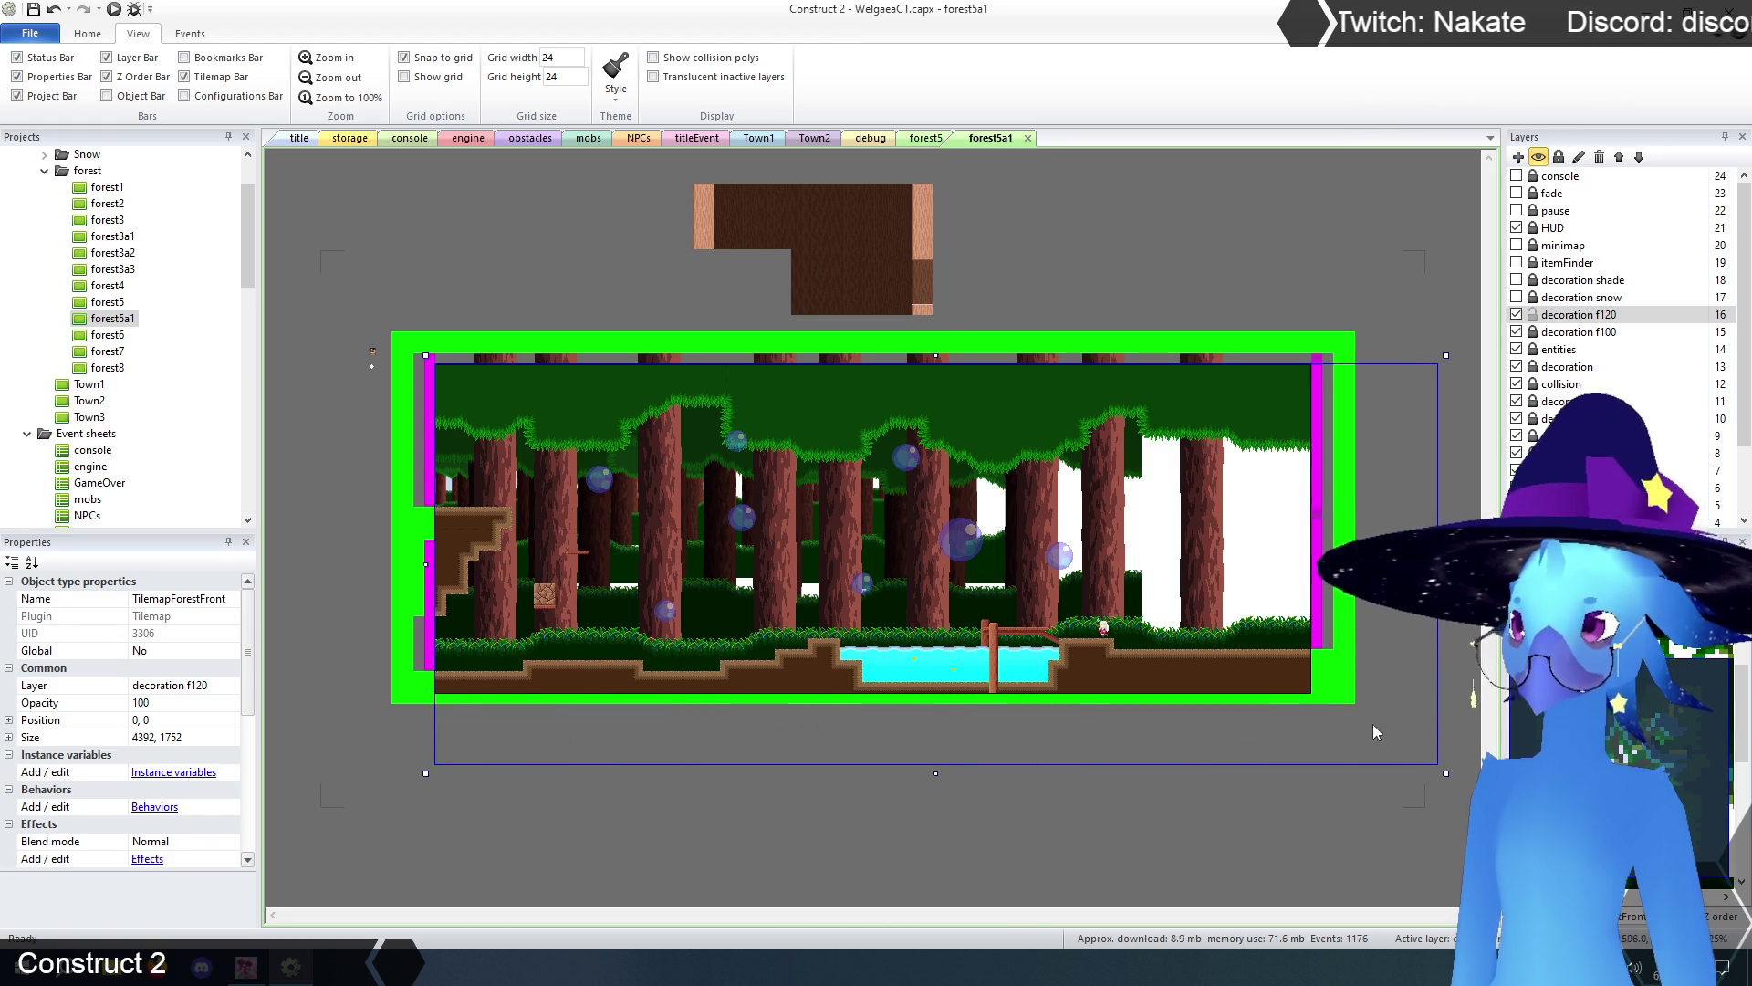
- Hide and lock the decoration f120 layer
{"action": "left_click", "coordinate": [1517, 315]}
{"action": "left_click", "coordinate": [1534, 314]}
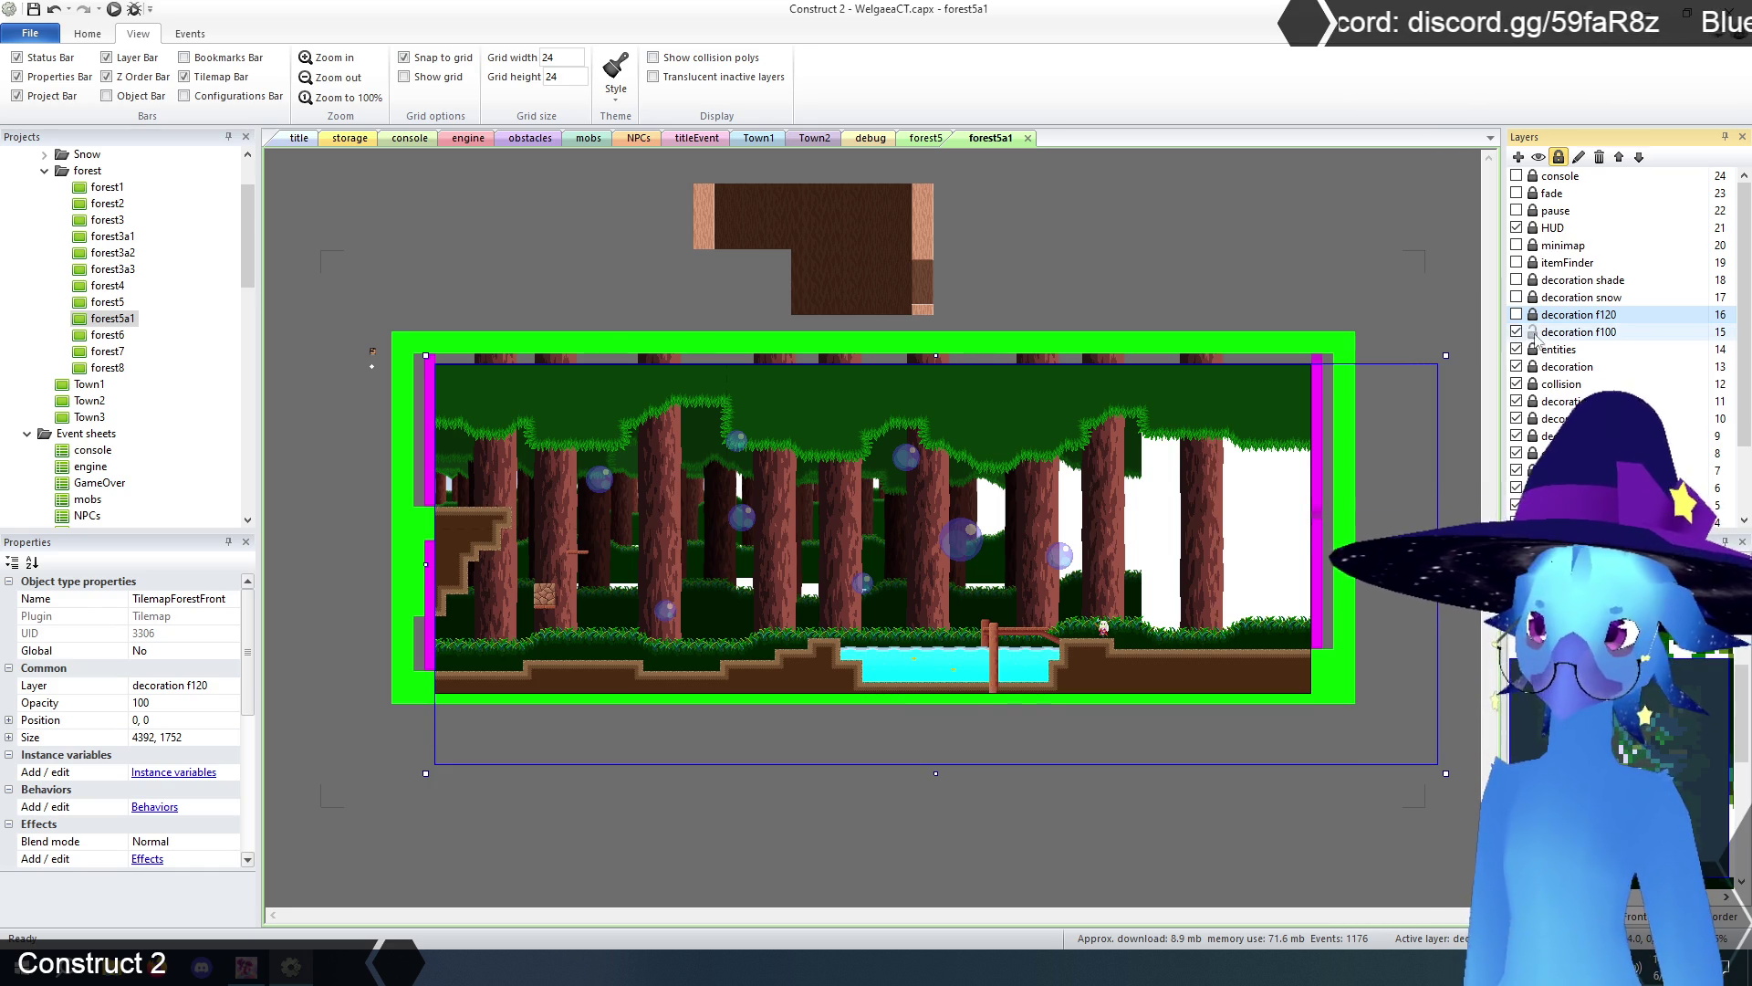
{"action": "left_click", "coordinate": [1551, 332]}
{"action": "left_click", "coordinate": [508, 290]}
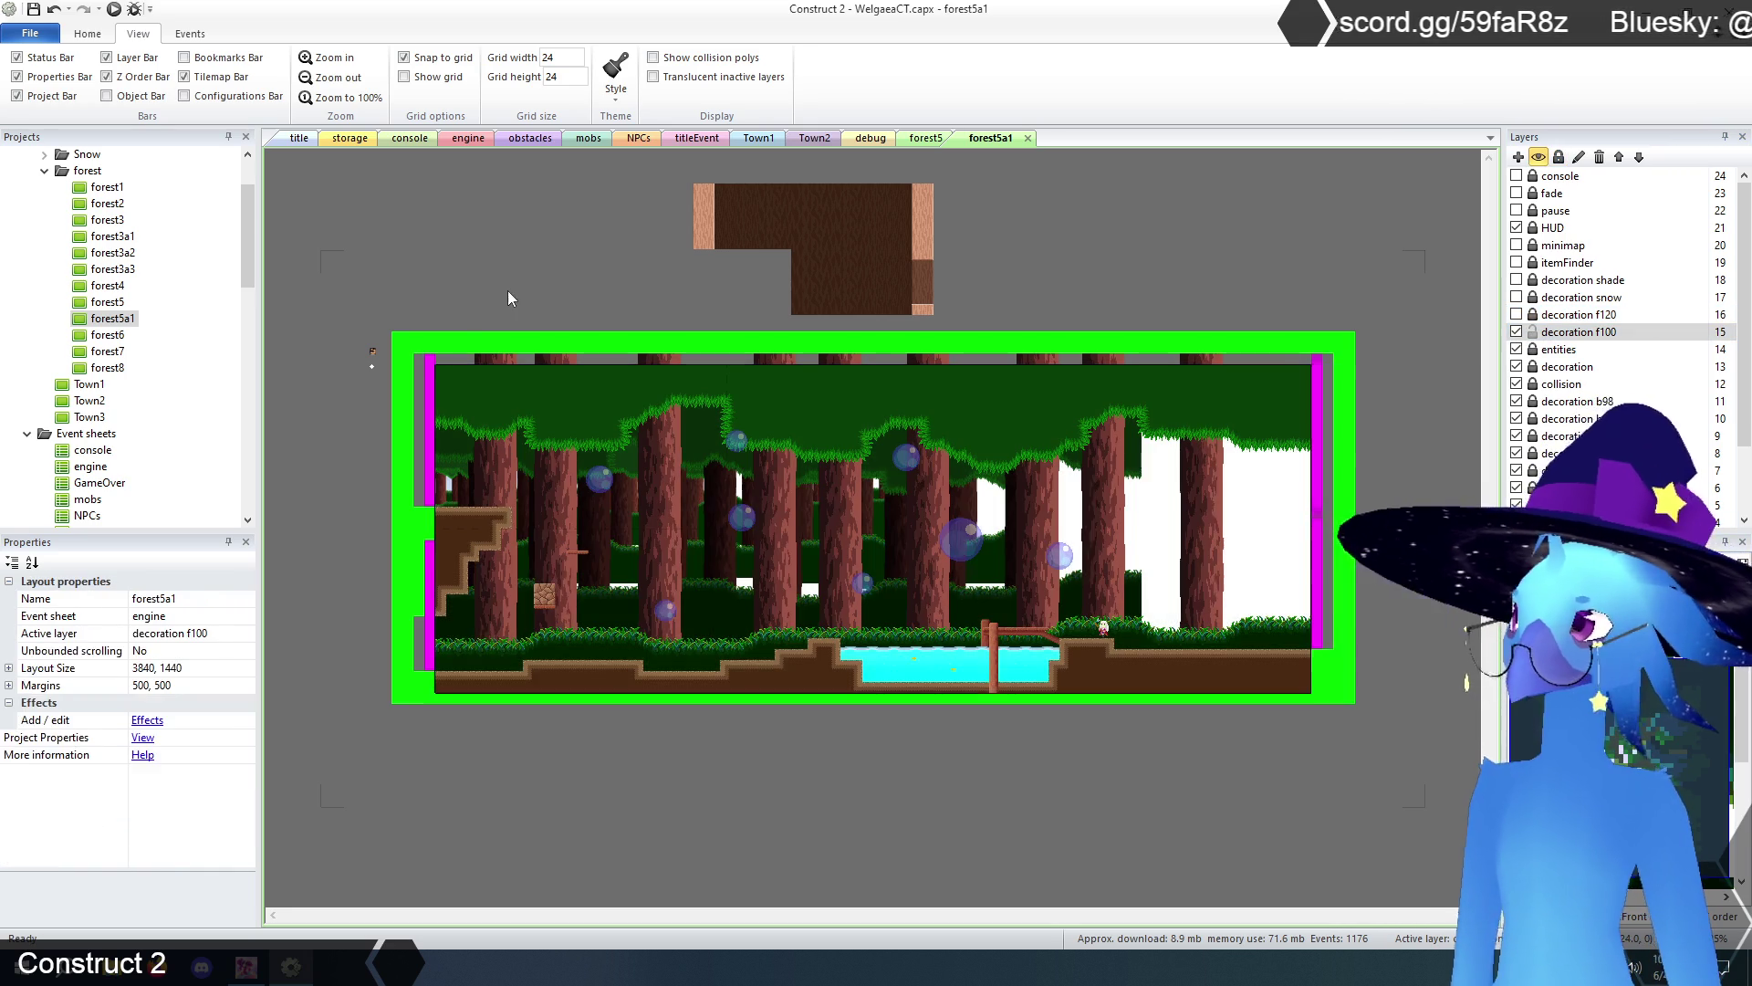
- Hide the decoration f100 and entities layers and select the decoration layer
{"action": "left_click_drag", "start_coordinate": [350, 295], "coordinate": [1438, 792]}
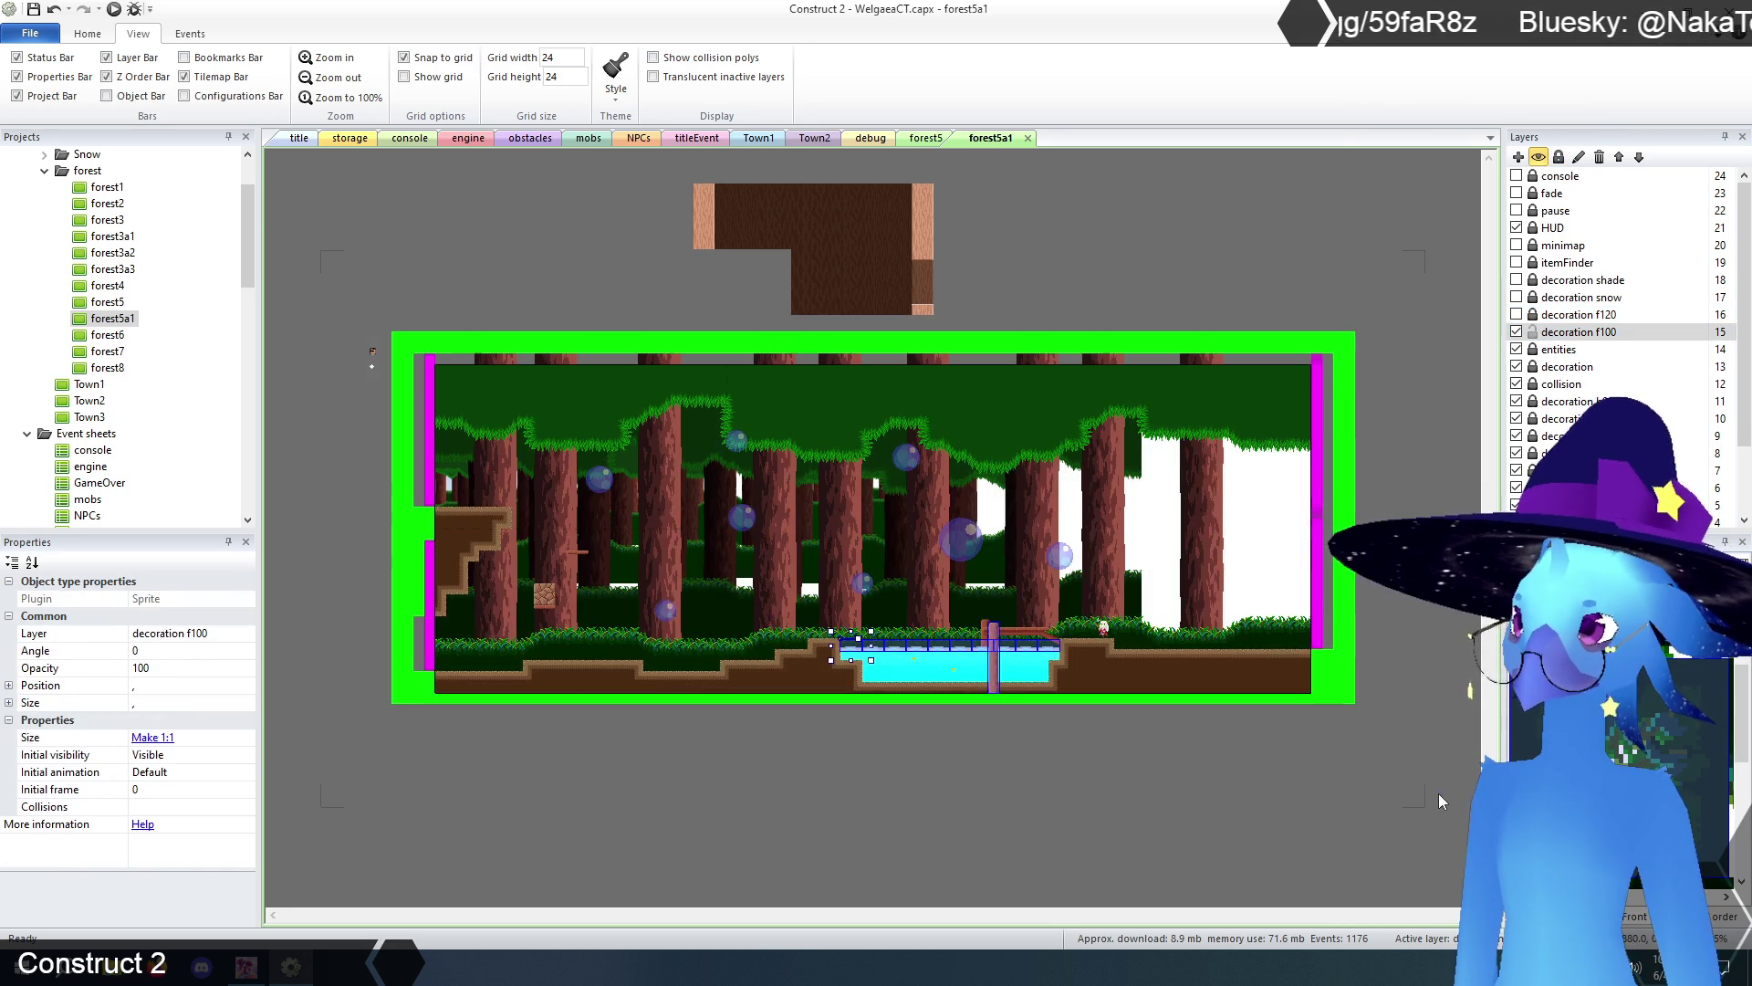
{"action": "left_click", "coordinate": [1433, 790]}
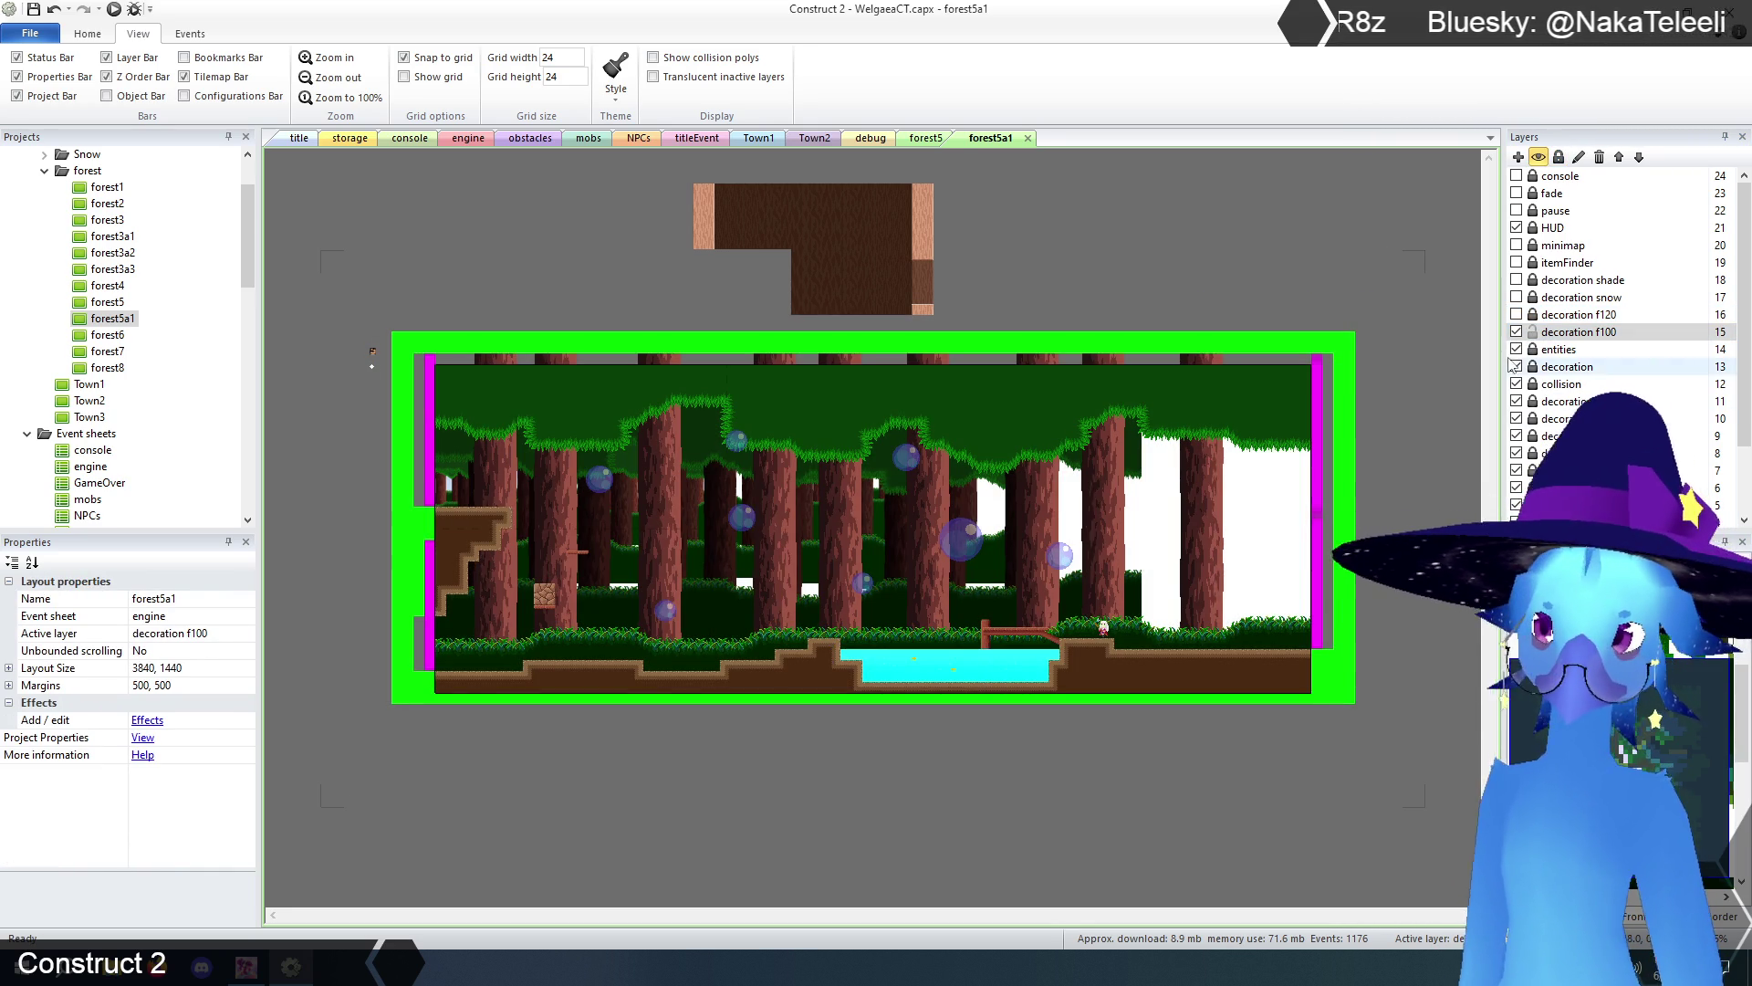
{"action": "left_click", "coordinate": [1517, 332]}
{"action": "left_click", "coordinate": [1518, 349]}
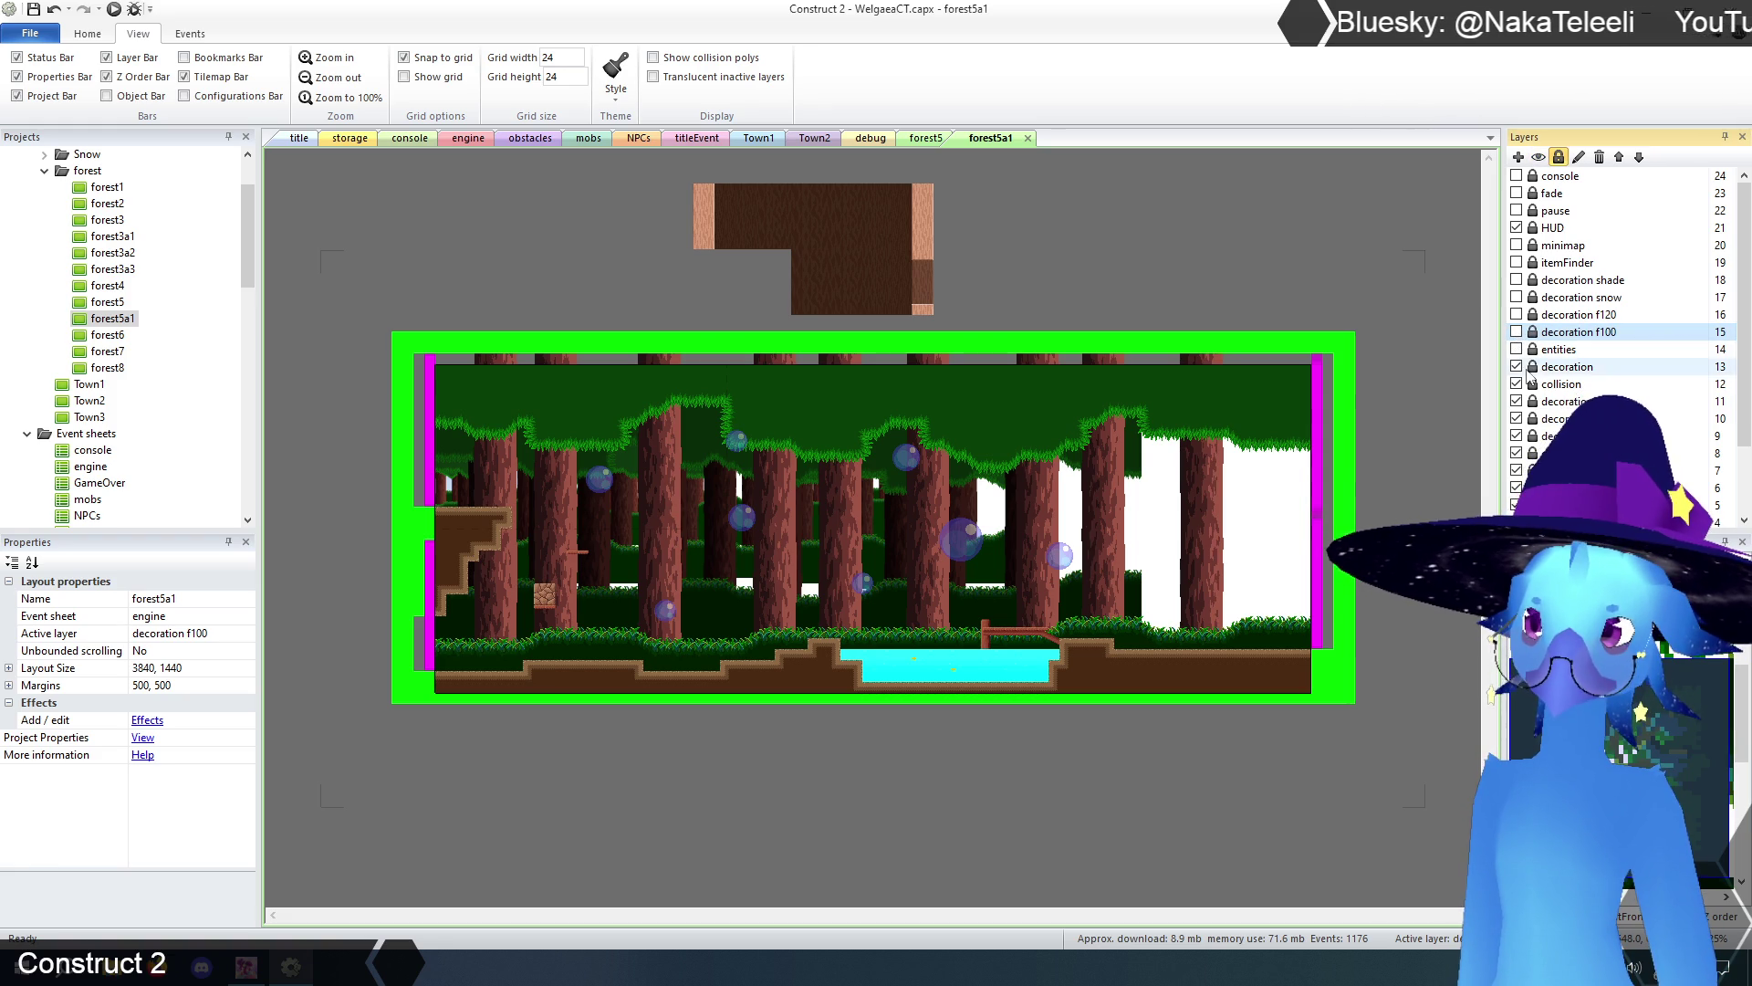
{"action": "left_click", "coordinate": [1552, 367]}
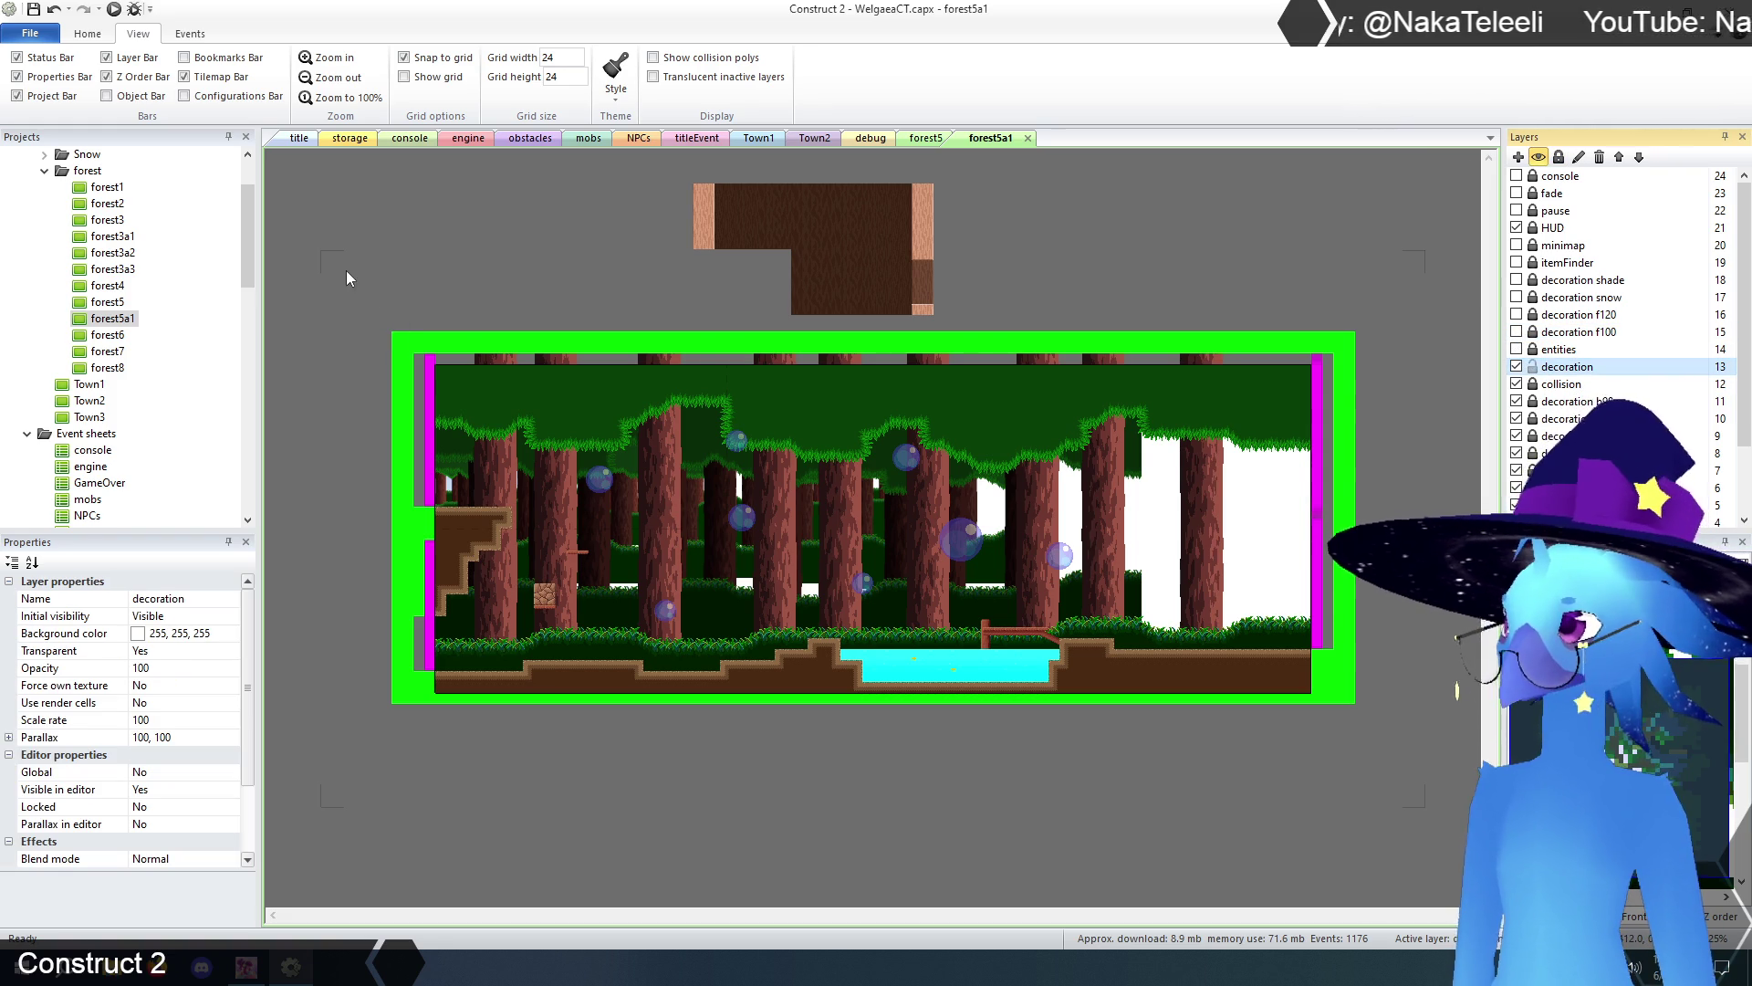
- Erase TilemapCave's brown ground and left-edge tiles, then hide the decoration layer
{"action": "mouse_move", "coordinate": [445, 276]}
{"action": "left_mouse_down"}
{"action": "mouse_move", "coordinate": [802, 710]}
{"action": "mouse_move", "coordinate": [1301, 790]}
{"action": "left_mouse_up"}
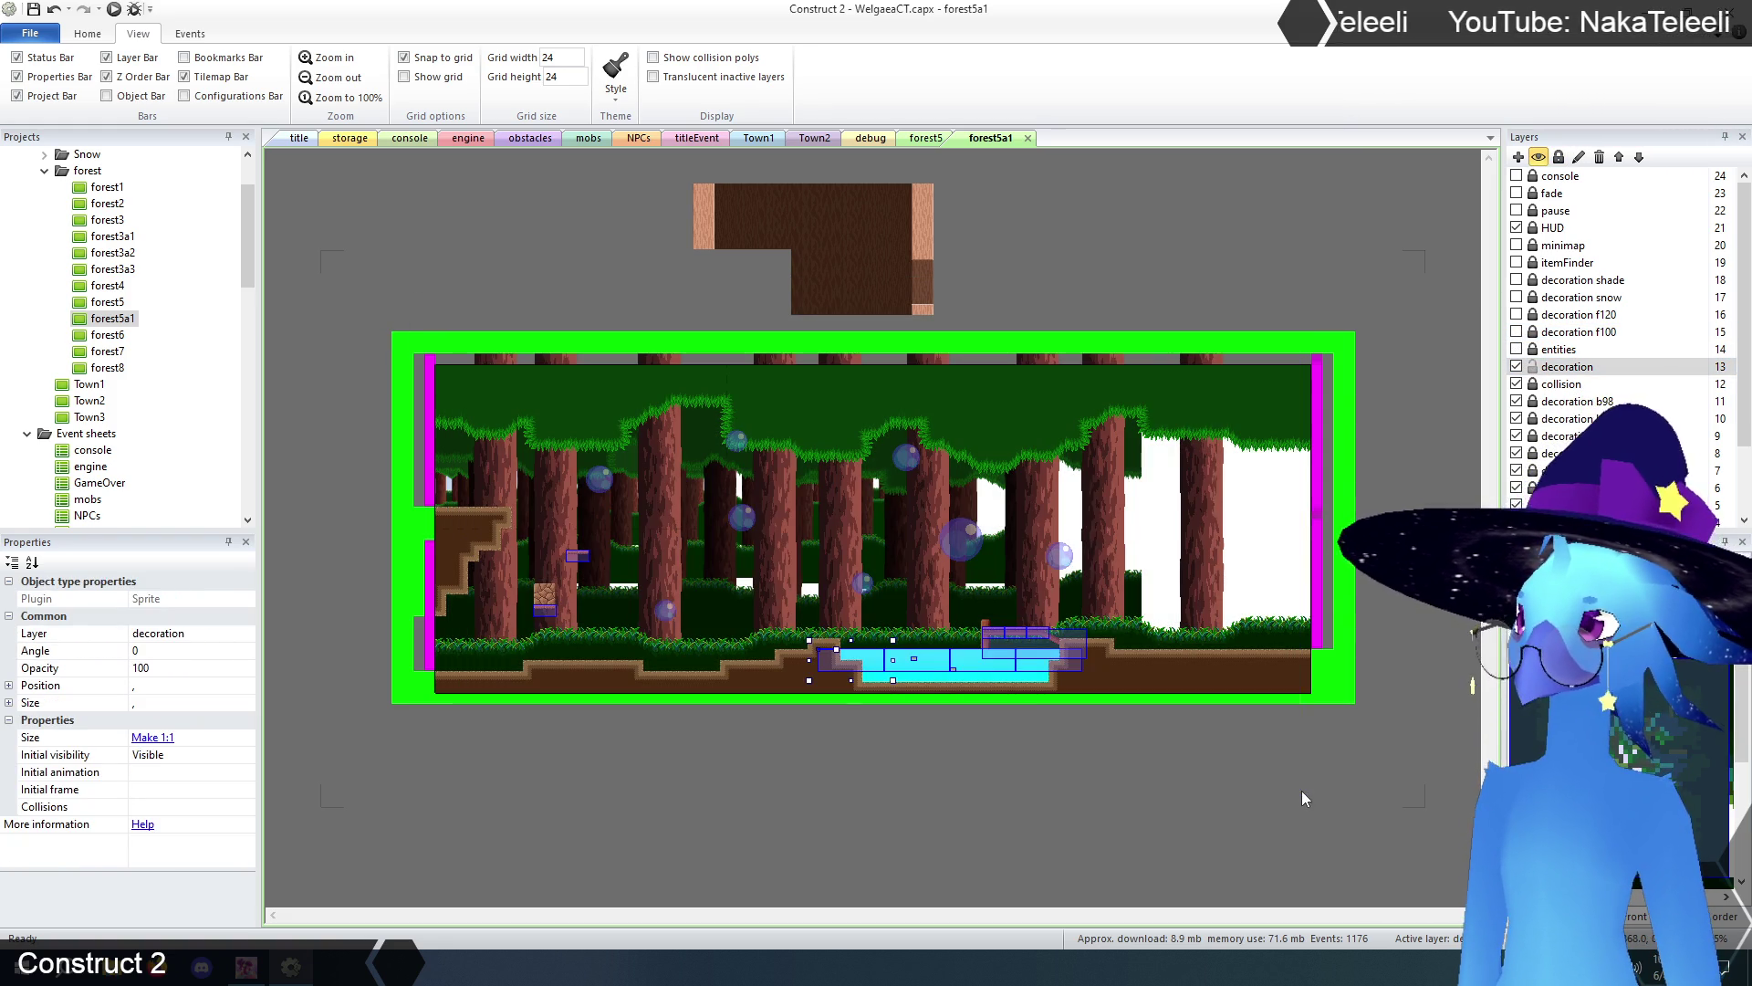
{"action": "left_click", "coordinate": [1159, 802]}
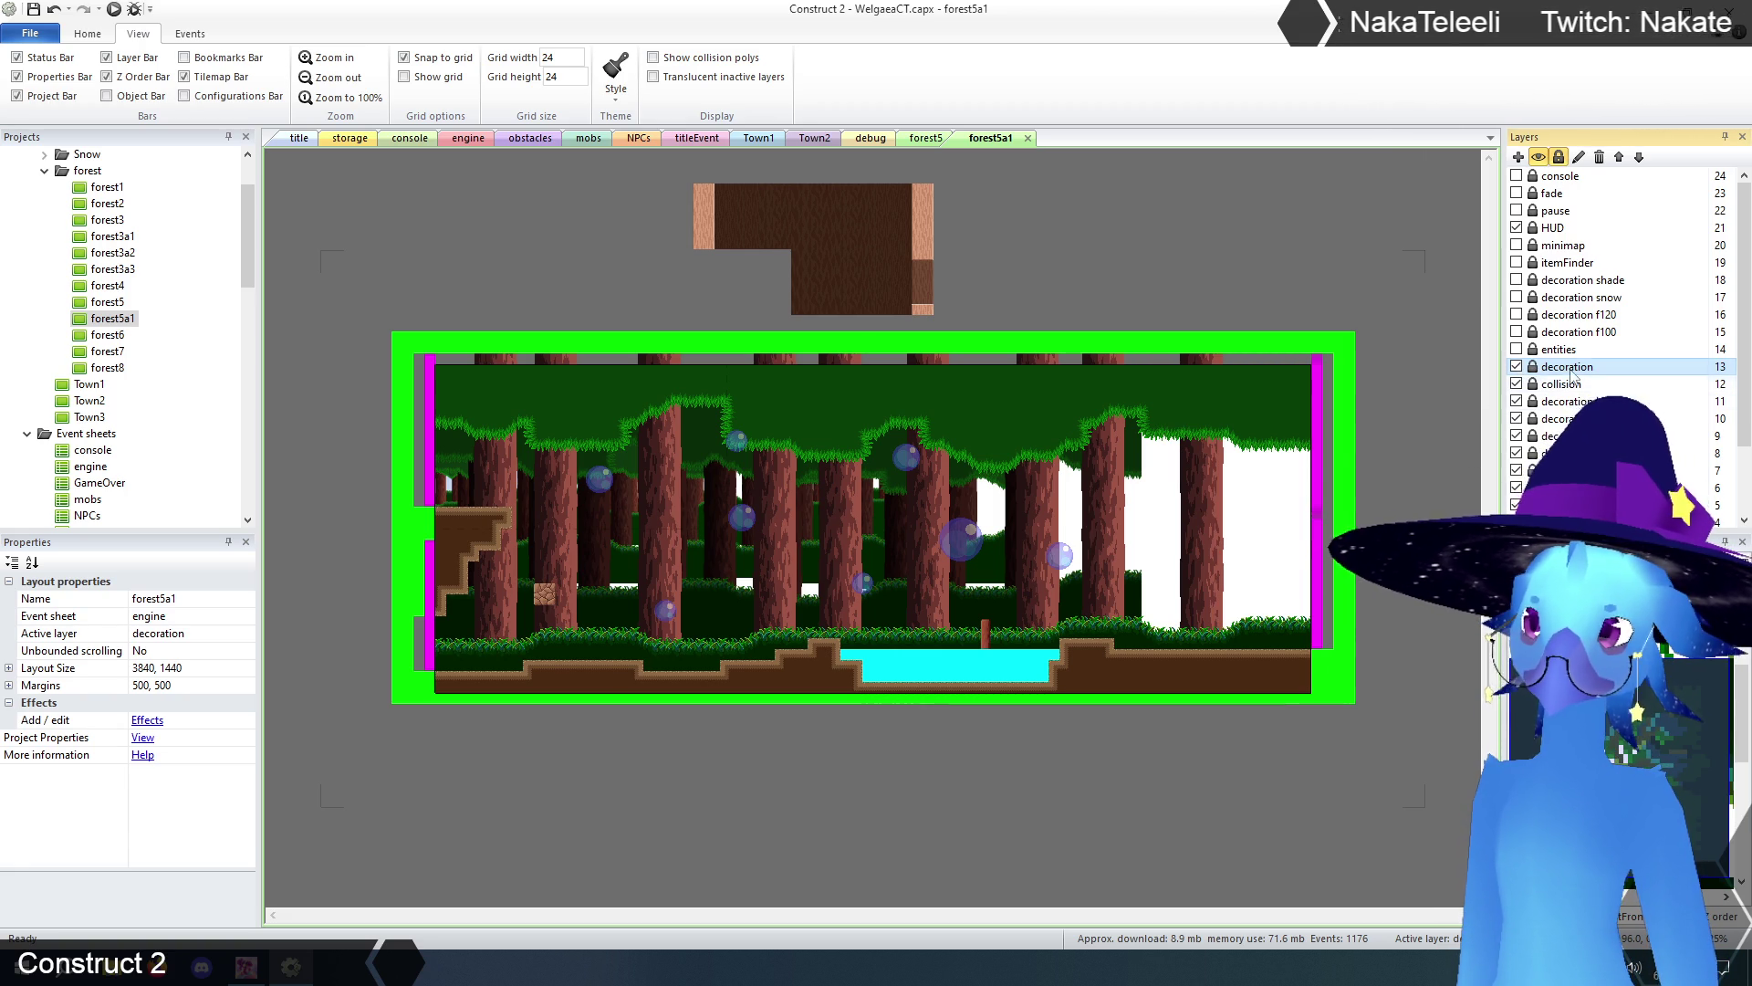
{"action": "left_click", "coordinate": [983, 478]}
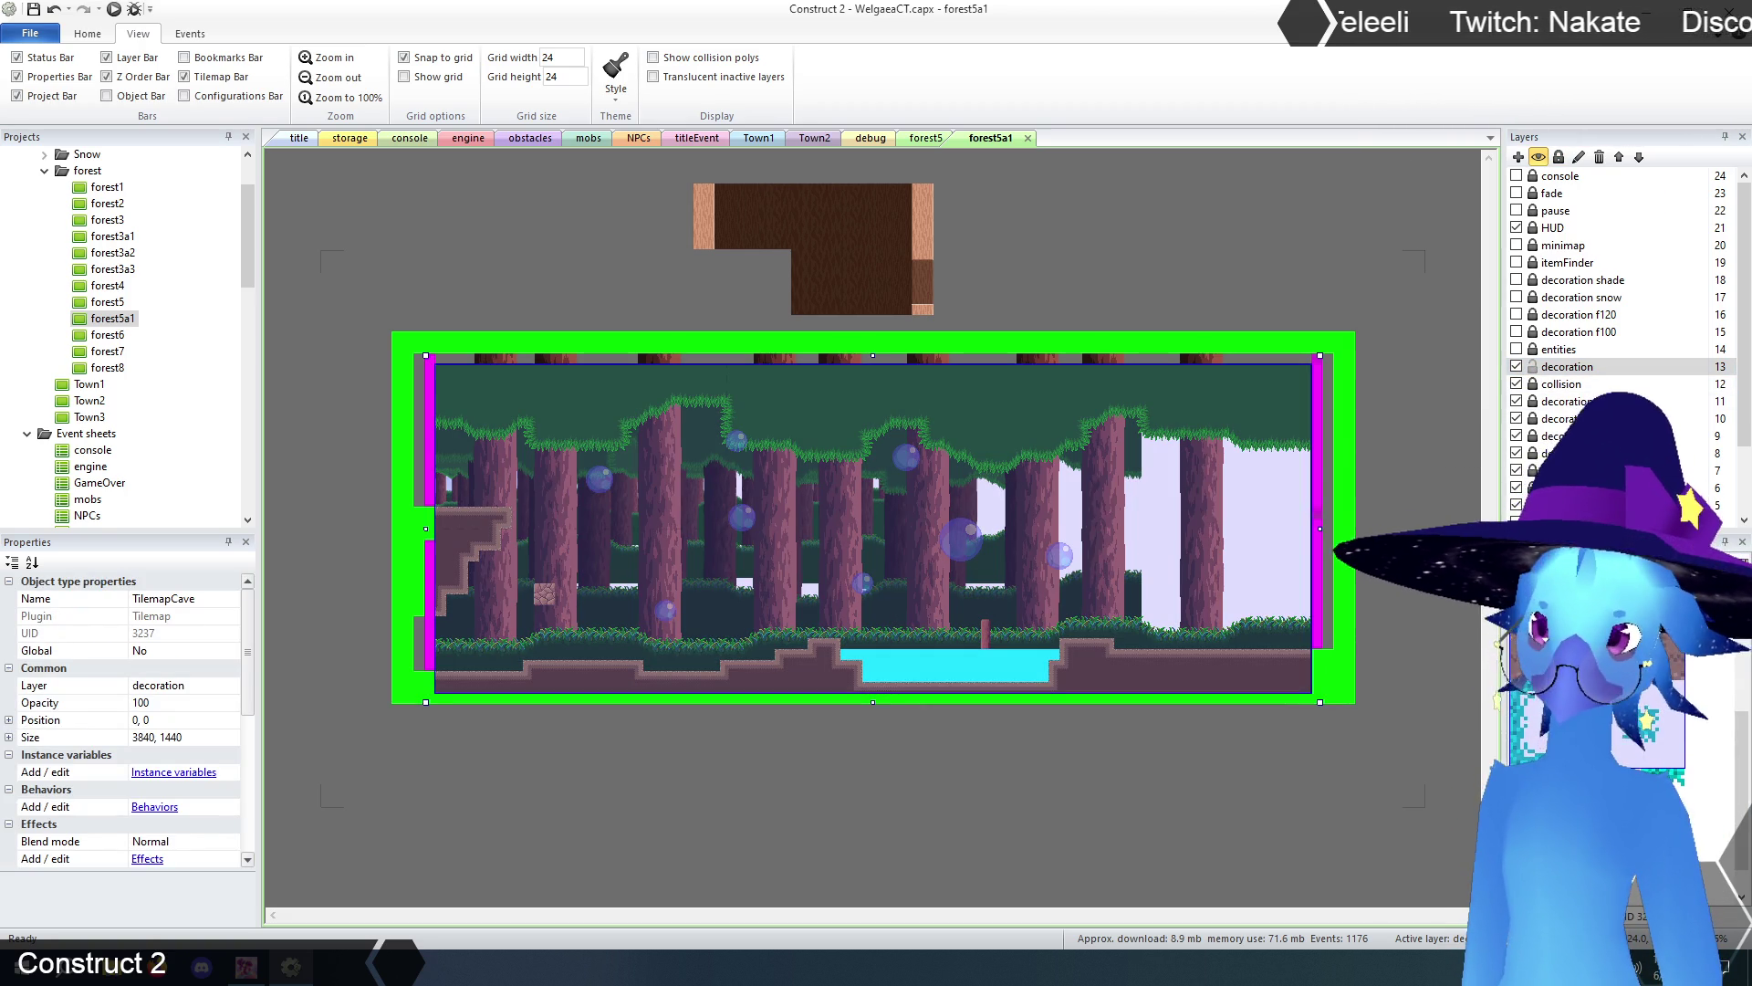
{"action": "mouse_move", "coordinate": [1250, 652]}
{"action": "left_mouse_down"}
{"action": "mouse_move", "coordinate": [1278, 675]}
{"action": "mouse_move", "coordinate": [1049, 637]}
{"action": "left_mouse_up"}
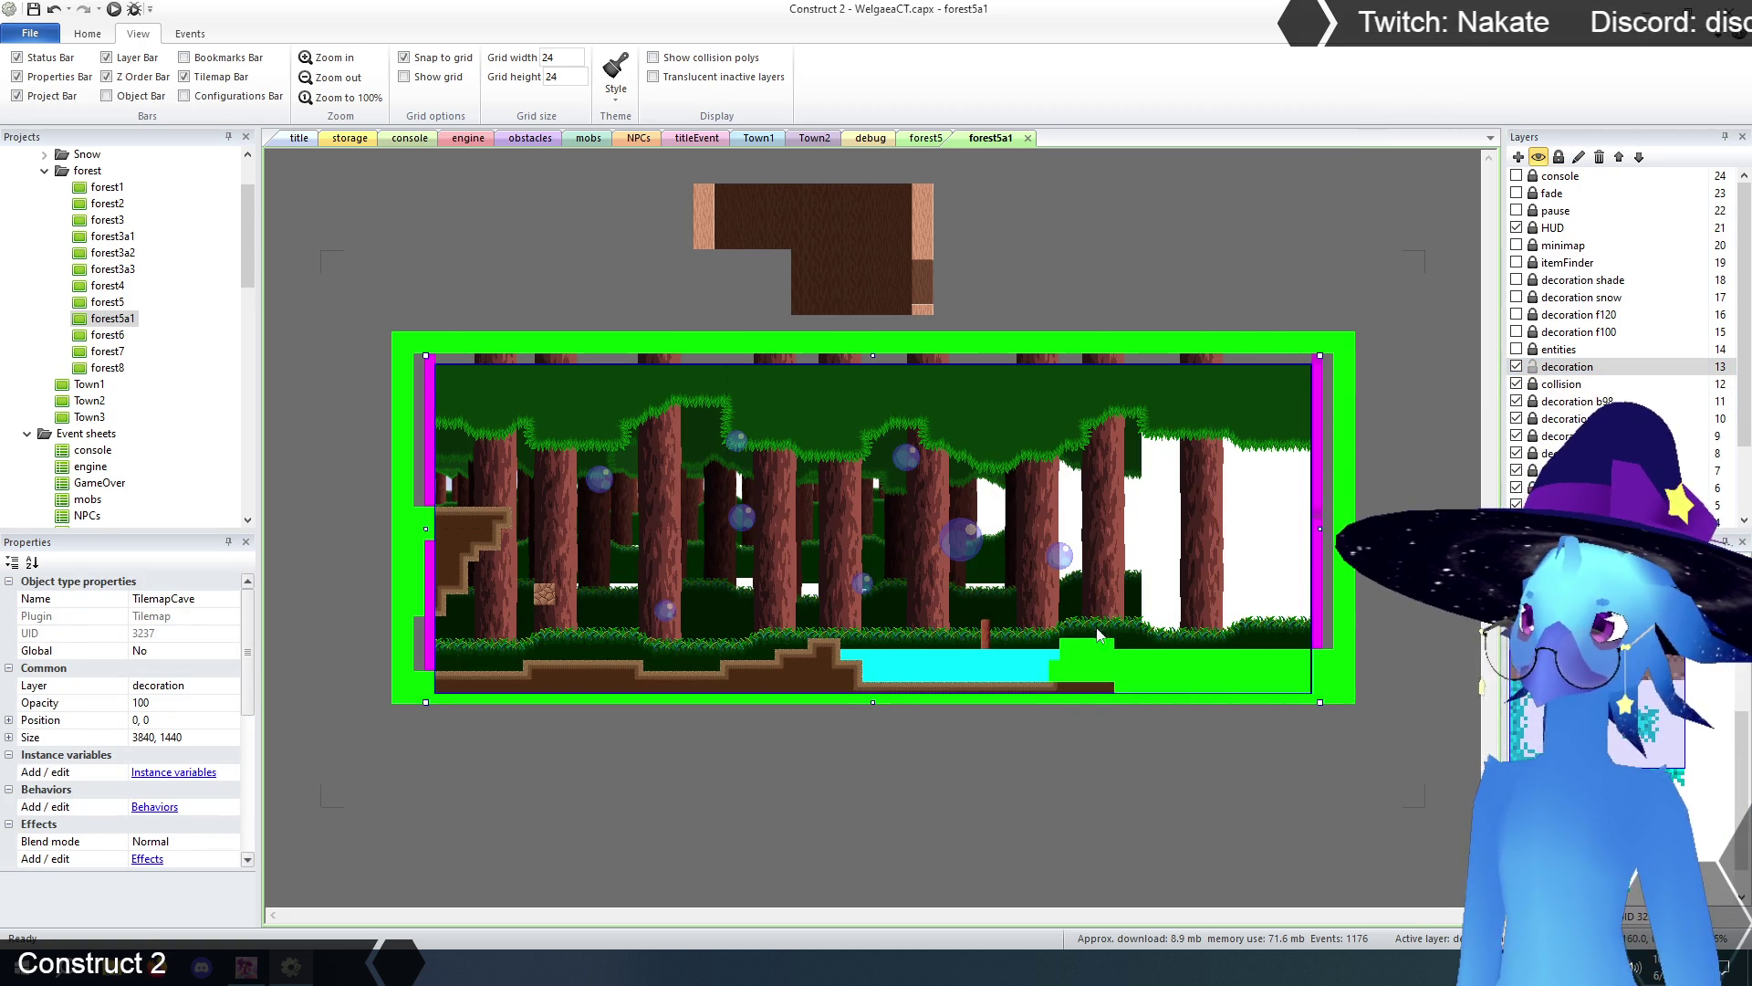
{"action": "mouse_move", "coordinate": [979, 694]}
{"action": "left_mouse_down"}
{"action": "mouse_move", "coordinate": [439, 671]}
{"action": "mouse_move", "coordinate": [501, 684]}
{"action": "left_mouse_up"}
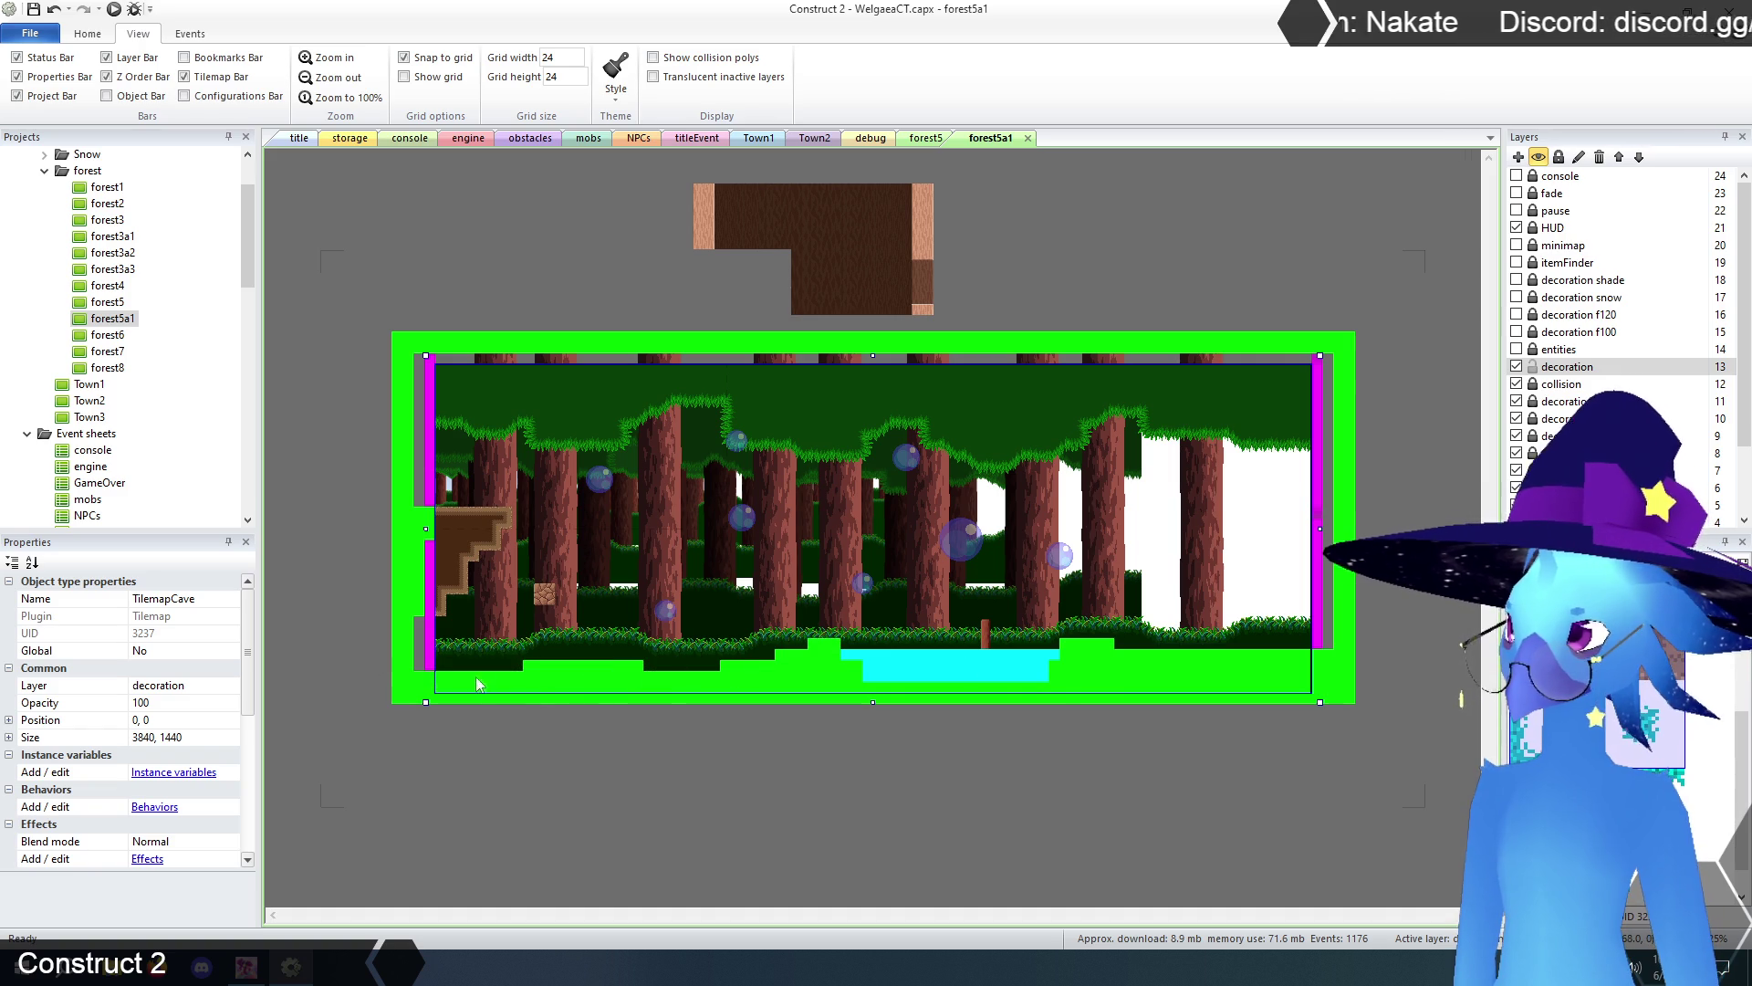
{"action": "left_click_drag", "start_coordinate": [482, 618], "coordinate": [441, 516]}
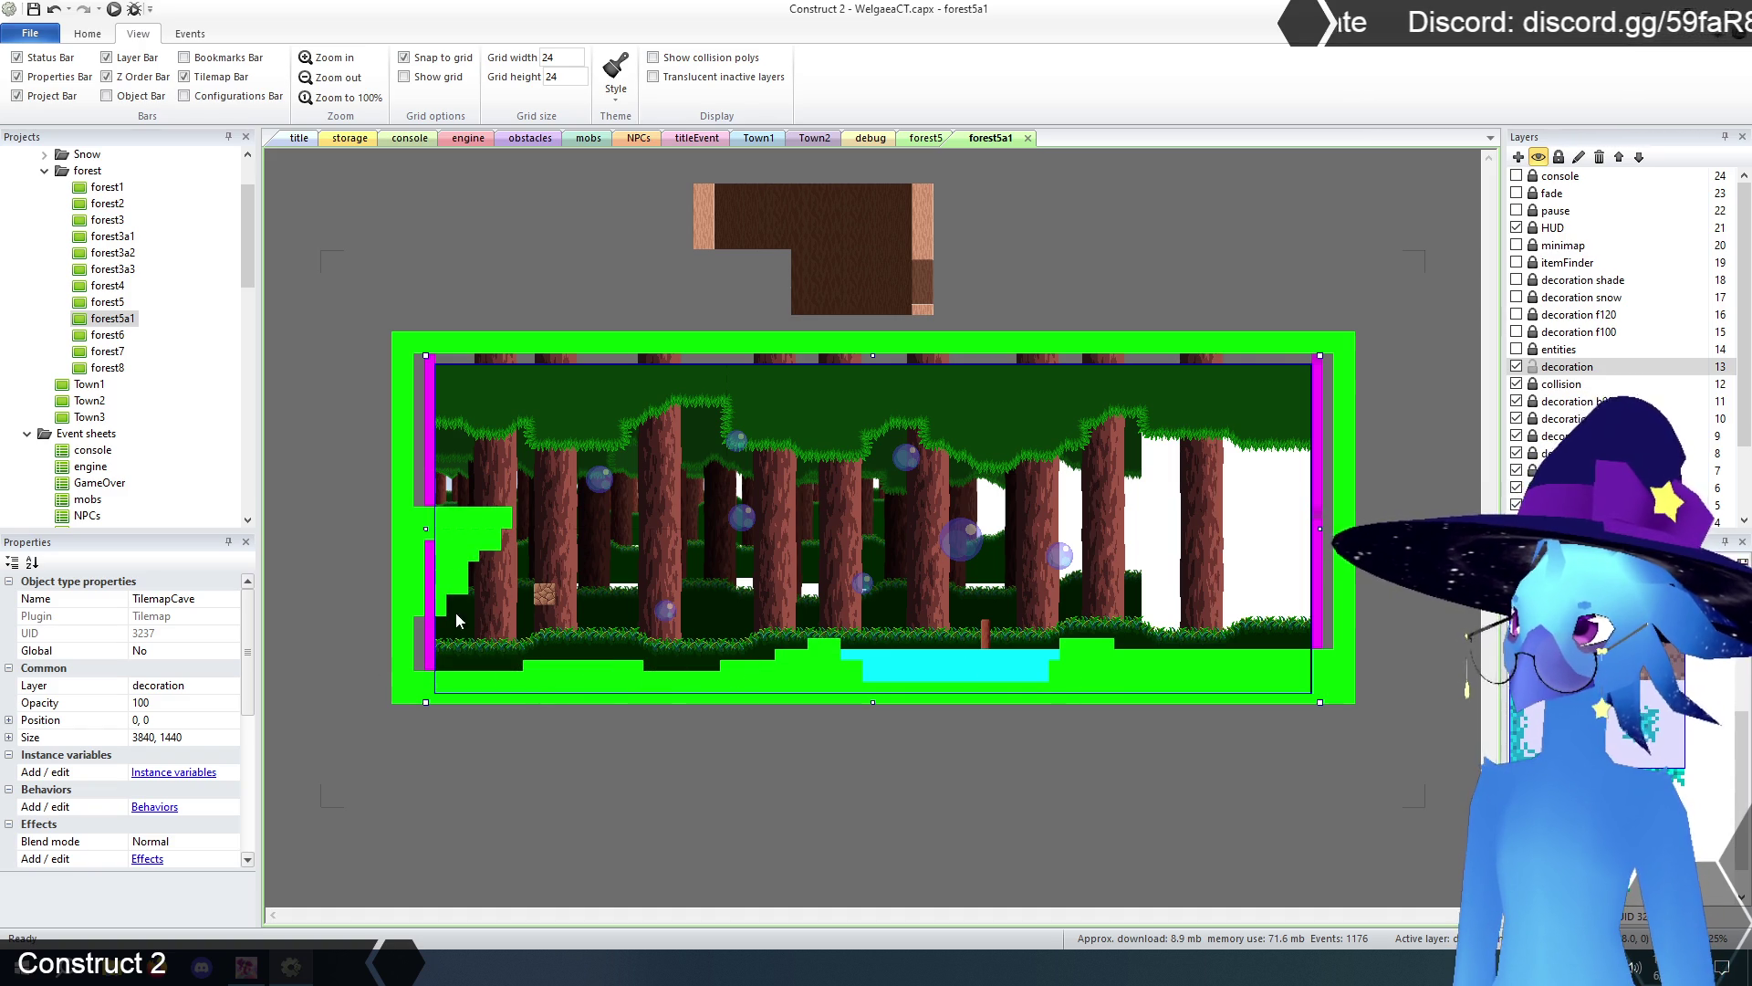
{"action": "left_click", "coordinate": [1517, 367]}
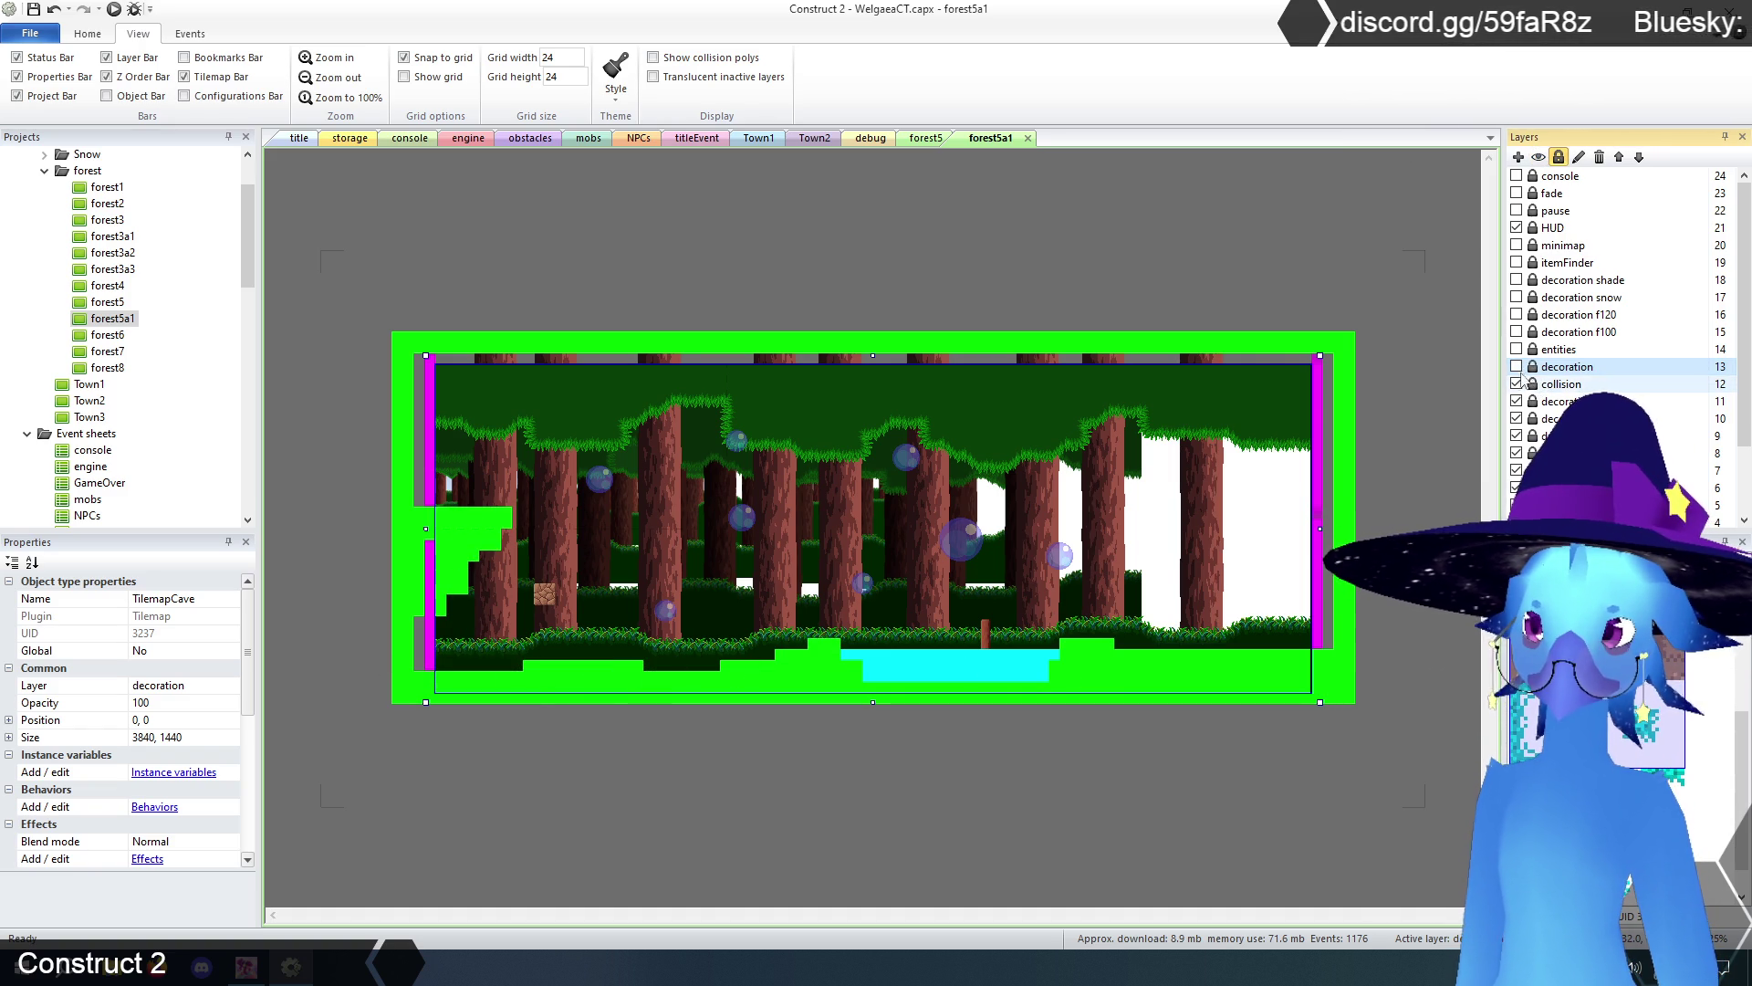
- Show the decoration layer and inspect the TilemapCave and TilemapCave3 tile blocks
{"action": "left_click", "coordinate": [1517, 367]}
{"action": "left_click", "coordinate": [1554, 369]}
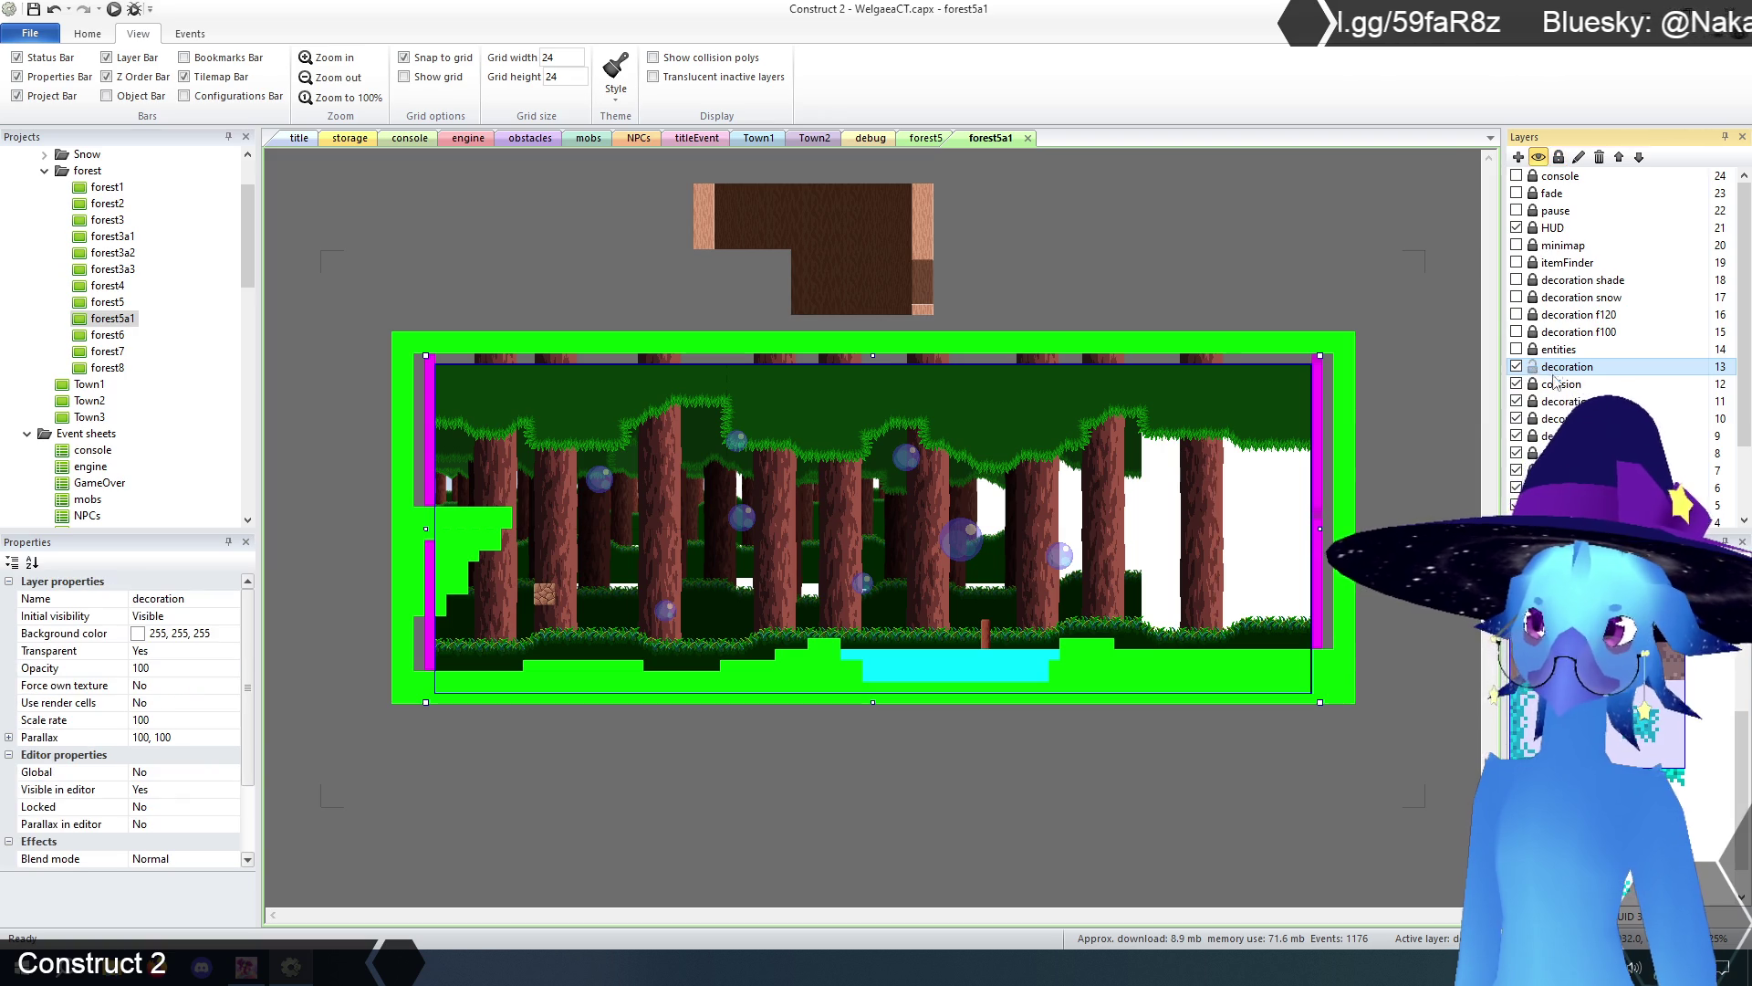
{"action": "left_click", "coordinate": [895, 229]}
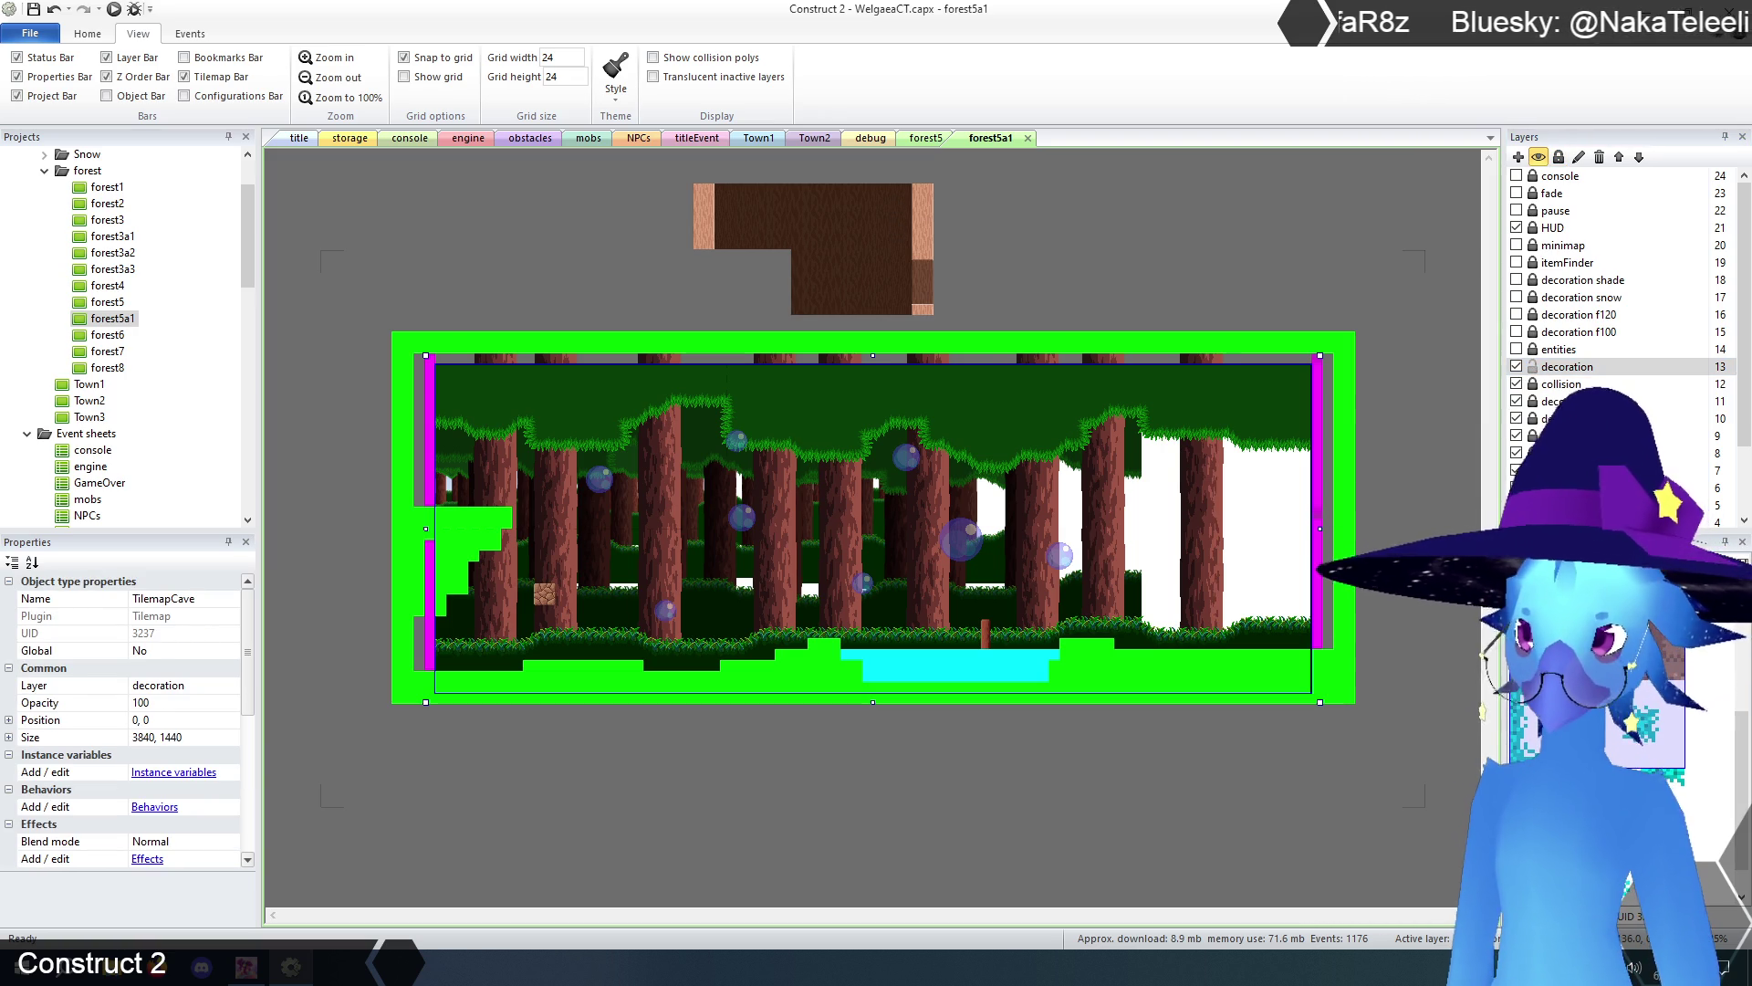
{"action": "left_click", "coordinate": [858, 243]}
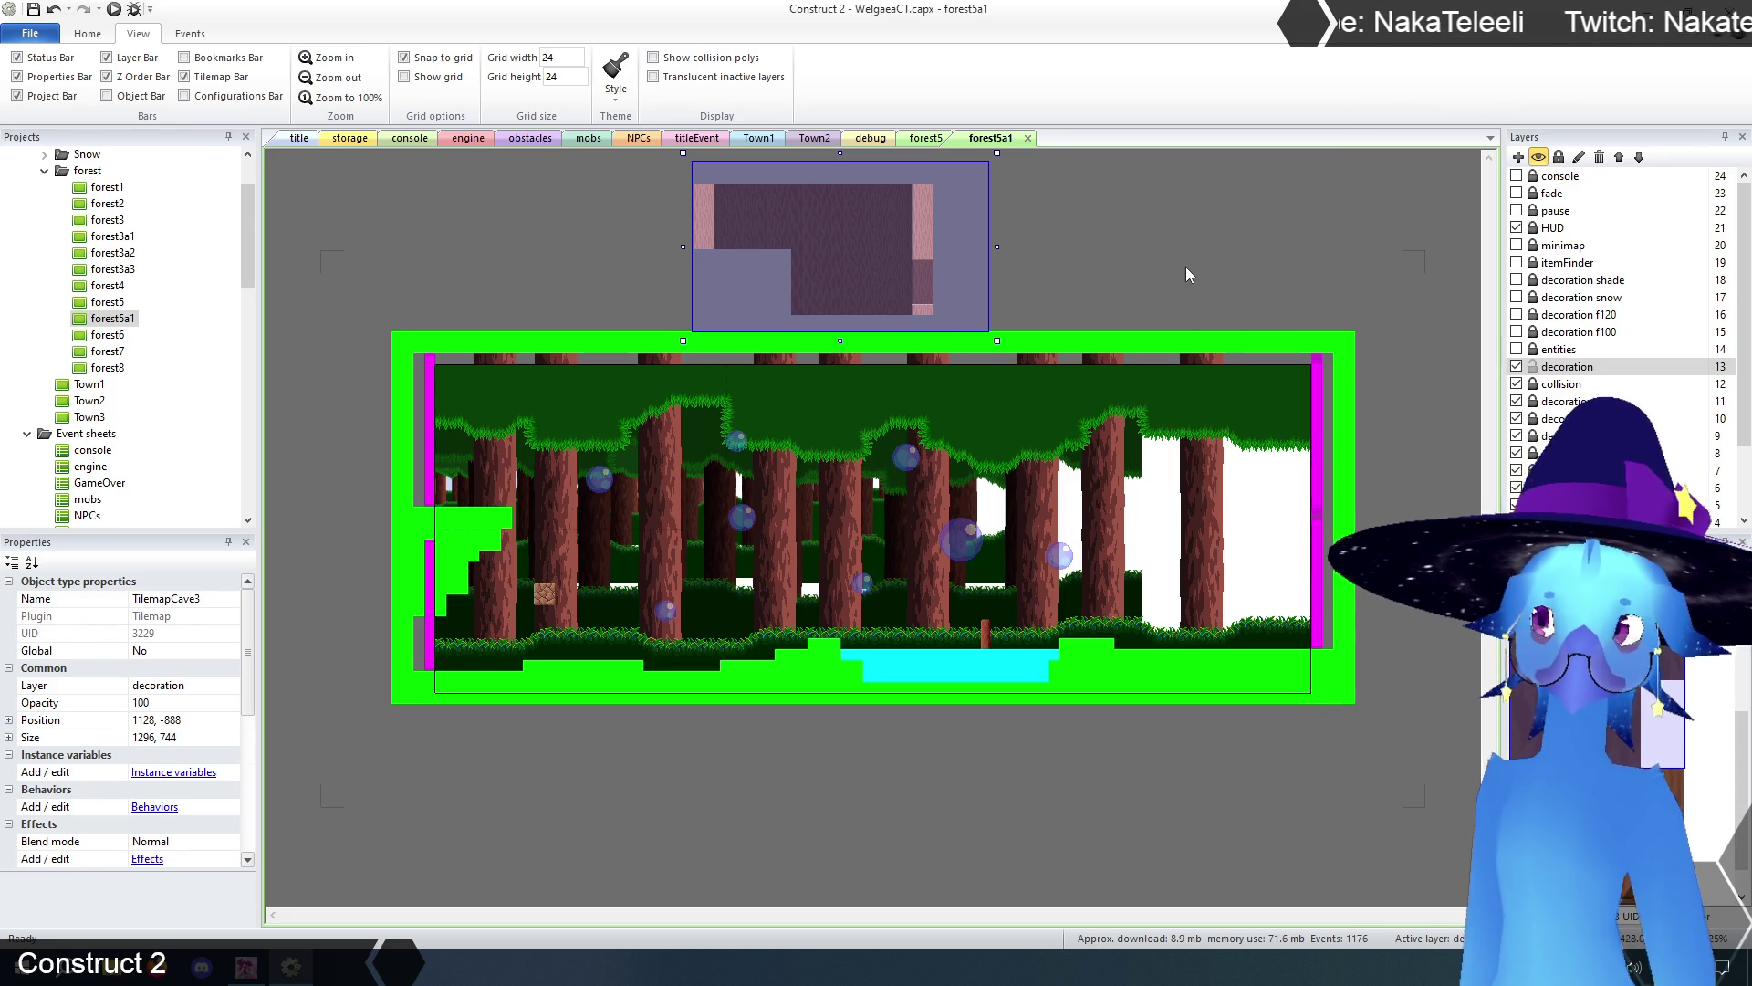
{"action": "left_click", "coordinate": [1232, 299]}
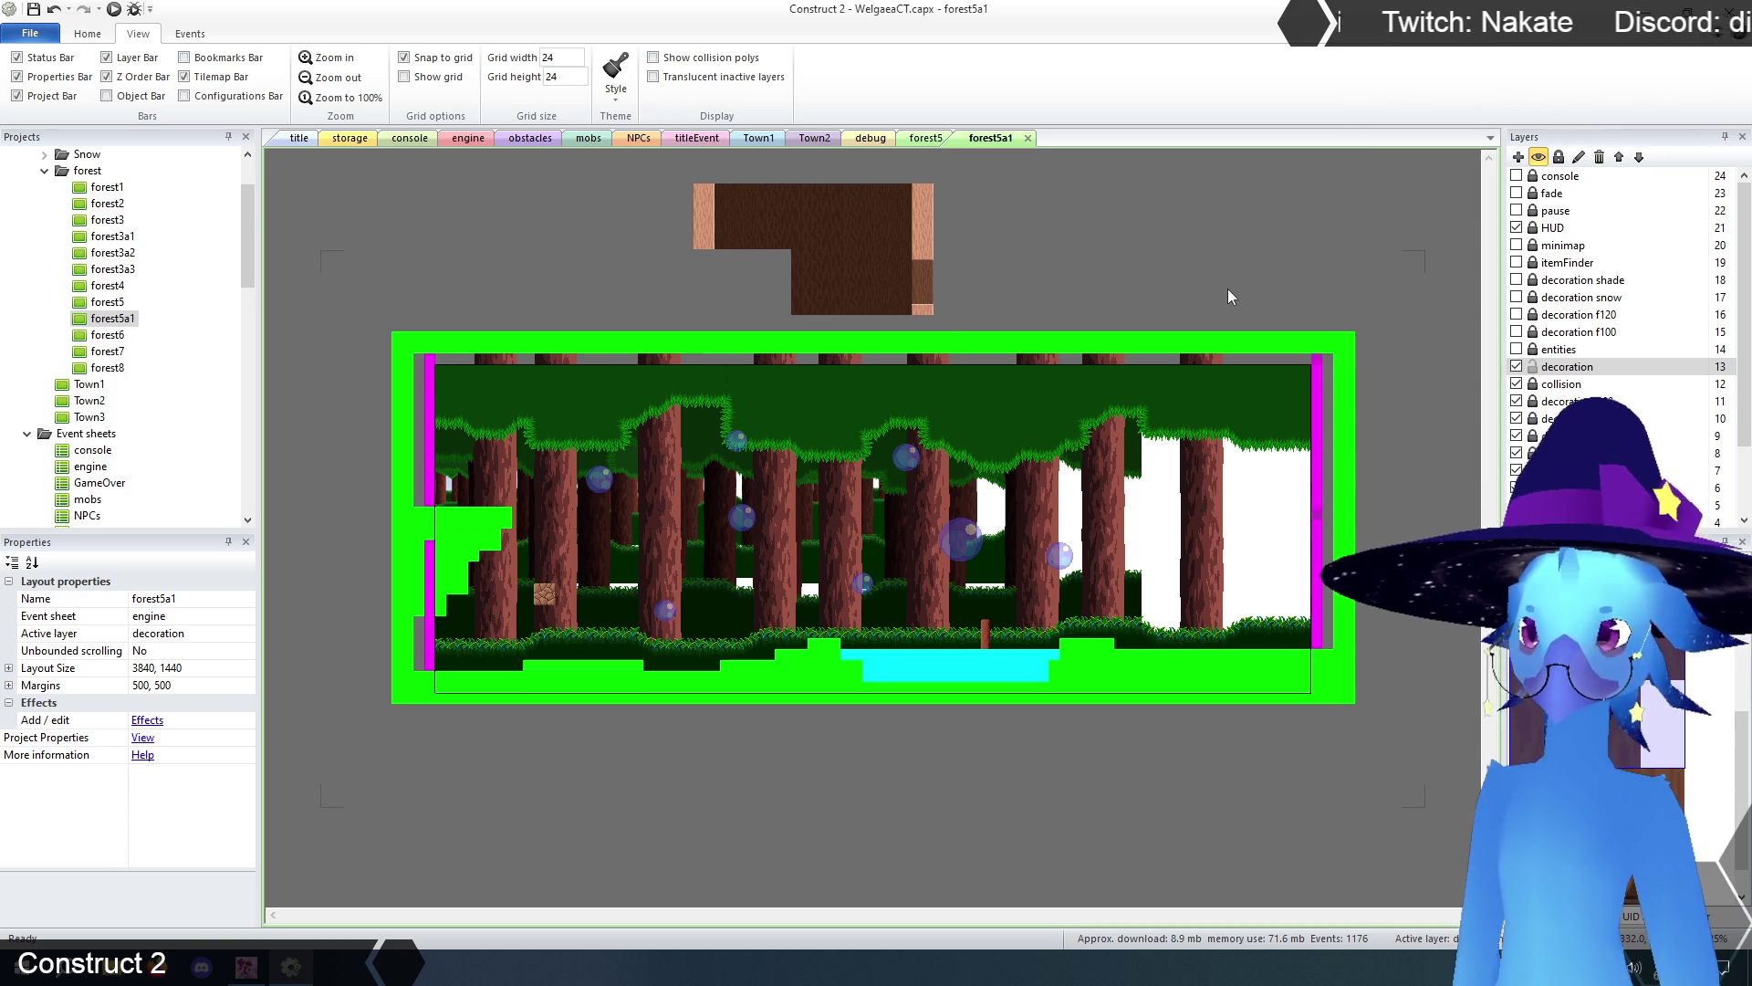
- Lock and hide the decoration layer, then delete the cyan water object from collision
{"action": "left_click", "coordinate": [1529, 369]}
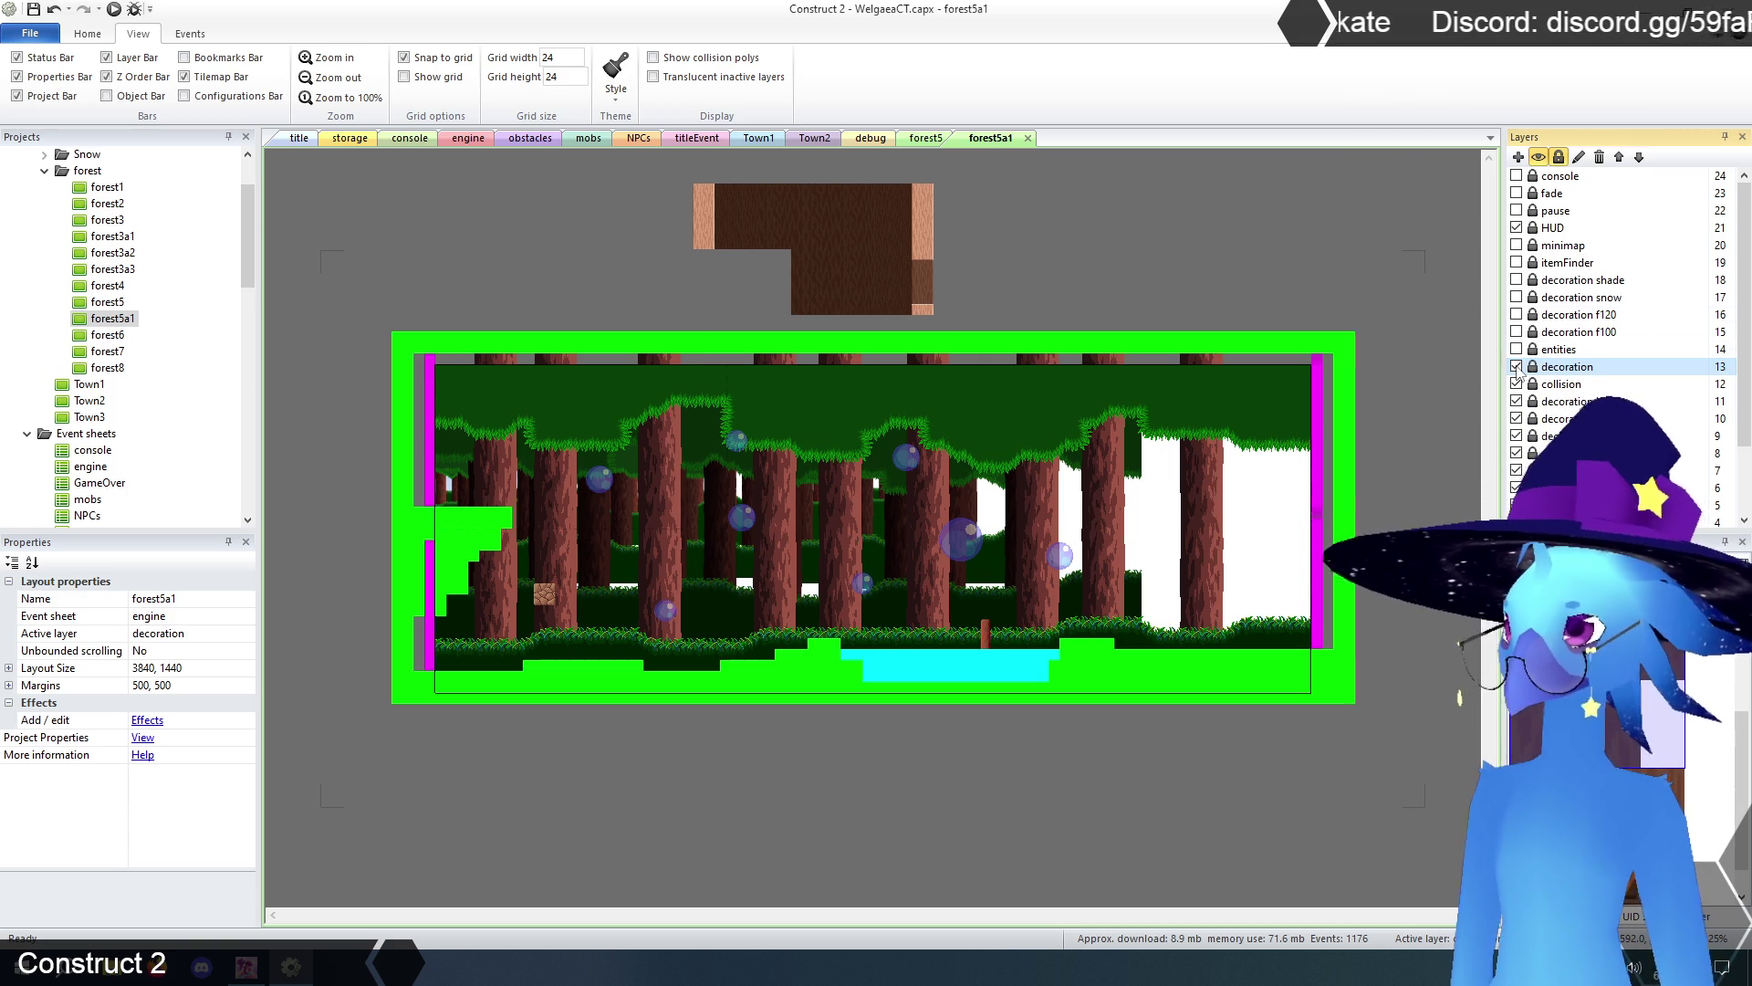
{"action": "left_click", "coordinate": [1517, 367]}
{"action": "left_click", "coordinate": [1551, 387]}
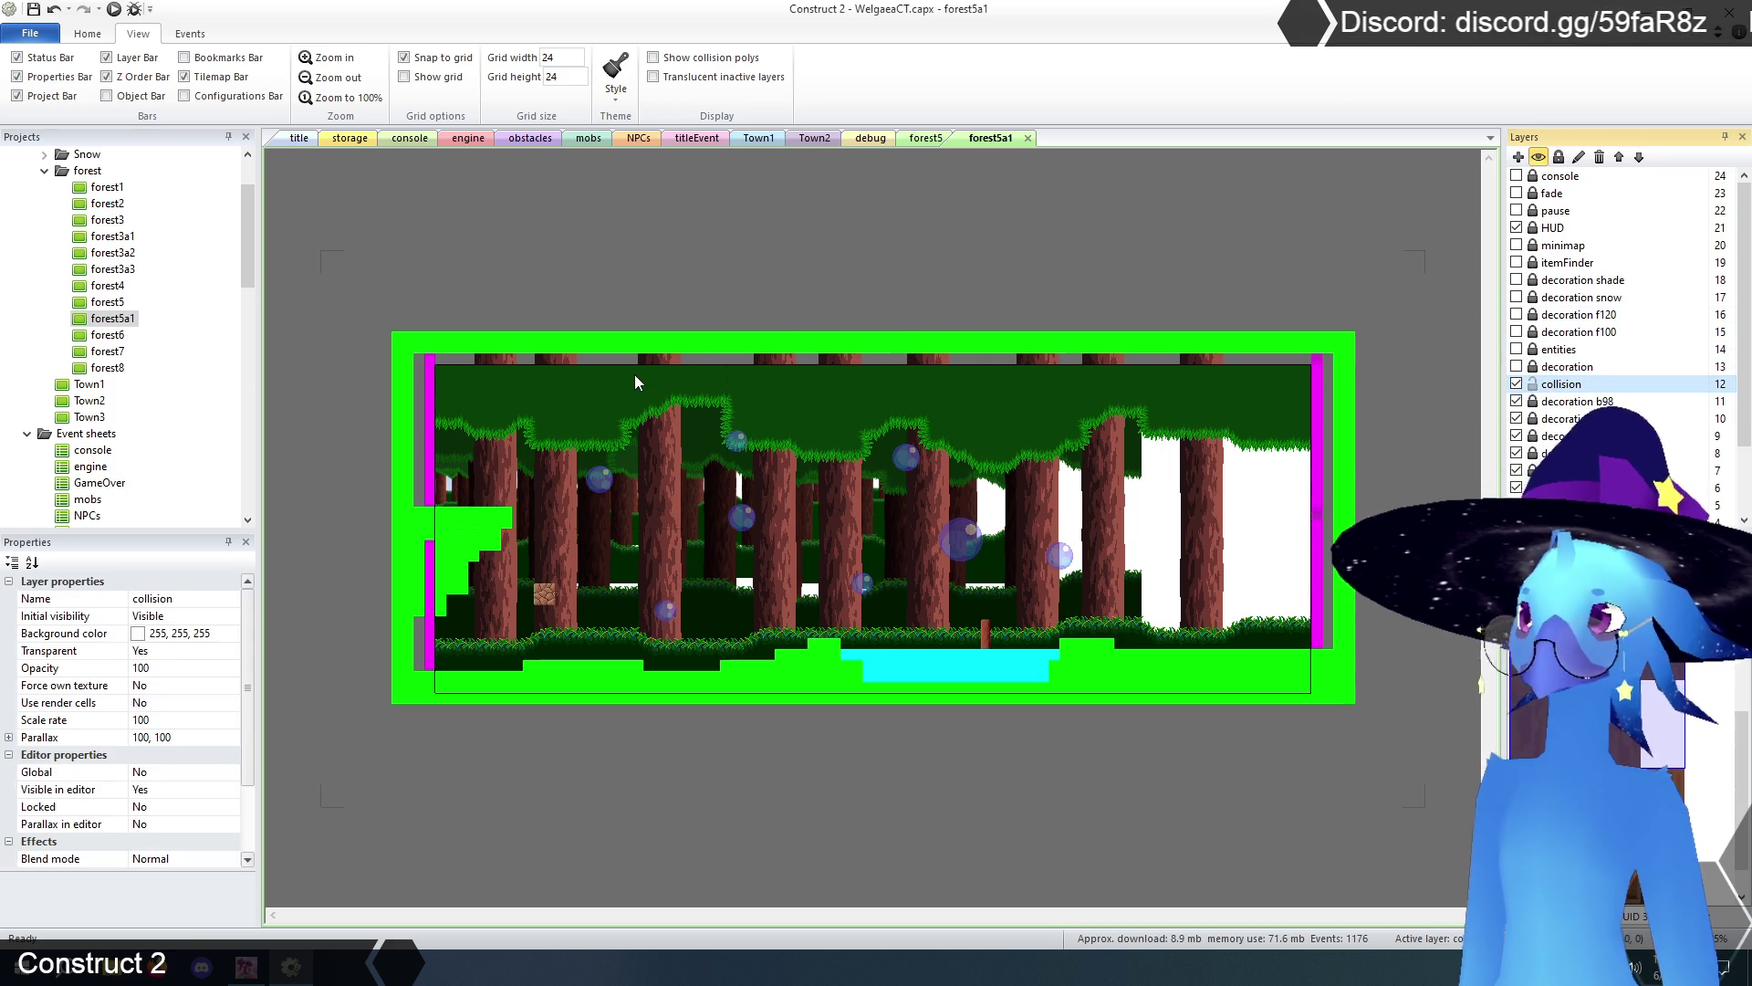
{"action": "mouse_move", "coordinate": [451, 300]}
{"action": "left_mouse_down"}
{"action": "mouse_move", "coordinate": [1075, 719]}
{"action": "mouse_move", "coordinate": [1290, 761]}
{"action": "left_mouse_up"}
{"action": "key", "text": "Delete"}
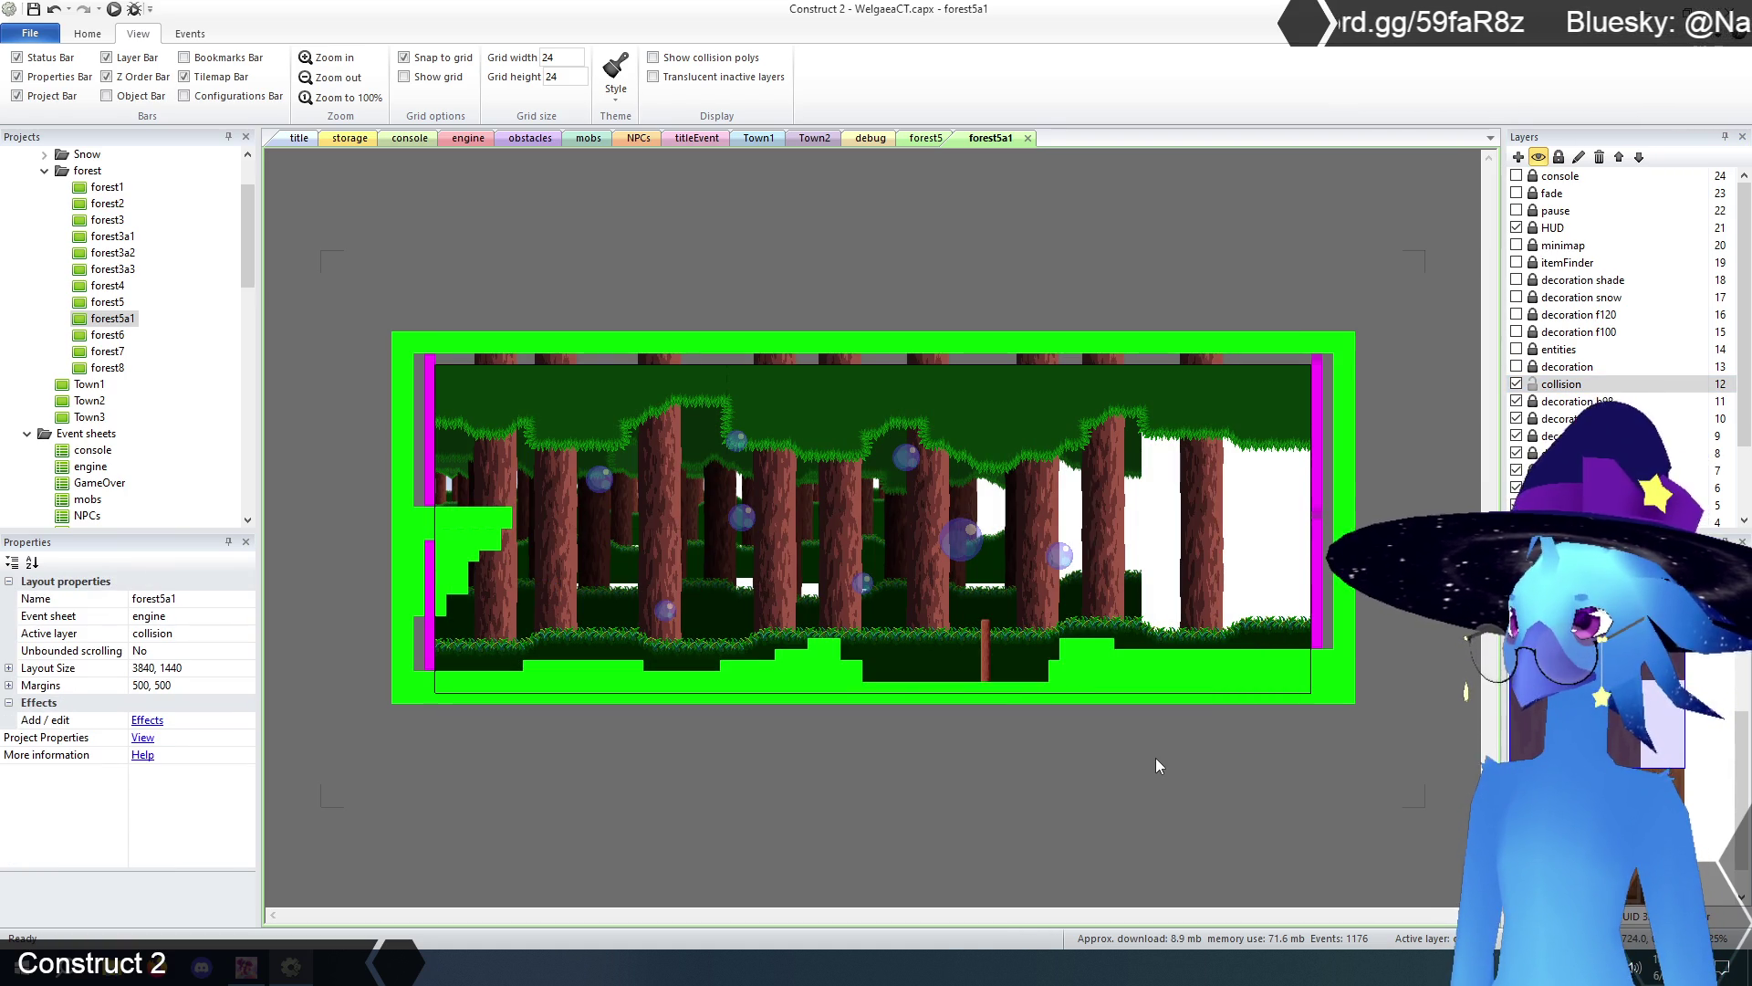
{"action": "left_click", "coordinate": [1570, 401]}
- Delete the decoration b98 layer along with its instances
{"action": "left_click", "coordinate": [1599, 157]}
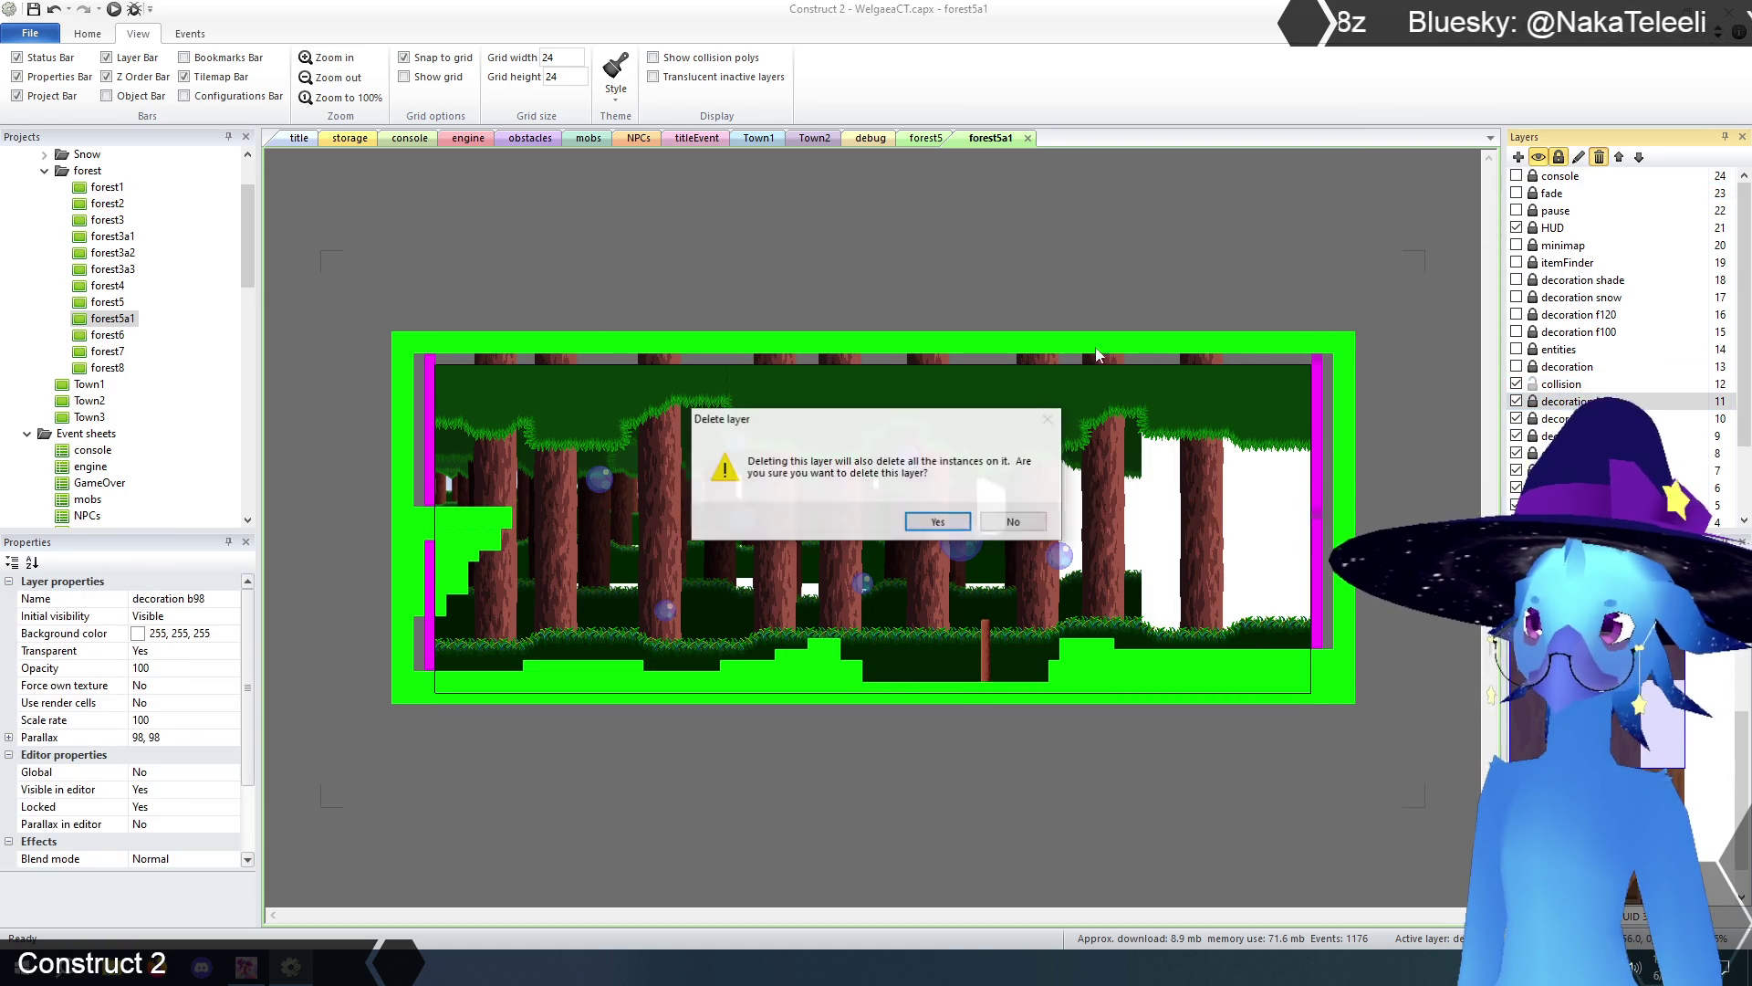
{"action": "left_click", "coordinate": [928, 524]}
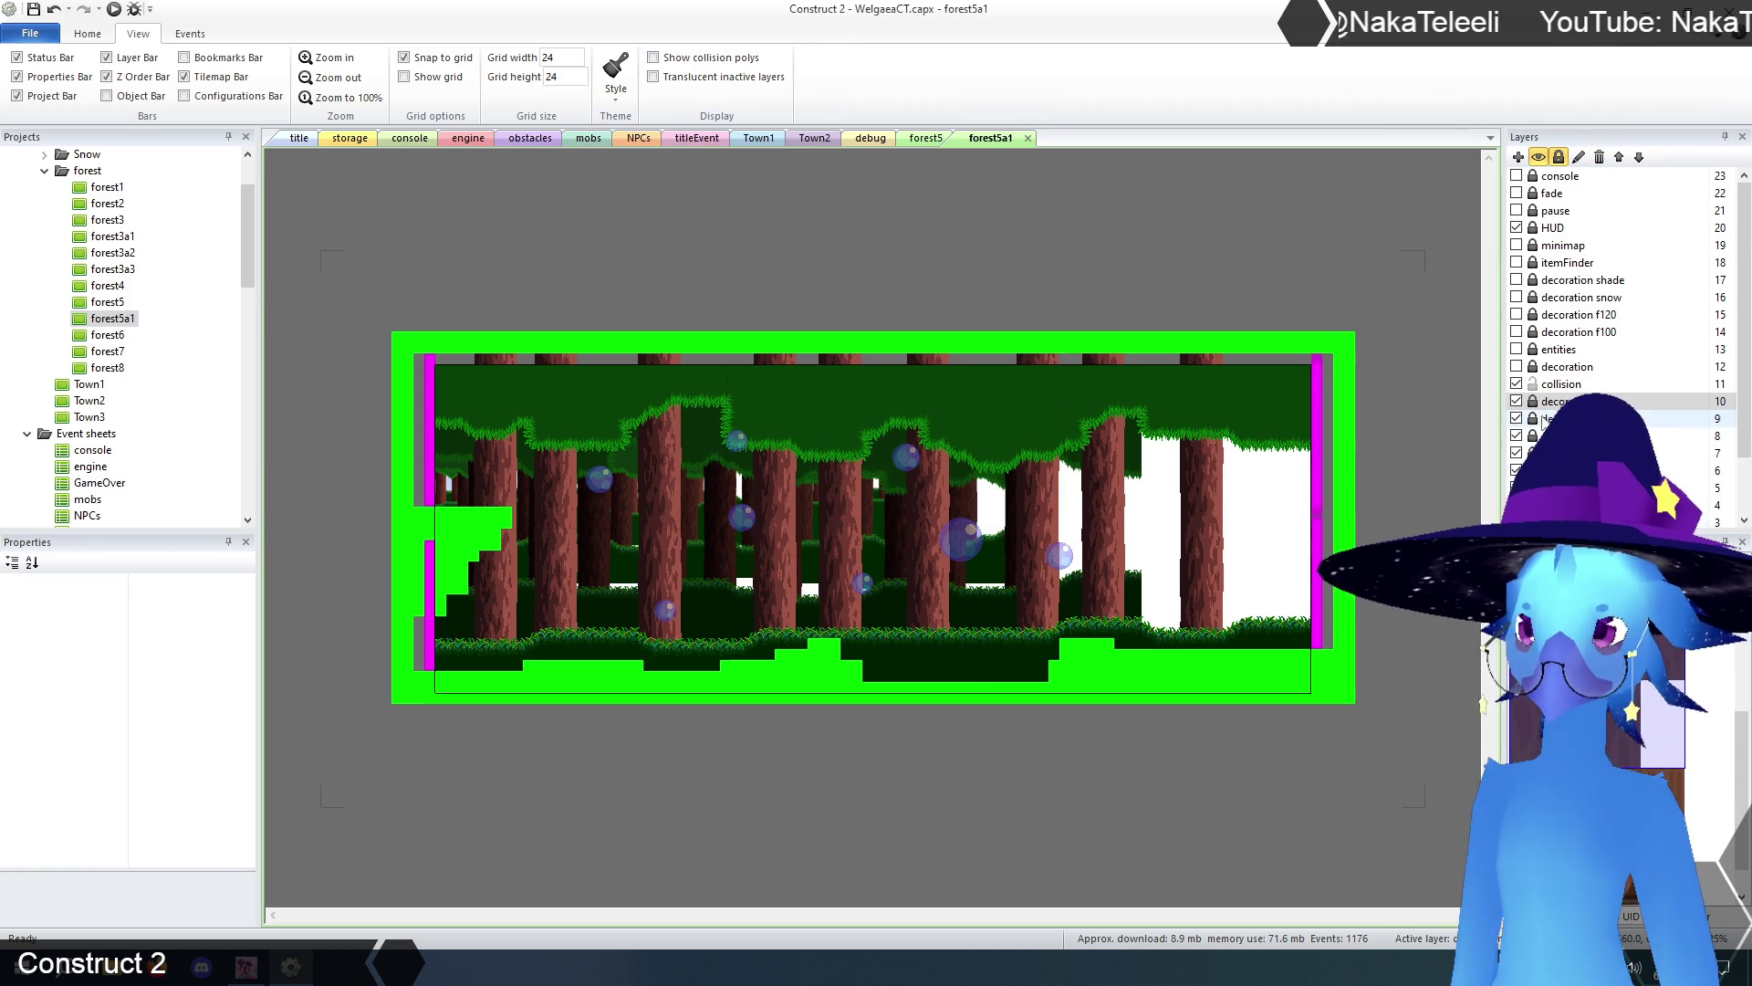
{"action": "left_click", "coordinate": [1554, 386]}
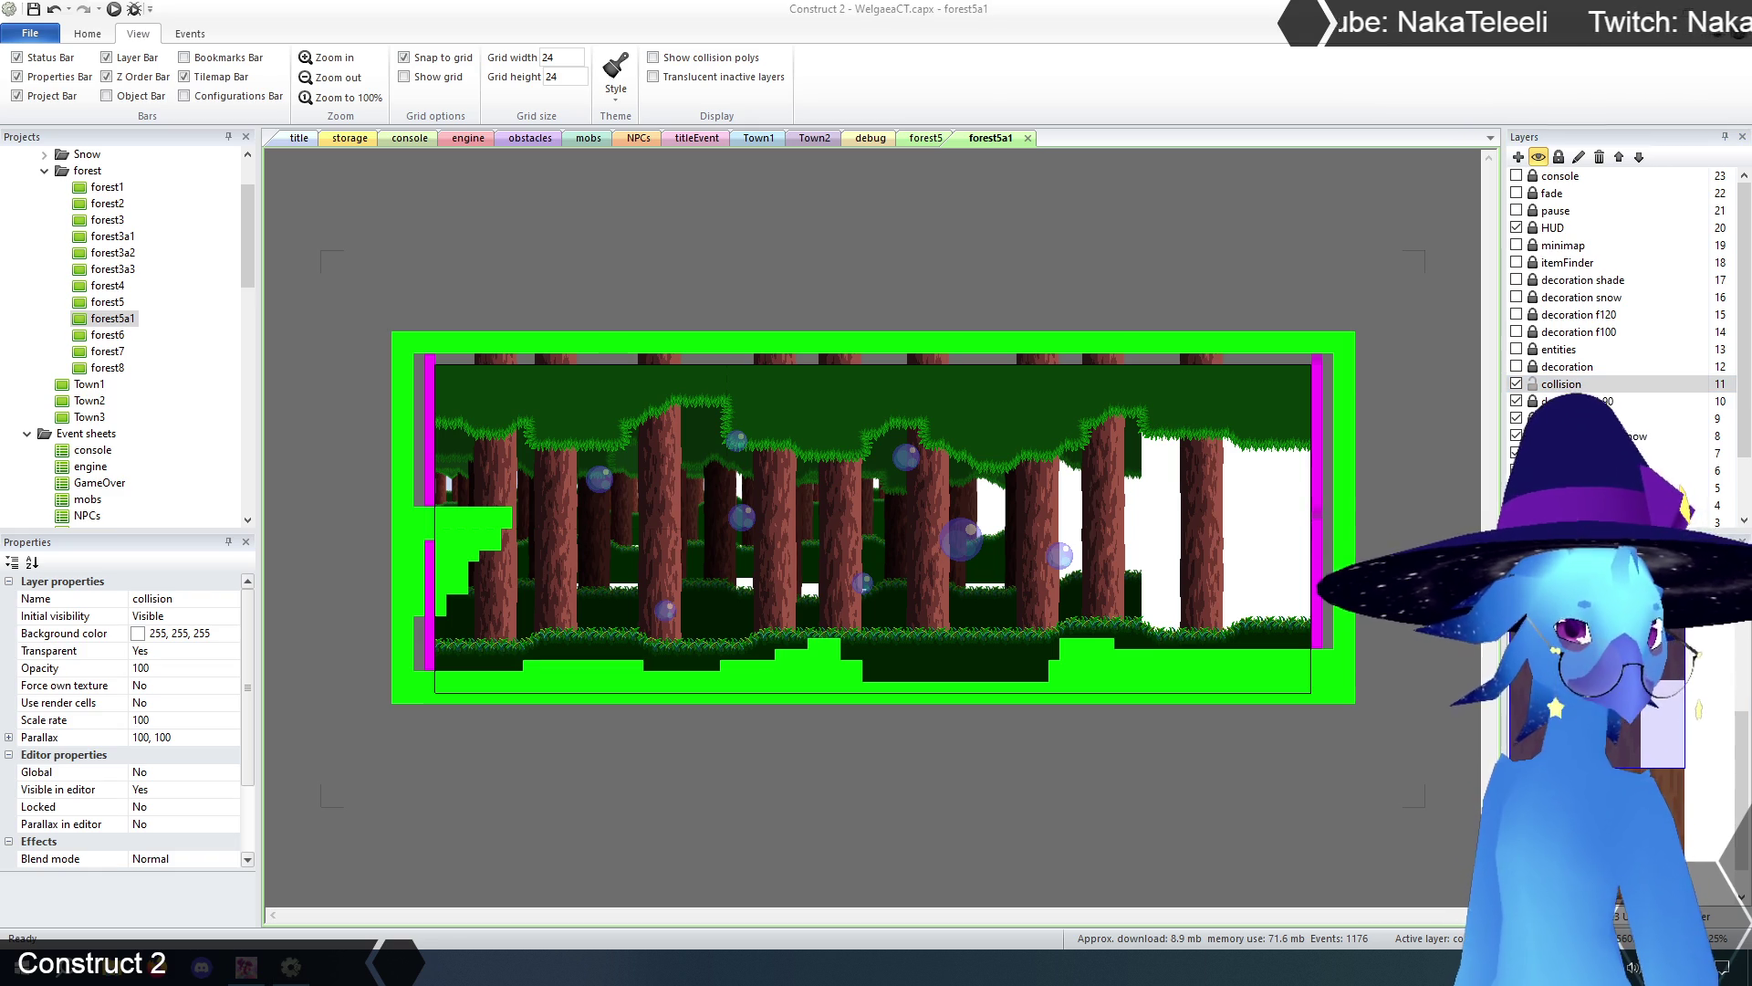
- Delete the upper right magenta collision bar and the left screenTransition bar
{"action": "left_click", "coordinate": [1415, 446]}
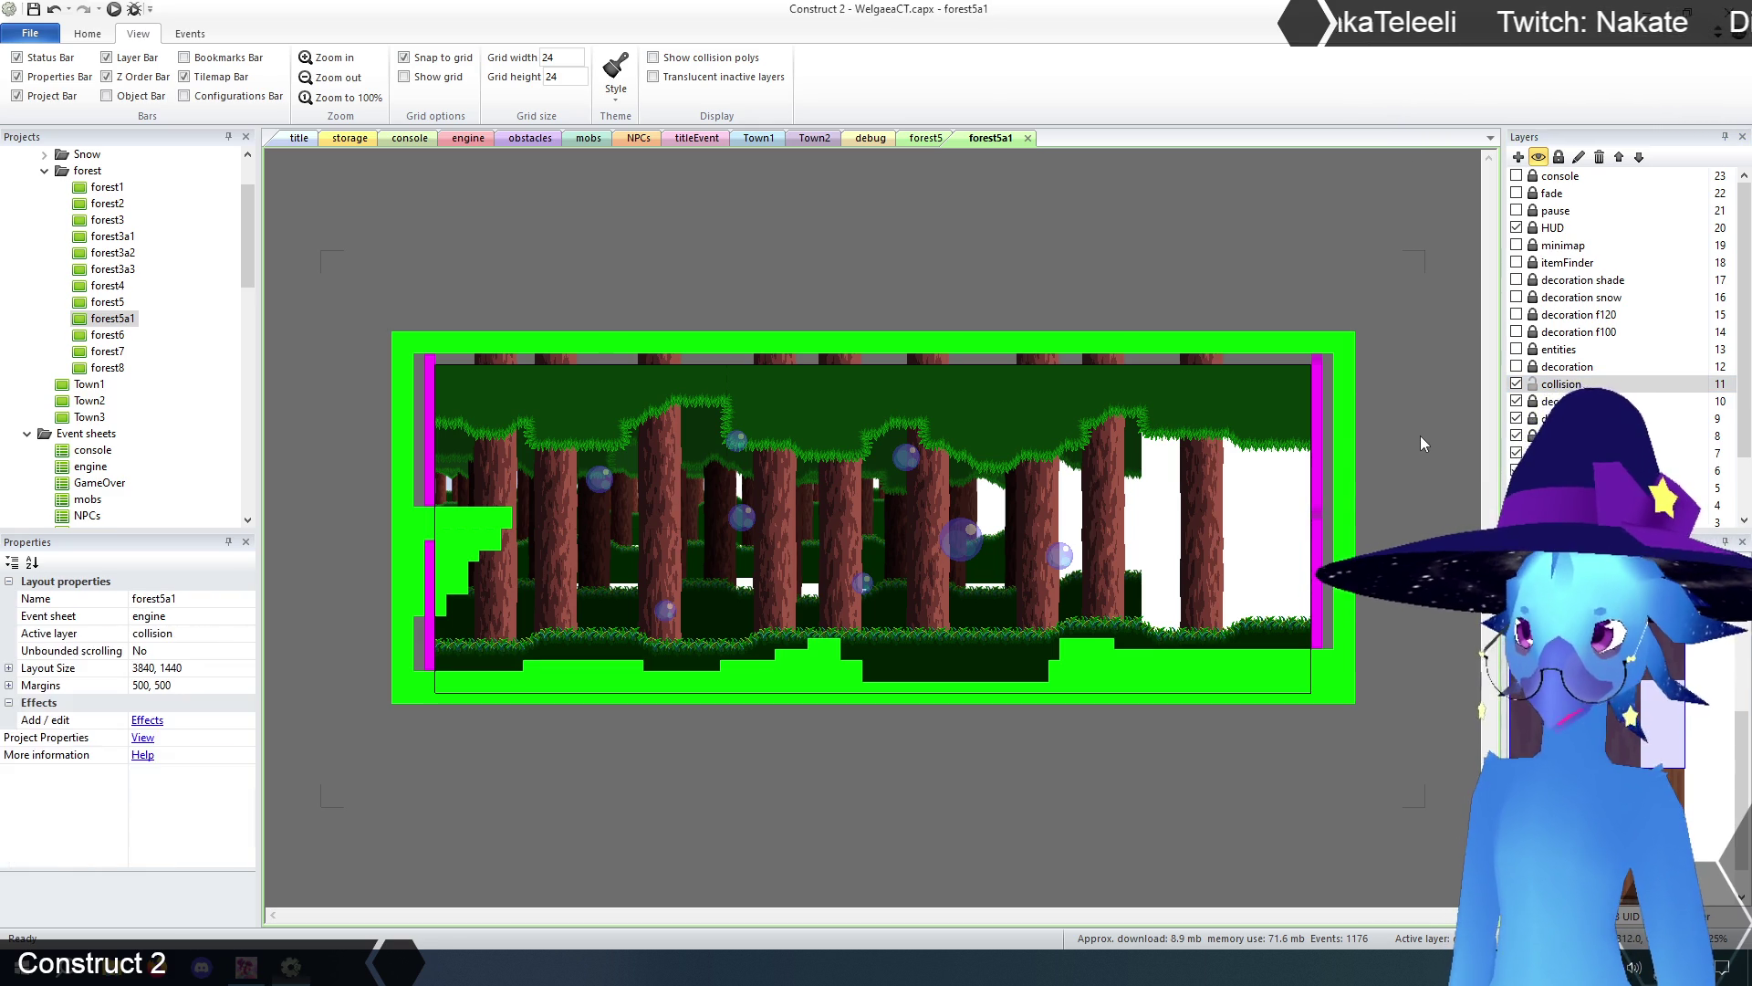
{"action": "left_click", "coordinate": [1318, 436]}
{"action": "key", "text": "Delete"}
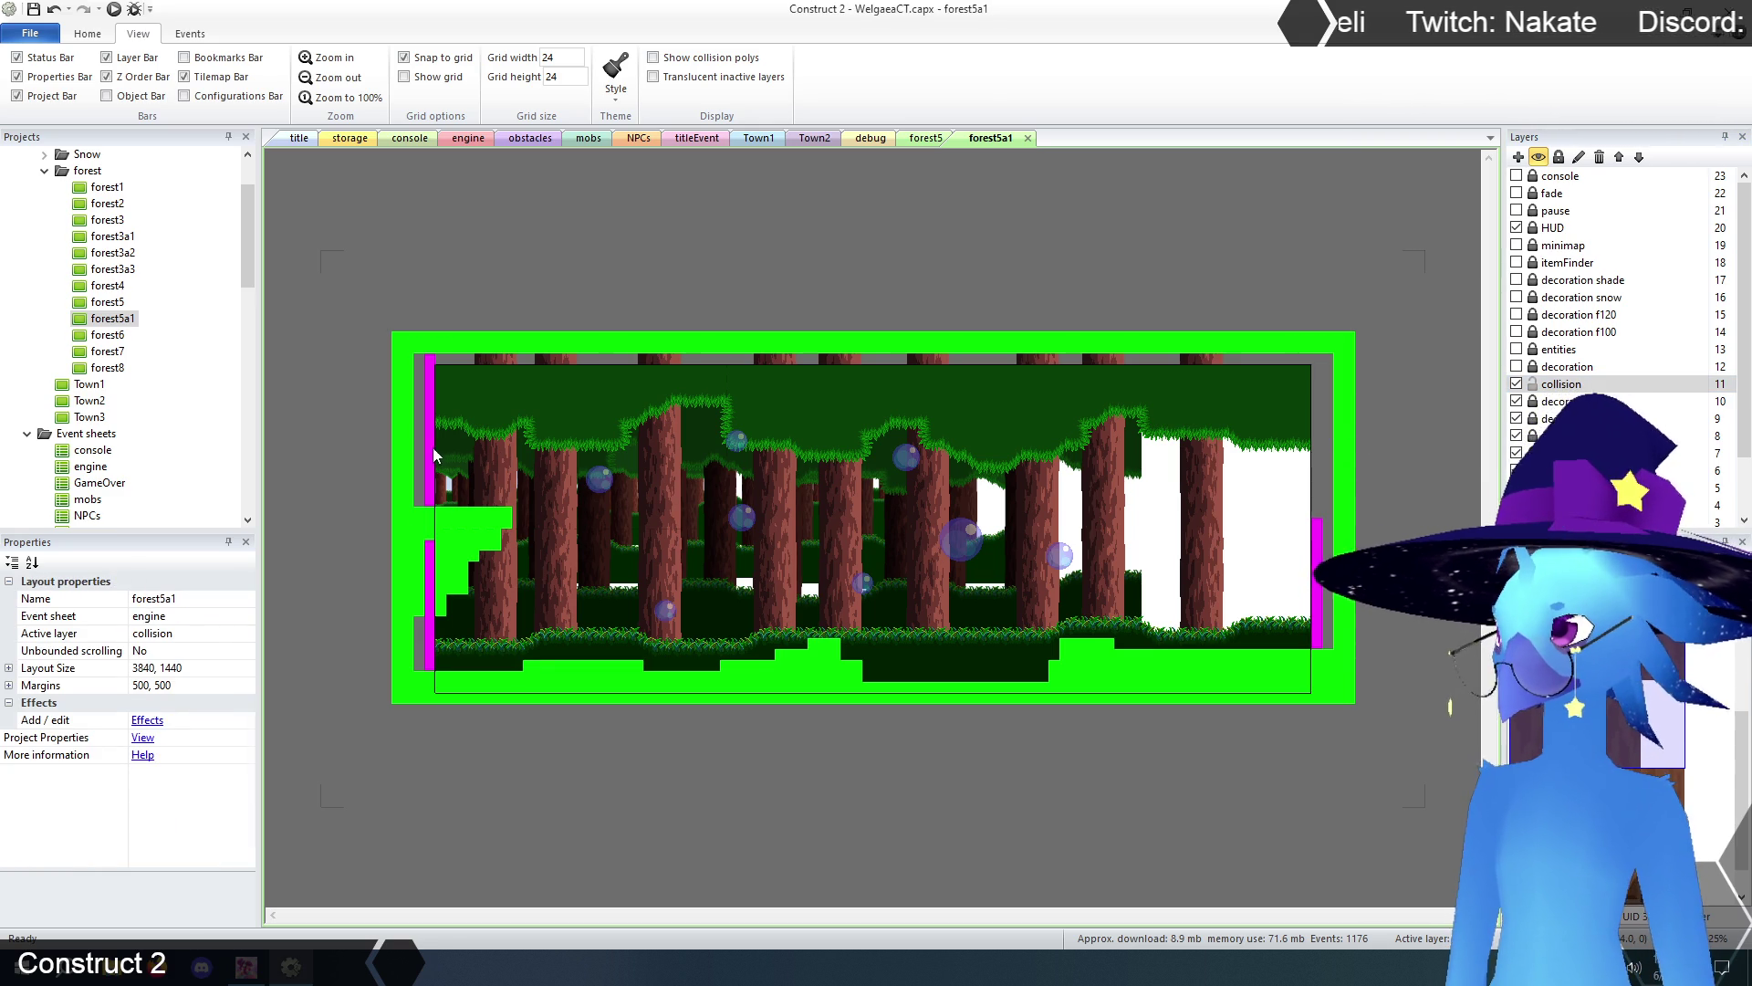
{"action": "left_click", "coordinate": [436, 461]}
{"action": "key", "text": "Delete"}
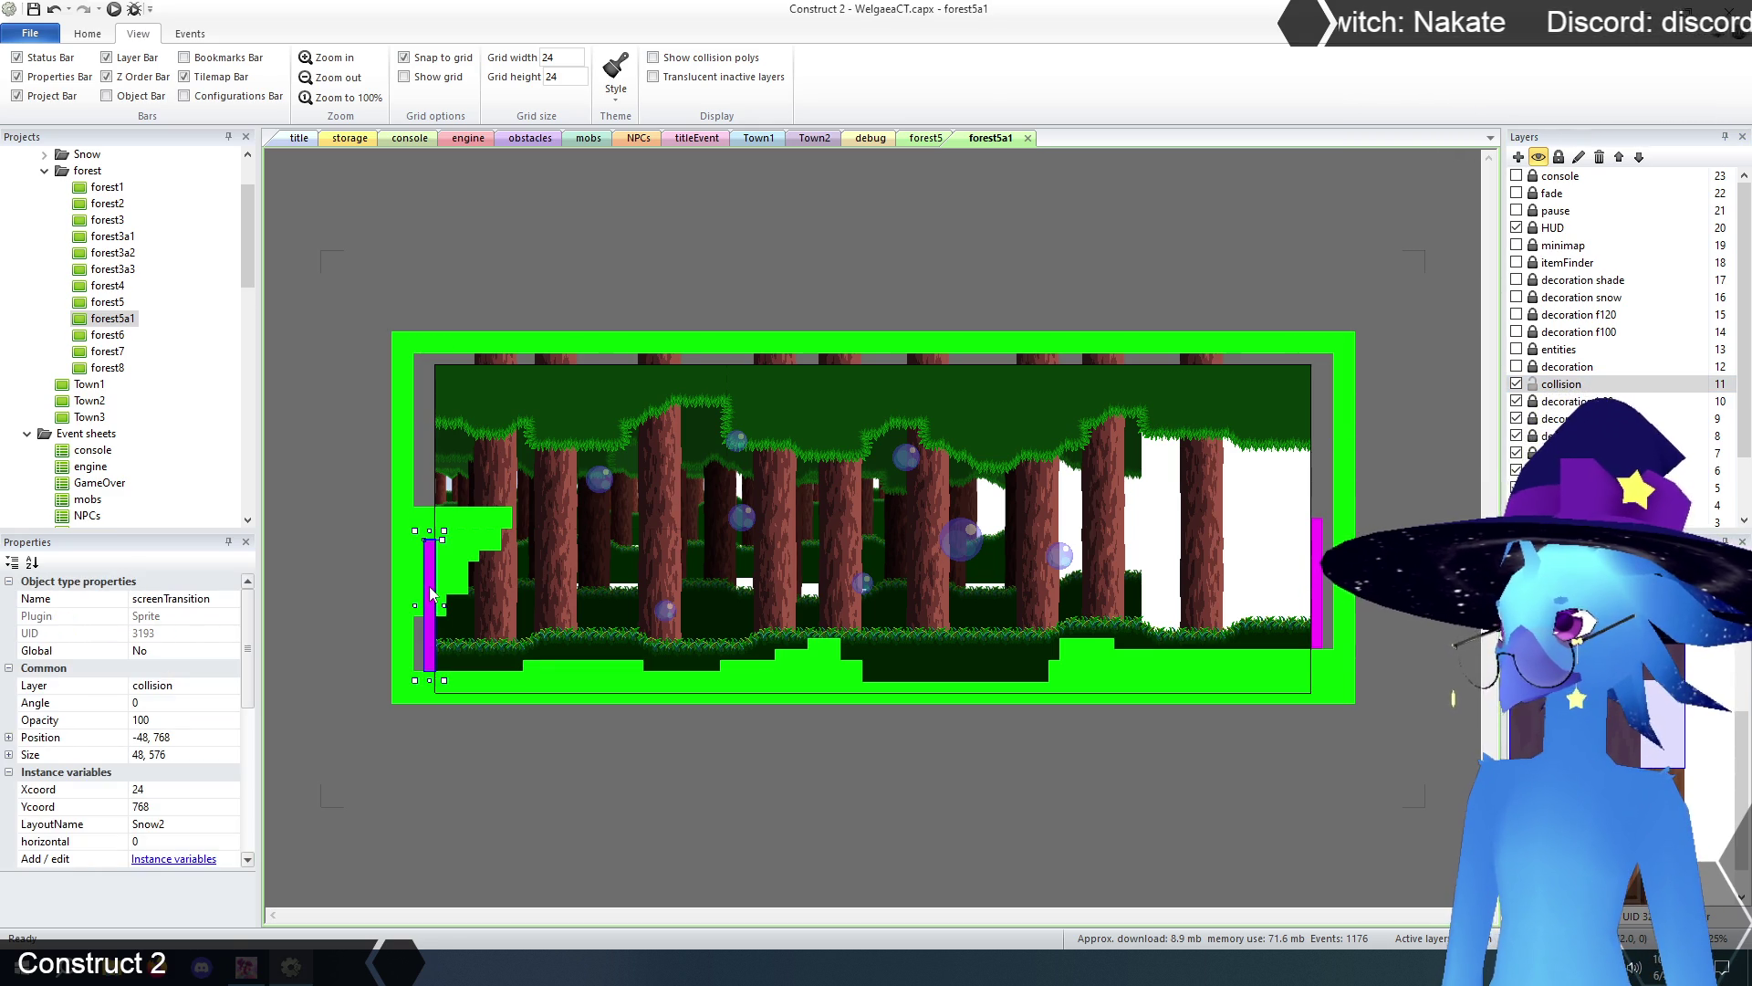
- Resize the right screenTransition bar to 48 × 672
{"action": "left_click", "coordinate": [1319, 582]}
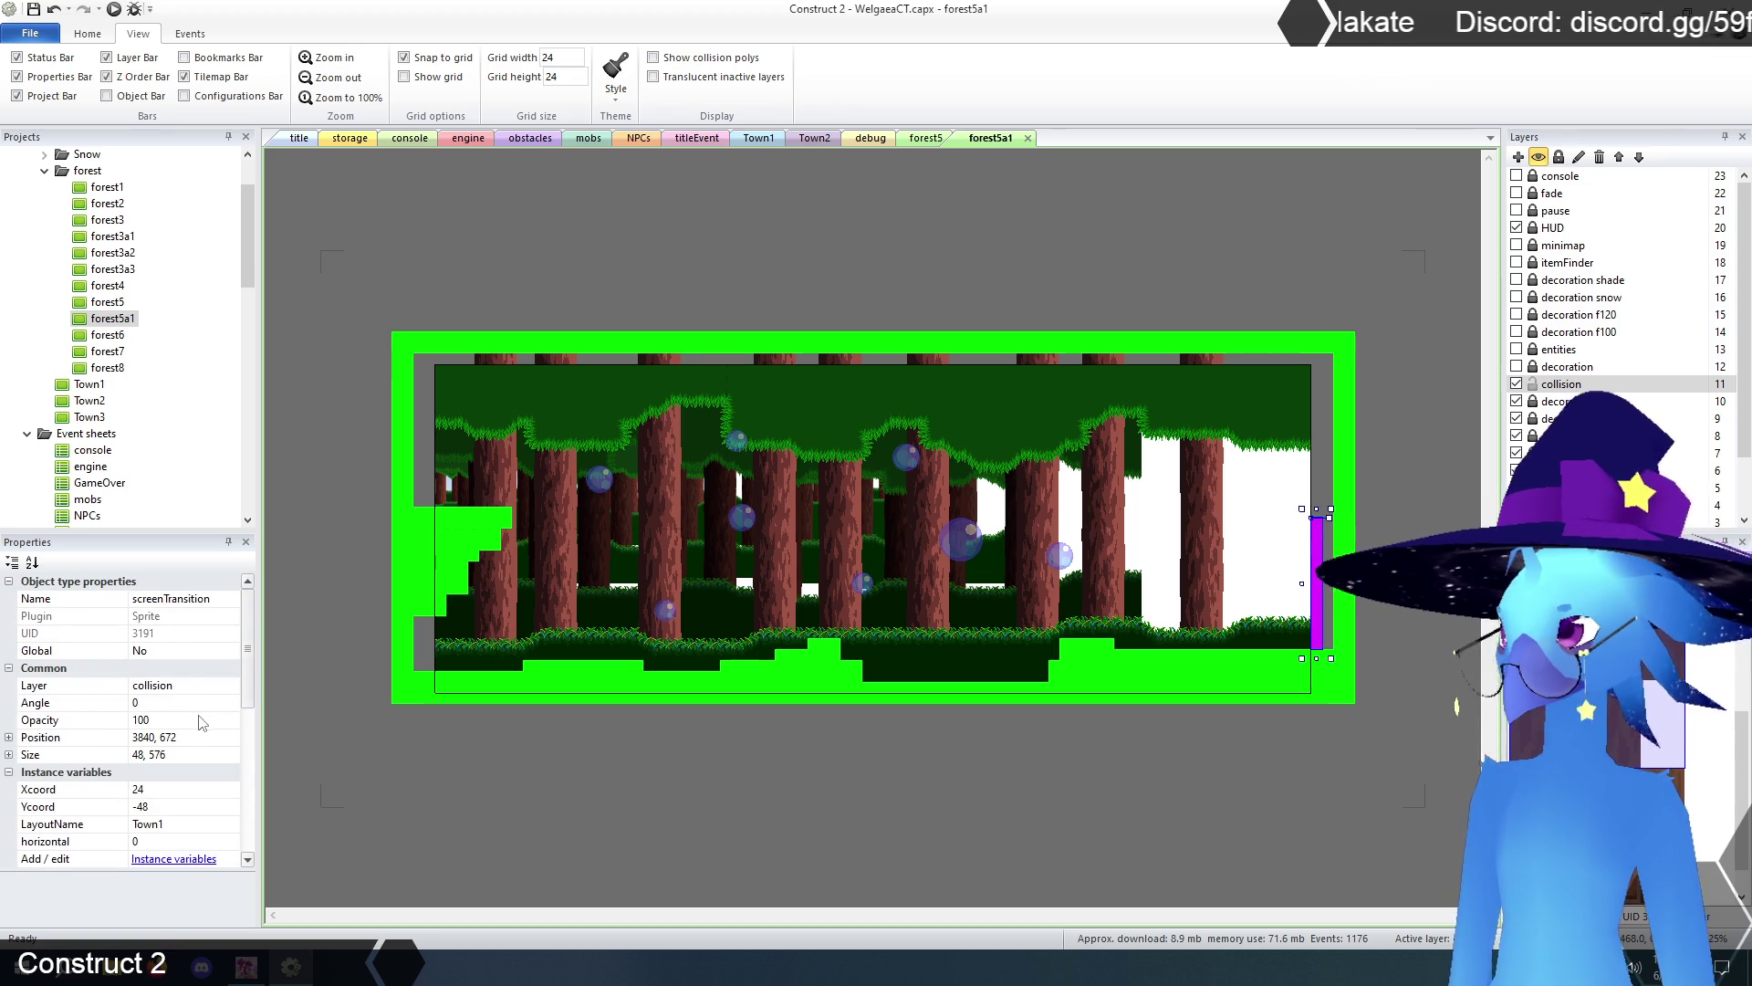
{"action": "left_click", "coordinate": [163, 754]}
{"action": "key", "text": "BackSpace"}
{"action": "key", "text": "BackSpace"}
{"action": "key", "text": "BackSpace"}
{"action": "type", "text": "672"}
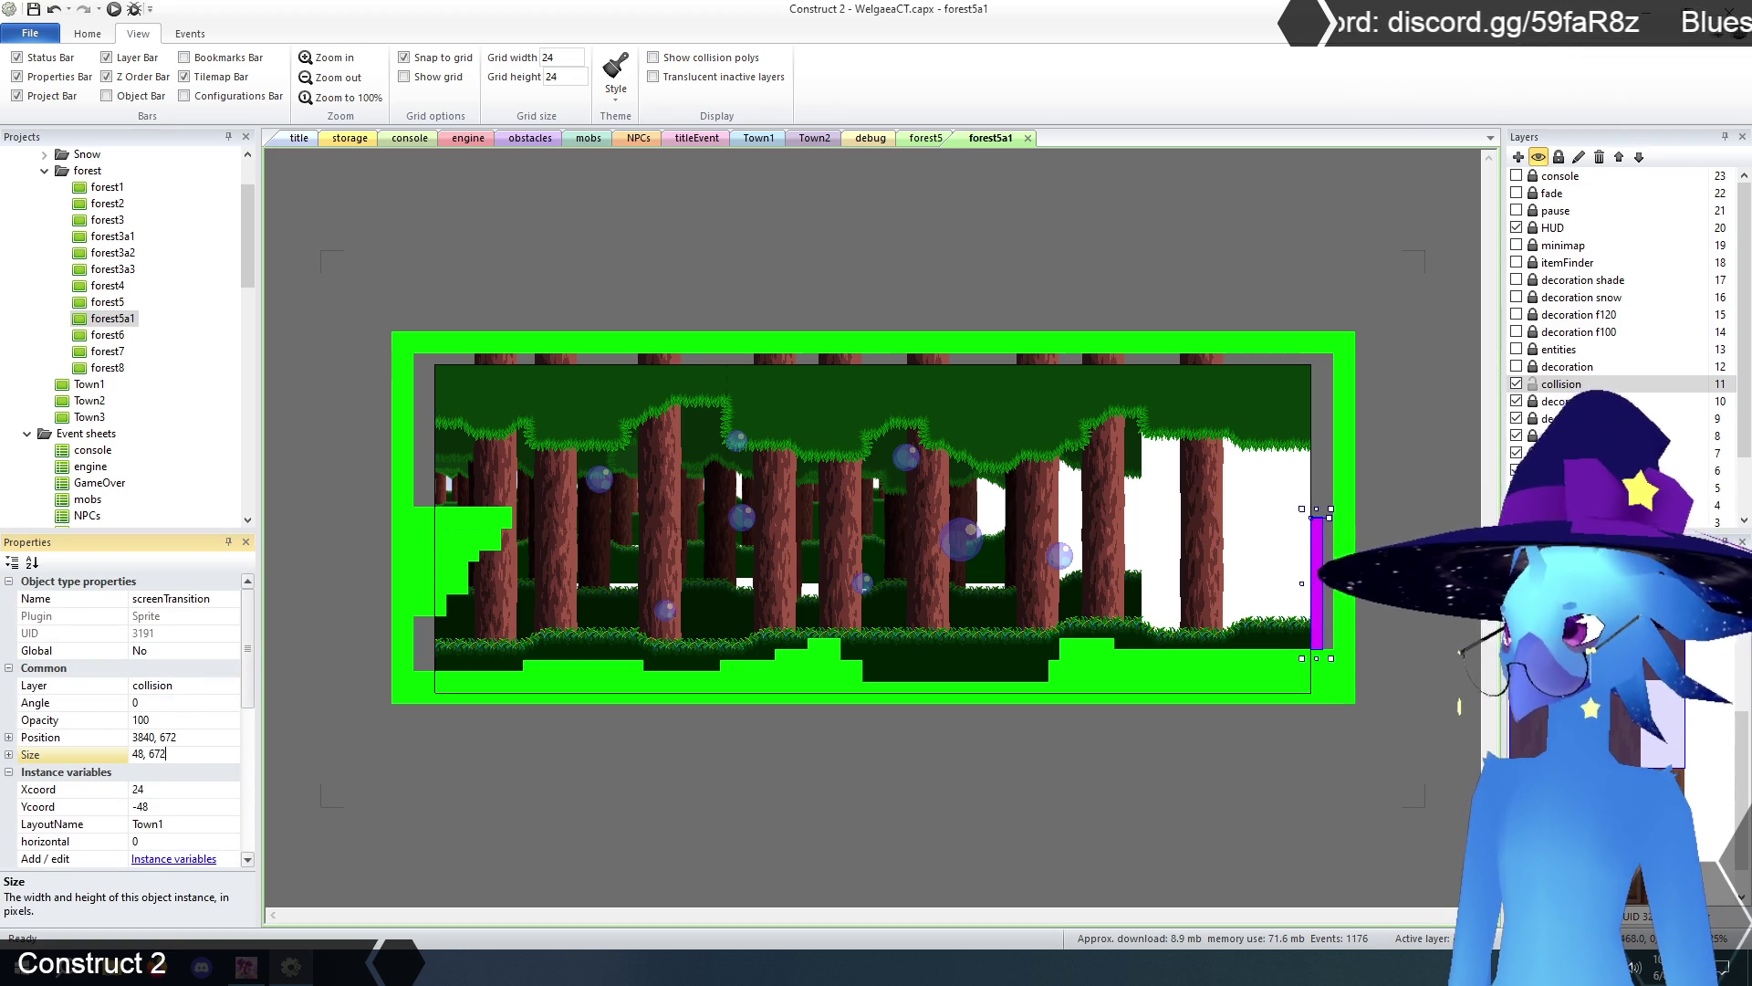
{"action": "key", "text": "Return"}
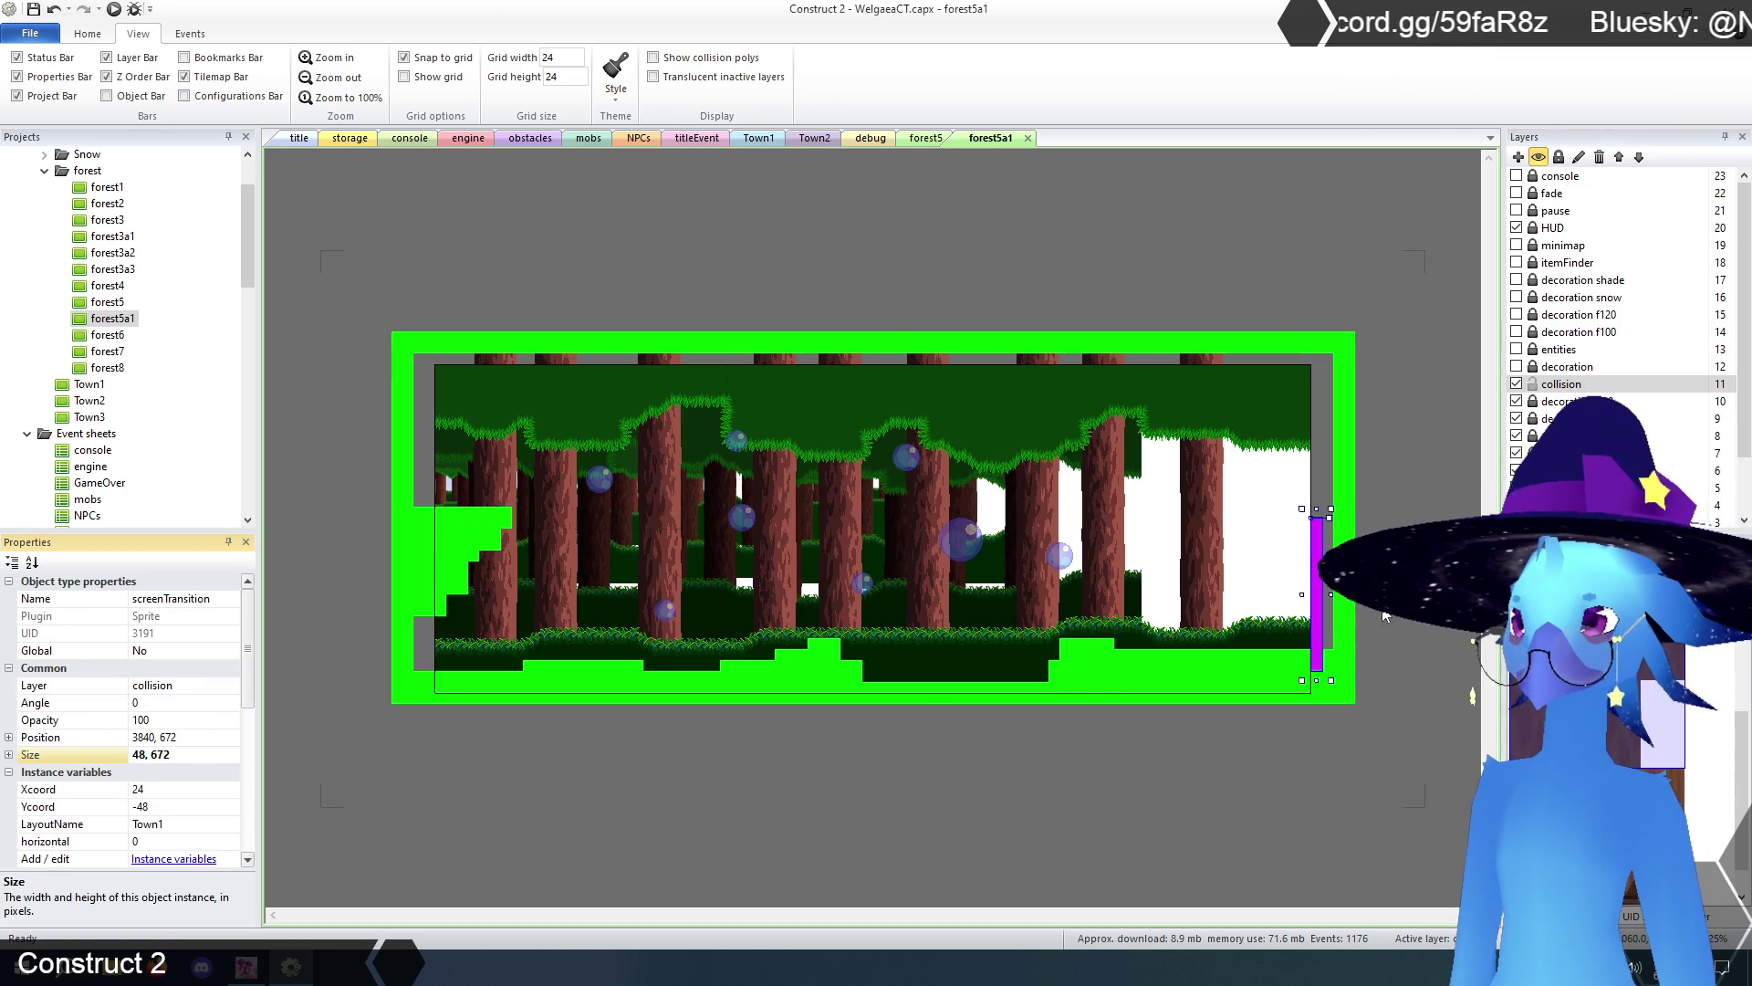
- Move the screenTransition bar up to position 2568, 0
{"action": "left_click", "coordinate": [183, 737]}
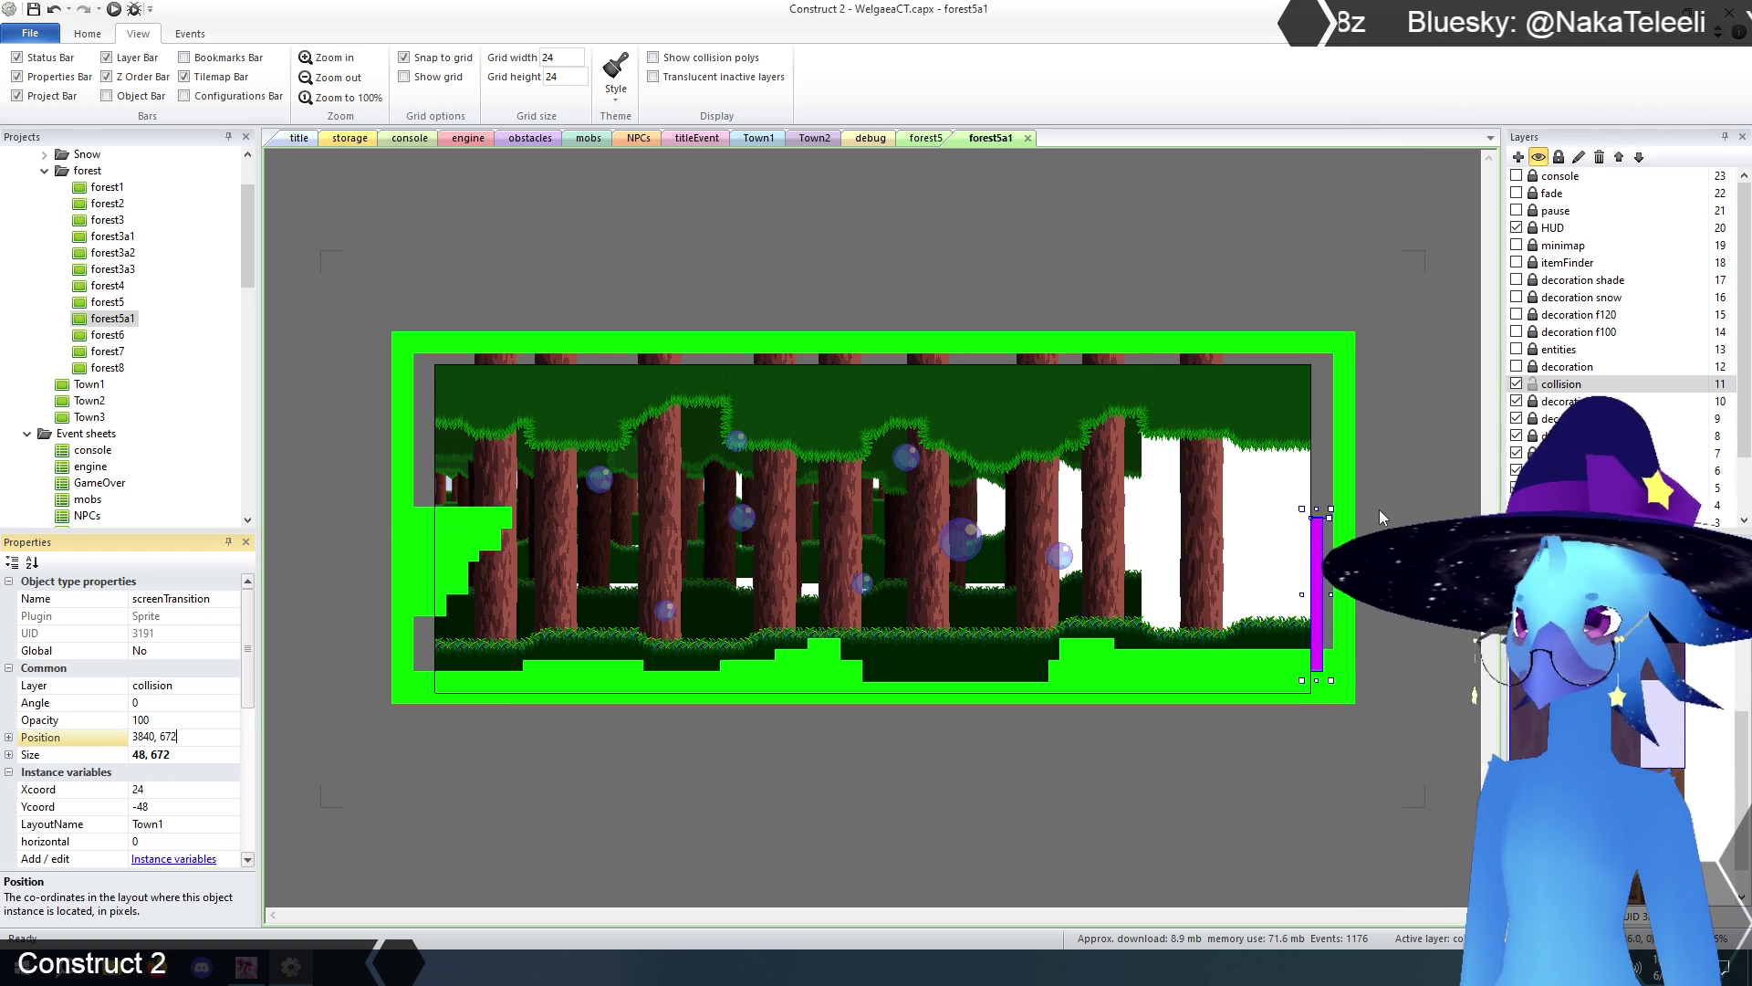
{"action": "left_click", "coordinate": [1380, 517]}
{"action": "left_click", "coordinate": [1316, 552]}
{"action": "mouse_move", "coordinate": [1323, 589]}
{"action": "left_mouse_down"}
{"action": "mouse_move", "coordinate": [1320, 438]}
{"action": "mouse_move", "coordinate": [1029, 437]}
{"action": "left_mouse_up"}
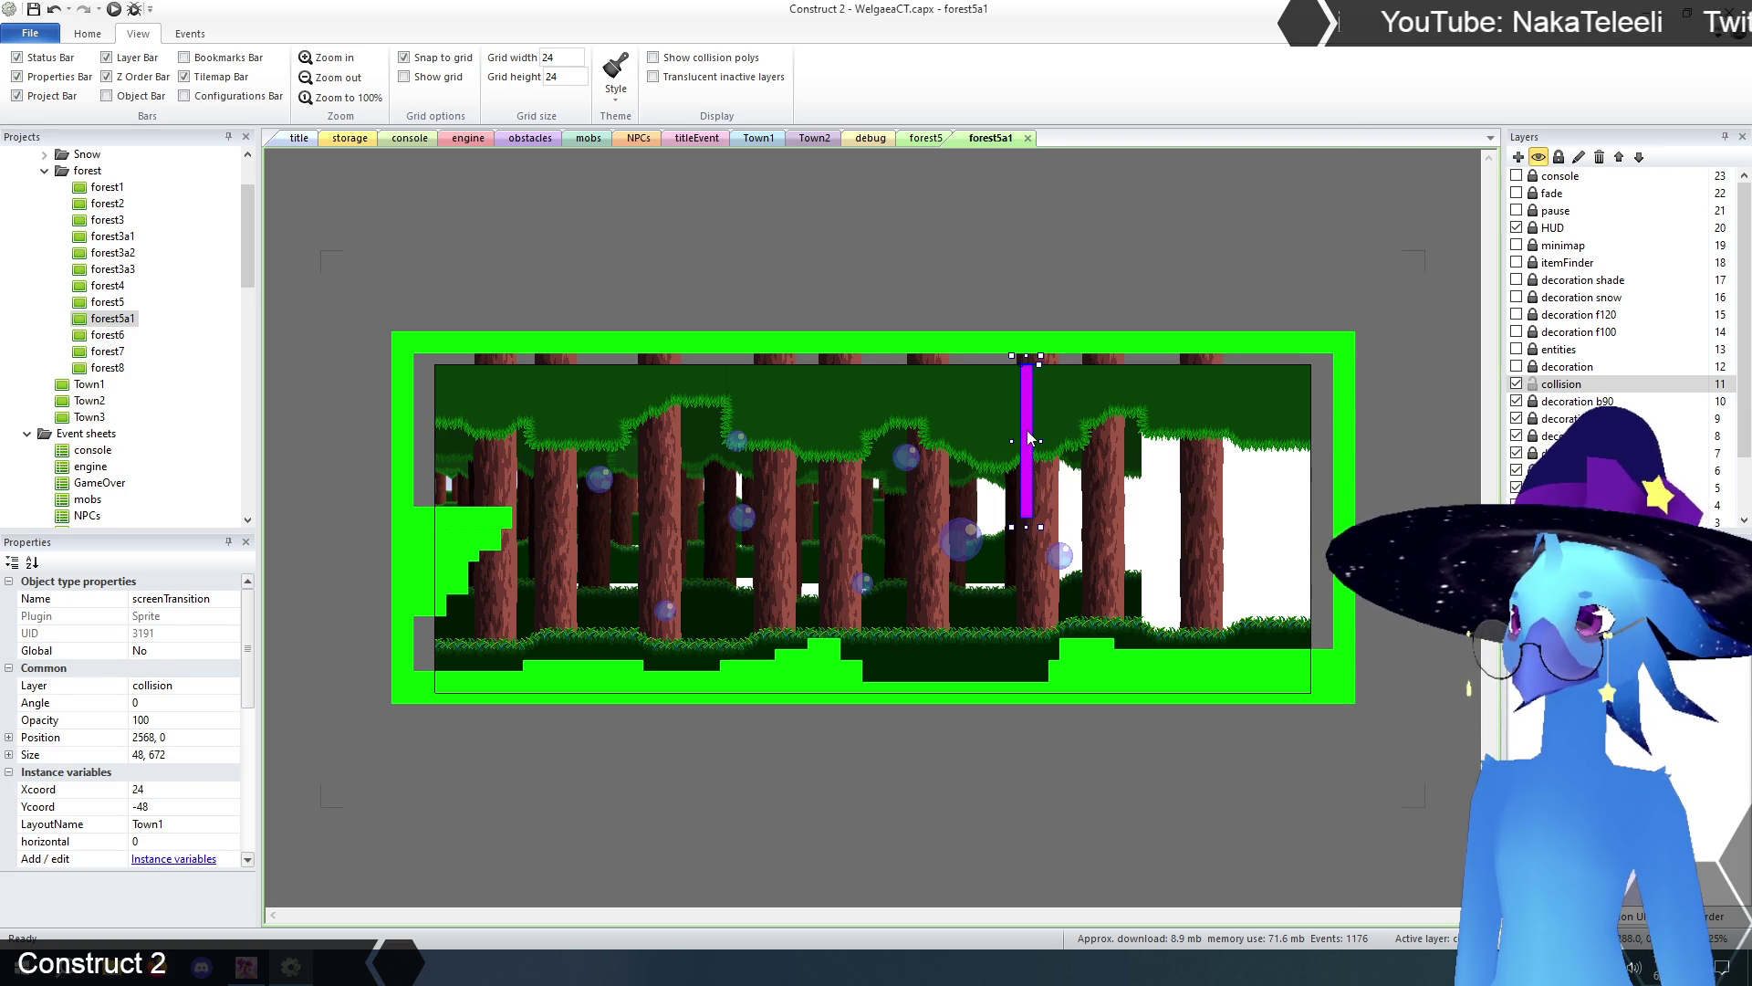
{"action": "left_click", "coordinate": [849, 184]}
{"action": "left_click", "coordinate": [1252, 605]}
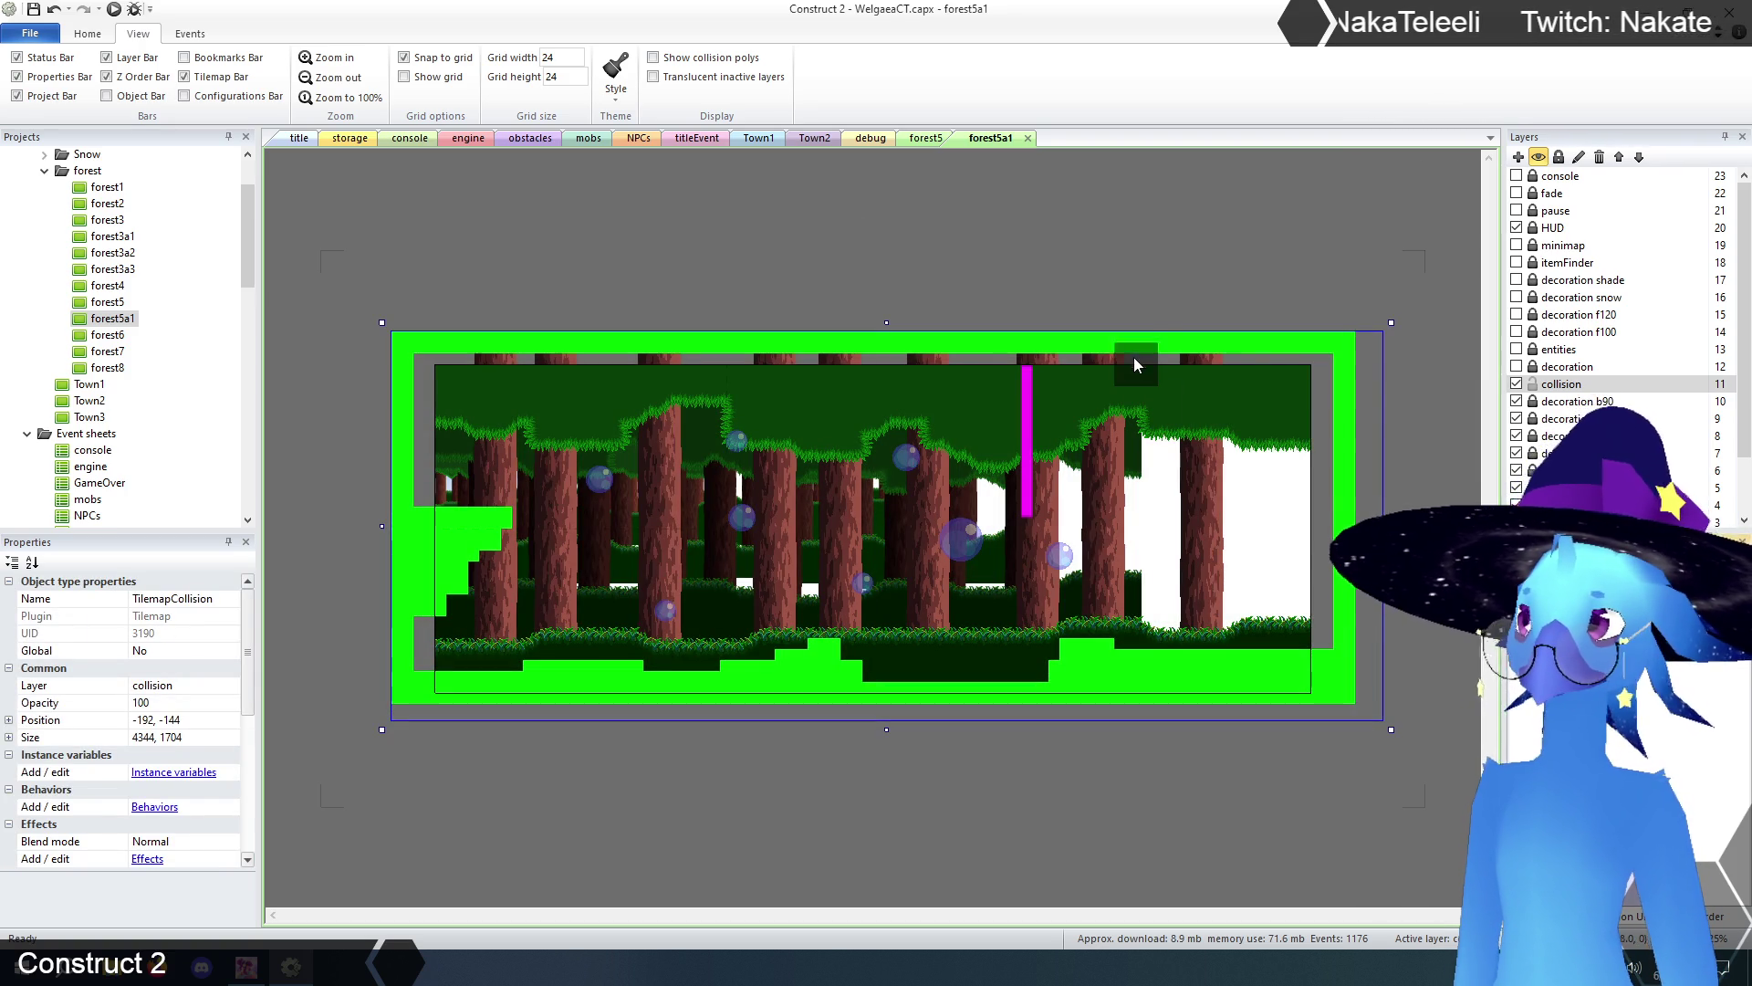
- Erase the right, bottom and left-staircase collision tiles and shrink TilemapCollision
{"action": "mouse_move", "coordinate": [1119, 350]}
{"action": "left_mouse_down"}
{"action": "mouse_move", "coordinate": [1344, 375]}
{"action": "mouse_move", "coordinate": [1344, 566]}
{"action": "mouse_move", "coordinate": [1040, 686]}
{"action": "mouse_move", "coordinate": [1280, 657]}
{"action": "mouse_move", "coordinate": [1130, 686]}
{"action": "mouse_move", "coordinate": [451, 676]}
{"action": "left_mouse_up"}
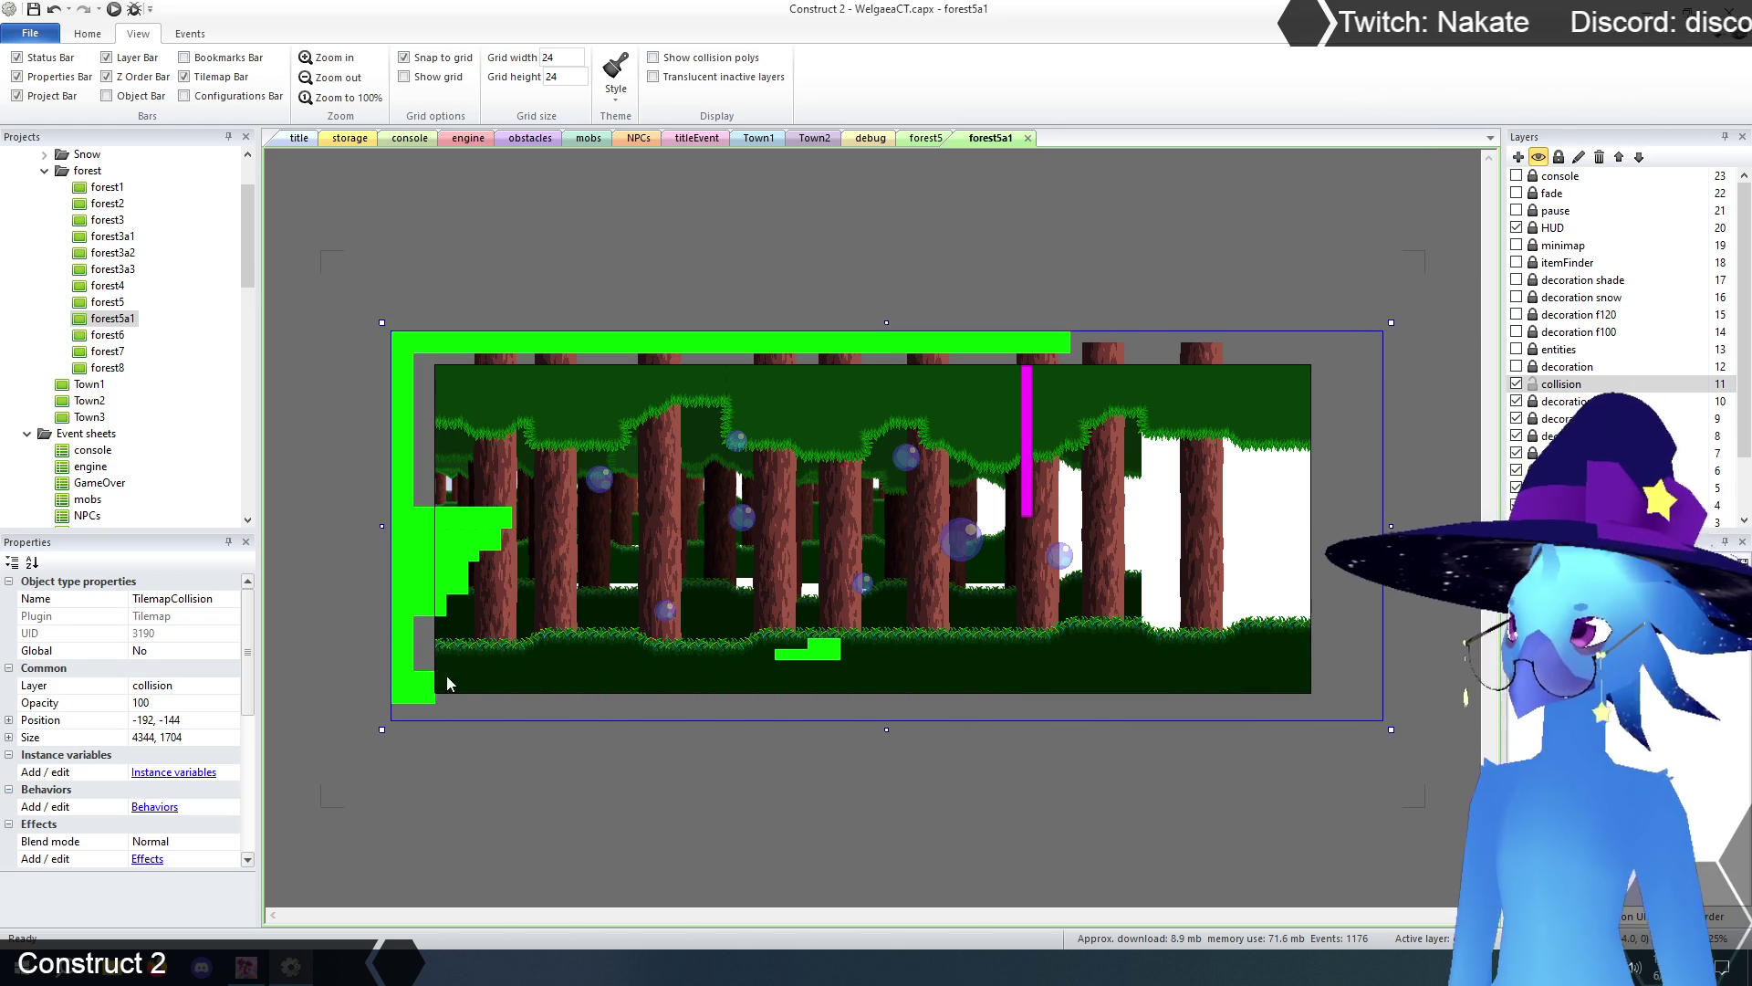
{"action": "left_click_drag", "start_coordinate": [471, 593], "coordinate": [394, 551]}
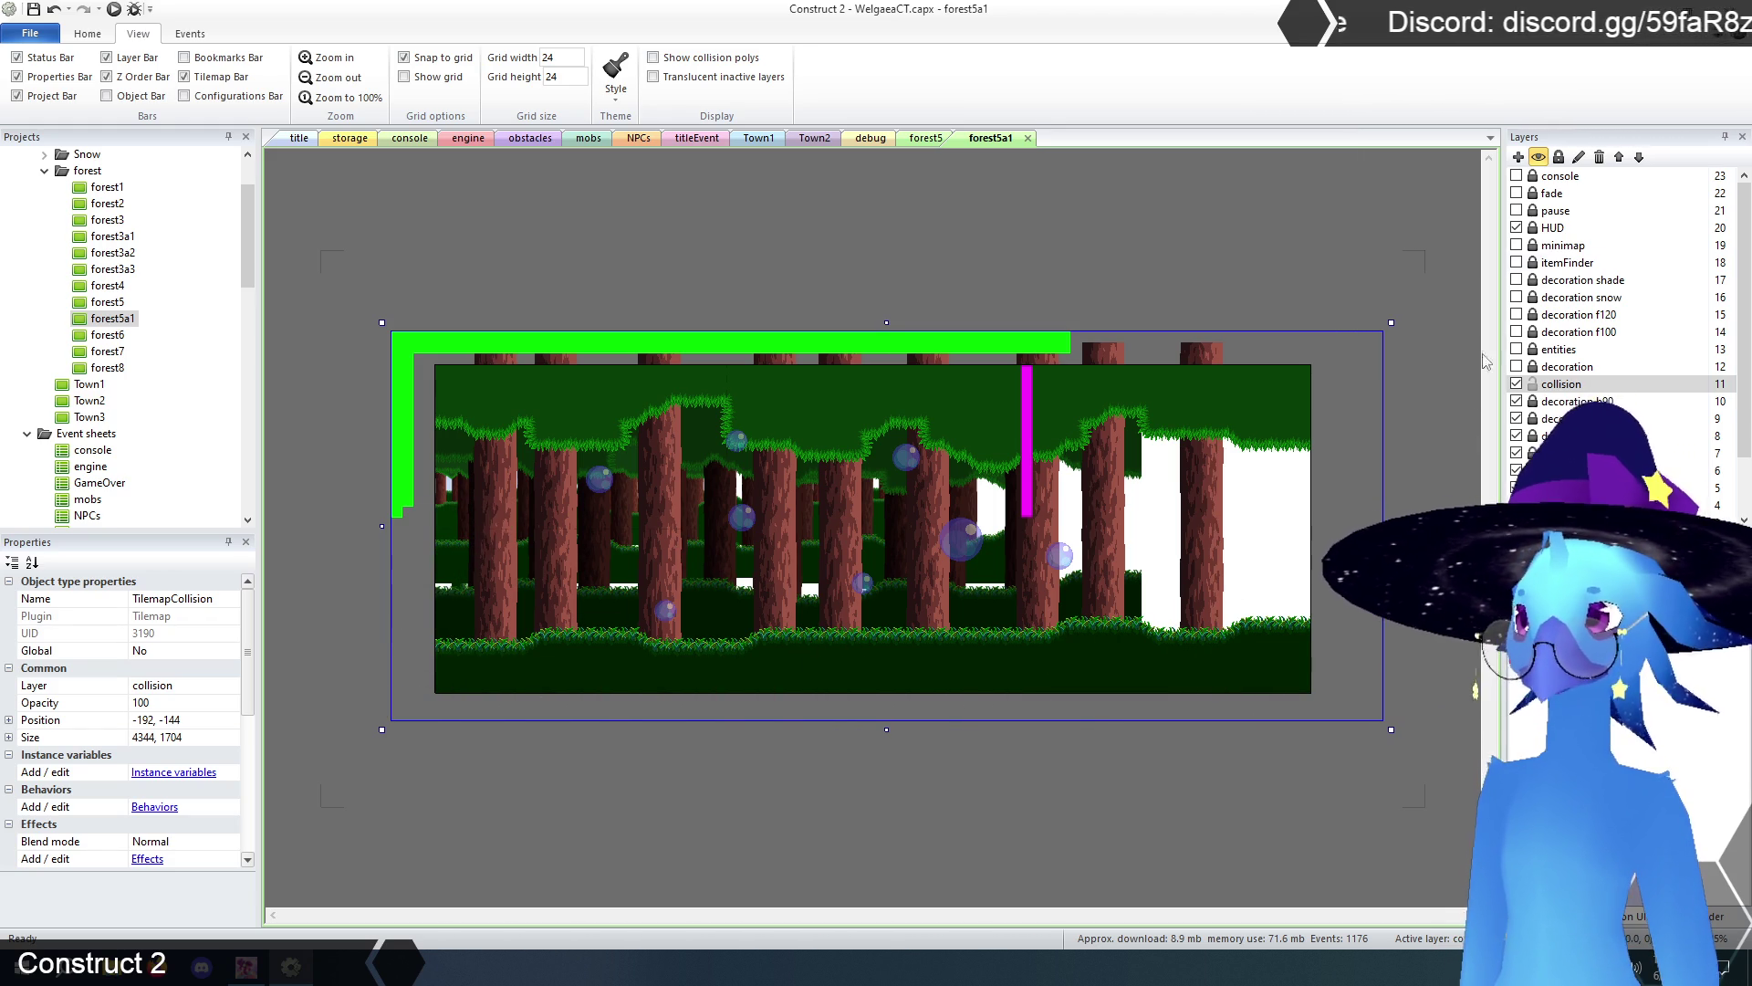
{"action": "left_click_drag", "start_coordinate": [1391, 729], "coordinate": [1118, 586]}
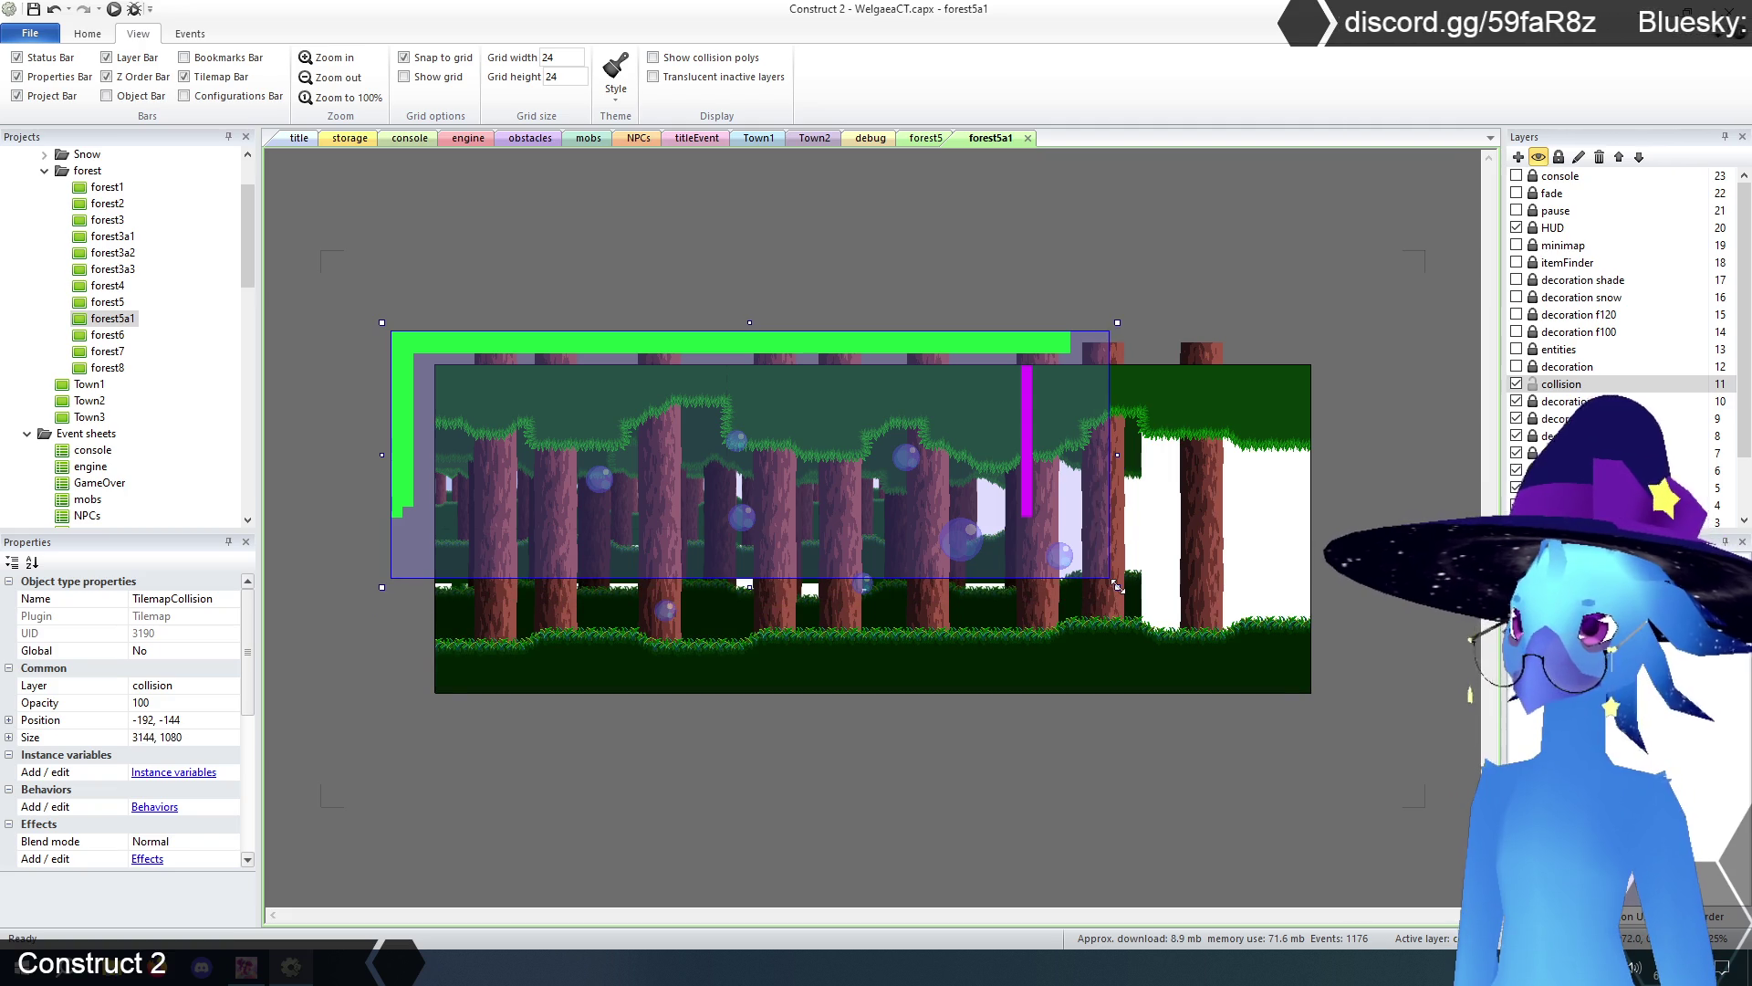
- Unlock and show the decoration layer, then shrink TilemapCave to 3000 × 1008
{"action": "left_click", "coordinate": [1532, 367]}
{"action": "left_click", "coordinate": [1517, 367]}
{"action": "left_click", "coordinate": [1567, 367]}
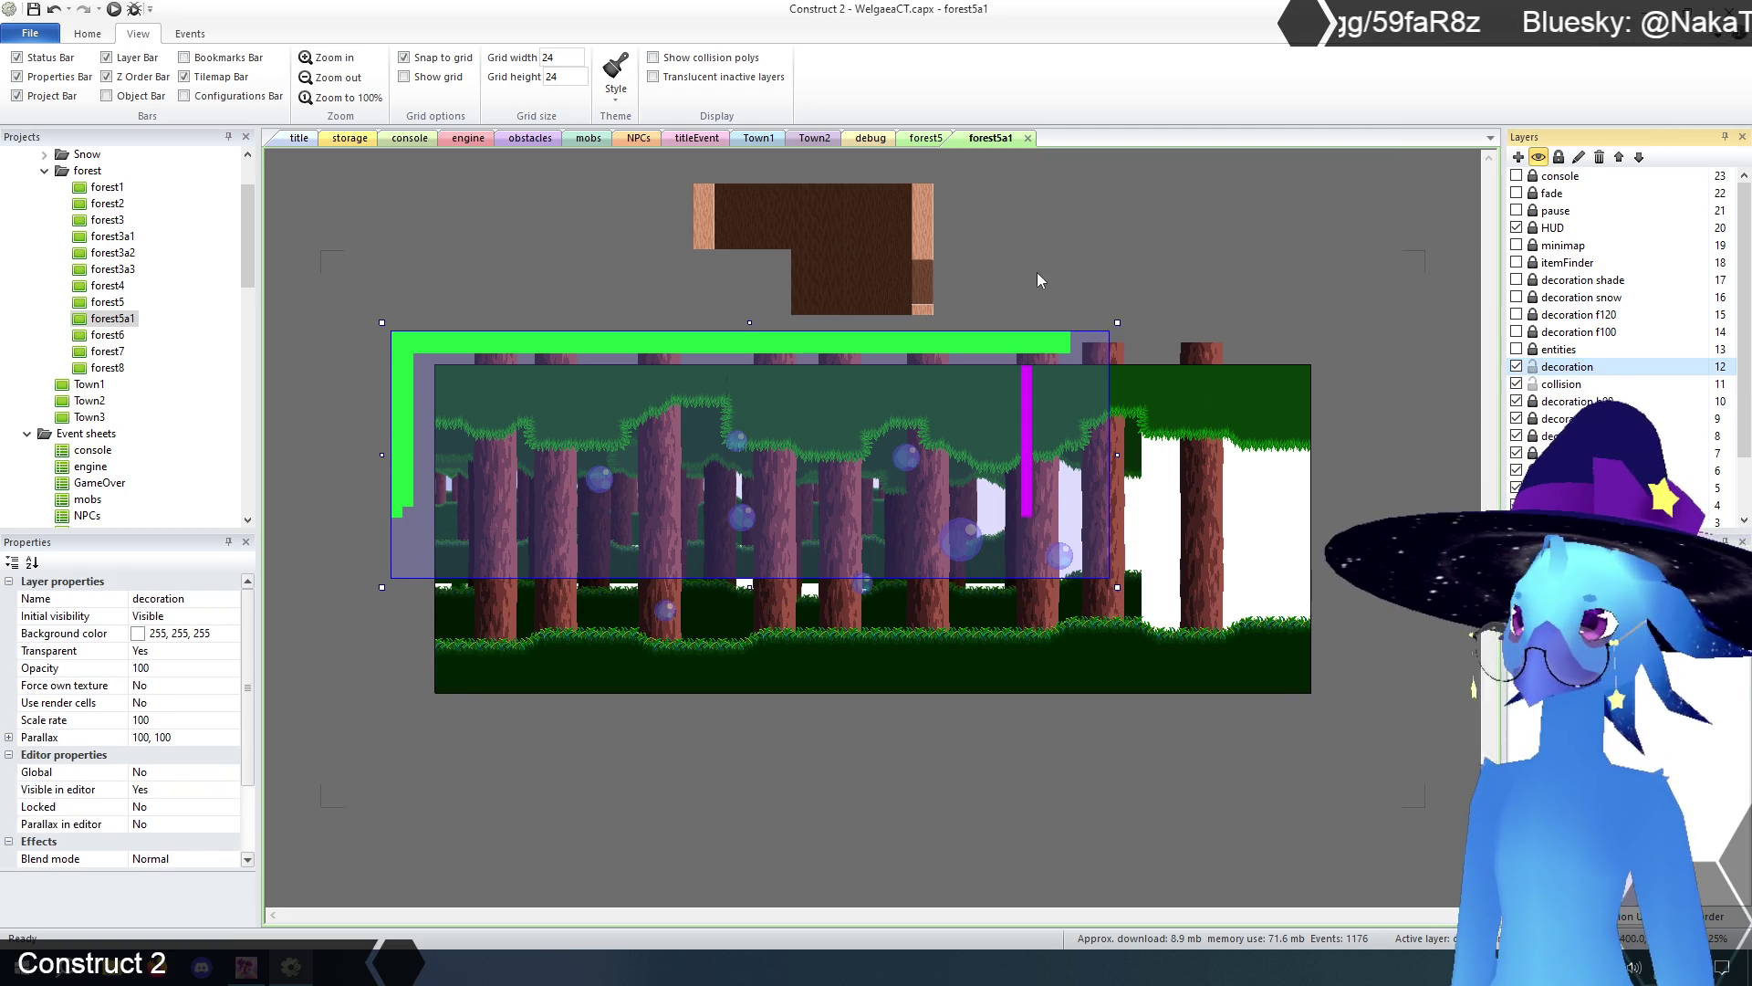
{"action": "left_click", "coordinate": [1197, 472]}
{"action": "left_click_drag", "start_coordinate": [1317, 710], "coordinate": [1124, 593]}
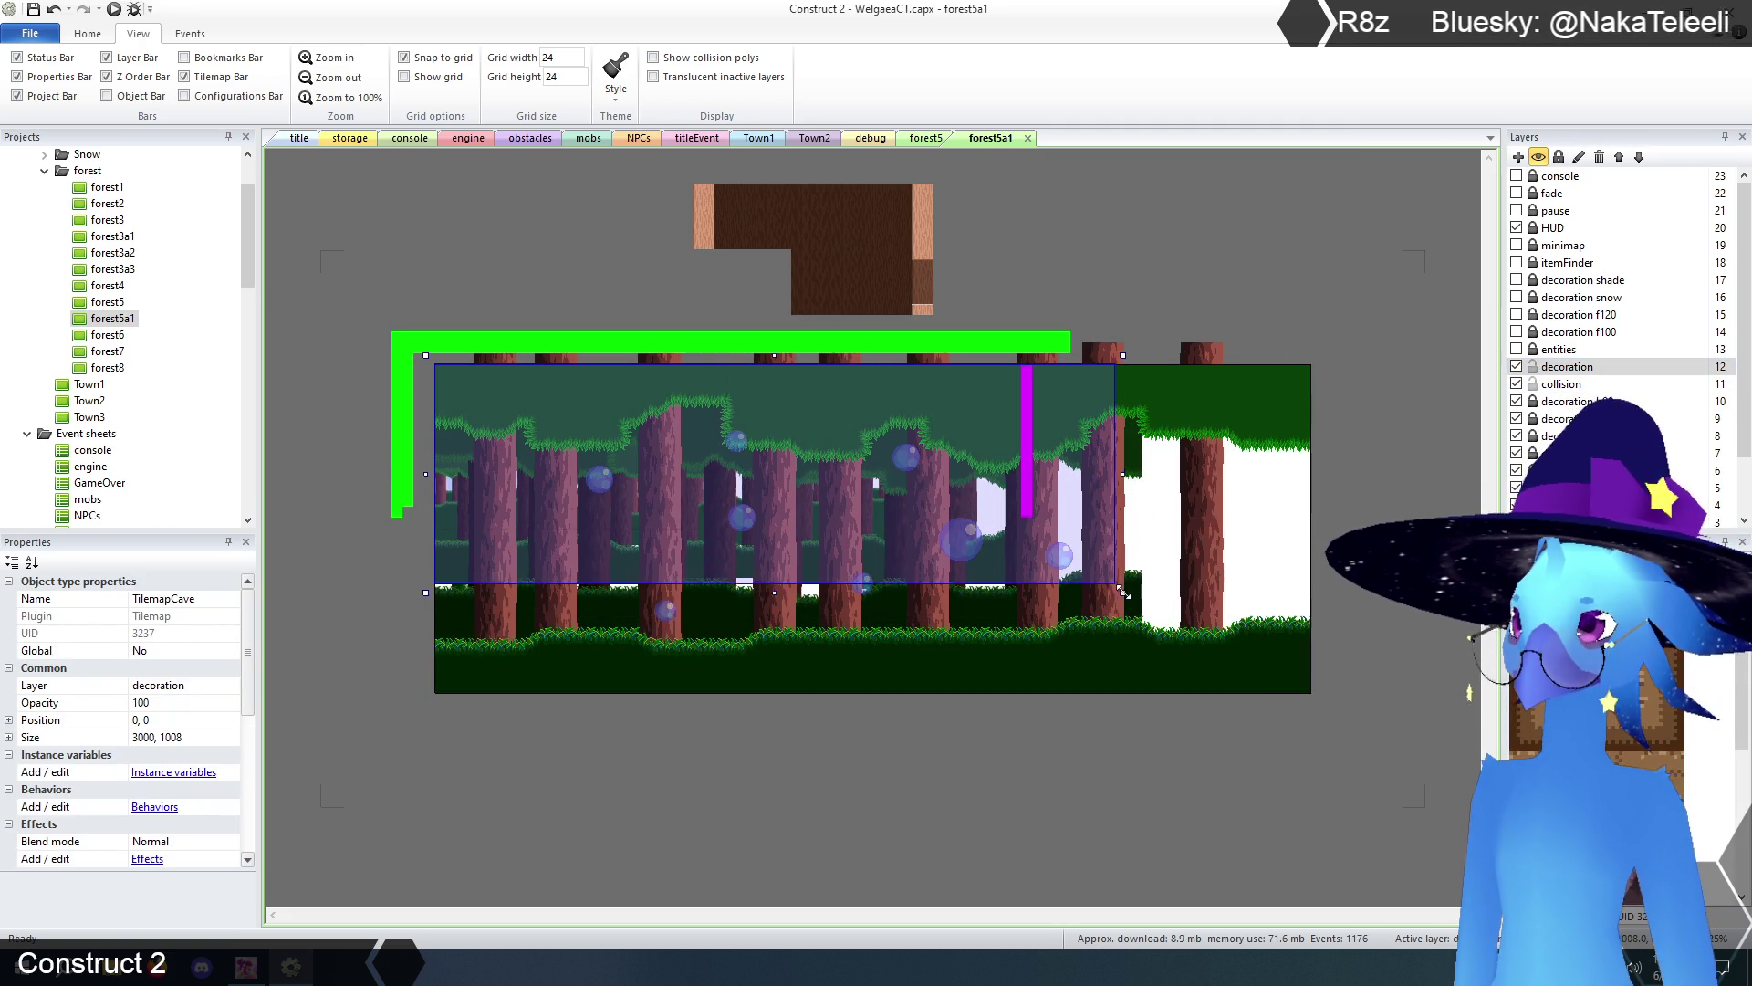
{"action": "left_click", "coordinate": [1289, 327]}
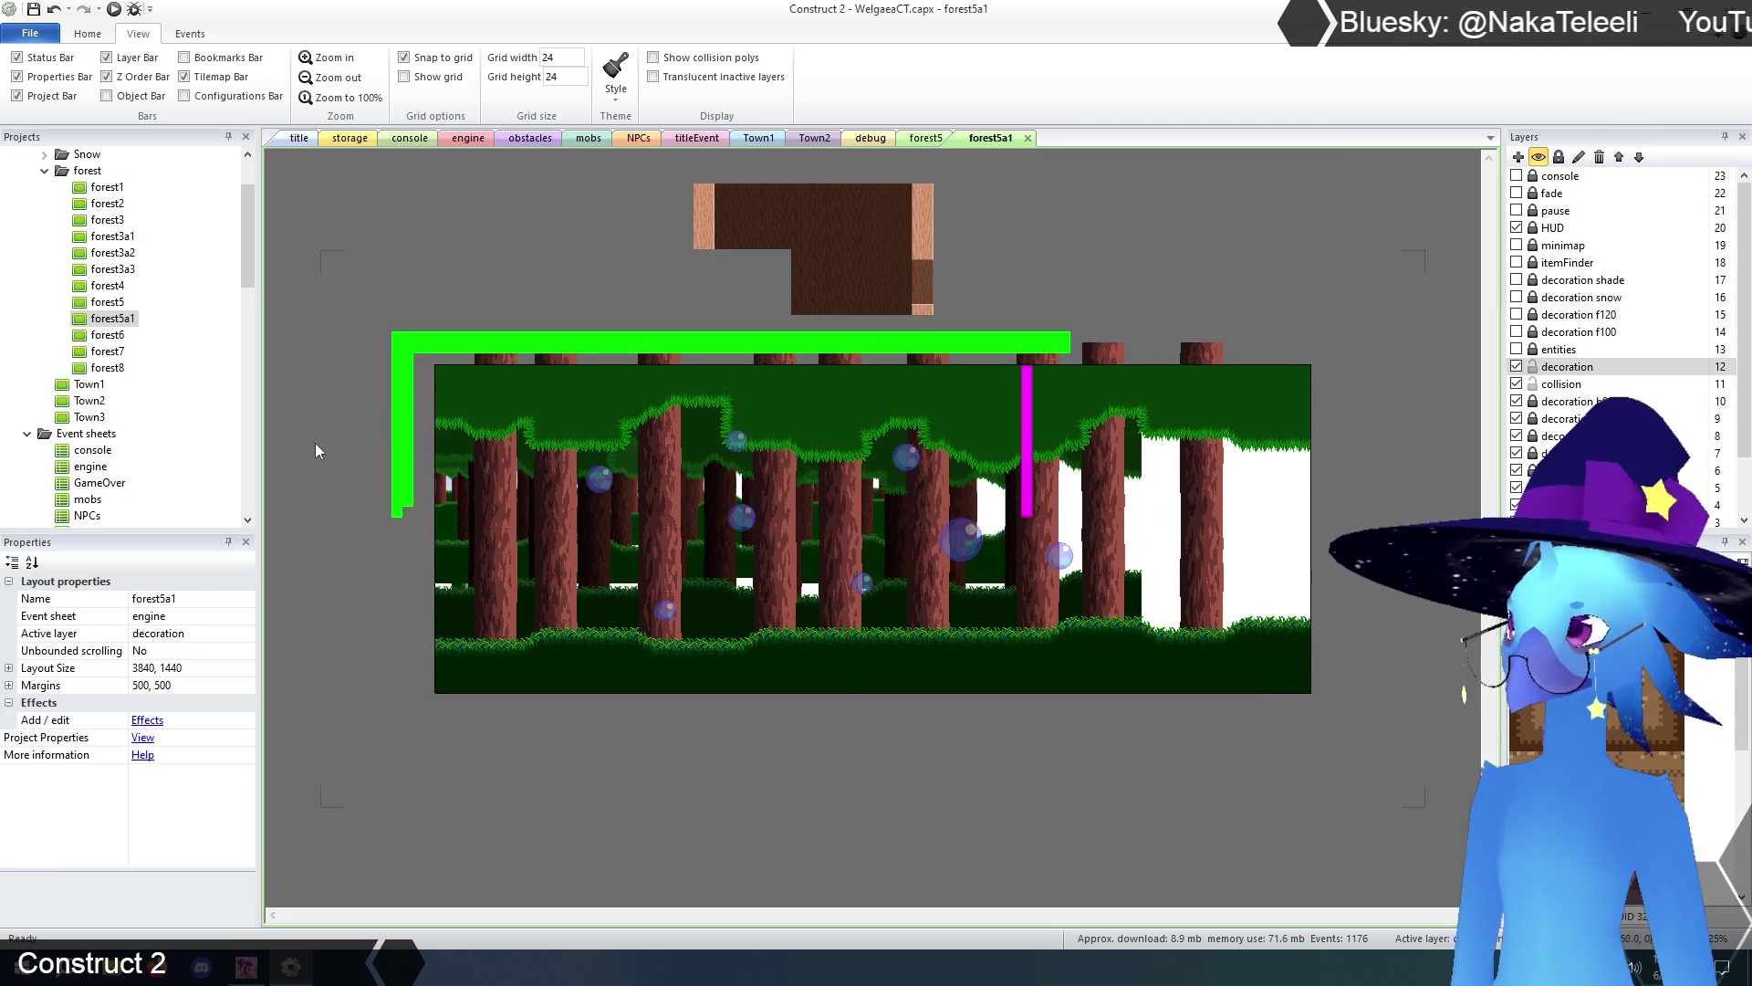
- Change forest5a1's Layout Size to 3840 × 720, then to 2560 × 720
{"action": "left_click", "coordinate": [161, 671]}
{"action": "left_click_drag", "start_coordinate": [160, 667], "coordinate": [195, 667]}
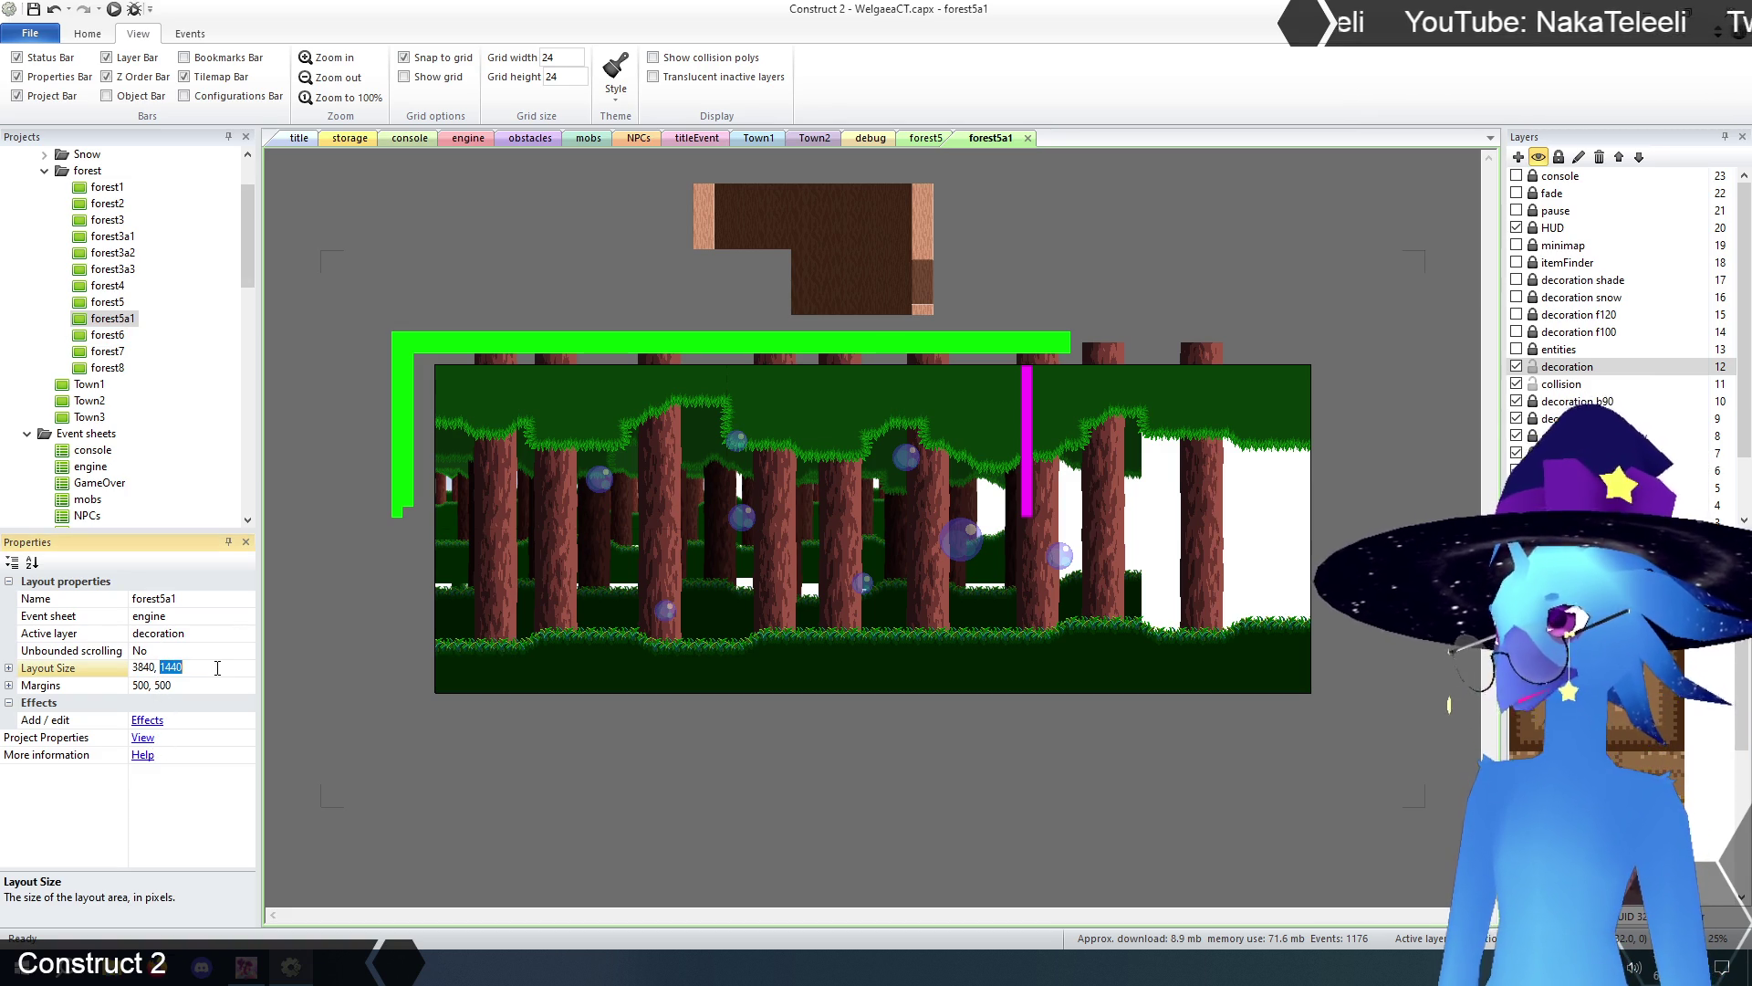
{"action": "type", "text": "72"}
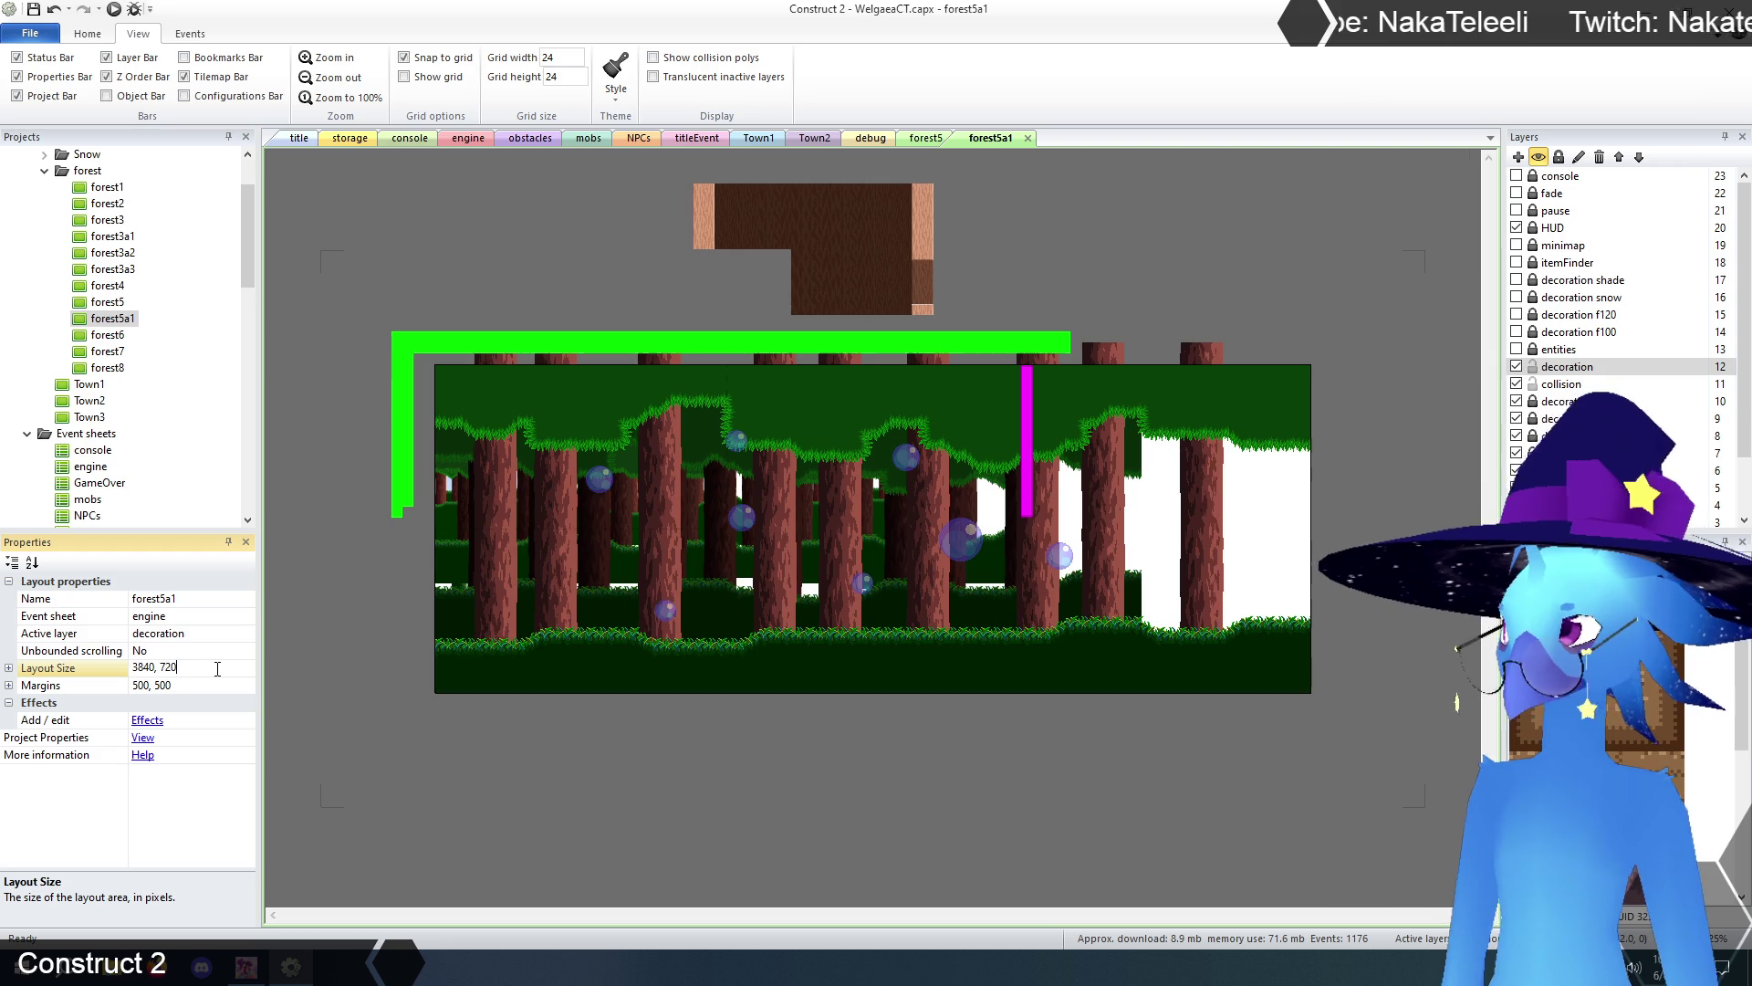
{"action": "key", "text": "Return"}
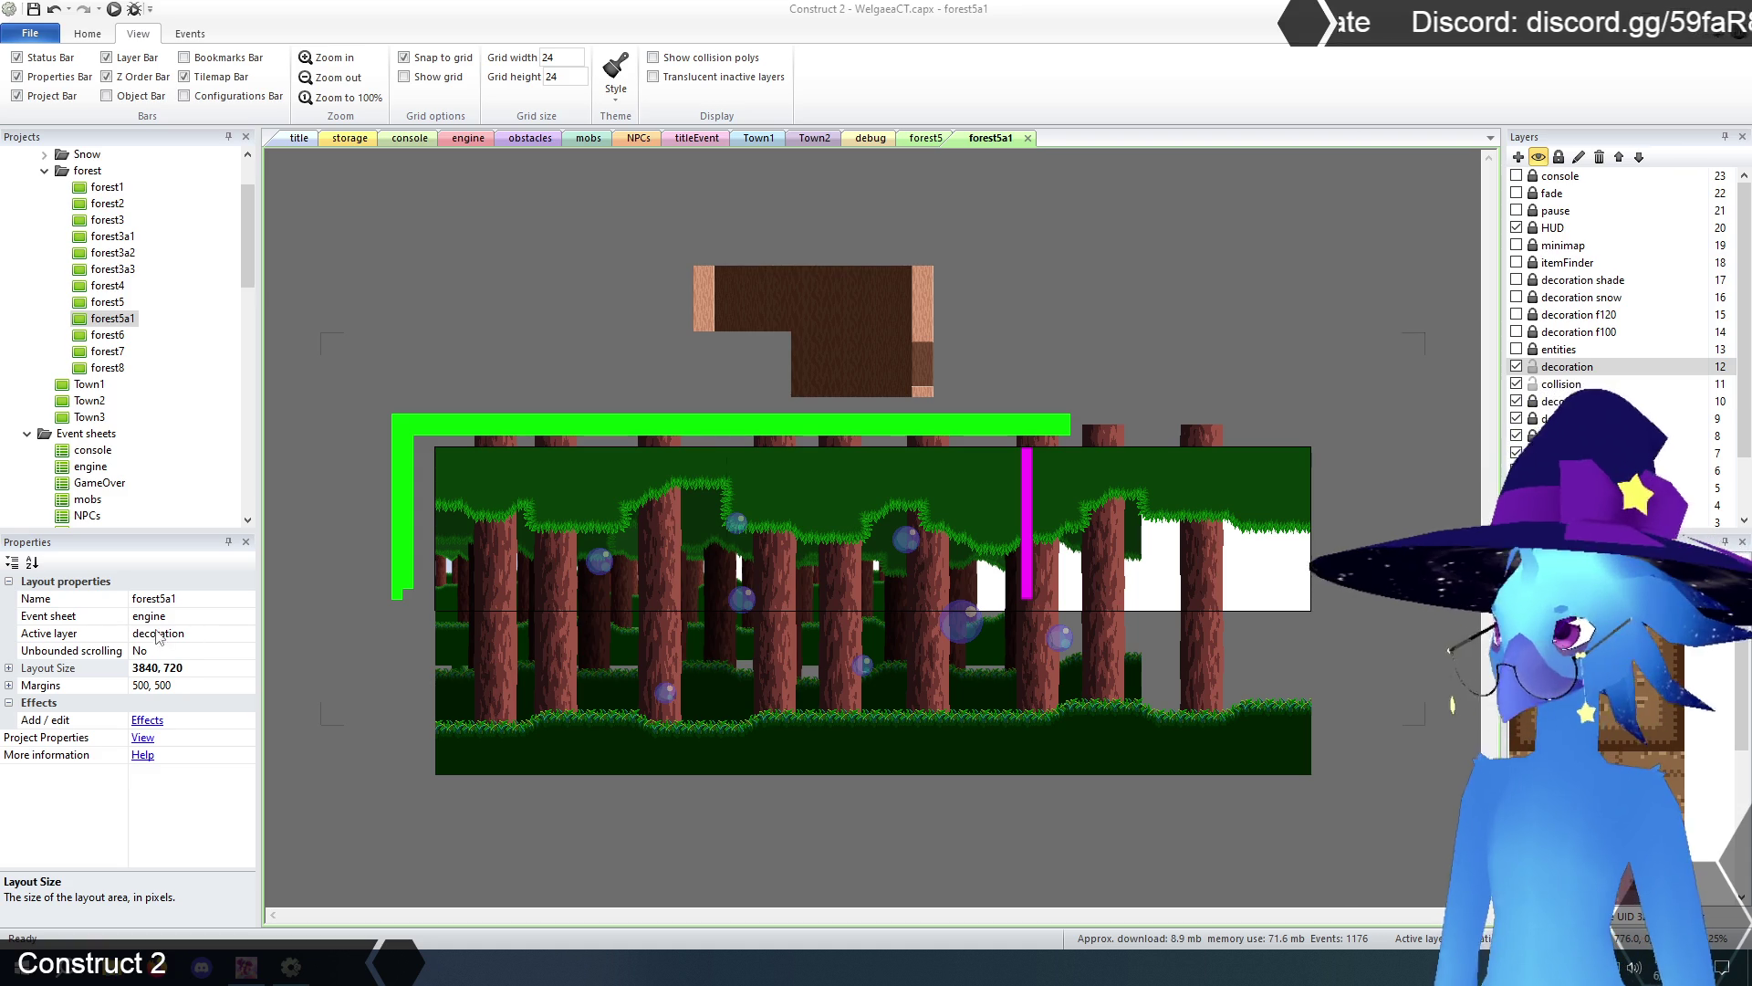
{"action": "left_click", "coordinate": [149, 668]}
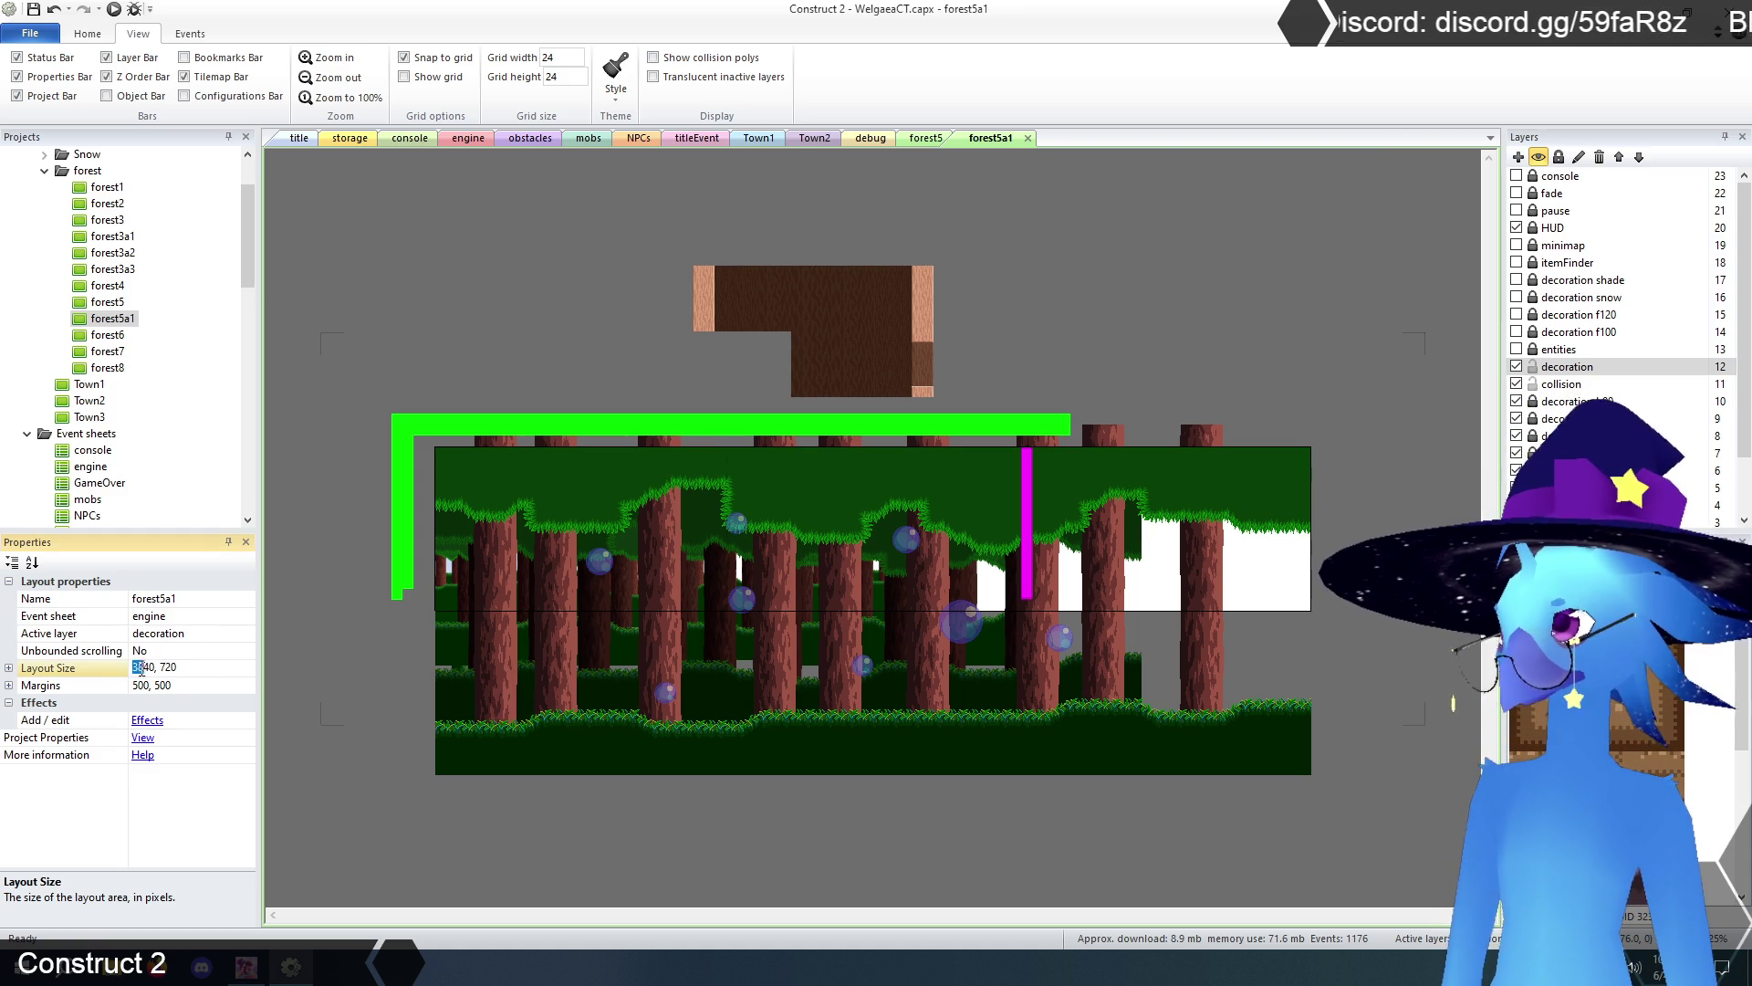
{"action": "left_click_drag", "start_coordinate": [156, 669], "coordinate": [117, 668]}
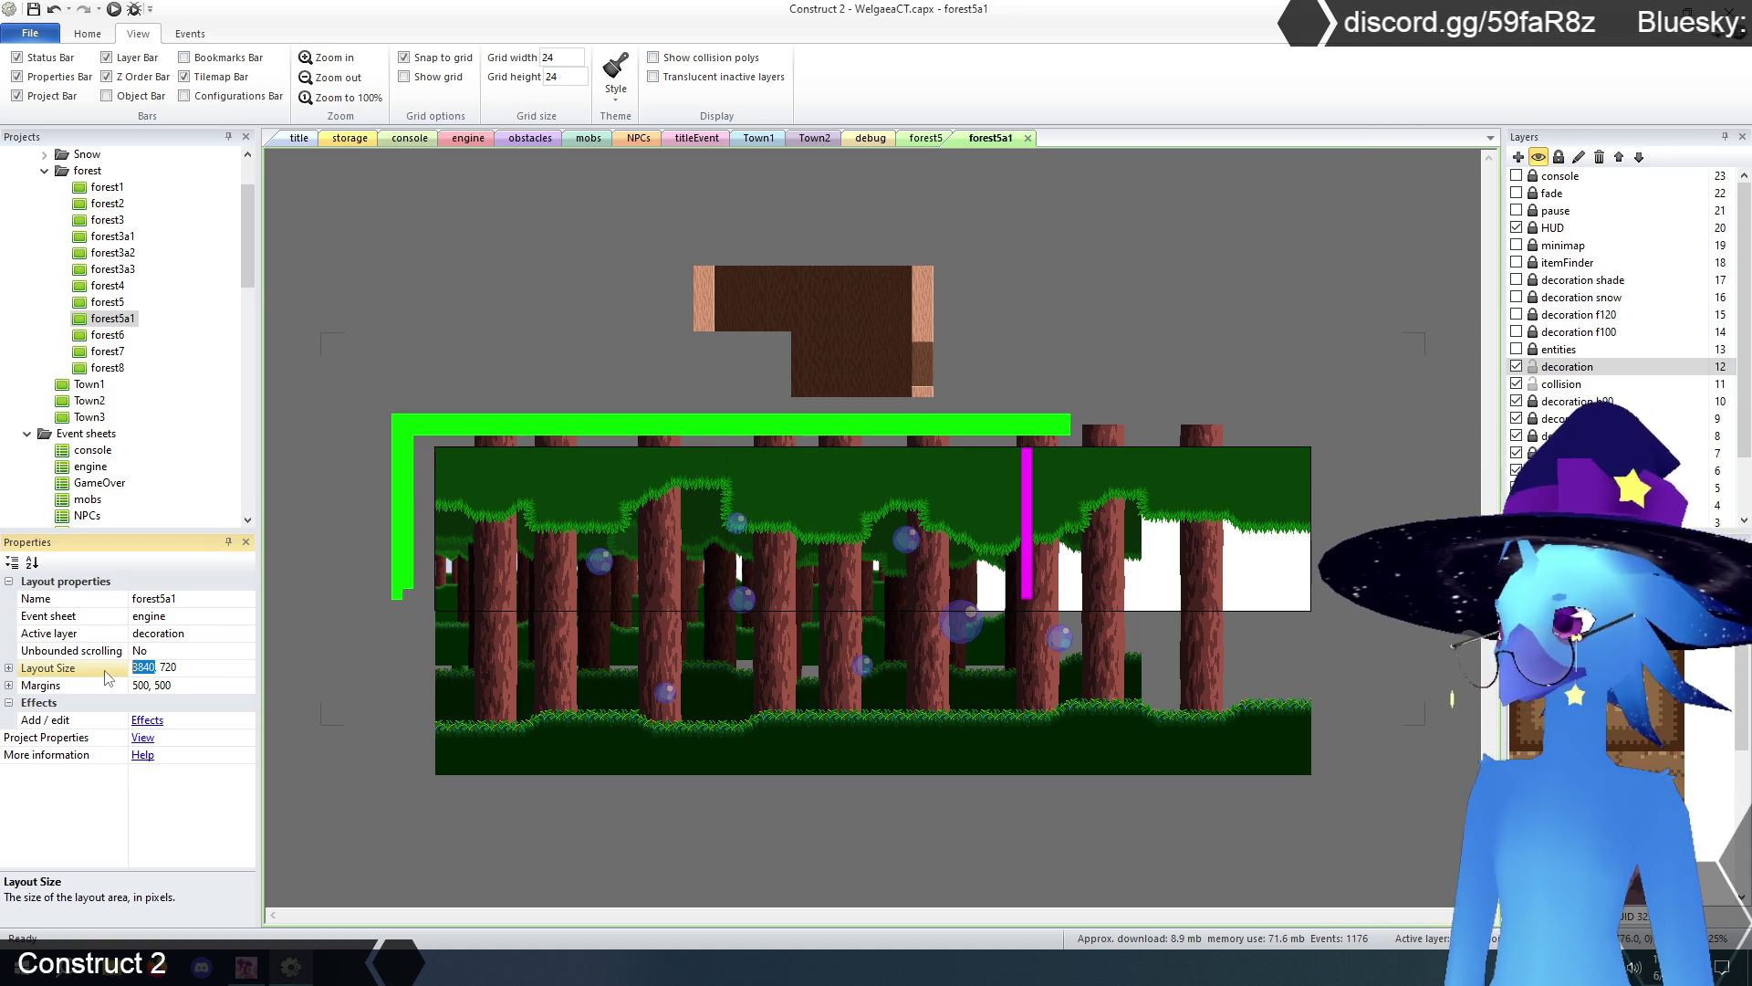
{"action": "type", "text": "2560"}
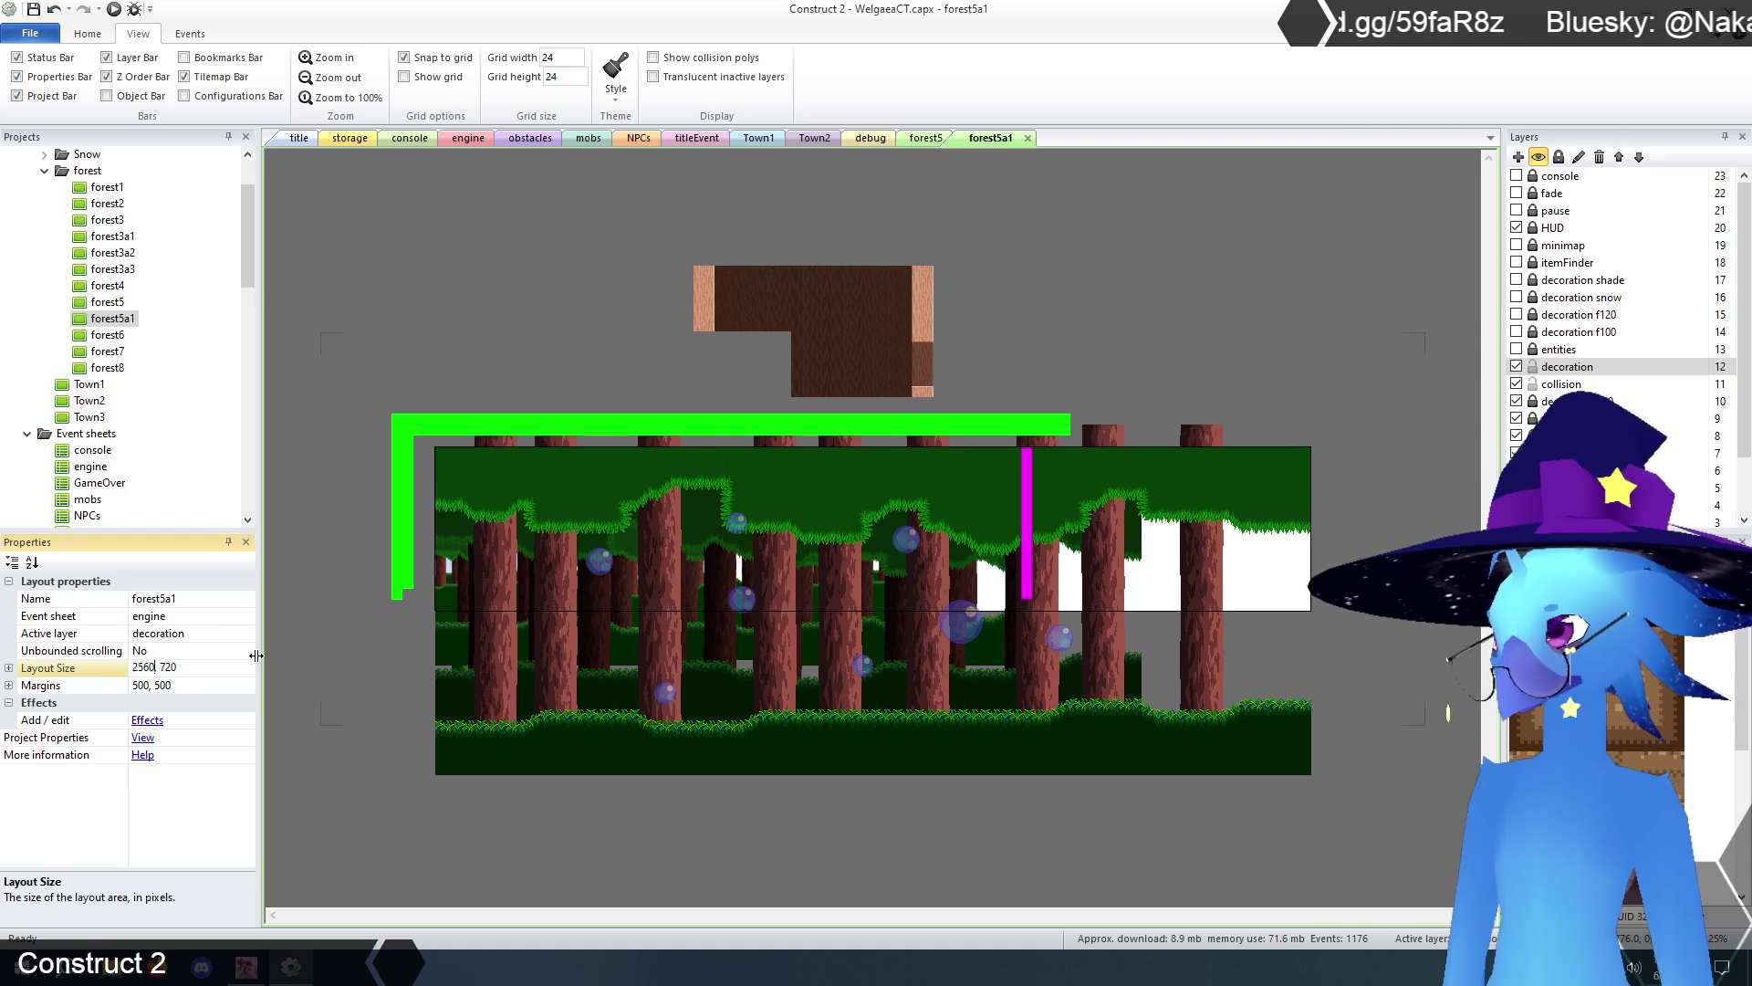
{"action": "key", "text": "Return"}
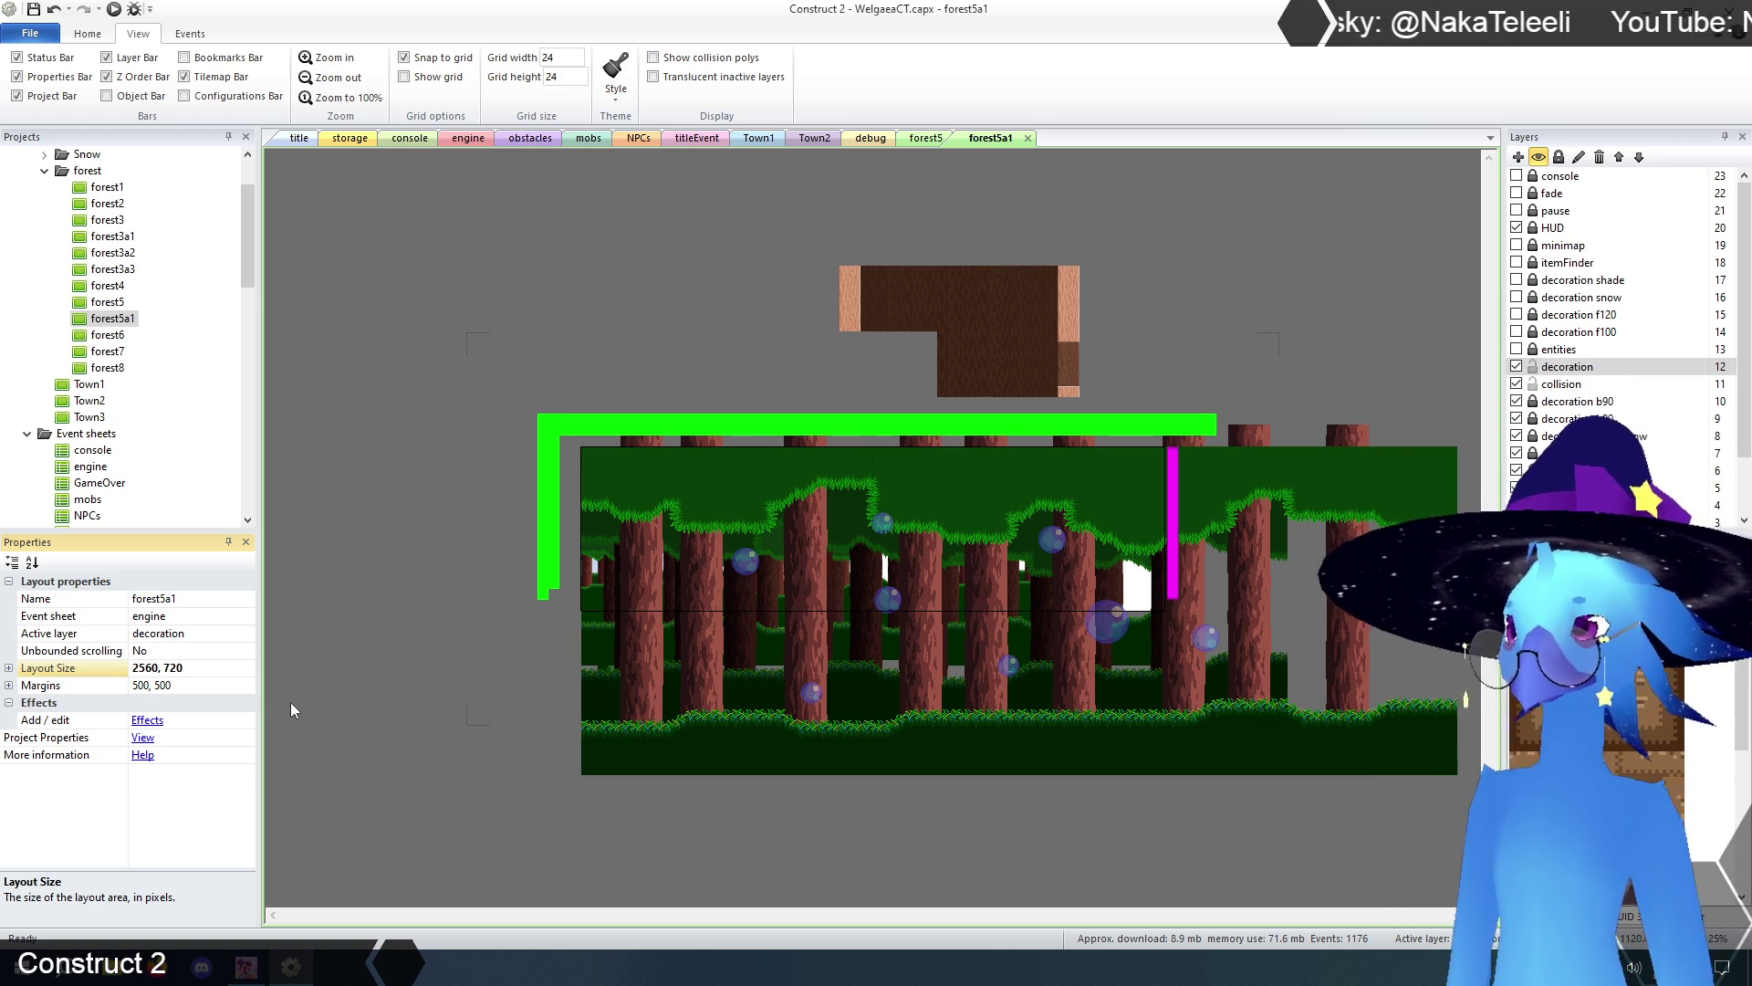
{"action": "left_click", "coordinate": [1537, 384]}
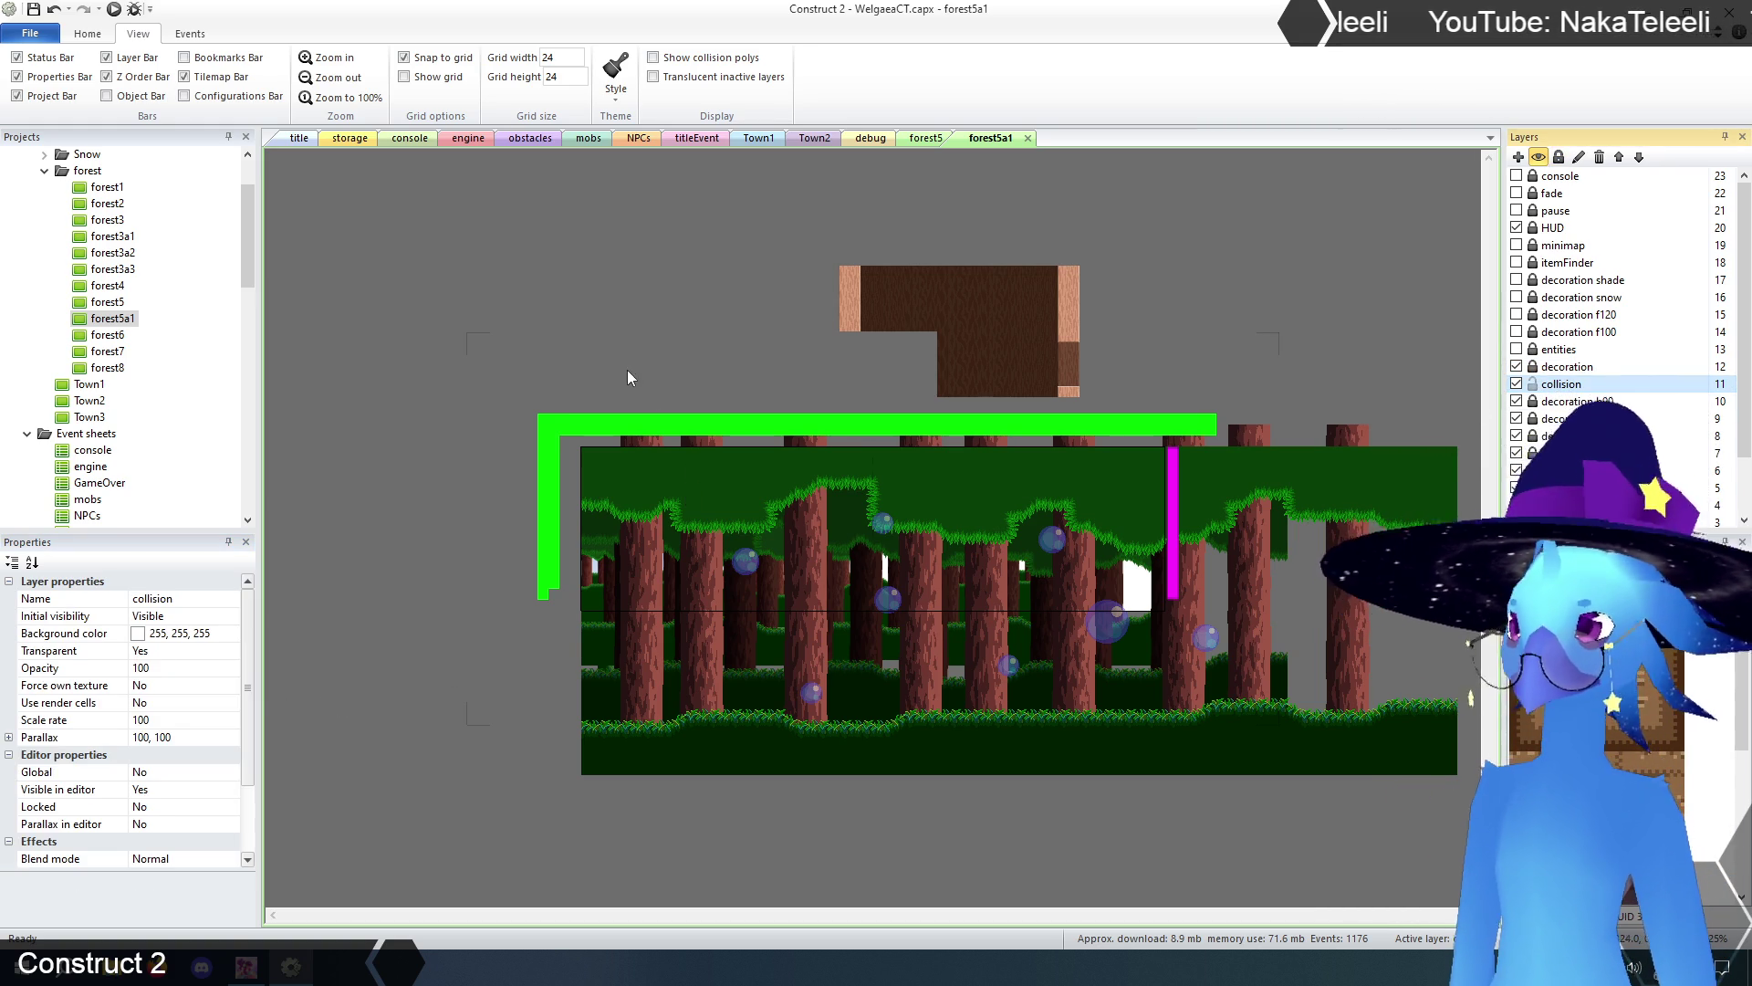
- Paint a collision wall down the left side of the room
{"action": "left_click", "coordinate": [630, 475]}
{"action": "left_click", "coordinate": [673, 514]}
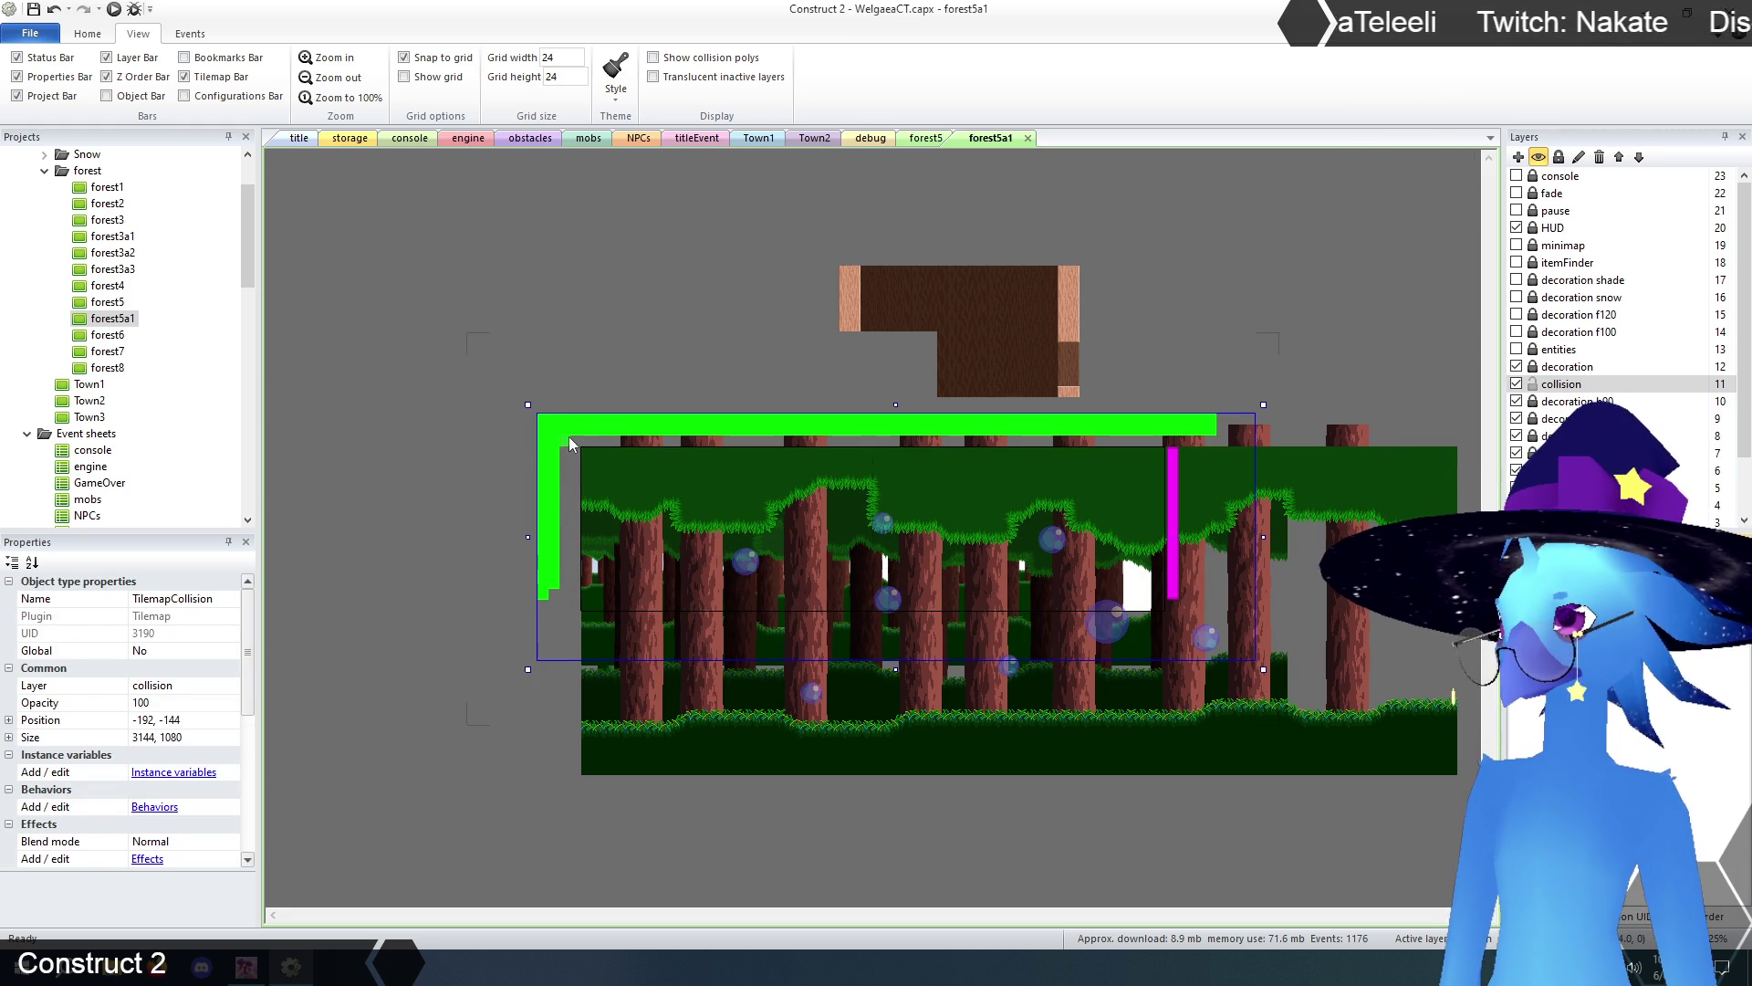
{"action": "mouse_move", "coordinate": [586, 440]}
{"action": "left_mouse_down"}
{"action": "mouse_move", "coordinate": [591, 635]}
{"action": "mouse_move", "coordinate": [577, 634]}
{"action": "mouse_move", "coordinate": [569, 446]}
{"action": "mouse_move", "coordinate": [553, 632]}
{"action": "mouse_move", "coordinate": [599, 606]}
{"action": "mouse_move", "coordinate": [1186, 619]}
{"action": "mouse_move", "coordinate": [496, 632]}
{"action": "left_mouse_up"}
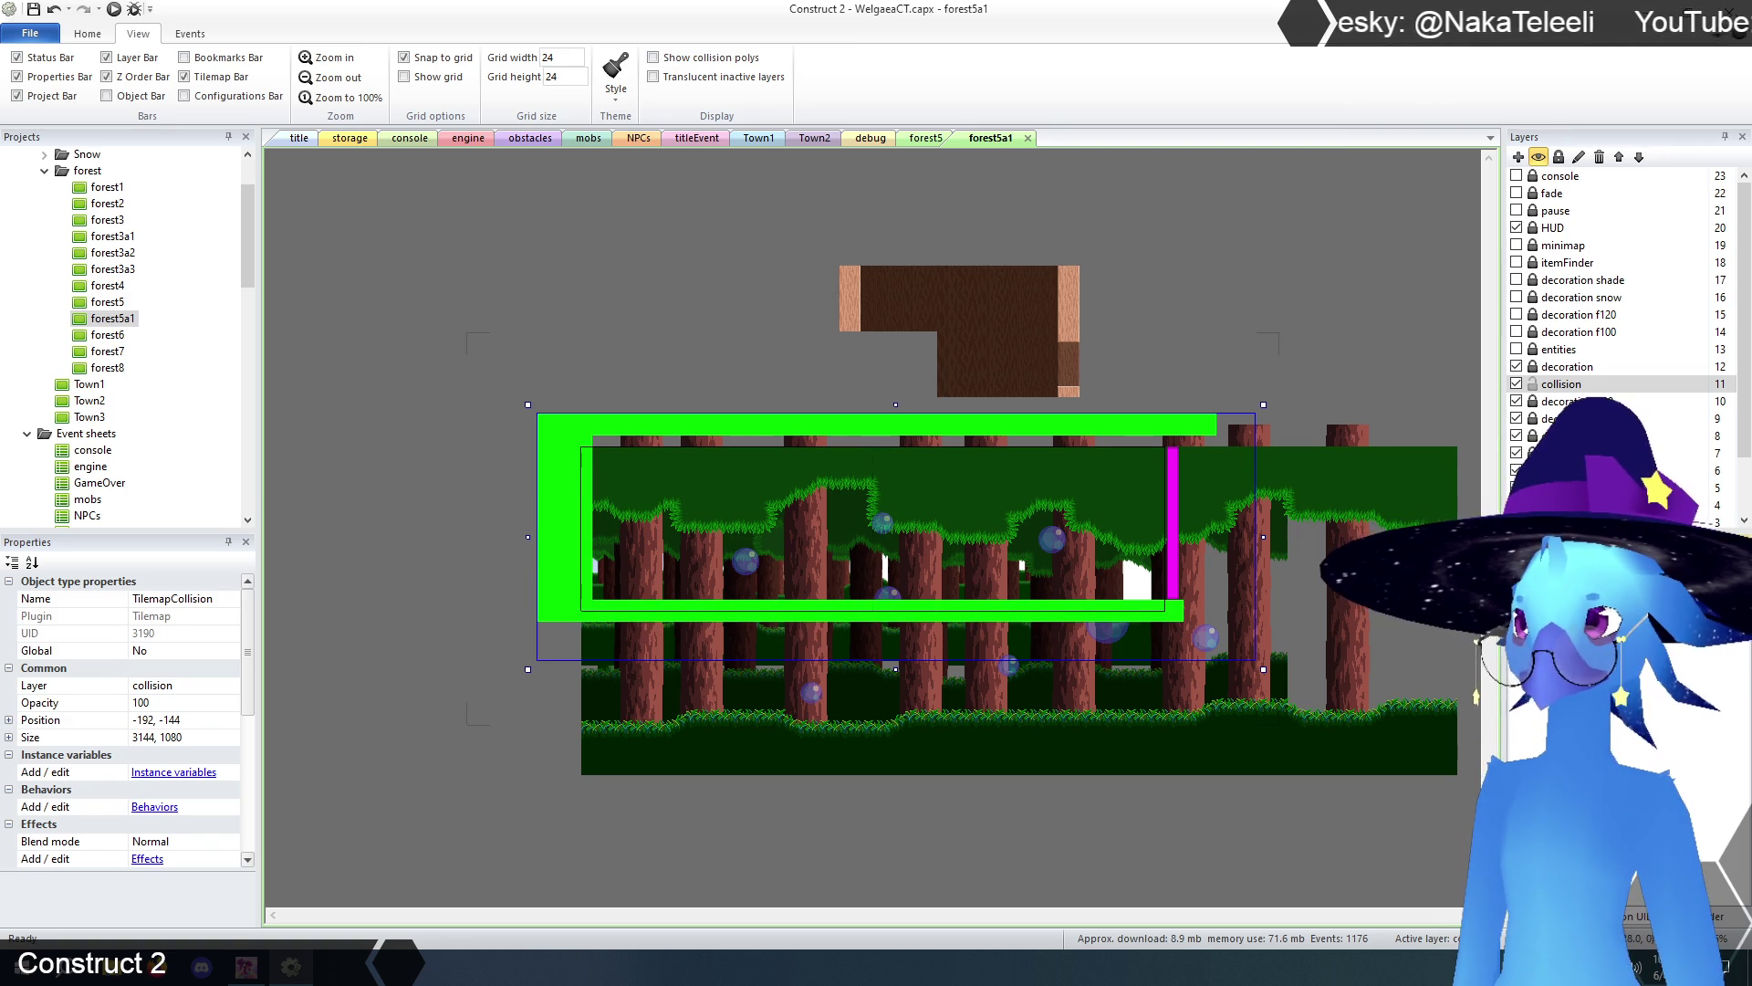
- Paint the right wall and top-edge collision tiles, erasing the stray top-right corner tile
{"action": "left_click", "coordinate": [1189, 595]}
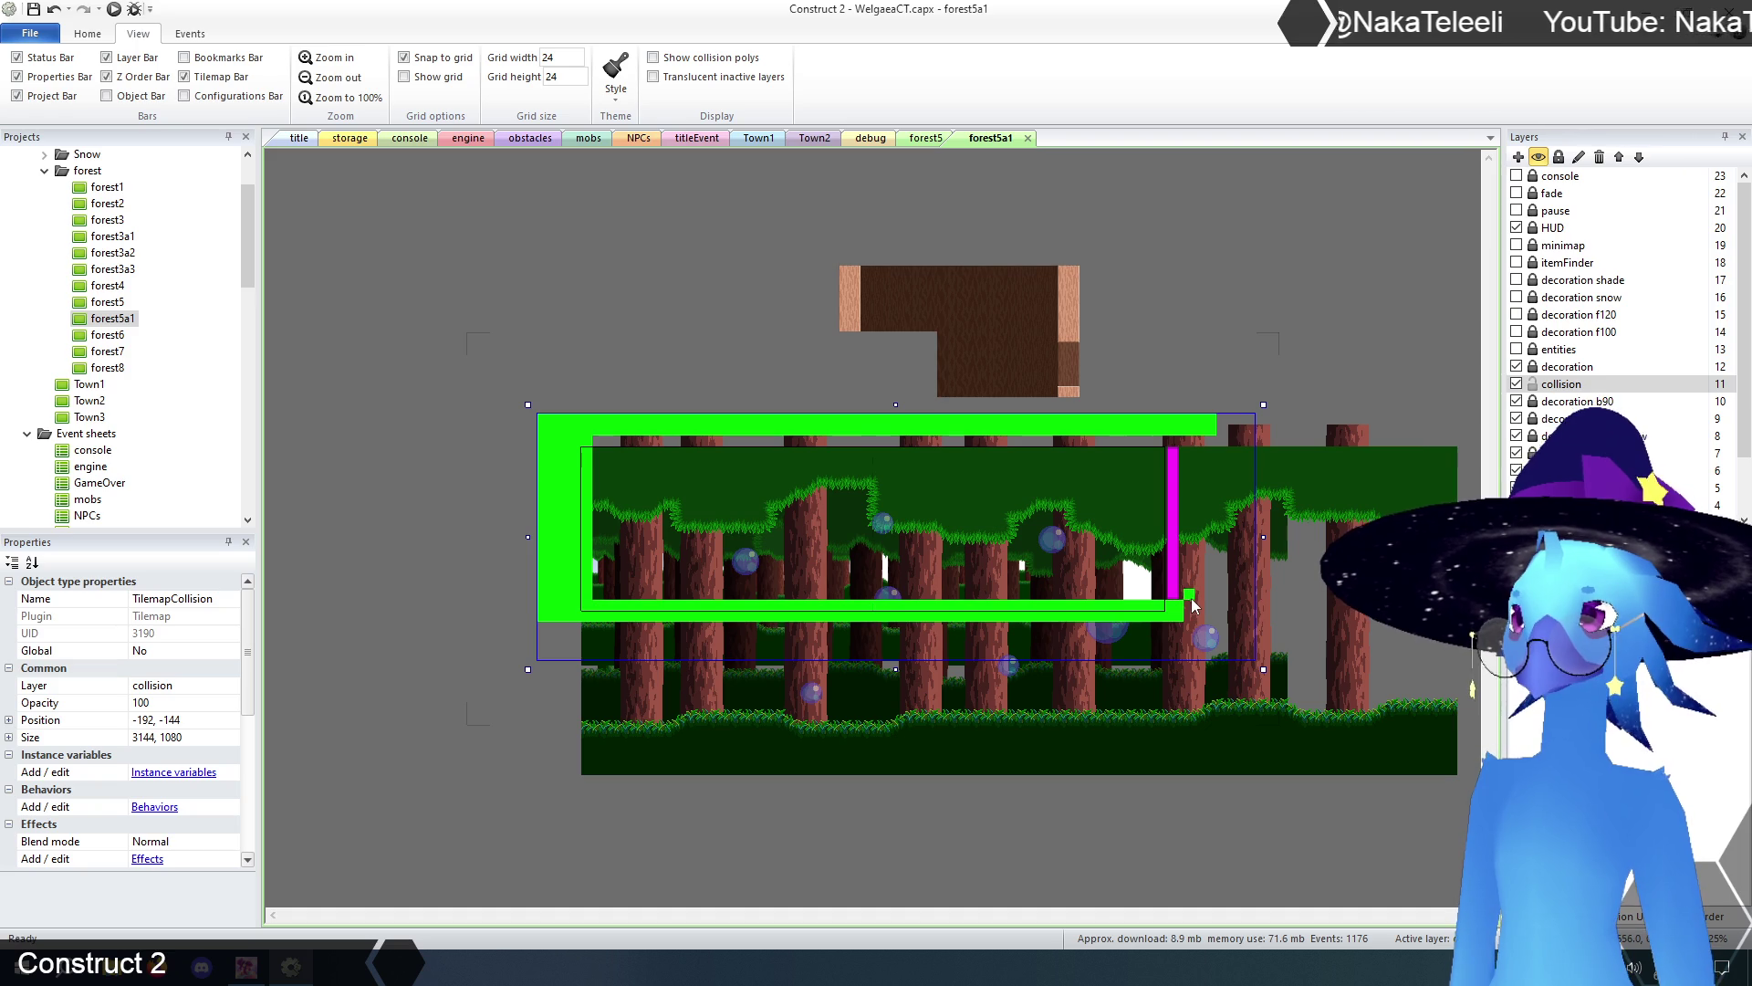
{"action": "mouse_move", "coordinate": [1190, 610]}
{"action": "left_mouse_down"}
{"action": "mouse_move", "coordinate": [1201, 447]}
{"action": "mouse_move", "coordinate": [1197, 597]}
{"action": "left_mouse_up"}
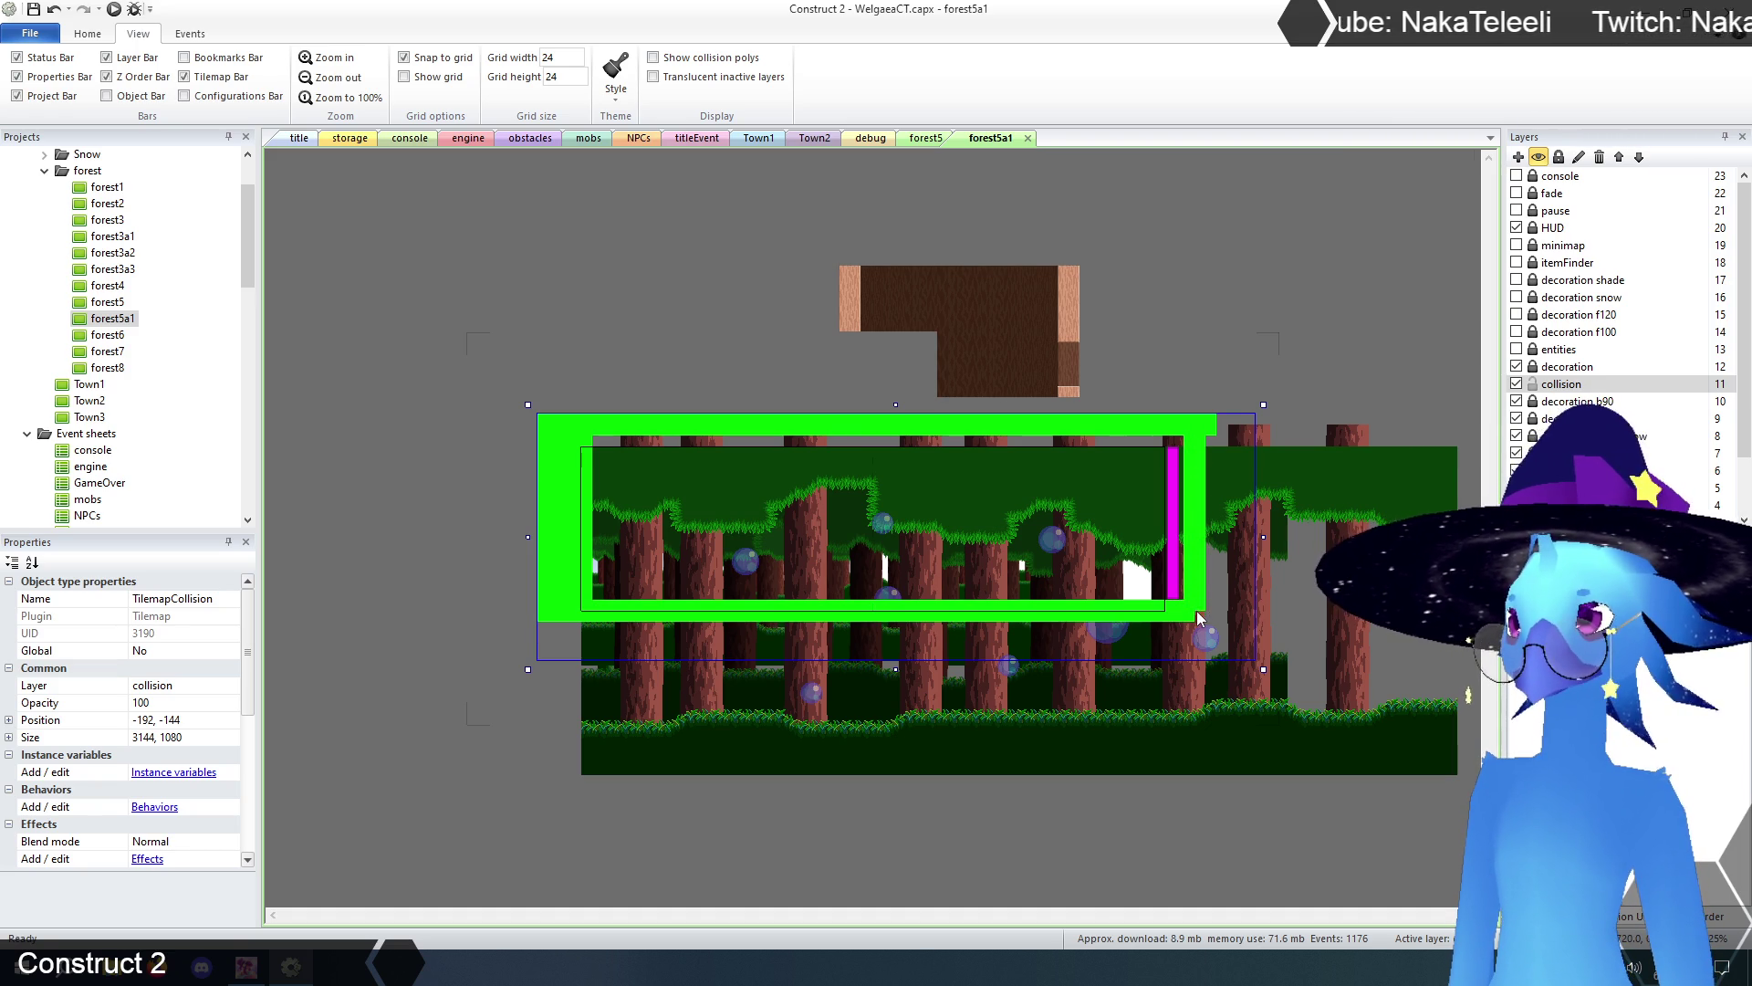
{"action": "mouse_move", "coordinate": [1191, 446]}
{"action": "left_mouse_down"}
{"action": "mouse_move", "coordinate": [590, 457]}
{"action": "mouse_move", "coordinate": [768, 461]}
{"action": "left_mouse_up"}
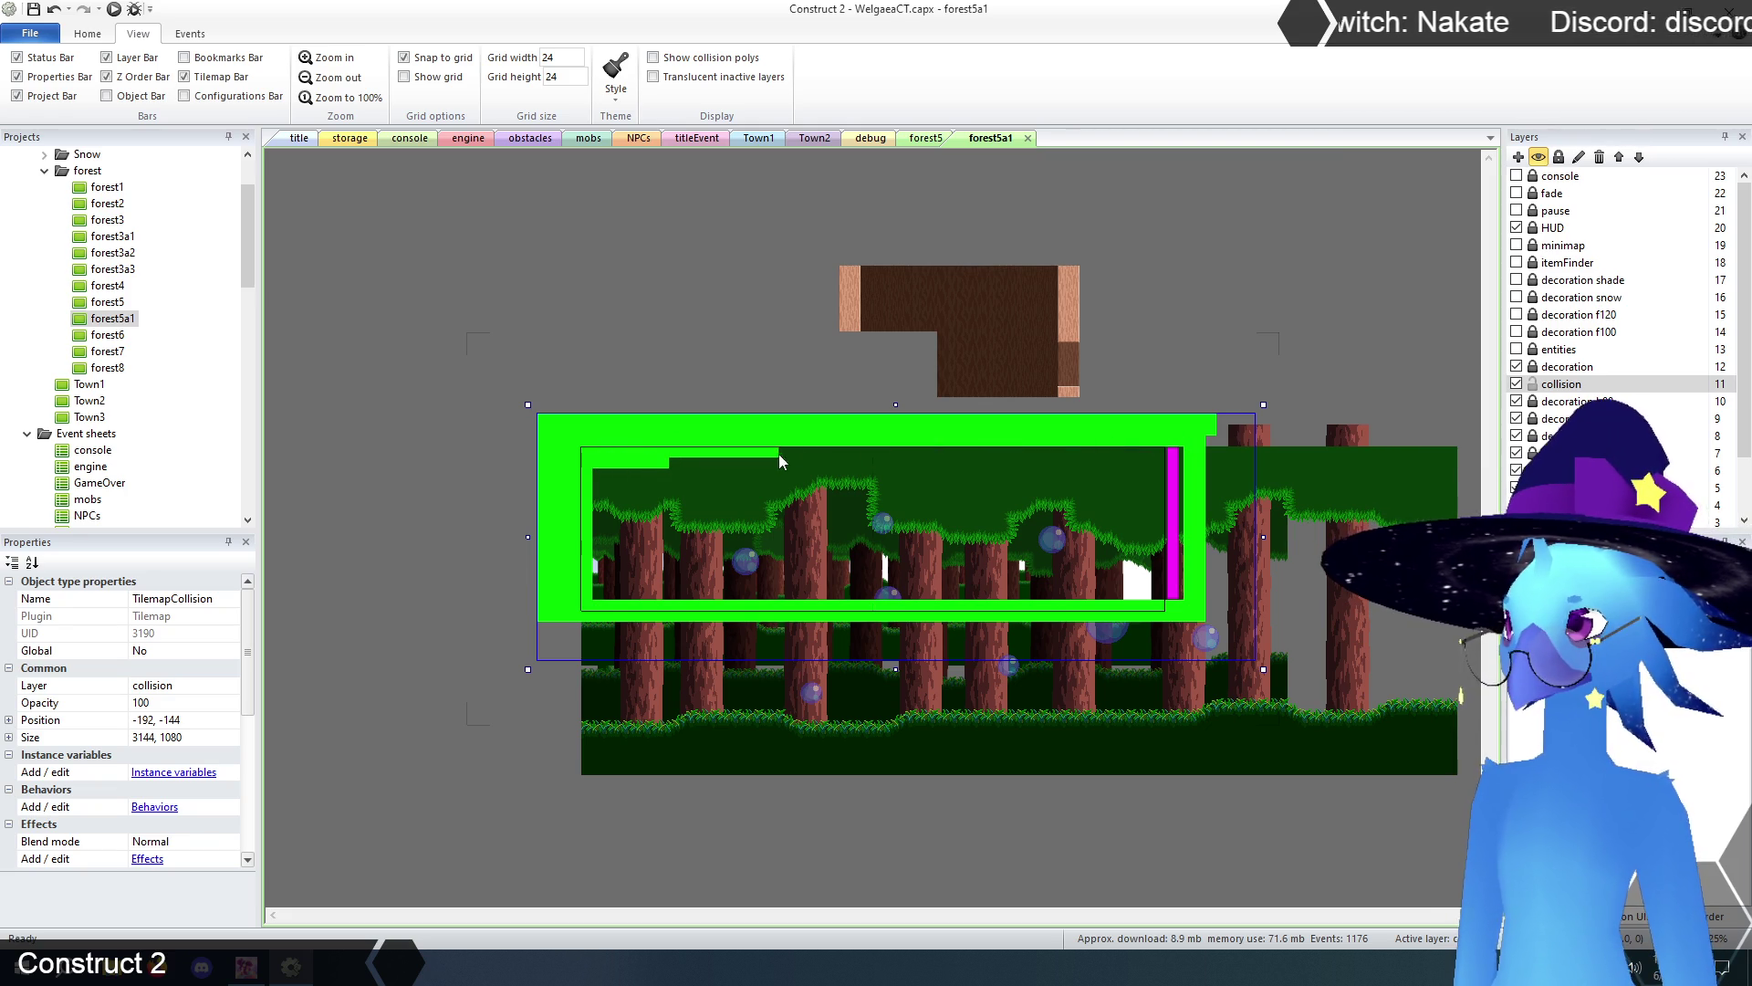
{"action": "left_click_drag", "start_coordinate": [1125, 452], "coordinate": [1186, 461]}
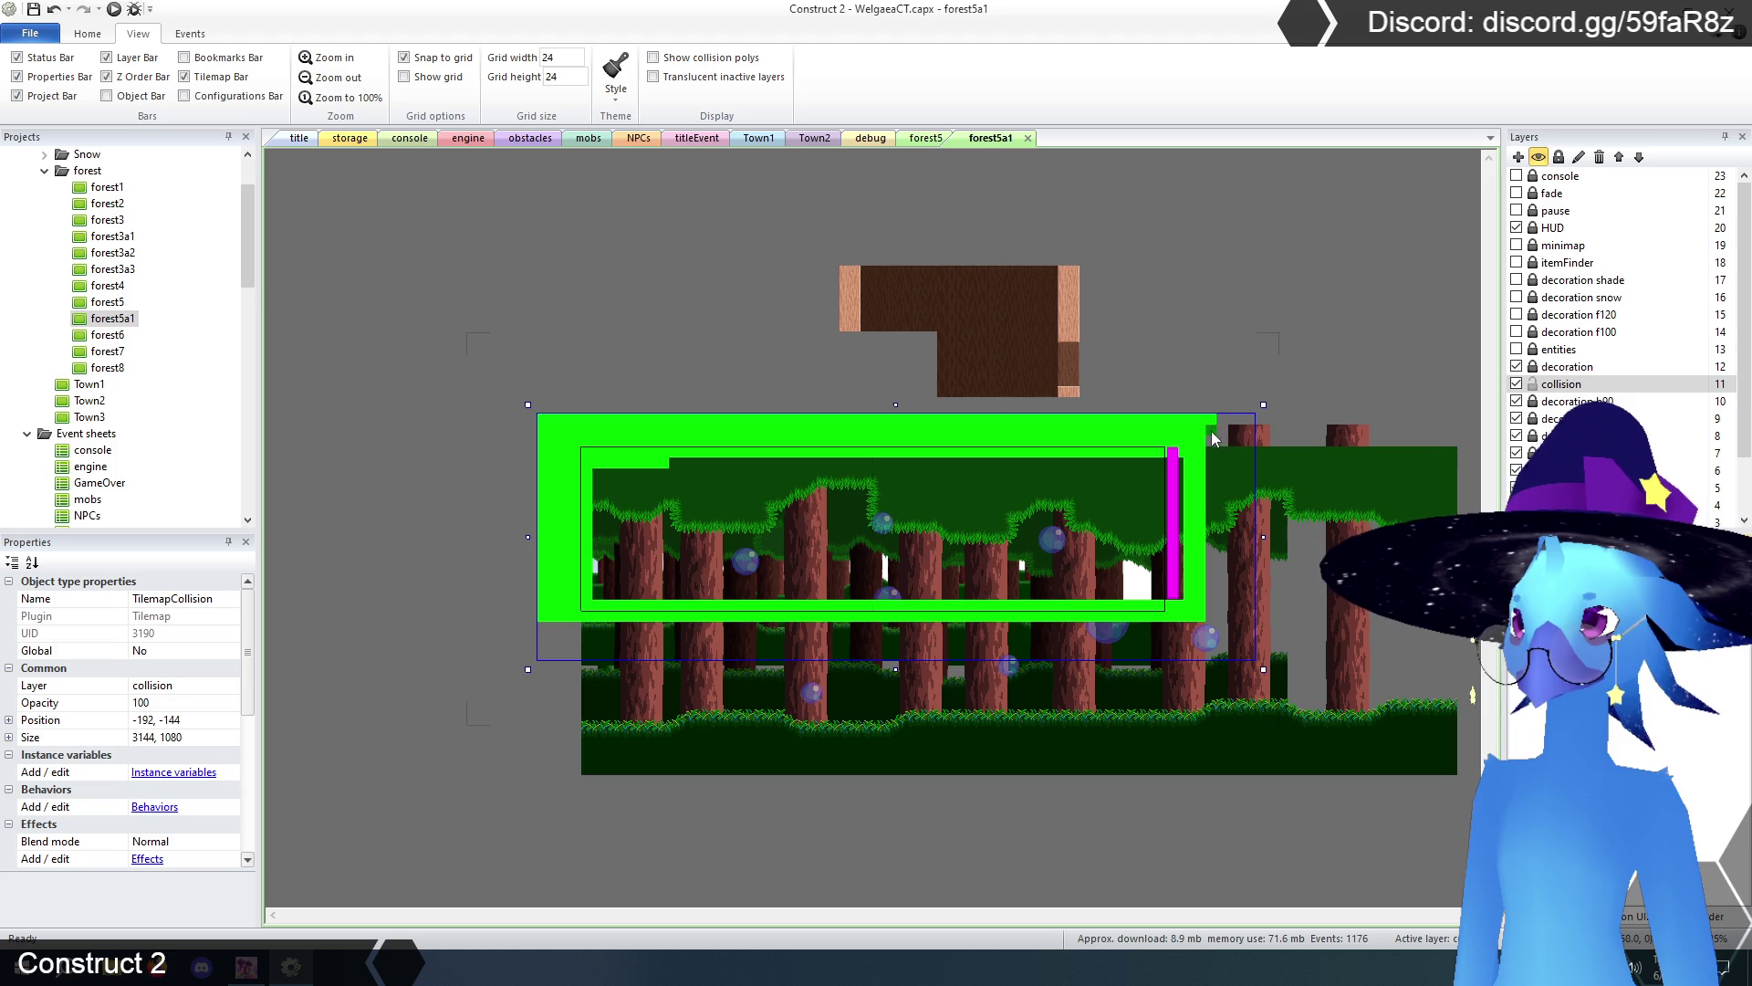
{"action": "right_click", "coordinate": [1211, 425]}
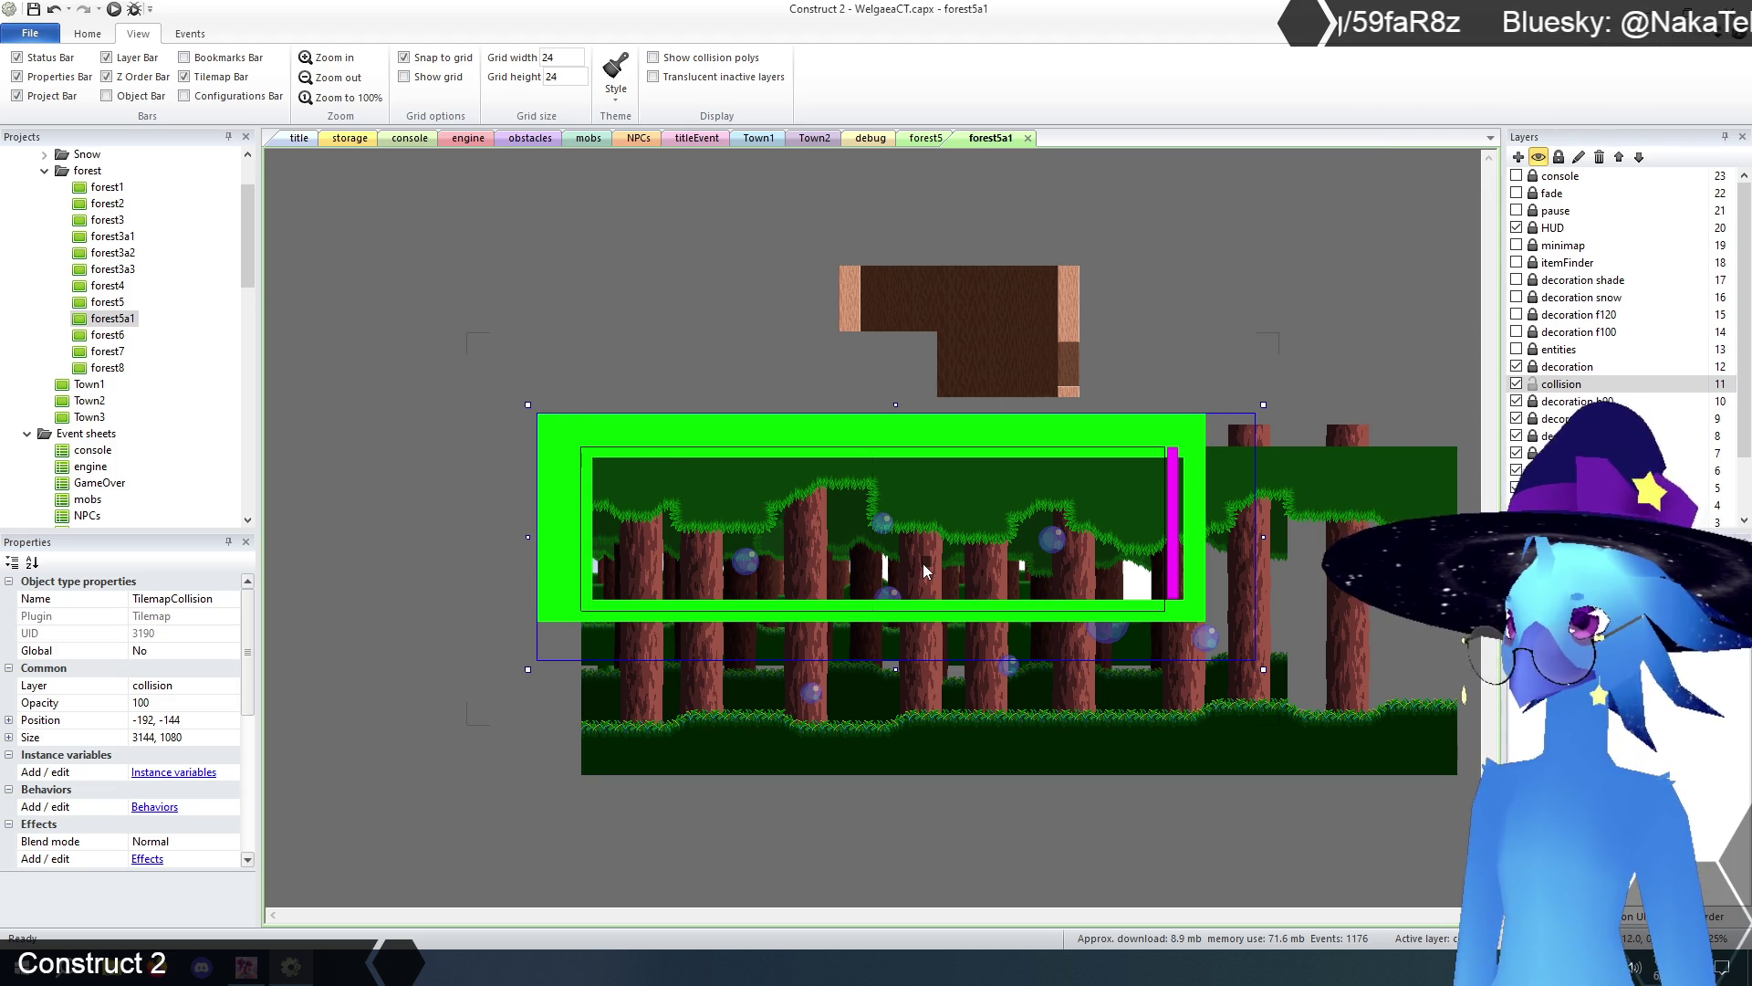
{"action": "left_click", "coordinate": [927, 139]}
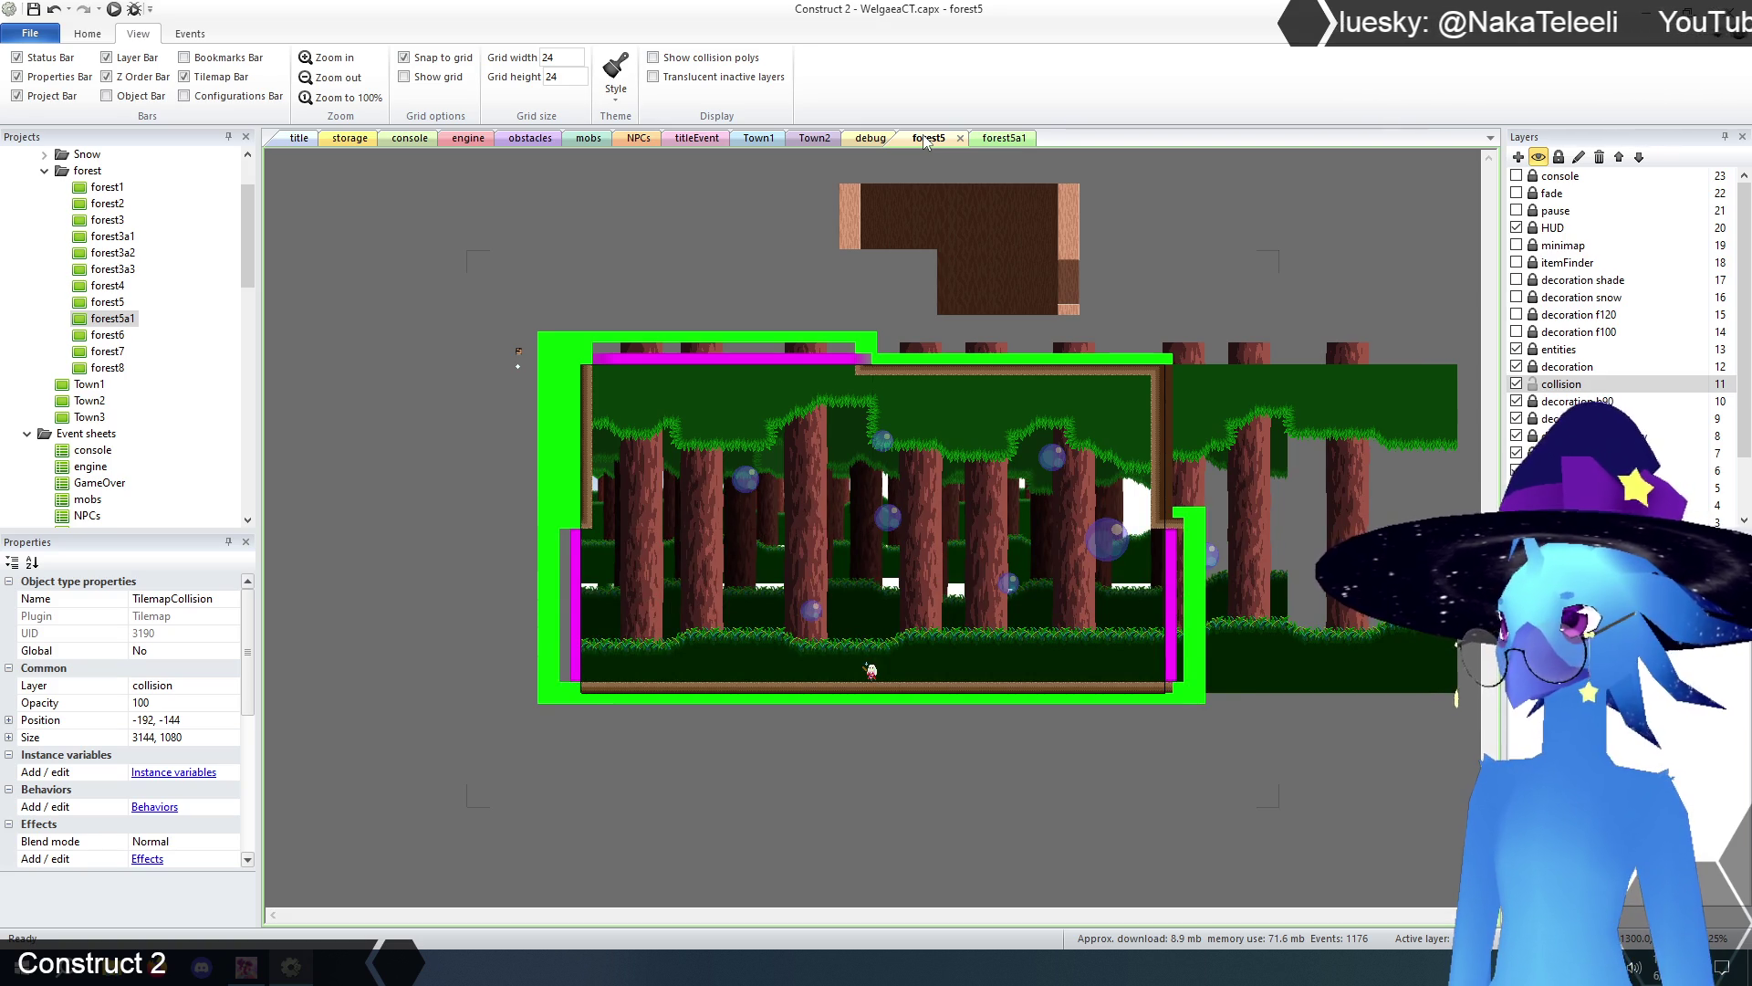
- Flip between the forest5 and forest5a1 tabs, then zoom in on forest5's collision tilemap
{"action": "left_click", "coordinate": [997, 139]}
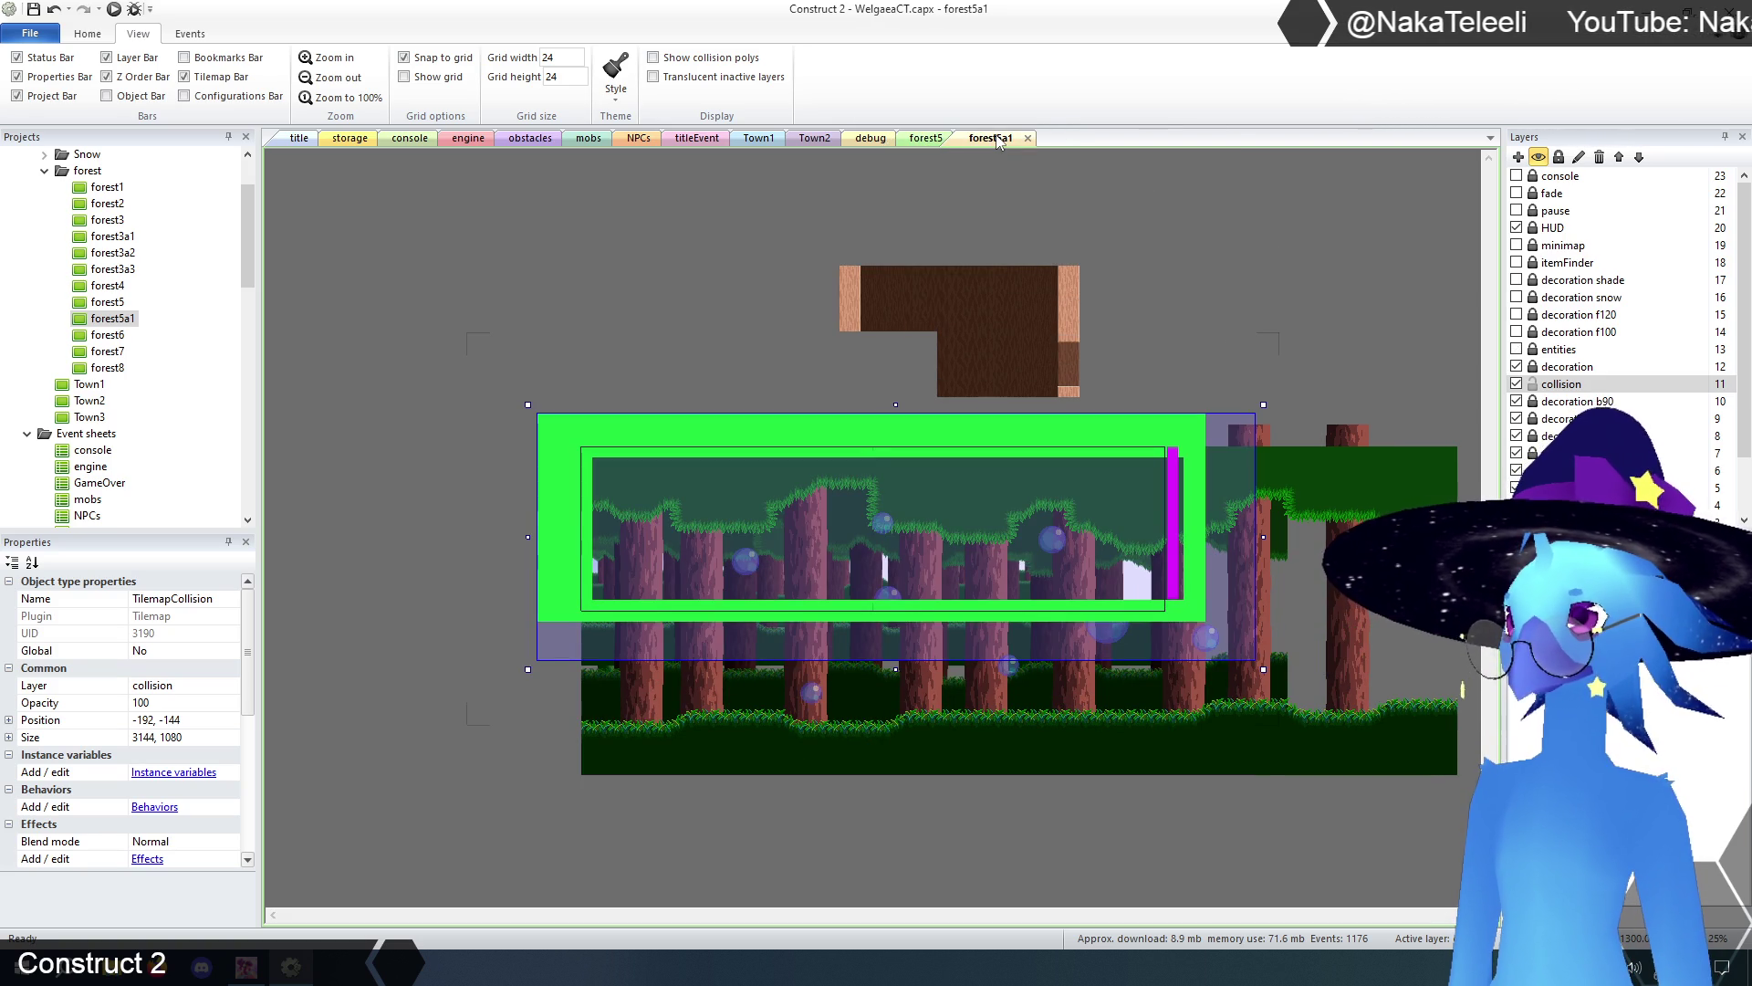
{"action": "left_click", "coordinate": [926, 138]}
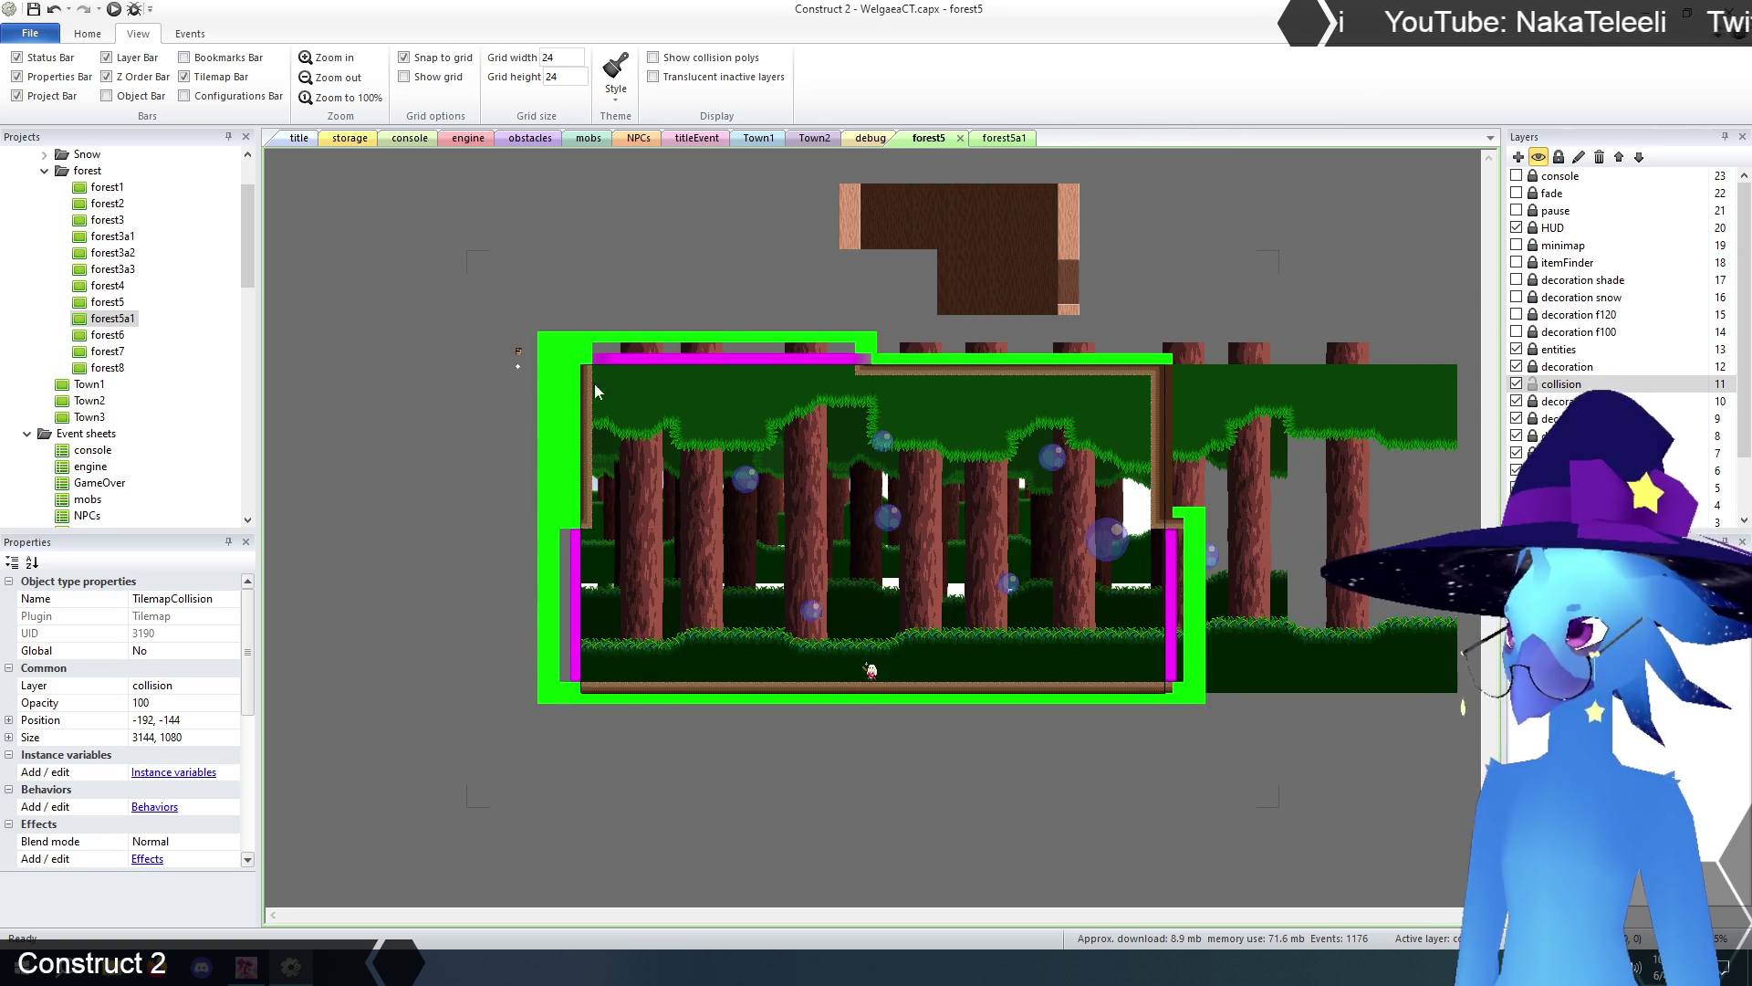
{"action": "left_click", "coordinate": [991, 139]}
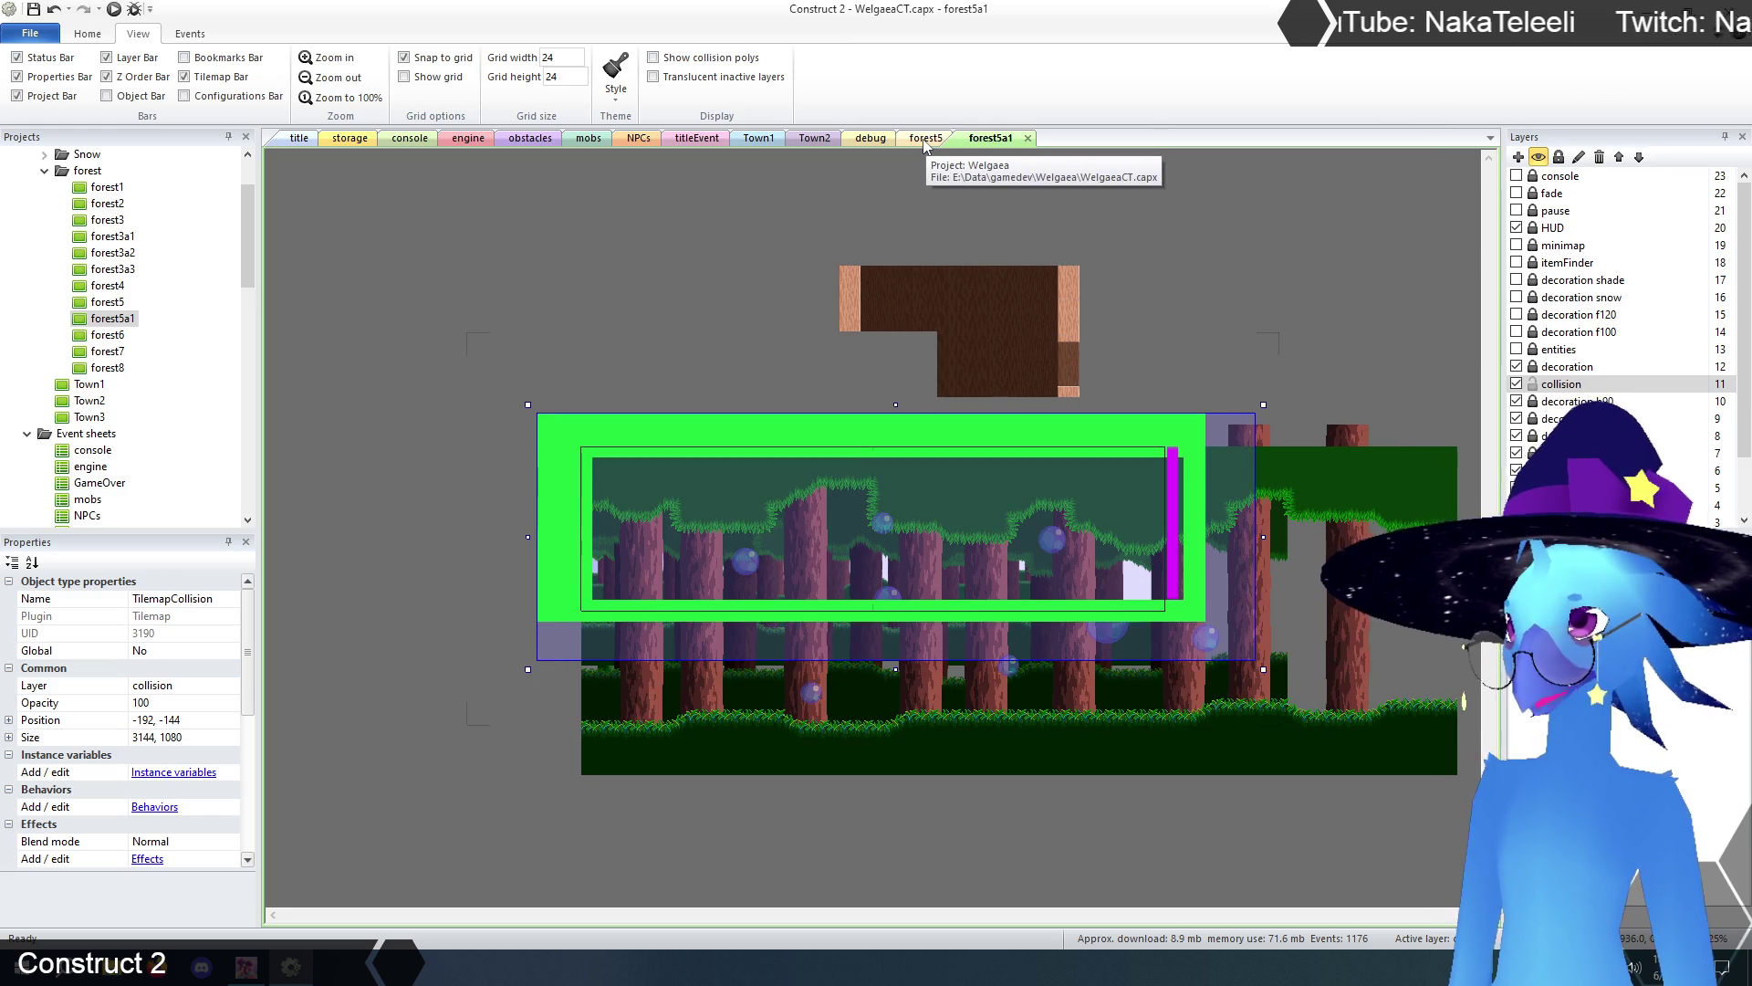
{"action": "left_click", "coordinate": [927, 139]}
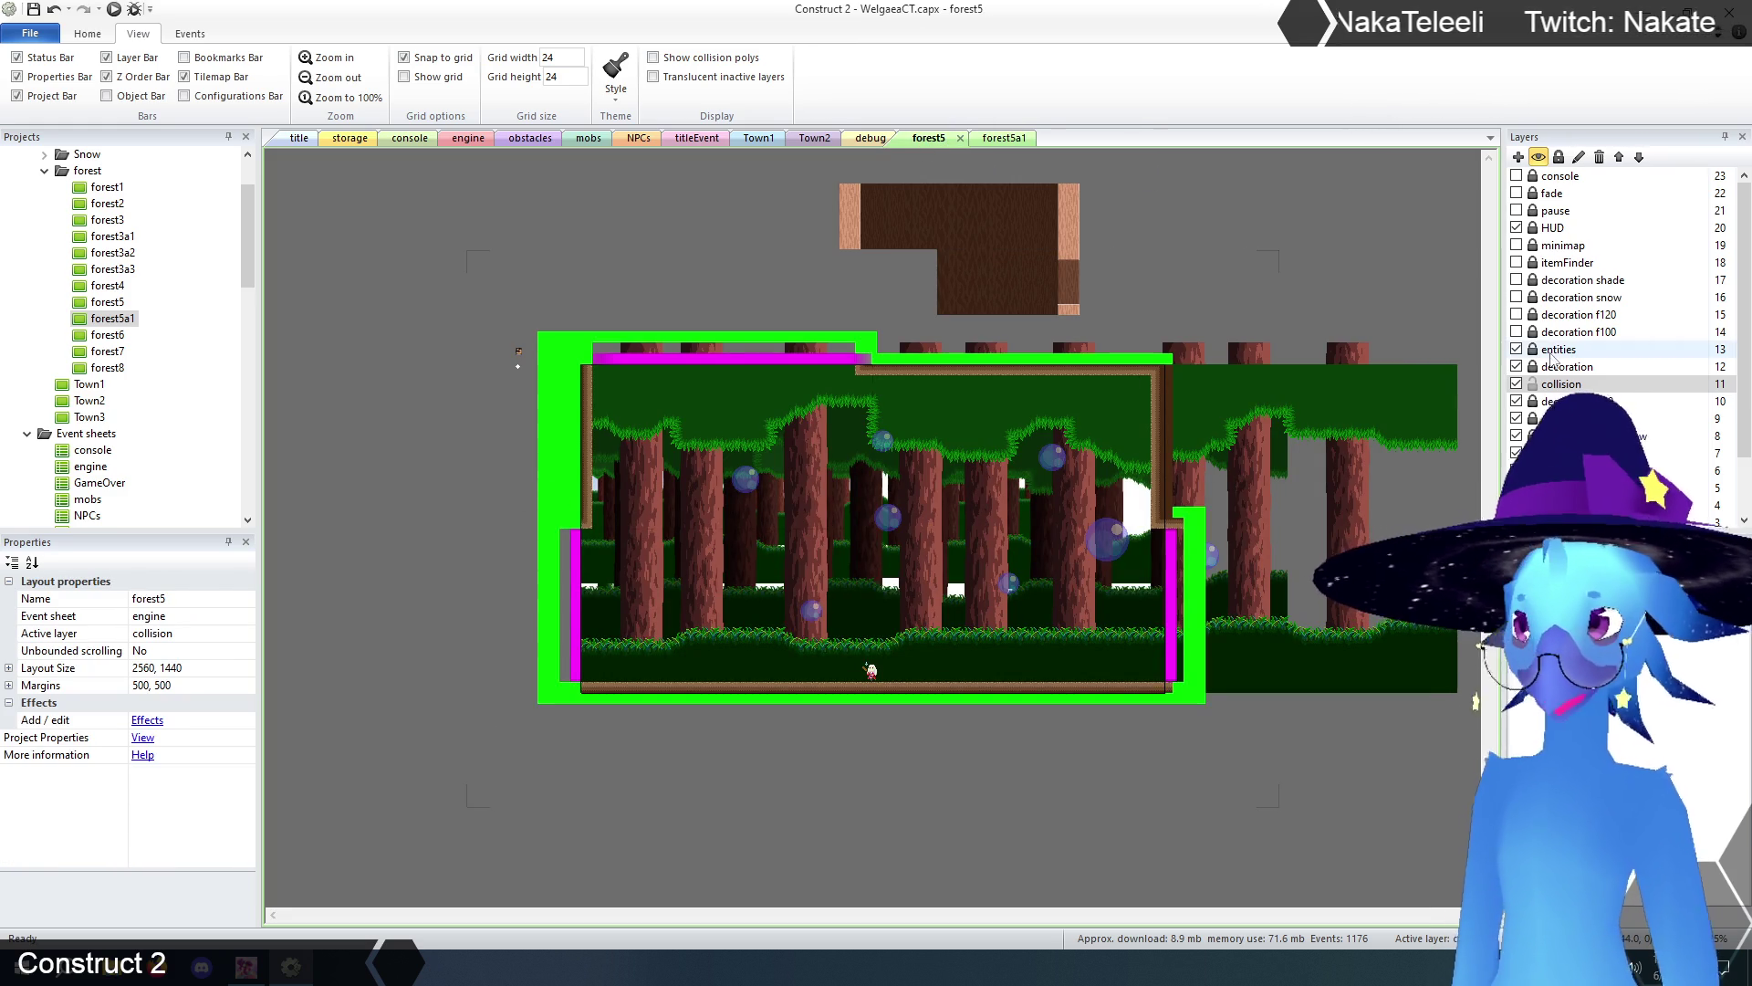
{"action": "left_click", "coordinate": [557, 482]}
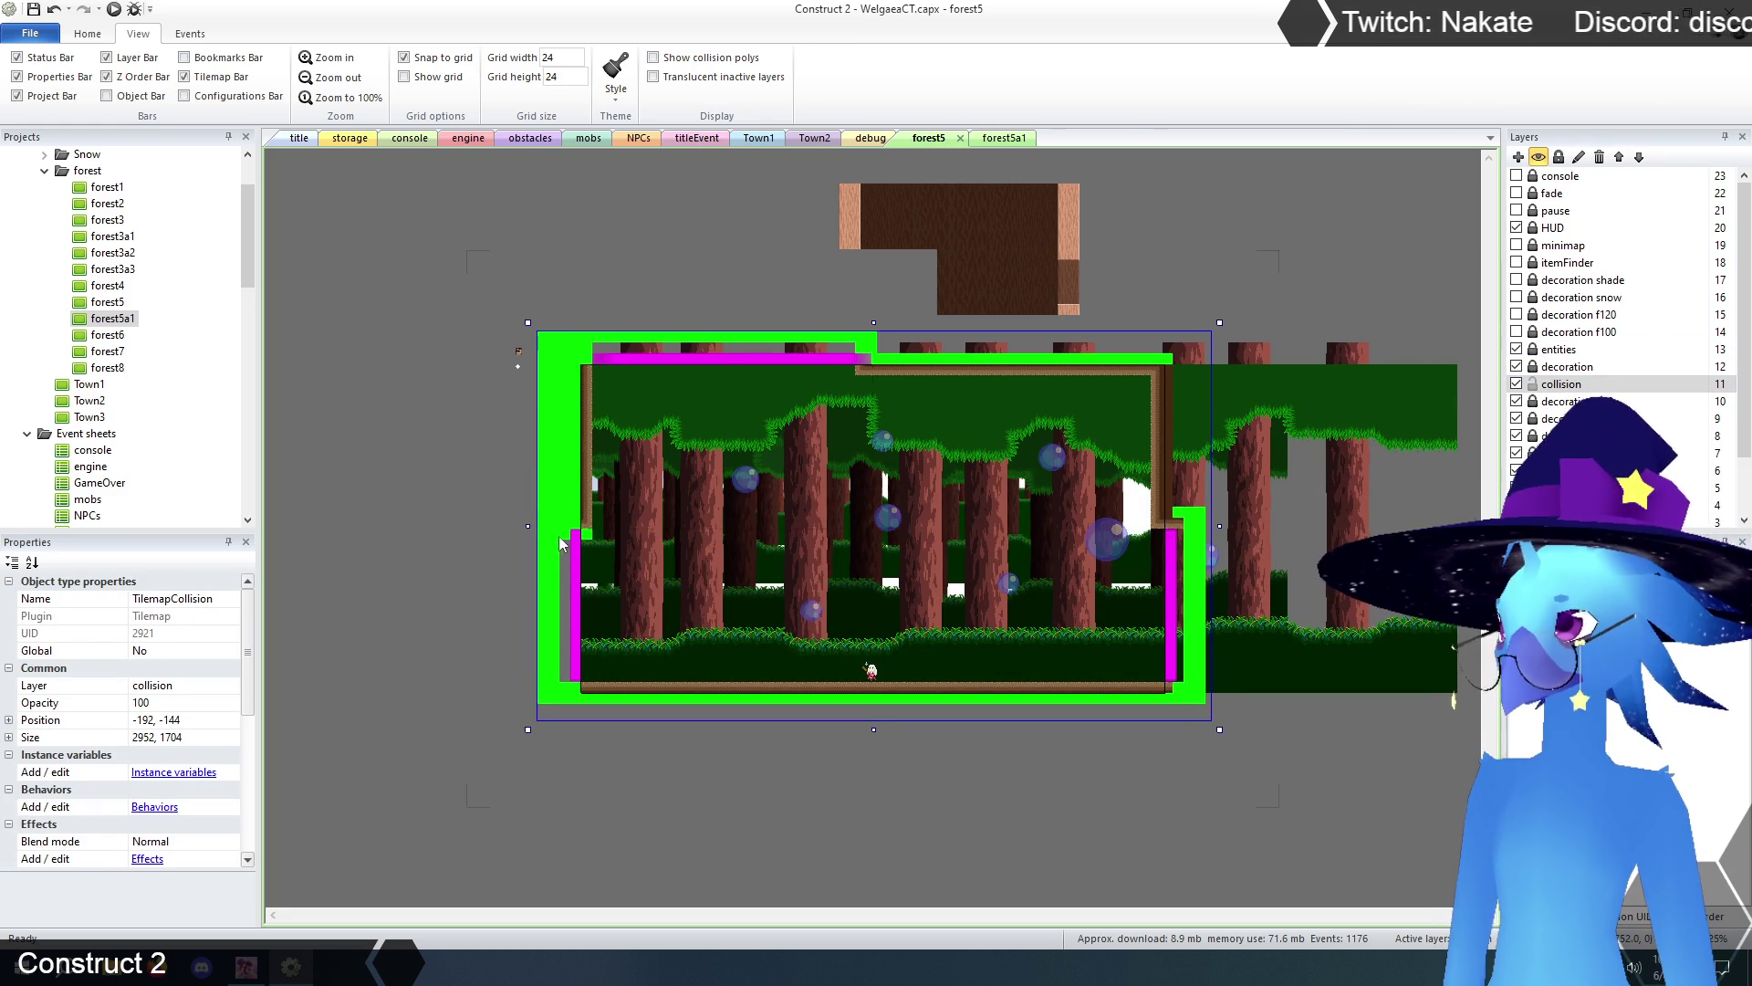
{"action": "left_click", "coordinate": [316, 59]}
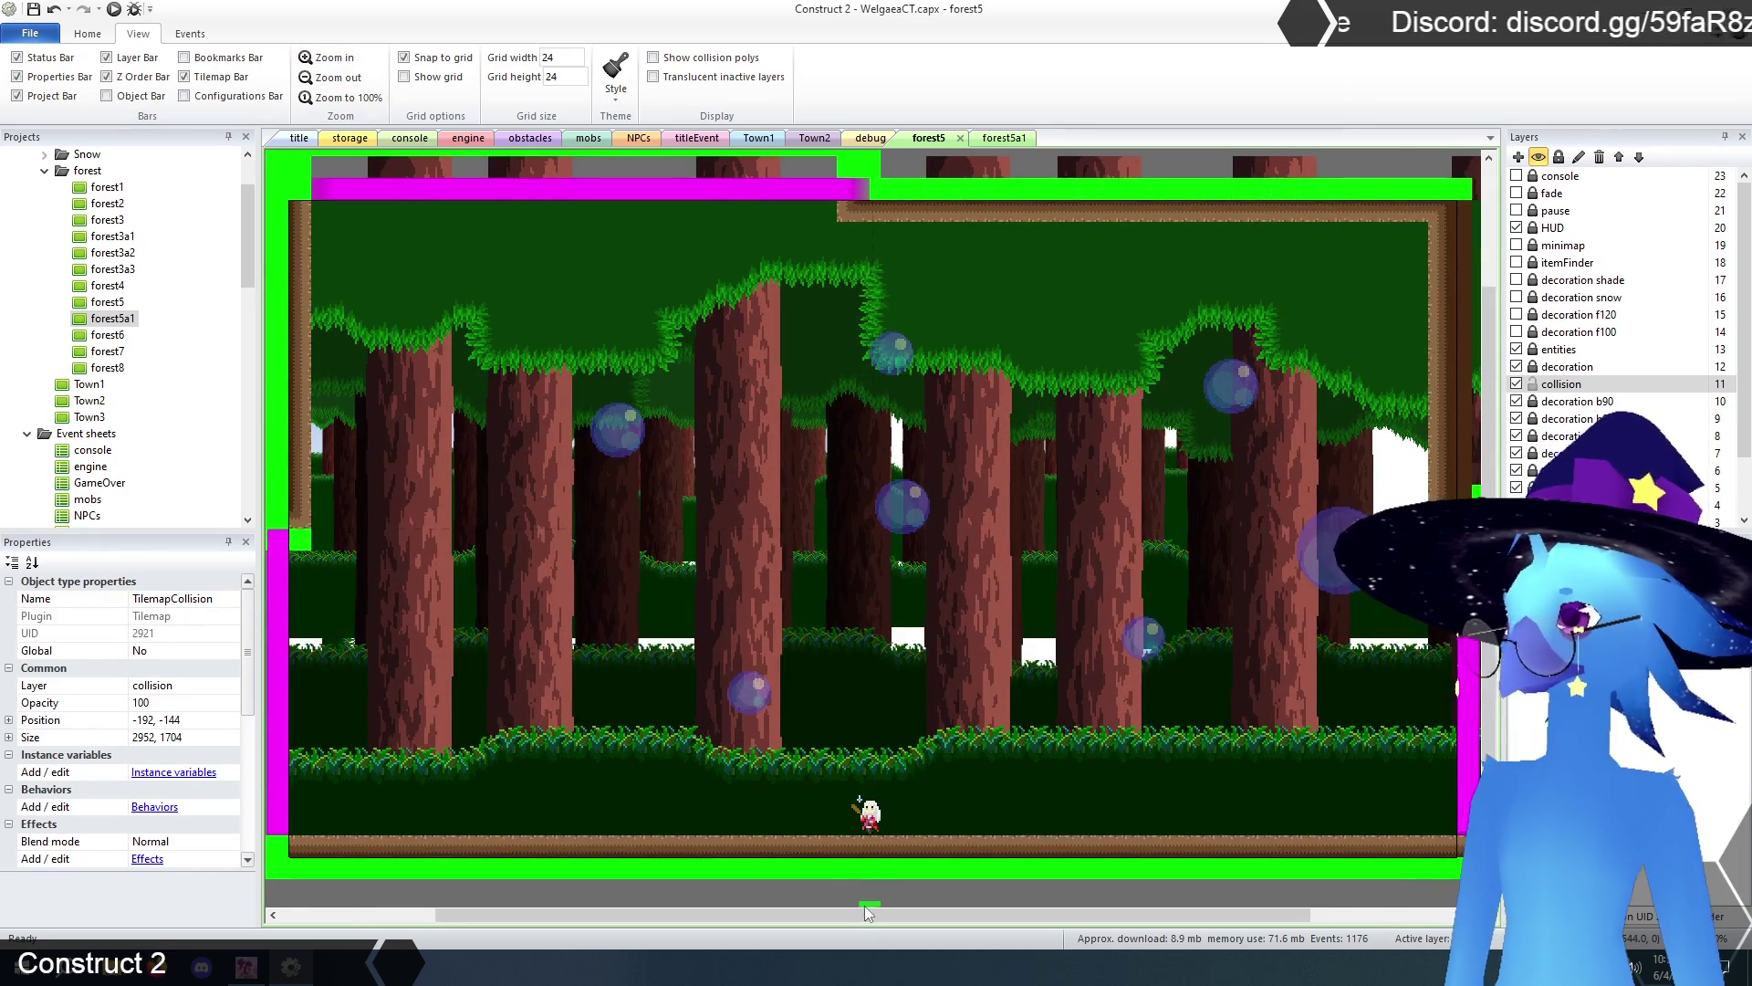
{"action": "left_click_drag", "start_coordinate": [867, 916], "coordinate": [613, 928]}
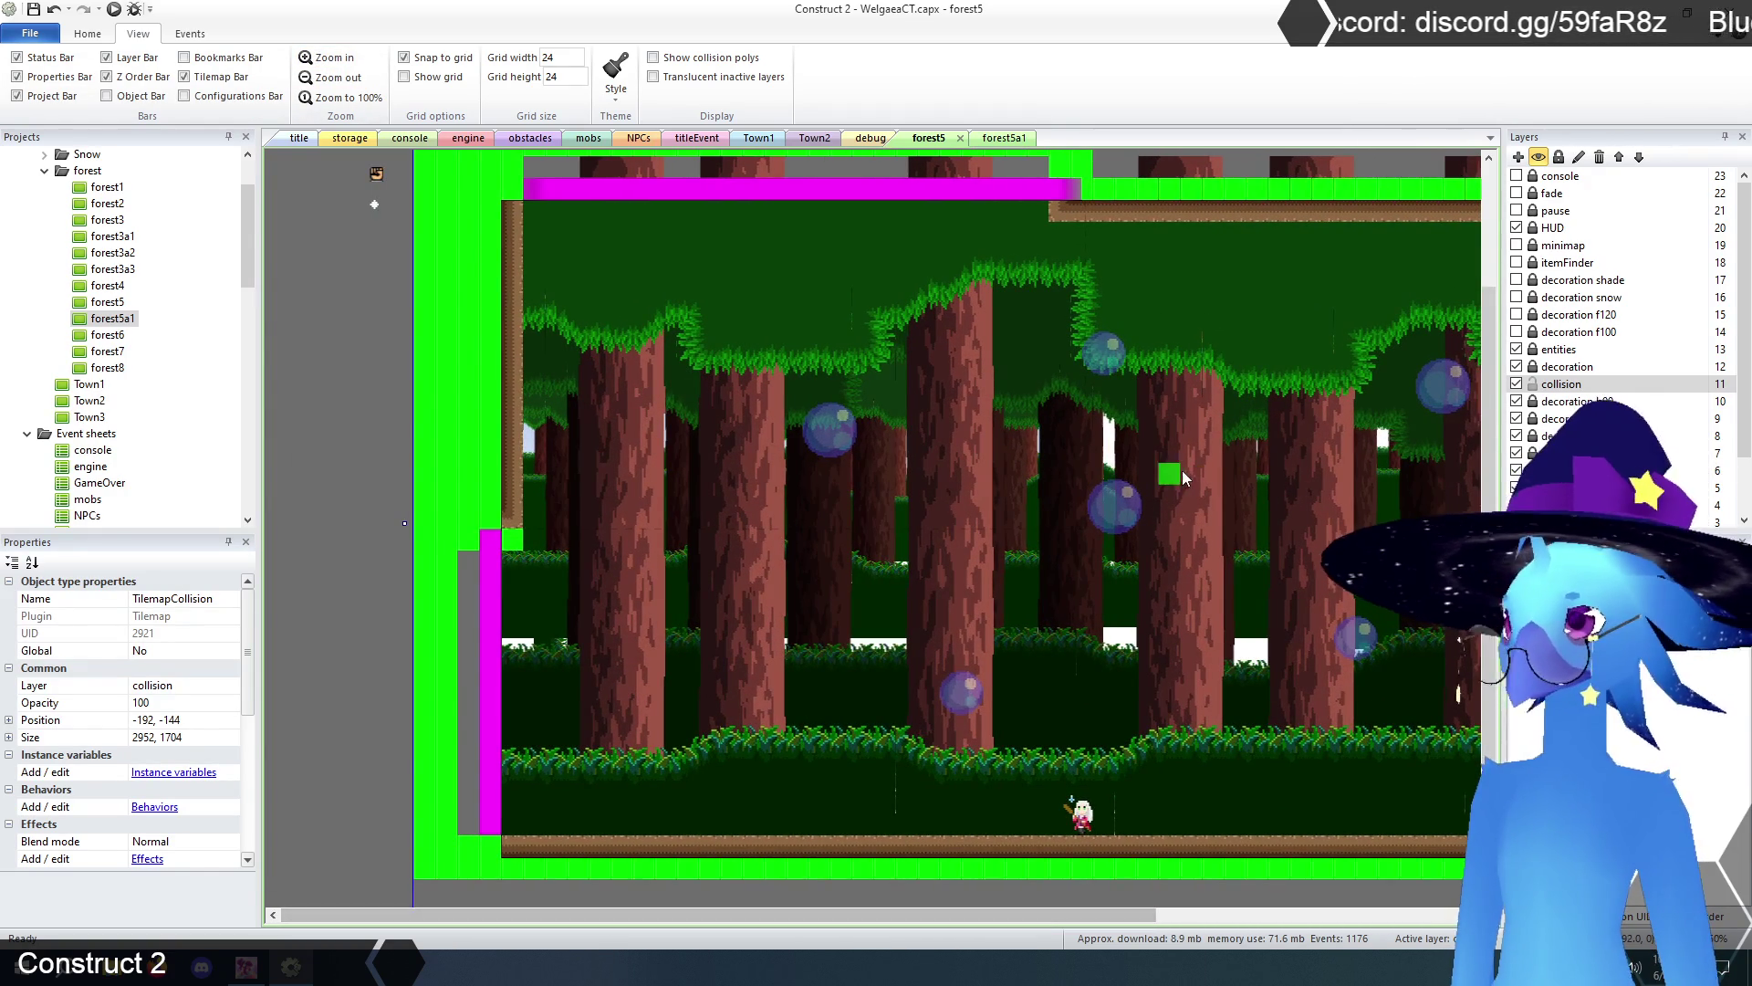
- Inspect forest5's TilemapCave decoration tilemap zoomed in and out, then return to forest5a1
{"action": "left_click", "coordinate": [1565, 366]}
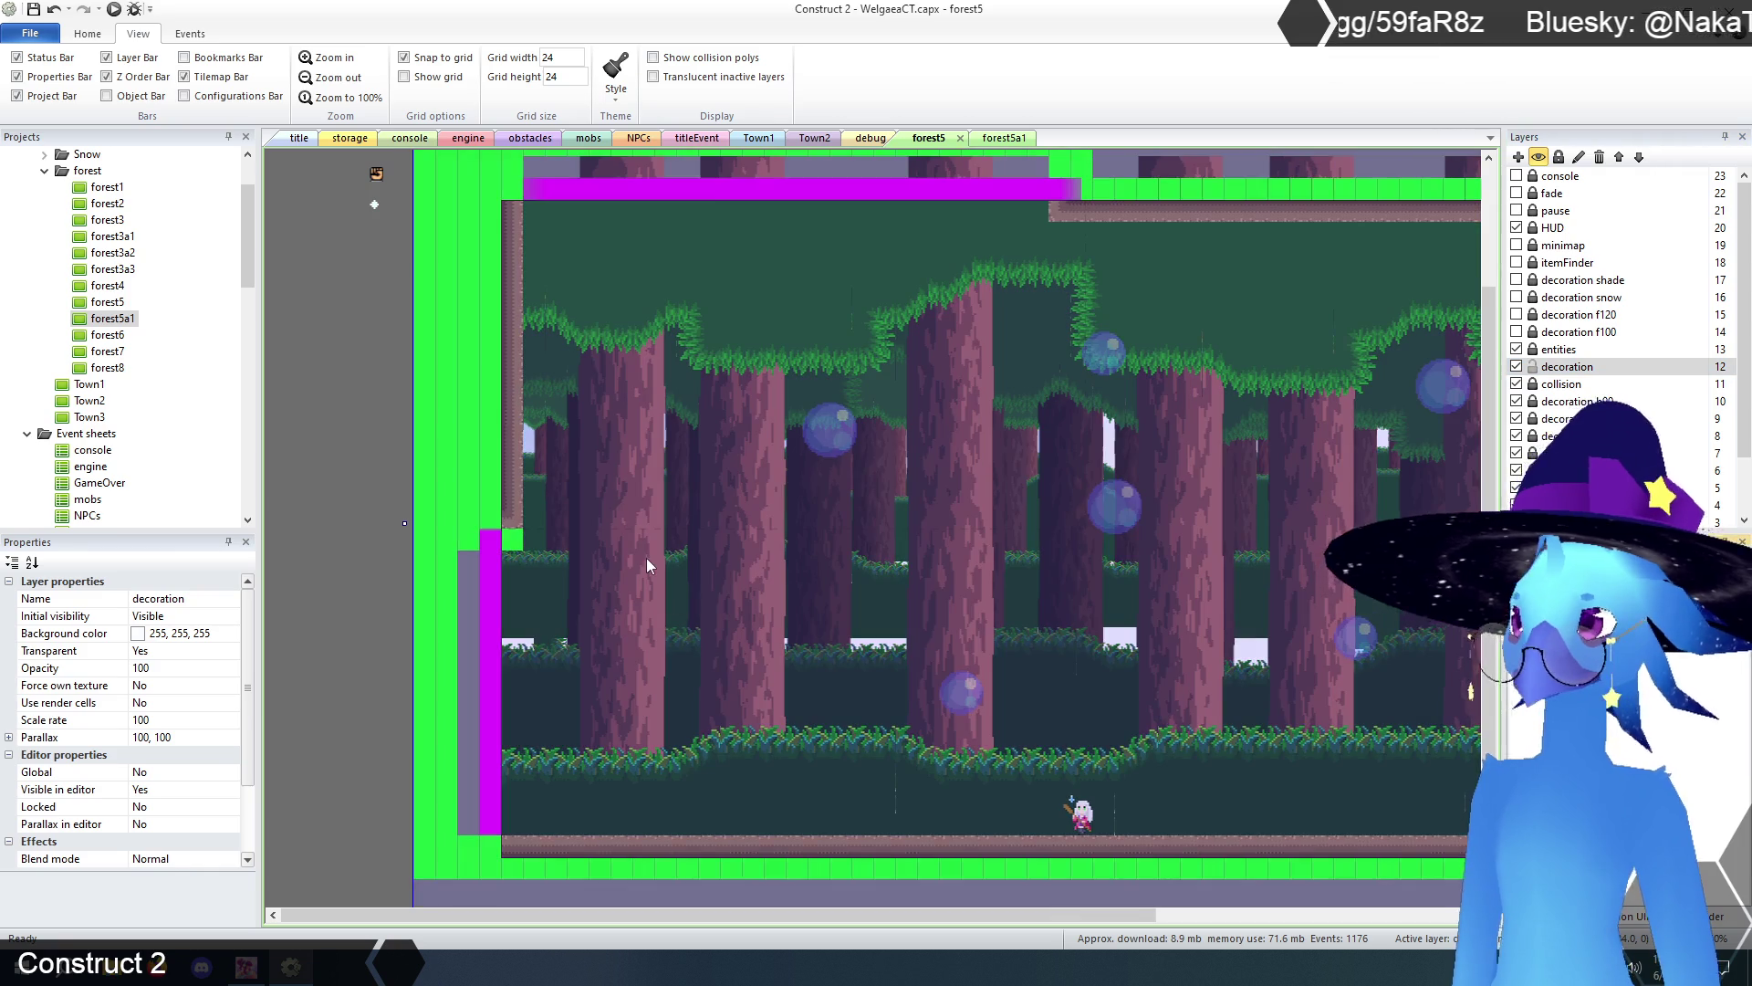
{"action": "left_click", "coordinate": [1419, 633]}
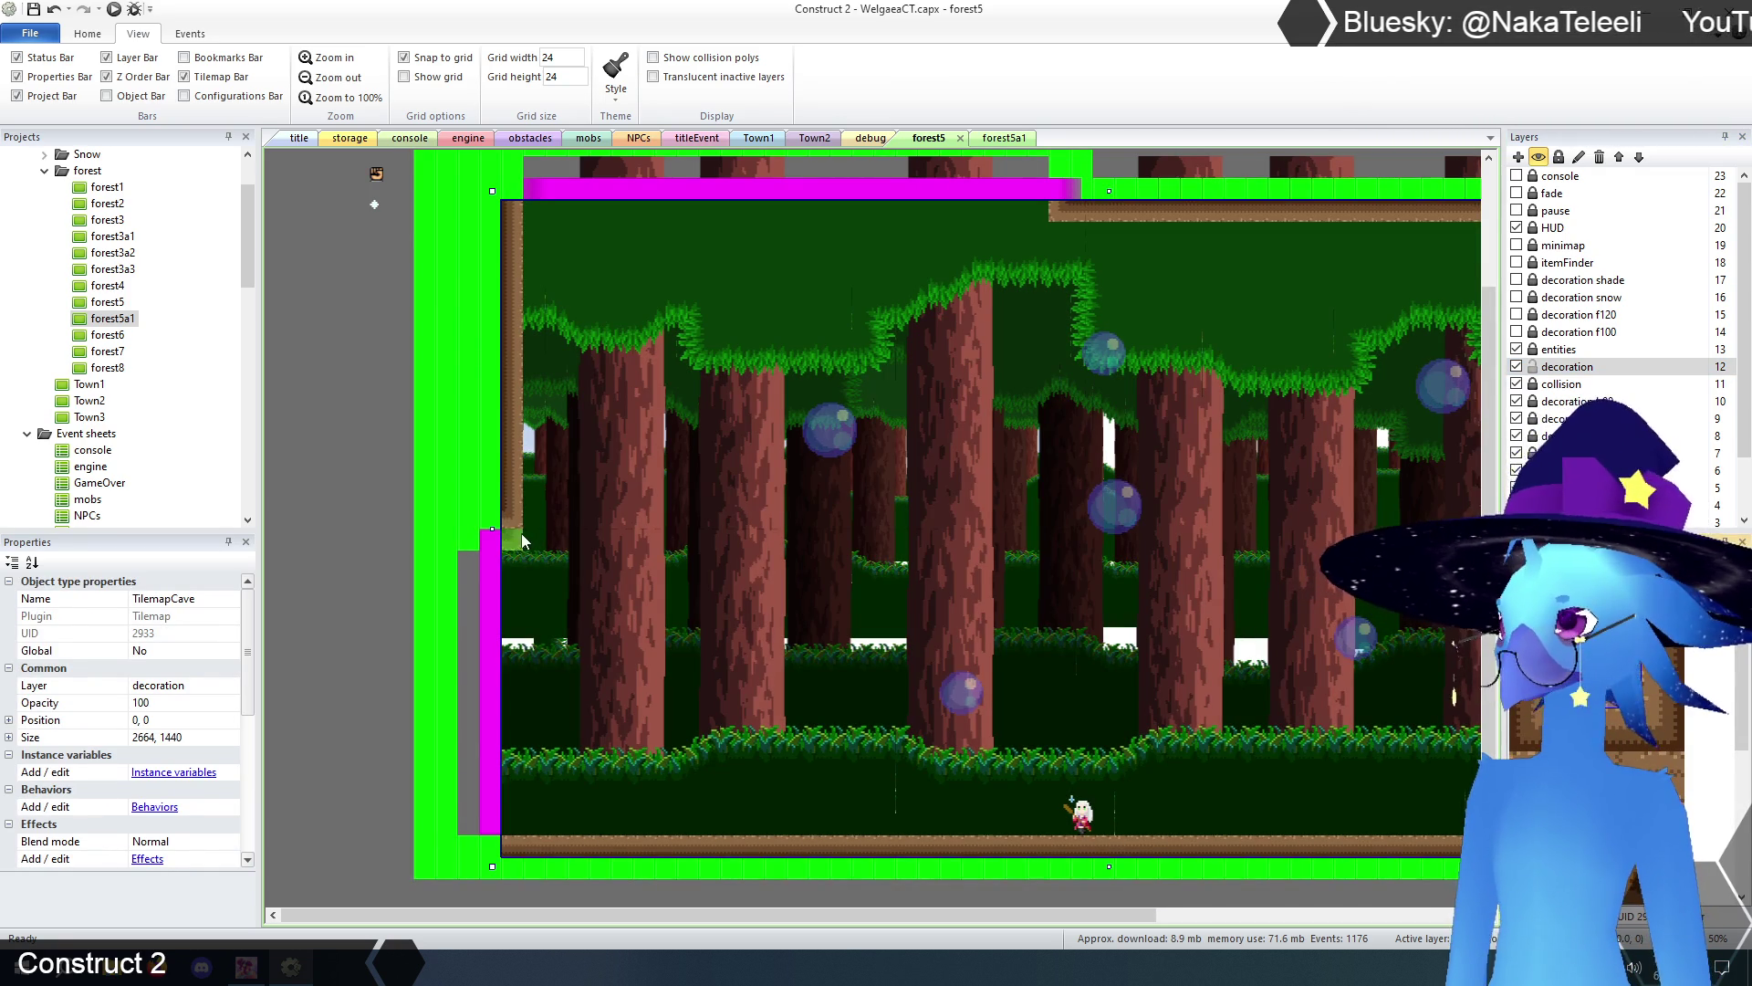
{"action": "left_click", "coordinate": [342, 57]}
{"action": "left_click_drag", "start_coordinate": [872, 917], "coordinate": [646, 917]}
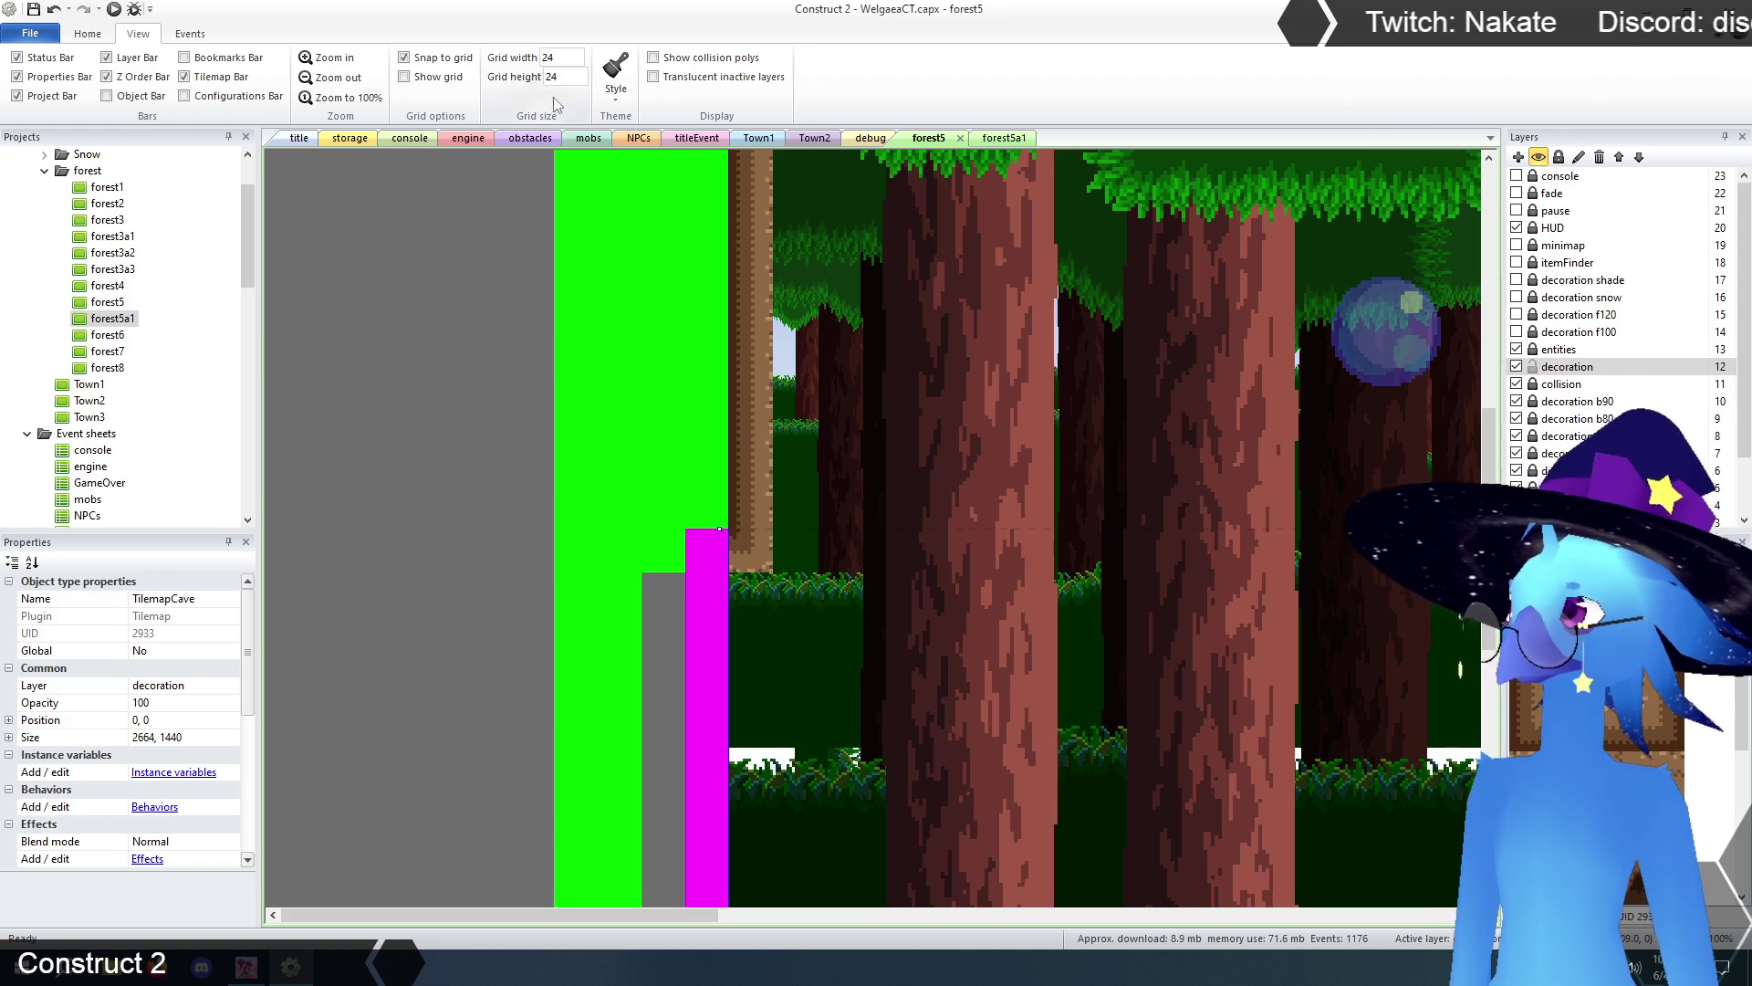
{"action": "left_click", "coordinate": [337, 81]}
{"action": "left_click", "coordinate": [338, 82]}
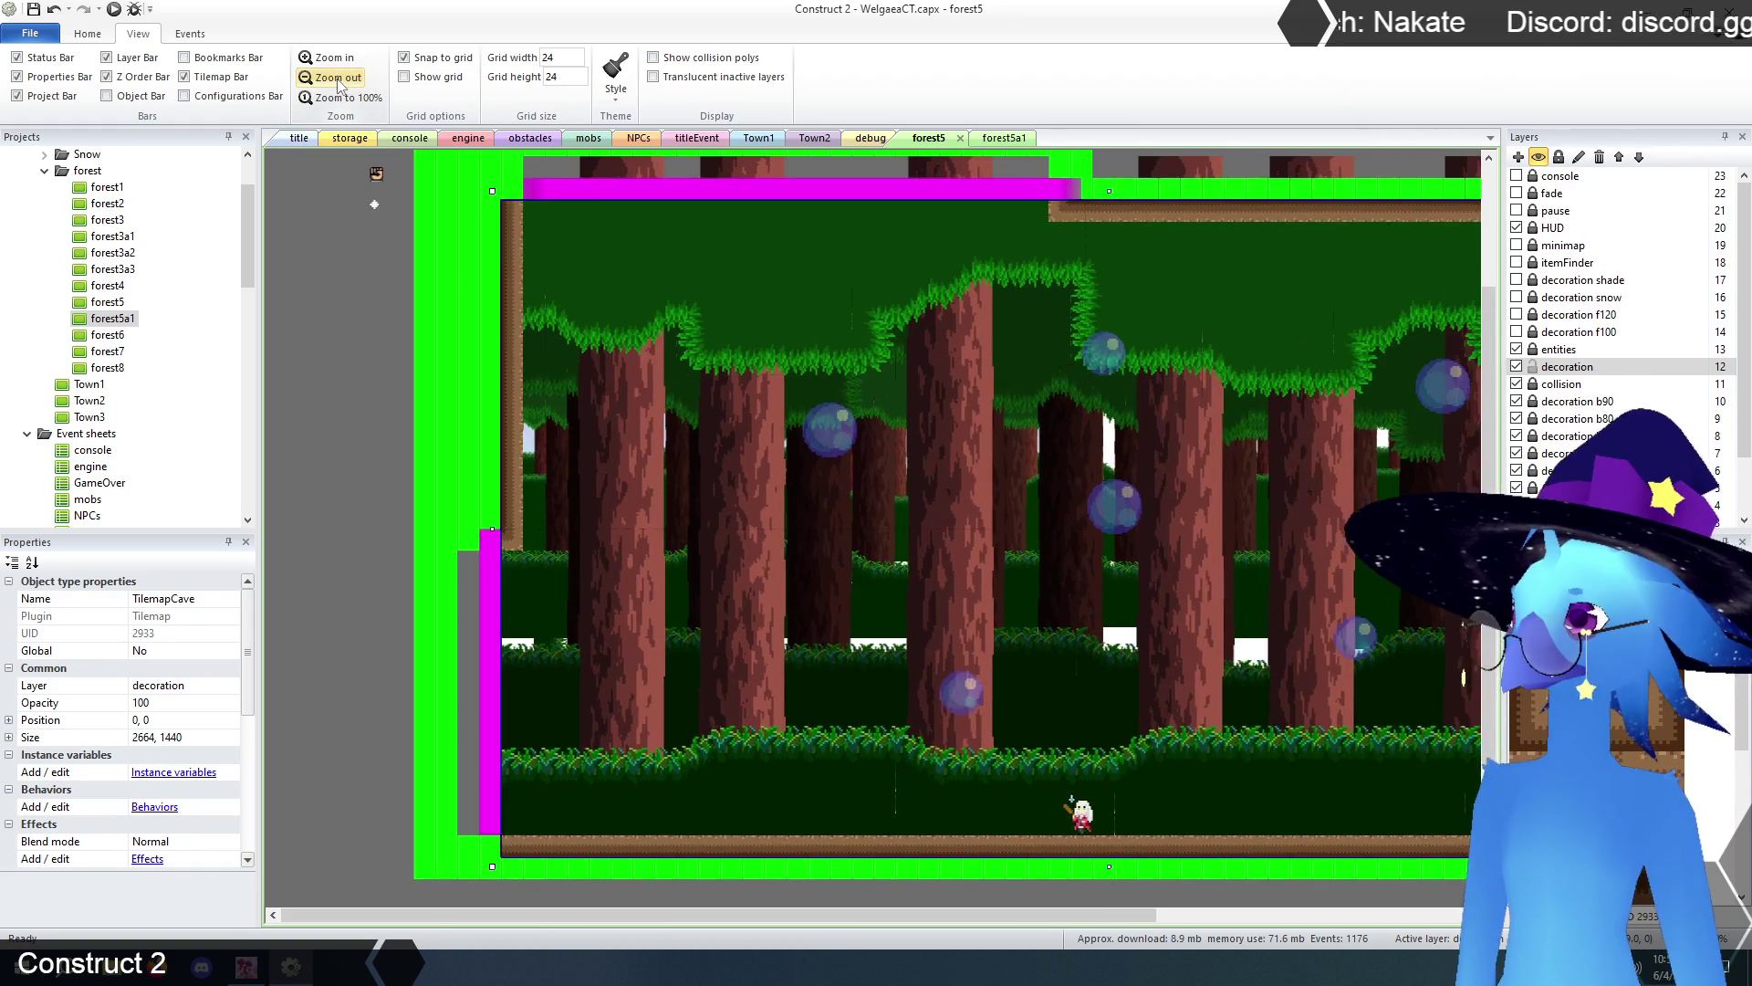
{"action": "left_click", "coordinate": [338, 81]}
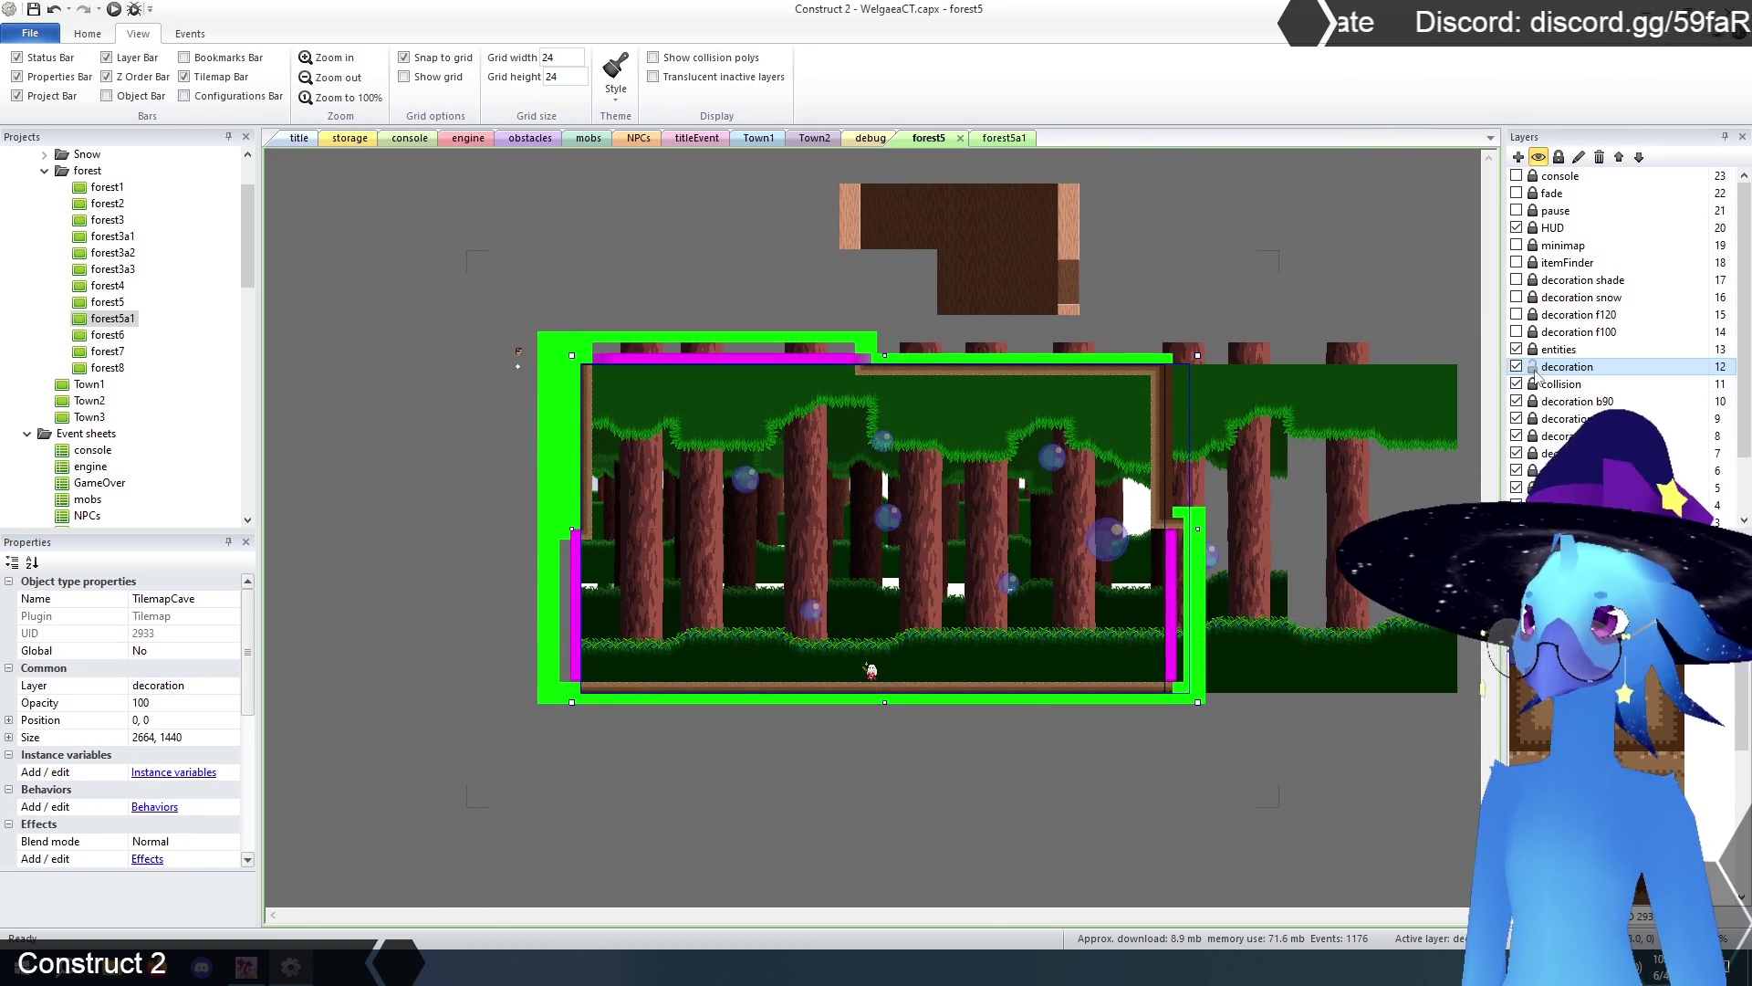
{"action": "left_click", "coordinate": [608, 247]}
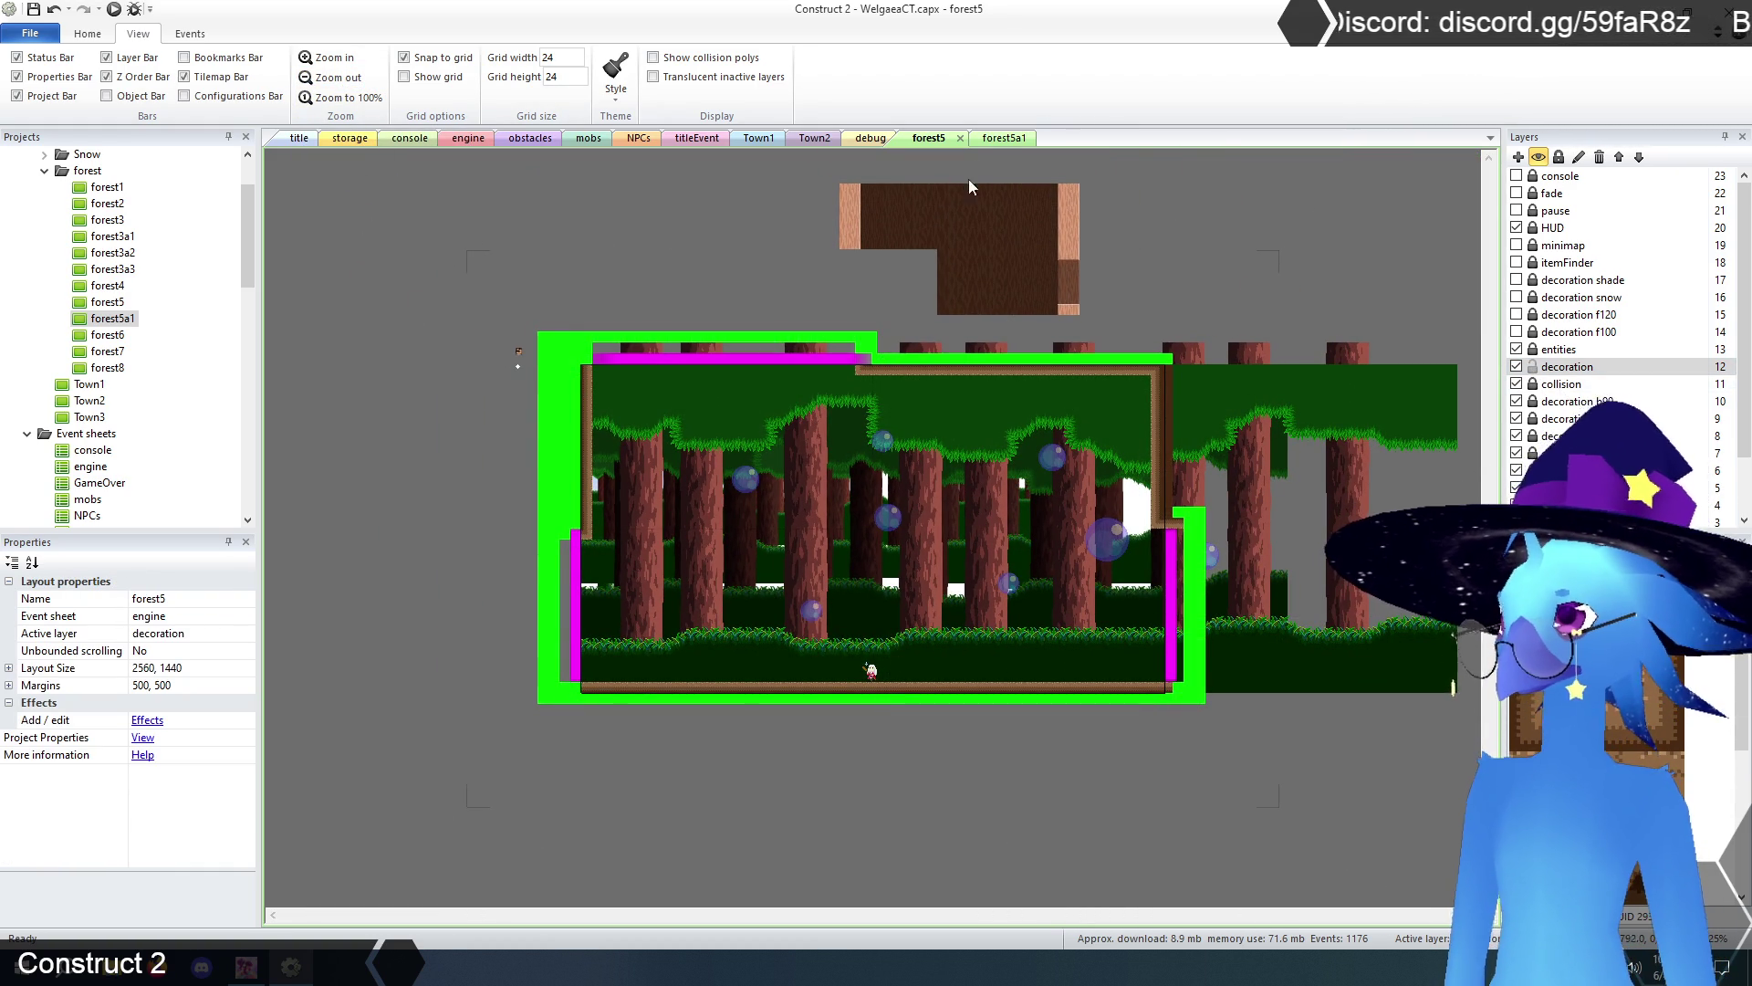
{"action": "left_click", "coordinate": [1003, 141]}
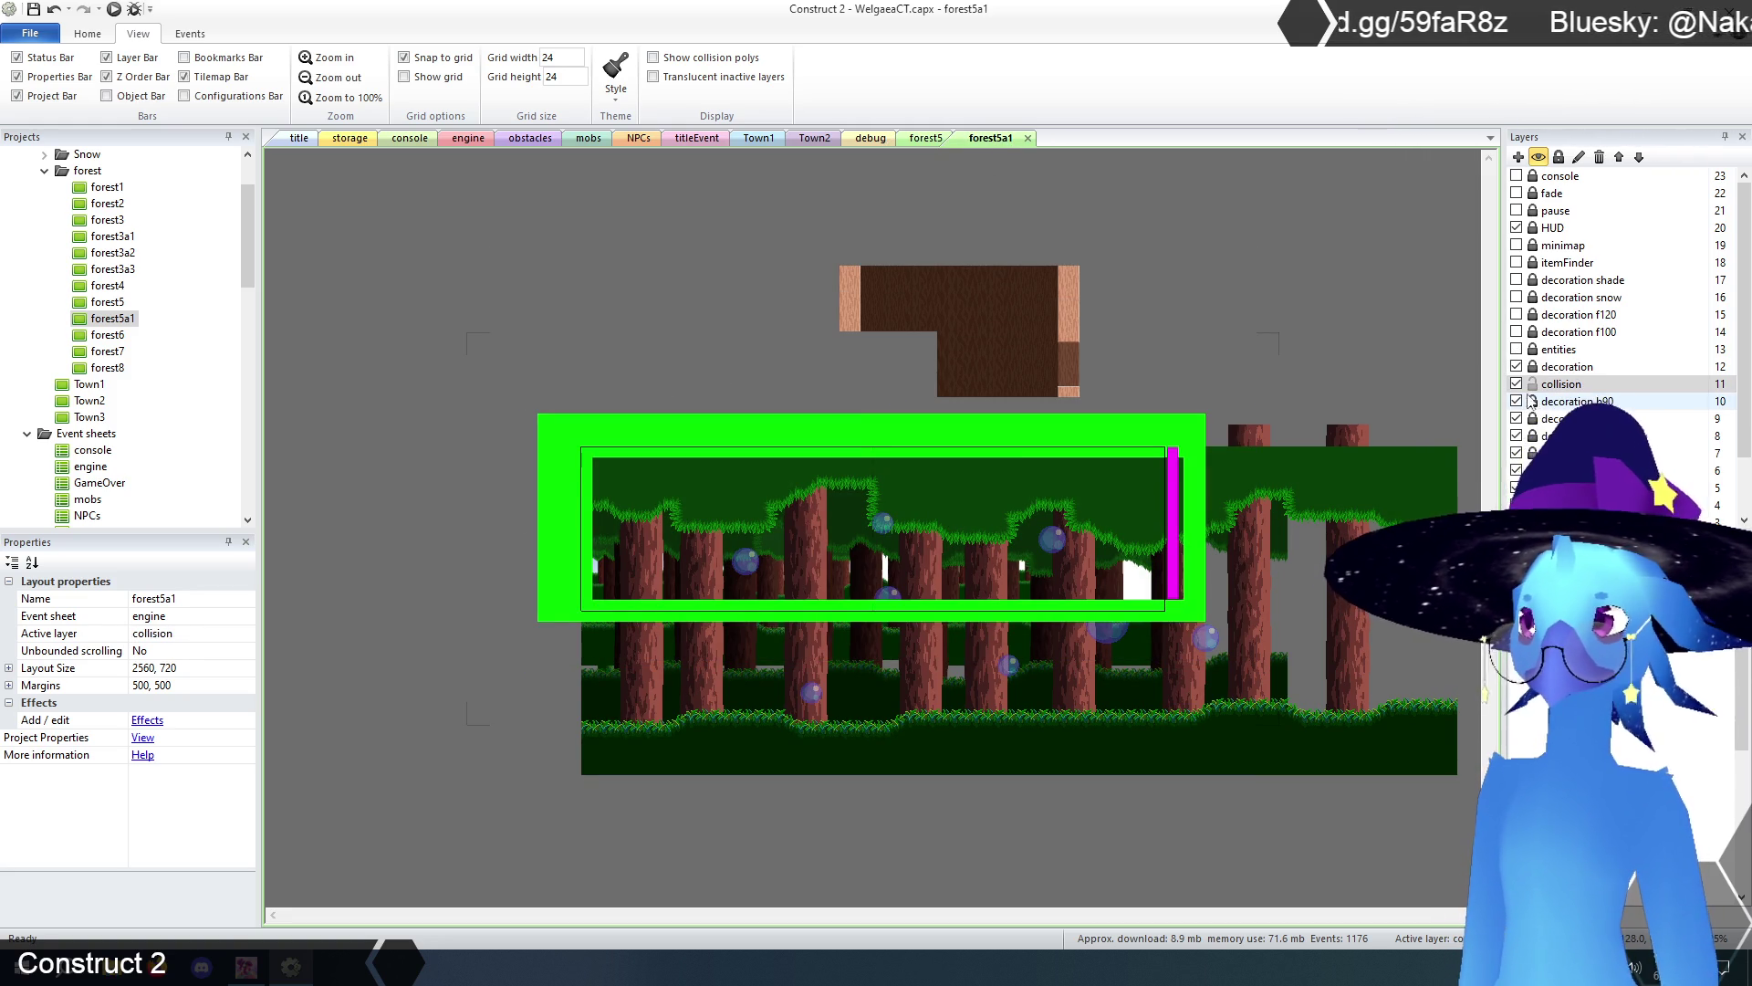
- Move the screenTransition sprite to position 2560, 0
{"action": "left_click", "coordinate": [1173, 497]}
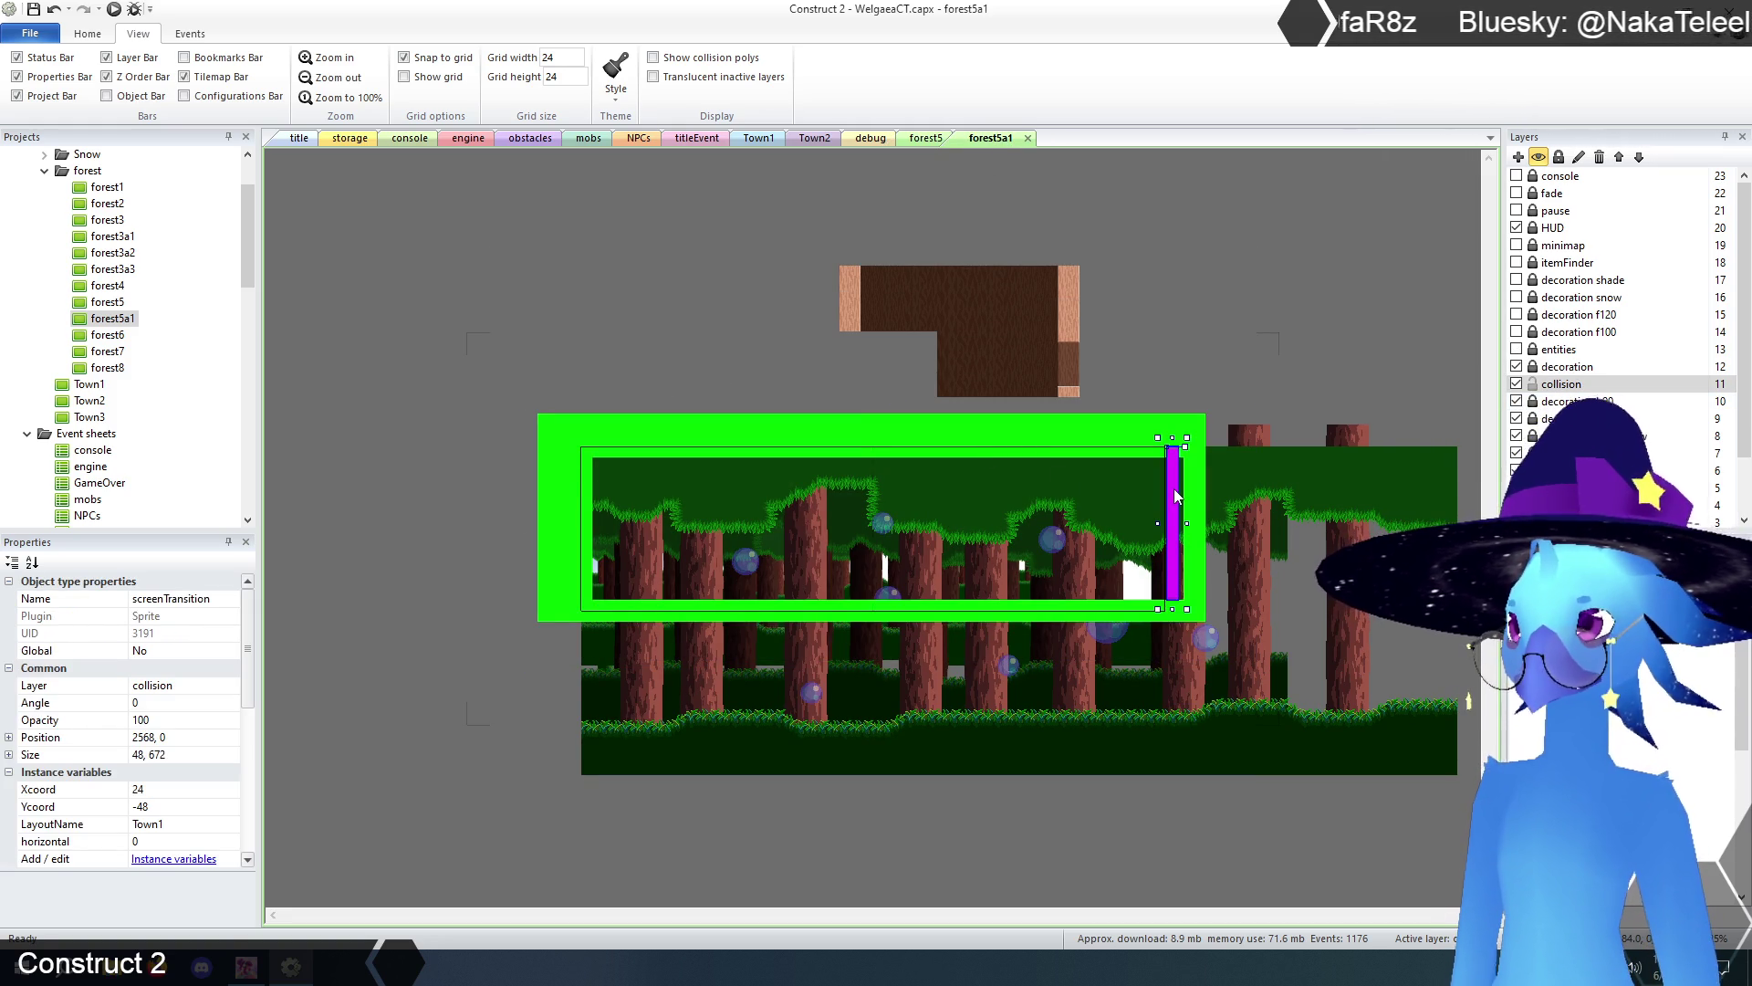
{"action": "left_click", "coordinate": [150, 738]}
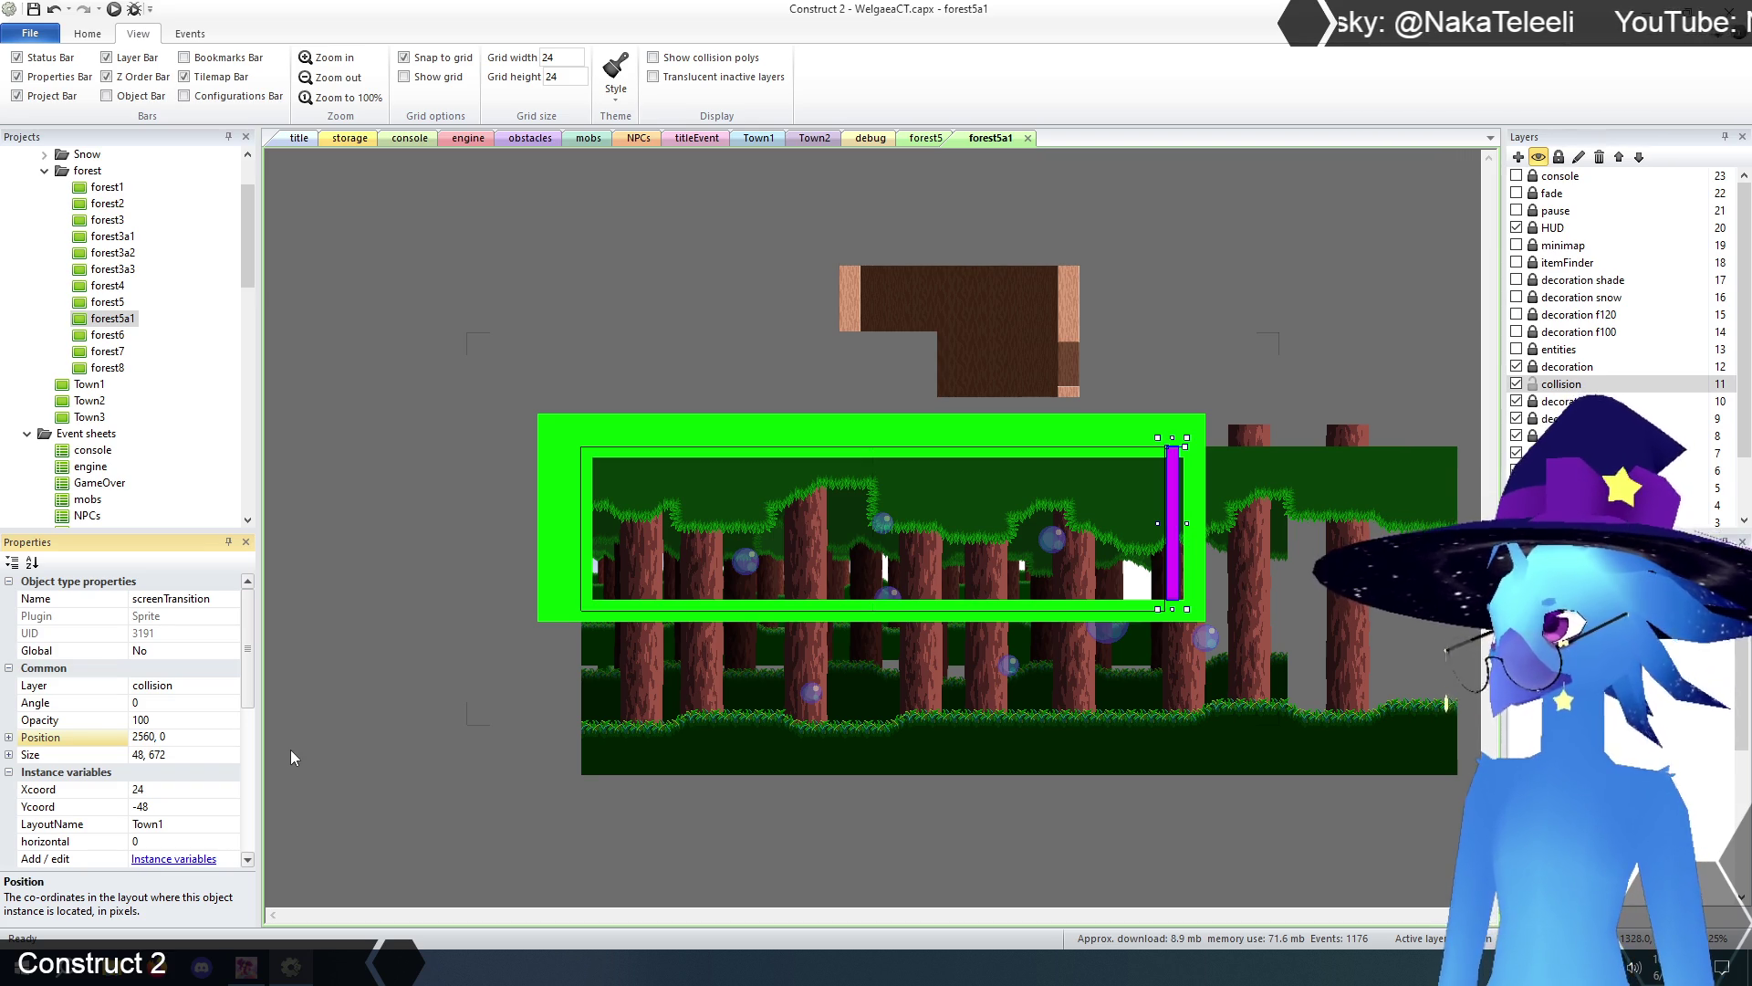
{"action": "key", "text": "Return"}
{"action": "left_click", "coordinate": [950, 852]}
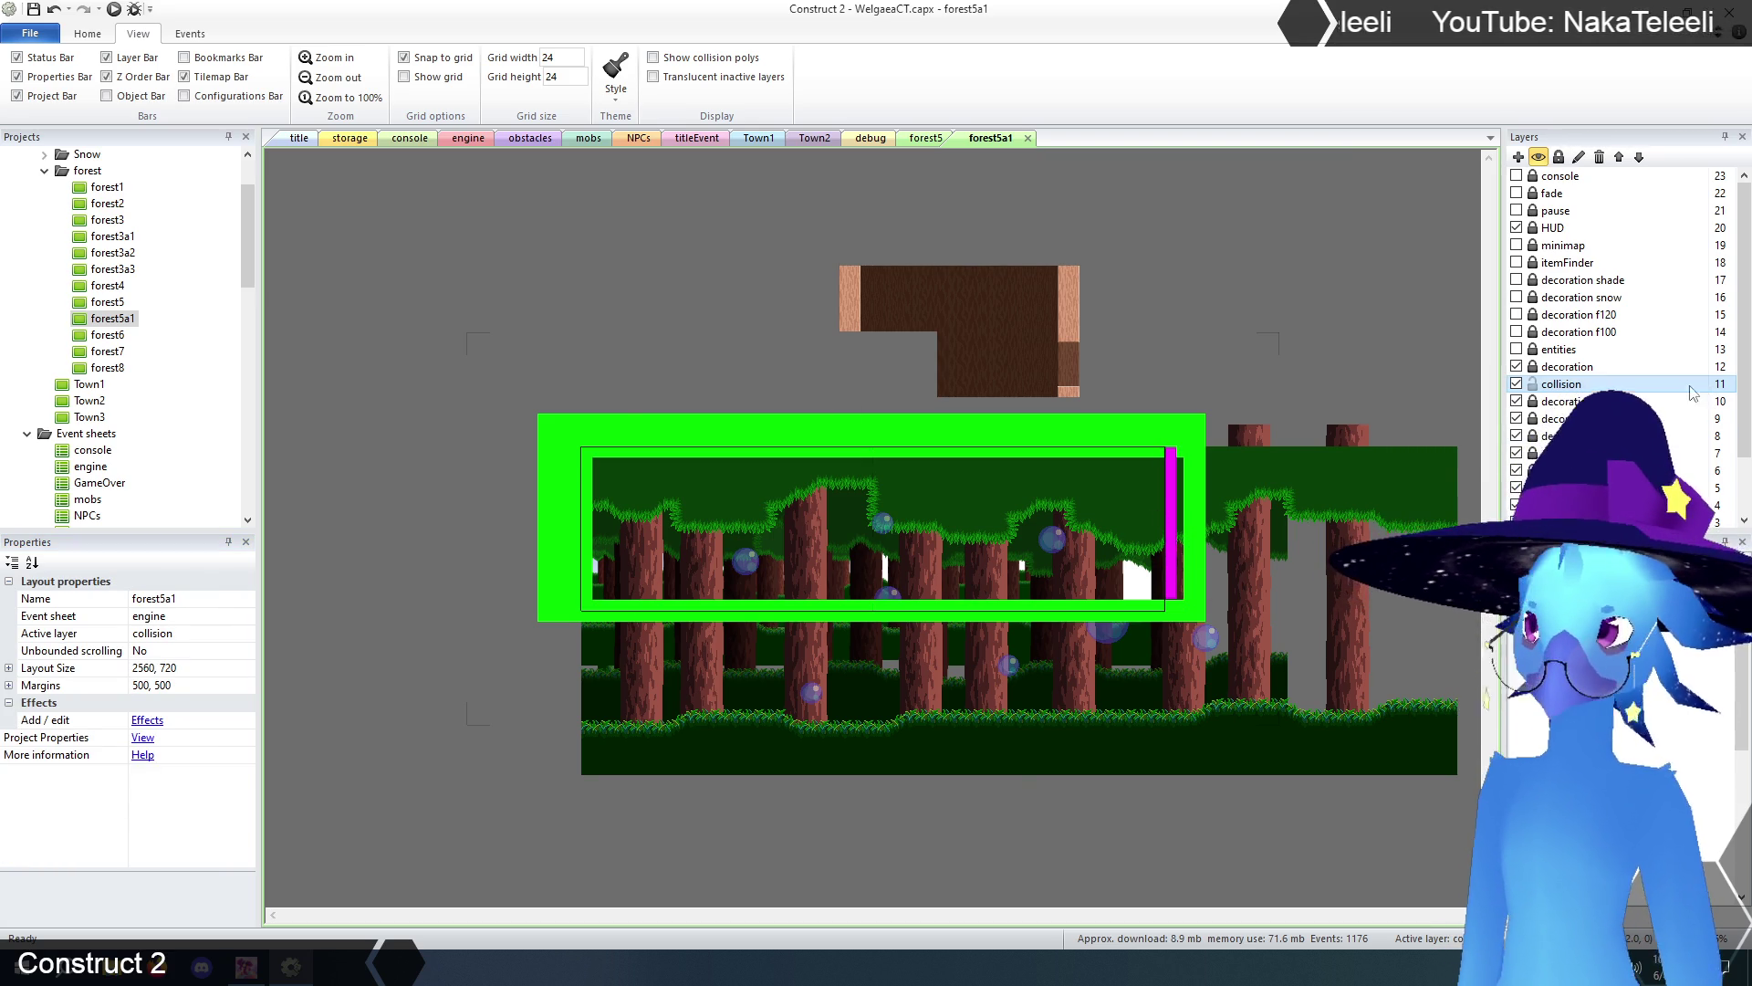
- Shrink the TilemapCave decoration tilemap to 2760 × 792
{"action": "left_click", "coordinate": [1549, 368]}
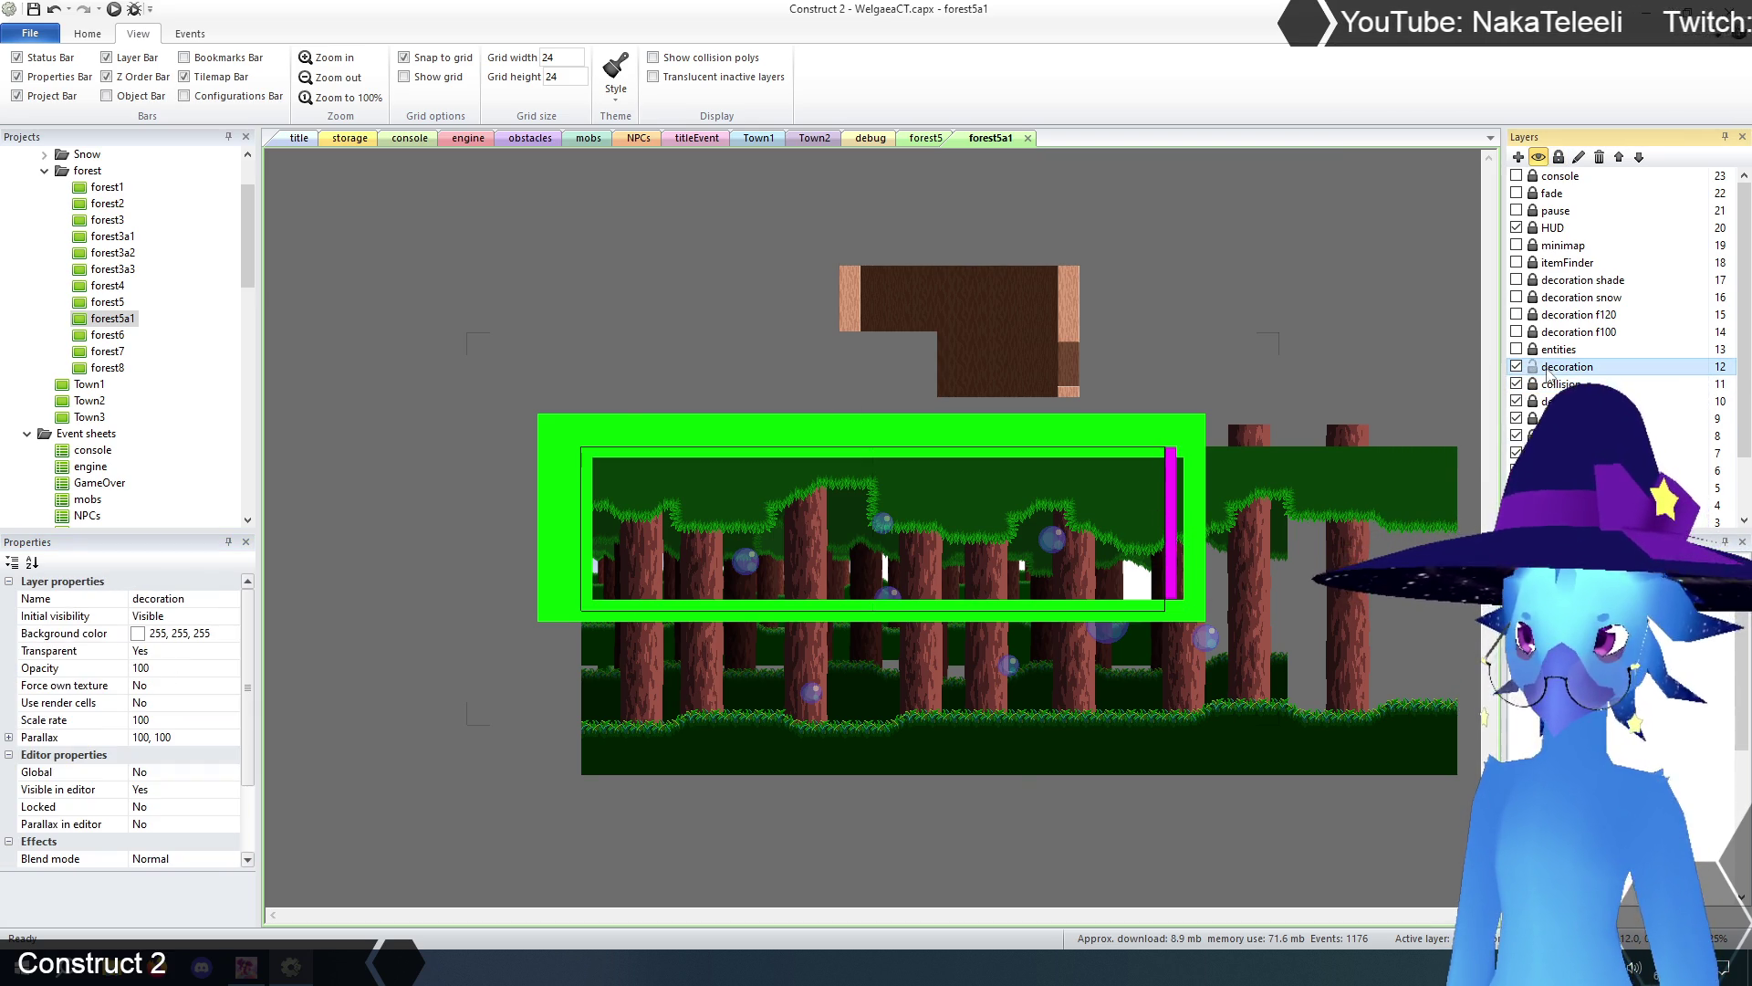
{"action": "left_click", "coordinate": [964, 554]}
{"action": "left_click_drag", "start_coordinate": [1252, 657], "coordinate": [1220, 635]}
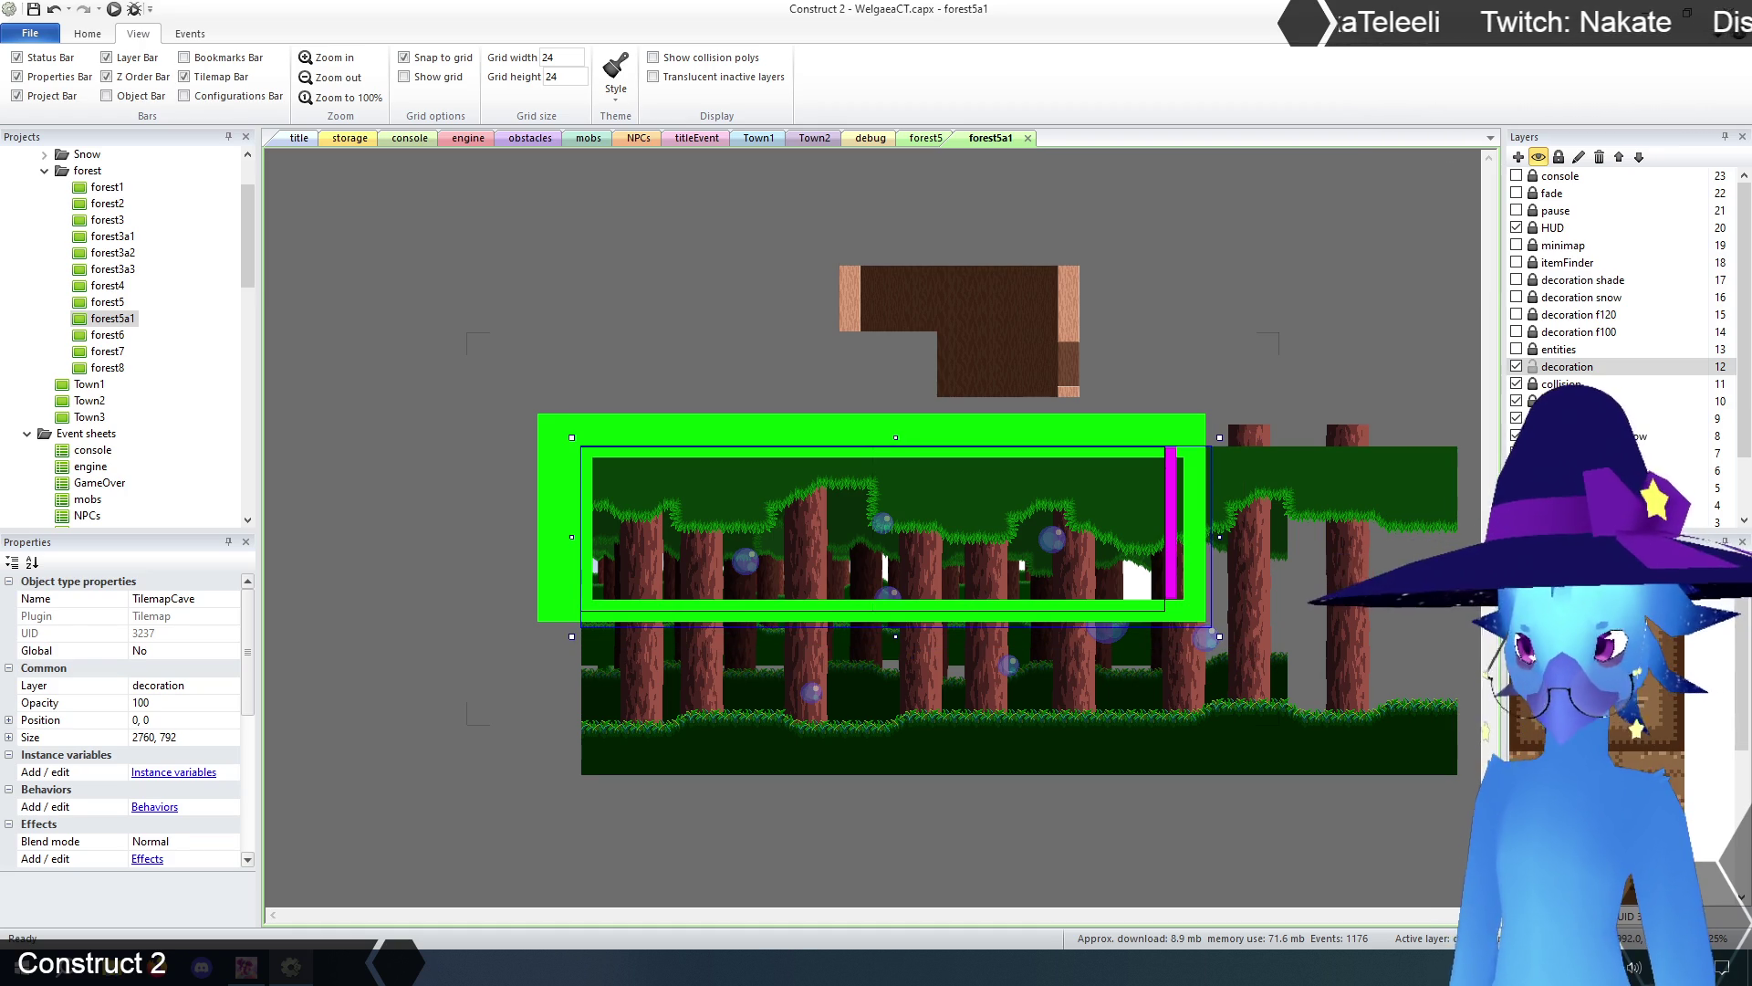
- Zoom in and paint ground tiles along the tilemap's bottom row
{"action": "left_click", "coordinate": [327, 58]}
{"action": "left_click", "coordinate": [327, 57]}
{"action": "left_click", "coordinate": [336, 686]}
{"action": "left_click", "coordinate": [368, 682]}
{"action": "left_click", "coordinate": [408, 683]}
{"action": "left_click", "coordinate": [456, 687]}
{"action": "left_click_drag", "start_coordinate": [542, 684], "coordinate": [1446, 685]}
{"action": "mouse_move", "coordinate": [1109, 913]}
{"action": "left_mouse_down"}
{"action": "mouse_move", "coordinate": [1090, 913]}
{"action": "mouse_move", "coordinate": [1223, 913]}
{"action": "mouse_move", "coordinate": [983, 913]}
{"action": "left_mouse_up"}
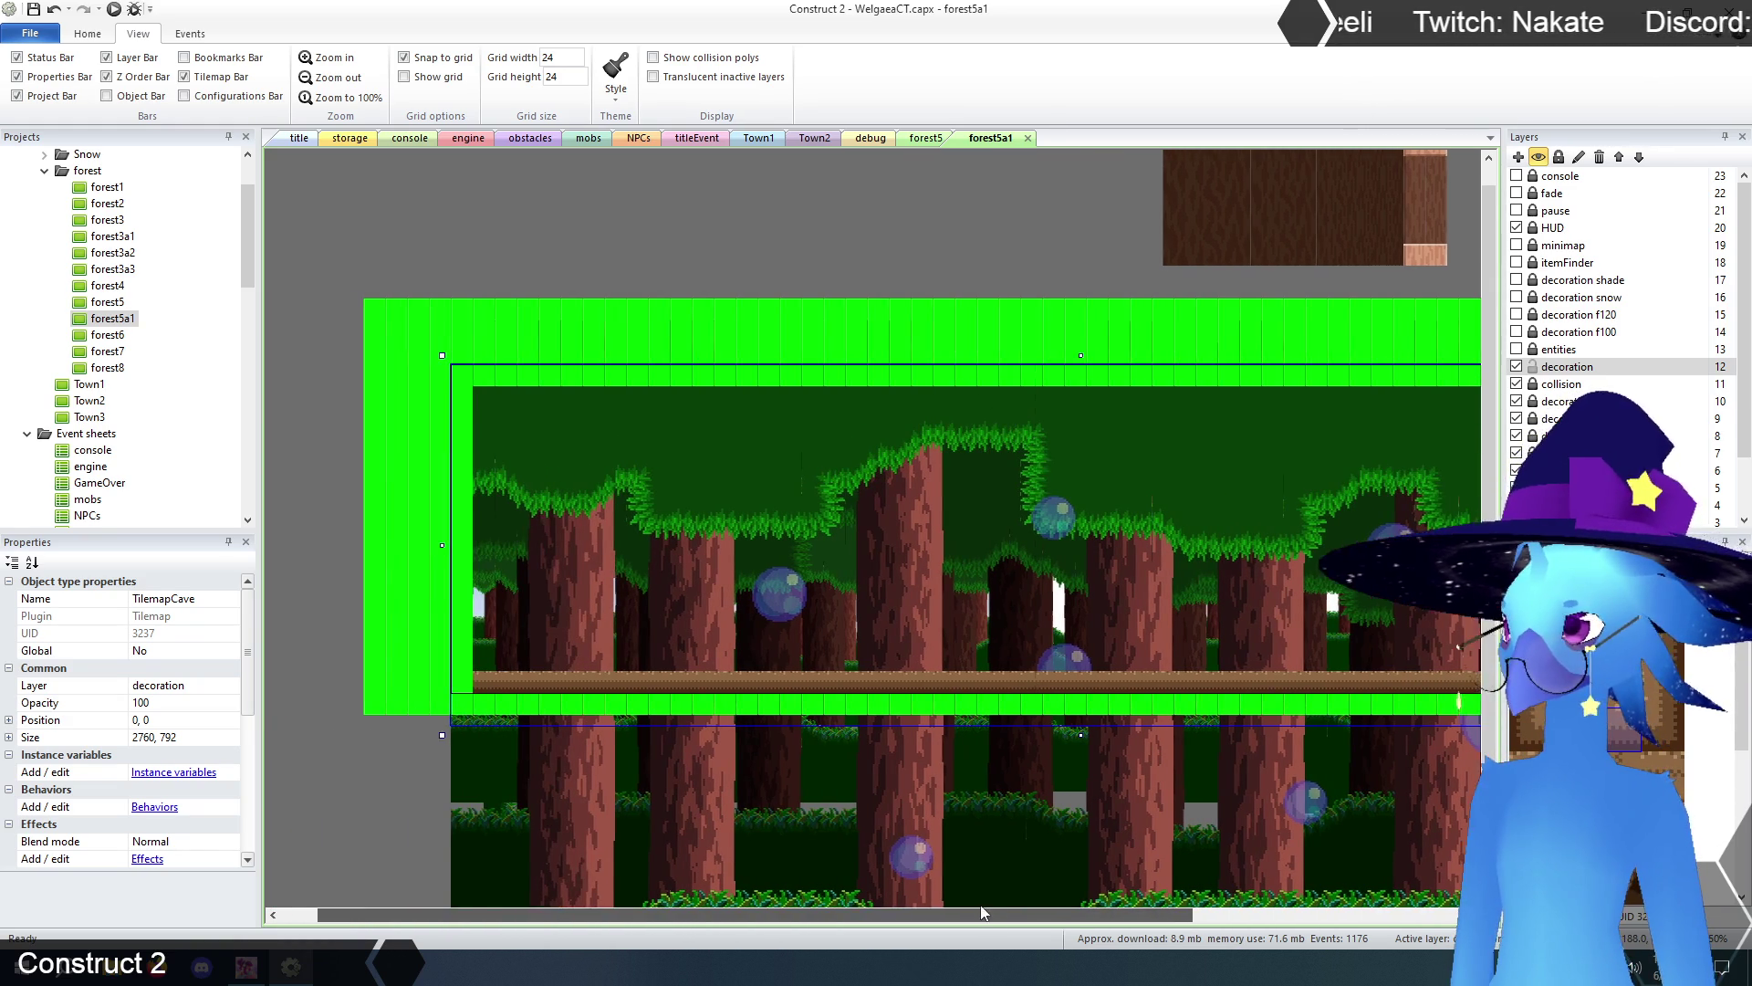
- Paint log tiles along the top row, covering the green and magenta tiles
{"action": "left_click_drag", "start_coordinate": [483, 375], "coordinate": [1009, 376]}
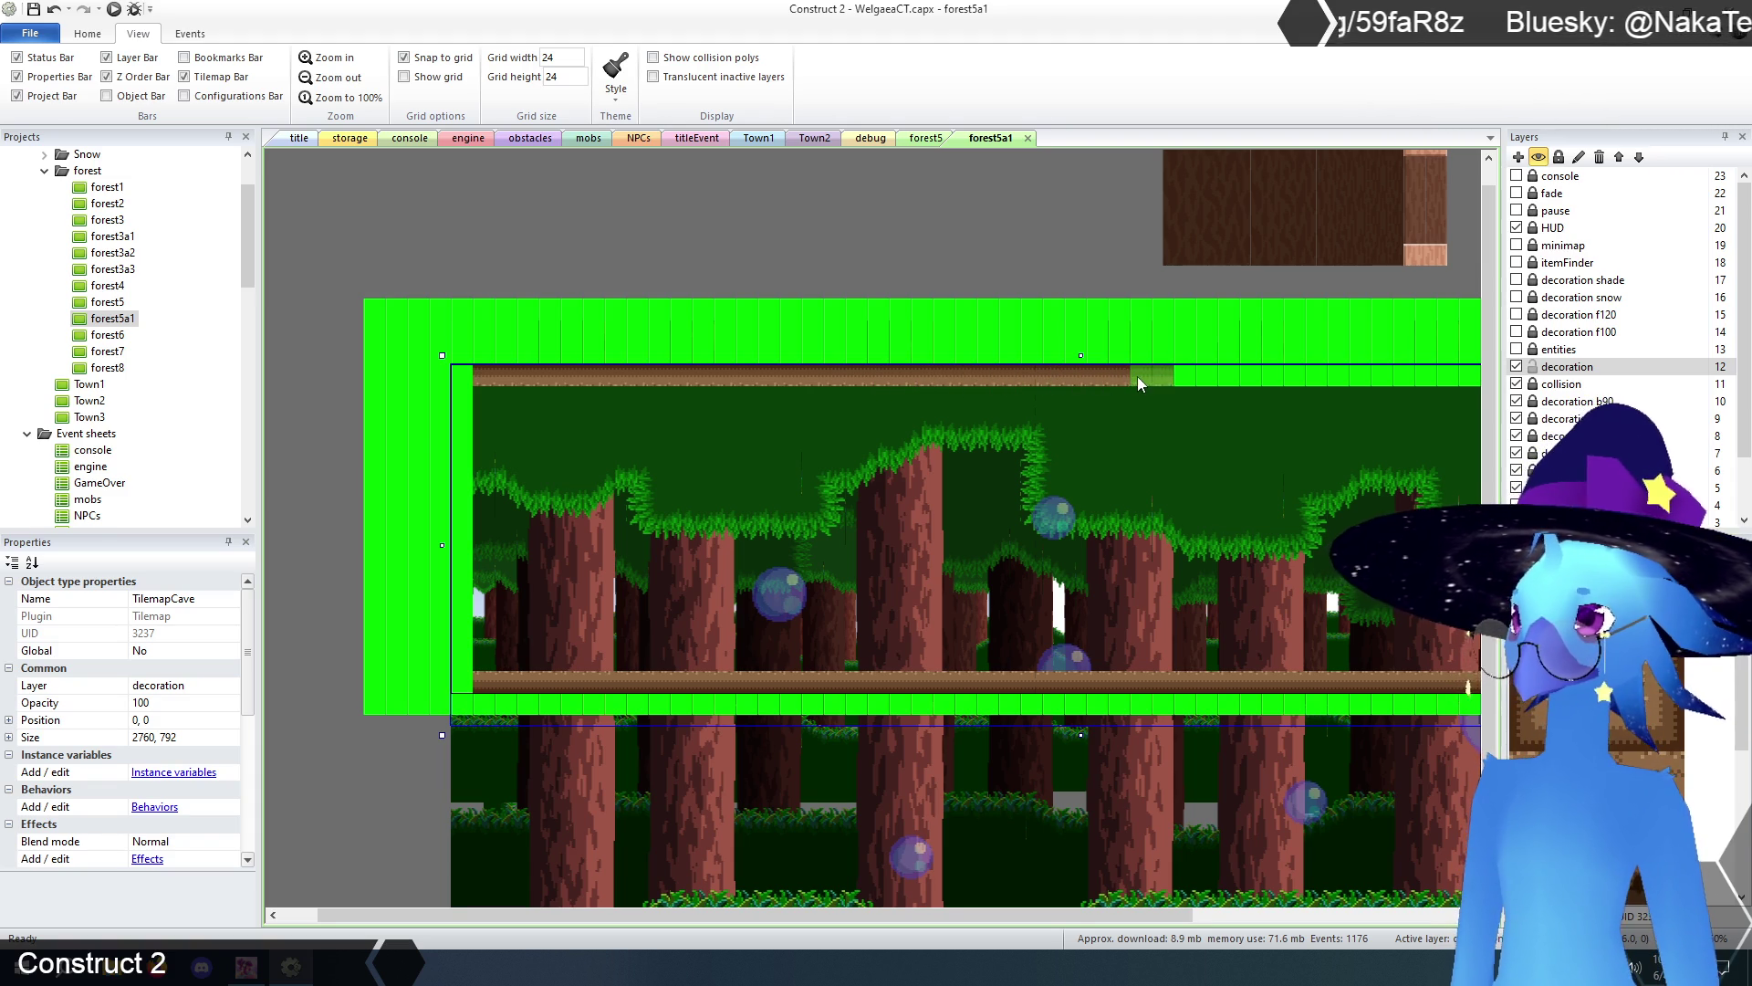
{"action": "left_click_drag", "start_coordinate": [791, 914], "coordinate": [1064, 914]}
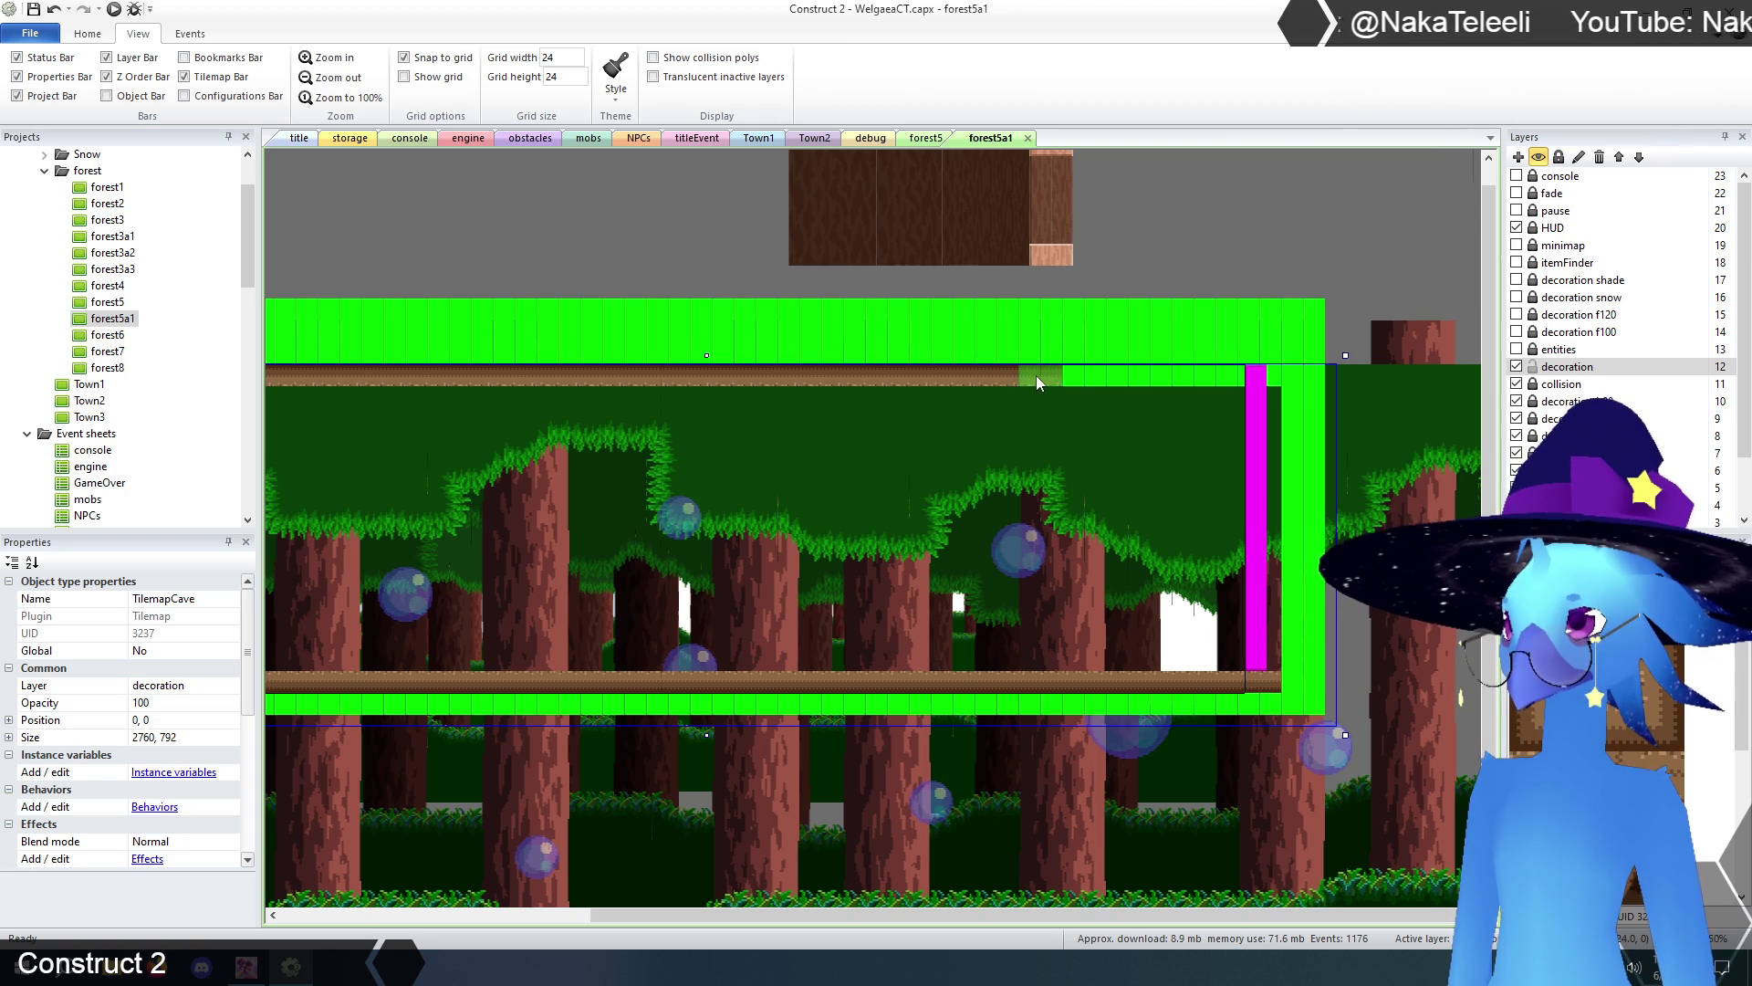
{"action": "left_click_drag", "start_coordinate": [1158, 383], "coordinate": [1256, 376]}
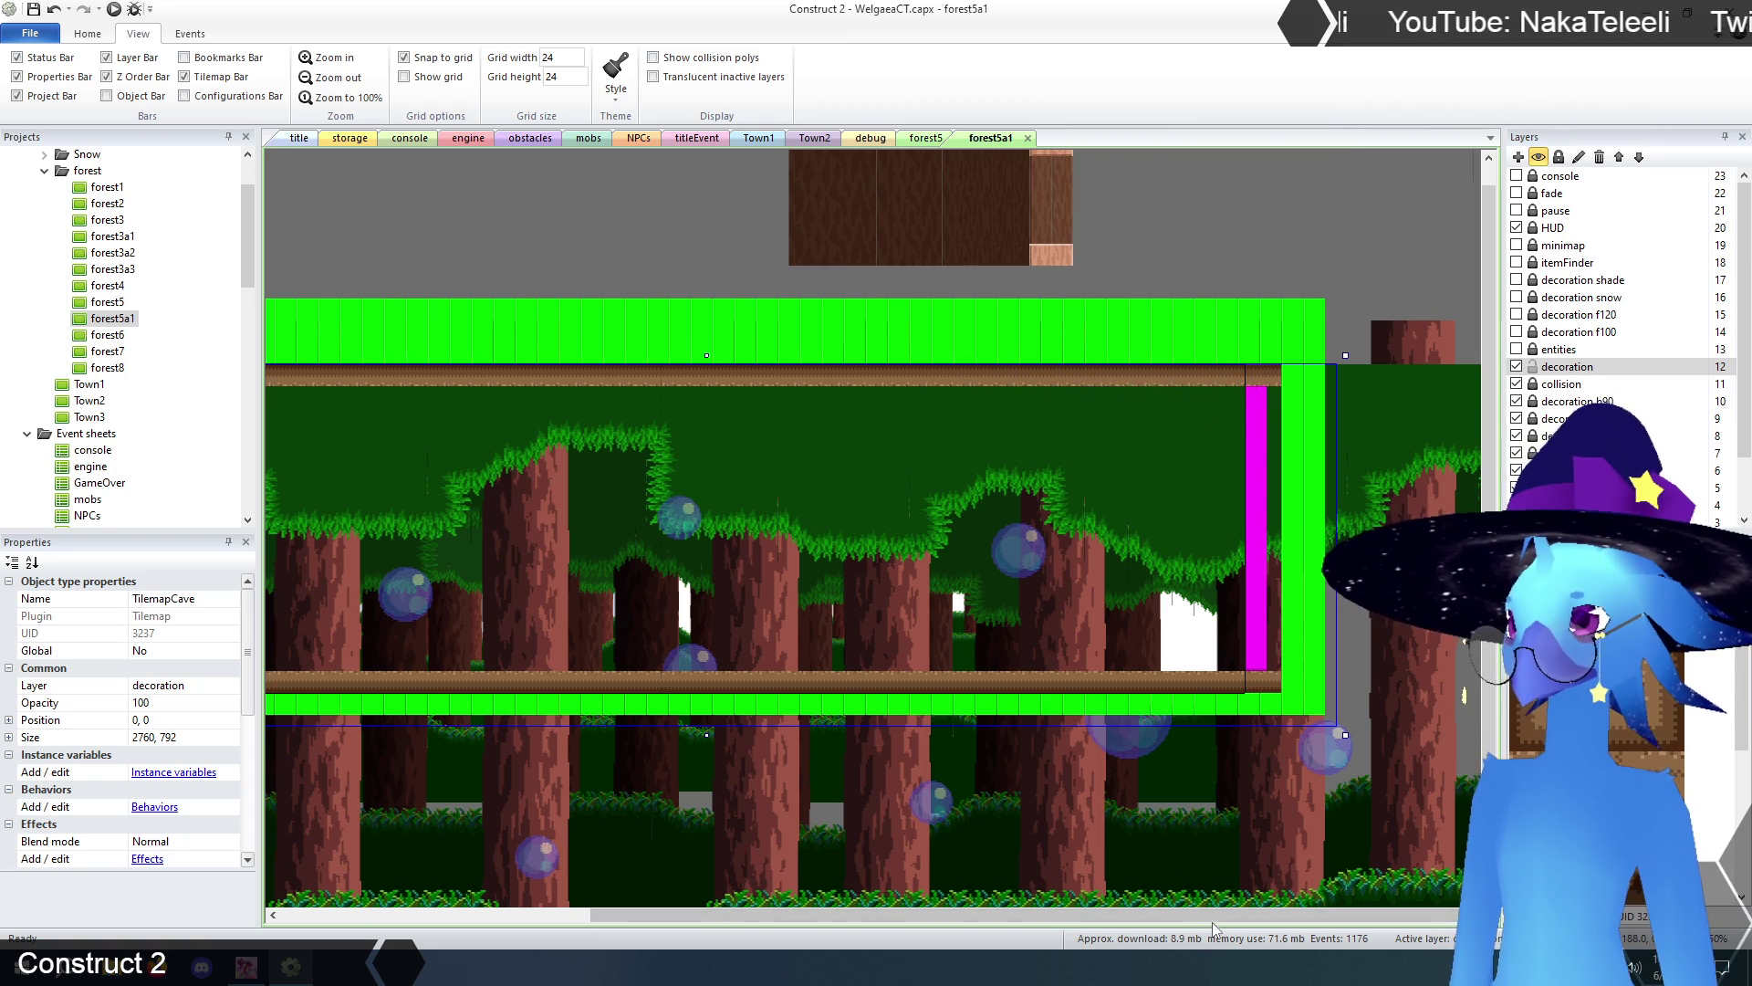
{"action": "left_click_drag", "start_coordinate": [1206, 917], "coordinate": [851, 927]}
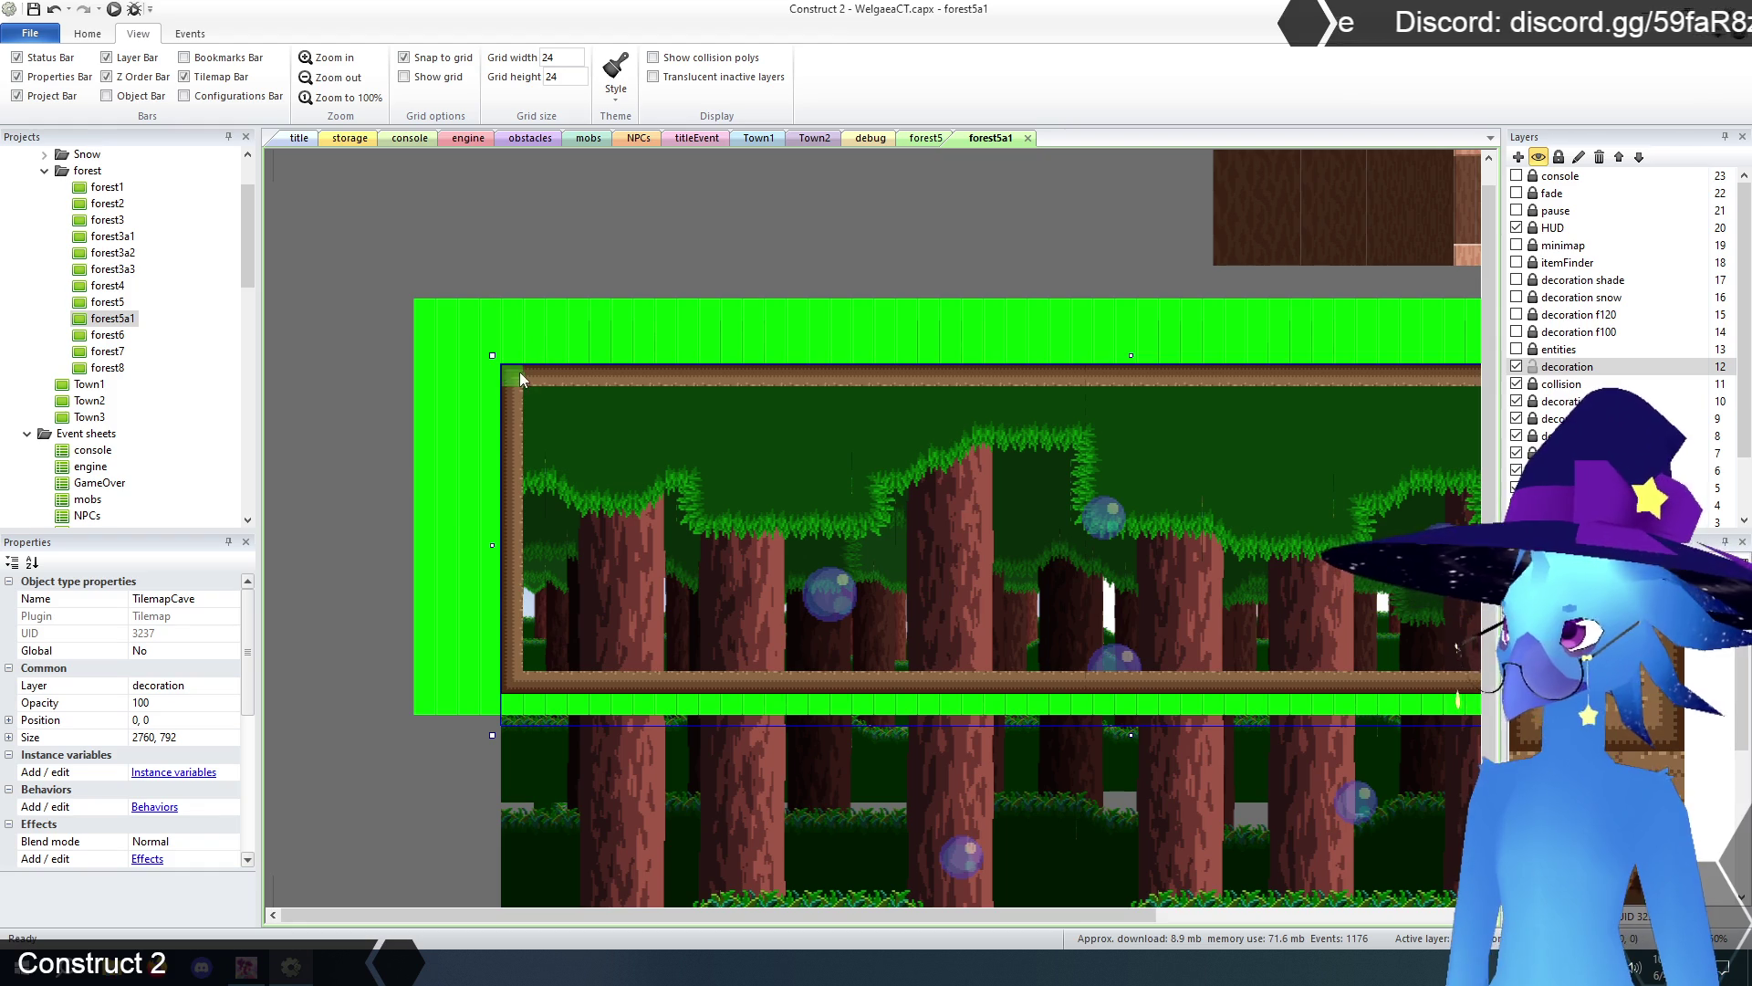
{"action": "mouse_move", "coordinate": [649, 917]}
{"action": "left_mouse_down"}
{"action": "mouse_move", "coordinate": [954, 923]}
{"action": "mouse_move", "coordinate": [790, 925]}
{"action": "left_mouse_up"}
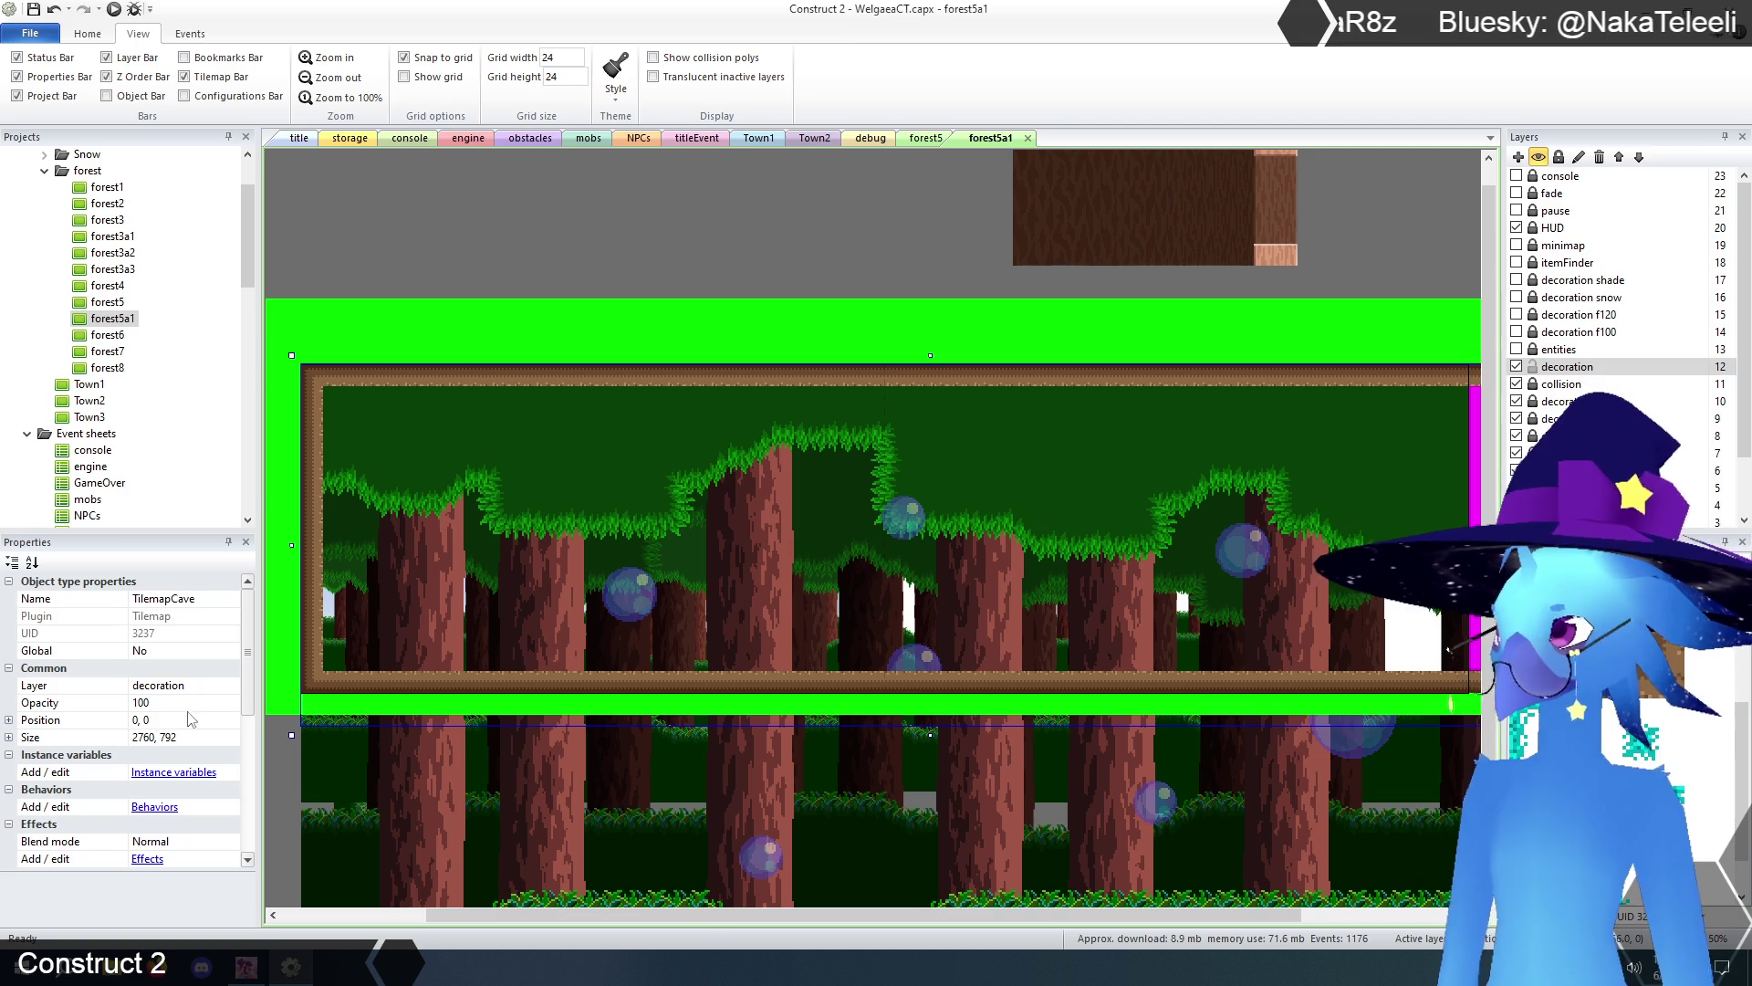
- Paint a brown log strip along the lower row over the remaining green tiles
{"action": "left_click_drag", "start_coordinate": [314, 711], "coordinate": [1003, 711]}
{"action": "scroll", "coordinate": [913, 767], "scroll_direction": "right", "scroll_amount": 5}
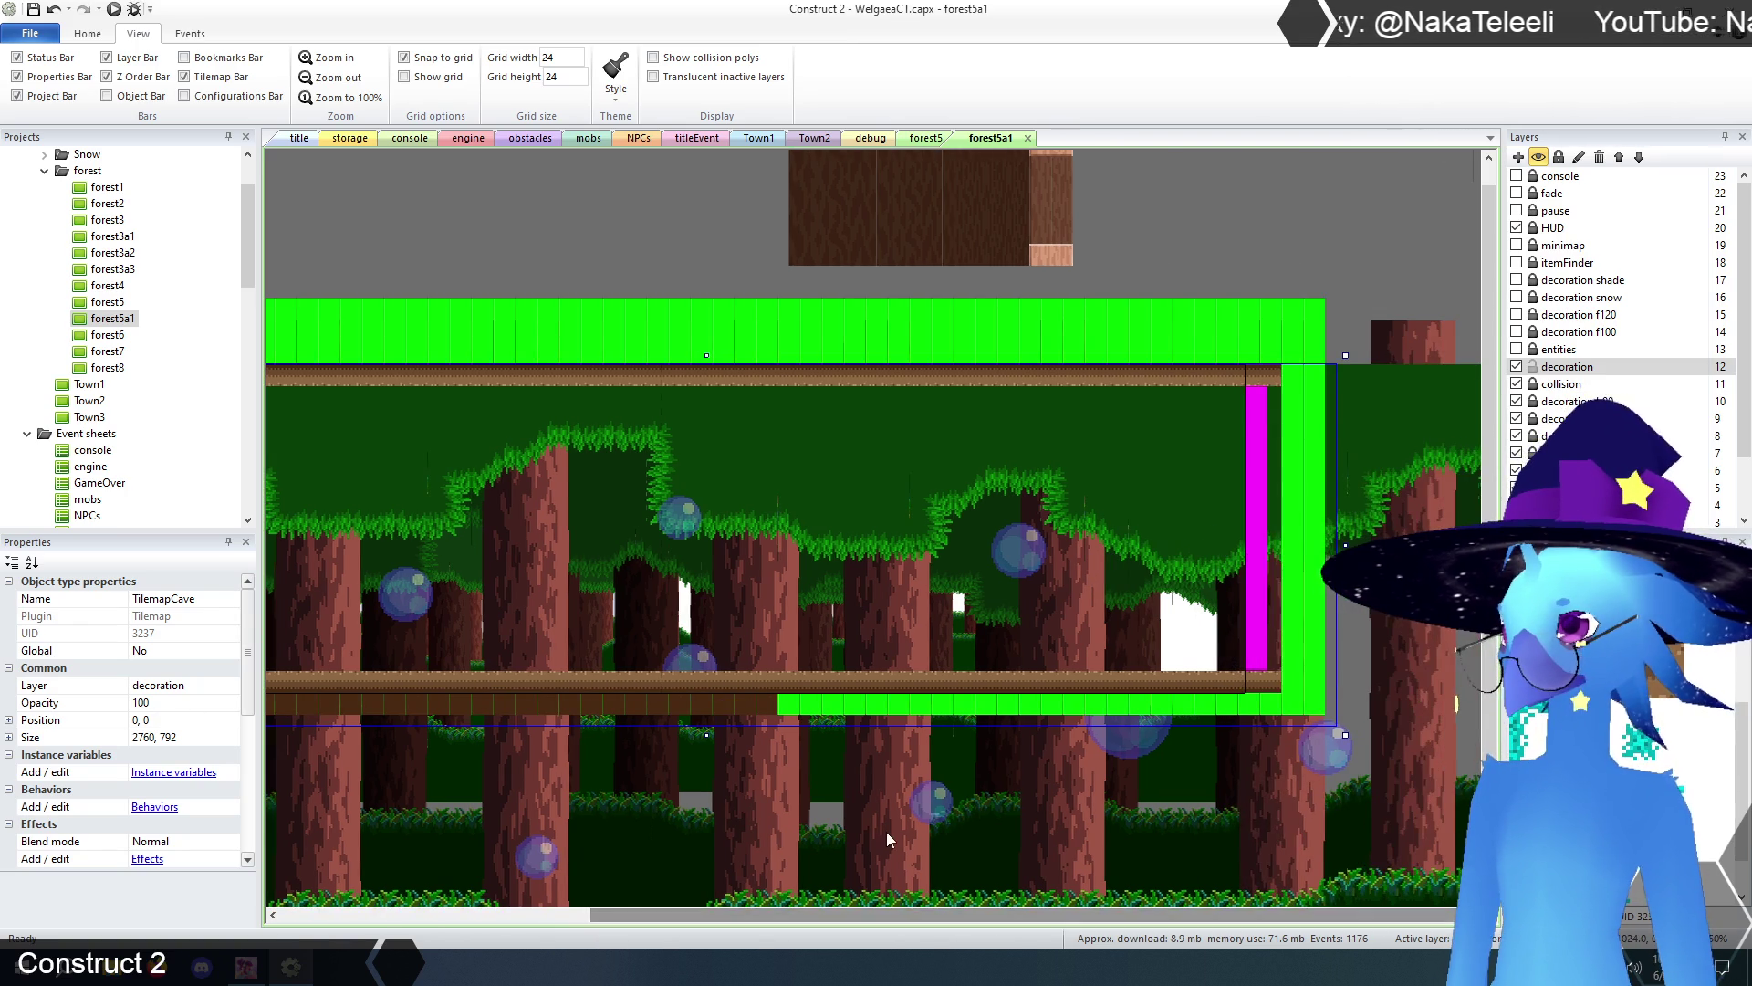
{"action": "left_click_drag", "start_coordinate": [786, 704], "coordinate": [1202, 698]}
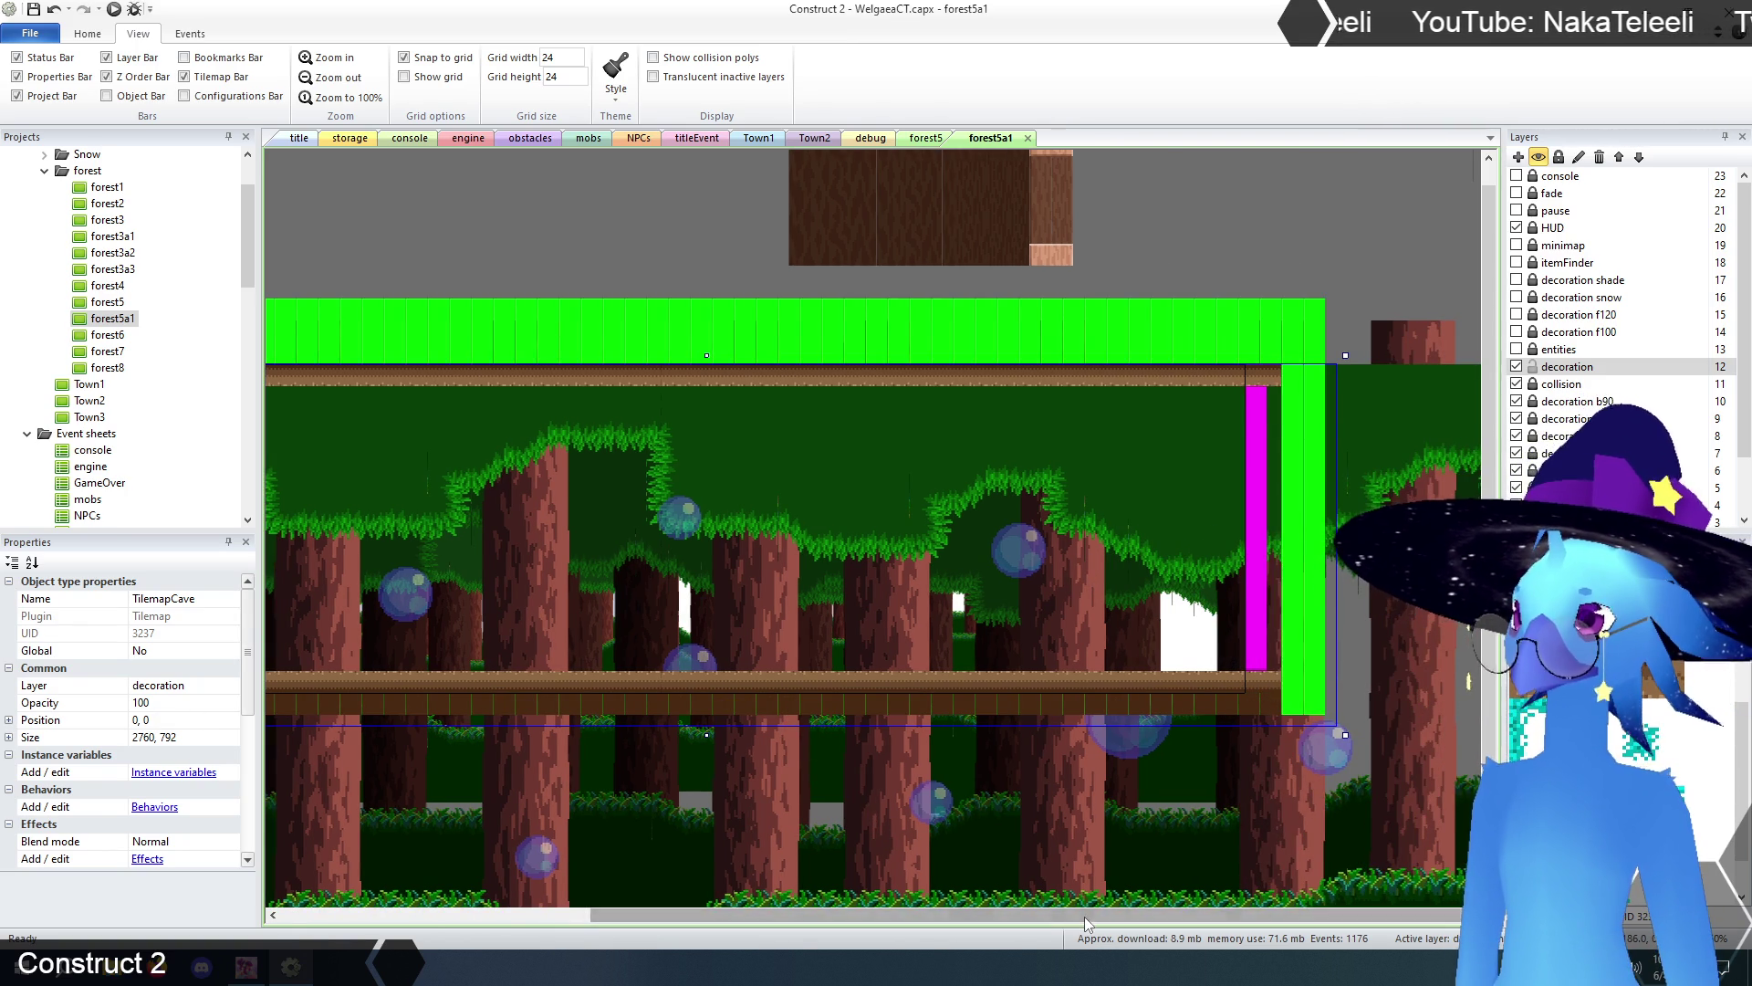
{"action": "left_click_drag", "start_coordinate": [1084, 918], "coordinate": [903, 919]}
{"action": "scroll", "coordinate": [1397, 639], "scroll_direction": "down", "scroll_amount": 2}
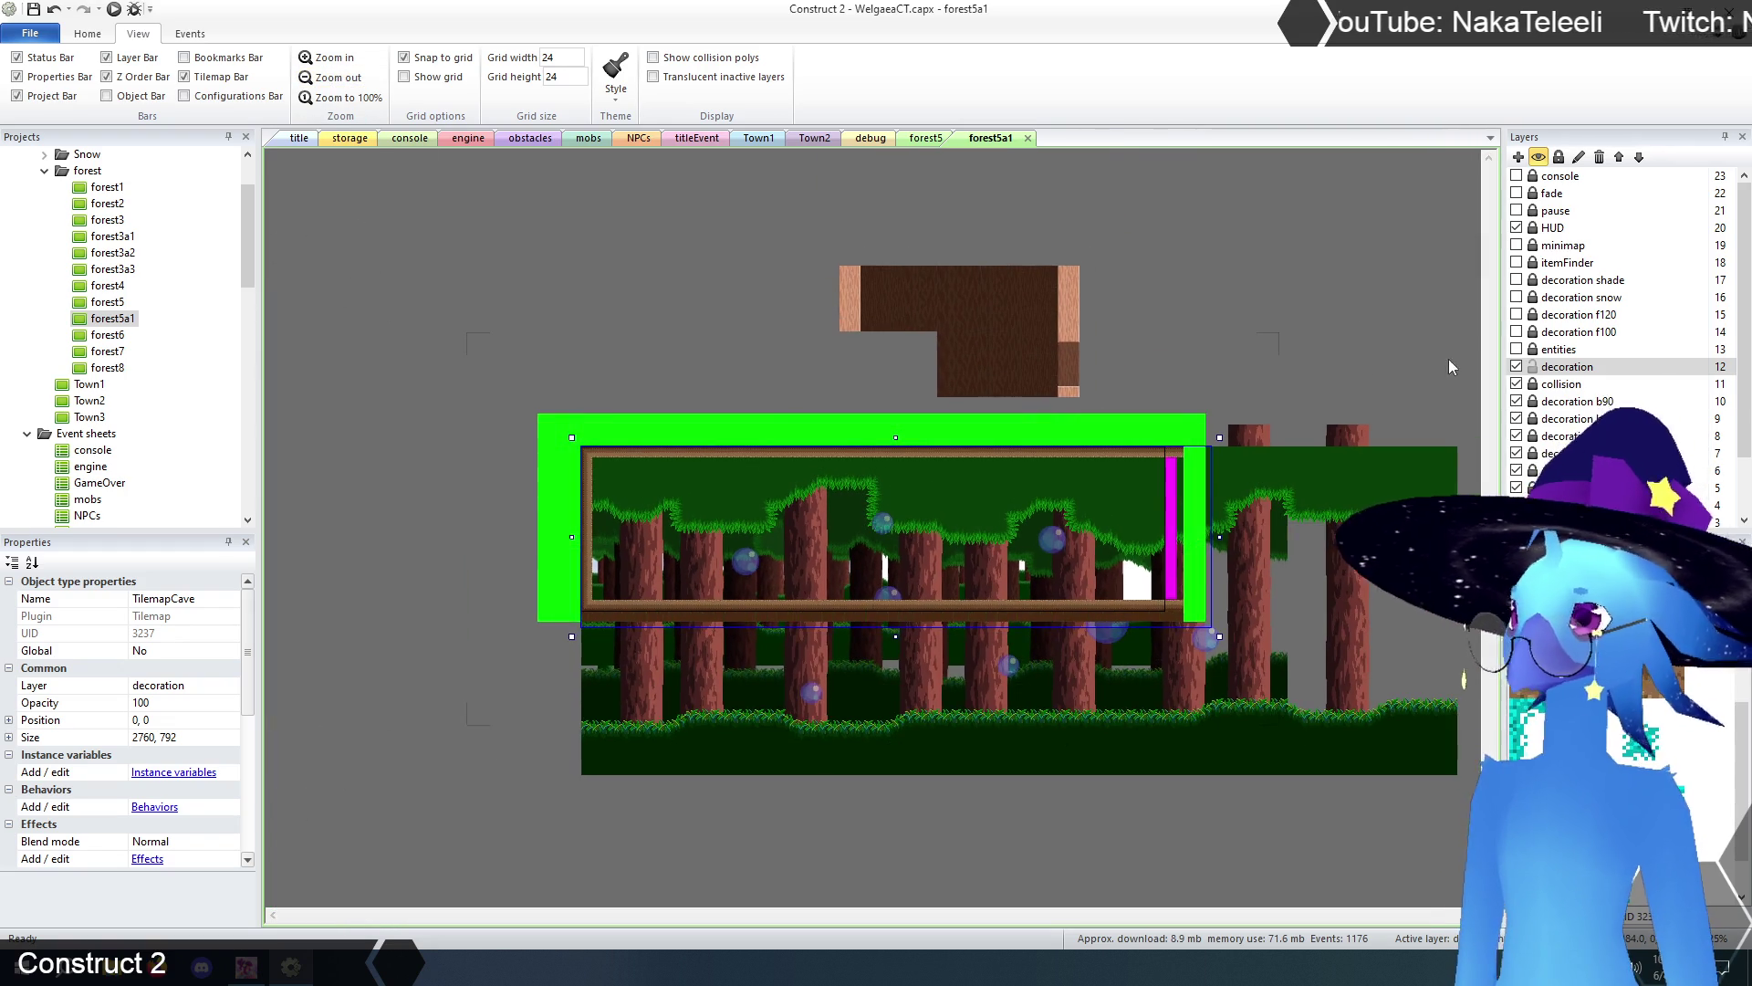
- Lock the decoration layer, unlock entities, and move the NPC into the cave at 1200, 576
{"action": "left_click", "coordinate": [1302, 305]}
{"action": "left_click", "coordinate": [1533, 367]}
{"action": "left_click", "coordinate": [1517, 350]}
{"action": "left_click", "coordinate": [1533, 350]}
{"action": "left_click", "coordinate": [1243, 723]}
{"action": "left_click", "coordinate": [1253, 721]}
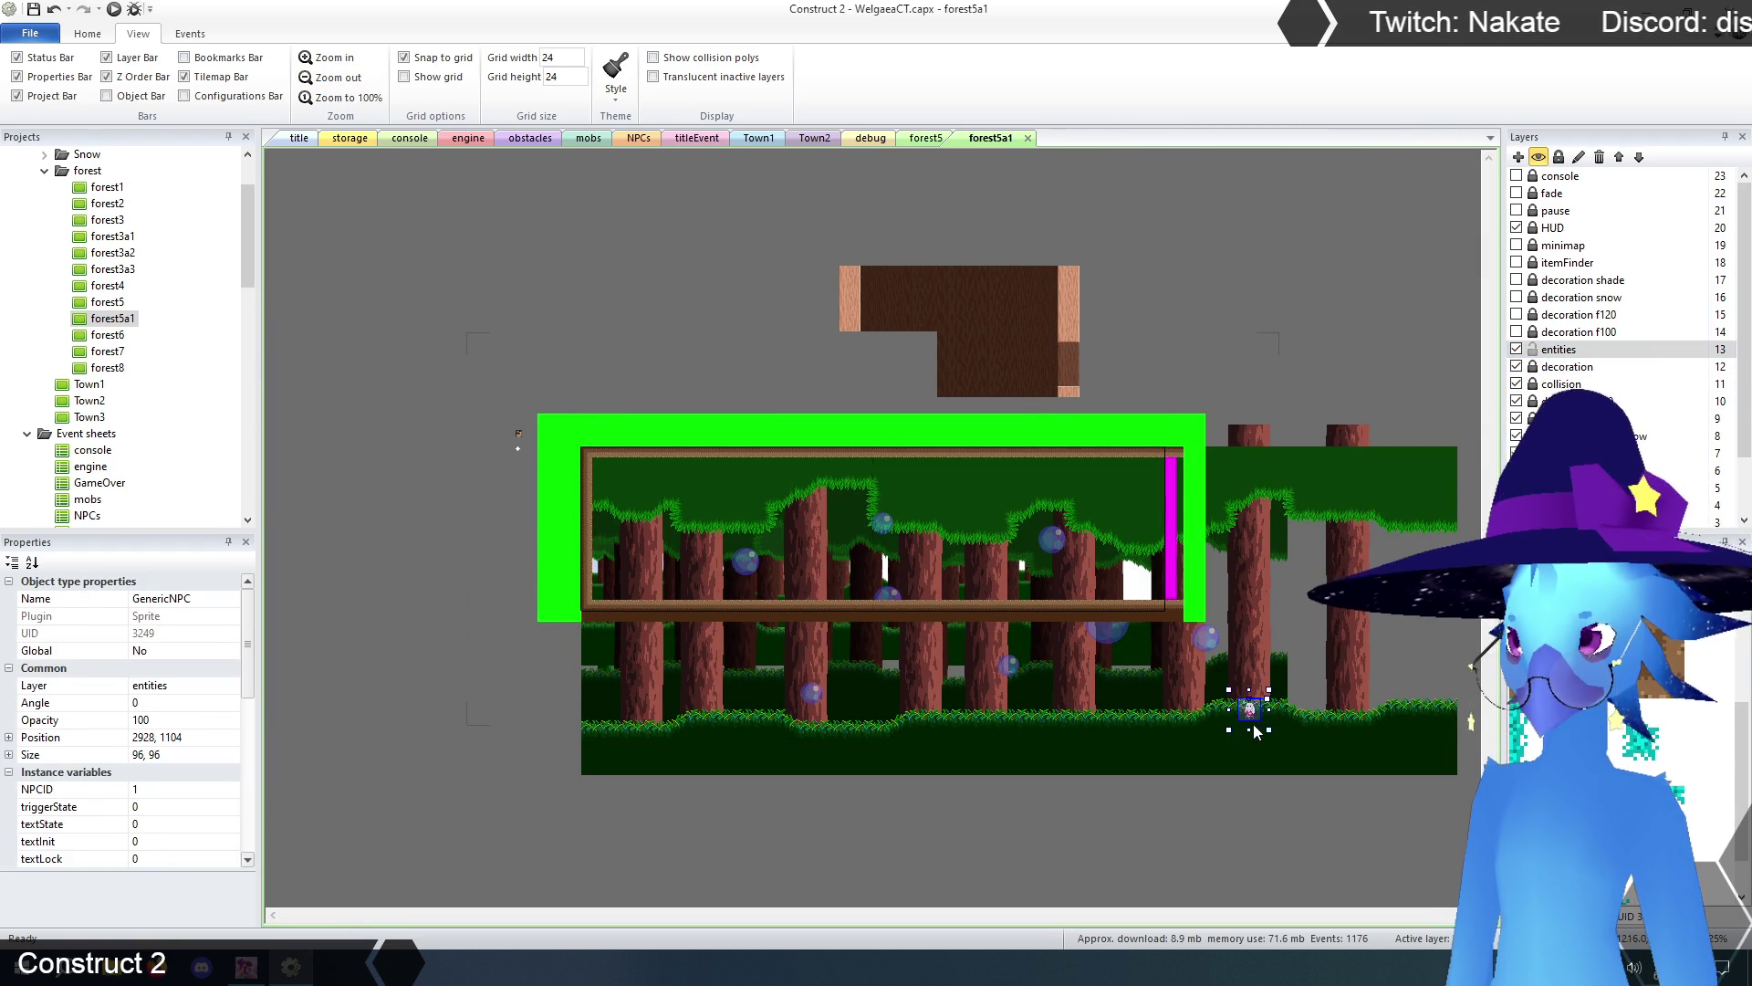
{"action": "mouse_move", "coordinate": [1252, 721]}
{"action": "left_mouse_down"}
{"action": "mouse_move", "coordinate": [860, 561]}
{"action": "mouse_move", "coordinate": [860, 595]}
{"action": "left_mouse_up"}
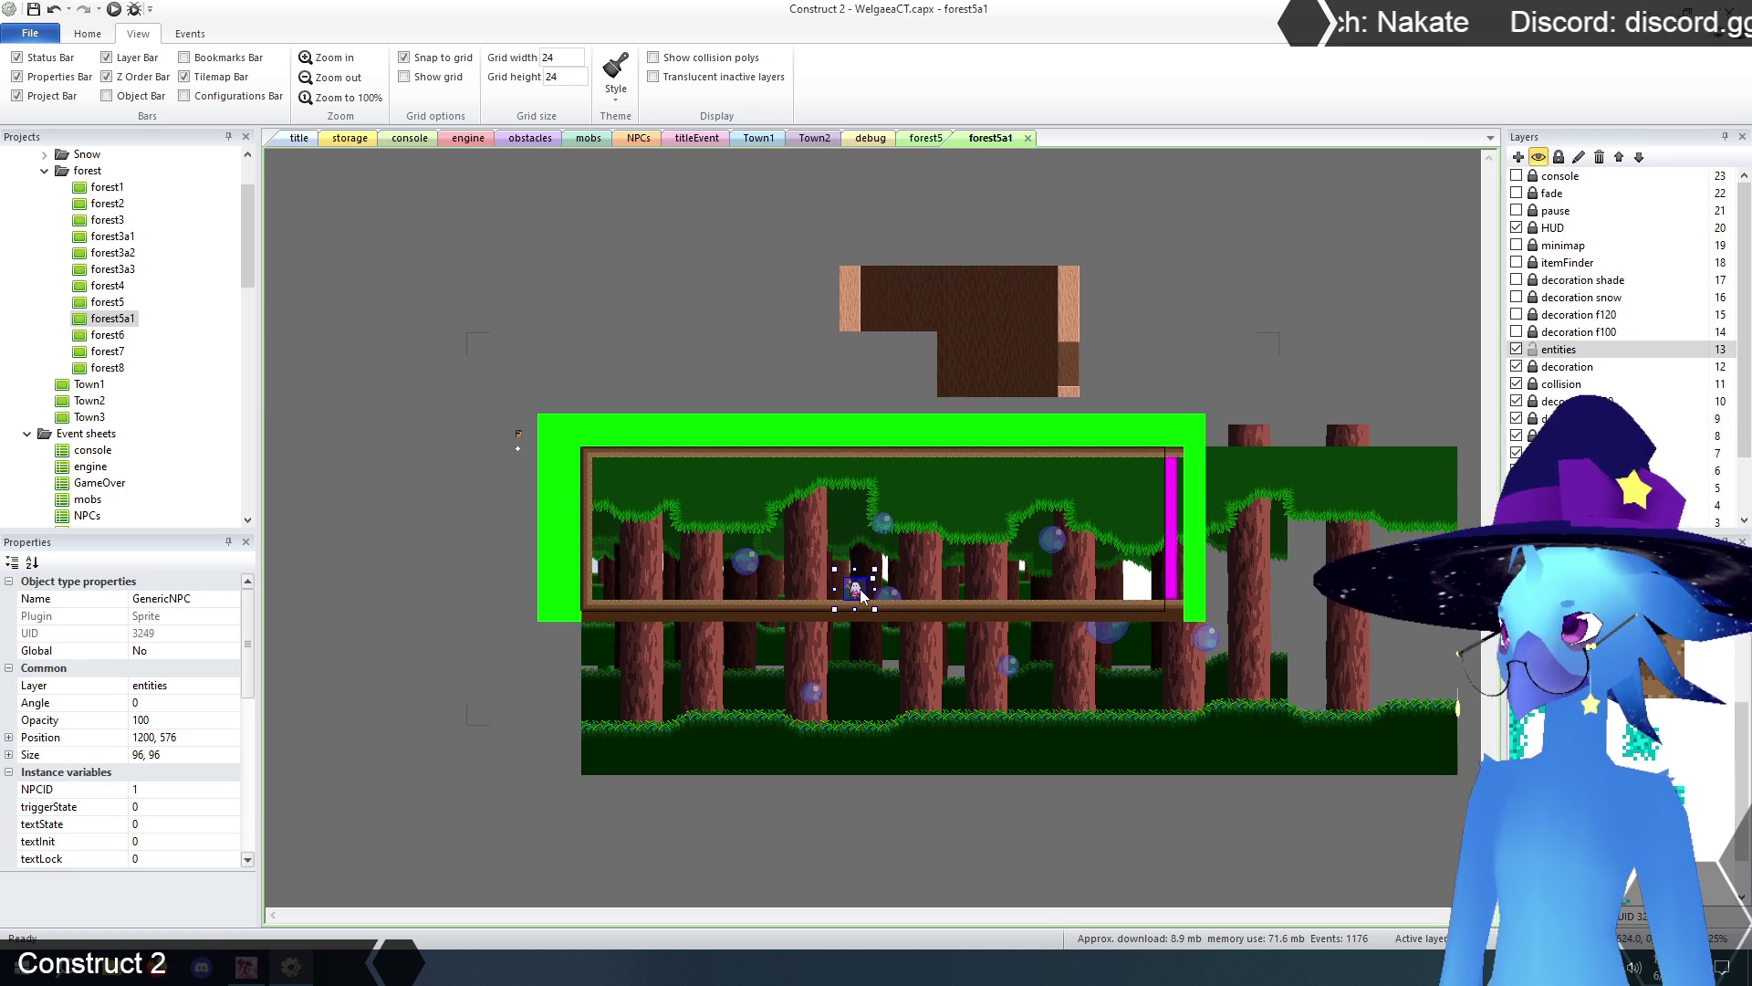
- Give roomStuff mapX 17 and mapY 31 with an empty area name, then lock entities
{"action": "left_click", "coordinate": [516, 444]}
{"action": "left_click", "coordinate": [518, 433]}
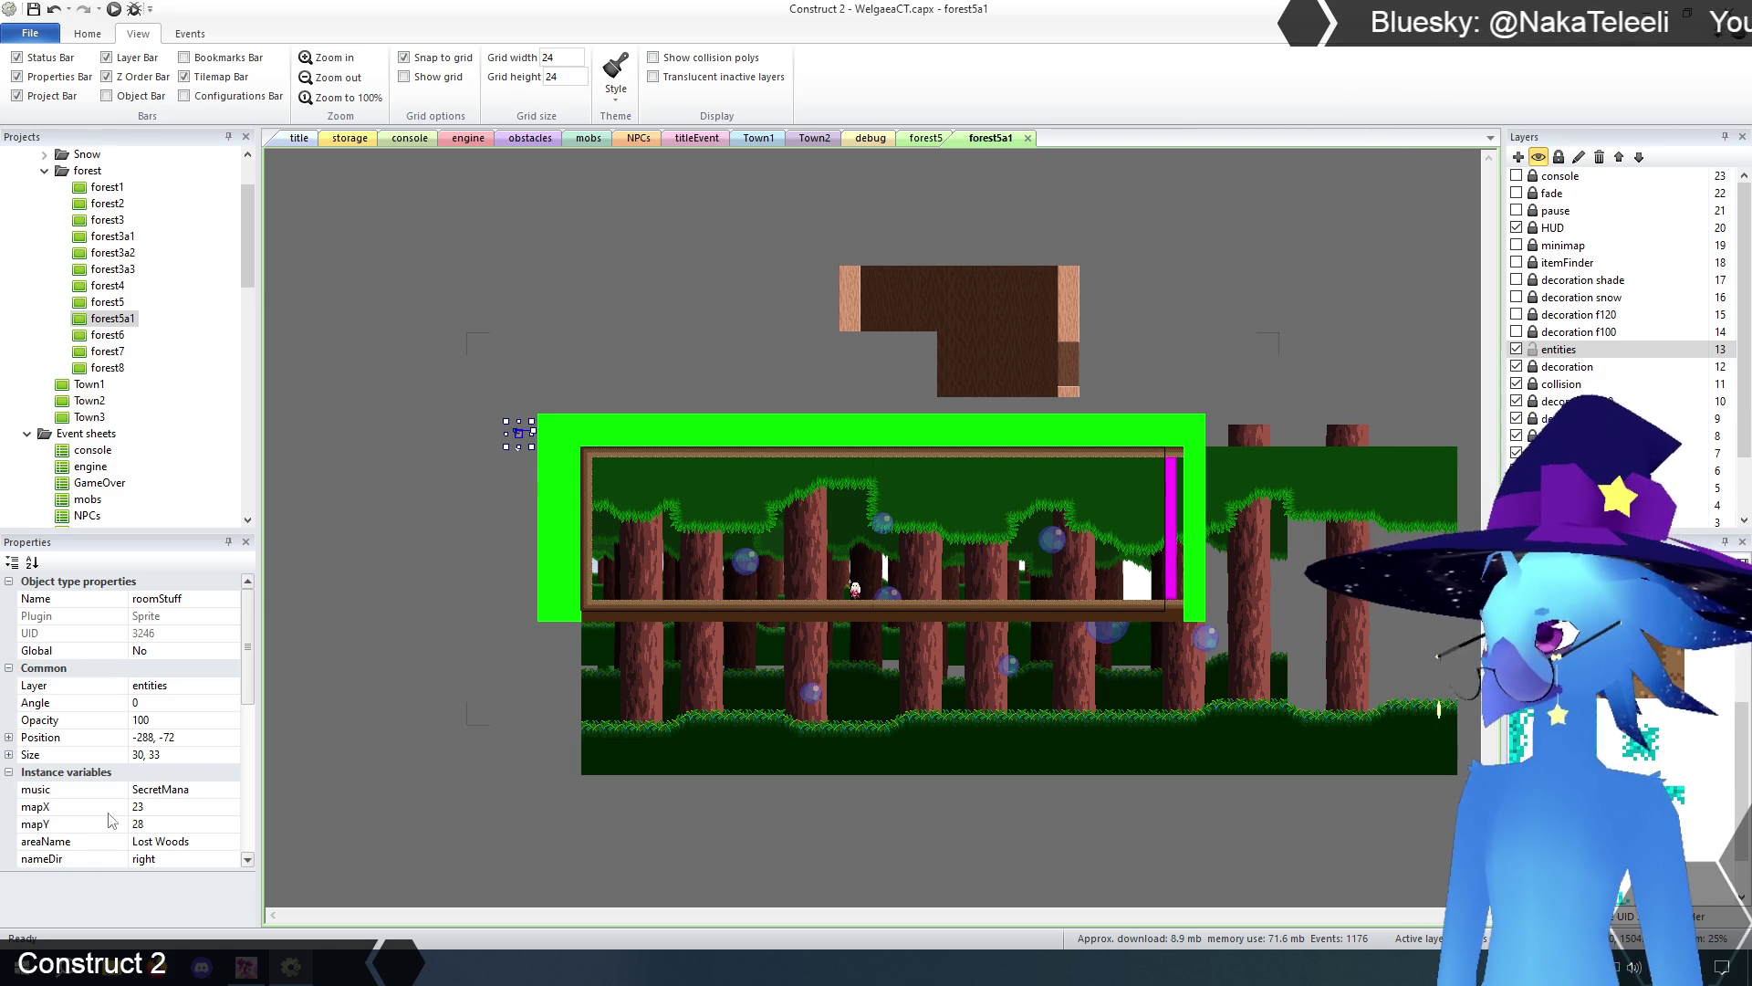
{"action": "left_click", "coordinate": [149, 808]}
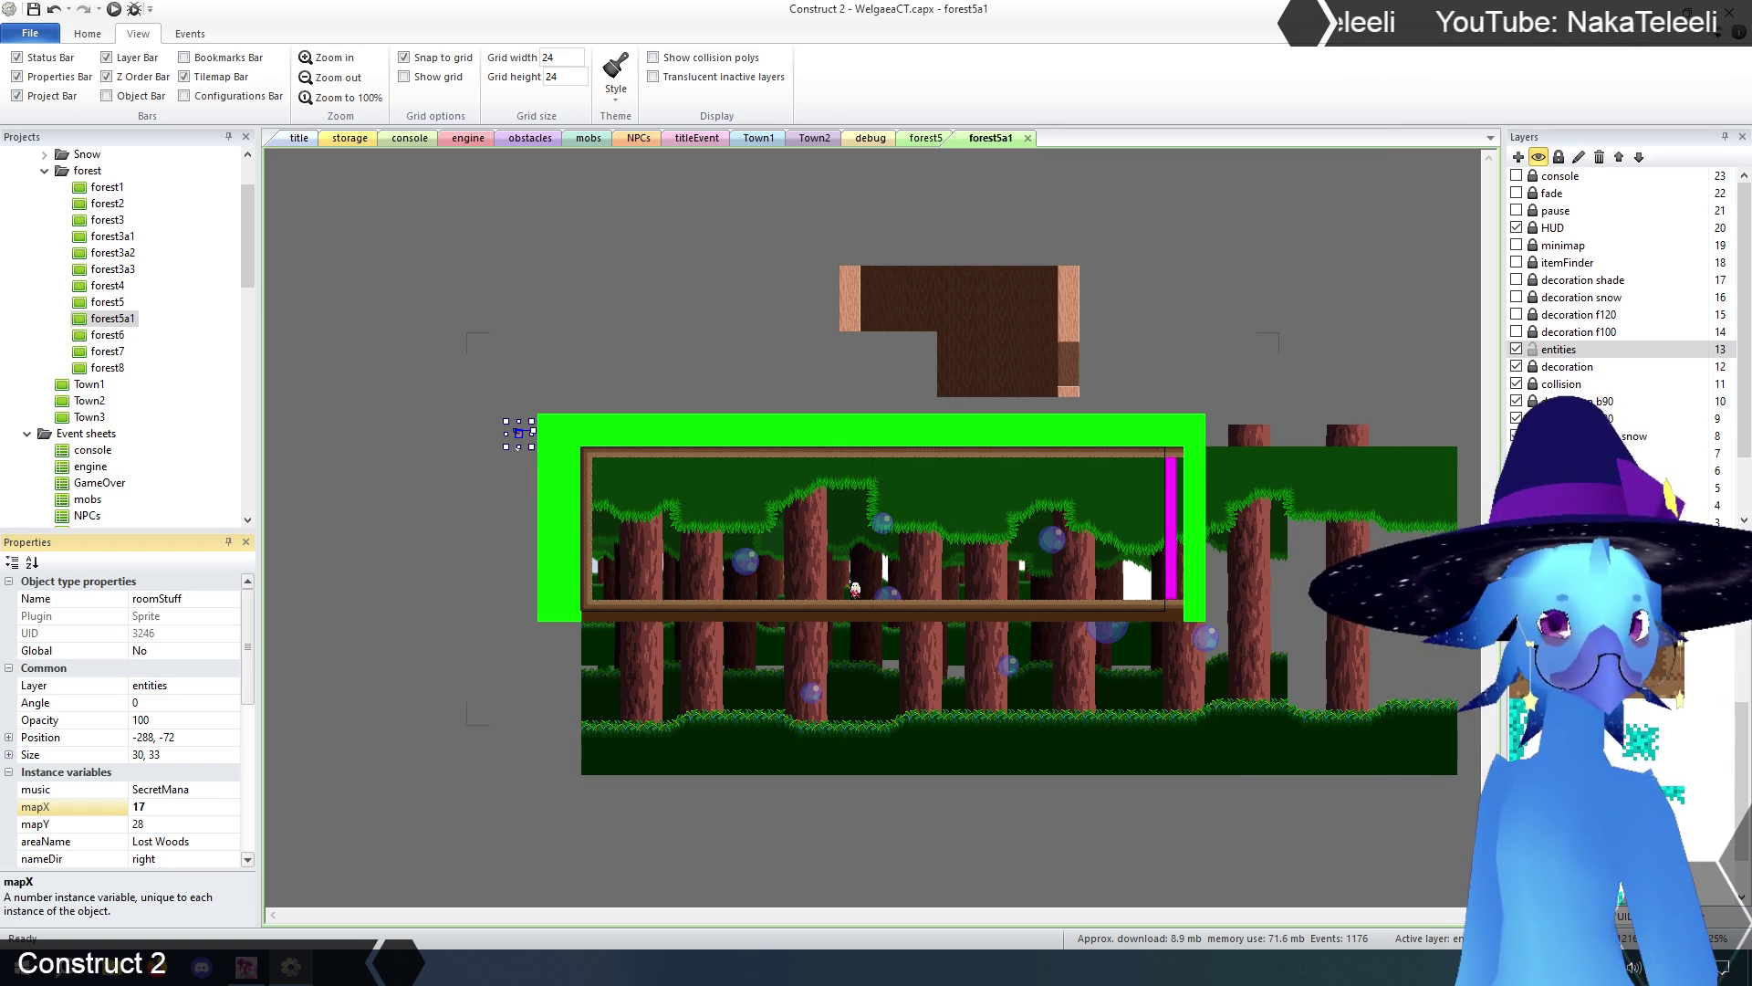
{"action": "left_click", "coordinate": [162, 825]}
{"action": "type", "text": "31"}
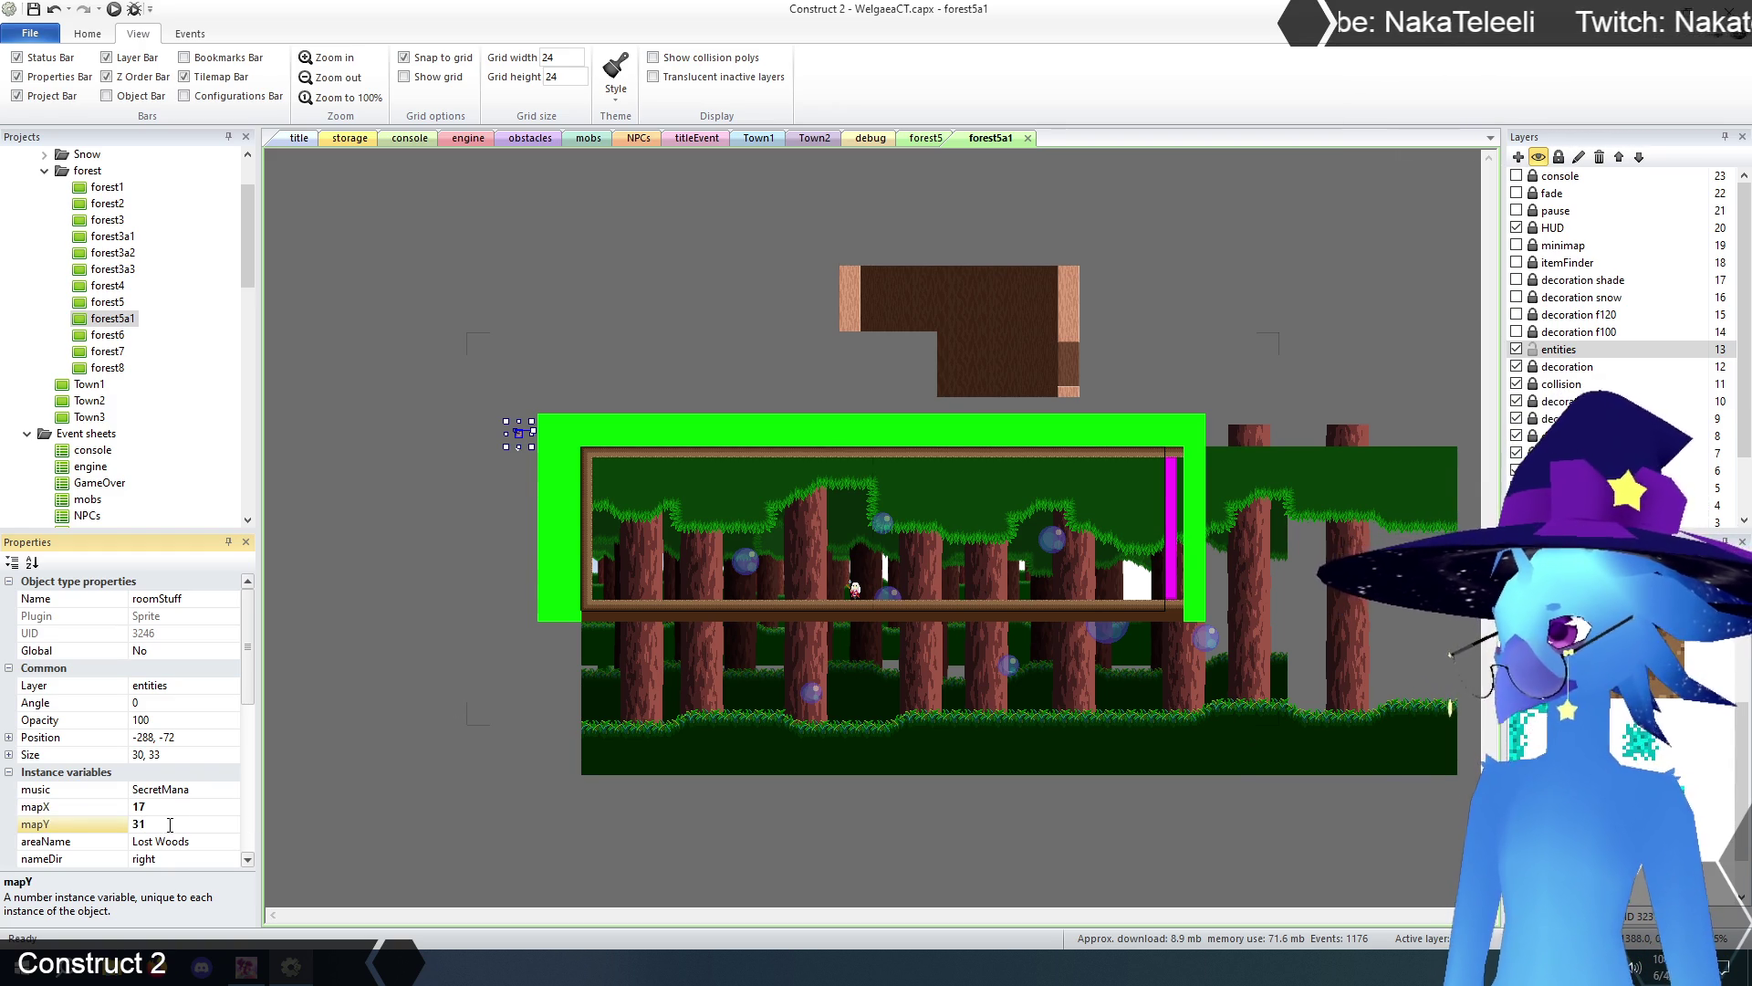
{"action": "left_click", "coordinate": [209, 842]}
{"action": "key", "text": "BackSpace"}
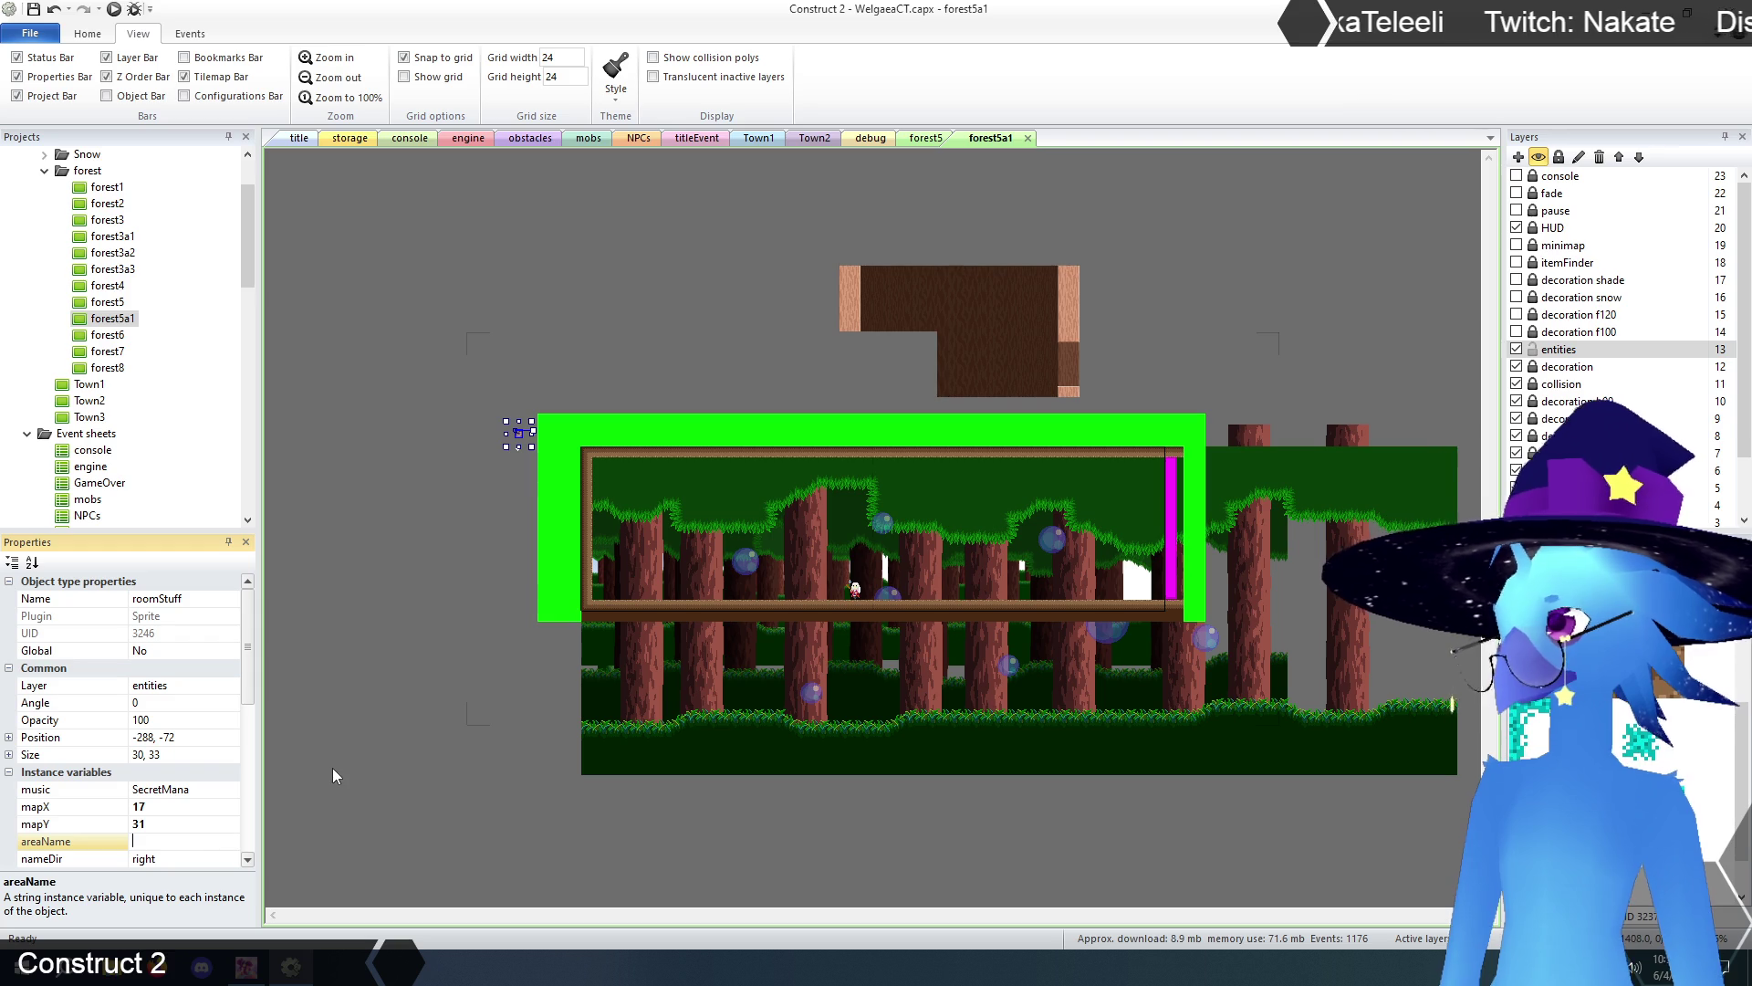
{"action": "left_click", "coordinate": [343, 743]}
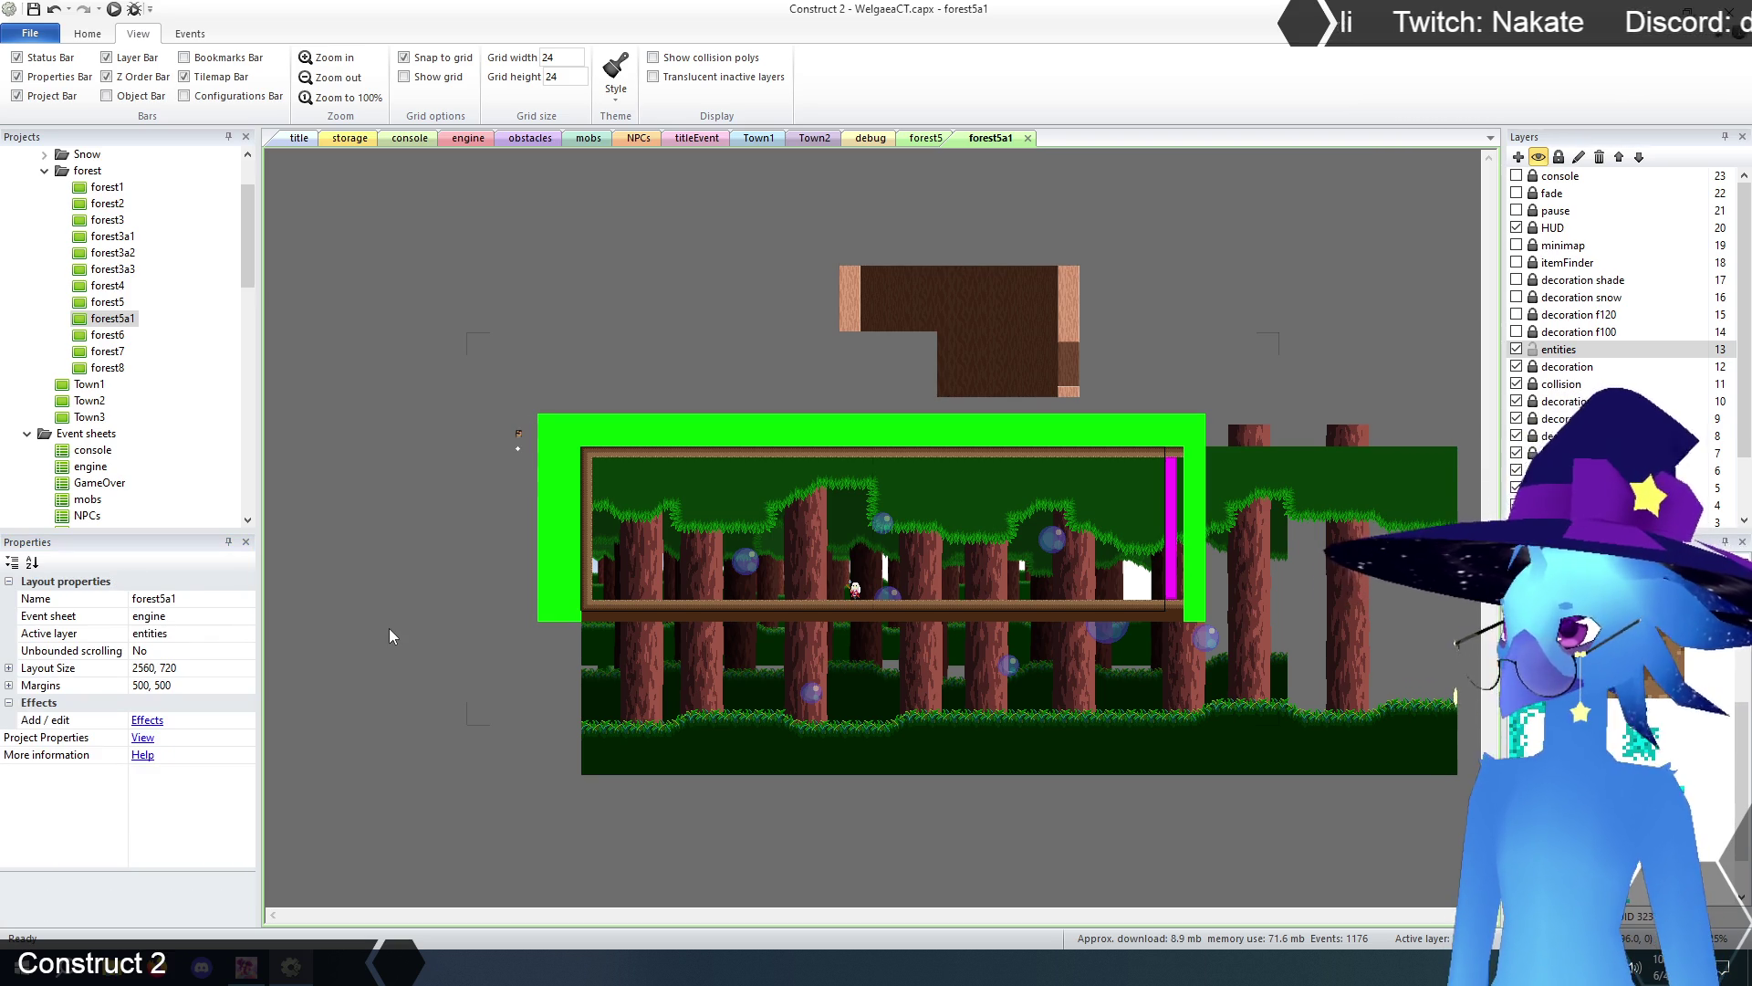
{"action": "left_click", "coordinate": [1533, 350]}
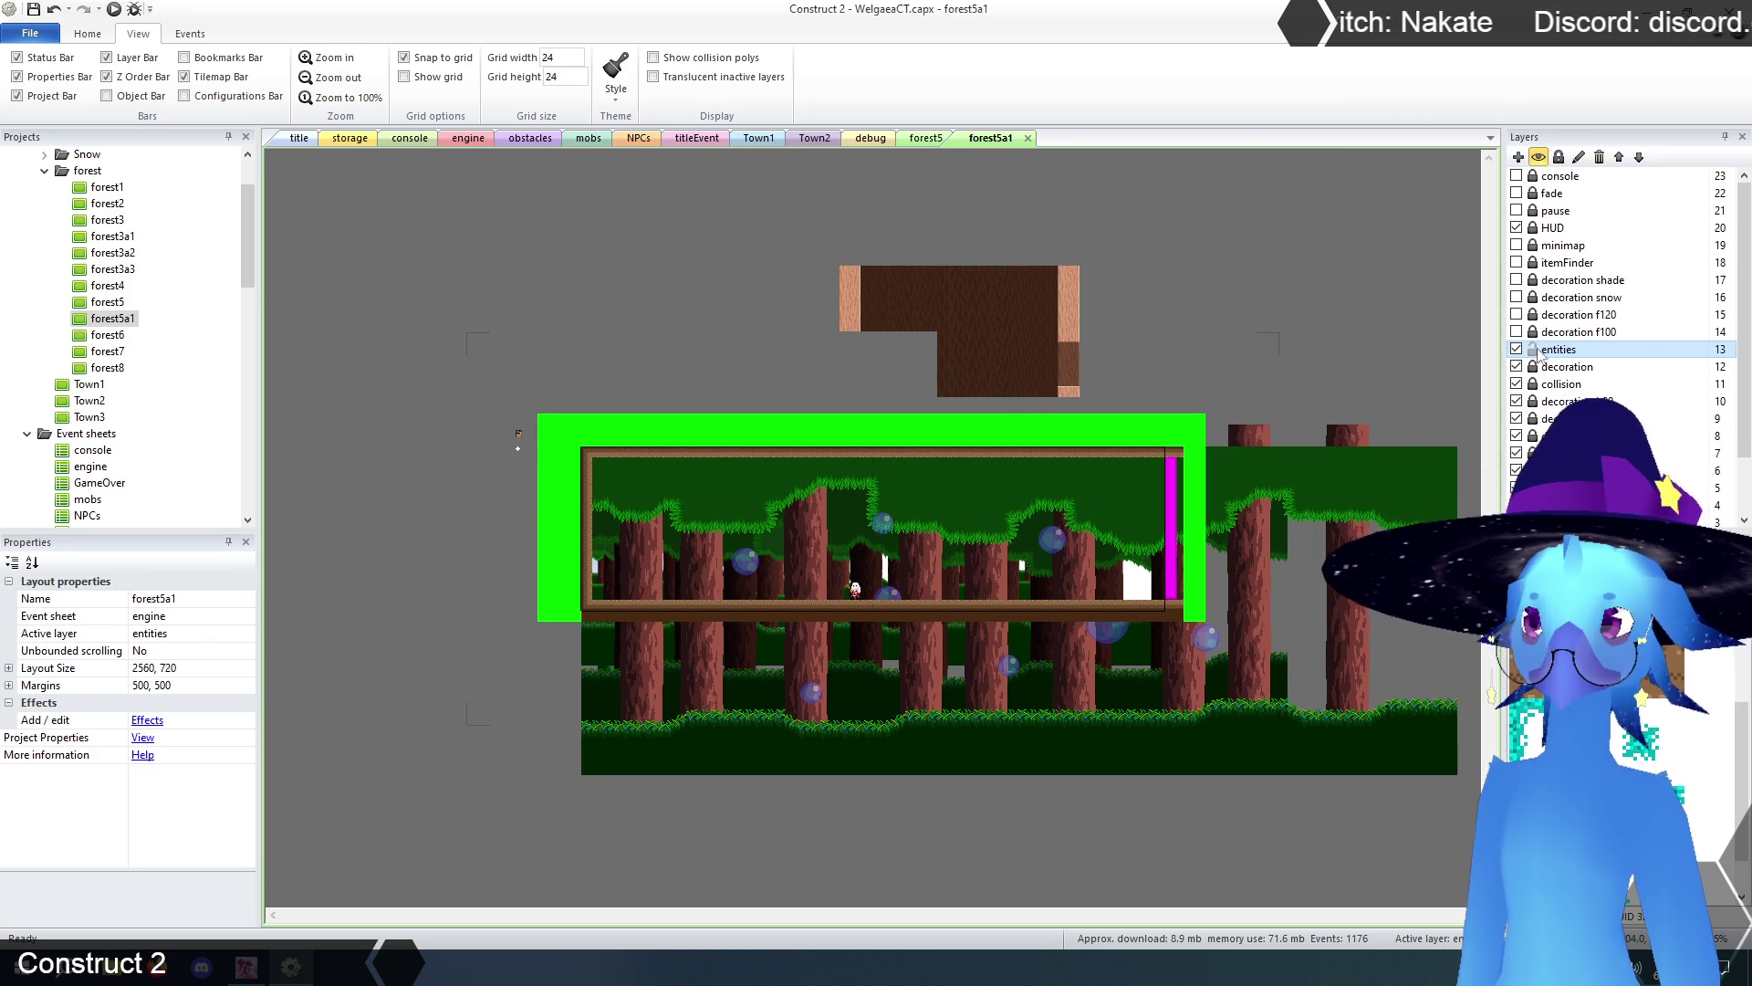
- Point forest5a1's right-edge screenTransition LayoutName to forest5
{"action": "left_click", "coordinate": [1537, 387]}
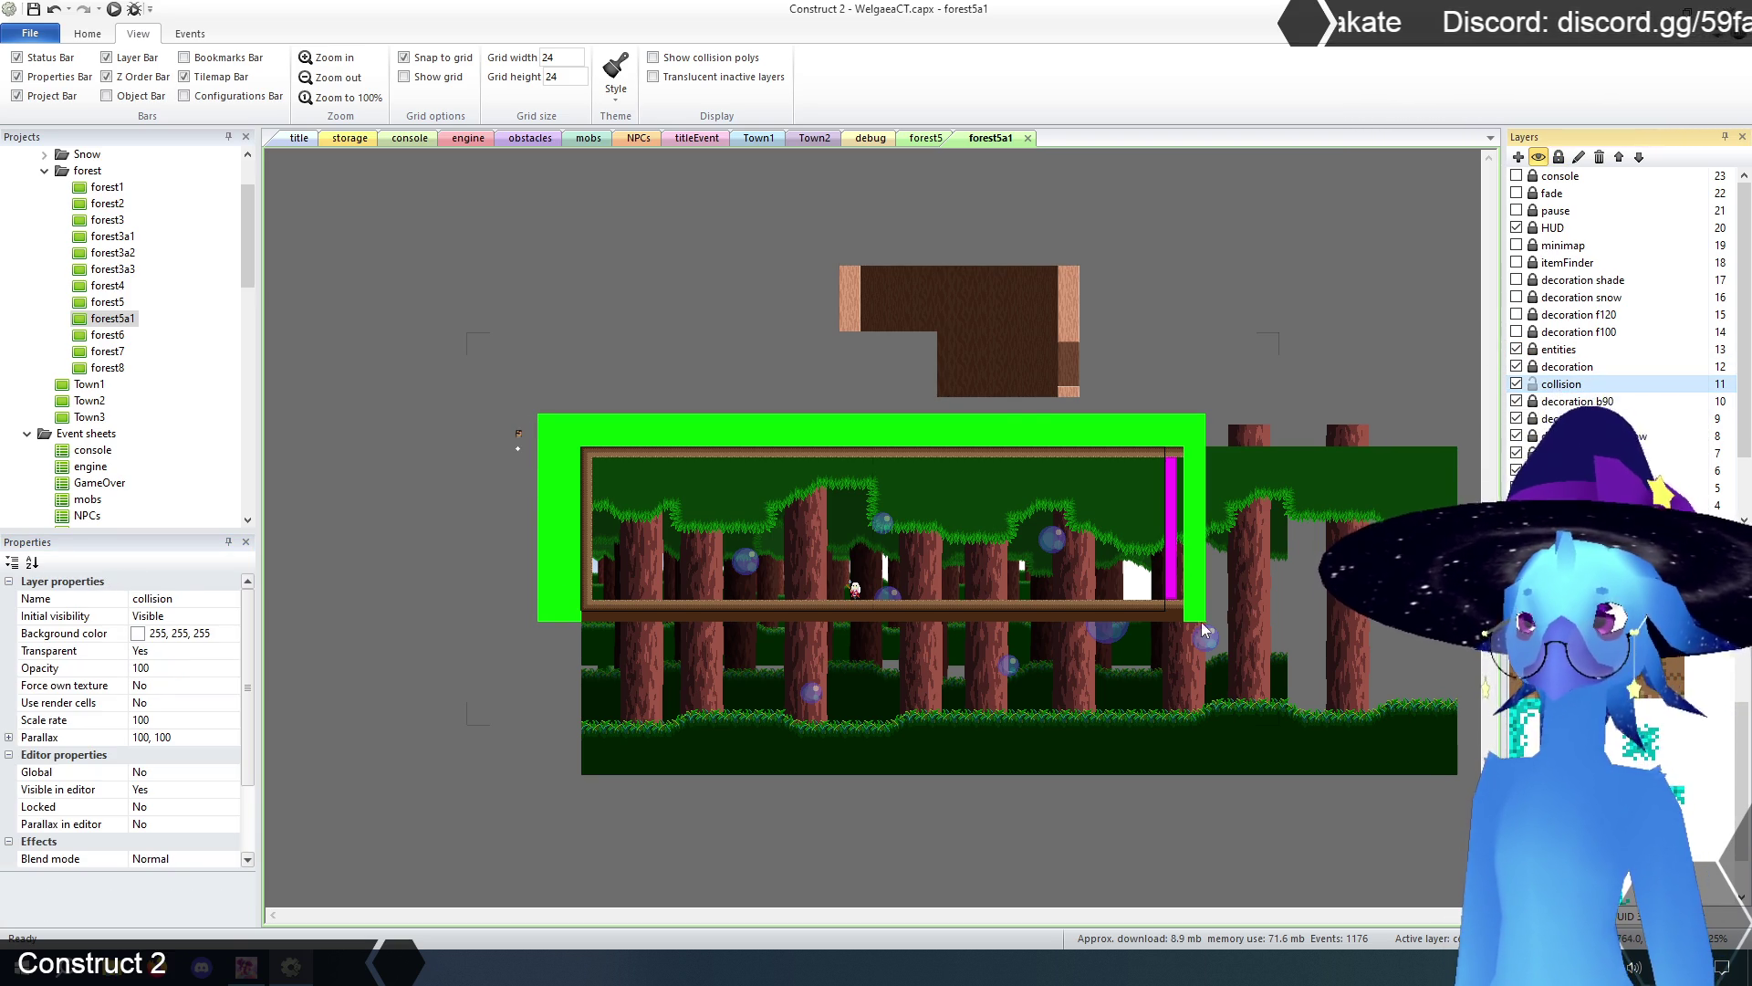
{"action": "left_click", "coordinate": [1168, 496]}
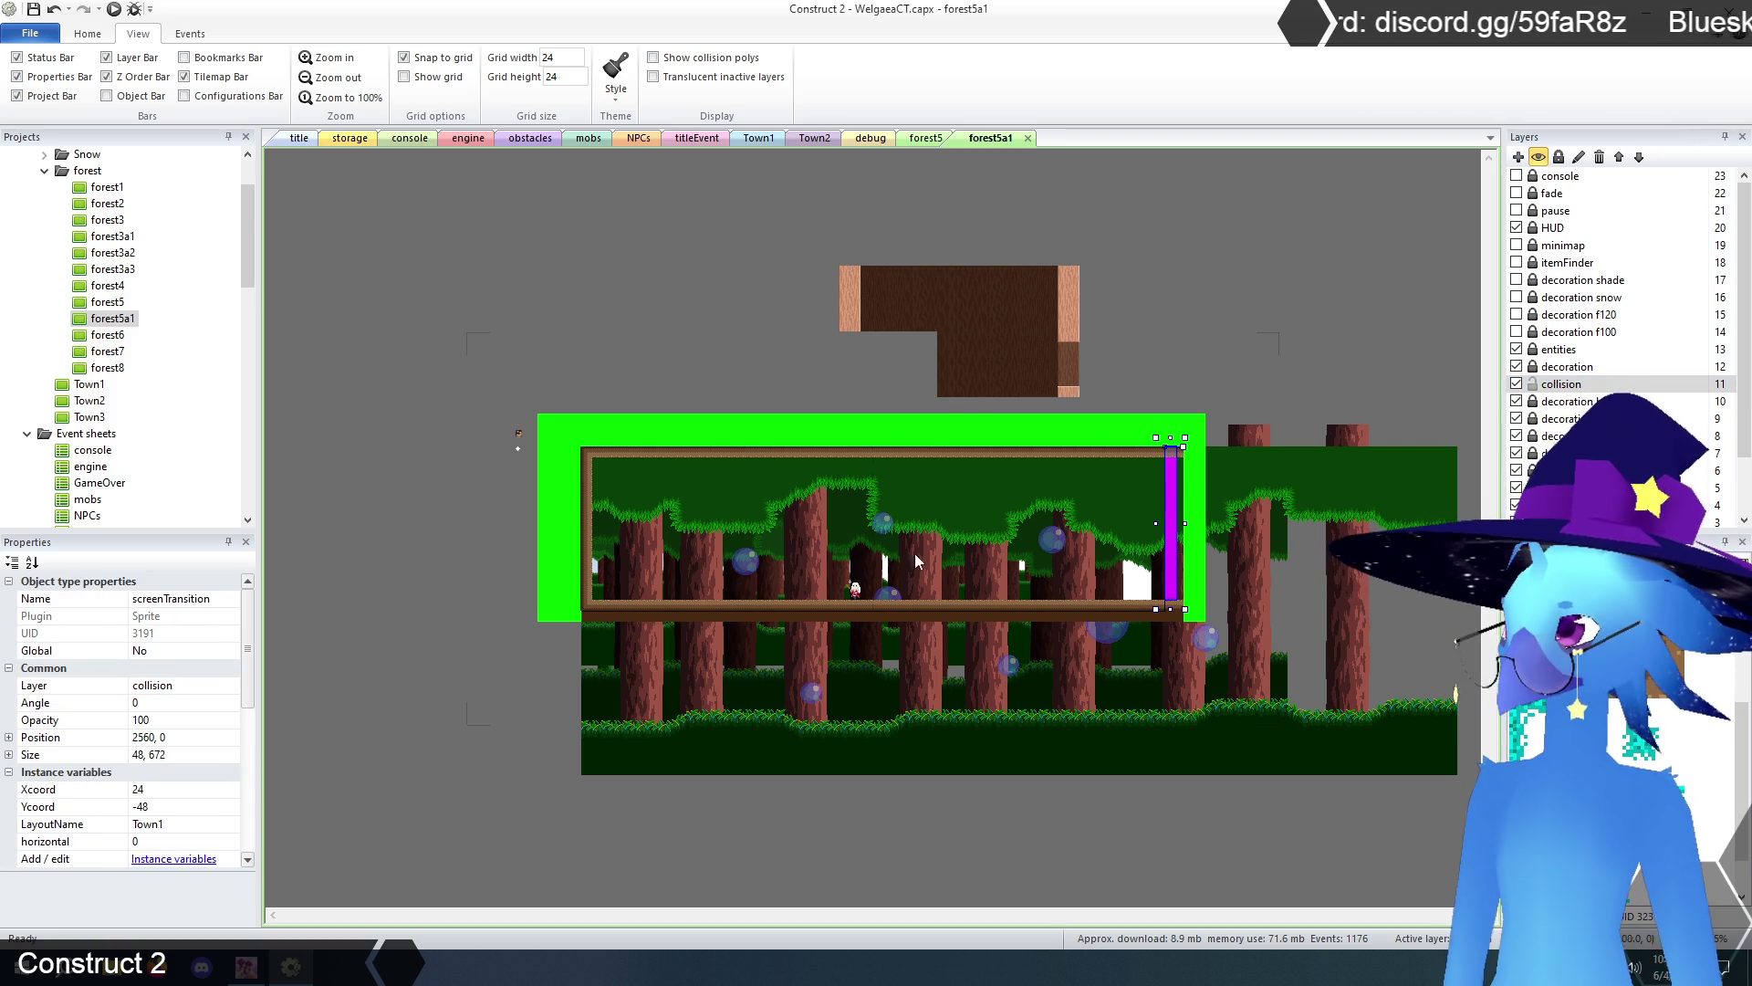
{"action": "left_click", "coordinate": [183, 824]}
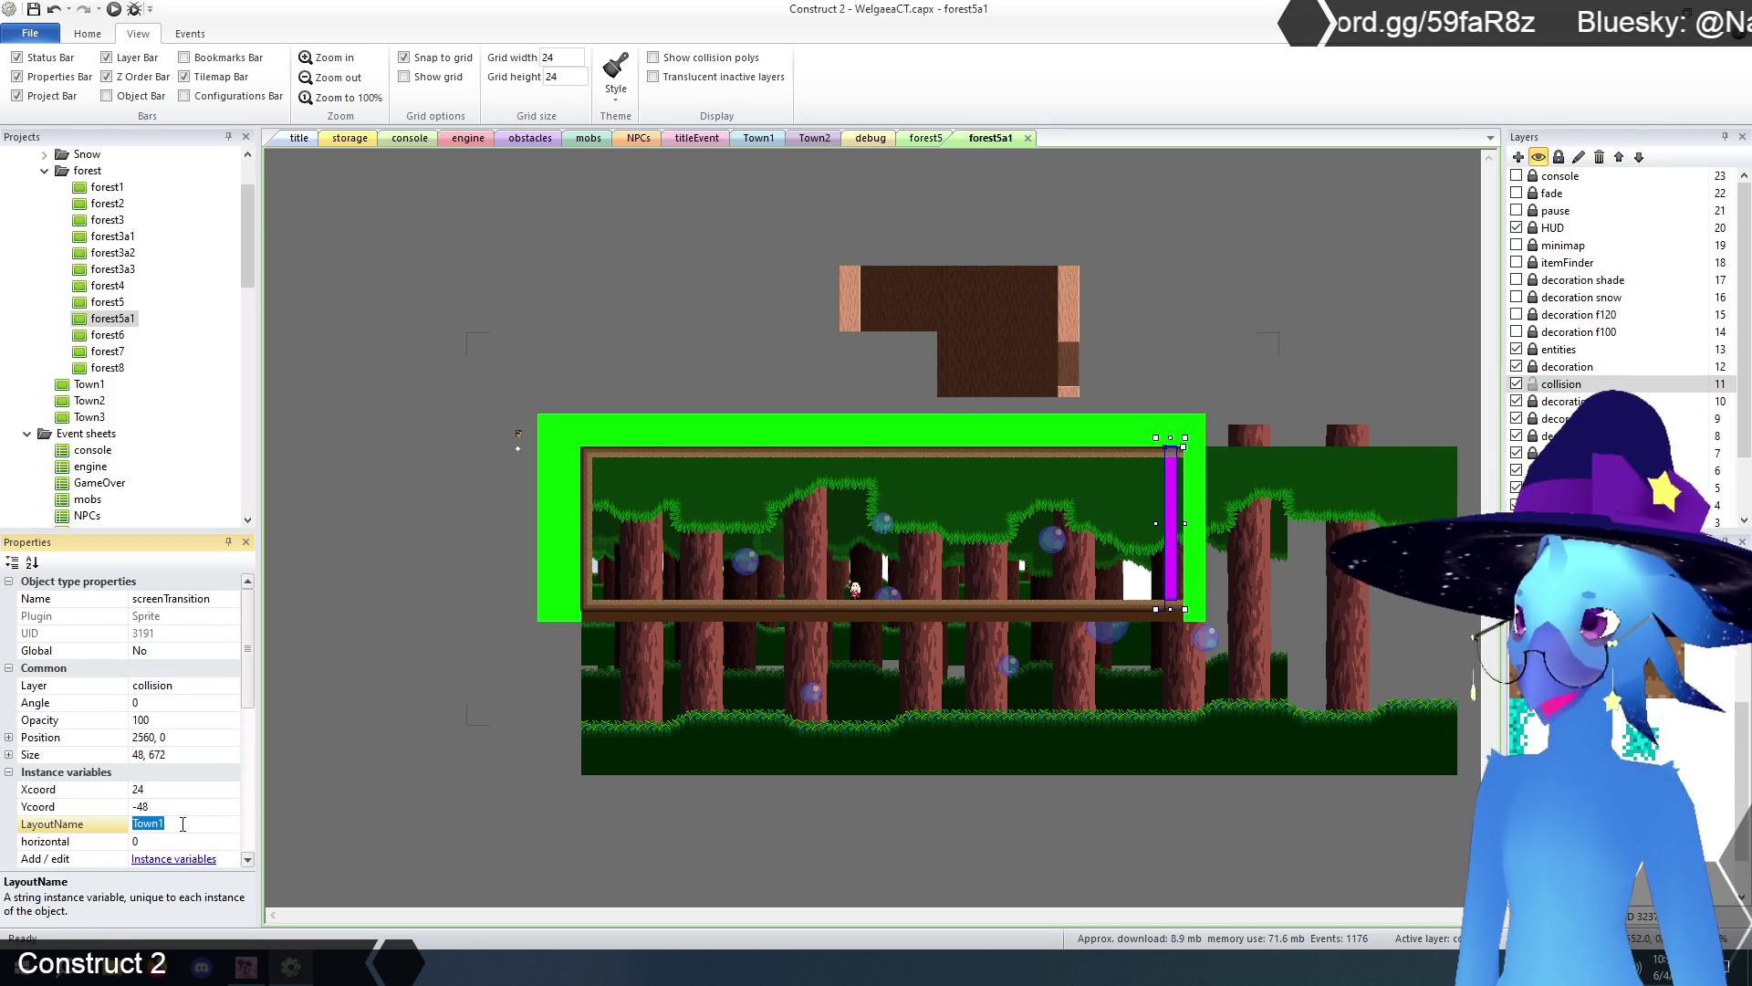
{"action": "type", "text": "forest5"}
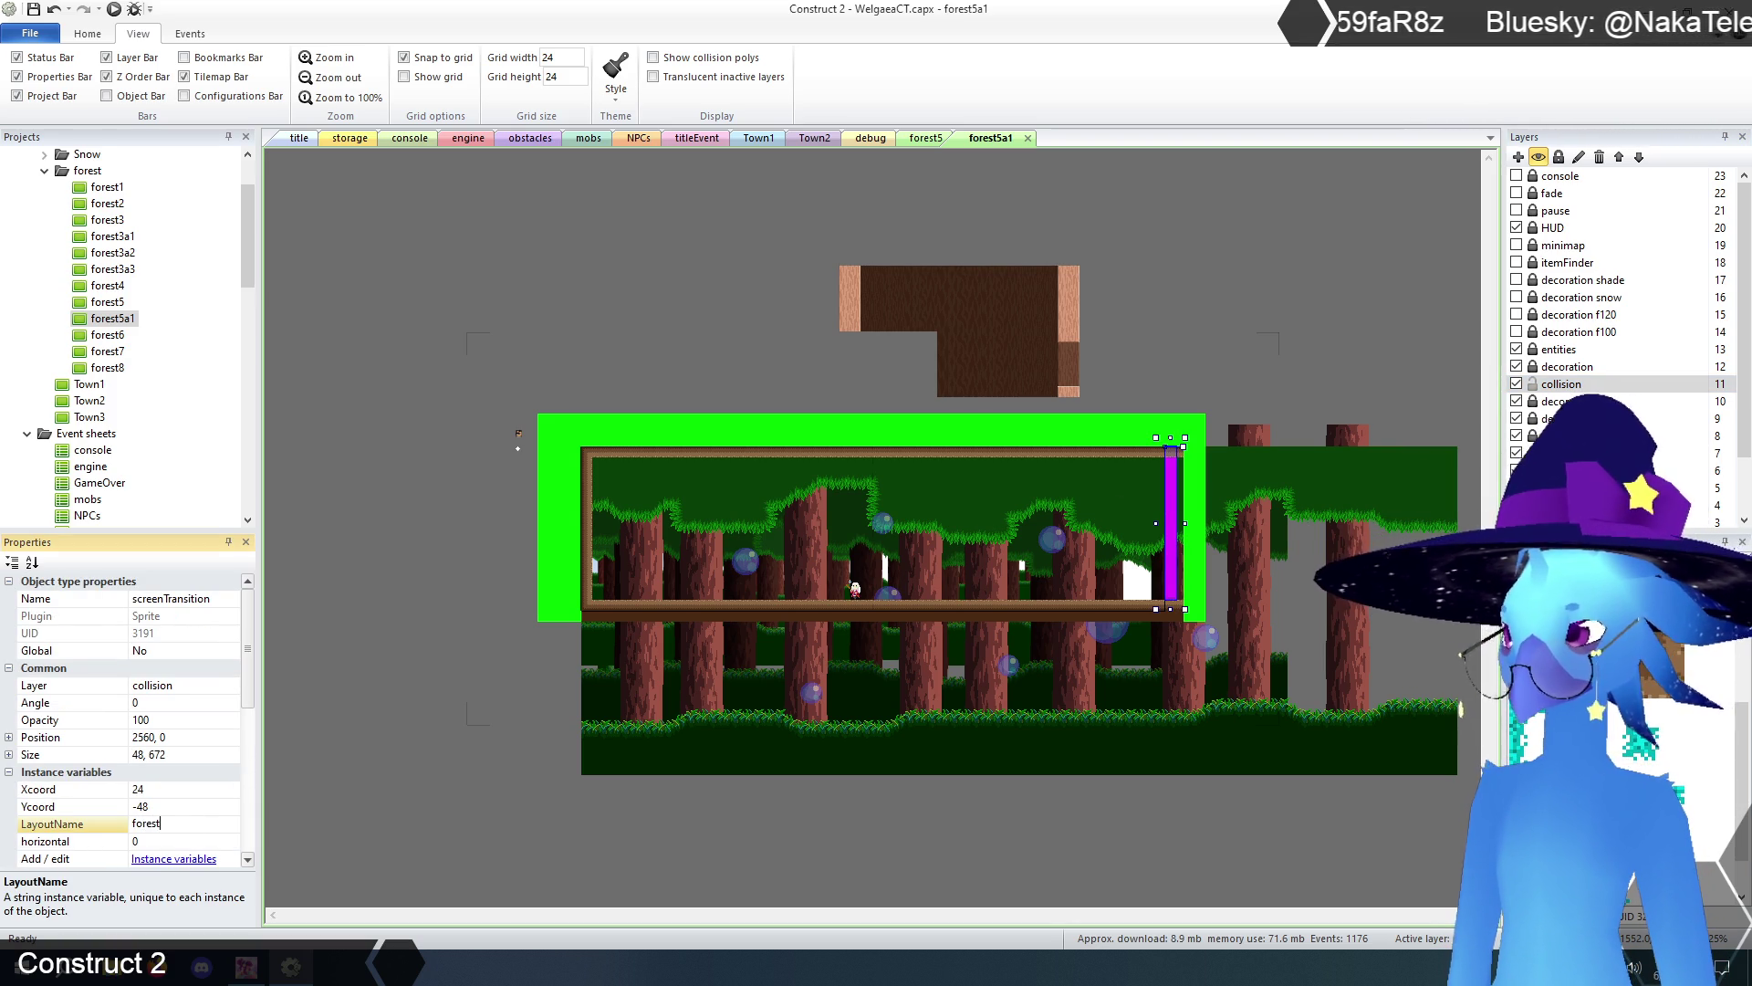
{"action": "key", "text": "Return"}
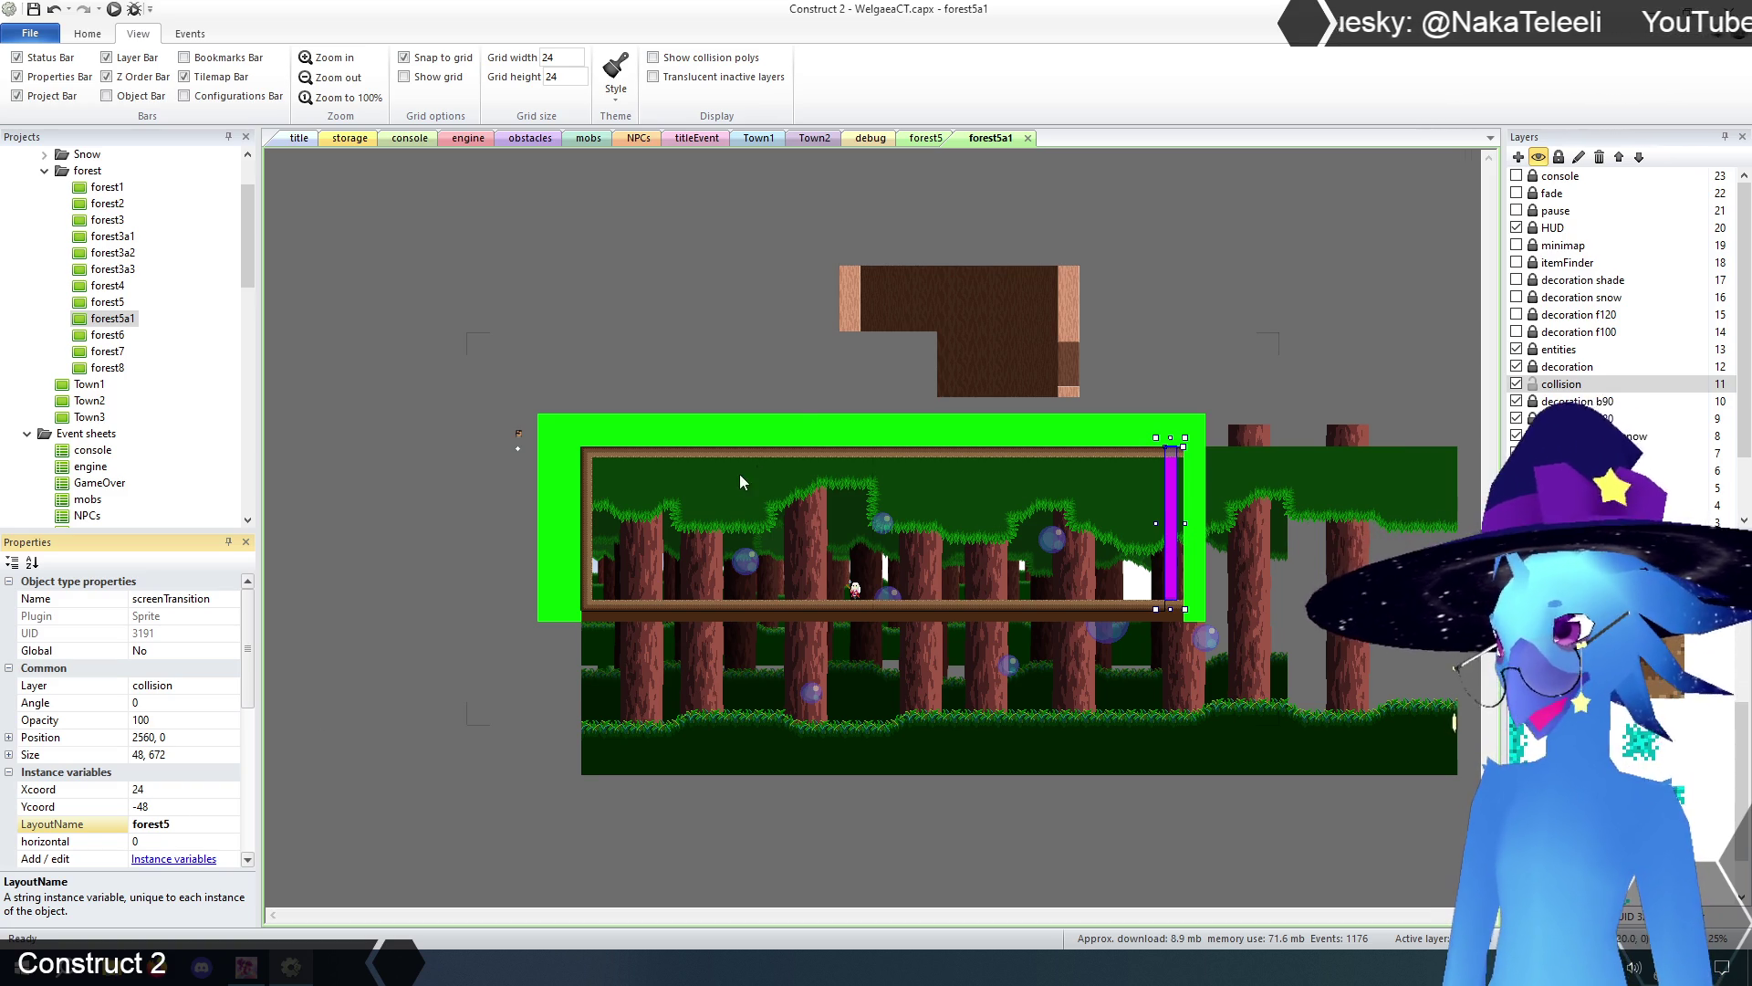
- In forest5, point the left-edge screenTransition LayoutName to forest5a1
{"action": "left_click", "coordinate": [925, 139]}
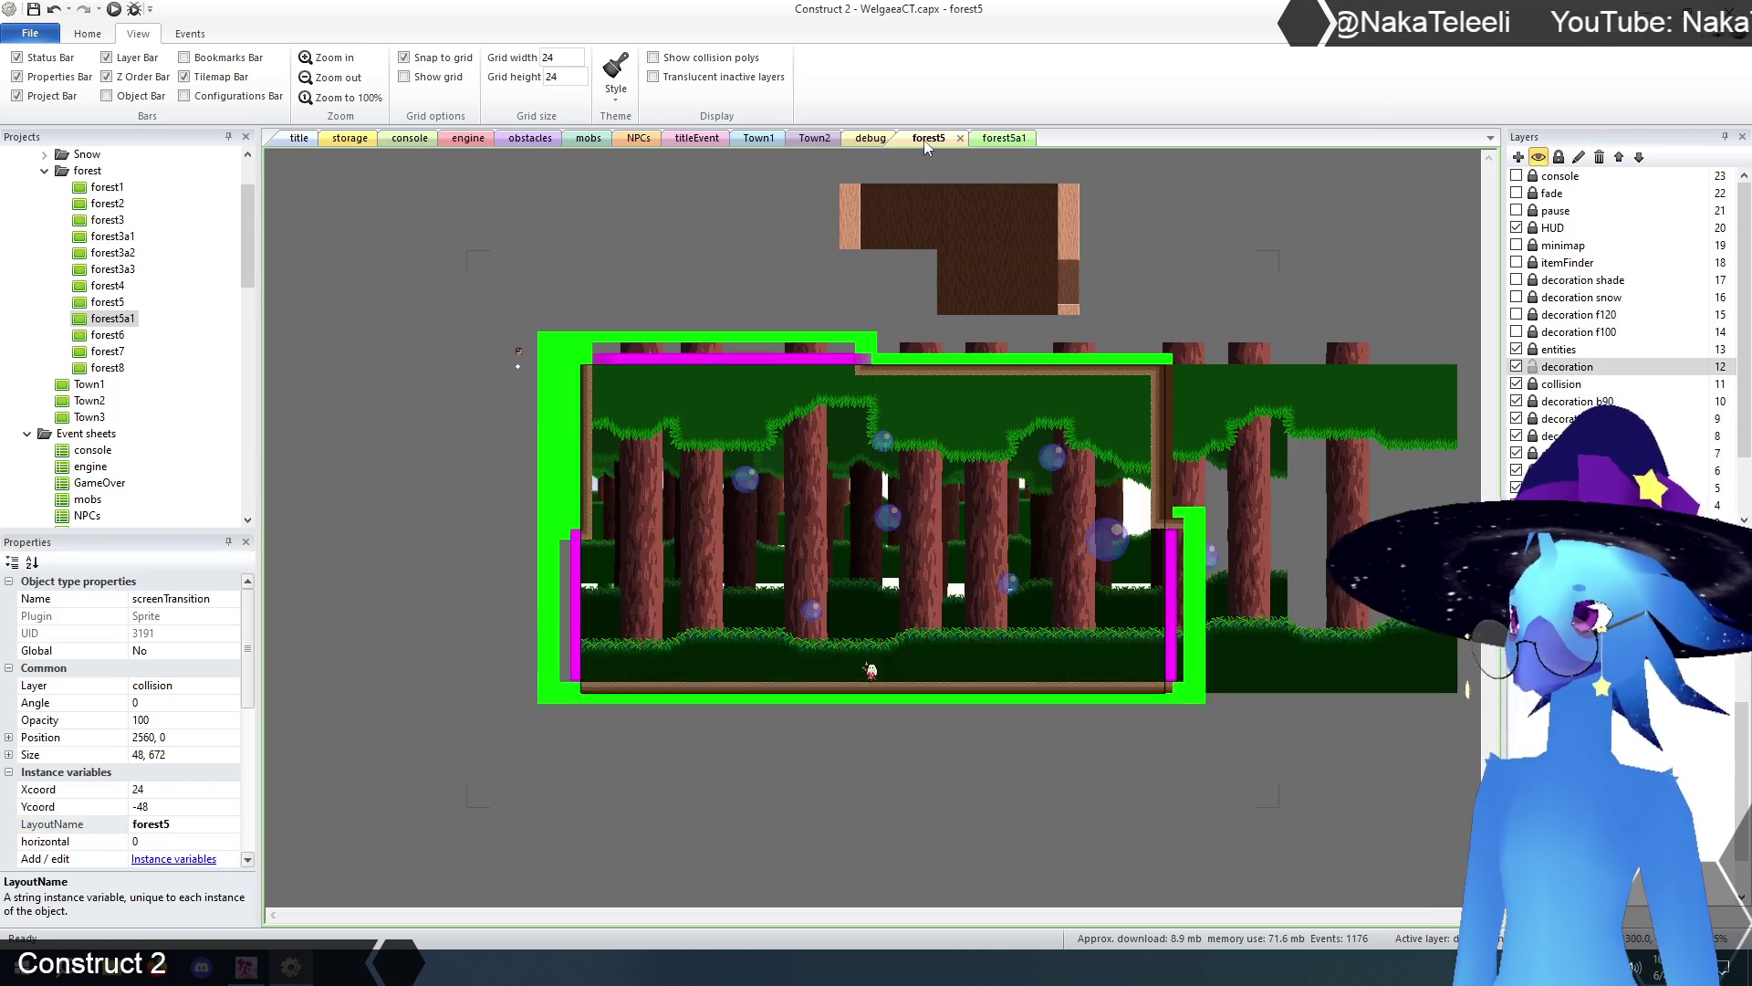
{"action": "left_click", "coordinate": [423, 608]}
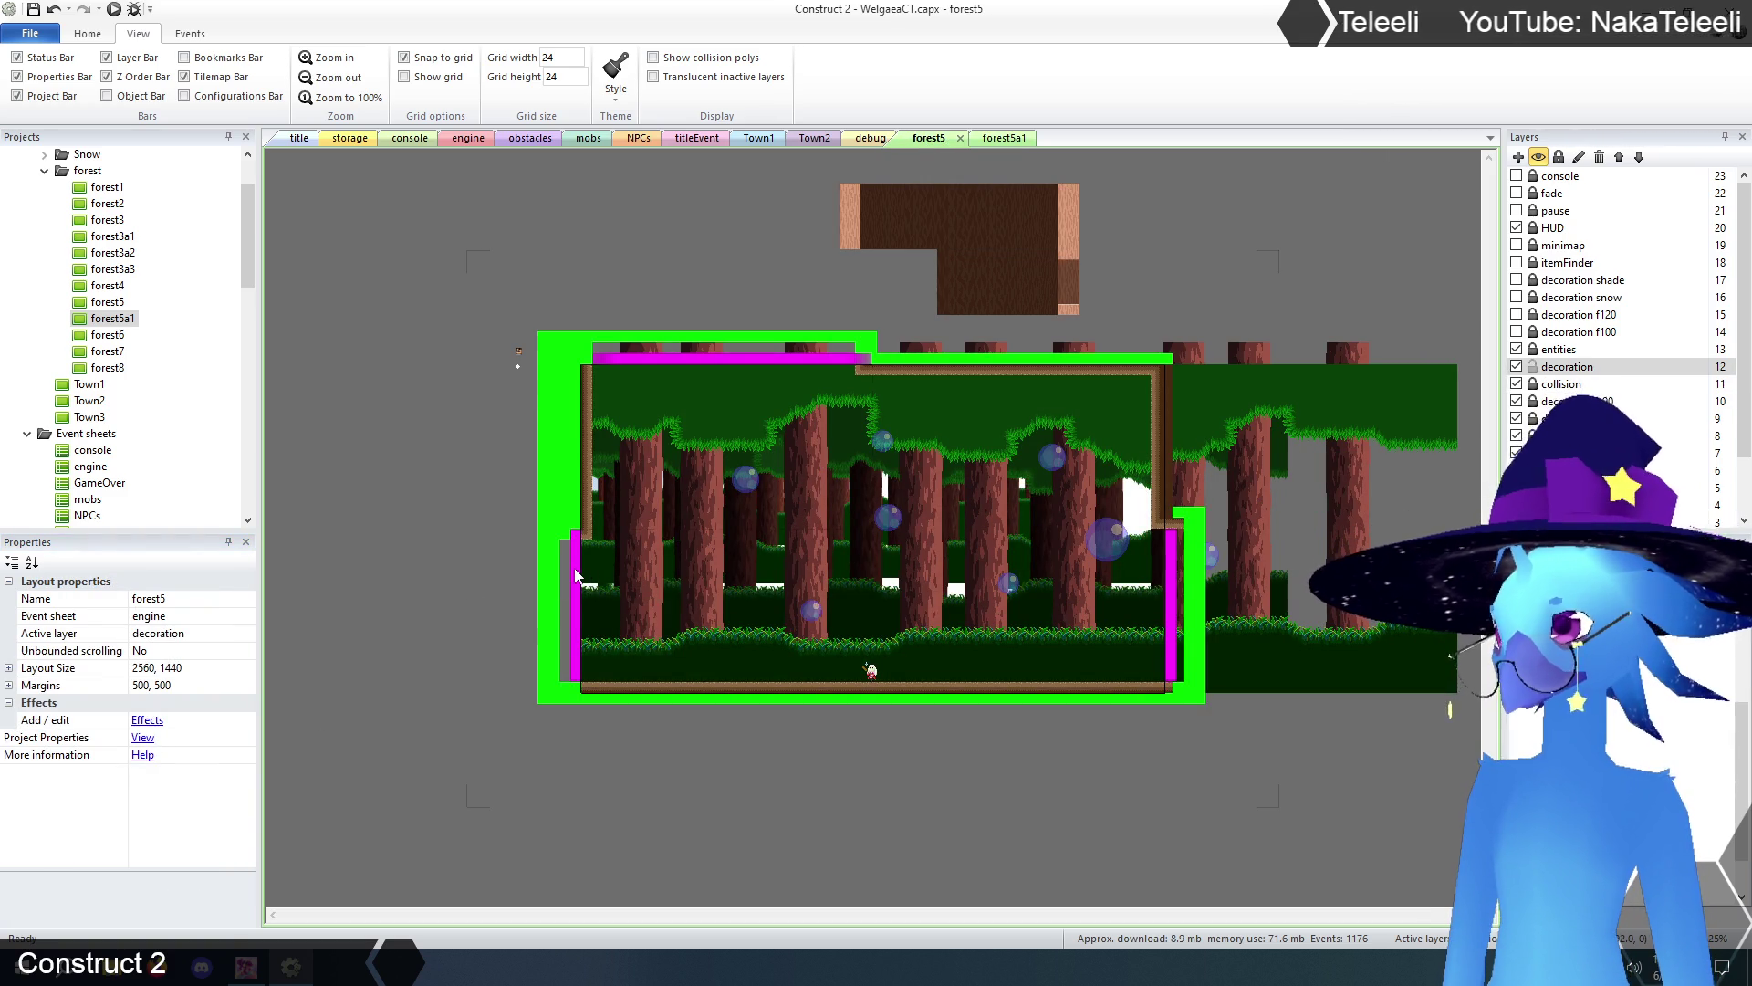
{"action": "left_click", "coordinate": [1551, 384]}
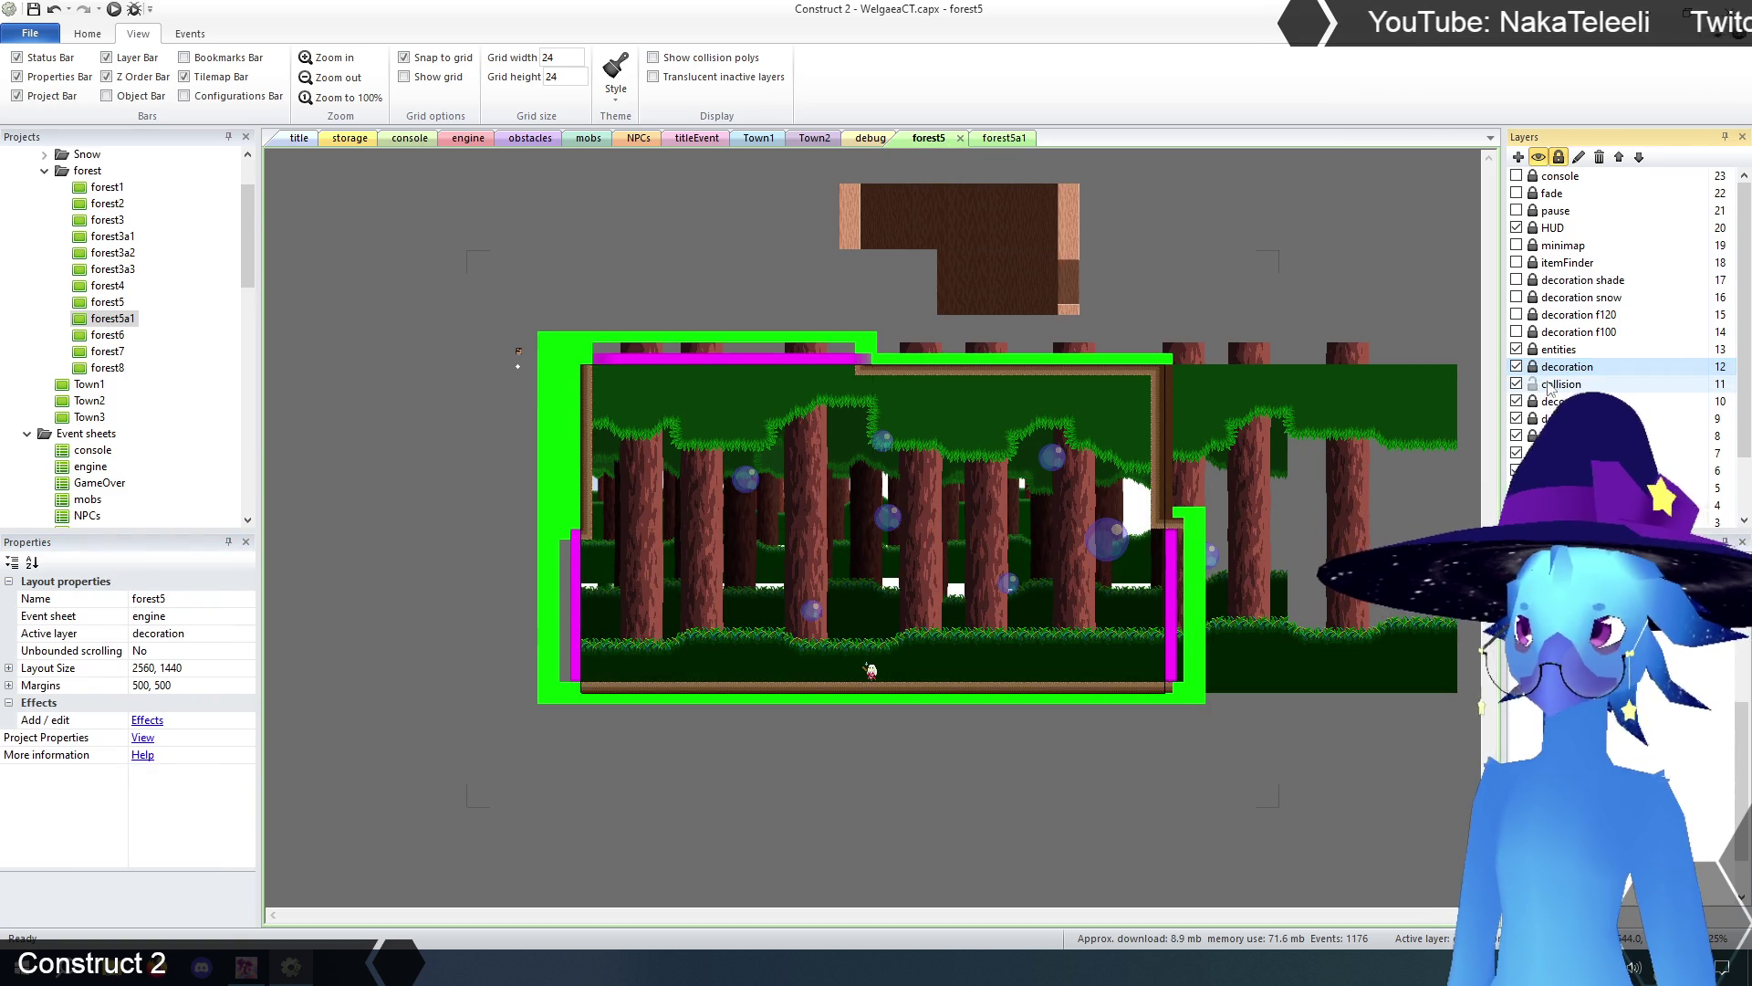
{"action": "left_click", "coordinate": [563, 595]}
{"action": "left_click", "coordinate": [577, 592]}
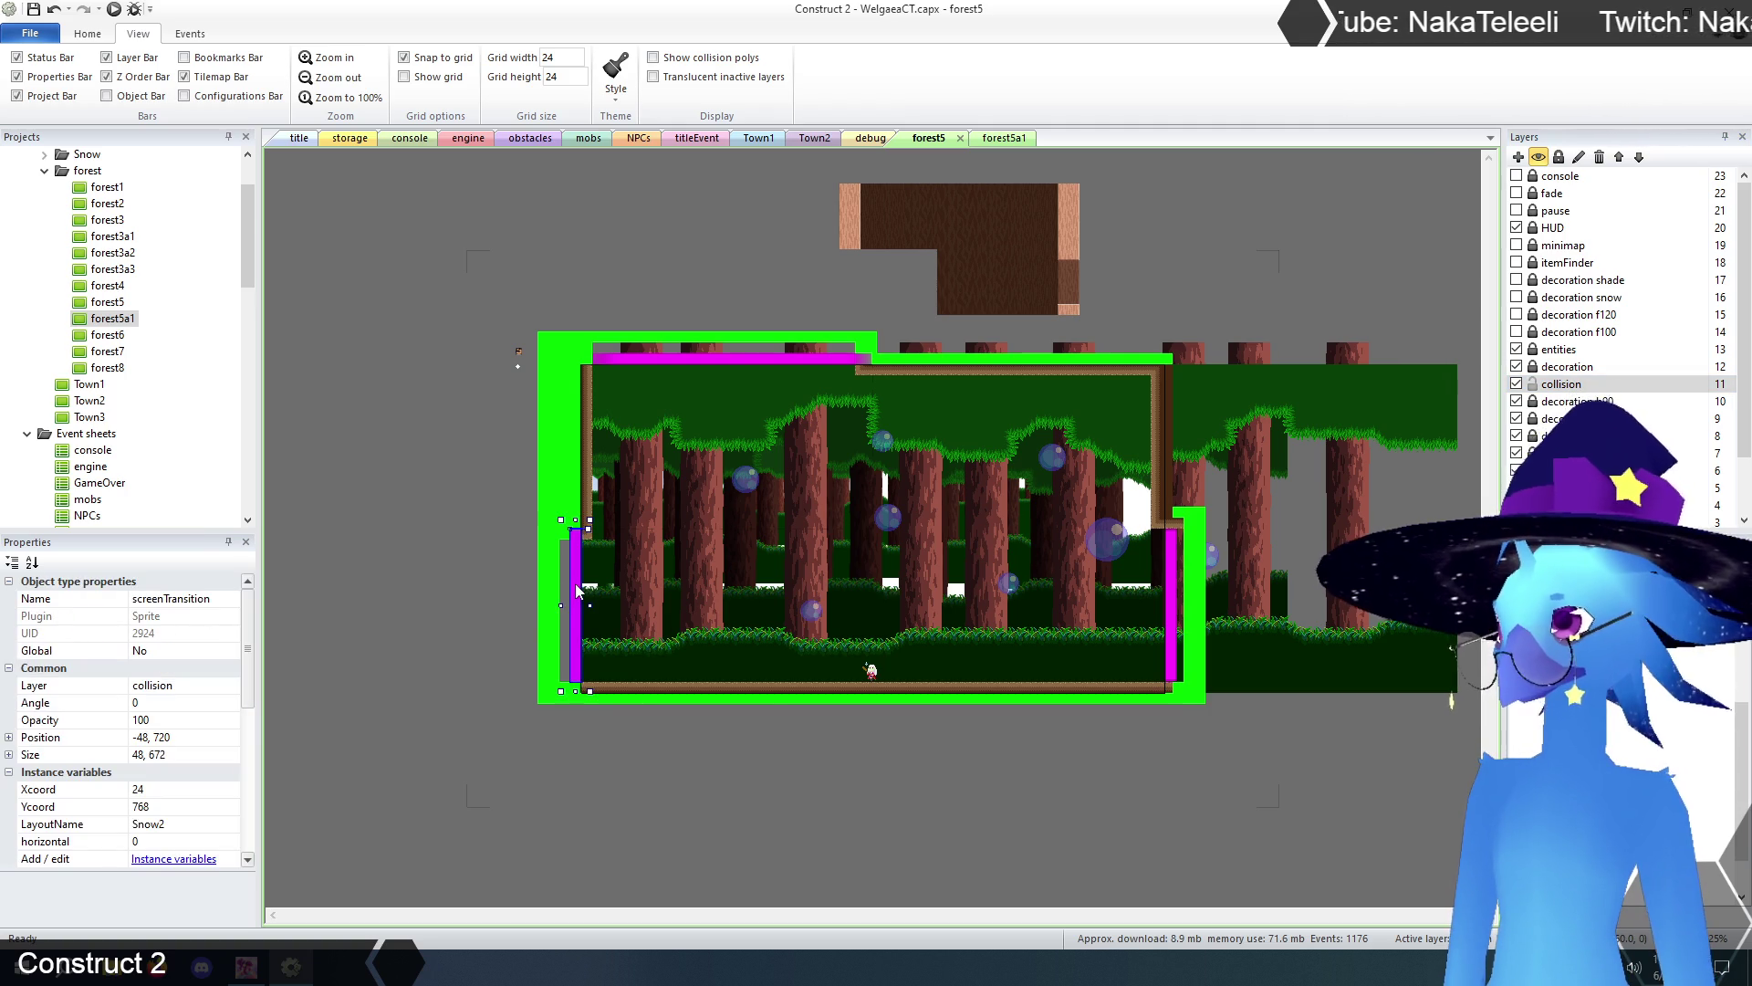
{"action": "left_click", "coordinate": [178, 823]}
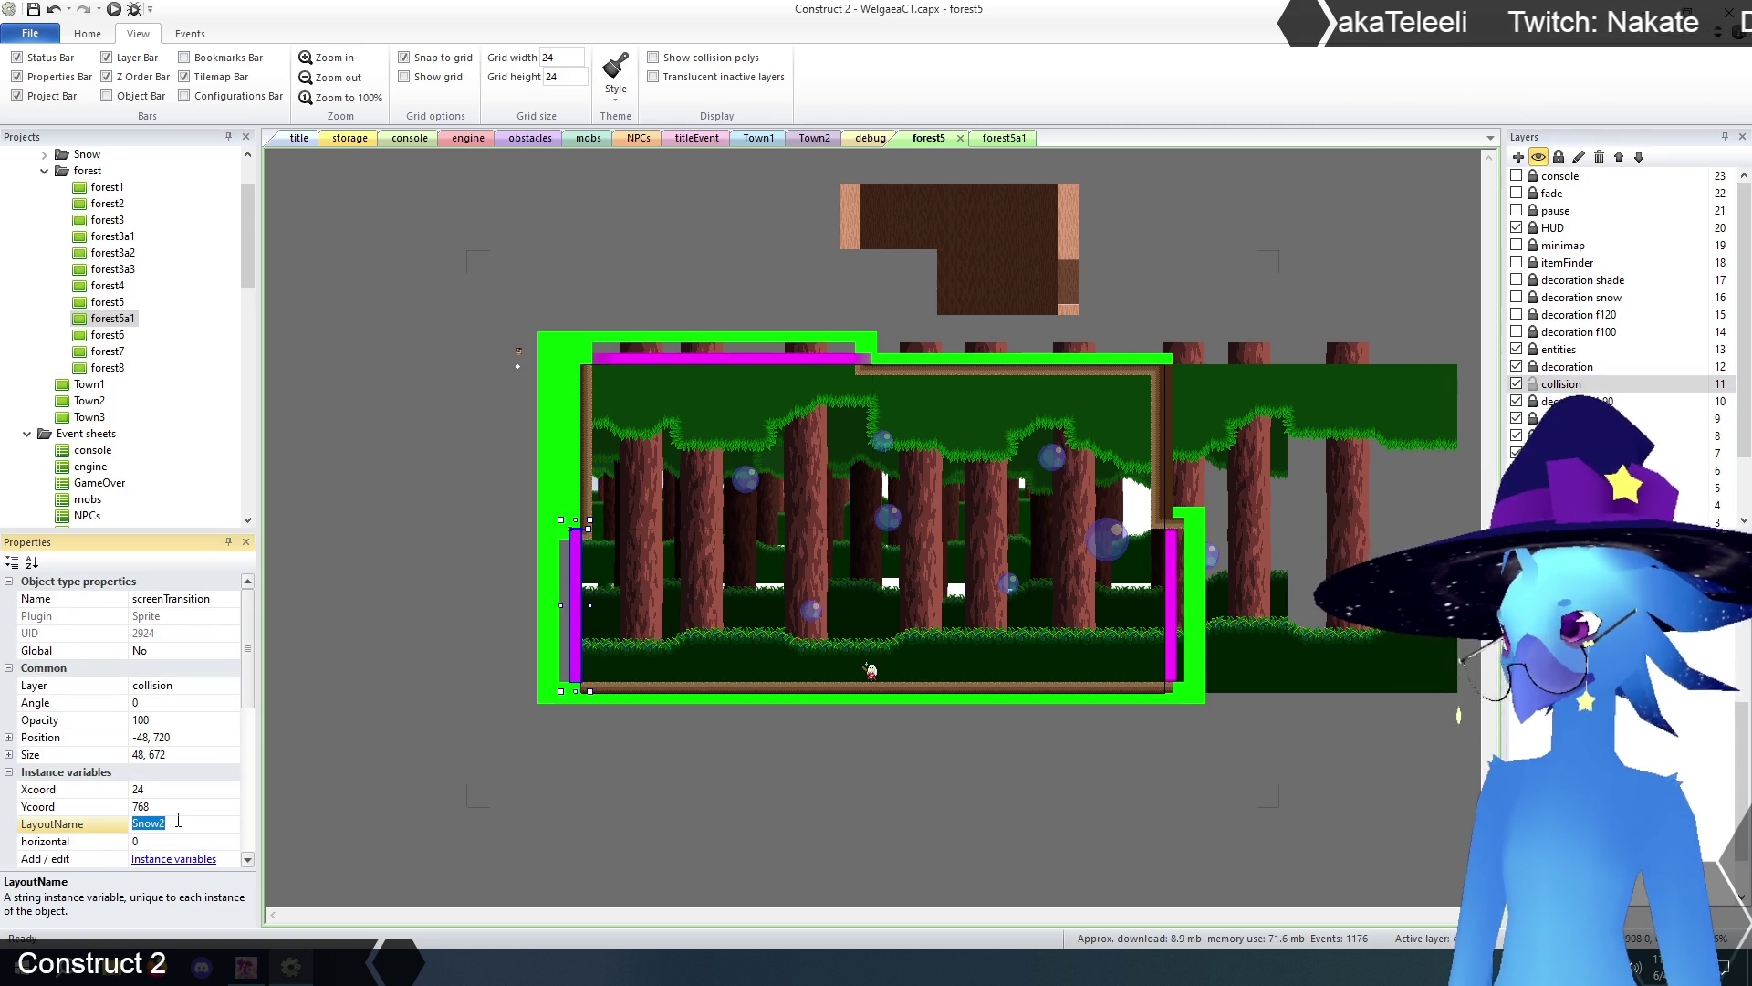
{"action": "type", "text": "forest5"}
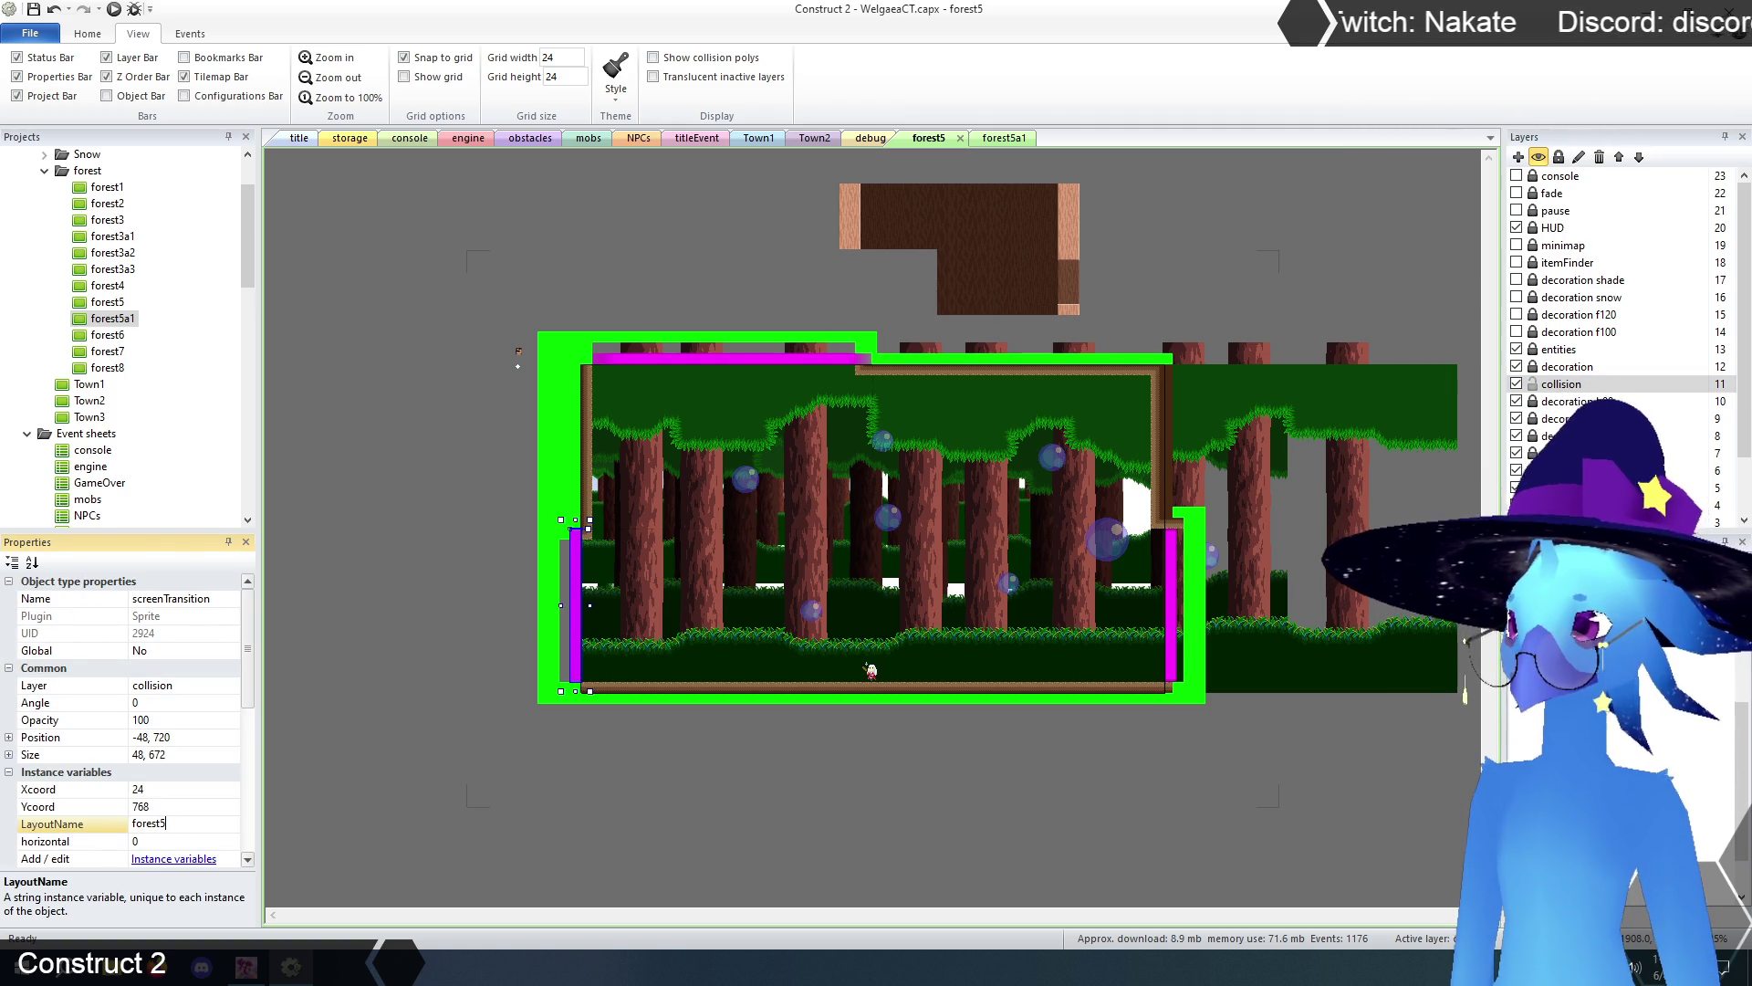
{"action": "key", "text": "Return"}
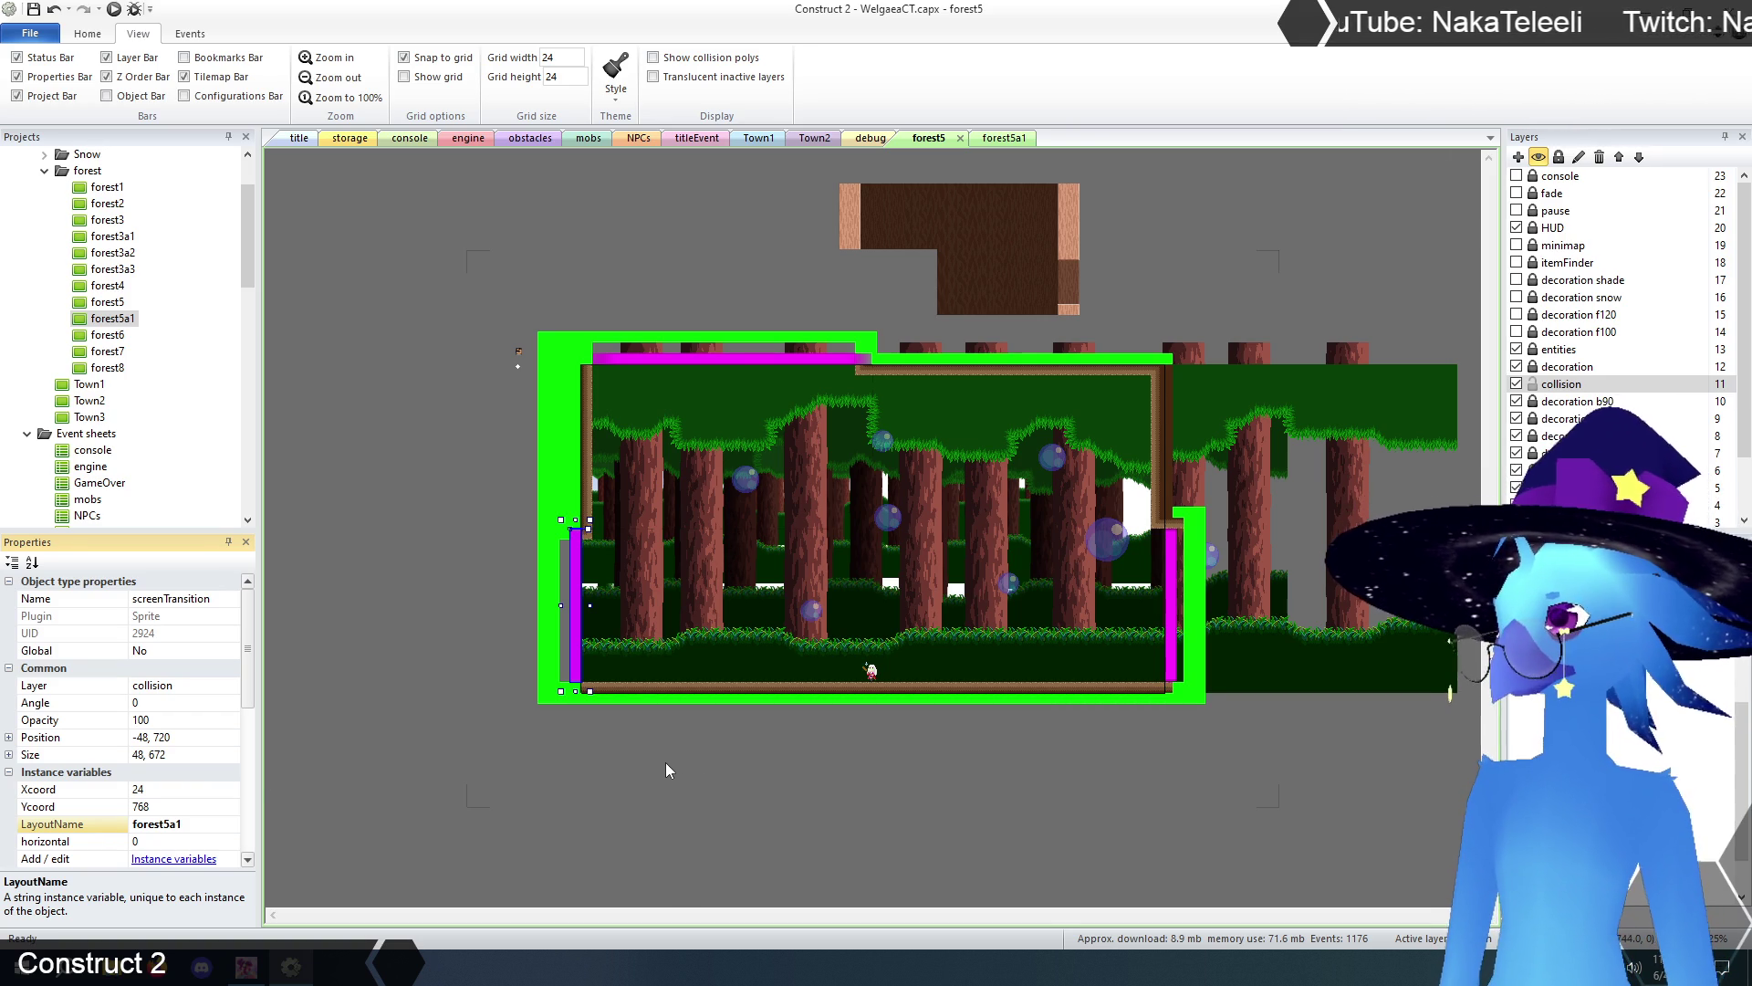
- Compare both transitions and adjust forest5's left transition Xcoord (24) and Ycoord
{"action": "left_click", "coordinate": [1005, 140]}
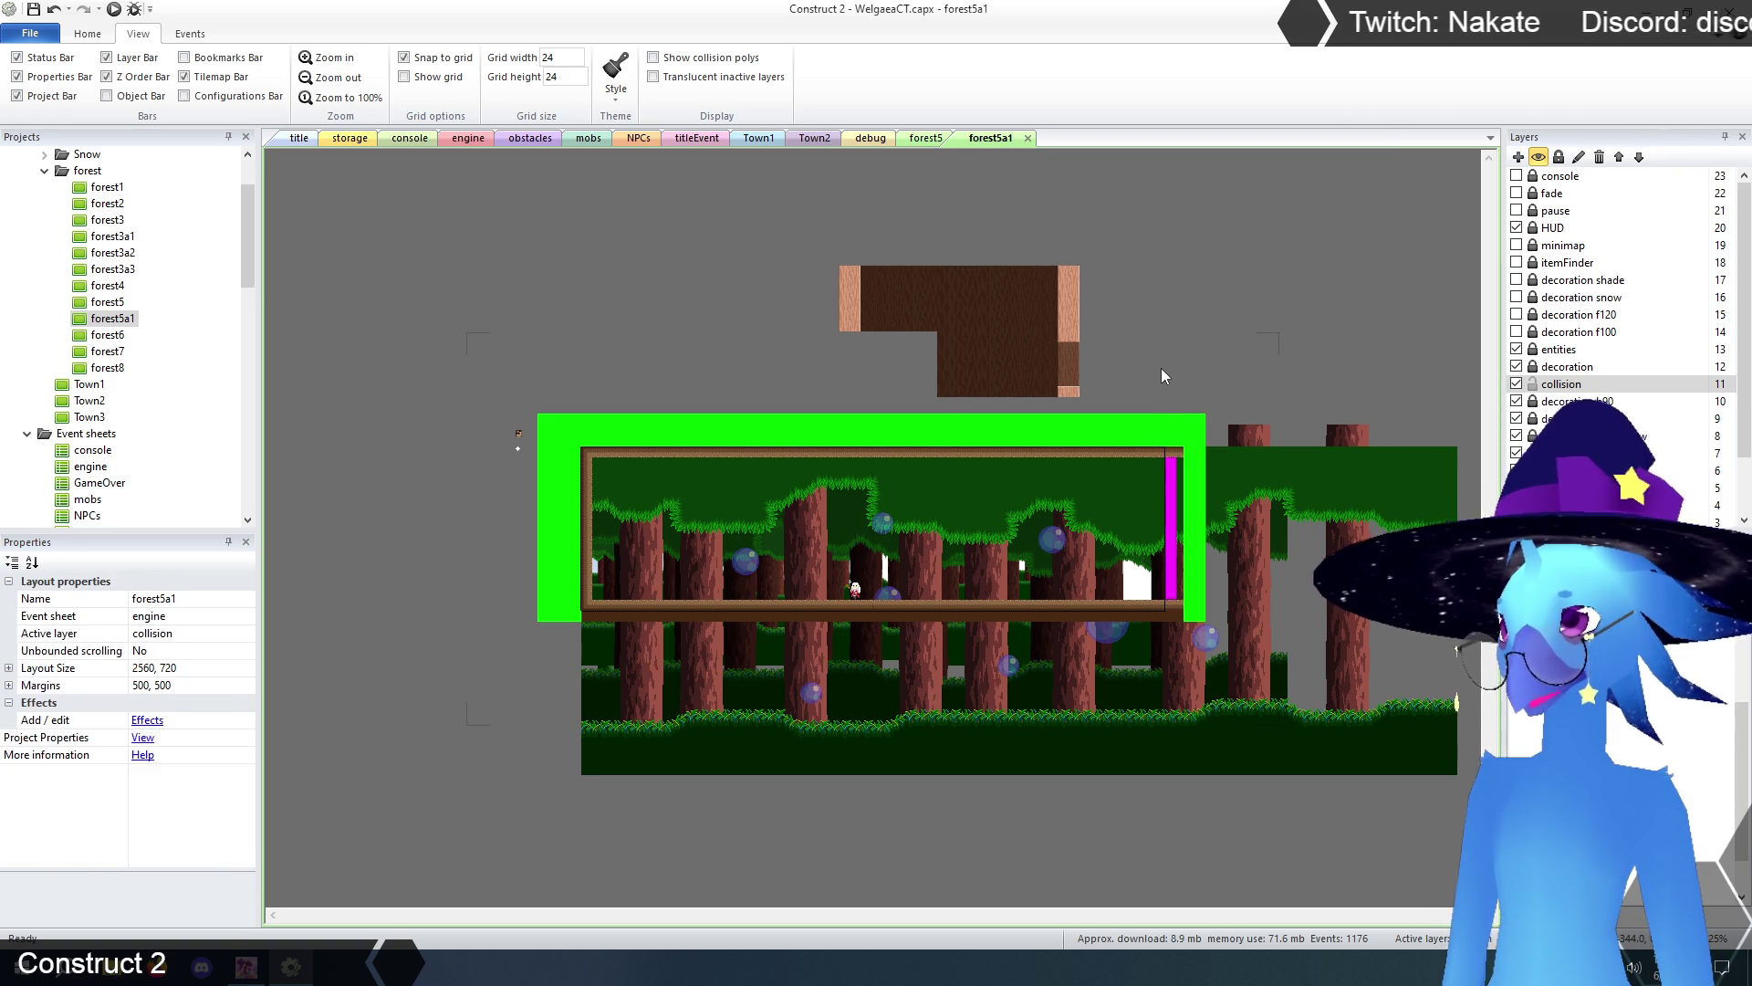
{"action": "left_click", "coordinate": [1176, 479]}
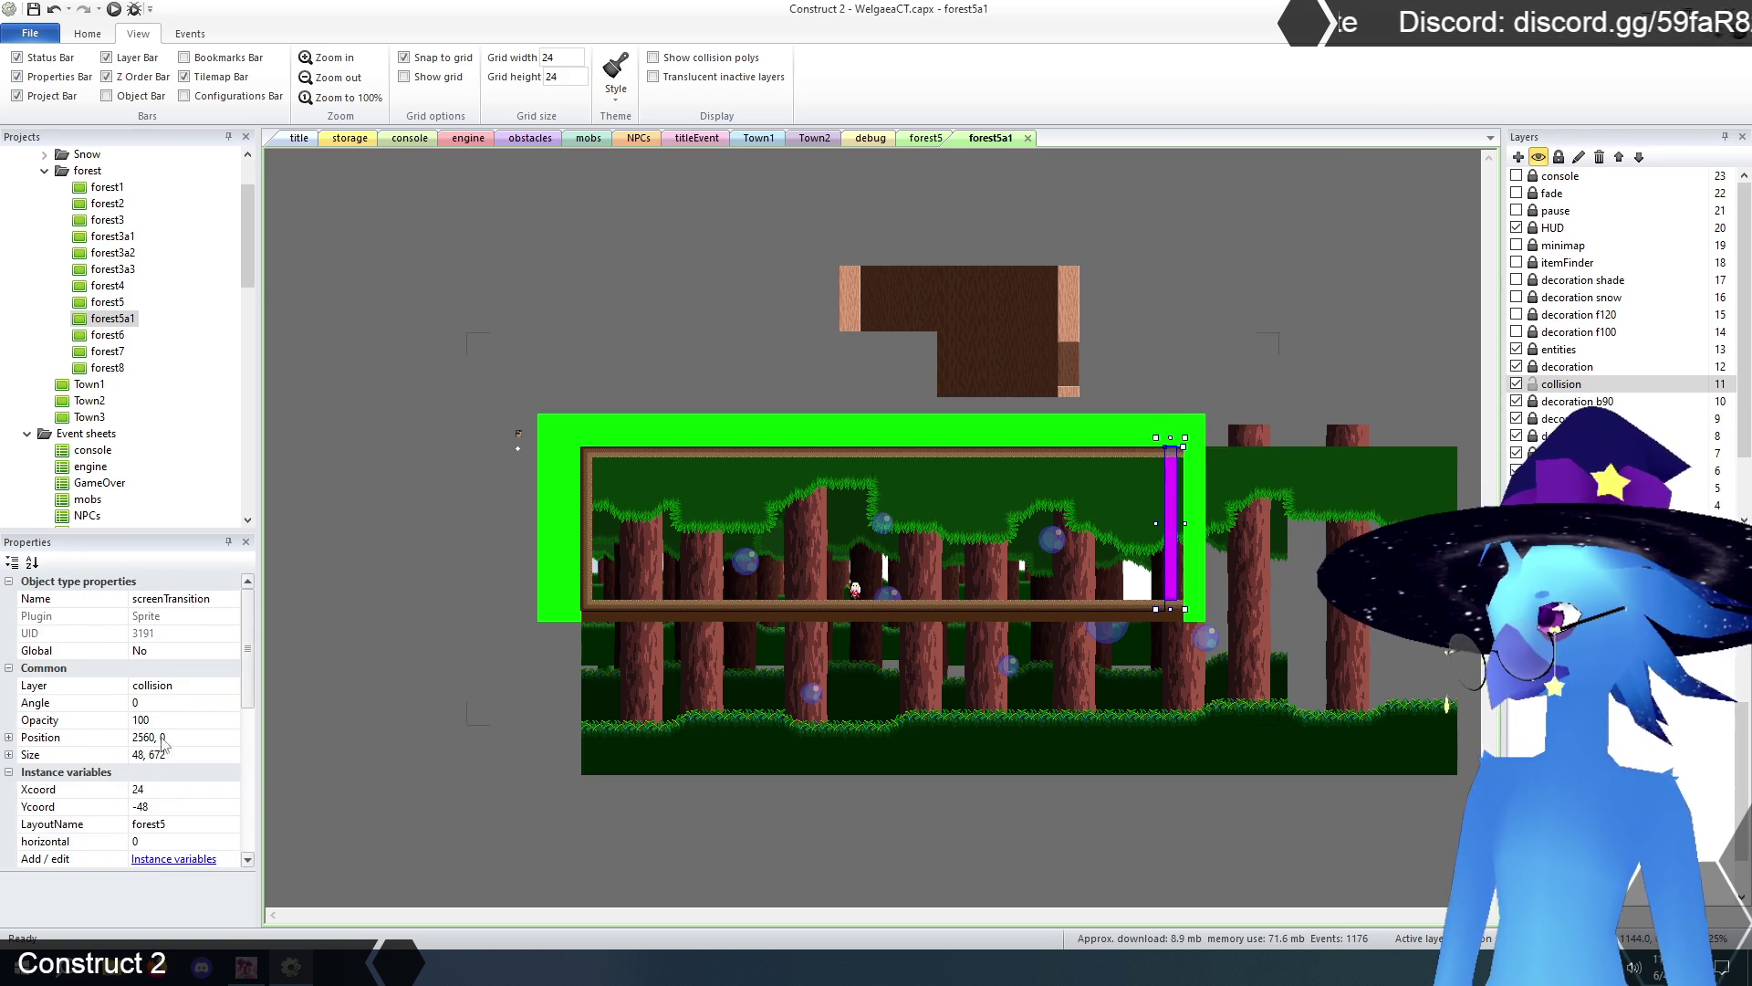
{"action": "left_click", "coordinate": [924, 139]}
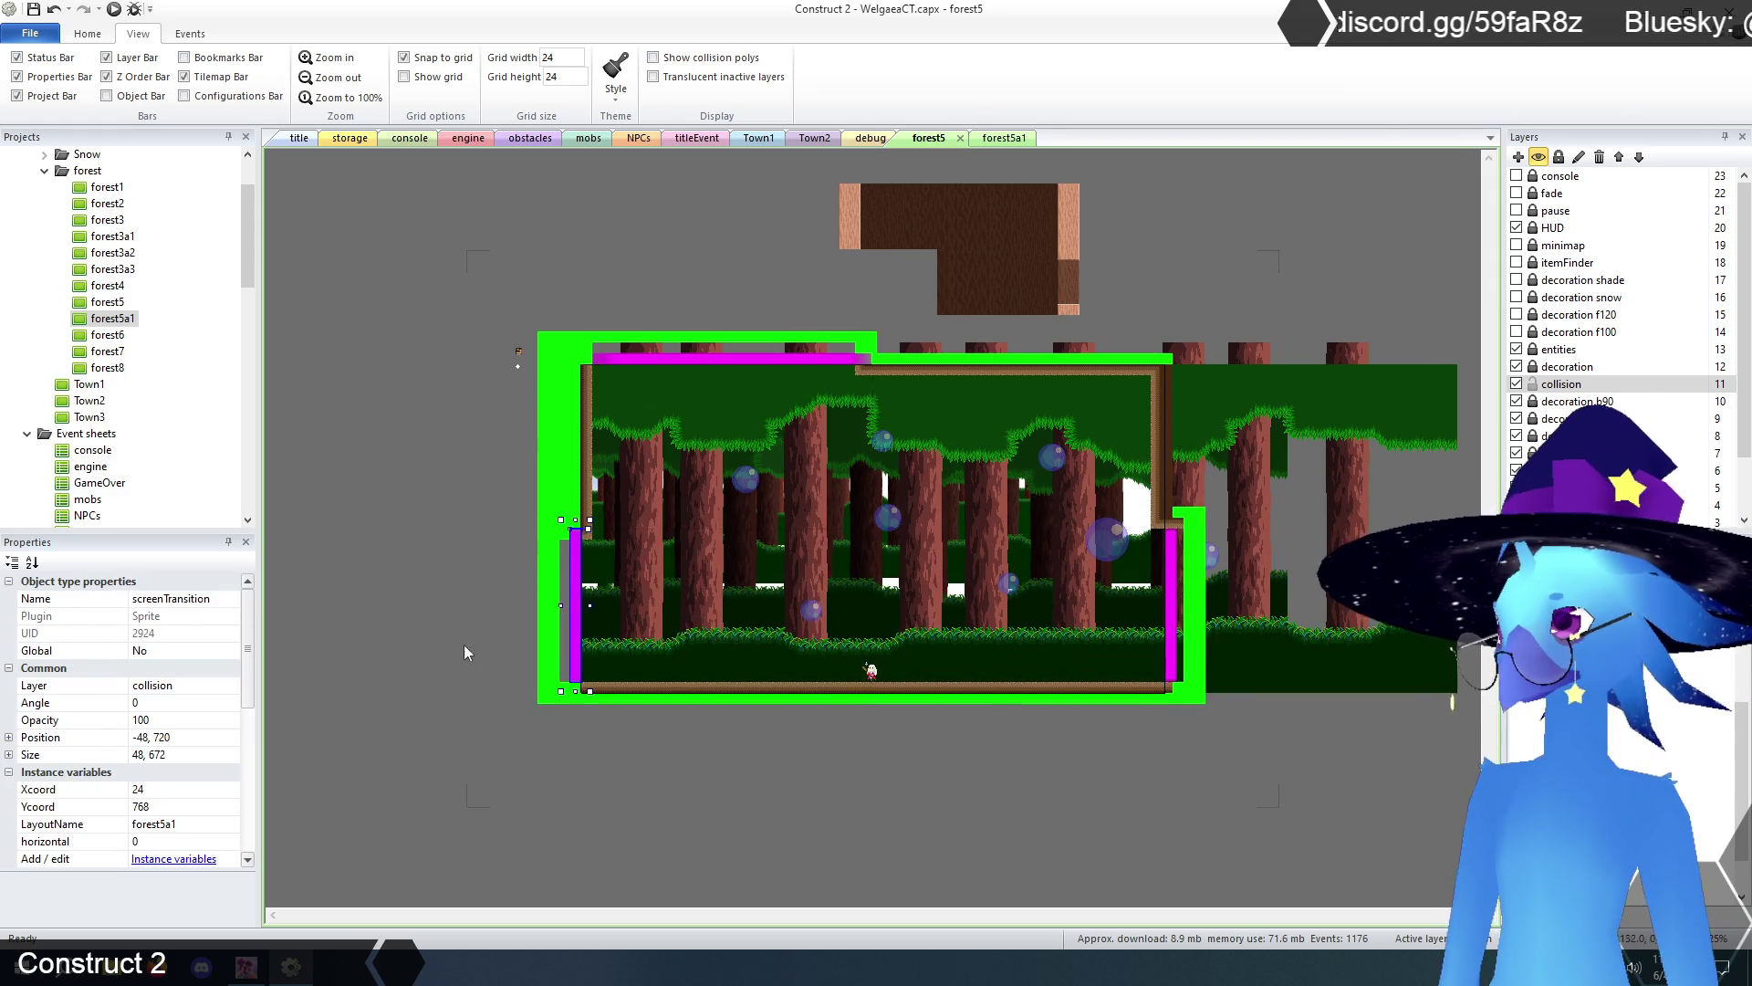
{"action": "left_click", "coordinate": [177, 807]}
{"action": "type", "text": "0"}
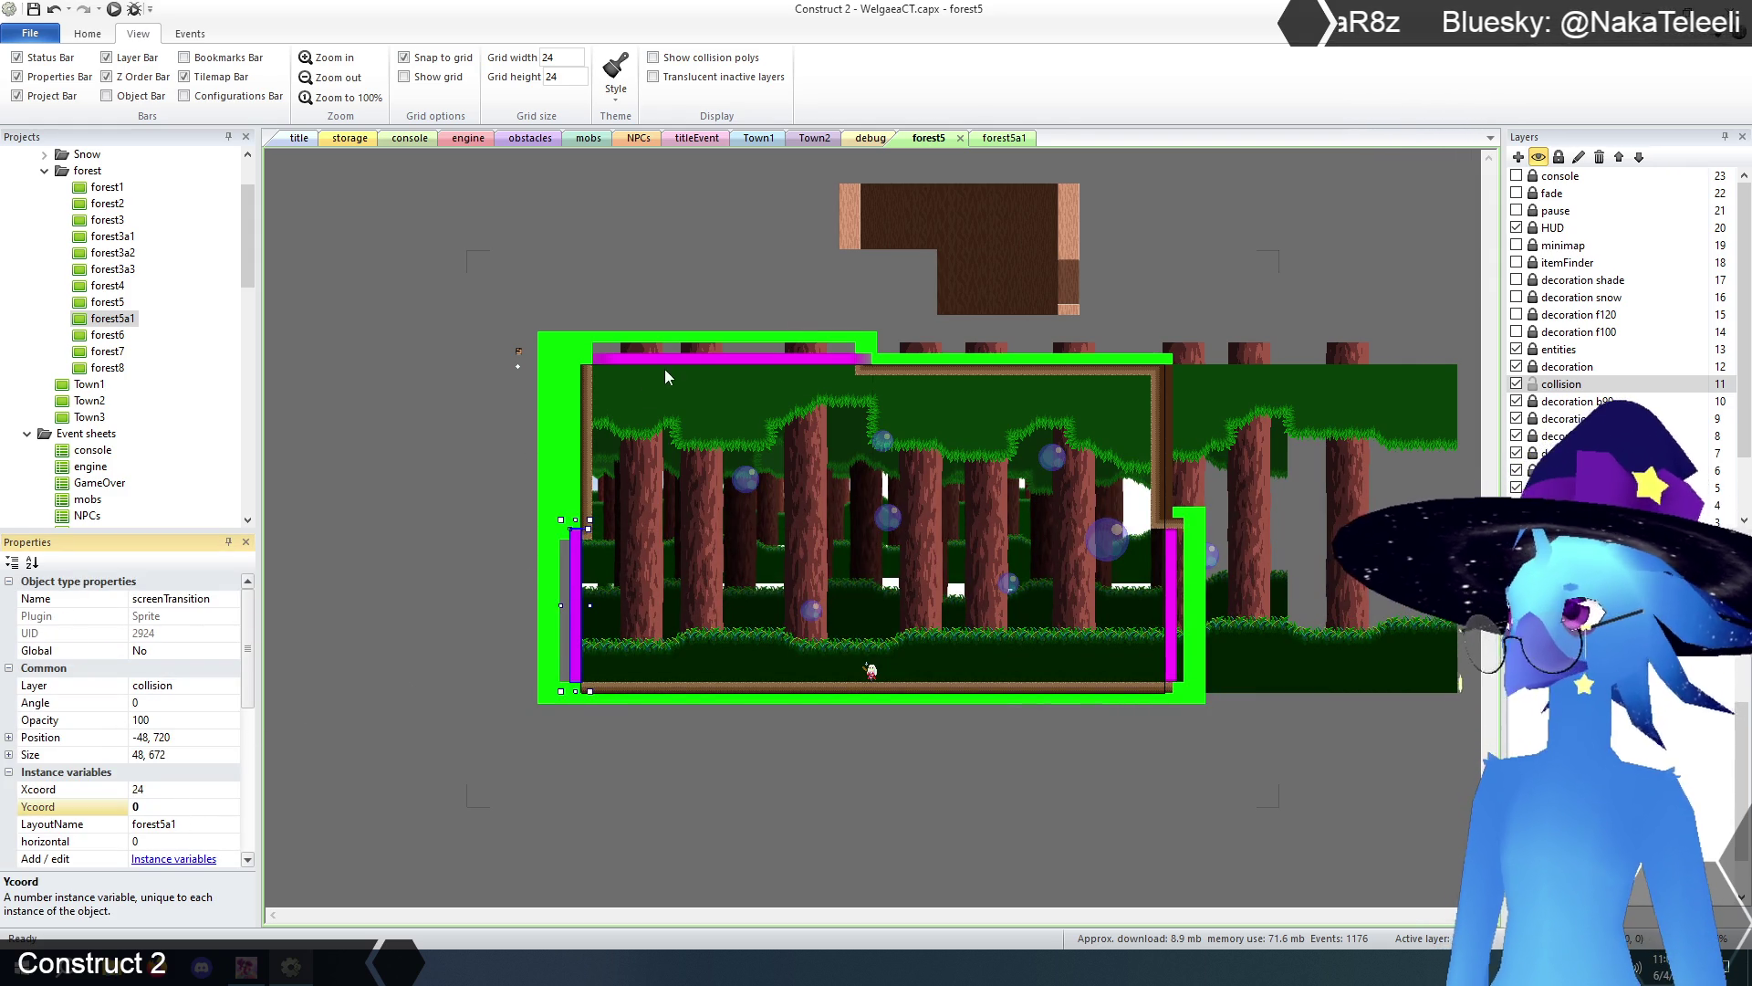
{"action": "left_click", "coordinate": [1000, 138]}
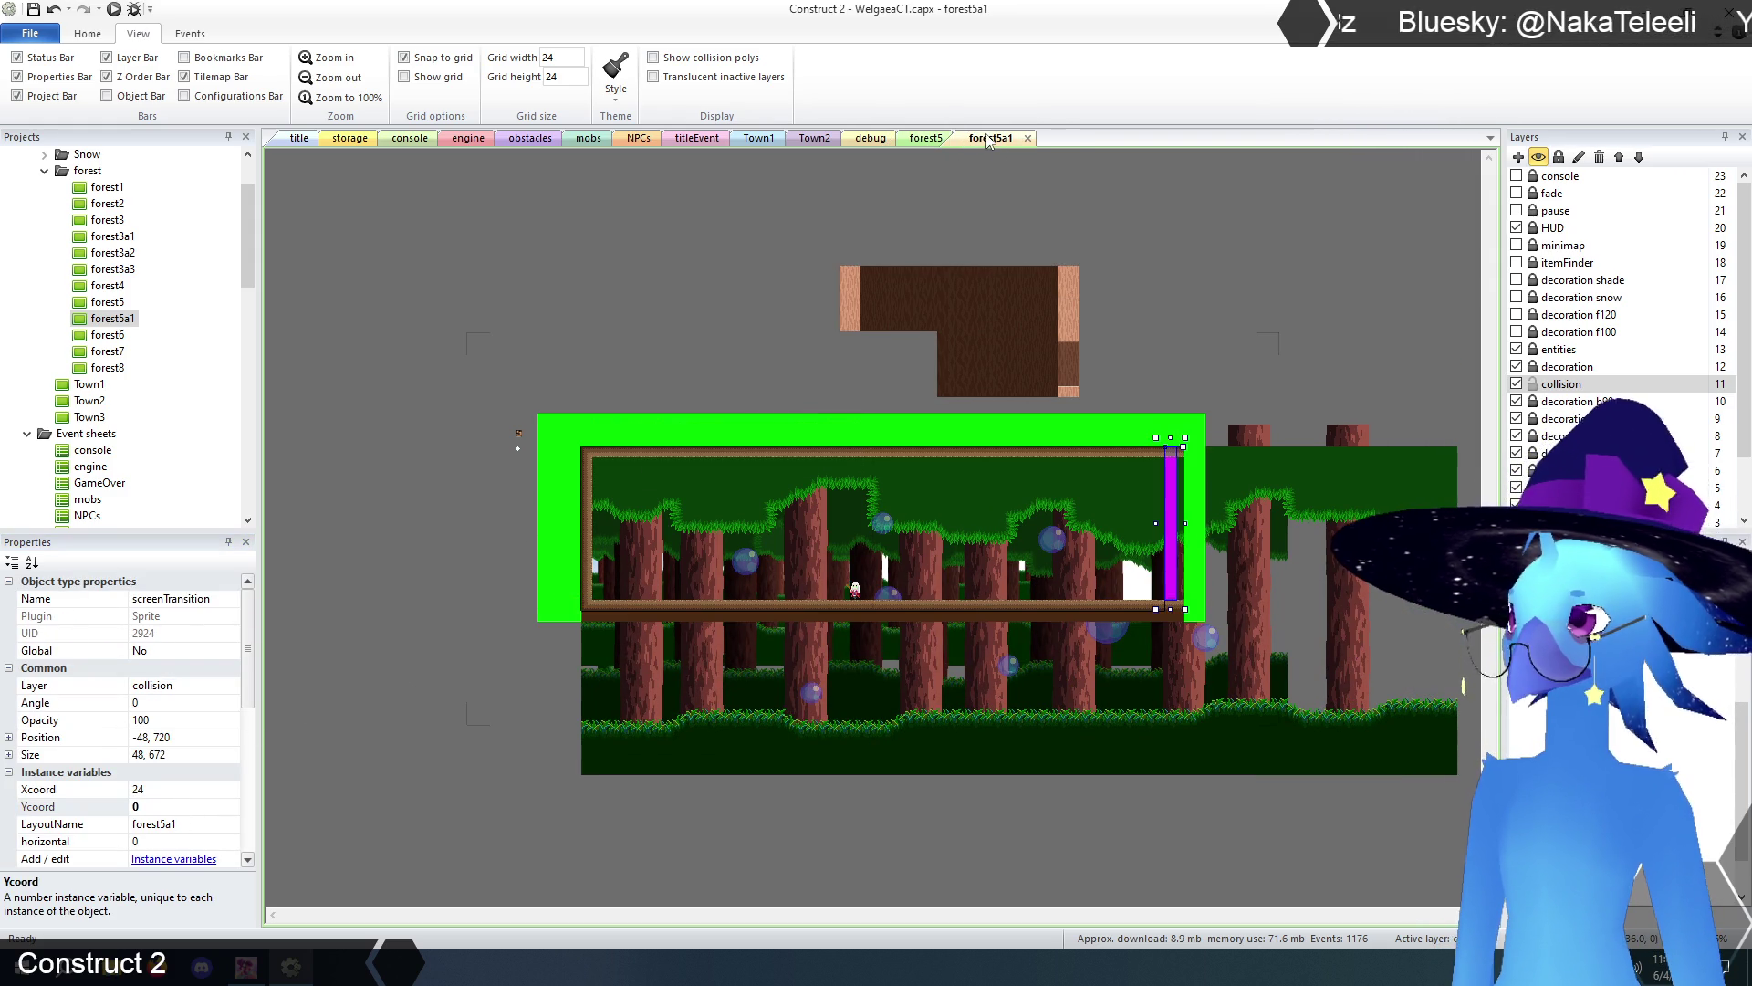
{"action": "left_click", "coordinate": [1174, 480]}
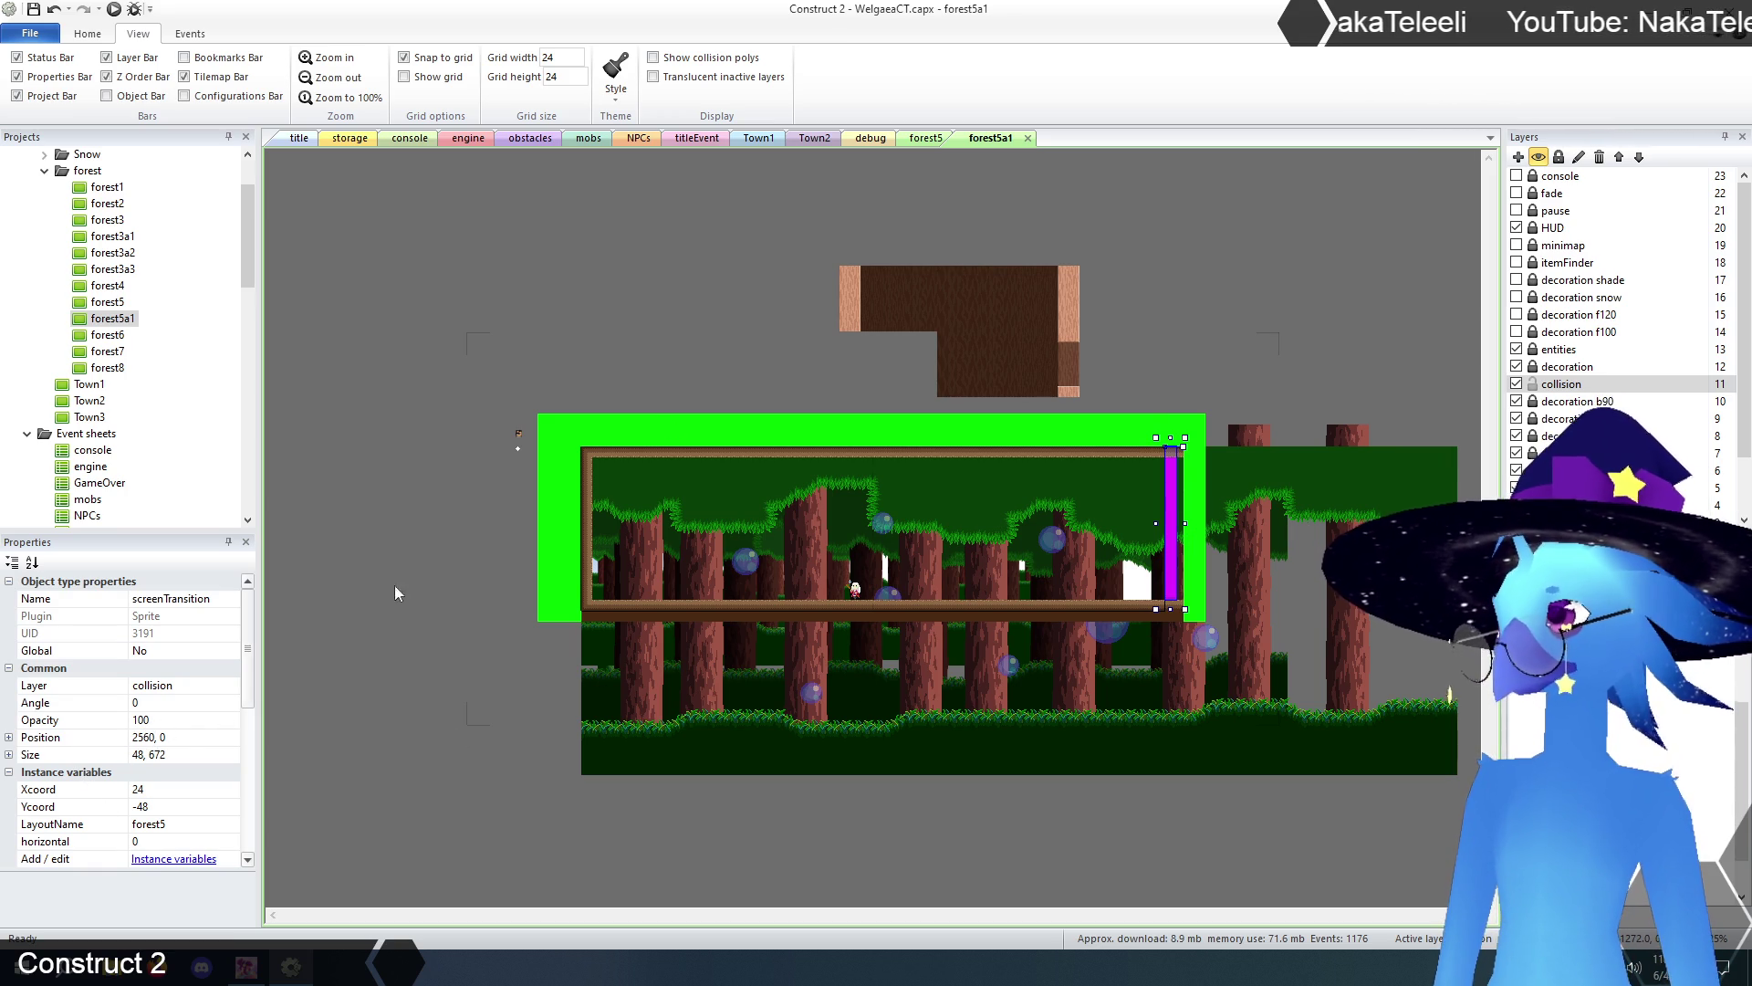
{"action": "left_click", "coordinate": [926, 138]}
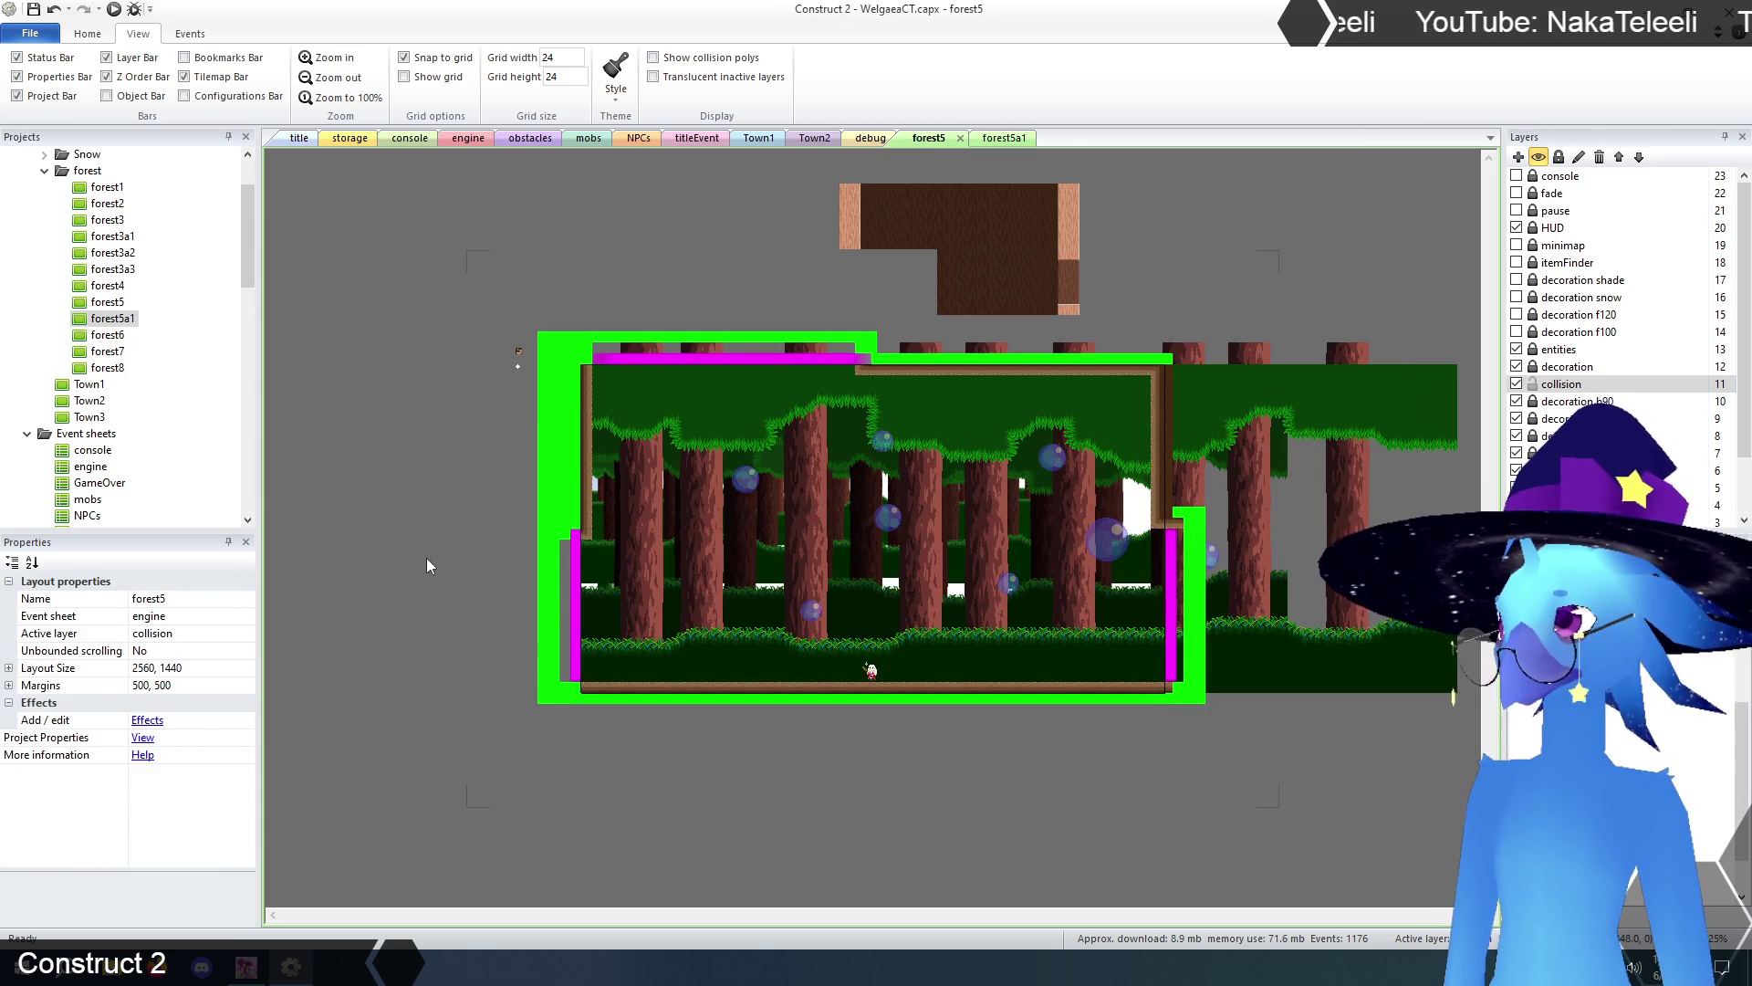
{"action": "left_click", "coordinate": [575, 572]}
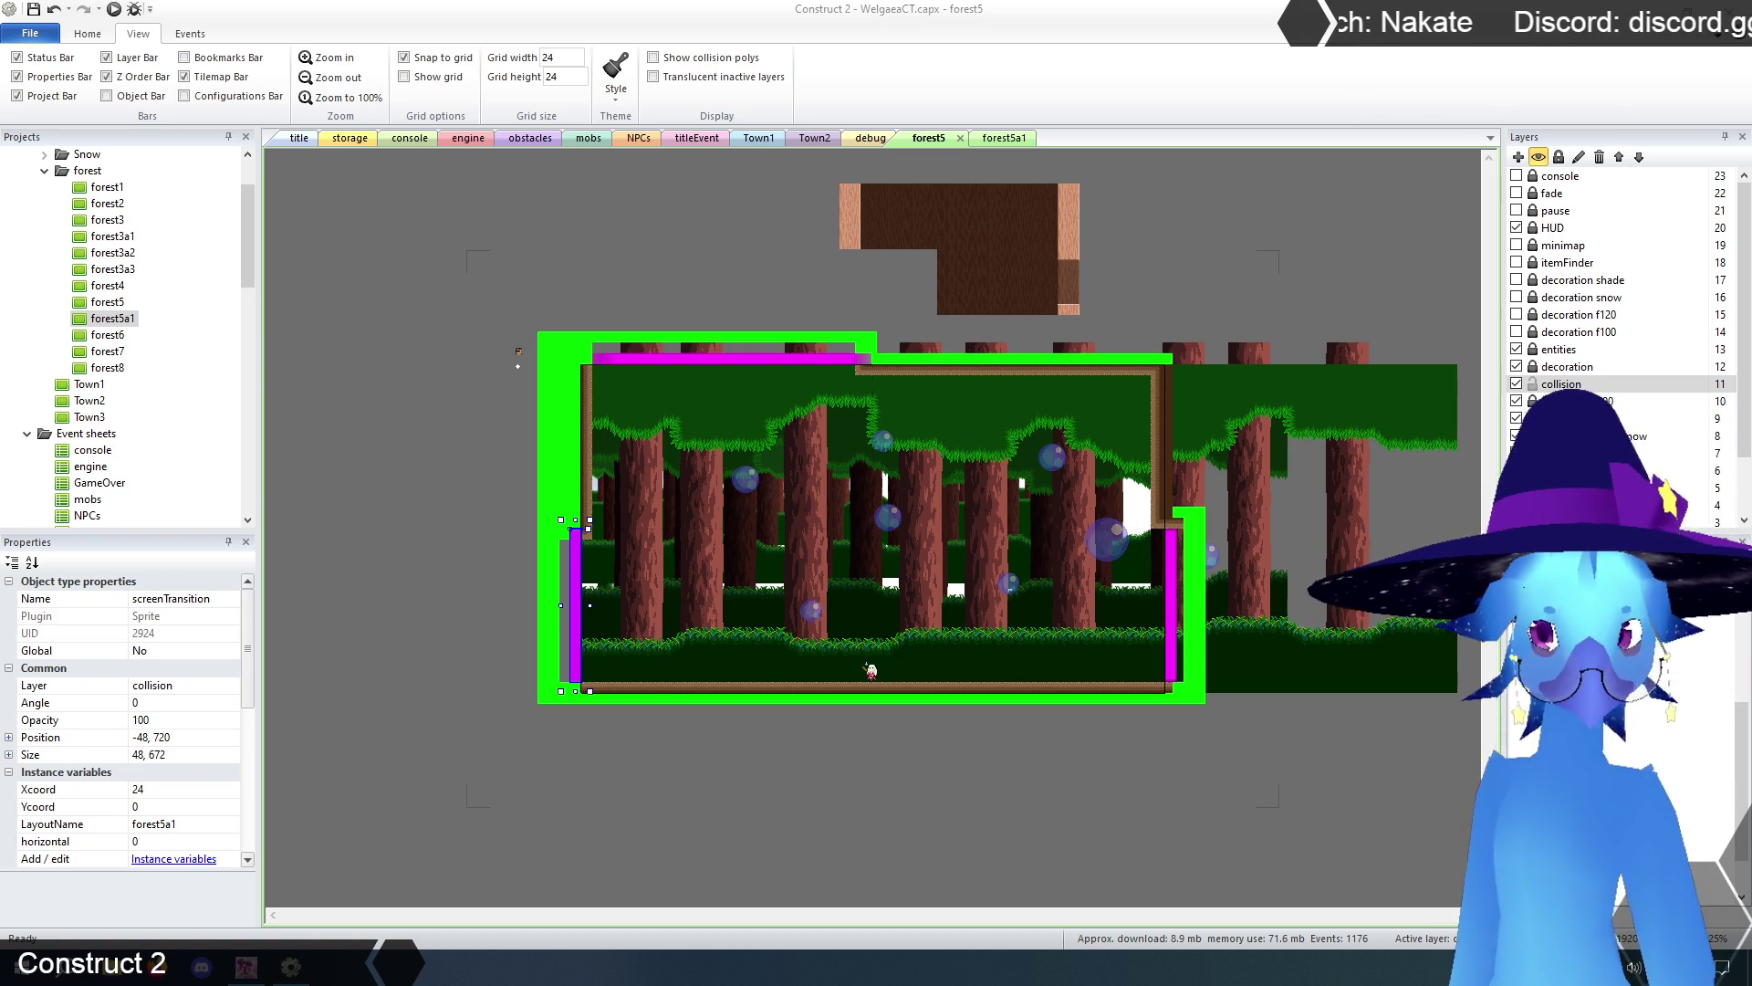
{"action": "left_click", "coordinate": [603, 785]}
{"action": "left_click", "coordinate": [576, 651]}
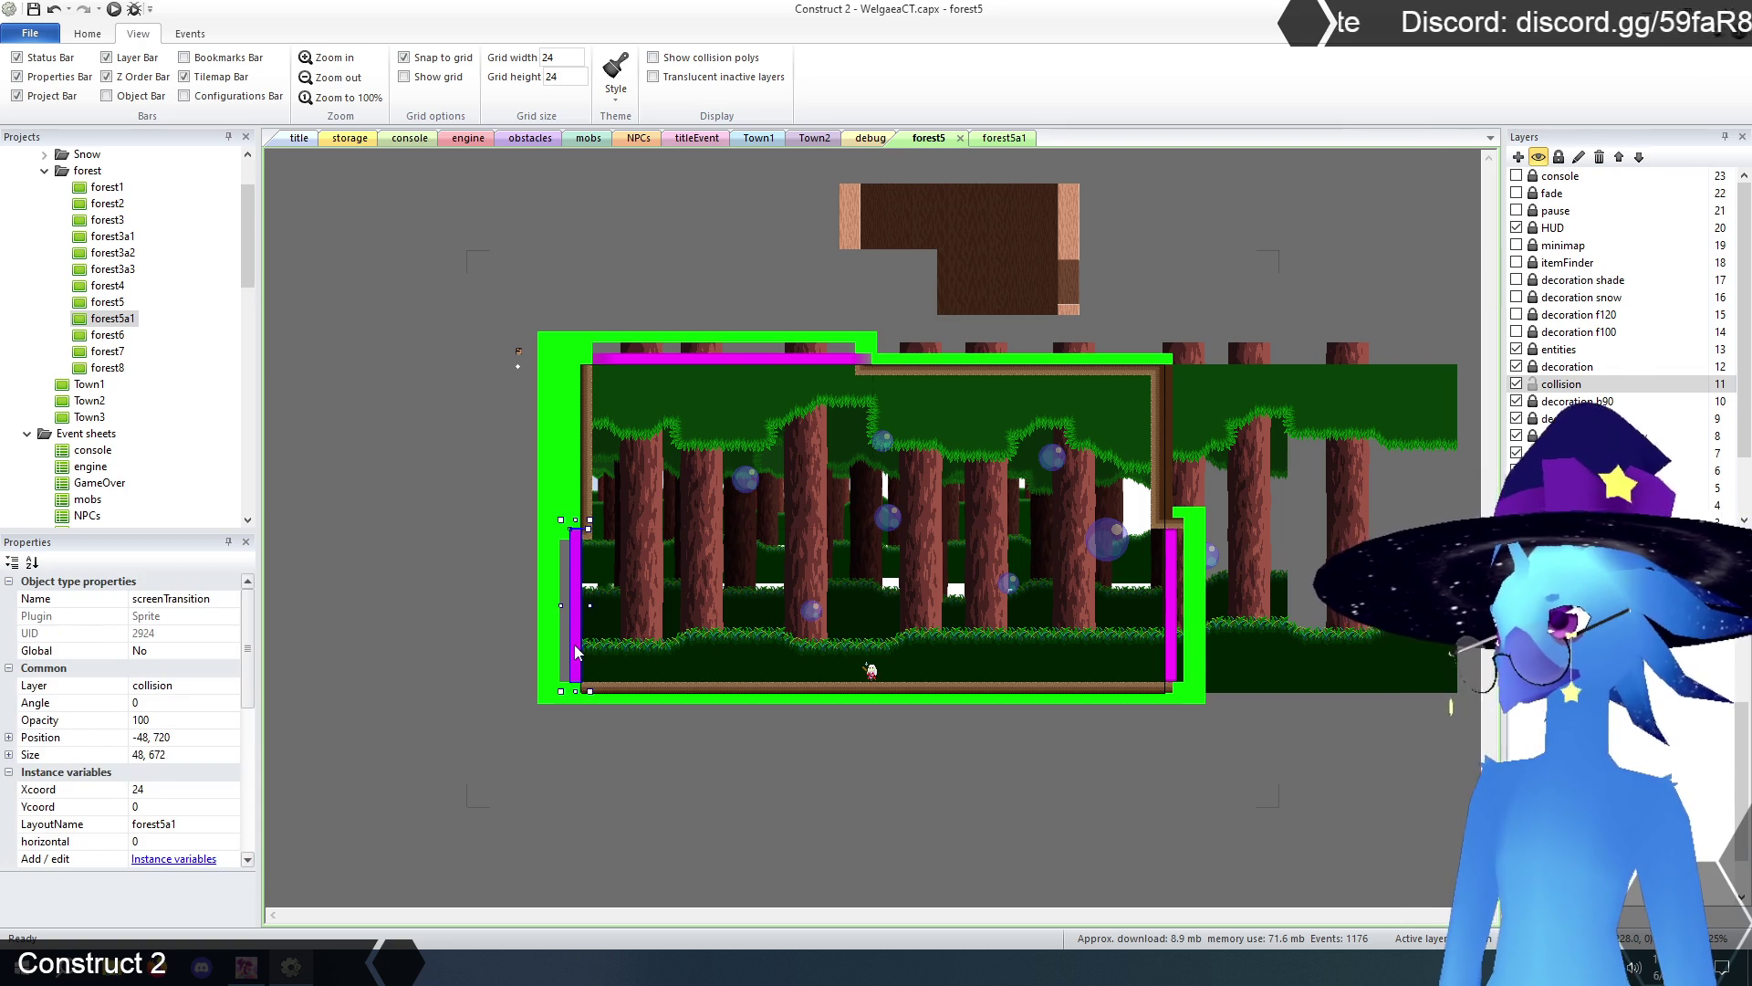
{"action": "left_click", "coordinate": [164, 789]}
{"action": "type", "text": "88"}
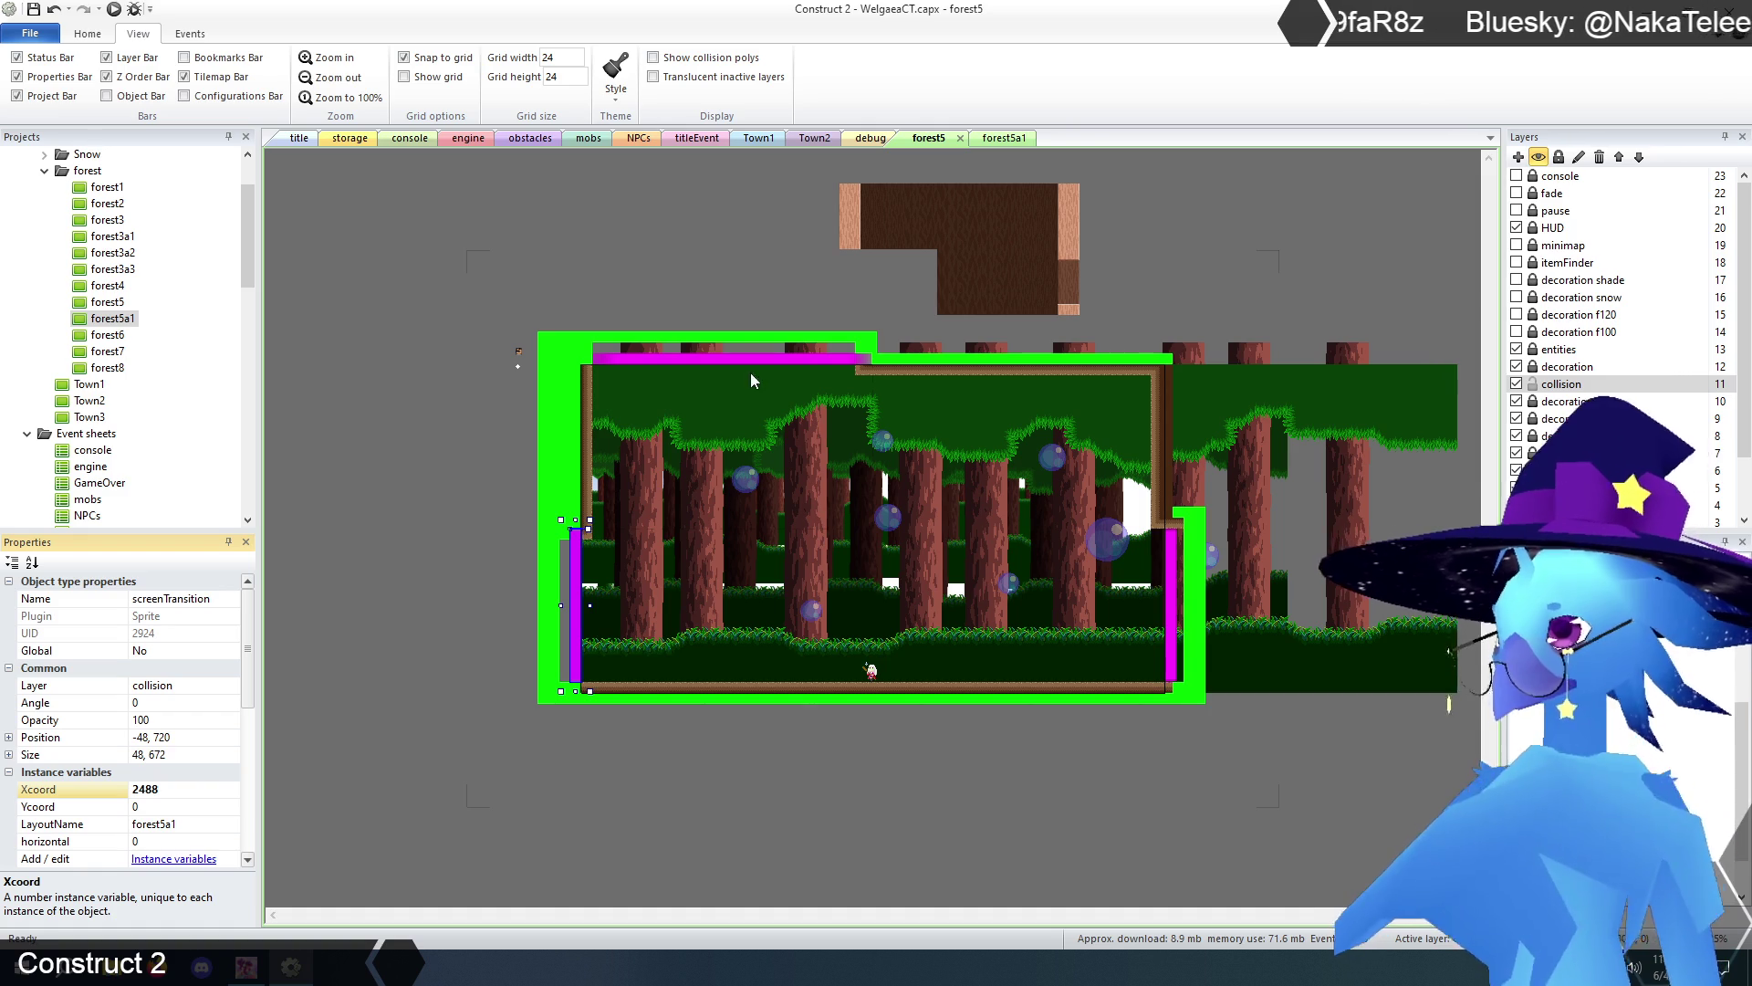
{"action": "left_click", "coordinate": [501, 464]}
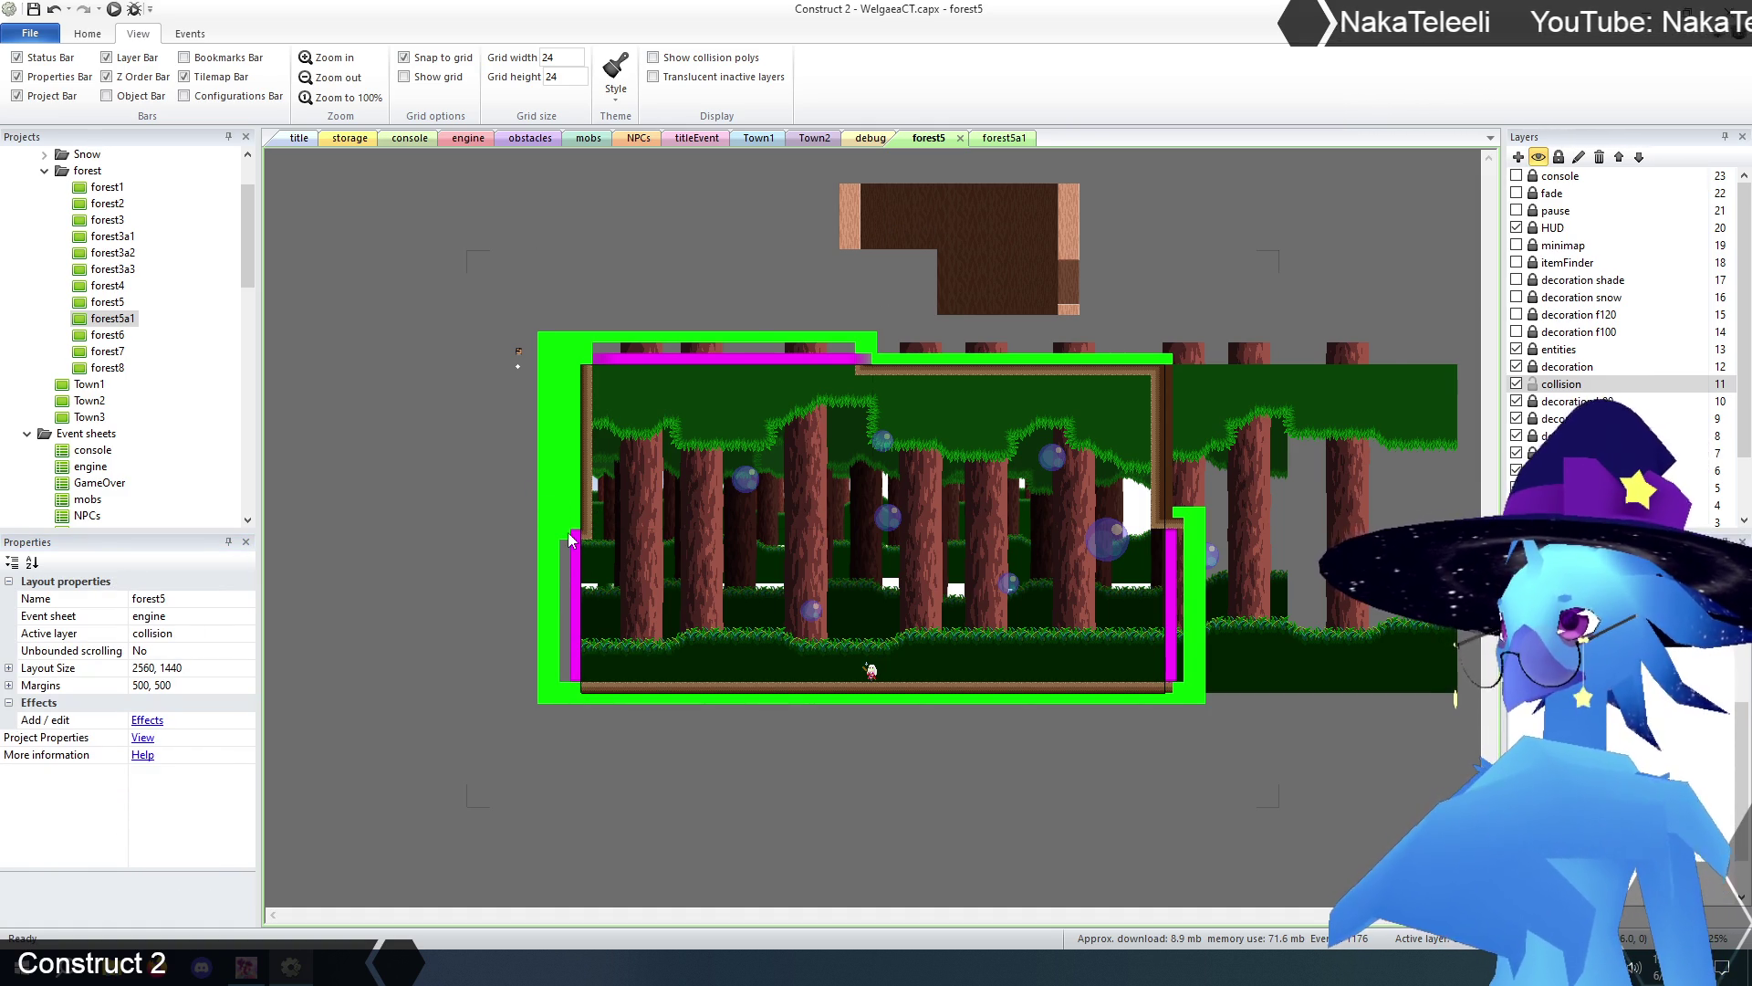
- Set forest5a1's right transition Ycoord to 720, then preview the game from the title layout
{"action": "left_click", "coordinate": [1004, 138]}
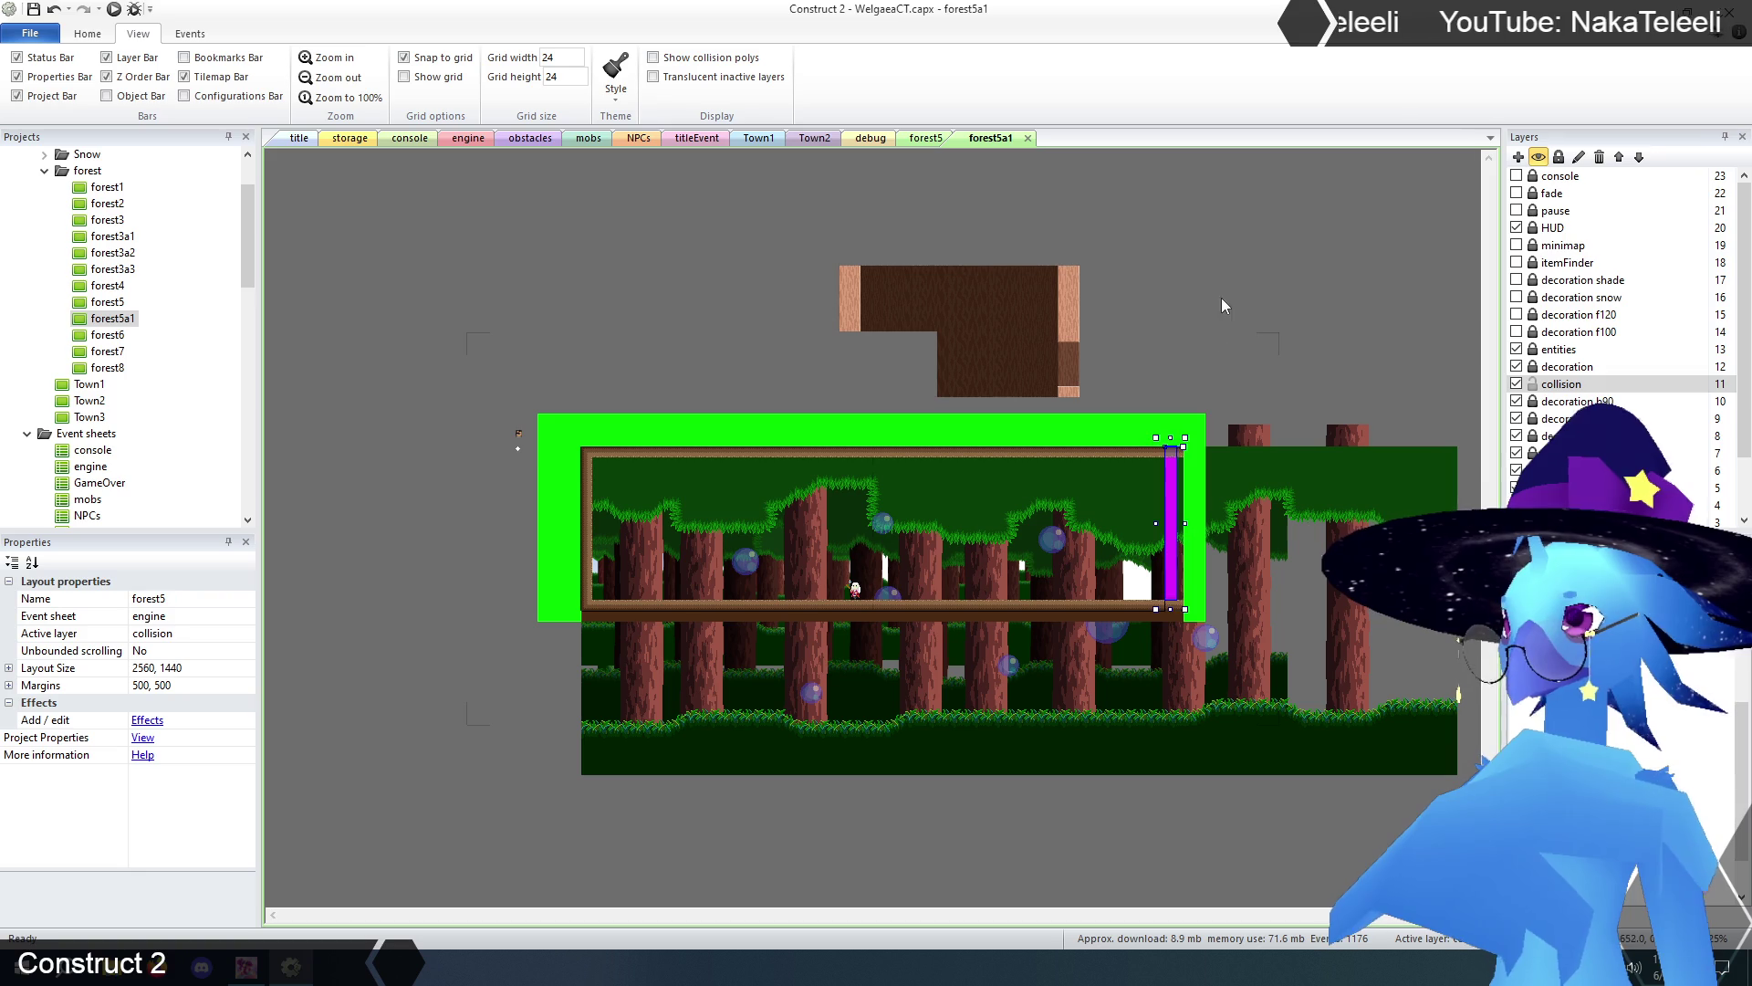
{"action": "left_click", "coordinate": [1172, 482]}
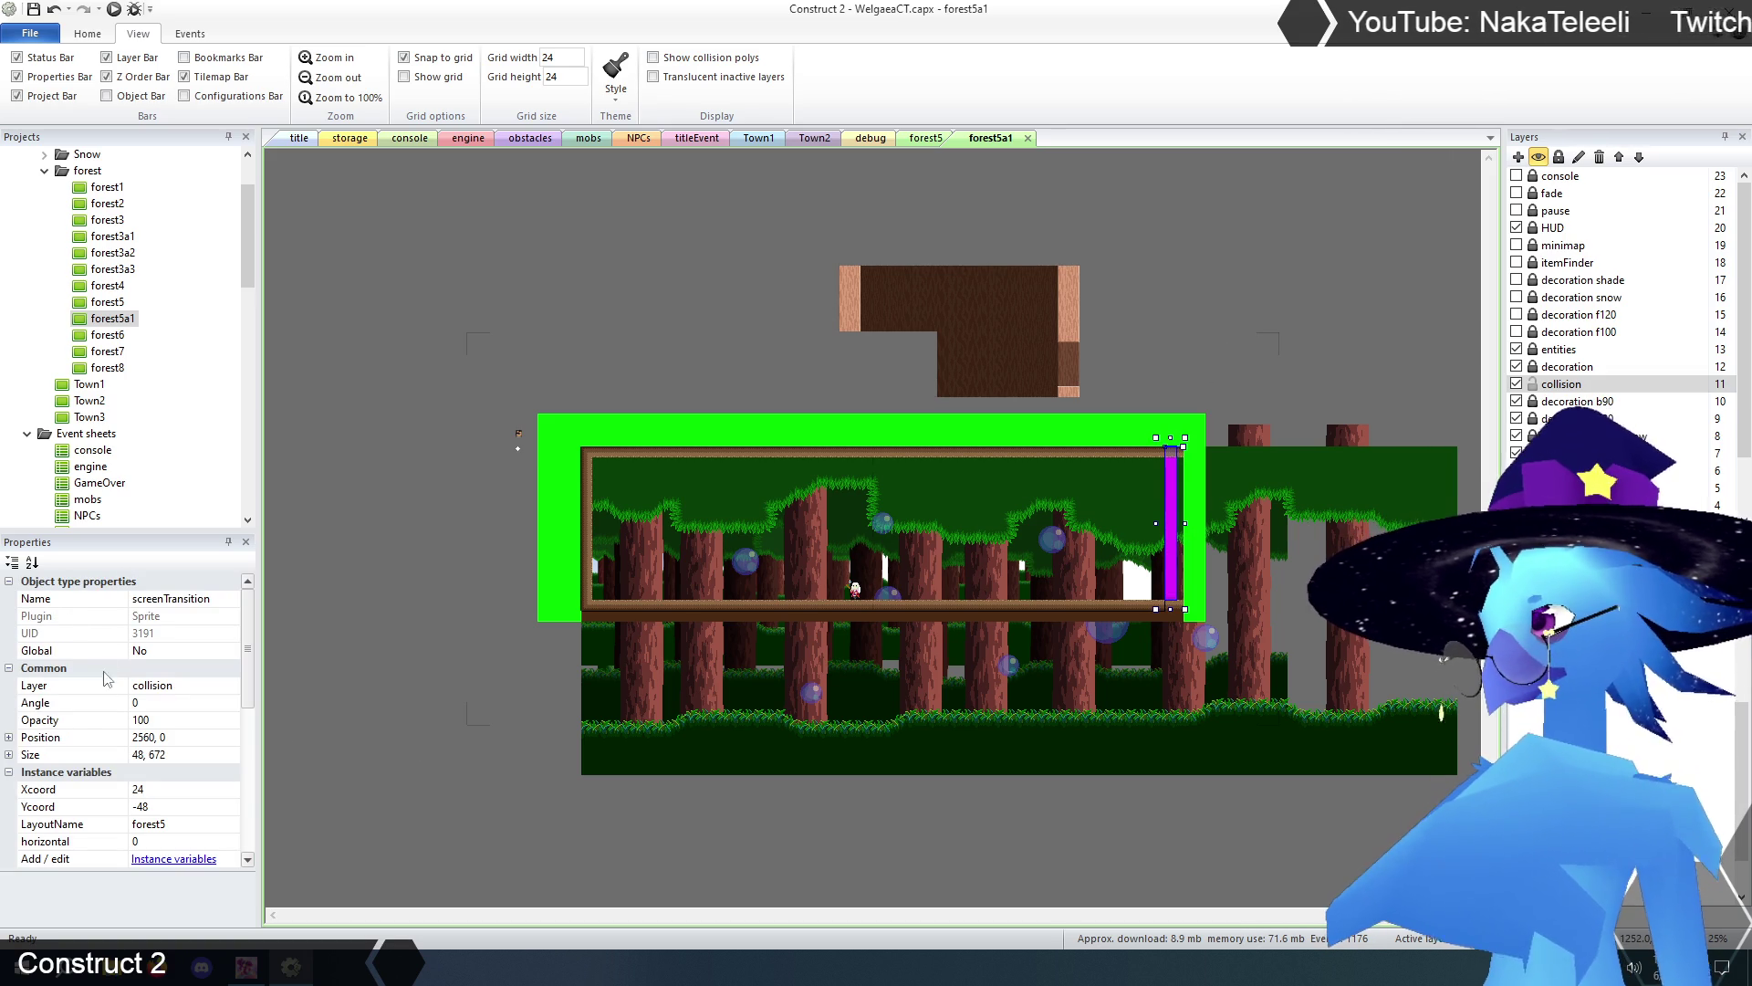
{"action": "left_click", "coordinate": [927, 138]}
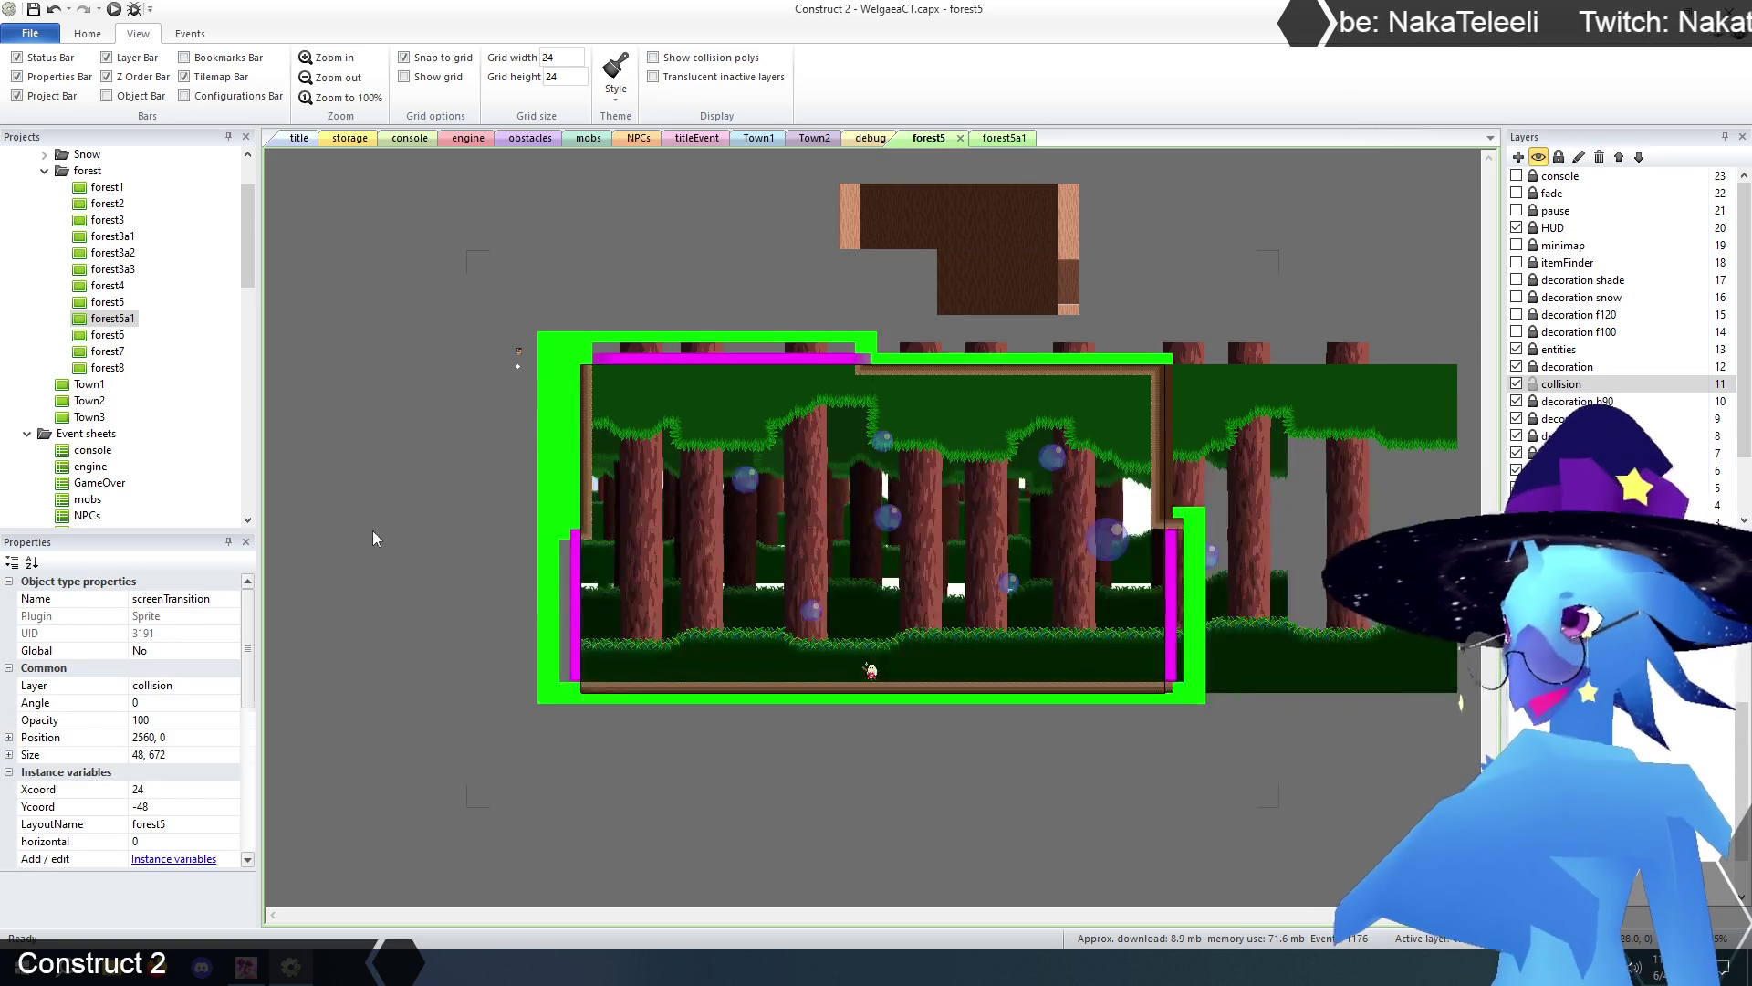
{"action": "left_click", "coordinate": [577, 580]}
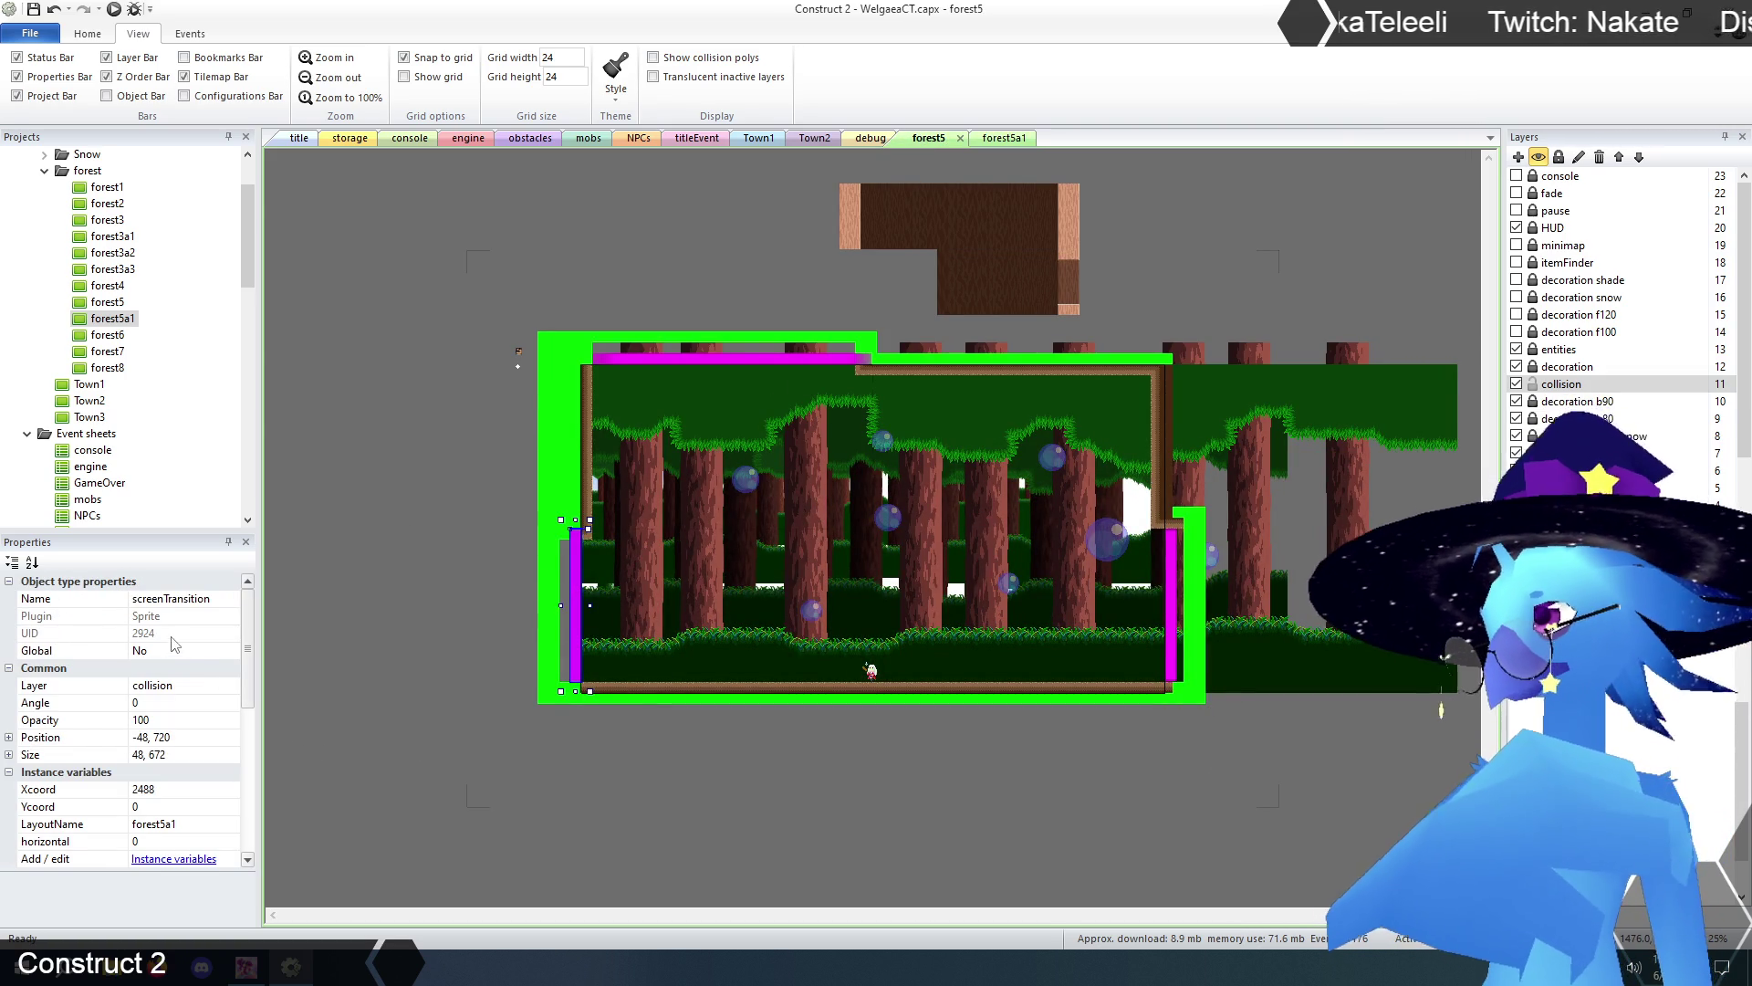
{"action": "left_click", "coordinate": [1004, 138]}
{"action": "left_click", "coordinate": [1172, 511]}
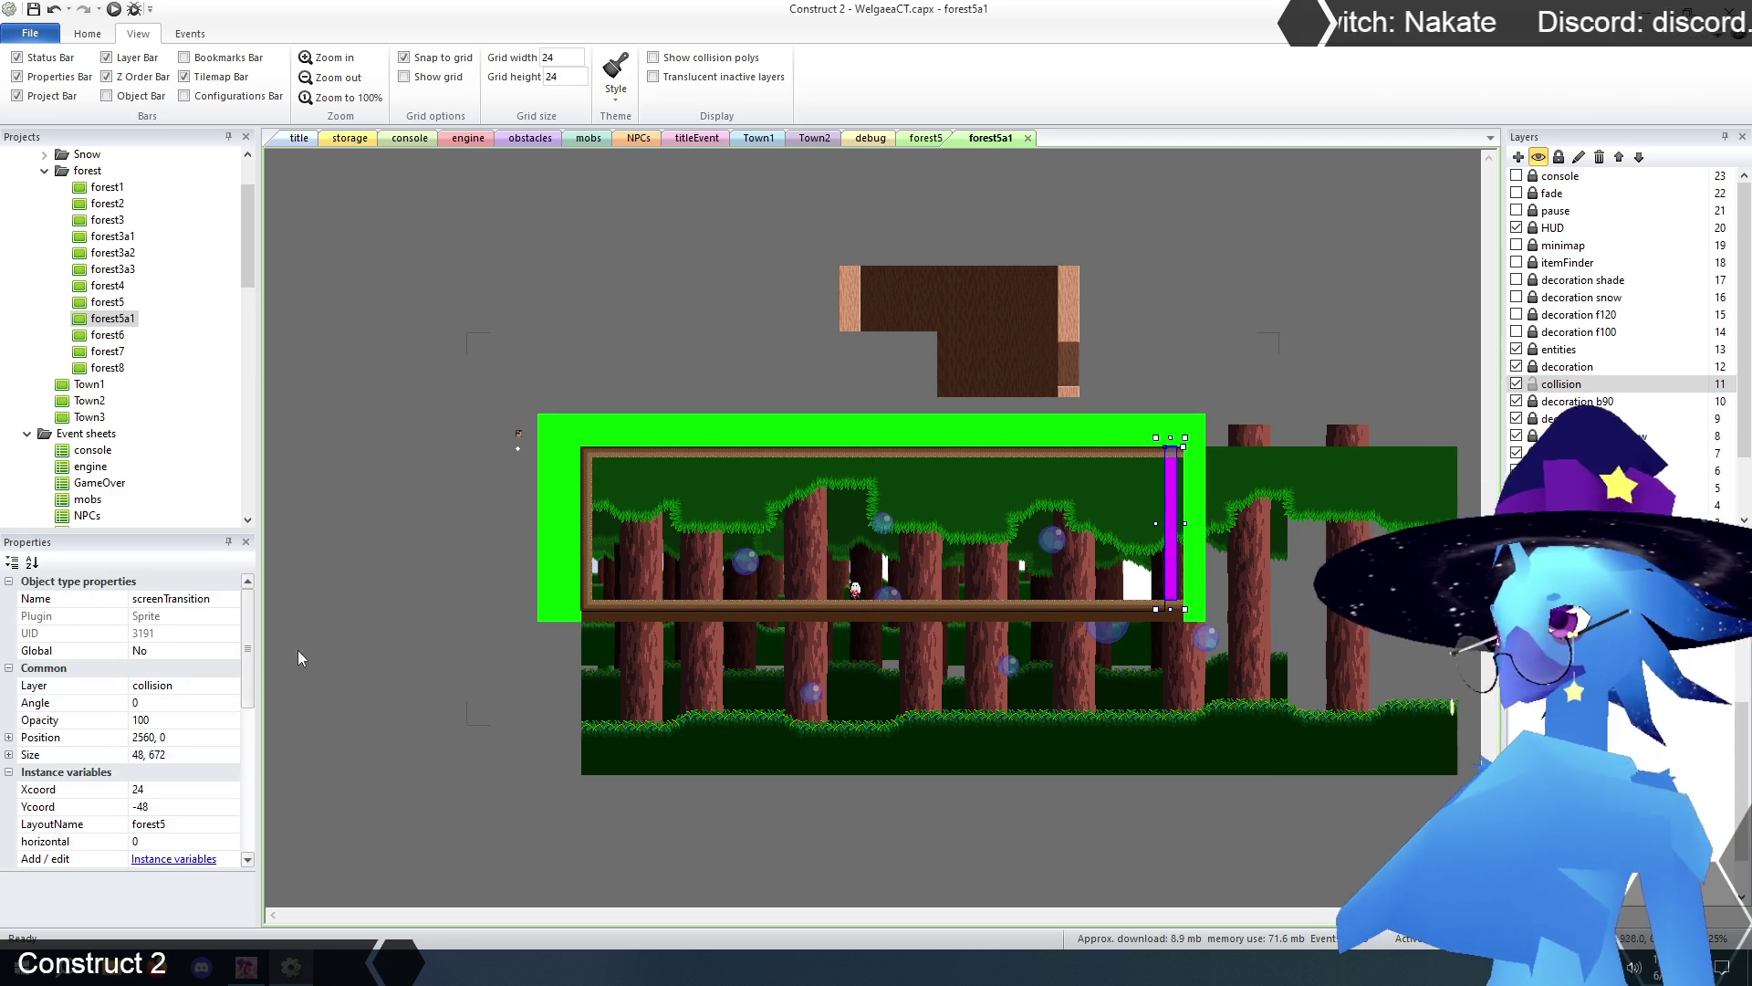
{"action": "left_click", "coordinate": [159, 807]}
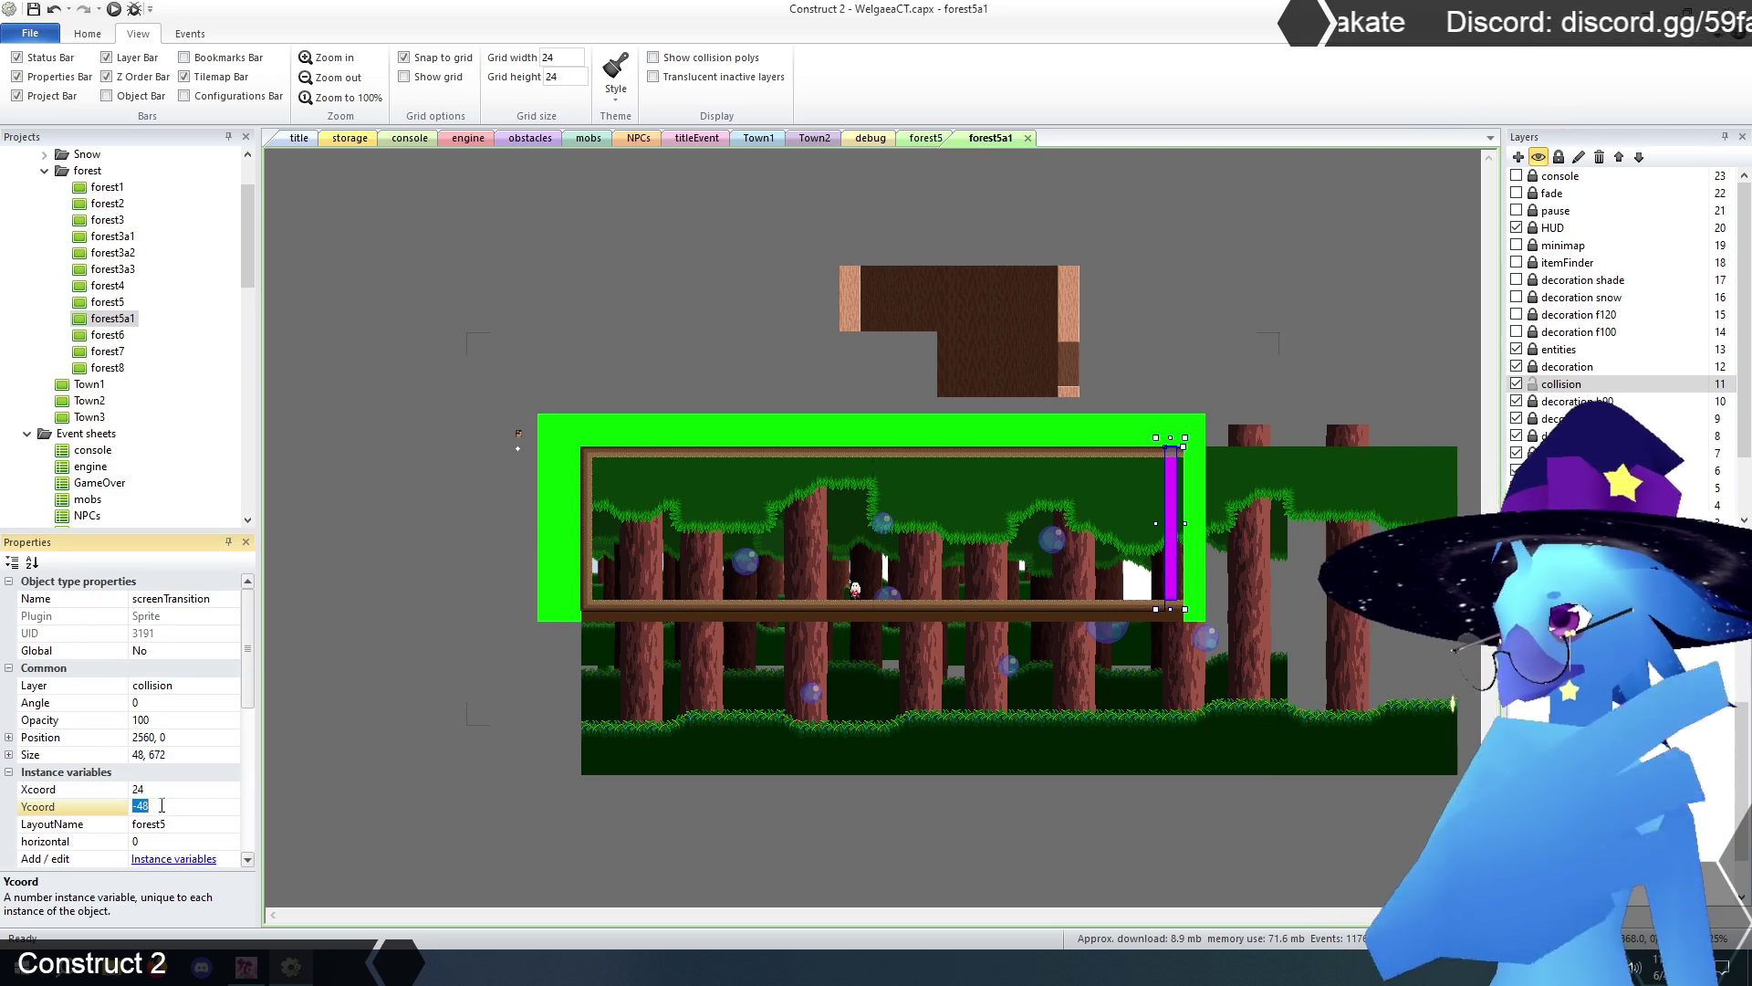
{"action": "type", "text": "720"}
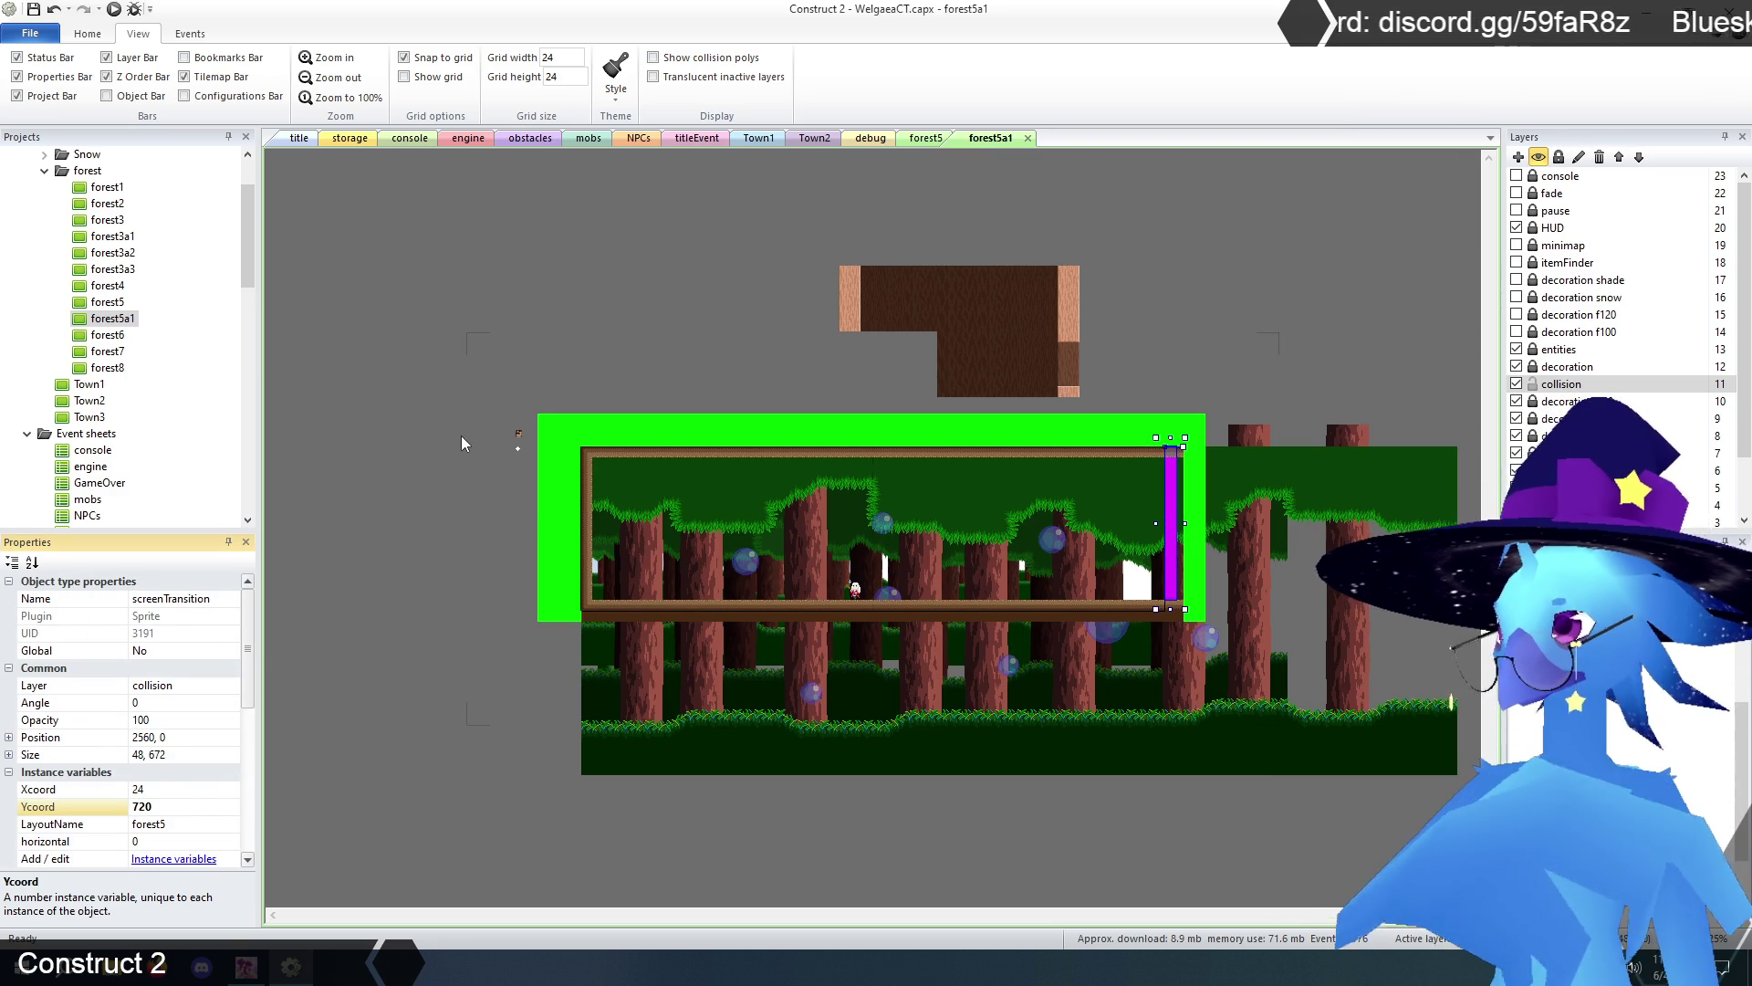
{"action": "left_click", "coordinate": [925, 137]}
{"action": "left_click", "coordinate": [580, 575]}
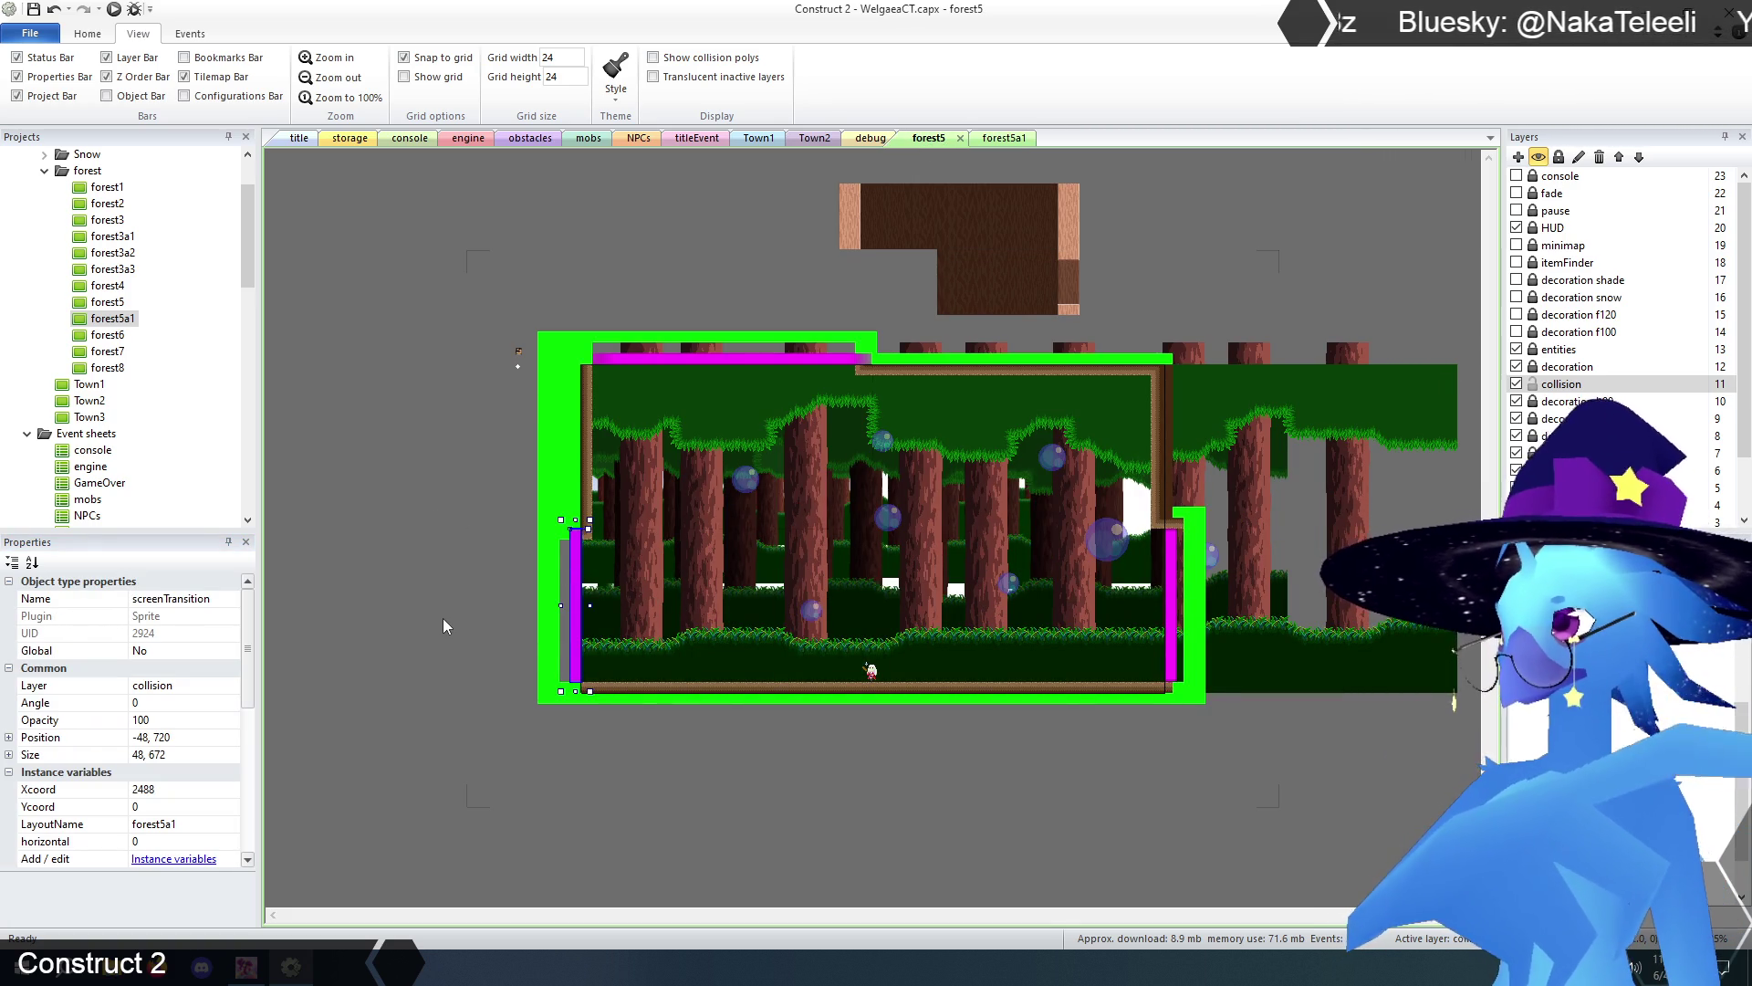
{"action": "left_click", "coordinate": [441, 540]}
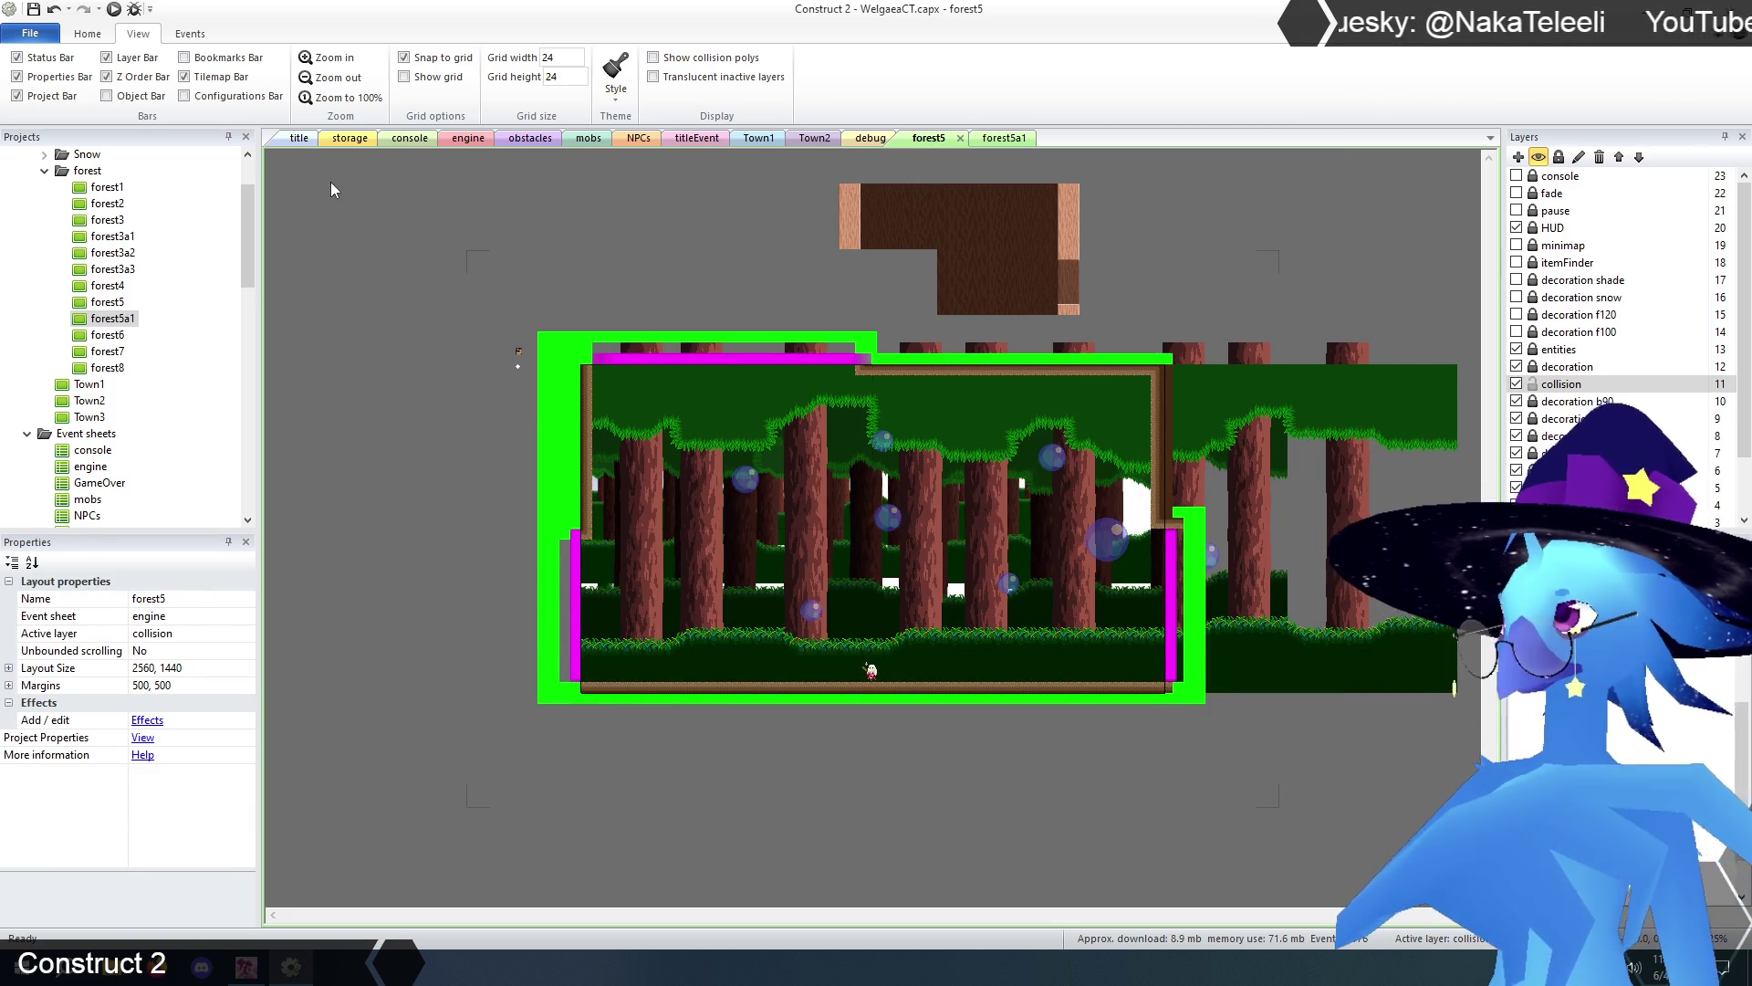
{"action": "left_click", "coordinate": [301, 137]}
{"action": "left_click", "coordinate": [114, 9]}
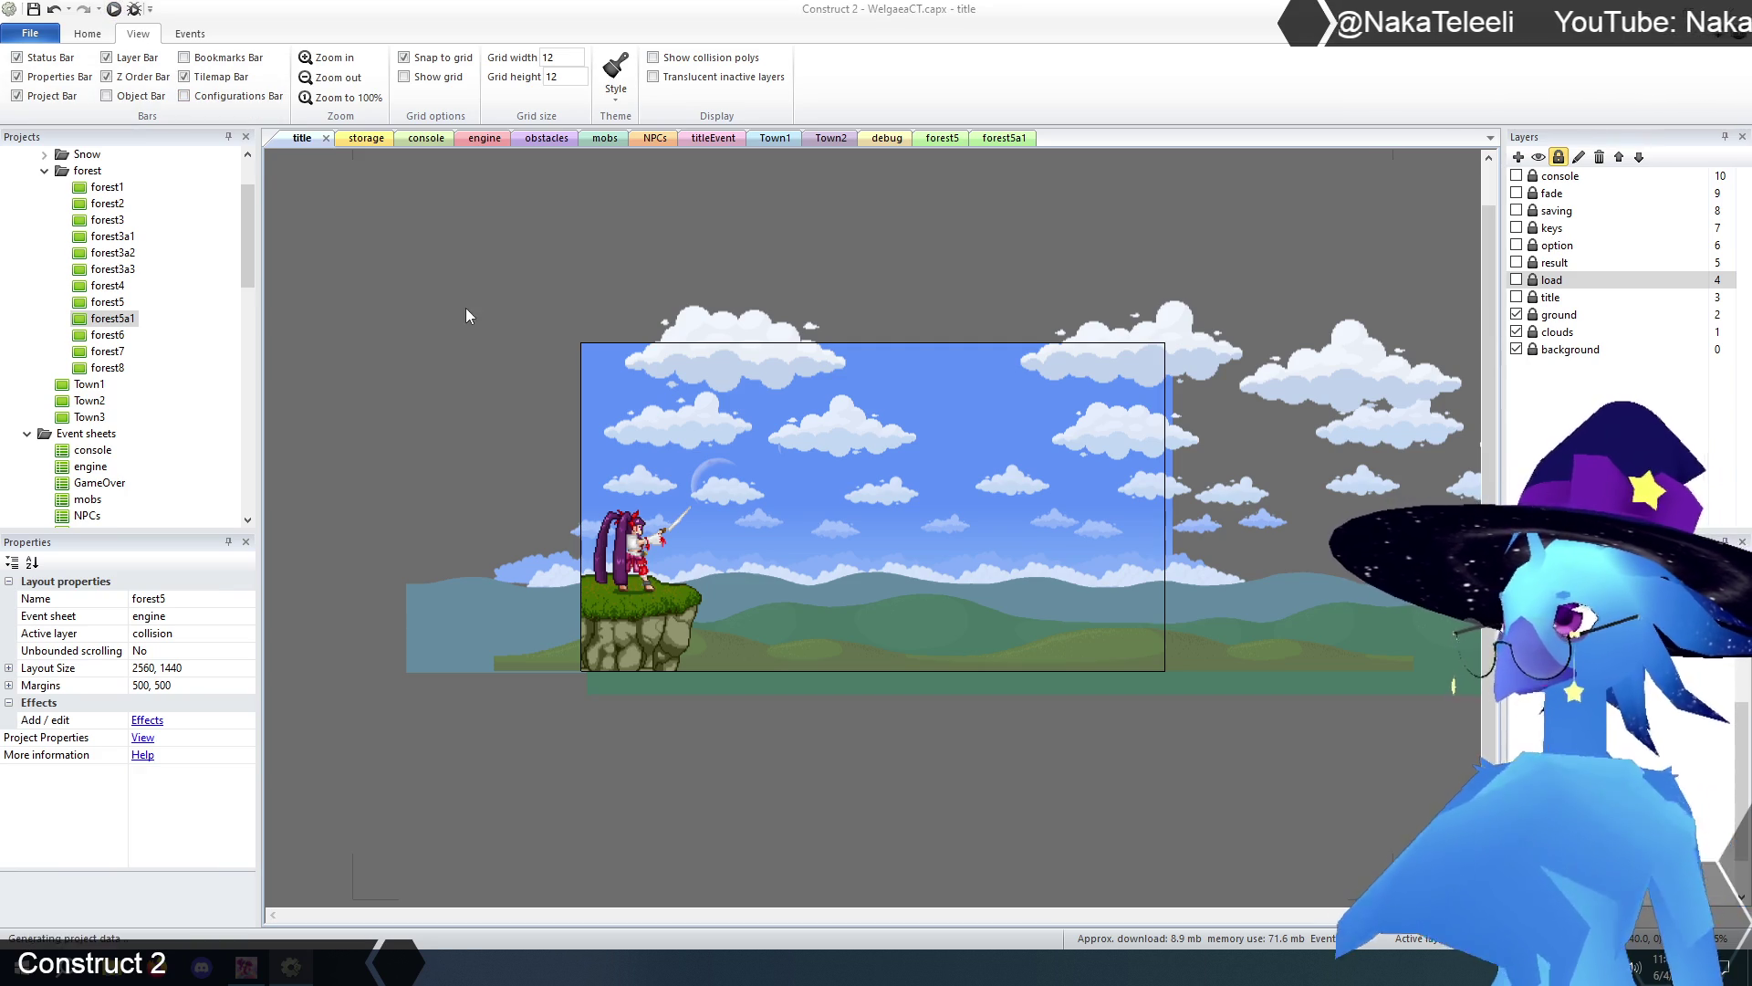
- Load Save 1 and walk left through the forest rooms, dropping down the shaft
{"action": "key", "text": "z"}
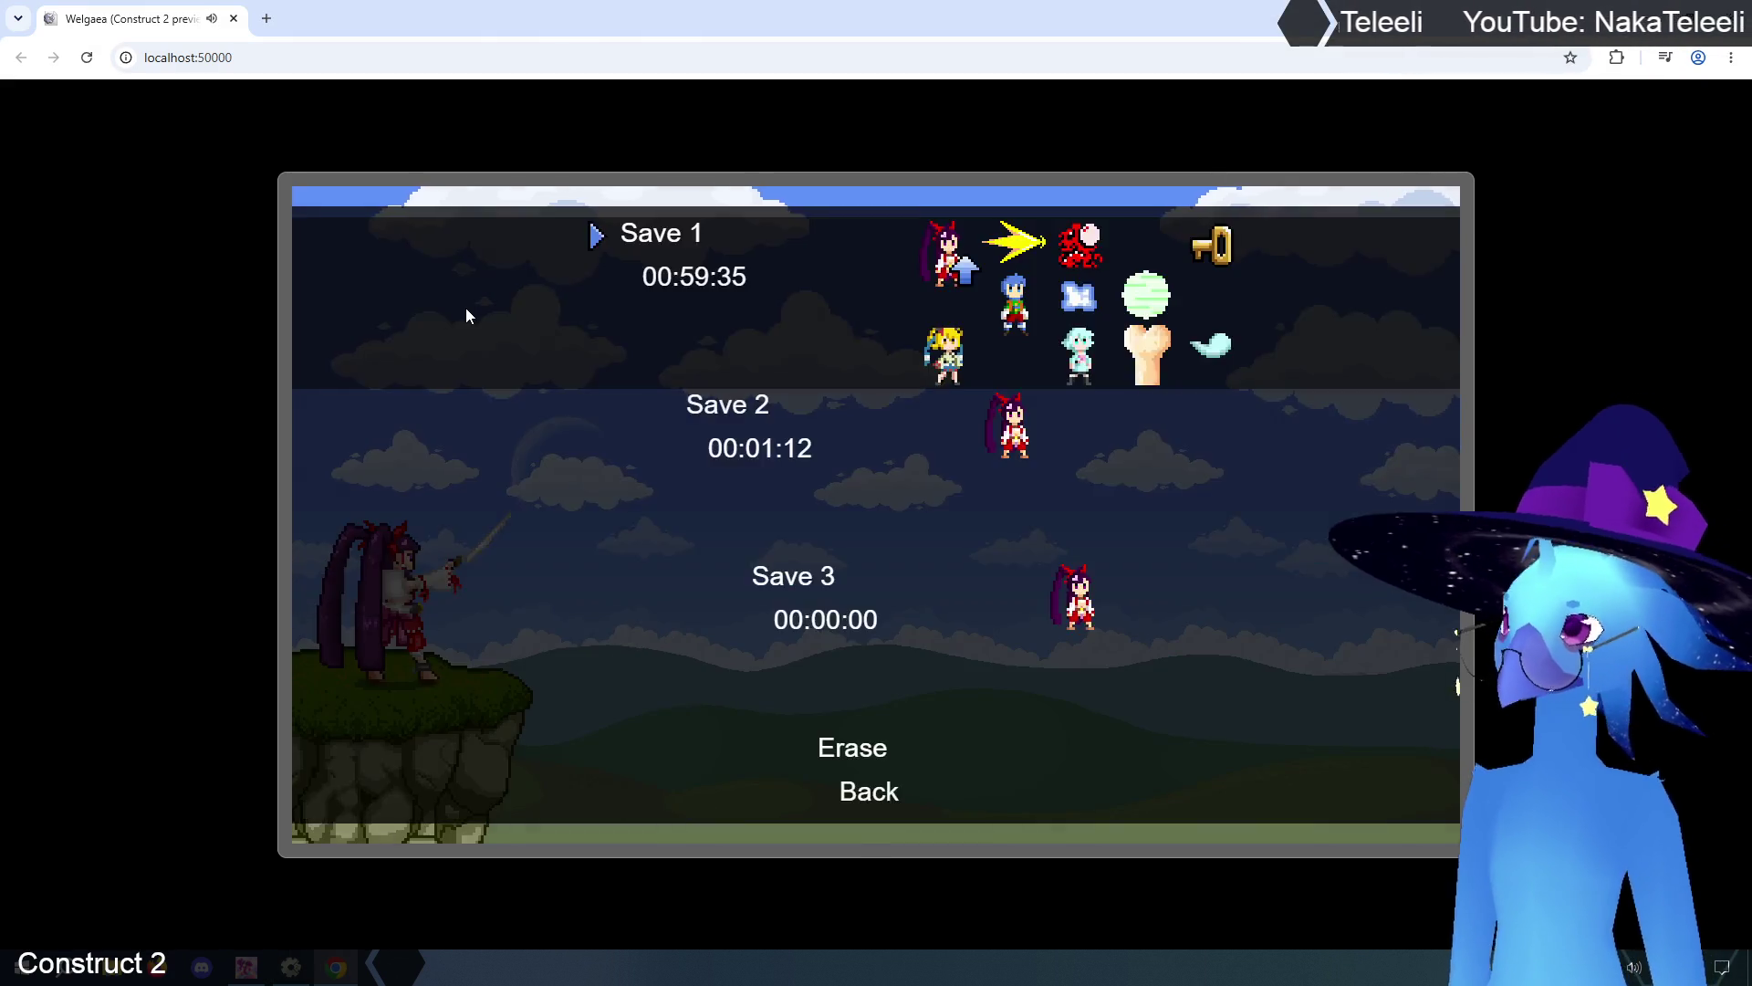
{"action": "key", "text": "z"}
{"action": "key", "text": "Left"}
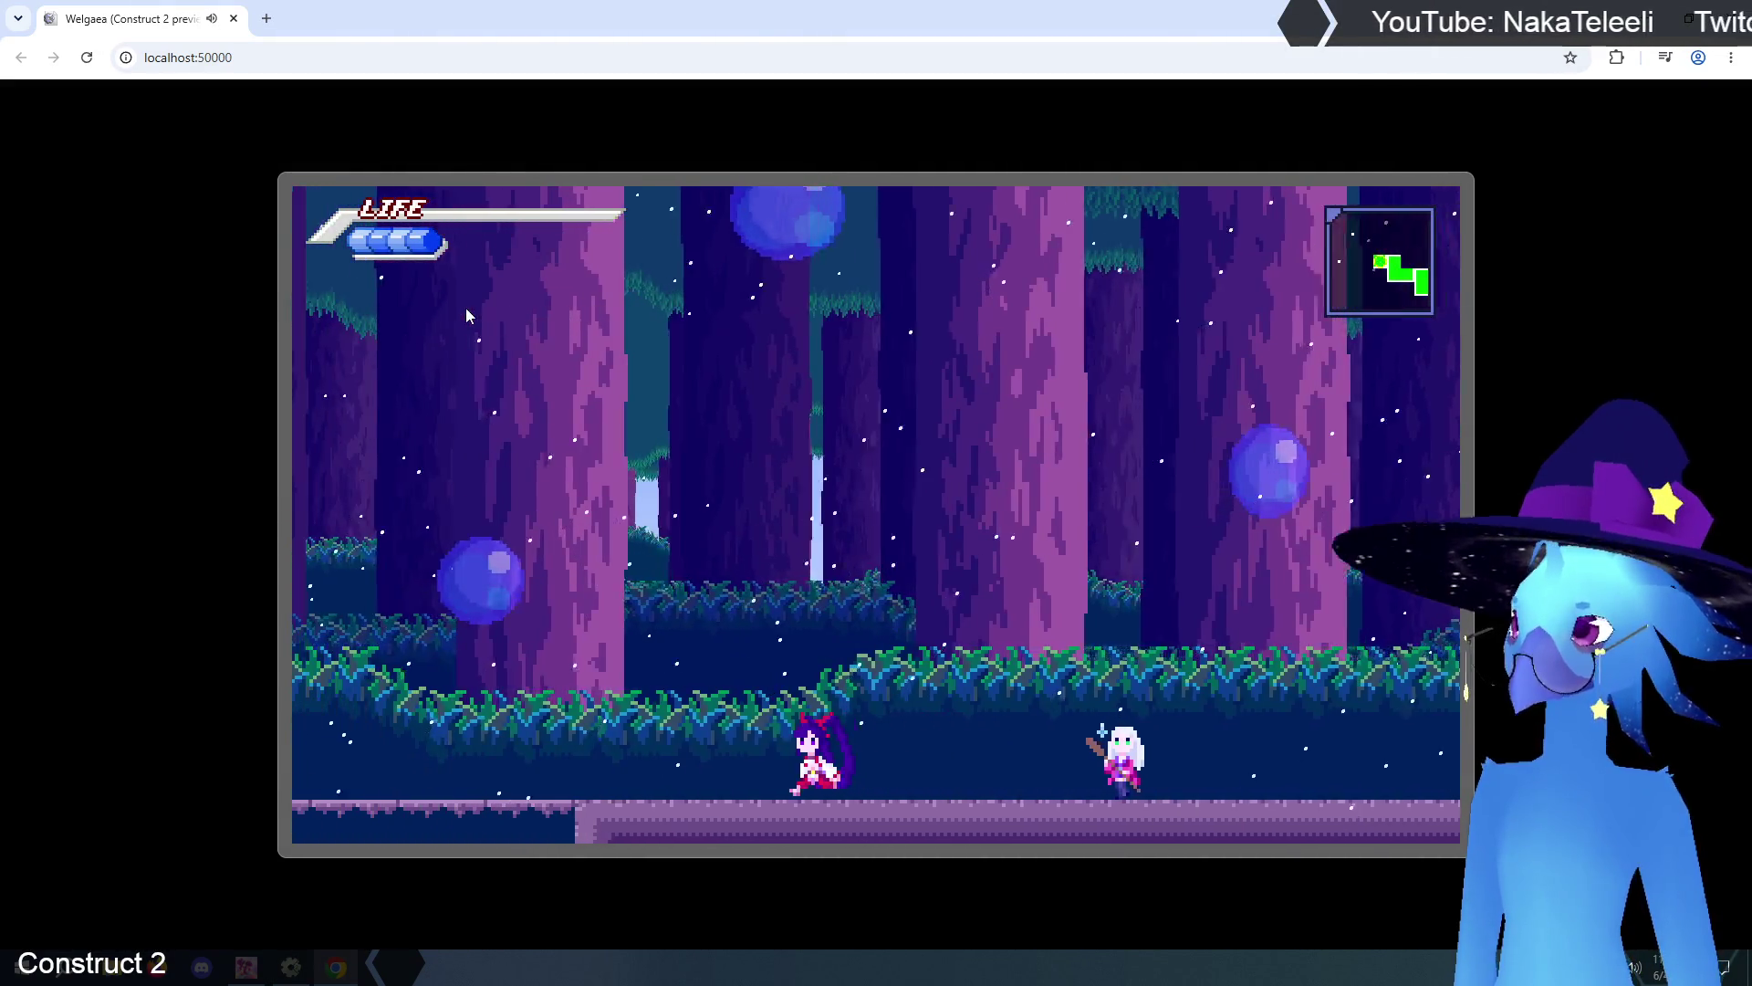
{"action": "key", "text": "Left"}
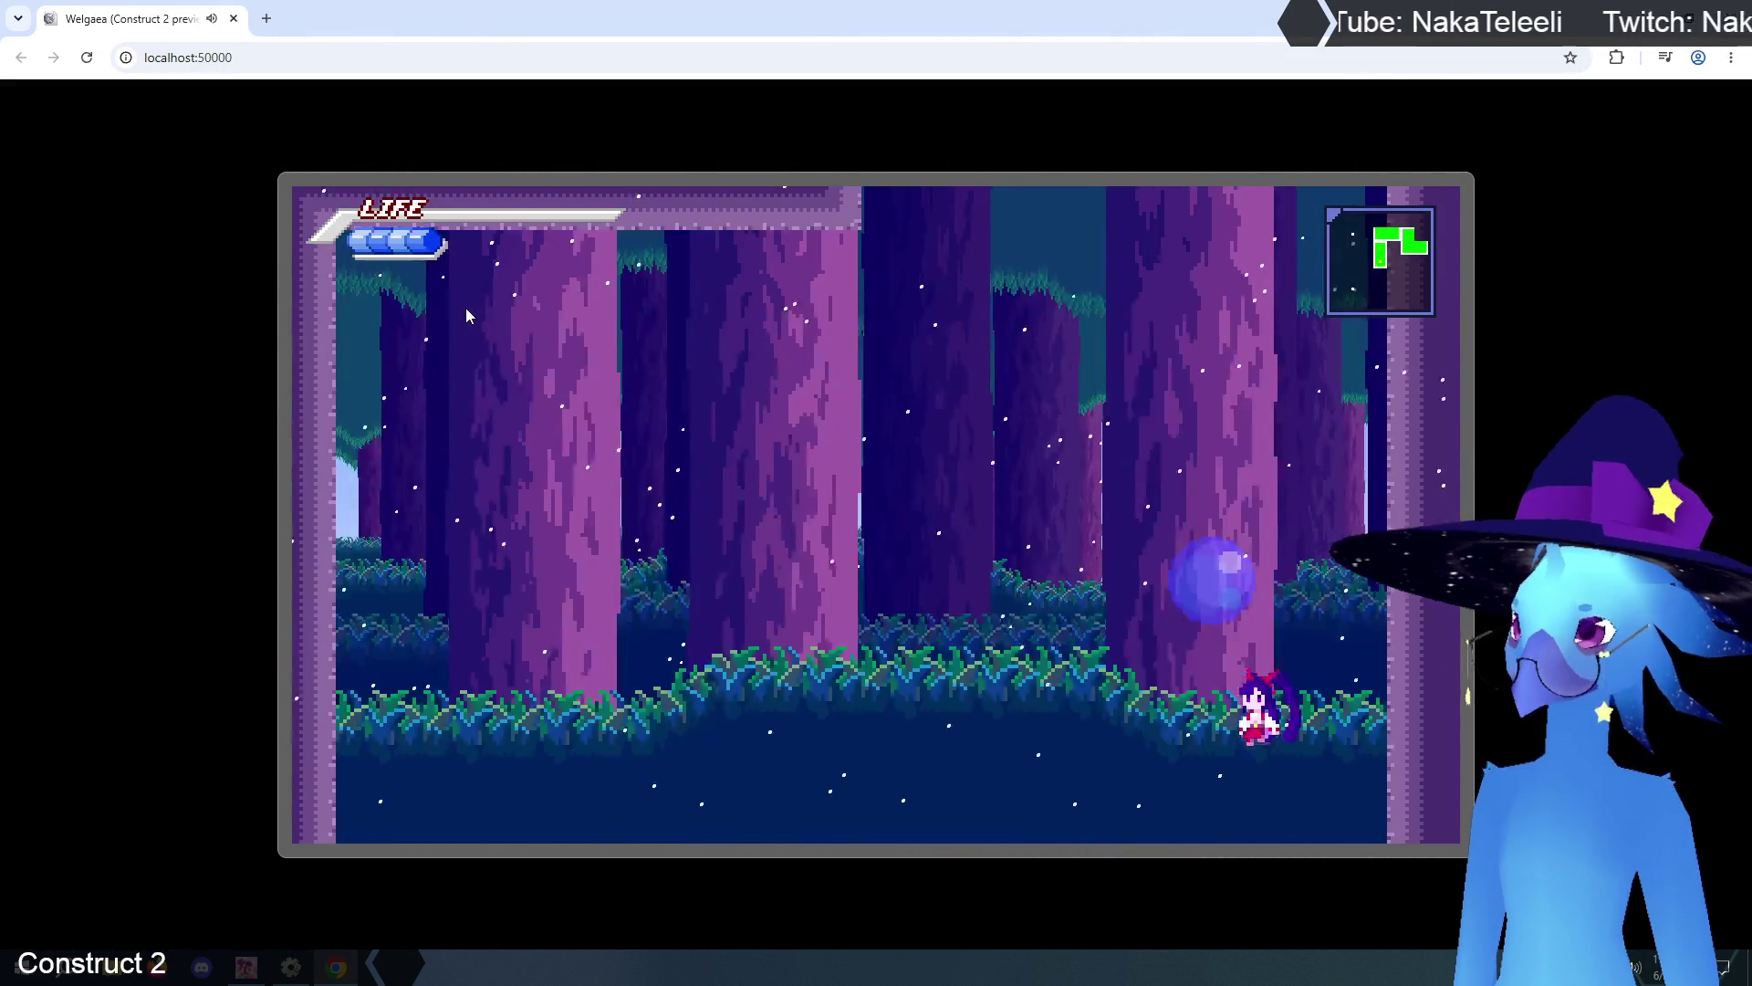
{"action": "key", "text": "Left"}
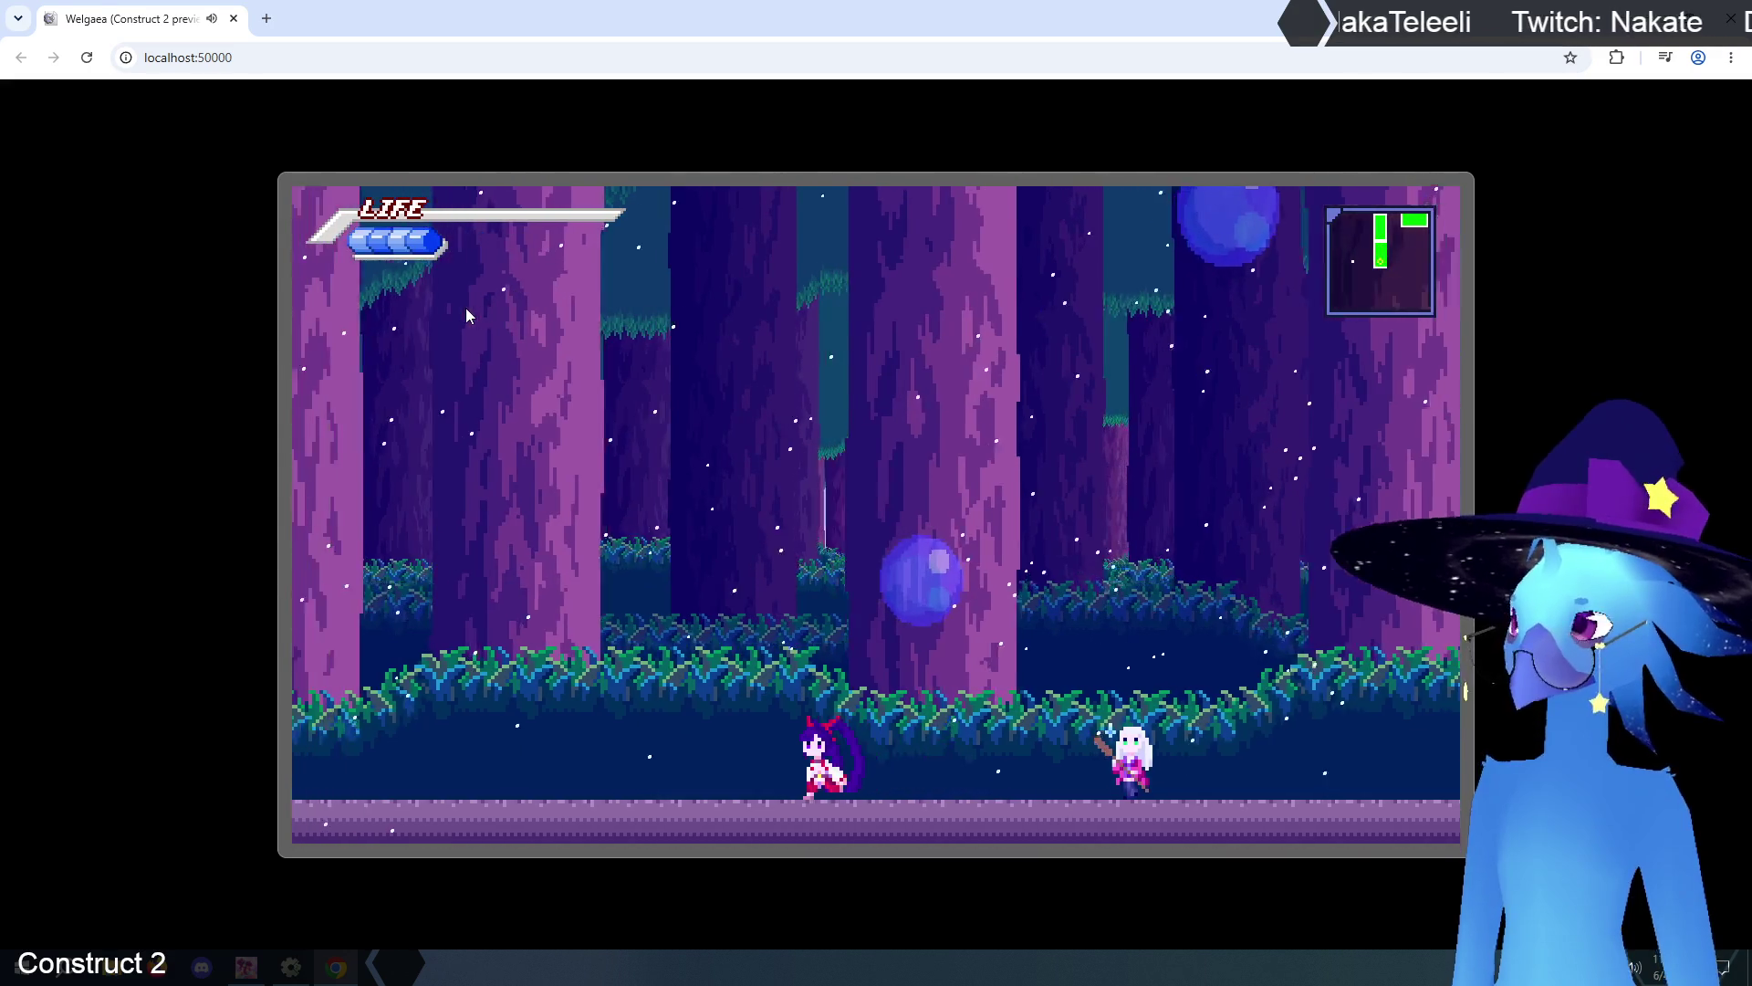
{"action": "key", "text": "Left"}
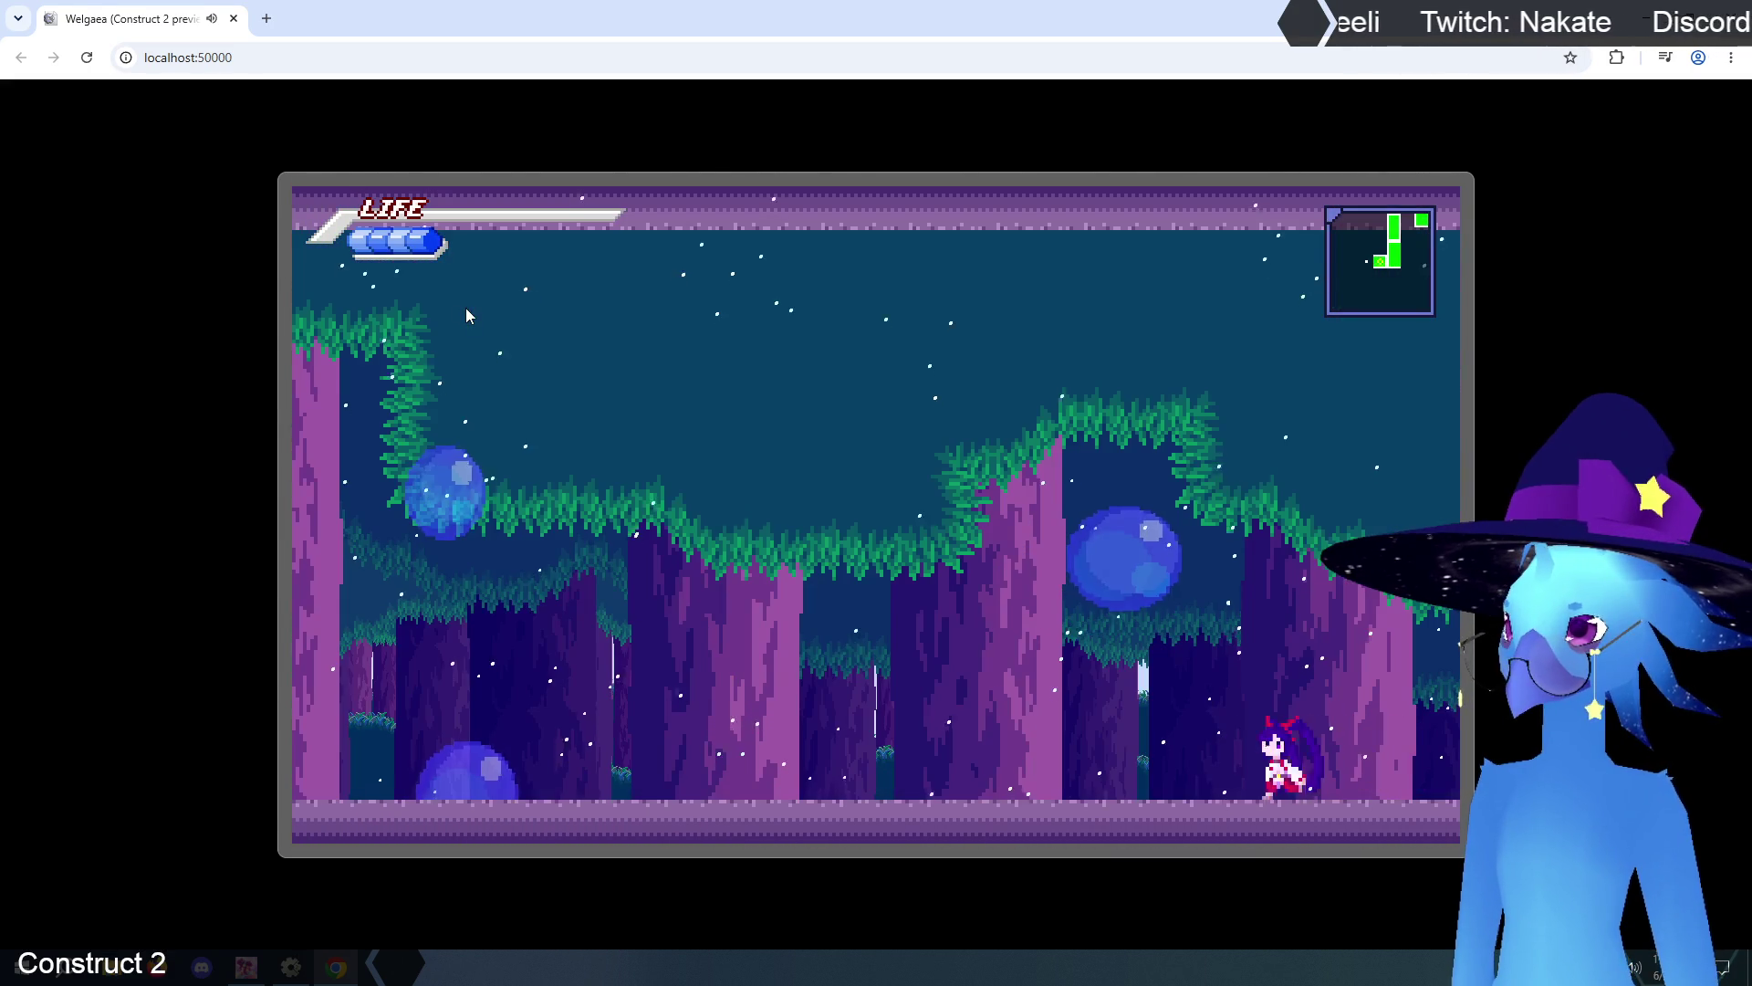
{"action": "key", "text": "Left"}
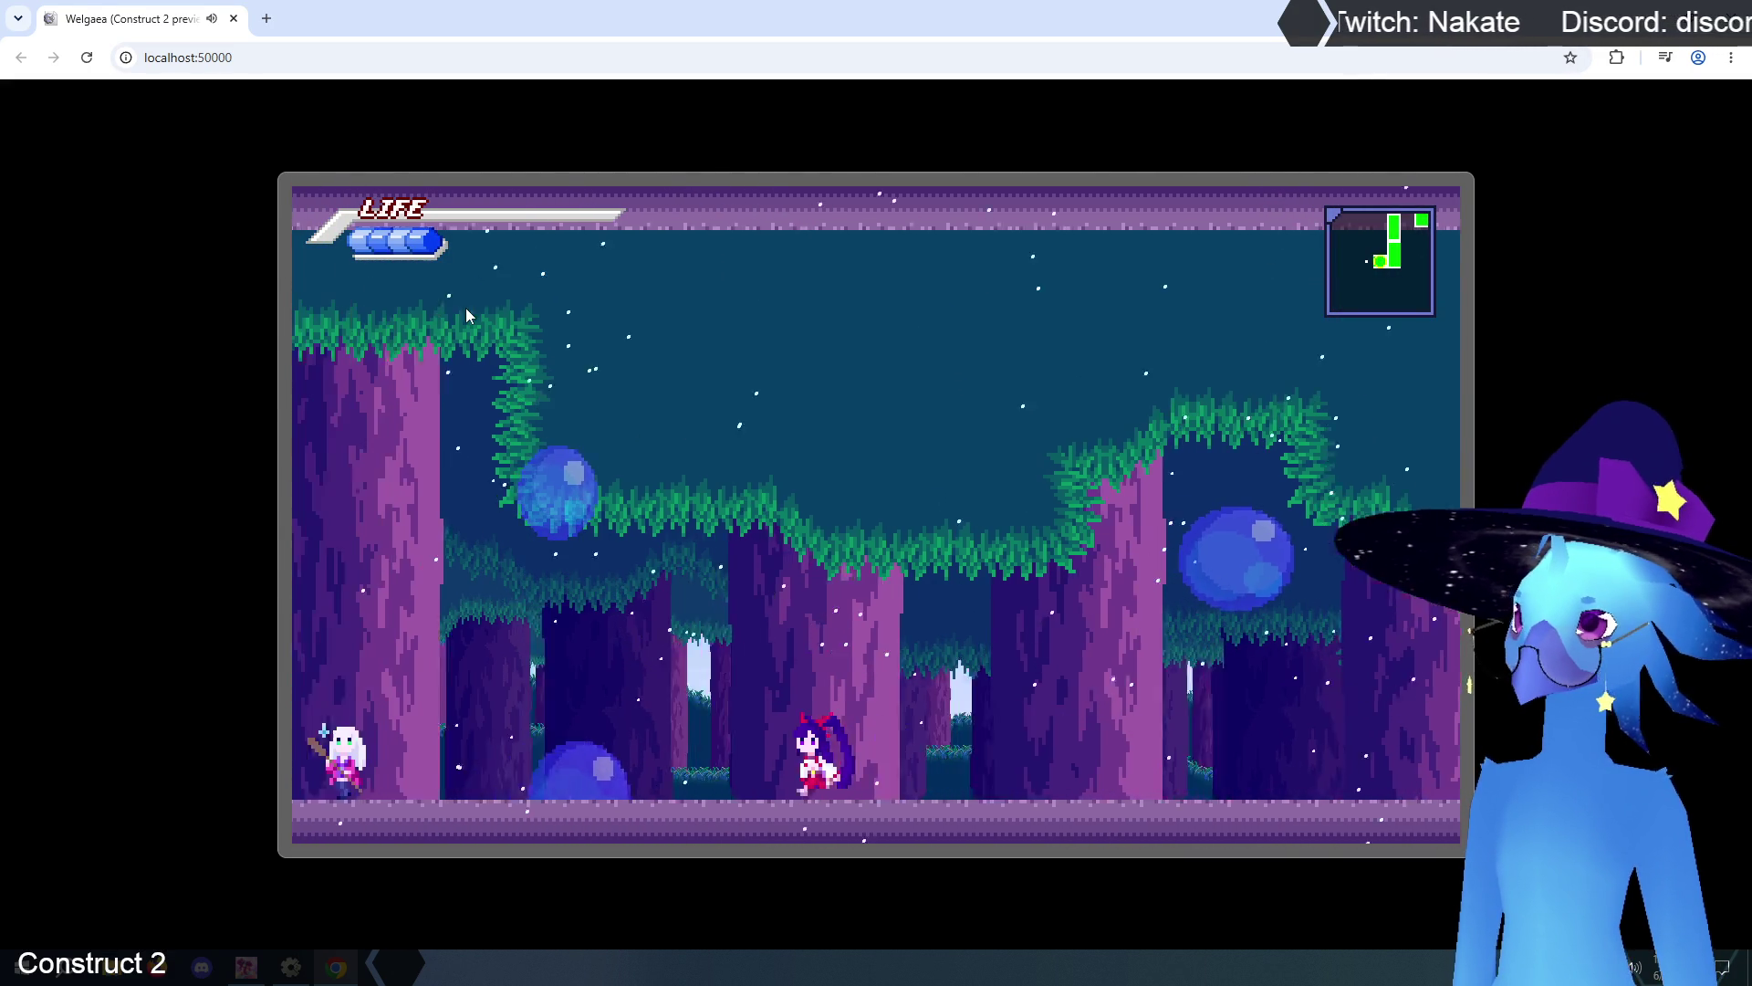
{"action": "key", "text": "Left"}
{"action": "key", "text": "Up"}
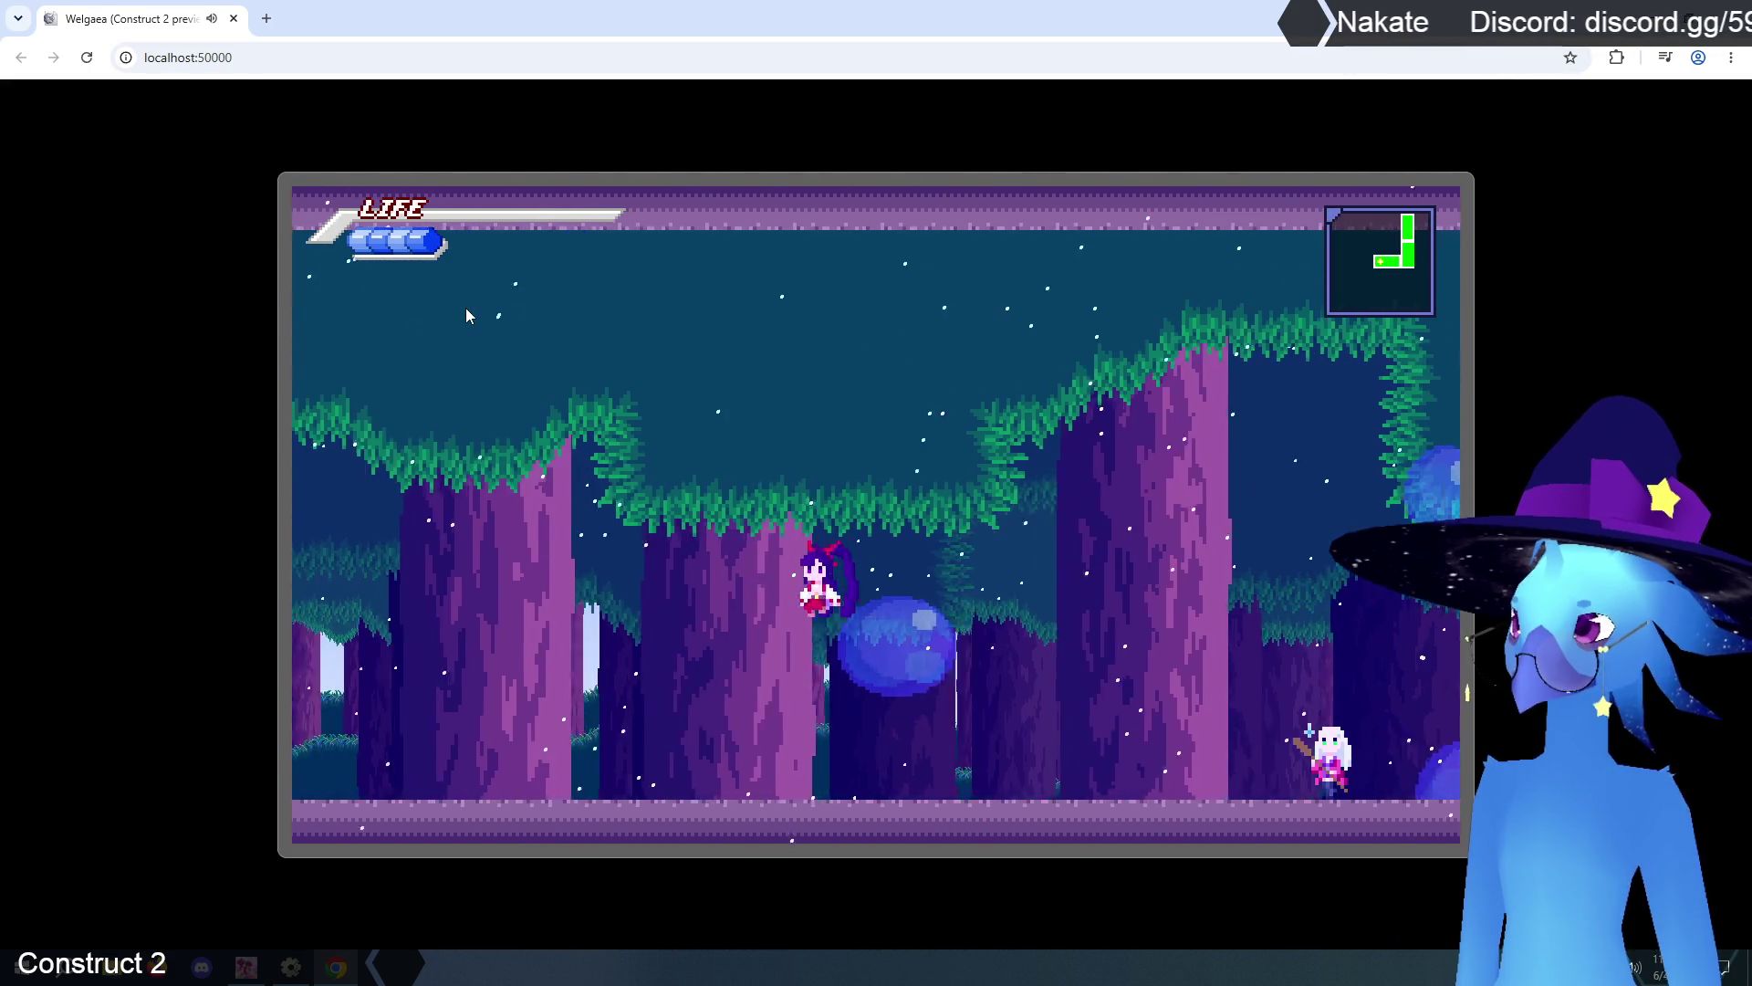
- Jump and walk right through the forest rooms, then pause and close the preview
{"action": "key", "text": "Right"}
{"action": "key", "text": "Up"}
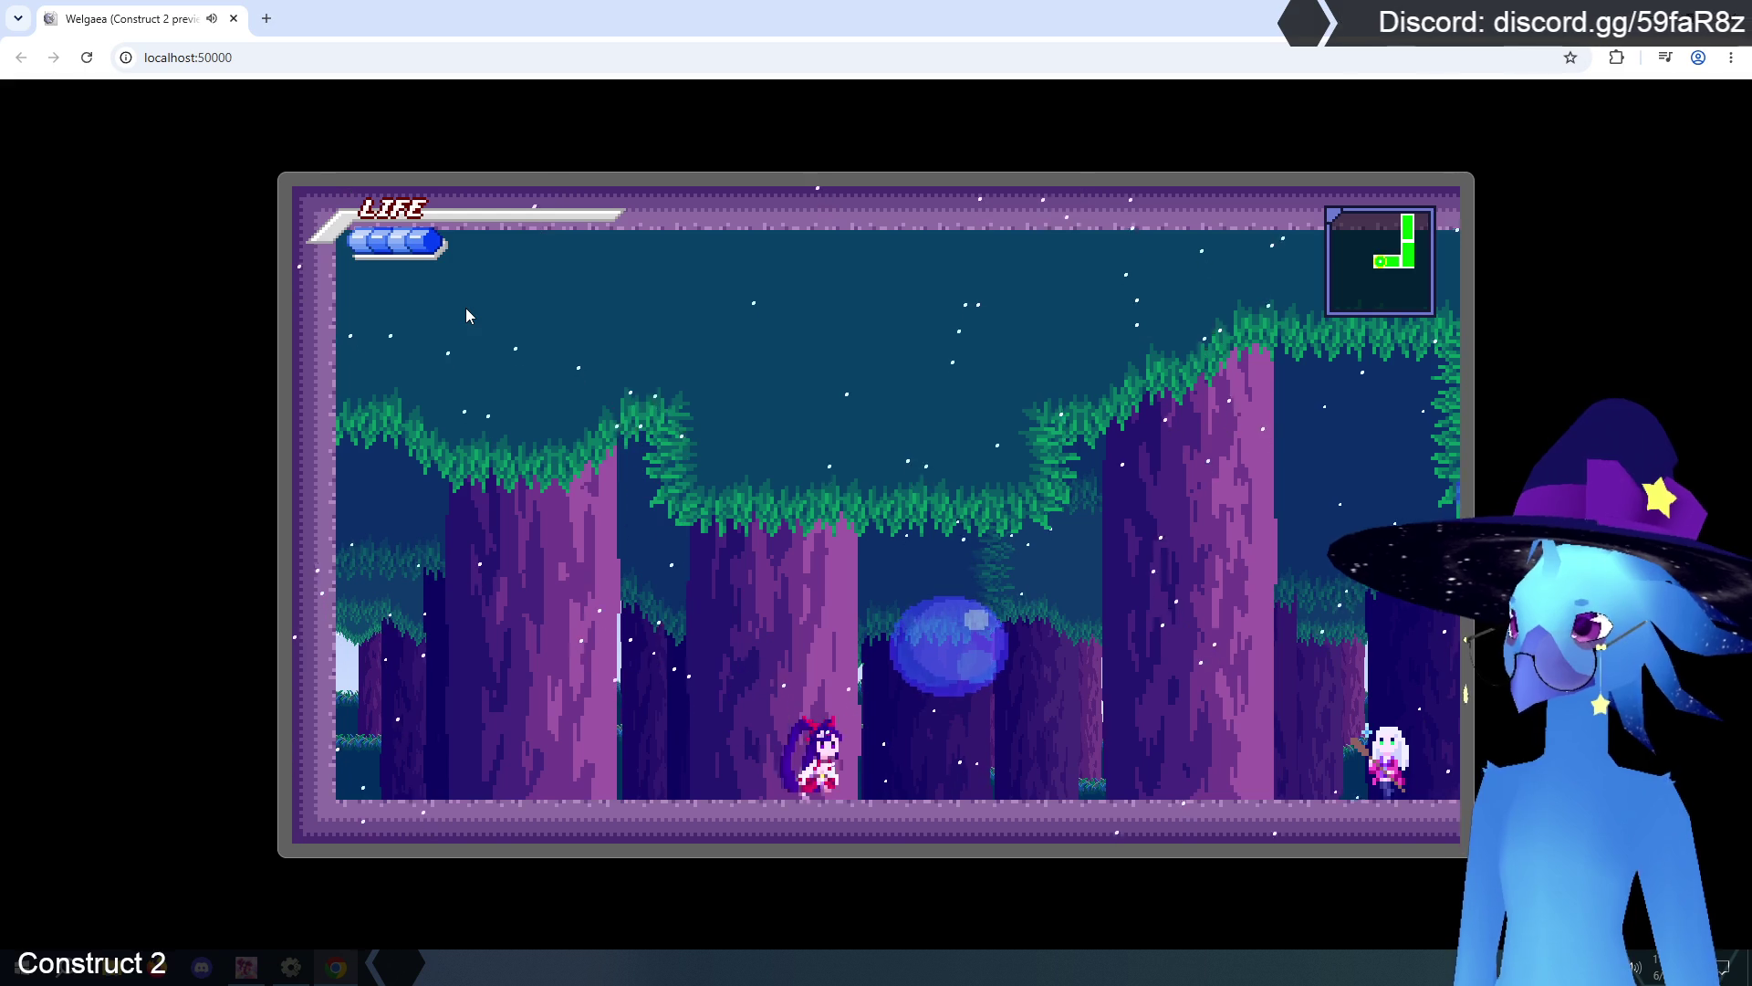
{"action": "key", "text": "Up"}
{"action": "key", "text": "Right"}
{"action": "key", "text": "Up"}
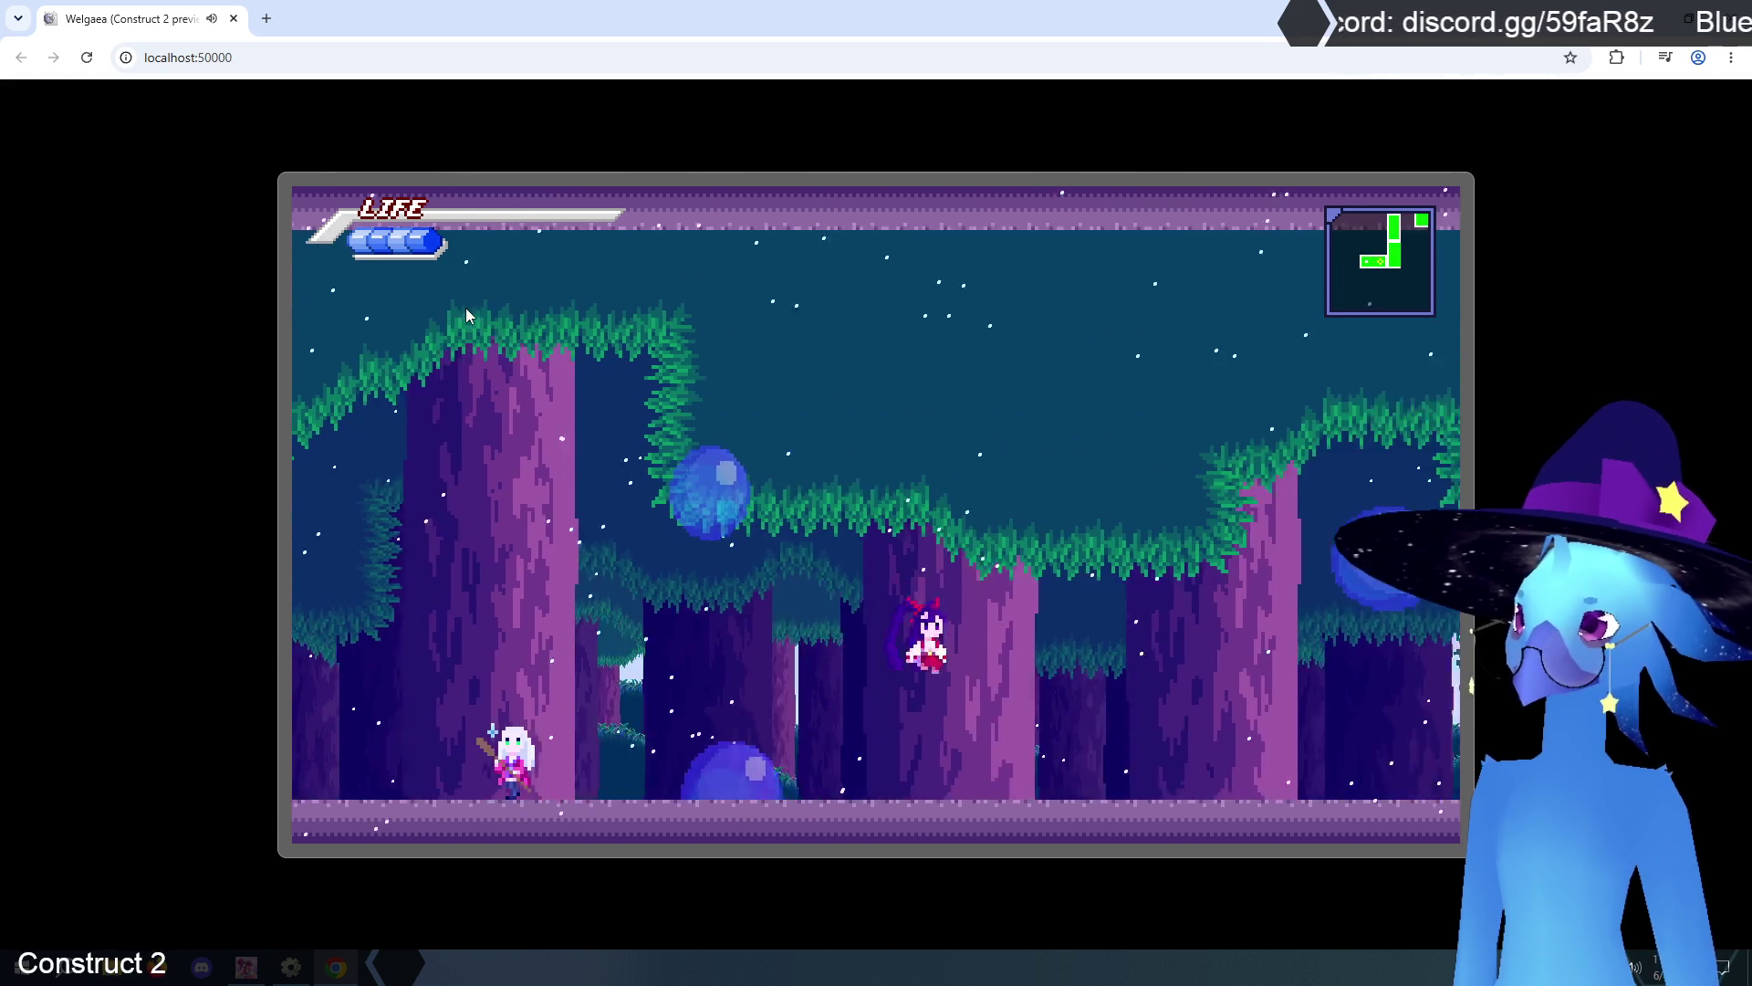
{"action": "key", "text": "Right"}
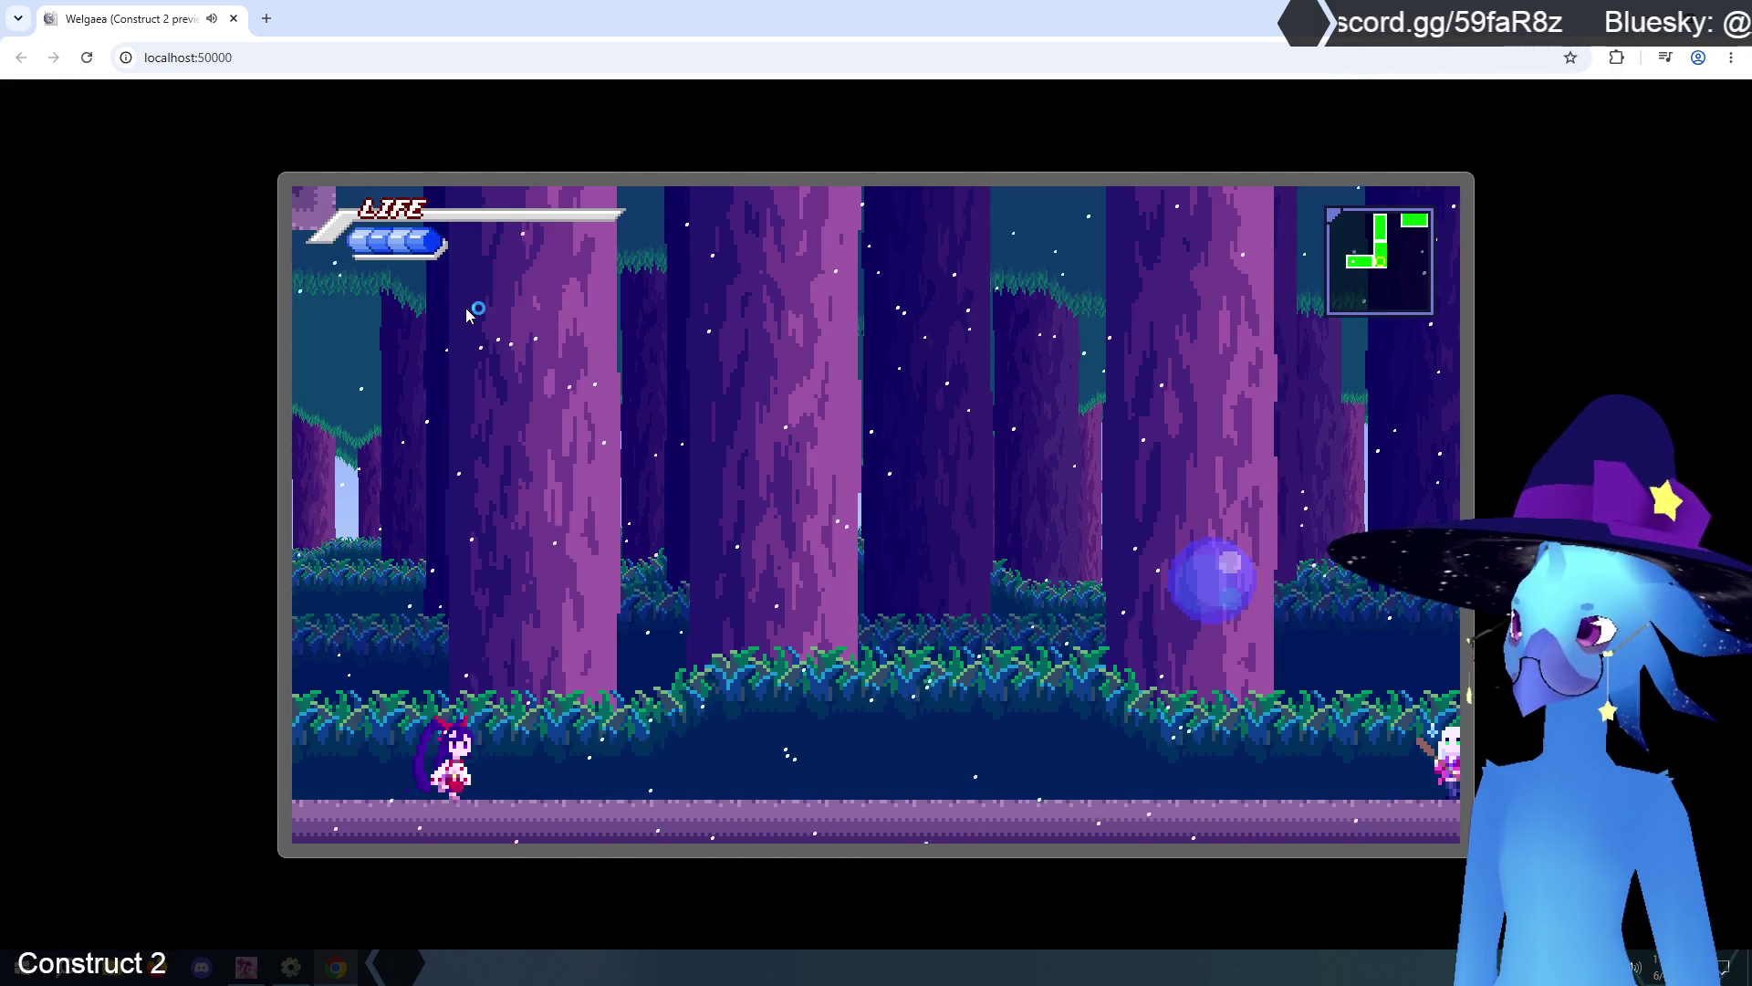
{"action": "key", "text": "Left"}
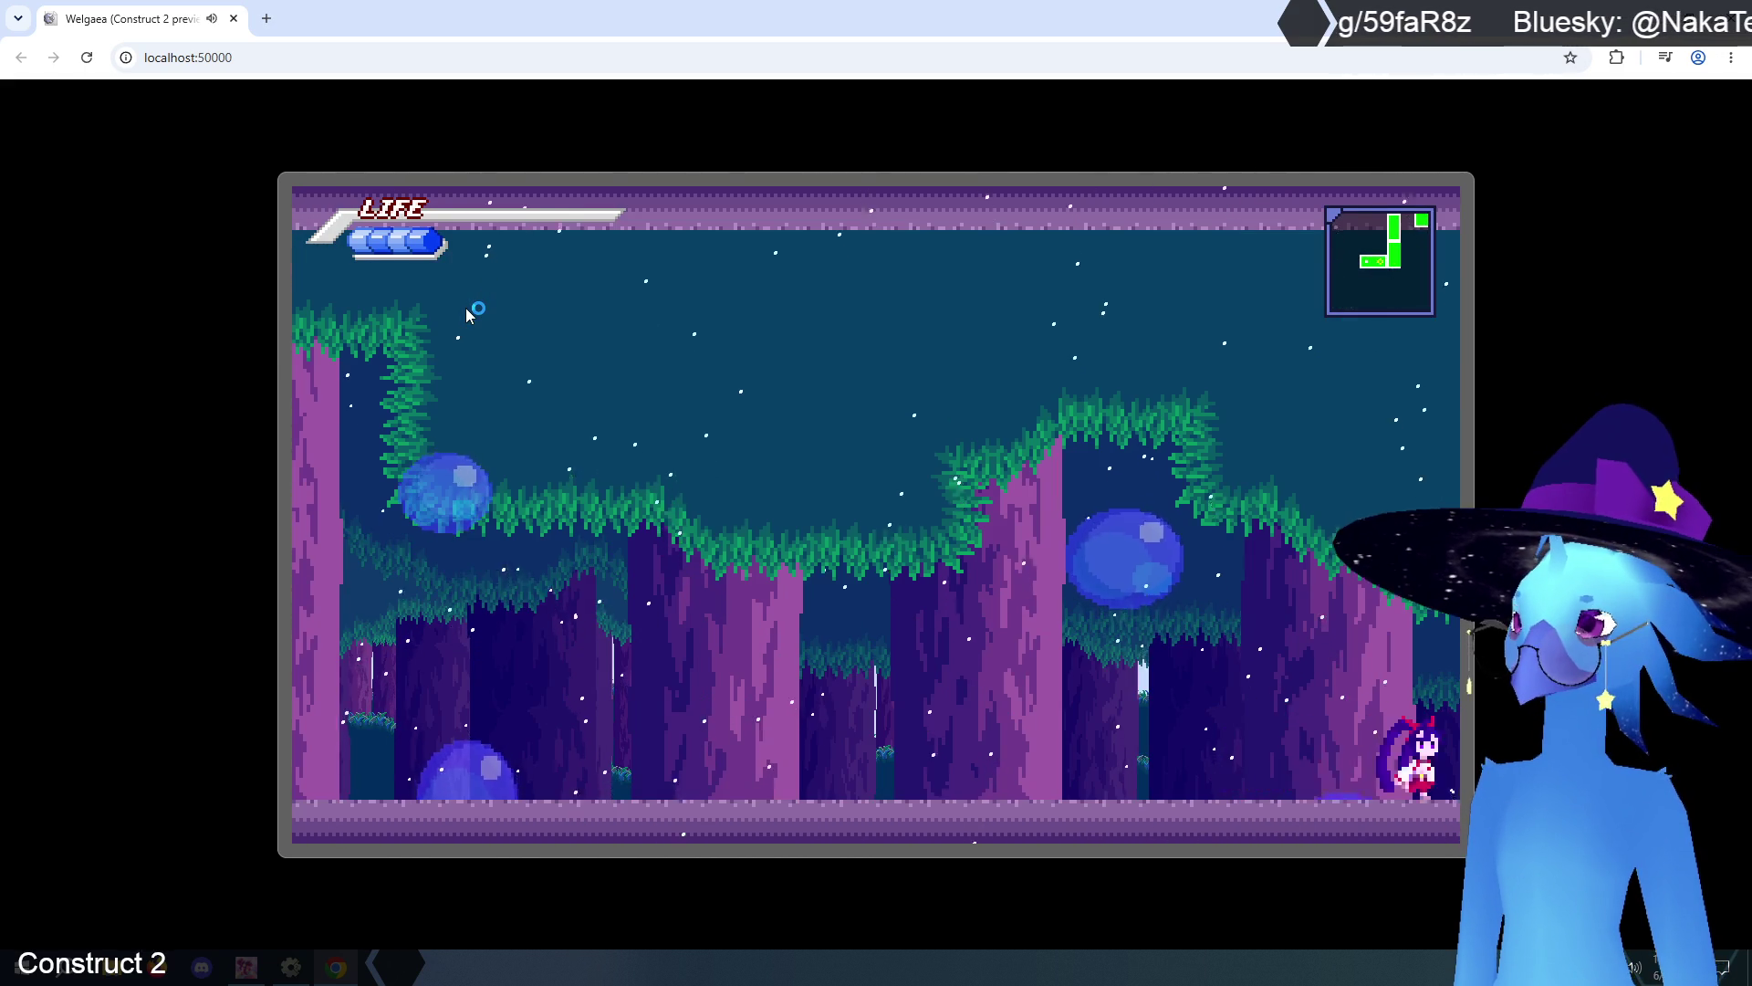
{"action": "key", "text": "Right"}
{"action": "key", "text": "Up"}
{"action": "key", "text": "Right"}
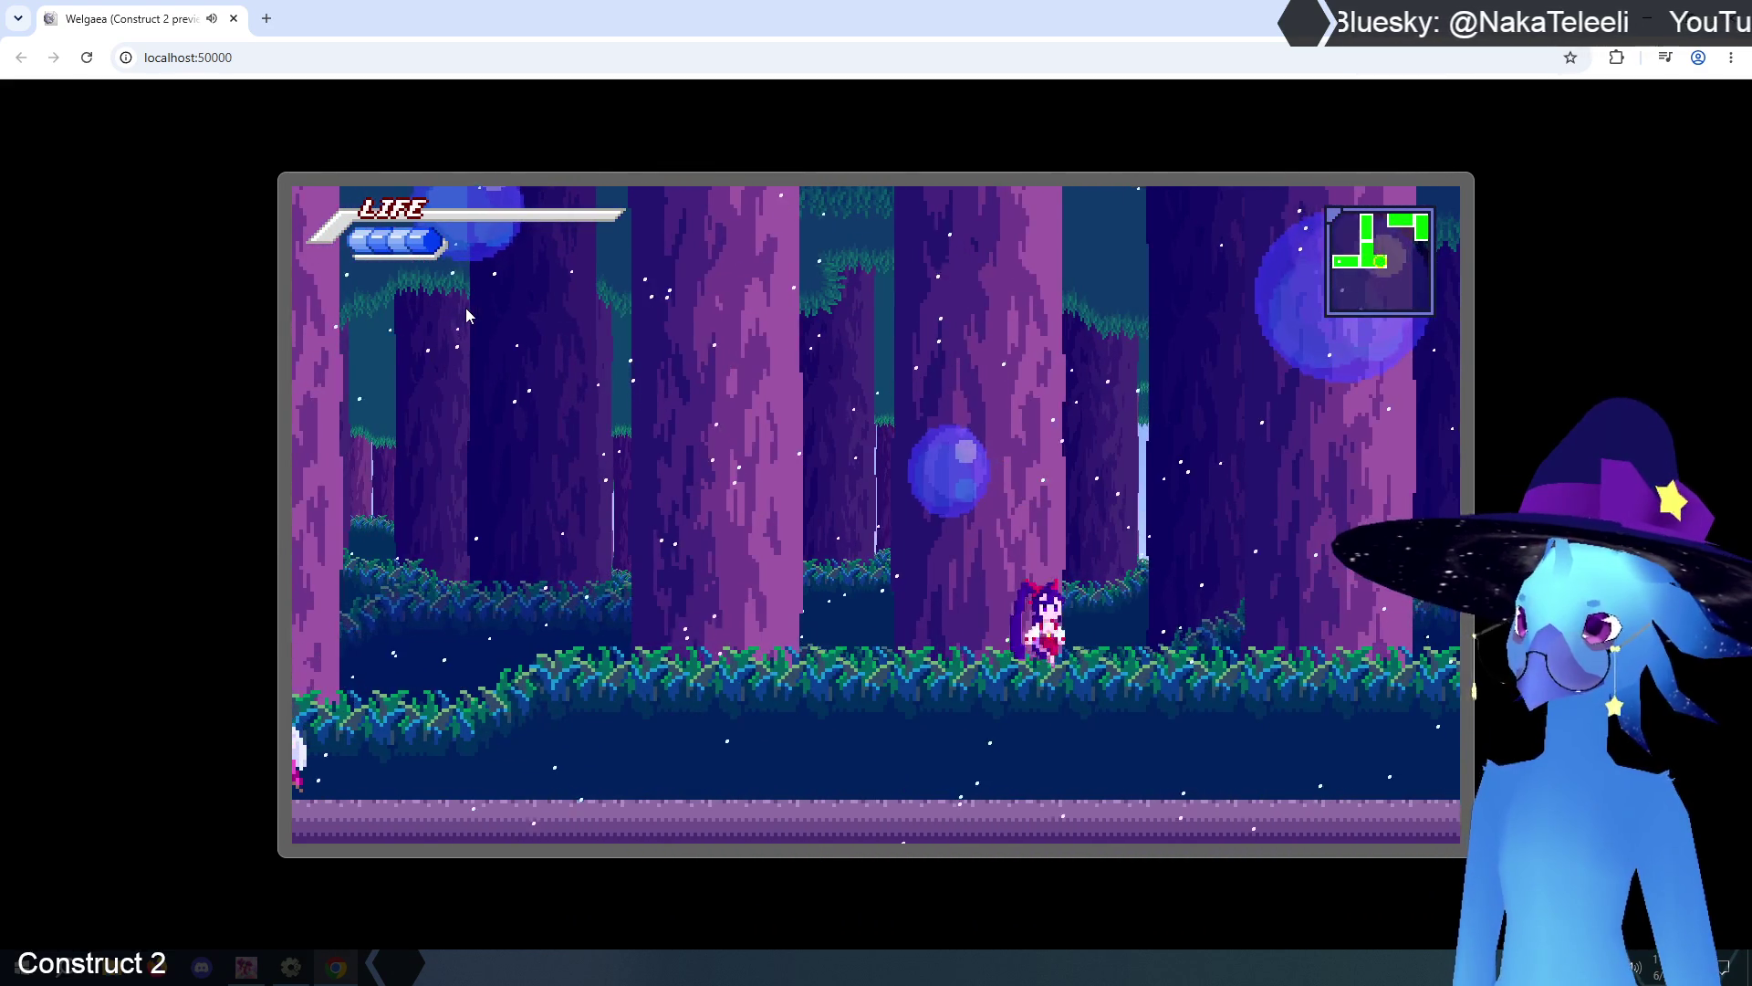
{"action": "key", "text": "Left"}
{"action": "key", "text": "Up"}
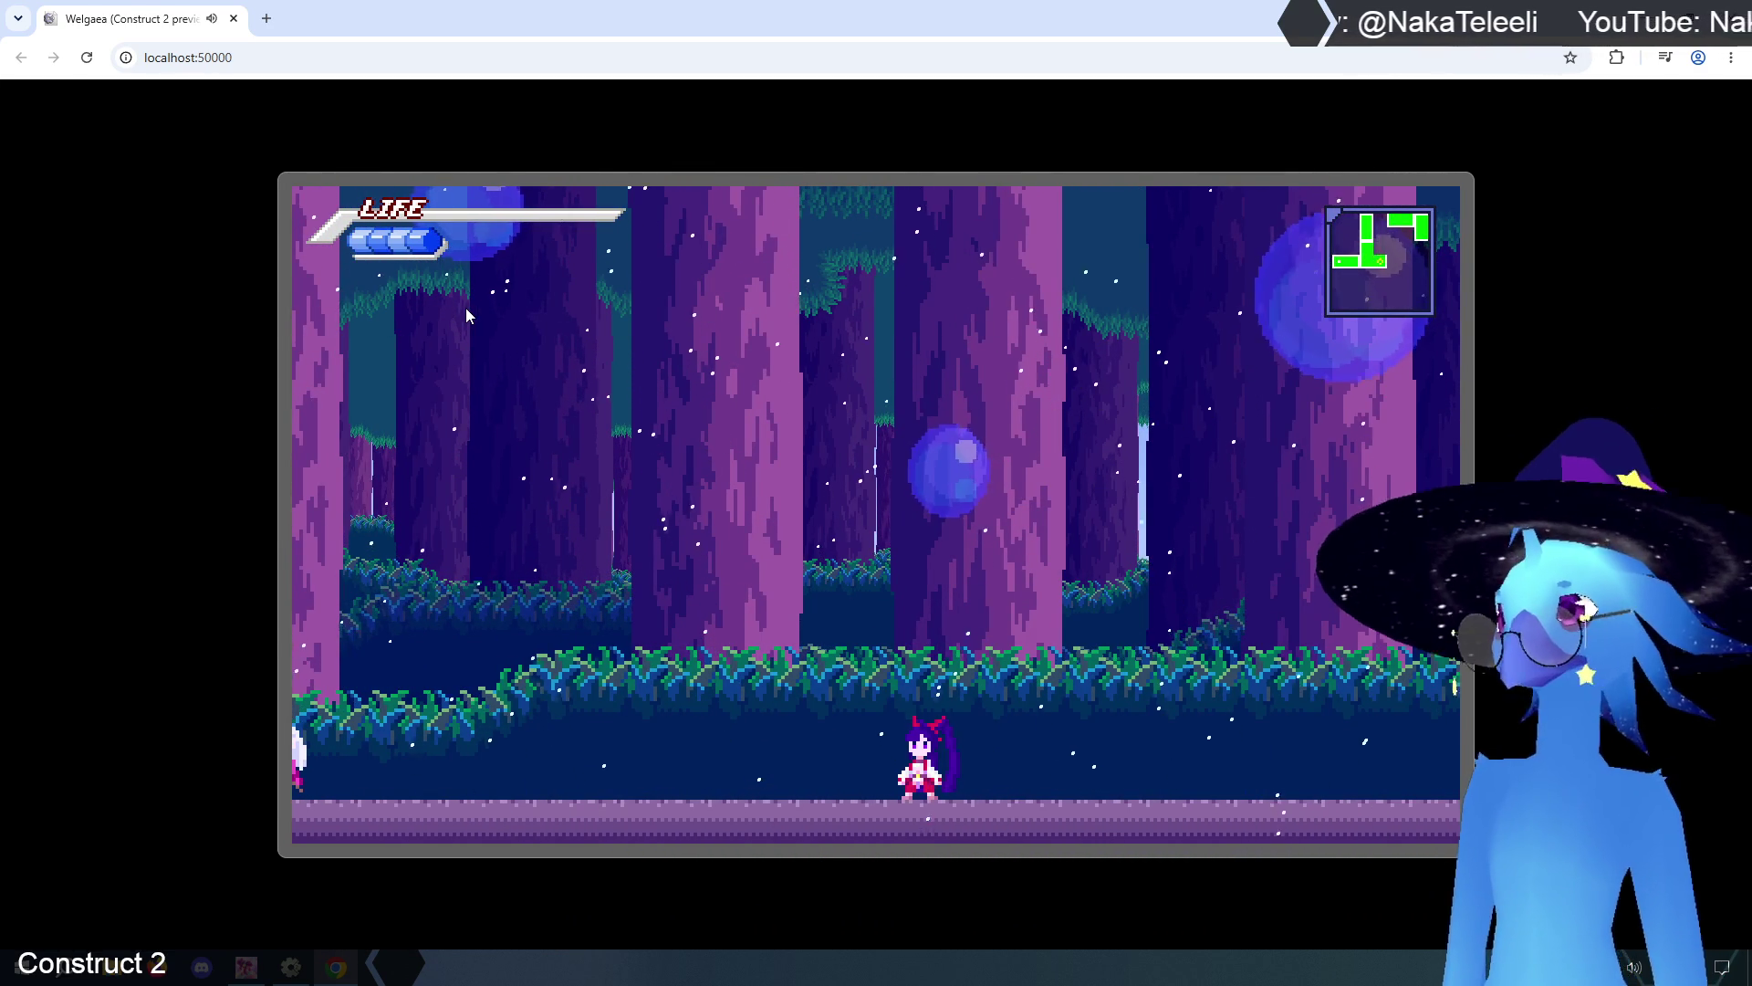
{"action": "key", "text": "Escape"}
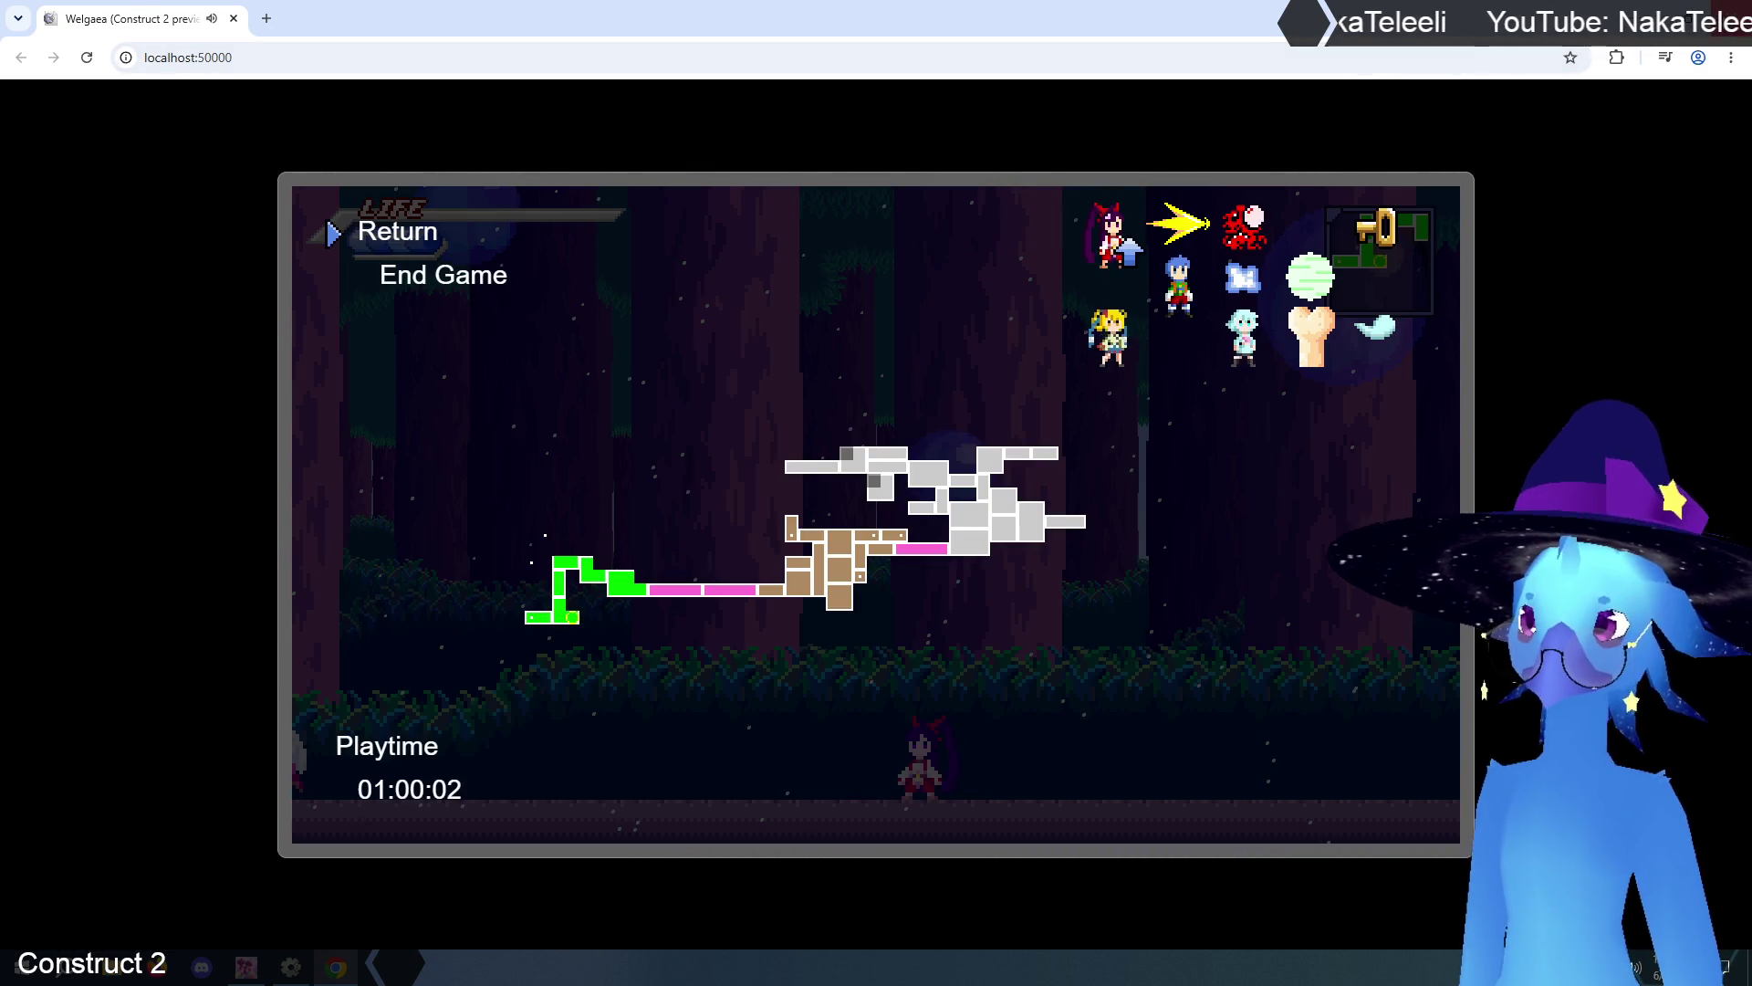
{"action": "key", "text": "alt+F4"}
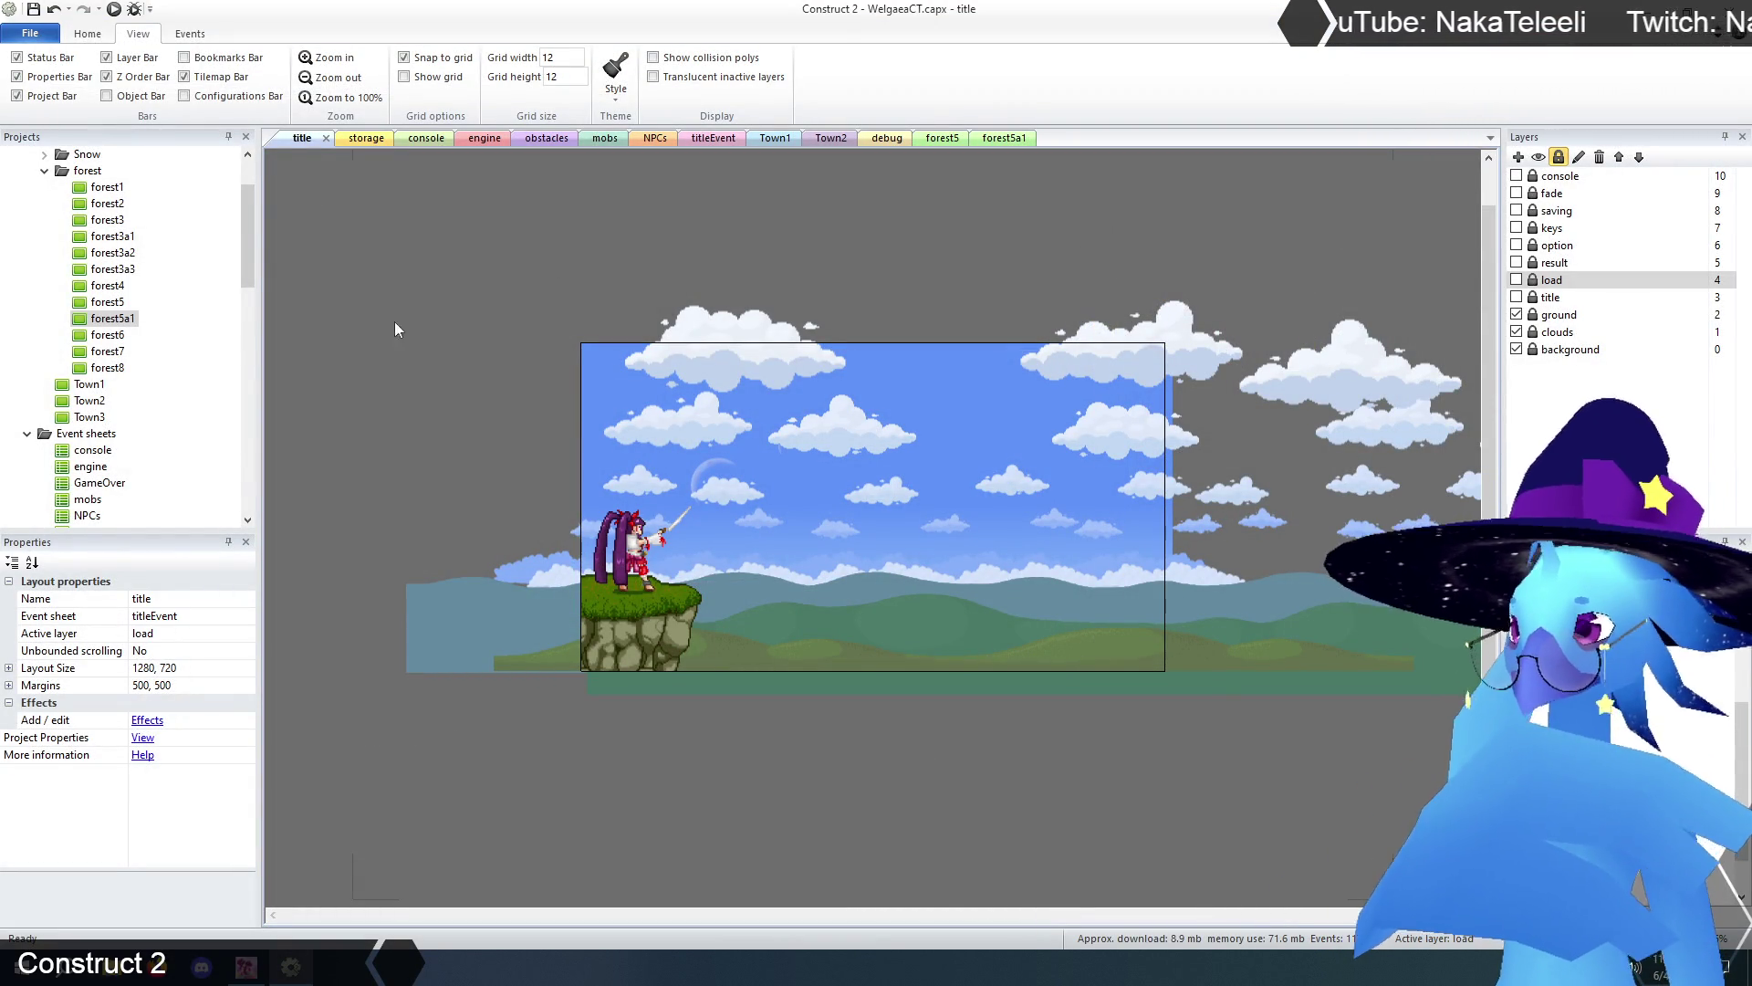
- Open the forest6 layout, close the forest5a1 tab, and switch to Spirit City
{"action": "double_click", "coordinate": [107, 335]}
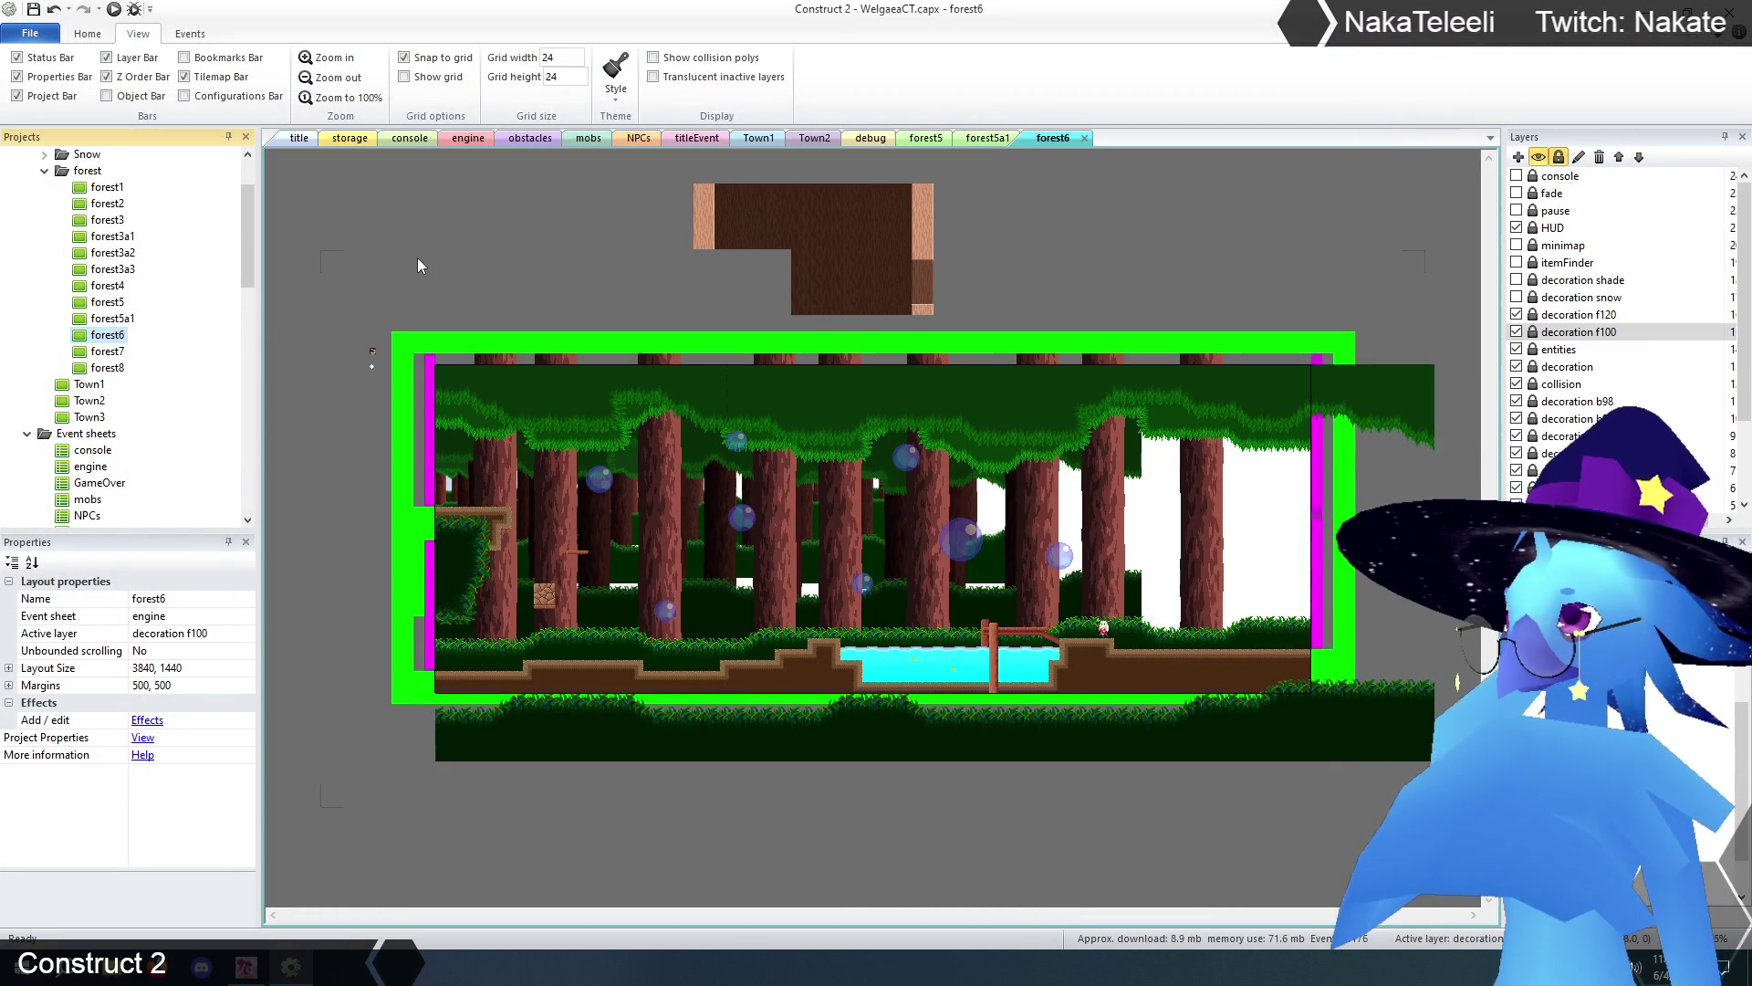
{"action": "left_click", "coordinate": [995, 138]}
{"action": "left_click", "coordinate": [1027, 140]}
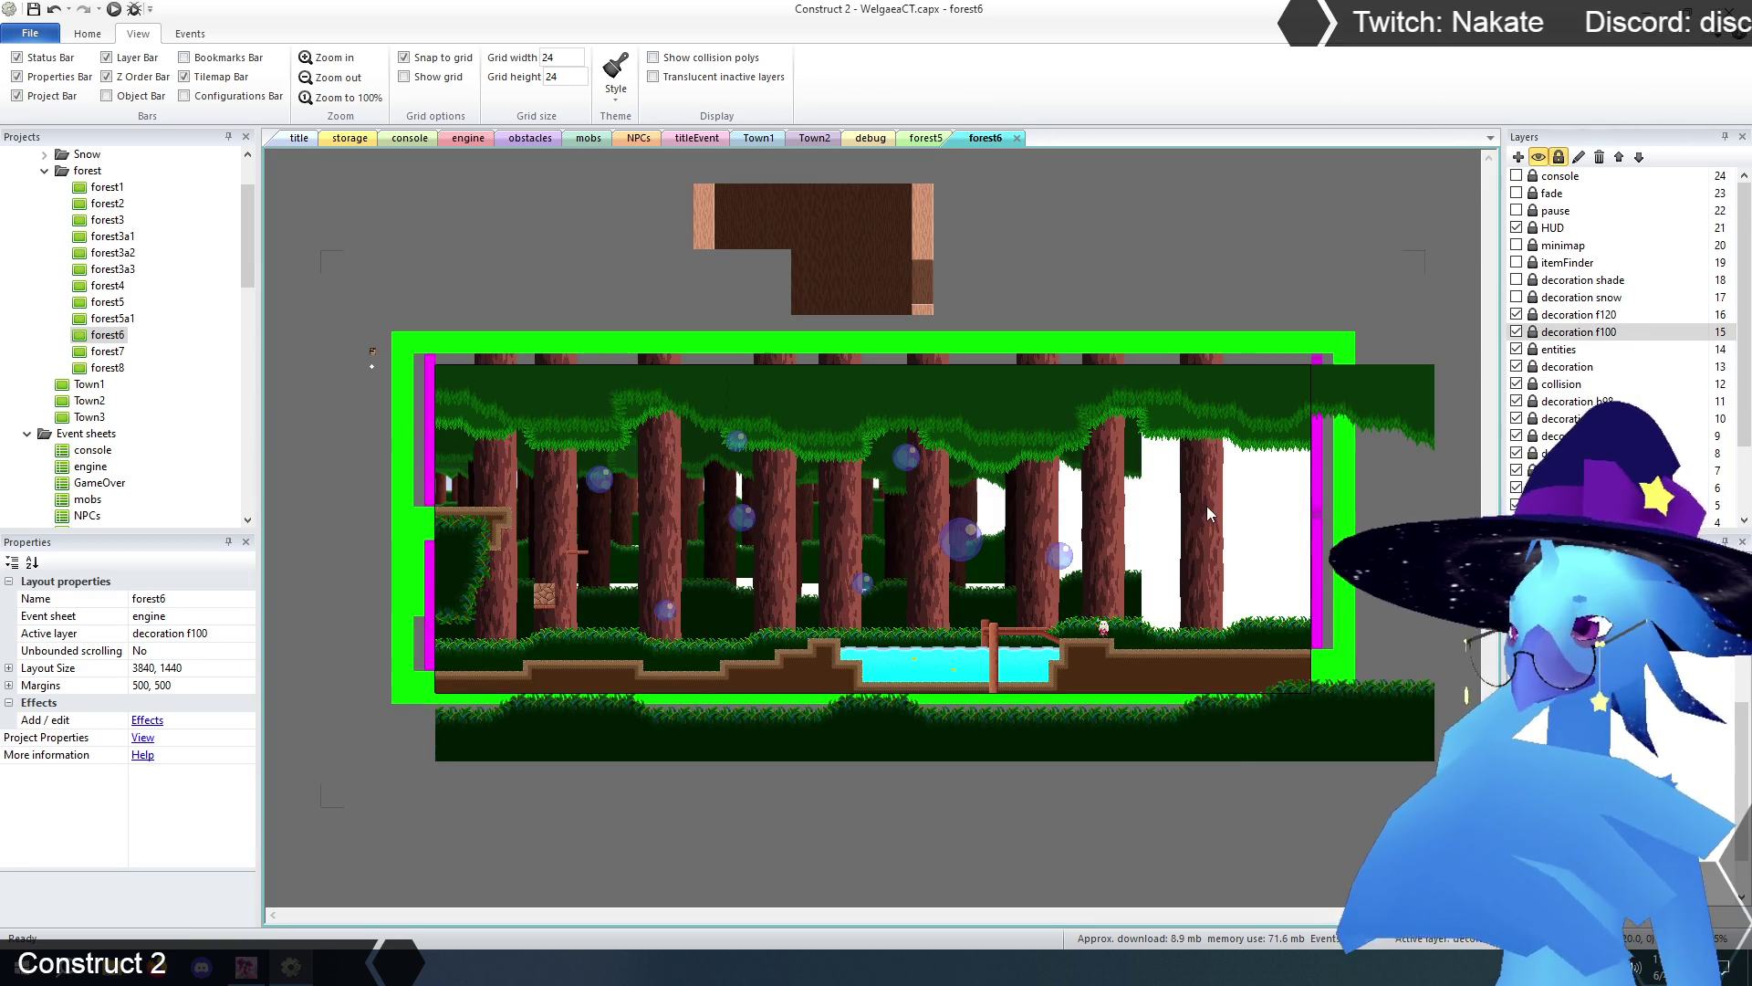
{"action": "left_click", "coordinate": [251, 969]}
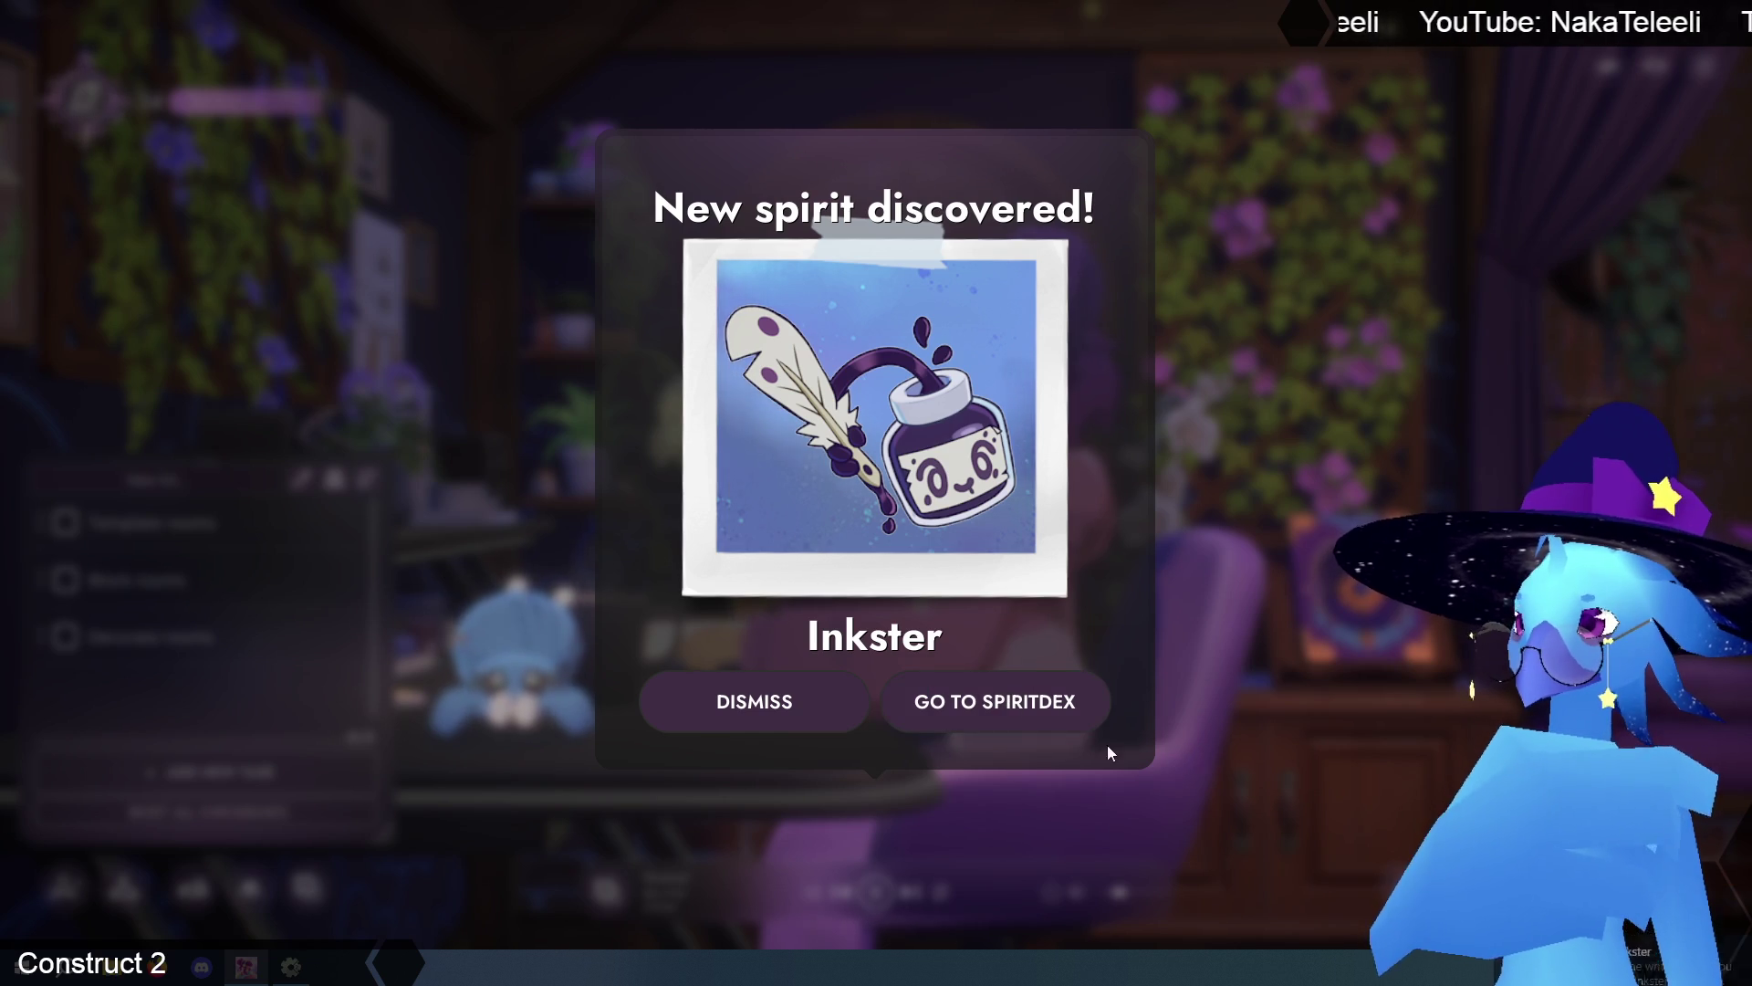
- View Inkster's Spiritdex entry, scroll through the grid, then close the Spiritdex
{"action": "left_click", "coordinate": [997, 703]}
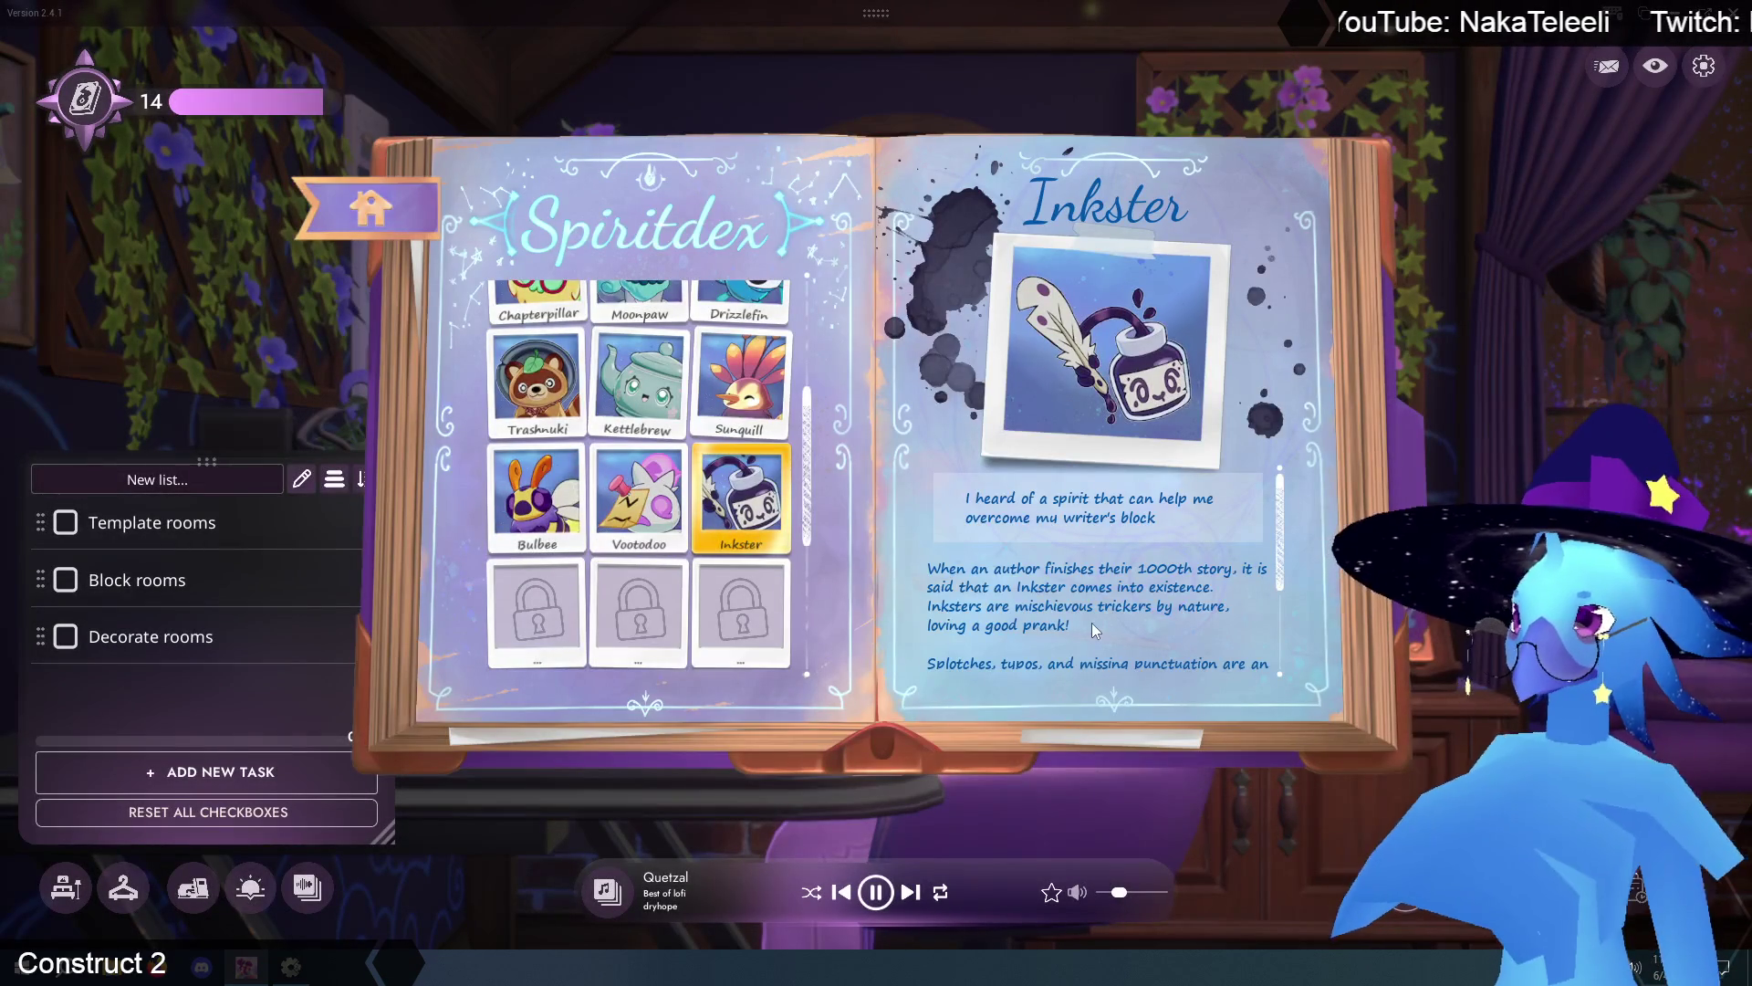
{"action": "scroll", "coordinate": [1097, 609], "scroll_direction": "down", "scroll_amount": 1}
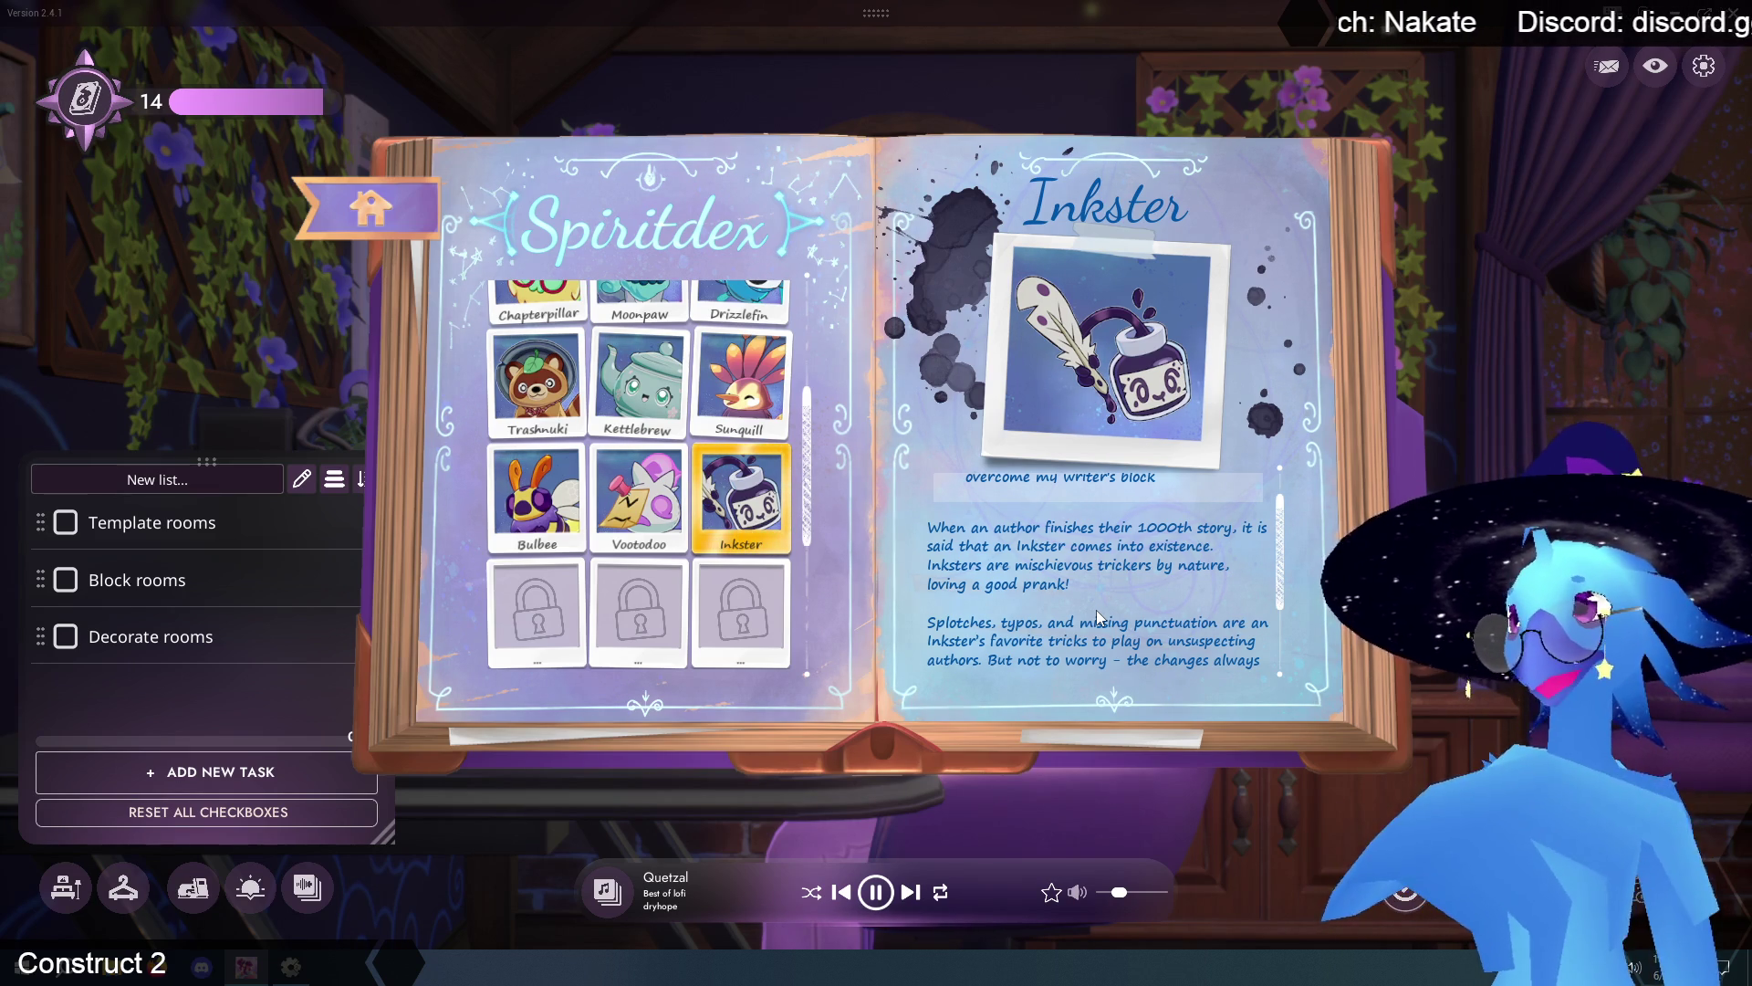
{"action": "scroll", "coordinate": [1099, 617], "scroll_direction": "down", "scroll_amount": 1}
{"action": "scroll", "coordinate": [1099, 617], "scroll_direction": "down", "scroll_amount": 5}
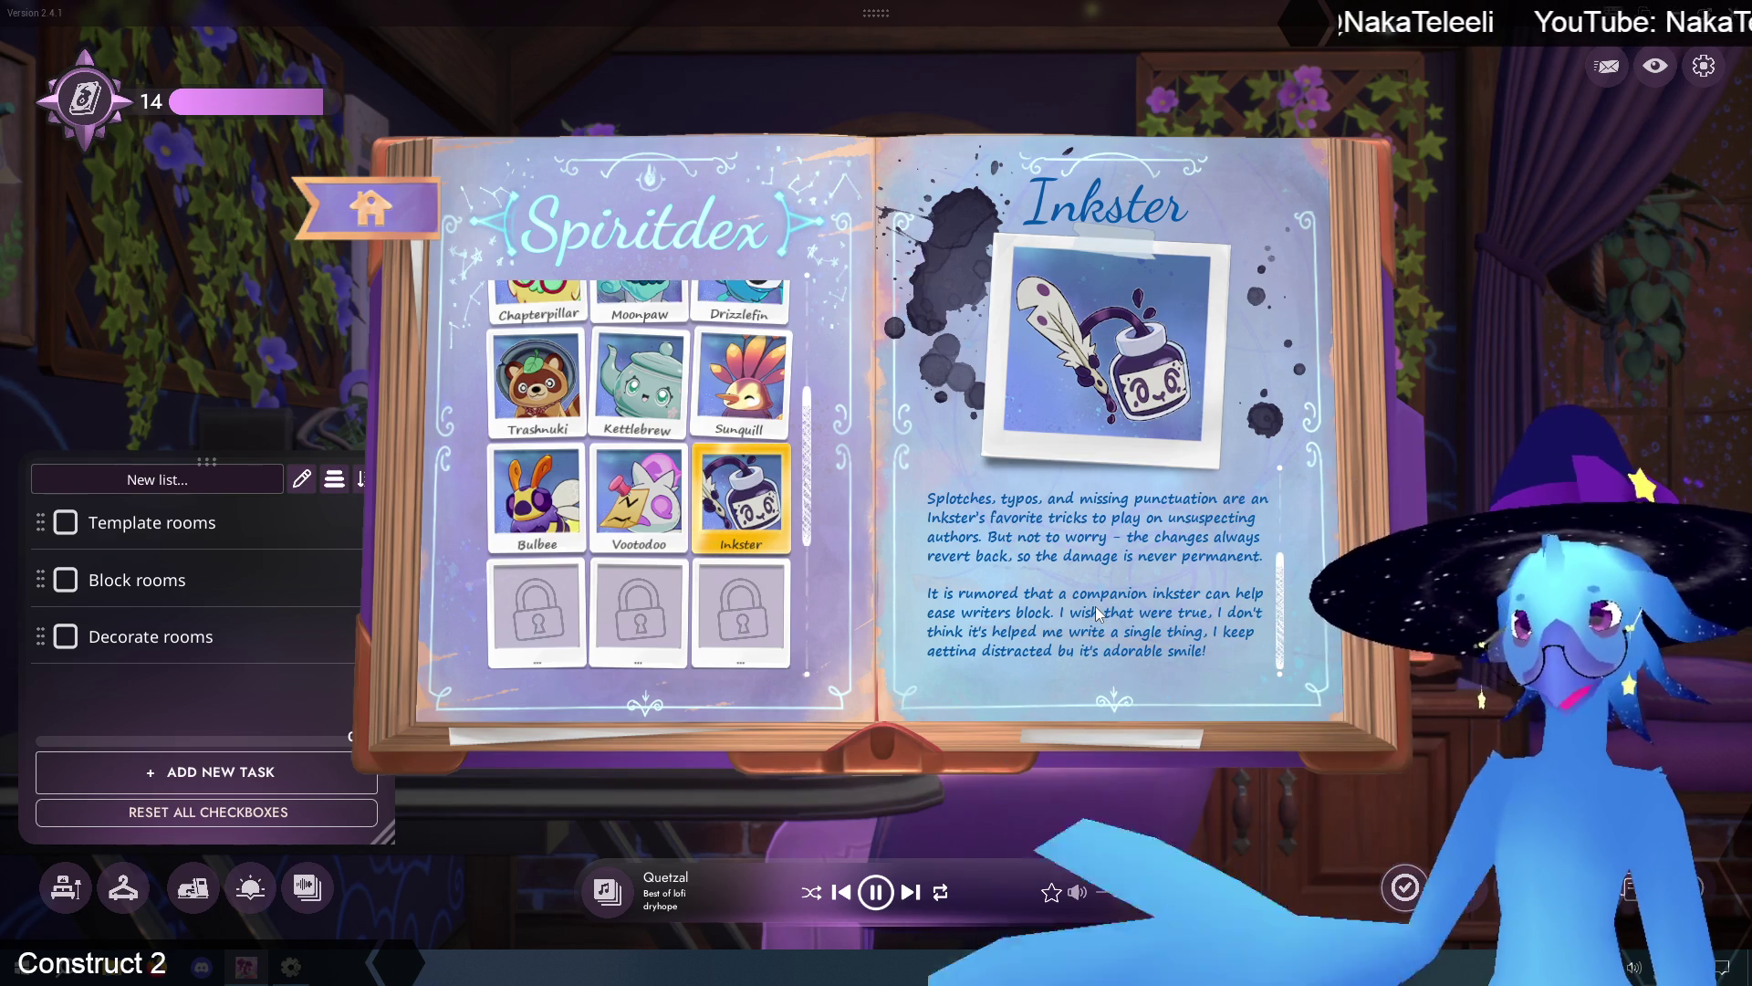
{"action": "scroll", "coordinate": [1098, 613], "scroll_direction": "up", "scroll_amount": 1}
{"action": "scroll", "coordinate": [1098, 613], "scroll_direction": "down", "scroll_amount": 1}
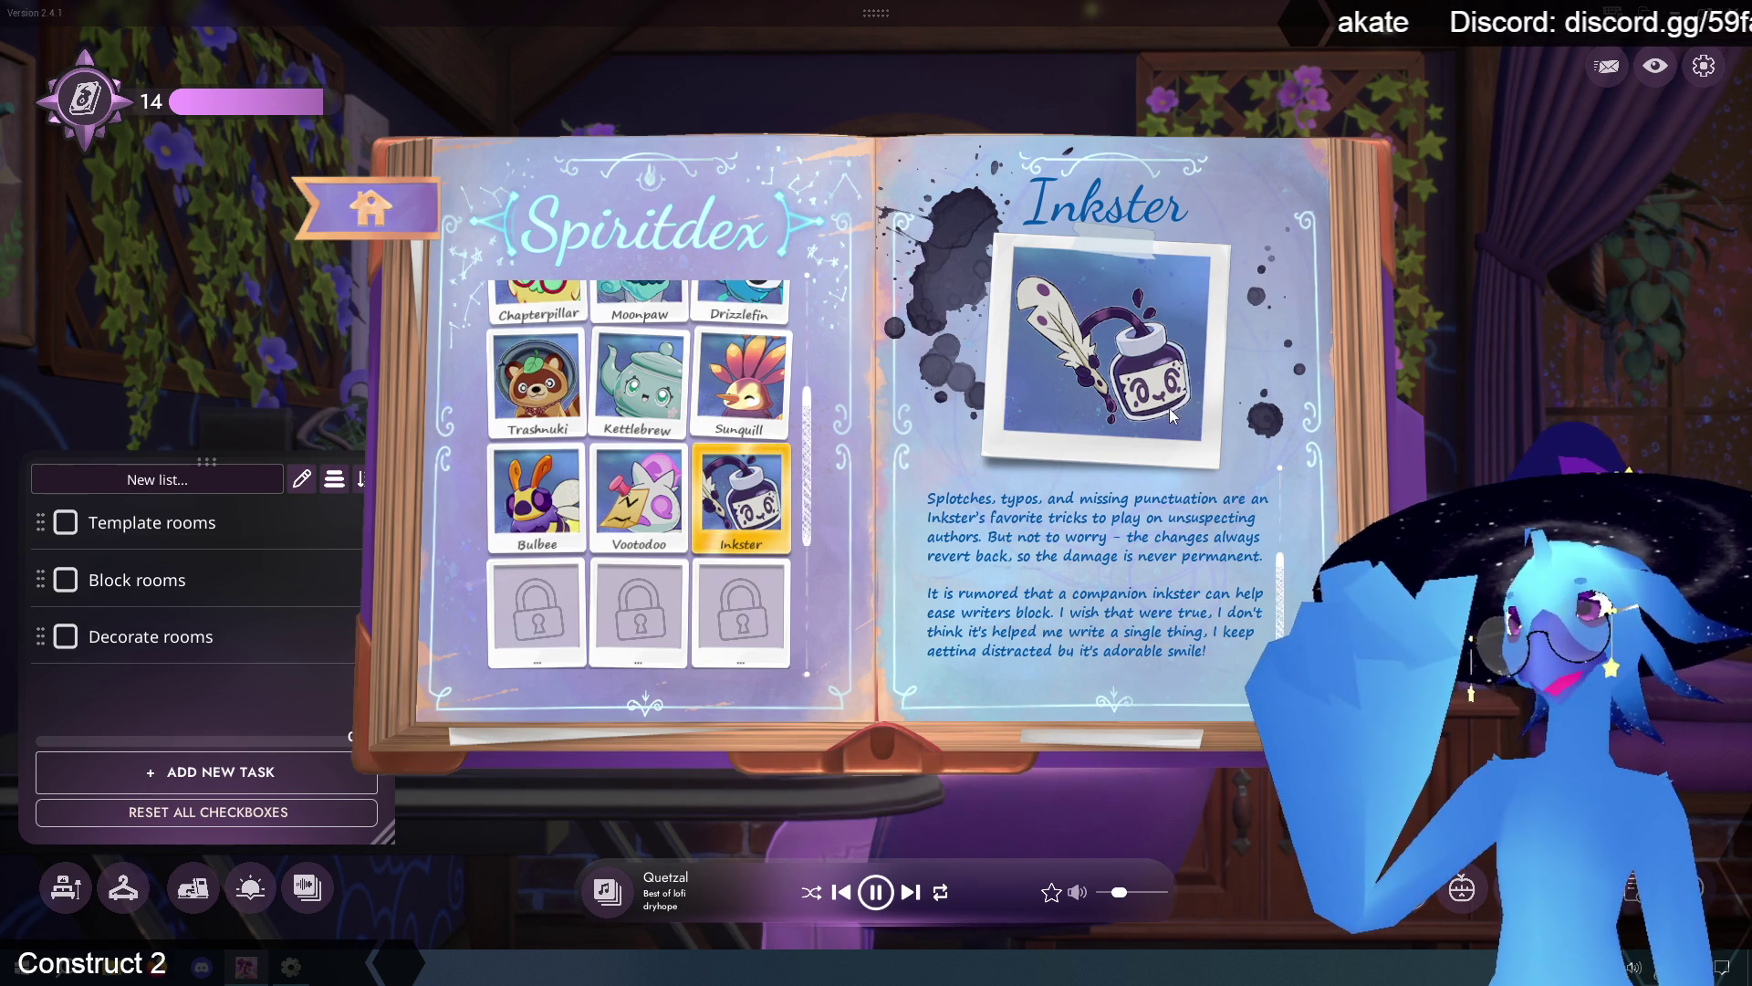
{"action": "scroll", "coordinate": [670, 593], "scroll_direction": "down", "scroll_amount": 5}
{"action": "scroll", "coordinate": [671, 593], "scroll_direction": "up", "scroll_amount": 8}
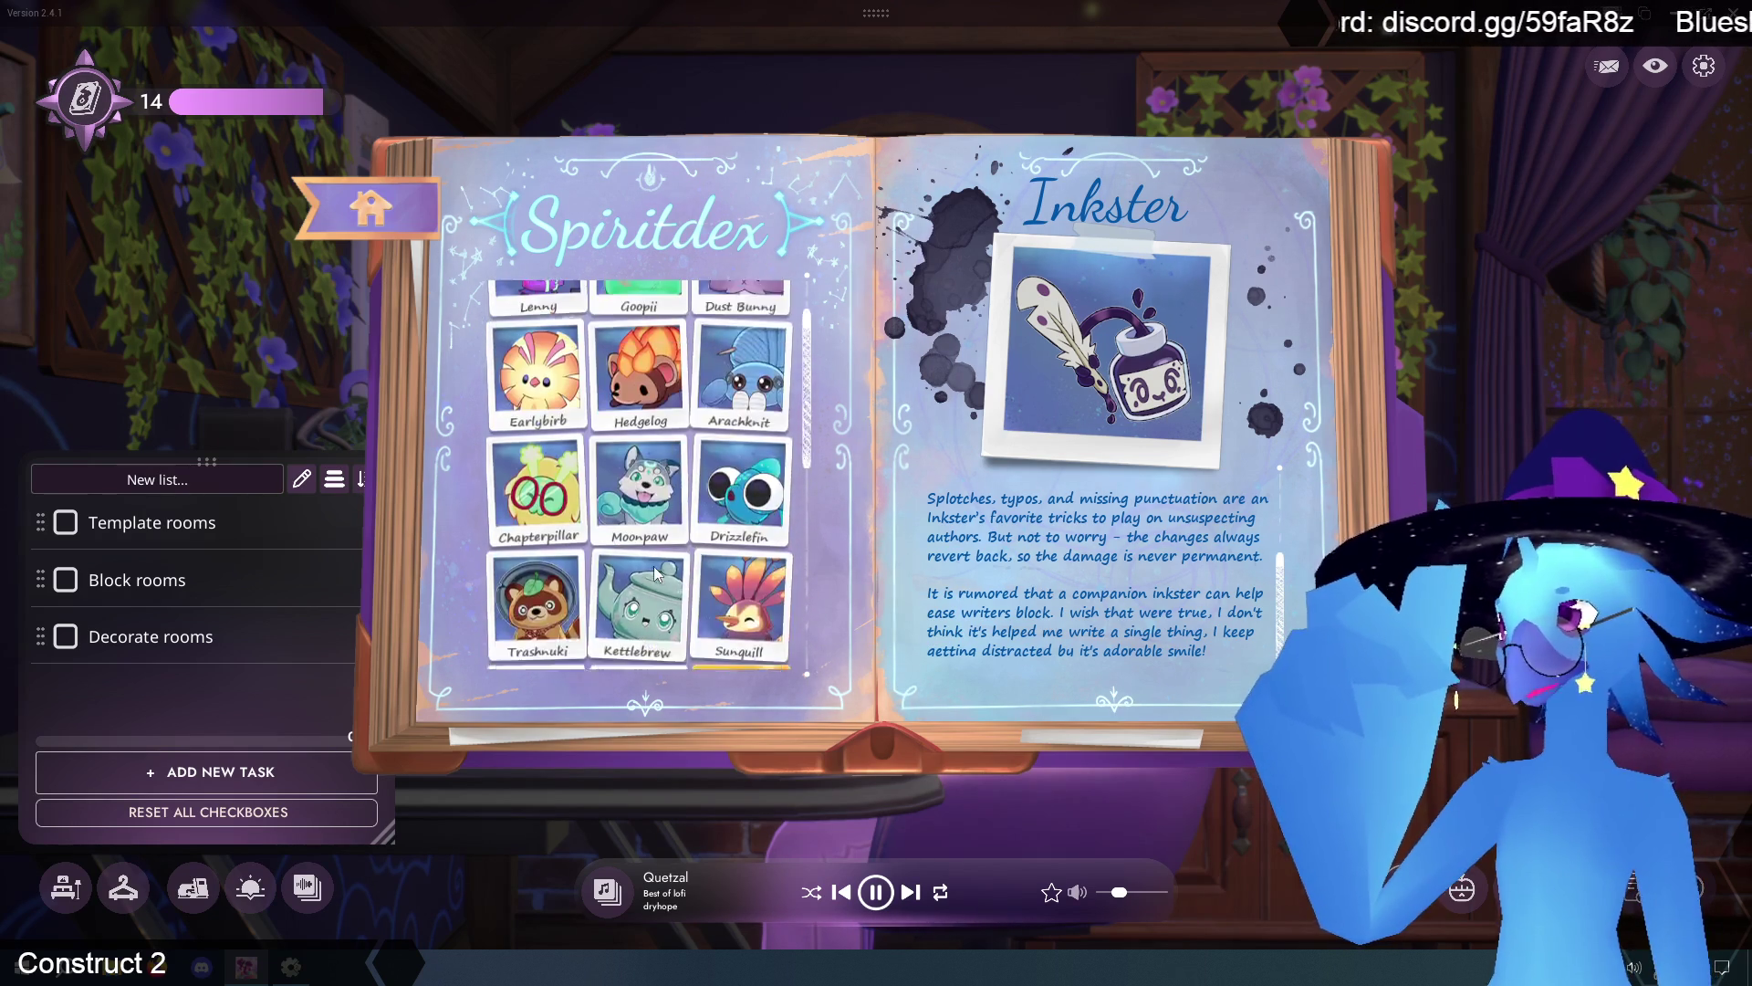
{"action": "scroll", "coordinate": [656, 573], "scroll_direction": "up", "scroll_amount": 2}
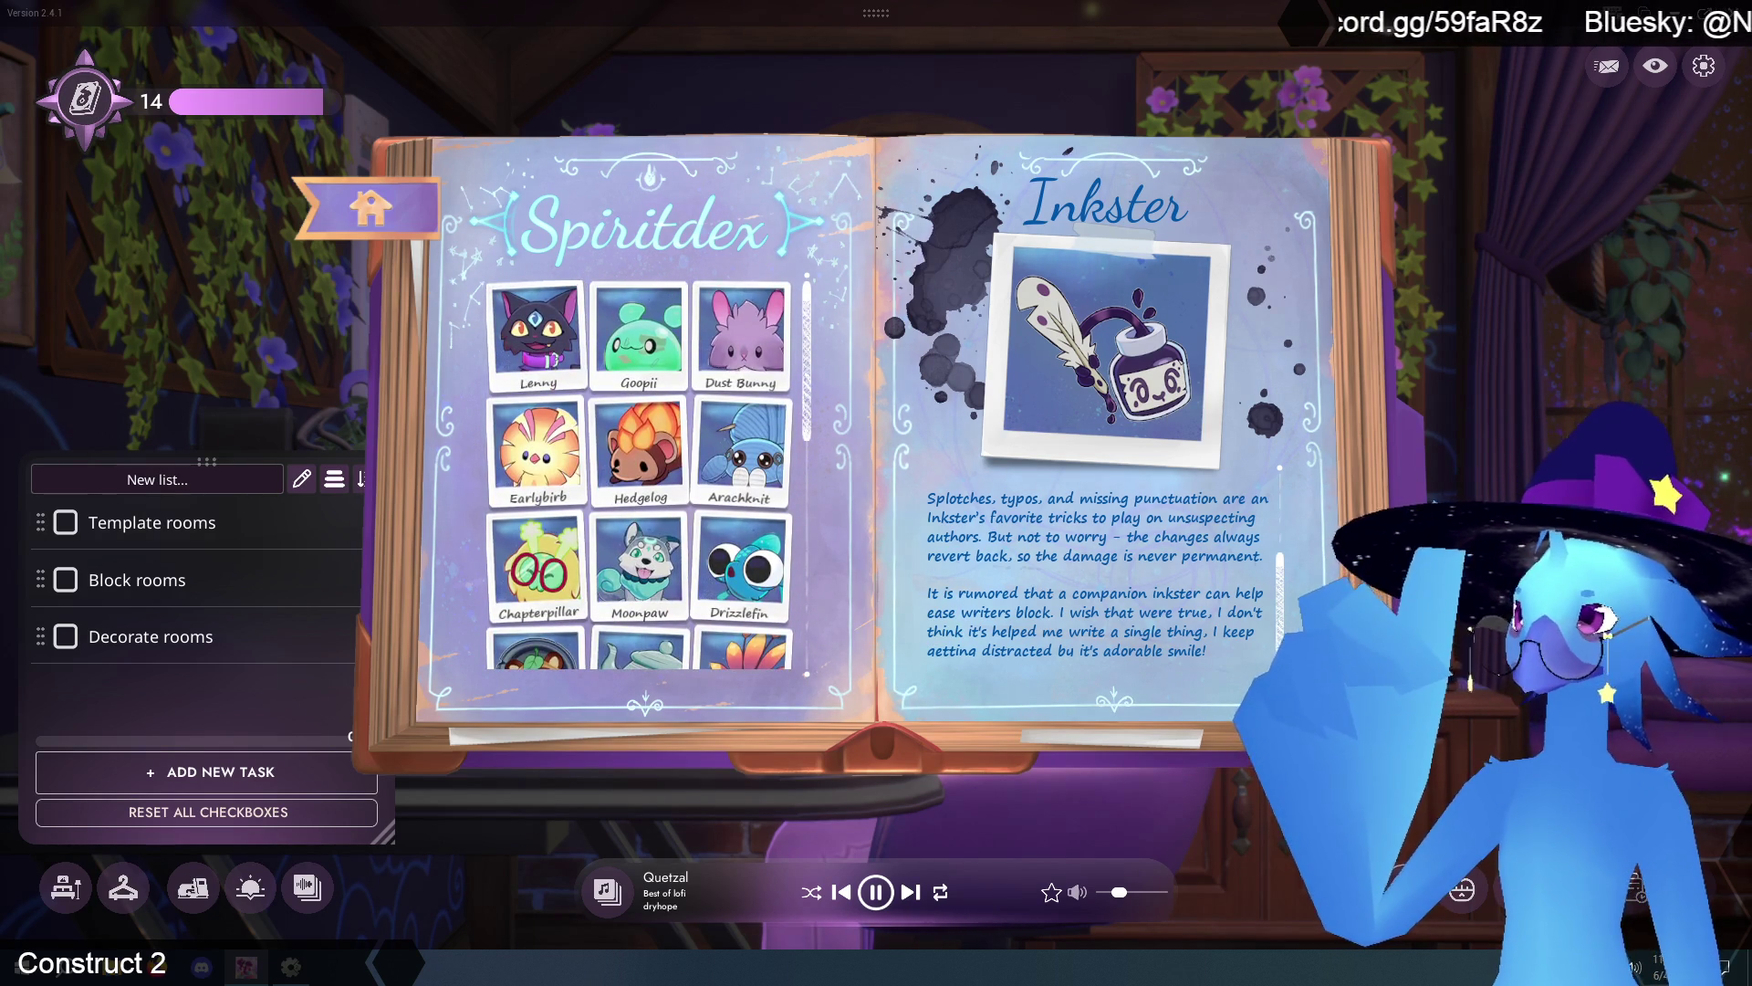
{"action": "key", "text": "Escape"}
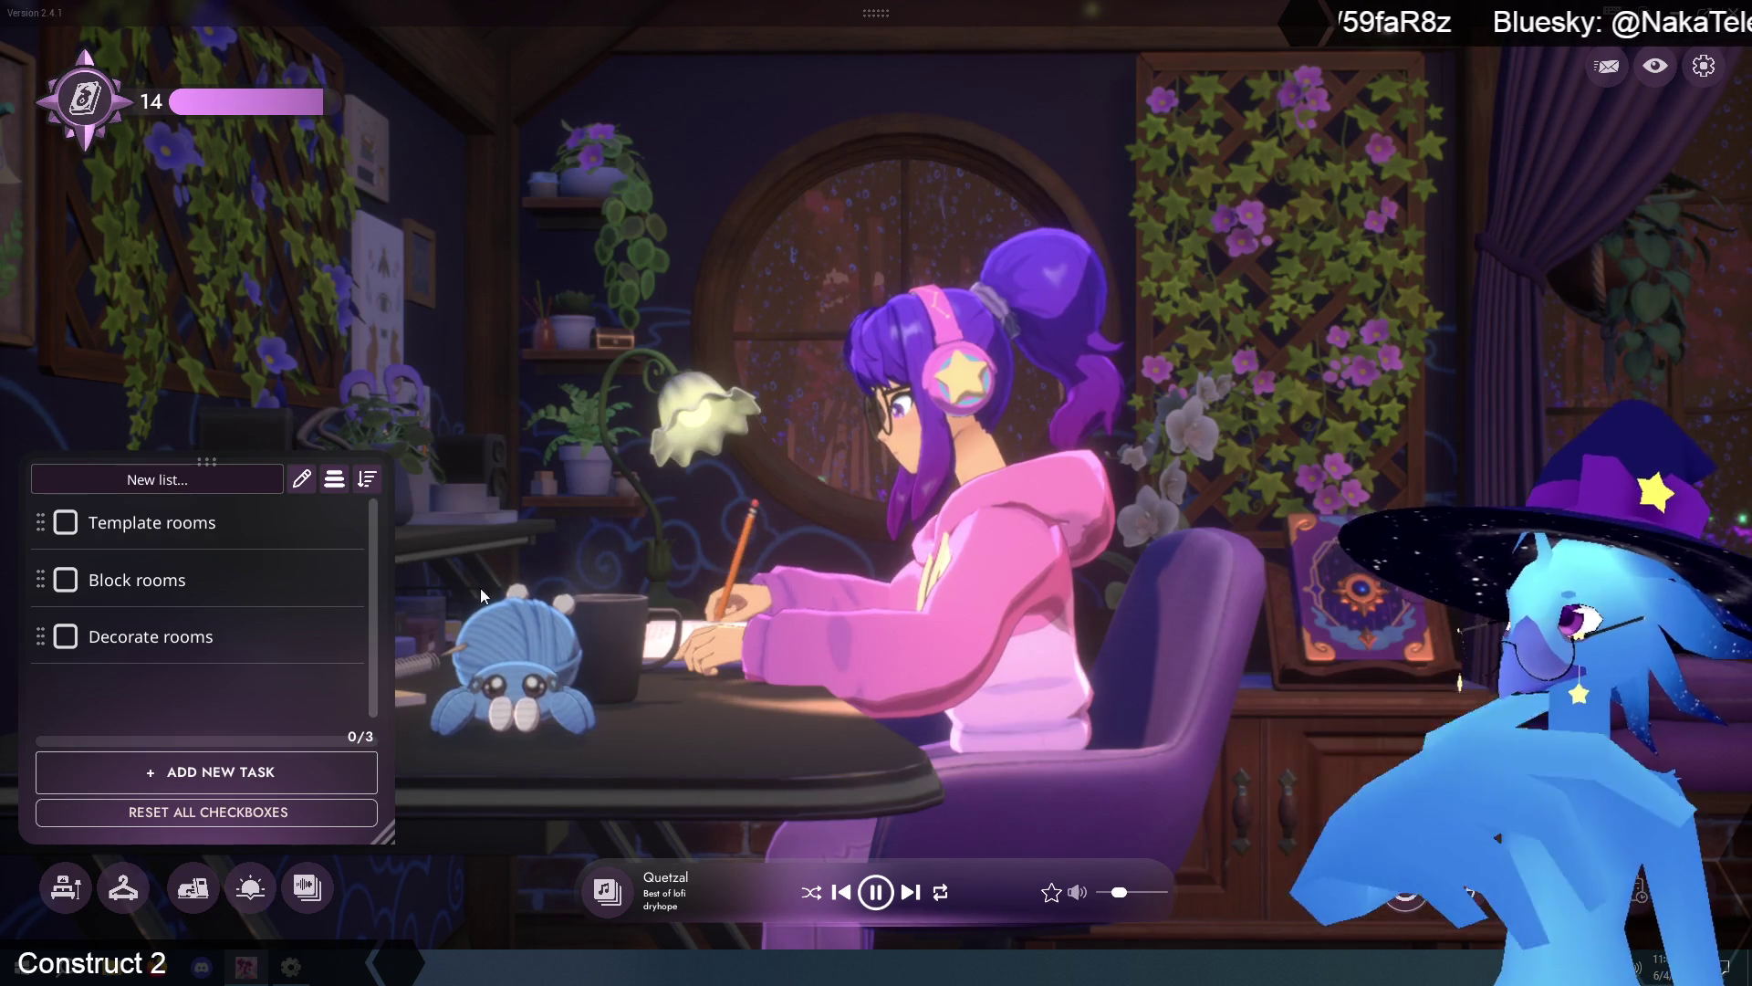
- Move the character to the Fireplace room with the Typing activity
{"action": "left_click", "coordinate": [202, 895]}
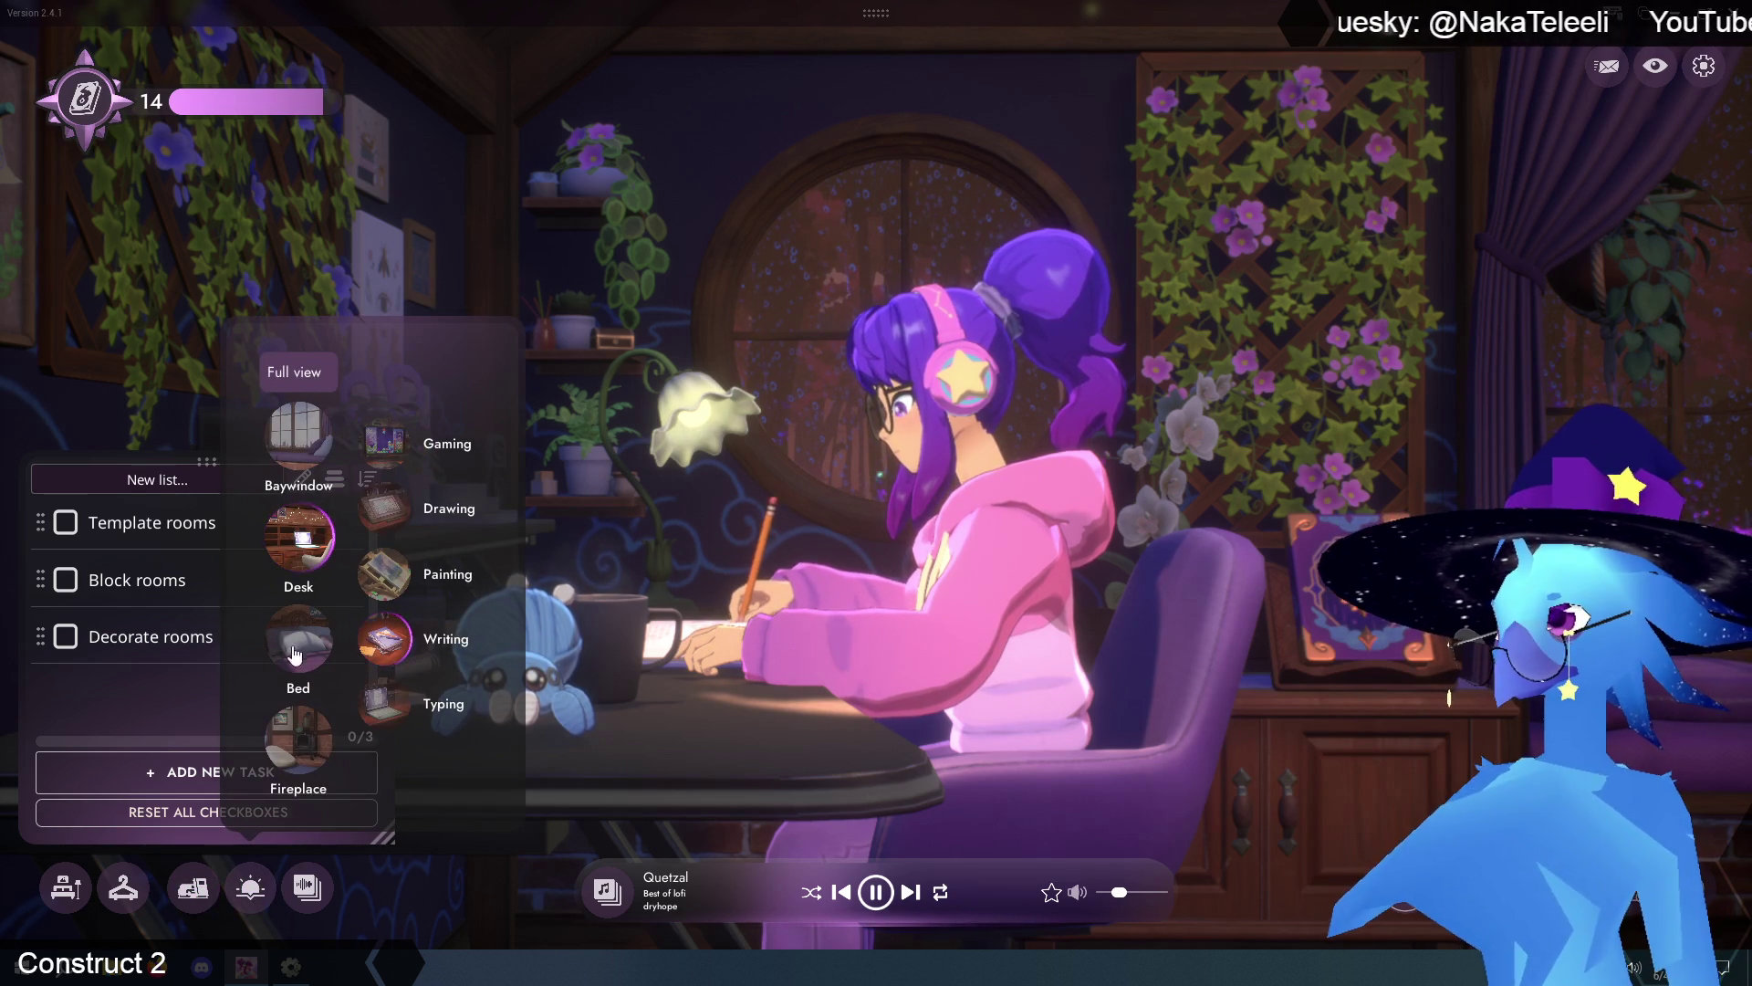
{"action": "left_click", "coordinate": [298, 735]}
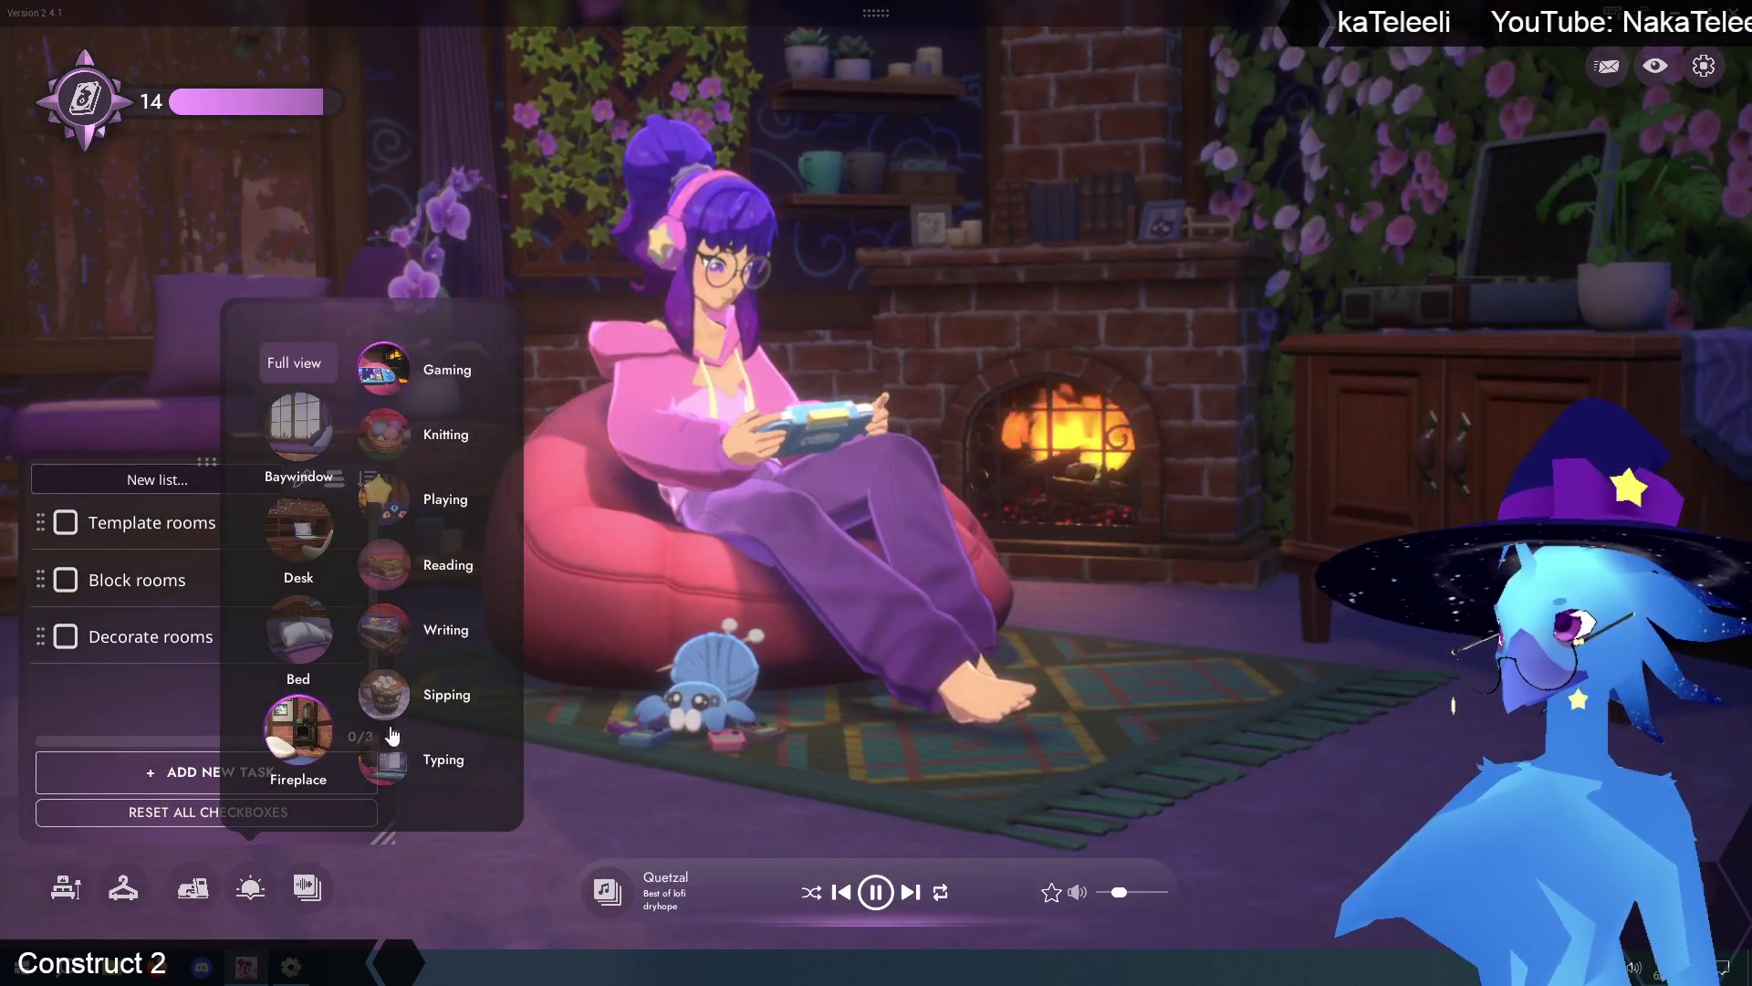
{"action": "left_click", "coordinate": [387, 756]}
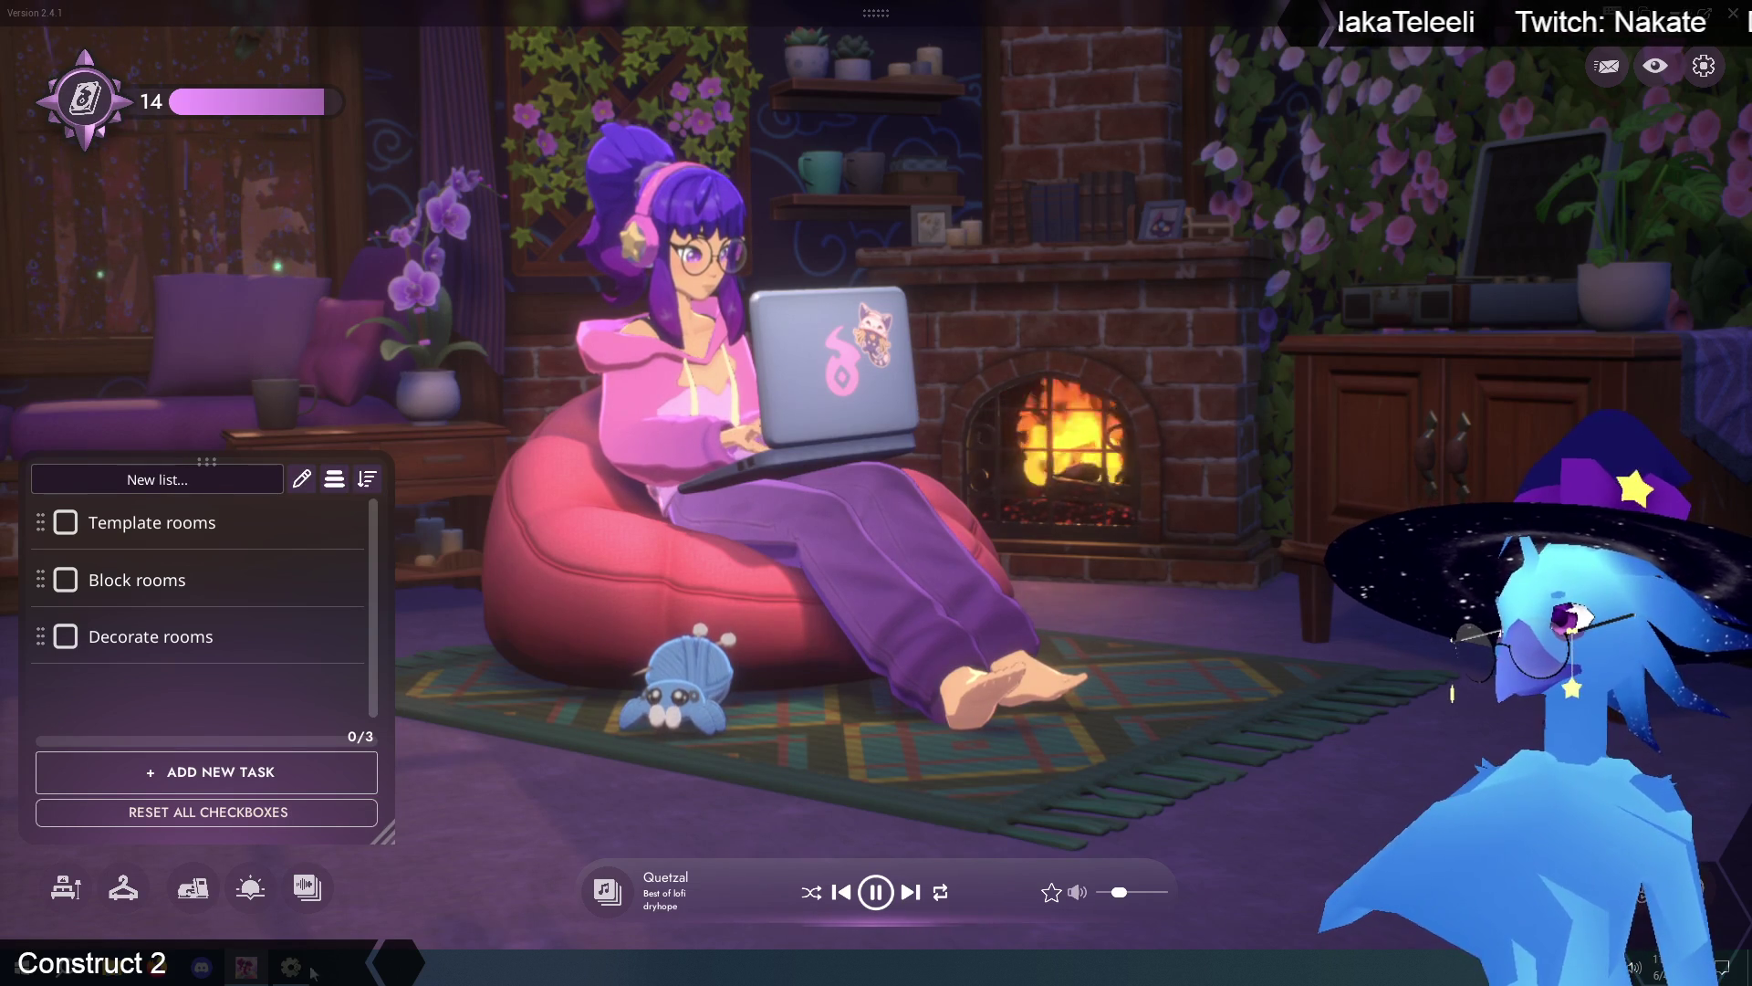
- Return to the Construct 2 editor showing the forest6 layout
{"action": "key", "text": "alt+Tab"}
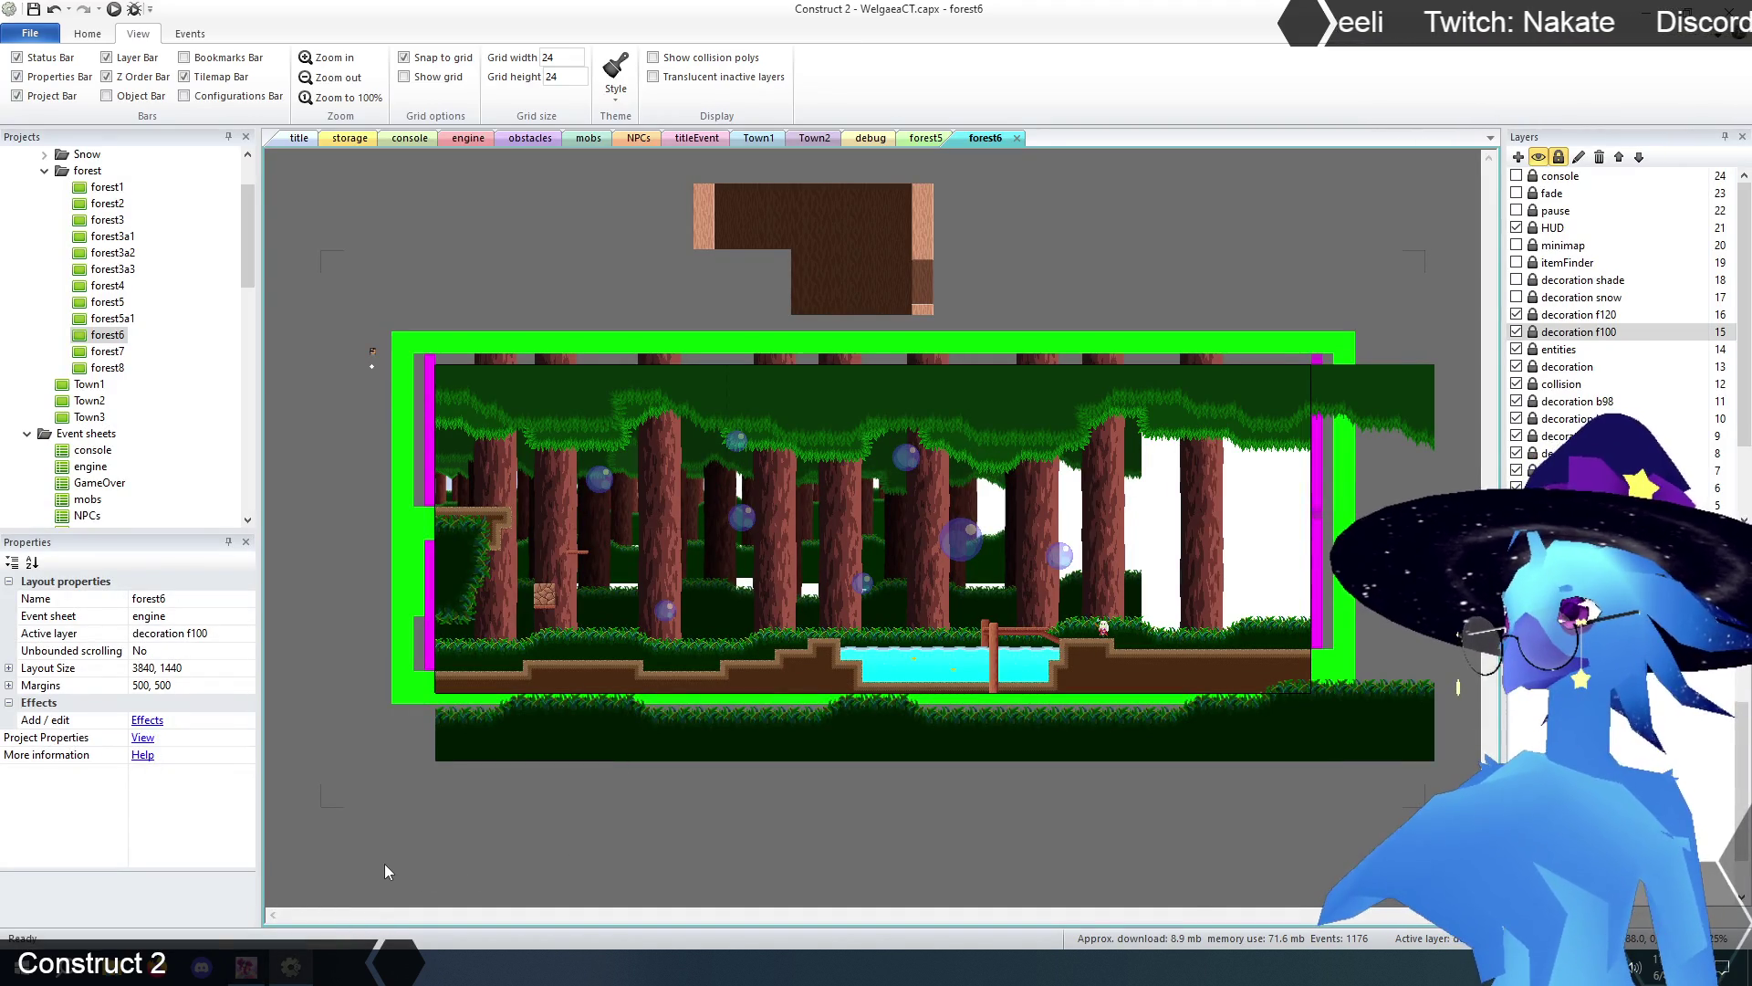
{"action": "key", "text": "alt+Tab"}
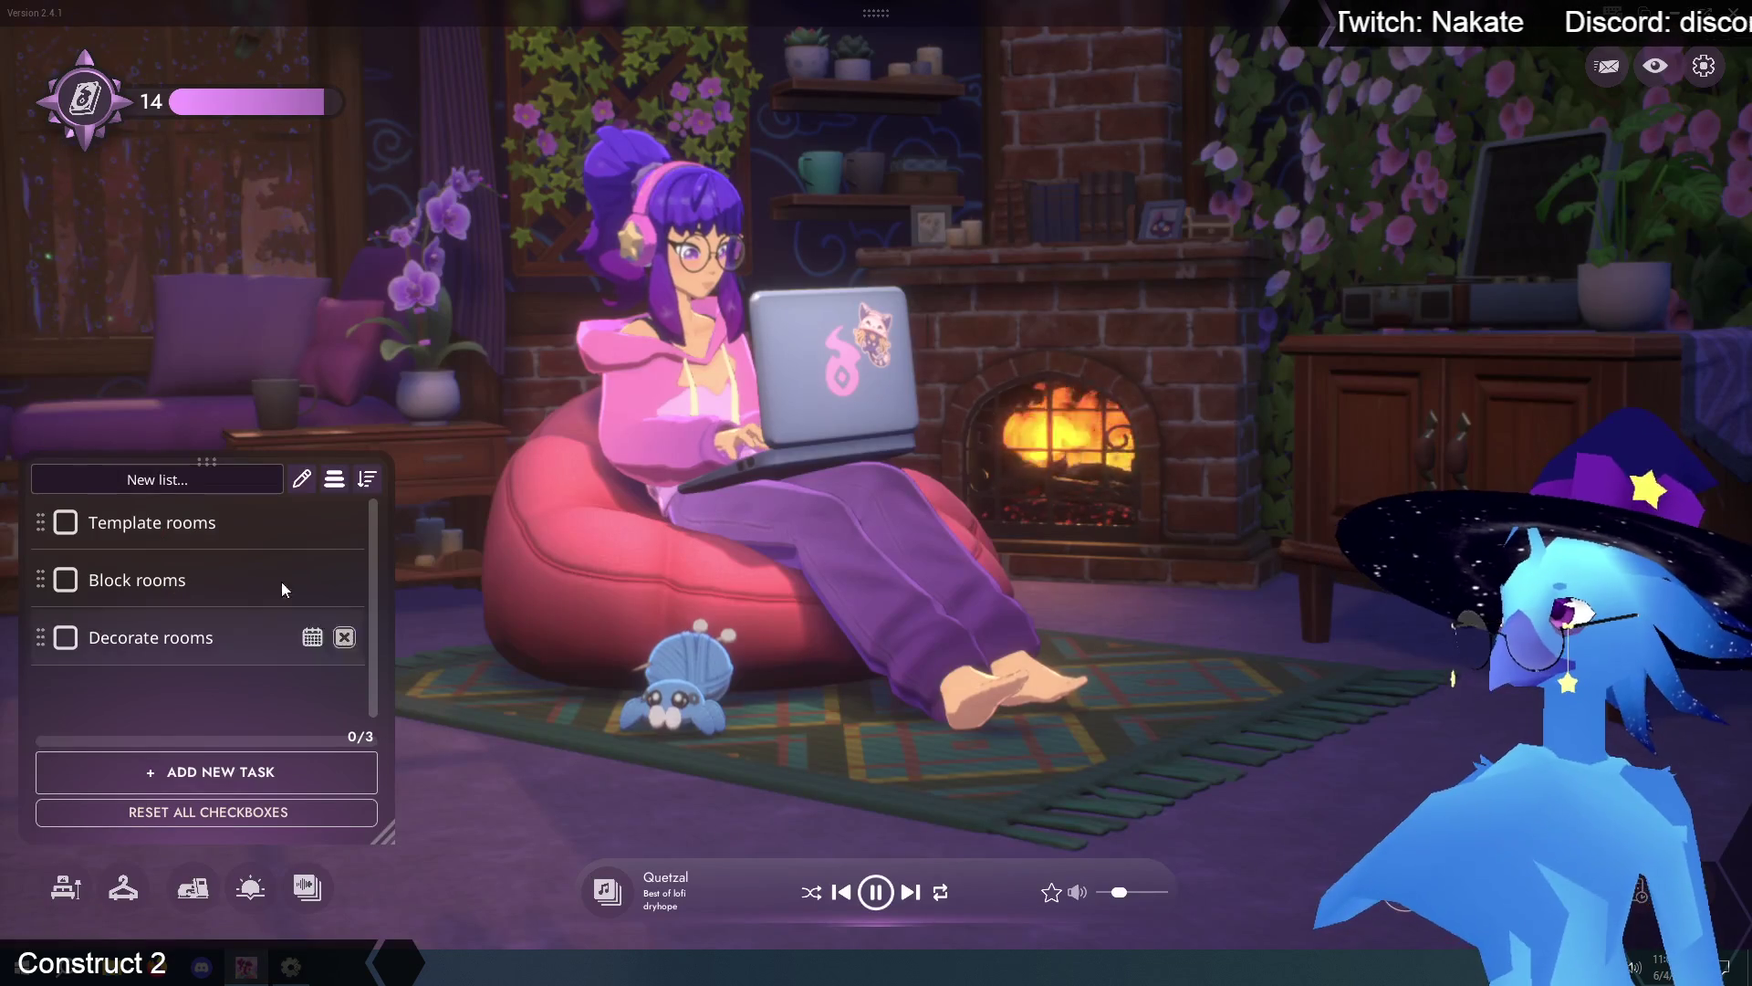
{"action": "left_click", "coordinate": [293, 973]}
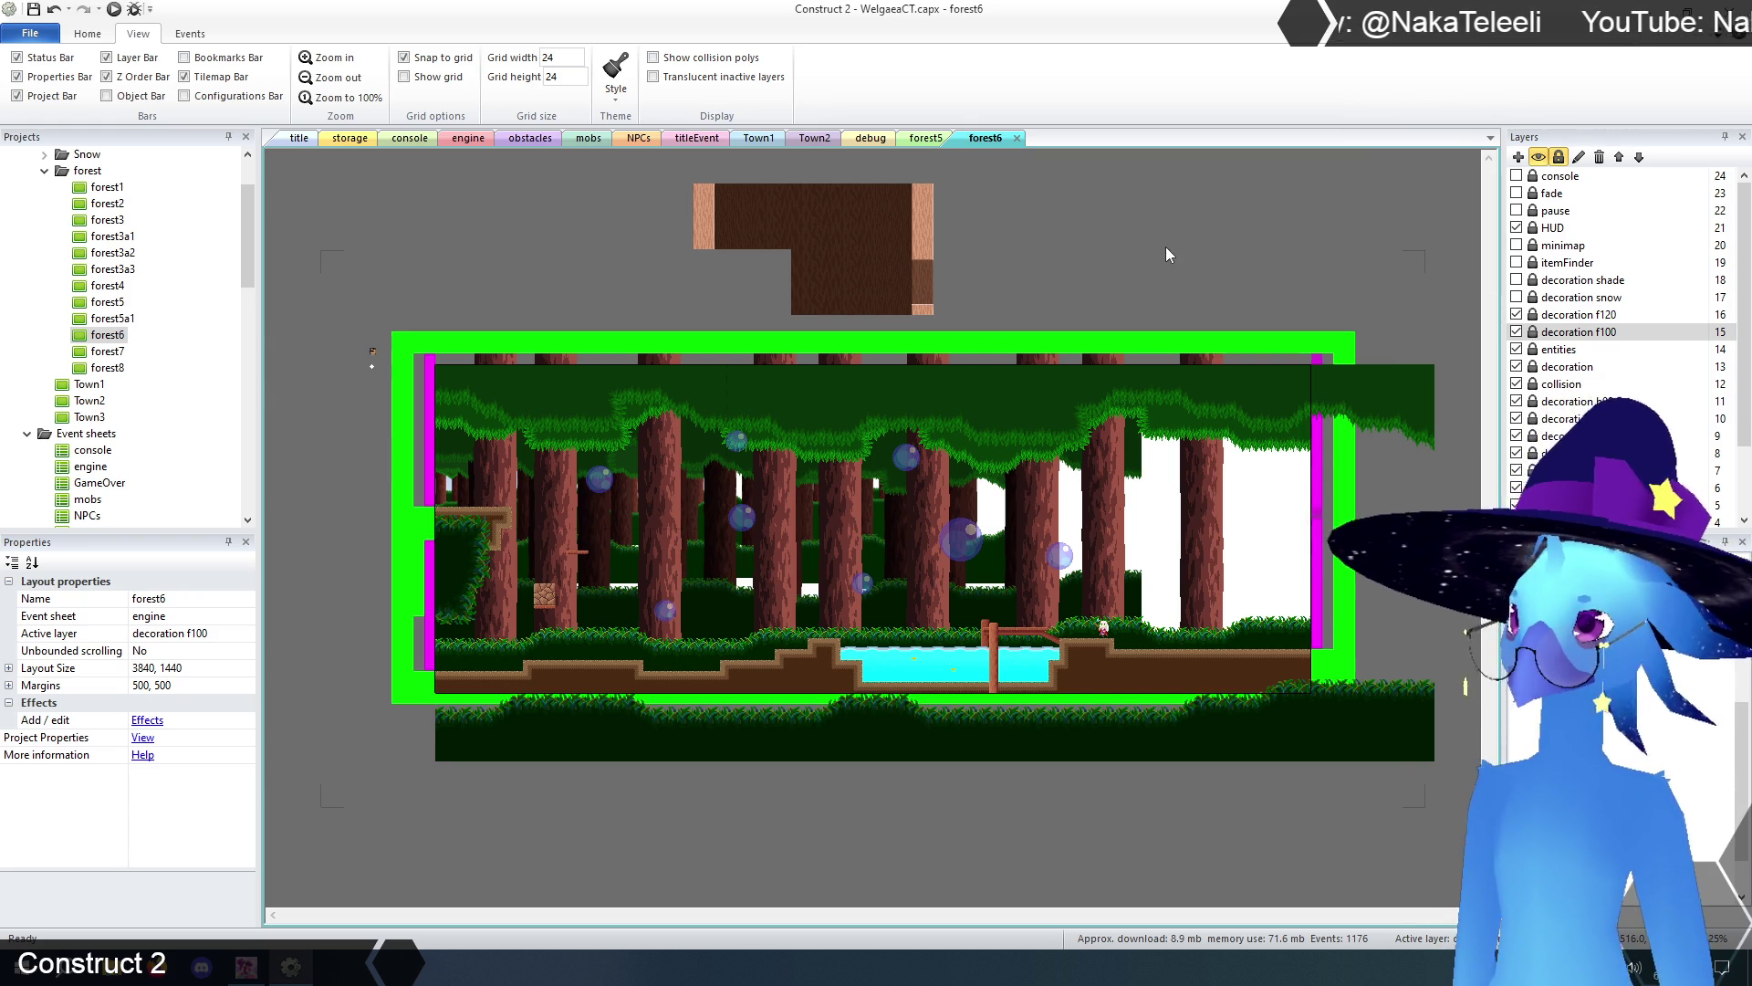
- Erase TilemapForestFront's tiles along forest6's bottom and left edge on layer decoration f120
{"action": "left_click", "coordinate": [1571, 314]}
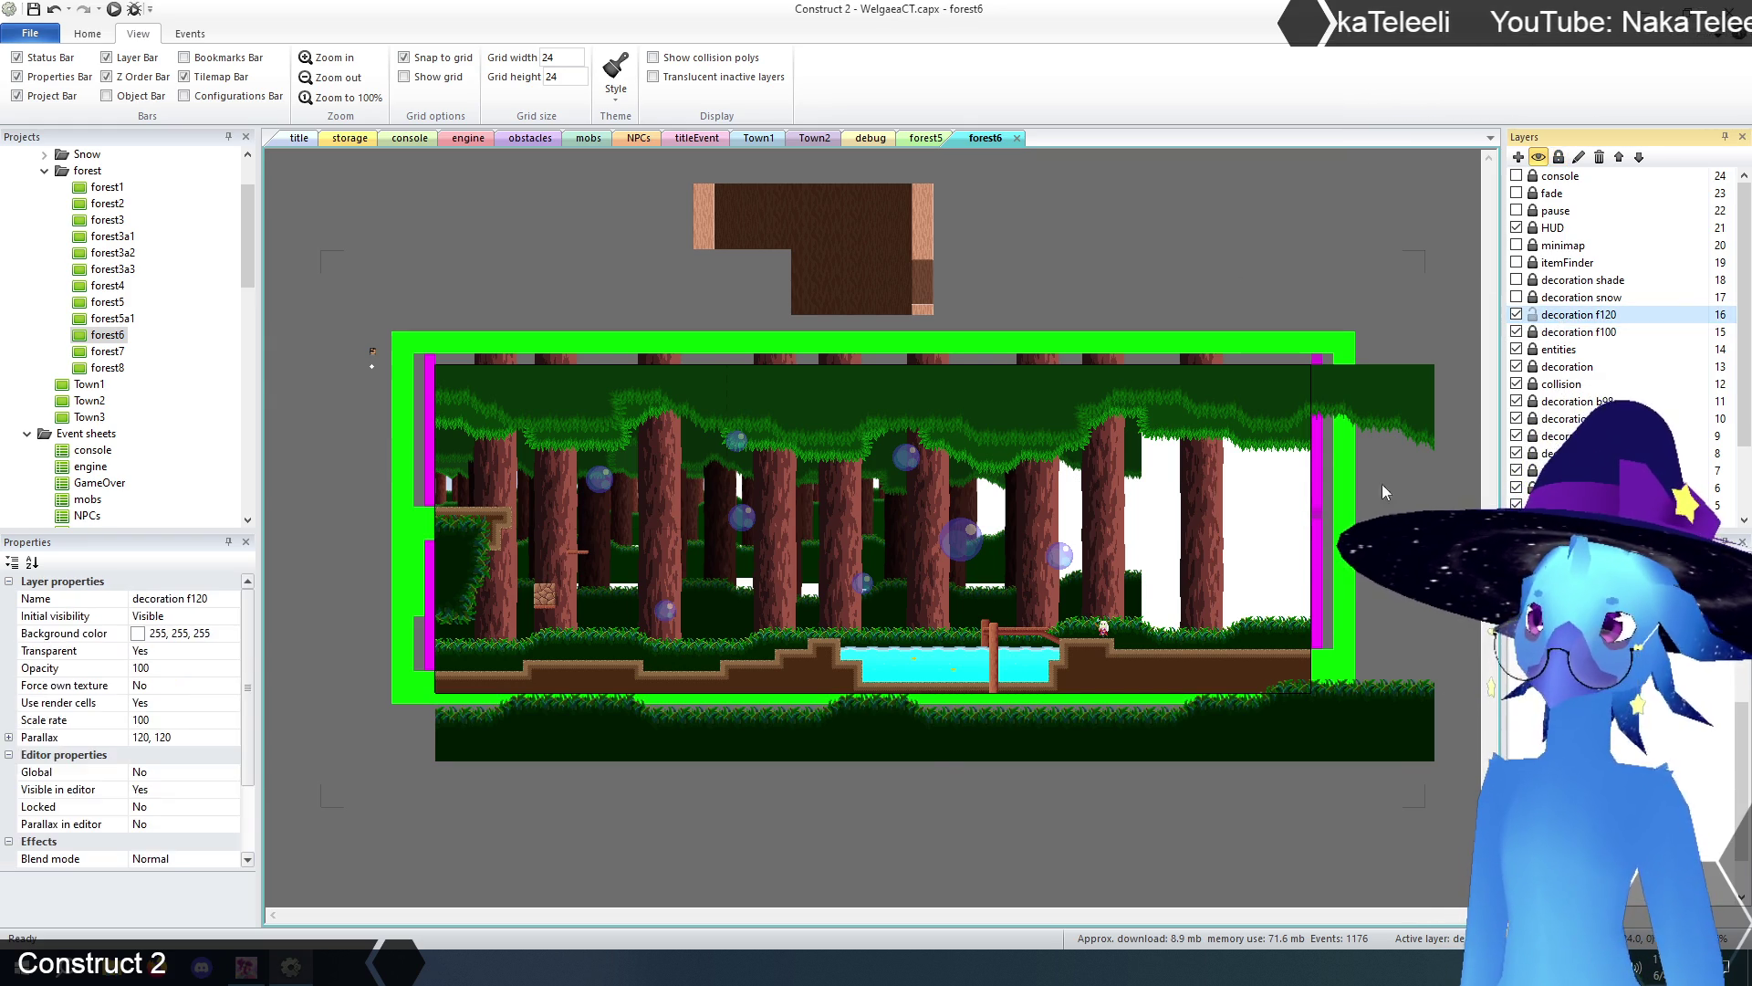
{"action": "left_click", "coordinate": [1428, 429]}
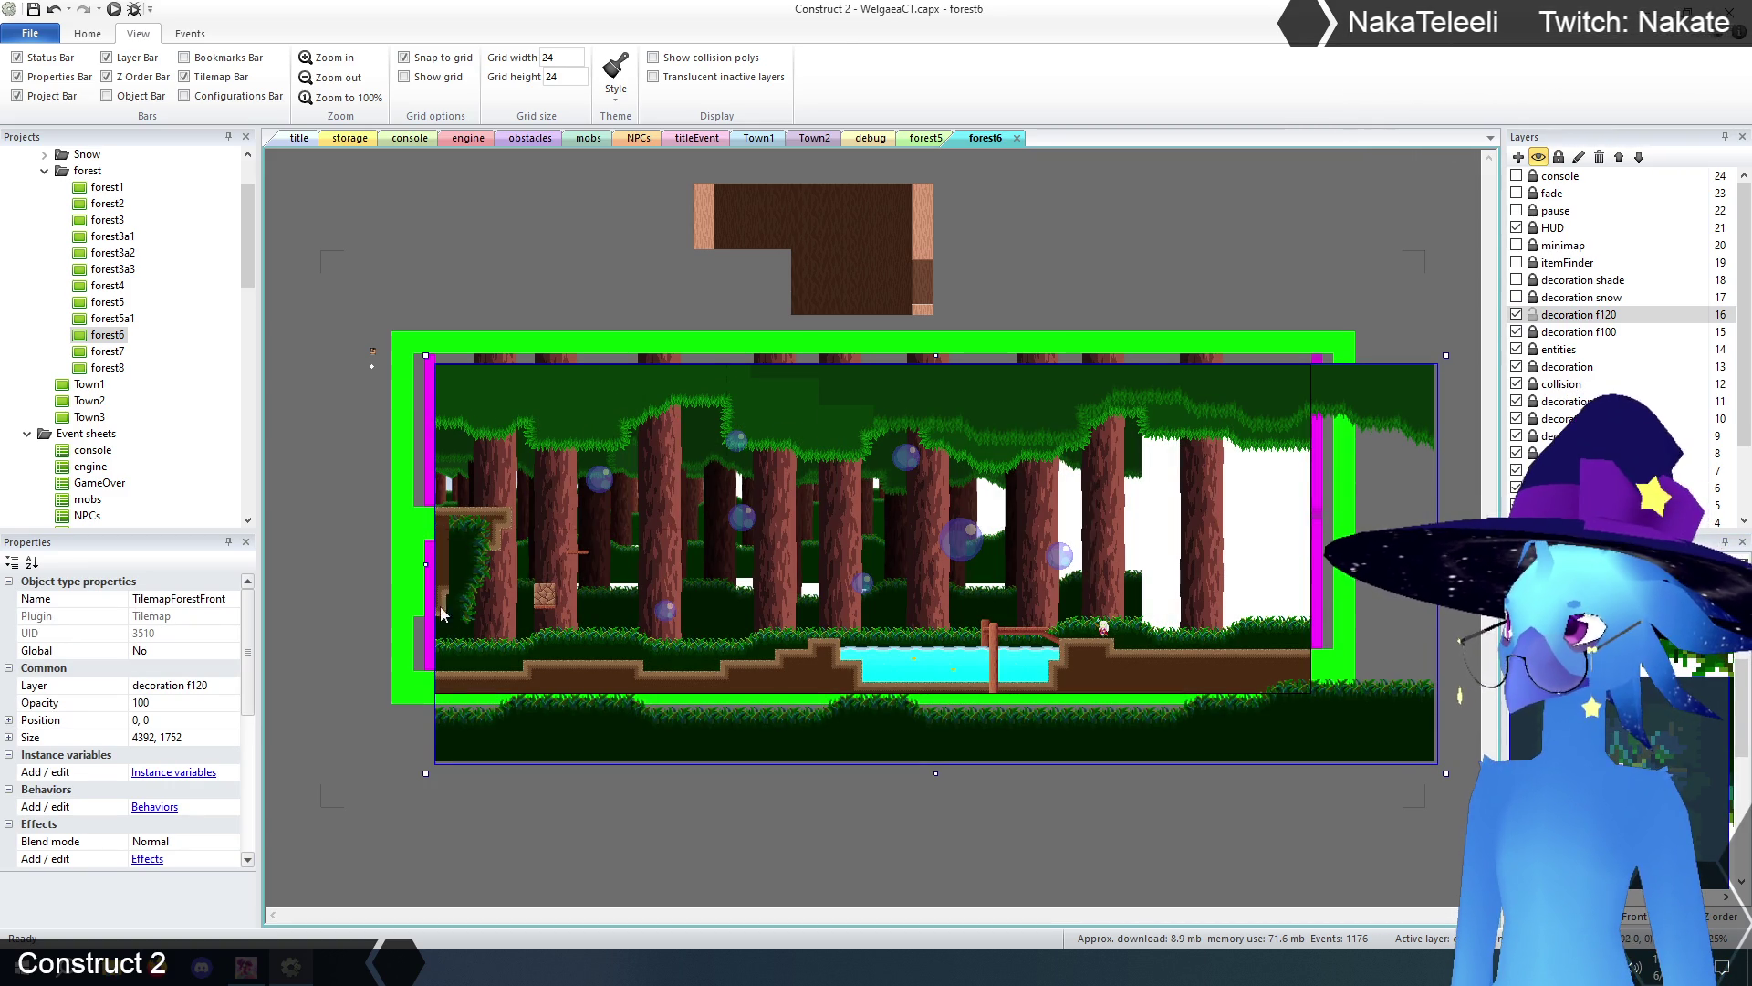
{"action": "left_click", "coordinate": [484, 584]}
{"action": "mouse_move", "coordinate": [495, 593]}
{"action": "left_mouse_down"}
{"action": "mouse_move", "coordinate": [422, 753]}
{"action": "mouse_move", "coordinate": [478, 714]}
{"action": "mouse_move", "coordinate": [705, 699]}
{"action": "mouse_move", "coordinate": [1007, 704]}
{"action": "mouse_move", "coordinate": [1252, 736]}
{"action": "mouse_move", "coordinate": [1256, 699]}
{"action": "mouse_move", "coordinate": [1343, 734]}
{"action": "mouse_move", "coordinate": [1328, 722]}
{"action": "mouse_move", "coordinate": [1363, 447]}
{"action": "mouse_move", "coordinate": [1432, 347]}
{"action": "mouse_move", "coordinate": [1107, 391]}
{"action": "left_mouse_up"}
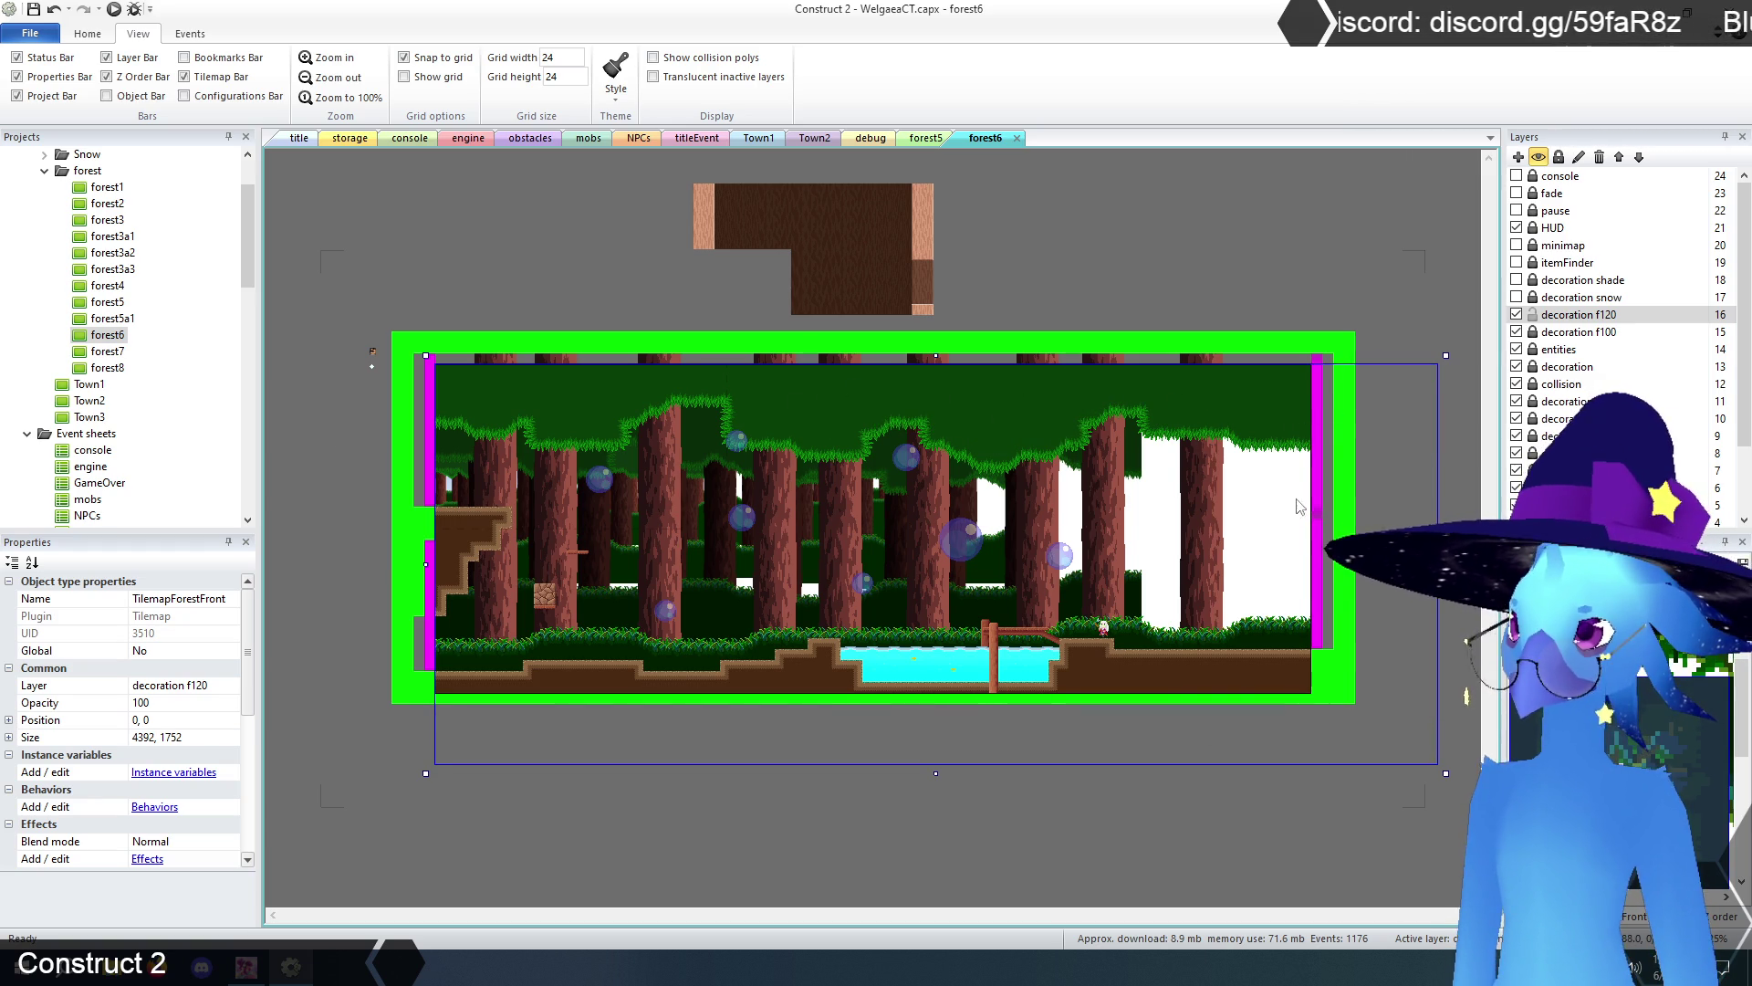
- Hide the decoration f120 layer and check the decoration f100 sprites across the layout
{"action": "left_click", "coordinate": [1517, 315]}
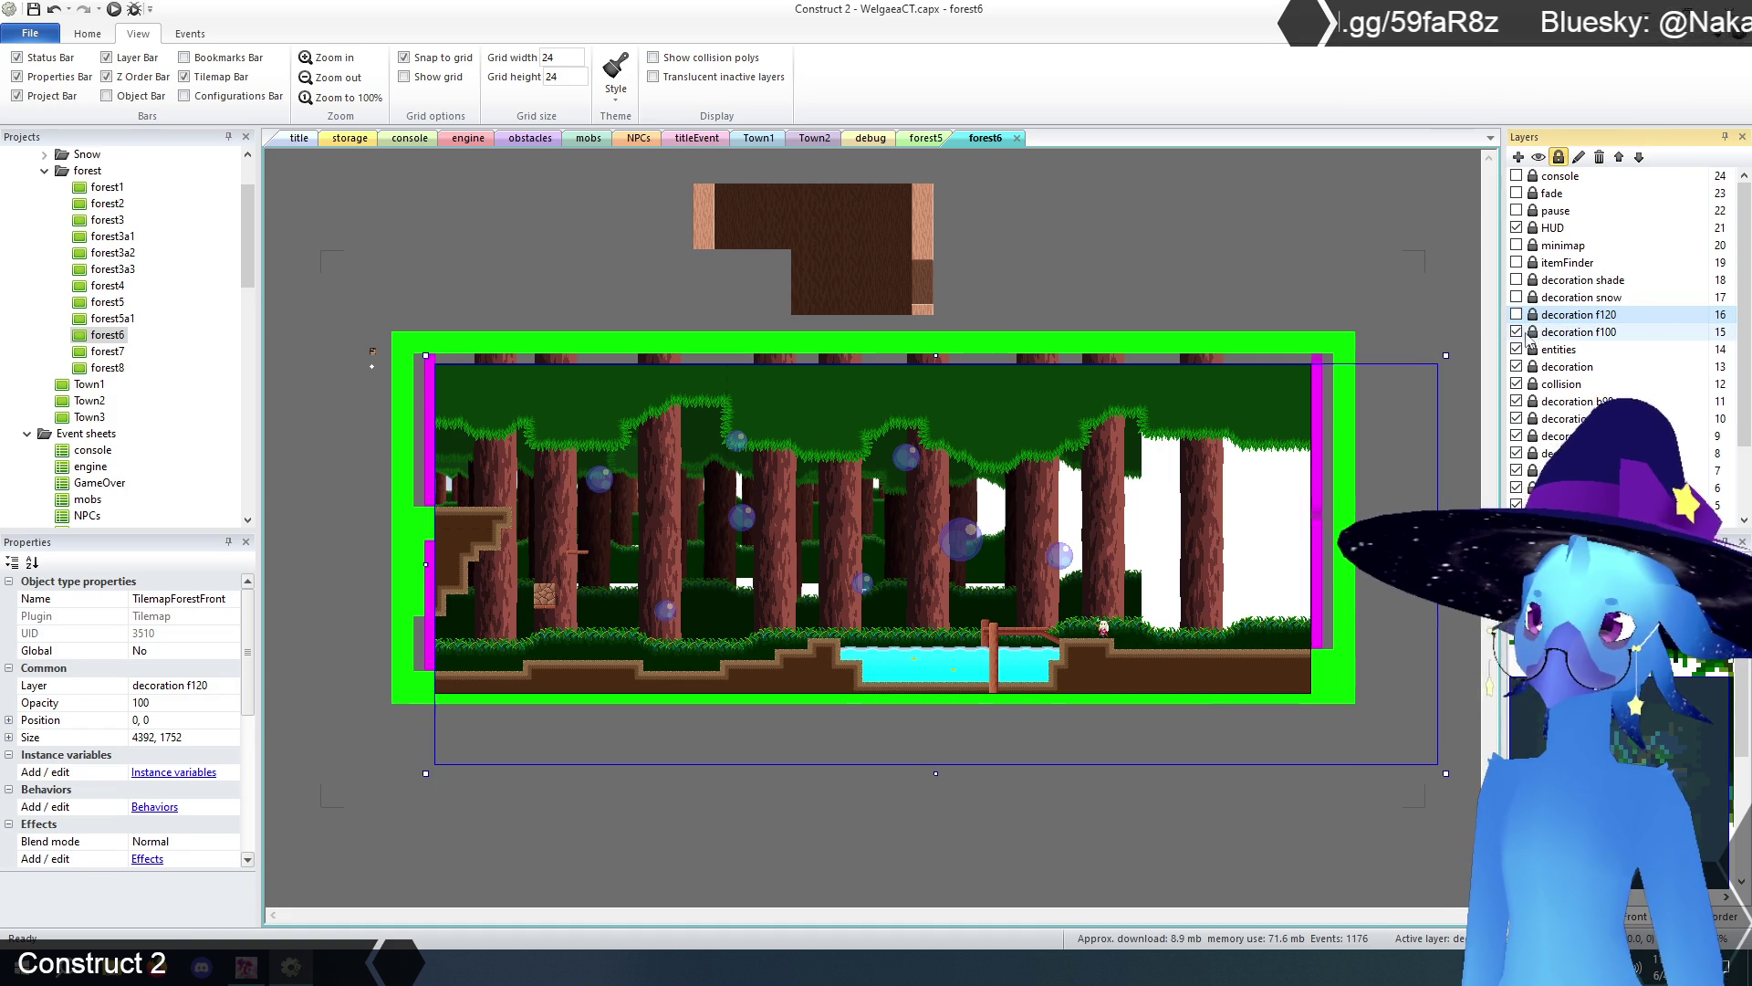
{"action": "left_click", "coordinate": [1530, 333]}
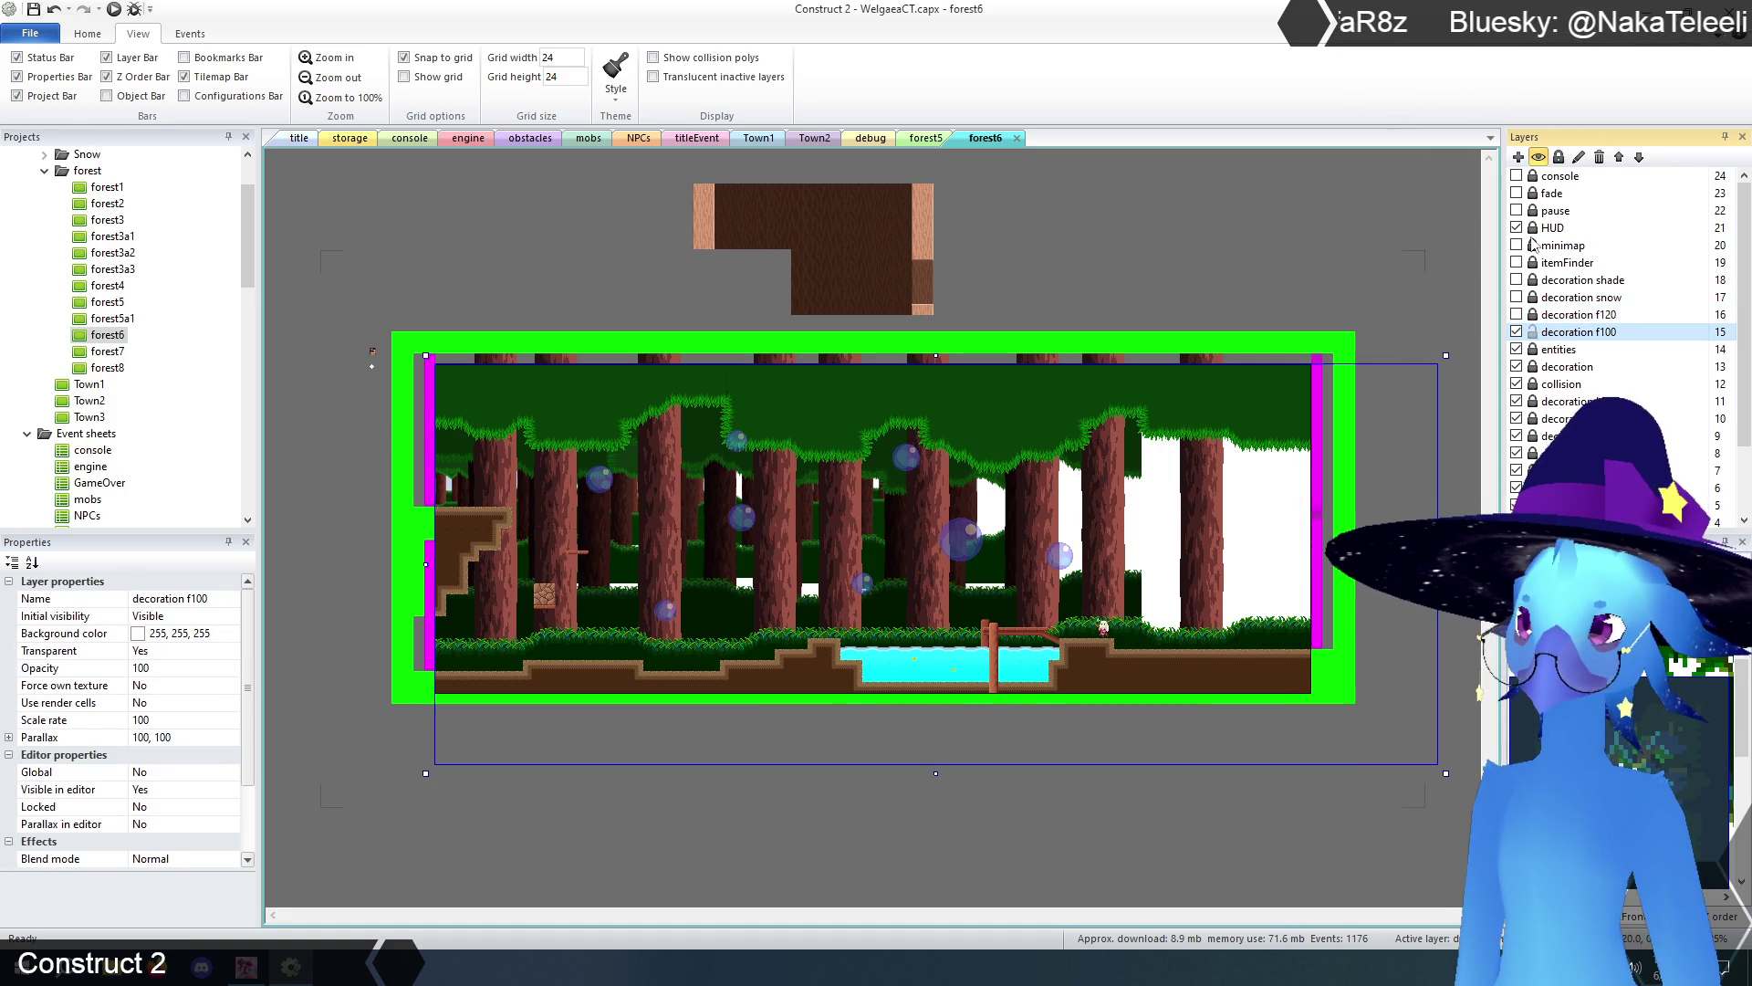
{"action": "left_click_drag", "start_coordinate": [340, 252], "coordinate": [1215, 733]}
{"action": "mouse_move", "coordinate": [306, 252]}
{"action": "left_mouse_down"}
{"action": "mouse_move", "coordinate": [393, 365]}
{"action": "mouse_move", "coordinate": [1426, 803]}
{"action": "left_mouse_up"}
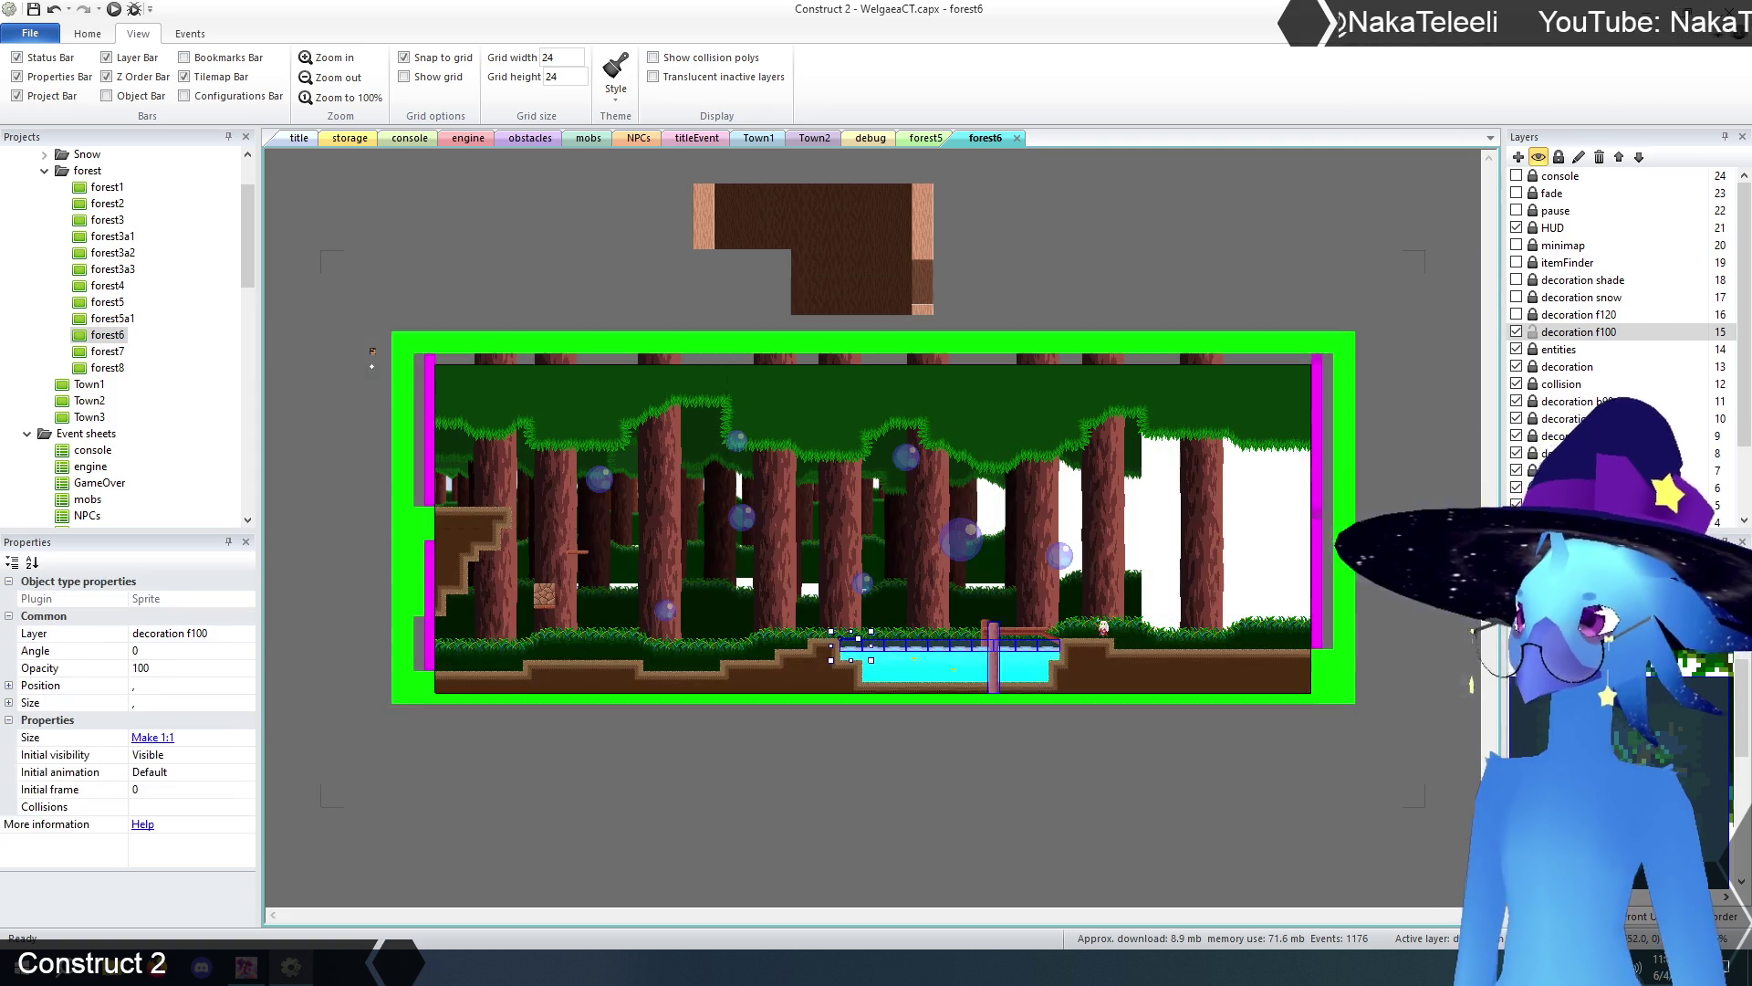
{"action": "left_click", "coordinate": [1218, 752]}
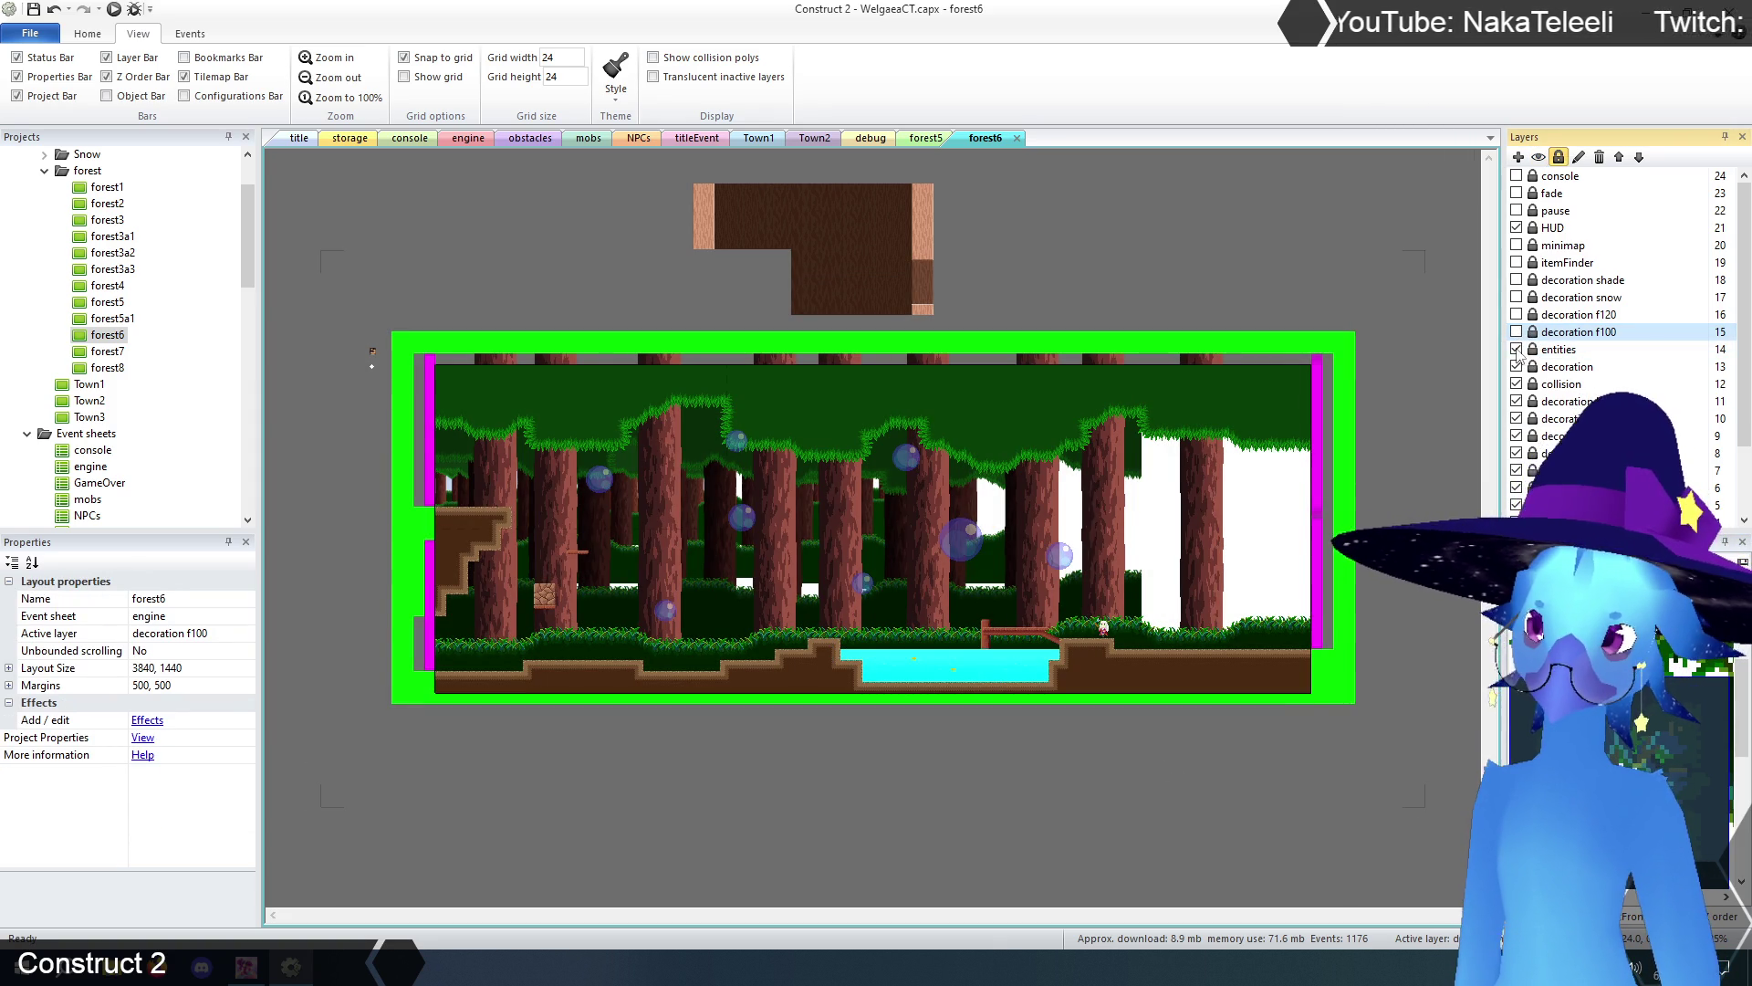
{"action": "left_click", "coordinate": [1556, 366]}
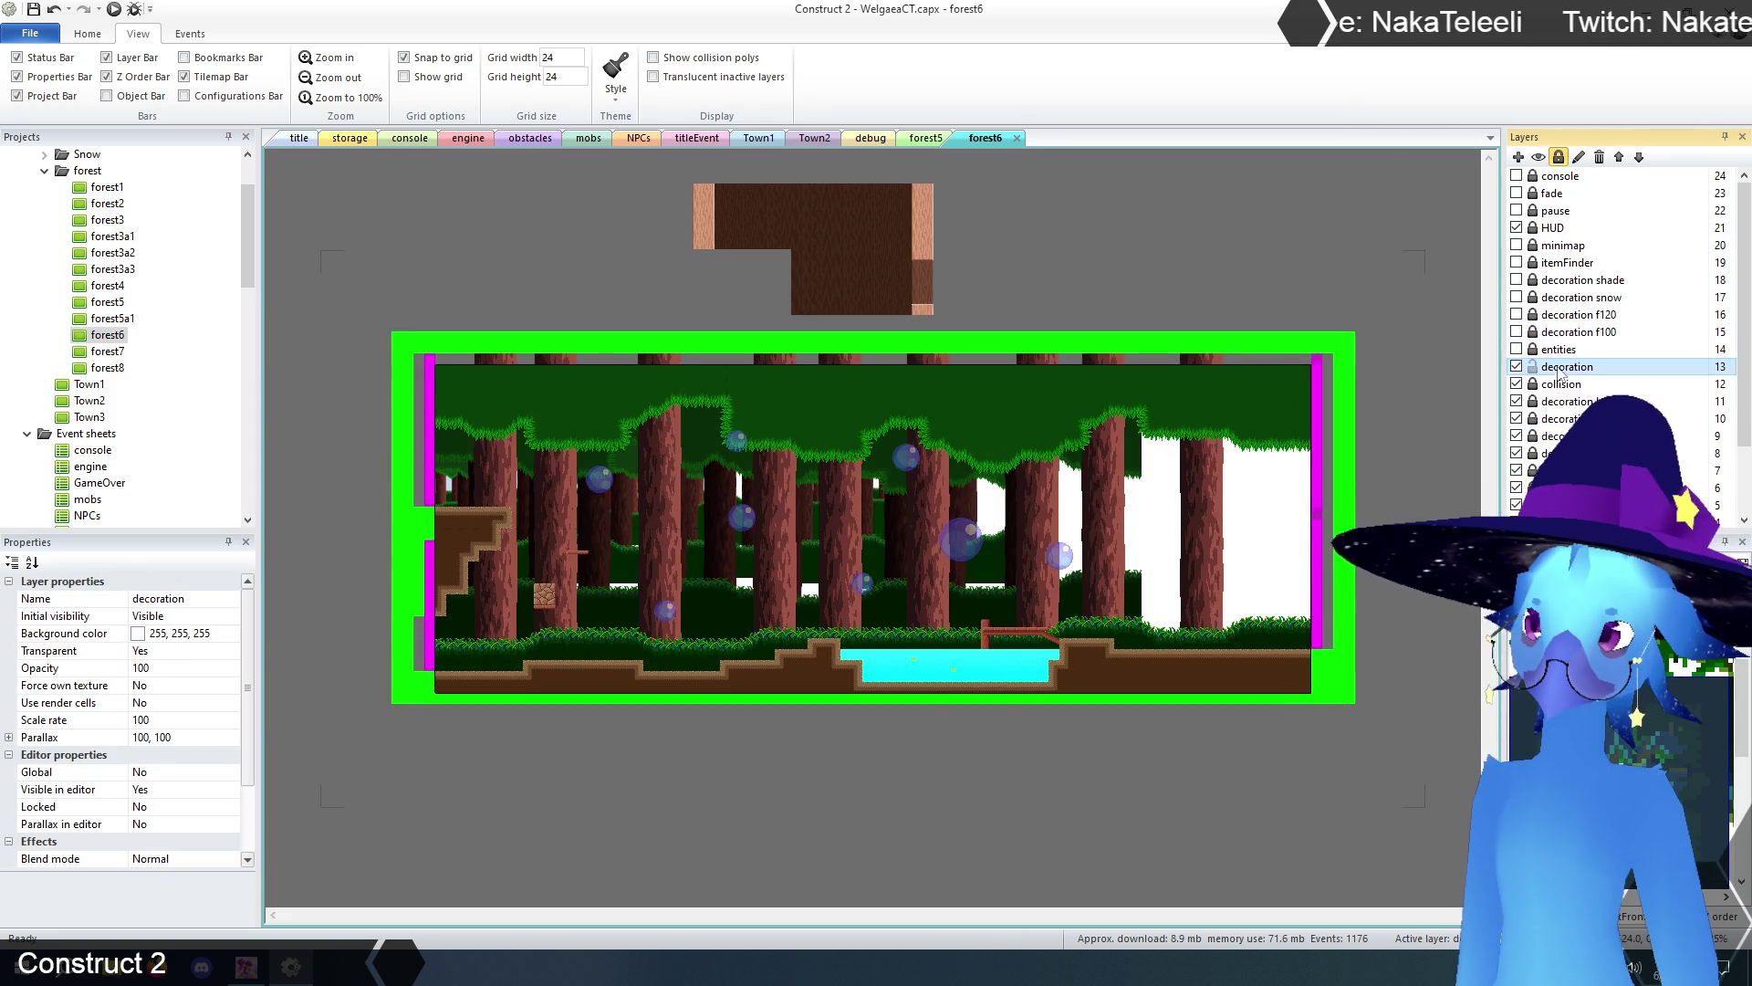
- Erase TilemapCave's ground tiles along the bottom of forest6
{"action": "left_click", "coordinate": [508, 325]}
{"action": "mouse_move", "coordinate": [445, 305]}
{"action": "left_mouse_down"}
{"action": "mouse_move", "coordinate": [811, 644]}
{"action": "mouse_move", "coordinate": [1295, 747]}
{"action": "left_mouse_up"}
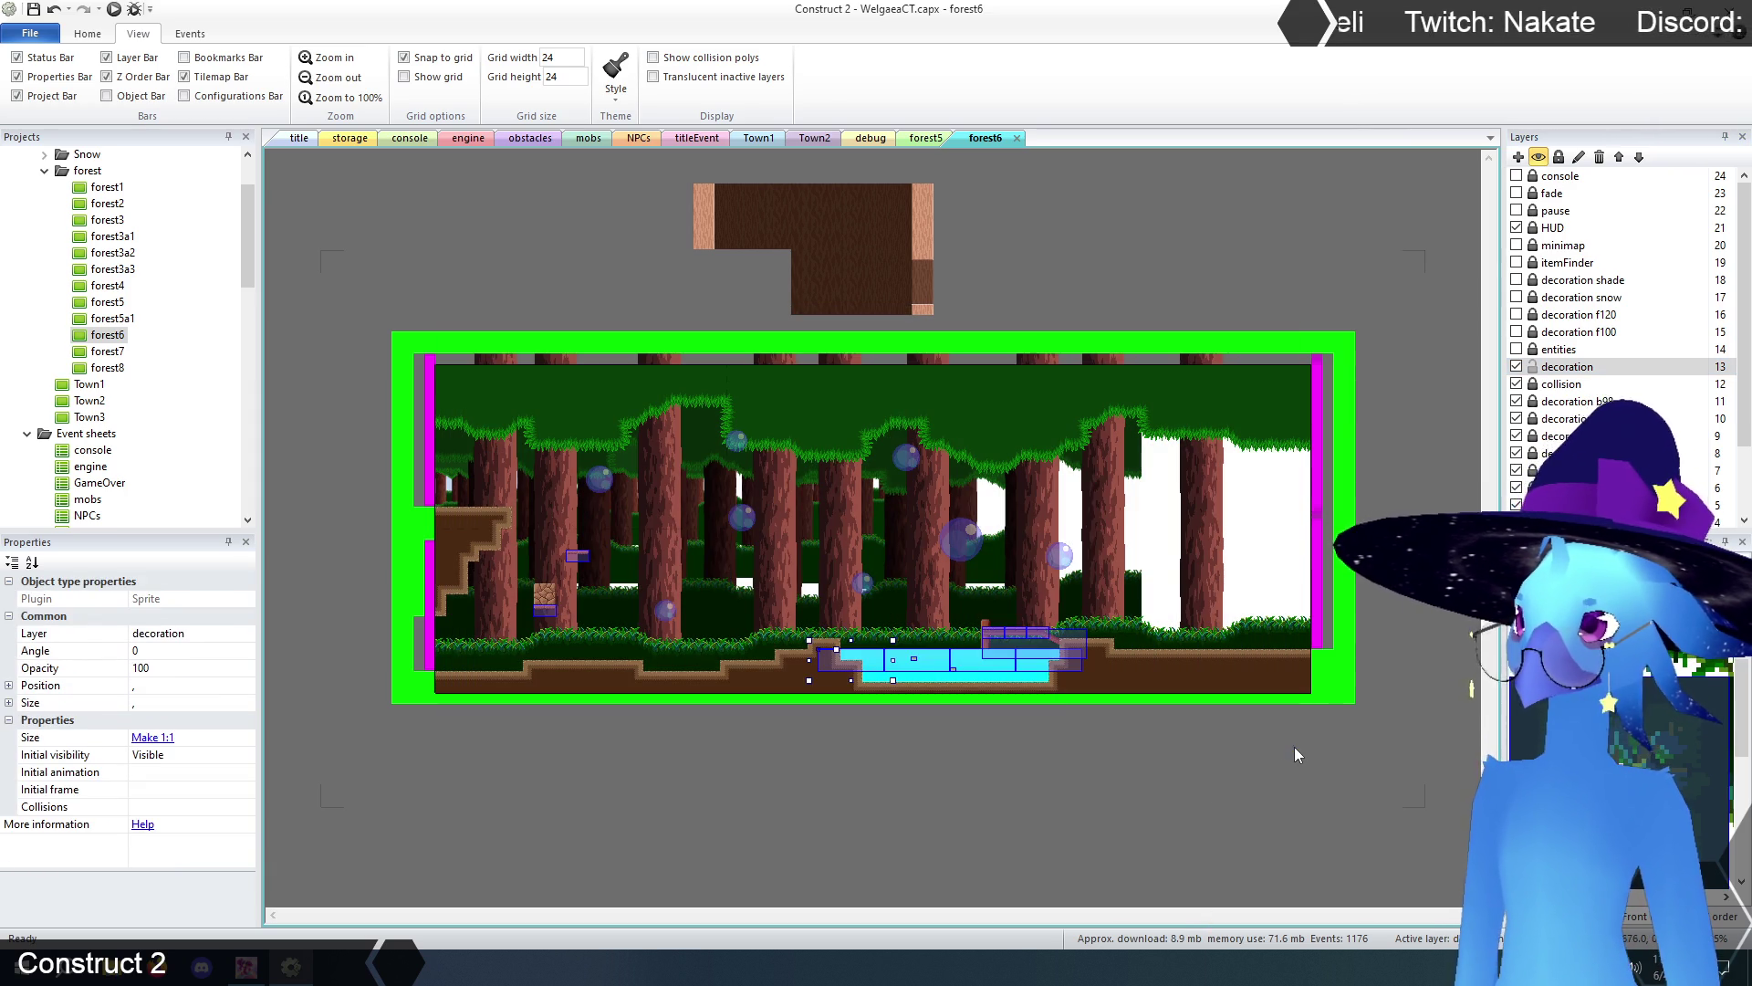
{"action": "left_click", "coordinate": [1057, 802]}
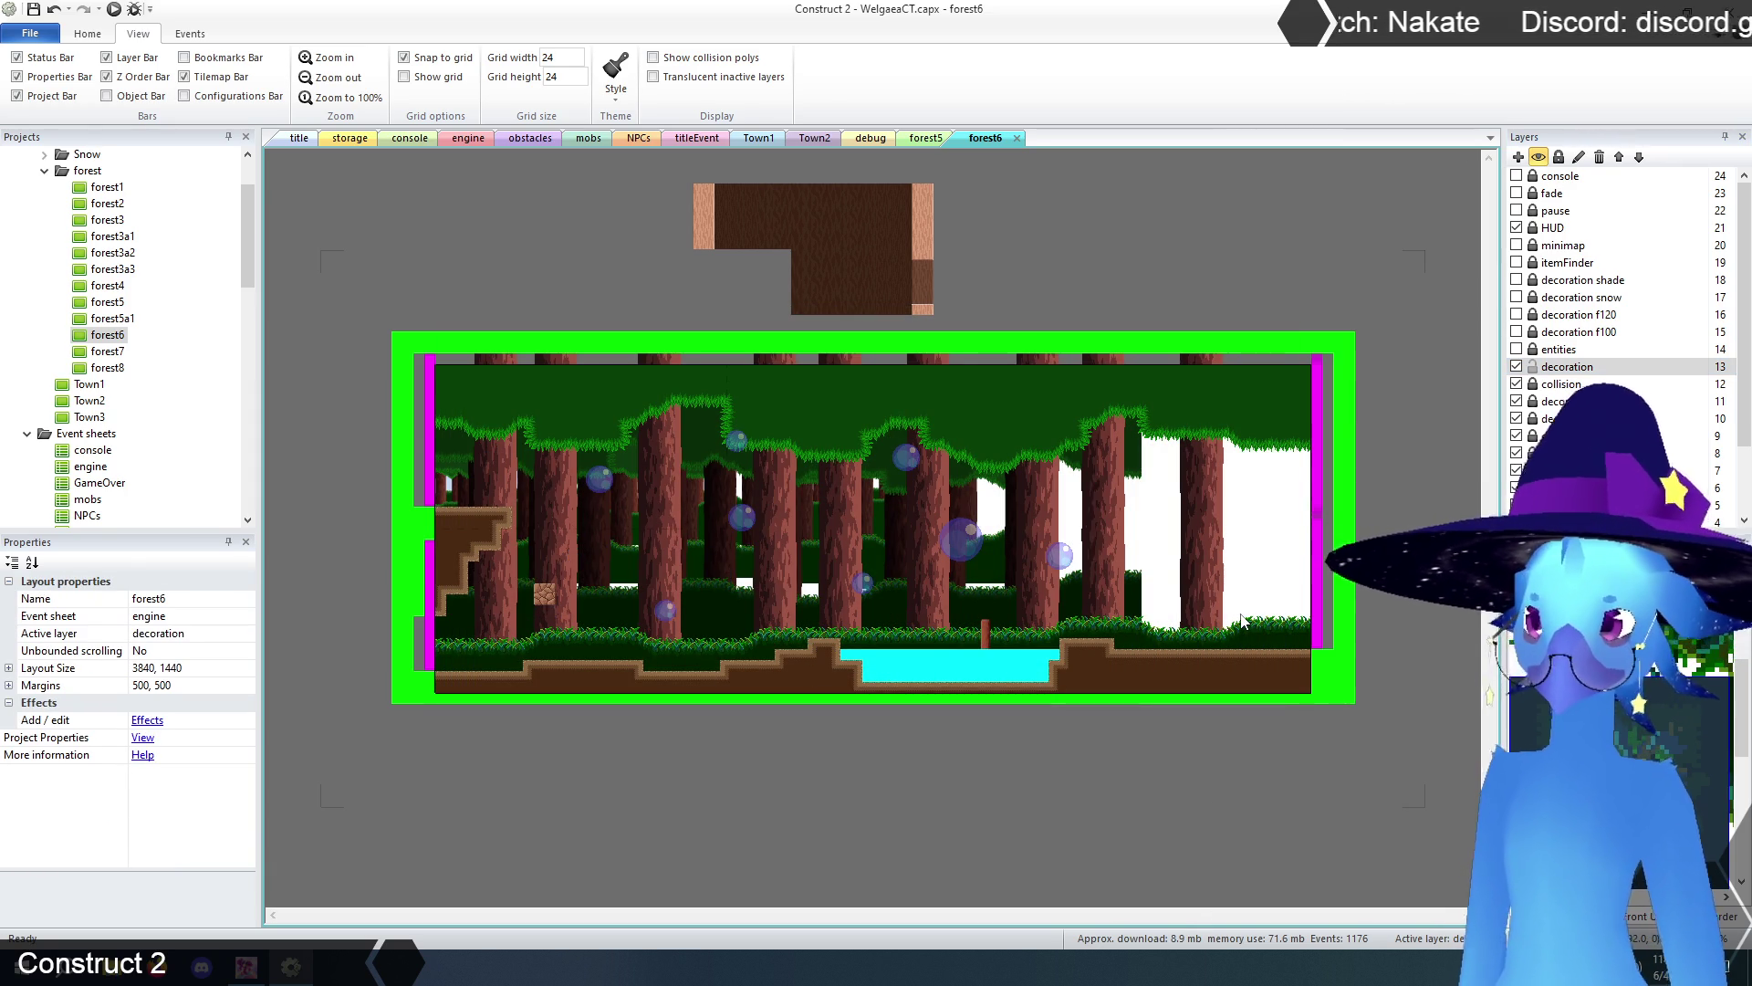
{"action": "left_click", "coordinate": [1068, 499]}
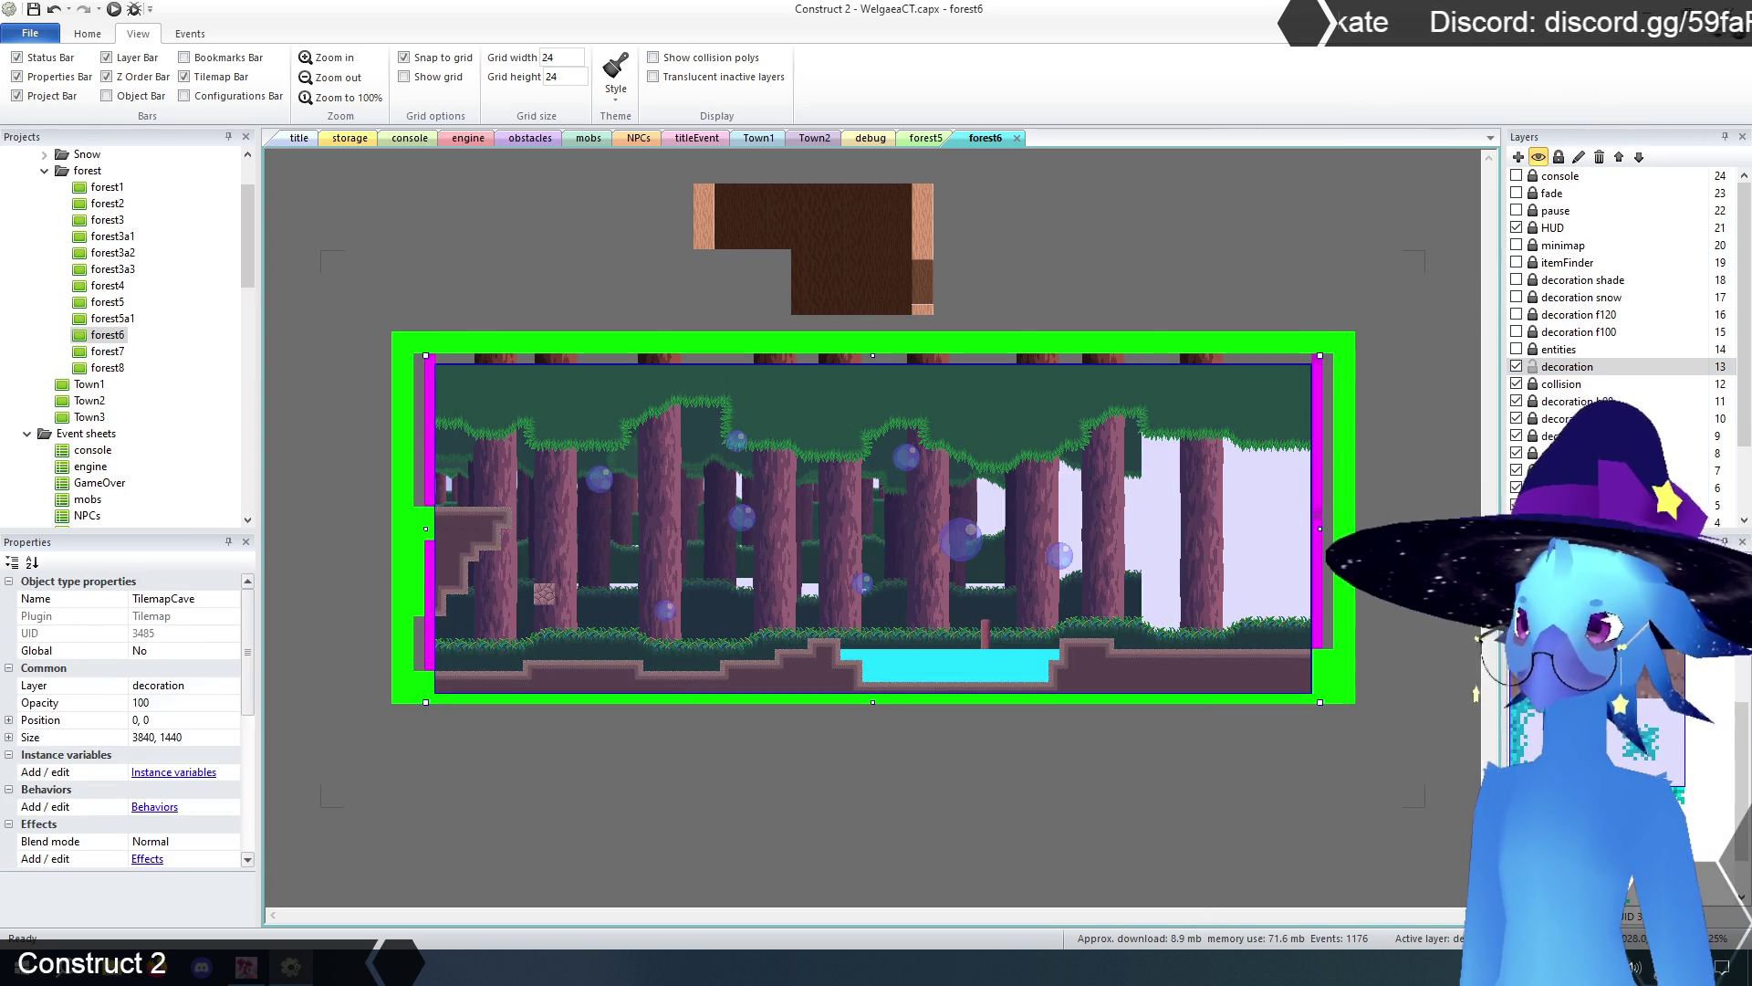
{"action": "mouse_move", "coordinate": [1232, 630]}
{"action": "left_mouse_down"}
{"action": "mouse_move", "coordinate": [1268, 657]}
{"action": "mouse_move", "coordinate": [1166, 648]}
{"action": "mouse_move", "coordinate": [922, 685]}
{"action": "mouse_move", "coordinate": [772, 650]}
{"action": "mouse_move", "coordinate": [399, 694]}
{"action": "left_mouse_up"}
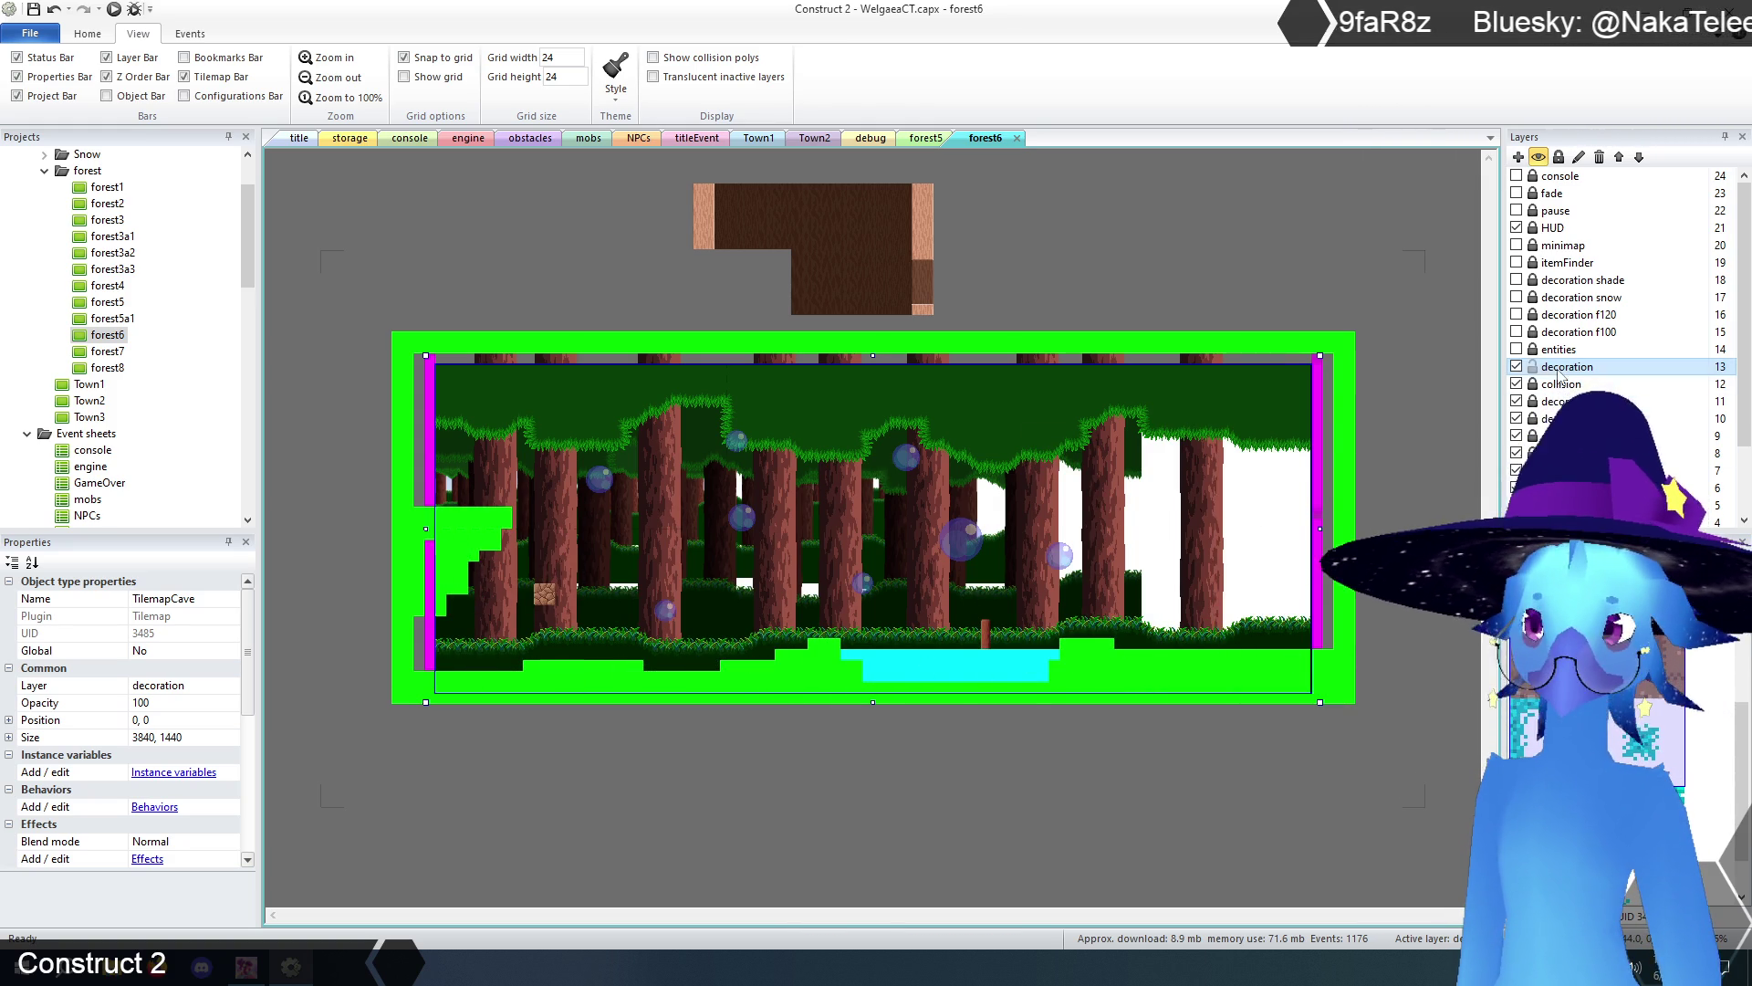
- Delete the brown tile block above the layout on the decoration layer
{"action": "left_click", "coordinate": [1517, 367]}
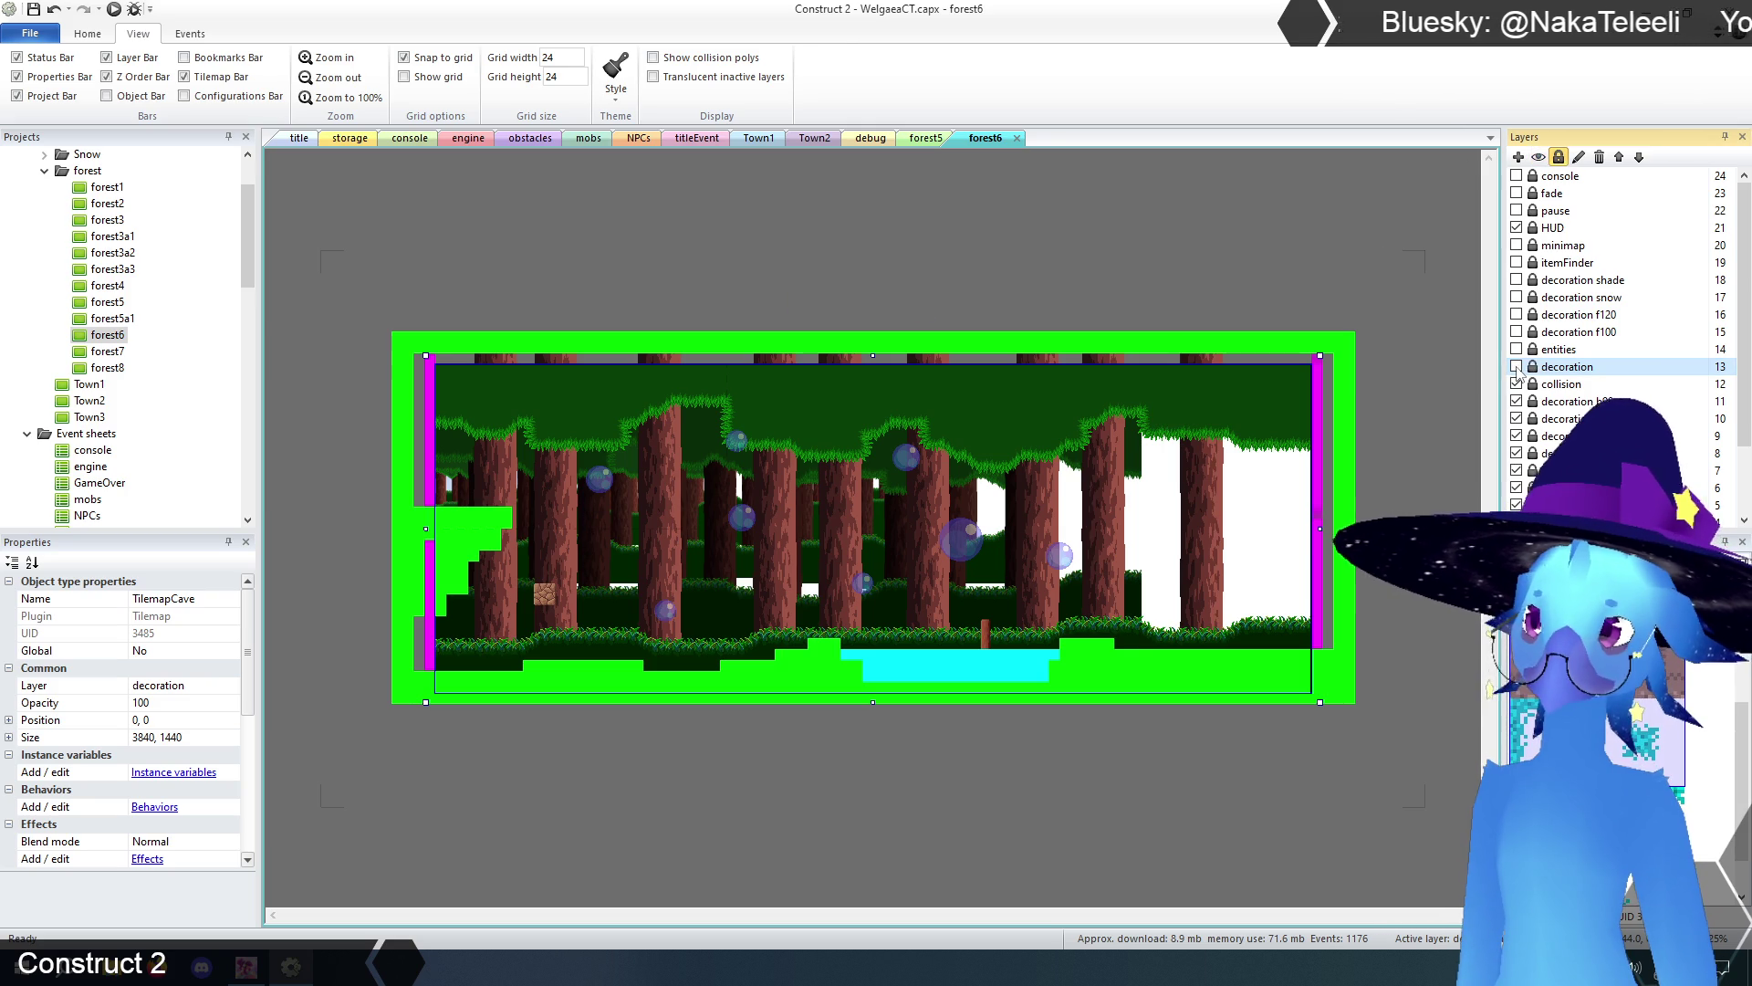
{"action": "left_click", "coordinate": [1517, 367]}
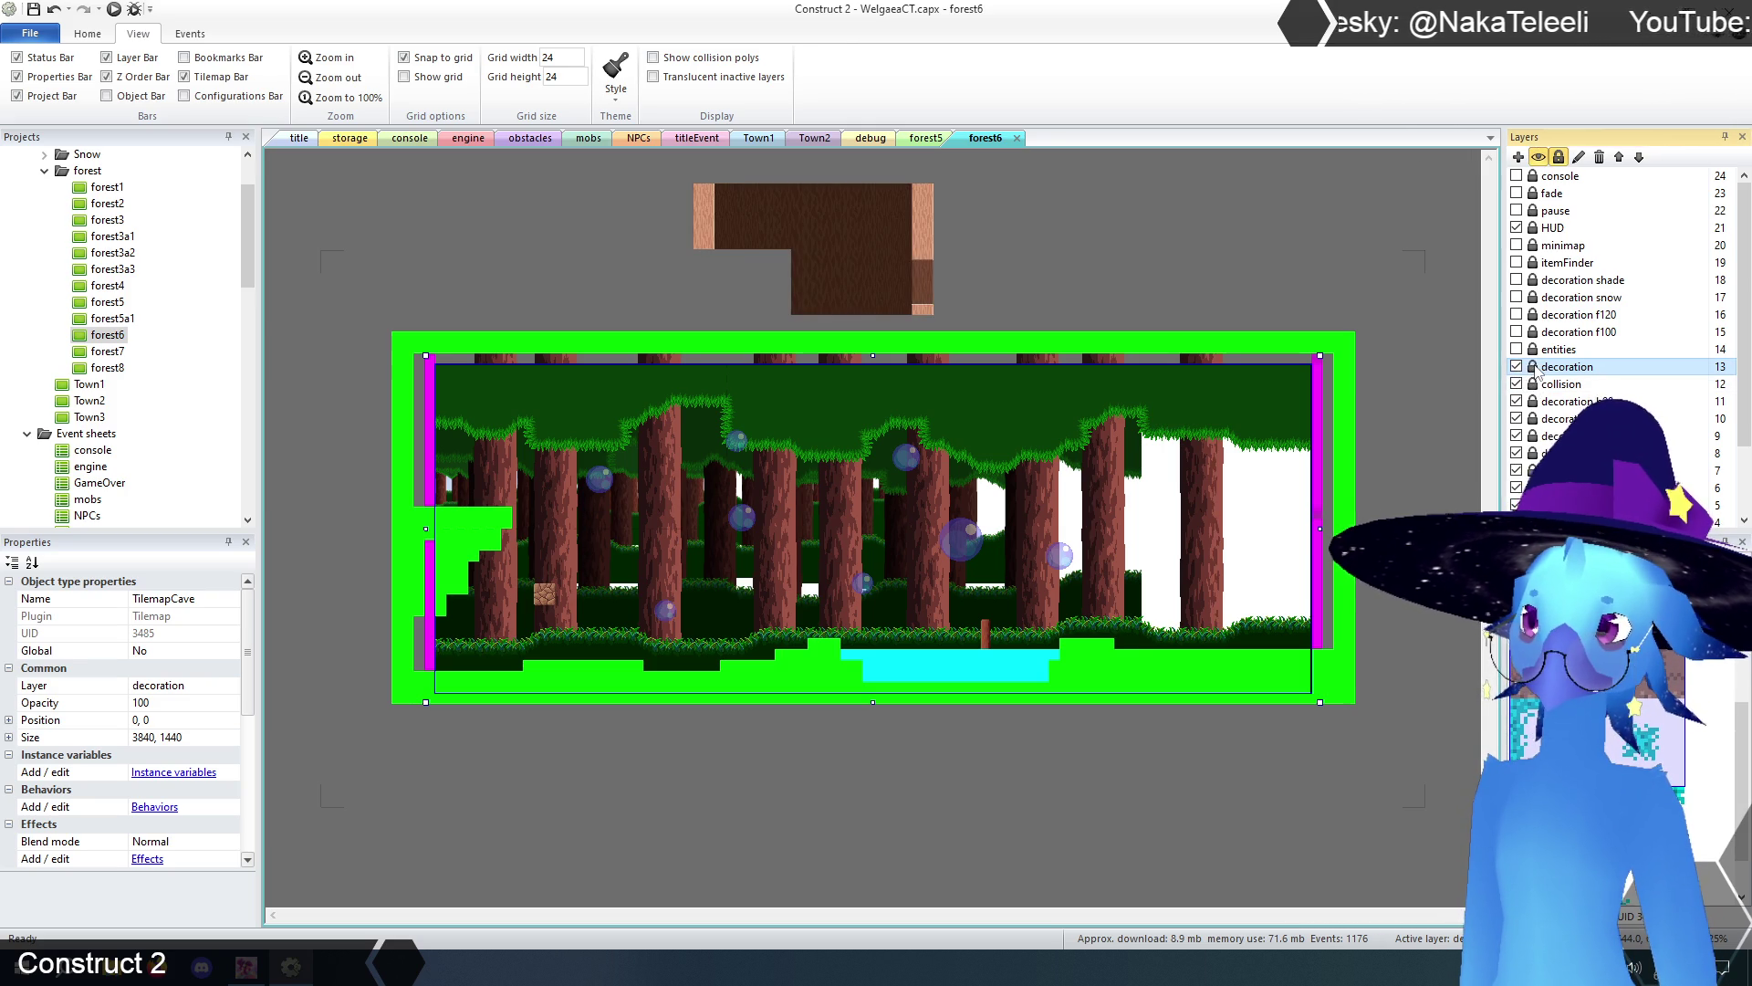
{"action": "left_click", "coordinate": [1562, 370]}
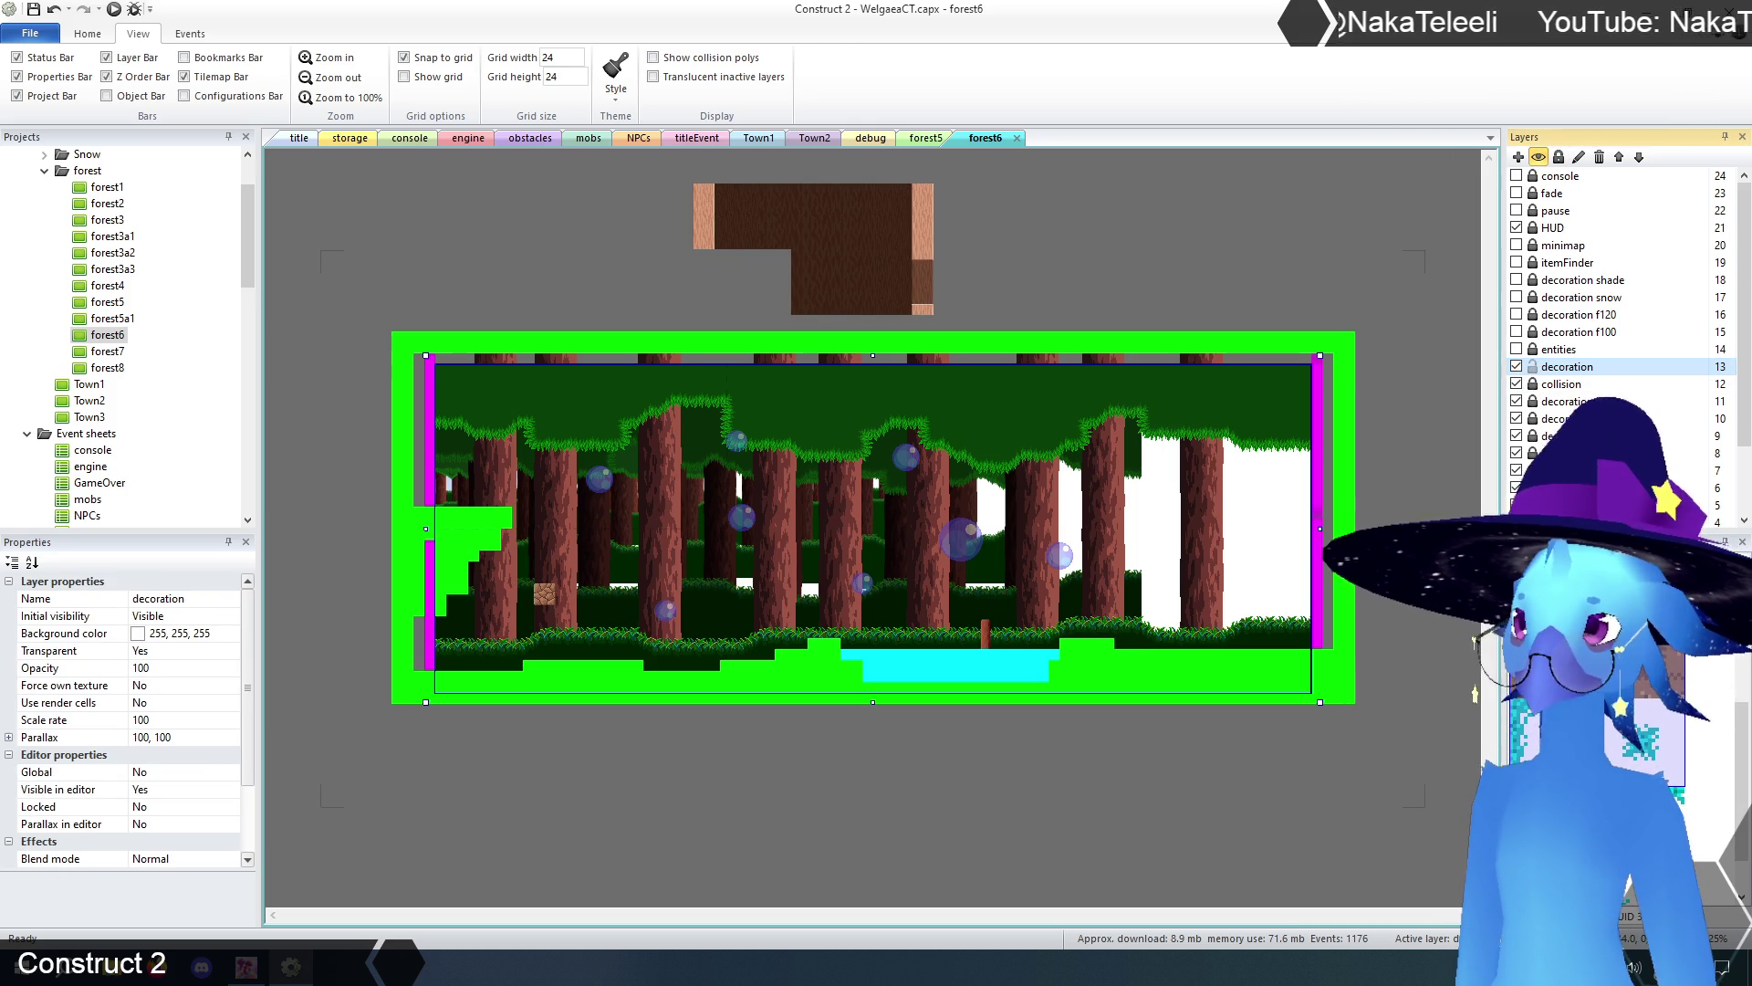
{"action": "left_click", "coordinate": [824, 233]}
{"action": "key", "text": "Delete"}
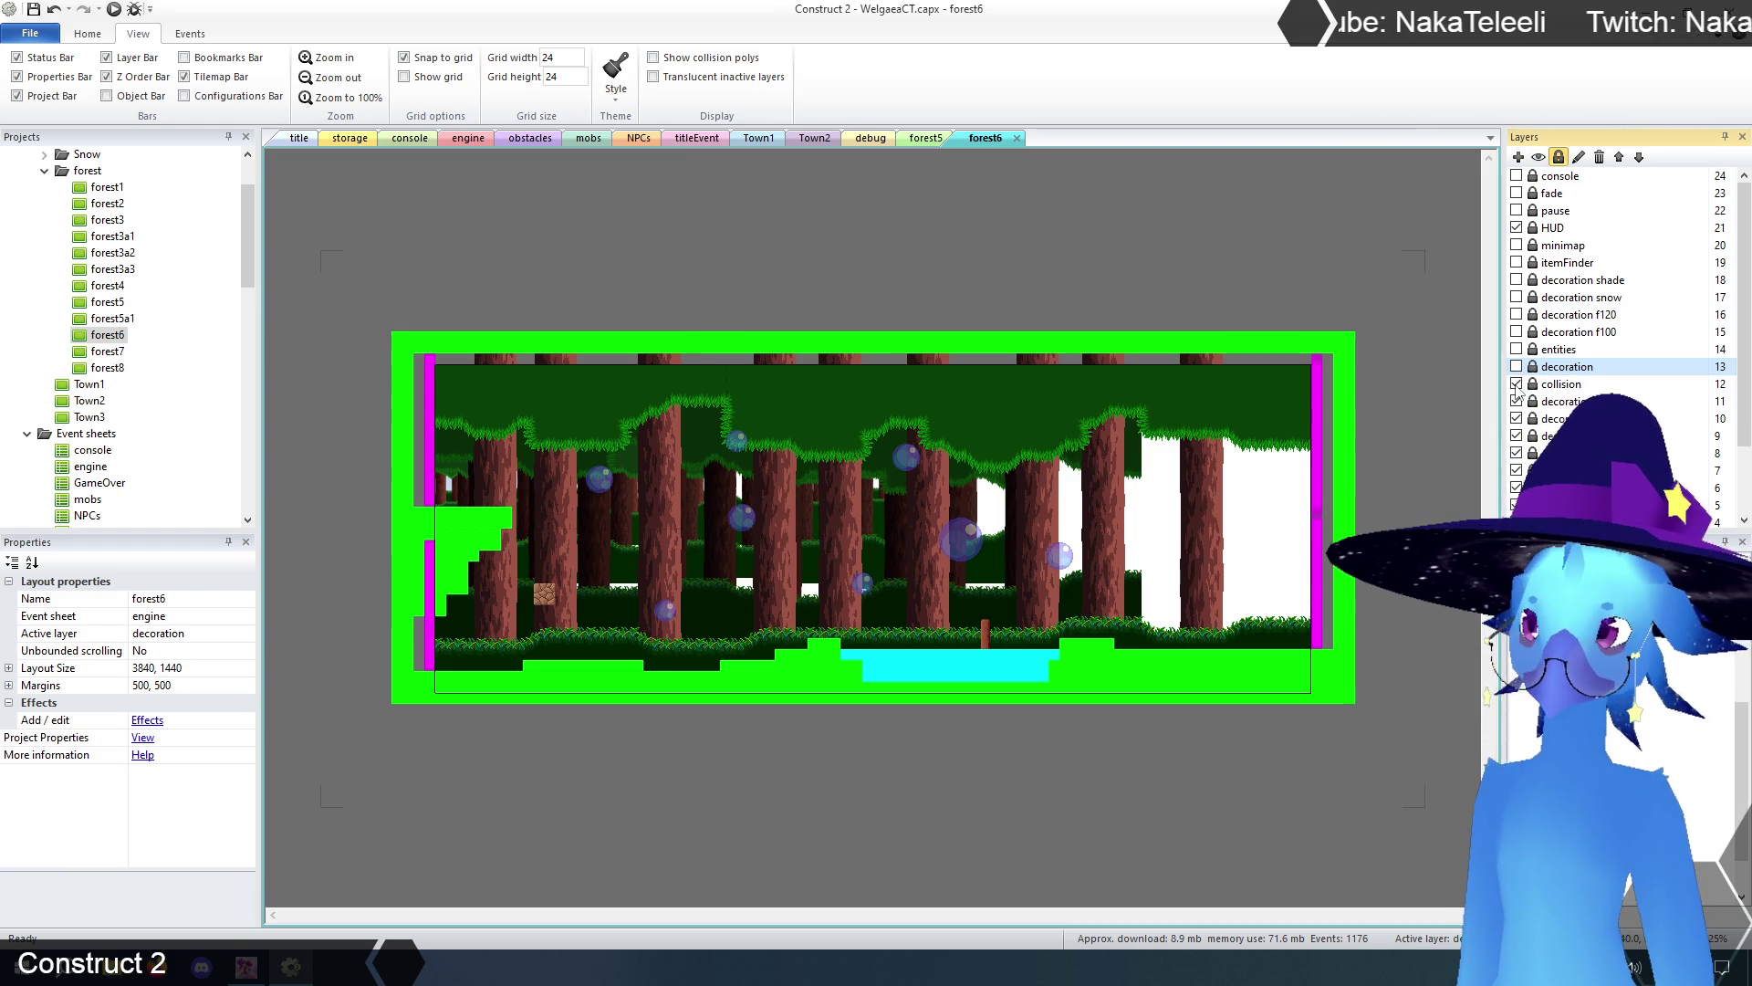
{"action": "left_click", "coordinate": [1547, 388]}
{"action": "left_click", "coordinate": [992, 444]}
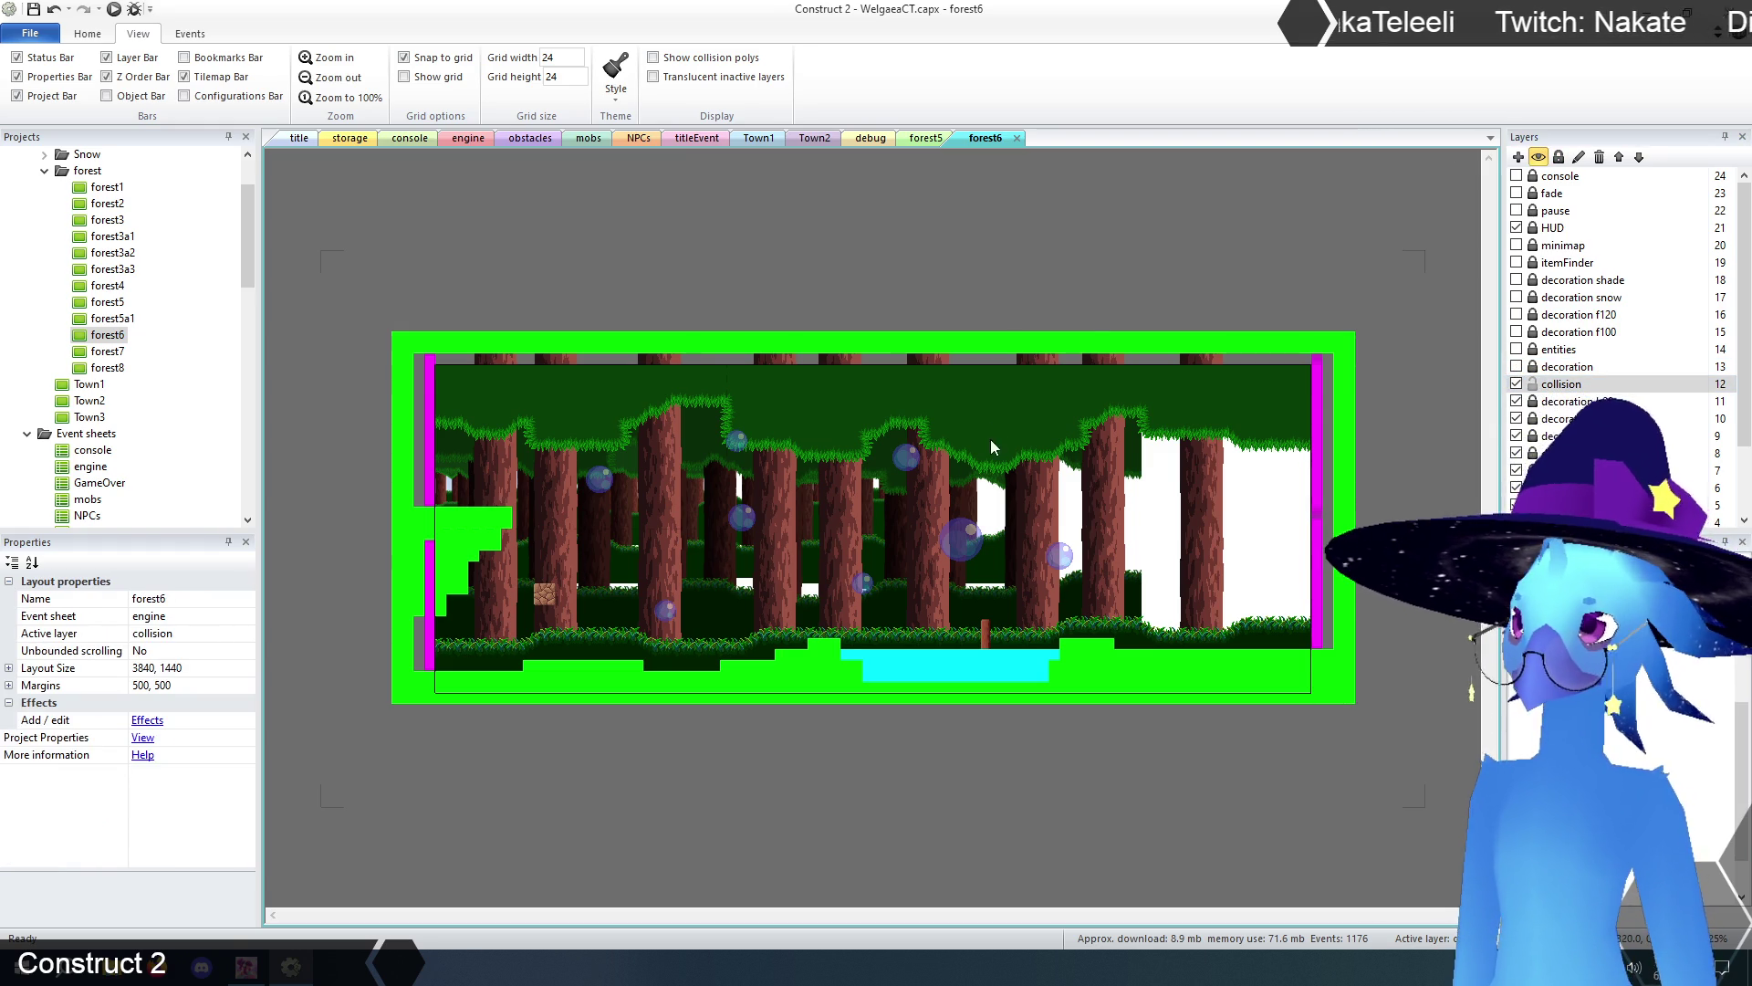
{"action": "mouse_move", "coordinate": [446, 294]}
{"action": "left_mouse_down"}
{"action": "mouse_move", "coordinate": [1010, 692]}
{"action": "mouse_move", "coordinate": [1294, 763]}
{"action": "left_mouse_up"}
{"action": "key", "text": "Delete"}
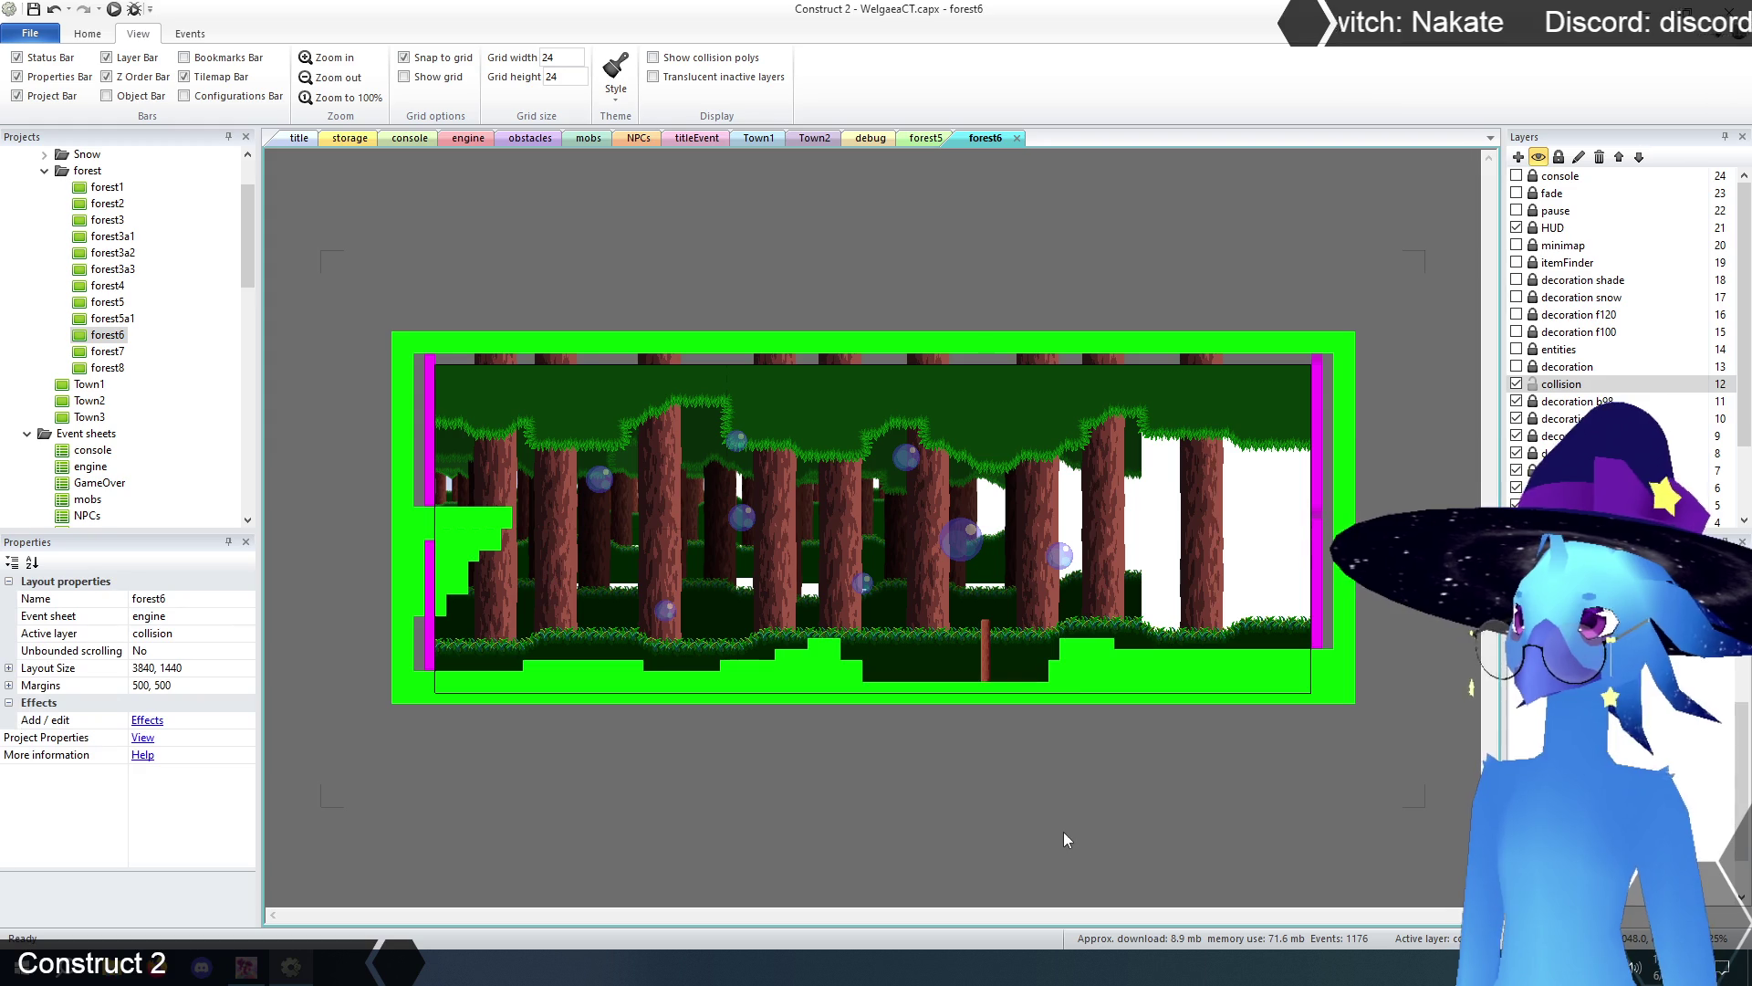
{"action": "left_click", "coordinate": [1089, 586]}
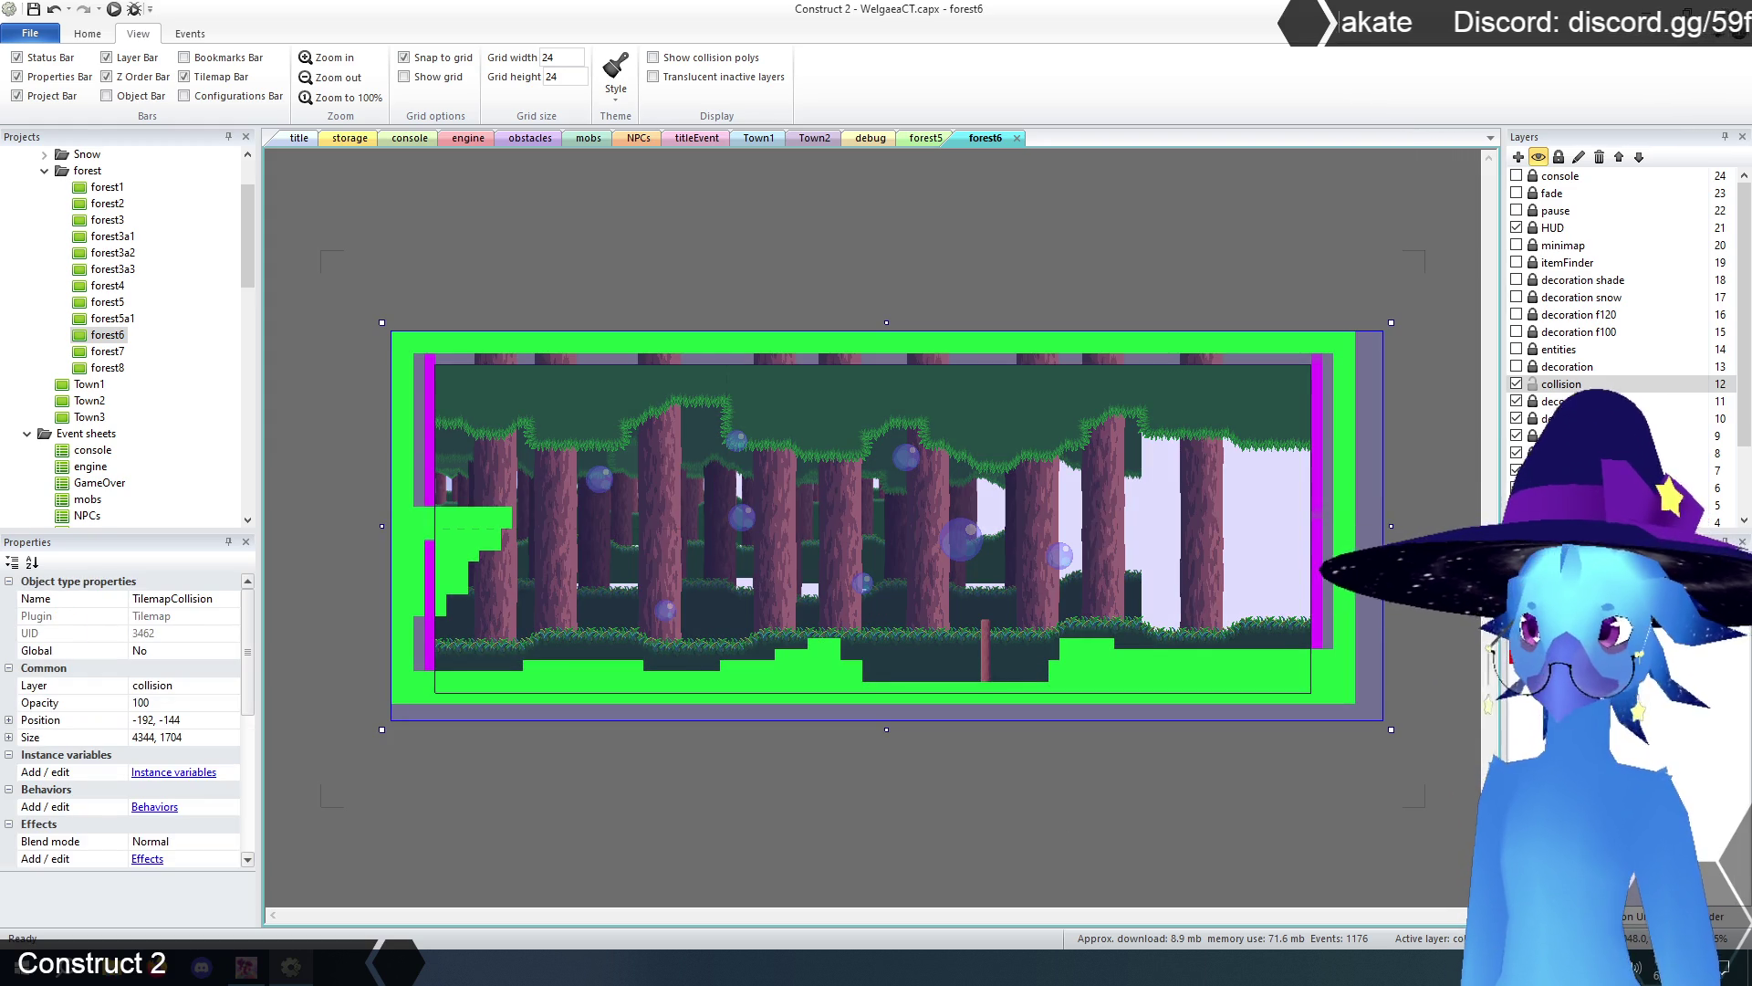
{"action": "mouse_move", "coordinate": [862, 649]}
{"action": "left_mouse_down"}
{"action": "mouse_move", "coordinate": [539, 665]}
{"action": "mouse_move", "coordinate": [918, 691]}
{"action": "mouse_move", "coordinate": [386, 589]}
{"action": "left_mouse_up"}
{"action": "mouse_move", "coordinate": [563, 549]}
{"action": "left_mouse_down"}
{"action": "mouse_move", "coordinate": [356, 500]}
{"action": "mouse_move", "coordinate": [1321, 681]}
{"action": "mouse_move", "coordinate": [1360, 639]}
{"action": "mouse_move", "coordinate": [1348, 331]}
{"action": "mouse_move", "coordinate": [1003, 353]}
{"action": "left_mouse_up"}
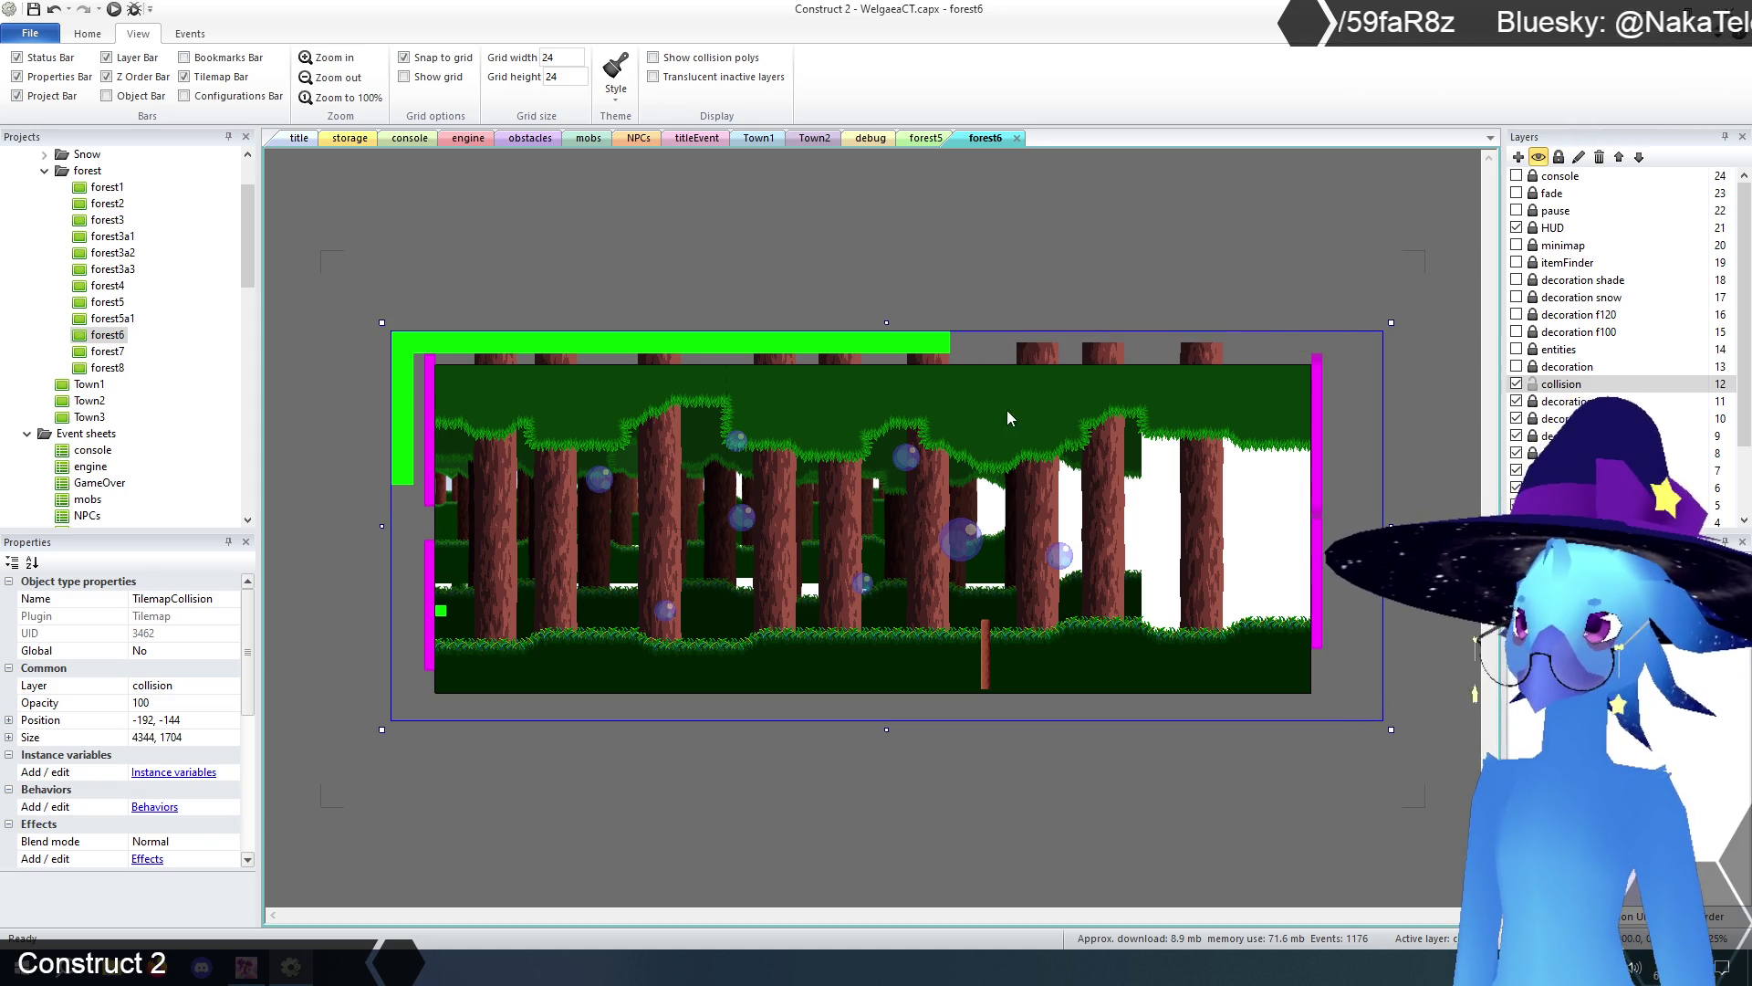
{"action": "left_click", "coordinate": [1570, 400]}
{"action": "left_click", "coordinate": [1600, 157]}
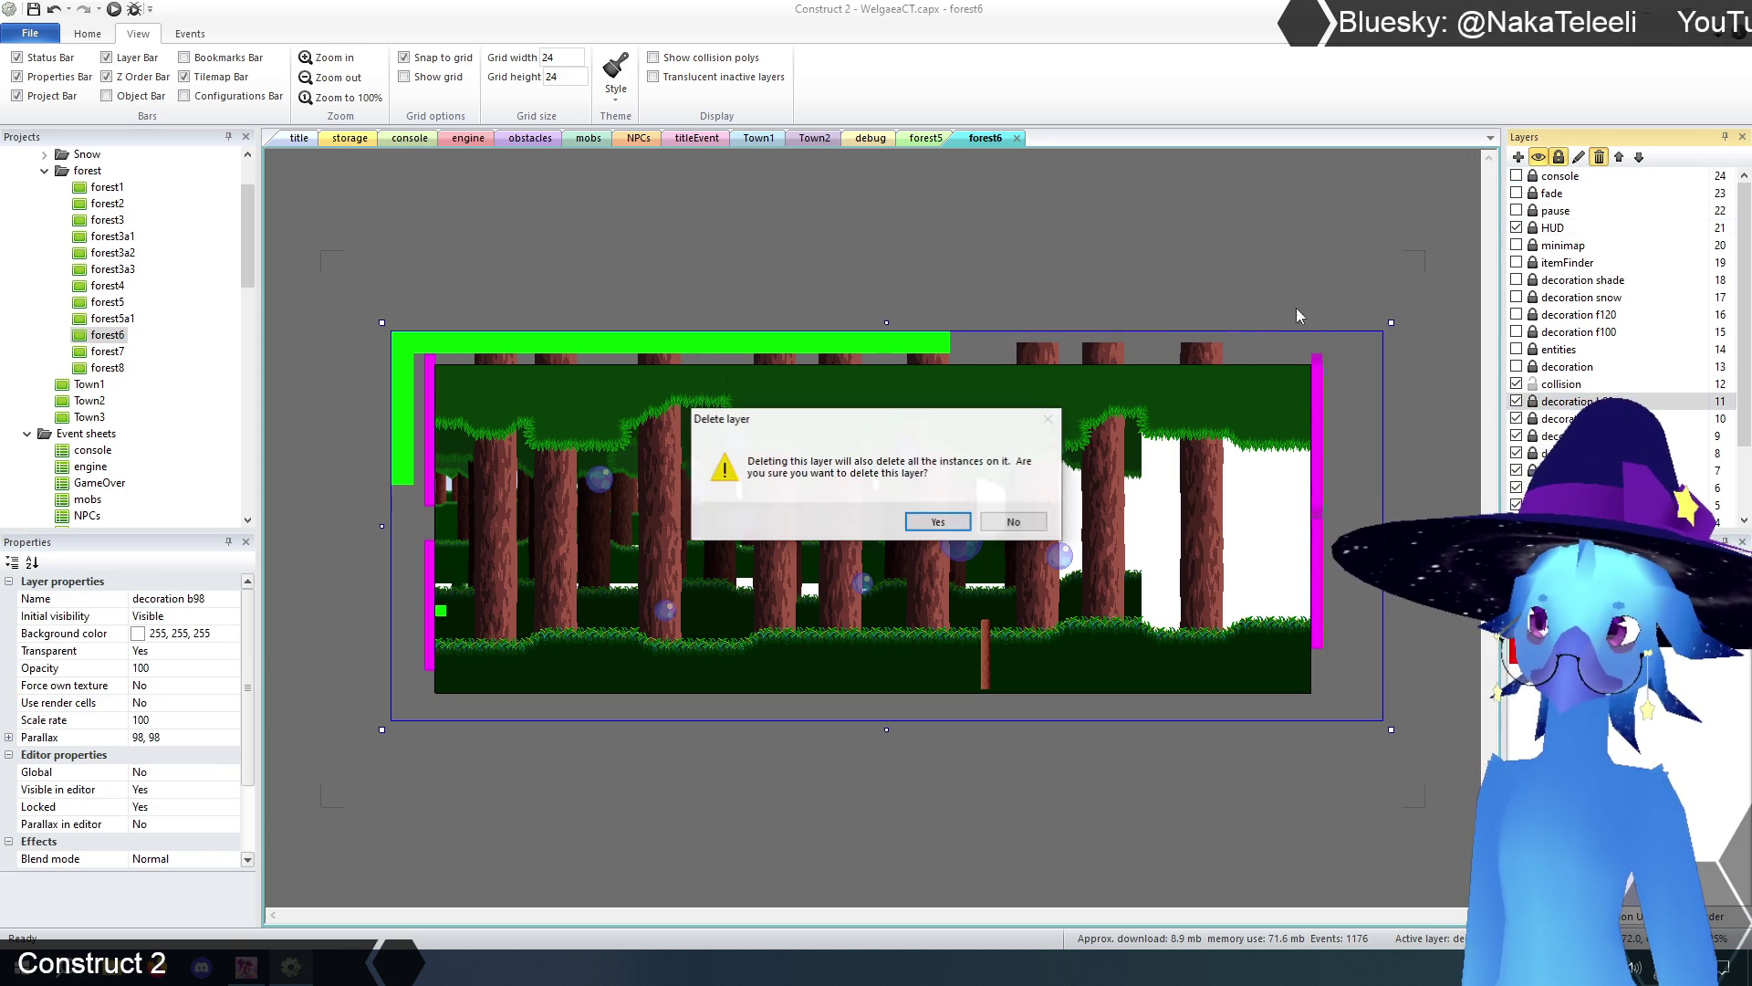
{"action": "left_click", "coordinate": [938, 518]}
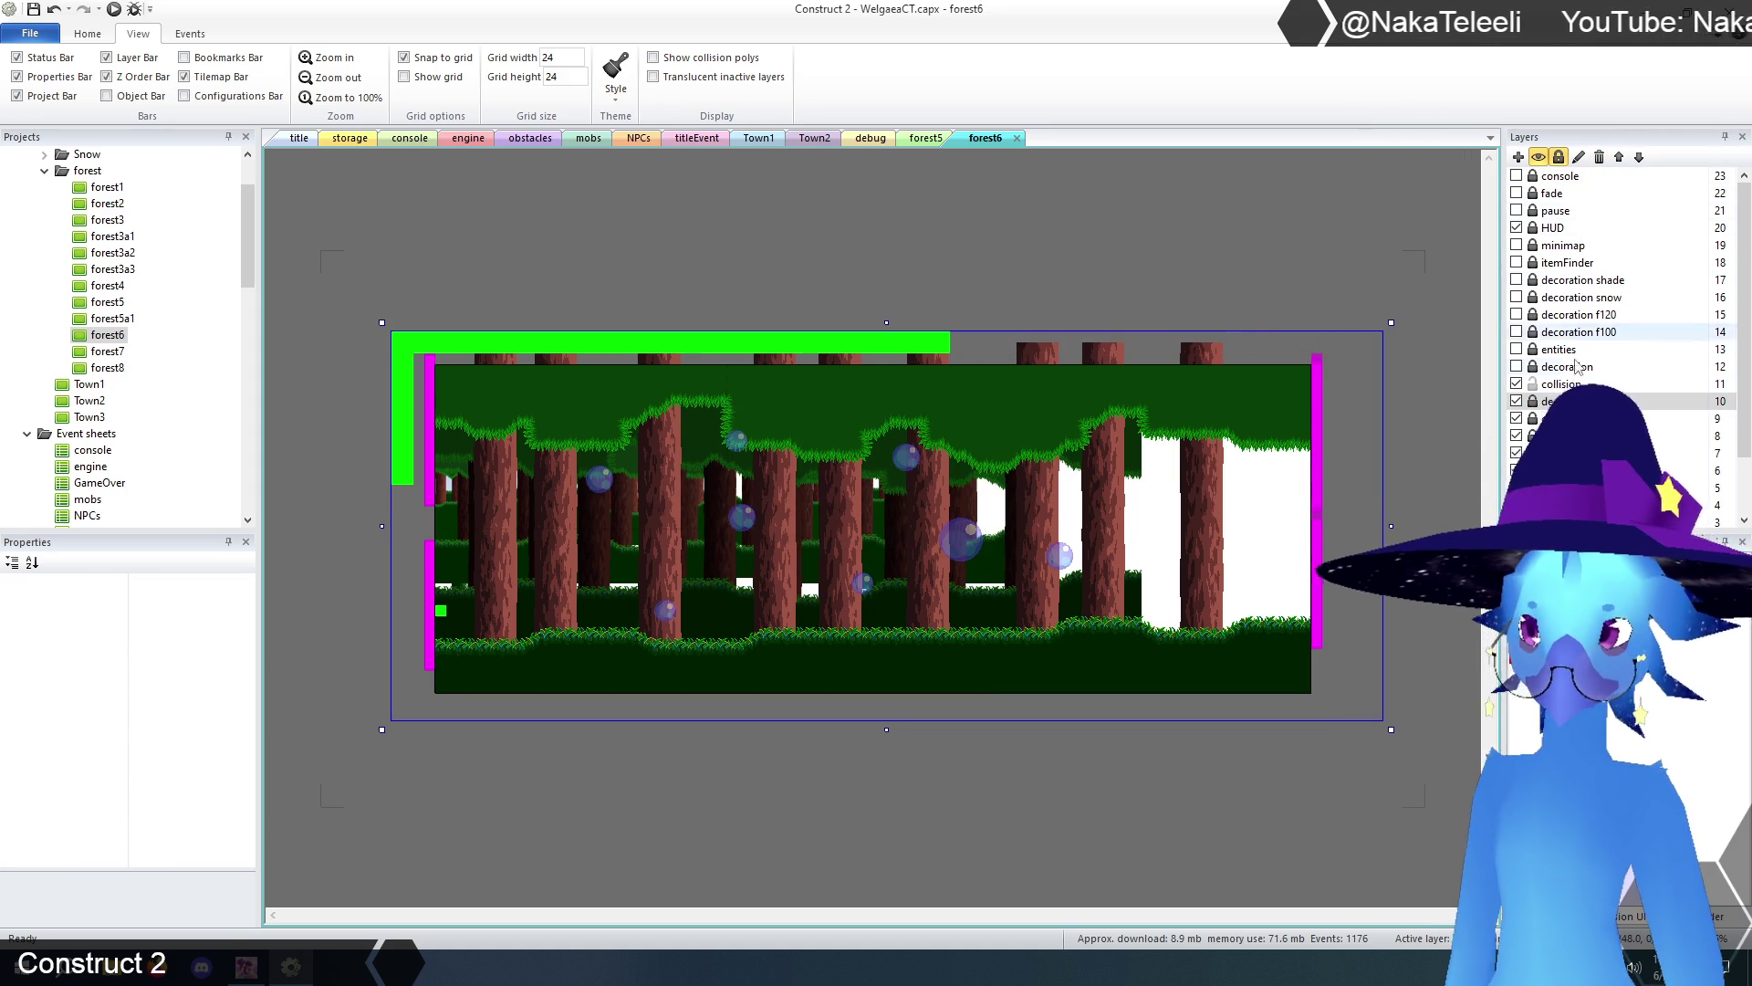
{"action": "left_click", "coordinate": [1146, 210]}
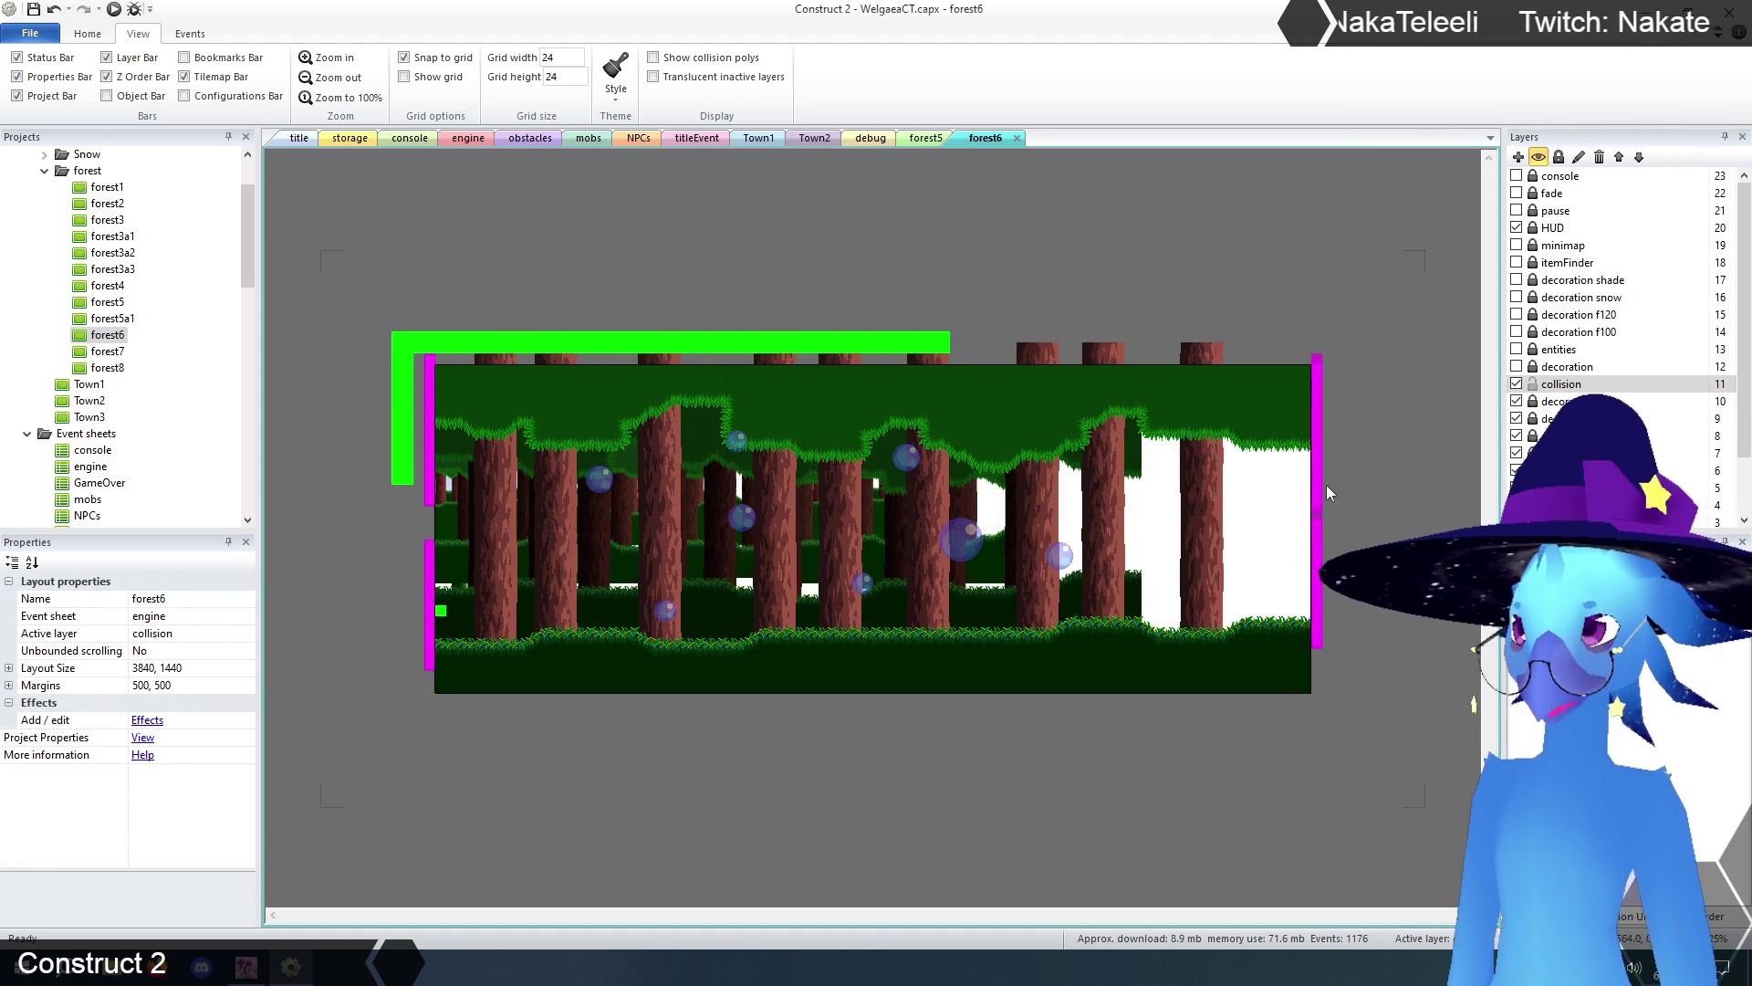
- Delete two extra magenta screenTransition bar pieces, one from the right and one from the lower left
{"action": "left_click", "coordinate": [1316, 451]}
{"action": "key", "text": "Delete"}
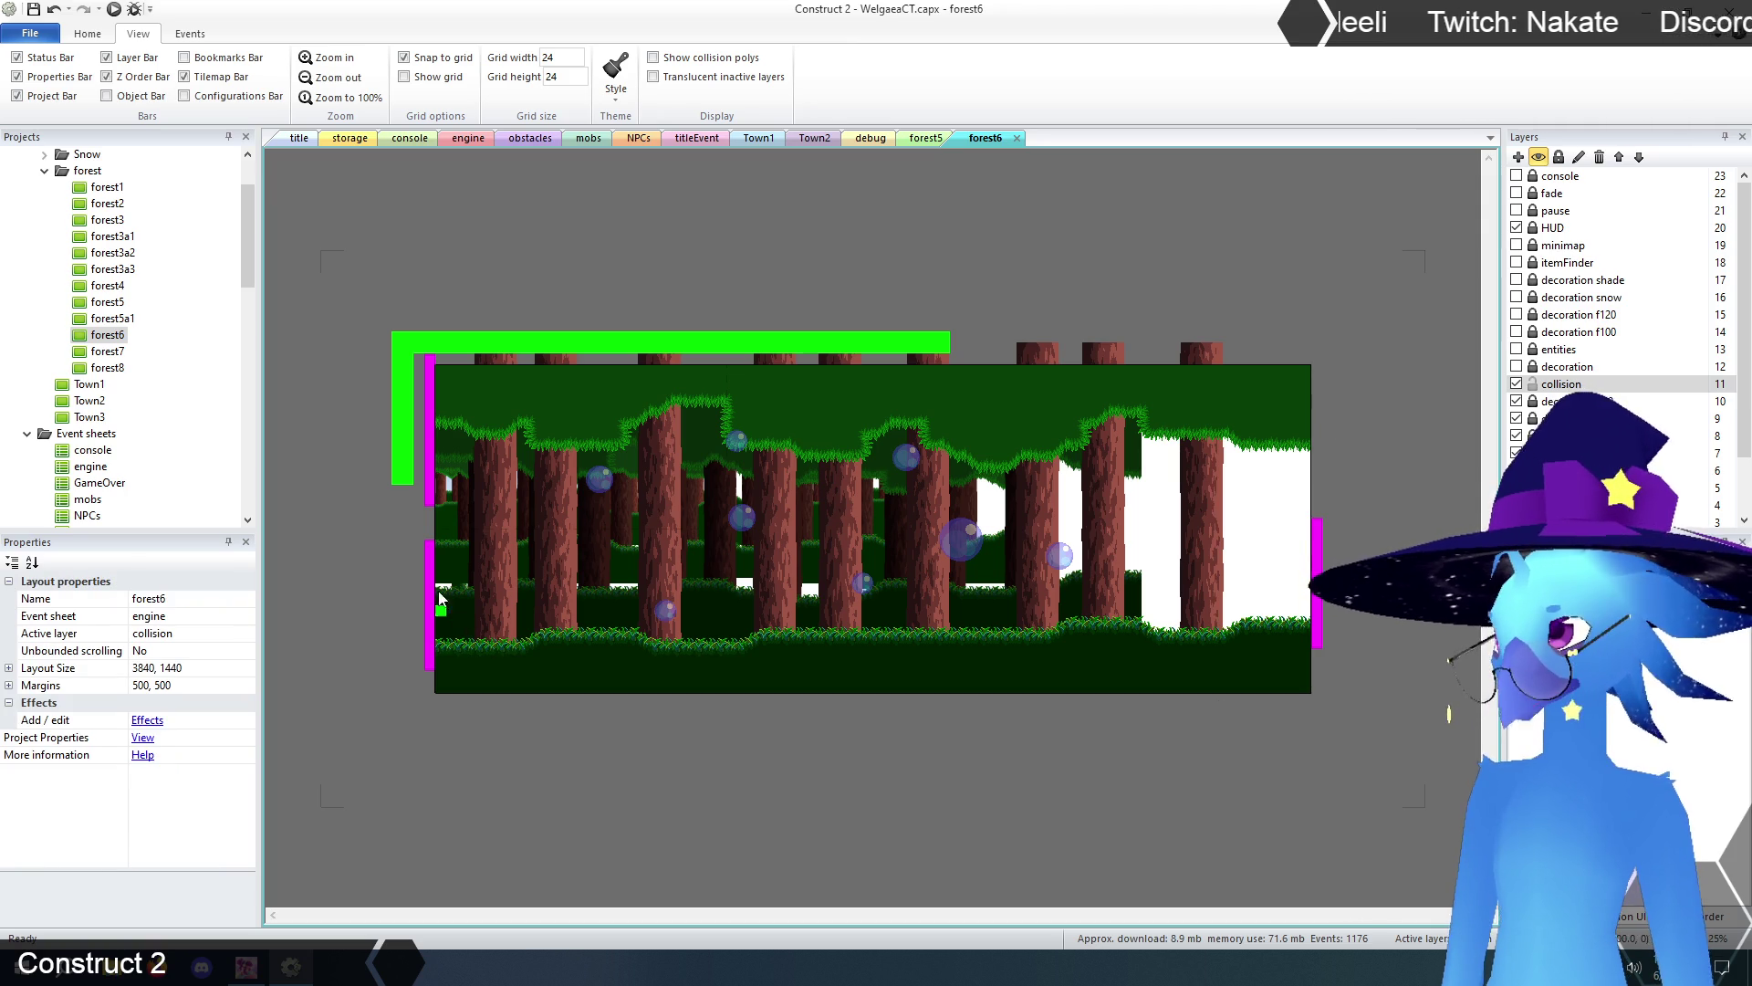
{"action": "left_click", "coordinate": [430, 602]}
{"action": "key", "text": "Delete"}
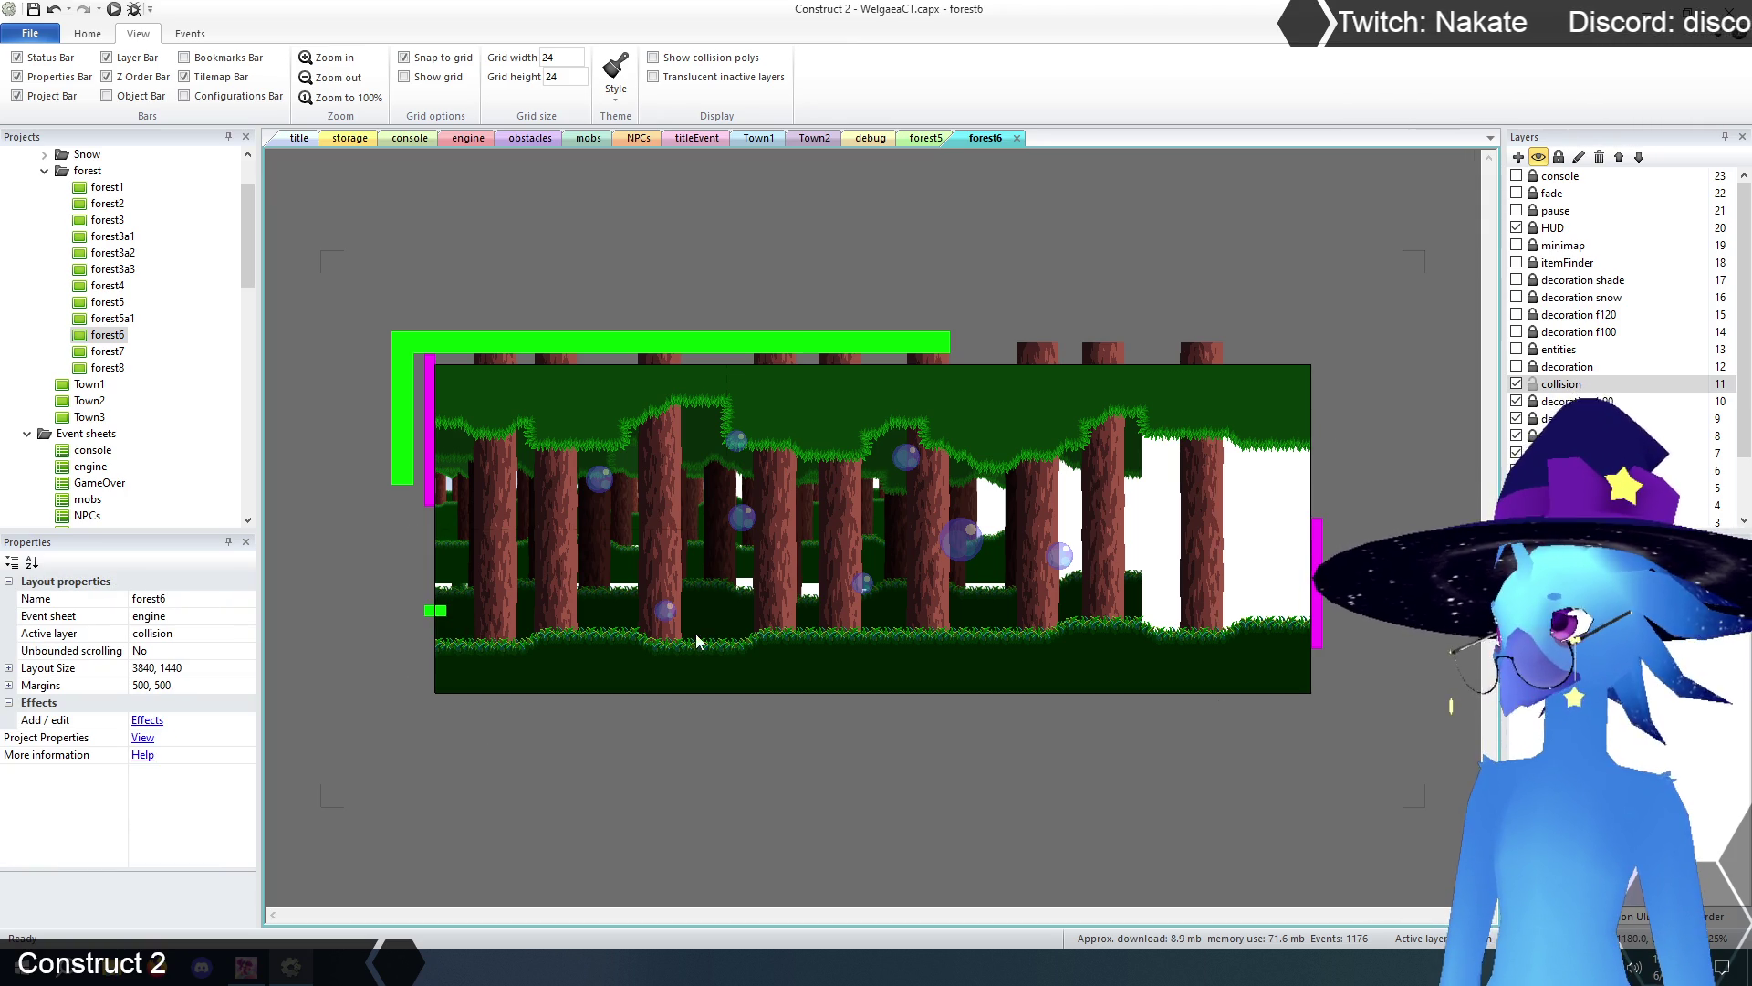
- Resize the right screenTransition bar to 48 × 672 and move it to mid-layout
{"action": "left_click", "coordinate": [429, 457]}
{"action": "left_click", "coordinate": [1316, 584]}
{"action": "left_click", "coordinate": [176, 752]}
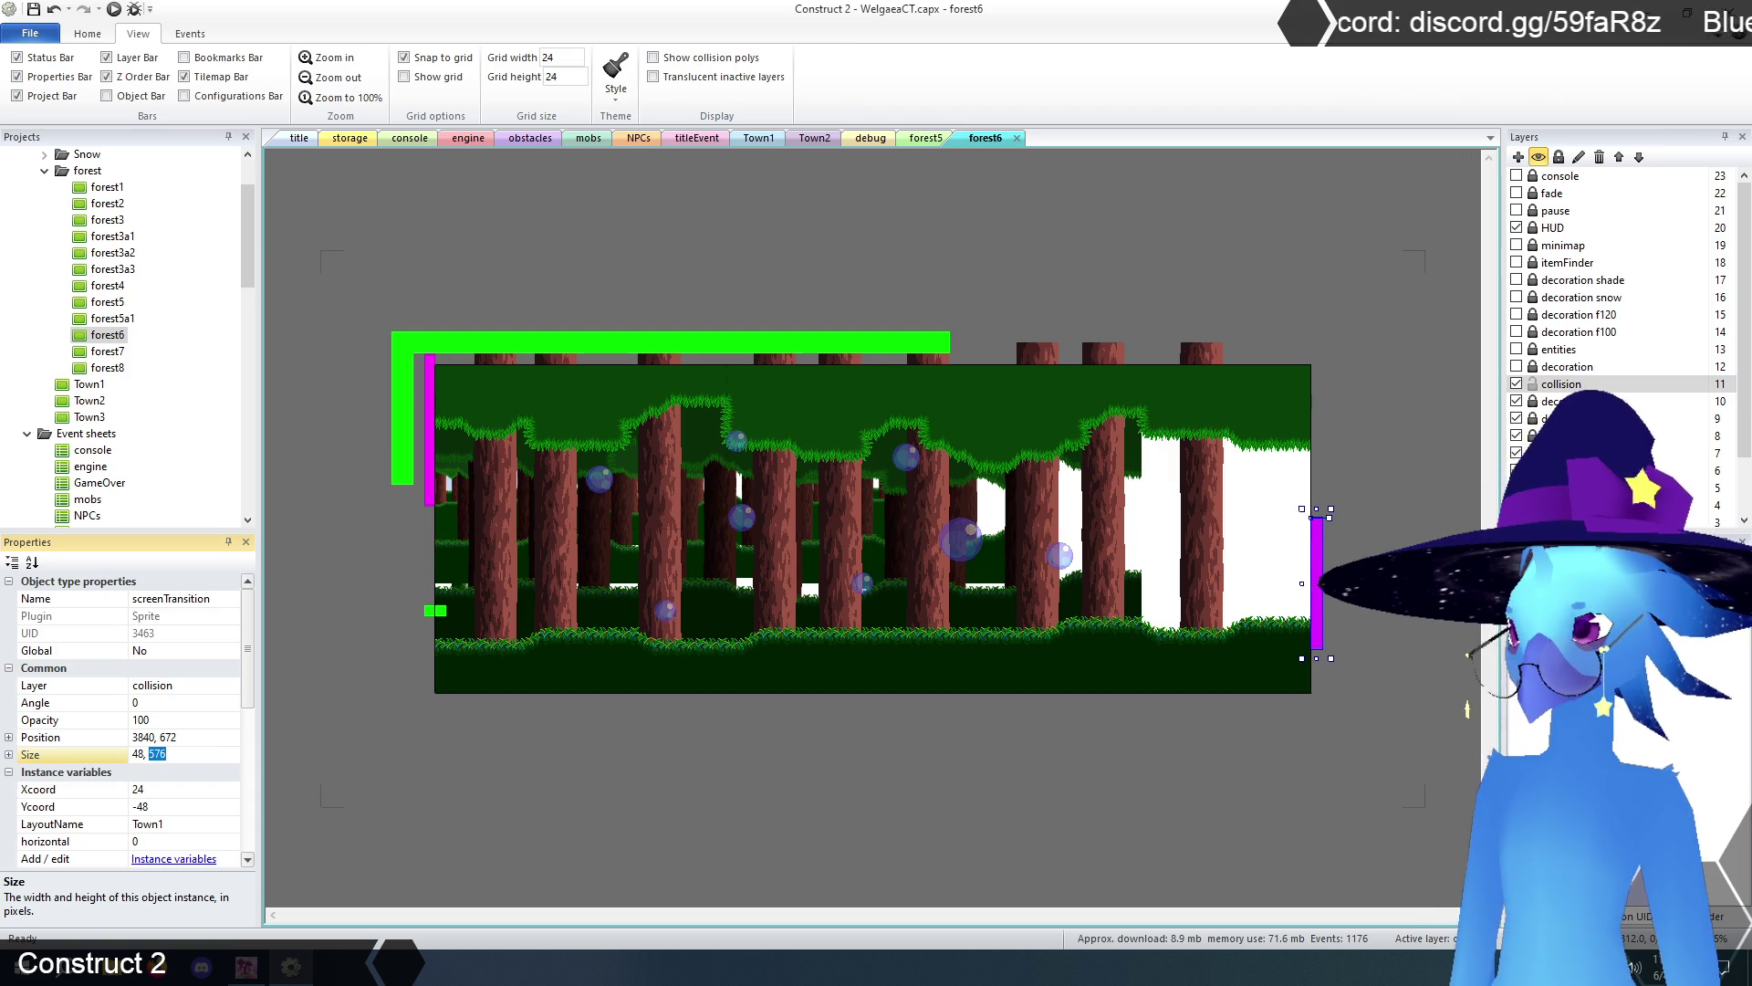
{"action": "type", "text": "672"}
{"action": "key", "text": "Return"}
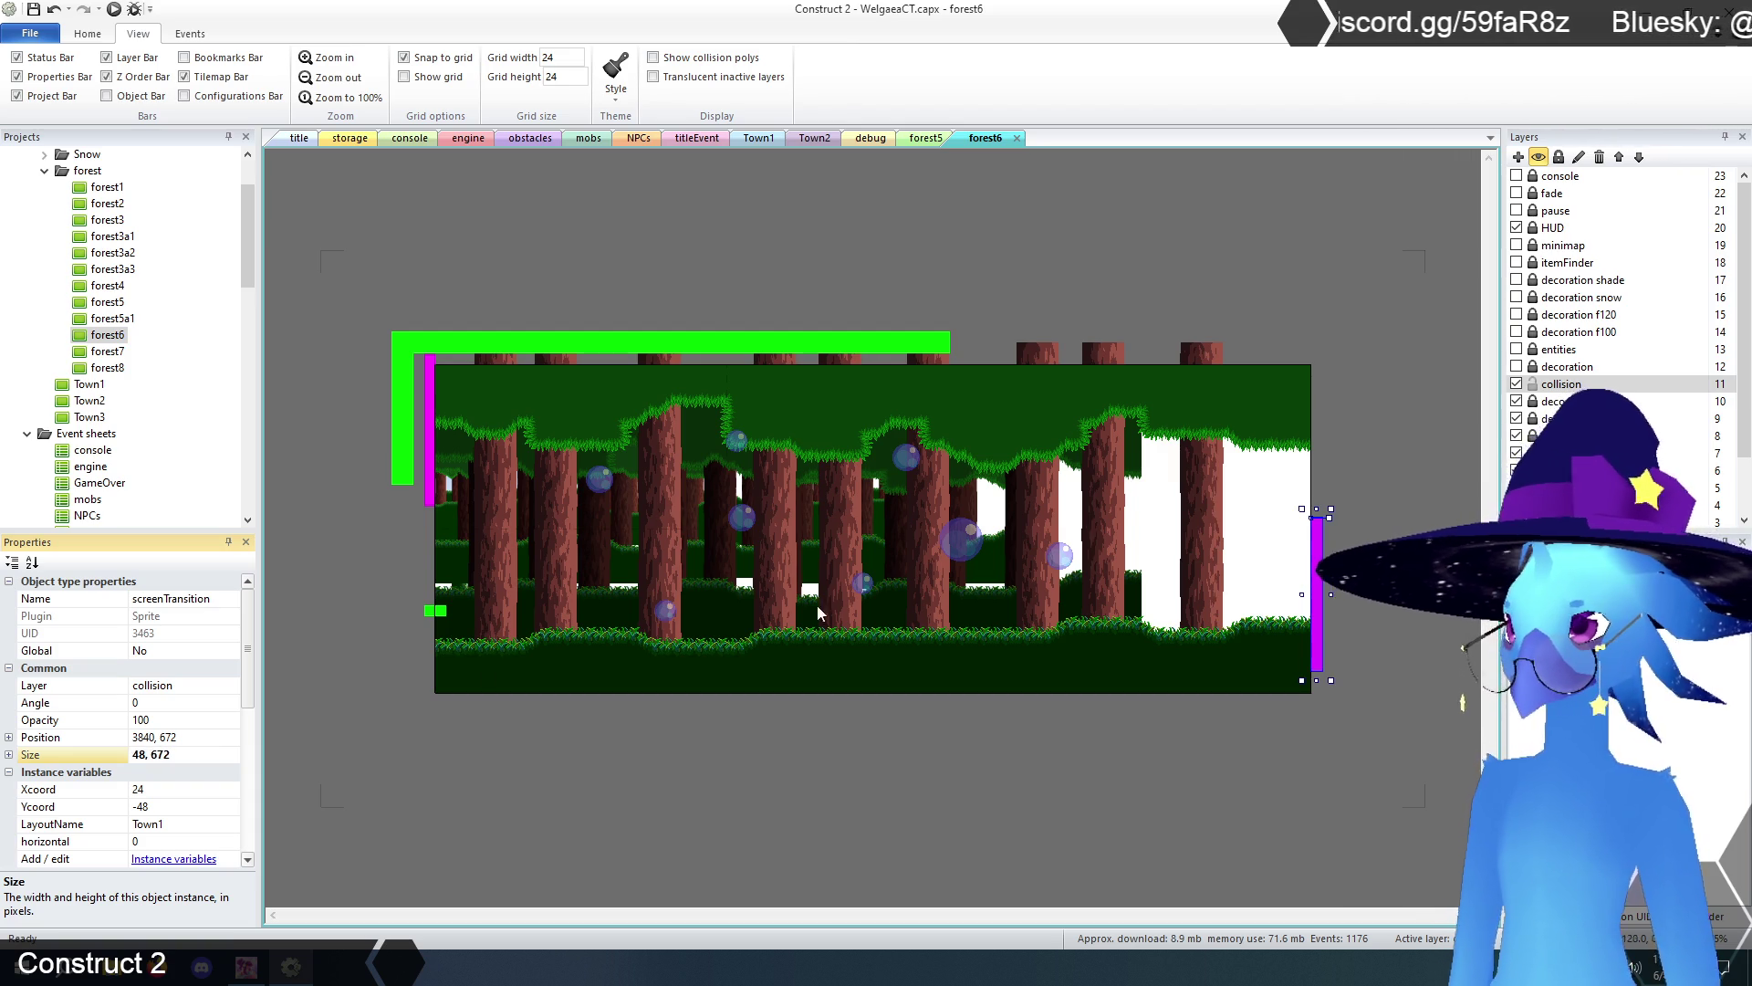
{"action": "mouse_move", "coordinate": [1319, 584]}
{"action": "left_mouse_down"}
{"action": "mouse_move", "coordinate": [924, 447]}
{"action": "mouse_move", "coordinate": [905, 421]}
{"action": "left_mouse_up"}
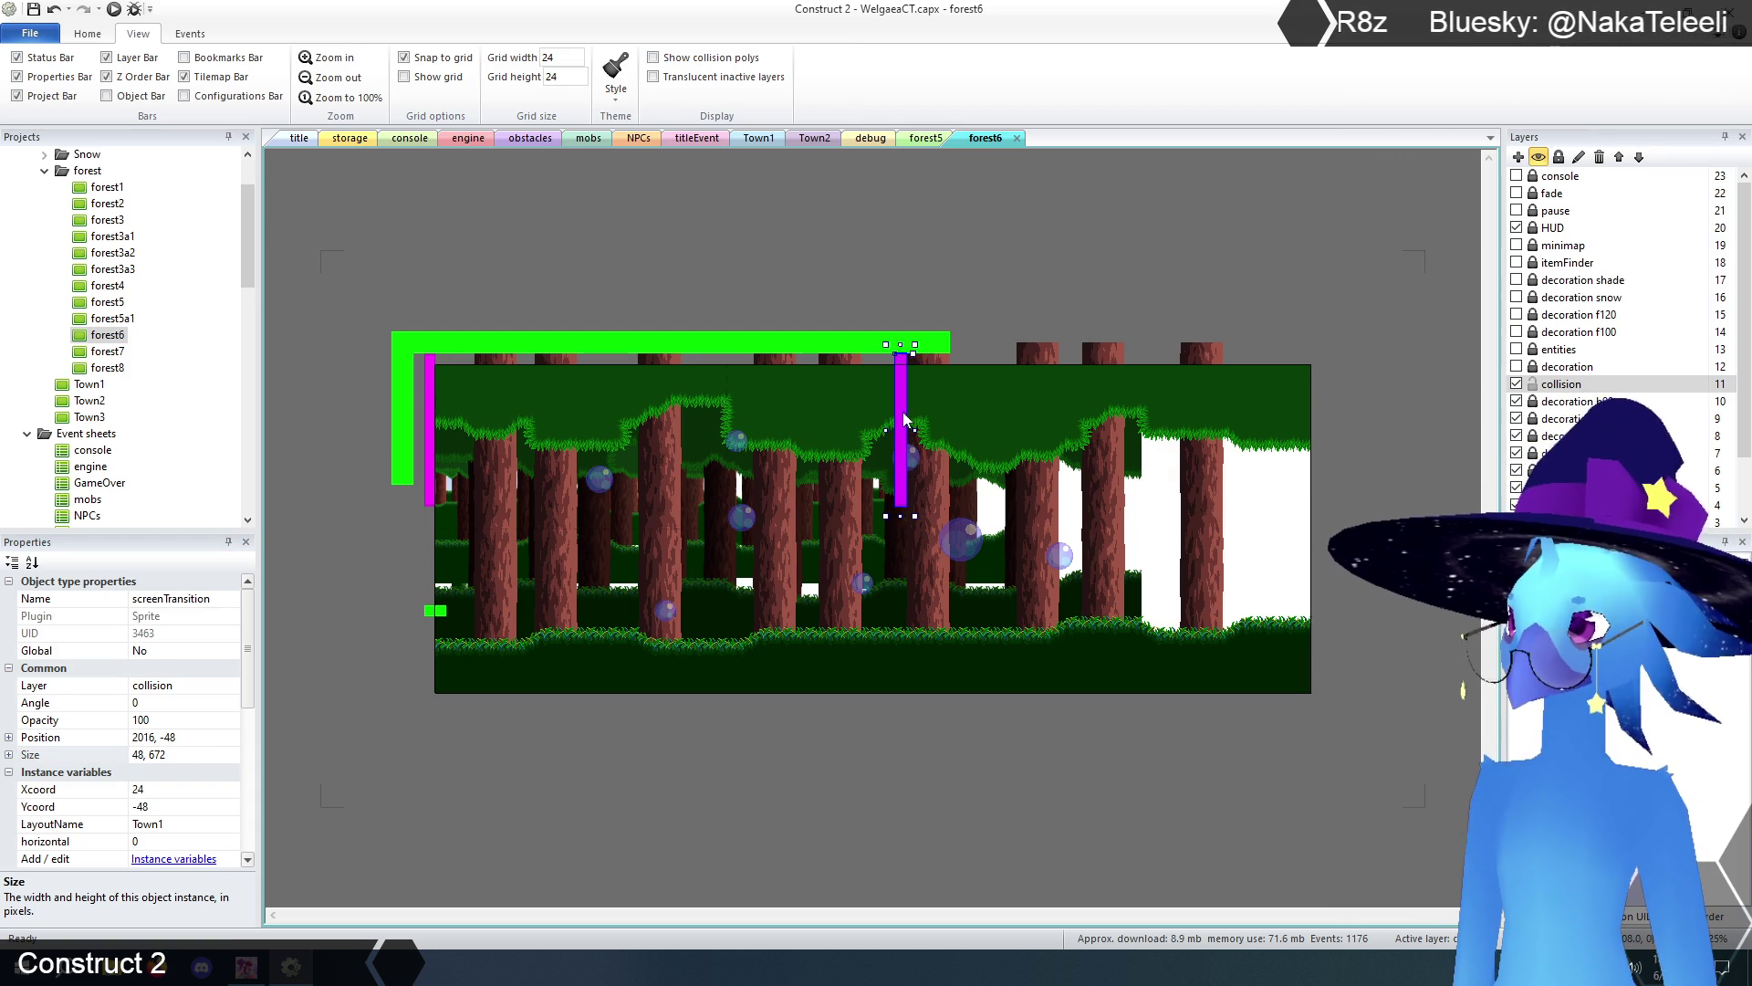
{"action": "left_click", "coordinate": [754, 270]}
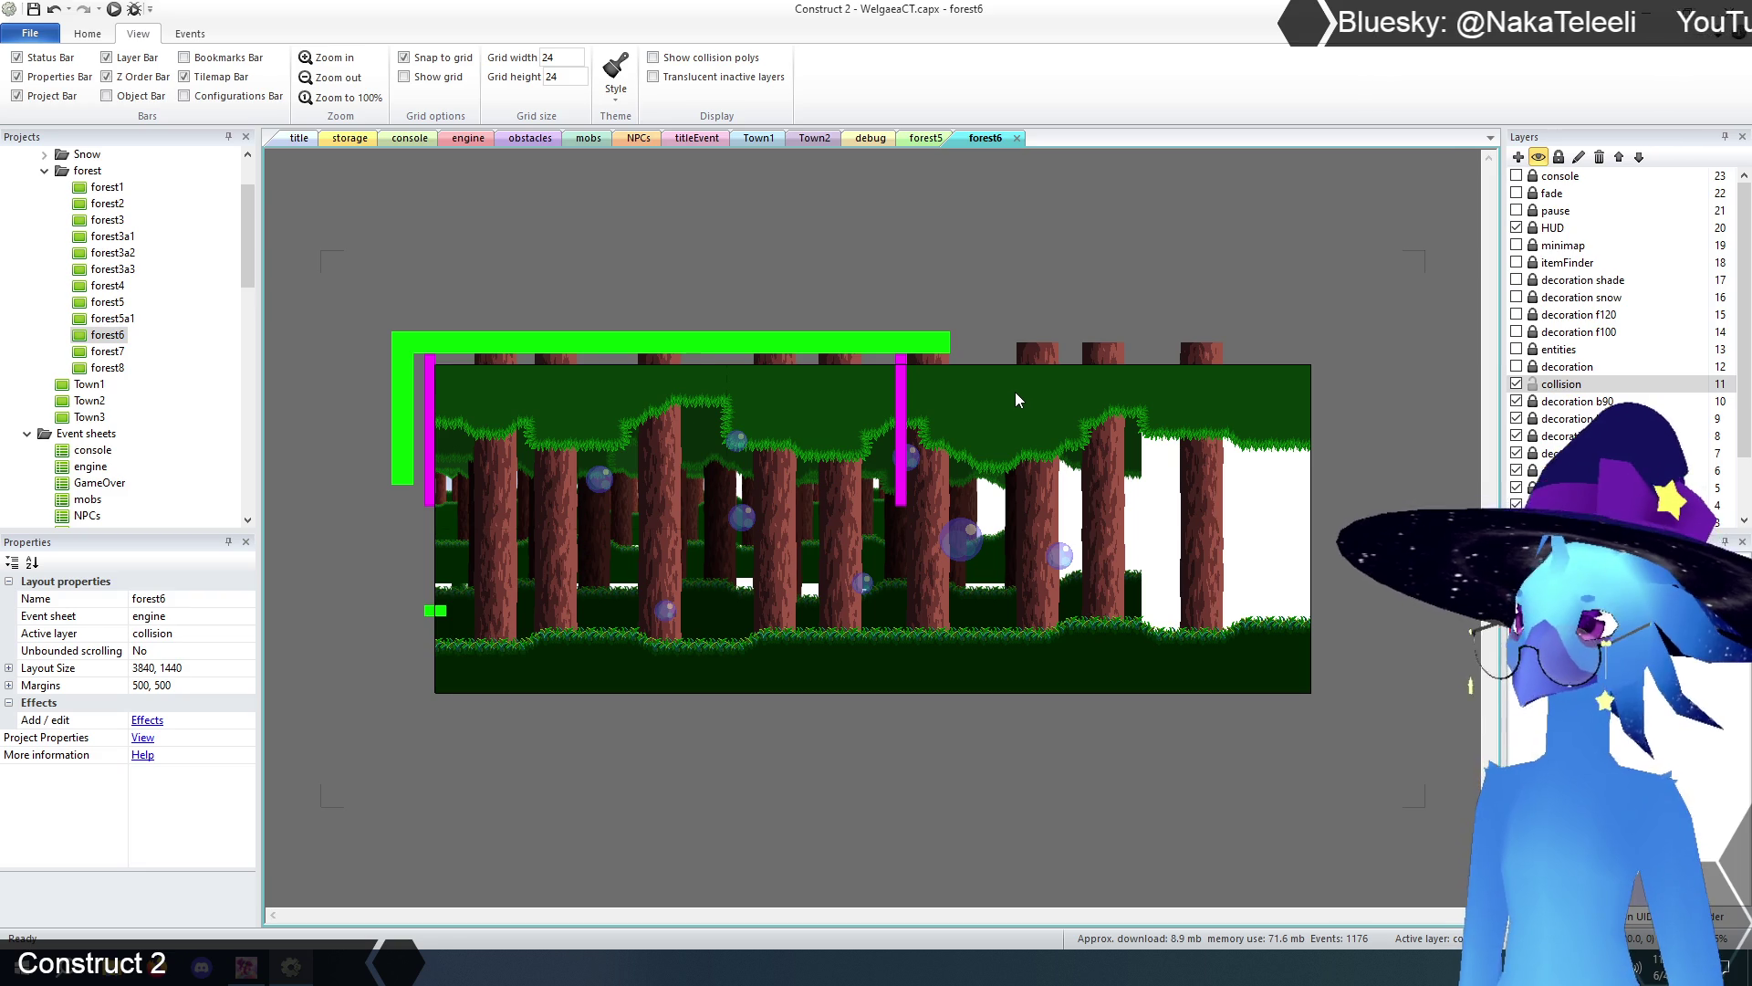
- Shrink TilemapCollision to 2808 × 936 and make the decoration layer visible again
{"action": "left_click", "coordinate": [1325, 674]}
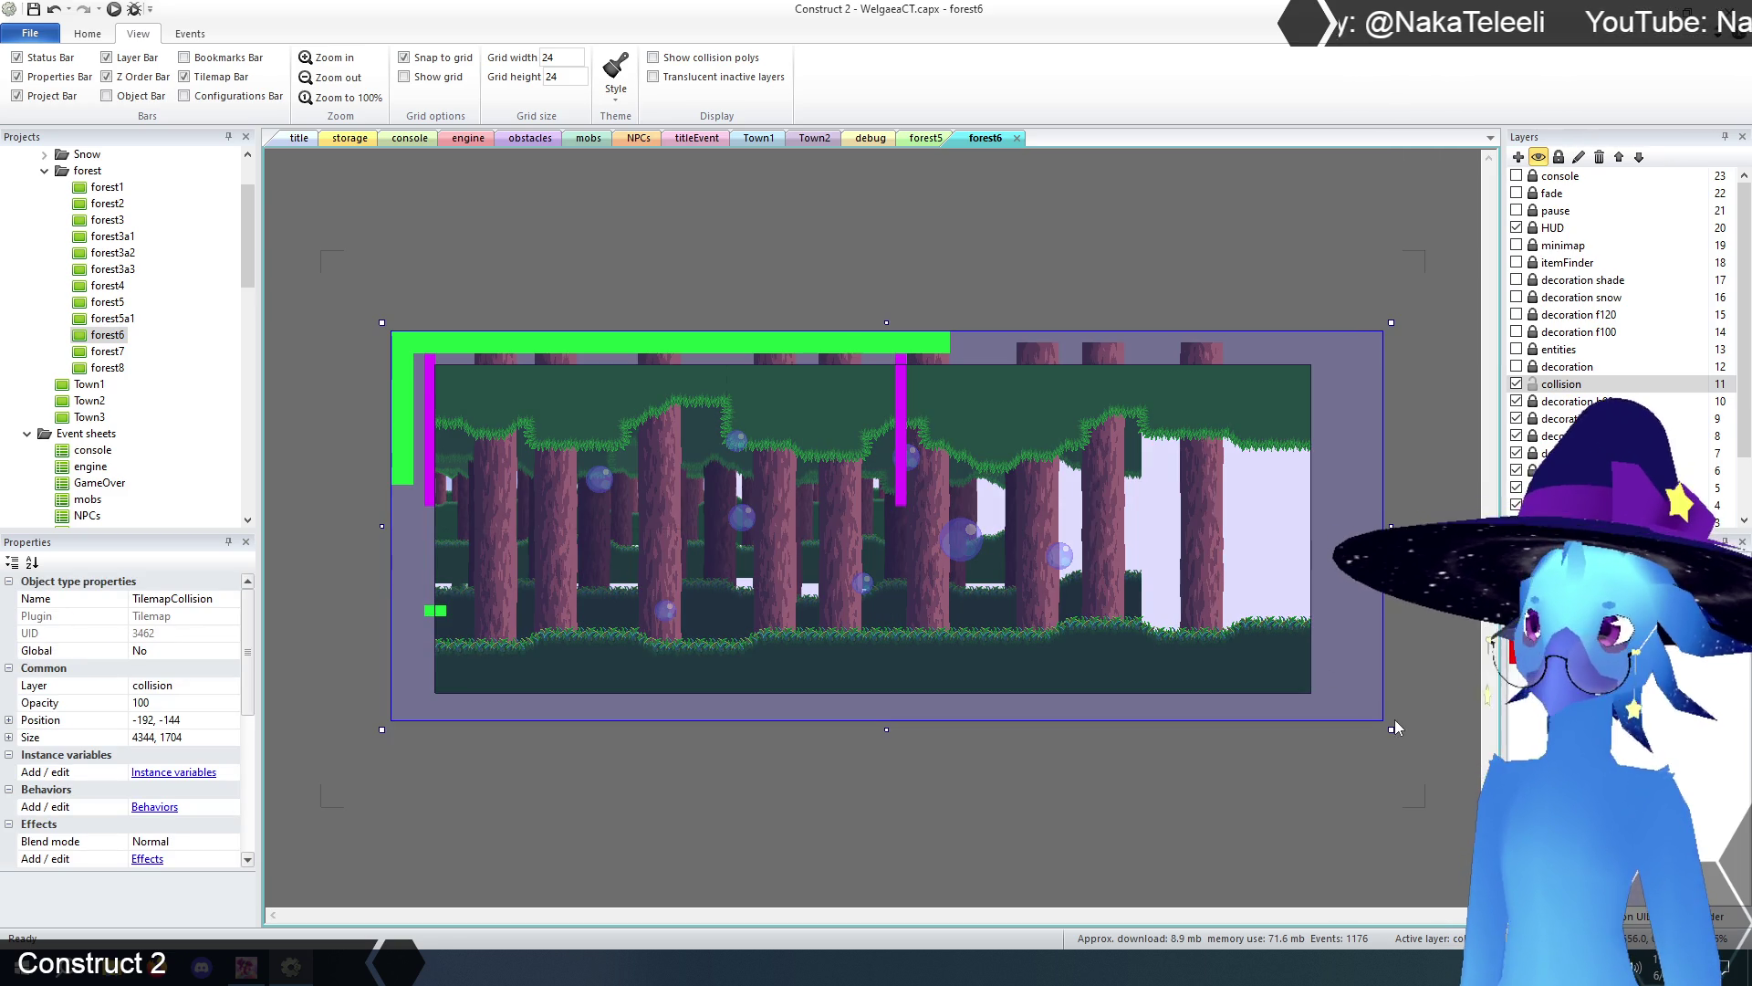
{"action": "mouse_move", "coordinate": [1391, 727]}
{"action": "left_mouse_down"}
{"action": "mouse_move", "coordinate": [1241, 686]}
{"action": "mouse_move", "coordinate": [1040, 554]}
{"action": "left_mouse_up"}
{"action": "left_click", "coordinate": [1517, 366]}
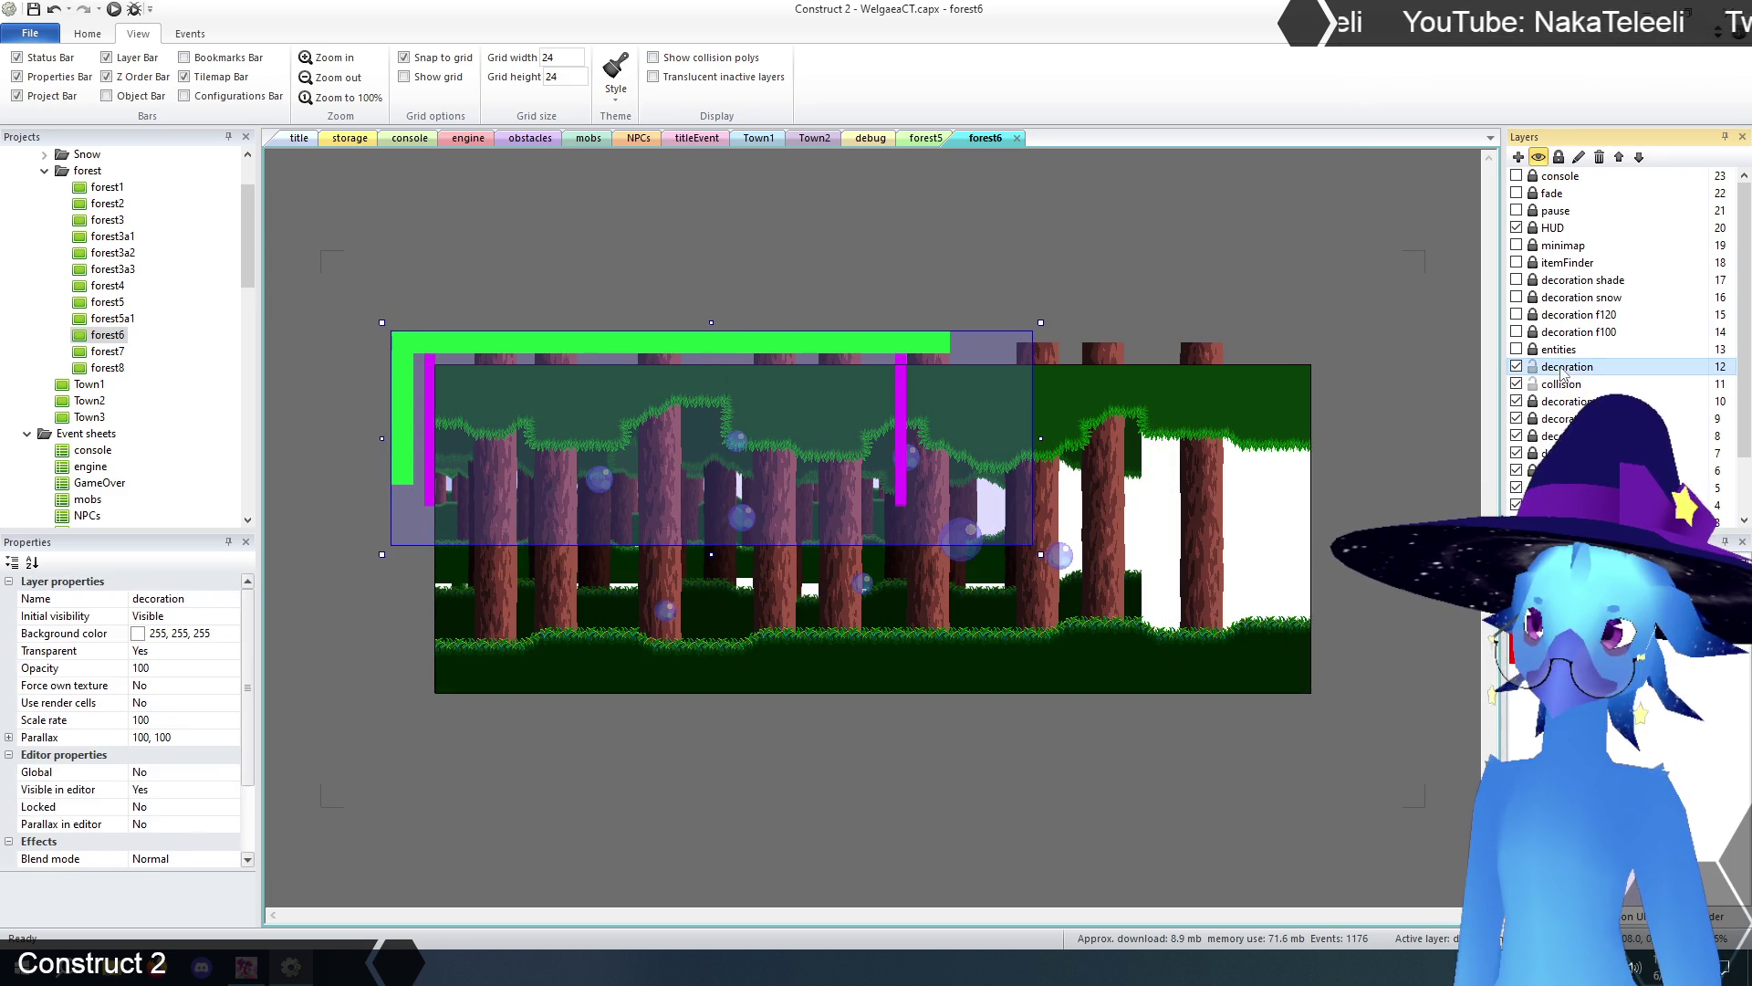
{"action": "left_click", "coordinate": [1095, 618]}
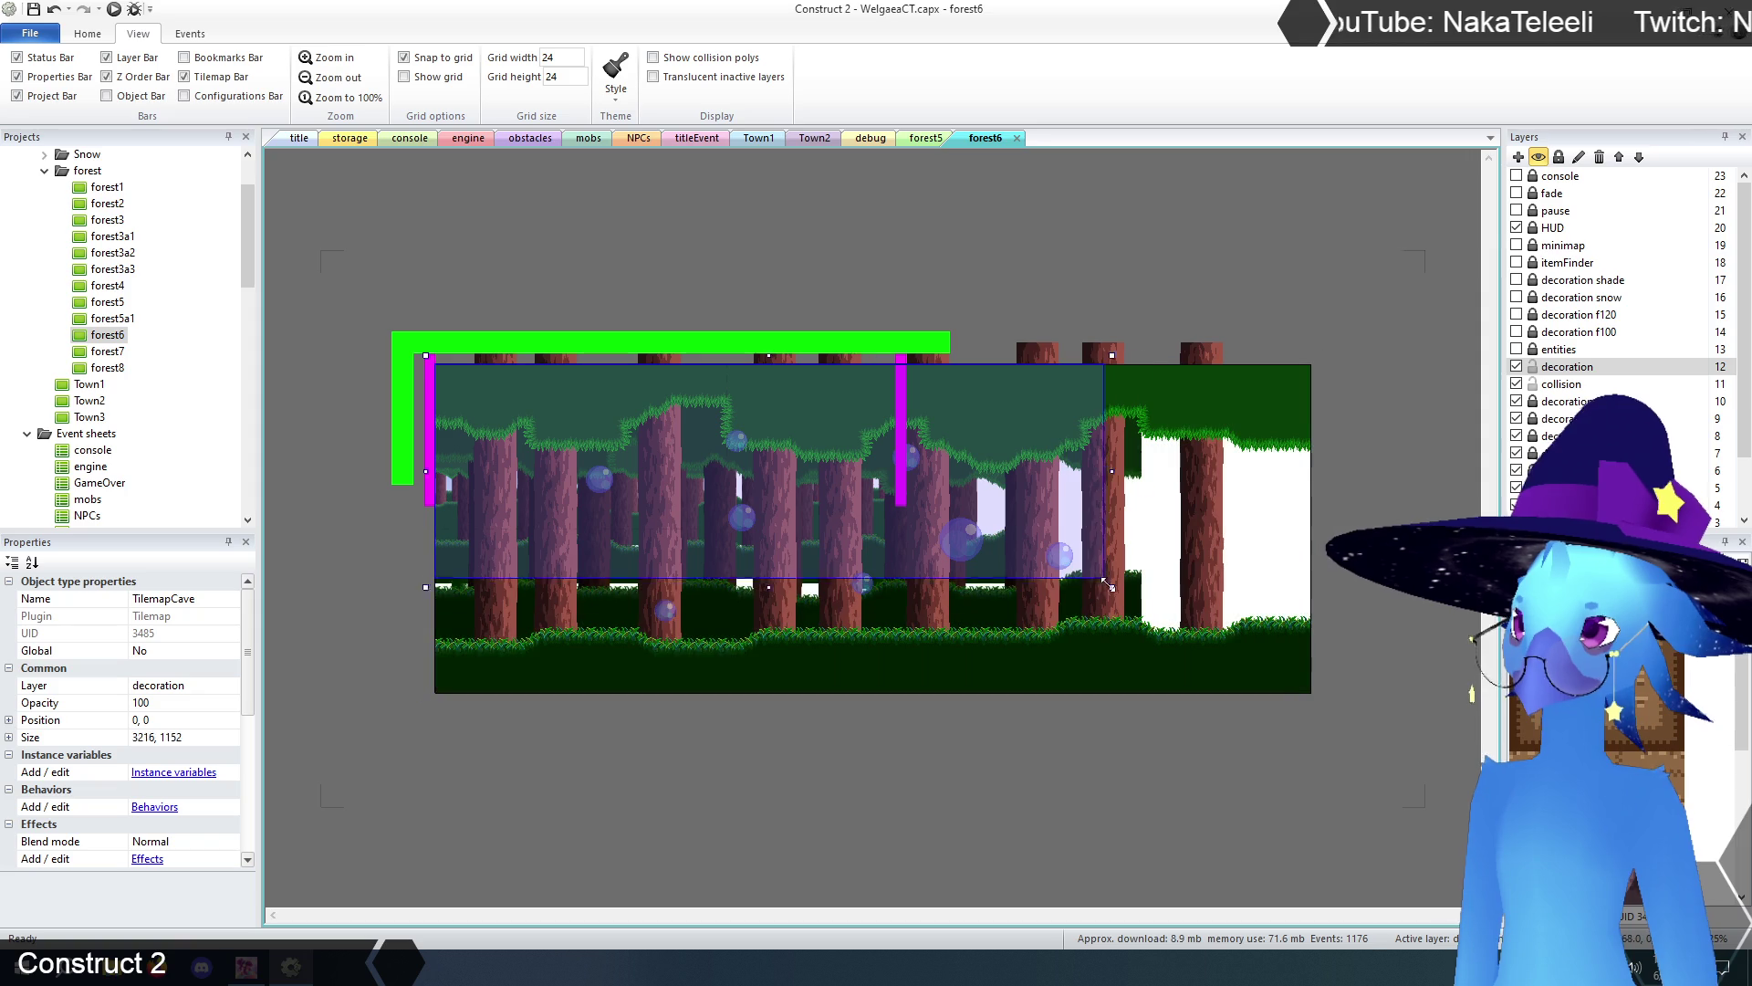
{"action": "left_click", "coordinate": [988, 256]}
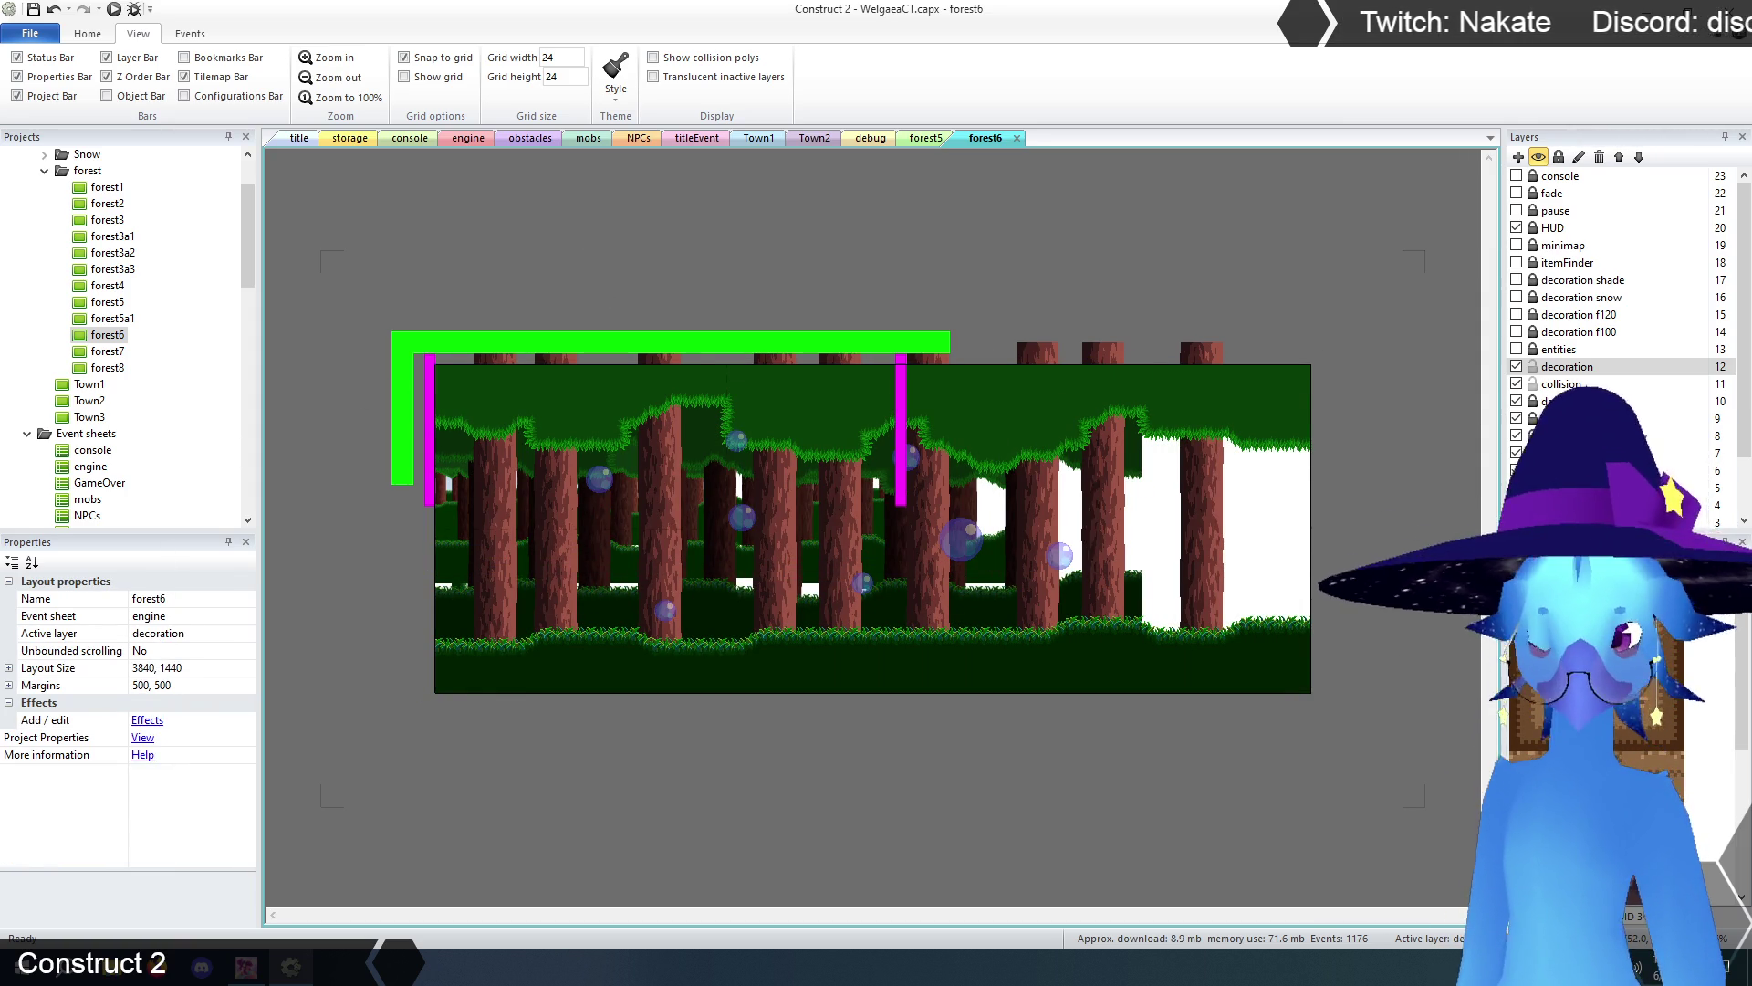
{"action": "left_click", "coordinate": [184, 666]}
- Set forest6's Layout Size to 2560 × 720, entering height 720 and then width 2560
{"action": "key", "text": "BackSpace"}
{"action": "key", "text": "BackSpace"}
{"action": "key", "text": "BackSpace"}
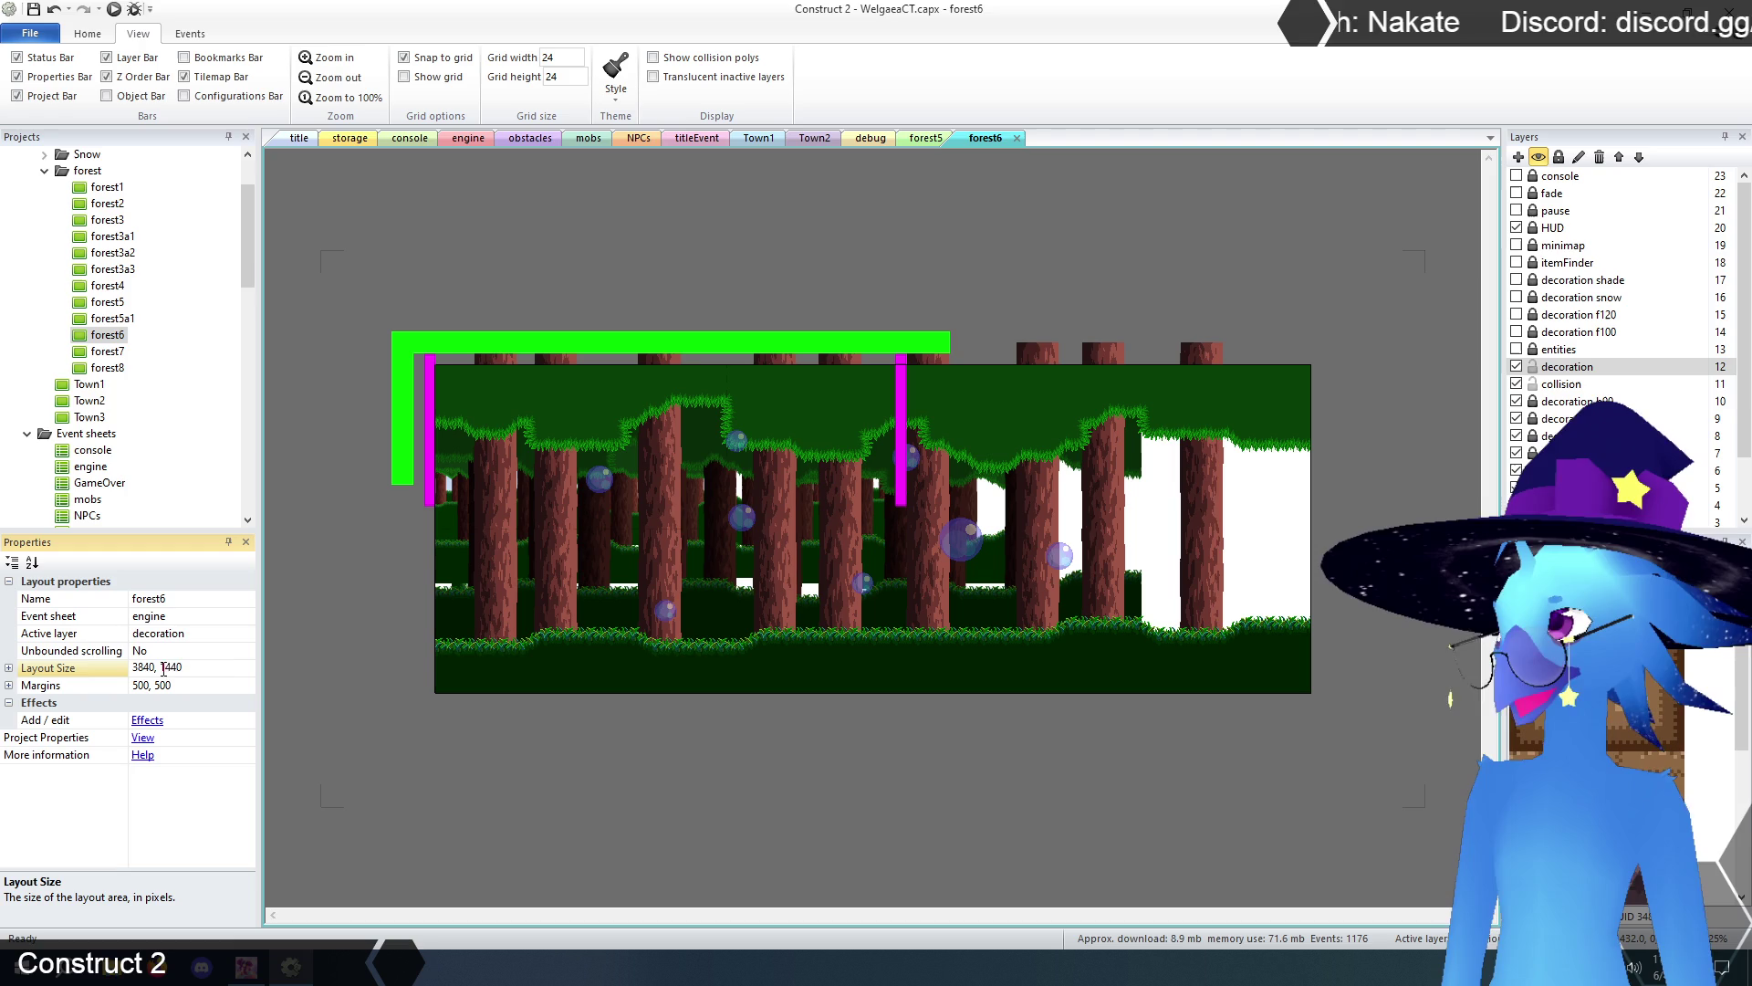
{"action": "type", "text": "720"}
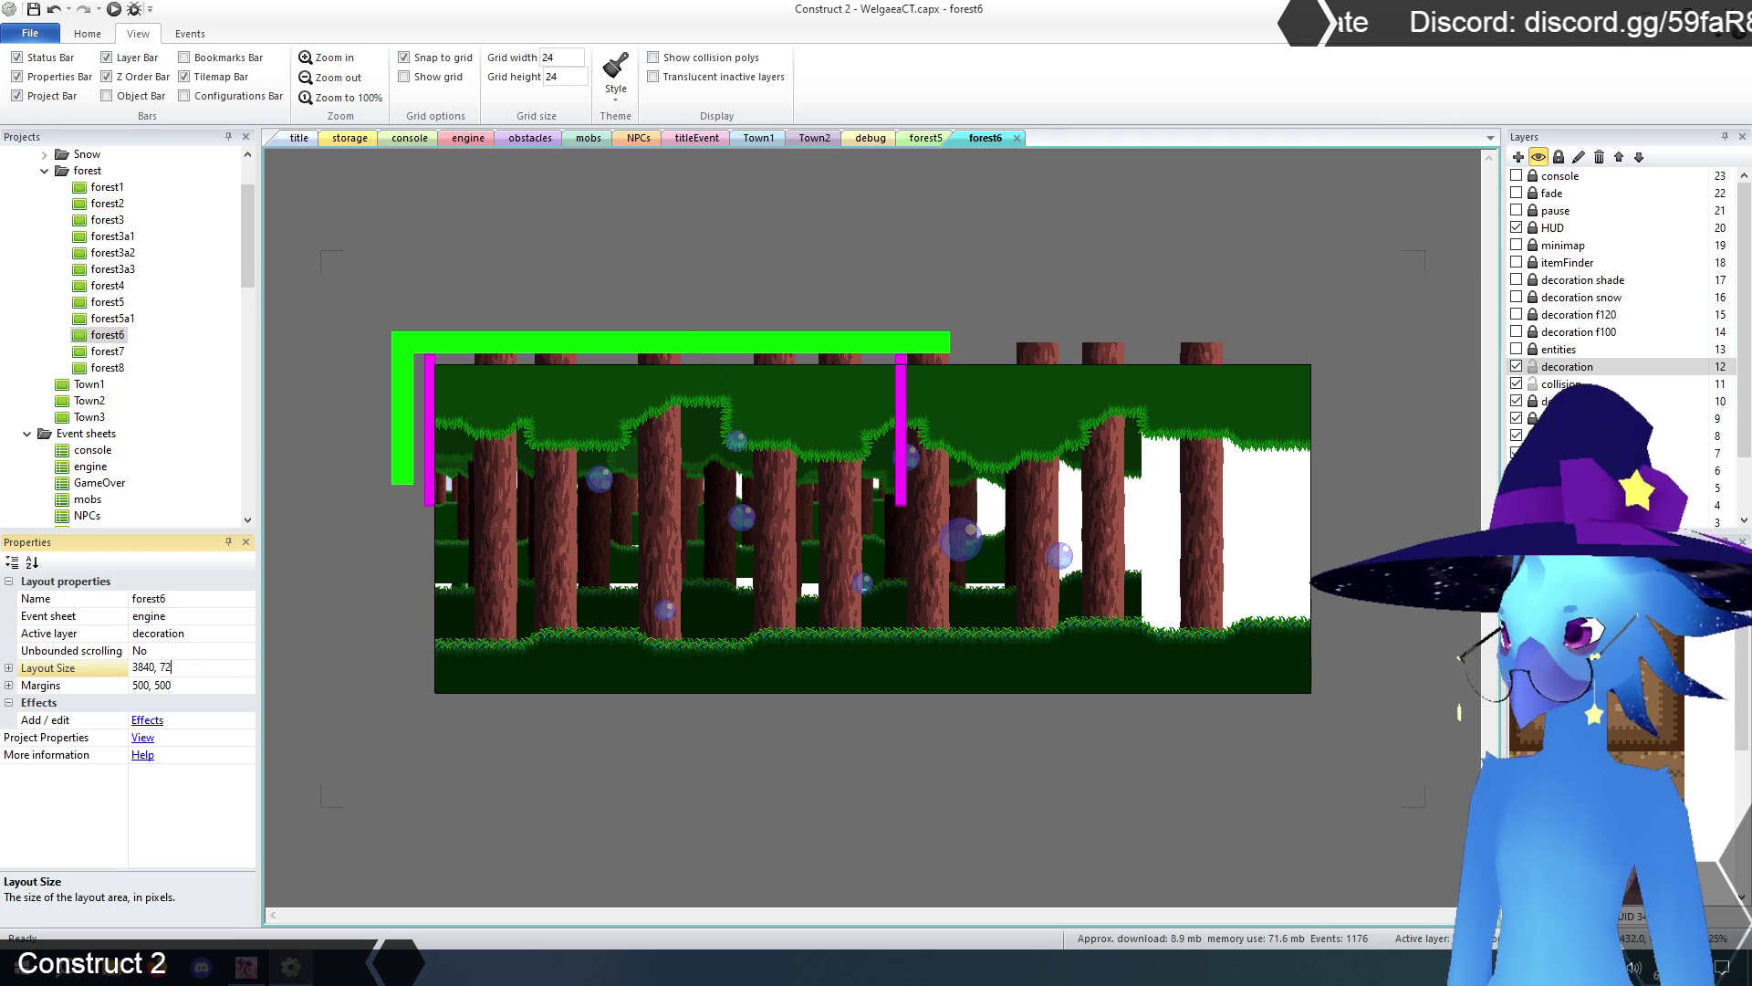
{"action": "key", "text": "Return"}
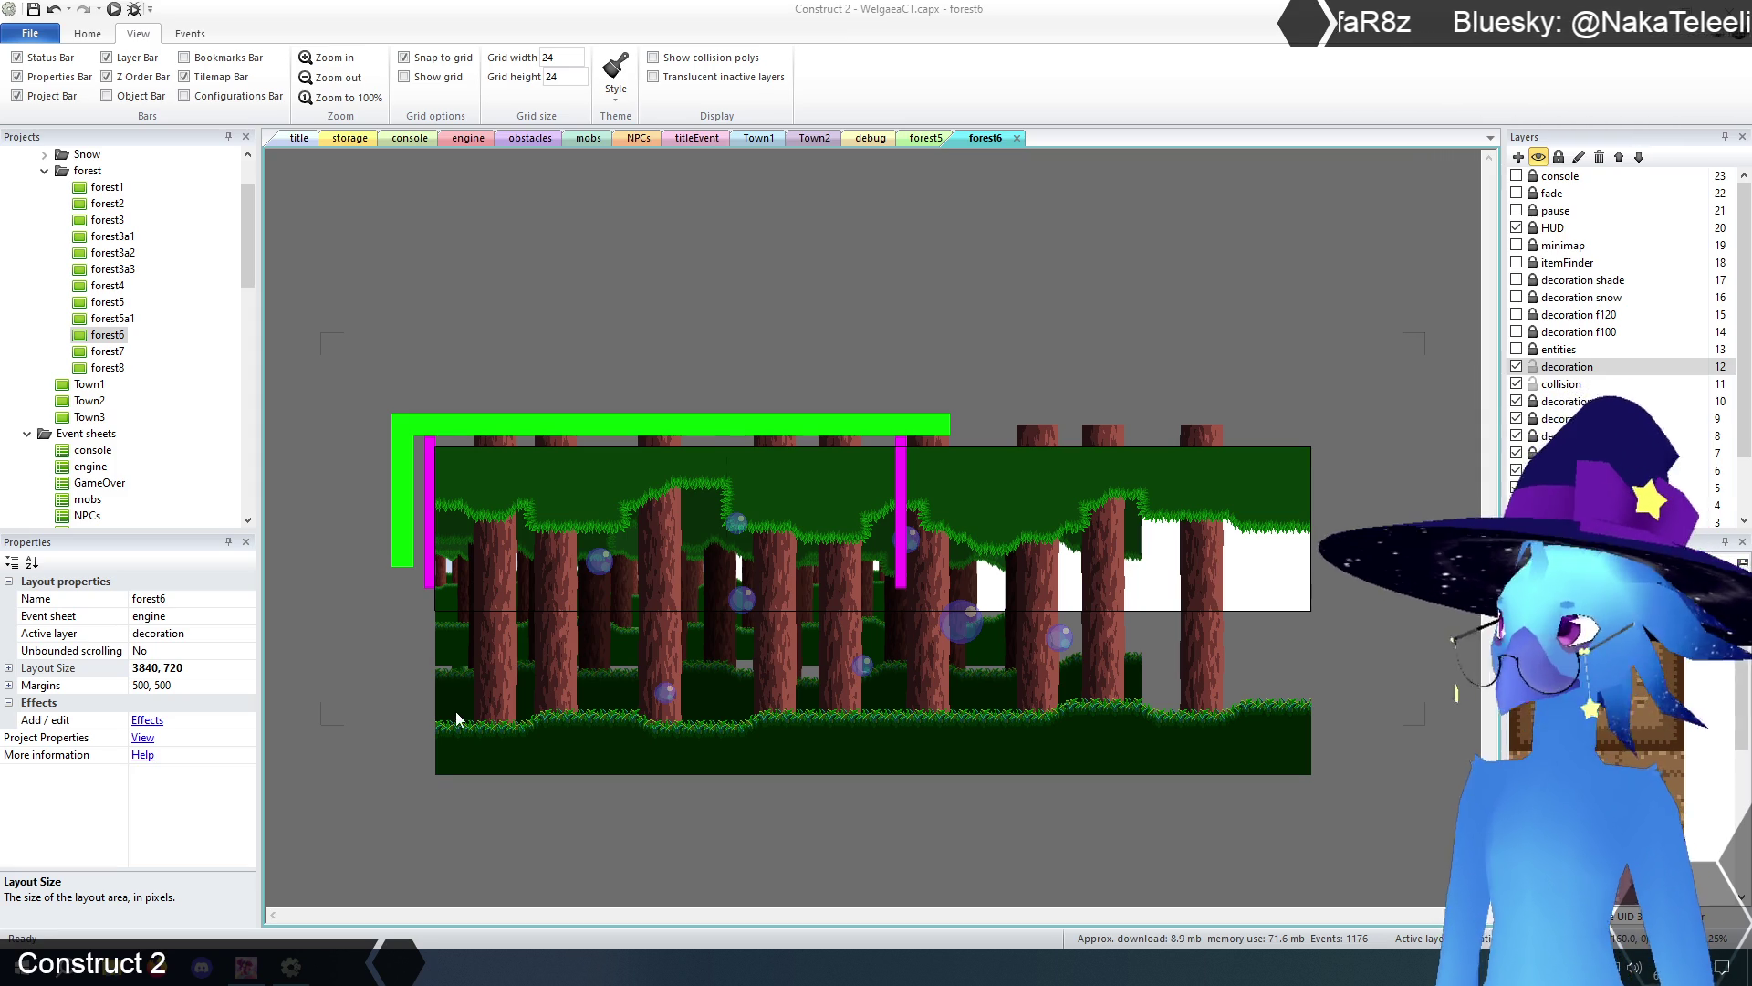
{"action": "left_click", "coordinate": [144, 668]}
{"action": "double_click", "coordinate": [144, 669]}
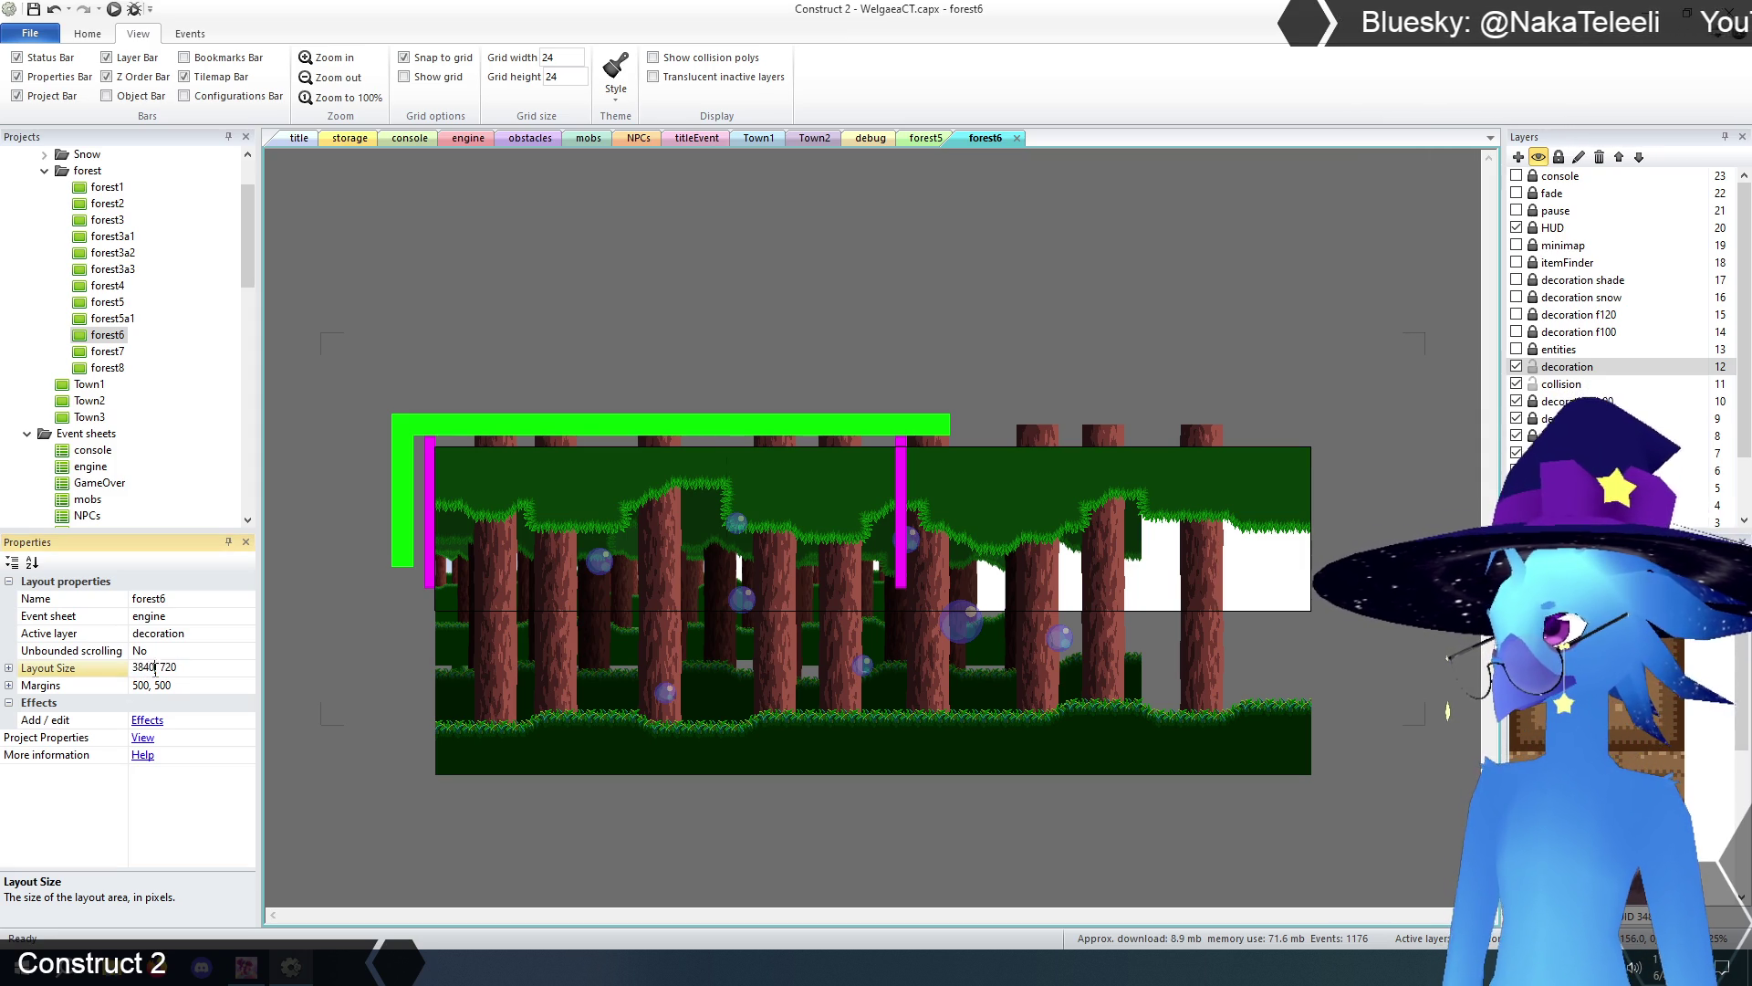
{"action": "type", "text": "2560"}
{"action": "key", "text": "Return"}
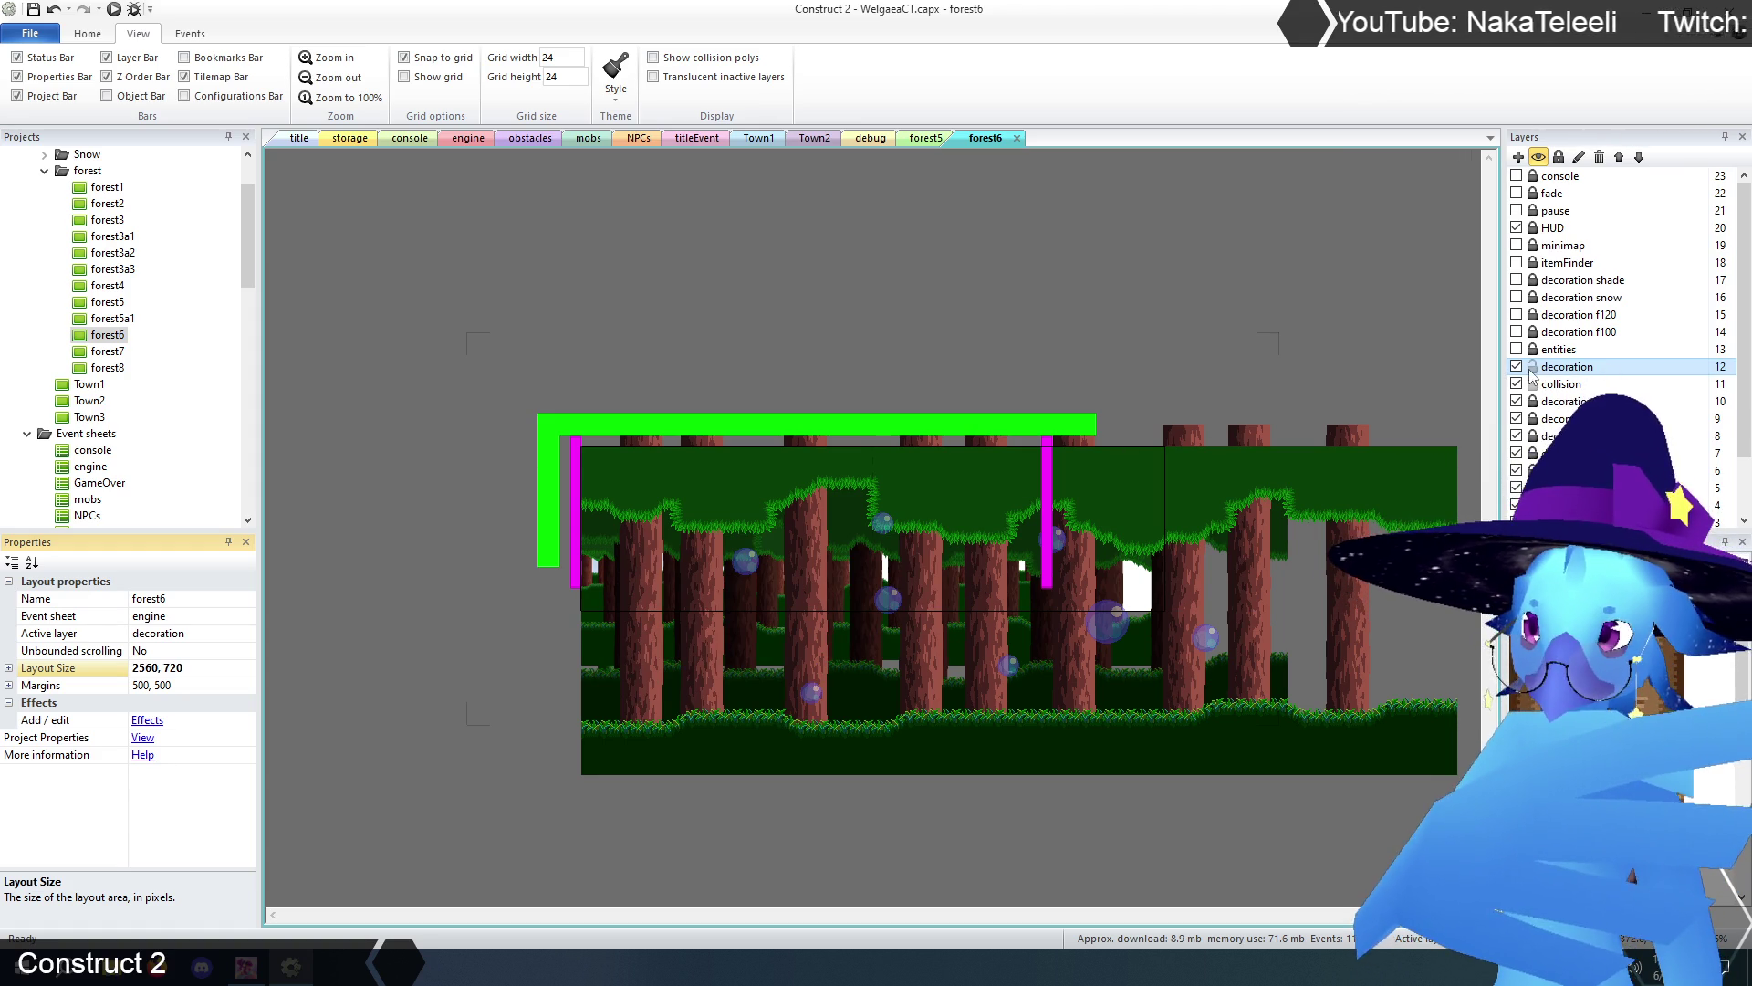
{"action": "left_click", "coordinate": [1562, 383]}
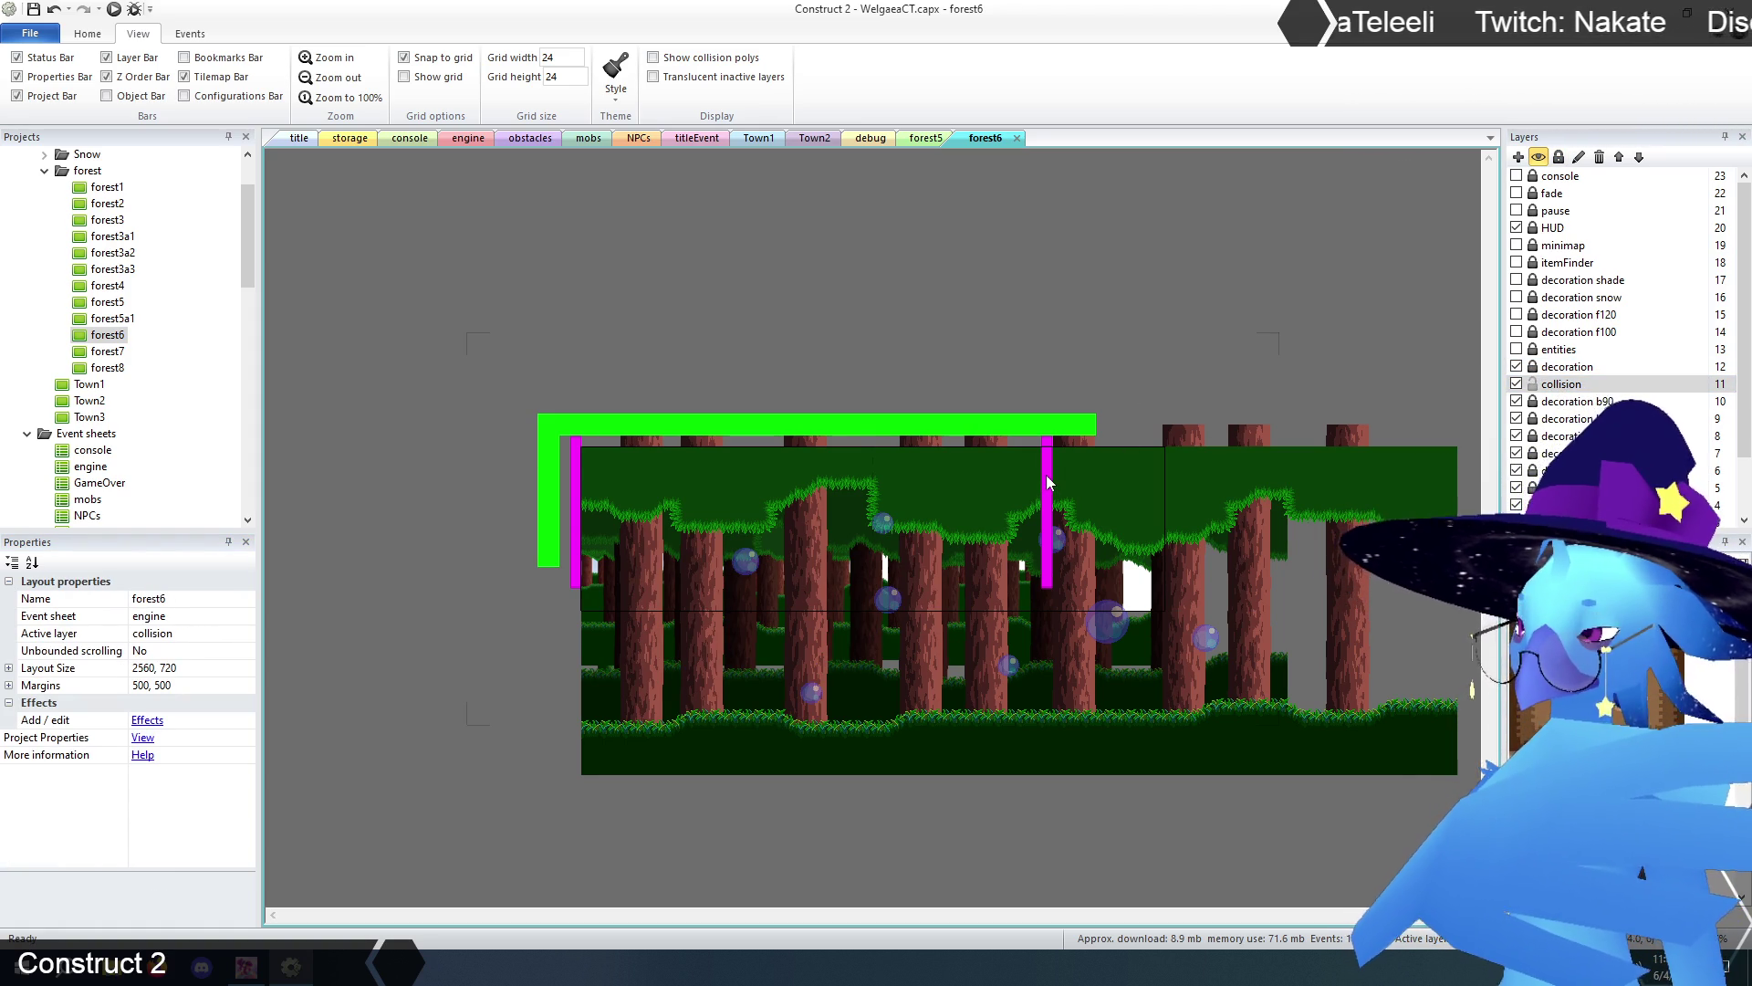
- Move the right screenTransition bar to position 2560, 0 at the layout's right edge
{"action": "left_click_drag", "start_coordinate": [1047, 483], "coordinate": [1047, 495]}
{"action": "left_click_drag", "start_coordinate": [575, 511], "coordinate": [575, 522]}
{"action": "left_click", "coordinate": [579, 367]}
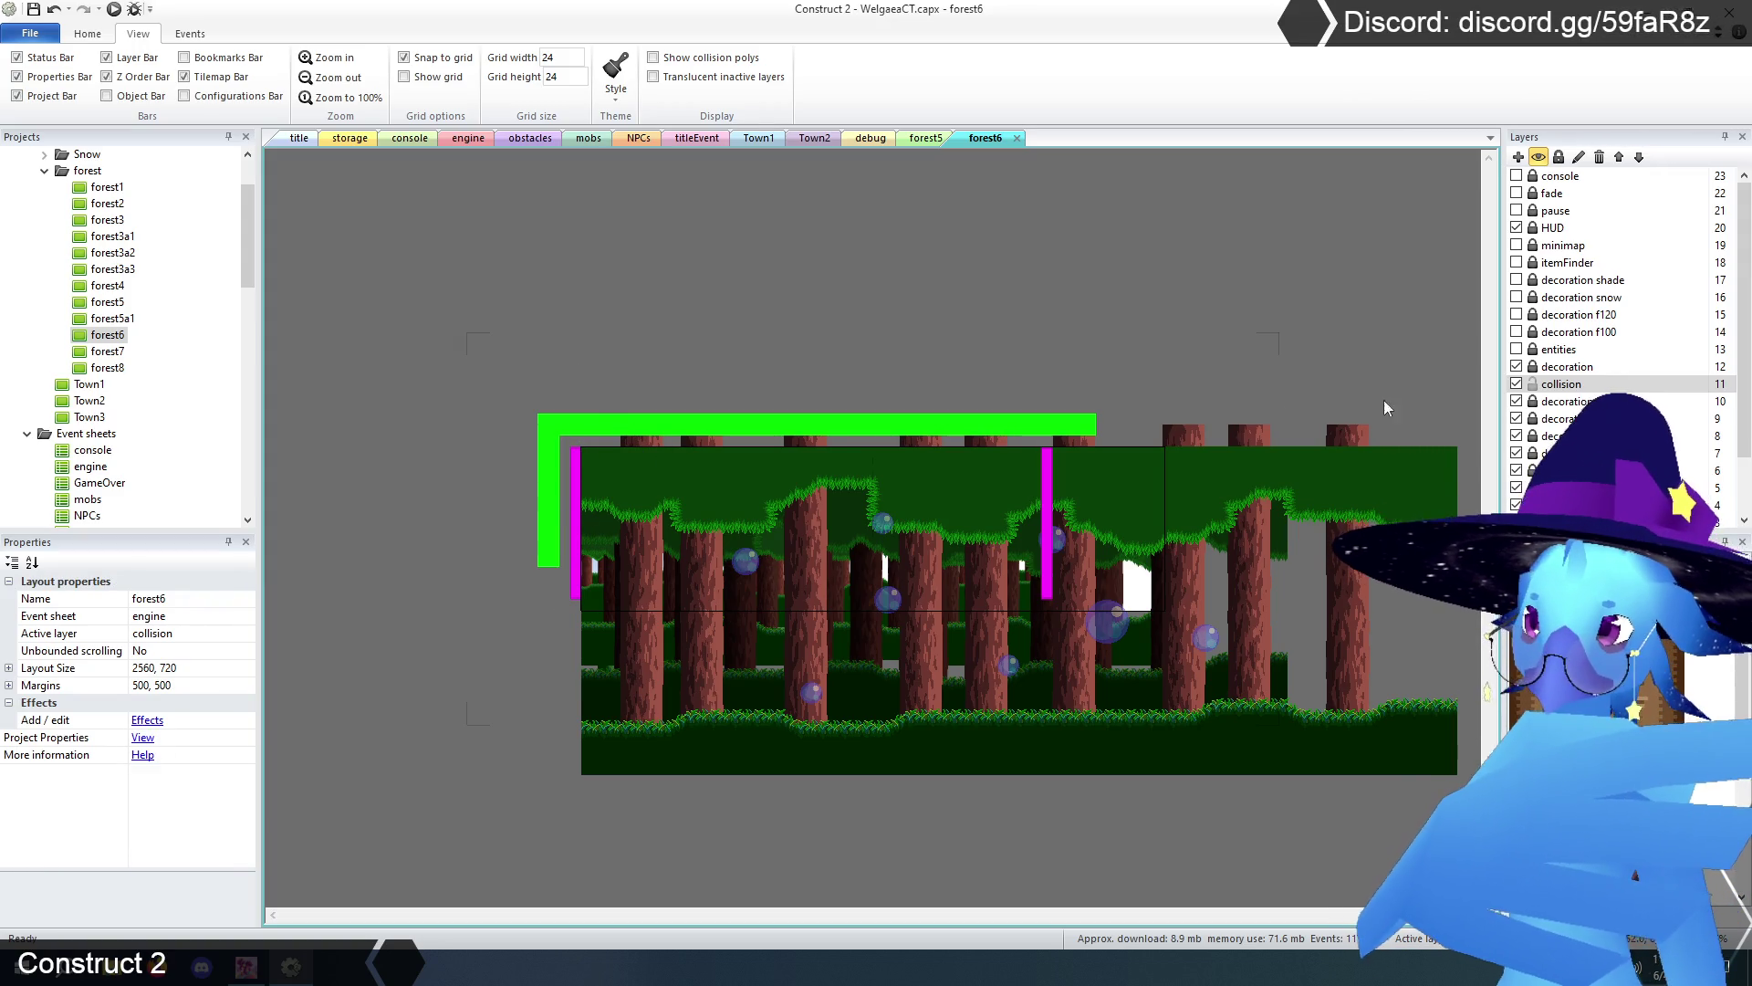
{"action": "left_click", "coordinate": [1052, 478]}
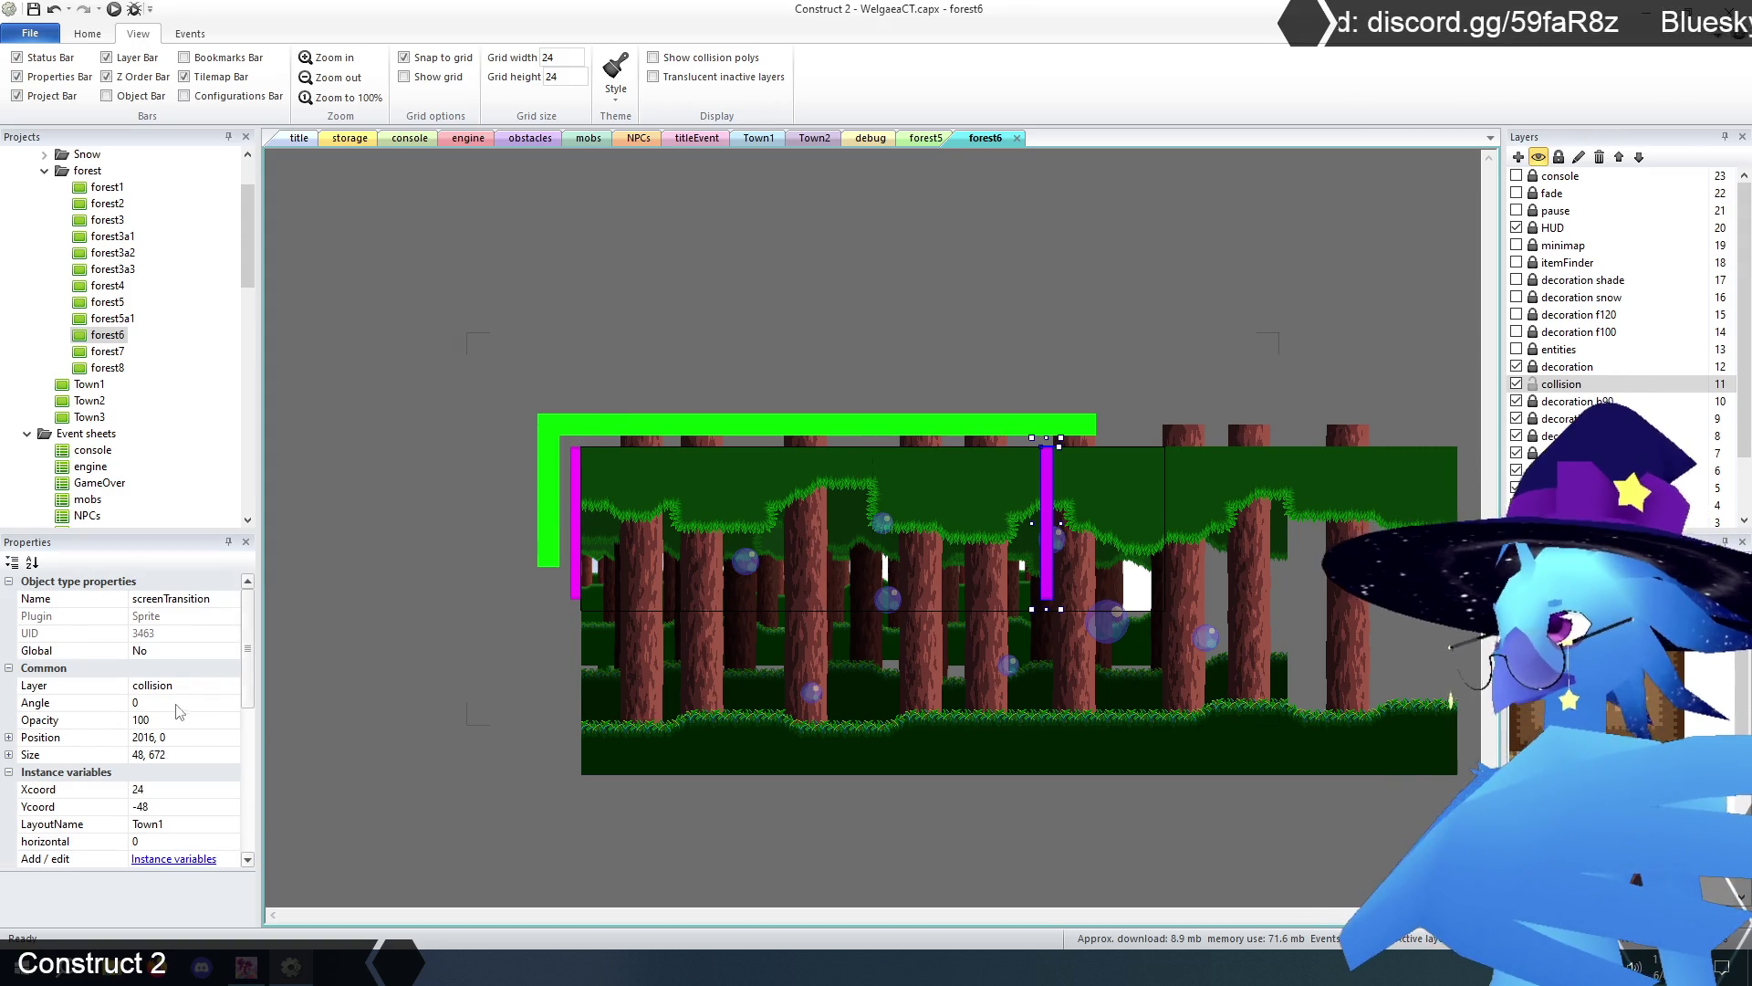
{"action": "double_click", "coordinate": [150, 738]}
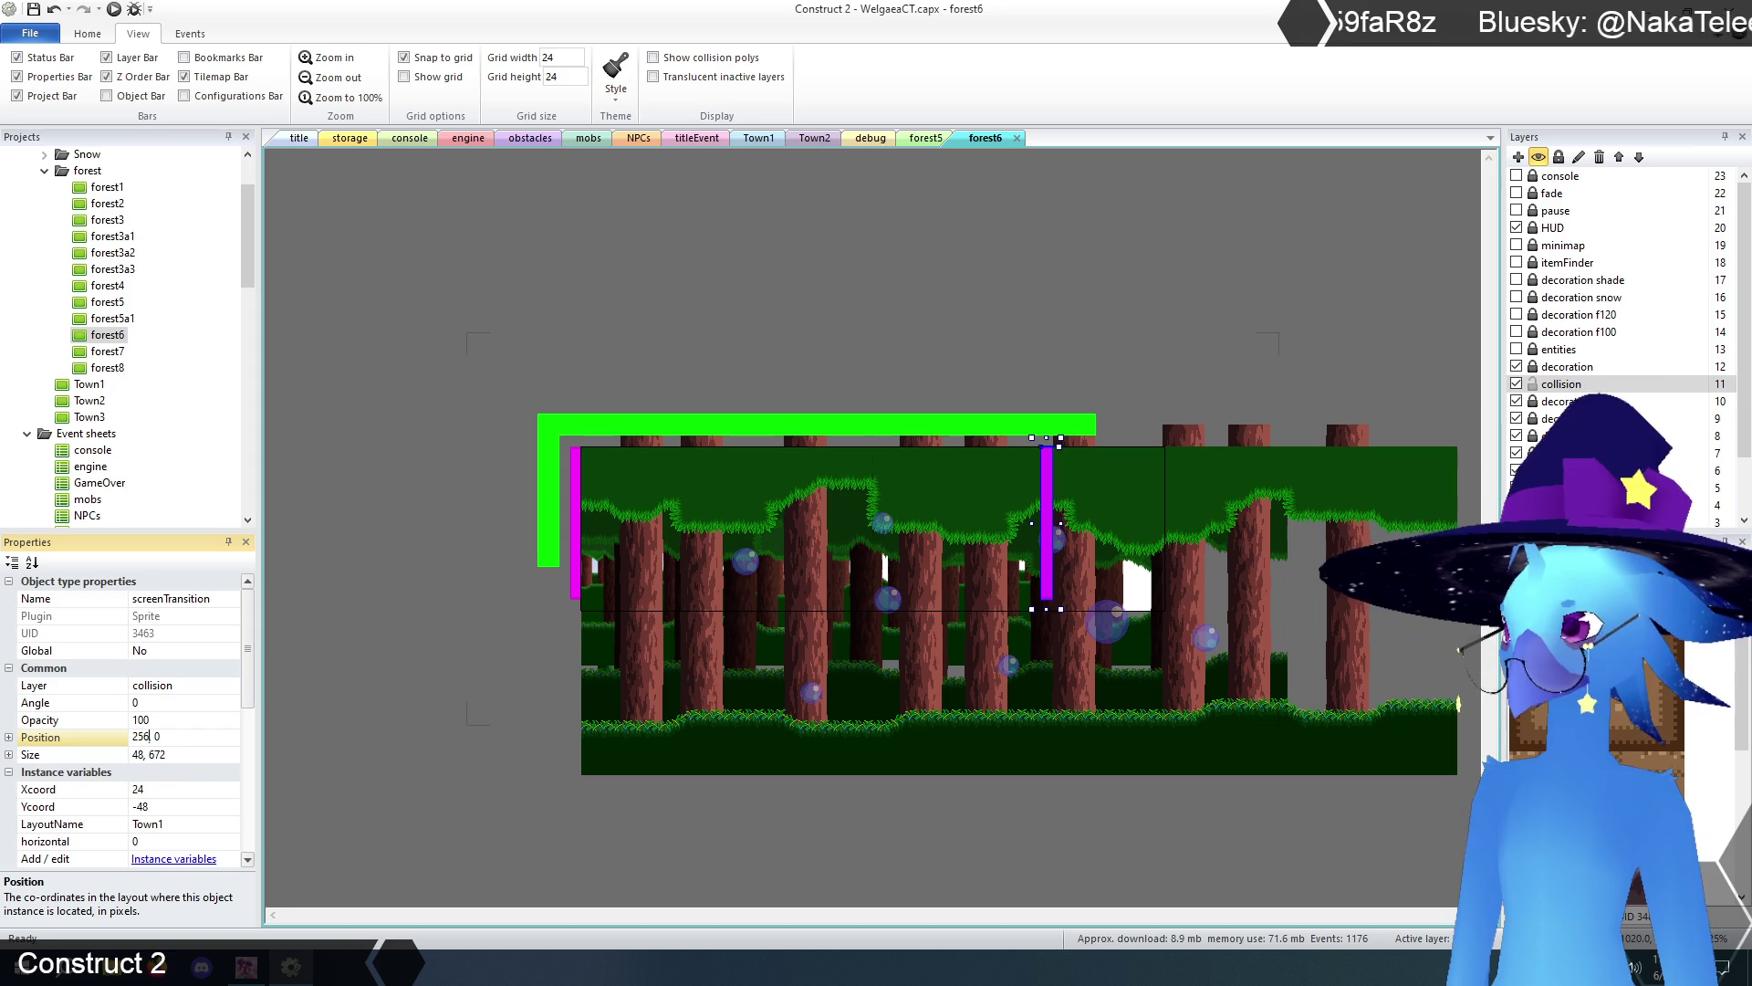
{"action": "type", "text": "0"}
{"action": "key", "text": "Return"}
- Extend the green TilemapCollision ceiling tiles across to the right edge
{"action": "left_click", "coordinate": [1104, 352]}
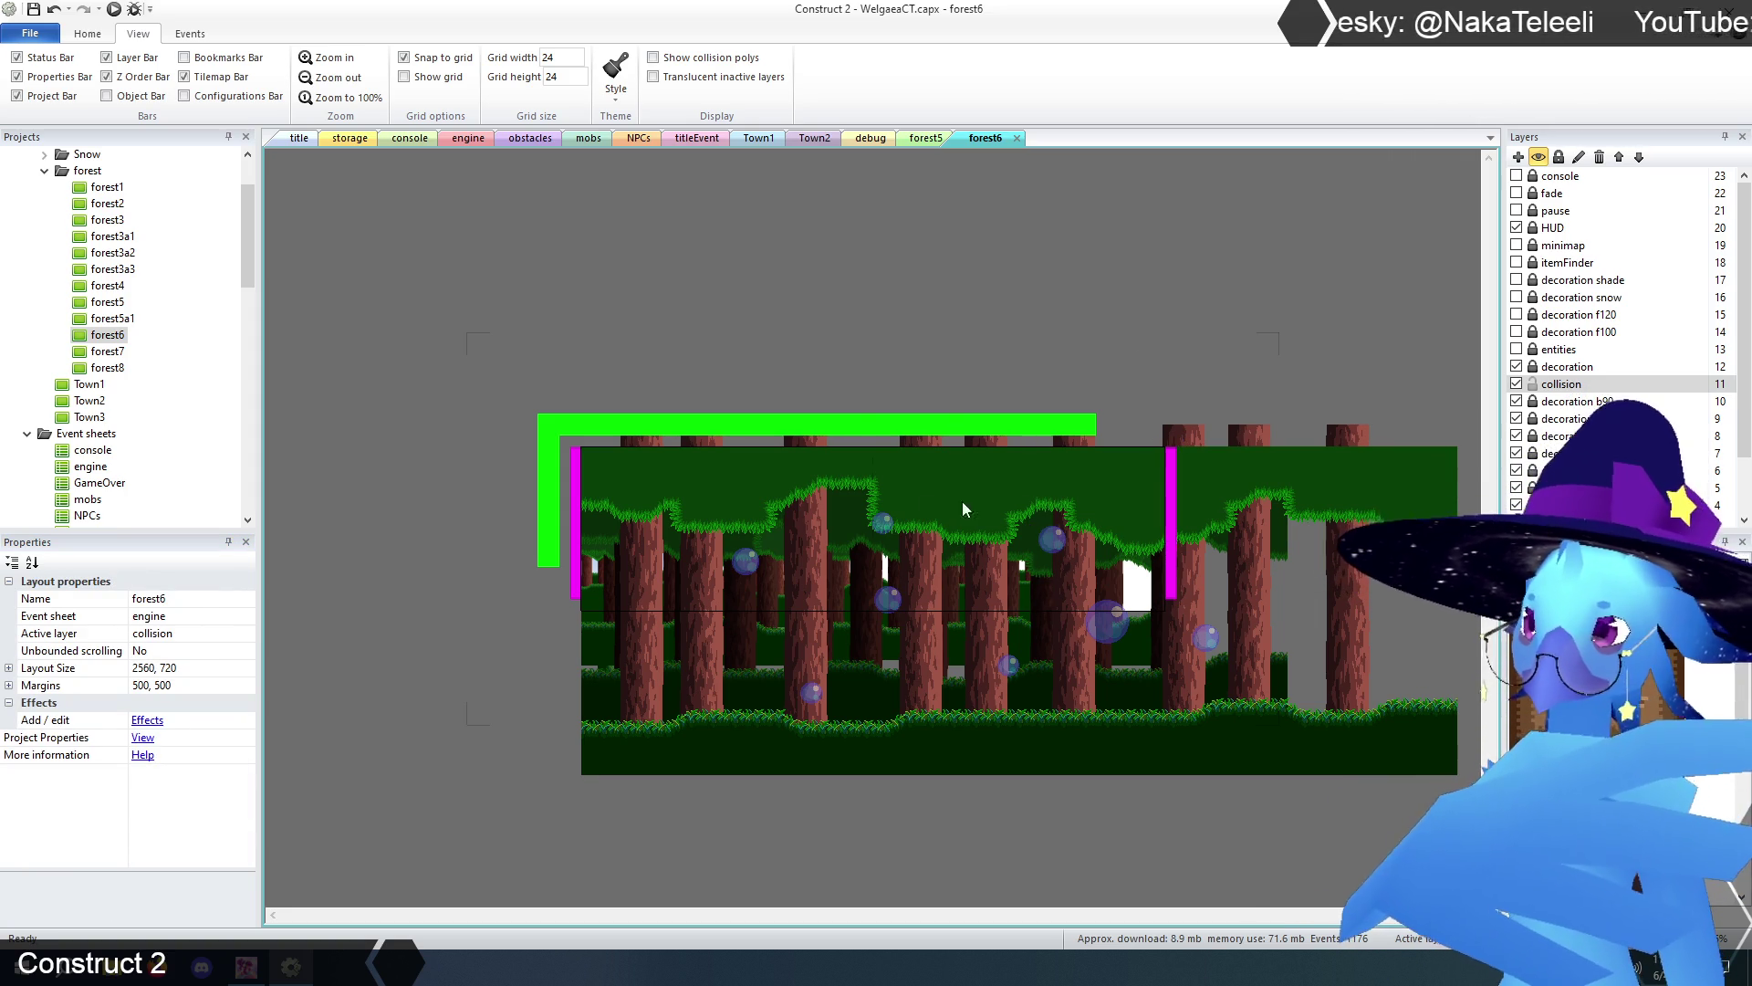
{"action": "left_click", "coordinate": [954, 447]}
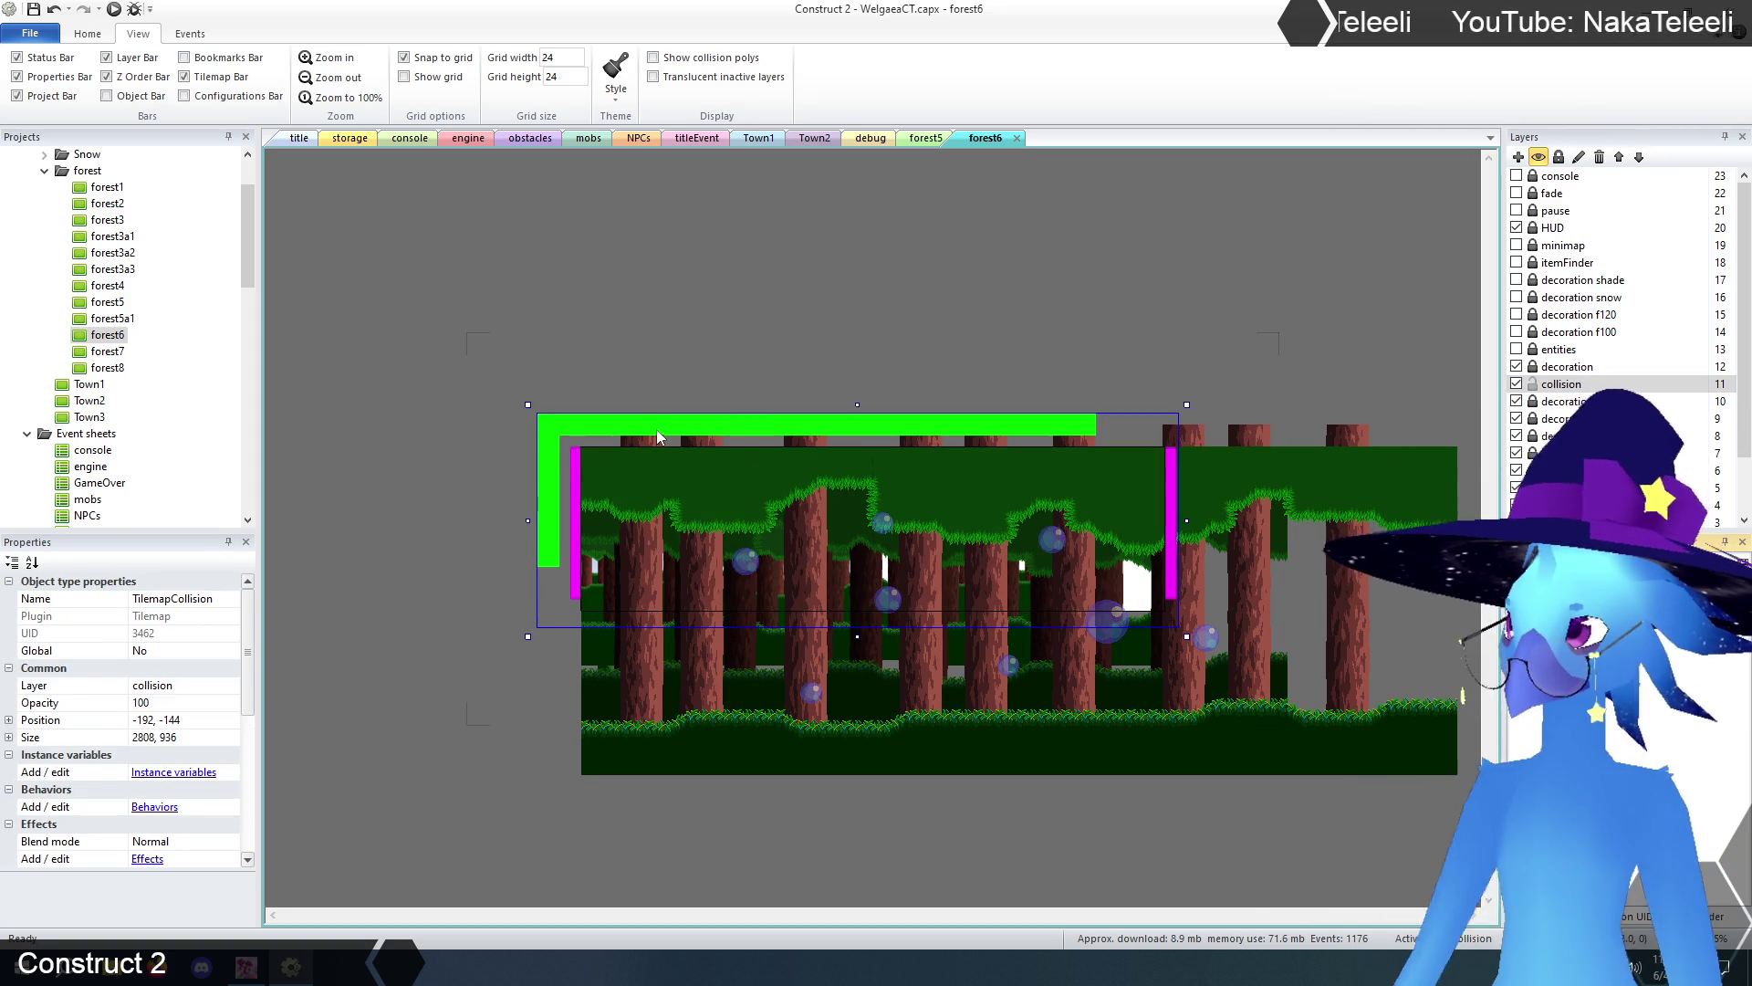
{"action": "left_click_drag", "start_coordinate": [725, 446], "coordinate": [1095, 444]}
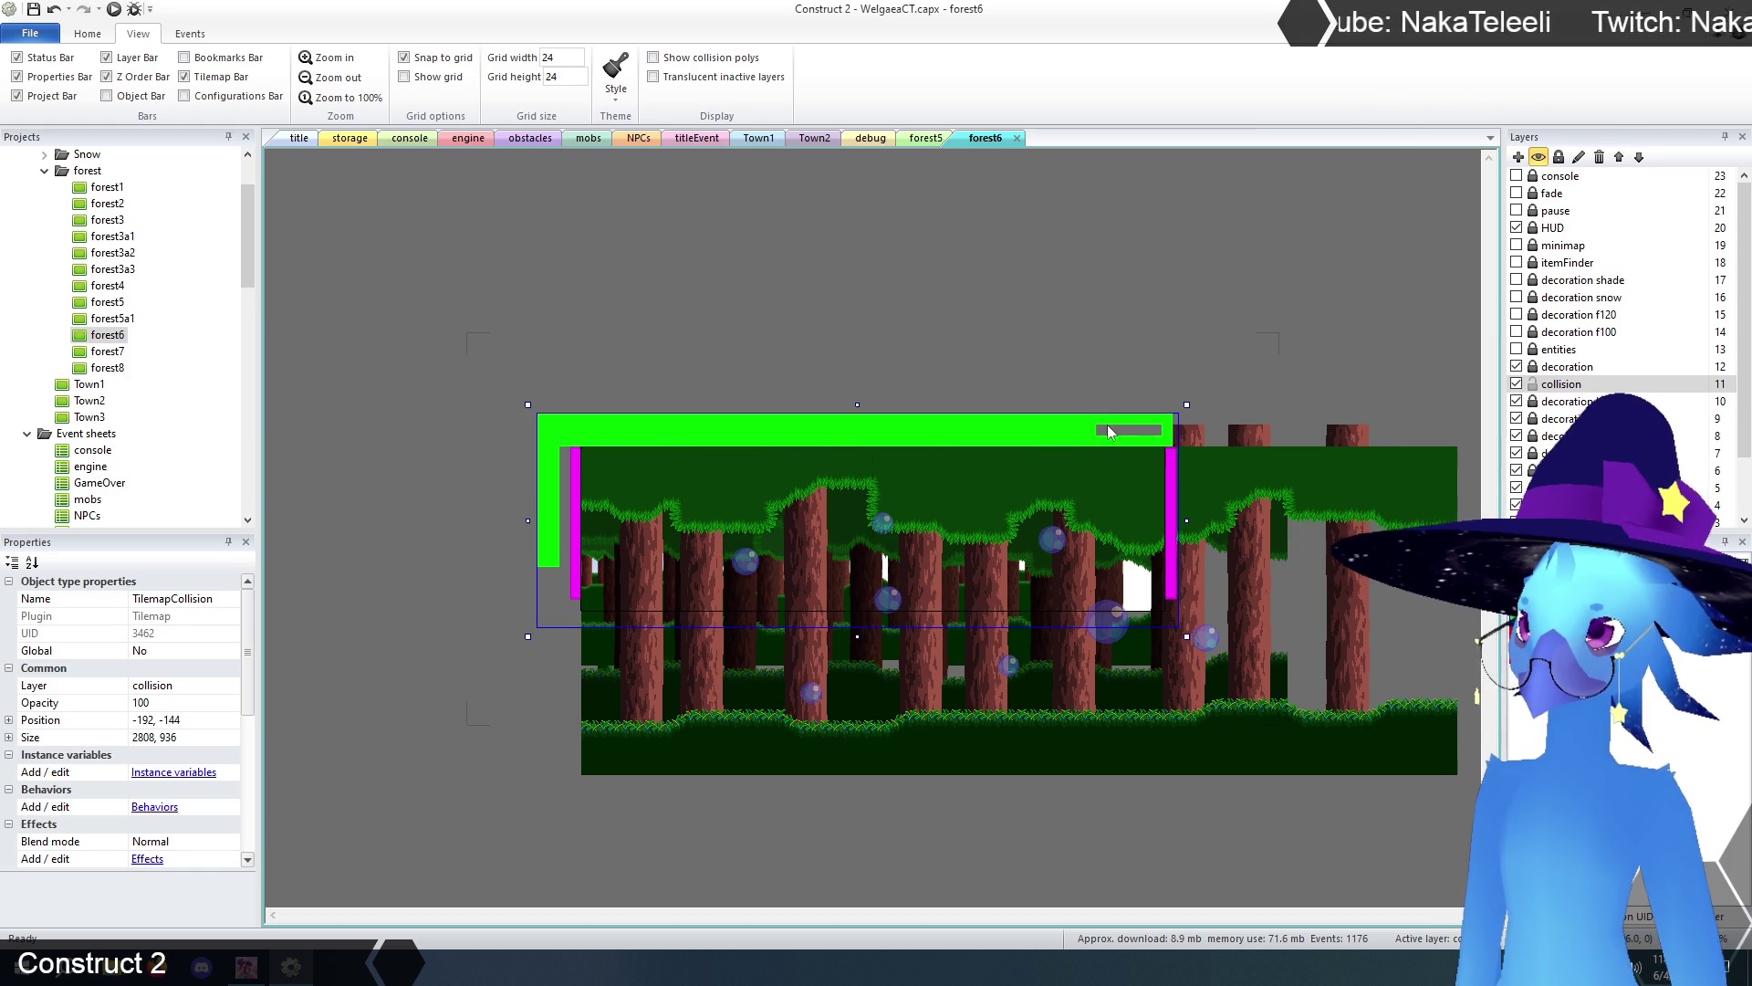
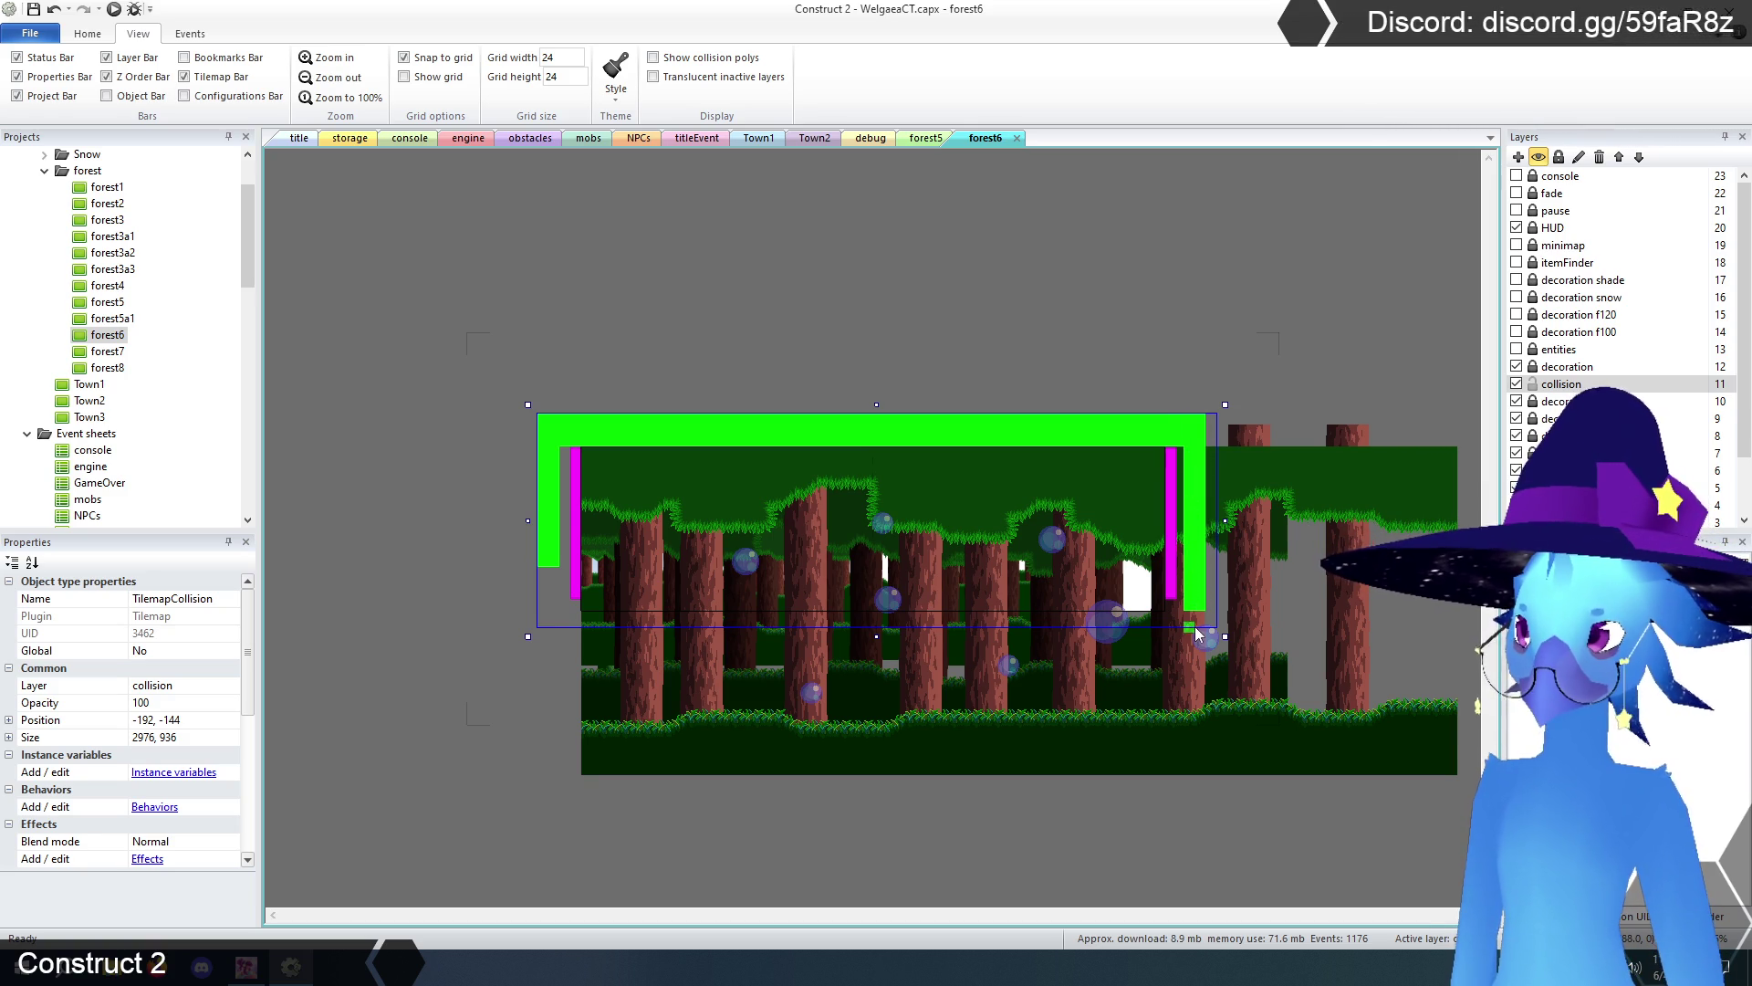
- Extend forest6's green bottom collision strip left and right, then switch to forest5
{"action": "left_click_drag", "start_coordinate": [1059, 610], "coordinate": [751, 609]}
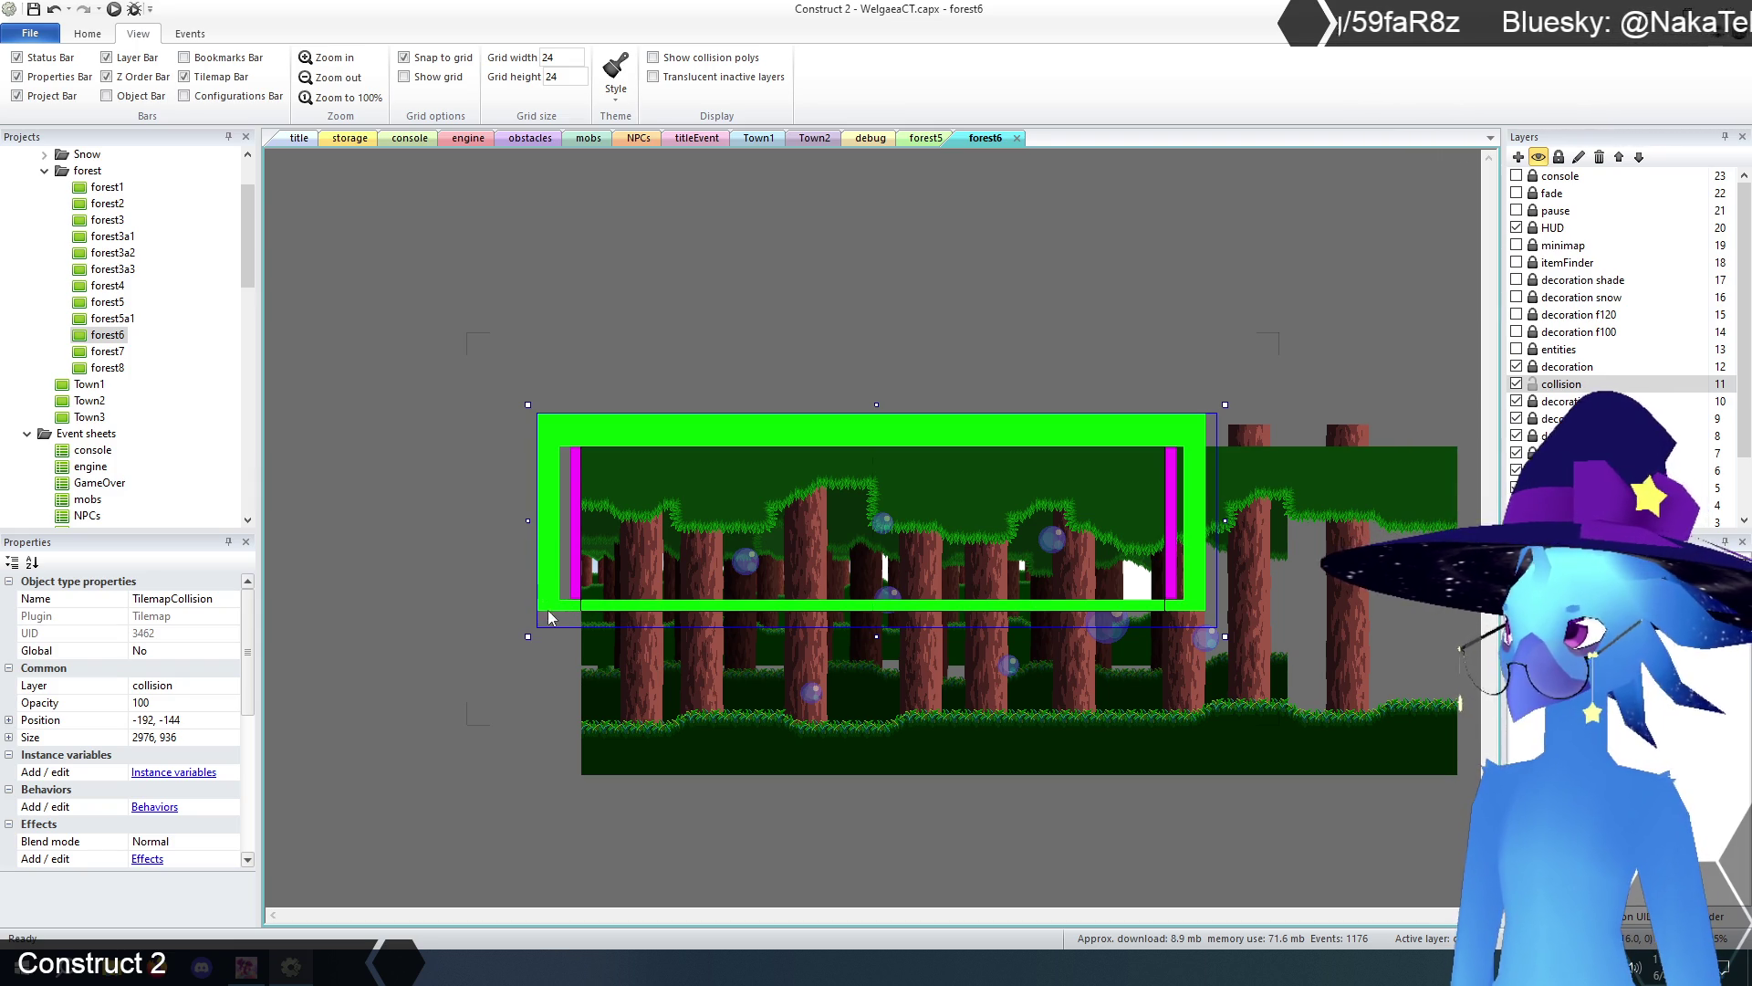
{"action": "left_click_drag", "start_coordinate": [697, 623], "coordinate": [988, 621]}
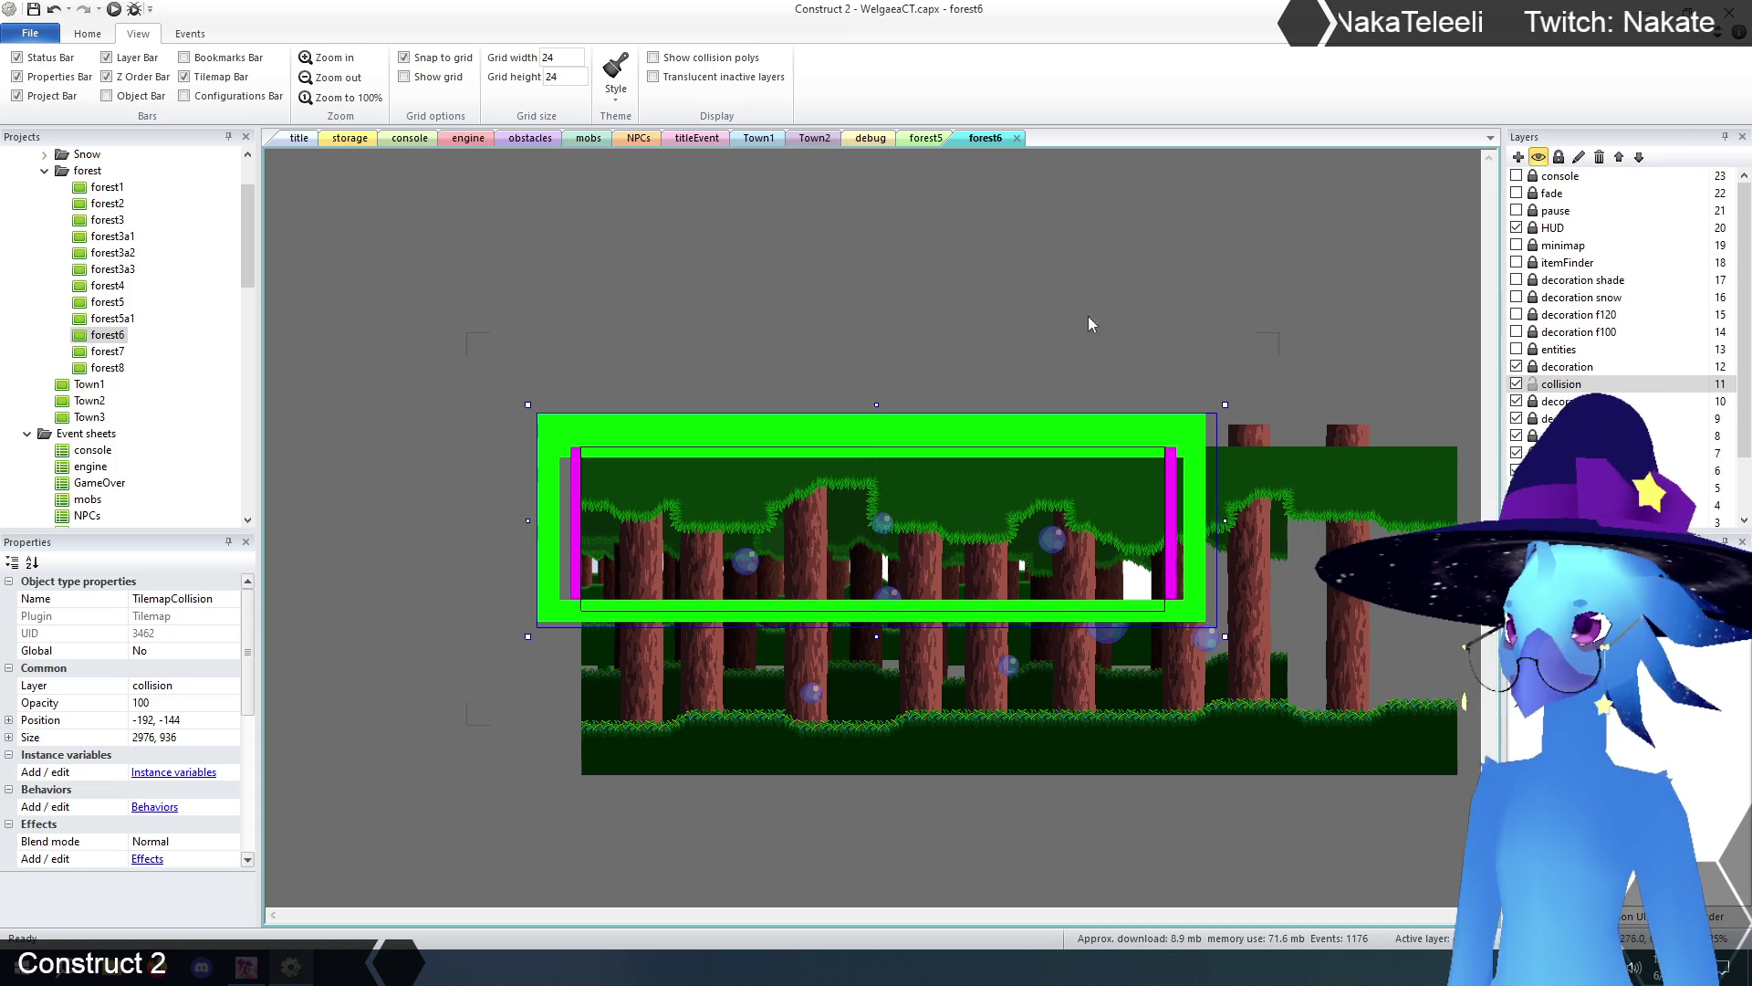
{"action": "left_click", "coordinate": [926, 138]}
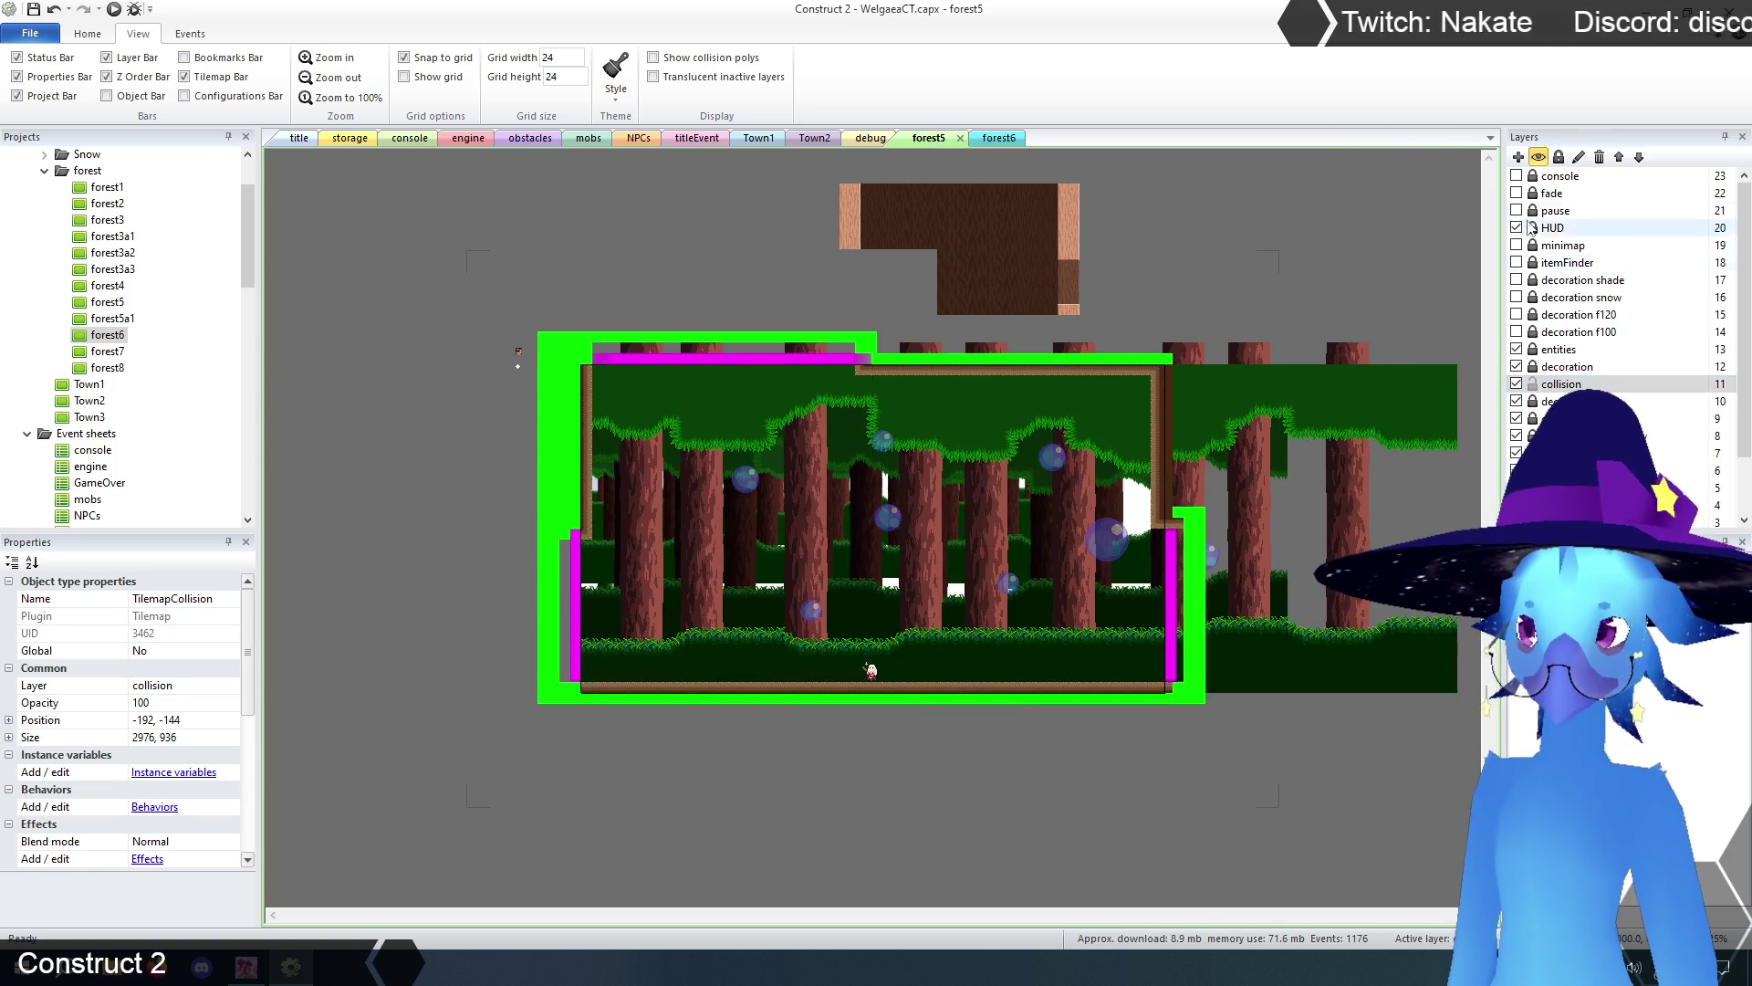
- Inspect forest5's collision and TilemapCave tilemaps at the right edge, then return to forest6
{"action": "left_click", "coordinate": [1186, 712]}
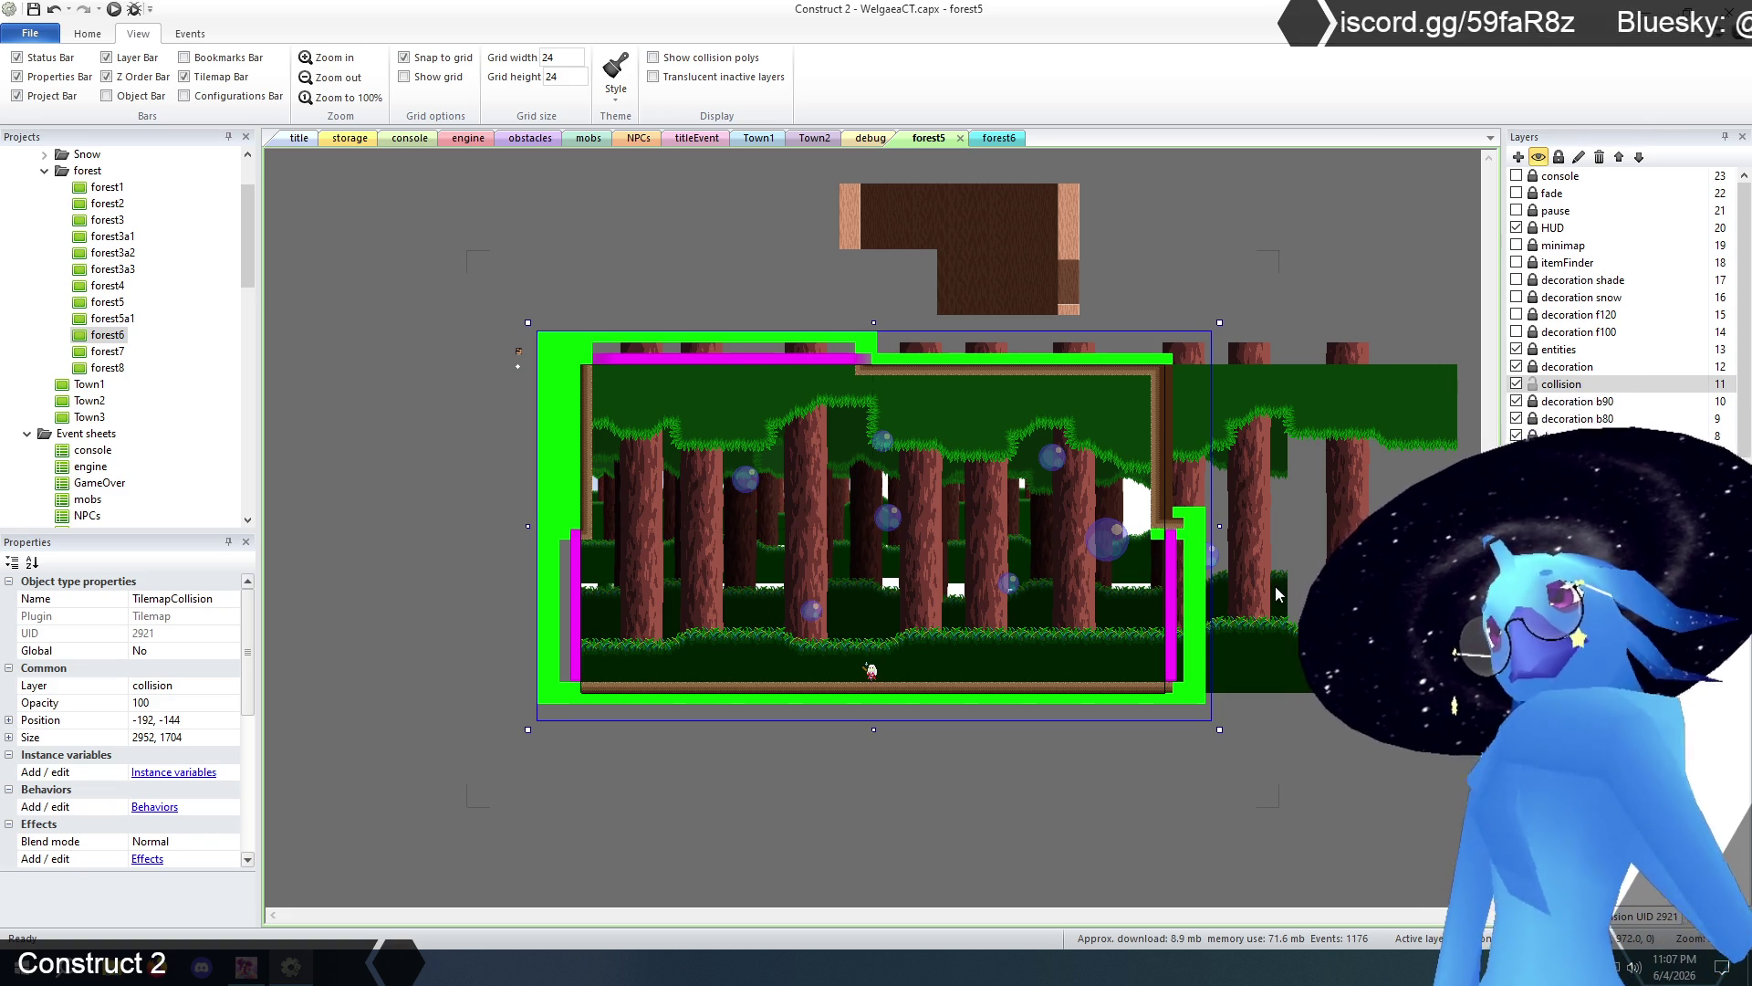
{"action": "left_click", "coordinate": [1566, 366]}
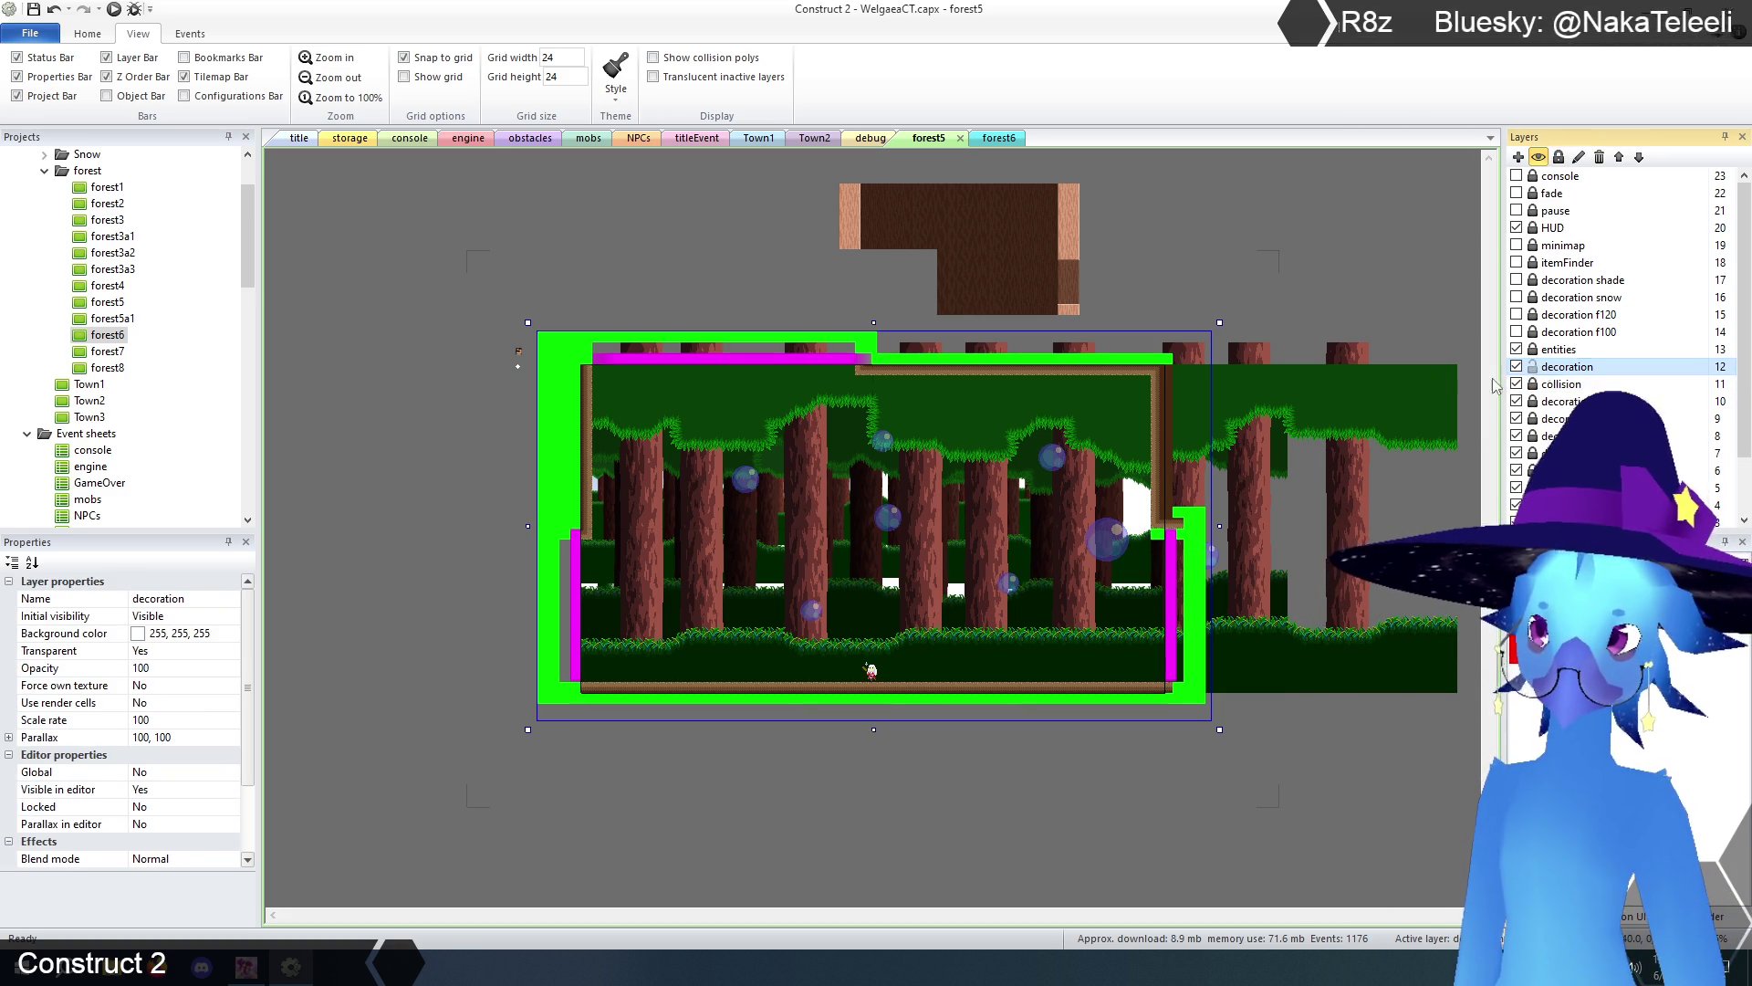
{"action": "left_click", "coordinate": [328, 57]}
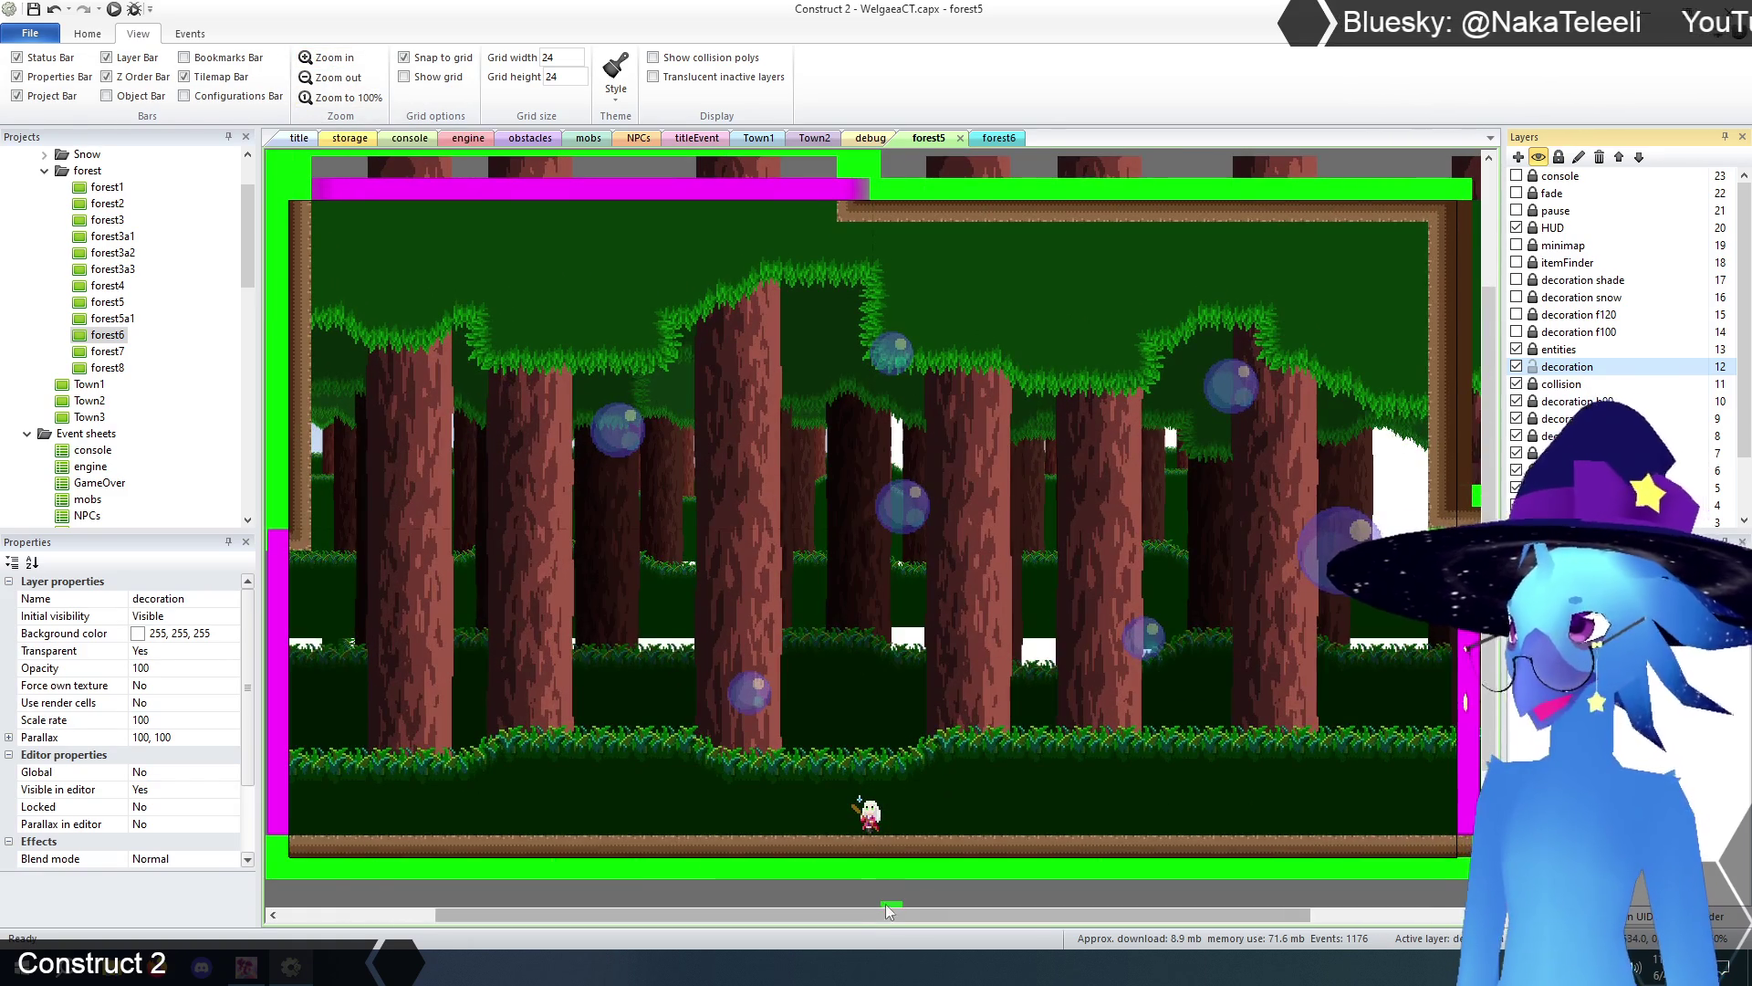
{"action": "left_click_drag", "start_coordinate": [882, 917], "coordinate": [1043, 916]}
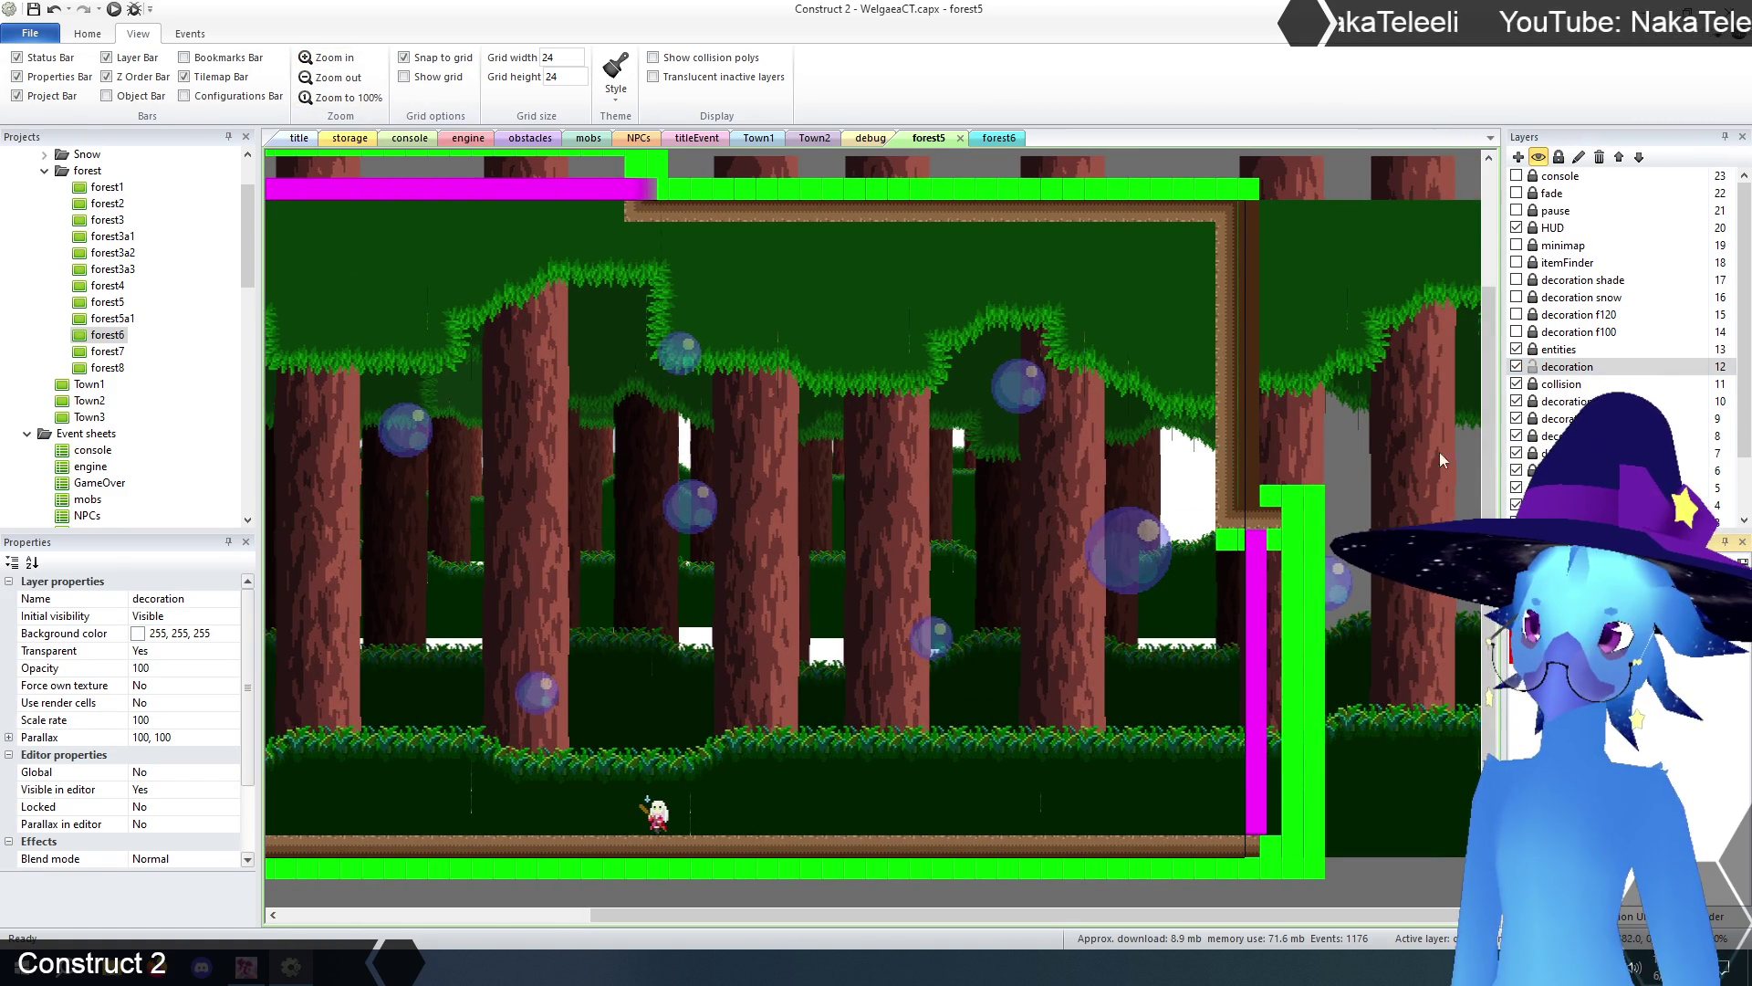
{"action": "left_click", "coordinate": [935, 650]}
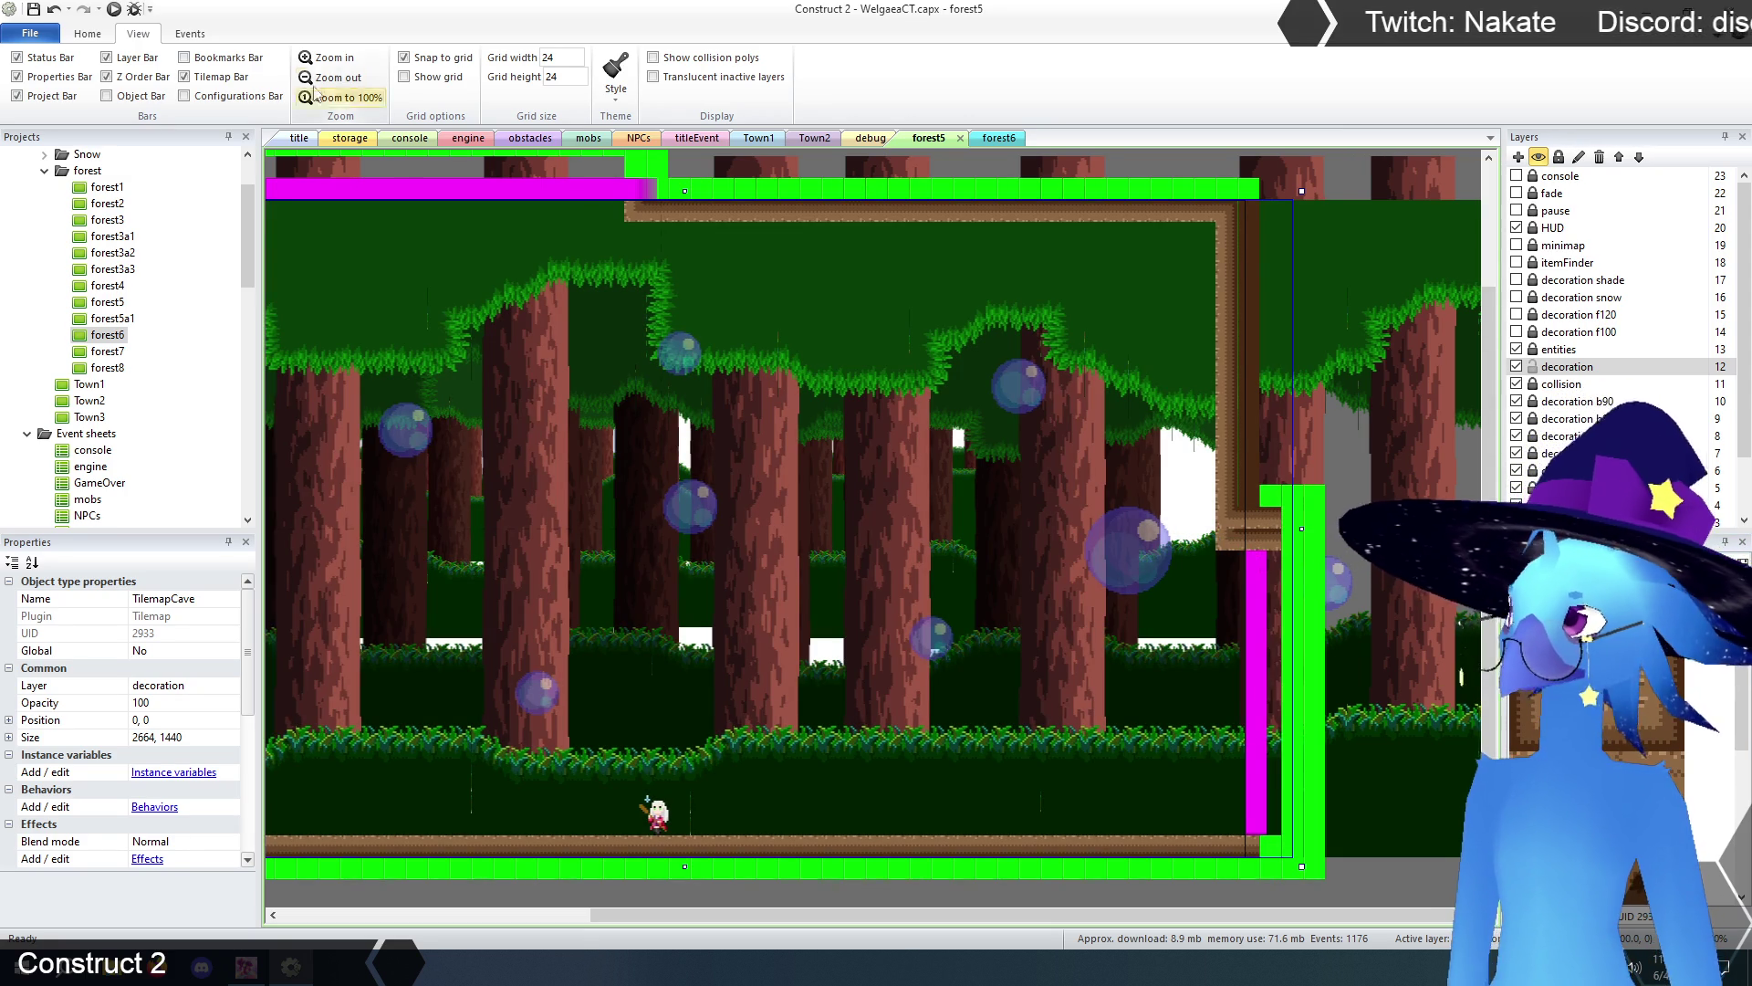
{"action": "left_click", "coordinate": [315, 57]}
{"action": "left_click_drag", "start_coordinate": [963, 909], "coordinate": [1183, 909]}
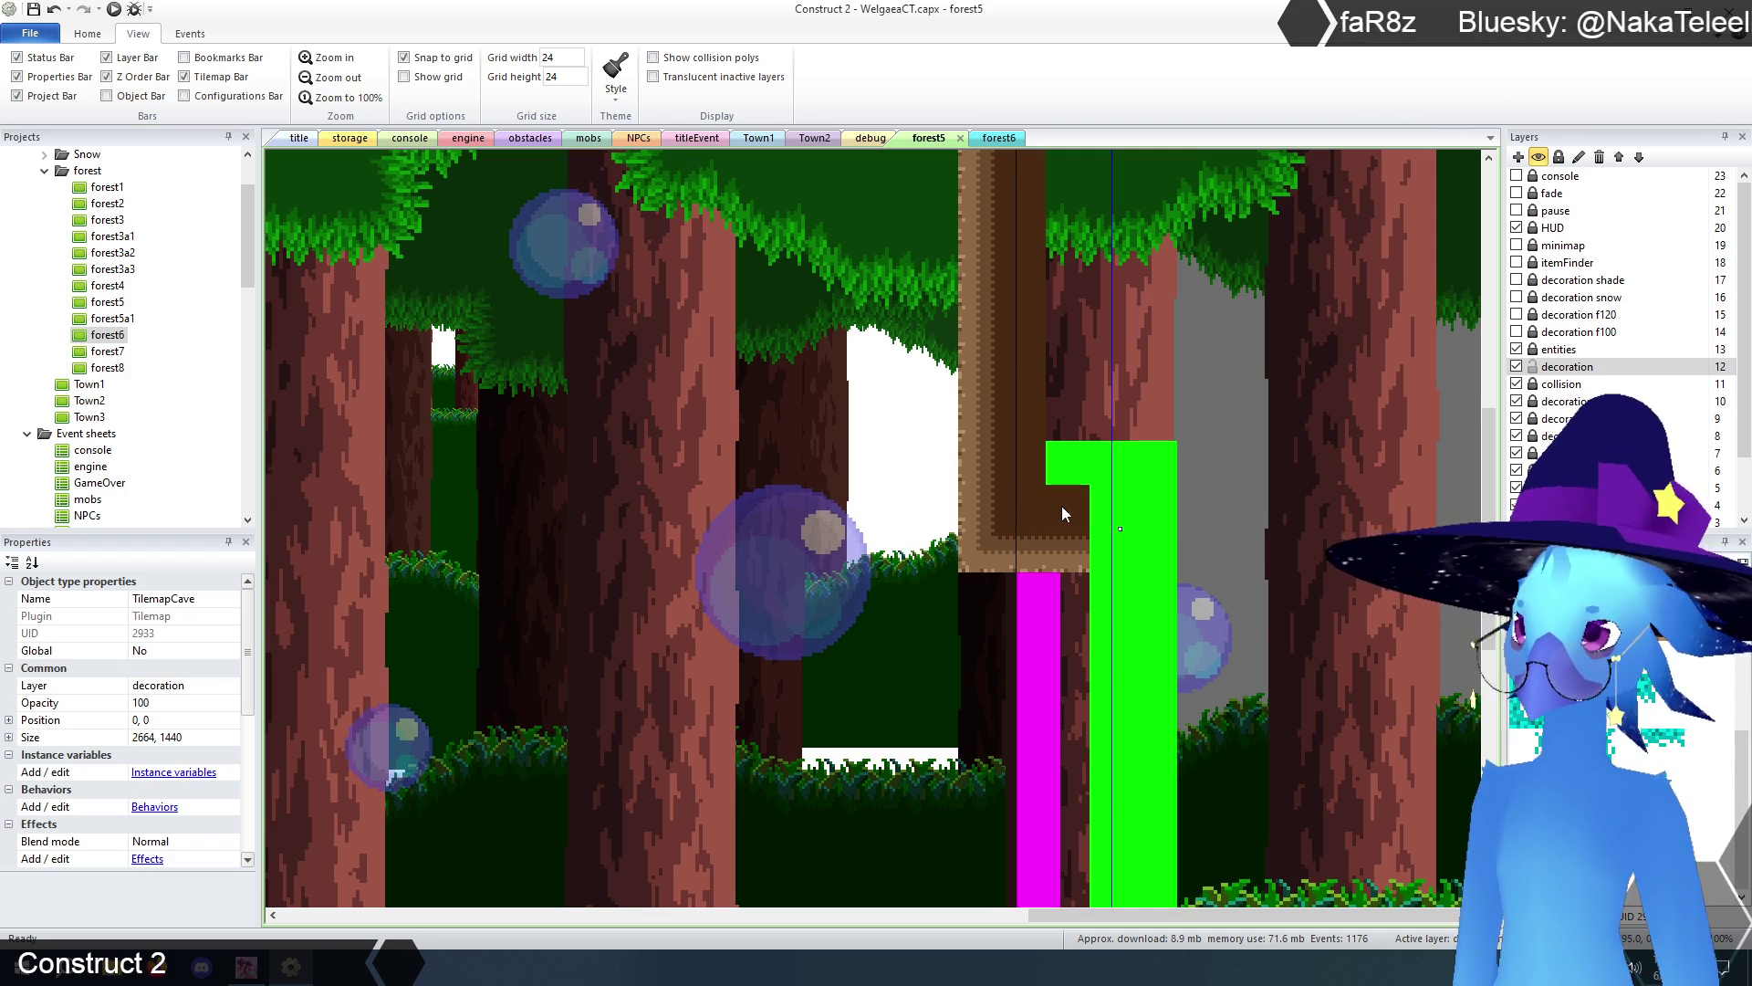
{"action": "left_click", "coordinate": [336, 80]}
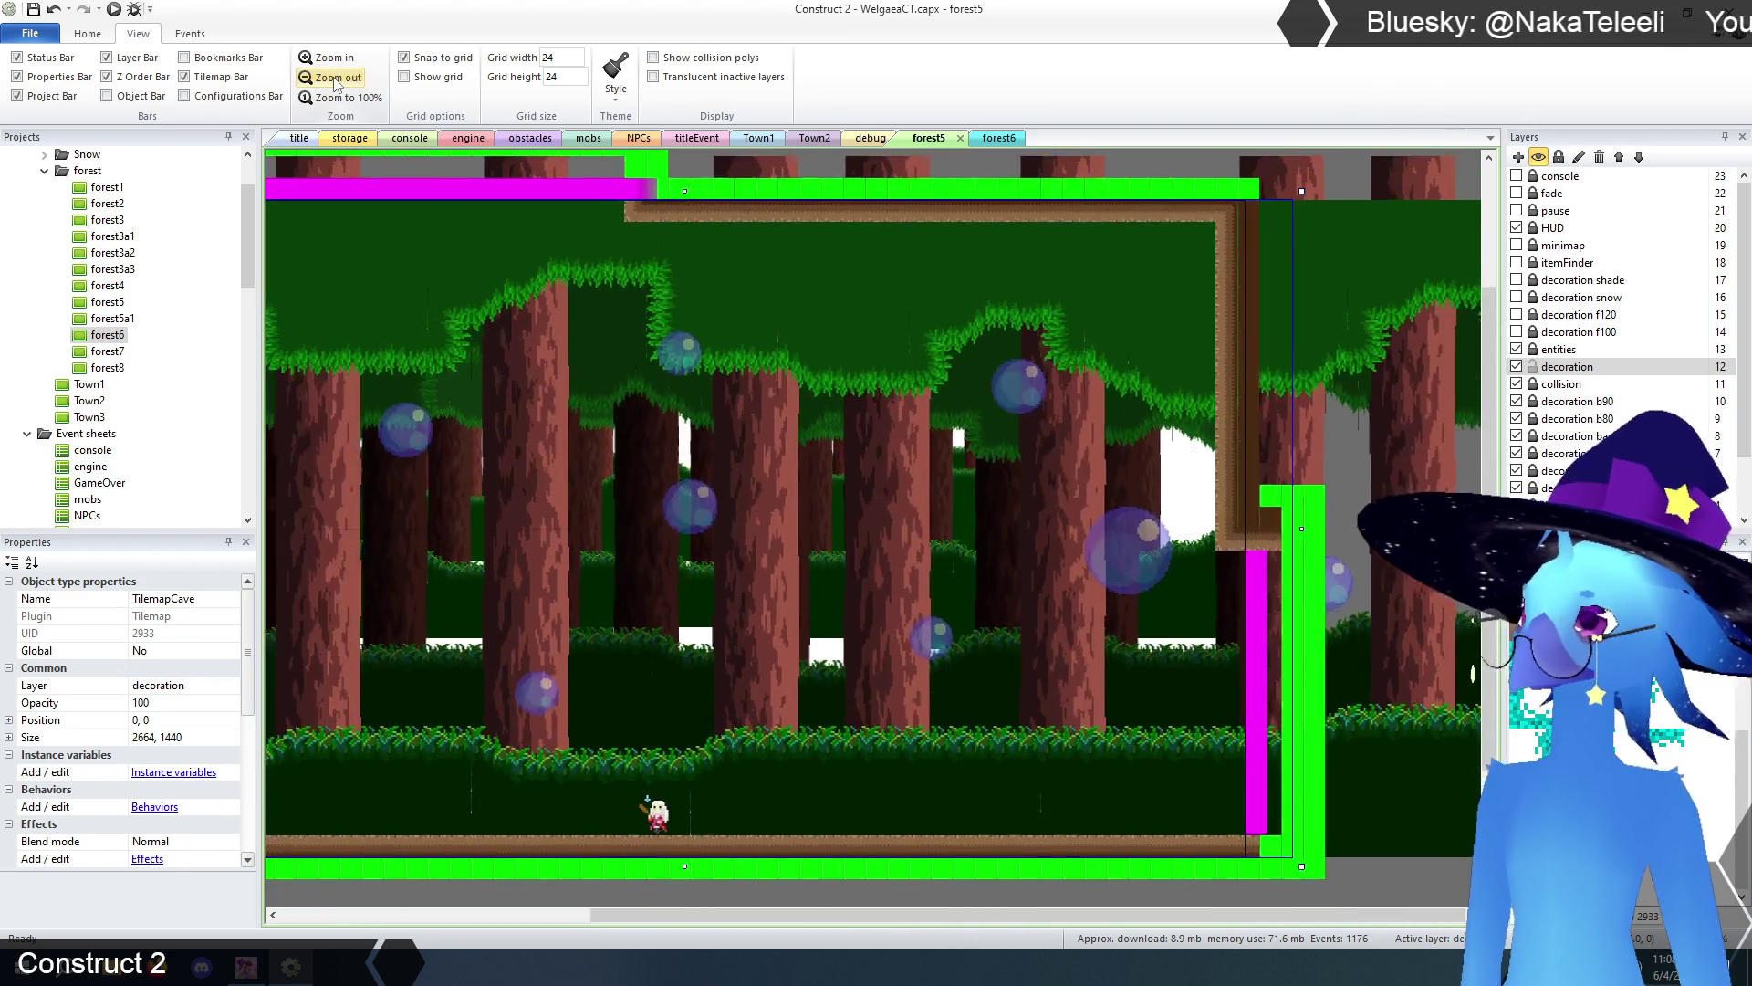
{"action": "left_click", "coordinate": [336, 79]}
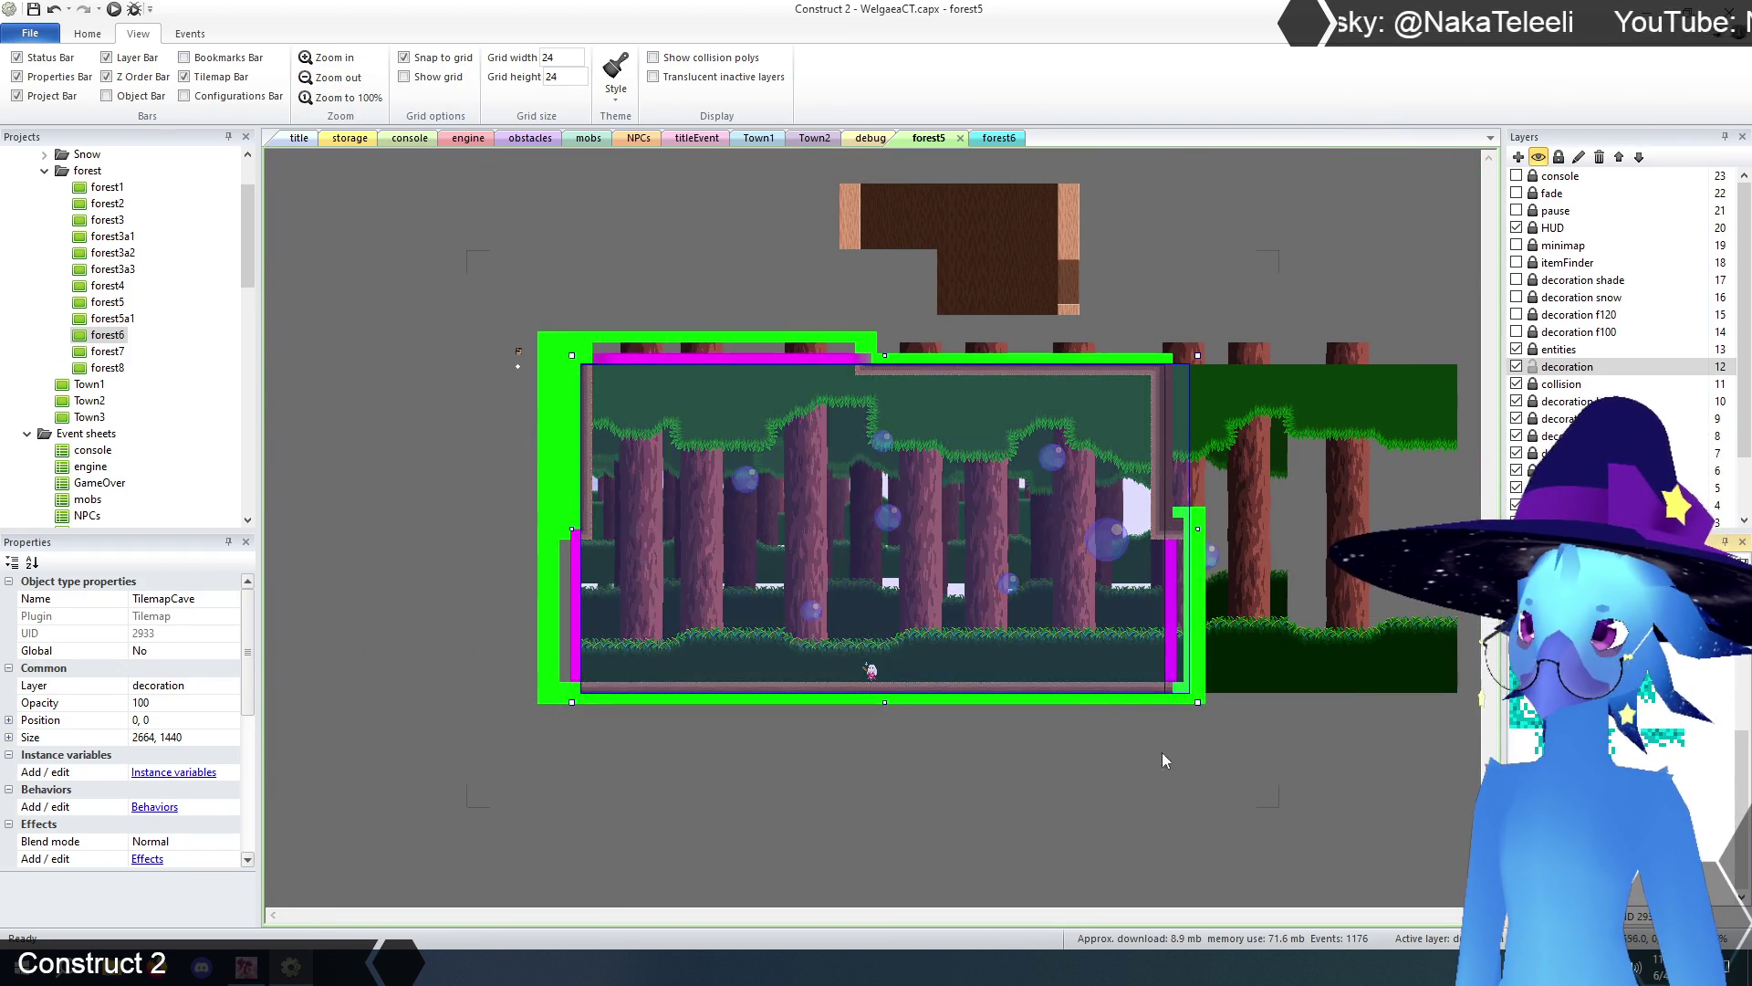
{"action": "left_click", "coordinate": [840, 626]}
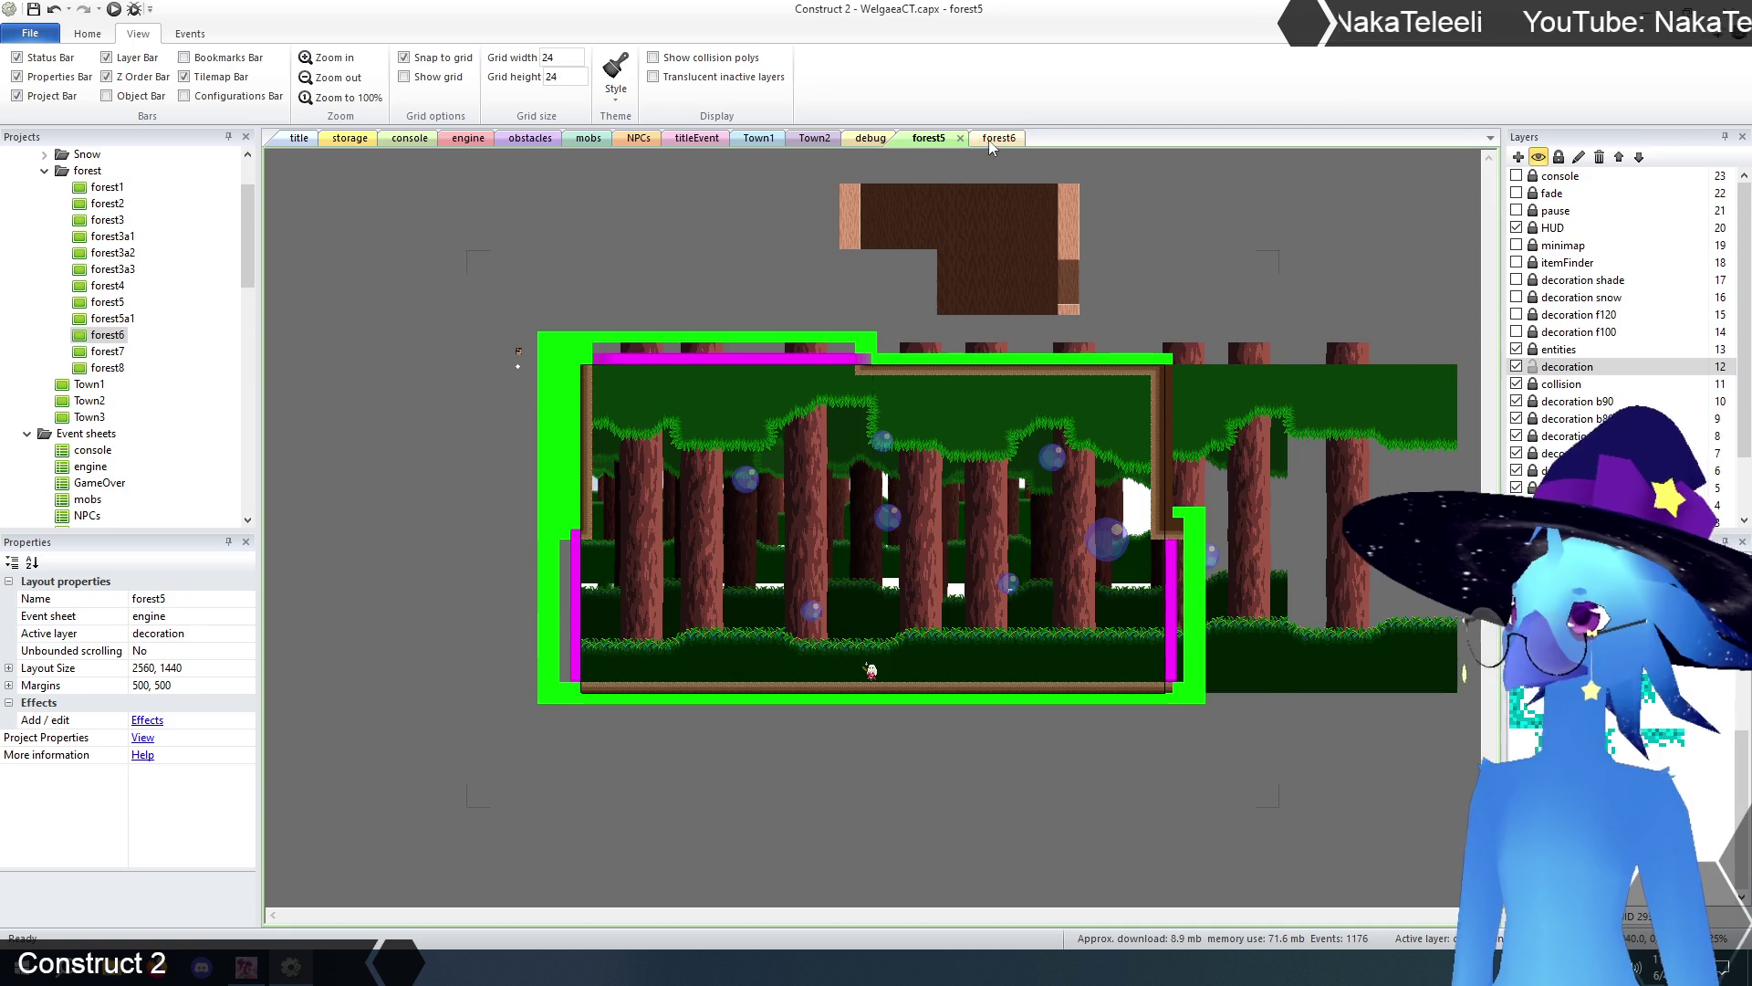
{"action": "key", "text": "ctrl+Tab"}
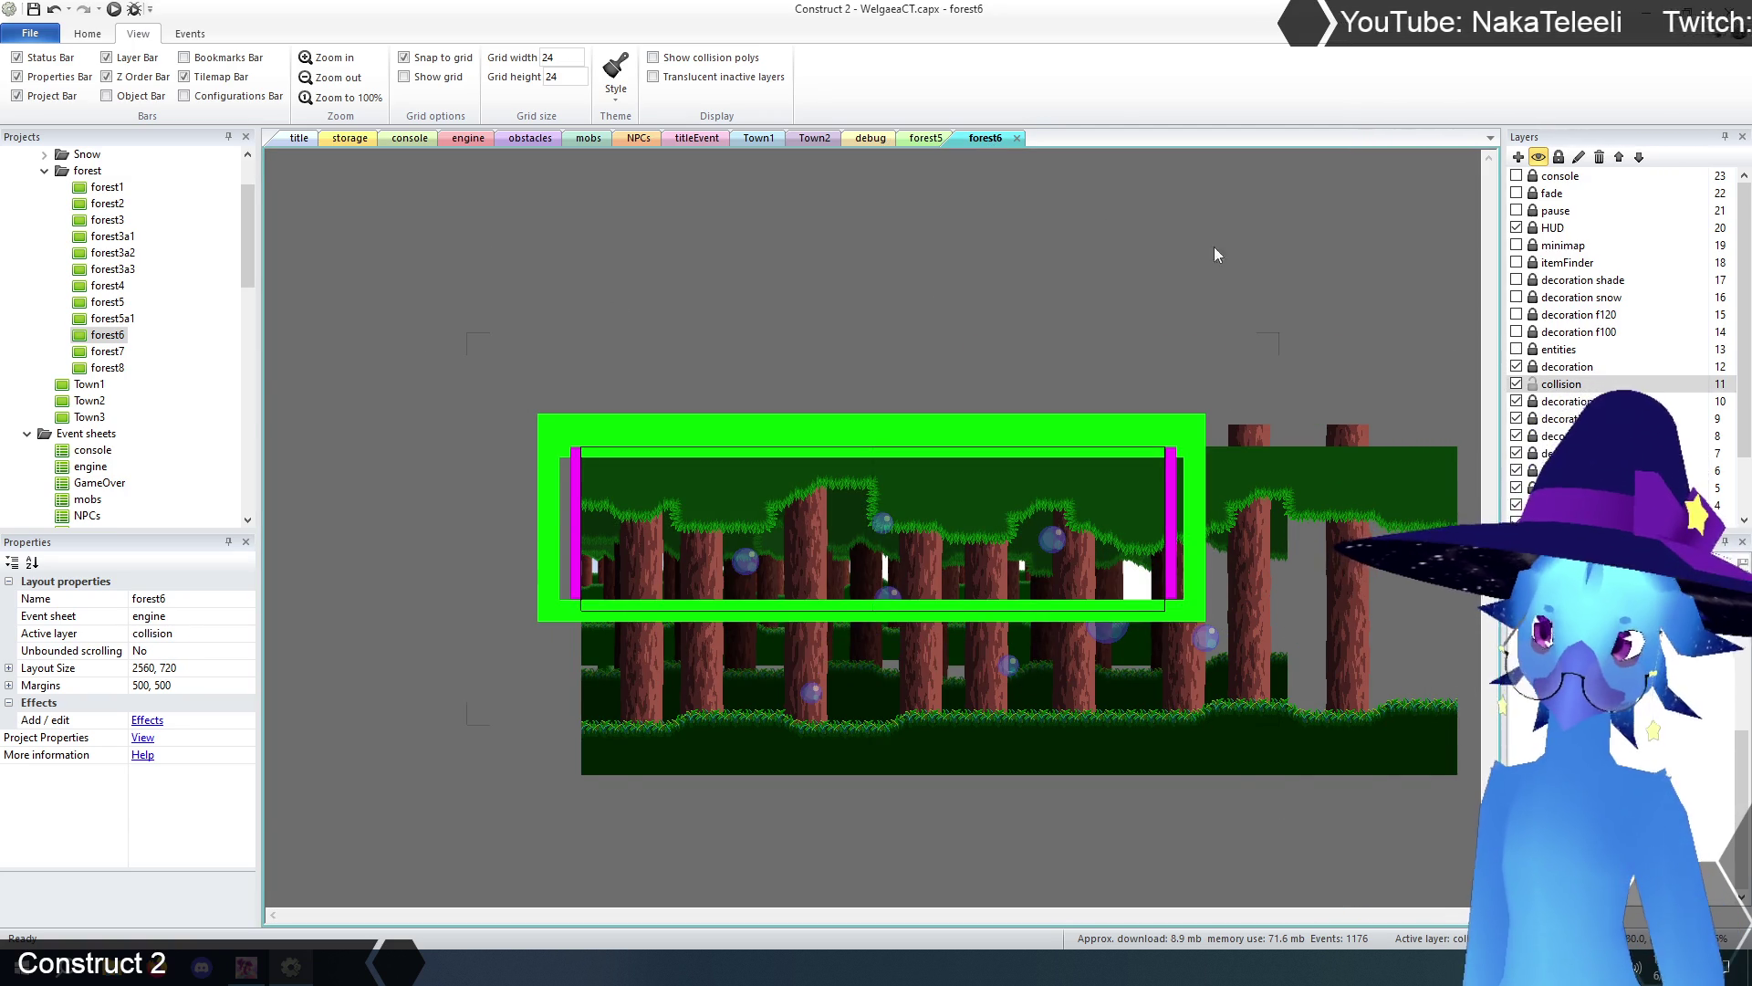
- Lock the collision layer, unlock decoration, and stretch TilemapCave to 2640×768
{"action": "left_click", "coordinate": [1534, 382]}
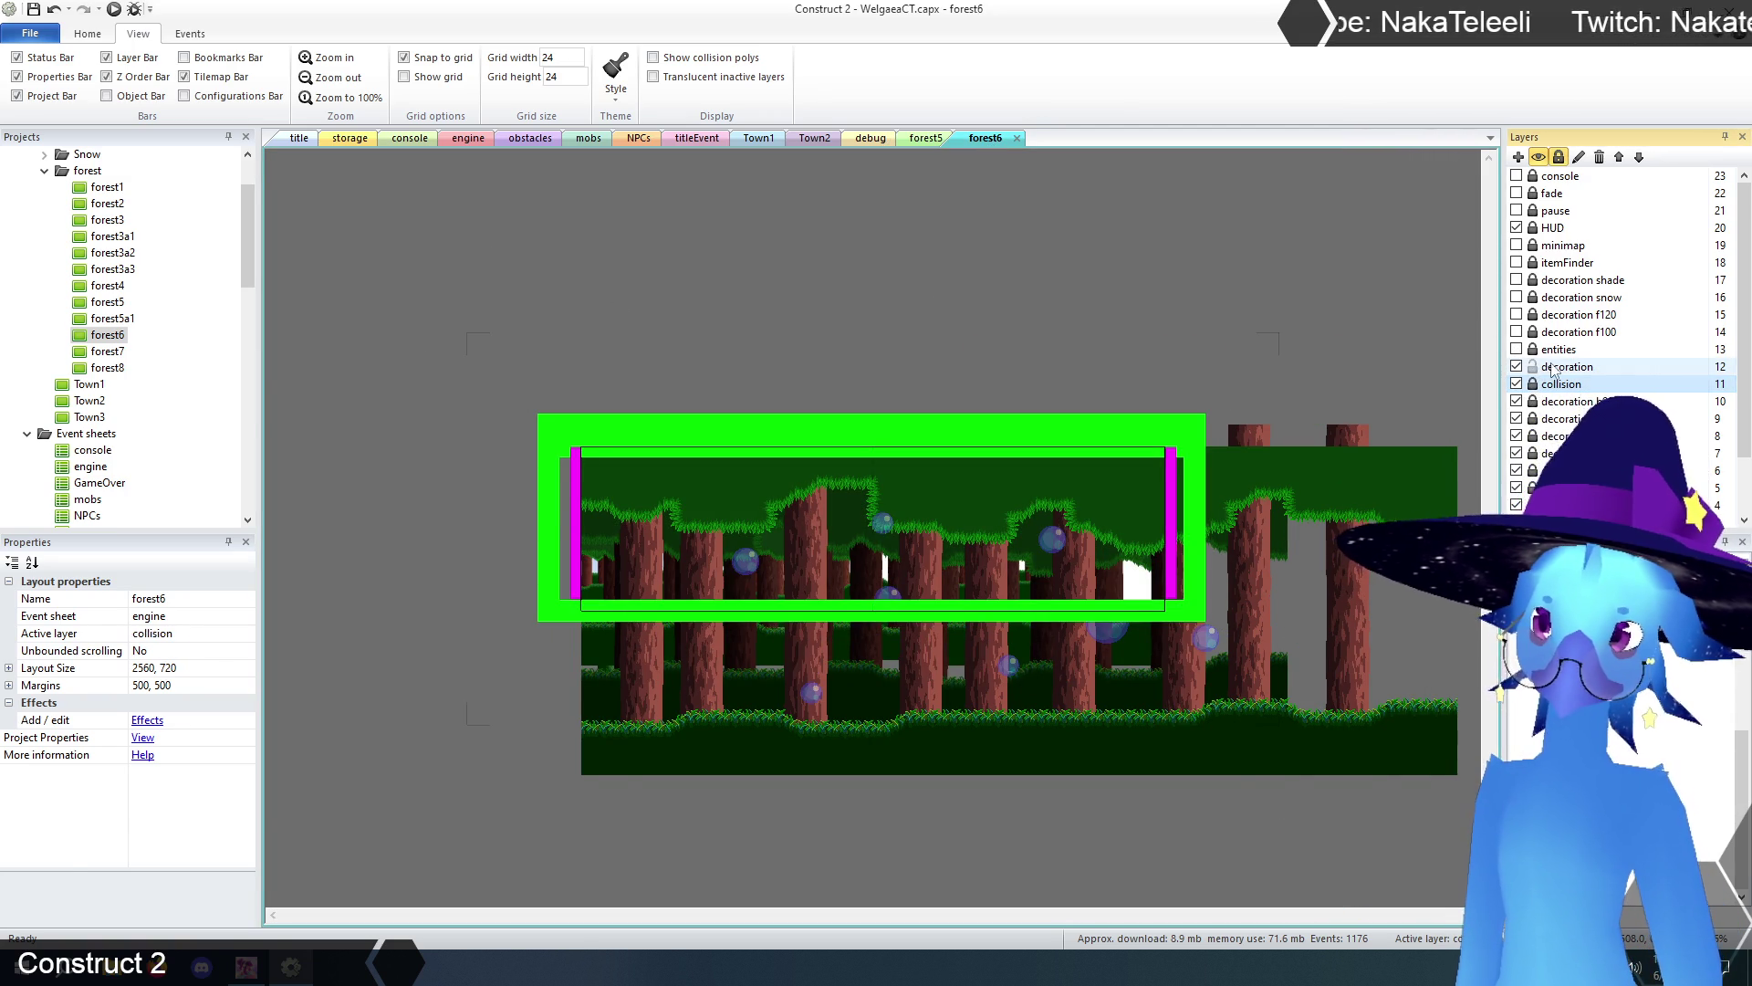
{"action": "left_click", "coordinate": [1533, 367]}
{"action": "left_click", "coordinate": [997, 468]}
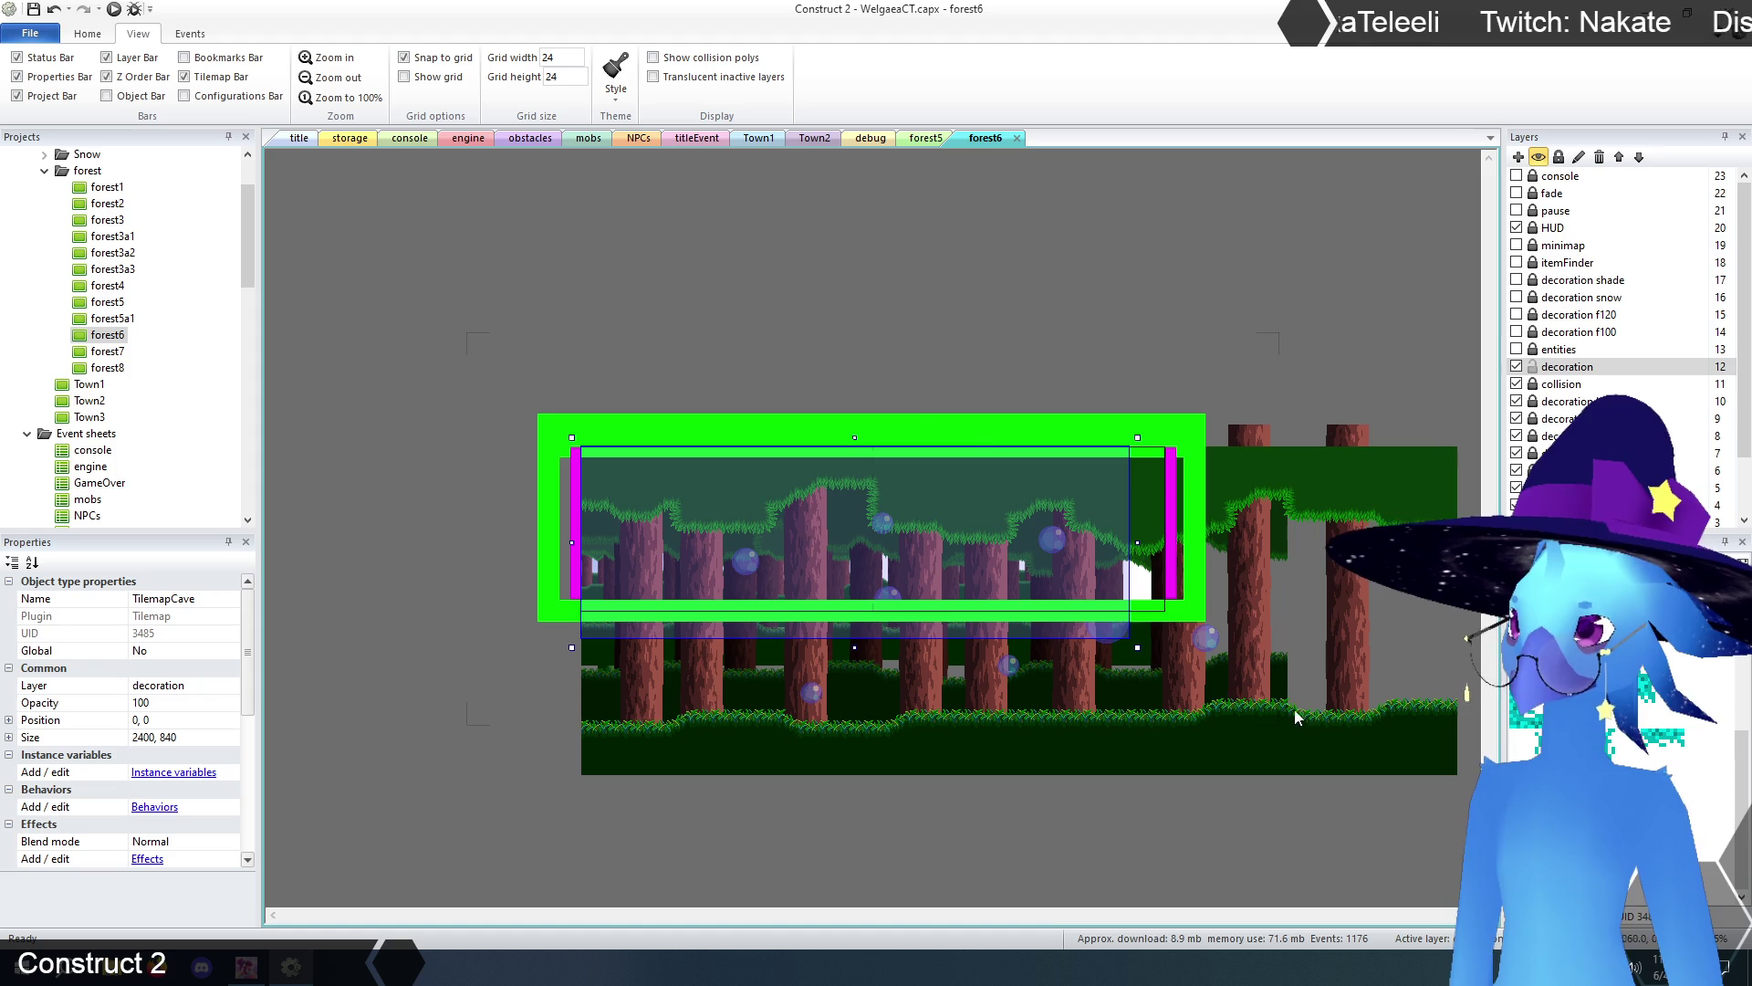
{"action": "left_click_drag", "start_coordinate": [1137, 647], "coordinate": [1193, 632]}
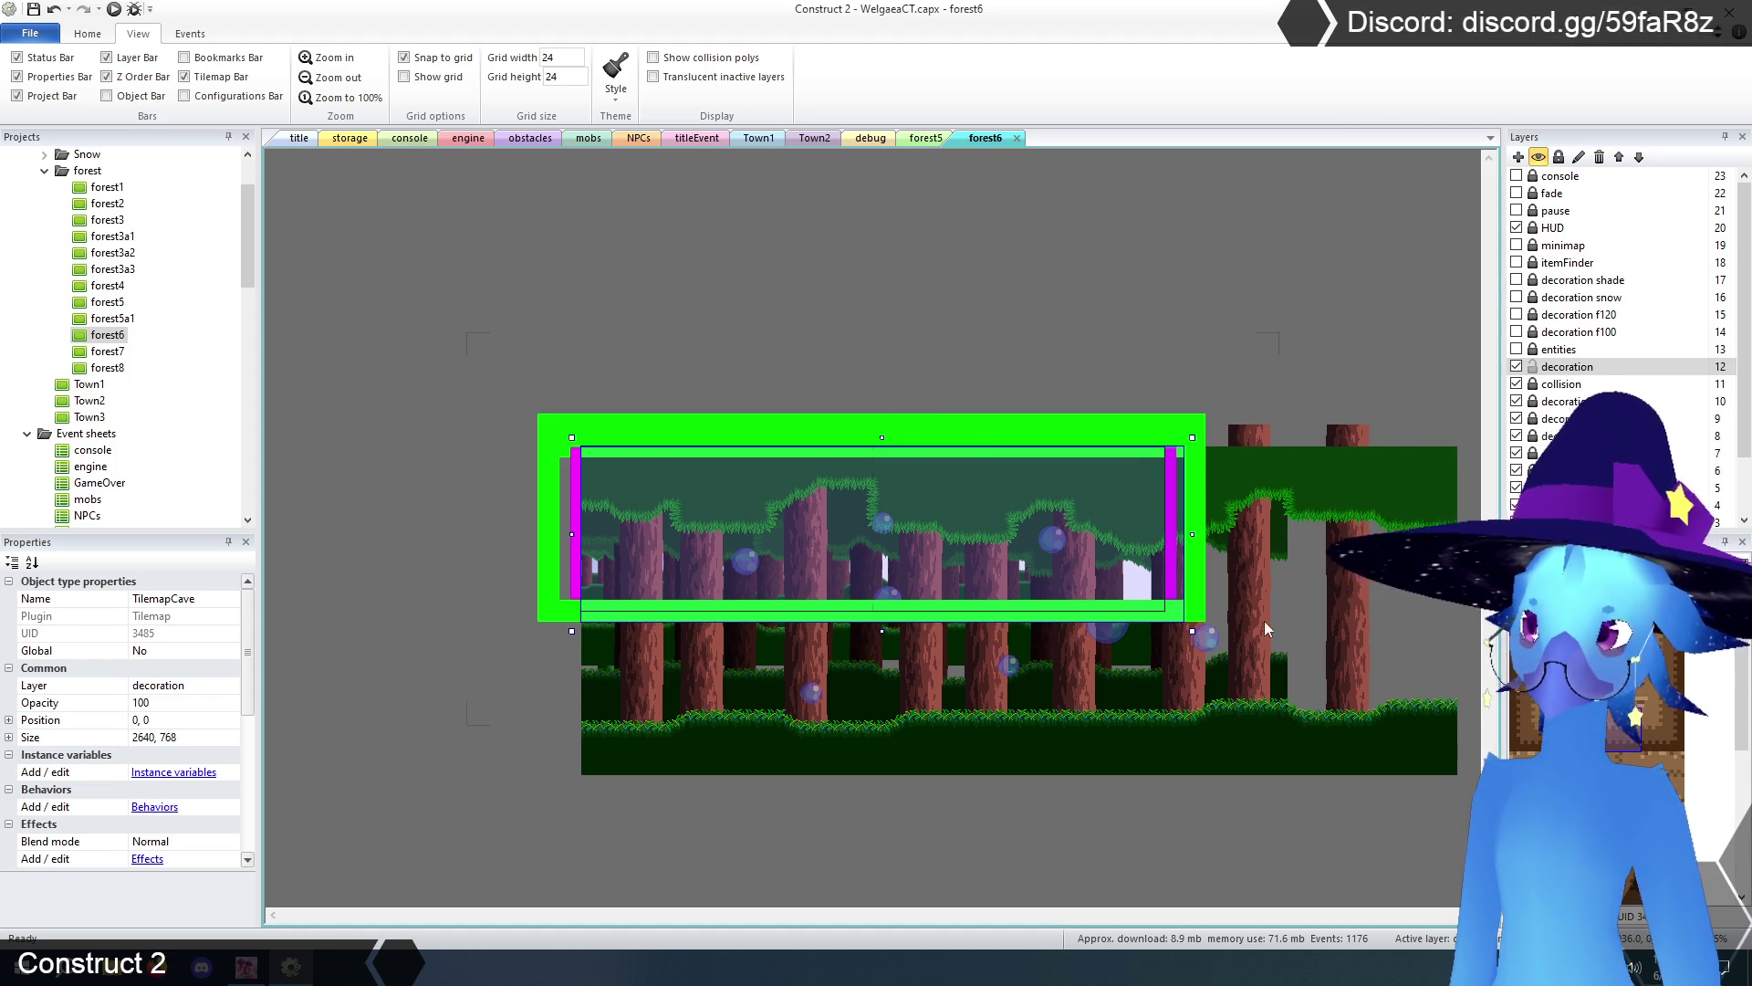
- Paint a continuous log floor along the cave tilemap's bottom row
{"action": "left_click", "coordinate": [330, 60]}
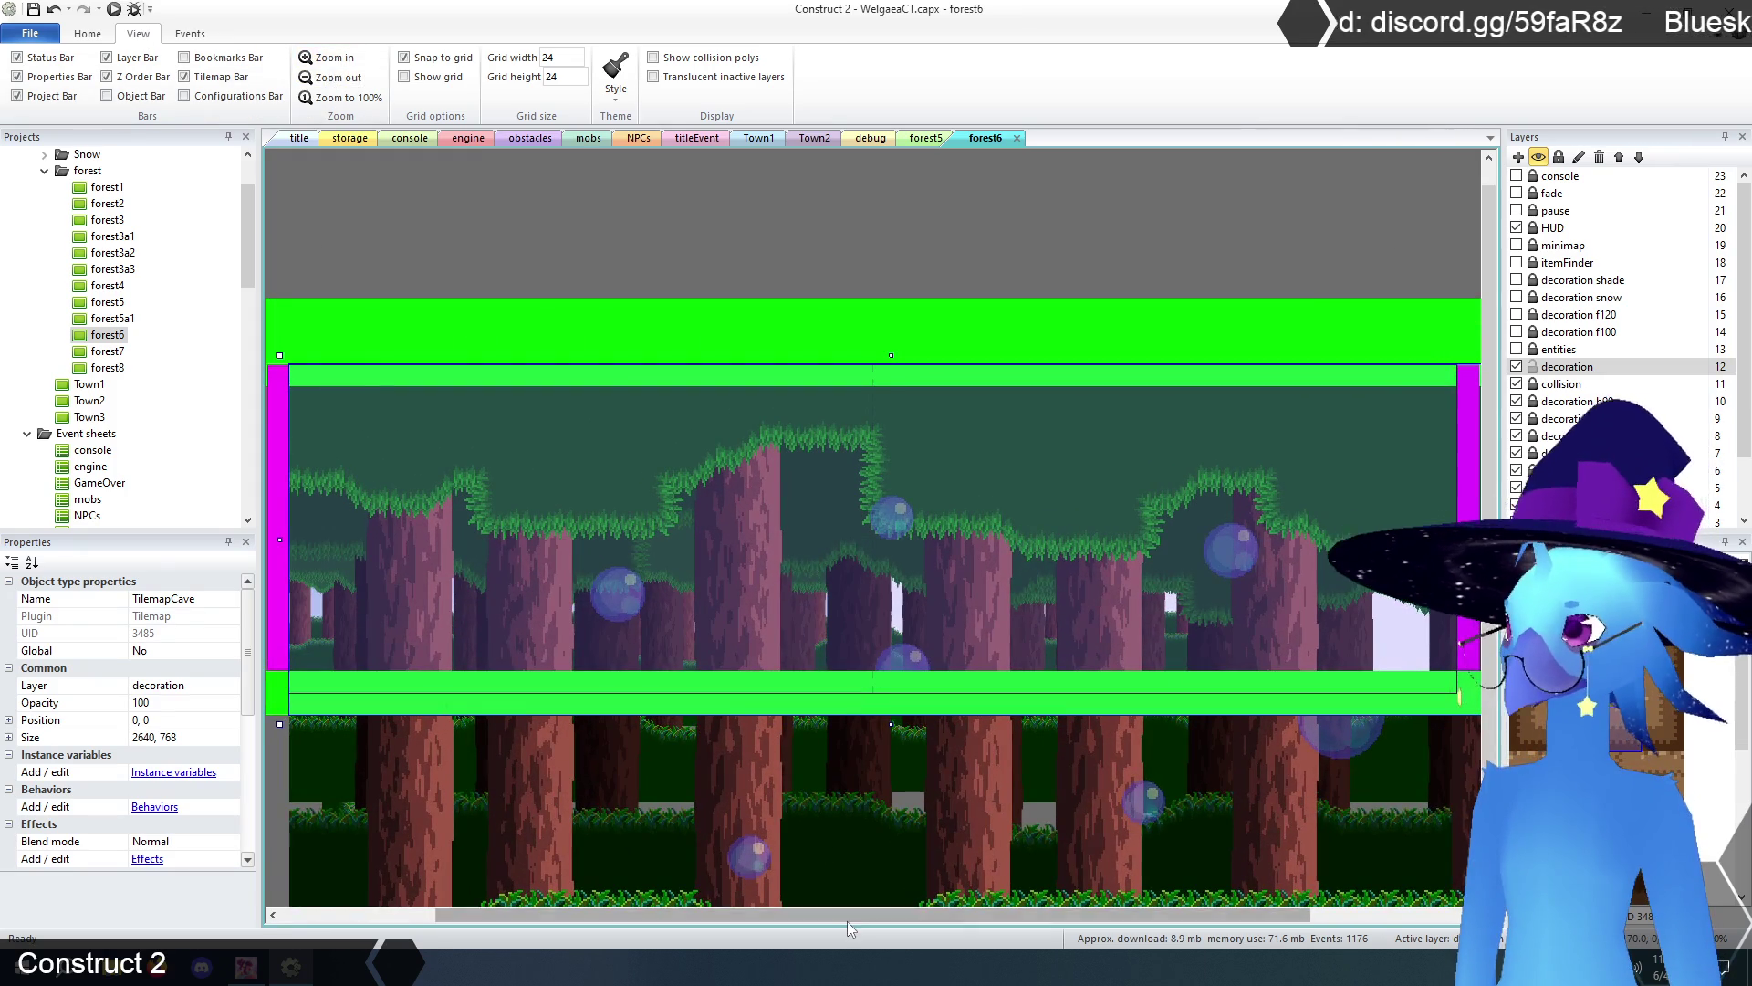
{"action": "left_click_drag", "start_coordinate": [840, 917], "coordinate": [720, 918]}
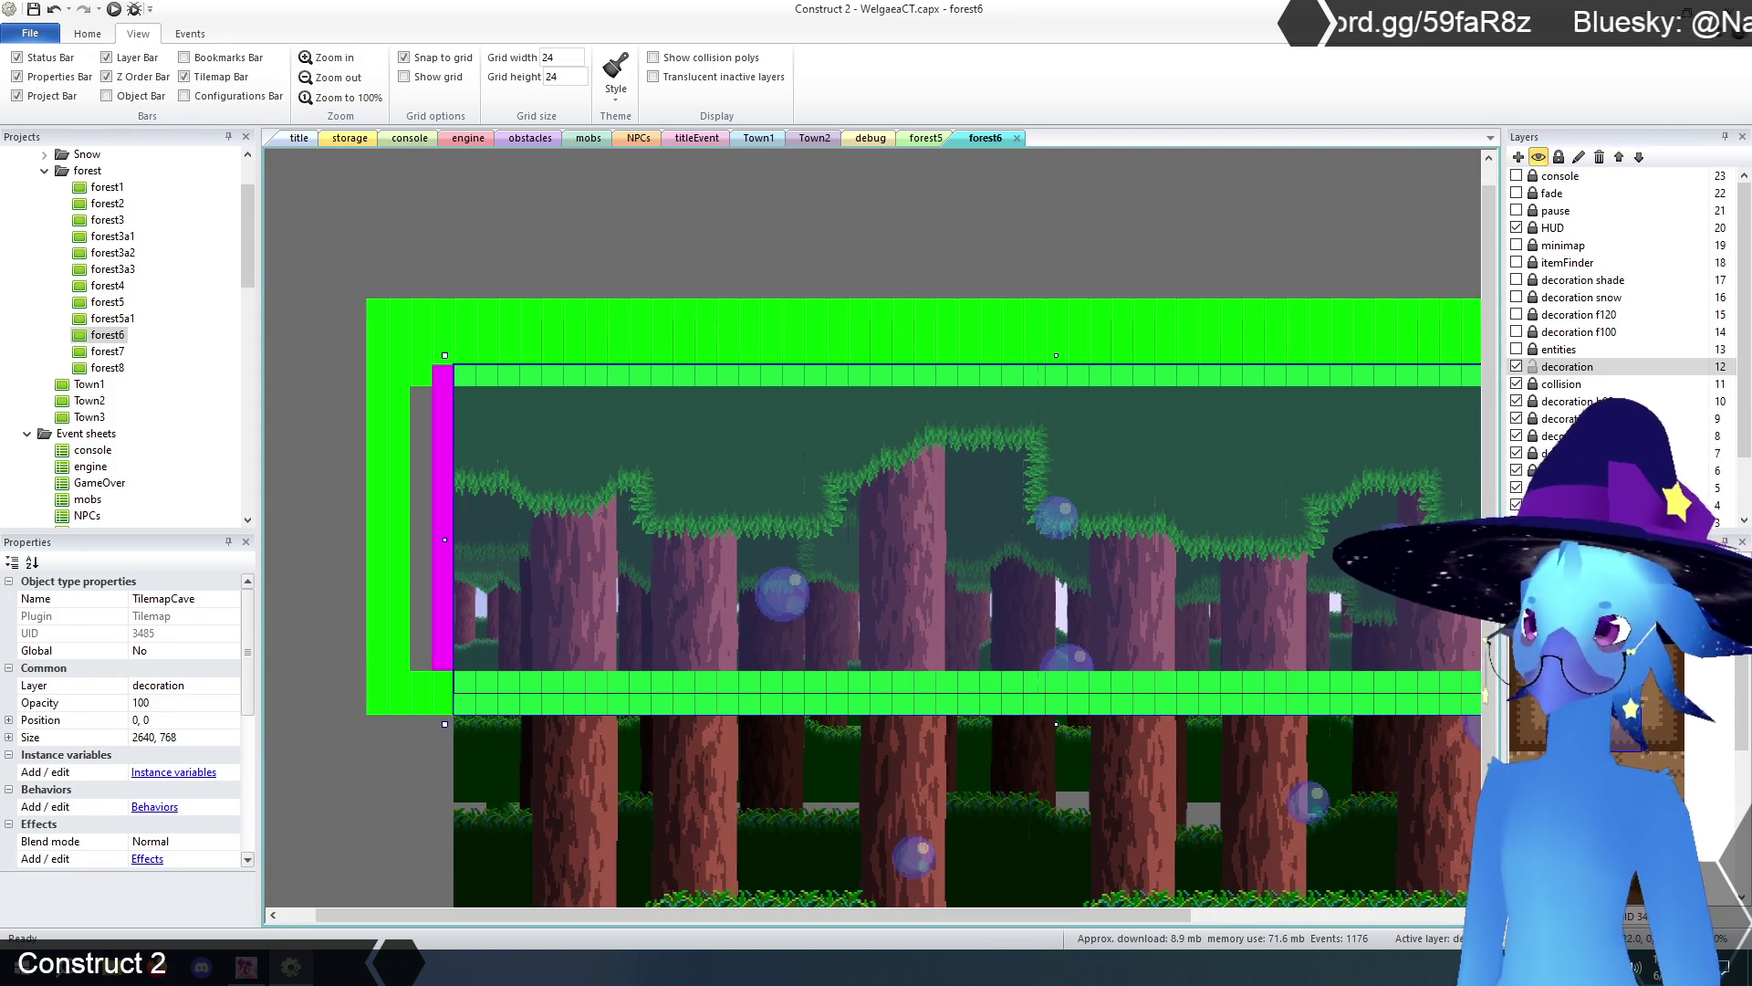
{"action": "left_click_drag", "start_coordinate": [485, 677], "coordinate": [863, 690]}
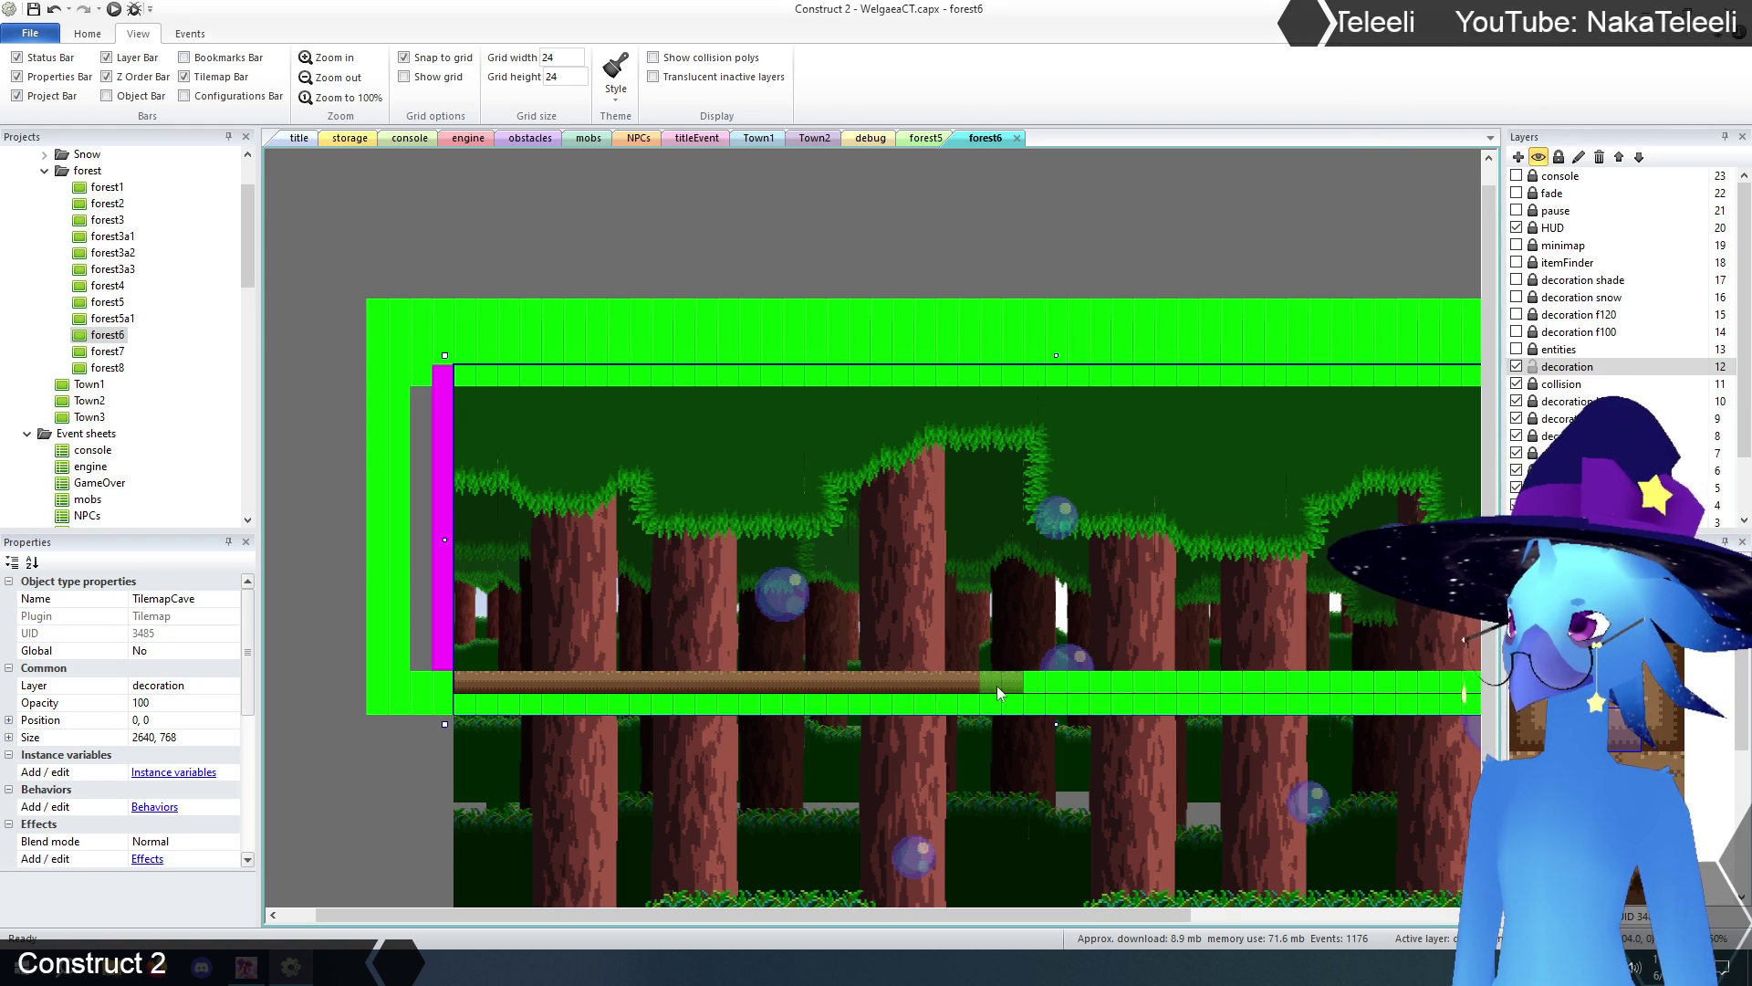
{"action": "left_click_drag", "start_coordinate": [1045, 689], "coordinate": [1159, 681]}
{"action": "left_click_drag", "start_coordinate": [1027, 918], "coordinate": [1295, 927]}
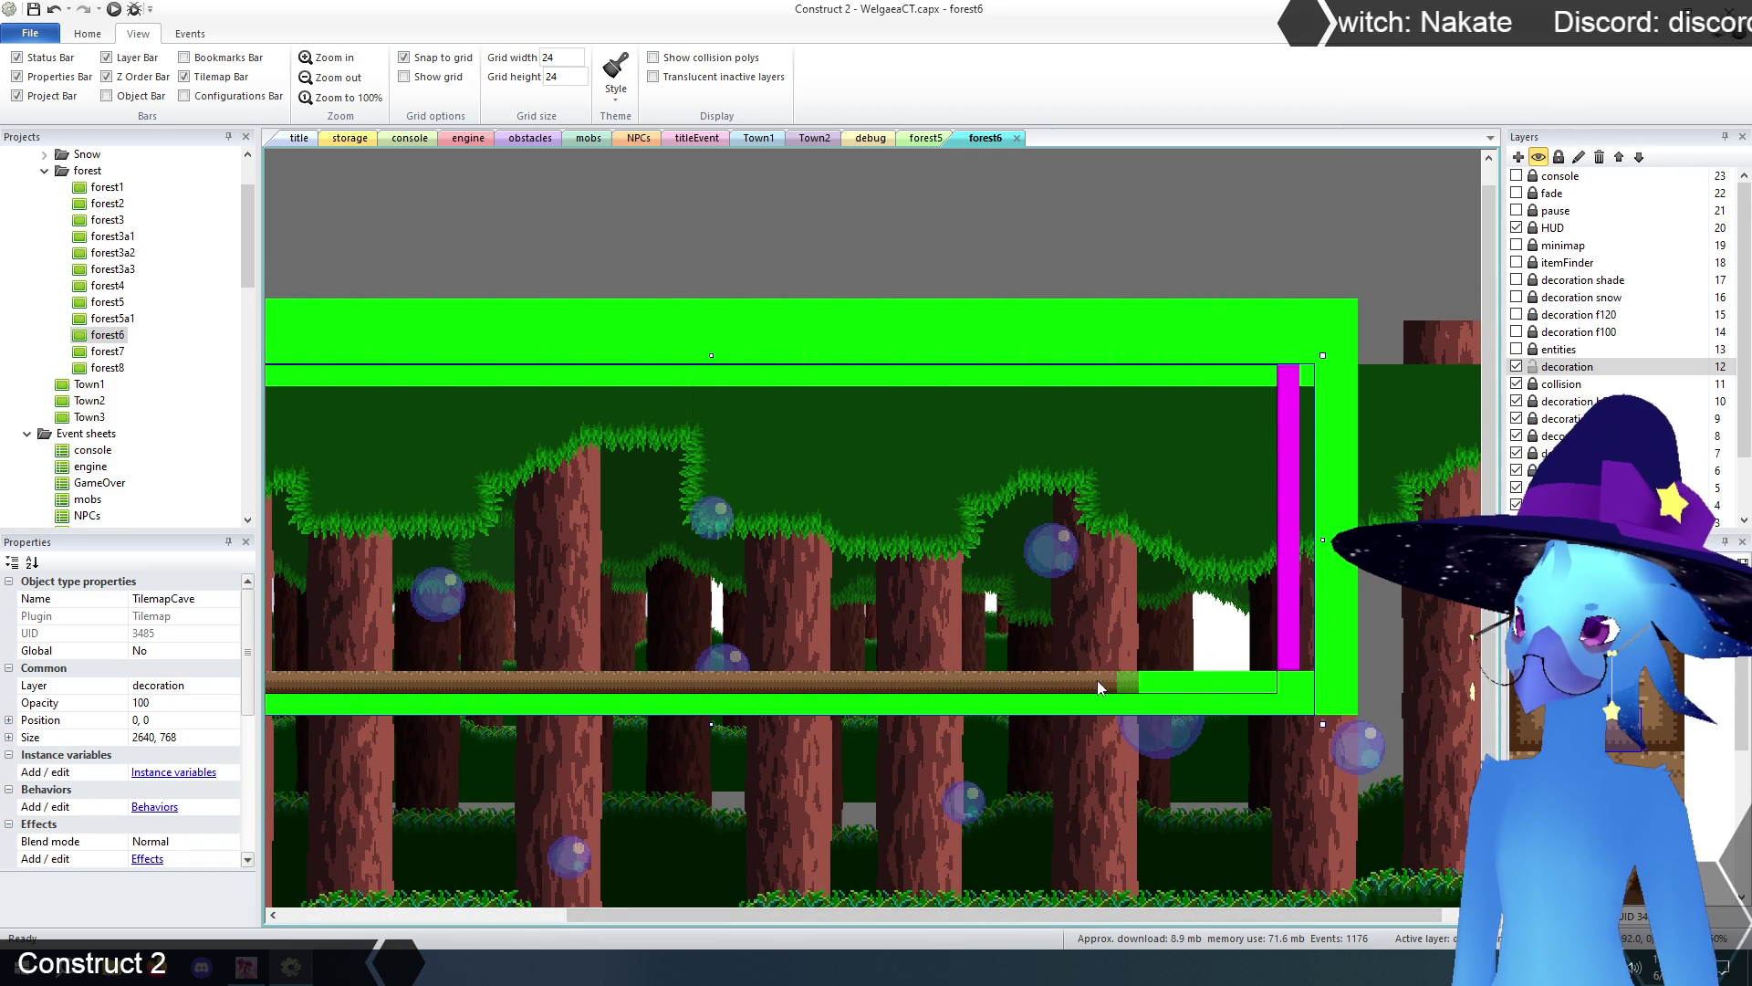
{"action": "left_click", "coordinate": [1233, 687]}
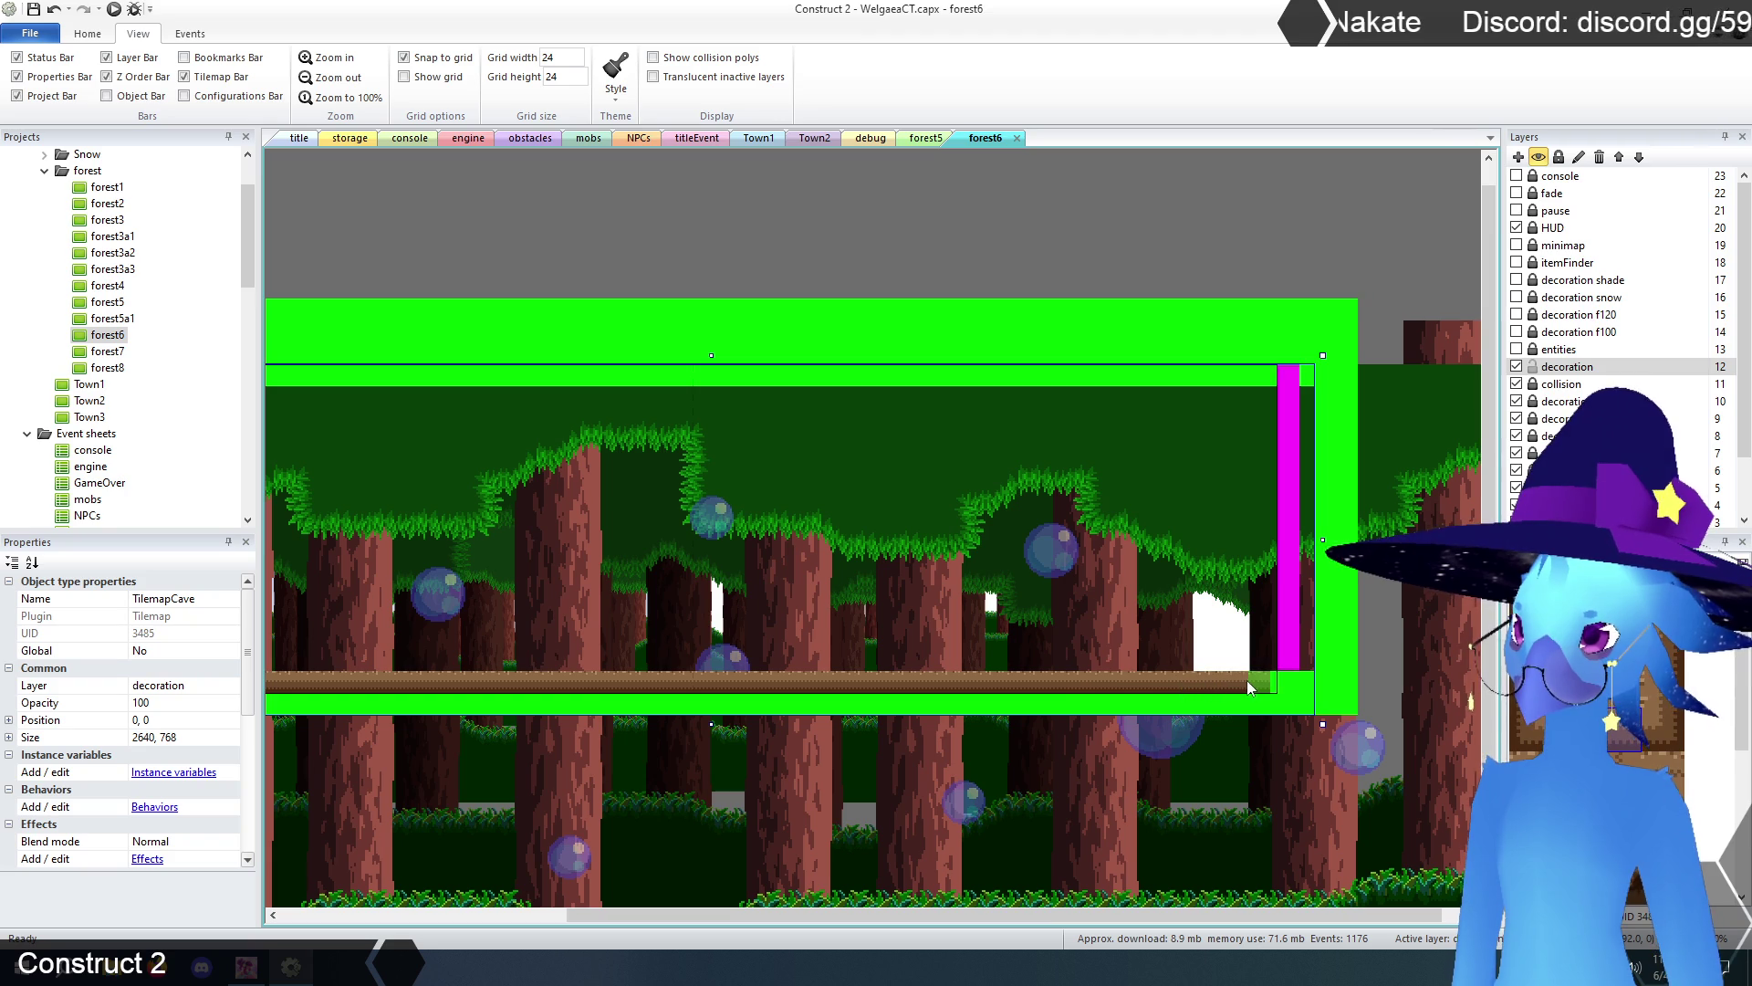
{"action": "left_click", "coordinate": [1256, 683]}
- Paint log tiles across TilemapCave's top row all the way to the right wall
{"action": "left_click_drag", "start_coordinate": [1212, 915], "coordinate": [890, 922]}
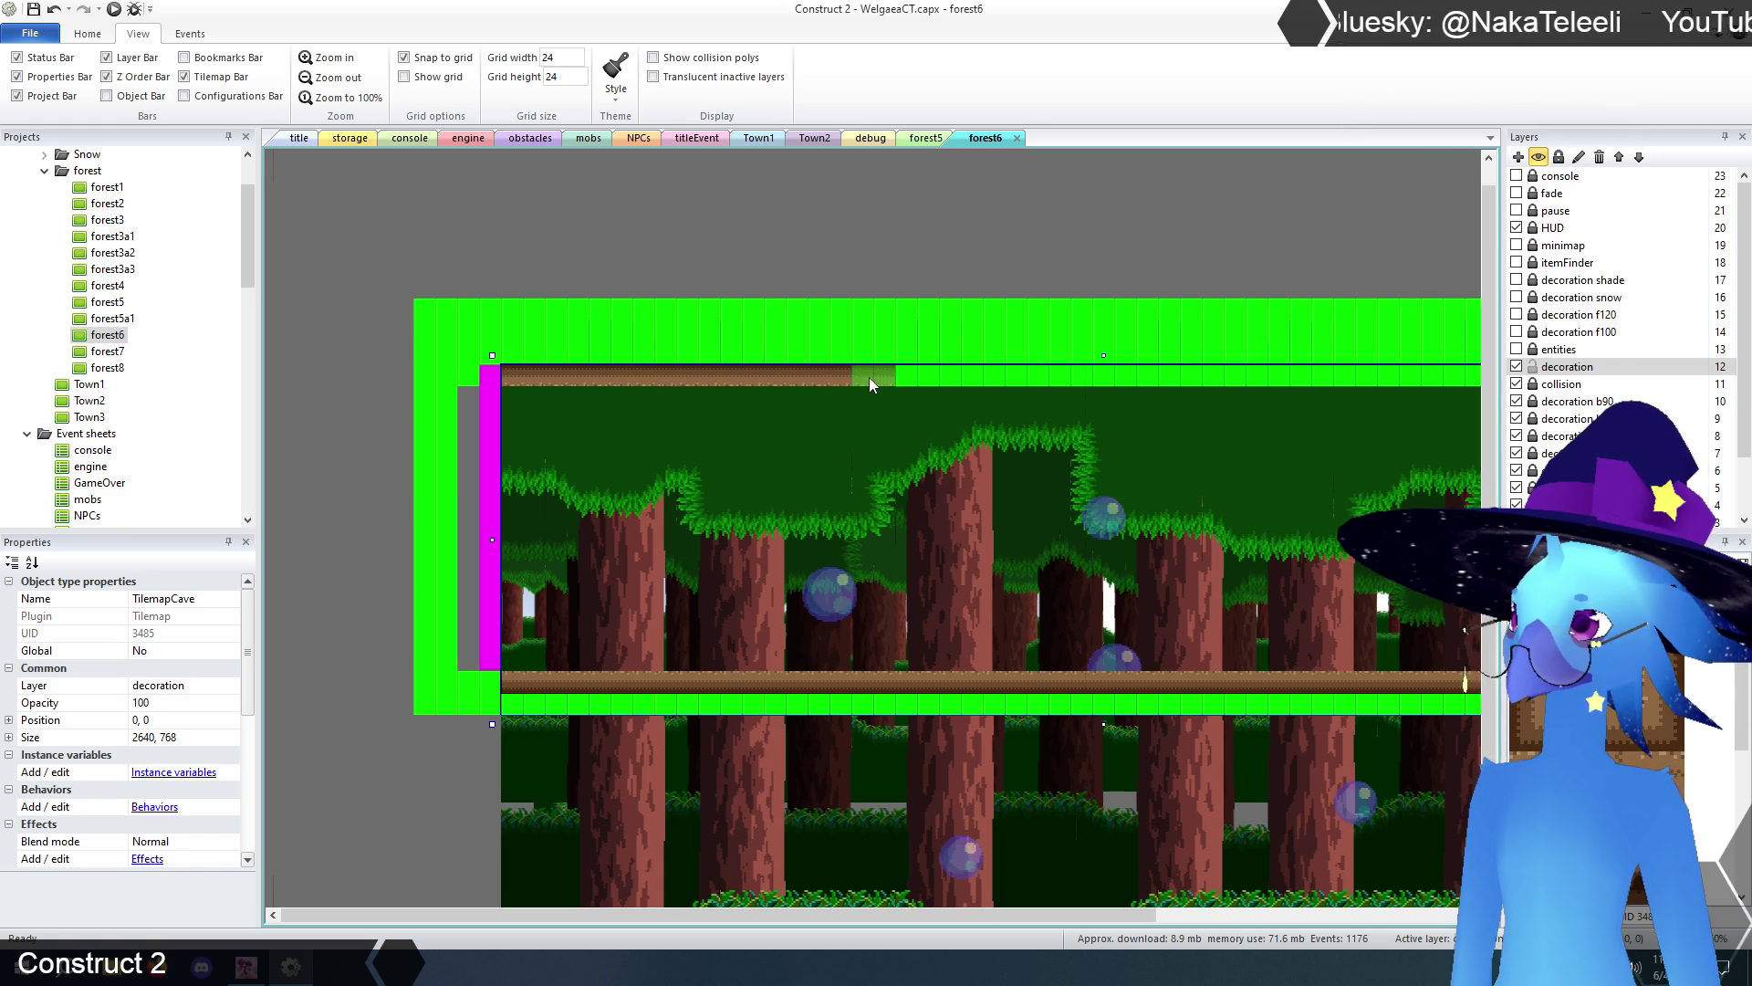
{"action": "left_click_drag", "start_coordinate": [981, 376], "coordinate": [1301, 374]}
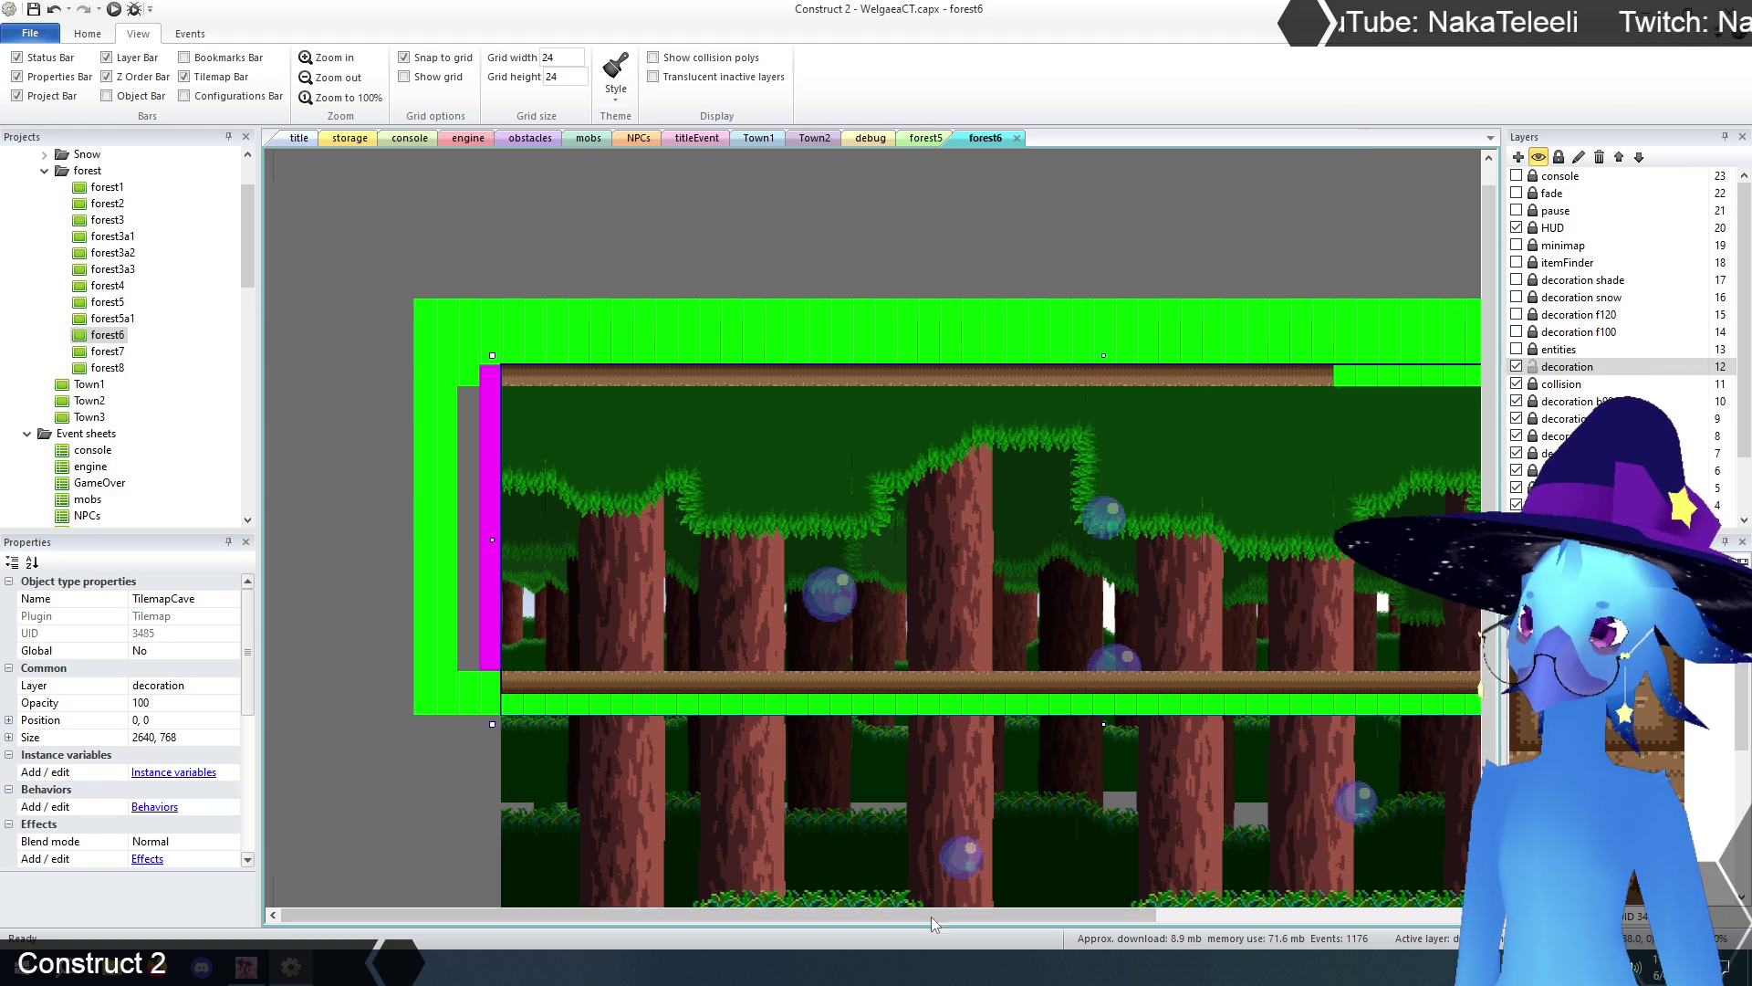
{"action": "left_click_drag", "start_coordinate": [950, 917], "coordinate": [1268, 922]}
{"action": "left_click", "coordinate": [913, 369]}
{"action": "left_click_drag", "start_coordinate": [958, 379], "coordinate": [1236, 380]}
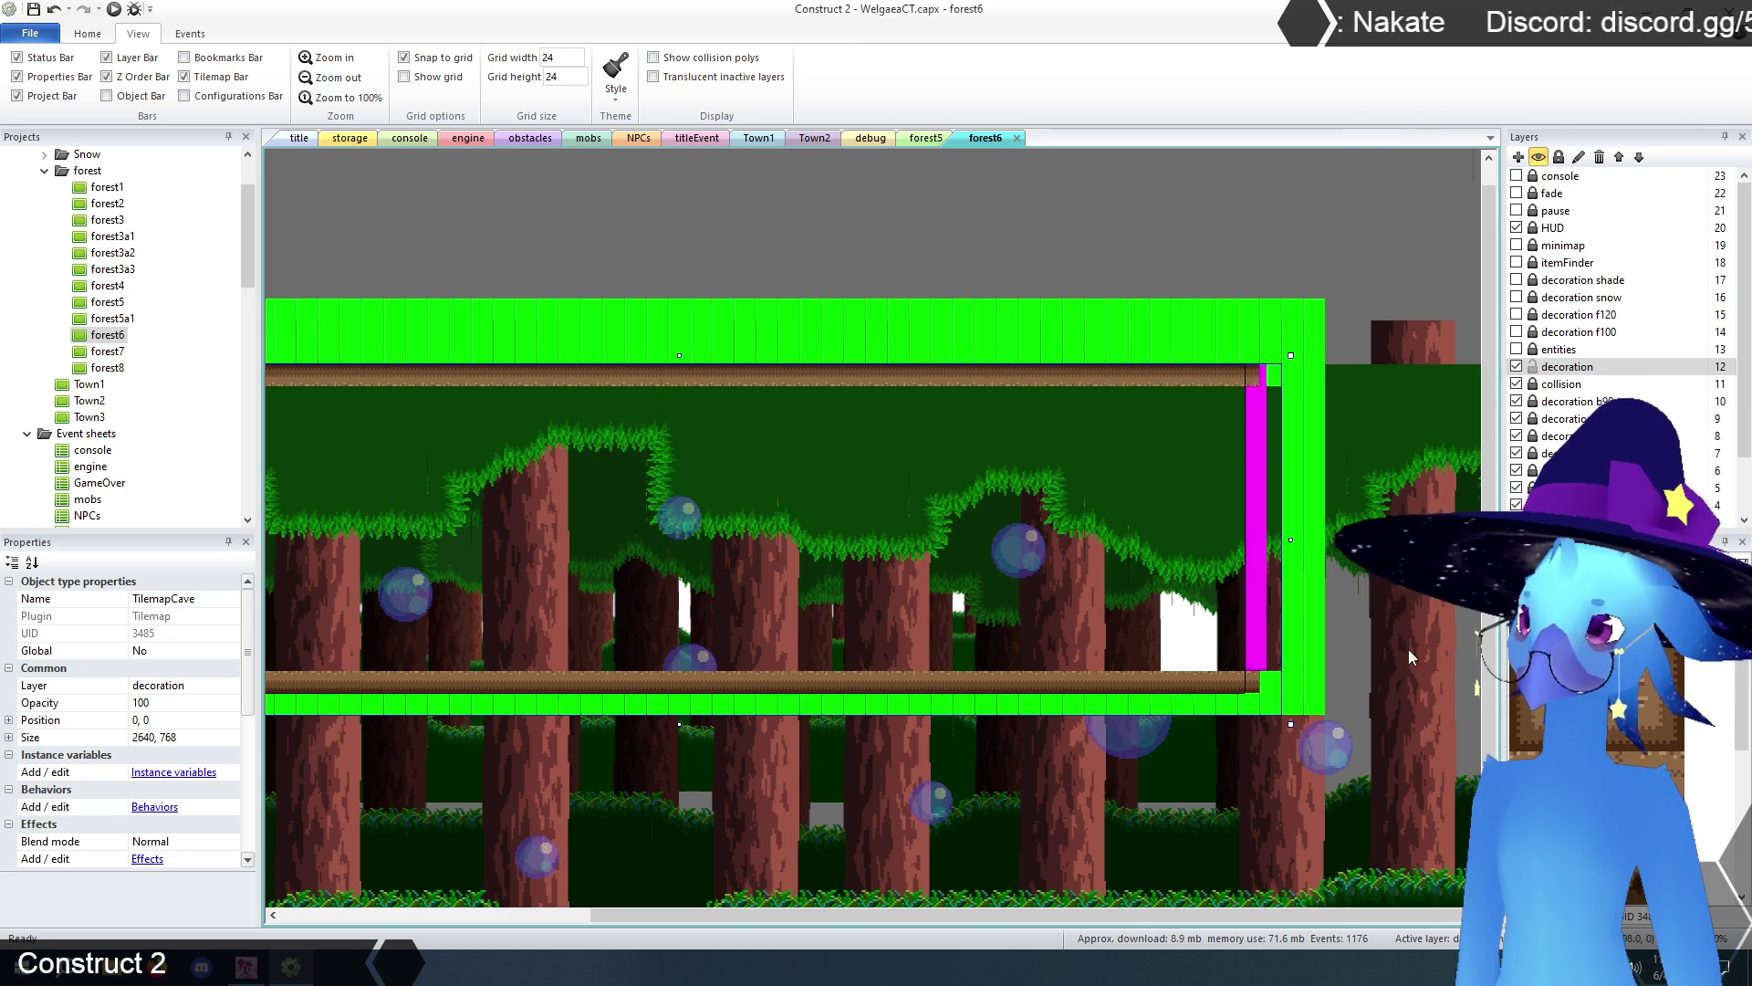
{"action": "left_click_drag", "start_coordinate": [511, 915], "coordinate": [908, 926]}
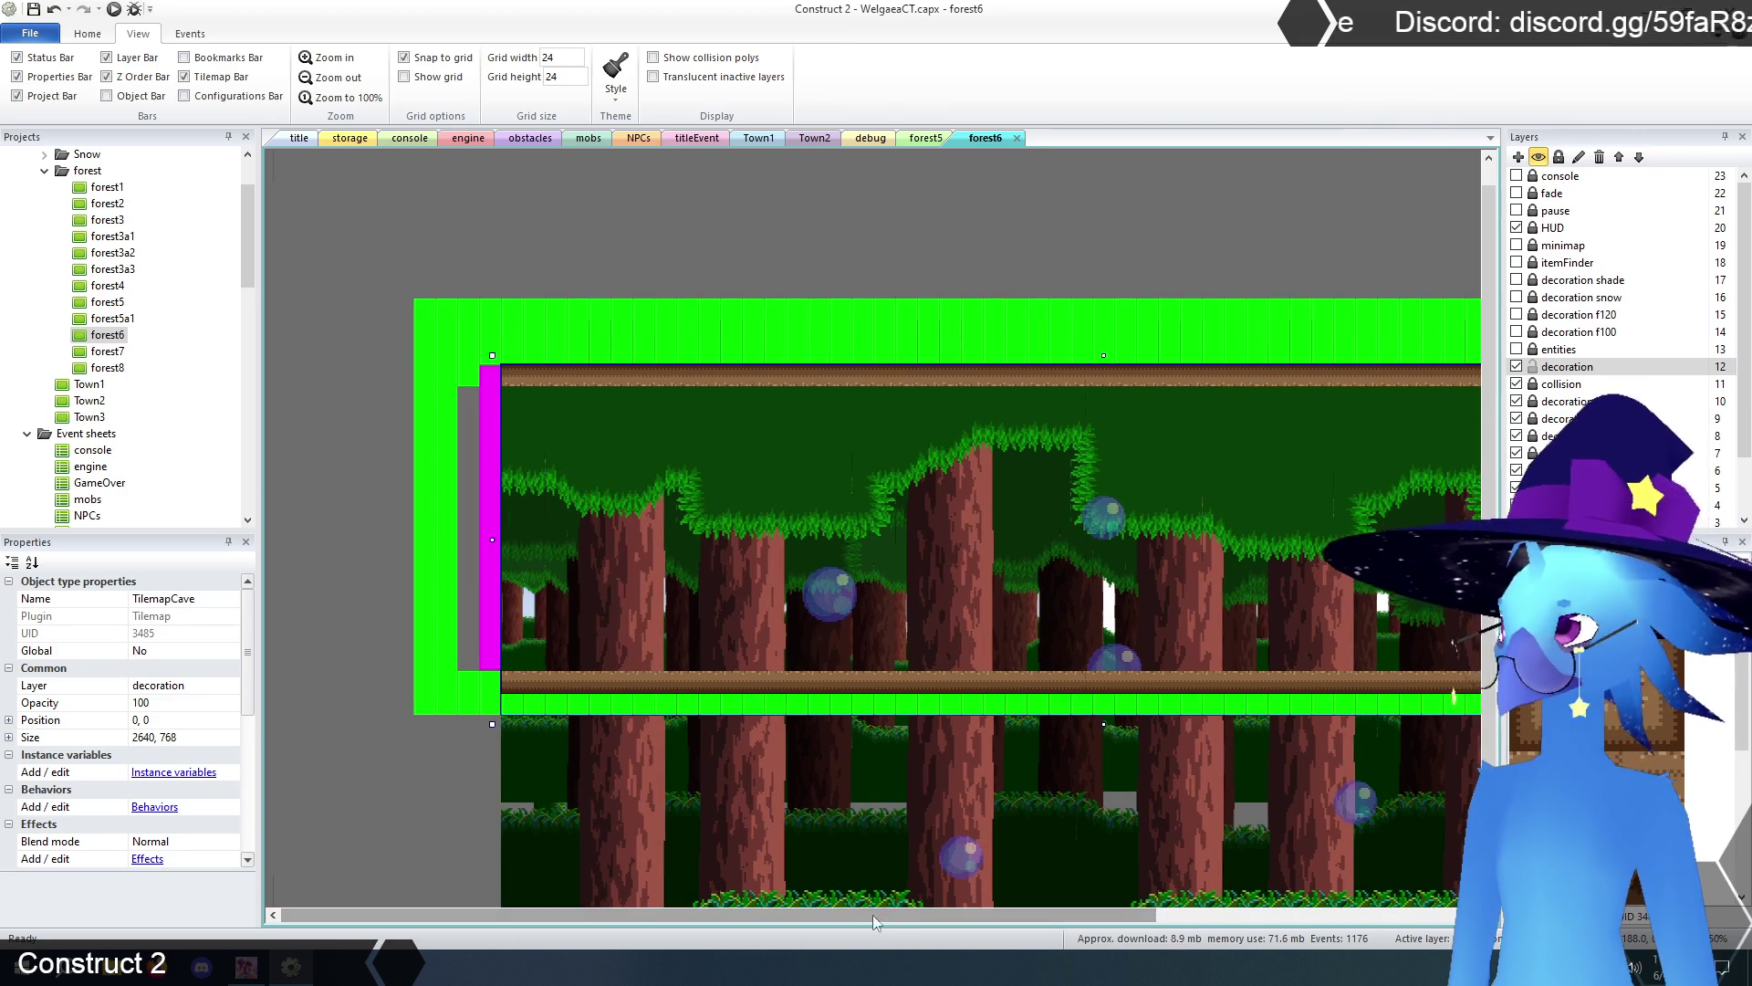
- Show the entities layer and move the NPC sprite inside the resized cave area
{"action": "left_click", "coordinate": [1517, 350]}
{"action": "left_click", "coordinate": [1551, 352]}
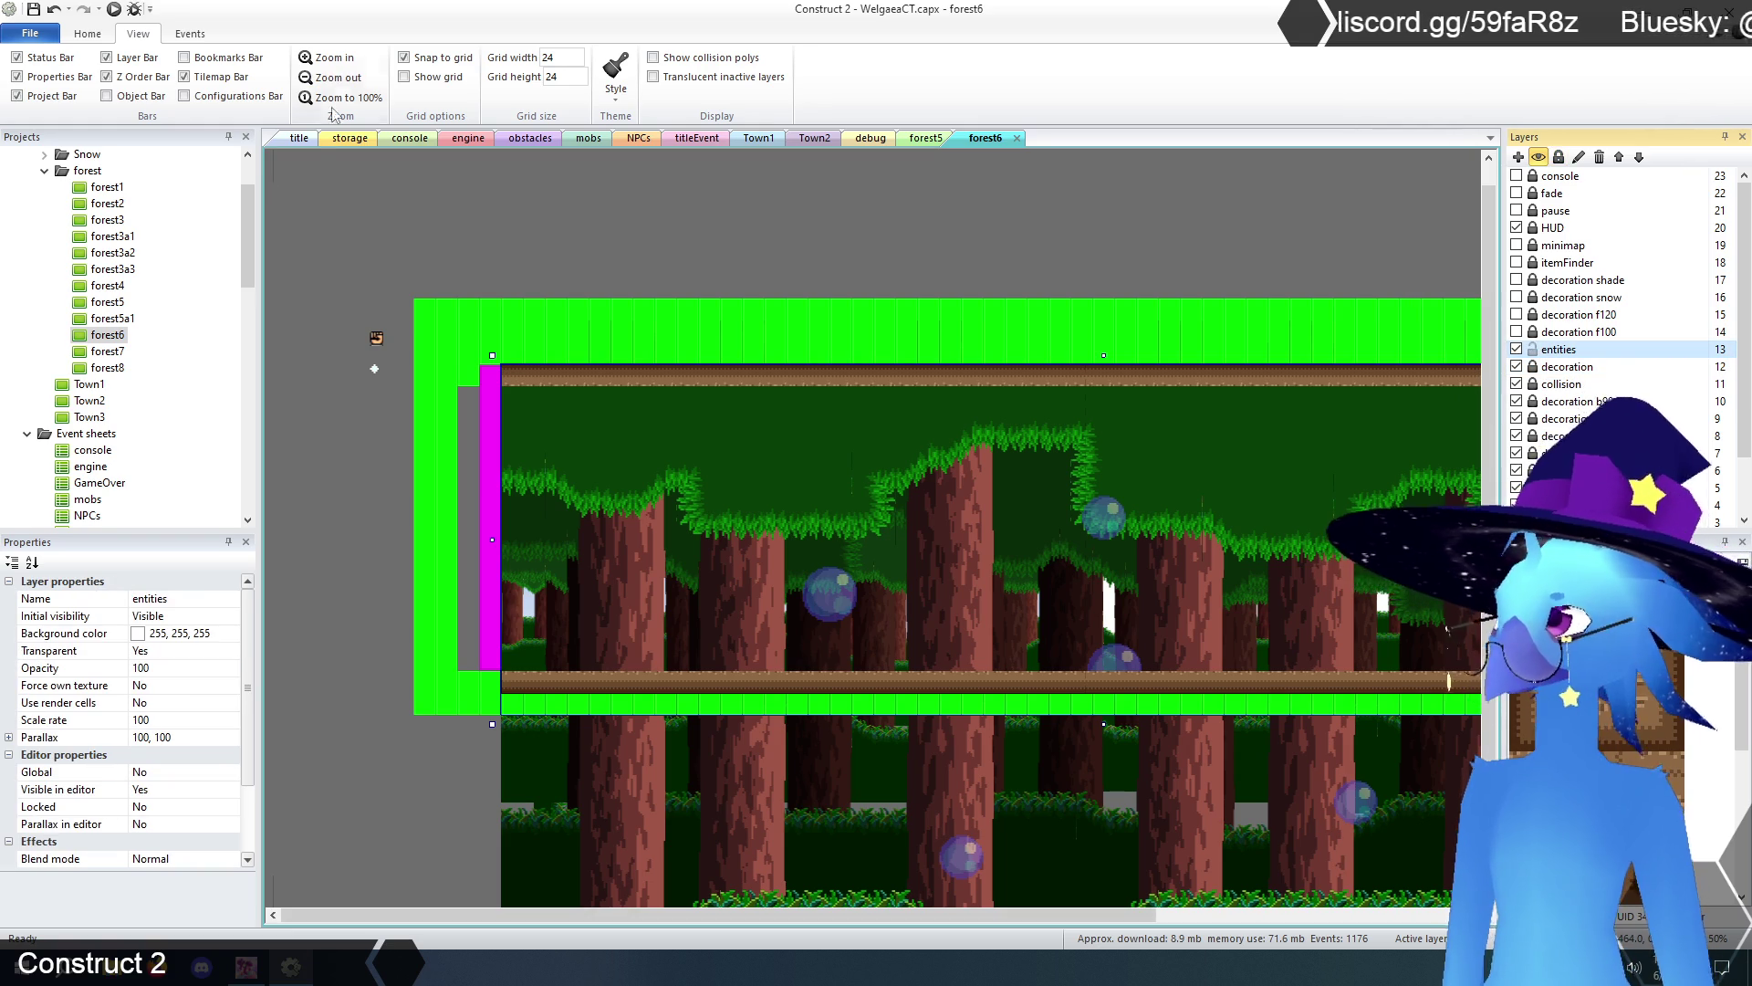
{"action": "key", "text": "ctrl+minus"}
{"action": "key", "text": "ctrl+minus"}
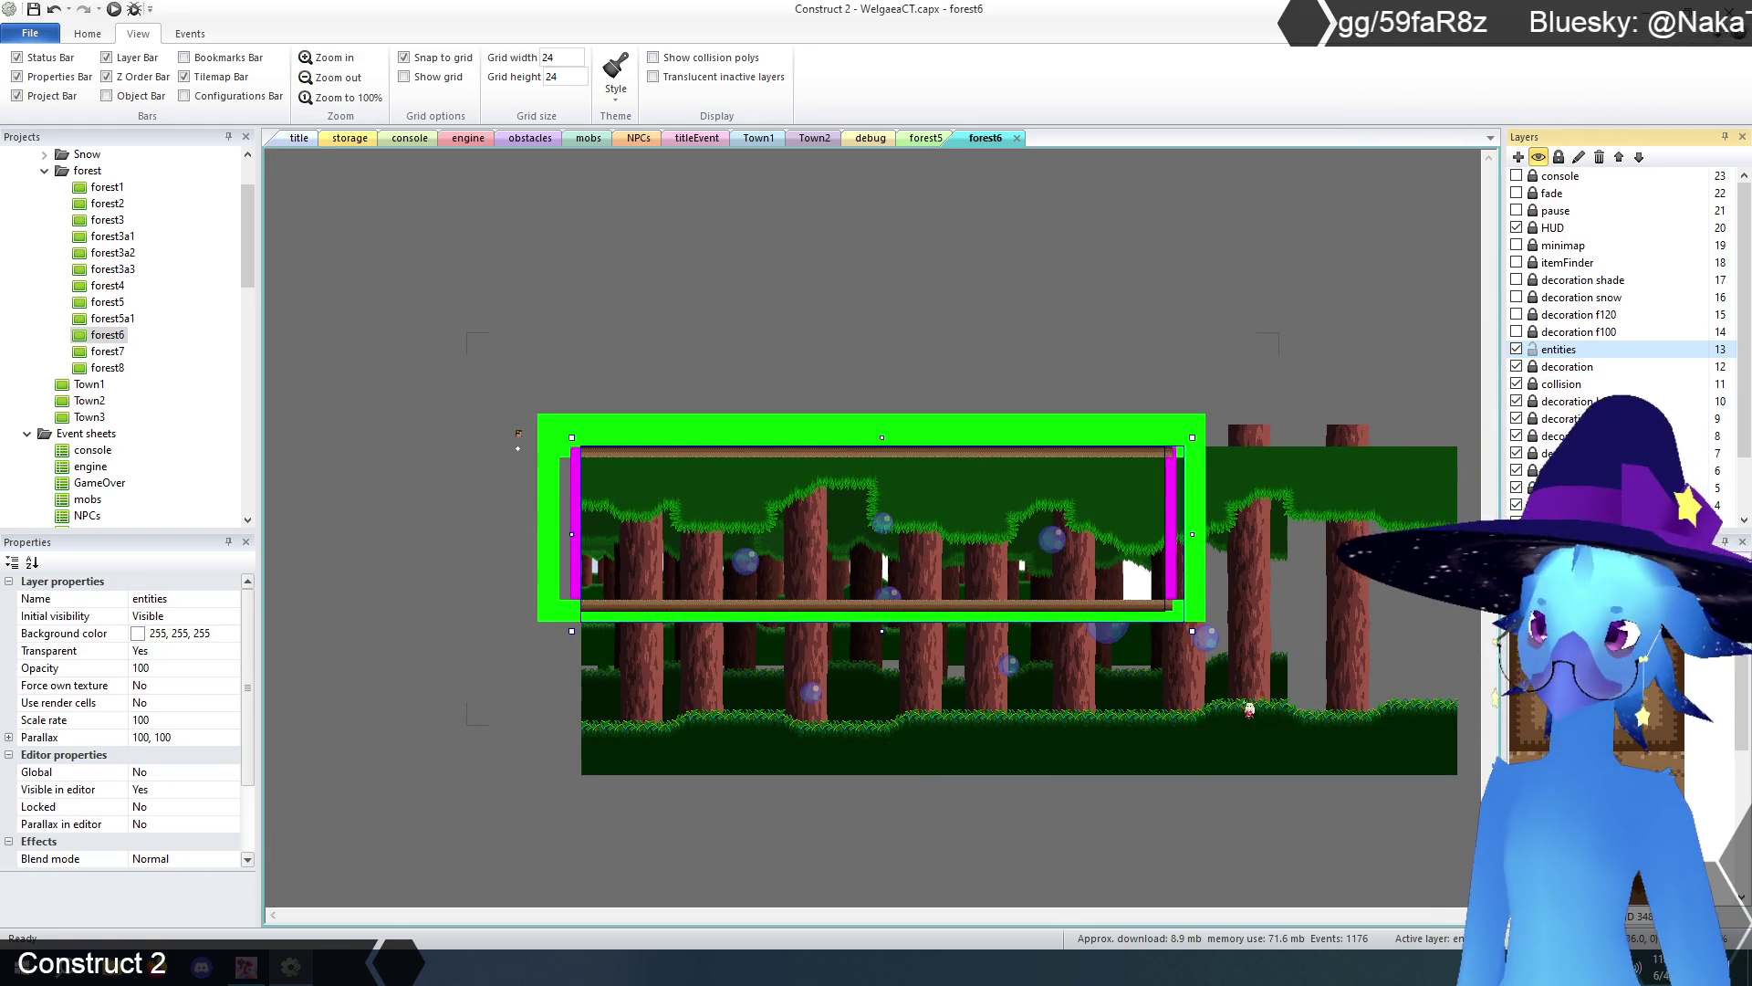
{"action": "left_click", "coordinate": [1250, 713]}
{"action": "mouse_move", "coordinate": [1250, 713]}
{"action": "left_mouse_down"}
{"action": "mouse_move", "coordinate": [880, 561]}
{"action": "mouse_move", "coordinate": [886, 593]}
{"action": "left_mouse_up"}
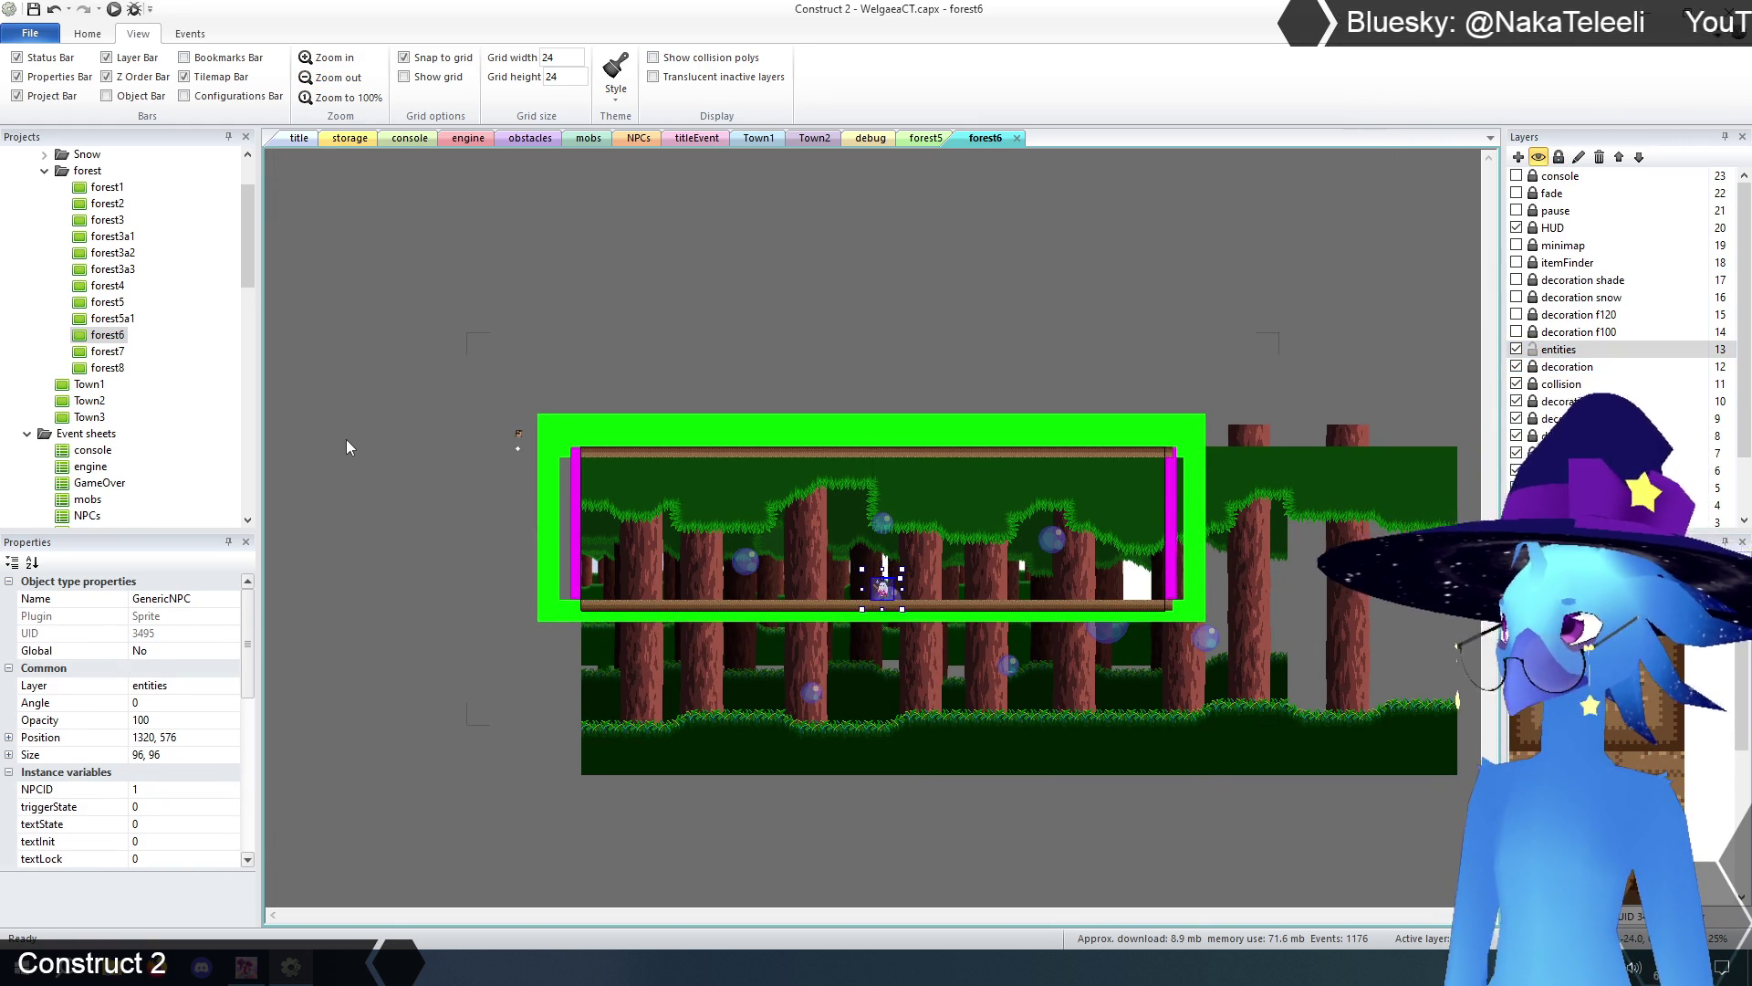
{"action": "left_click", "coordinate": [485, 445]}
- Set the roomStuff object's mapY value to 31
{"action": "left_click", "coordinate": [521, 433]}
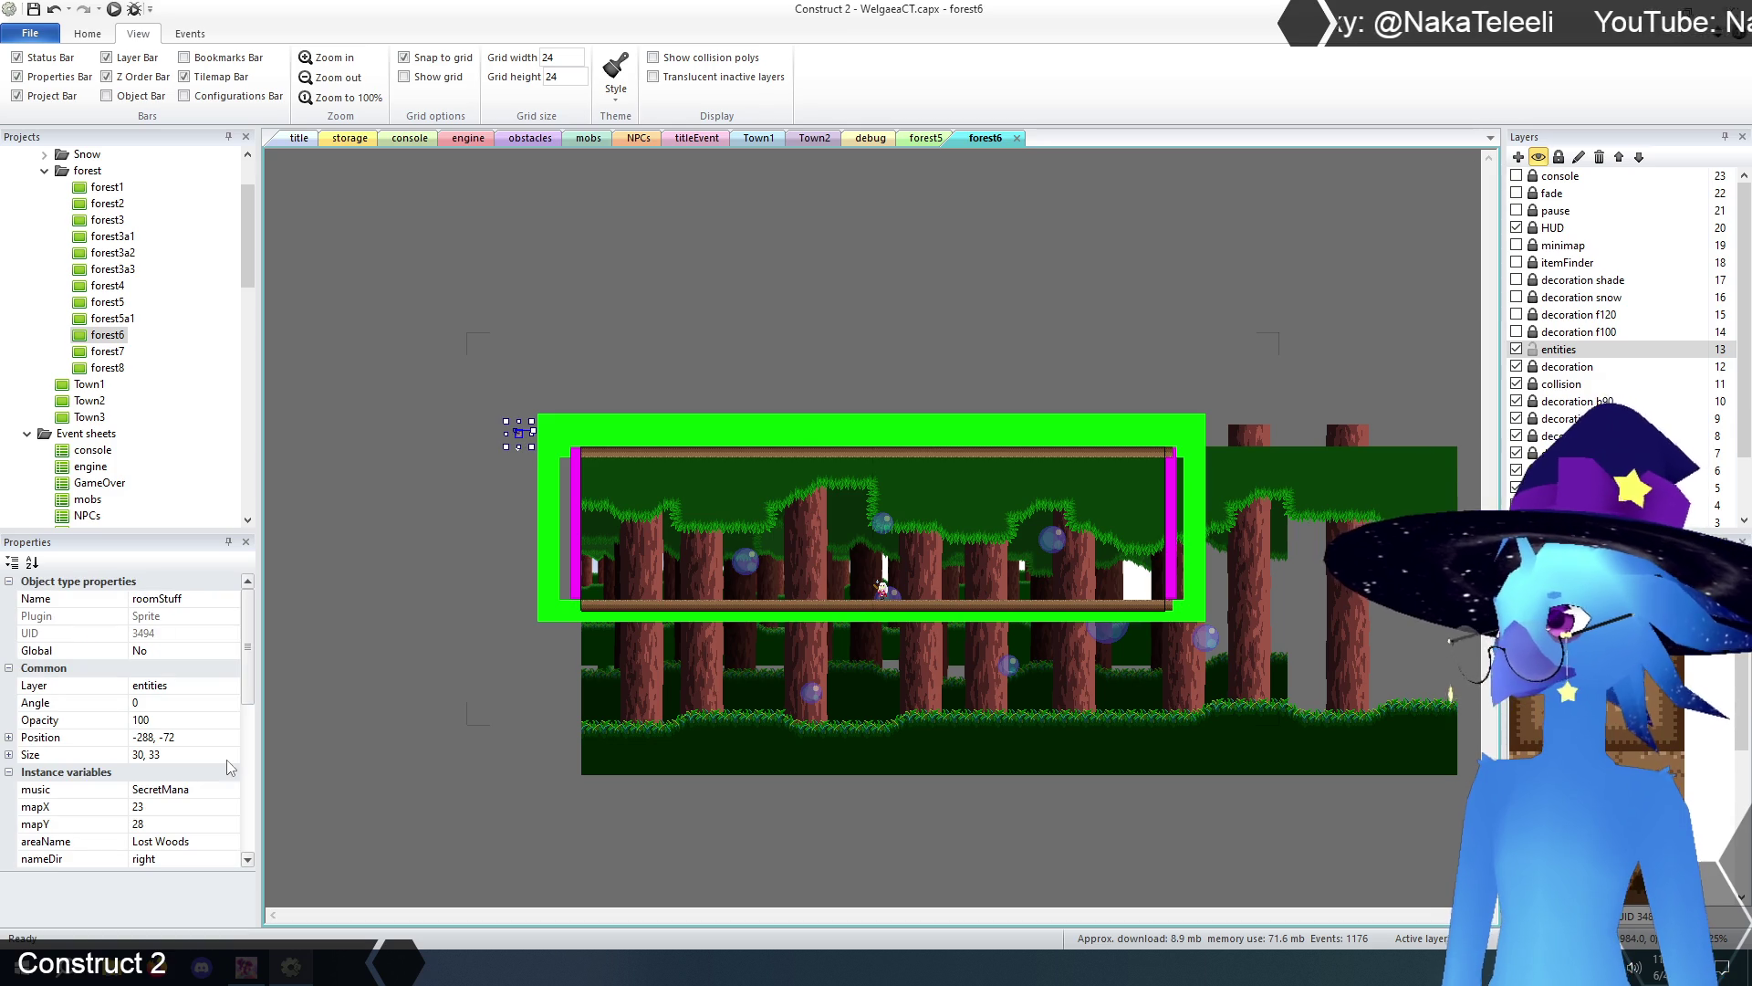
{"action": "mouse_move", "coordinate": [252, 689]}
{"action": "left_mouse_down"}
{"action": "mouse_move", "coordinate": [265, 750]}
{"action": "mouse_move", "coordinate": [268, 730]}
{"action": "left_mouse_up"}
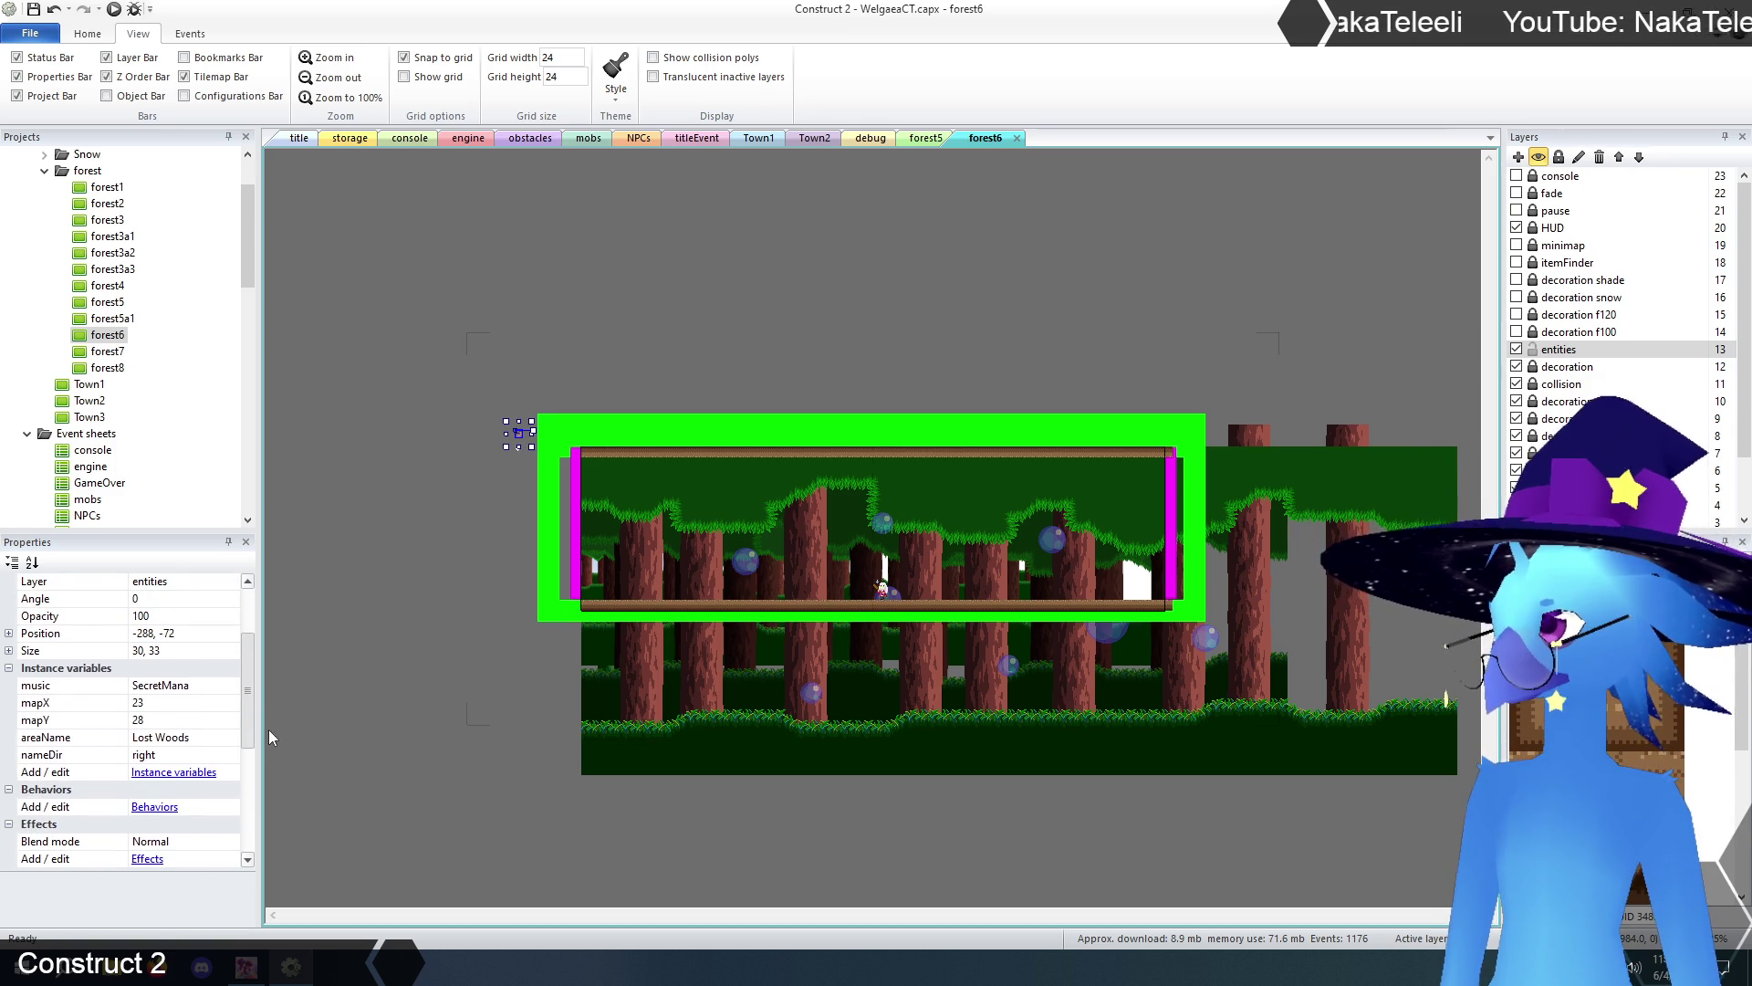
{"action": "left_click", "coordinate": [185, 704]}
{"action": "type", "text": "21"}
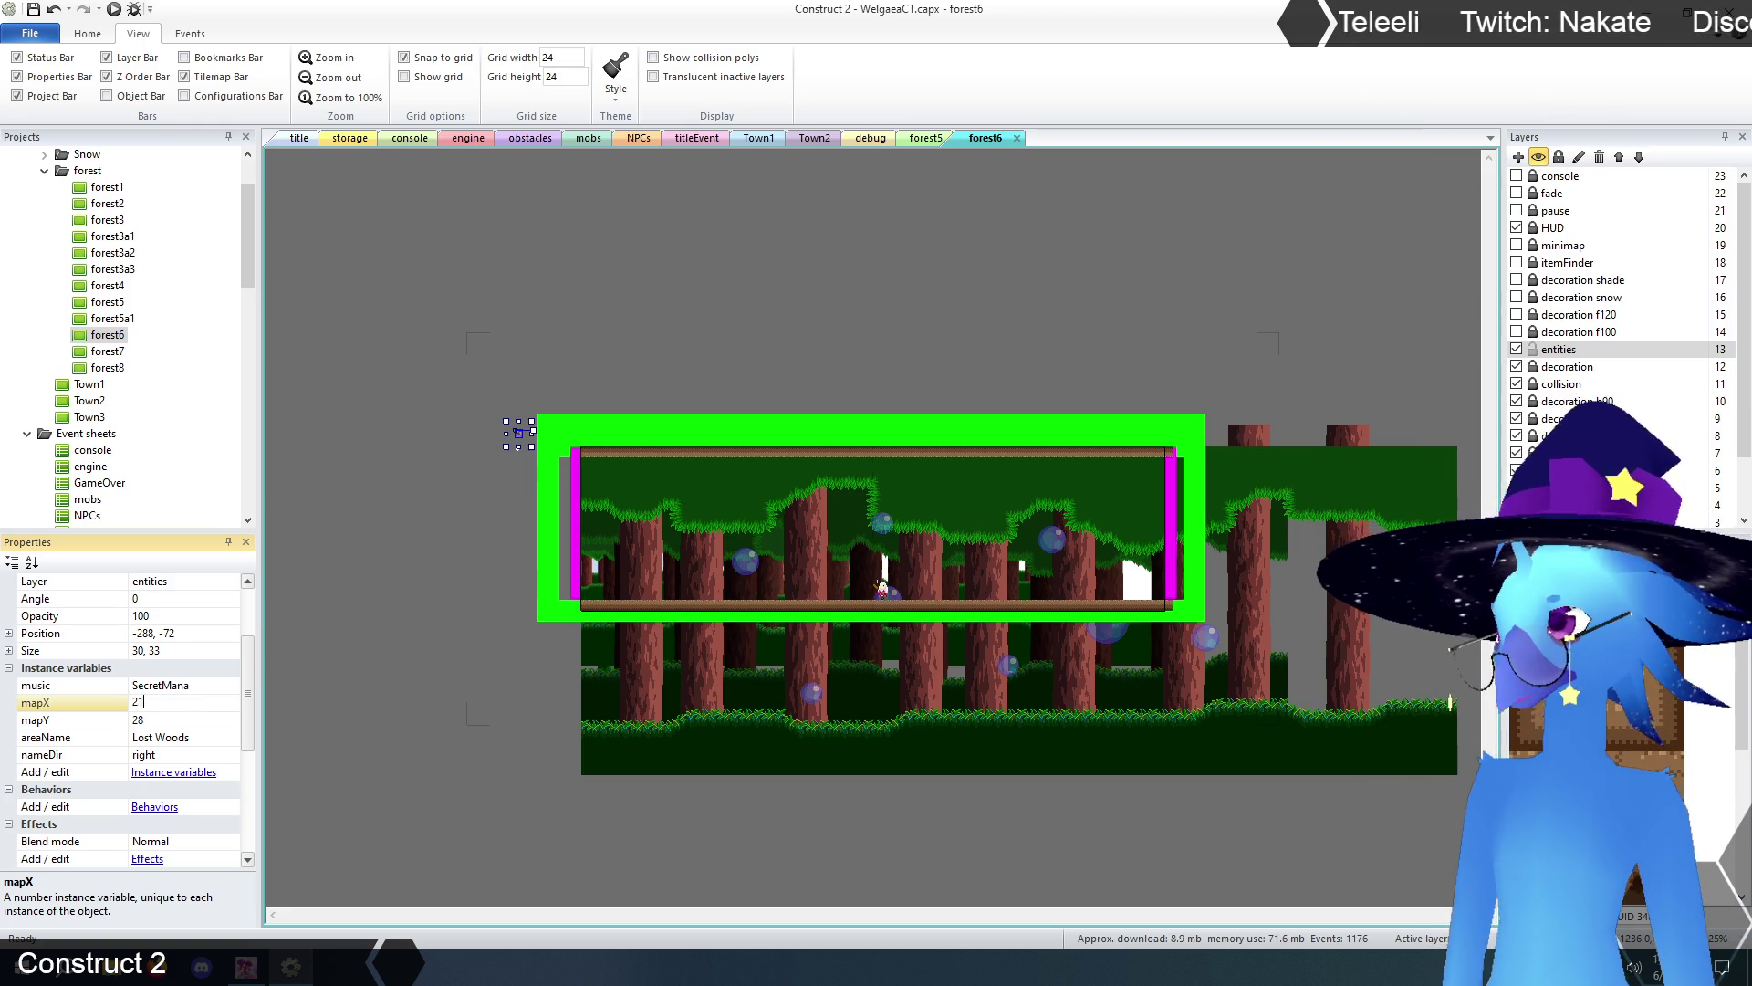
{"action": "left_click", "coordinate": [189, 721]}
{"action": "type", "text": "31"}
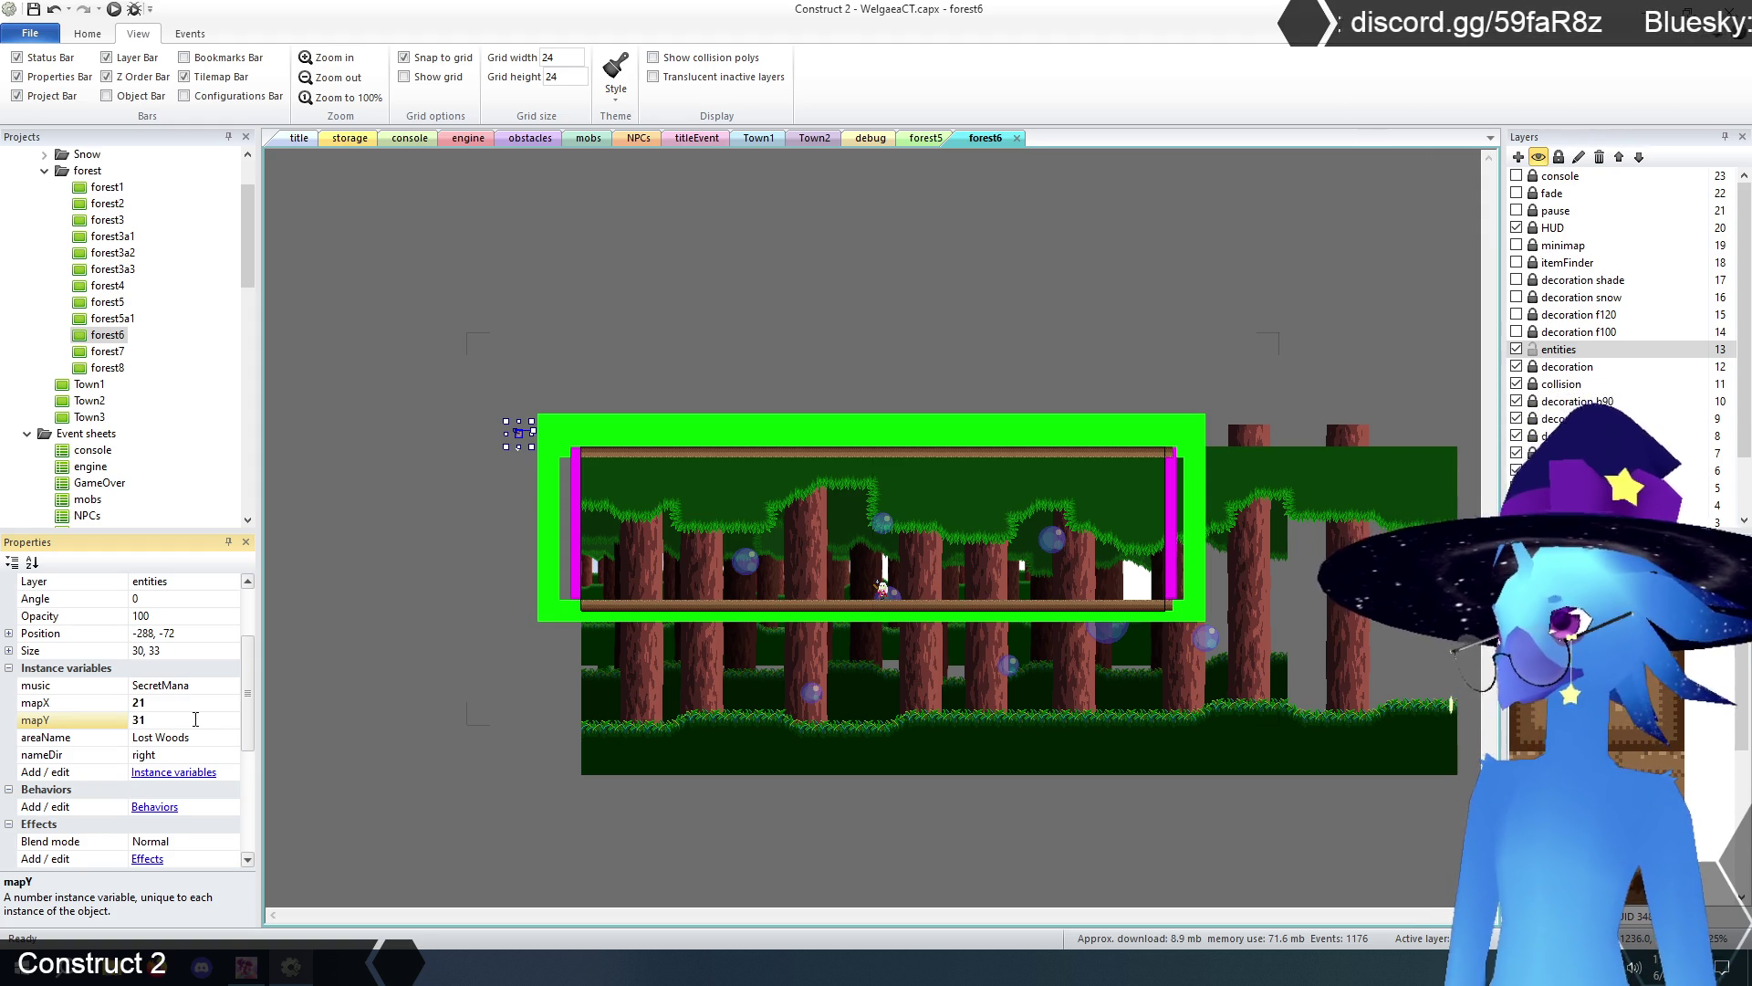
{"action": "left_click", "coordinate": [212, 737]}
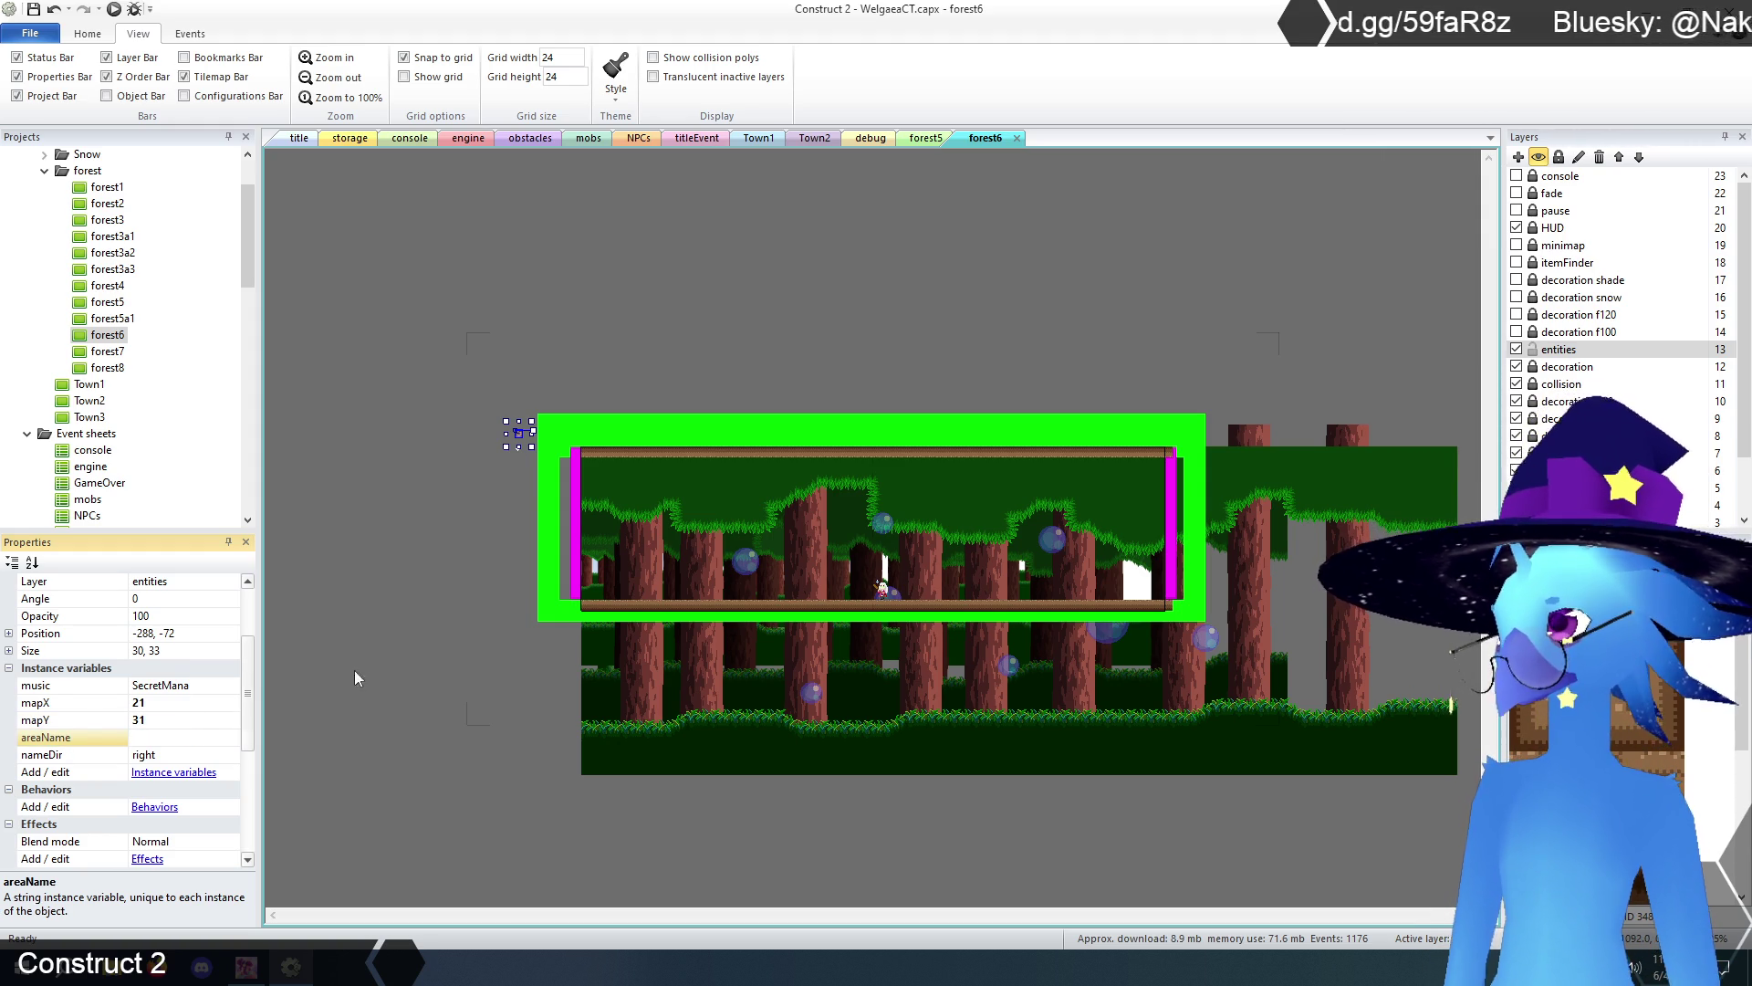
{"action": "left_click", "coordinate": [382, 617]}
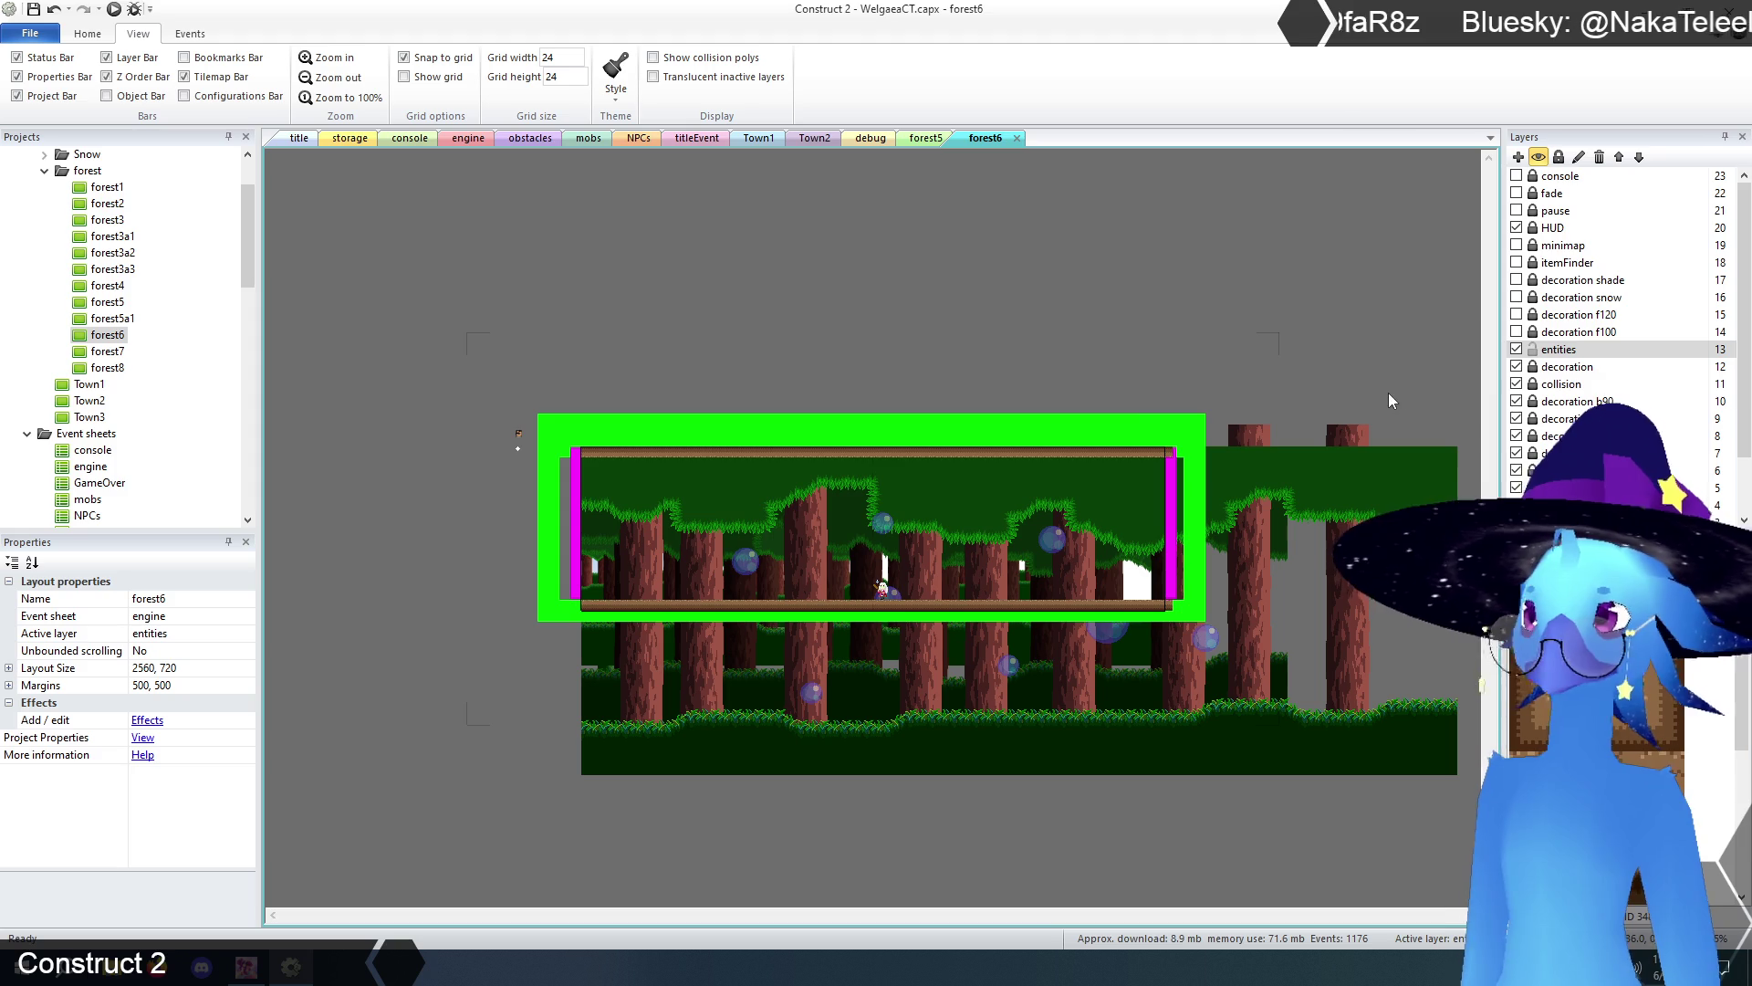
- Lock entities and set the left screenTransition's LayoutName to forest5
{"action": "left_click", "coordinate": [1533, 349]}
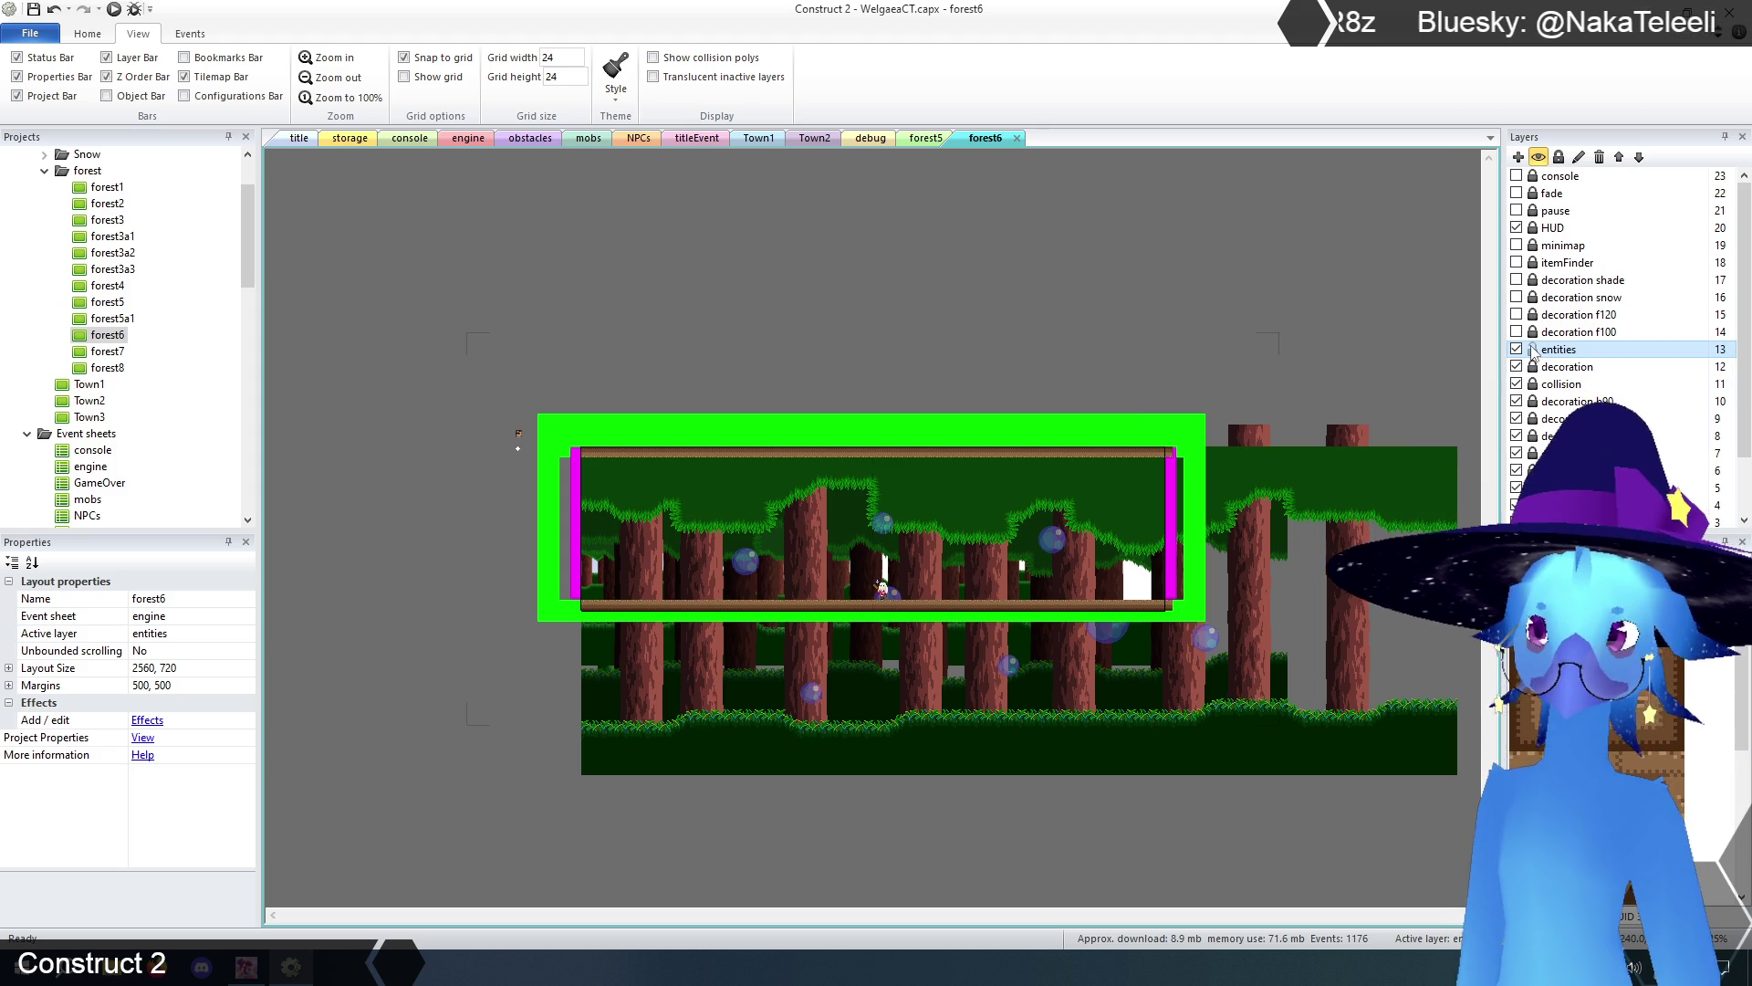
{"action": "left_click", "coordinate": [1556, 385]}
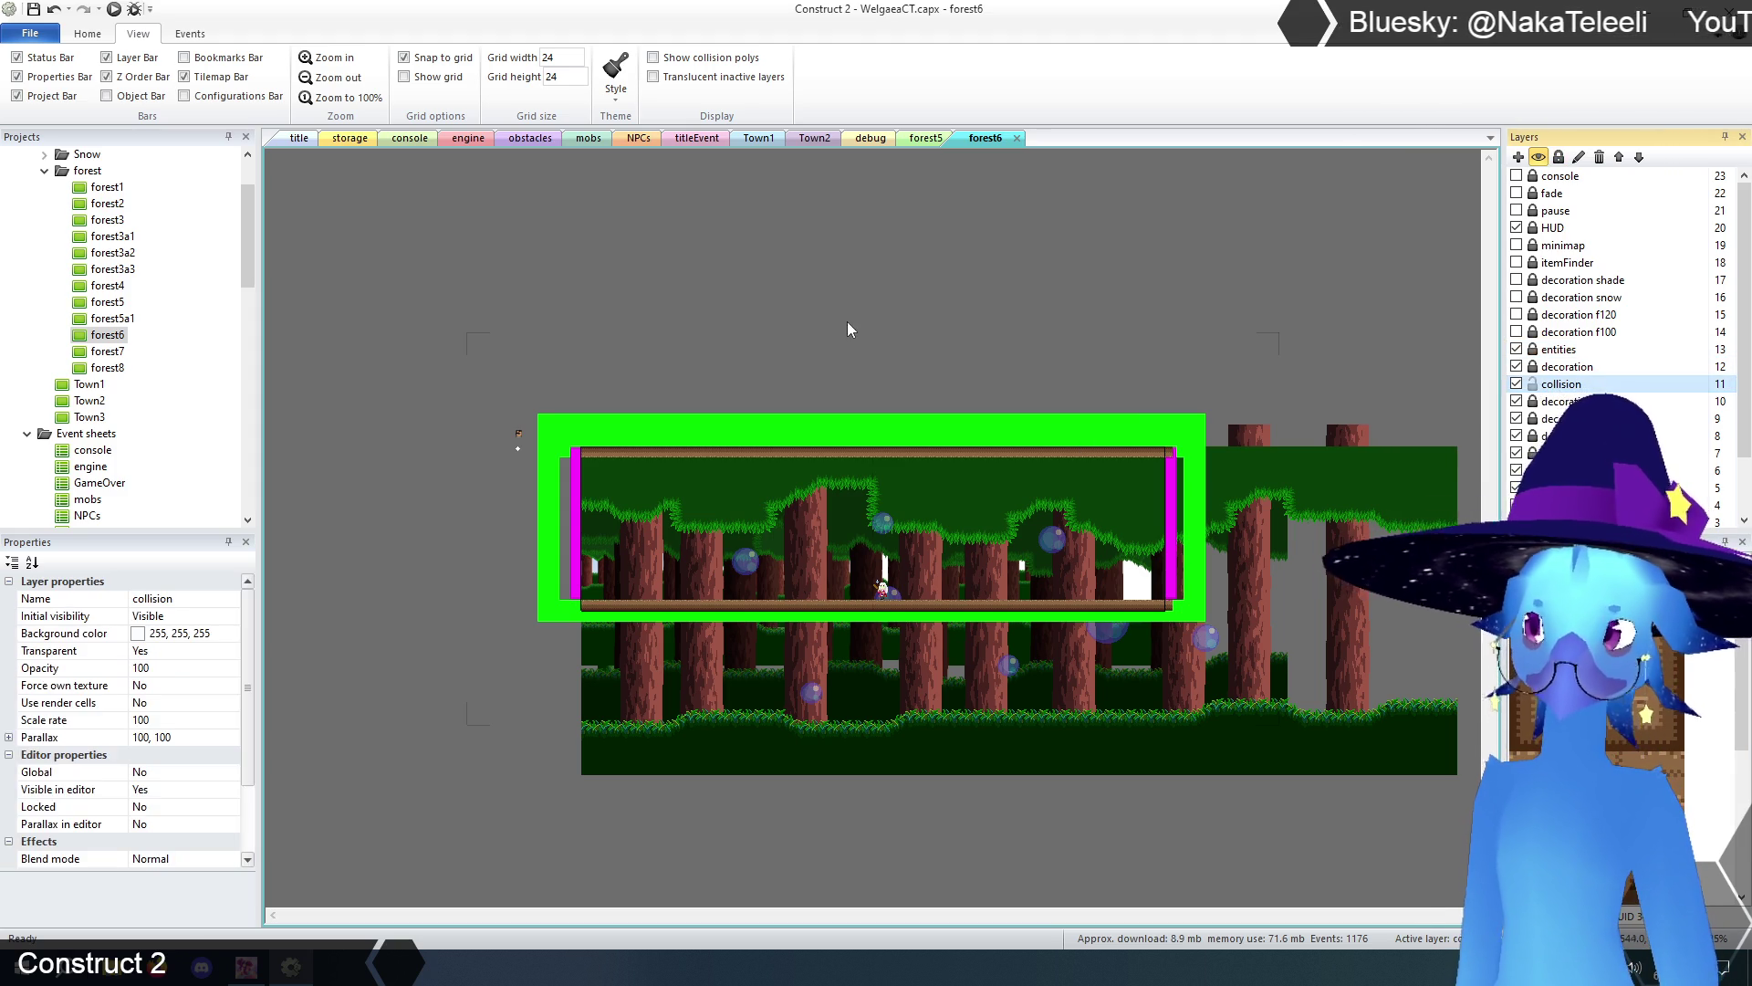
{"action": "left_click", "coordinate": [579, 529]}
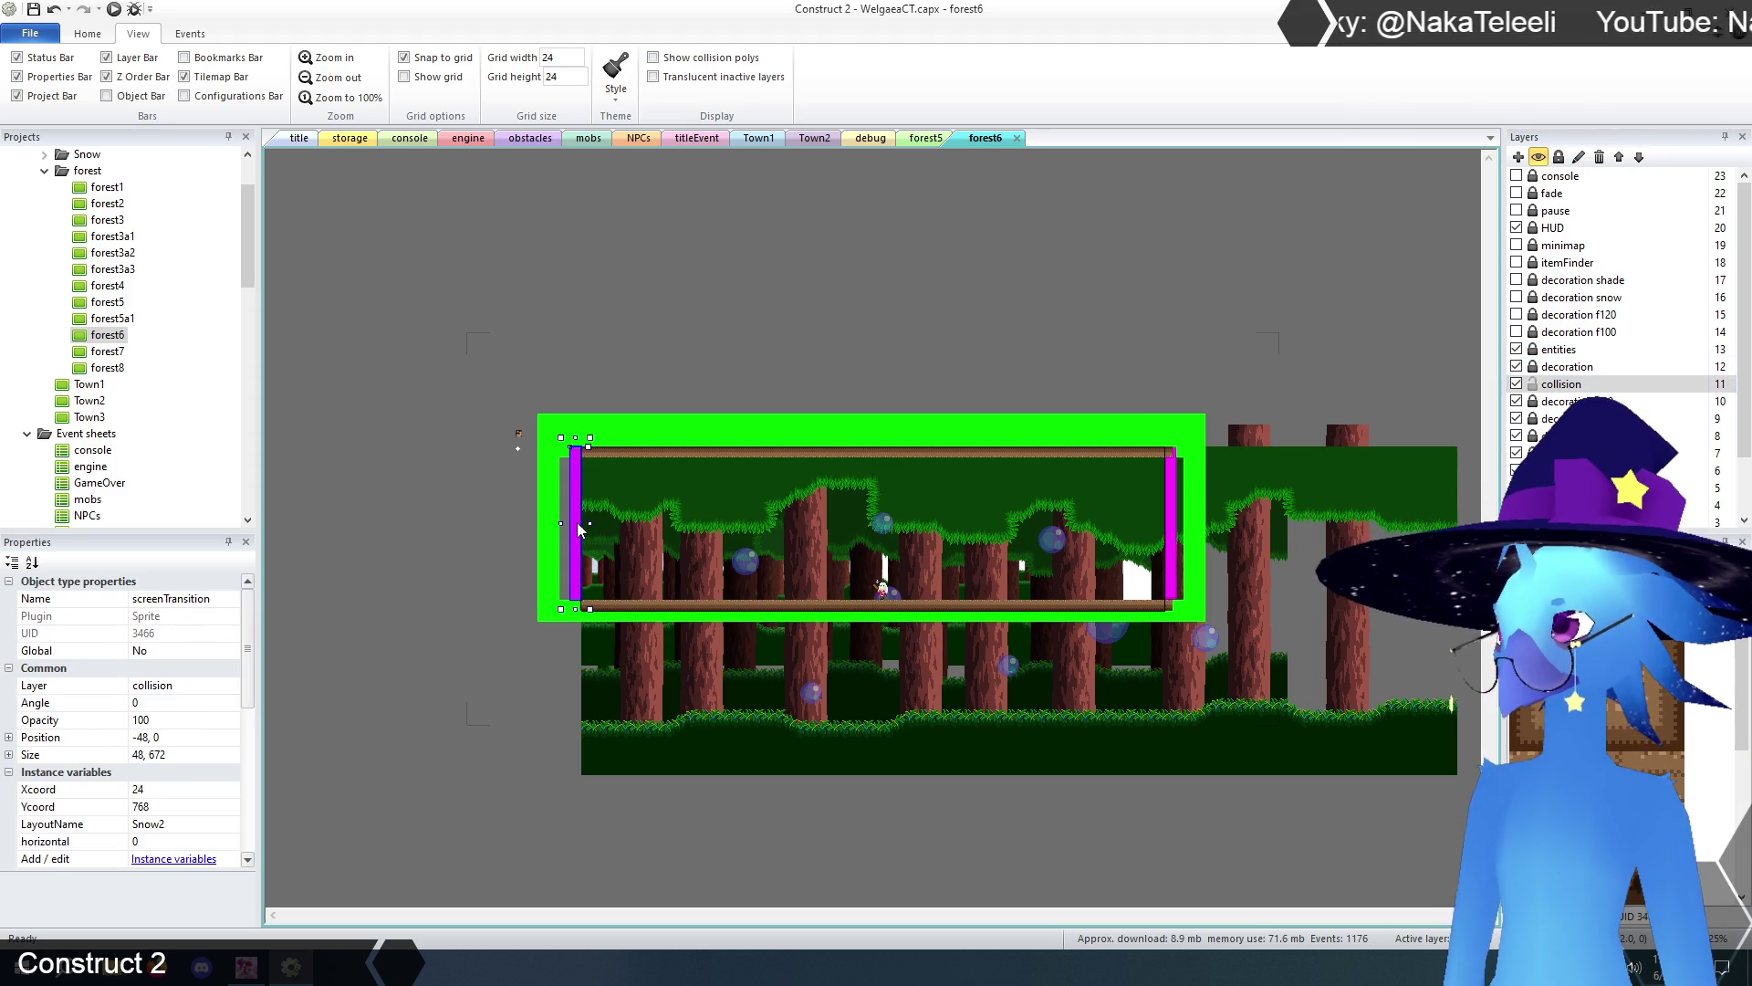
{"action": "left_click", "coordinate": [189, 823]}
{"action": "type", "text": "forest5"}
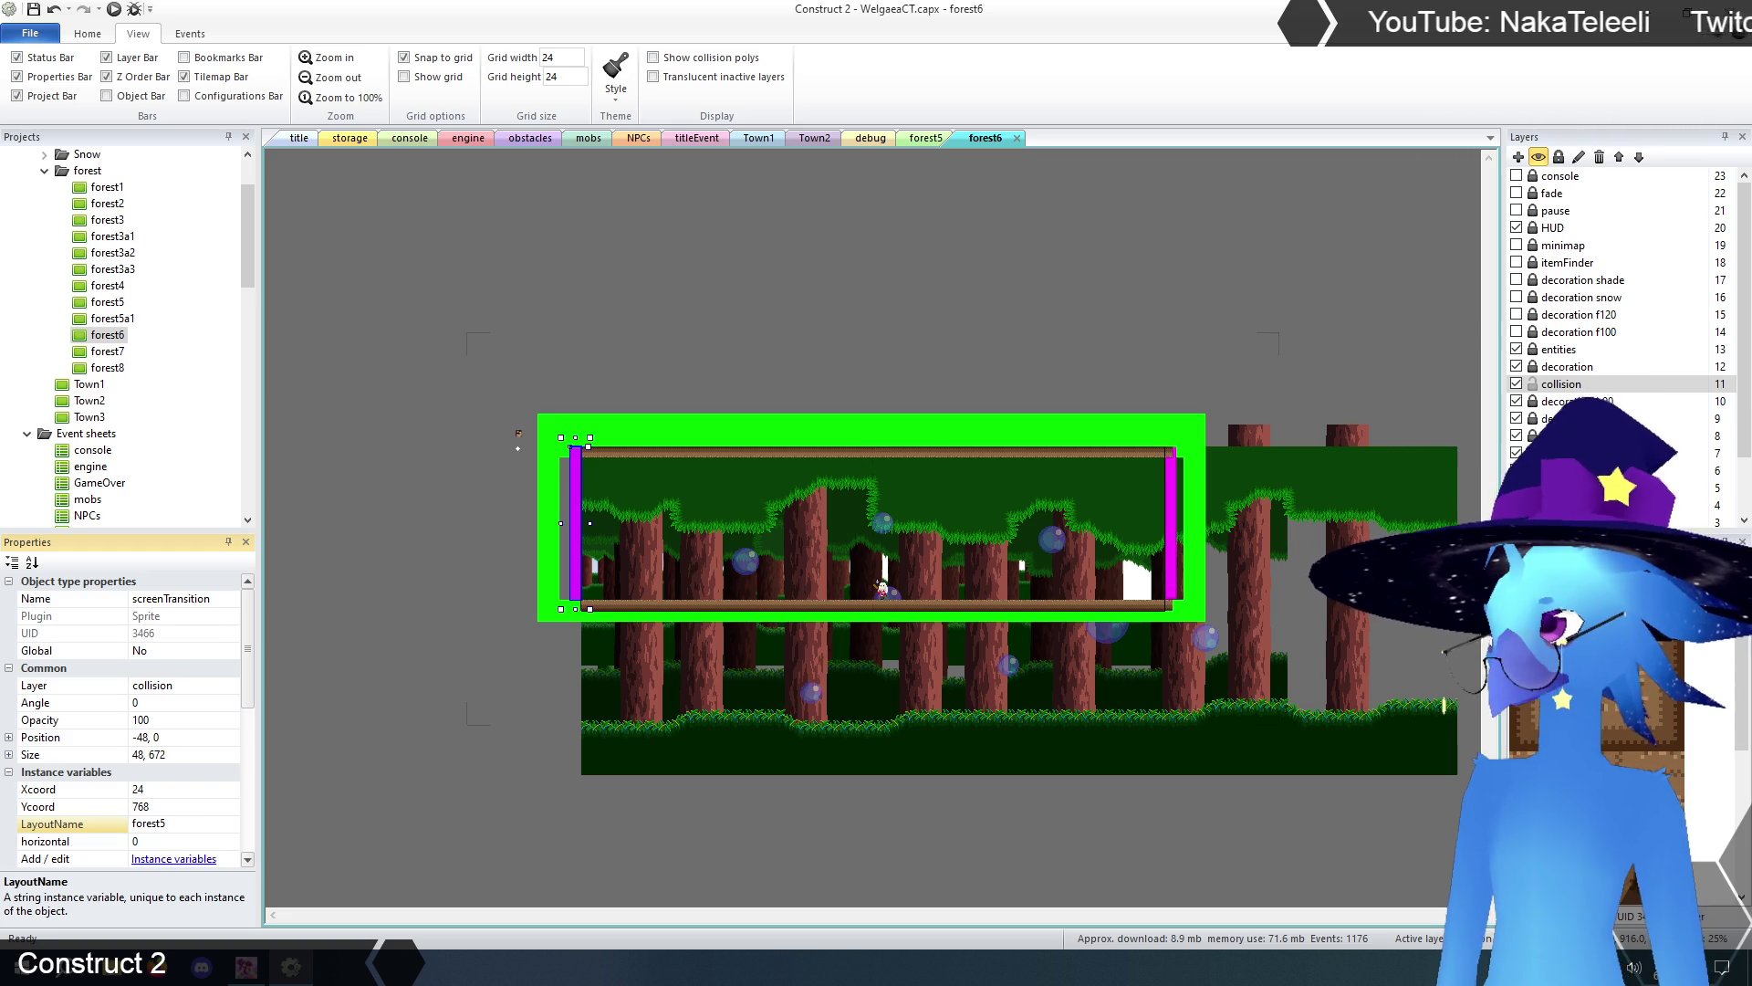
{"action": "key", "text": "Return"}
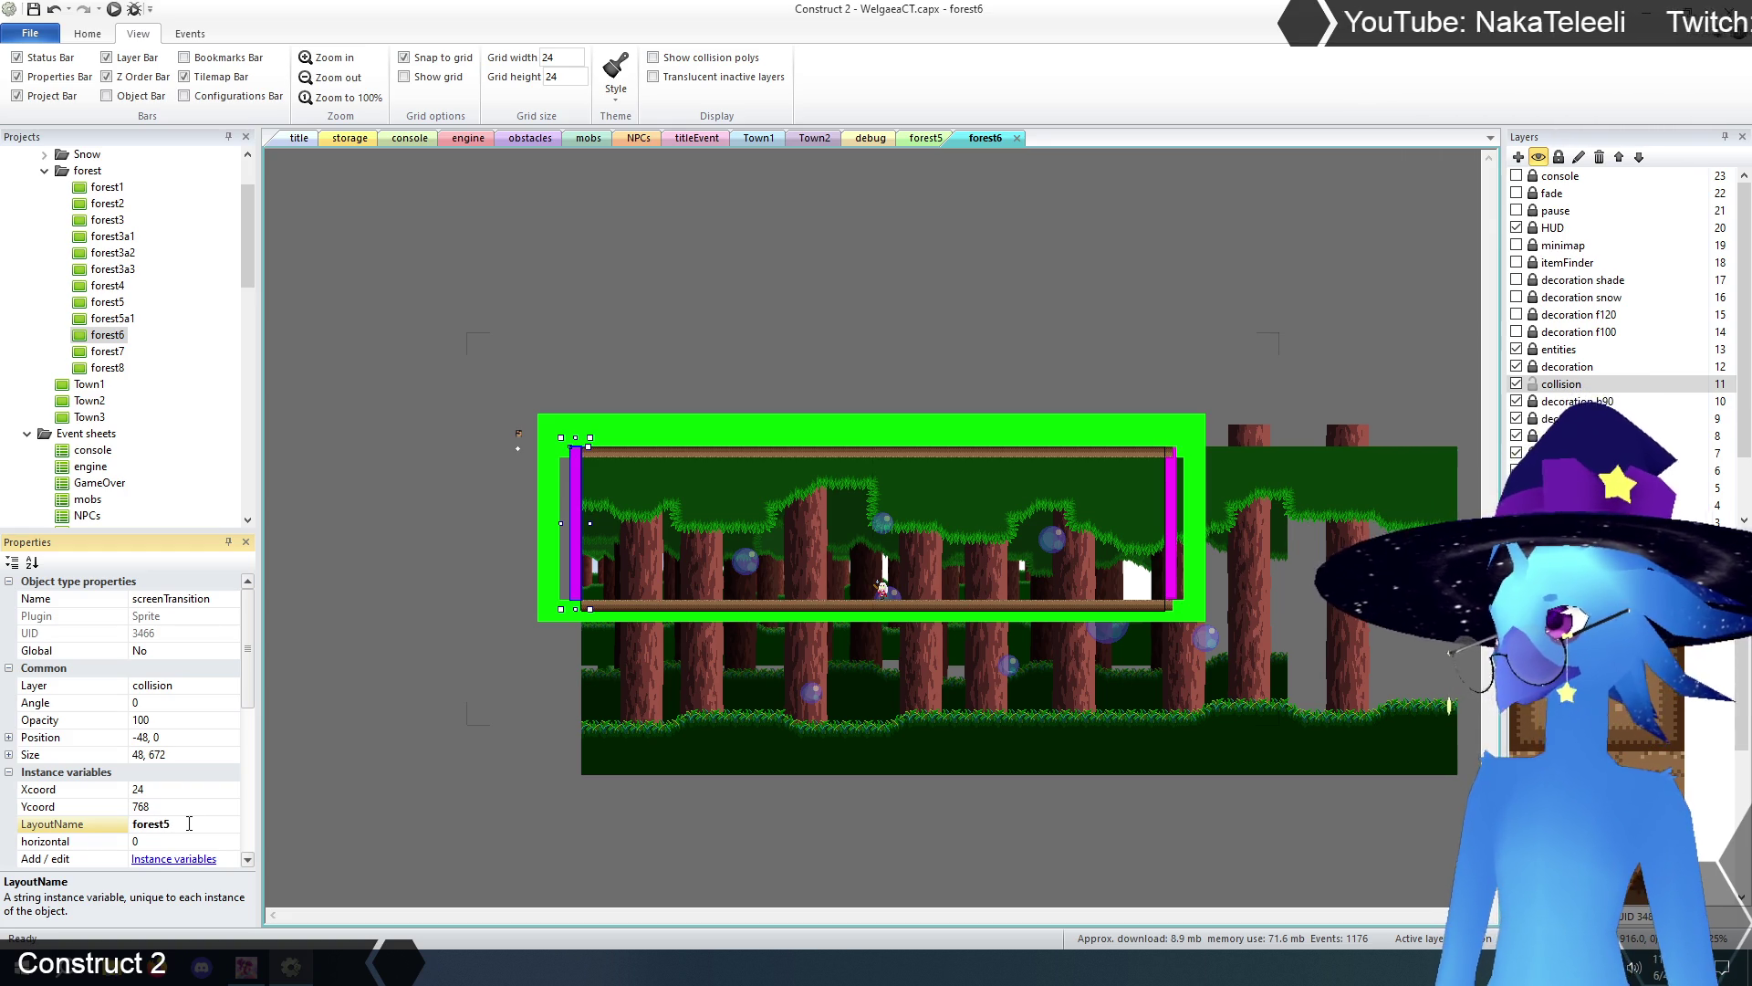
- Check forest5's right-edge screen transition sprite, then return to forest6
{"action": "left_click", "coordinate": [928, 140]}
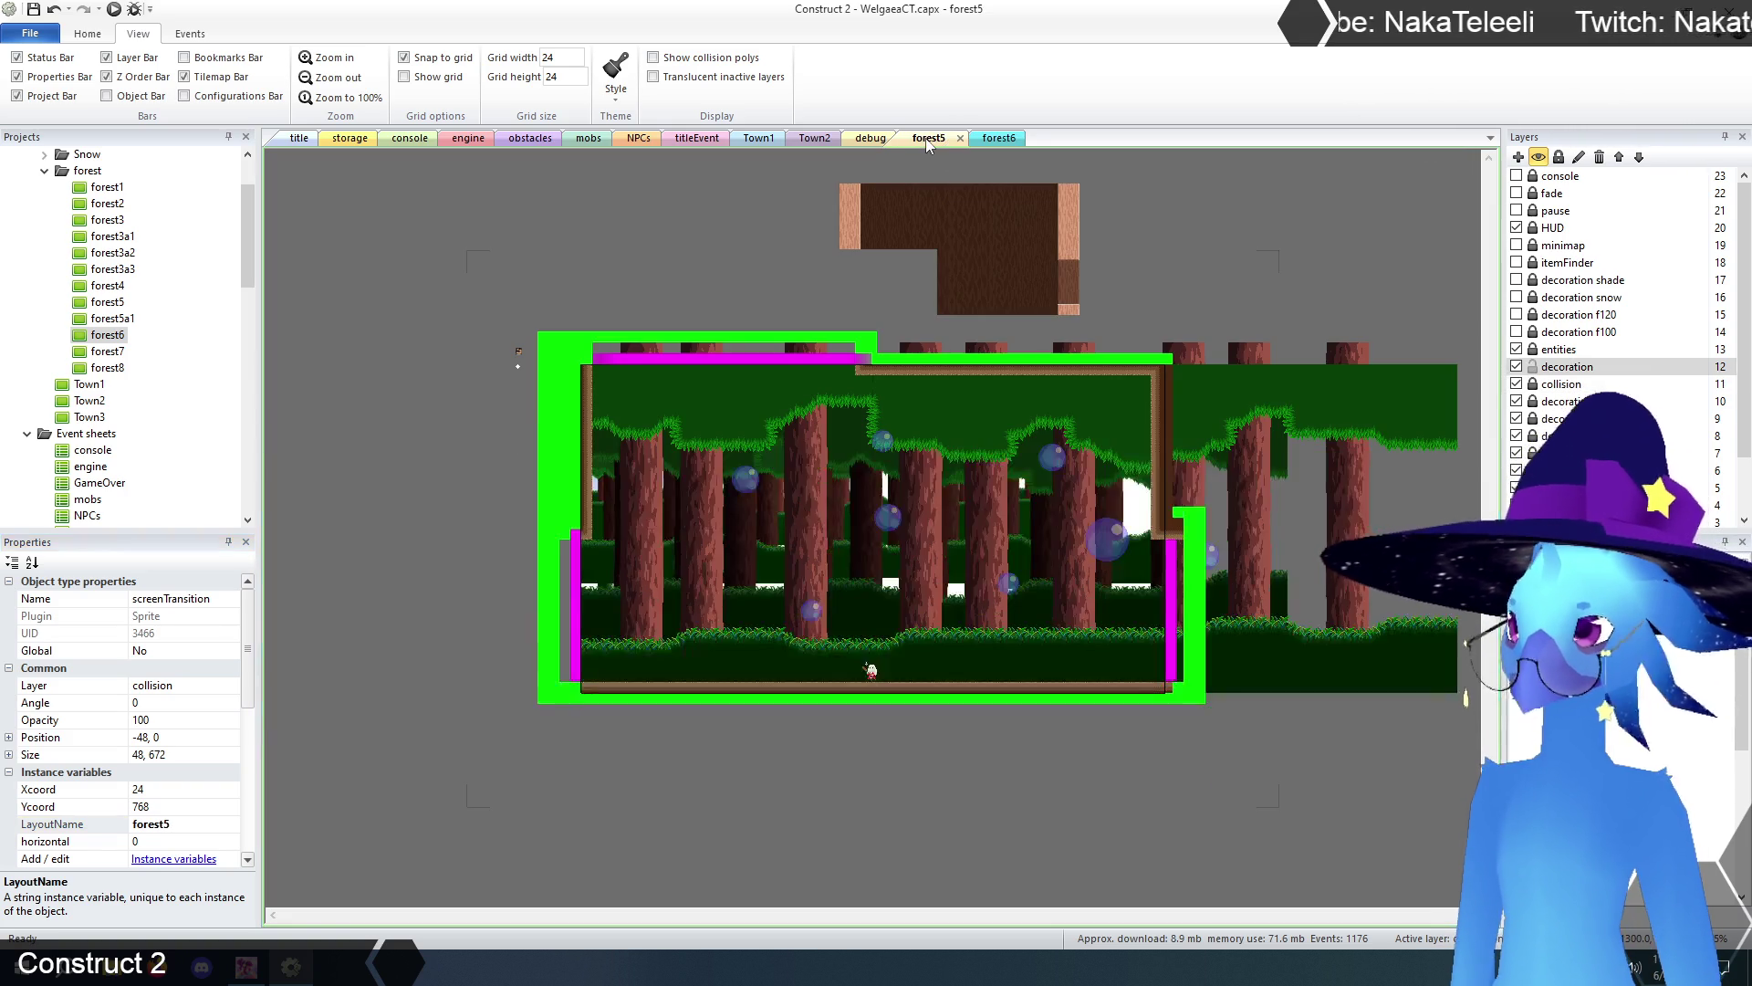
{"action": "left_click", "coordinate": [1176, 616]}
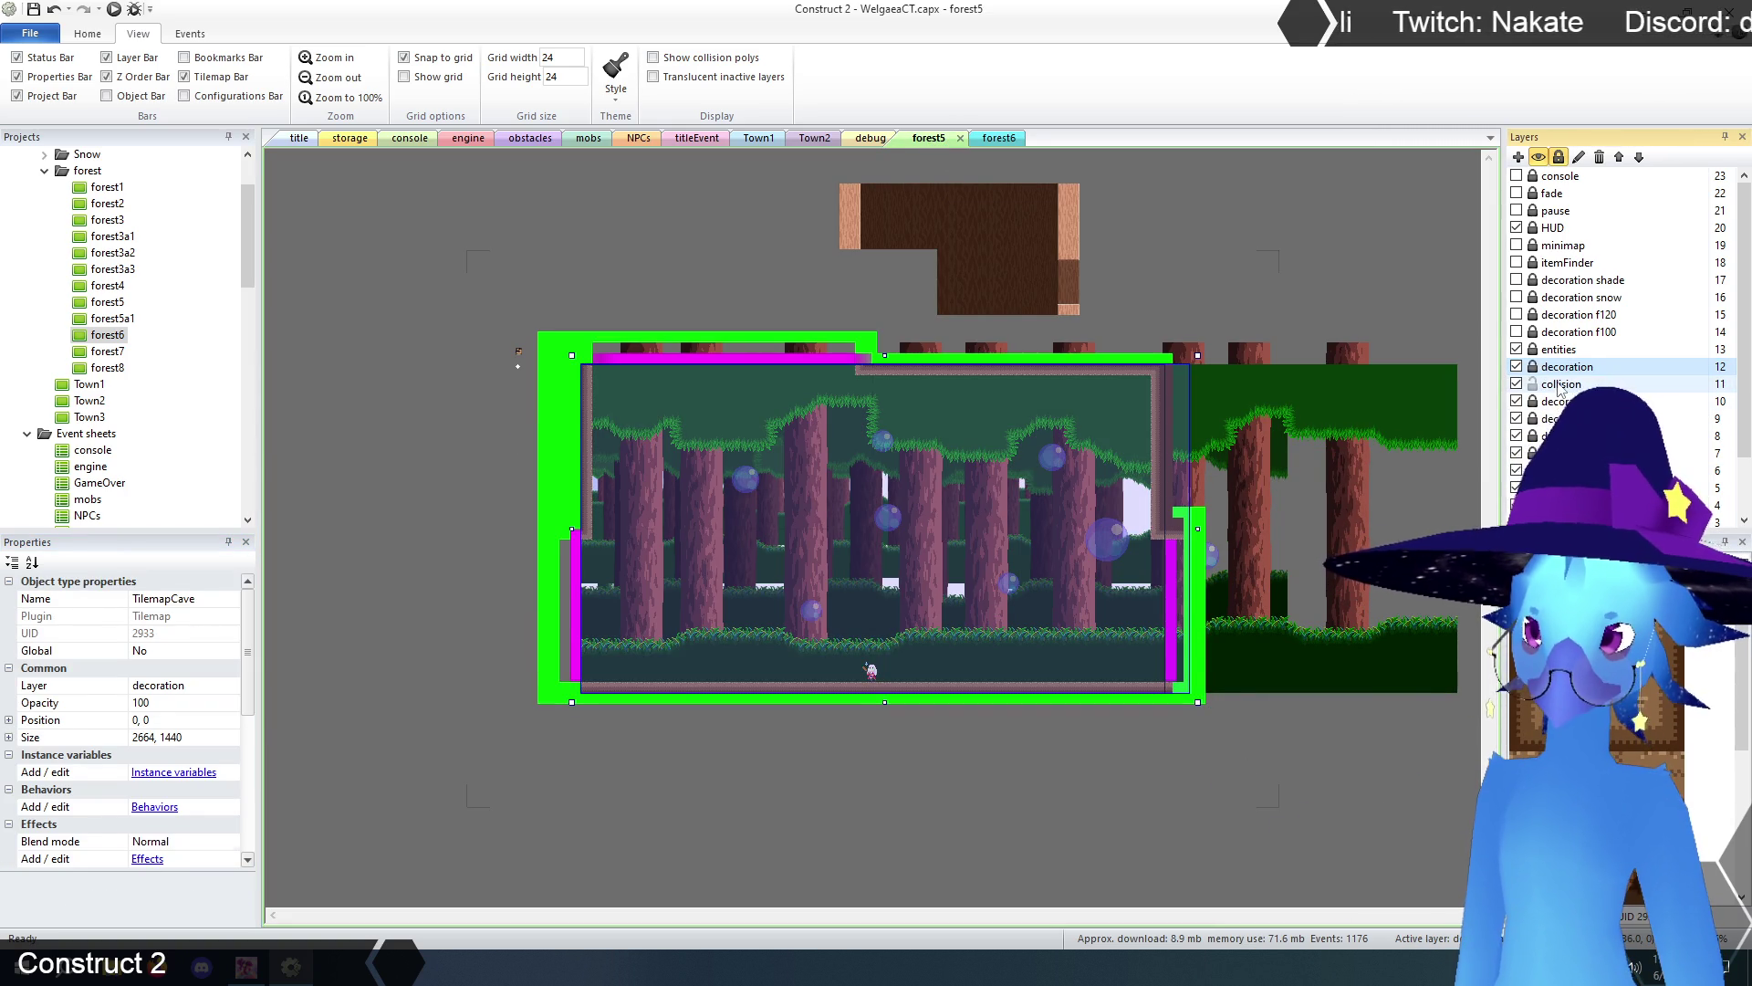
{"action": "left_click", "coordinate": [1562, 384]}
{"action": "left_click", "coordinate": [1176, 621]}
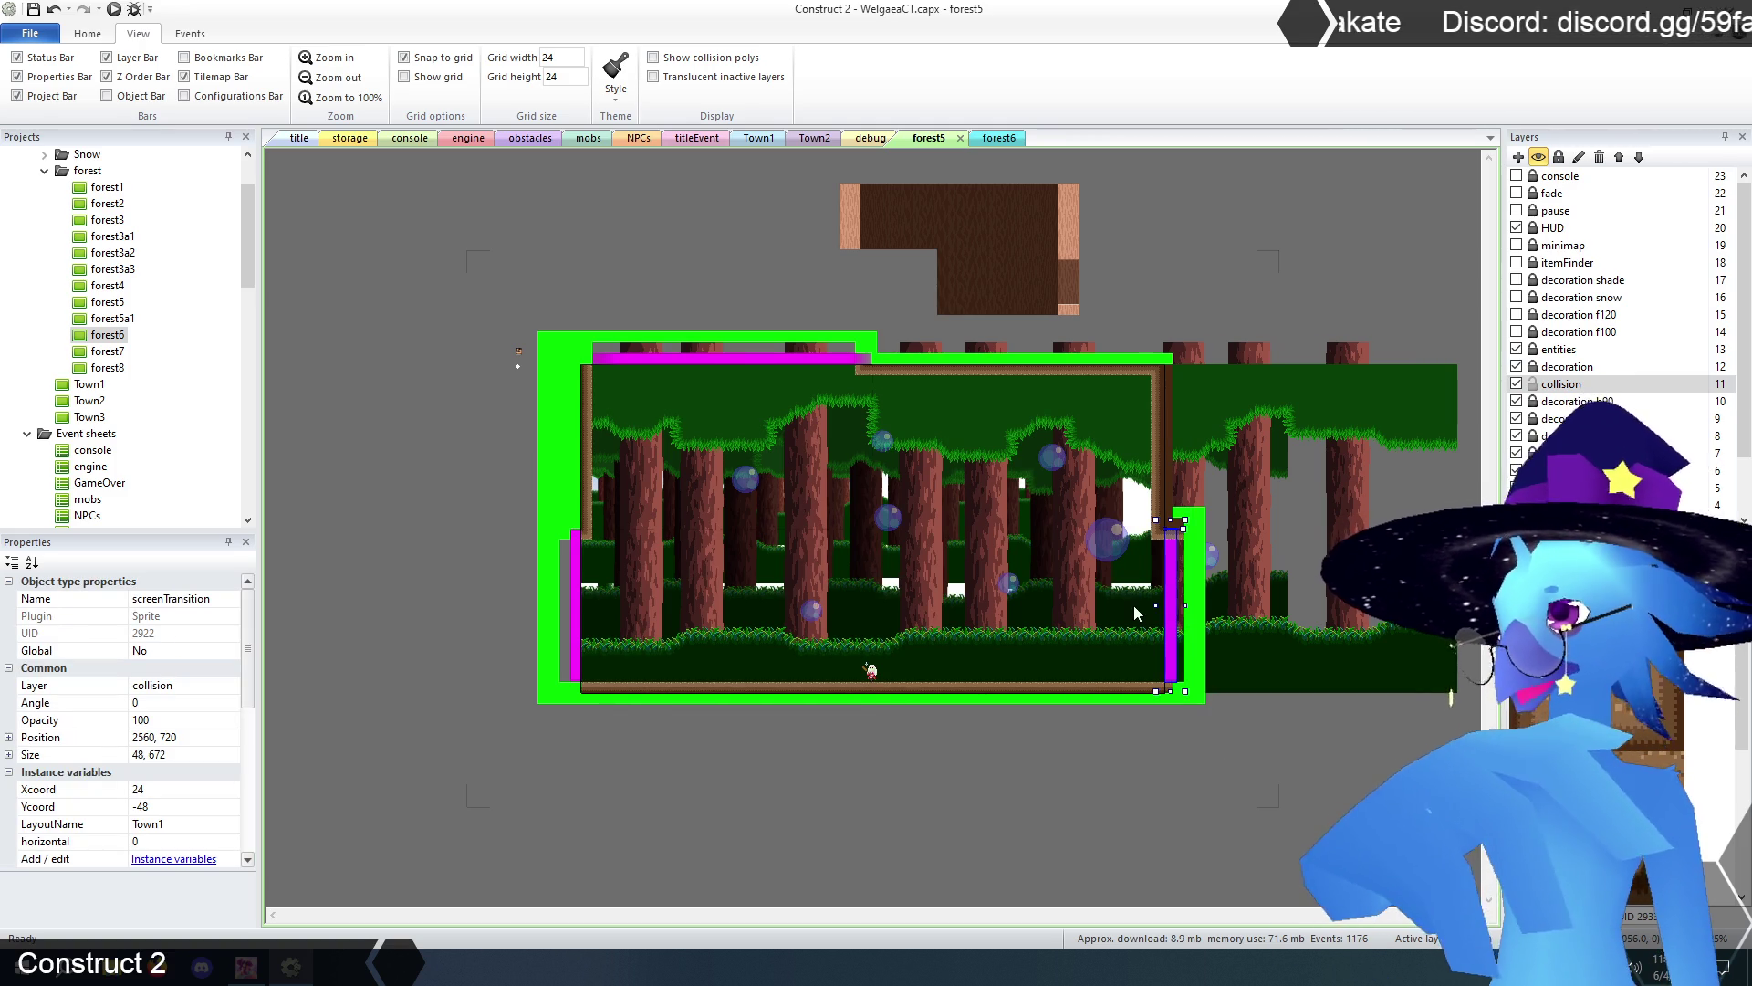
{"action": "left_click", "coordinate": [975, 145]}
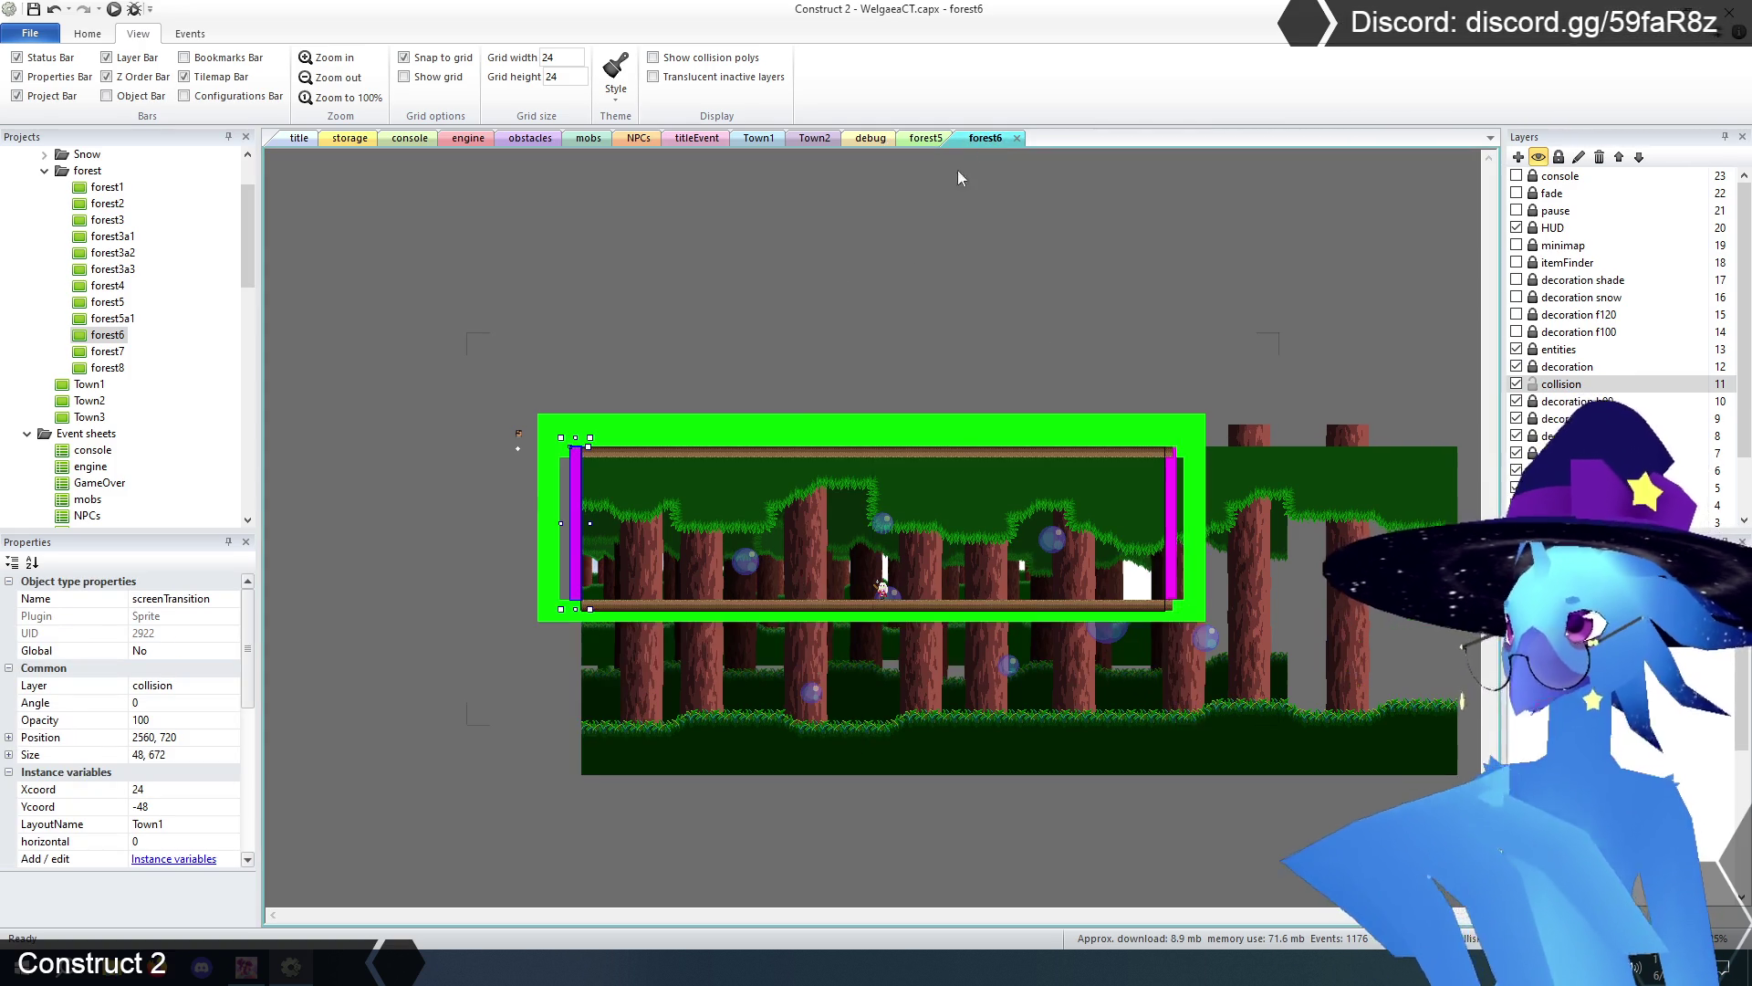
- Set the left transition's arrival to Xcoord 2488, Ycoord 720, then select forest5's right transition
{"action": "left_click", "coordinate": [552, 557]}
{"action": "left_click", "coordinate": [575, 547]}
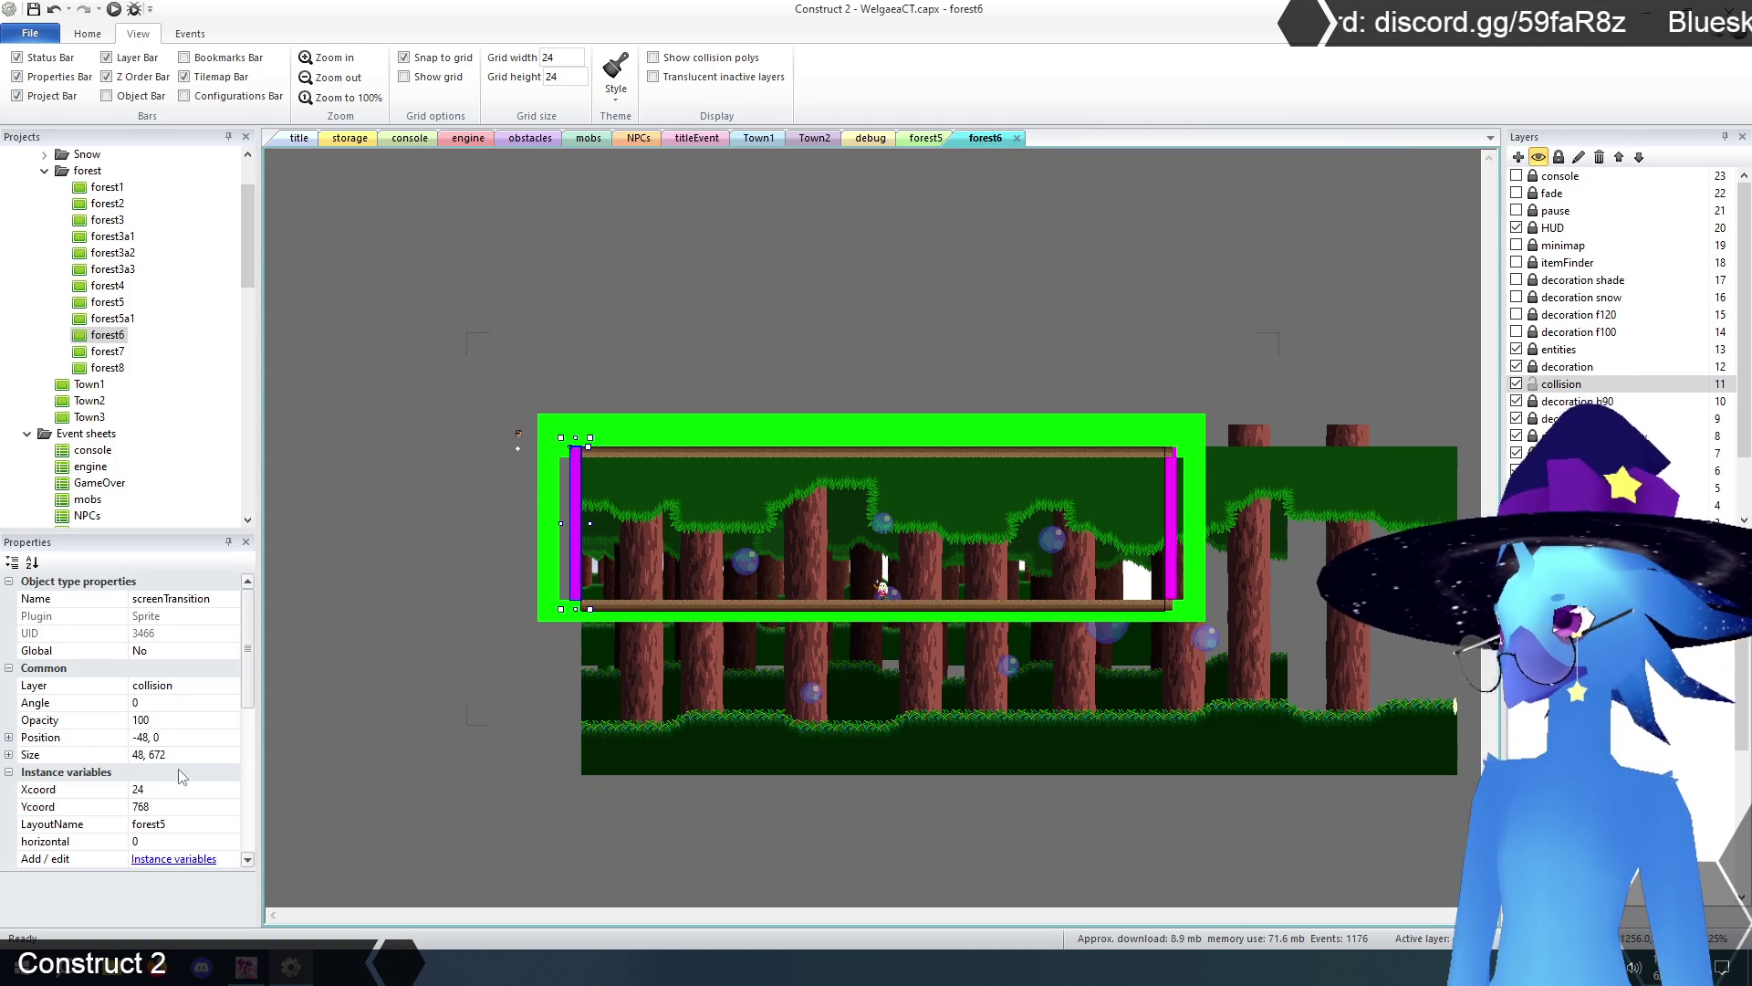
{"action": "left_click", "coordinate": [168, 790]}
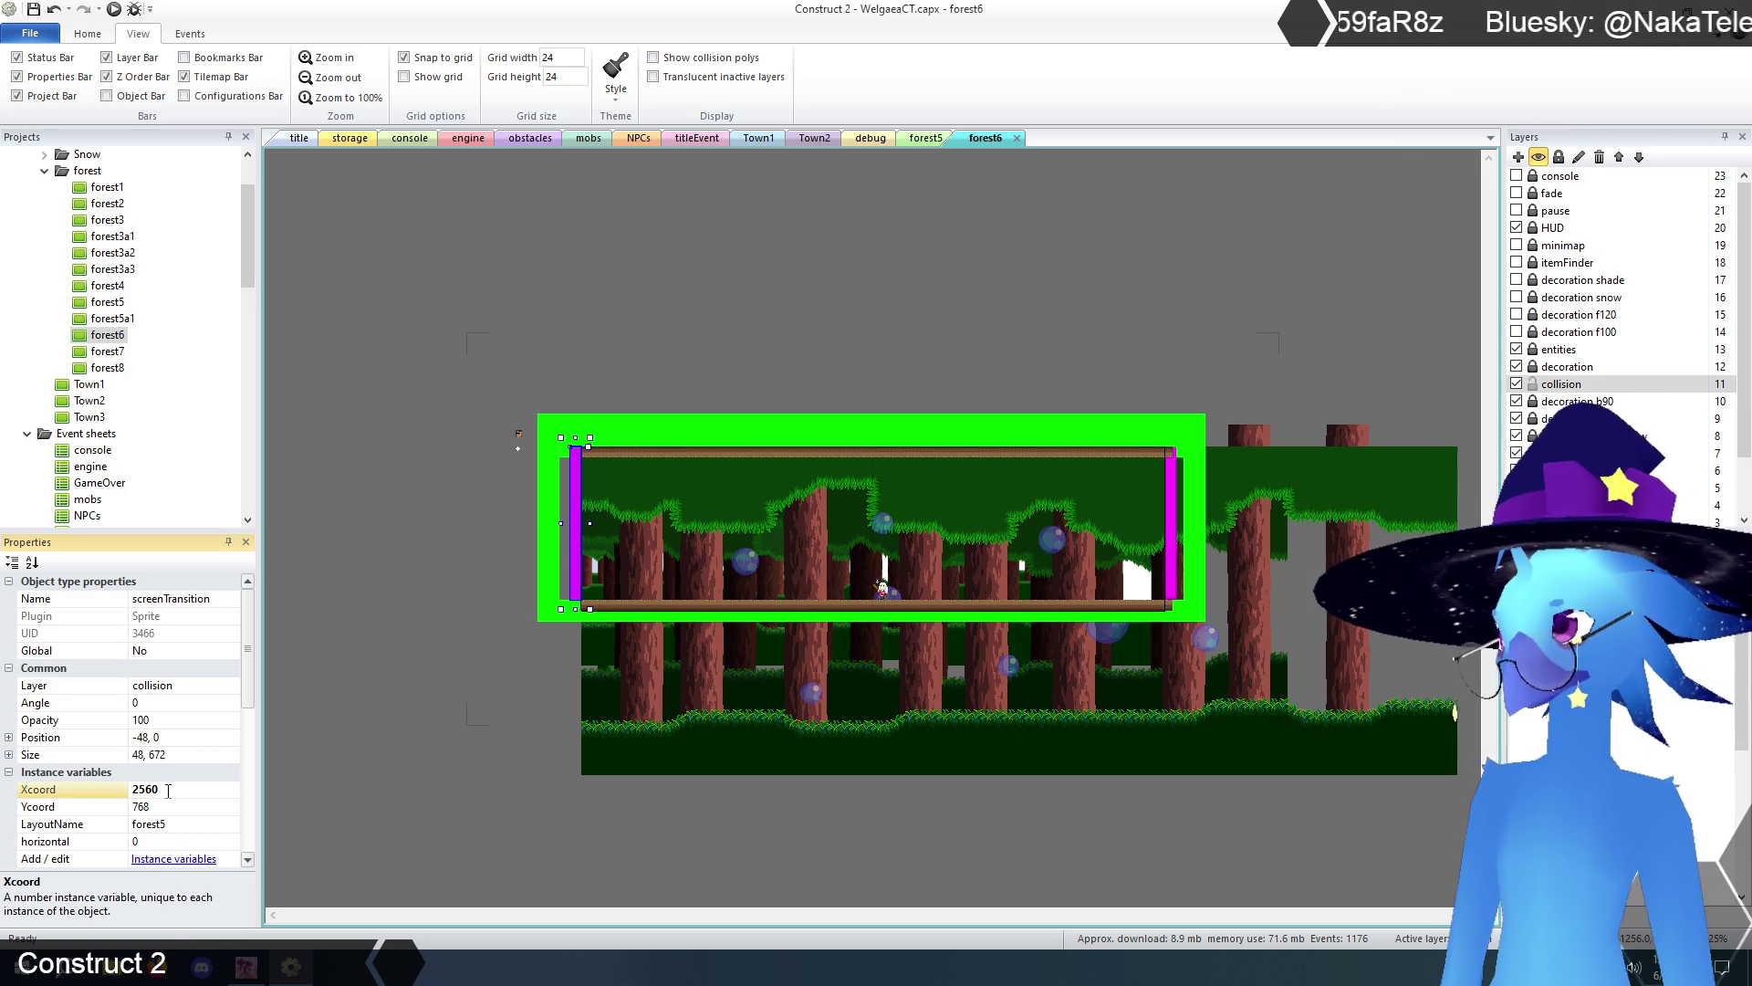
{"action": "left_click", "coordinate": [164, 807]}
{"action": "type", "text": "720"}
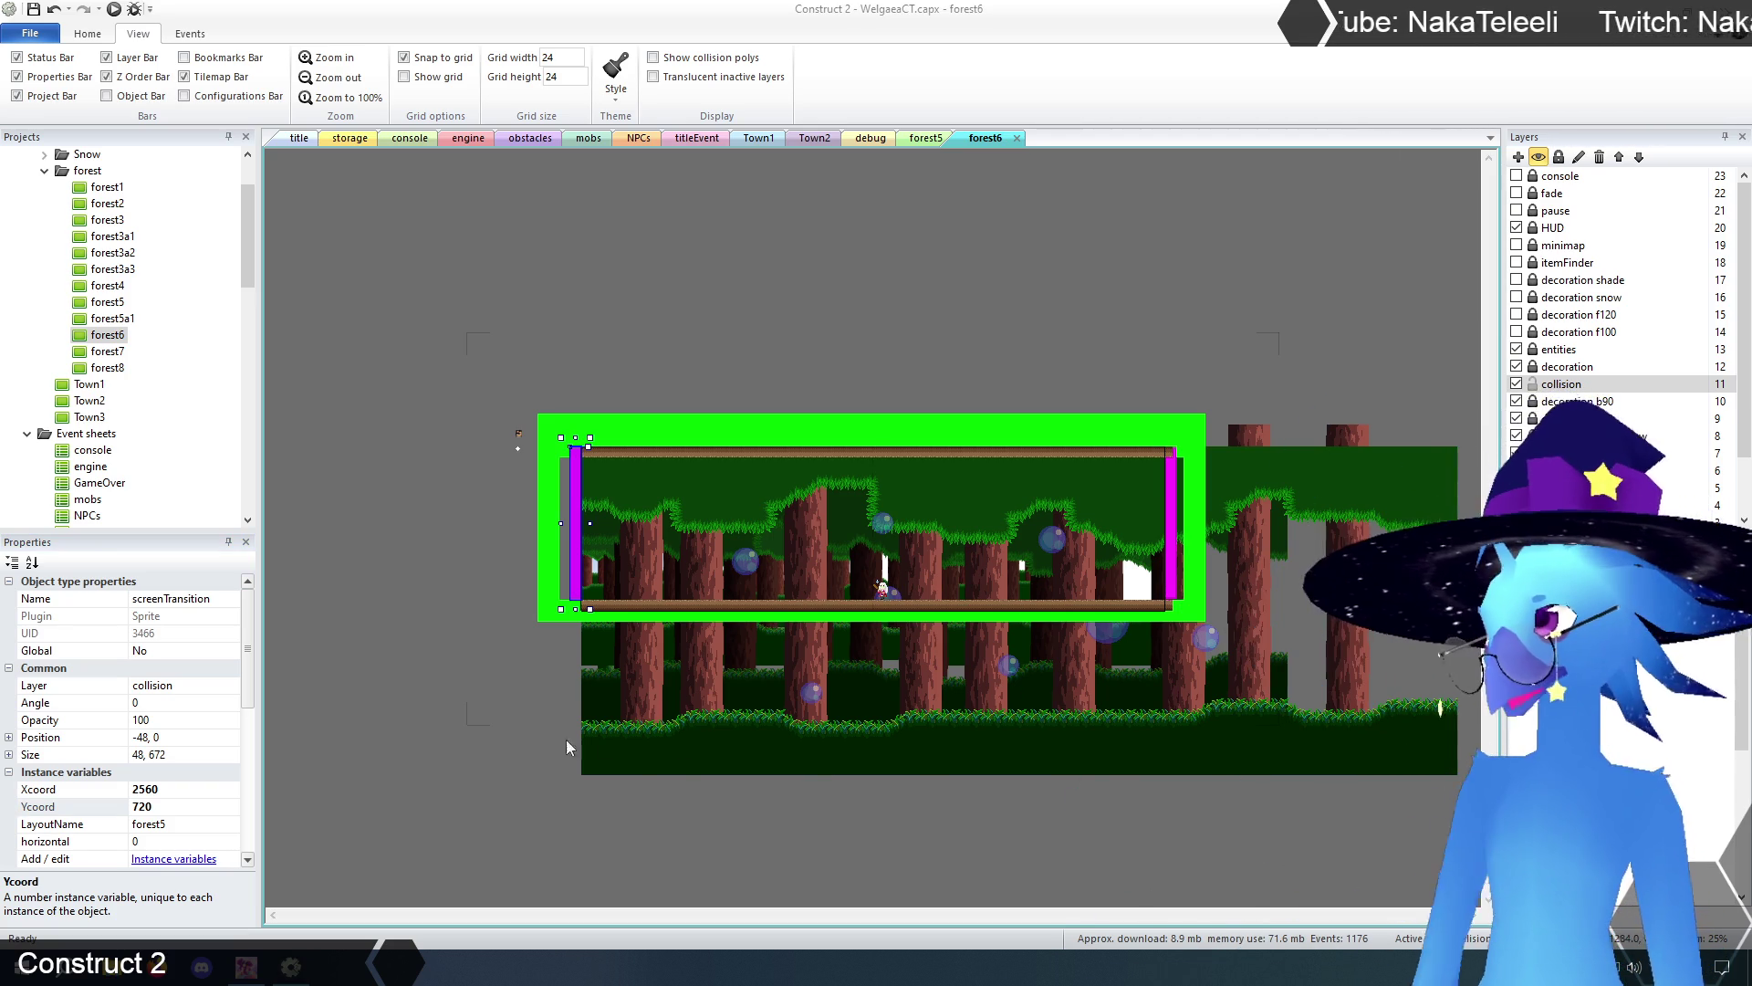
{"action": "left_click", "coordinate": [152, 788]}
{"action": "left_click_drag", "start_coordinate": [142, 787], "coordinate": [173, 788]}
{"action": "type", "text": "488"}
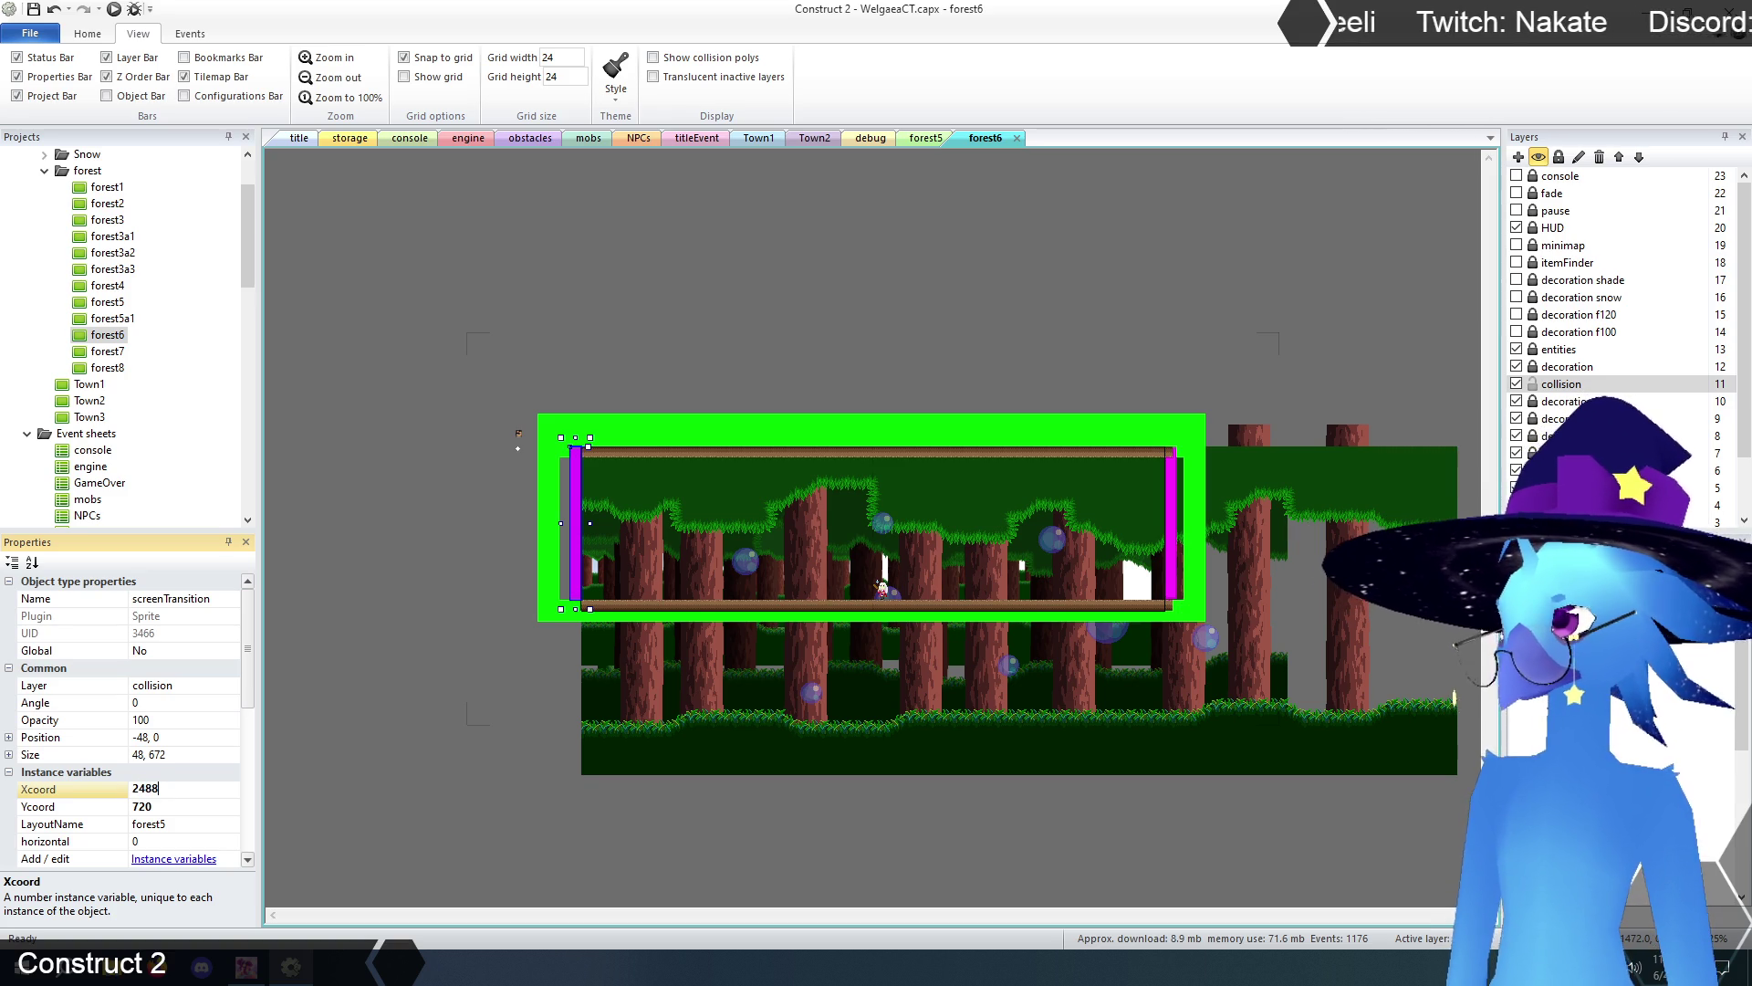
{"action": "left_click", "coordinate": [376, 758]}
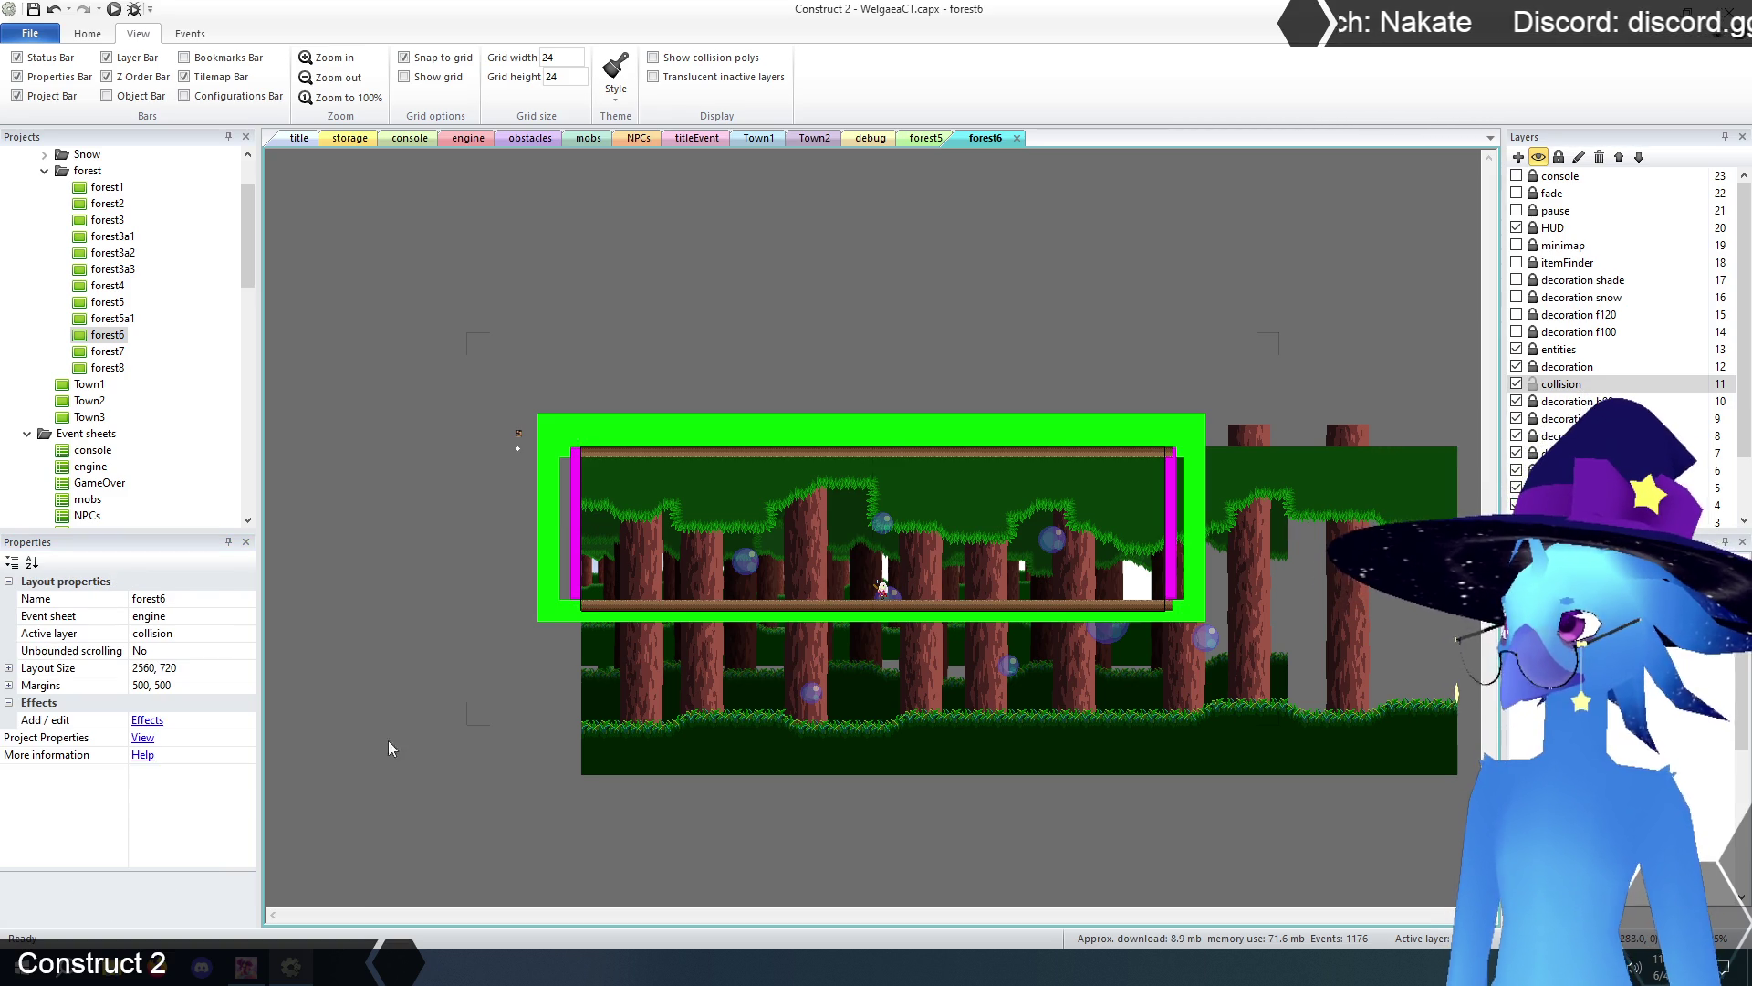
{"action": "left_click", "coordinate": [581, 538]}
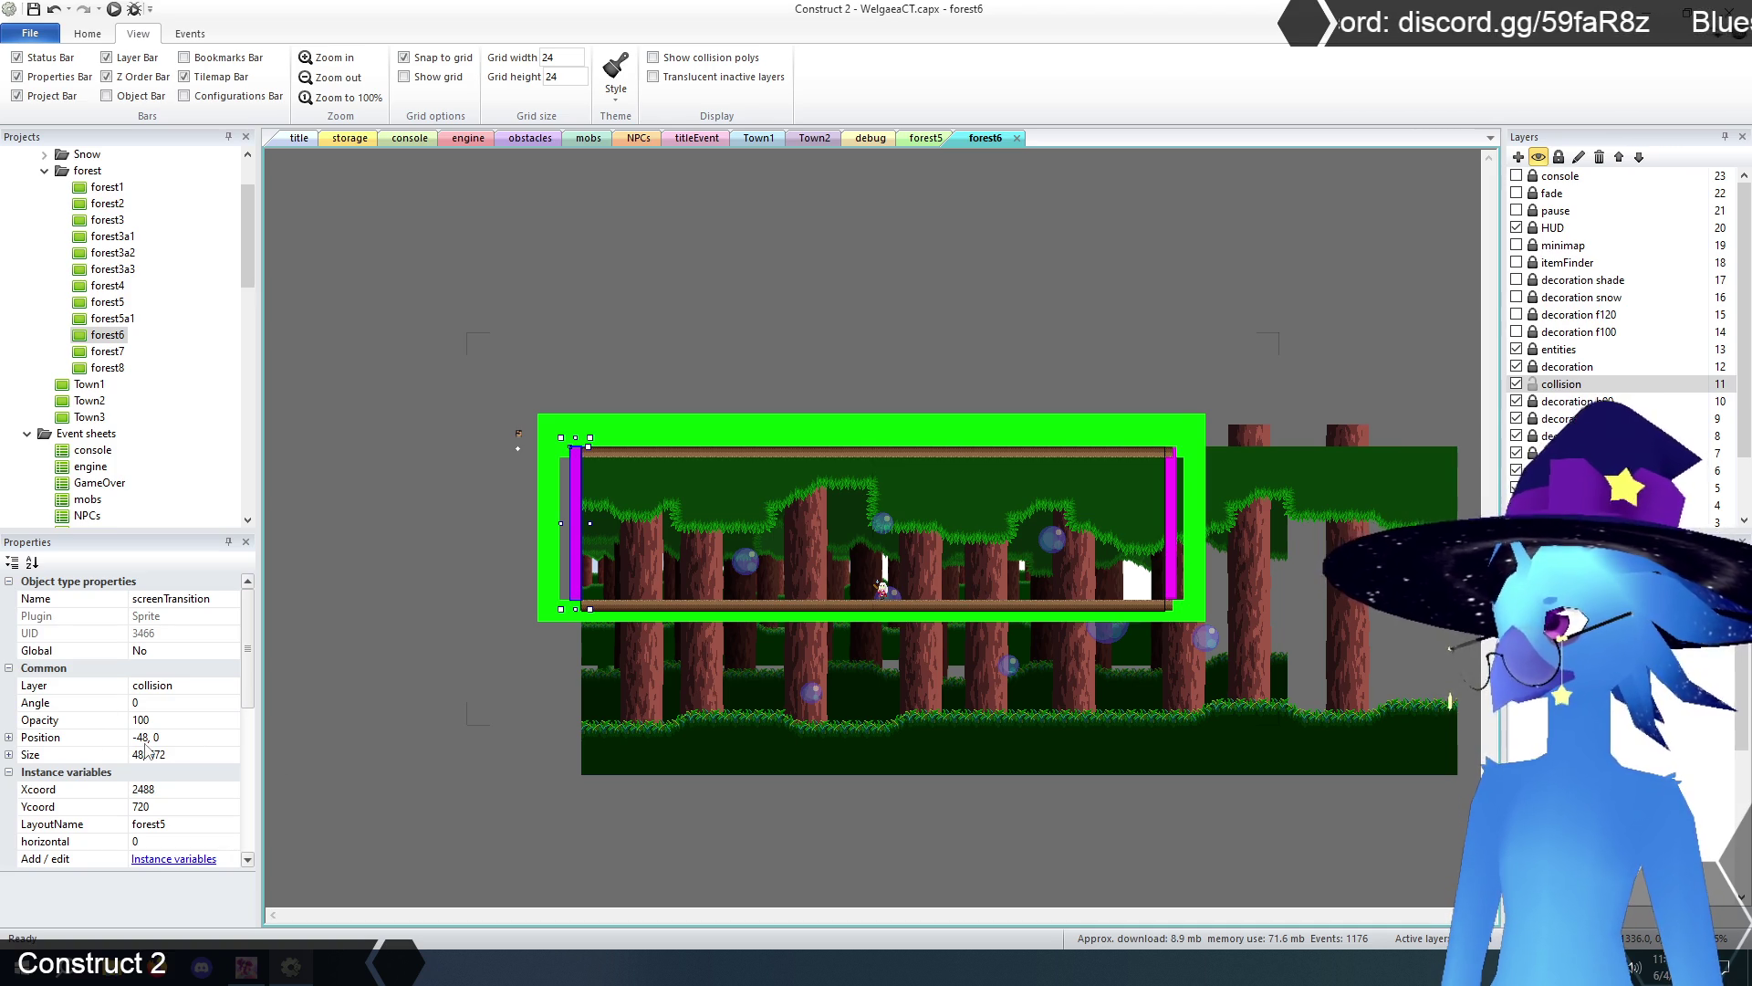
{"action": "left_click", "coordinate": [927, 139]}
{"action": "left_click", "coordinate": [1175, 639]}
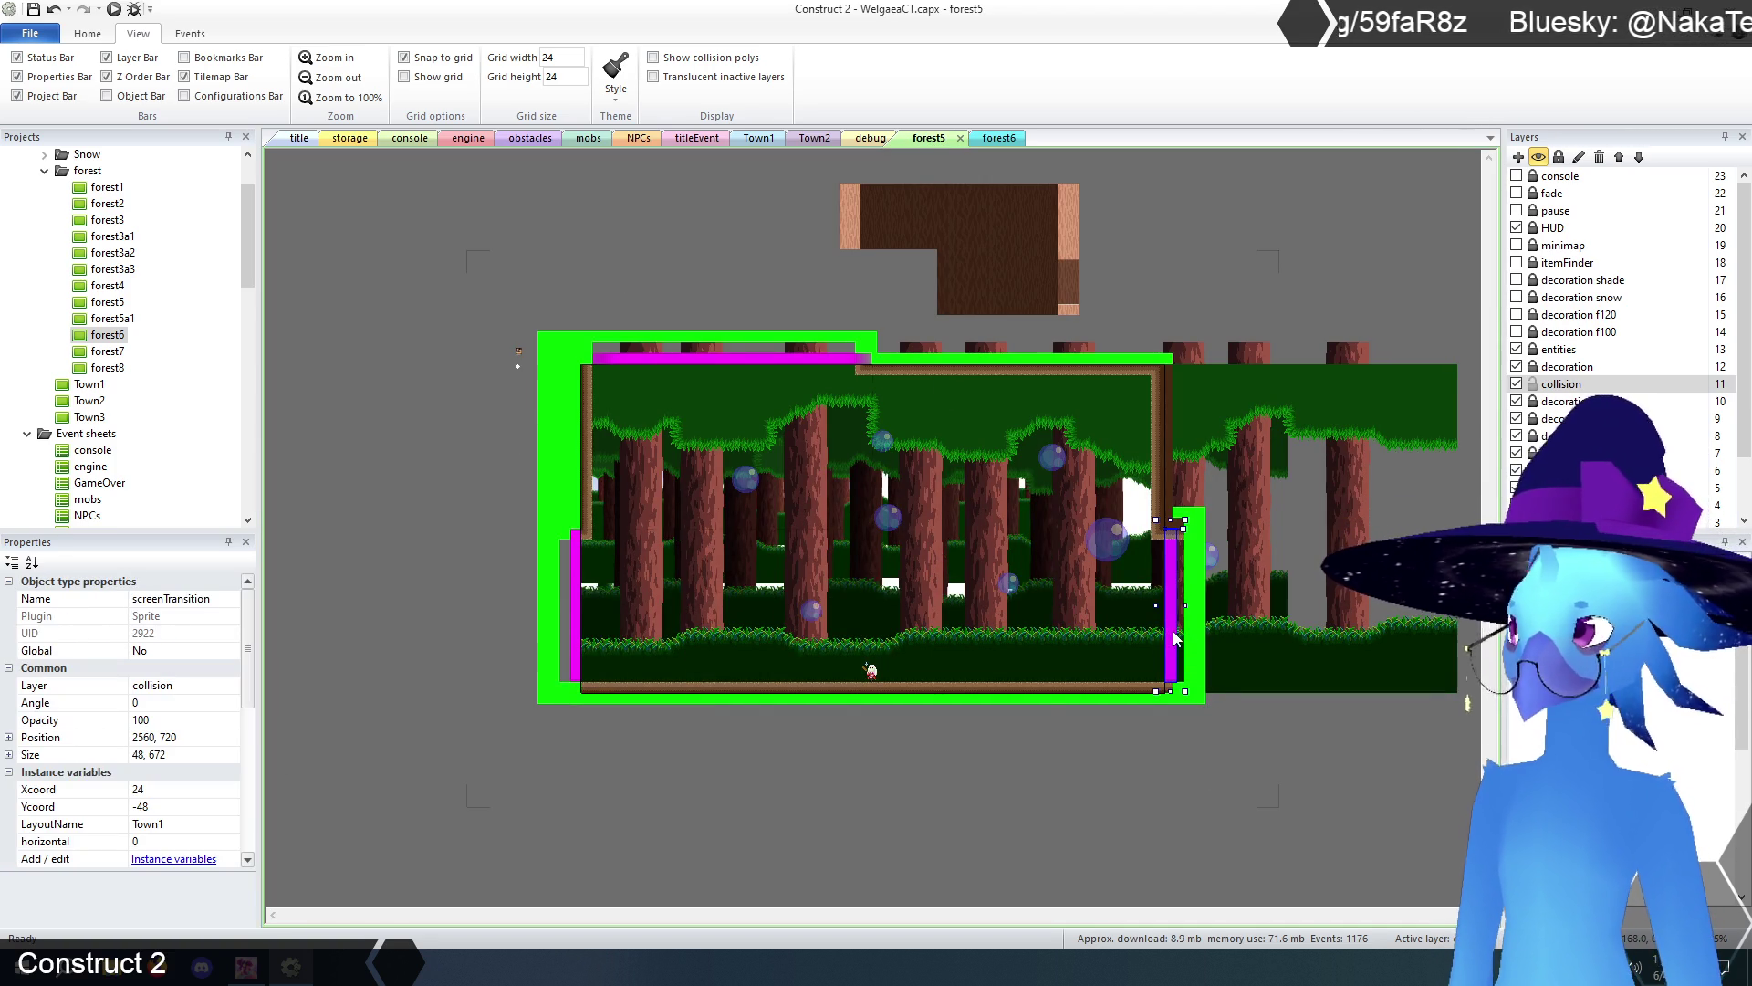
- Point forest5's right transition to forest6 at Xcoord 24, Ycoord 0, and preview the game
{"action": "left_click", "coordinate": [173, 790]}
{"action": "type", "text": "-48"}
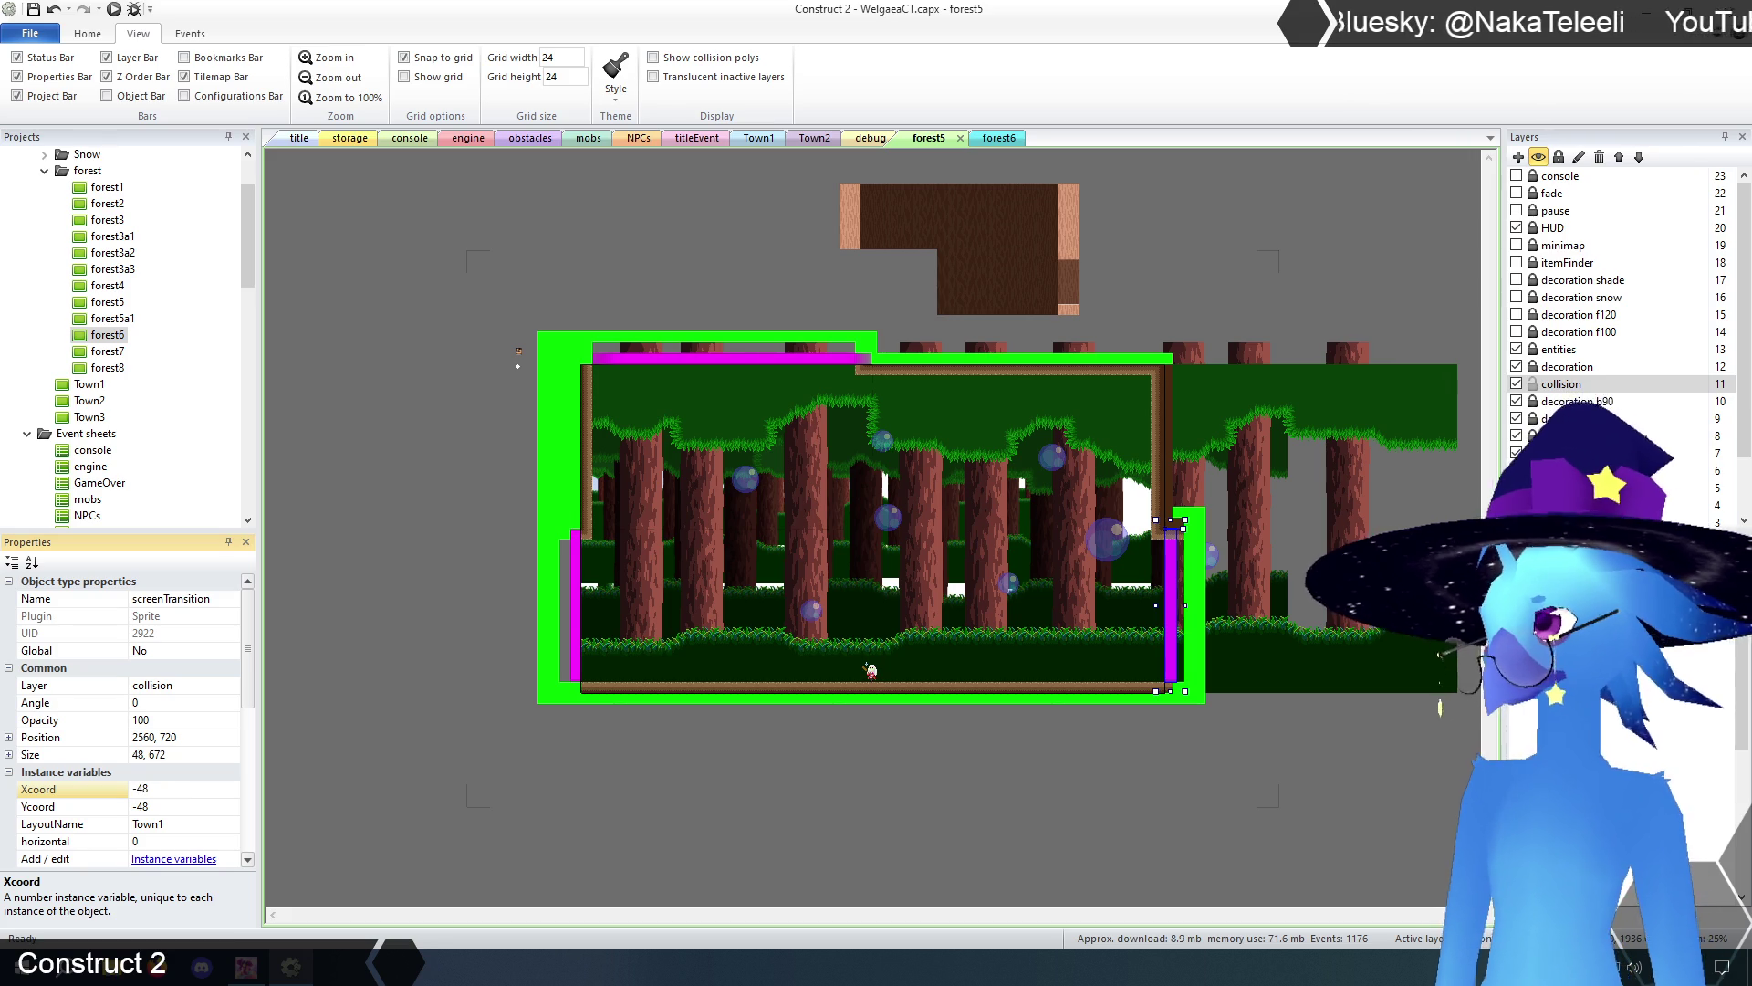
{"action": "left_click", "coordinate": [204, 805]}
{"action": "type", "text": "0"}
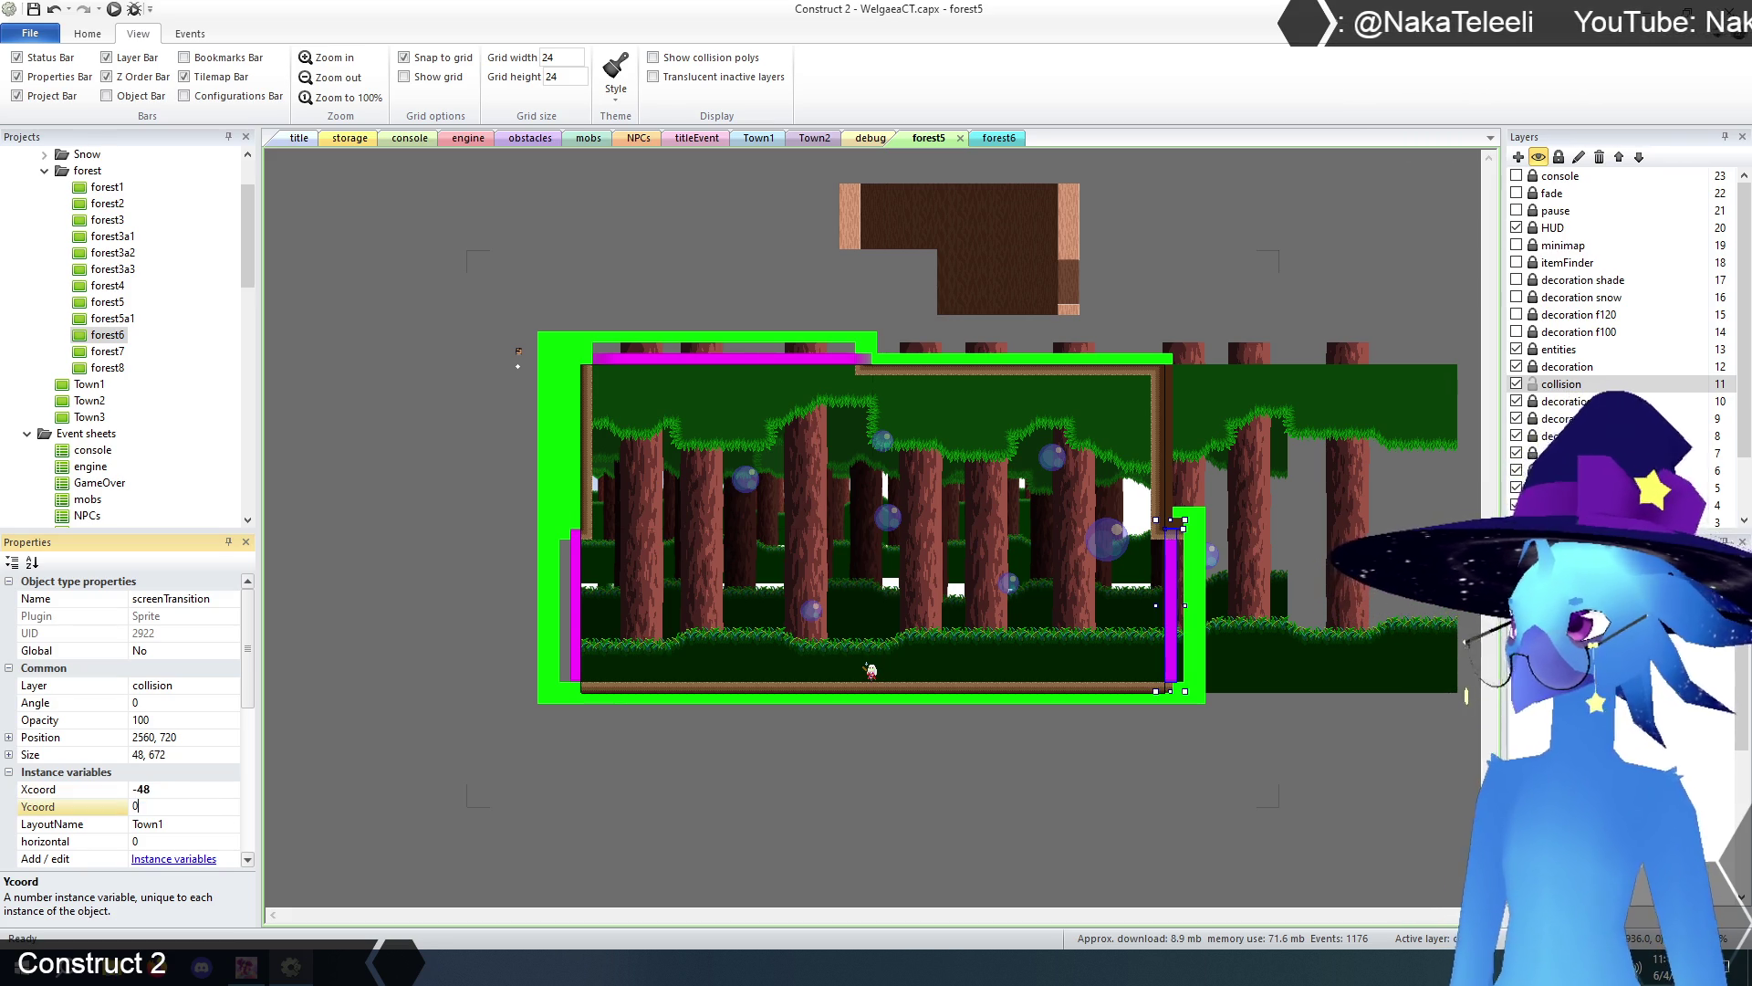
{"action": "left_click", "coordinate": [195, 824]}
{"action": "type", "text": "forest6"}
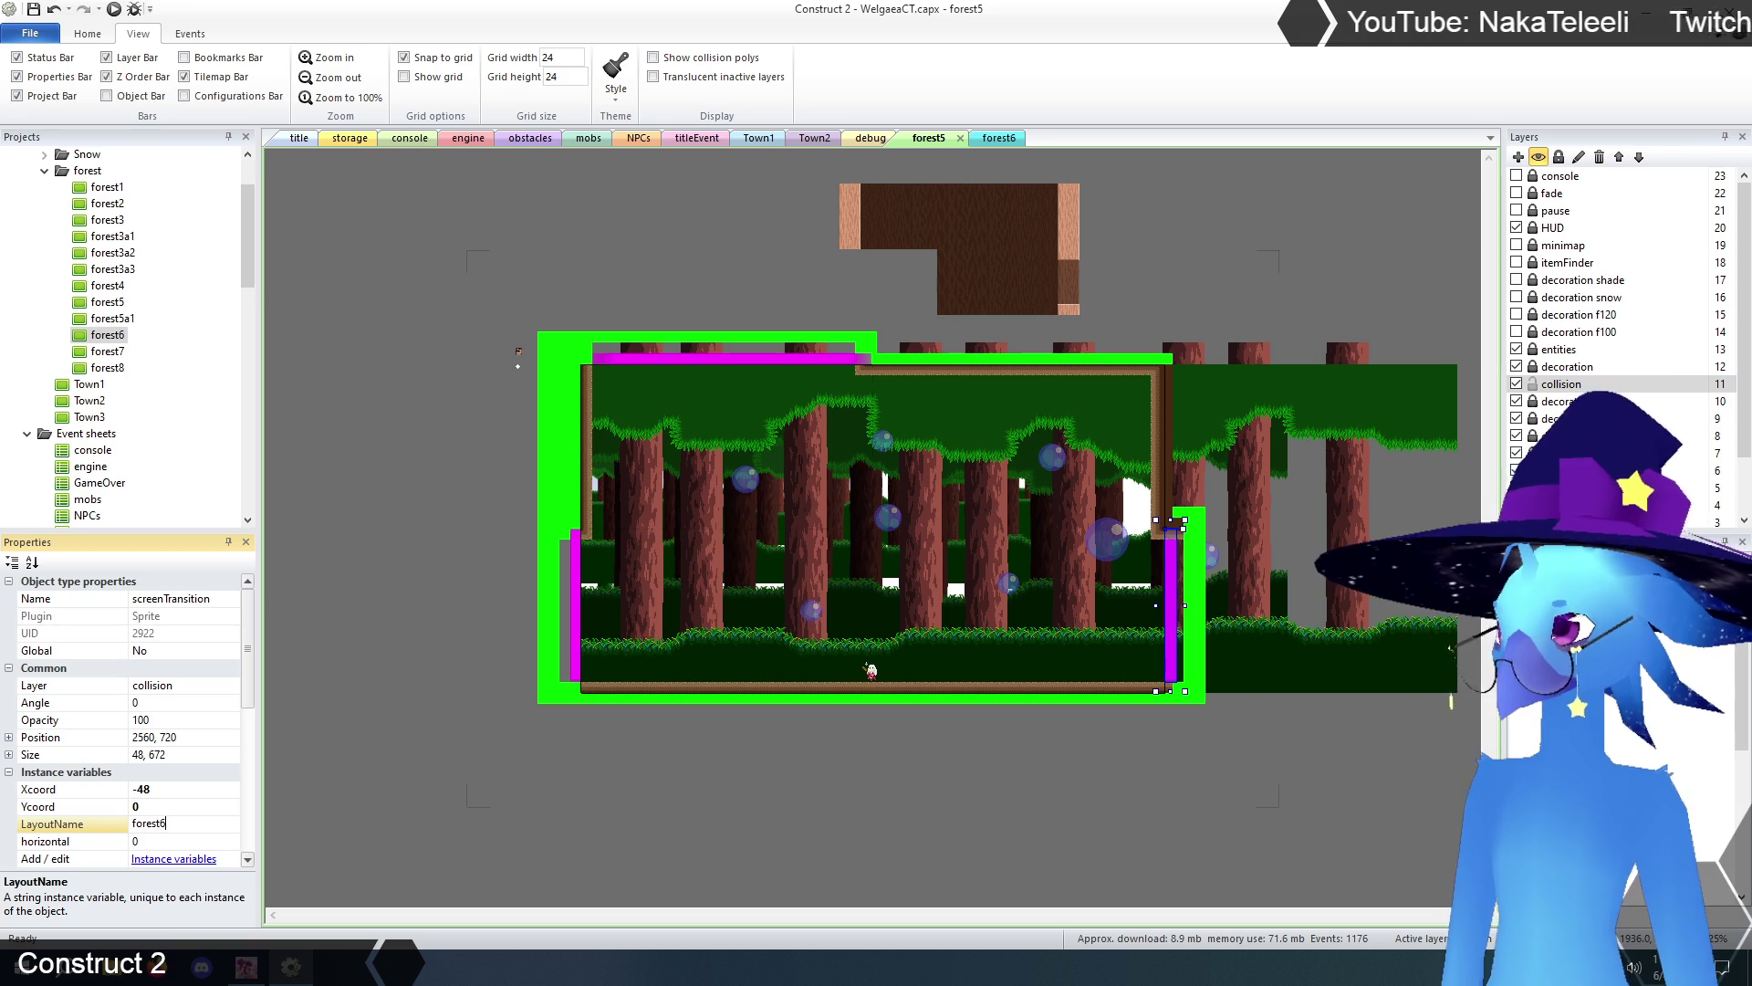
{"action": "key", "text": "Return"}
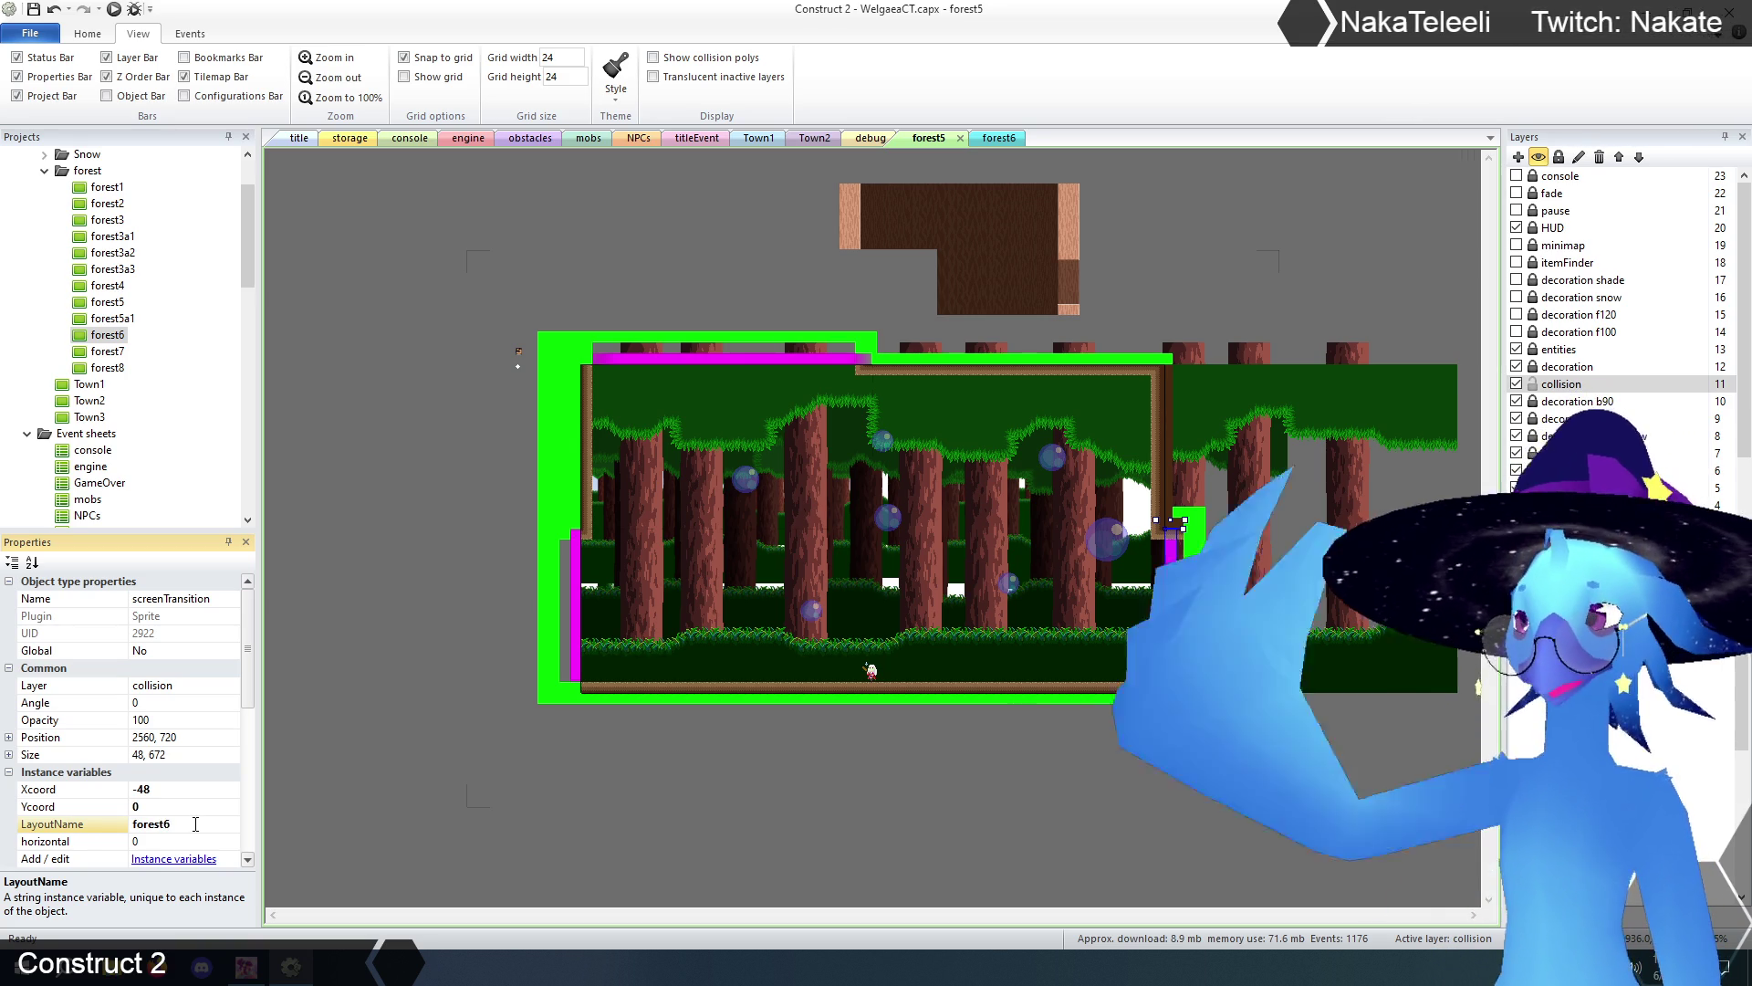
{"action": "left_click", "coordinate": [185, 788]}
{"action": "type", "text": "24"}
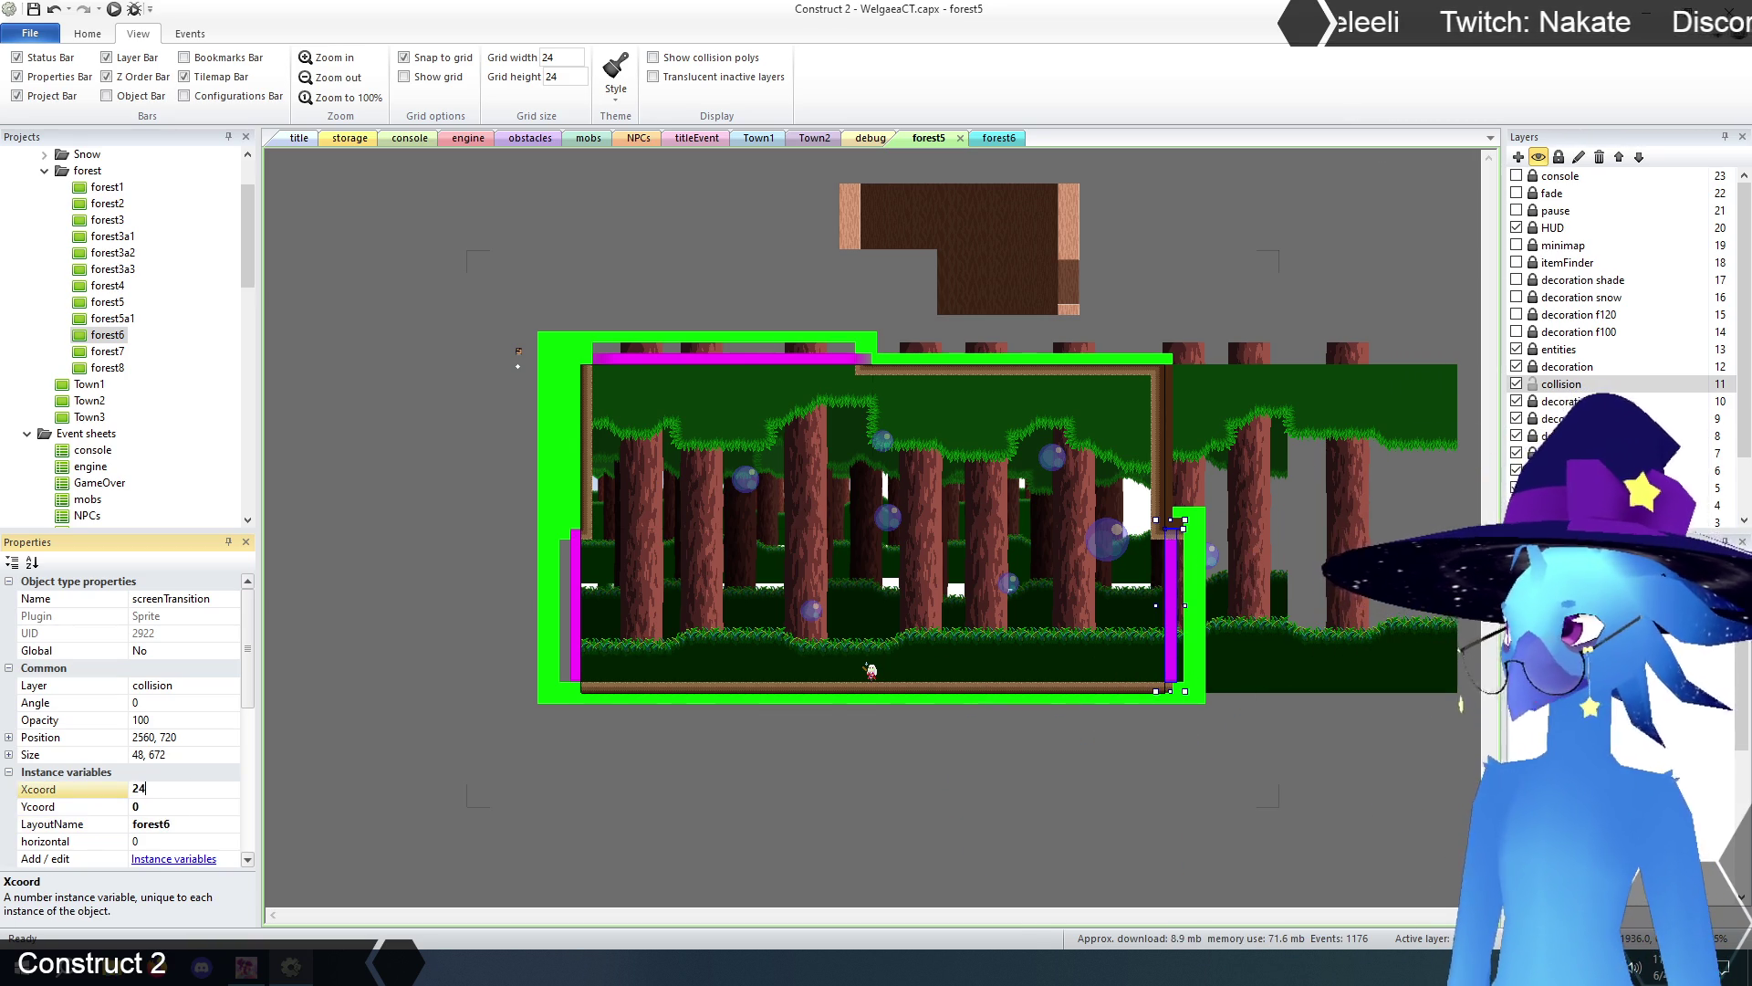
{"action": "left_click", "coordinate": [637, 855]}
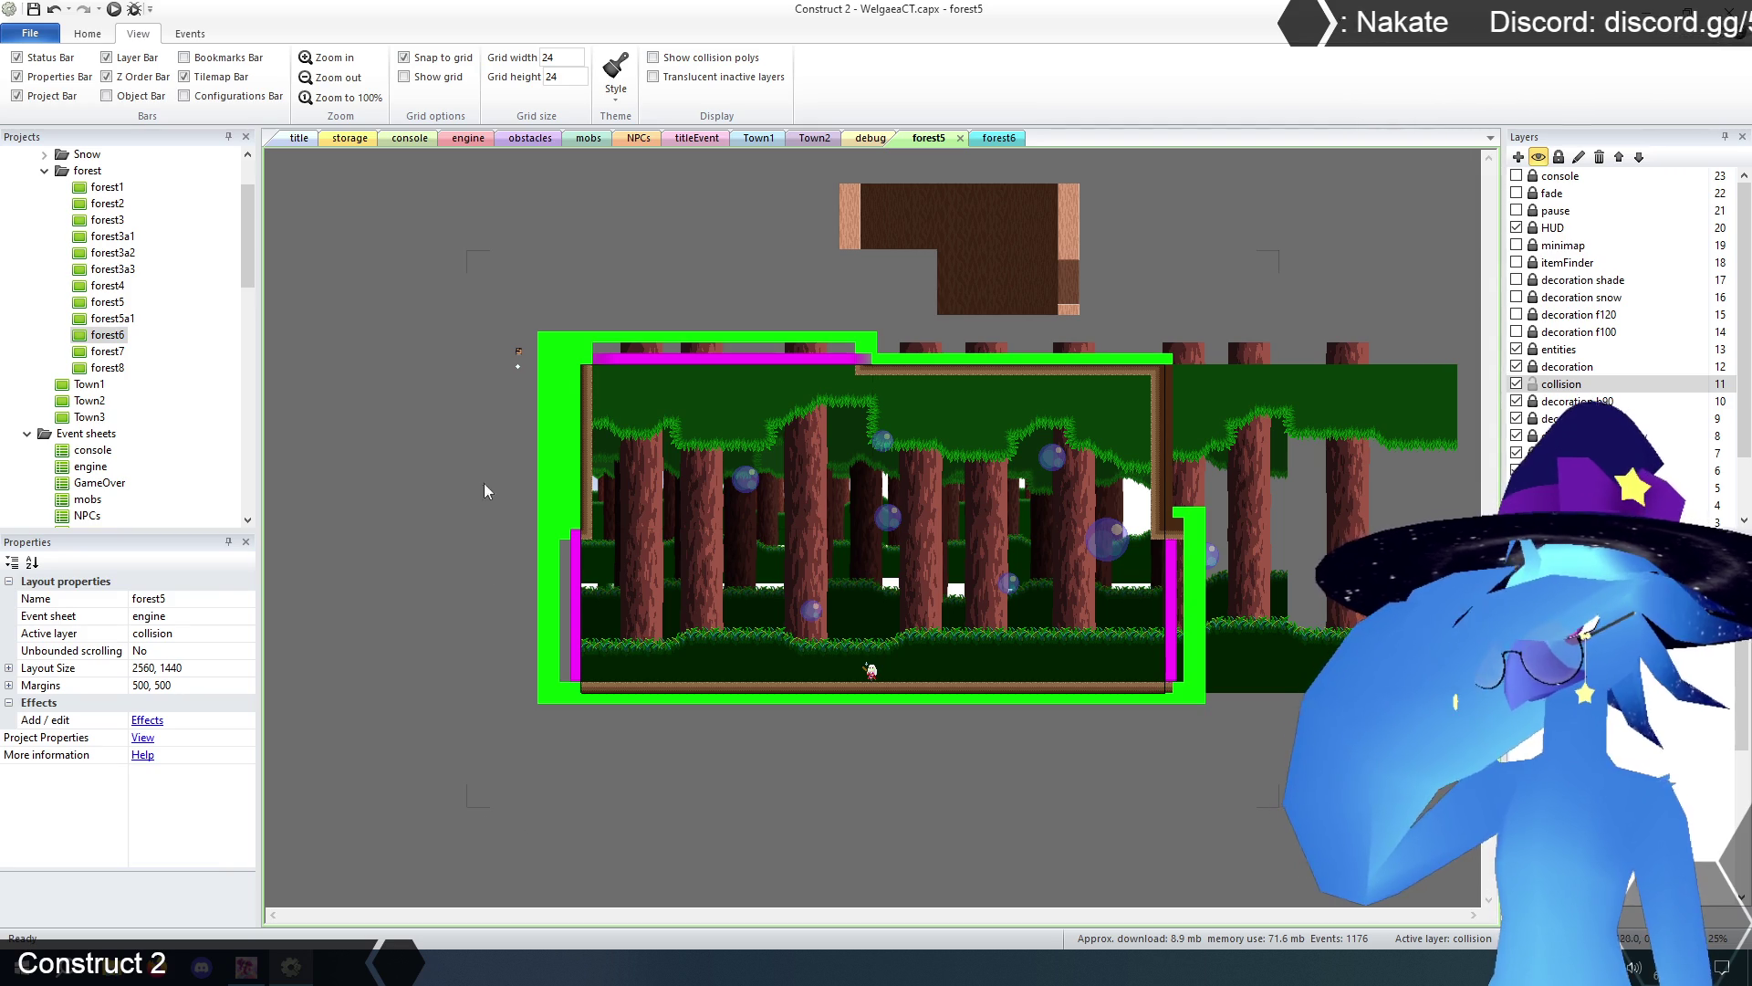
{"action": "key", "text": "F5"}
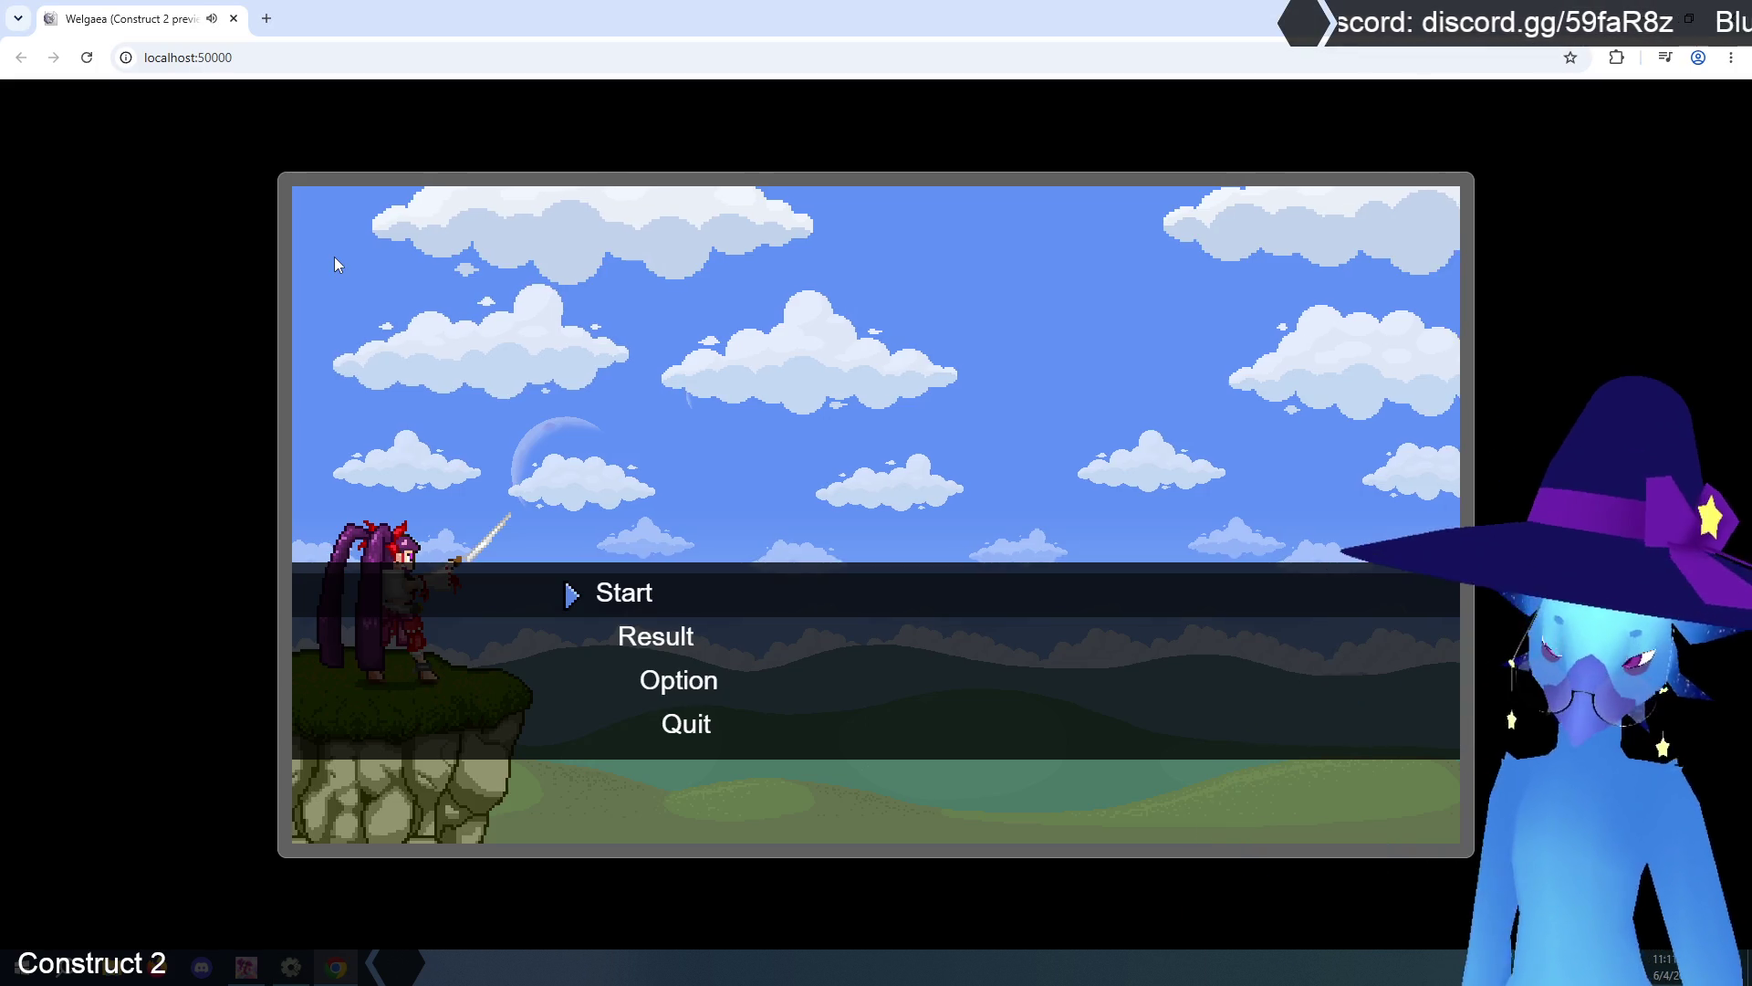
- Start the game and run the character left and right through the forest rooms
{"action": "key", "text": "Return"}
{"action": "key", "text": "Return"}
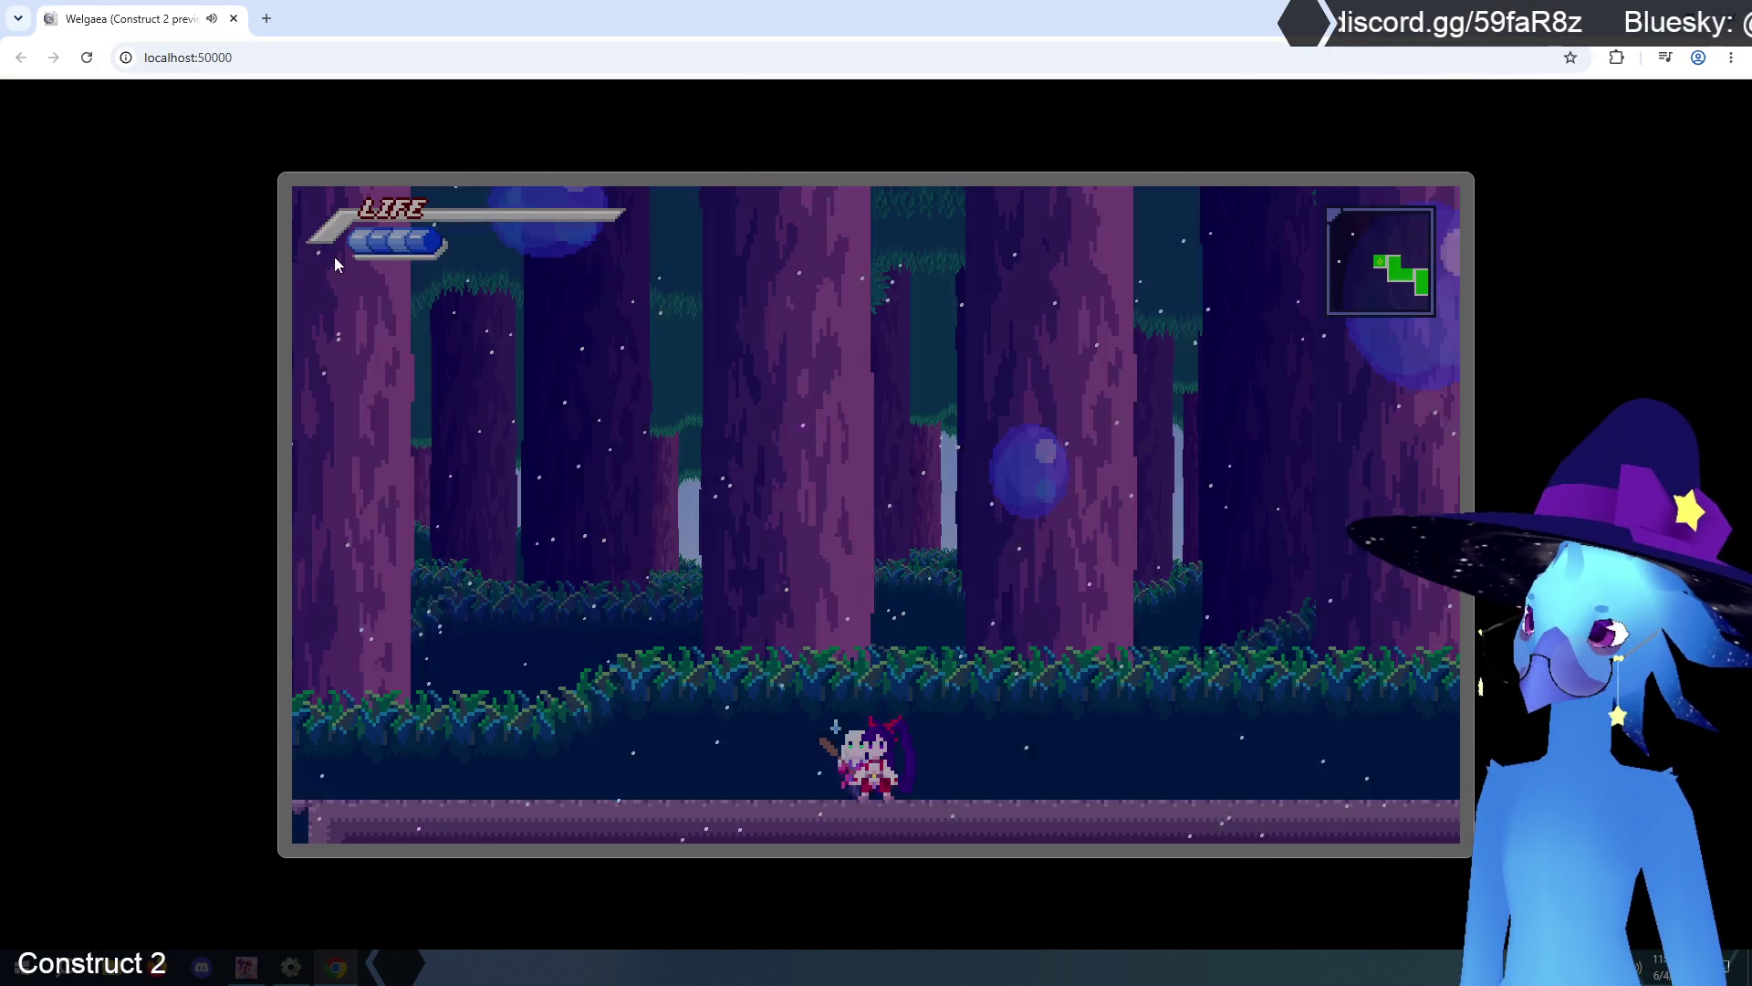
{"action": "key", "text": "Left"}
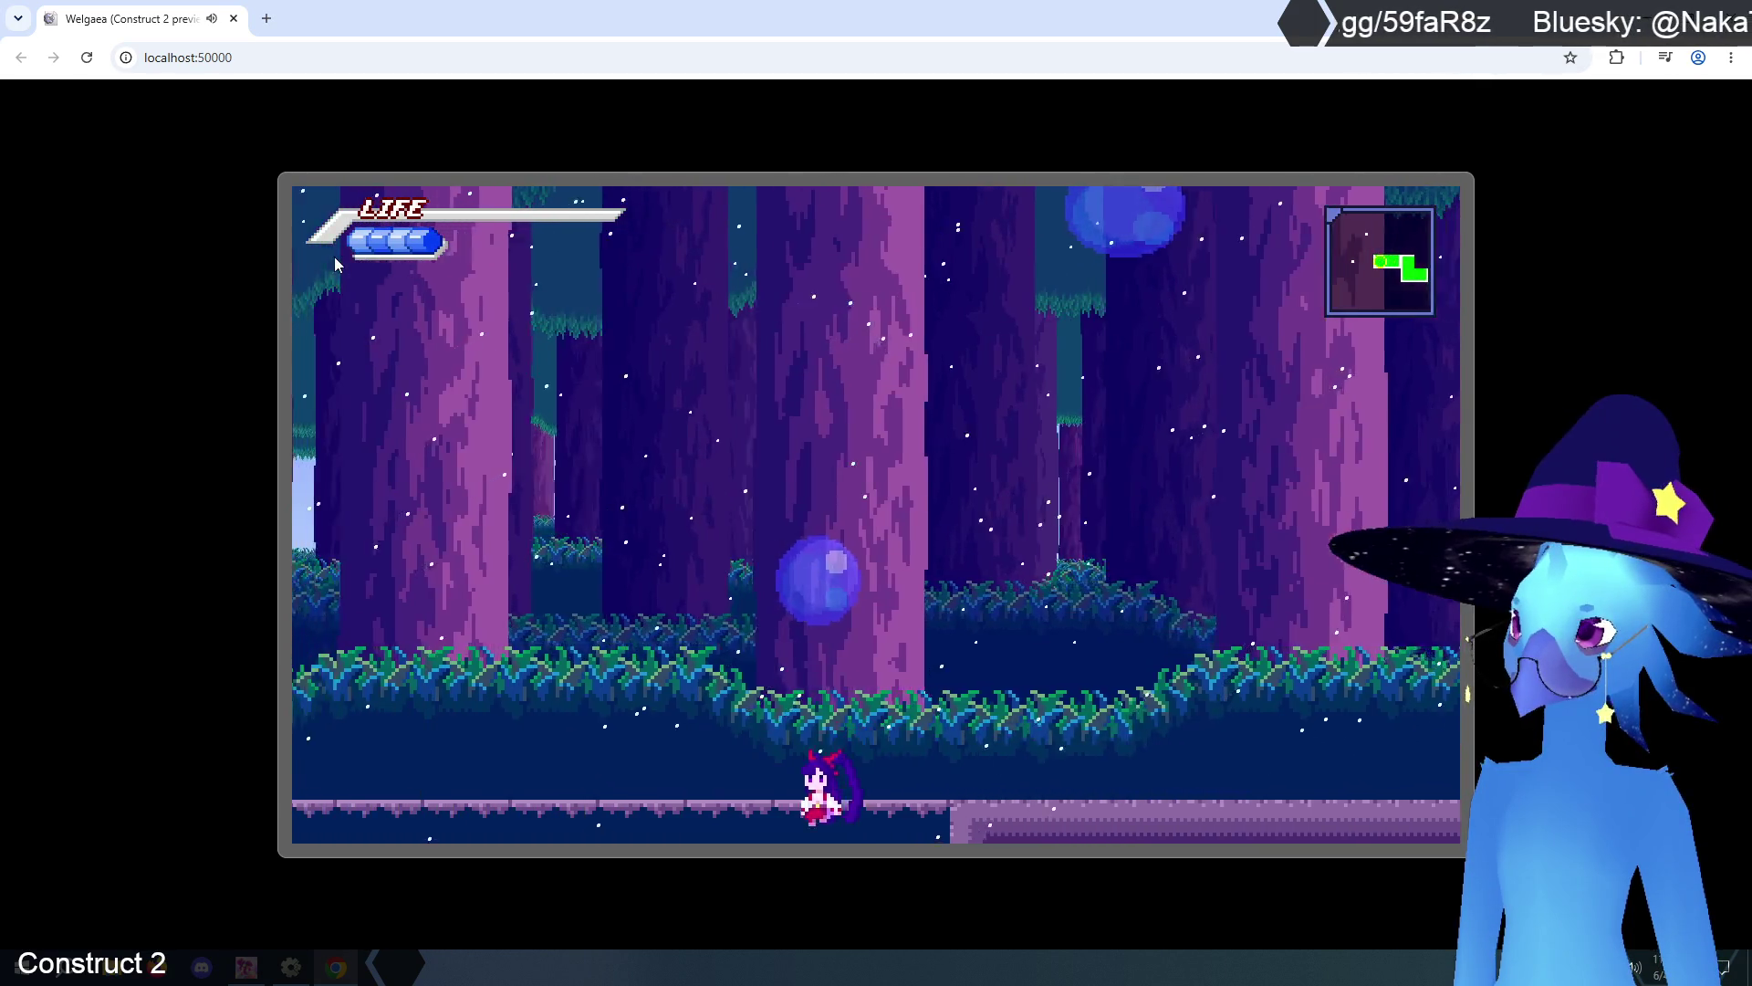
{"action": "key", "text": "Right"}
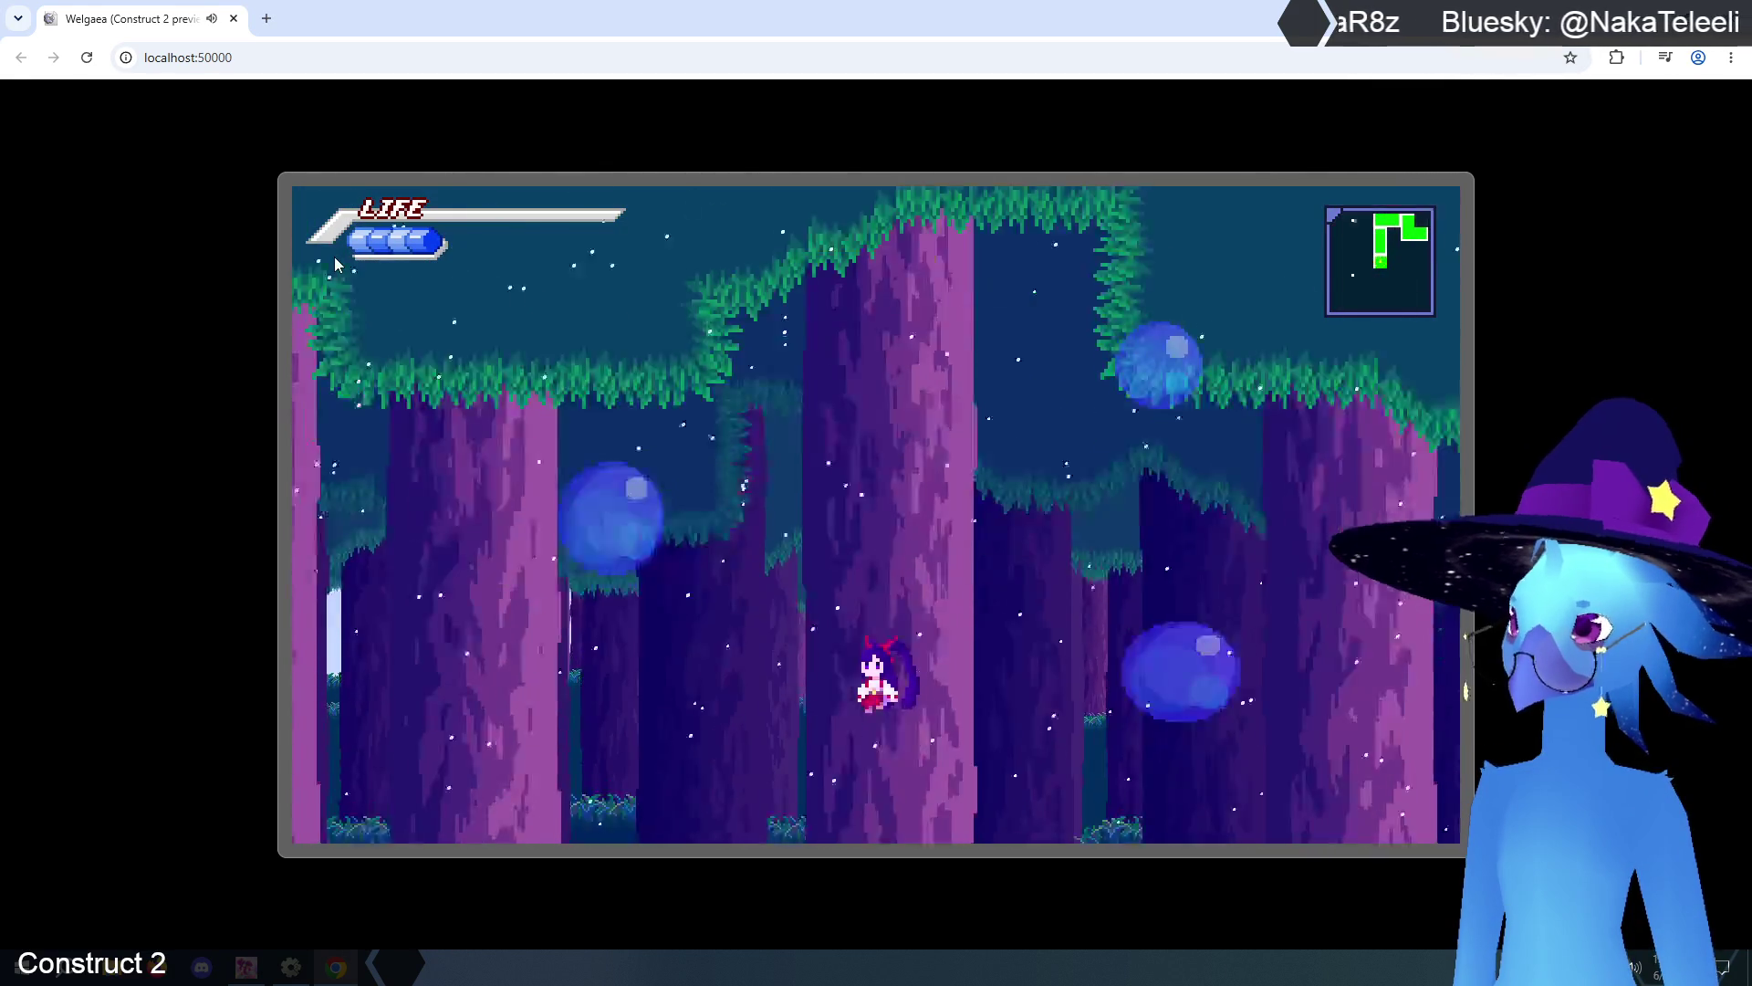
{"action": "key", "text": "Right"}
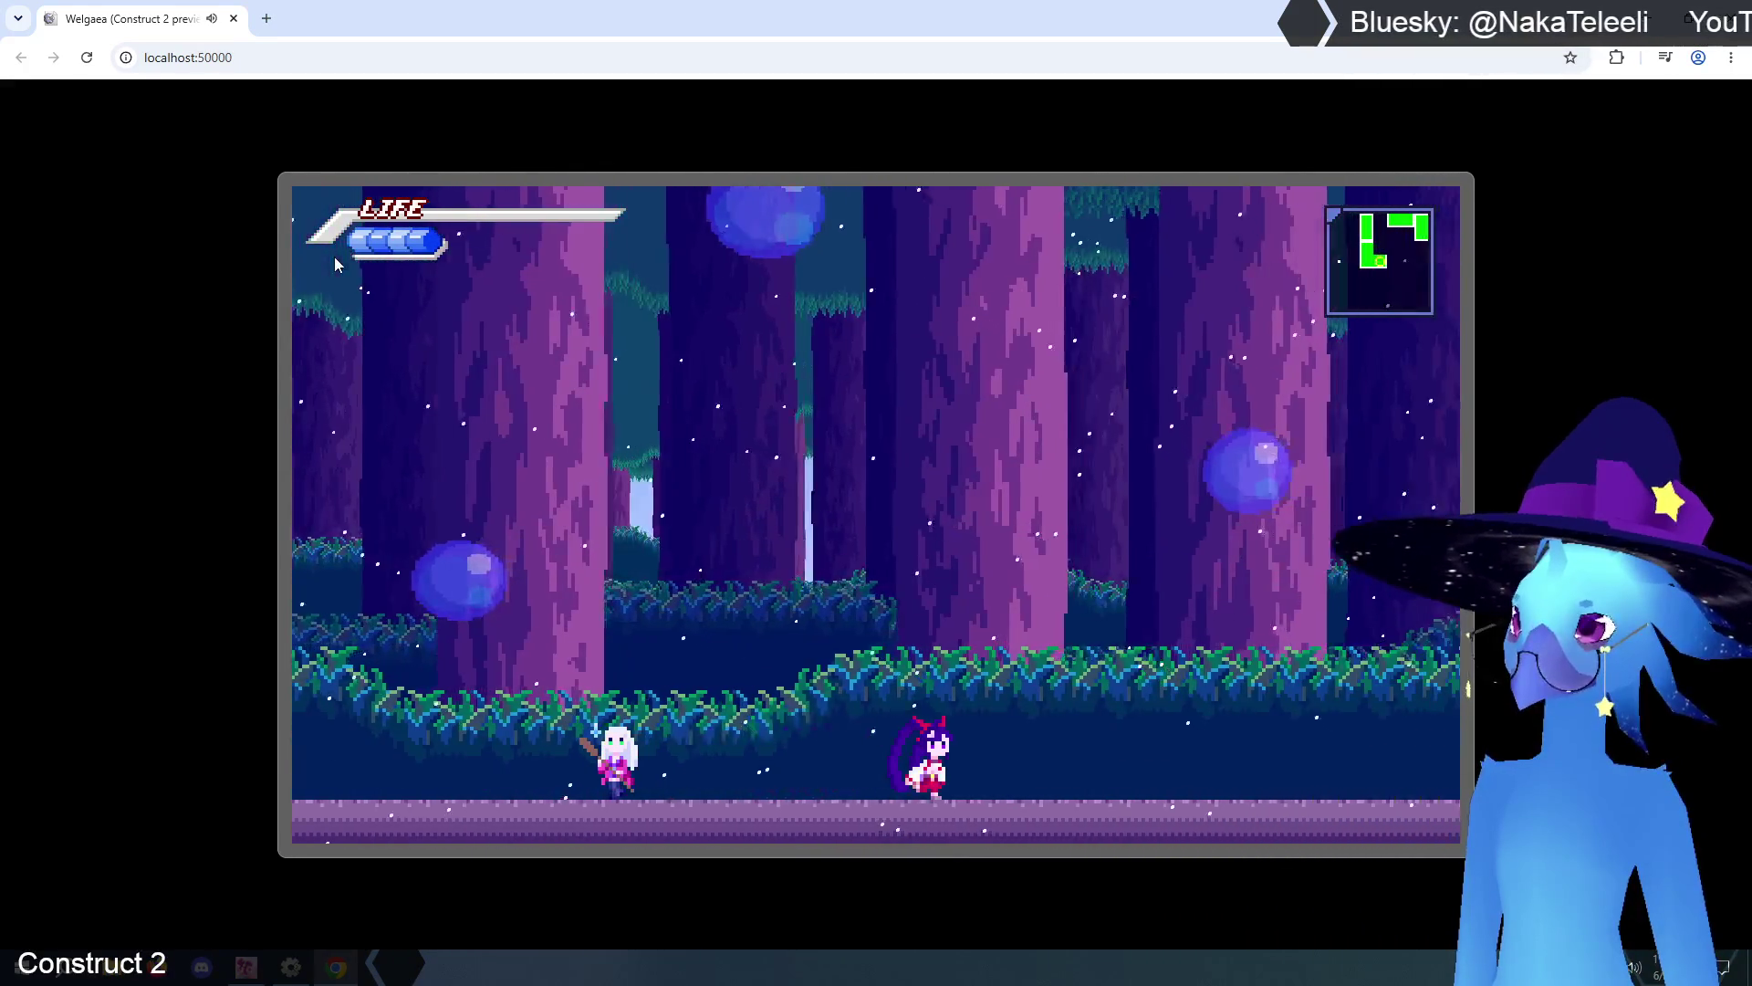
{"action": "key", "text": "Right"}
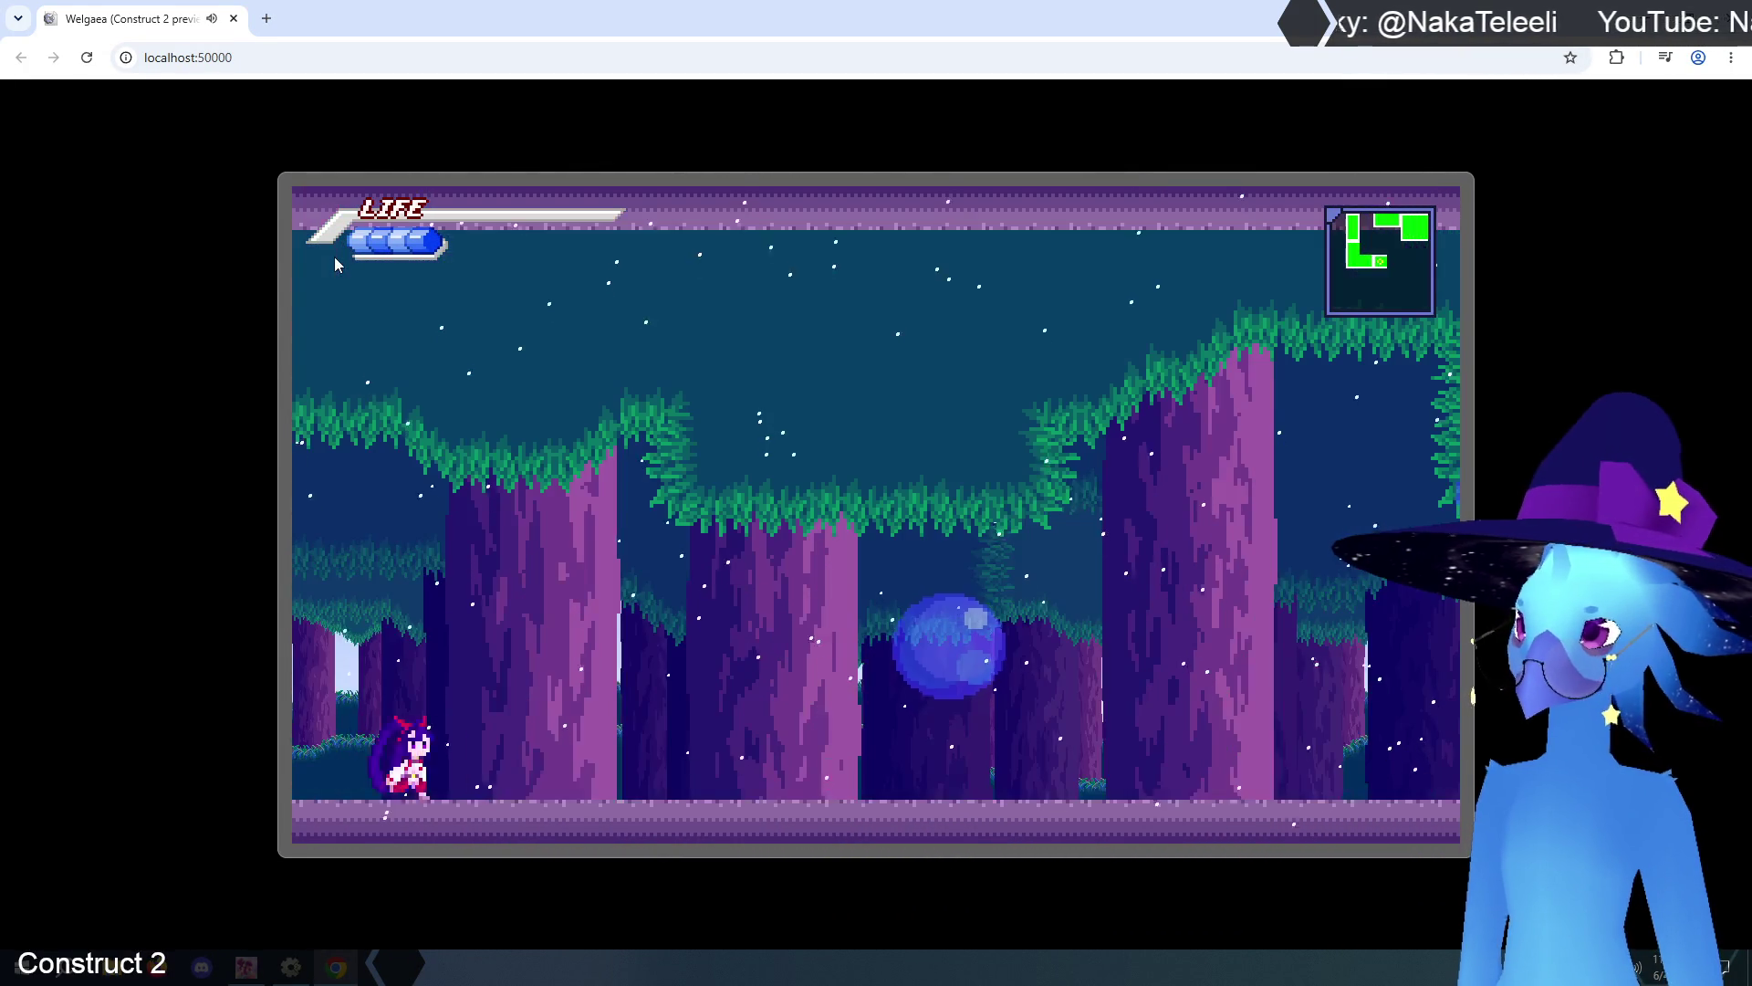
{"action": "key", "text": "Left"}
{"action": "key", "text": "Right"}
{"action": "key", "text": "Right"}
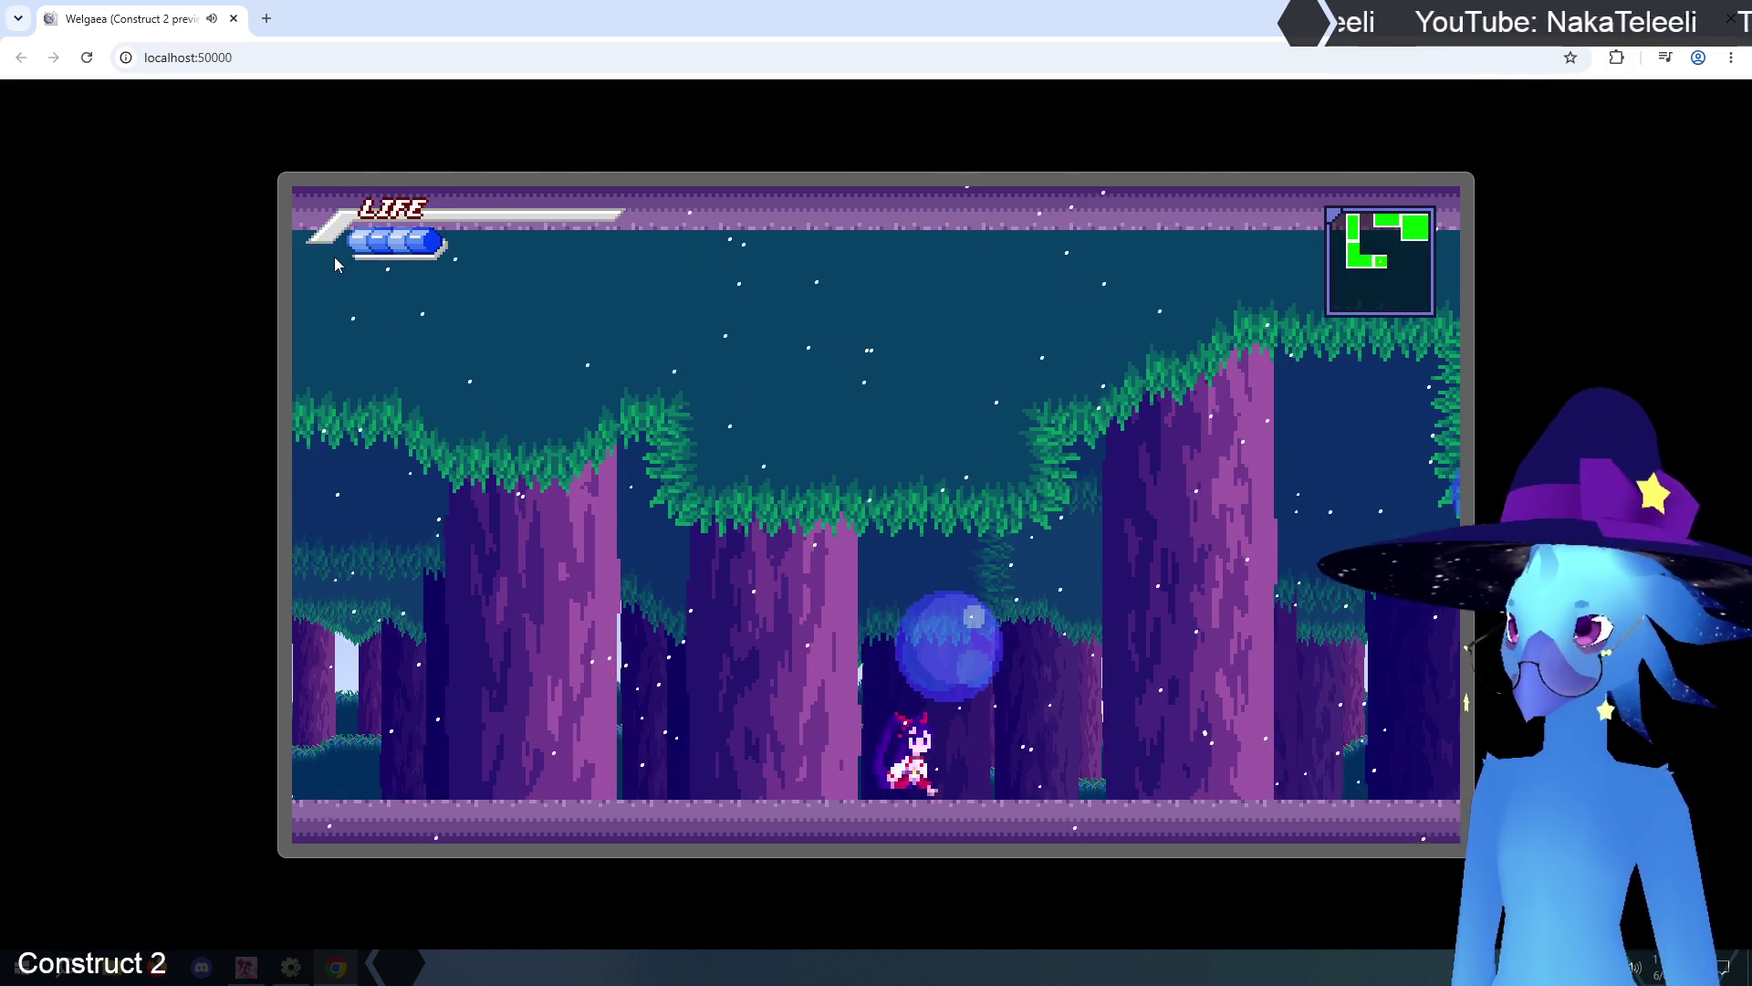
{"action": "key", "text": "Right"}
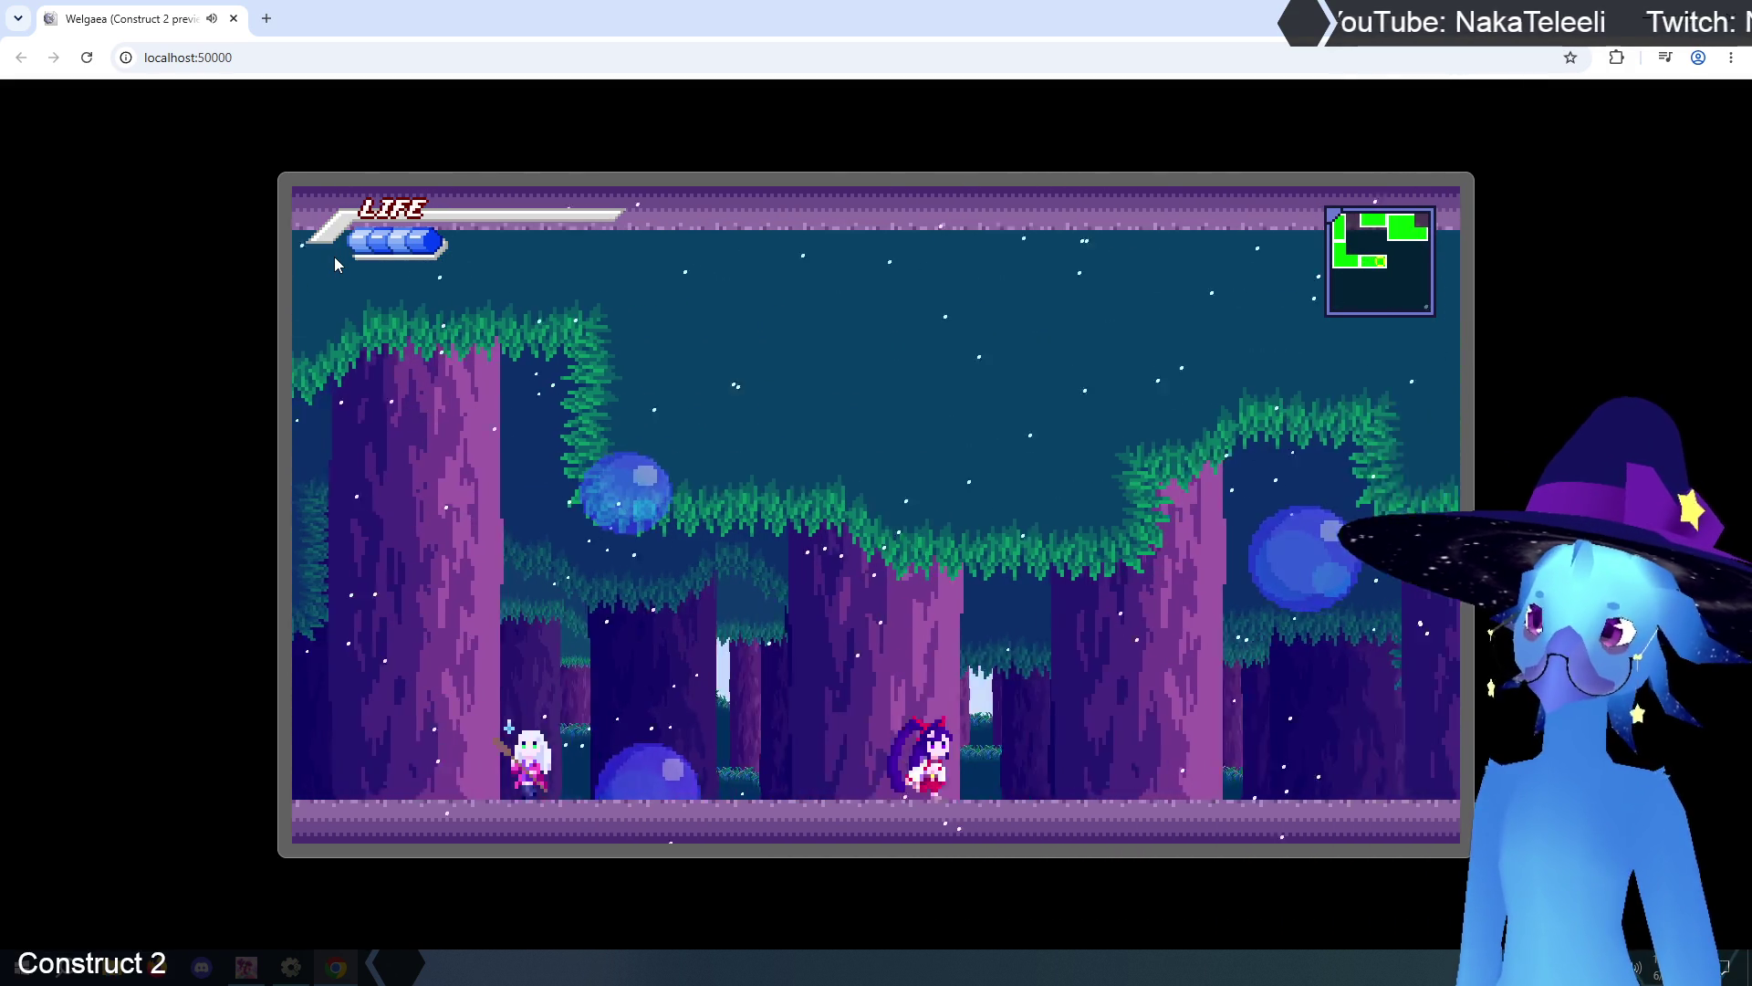
{"action": "key", "text": "Right"}
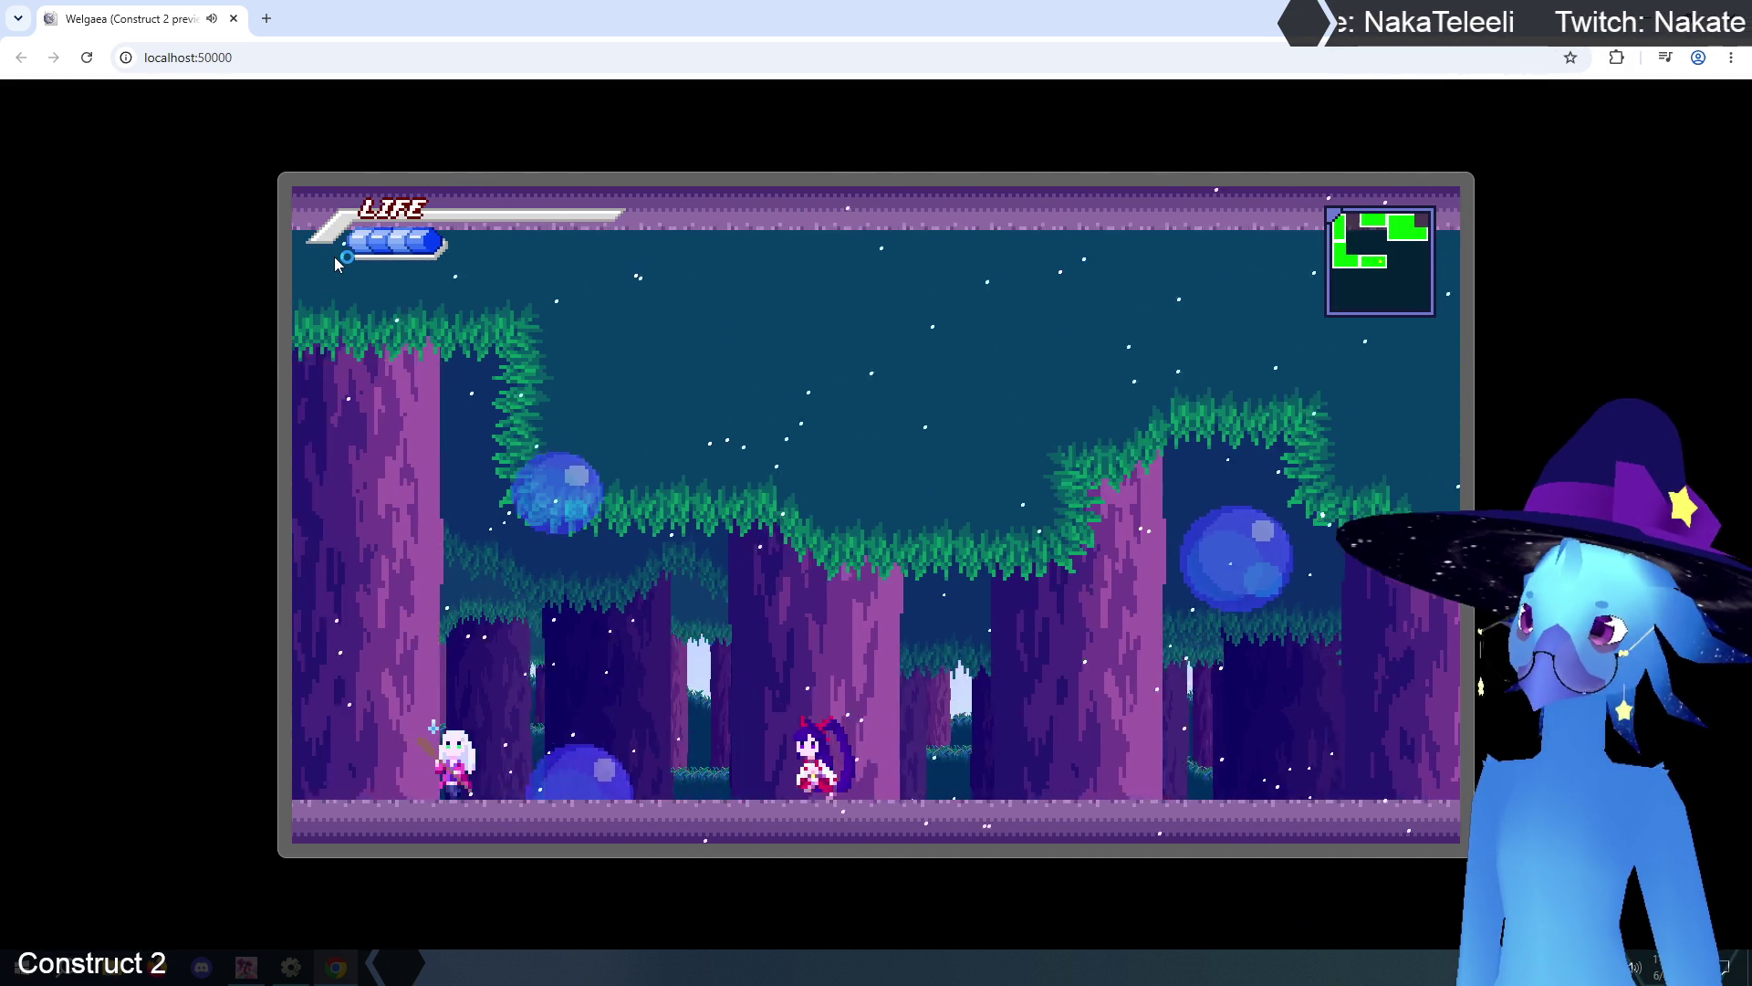
- Jump, talk to the white-haired NPC, open the pause map, and close the preview
{"action": "key", "text": "Up"}
{"action": "key", "text": "Left"}
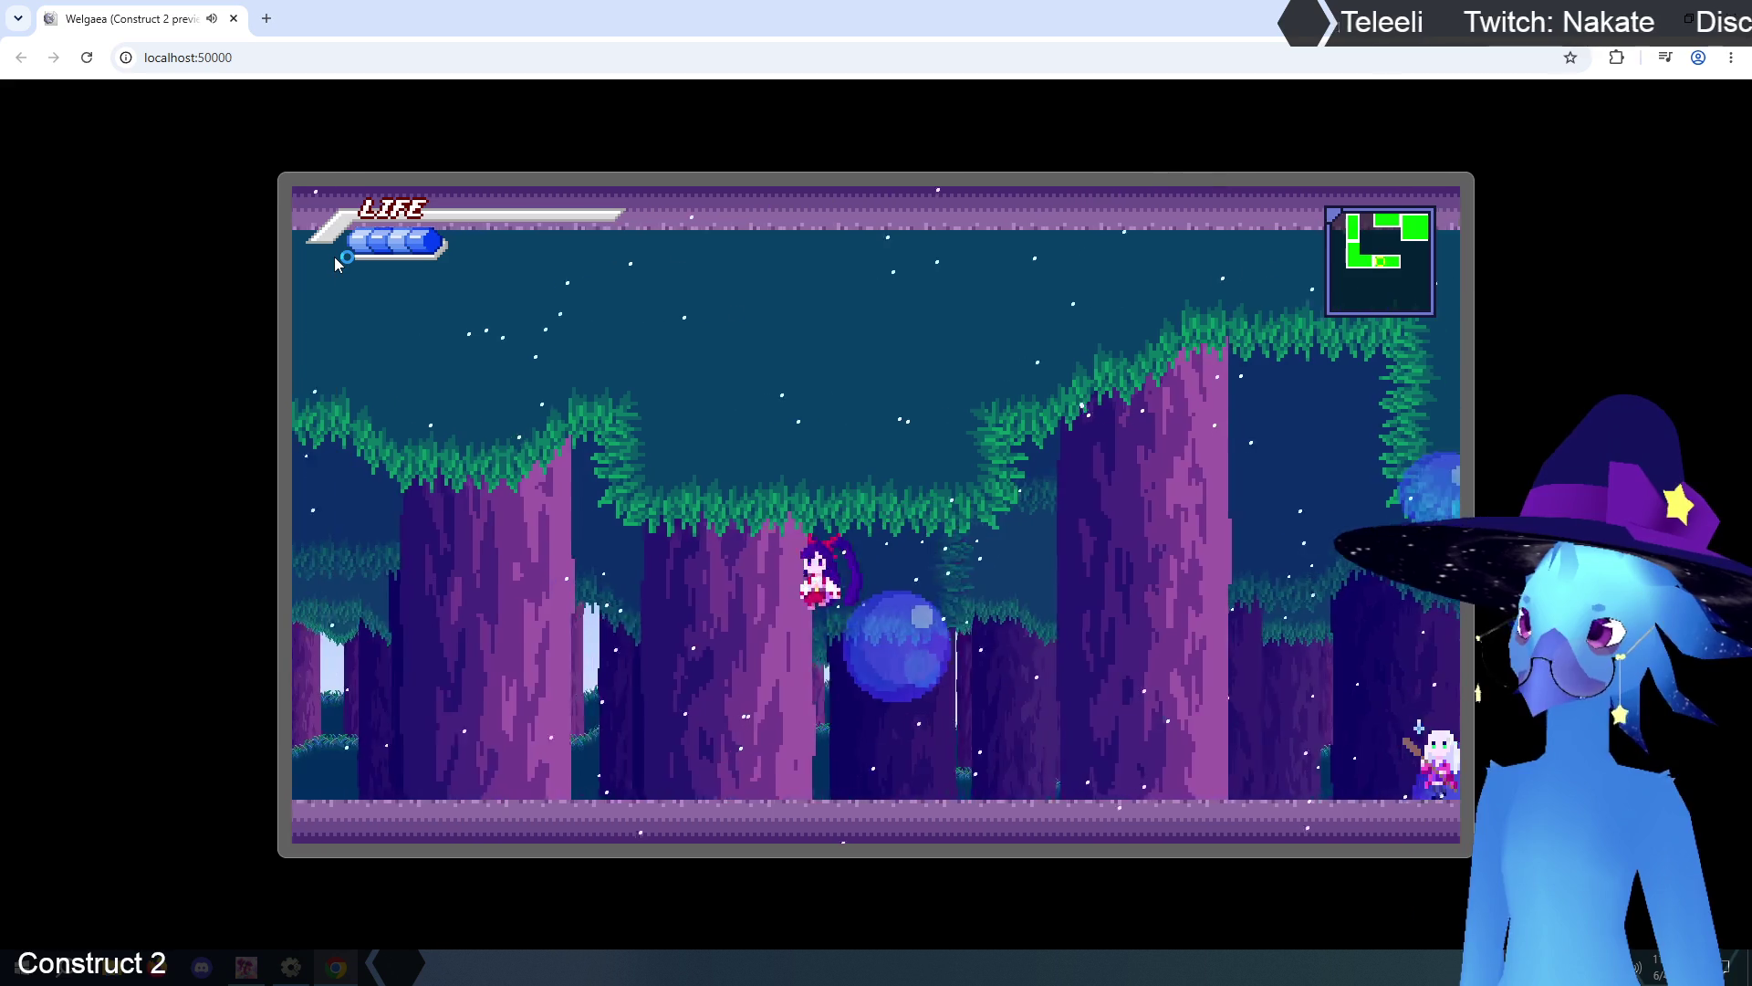
{"action": "key", "text": "Up"}
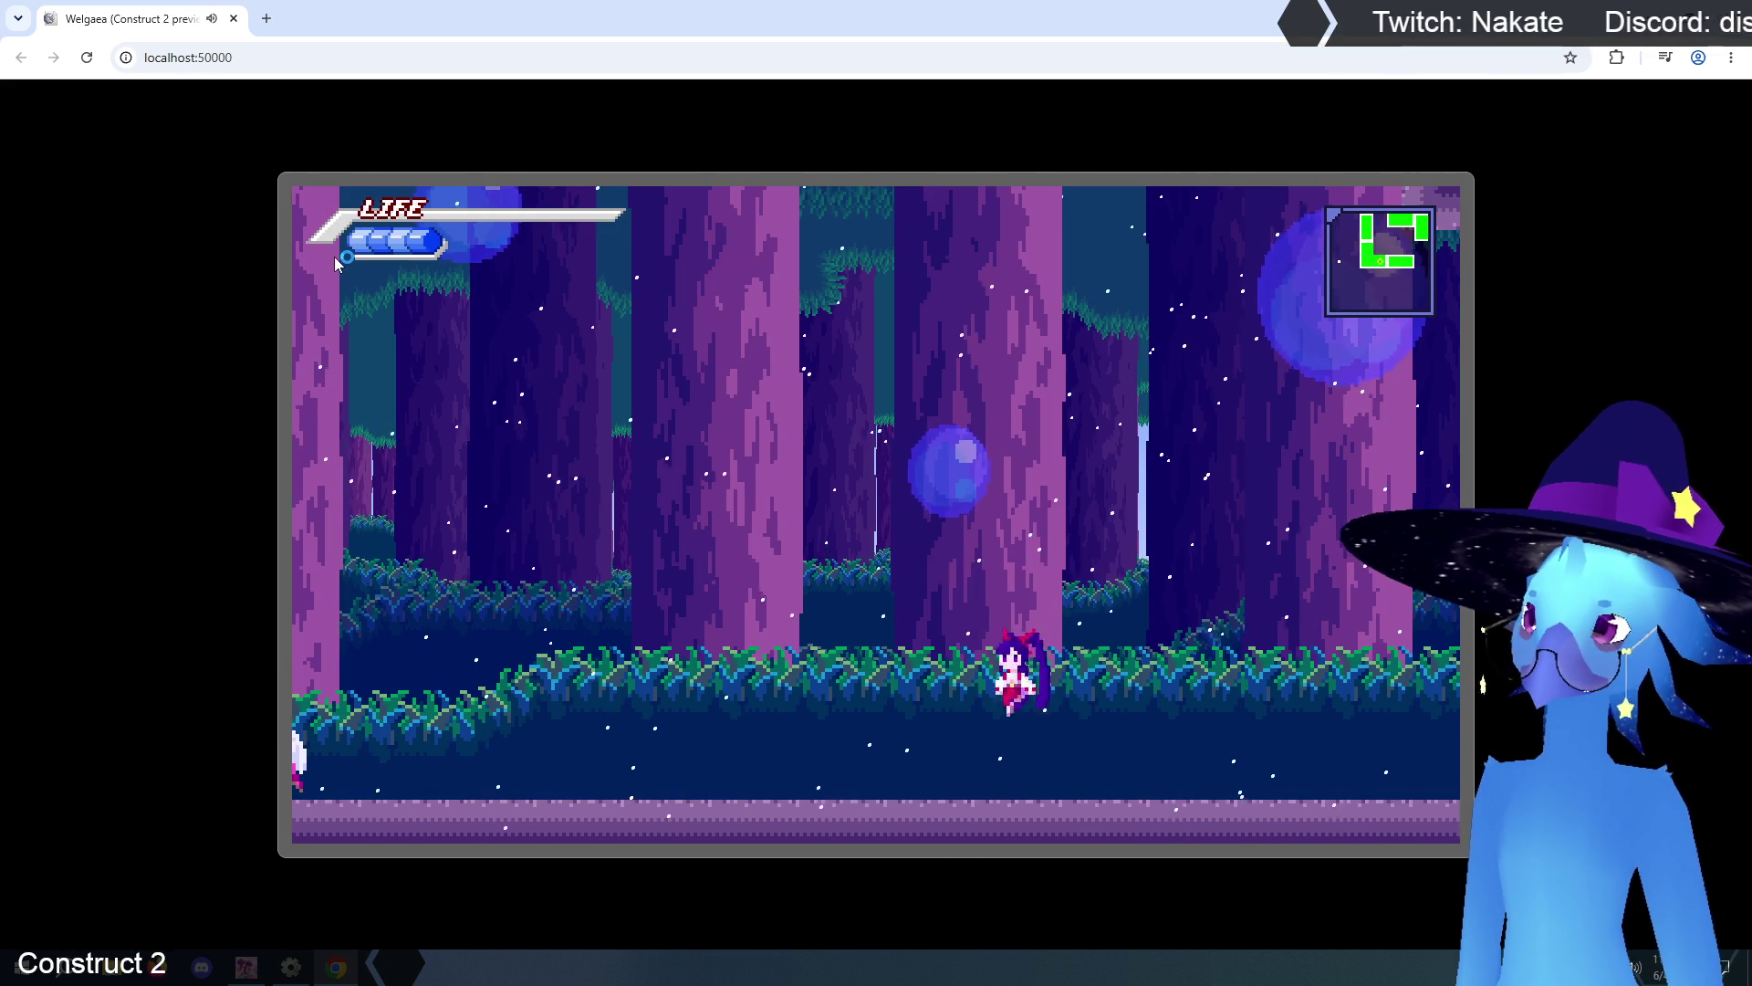
{"action": "key", "text": "Left"}
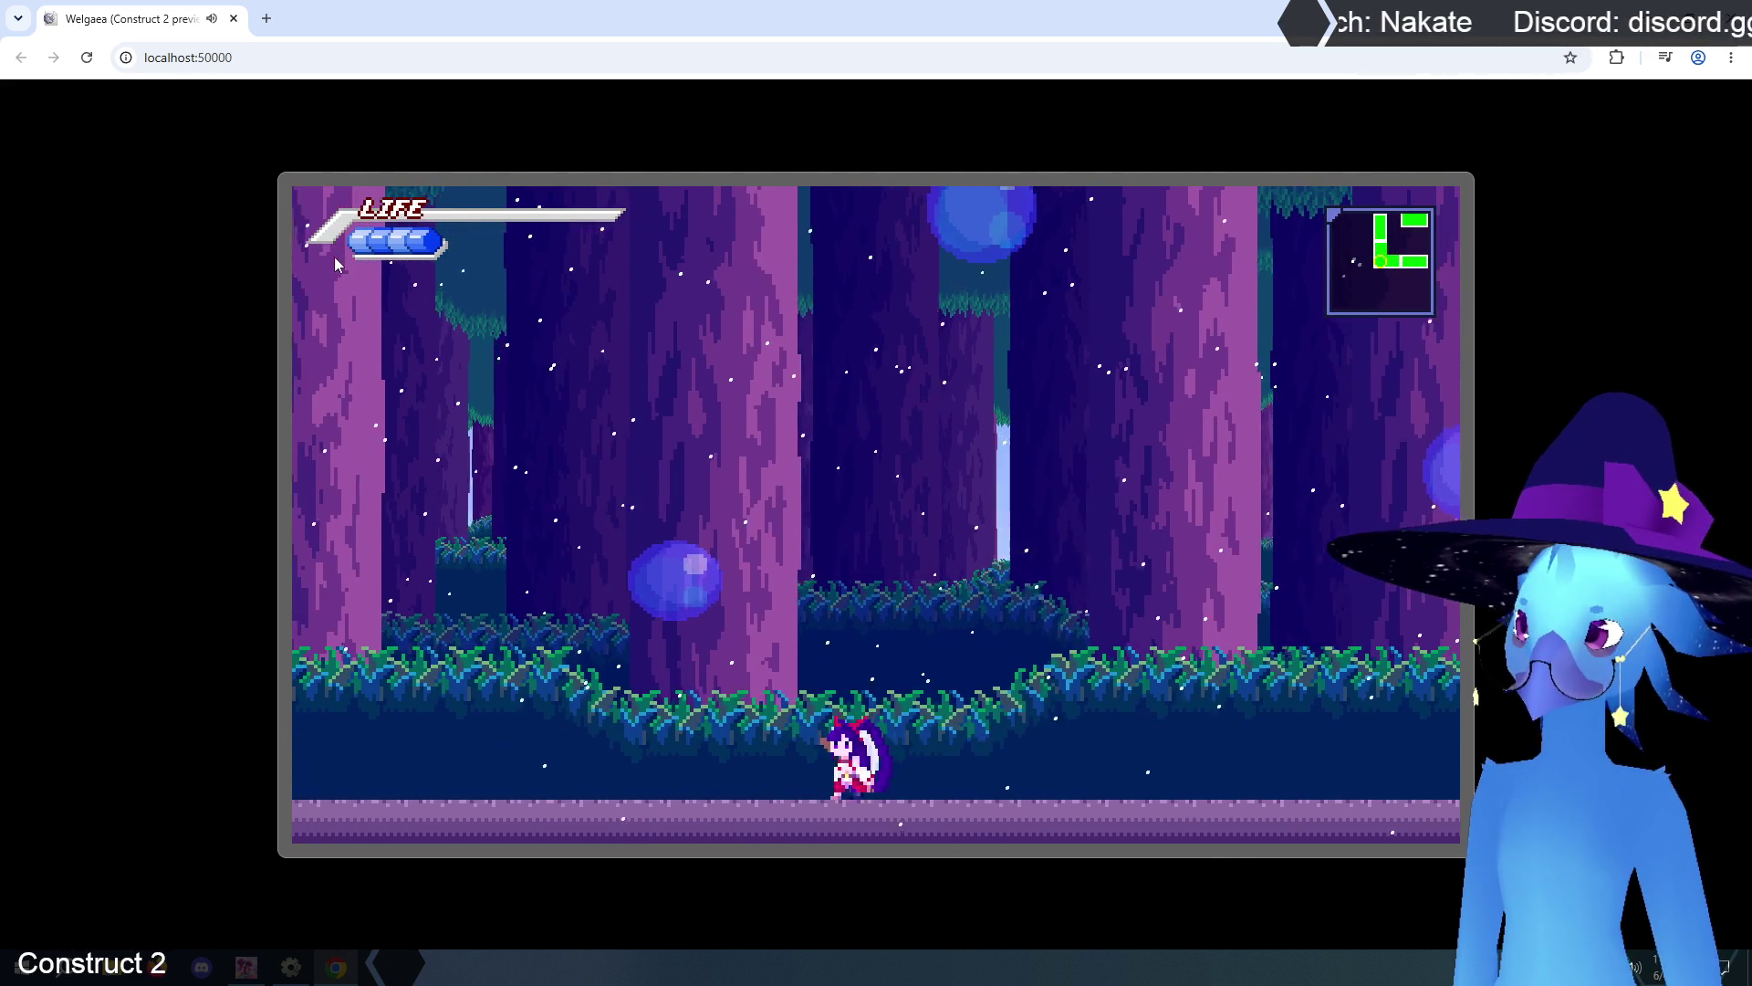
{"action": "key", "text": "Up"}
{"action": "key", "text": "Up"}
{"action": "key", "text": "Up"}
{"action": "key", "text": "Right"}
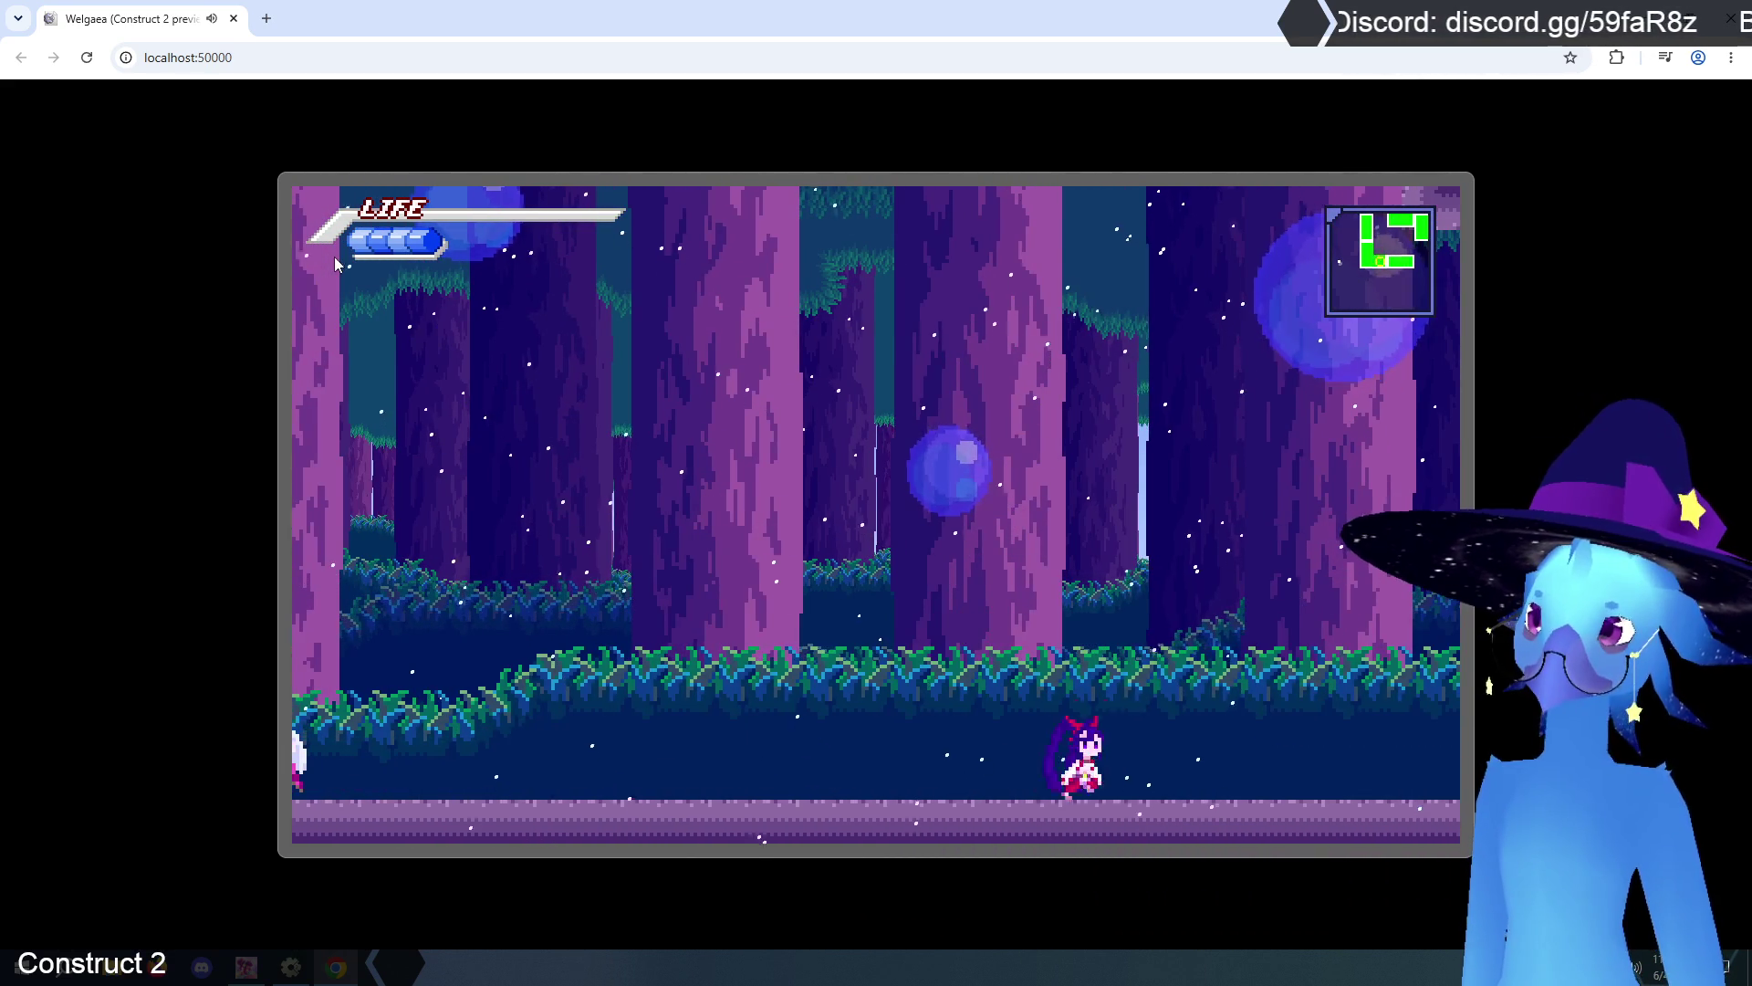
{"action": "key", "text": "Escape"}
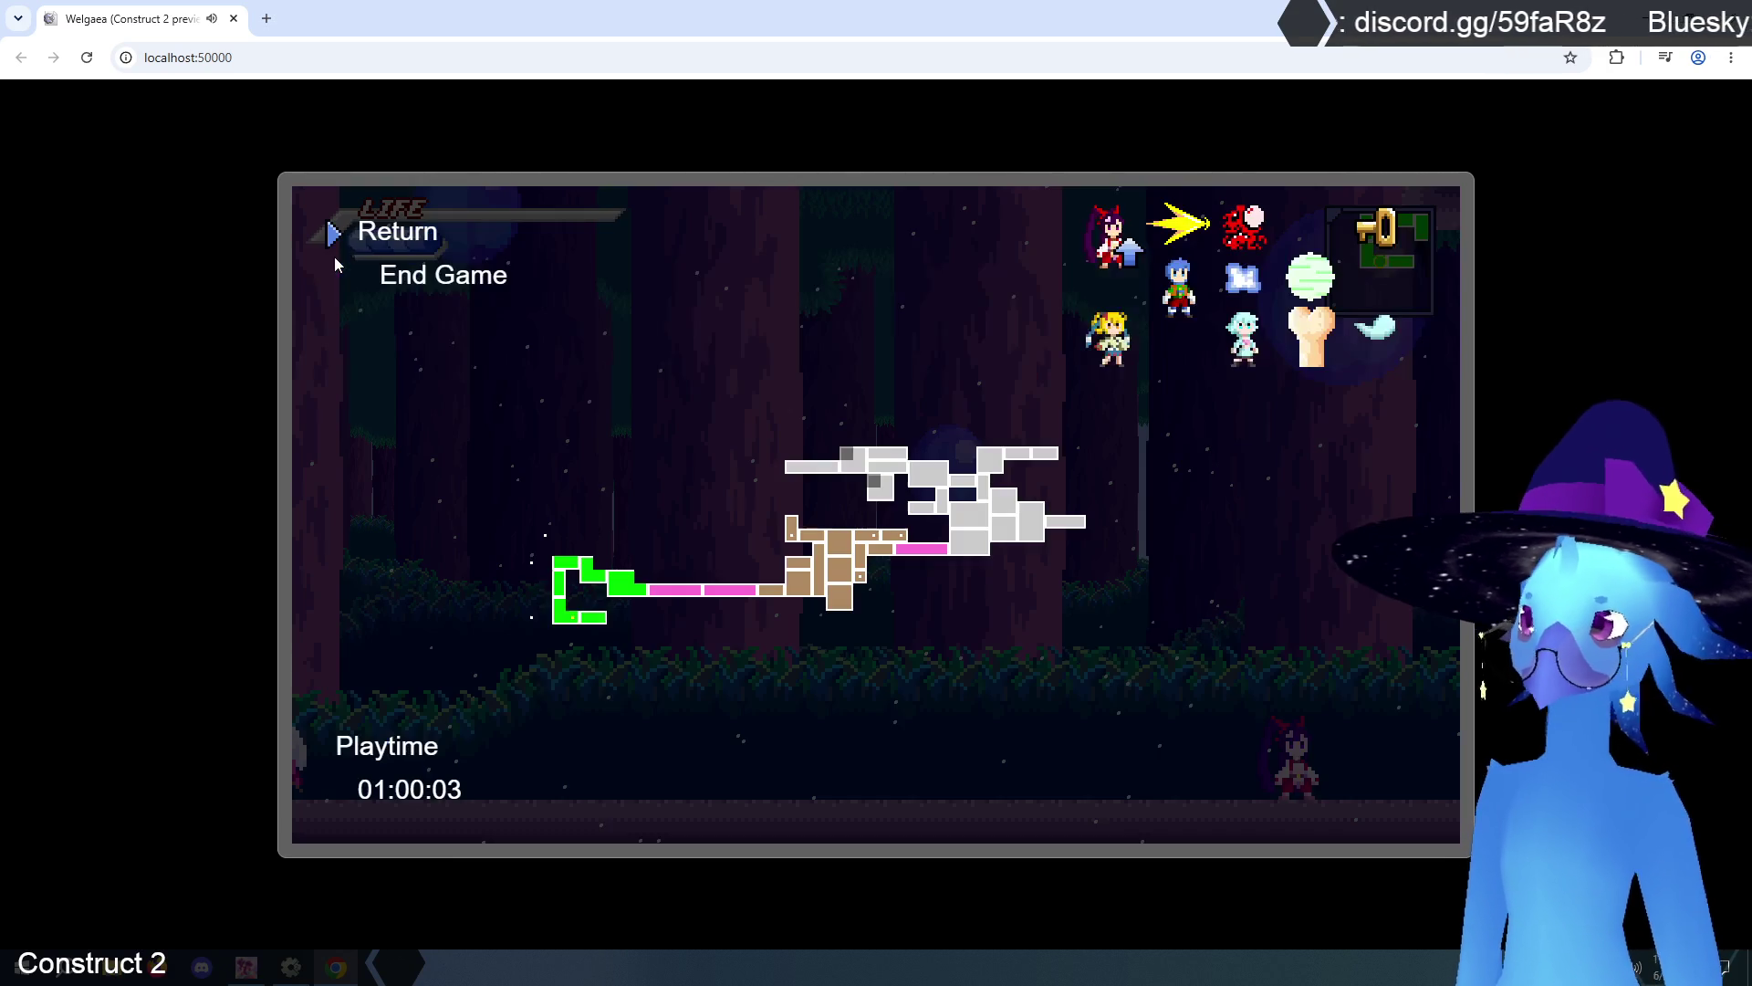
{"action": "key", "text": "ctrl+w"}
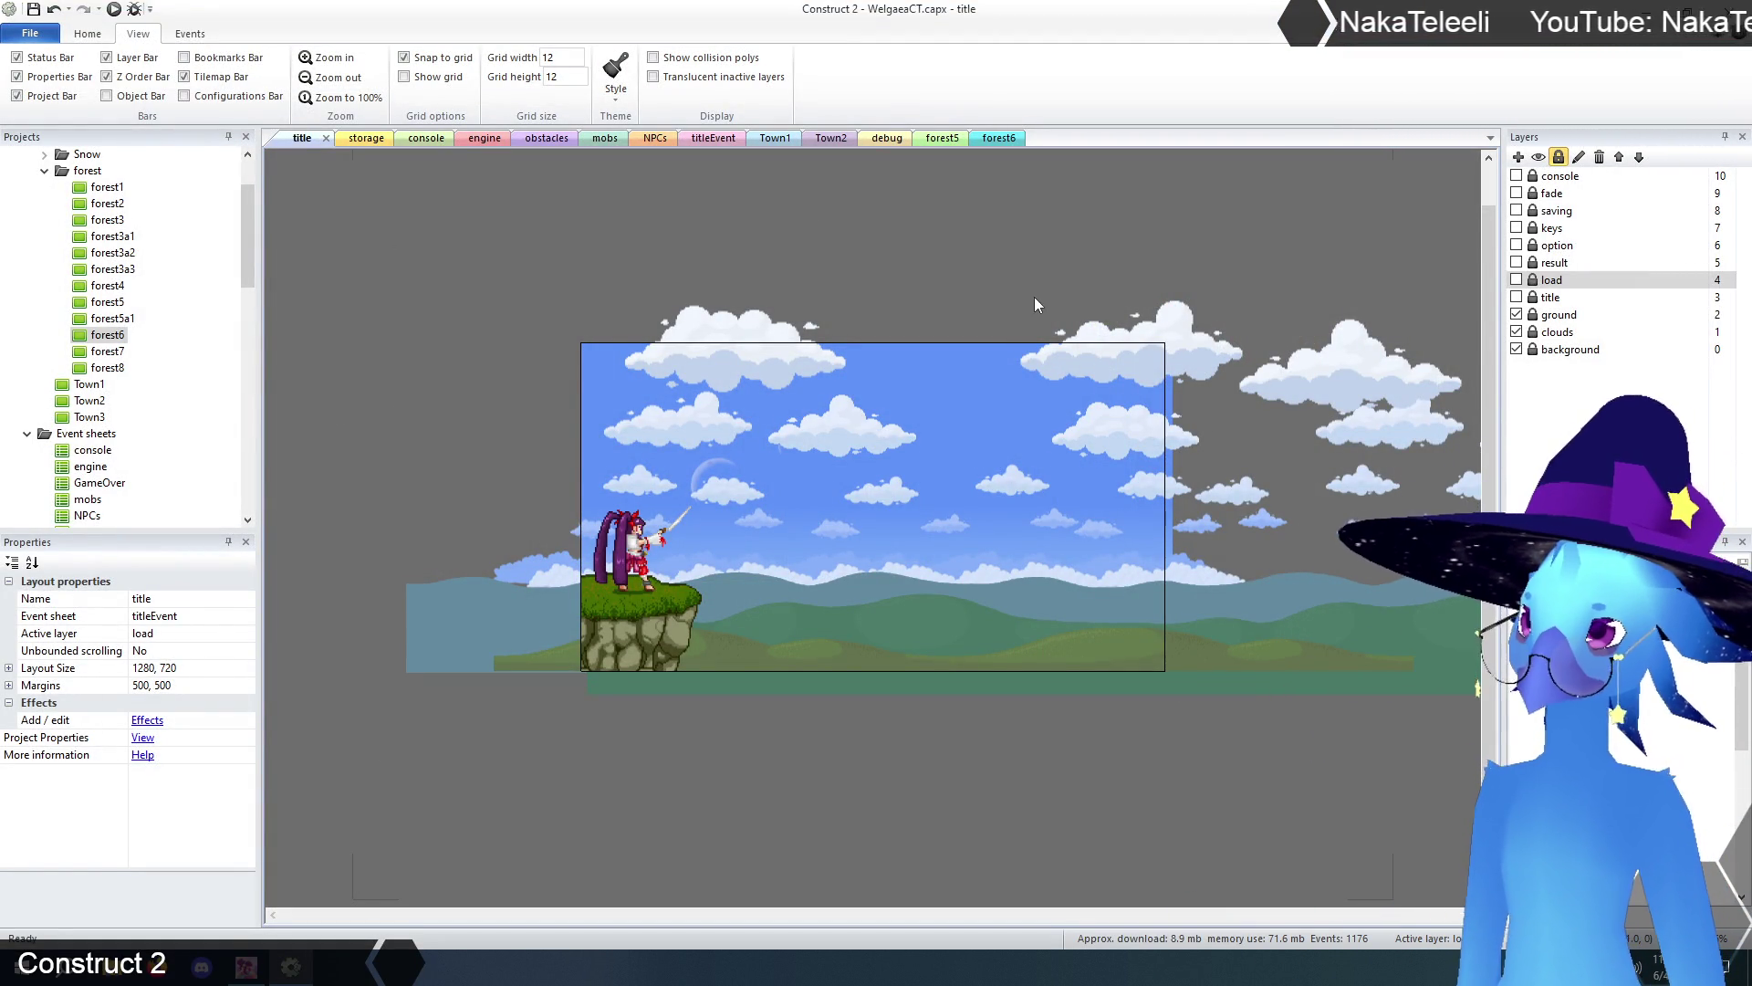
- Open forest7, add stair tiles at TilemapForestFront's left edge, and erase its bottom grass row
{"action": "double_click", "coordinate": [107, 351]}
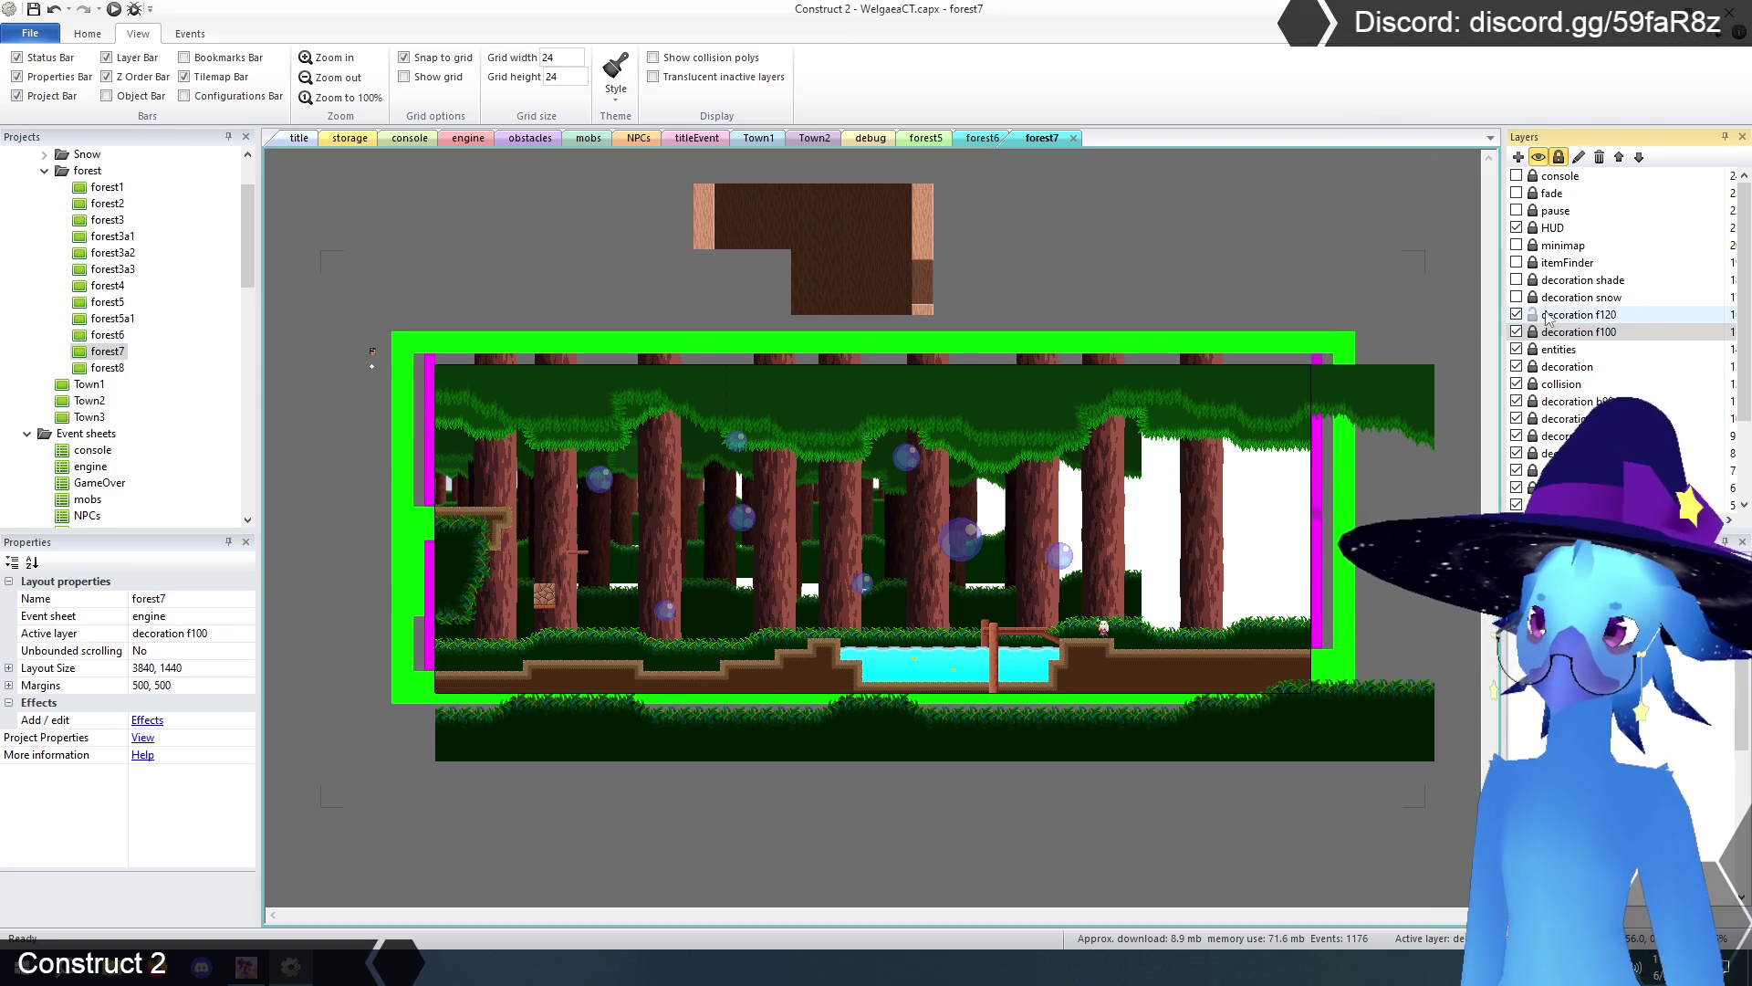
{"action": "left_click", "coordinate": [1539, 315]}
{"action": "key", "text": "ctrl+a"}
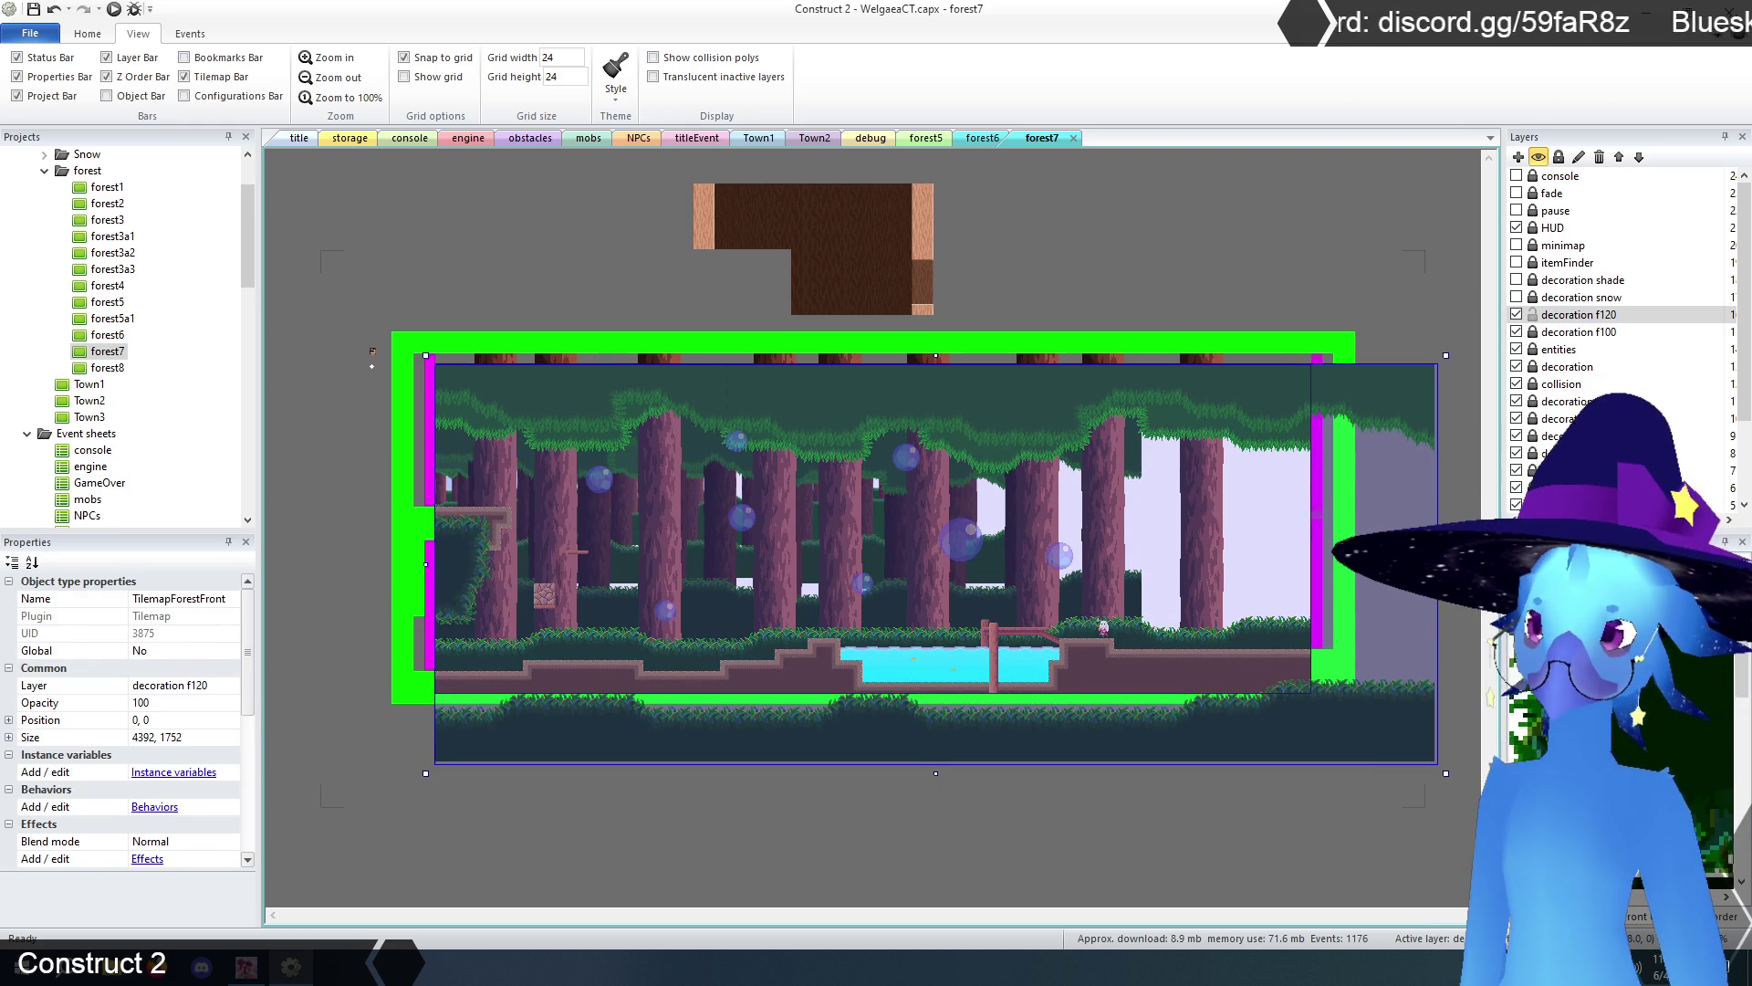
{"action": "scroll", "coordinate": [1690, 817], "scroll_direction": "down", "scroll_amount": 2}
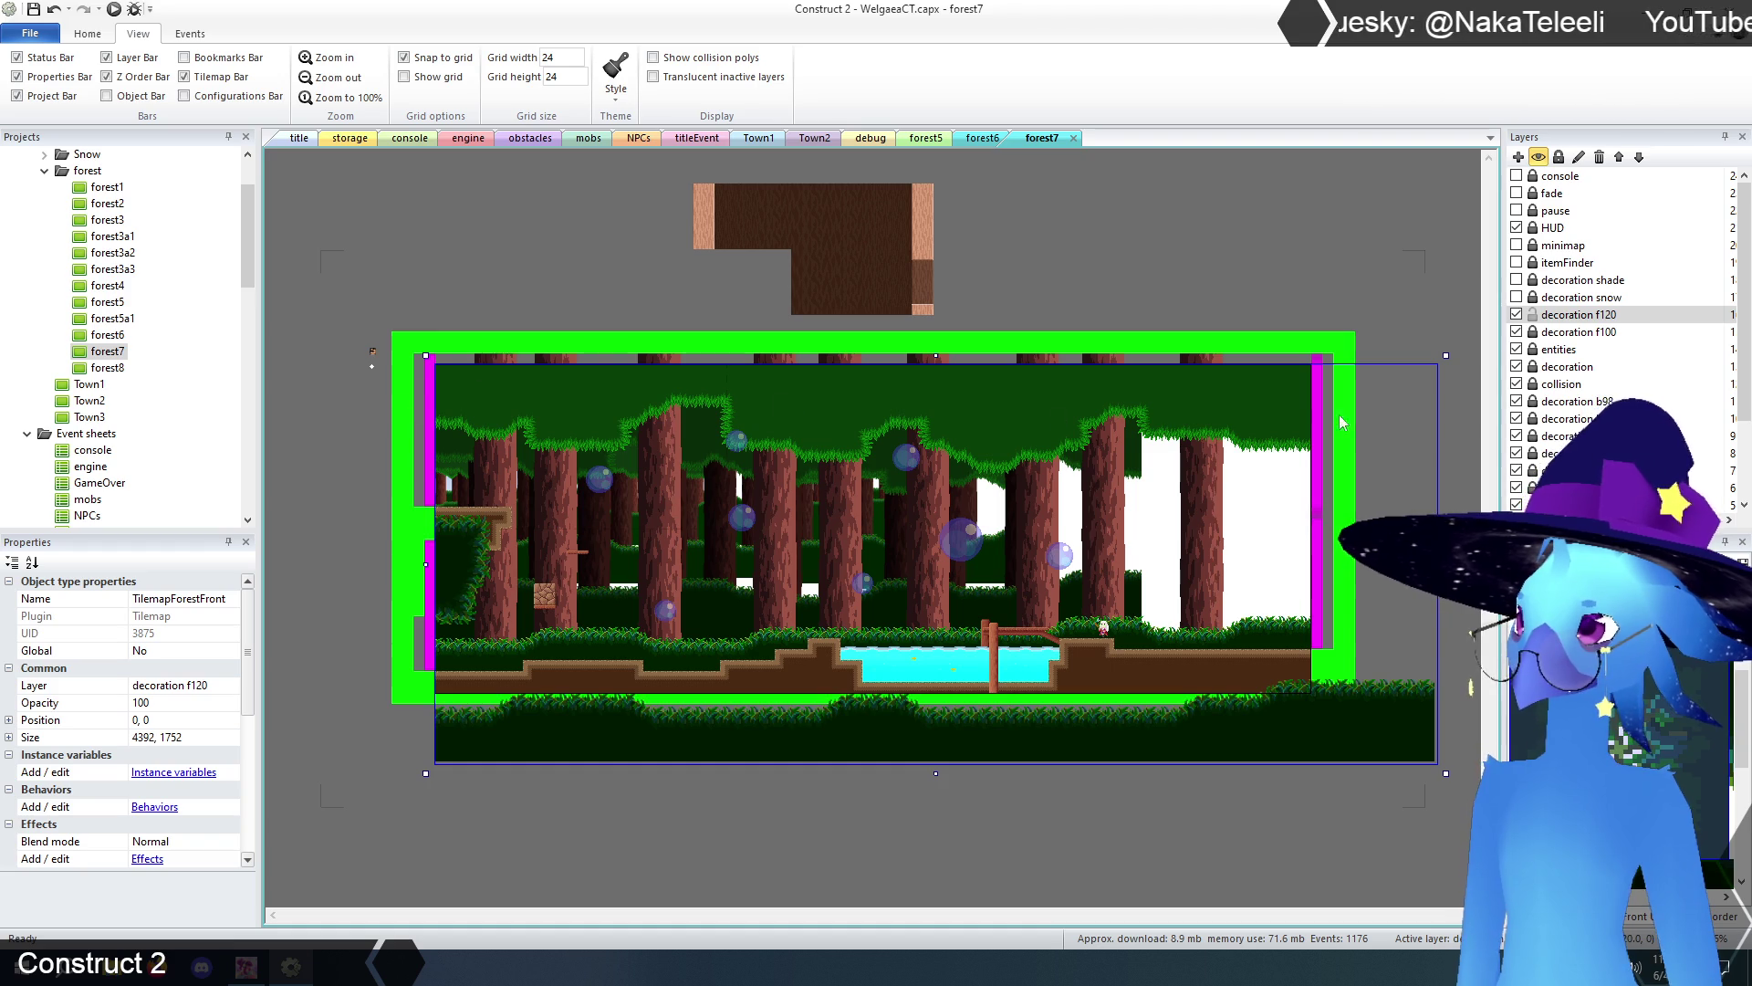
{"action": "mouse_move", "coordinate": [448, 527]}
{"action": "left_mouse_down"}
{"action": "mouse_move", "coordinate": [470, 589]}
{"action": "mouse_move", "coordinate": [457, 611]}
{"action": "left_mouse_up"}
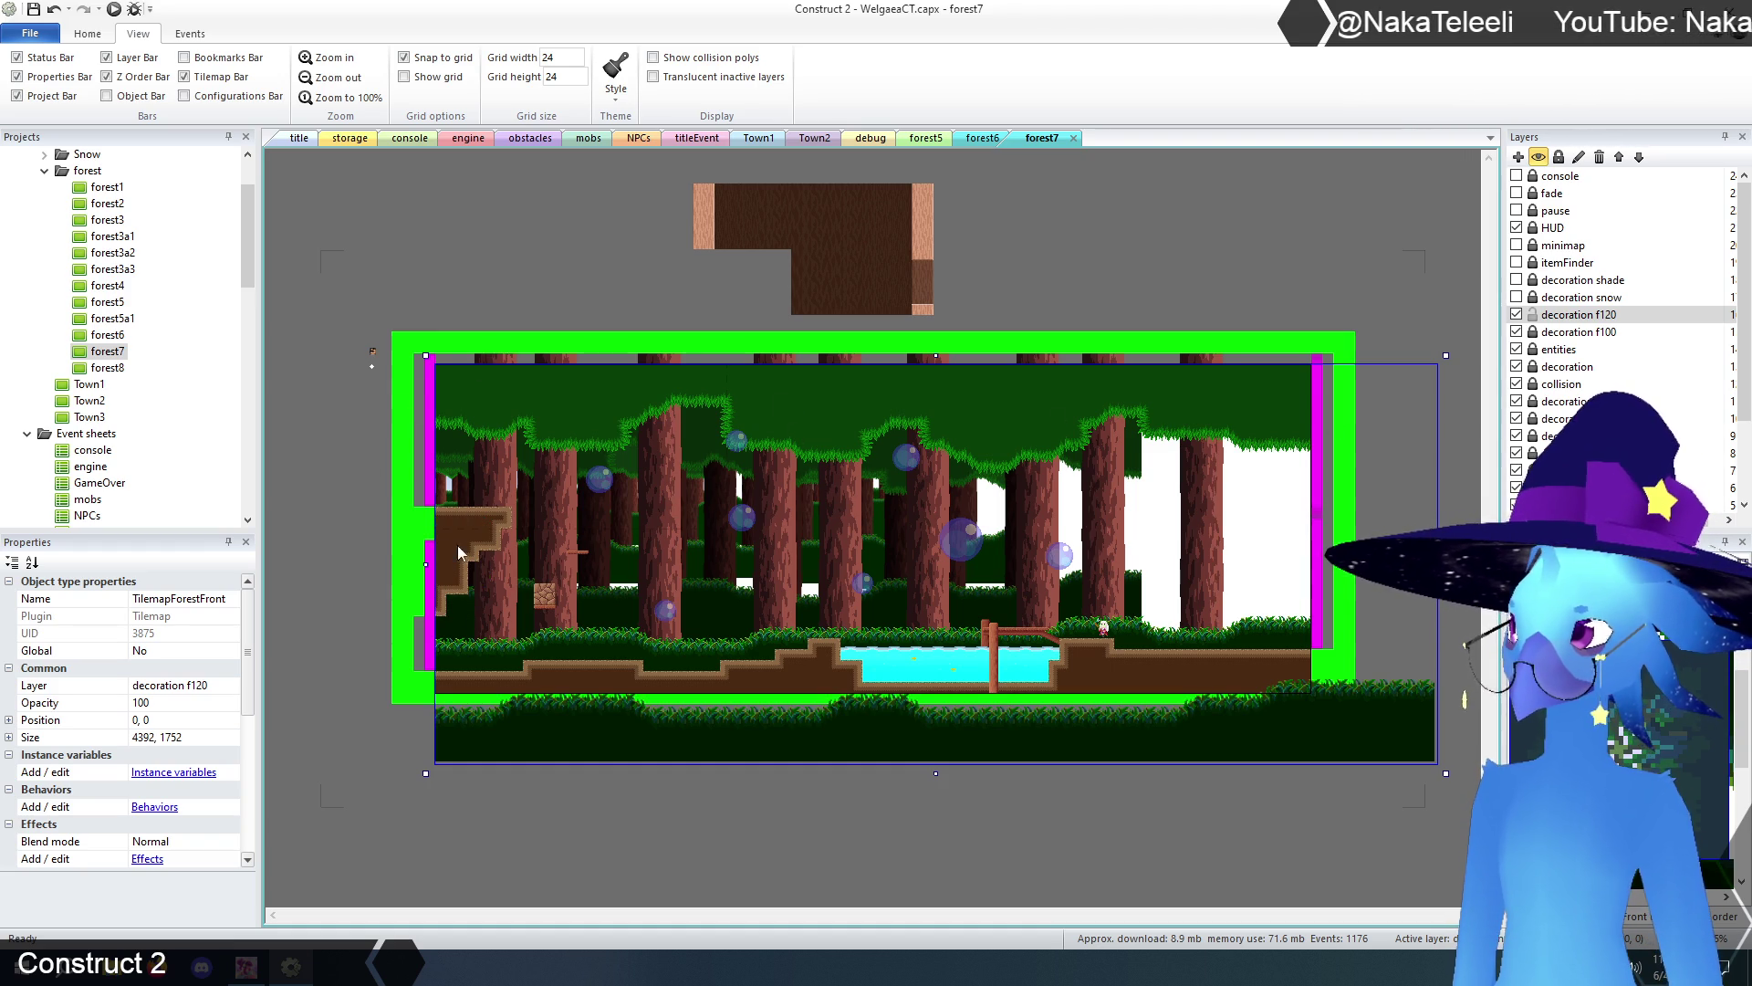
{"action": "mouse_move", "coordinate": [435, 774]}
{"action": "left_mouse_down"}
{"action": "mouse_move", "coordinate": [648, 702]}
{"action": "mouse_move", "coordinate": [1404, 749]}
{"action": "mouse_move", "coordinate": [1324, 704]}
{"action": "left_mouse_up"}
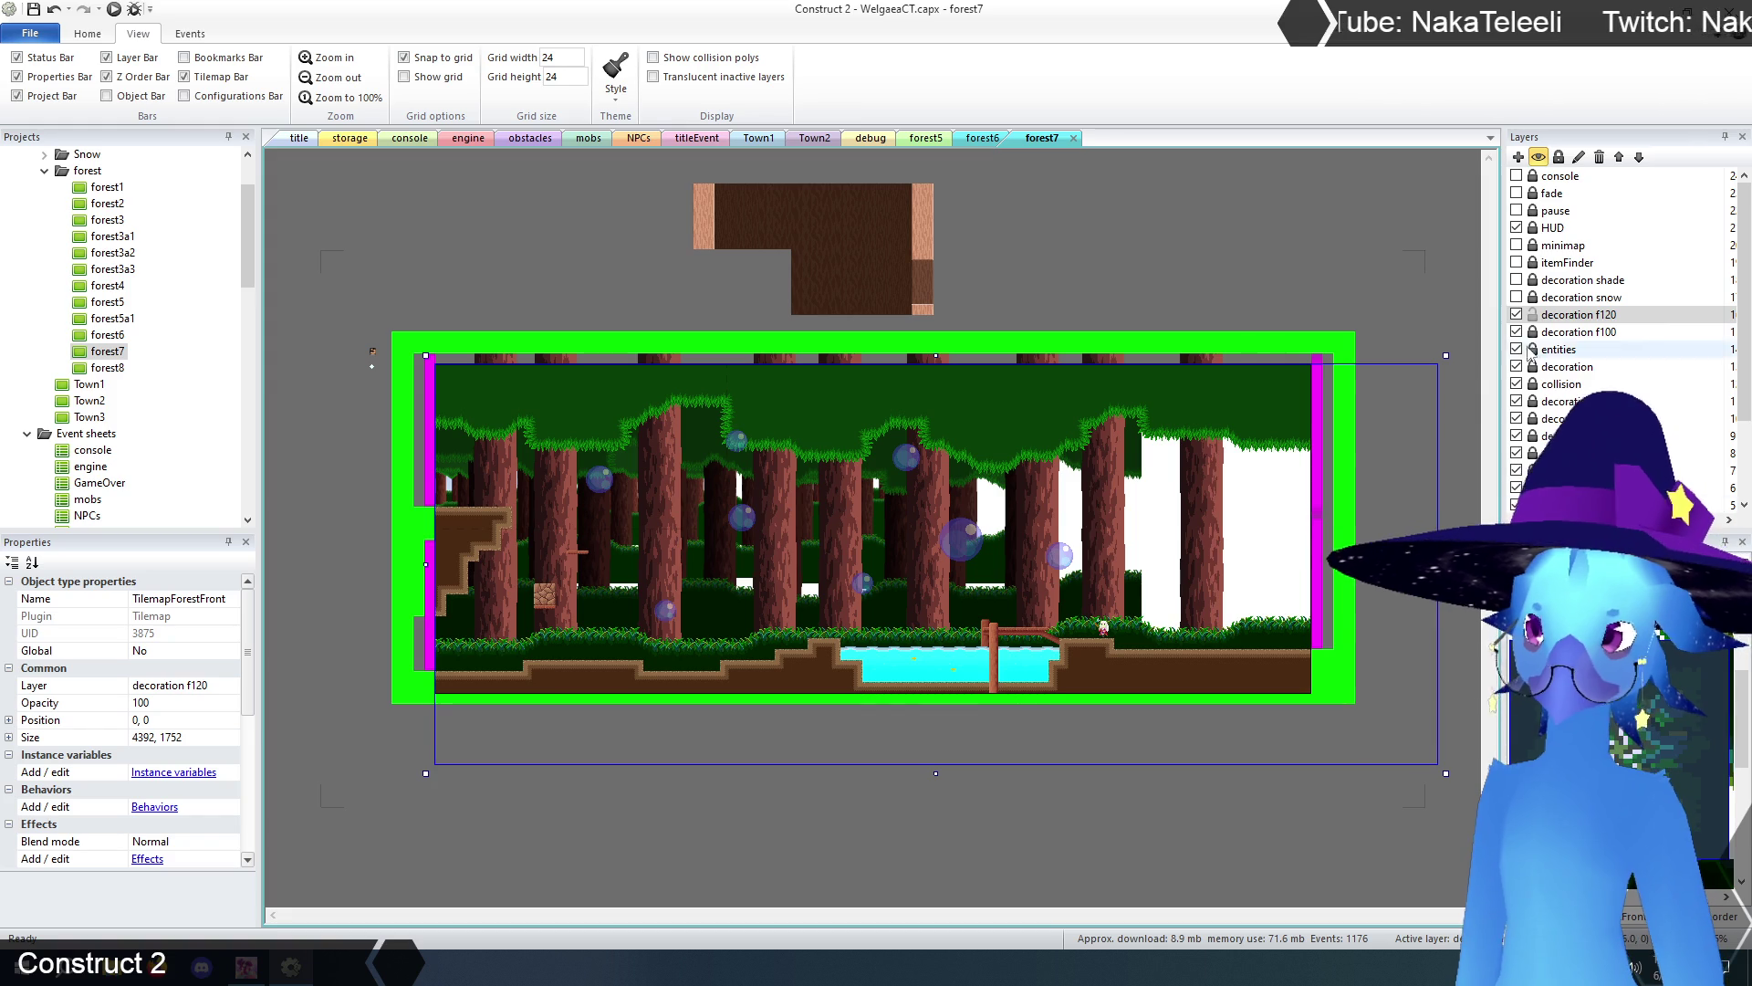
{"action": "left_click", "coordinate": [1518, 317]}
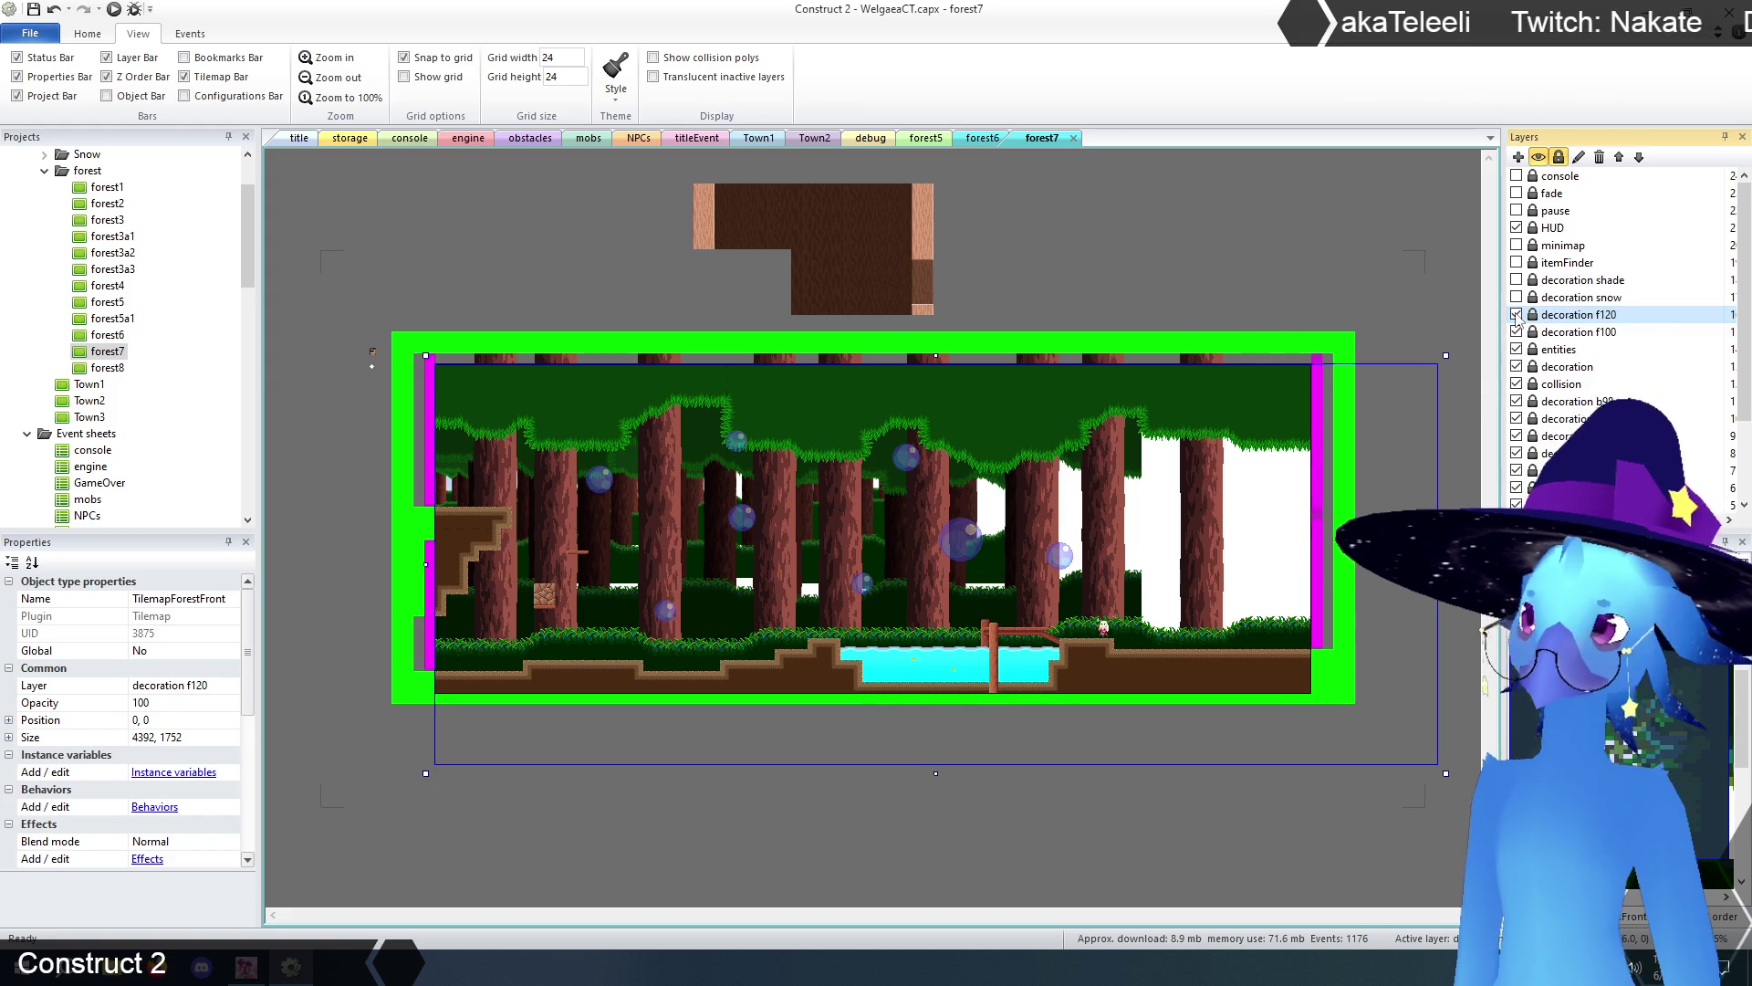
- Delete the bridge sprite on the decoration f100 layer
{"action": "left_click", "coordinate": [1517, 315]}
{"action": "left_click", "coordinate": [1556, 334]}
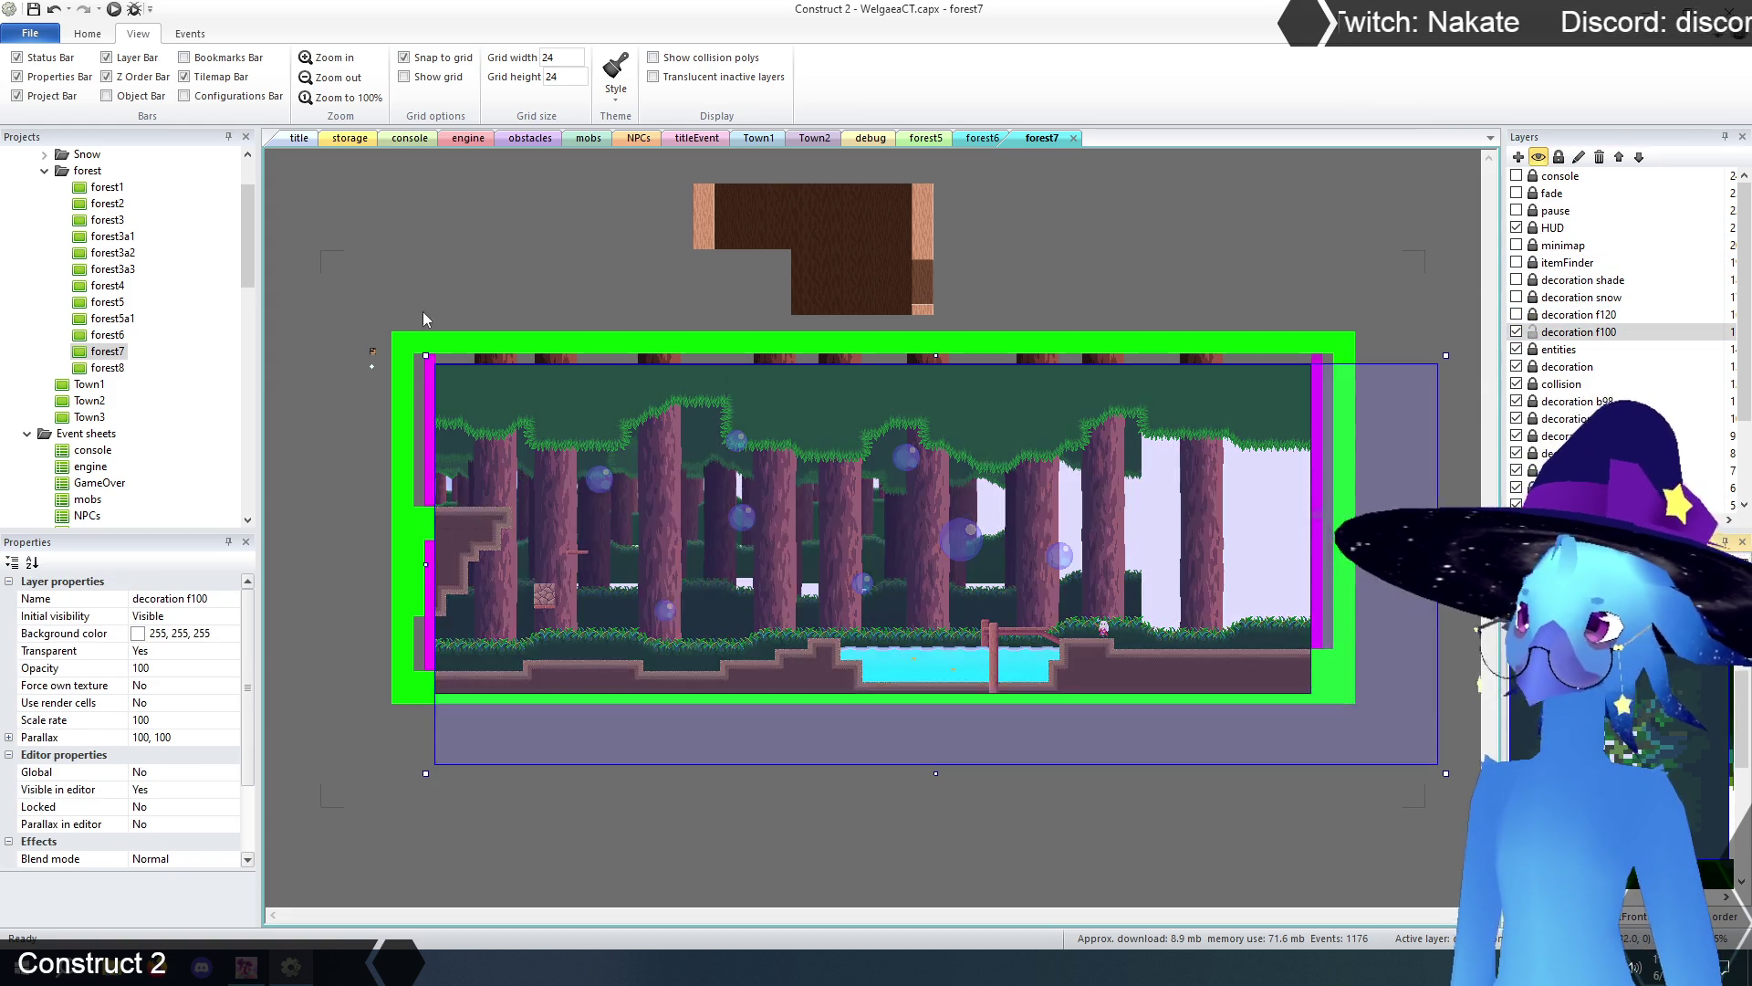
{"action": "mouse_move", "coordinate": [308, 294]}
{"action": "left_mouse_down"}
{"action": "mouse_move", "coordinate": [1319, 766]}
{"action": "mouse_move", "coordinate": [1416, 790]}
{"action": "left_mouse_up"}
{"action": "key", "text": "Delete"}
- Hide the f100 and entities layers and erase TilemapCave's bottom row of ground tiles
{"action": "left_click", "coordinate": [1517, 331]}
{"action": "left_click", "coordinate": [1517, 349]}
{"action": "left_click", "coordinate": [1556, 366]}
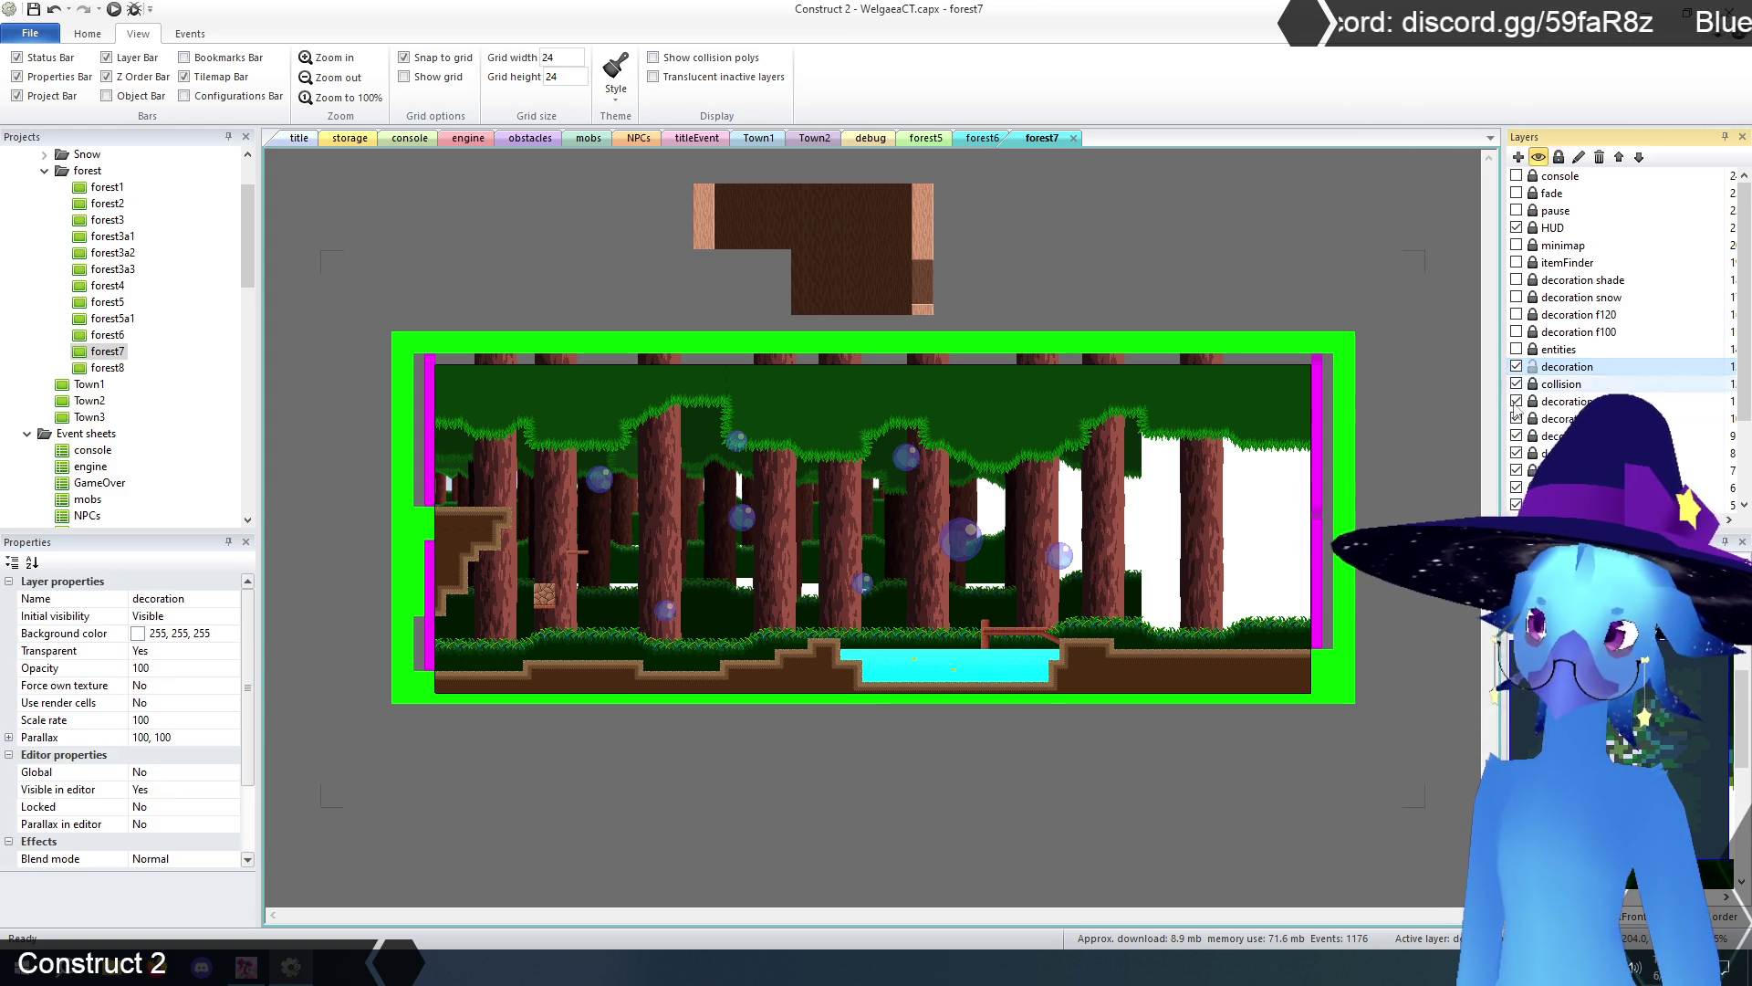
{"action": "left_click", "coordinate": [461, 462]}
{"action": "mouse_move", "coordinate": [447, 313]}
{"action": "left_mouse_down"}
{"action": "mouse_move", "coordinate": [892, 770]}
{"action": "mouse_move", "coordinate": [1302, 785]}
{"action": "left_mouse_up"}
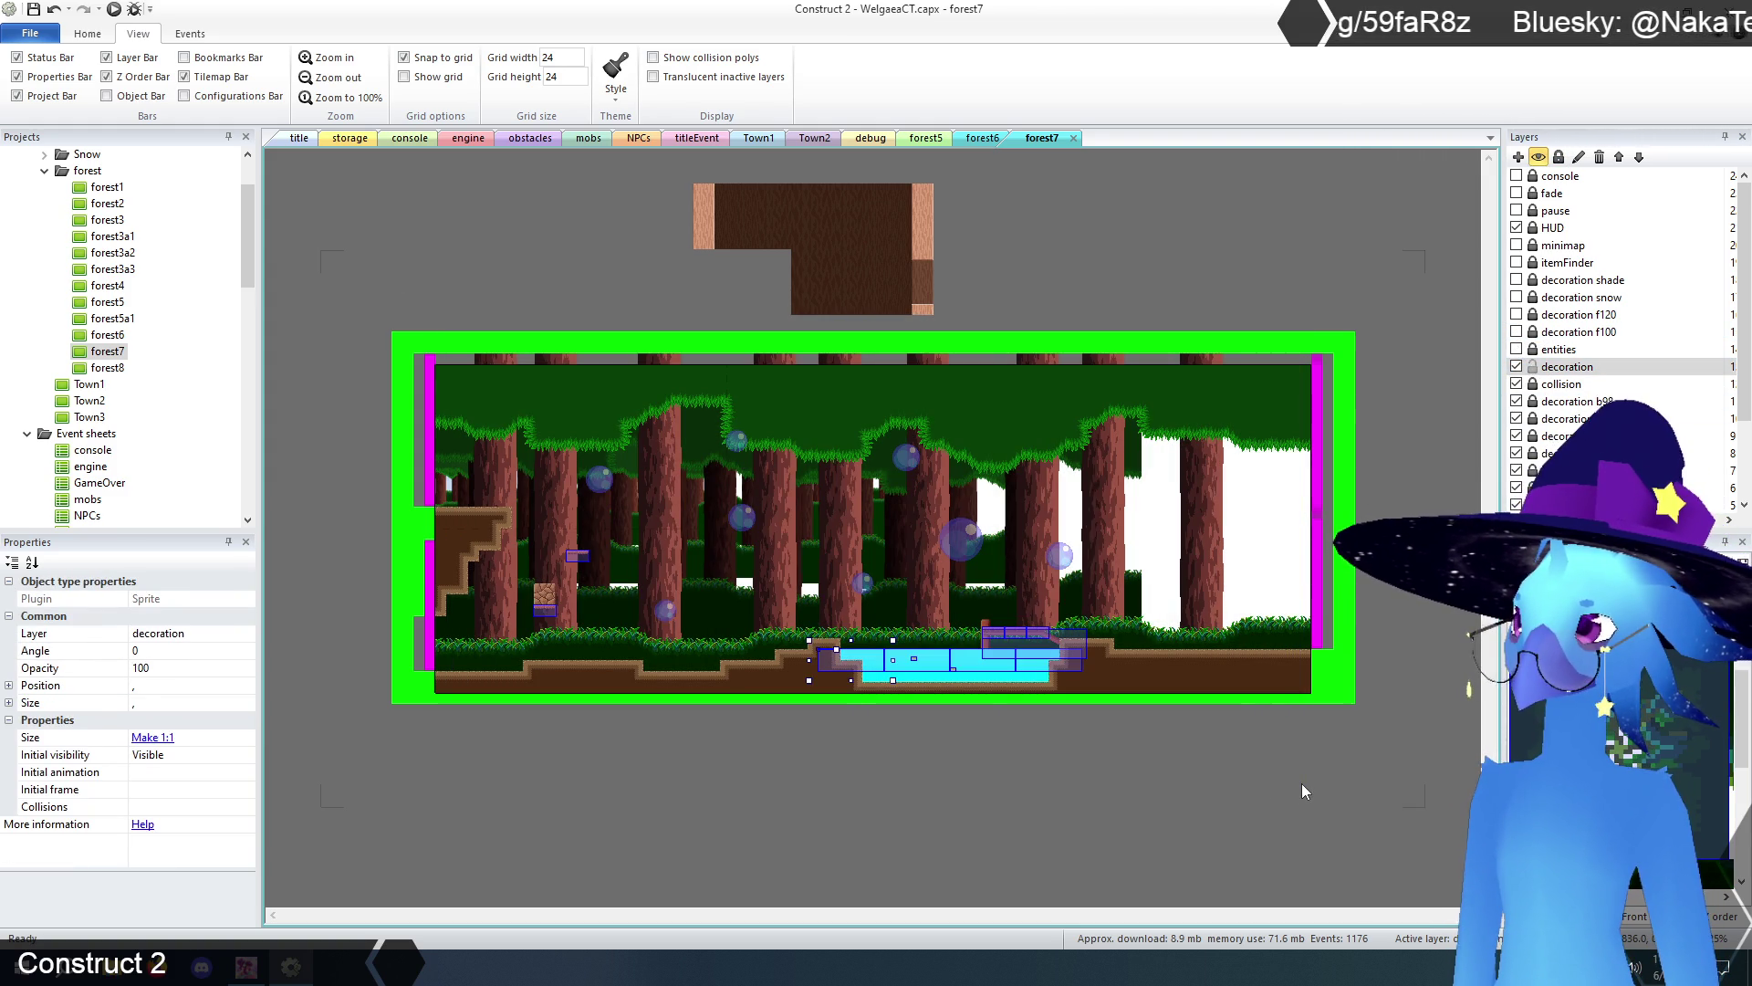
{"action": "left_click", "coordinate": [1301, 783]}
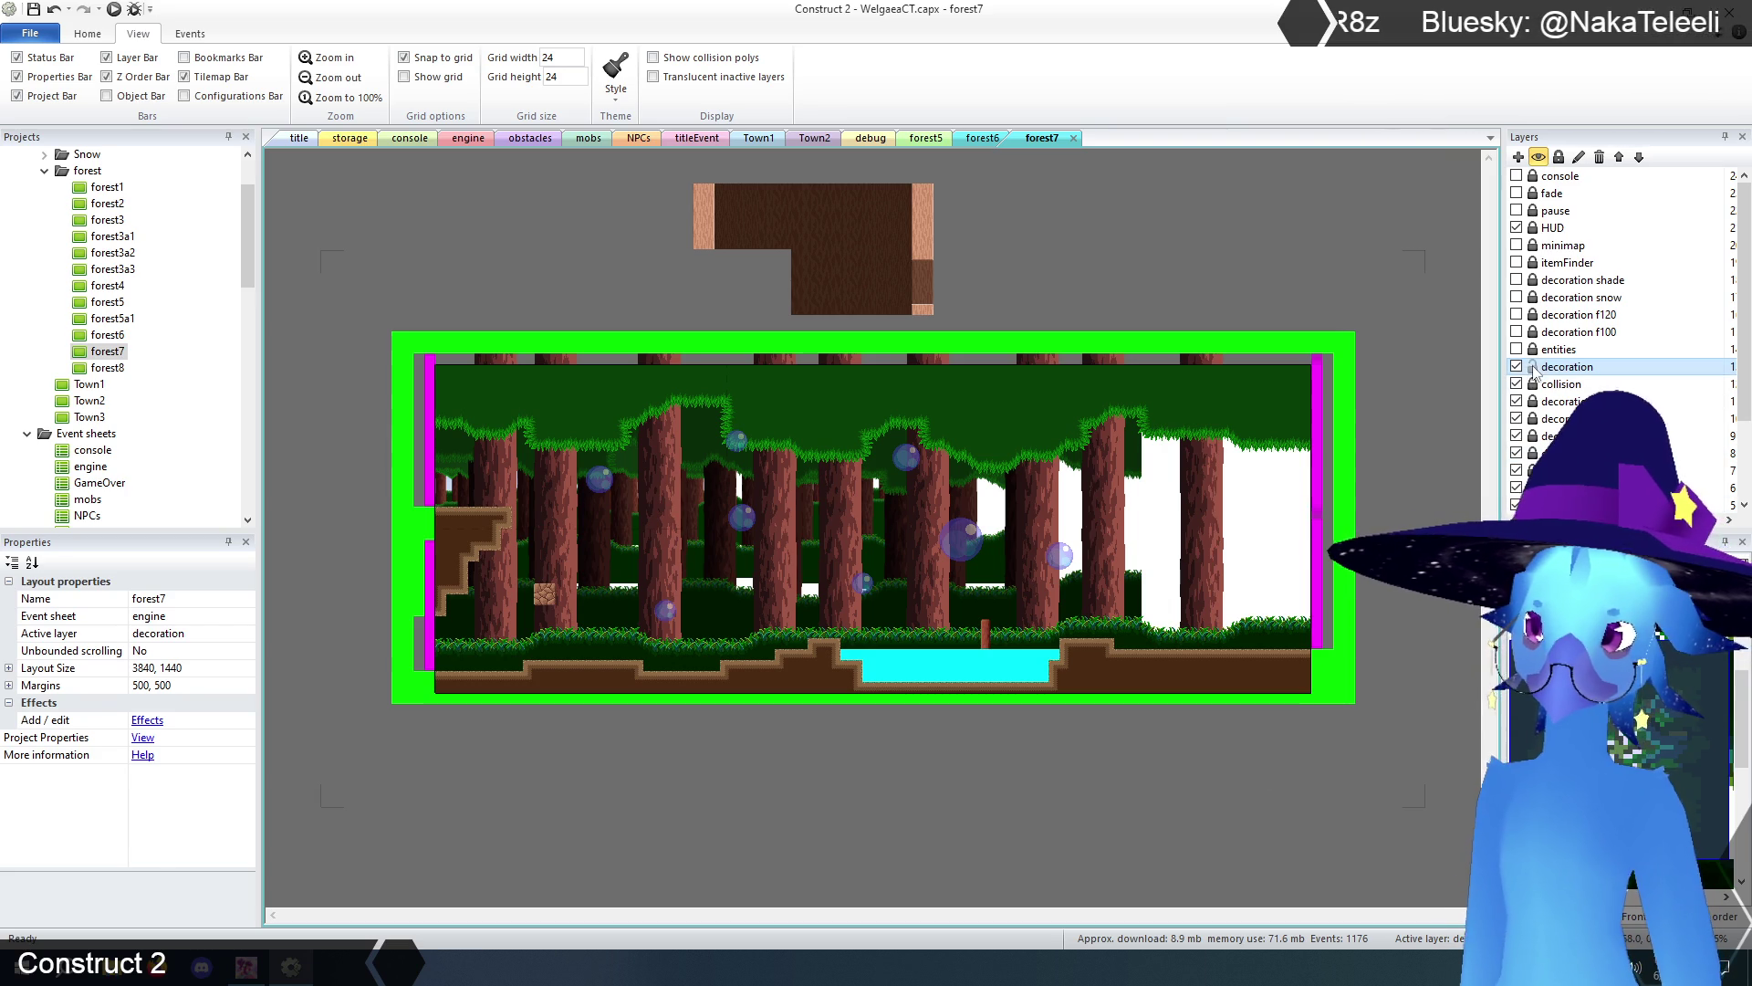
{"action": "left_click", "coordinate": [1253, 436]}
{"action": "mouse_move", "coordinate": [1268, 639]}
{"action": "left_mouse_down"}
{"action": "mouse_move", "coordinate": [1277, 676]}
{"action": "mouse_move", "coordinate": [931, 670]}
{"action": "mouse_move", "coordinate": [1269, 684]}
{"action": "mouse_move", "coordinate": [591, 686]}
{"action": "mouse_move", "coordinate": [821, 646]}
{"action": "mouse_move", "coordinate": [456, 675]}
{"action": "mouse_move", "coordinate": [598, 680]}
{"action": "mouse_move", "coordinate": [438, 659]}
{"action": "mouse_move", "coordinate": [483, 488]}
{"action": "left_mouse_up"}
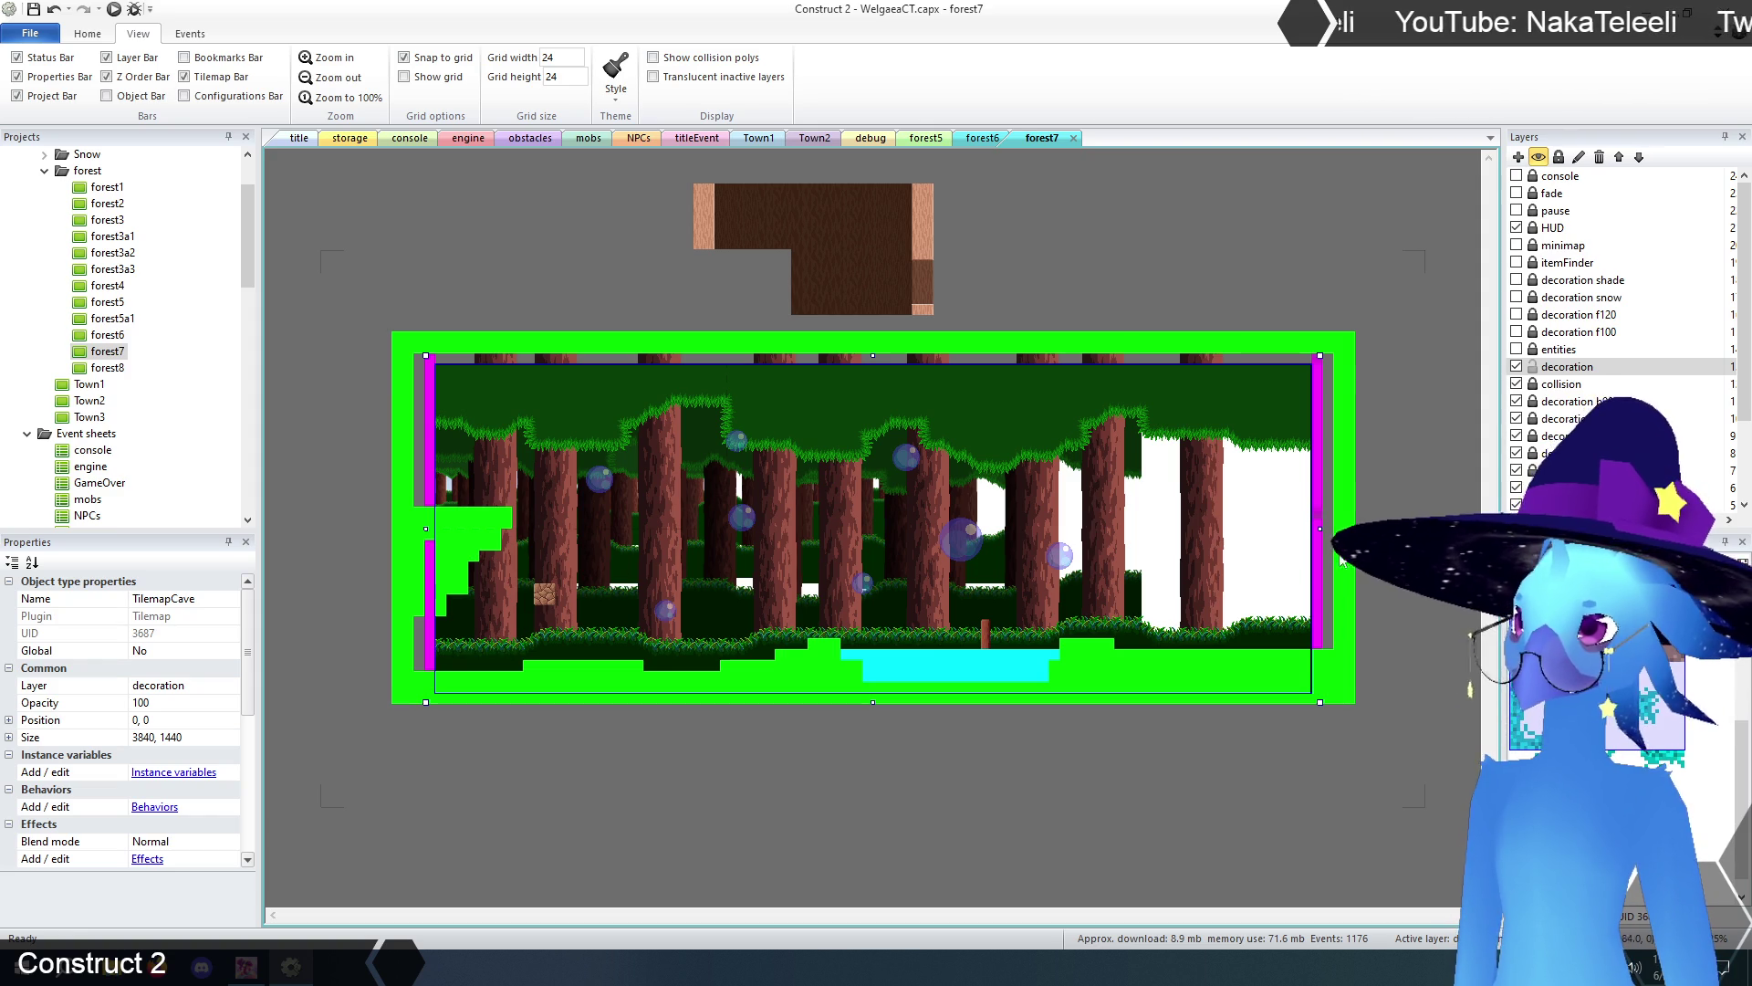
- Delete the brown TilemapCave3 block above the room
{"action": "left_click", "coordinate": [1534, 367]}
{"action": "left_click", "coordinate": [1516, 367]}
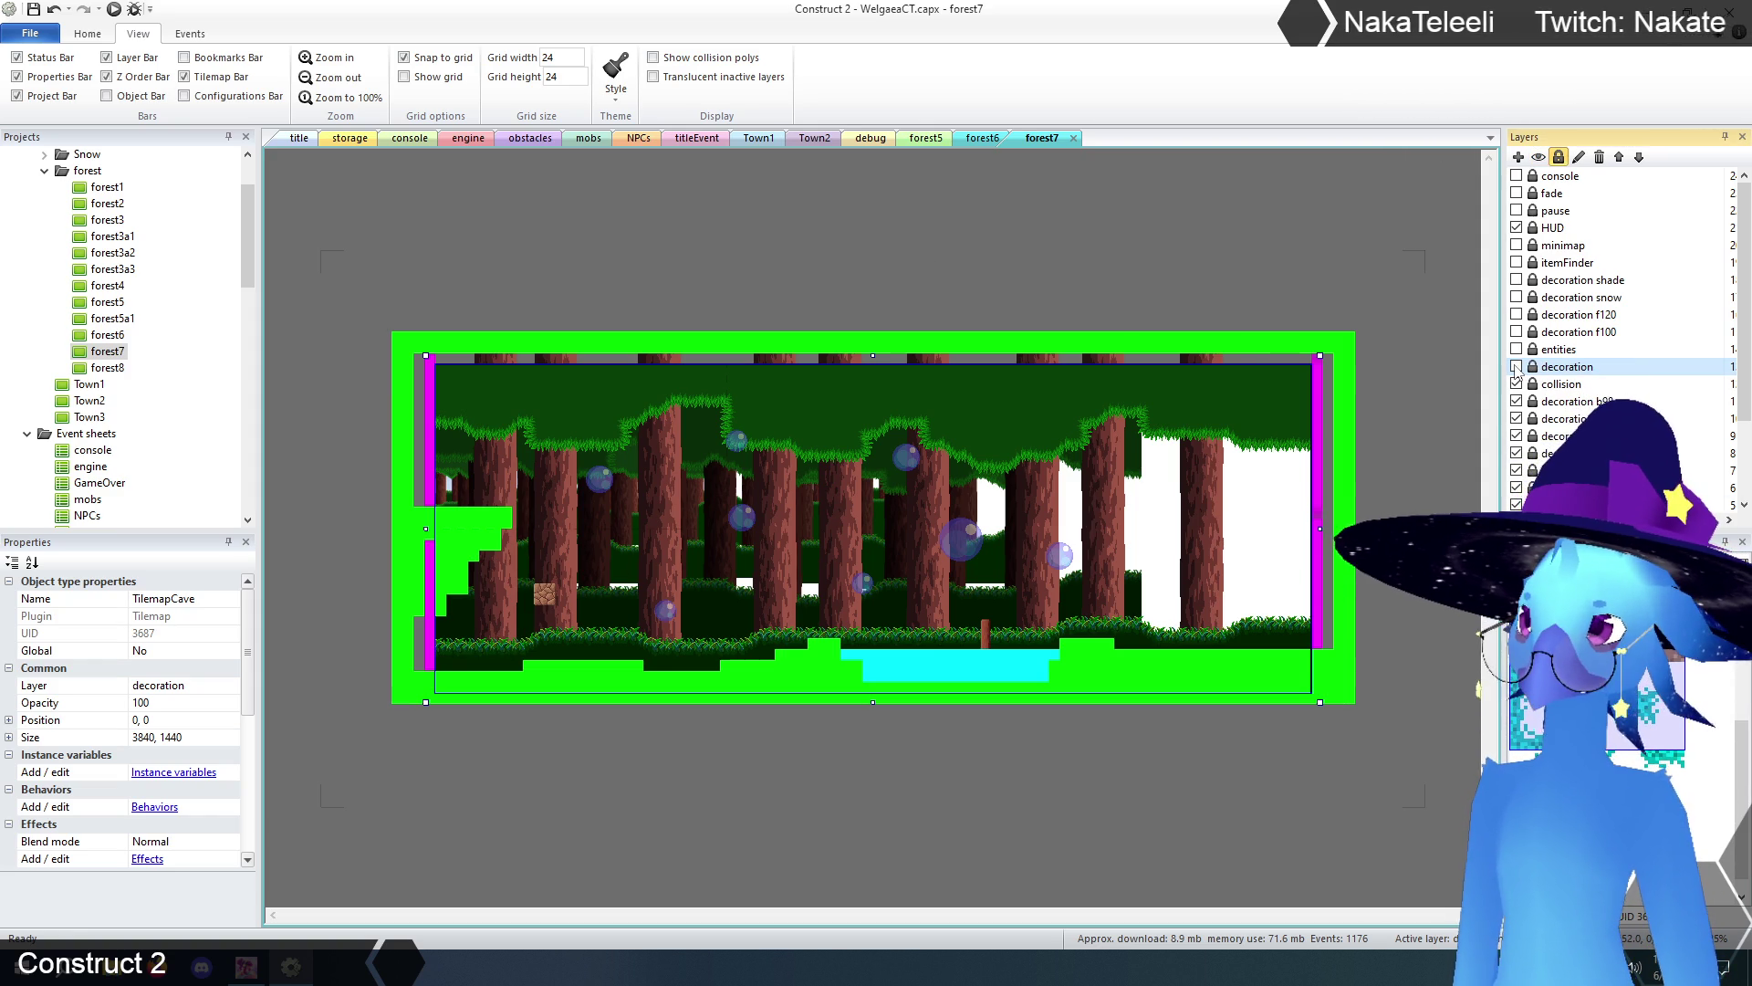
{"action": "left_click", "coordinate": [1516, 366]}
{"action": "left_click", "coordinate": [1533, 367]}
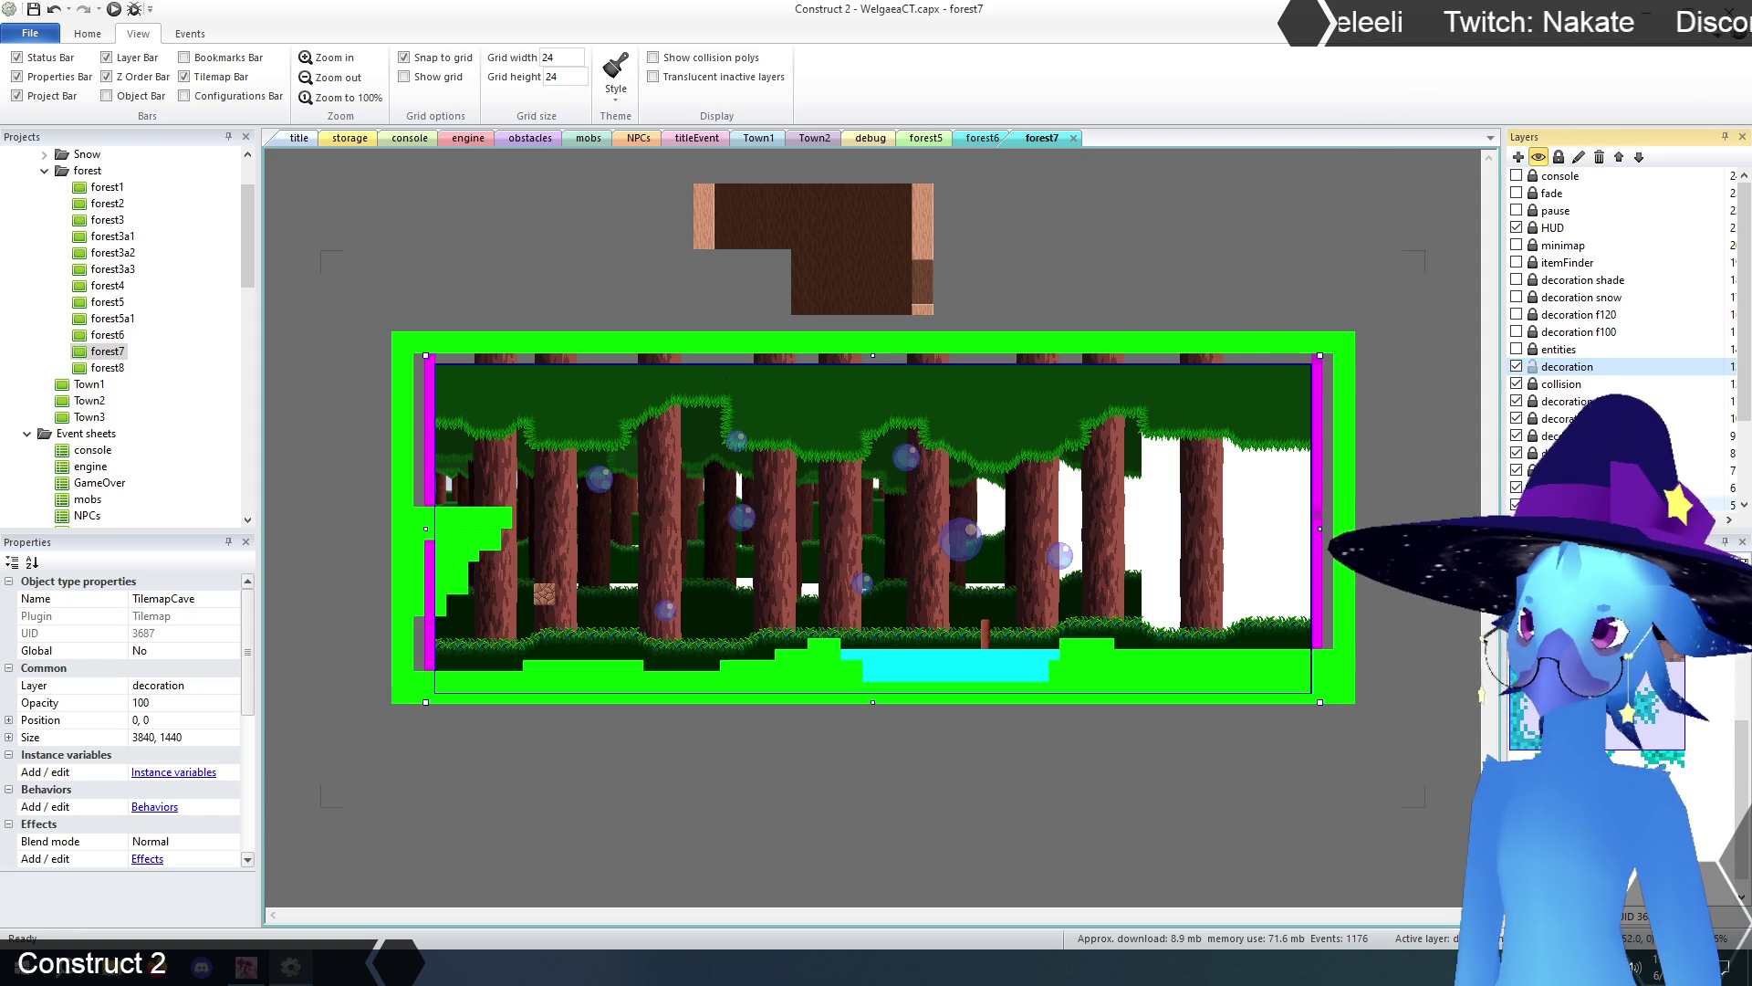
{"action": "left_click", "coordinate": [1070, 227]}
{"action": "left_click", "coordinate": [852, 246]}
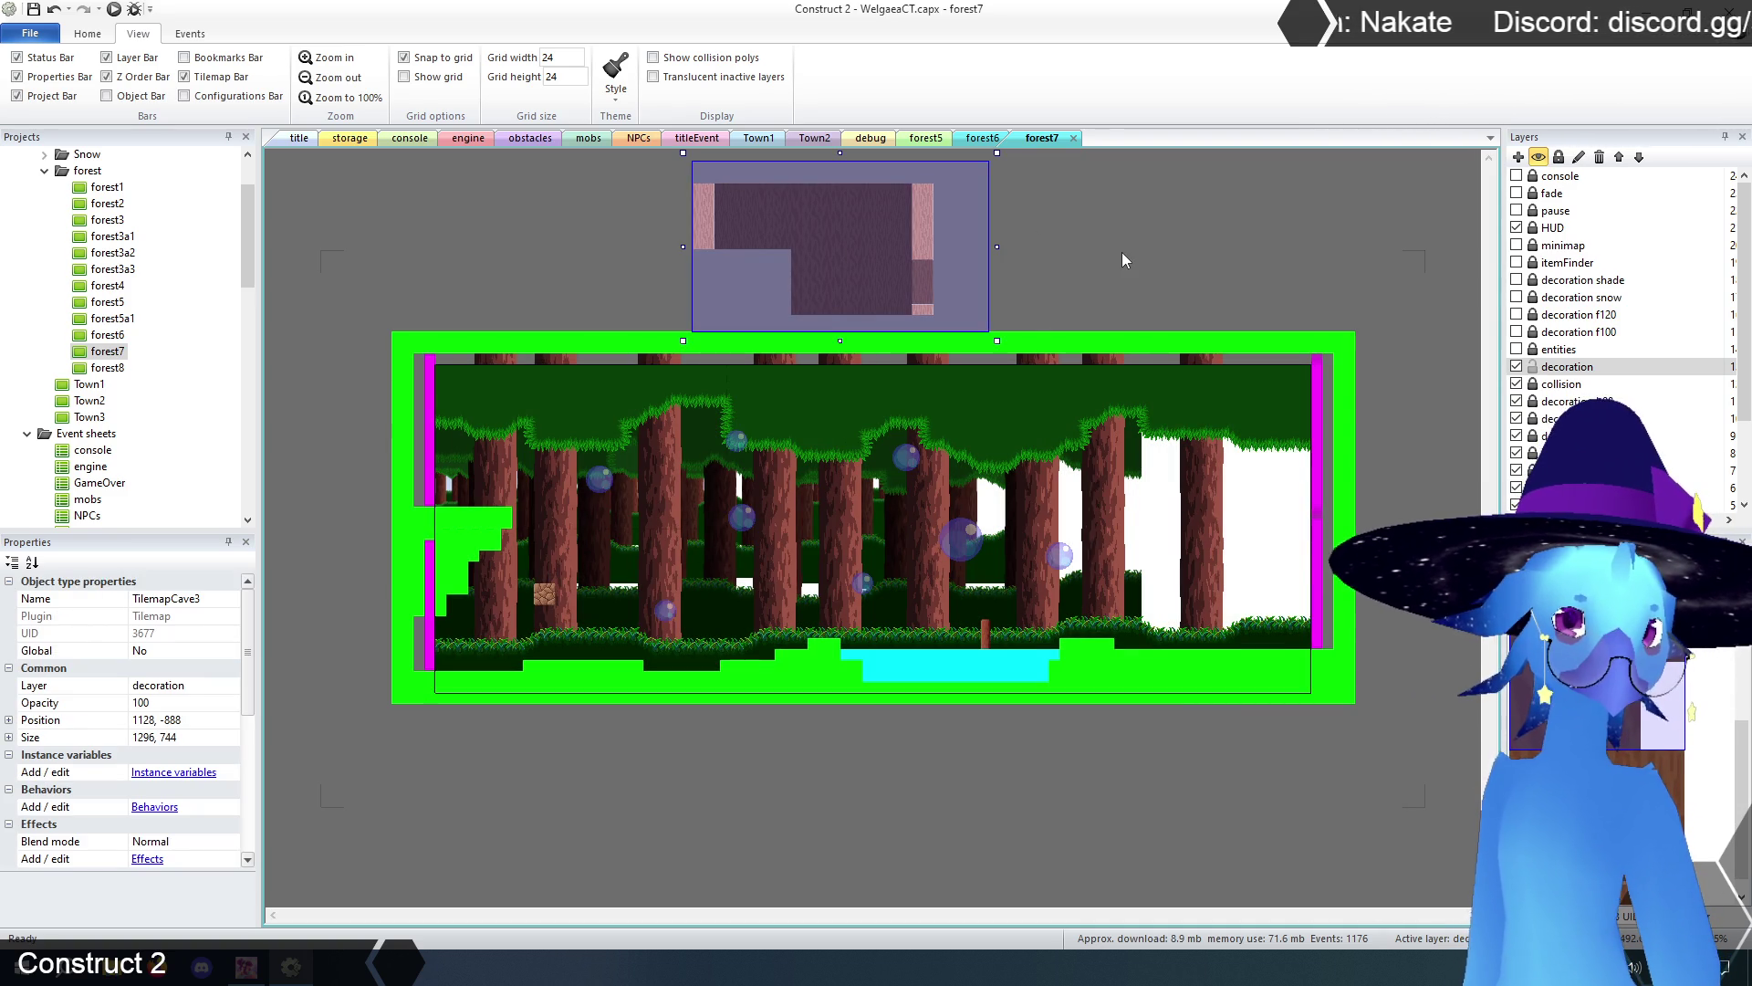
{"action": "key", "text": "Delete"}
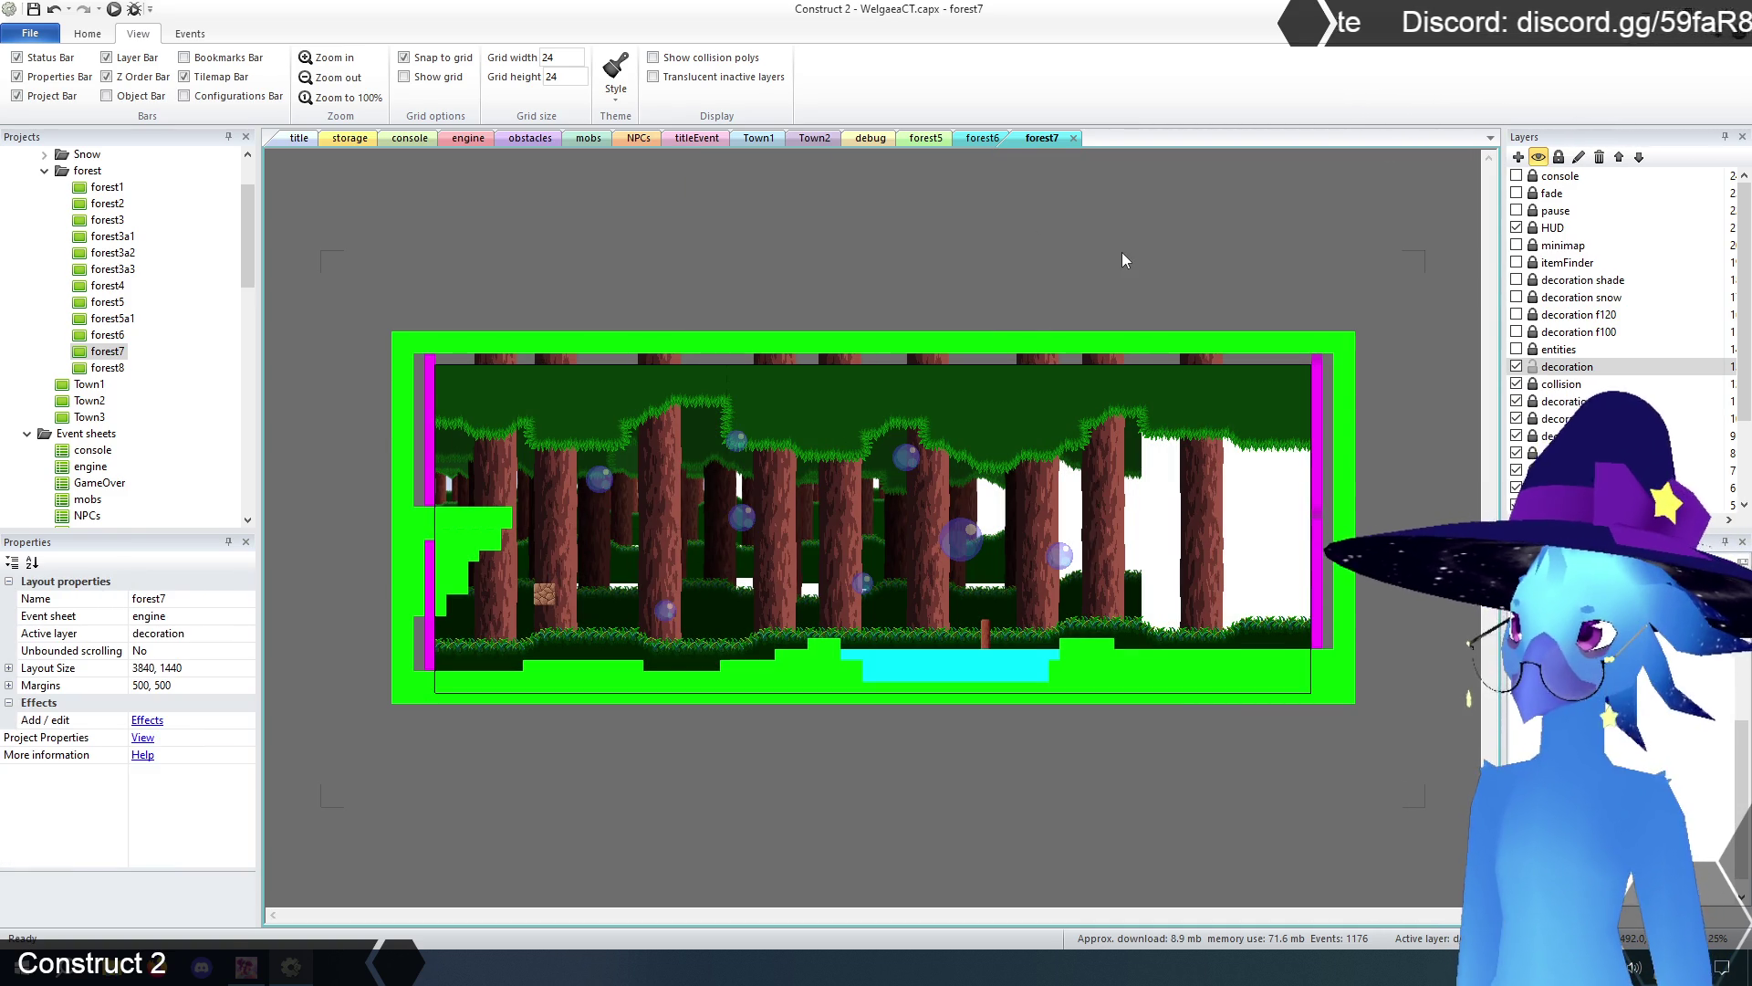
- On the collision layer, delete the cyan water sprite and the right-edge transition bar
{"action": "left_click", "coordinate": [1517, 367]}
{"action": "left_click", "coordinate": [1523, 387]}
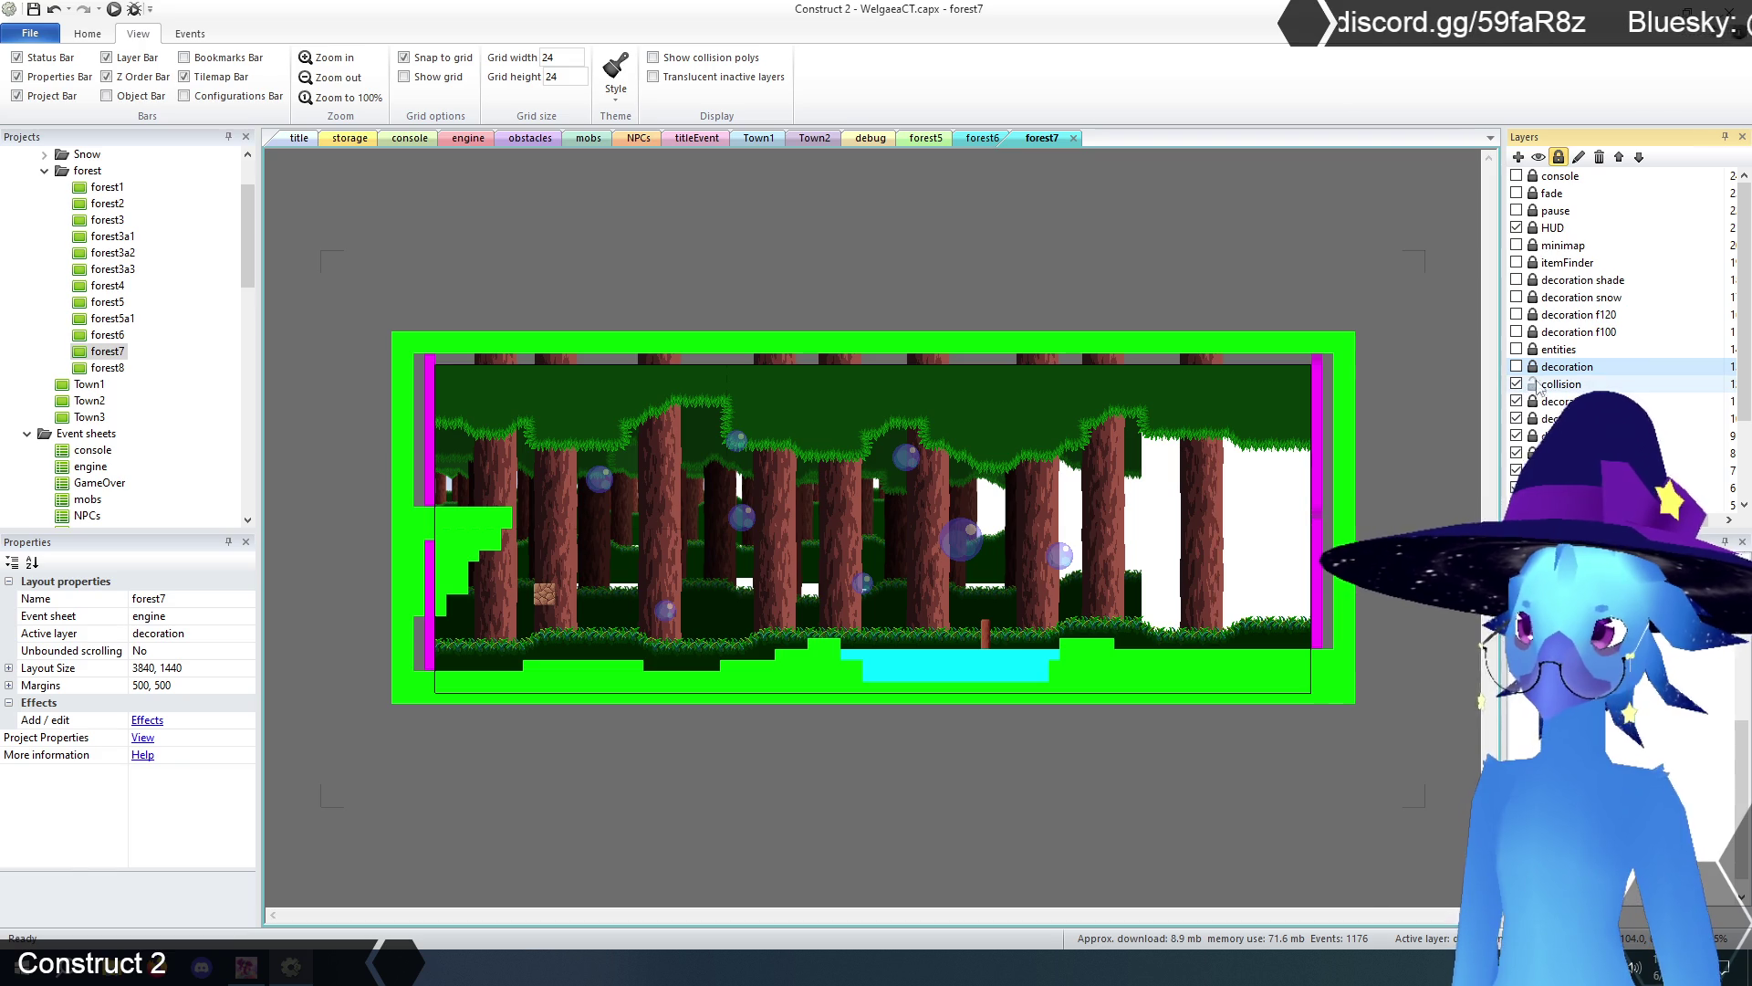
{"action": "mouse_move", "coordinate": [447, 276]}
{"action": "left_mouse_down"}
{"action": "mouse_move", "coordinate": [847, 770]}
{"action": "mouse_move", "coordinate": [1298, 836]}
{"action": "left_mouse_up"}
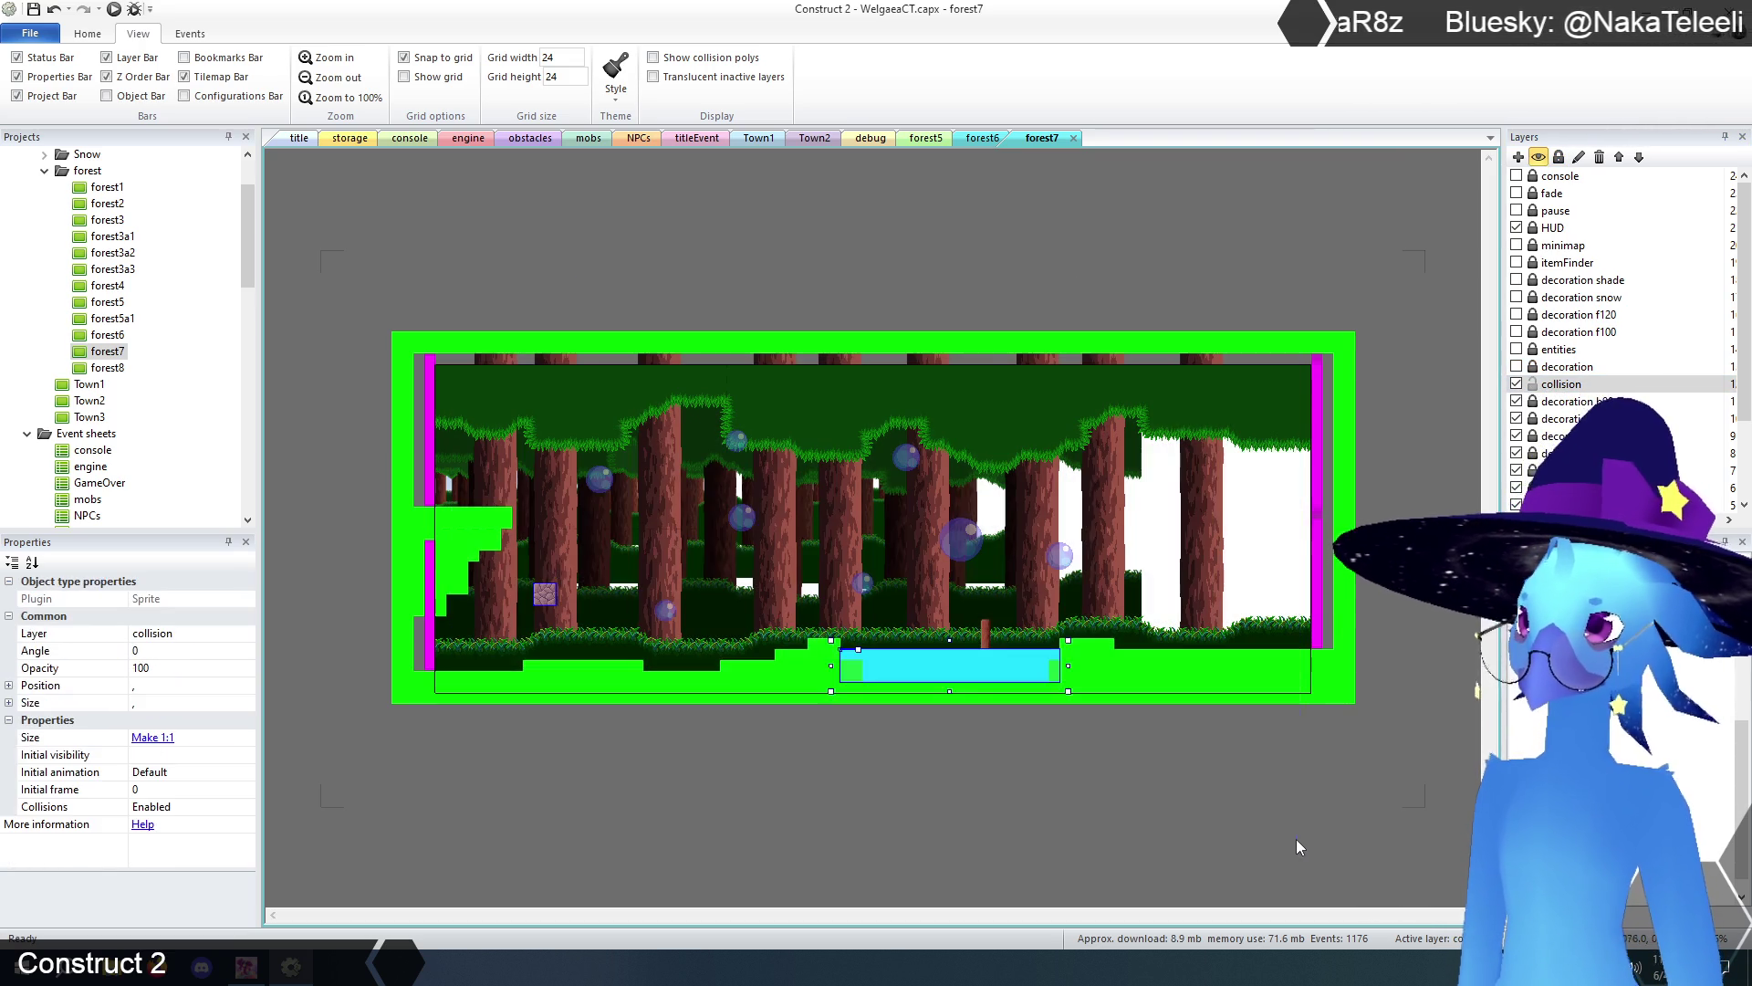
{"action": "key", "text": "Delete"}
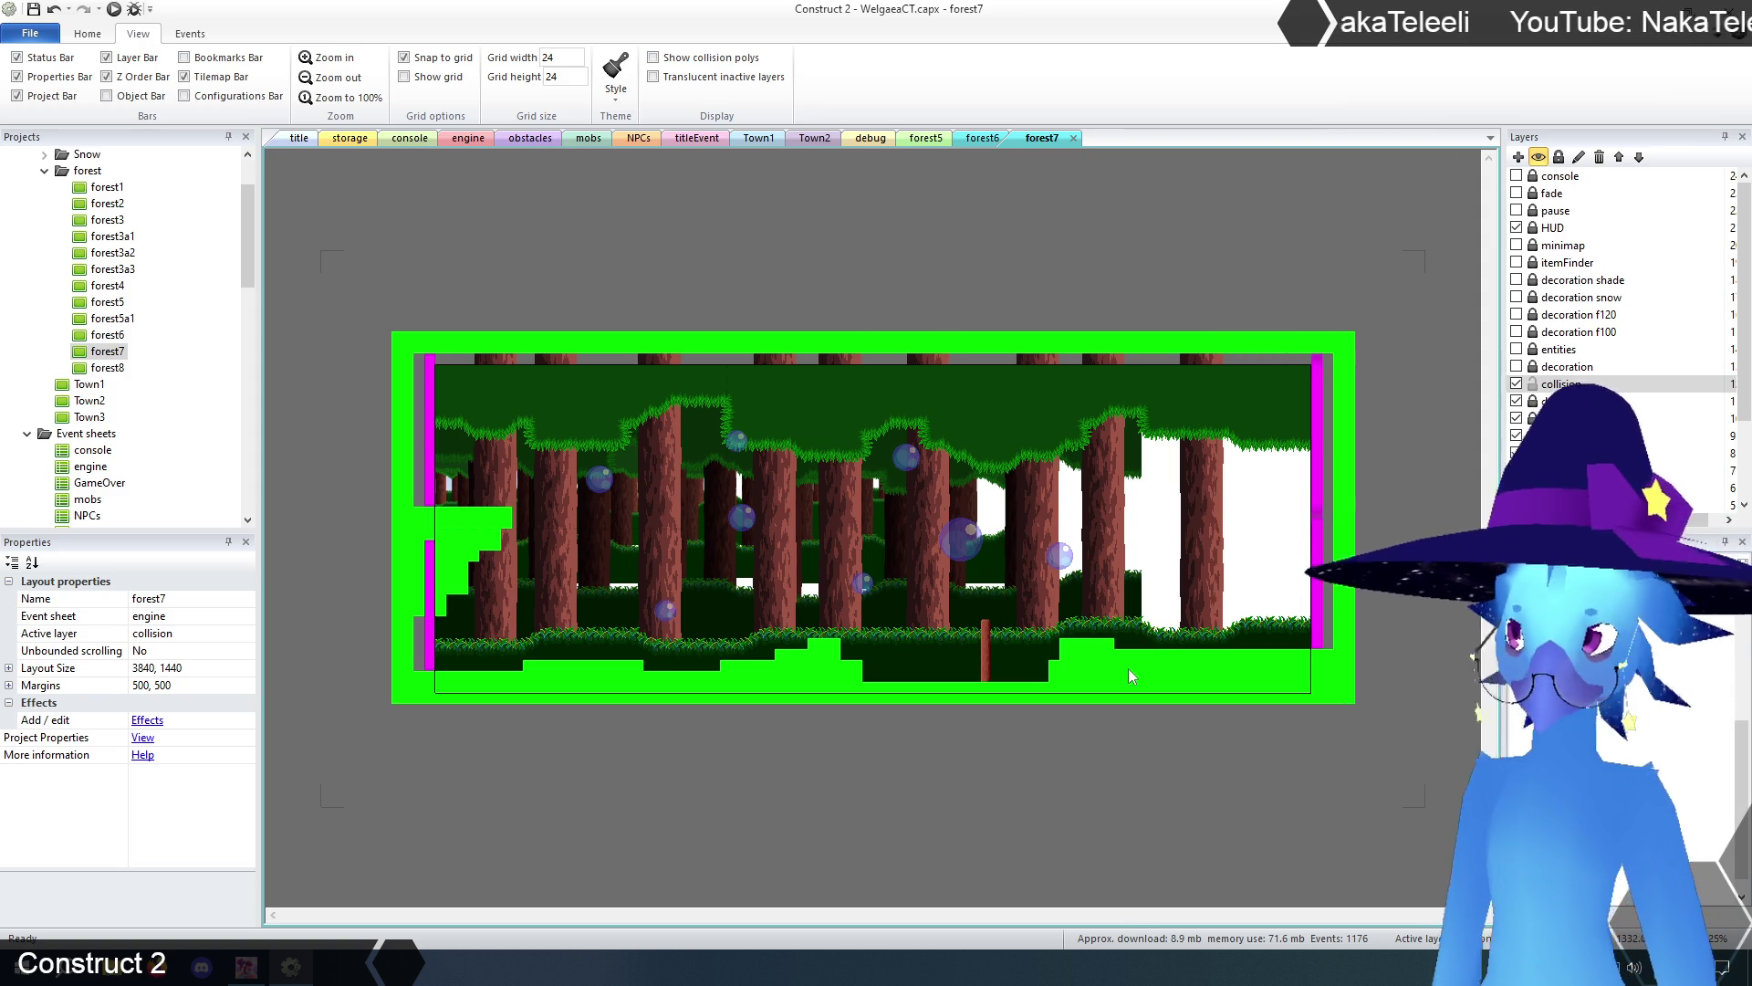
{"action": "key", "text": "Delete"}
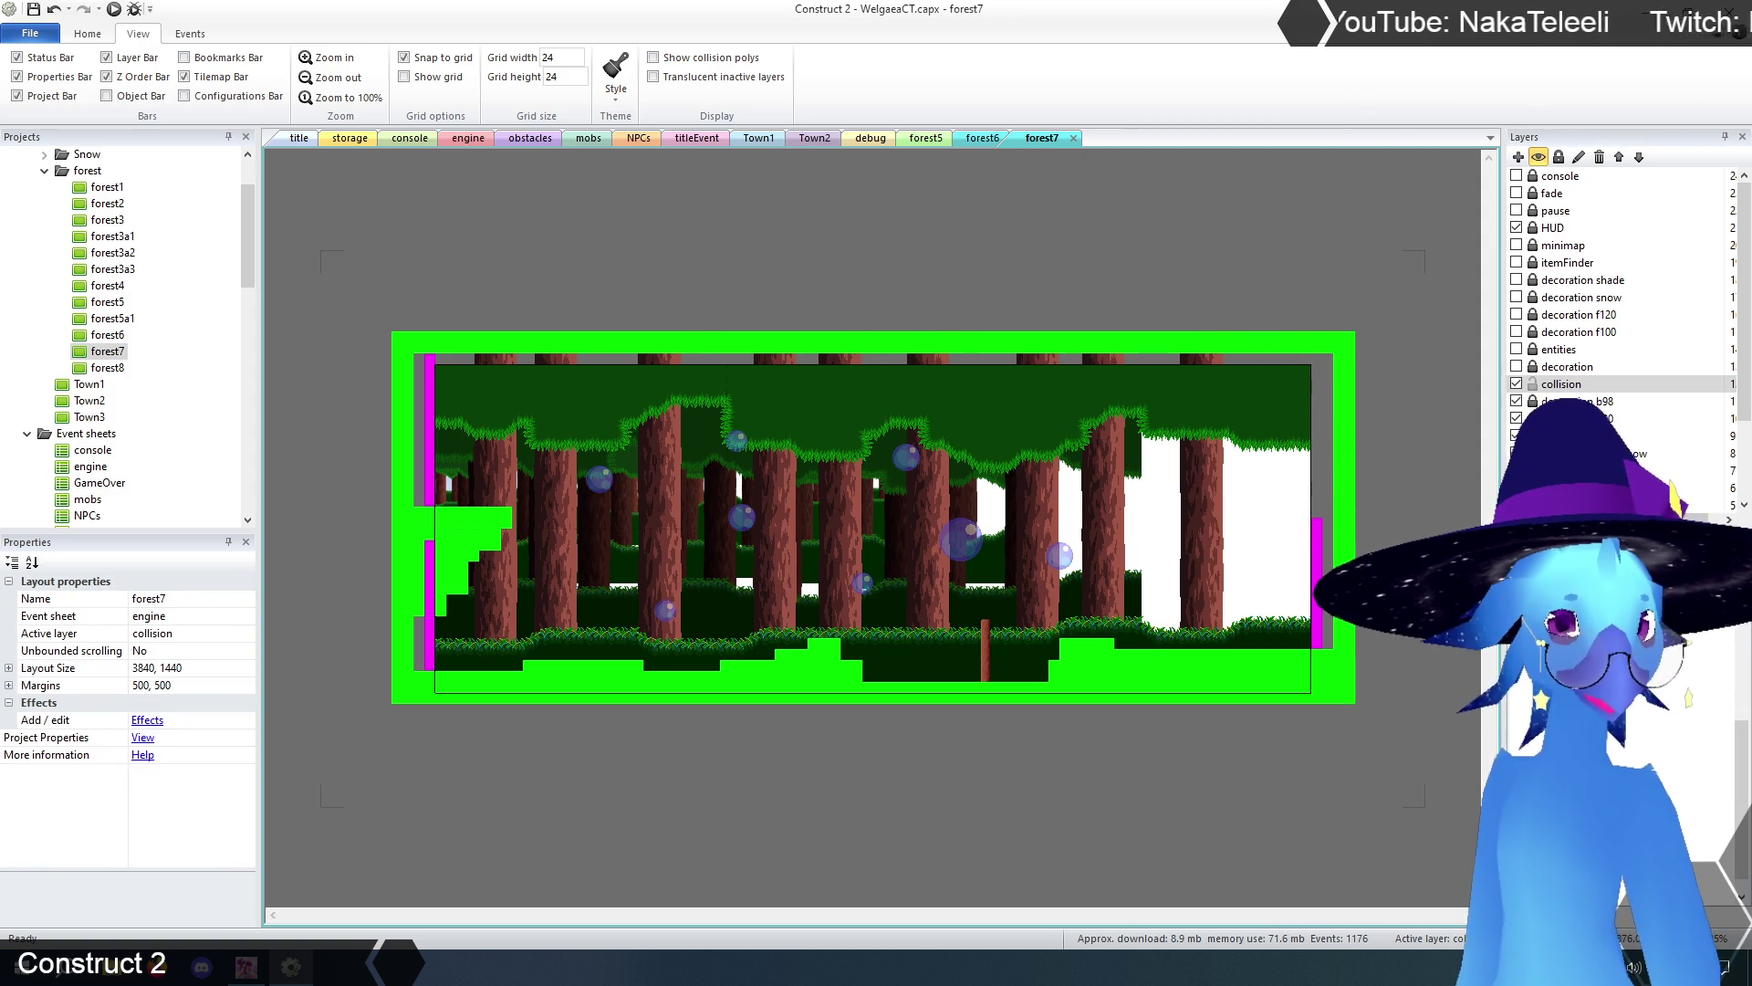
- Resize the right-edge screenTransition to 48 × 672 and place it at 3840, 720
{"action": "left_click", "coordinate": [1317, 584]}
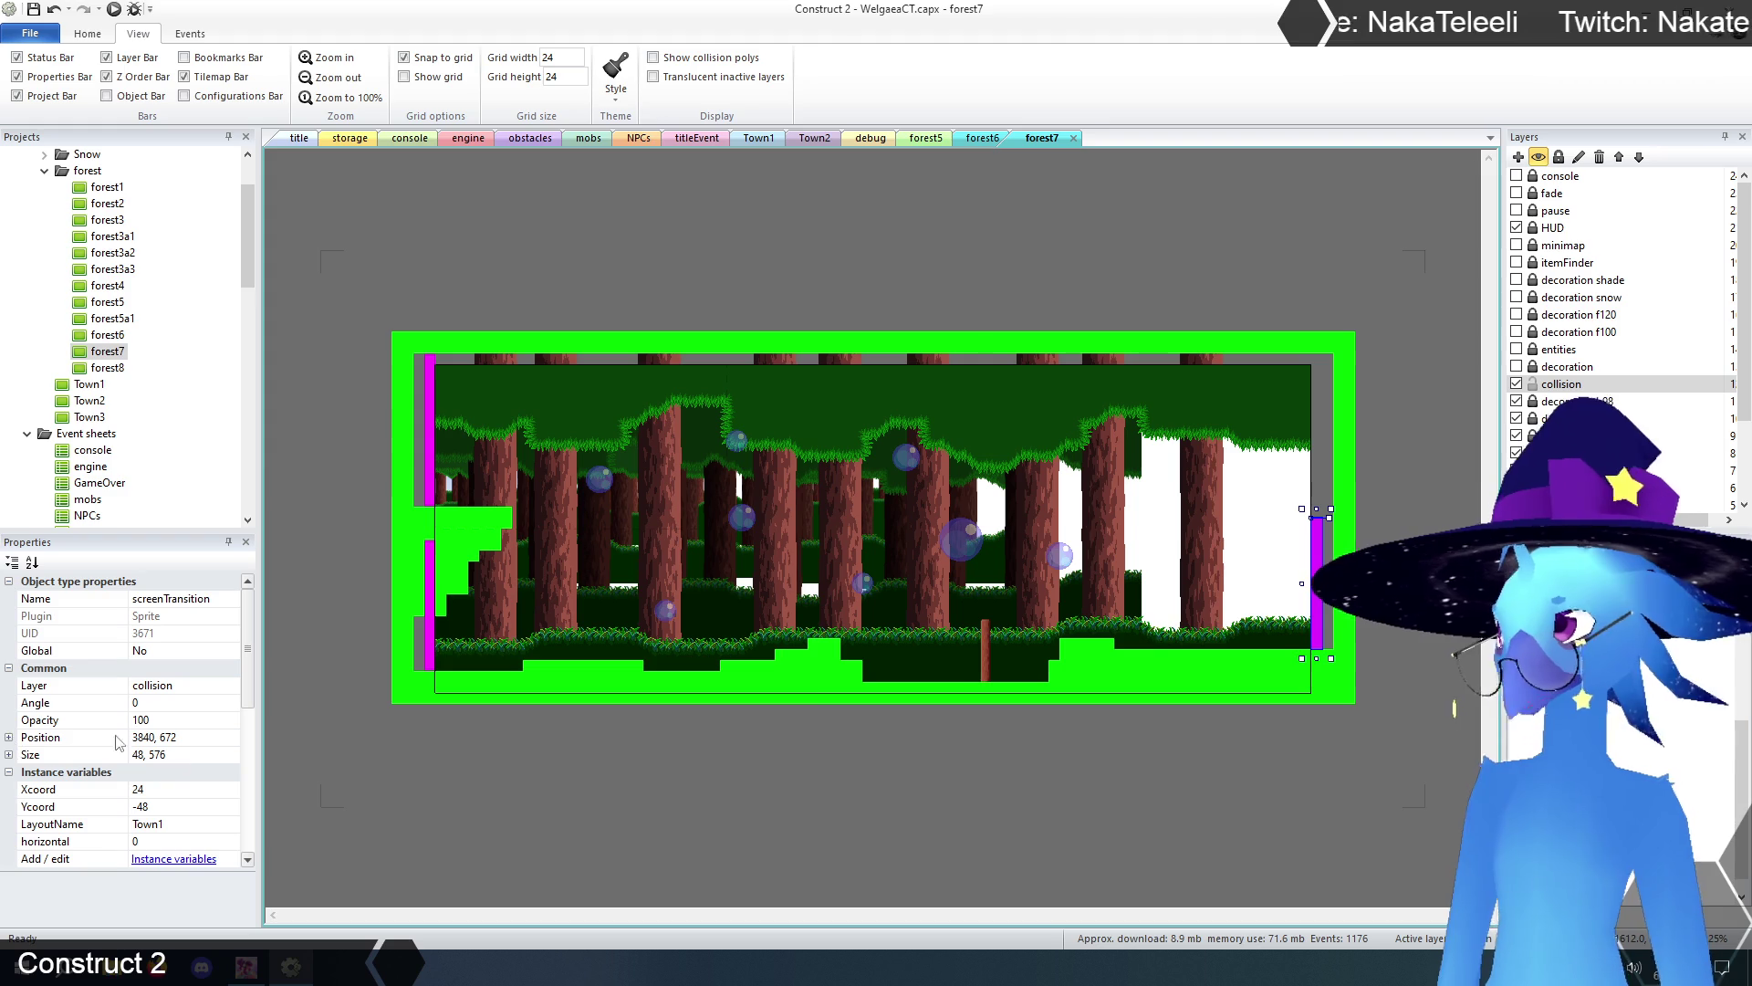
{"action": "left_click", "coordinate": [168, 755]}
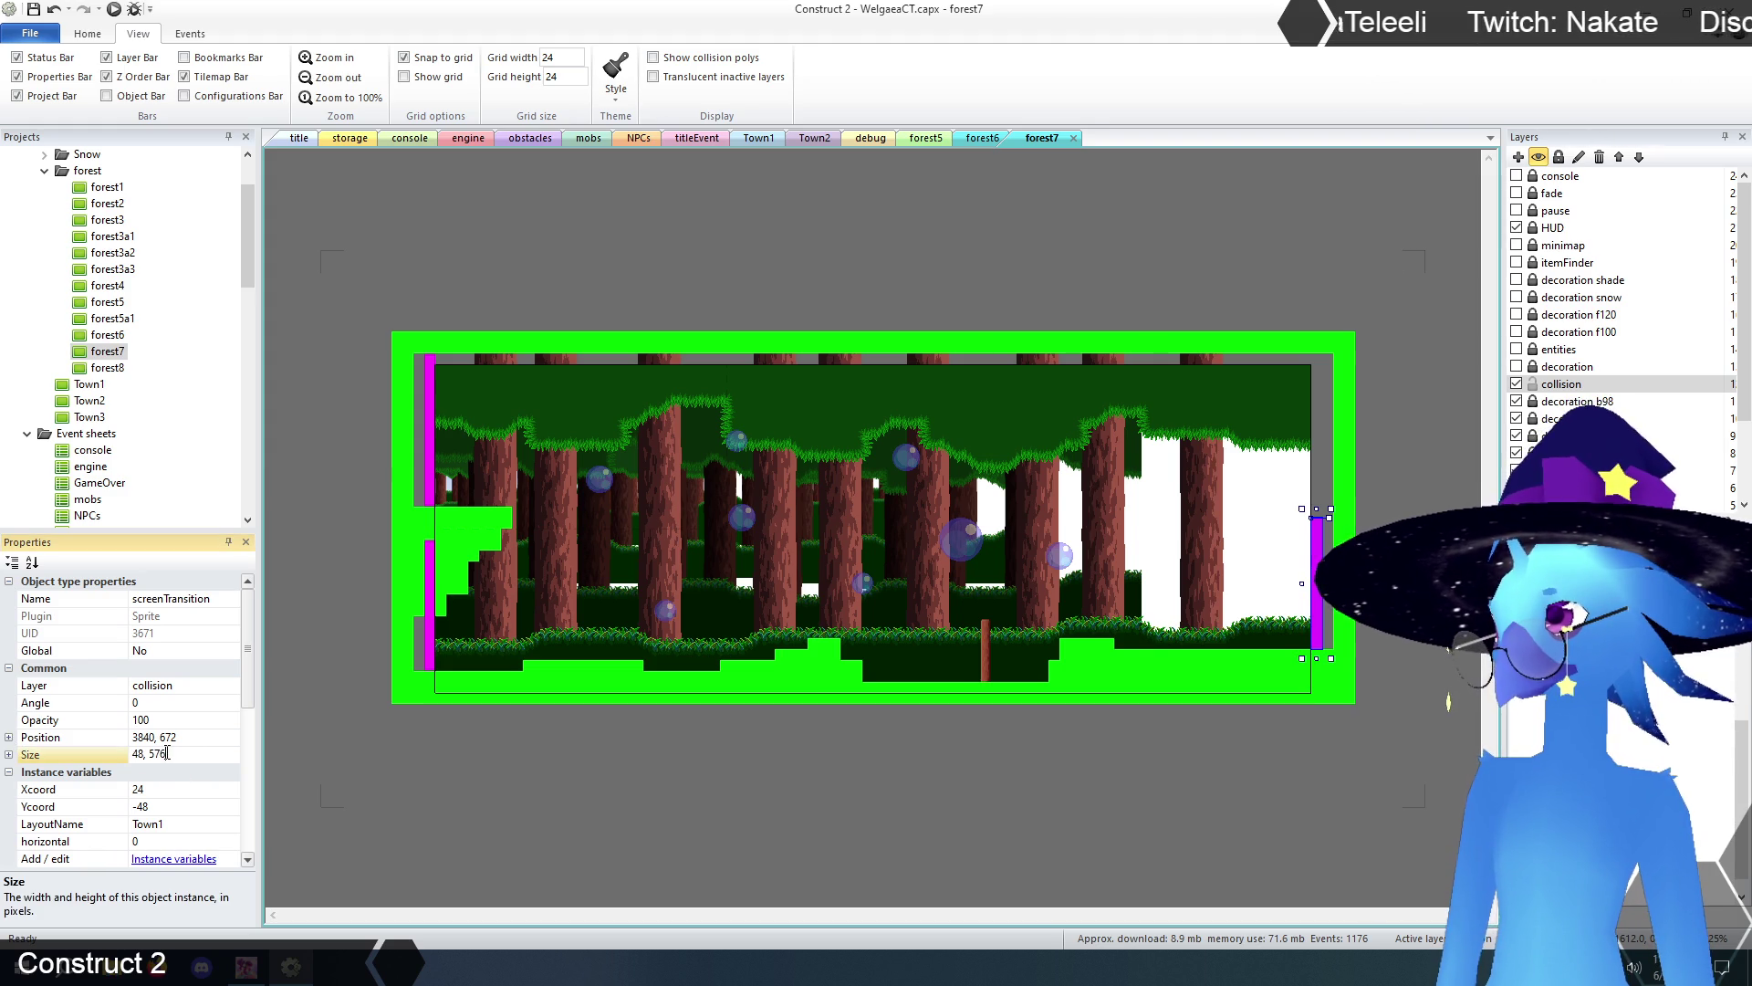
{"action": "left_click_drag", "start_coordinate": [150, 753], "coordinate": [185, 751]}
{"action": "type", "text": "672"}
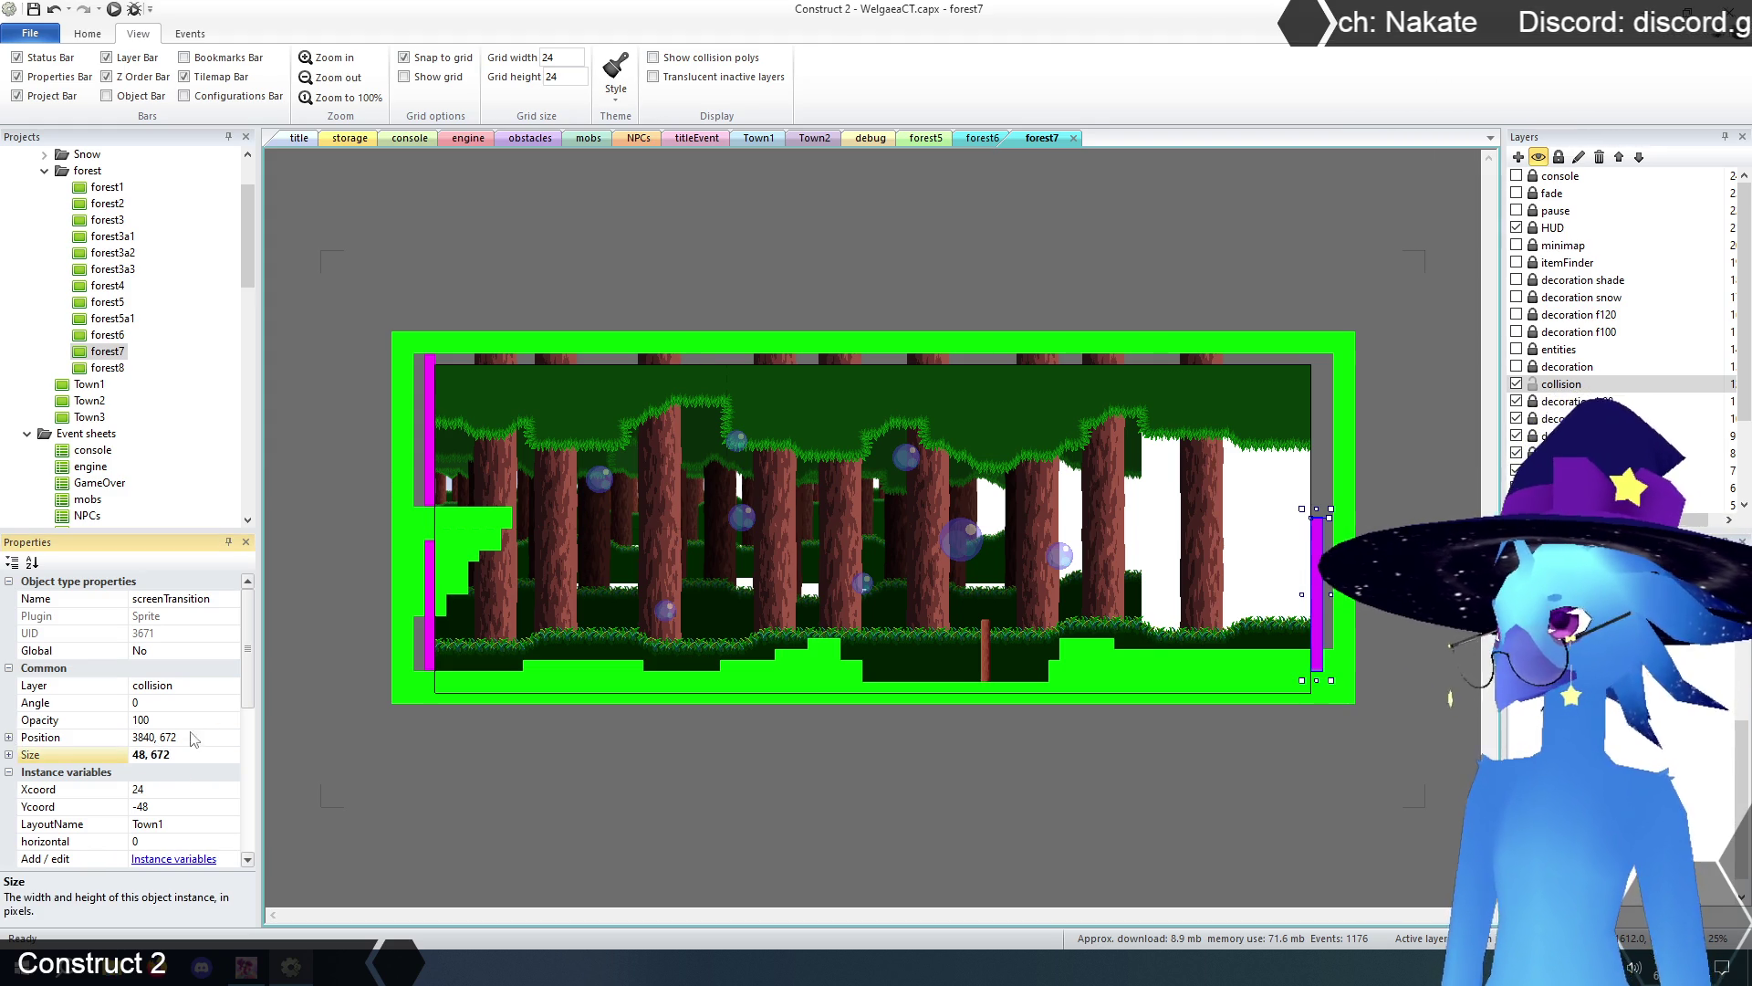
{"action": "left_click", "coordinate": [170, 736]}
{"action": "left_click_drag", "start_coordinate": [160, 736], "coordinate": [210, 737]}
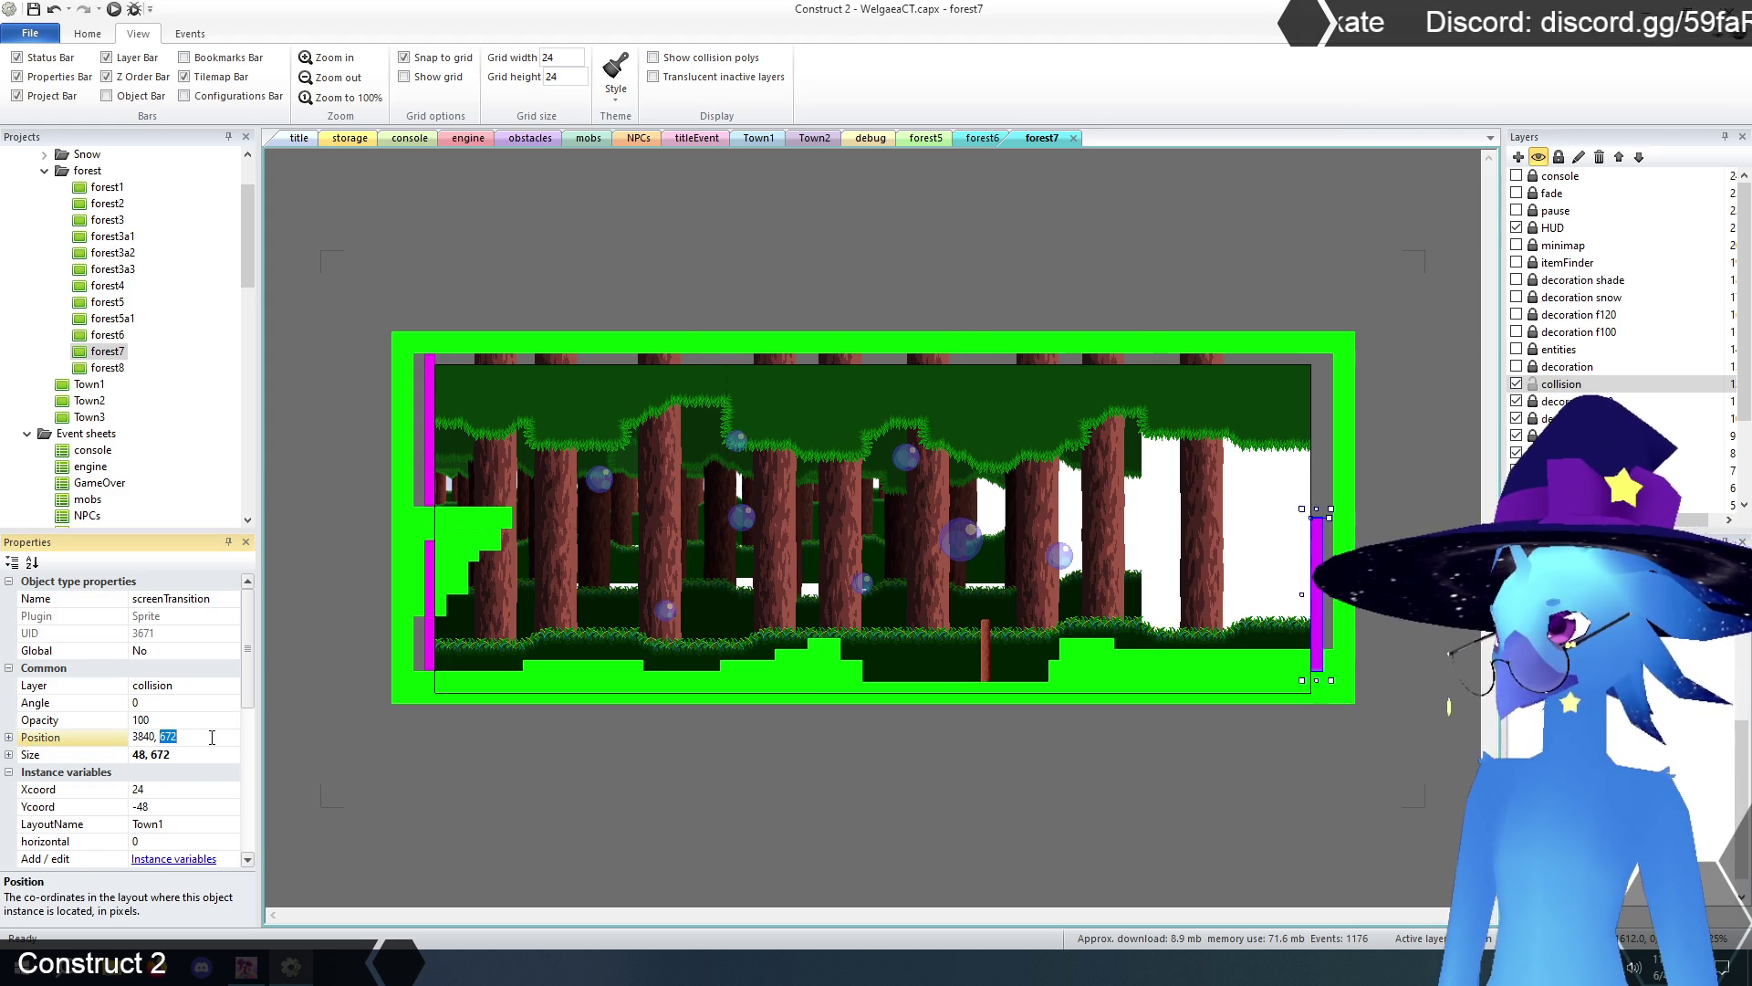
{"action": "type", "text": "7"}
{"action": "key", "text": "Return"}
- Give the left screenTransition a 672 height and position it at -48, 720
{"action": "left_click", "coordinate": [434, 620]}
{"action": "left_click", "coordinate": [152, 754]}
{"action": "left_click_drag", "start_coordinate": [151, 754], "coordinate": [194, 754]}
{"action": "type", "text": "67"}
{"action": "key", "text": "Return"}
{"action": "left_click", "coordinate": [165, 736]}
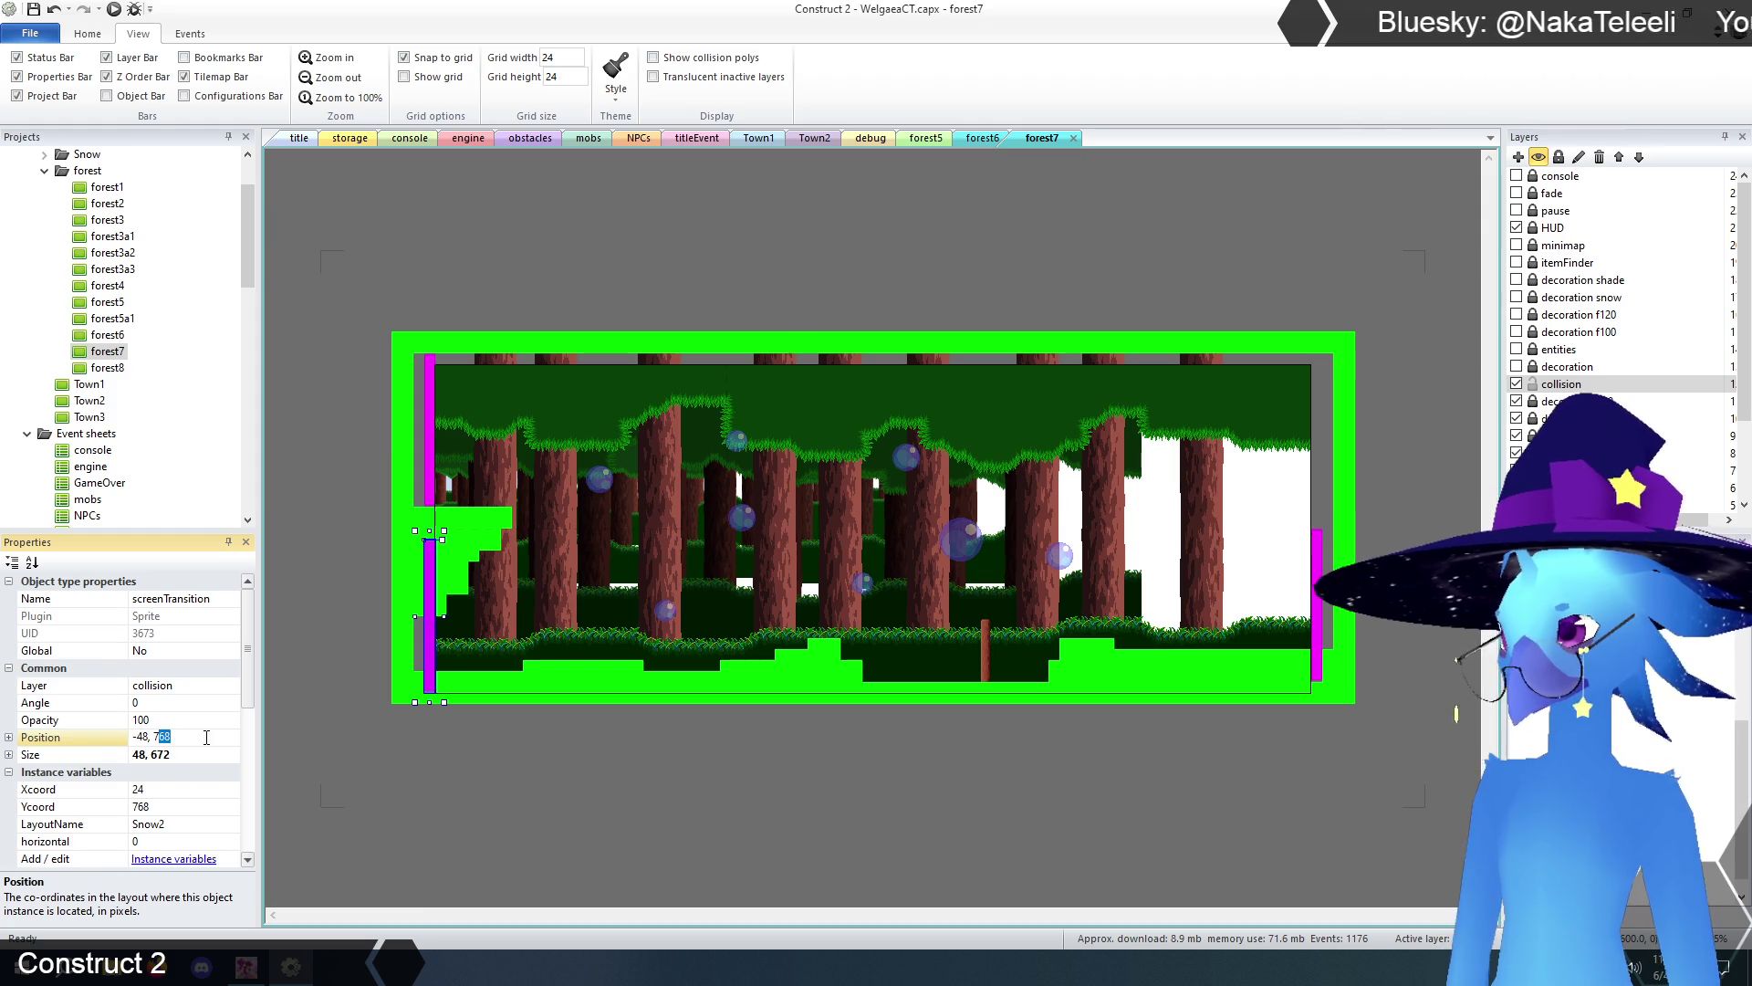
{"action": "type", "text": "0"}
{"action": "key", "text": "Return"}
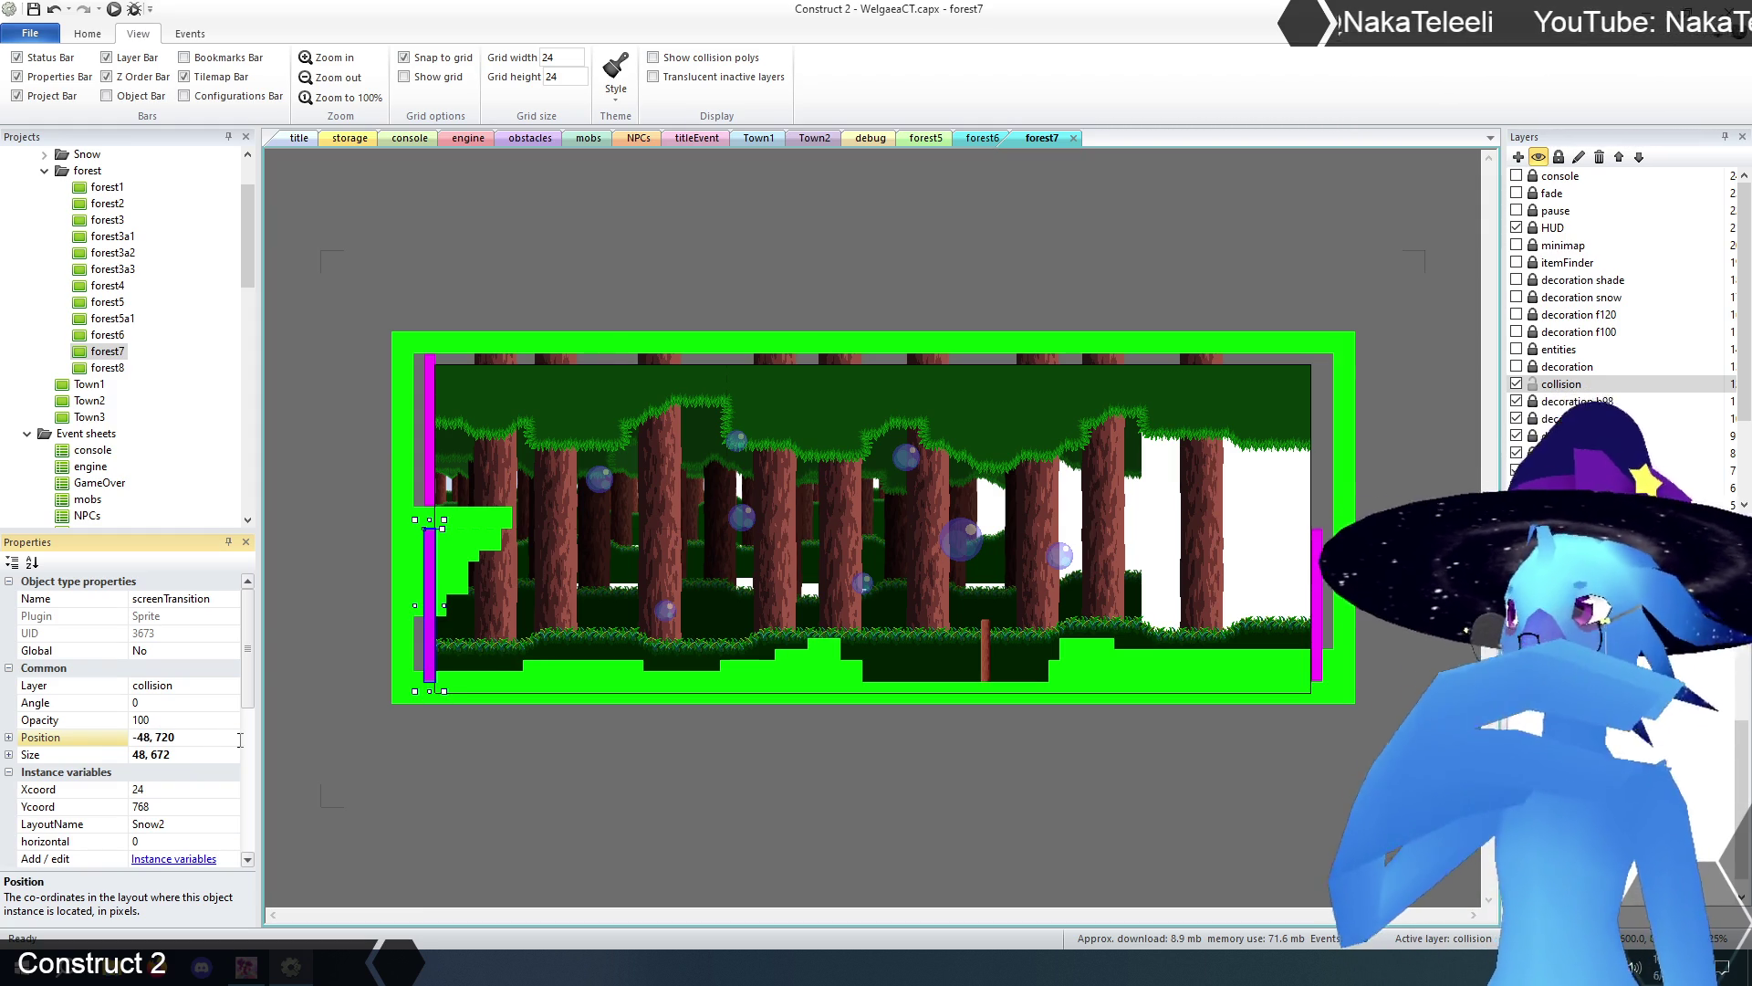
- Drag the upper-left screenTransition down to -48, 0
{"action": "left_click", "coordinate": [431, 456]}
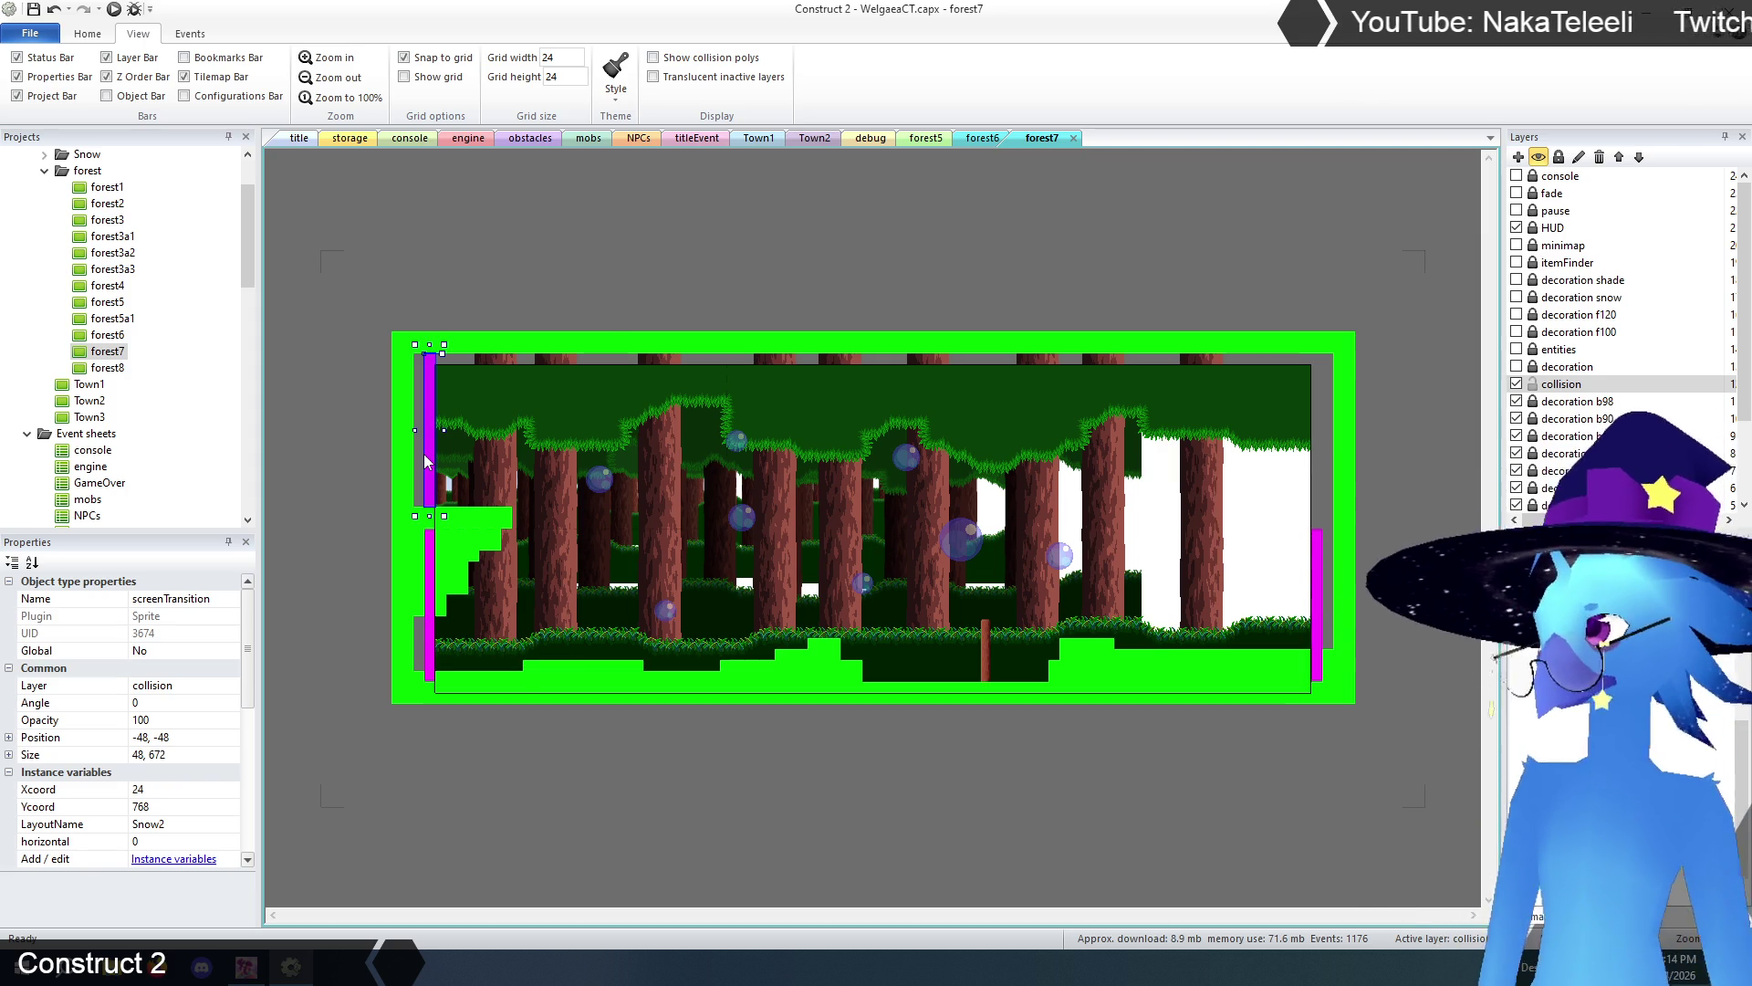
{"action": "left_click_drag", "start_coordinate": [432, 436], "coordinate": [431, 446]}
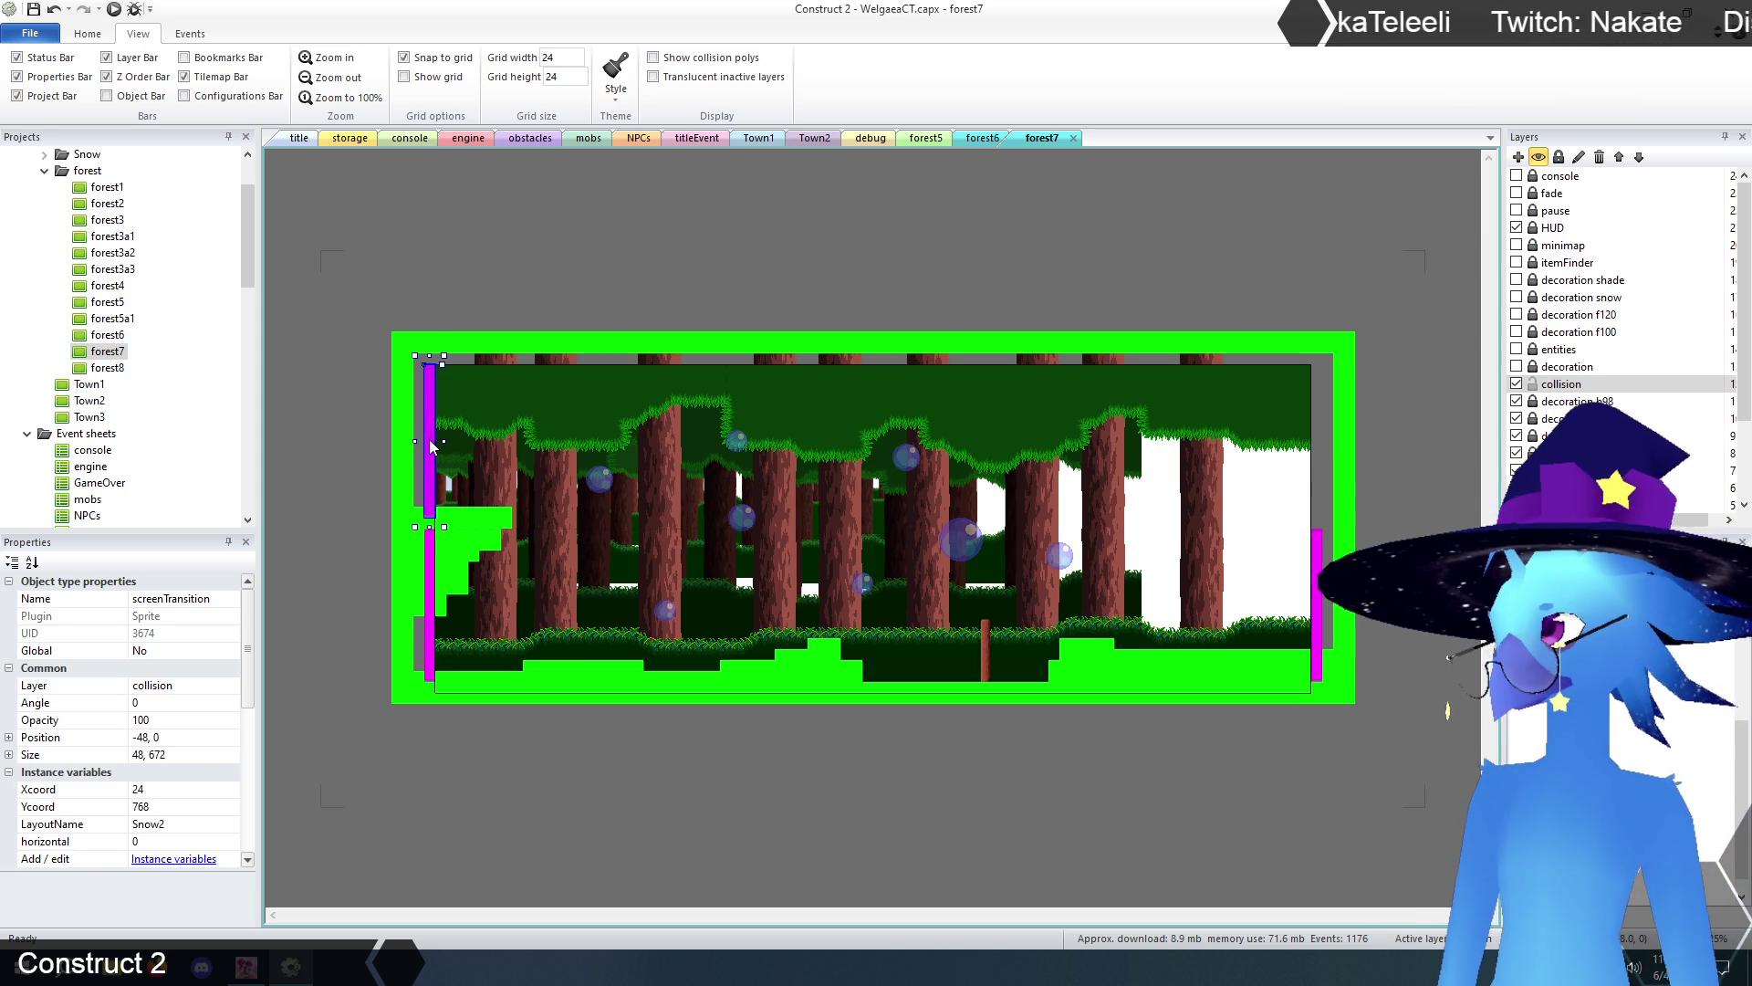
{"action": "left_click", "coordinate": [620, 790]}
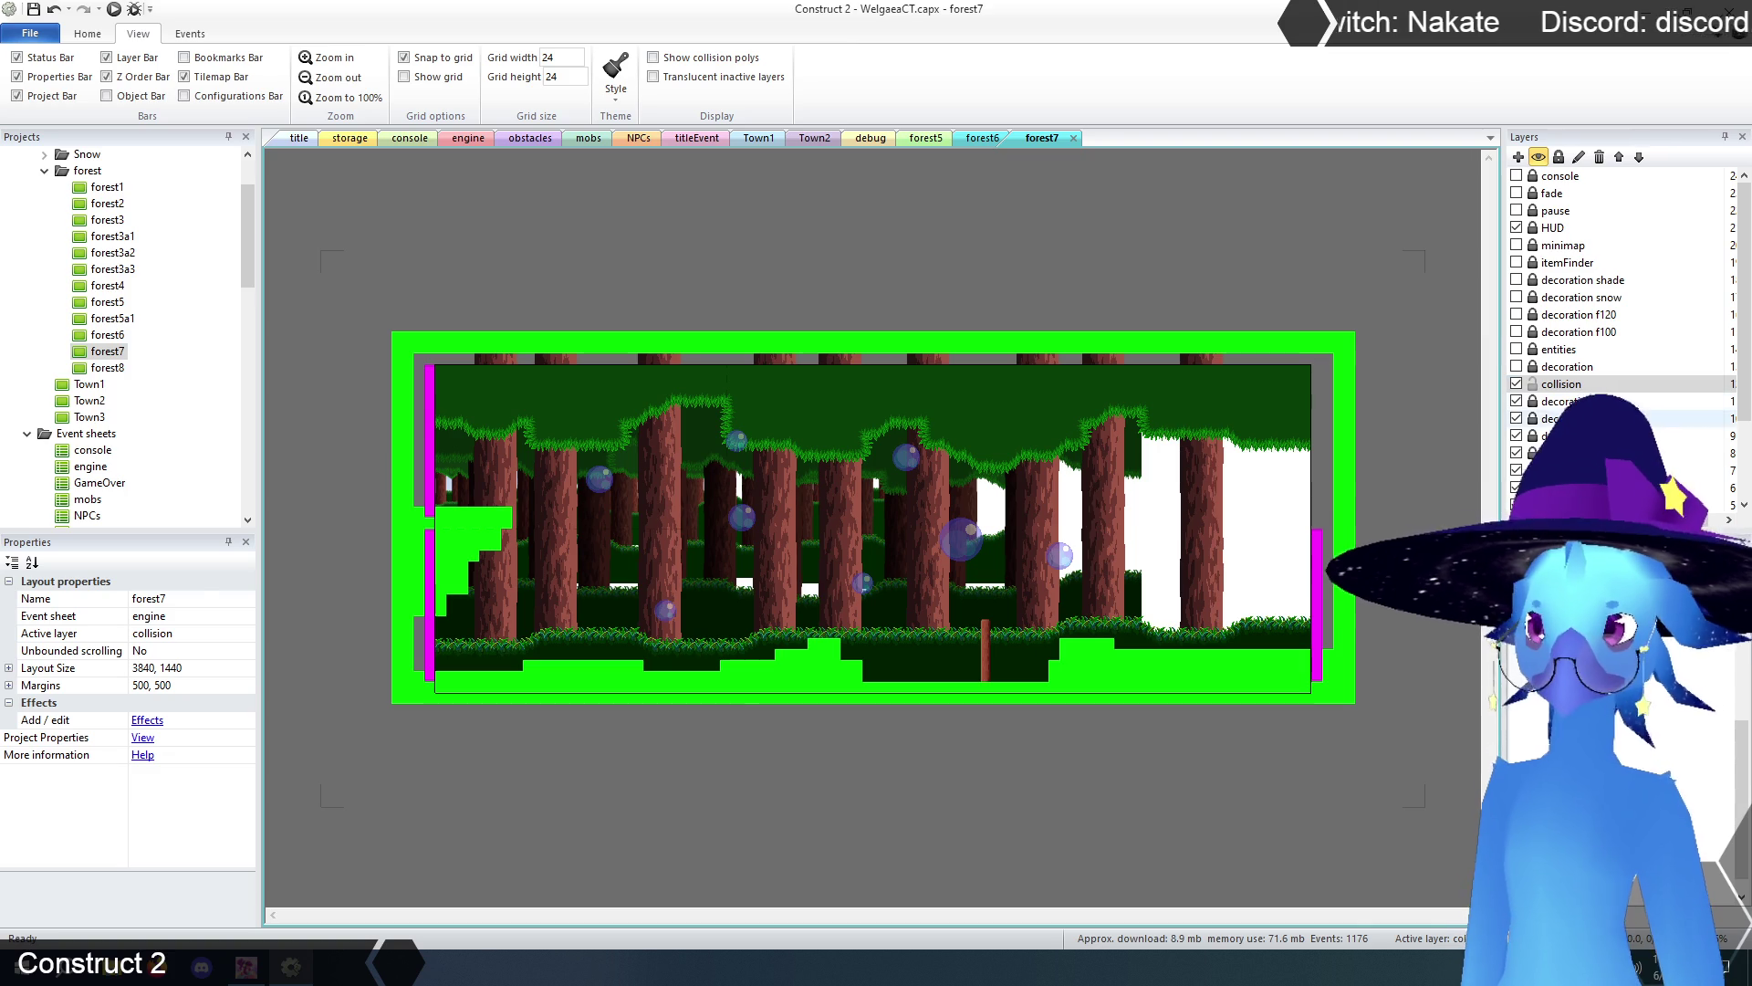
- Delete the decoration b98 layer along with its instances
{"action": "left_click", "coordinate": [1556, 400]}
{"action": "left_click", "coordinate": [1599, 157]}
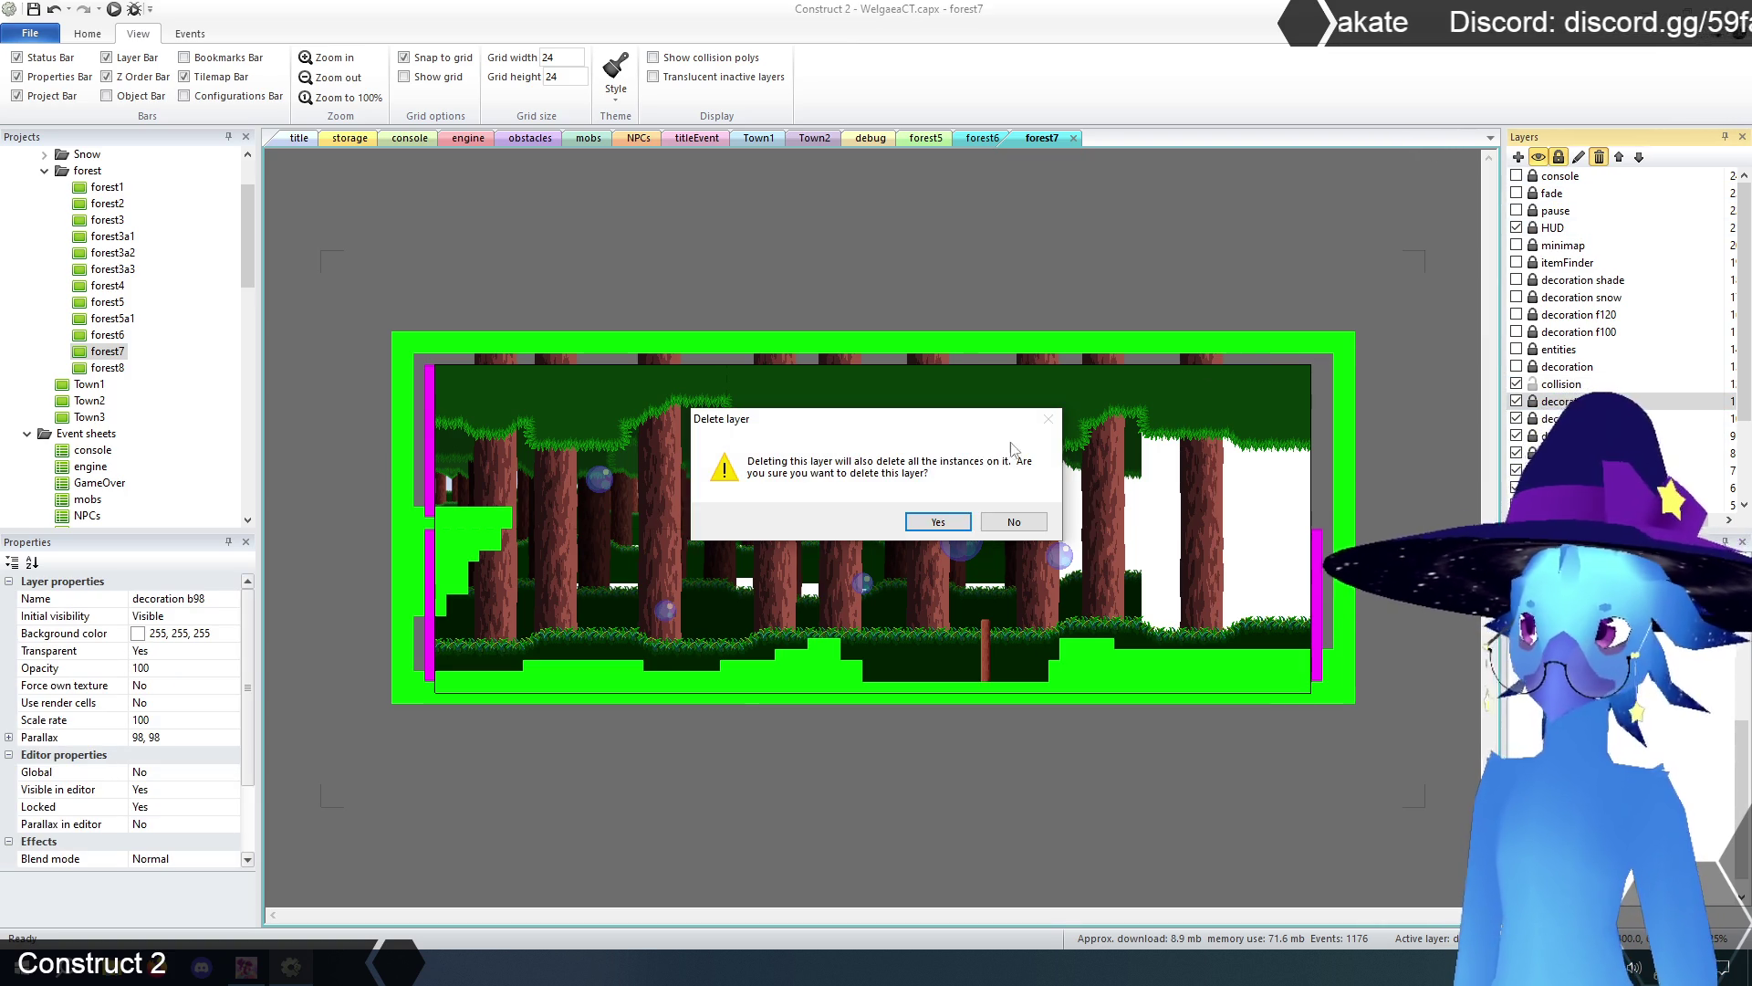
{"action": "left_click", "coordinate": [938, 521]}
- Erase the bottom row, right column and top row of collision tiles
{"action": "left_click", "coordinate": [972, 523]}
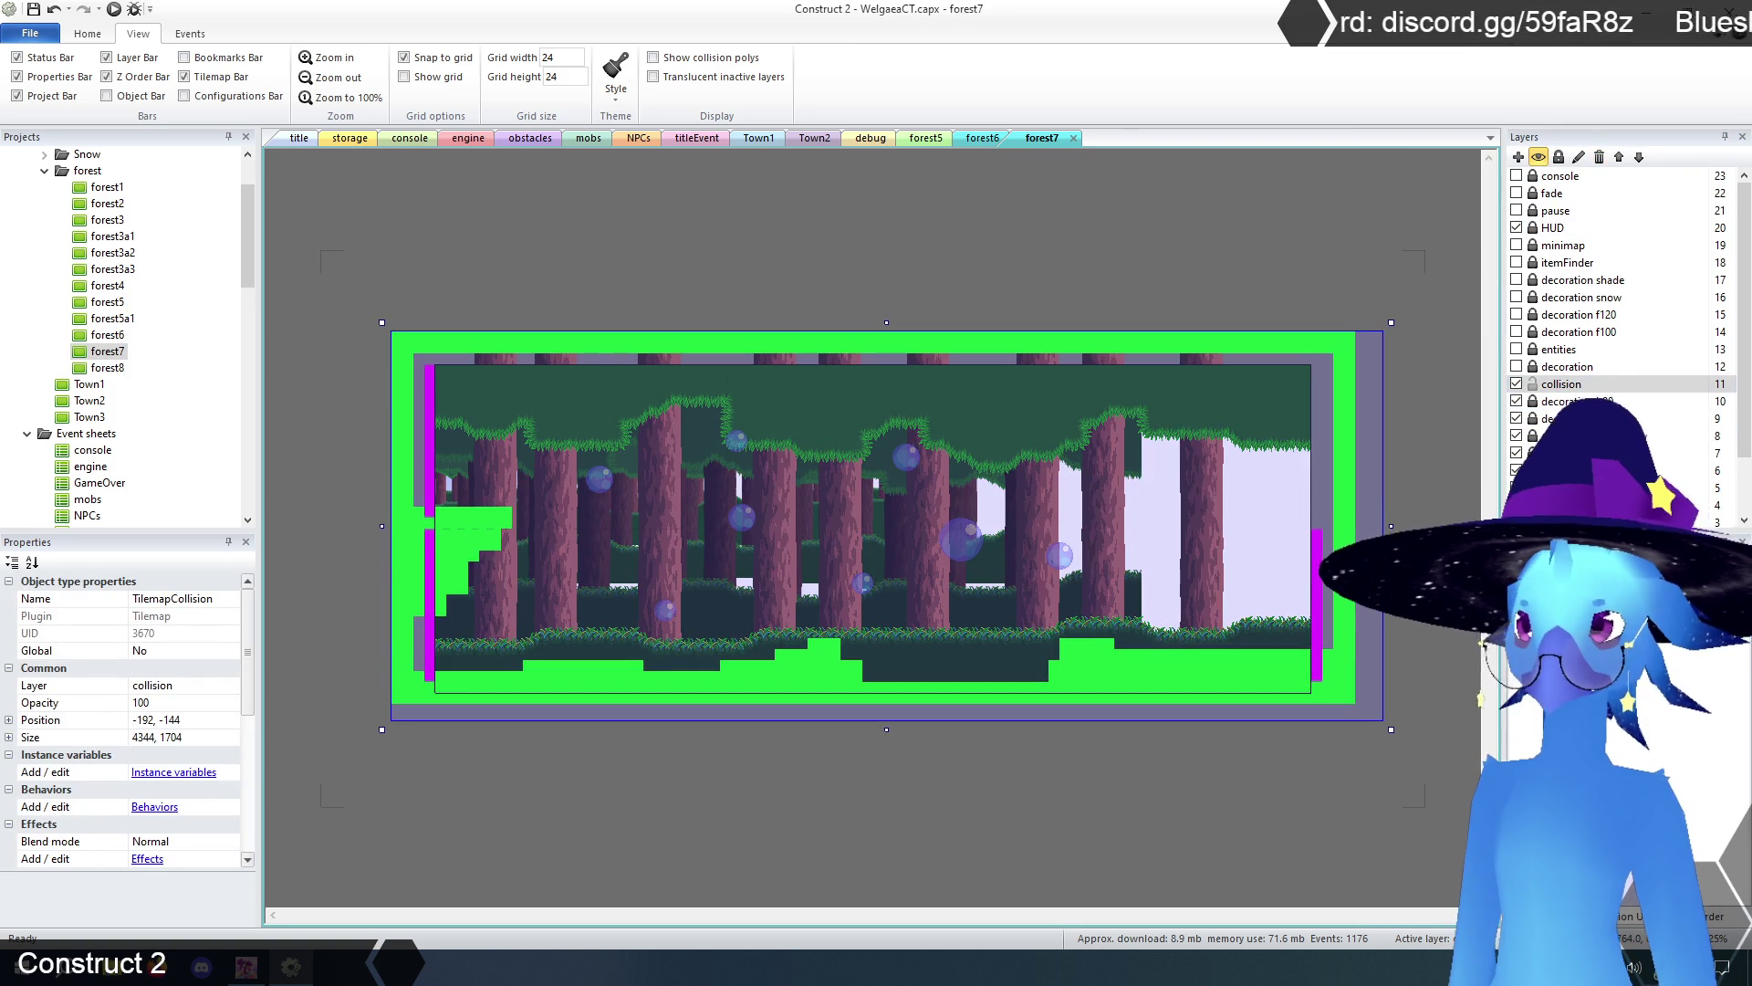
{"action": "mouse_move", "coordinate": [847, 646]}
{"action": "left_mouse_down"}
{"action": "mouse_move", "coordinate": [880, 653]}
{"action": "mouse_move", "coordinate": [495, 688]}
{"action": "mouse_move", "coordinate": [1333, 670]}
{"action": "mouse_move", "coordinate": [1148, 674]}
{"action": "left_mouse_up"}
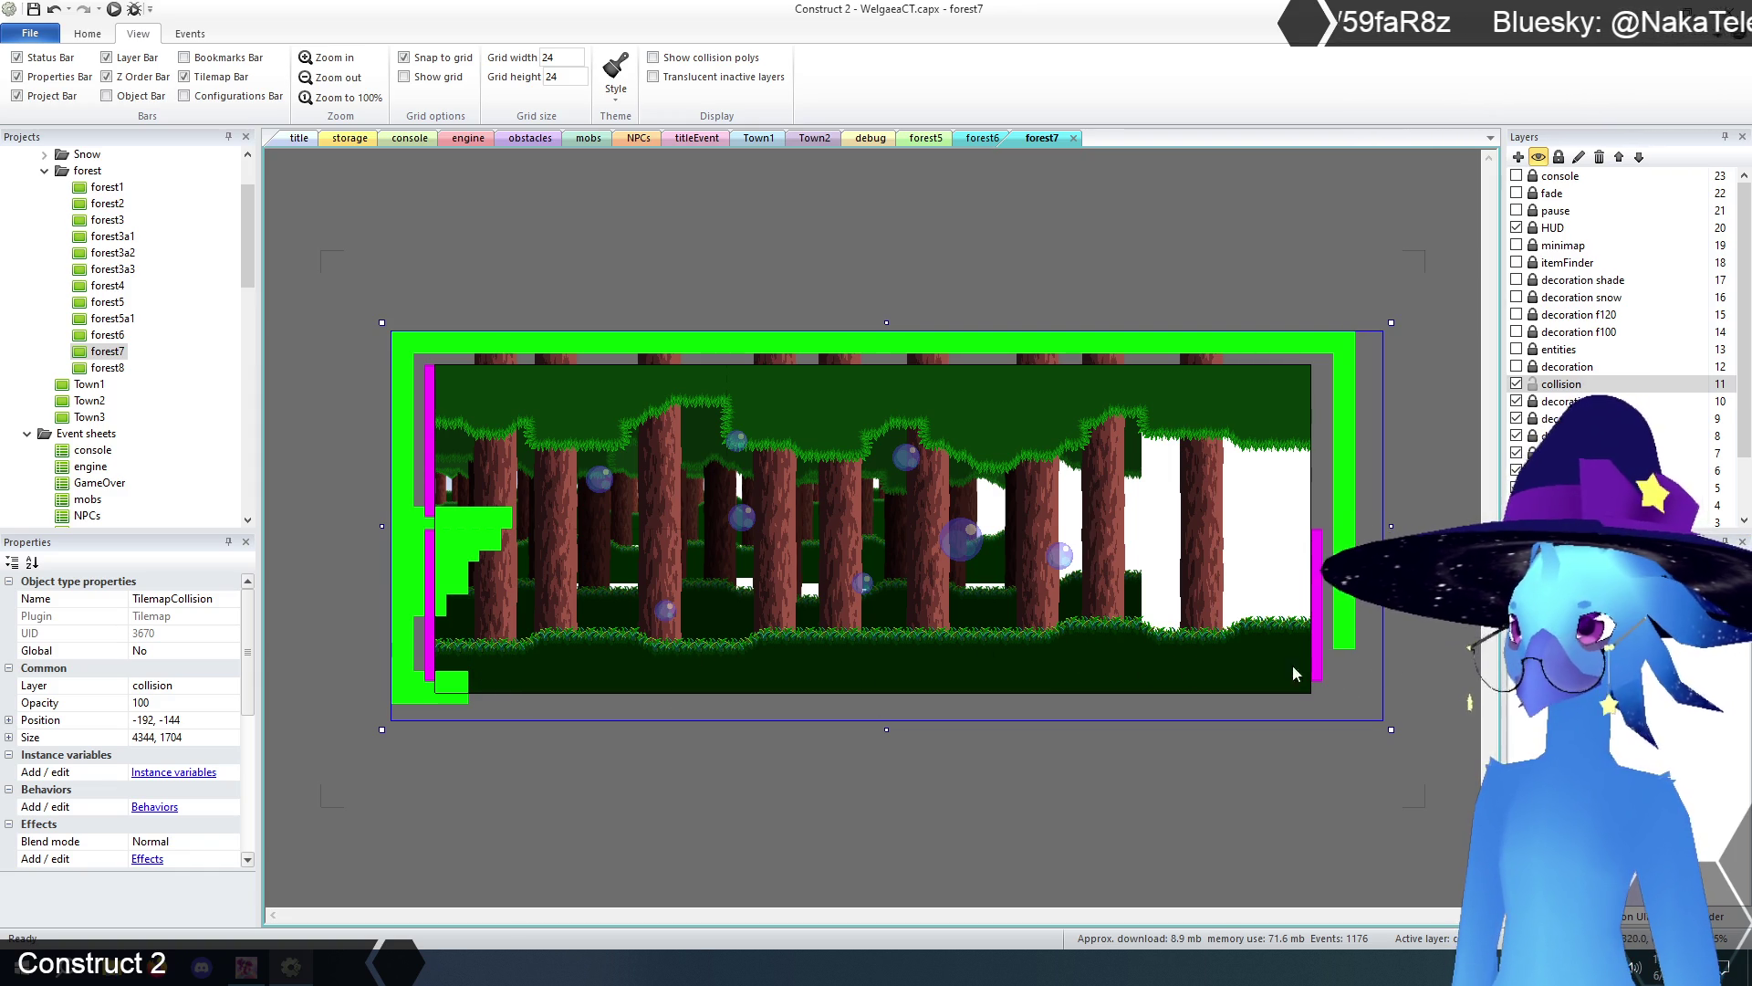
{"action": "mouse_move", "coordinate": [1352, 670]}
{"action": "left_mouse_down"}
{"action": "mouse_move", "coordinate": [1344, 438]}
{"action": "mouse_move", "coordinate": [1255, 351]}
{"action": "mouse_move", "coordinate": [646, 354]}
{"action": "left_mouse_up"}
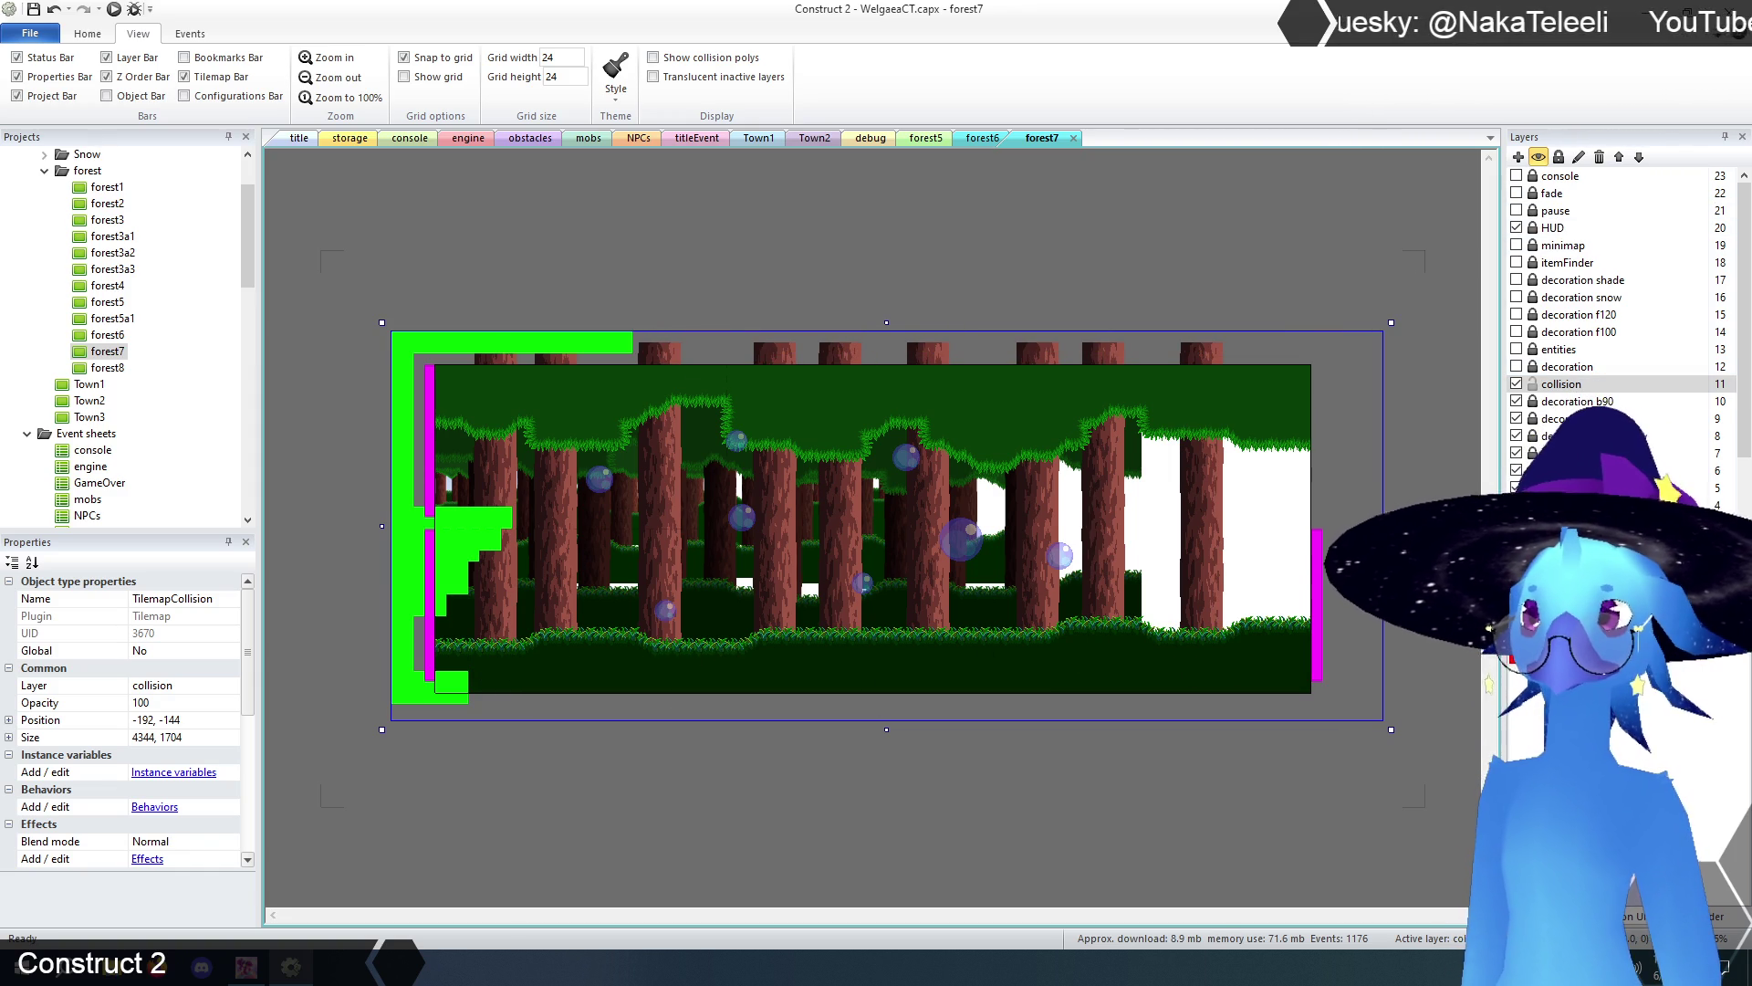
{"action": "left_click", "coordinate": [1032, 746]}
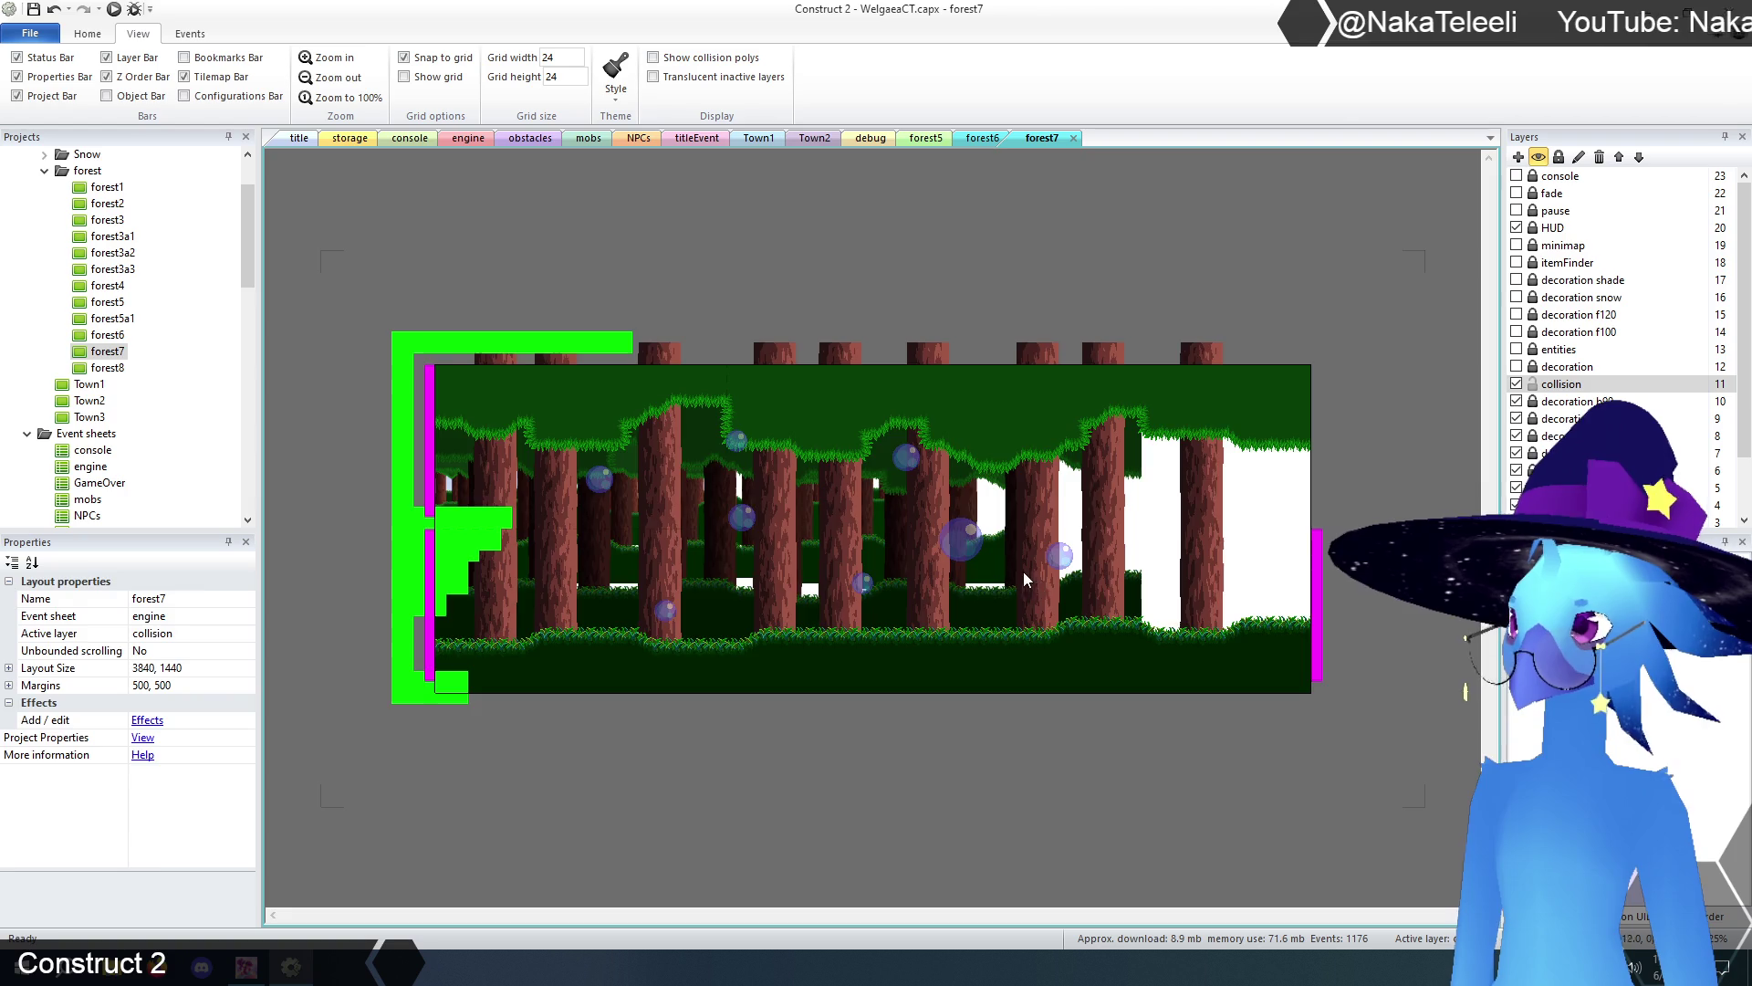
- Narrow the collision tilemap to 2304 wide and move the right screenTransition to x 1848
{"action": "left_click", "coordinate": [1026, 575]}
{"action": "mouse_move", "coordinate": [1391, 525]}
{"action": "left_mouse_down"}
{"action": "mouse_move", "coordinate": [879, 529]}
{"action": "mouse_move", "coordinate": [925, 536]}
{"action": "left_mouse_up"}
{"action": "left_click_drag", "start_coordinate": [1317, 605], "coordinate": [861, 600]}
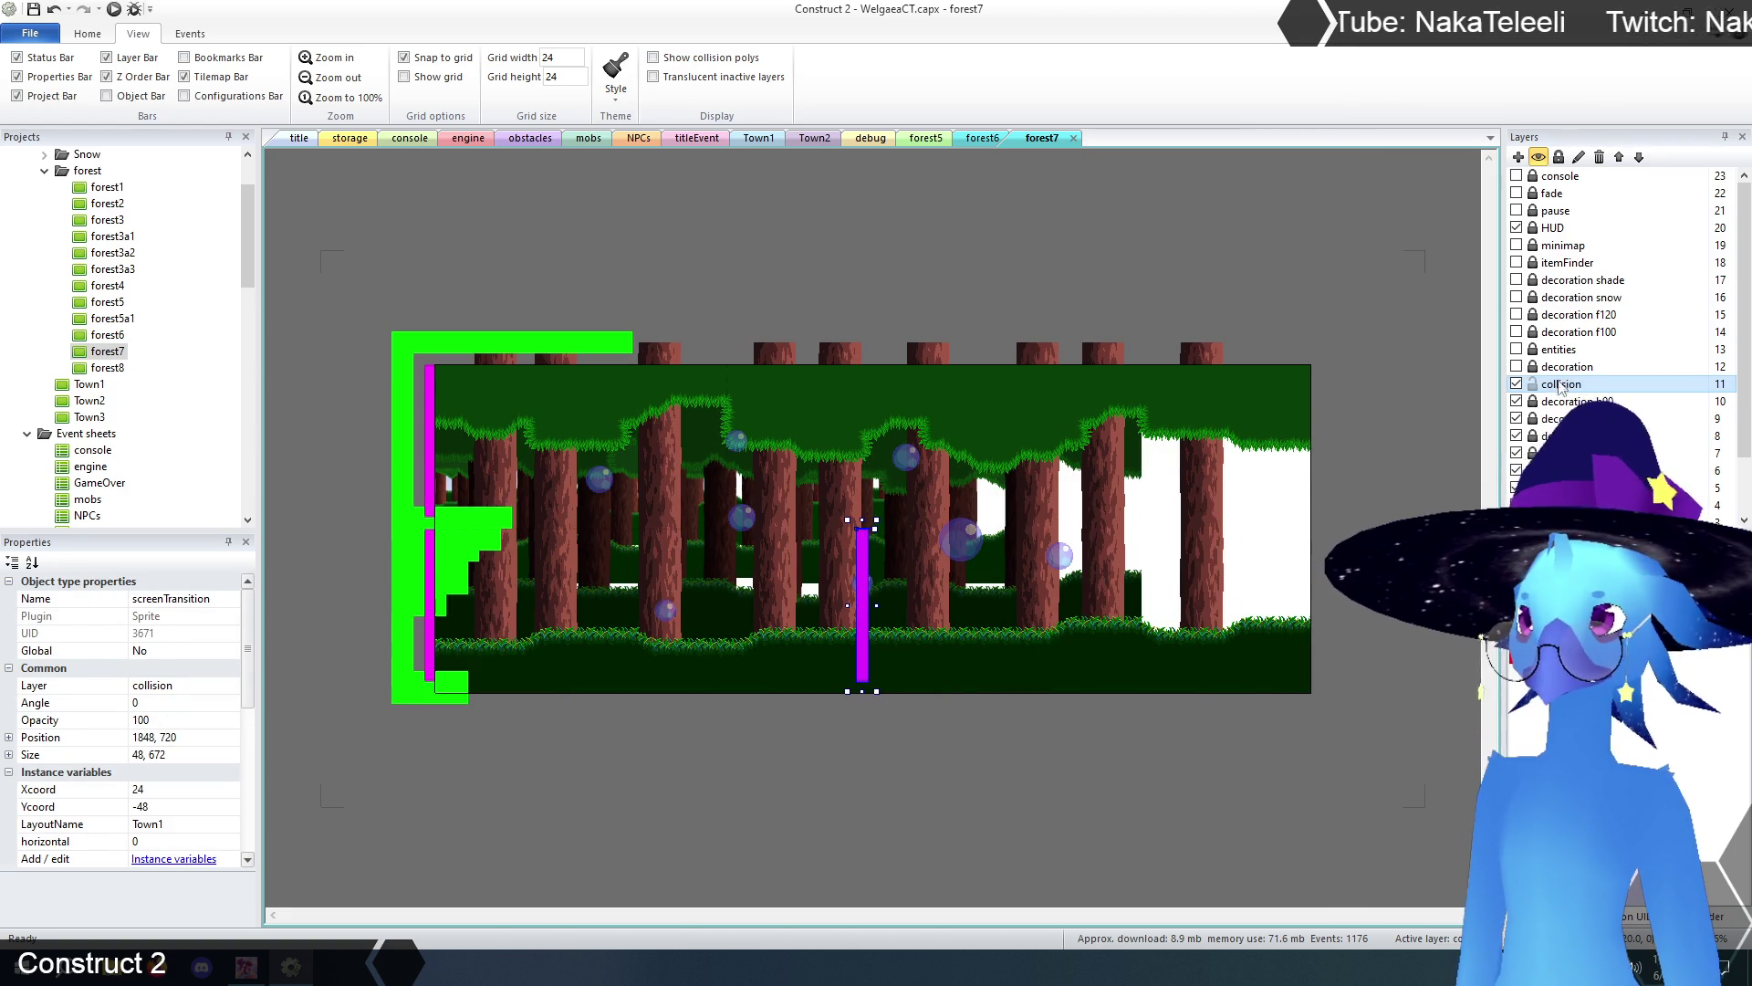
- Change forest7's Layout Size from 3840 × 1440 to 2560 × 1440
{"action": "left_click", "coordinate": [1722, 366]}
{"action": "left_click", "coordinate": [1300, 576]}
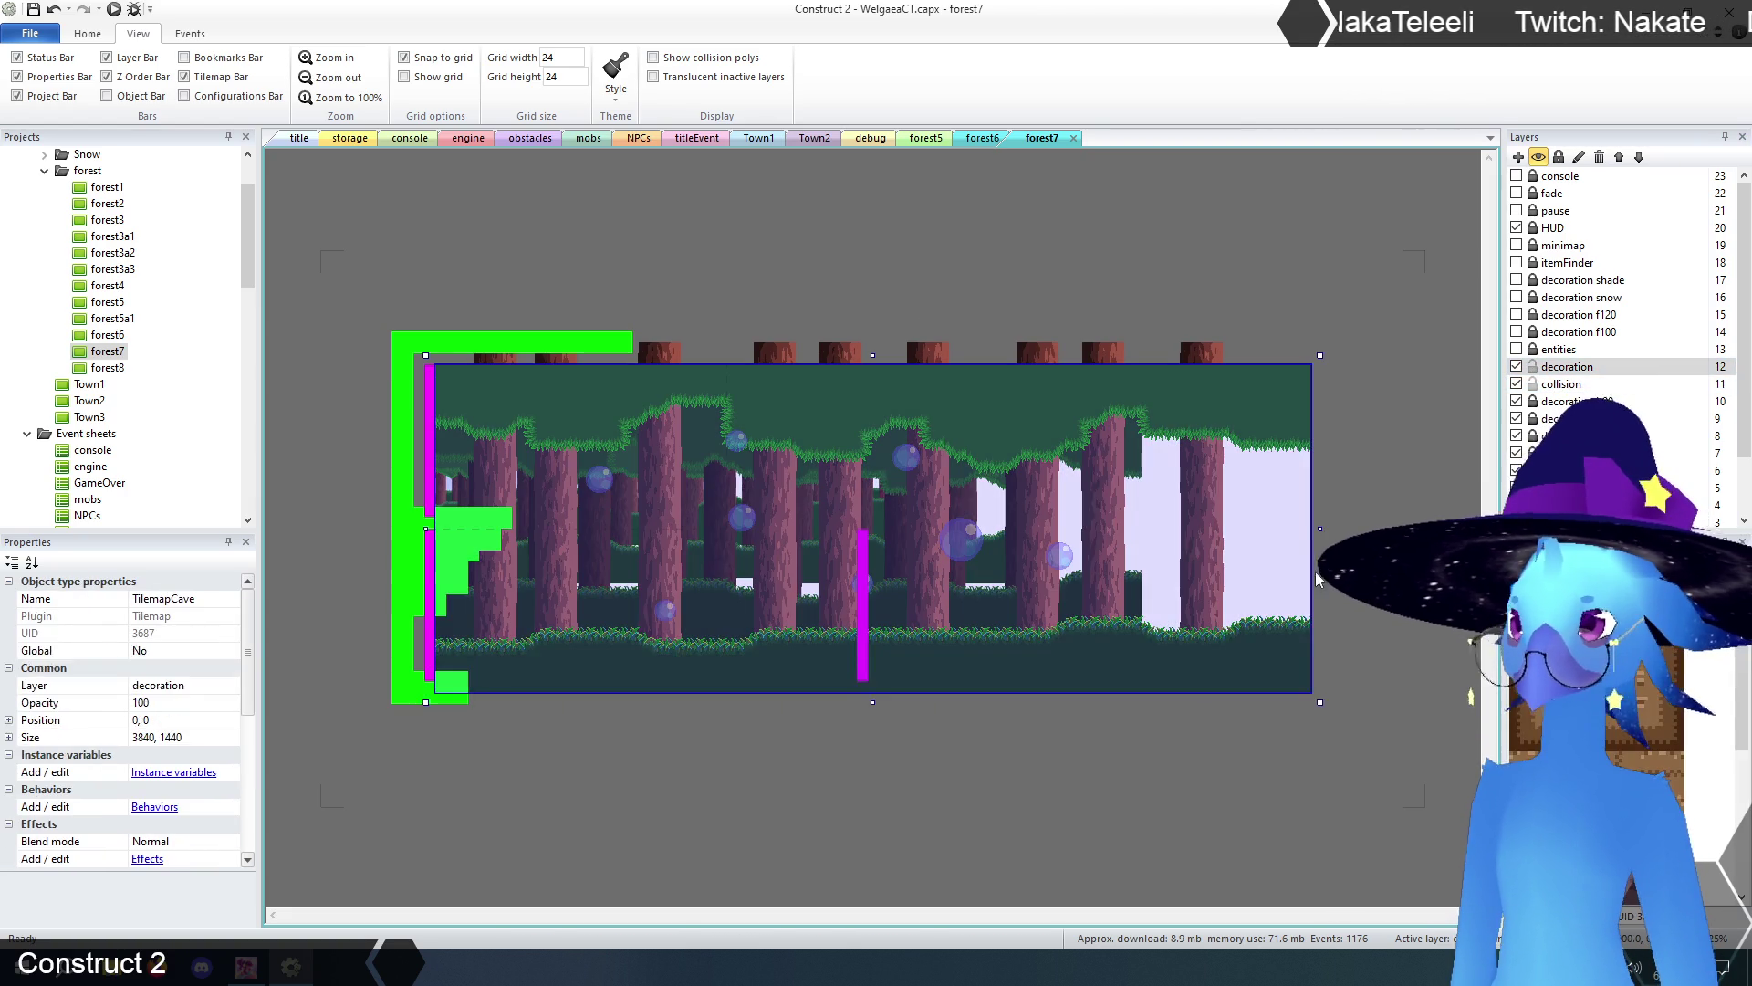
{"action": "left_click", "coordinate": [956, 819]}
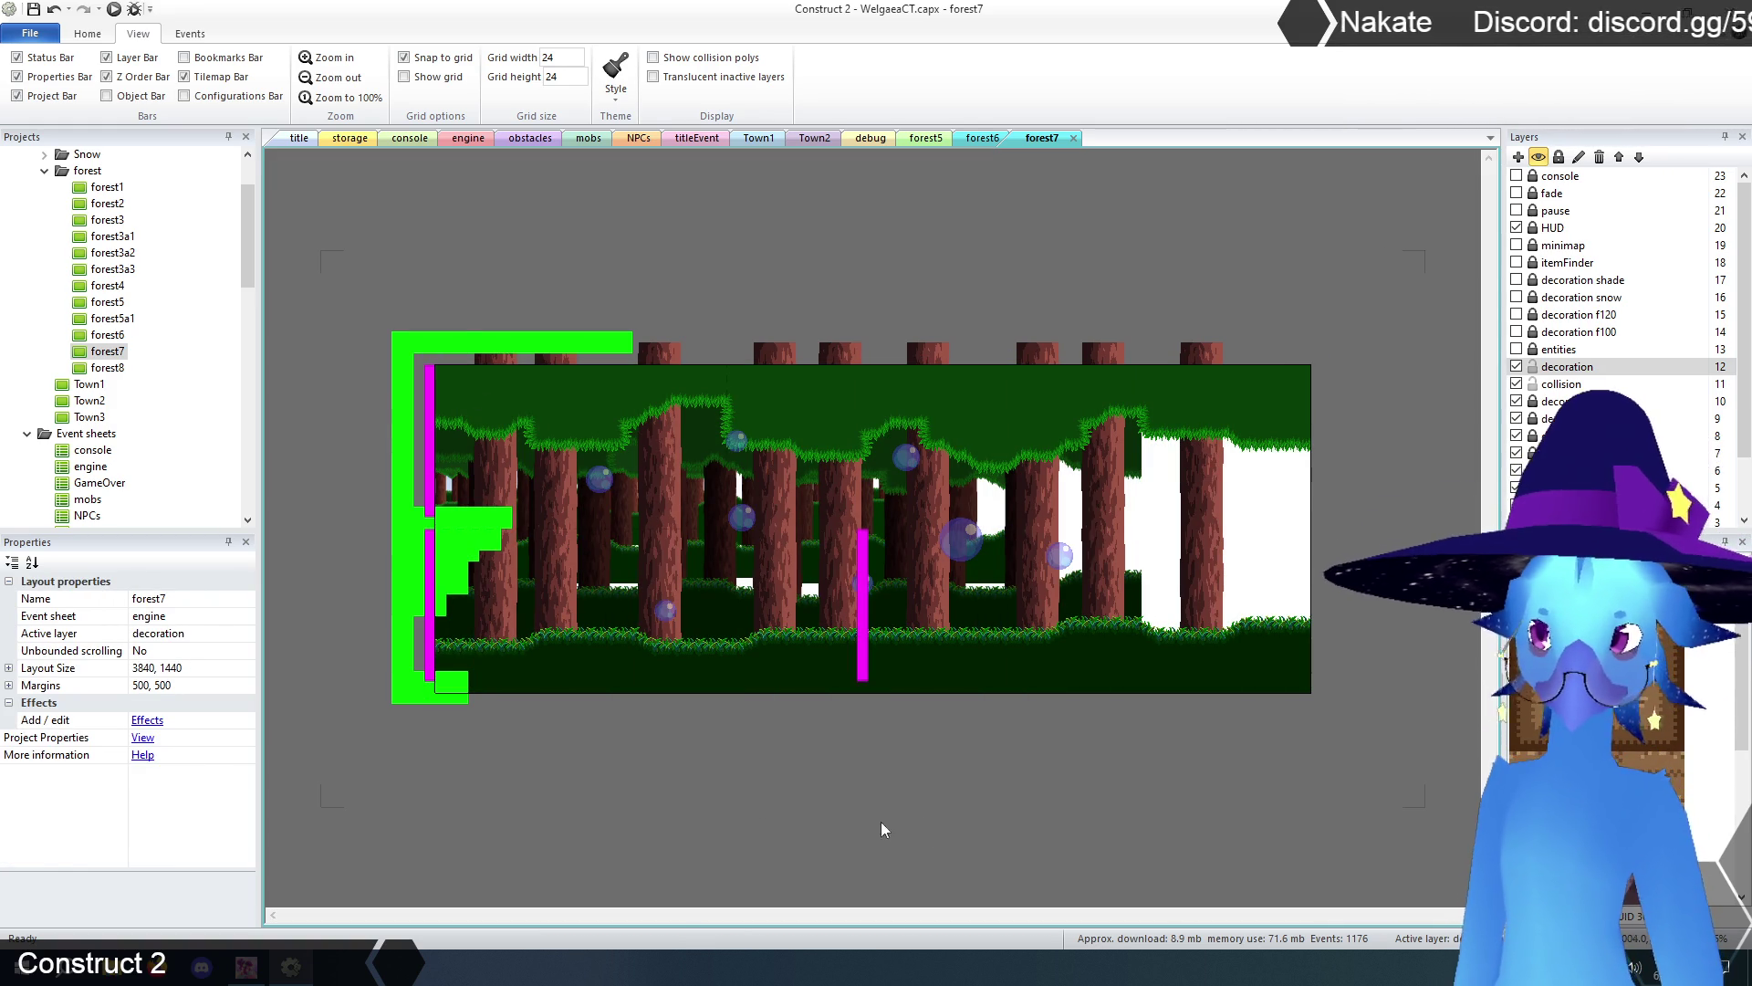
{"action": "left_click", "coordinate": [149, 667]}
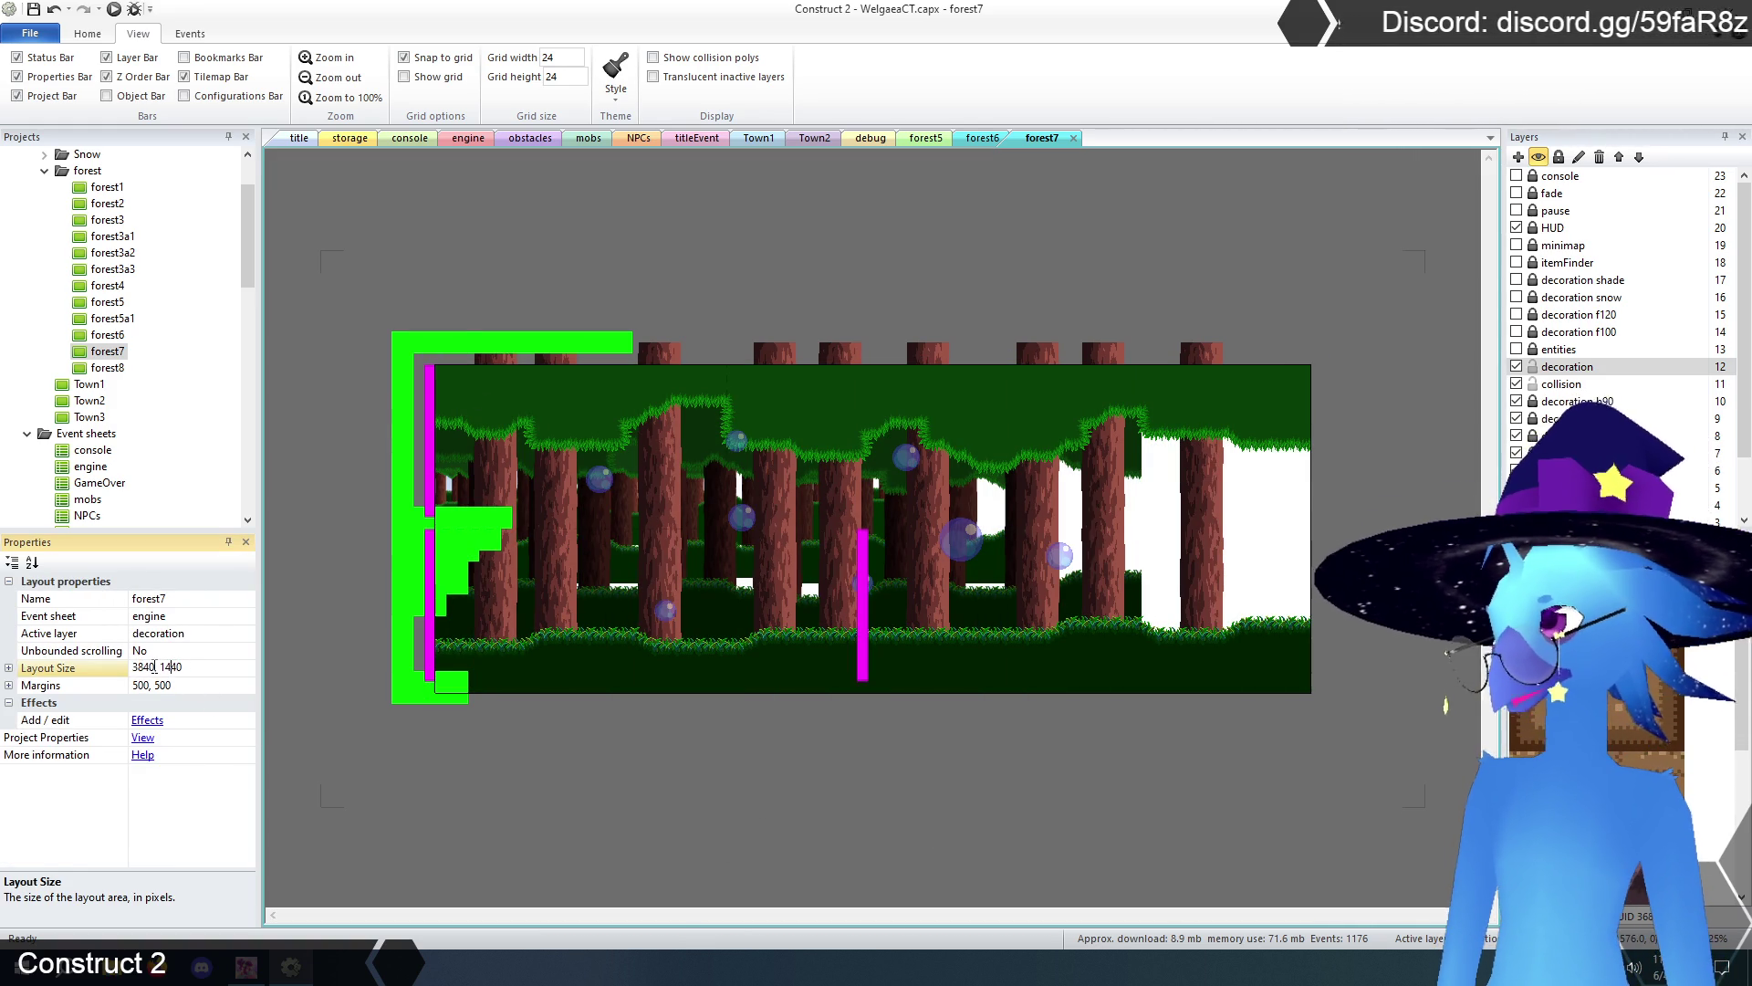
{"action": "double_click", "coordinate": [149, 667]}
{"action": "type", "text": "2560"}
{"action": "key", "text": "Return"}
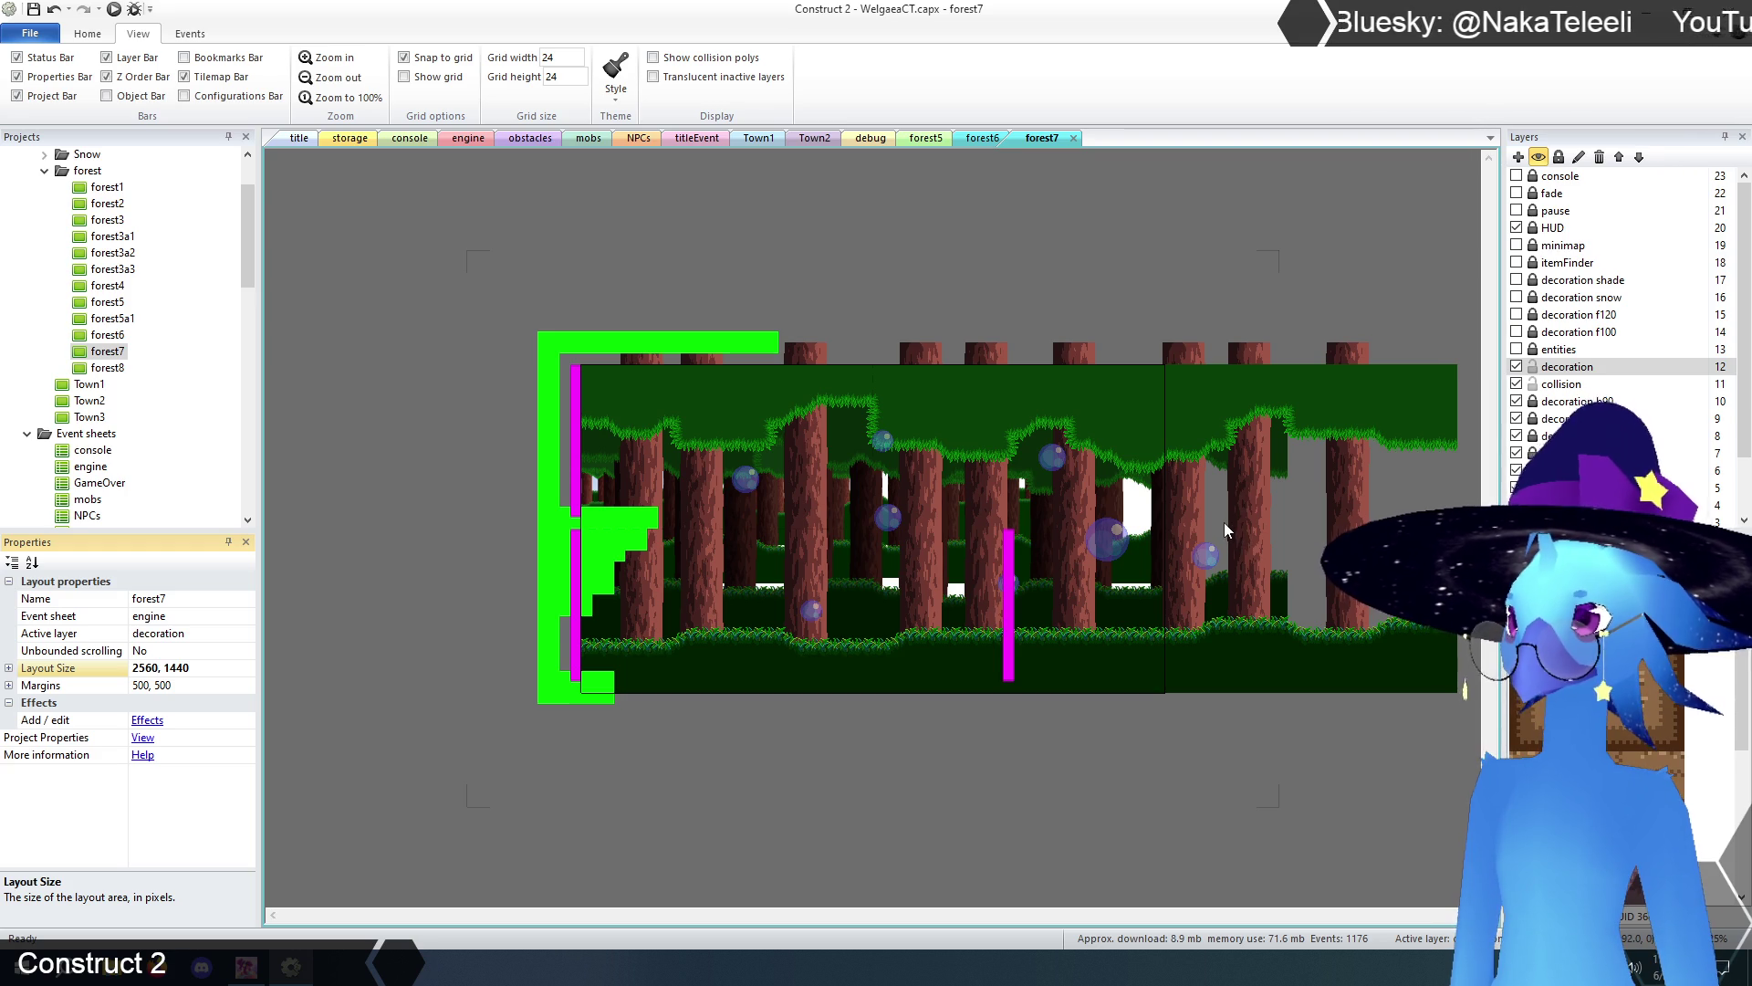
- Select the magenta right screenTransition sprite on the collision layer
{"action": "left_click", "coordinate": [1550, 384]}
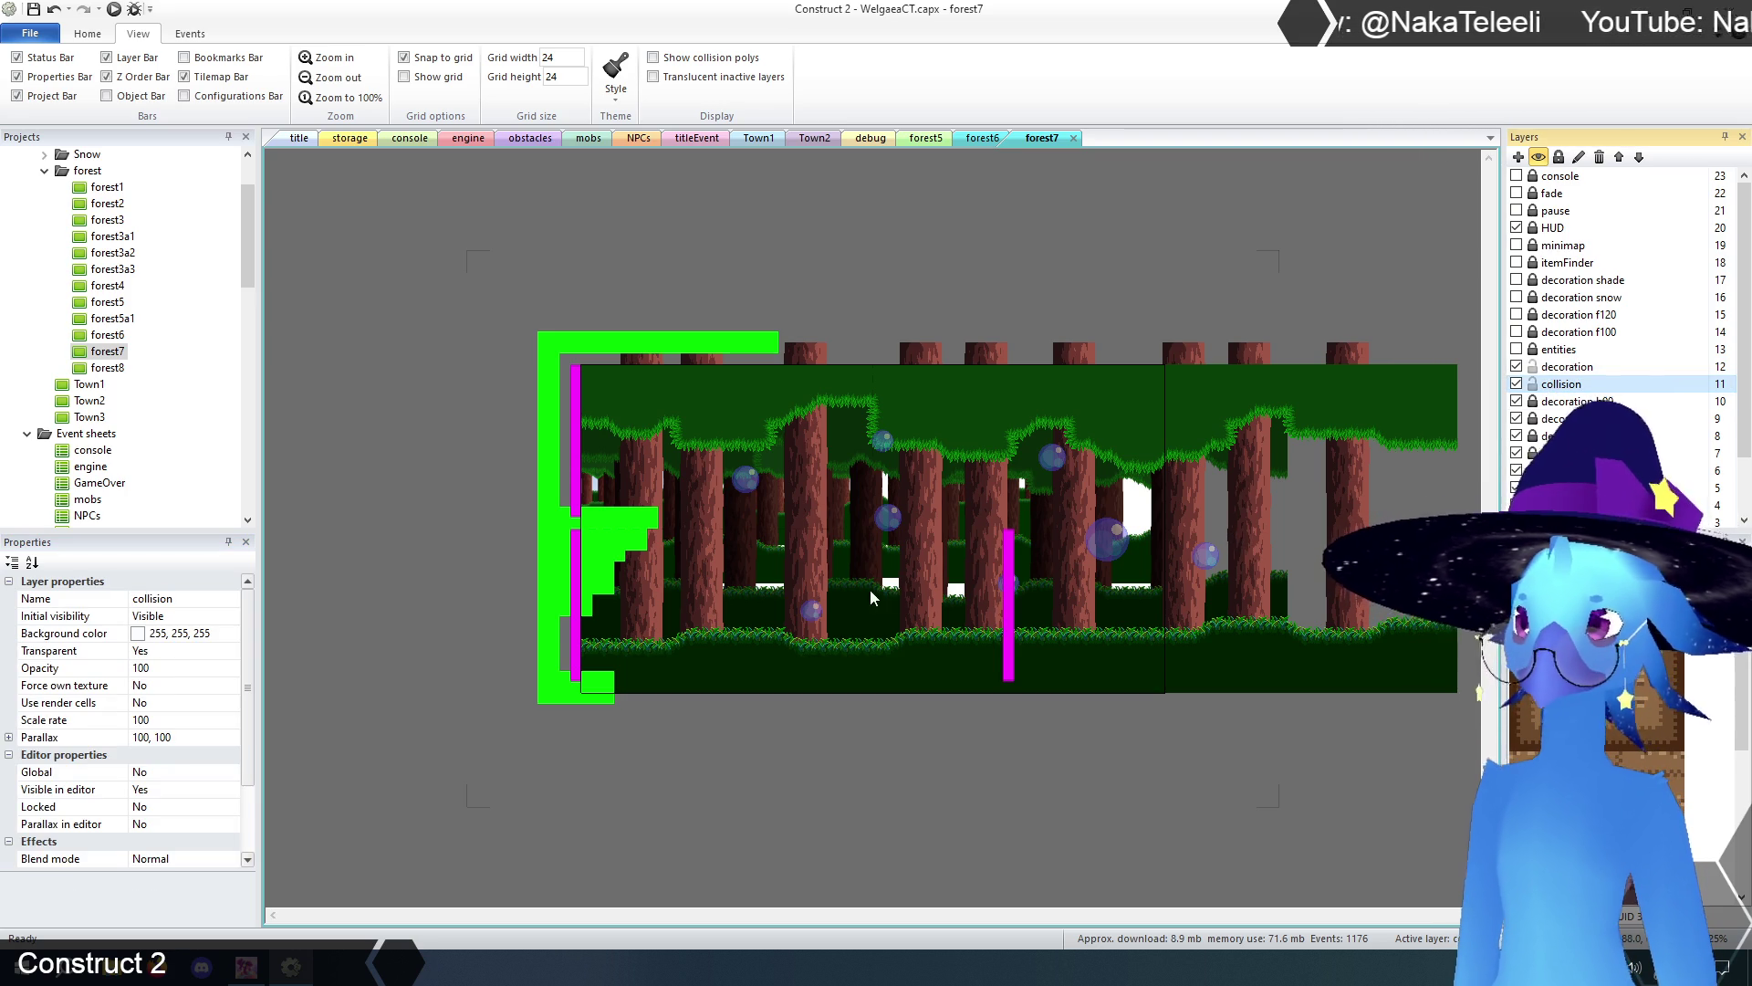
{"action": "left_click", "coordinate": [642, 546]}
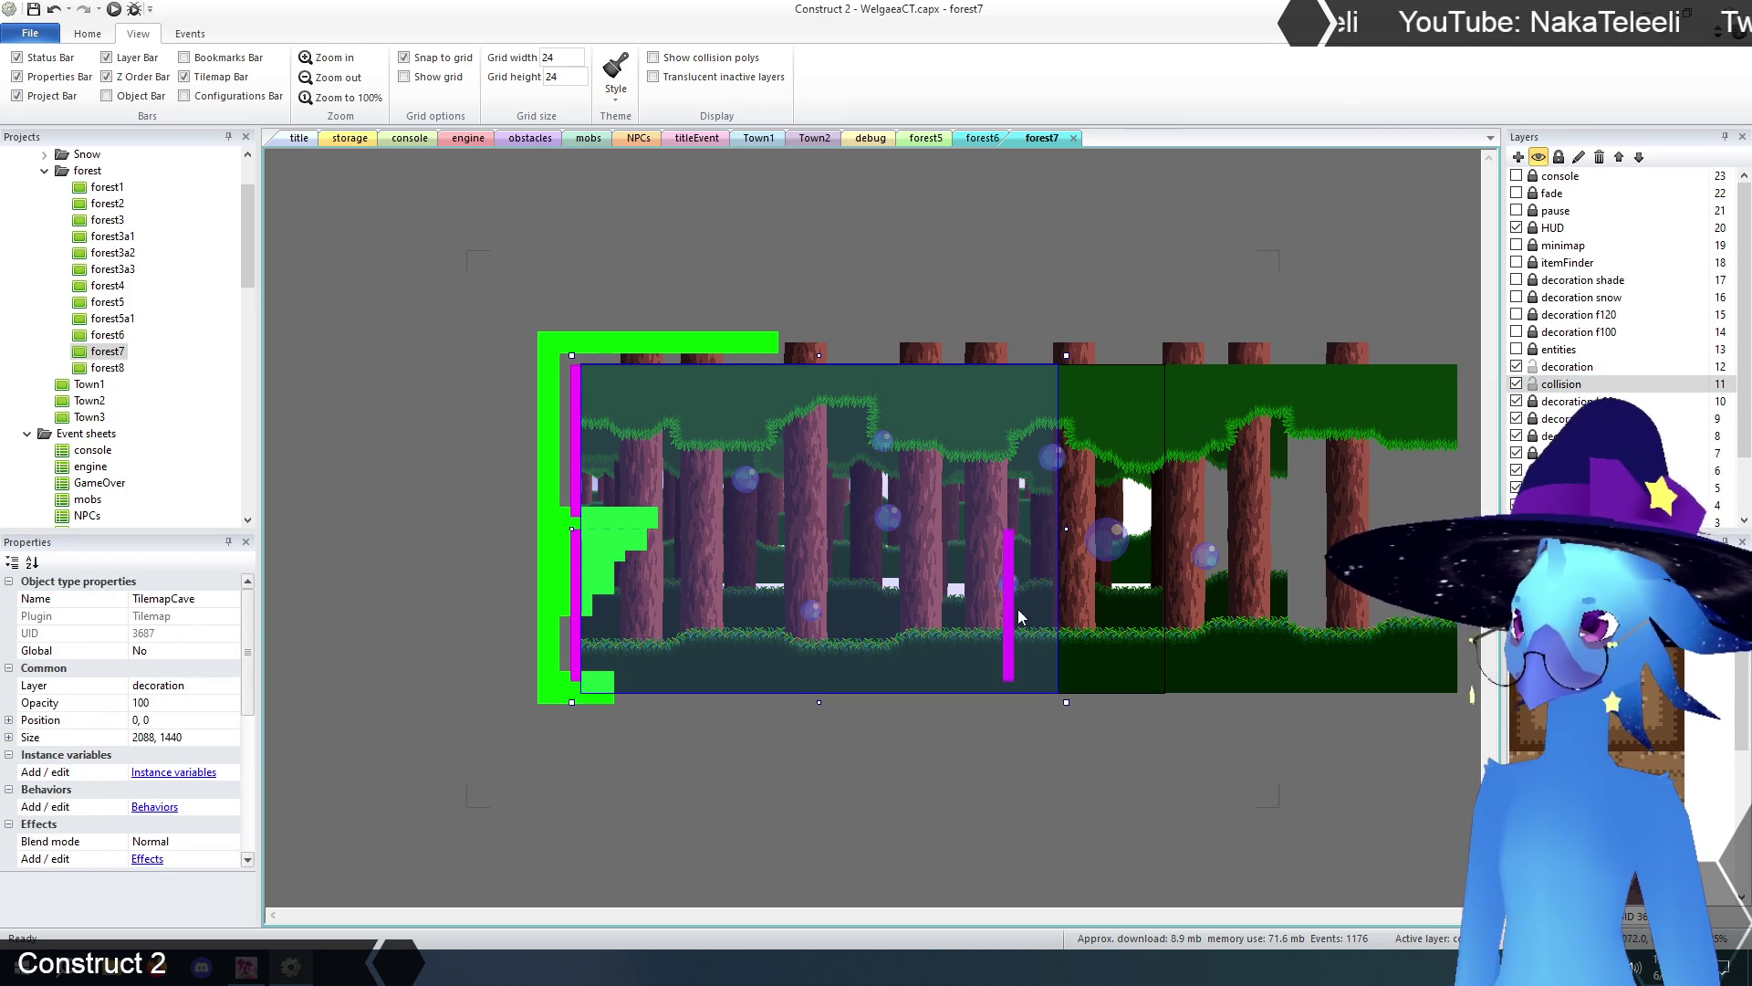
{"action": "left_click", "coordinate": [987, 752]}
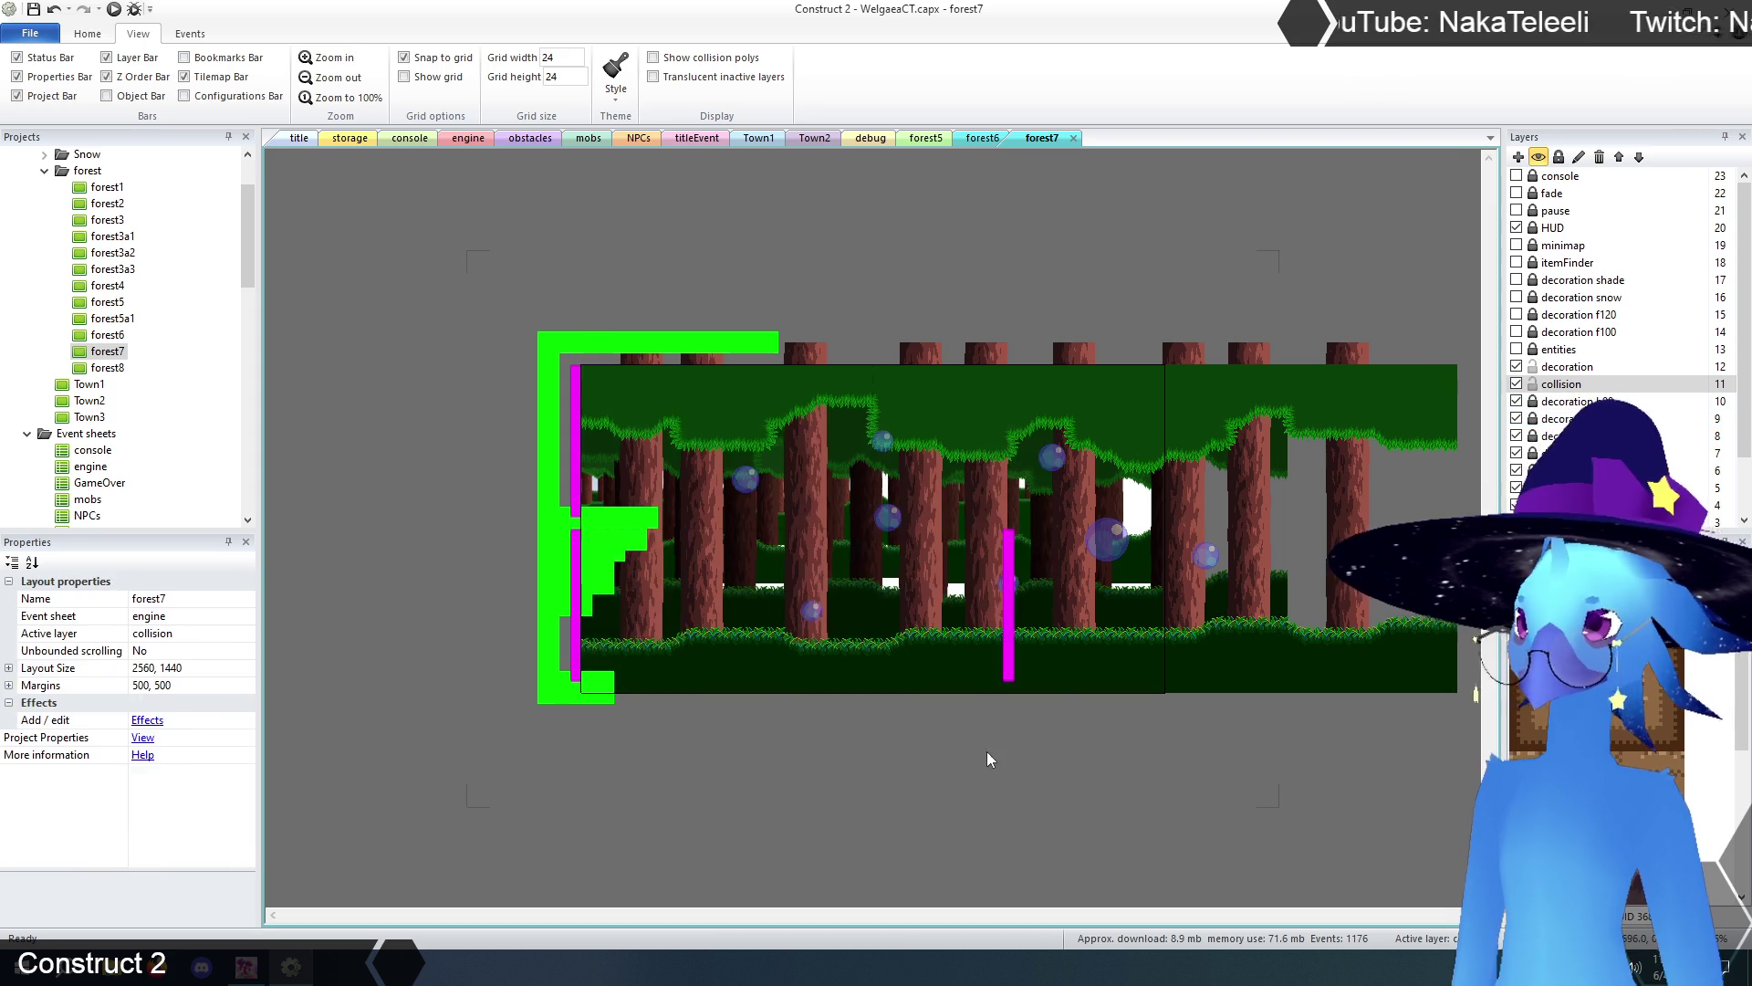
{"action": "left_click", "coordinate": [569, 611]}
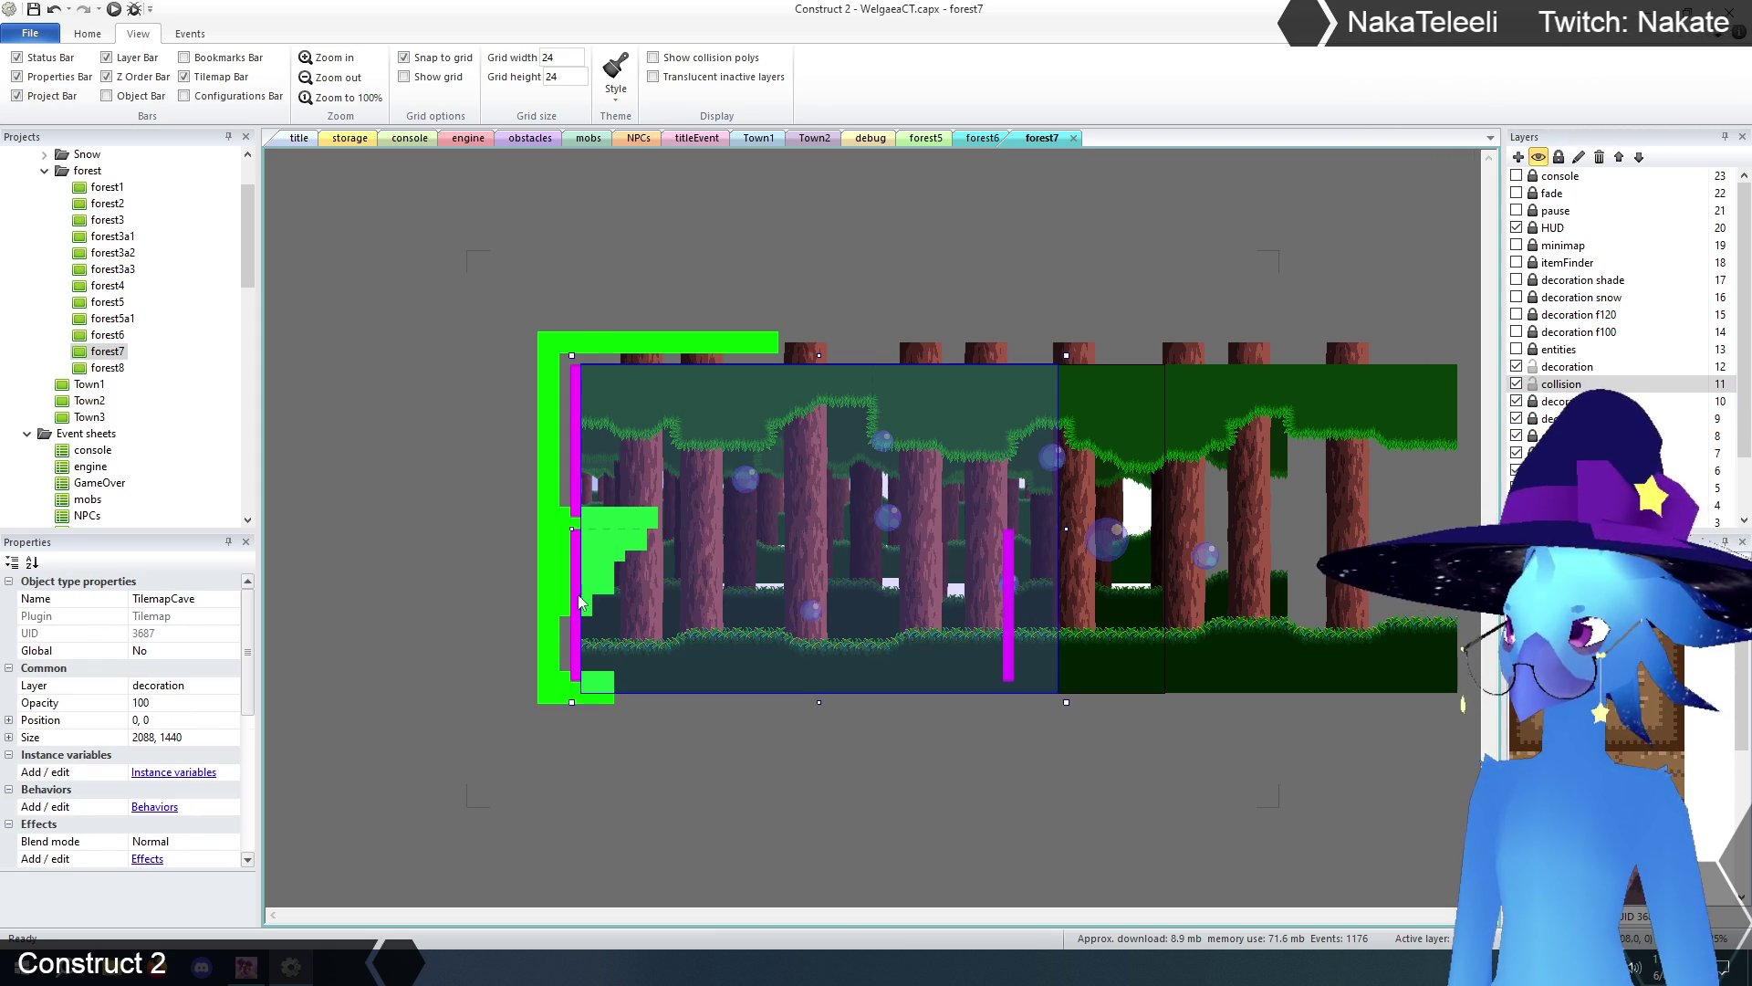
{"action": "left_click", "coordinate": [1010, 604]}
{"action": "left_click", "coordinate": [1011, 606]}
{"action": "left_click", "coordinate": [1011, 607]}
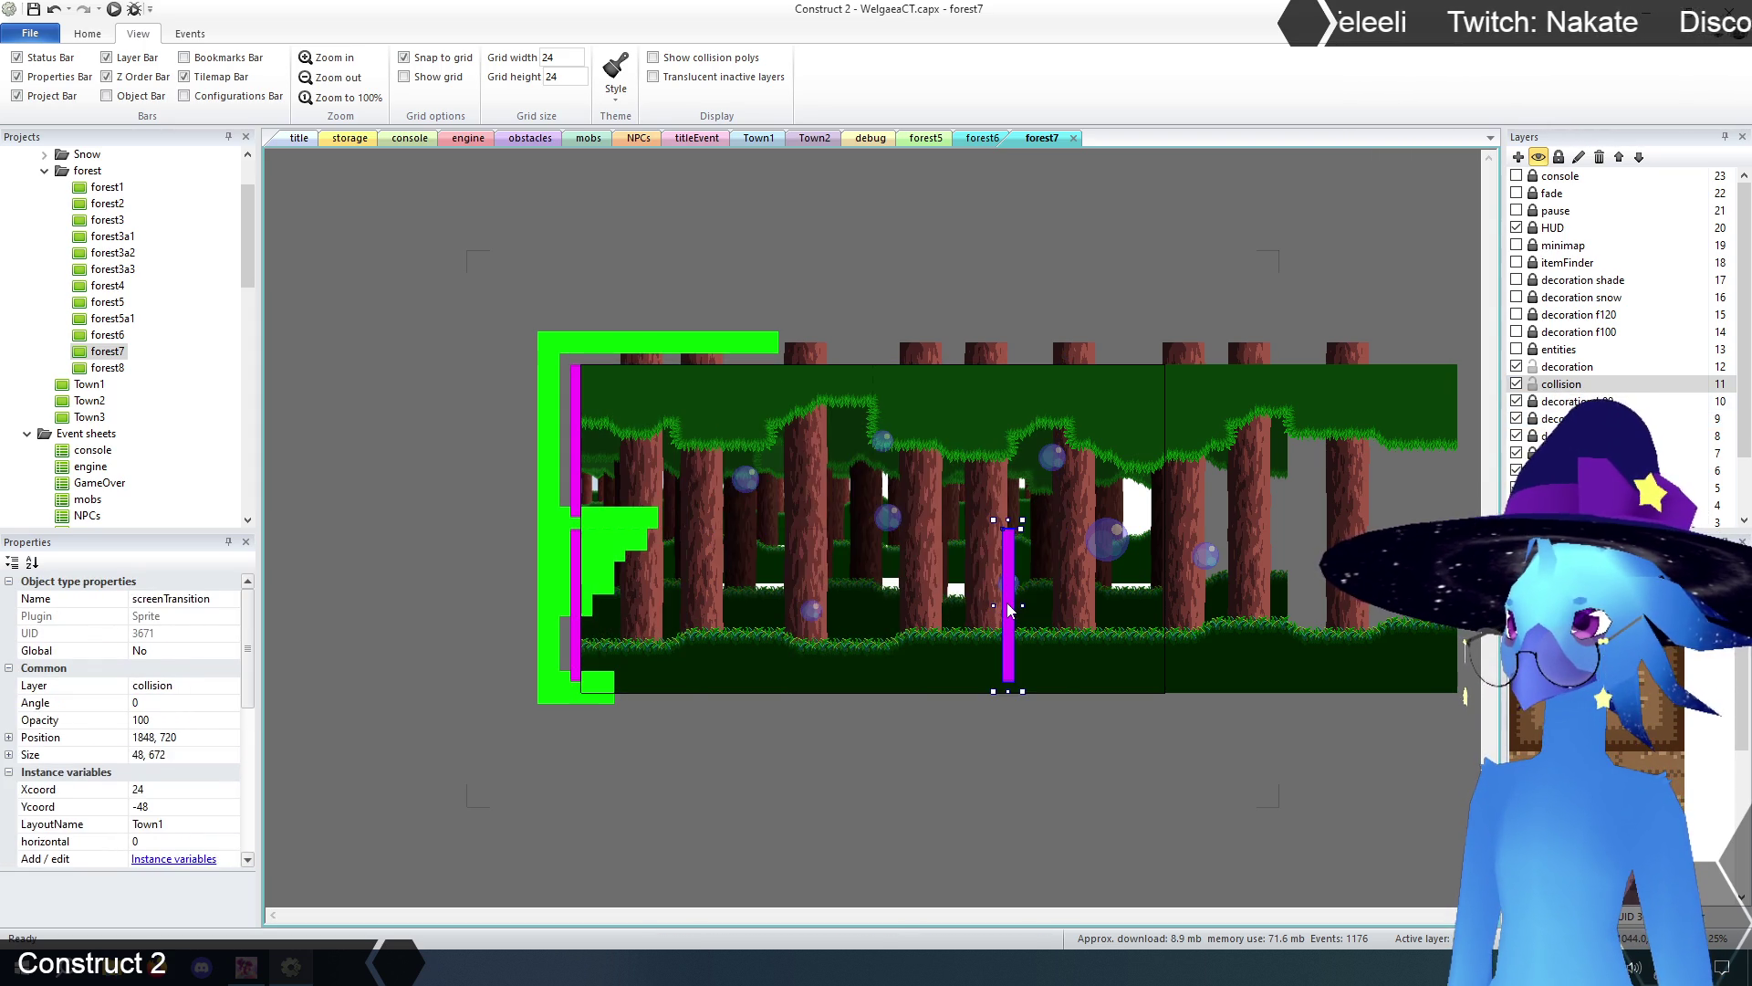
{"action": "left_click", "coordinate": [1010, 609]}
{"action": "left_click", "coordinate": [1009, 610]}
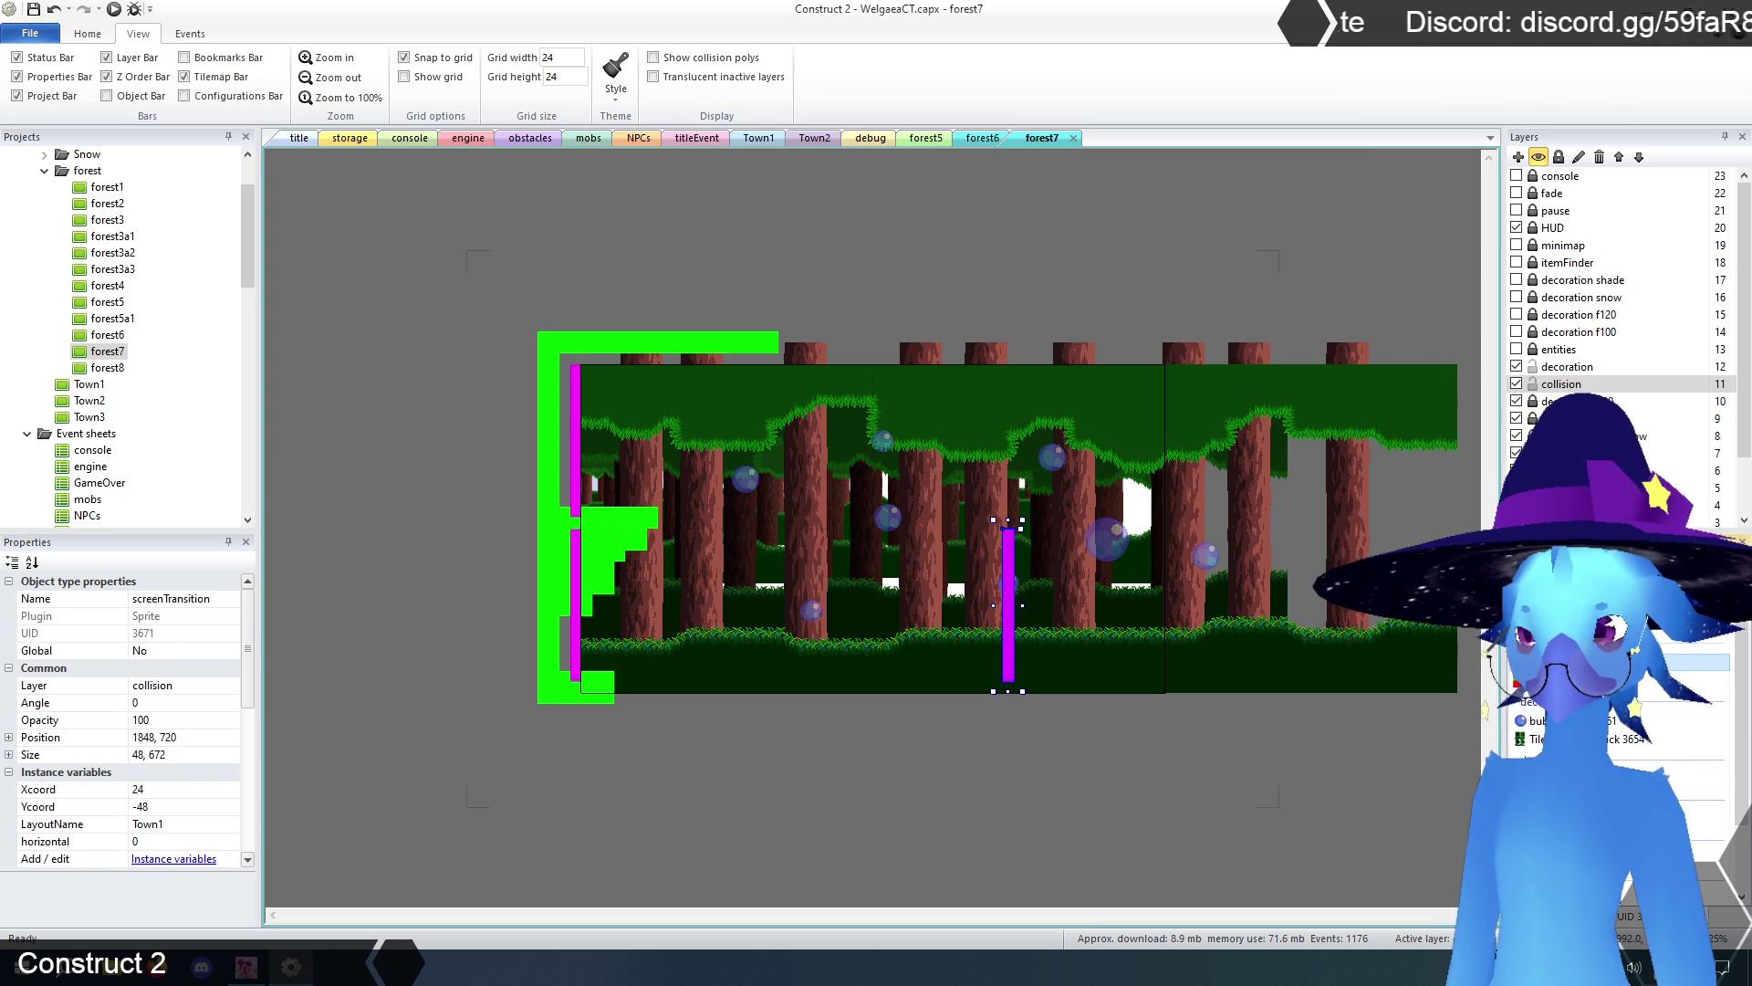
{"action": "left_click", "coordinate": [1024, 773]}
{"action": "left_click", "coordinate": [1010, 640]}
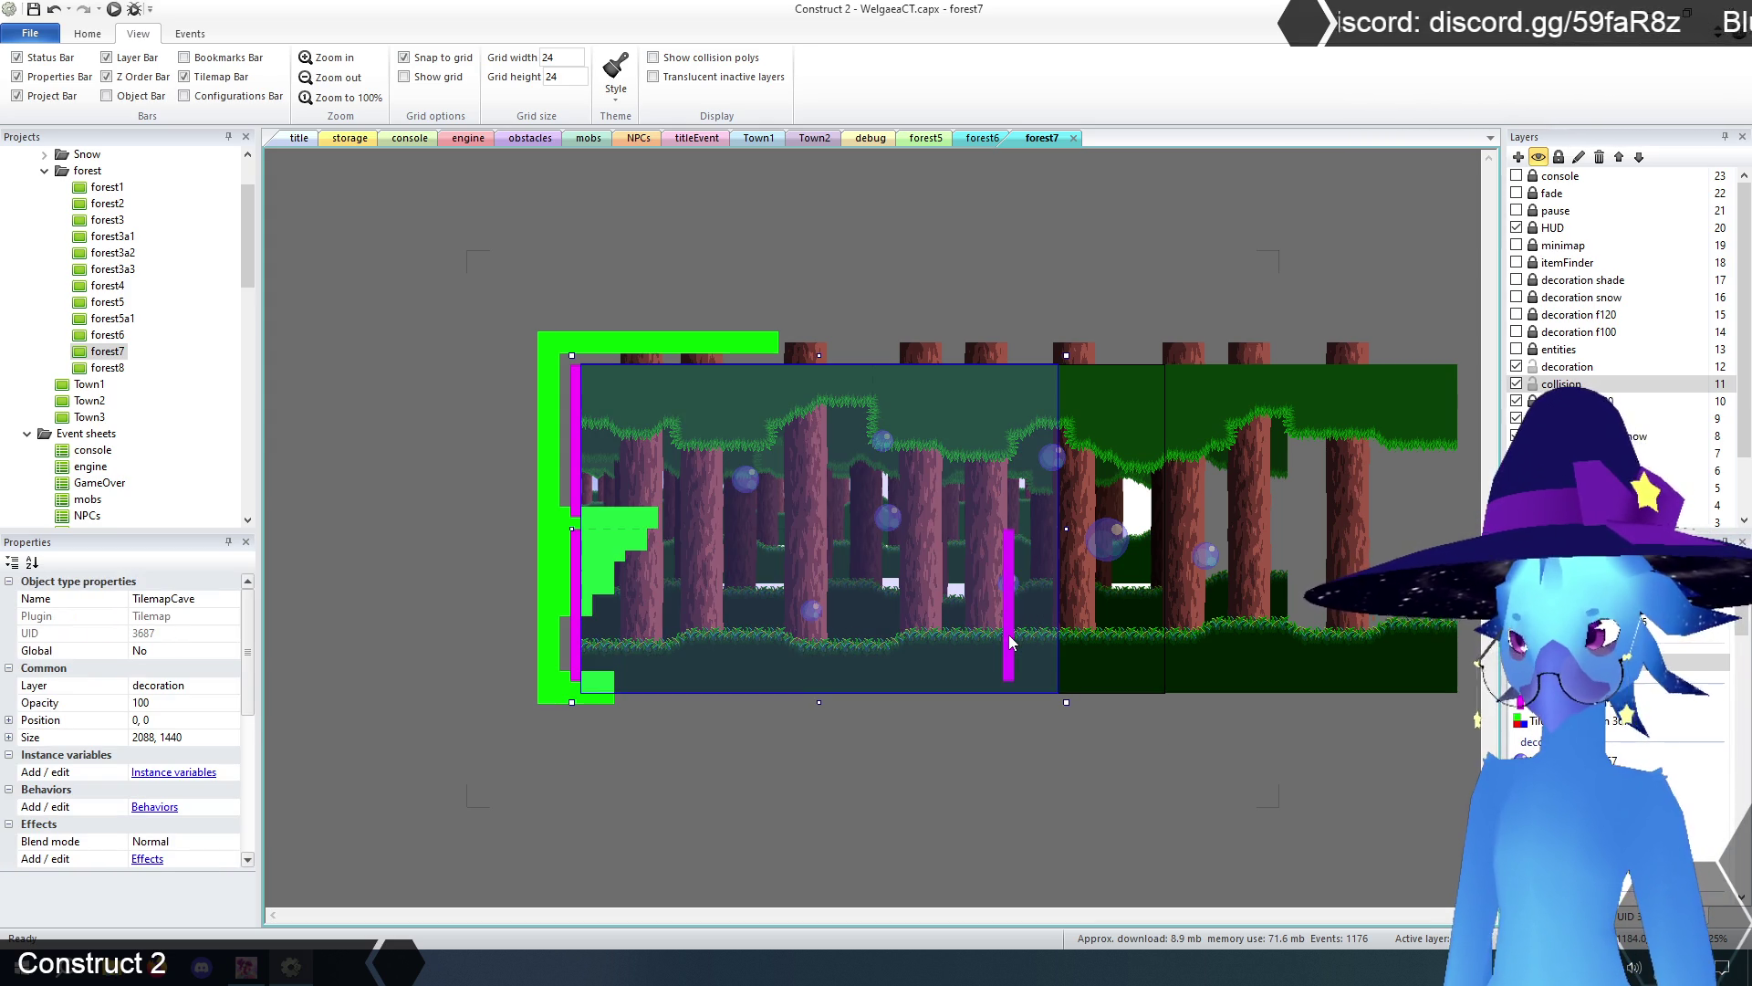
{"action": "left_click", "coordinate": [1009, 641]}
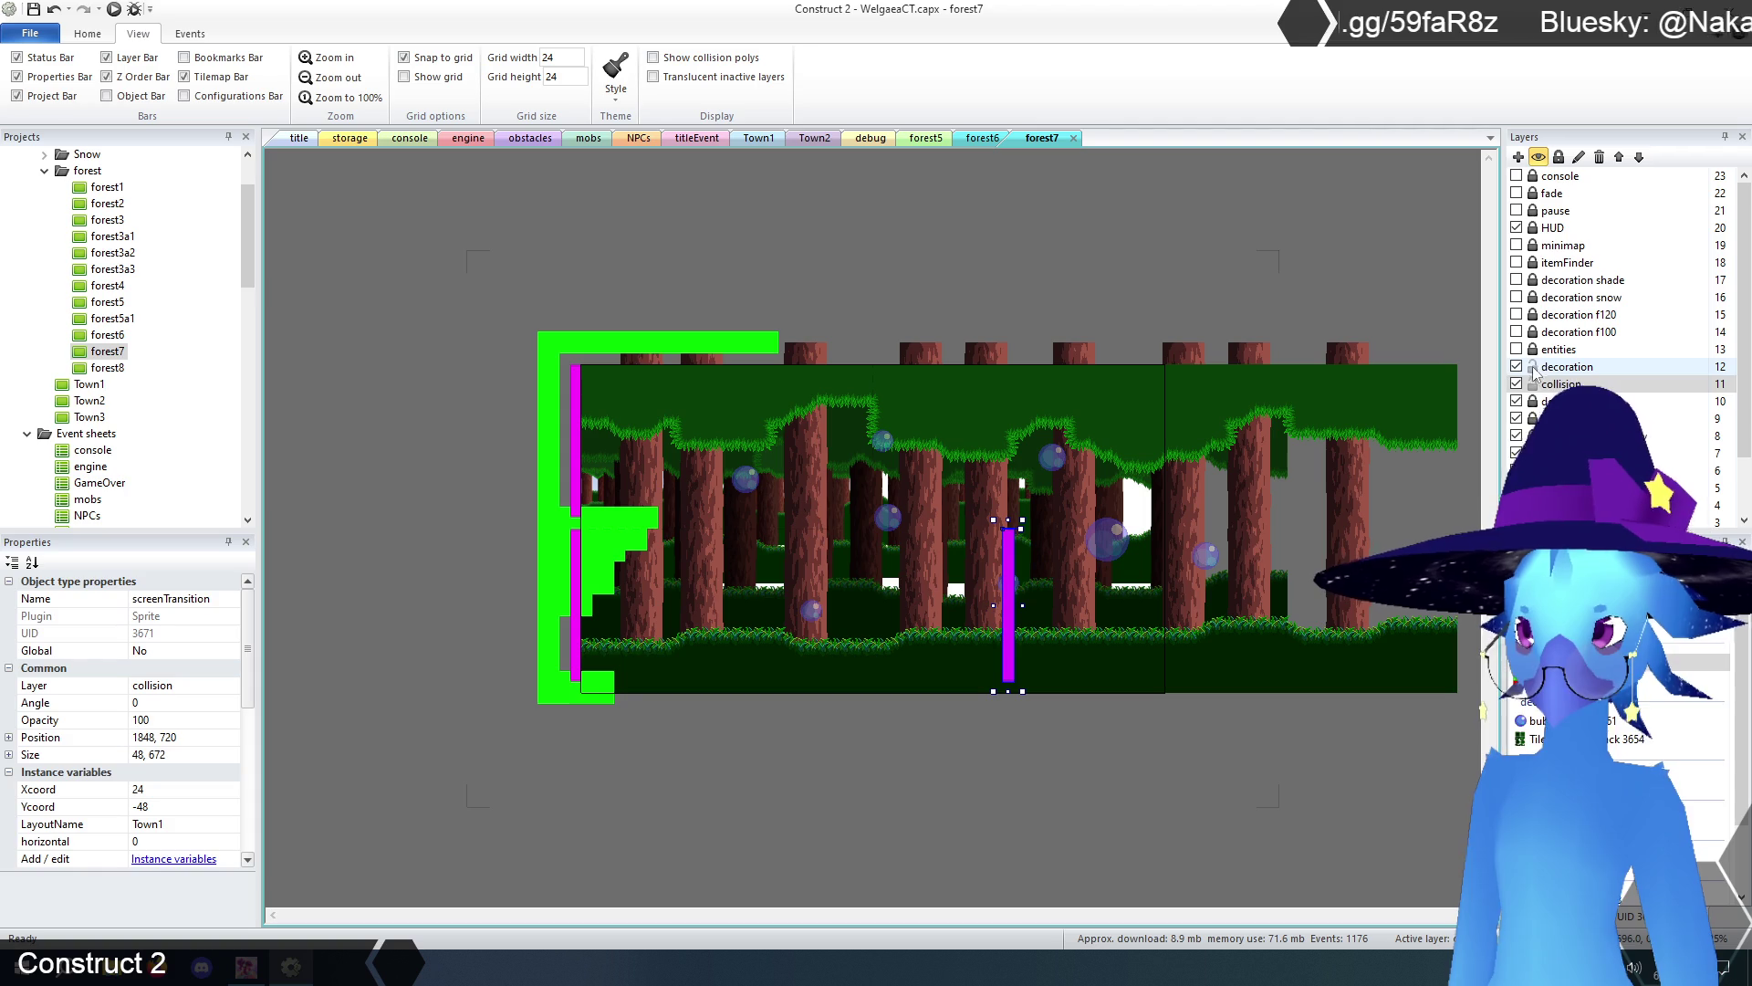
{"action": "left_click", "coordinate": [1079, 830]}
{"action": "left_click", "coordinate": [1011, 633]}
- Move the screenTransition to exactly 2560, 720 on the new right edge
{"action": "left_click_drag", "start_coordinate": [1012, 636], "coordinate": [1175, 637]}
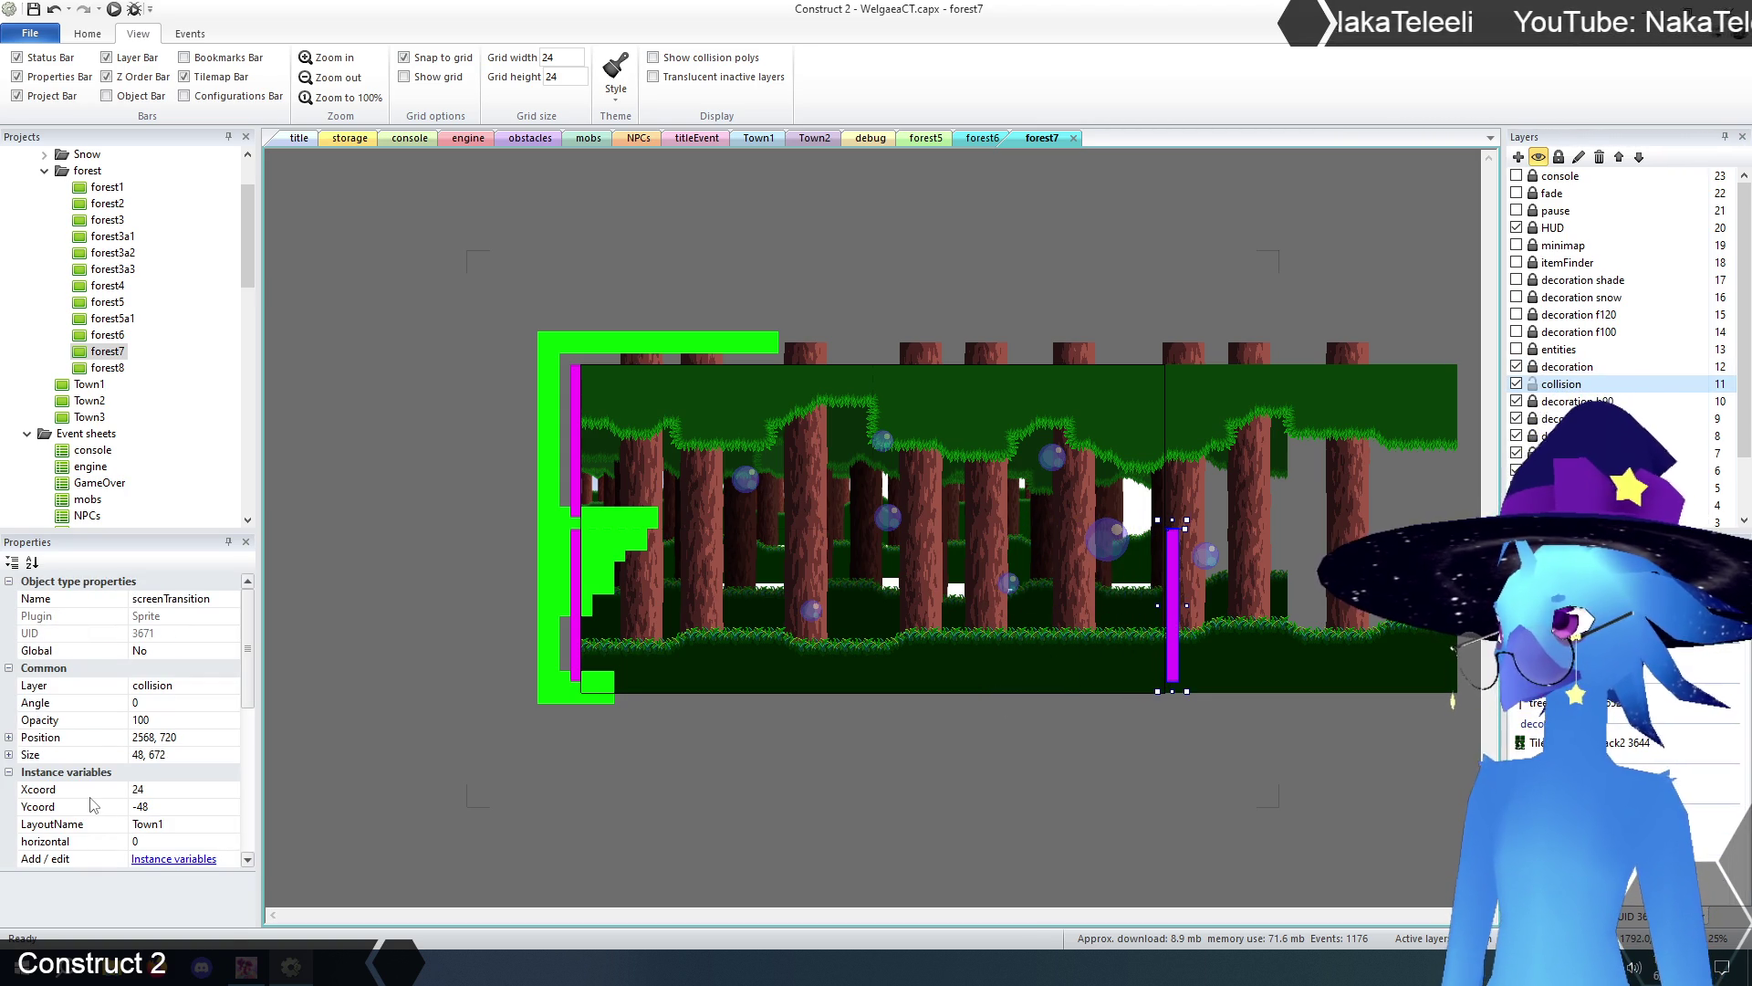
{"action": "left_click", "coordinate": [151, 736]}
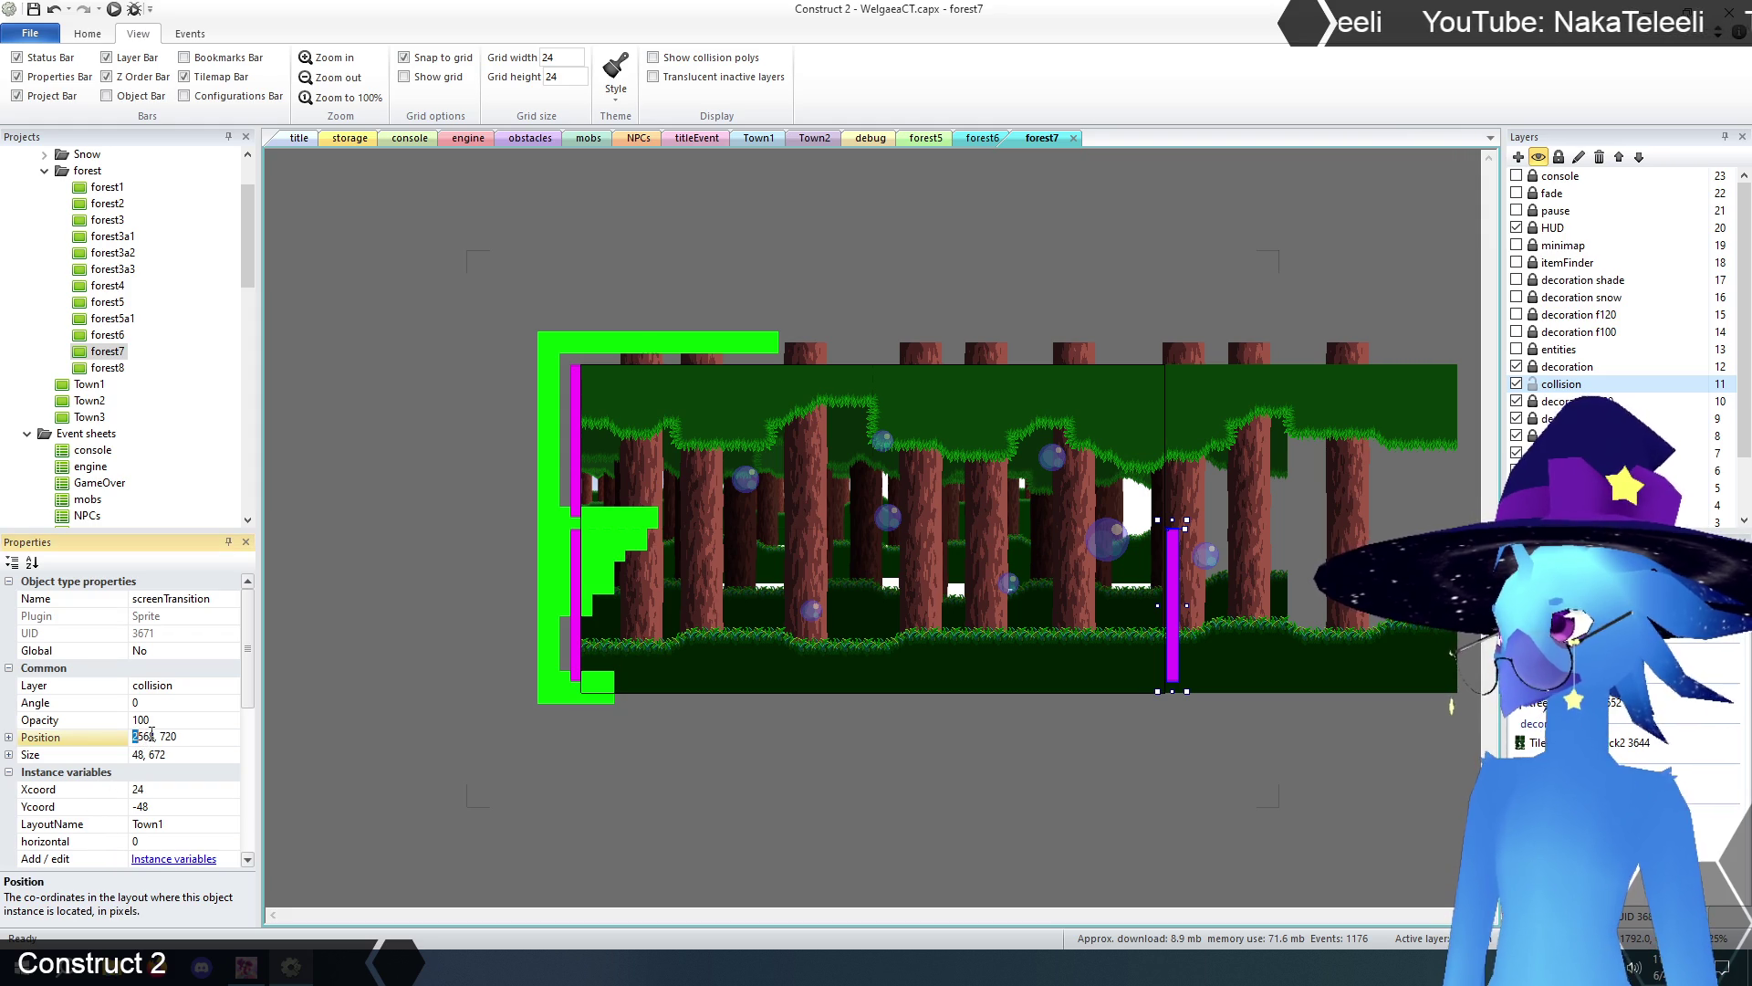
{"action": "type", "text": "0"}
{"action": "key", "text": "Return"}
{"action": "left_click", "coordinate": [739, 821]}
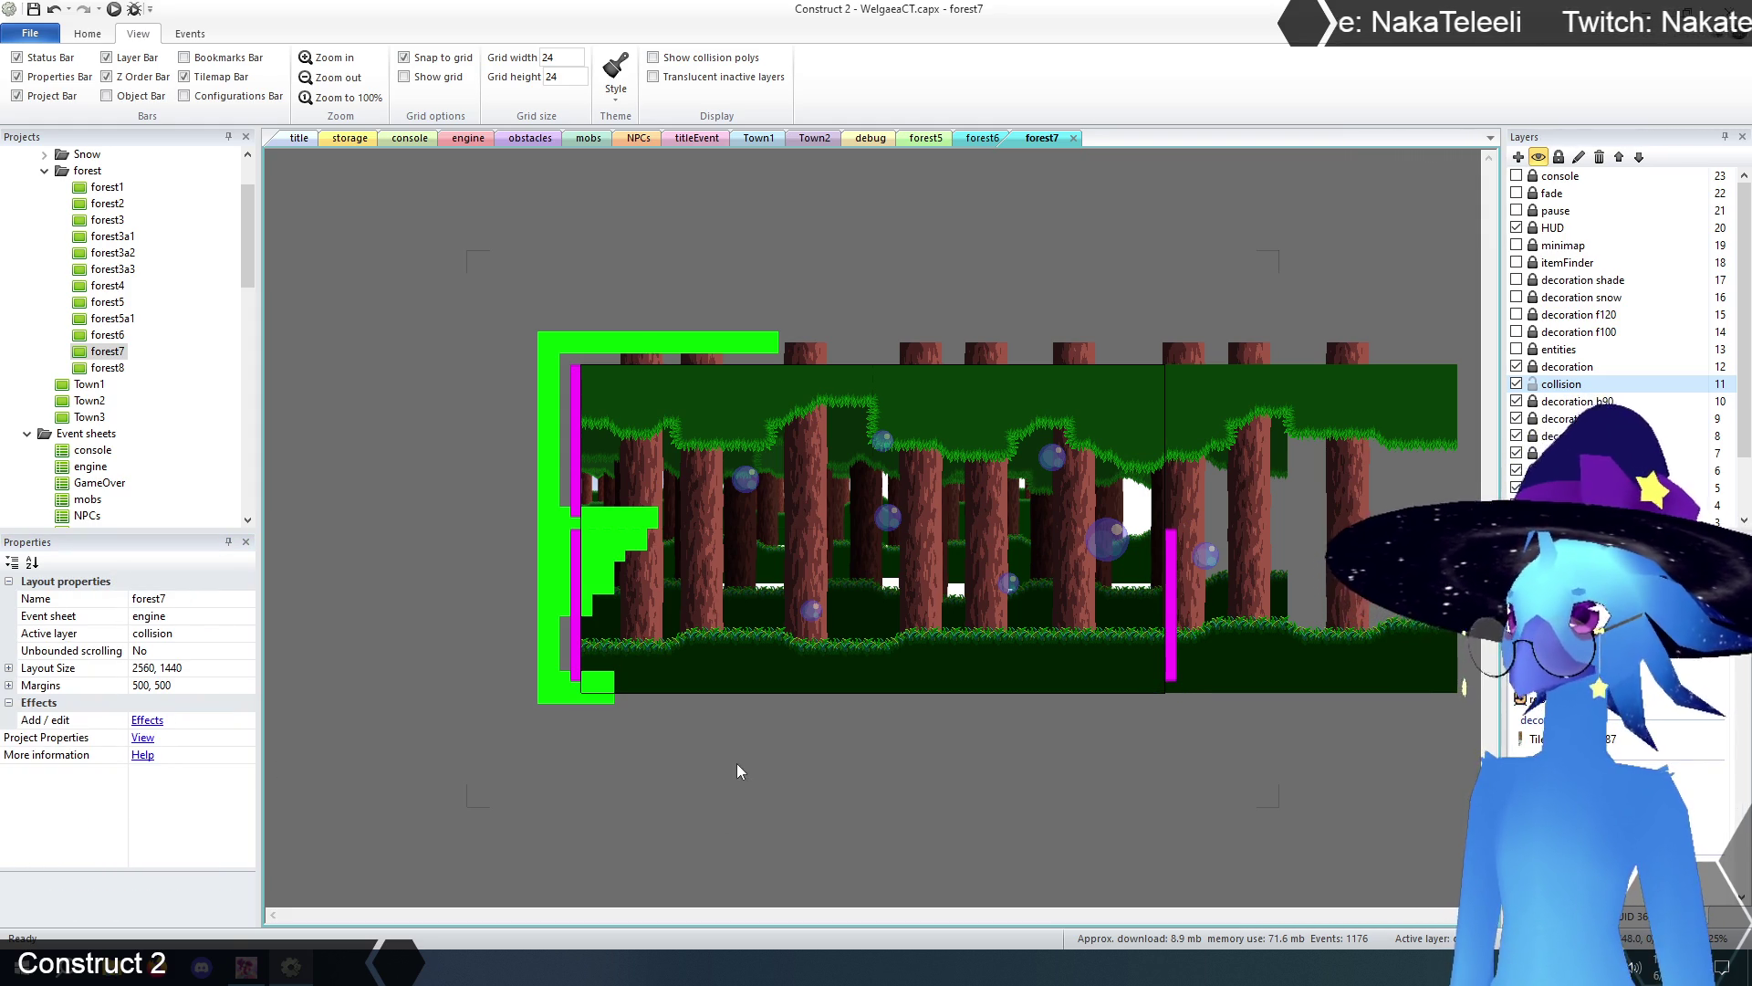
- Check the forest6 and forest5 layouts, then return to forest7
{"action": "left_click", "coordinate": [981, 138]}
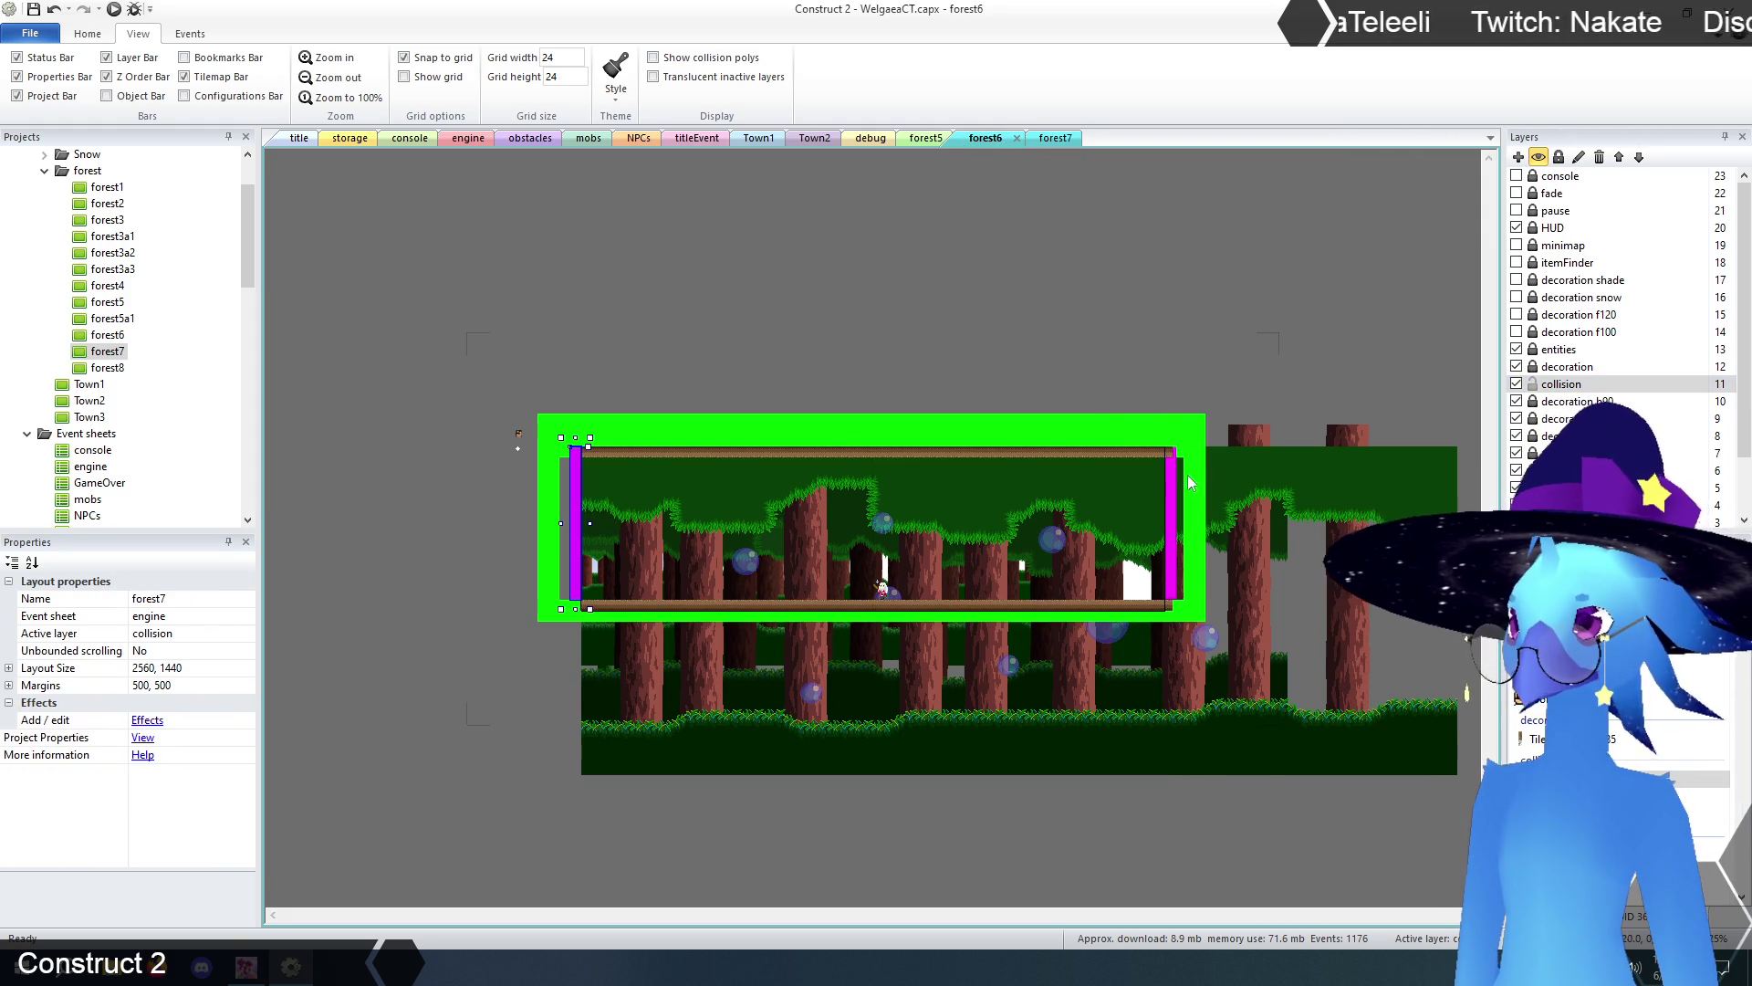
{"action": "left_click", "coordinate": [926, 137]}
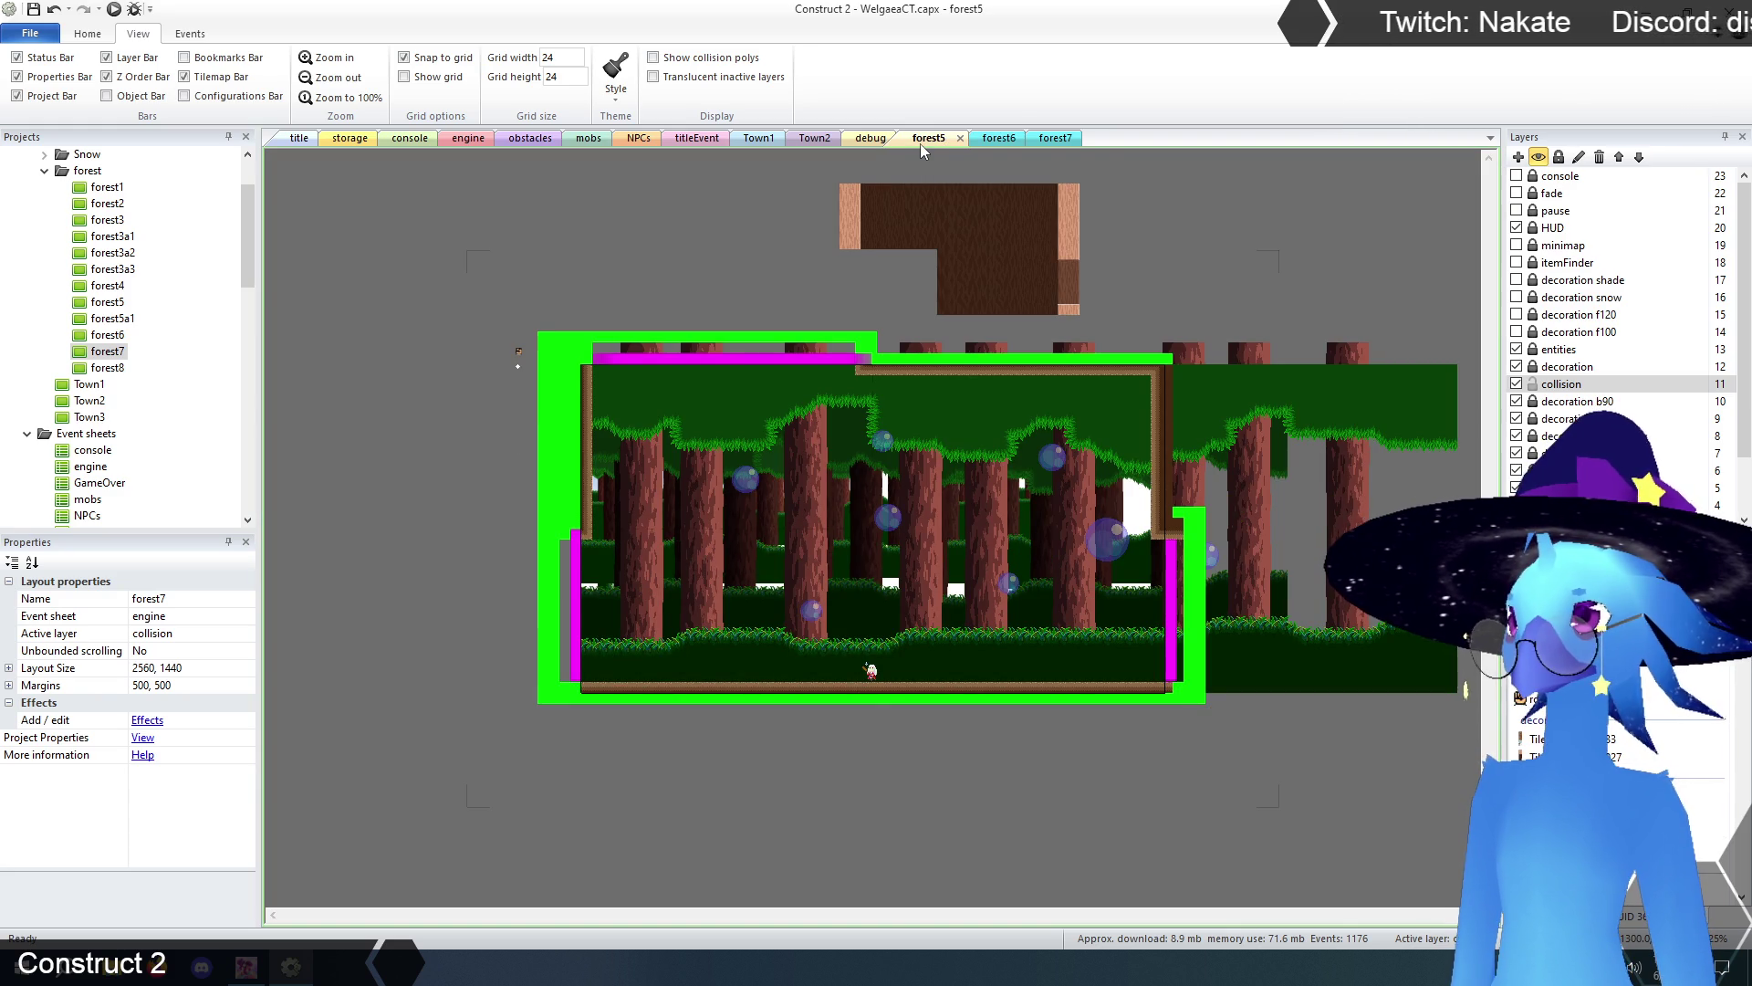
{"action": "left_click", "coordinate": [1055, 138]}
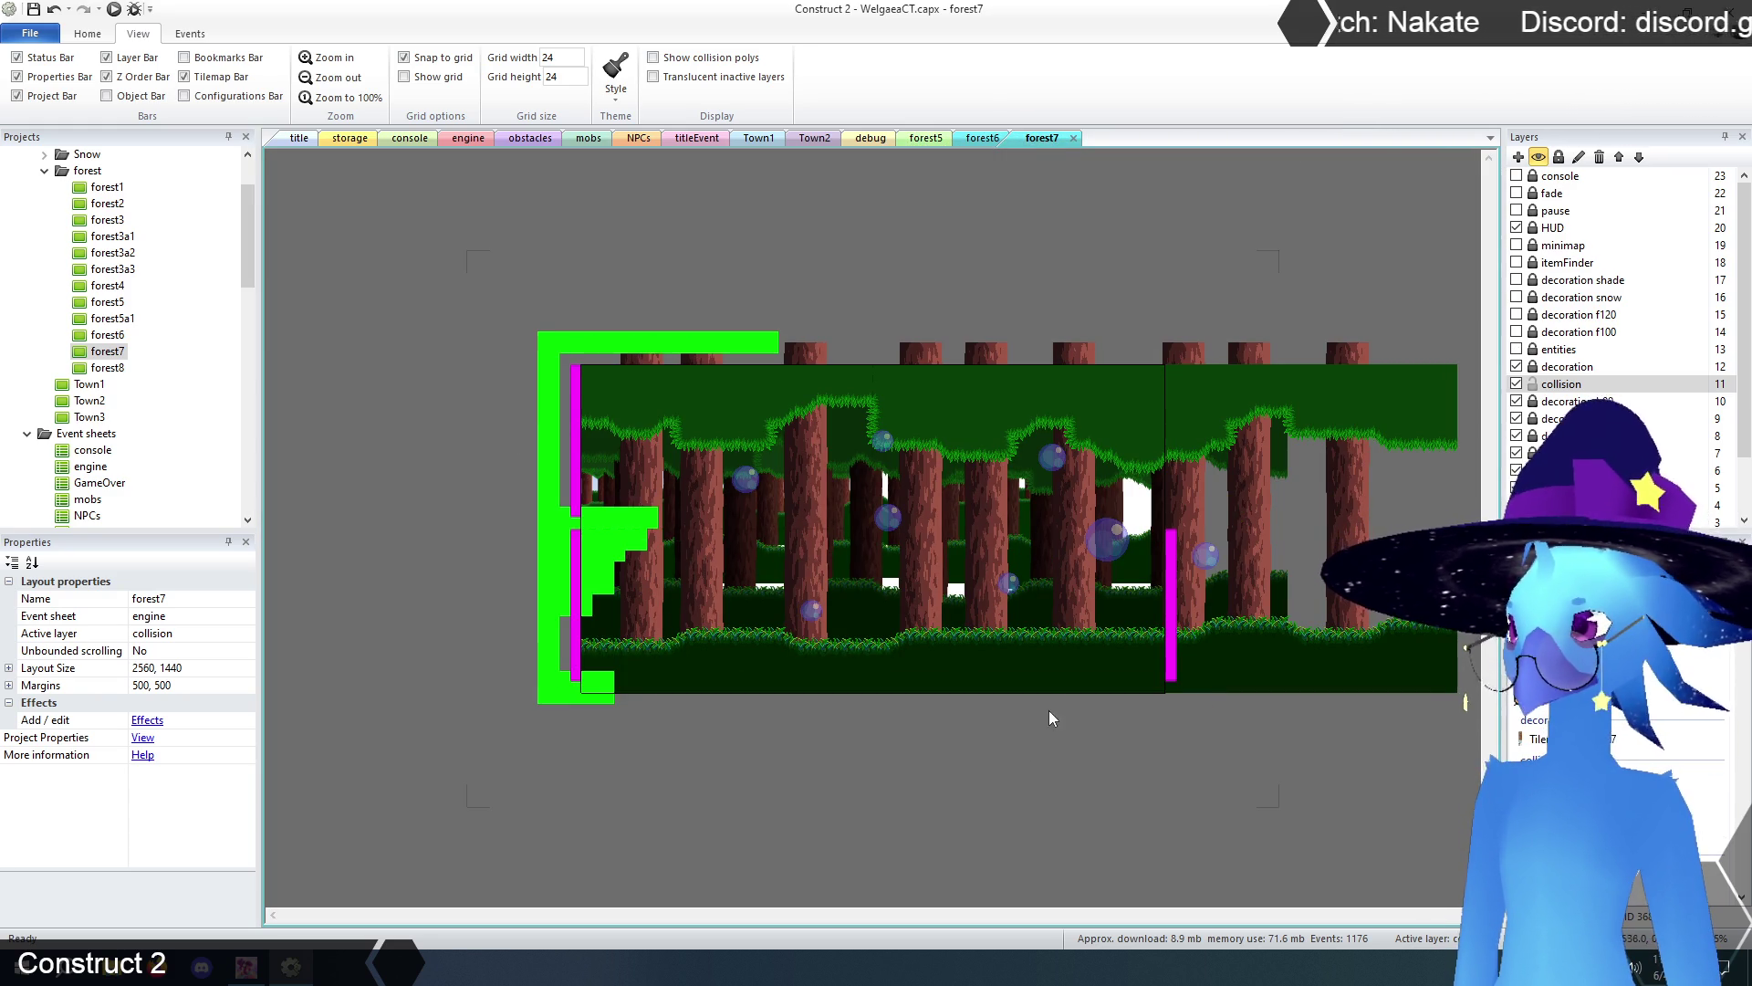
- Erase stray left tiles, widen the collision tilemap to 2928, and paint the bottom strip to the right wall
{"action": "left_click", "coordinate": [1173, 600]}
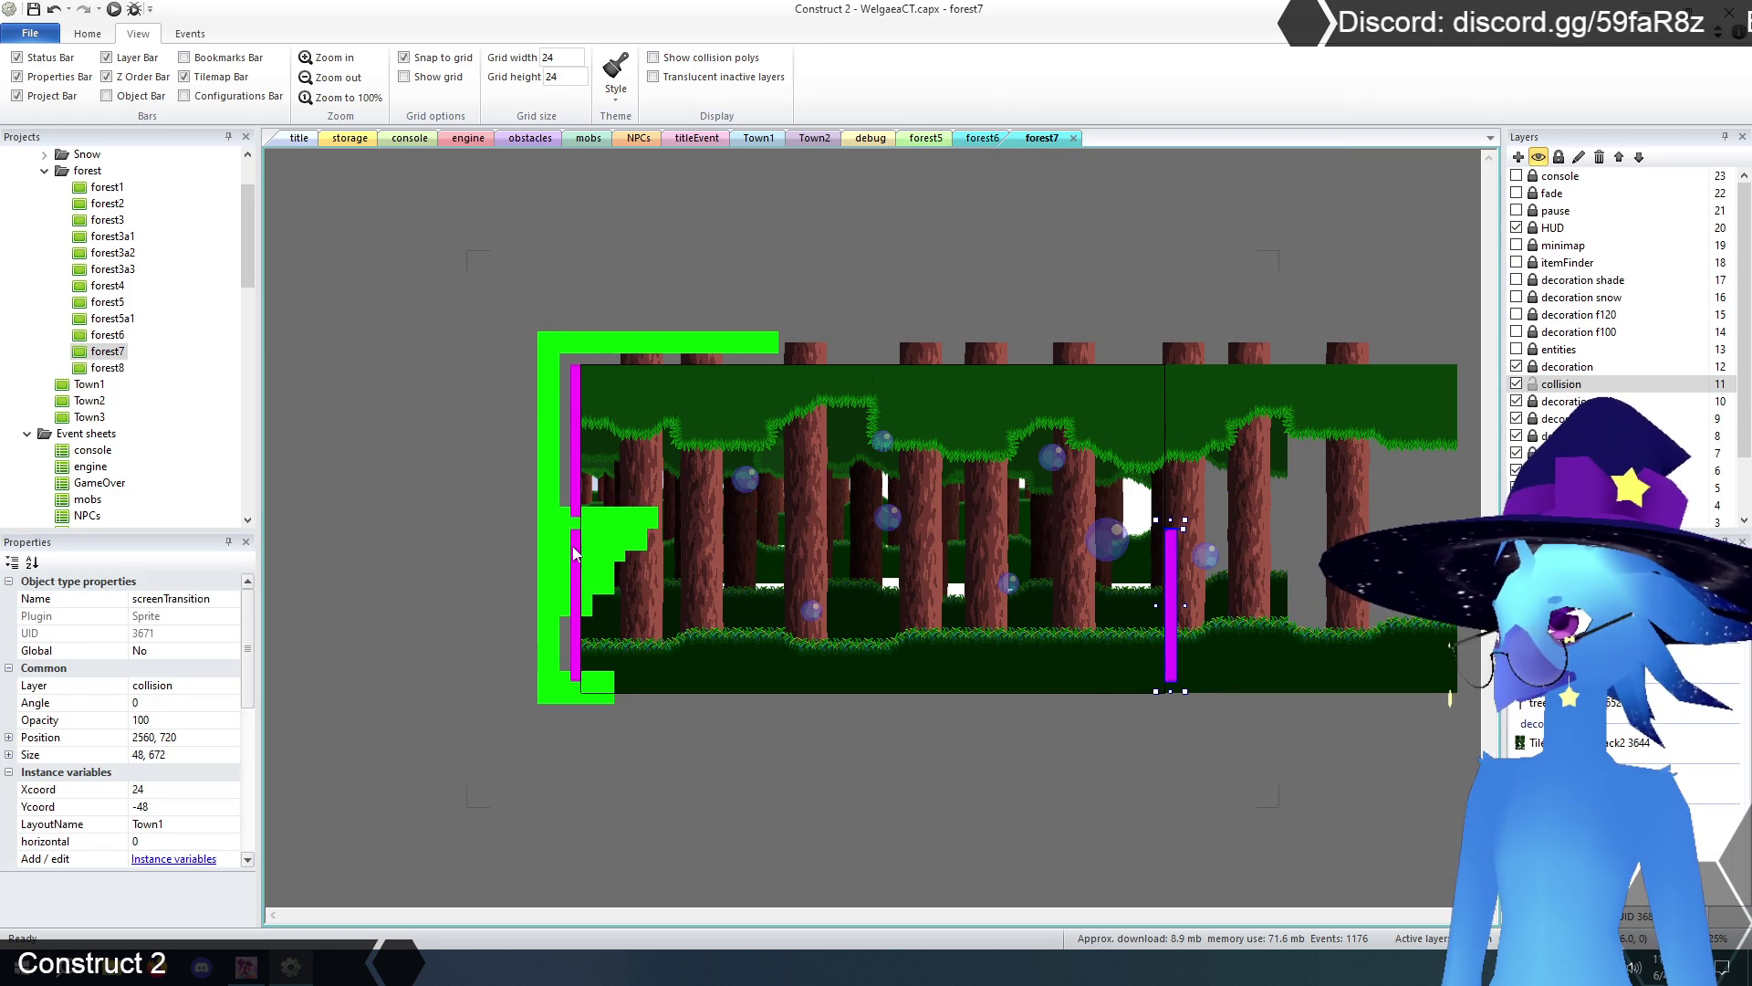
{"action": "left_click", "coordinate": [927, 526]}
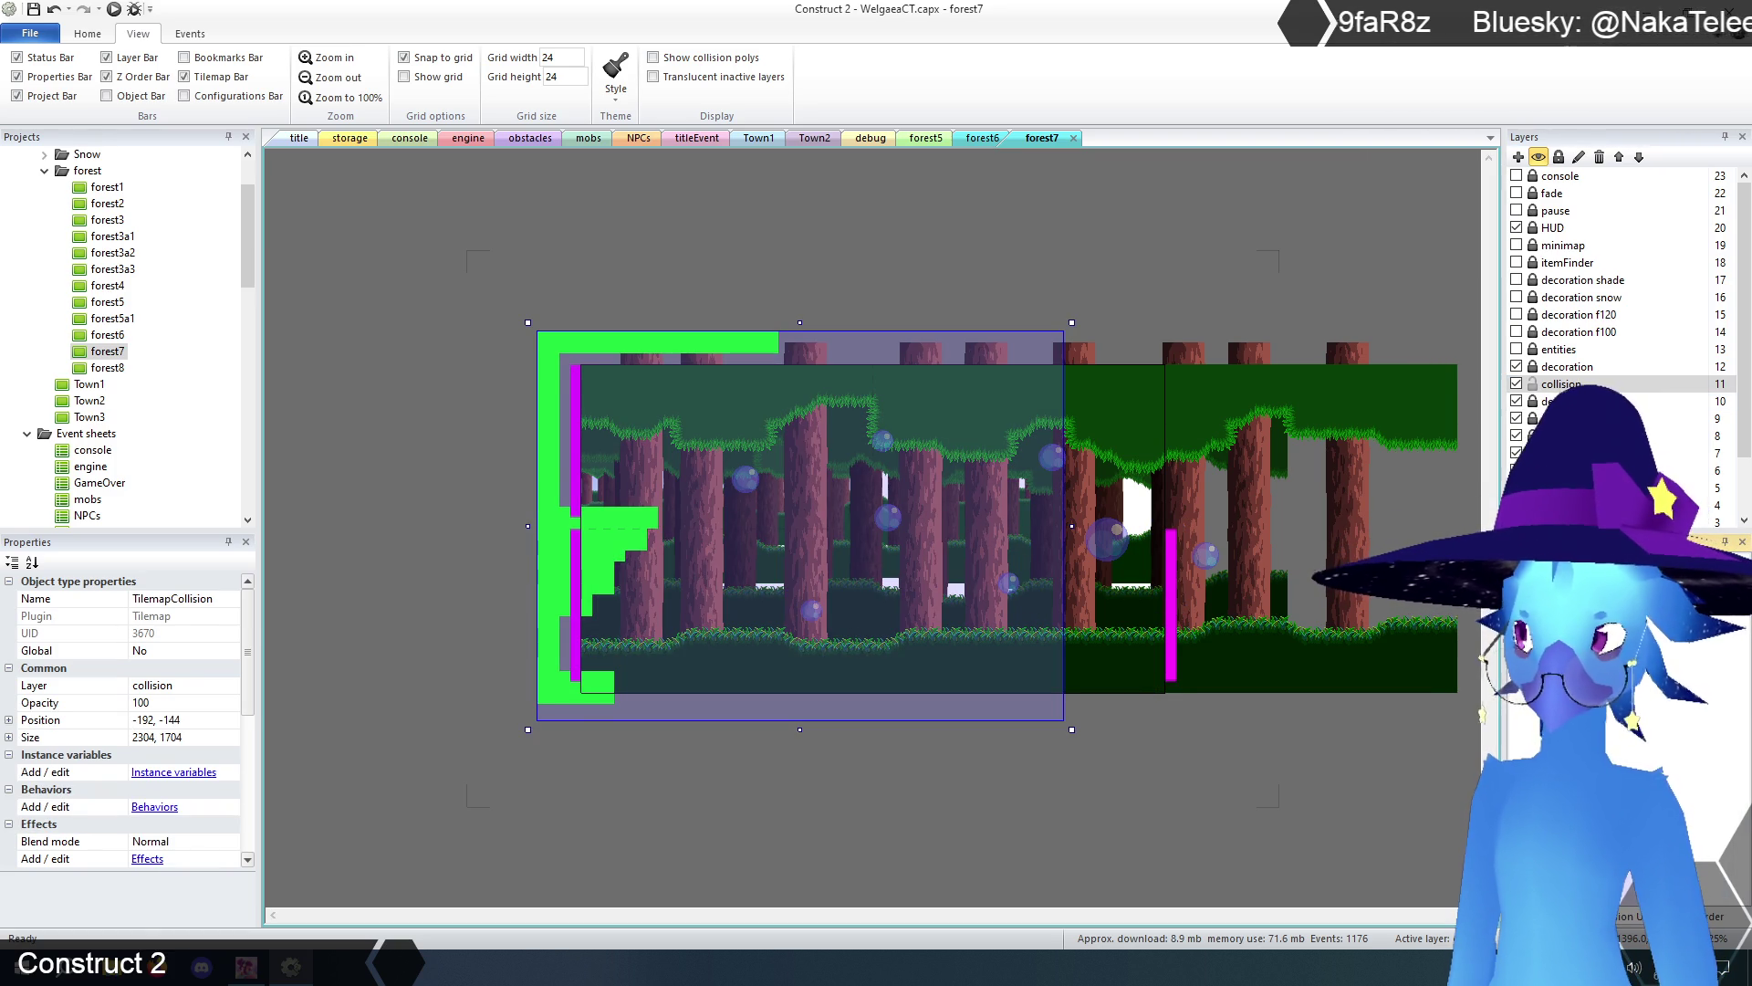
{"action": "mouse_move", "coordinate": [657, 539]}
{"action": "left_mouse_down"}
{"action": "mouse_move", "coordinate": [603, 520]}
{"action": "mouse_move", "coordinate": [595, 664]}
{"action": "mouse_move", "coordinate": [598, 580]}
{"action": "mouse_move", "coordinate": [575, 534]}
{"action": "mouse_move", "coordinate": [570, 570]}
{"action": "mouse_move", "coordinate": [620, 606]}
{"action": "mouse_move", "coordinate": [657, 483]}
{"action": "mouse_move", "coordinate": [575, 496]}
{"action": "left_mouse_up"}
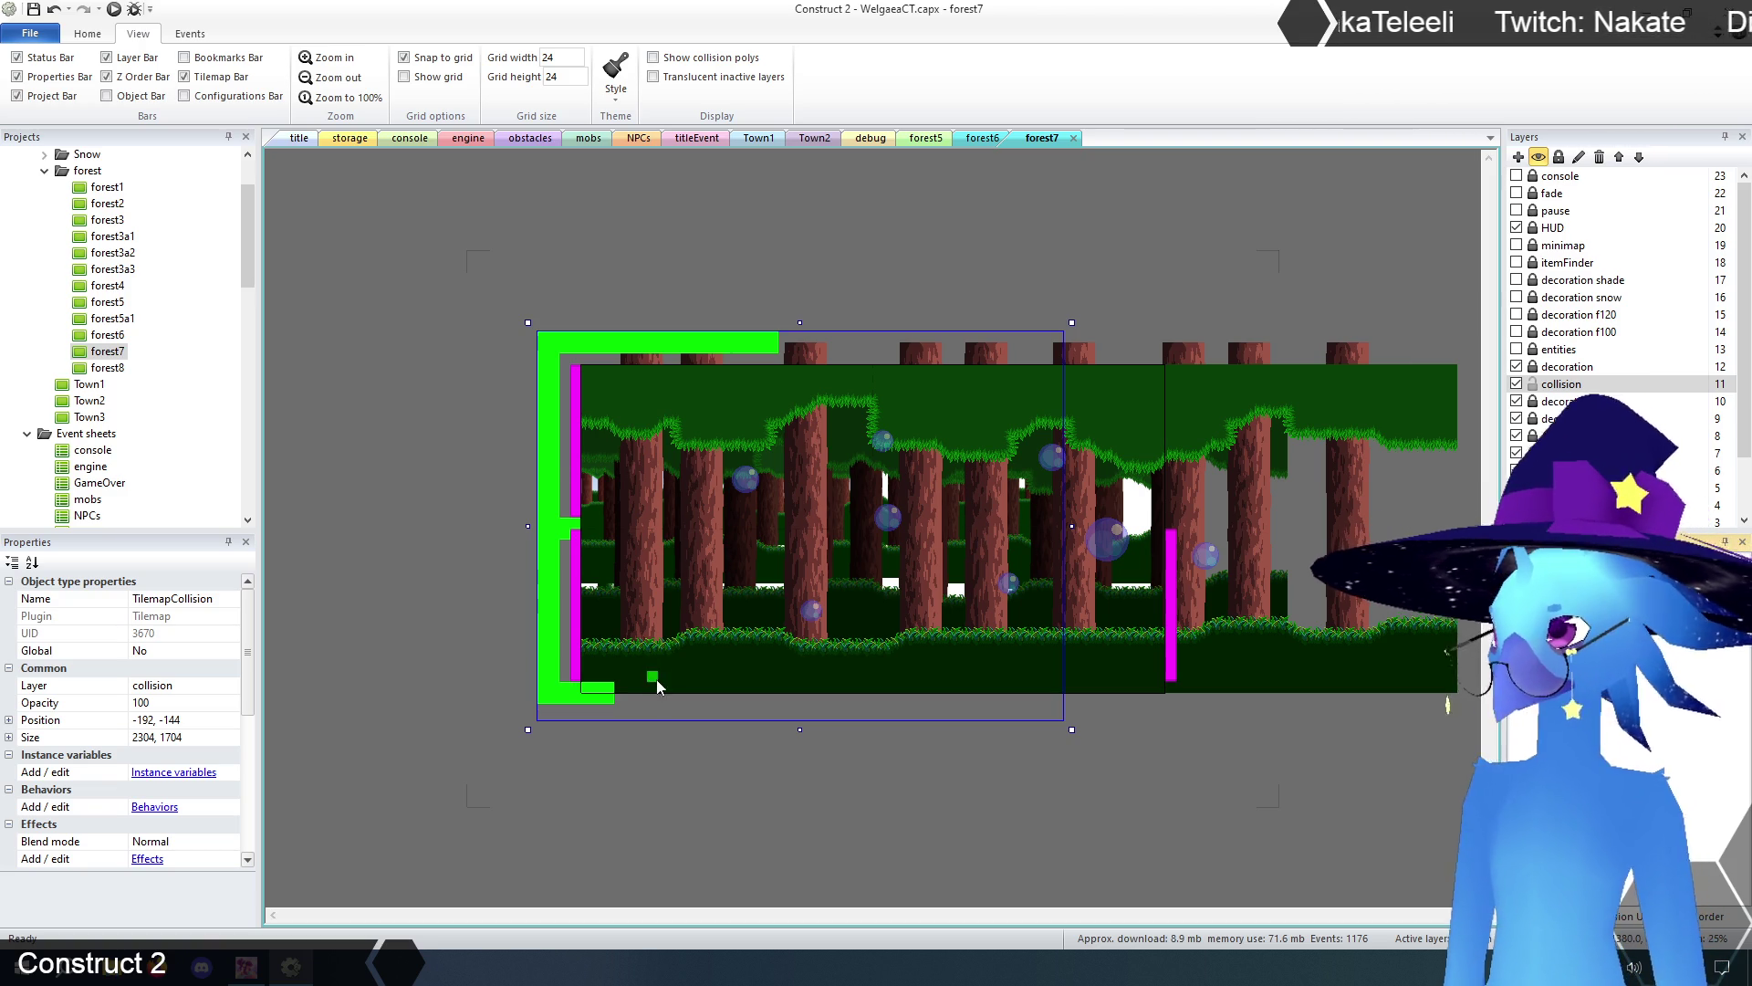
{"action": "left_click_drag", "start_coordinate": [625, 694], "coordinate": [791, 694]}
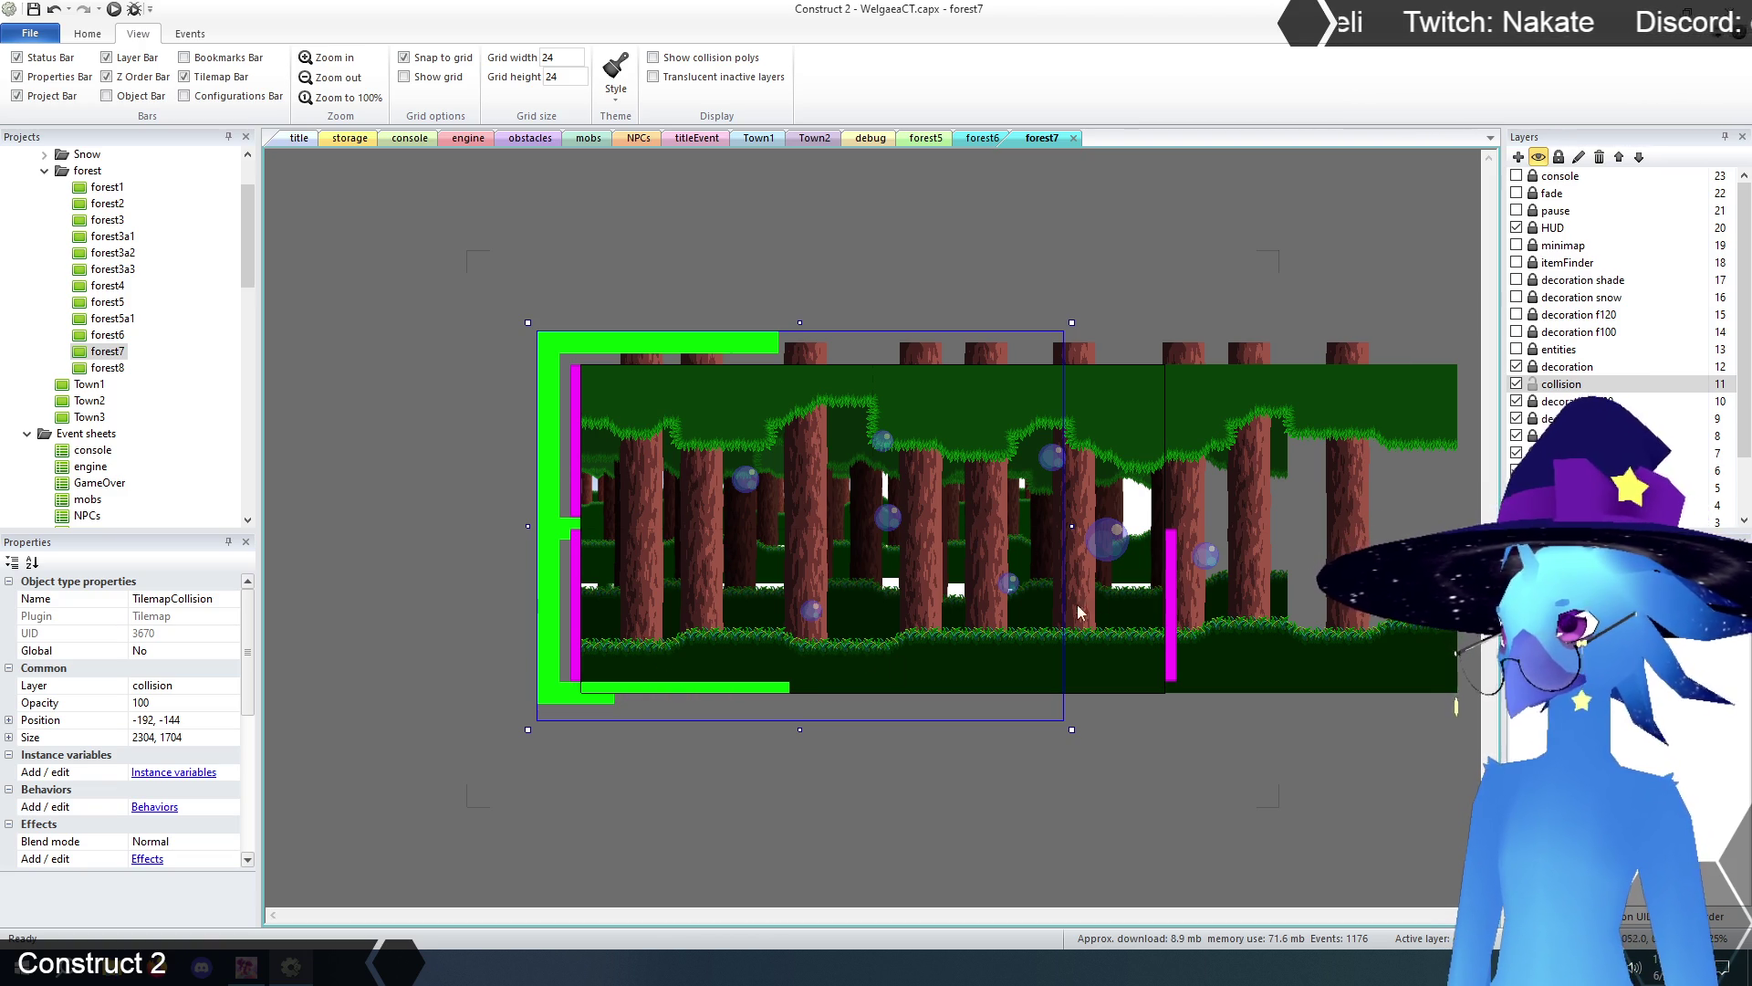
{"action": "left_click_drag", "start_coordinate": [1071, 527], "coordinate": [1216, 526]}
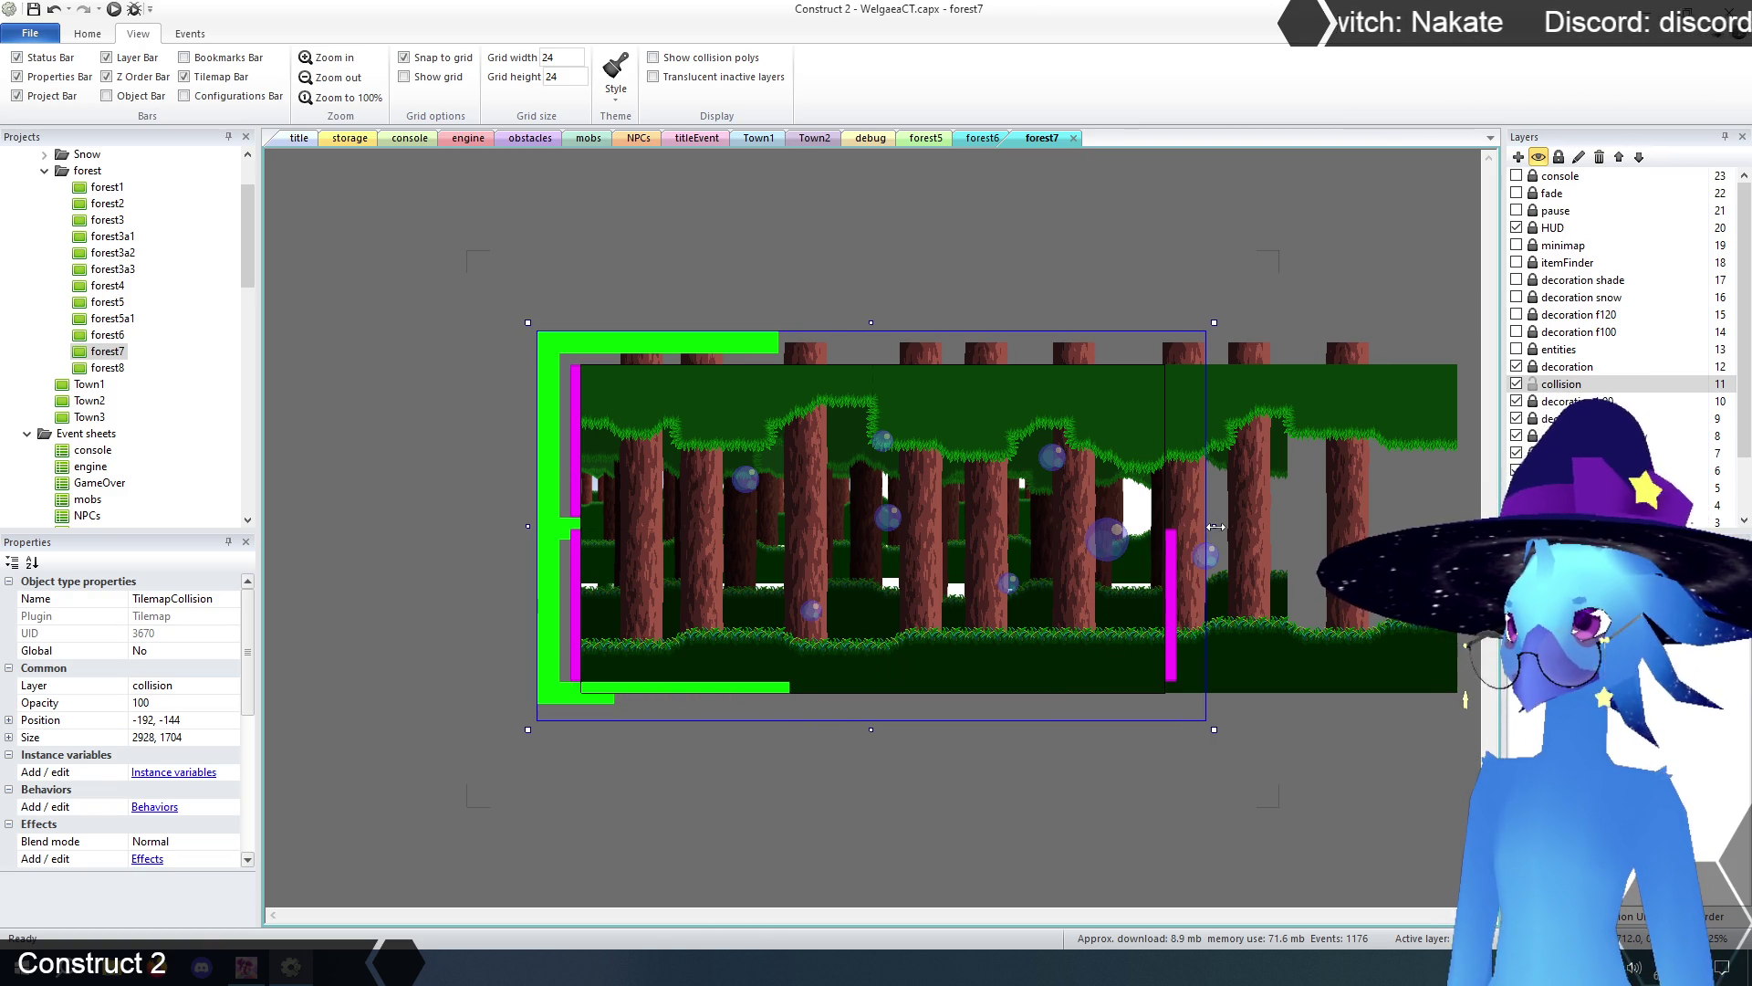
{"action": "left_click_drag", "start_coordinate": [963, 697], "coordinate": [1118, 696]}
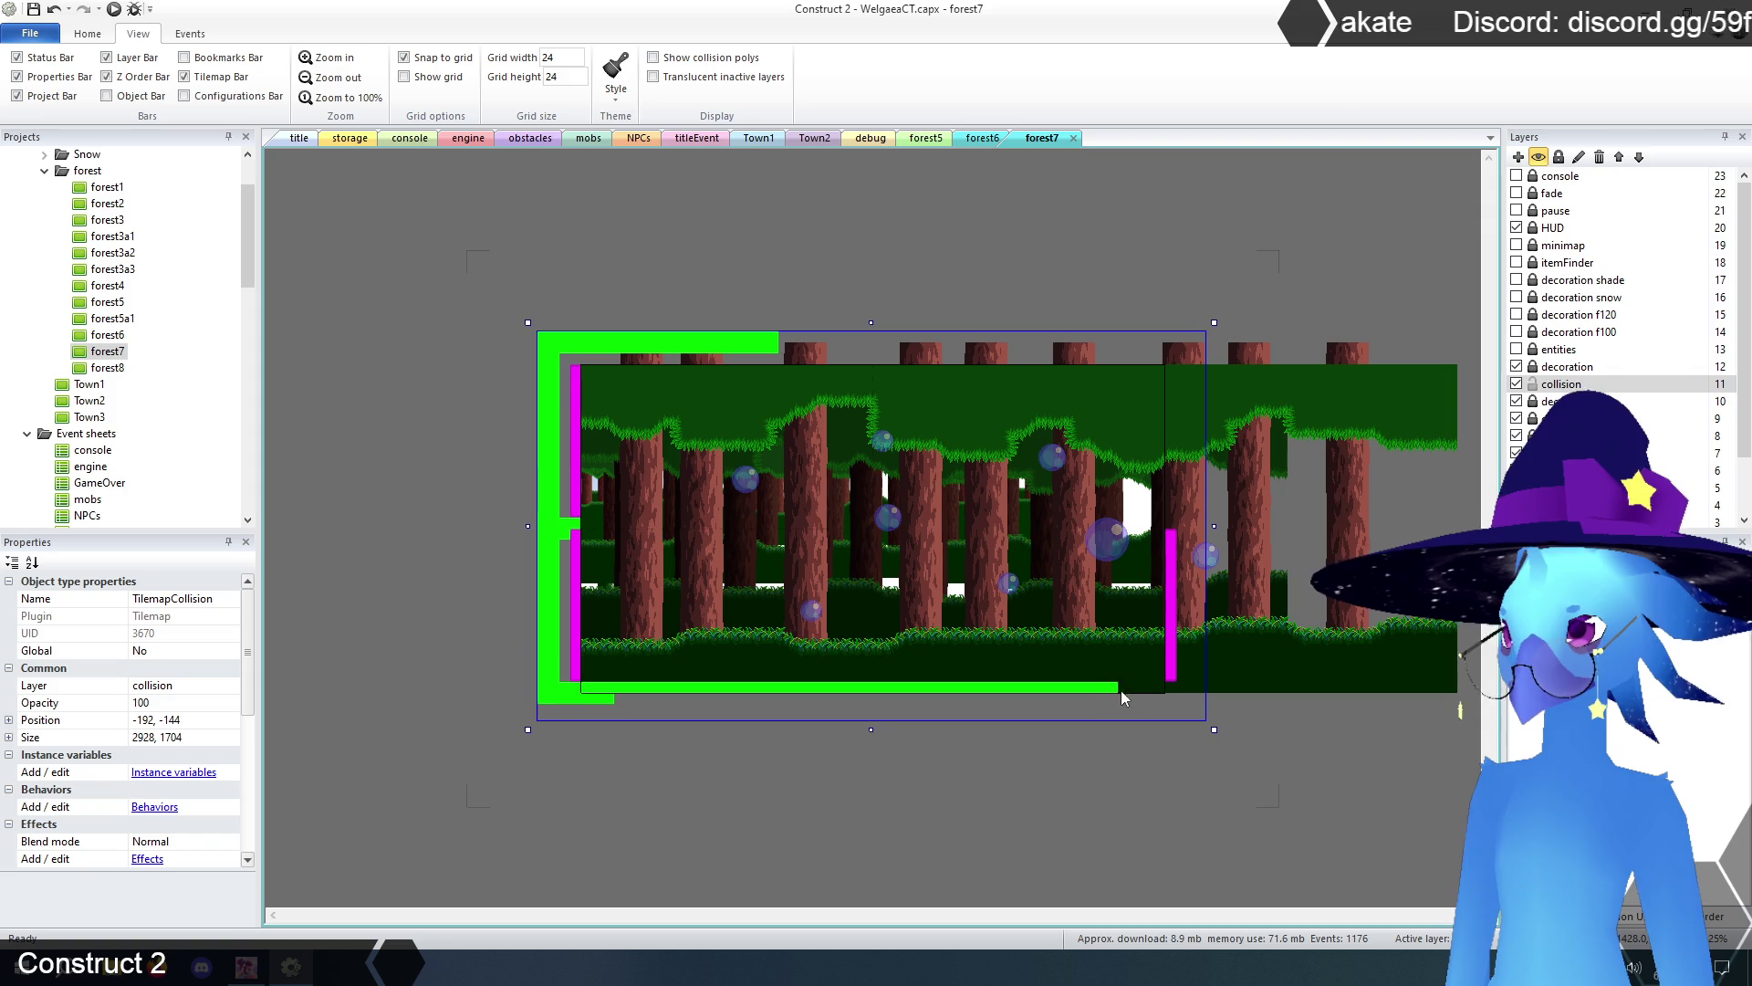
{"action": "left_click_drag", "start_coordinate": [622, 697], "coordinate": [799, 697]}
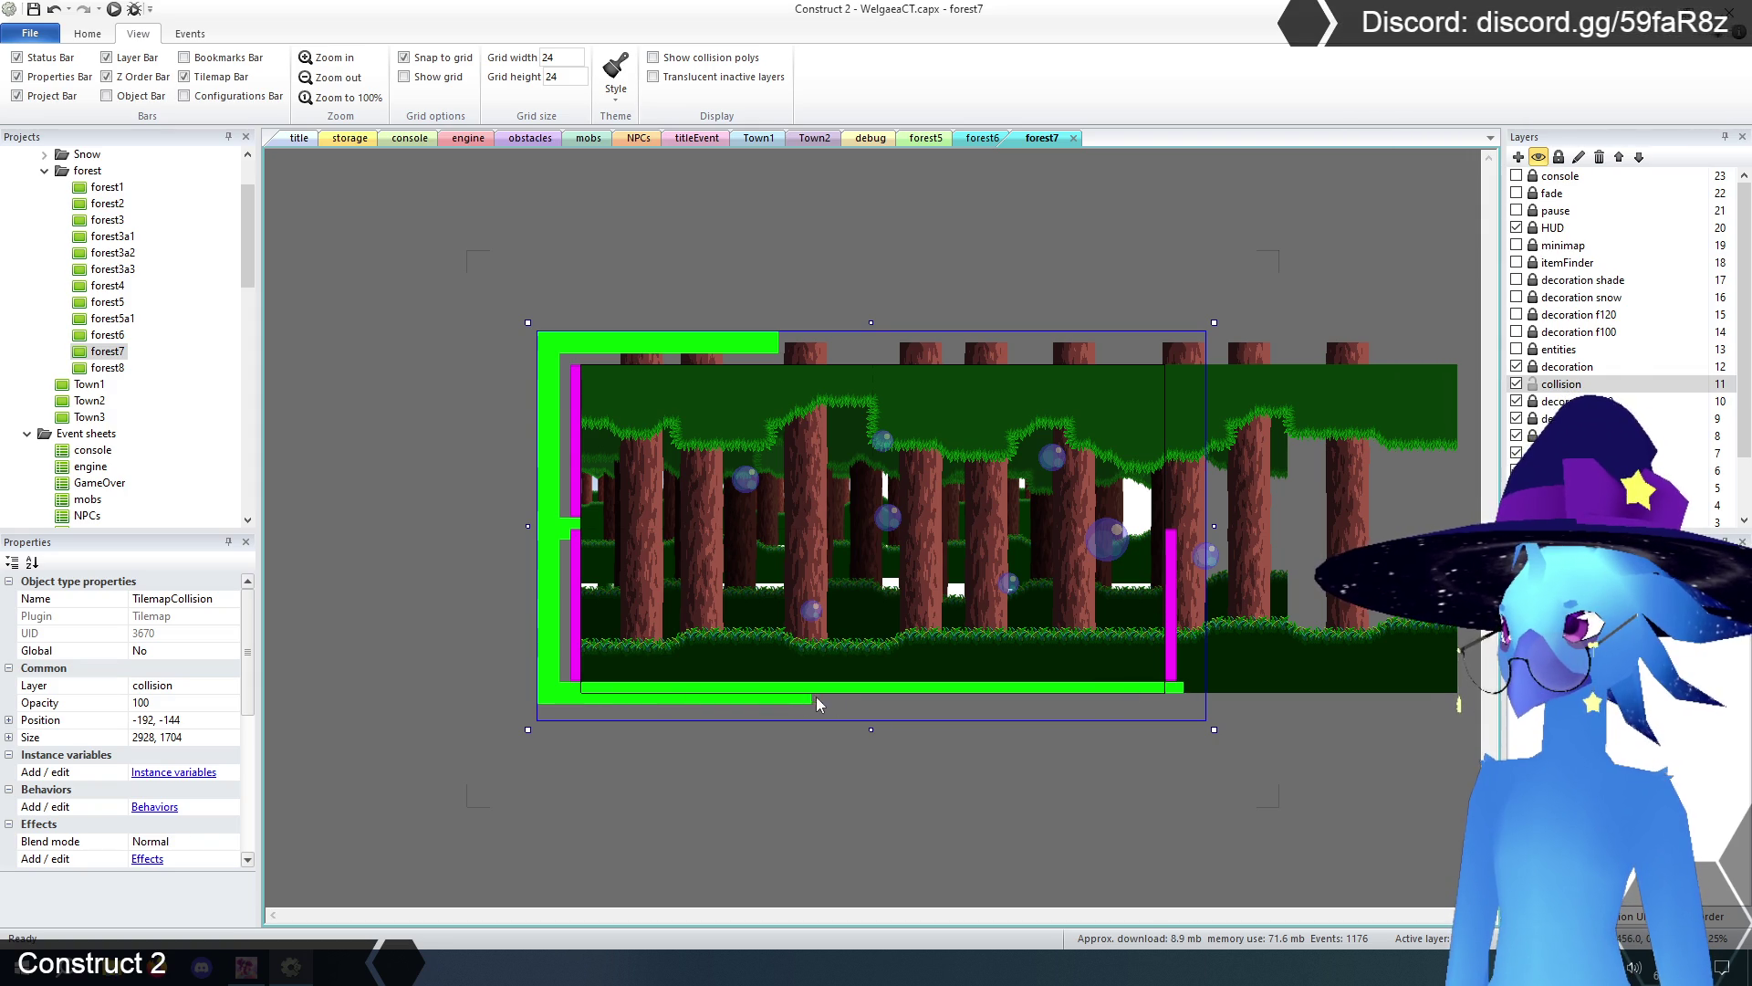
{"action": "mouse_move", "coordinate": [1040, 699]}
{"action": "left_mouse_down"}
{"action": "mouse_move", "coordinate": [1180, 697]}
{"action": "mouse_move", "coordinate": [1194, 666]}
{"action": "mouse_move", "coordinate": [1191, 695]}
{"action": "mouse_move", "coordinate": [1197, 546]}
{"action": "mouse_move", "coordinate": [1161, 540]}
{"action": "mouse_move", "coordinate": [1157, 370]}
{"action": "mouse_move", "coordinate": [1172, 534]}
{"action": "mouse_move", "coordinate": [1192, 529]}
{"action": "mouse_move", "coordinate": [1203, 570]}
{"action": "mouse_move", "coordinate": [1201, 689]}
{"action": "left_mouse_up"}
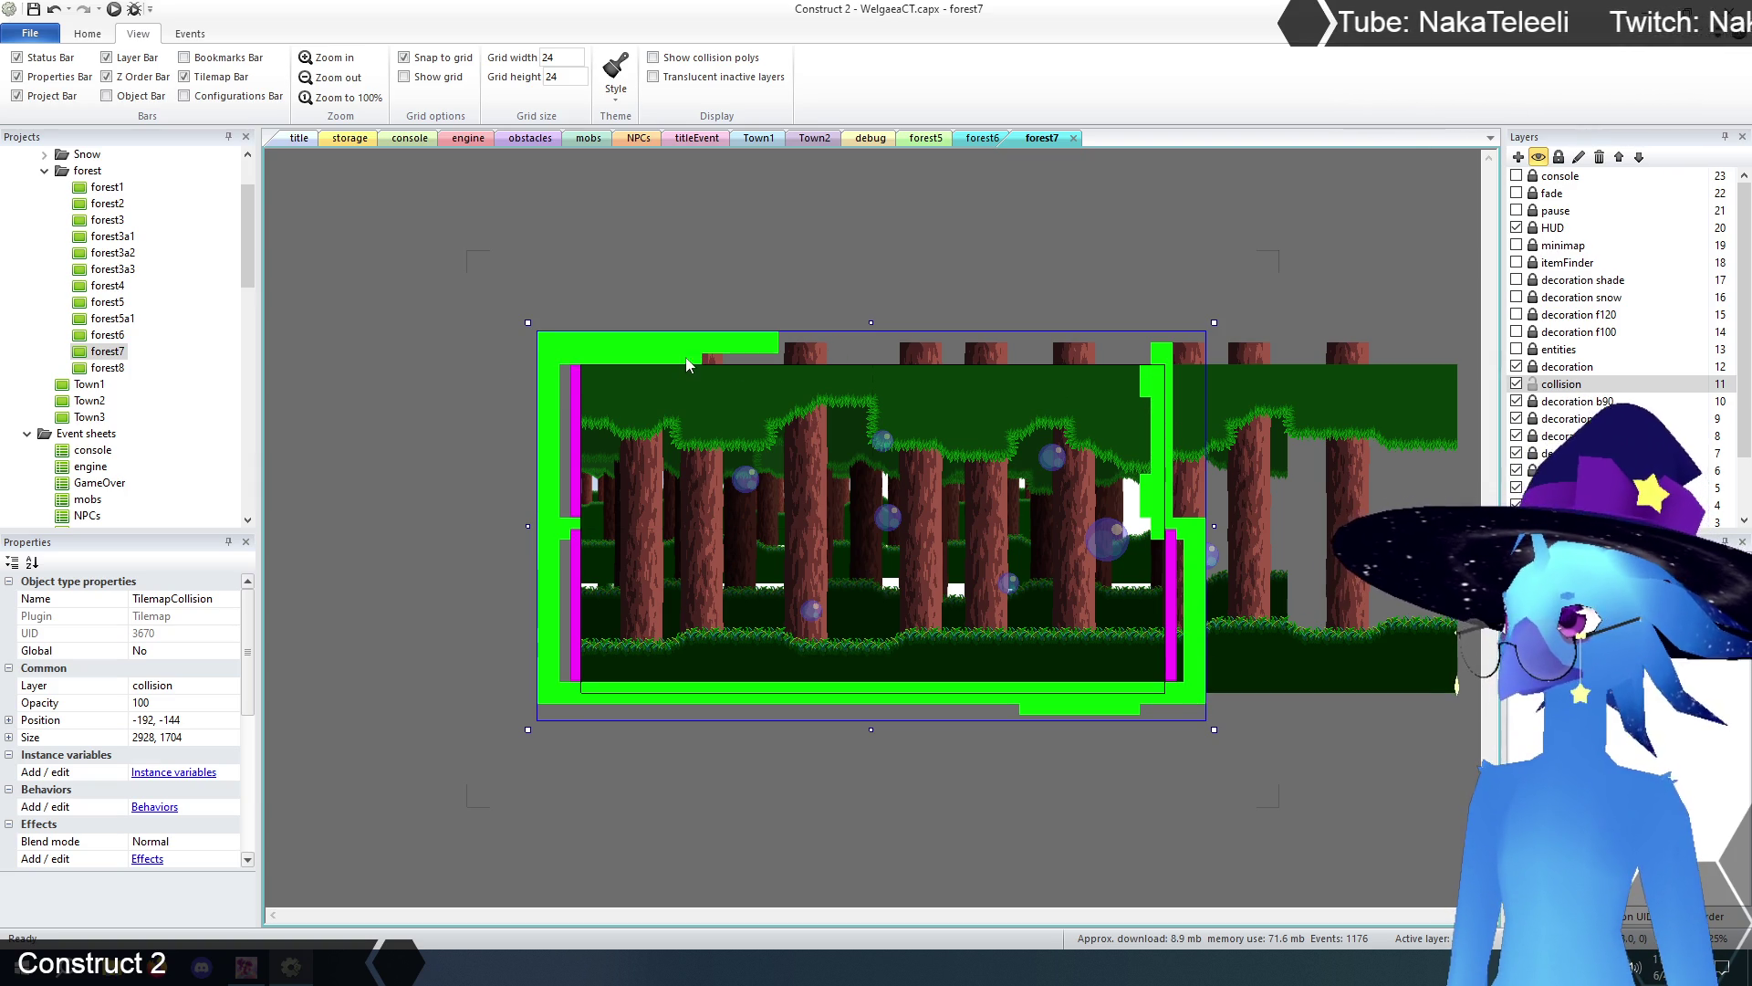
- Paint the top collision strip, patch the left wall gap, and erase excess bottom-right tiles
{"action": "left_click_drag", "start_coordinate": [559, 374], "coordinate": [635, 380]}
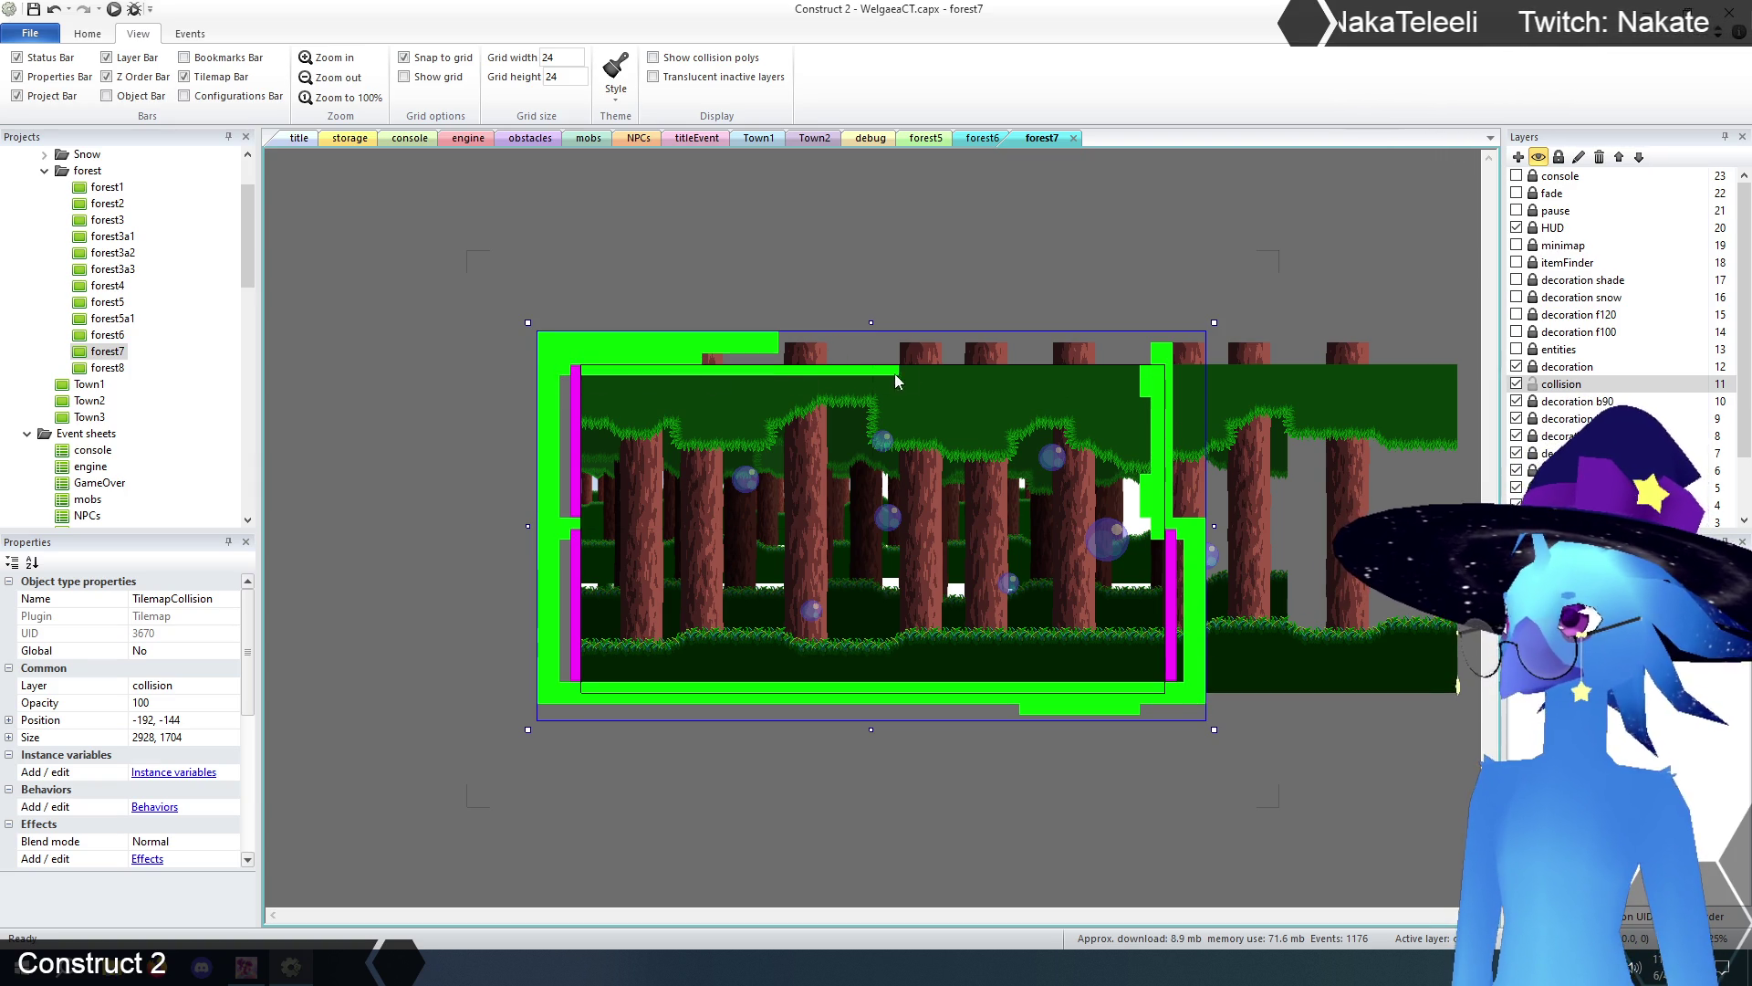
{"action": "mouse_move", "coordinate": [1131, 374]}
{"action": "left_mouse_down"}
{"action": "mouse_move", "coordinate": [1141, 362]}
{"action": "mouse_move", "coordinate": [721, 362]}
{"action": "mouse_move", "coordinate": [906, 363]}
{"action": "left_mouse_up"}
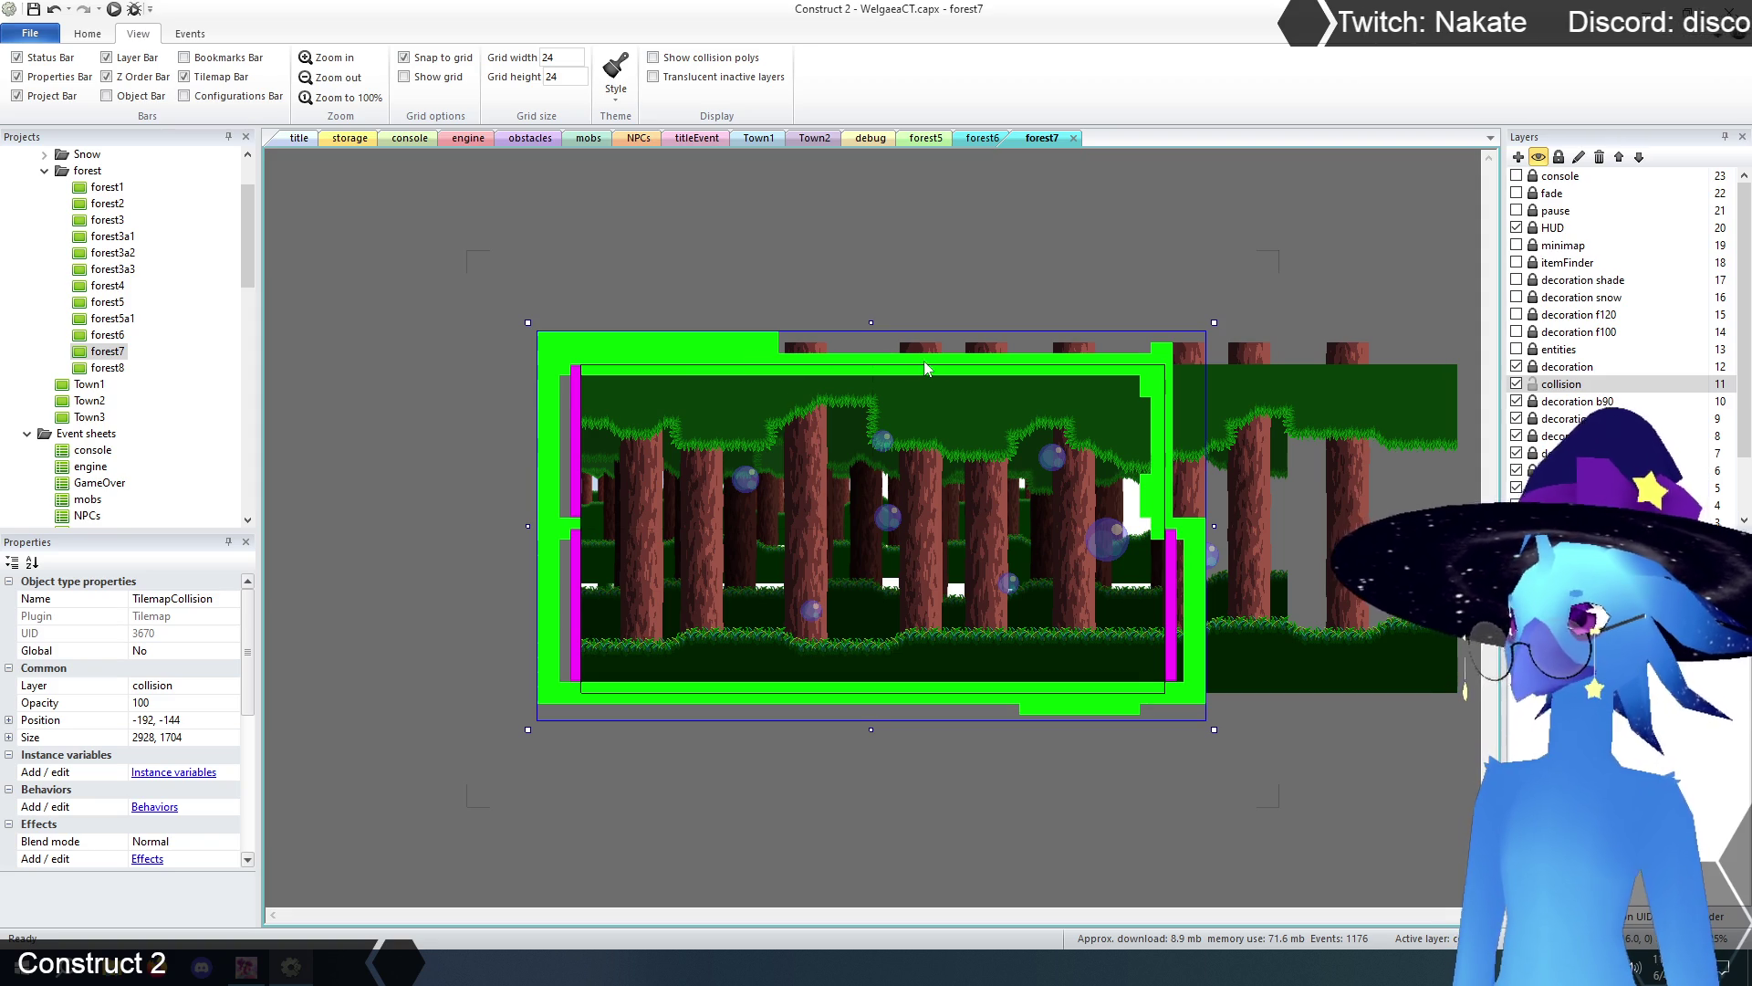
{"action": "left_click", "coordinate": [587, 526]}
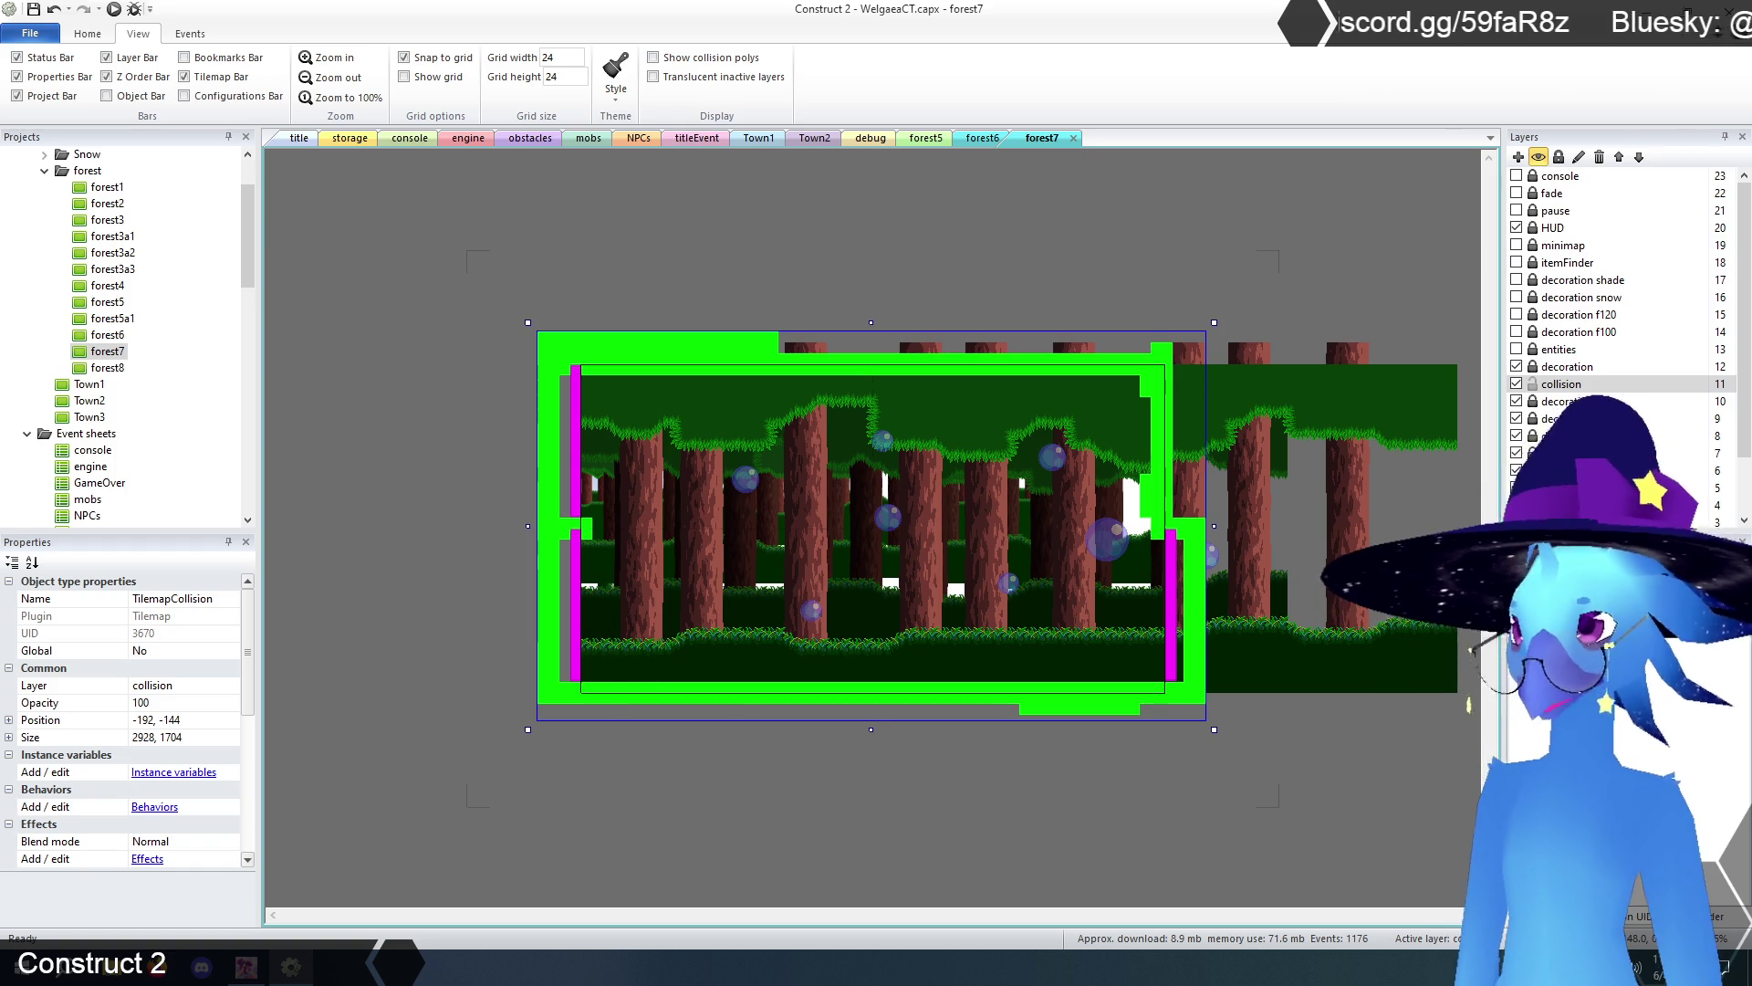
{"action": "mouse_move", "coordinate": [1021, 726]}
{"action": "left_mouse_down"}
{"action": "mouse_move", "coordinate": [1159, 721]}
{"action": "mouse_move", "coordinate": [1155, 356]}
{"action": "mouse_move", "coordinate": [589, 354]}
{"action": "mouse_move", "coordinate": [794, 345]}
{"action": "left_mouse_up"}
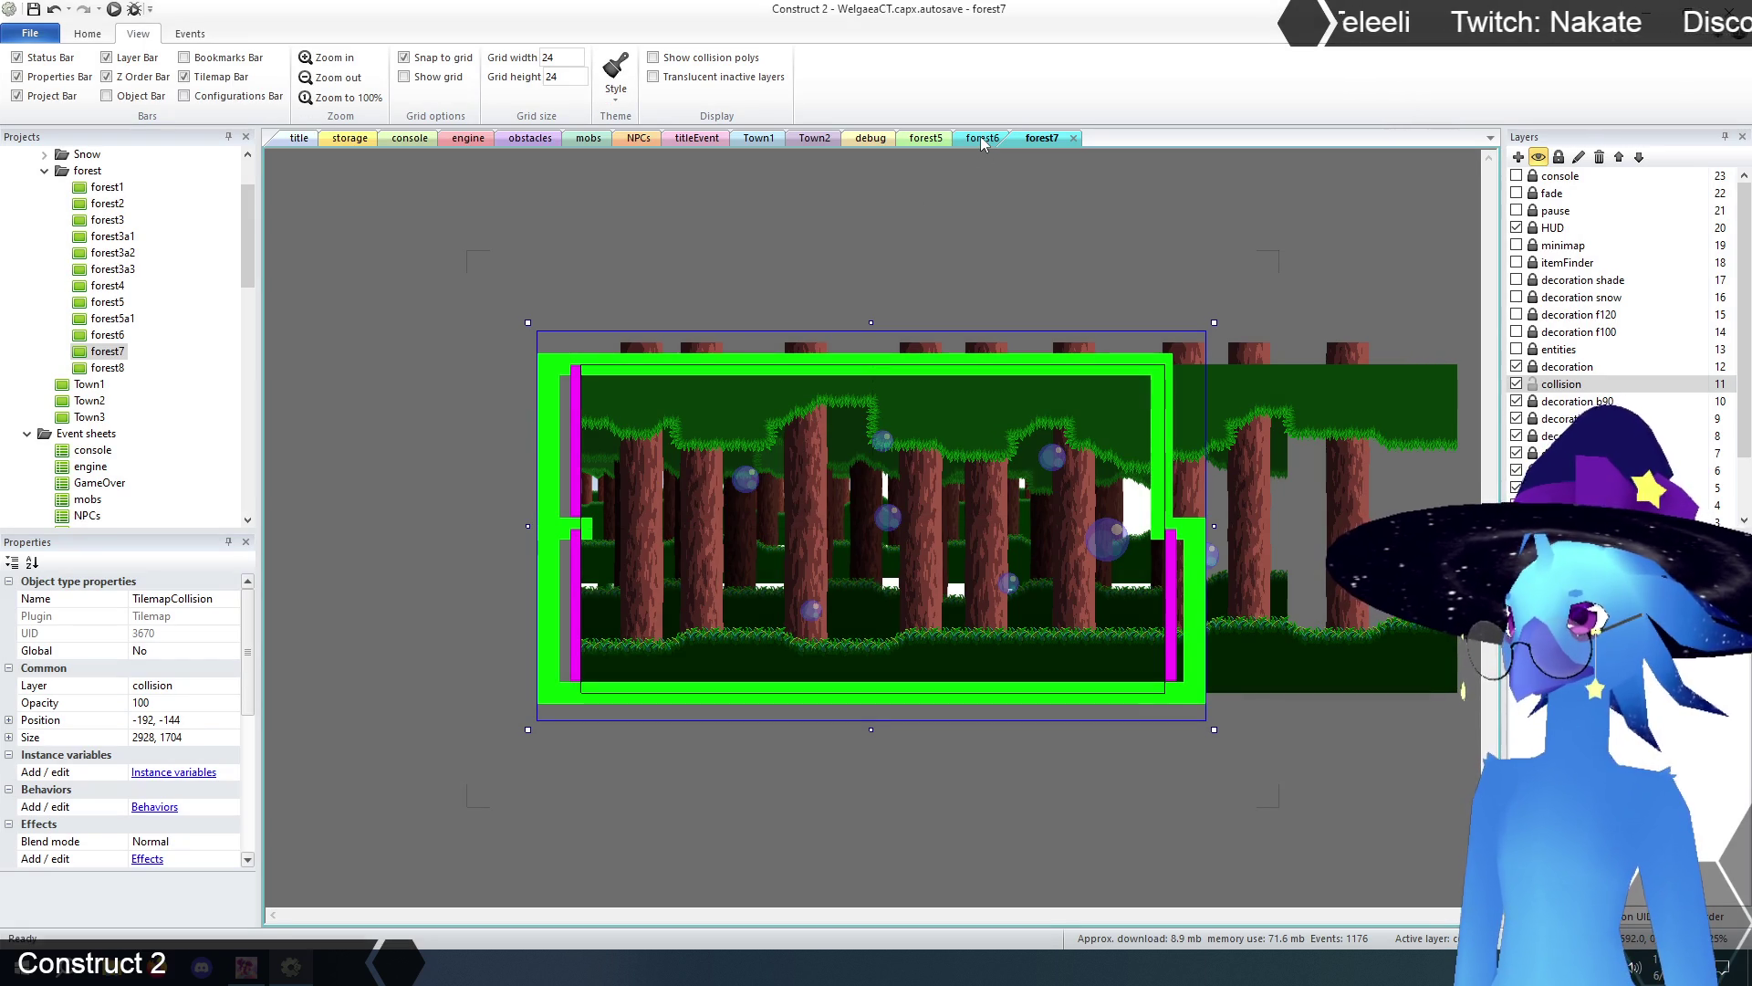
- Compare against the forest6 layout, then return to forest7
{"action": "left_click", "coordinate": [955, 216]}
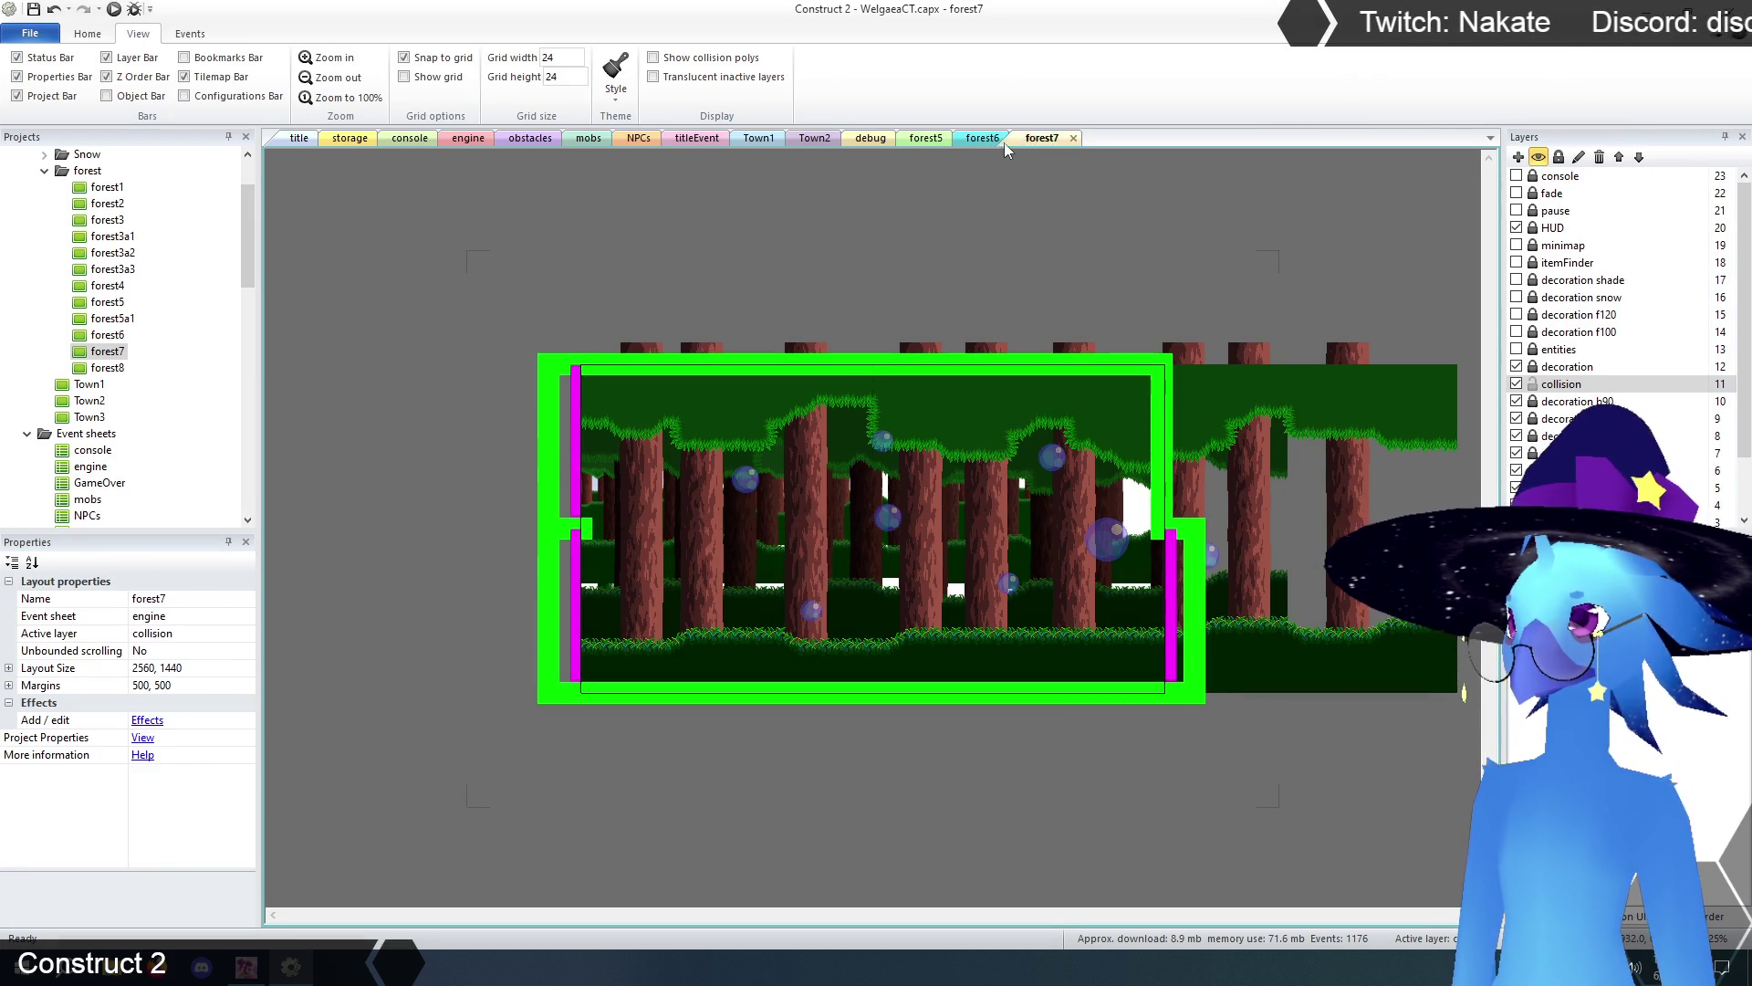
{"action": "left_click", "coordinate": [978, 139]}
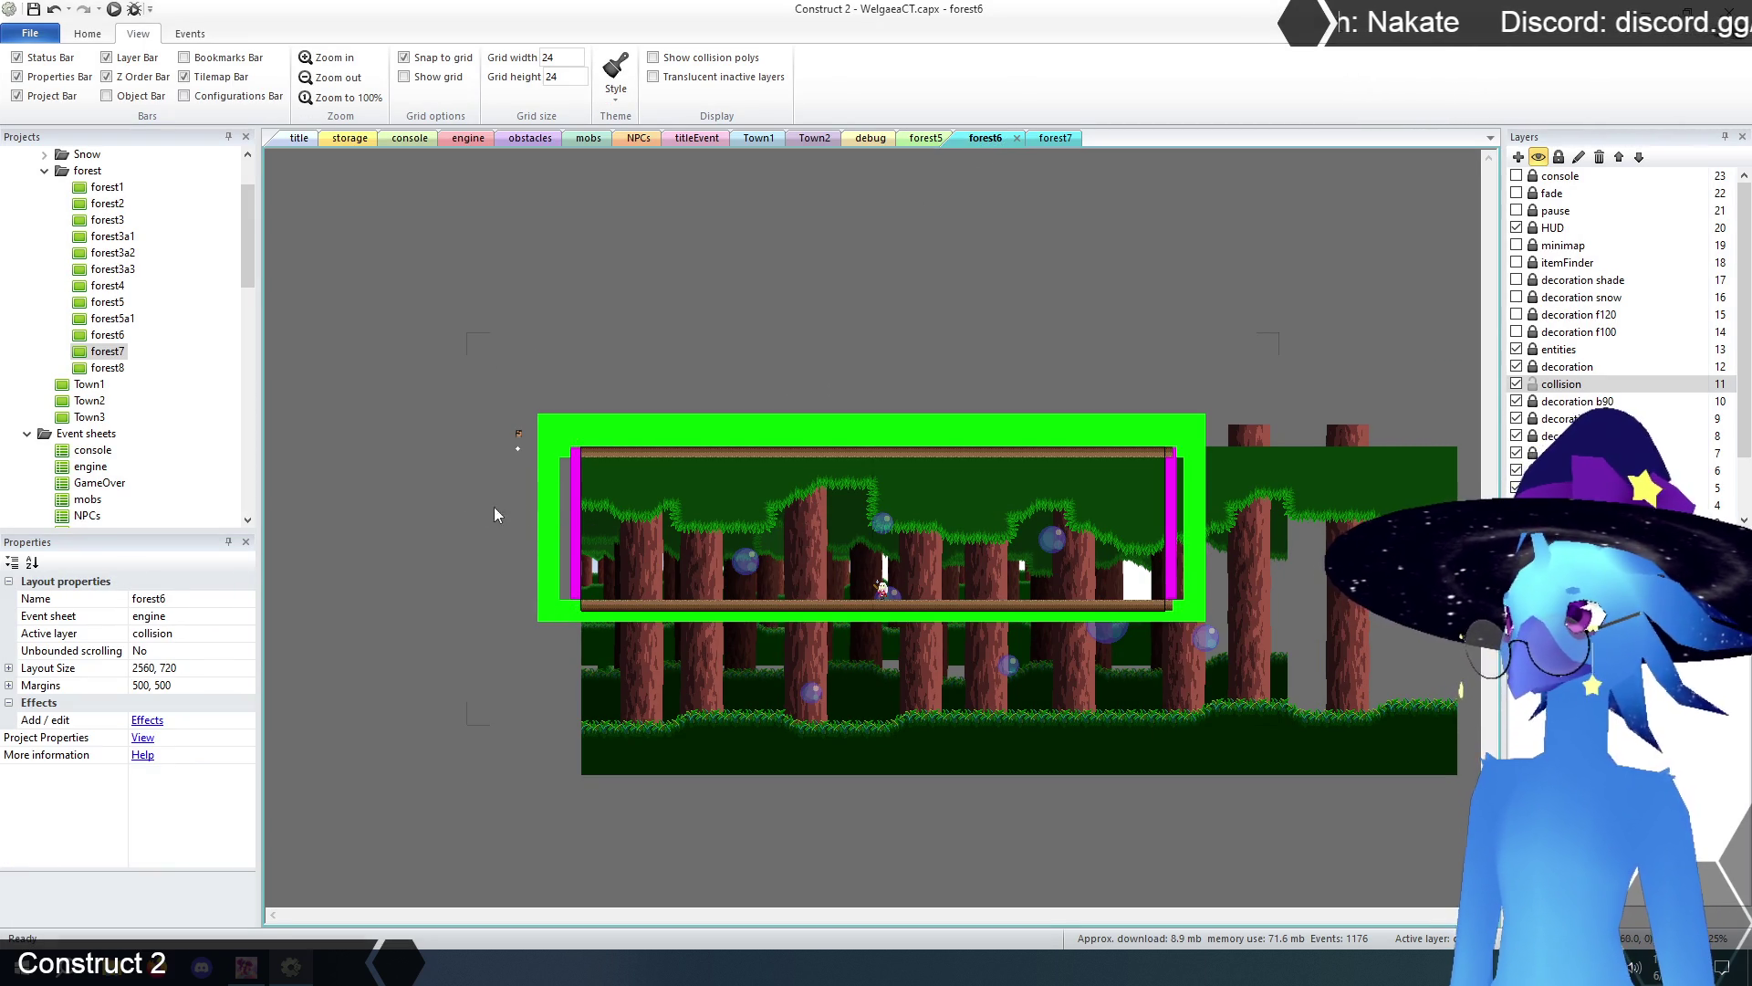
{"action": "left_click", "coordinate": [1049, 139]}
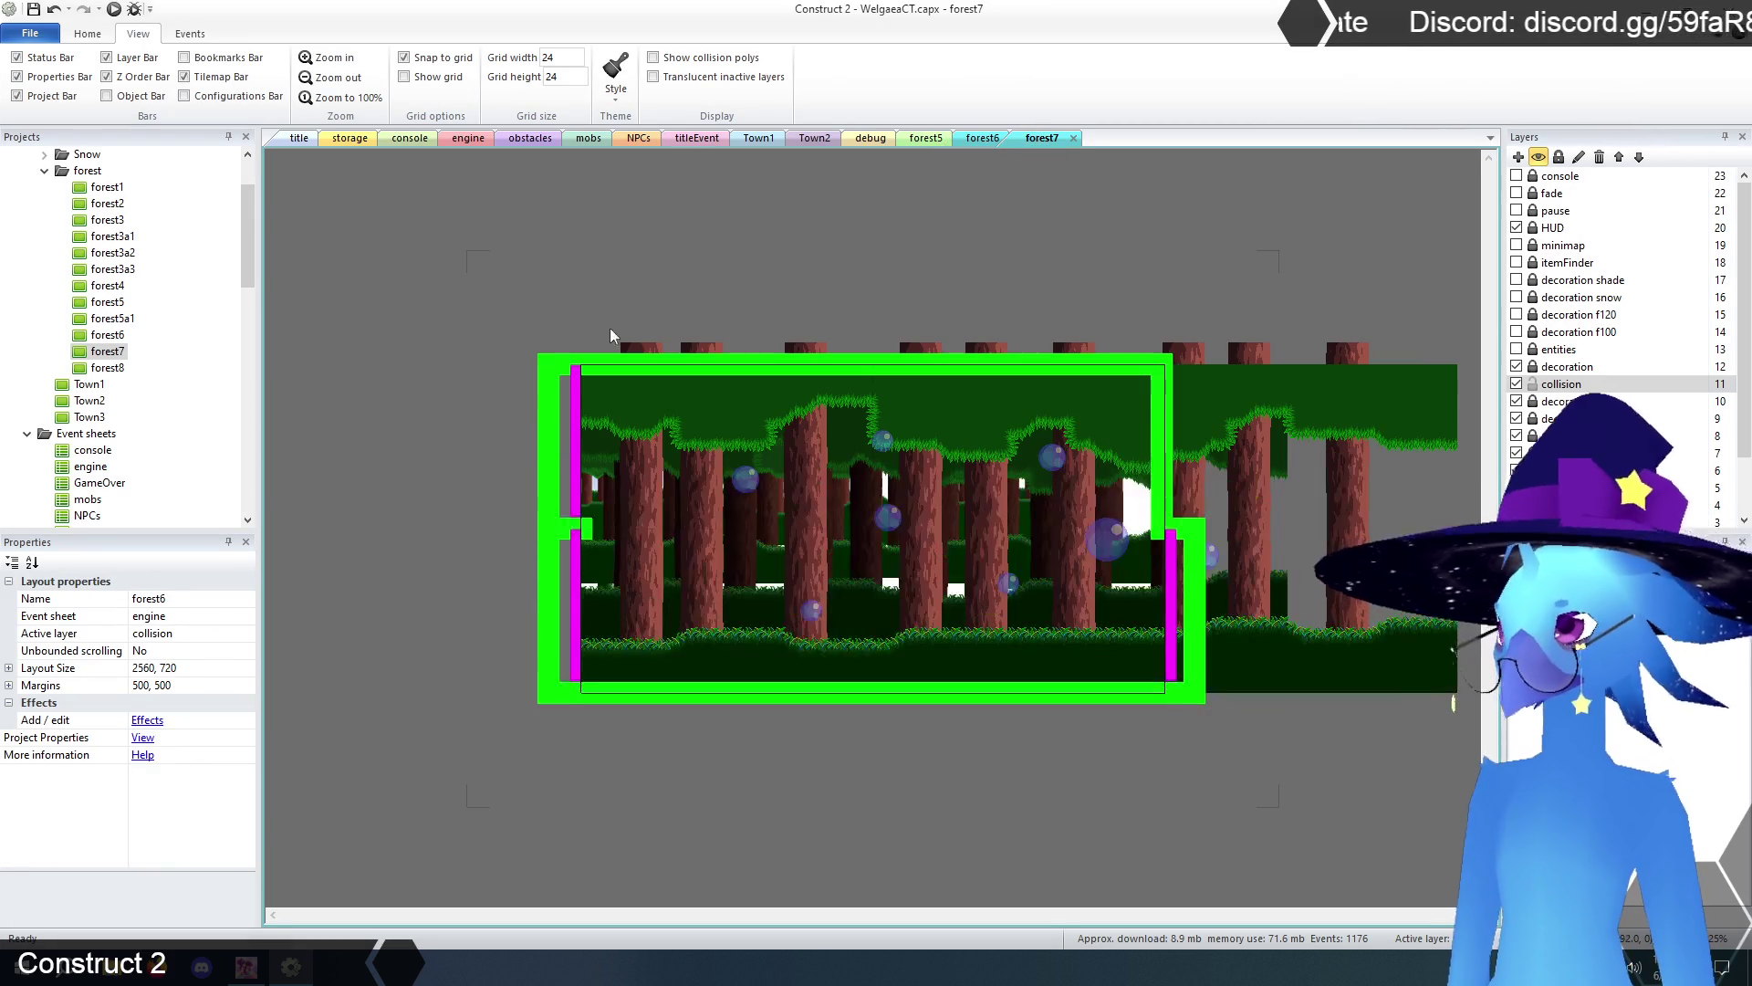
- Lock the collision layer and widen TilemapCave from 2088 to 2640 wide
{"action": "left_click", "coordinate": [1532, 383]}
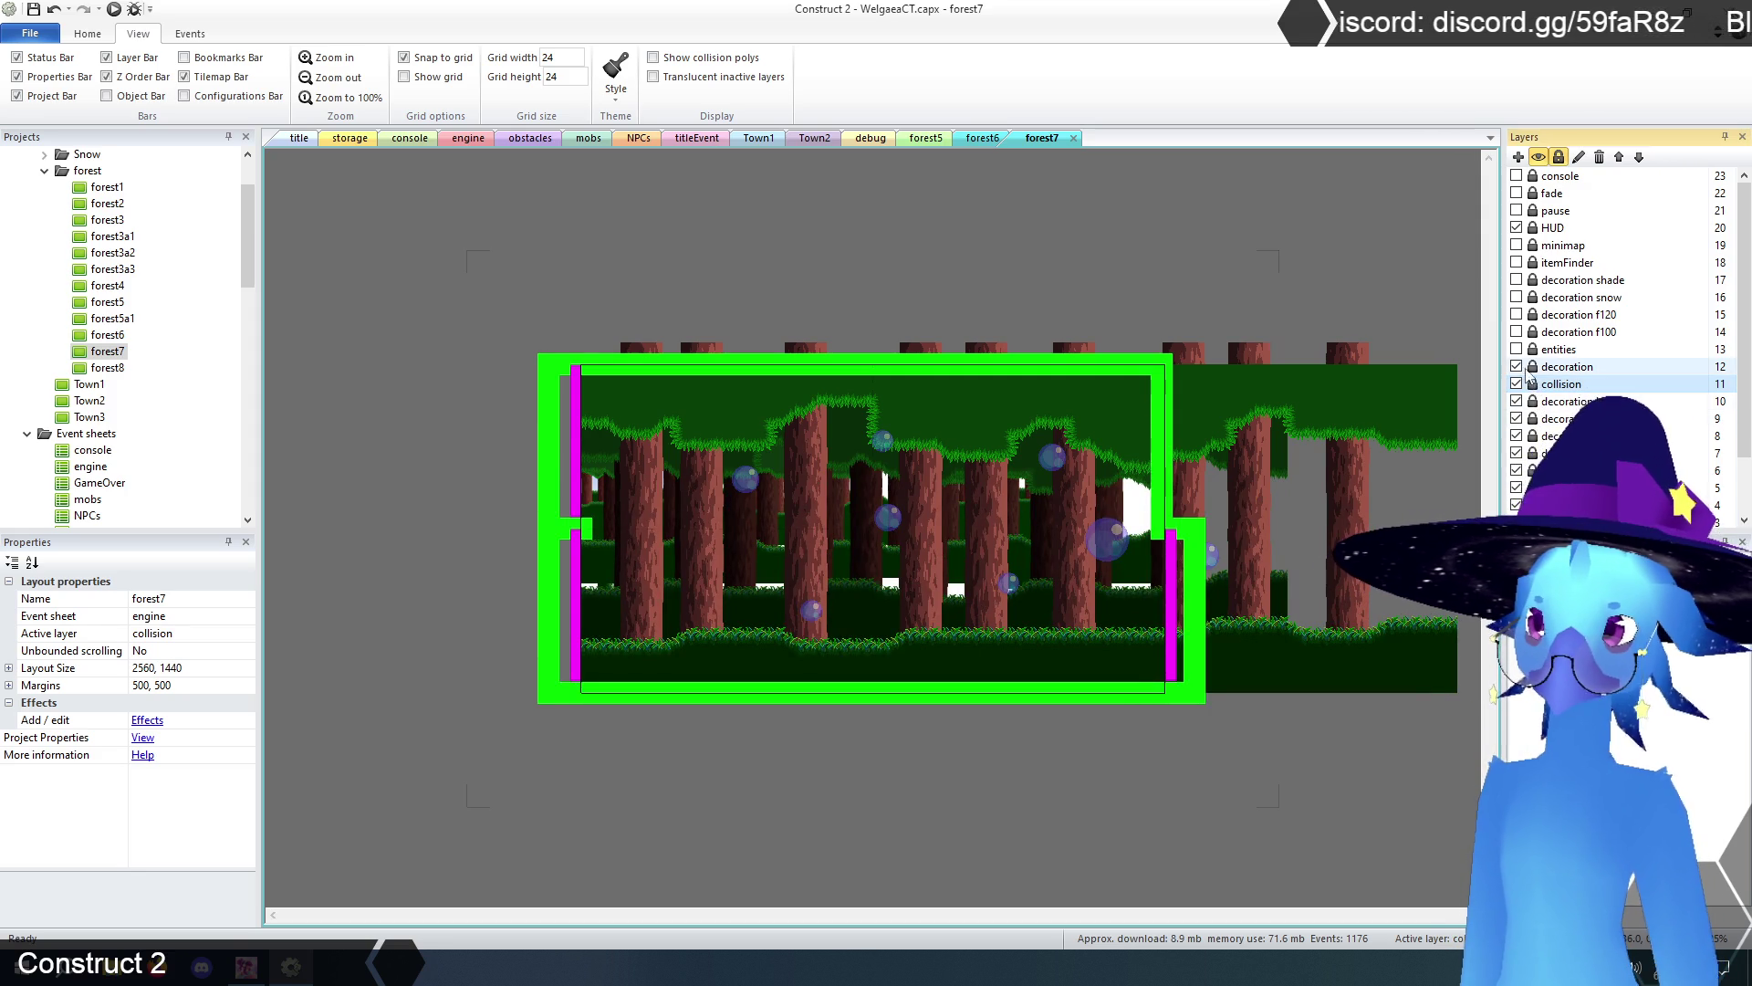
{"action": "left_click", "coordinate": [1551, 368]}
{"action": "left_click", "coordinate": [958, 500]}
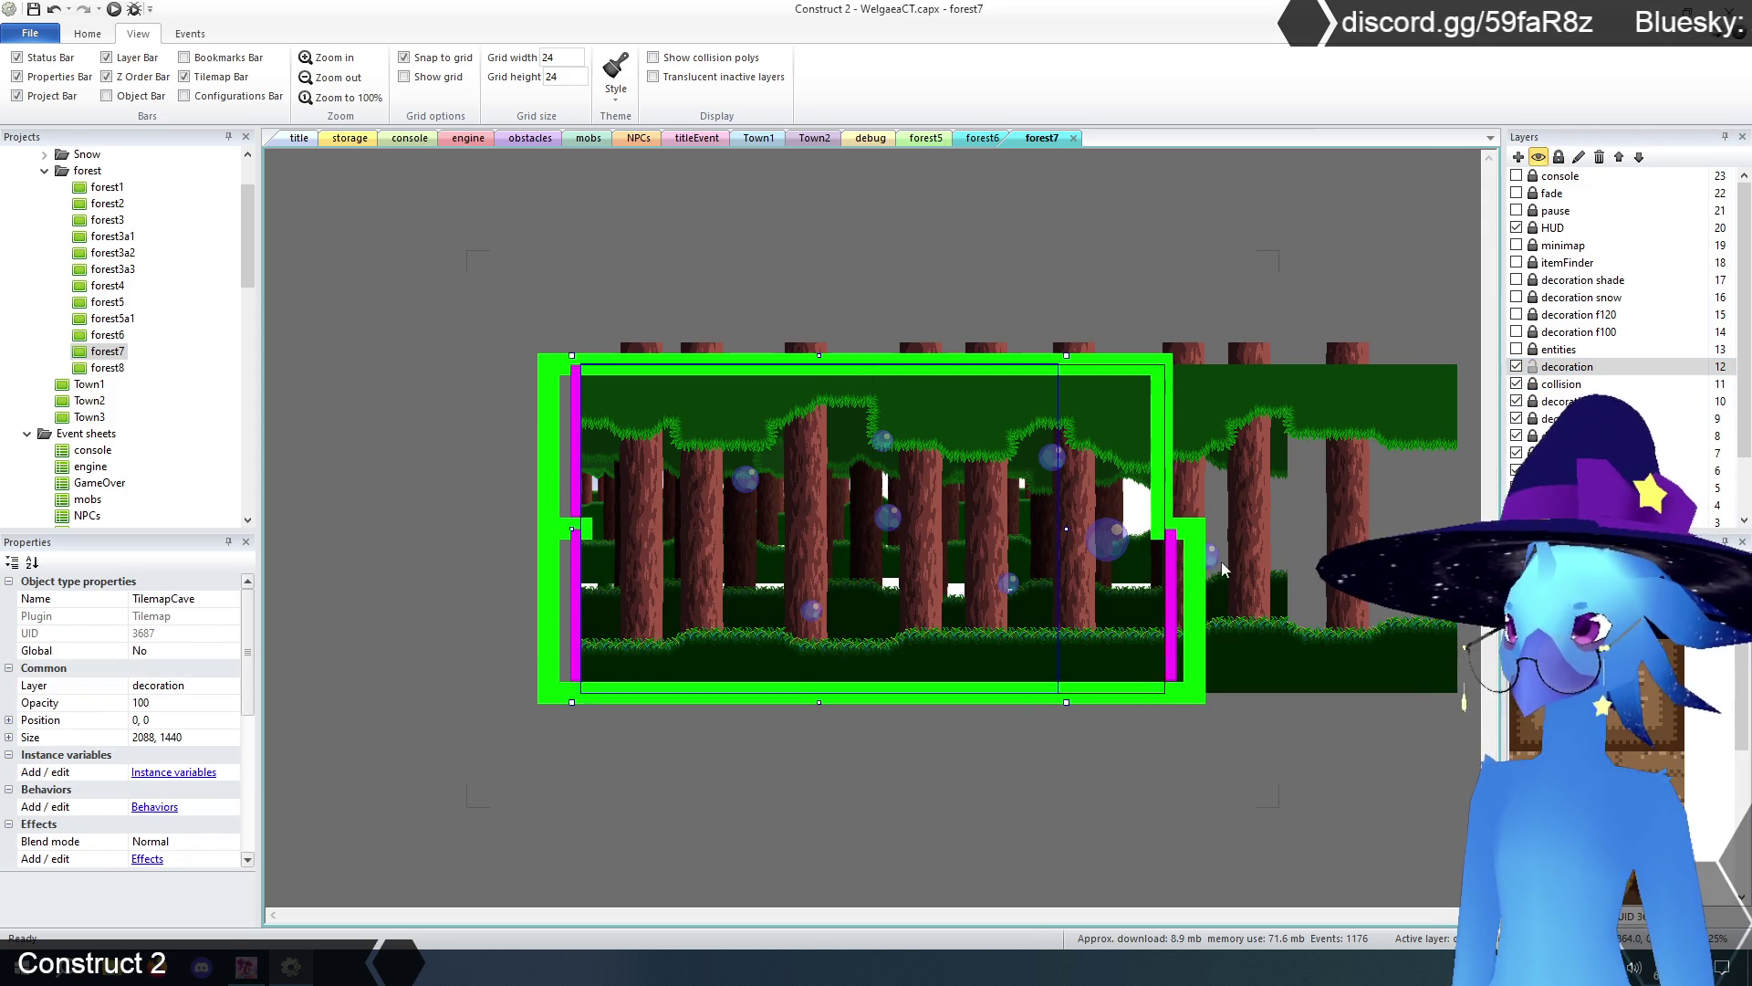
{"action": "left_click_drag", "start_coordinate": [1070, 531], "coordinate": [1193, 531]}
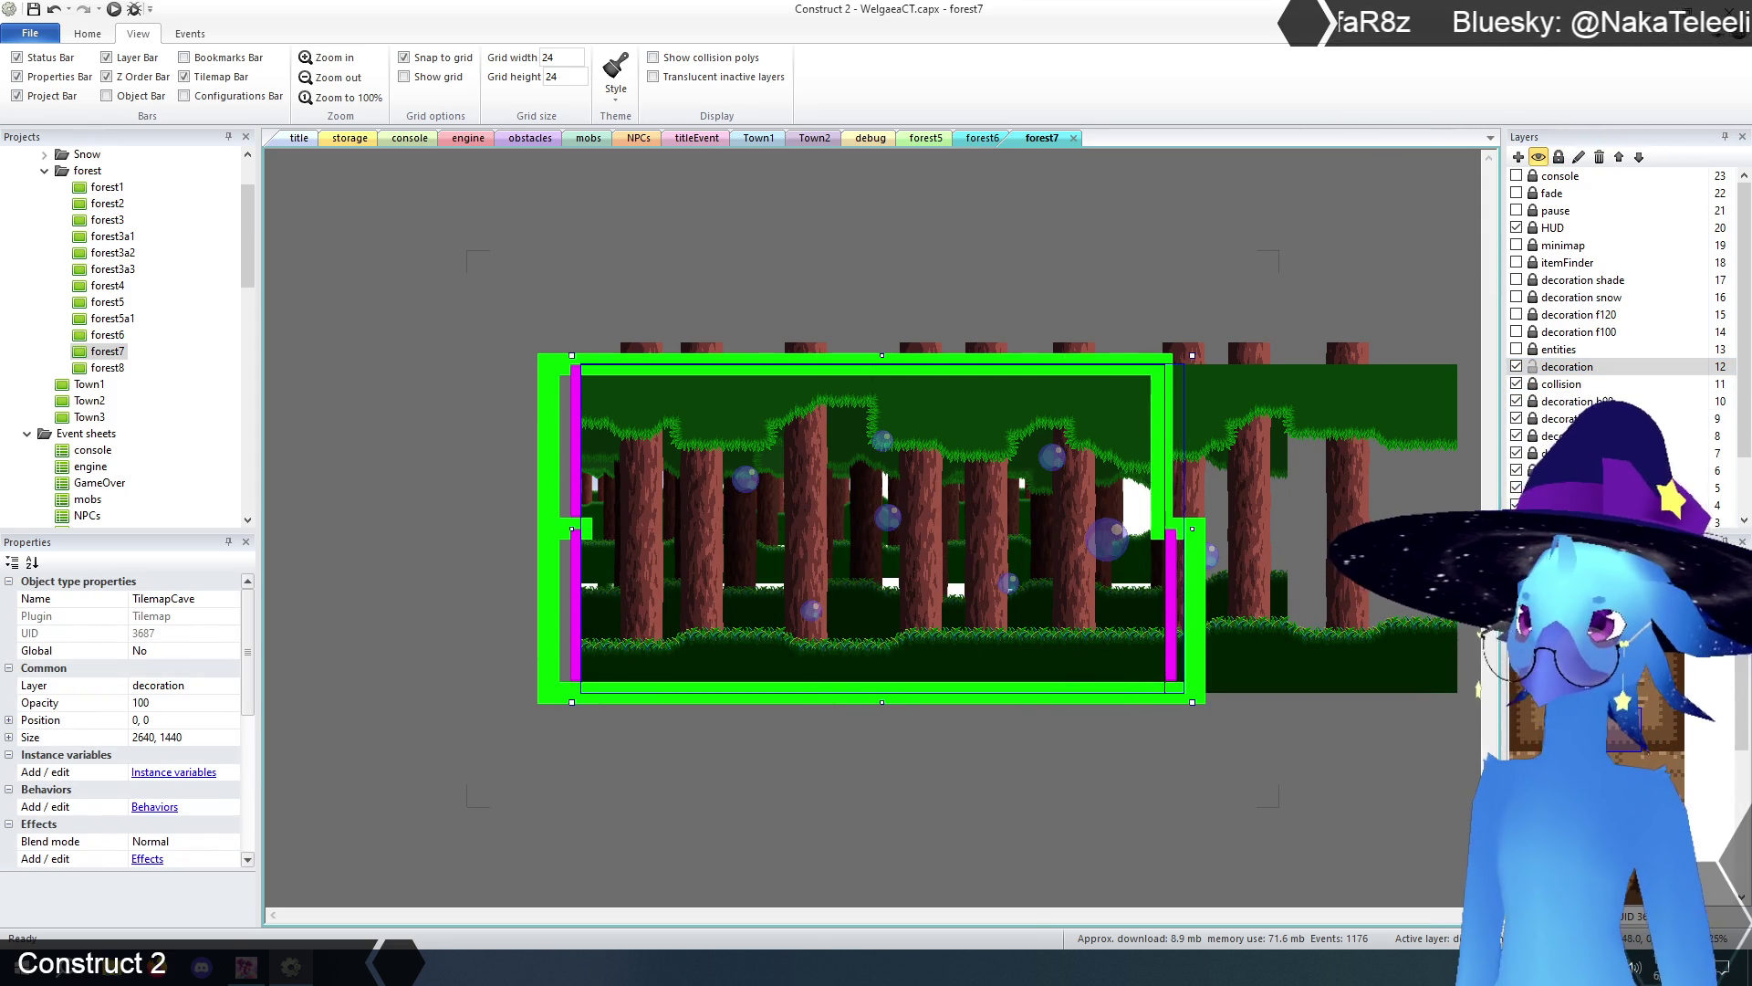
{"action": "left_click", "coordinate": [325, 58]}
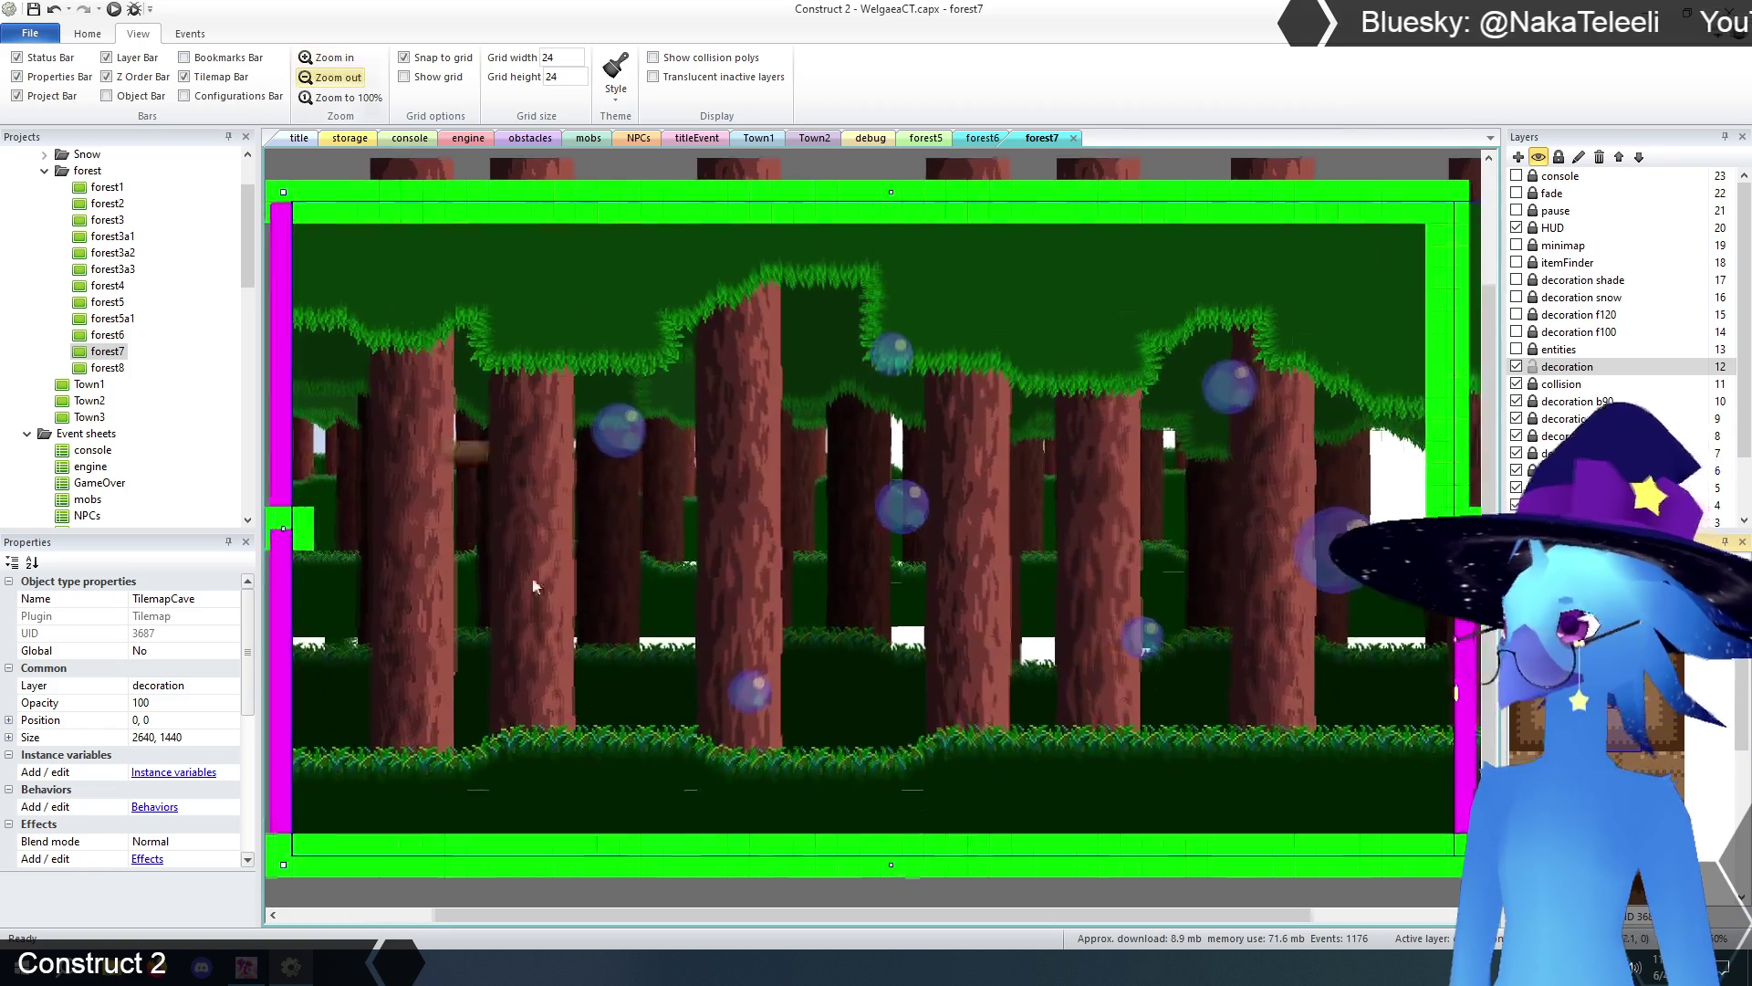
- Paint brown ground tiles along the bottom row of the cave tilemap
{"action": "left_click_drag", "start_coordinate": [780, 915], "coordinate": [690, 914]}
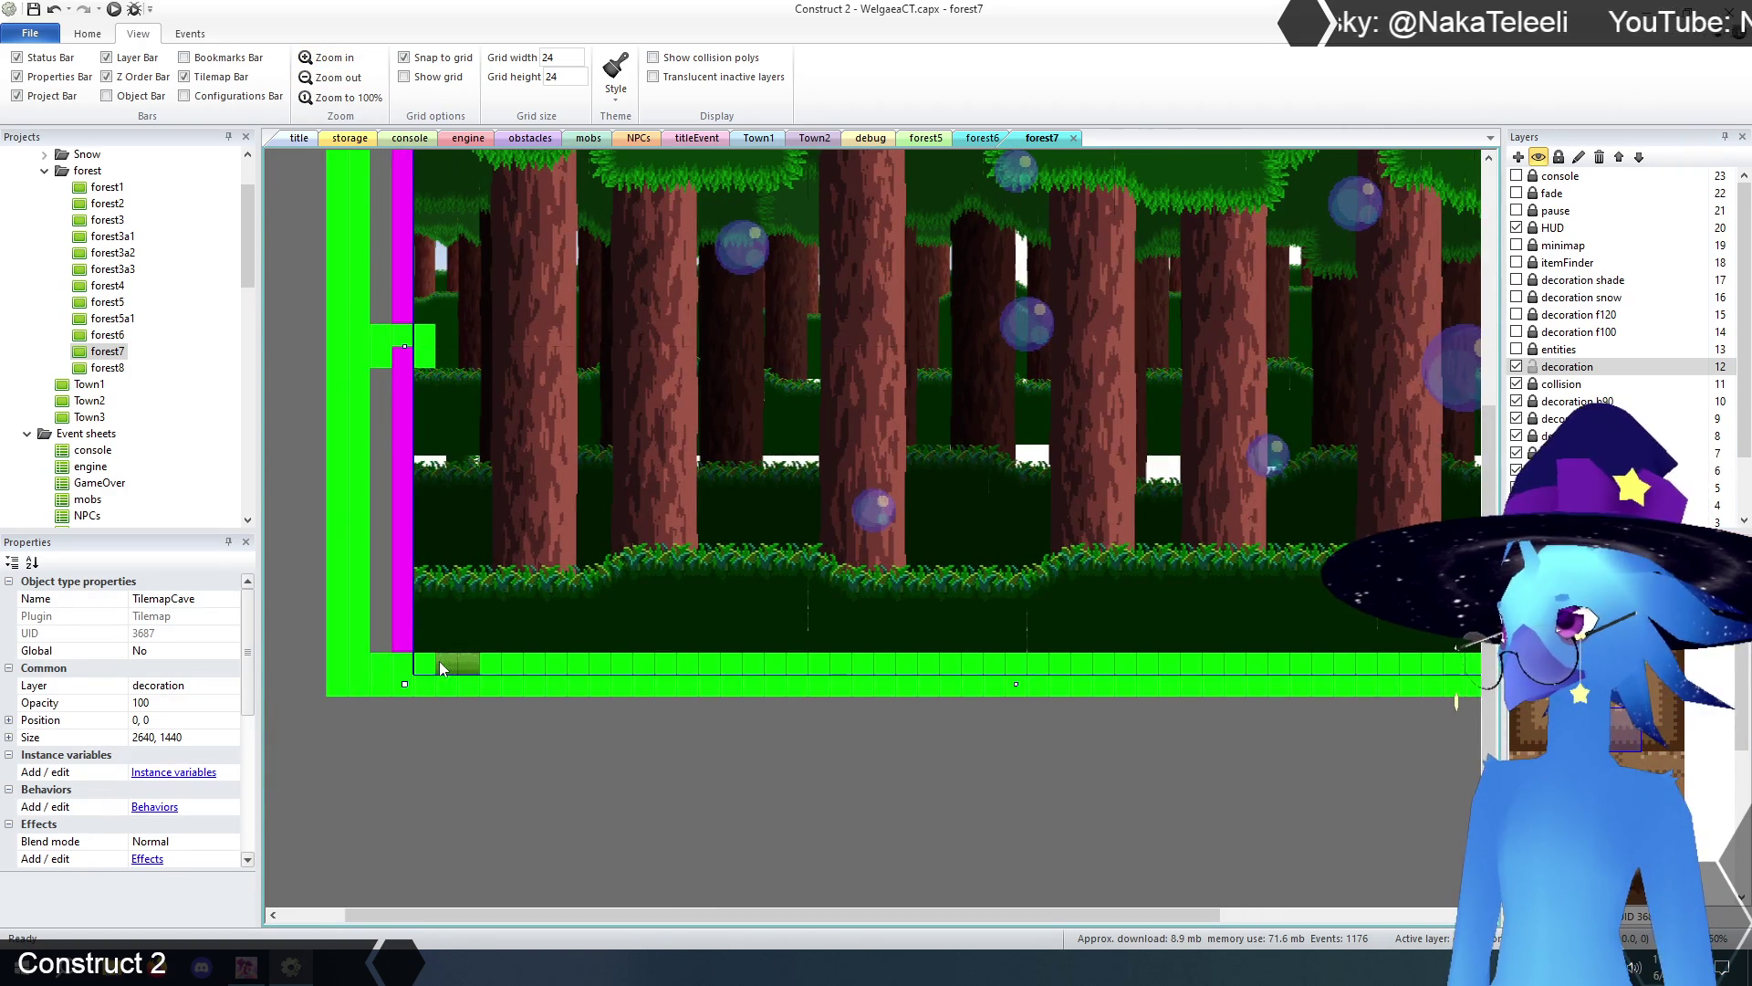
{"action": "left_click_drag", "start_coordinate": [434, 666], "coordinate": [821, 668]}
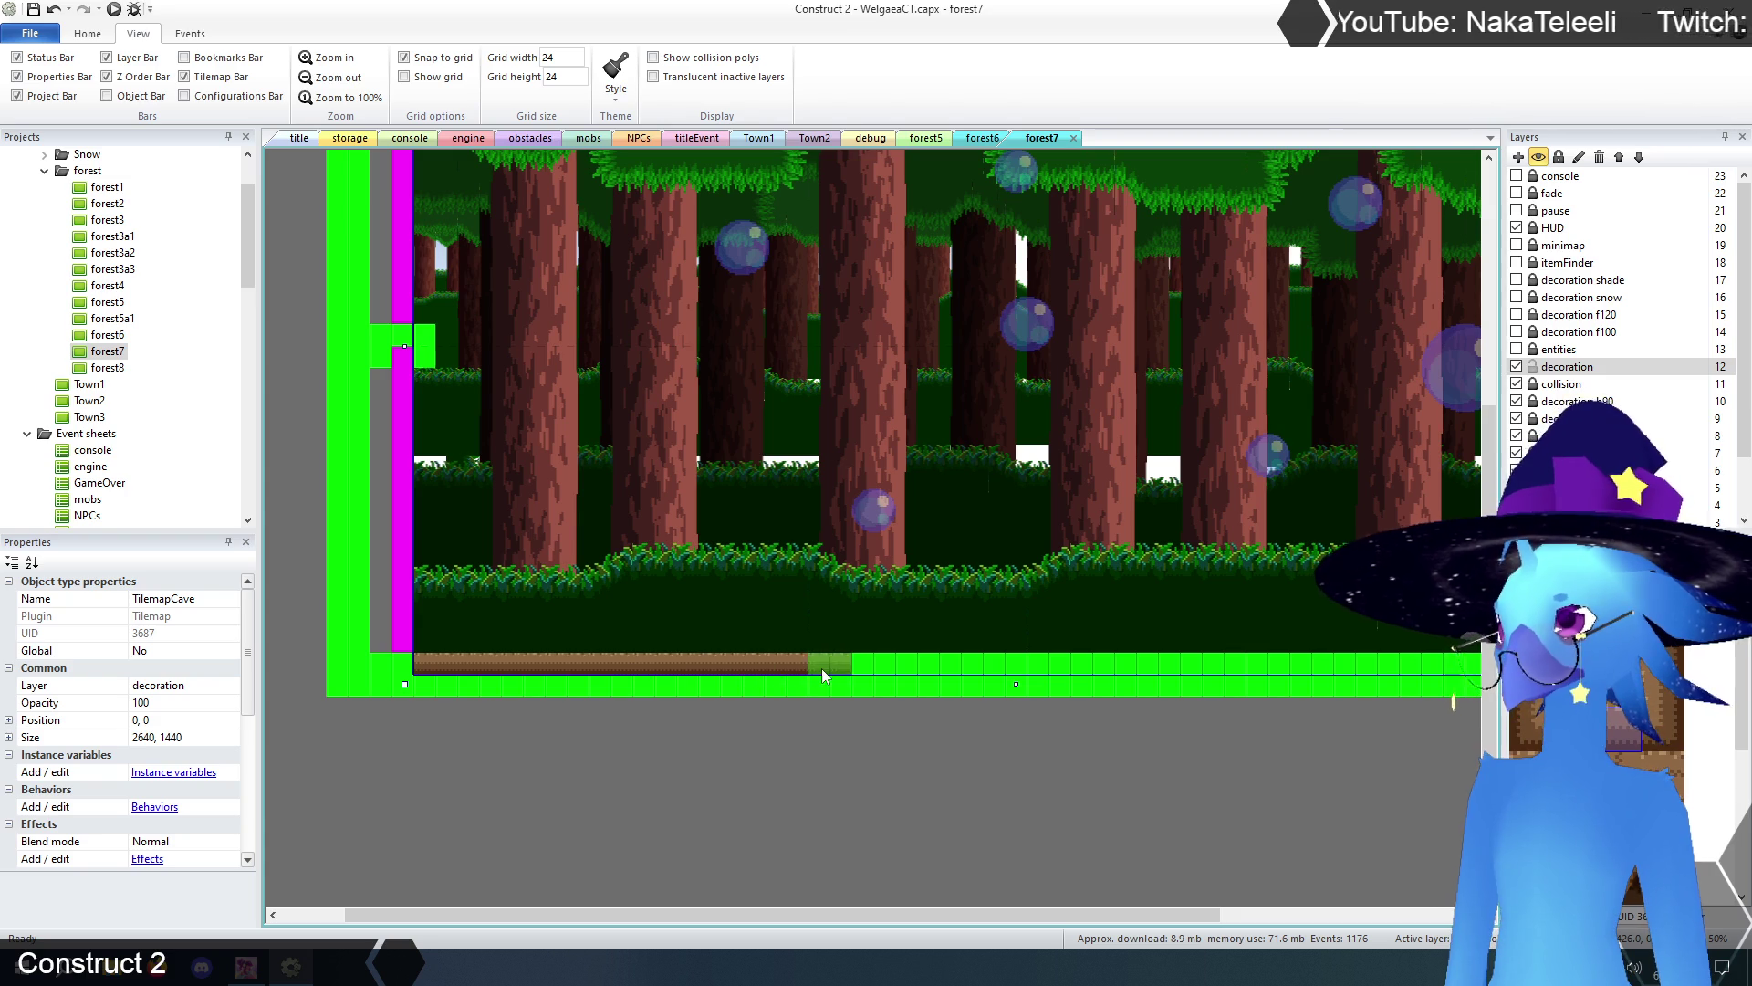
{"action": "left_click_drag", "start_coordinate": [962, 668], "coordinate": [1172, 666]}
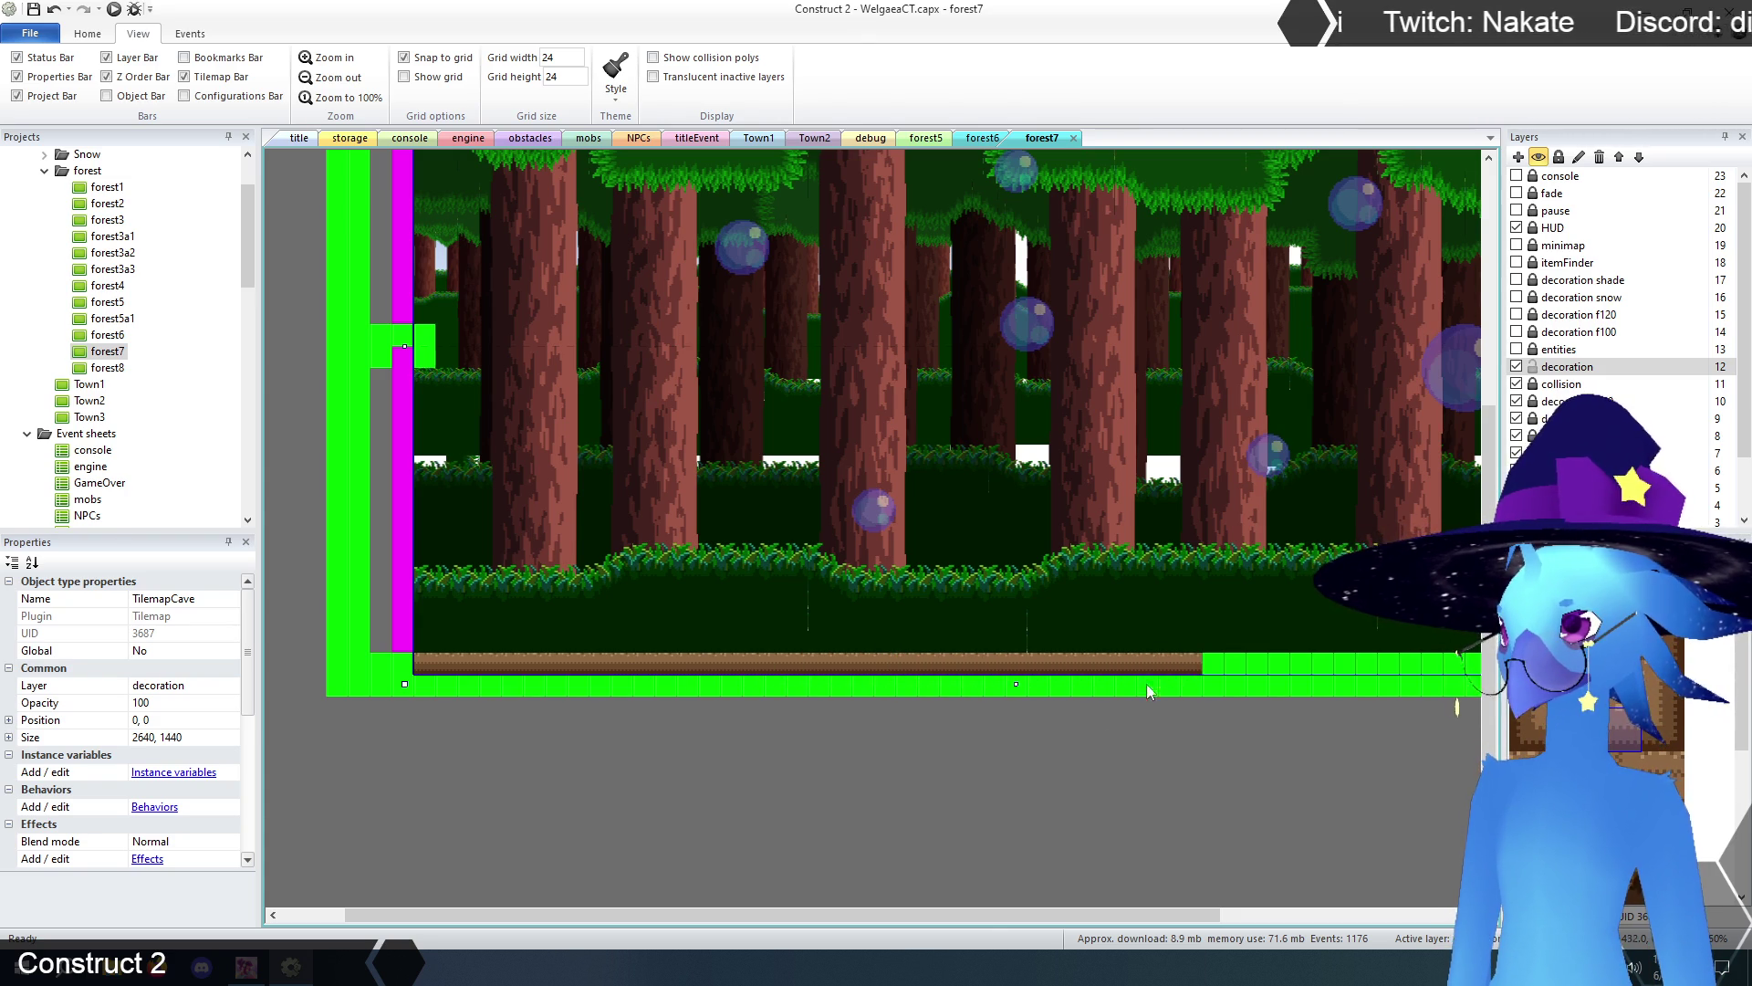
{"action": "left_click_drag", "start_coordinate": [983, 915], "coordinate": [1285, 923]}
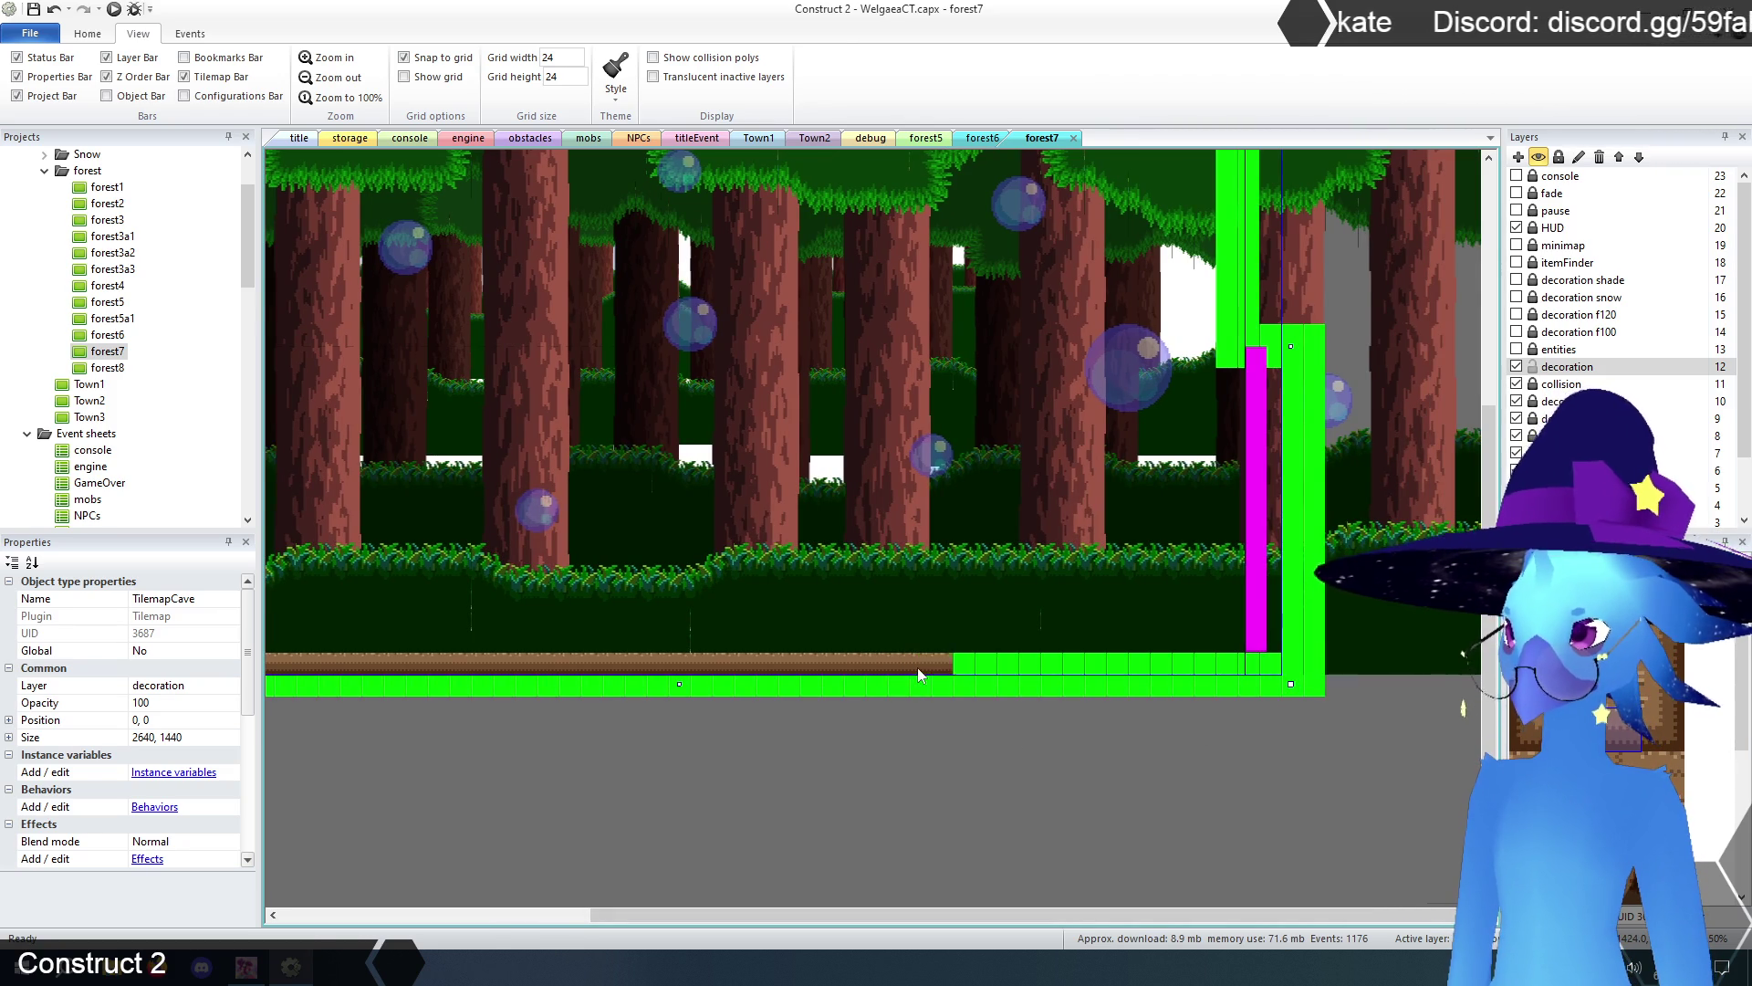
{"action": "left_click_drag", "start_coordinate": [1016, 666], "coordinate": [1238, 666]}
{"action": "scroll", "coordinate": [1083, 721], "scroll_direction": "up", "scroll_amount": 3}
{"action": "scroll", "coordinate": [1083, 721], "scroll_direction": "up", "scroll_amount": 2}
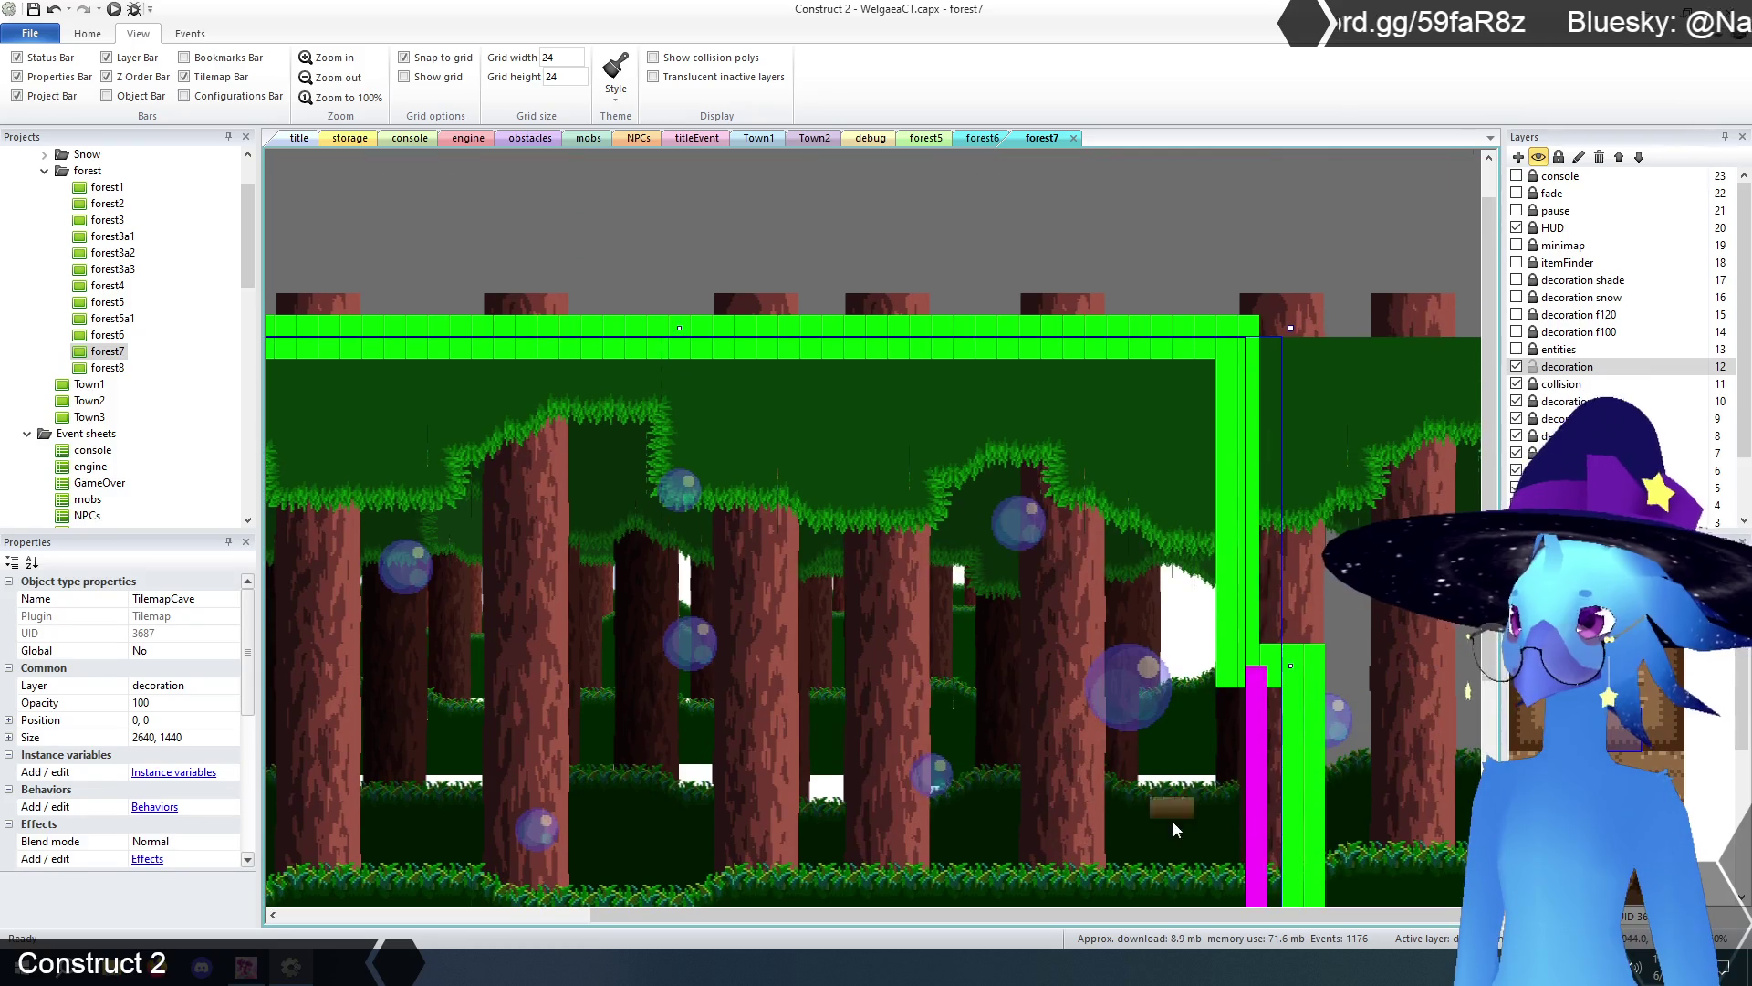
{"action": "left_click_drag", "start_coordinate": [1159, 914], "coordinate": [780, 926]}
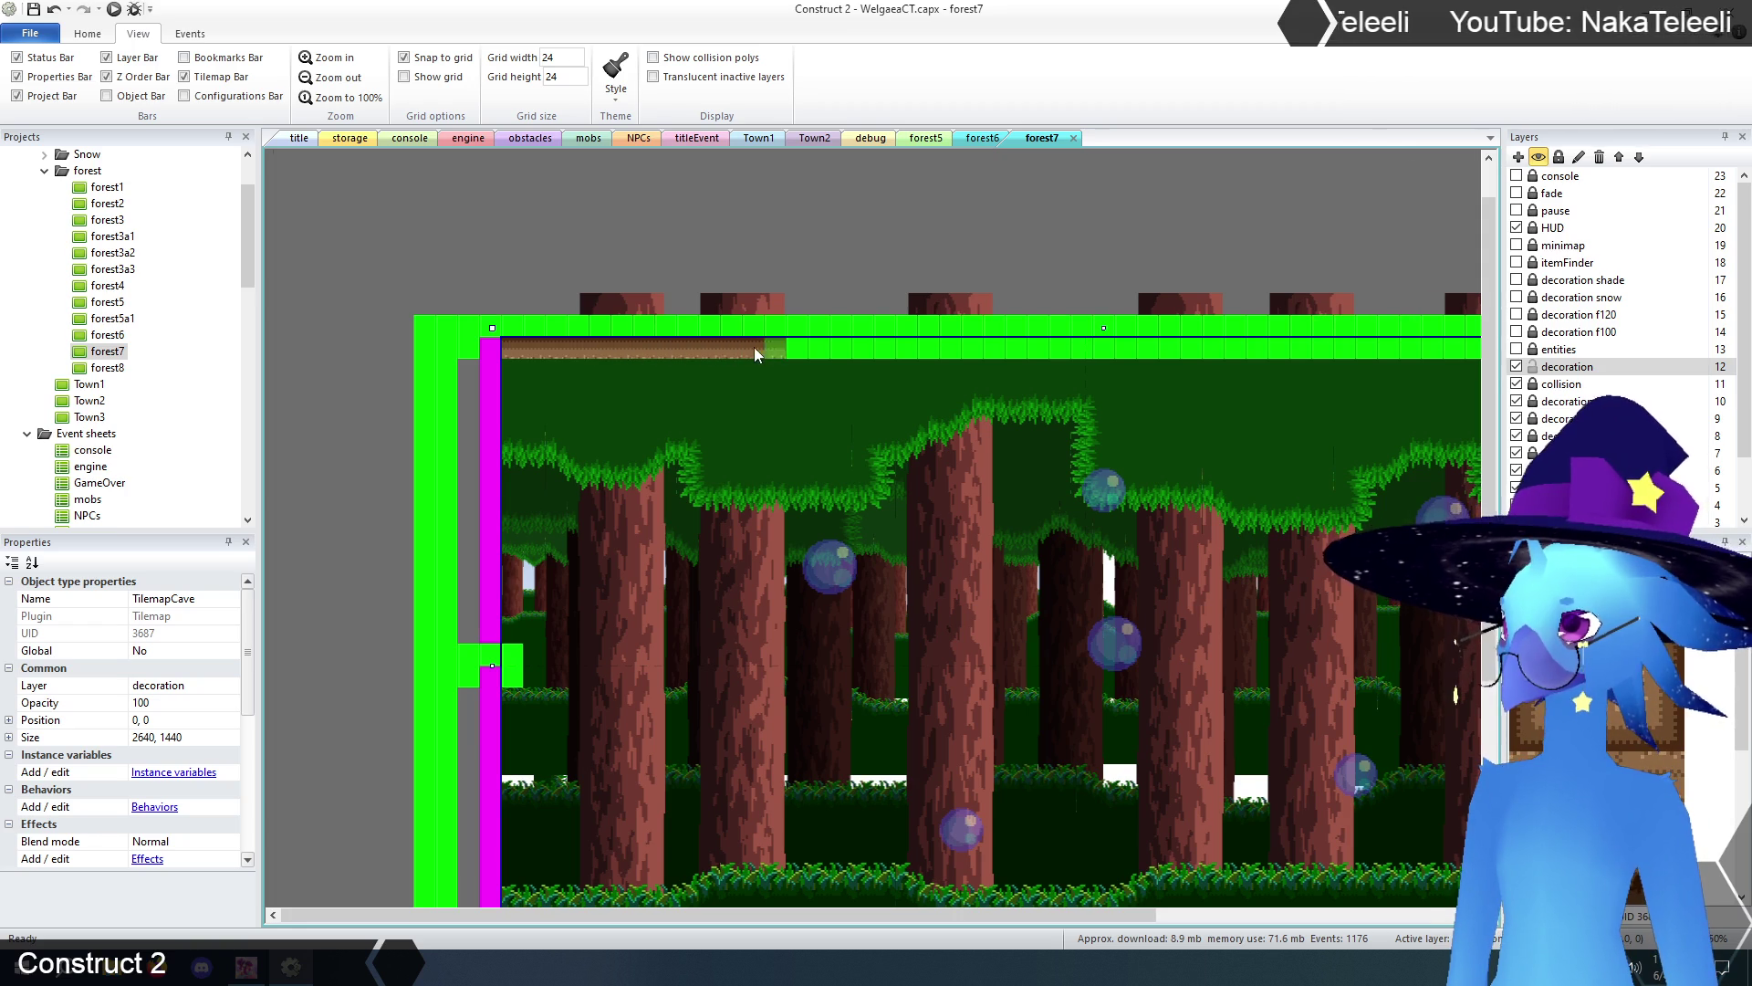
- Paint dirt tiles along the top row and down the right-edge column
{"action": "left_click_drag", "start_coordinate": [819, 348], "coordinate": [1059, 347]}
{"action": "left_click_drag", "start_coordinate": [851, 918], "coordinate": [1132, 918]}
{"action": "left_click_drag", "start_coordinate": [712, 341], "coordinate": [1217, 343]}
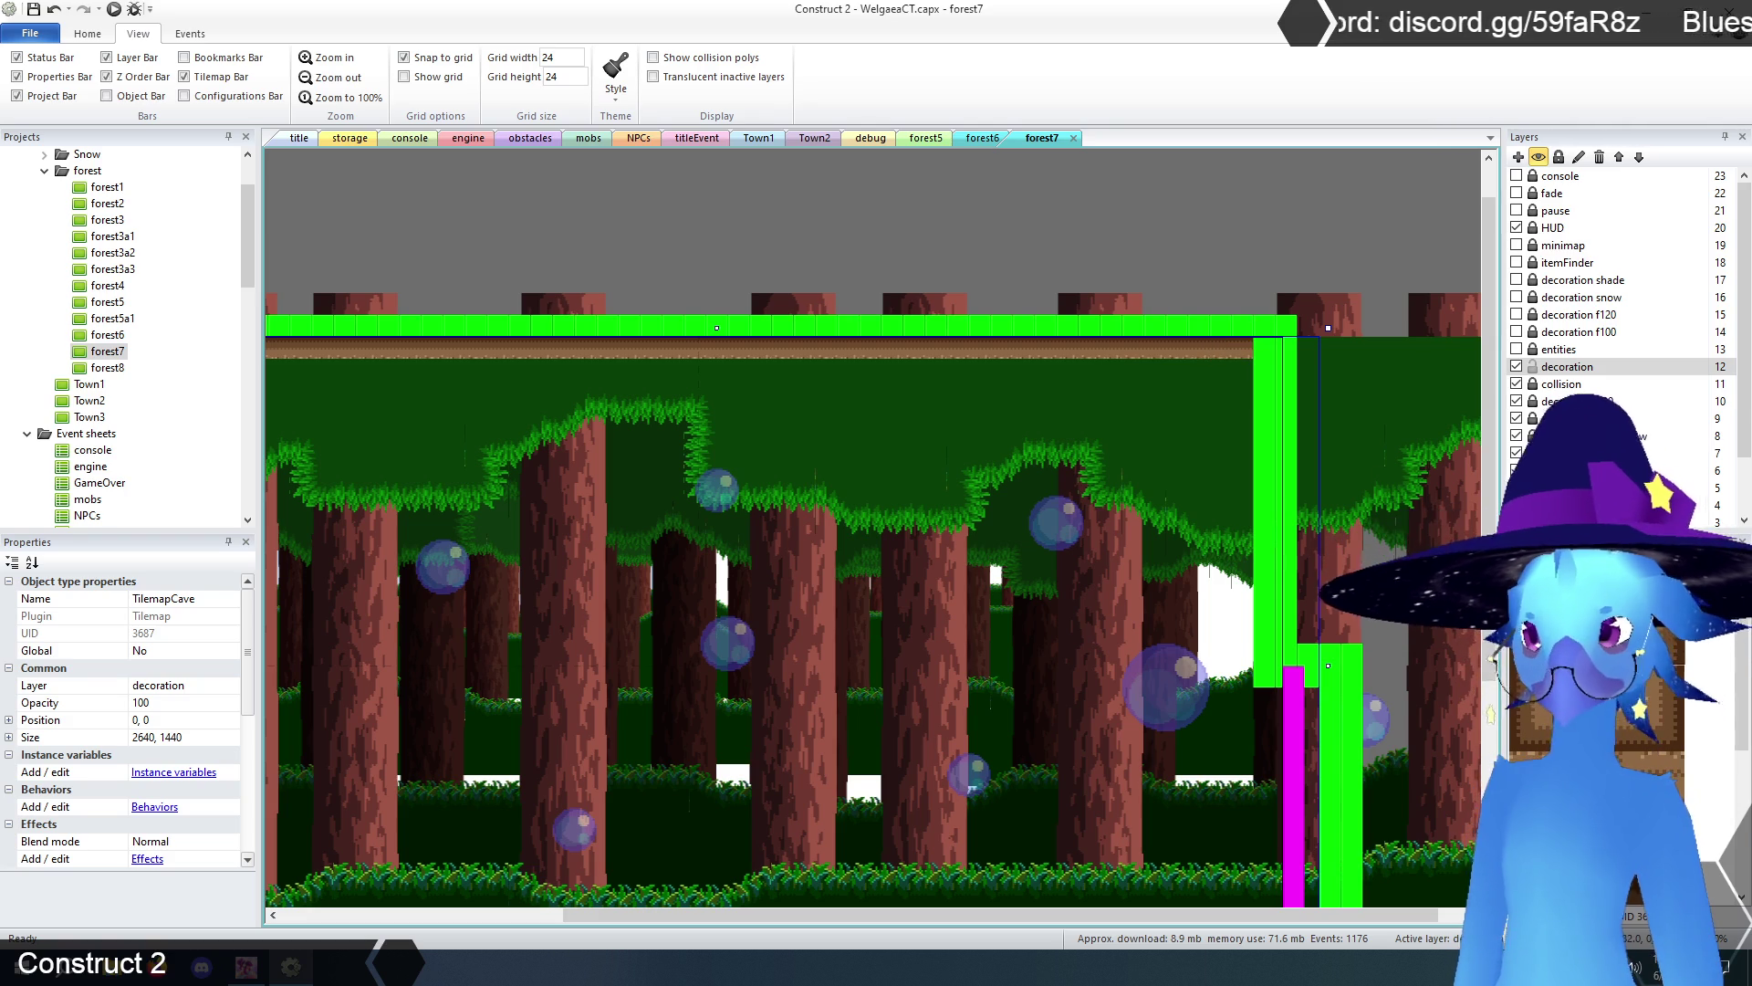
{"action": "left_click_drag", "start_coordinate": [1268, 365], "coordinate": [1265, 664]}
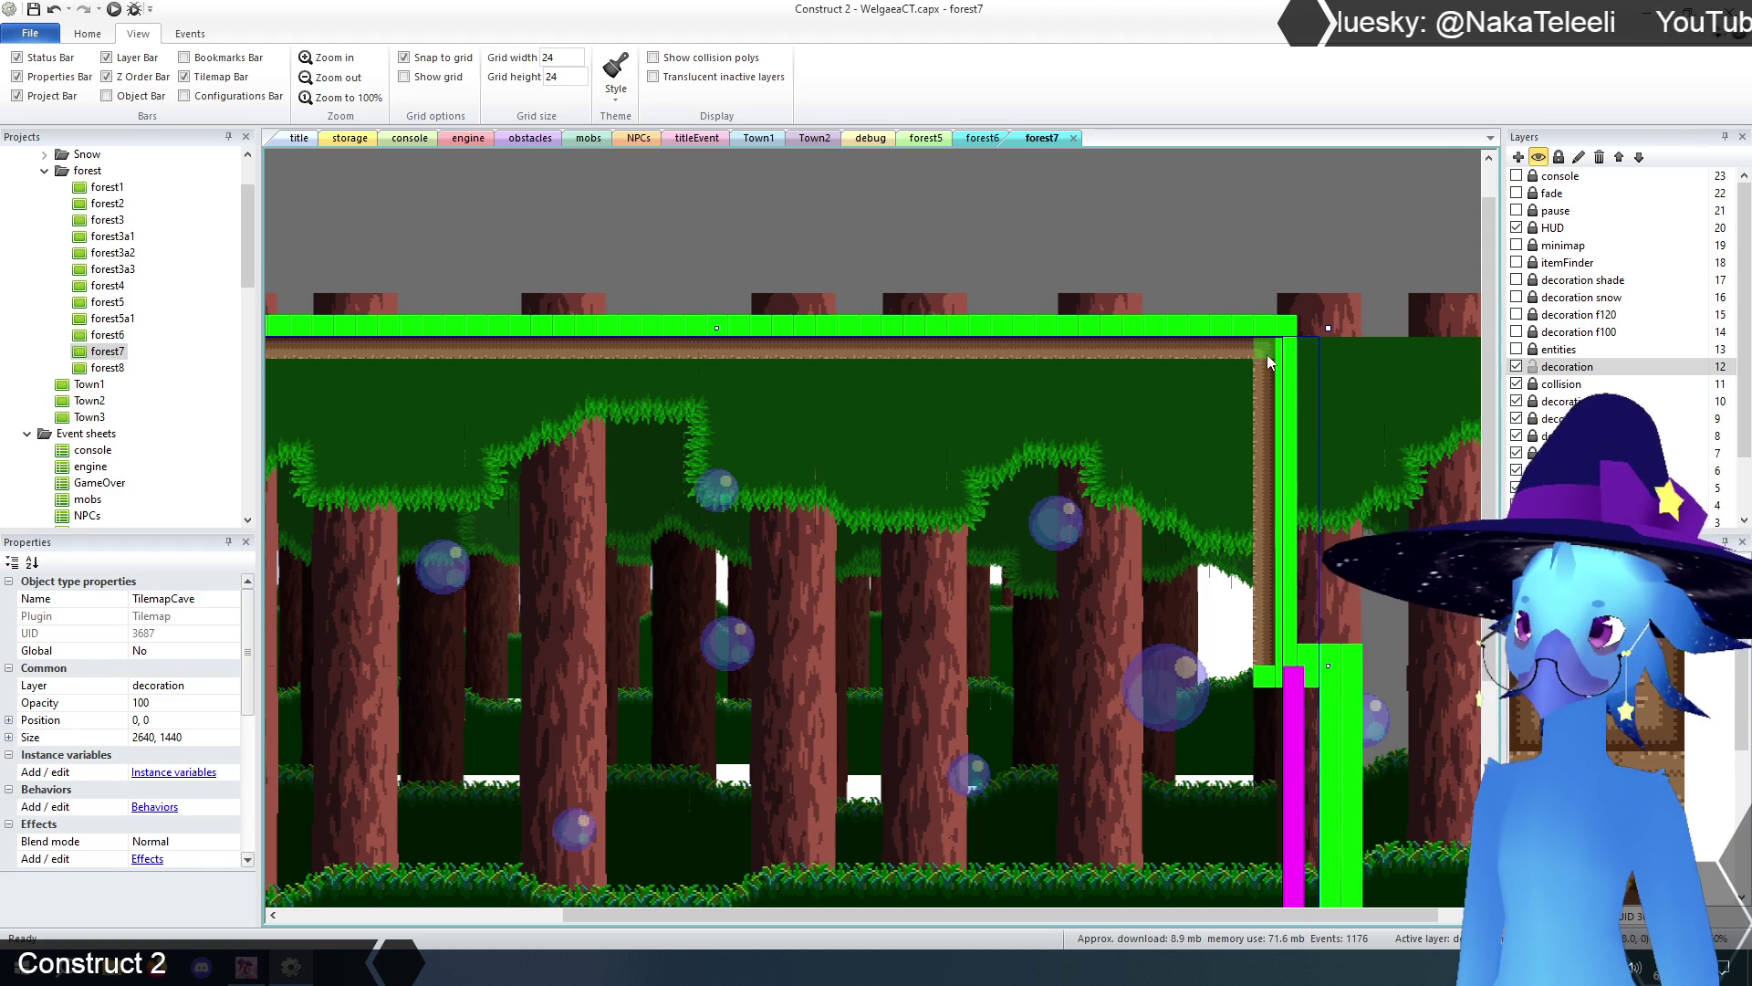
{"action": "left_click", "coordinate": [1268, 676]}
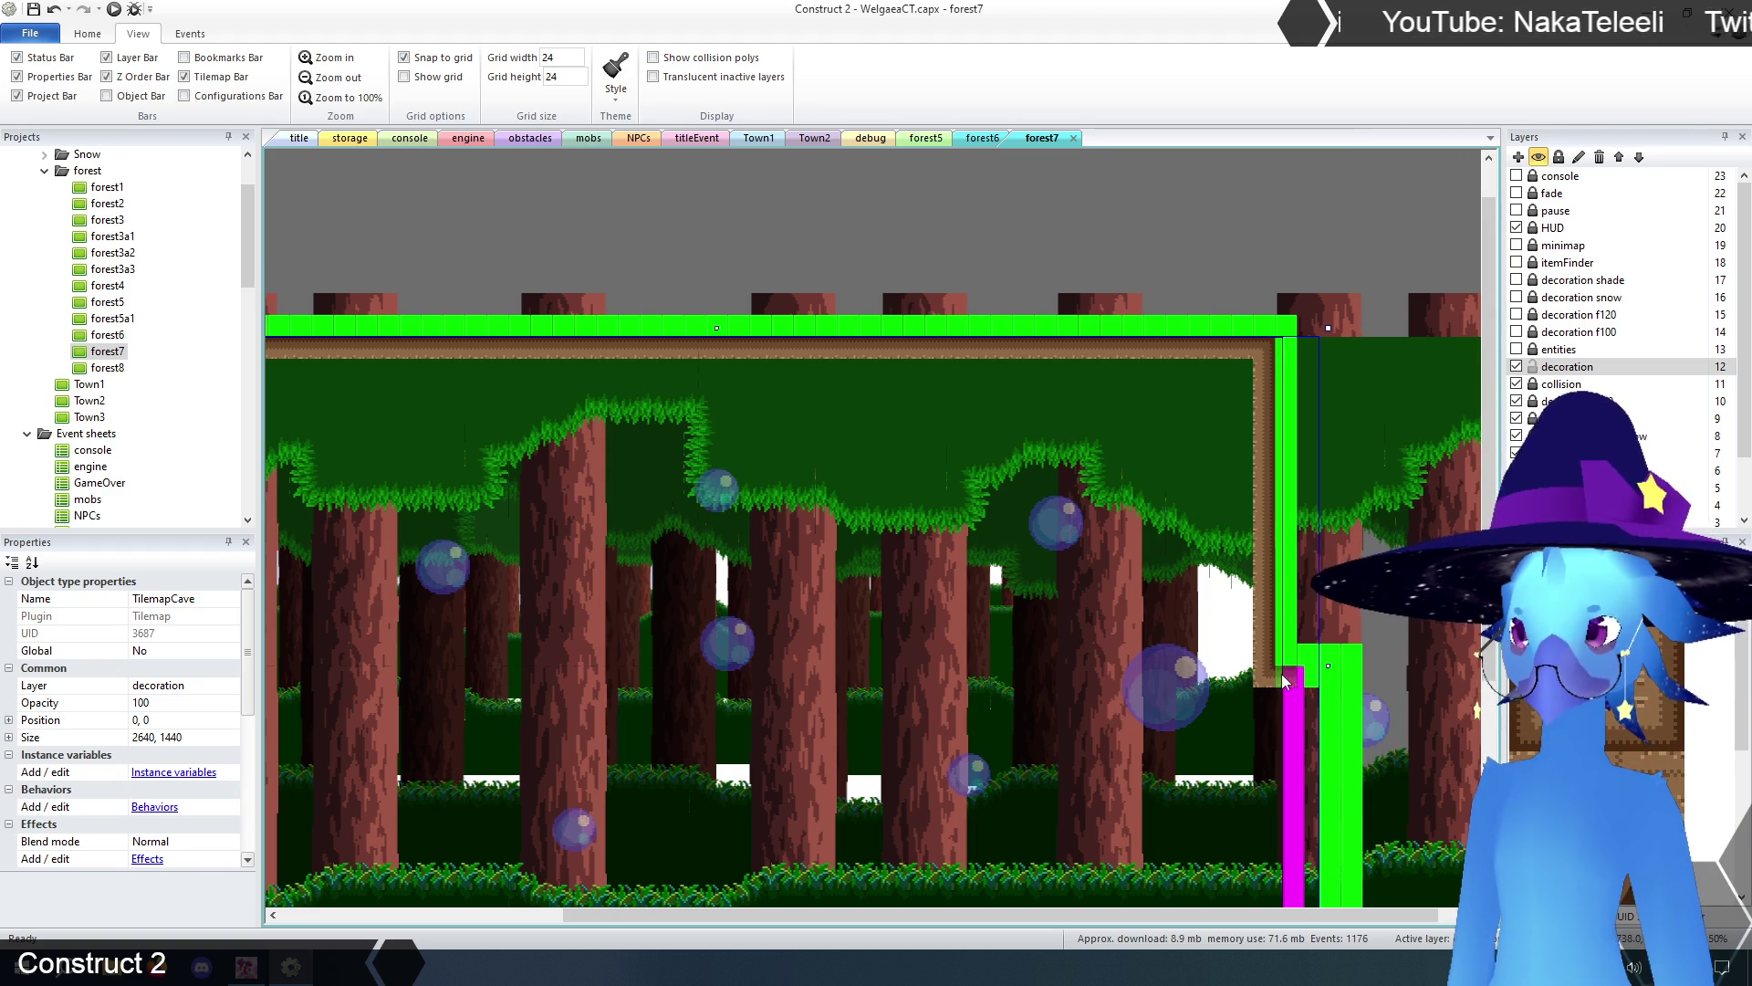
- Add a dirt tile beside the left wall notch and fill the right-edge strip with cave wall tiles
{"action": "scroll", "coordinate": [1241, 542], "scroll_direction": "down", "scroll_amount": 4}
{"action": "scroll", "coordinate": [1325, 692], "scroll_direction": "up", "scroll_amount": 3}
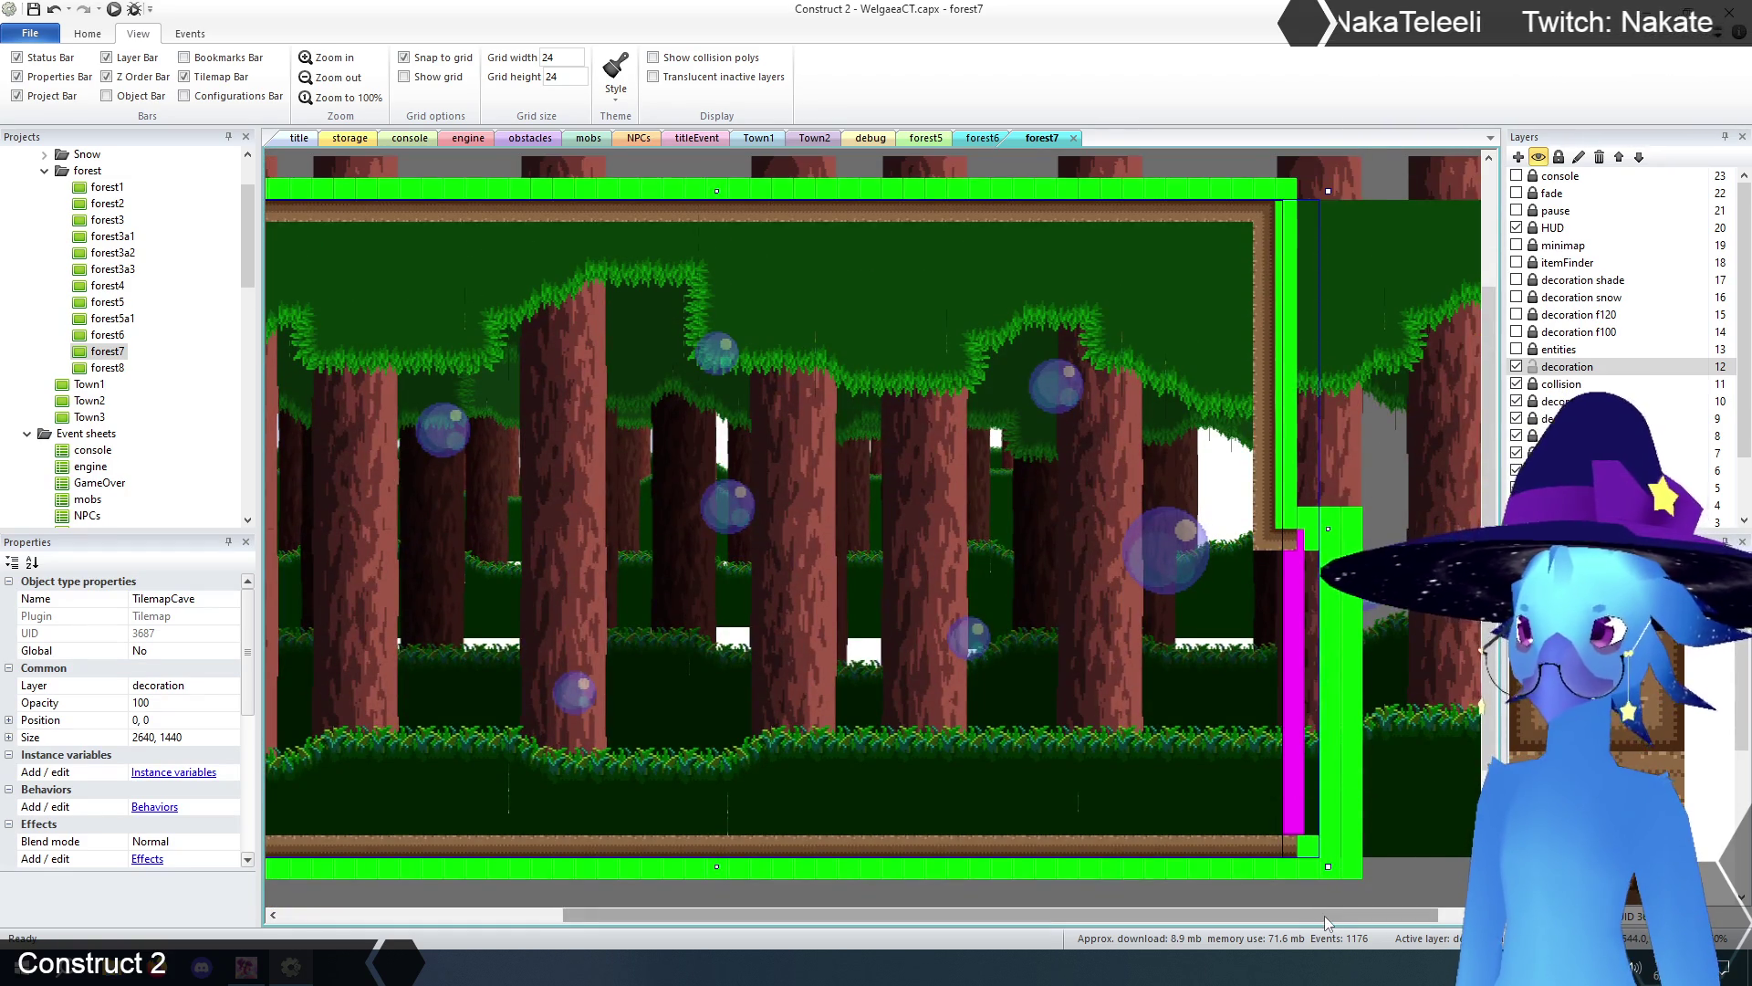
{"action": "left_click_drag", "start_coordinate": [1327, 917], "coordinate": [956, 923]}
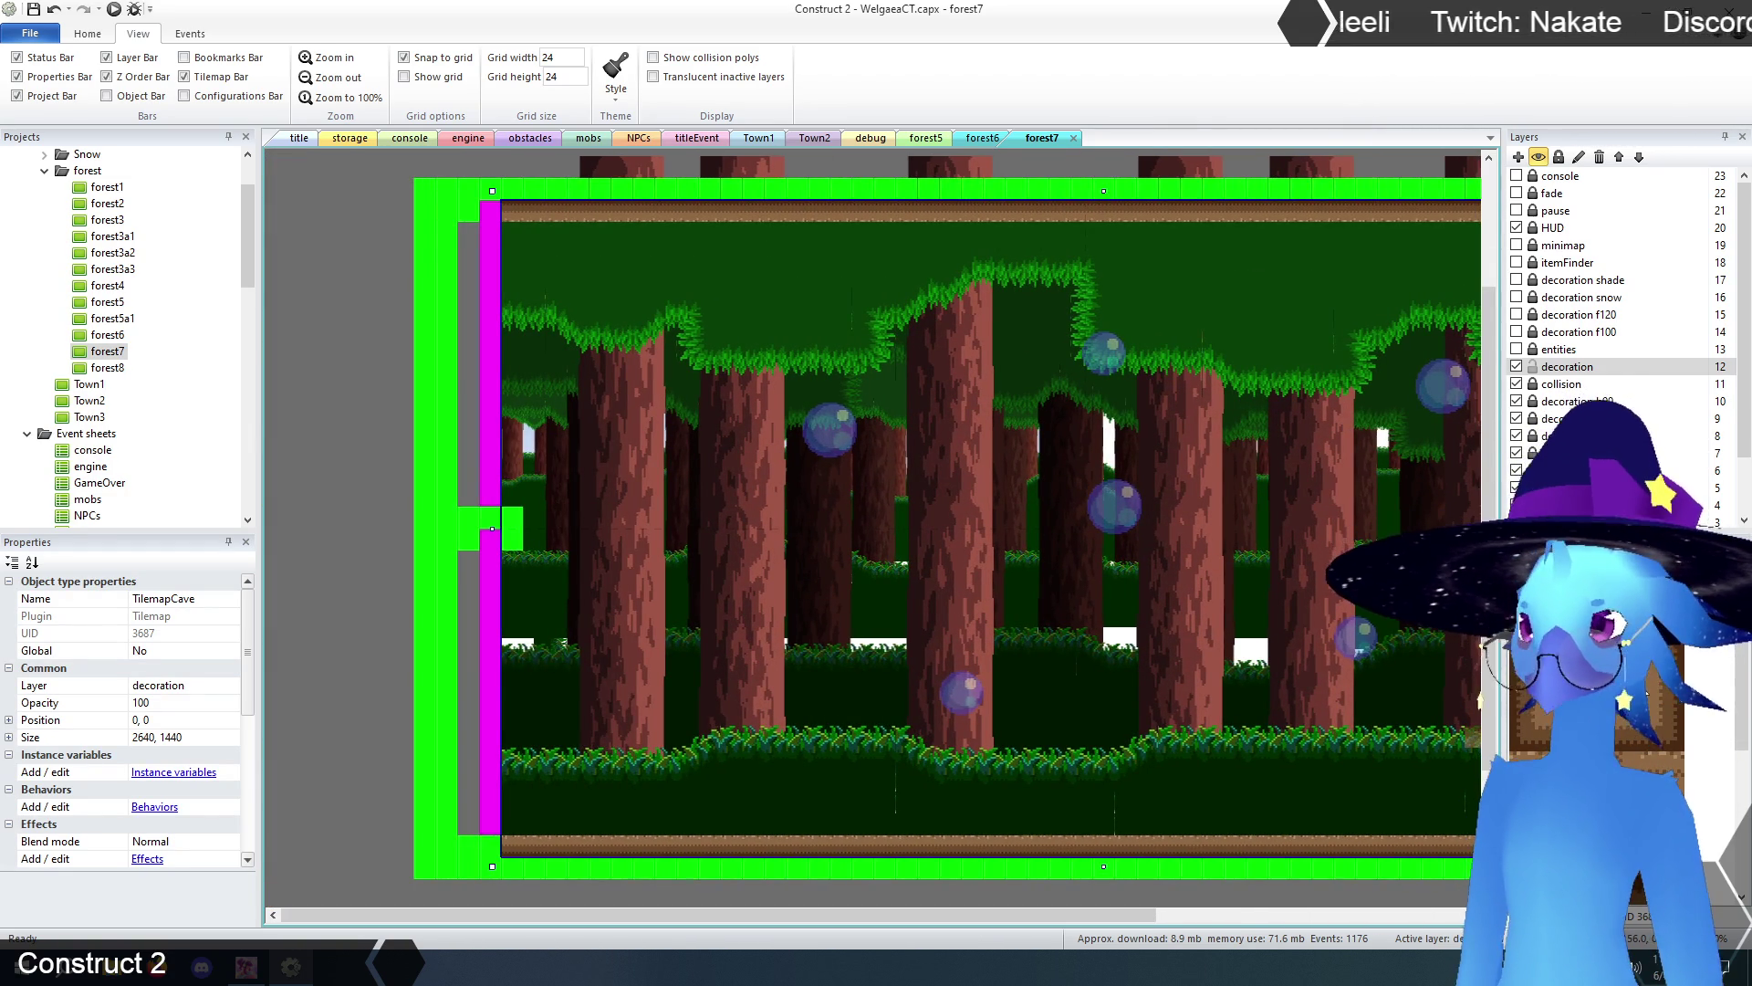
{"action": "left_click", "coordinate": [514, 525]}
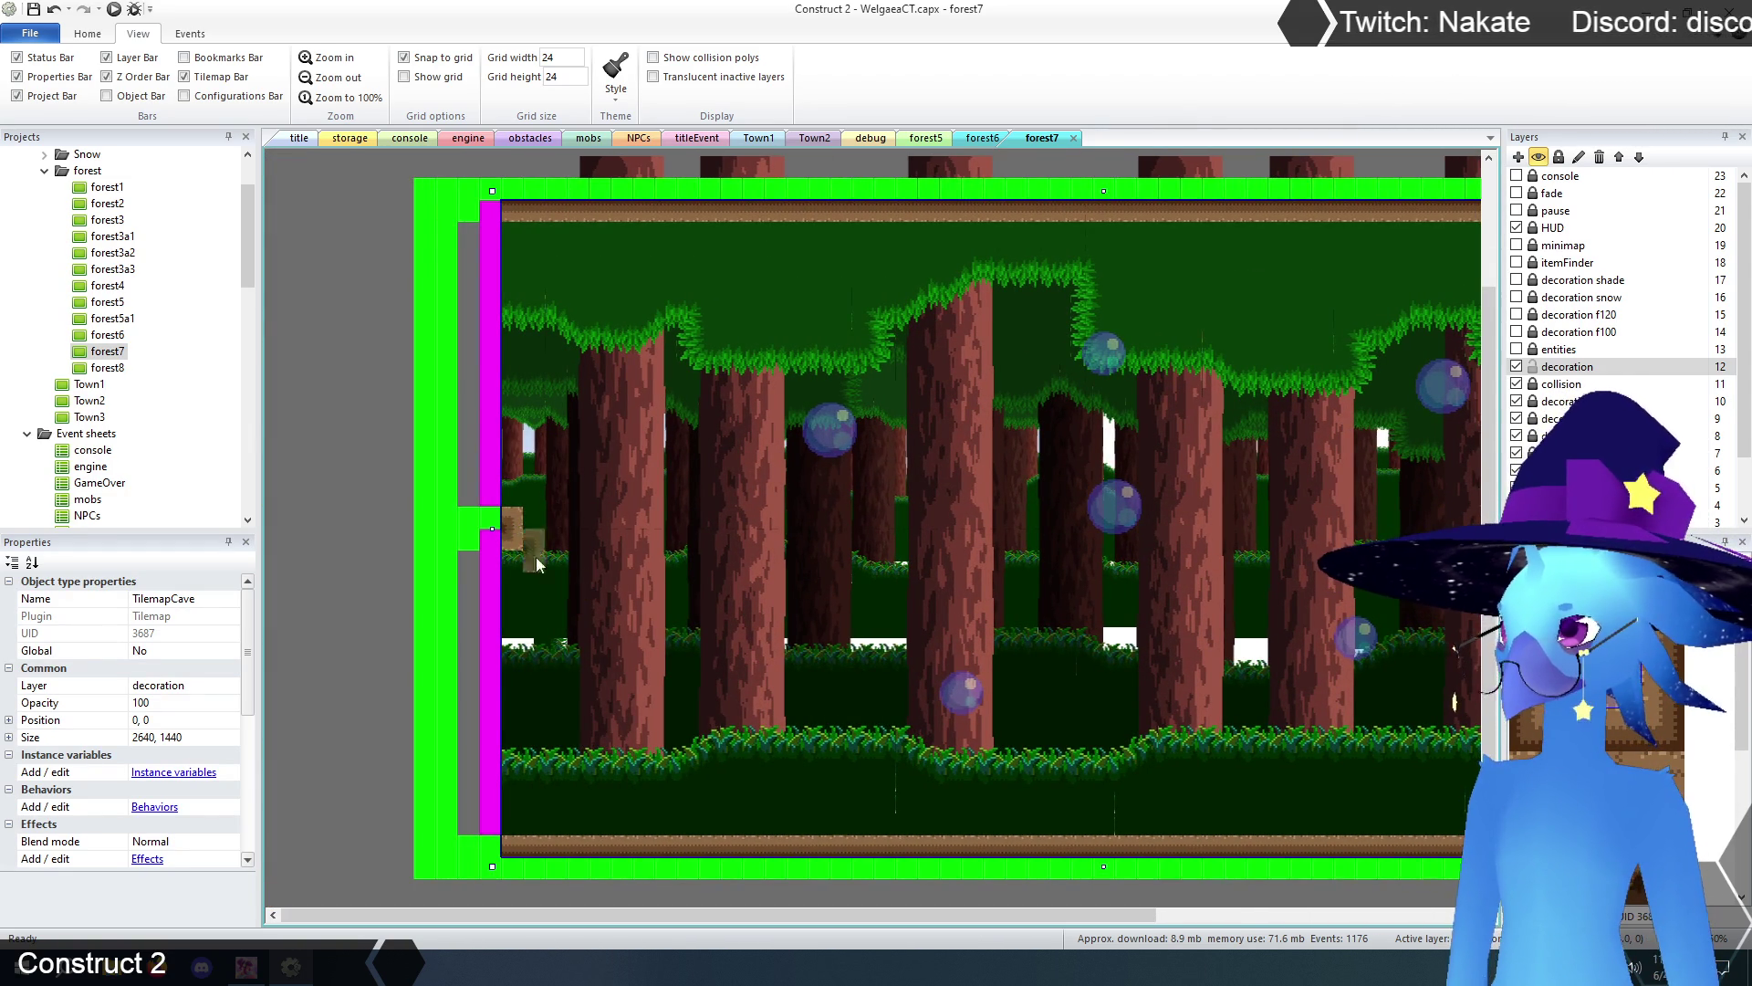
{"action": "left_click_drag", "start_coordinate": [736, 914], "coordinate": [1147, 951]}
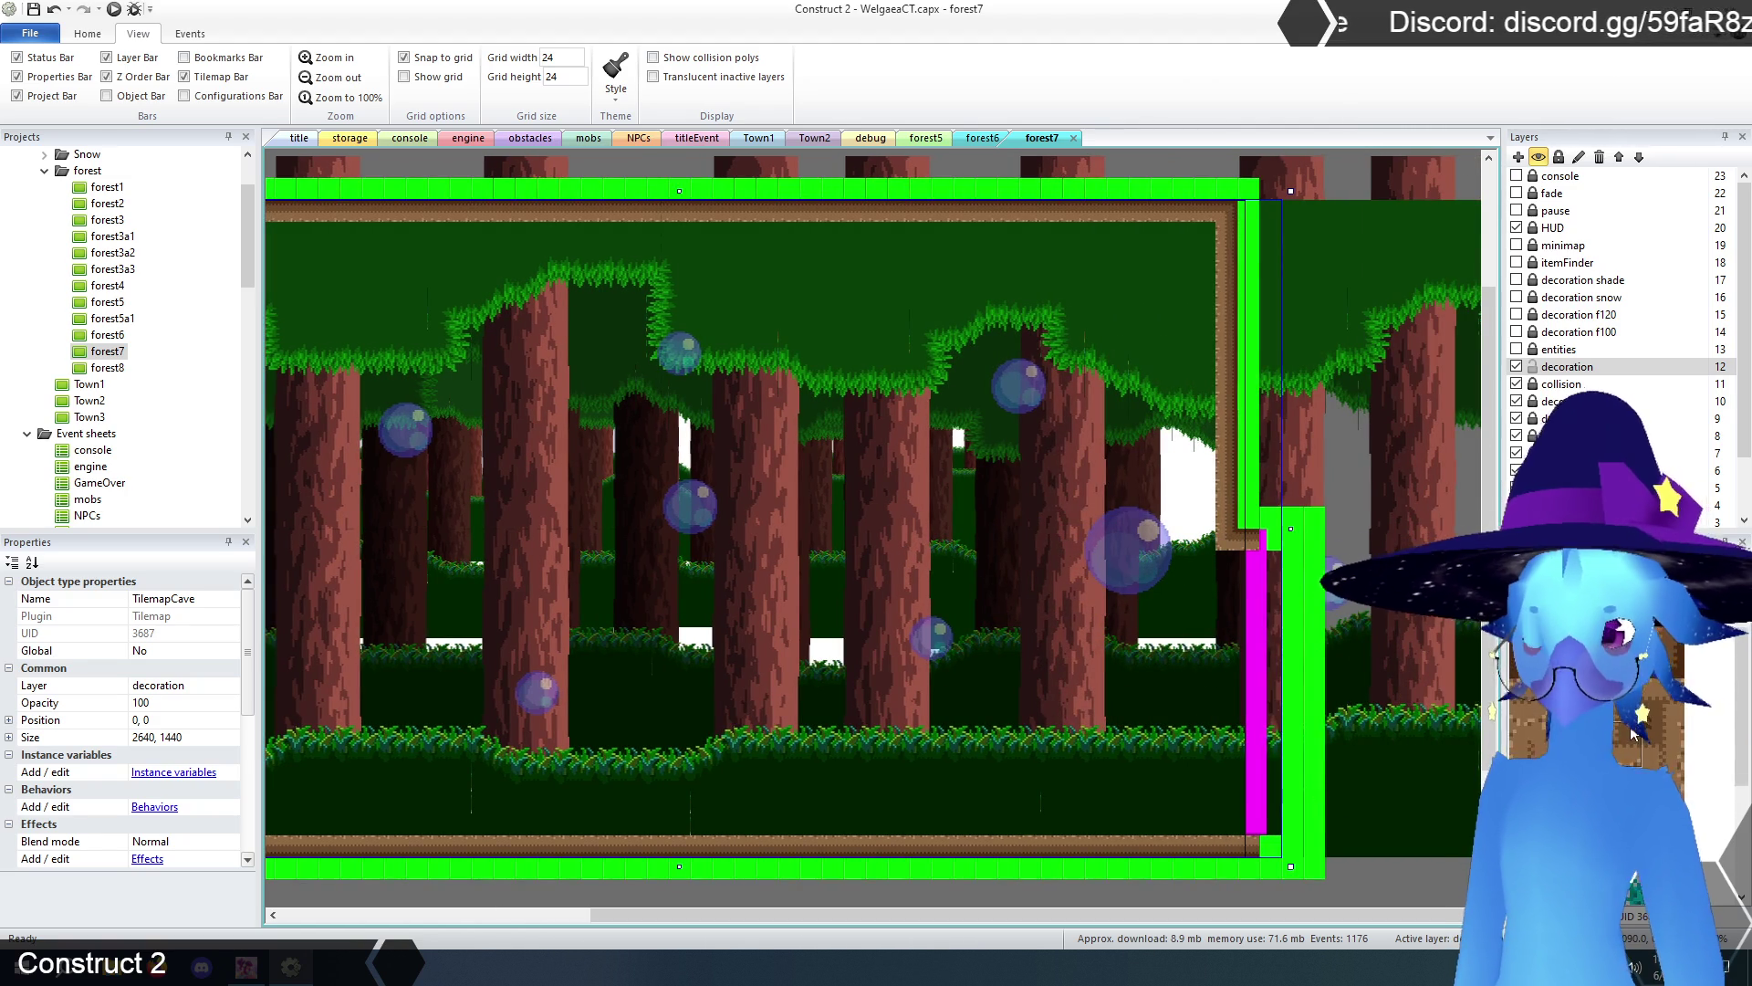
{"action": "left_click_drag", "start_coordinate": [1250, 210], "coordinate": [1251, 512]}
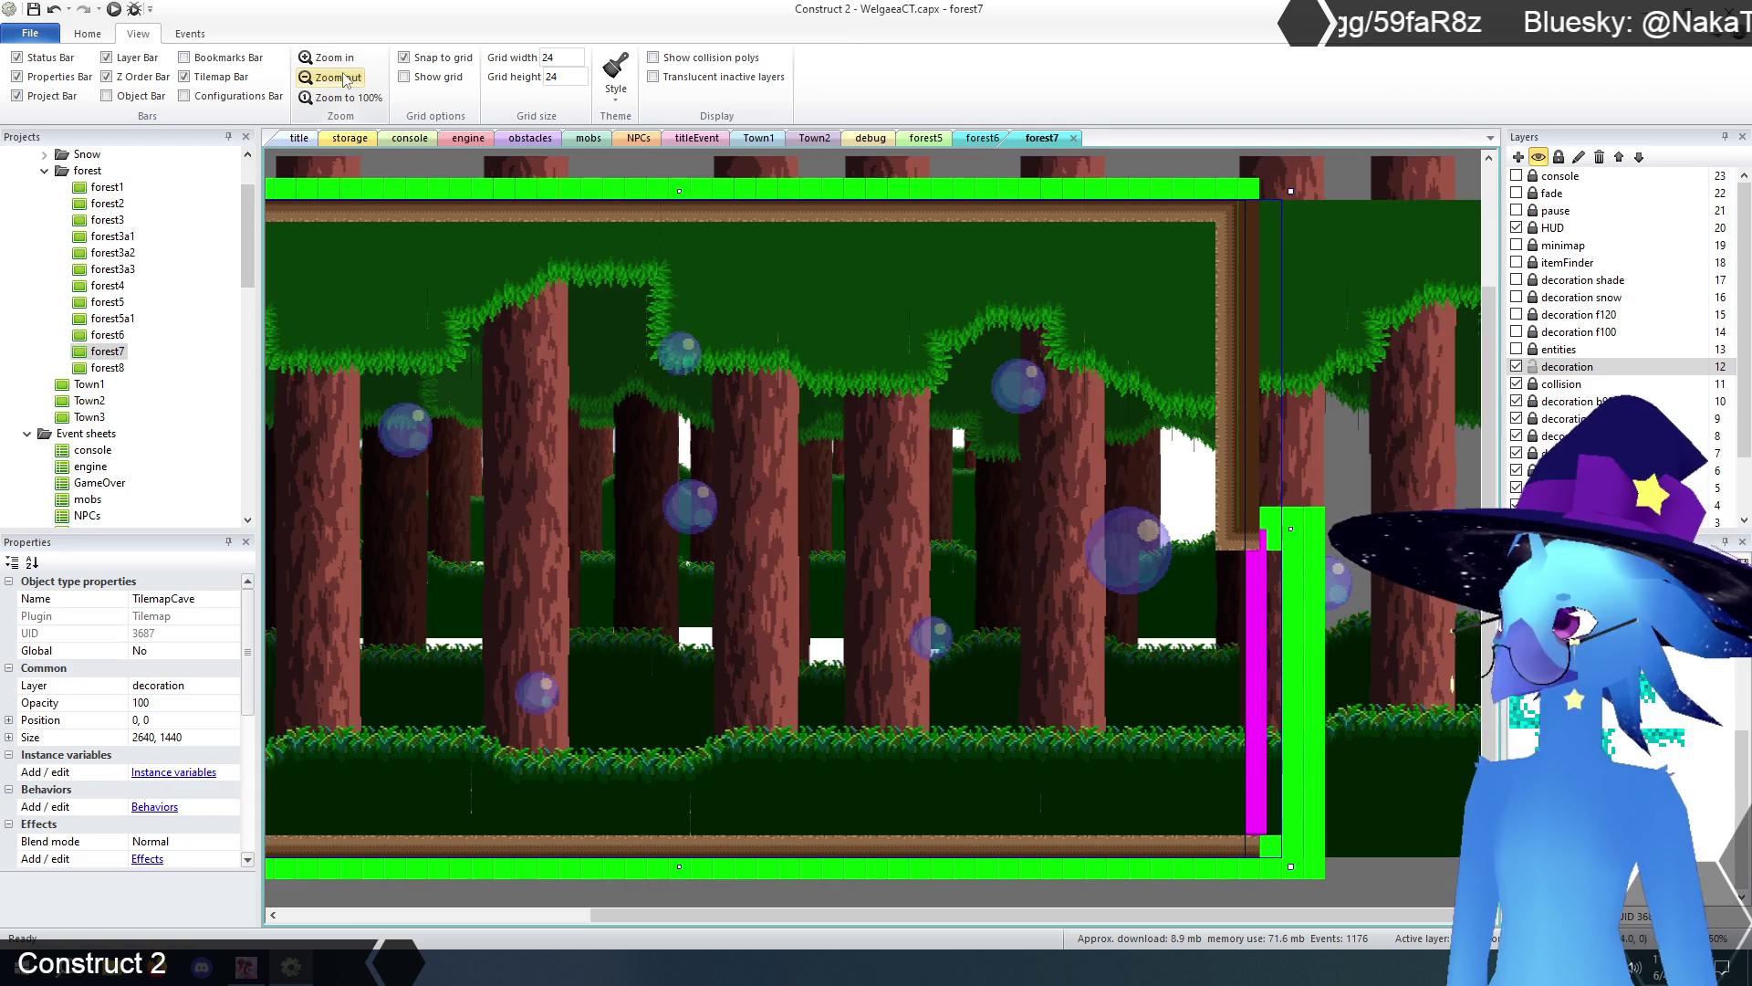
{"action": "scroll", "coordinate": [1065, 719], "scroll_direction": "down", "scroll_amount": 3}
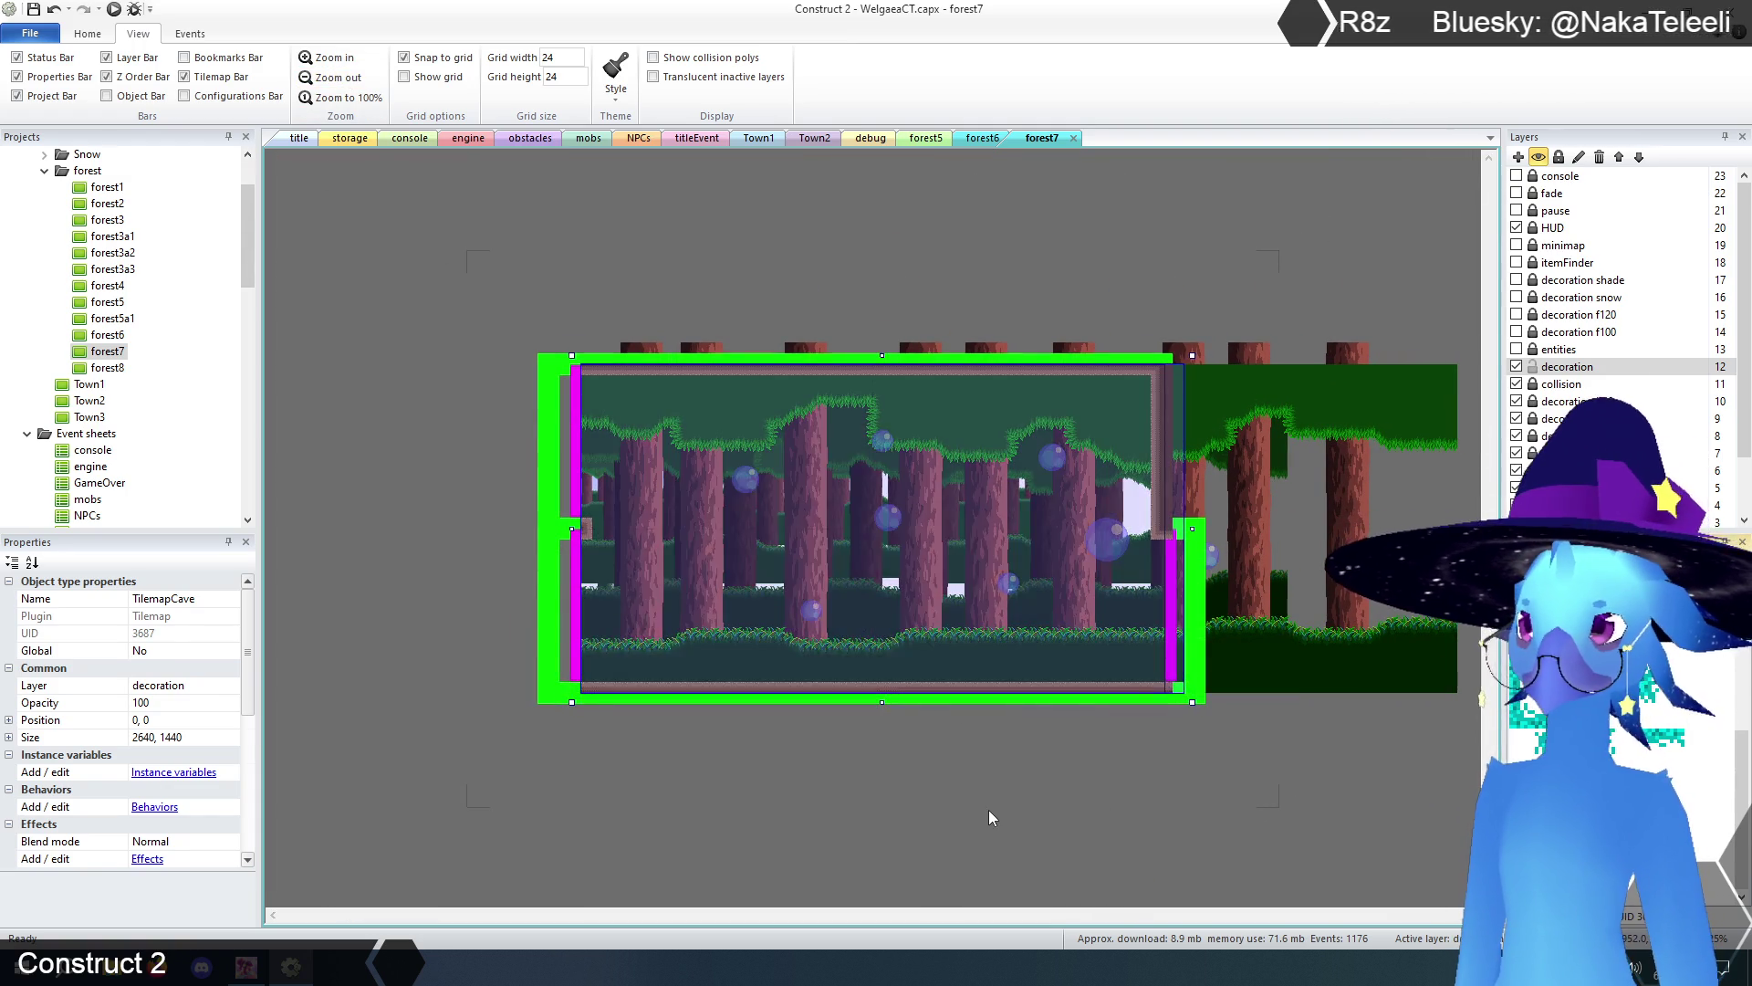
- Show the entities layer and move the GenericNPC from the right edge onto the floor
{"action": "left_click", "coordinate": [989, 808]}
{"action": "left_click", "coordinate": [1516, 349]}
{"action": "left_click", "coordinate": [1534, 349]}
{"action": "mouse_move", "coordinate": [1250, 629]}
{"action": "left_mouse_down"}
{"action": "mouse_move", "coordinate": [978, 610]}
{"action": "mouse_move", "coordinate": [829, 680]}
{"action": "mouse_move", "coordinate": [847, 678]}
{"action": "left_mouse_up"}
- Set the roomStuff object's mapY to 30
{"action": "left_click", "coordinate": [520, 352]}
{"action": "scroll", "coordinate": [243, 675], "scroll_direction": "down", "scroll_amount": 3}
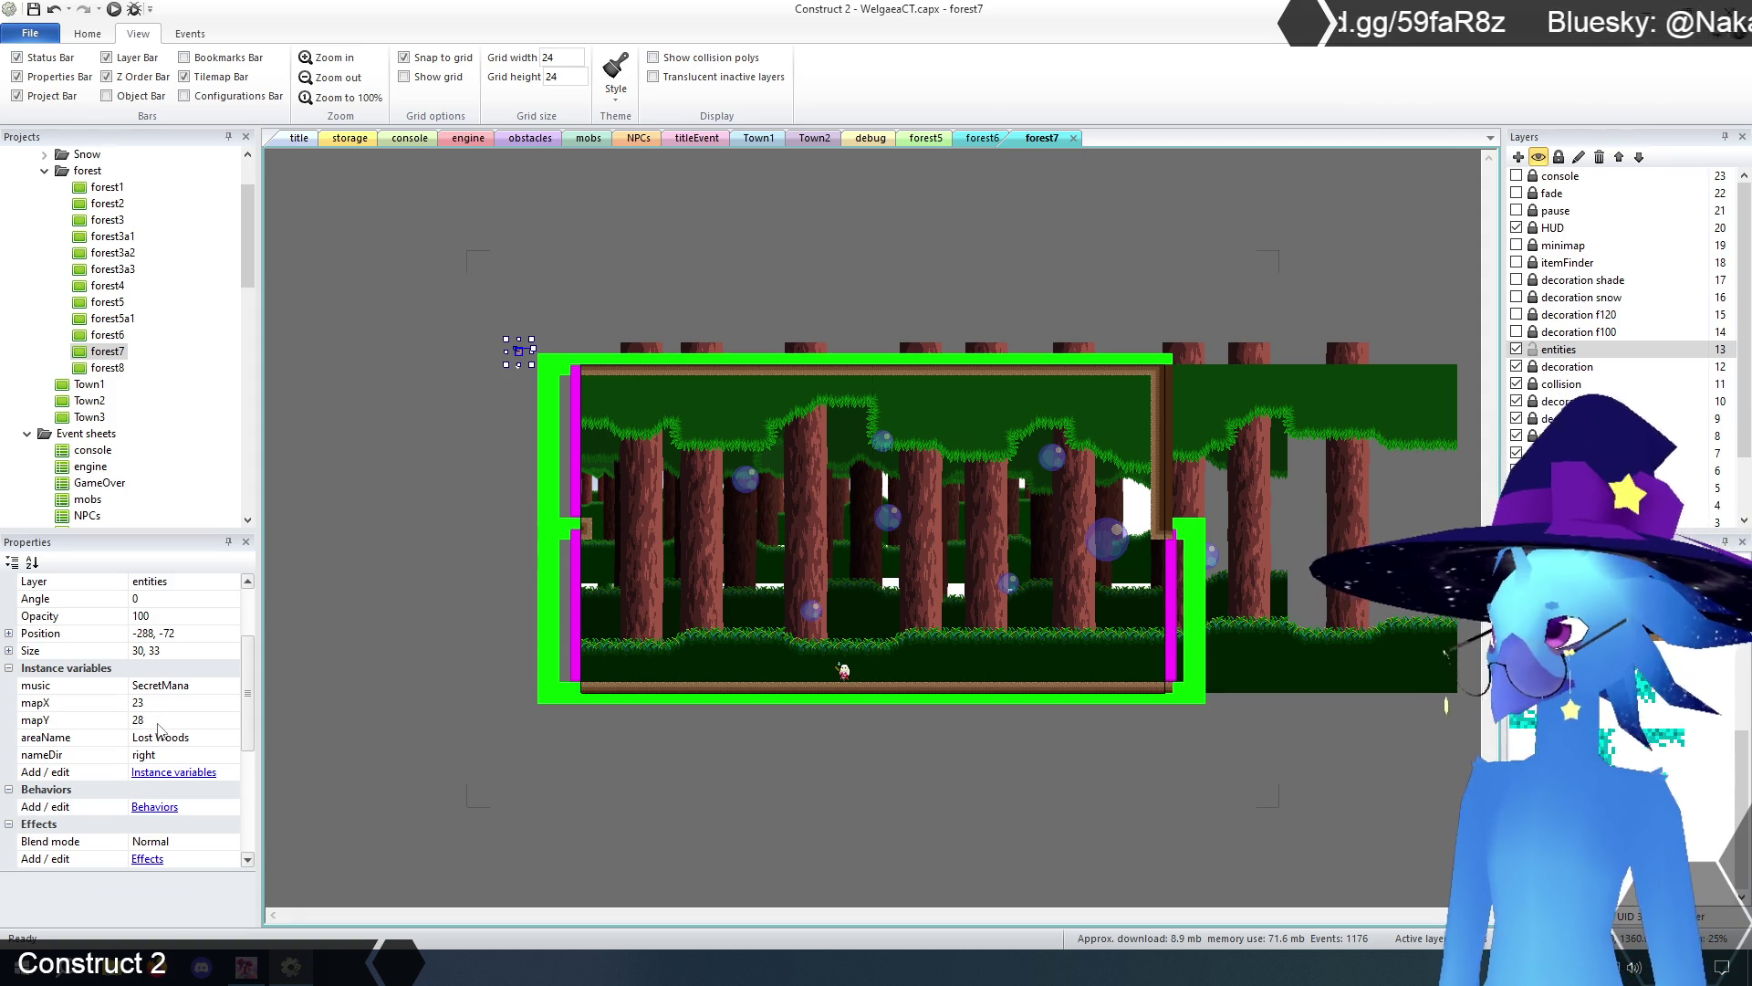
{"action": "left_click", "coordinate": [158, 721]}
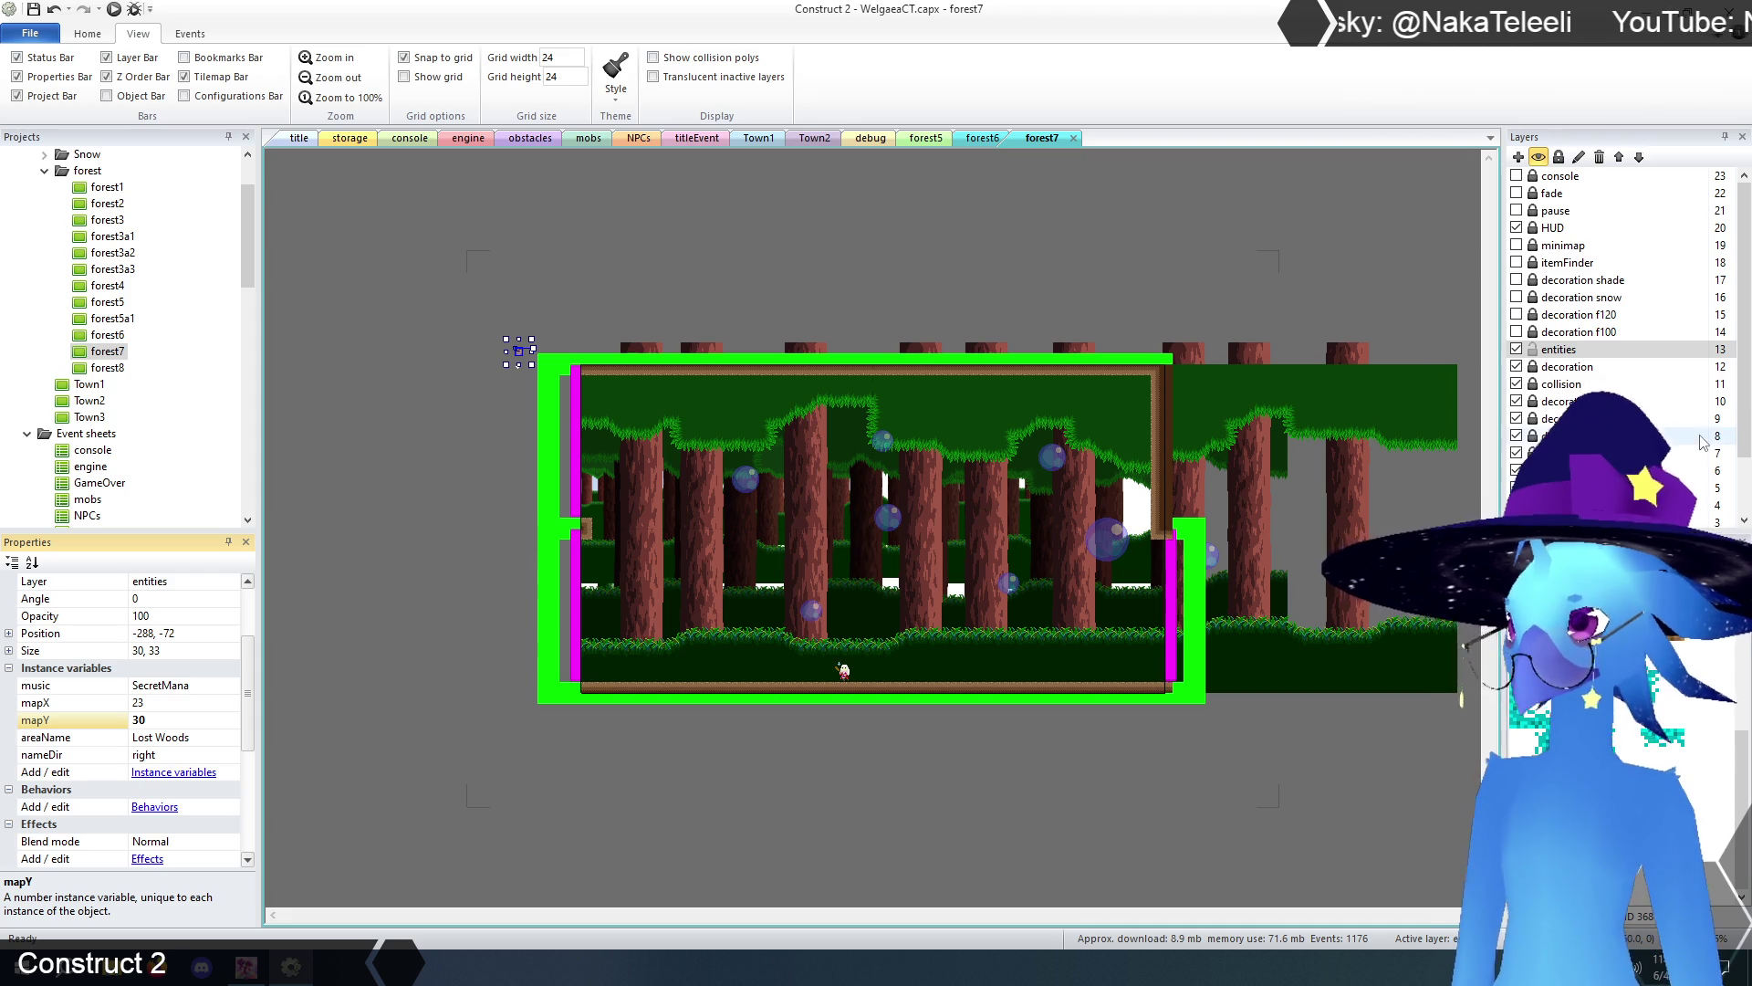
- Compare forest7's left transition with forest6's right-edge transition, then reselect forest7's left one
{"action": "left_click", "coordinate": [1552, 385]}
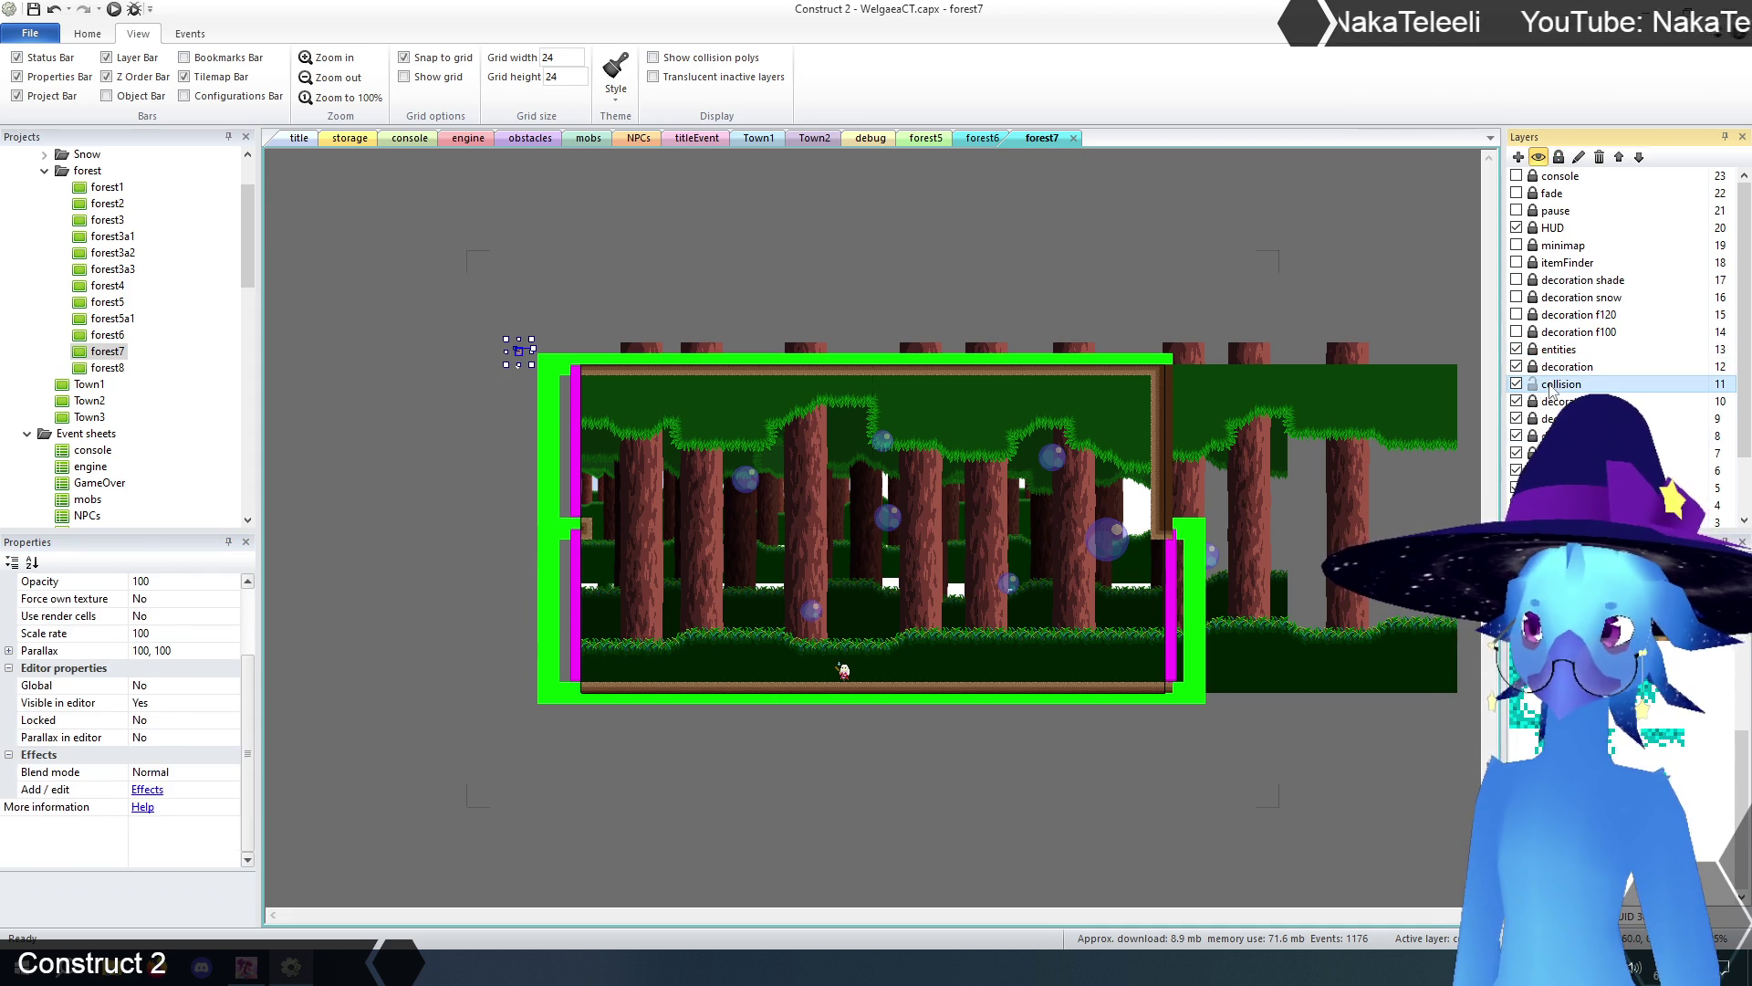
{"action": "left_click", "coordinate": [692, 316]}
{"action": "left_click", "coordinate": [576, 603]}
{"action": "left_click", "coordinate": [345, 601]}
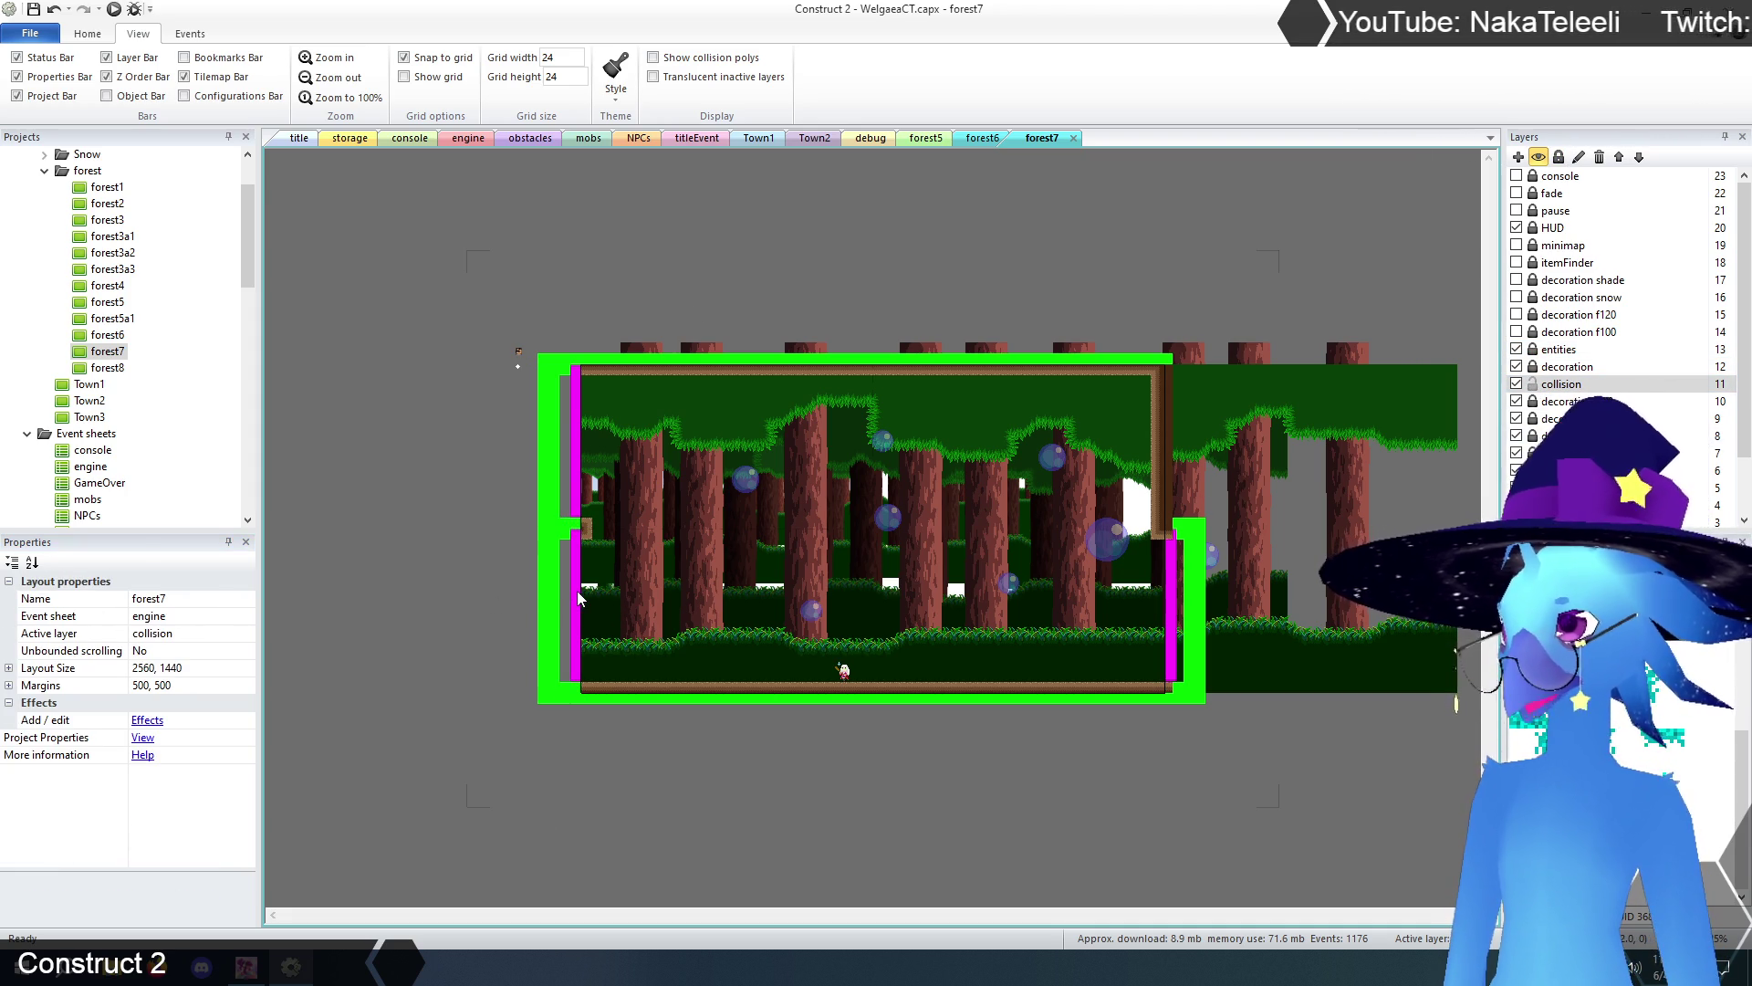
{"action": "left_click", "coordinate": [983, 138]}
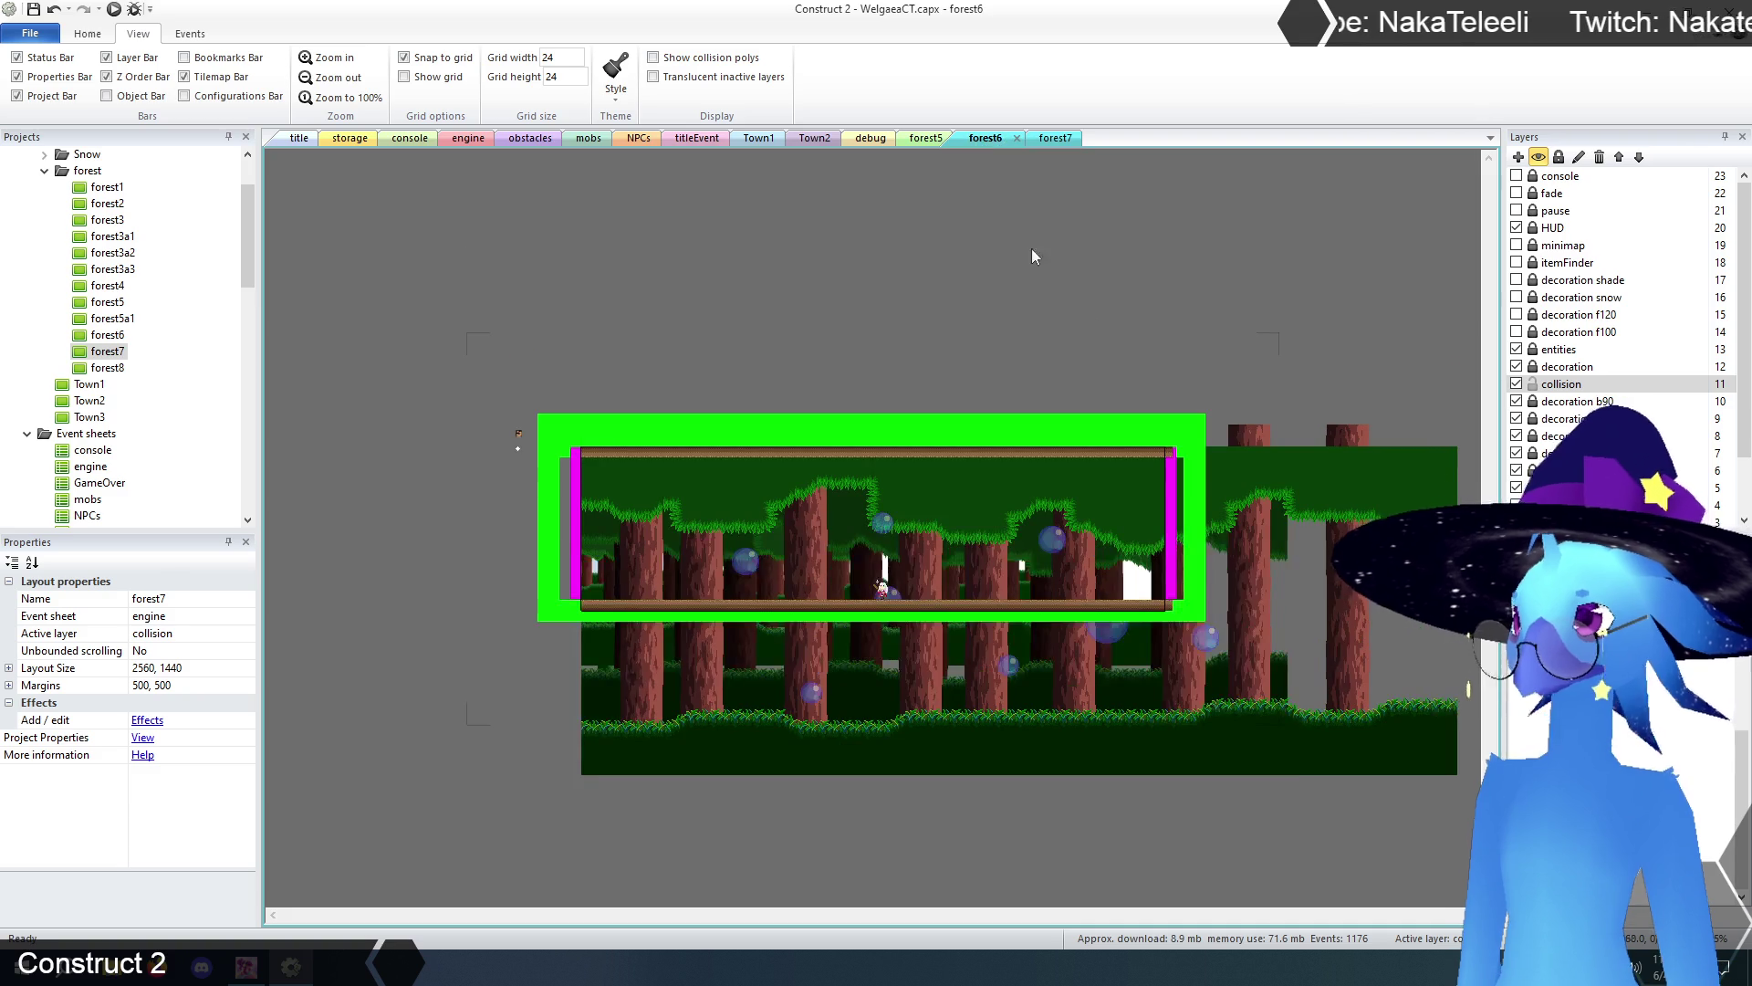
{"action": "left_click", "coordinate": [1172, 507]}
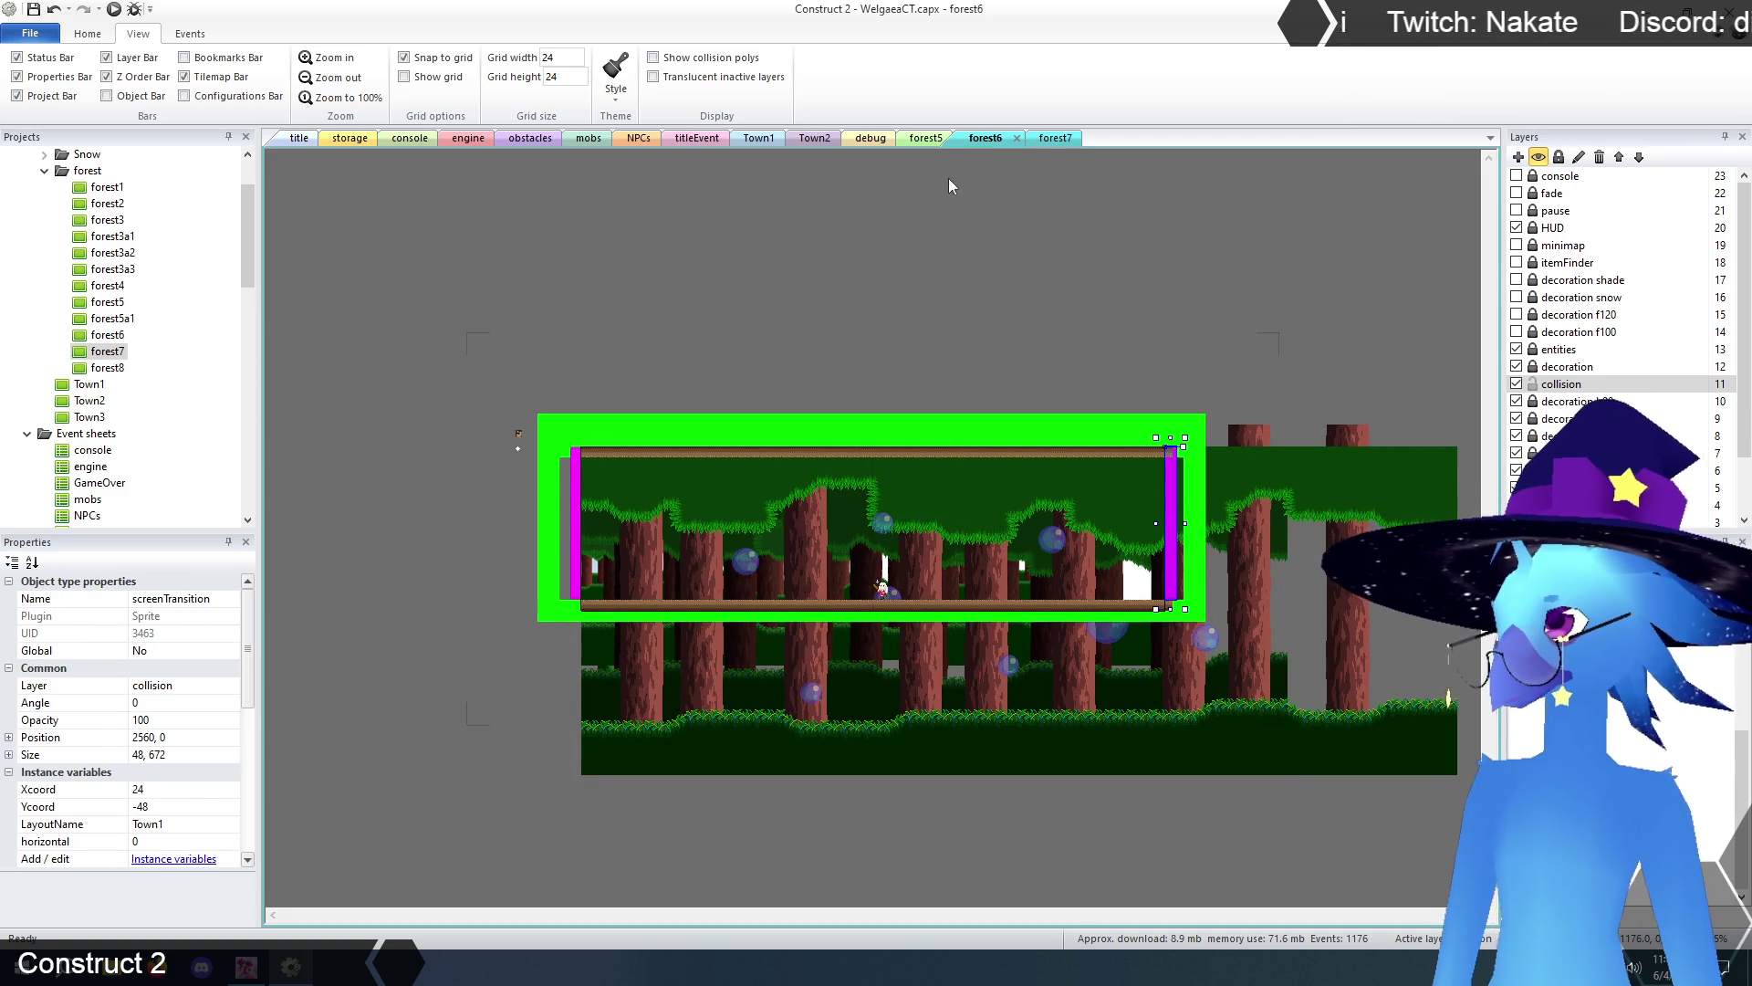
{"action": "left_click", "coordinate": [1054, 139]}
{"action": "left_click", "coordinate": [556, 569]}
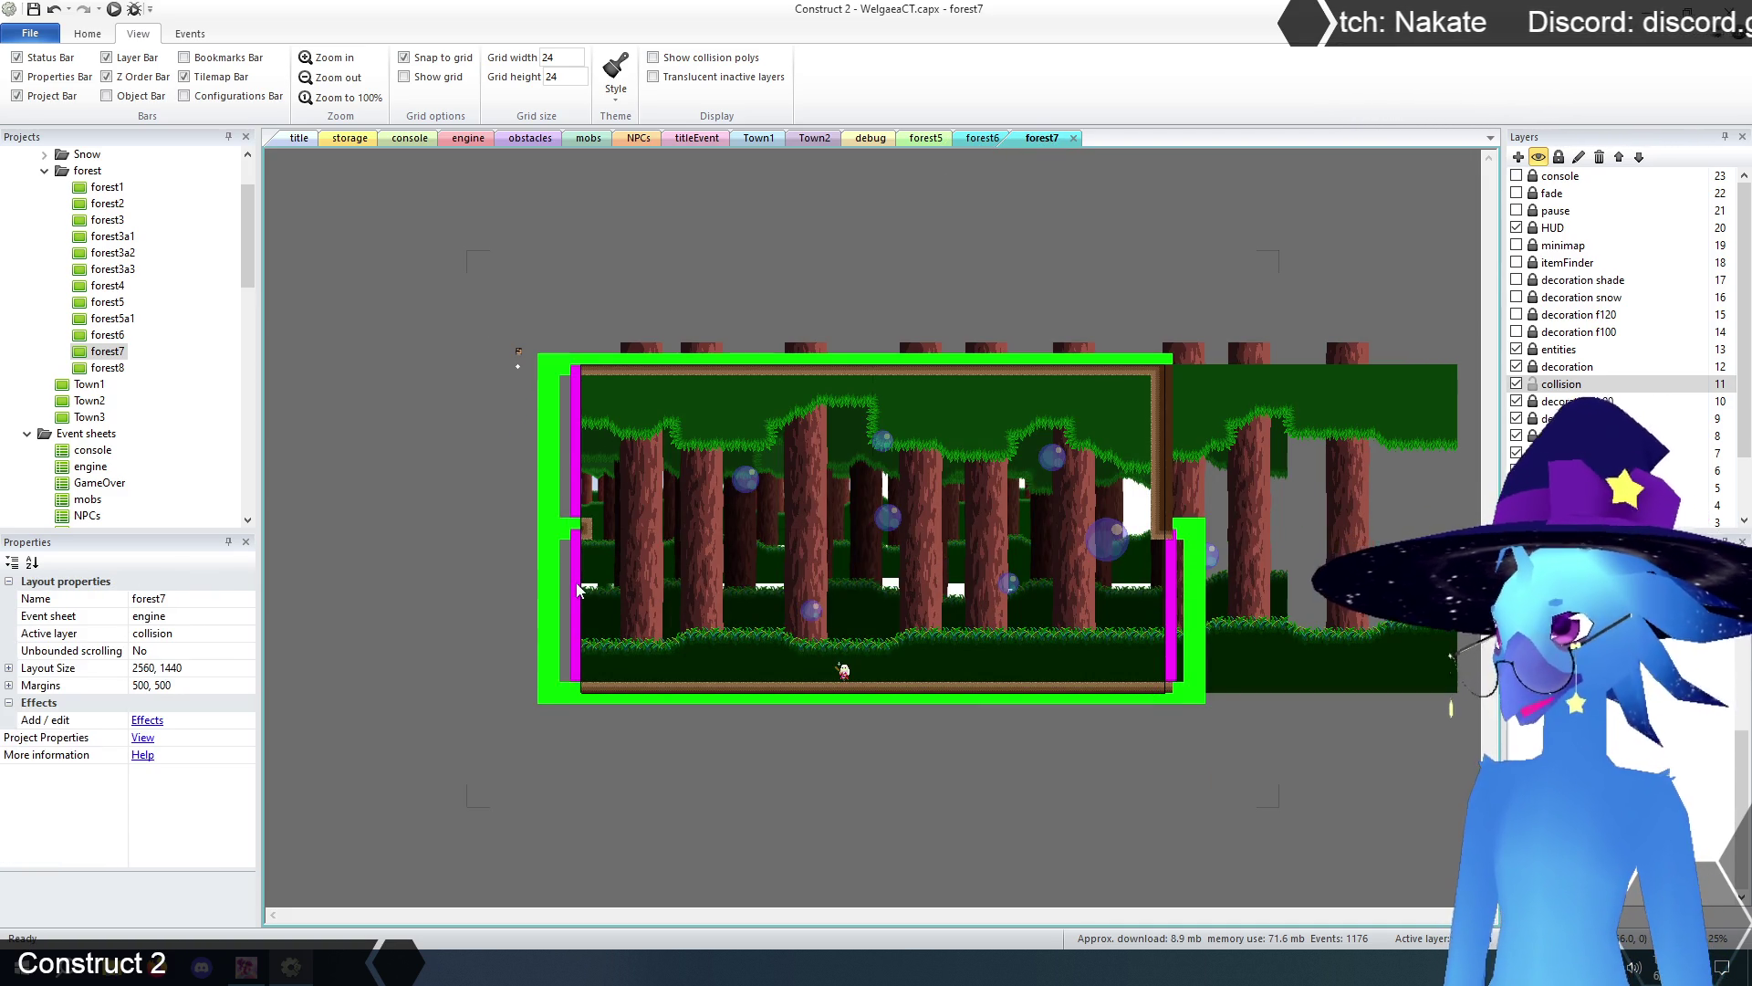
{"action": "left_click", "coordinate": [579, 591]}
- Give the left screenTransition Ycoord 0 and LayoutName forest6
{"action": "left_click", "coordinate": [161, 790]}
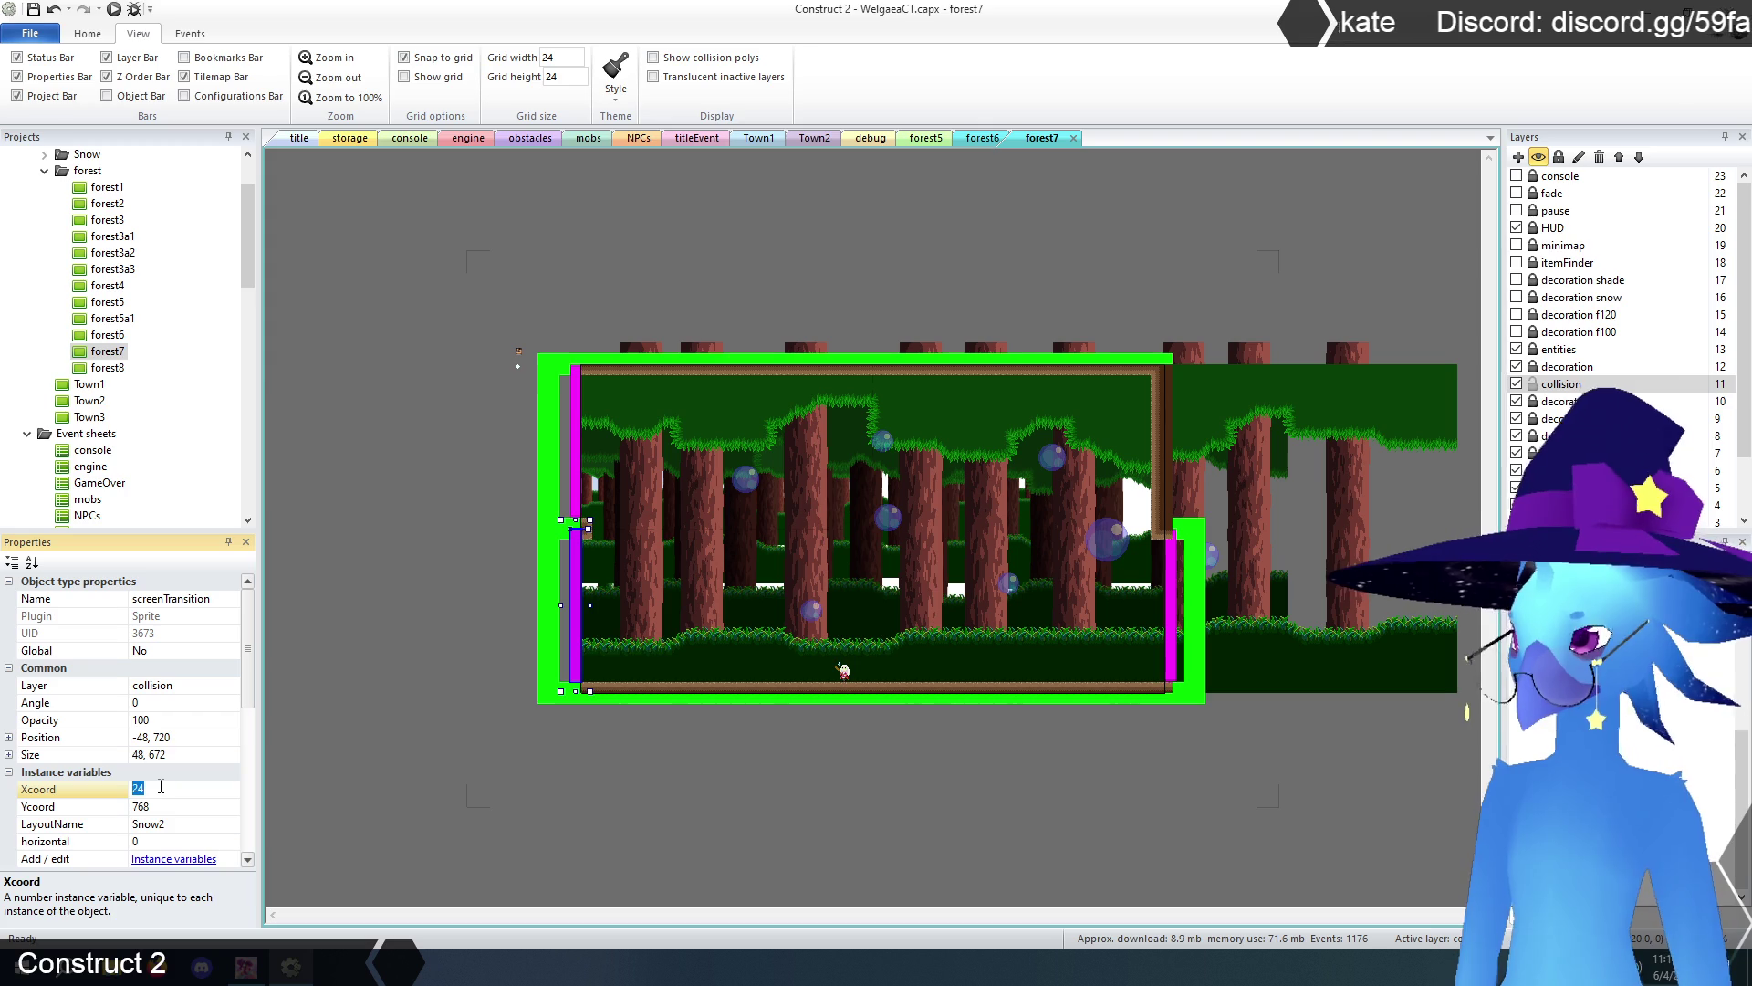
{"action": "left_click", "coordinate": [167, 809]}
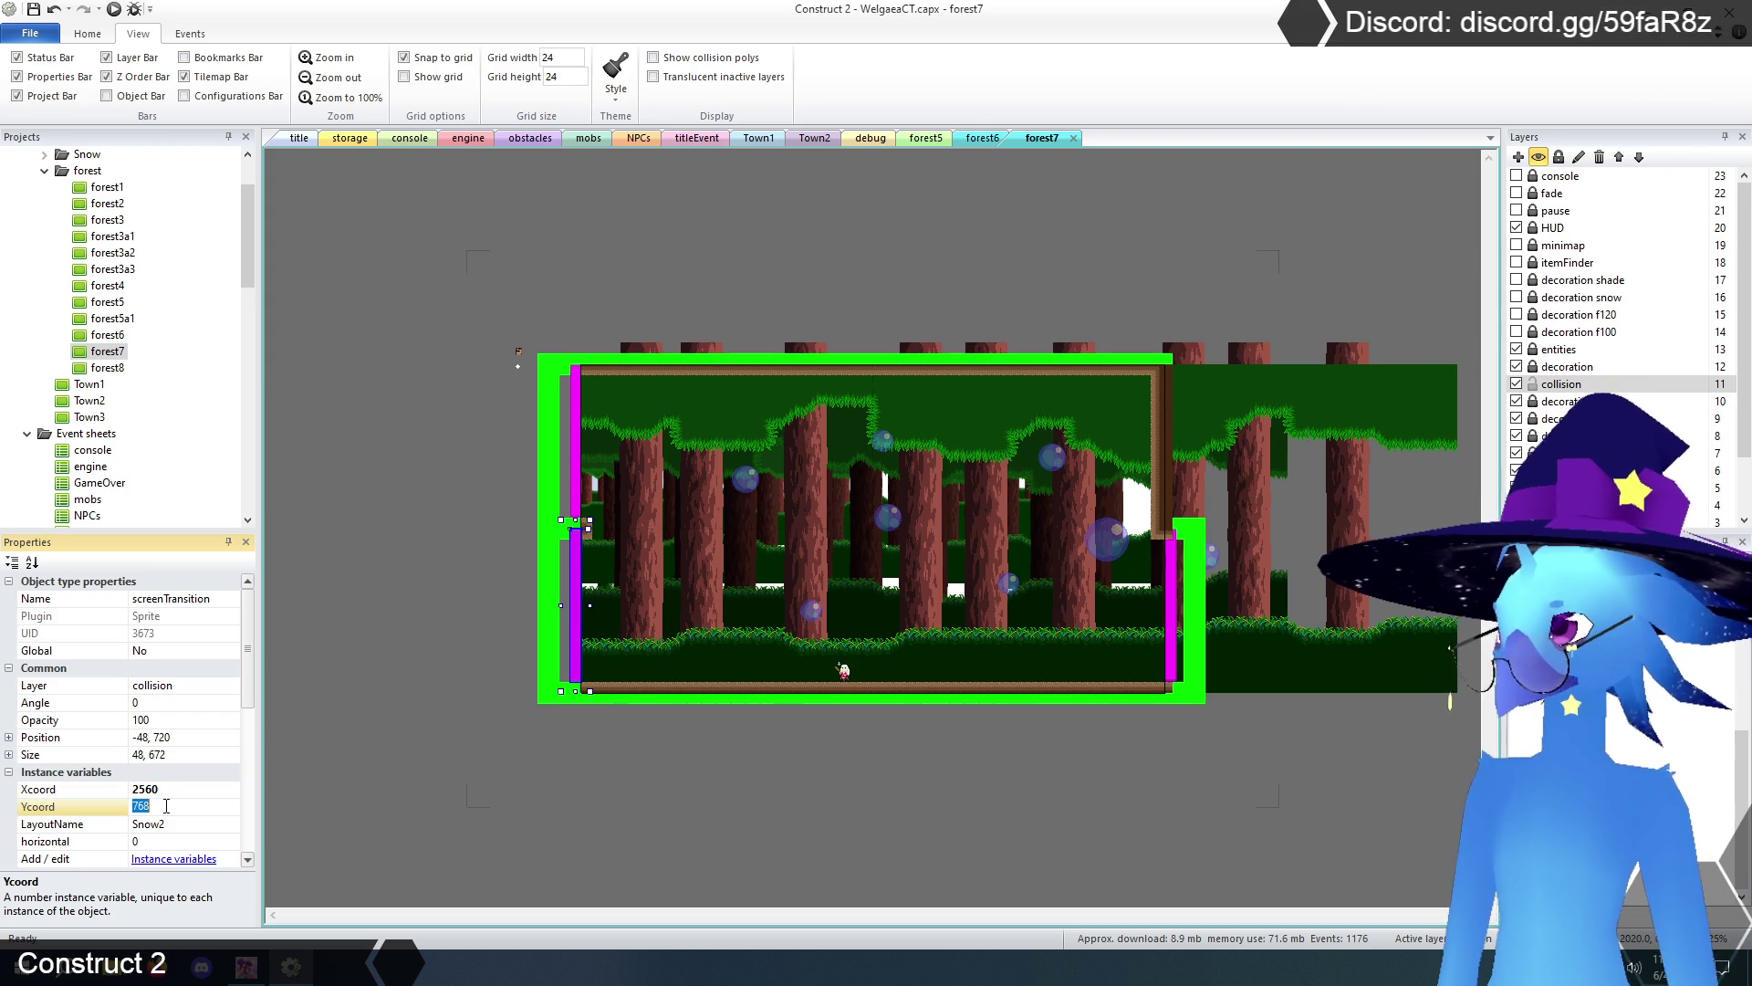
{"action": "type", "text": "0"}
{"action": "left_click", "coordinate": [185, 825]}
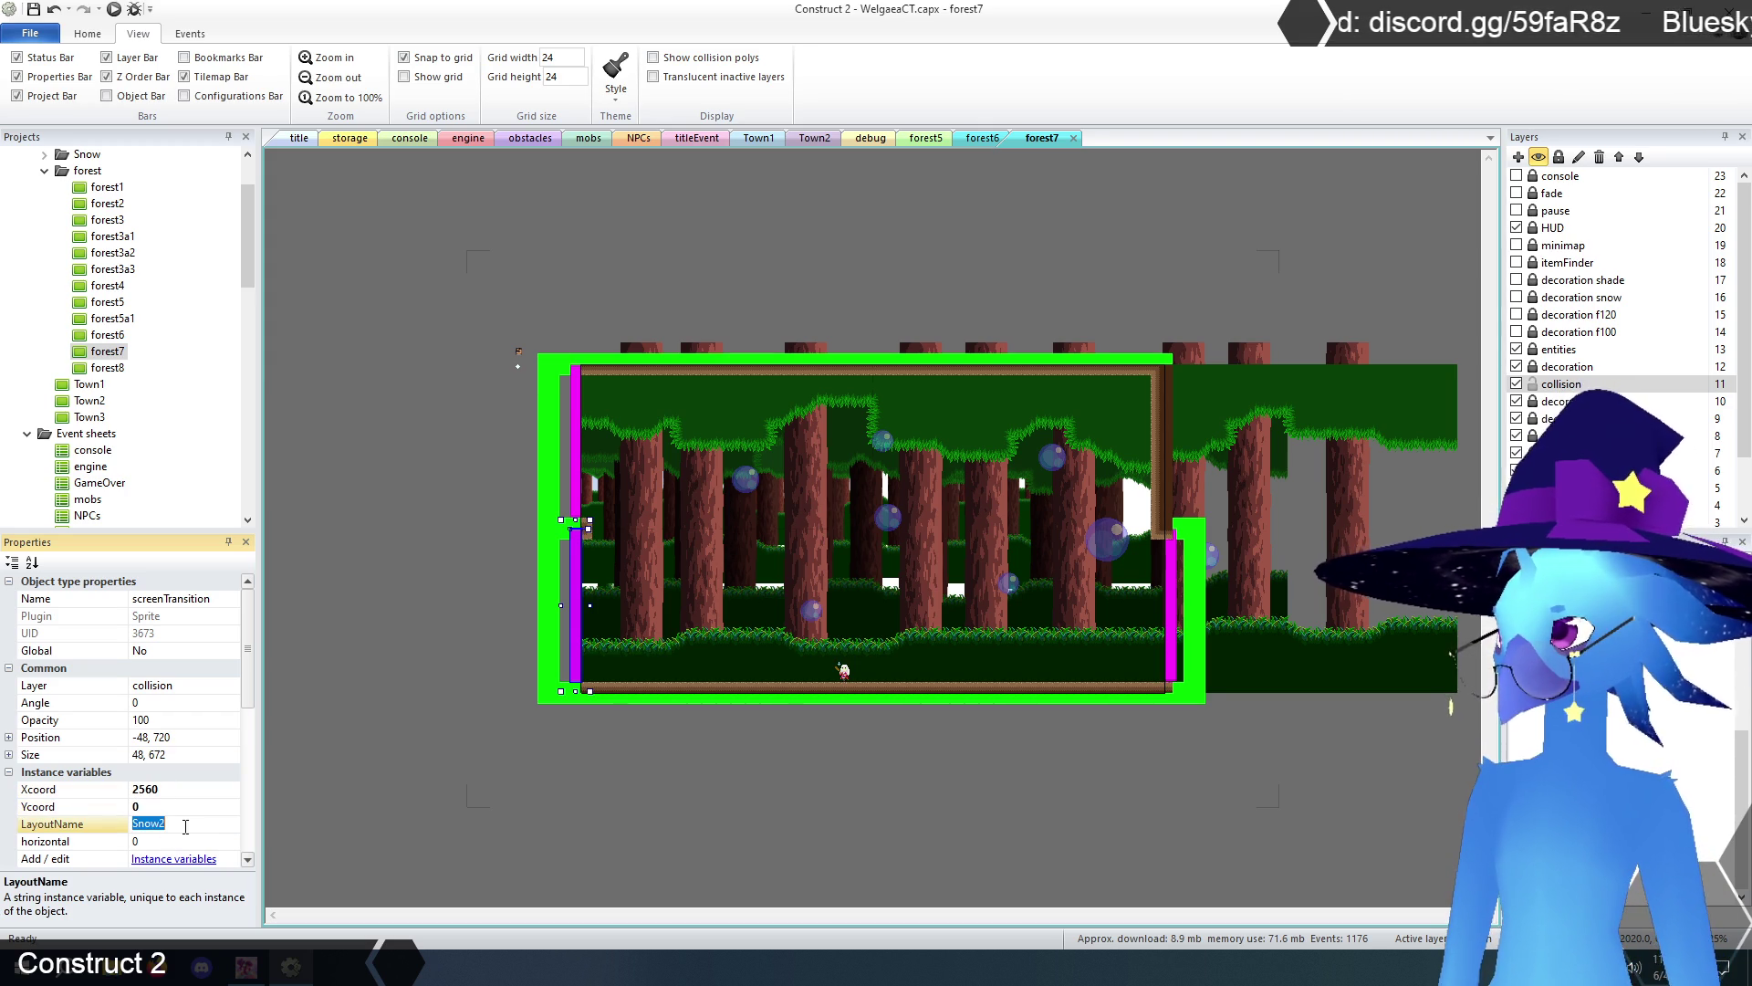
{"action": "type", "text": "for"}
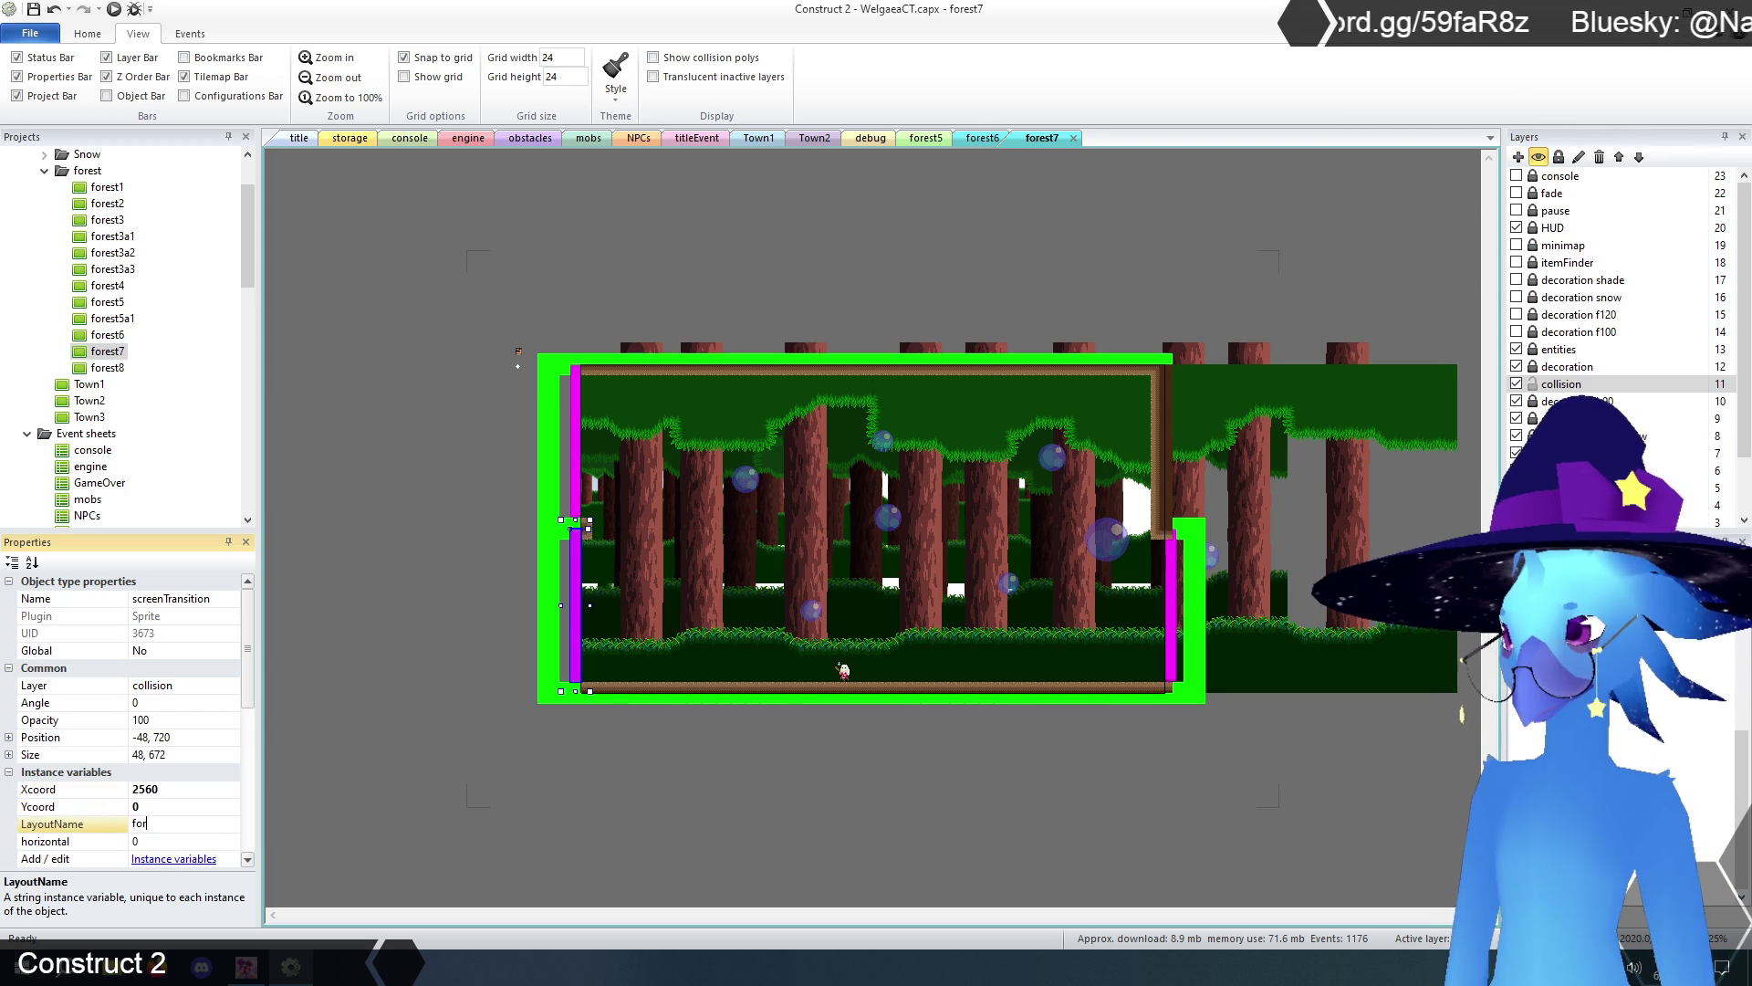
{"action": "type", "text": "est6"}
{"action": "key", "text": "Return"}
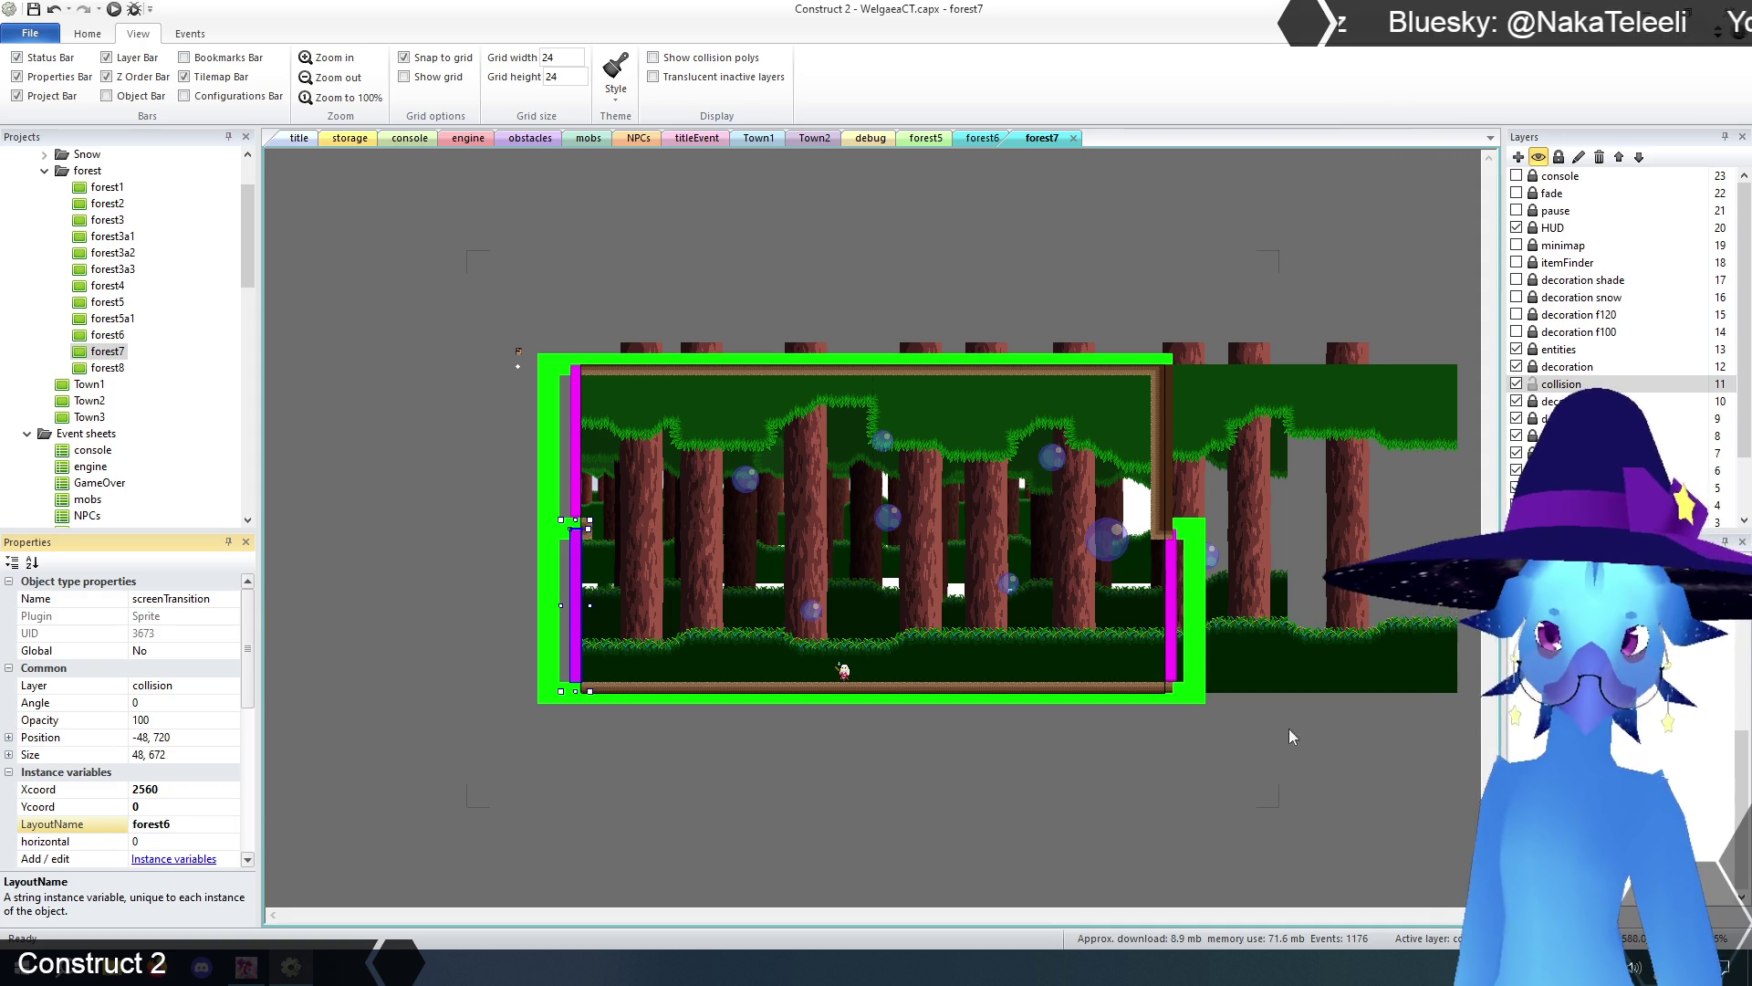
- Change the left screenTransition's Xcoord to 2488
{"action": "left_click", "coordinate": [171, 789]}
{"action": "type", "text": "2488"}
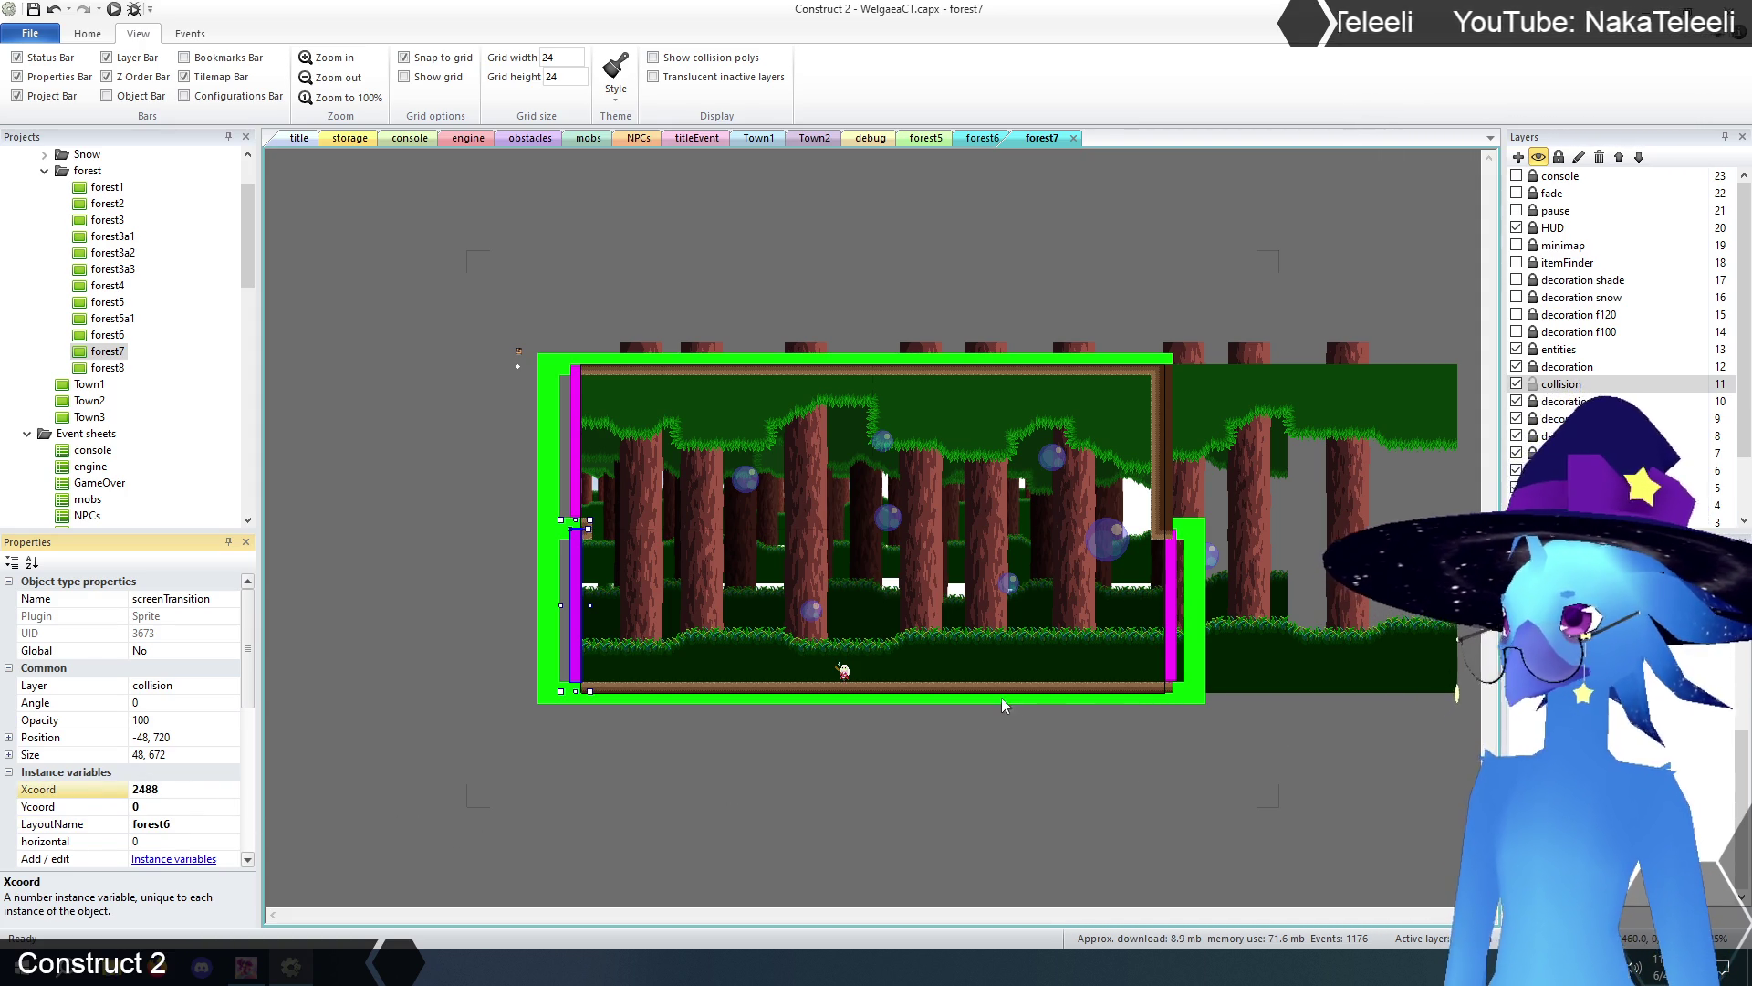
{"action": "left_click", "coordinate": [448, 733]}
{"action": "left_click", "coordinate": [575, 600]}
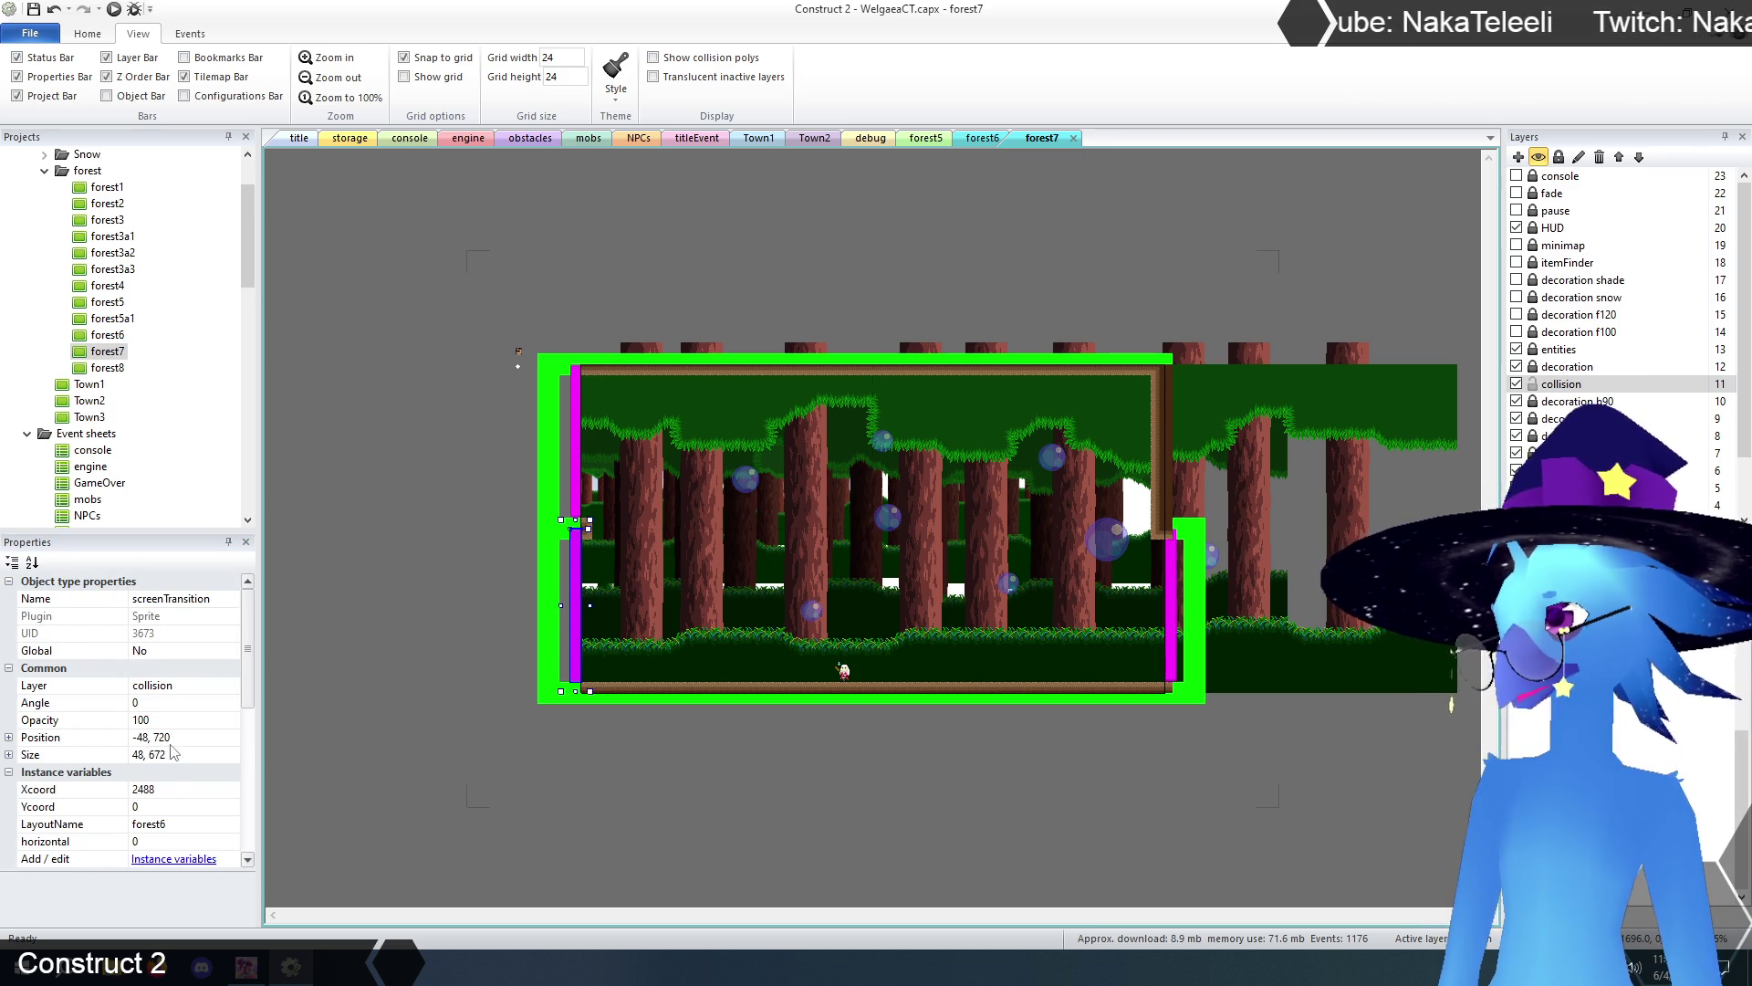
{"action": "left_click", "coordinate": [979, 137]}
- On forest6's right screenTransition, enter Xcoord 24, Ycoord 720 and LayoutName forest7
{"action": "left_click", "coordinate": [984, 396]}
{"action": "left_click", "coordinate": [1170, 482]}
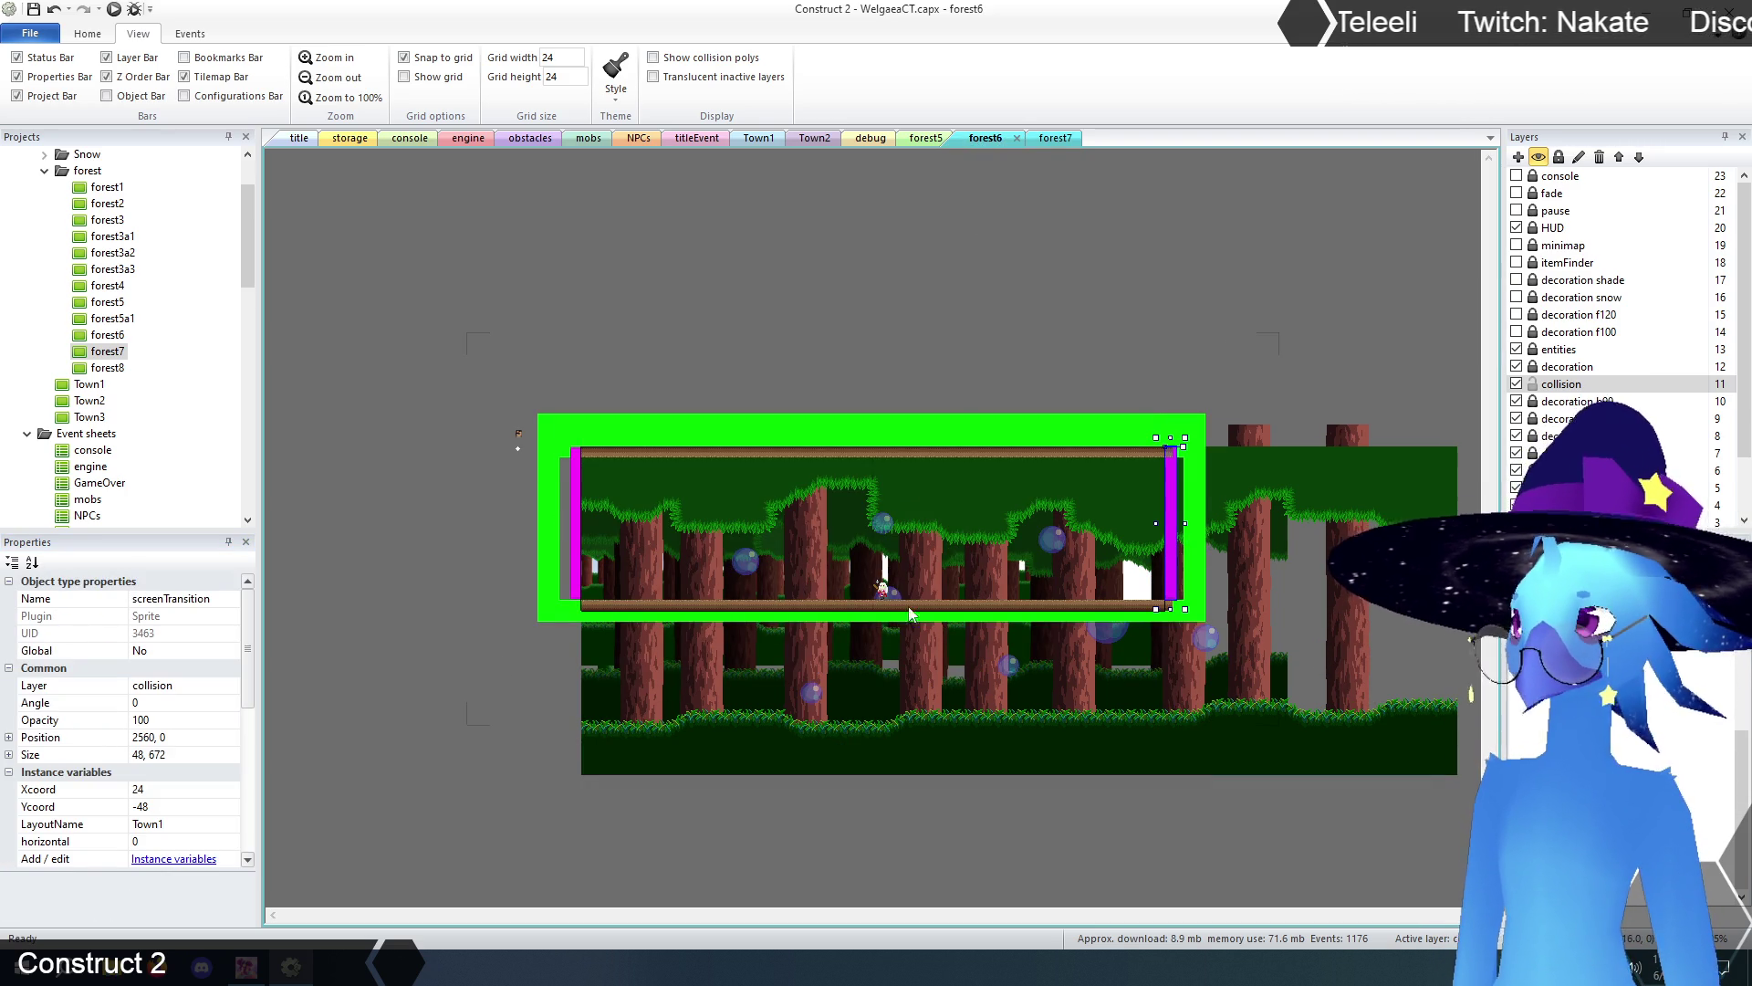
{"action": "left_click", "coordinate": [179, 790]}
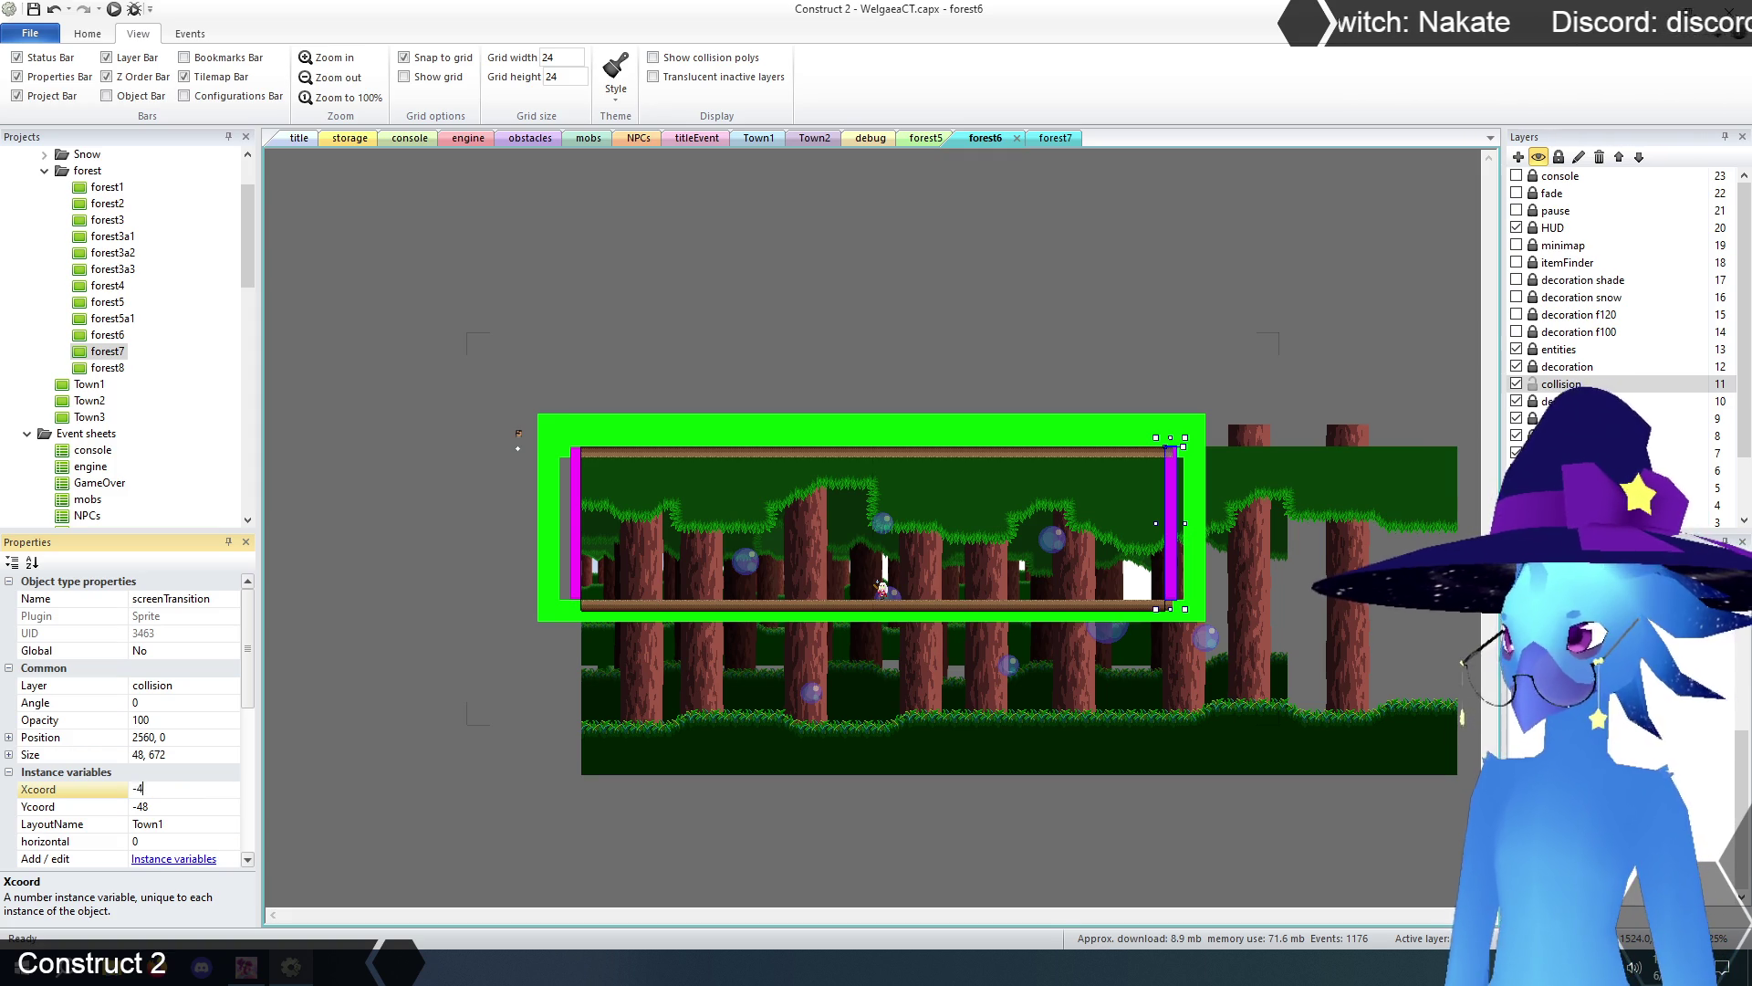
{"action": "left_click", "coordinate": [172, 807]}
{"action": "type", "text": "720"}
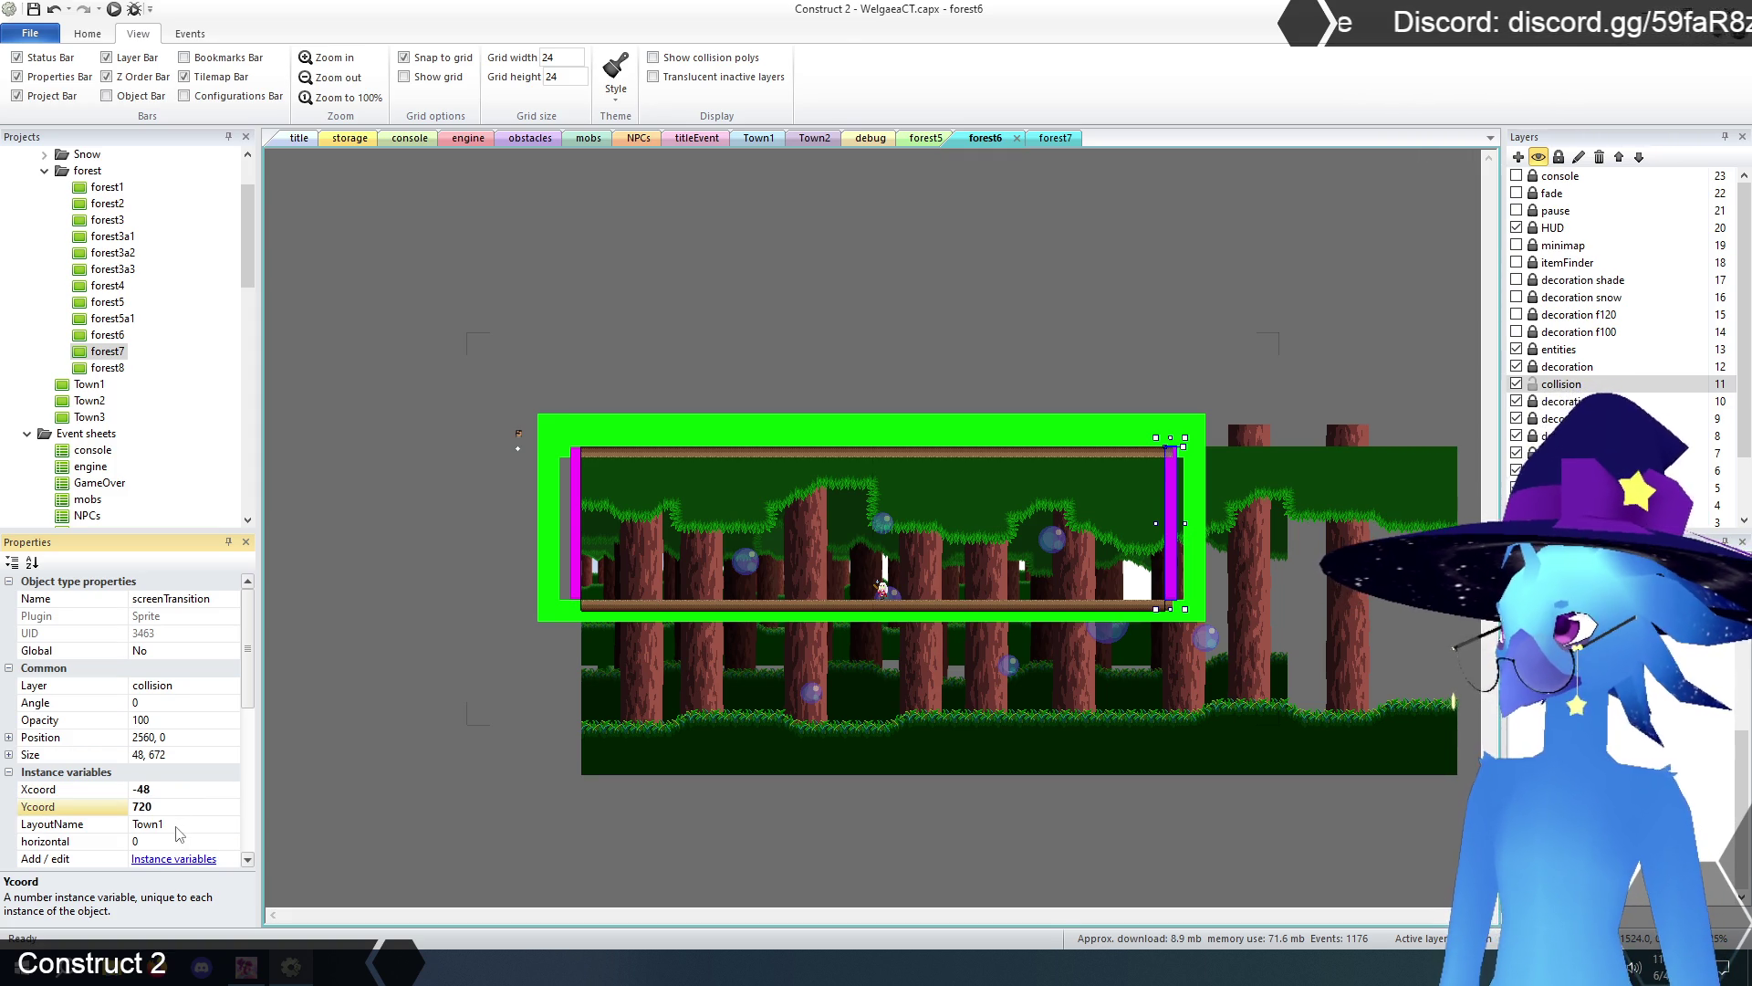
{"action": "left_click", "coordinate": [177, 825]}
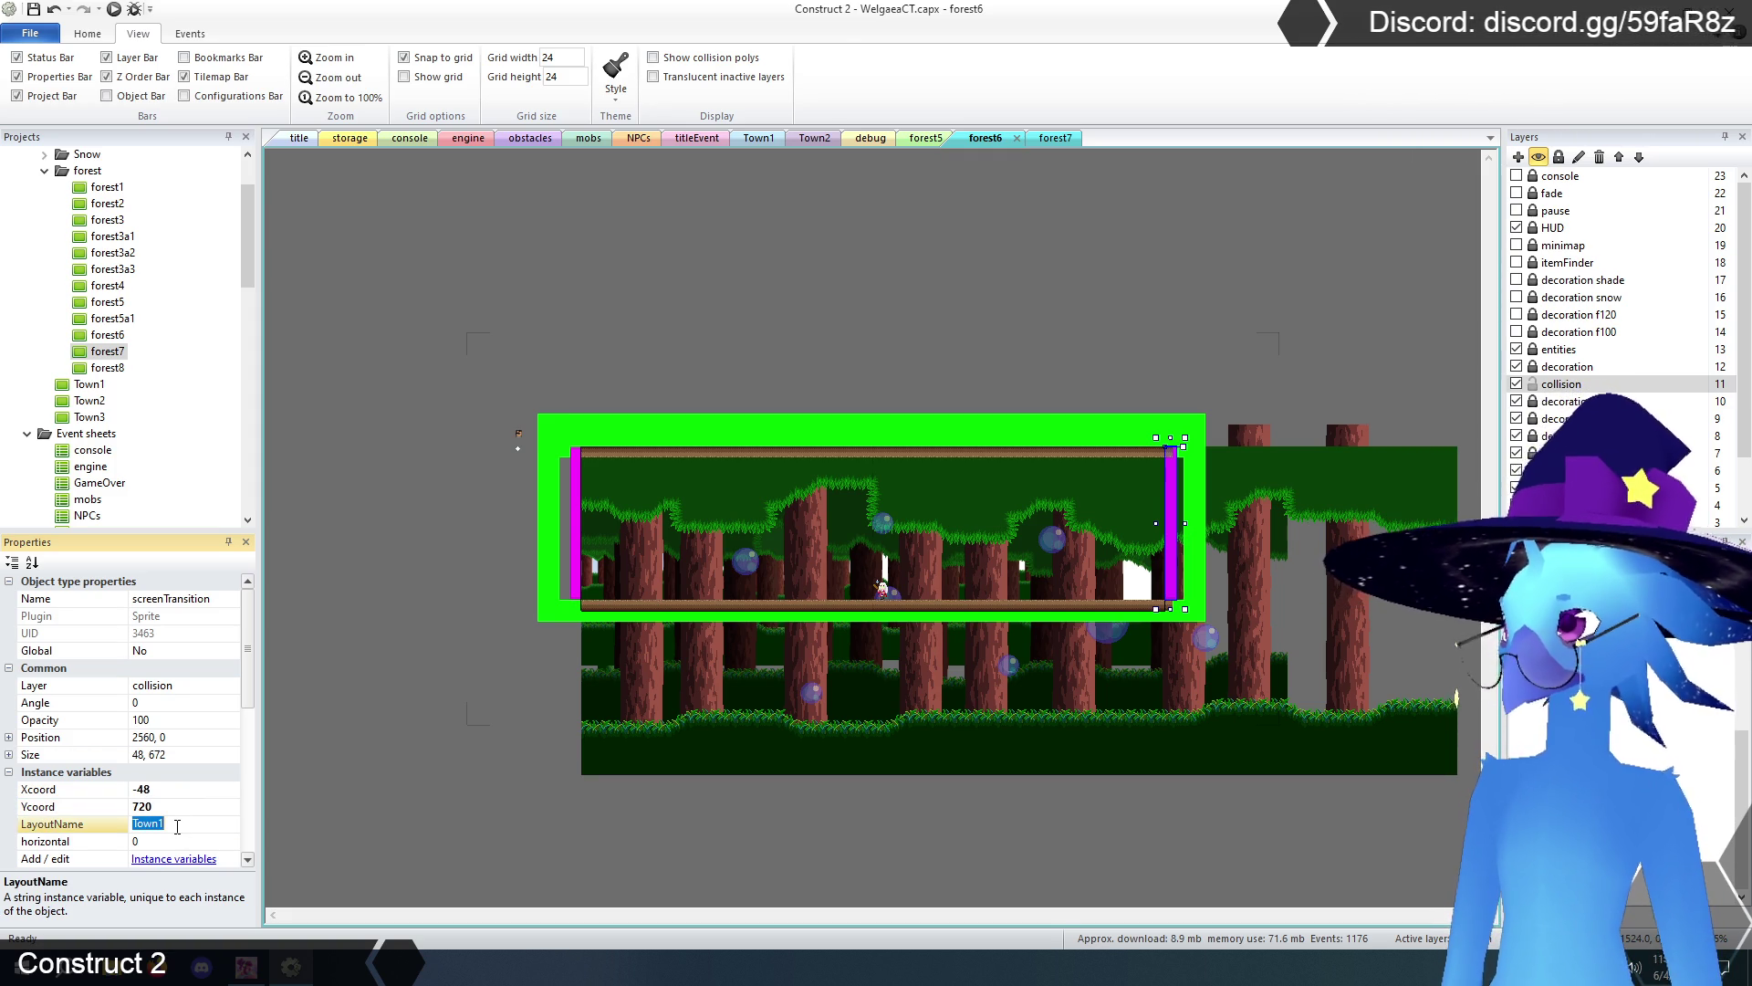
{"action": "type", "text": "forest7"}
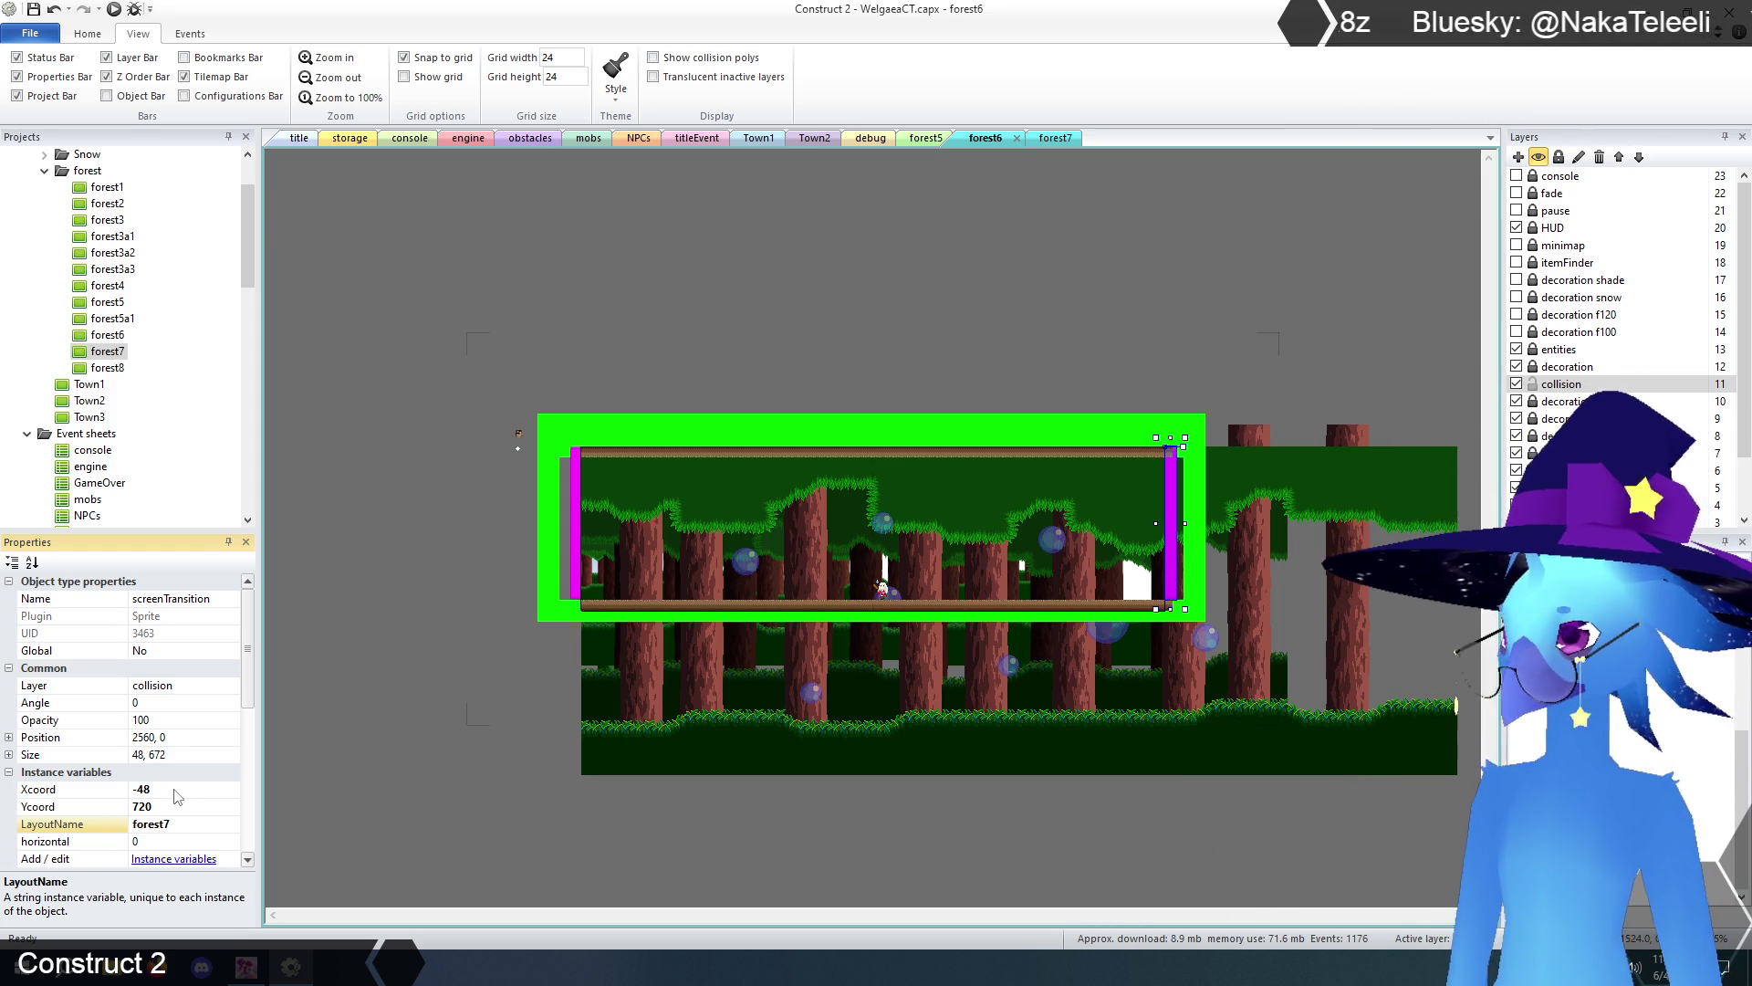
{"action": "left_click", "coordinate": [175, 789]}
{"action": "type", "text": "24"}
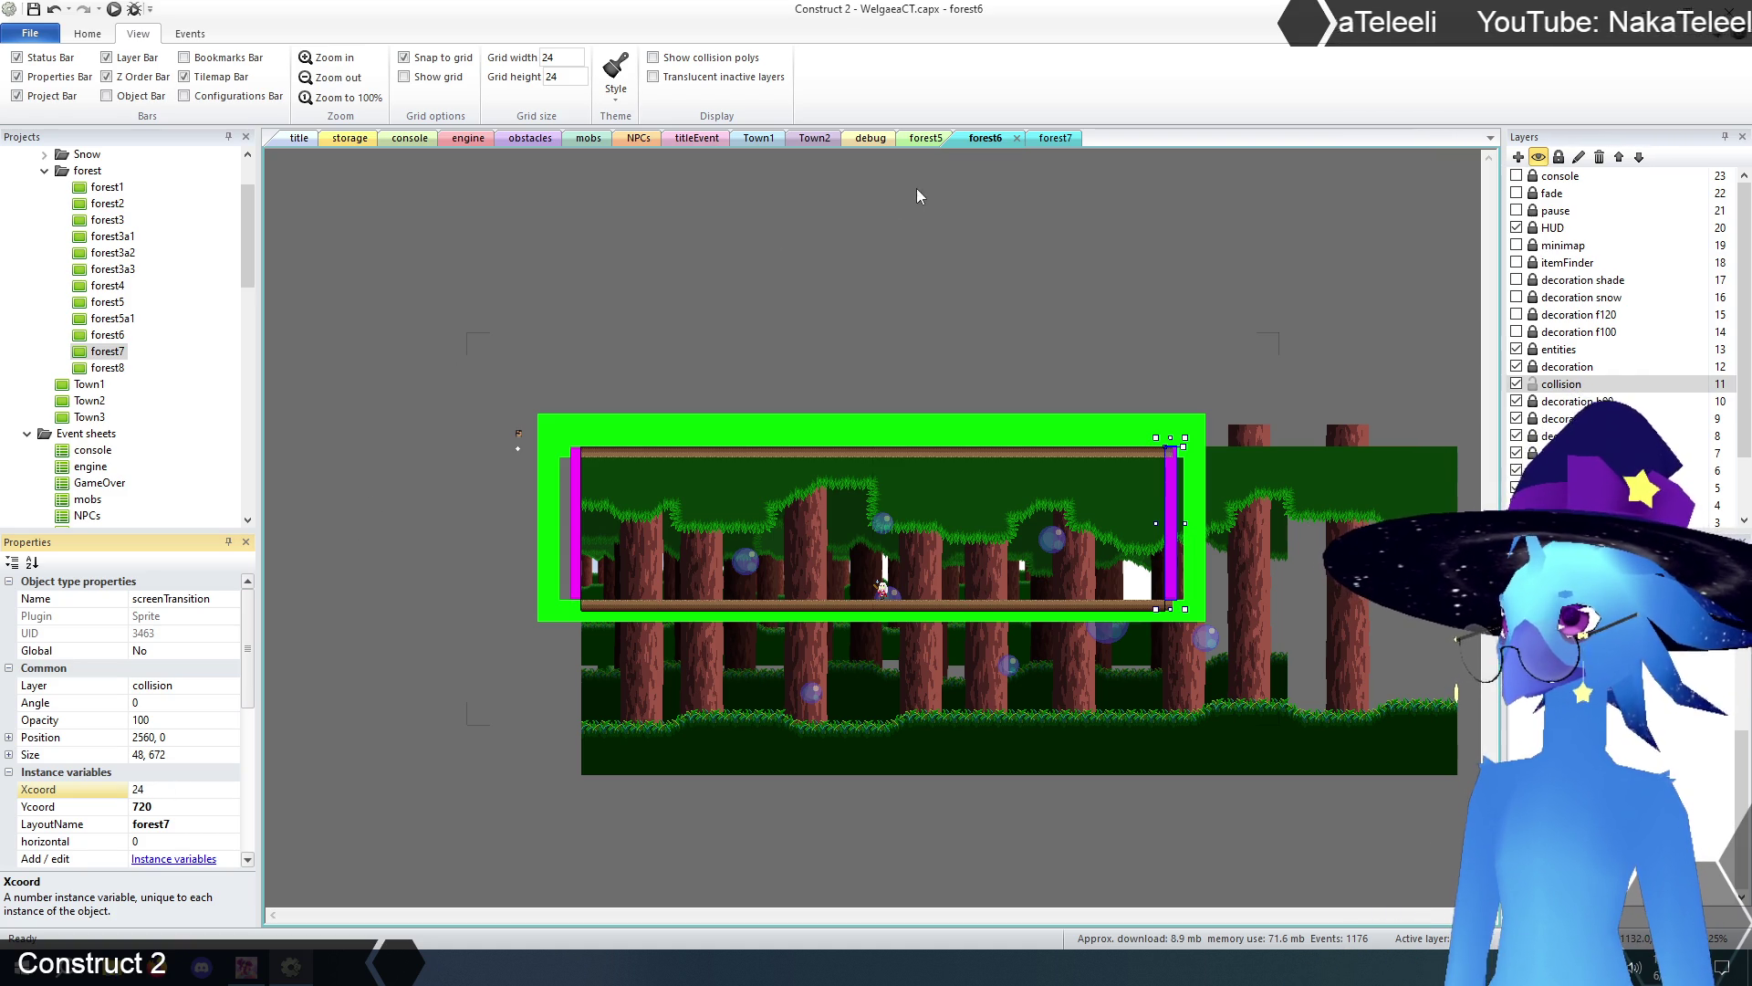
- Return to forest7, deselect the transition, and switch to the title layout
{"action": "left_click", "coordinate": [1052, 142]}
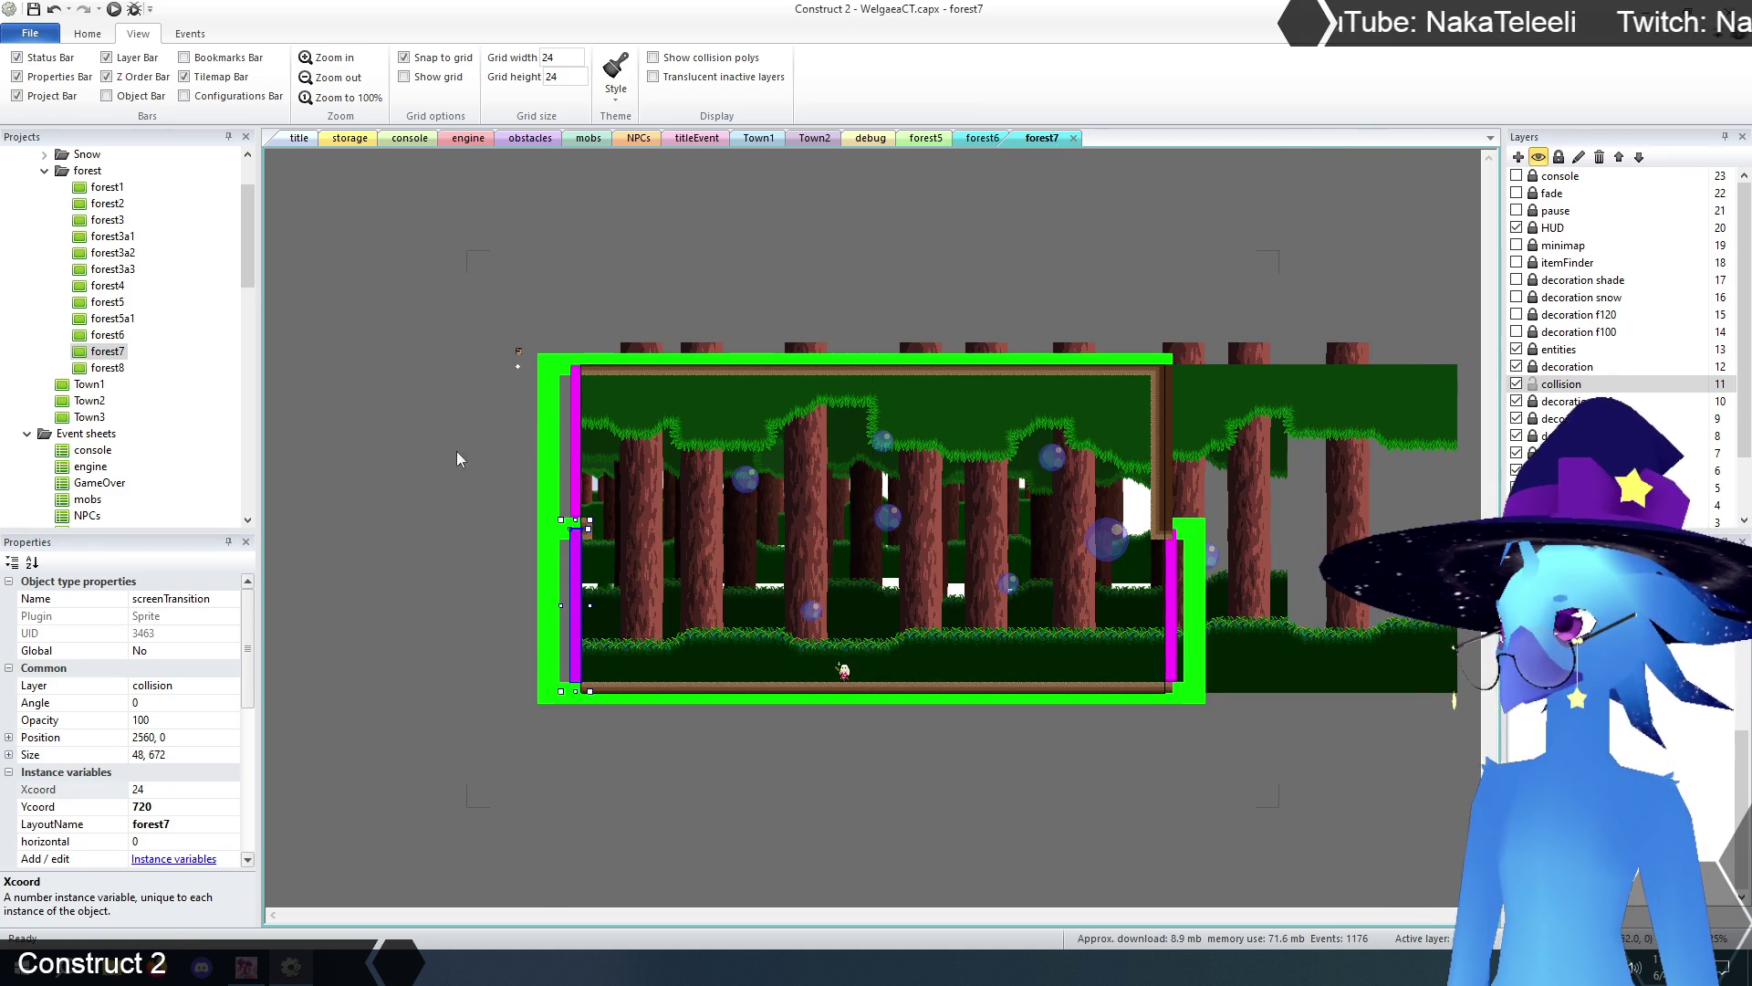
{"action": "left_click", "coordinate": [372, 467]}
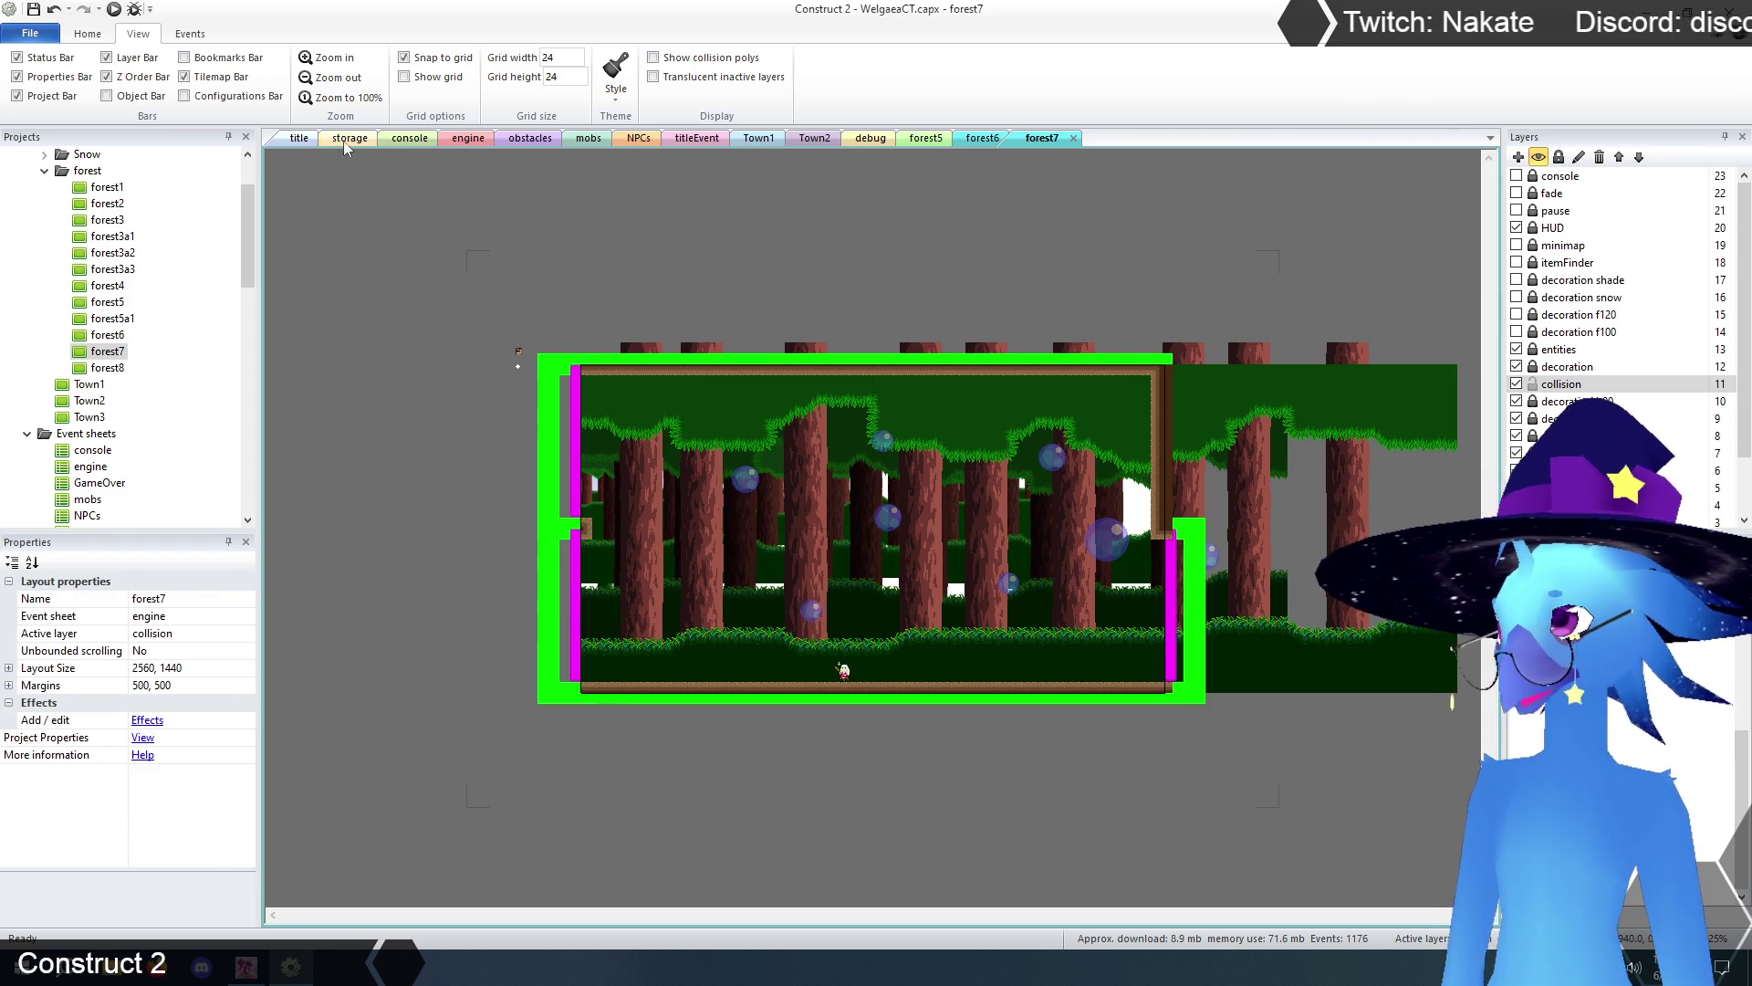
{"action": "left_click", "coordinate": [296, 138]}
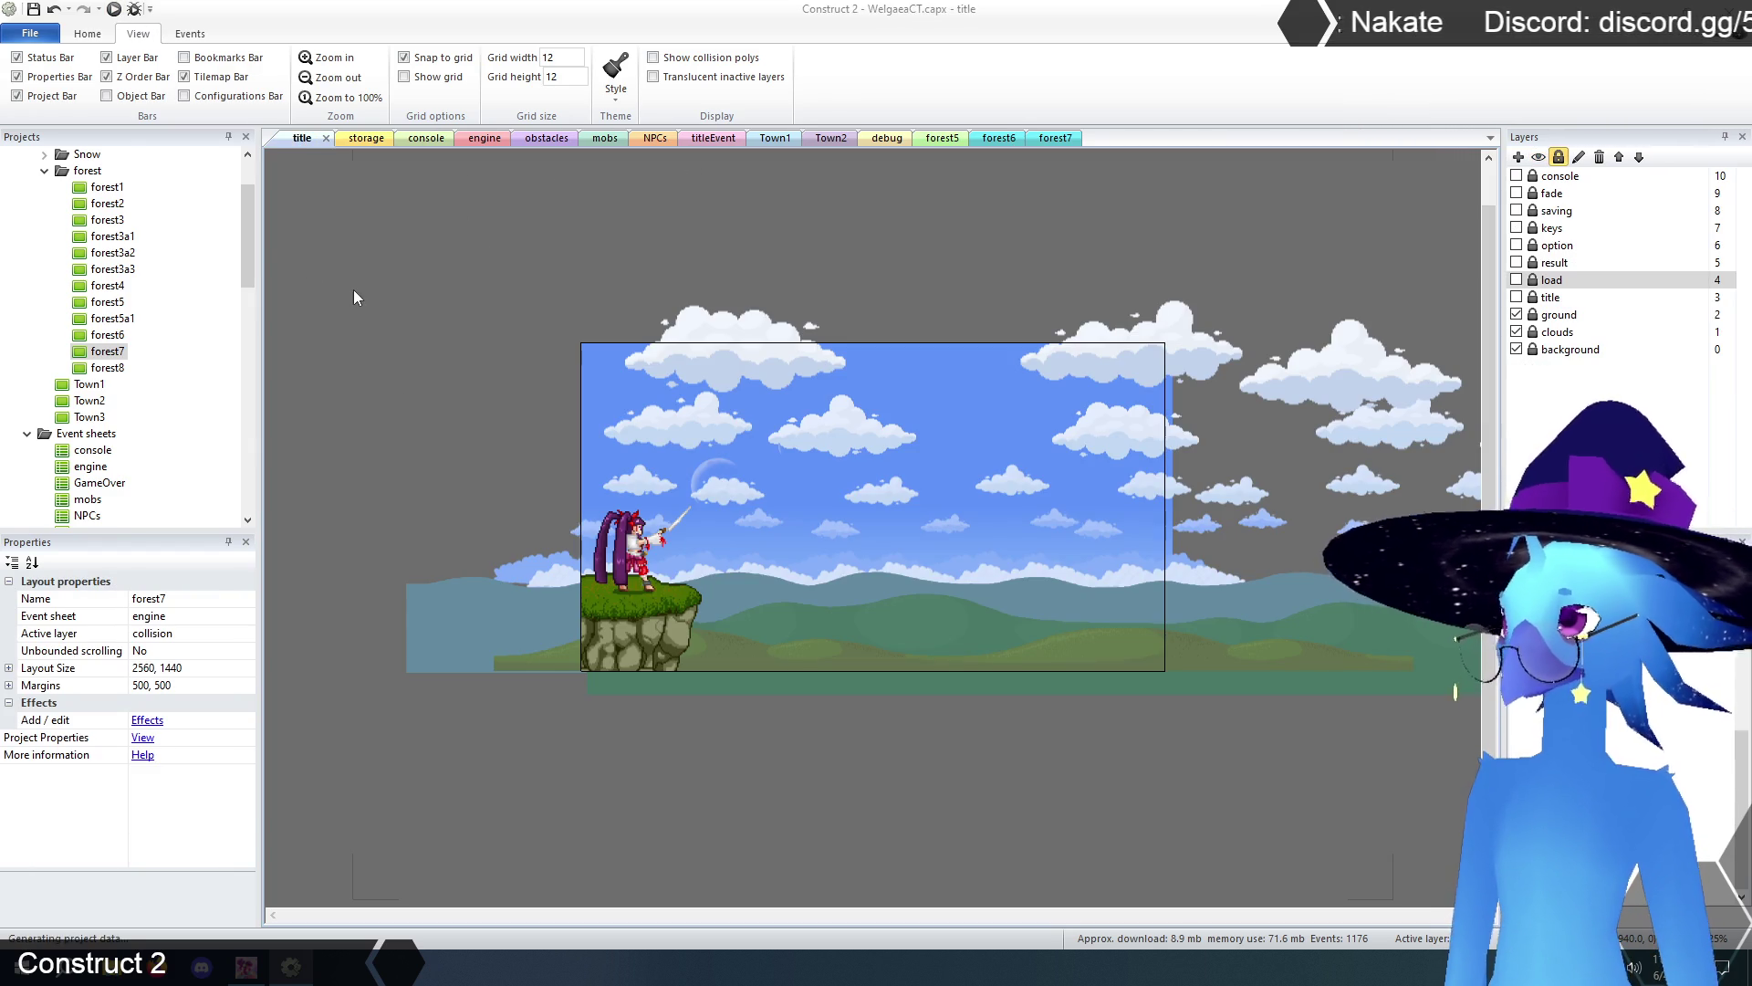
- Start the preview, load the first save slot, and walk right through the forest rooms
{"action": "key", "text": "Return"}
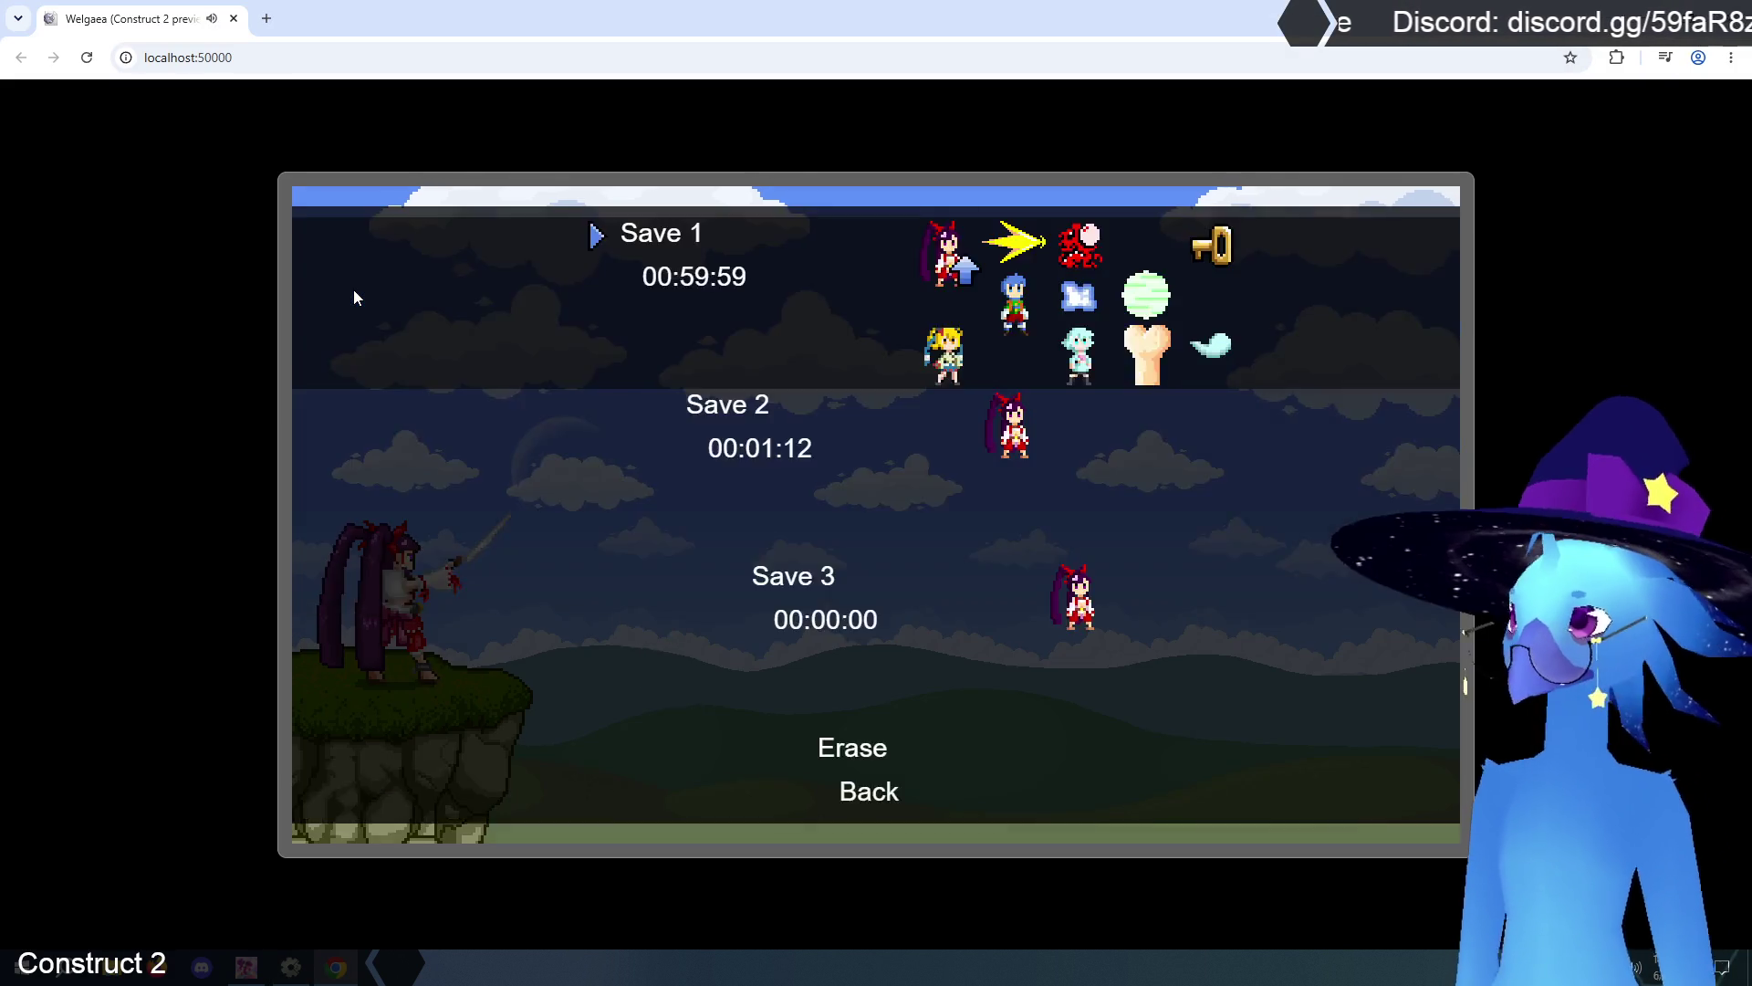
{"action": "key", "text": "Return"}
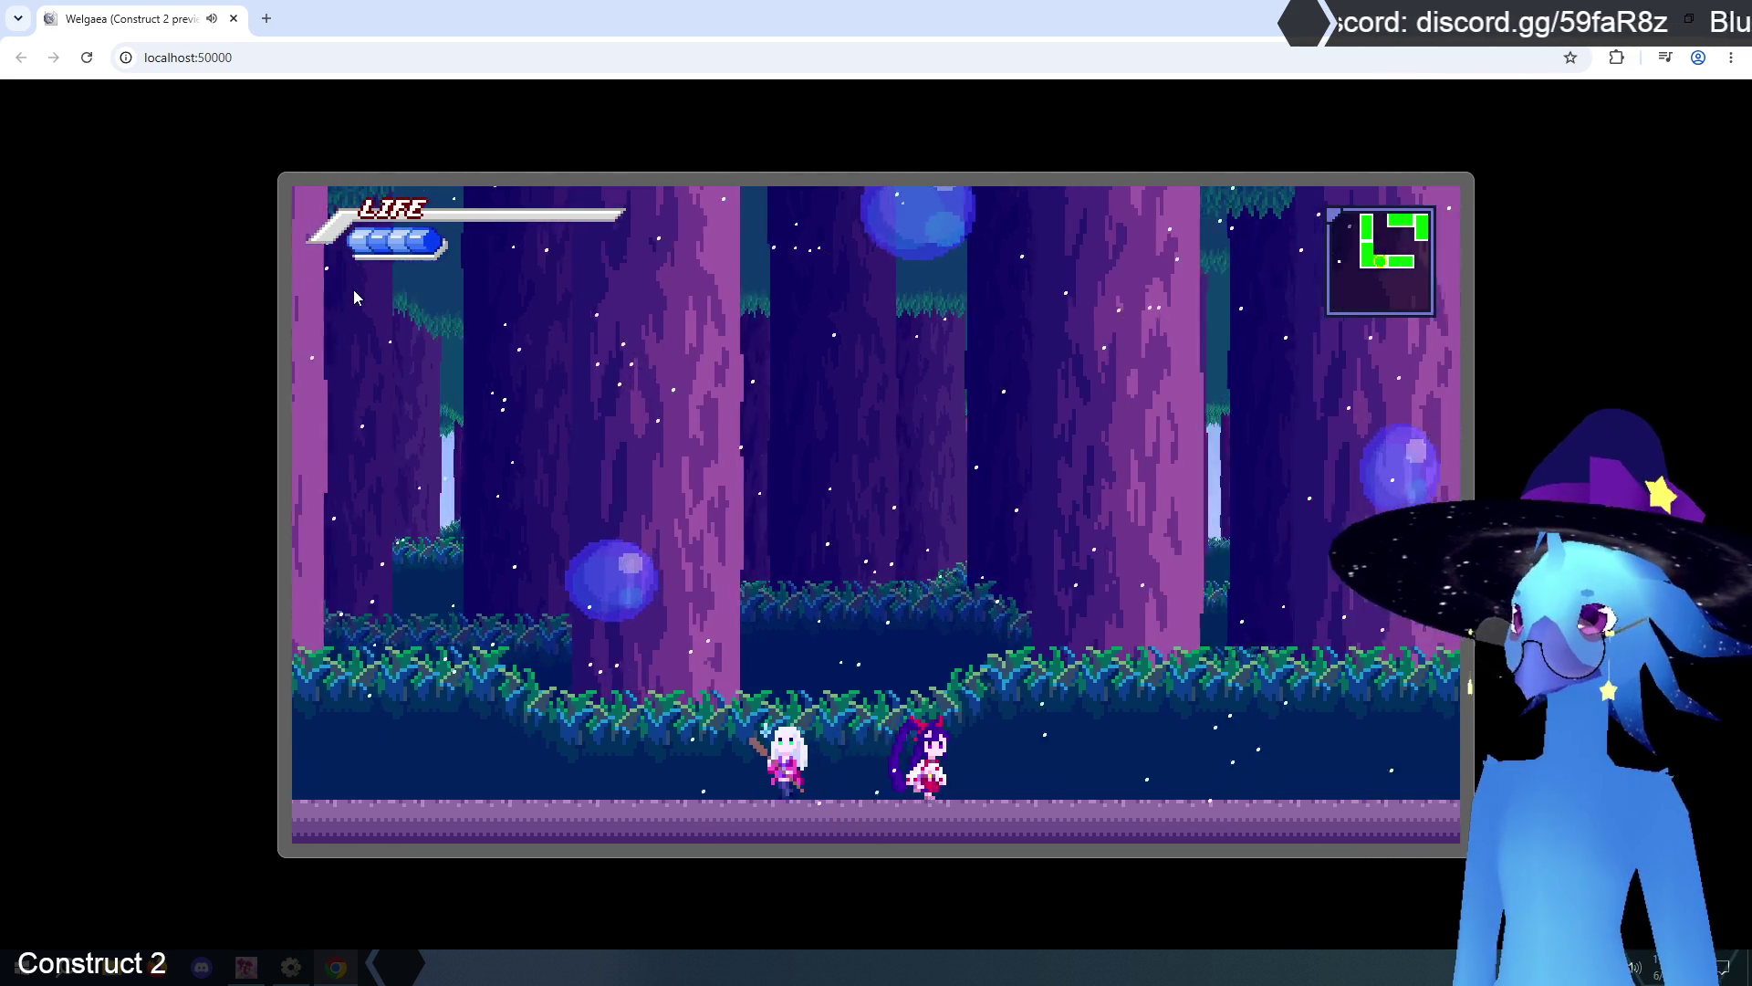
{"action": "key", "text": "Right"}
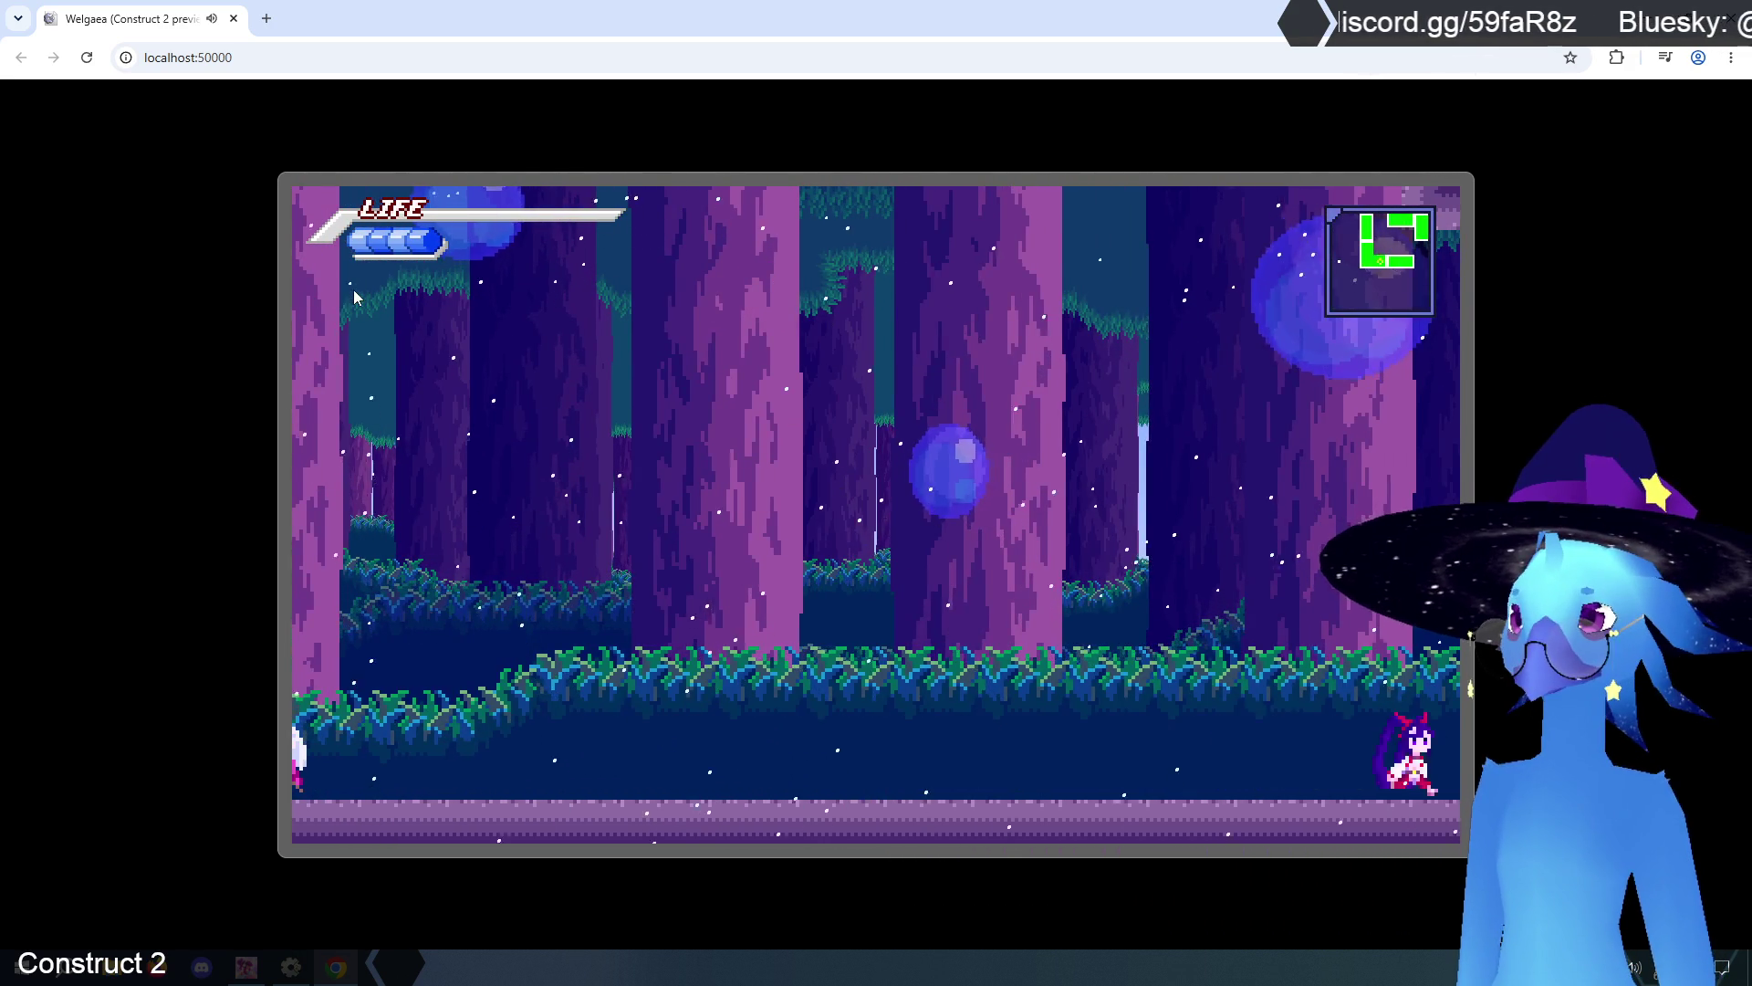
{"action": "key", "text": "Right"}
{"action": "key", "text": "Right"}
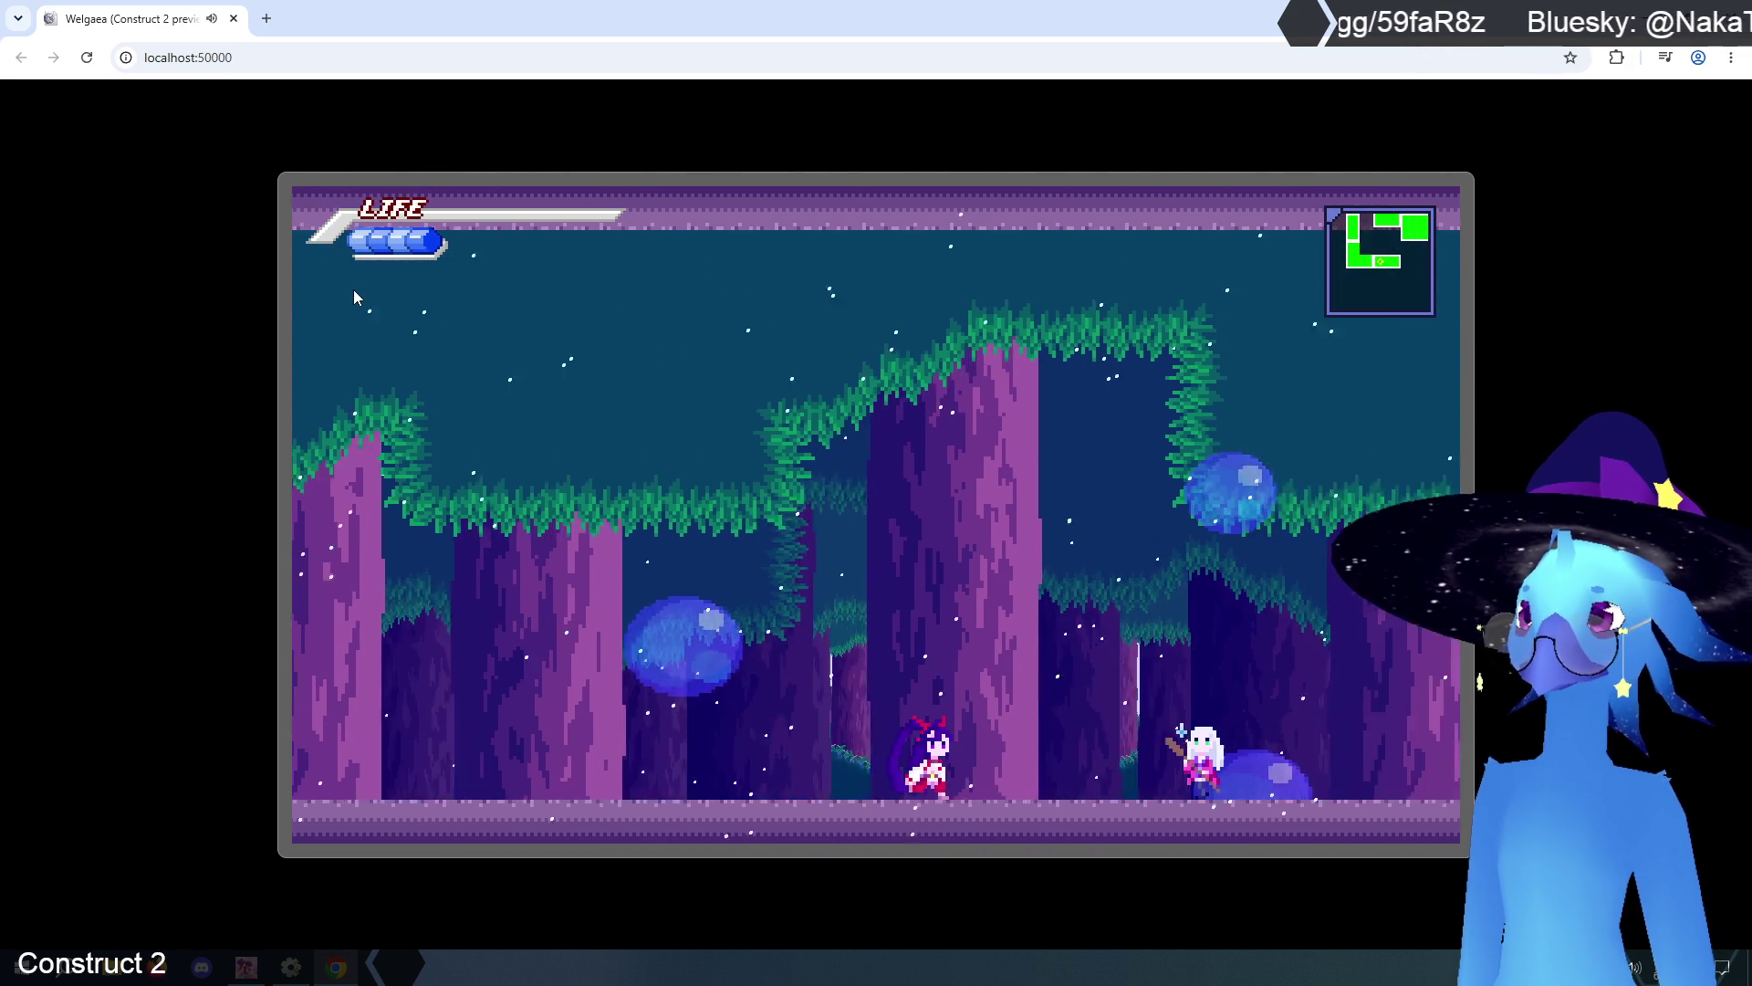
{"action": "key", "text": "Right"}
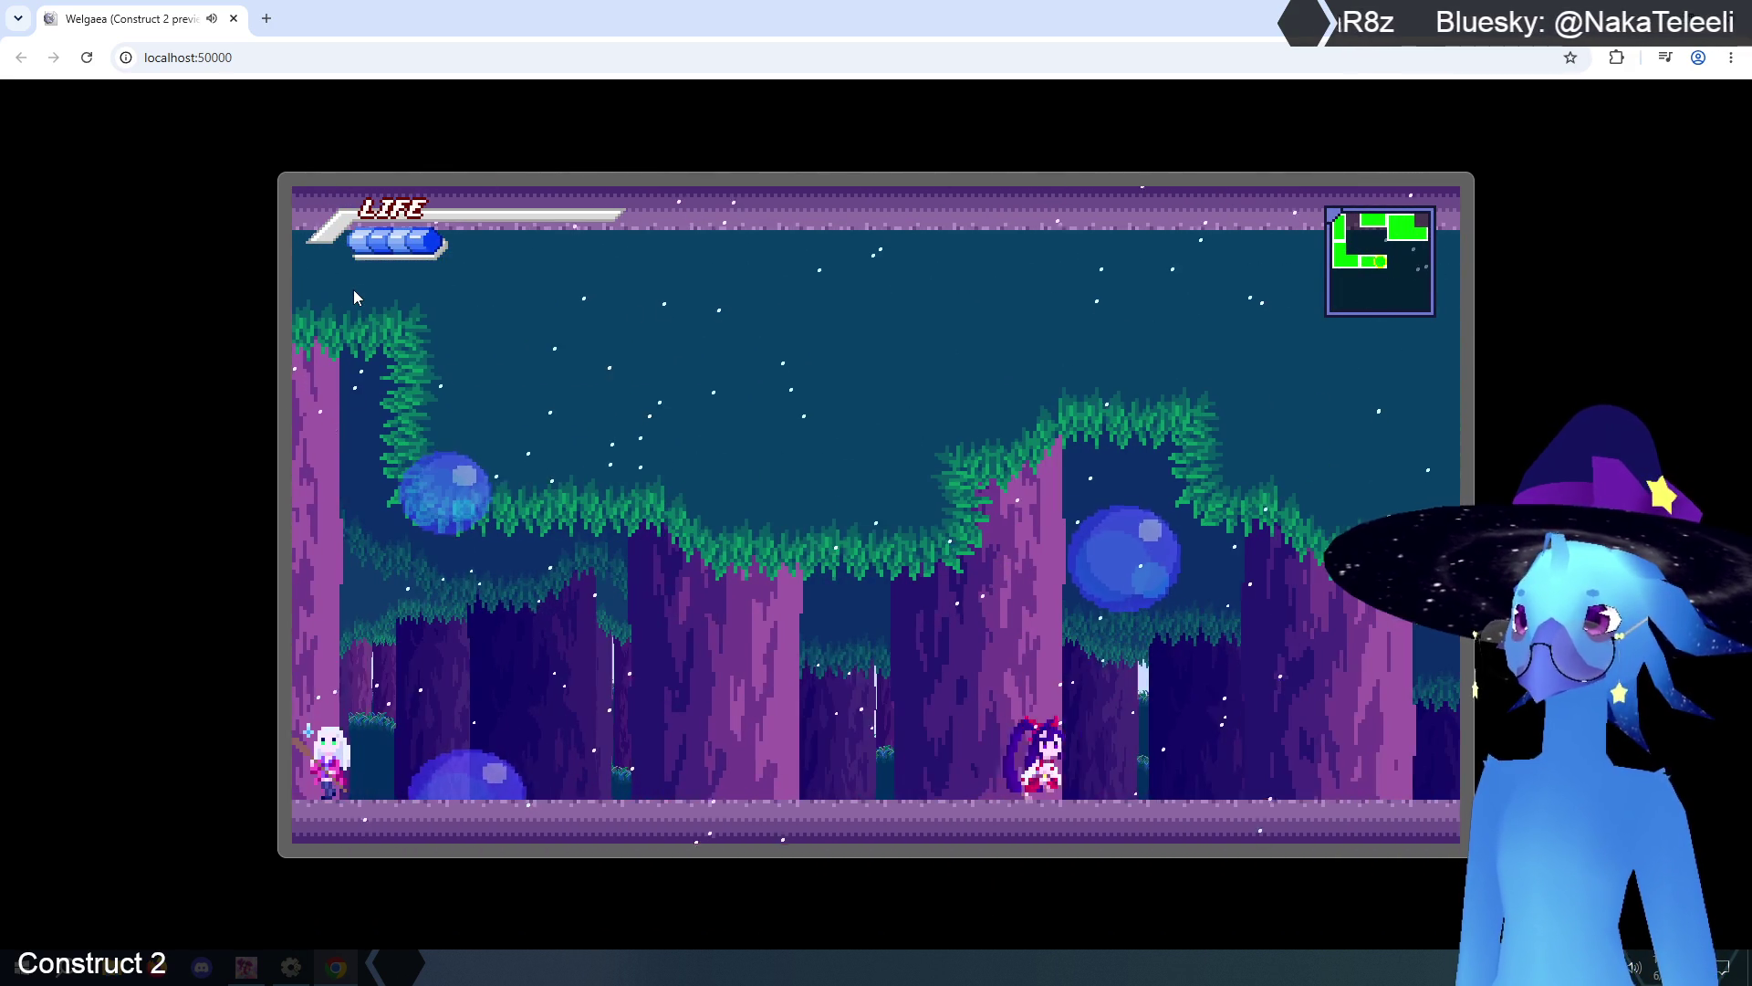
{"action": "key", "text": "Right"}
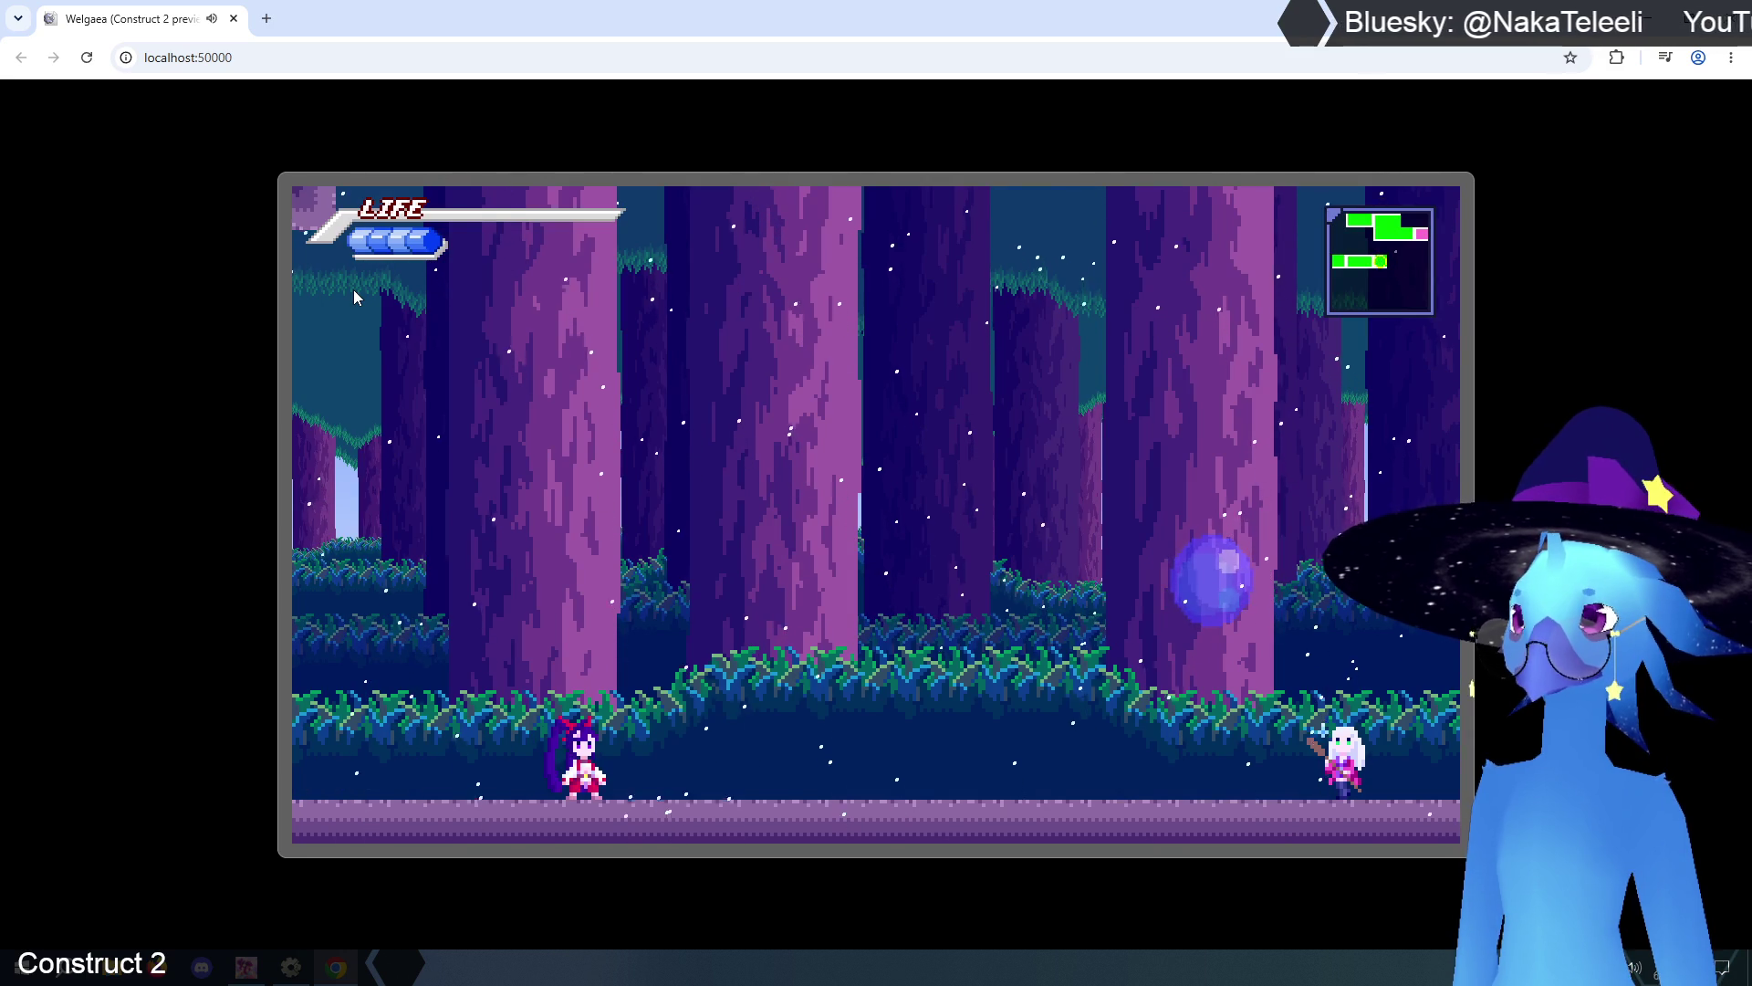
{"action": "key", "text": "Left"}
{"action": "key", "text": "Right"}
{"action": "key", "text": "Right"}
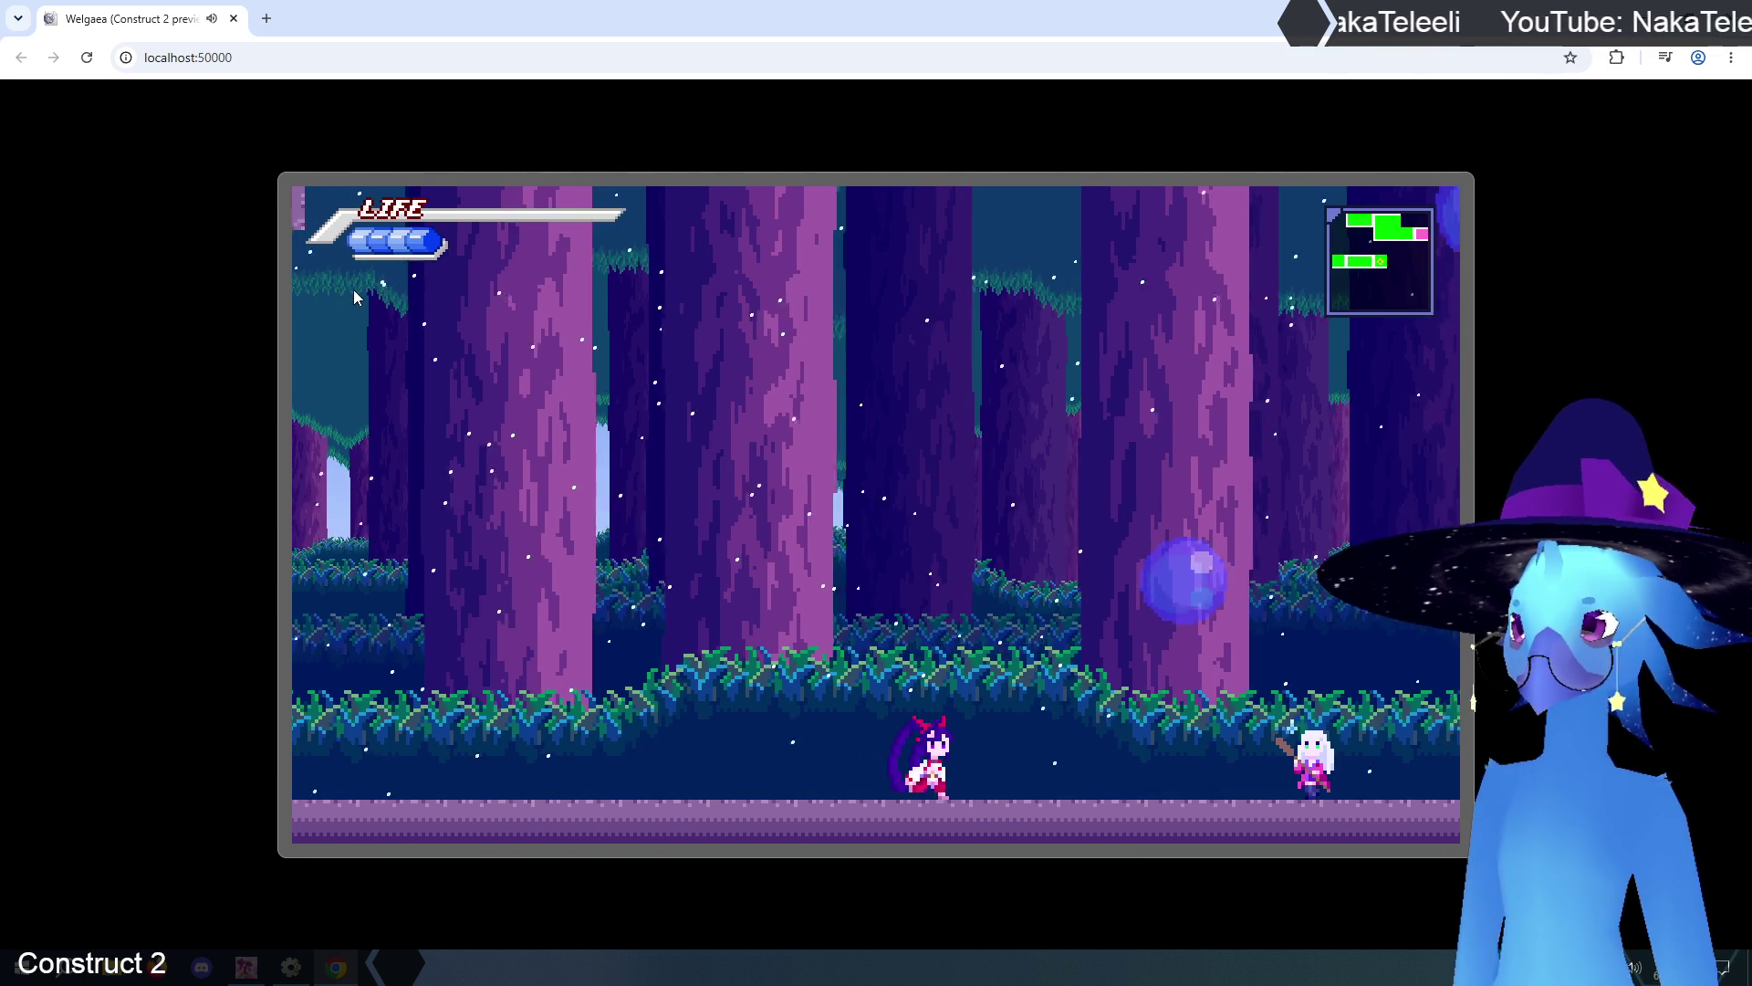
{"action": "key", "text": "Up"}
{"action": "key", "text": "Right"}
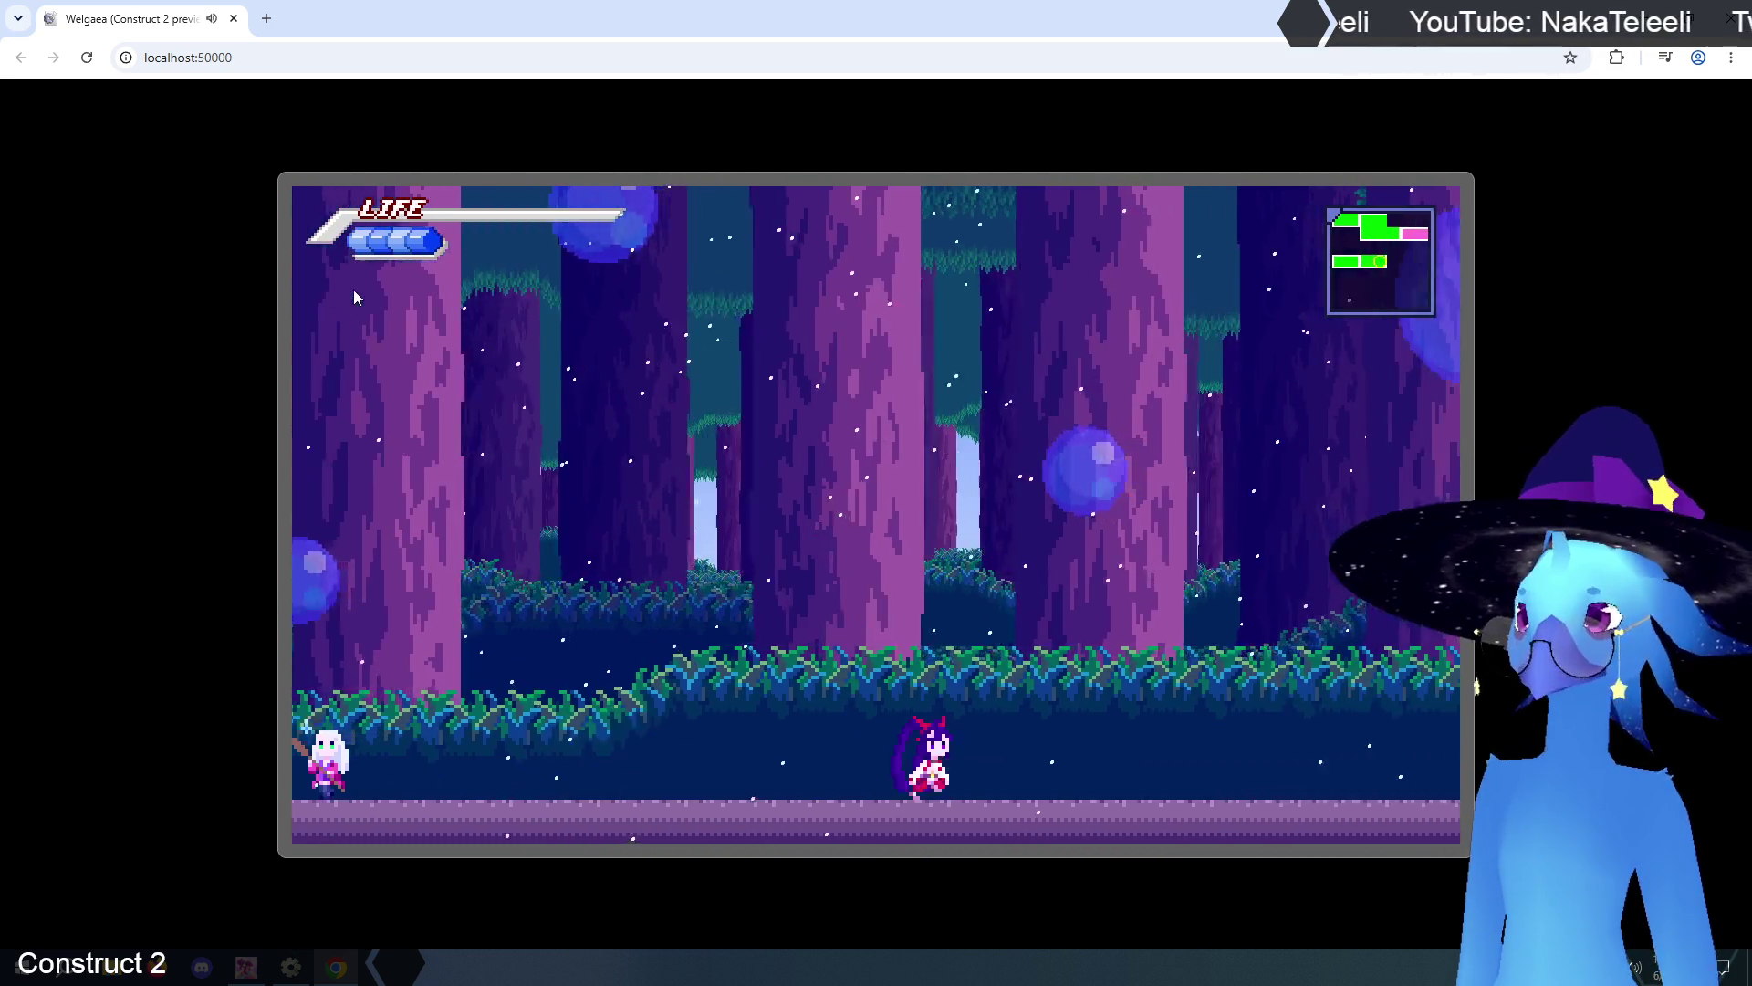
- Jump back and forth across the room, open the pause map, then return to the editor
{"action": "key", "text": "Left"}
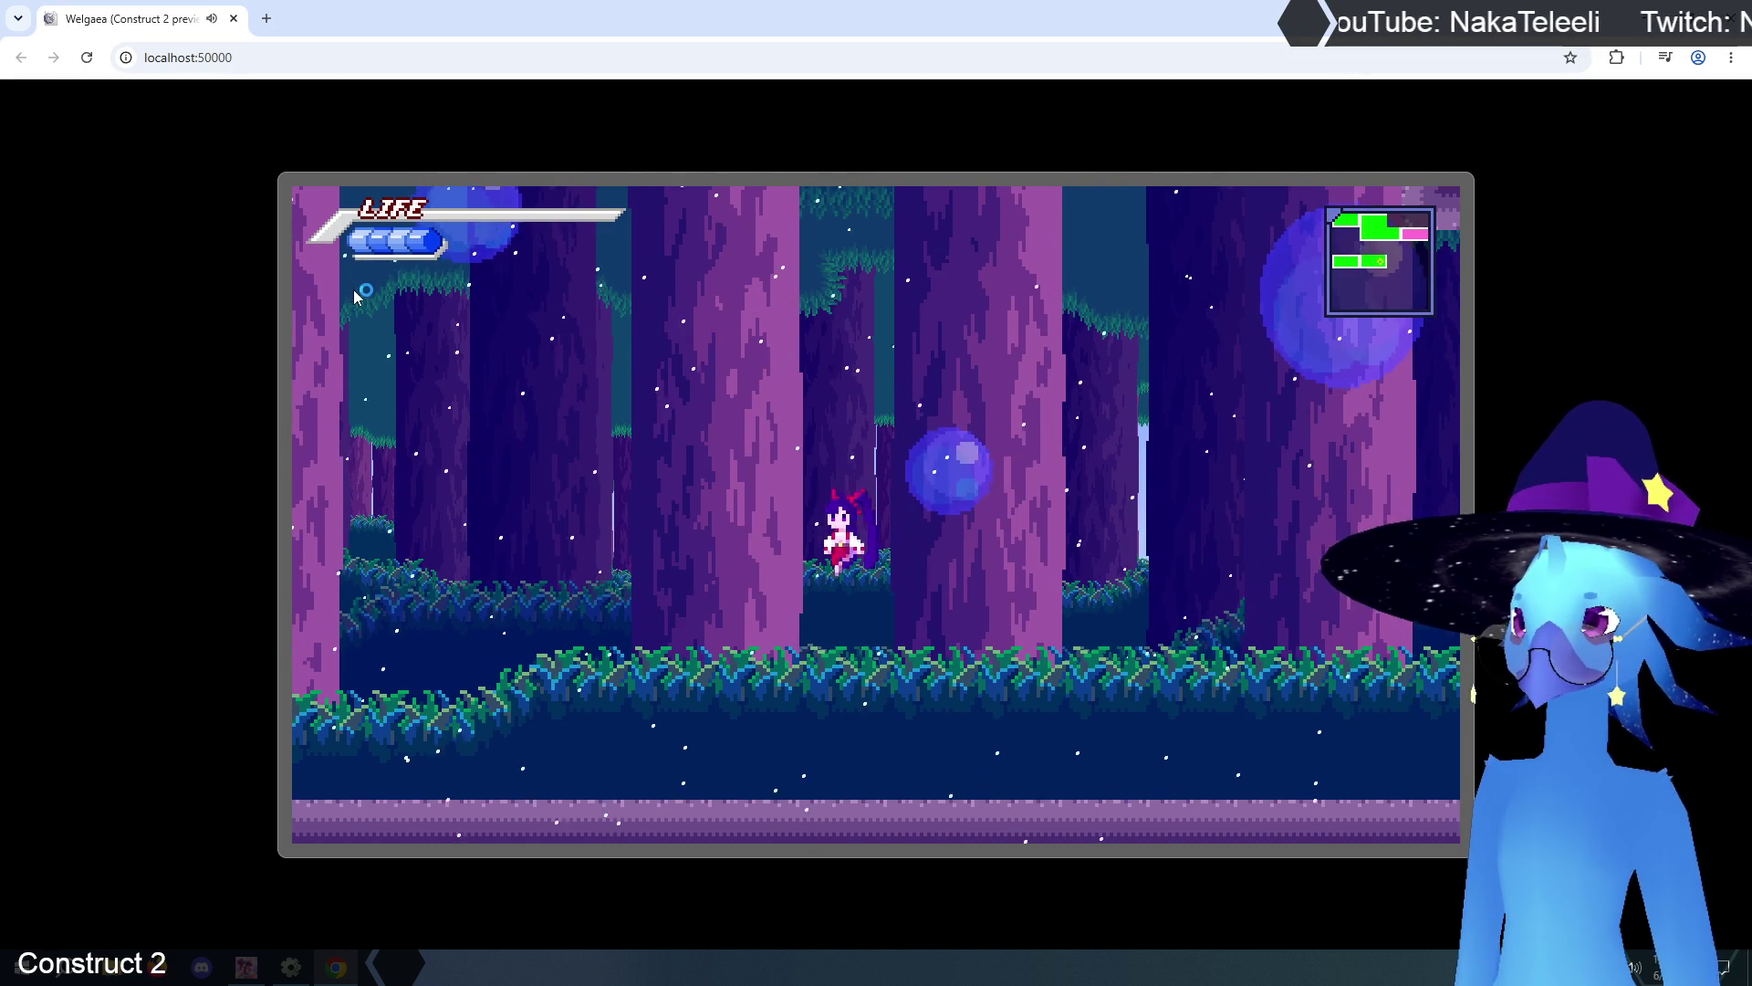
{"action": "key", "text": "Left"}
{"action": "key", "text": "Up"}
{"action": "key", "text": "Up"}
{"action": "key", "text": "Left"}
{"action": "key", "text": "Up"}
{"action": "key", "text": "Right"}
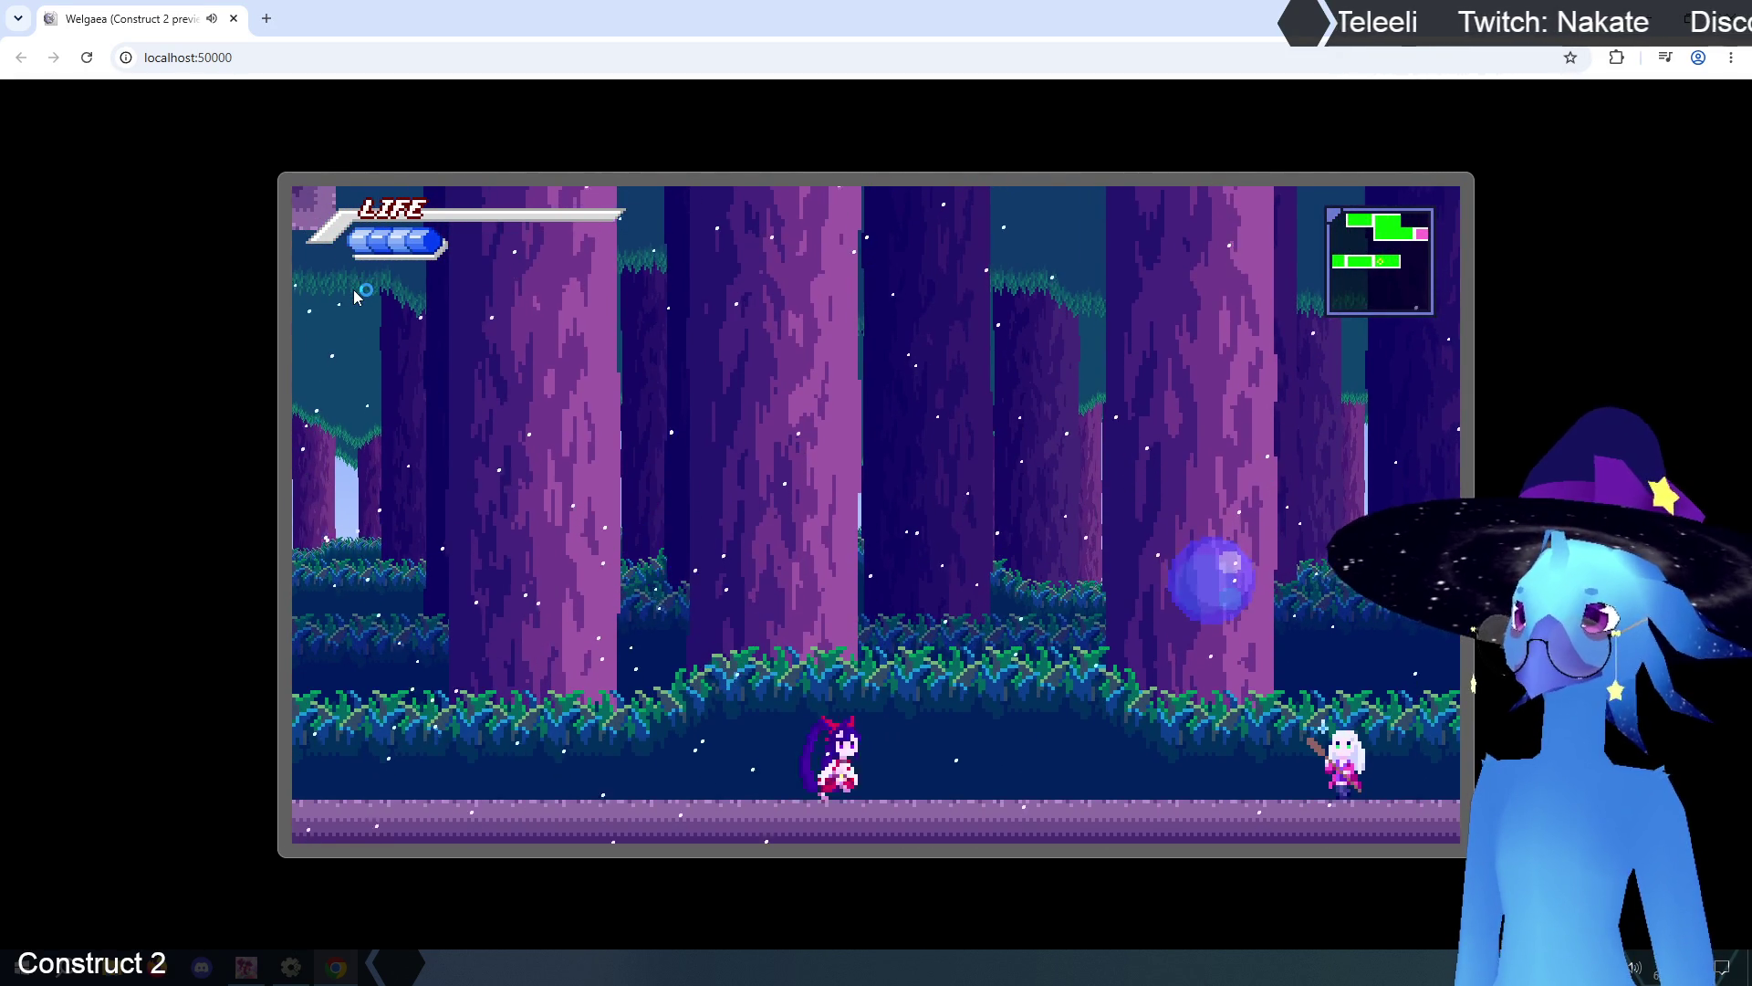
{"action": "key", "text": "Up"}
{"action": "key", "text": "Left"}
{"action": "key", "text": "Escape"}
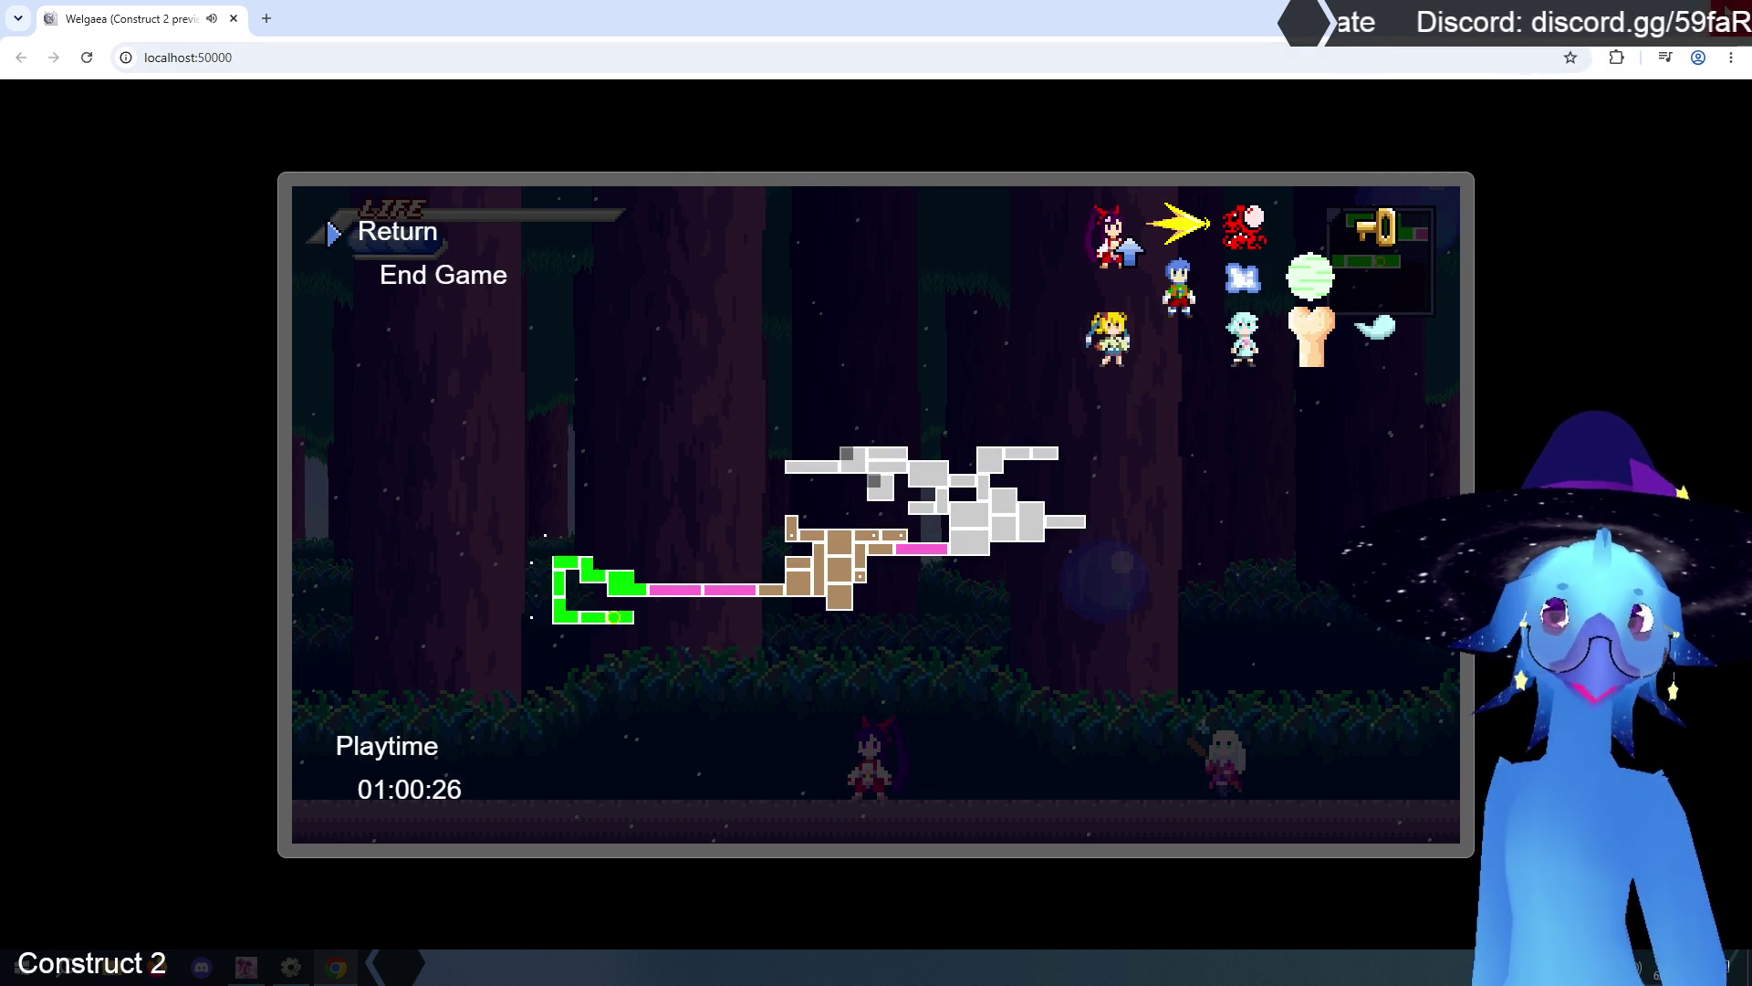
{"action": "key", "text": "alt+Tab"}
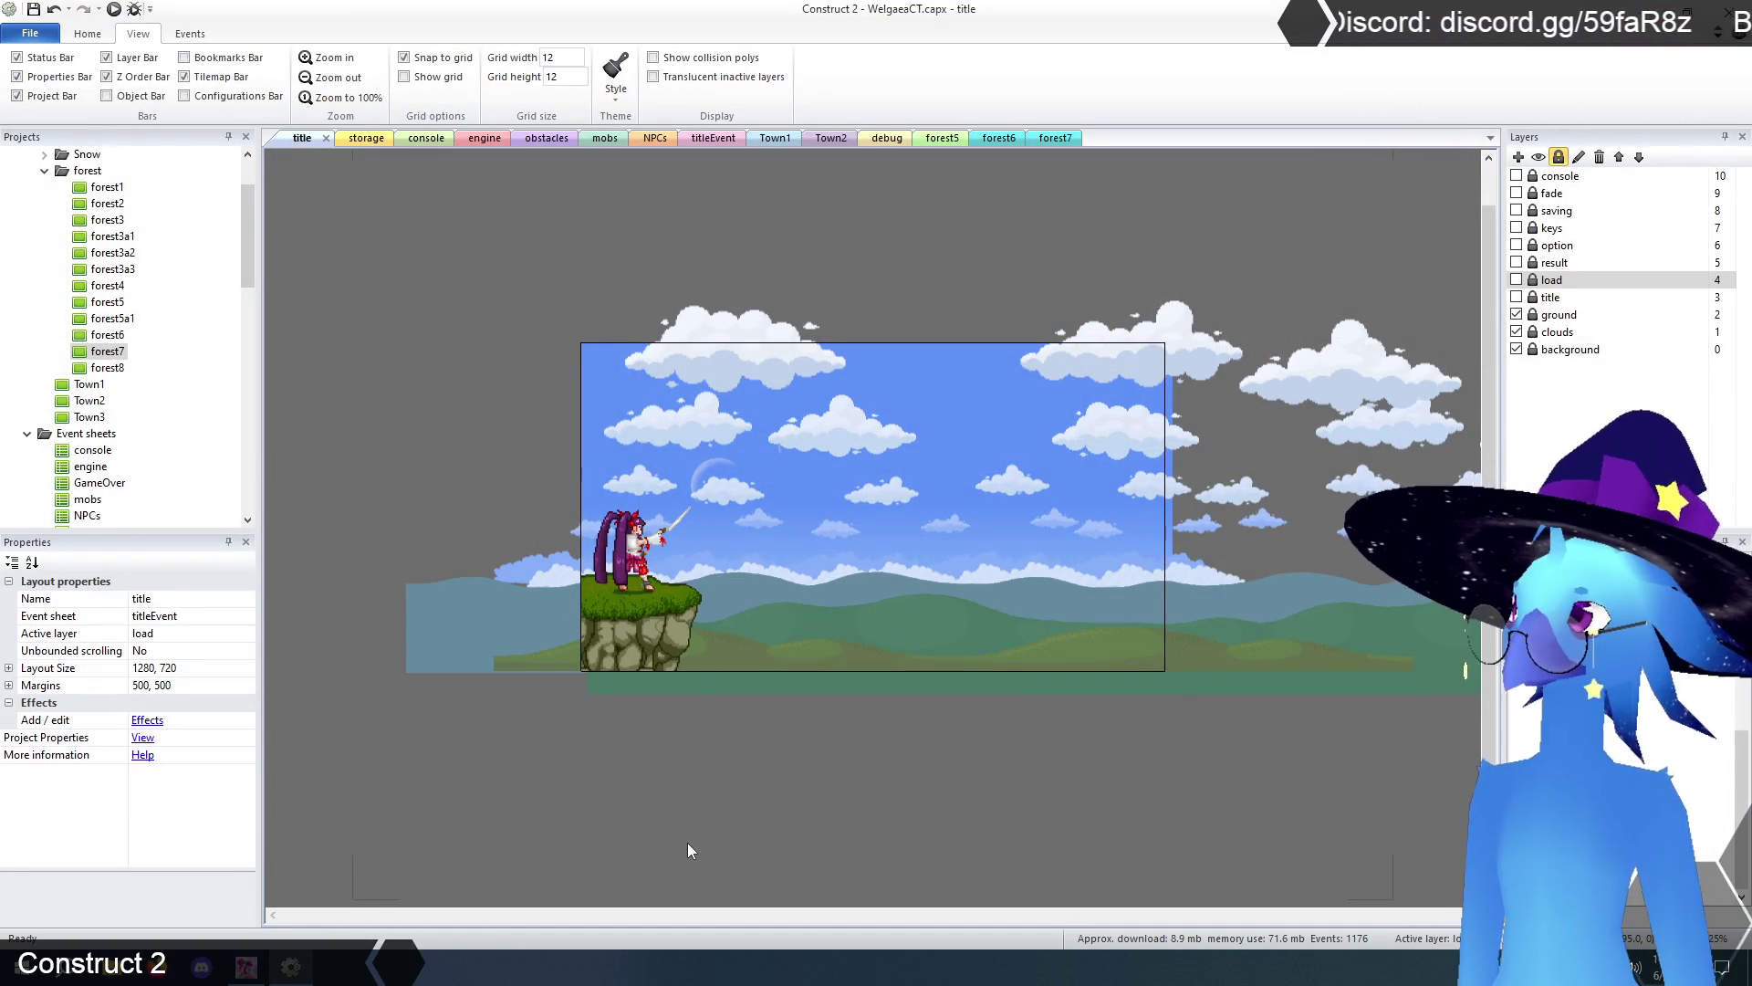
- Open forest8, give TilemapForestFront a stepped left ledge, and erase its bottom grass strip
{"action": "double_click", "coordinate": [116, 372]}
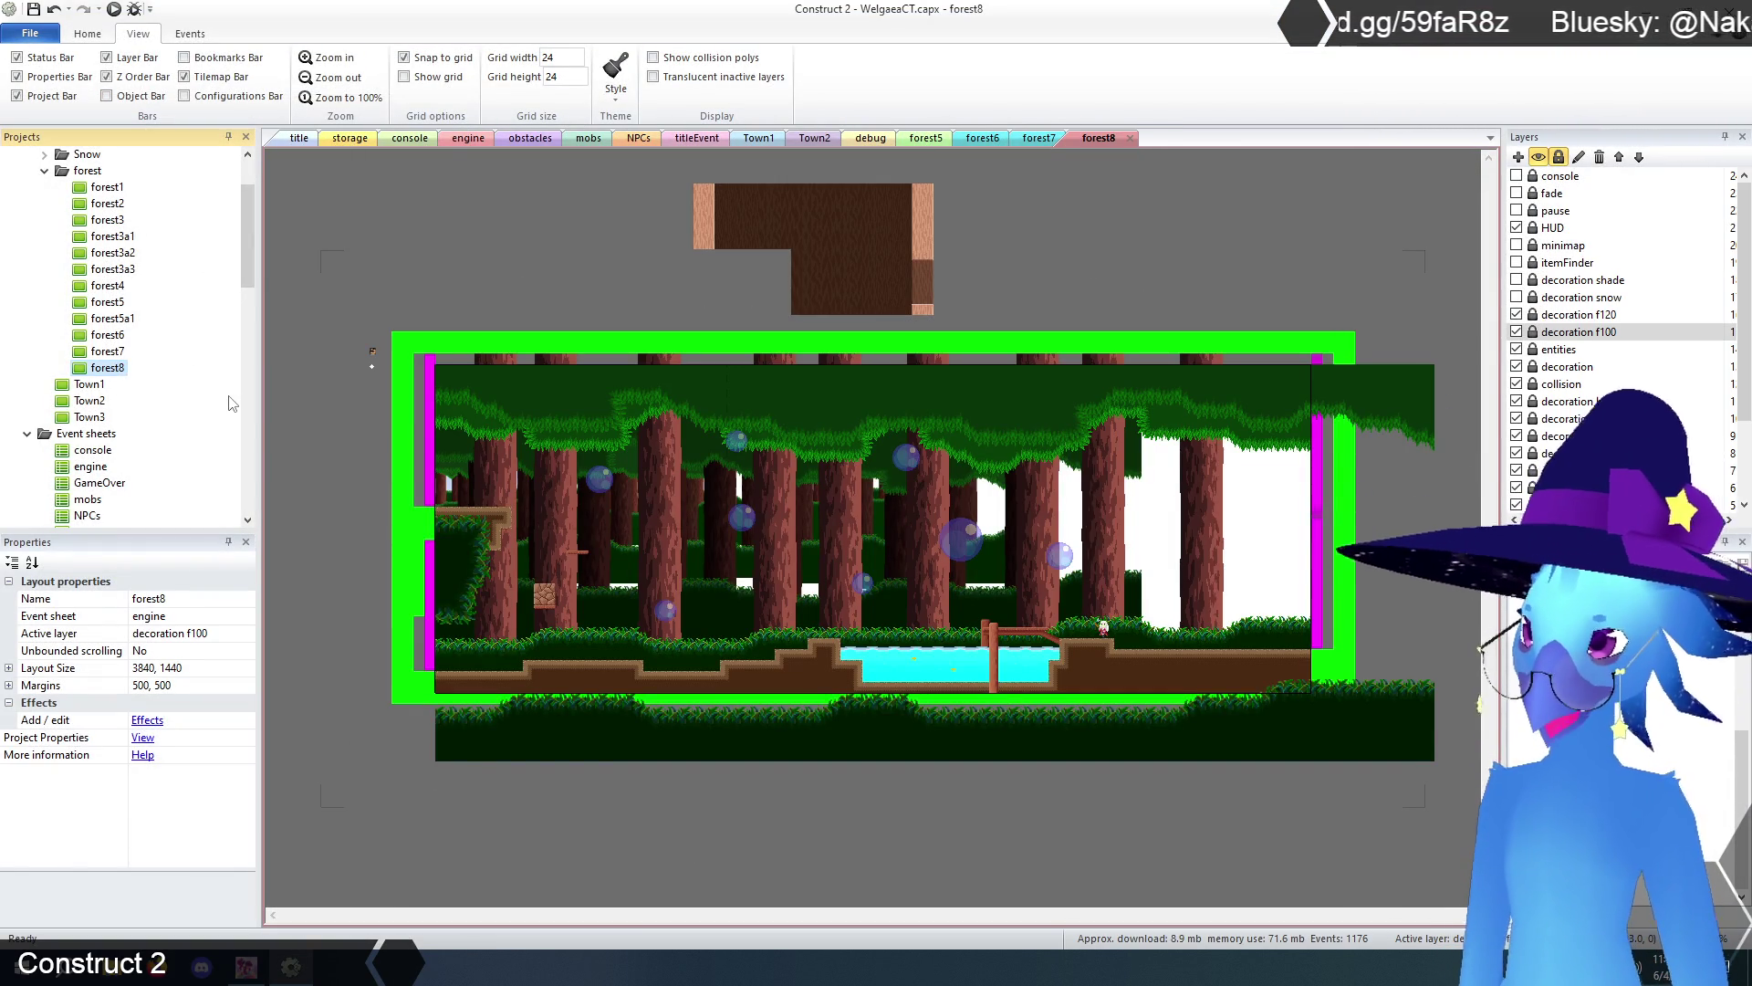
{"action": "left_click", "coordinate": [1552, 316]}
{"action": "left_click", "coordinate": [1054, 262]}
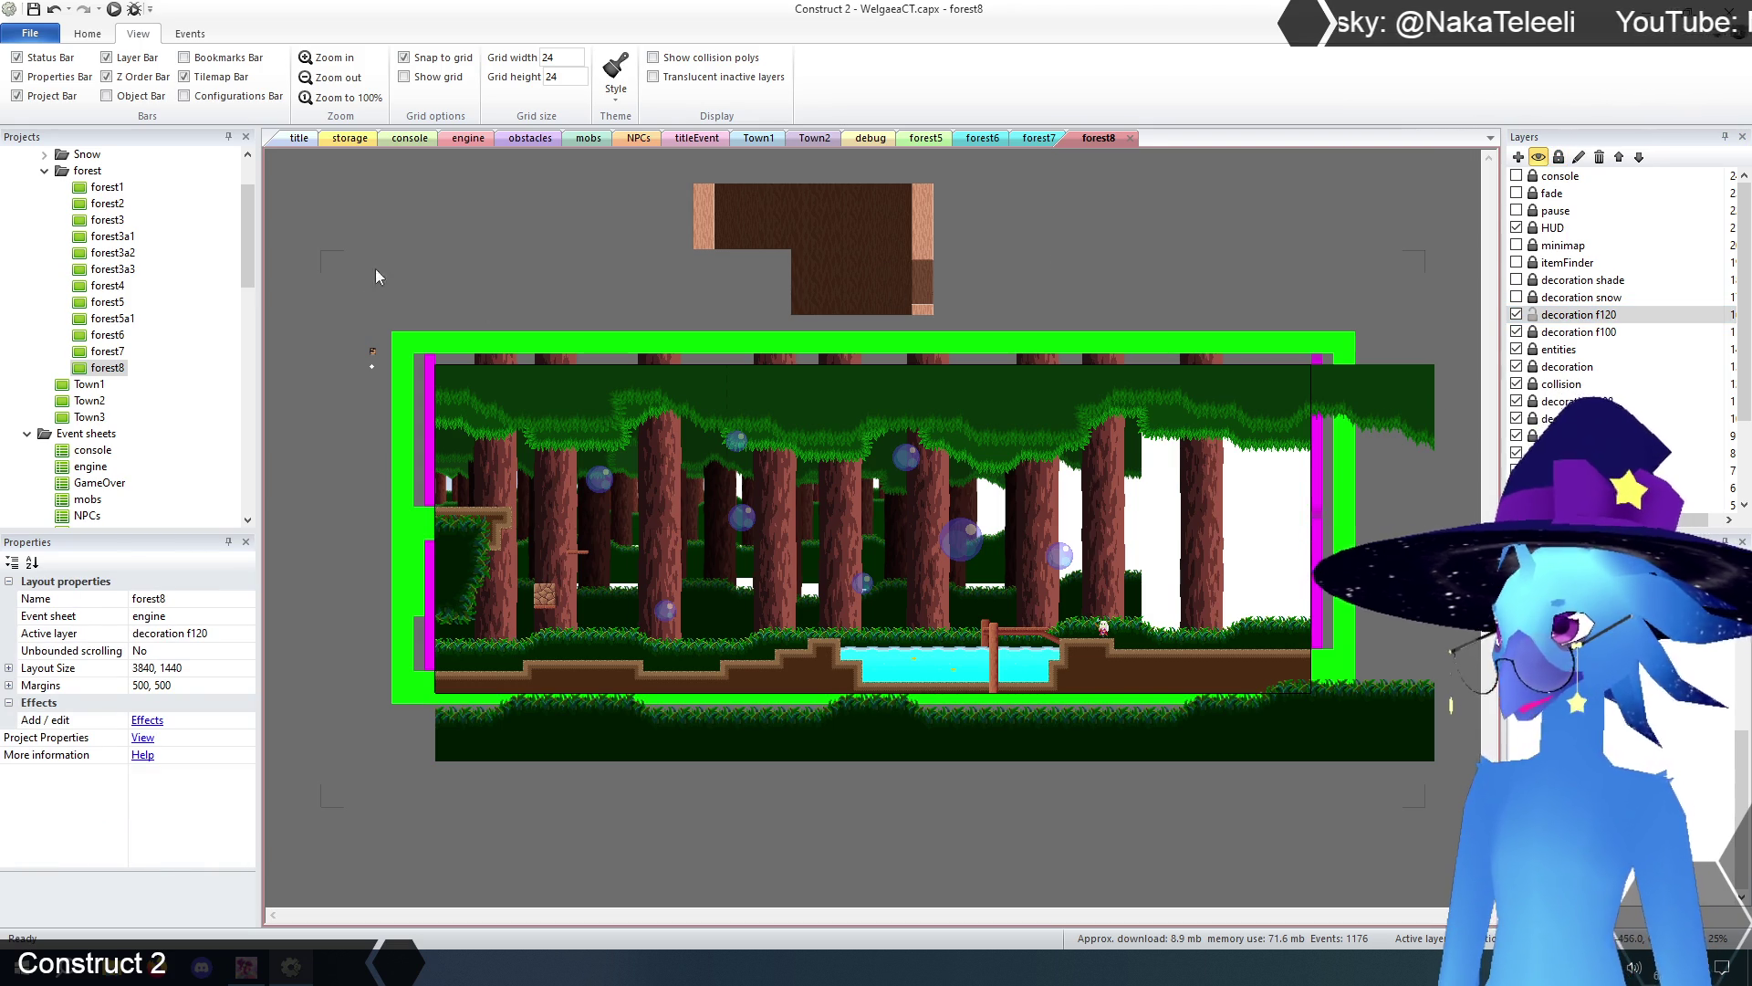
{"action": "left_click", "coordinate": [597, 402]}
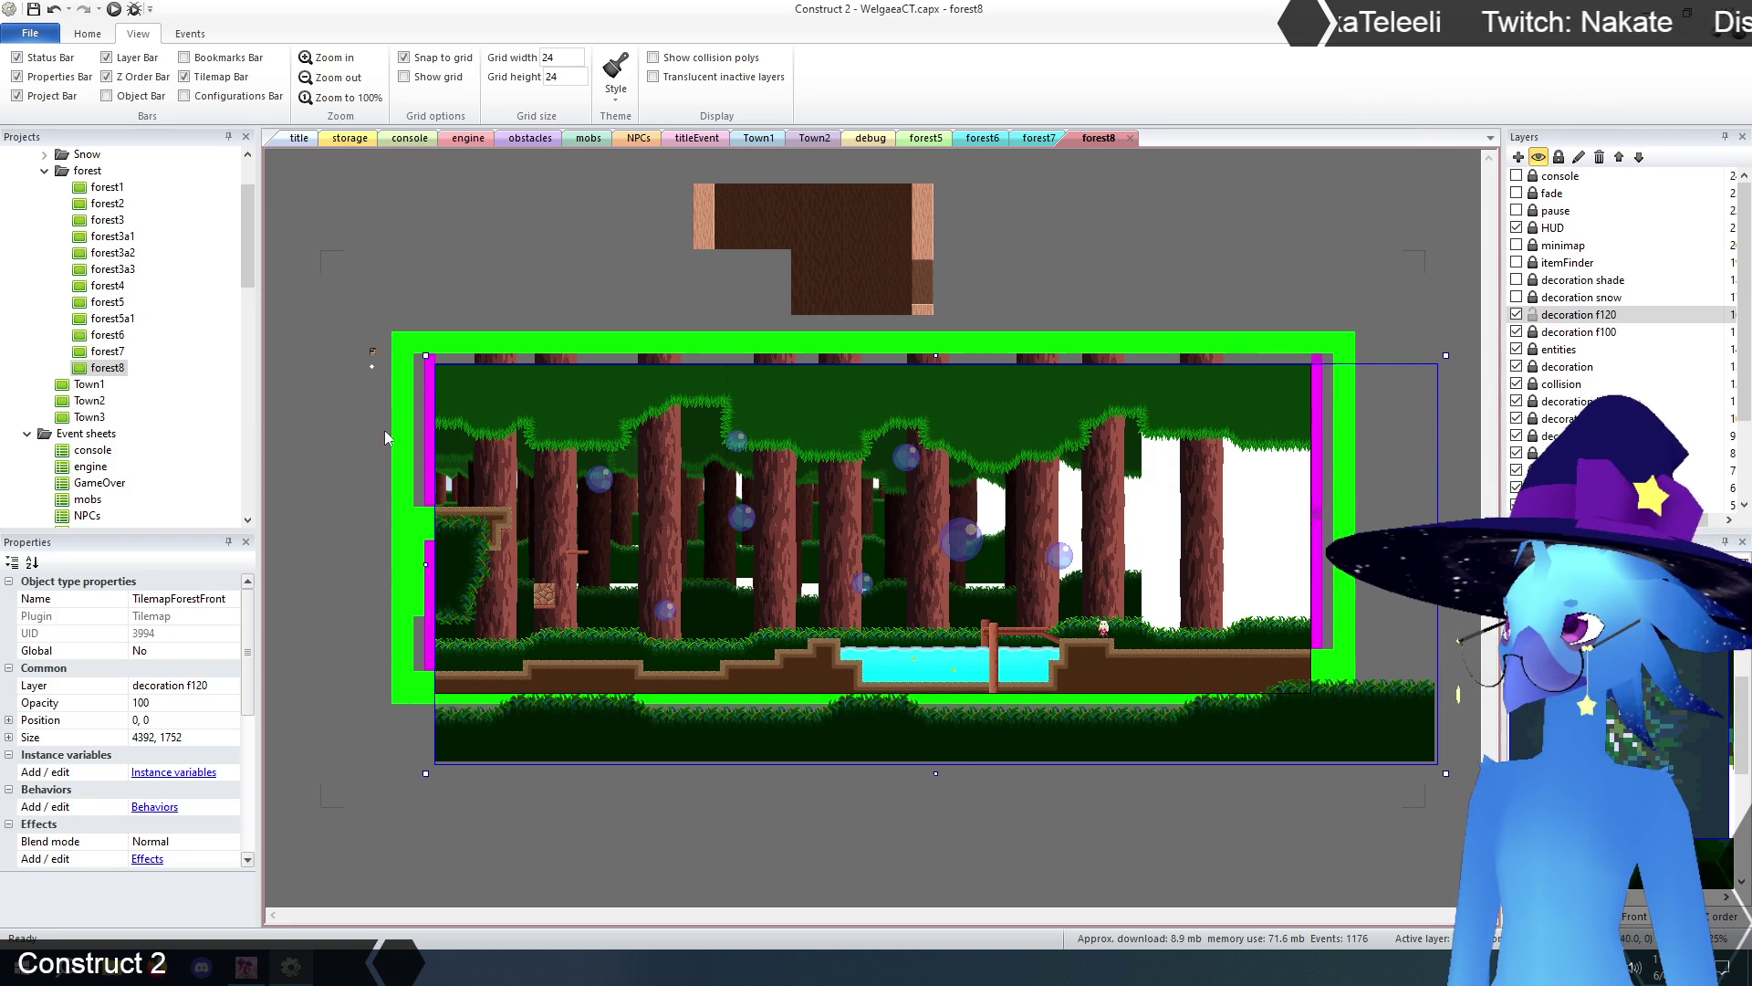
{"action": "left_click_drag", "start_coordinate": [447, 525], "coordinate": [454, 549]}
{"action": "left_click_drag", "start_coordinate": [452, 714], "coordinate": [1026, 721]}
{"action": "mouse_move", "coordinate": [712, 707]}
{"action": "left_mouse_down"}
{"action": "mouse_move", "coordinate": [1420, 716]}
{"action": "mouse_move", "coordinate": [1360, 708]}
{"action": "left_mouse_up"}
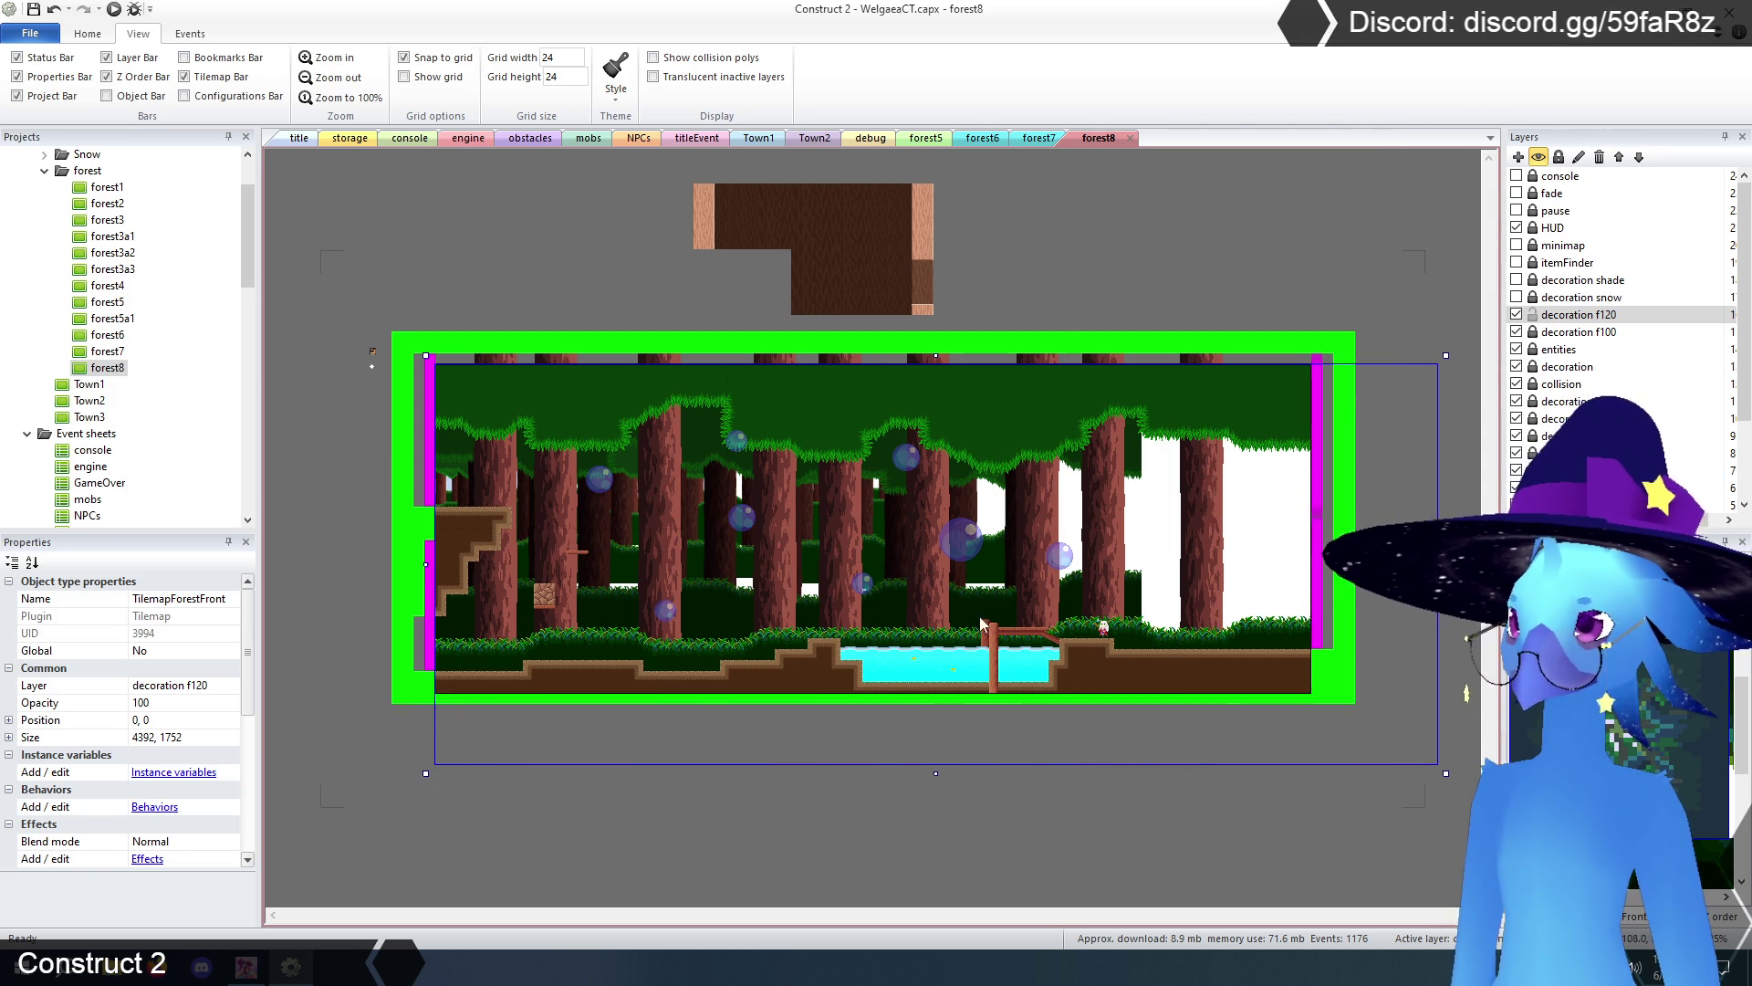
- Hide the decoration f120 layer and unlock decoration f100
{"action": "left_click", "coordinate": [1526, 319]}
{"action": "left_click", "coordinate": [1516, 315]}
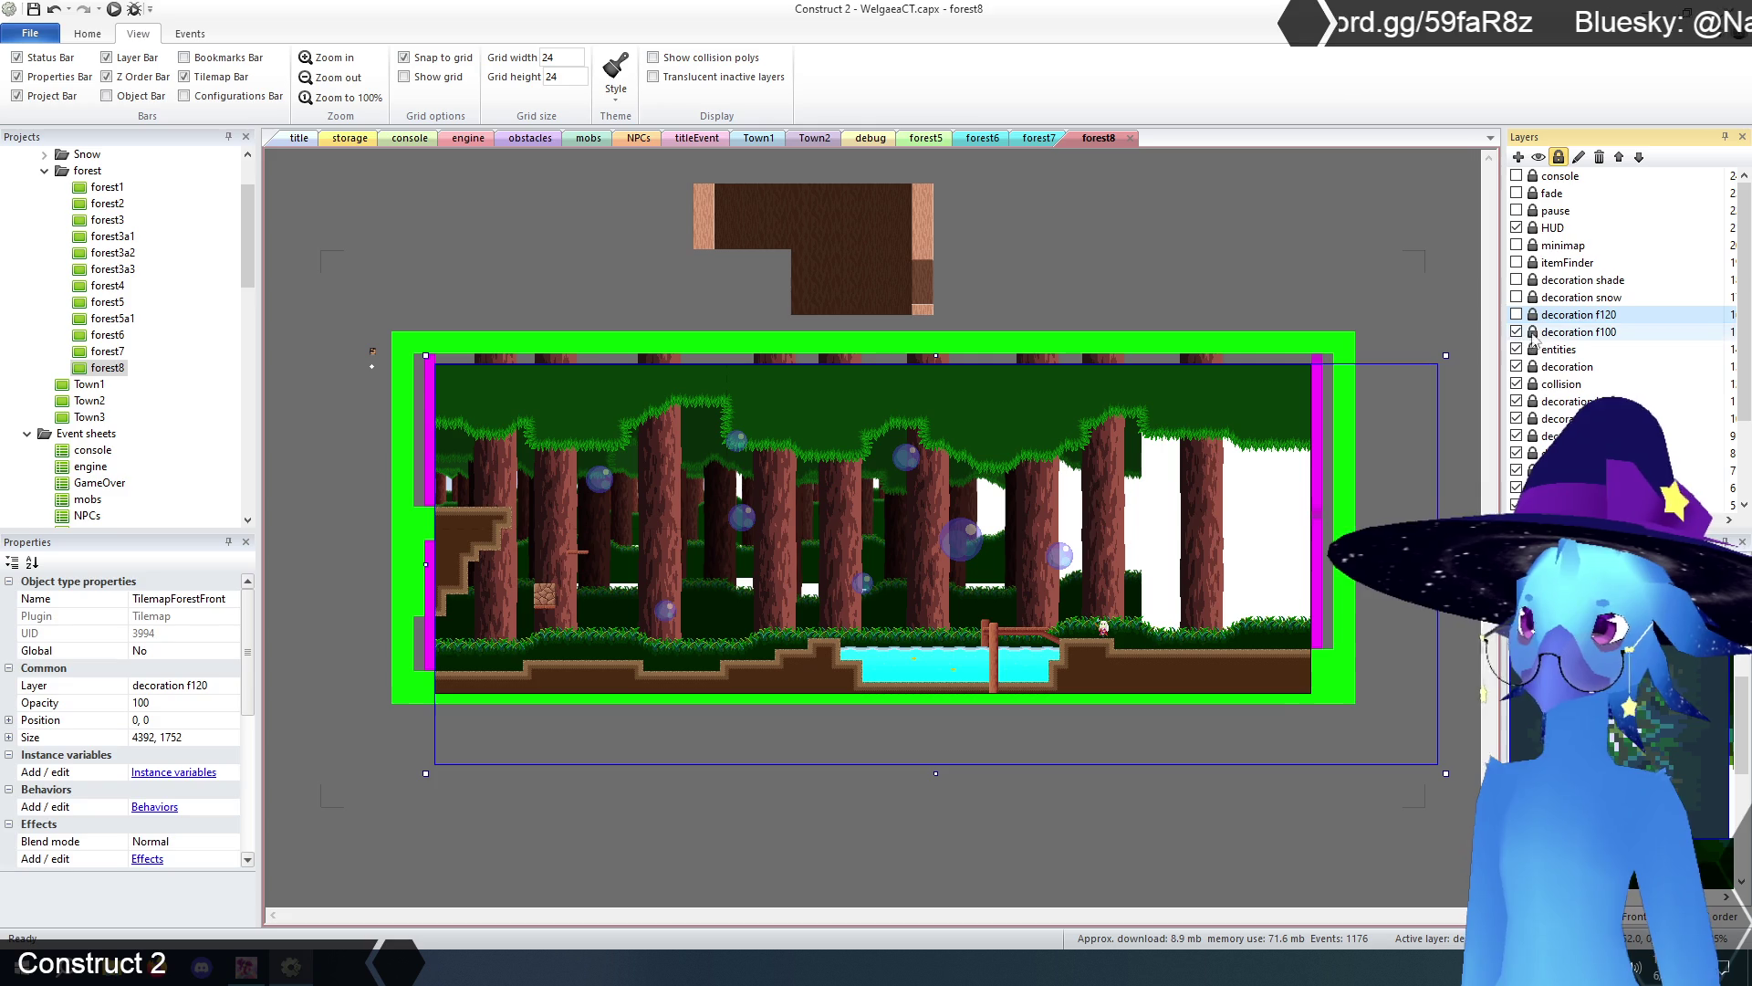
{"action": "left_click", "coordinate": [1533, 331]}
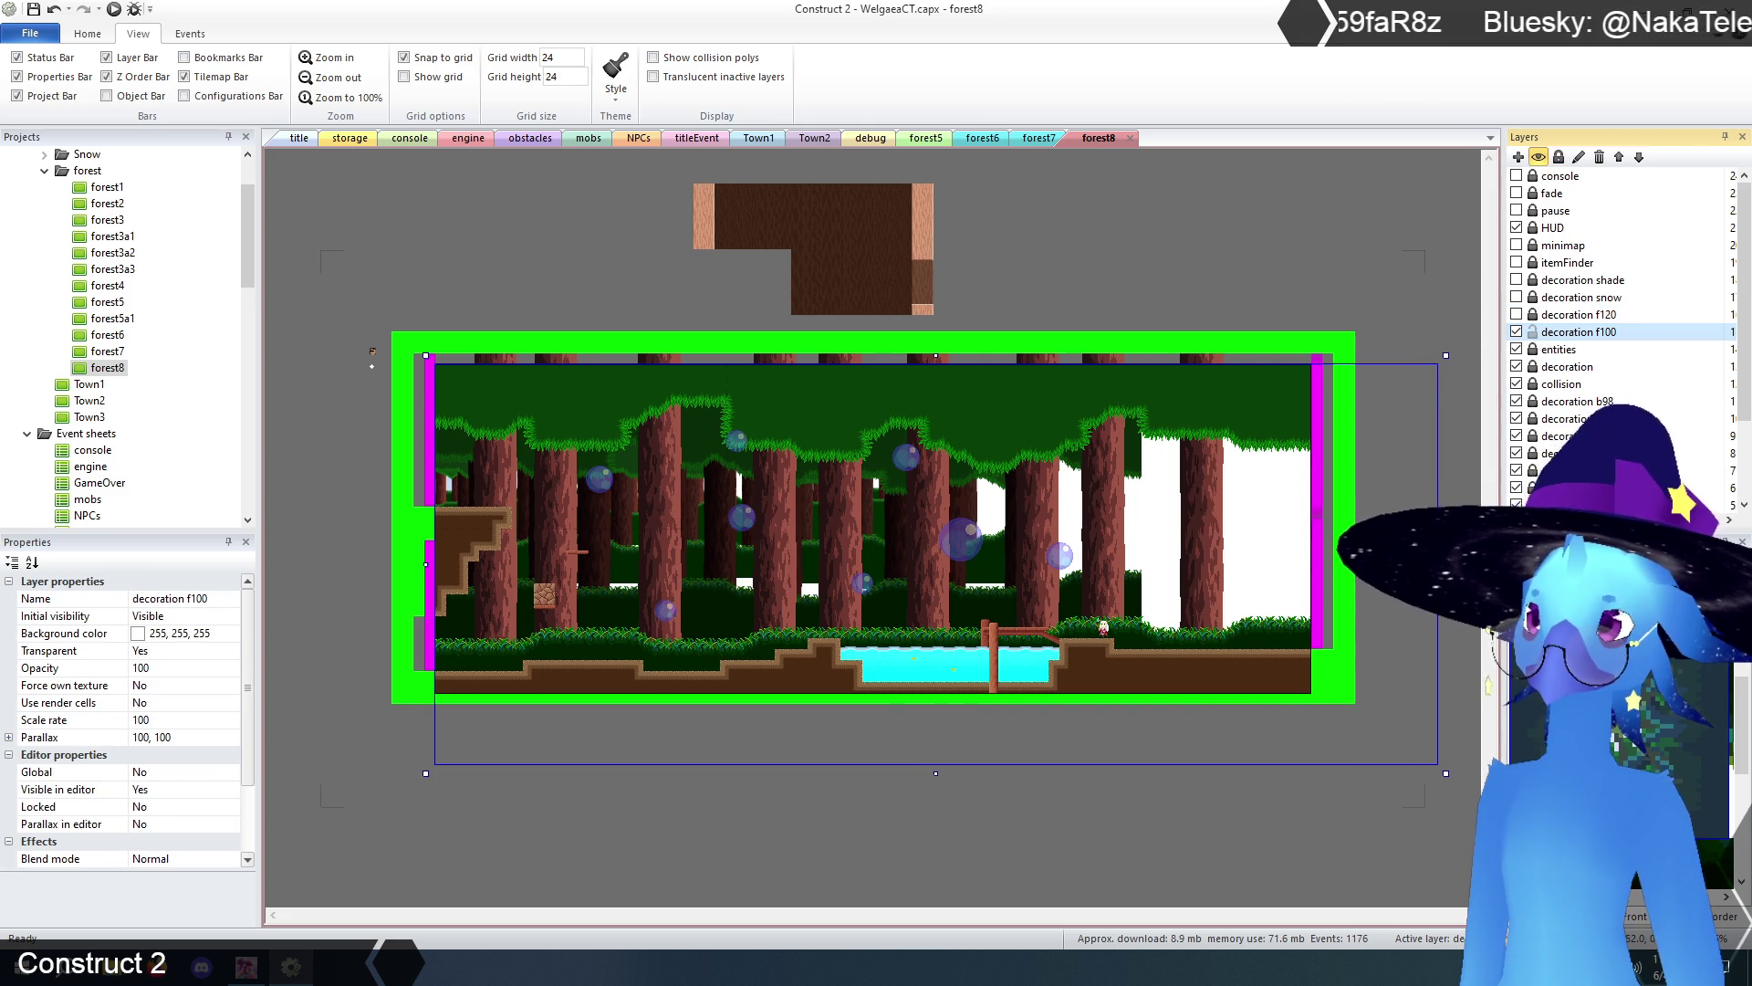
- Make the decoration layer active and delete the bridge rail objects
{"action": "left_click", "coordinate": [349, 315]}
{"action": "left_click_drag", "start_coordinate": [349, 316], "coordinate": [1443, 775]}
{"action": "left_click", "coordinate": [1334, 735]}
{"action": "left_click", "coordinate": [1520, 334]}
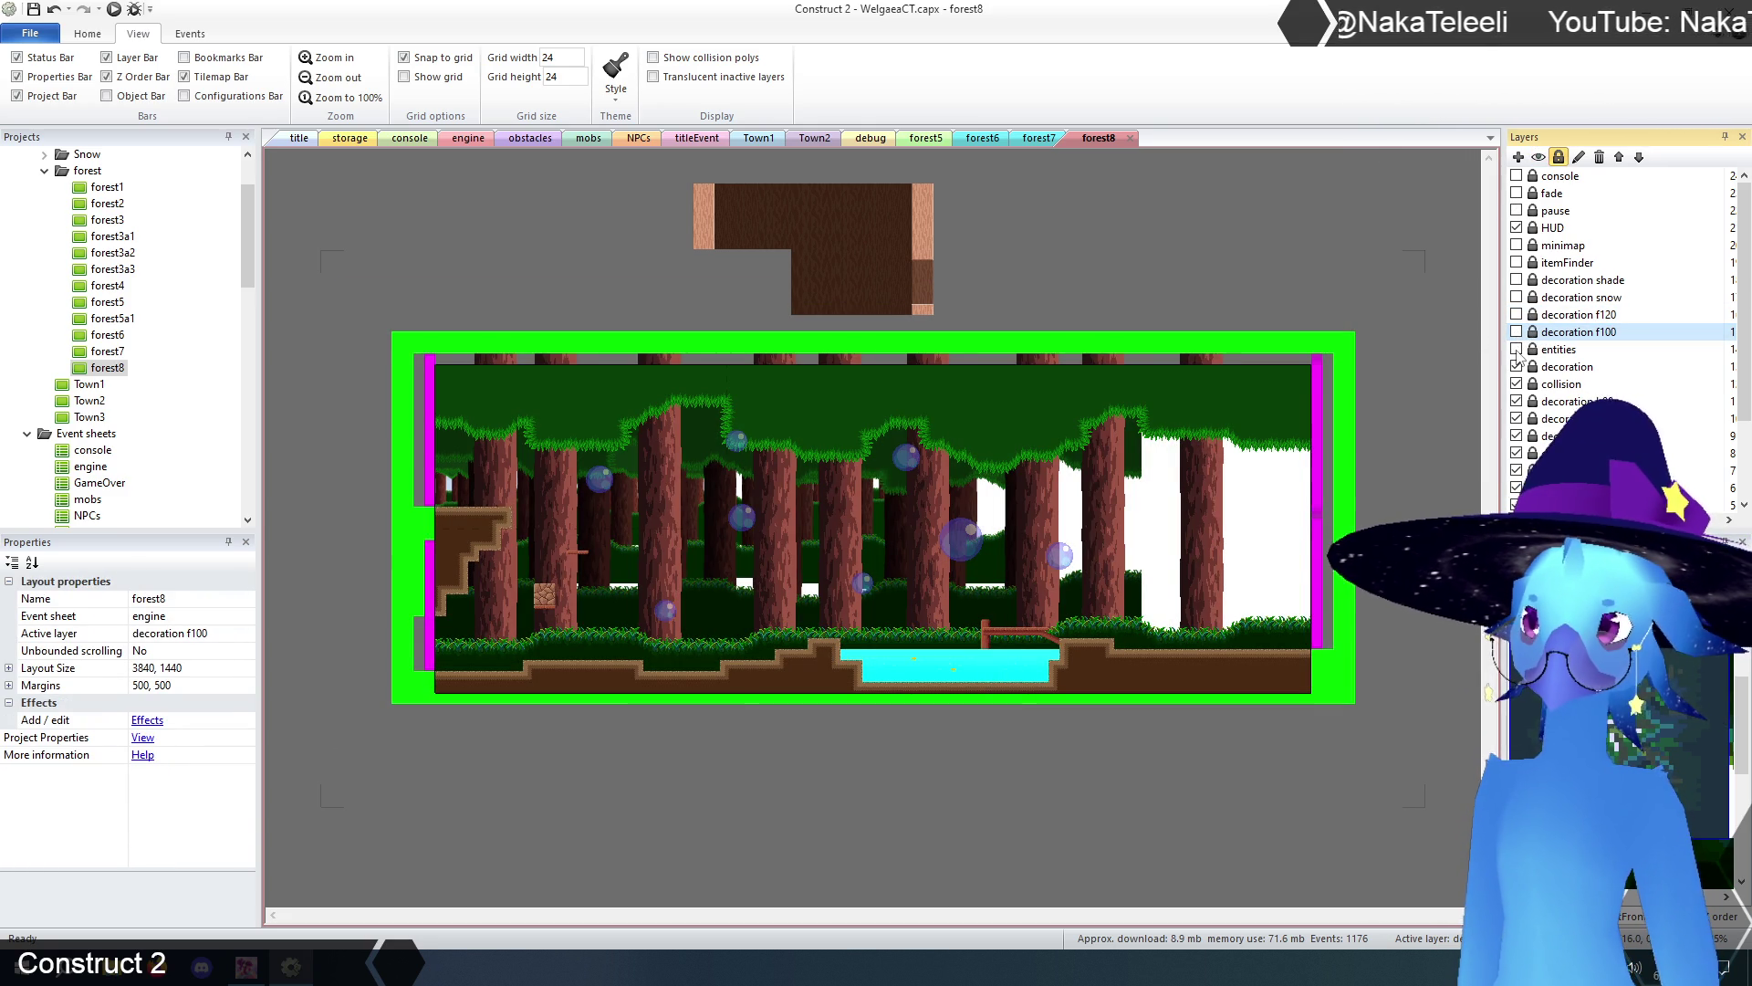
{"action": "left_click", "coordinate": [1551, 369]}
{"action": "left_click", "coordinate": [456, 277]}
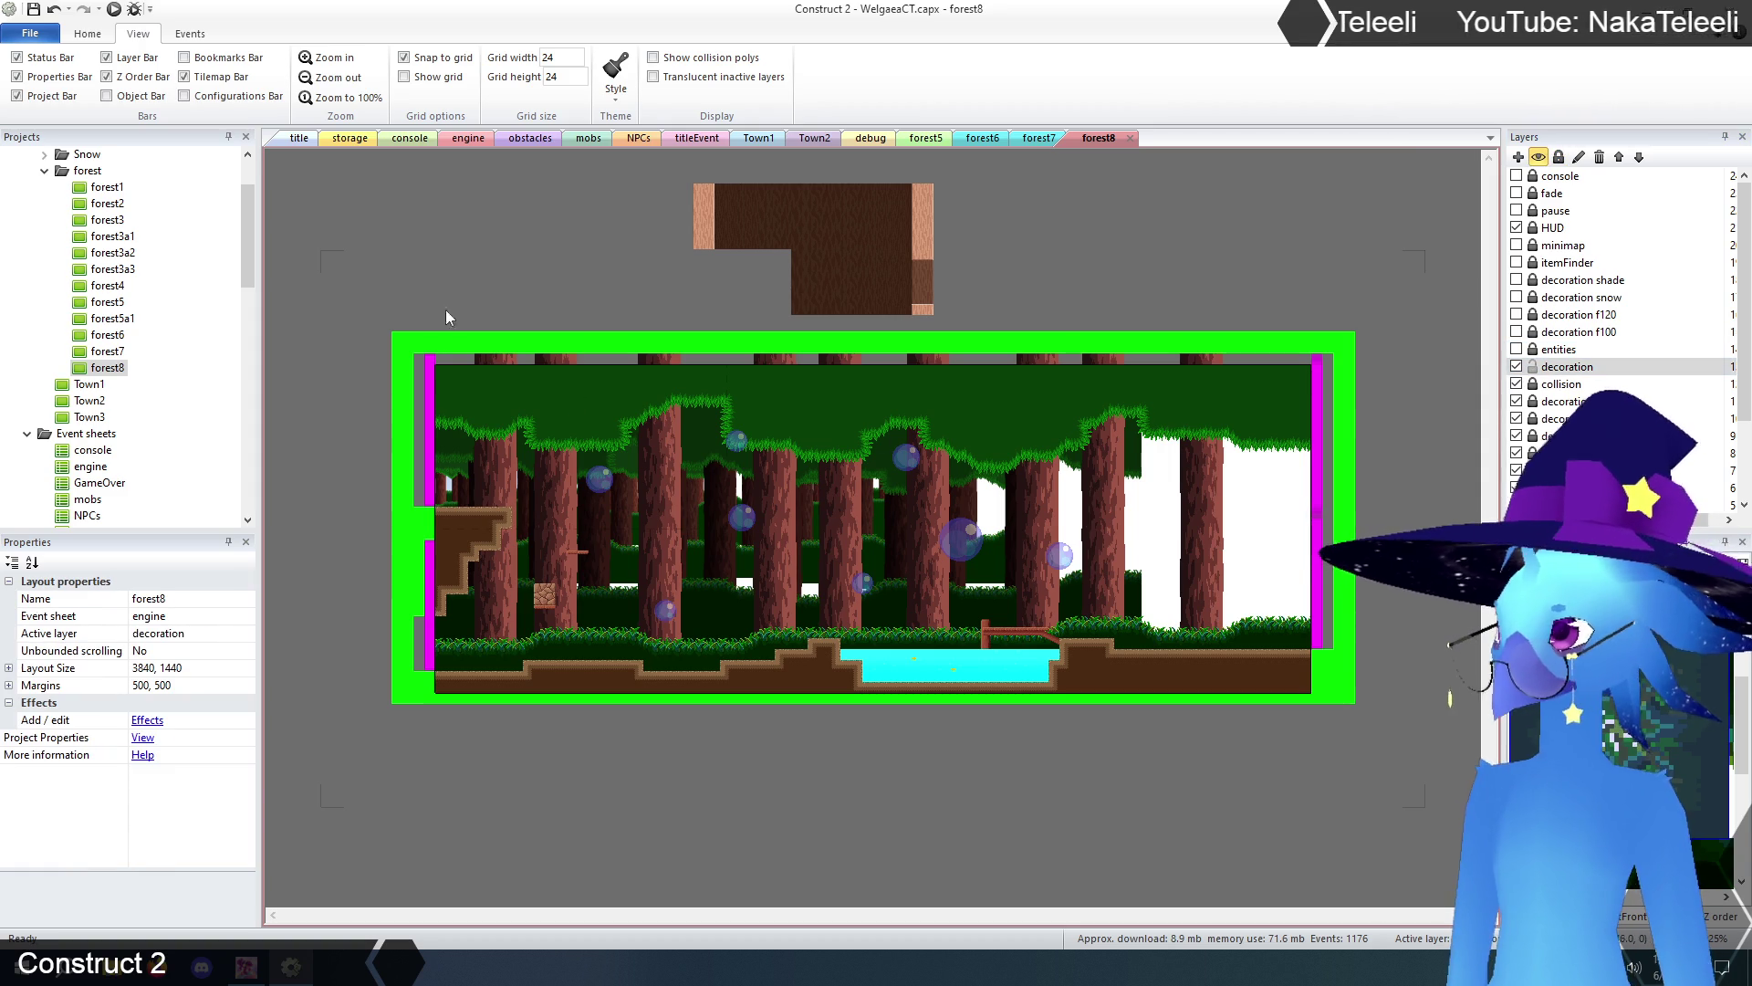
{"action": "mouse_move", "coordinate": [453, 304]}
{"action": "left_mouse_down"}
{"action": "mouse_move", "coordinate": [1228, 748]}
{"action": "mouse_move", "coordinate": [1291, 758]}
{"action": "left_mouse_up"}
{"action": "key", "text": "Delete"}
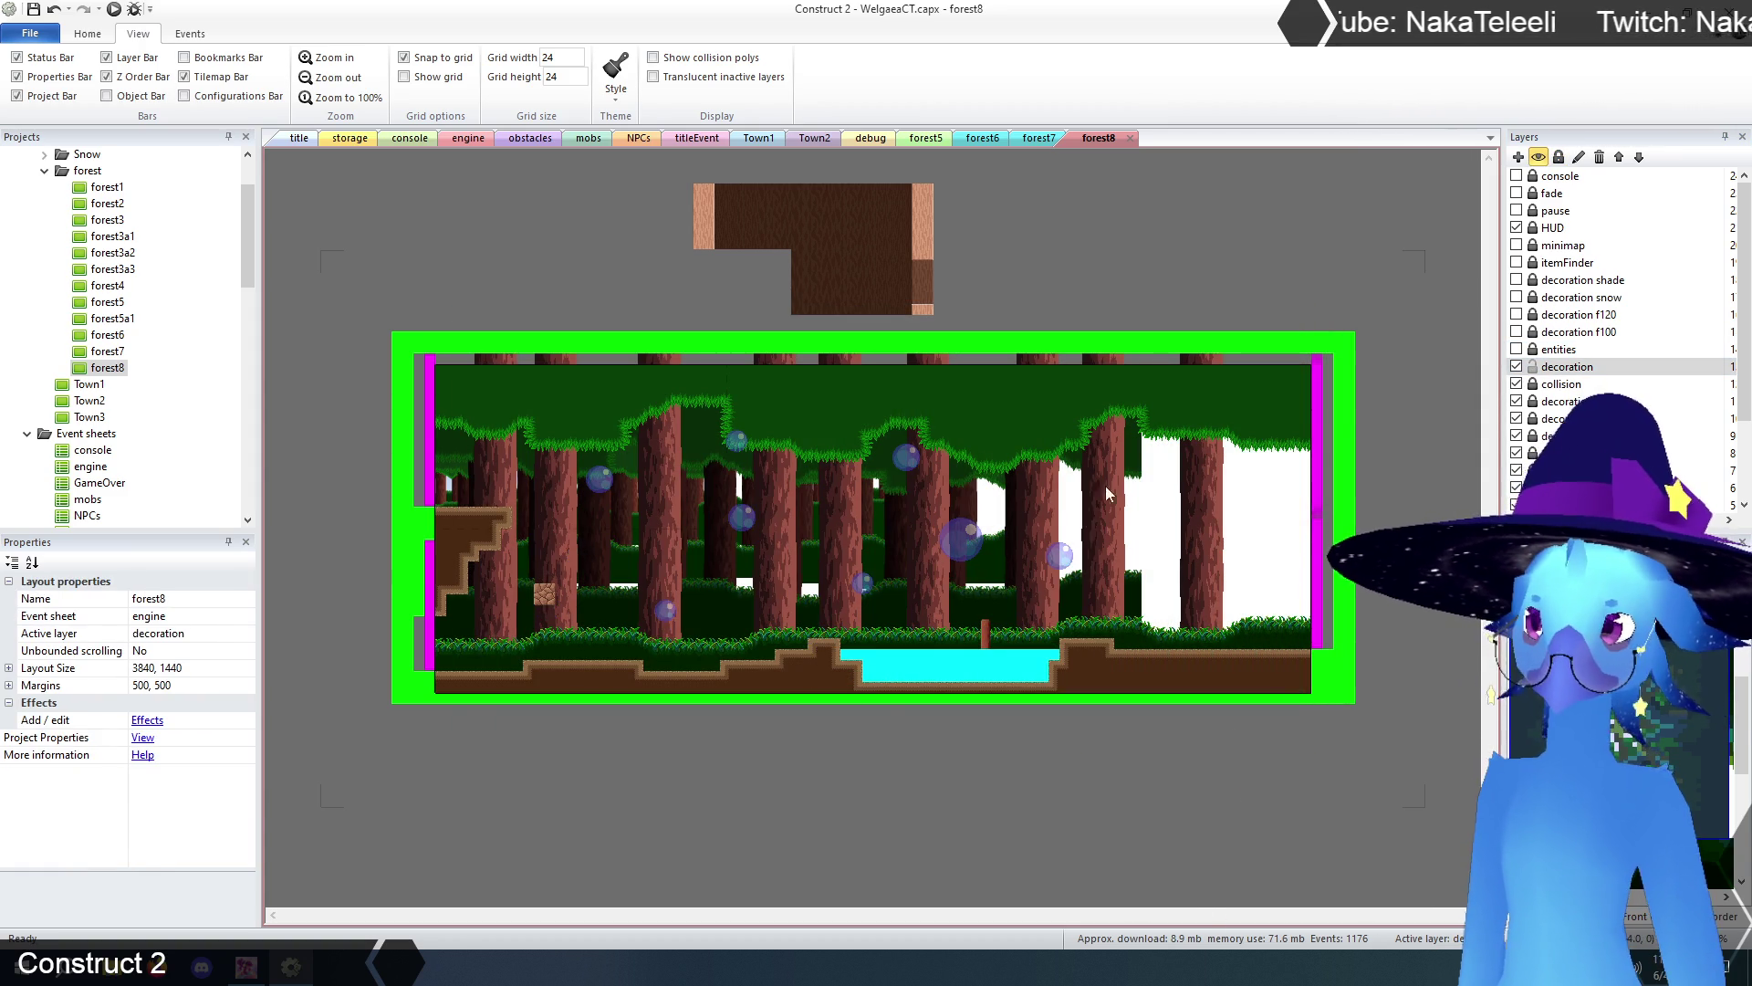
- Erase the lower-right tiles of the TilemapCave tilemap
{"action": "left_click", "coordinate": [1241, 675]}
{"action": "mouse_move", "coordinate": [1081, 649]}
{"action": "left_mouse_down"}
{"action": "mouse_move", "coordinate": [1187, 630]}
{"action": "mouse_move", "coordinate": [1300, 686]}
{"action": "mouse_move", "coordinate": [1203, 662]}
{"action": "mouse_move", "coordinate": [644, 694]}
{"action": "mouse_move", "coordinate": [706, 655]}
{"action": "mouse_move", "coordinate": [443, 680]}
{"action": "mouse_move", "coordinate": [456, 521]}
{"action": "mouse_move", "coordinate": [527, 563]}
{"action": "left_mouse_up"}
{"action": "left_click", "coordinate": [1532, 366]}
{"action": "left_click", "coordinate": [1517, 367]}
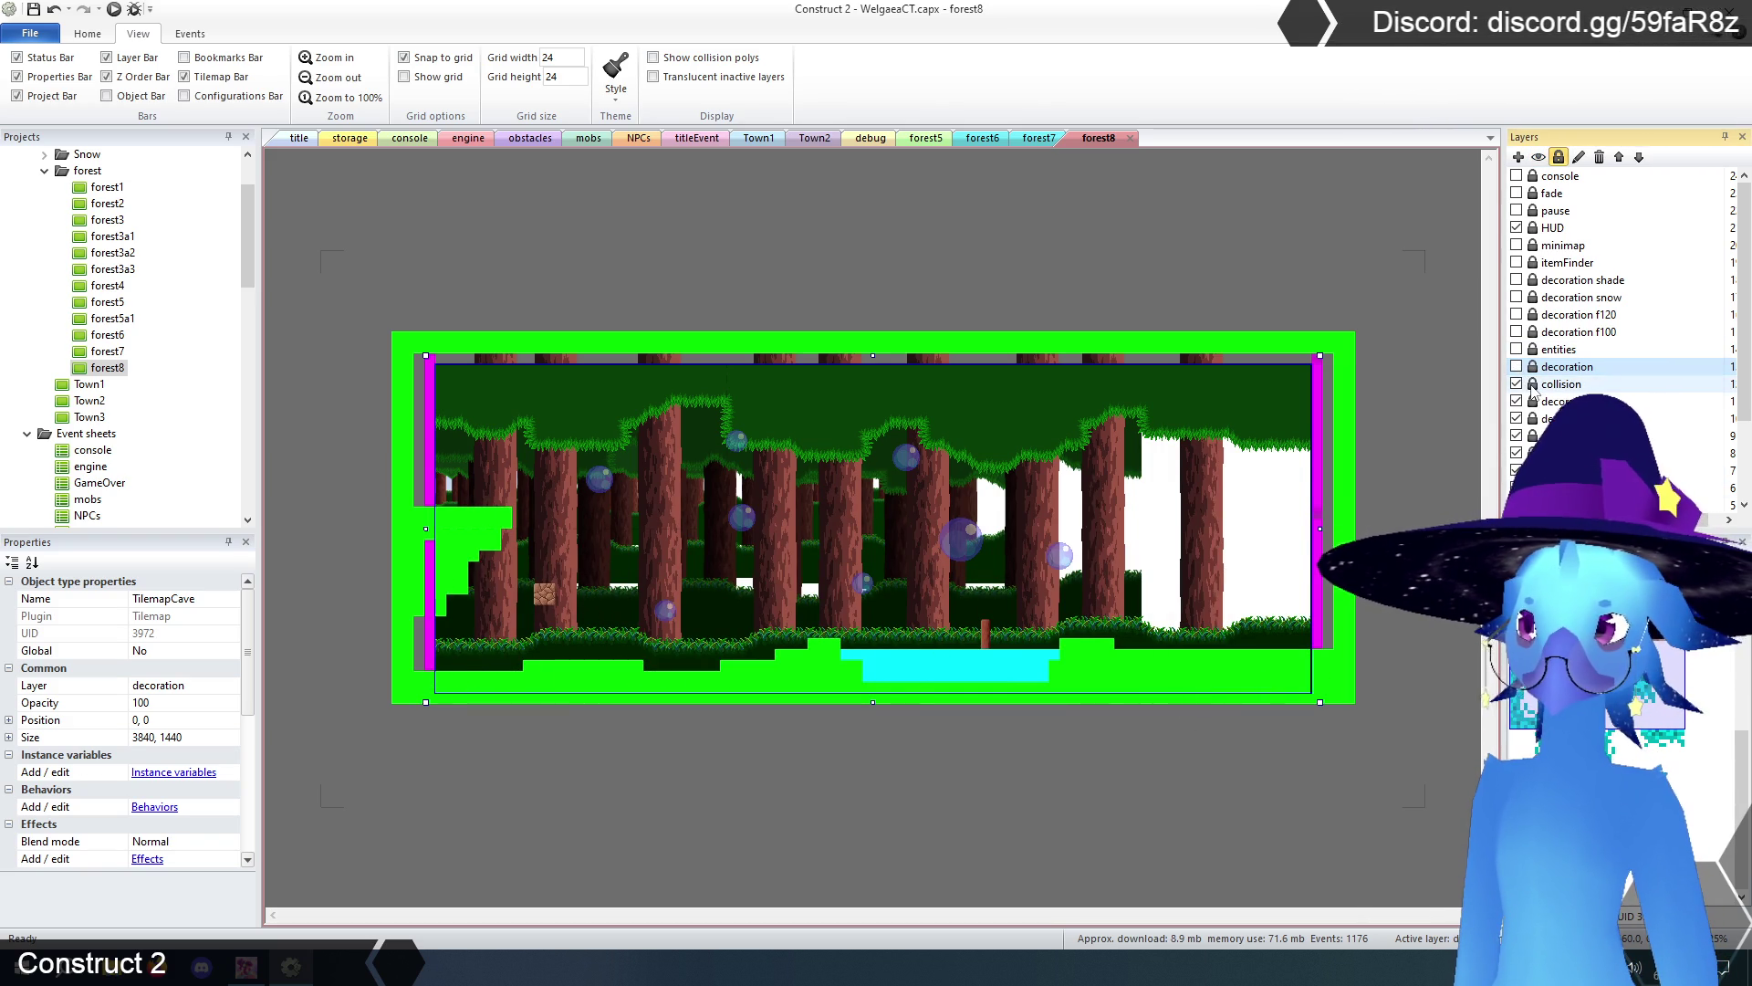
{"action": "left_click", "coordinate": [1534, 369]}
- Delete the brown tile block above the layout, then select the collision tilemap
{"action": "left_click", "coordinate": [973, 250]}
{"action": "left_click", "coordinate": [922, 238]}
{"action": "key", "text": "Delete"}
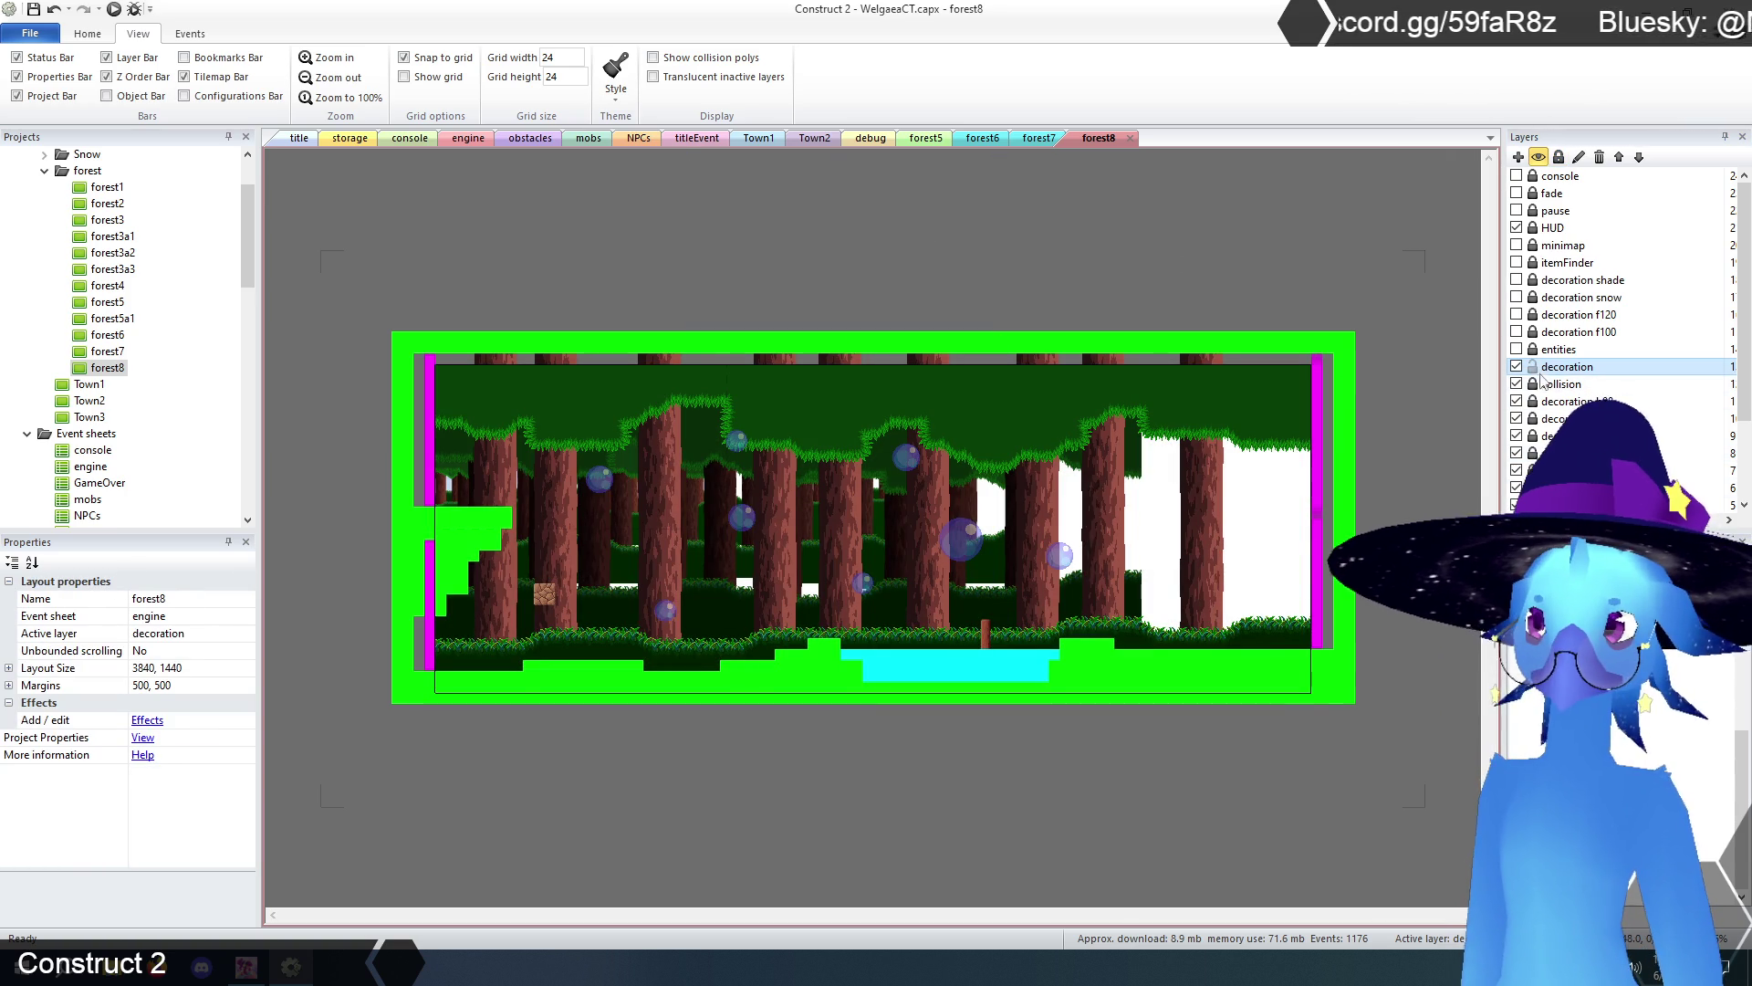
{"action": "left_click", "coordinate": [1558, 385]}
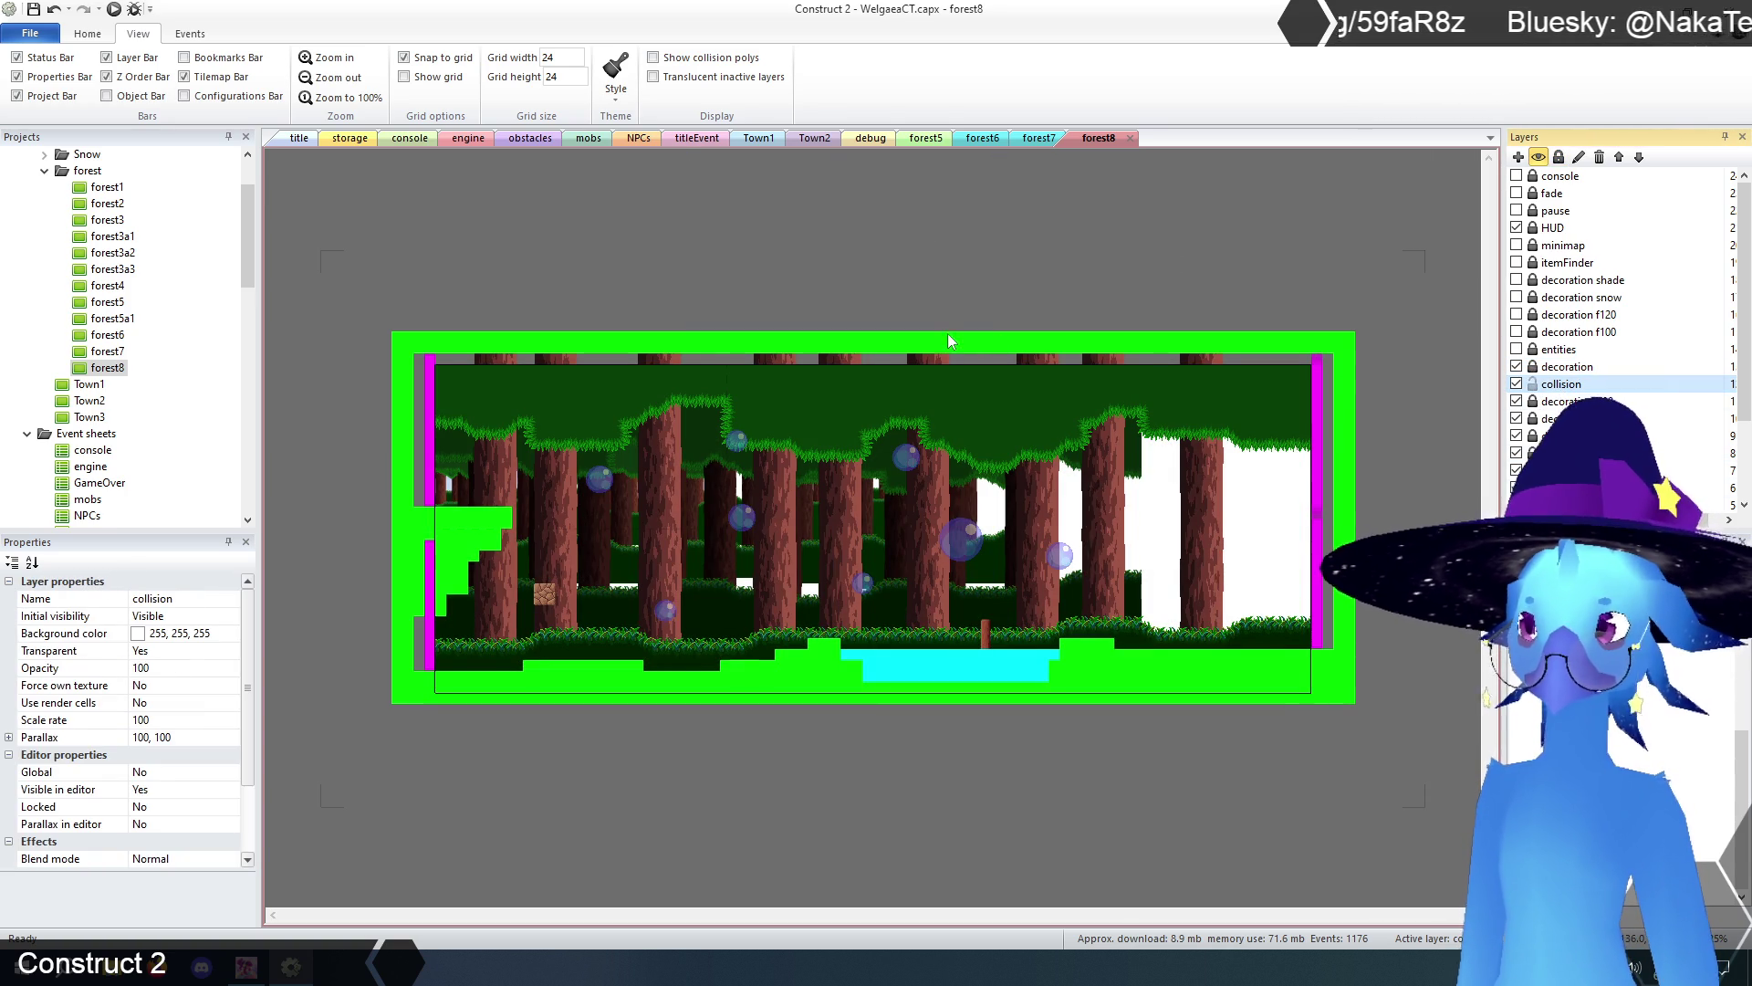
{"action": "left_click", "coordinate": [1078, 518]}
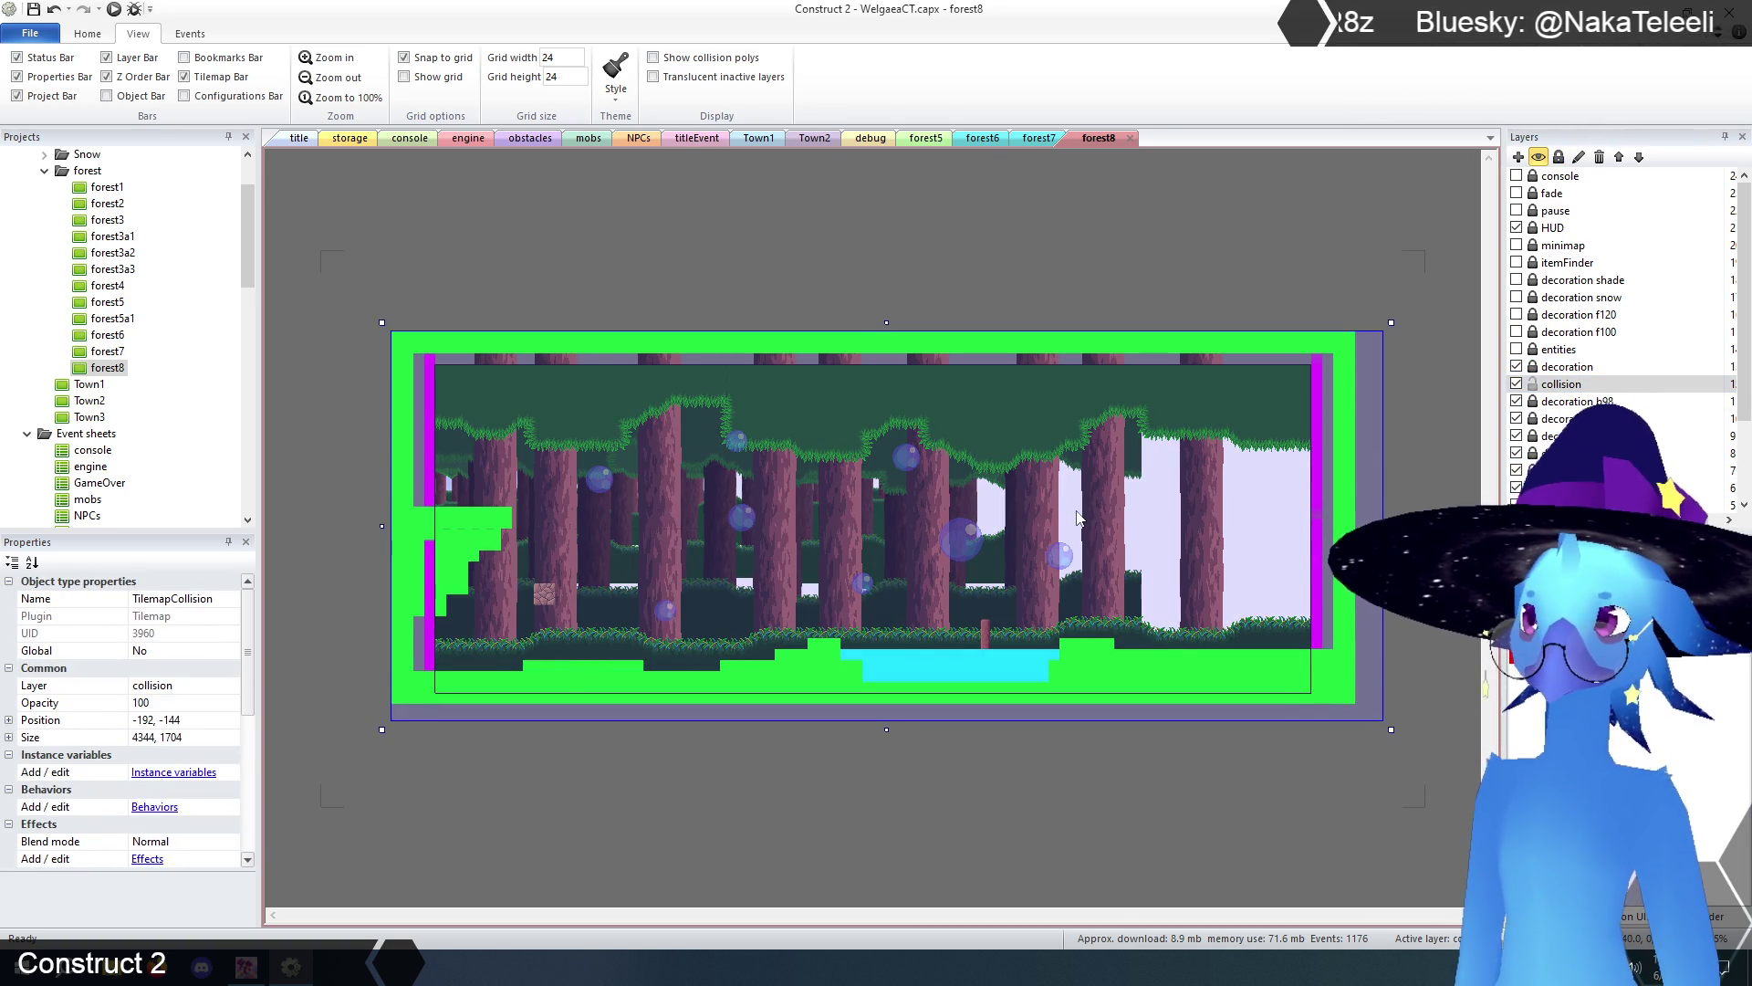
- Remove the cyan water block and the upper-right screen-transition sprite
{"action": "mouse_move", "coordinate": [457, 287]}
{"action": "left_mouse_down"}
{"action": "mouse_move", "coordinate": [744, 686]}
{"action": "mouse_move", "coordinate": [1293, 782]}
{"action": "left_mouse_up"}
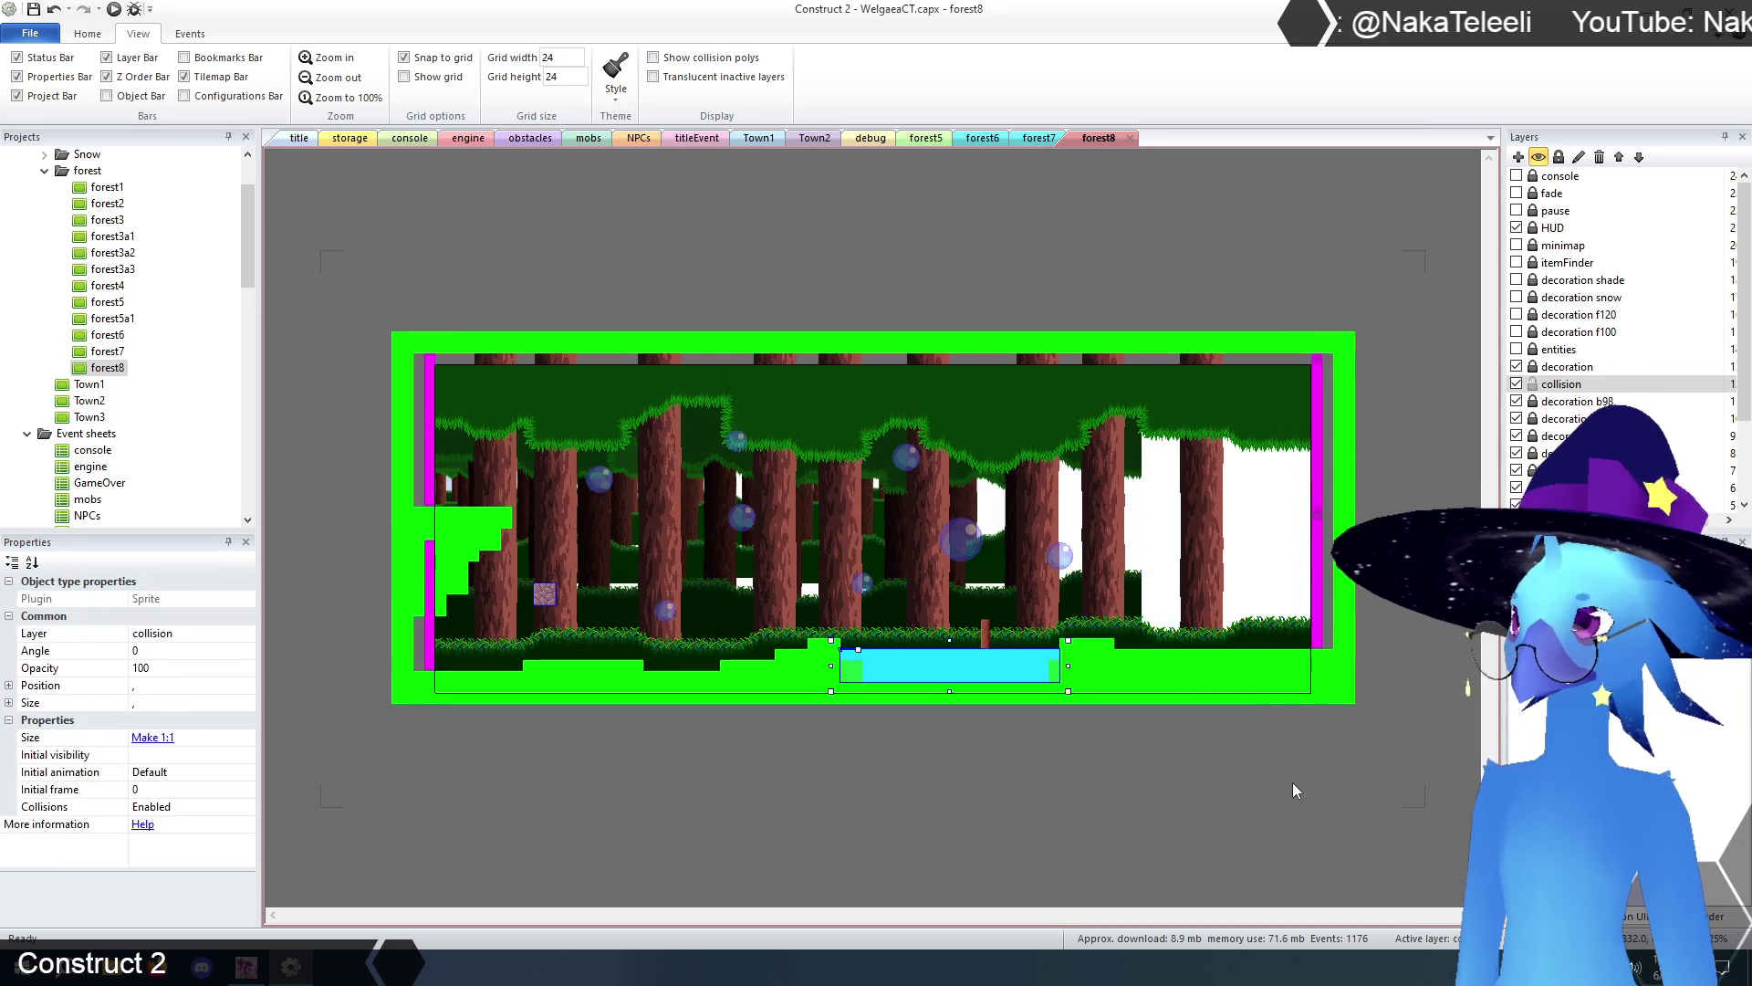
{"action": "left_click", "coordinate": [1293, 781]}
{"action": "left_click", "coordinate": [1104, 573]}
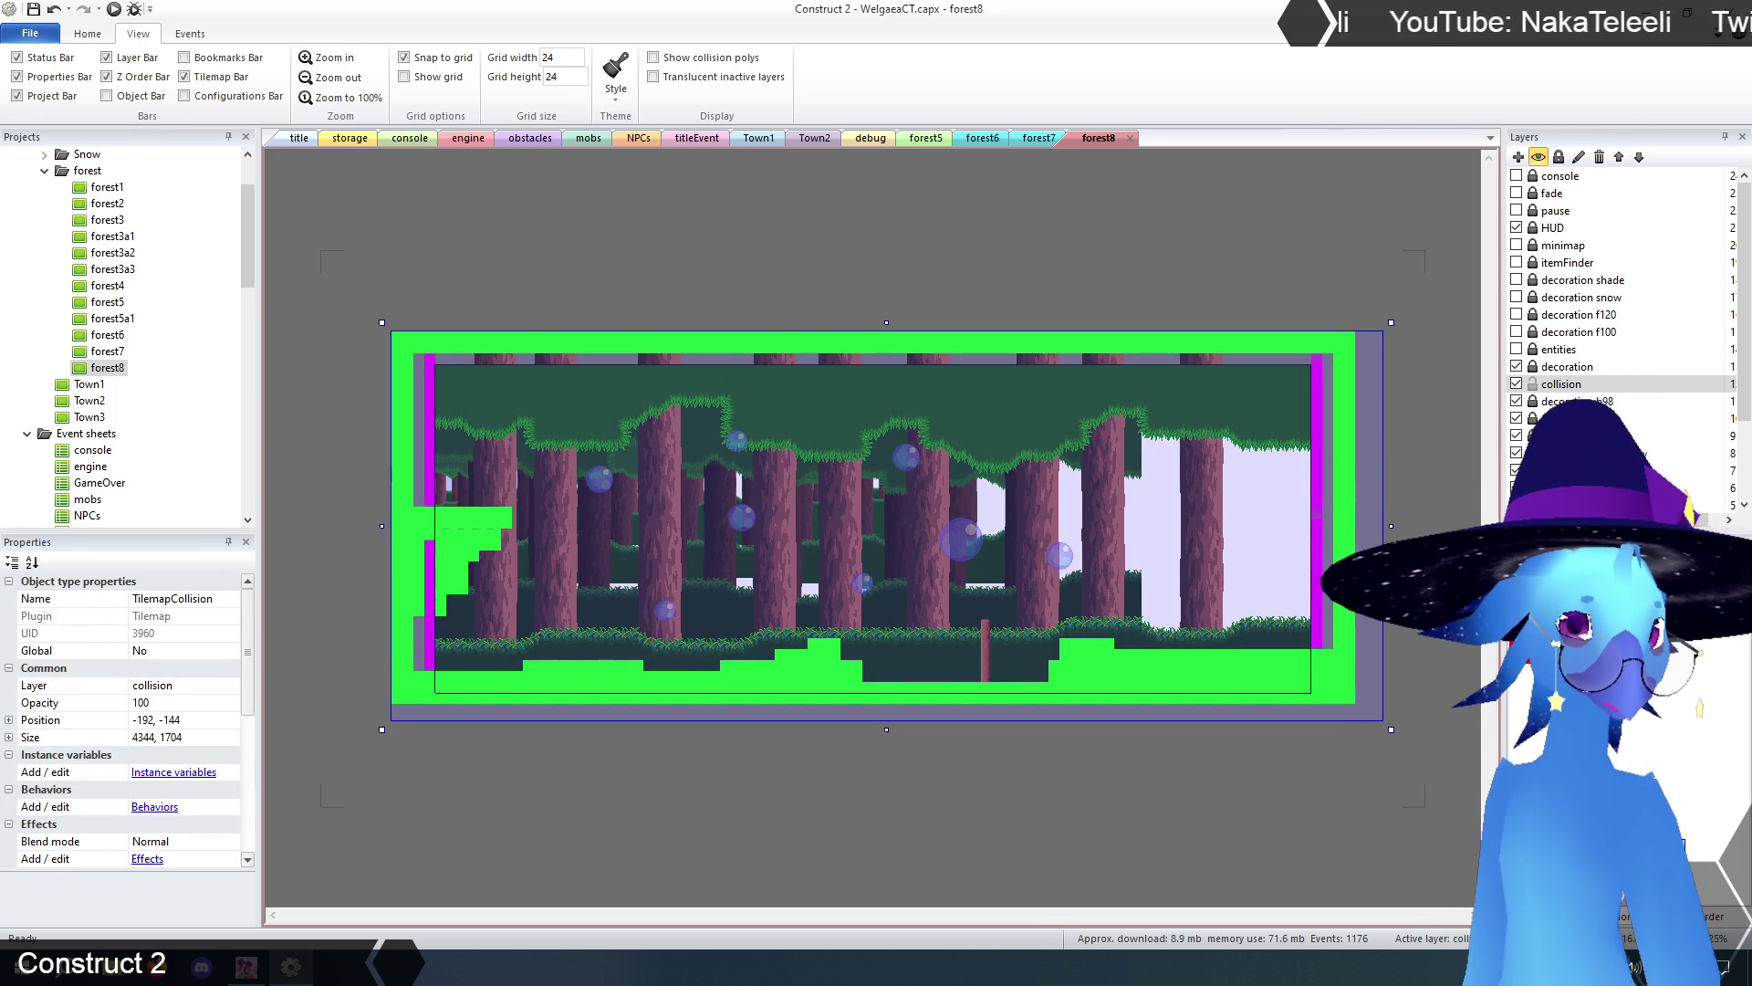
{"action": "left_click", "coordinate": [1316, 383]}
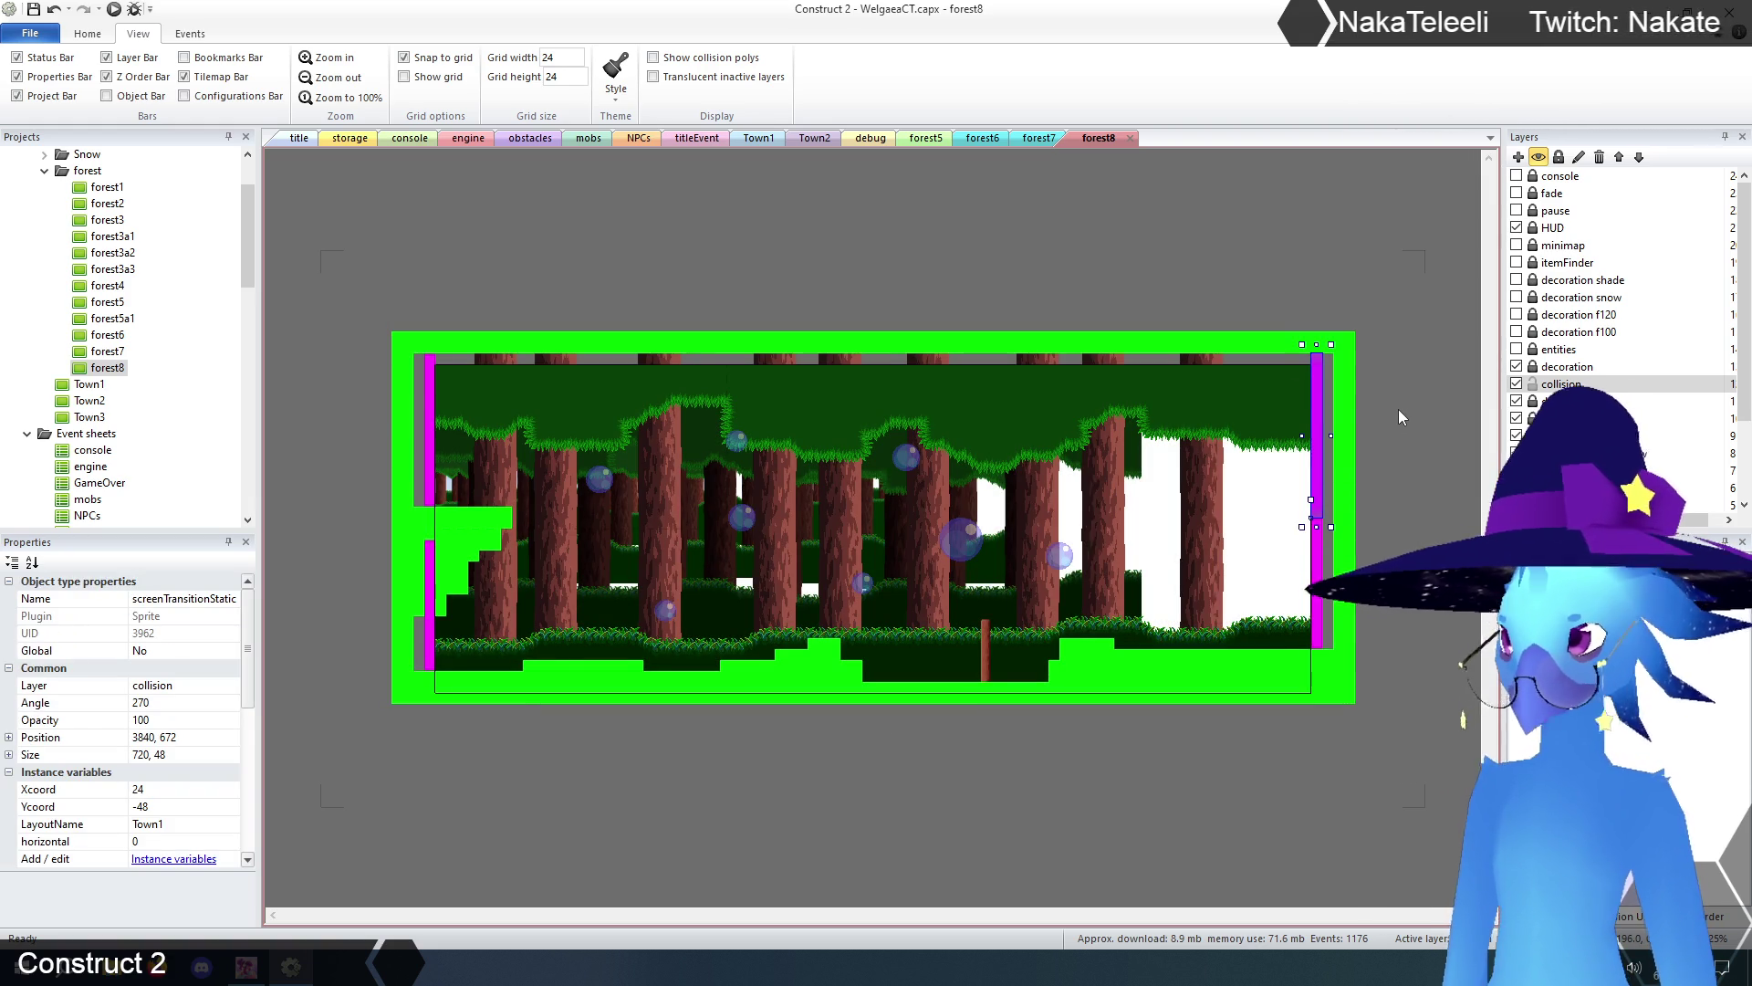
{"action": "key", "text": "Delete"}
- Move one transition sprite to the right edge, delete the lower-left one, and size it 48 × 672
{"action": "left_click_drag", "start_coordinate": [430, 425], "coordinate": [1317, 423]}
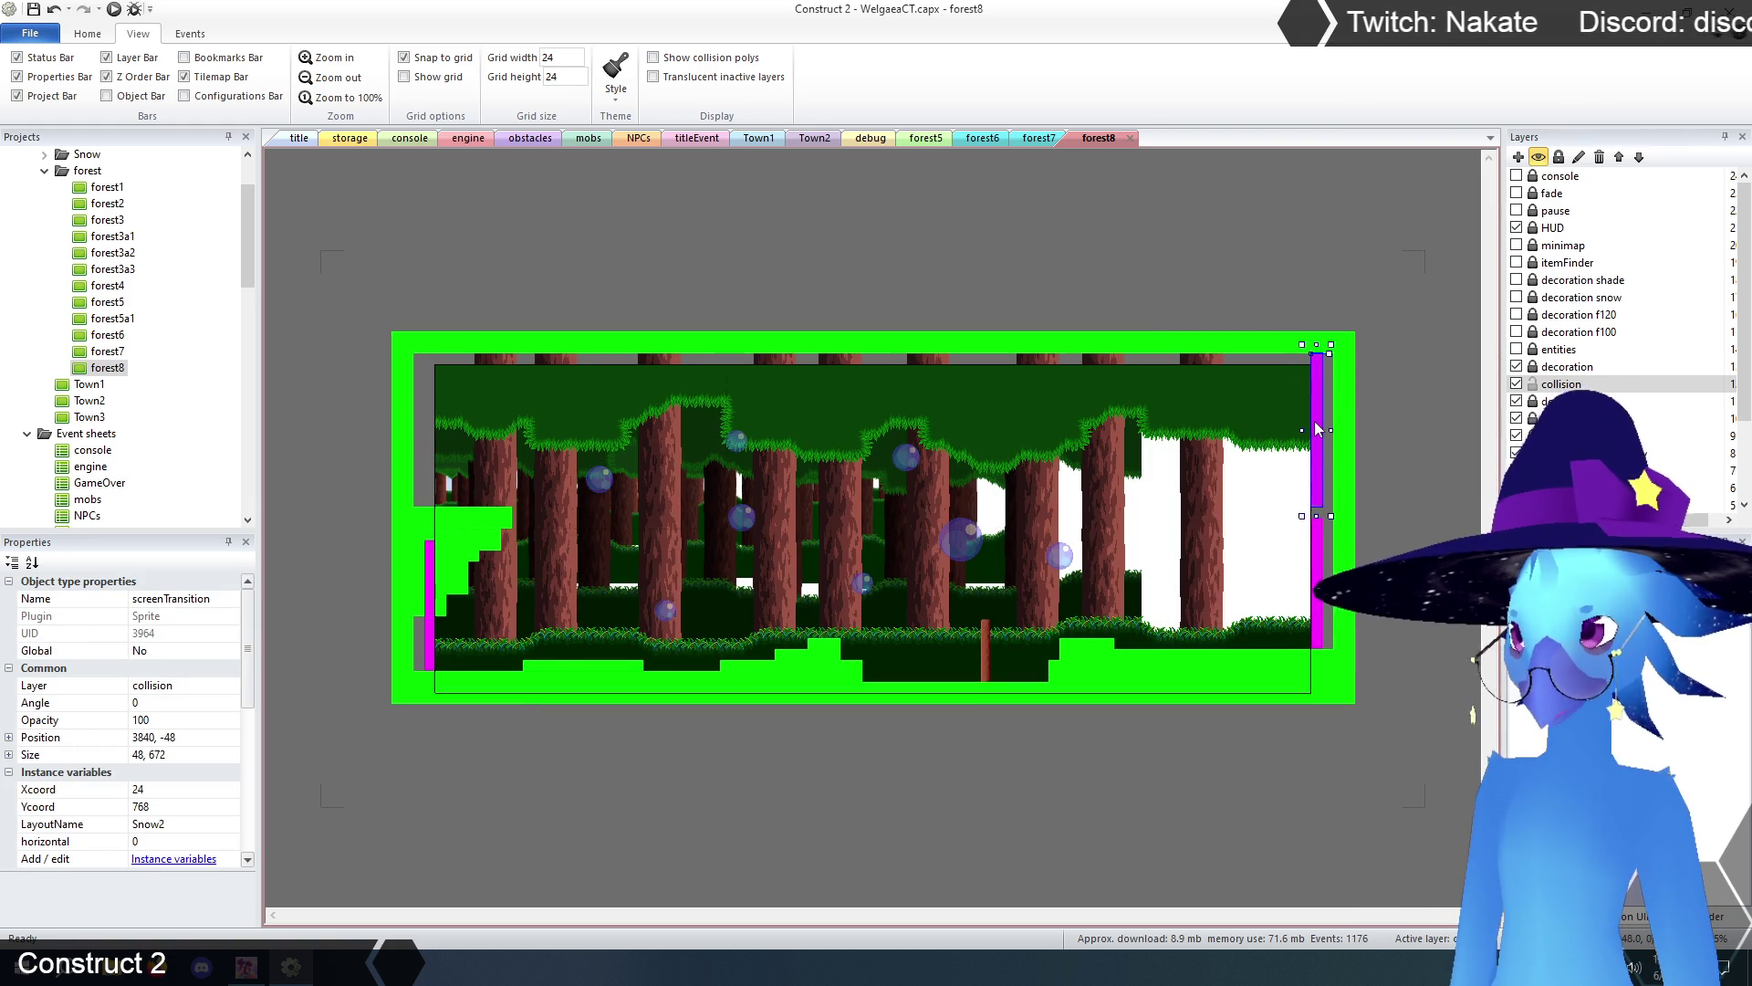
{"action": "left_click", "coordinate": [429, 602]}
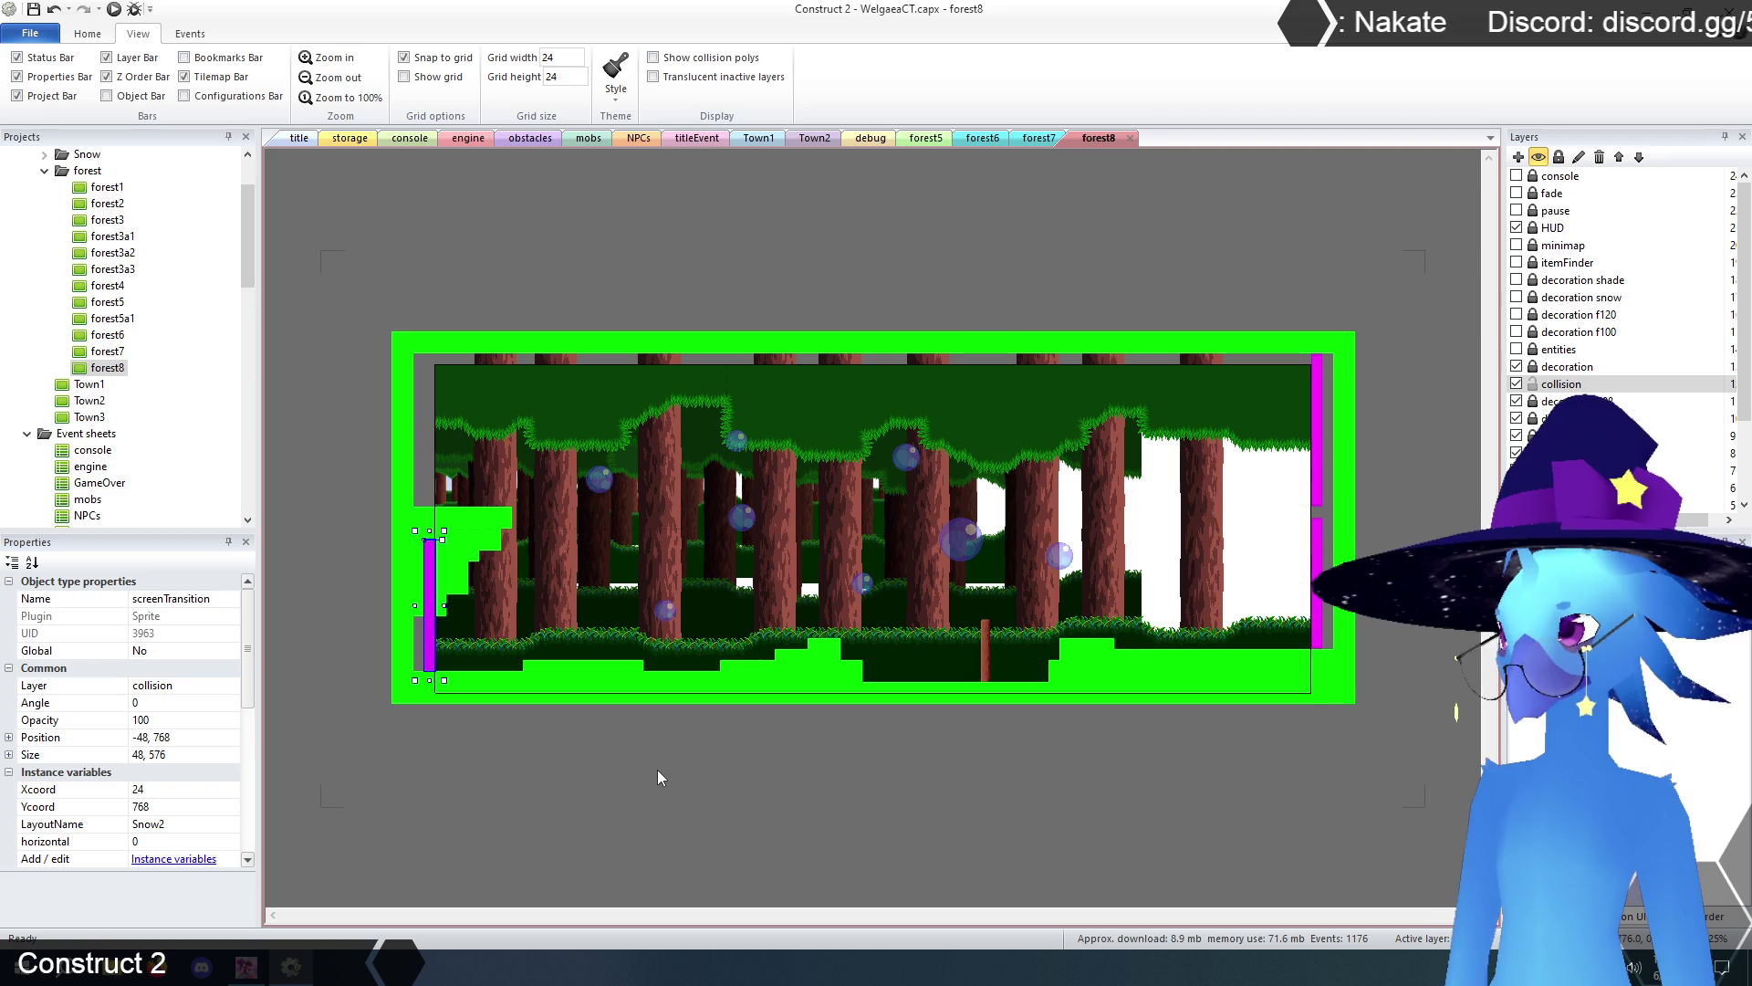
{"action": "key", "text": "Delete"}
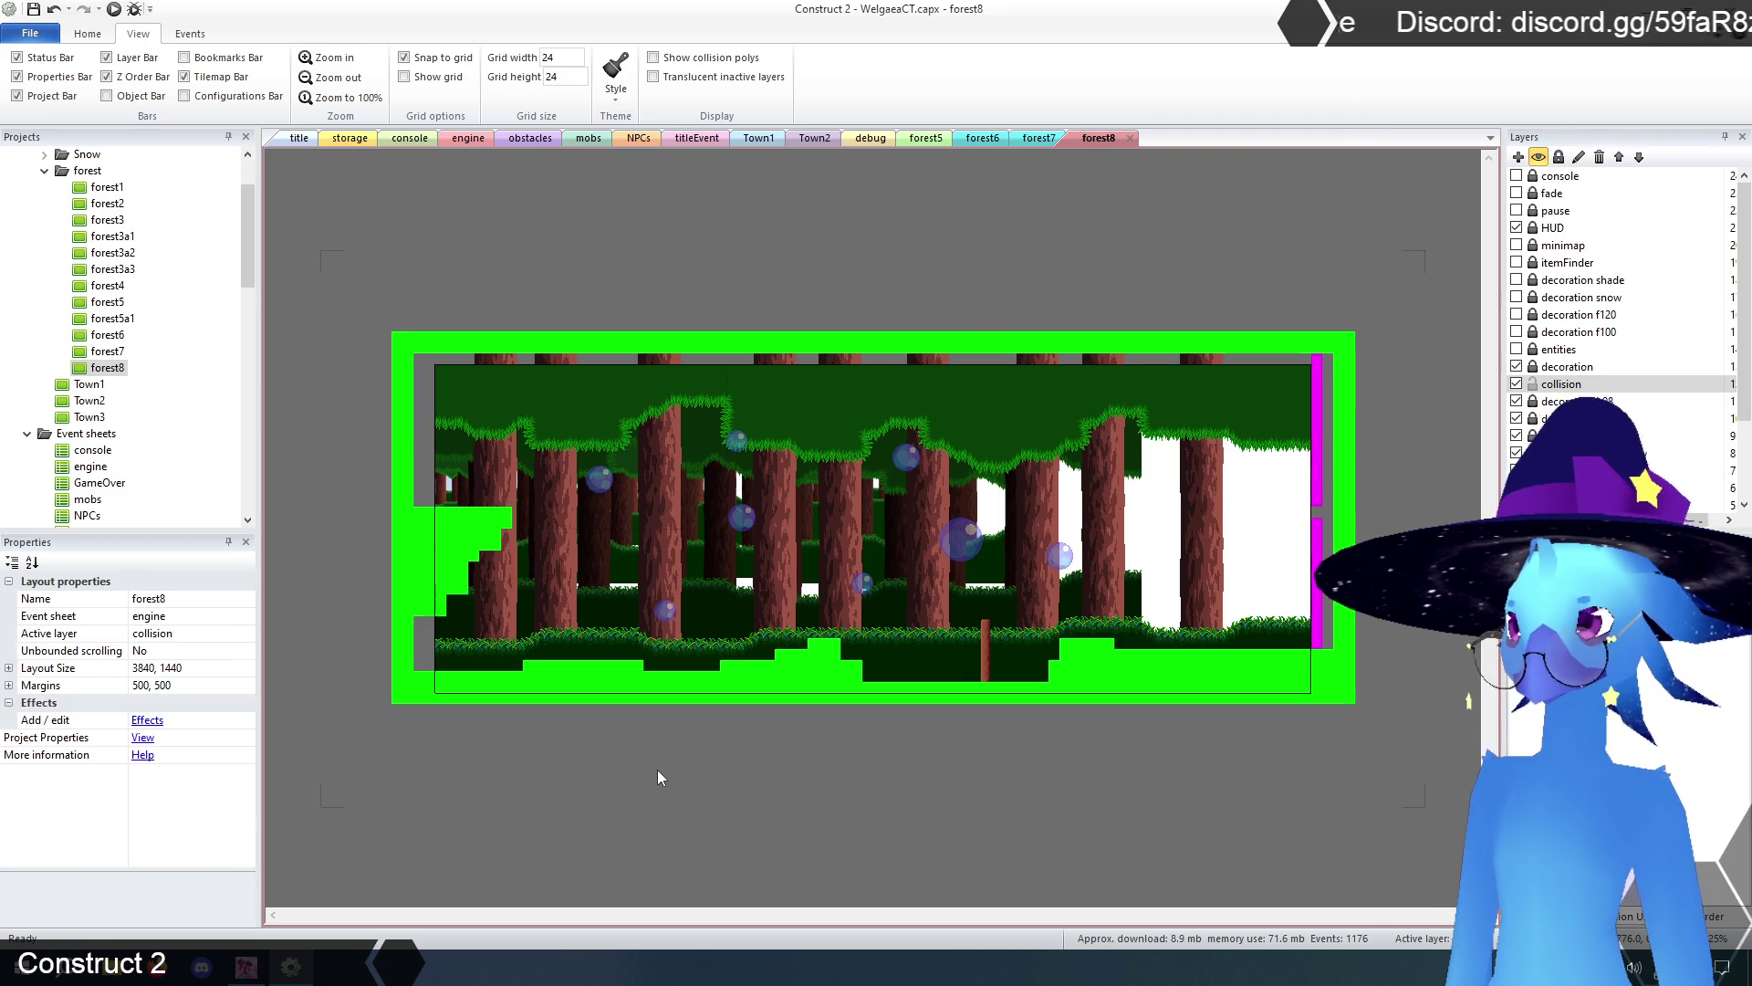
{"action": "left_click", "coordinate": [1319, 484]}
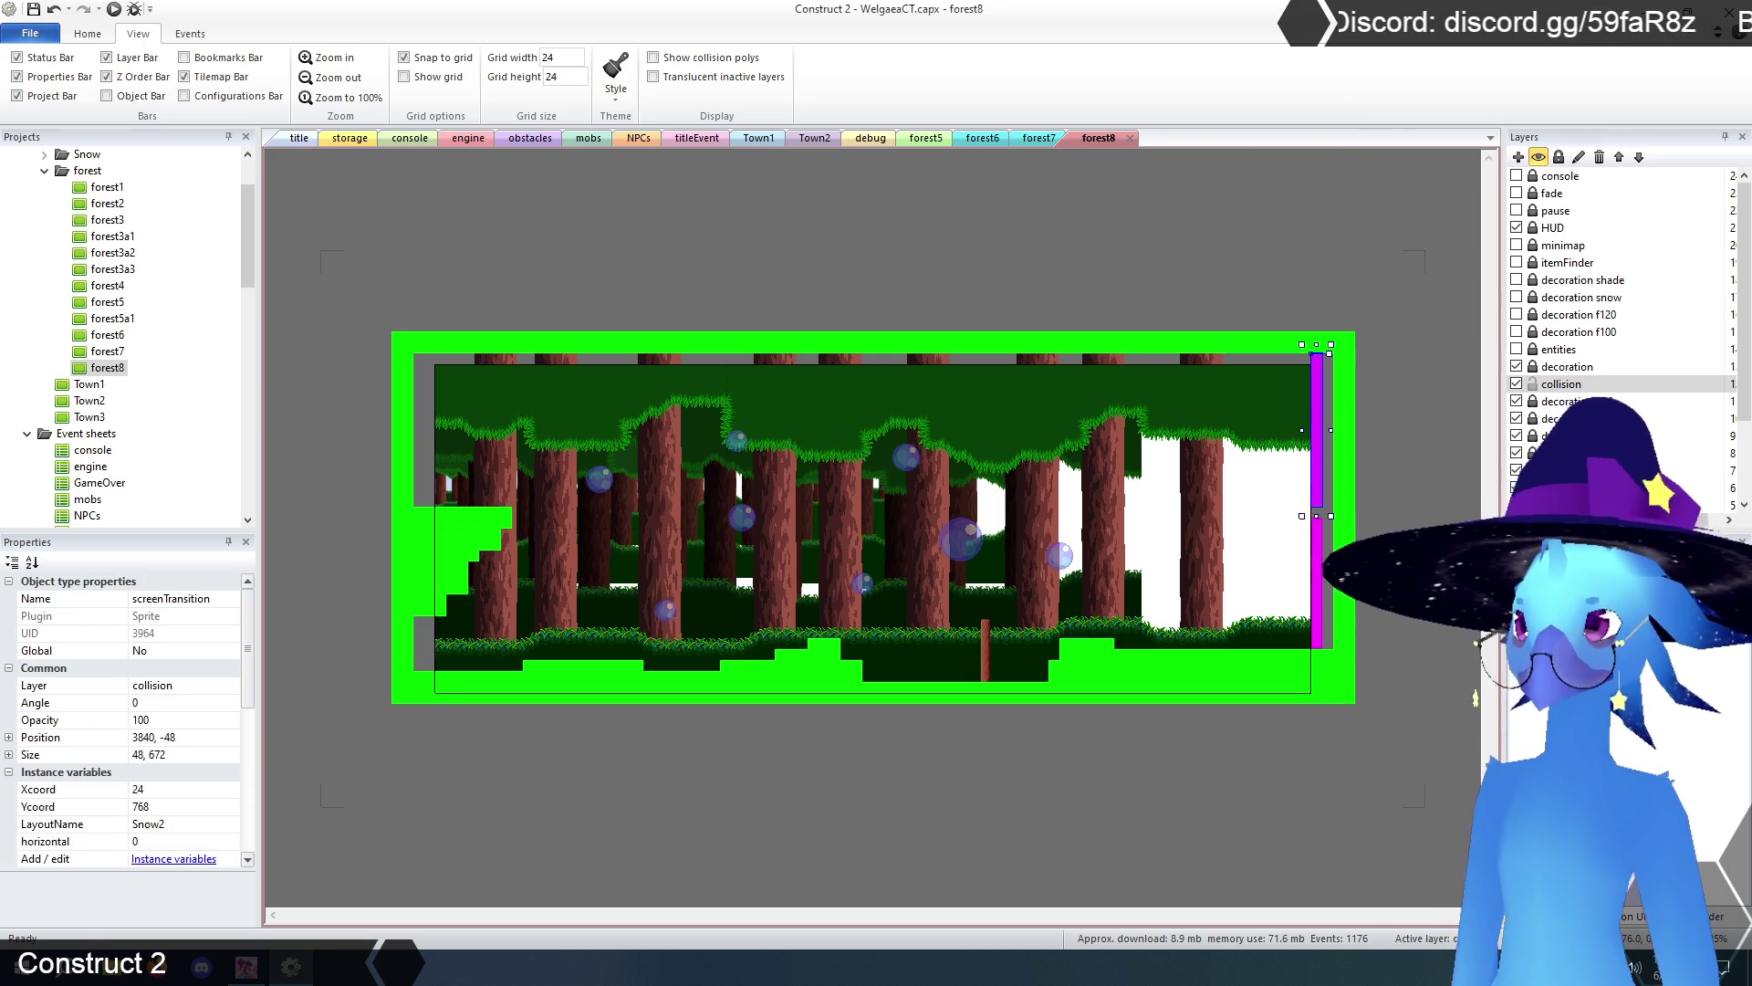
{"action": "left_click", "coordinate": [1317, 584]}
{"action": "left_click", "coordinate": [176, 754]}
{"action": "left_click", "coordinate": [155, 754]}
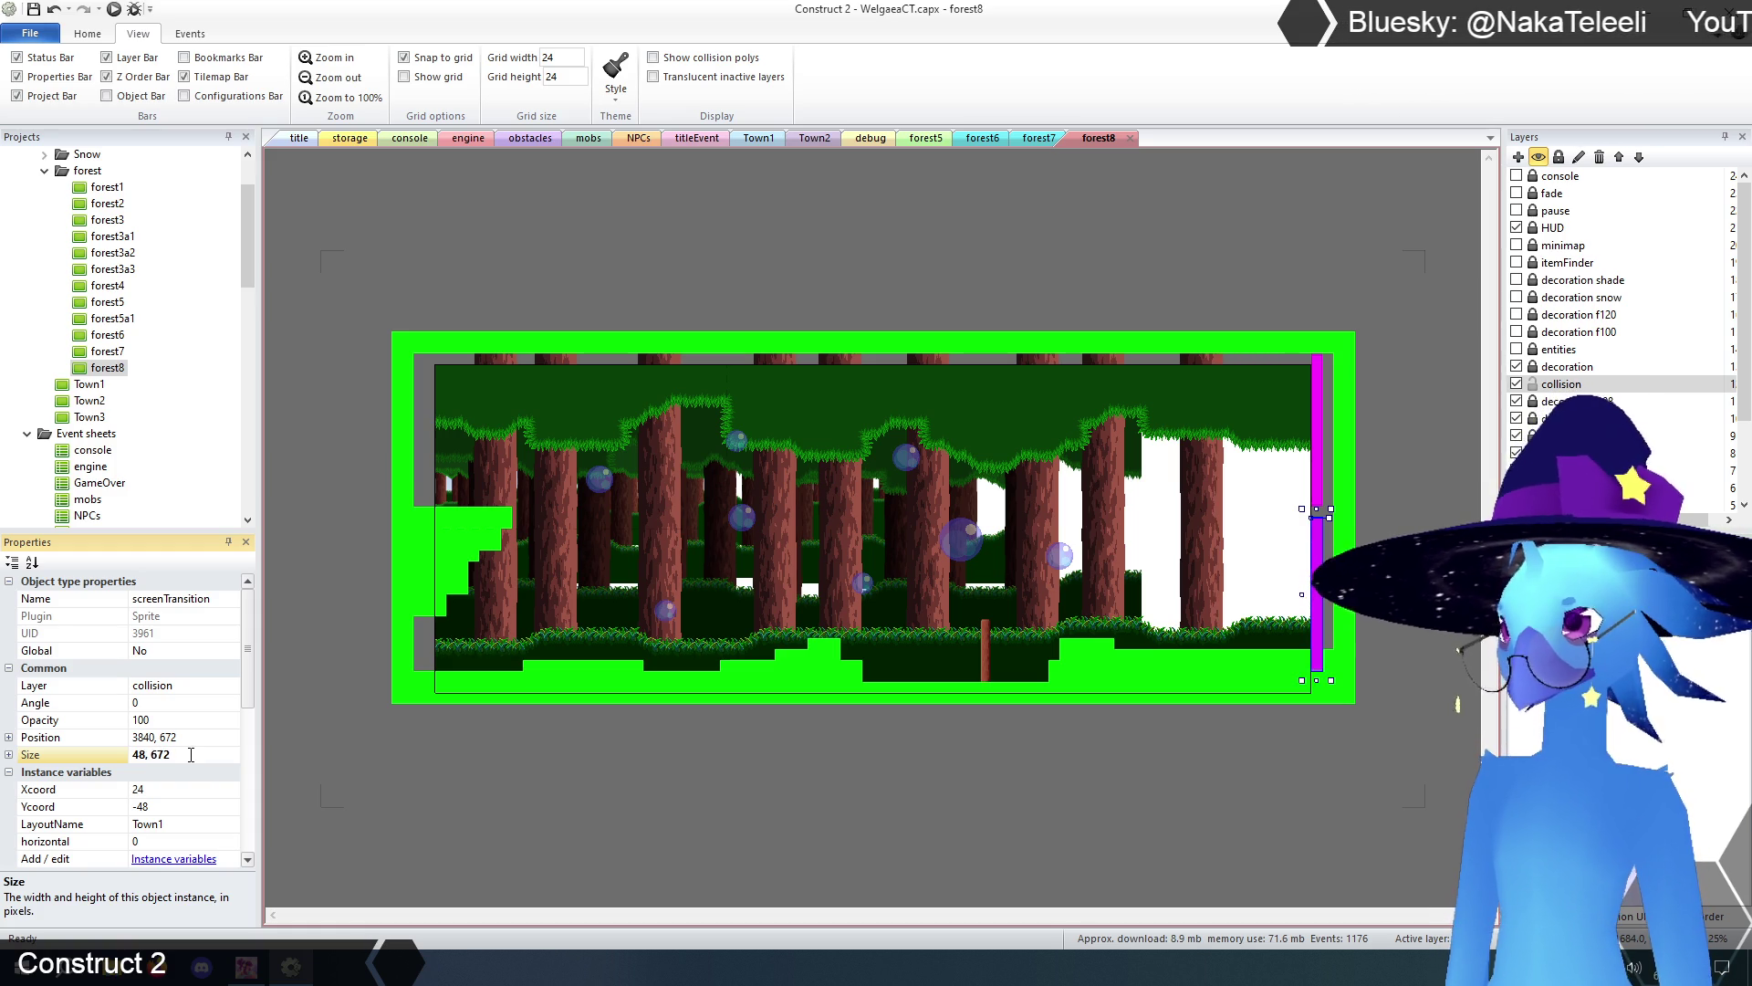
- Delete the decoration b98 layer along with all its instances
{"action": "left_click", "coordinate": [966, 819]}
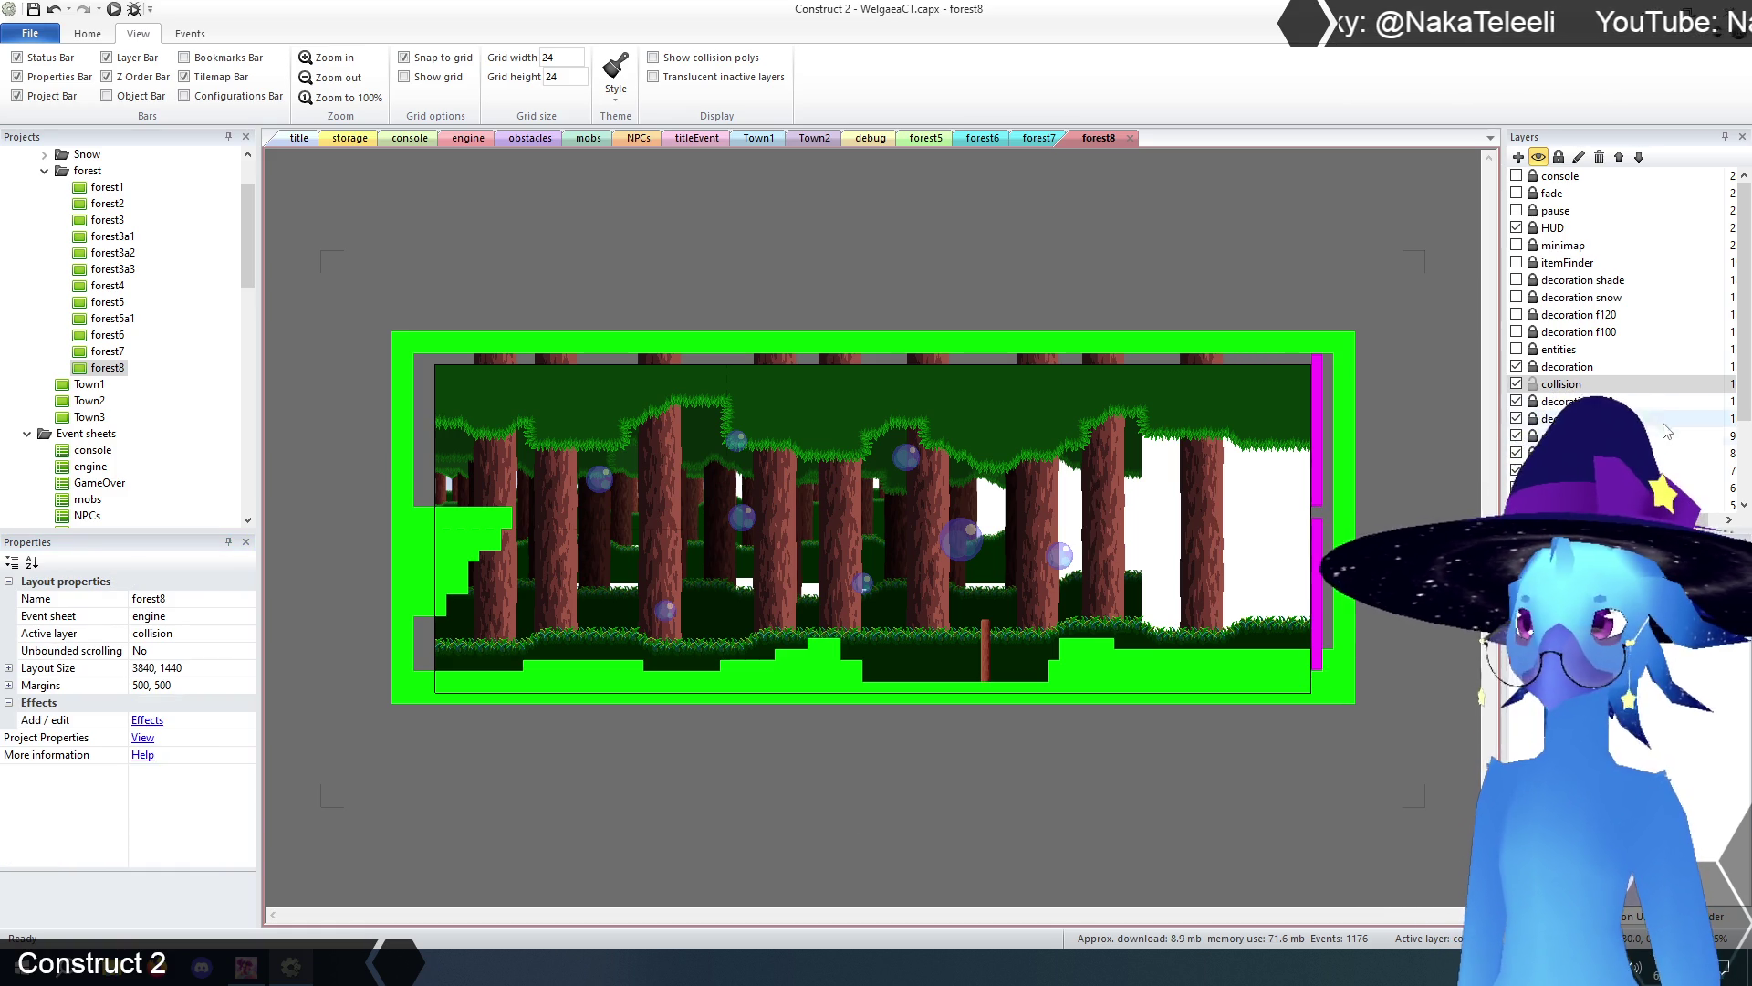
{"action": "left_click", "coordinate": [1565, 400]}
{"action": "left_click", "coordinate": [1600, 157]}
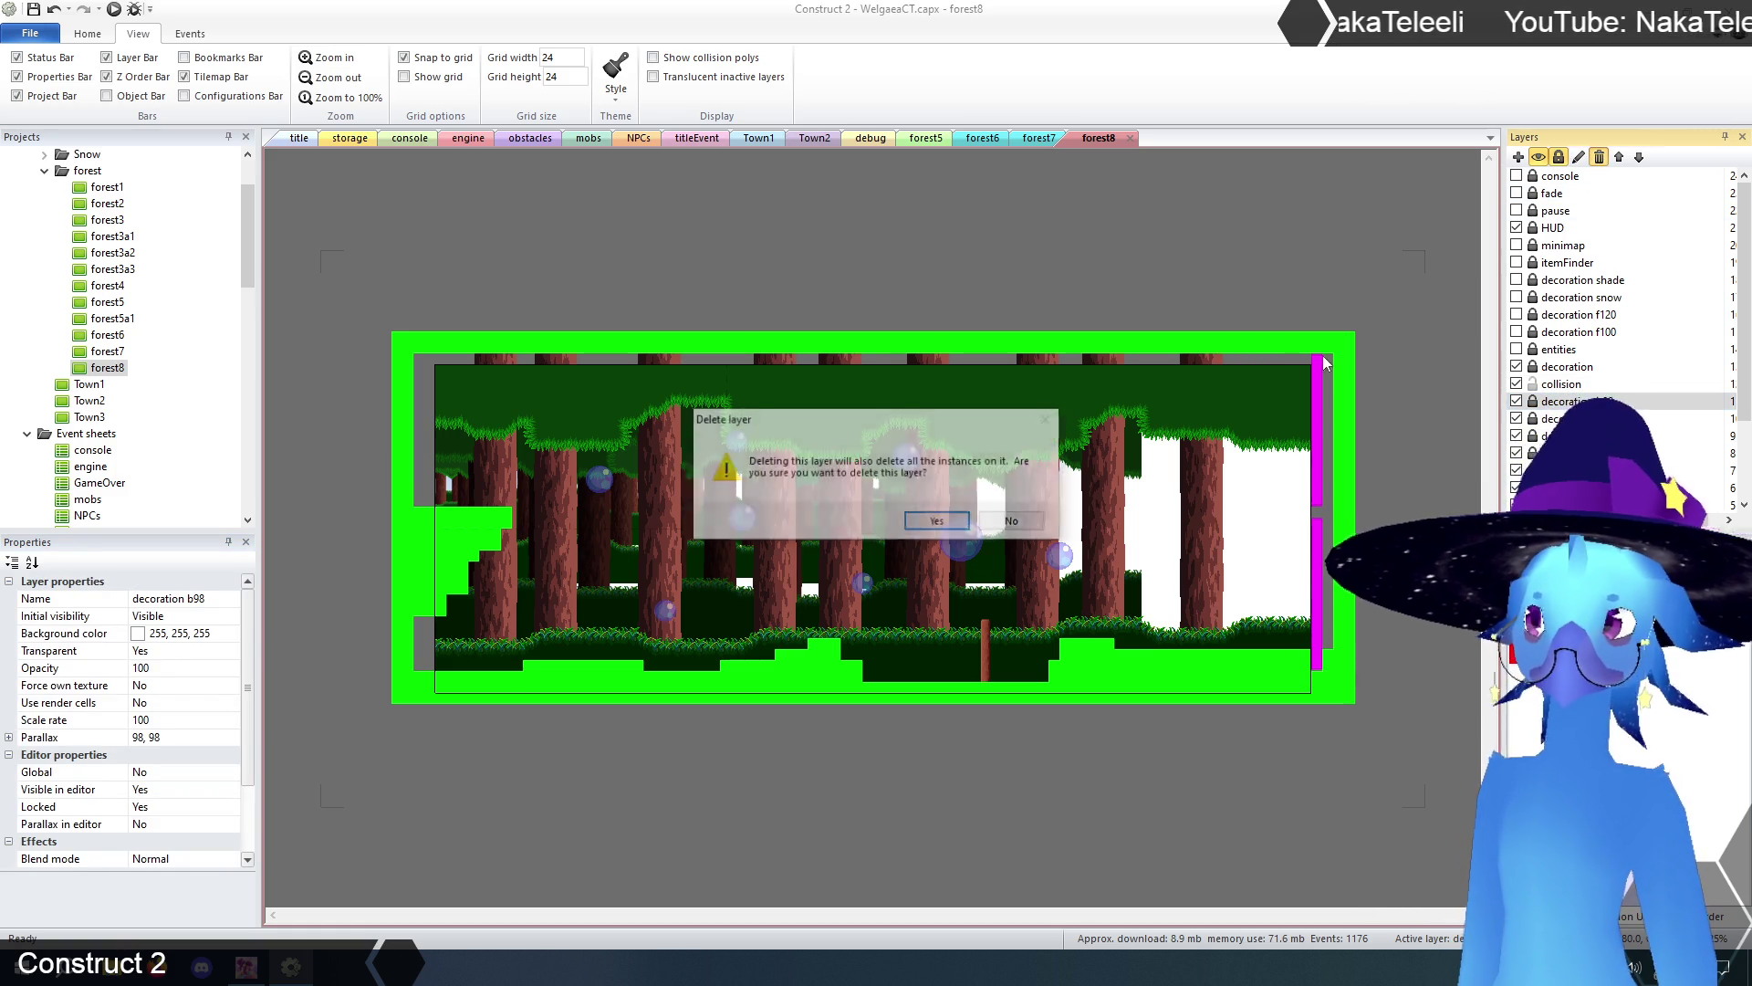
{"action": "left_click", "coordinate": [924, 520]}
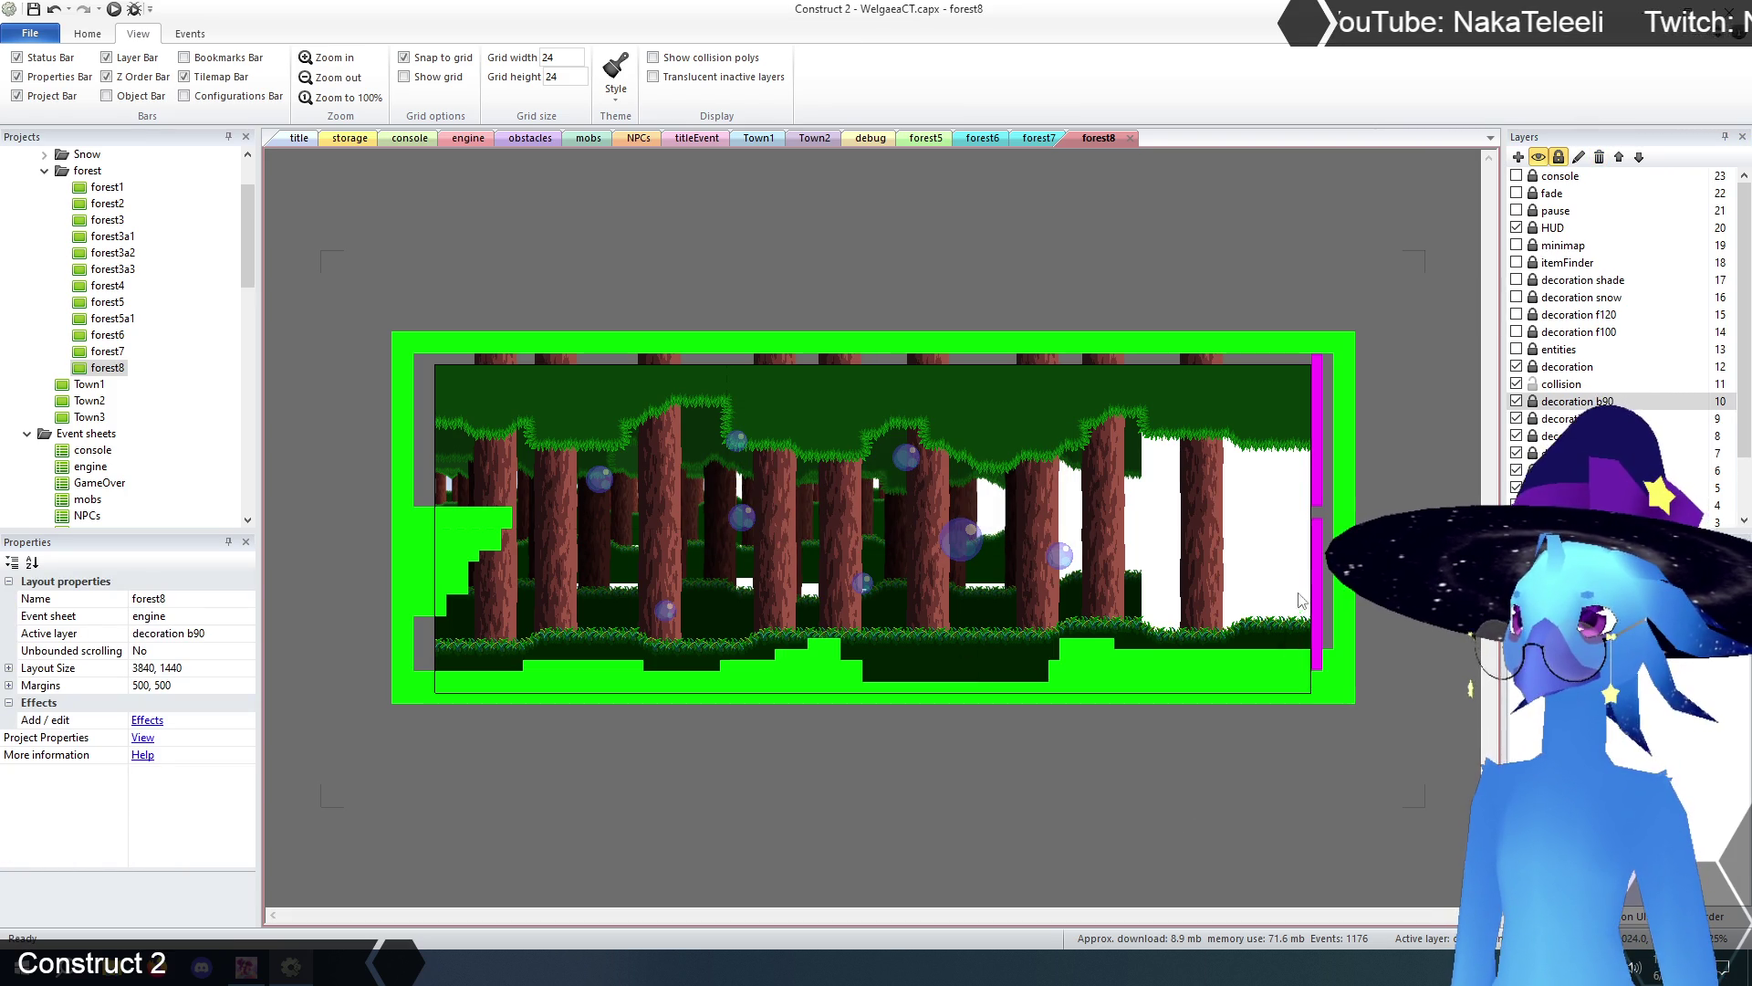
- Drag the right-edge screen-transition sprite left into the room
{"action": "left_click", "coordinate": [1317, 490]}
{"action": "left_click_drag", "start_coordinate": [1318, 490], "coordinate": [989, 478]}
{"action": "left_click", "coordinate": [867, 488]}
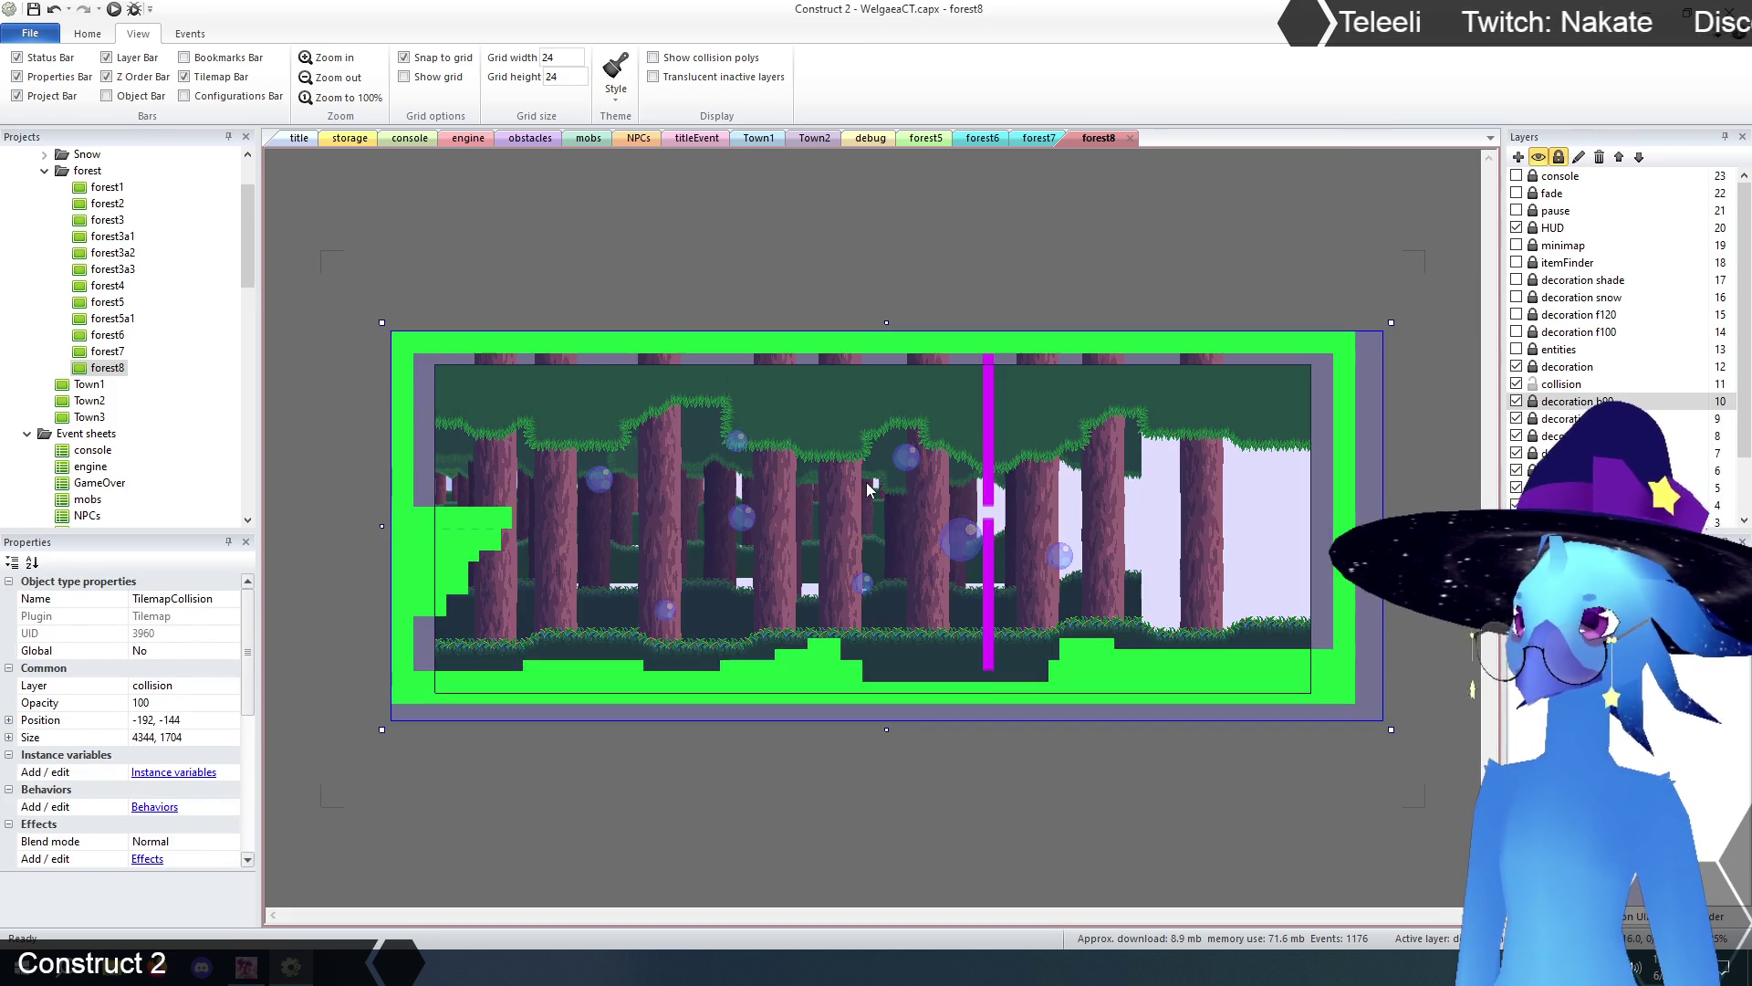
- Erase collision tiles along the right edge, the right halves of the top and bottom bars, and the left staircase
{"action": "left_click_drag", "start_coordinate": [1355, 666], "coordinate": [1038, 664]}
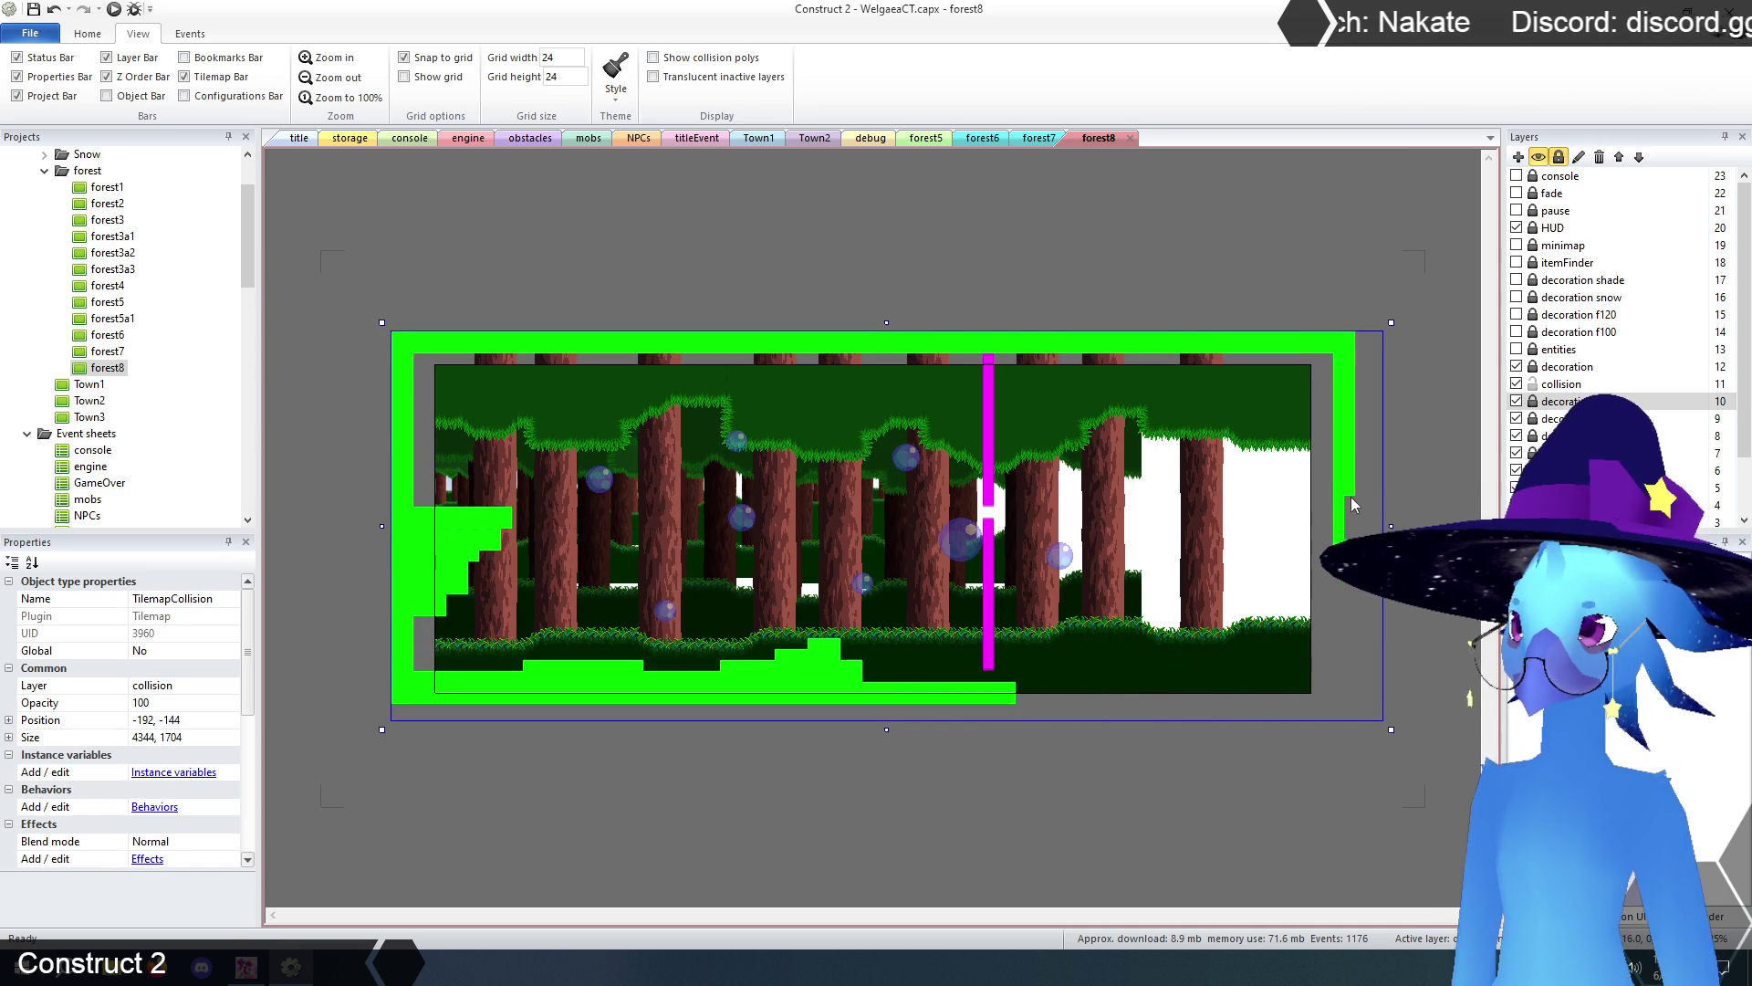
{"action": "left_click_drag", "start_coordinate": [1360, 521], "coordinate": [1353, 644]}
{"action": "left_click_drag", "start_coordinate": [1296, 354], "coordinate": [944, 352]}
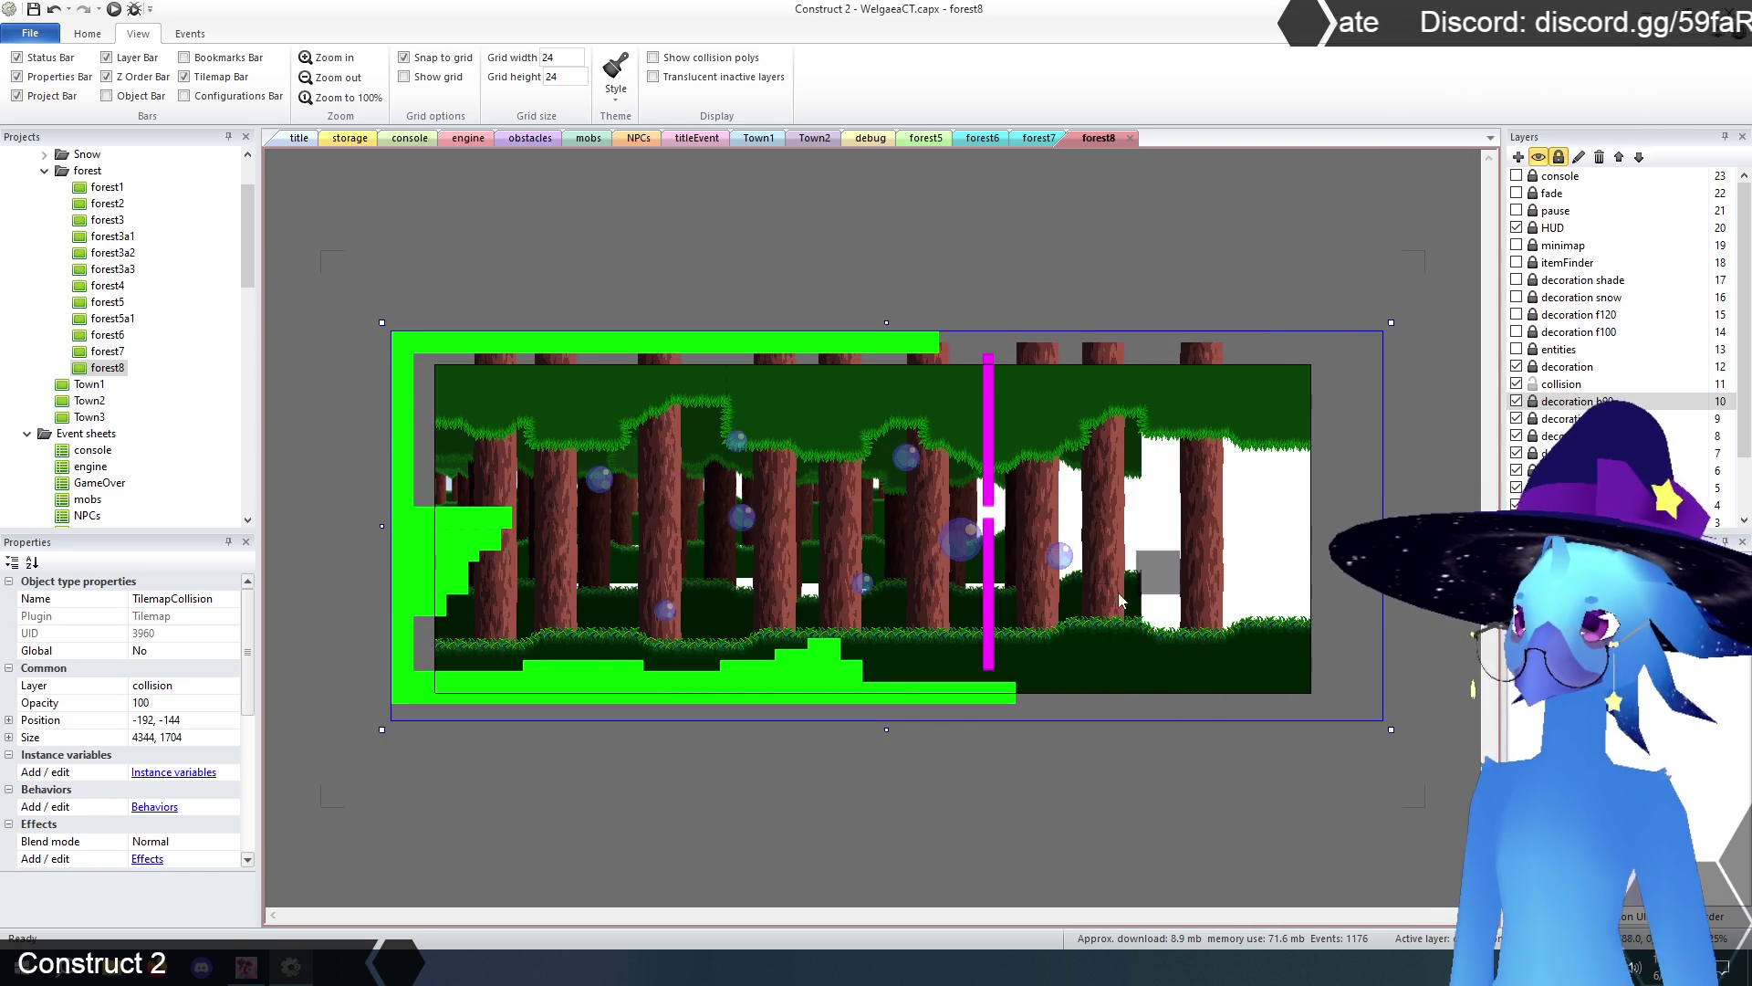
{"action": "mouse_move", "coordinate": [484, 488]}
{"action": "left_mouse_down"}
{"action": "mouse_move", "coordinate": [436, 539]}
{"action": "mouse_move", "coordinate": [440, 595]}
{"action": "mouse_move", "coordinate": [488, 675]}
{"action": "mouse_move", "coordinate": [883, 668]}
{"action": "left_mouse_up"}
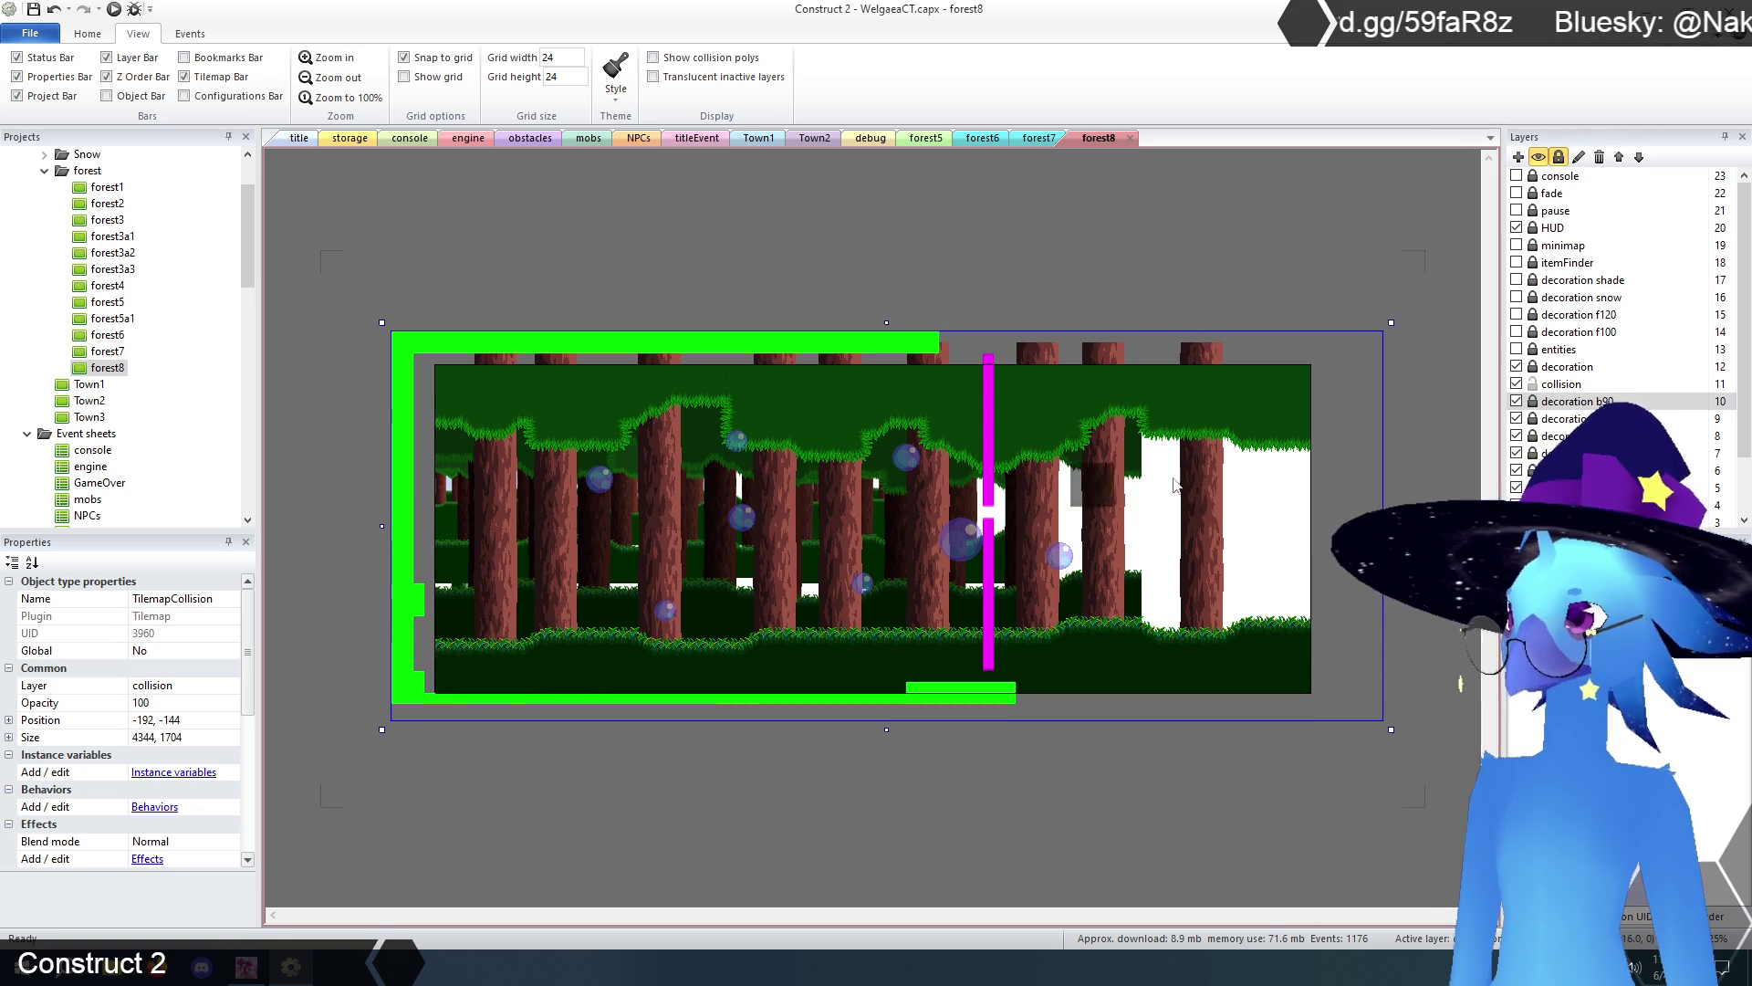
- Erase more right-side collision tiles and check TilemapCave's 3048 × 1440 size
{"action": "left_click", "coordinate": [1561, 384]}
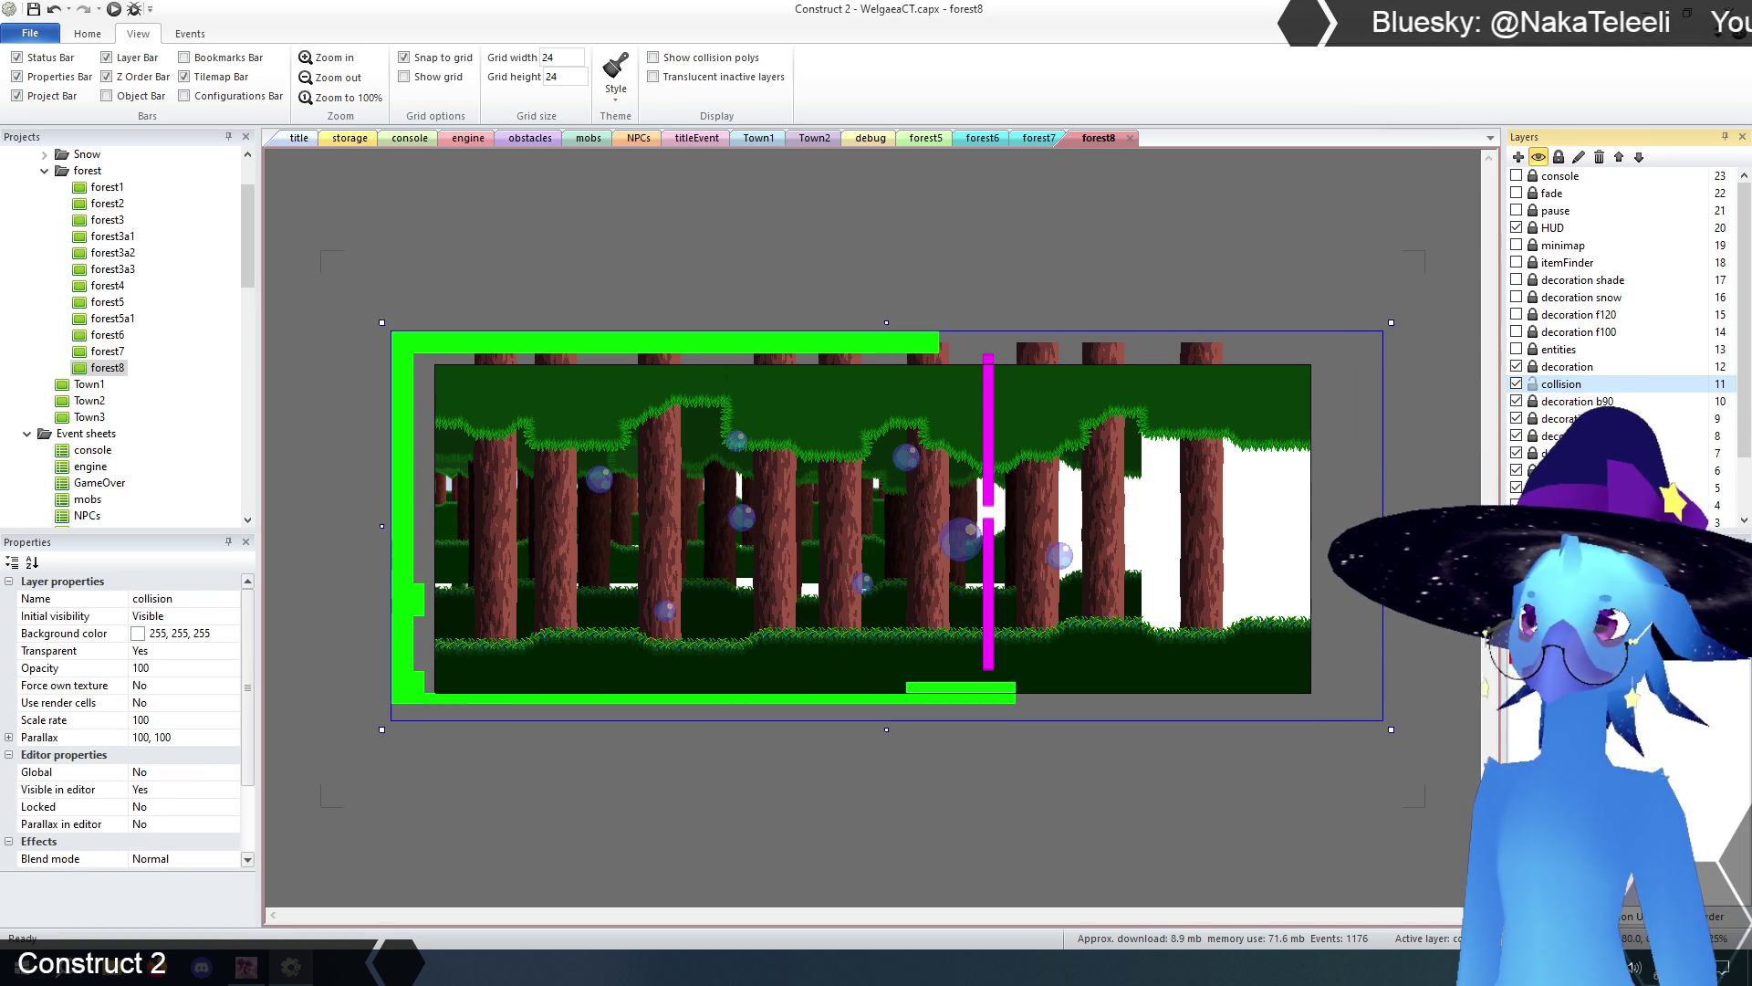
{"action": "left_click_drag", "start_coordinate": [1389, 525], "coordinate": [1078, 540]}
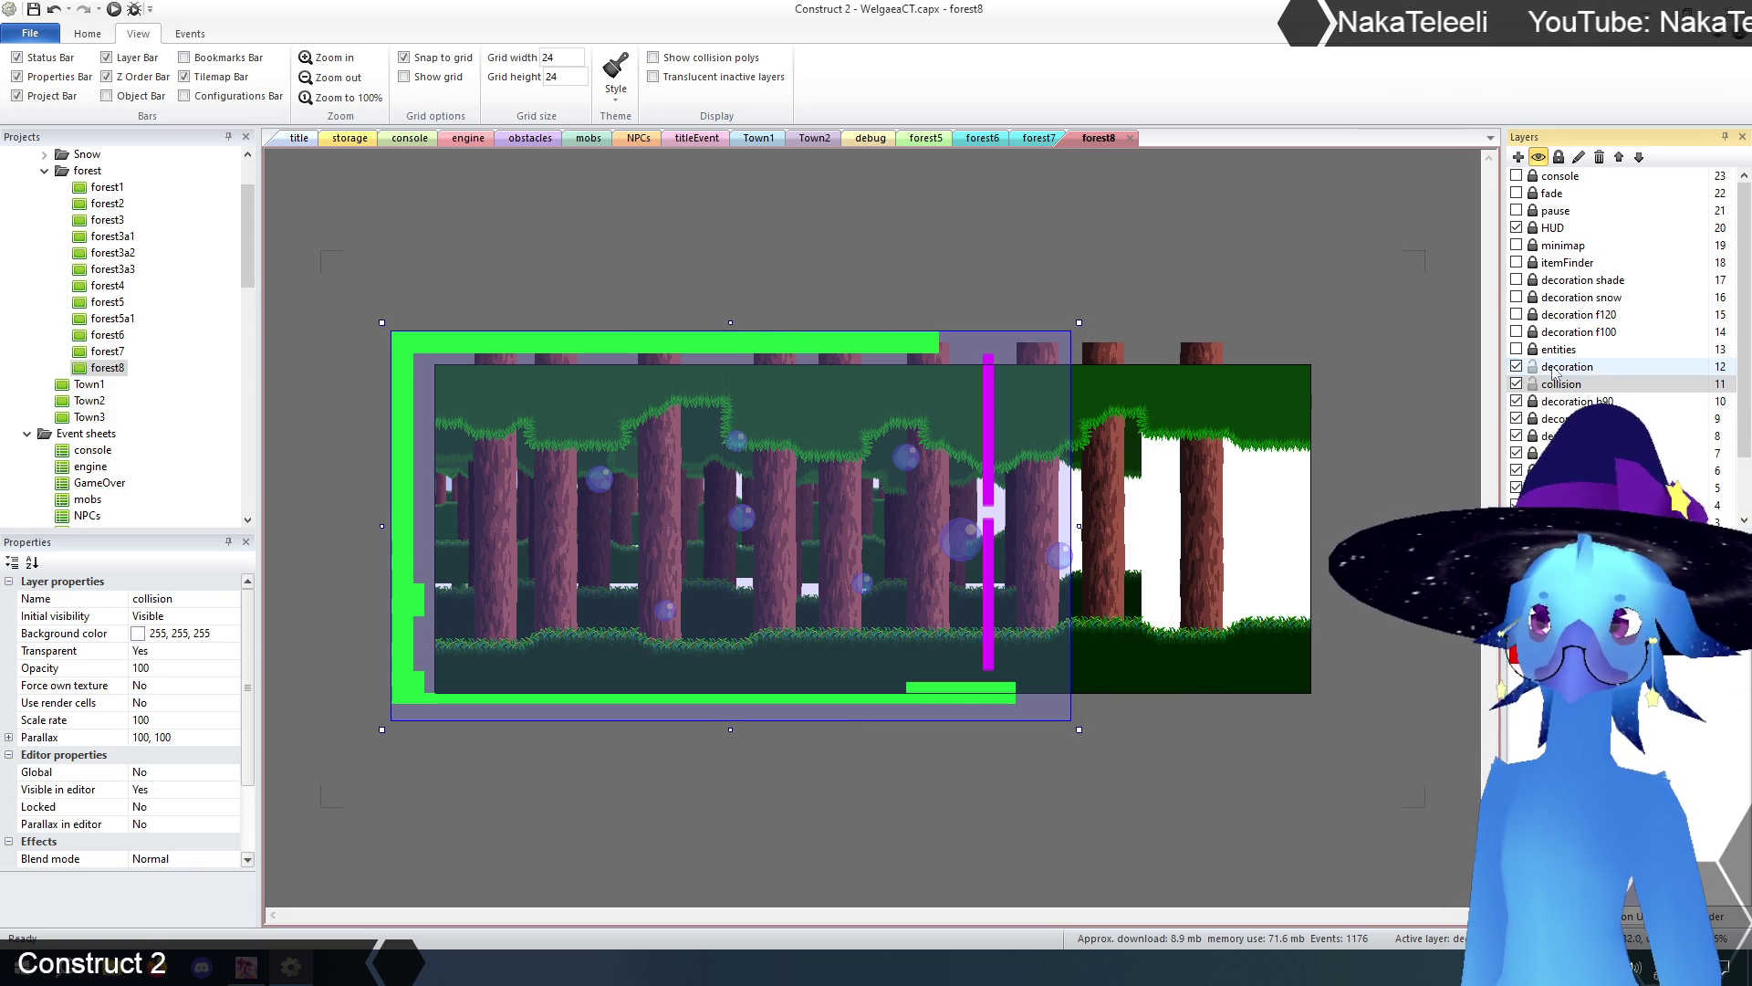
{"action": "left_click", "coordinate": [1554, 369]}
{"action": "left_click", "coordinate": [1055, 561]}
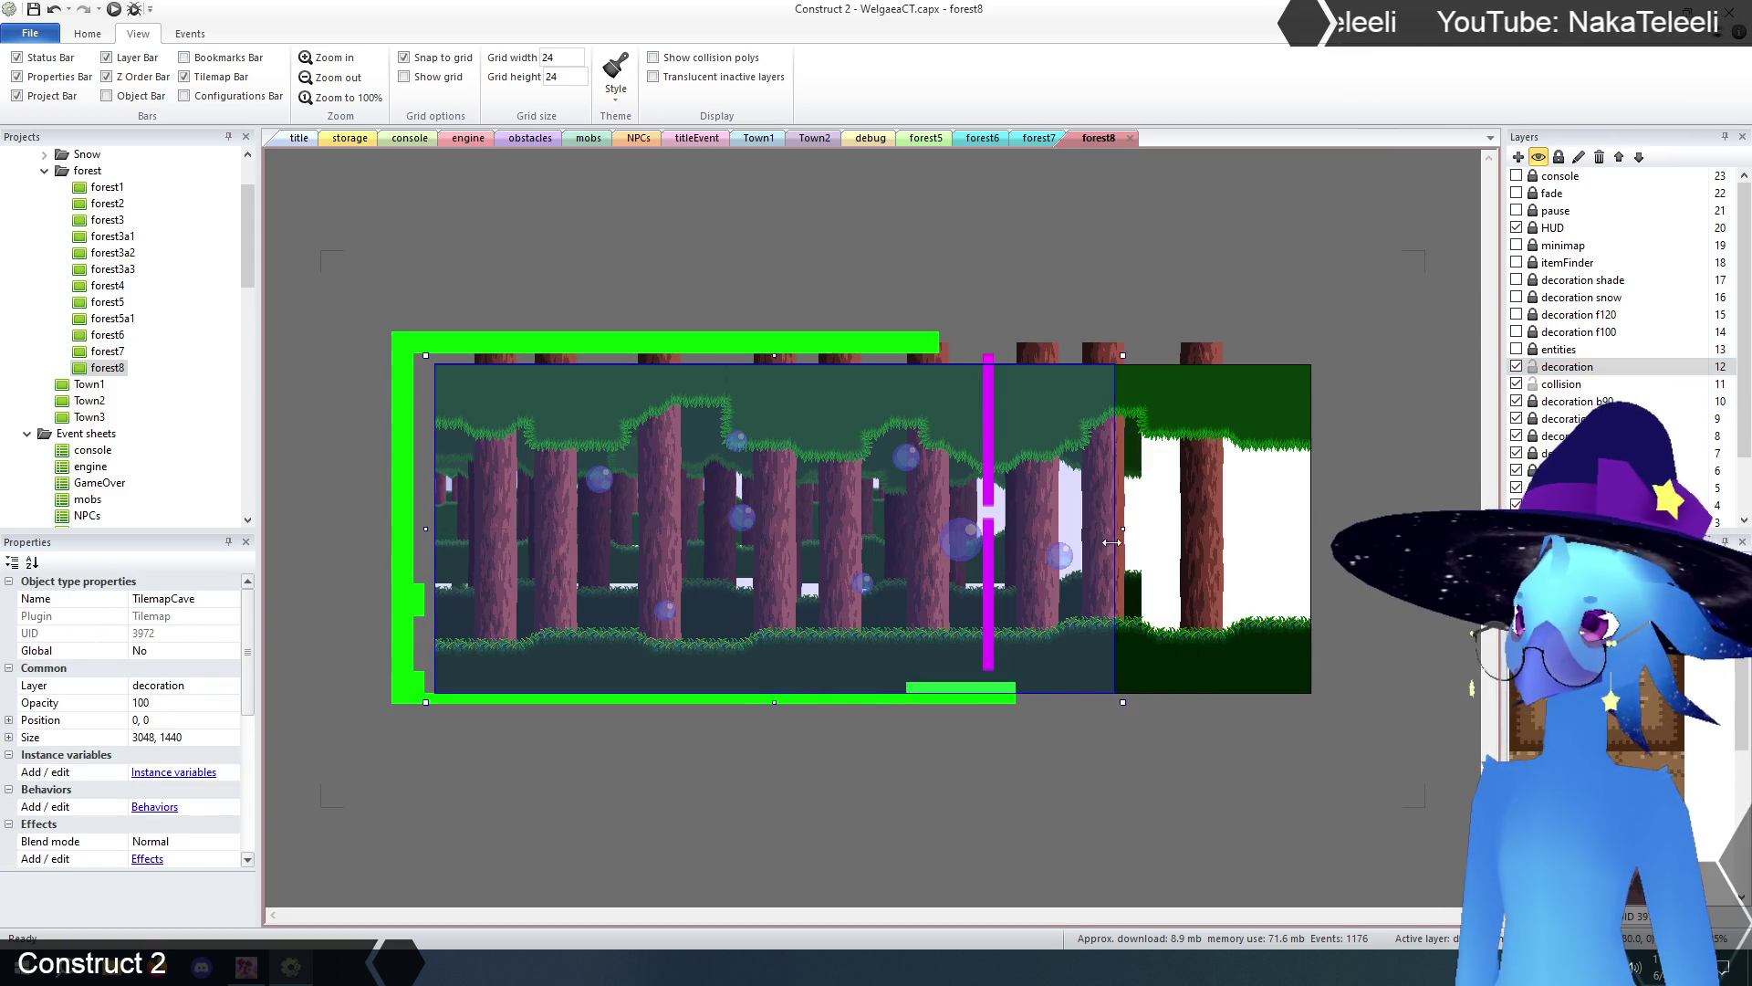
{"action": "left_click", "coordinate": [1086, 796]}
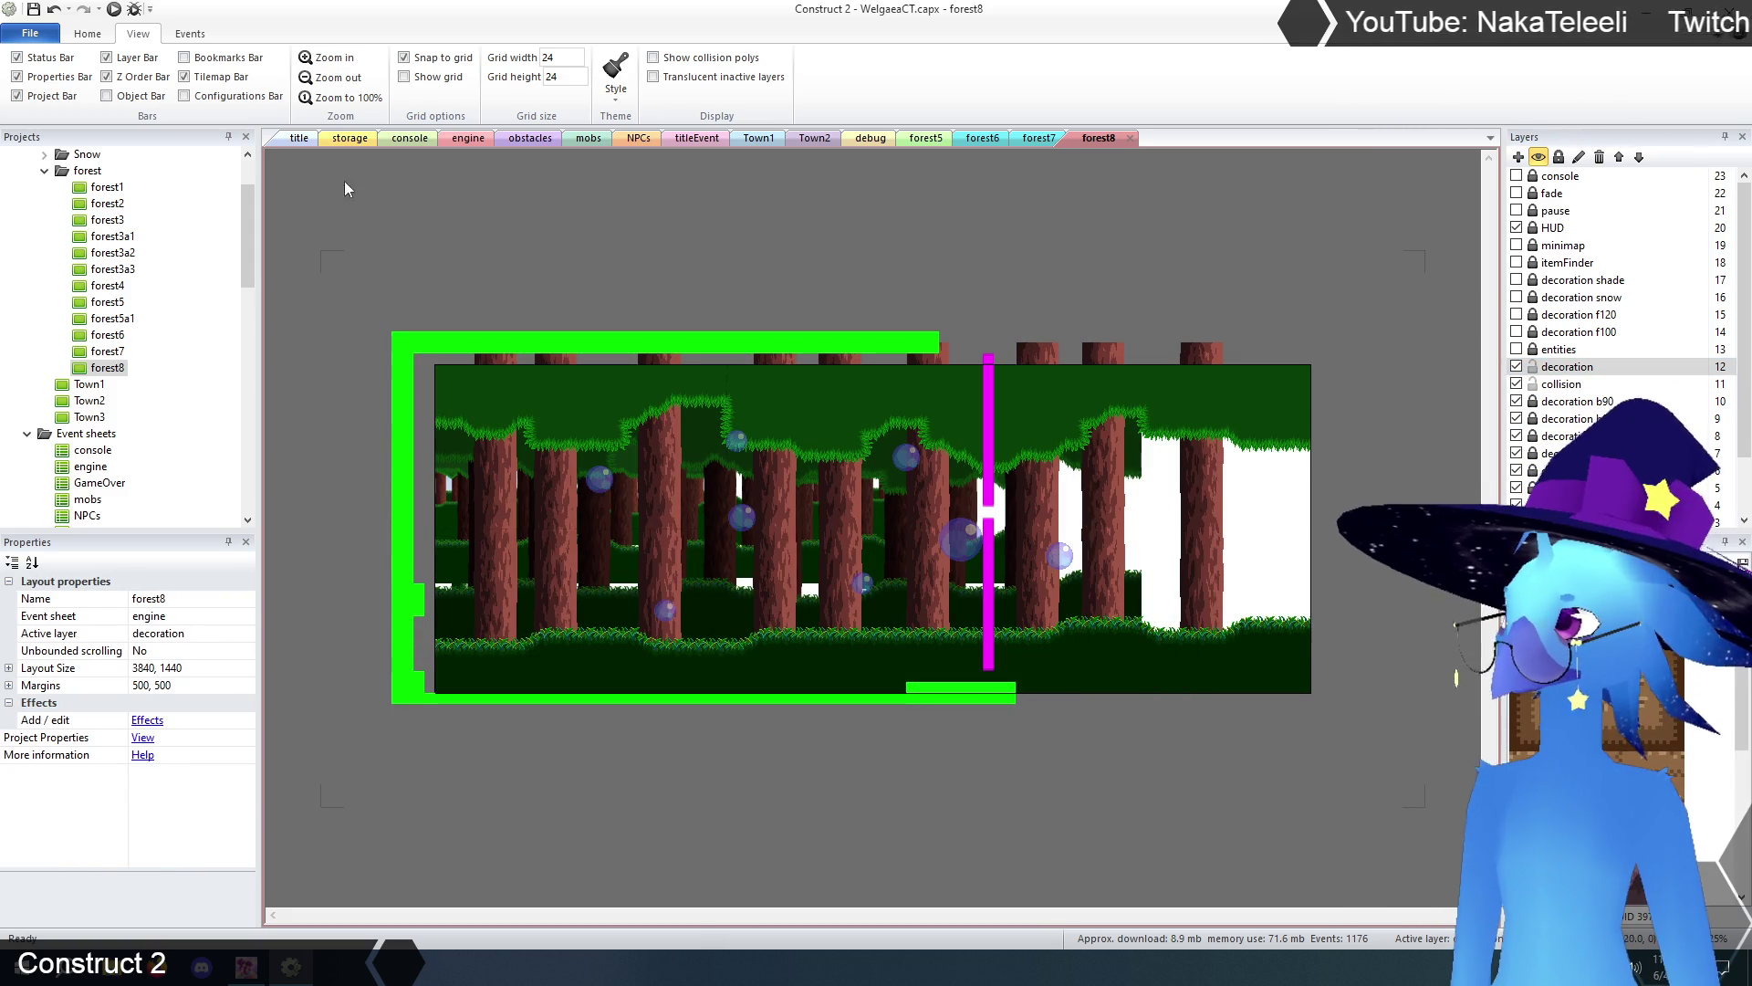
- Change forest8's Layout Size width from 3840 to 2560, keeping the height at 1440
{"action": "left_click", "coordinate": [152, 667]}
{"action": "left_click", "coordinate": [153, 669]}
{"action": "double_click", "coordinate": [146, 667]}
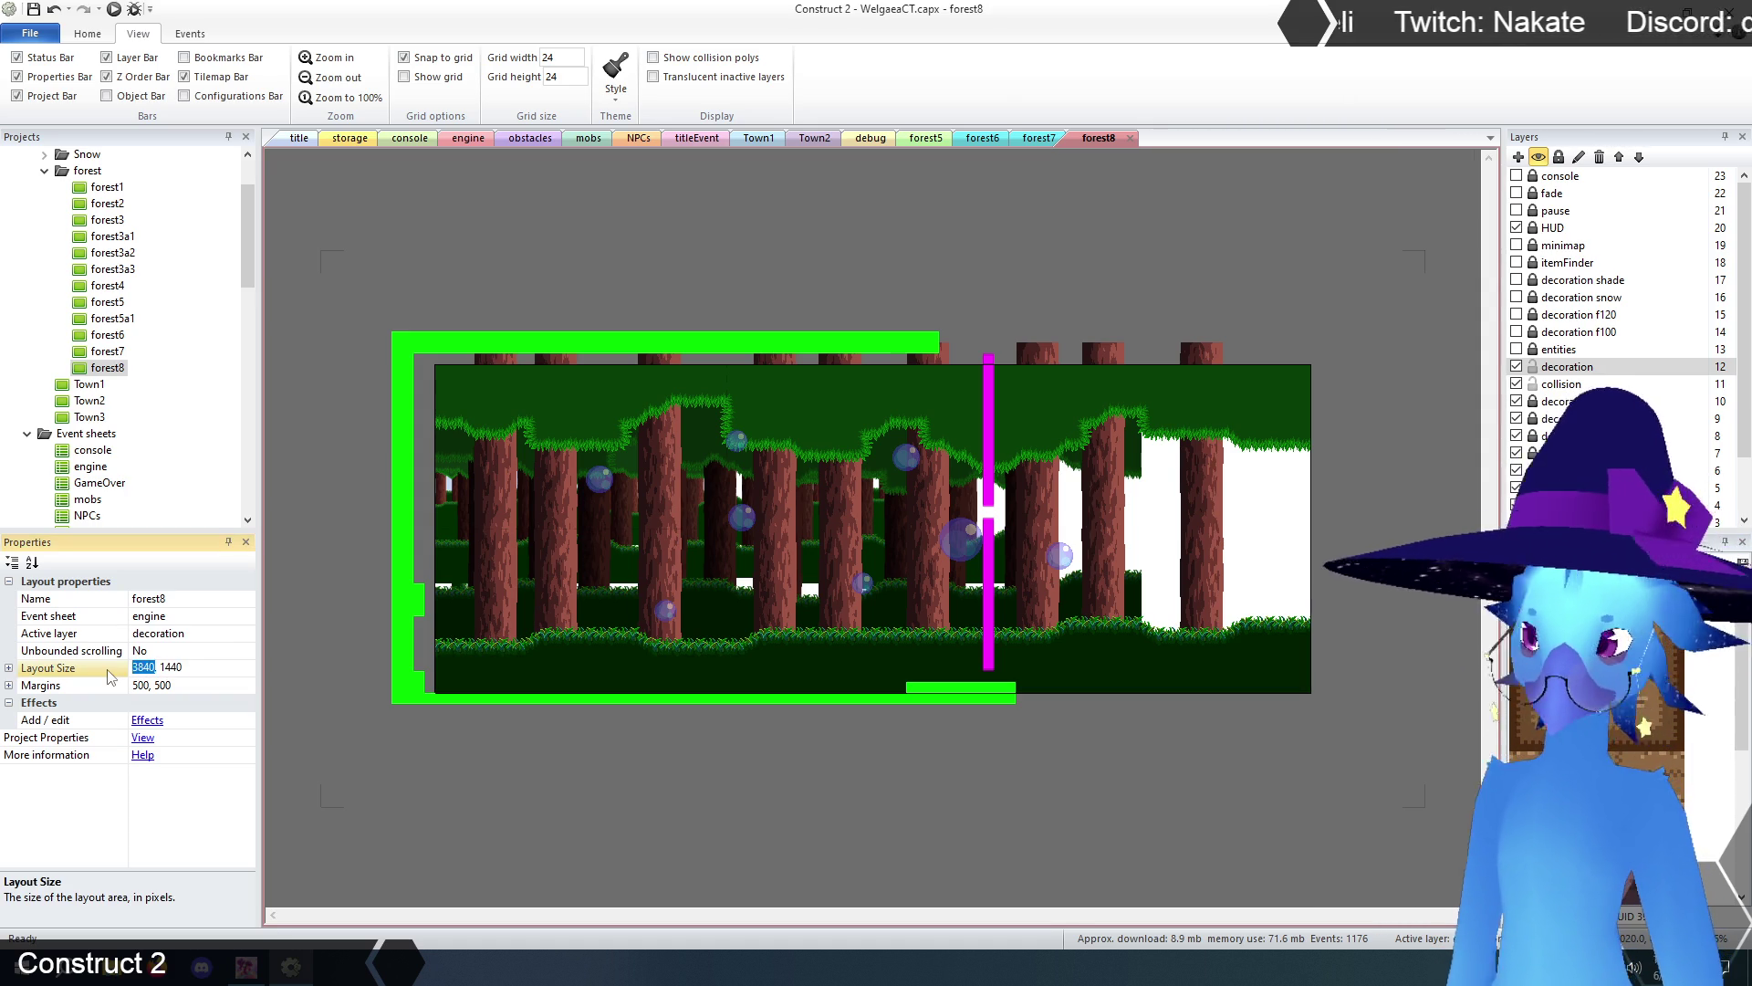
{"action": "type", "text": "2560"}
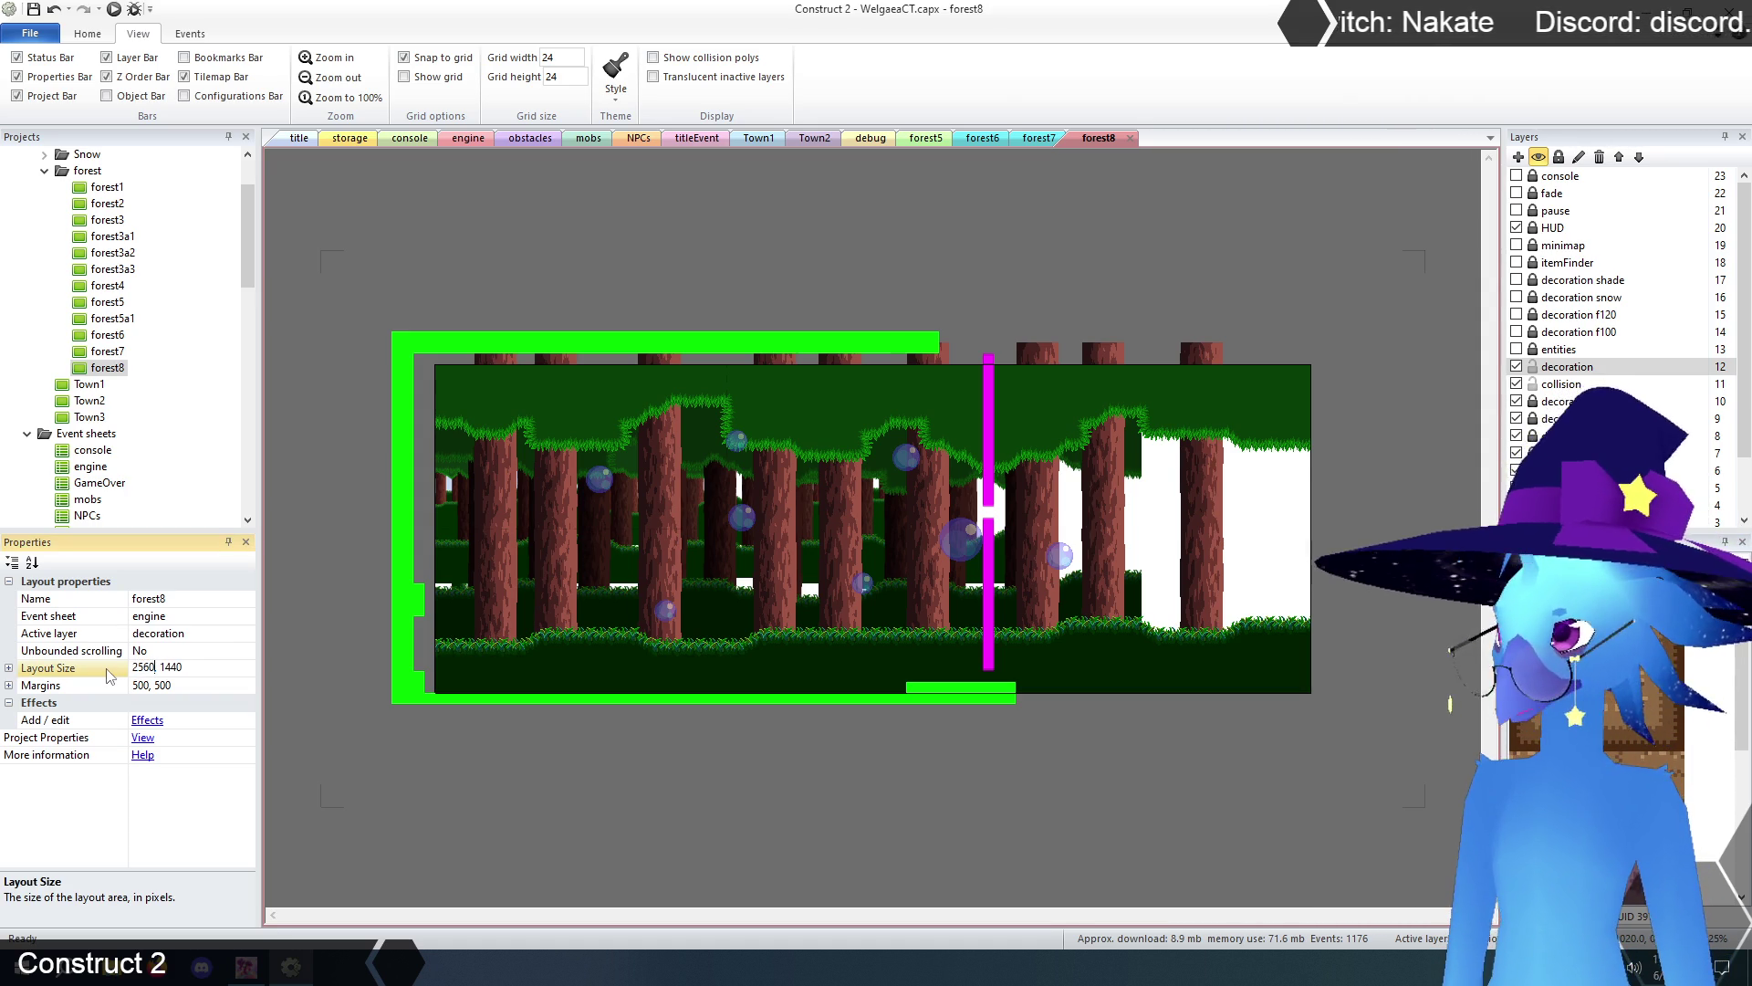
{"action": "key", "text": "Return"}
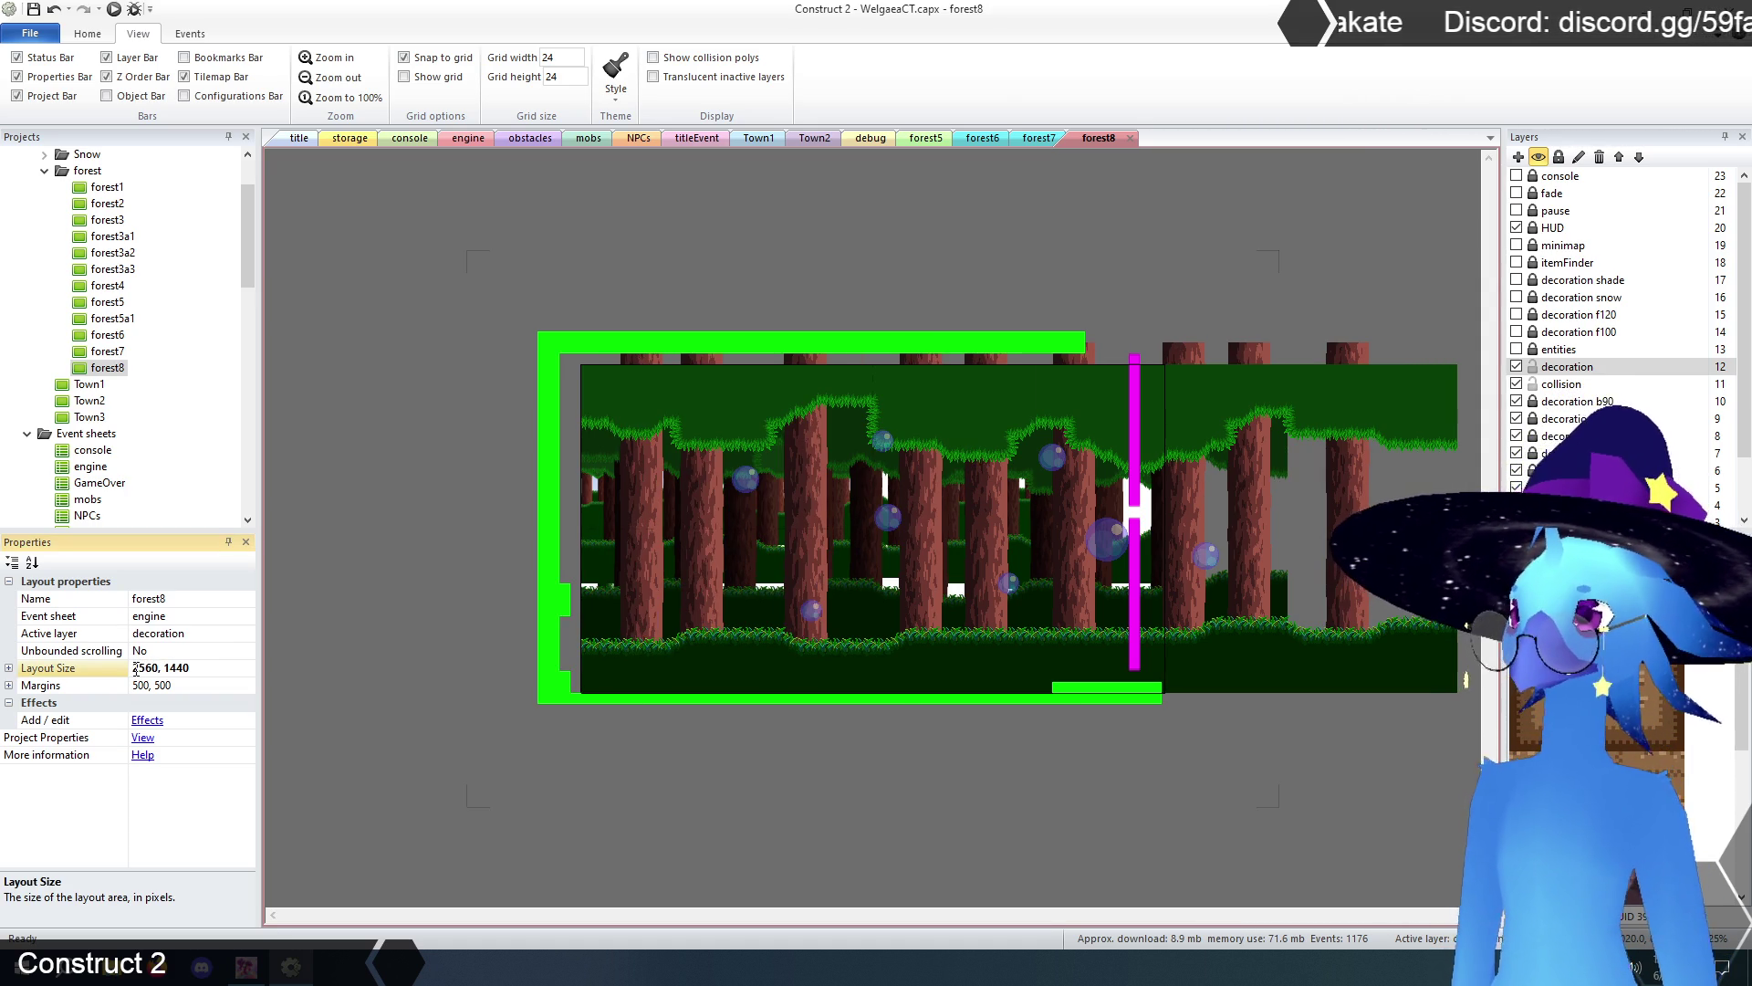
{"action": "left_click", "coordinate": [1138, 425]}
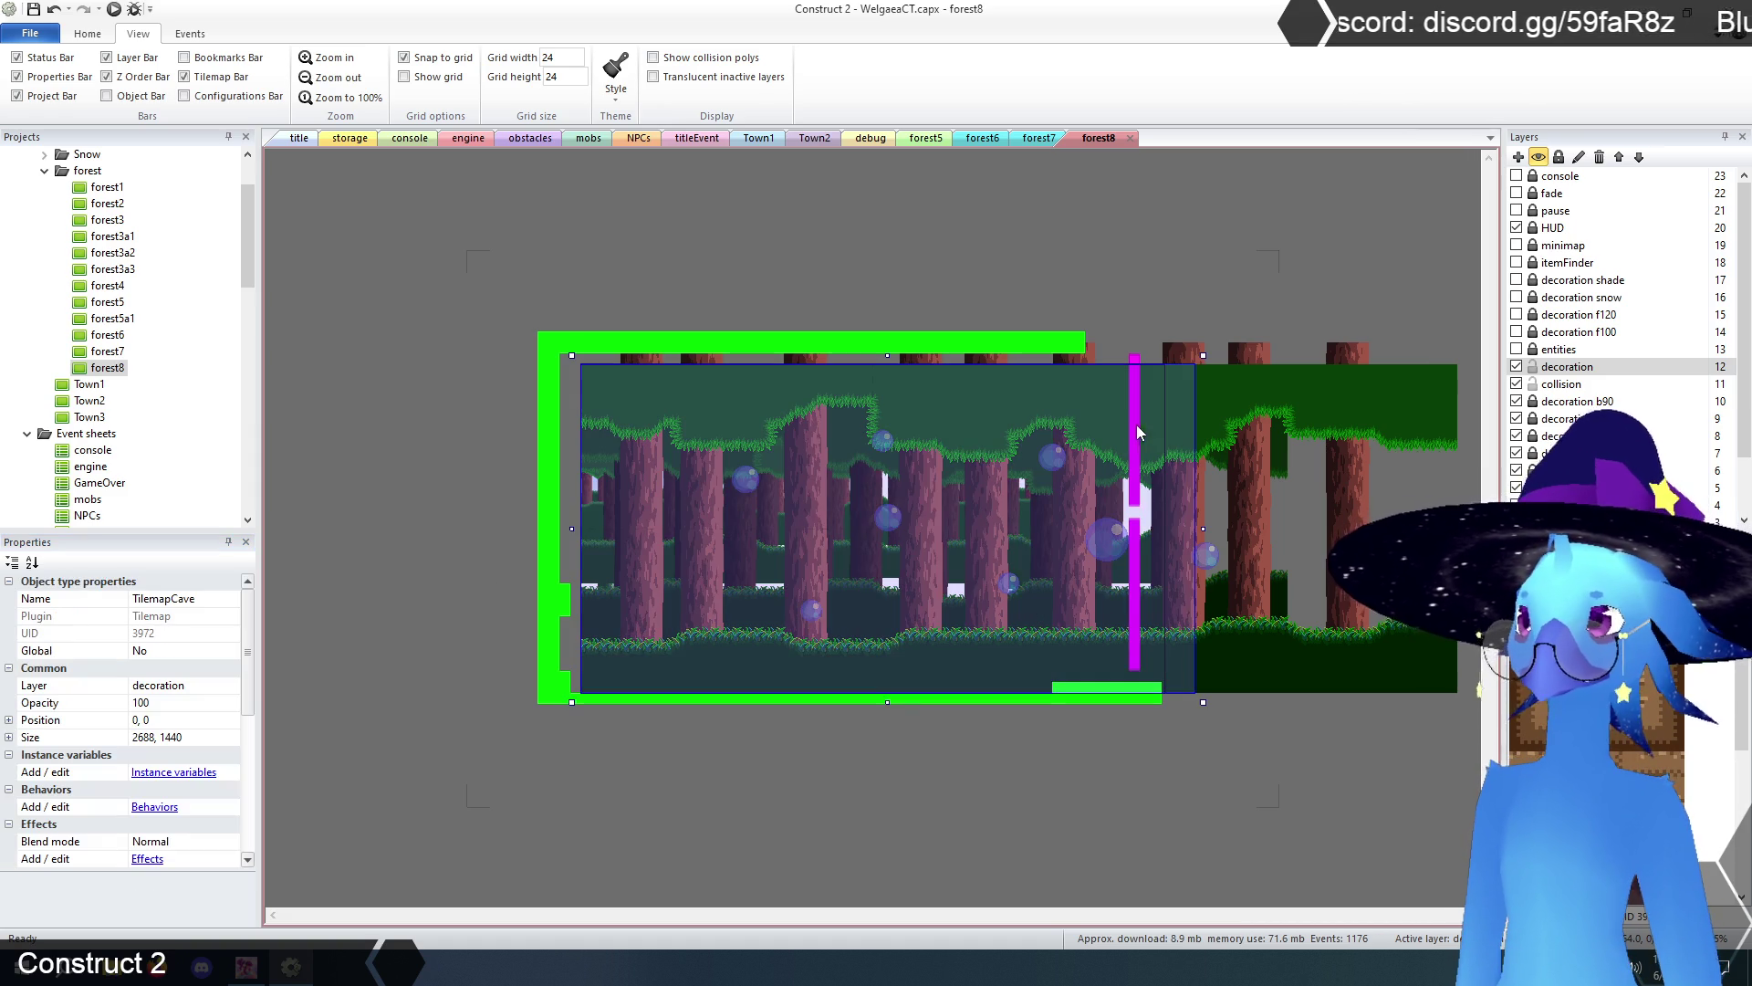
{"action": "left_click", "coordinate": [1561, 385]}
- Set the magenta screen-transition sprite's X position from 2400 to 2560, then compare with forest7
{"action": "left_click", "coordinate": [1137, 559]}
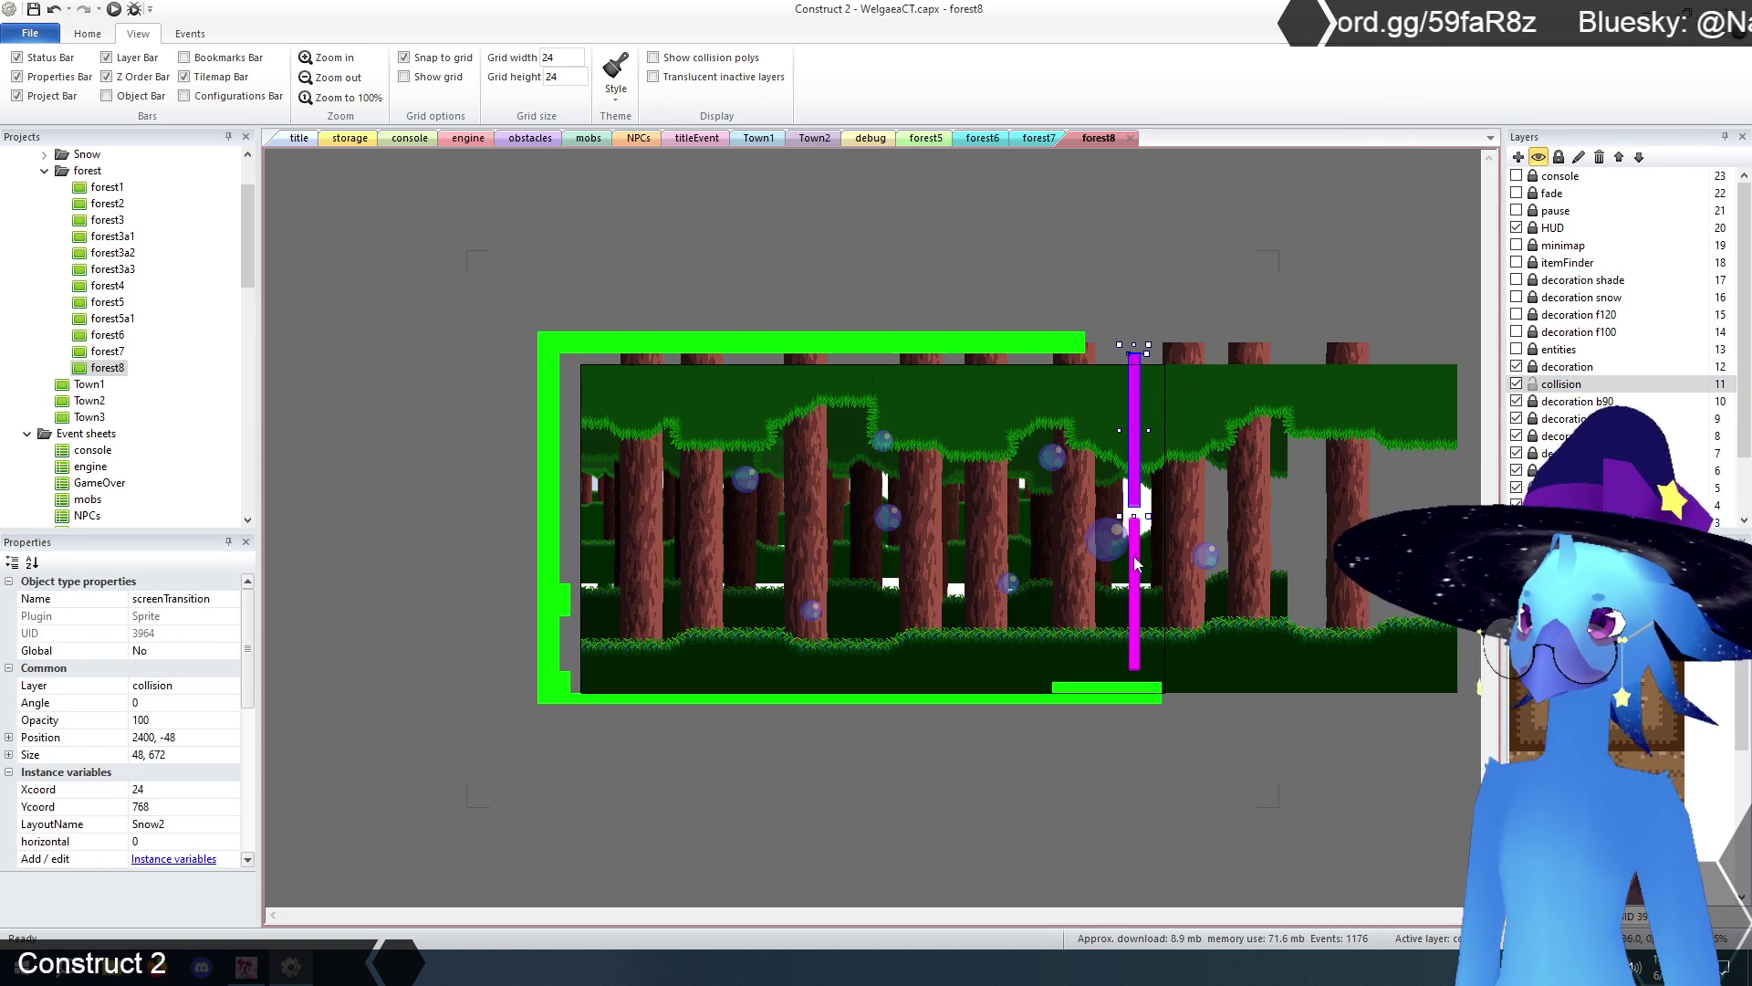
{"action": "left_click", "coordinate": [177, 721]}
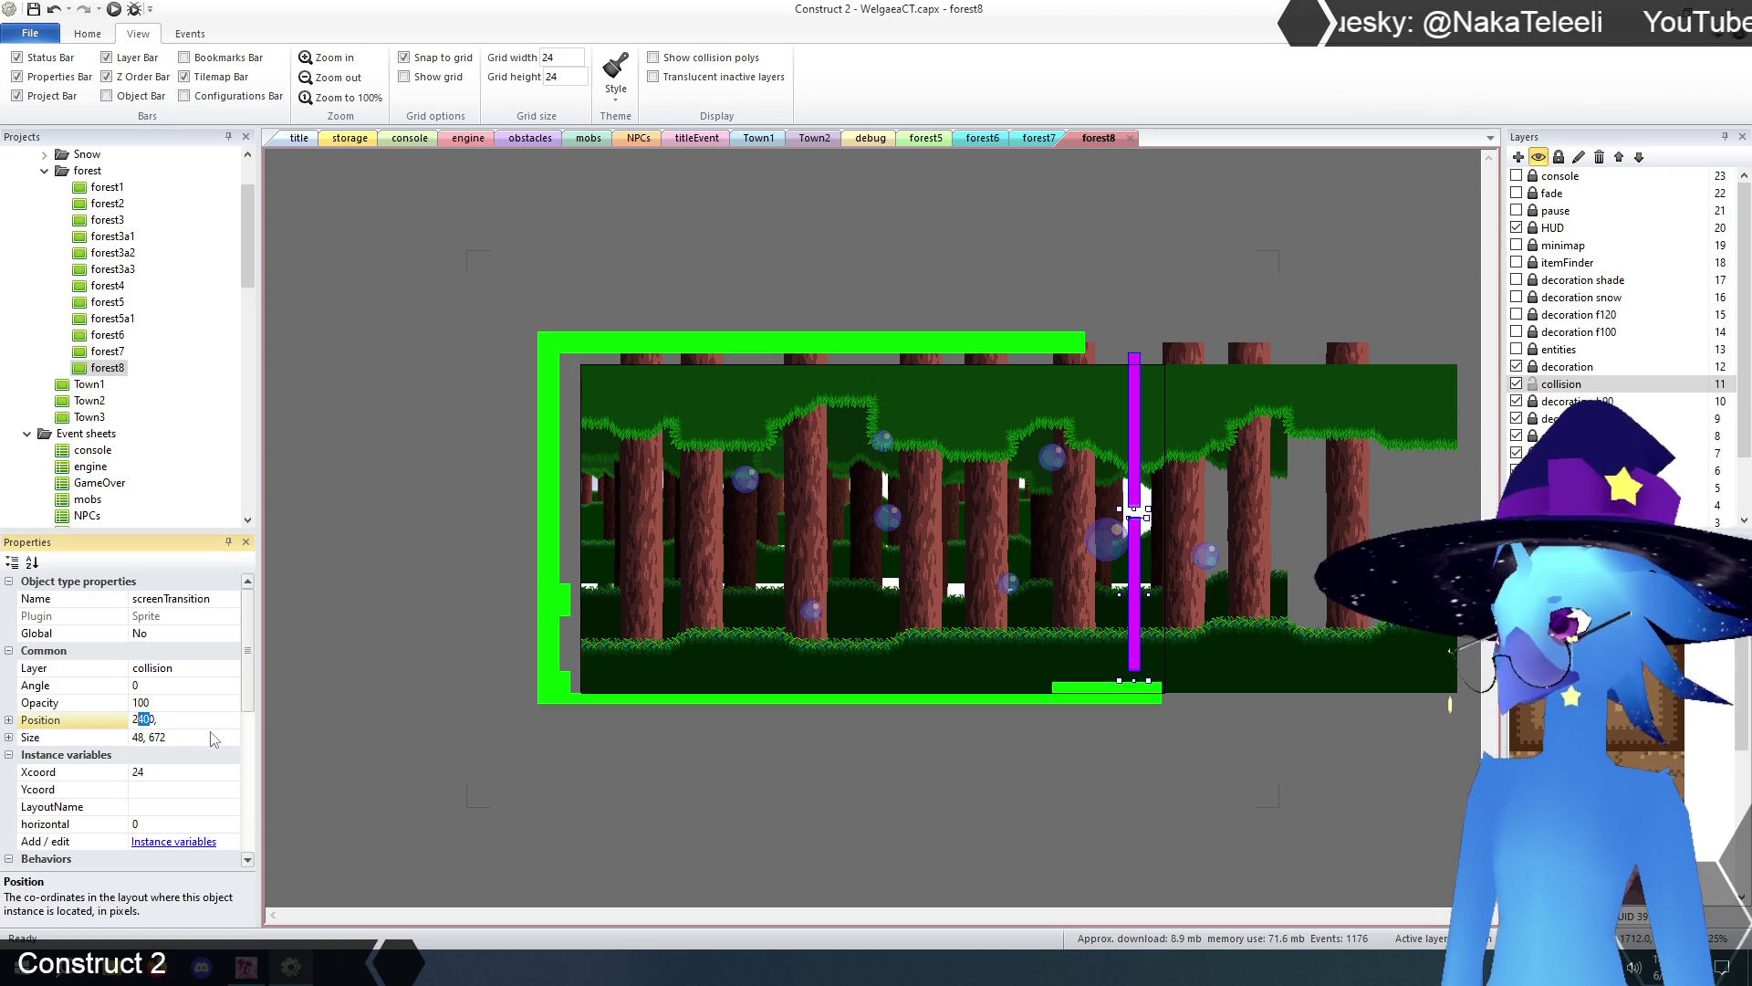
{"action": "type", "text": "2568,"}
{"action": "type", "text": "2560,"}
{"action": "key", "text": "Return"}
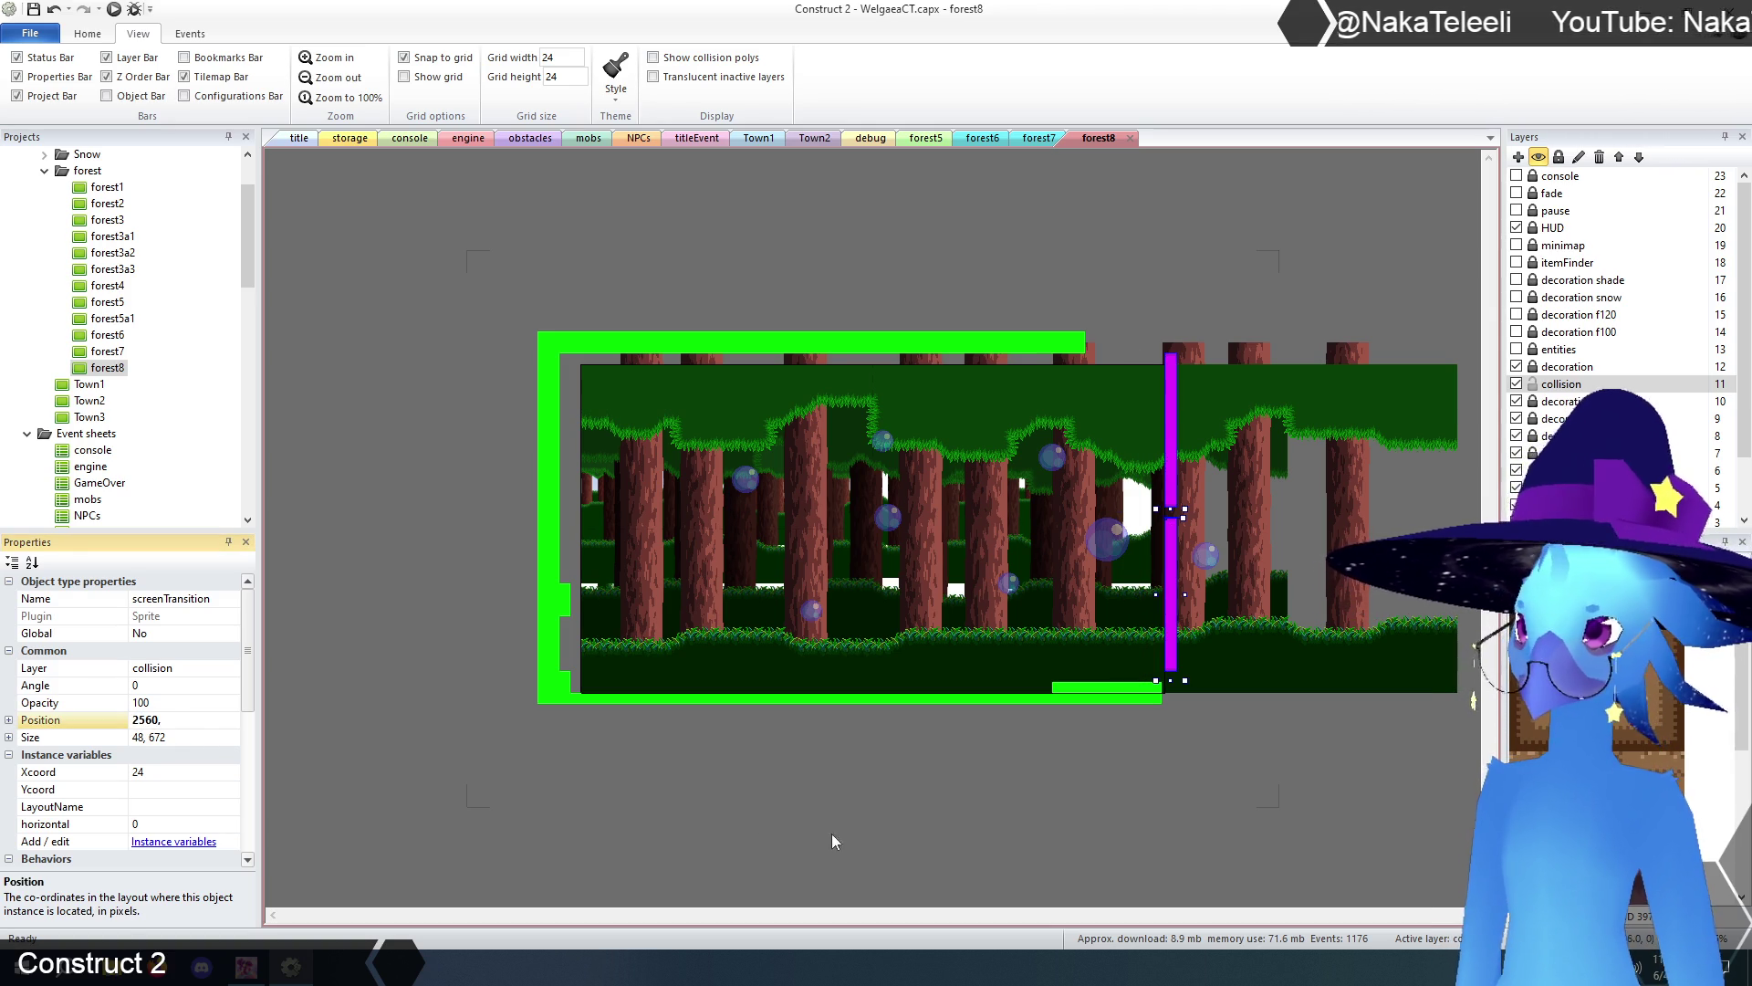
{"action": "left_click", "coordinate": [751, 821]}
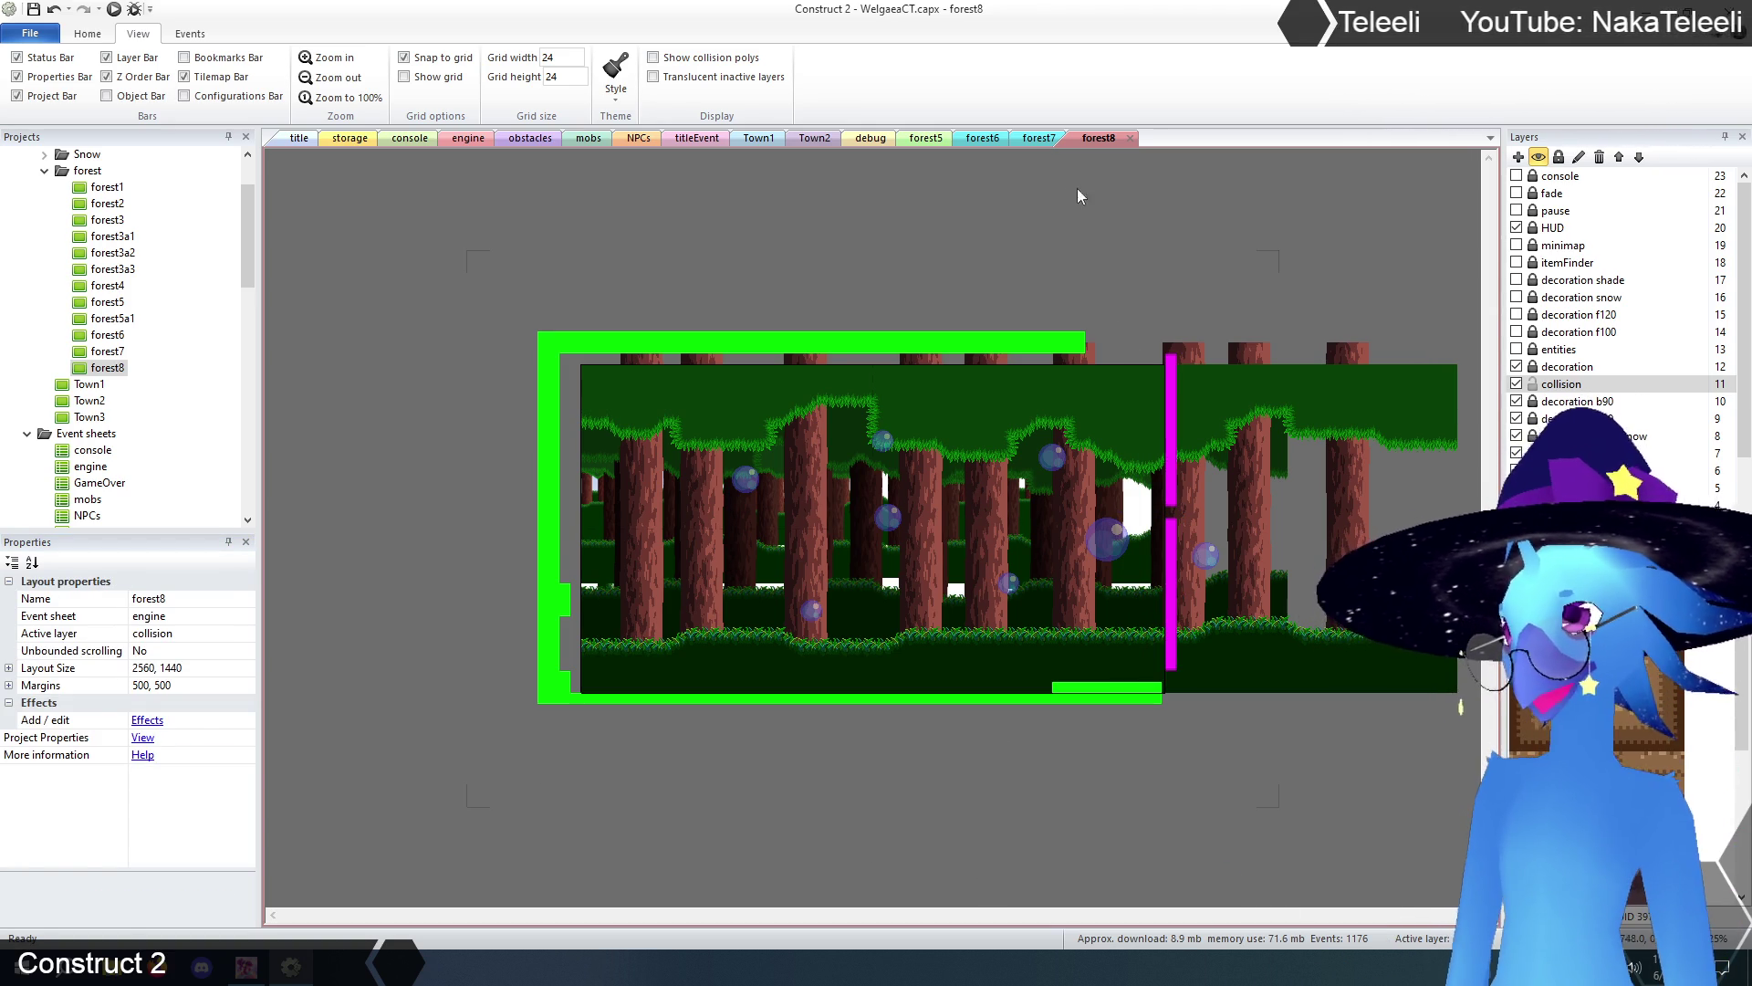
{"action": "left_click", "coordinate": [1042, 138]}
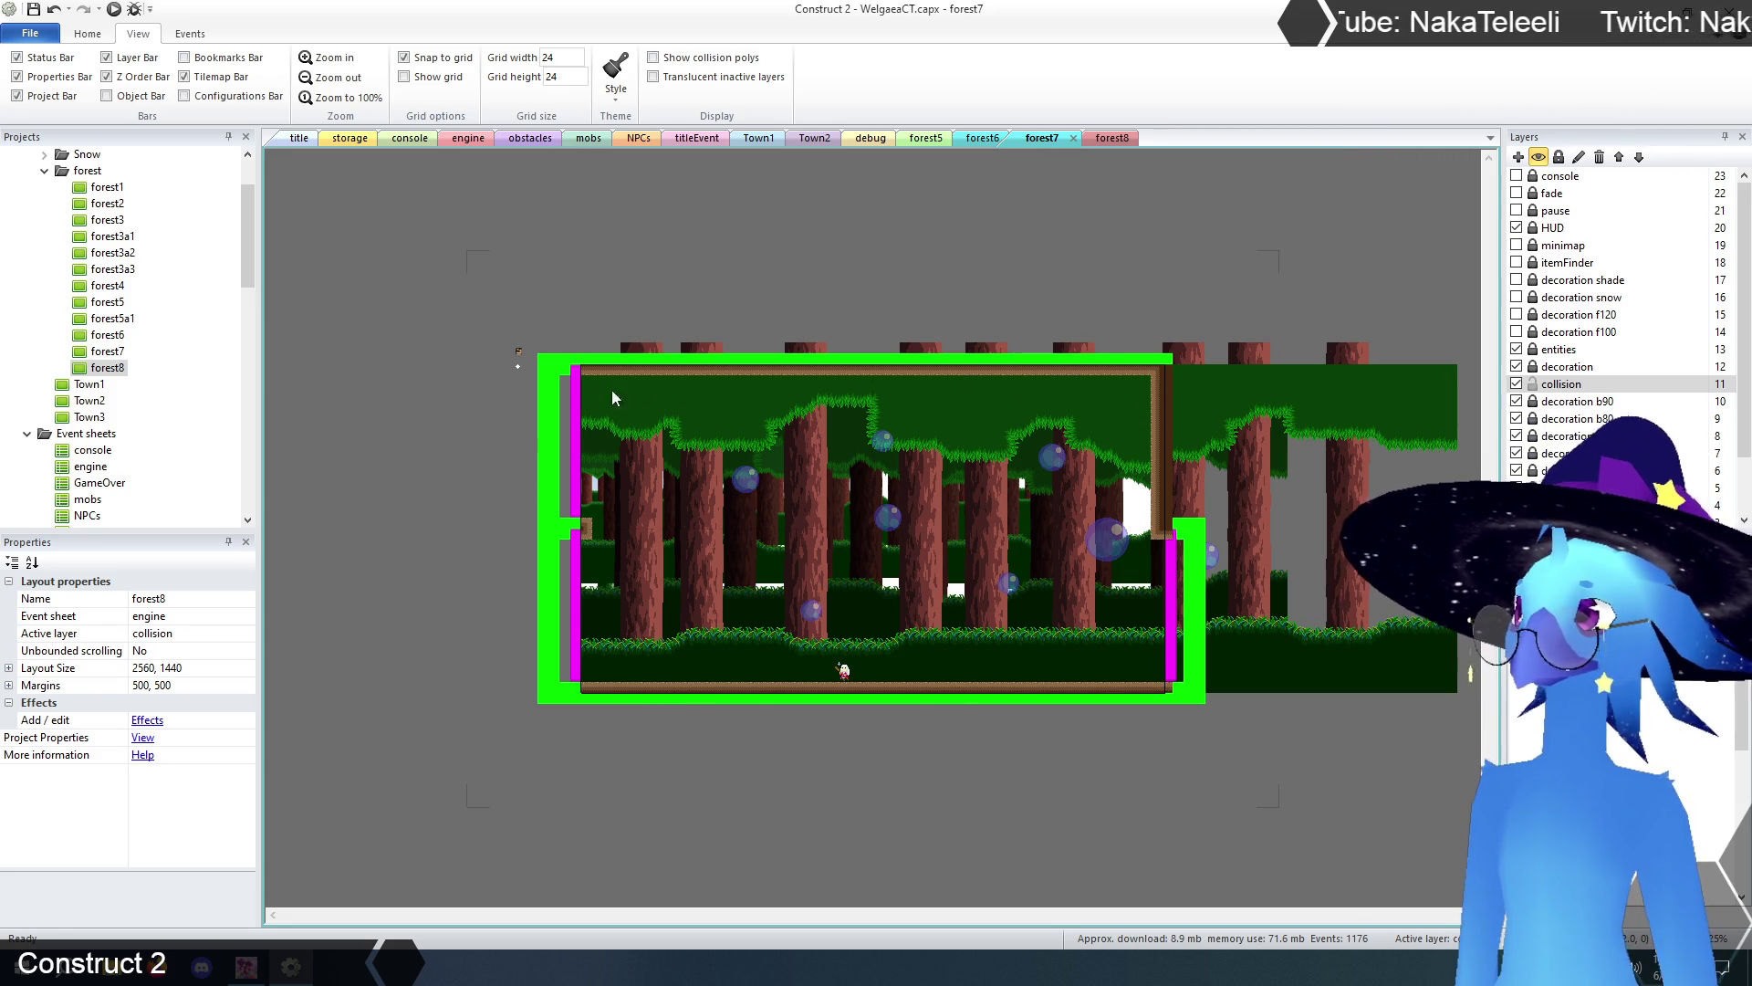
{"action": "left_click", "coordinate": [1112, 138]}
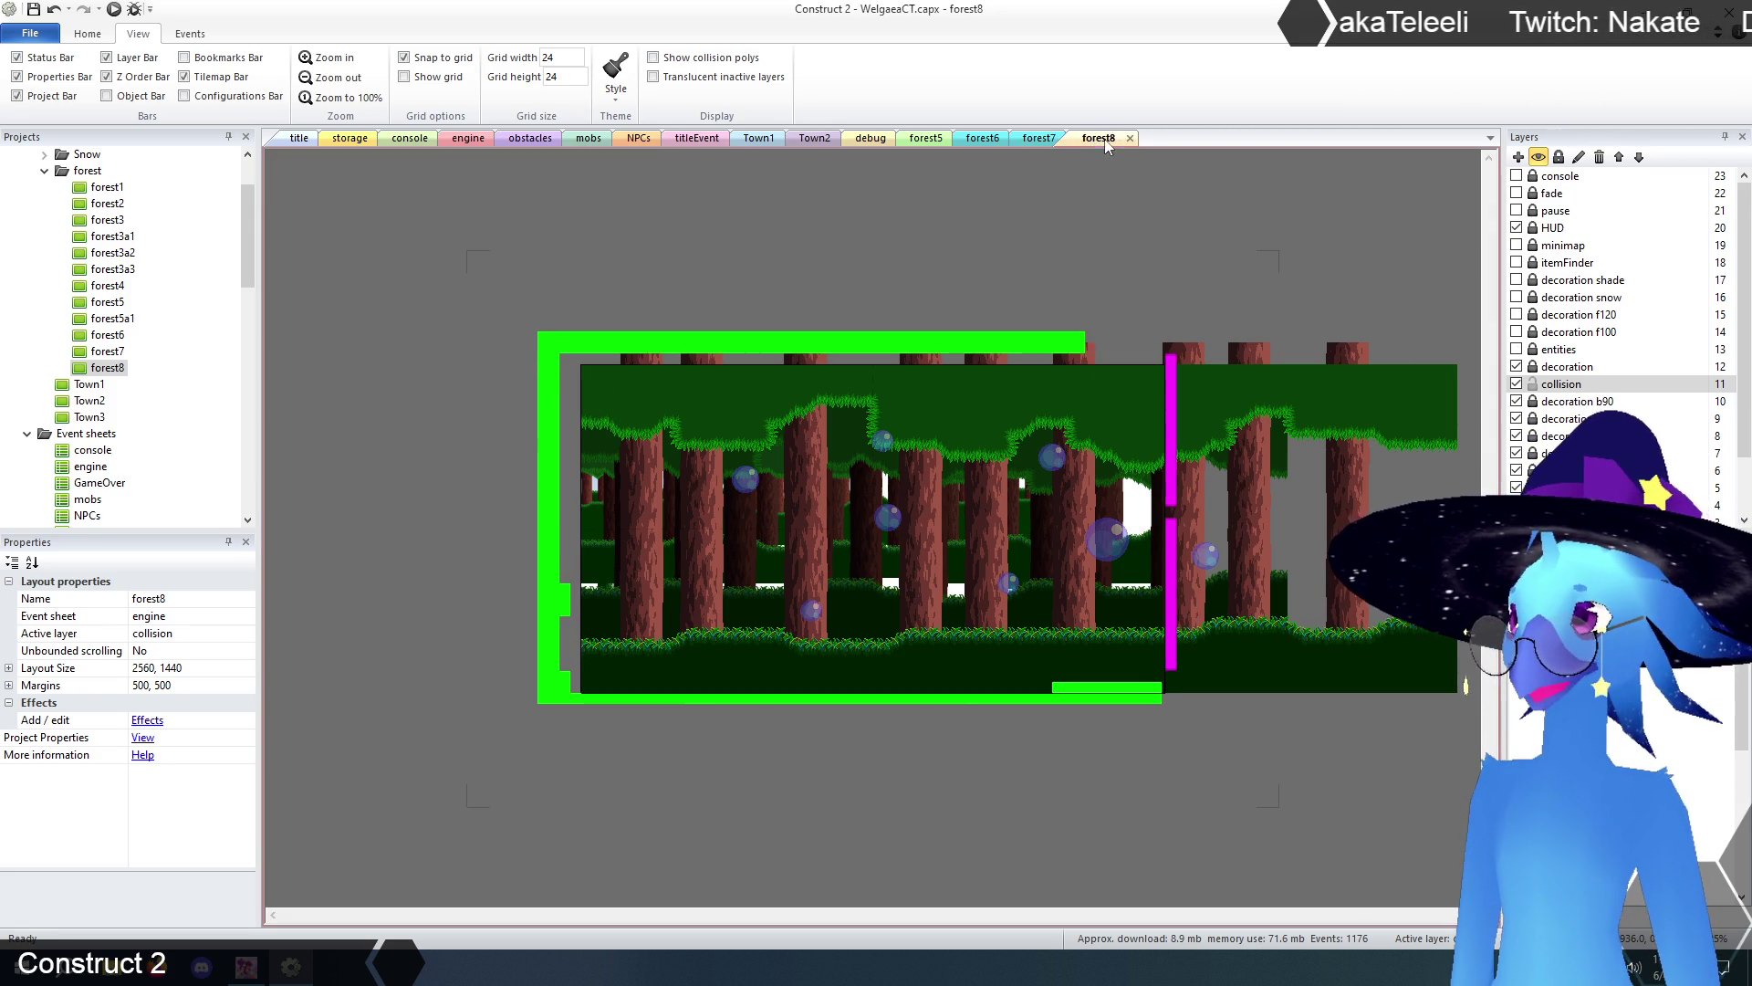
- Place the upper screen-transition bar at position 2560, 0
{"action": "left_click", "coordinate": [1172, 379]}
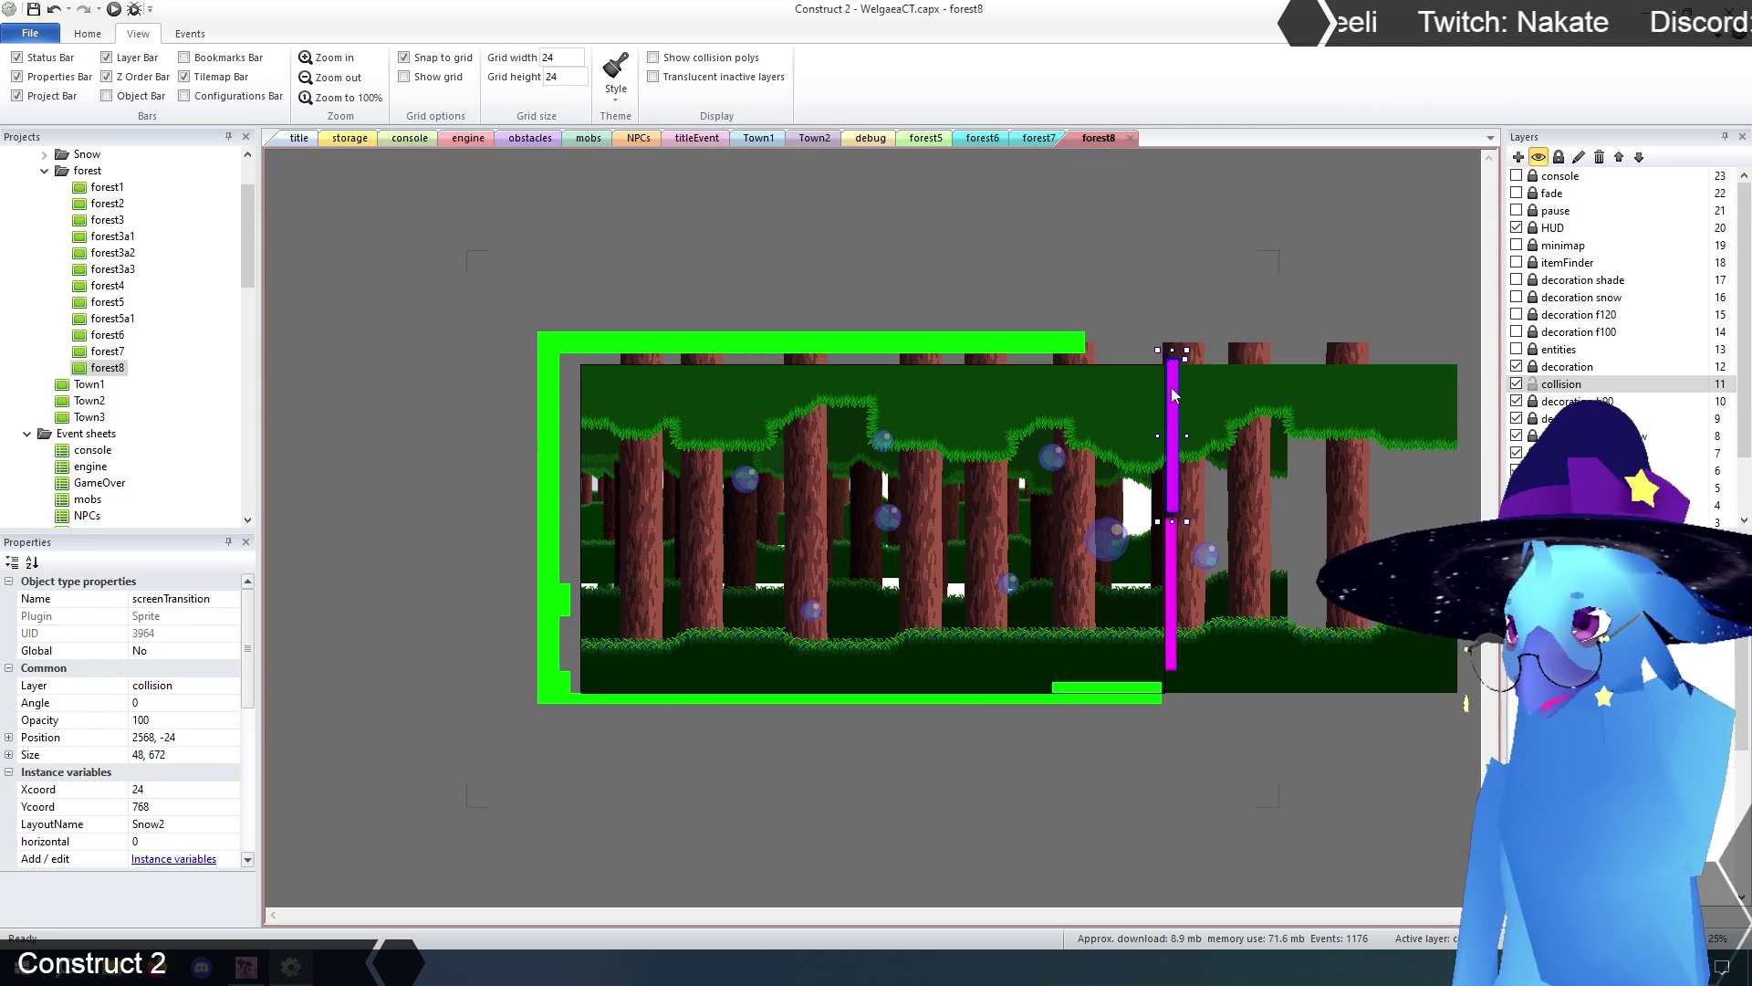
{"action": "left_click", "coordinate": [1172, 597]}
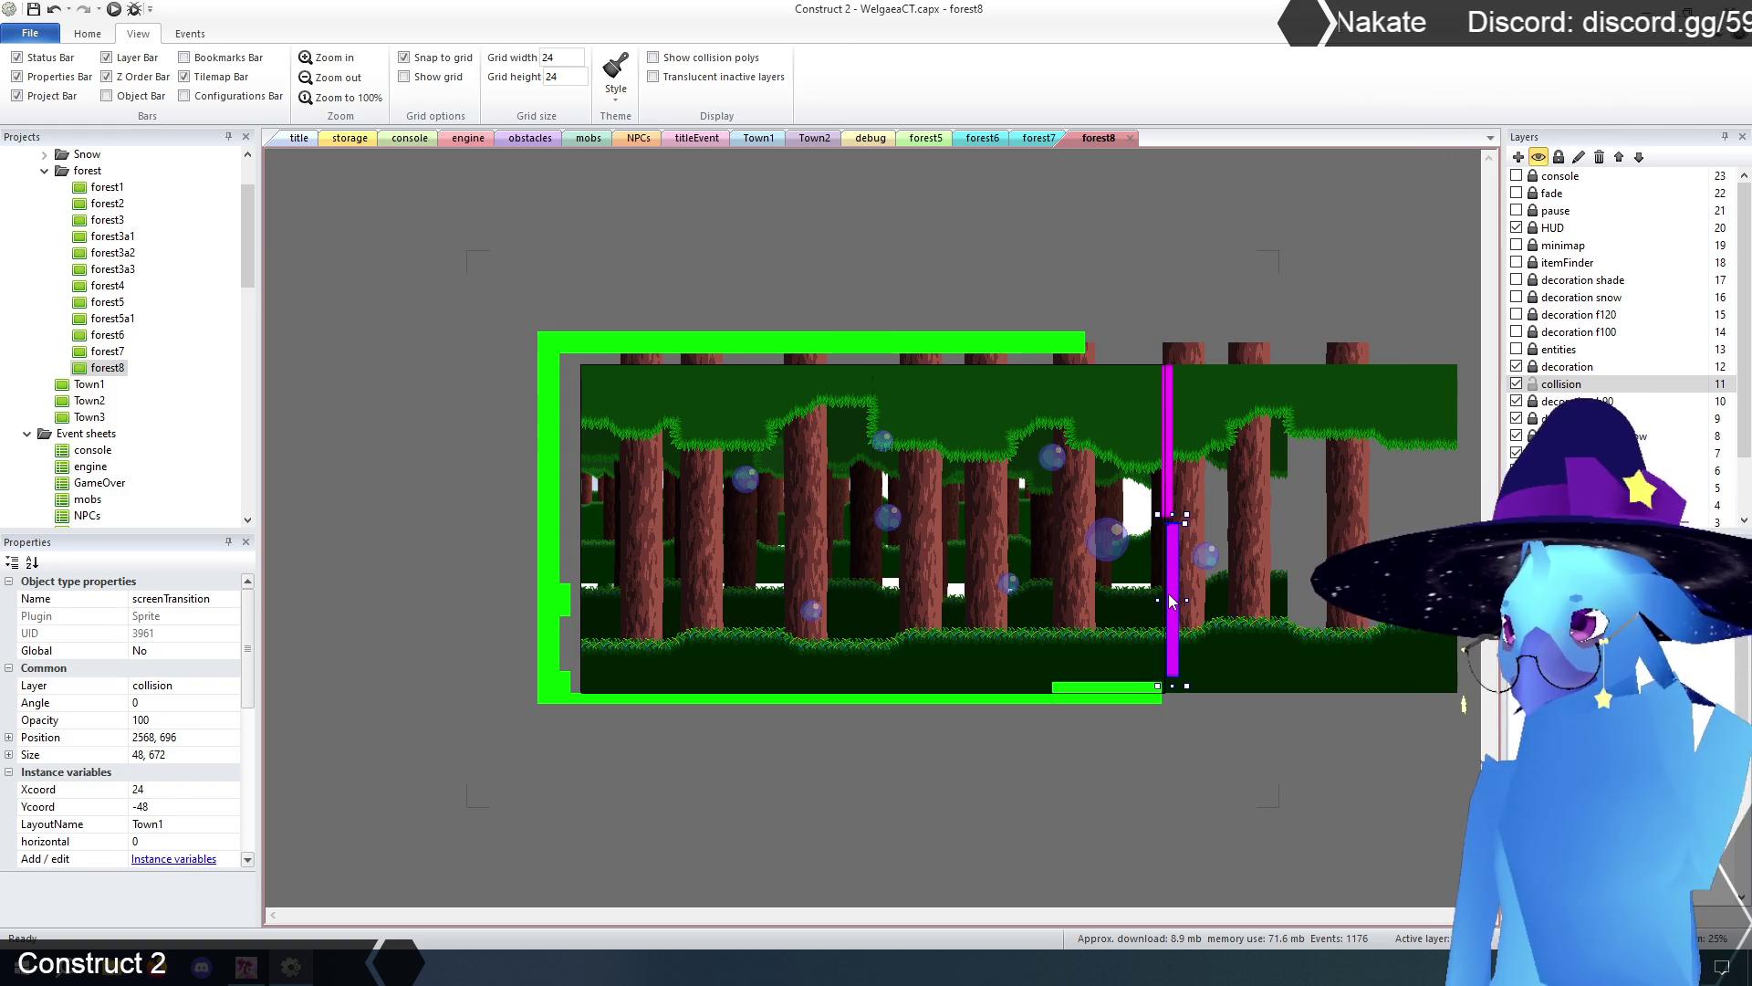
{"action": "left_click", "coordinate": [1173, 487]}
{"action": "left_click", "coordinate": [186, 739]}
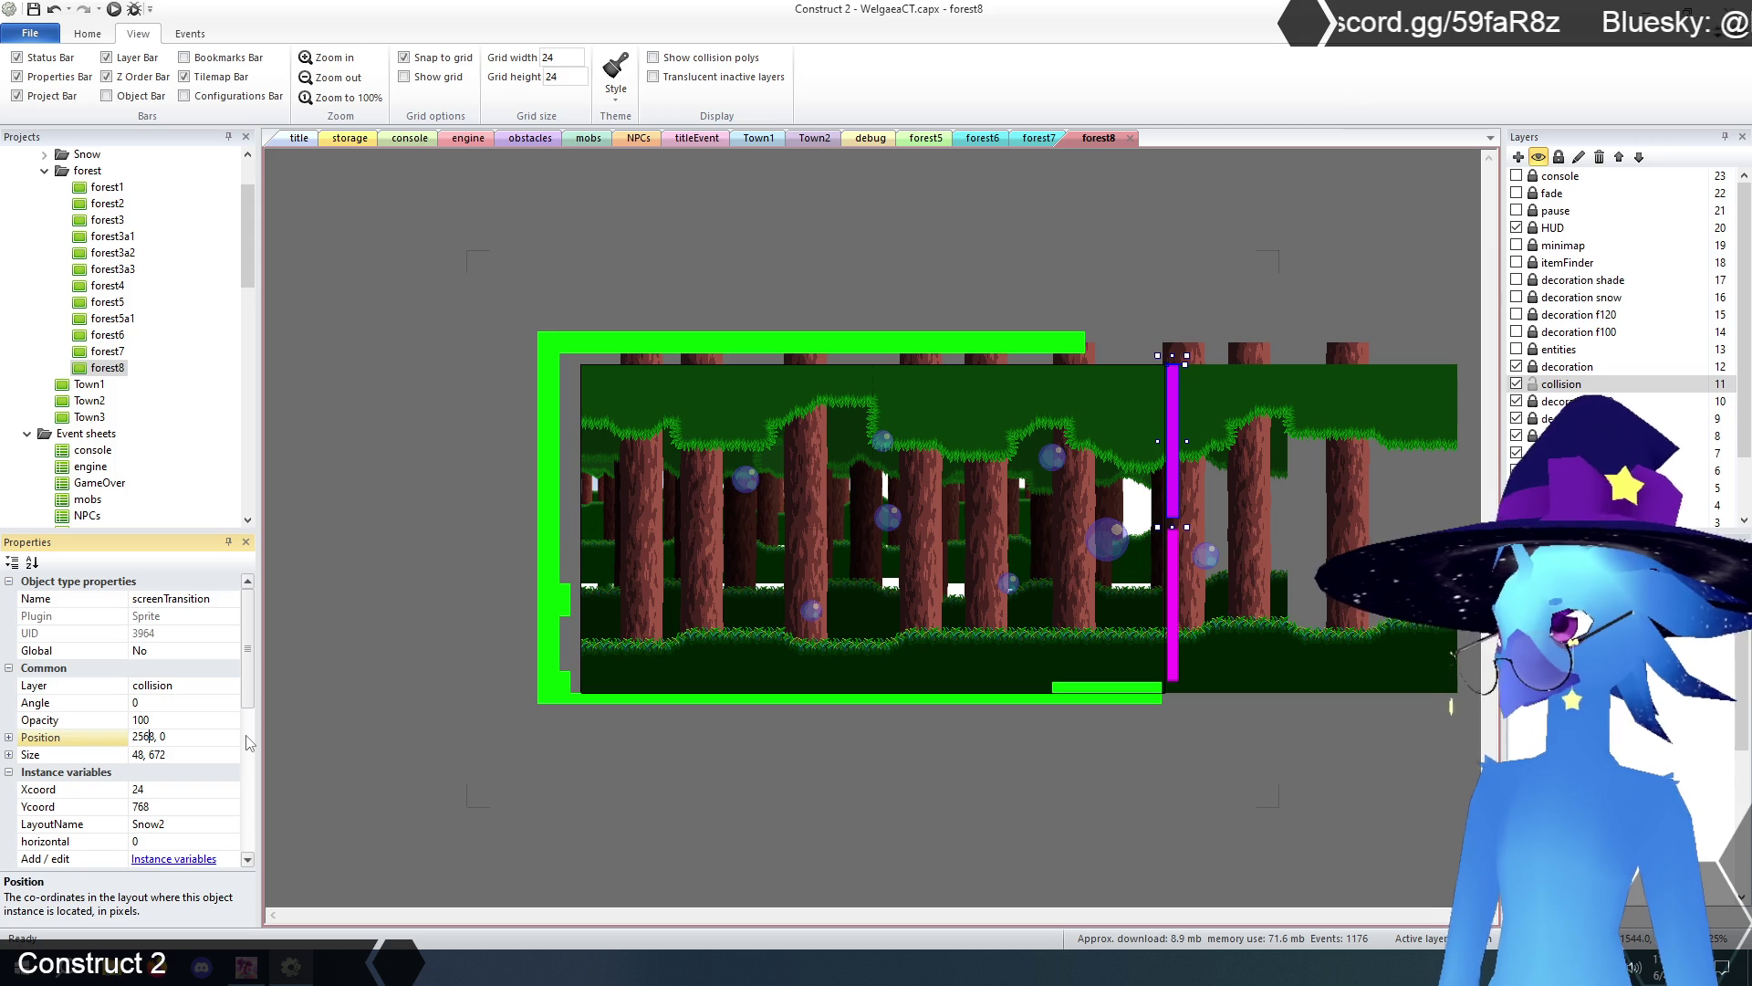
{"action": "key", "text": "Return"}
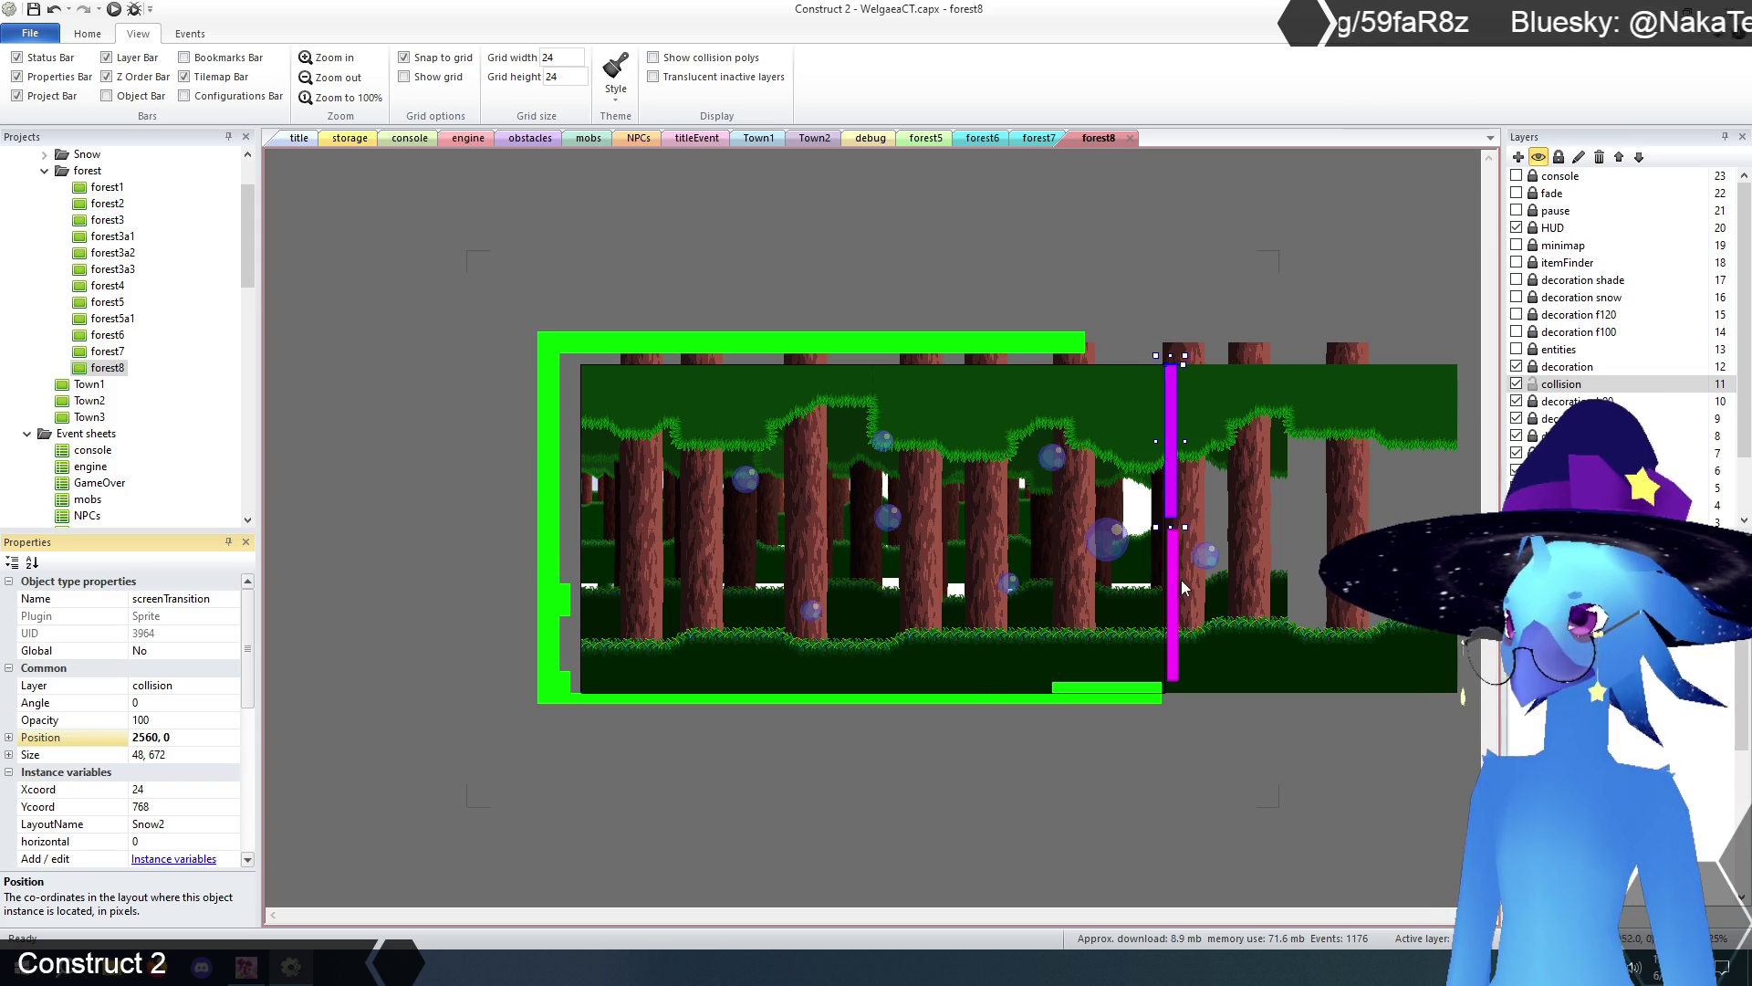
- Place the lower screen-transition bar at 2560, 720, then select the collision tilemap
{"action": "left_click", "coordinate": [1175, 586]}
{"action": "left_click", "coordinate": [153, 737]}
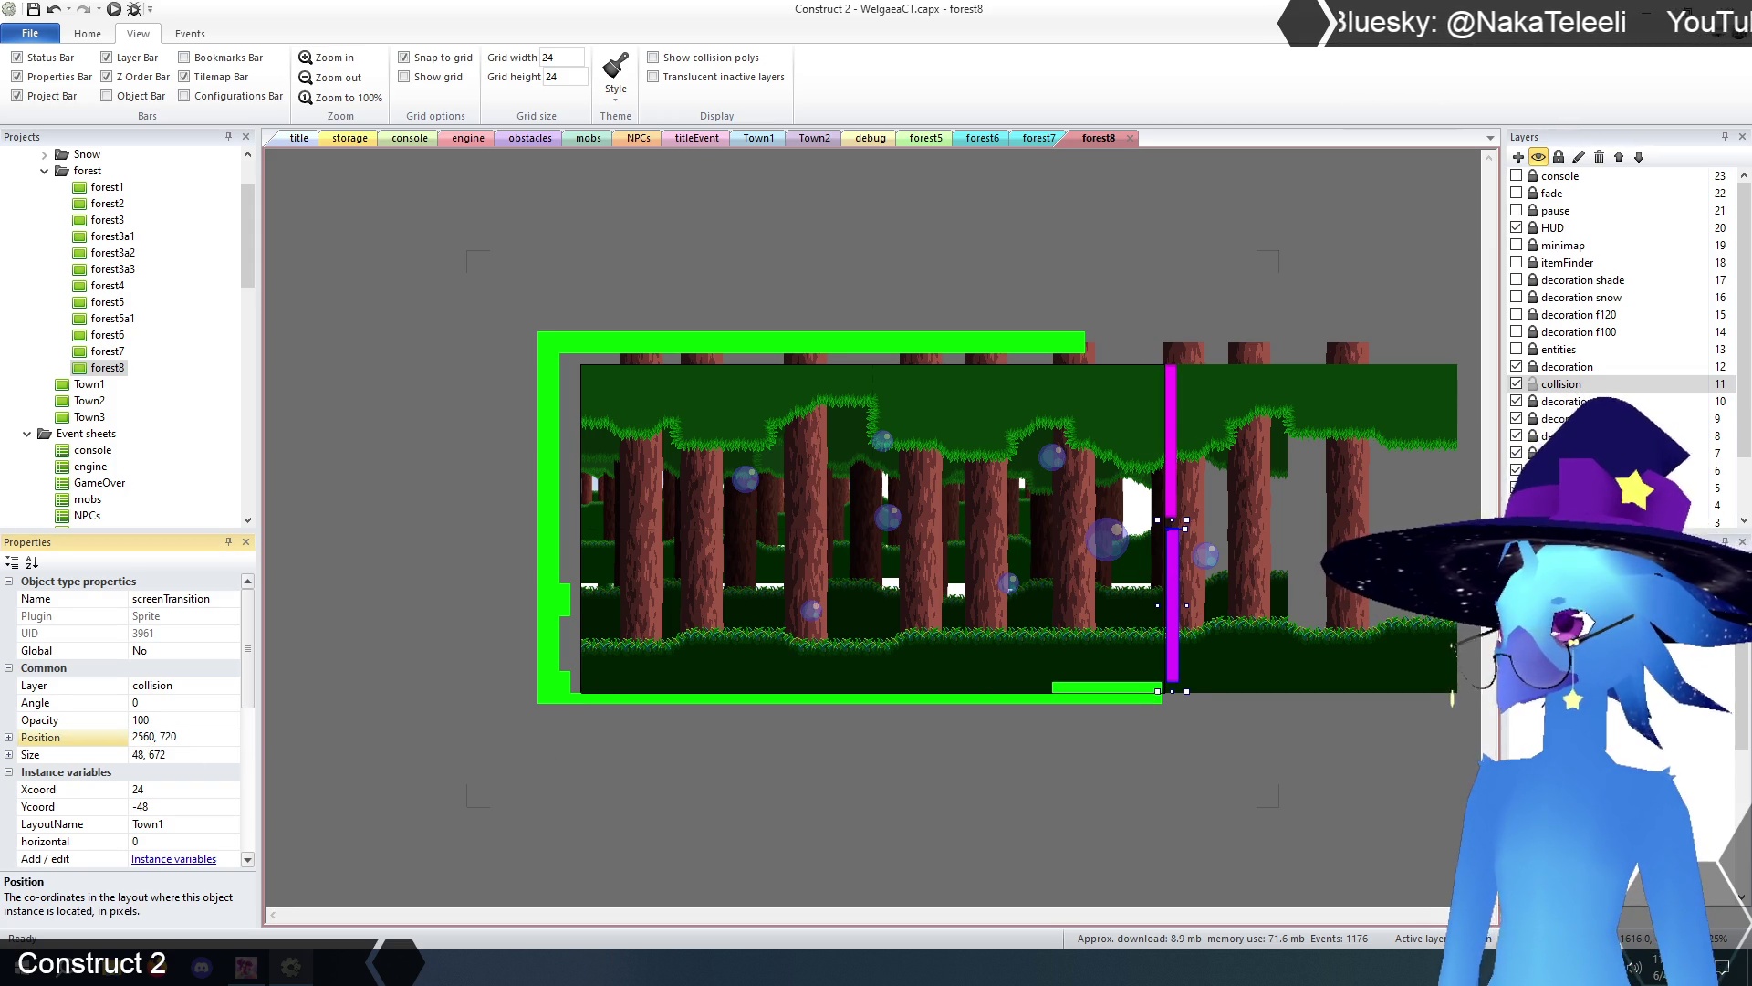
{"action": "key", "text": "Return"}
{"action": "left_click", "coordinate": [1087, 779]}
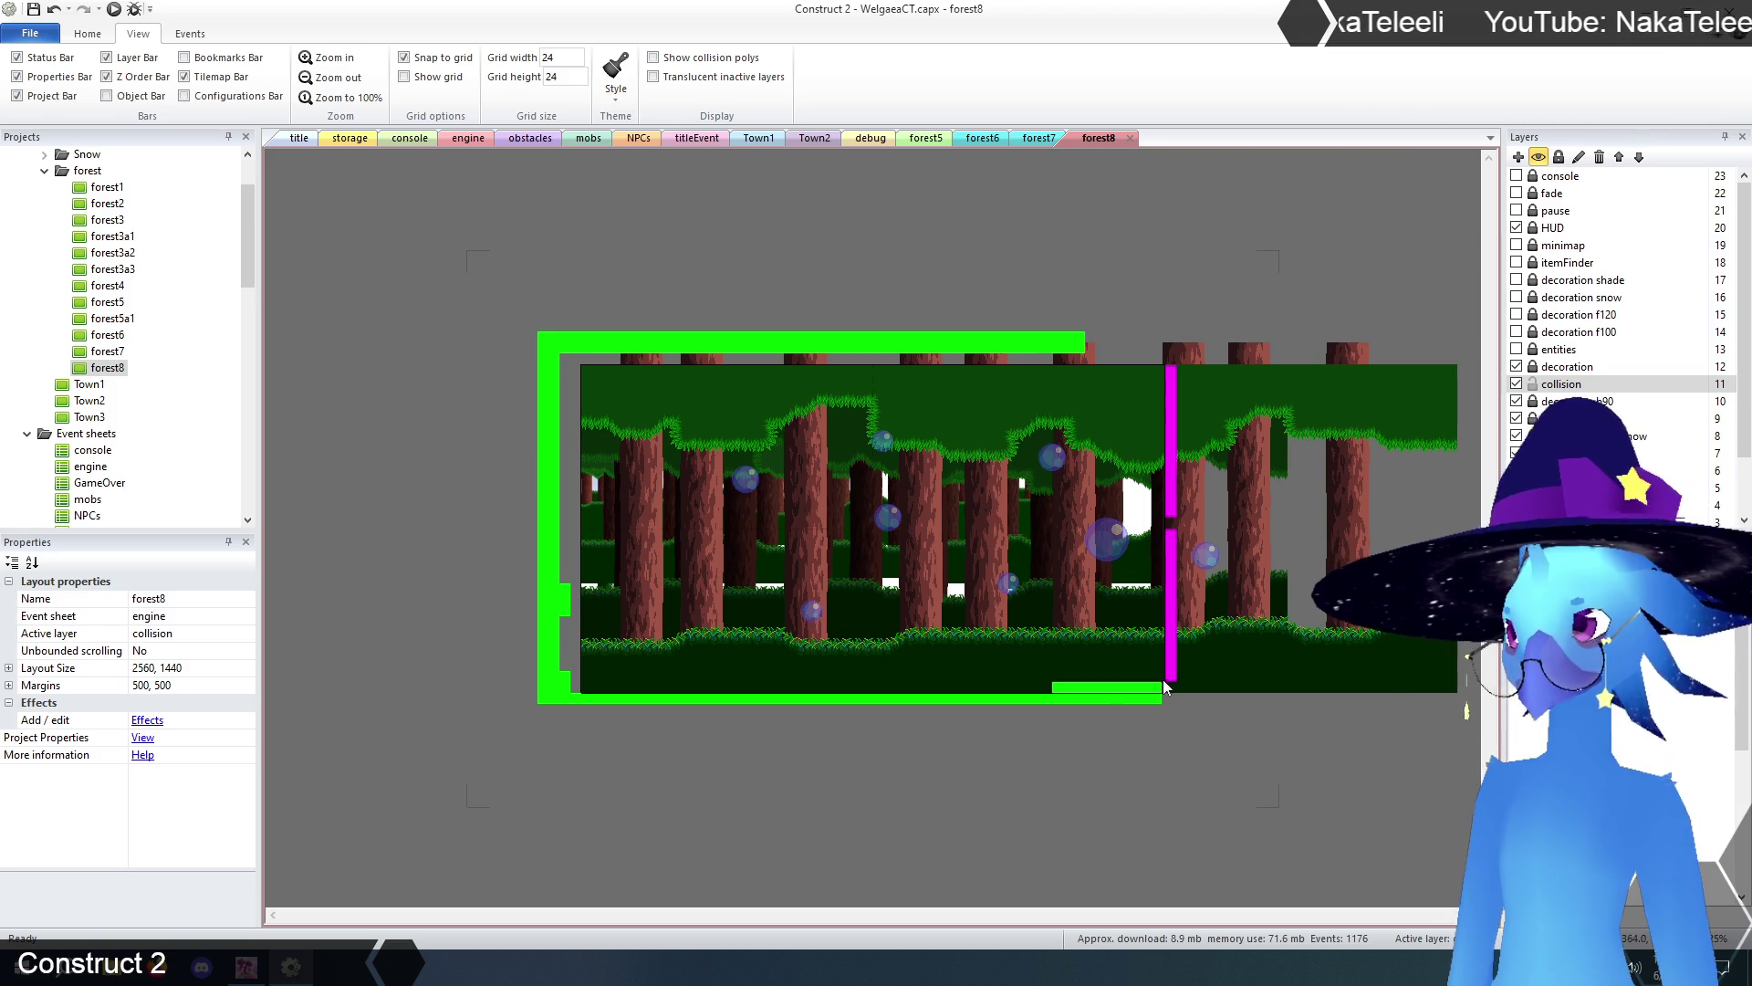
{"action": "left_click", "coordinate": [1147, 399]}
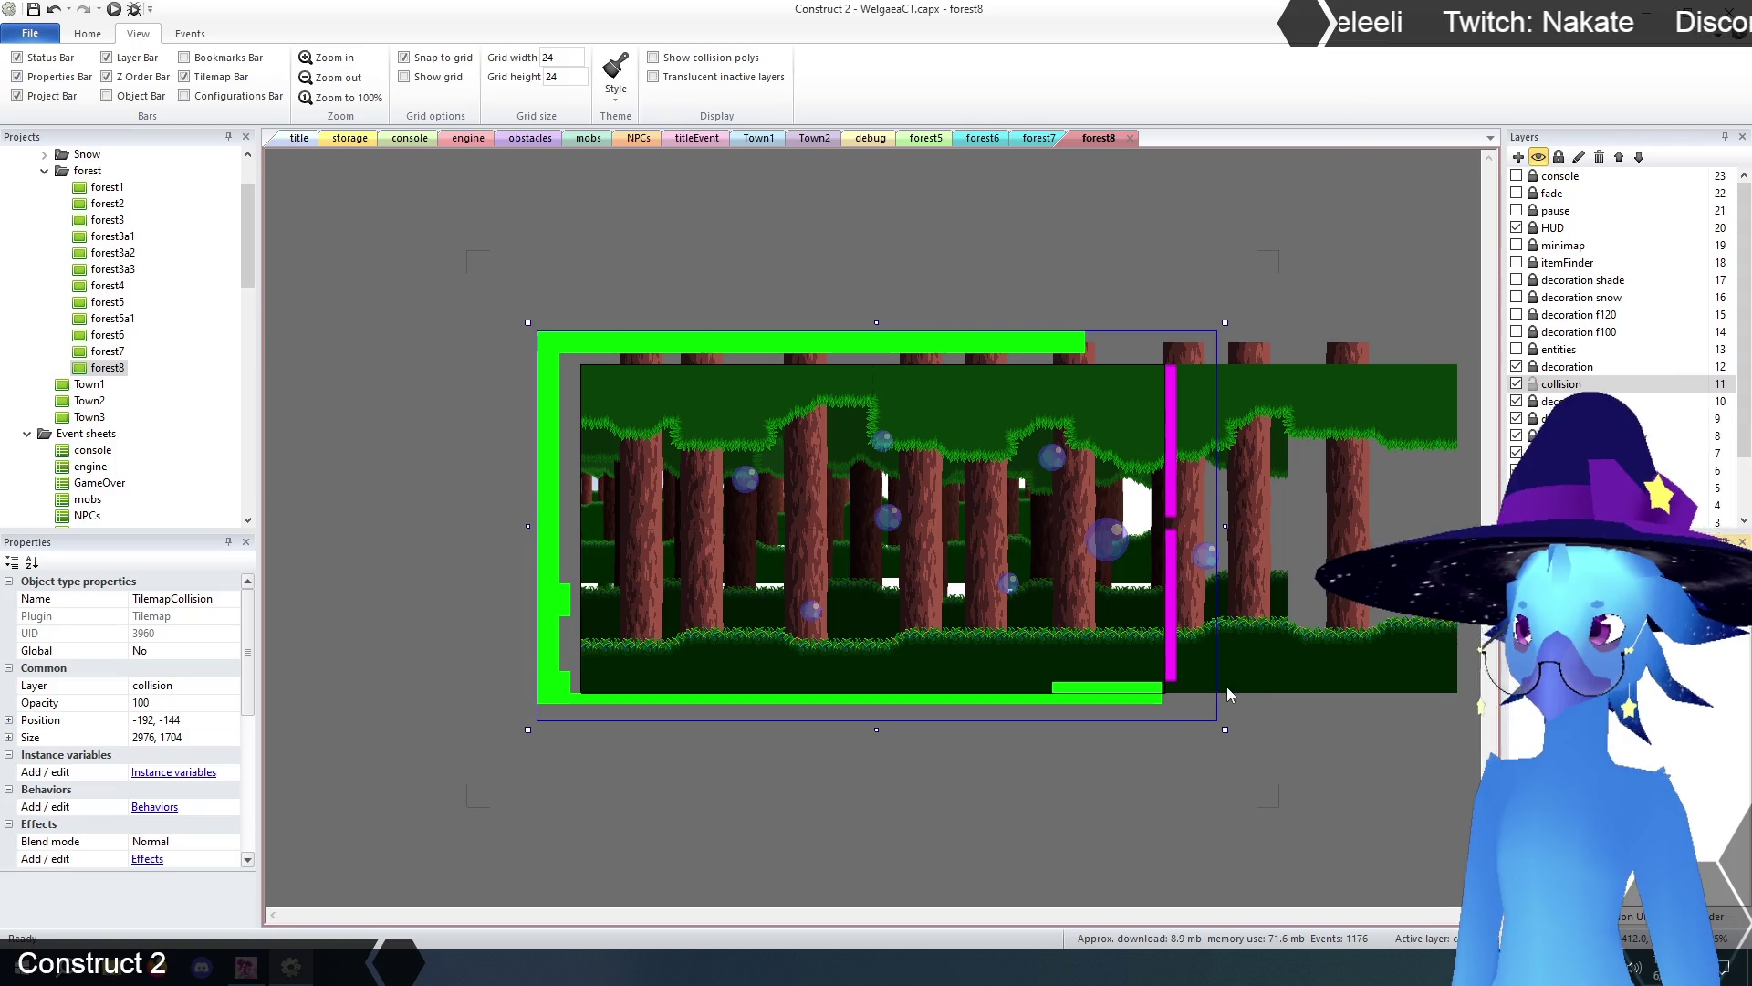
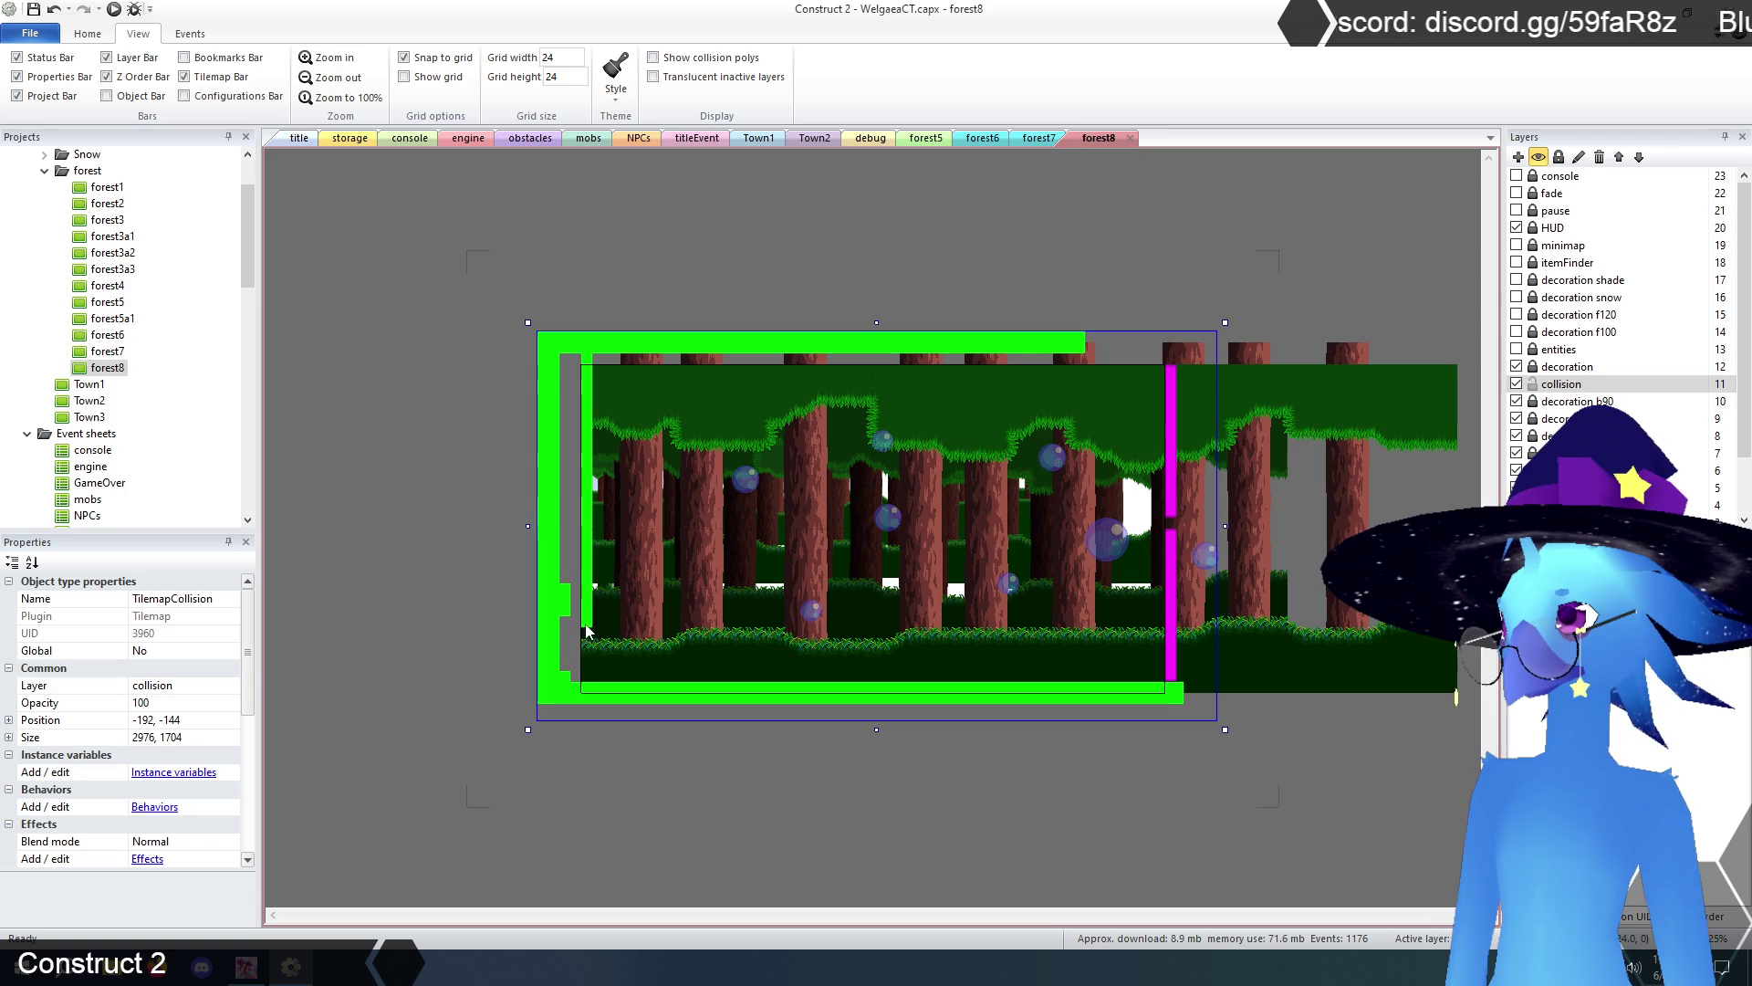
- Paint collision tiles over the gaps in forest8's left wall, top edge and right side
{"action": "left_click_drag", "start_coordinate": [567, 589], "coordinate": [573, 364]}
{"action": "mouse_move", "coordinate": [586, 459]}
{"action": "left_mouse_down"}
{"action": "mouse_move", "coordinate": [568, 444]}
{"action": "mouse_move", "coordinate": [581, 586]}
{"action": "left_mouse_up"}
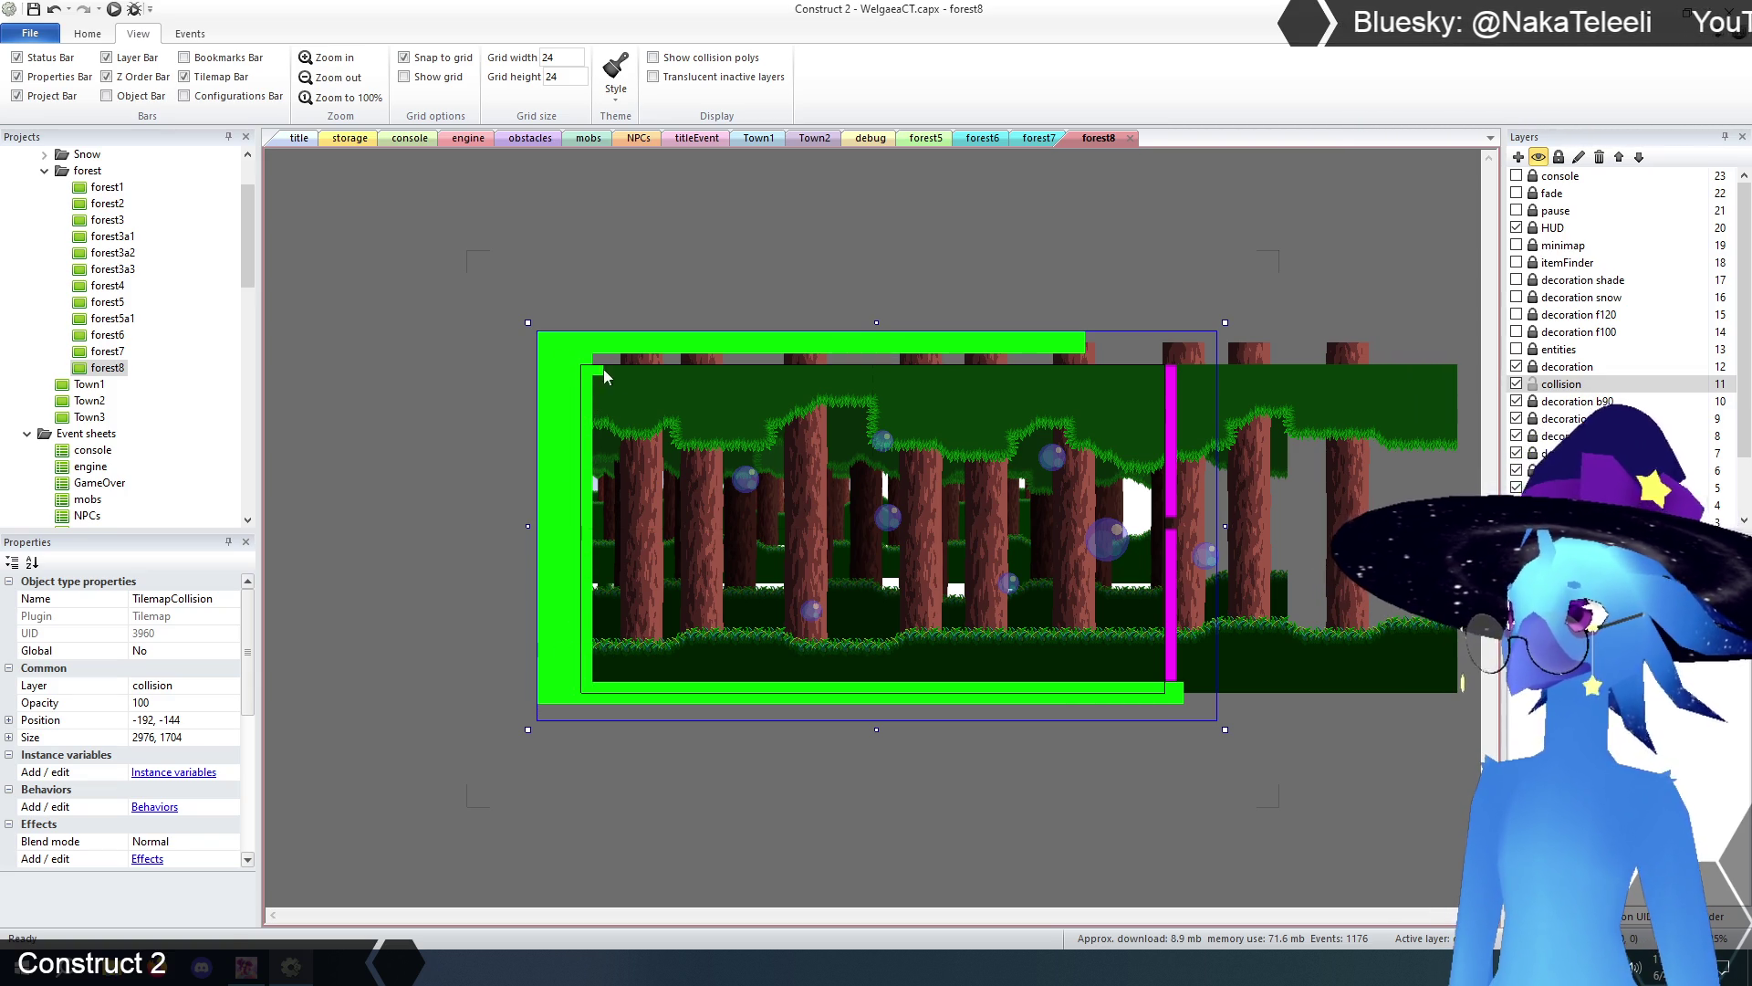
{"action": "left_click_drag", "start_coordinate": [601, 377], "coordinate": [711, 376]}
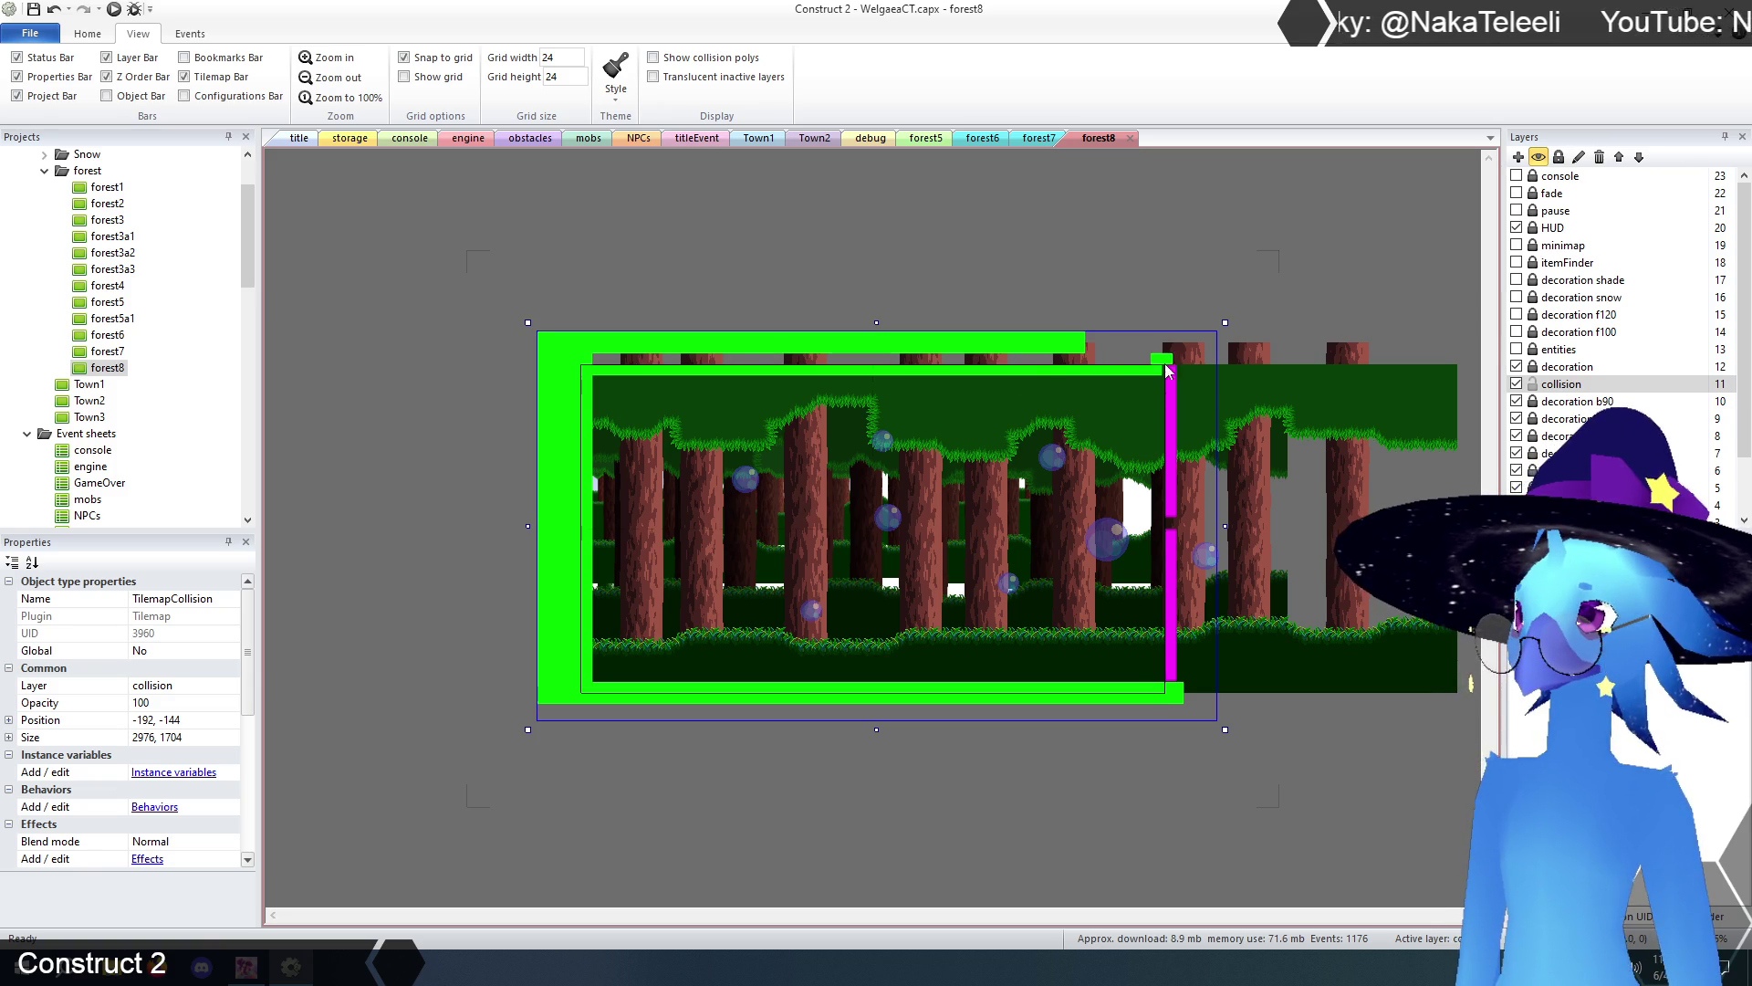
{"action": "left_click_drag", "start_coordinate": [1158, 354], "coordinate": [995, 357]}
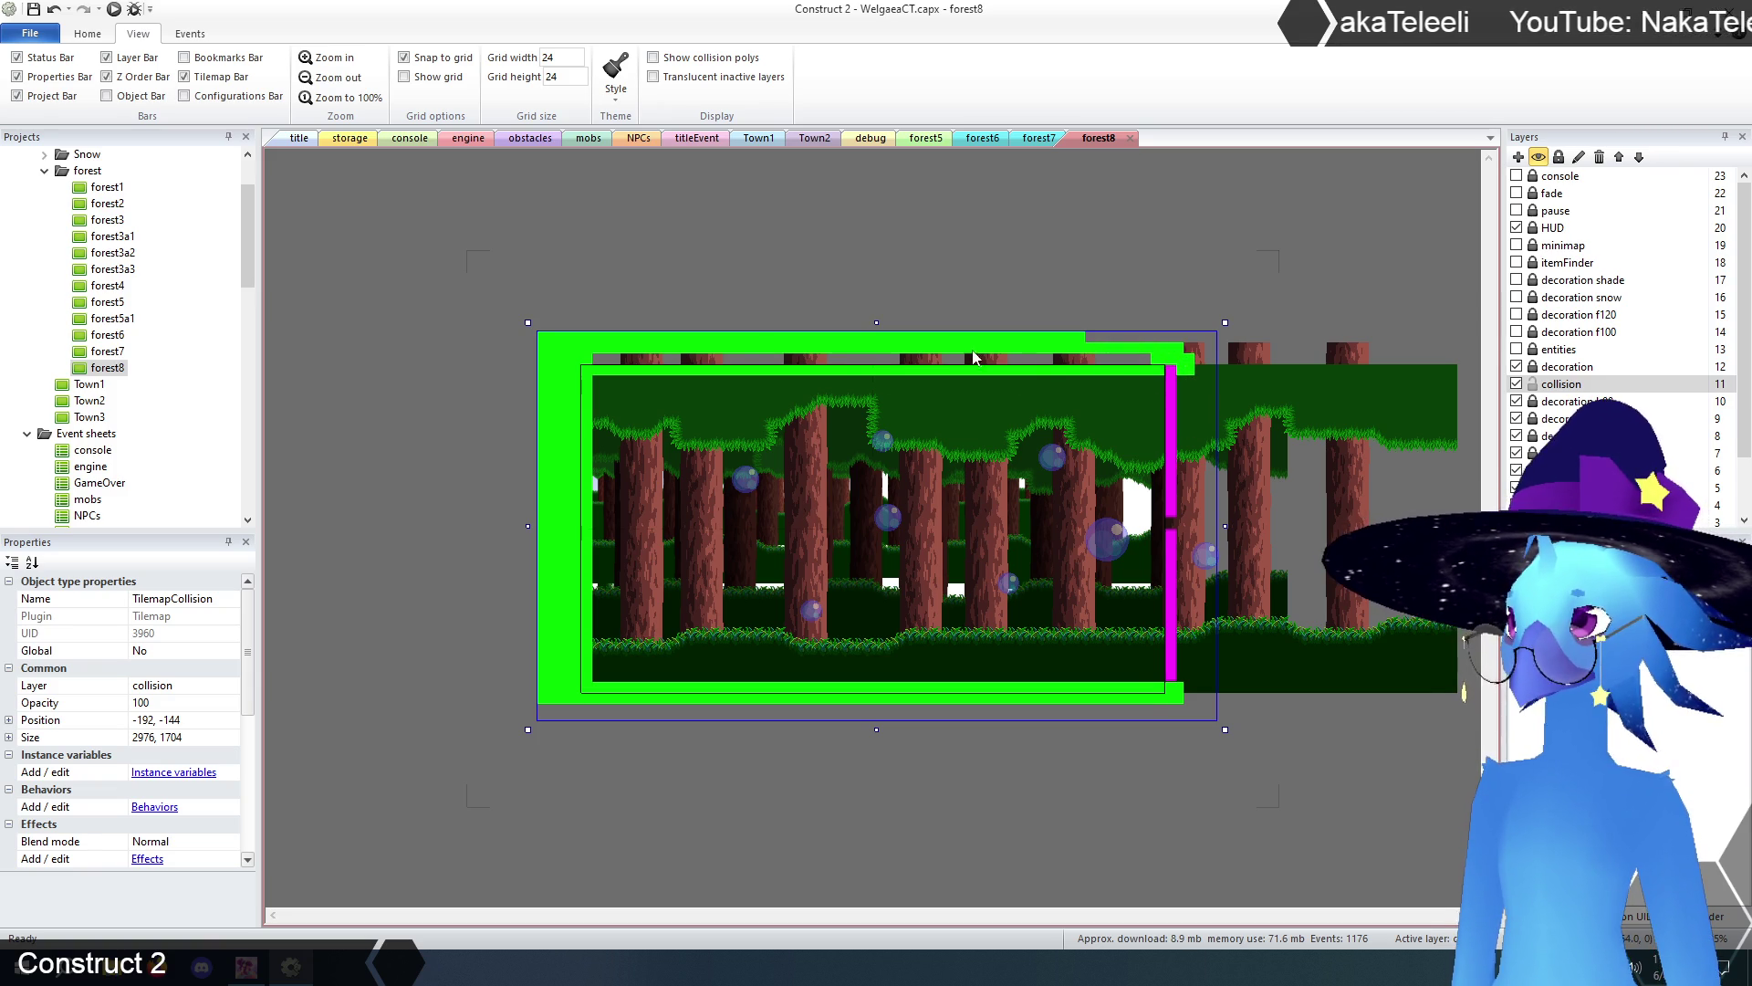
{"action": "mouse_move", "coordinate": [676, 363]}
{"action": "left_mouse_down"}
{"action": "mouse_move", "coordinate": [595, 365]}
{"action": "mouse_move", "coordinate": [1158, 369]}
{"action": "mouse_move", "coordinate": [1177, 341]}
{"action": "mouse_move", "coordinate": [1065, 344]}
{"action": "left_mouse_up"}
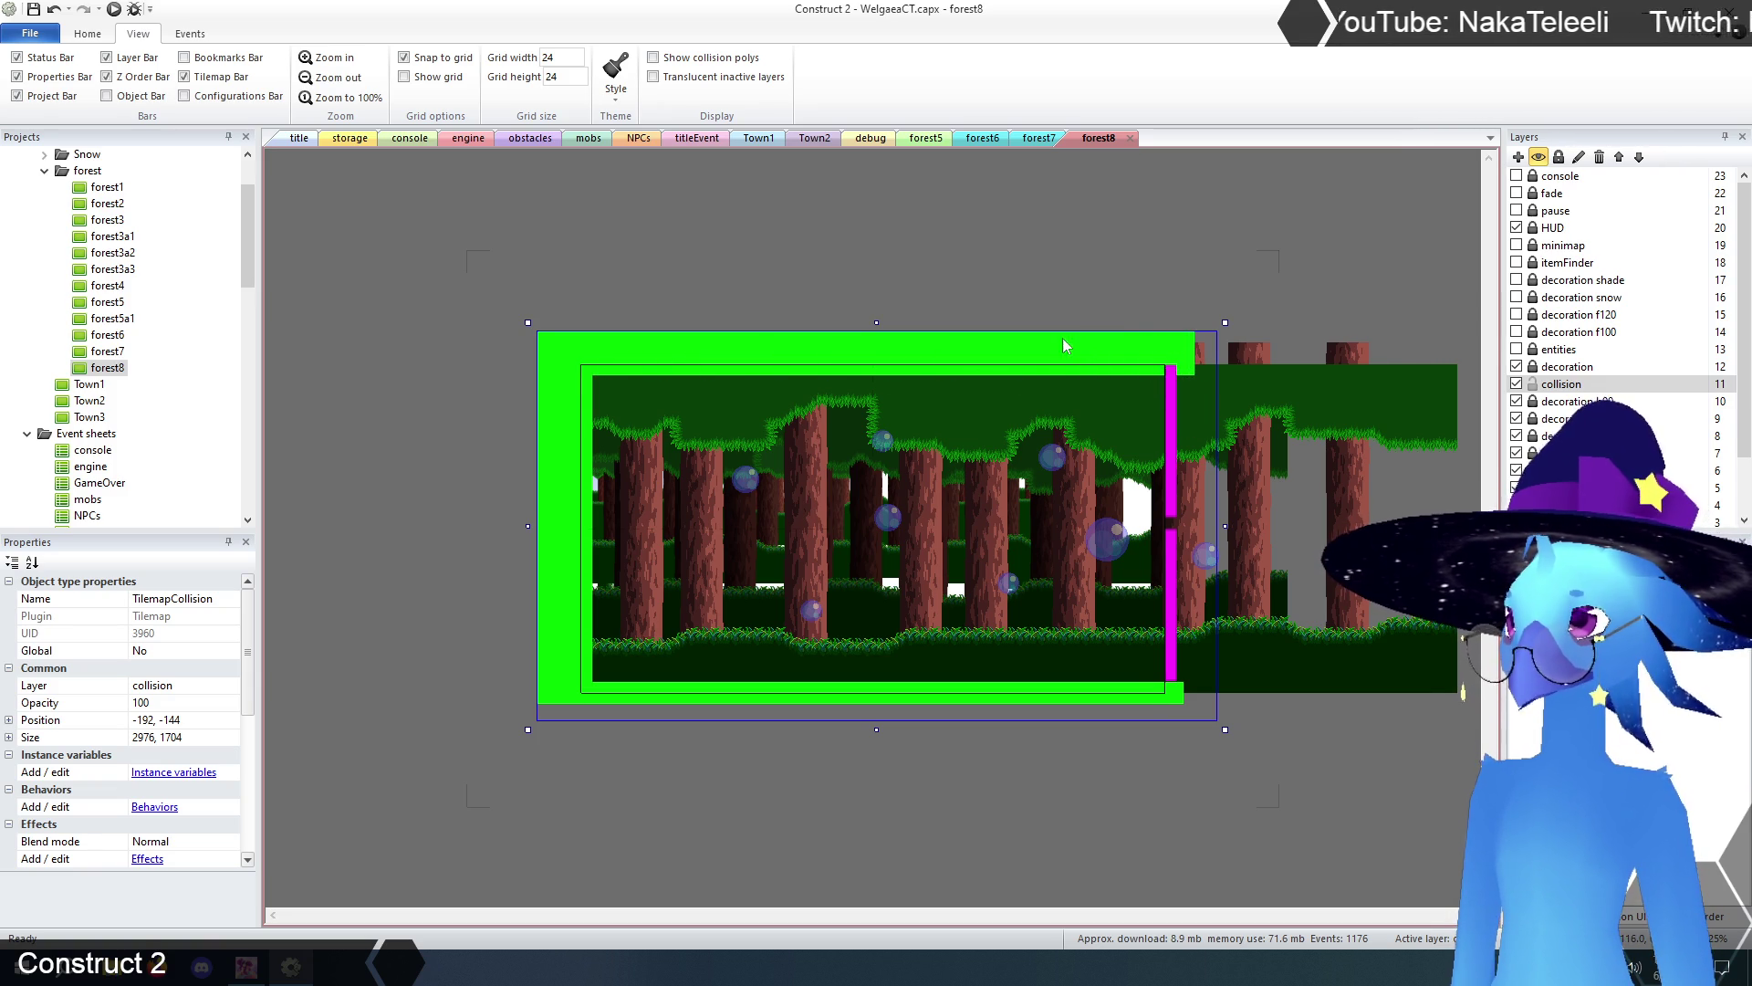
{"action": "mouse_move", "coordinate": [1188, 378]}
{"action": "left_mouse_down"}
{"action": "mouse_move", "coordinate": [1191, 522]}
{"action": "mouse_move", "coordinate": [1165, 529]}
{"action": "mouse_move", "coordinate": [1192, 553]}
{"action": "mouse_move", "coordinate": [1197, 712]}
{"action": "mouse_move", "coordinate": [1199, 336]}
{"action": "left_mouse_up"}
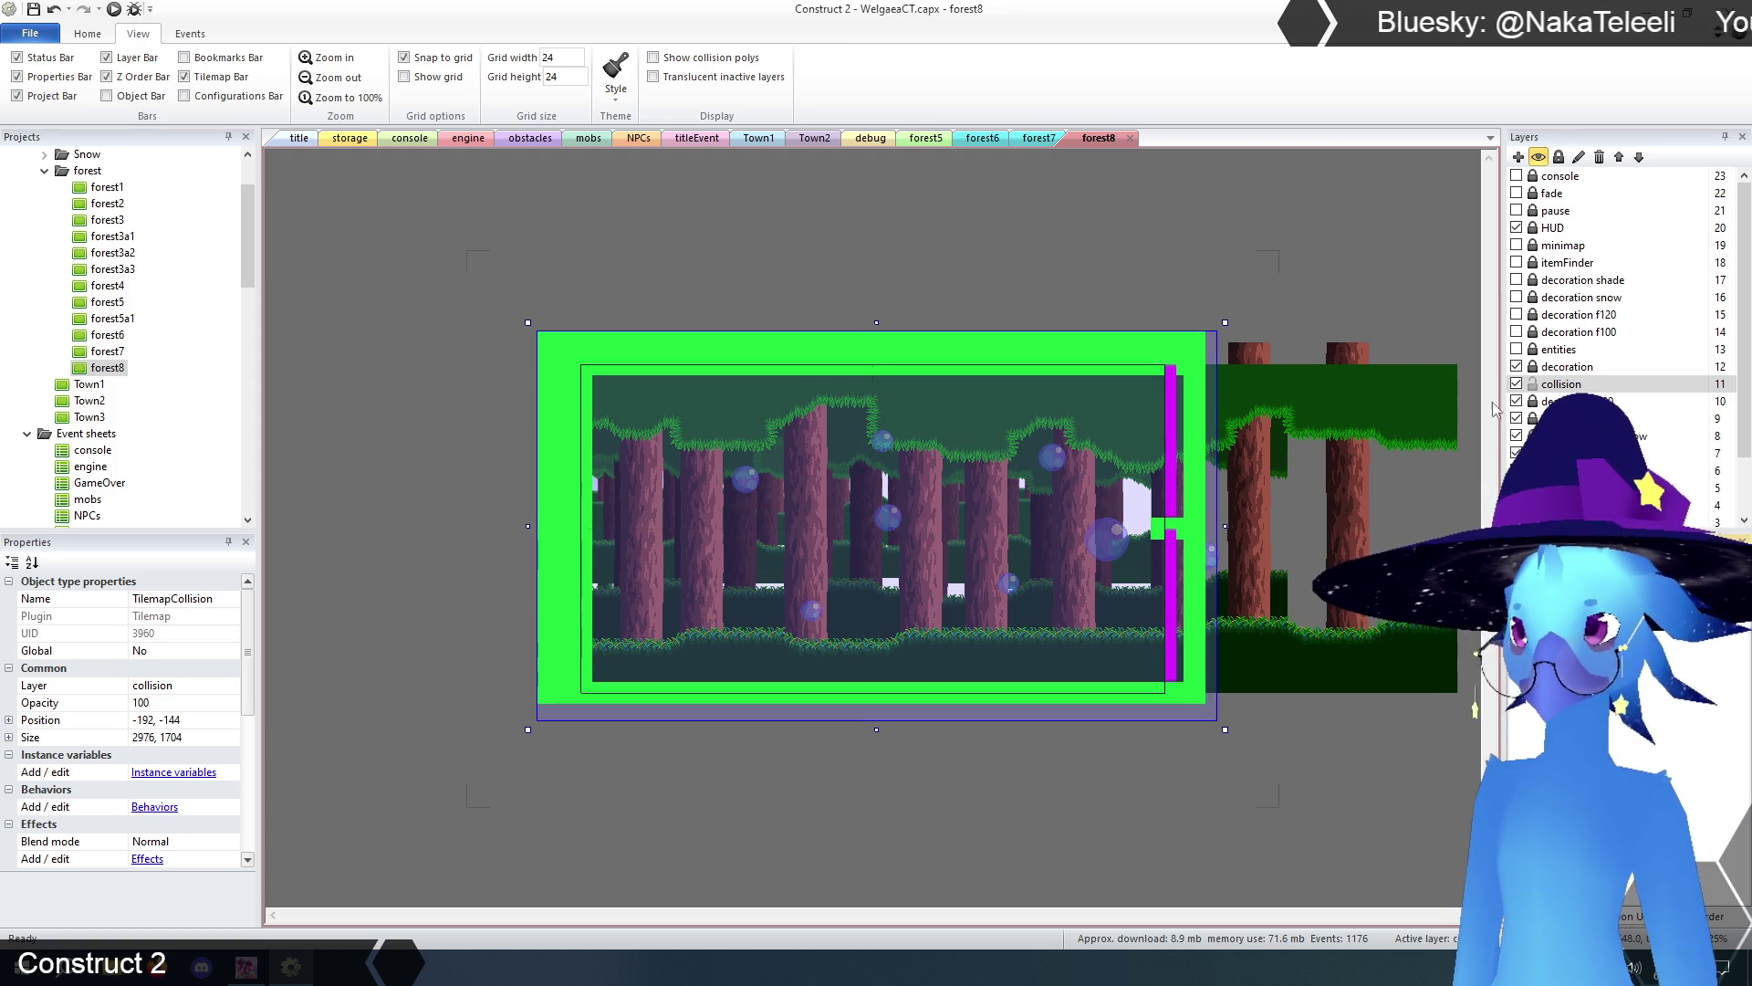
{"action": "left_click", "coordinate": [1567, 366]}
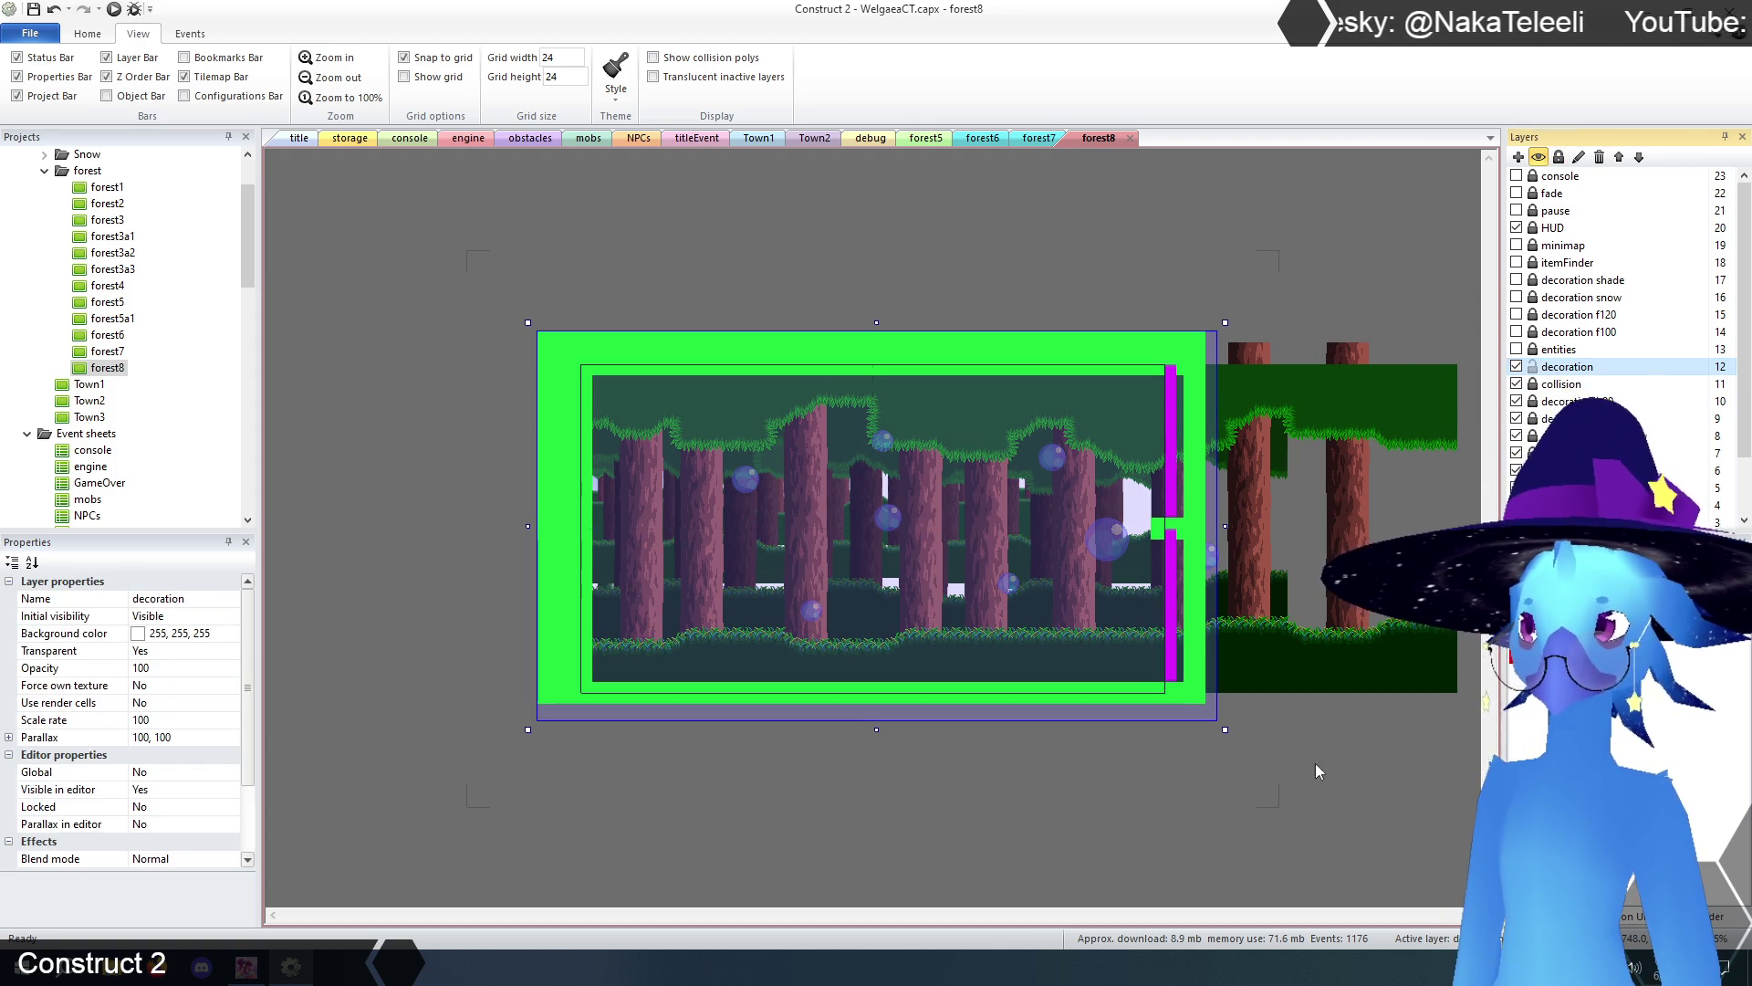
- Select the TilemapCave decoration tilemap and zoom in on the room
{"action": "left_click", "coordinate": [1316, 763]}
{"action": "left_click", "coordinate": [924, 611]}
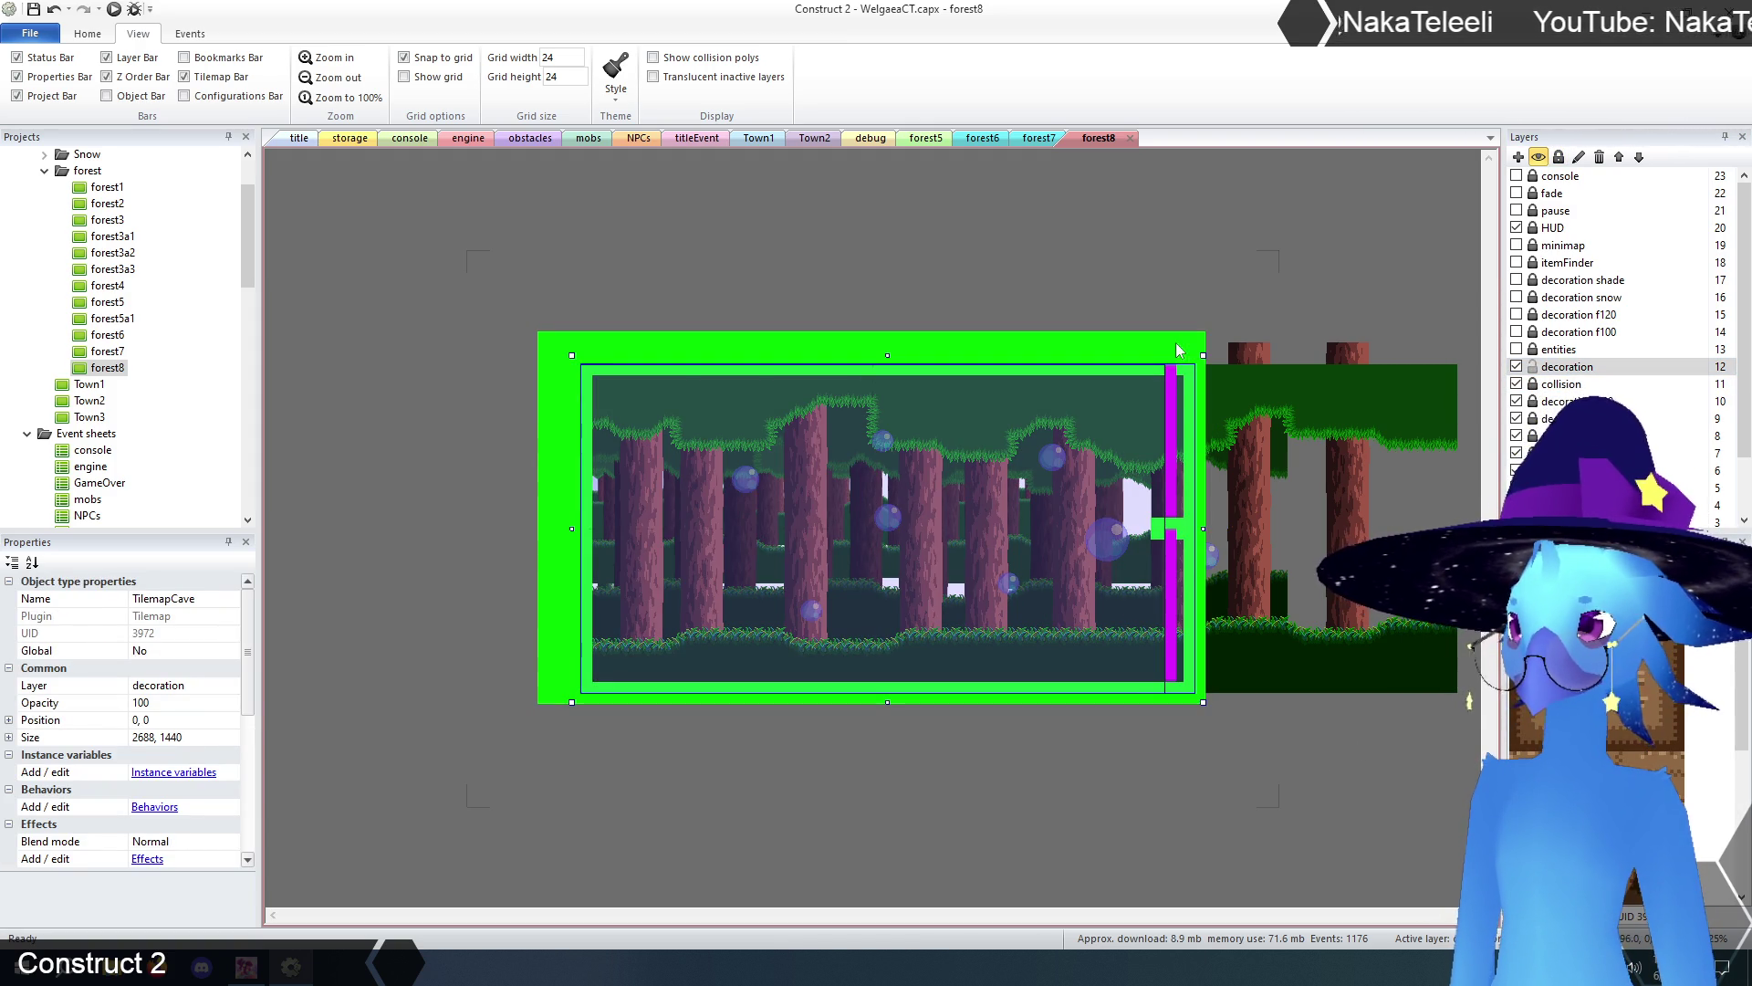
{"action": "left_click", "coordinate": [333, 61]}
{"action": "scroll", "coordinate": [834, 560], "scroll_direction": "down", "scroll_amount": 2}
{"action": "left_click_drag", "start_coordinate": [939, 913], "coordinate": [792, 916]}
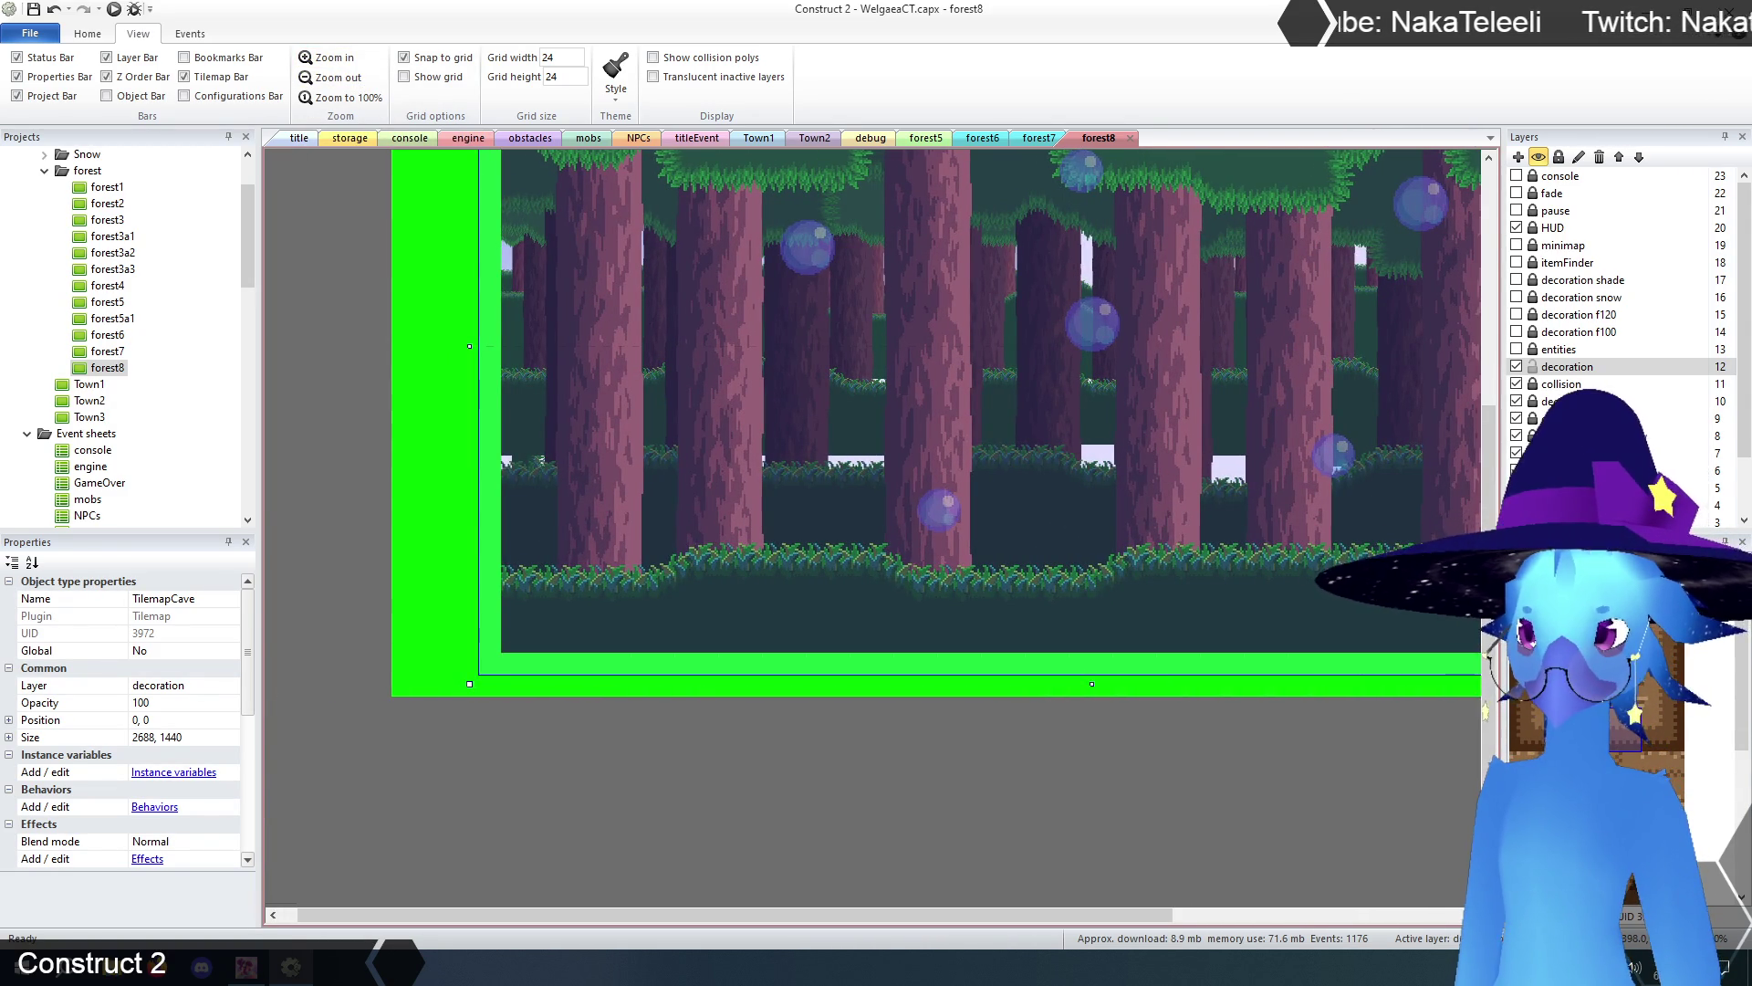
- Paint brown border tiles along forest8's bottom edge up to the magenta exit
{"action": "left_click", "coordinate": [538, 664]}
{"action": "left_click_drag", "start_coordinate": [549, 661], "coordinate": [1390, 669]}
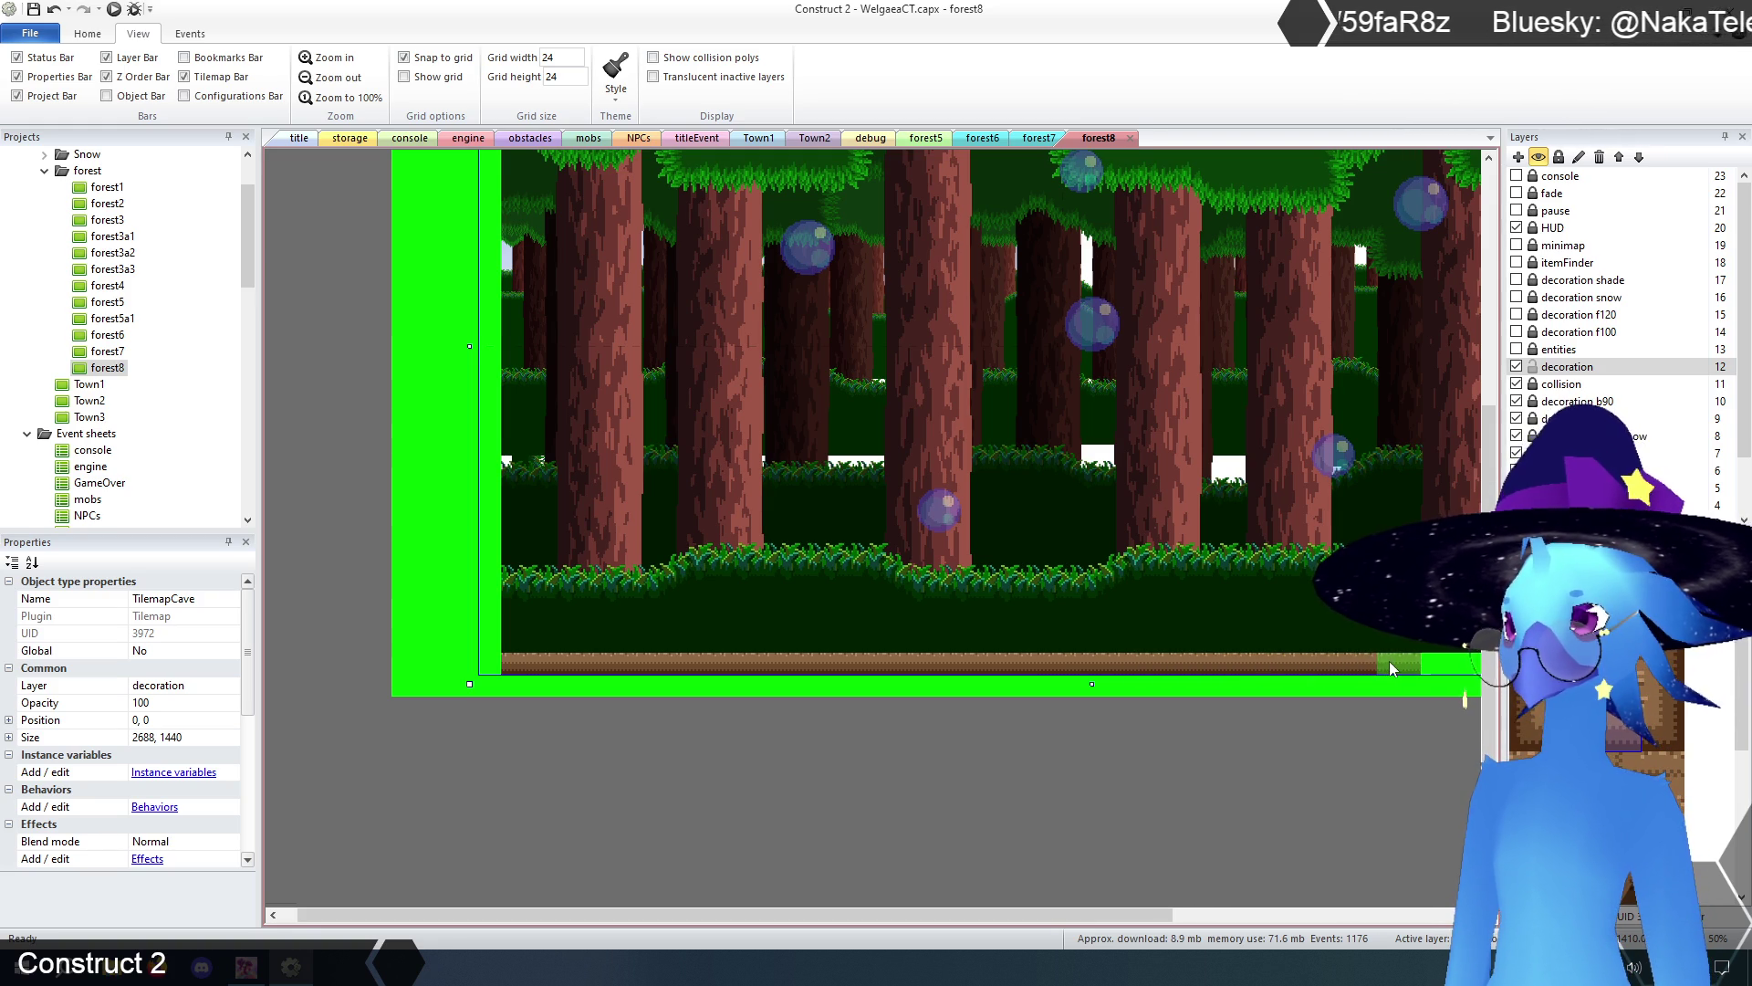
{"action": "left_click_drag", "start_coordinate": [922, 914], "coordinate": [1215, 914]}
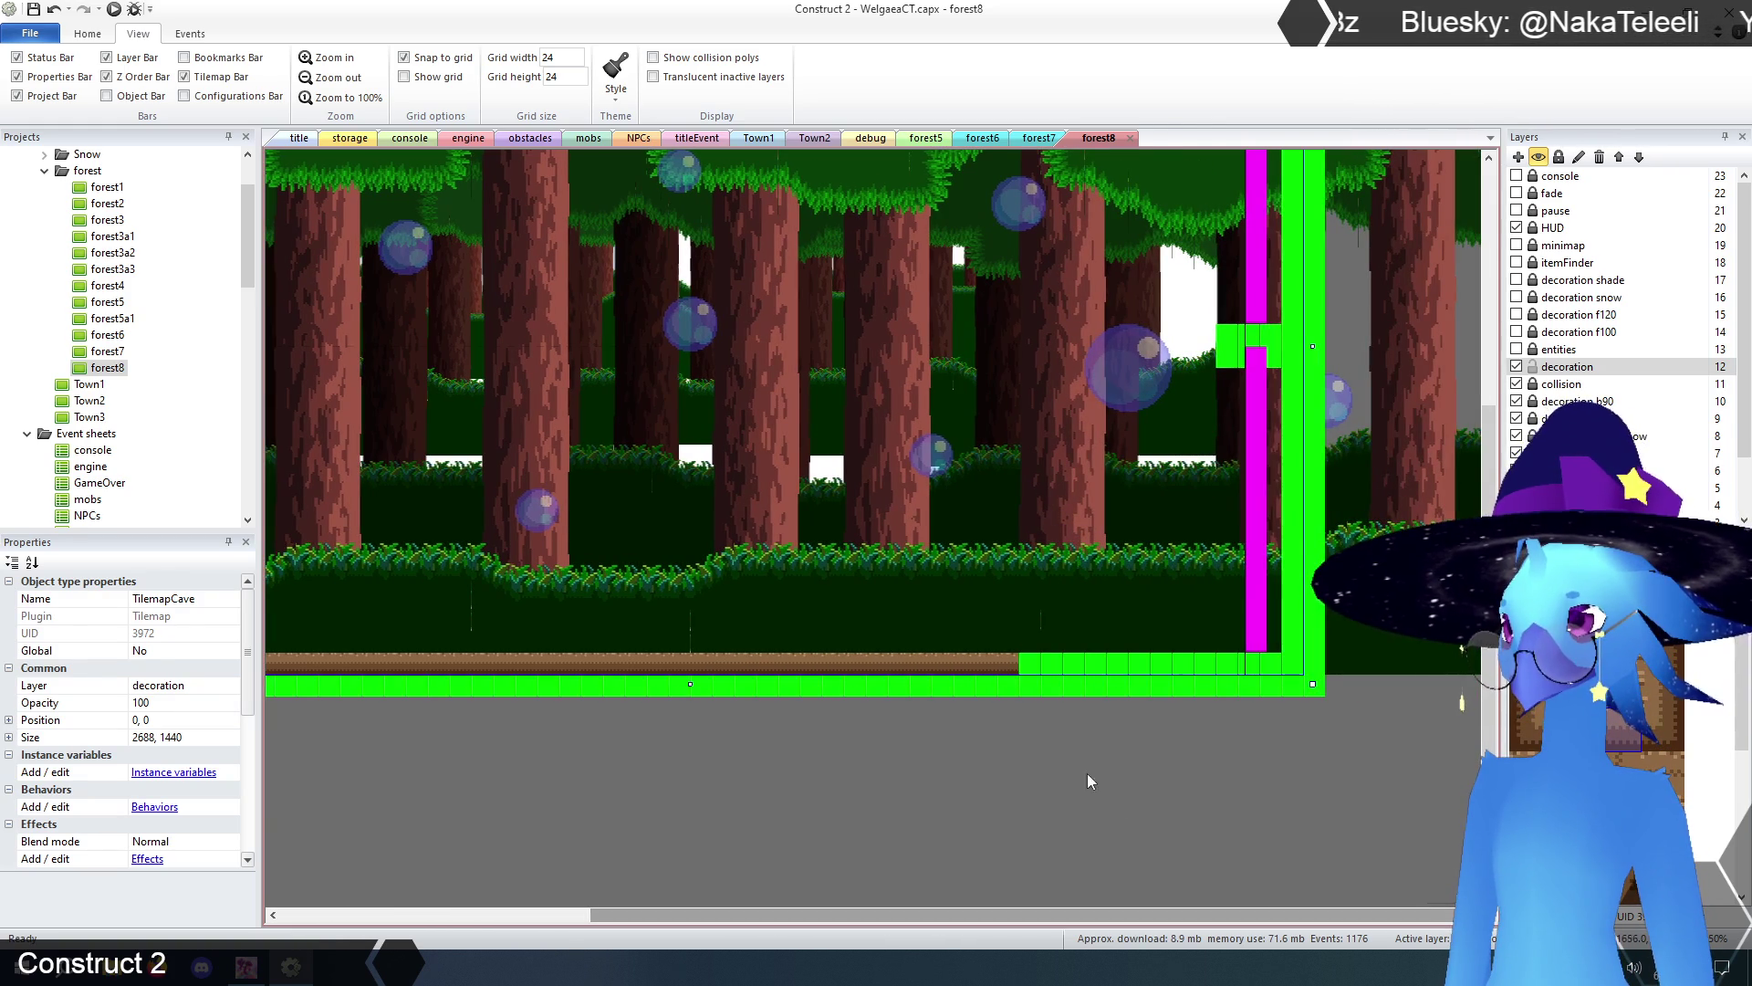
{"action": "left_click_drag", "start_coordinate": [1037, 670], "coordinate": [1250, 675]}
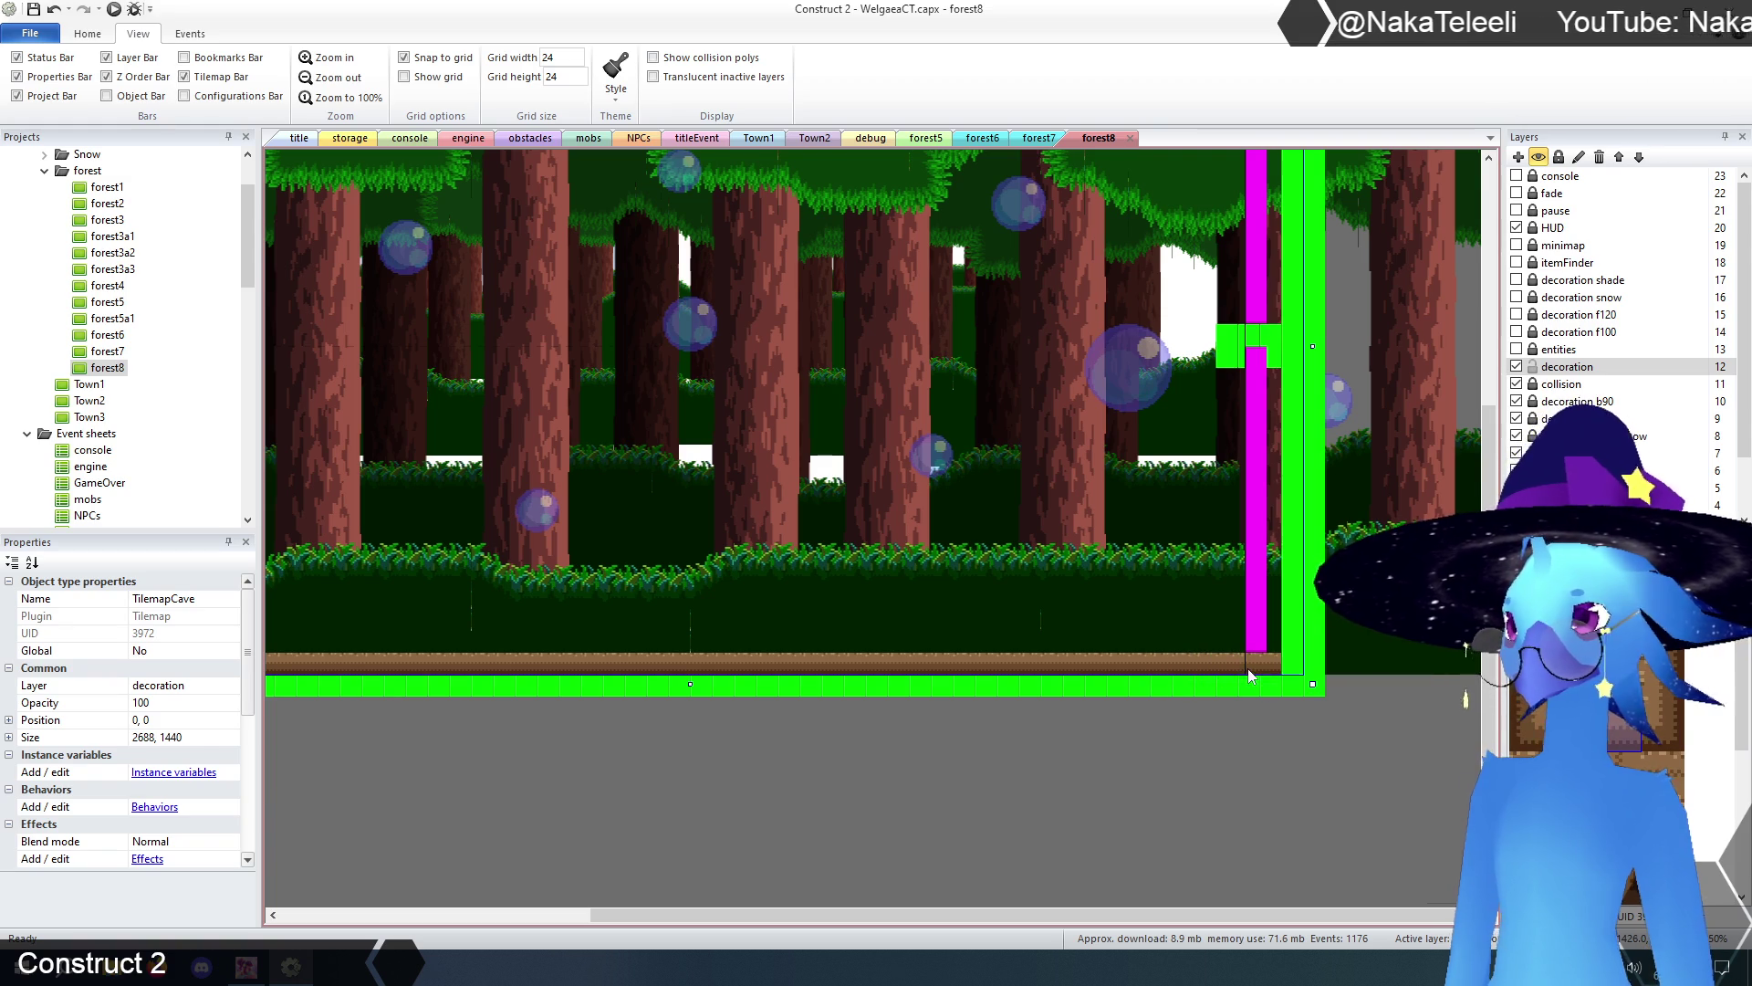
{"action": "left_click_drag", "start_coordinate": [1175, 909], "coordinate": [940, 924]}
- Paint a brown border strip down the room's left edge to the bottom
{"action": "scroll", "coordinate": [713, 764], "scroll_direction": "up", "scroll_amount": 5}
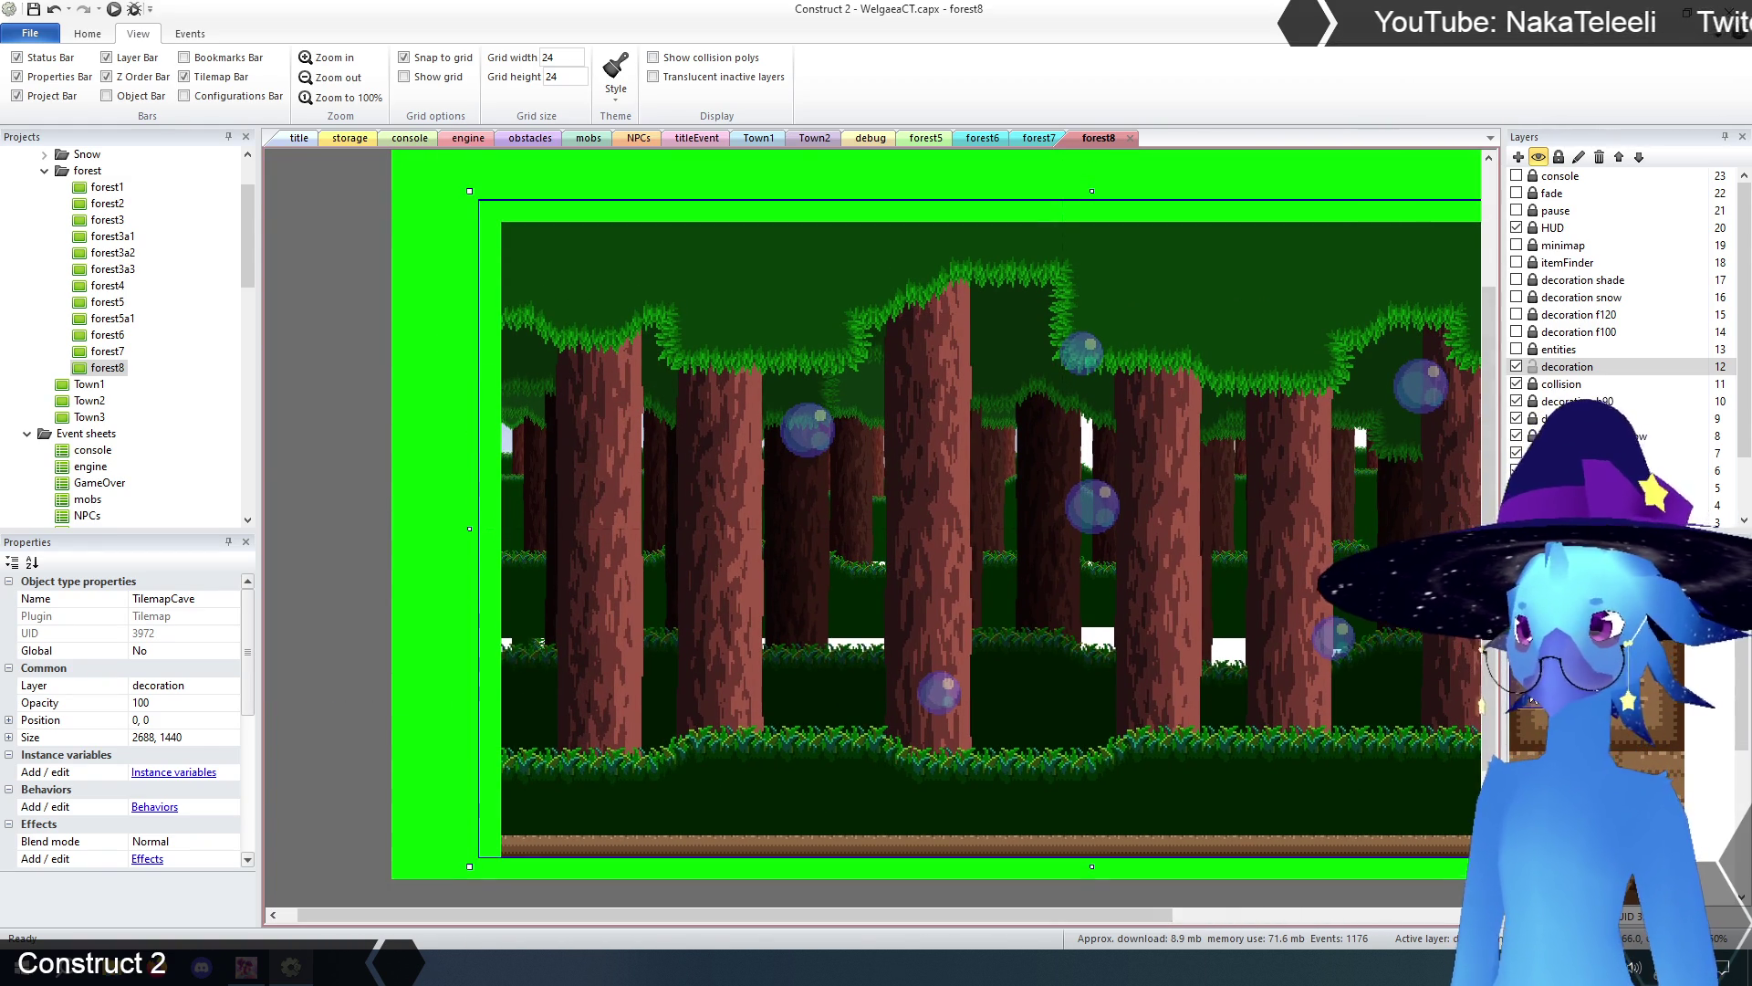
{"action": "left_click", "coordinate": [495, 257]}
{"action": "left_click_drag", "start_coordinate": [496, 259], "coordinate": [493, 394]}
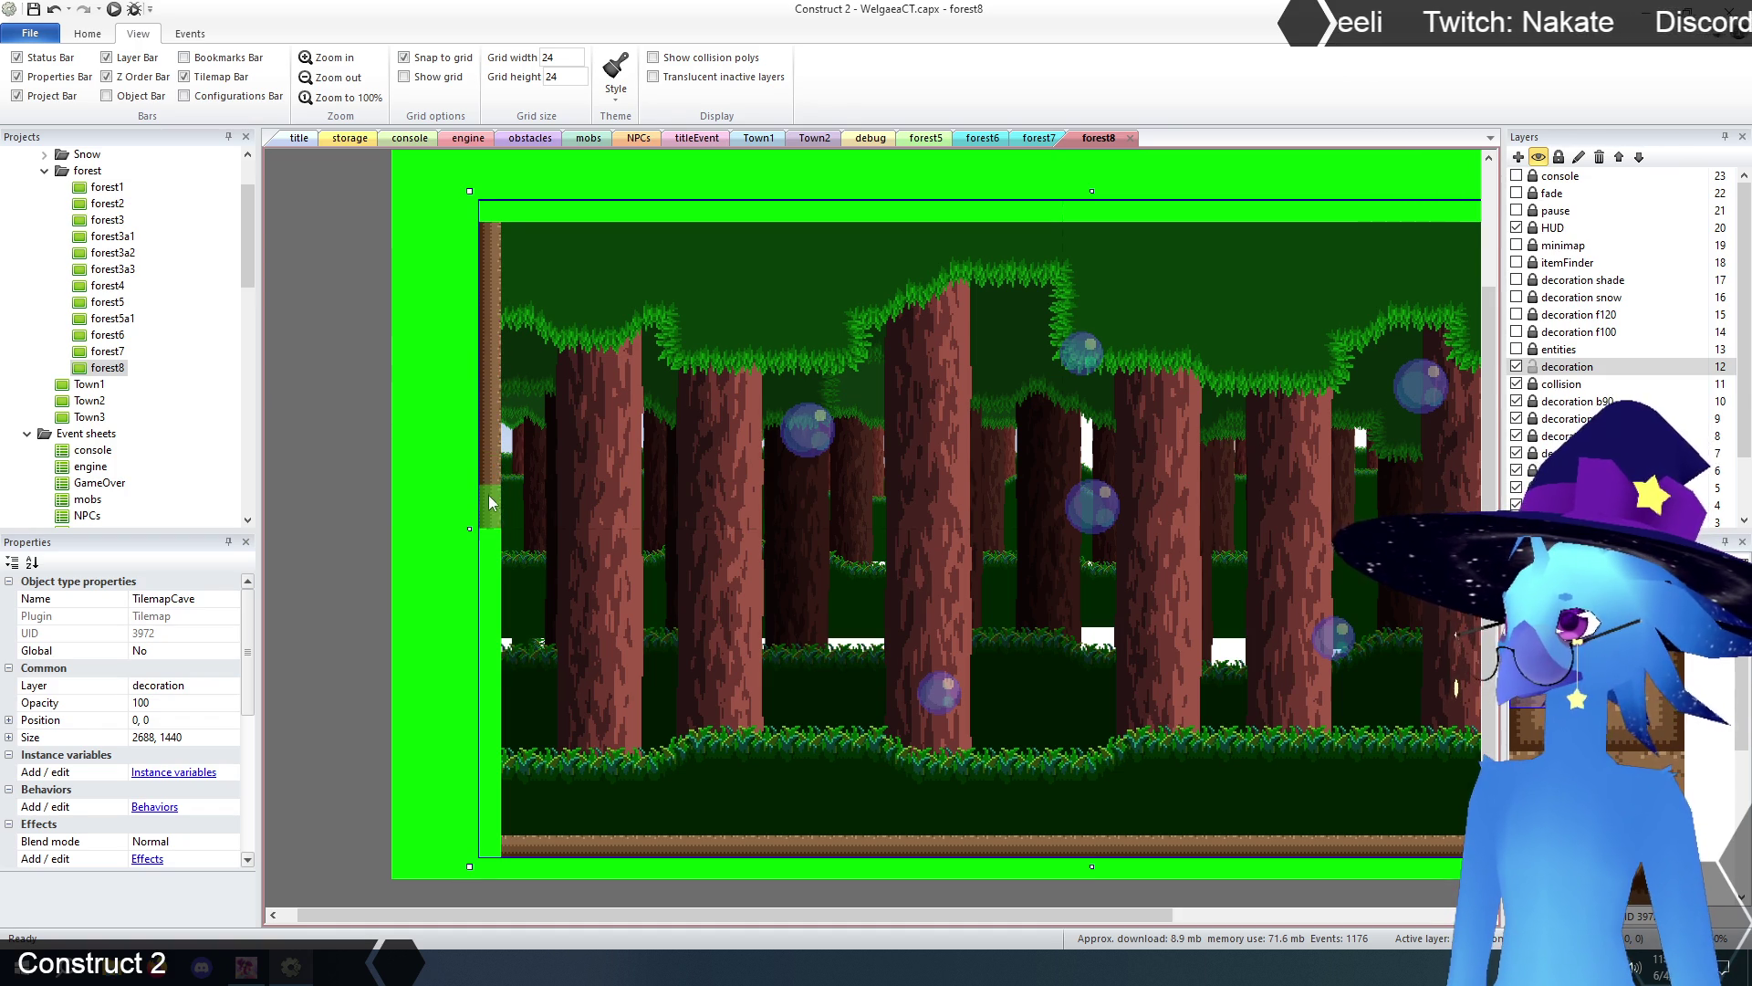
{"action": "left_click_drag", "start_coordinate": [490, 509], "coordinate": [490, 588]}
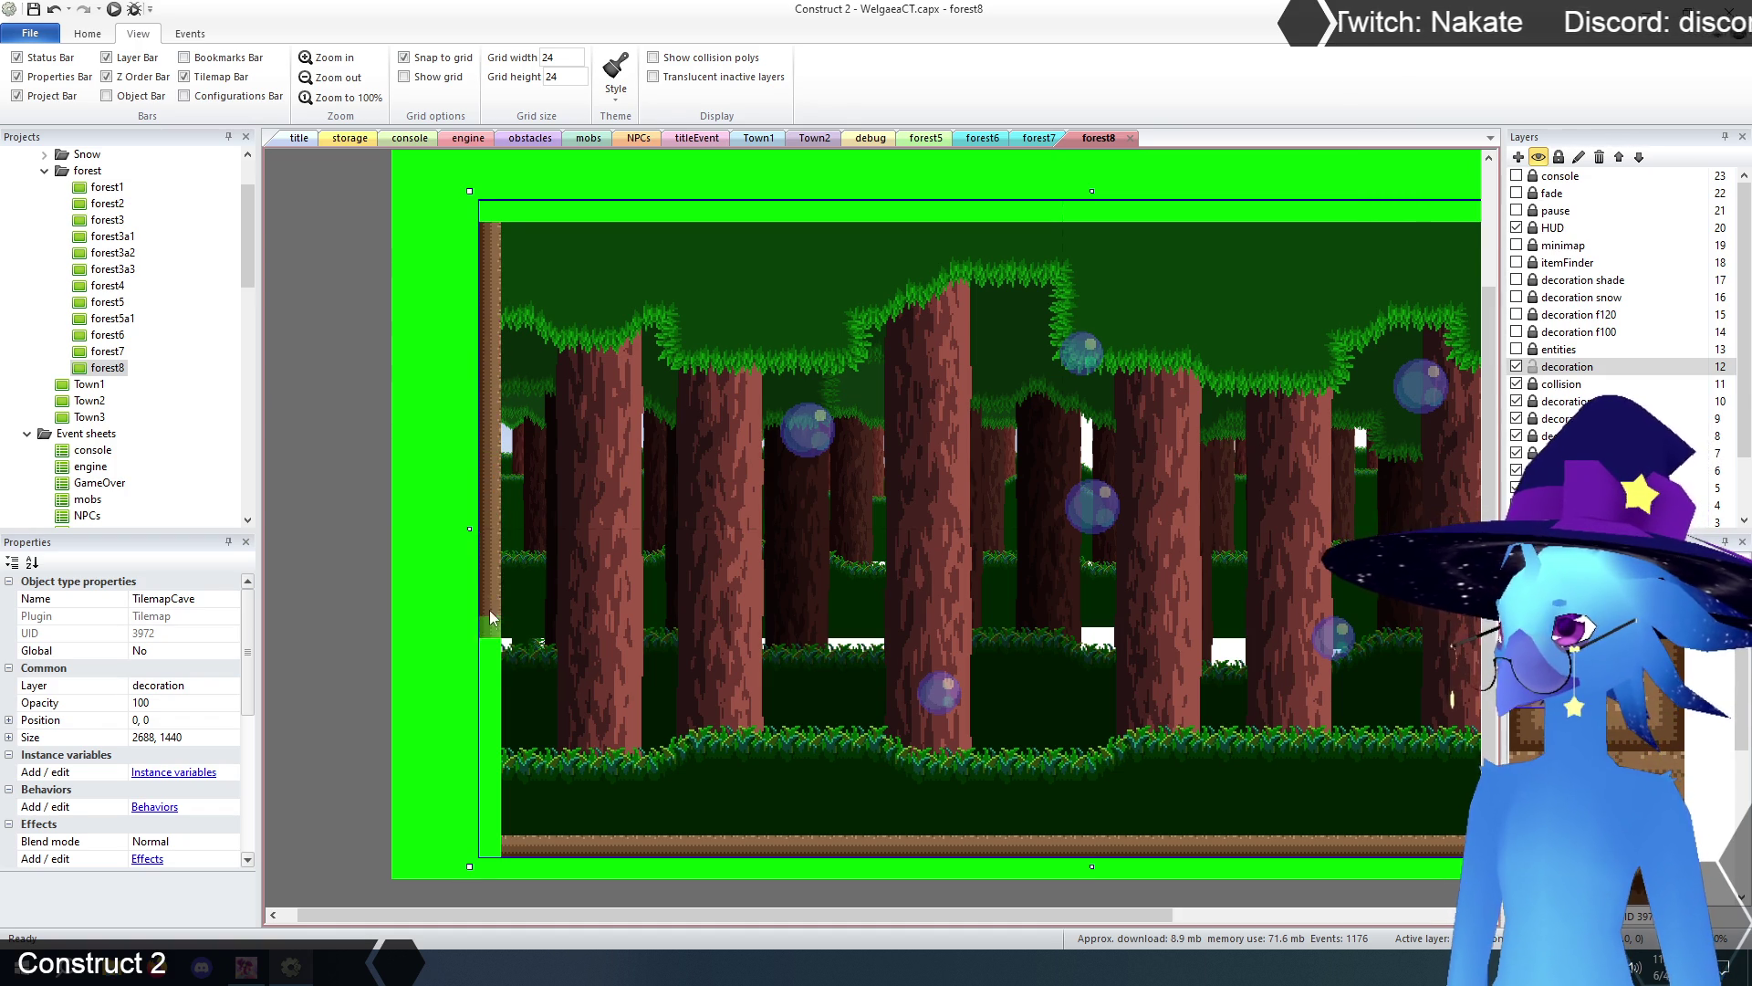
{"action": "left_click_drag", "start_coordinate": [479, 672], "coordinate": [490, 680]}
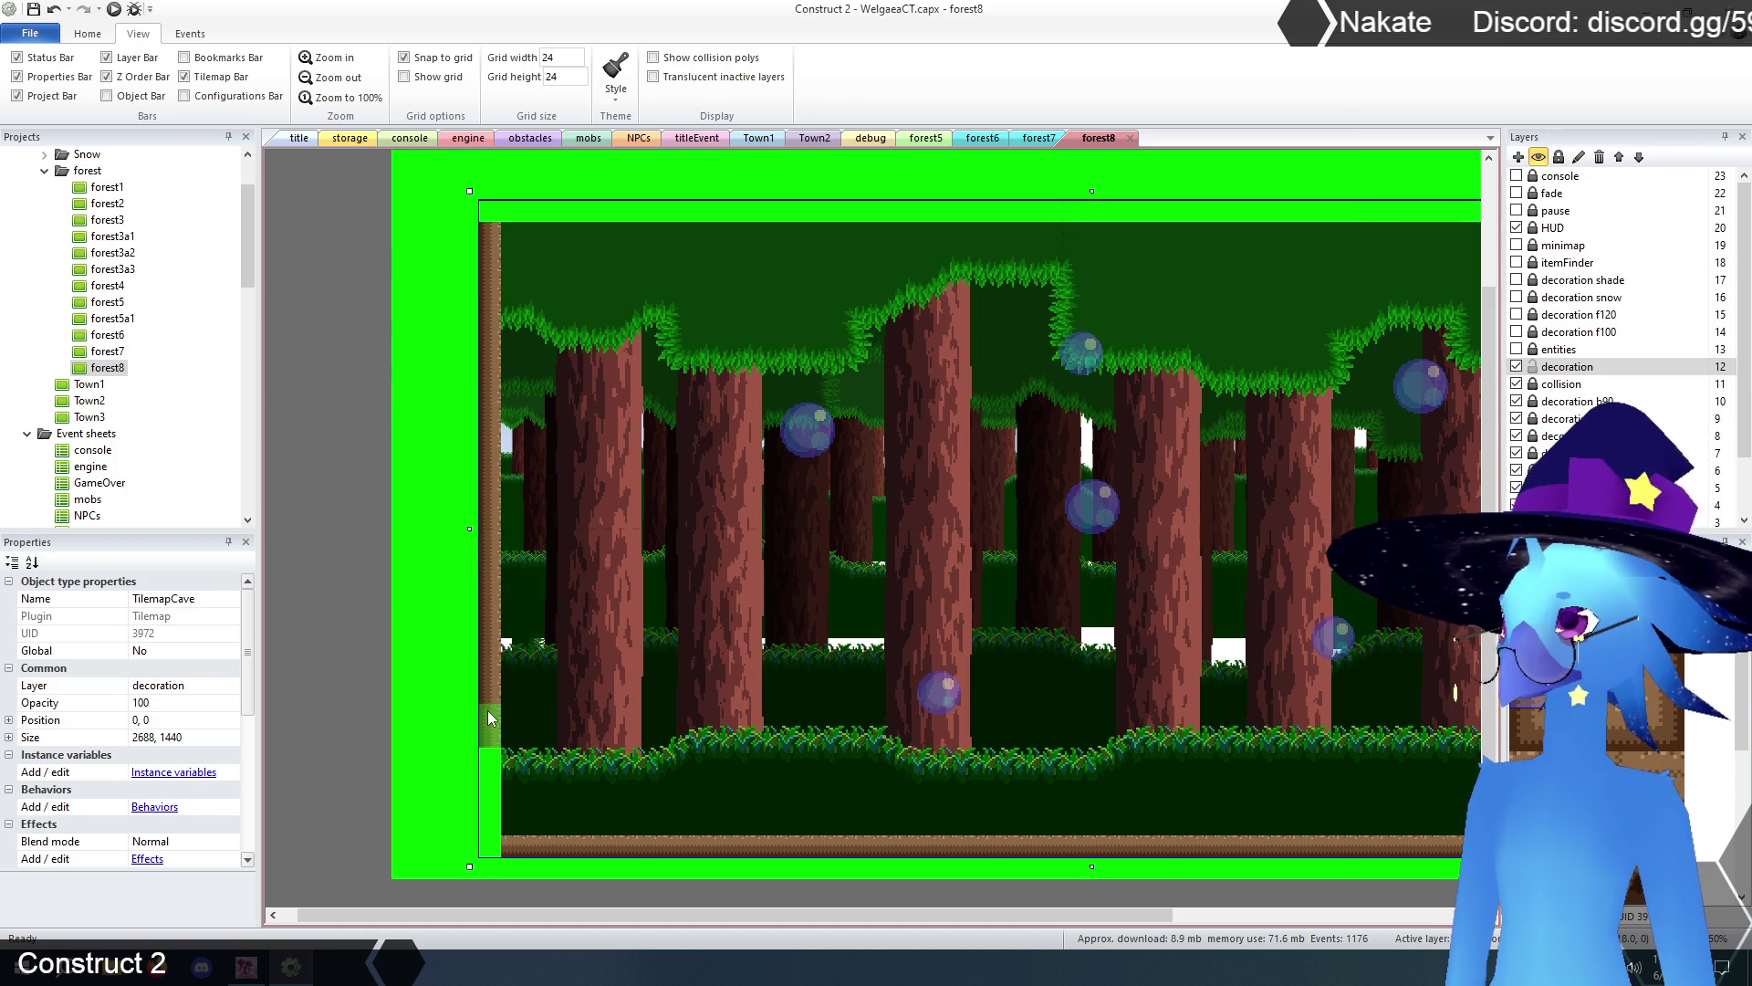
{"action": "left_click", "coordinate": [491, 810]}
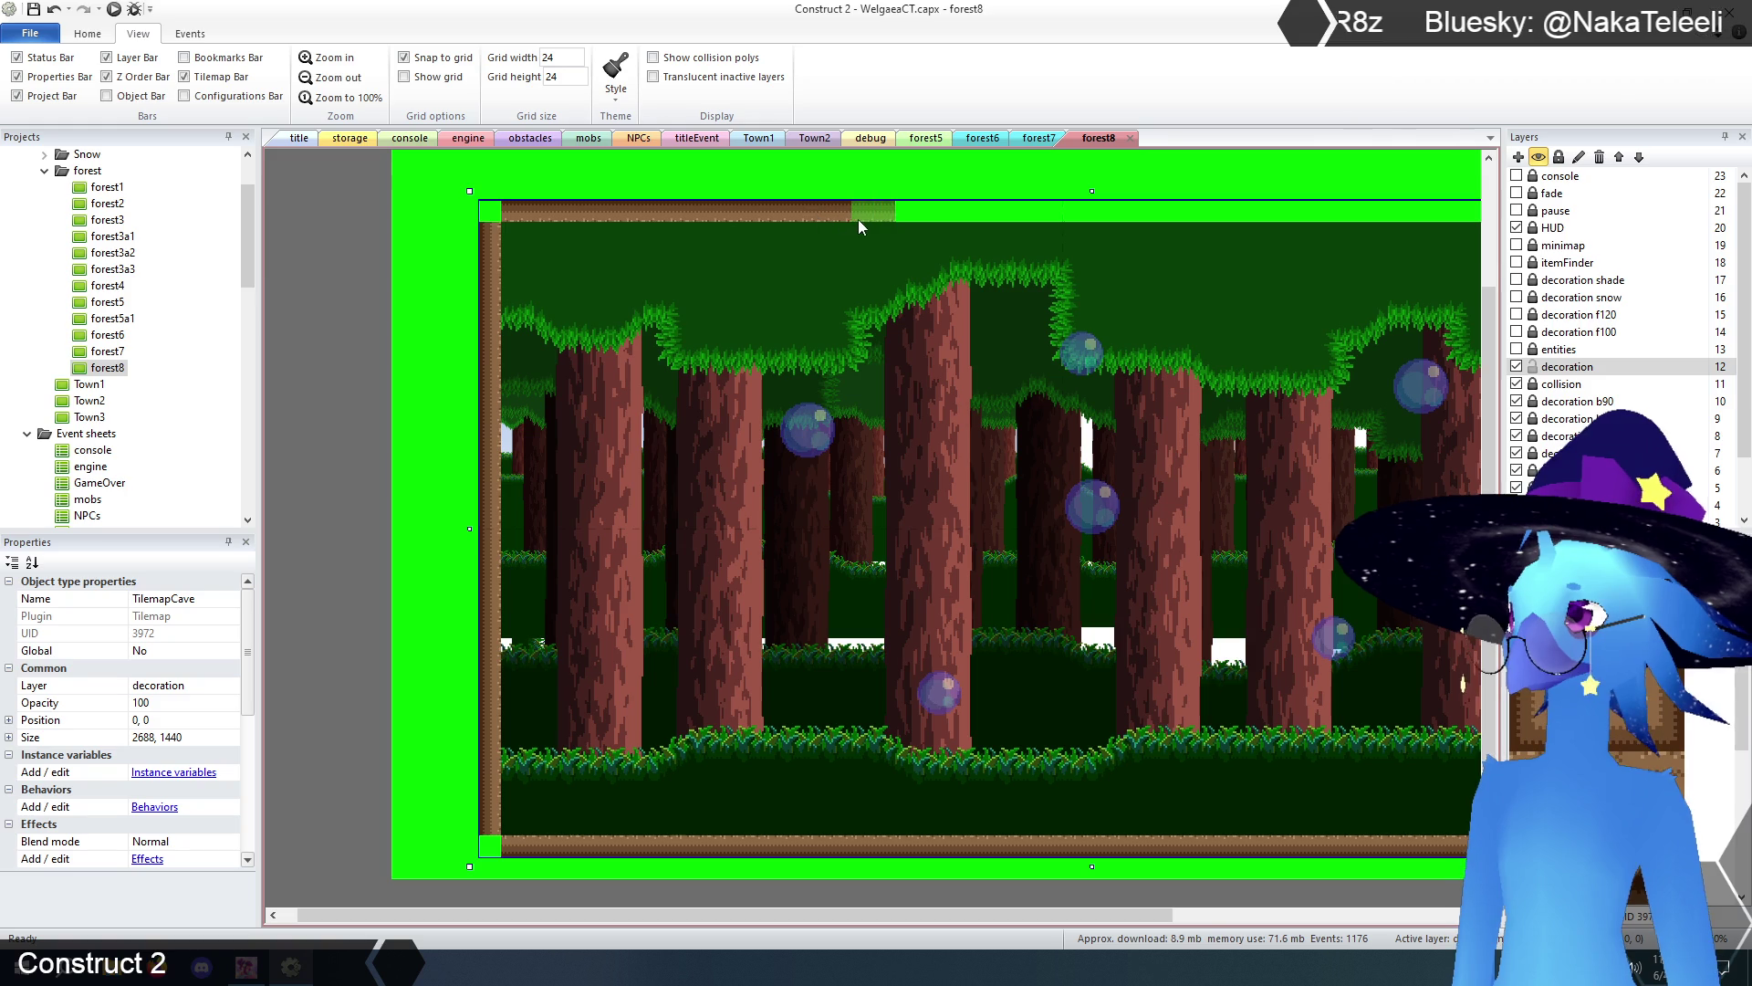
- Paint brown border along the top edge and over the green blocks at the right doorway
{"action": "left_click_drag", "start_coordinate": [949, 216], "coordinate": [1232, 212]}
{"action": "left_click_drag", "start_coordinate": [775, 913], "coordinate": [1109, 925]}
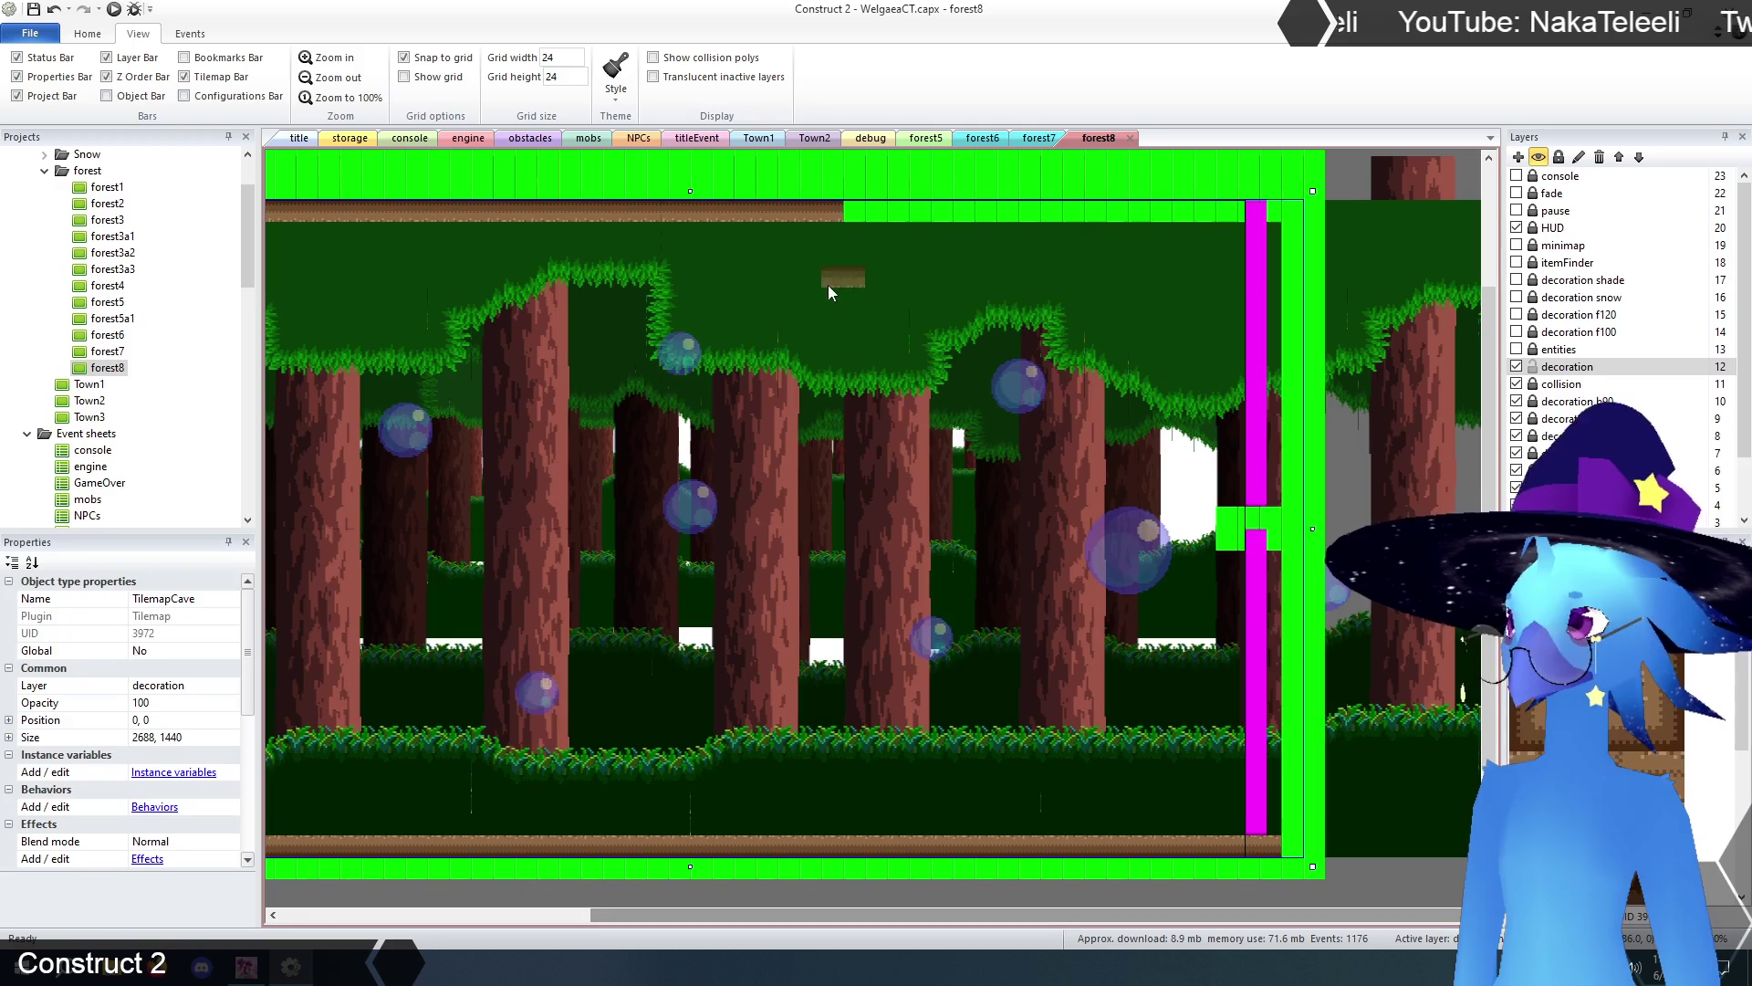
{"action": "left_click_drag", "start_coordinate": [851, 217], "coordinate": [1251, 217]}
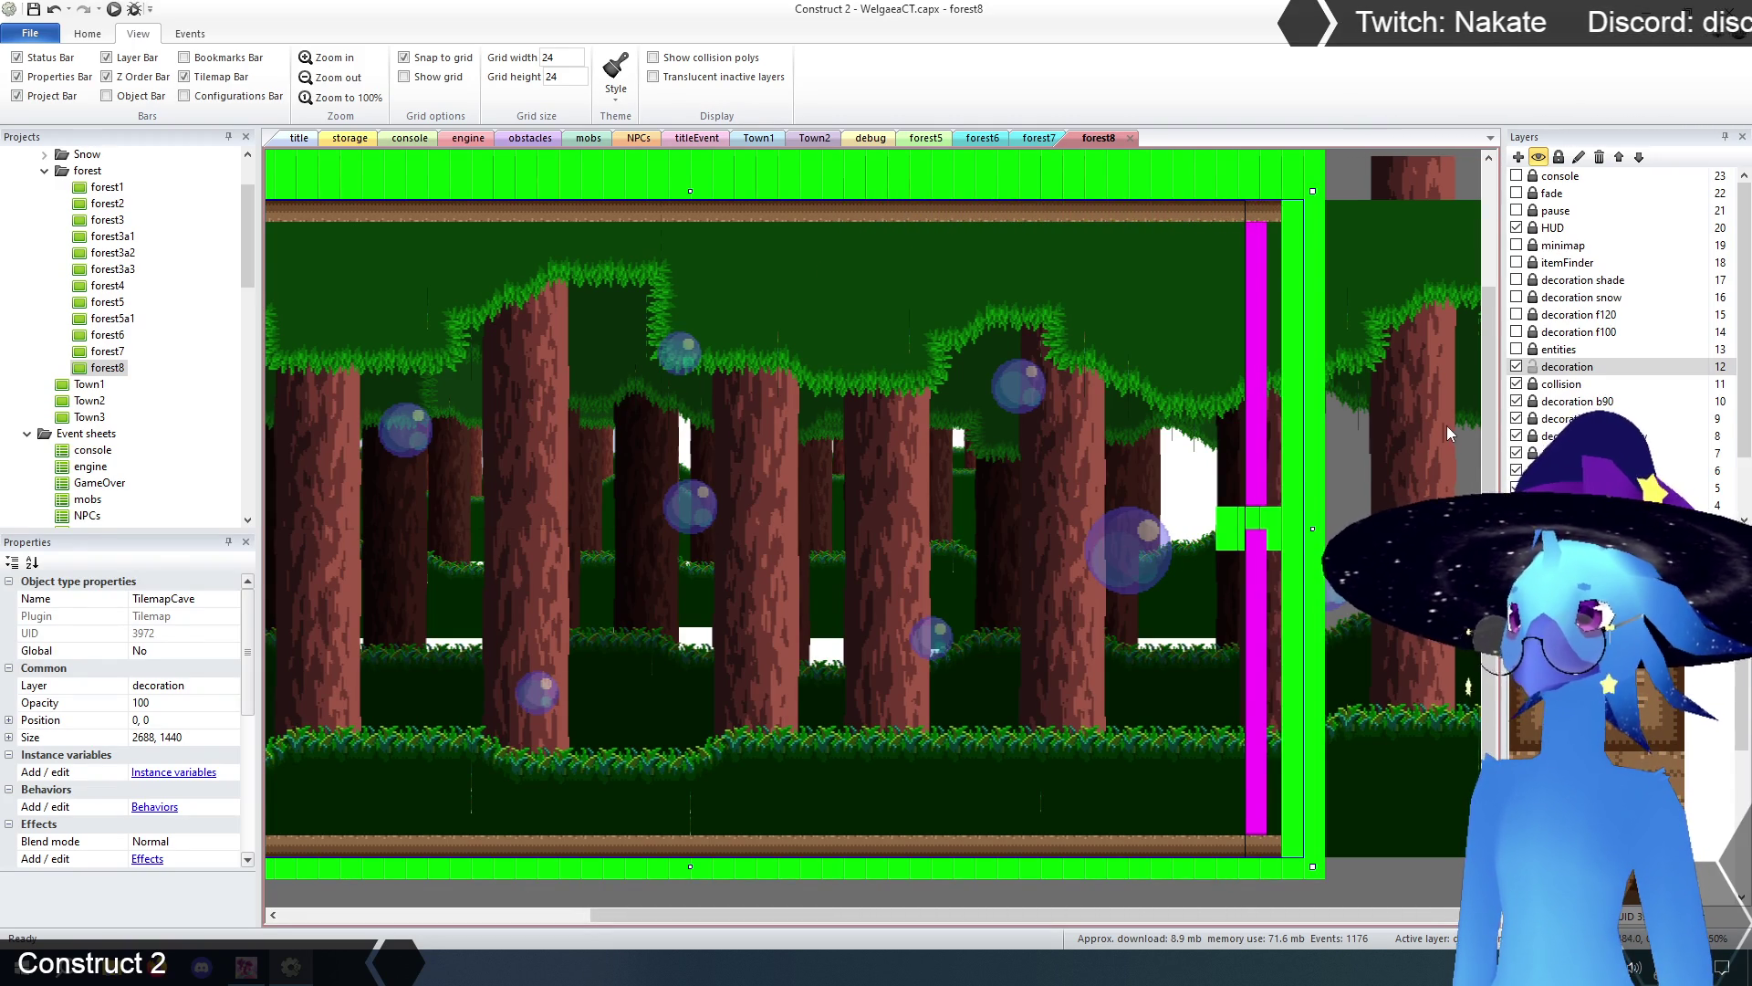
{"action": "left_click_drag", "start_coordinate": [1249, 546], "coordinate": [1276, 542]}
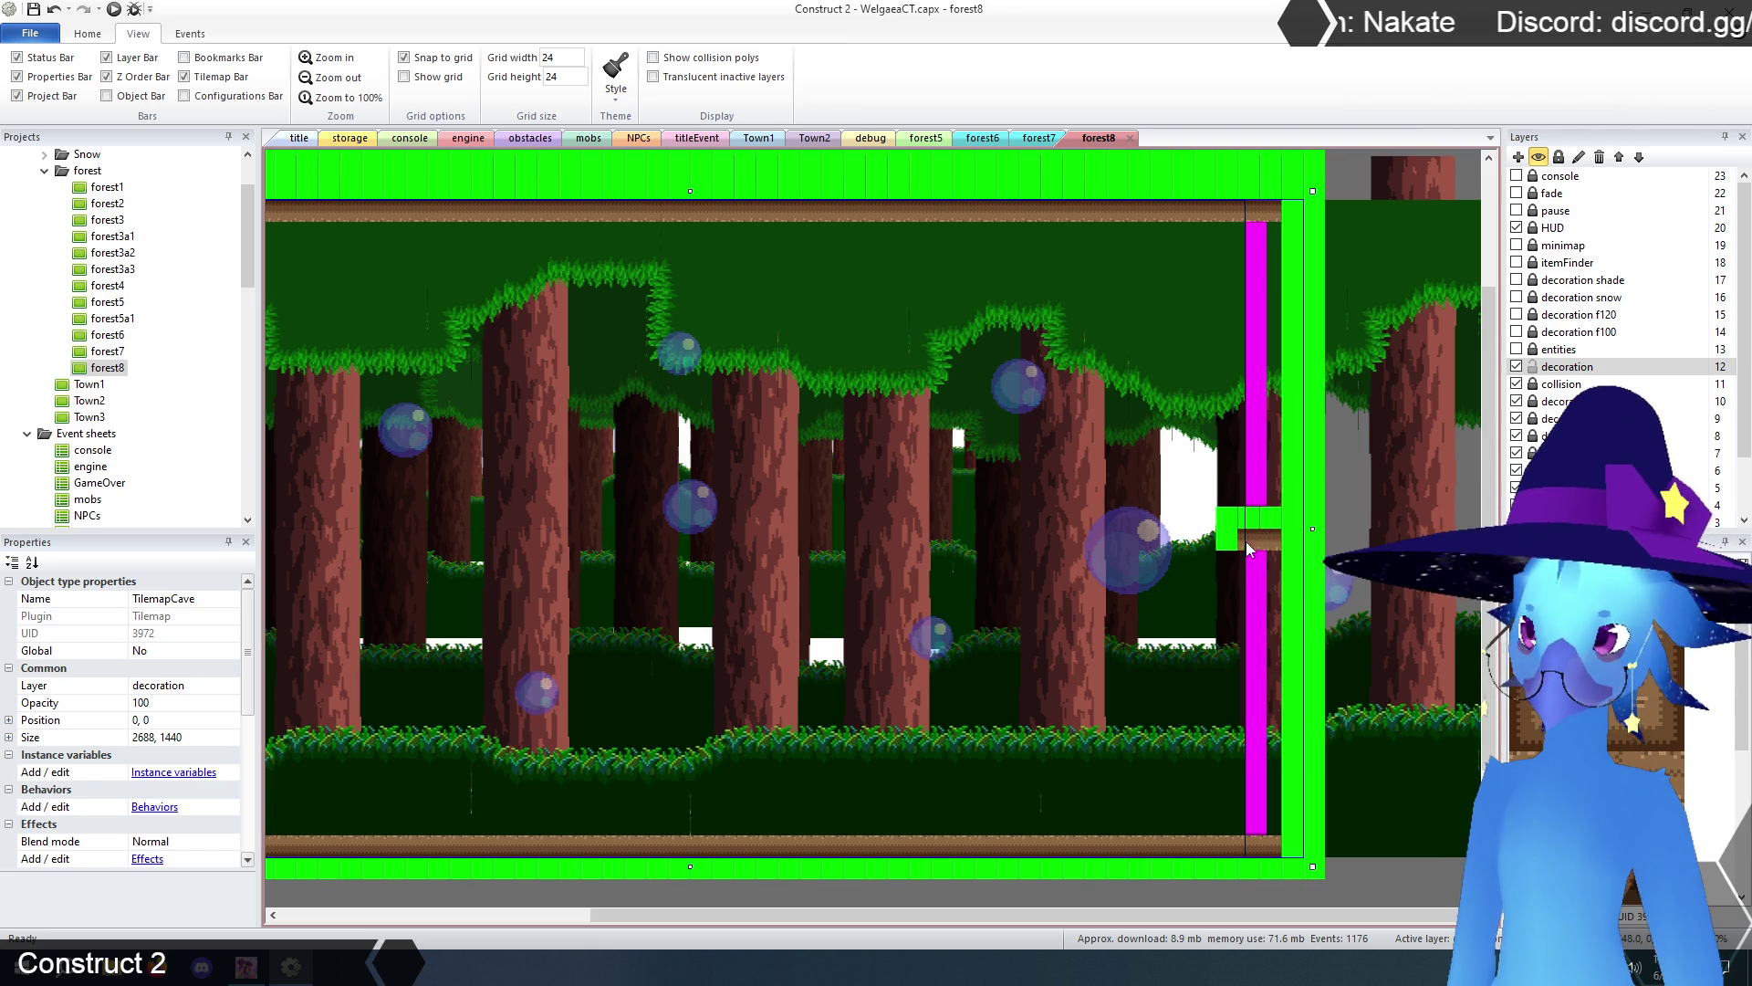
{"action": "left_click", "coordinate": [1250, 520]}
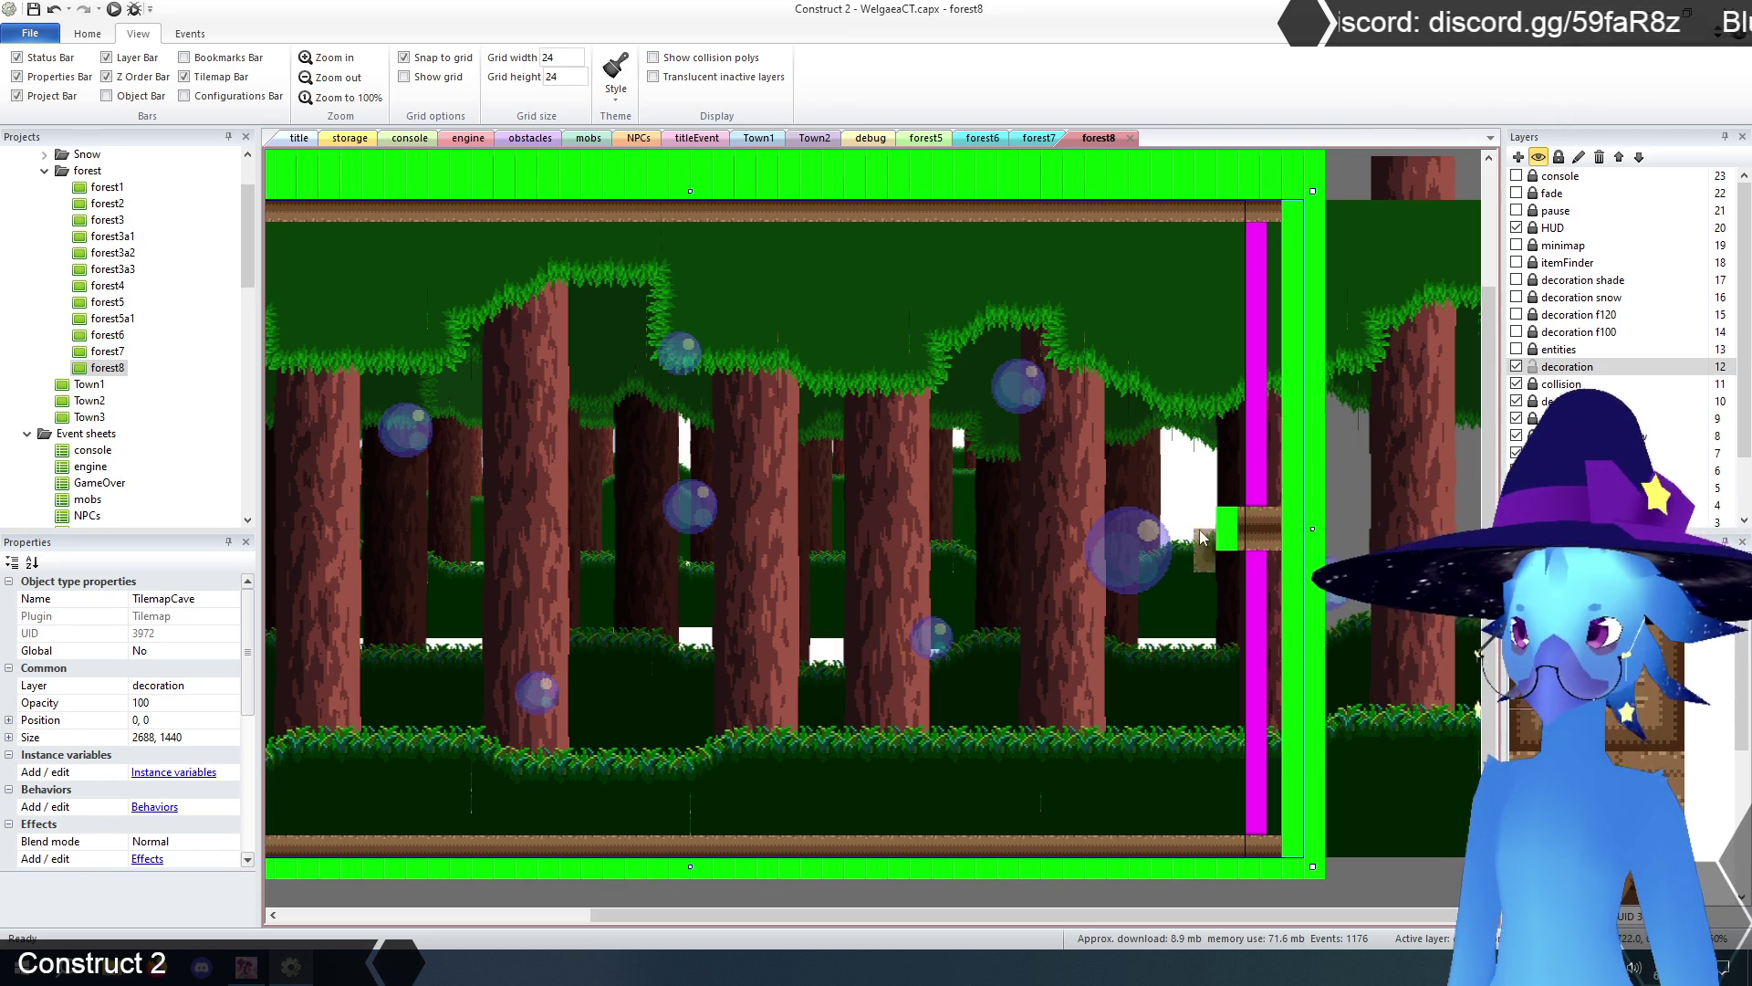
{"action": "left_click", "coordinate": [1230, 529]}
{"action": "left_click_drag", "start_coordinate": [1307, 916], "coordinate": [996, 917]}
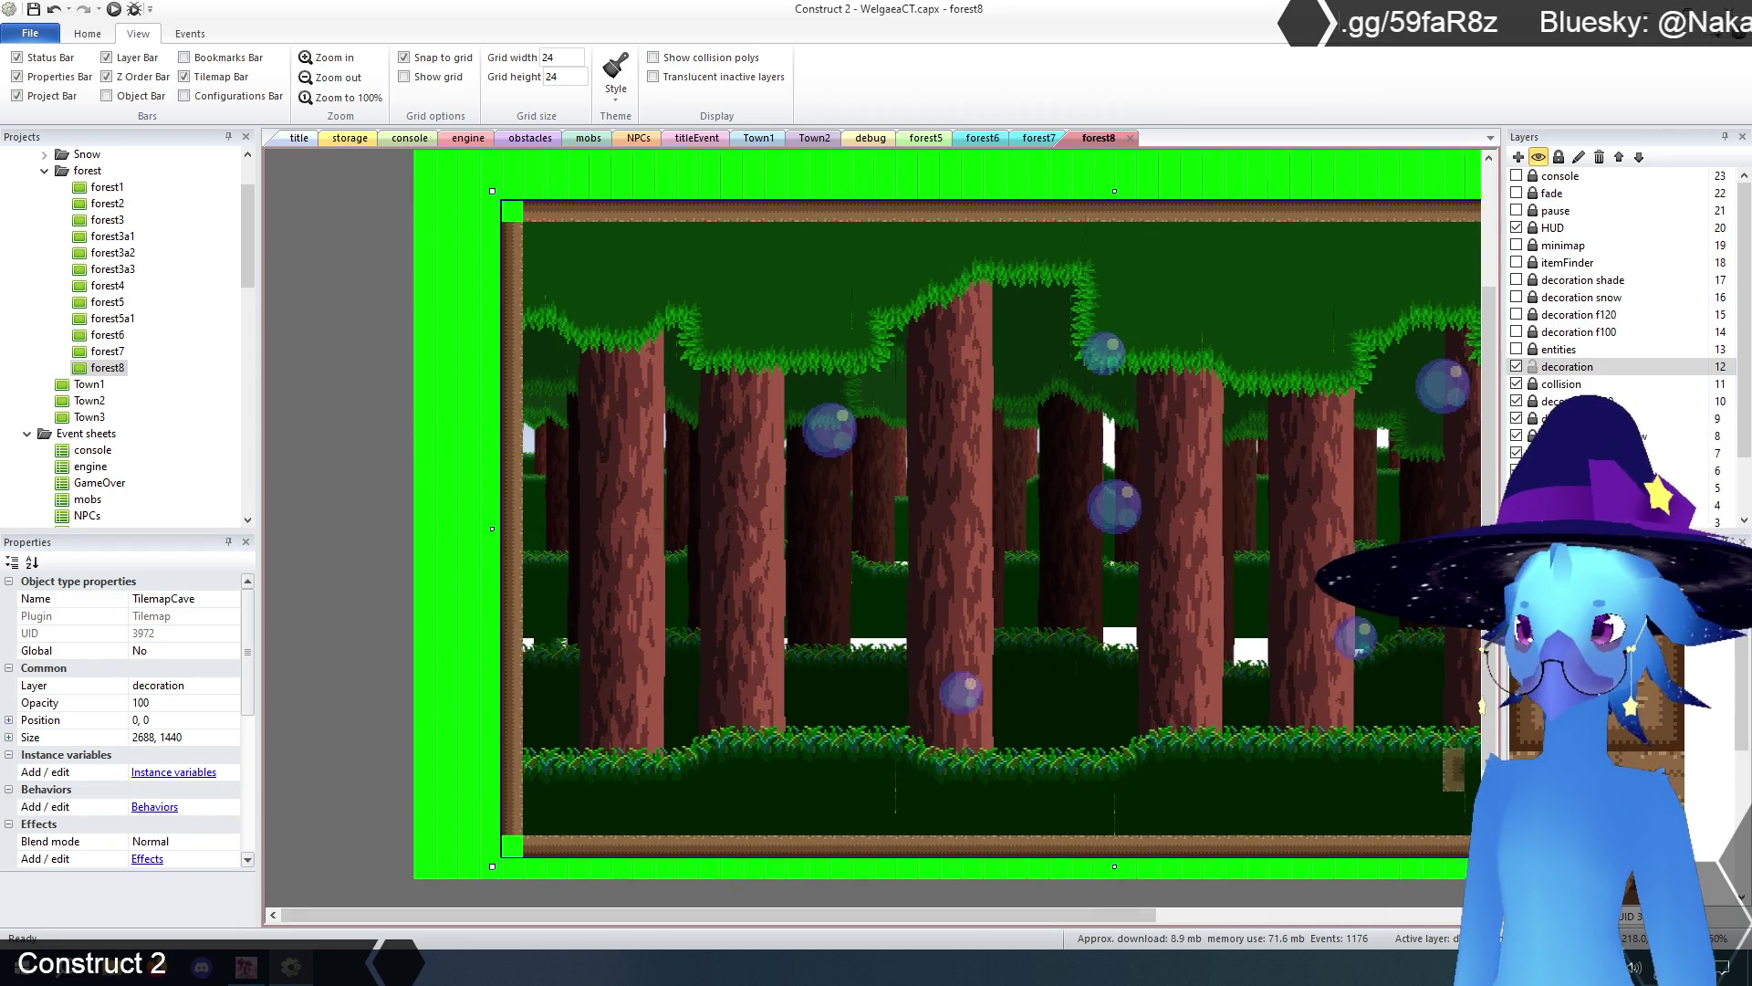
- Fill the top-left and bottom-left corner border tiles, then zoom out to the whole room
{"action": "left_click", "coordinate": [515, 216]}
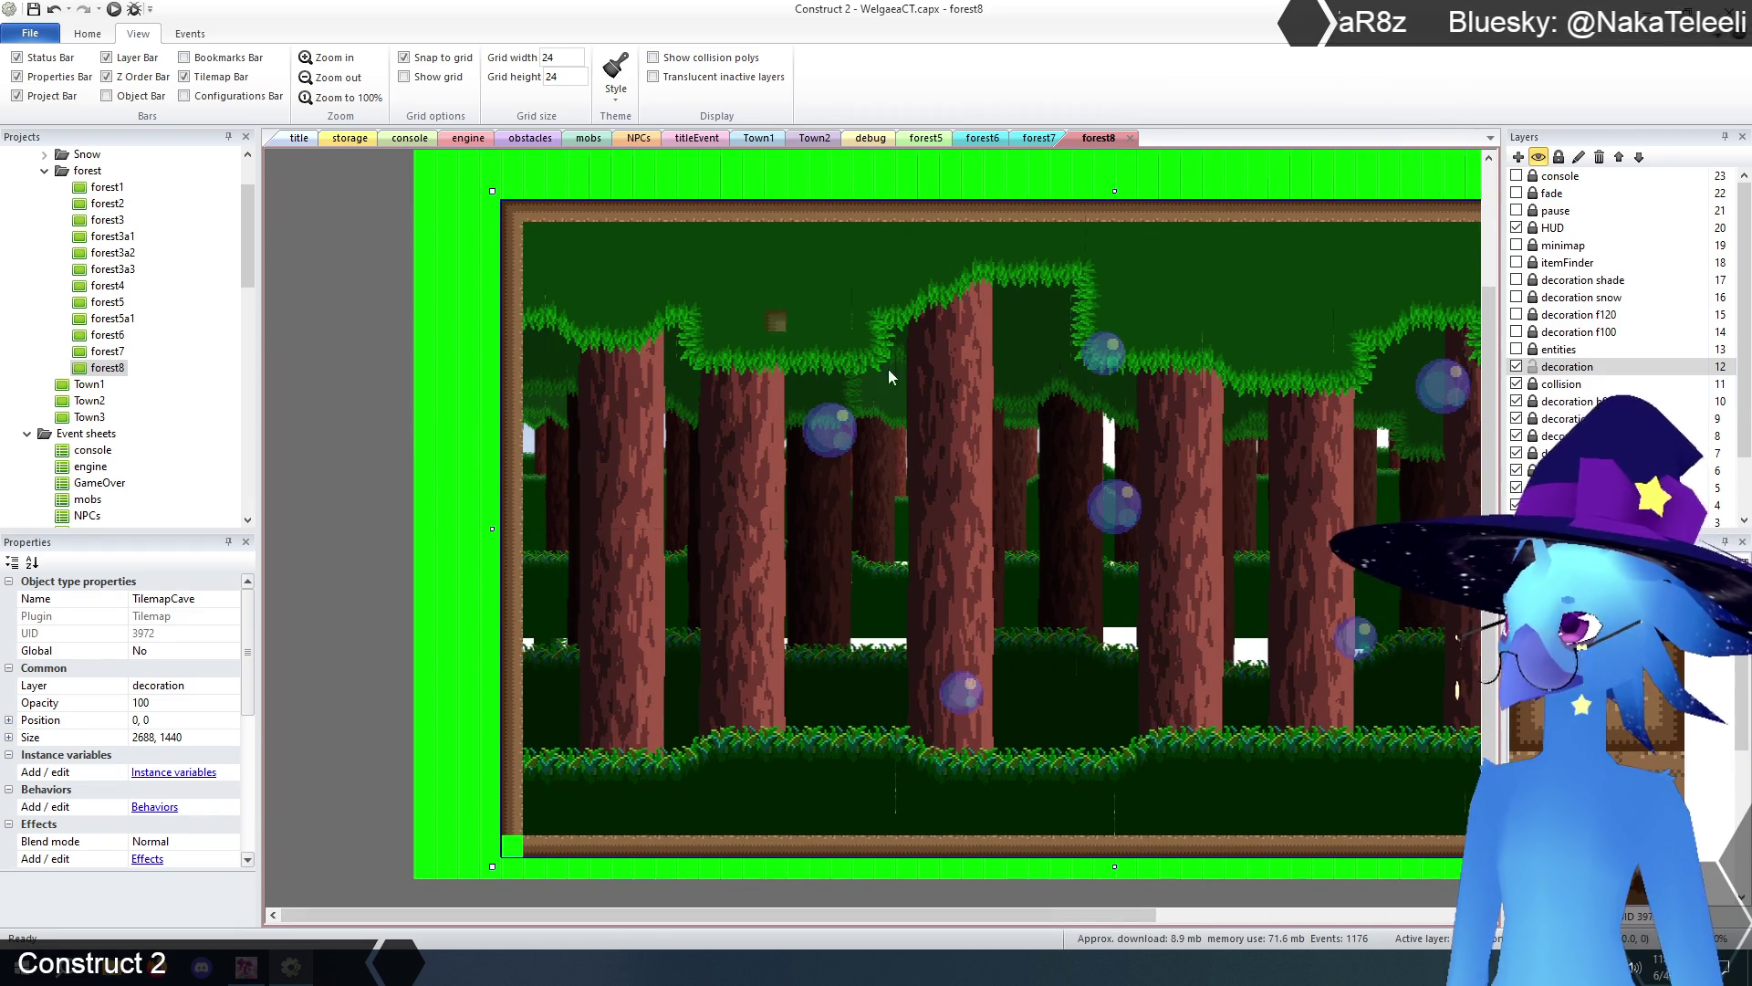
{"action": "left_click", "coordinate": [513, 846]}
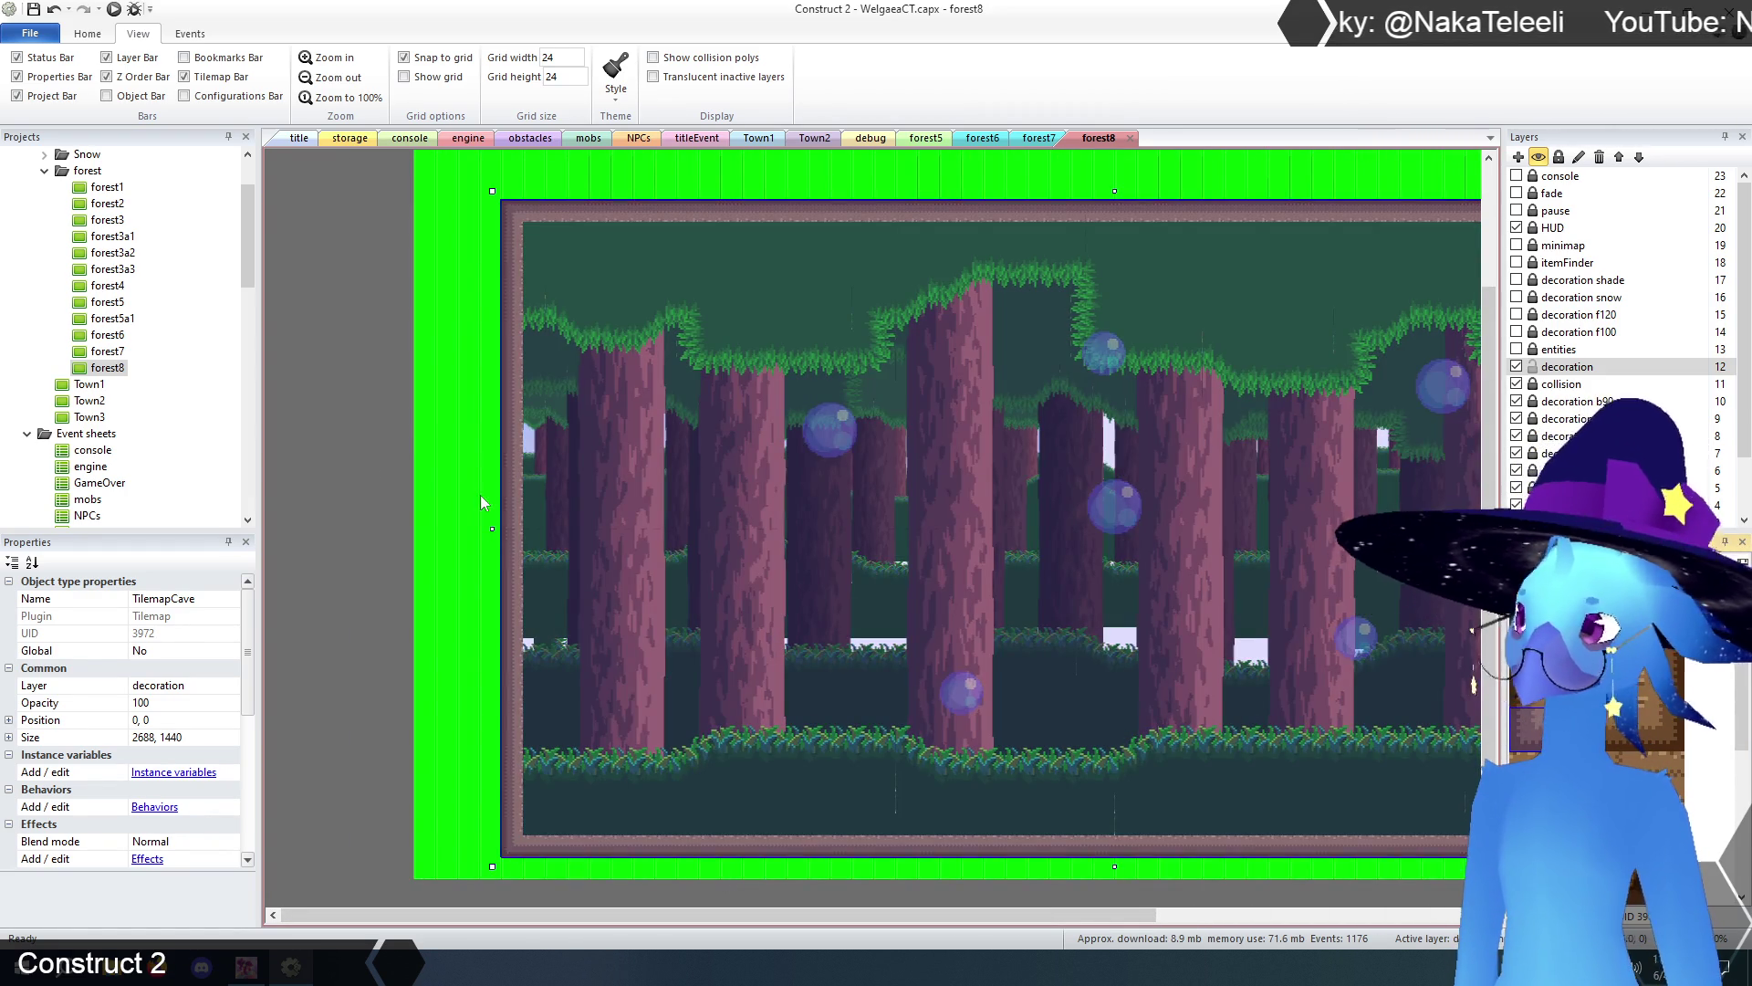
{"action": "left_click", "coordinate": [343, 453]}
{"action": "mouse_move", "coordinate": [698, 916]}
{"action": "left_mouse_down"}
{"action": "mouse_move", "coordinate": [997, 909]}
{"action": "mouse_move", "coordinate": [801, 887]}
{"action": "left_mouse_up"}
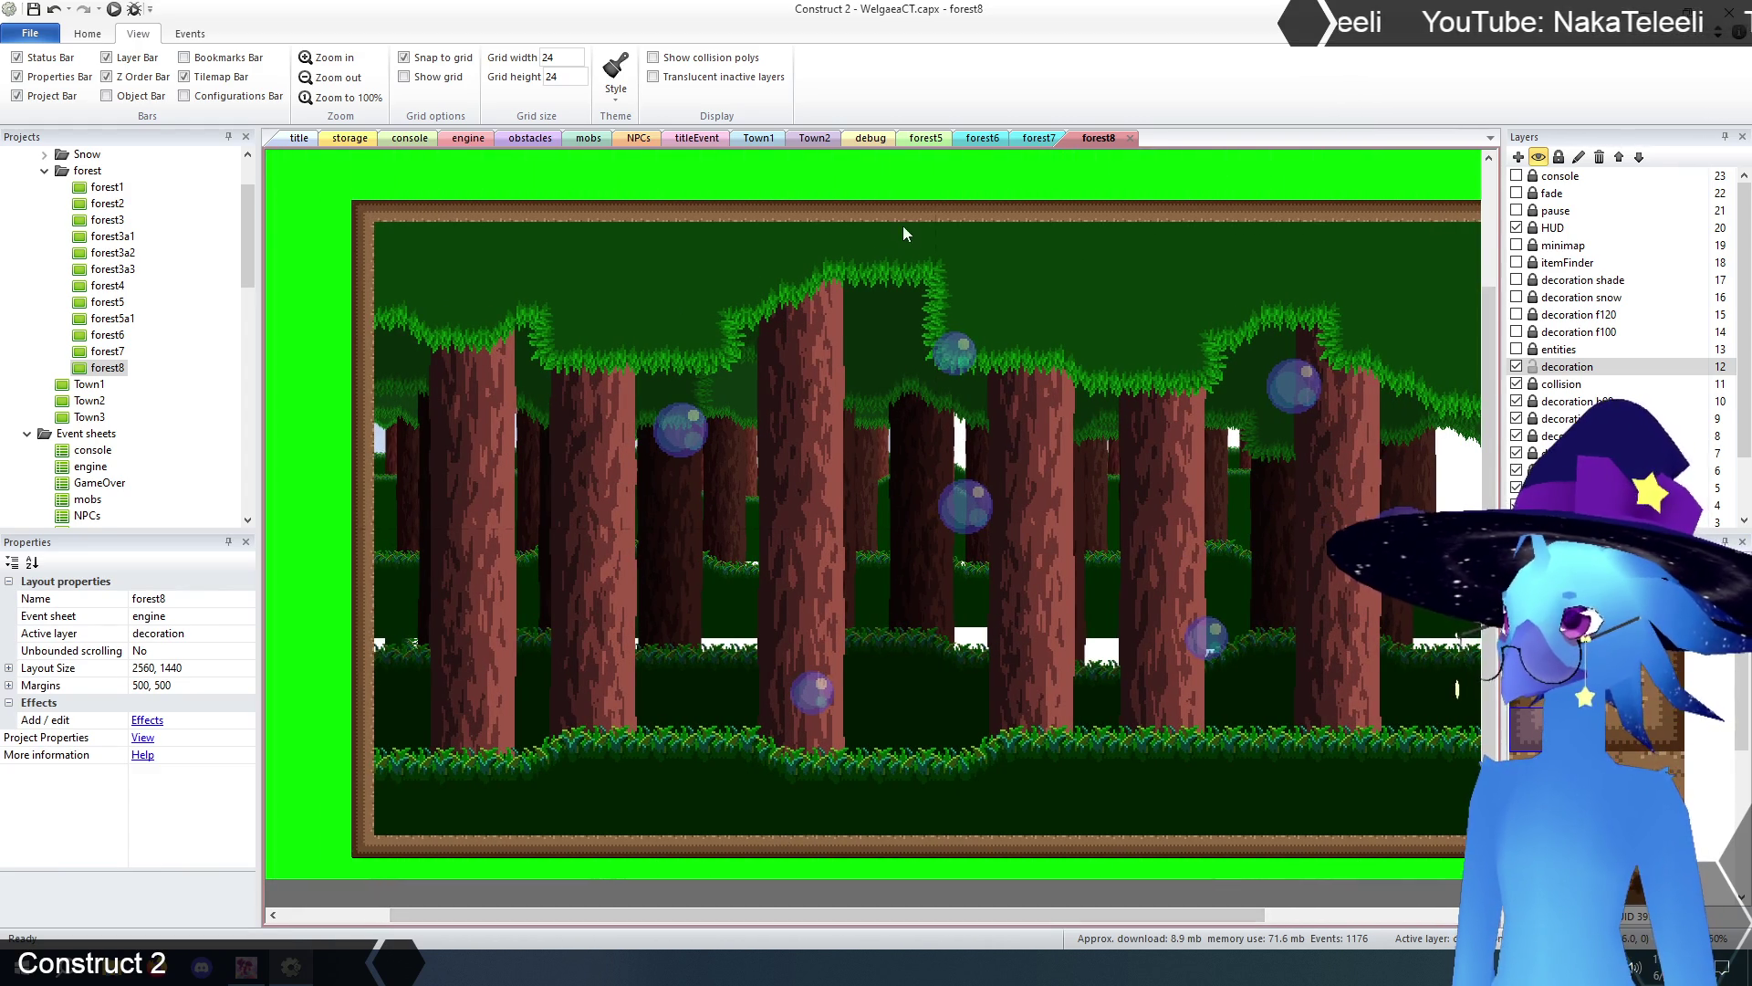
{"action": "left_click", "coordinate": [317, 80]}
{"action": "left_click", "coordinate": [316, 80]}
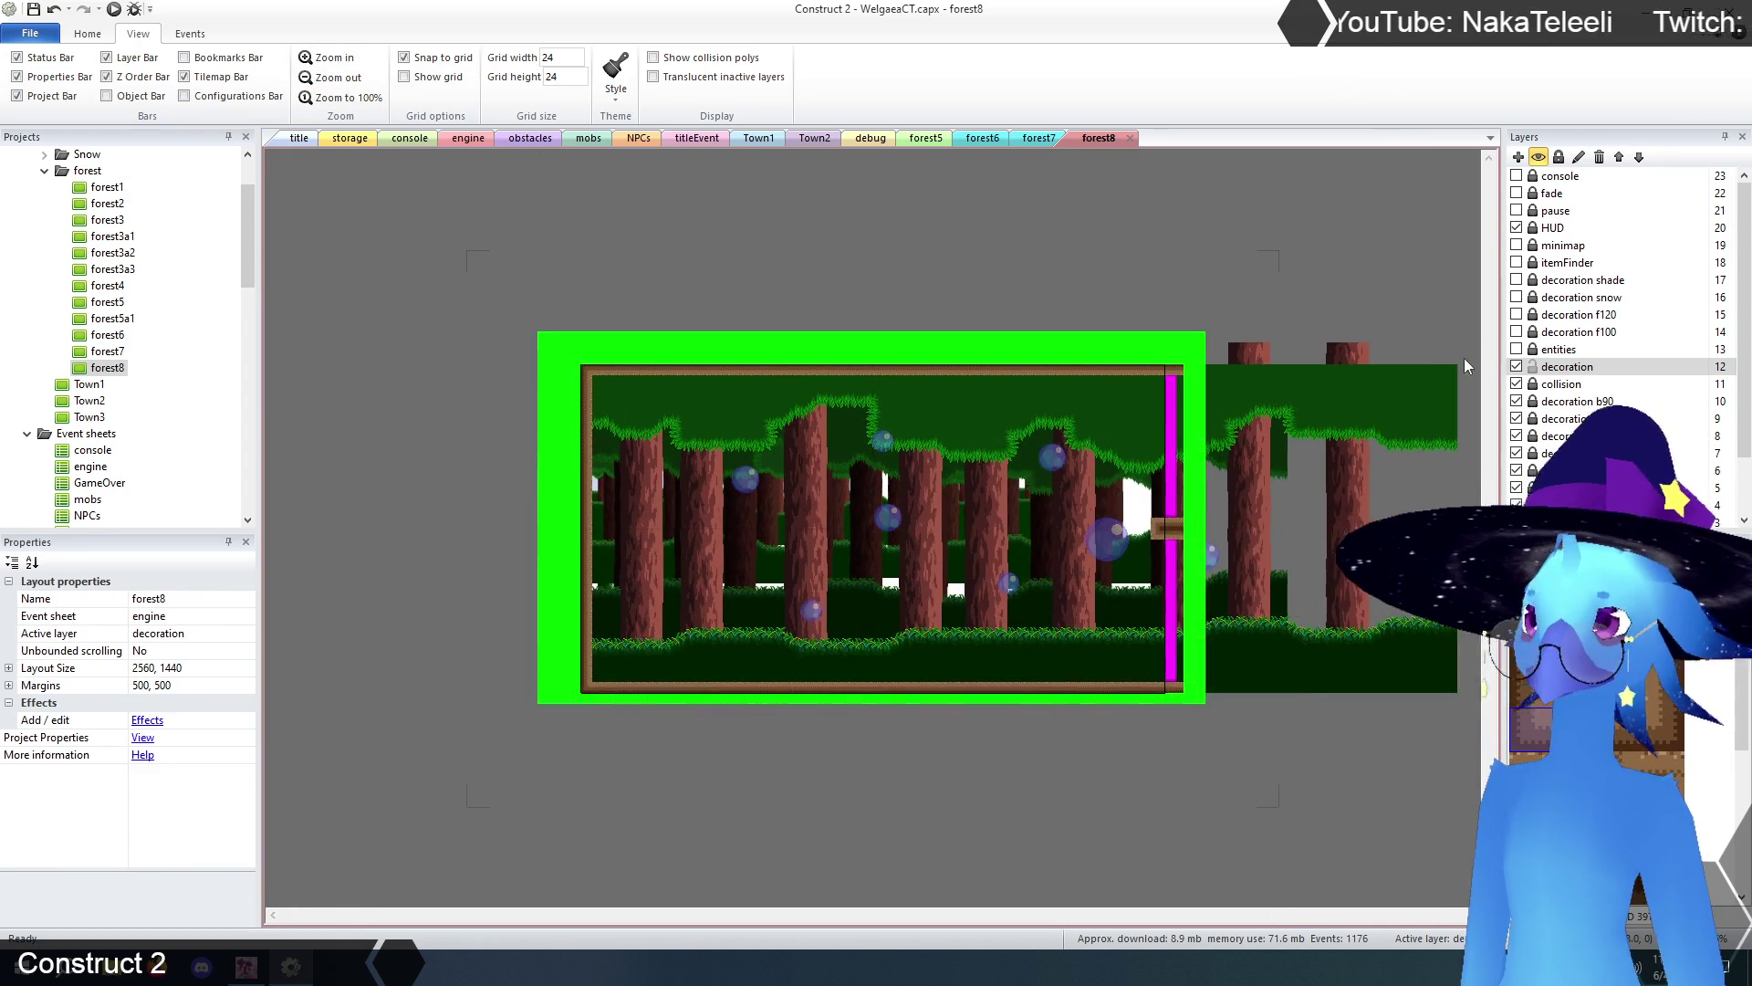
- Show the entities layer and move the NPC onto the room's floor
{"action": "left_click", "coordinate": [1517, 350]}
{"action": "left_click", "coordinate": [1533, 350]}
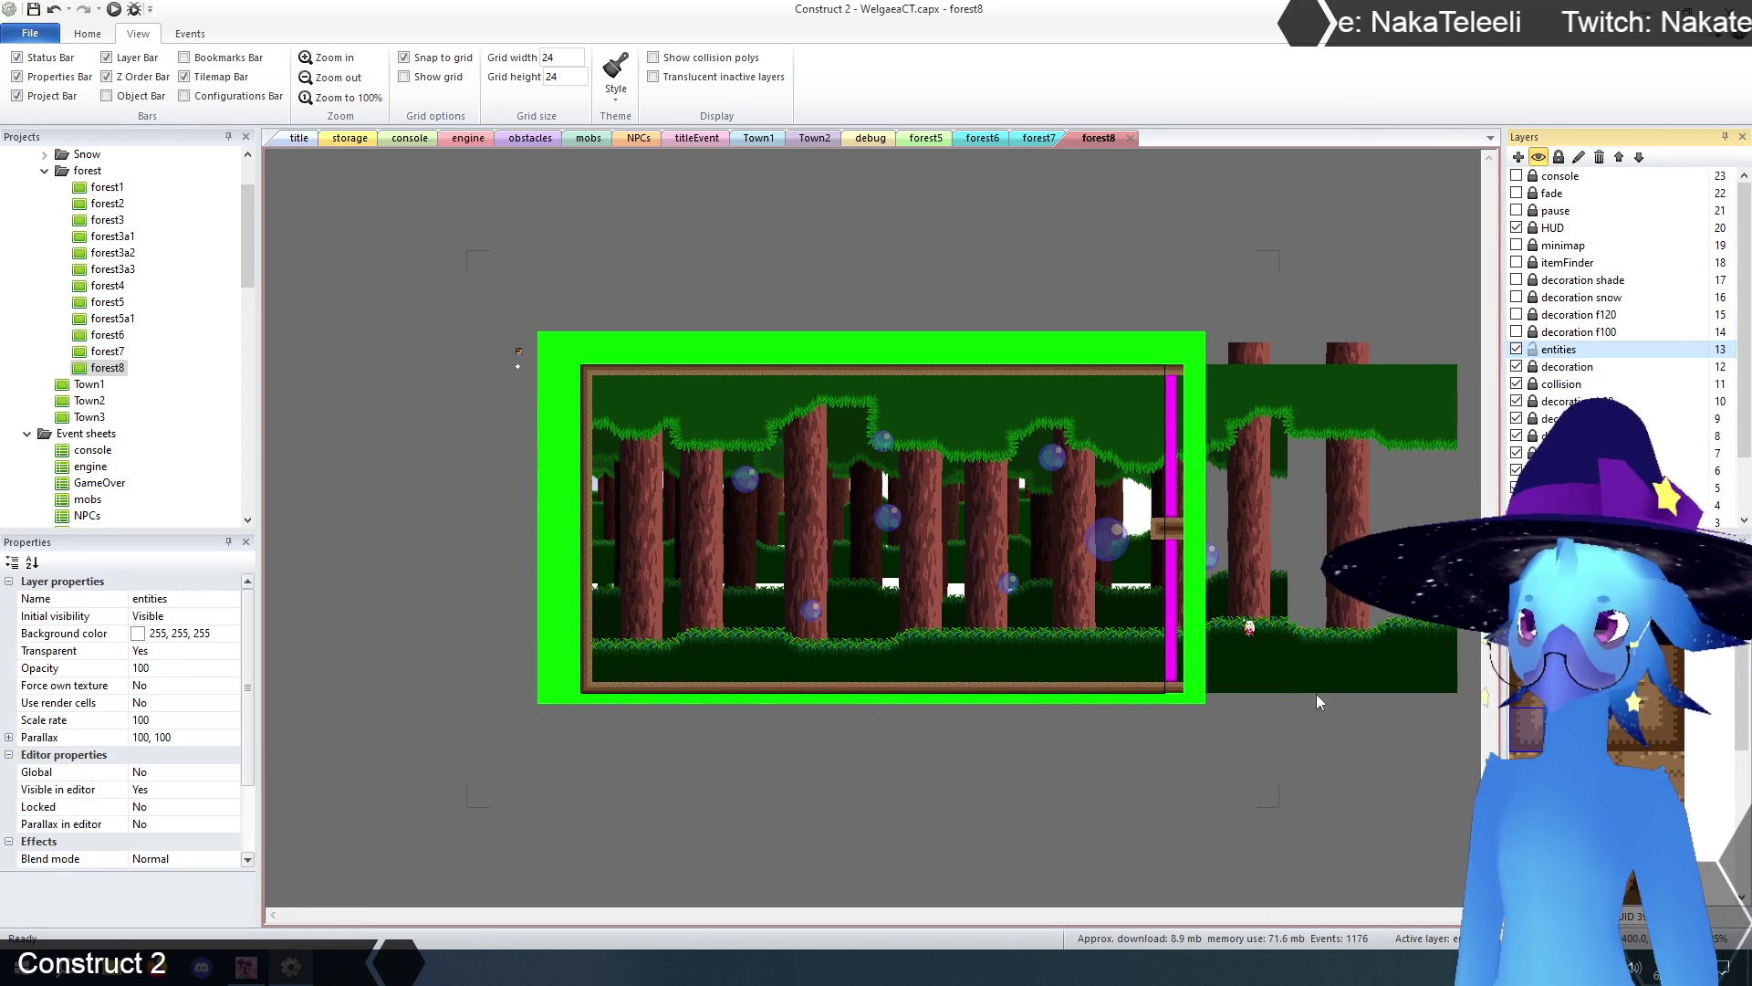
{"action": "left_click_drag", "start_coordinate": [1251, 630], "coordinate": [867, 677]}
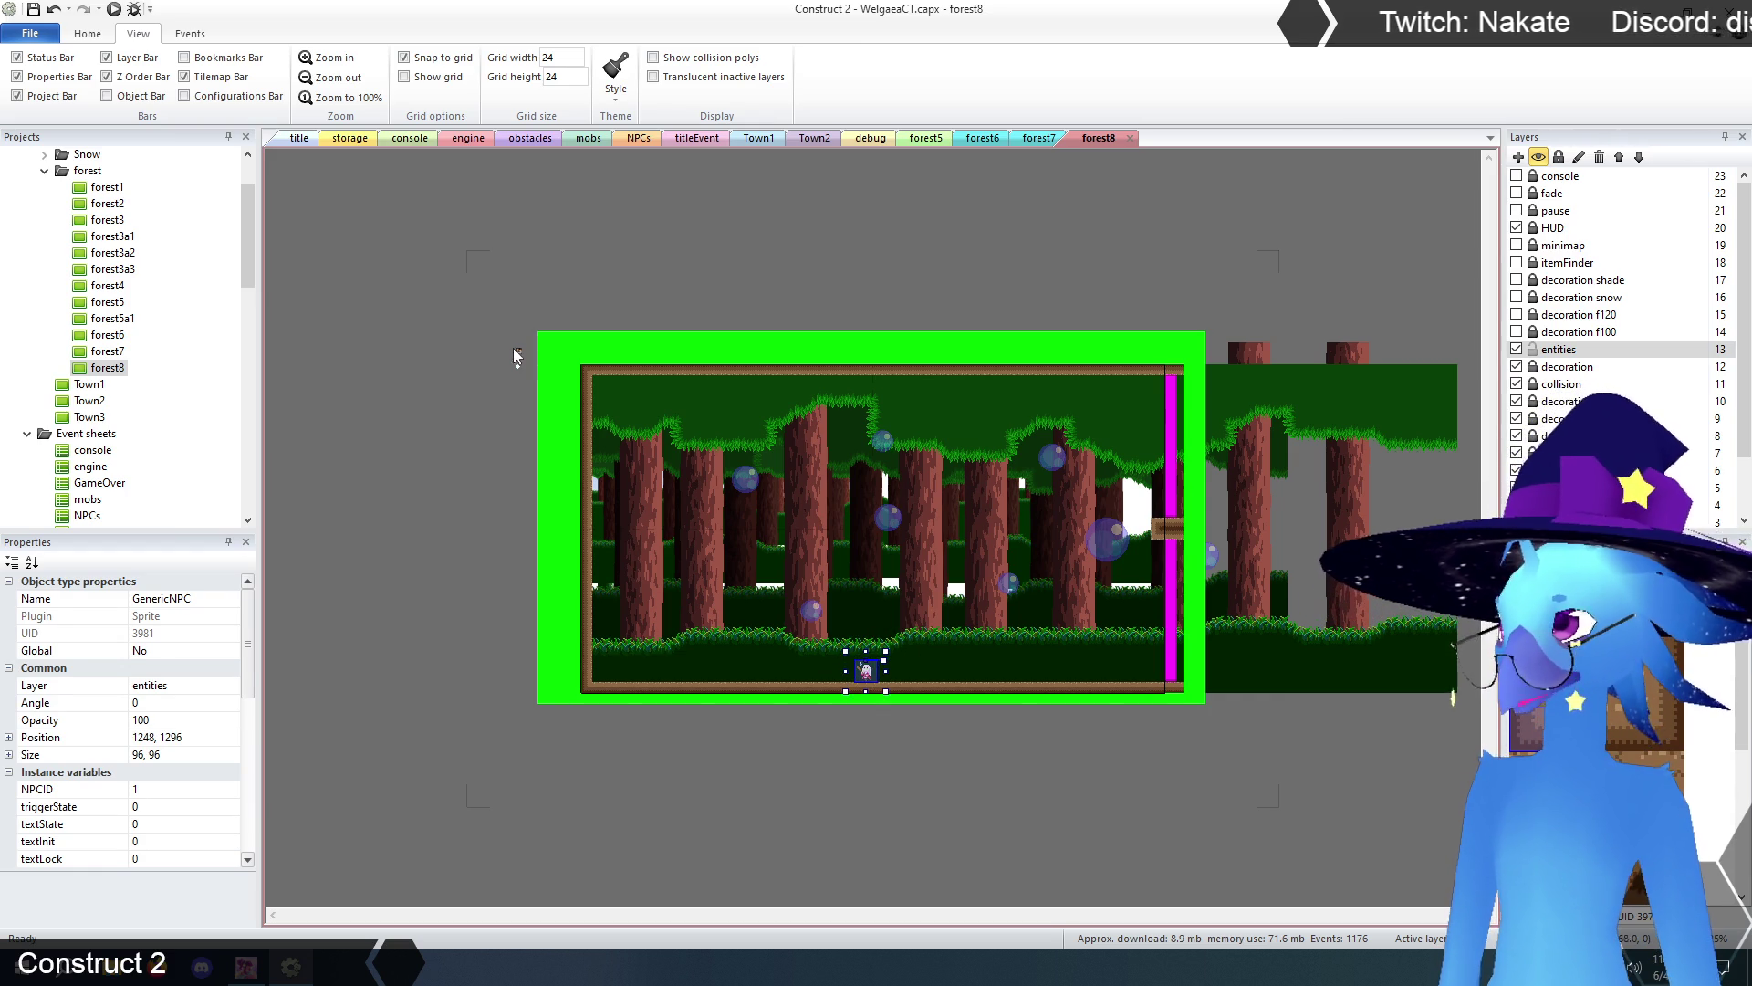
{"action": "left_click", "coordinate": [502, 430]}
- Set the roomStuff marker's mapX to 21 and mapY to 29, and clear its areaName
{"action": "left_click", "coordinate": [519, 350]}
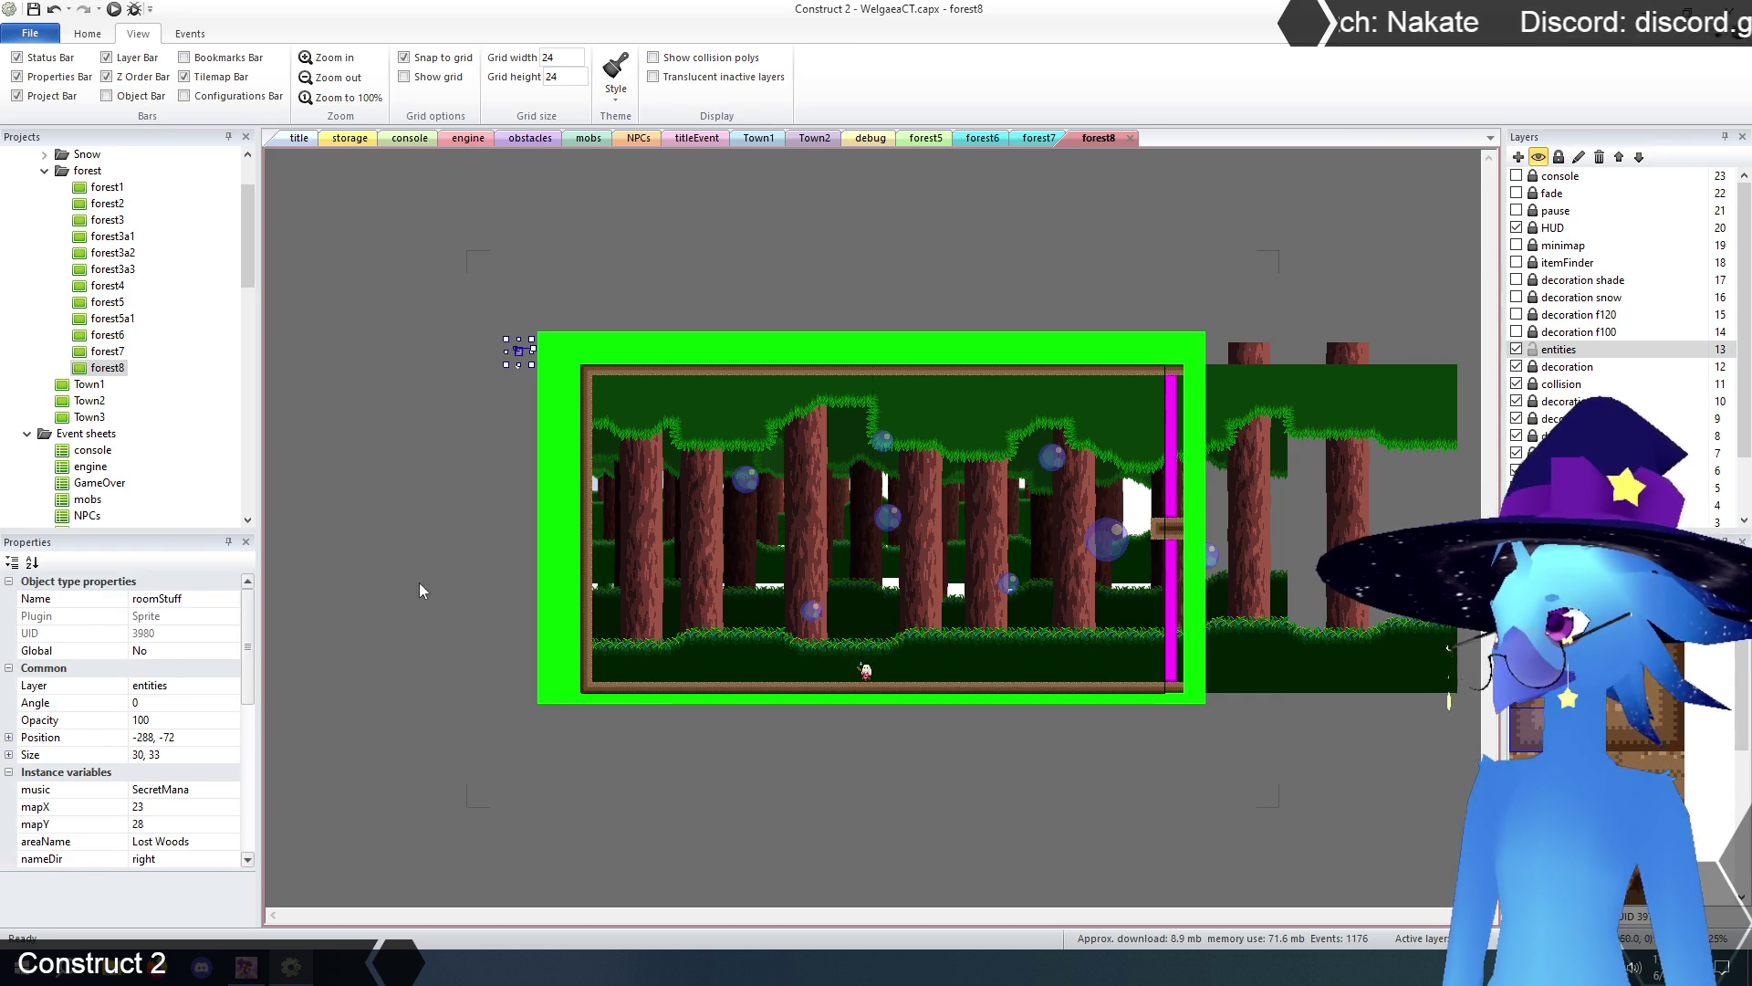
{"action": "scroll", "coordinate": [249, 694], "scroll_direction": "down", "scroll_amount": 2}
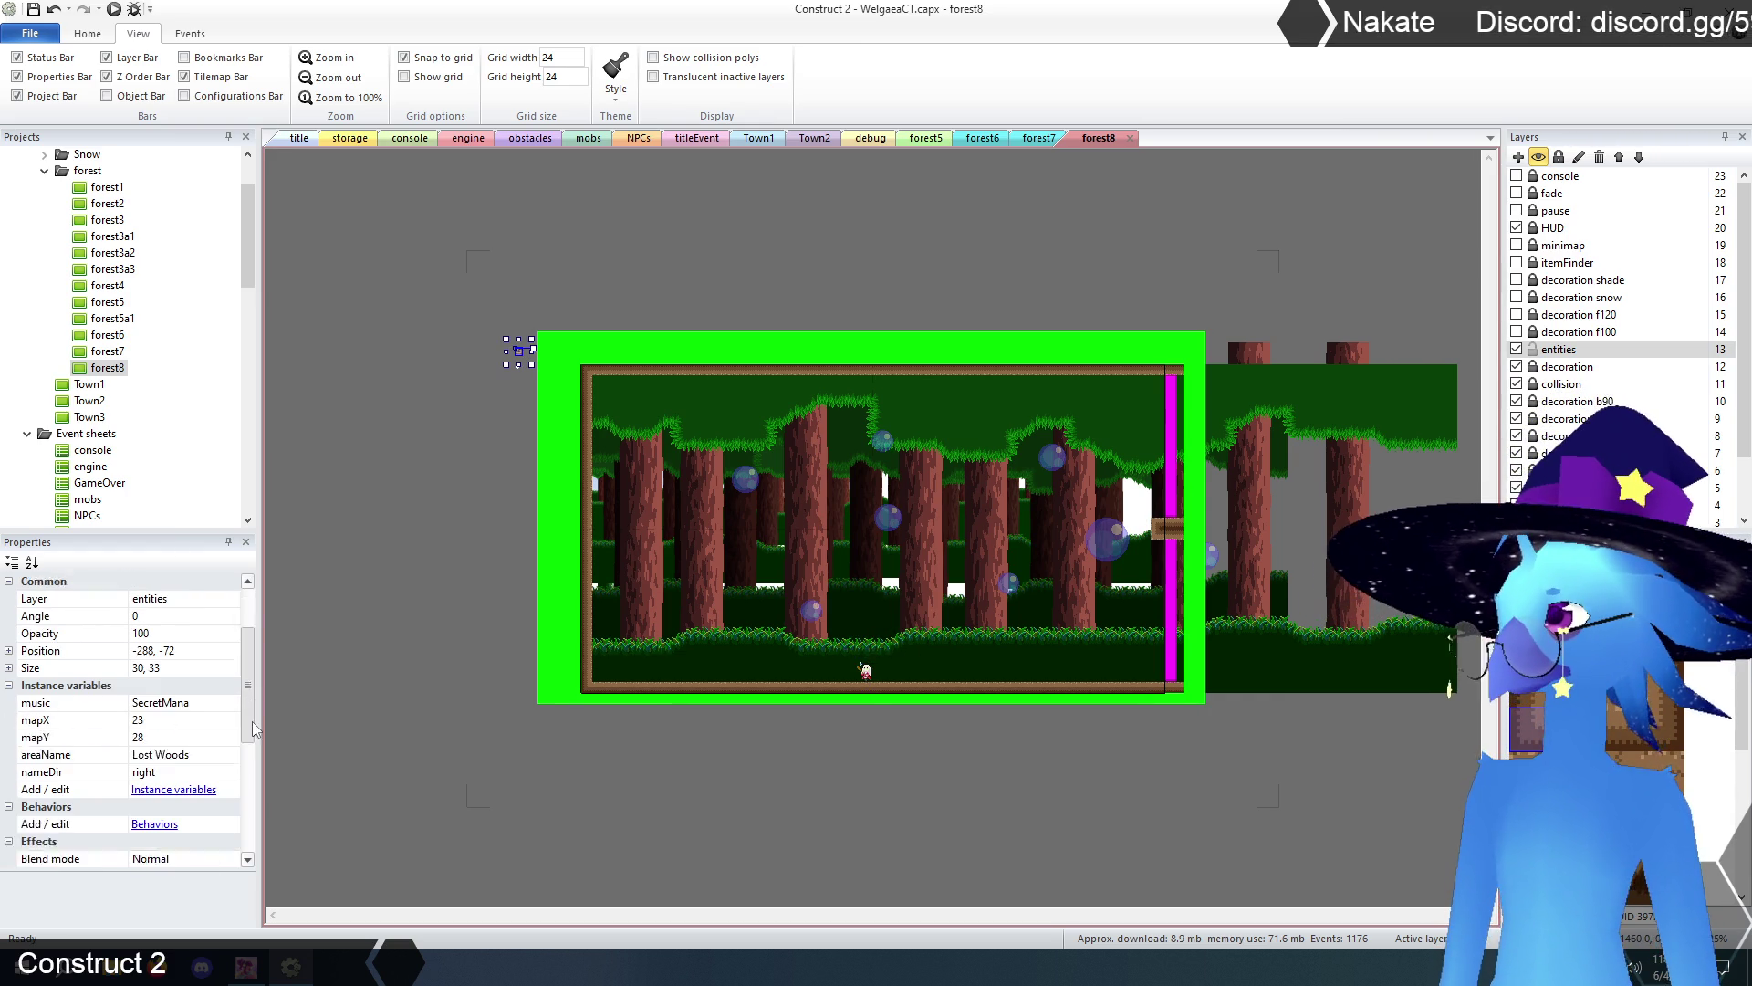
{"action": "left_click", "coordinate": [163, 704]}
{"action": "type", "text": "21"}
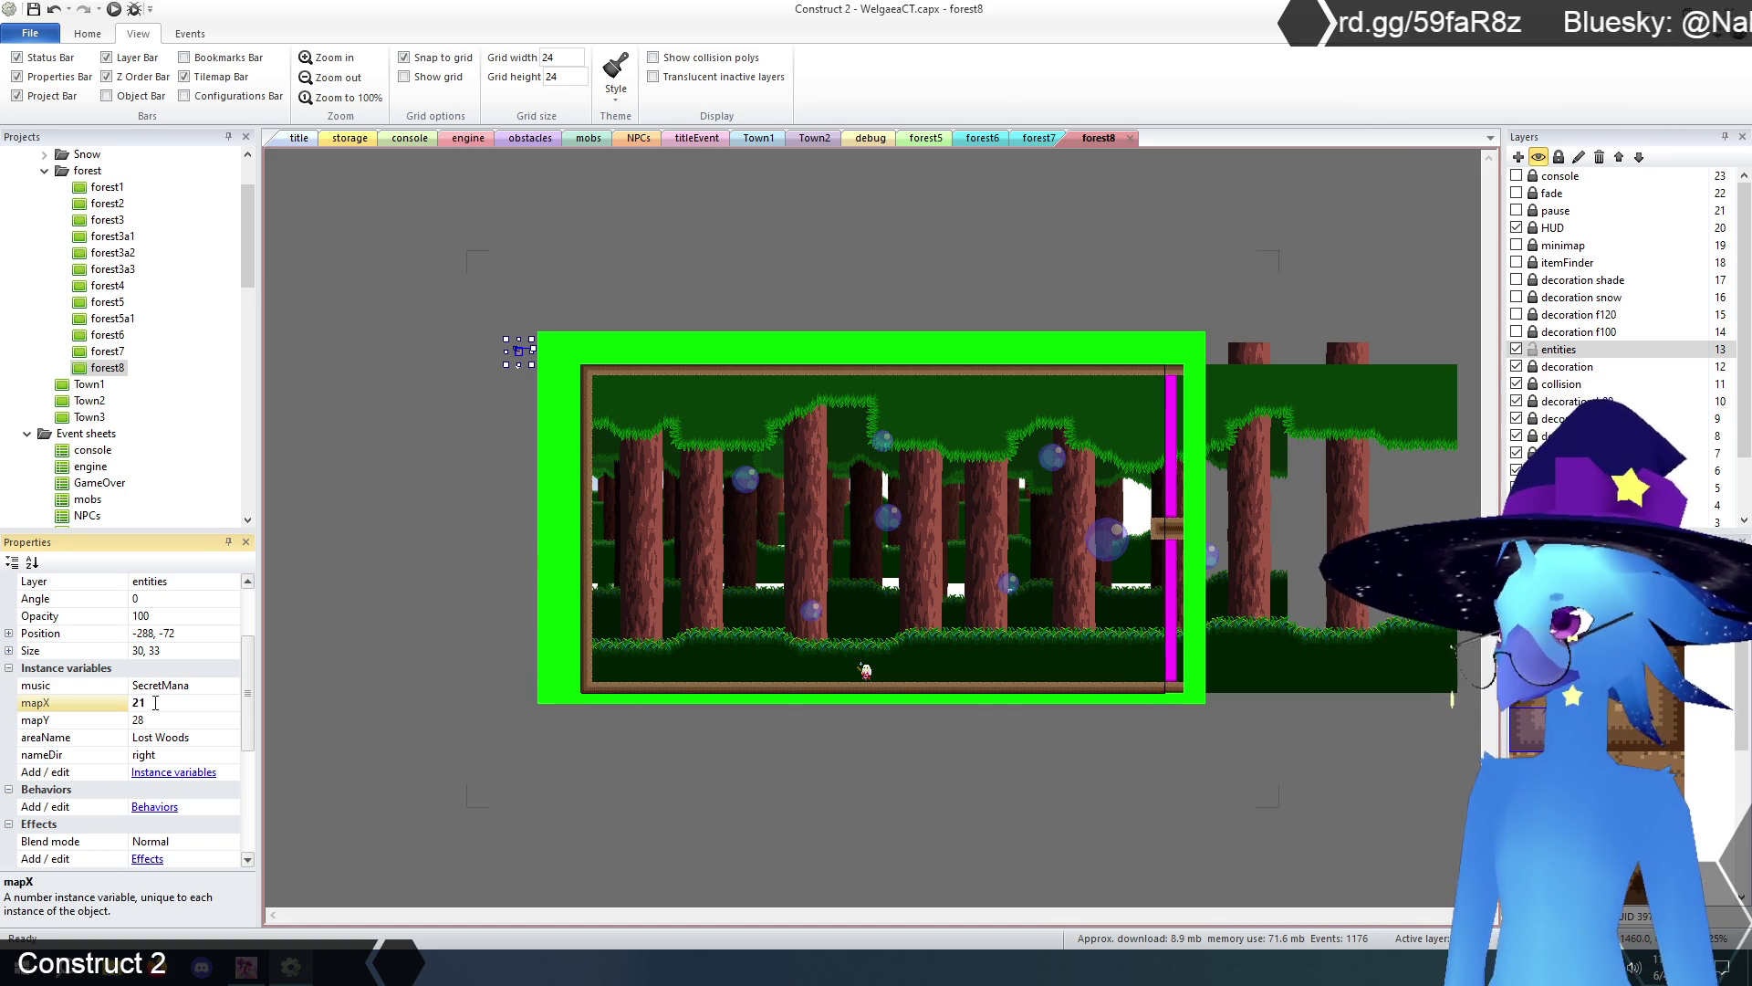
{"action": "left_click", "coordinate": [158, 720]}
{"action": "type", "text": "29"}
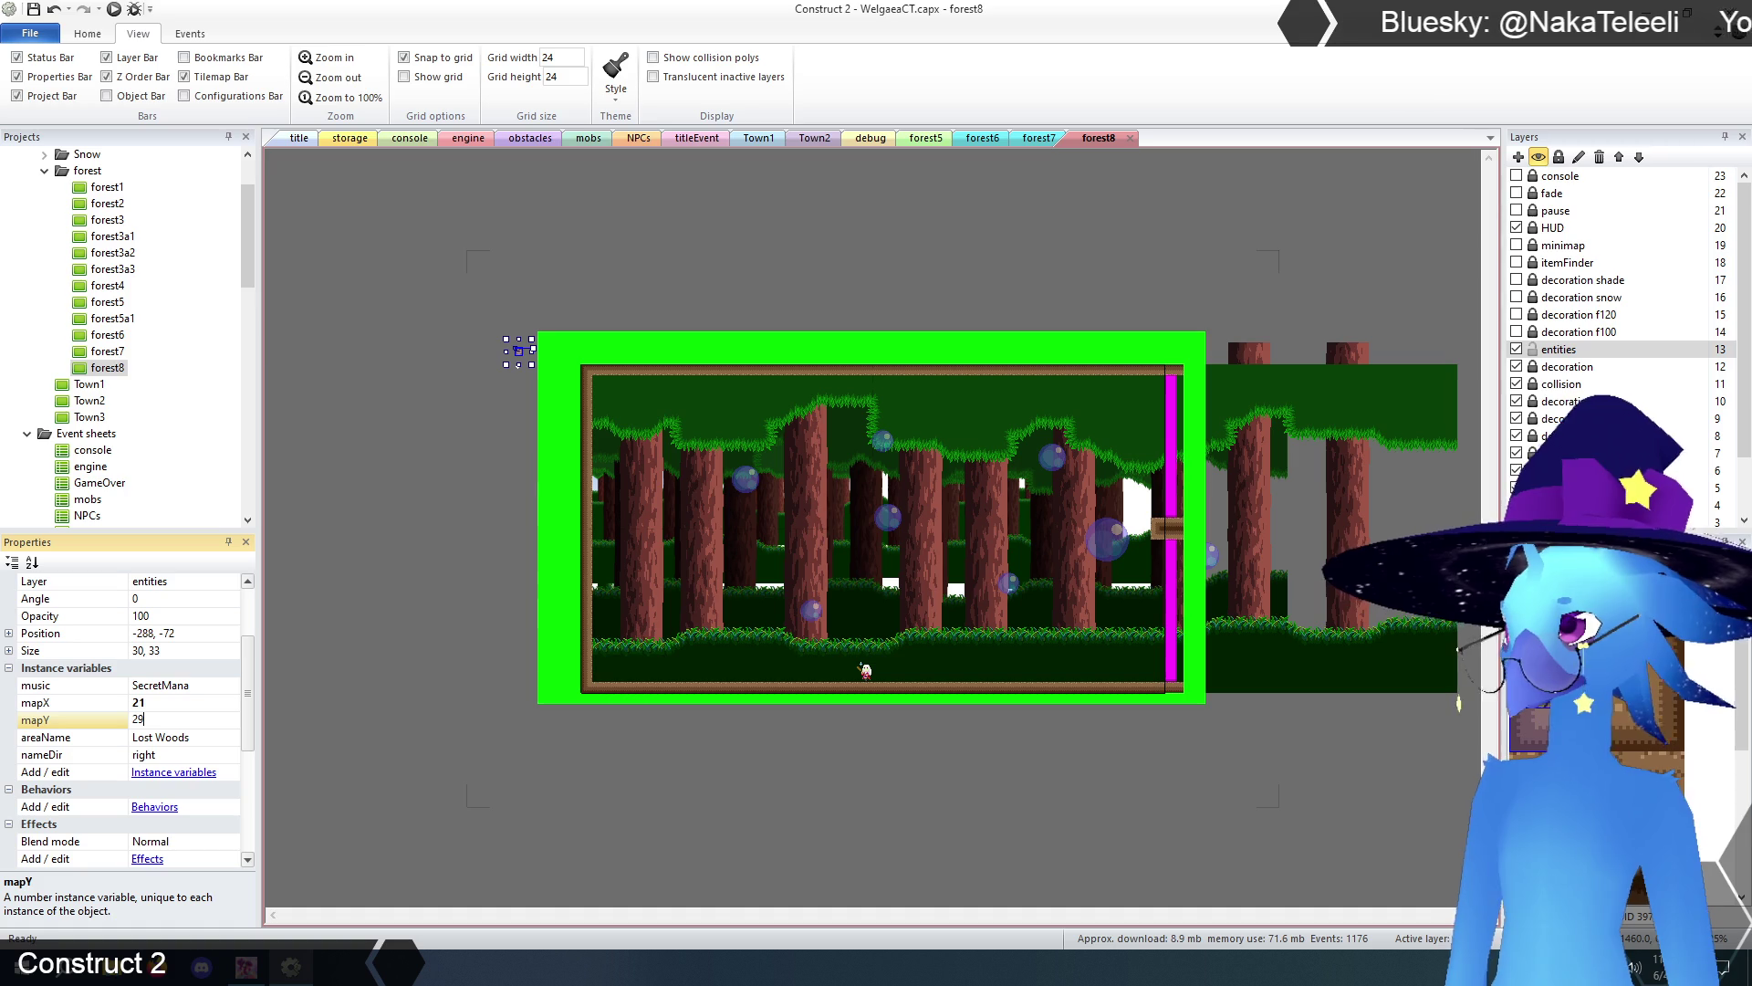
{"action": "left_click", "coordinate": [203, 736]}
{"action": "key", "text": "BackSpace"}
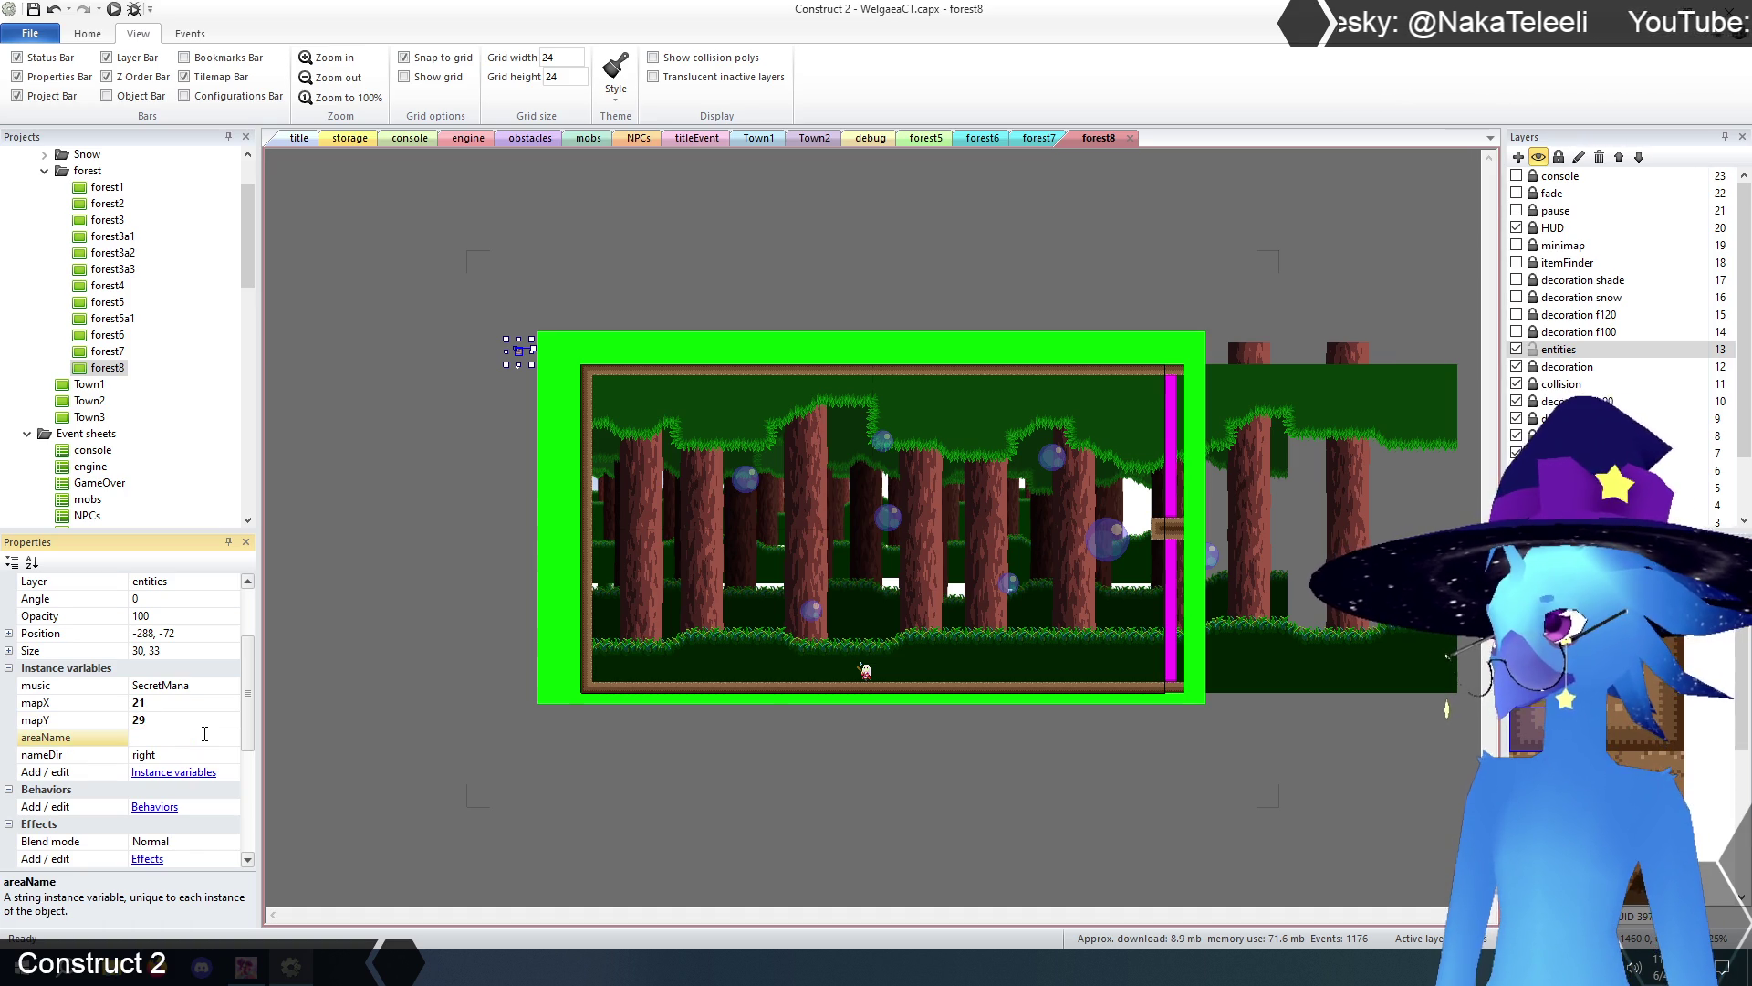
{"action": "left_click", "coordinate": [461, 790]}
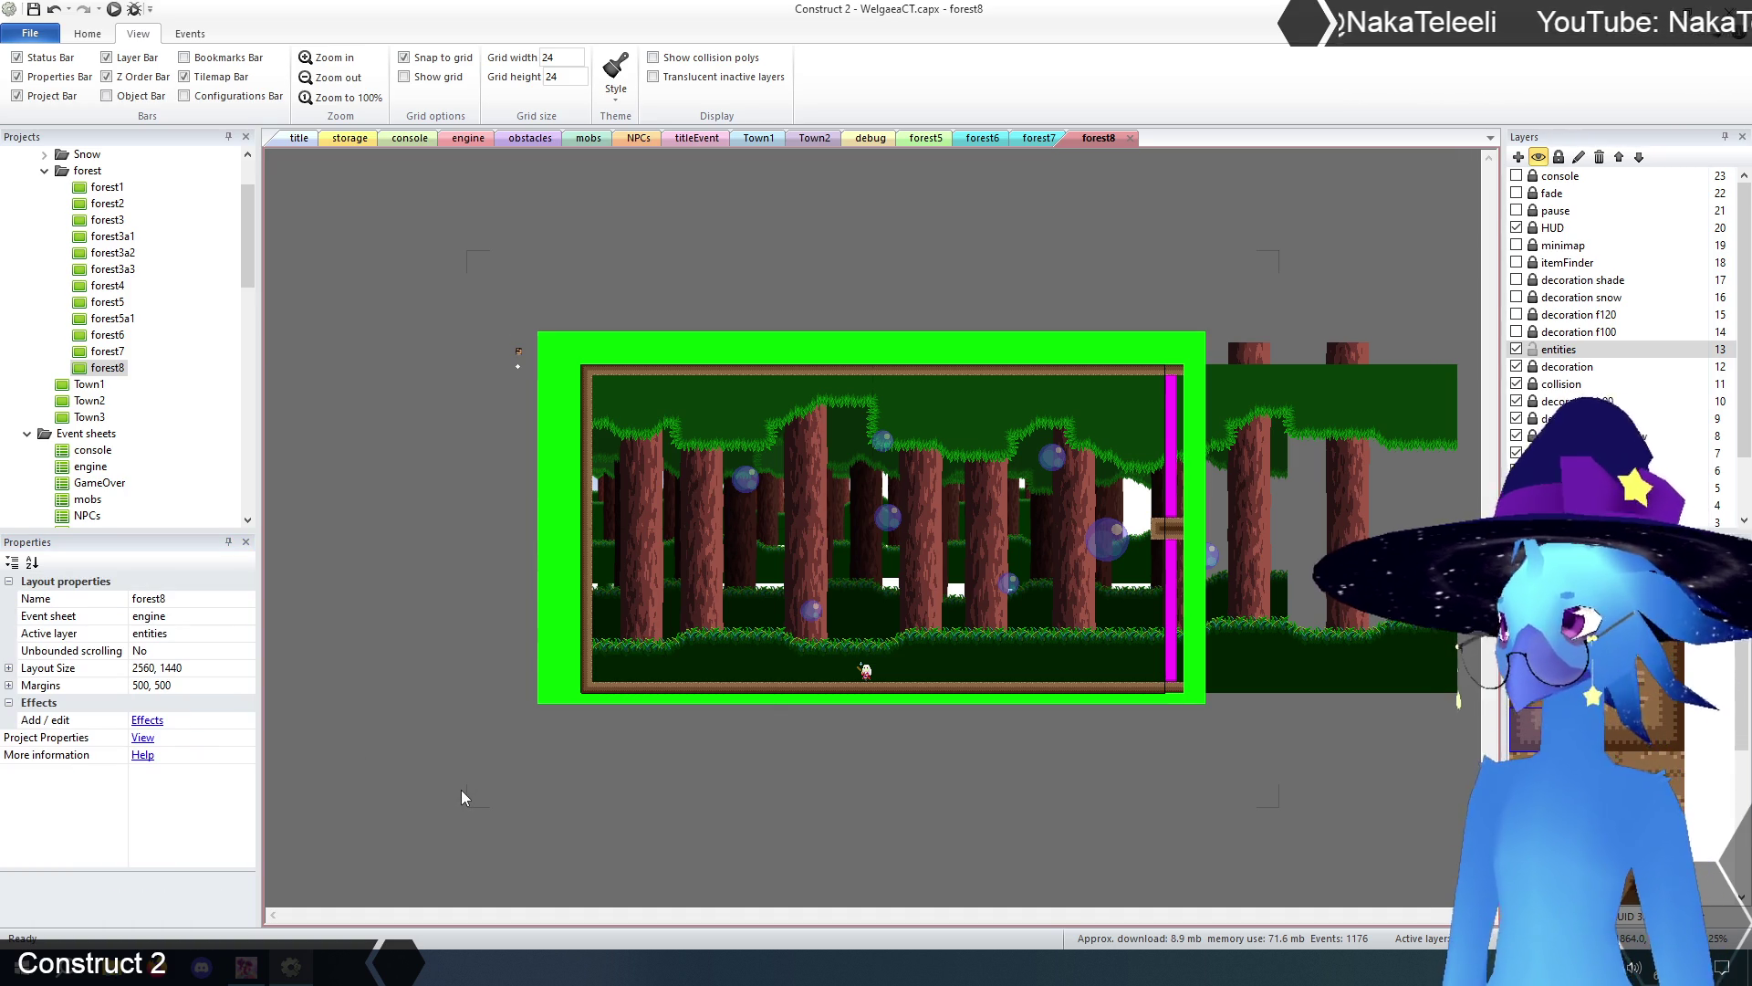
{"action": "left_click", "coordinate": [1561, 384]}
- Inspect forest7's left-edge screen transition, then return to forest8
{"action": "left_click", "coordinate": [1212, 825]}
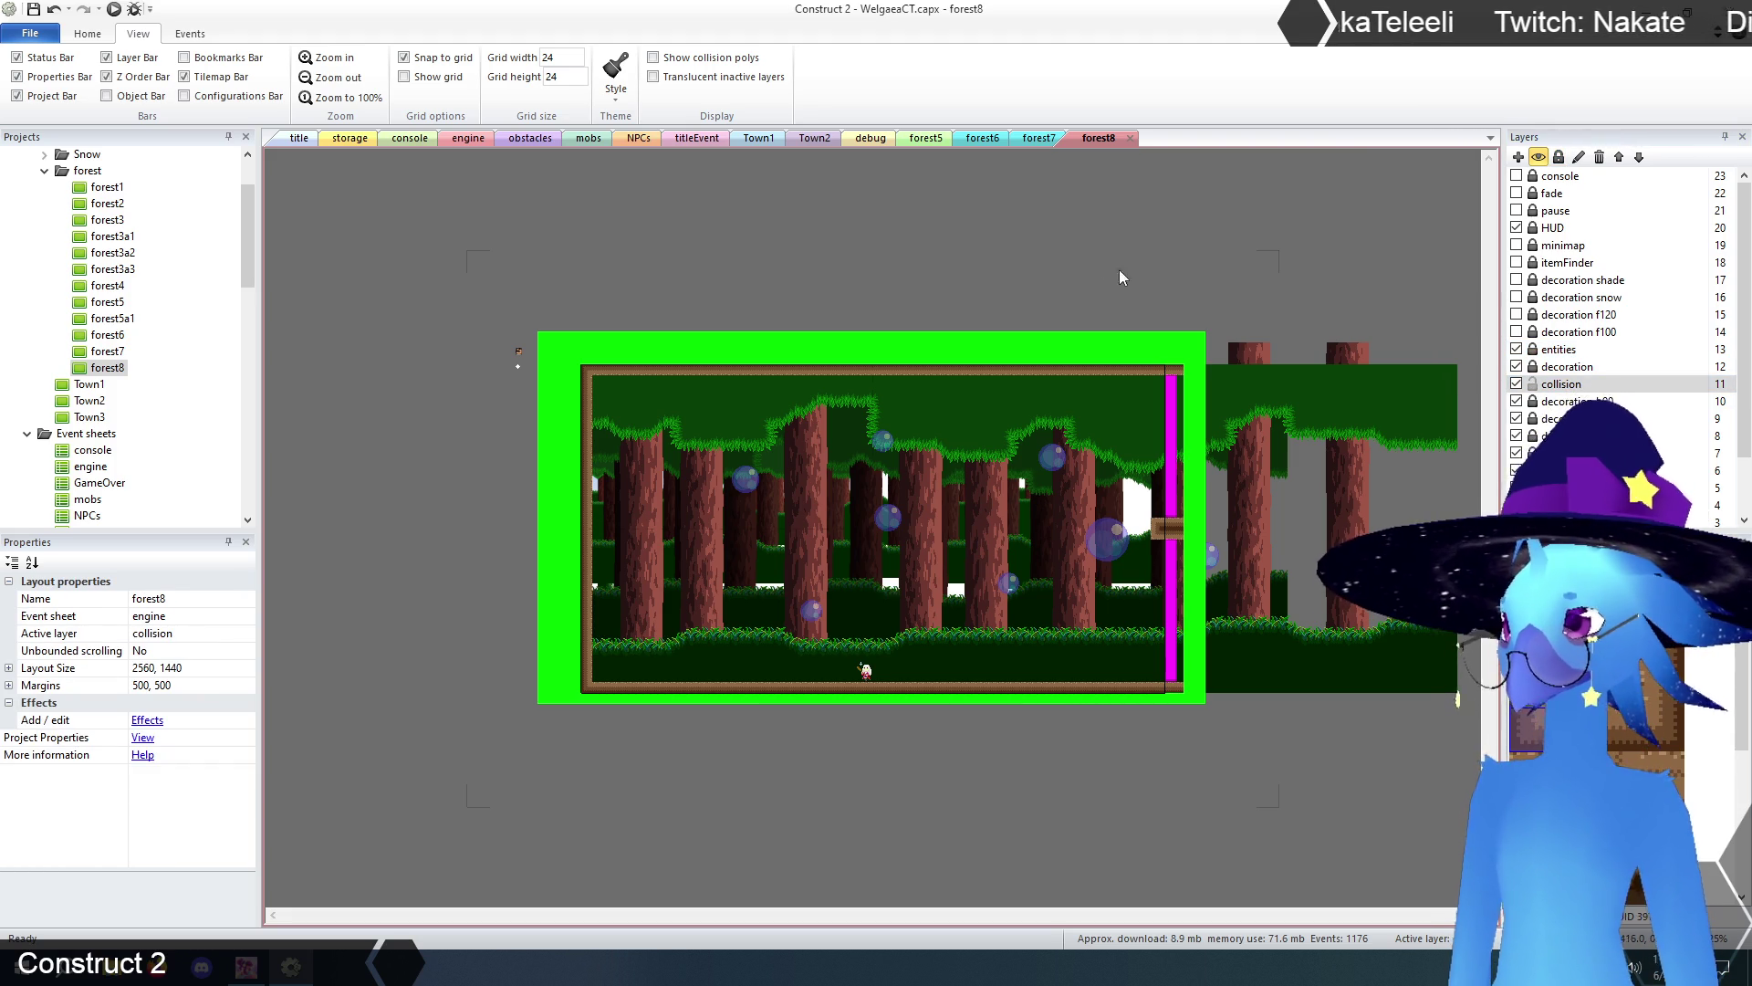
{"action": "left_click", "coordinate": [1039, 140]}
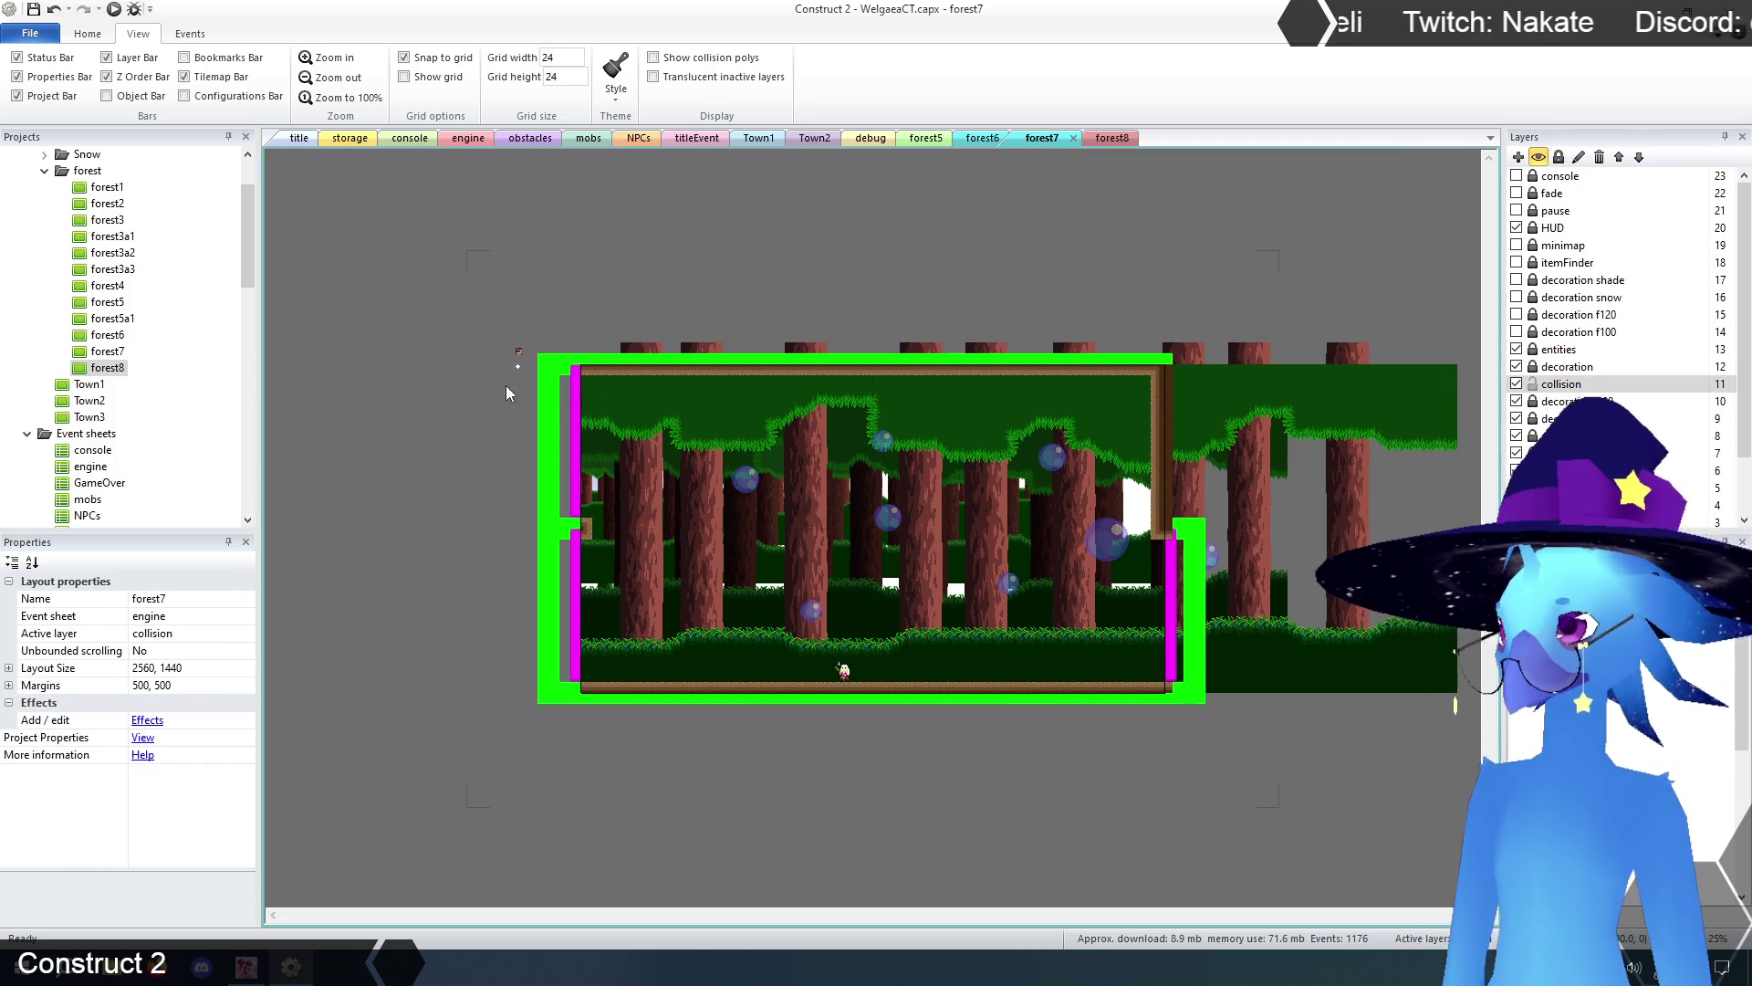
{"action": "left_click", "coordinate": [576, 405]}
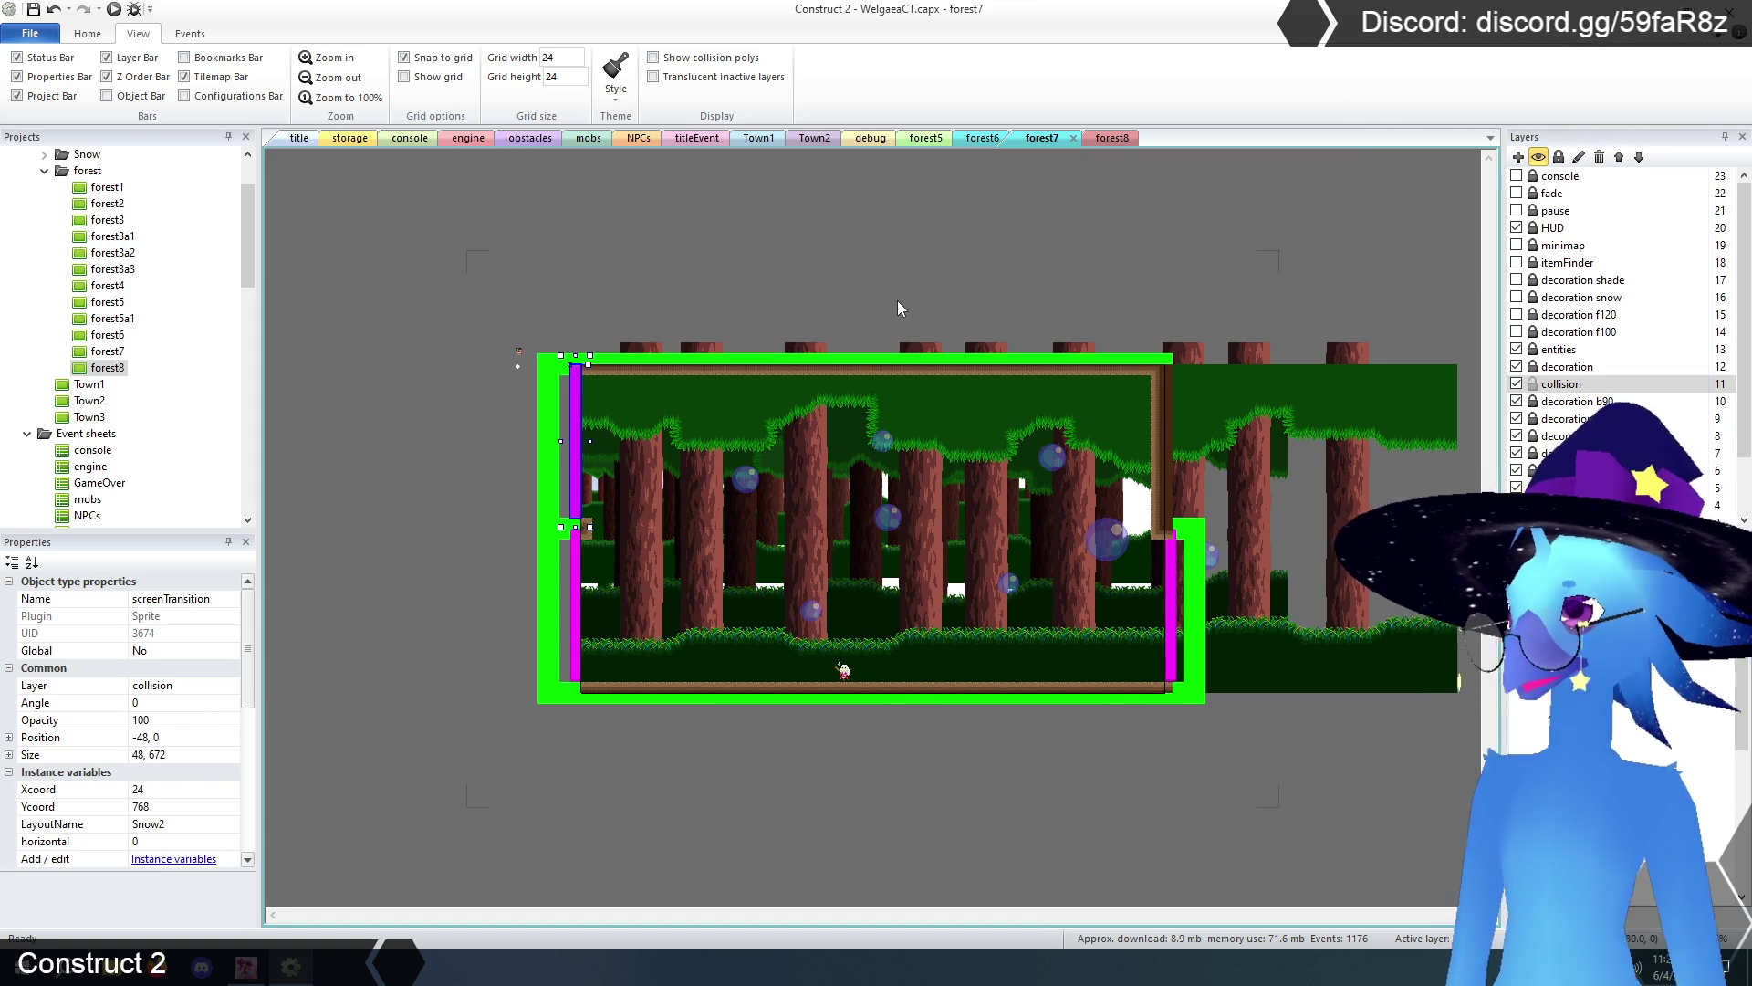
{"action": "left_click", "coordinate": [1112, 139]}
- Set forest8's right-edge transition to lead to forest7 at Xcoord 24, Ycoord 0
{"action": "left_click", "coordinate": [1173, 637]}
{"action": "left_click", "coordinate": [161, 789]}
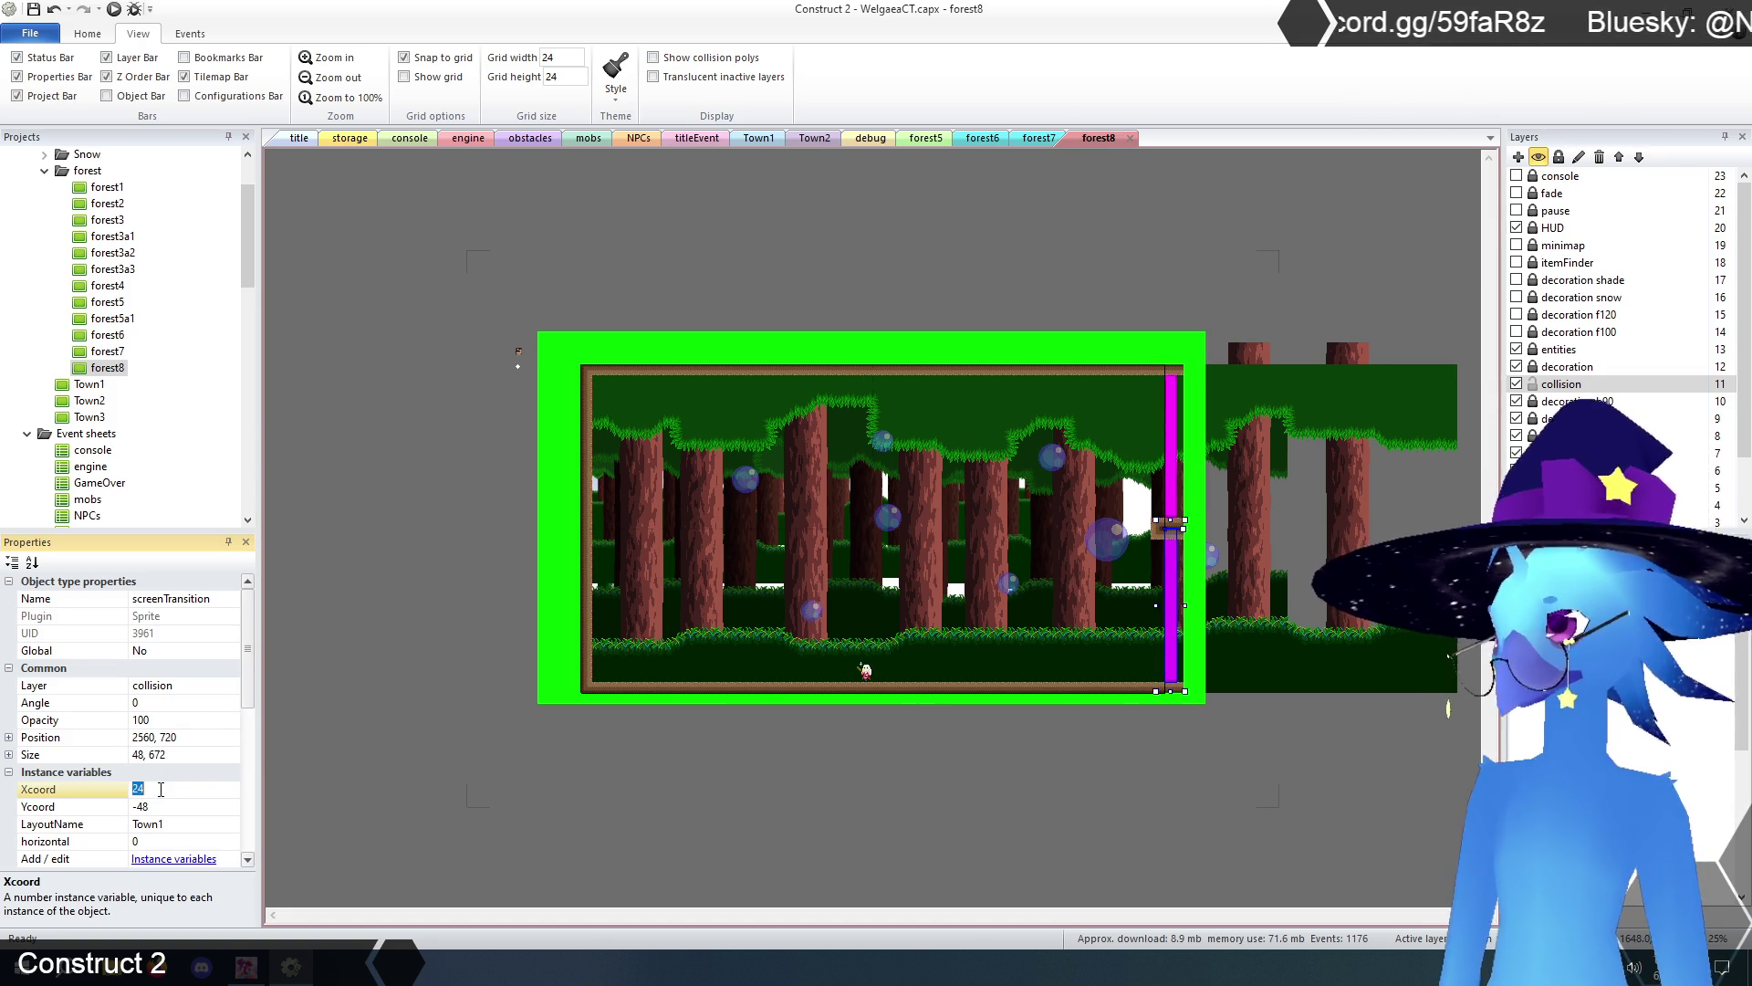
{"action": "type", "text": "-48"}
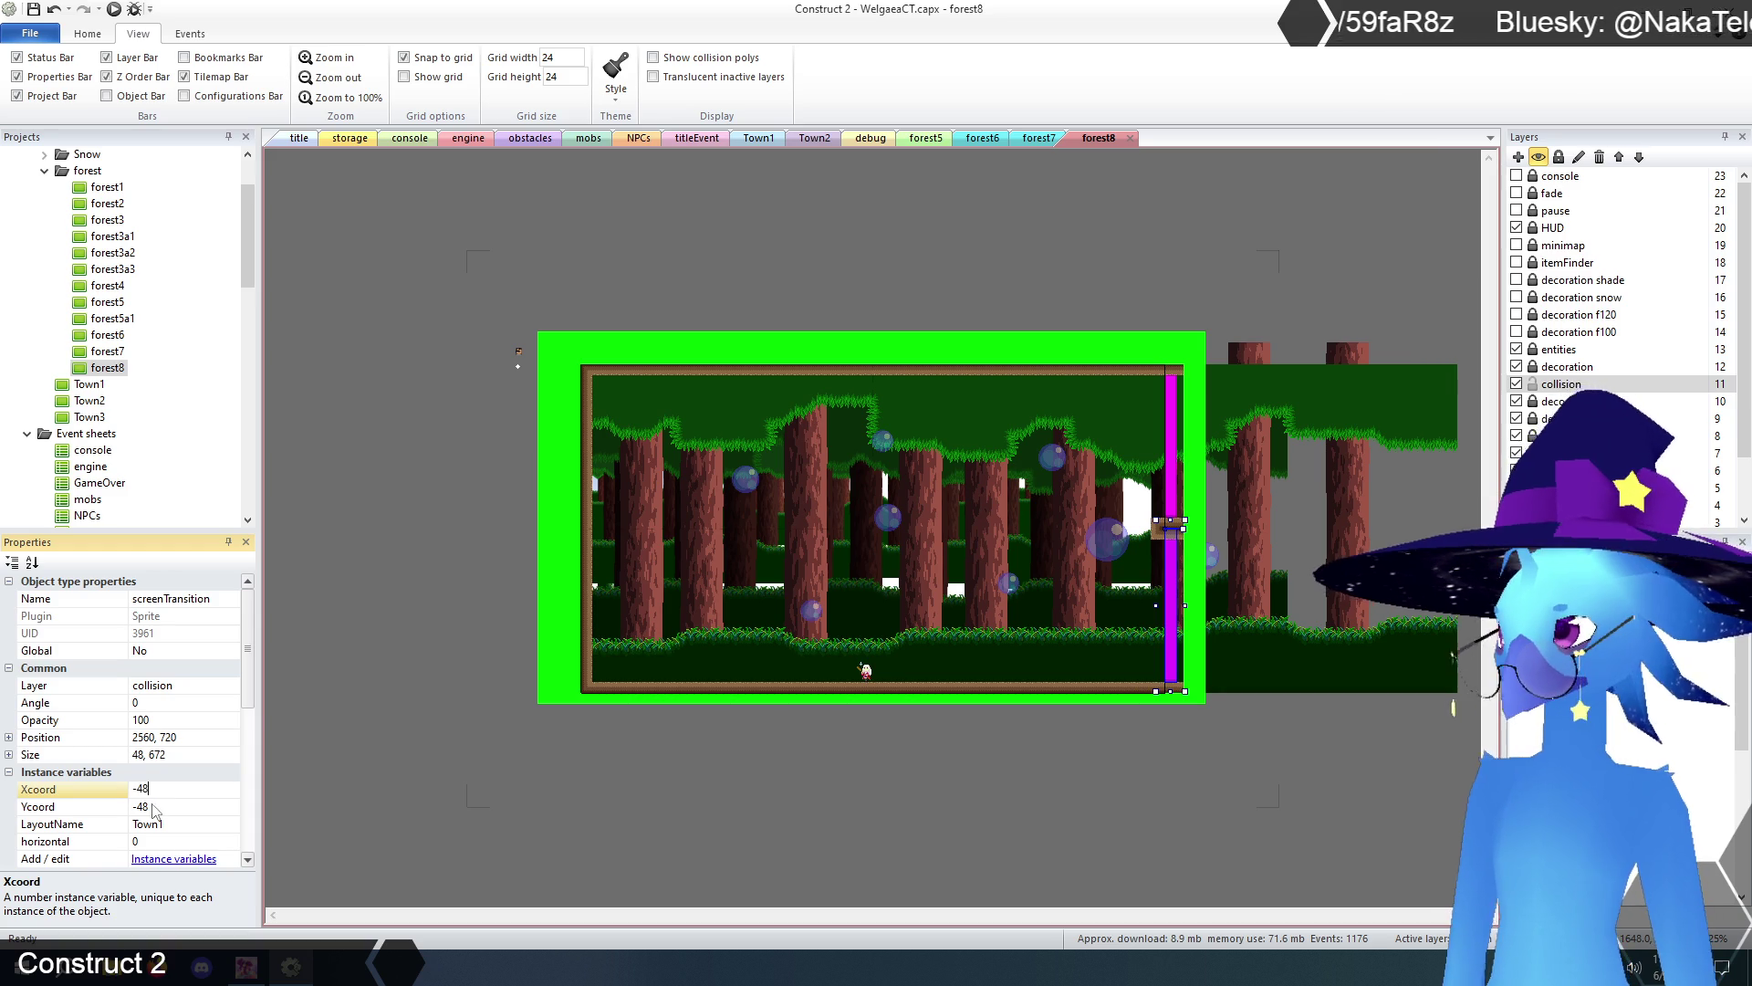
{"action": "left_click", "coordinate": [159, 804]}
{"action": "type", "text": "0"}
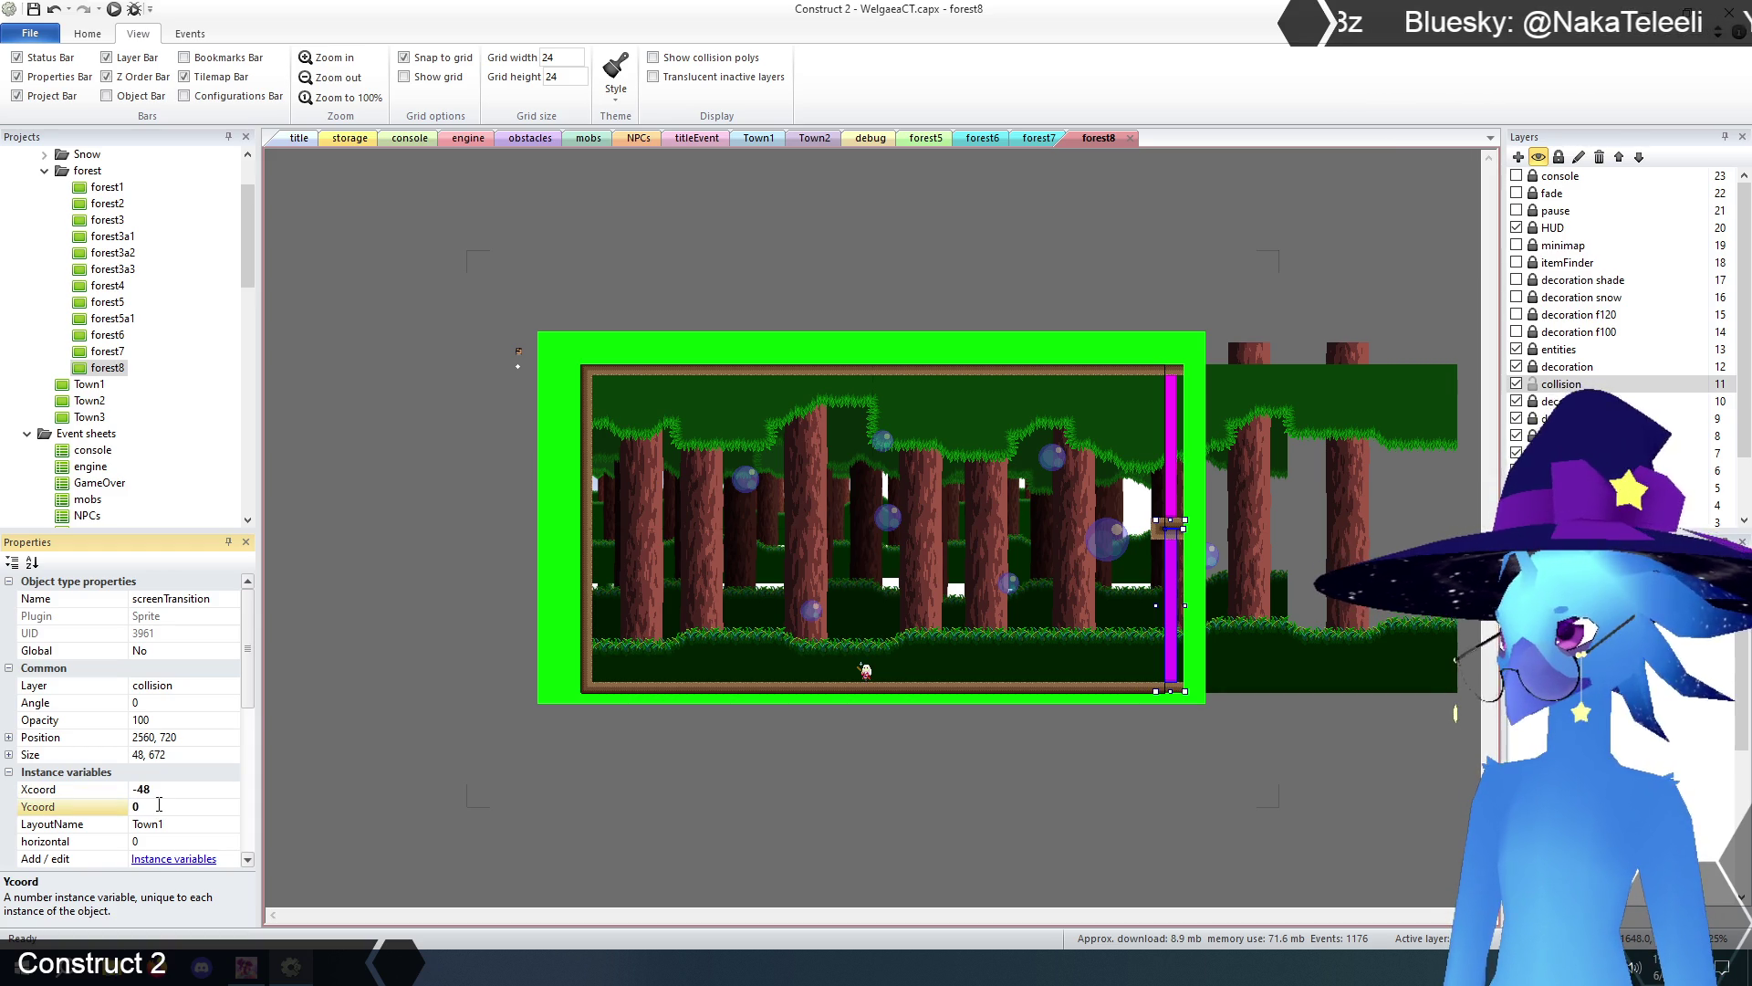
{"action": "left_click", "coordinate": [190, 824]}
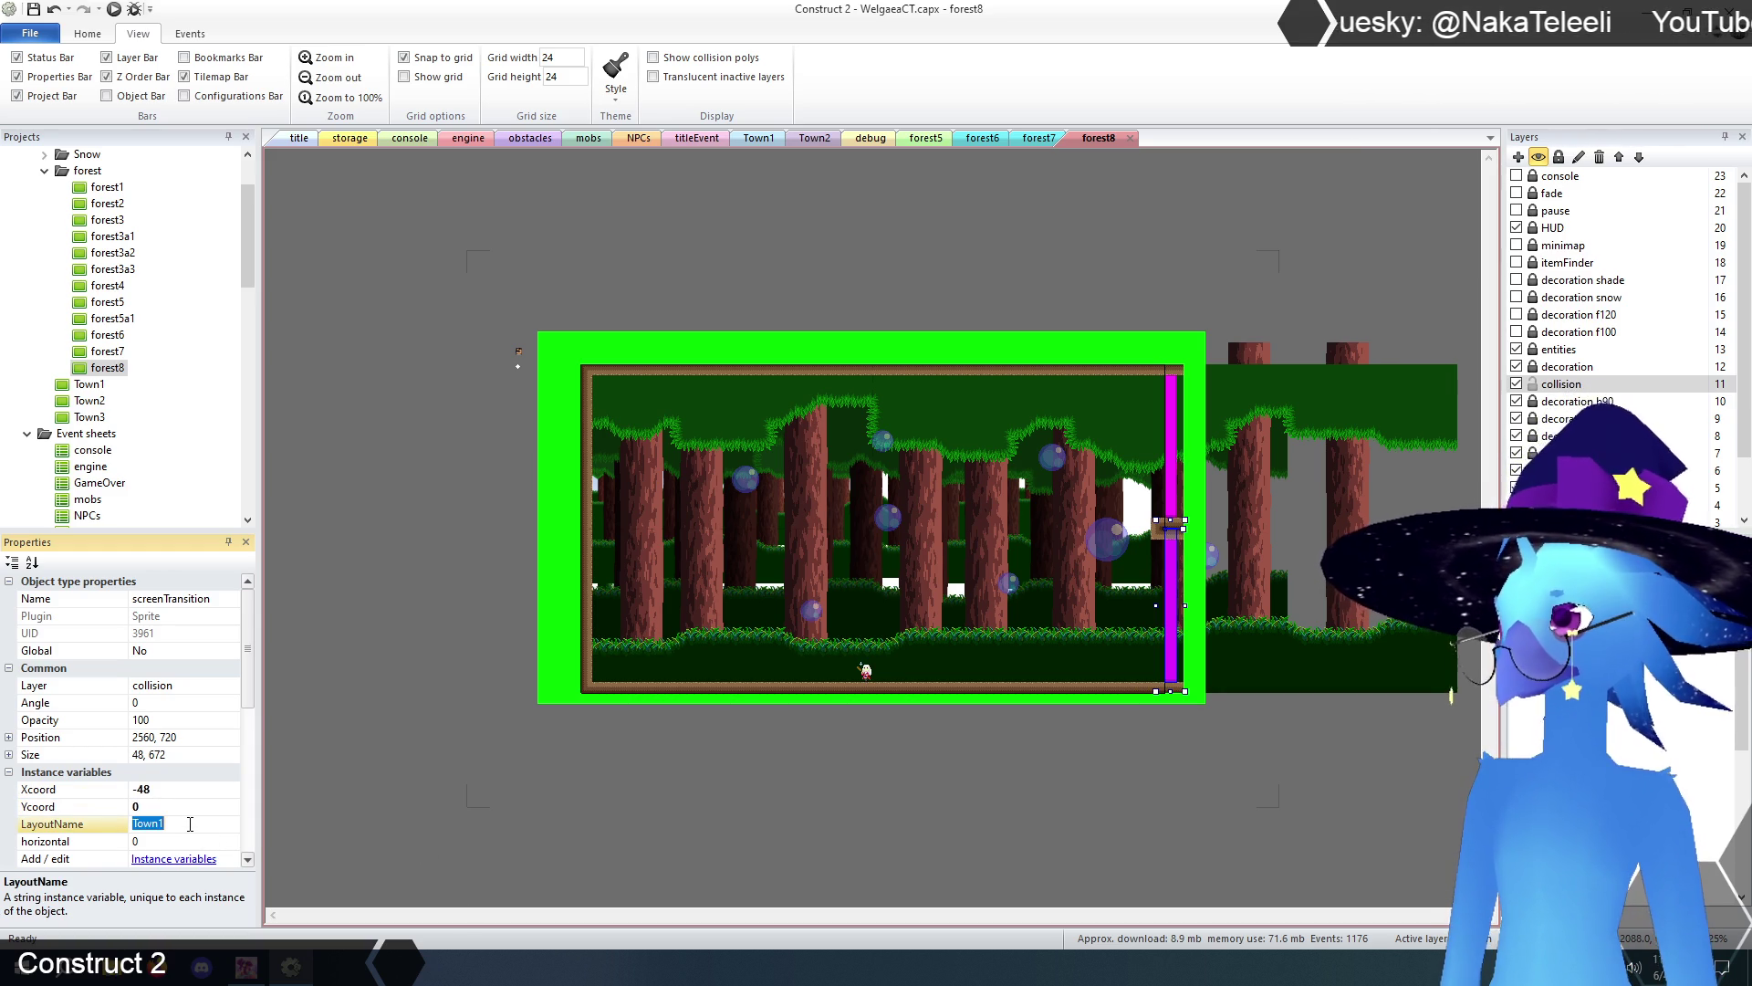
{"action": "type", "text": "forest7"}
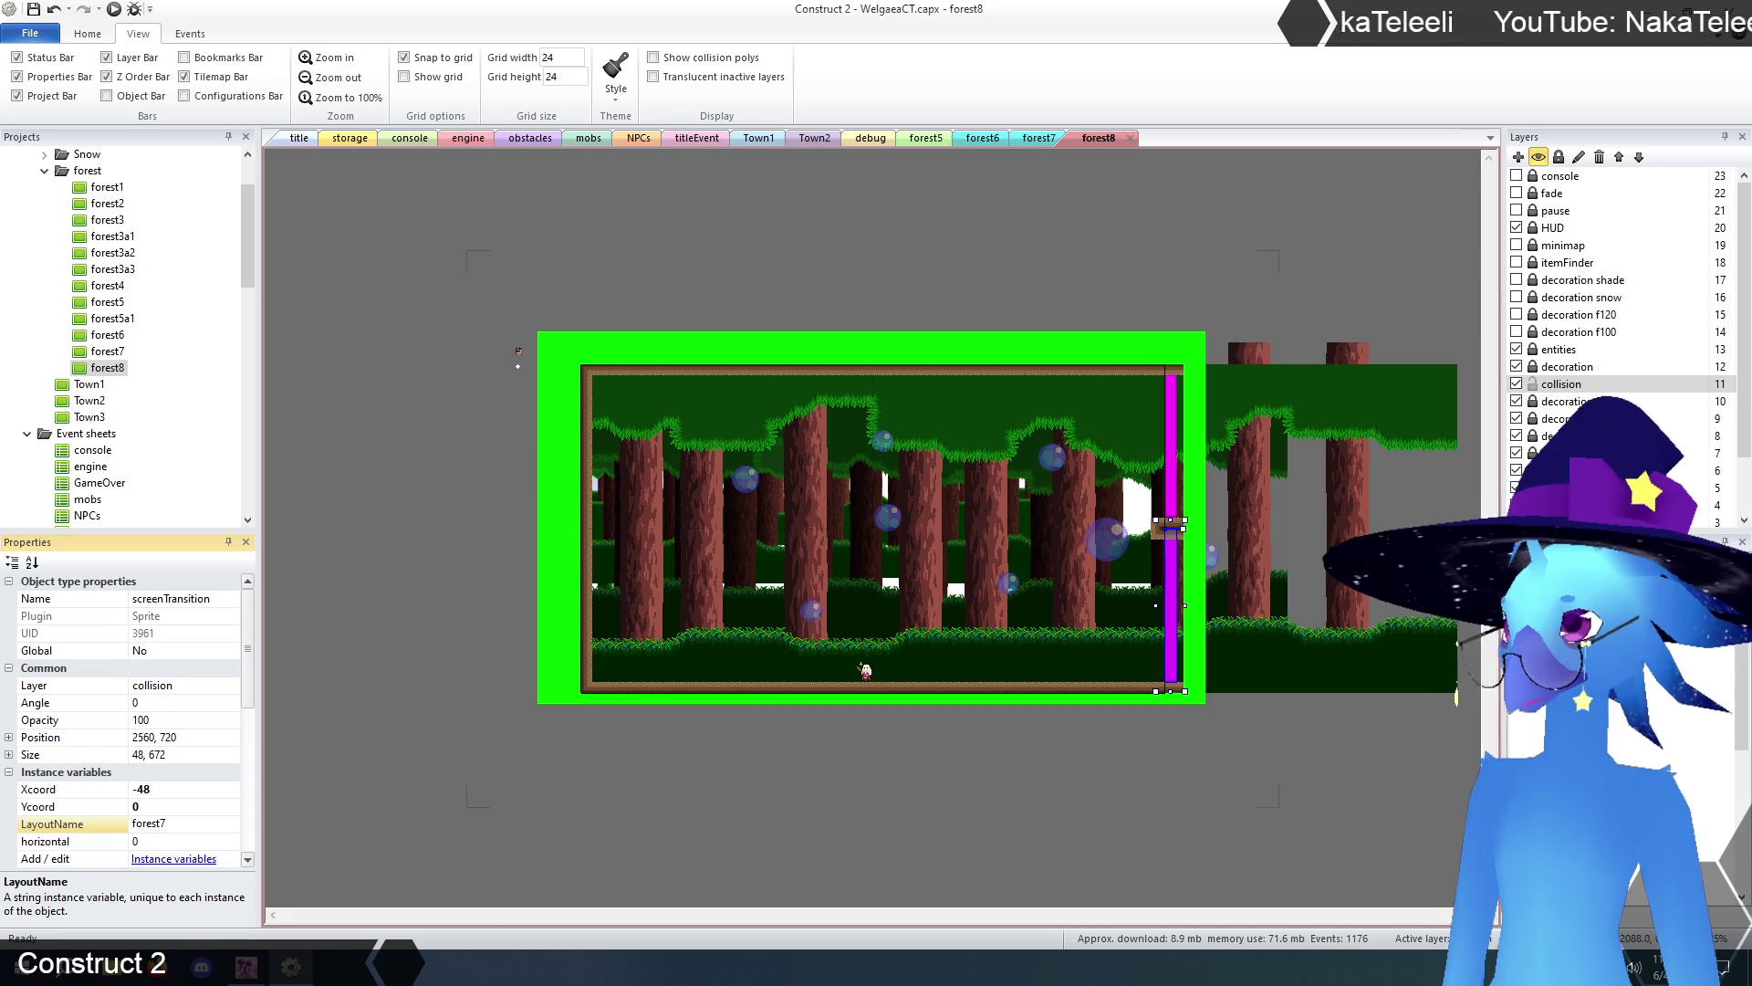
{"action": "key", "text": "Return"}
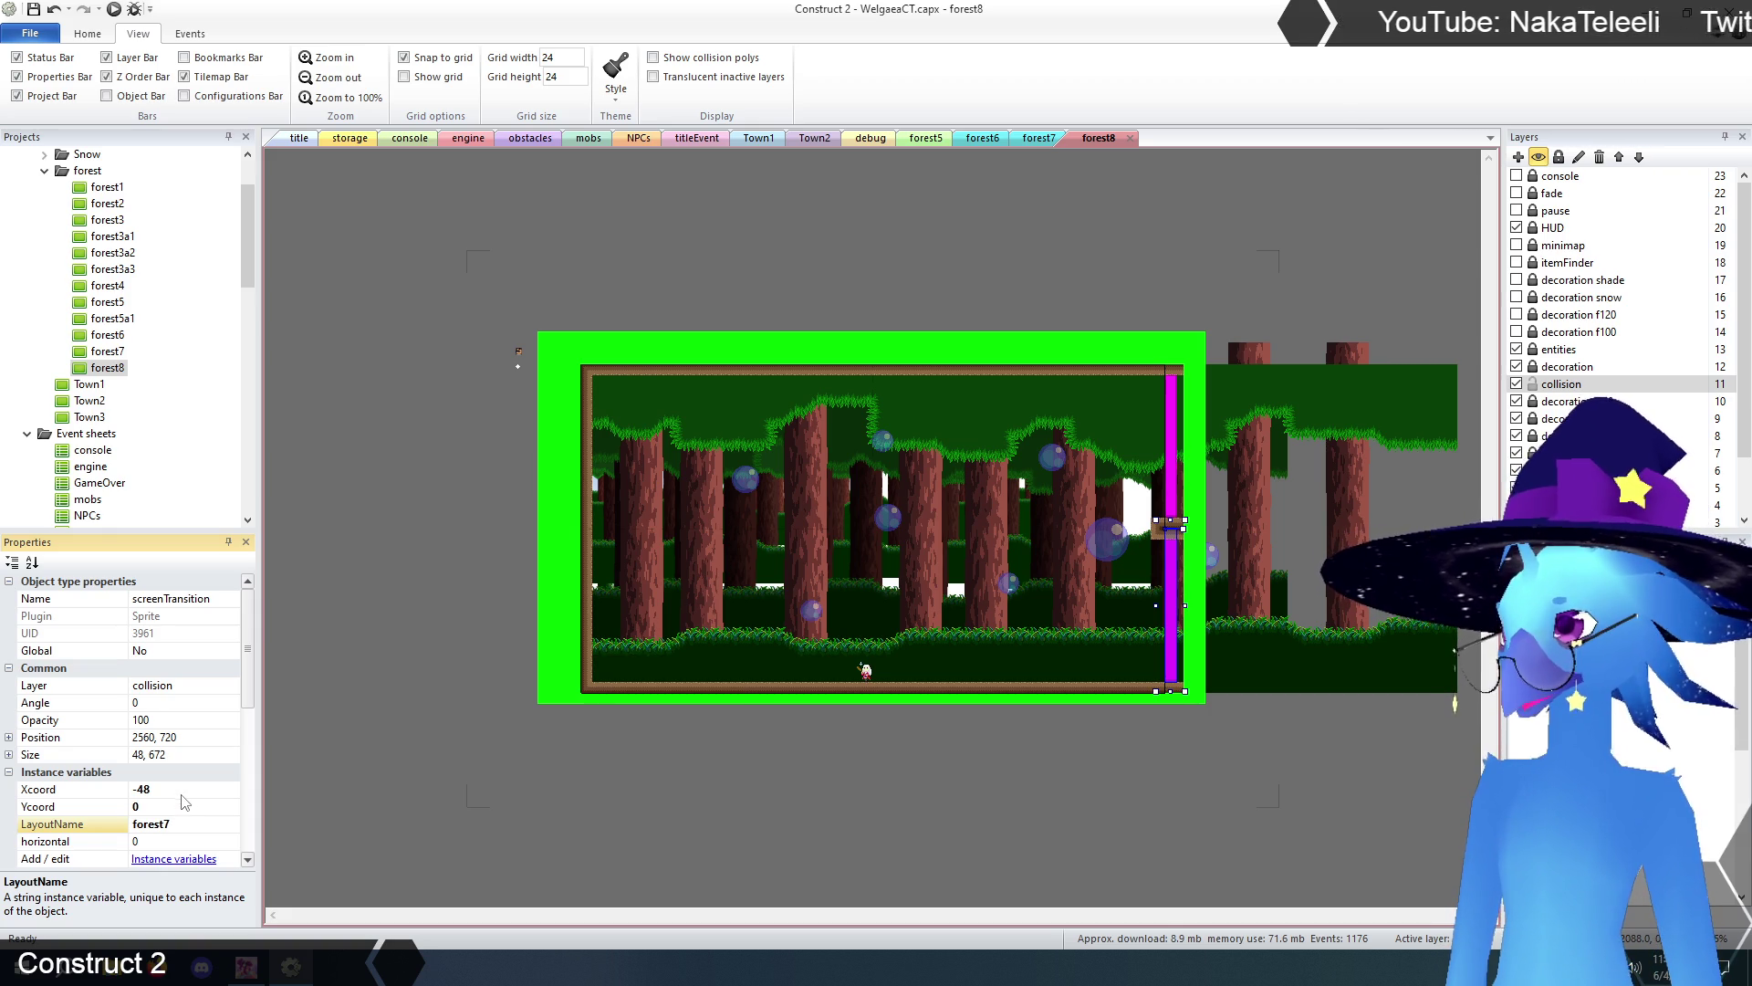
{"action": "left_click", "coordinate": [185, 789]}
{"action": "type", "text": "24"}
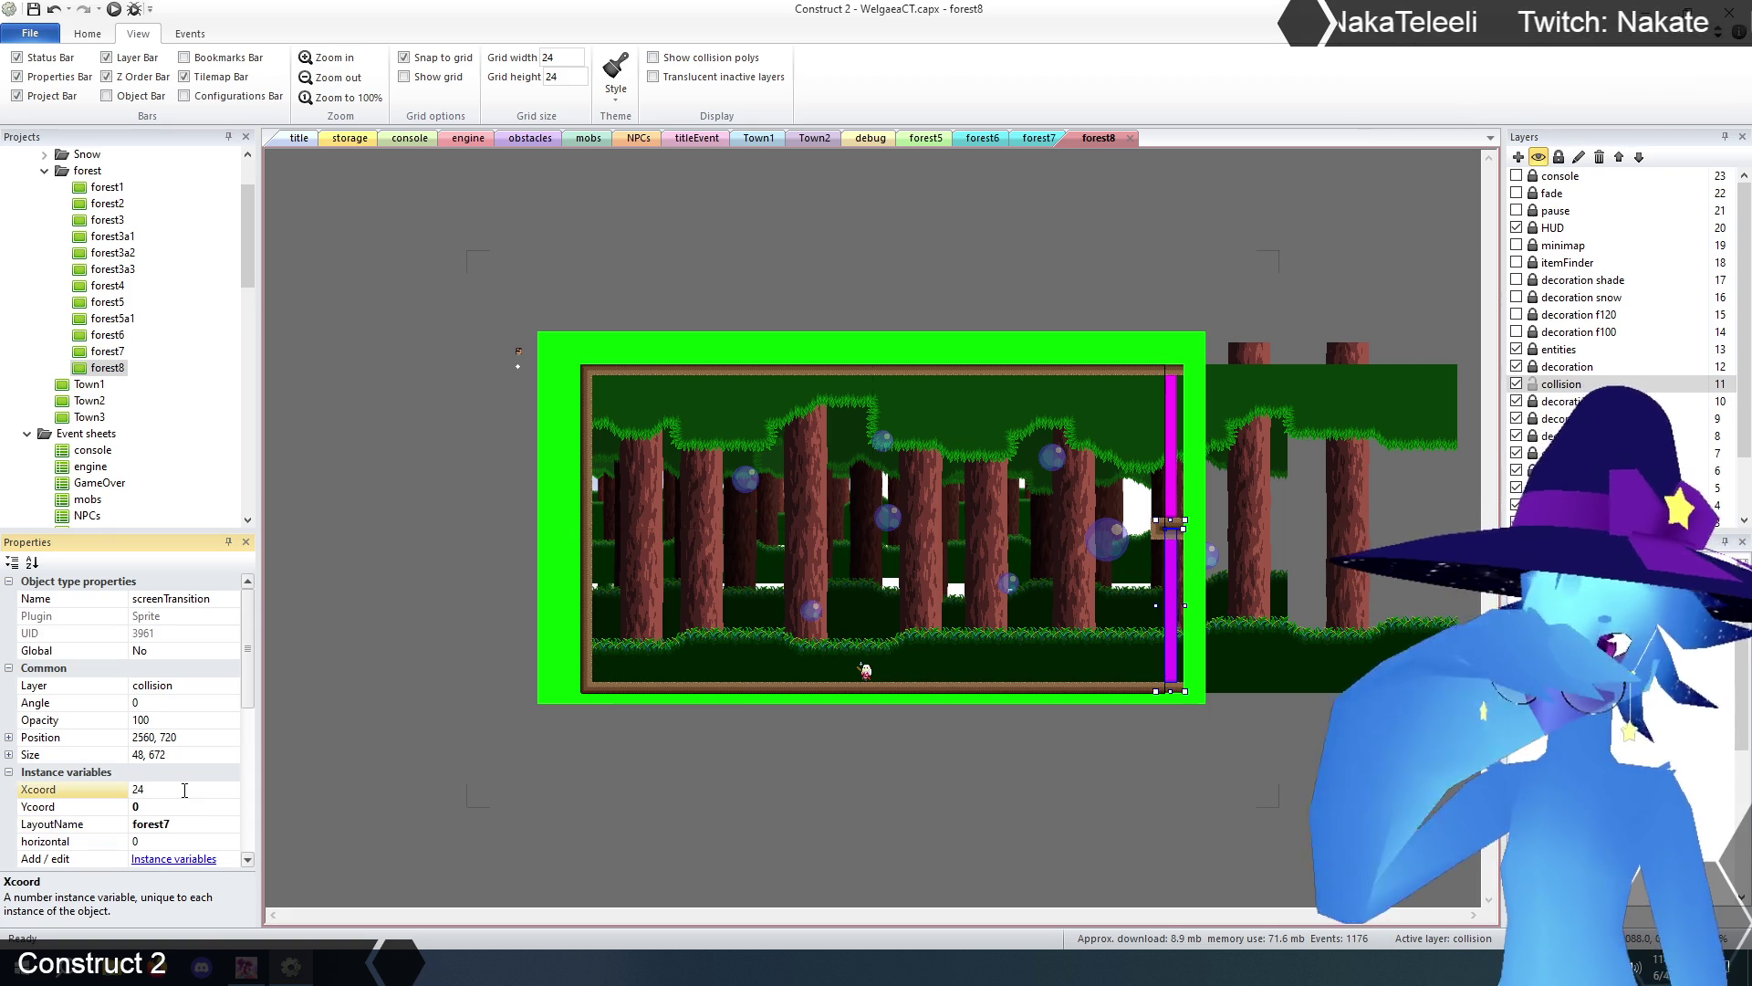
{"action": "left_click", "coordinate": [993, 233]}
{"action": "left_click", "coordinate": [1175, 609]}
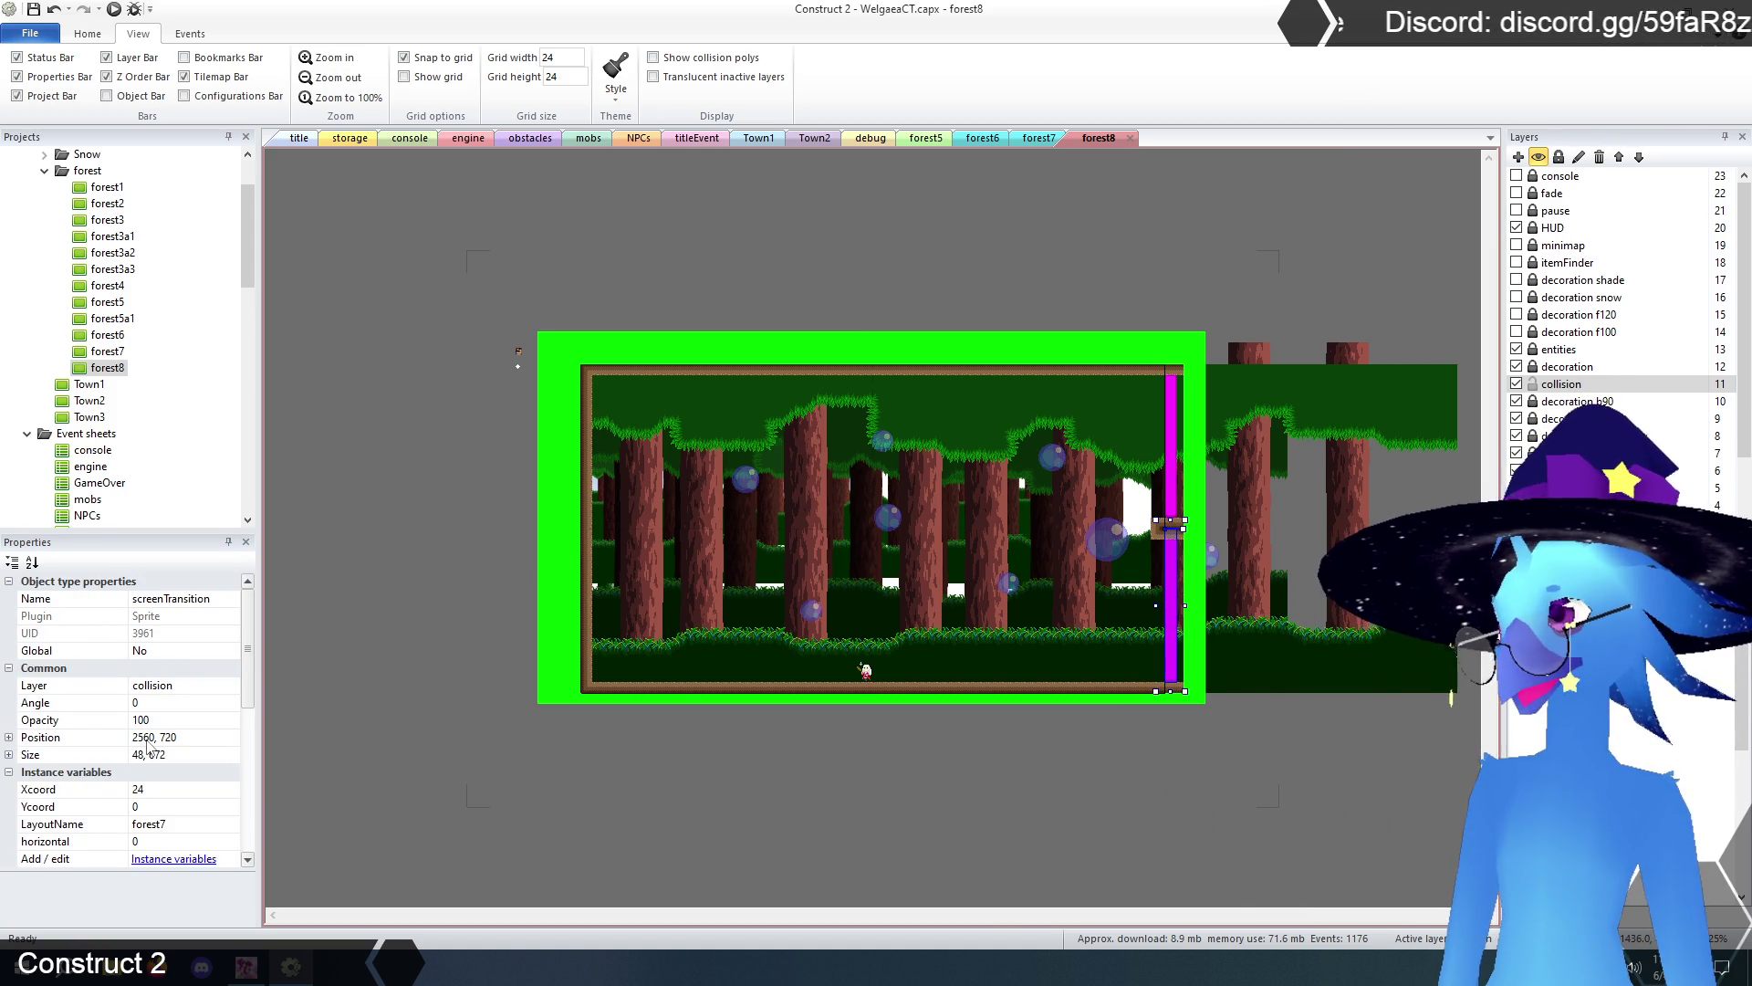
{"action": "left_click", "coordinate": [1041, 138]}
- Set forest7's left-edge transition destination to Xcoord 2488, Ycoord 720
{"action": "left_click", "coordinate": [496, 404]}
{"action": "left_click", "coordinate": [570, 412]}
{"action": "left_click", "coordinate": [169, 789]}
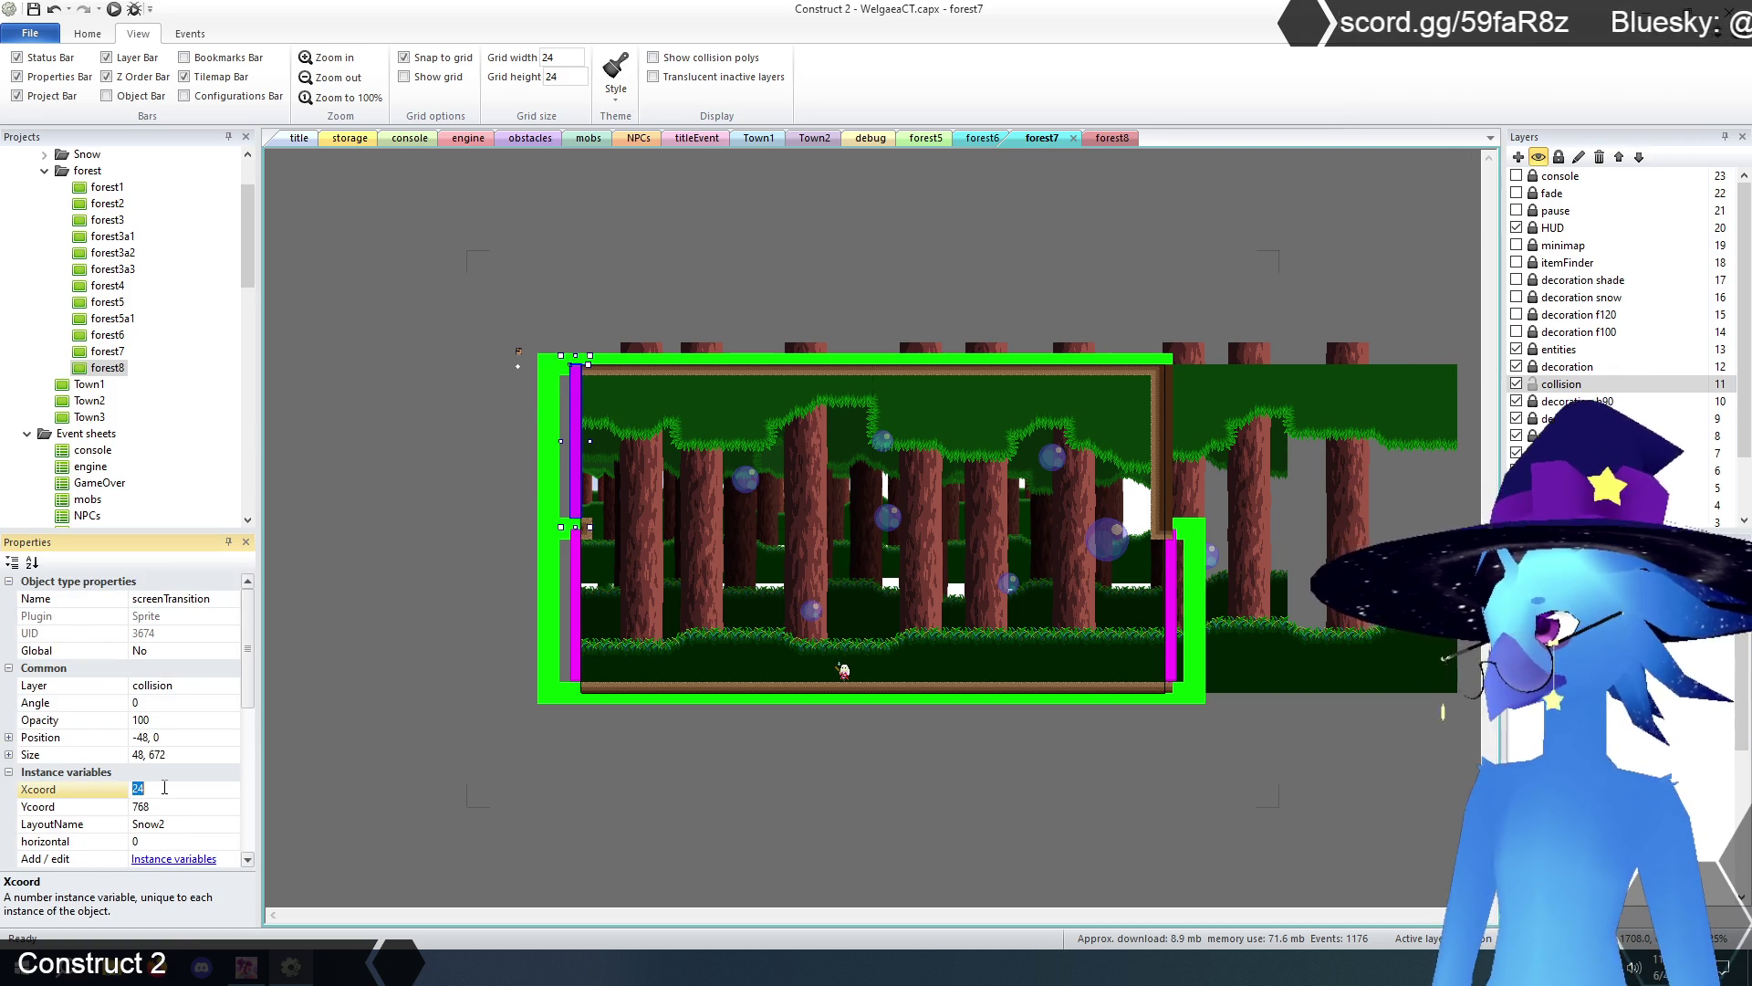
{"action": "key", "text": "BackSpace"}
{"action": "type", "text": "560"}
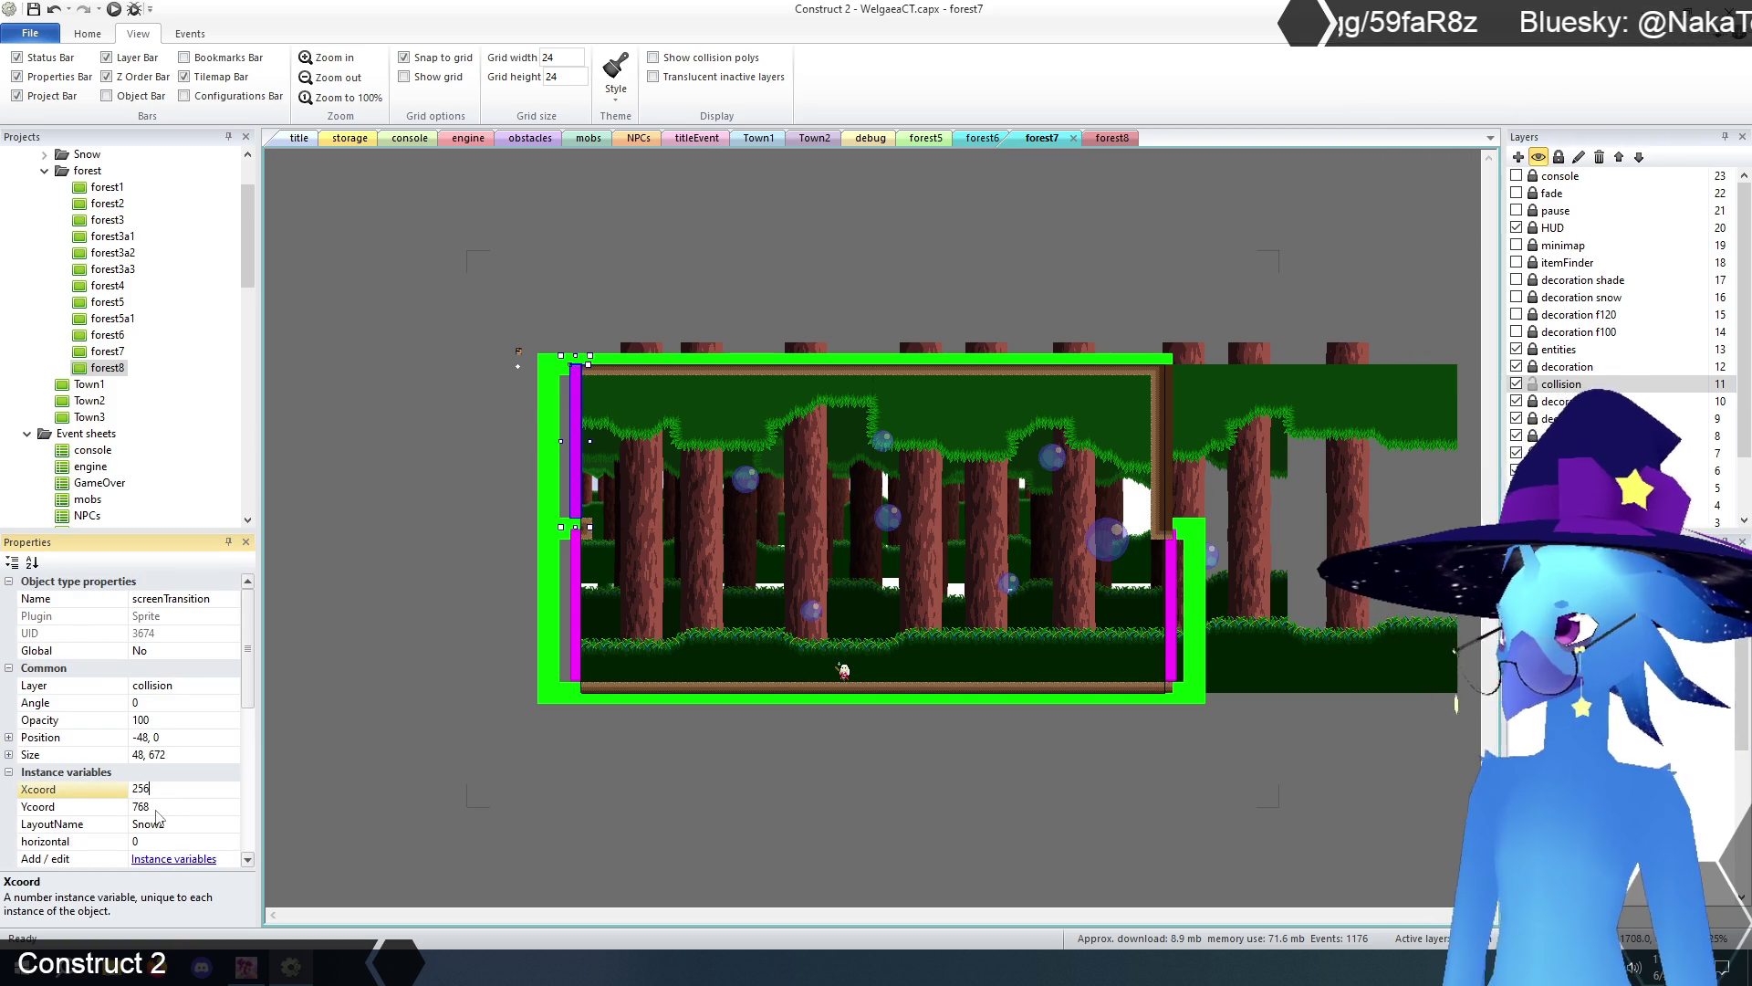
{"action": "left_click", "coordinate": [170, 802]}
{"action": "type", "text": "720"}
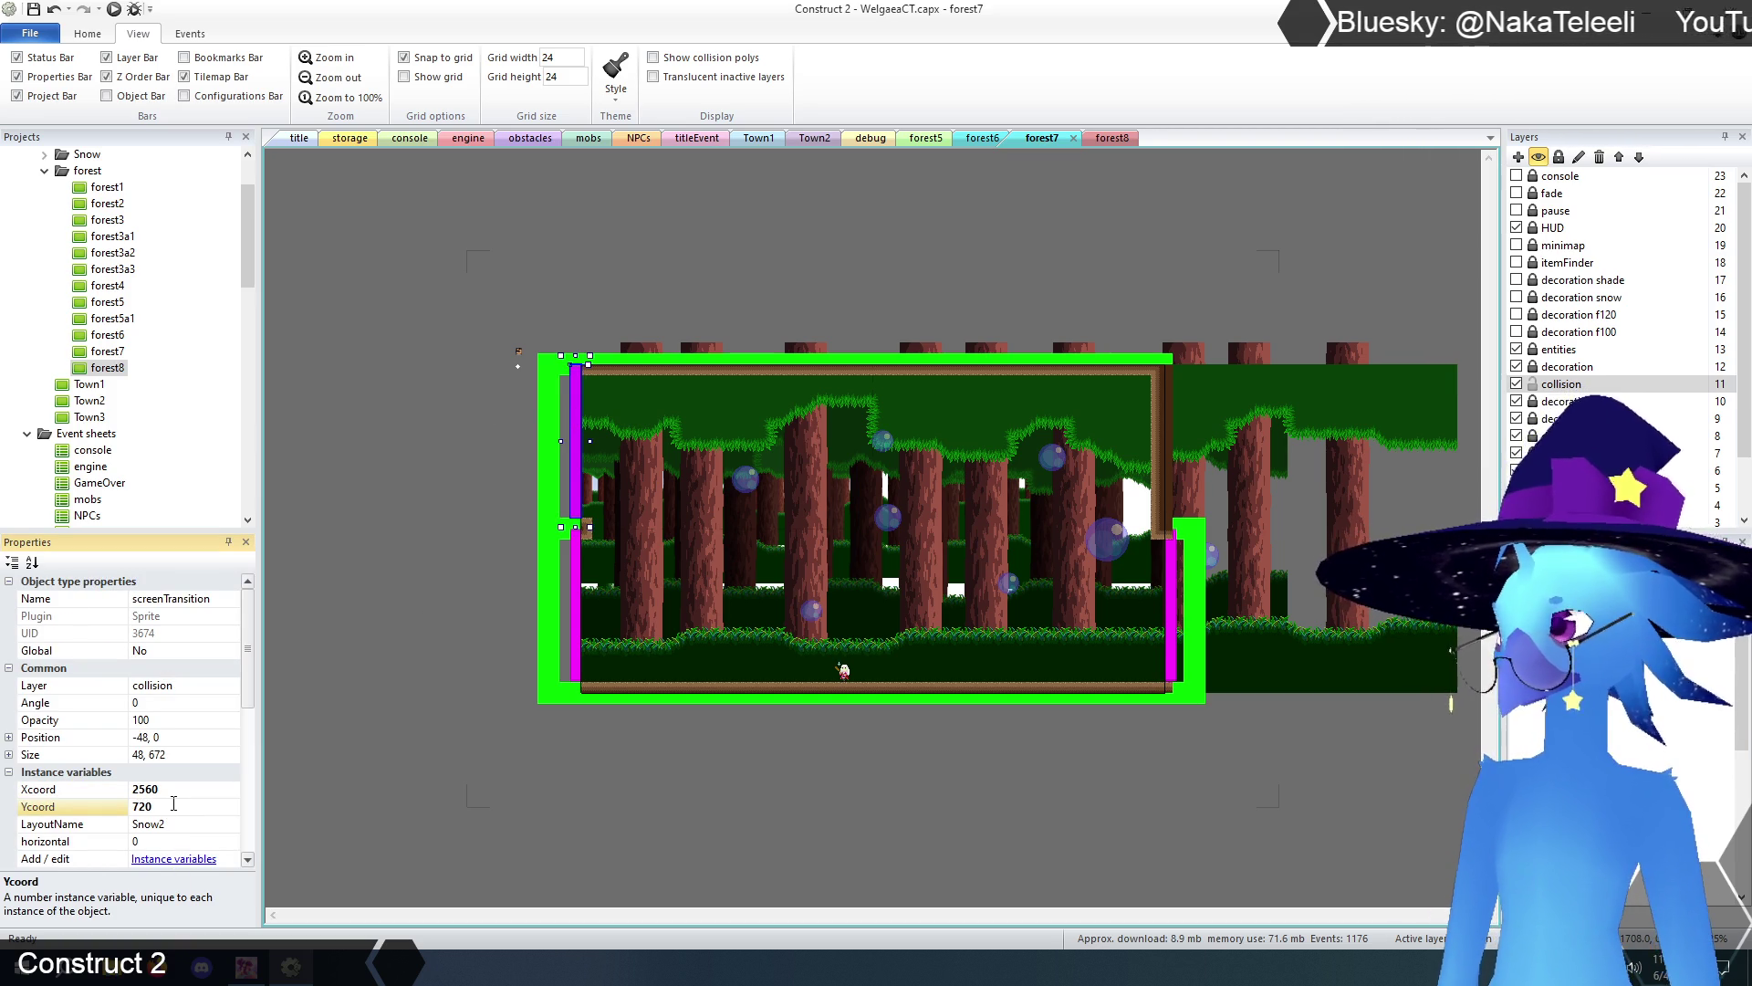
{"action": "left_click", "coordinate": [178, 789]}
{"action": "left_click", "coordinate": [164, 788]}
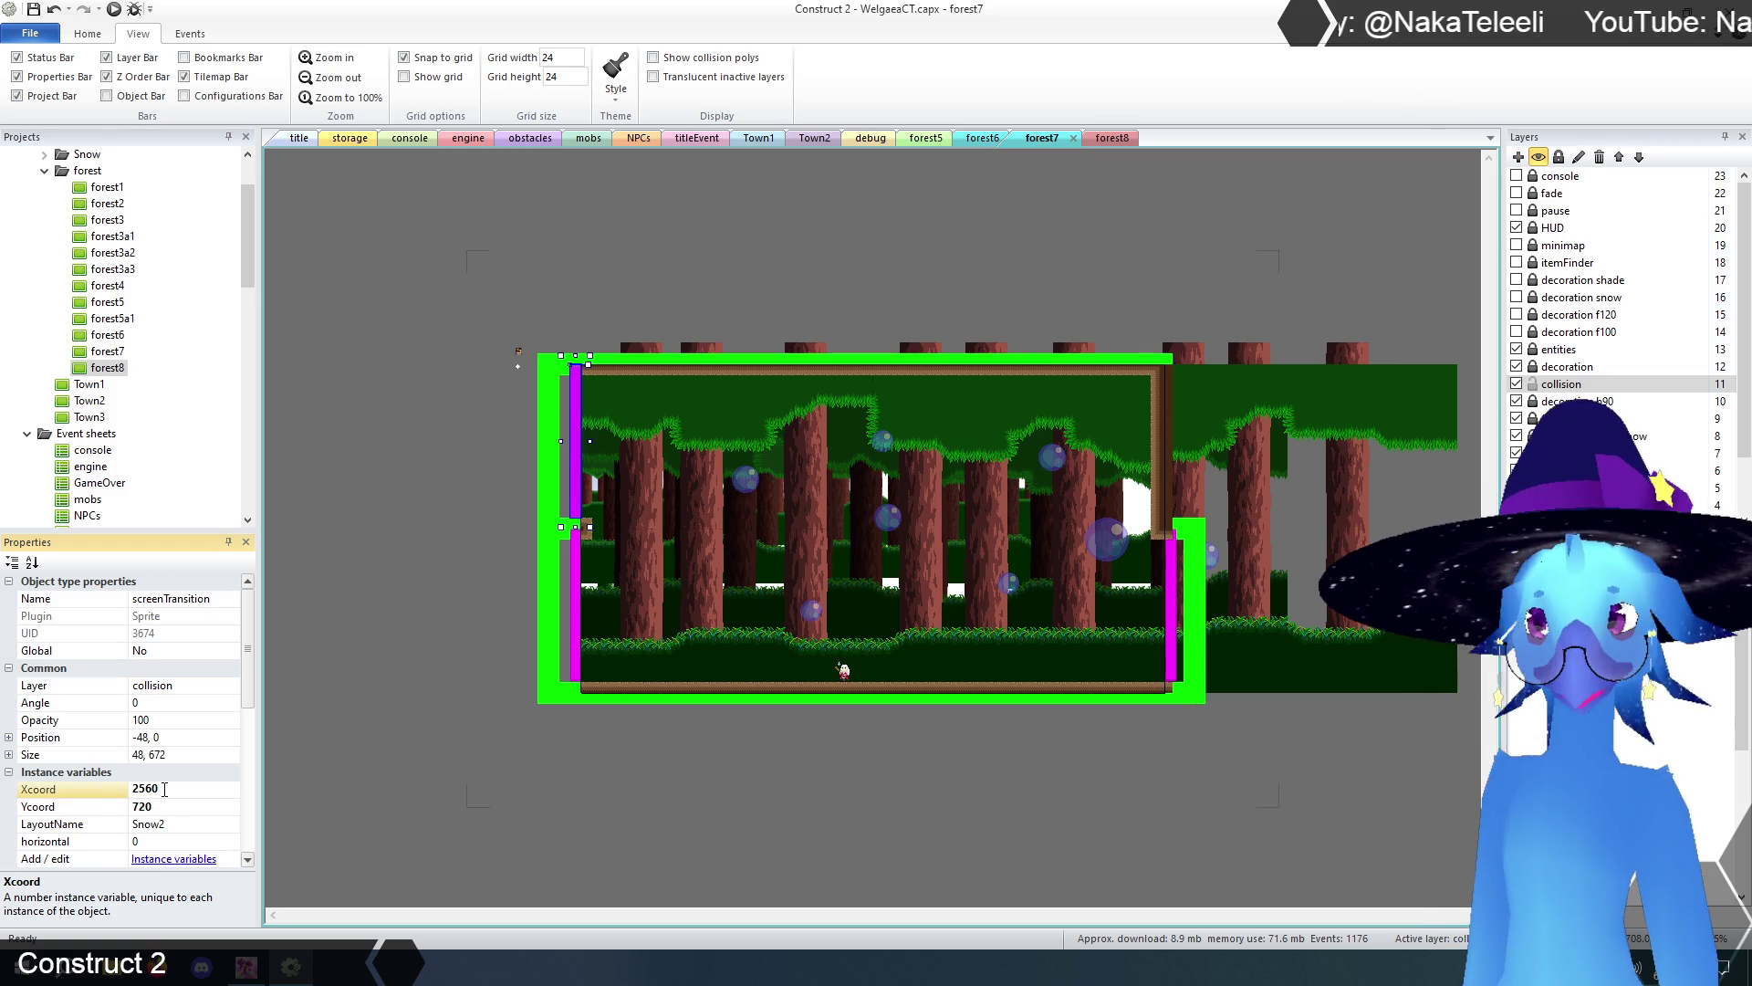
{"action": "left_click_drag", "start_coordinate": [140, 790], "coordinate": [178, 786]}
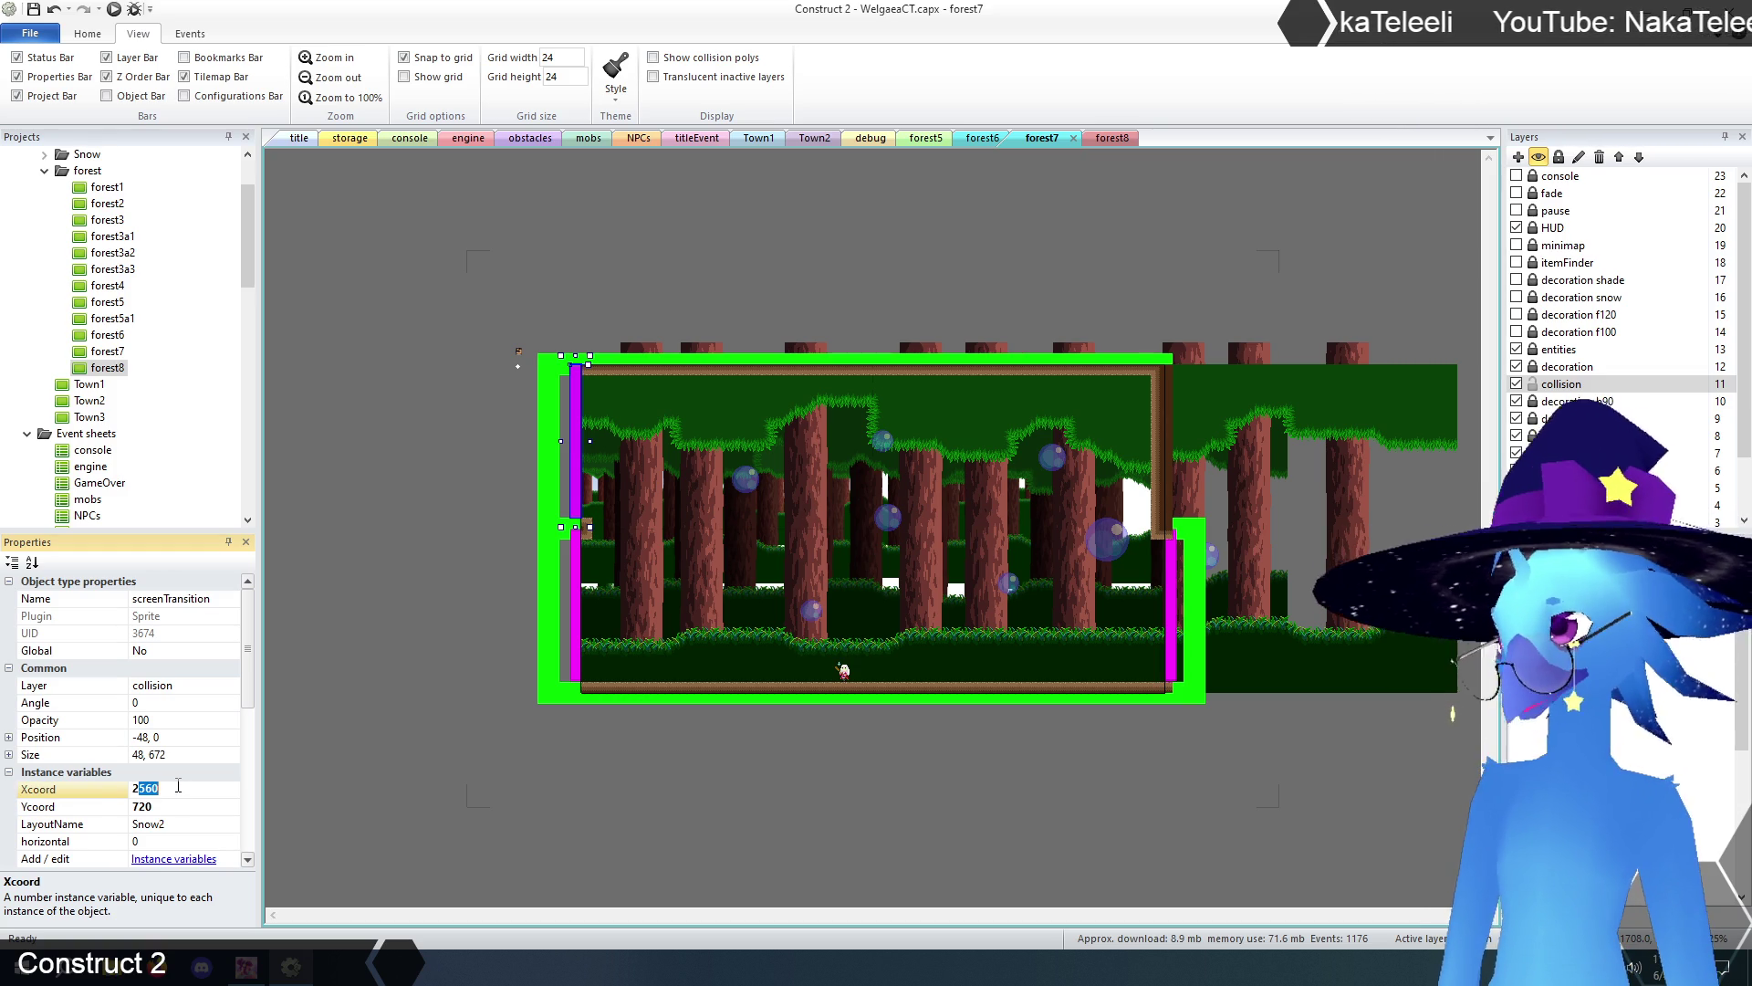
{"action": "type", "text": "488"}
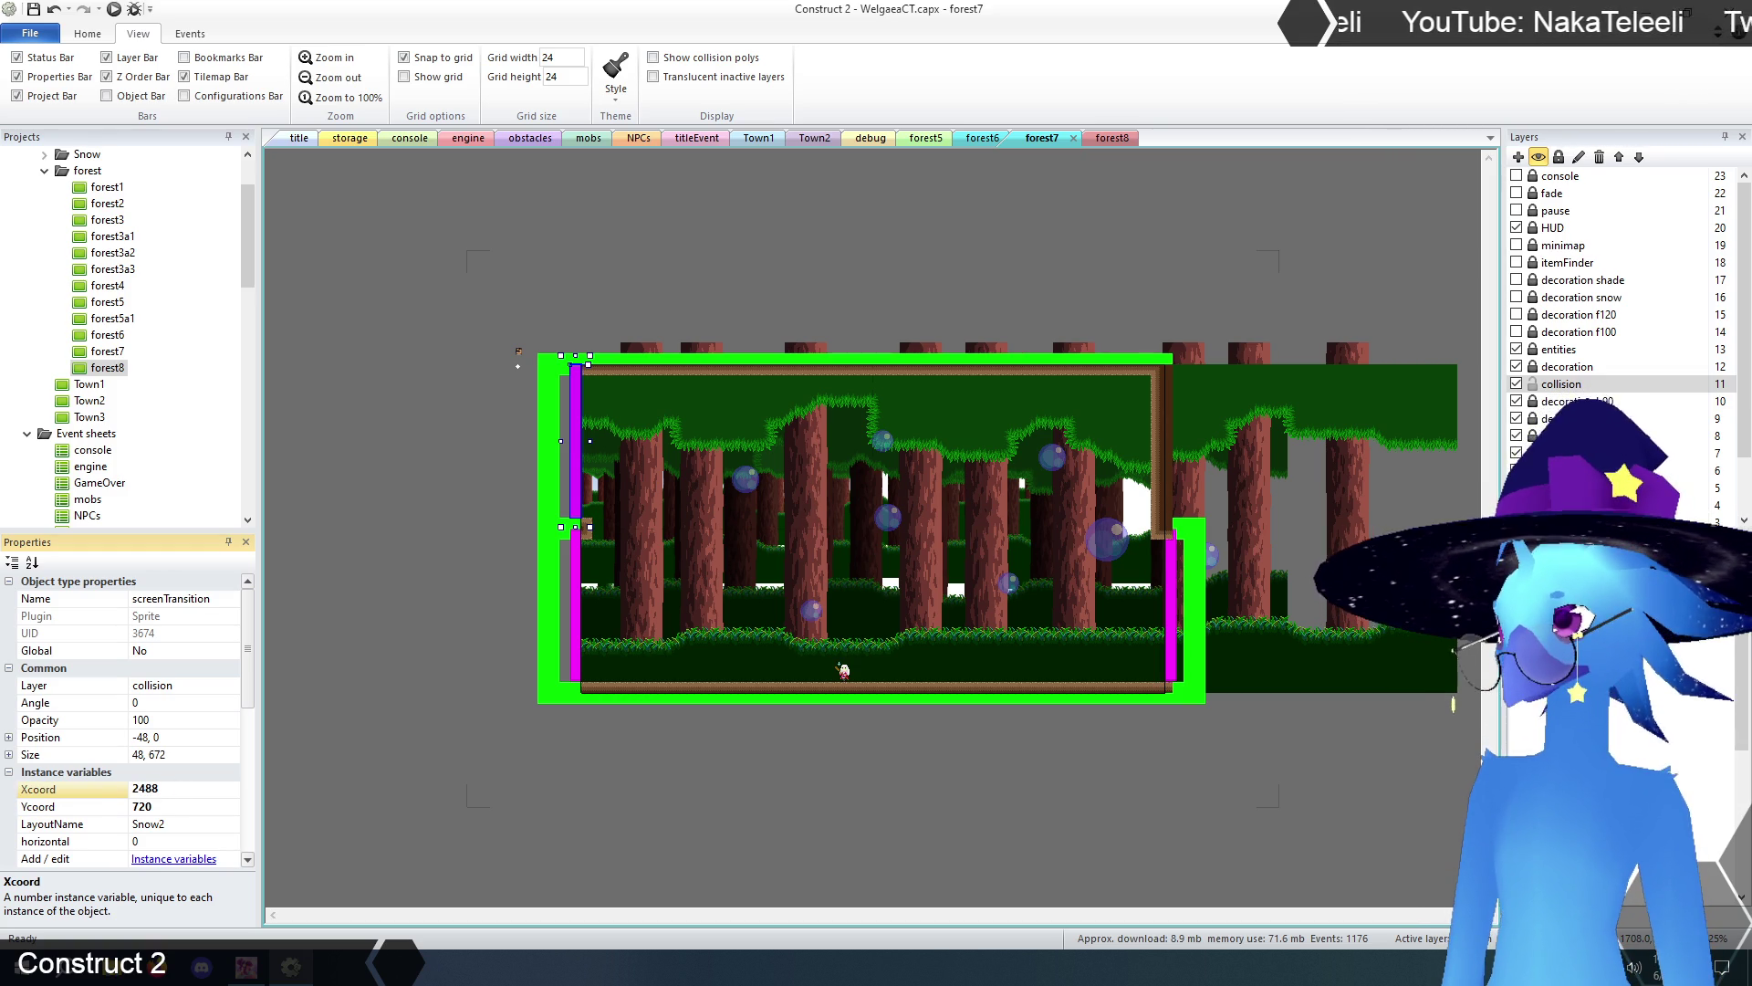
- Set that transition's destination LayoutName to forest8
{"action": "left_click", "coordinate": [185, 823]}
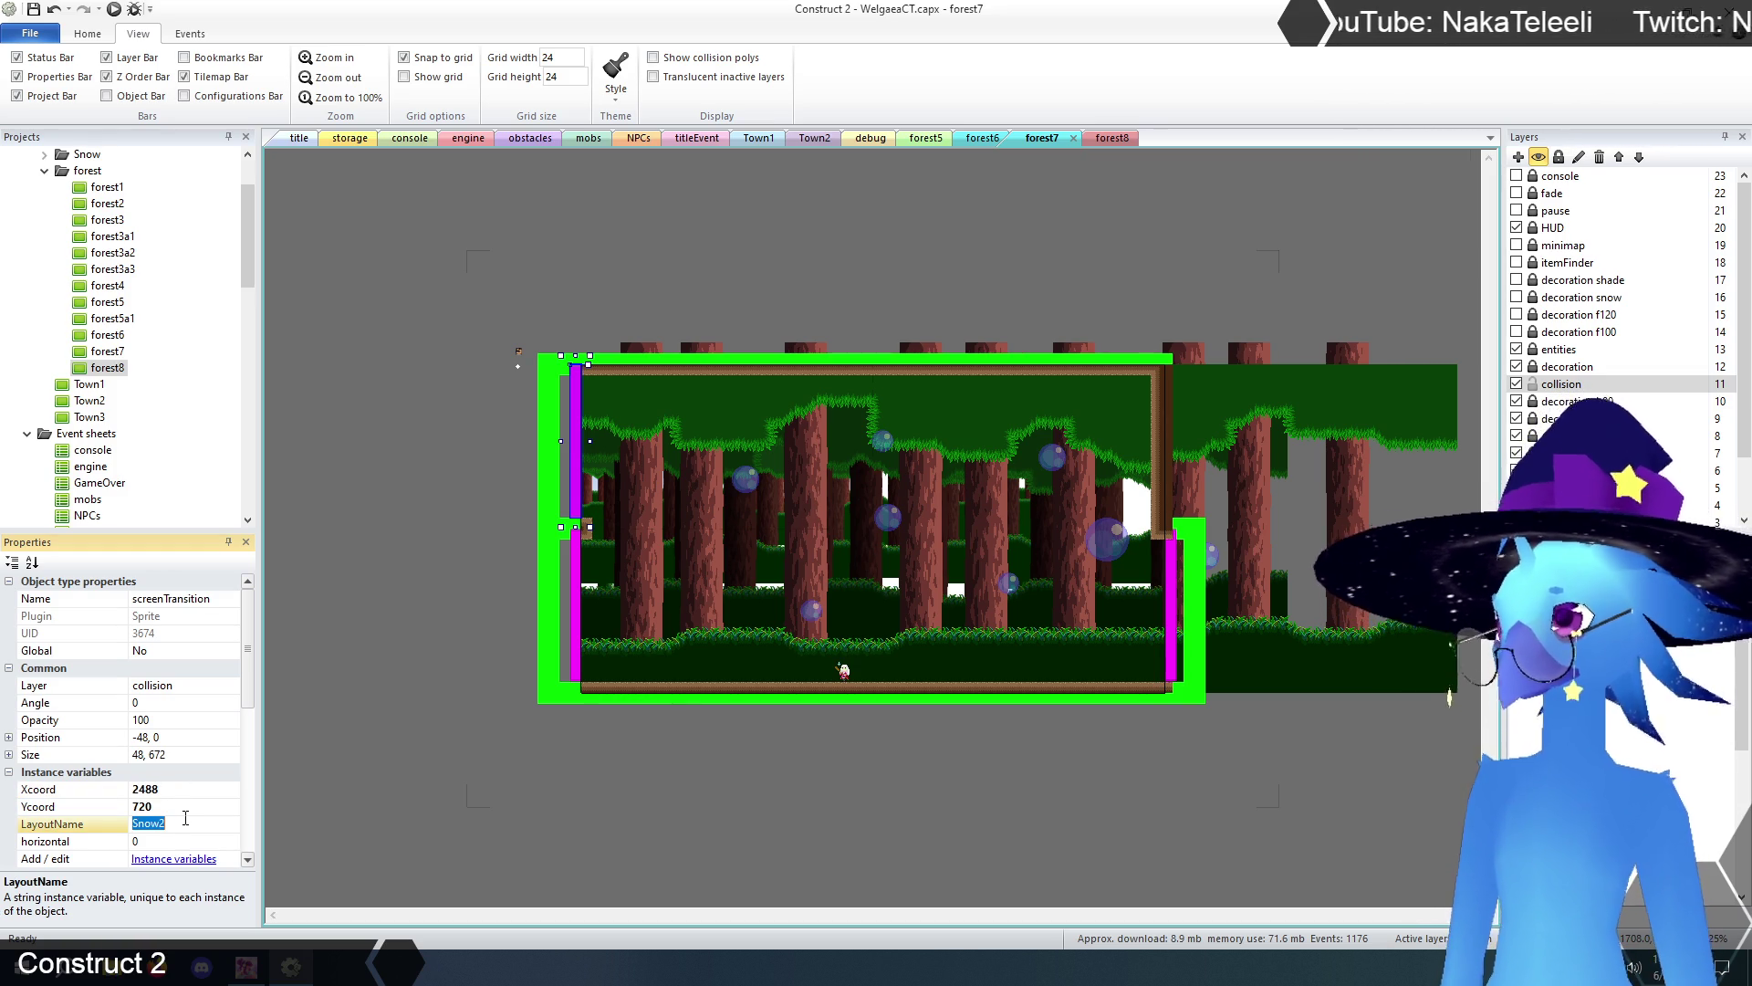
{"action": "type", "text": "forest8"}
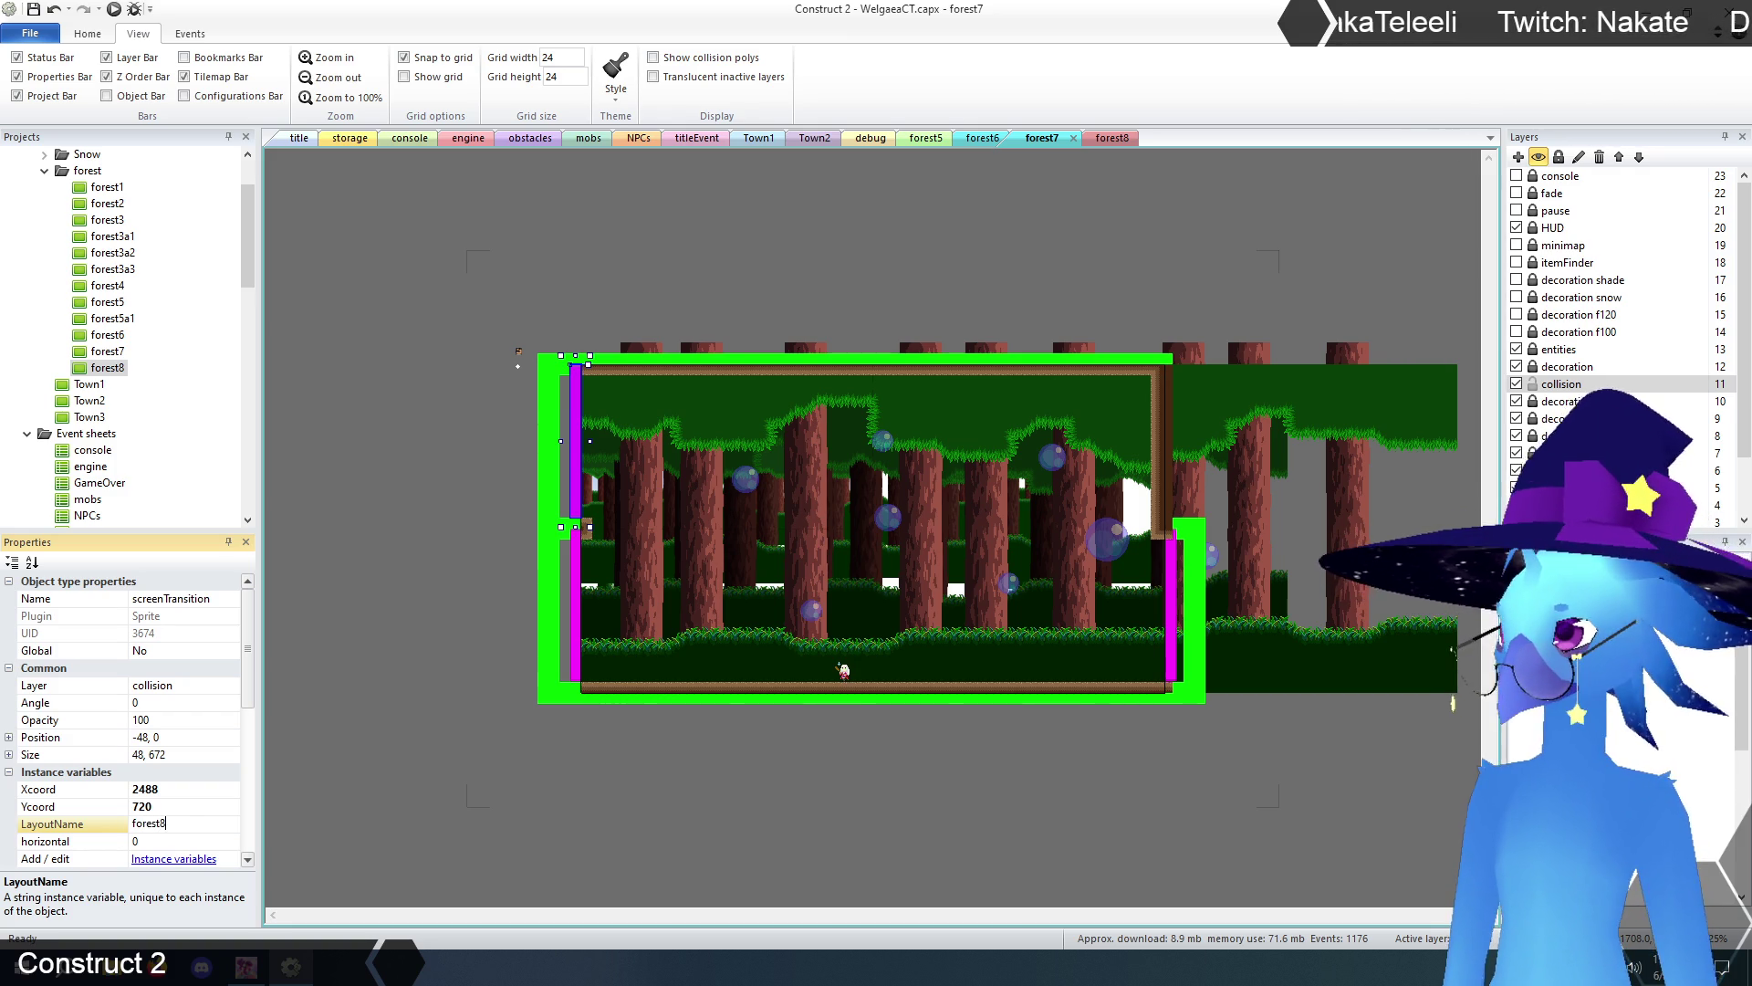
{"action": "key", "text": "Return"}
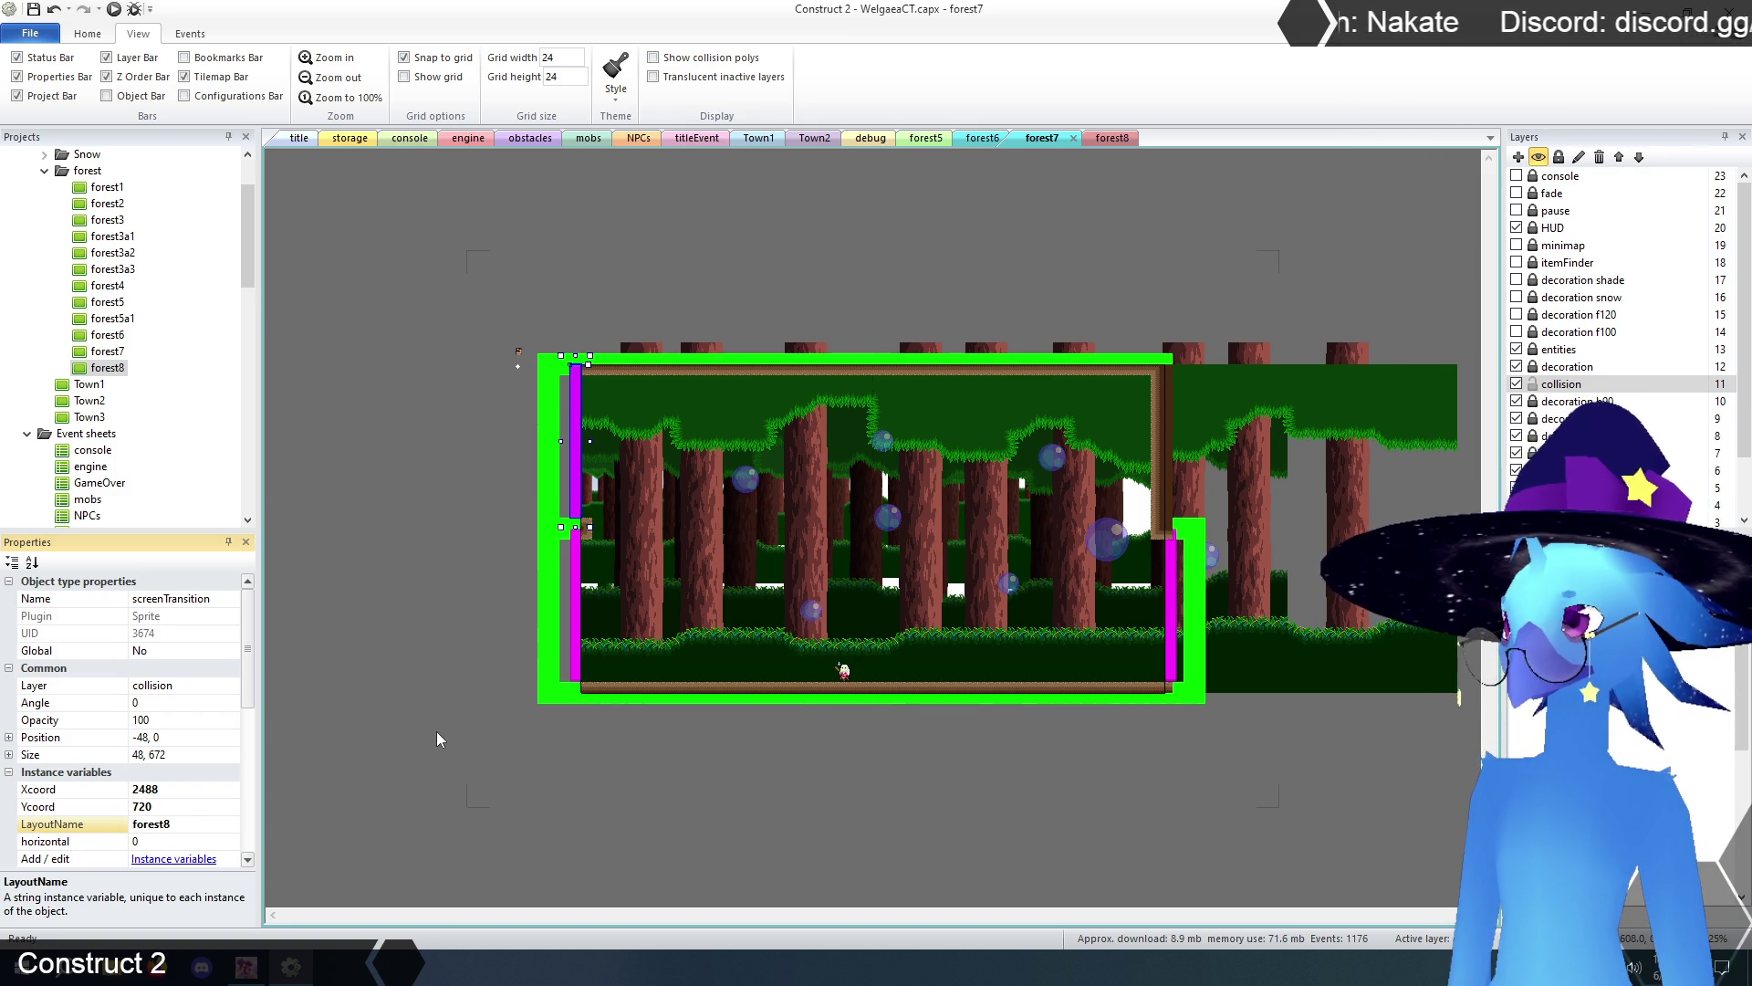
{"action": "left_click", "coordinate": [1116, 138]}
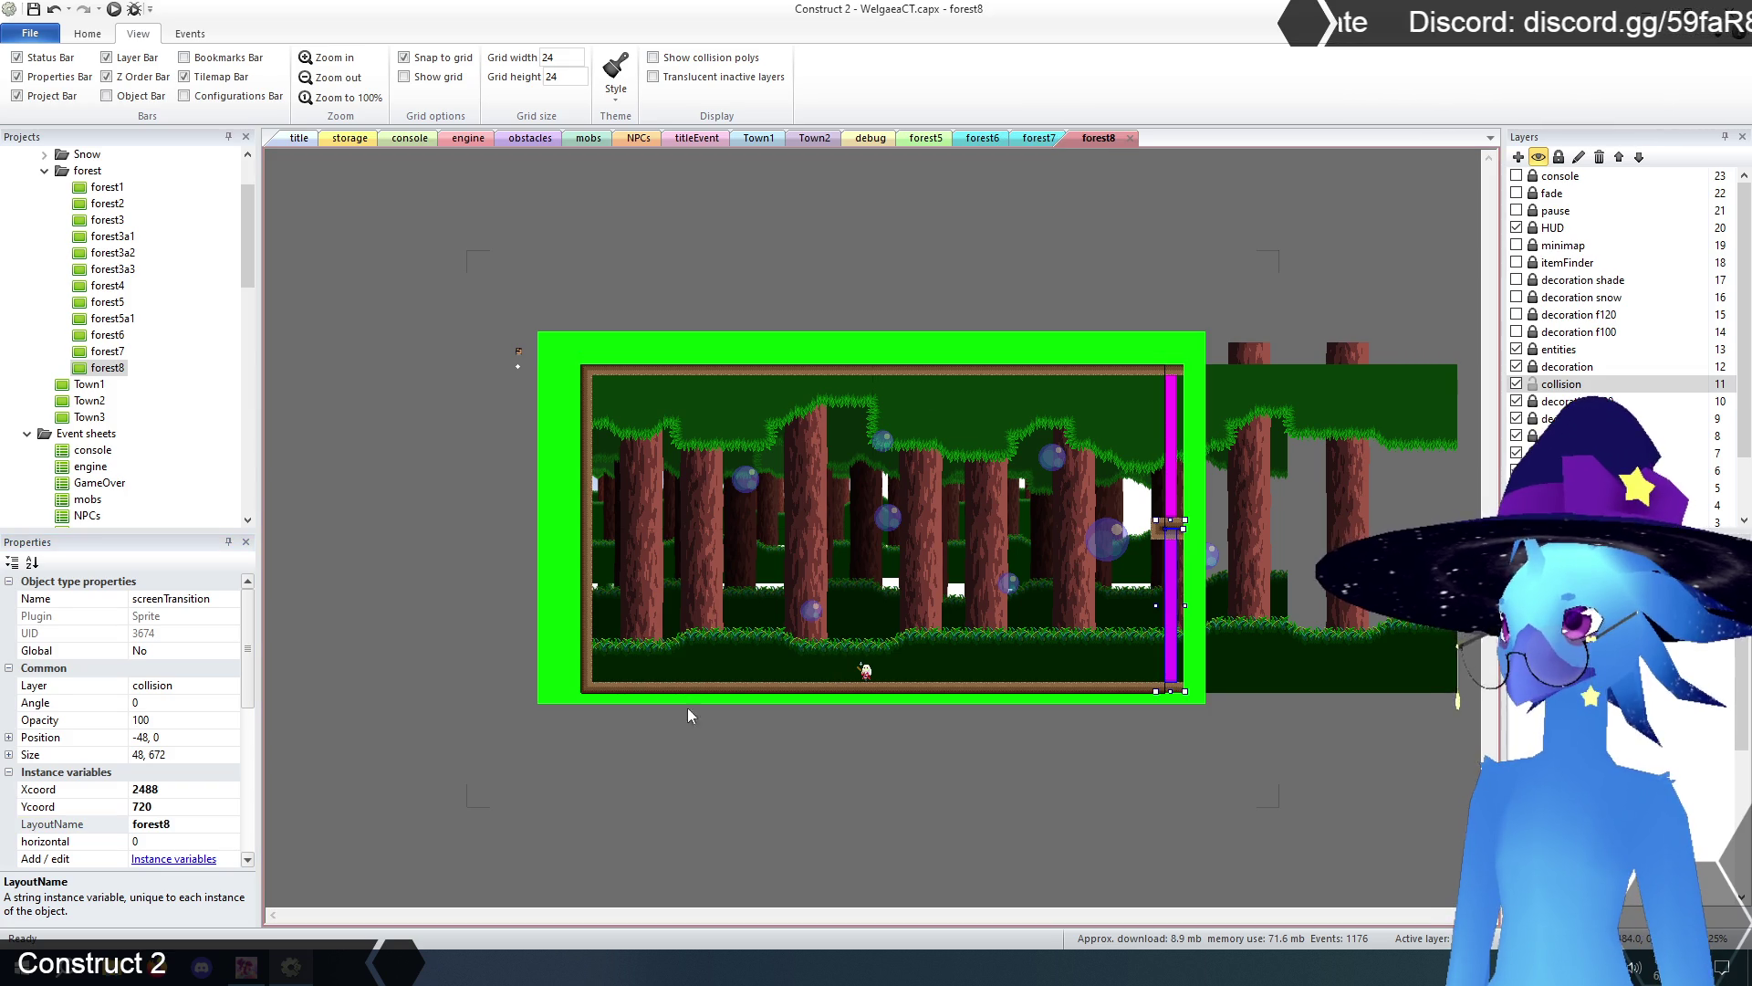
- Review forest8's lower and upper right-edge screen transitions before opening forest1
{"action": "left_click", "coordinate": [815, 804]}
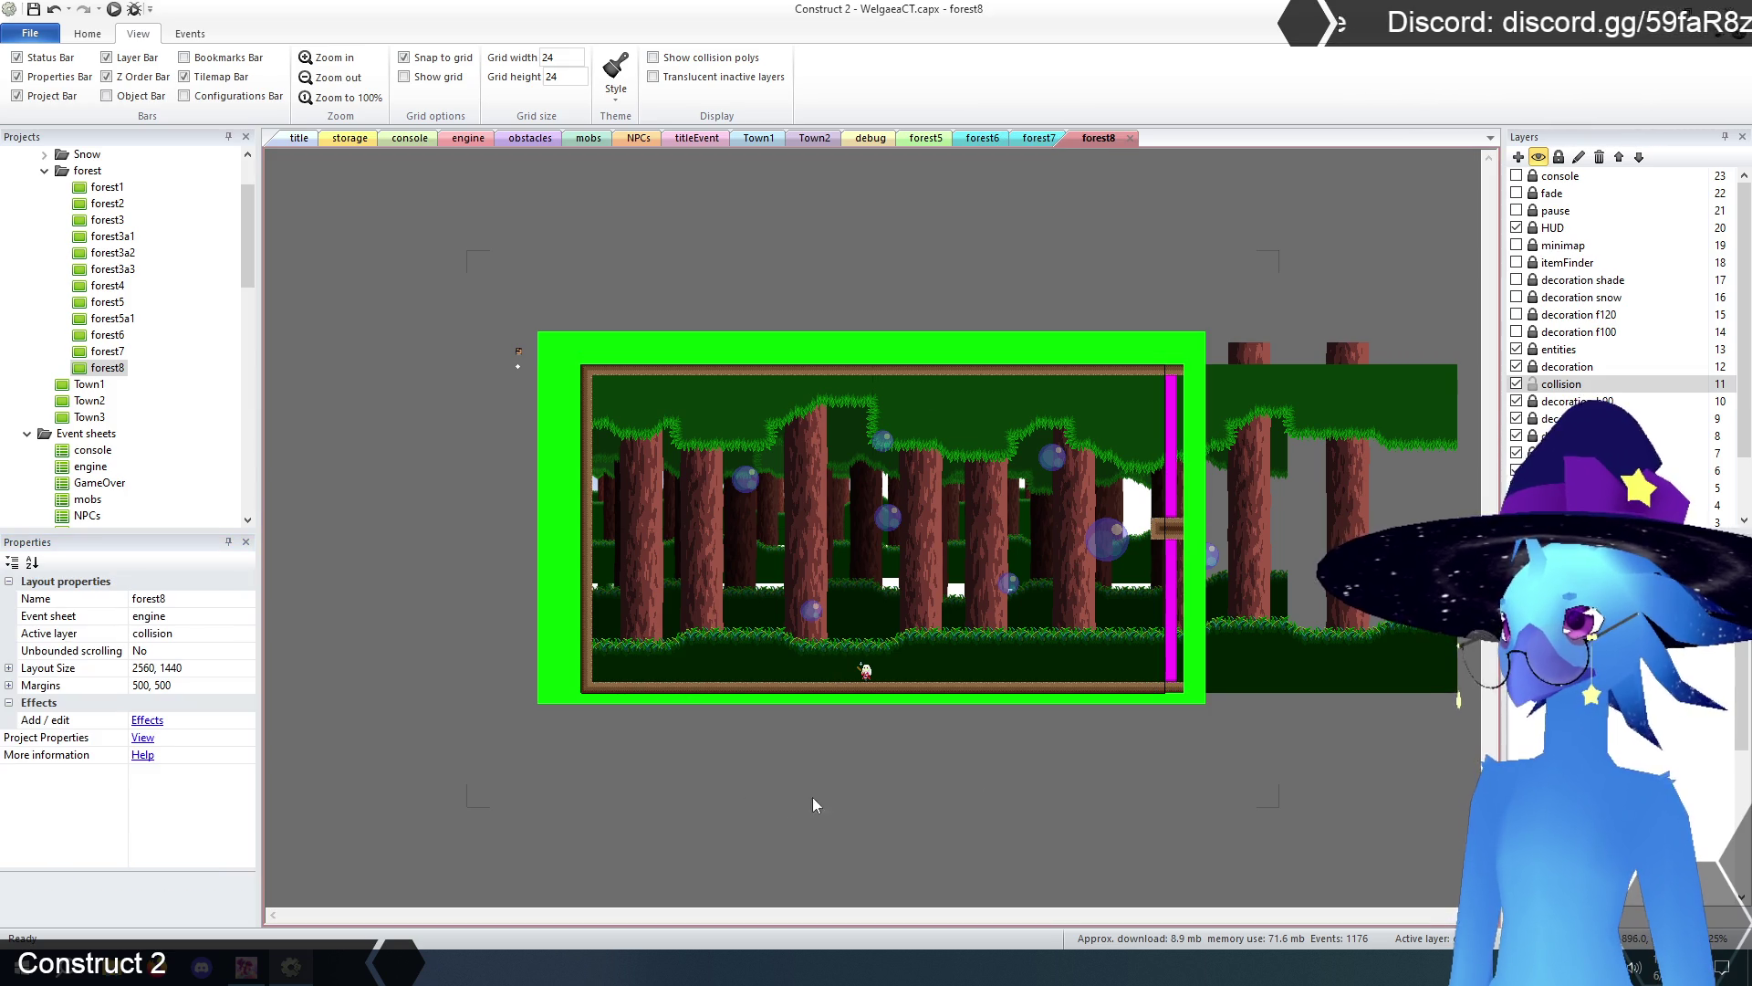
{"action": "left_click", "coordinate": [1169, 644]}
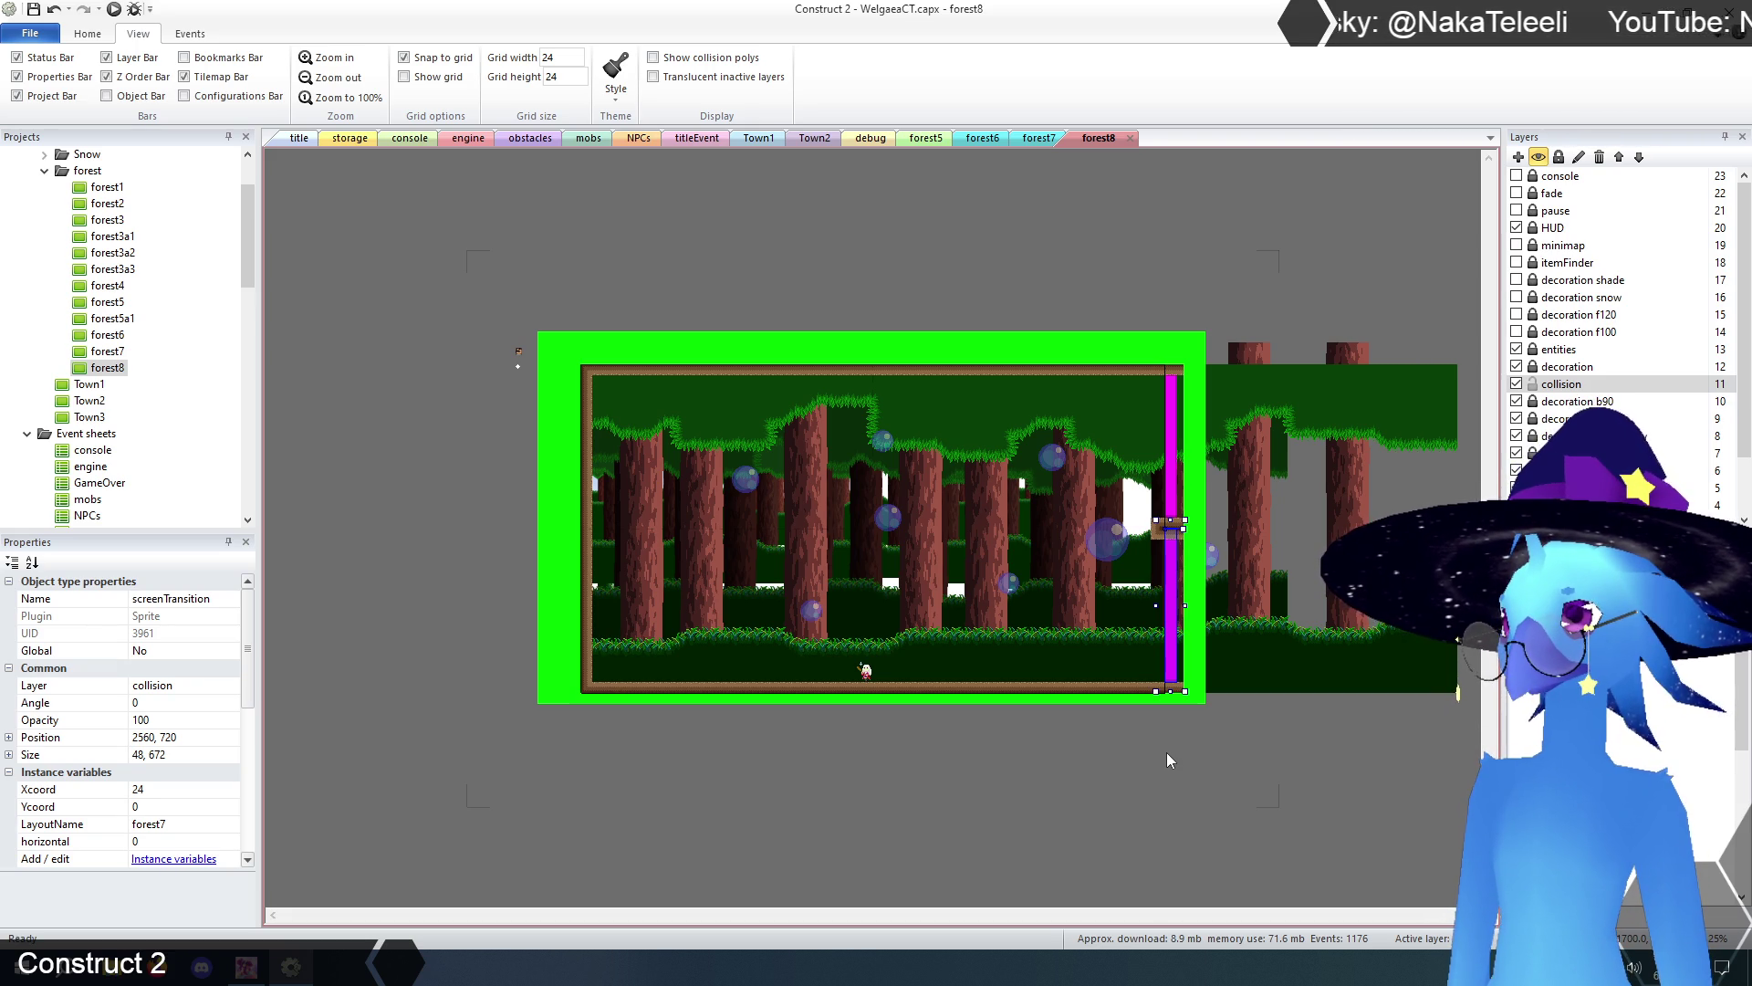
{"action": "left_click", "coordinate": [1169, 445]}
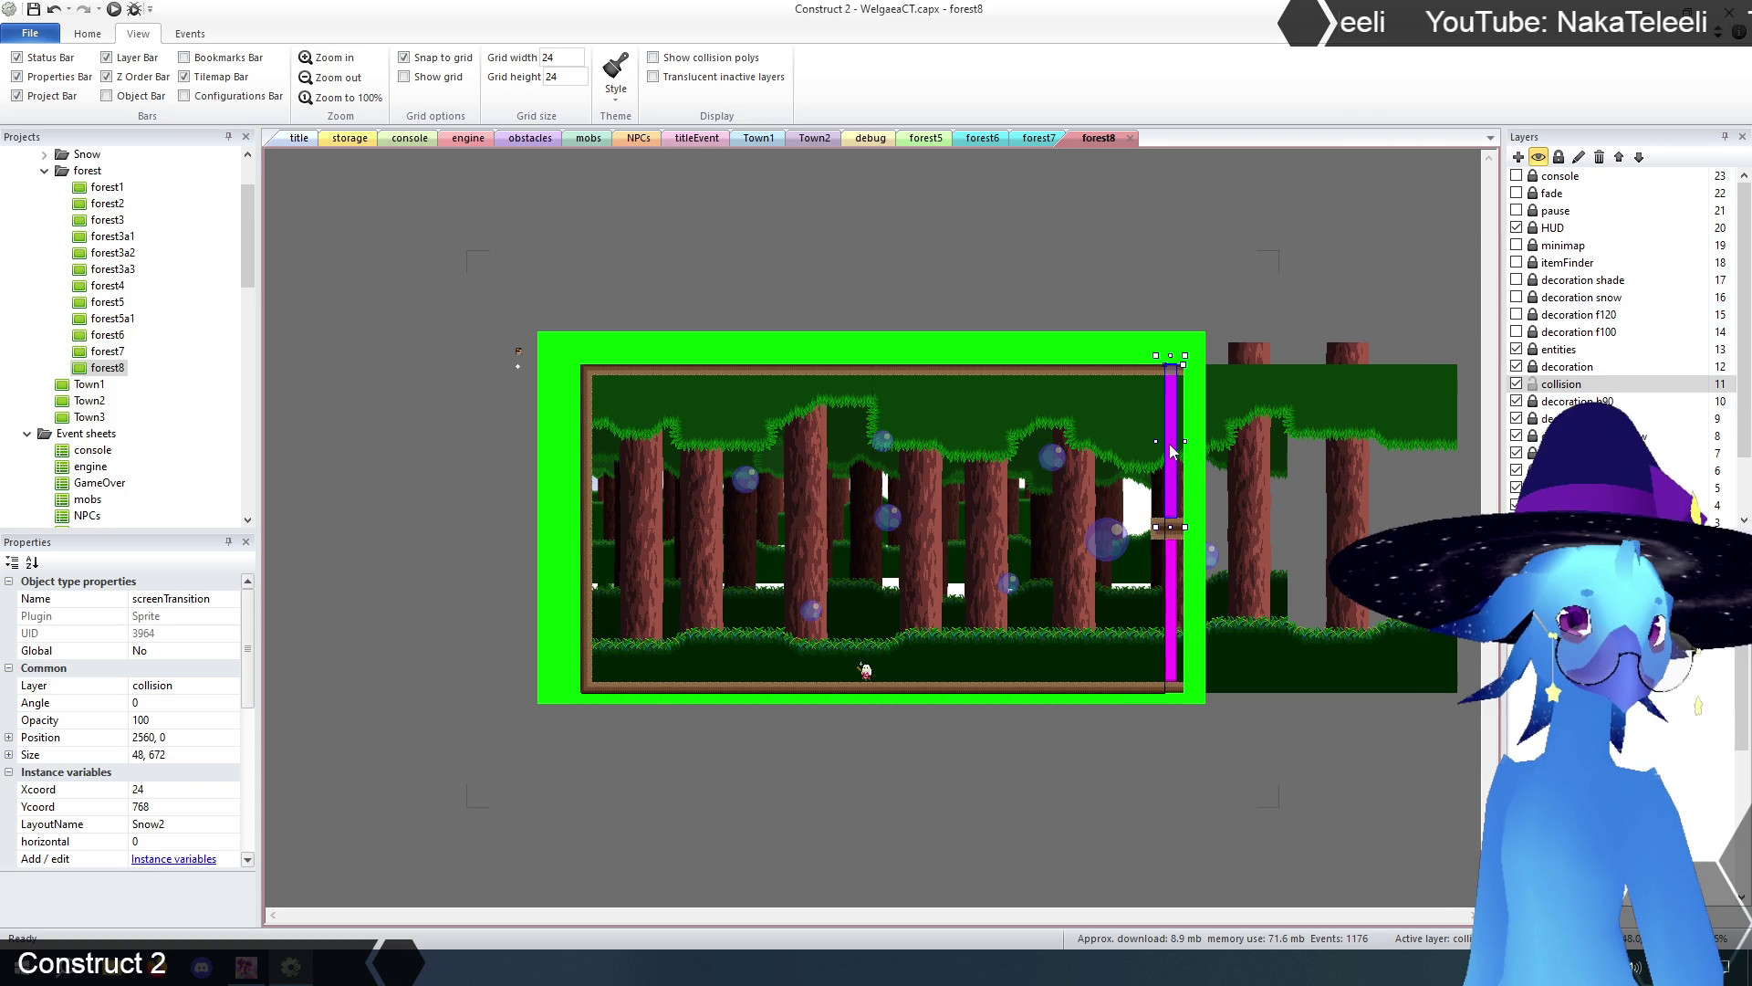
{"action": "double_click", "coordinate": [106, 188]}
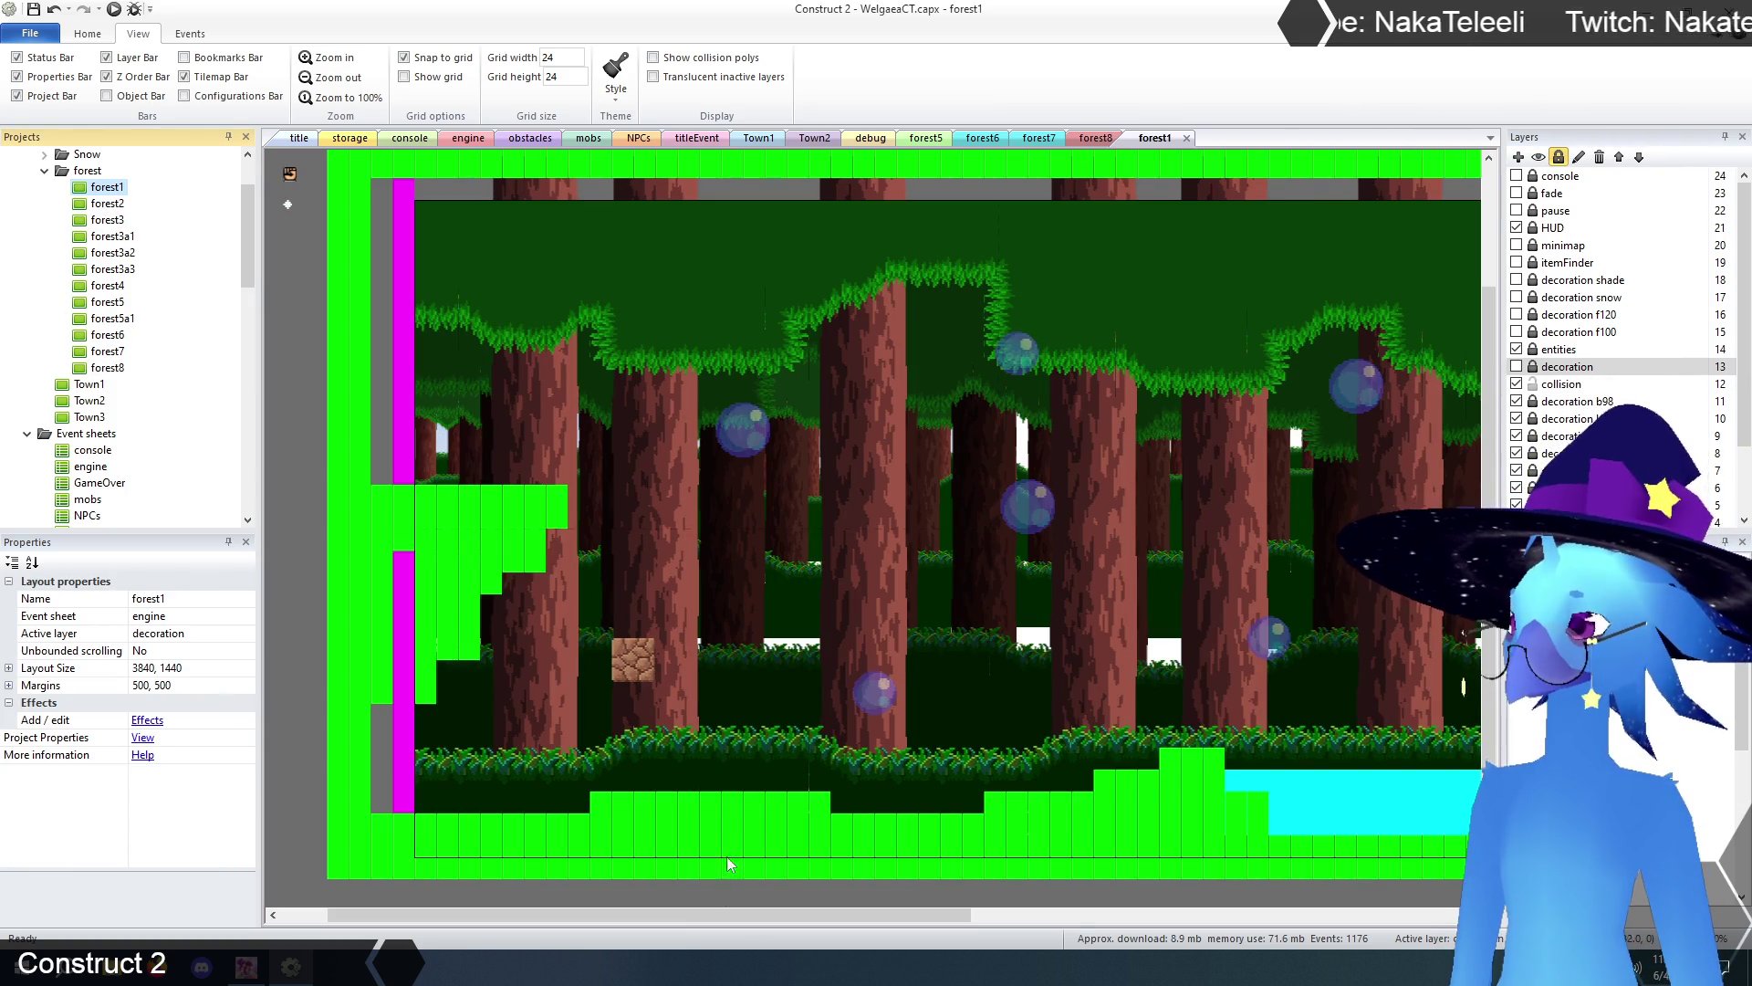
- Check forest1's left-edge transition bars and set the lower bar's height to 672
{"action": "left_click_drag", "start_coordinate": [734, 922], "coordinate": [596, 916]}
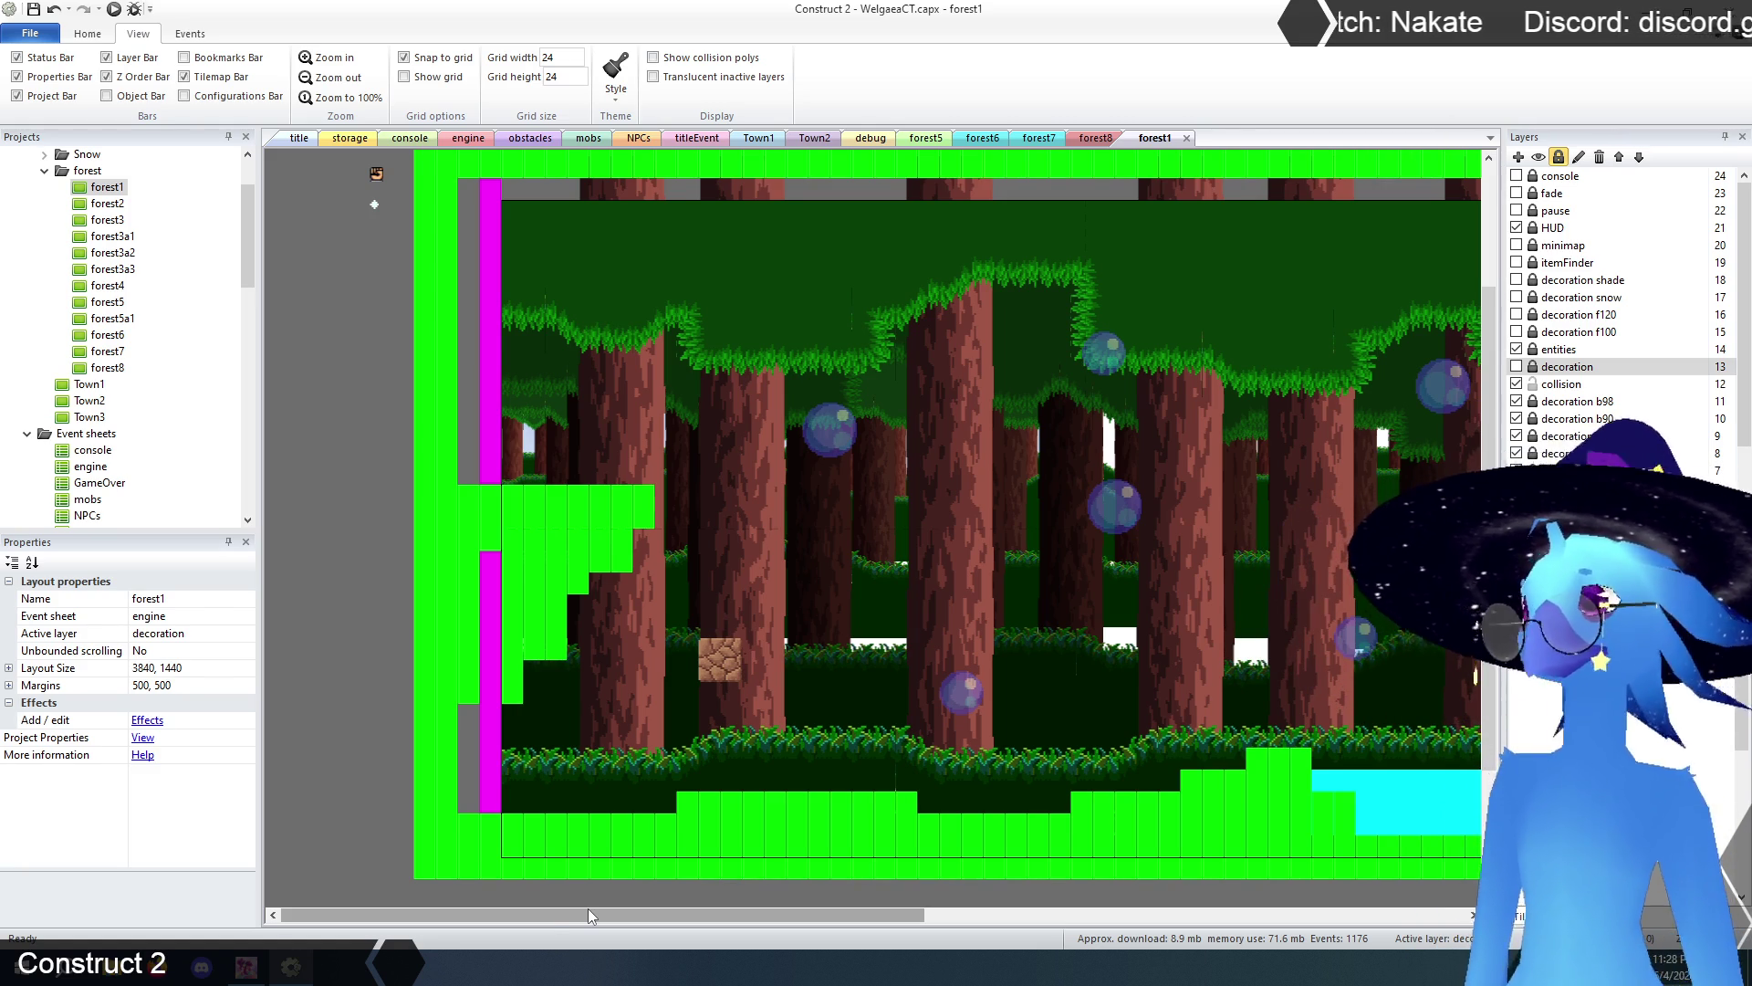
{"action": "left_click", "coordinate": [496, 707]}
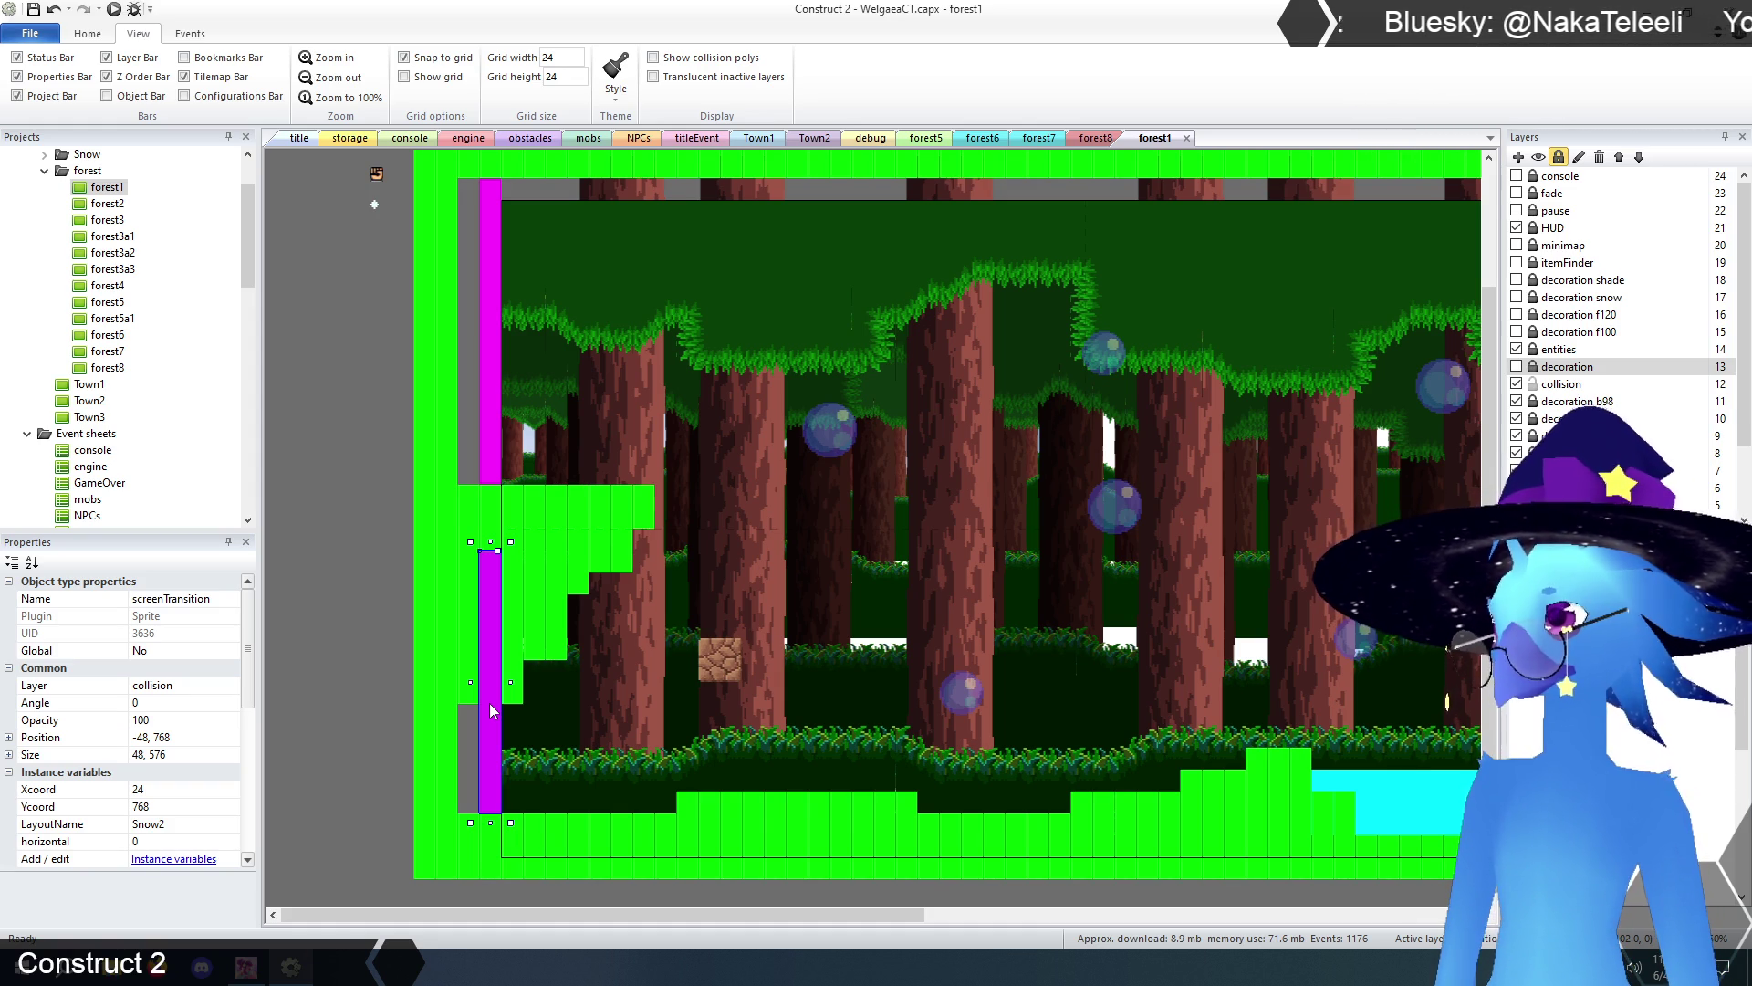
{"action": "left_click", "coordinate": [492, 468]}
{"action": "left_click", "coordinate": [484, 627]}
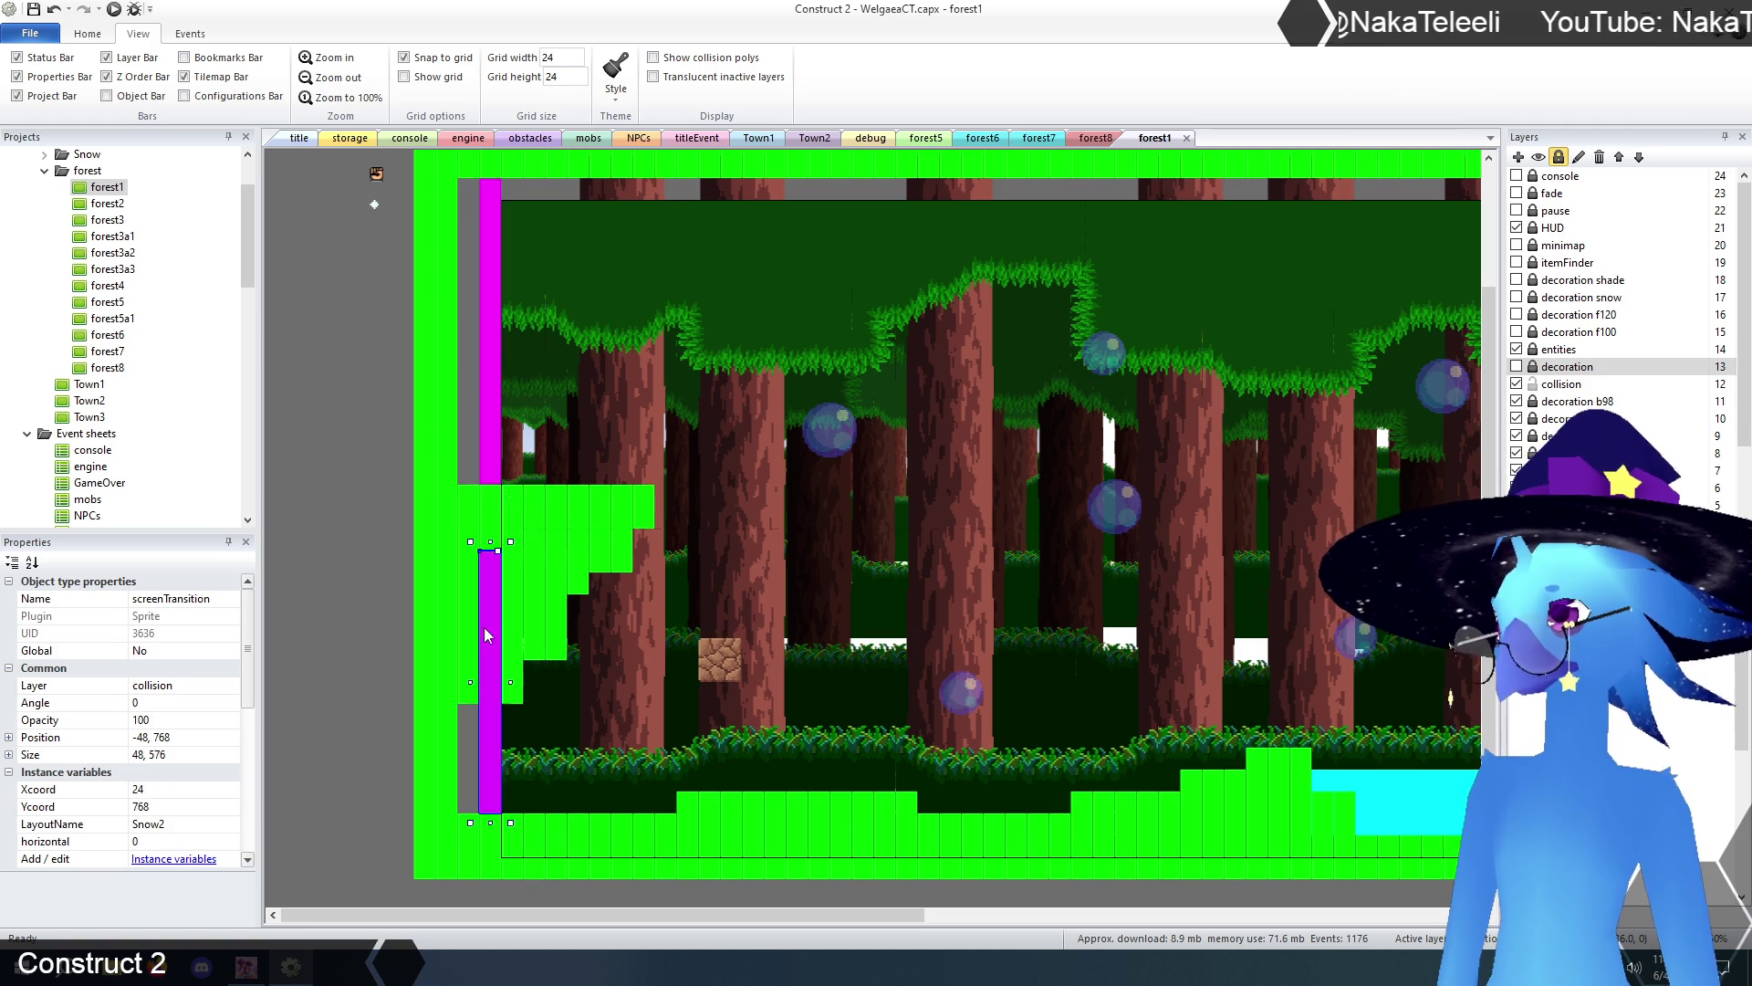
{"action": "left_click", "coordinate": [167, 755]}
{"action": "double_click", "coordinate": [152, 755]}
{"action": "type", "text": "672"}
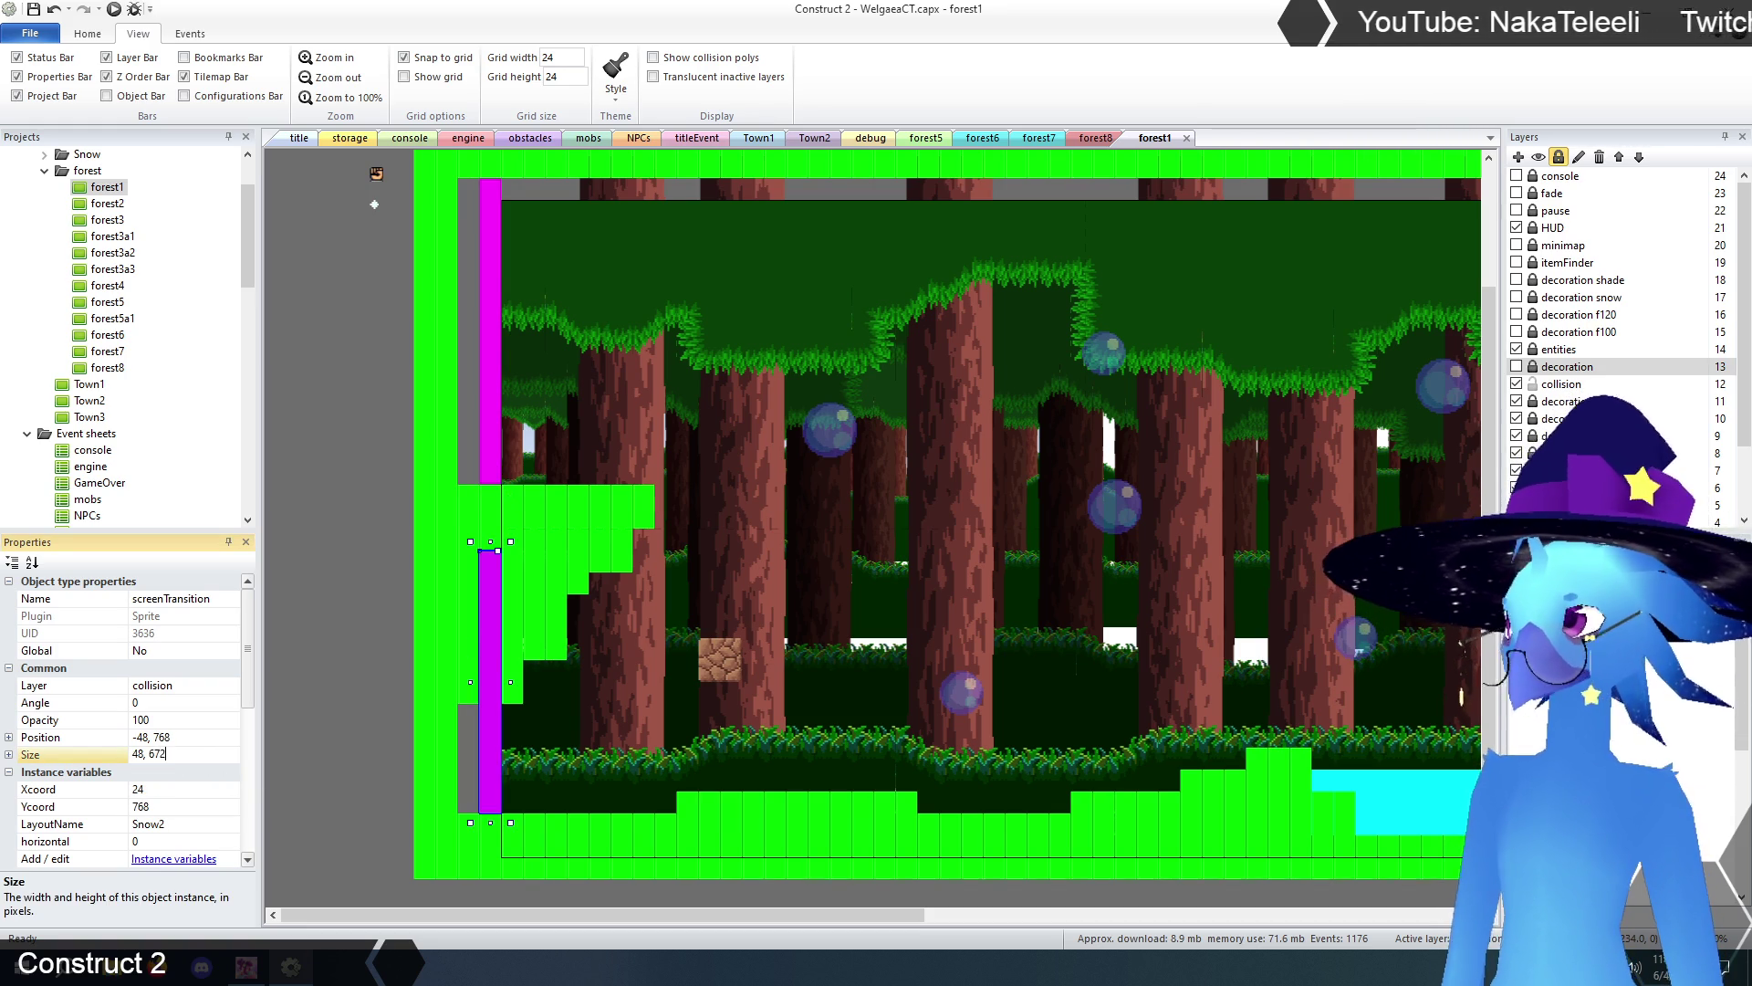
{"action": "key", "text": "Return"}
- Move the lower transition bar to position -48, 720 and verify its values
{"action": "left_click", "coordinate": [155, 738]}
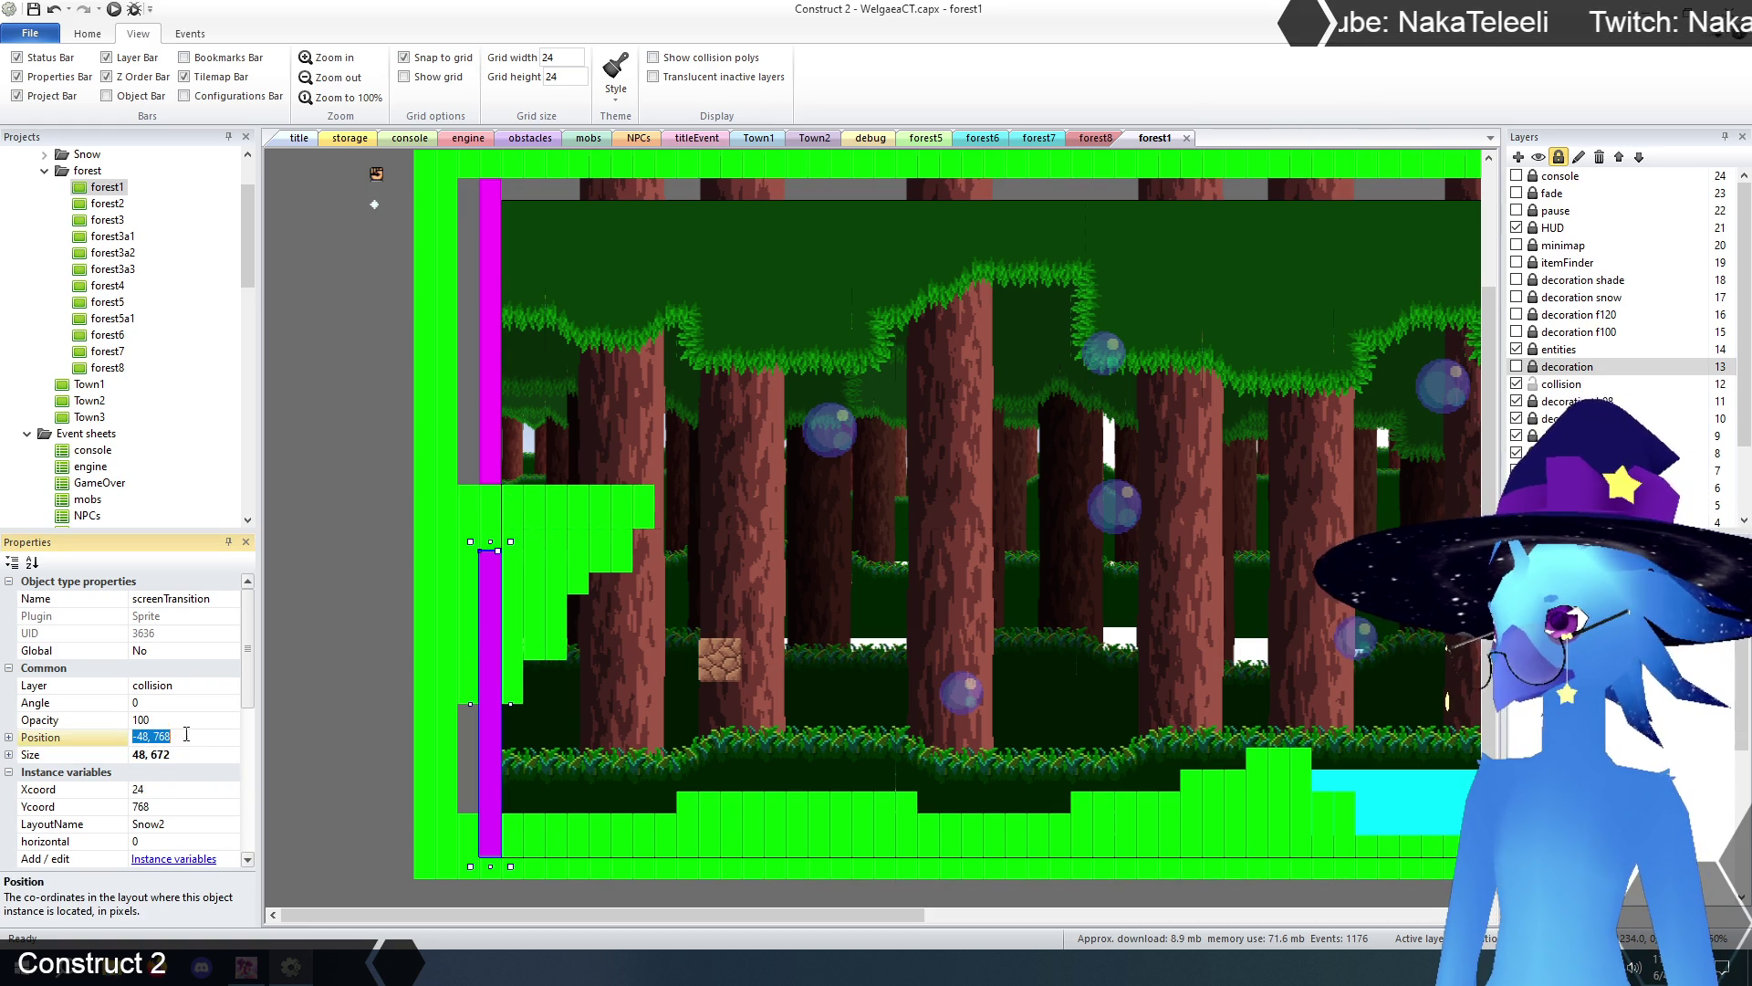
{"action": "double_click", "coordinate": [162, 736]}
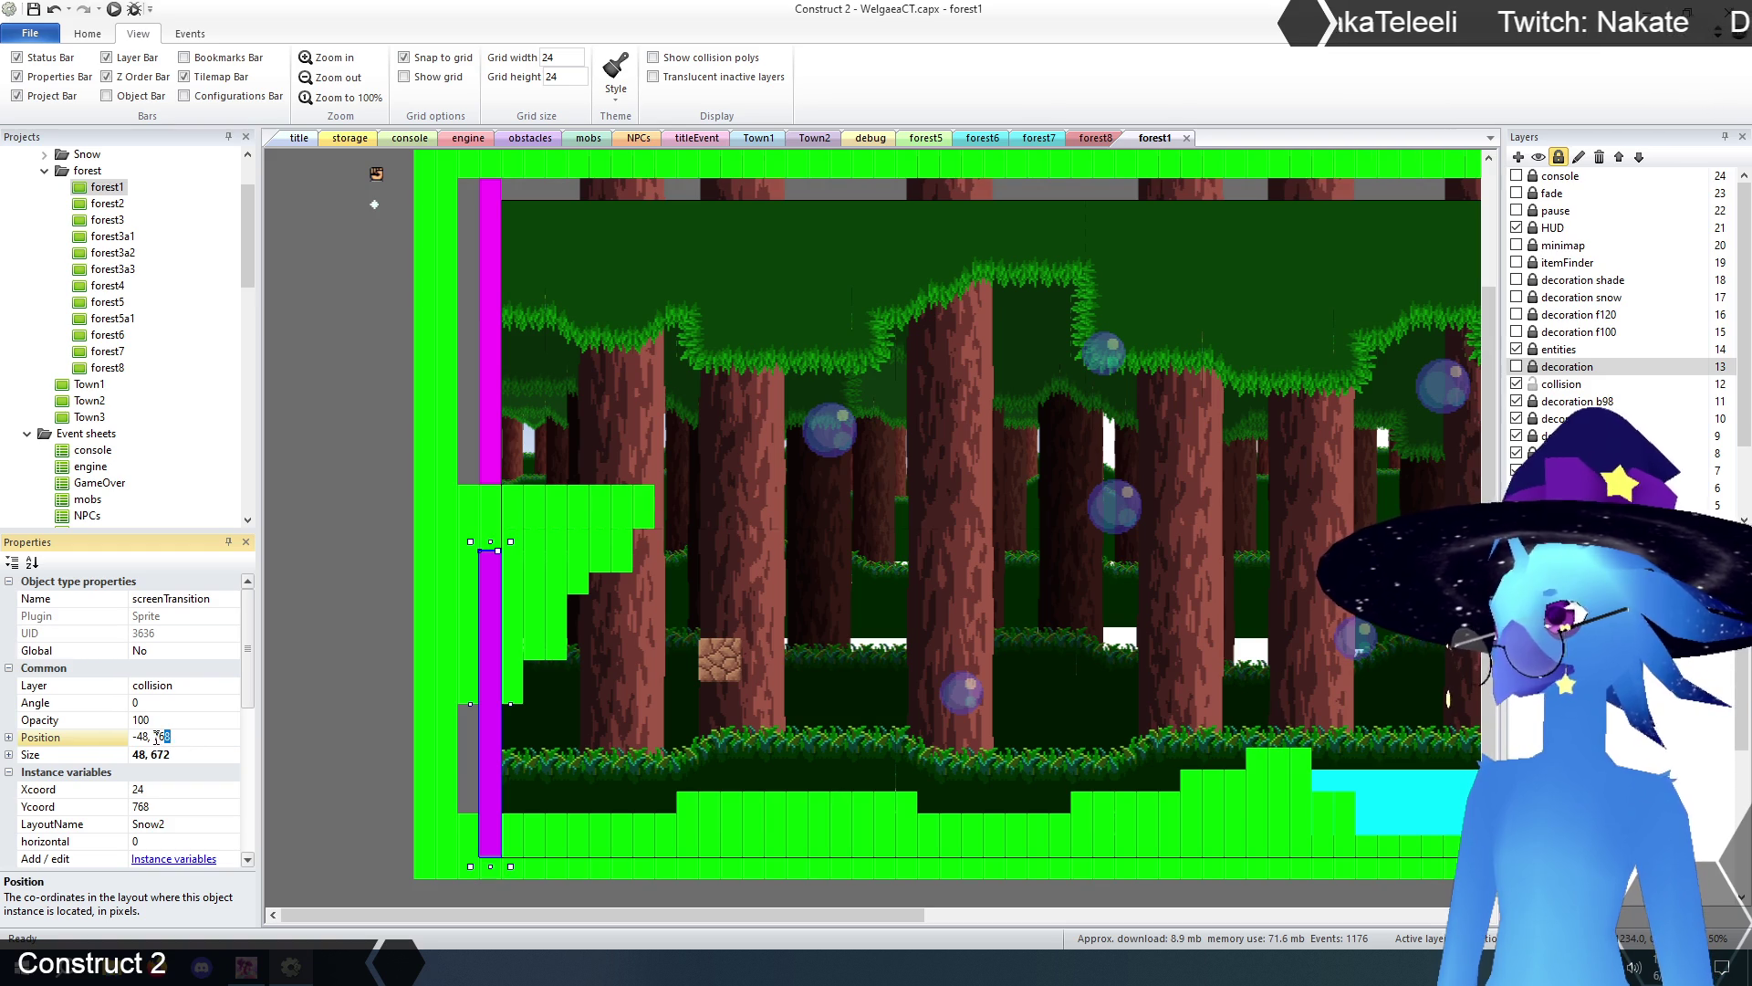
{"action": "type", "text": "7"}
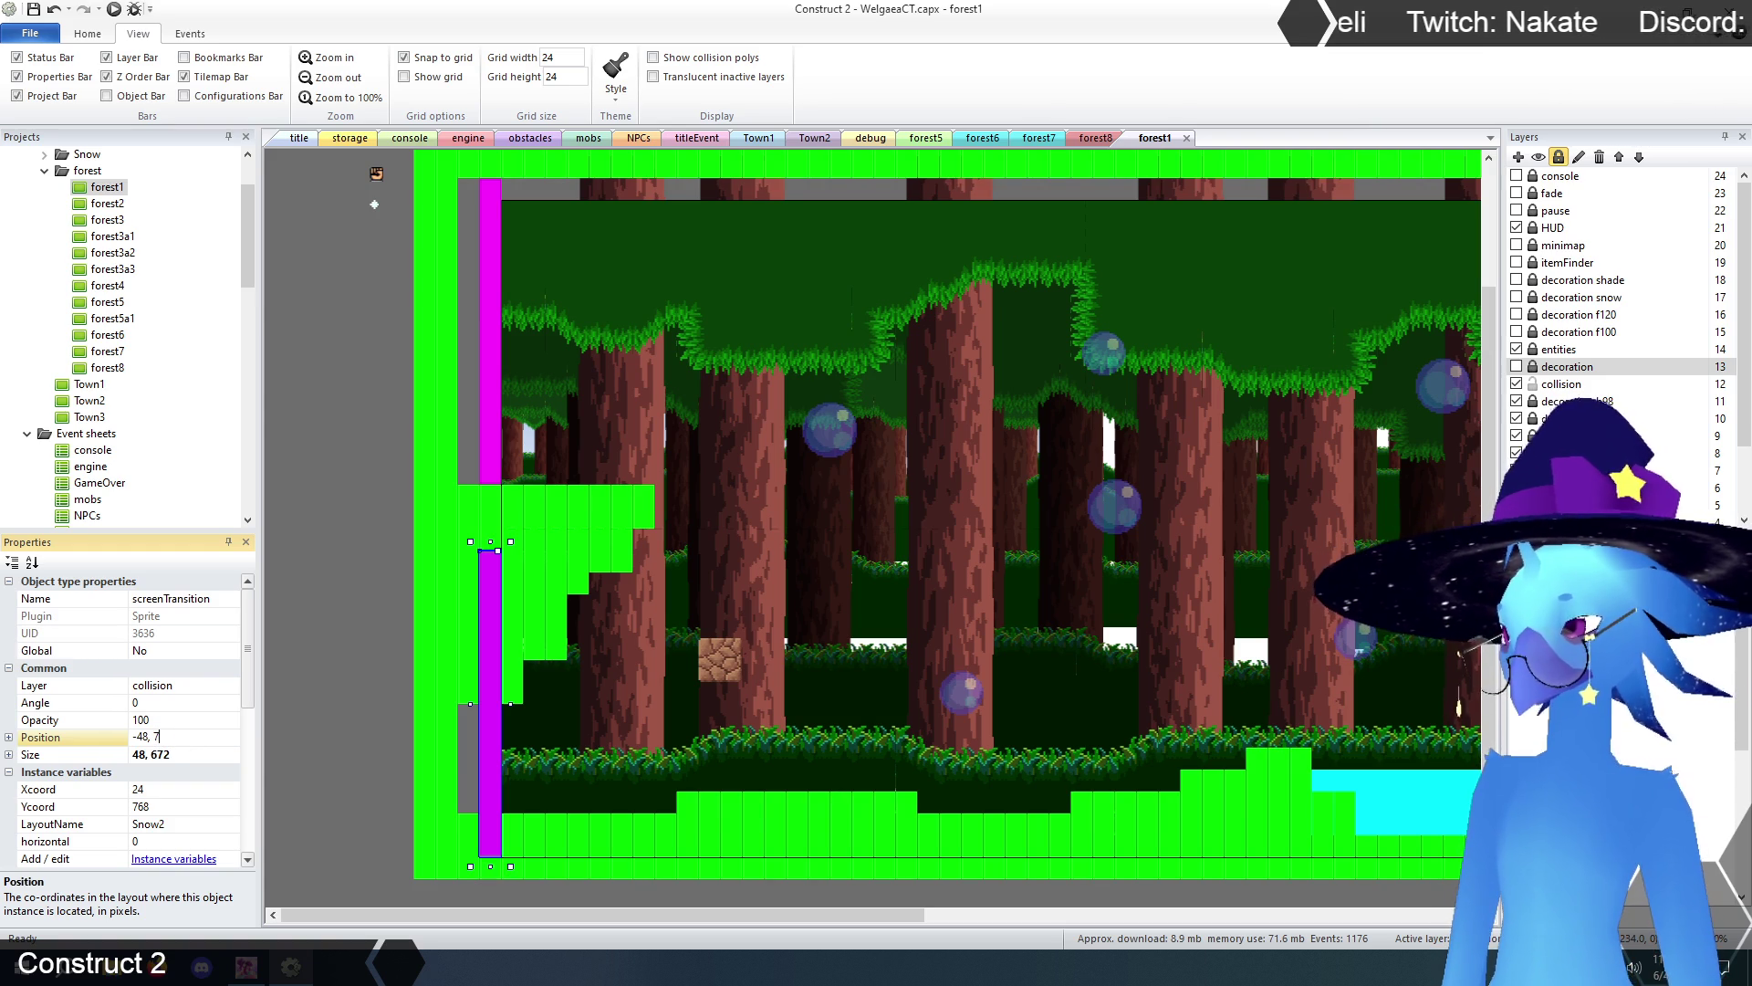
{"action": "key", "text": "Return"}
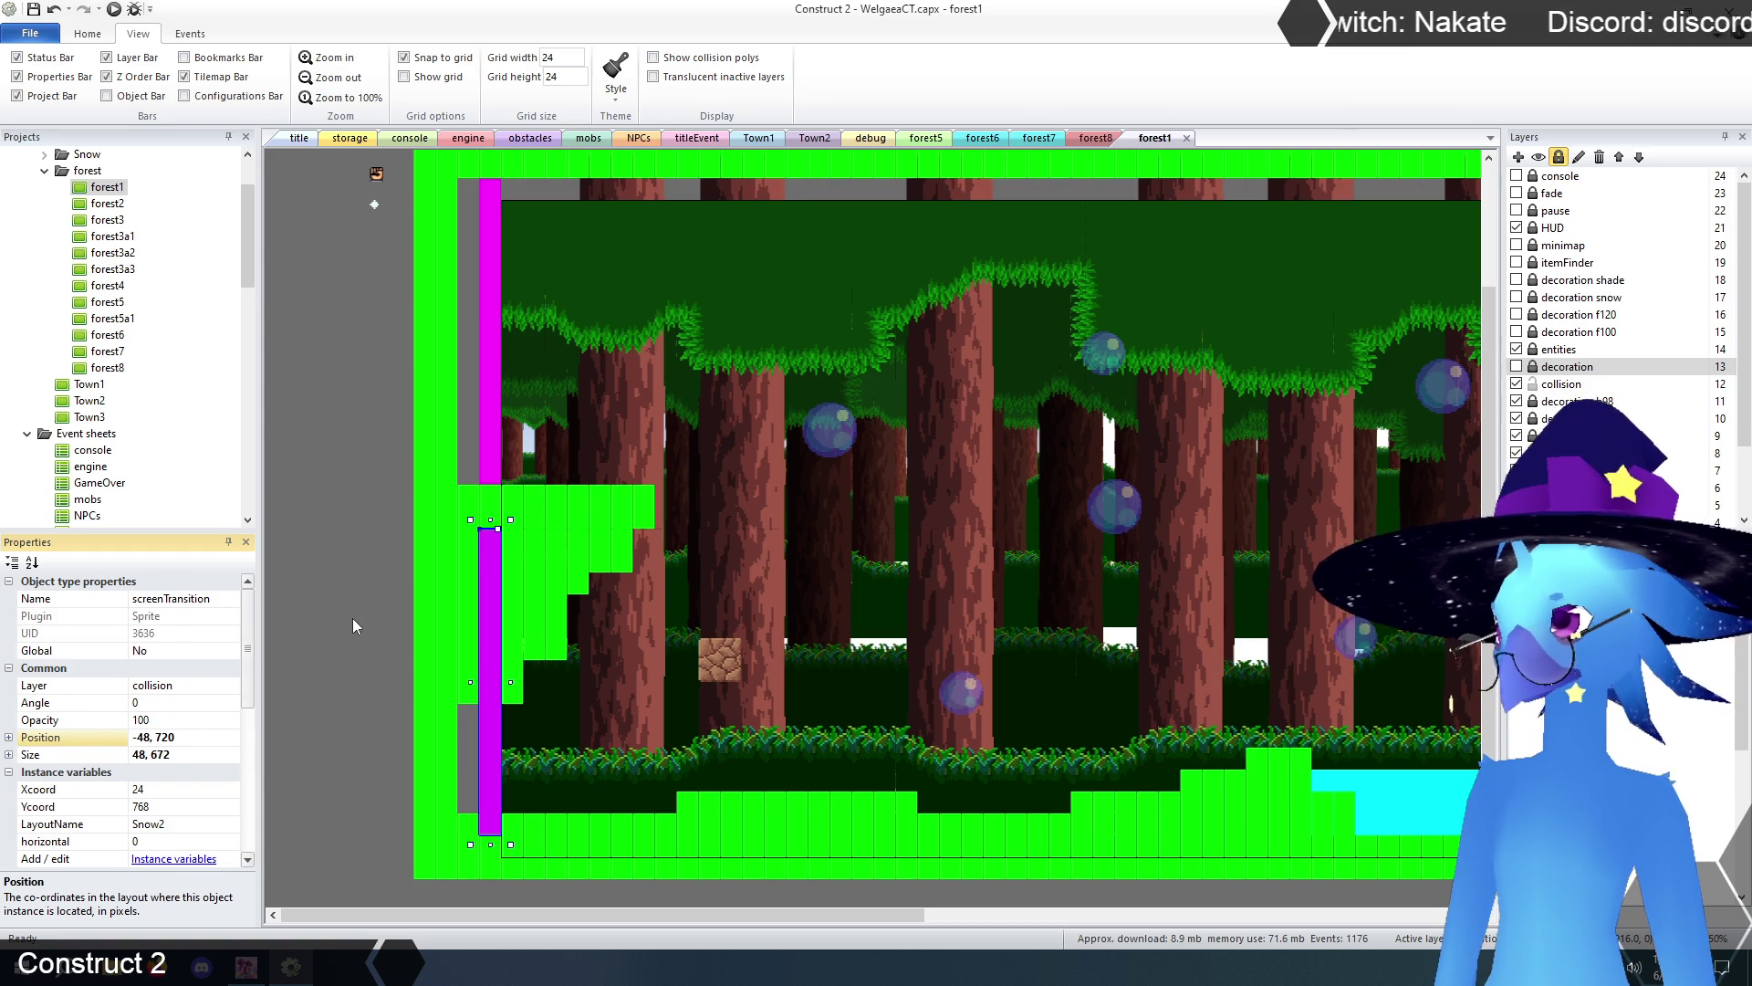
{"action": "left_click", "coordinate": [353, 617]}
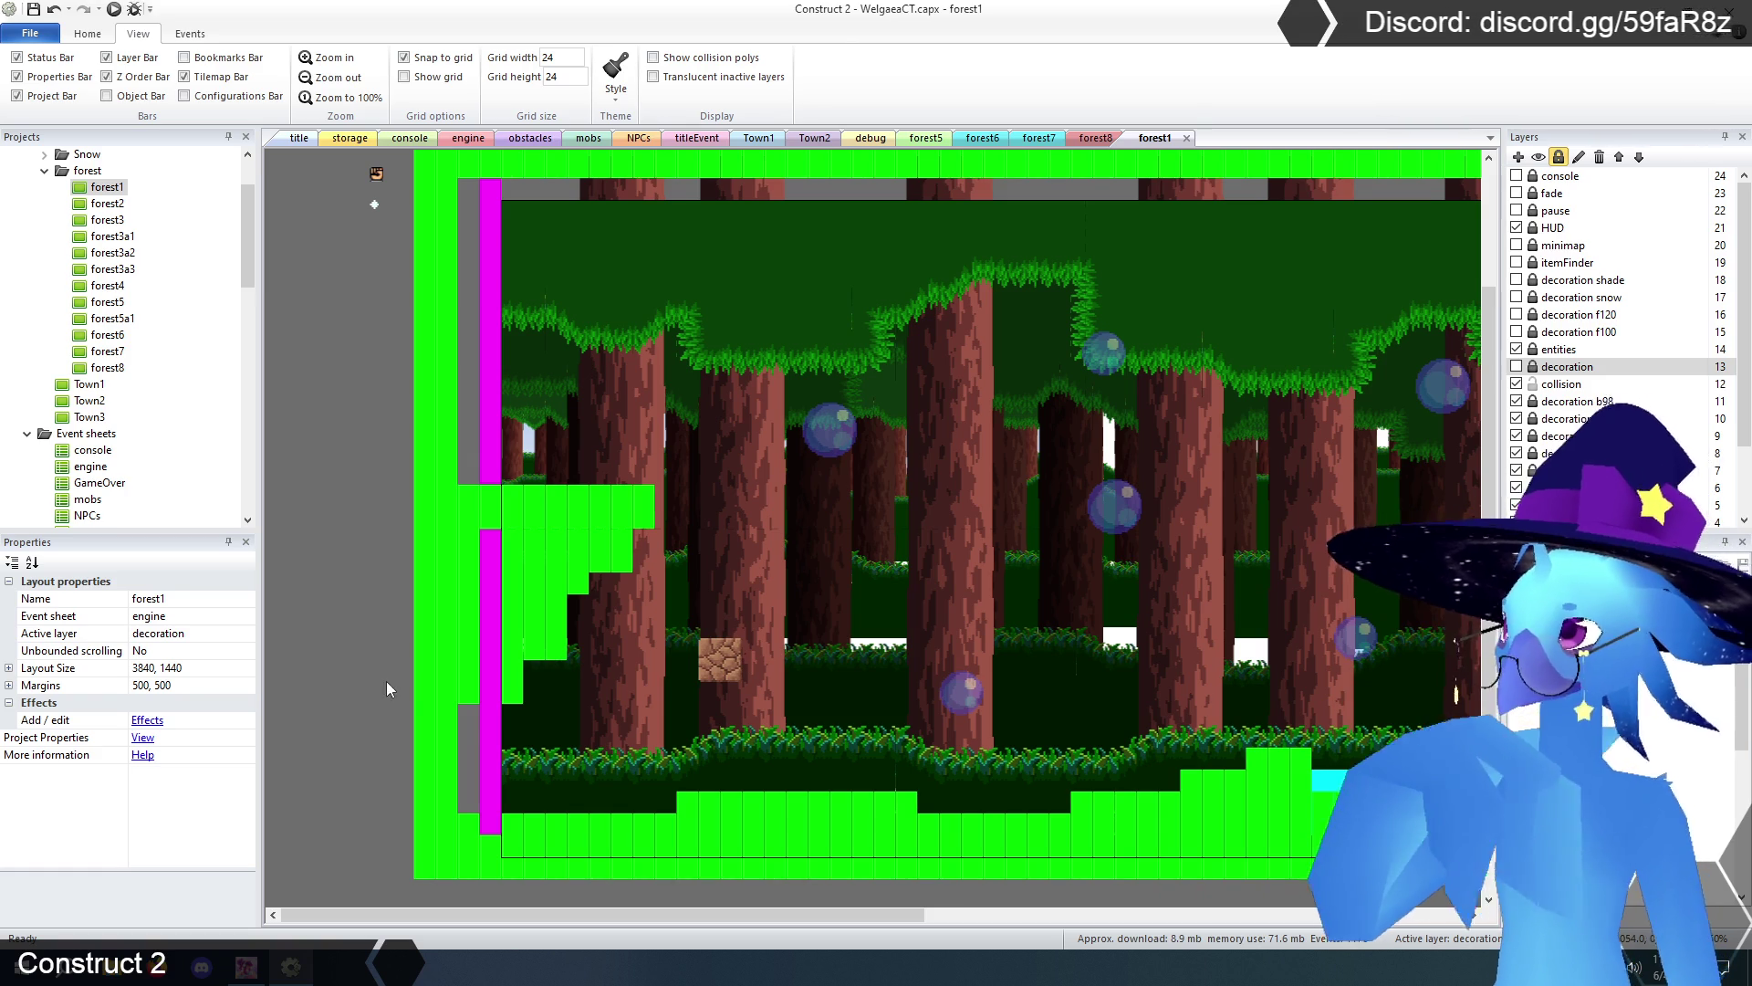
{"action": "left_click", "coordinate": [492, 734]}
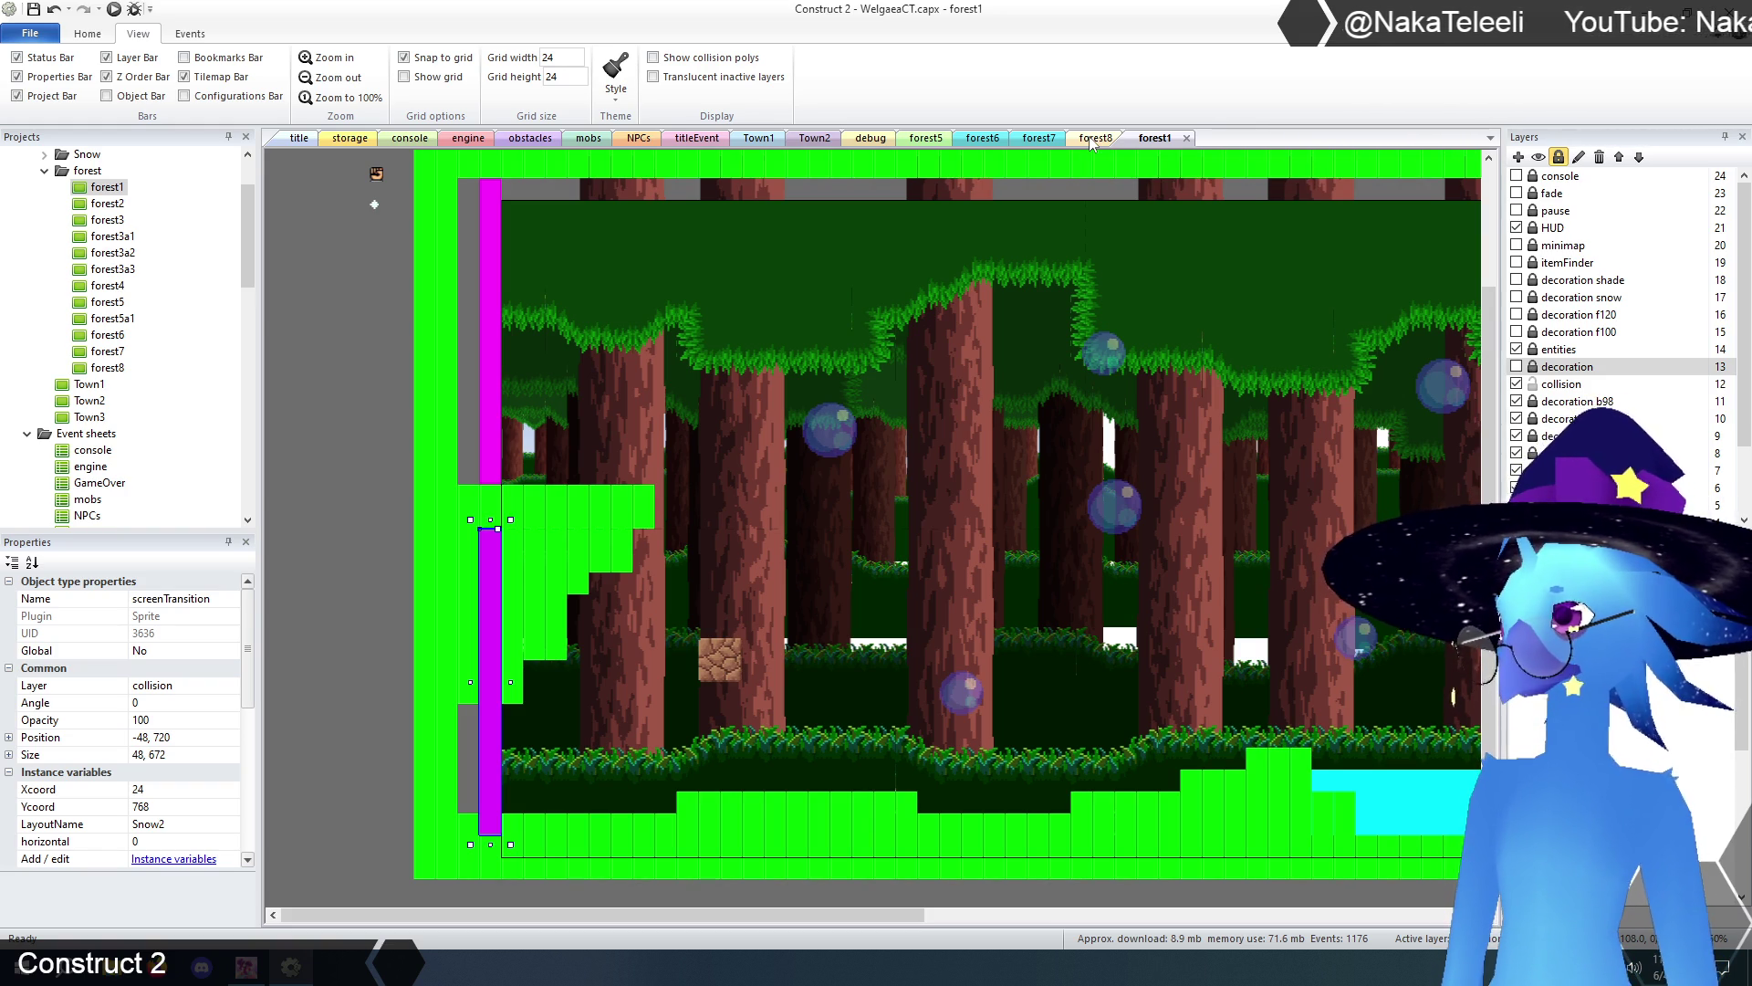
- Set forest8's right-edge transition destination to Xcoord -48, Ycoord 720
{"action": "left_click", "coordinate": [1092, 138]}
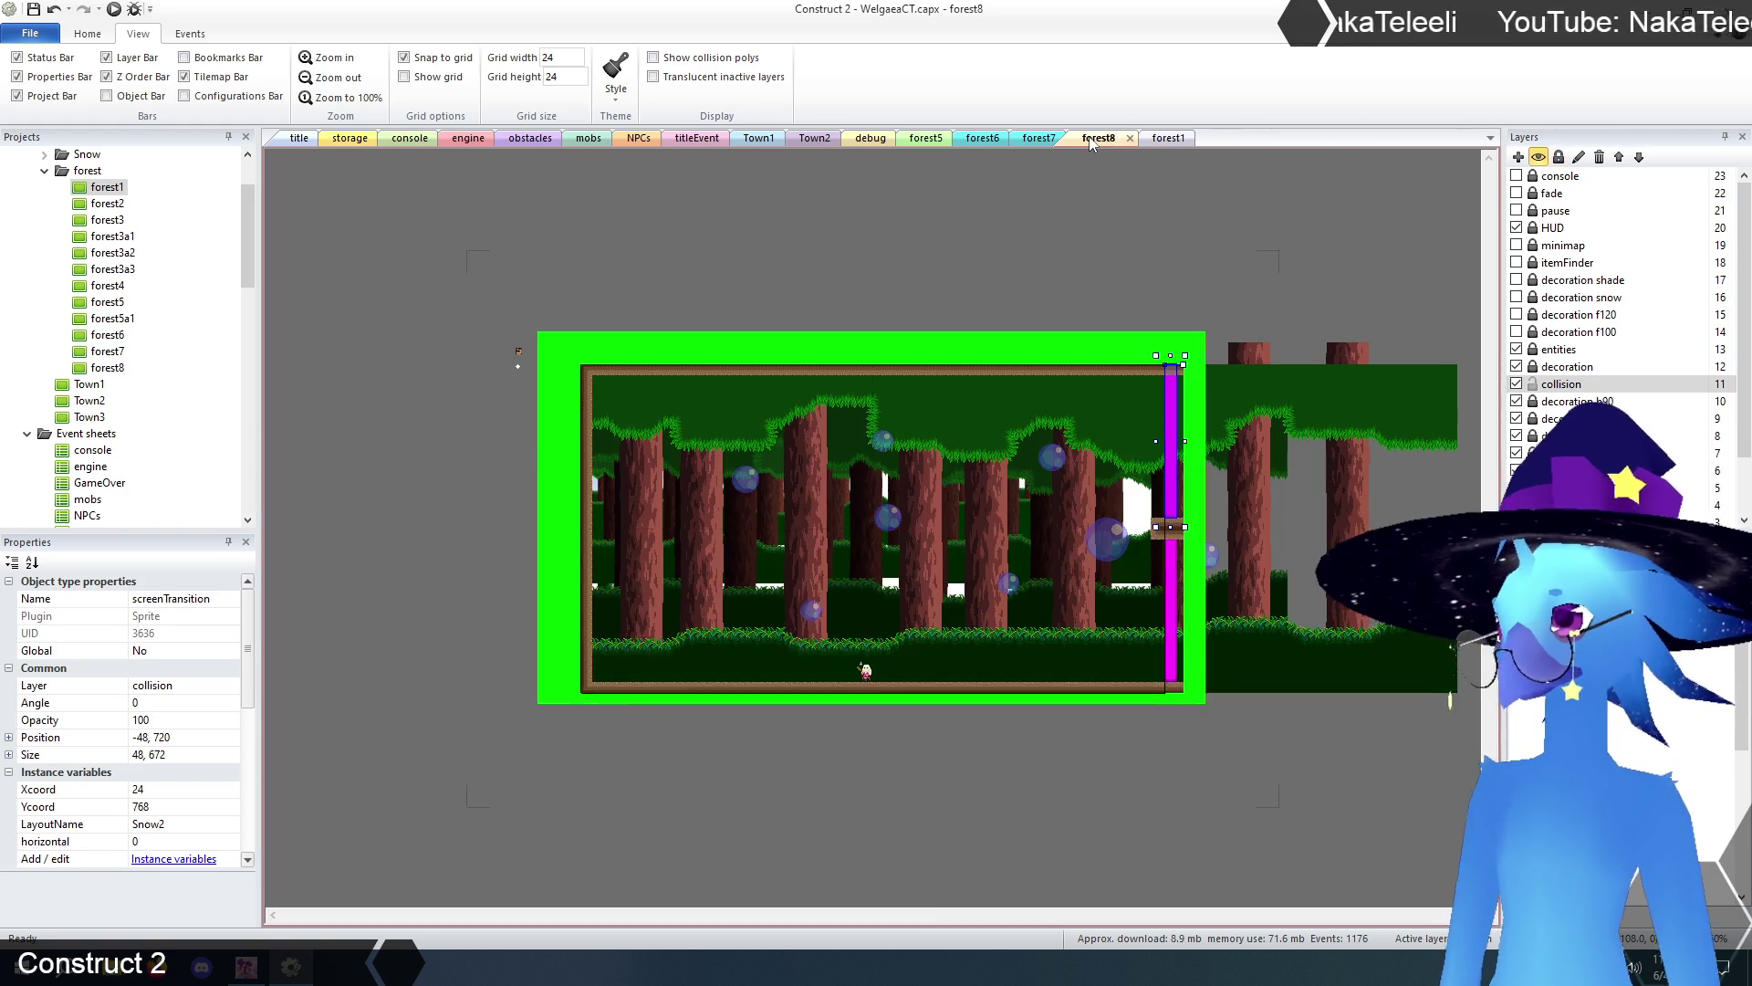
{"action": "left_click", "coordinate": [1169, 398]}
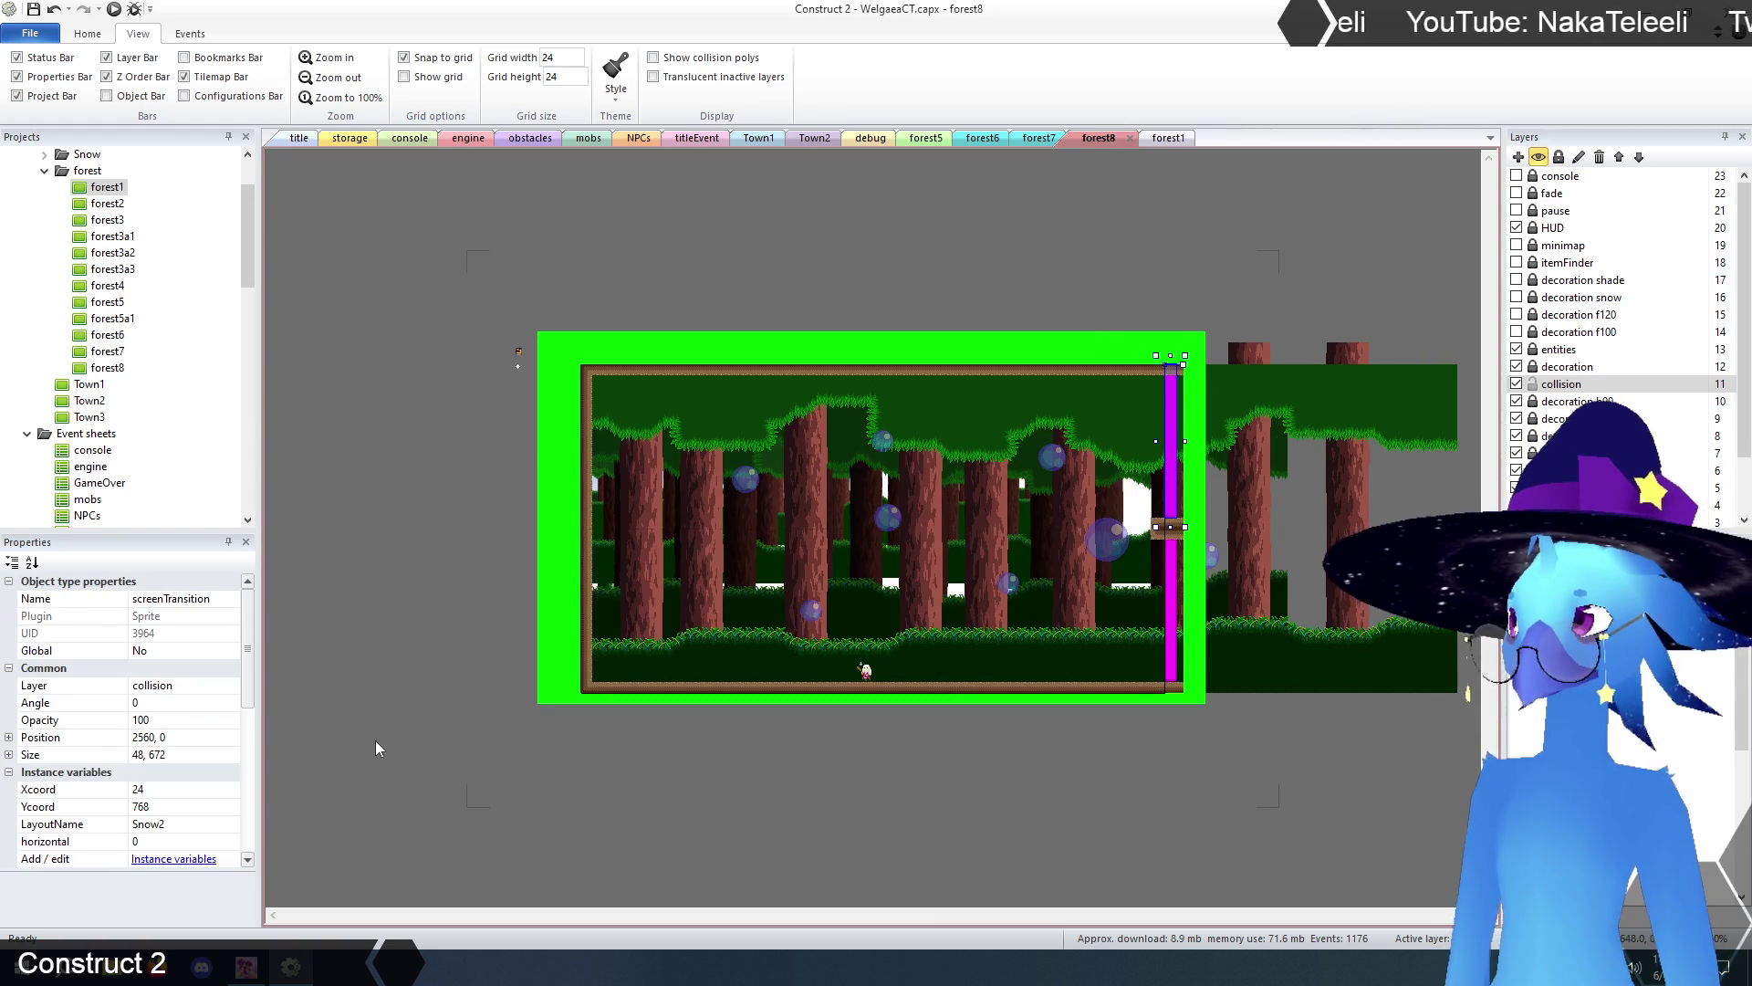
{"action": "left_click", "coordinate": [171, 789]}
{"action": "type", "text": "-48"}
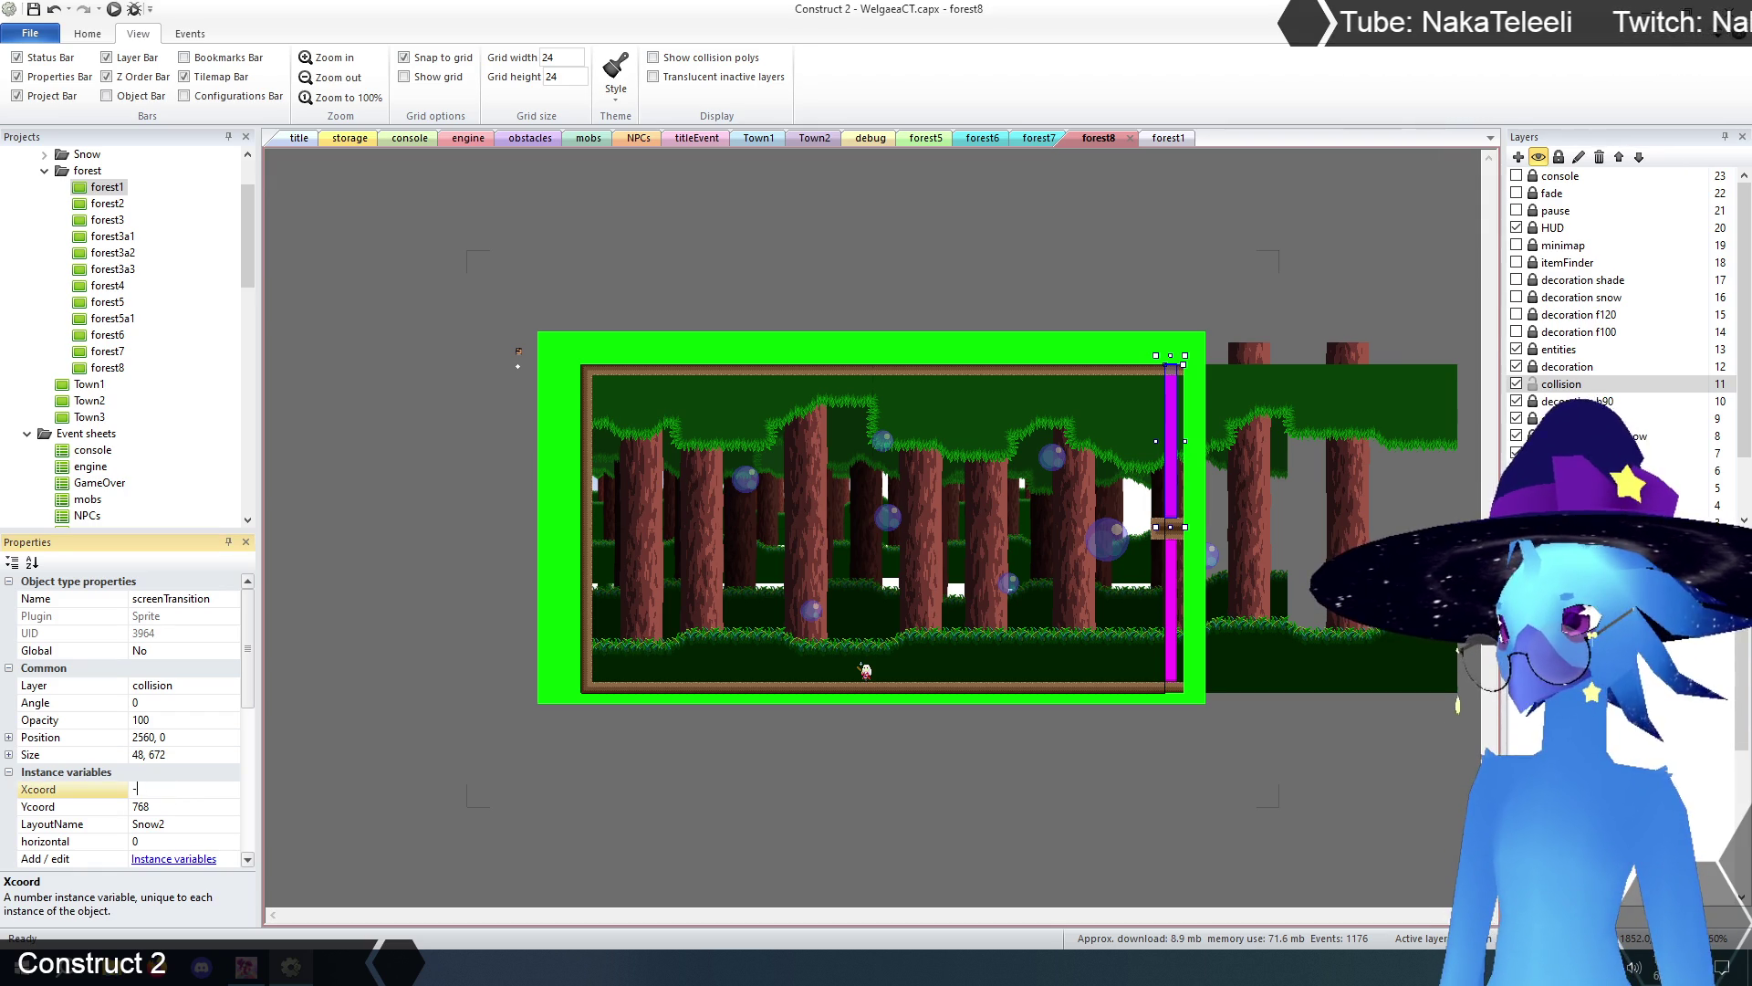
{"action": "left_click", "coordinate": [171, 804]}
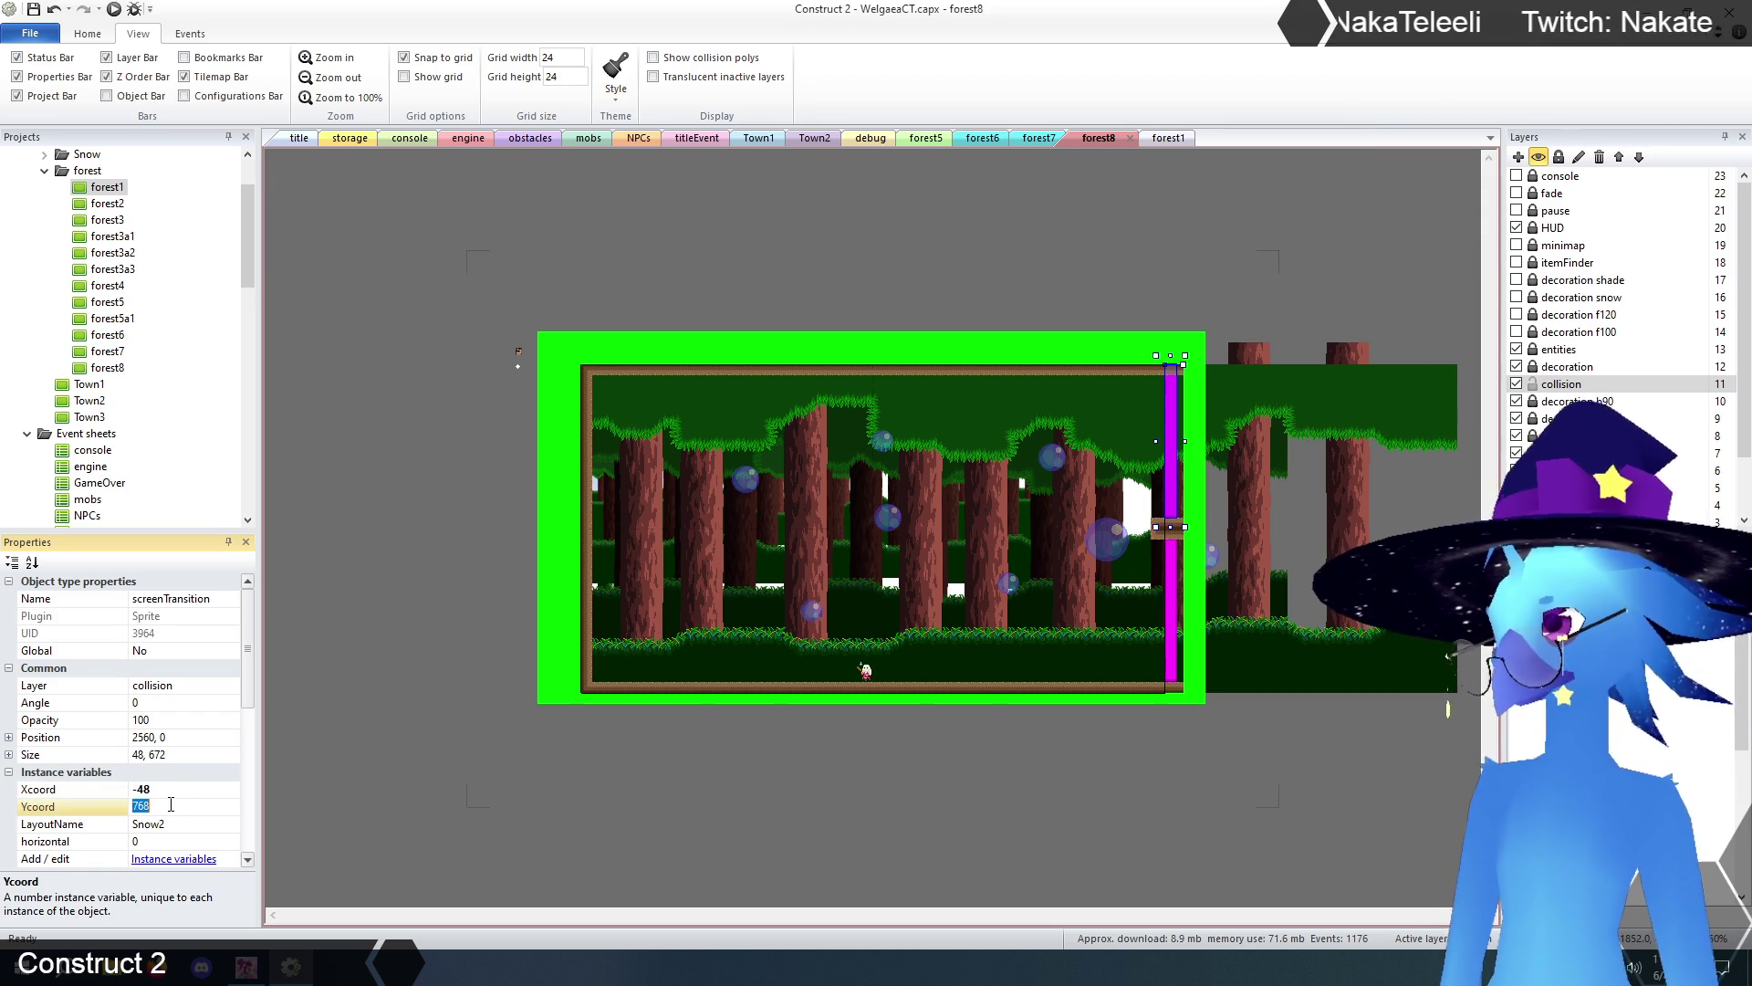
{"action": "type", "text": "720"}
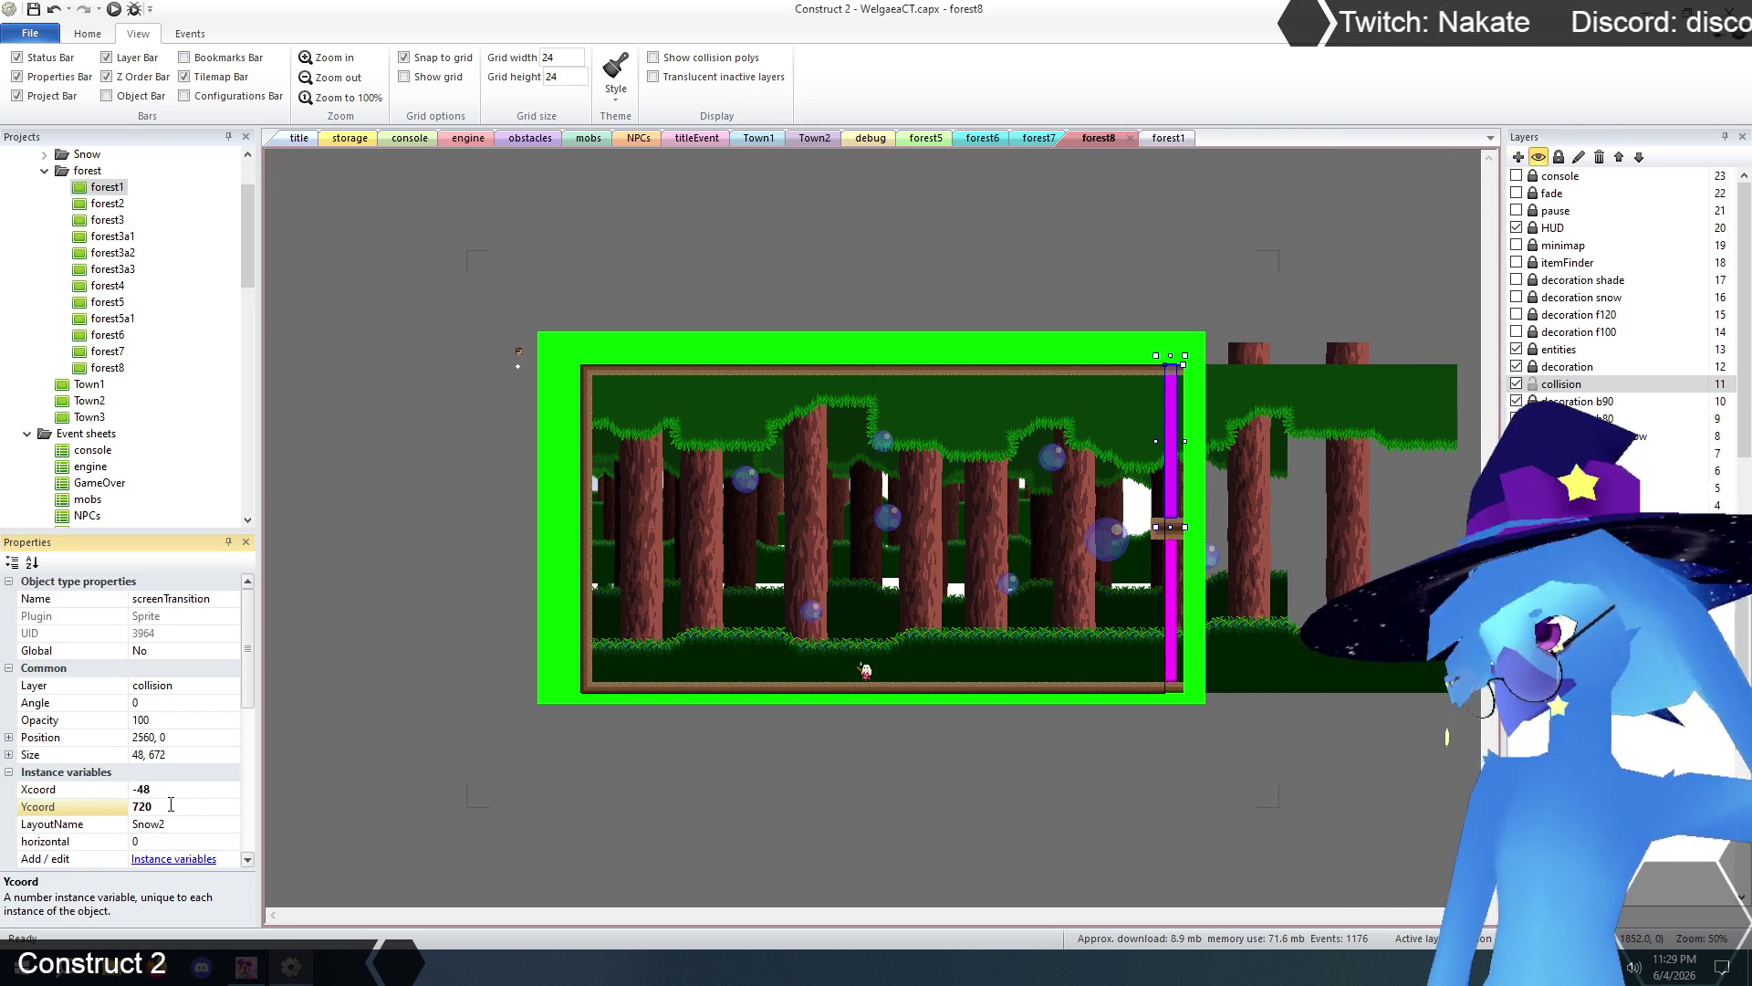
- Set that transition's destination LayoutName to forest1 and check the result
{"action": "left_click", "coordinate": [181, 821]}
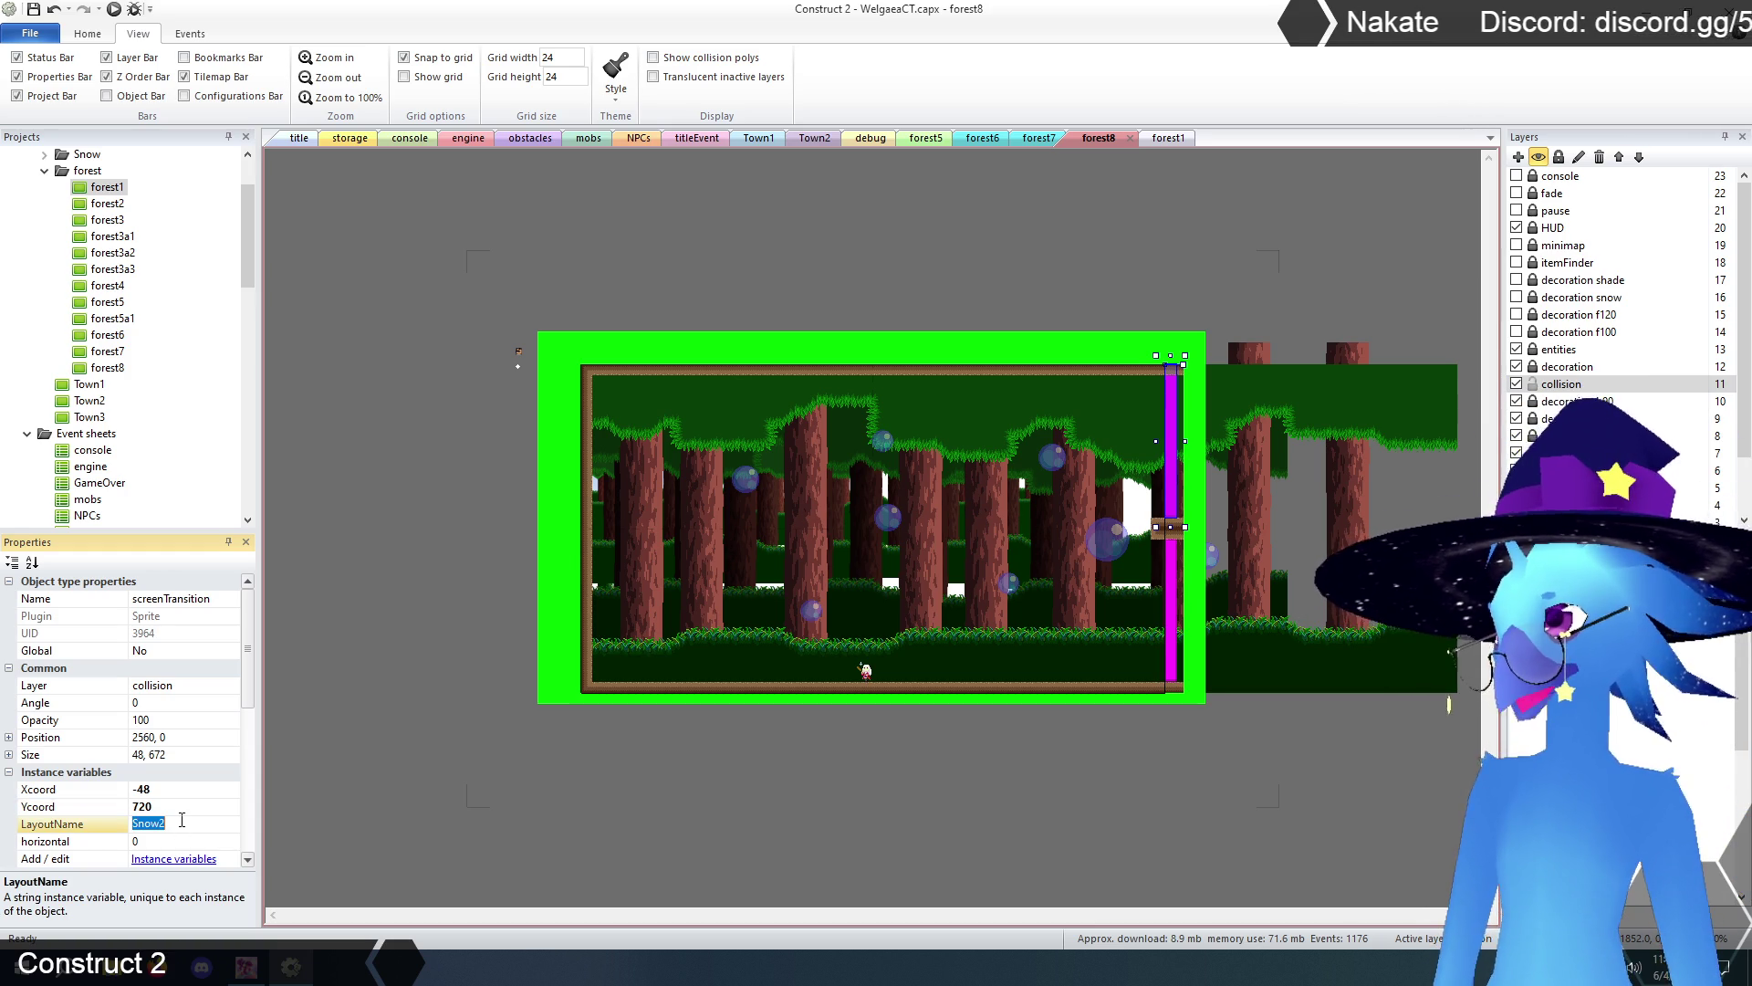
{"action": "type", "text": "forest1"}
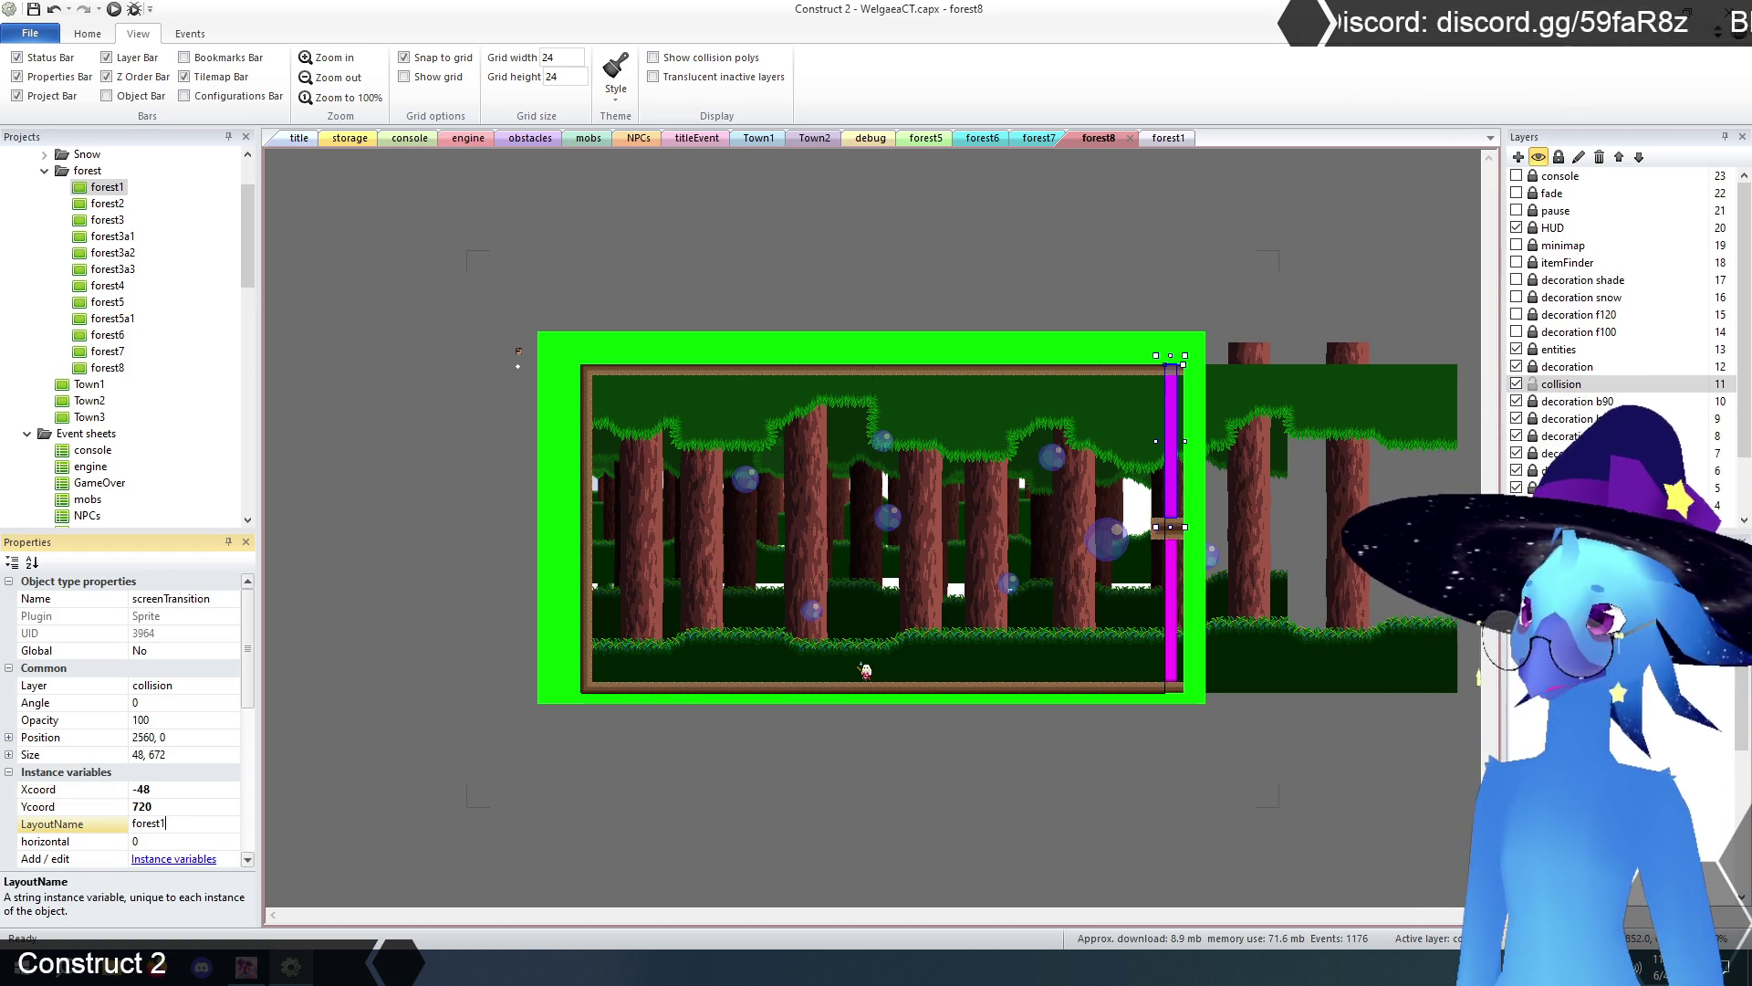
{"action": "key", "text": "Return"}
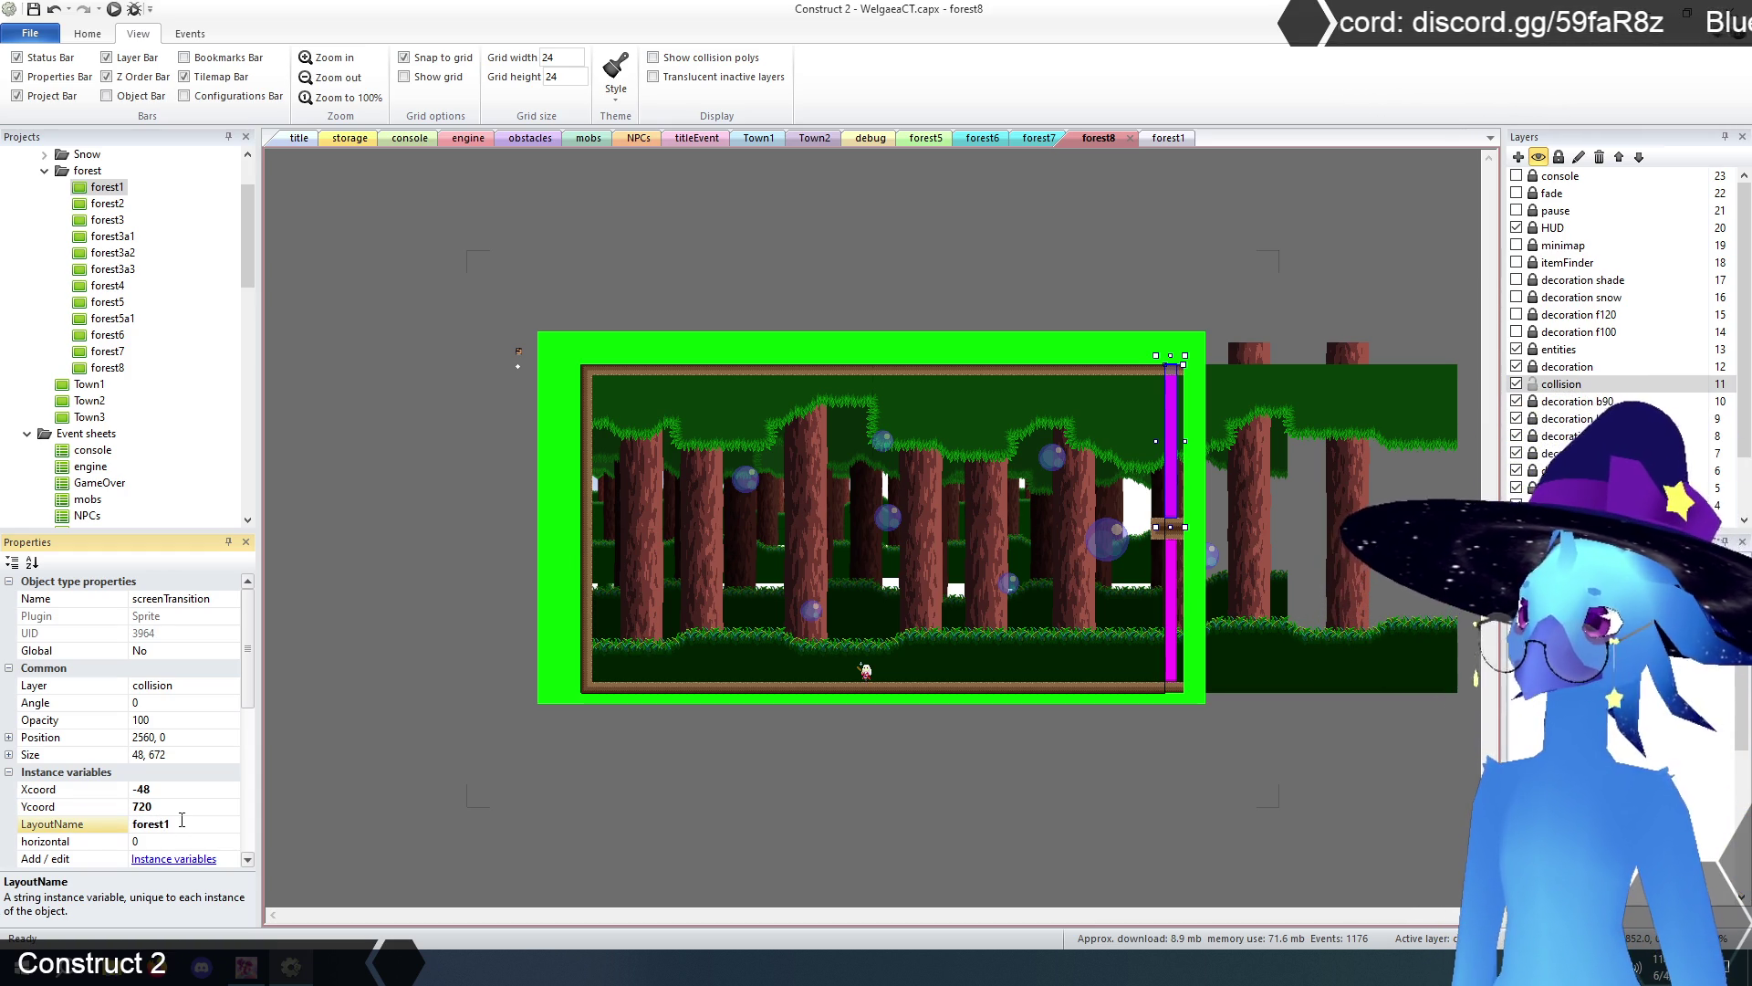
{"action": "left_click", "coordinate": [650, 271]}
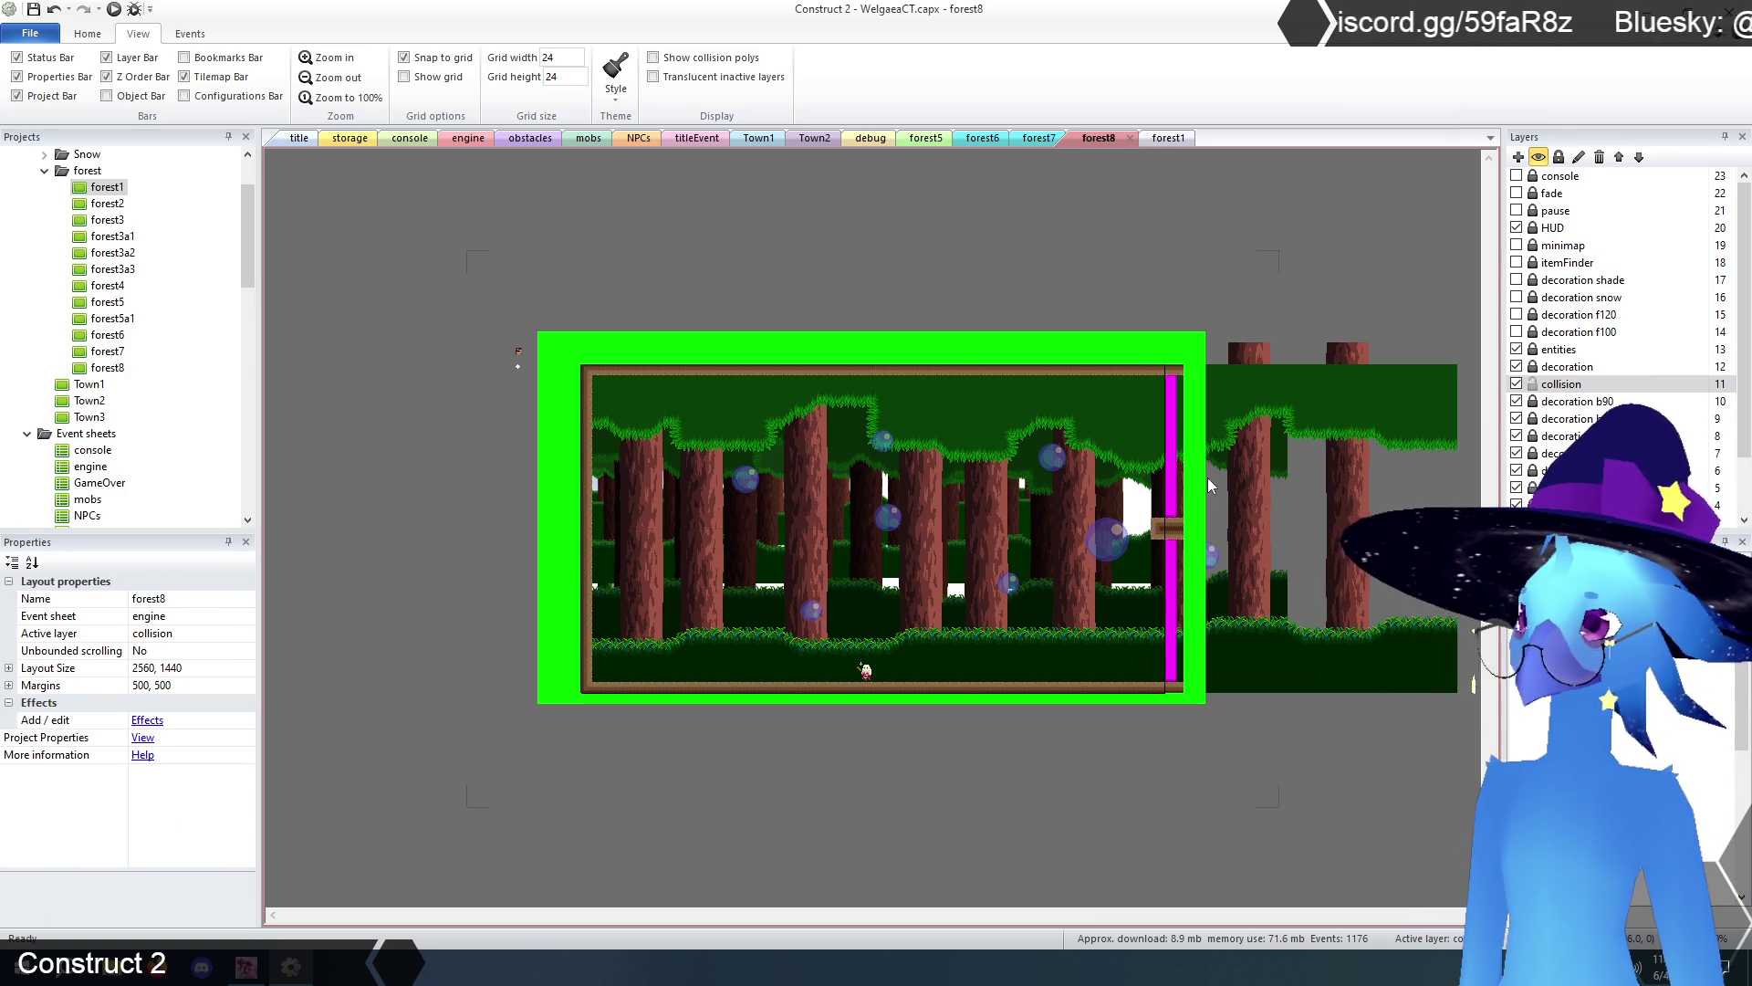
{"action": "left_click", "coordinate": [1177, 461]}
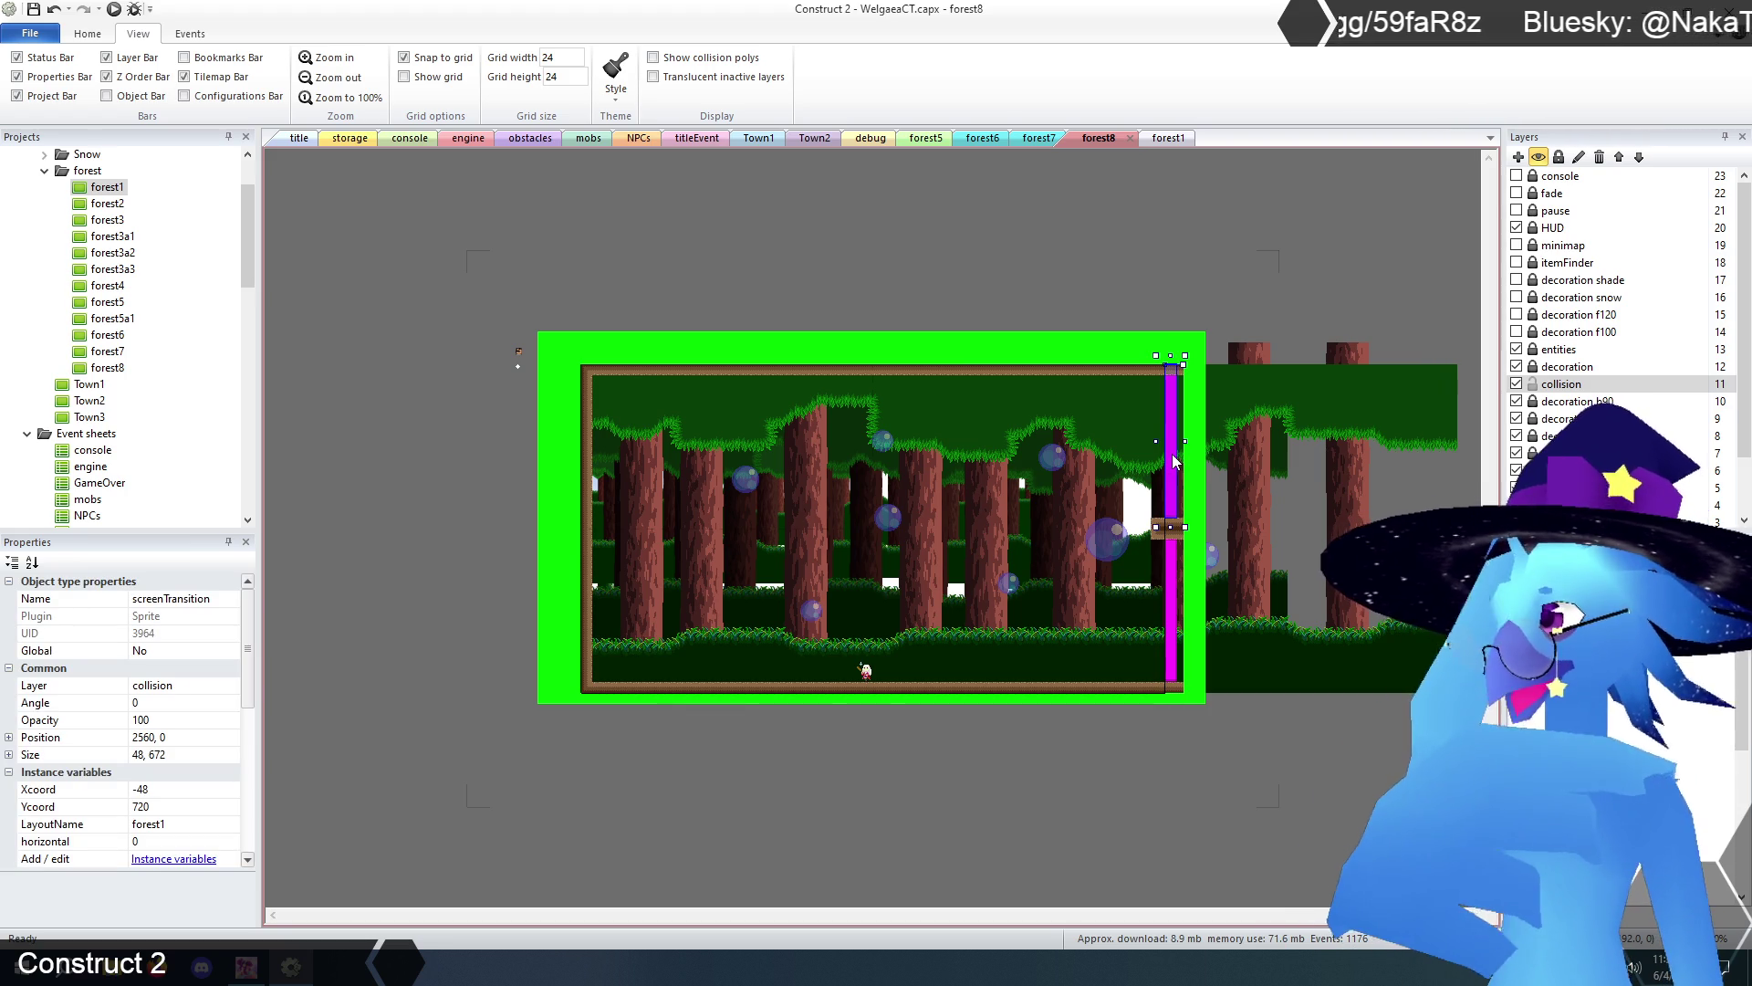
{"action": "left_click", "coordinate": [1168, 137]}
{"action": "left_click", "coordinate": [389, 625]}
- Point forest1's left-edge transition to forest8 with Xcoord 2560, Ycoord 0
{"action": "left_click", "coordinate": [493, 634]}
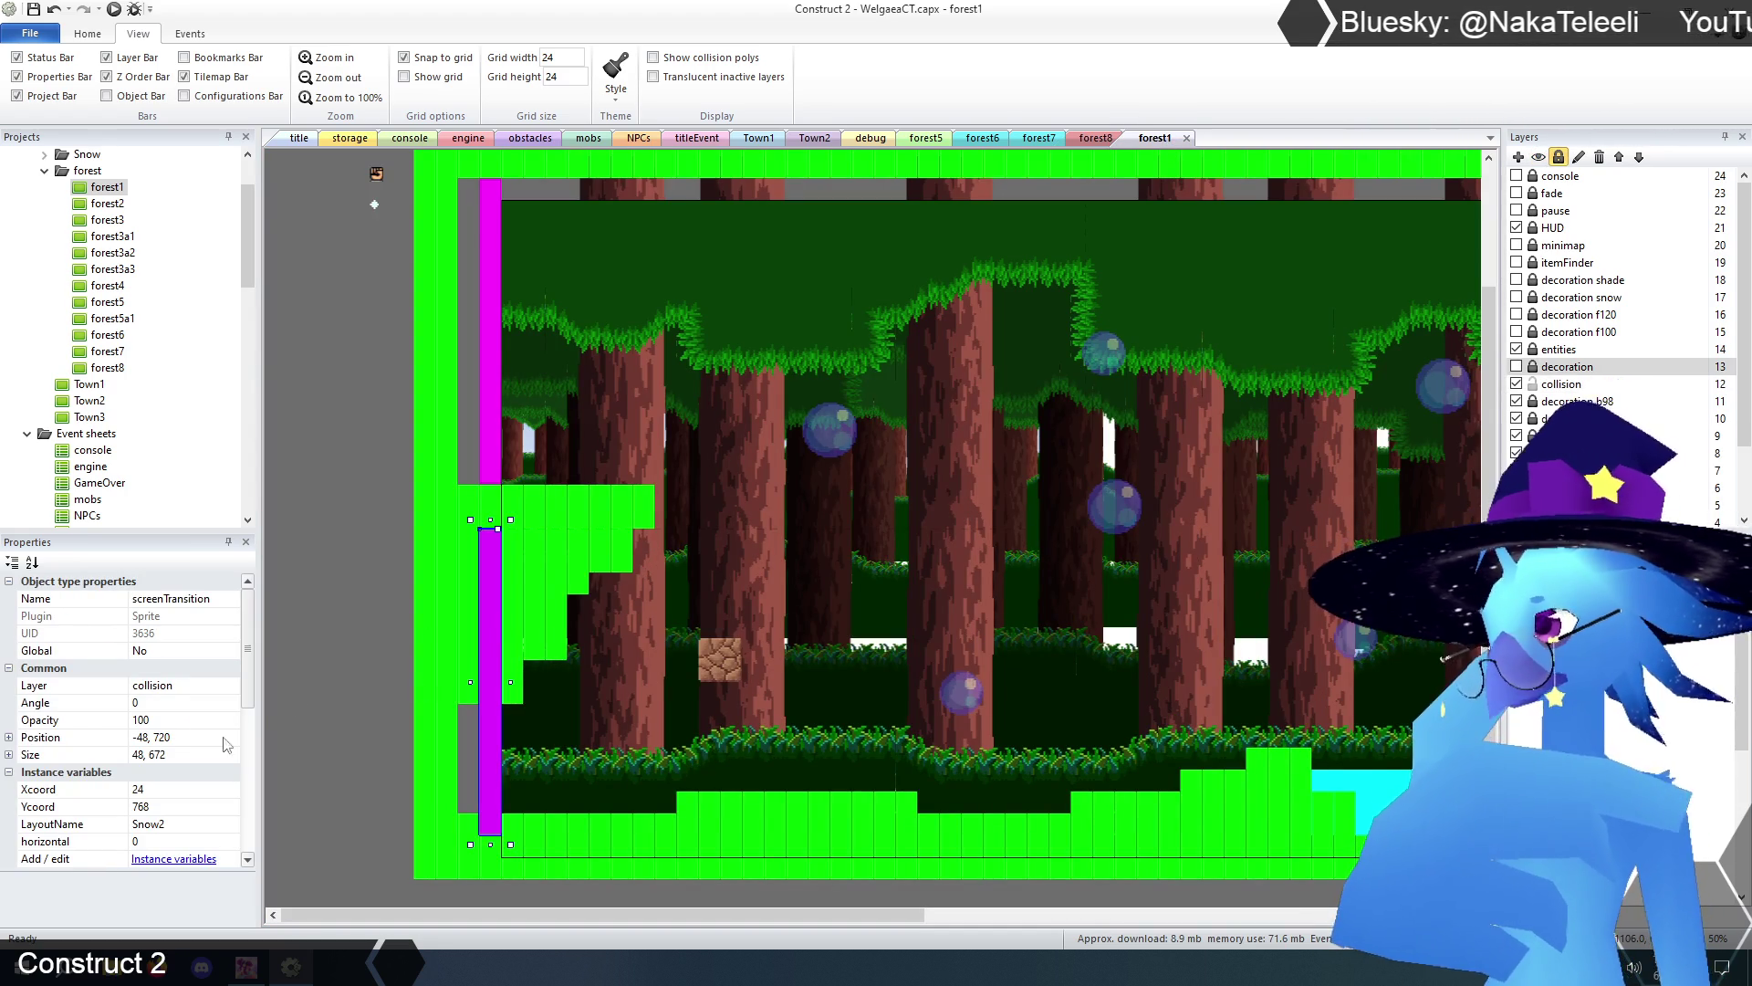
{"action": "left_click", "coordinate": [168, 790]}
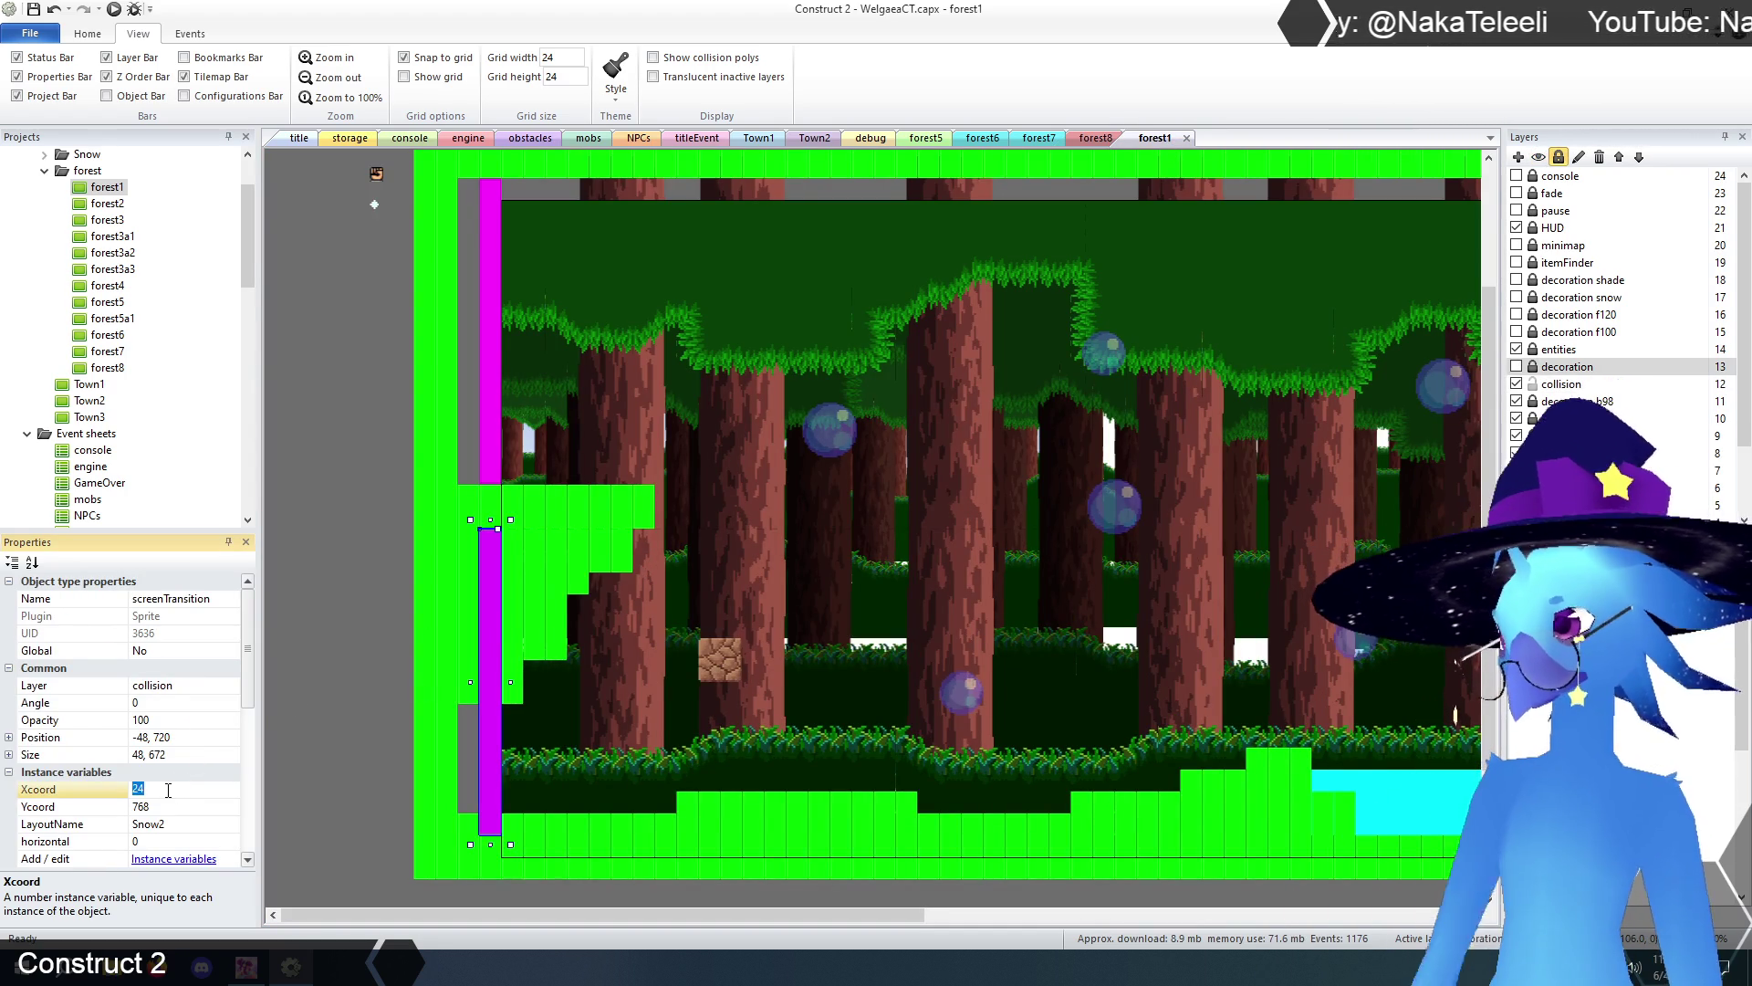
{"action": "type", "text": "2560"}
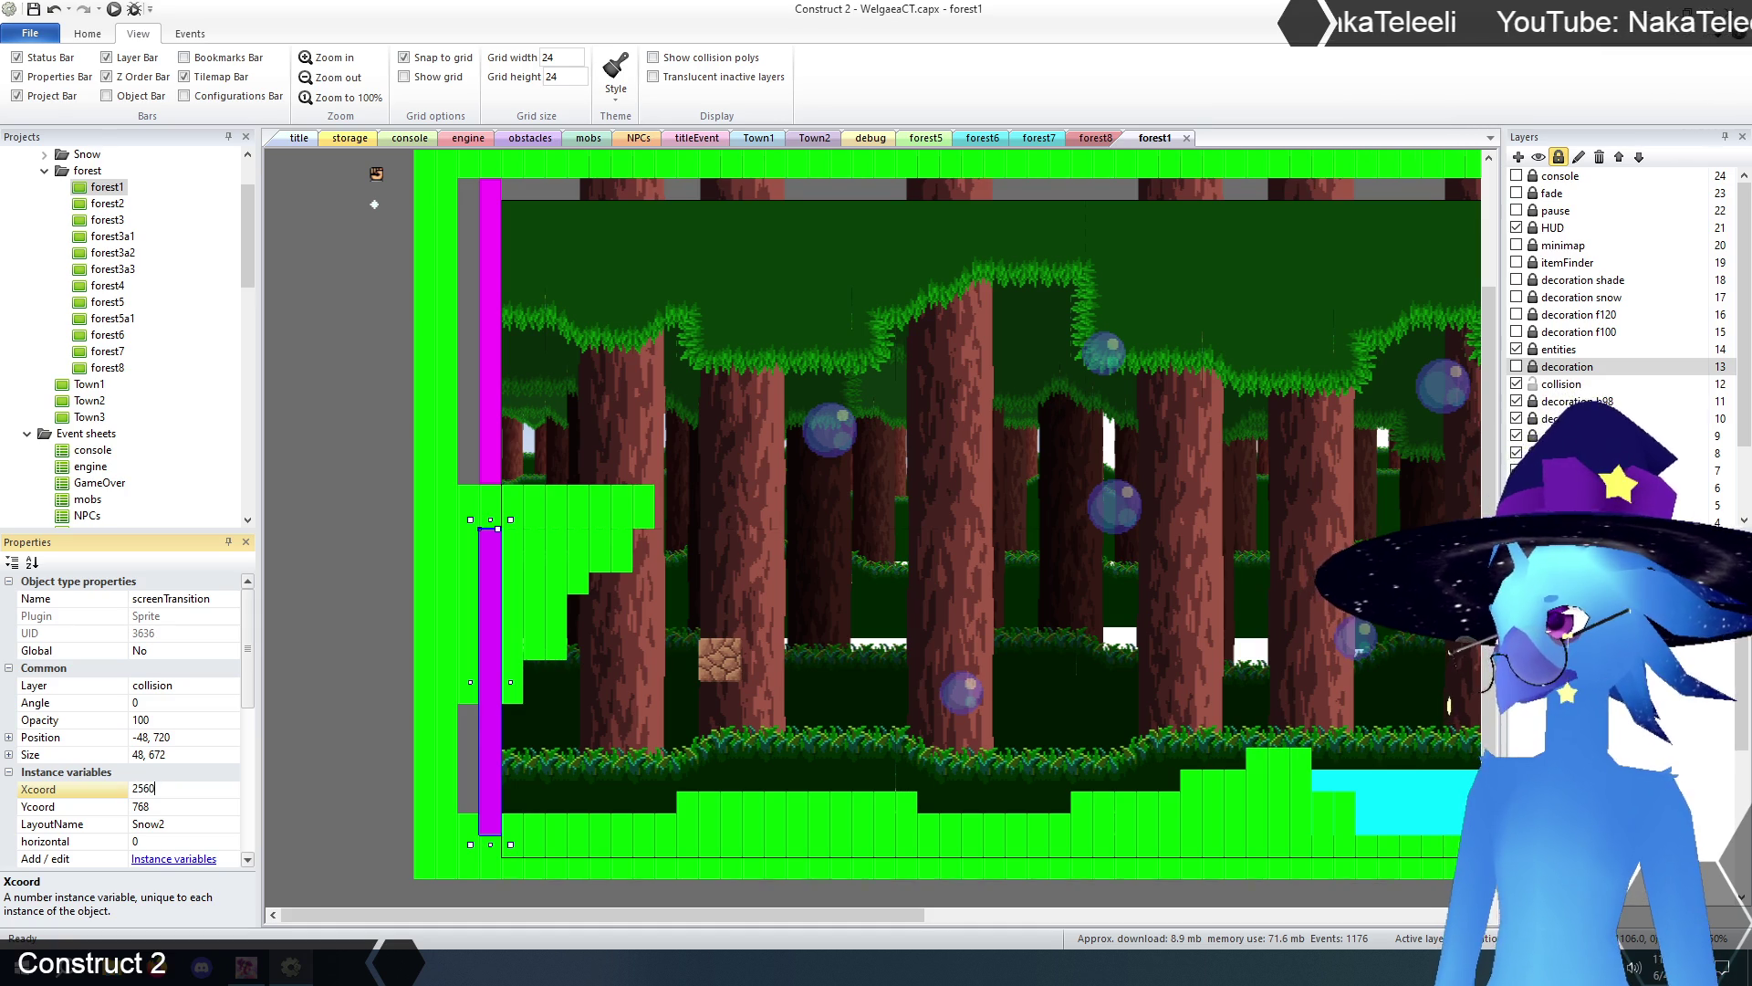
{"action": "left_click", "coordinate": [166, 806]}
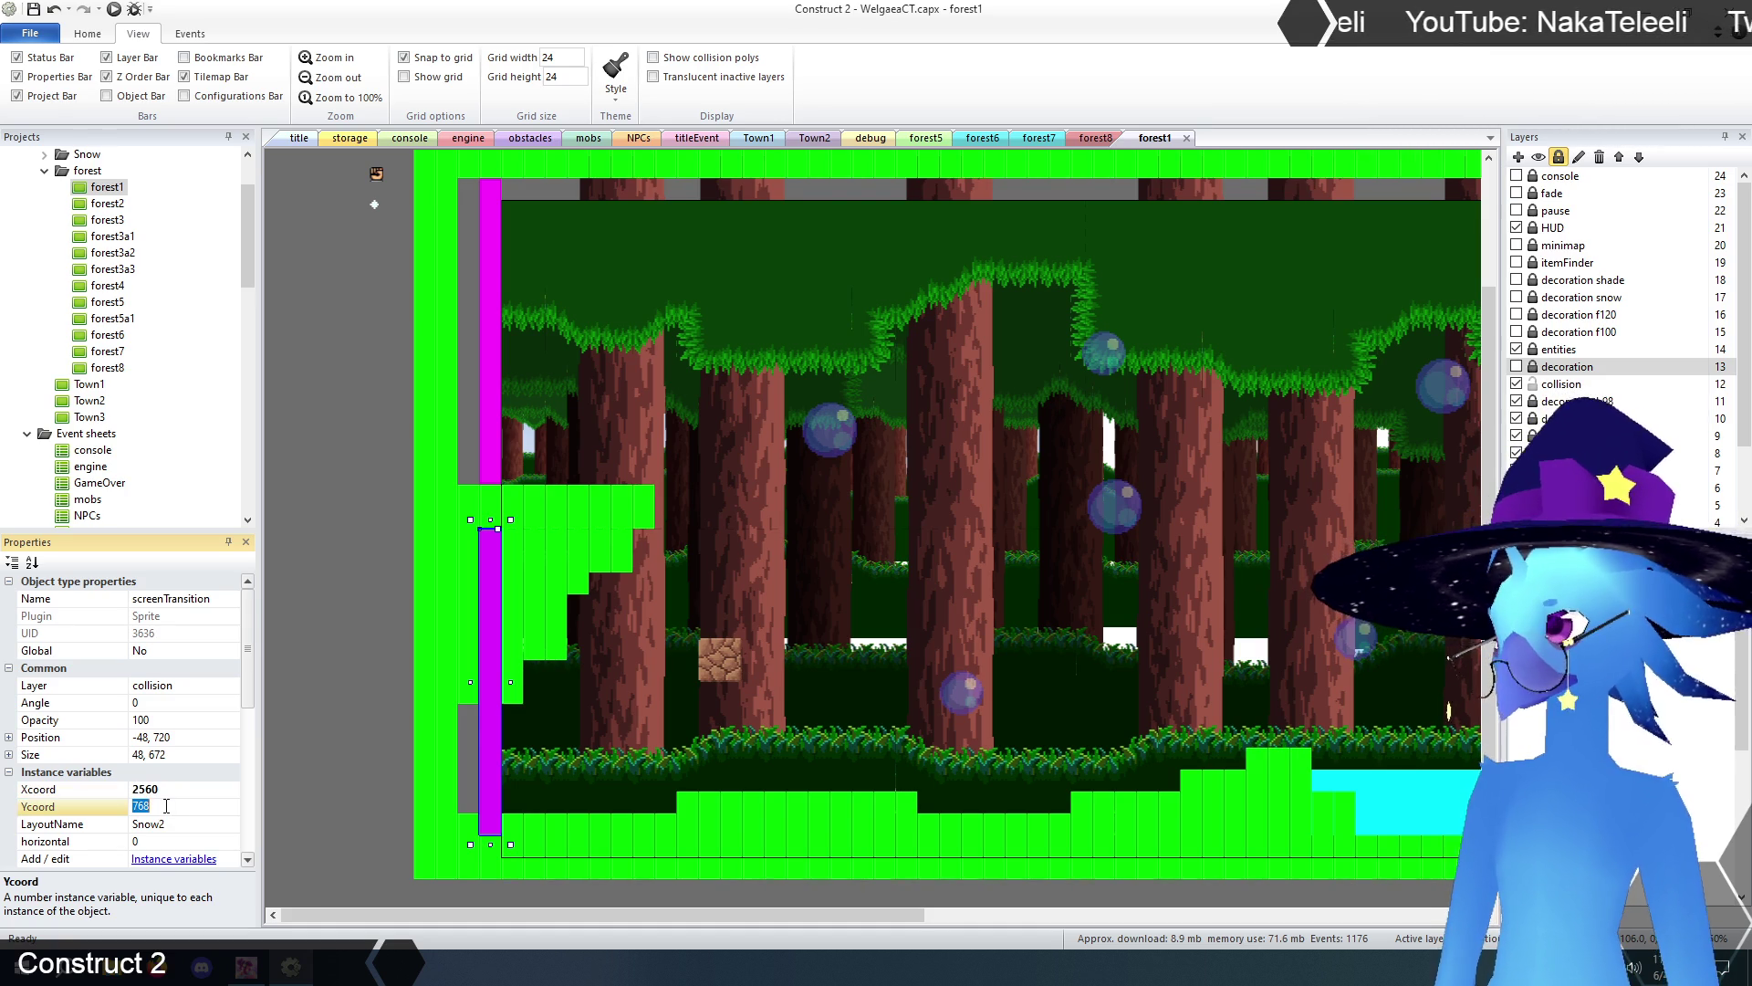
{"action": "type", "text": "0"}
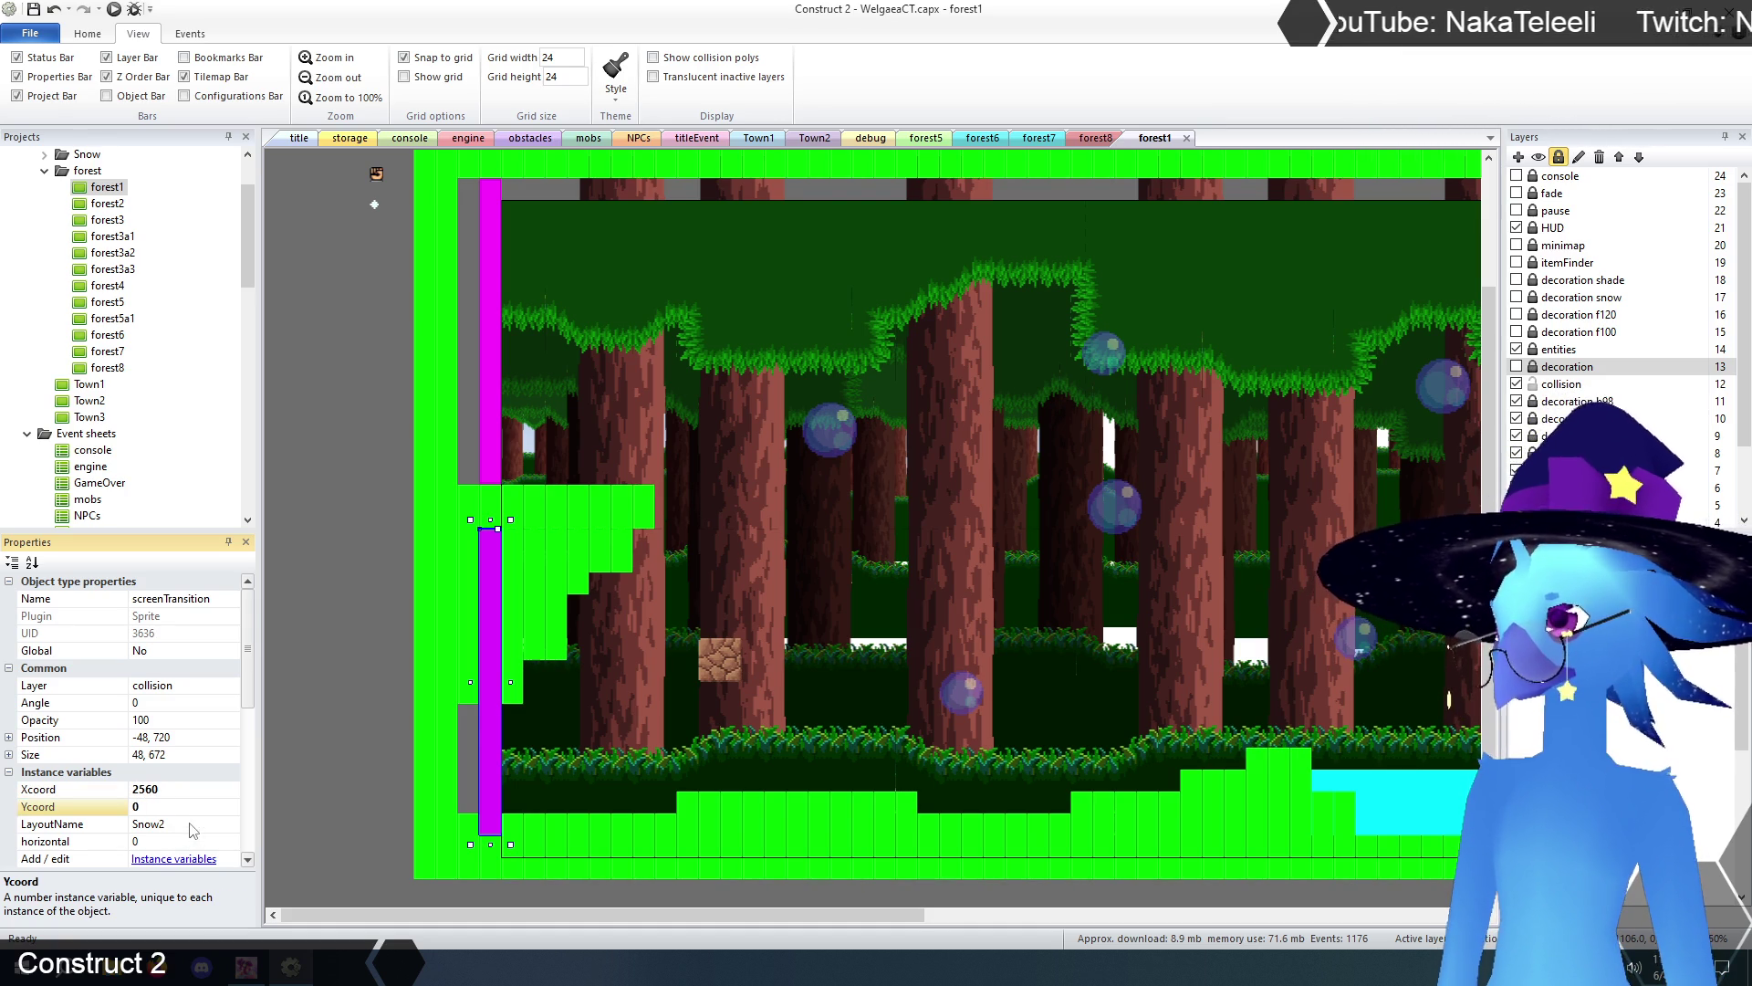
{"action": "left_click", "coordinate": [195, 826]}
{"action": "type", "text": "forest8"}
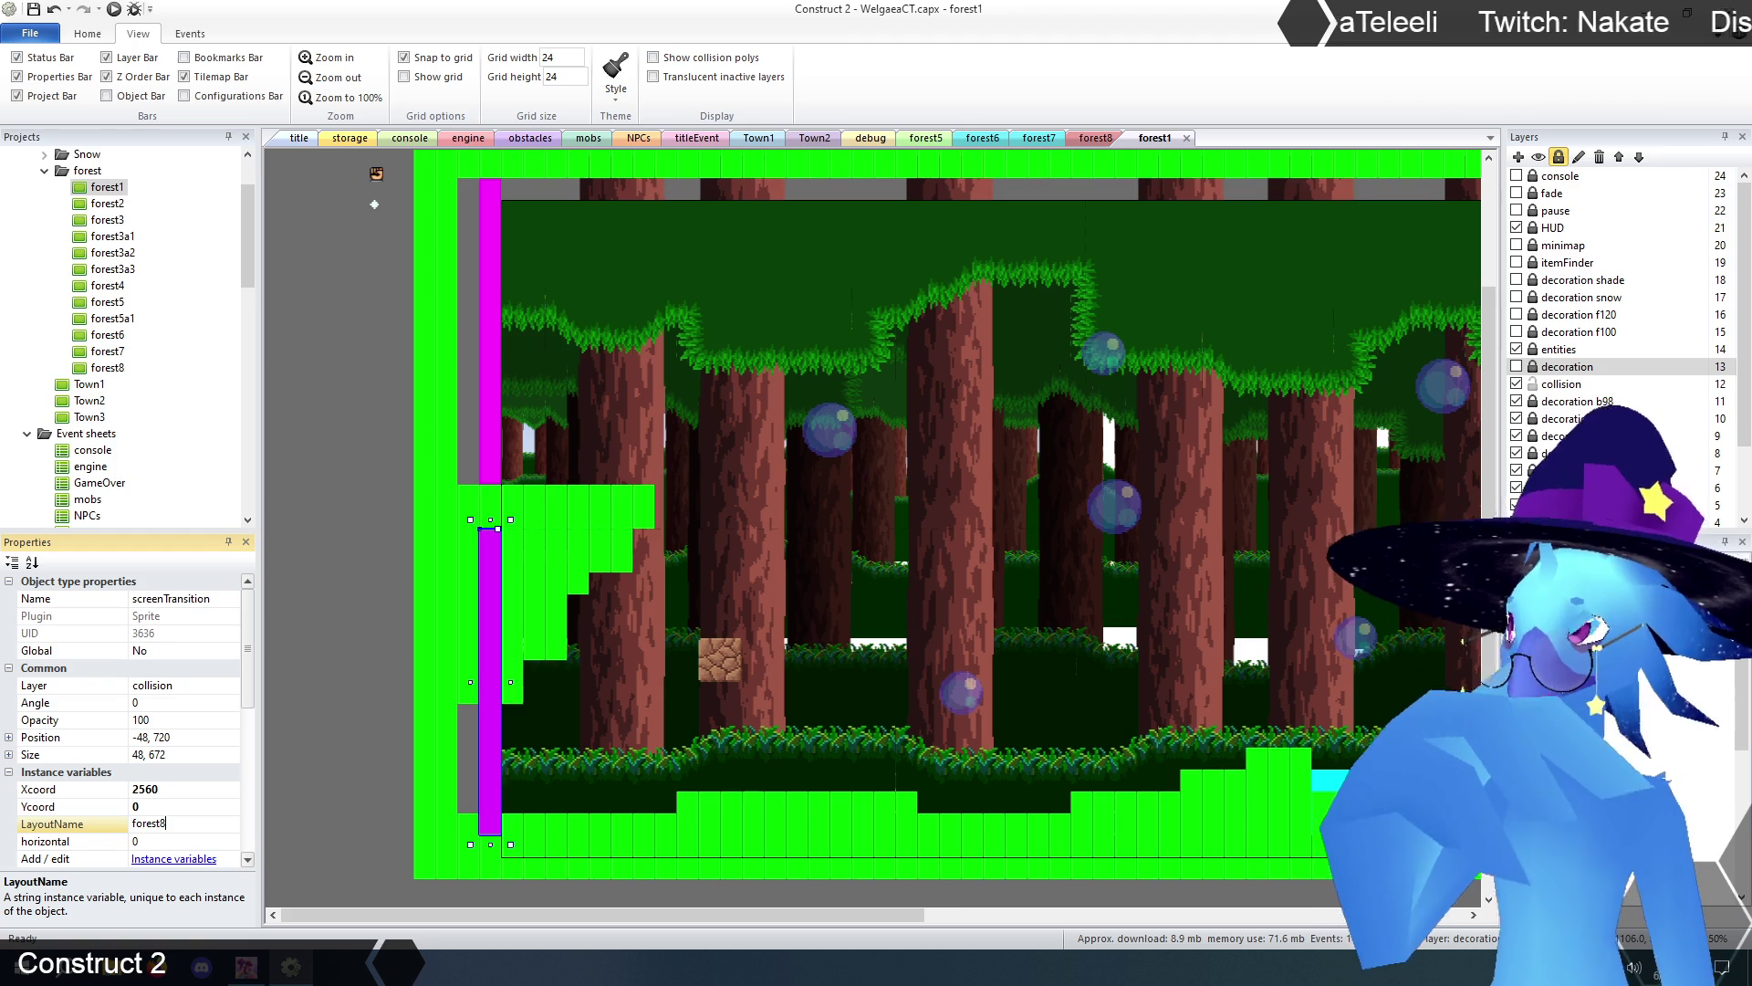
{"action": "key", "text": "Return"}
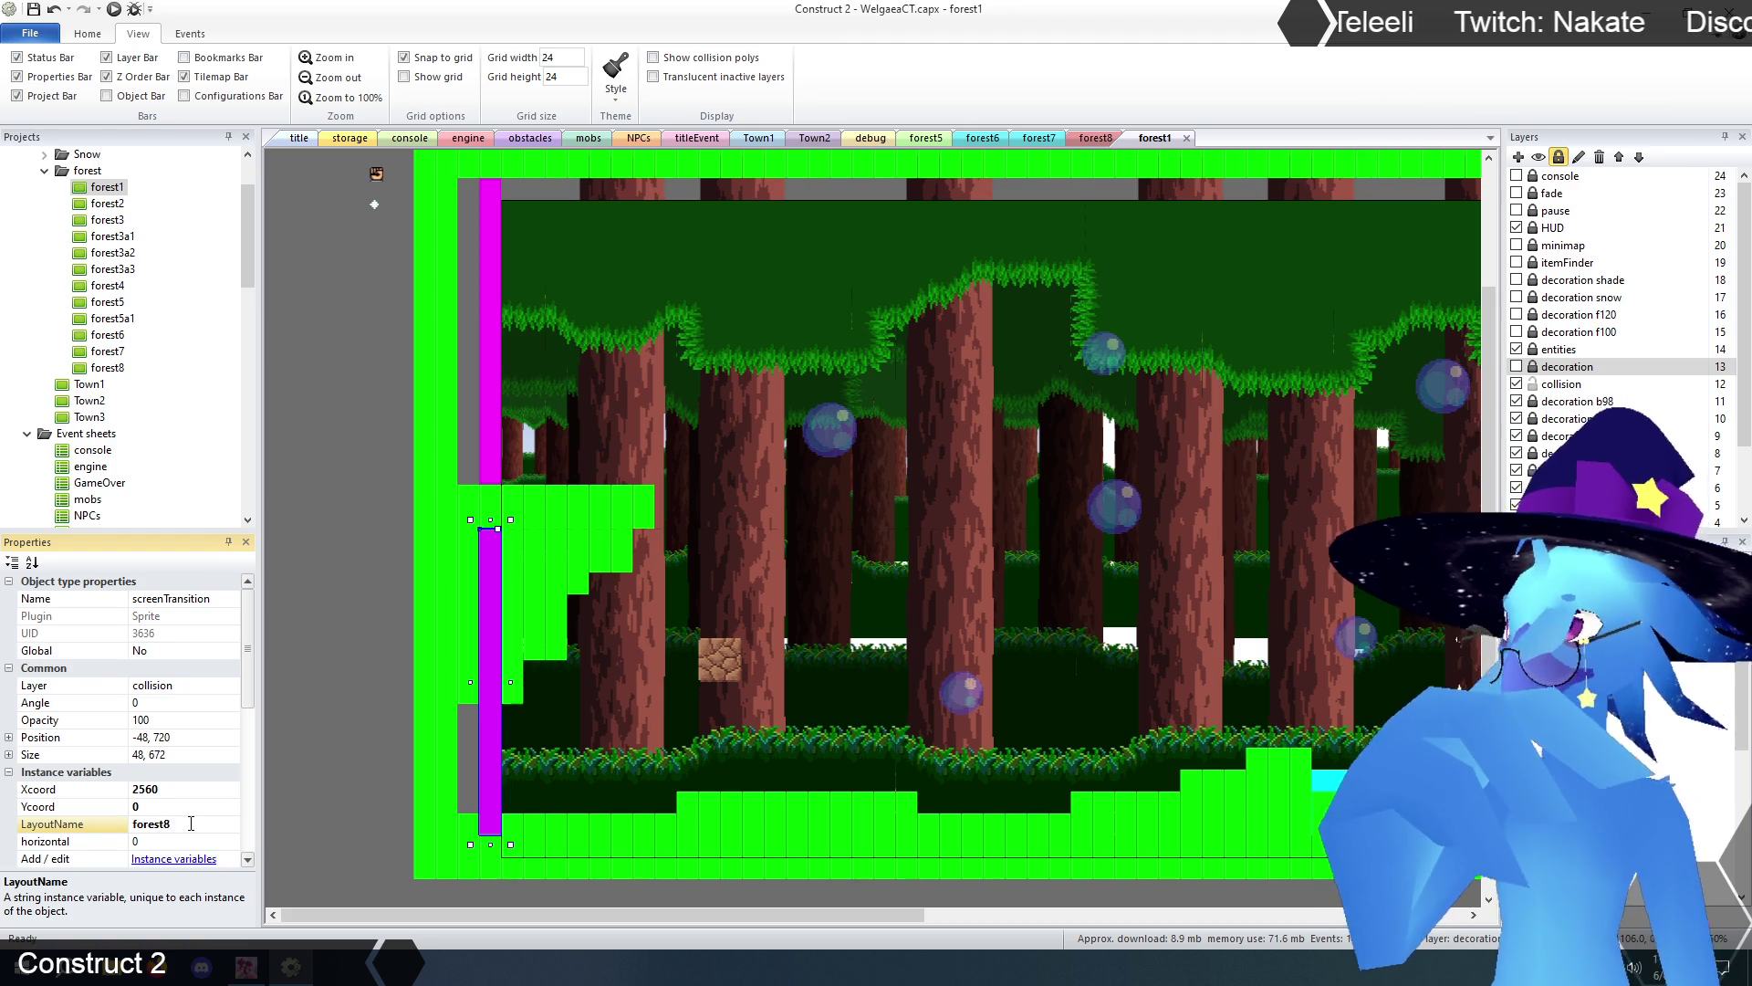
- Correct the transition's Xcoord to 2488, then go back to forest8
{"action": "left_click", "coordinate": [182, 789]}
{"action": "key", "text": "shift+Left"}
{"action": "key", "text": "shift+Left"}
{"action": "key", "text": "shift+Left"}
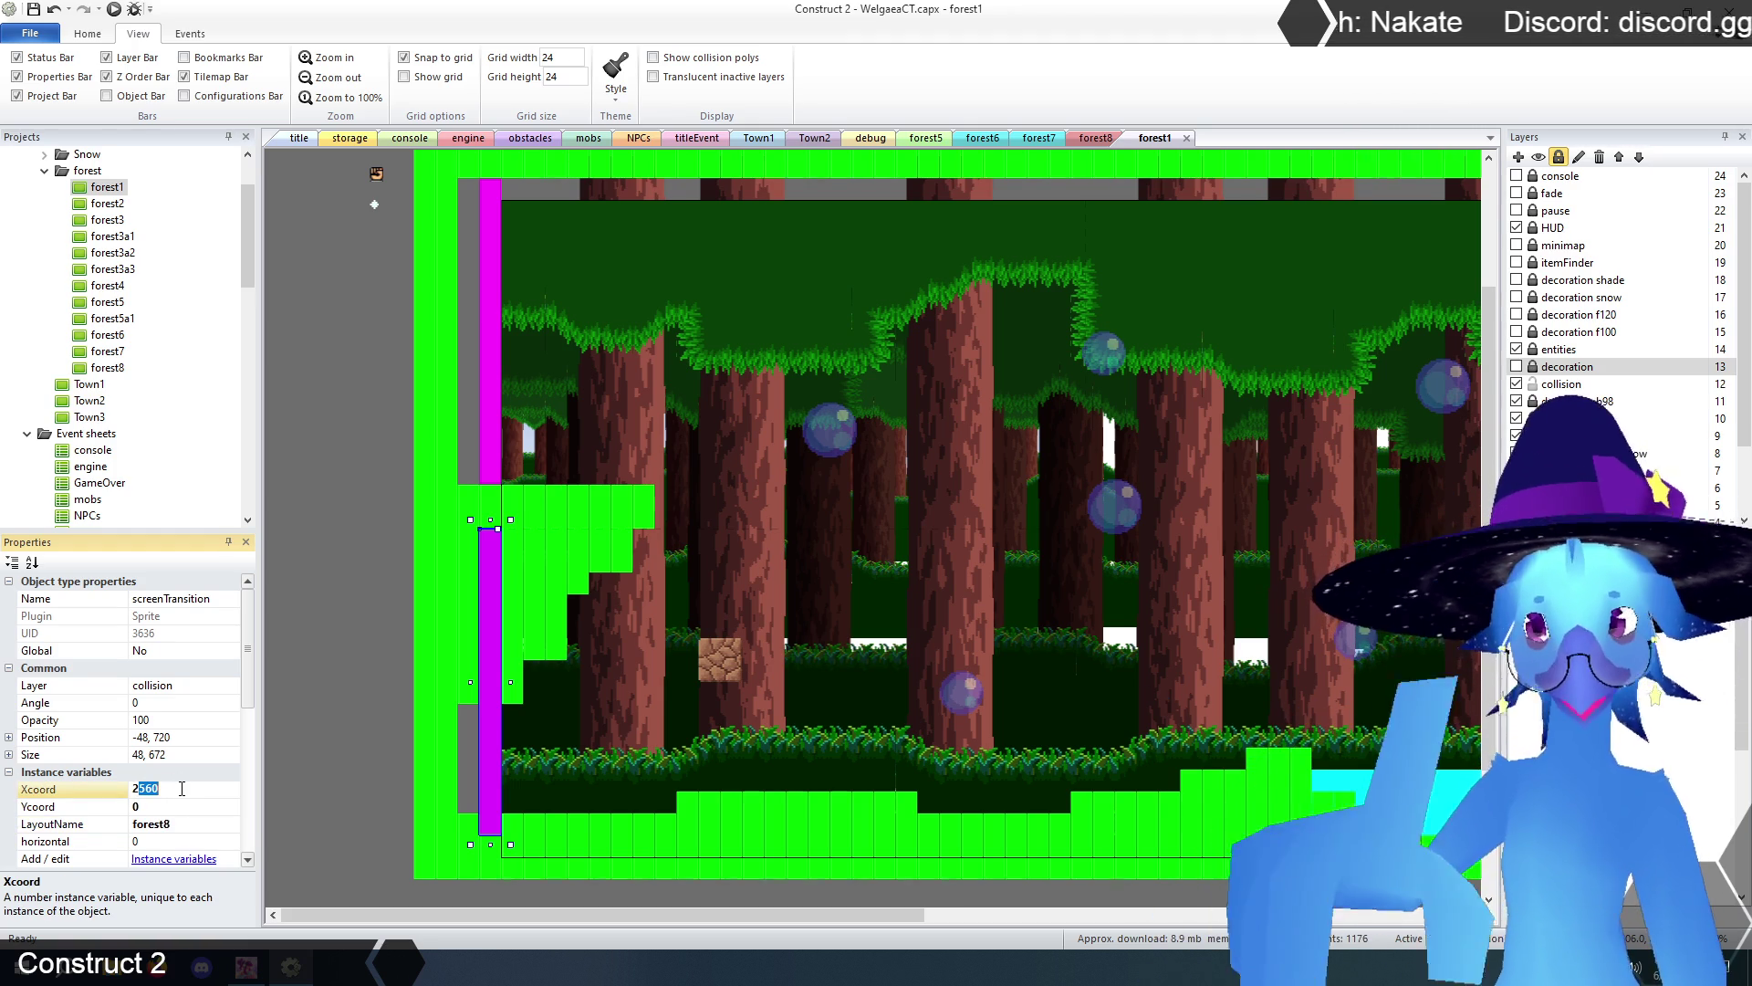
{"action": "type", "text": "488"}
{"action": "key", "text": "Return"}
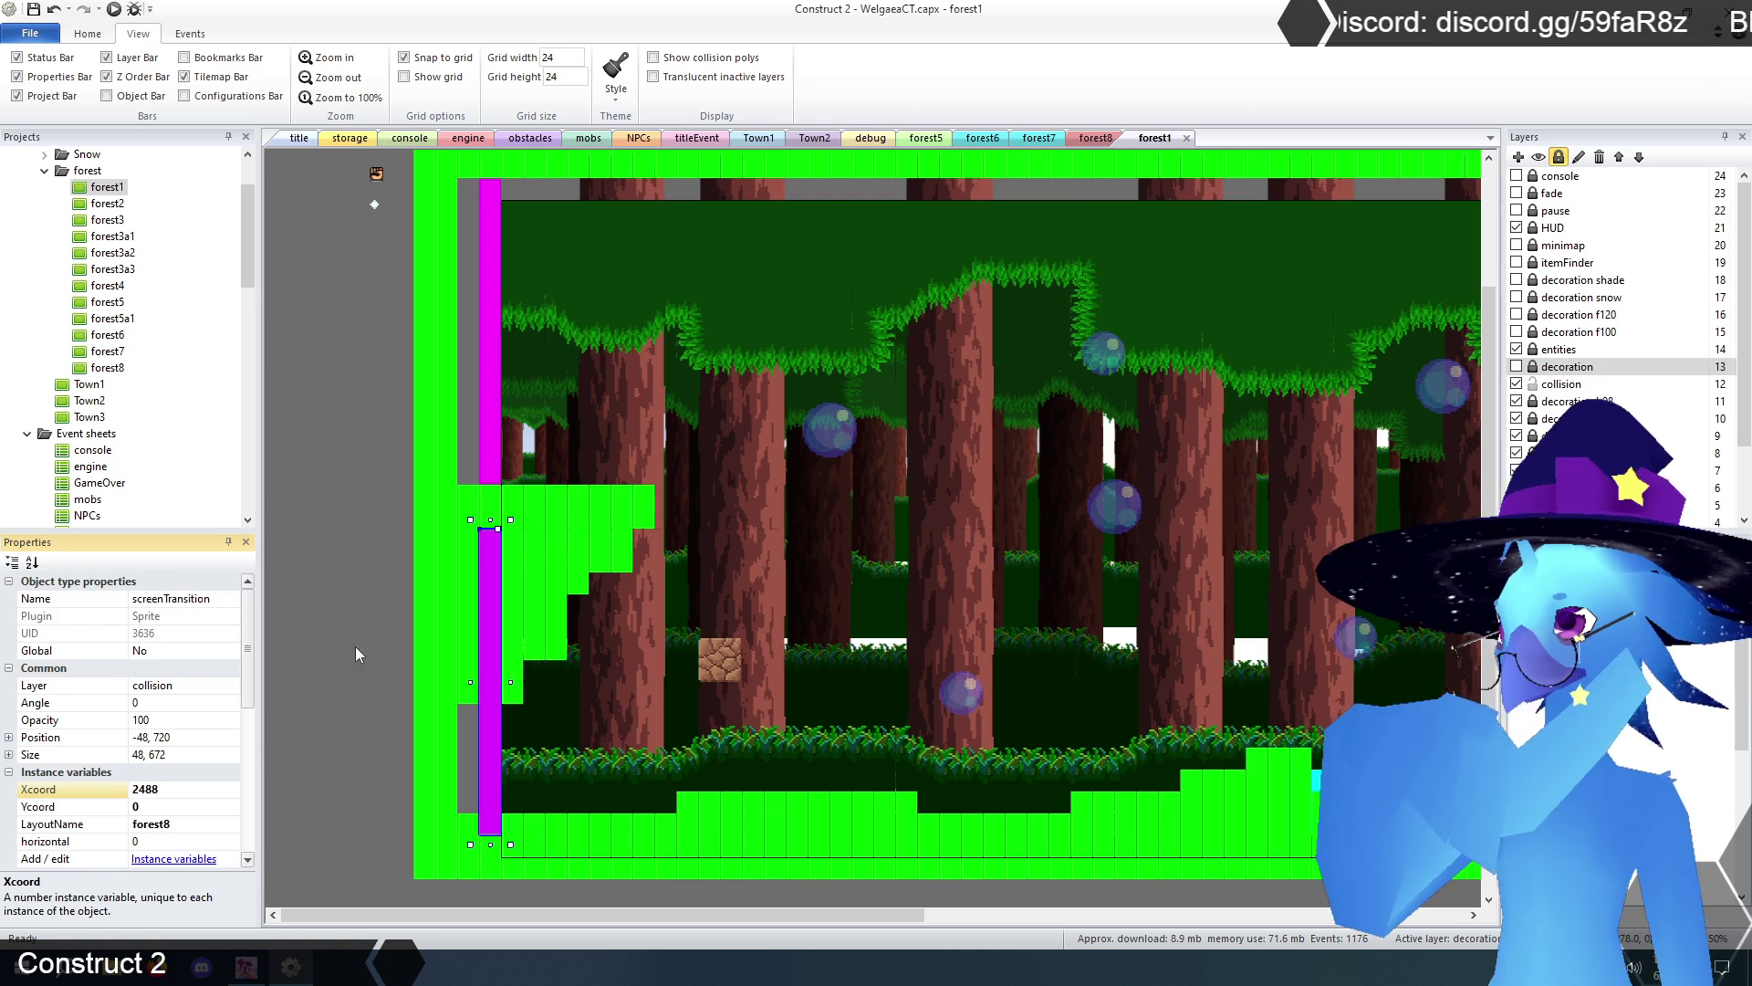
{"action": "left_click", "coordinate": [355, 648]}
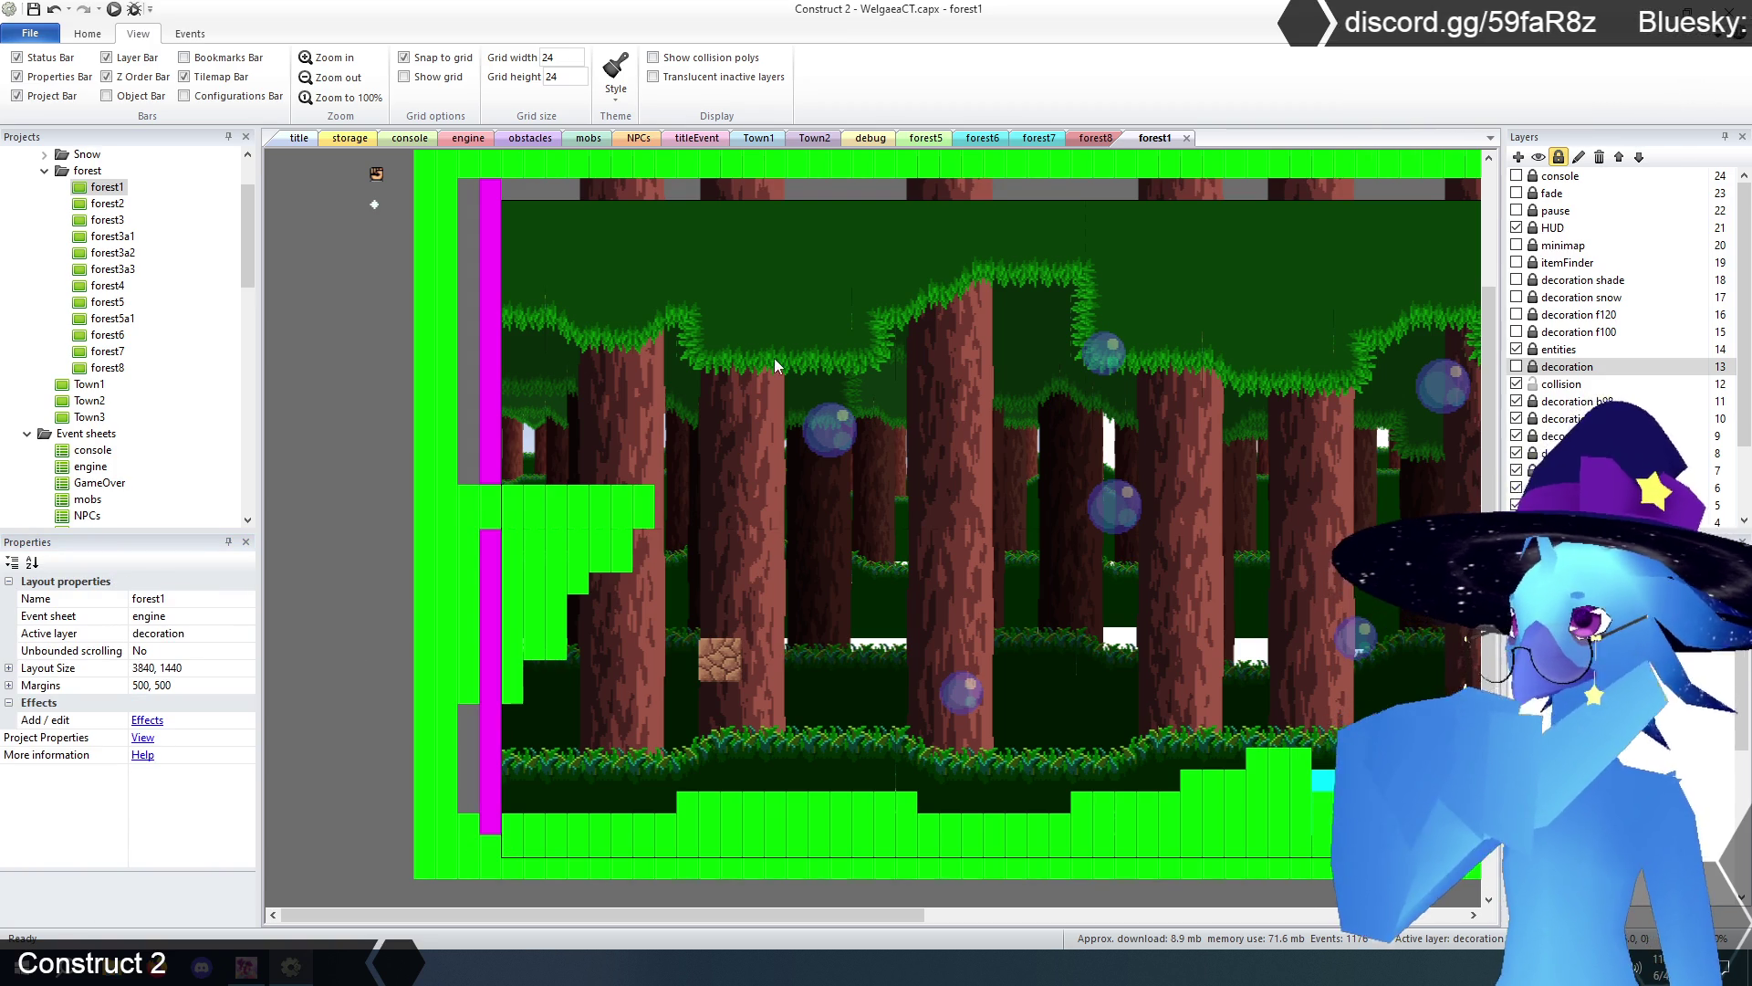
{"action": "left_click", "coordinate": [1094, 139]}
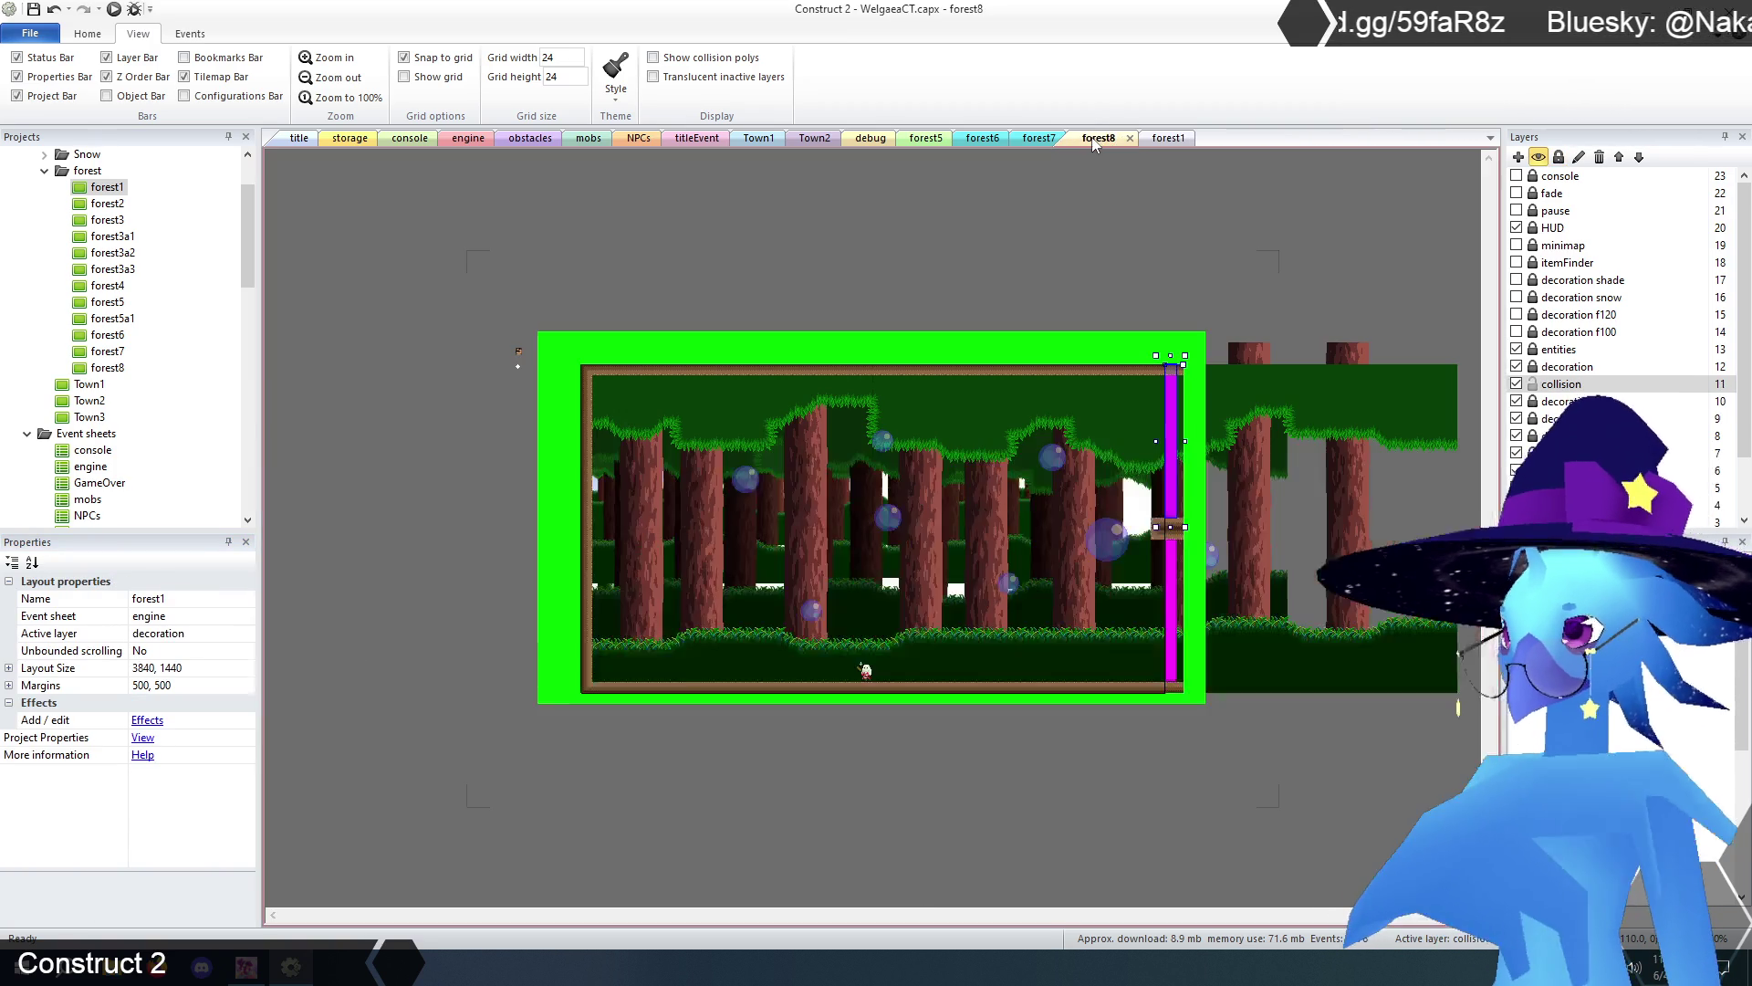
- Zoom in on forest8 and paint collision tiles near the right wall with TilemapCollision
{"action": "left_click", "coordinate": [329, 57]}
{"action": "left_click_drag", "start_coordinate": [694, 914], "coordinate": [850, 915]}
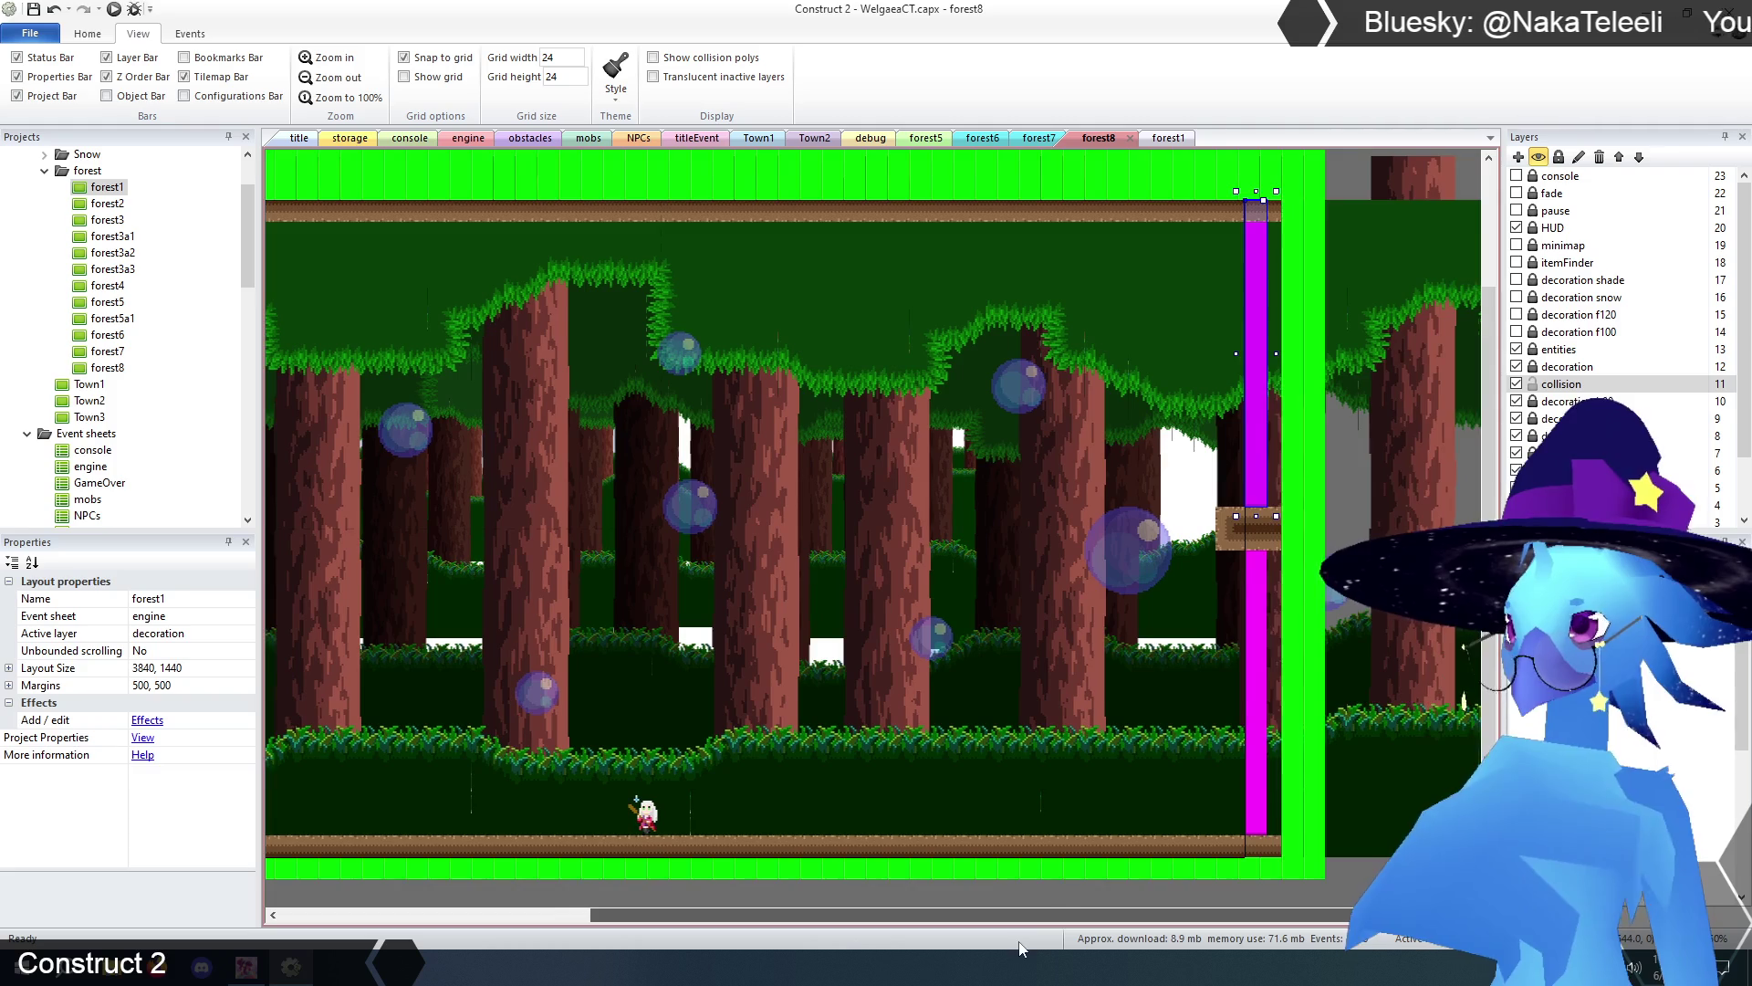
{"action": "scroll", "coordinate": [1318, 477], "scroll_direction": "up", "scroll_amount": 1}
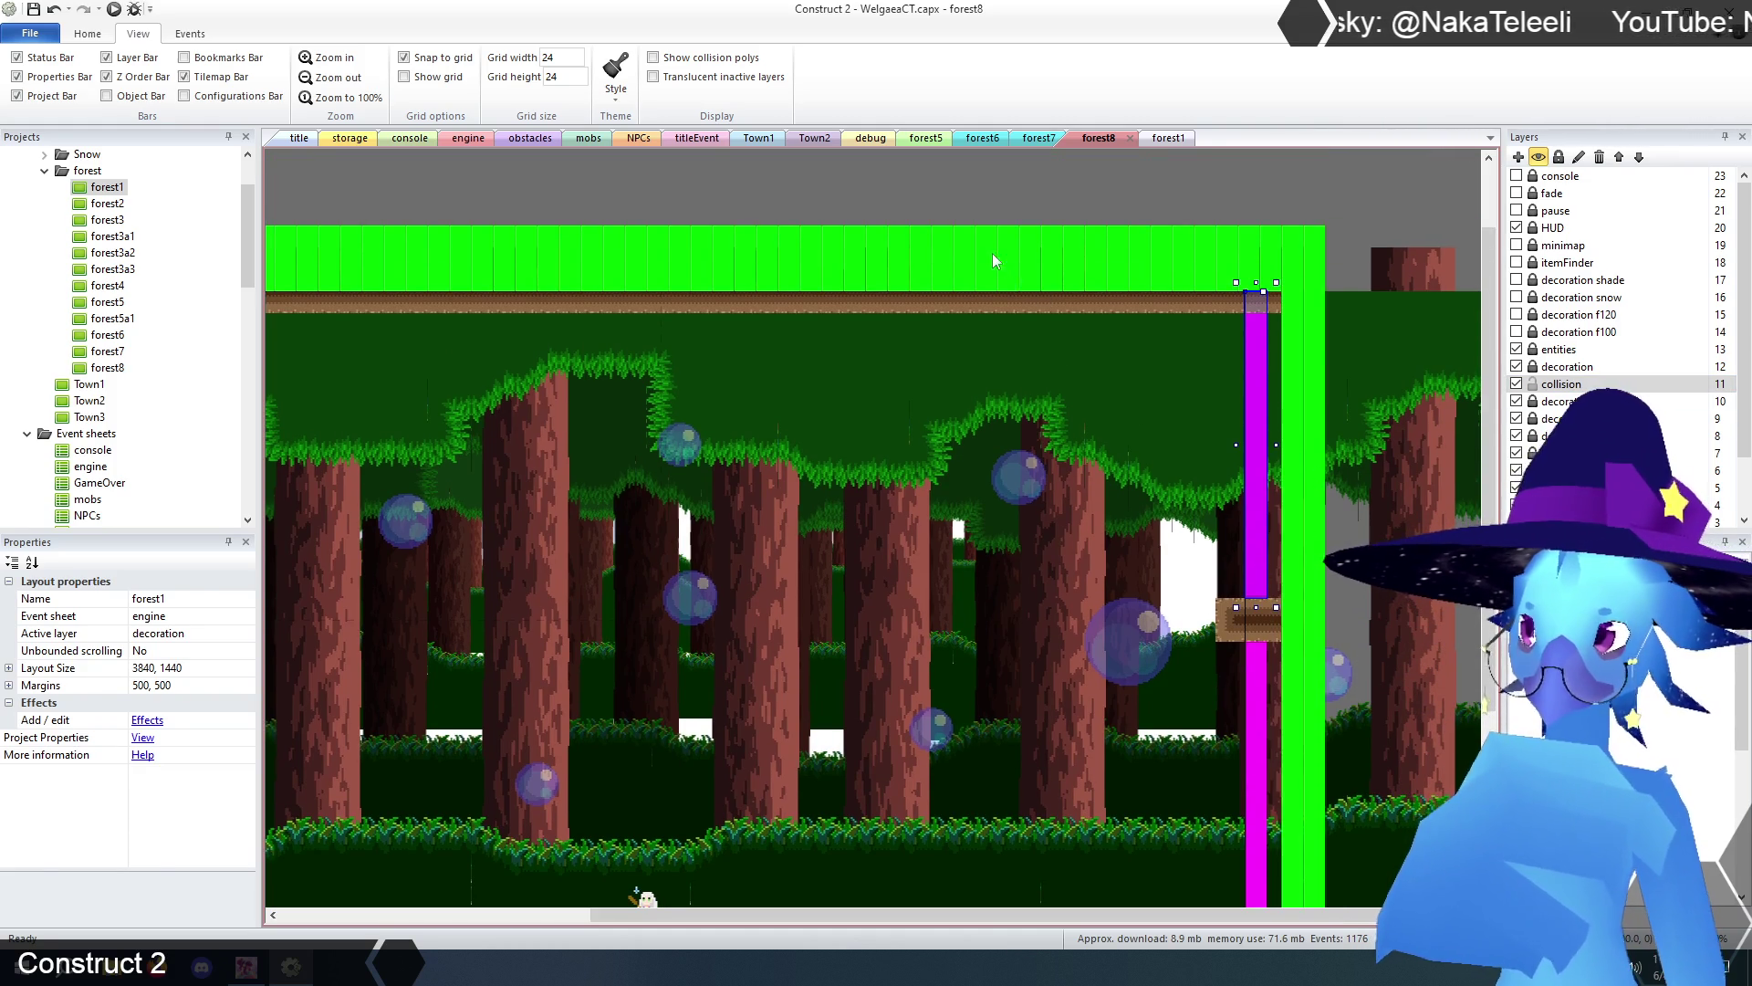
{"action": "left_click", "coordinate": [996, 263]}
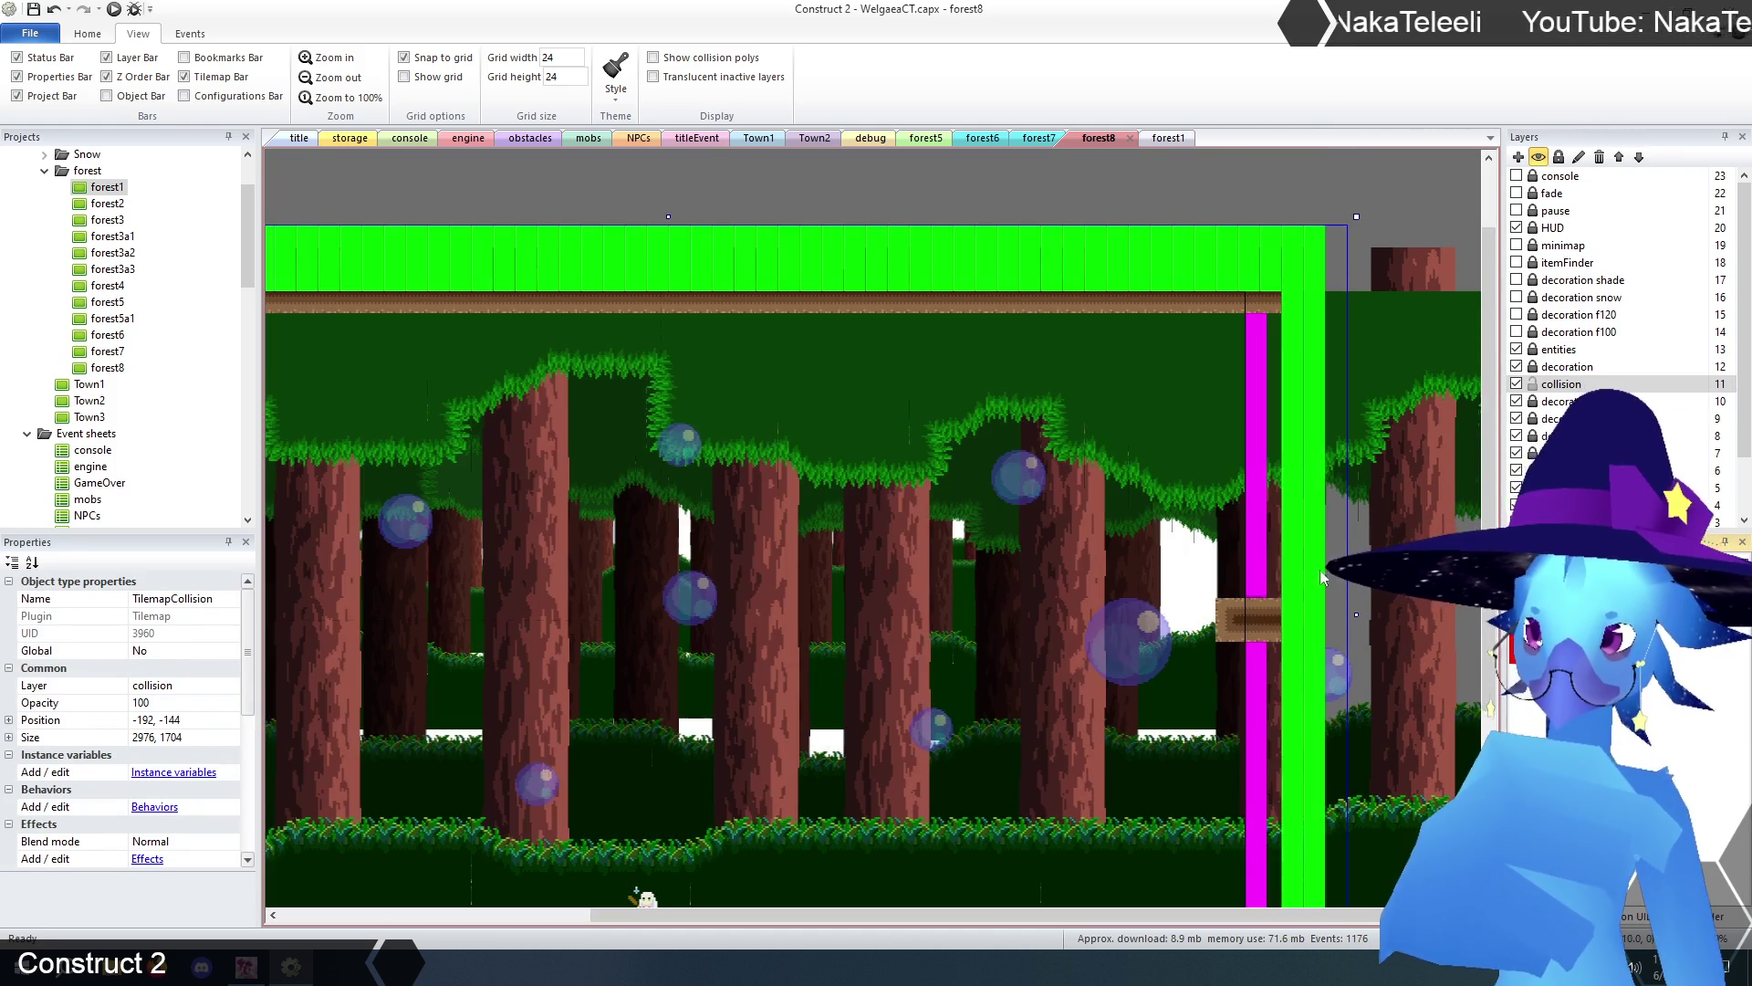
{"action": "mouse_move", "coordinate": [1249, 587]}
{"action": "left_mouse_down"}
{"action": "mouse_move", "coordinate": [1227, 588]}
{"action": "mouse_move", "coordinate": [1278, 595]}
{"action": "left_mouse_up"}
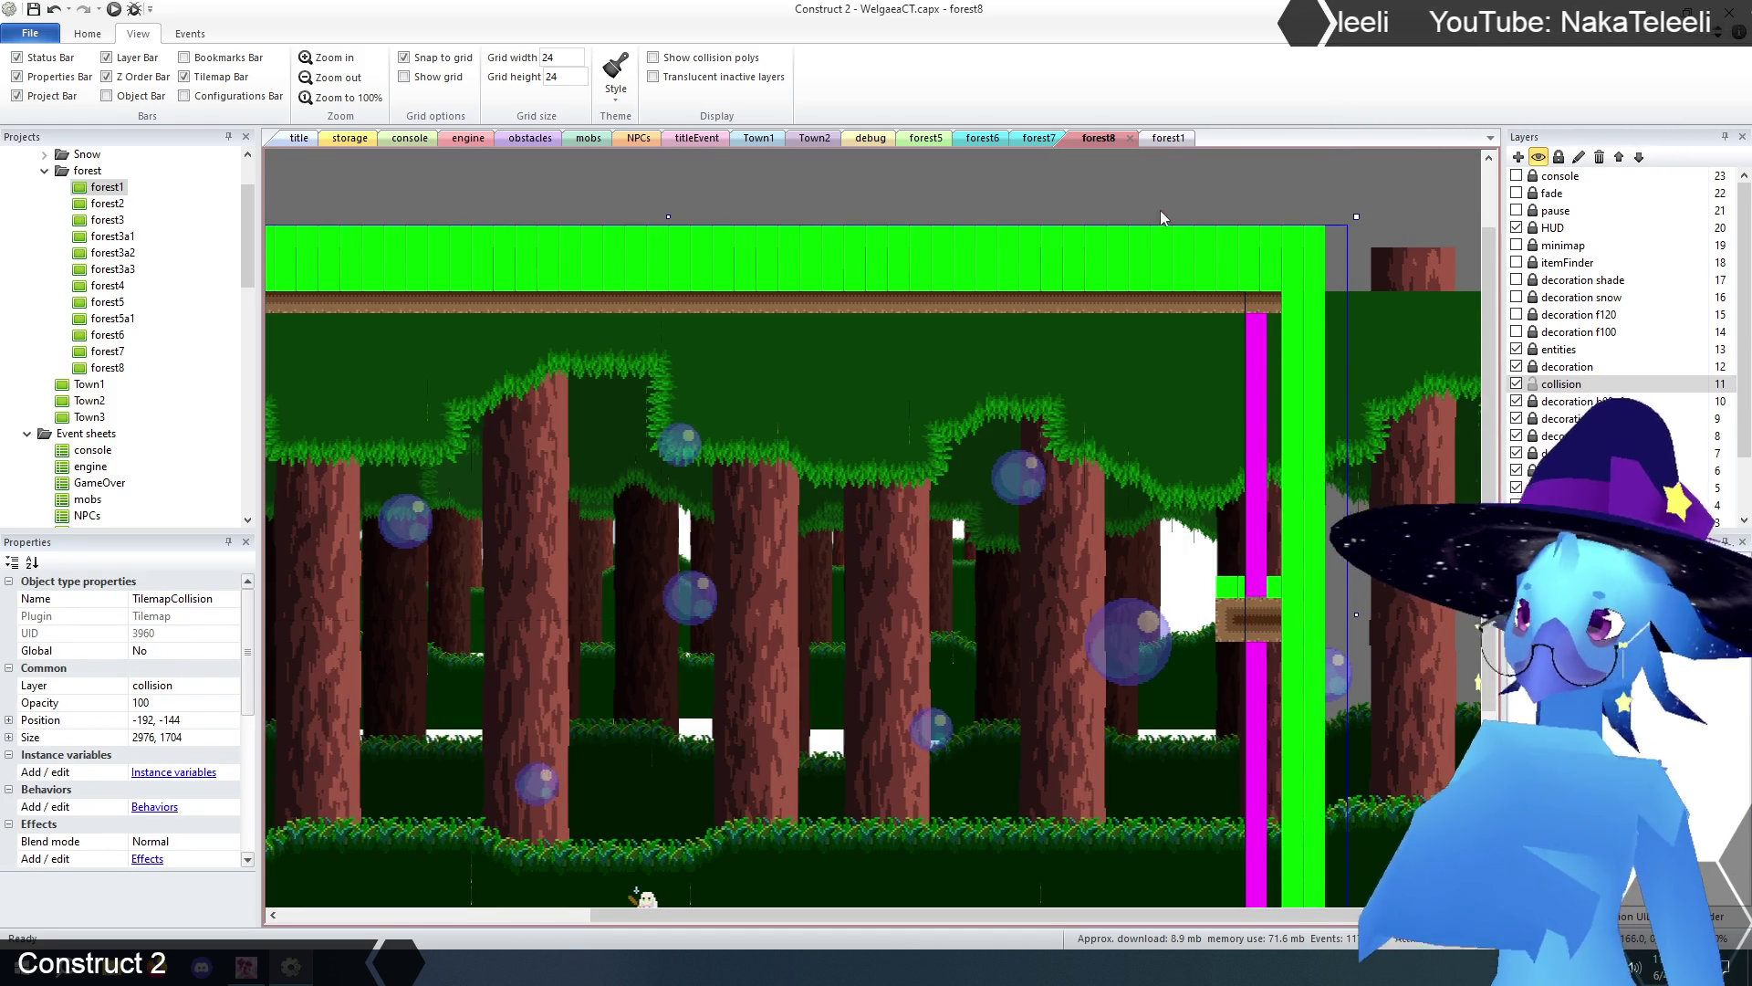
- Inspect forest1's collision layer and tilemap for comparison
{"action": "left_click", "coordinate": [1164, 139]}
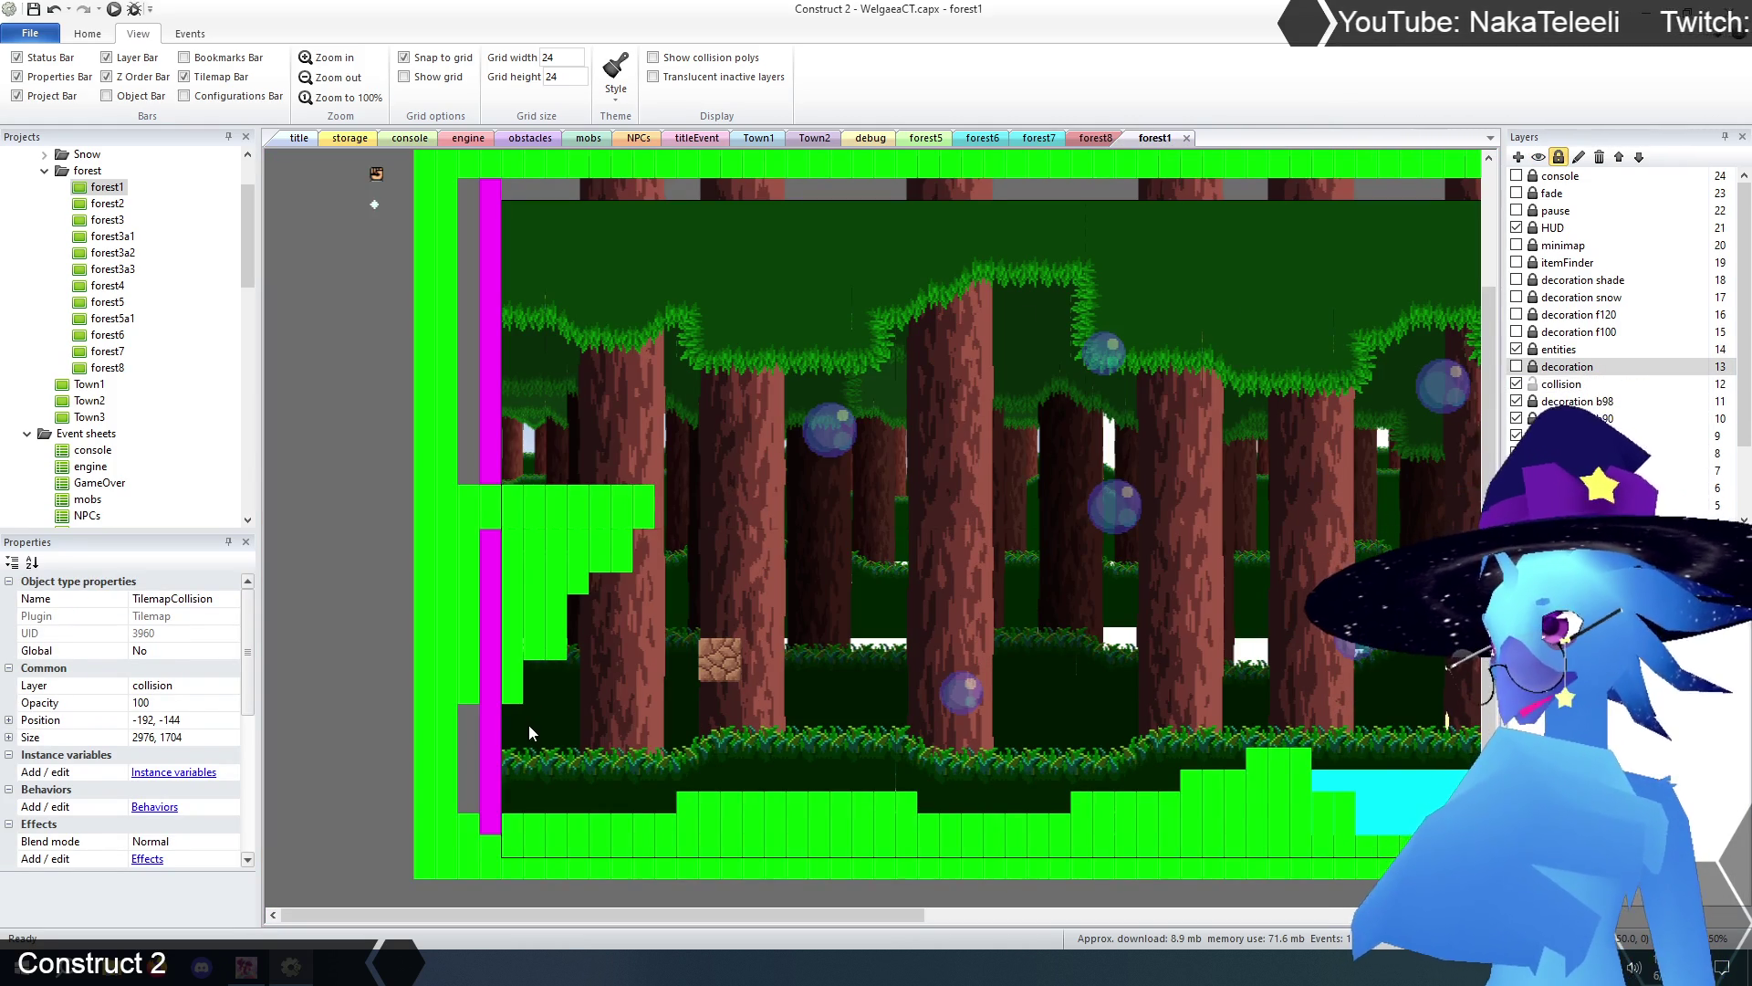
{"action": "left_click", "coordinate": [1561, 384]}
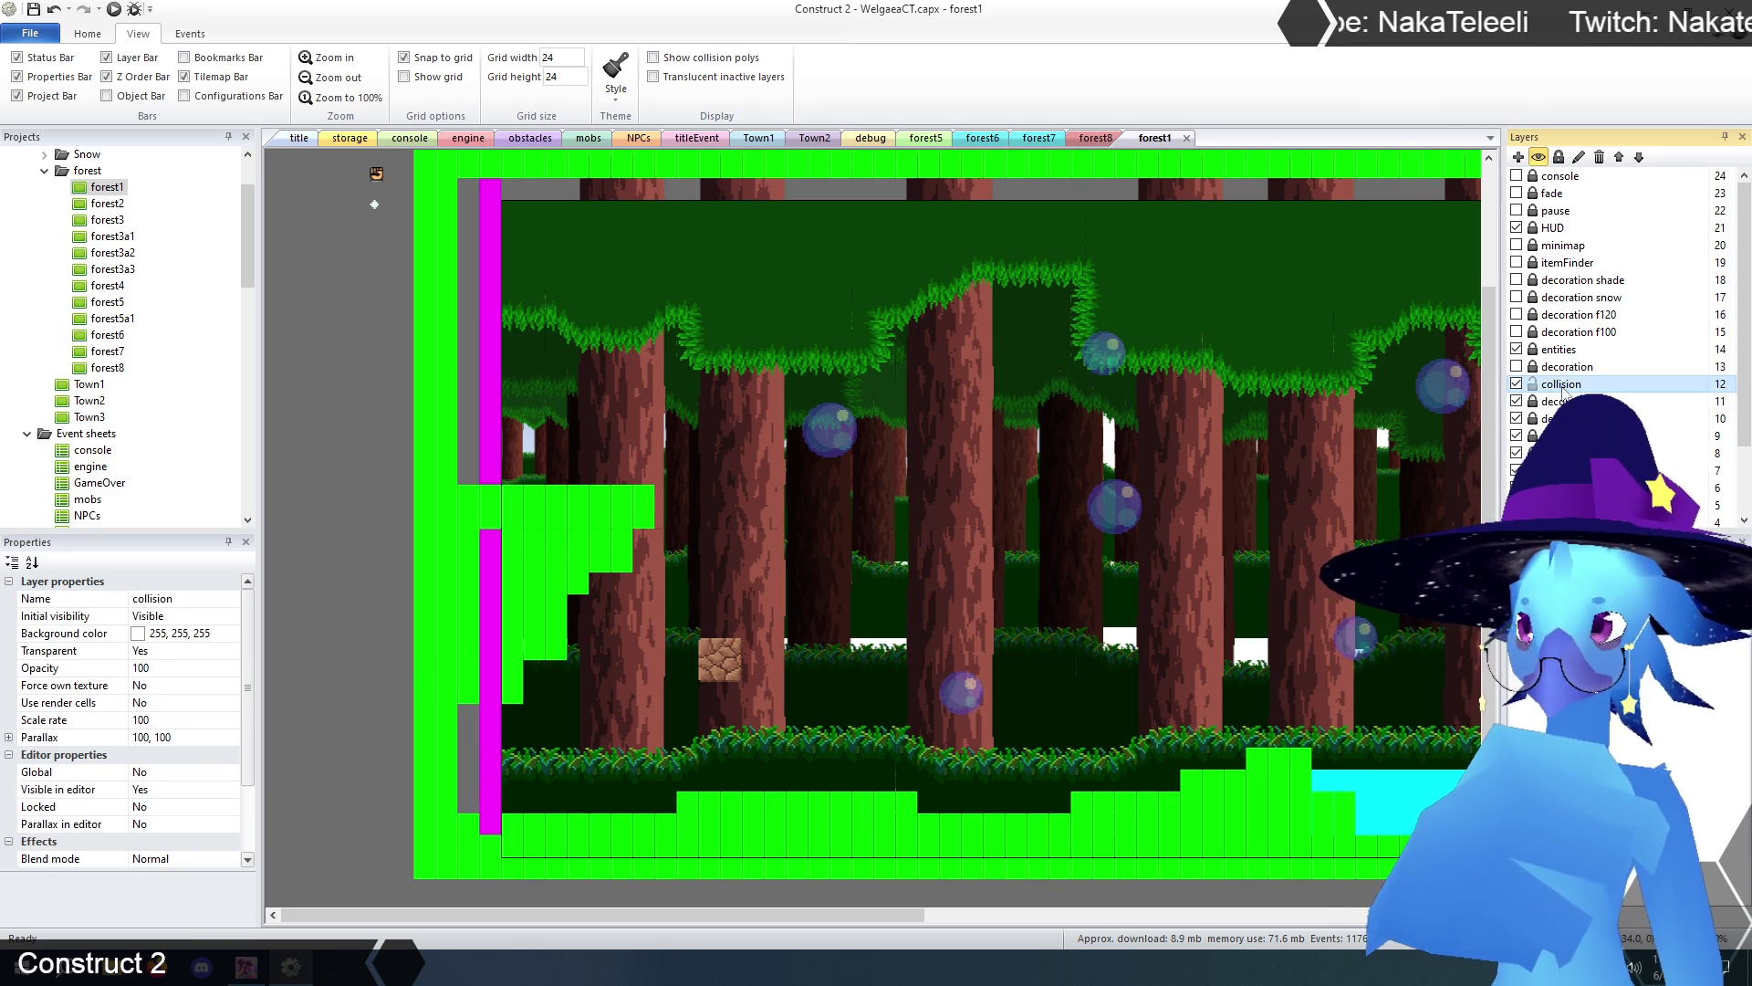
{"action": "left_click", "coordinate": [458, 593]}
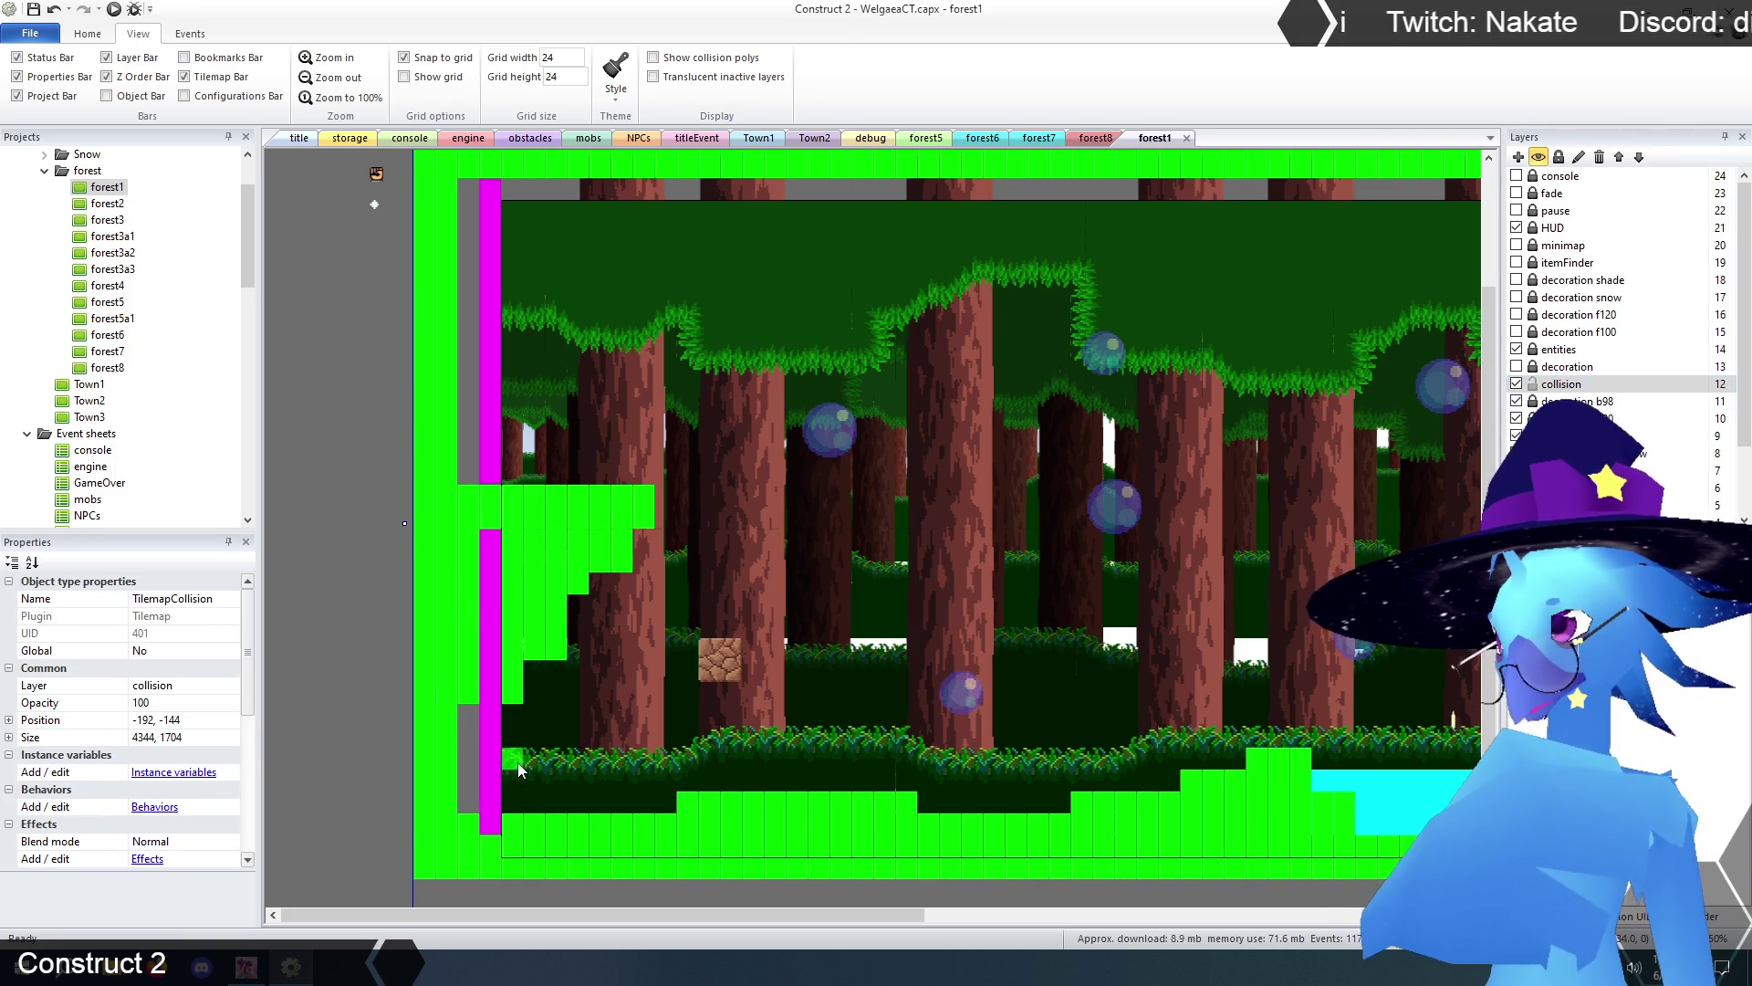
- Back in forest8, paint a vertical column of collision tiles beside the magenta transition bar
{"action": "left_click", "coordinate": [1096, 138]}
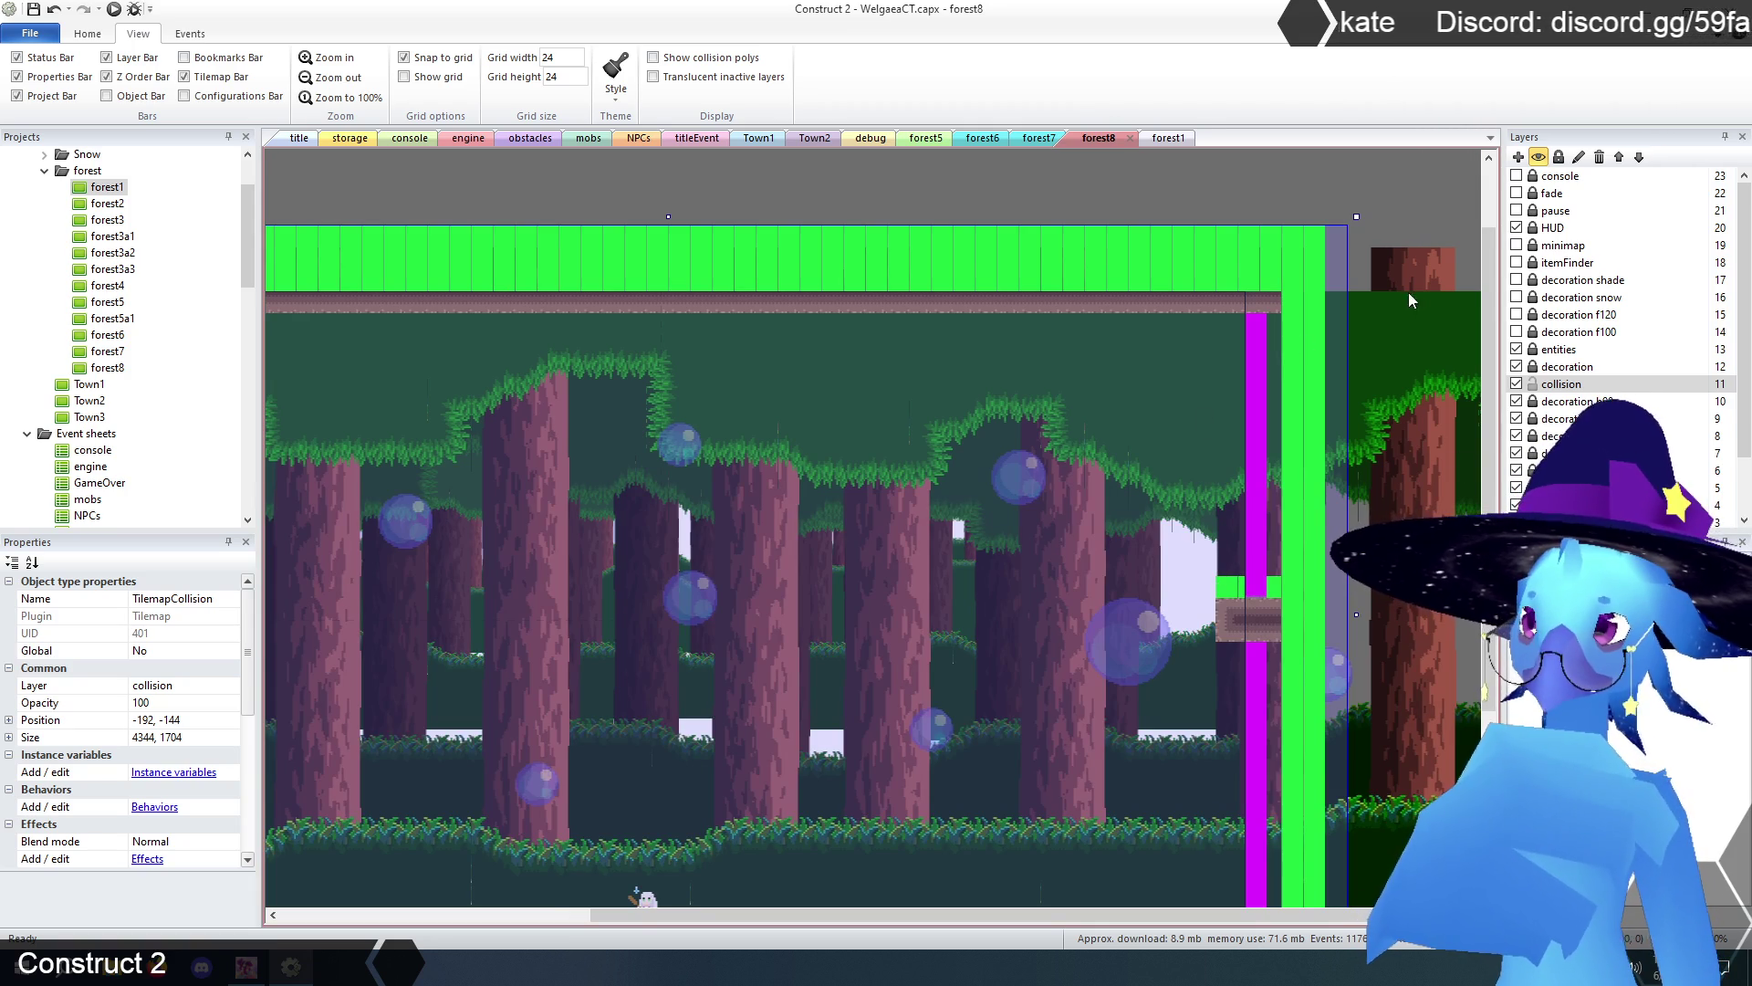
{"action": "left_click", "coordinate": [1219, 435]}
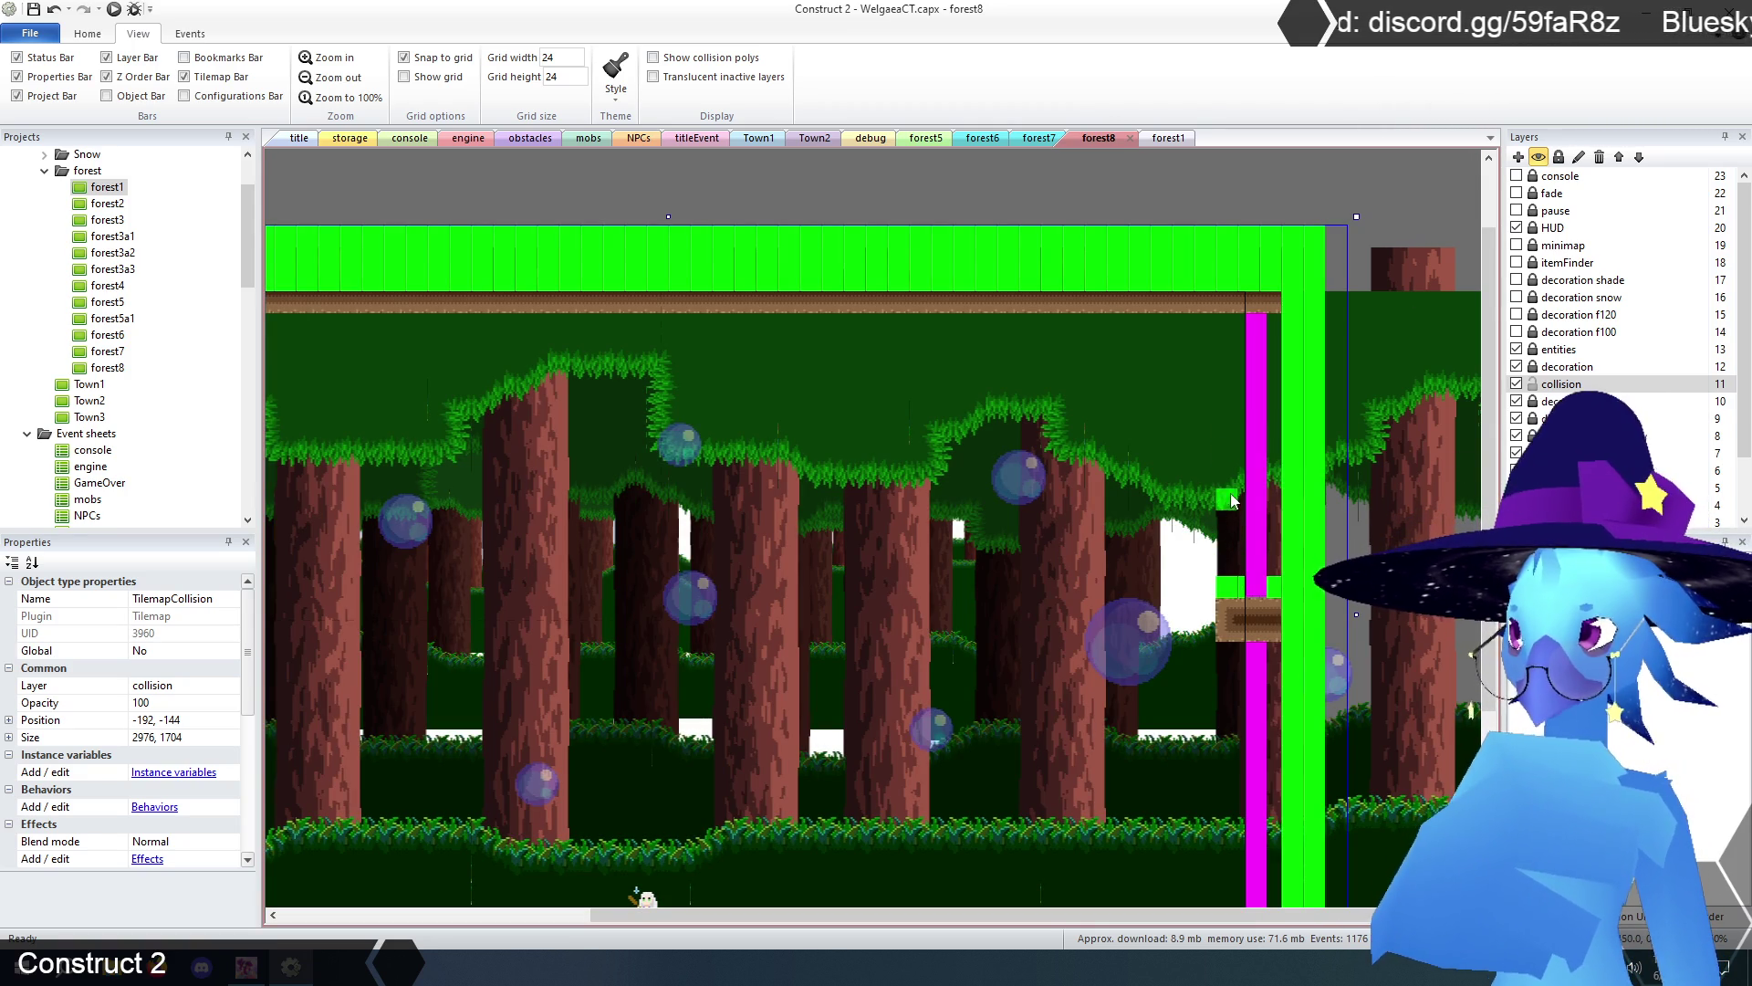
{"action": "left_click", "coordinate": [1230, 455]}
{"action": "mouse_move", "coordinate": [1273, 465]}
{"action": "left_mouse_down"}
{"action": "mouse_move", "coordinate": [1232, 424]}
{"action": "mouse_move", "coordinate": [1232, 336]}
{"action": "mouse_move", "coordinate": [1252, 326]}
{"action": "mouse_move", "coordinate": [1253, 438]}
{"action": "left_mouse_up"}
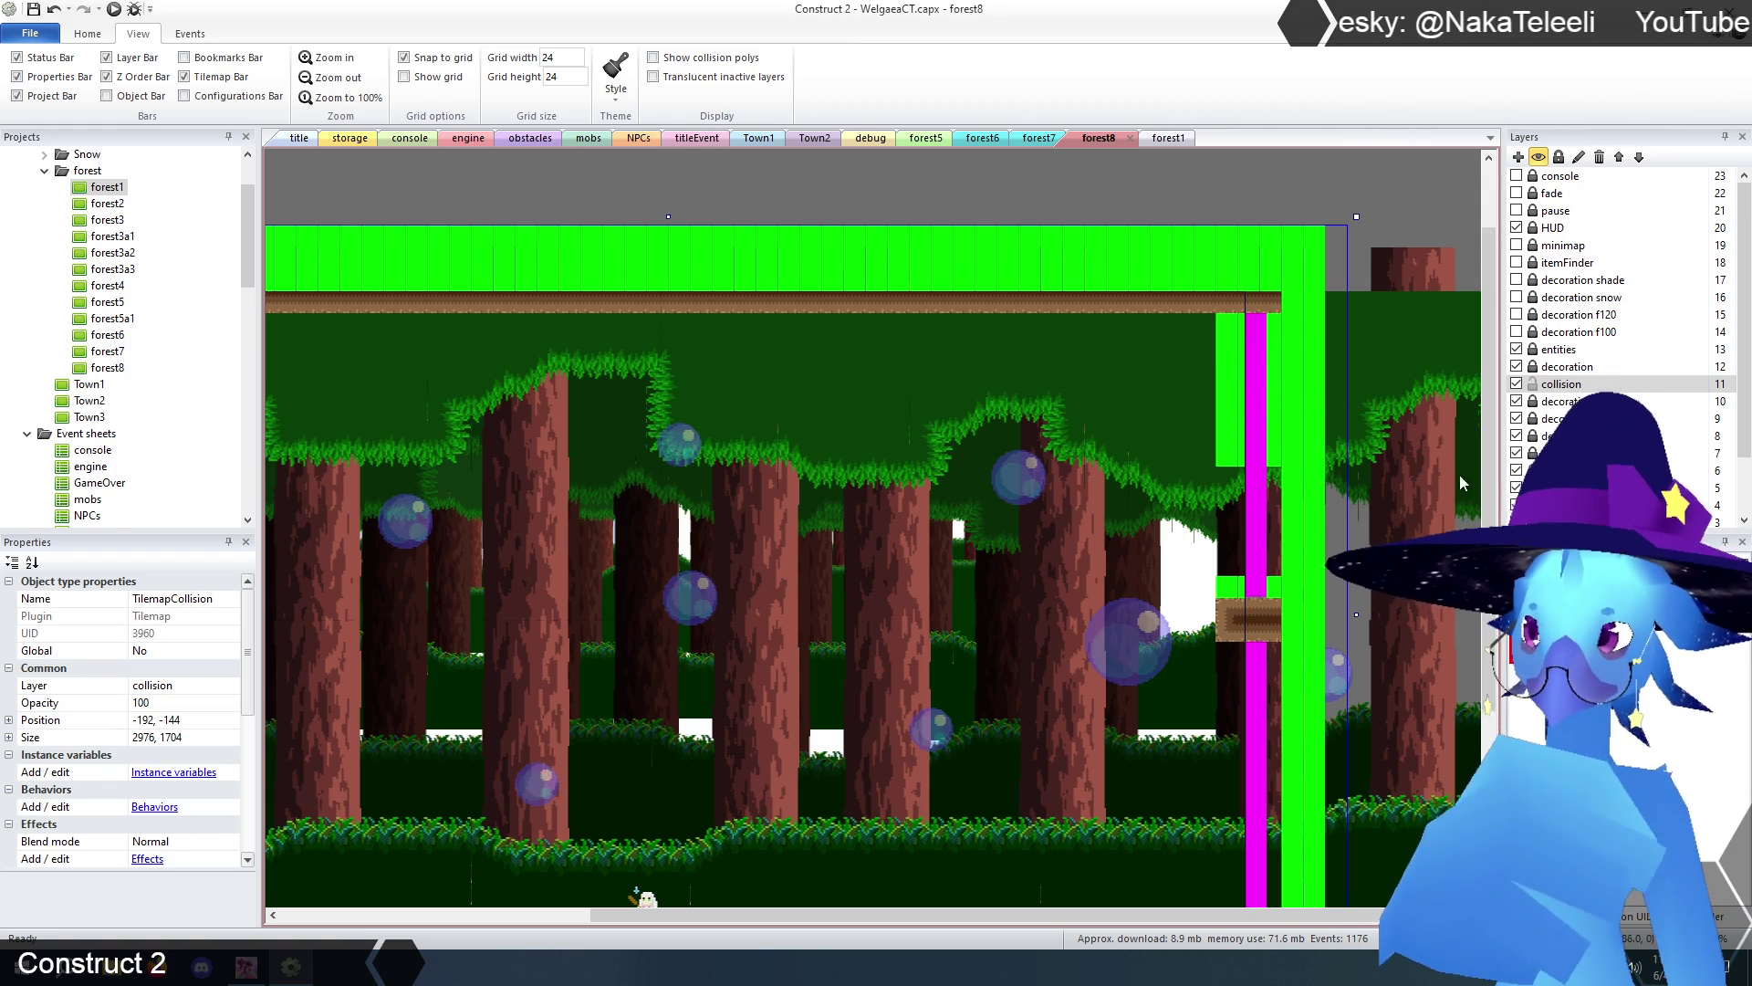
- Select the decoration layer and the TilemapCave tilemap for painting
{"action": "left_click", "coordinate": [1551, 367]}
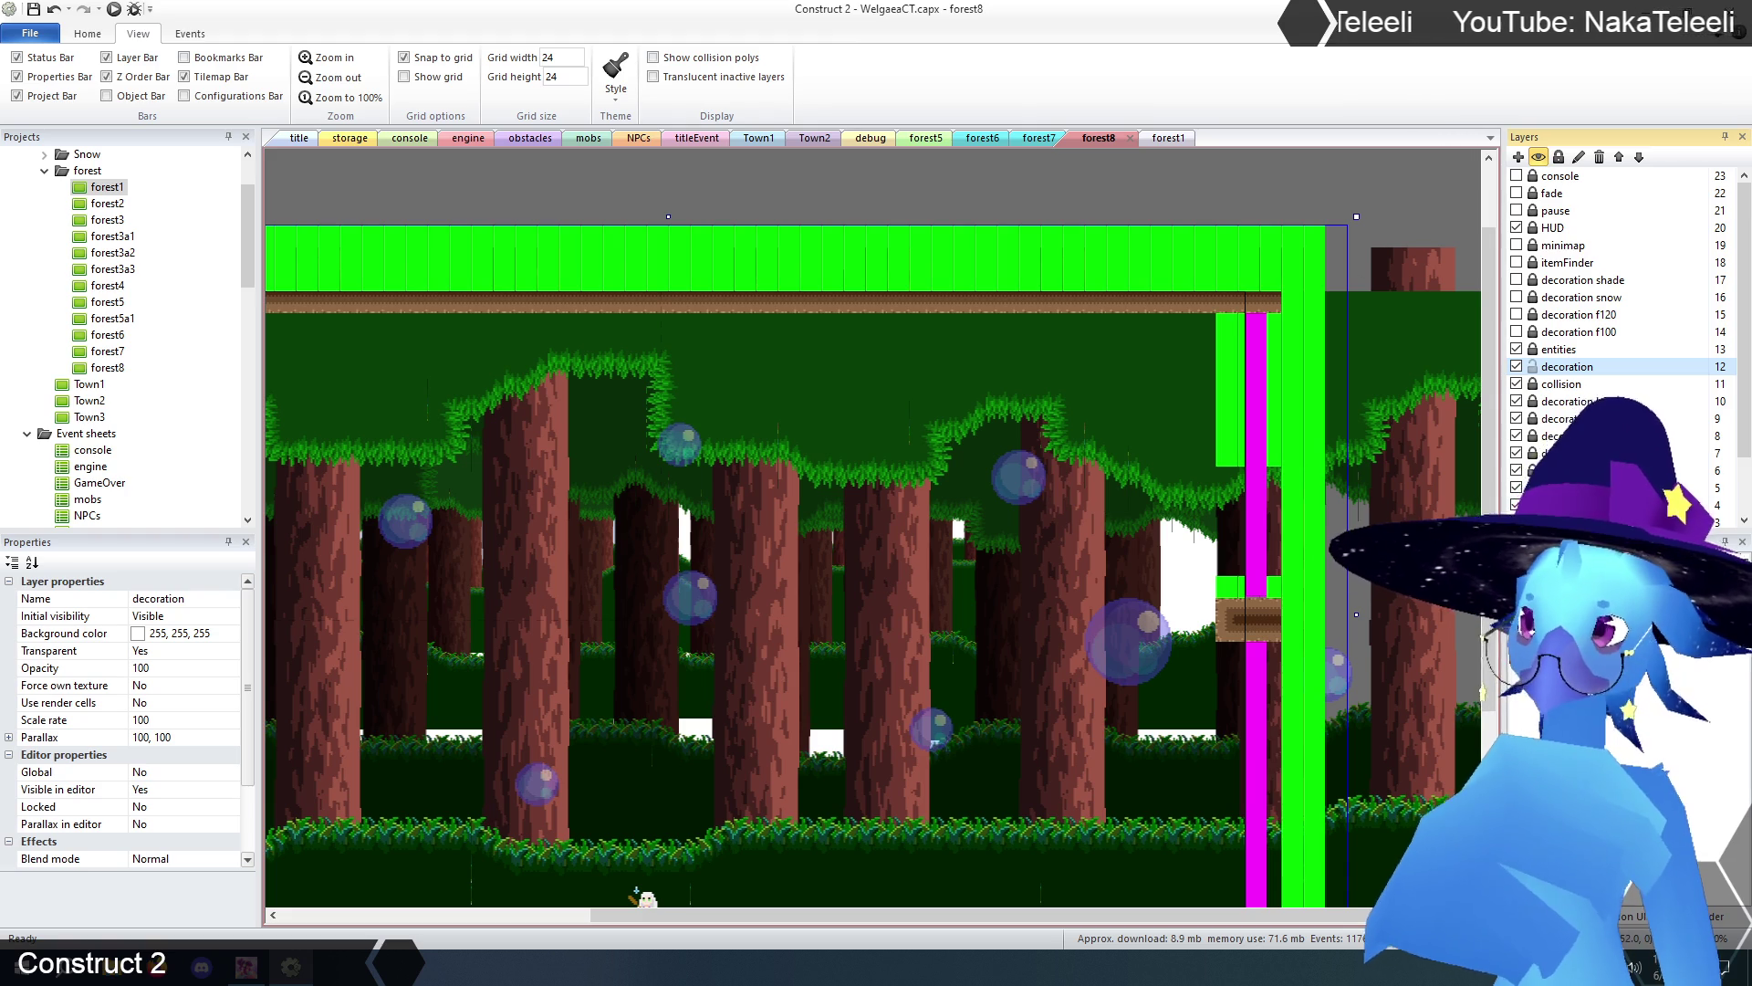
{"action": "left_click", "coordinate": [1174, 571]}
{"action": "left_click", "coordinate": [1086, 184]}
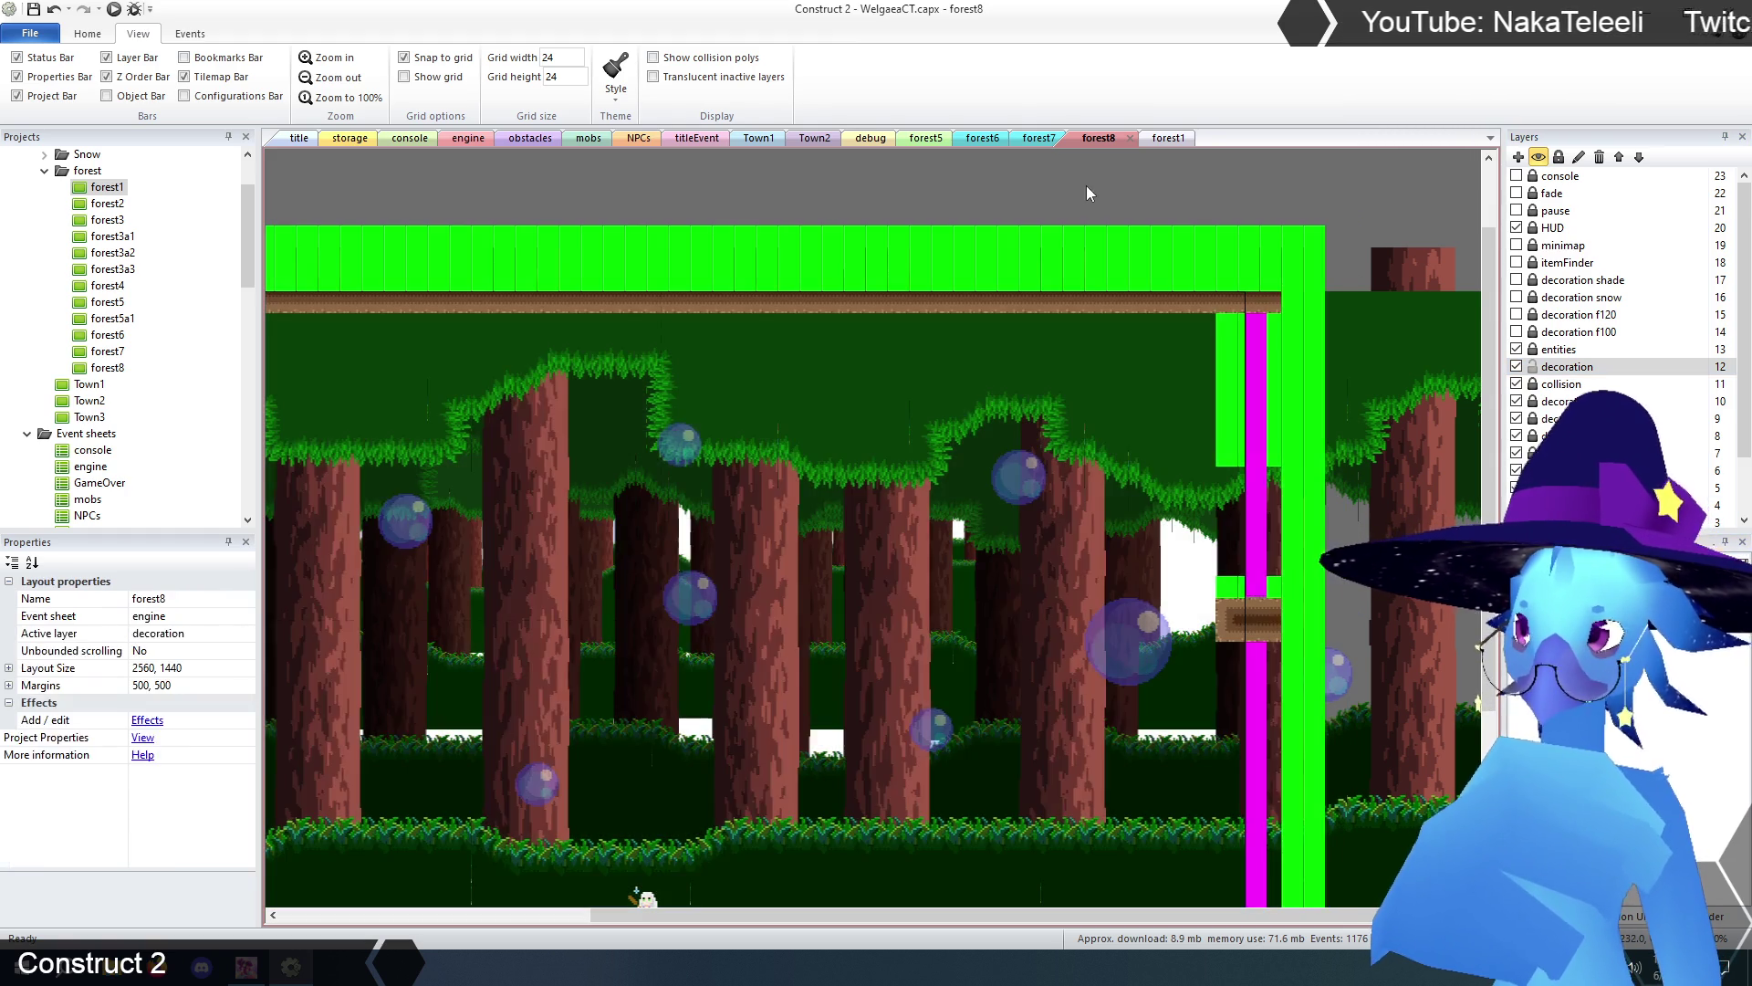
{"action": "left_click", "coordinate": [1044, 457]}
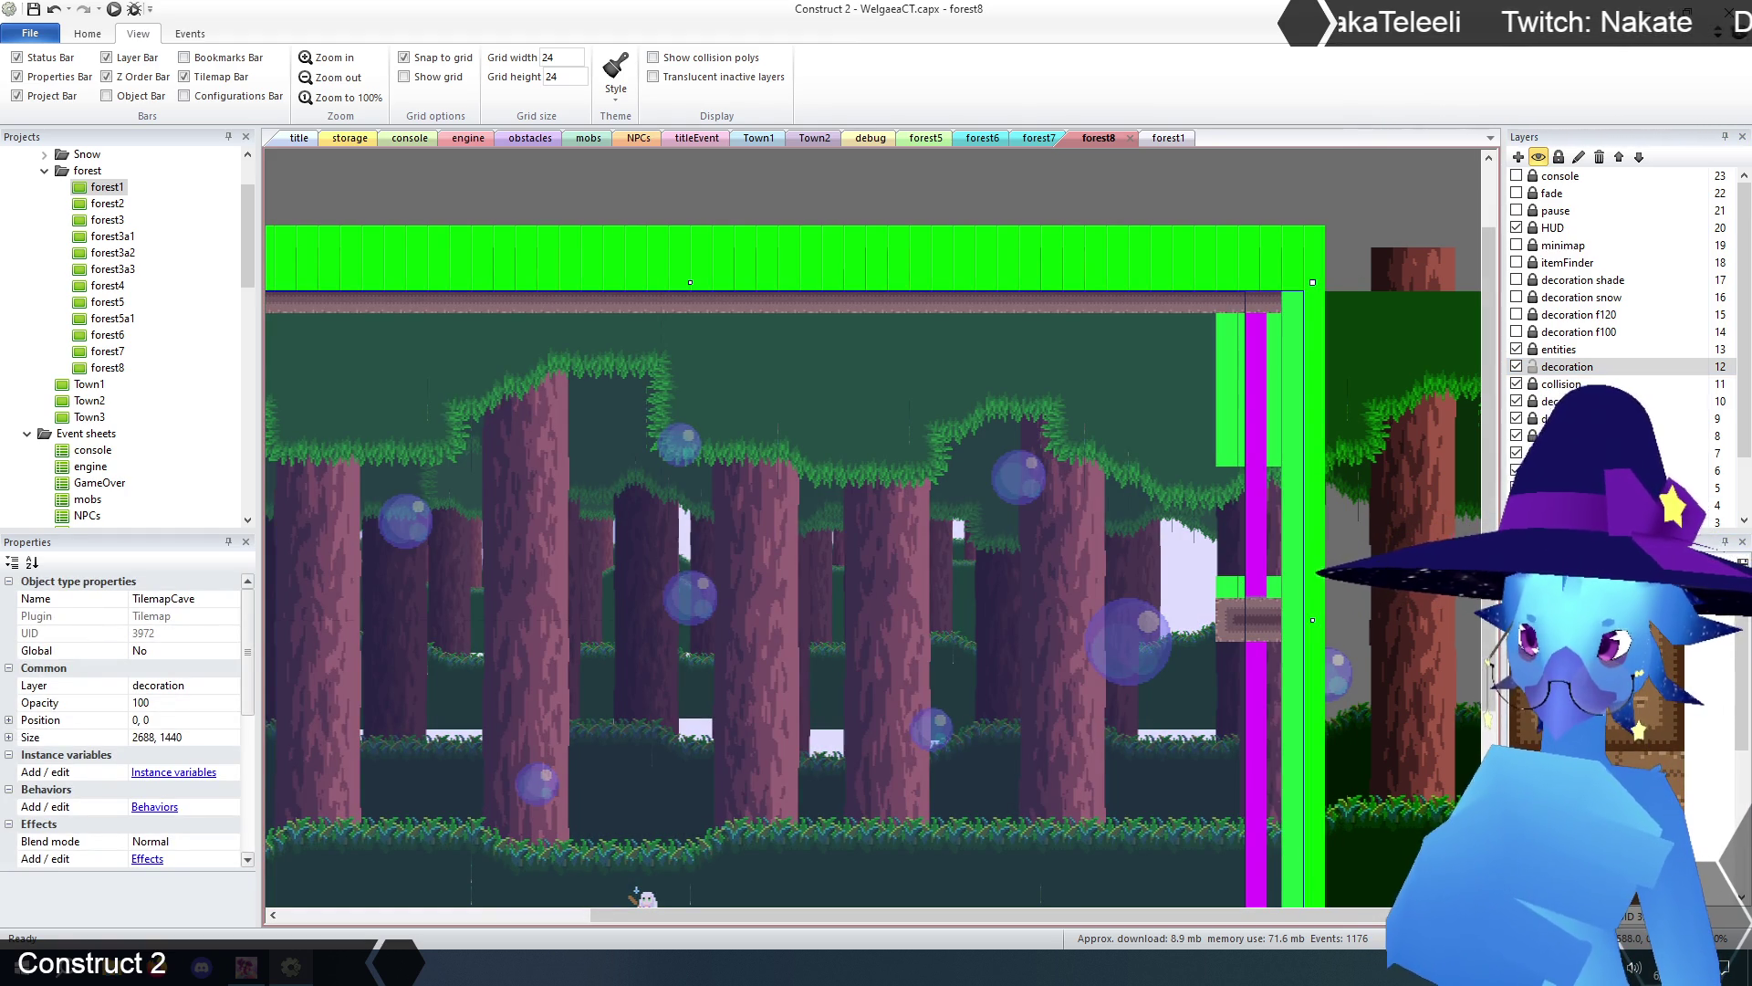
{"action": "left_click", "coordinate": [1267, 634]}
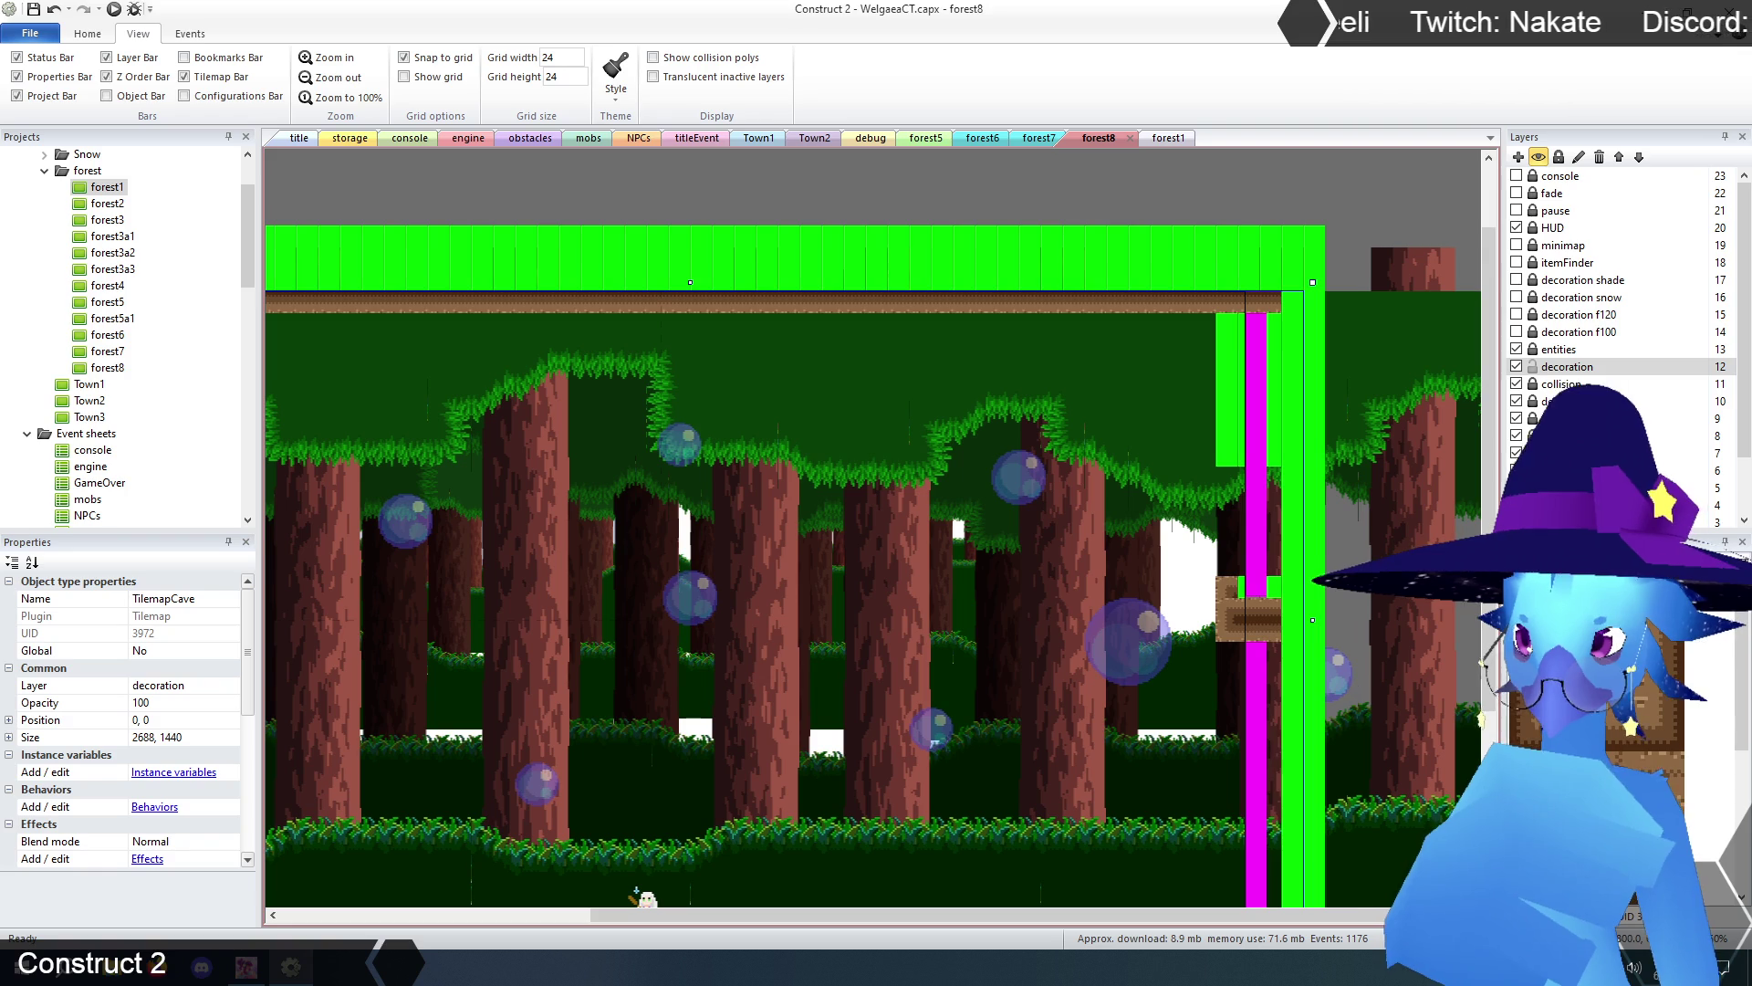
- Paint brown cave tiles over the green collision column and the magenta bar's lower edge
{"action": "left_click", "coordinate": [1254, 598]}
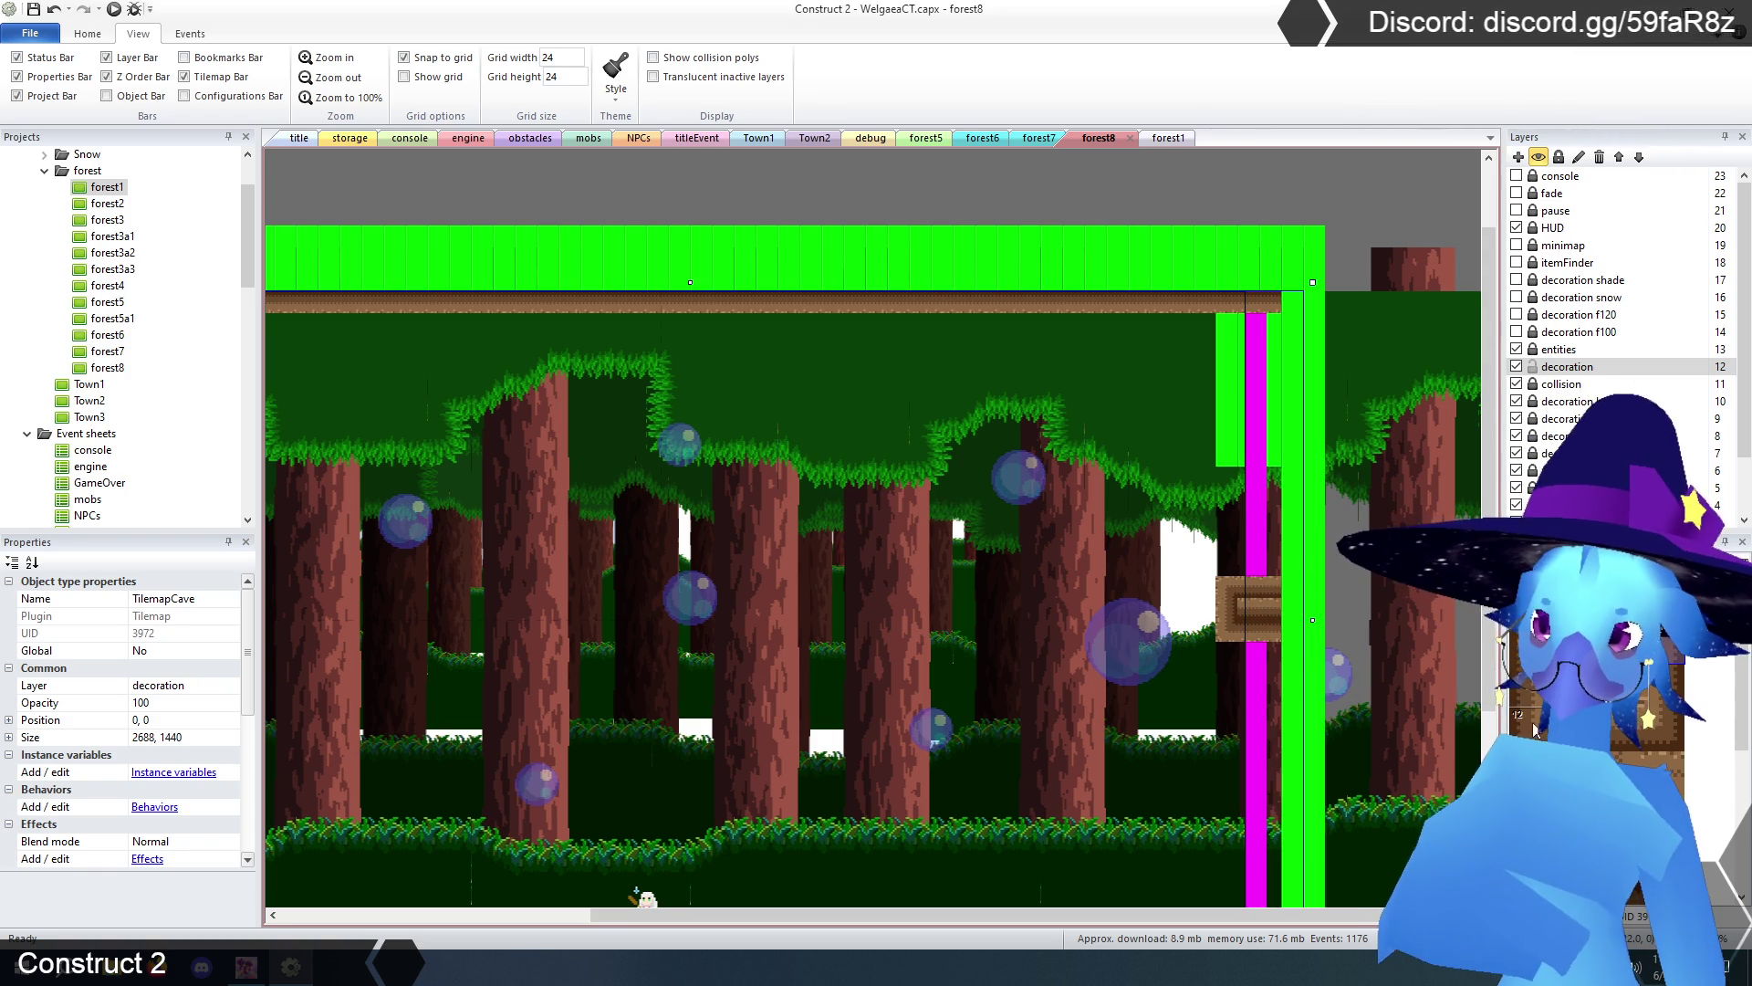
{"action": "left_click", "coordinate": [1226, 454]}
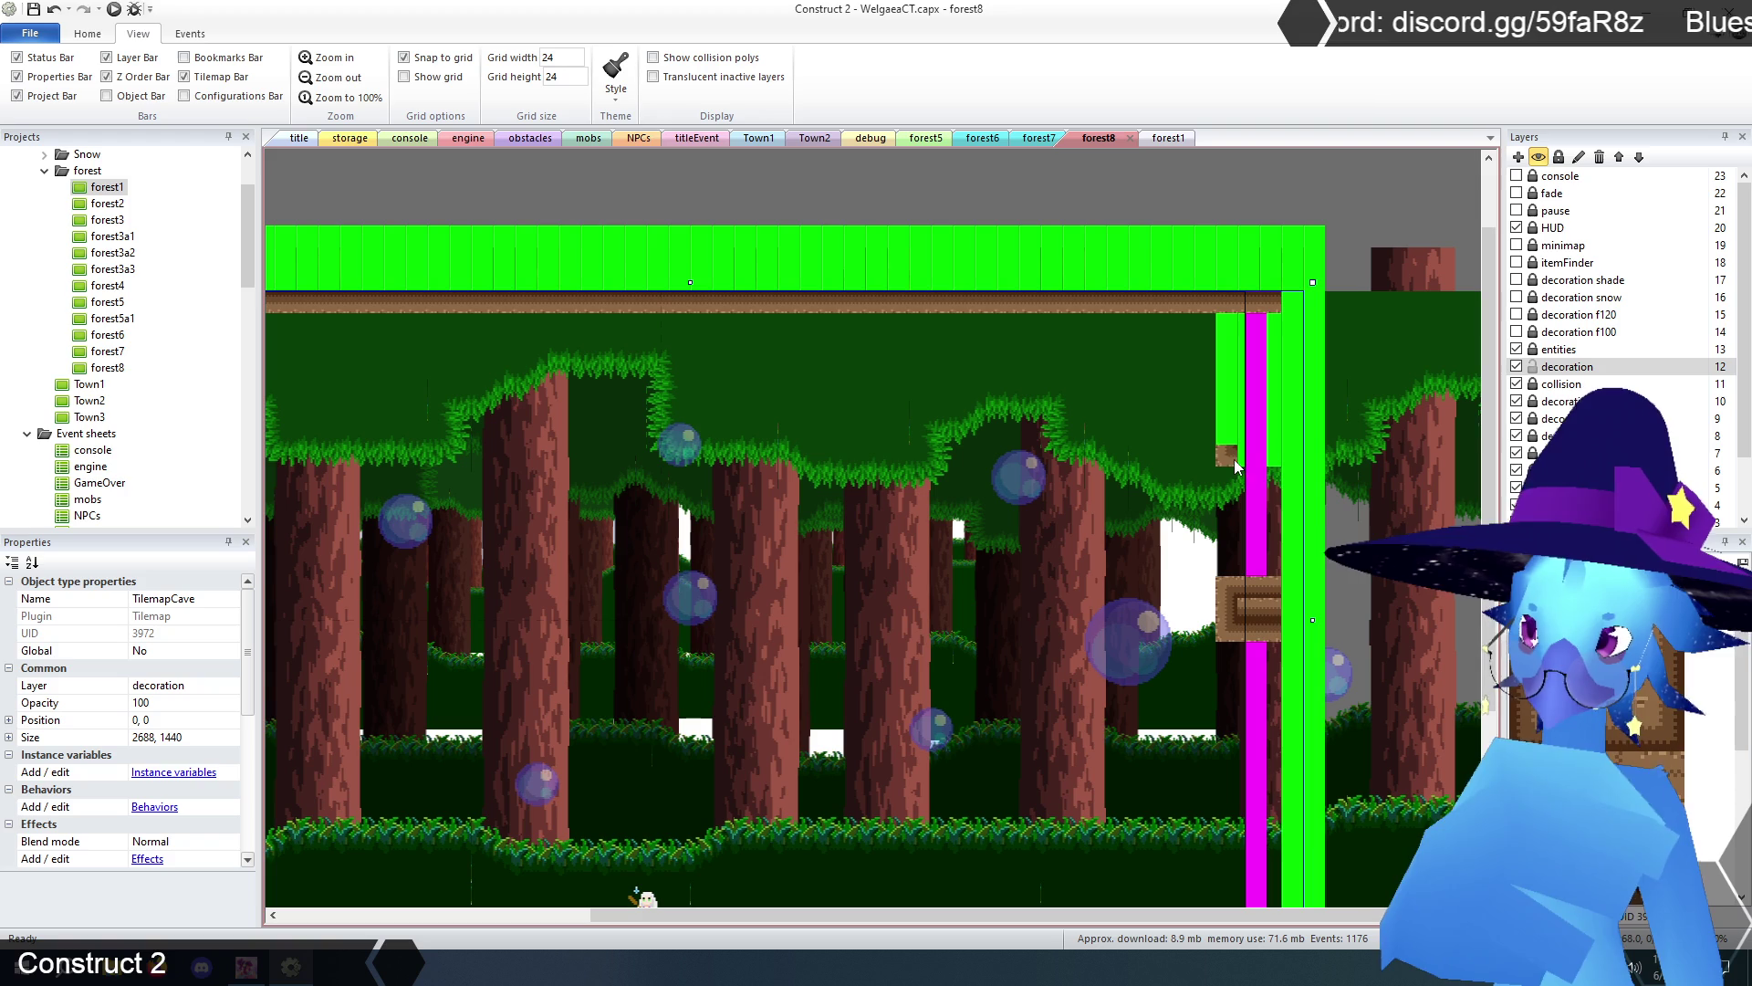
{"action": "left_click_drag", "start_coordinate": [1226, 433], "coordinate": [1228, 330]}
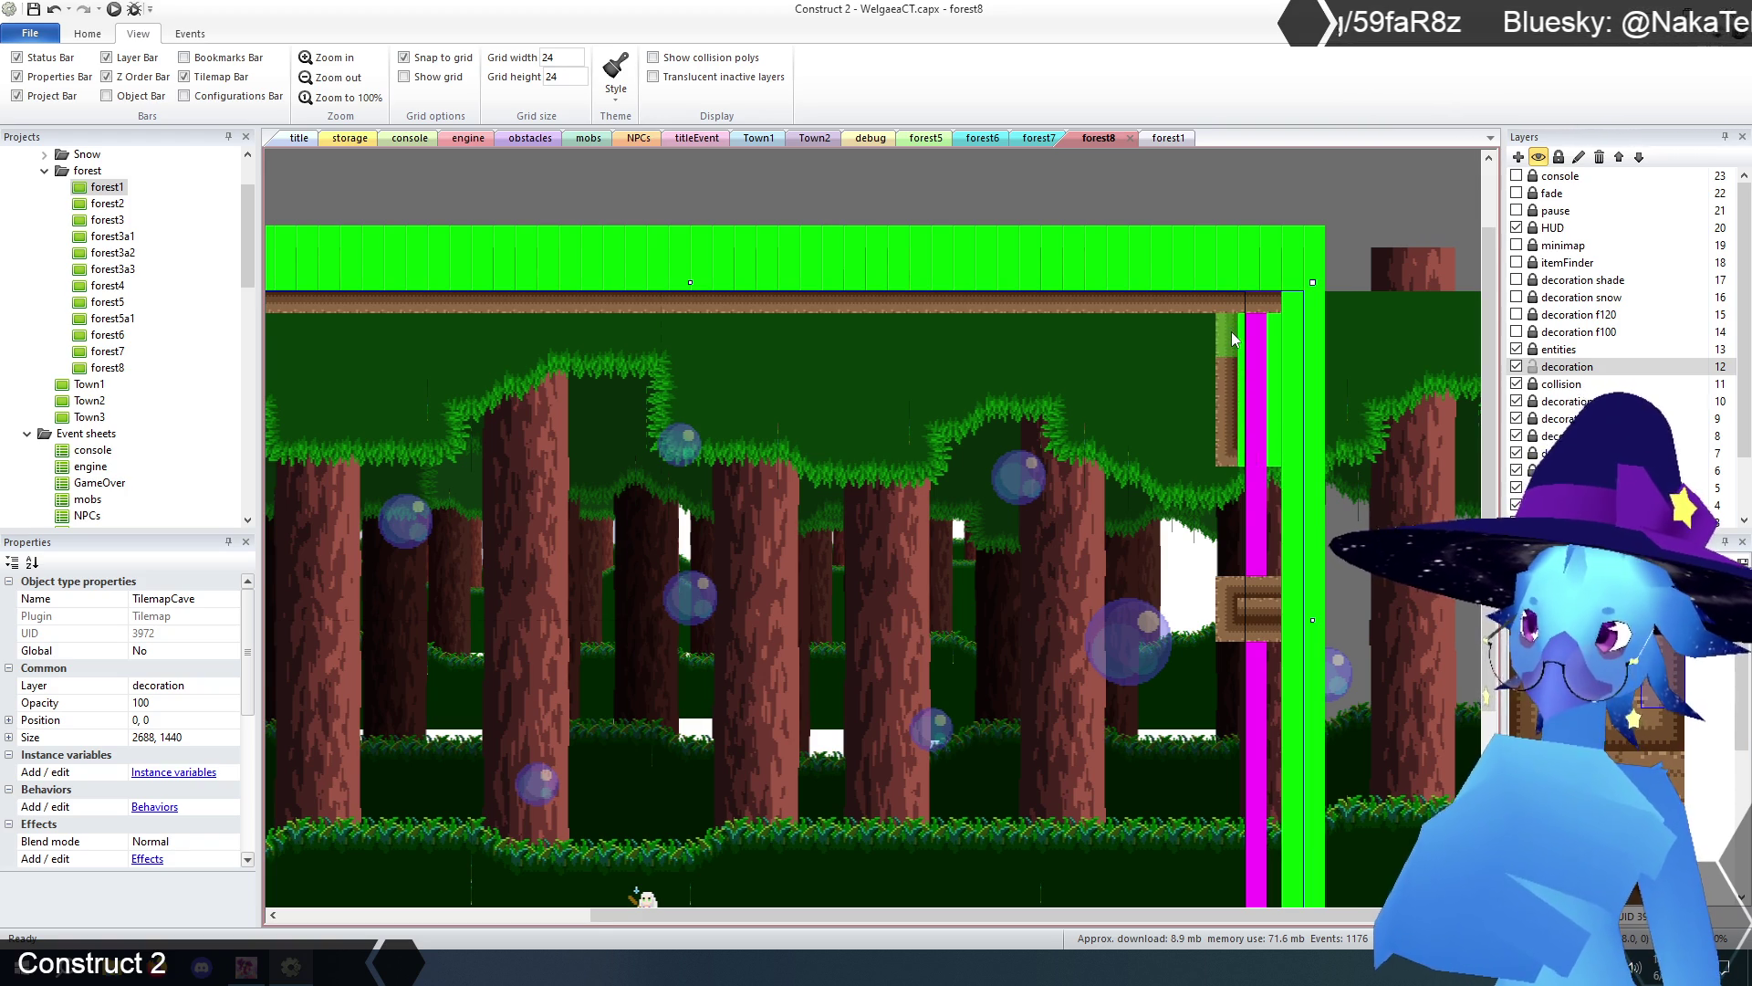
{"action": "left_click", "coordinate": [1260, 454]}
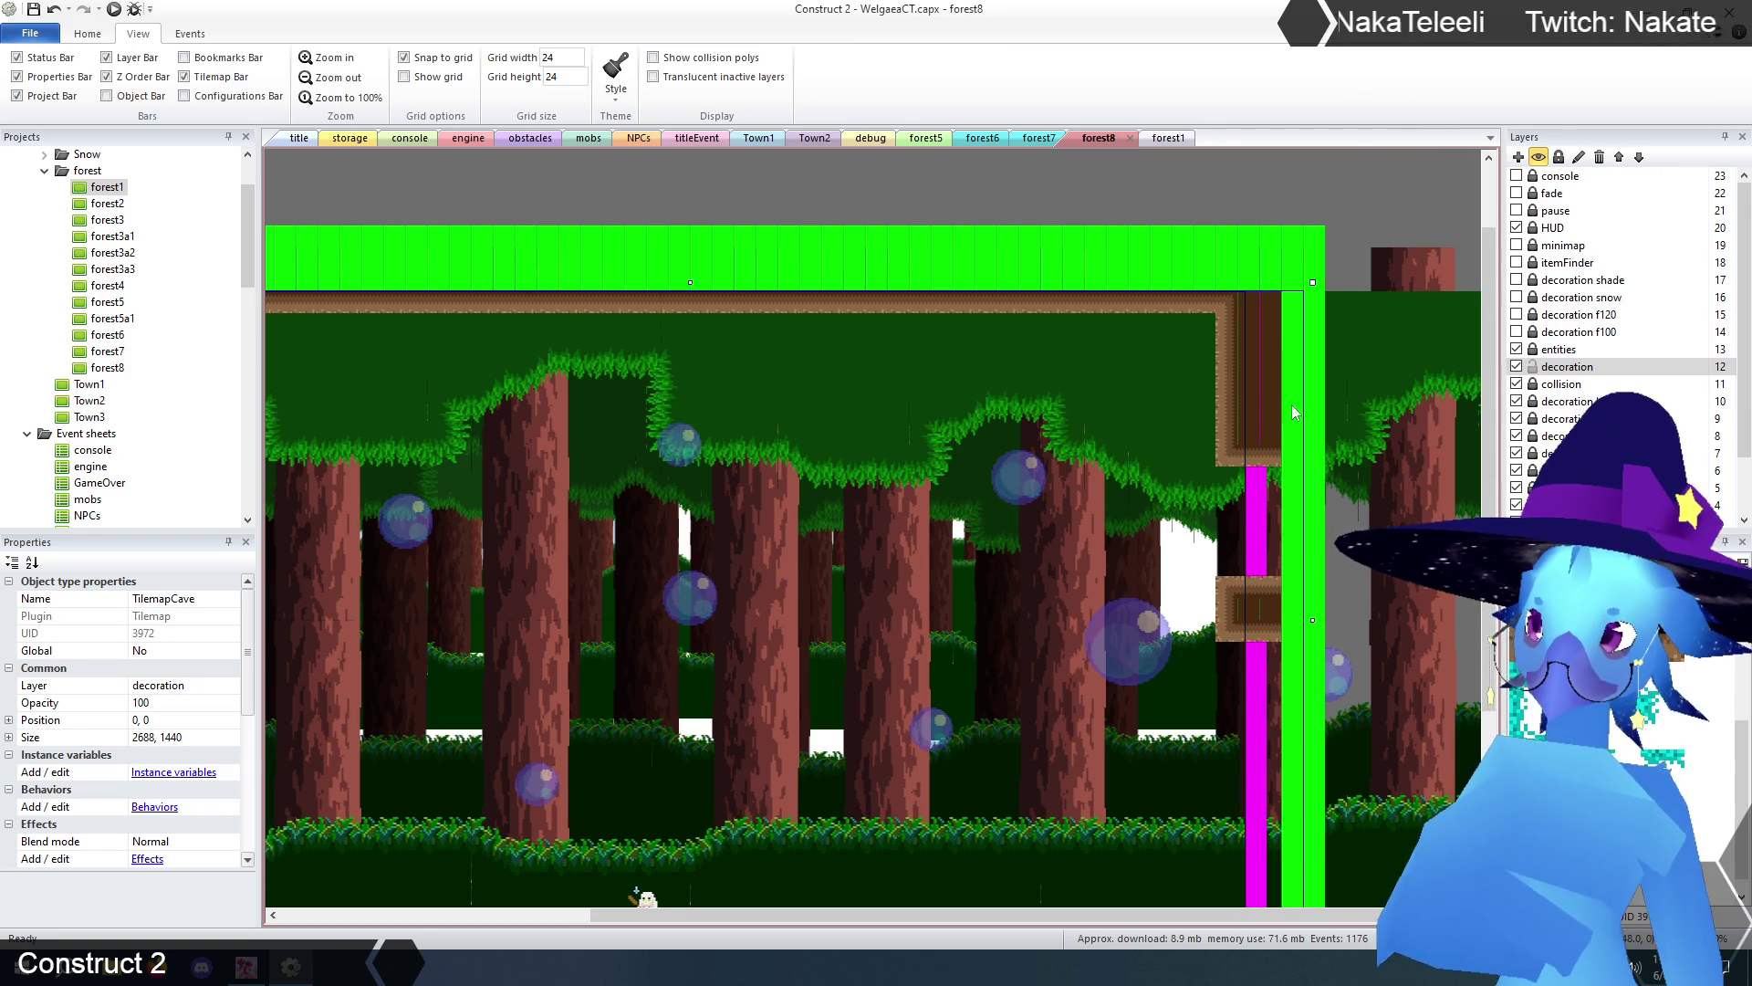
- Zoom out to view the whole forest8 room, compare it with forest1, and save the project
{"action": "left_click", "coordinate": [338, 78]}
{"action": "left_click", "coordinate": [338, 77]}
{"action": "left_click", "coordinate": [1232, 810]}
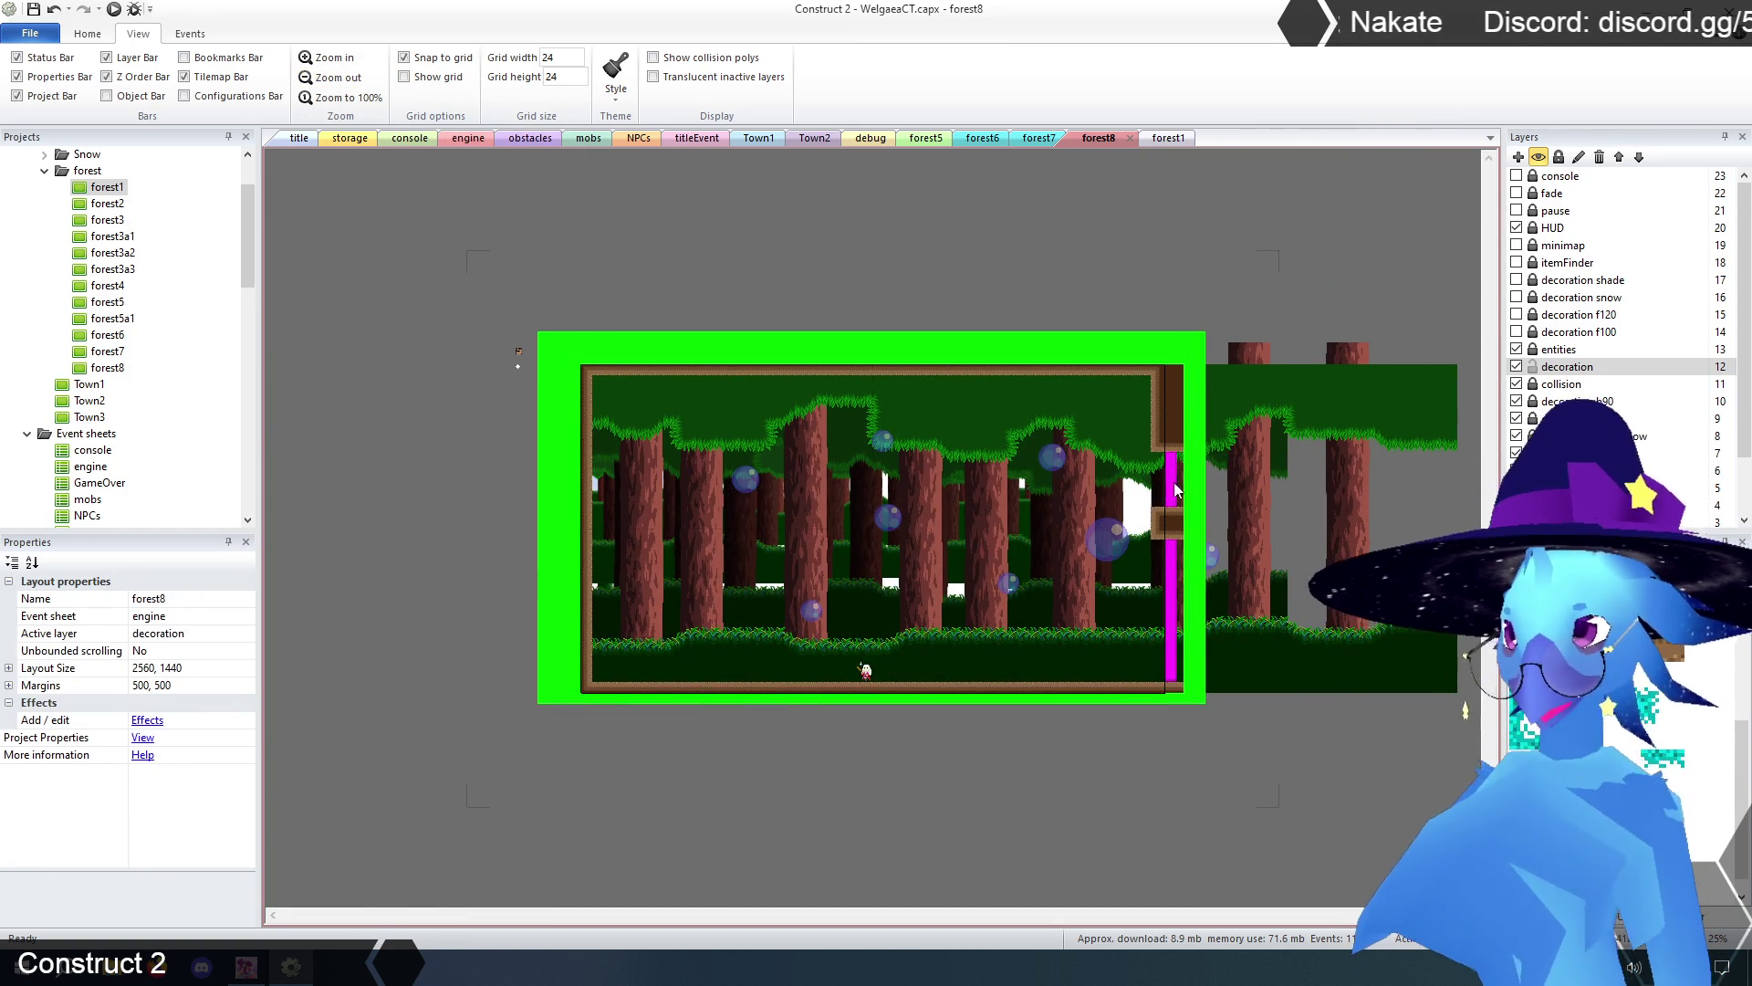
{"action": "left_click", "coordinate": [1157, 138]}
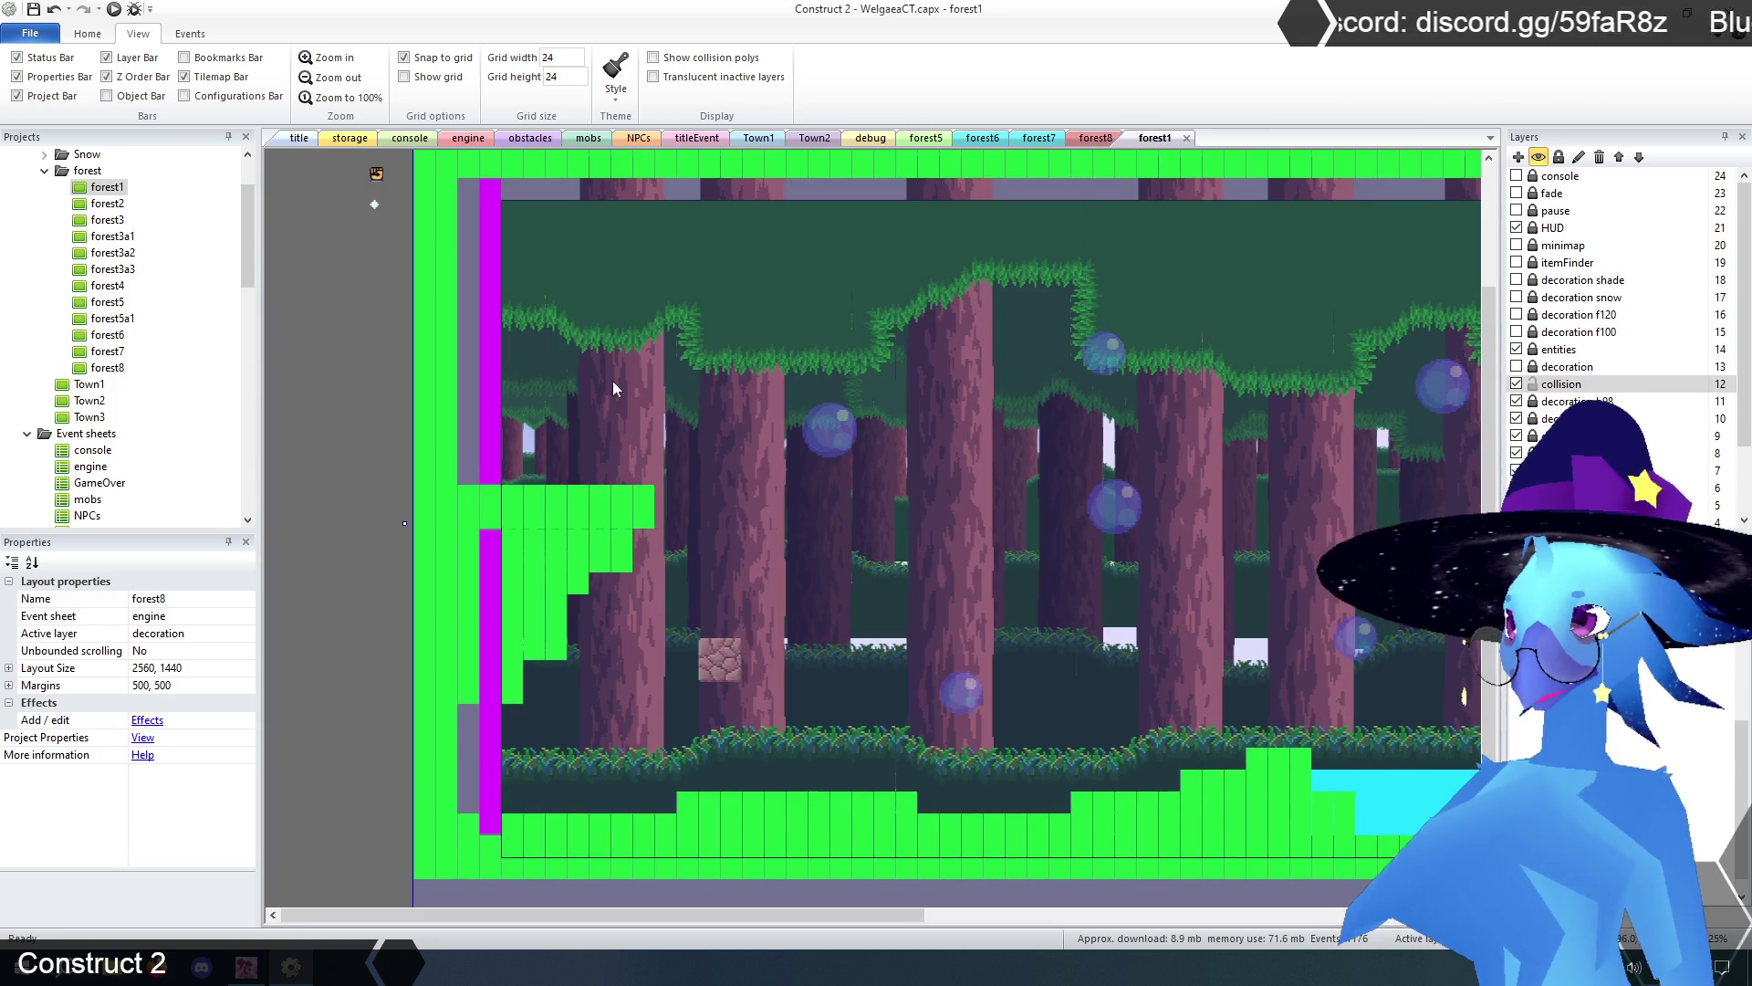
{"action": "left_click", "coordinate": [1099, 139]}
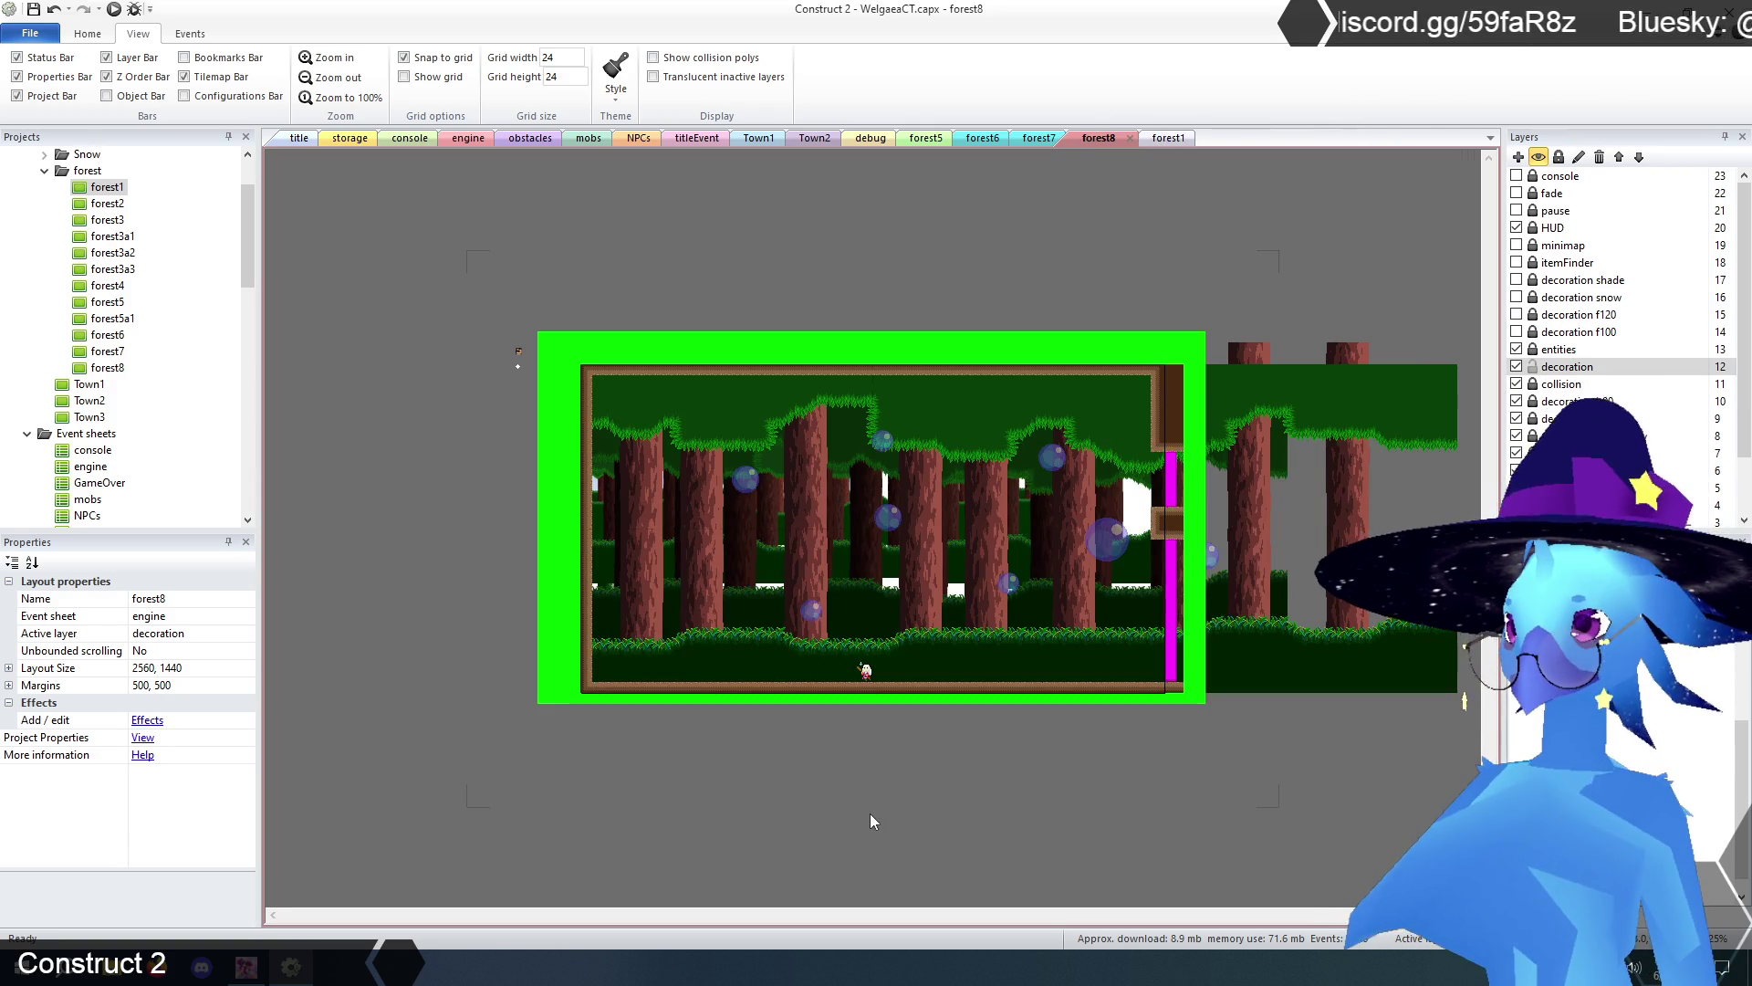
{"action": "left_click", "coordinate": [34, 10]}
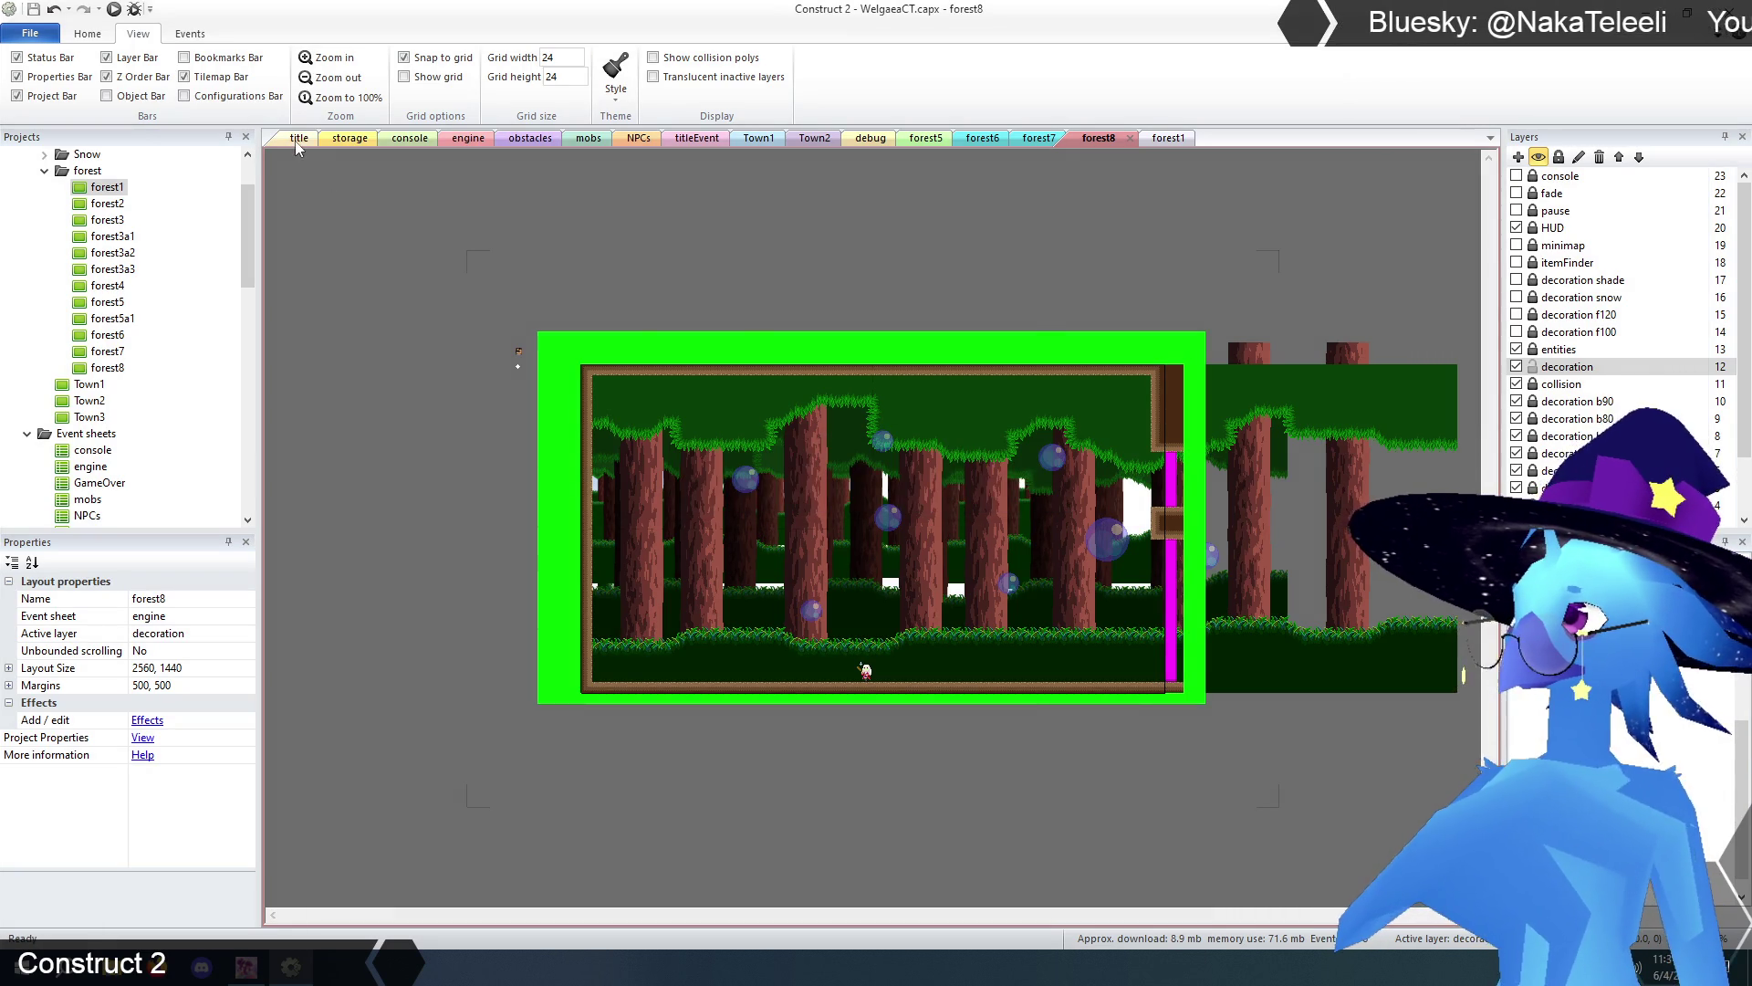
{"action": "left_click", "coordinate": [298, 139]}
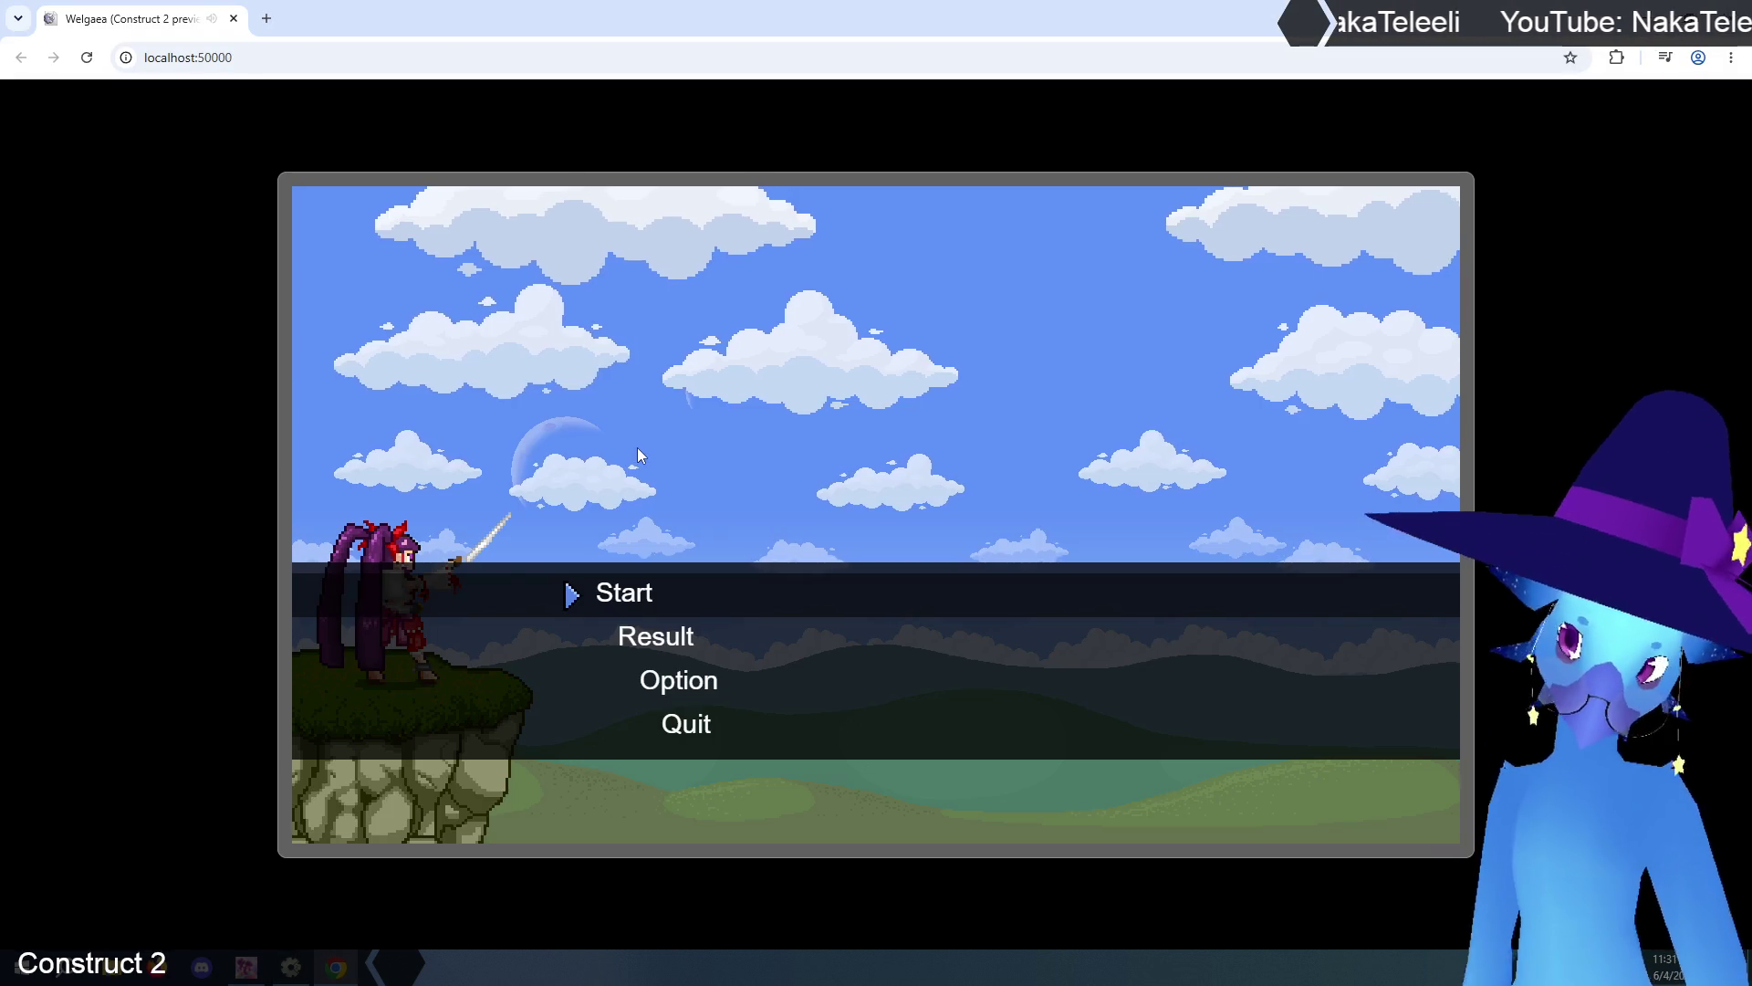
- Start from the title menu, run and jump through the linked forest rooms, then close the preview
{"action": "key", "text": "Return"}
{"action": "key", "text": "Return"}
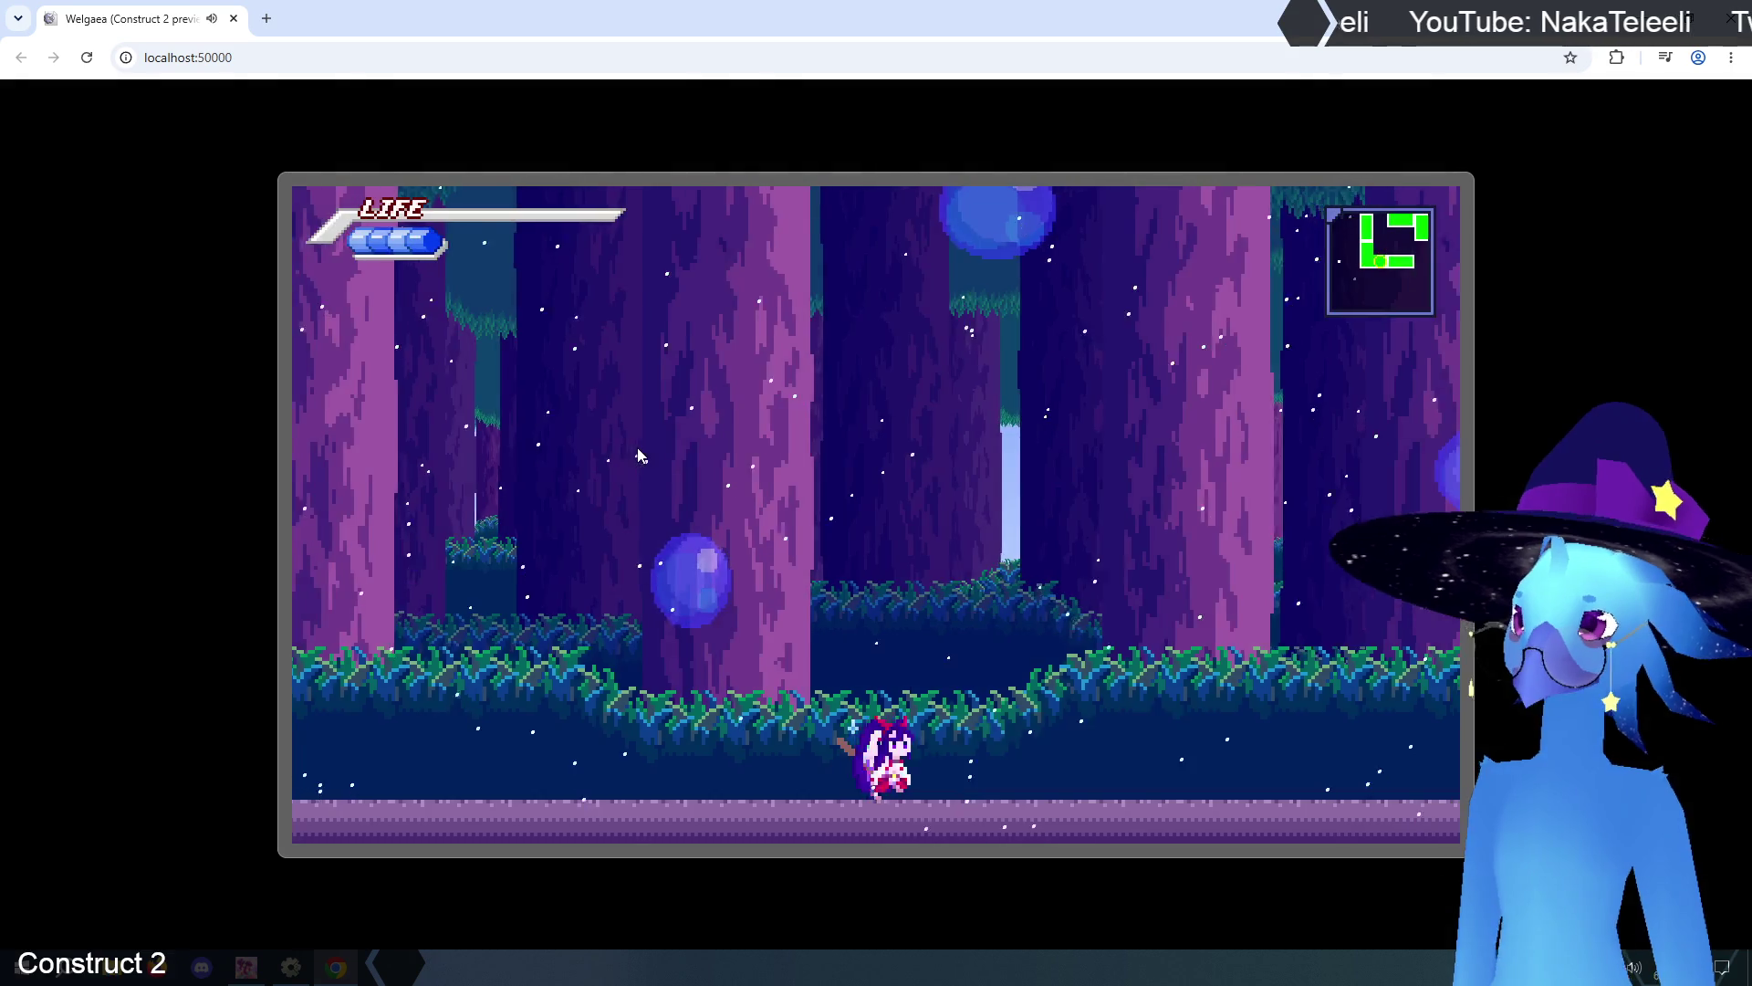
{"action": "key", "text": "Right"}
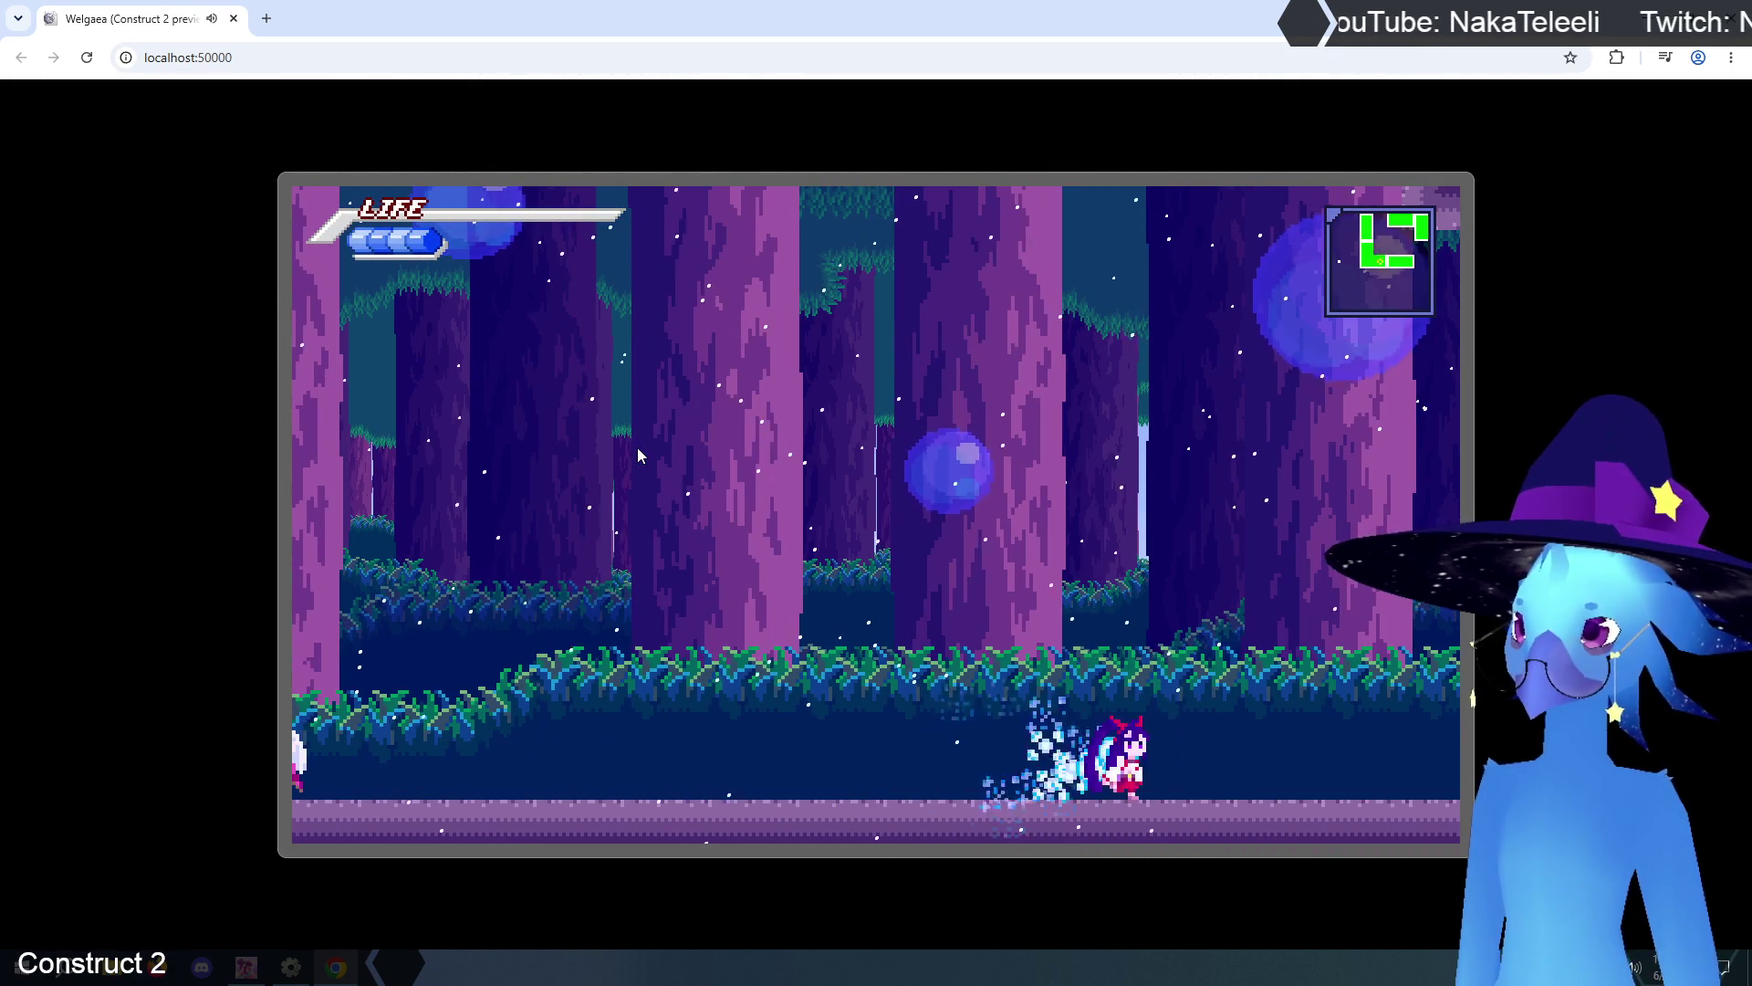
{"action": "key", "text": "Right"}
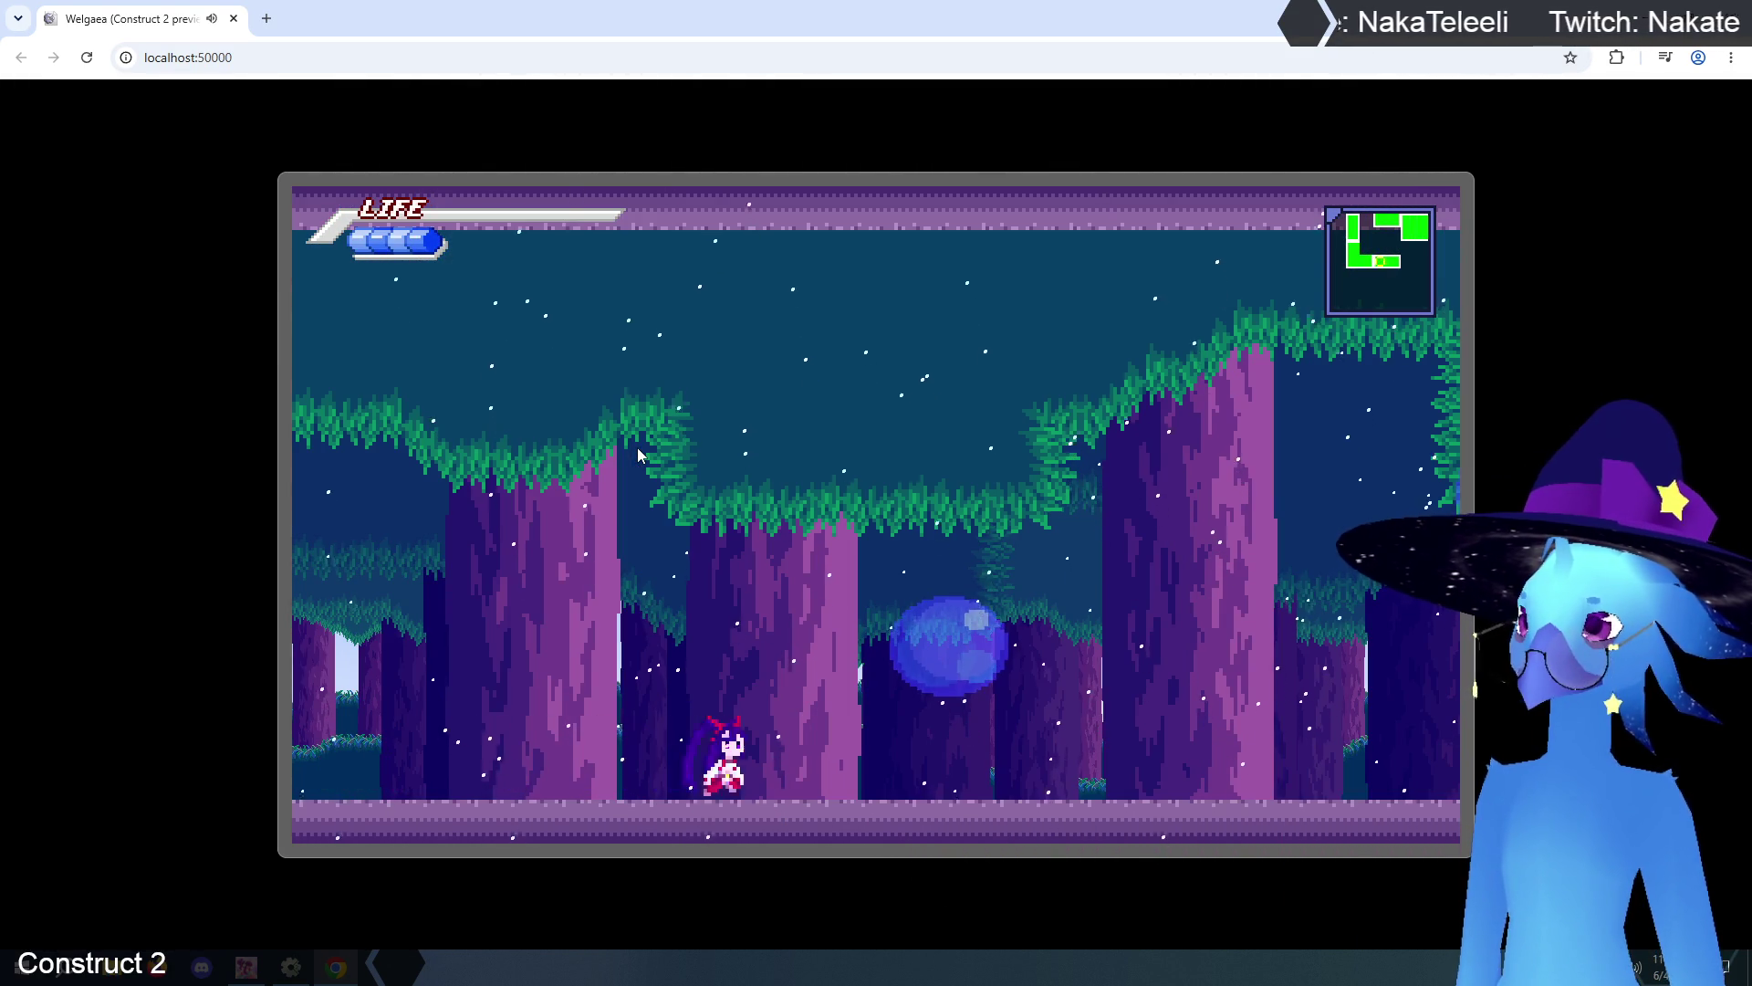
{"action": "key", "text": "Right"}
{"action": "key", "text": "Right"}
{"action": "key", "text": "Right"}
{"action": "key", "text": "Up"}
{"action": "key", "text": "Left"}
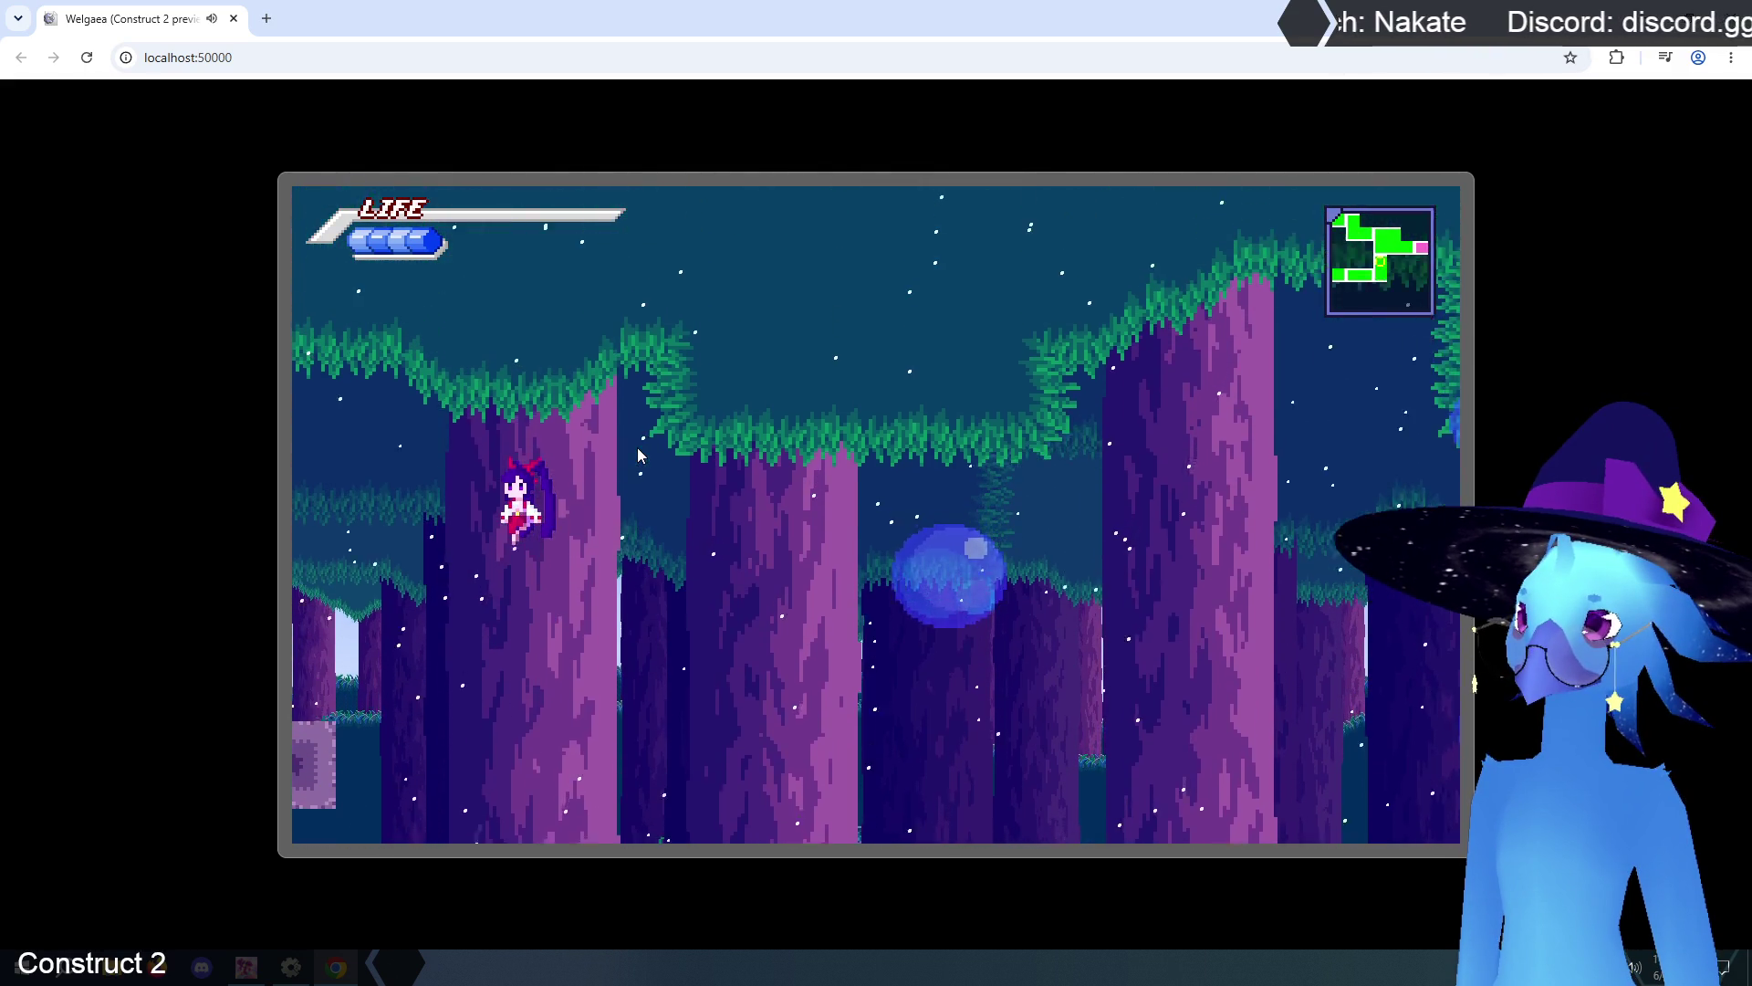
{"action": "key", "text": "Left"}
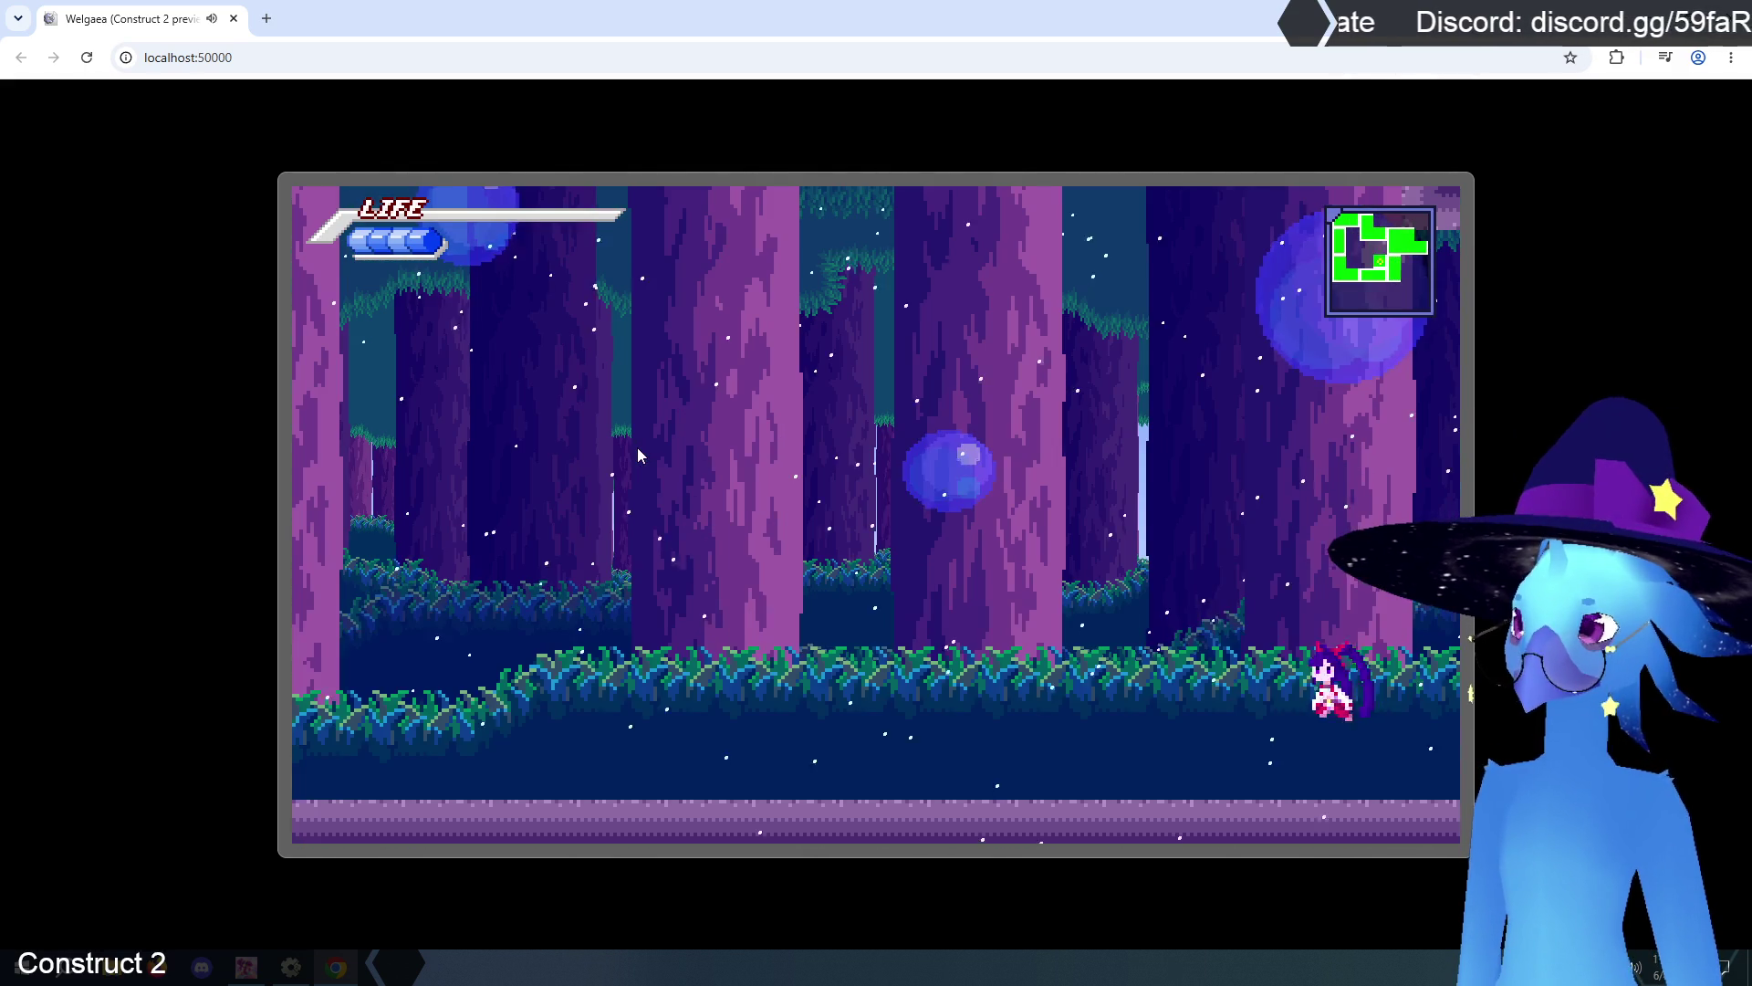
{"action": "key", "text": "Right"}
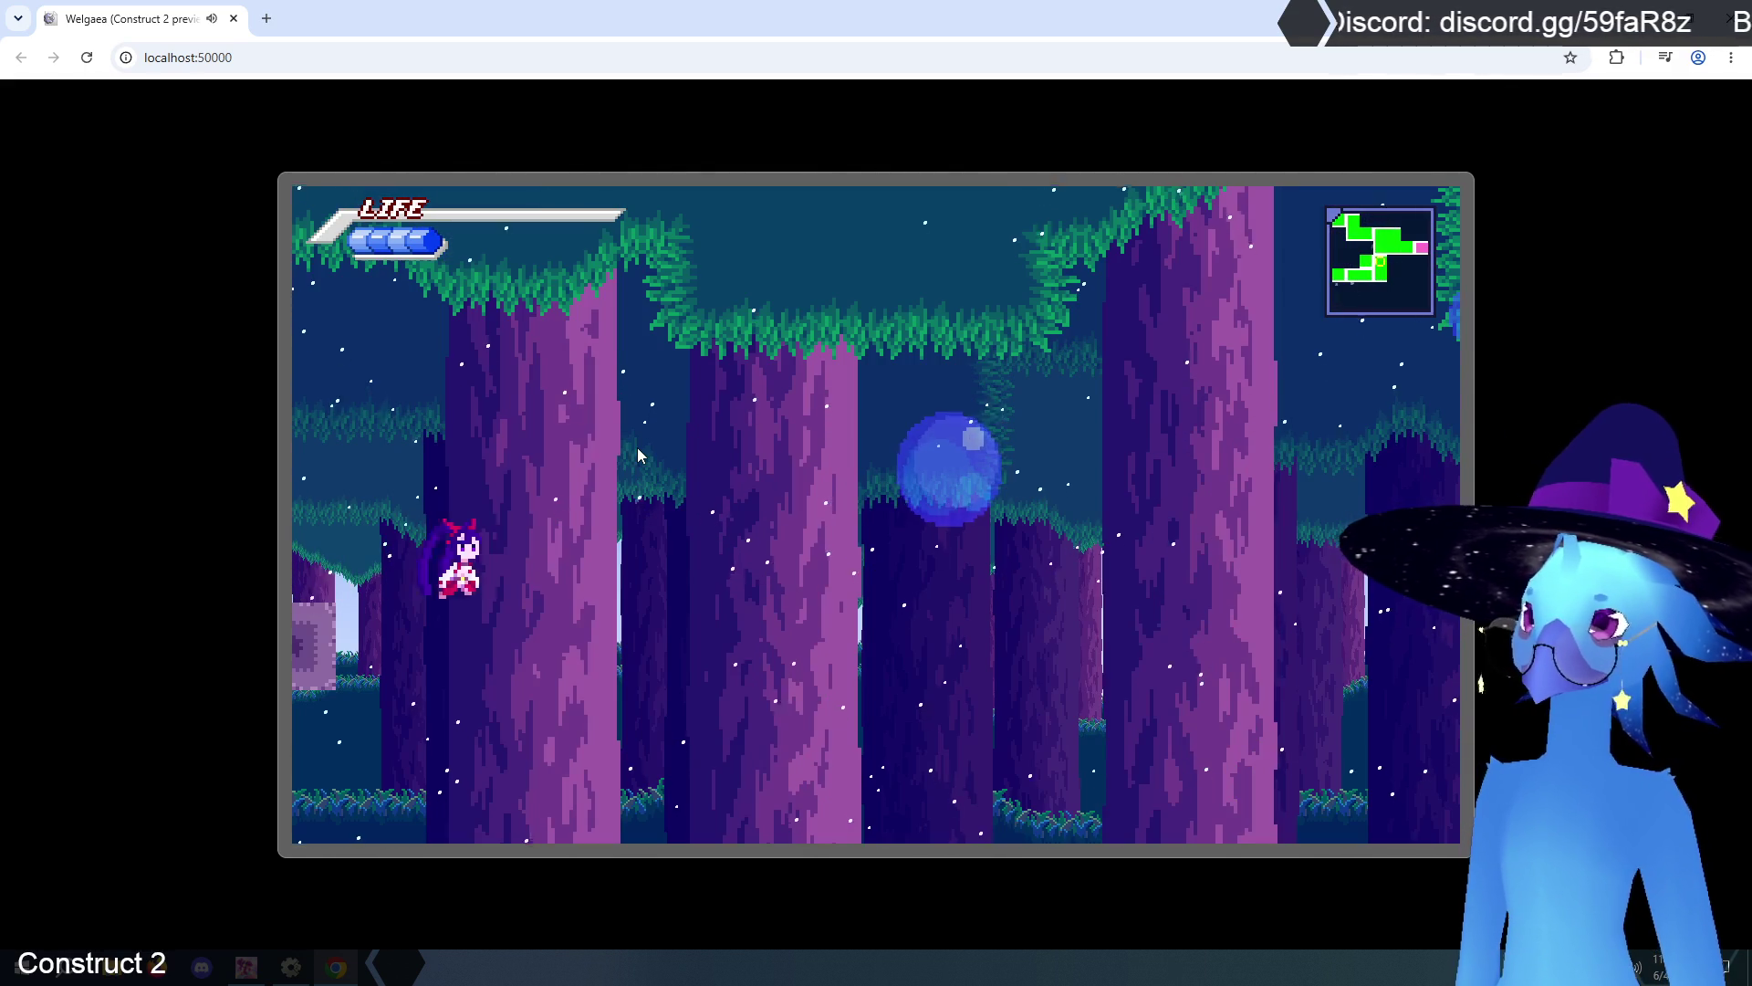
{"action": "key", "text": "Left"}
{"action": "key", "text": "Left"}
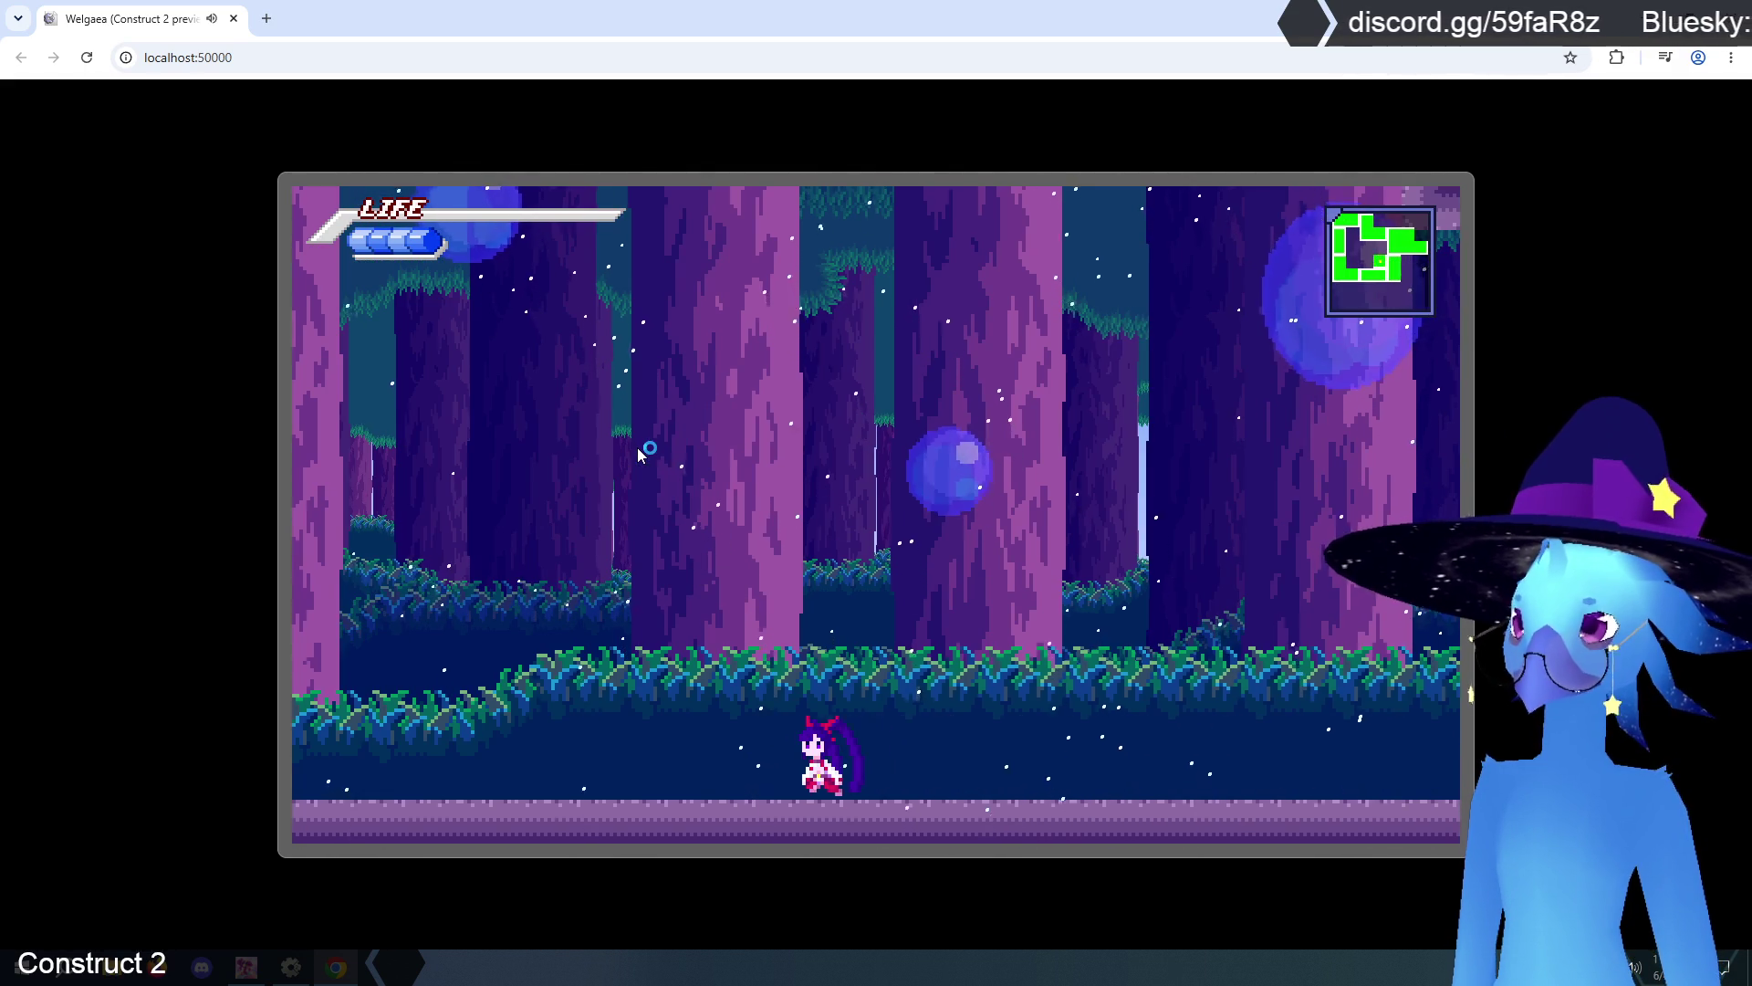
{"action": "key", "text": "Up"}
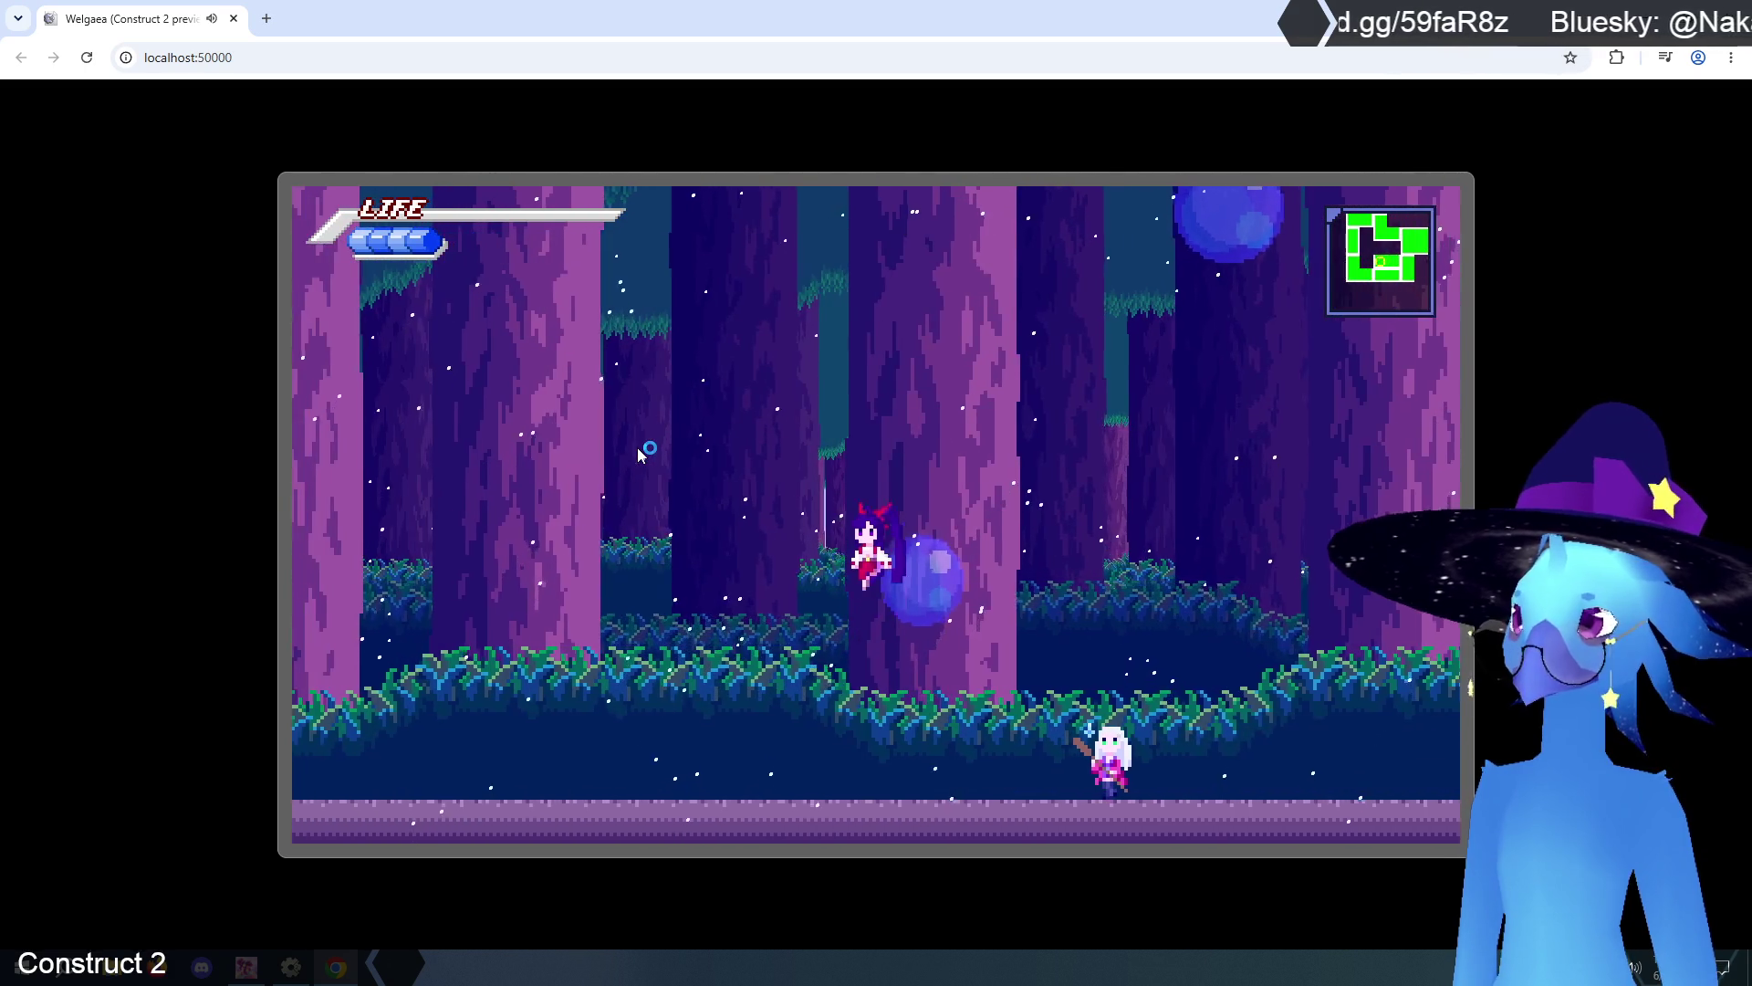
{"action": "key", "text": "Right"}
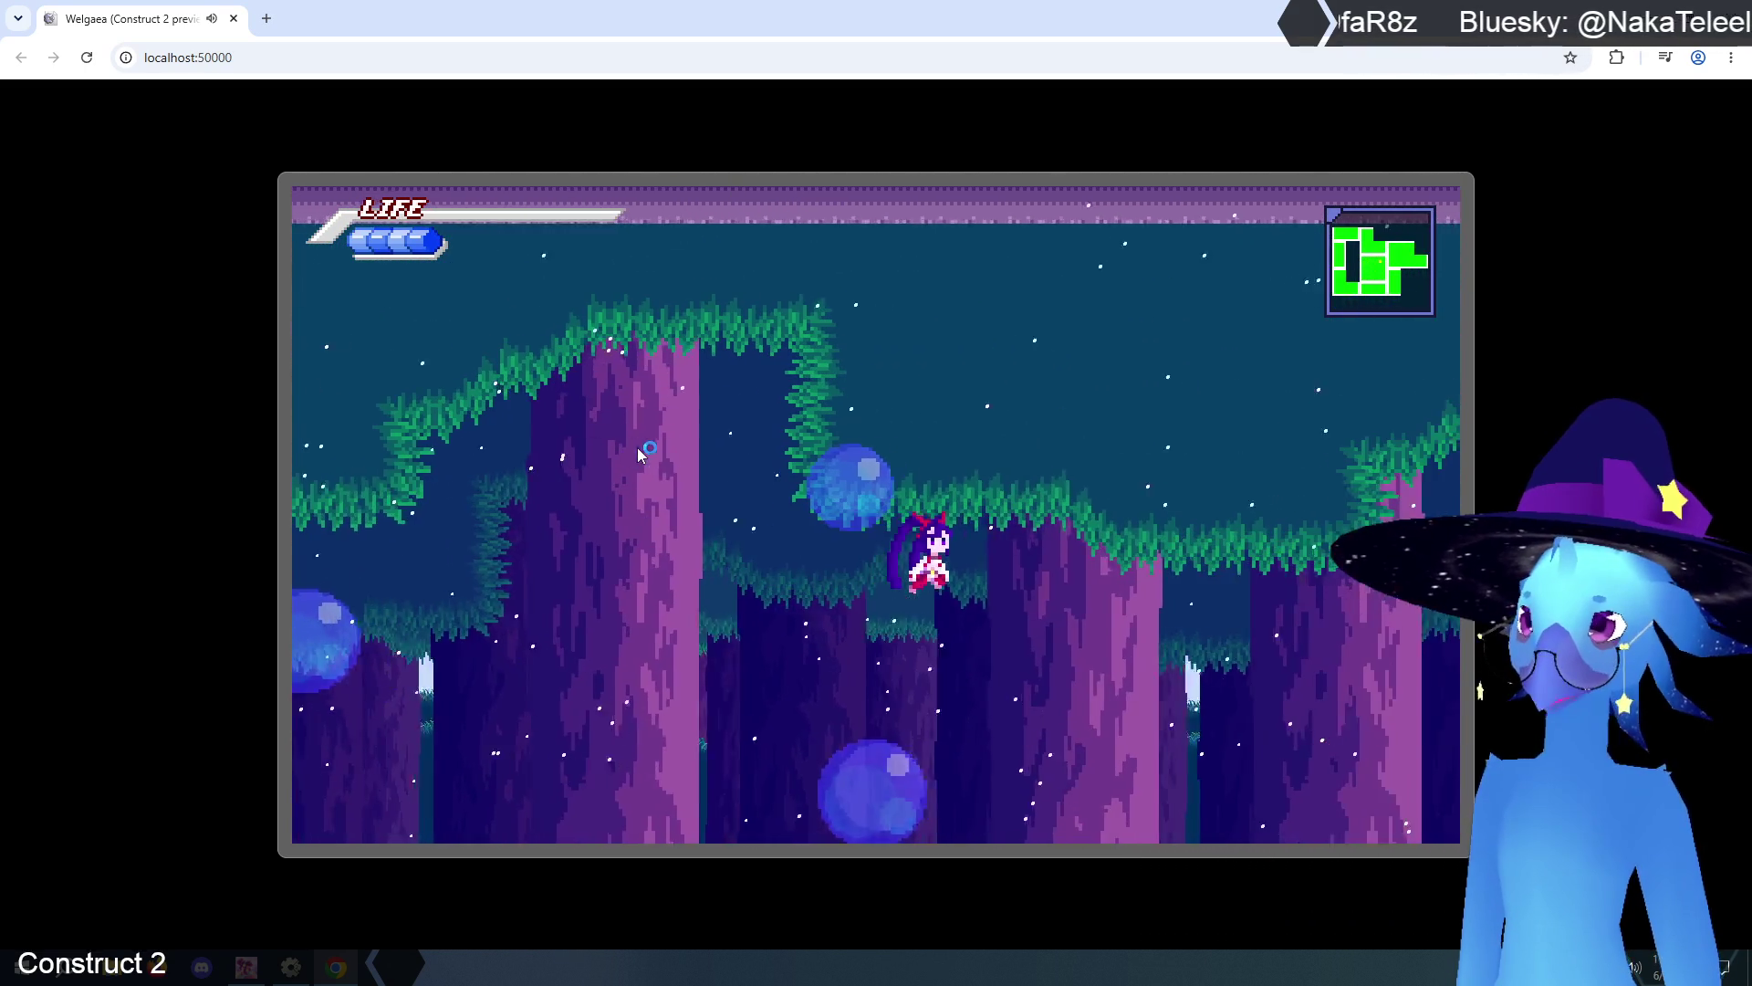
{"action": "key", "text": "Up"}
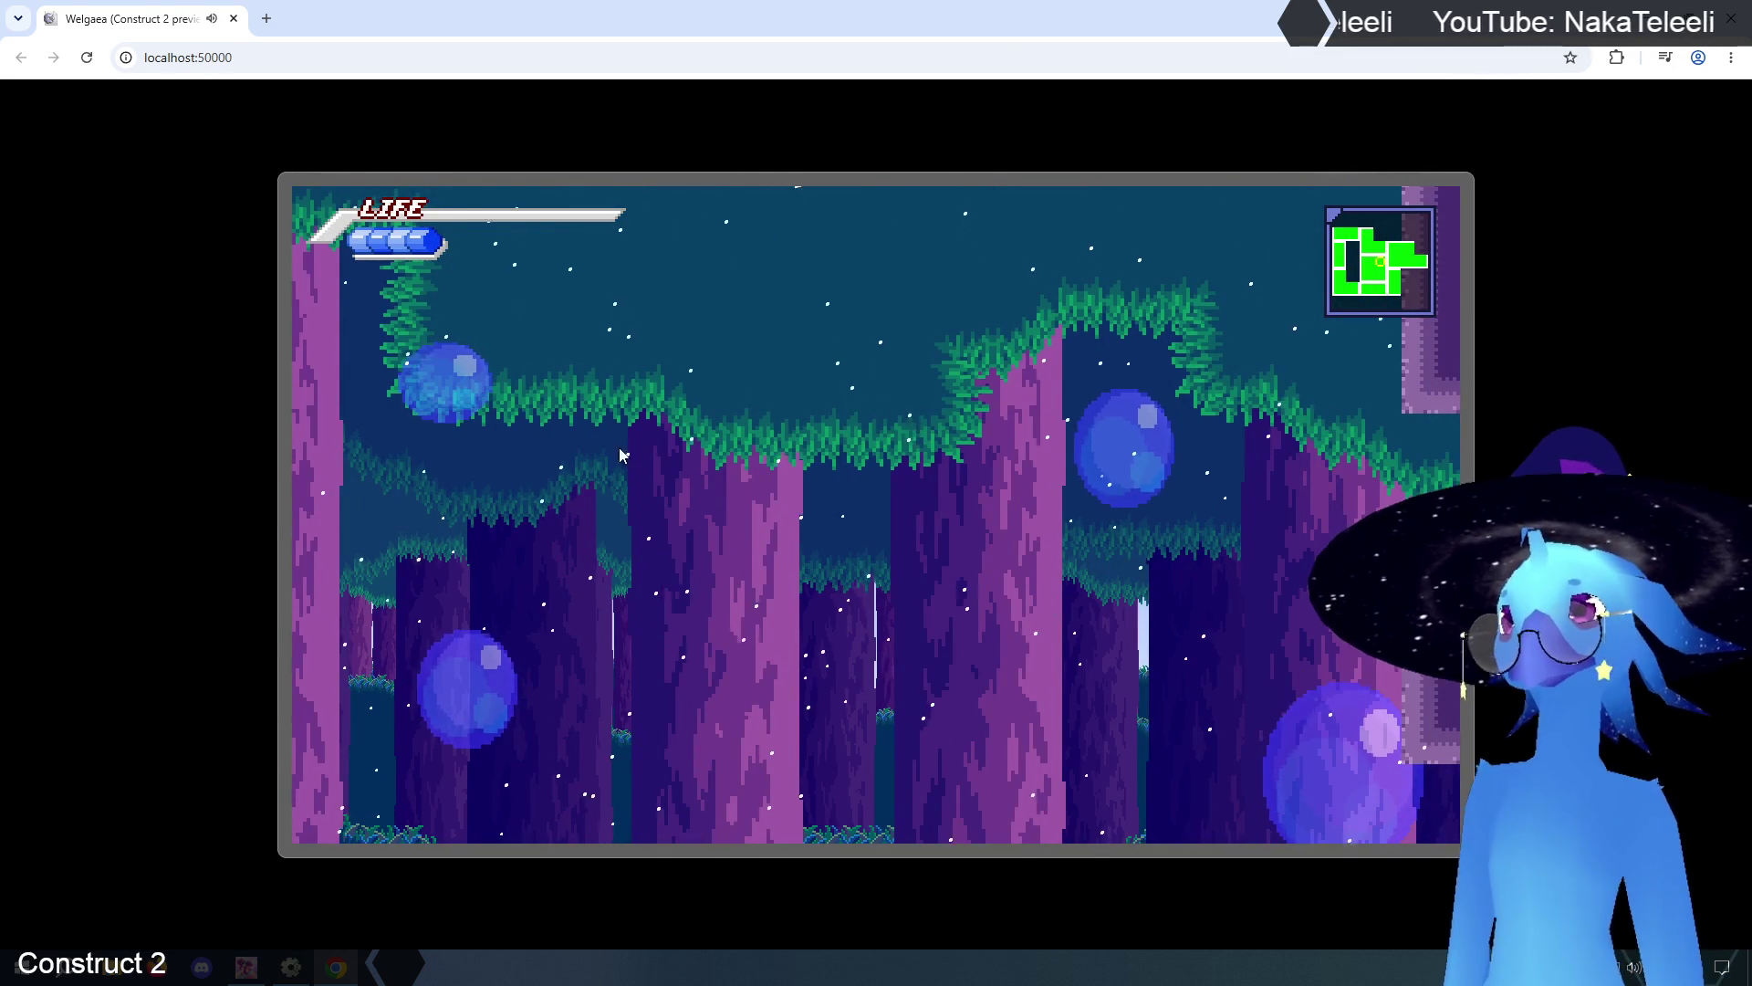
{"action": "key", "text": "ctrl+w"}
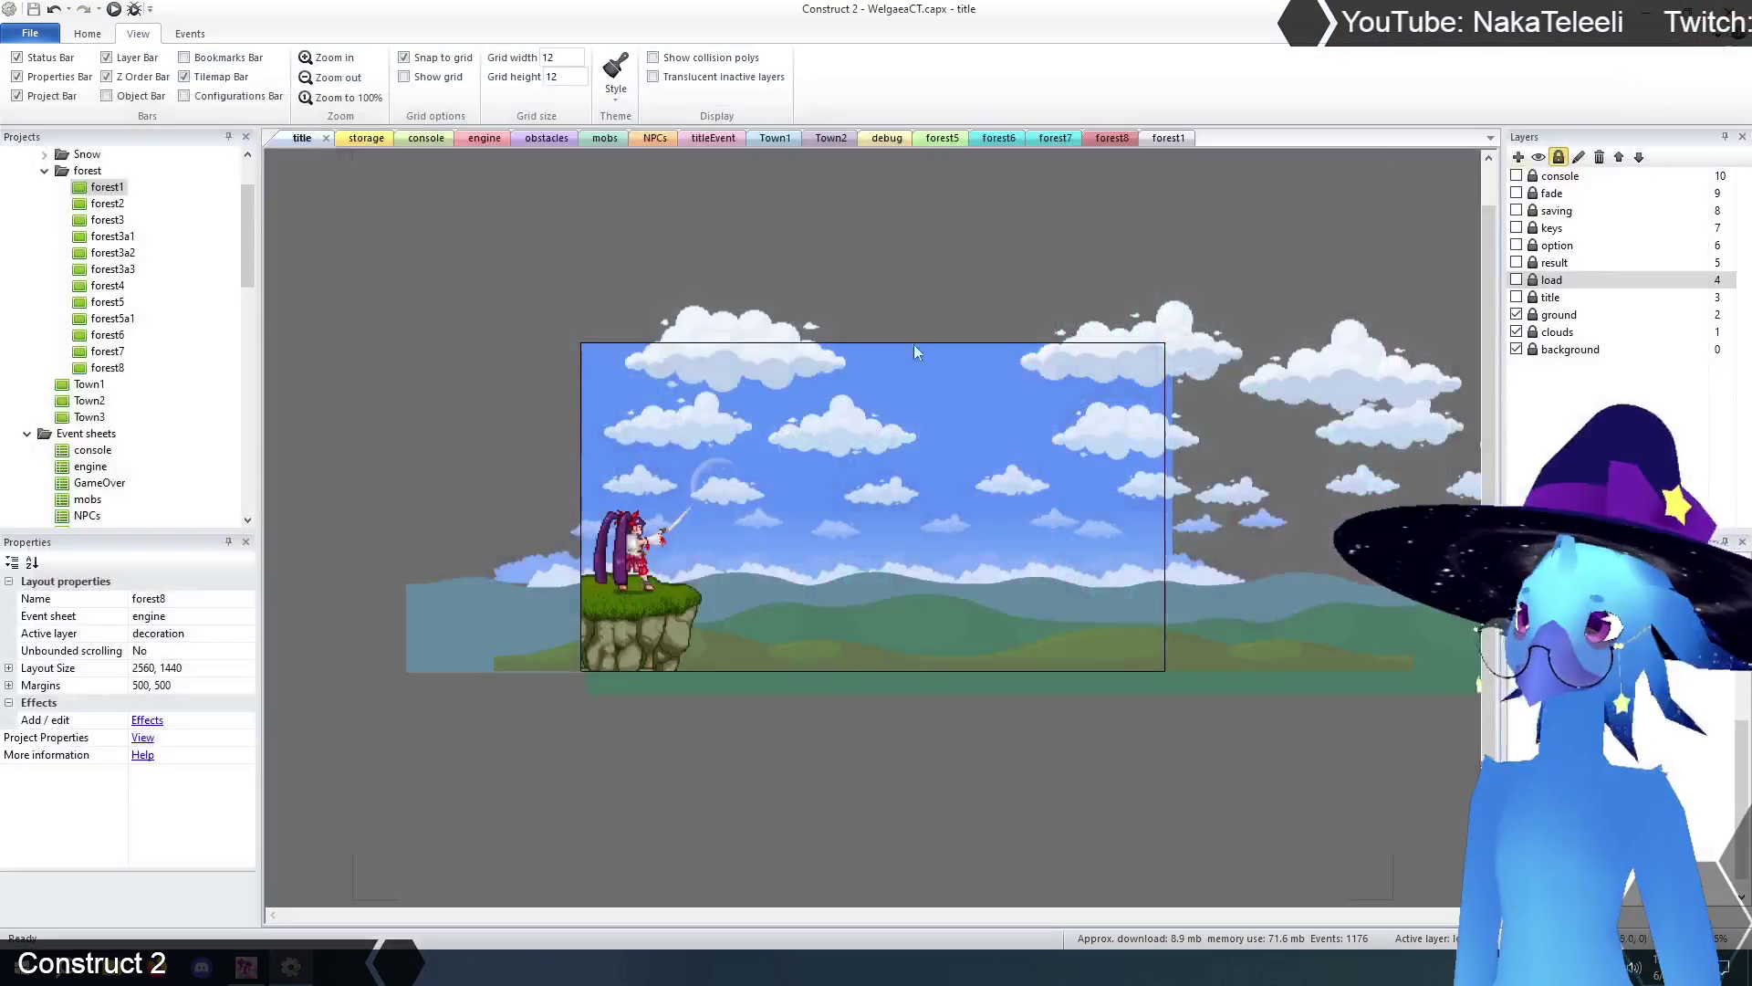
- Select forest8's right-edge screenTransition and set its Xcoord instance variable to 24
{"action": "left_click", "coordinate": [1126, 141]}
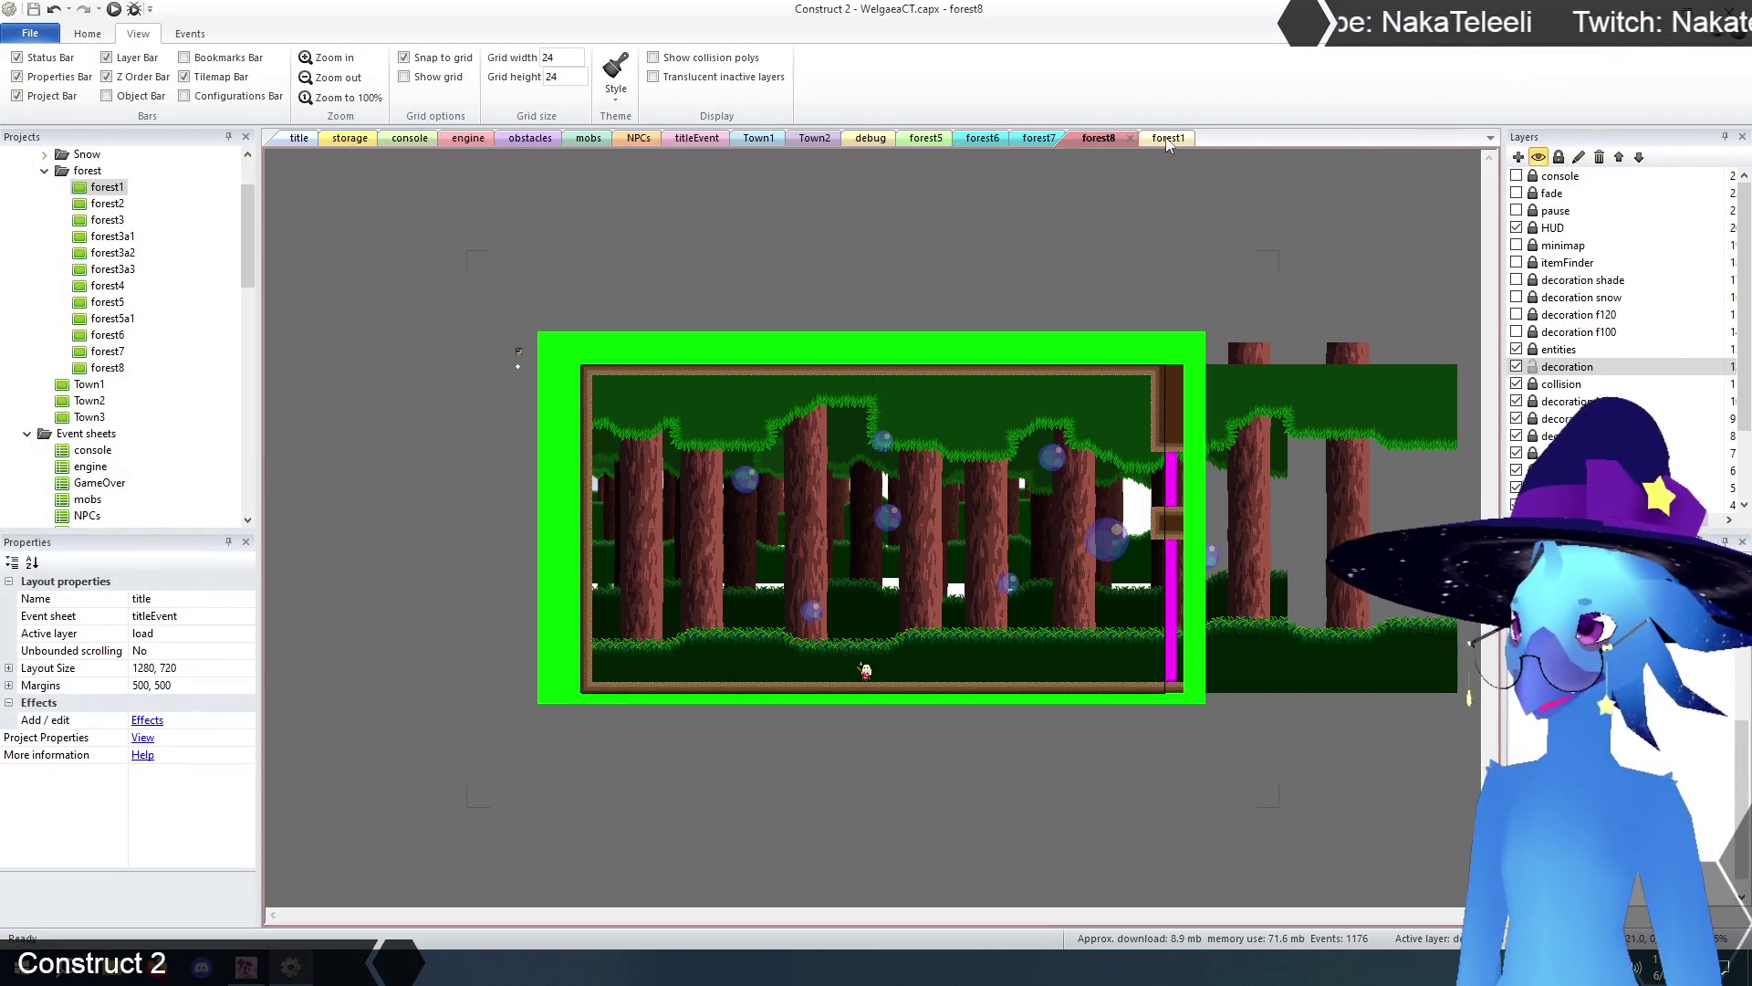
{"action": "left_click", "coordinate": [1164, 139]}
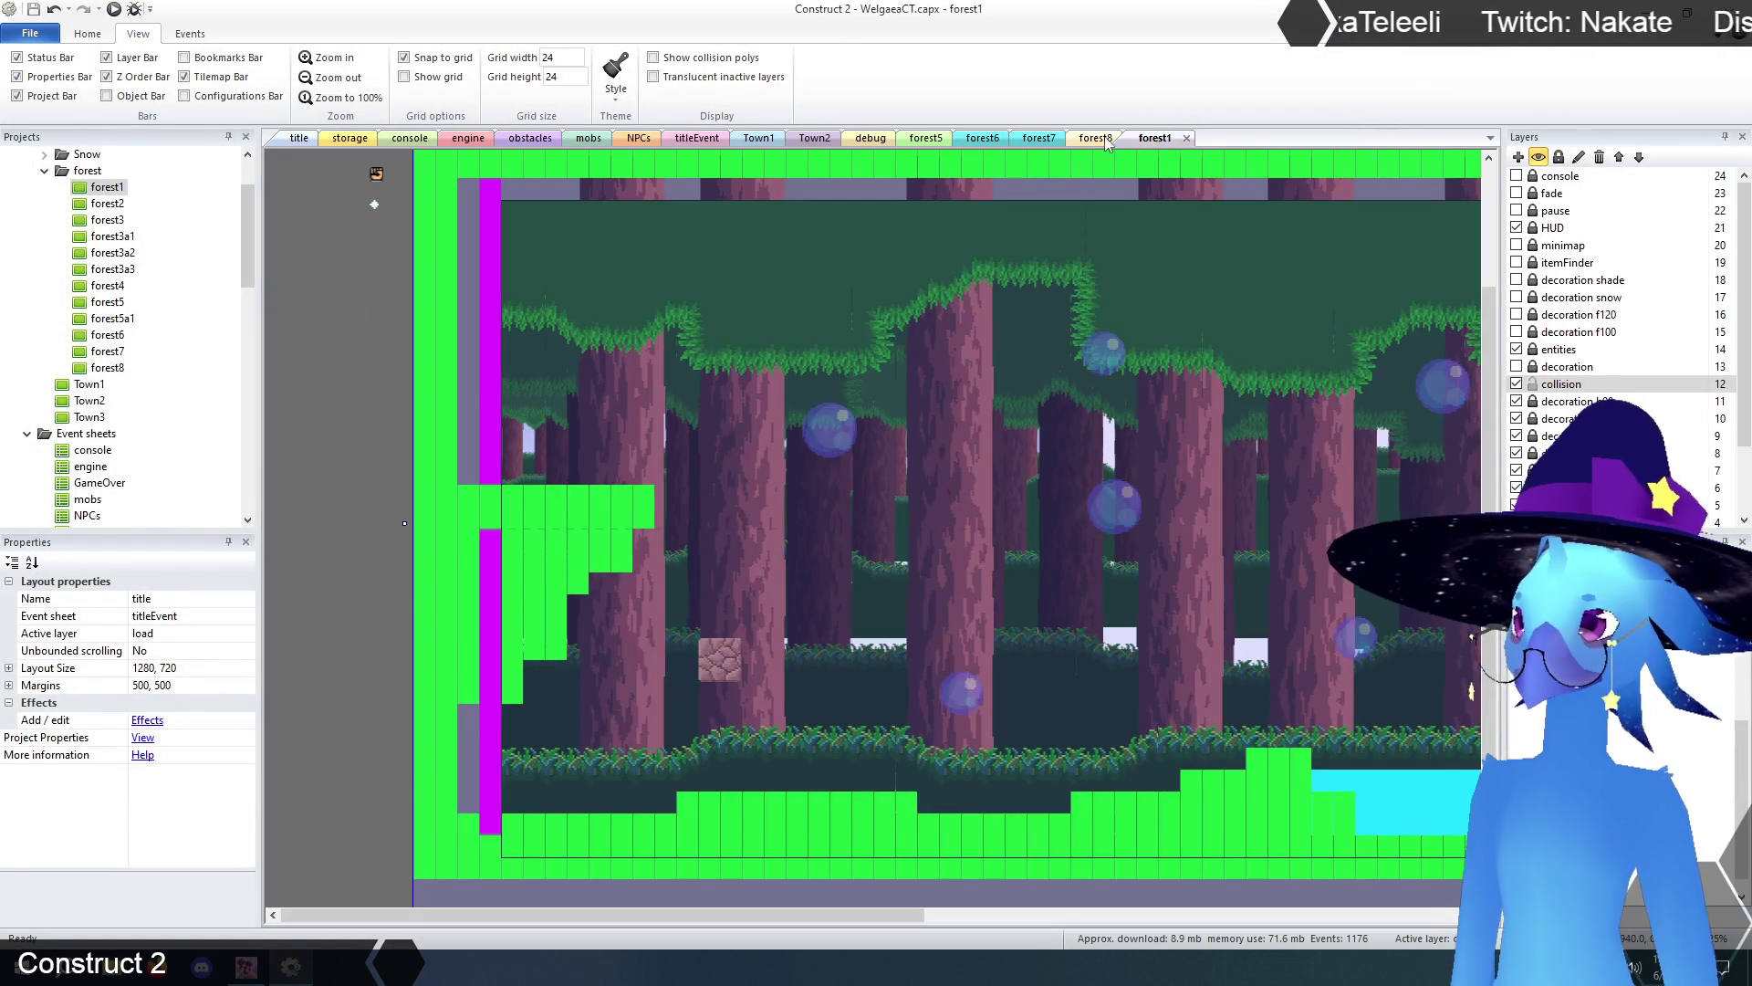
{"action": "left_click", "coordinate": [1106, 138]}
{"action": "left_click", "coordinate": [1169, 487]}
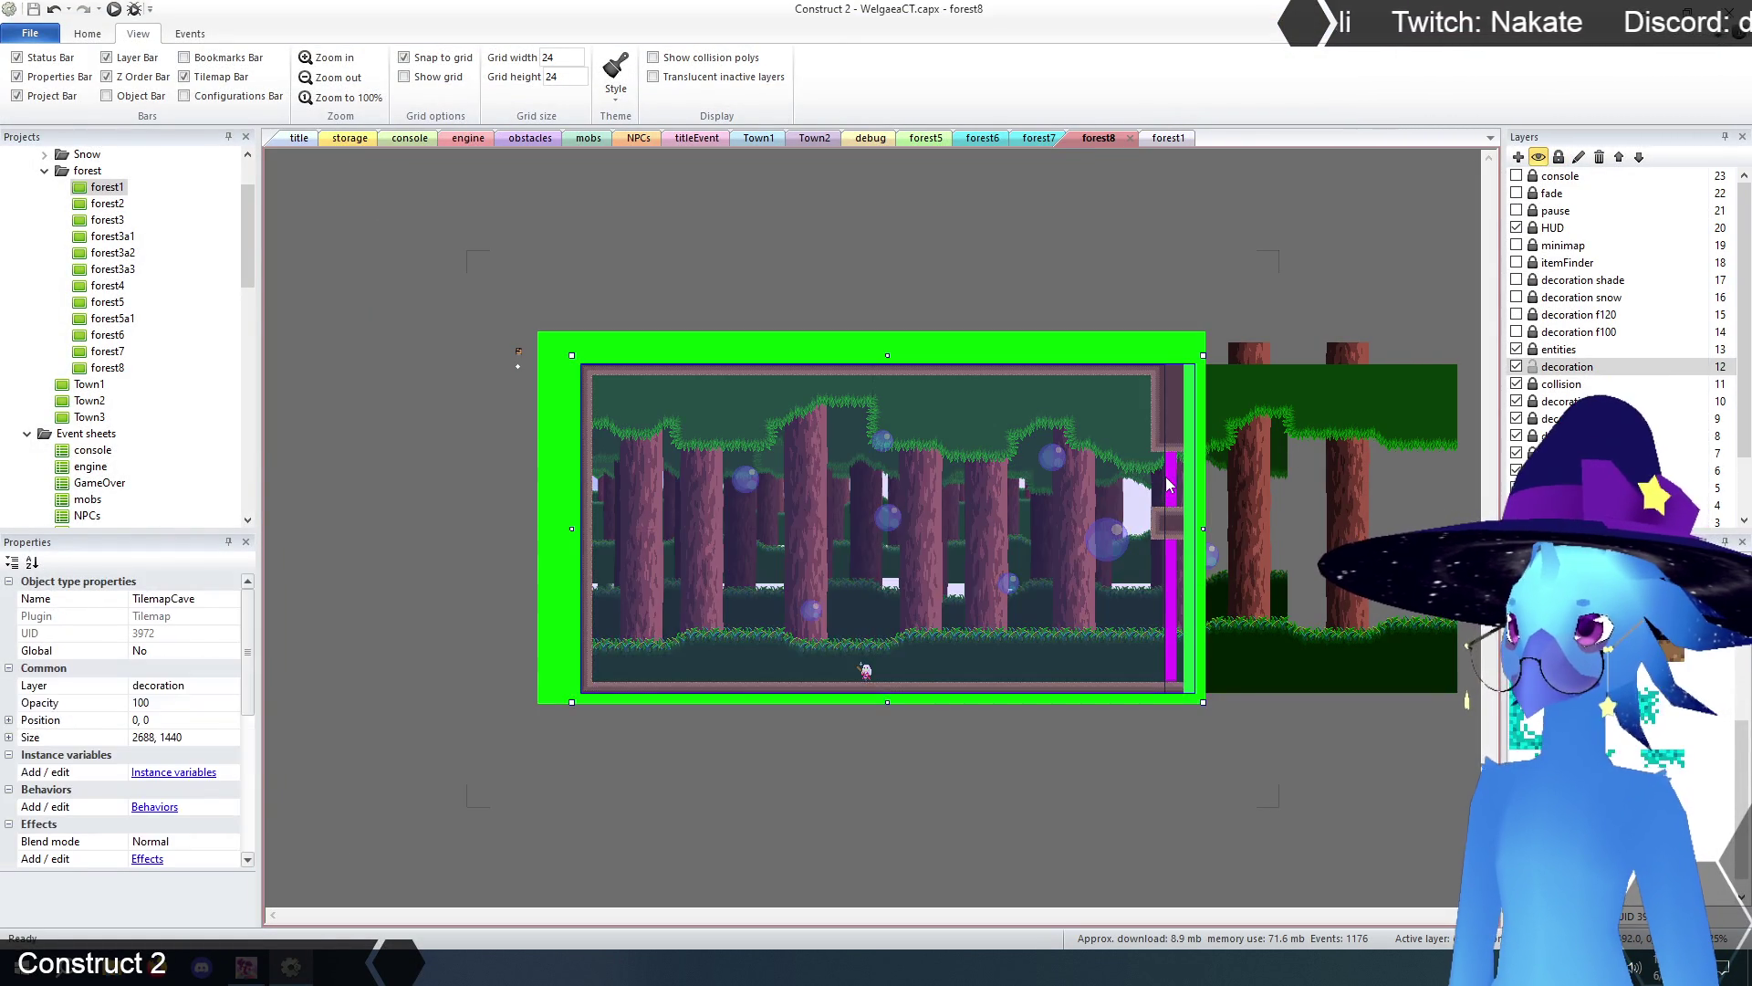
{"action": "left_click", "coordinate": [1543, 383]}
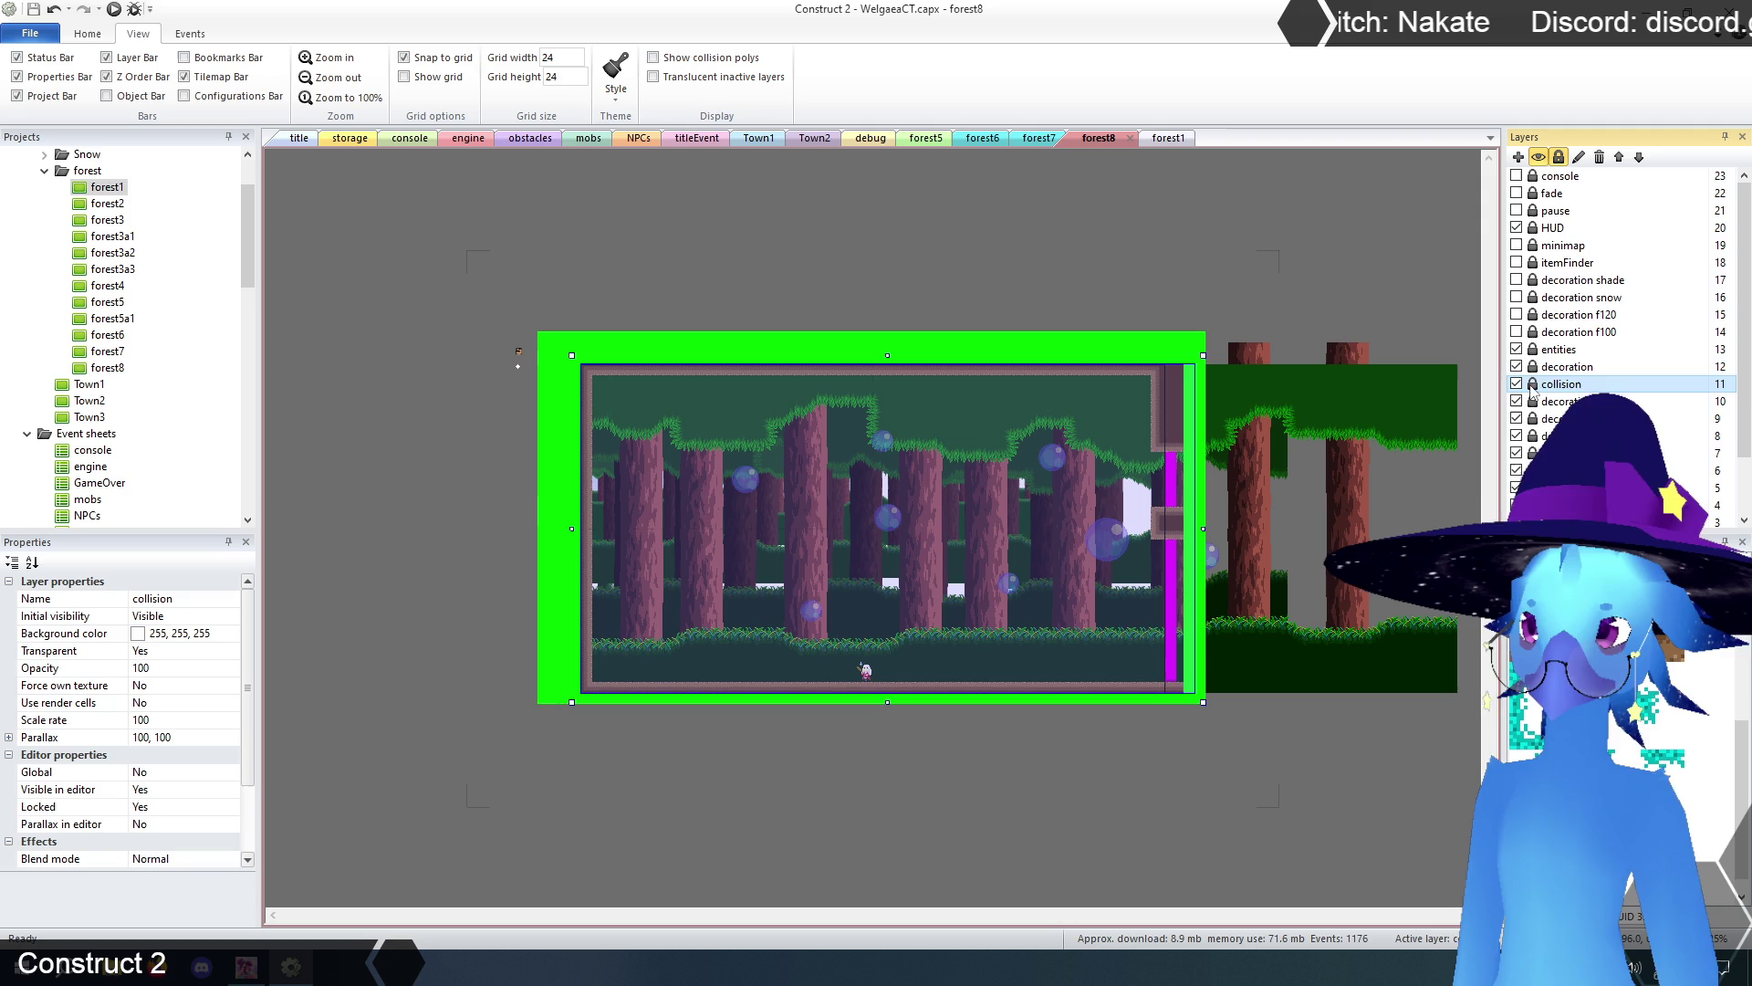
{"action": "left_click", "coordinate": [1209, 282]}
{"action": "left_click", "coordinate": [1177, 472]}
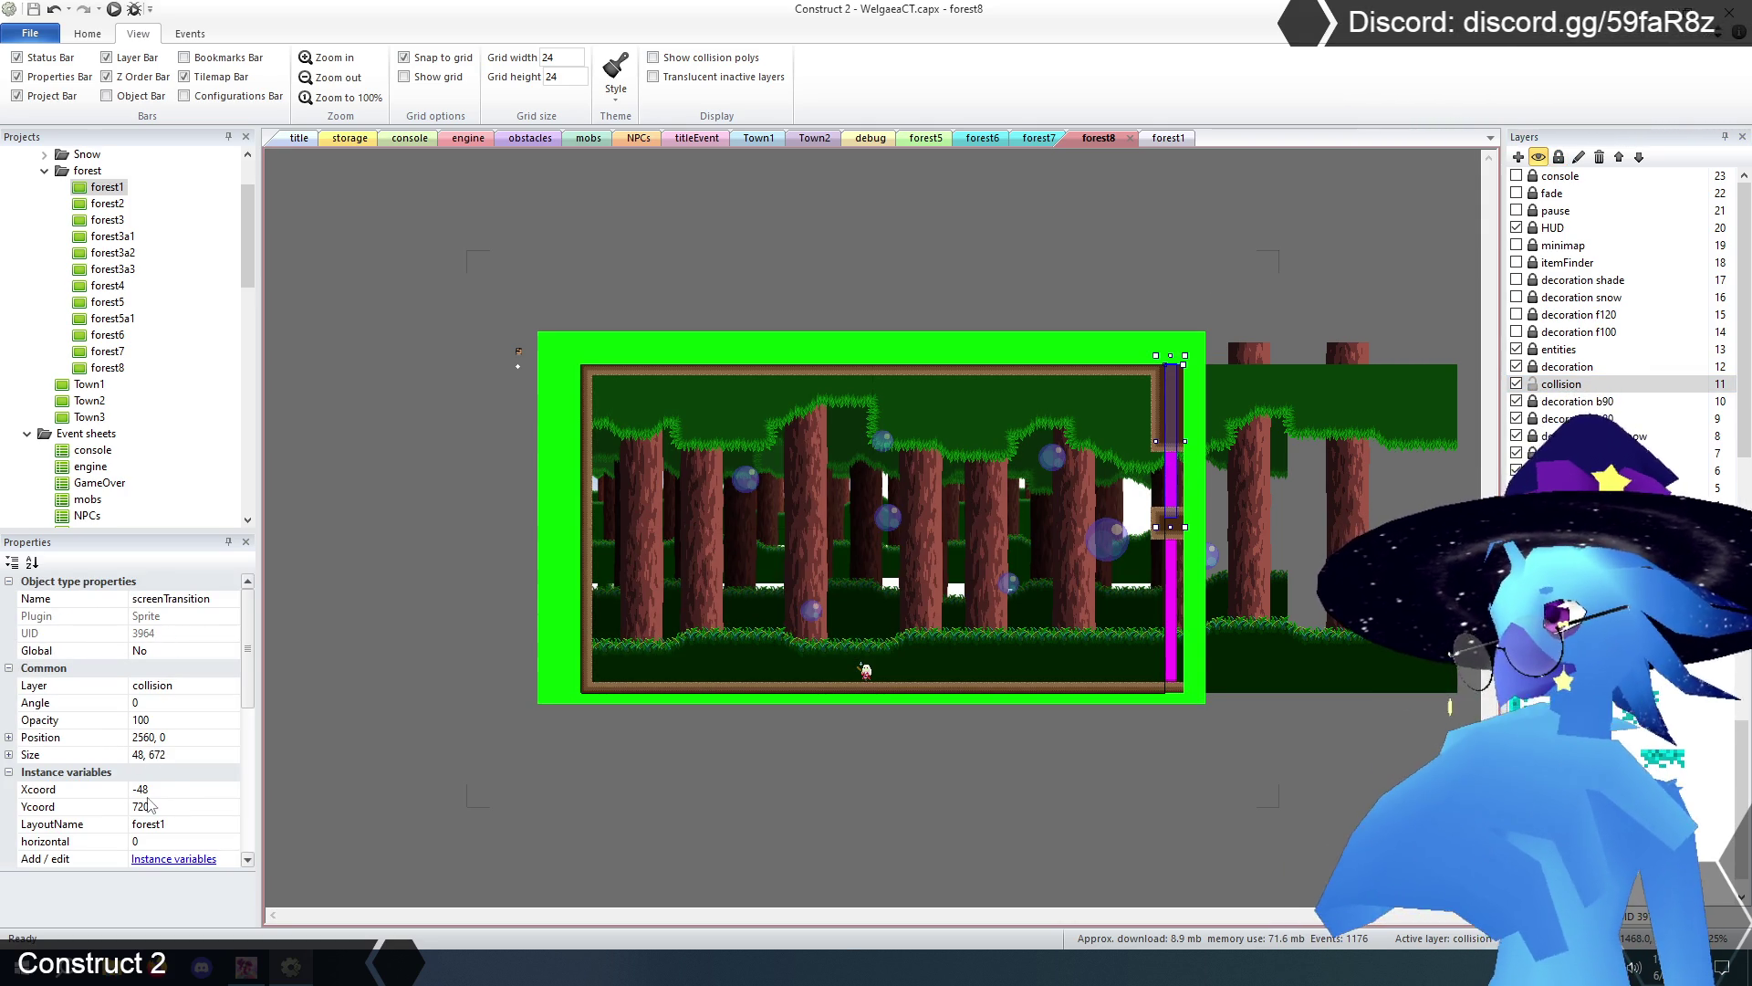
{"action": "left_click", "coordinate": [175, 788]}
{"action": "type", "text": "24"}
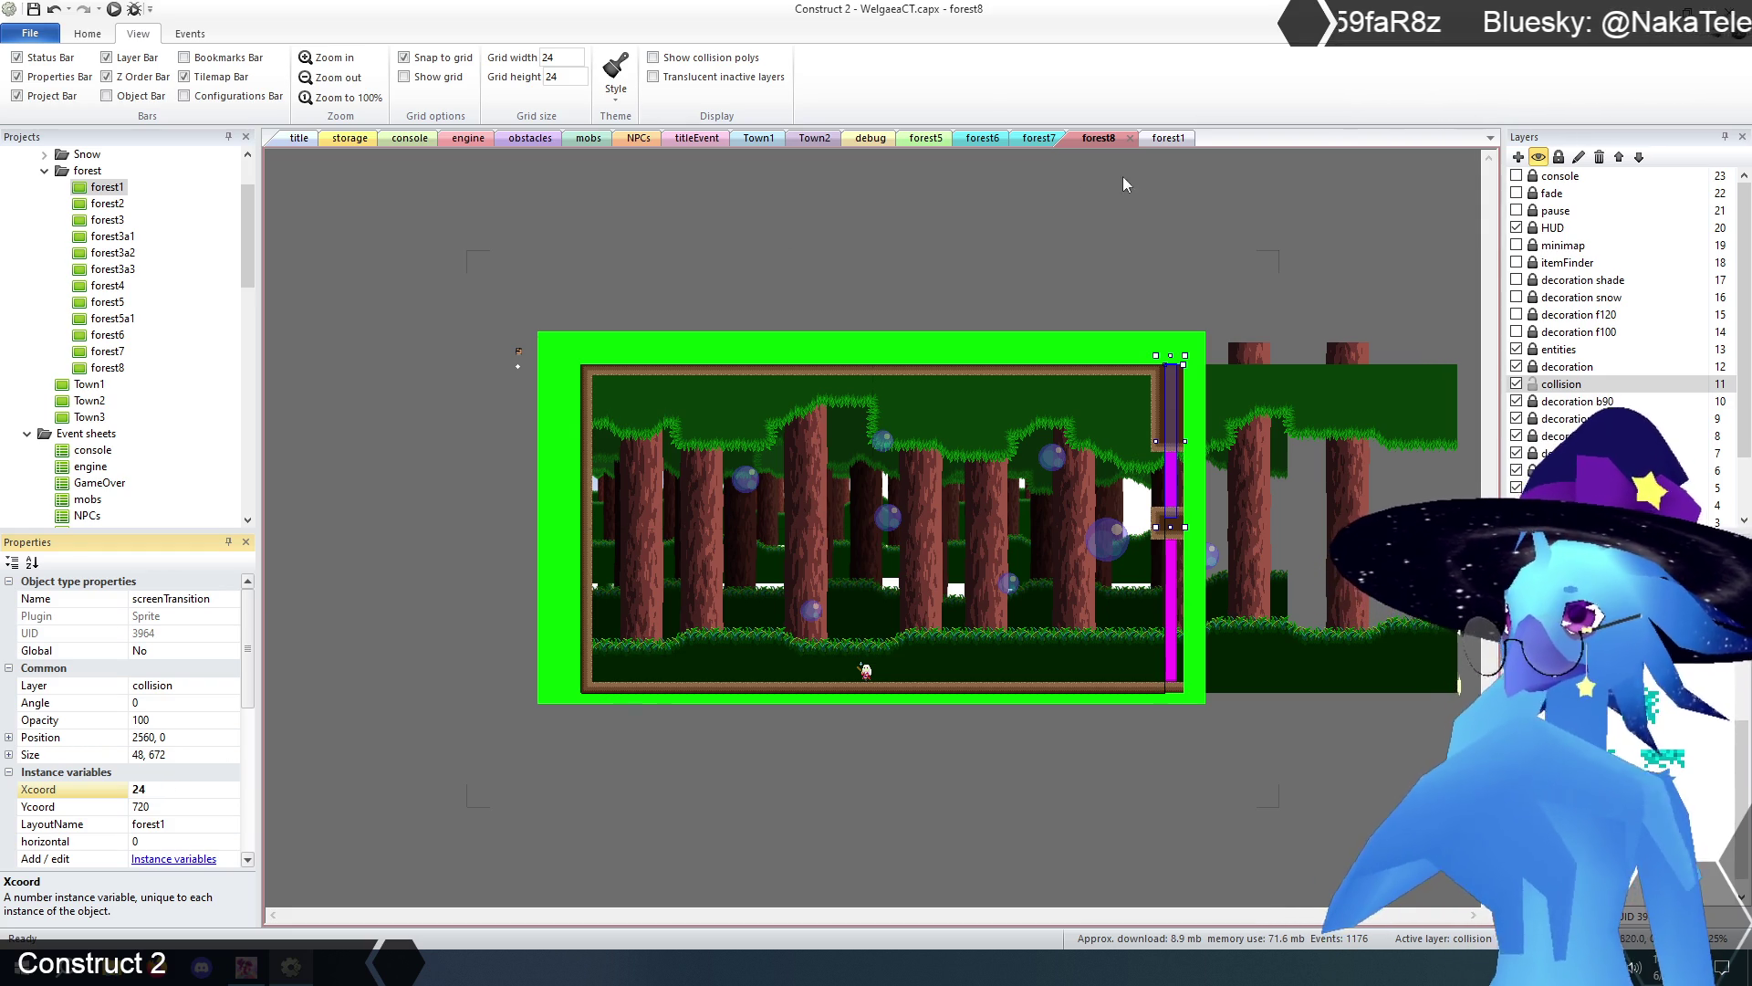
- Check the screen transition on forest1's left edge, then go to the title layout
{"action": "left_click", "coordinate": [1168, 139]}
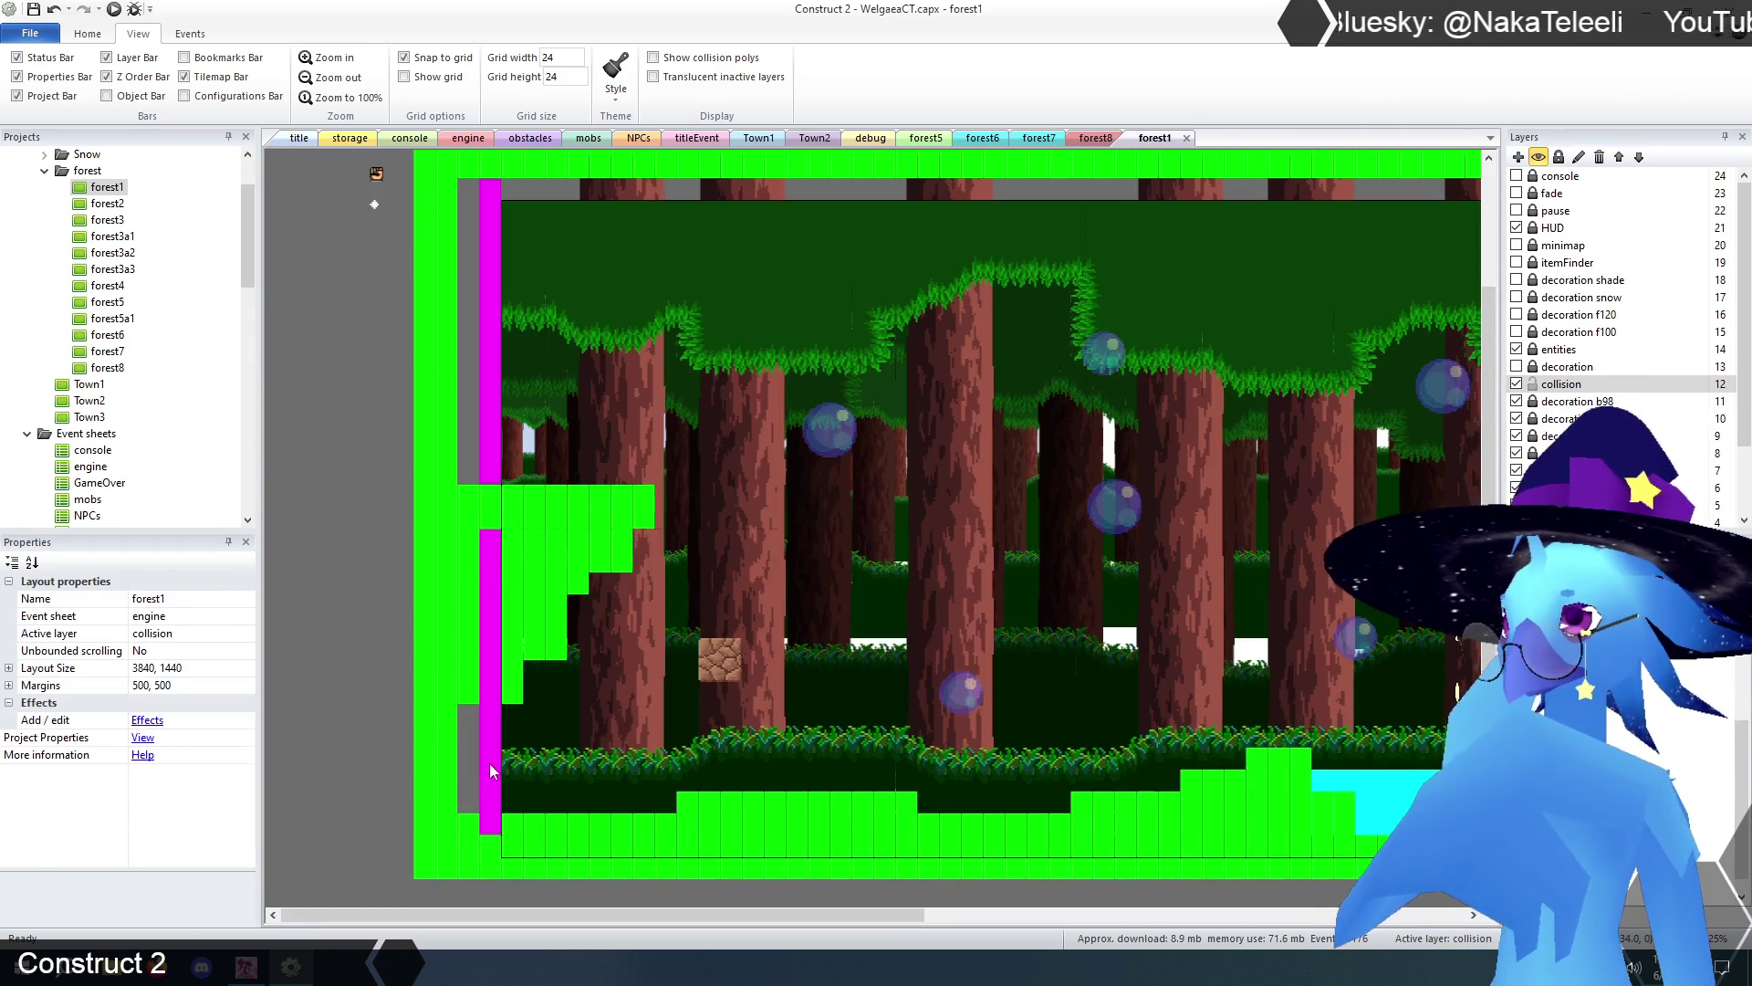
{"action": "left_click", "coordinate": [491, 771]}
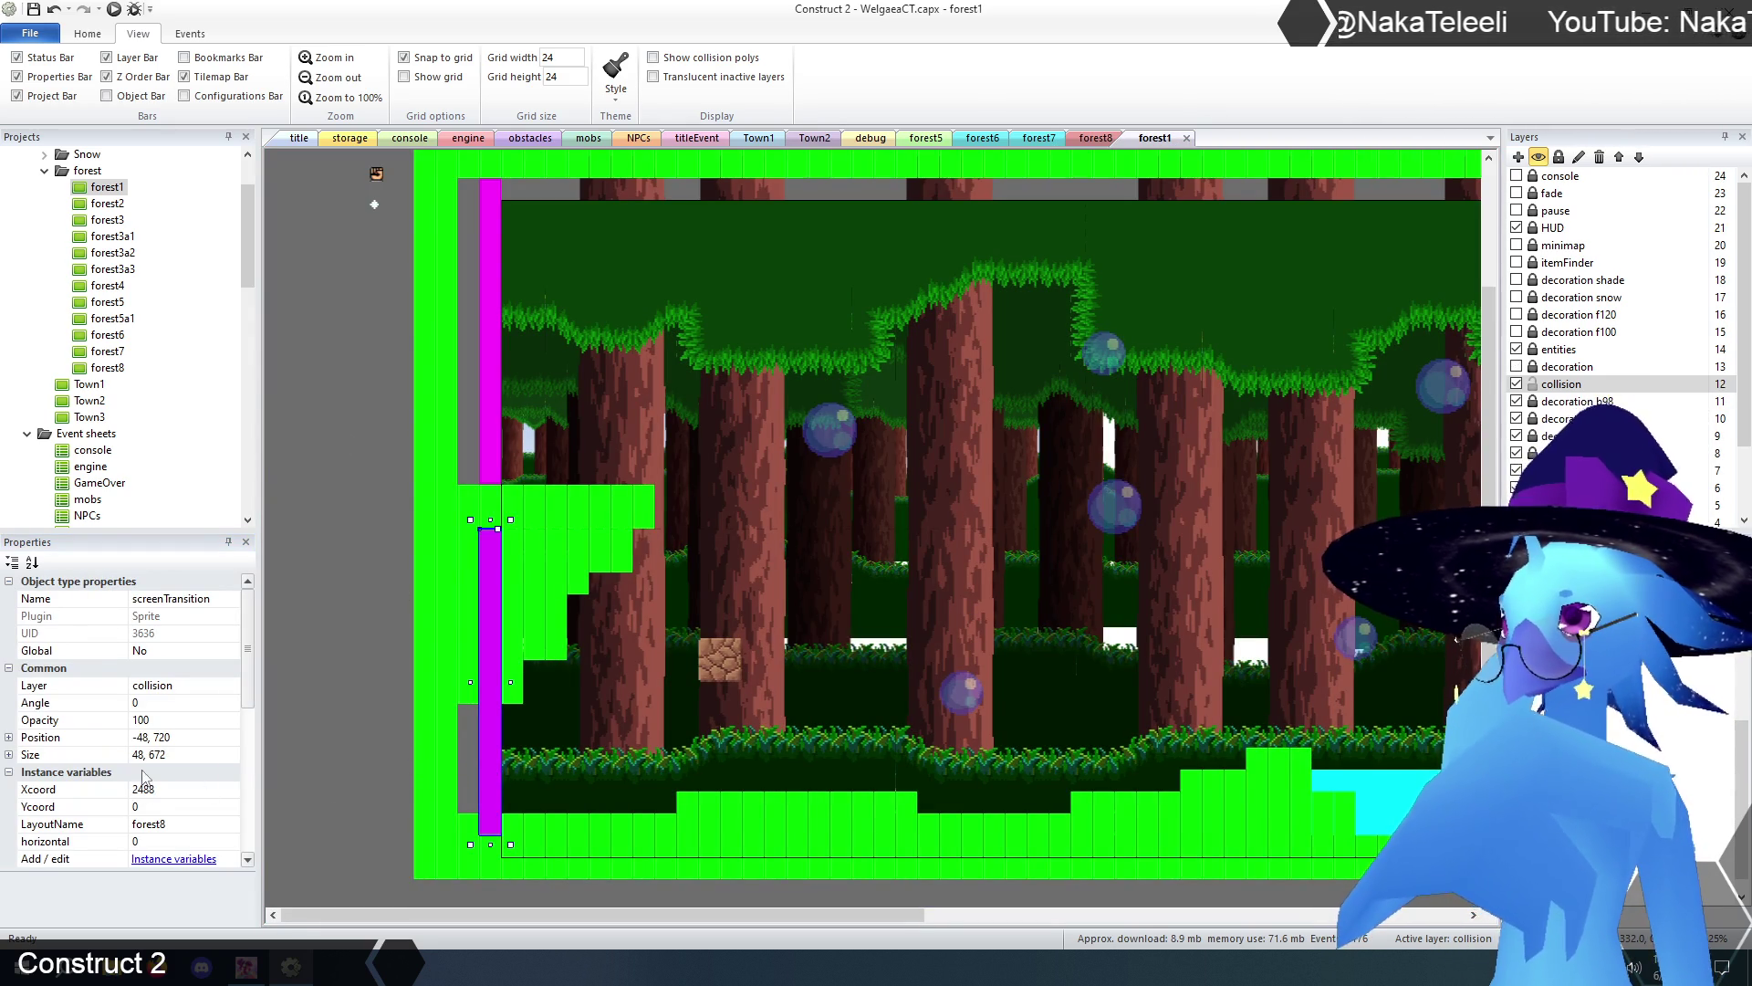
{"action": "left_click", "coordinate": [387, 310]}
{"action": "left_click", "coordinate": [299, 139]}
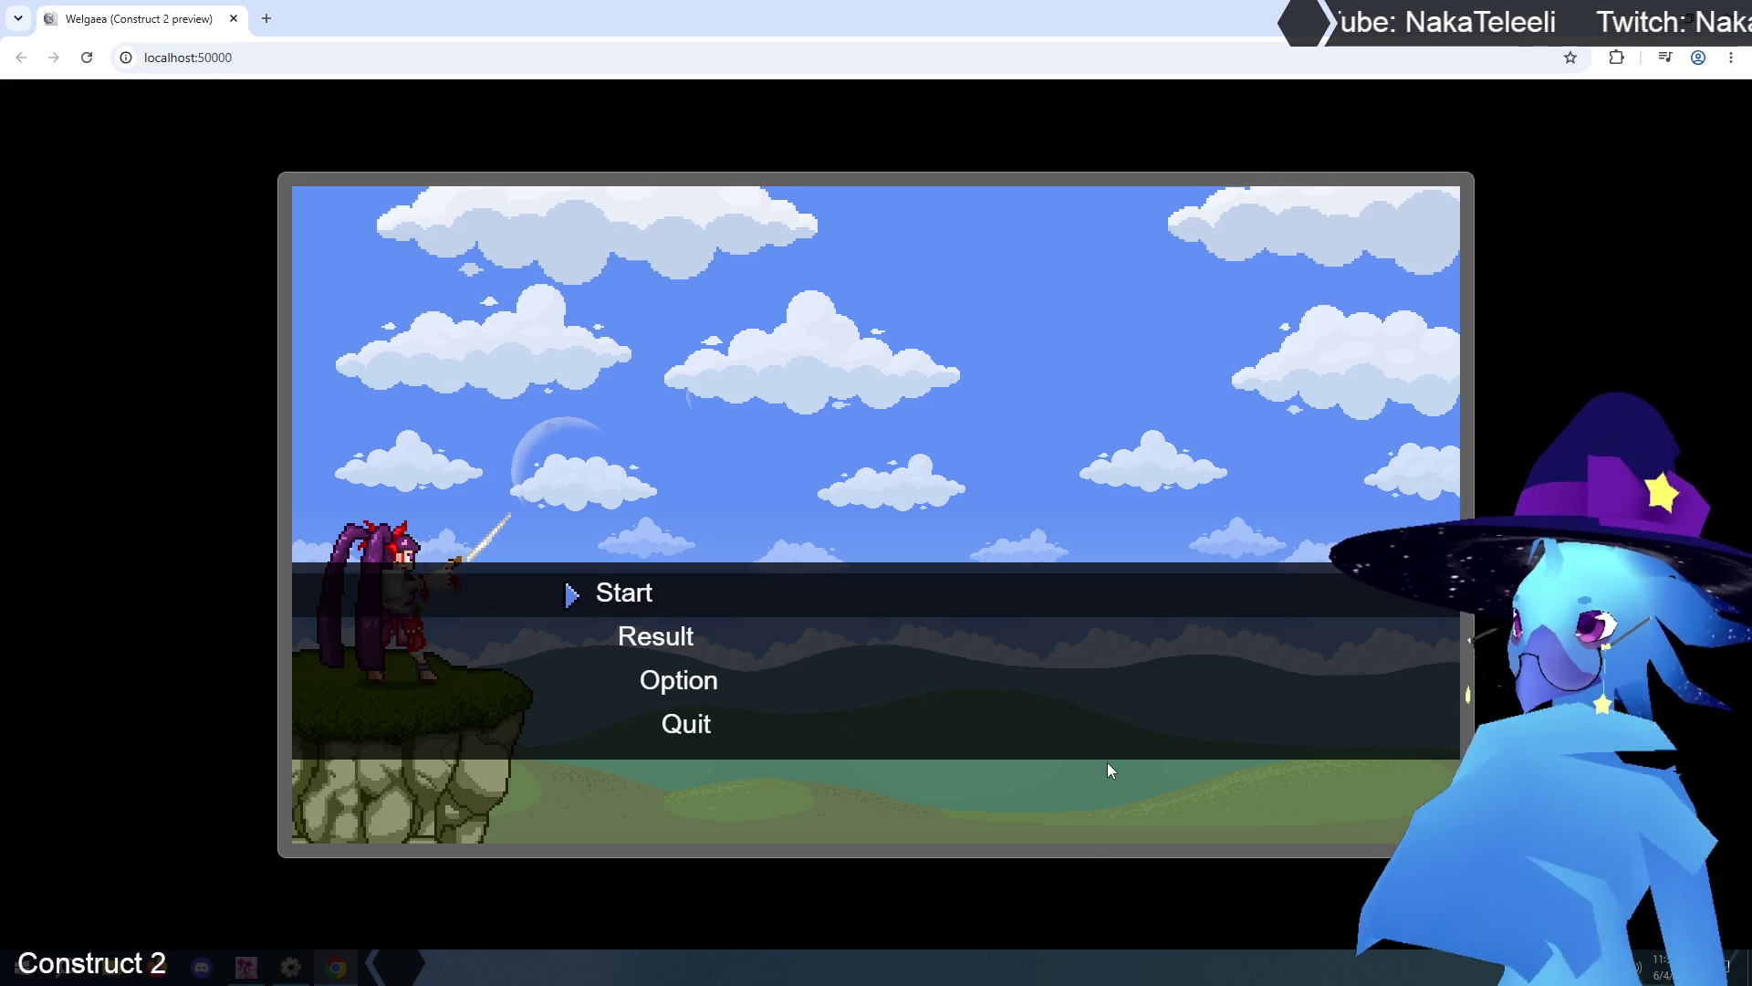
- Start the game and run right through the forest, jumping off the tree-top ledge into the next rooms
{"action": "key", "text": "z"}
{"action": "key", "text": "z"}
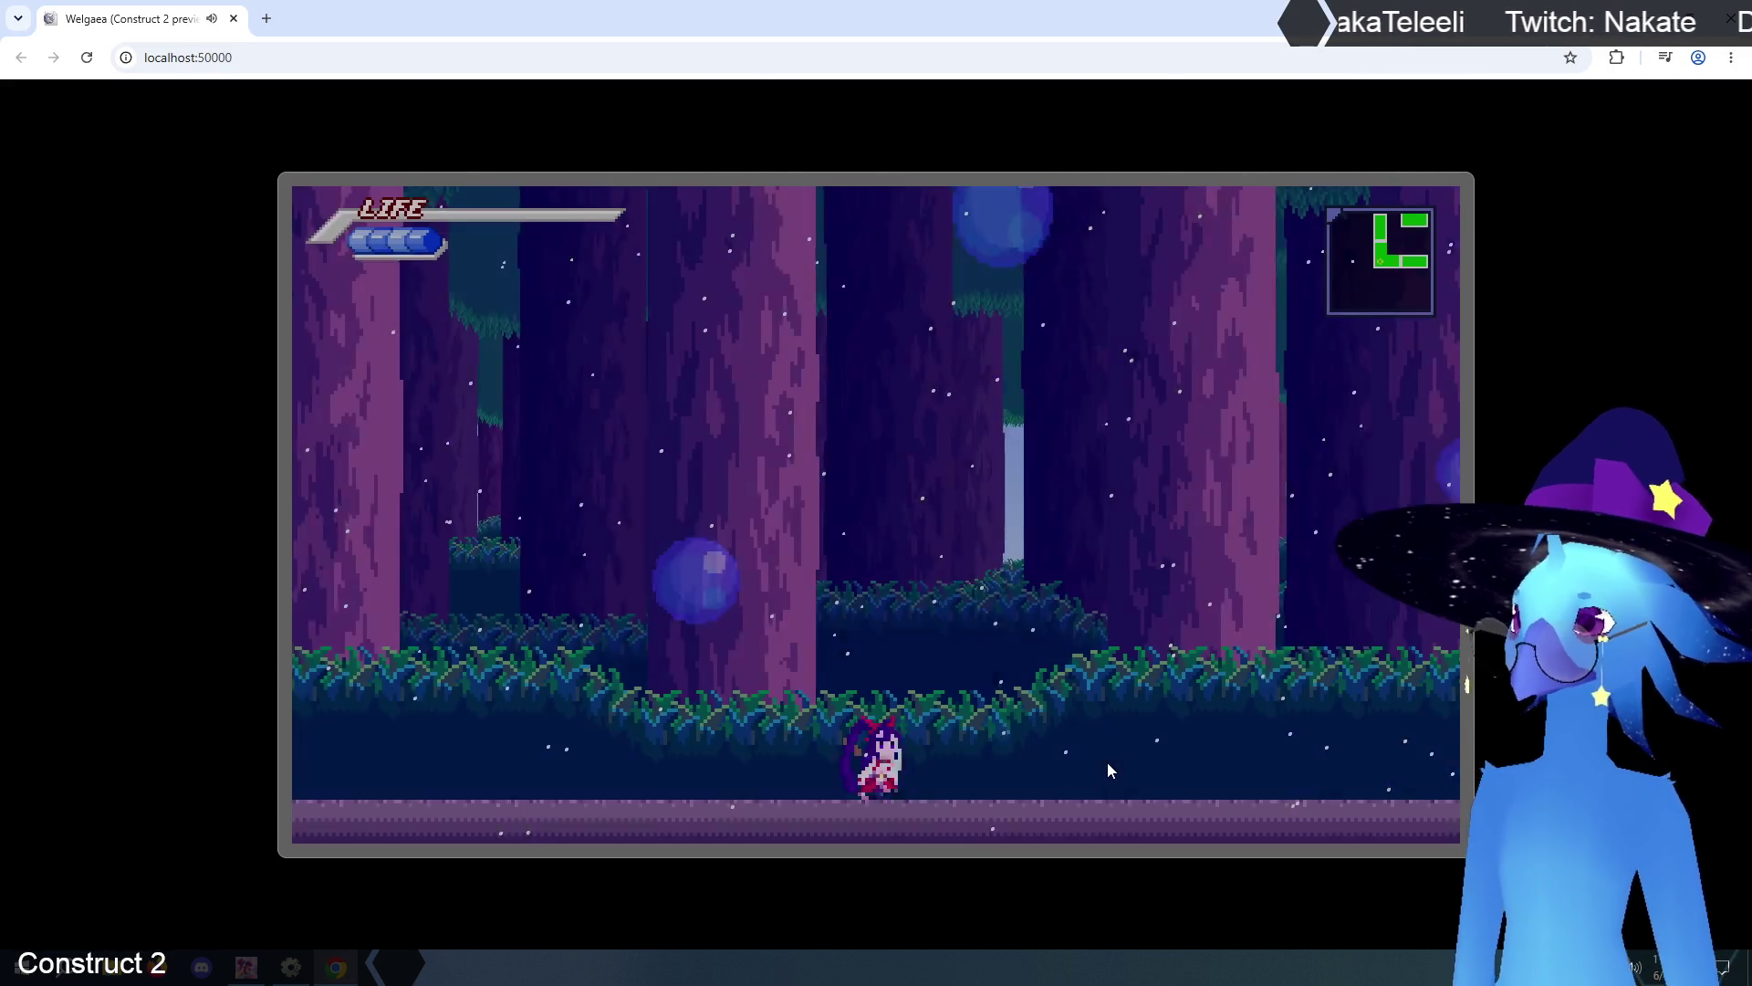
{"action": "key", "text": "Right"}
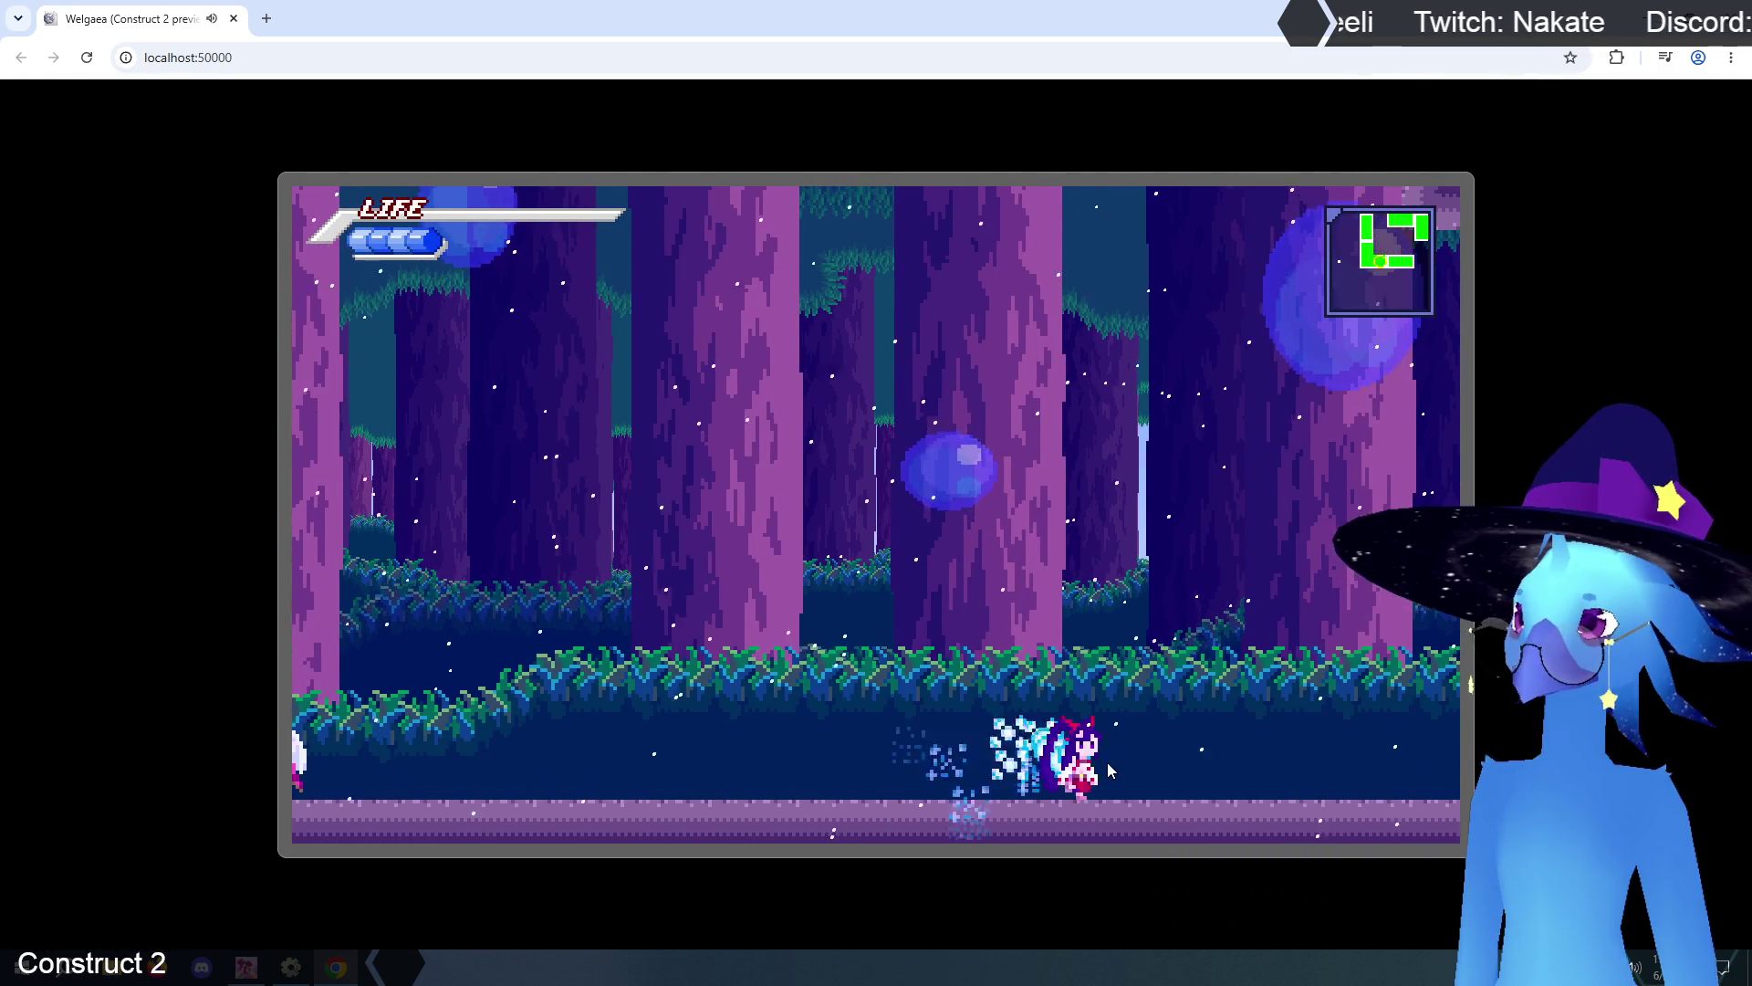
{"action": "key", "text": "Right"}
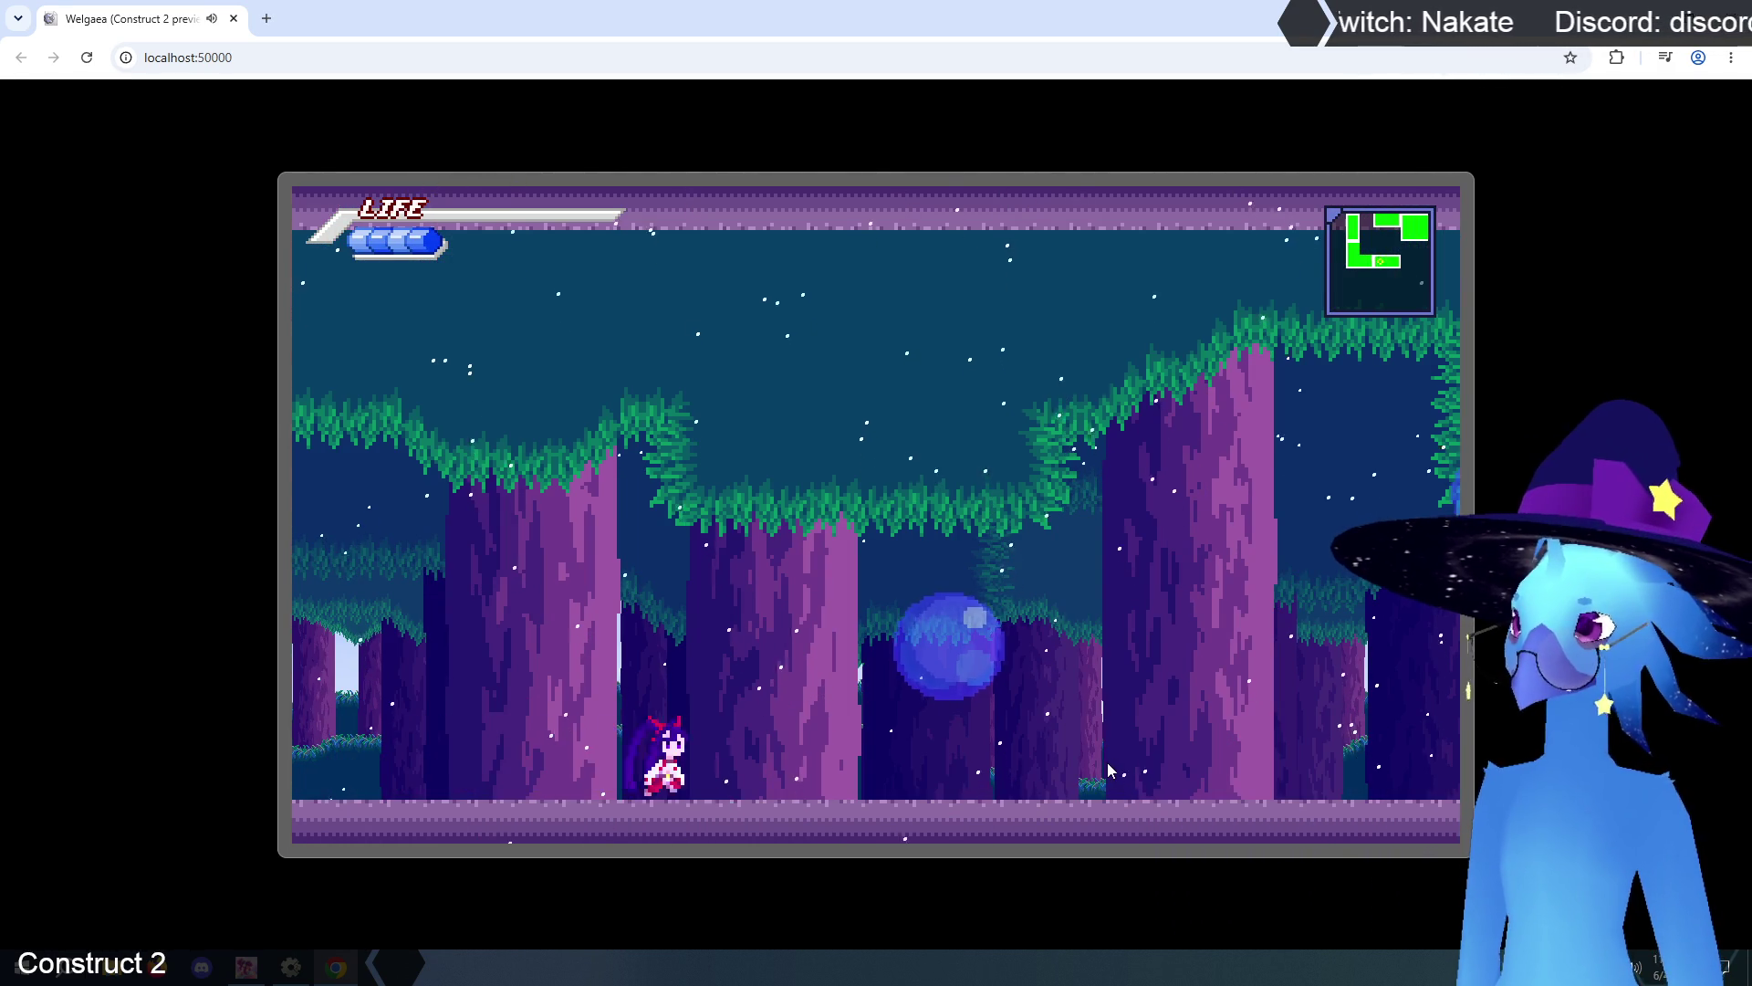
{"action": "key", "text": "Right"}
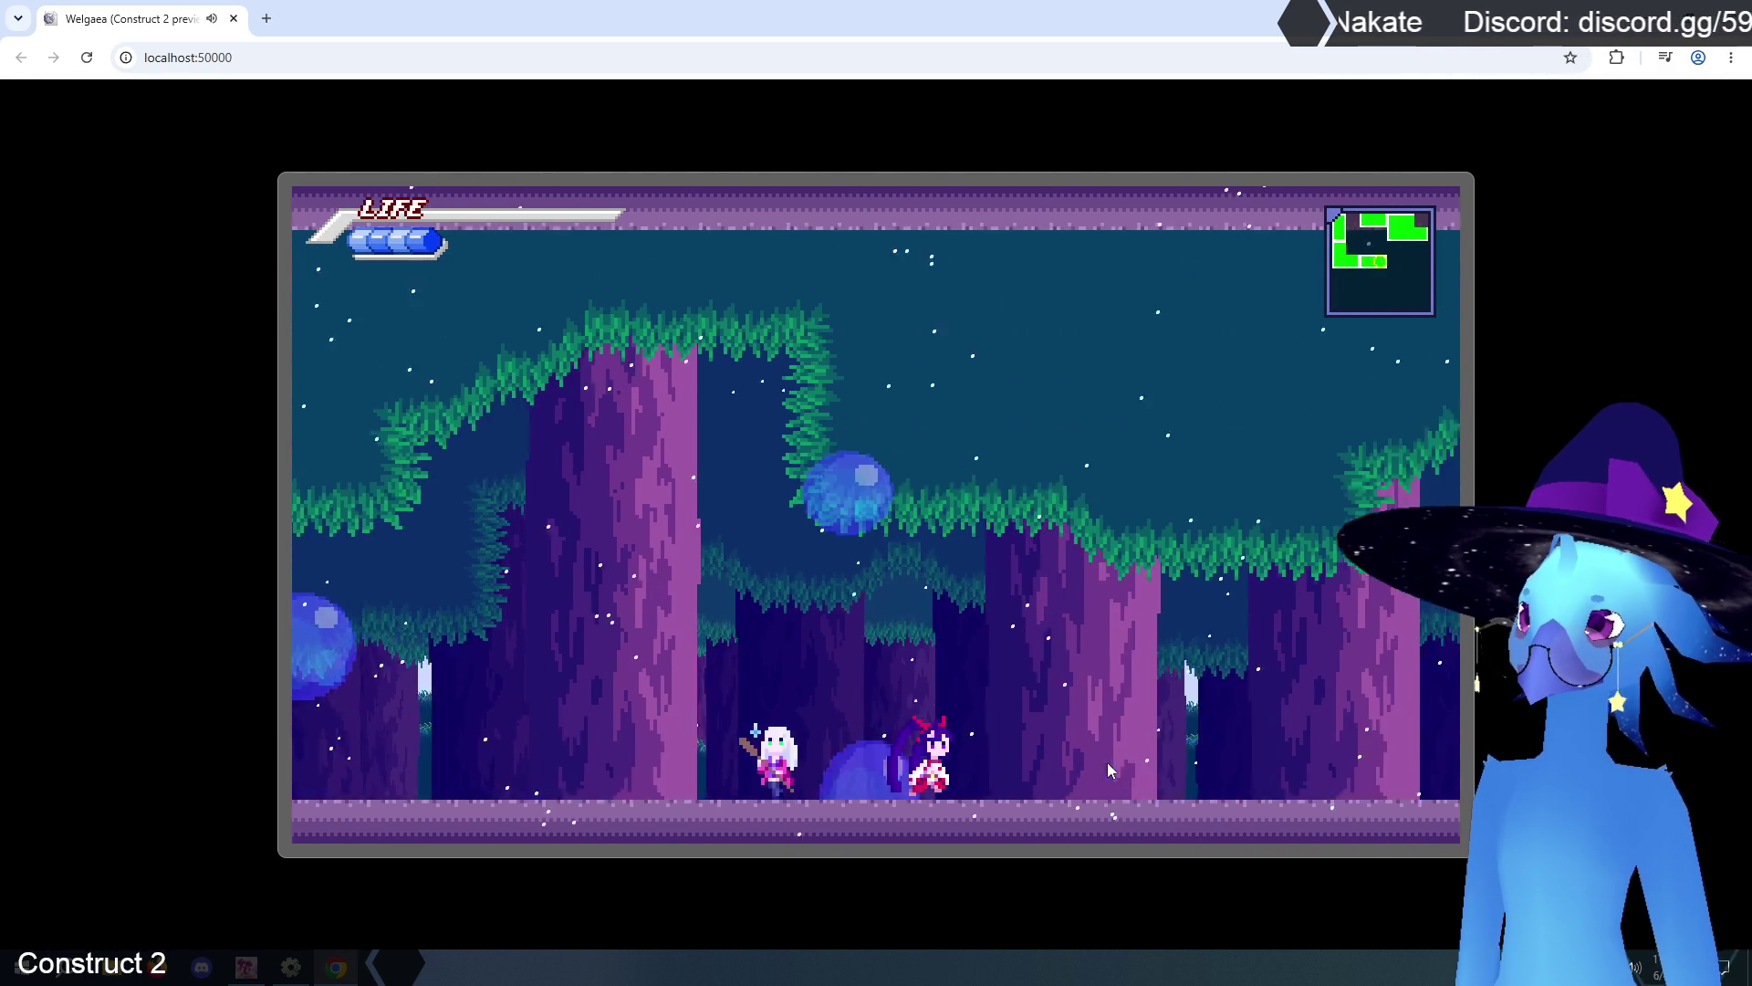
{"action": "key", "text": "z"}
{"action": "key", "text": "Right"}
{"action": "key", "text": "z"}
{"action": "key", "text": "Right"}
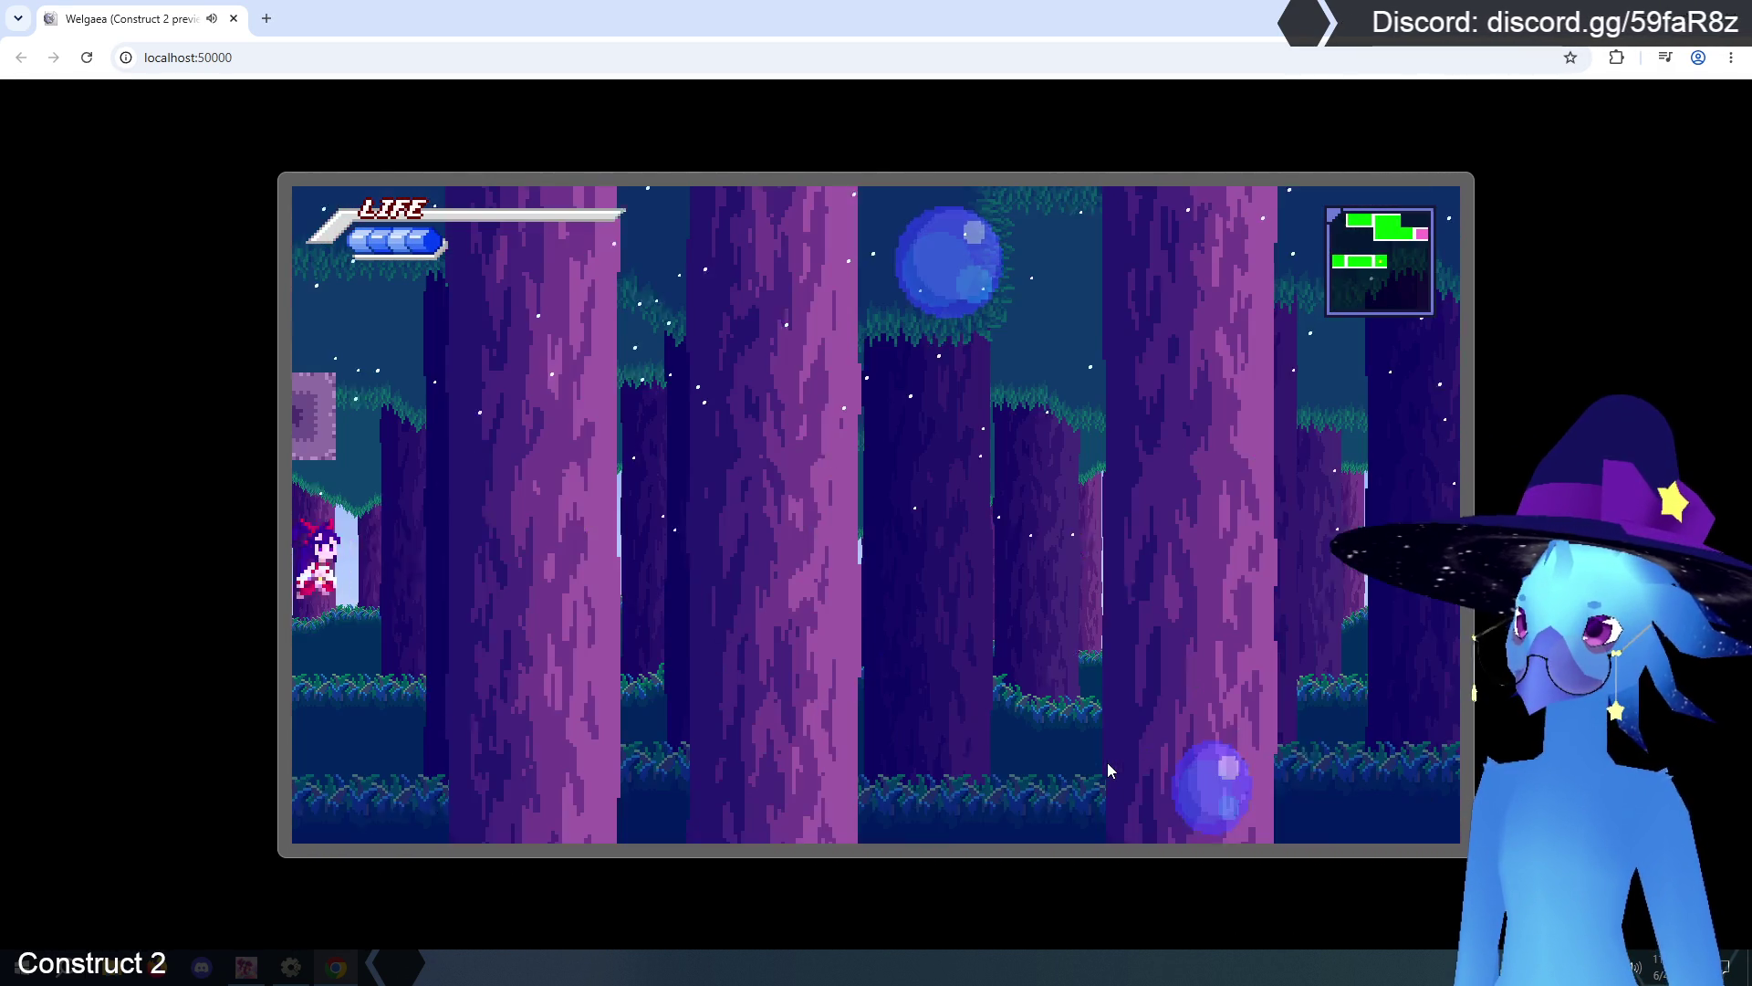
{"action": "key", "text": "Left"}
{"action": "key", "text": "Left"}
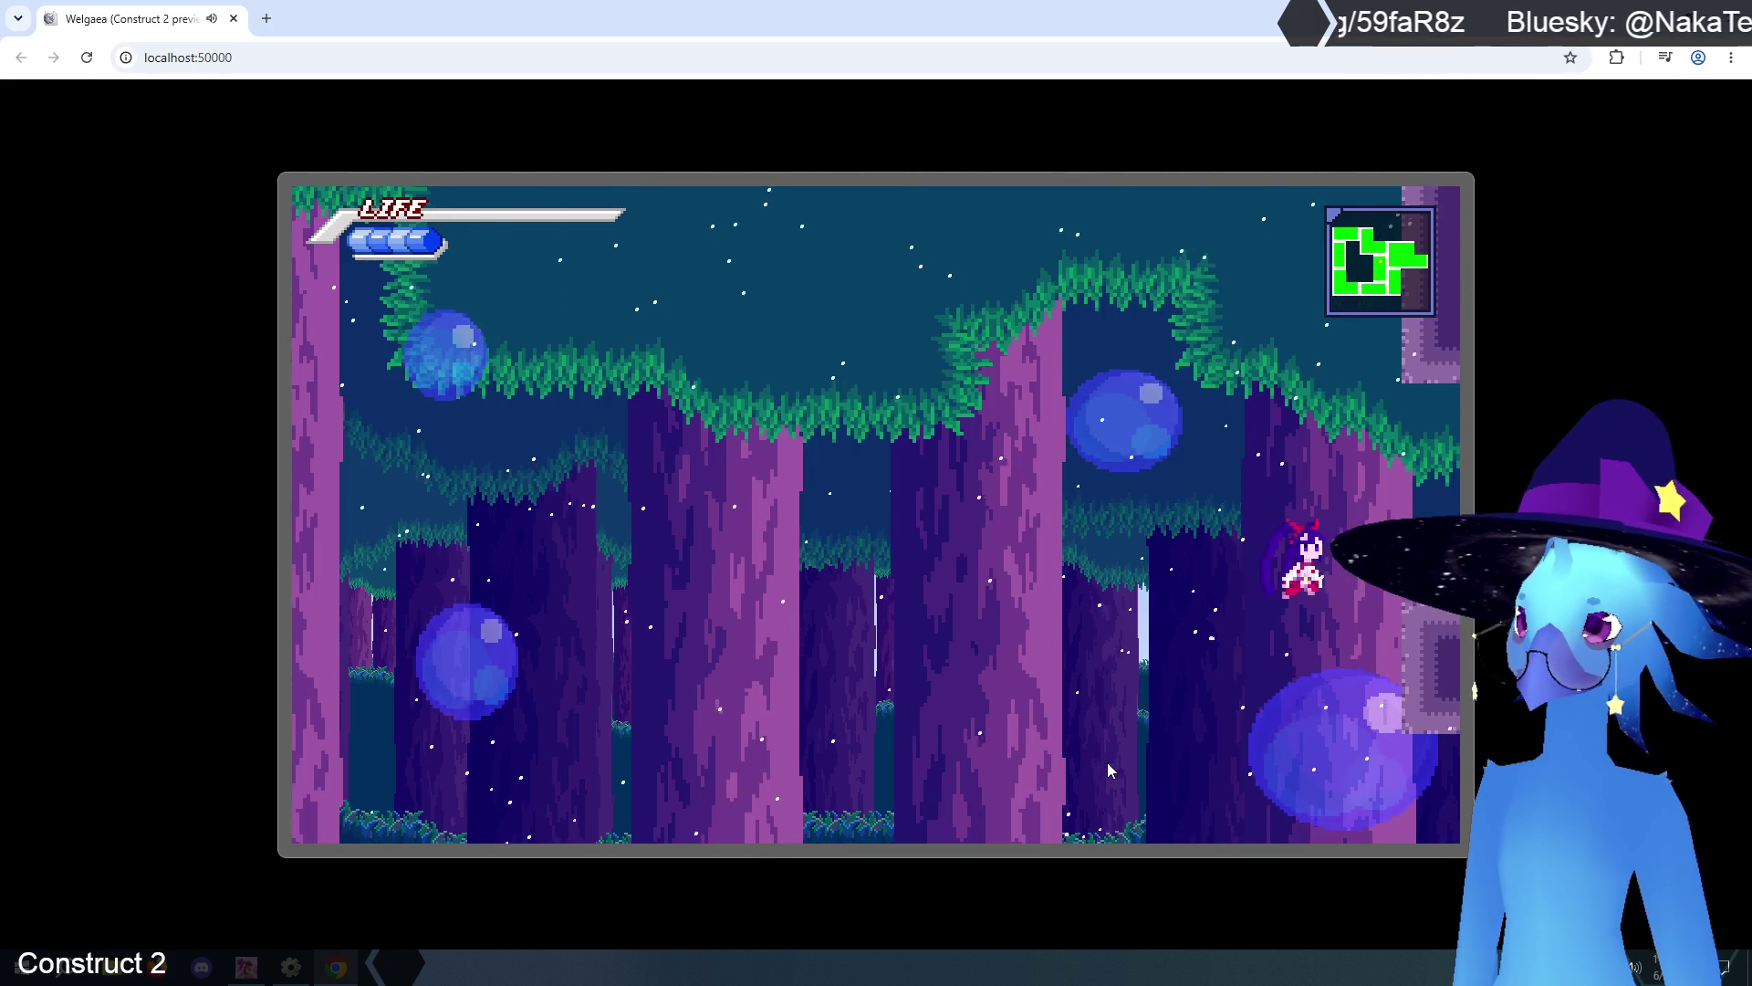
{"action": "key", "text": "Right"}
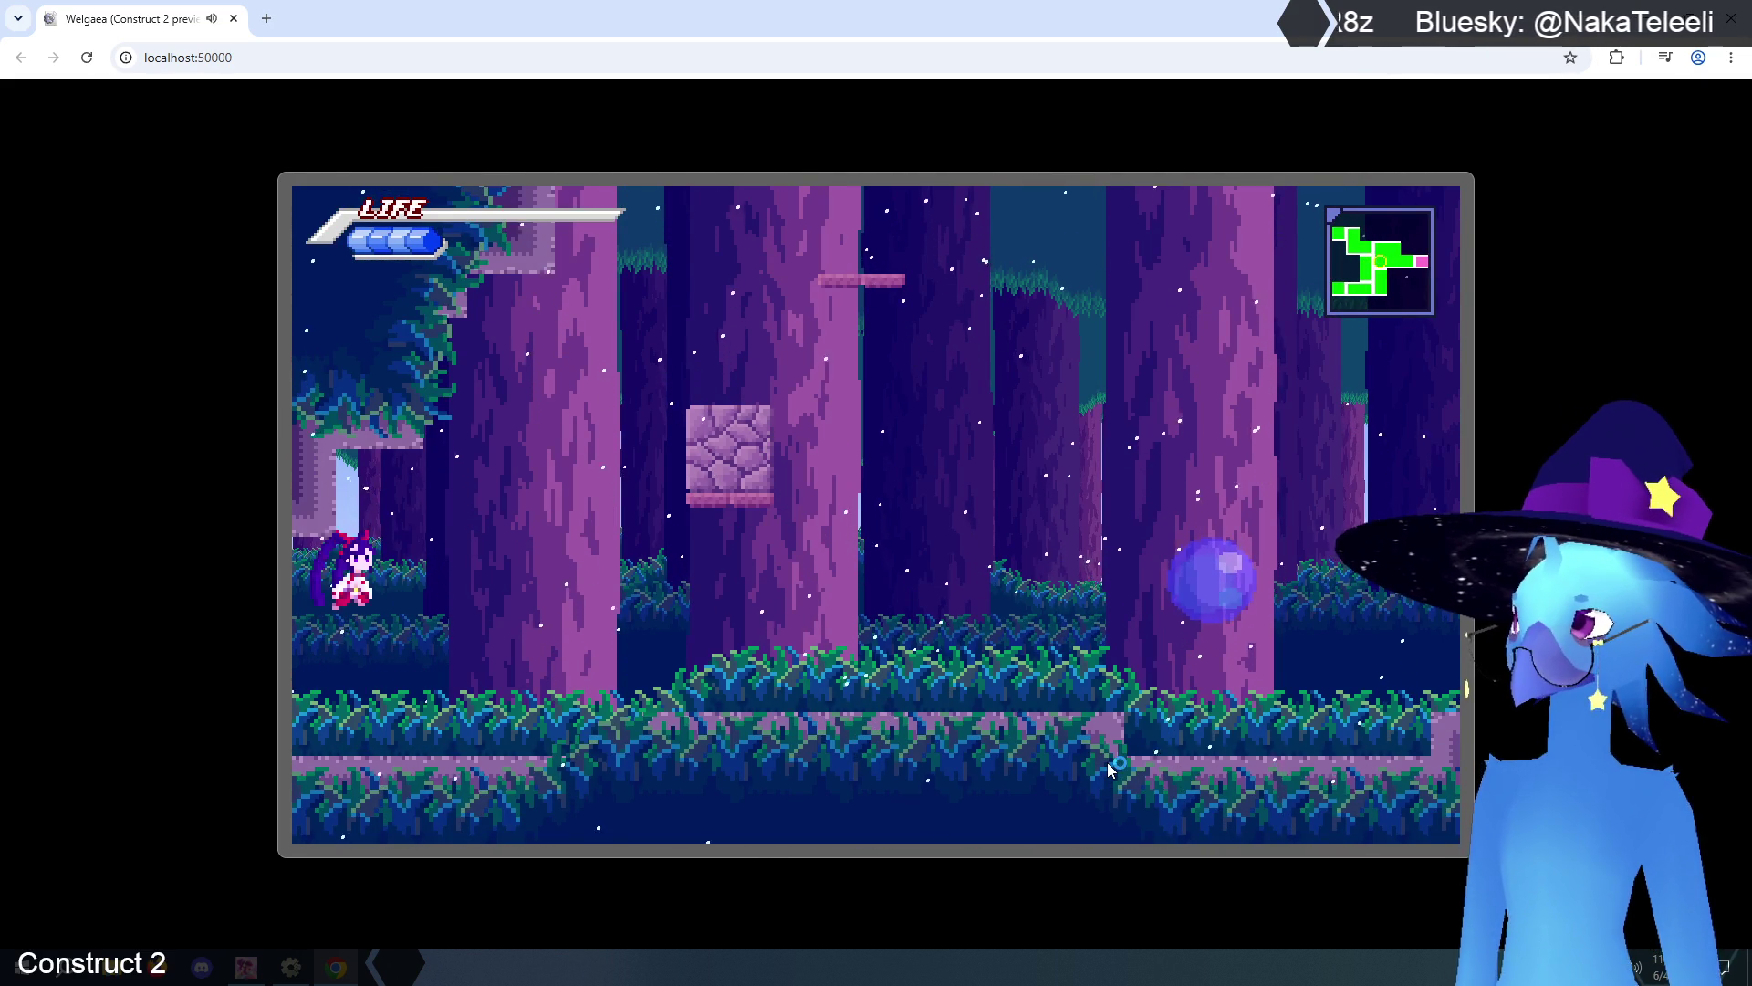
{"action": "key", "text": "Left"}
- Climb and drop through the following rooms, rising into the canopy and descending to lower forest areas
{"action": "key", "text": "Right"}
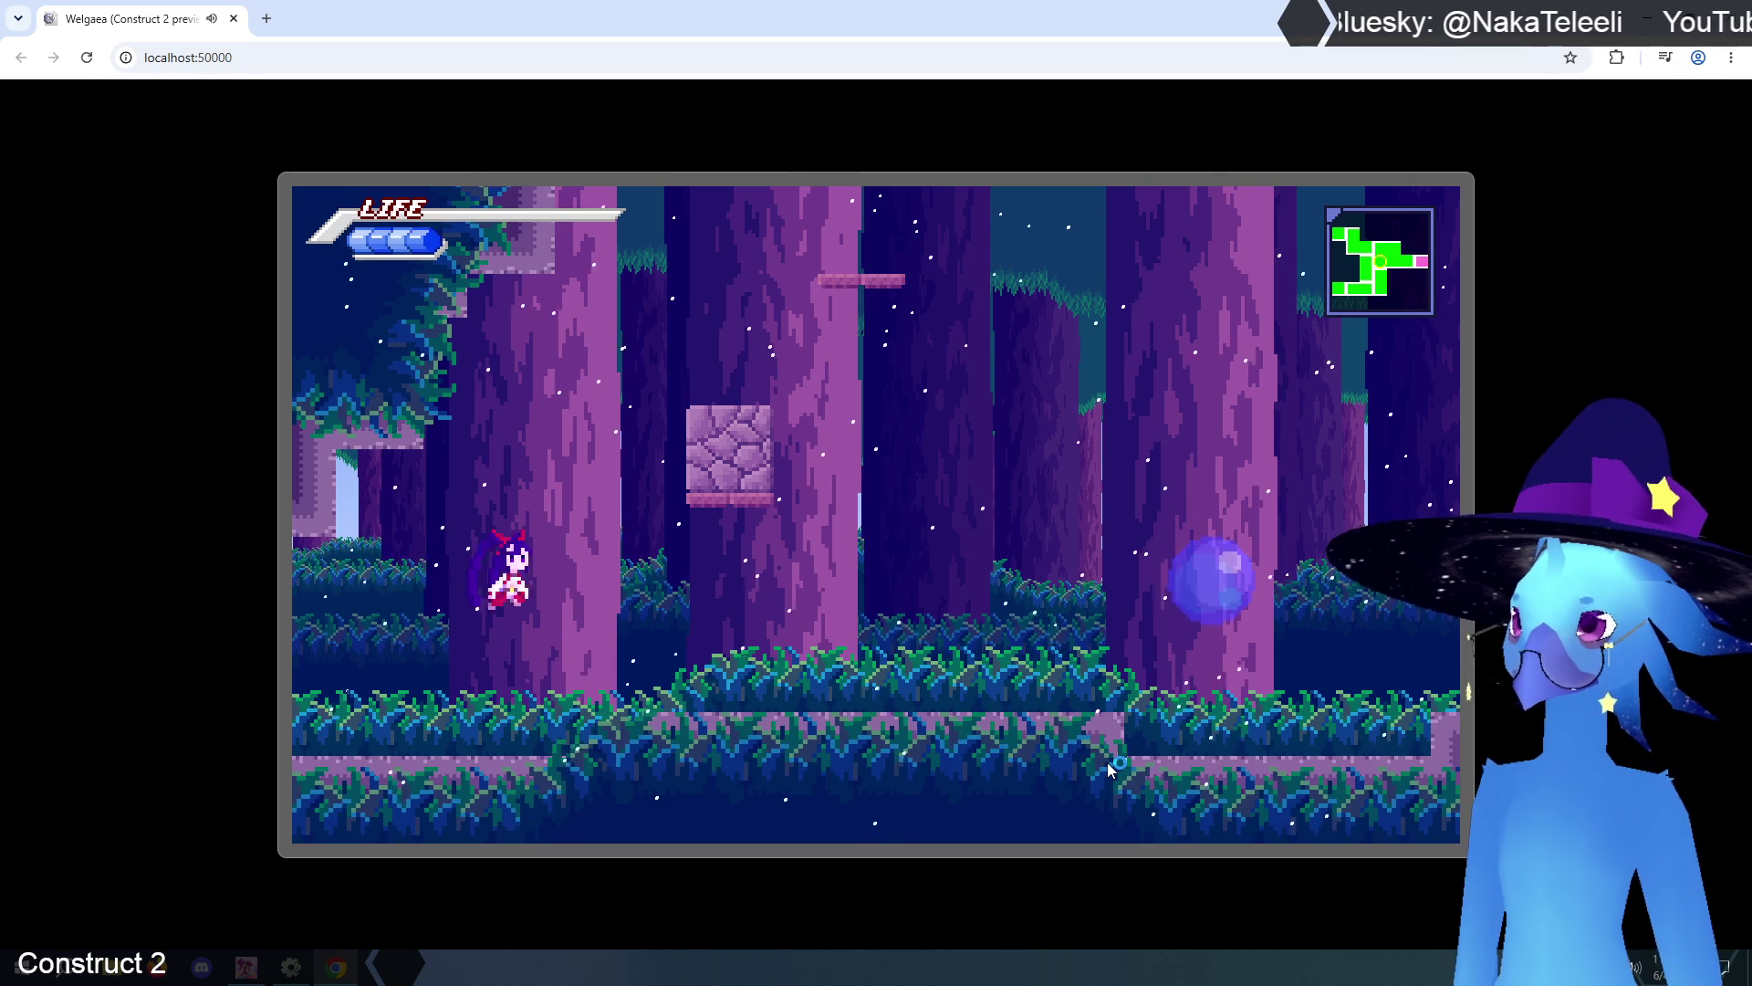
{"action": "key", "text": "Right"}
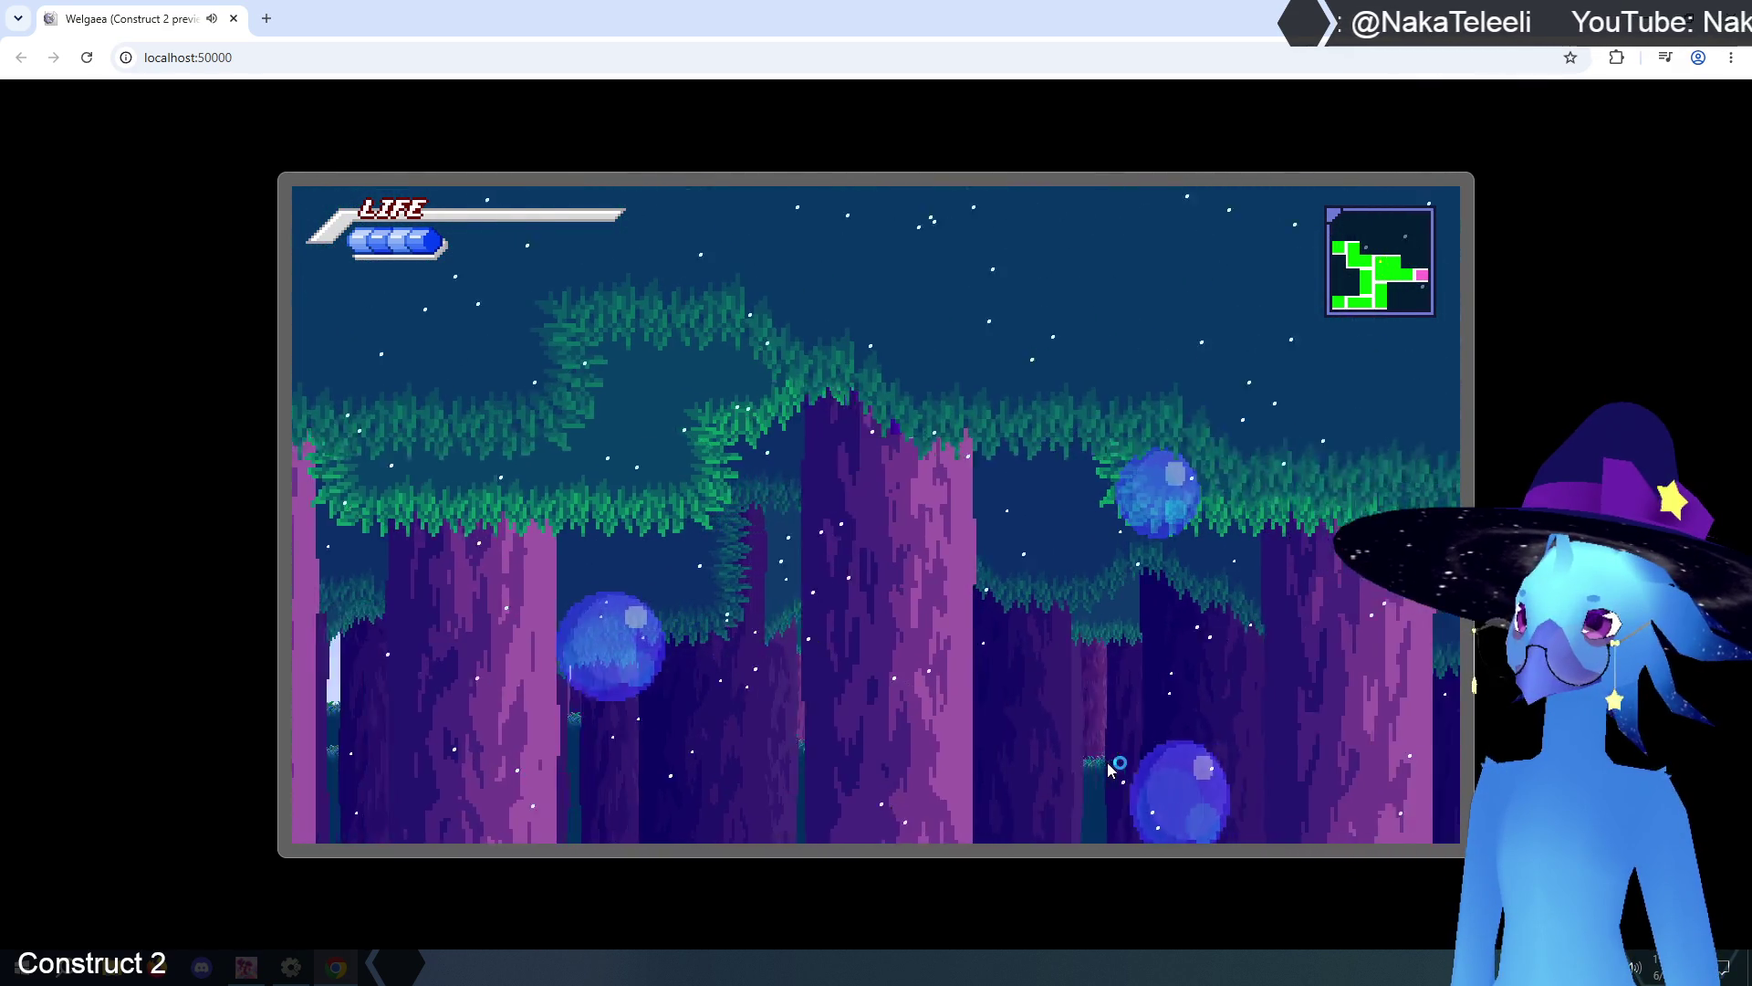
{"action": "key", "text": "Right"}
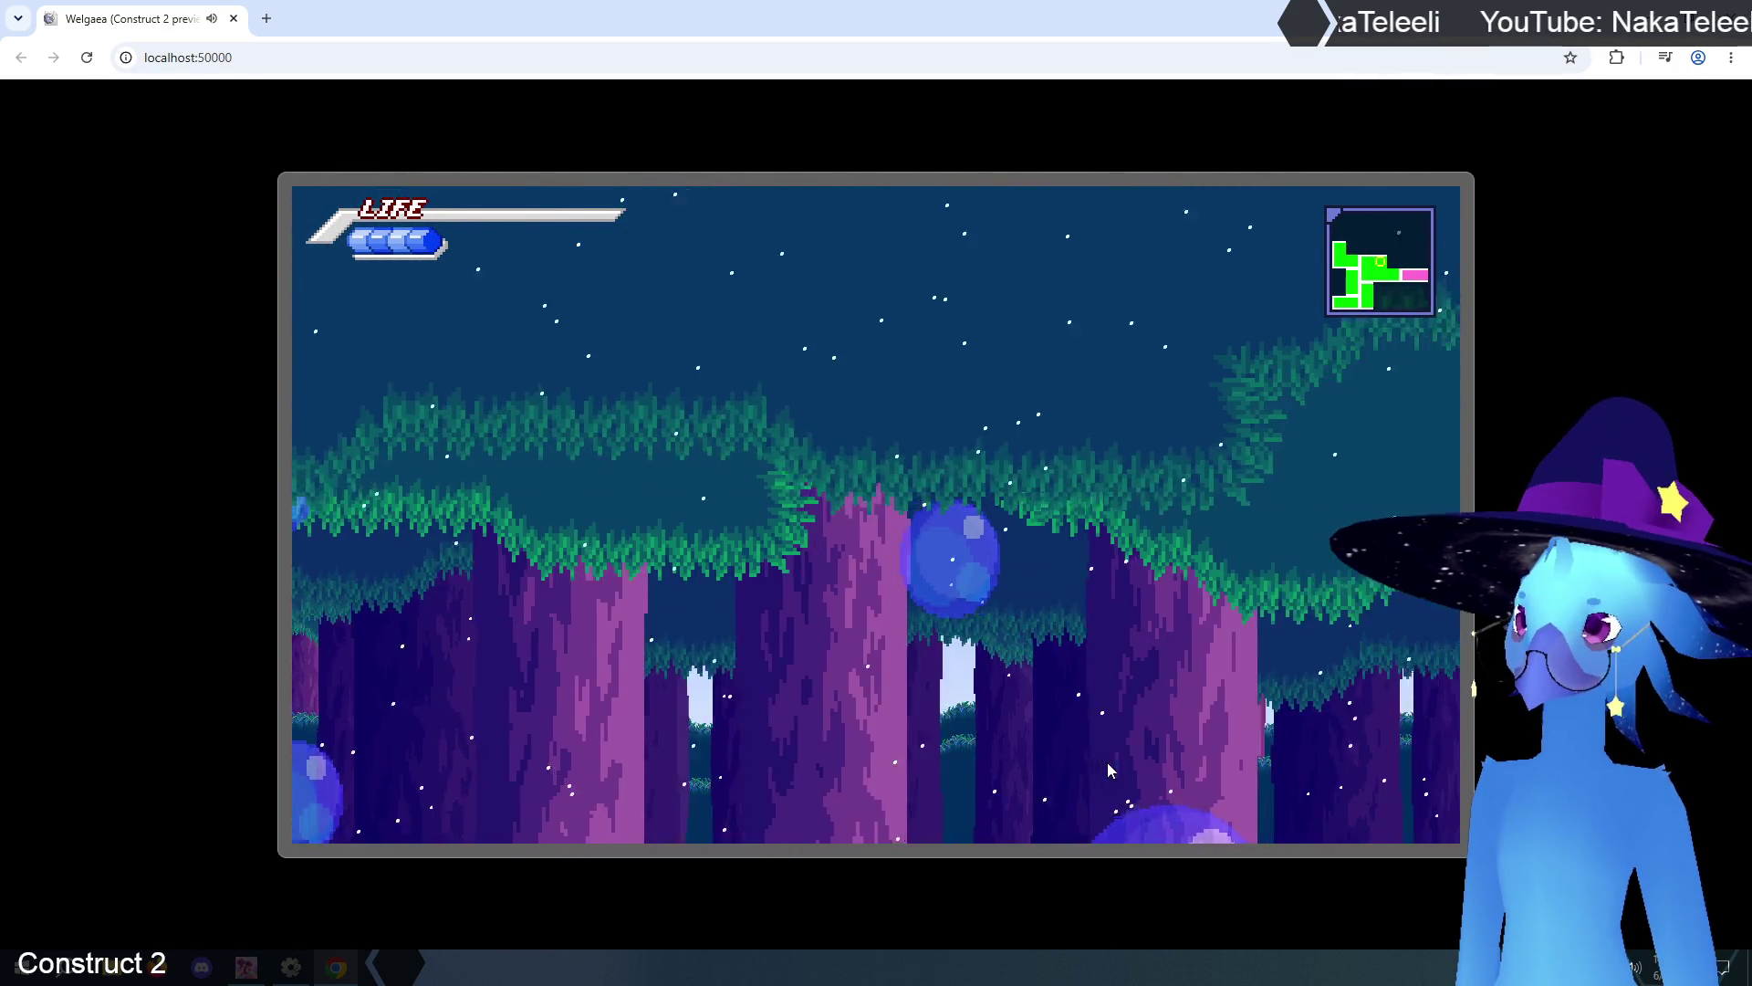
{"action": "key", "text": "Left"}
{"action": "key", "text": "Up"}
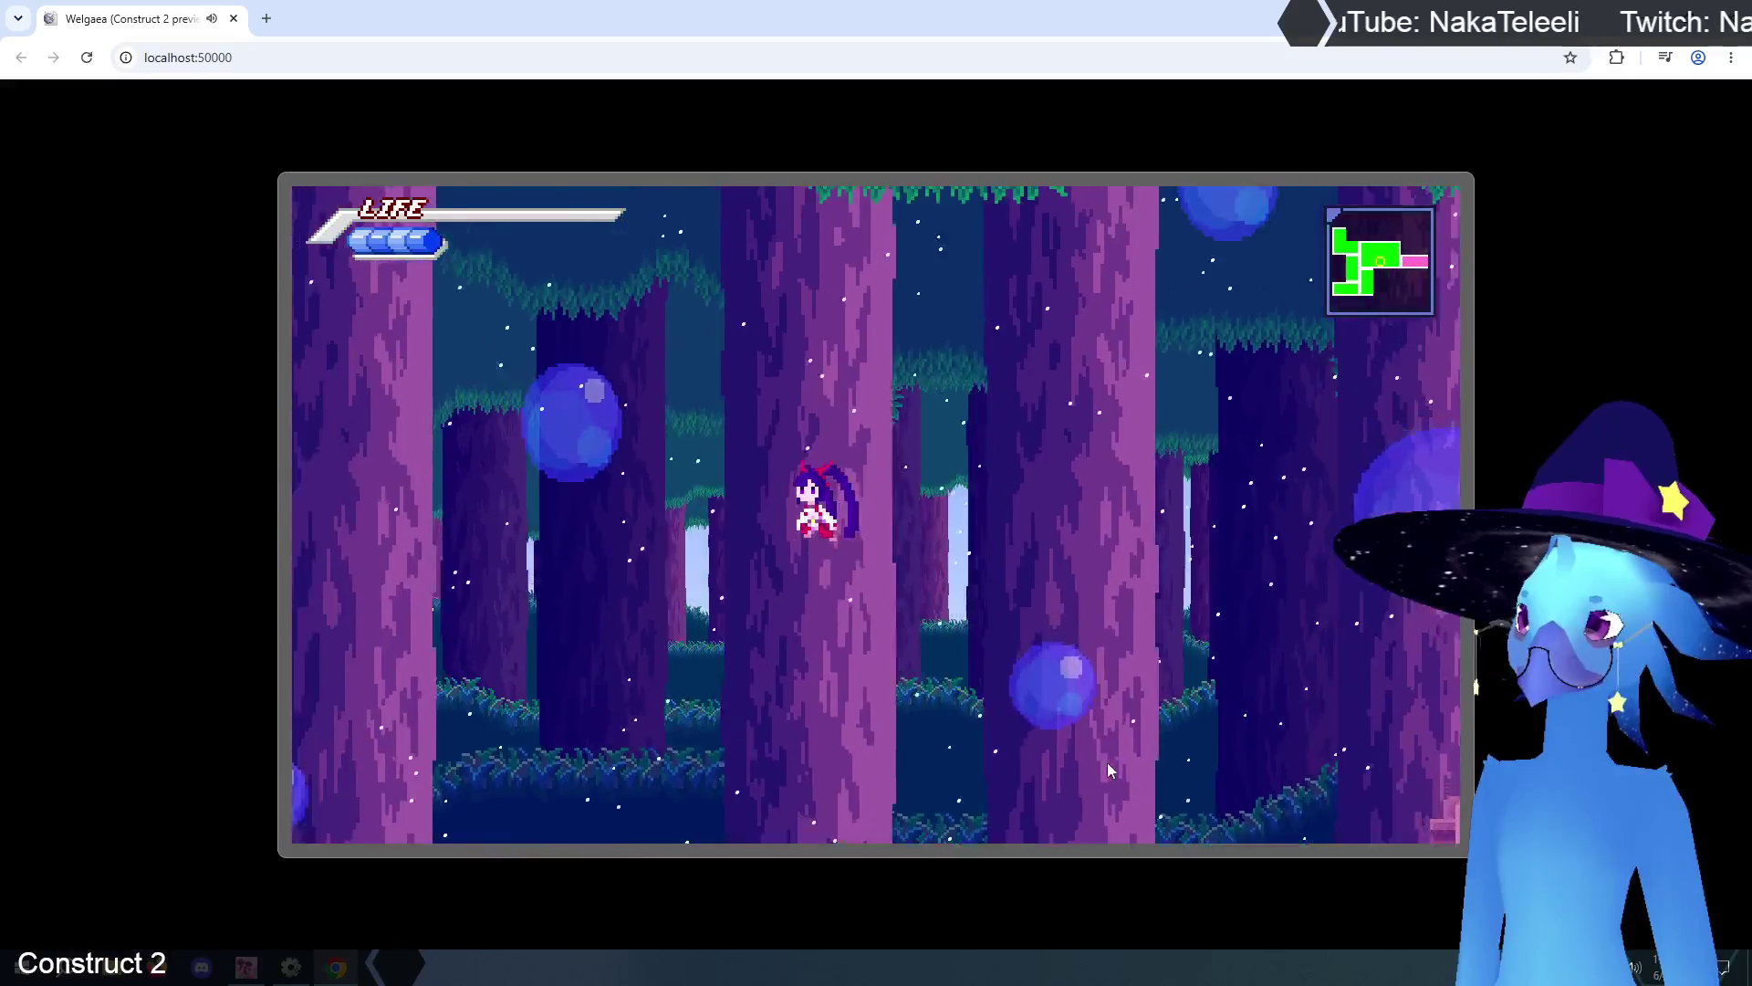
{"action": "key", "text": "Left"}
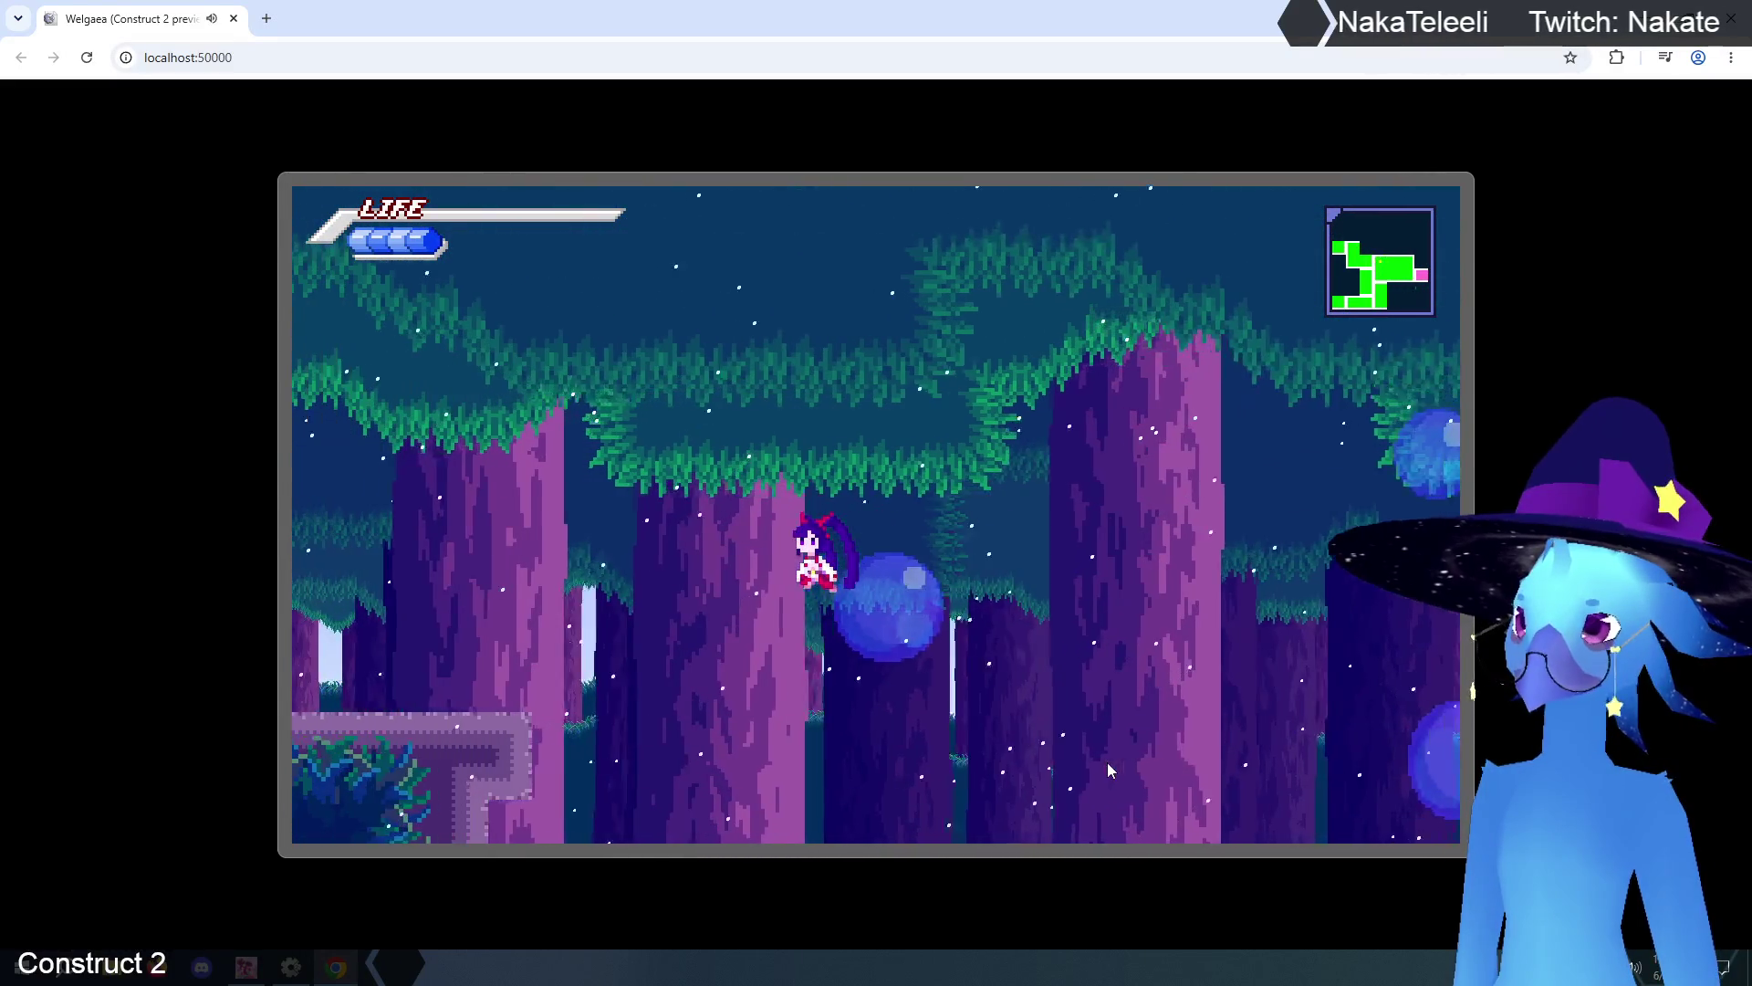
{"action": "key", "text": "Right"}
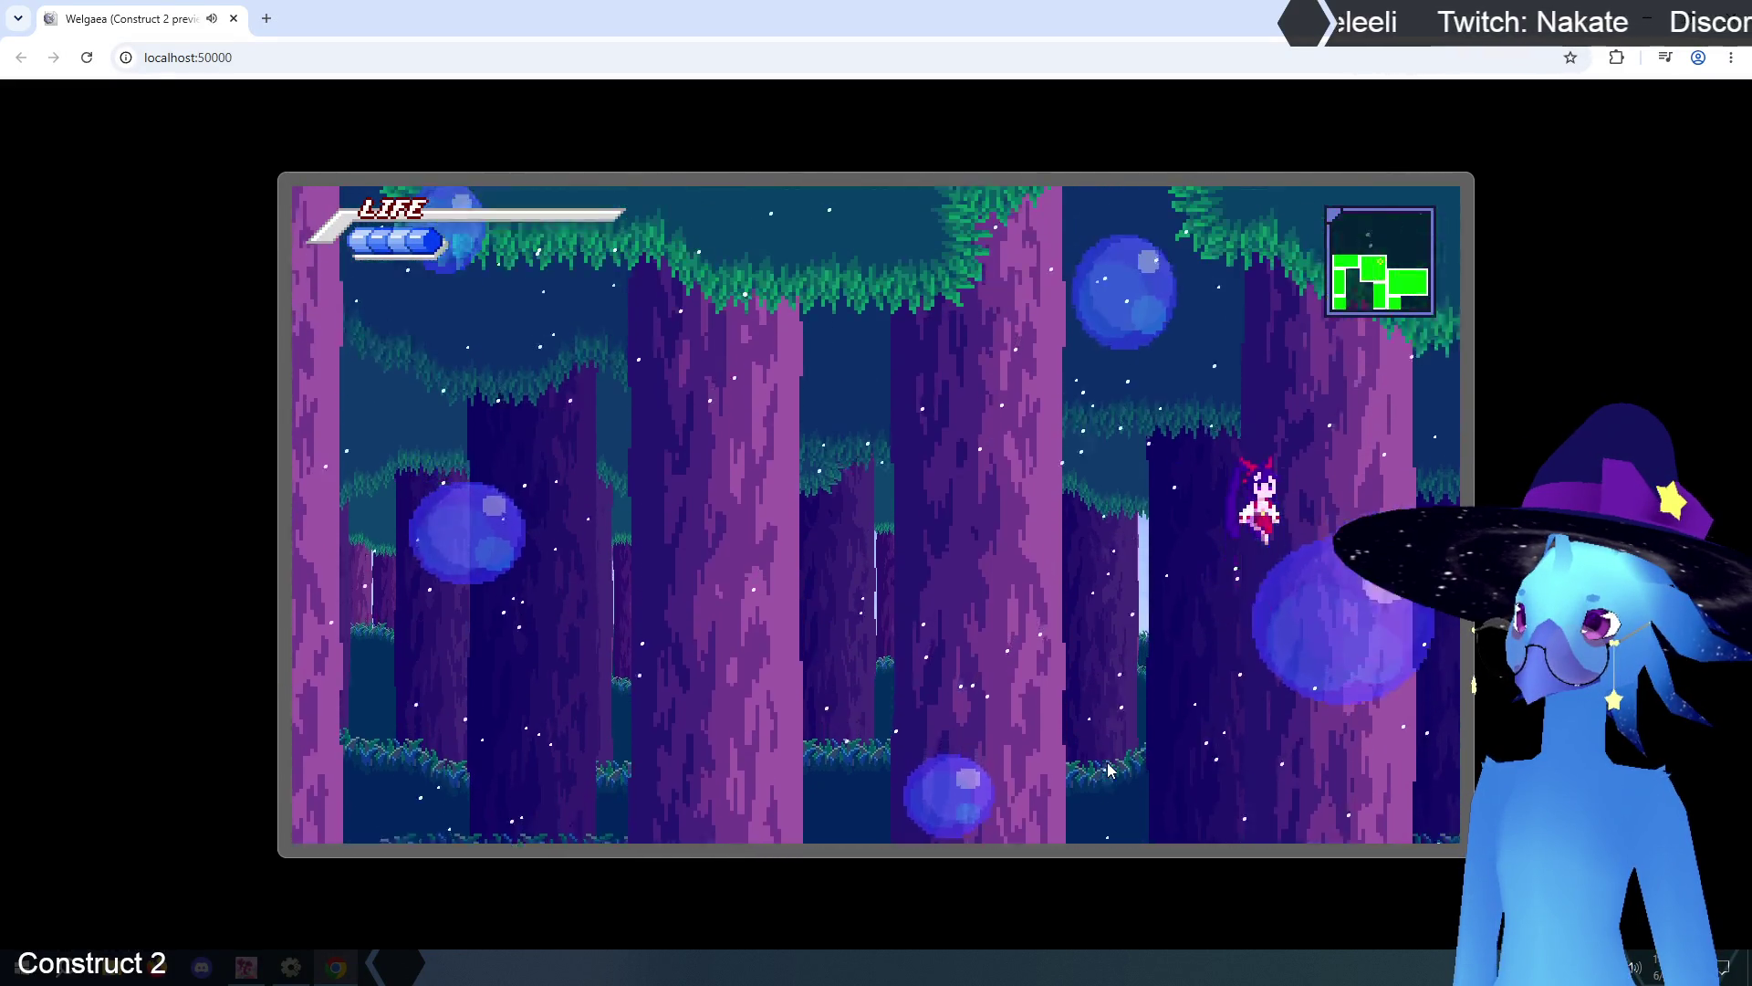
{"action": "key", "text": "Up"}
{"action": "key", "text": "Left"}
{"action": "key", "text": "Down"}
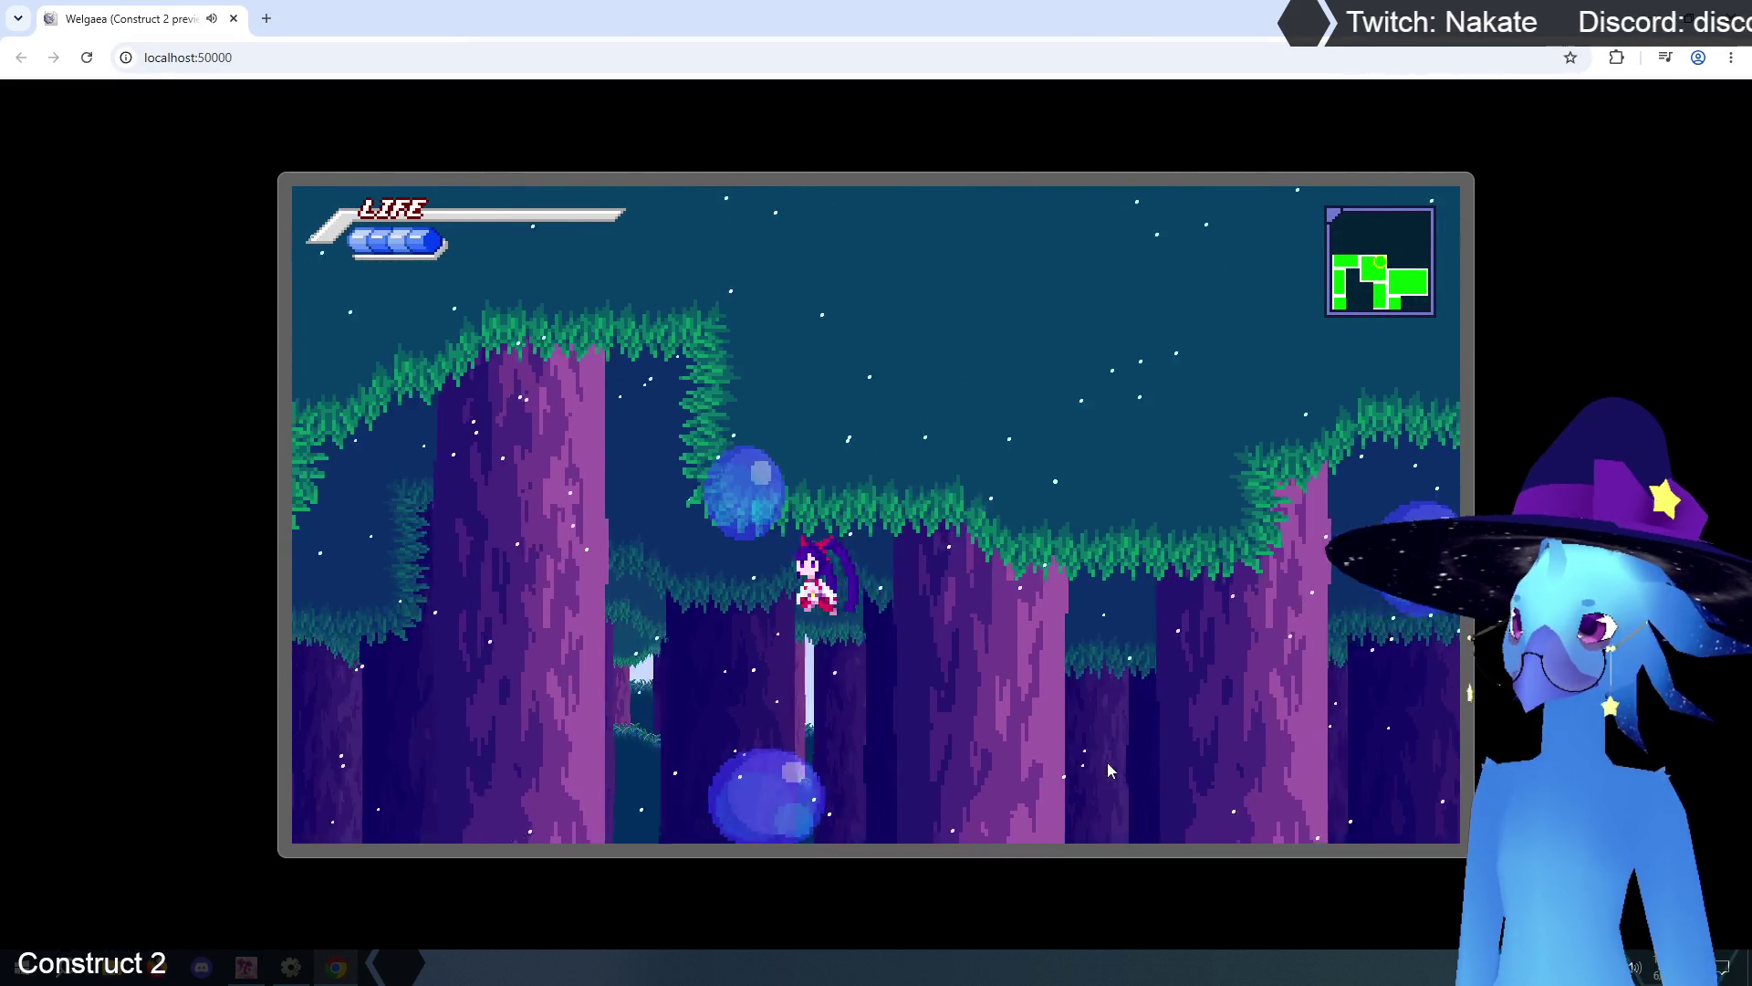
{"action": "key", "text": "Left"}
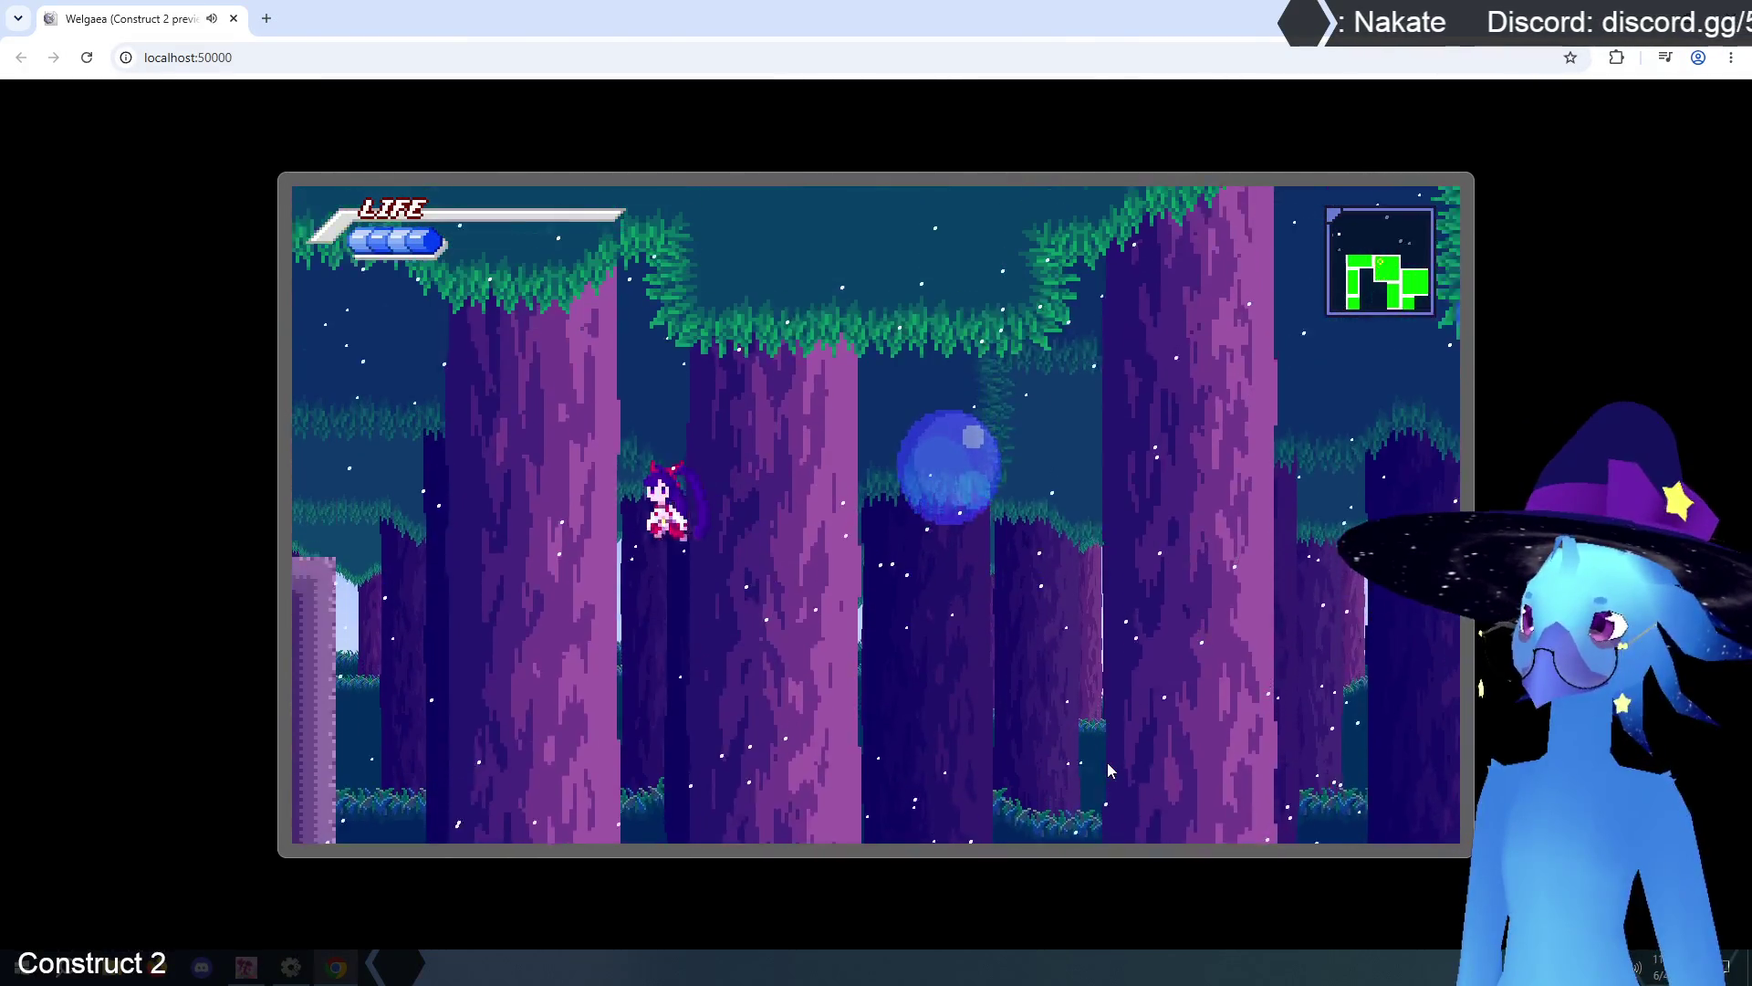
- Climb onto a higher ledge, test the left-room transition and back, then head right into the next room
{"action": "key", "text": "Left"}
{"action": "key", "text": "Up"}
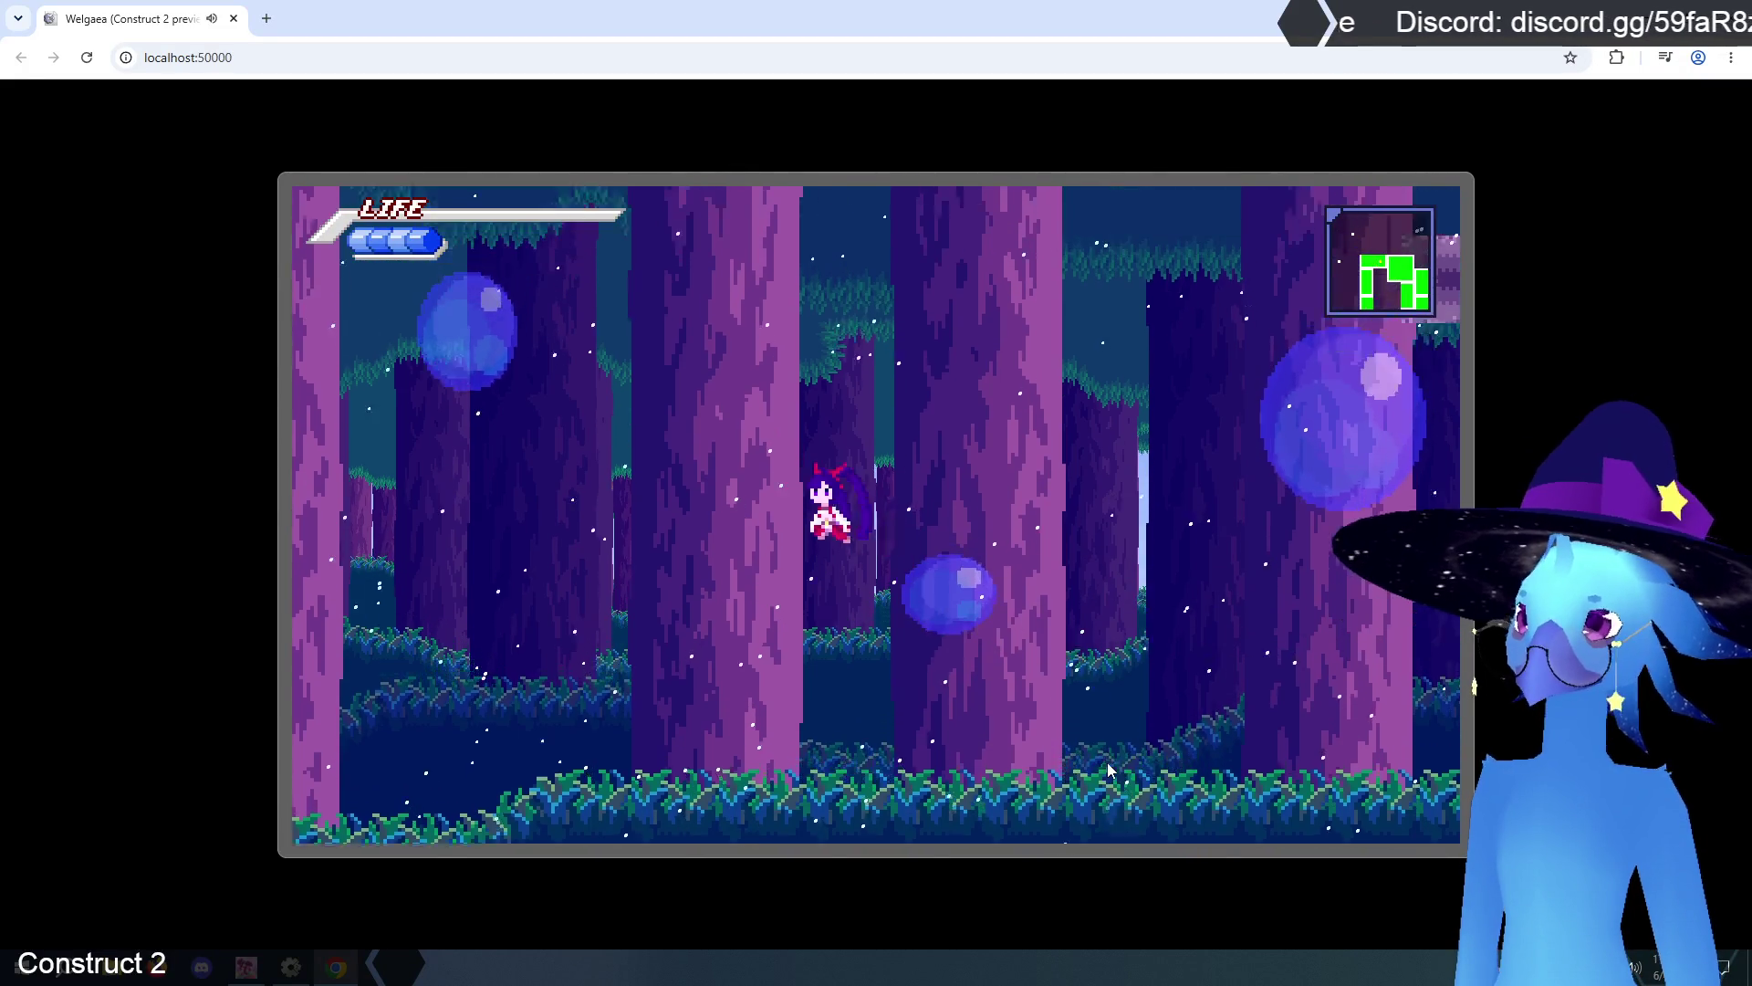
{"action": "key", "text": "Right"}
{"action": "key", "text": "Right"}
{"action": "key", "text": "Left"}
{"action": "key", "text": "Left"}
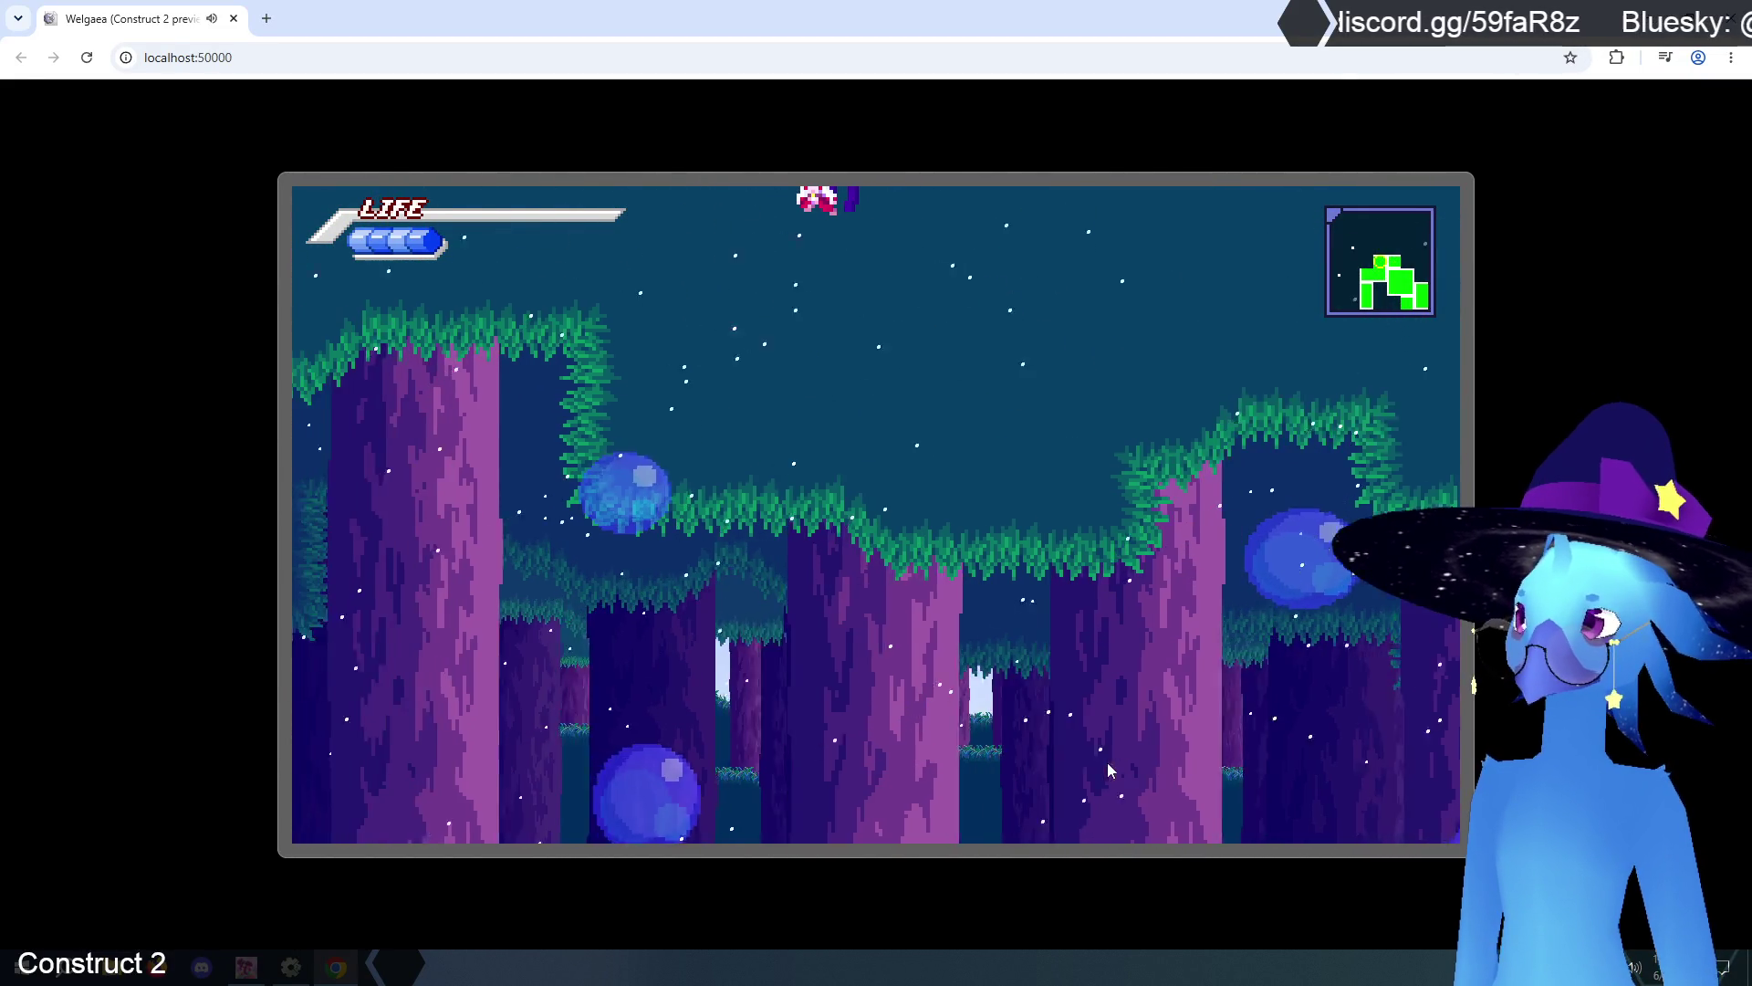
{"action": "key", "text": "Right"}
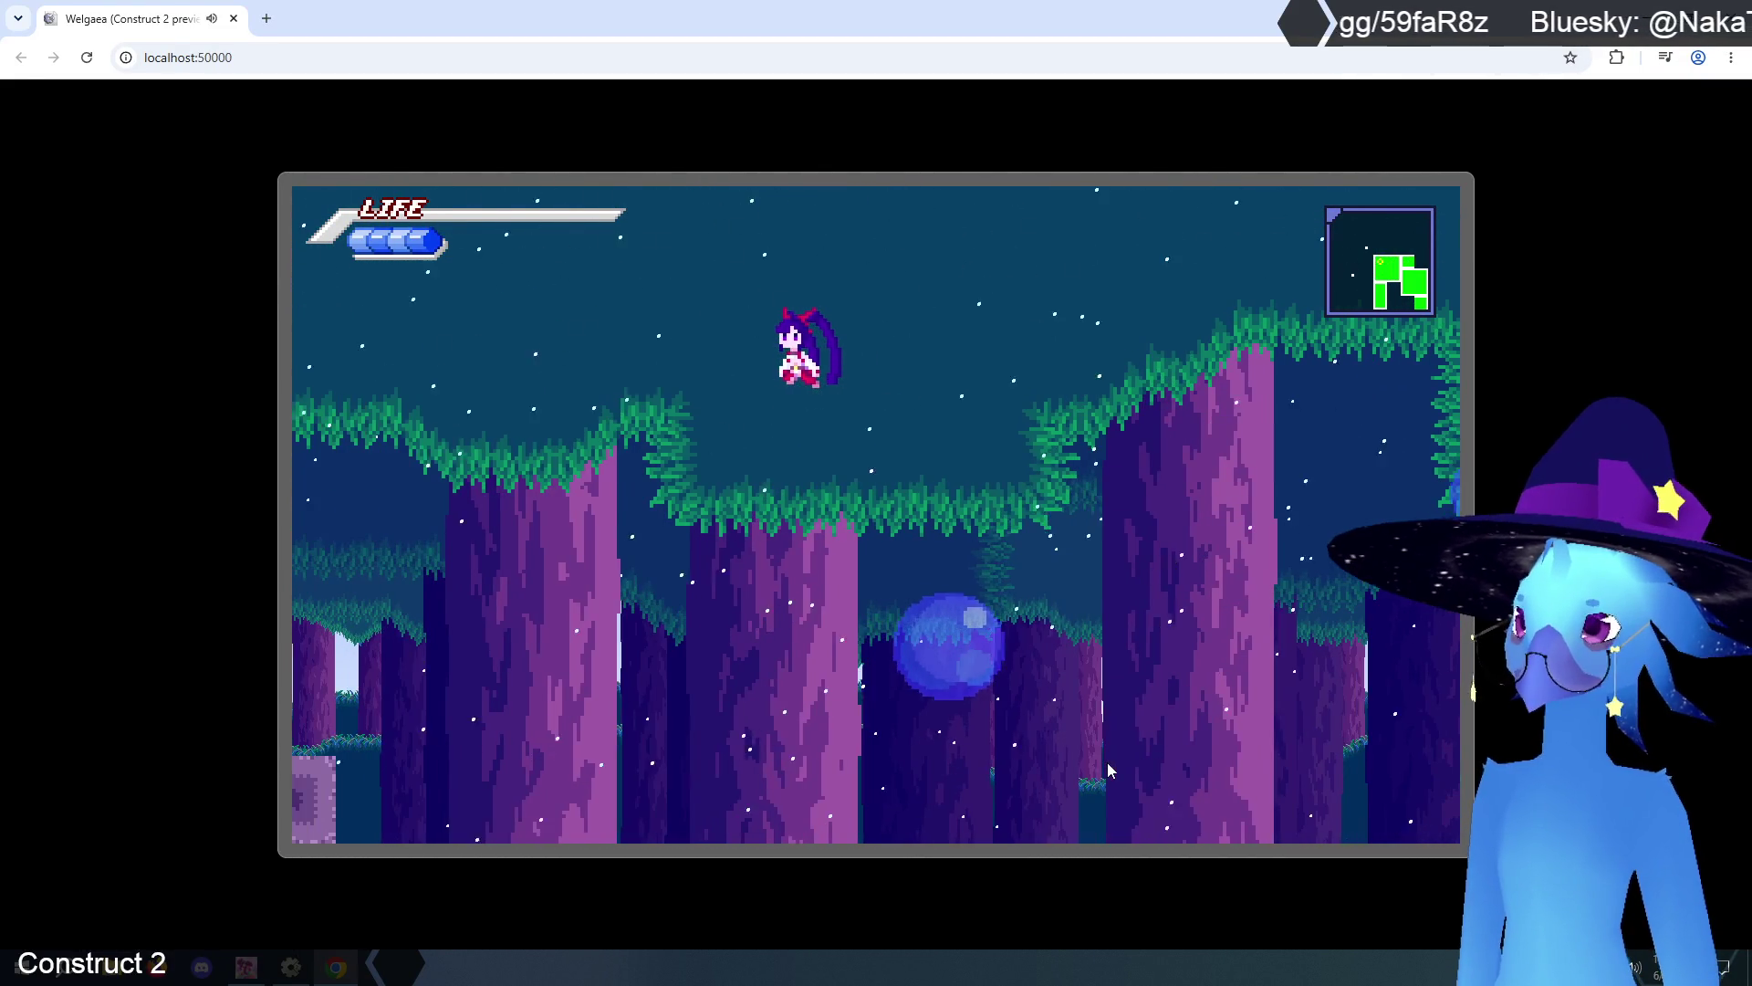
{"action": "key", "text": "Left"}
{"action": "key", "text": "Right"}
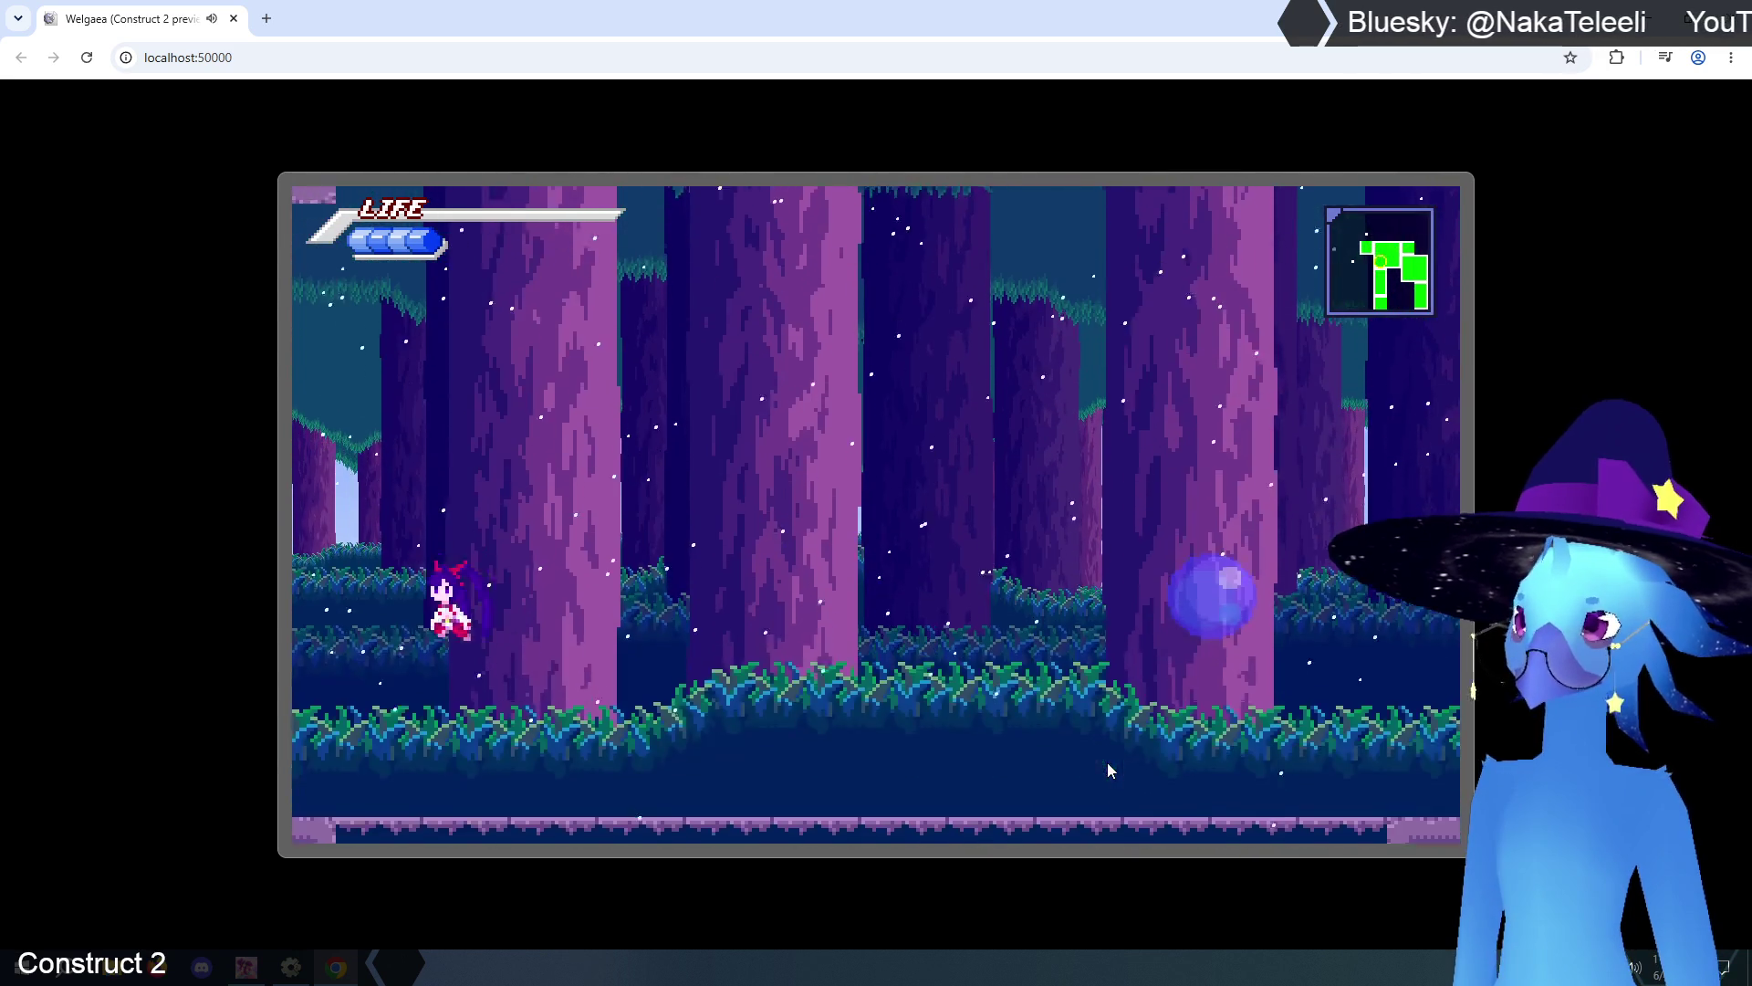
{"action": "key", "text": "Right"}
{"action": "key", "text": "Right"}
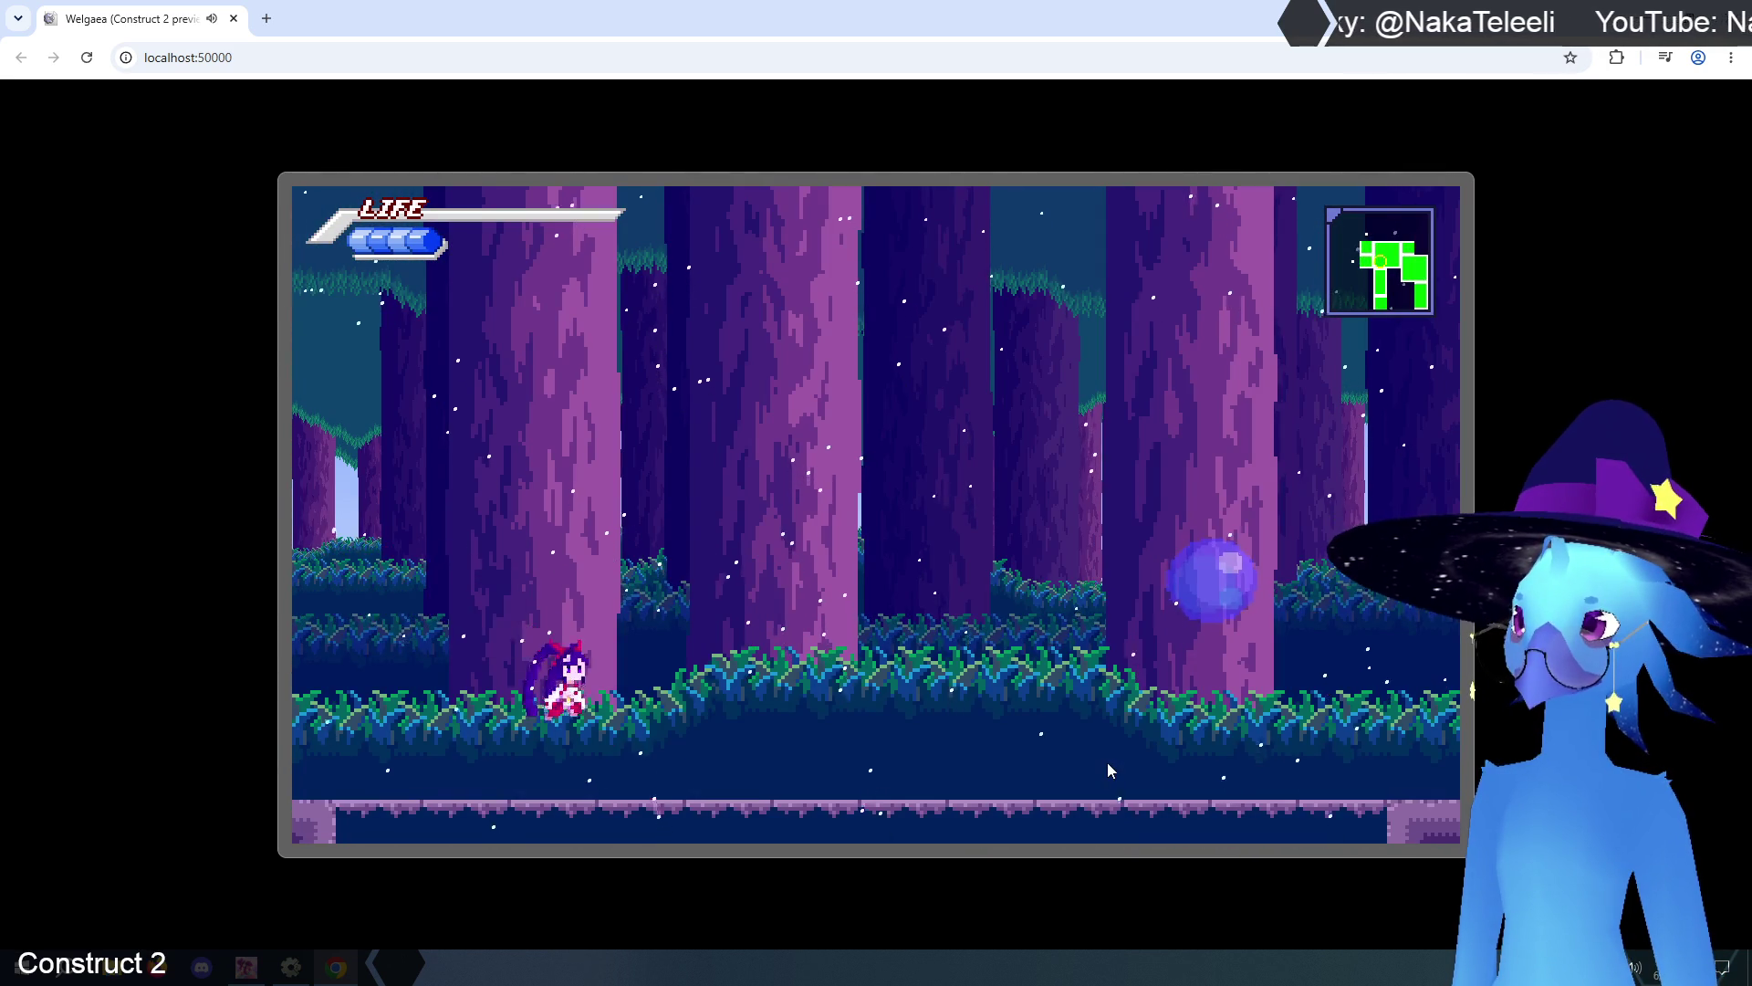
{"action": "key", "text": "Up"}
{"action": "key", "text": "Right"}
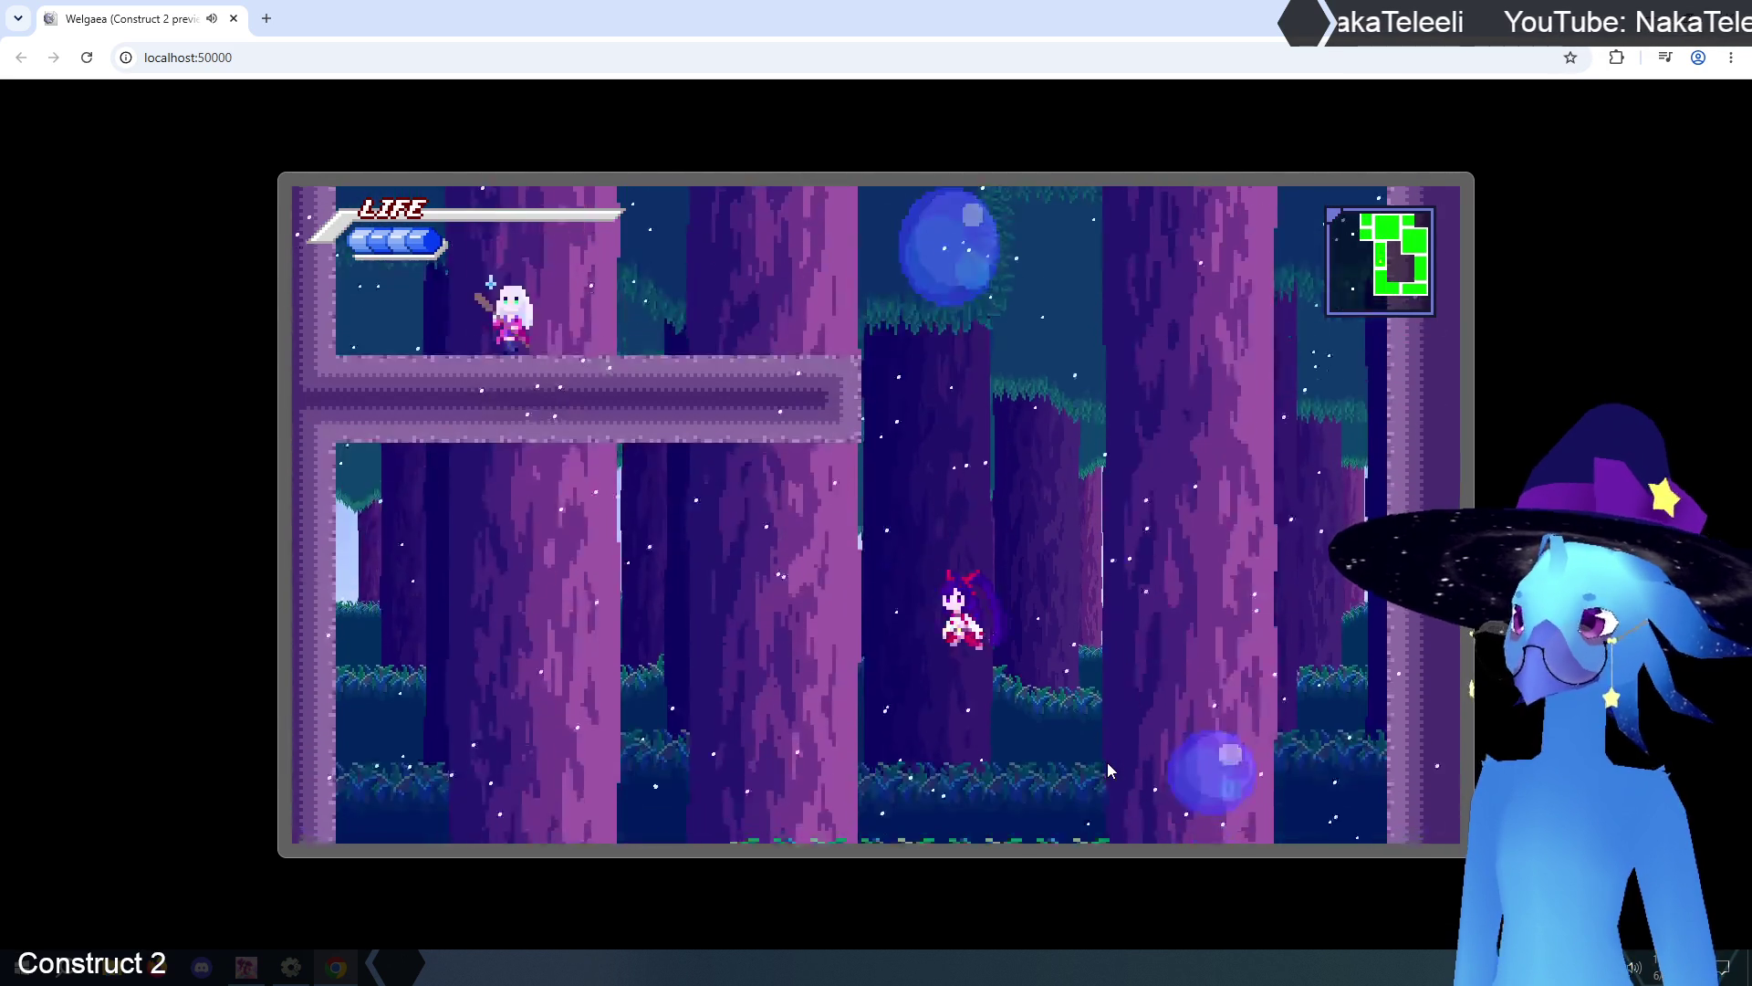
- Jump through the forest, test the left-room transition and back, and reach the upper ledge
{"action": "key", "text": "Up"}
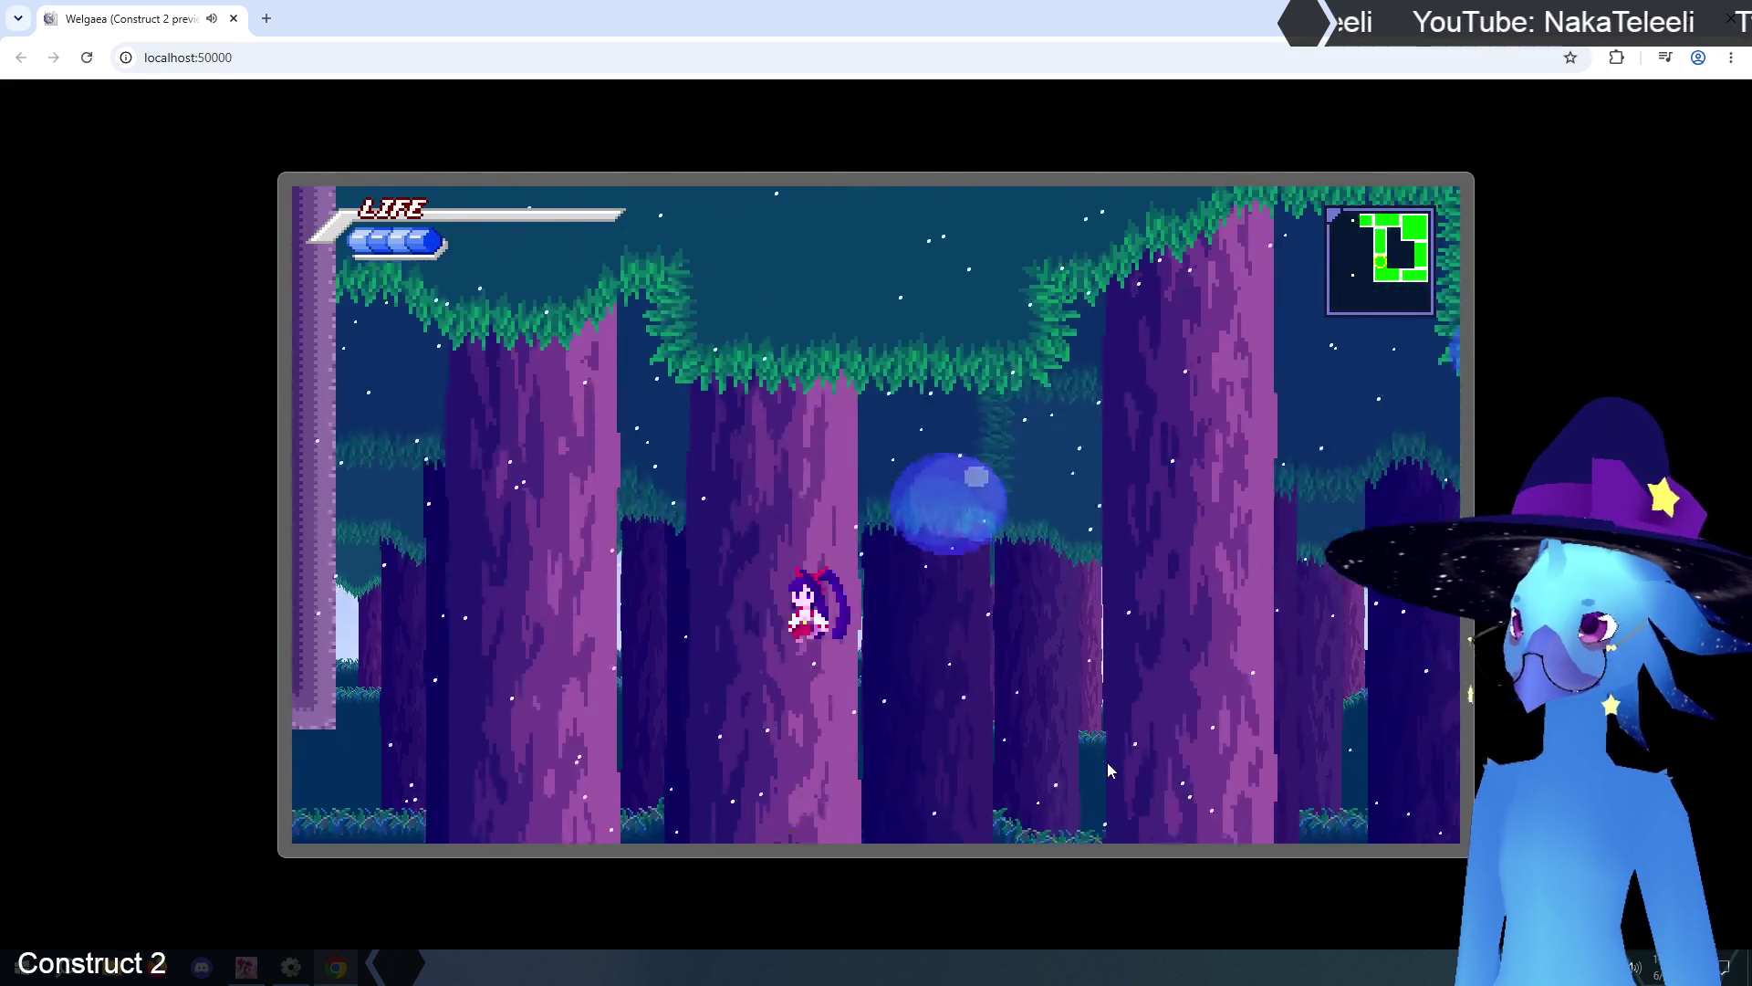
{"action": "key", "text": "Left"}
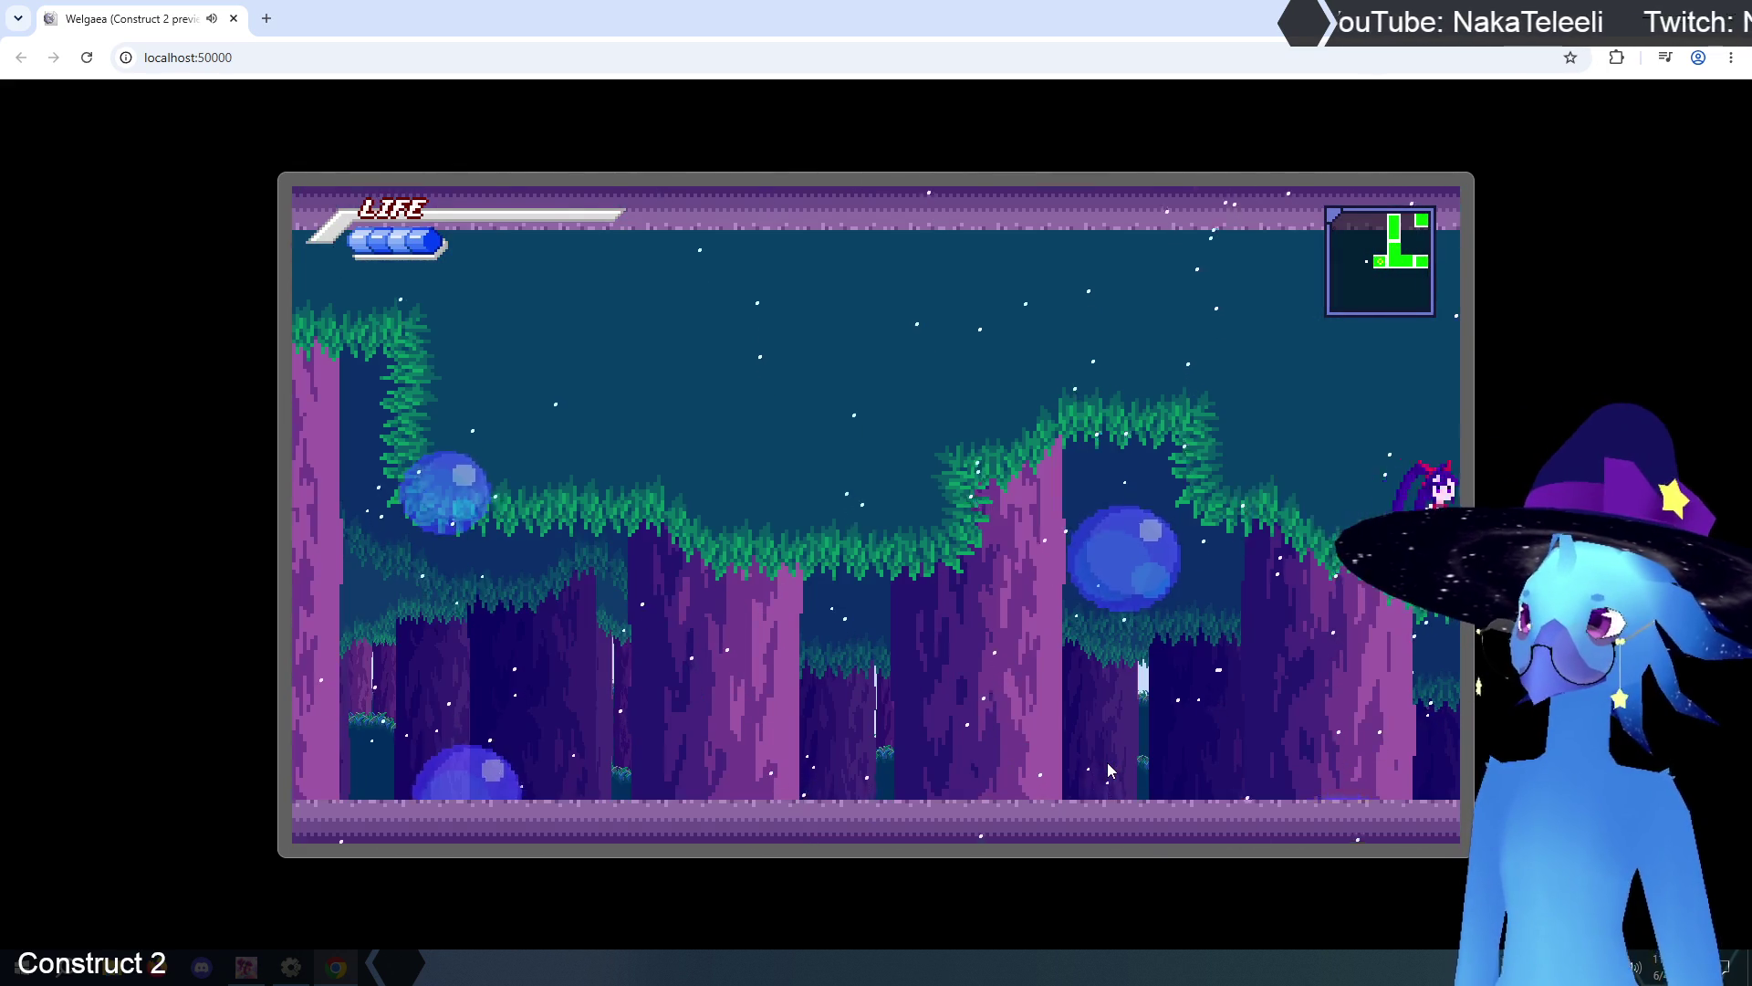
{"action": "key", "text": "Right"}
{"action": "key", "text": "Left"}
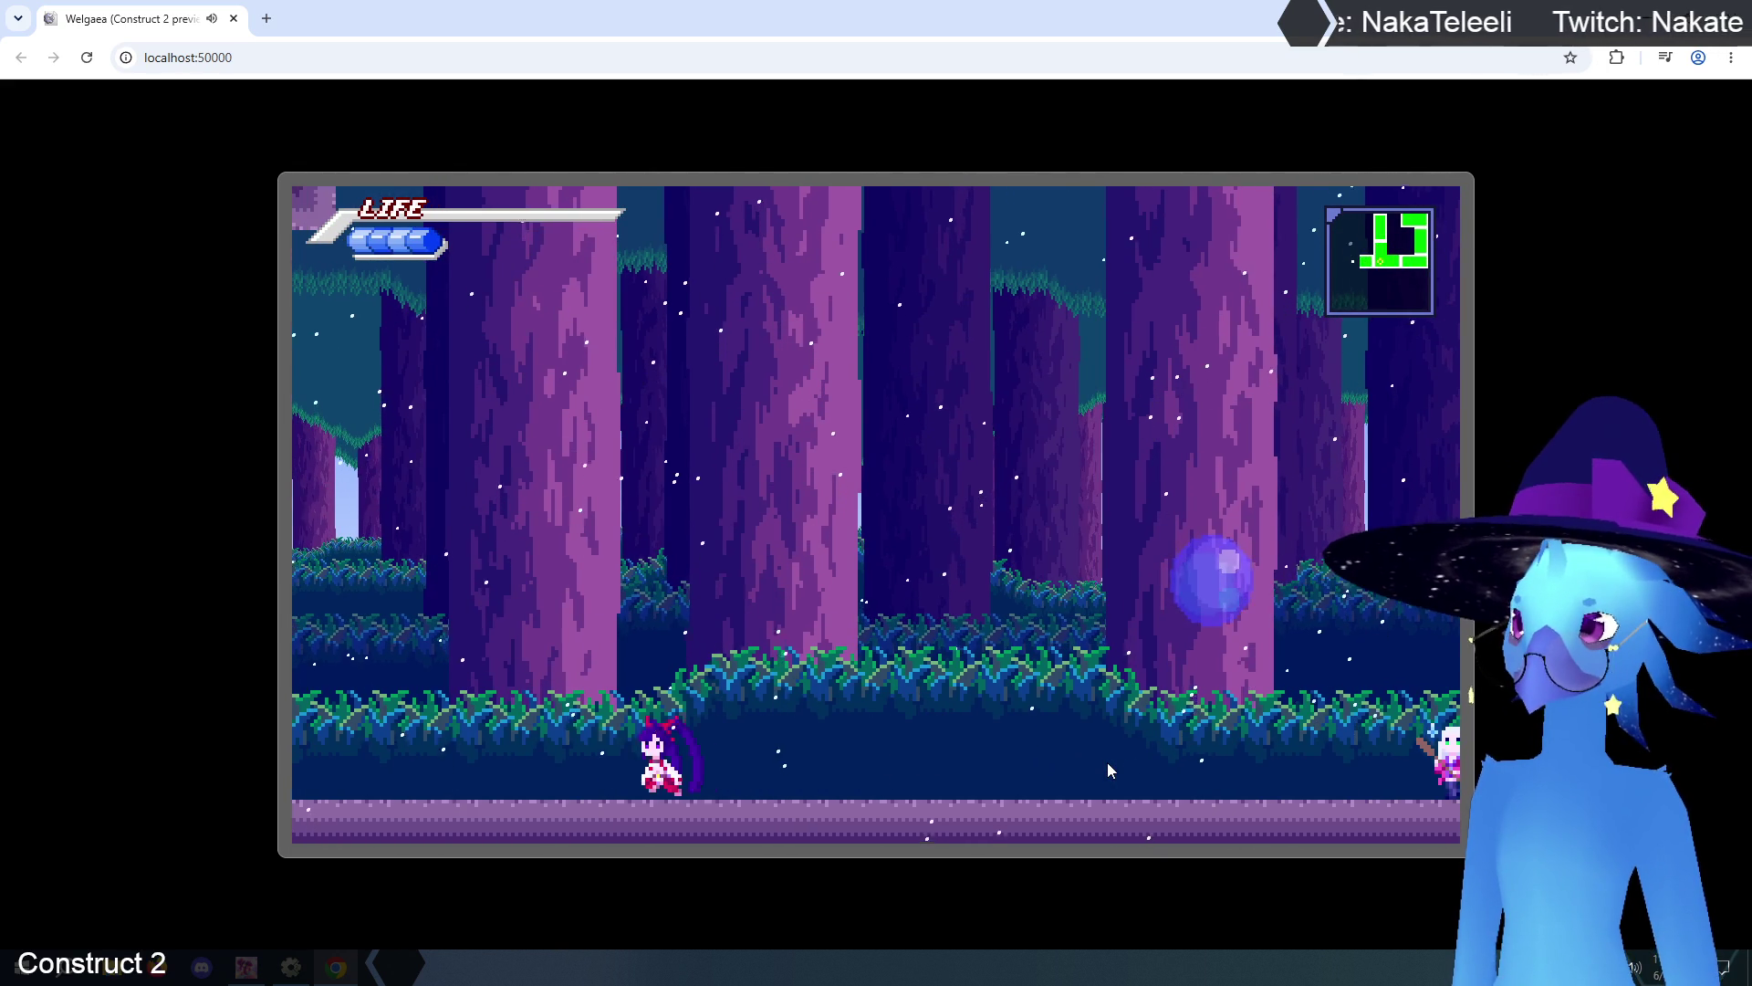
{"action": "key", "text": "Left"}
{"action": "key", "text": "Right"}
{"action": "key", "text": "Right"}
{"action": "key", "text": "Up"}
- Run right through the remaining rooms past the white-haired NPC, pause to view the map, and leave the preview
{"action": "key", "text": "Right"}
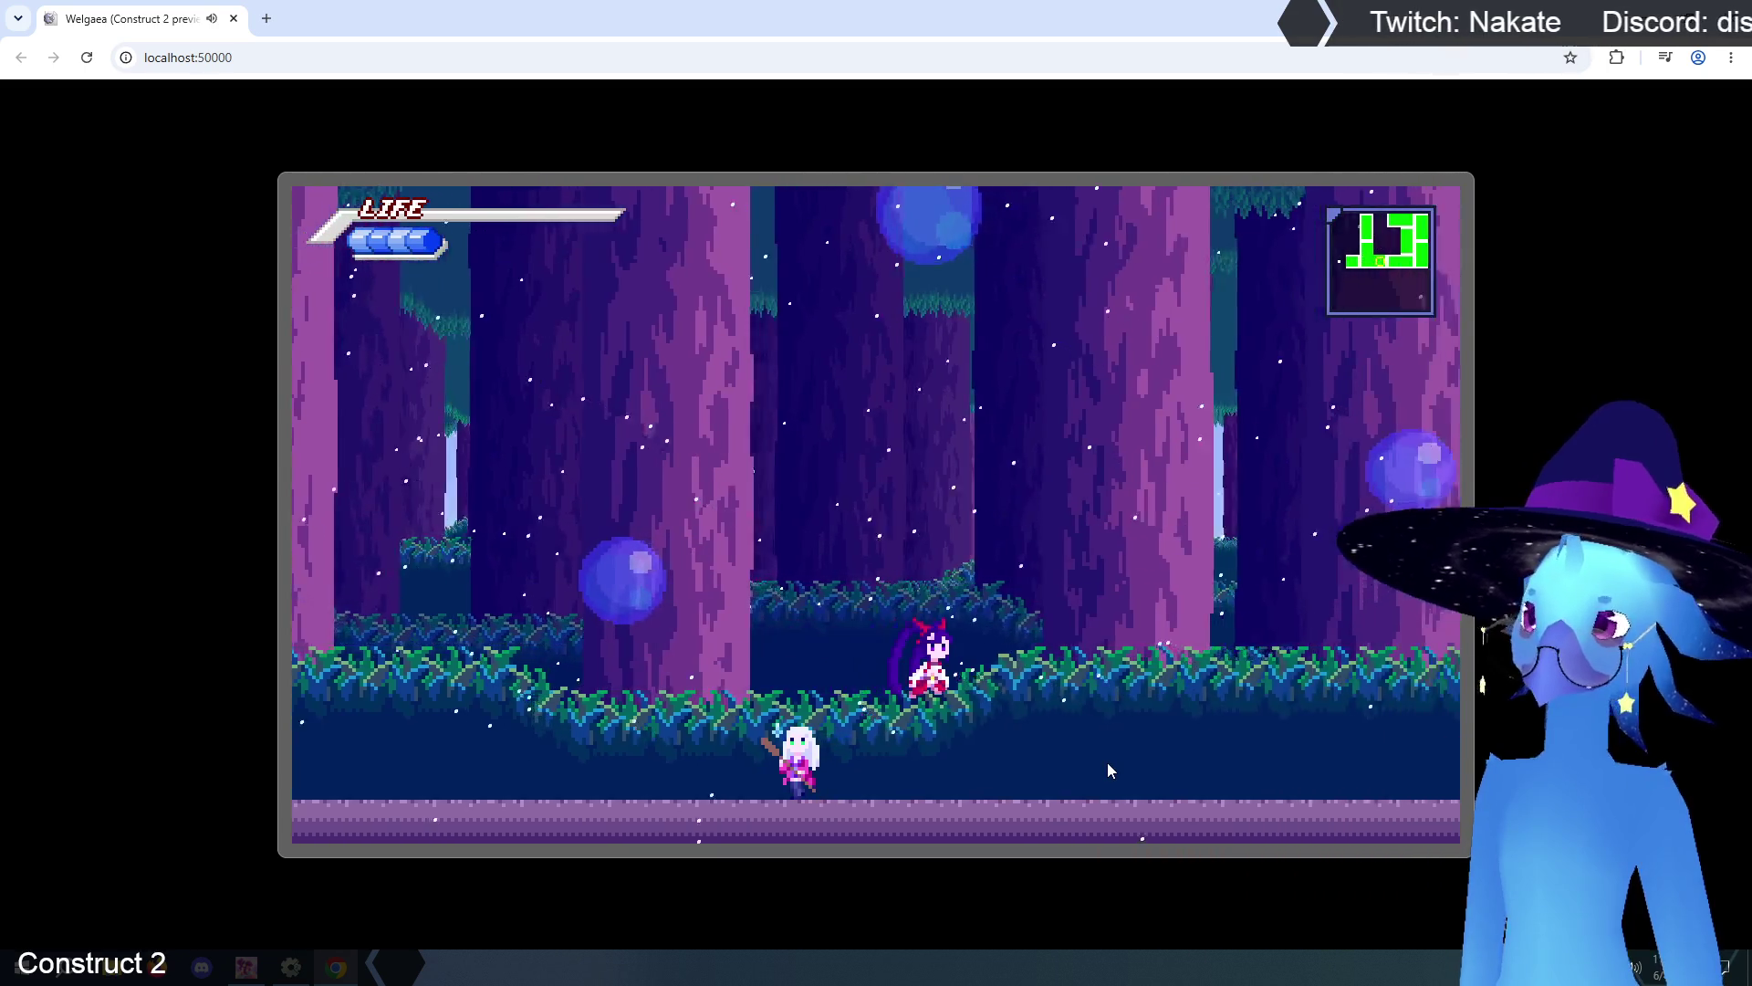
{"action": "key", "text": "Right"}
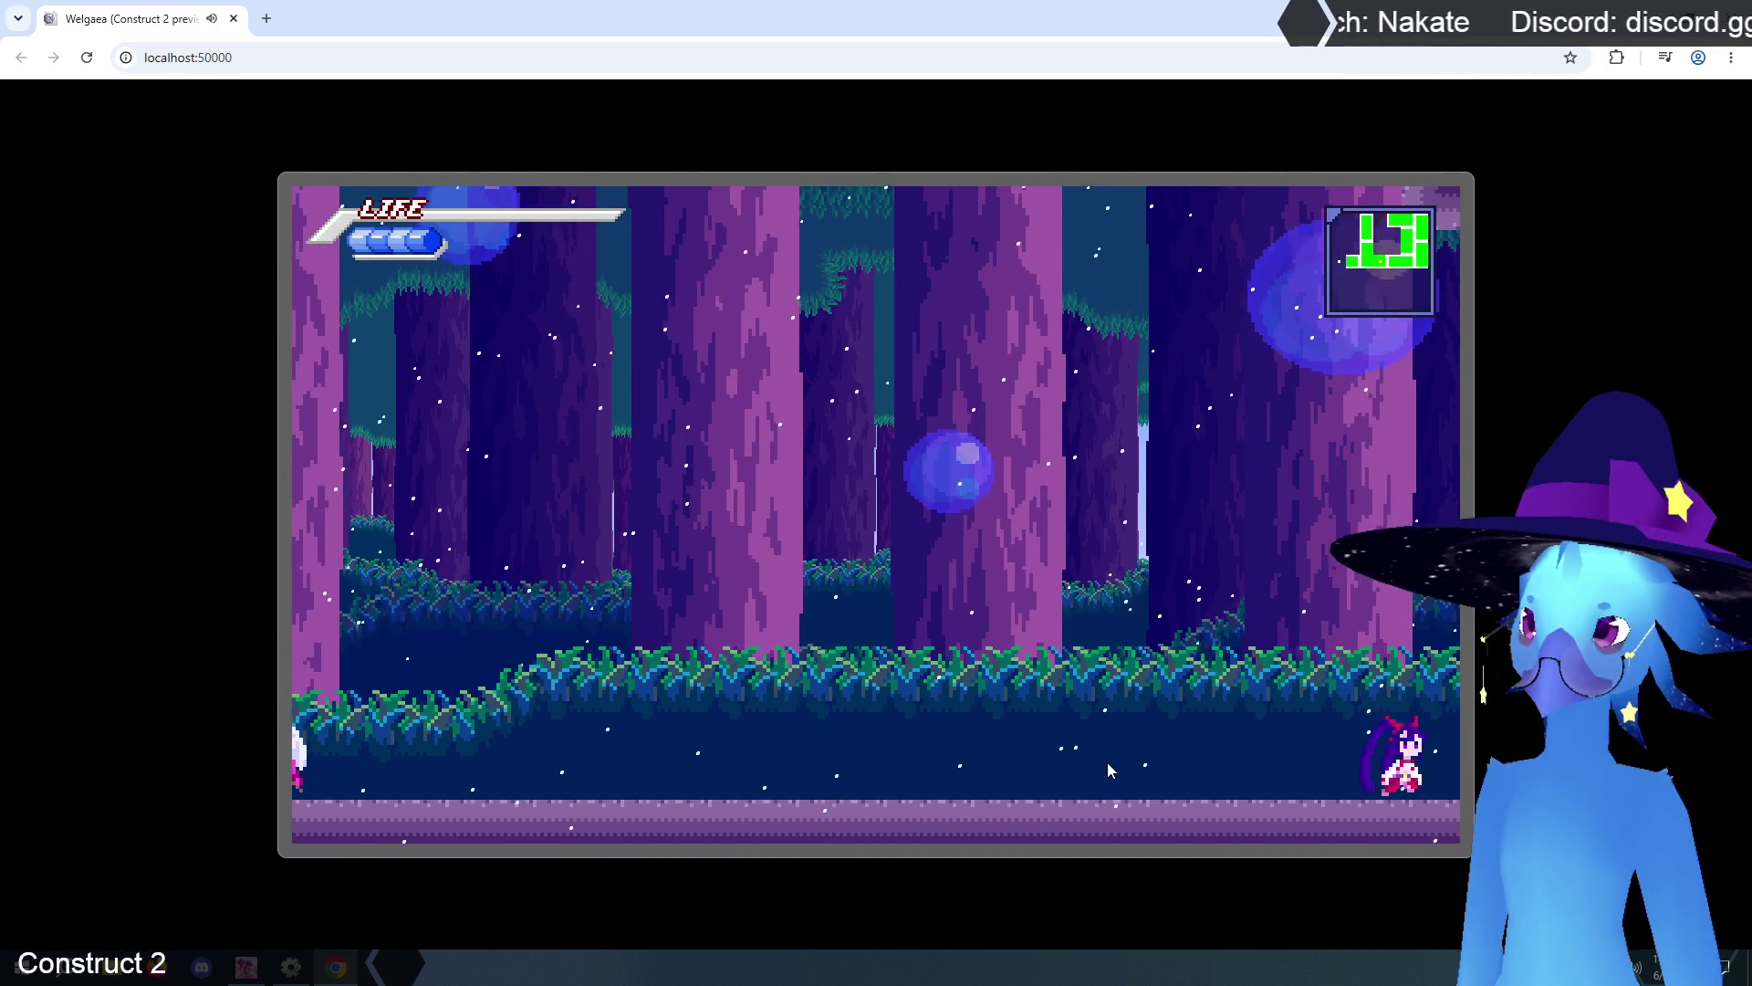
{"action": "key", "text": "Right"}
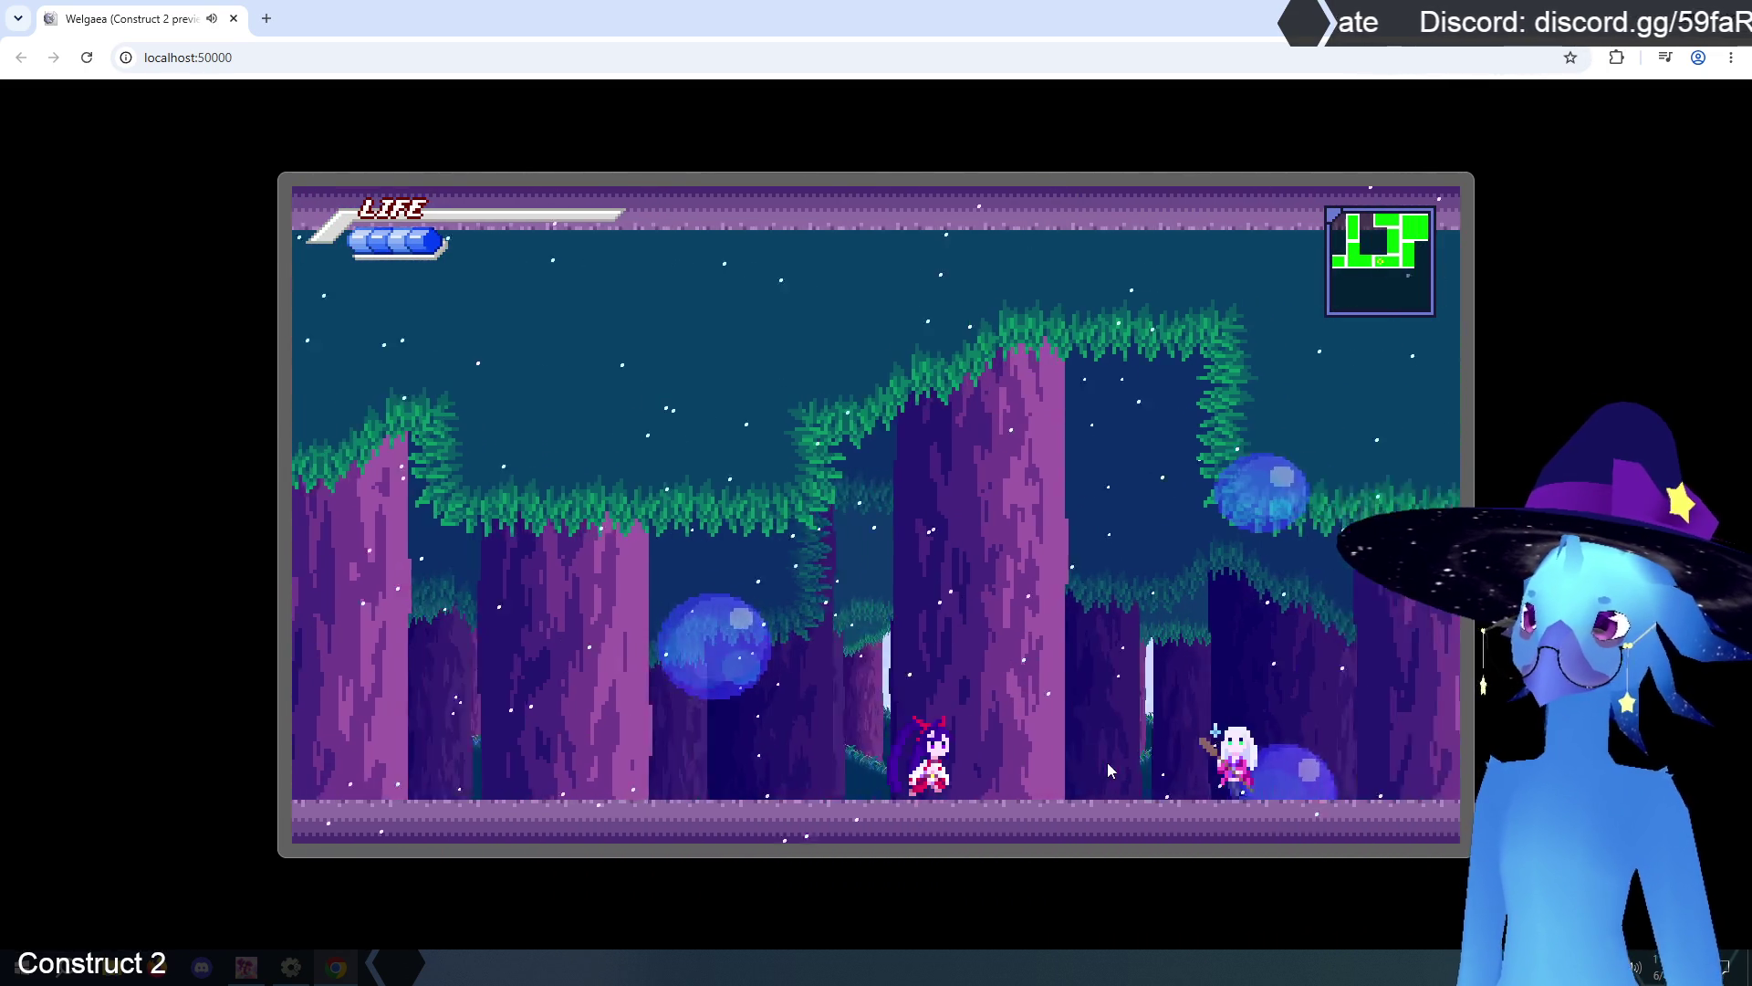
{"action": "key", "text": "Right"}
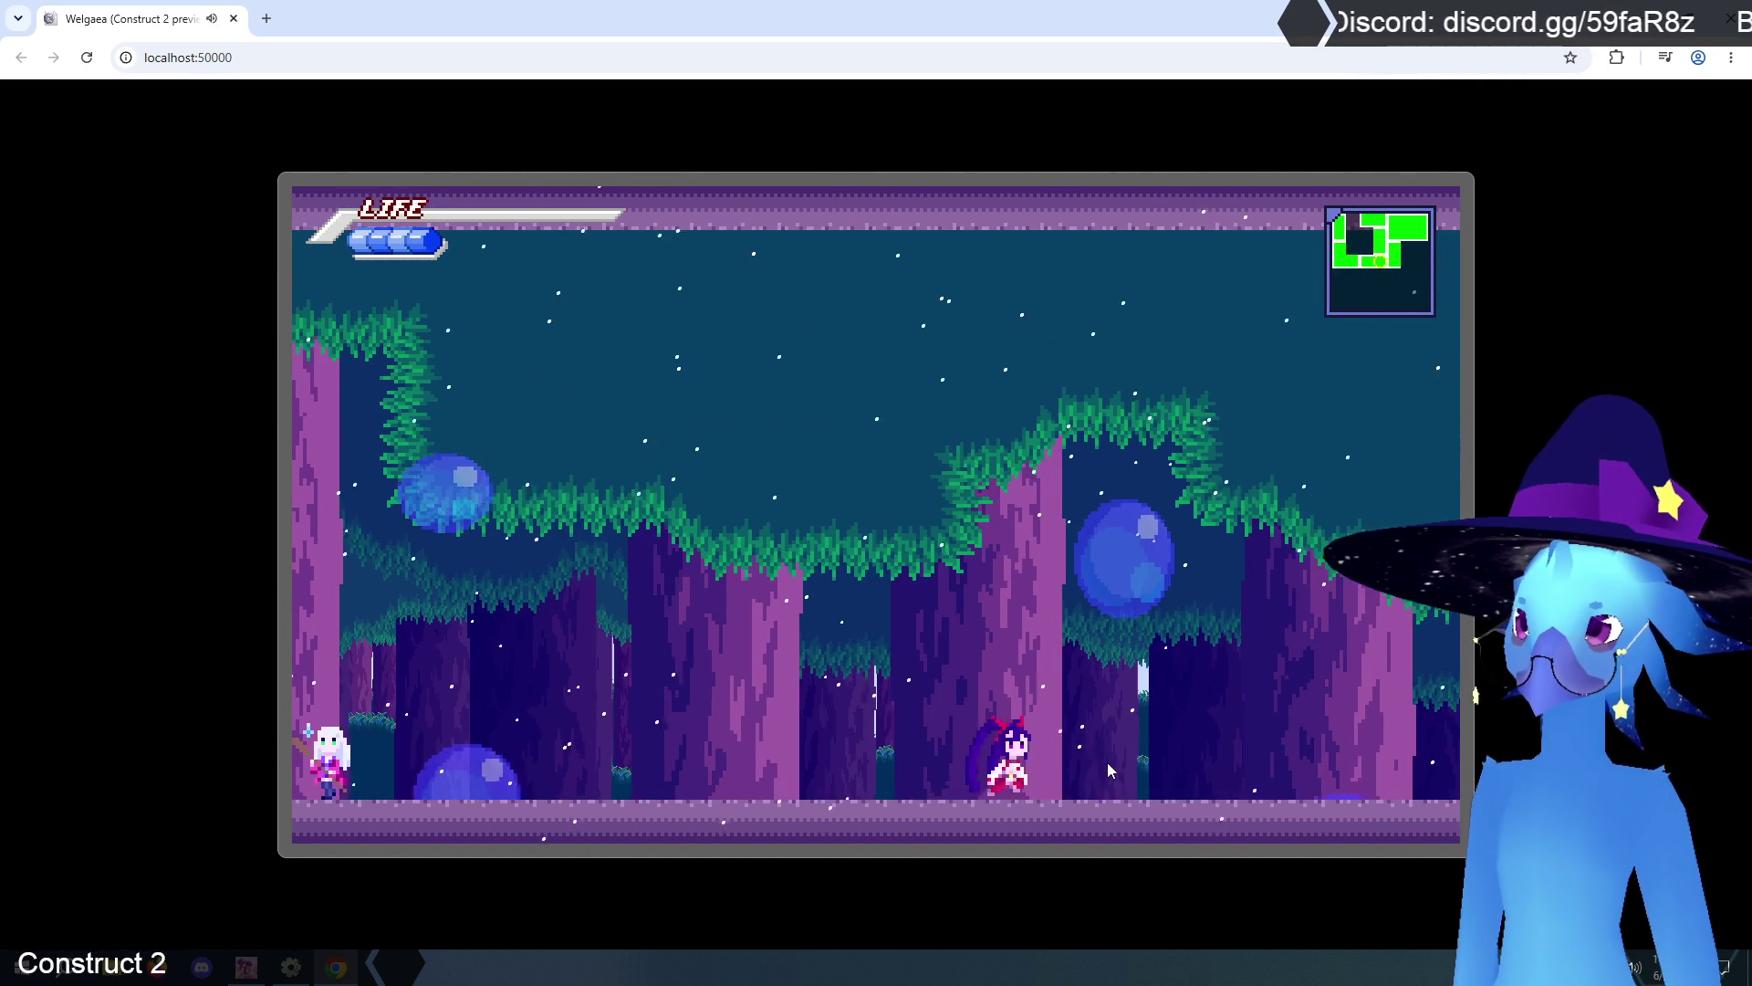
{"action": "key", "text": "Right"}
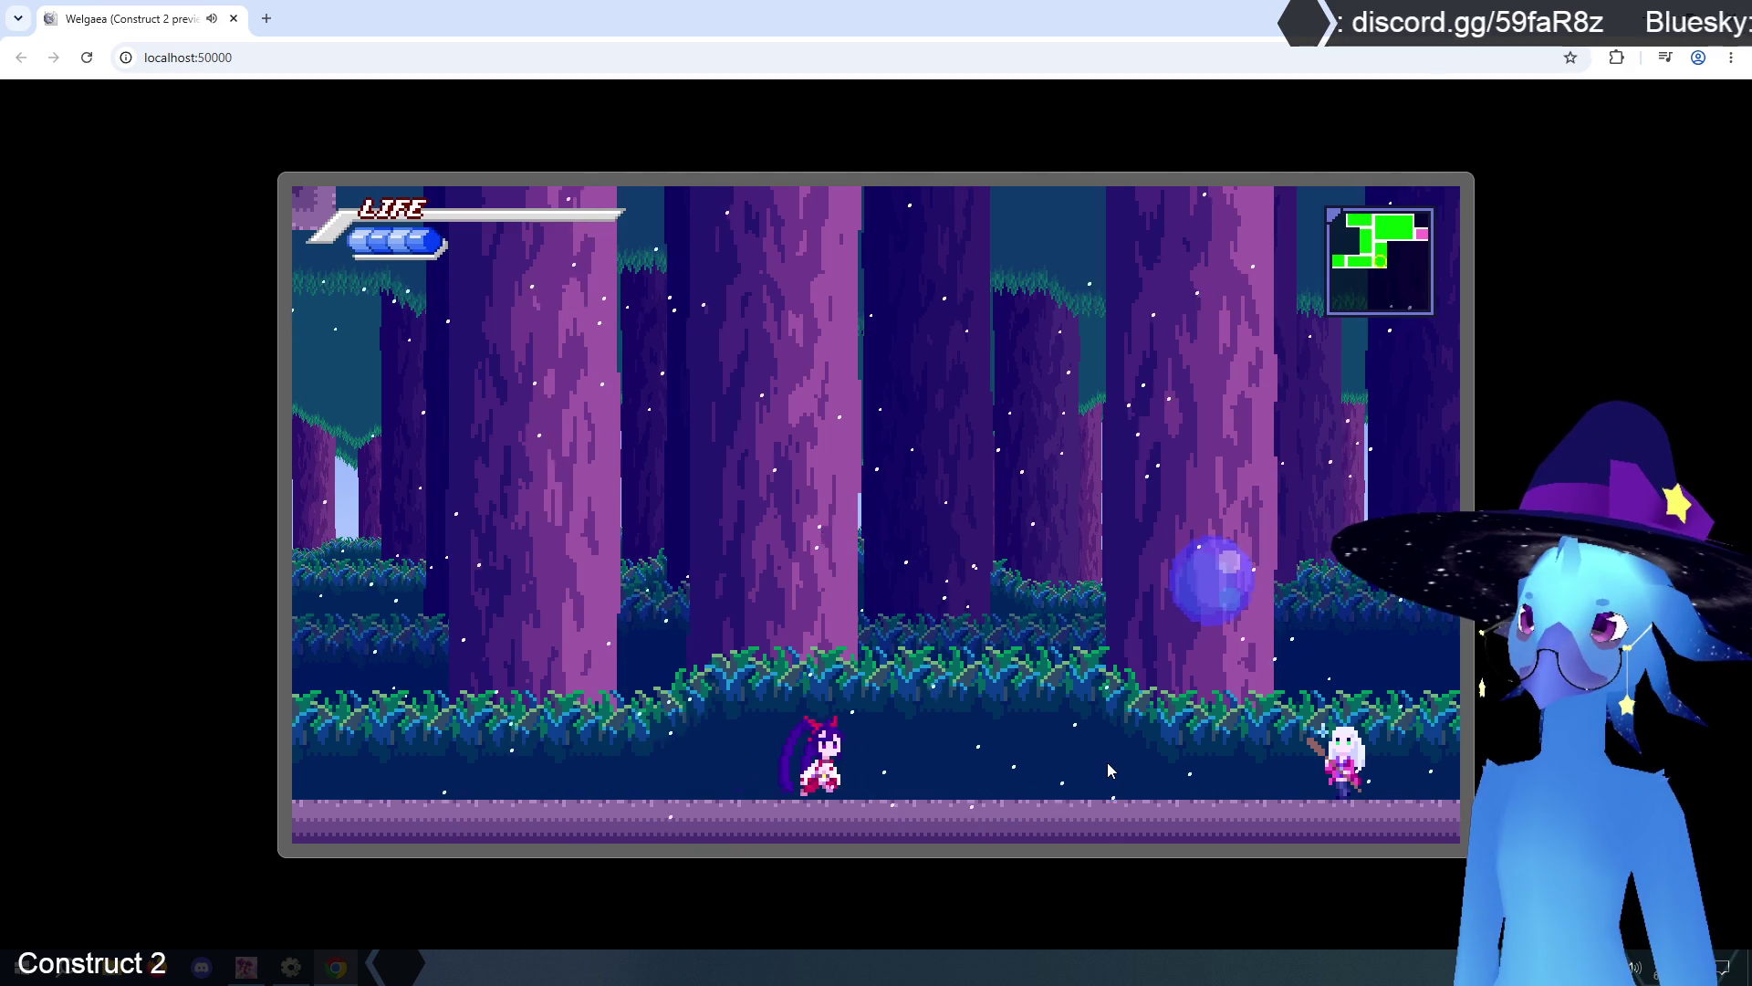
{"action": "key", "text": "Right"}
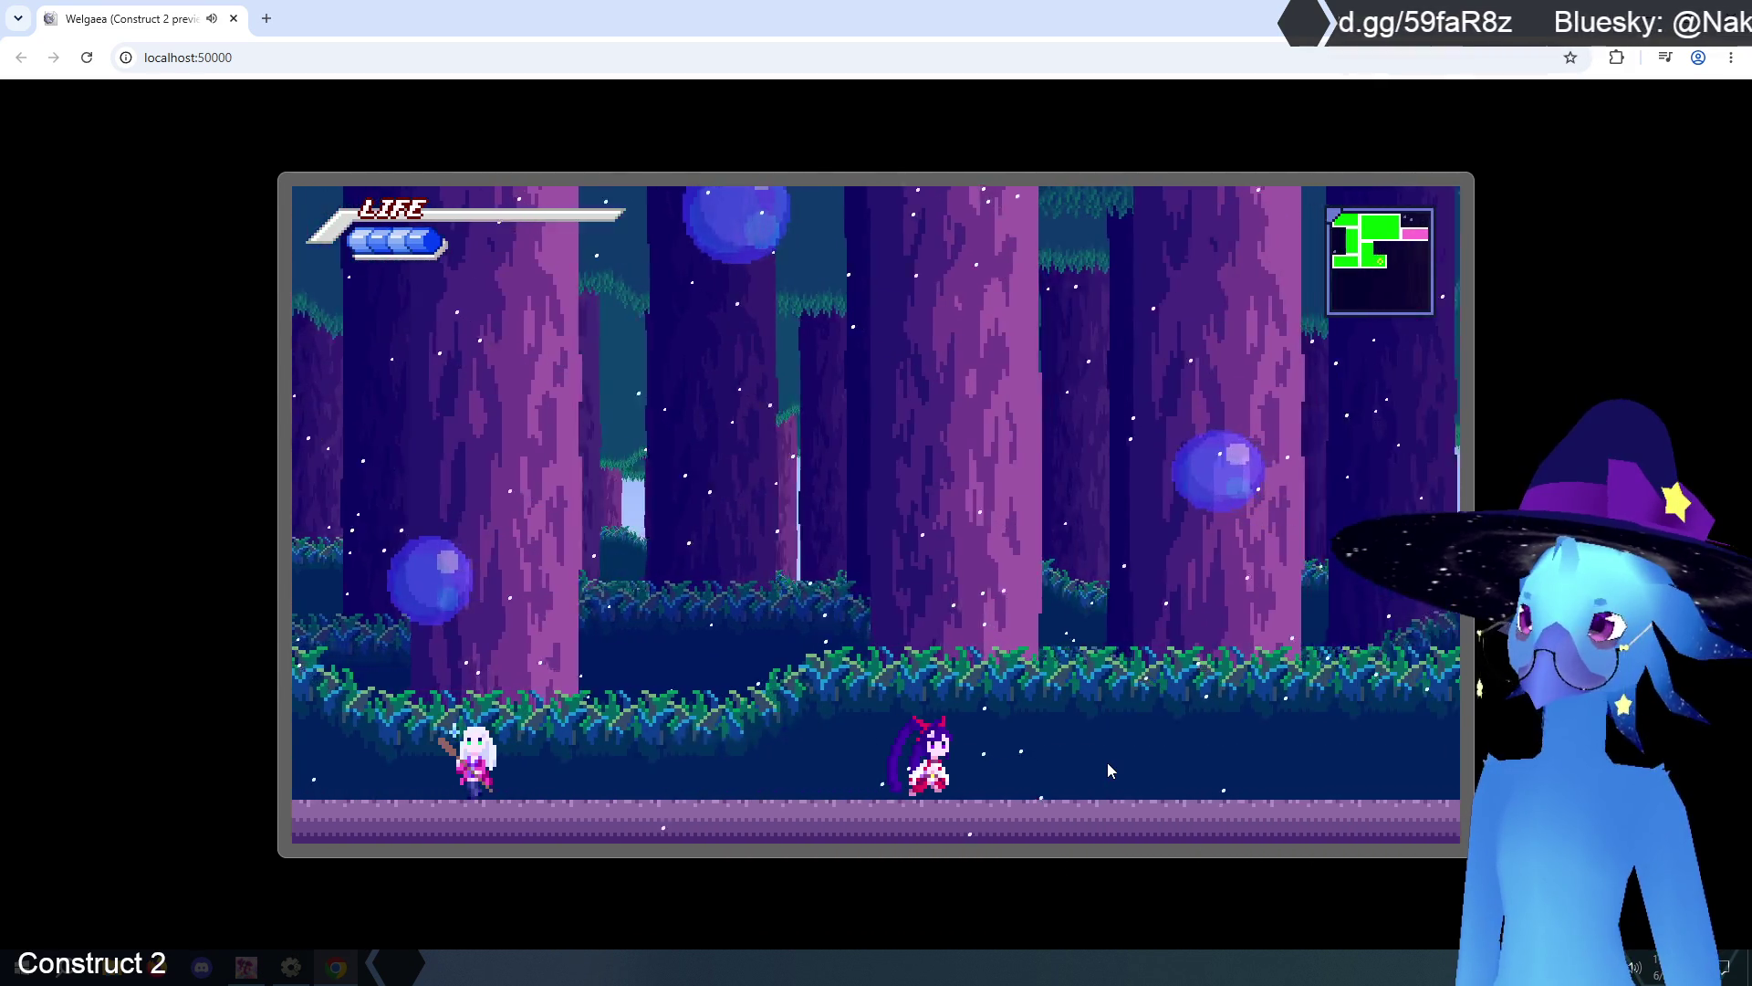
{"action": "key", "text": "Right"}
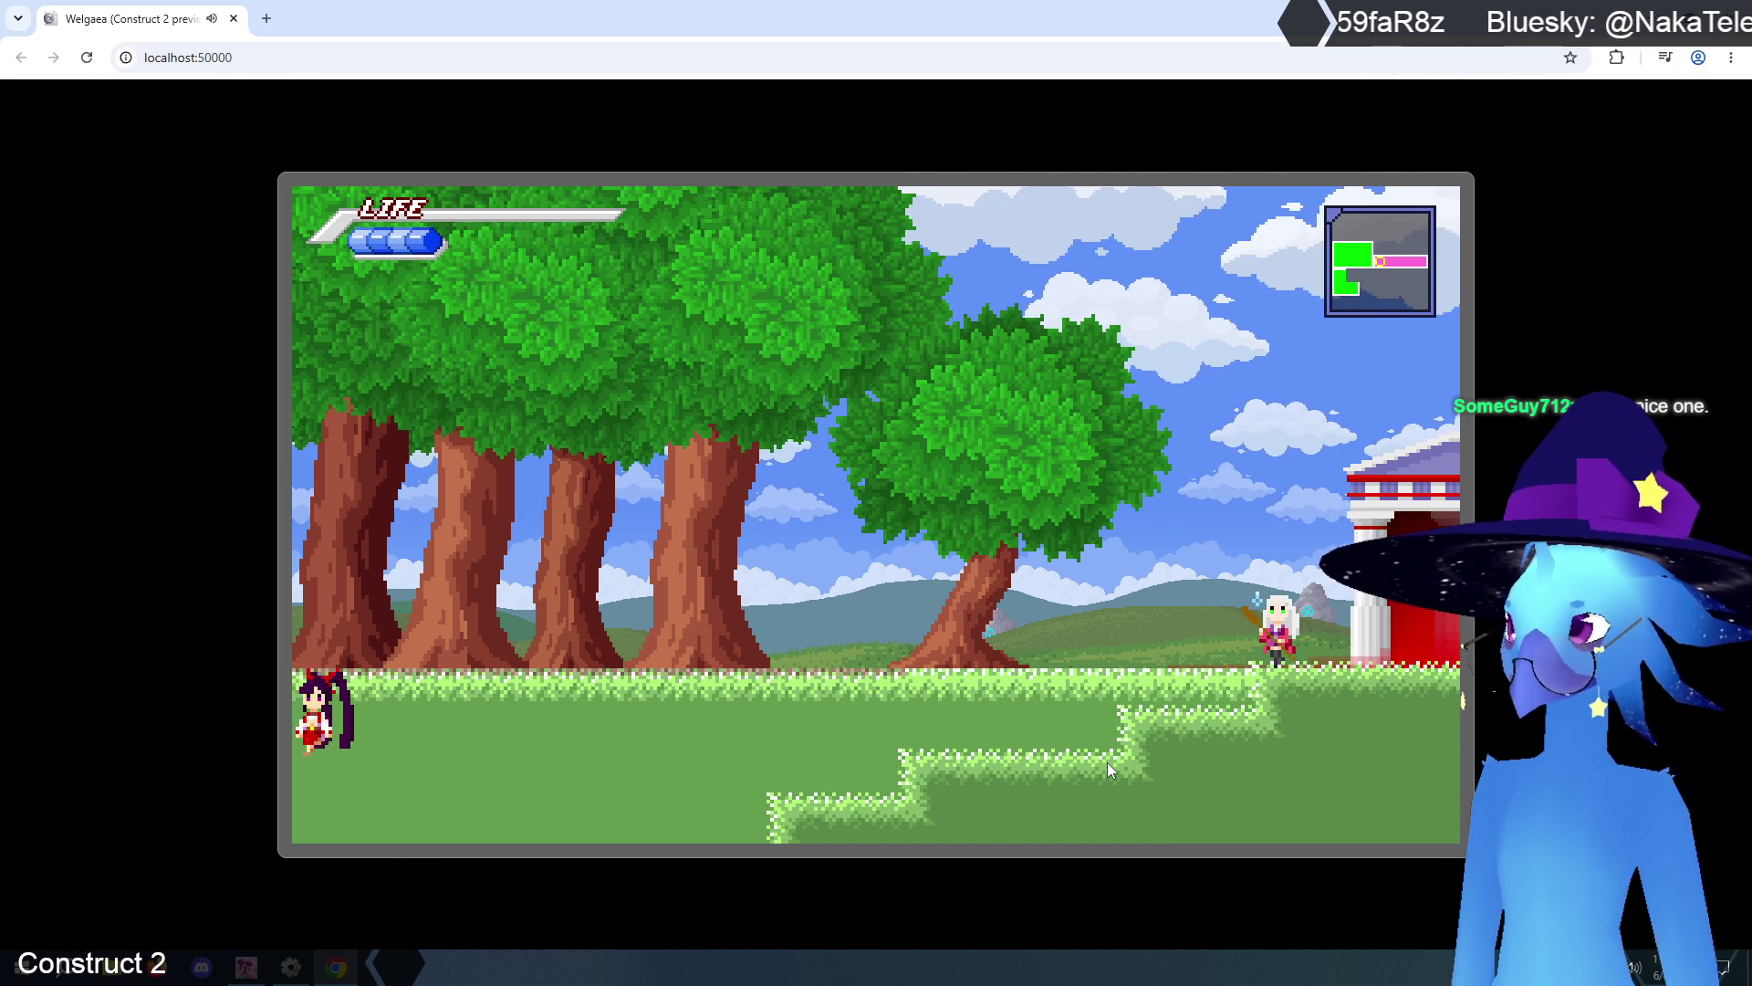
{"action": "key", "text": "Escape"}
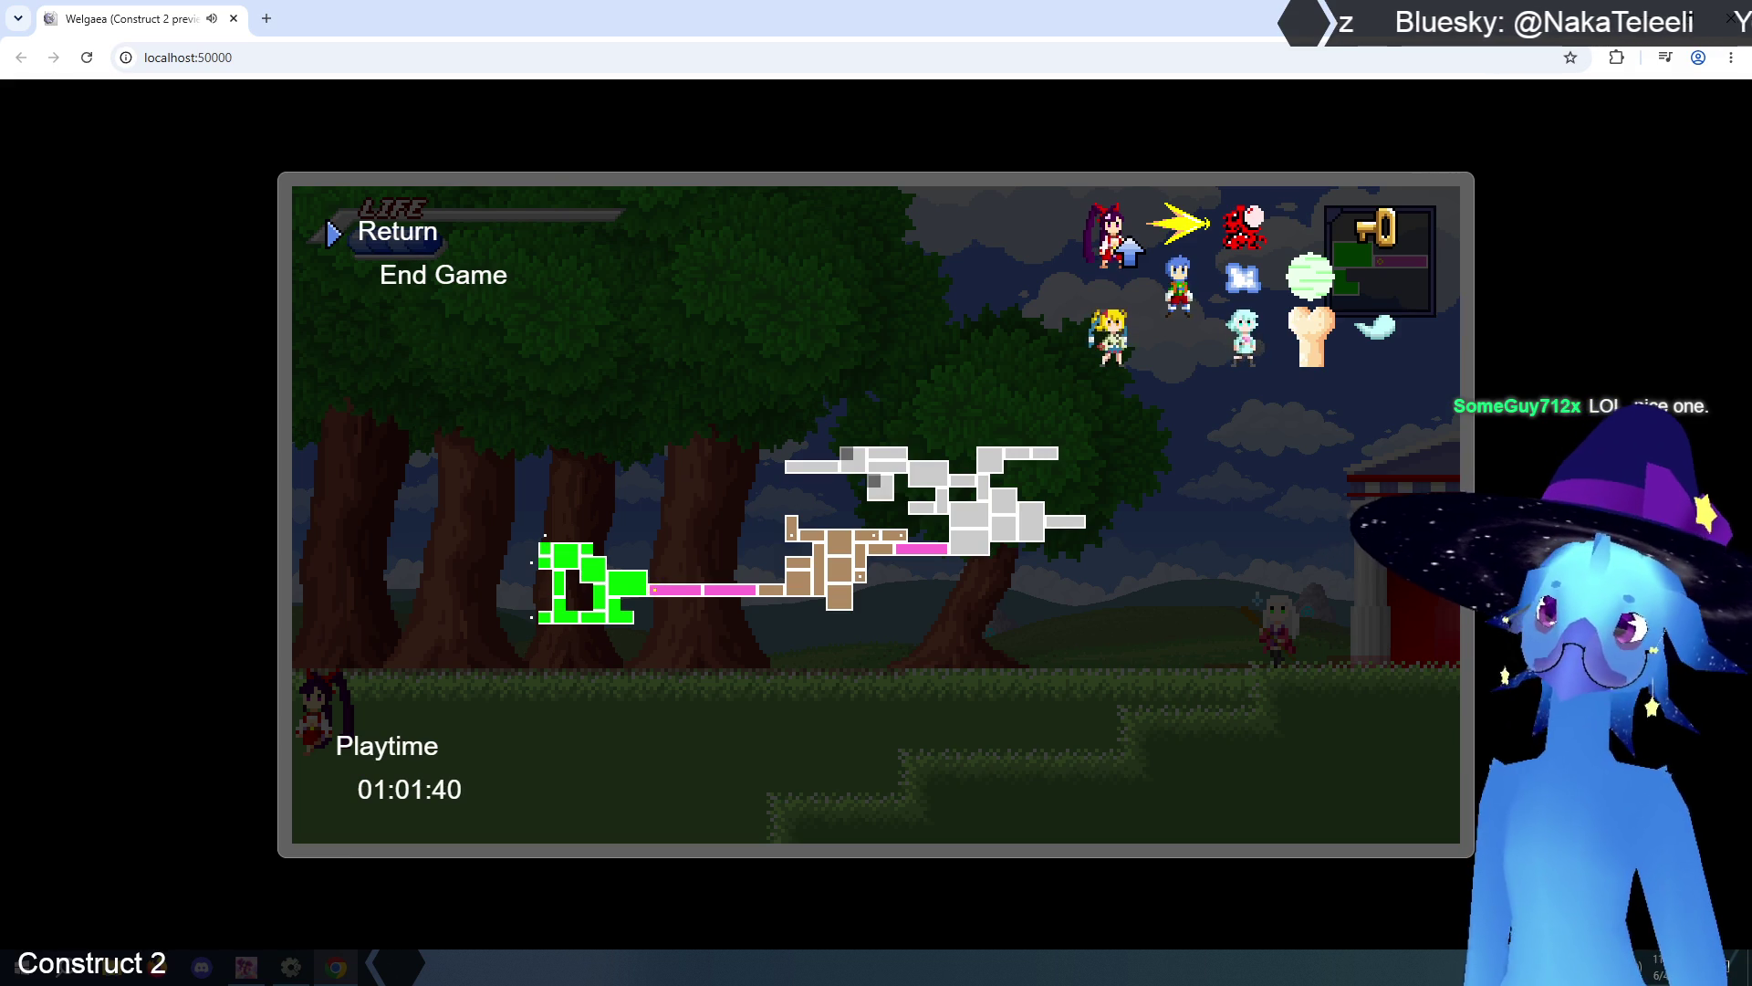
{"action": "key", "text": "alt+Tab"}
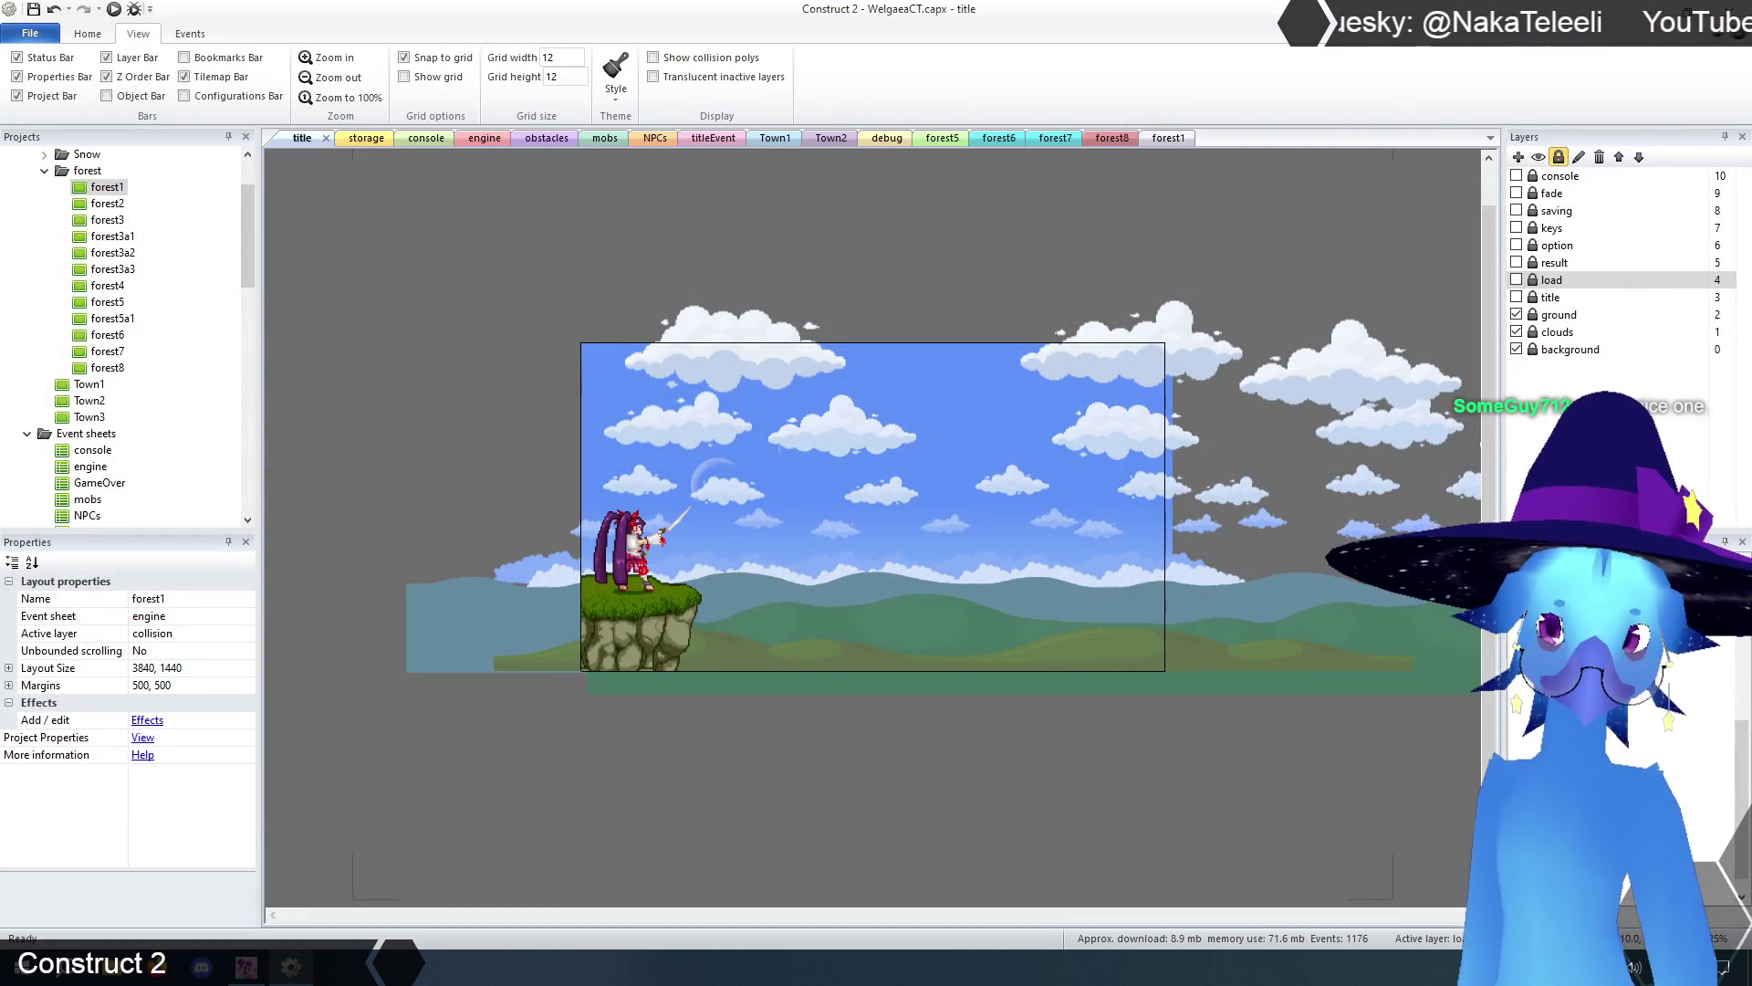
- Show the title layout's properties (titleEvent sheet, 1280 × 720), then switch to Spirit City
{"action": "left_click", "coordinate": [1107, 787]}
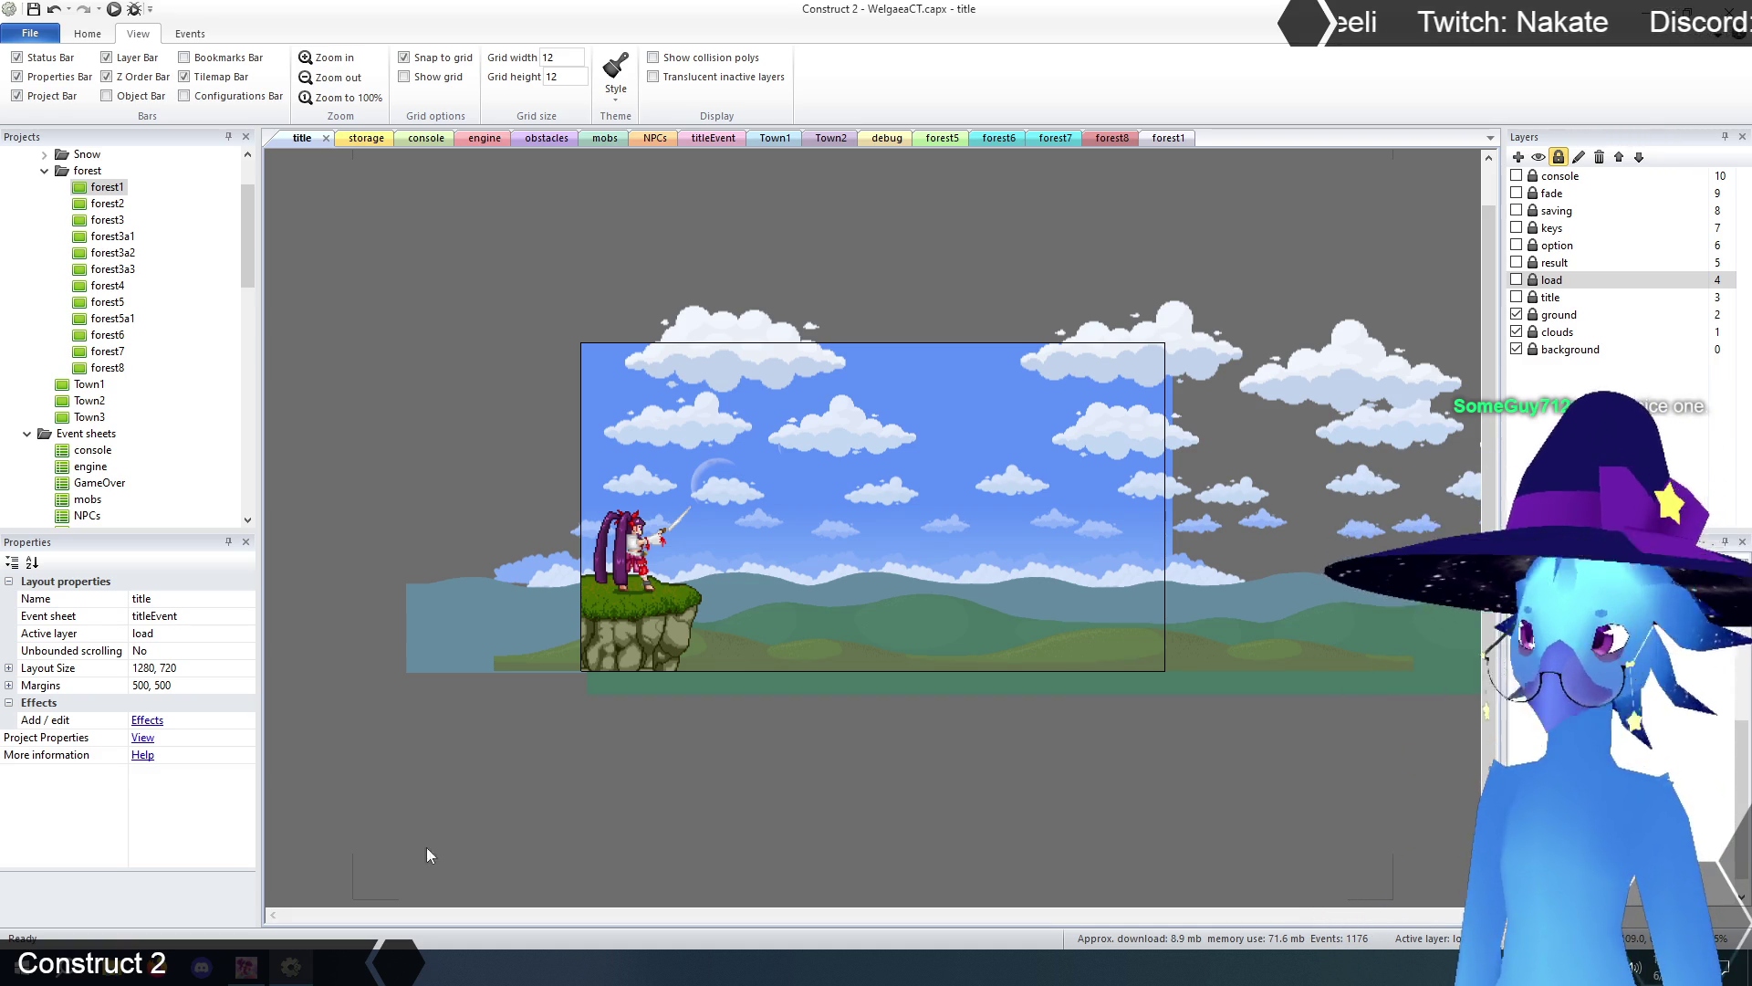
{"action": "left_click", "coordinate": [264, 971]}
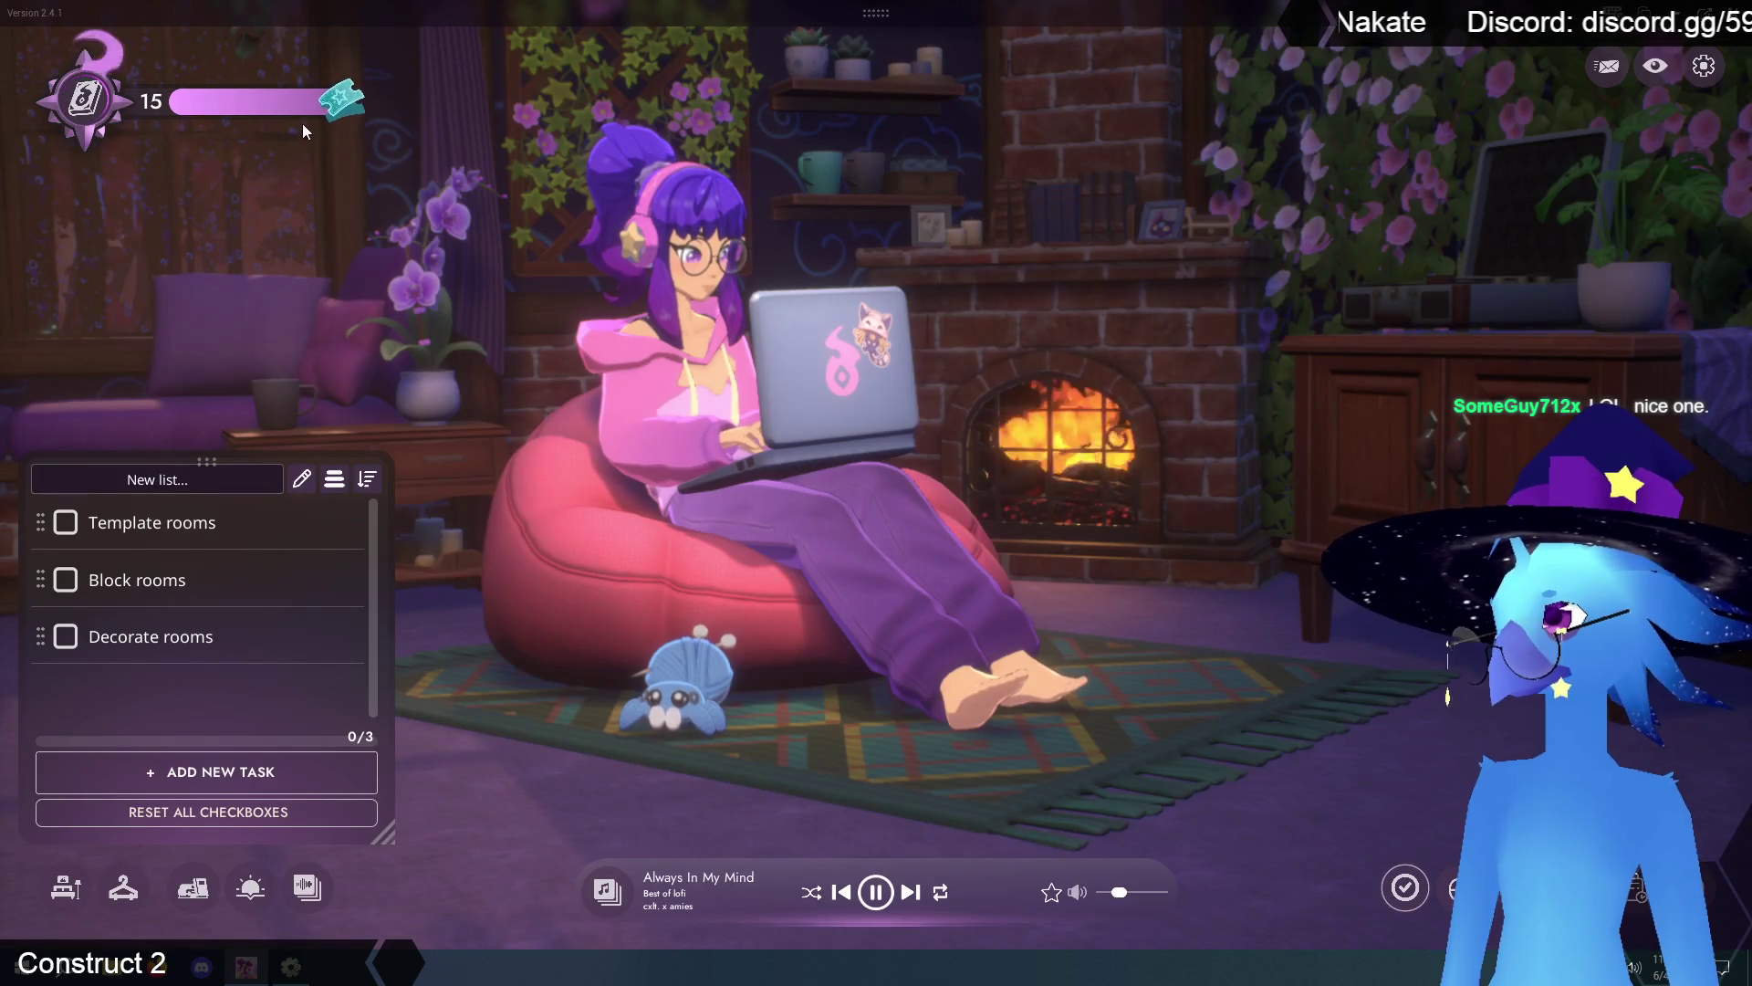
- Claim the pending rank-up reward and tick the 'Template rooms' task, bringing the list to 1/3
{"action": "left_click", "coordinate": [268, 103]}
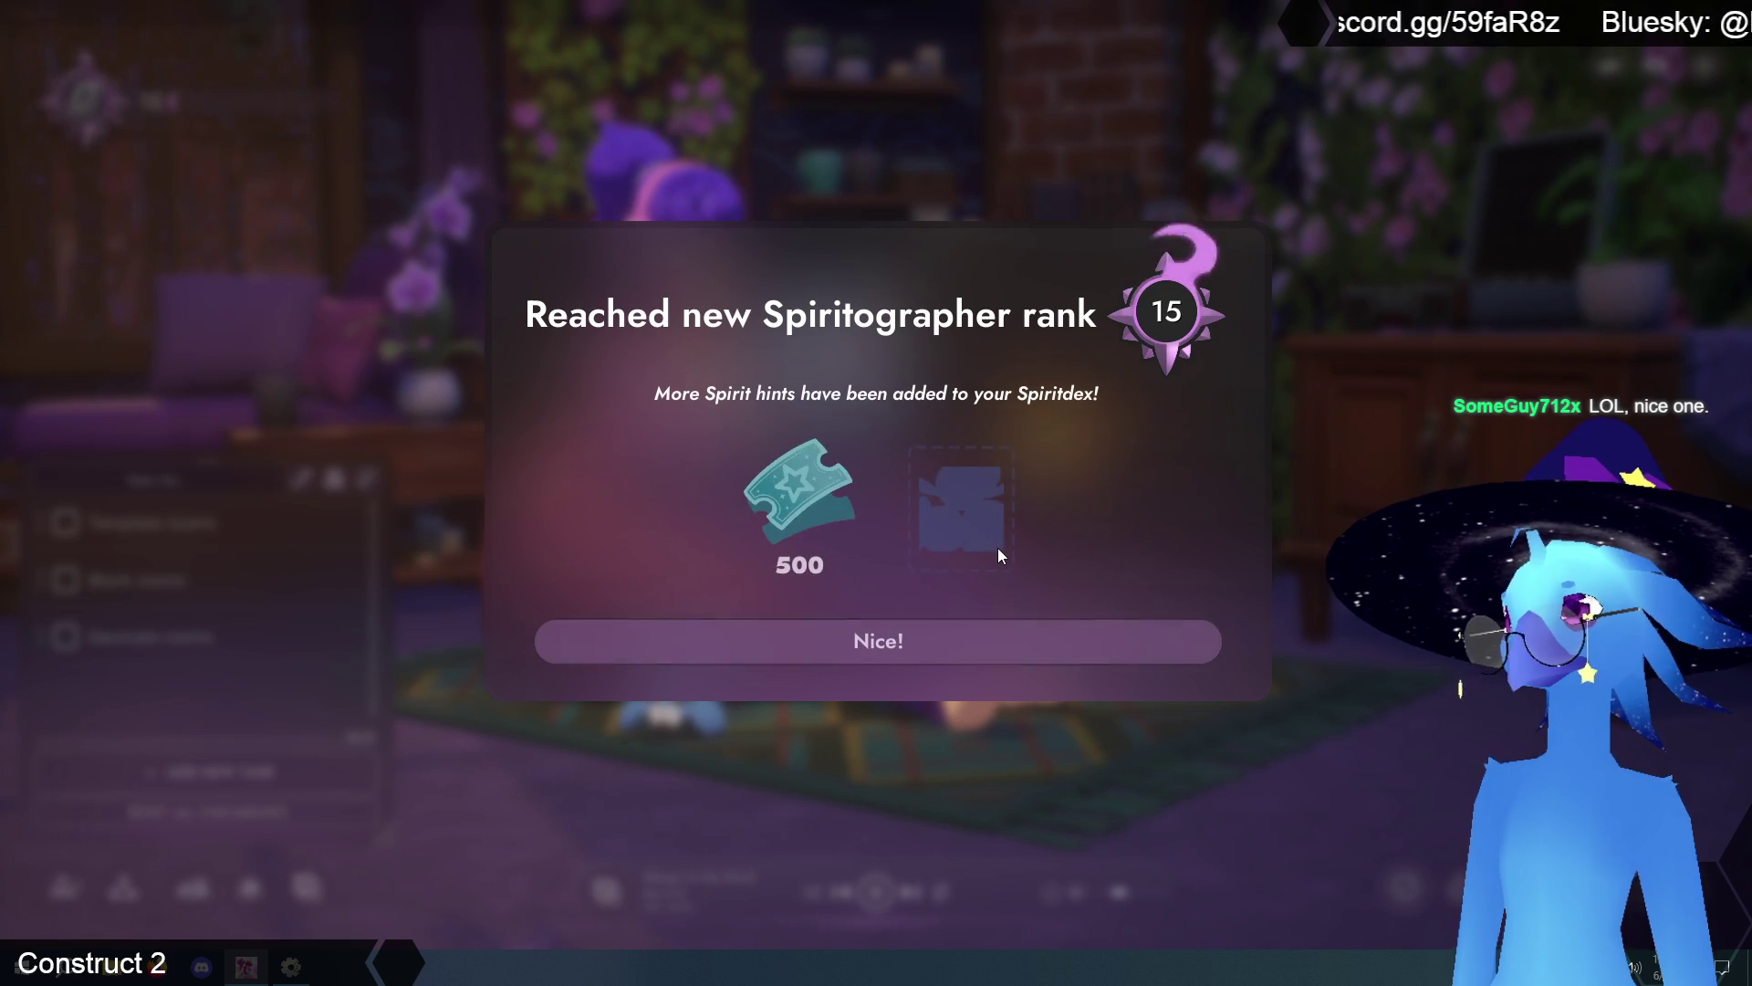
{"action": "left_click", "coordinate": [895, 641]}
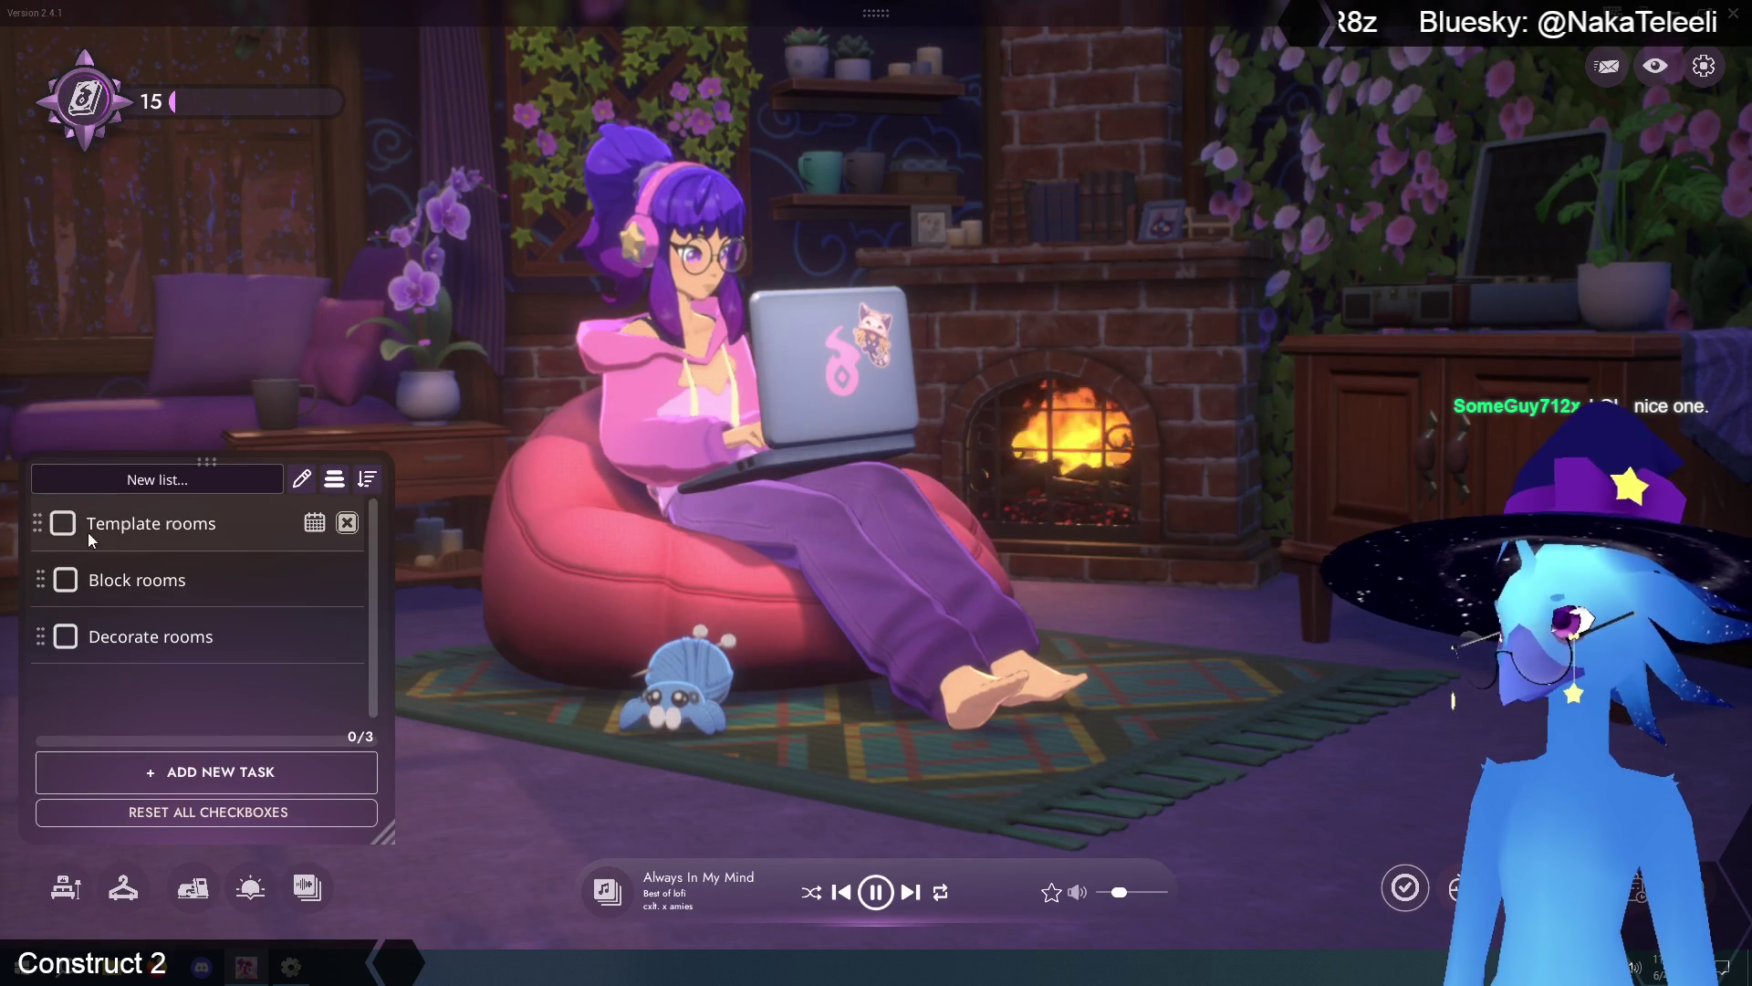
{"action": "left_click", "coordinate": [64, 525]}
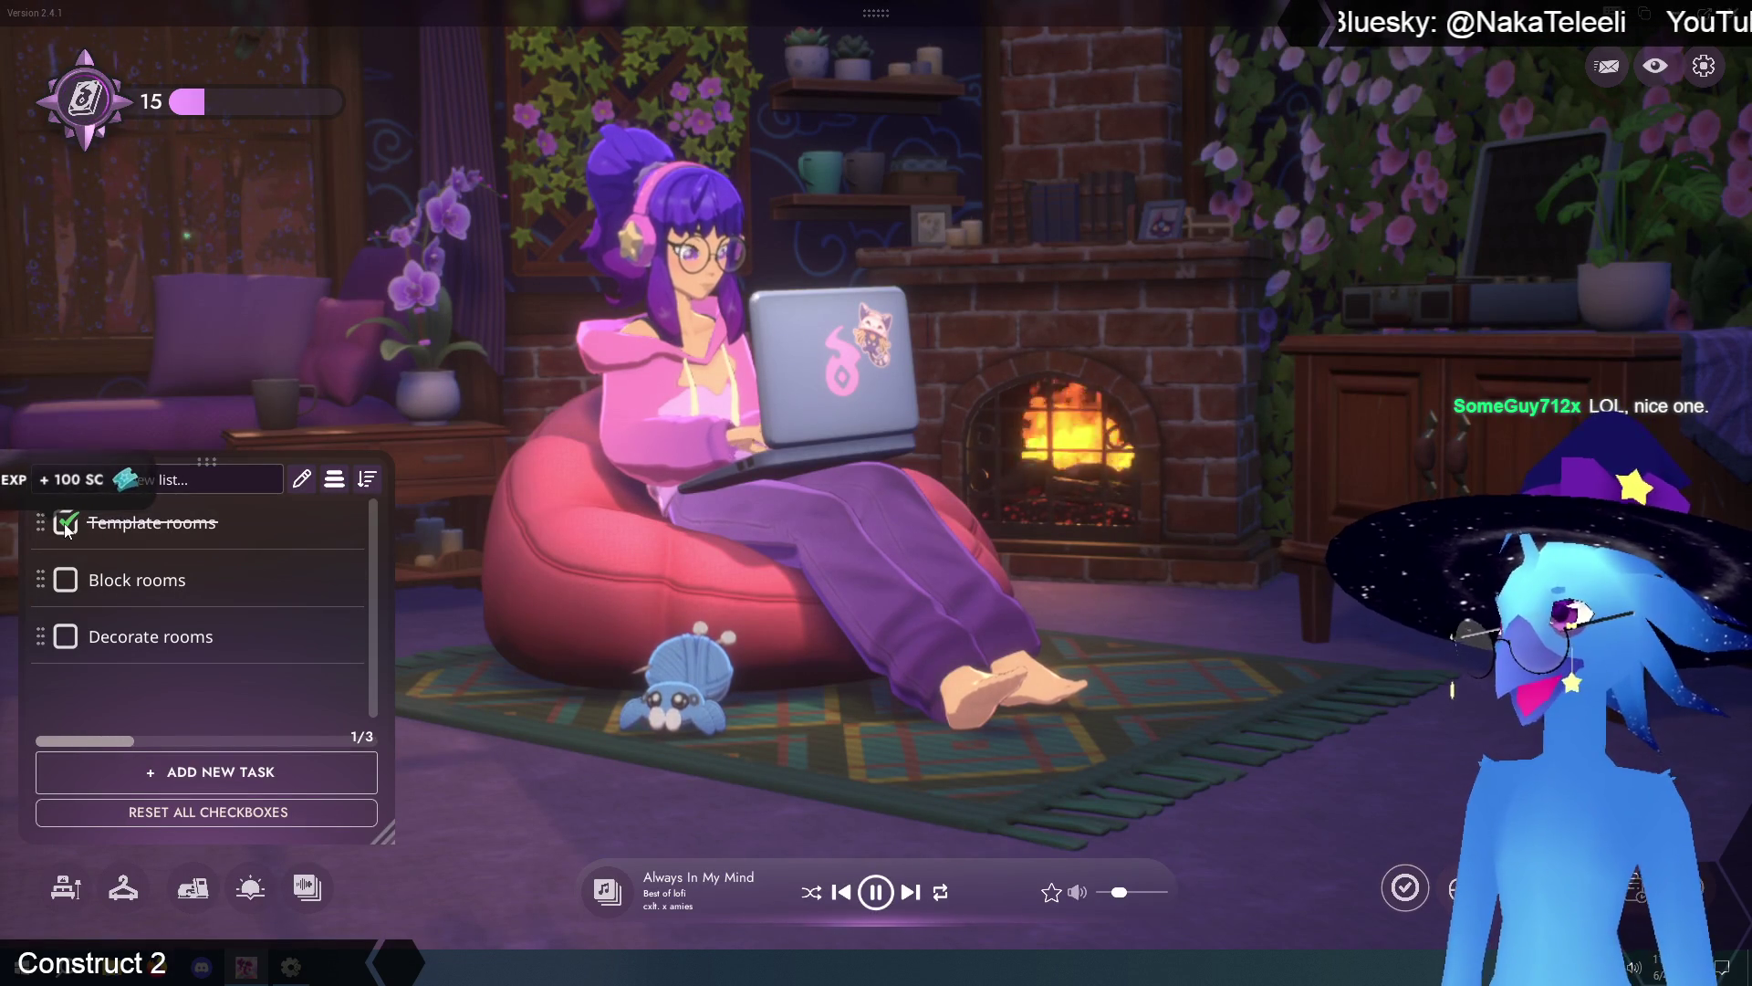